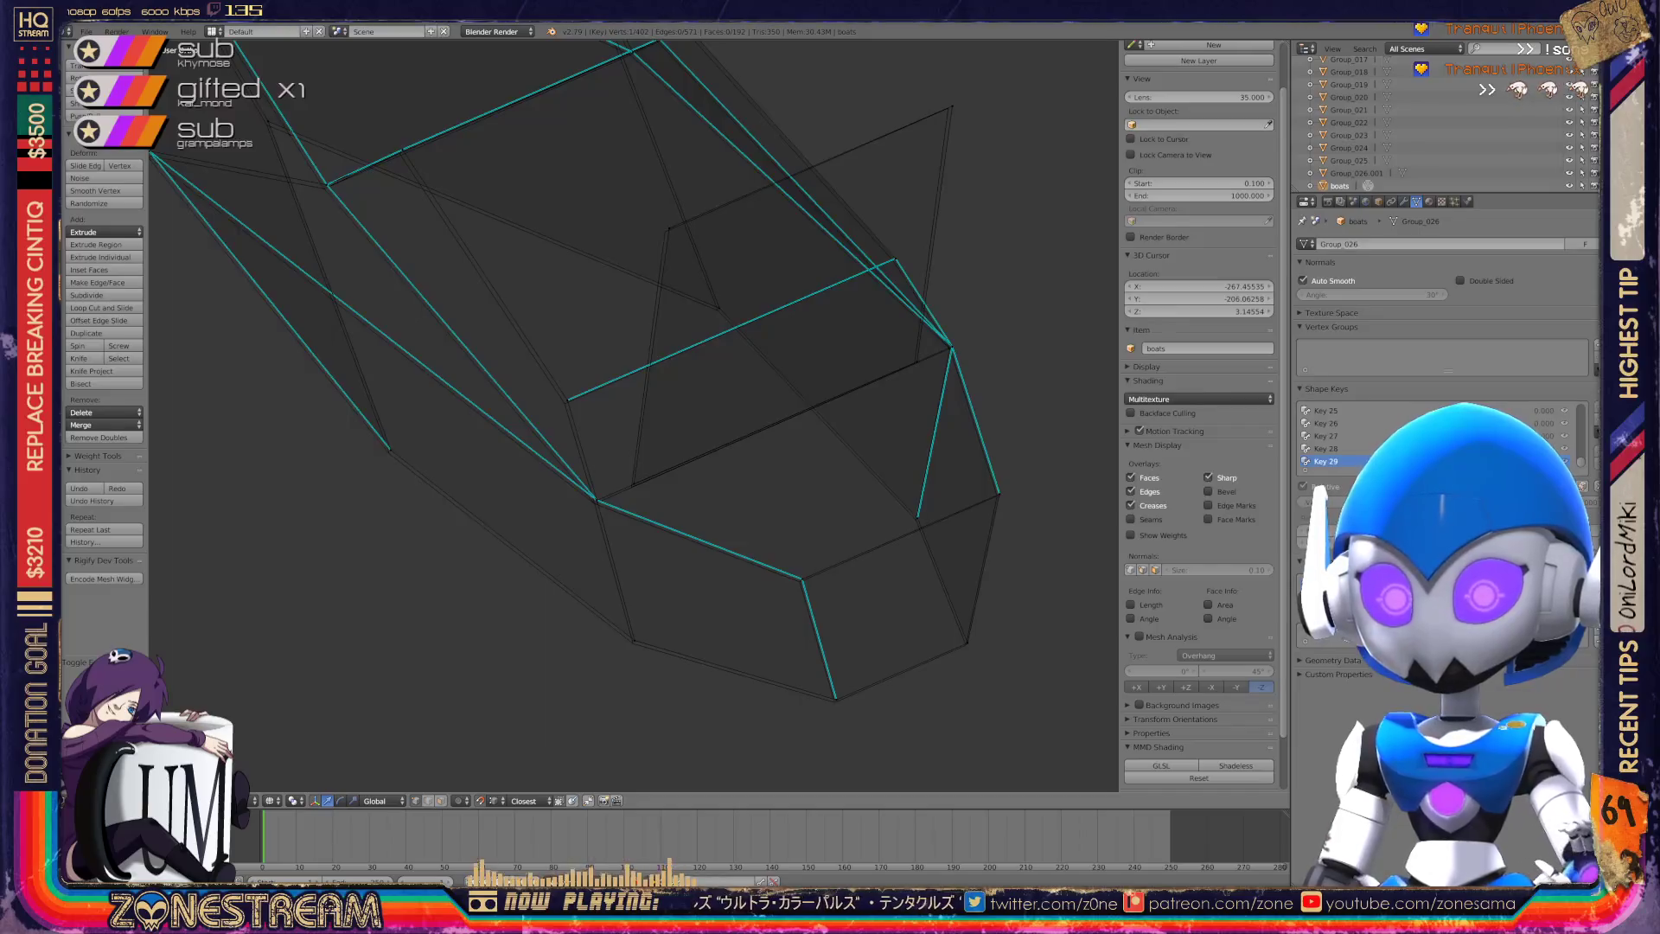
Nudge the lower-left vertices slightly, then select a single vertex on the boot's lower edge.
shift+right_click(473, 725)
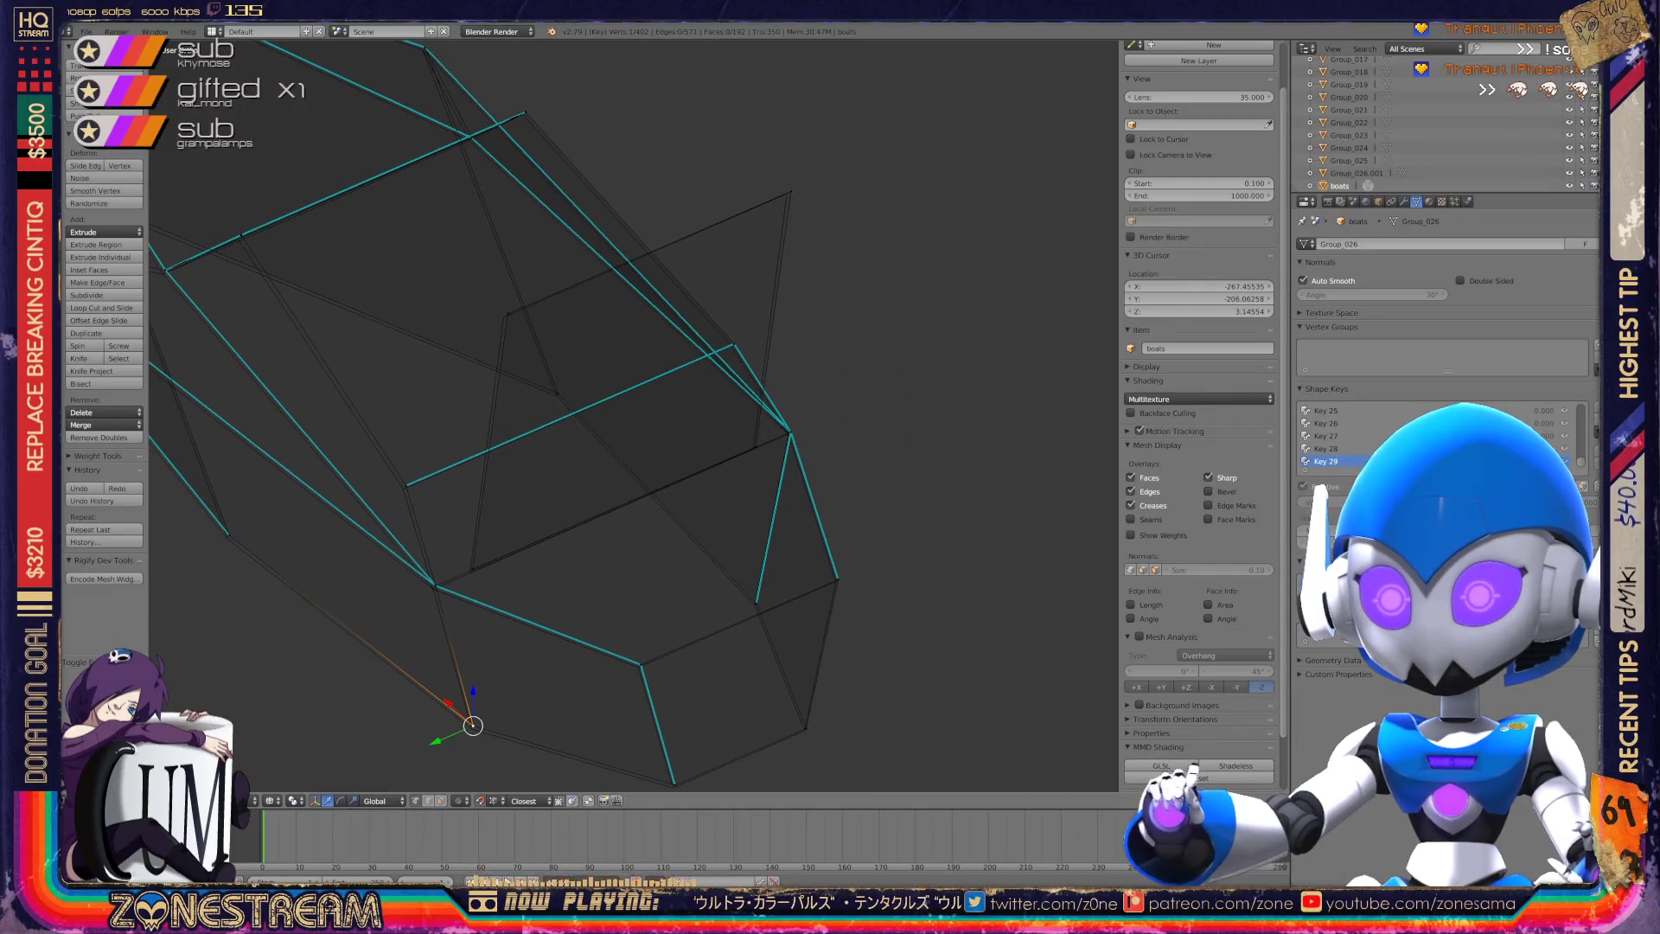
key(g)
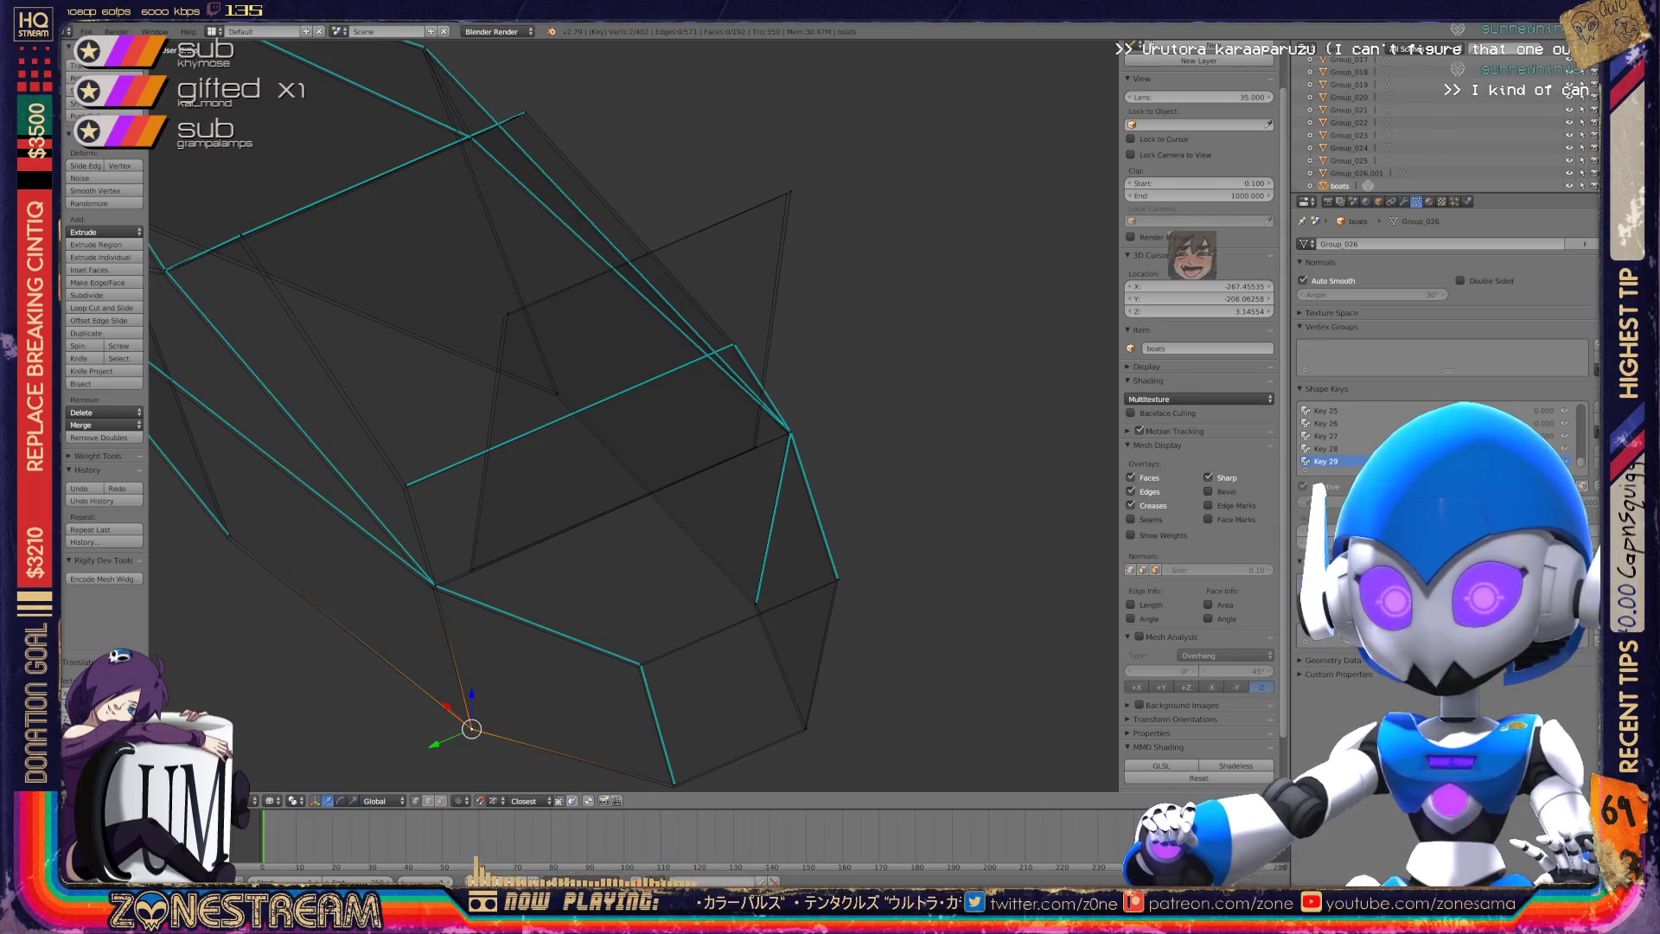
right_click(640, 664)
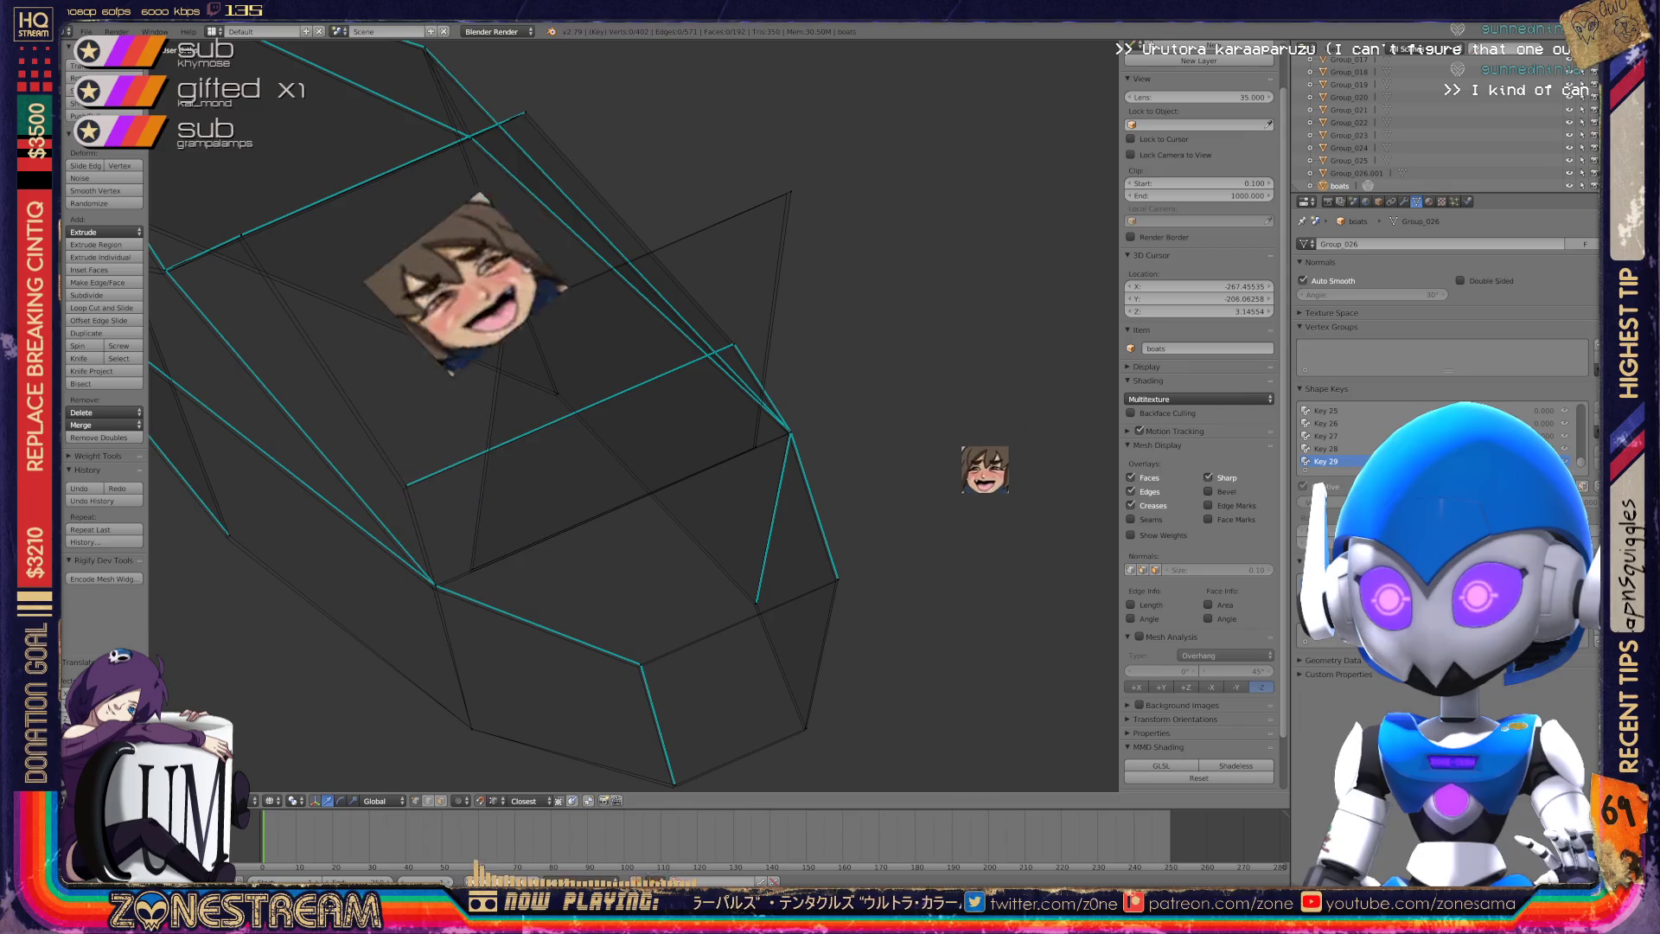
key(a)
right_click(640, 664)
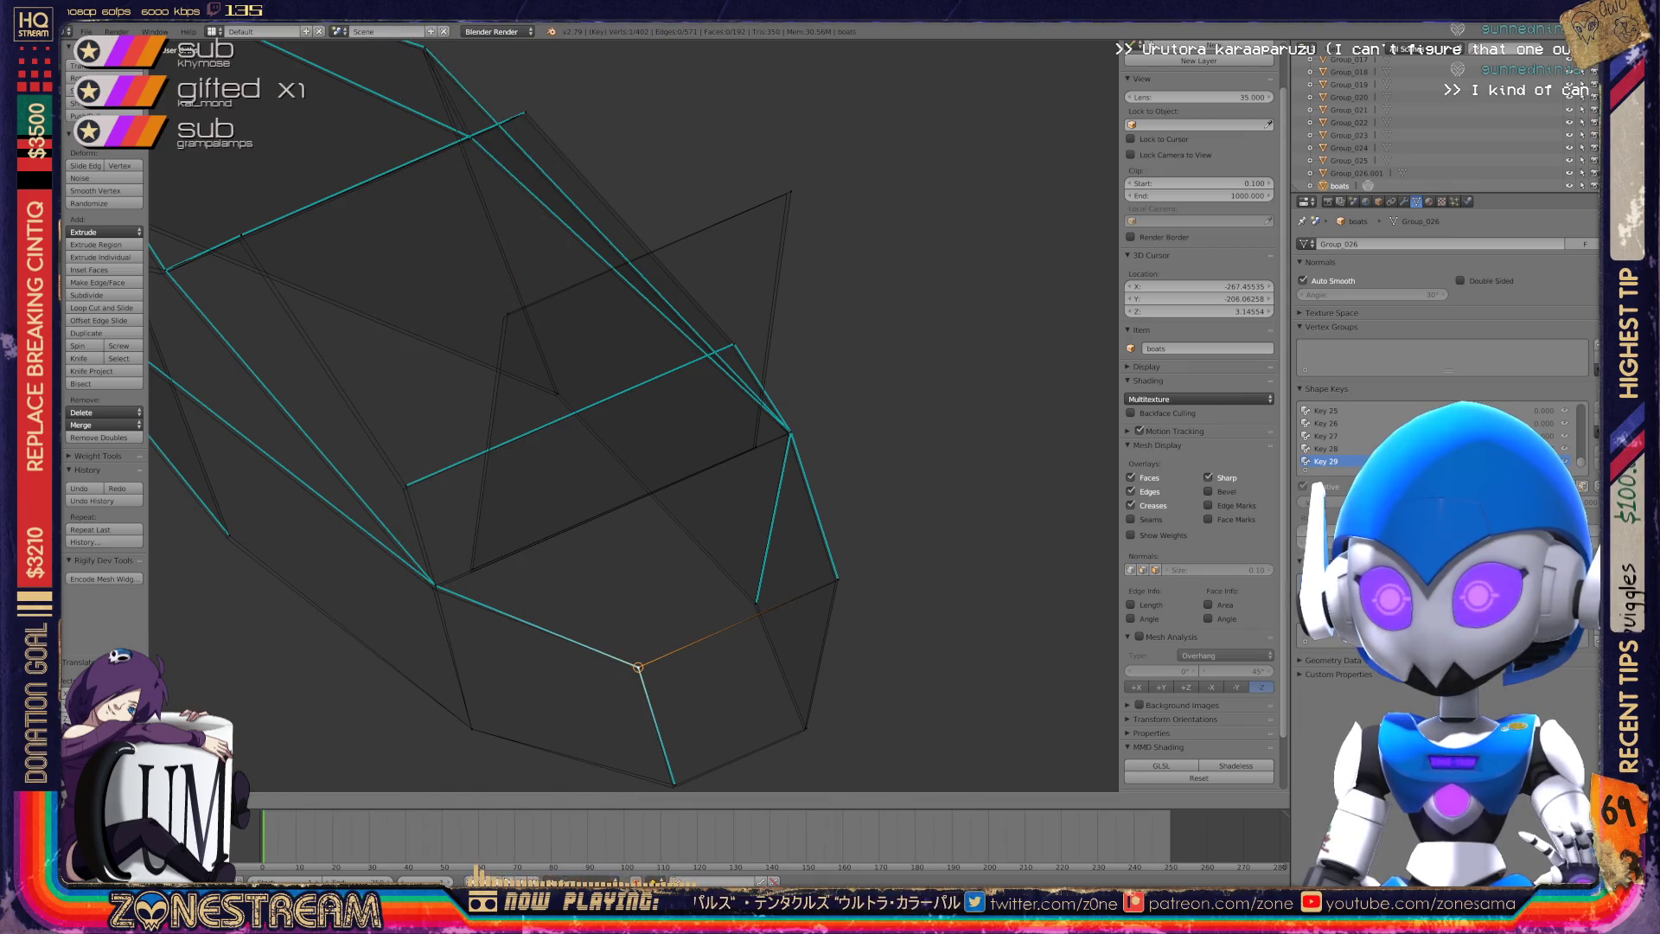
shift+middle_drag(640, 664, 653, 539)
Nudge the bottom vertex and a higher right-side vertex slightly down-left.
right_click(690, 657)
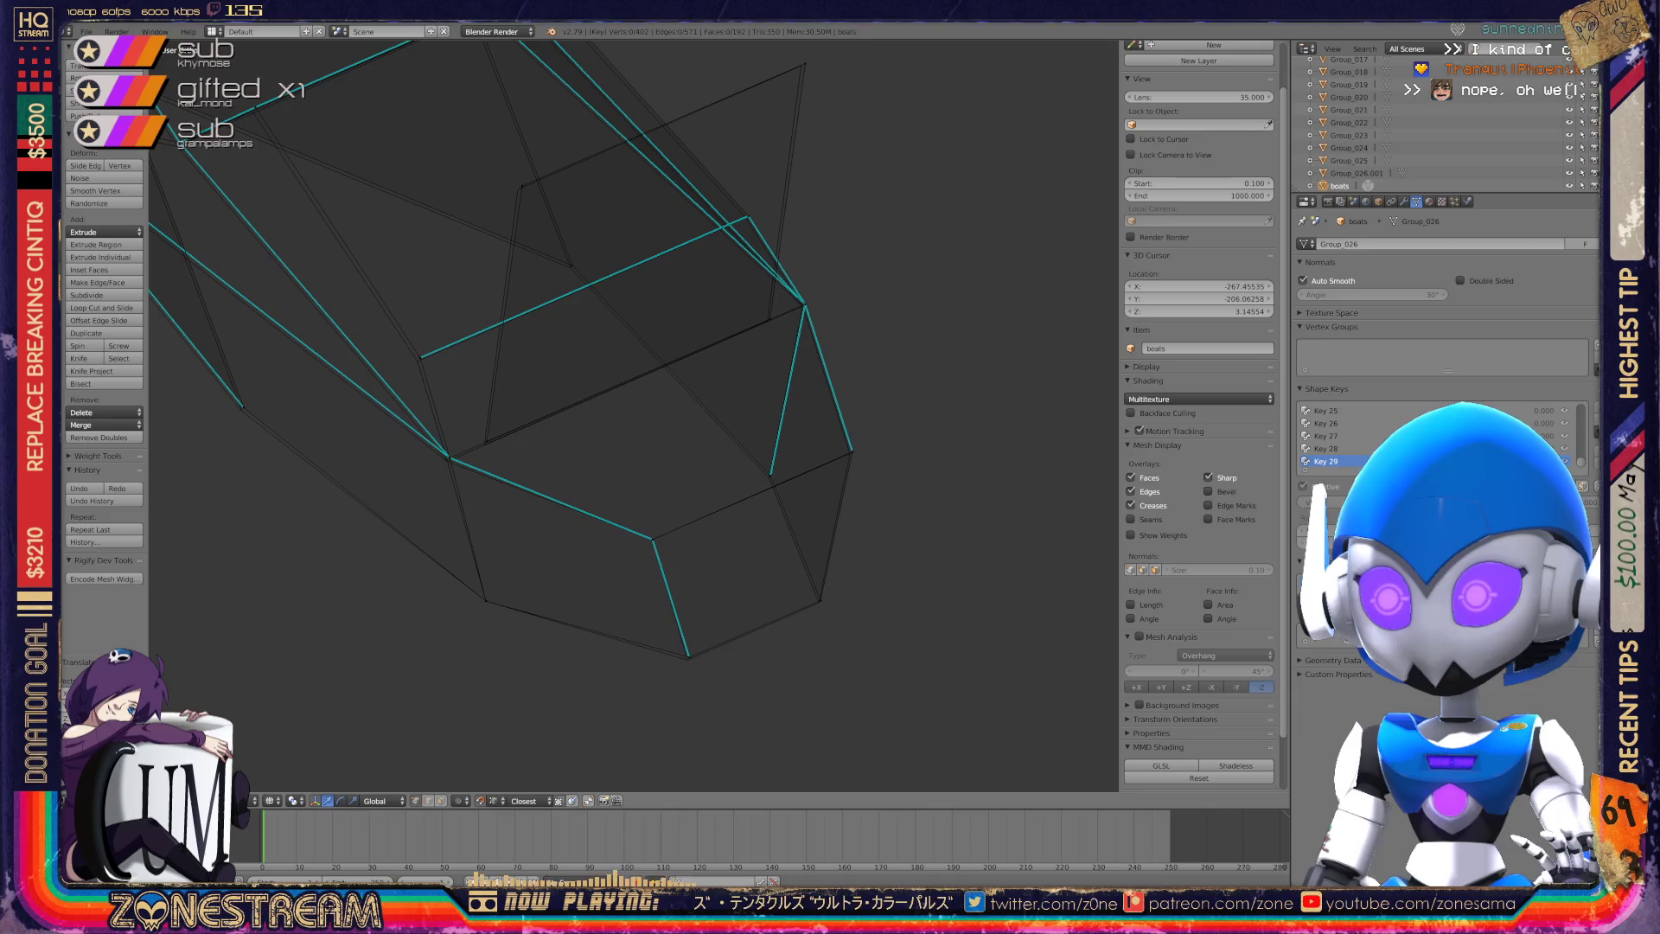
drag(689, 658, 687, 660)
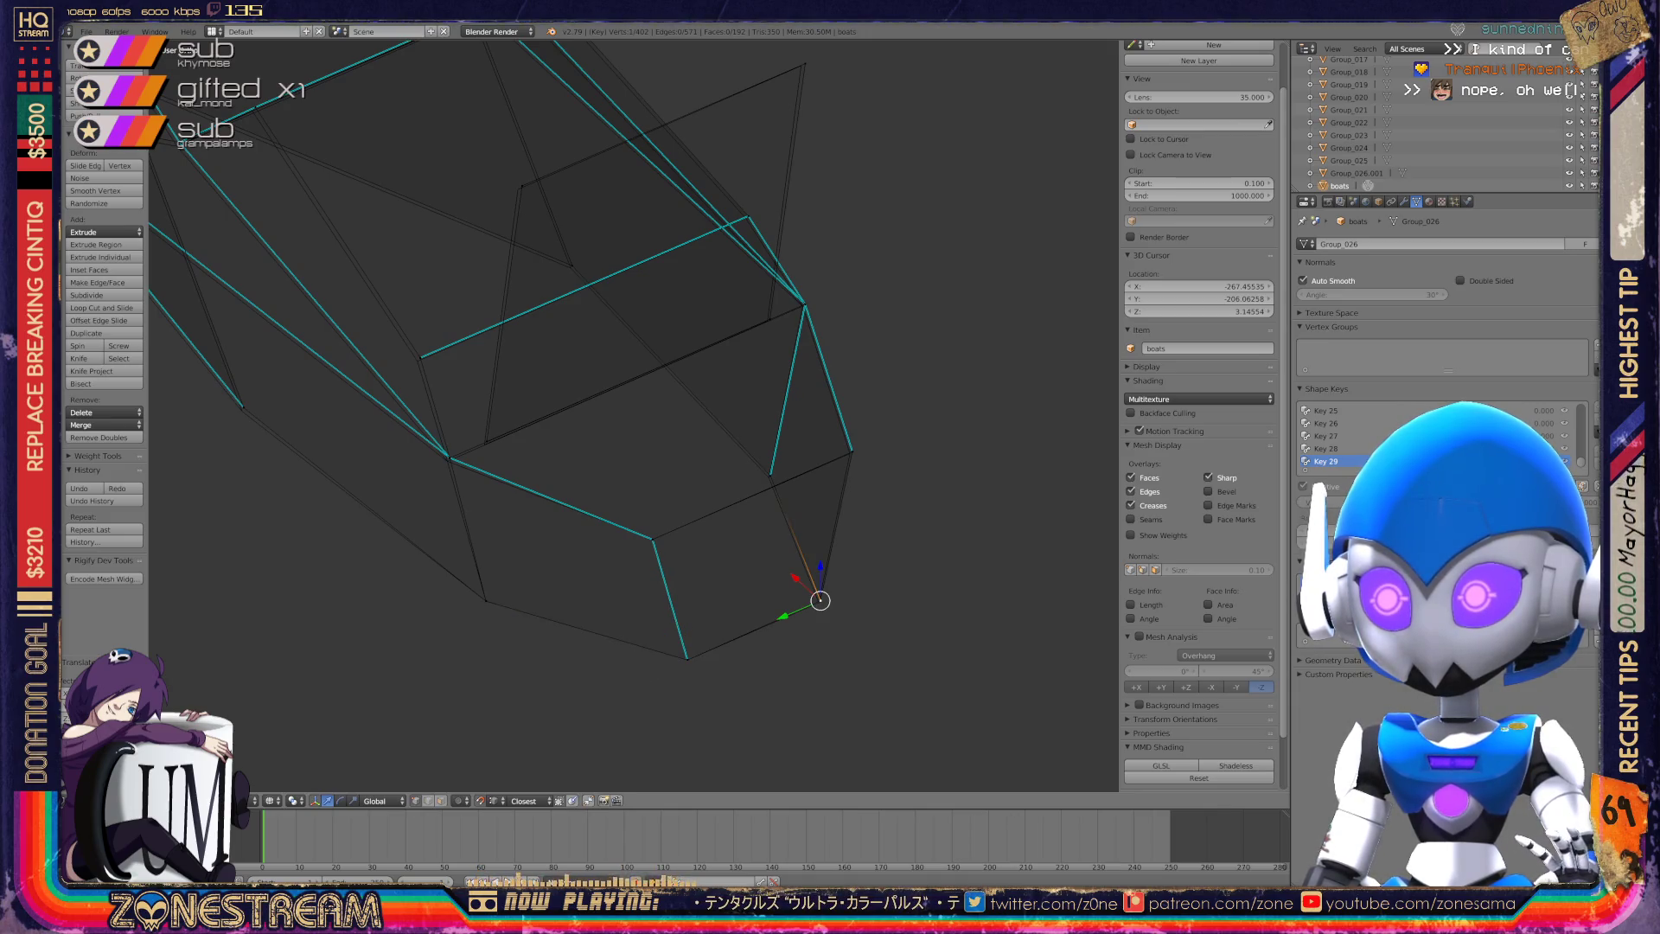
drag(821, 600, 819, 602)
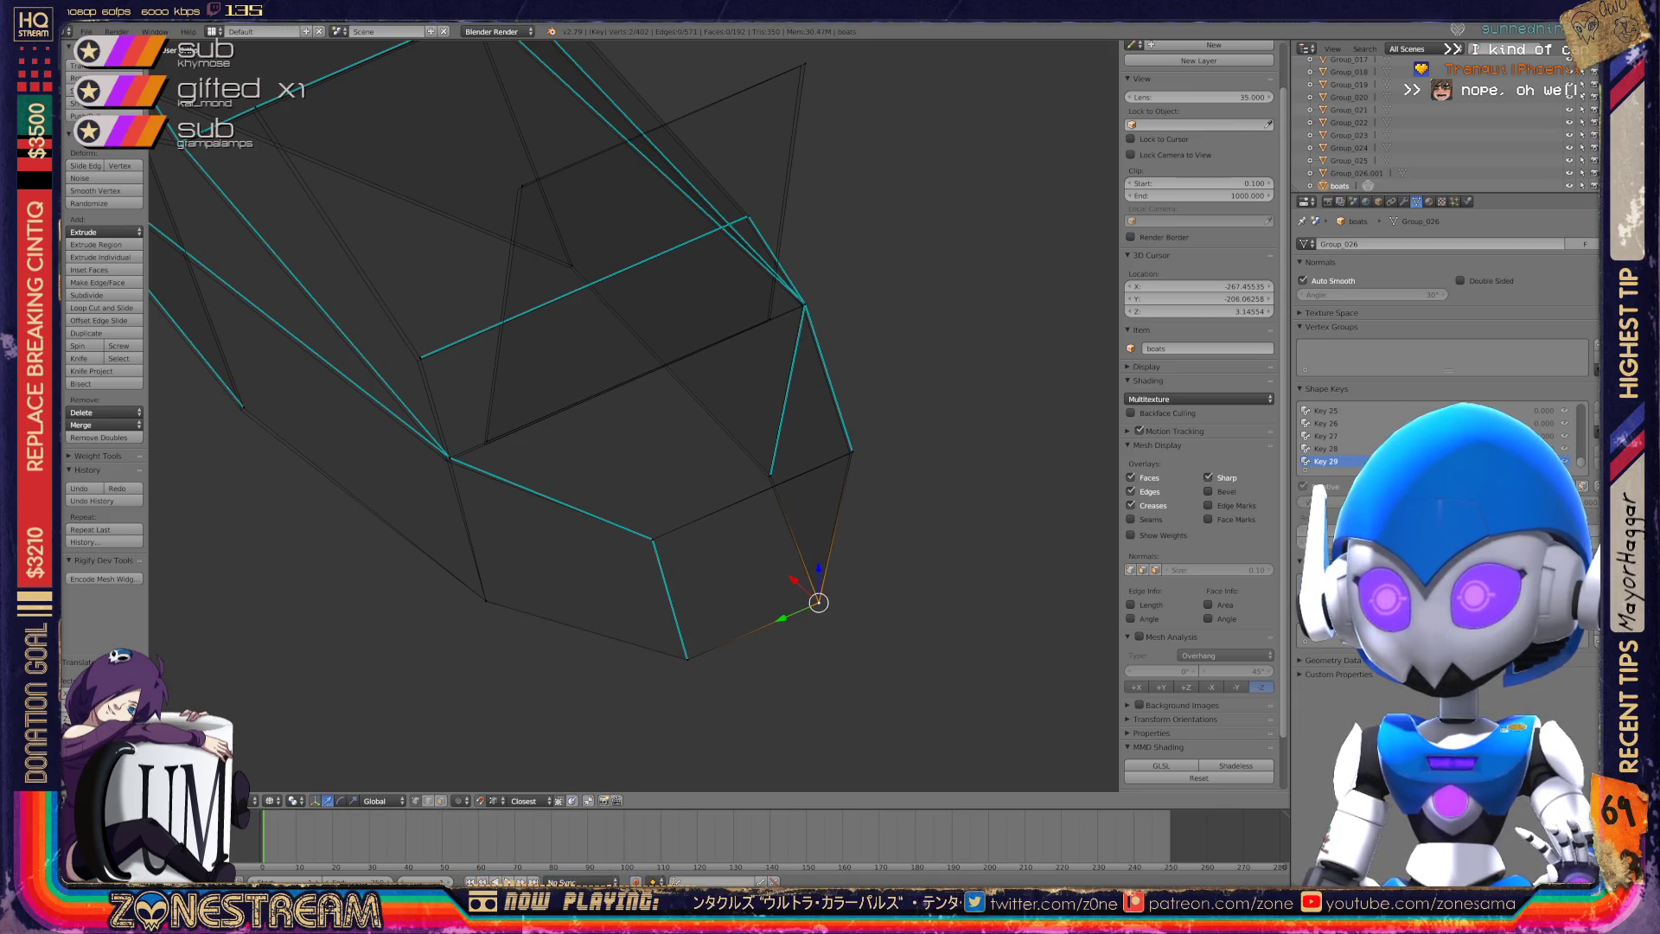
right_click(851, 450)
drag(852, 451, 849, 453)
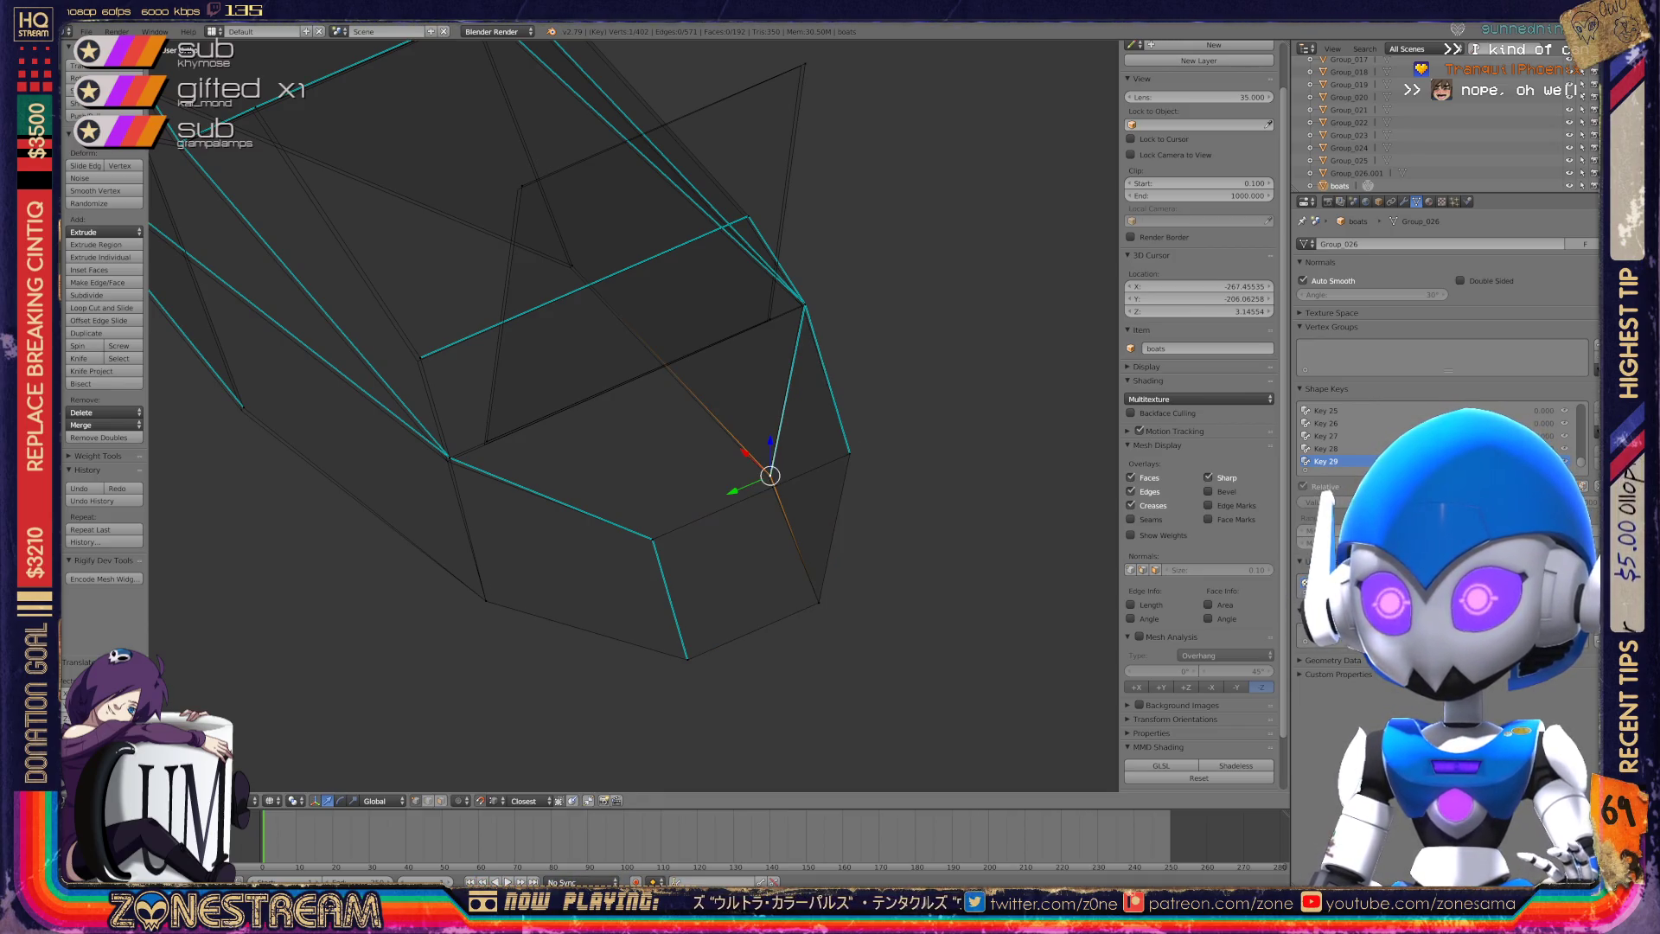
drag(771, 475, 769, 477)
scroll(769, 477, up, 6)
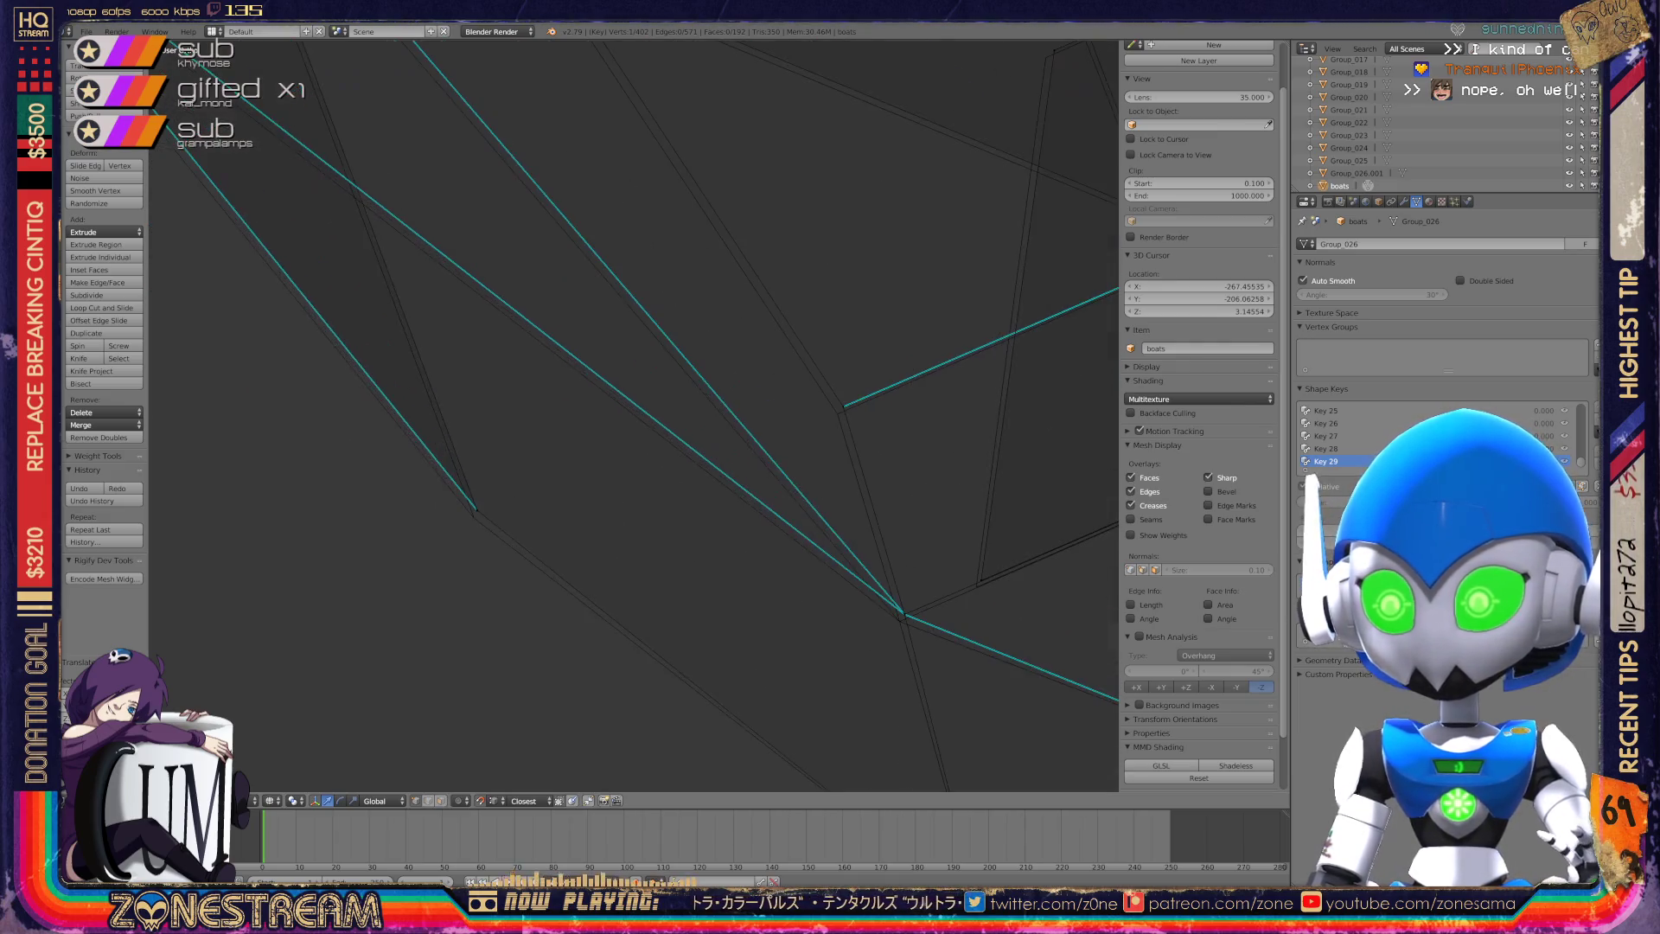
Centre the view on a nearby vertex and select the mesh's right corner vertex.
shift+right_click(707, 583)
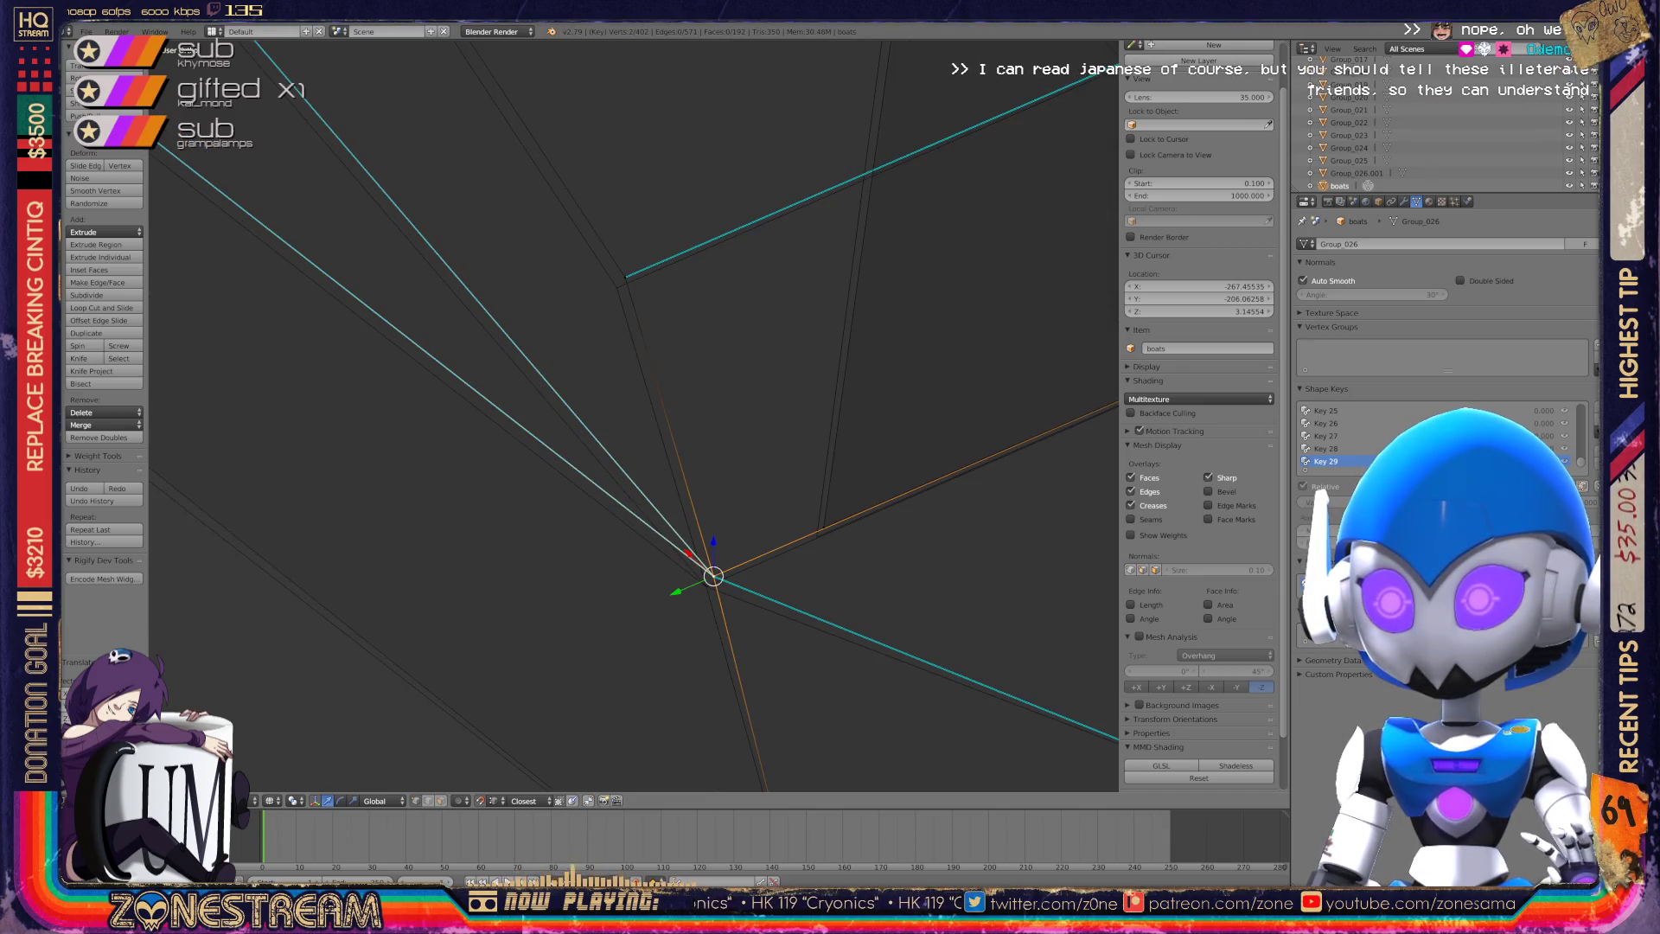
right_click(707, 586)
right_click(817, 537)
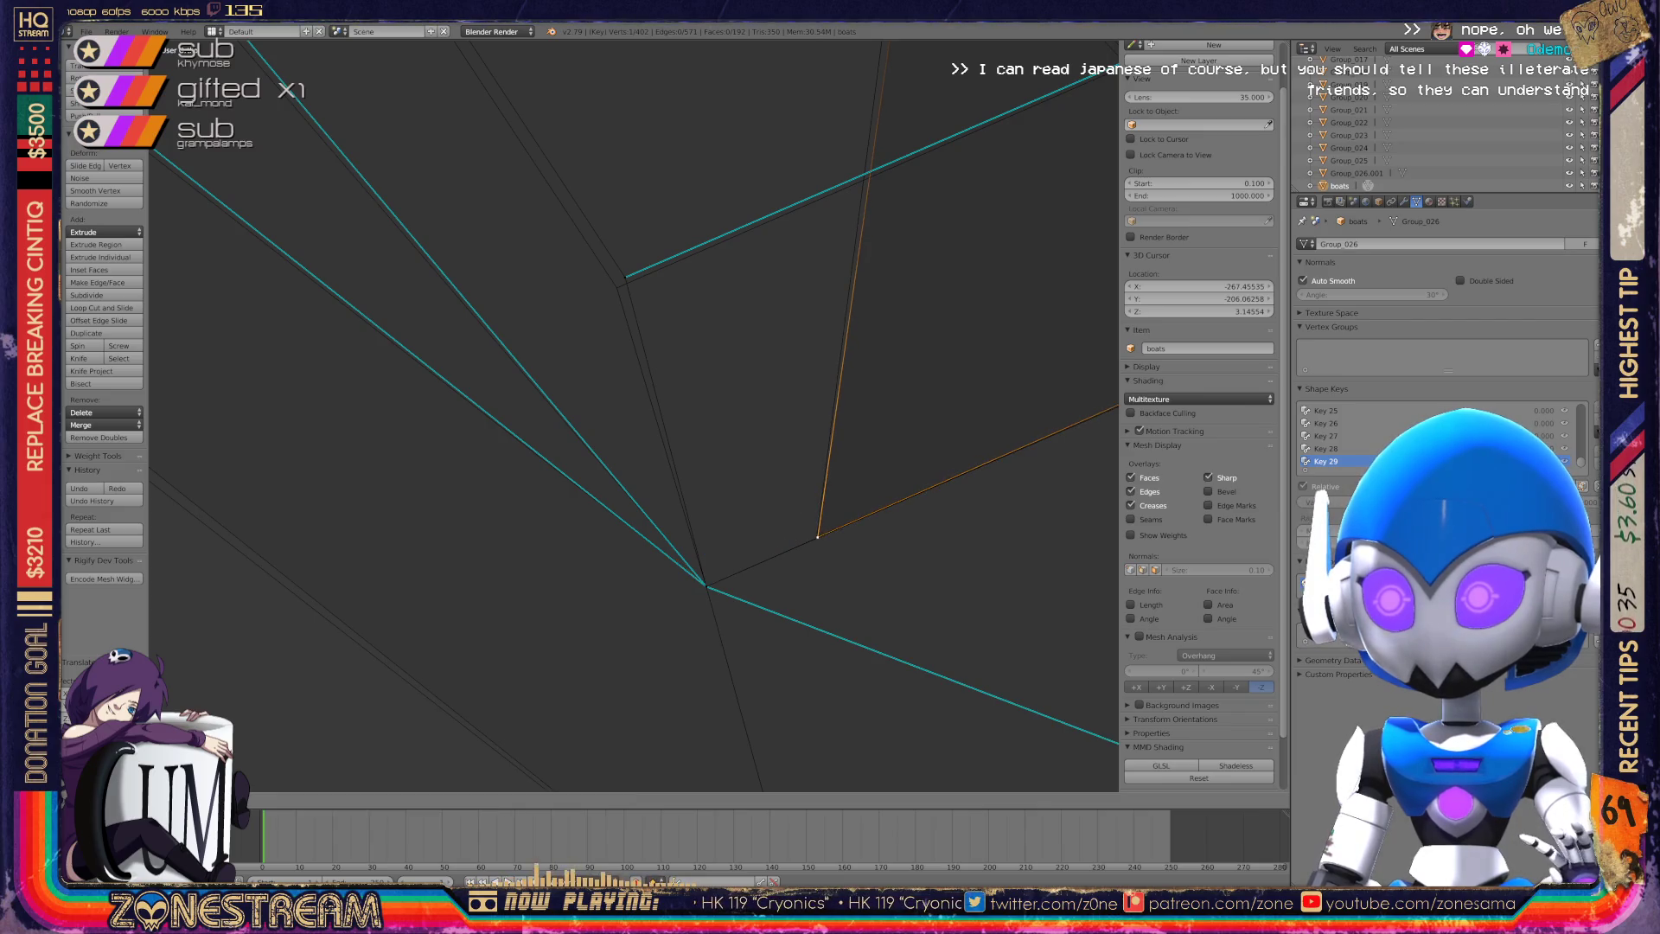
key(KP_Decimal)
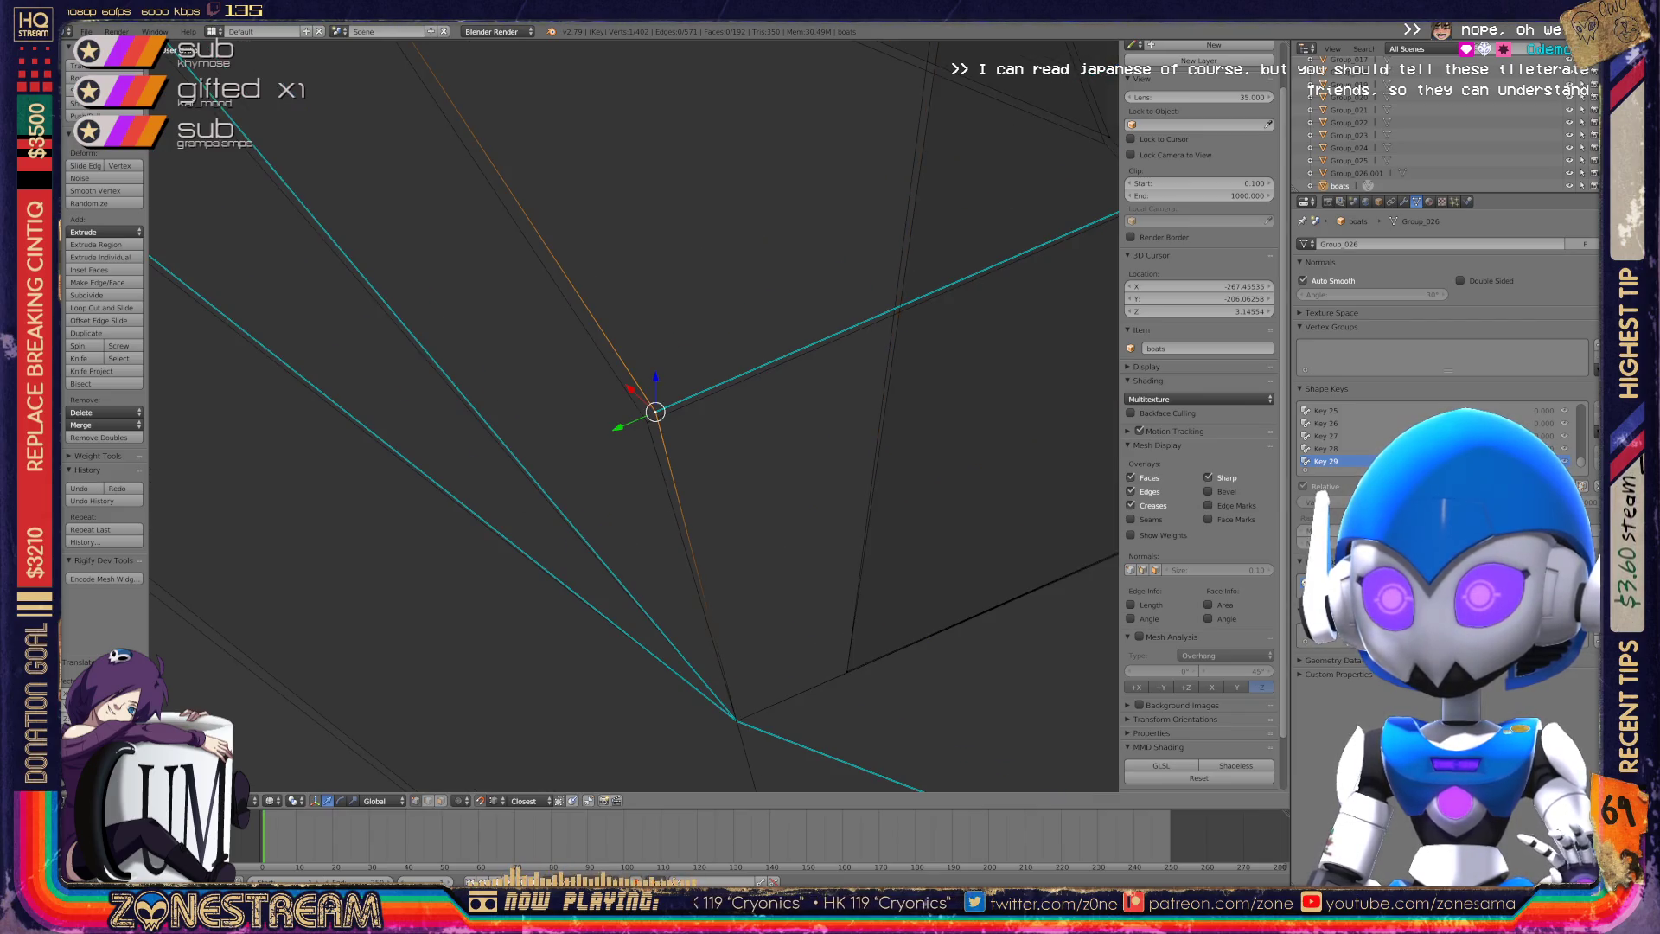
scroll(636, 415, down, 8)
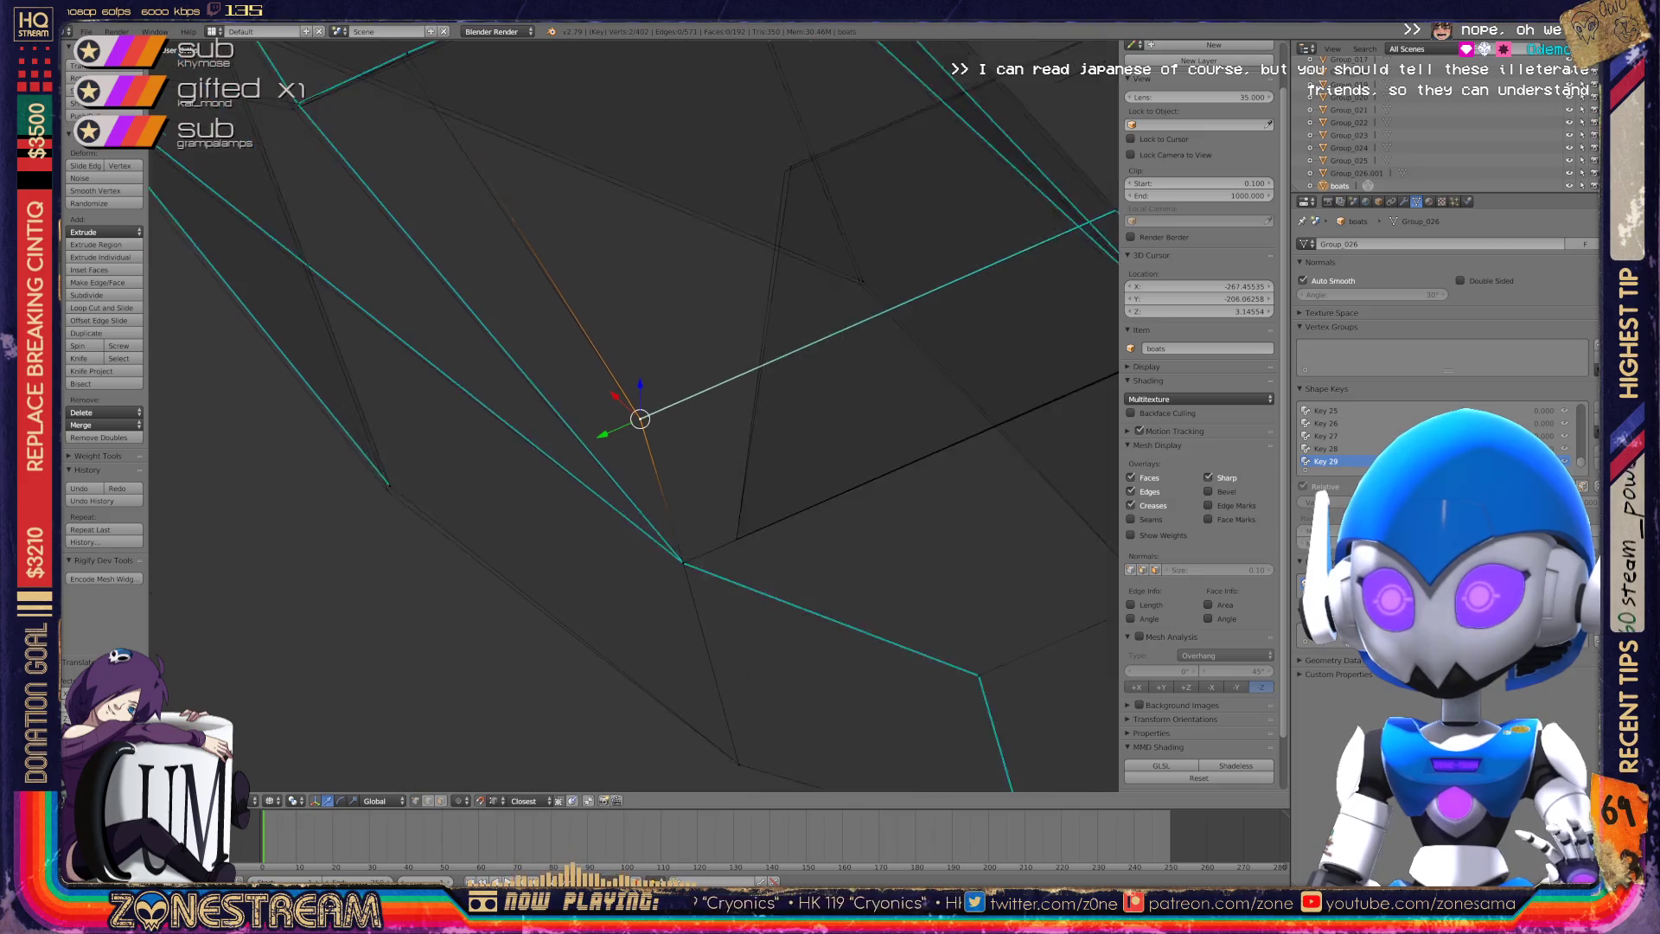
scroll(864, 389, up, 6)
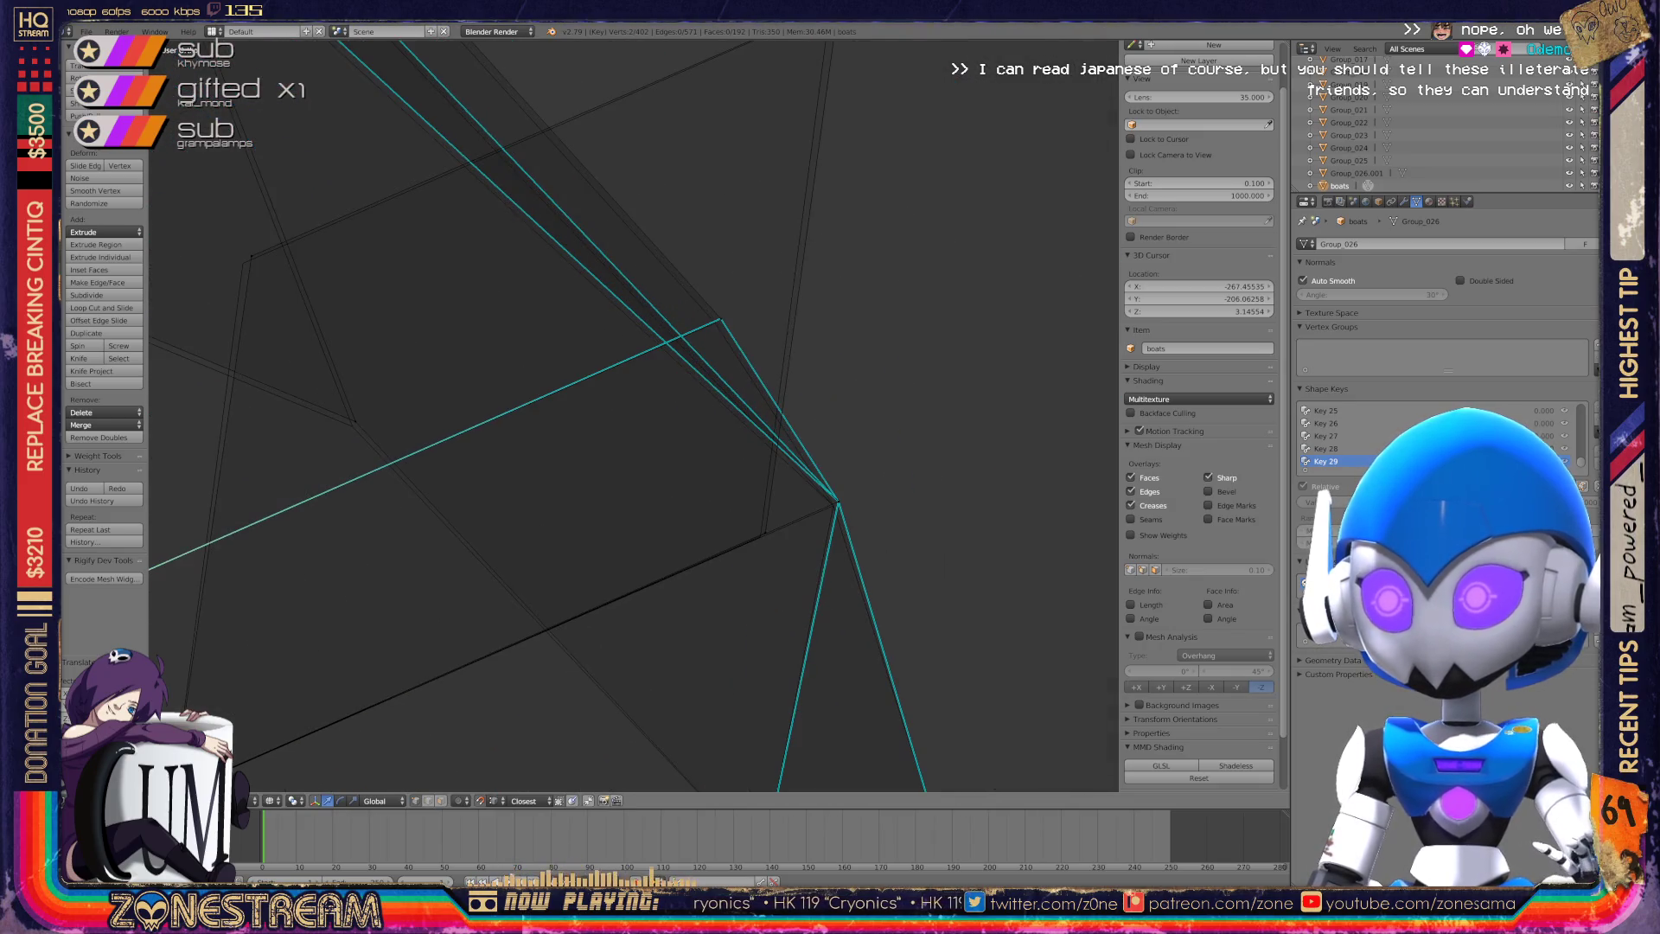
right_click(835, 502)
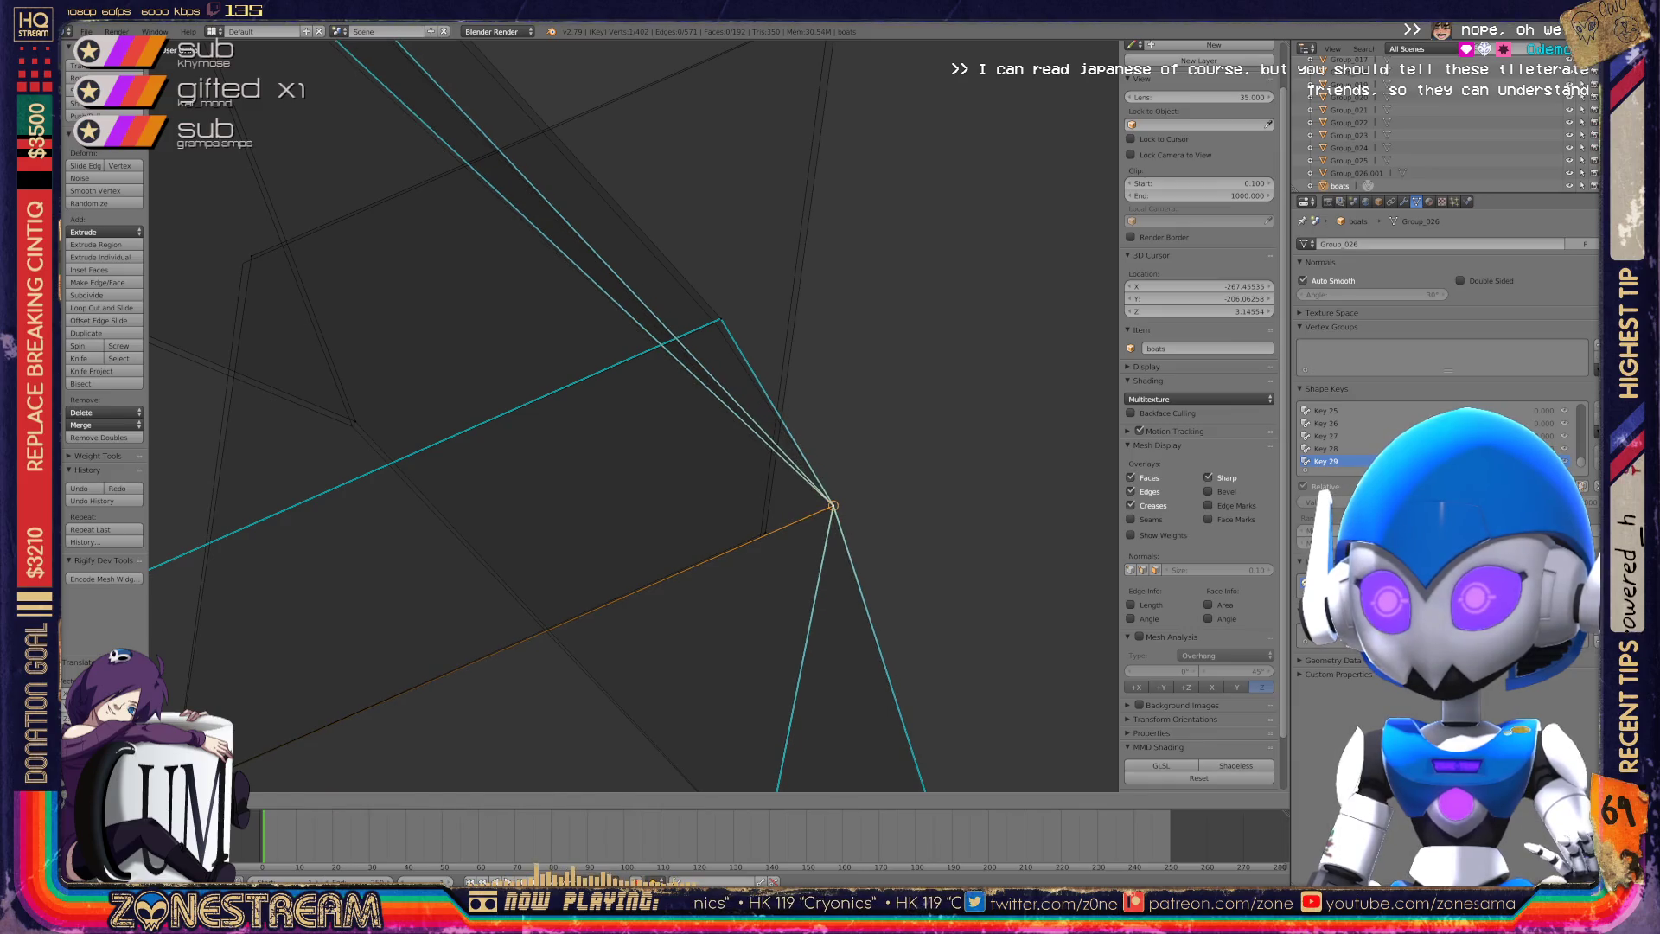
scroll(636, 416, down, 2)
Move the right corner vertex up and inward, after trying a higher spot first.
key(g)
click(770, 132)
key(g)
click(722, 500)
key(g)
click(363, 310)
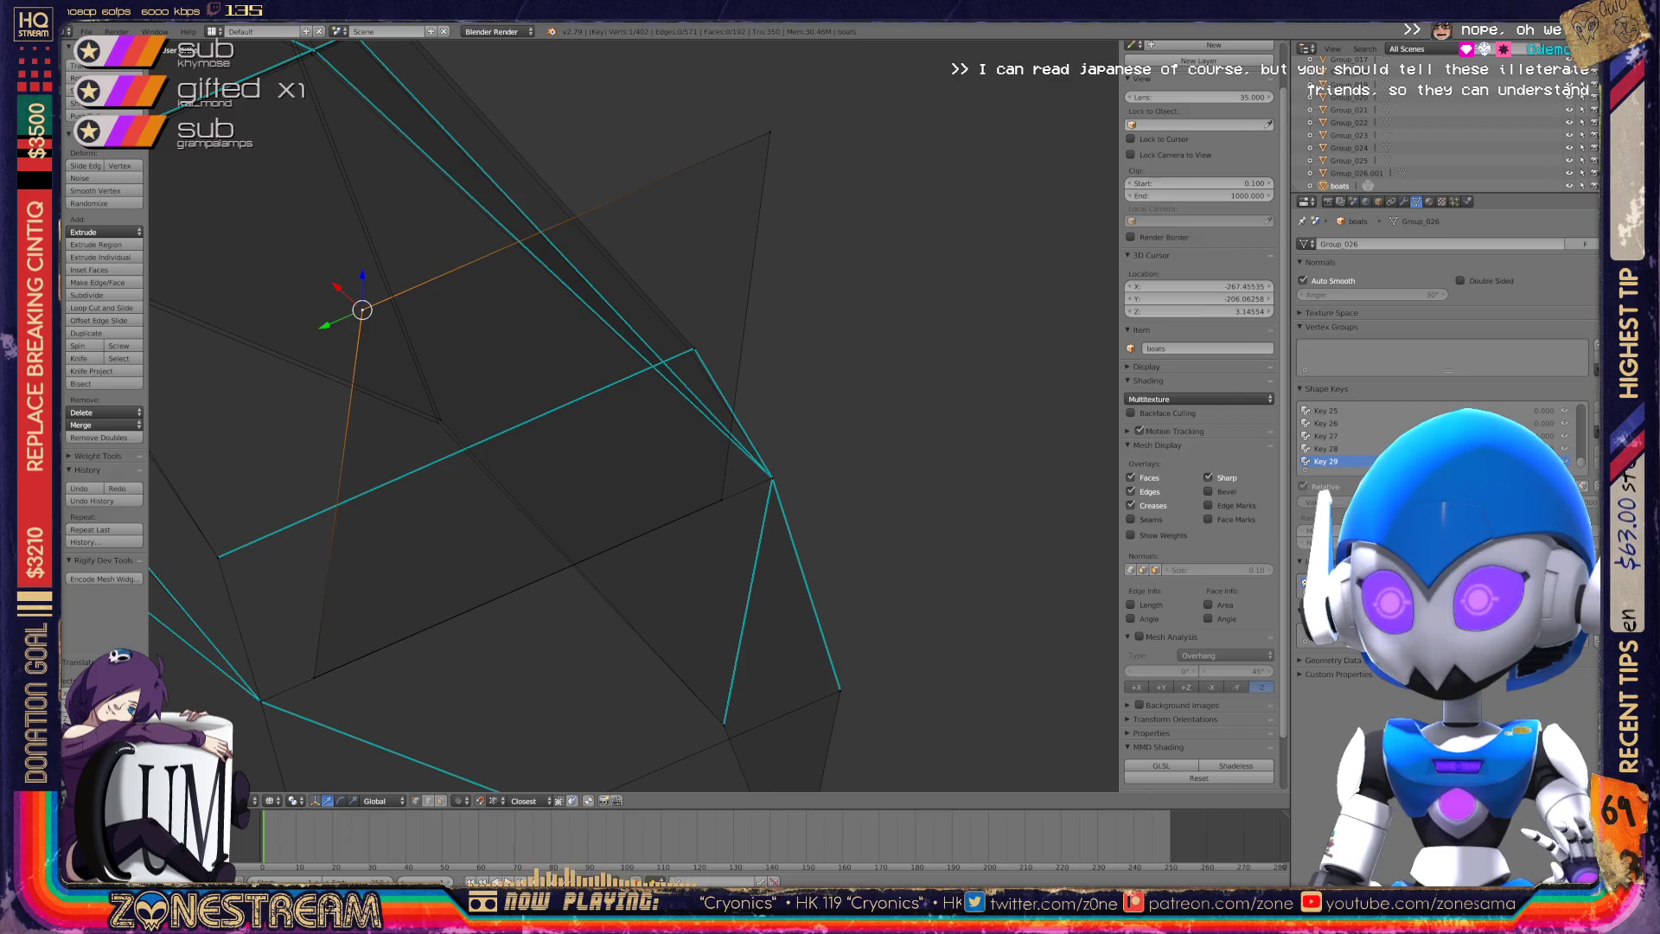
scroll(634, 415, down, 4)
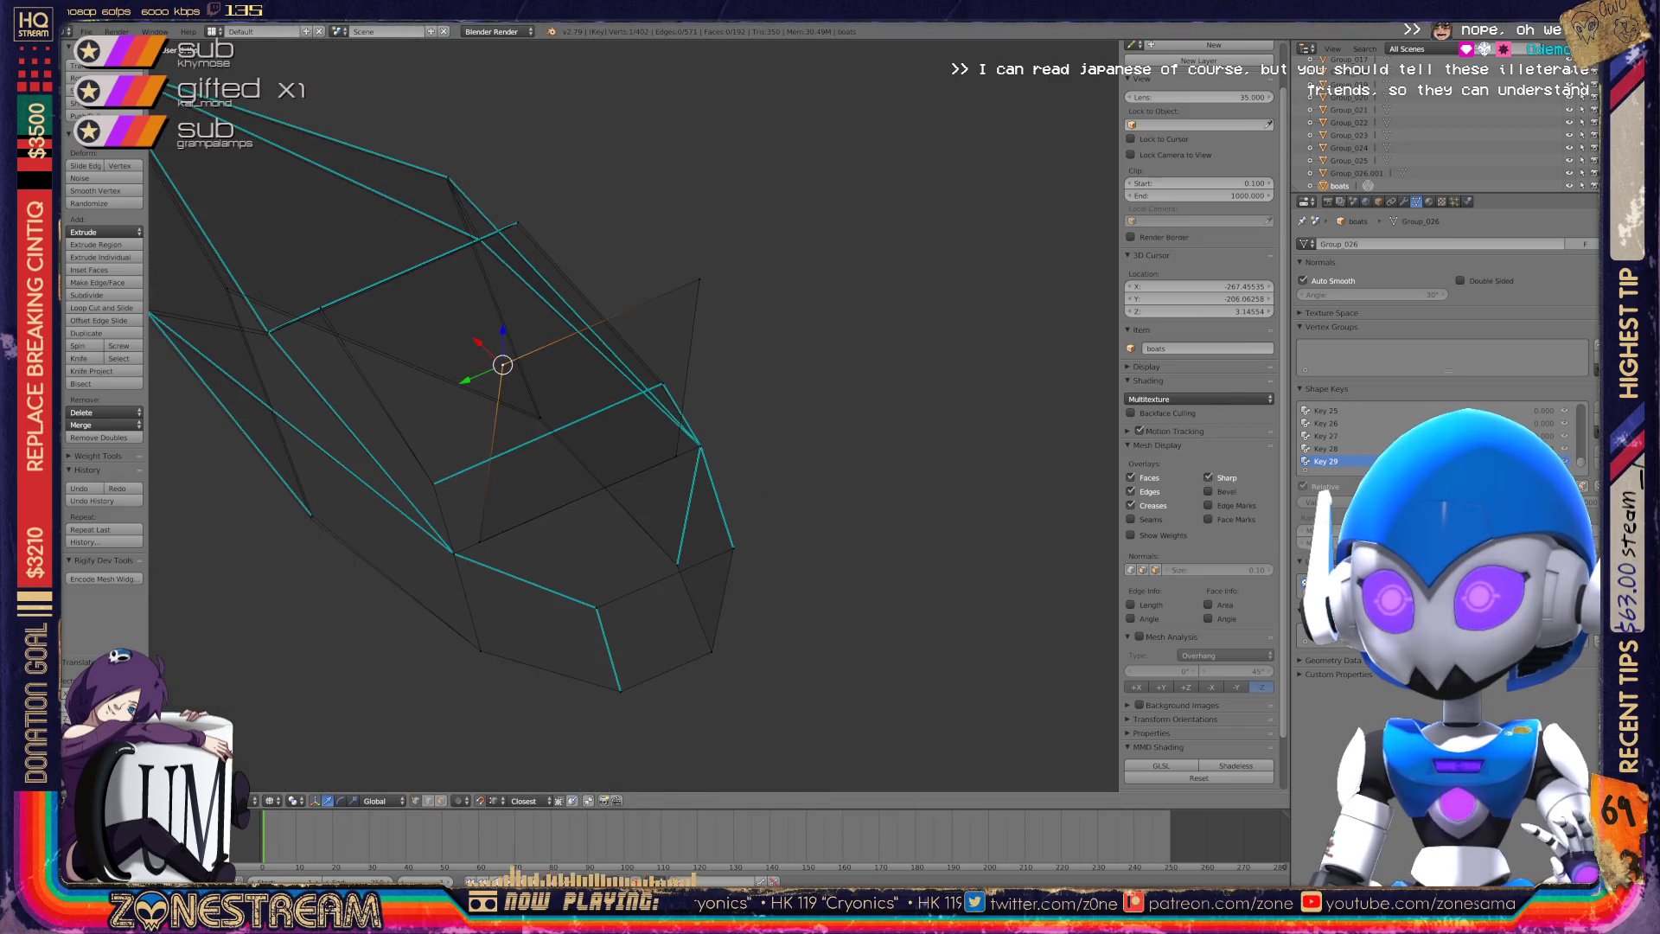
Nudge three vertices slightly downward: the current one, one further left, one higher up.
mouse_move(634, 415)
middle_down()
mouse_move(571, 449)
mouse_move(605, 406)
mouse_move(666, 389)
middle_up()
scroll(634, 415, up, 3)
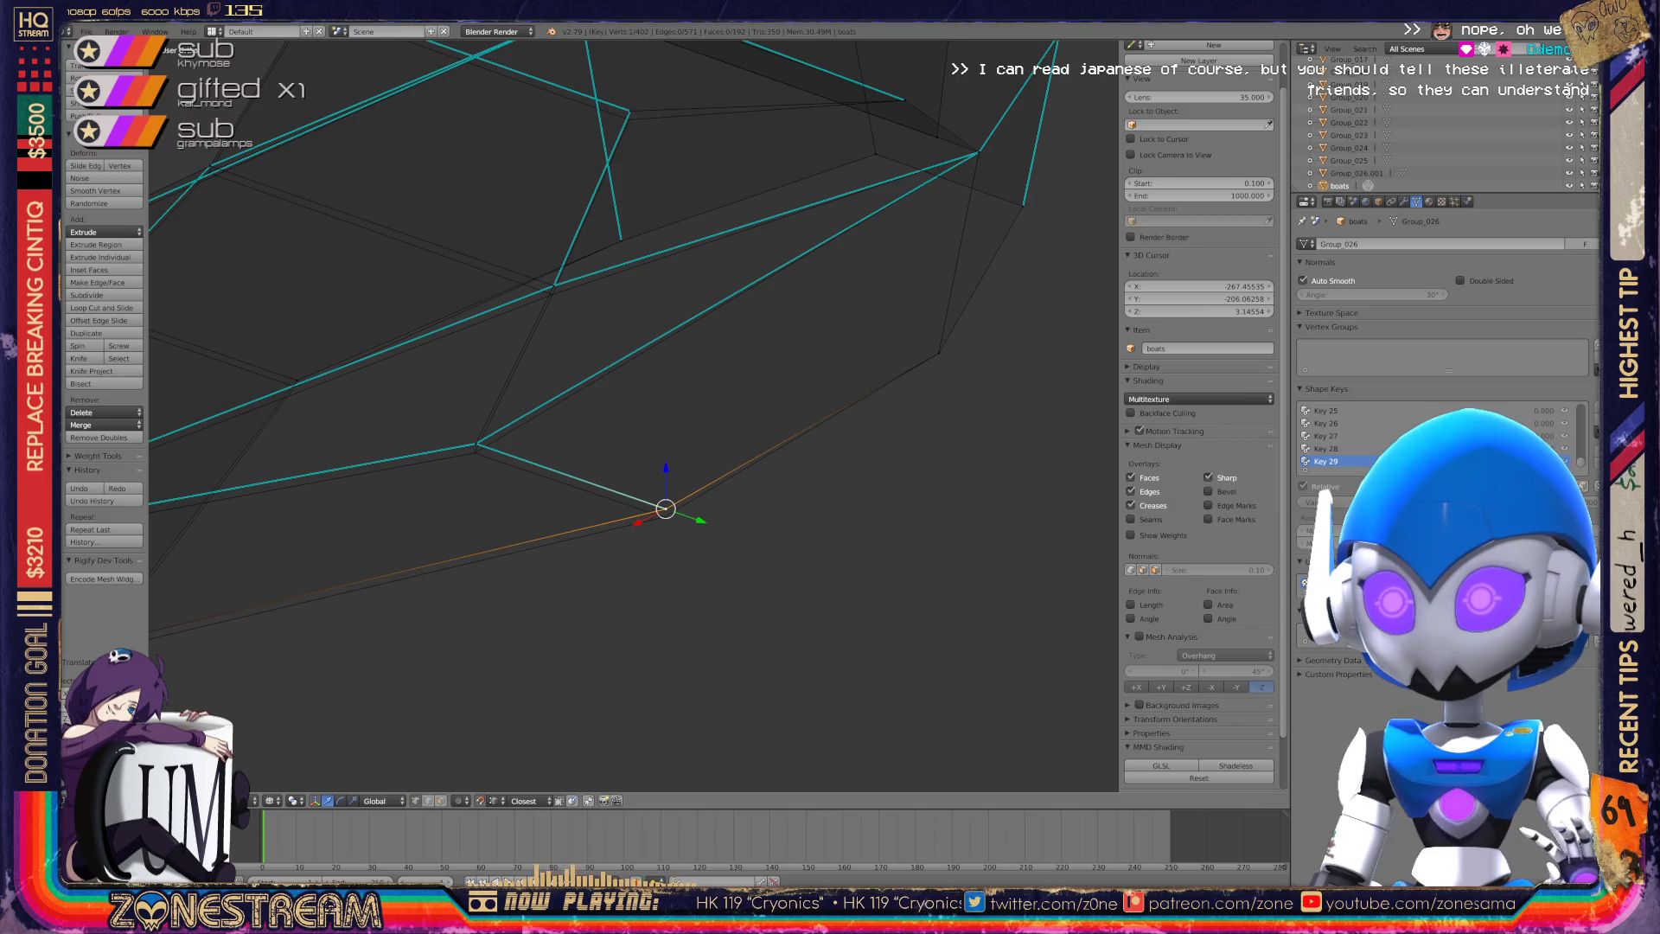
drag(665, 509, 663, 516)
right_click(476, 443)
right_drag(475, 444, 474, 453)
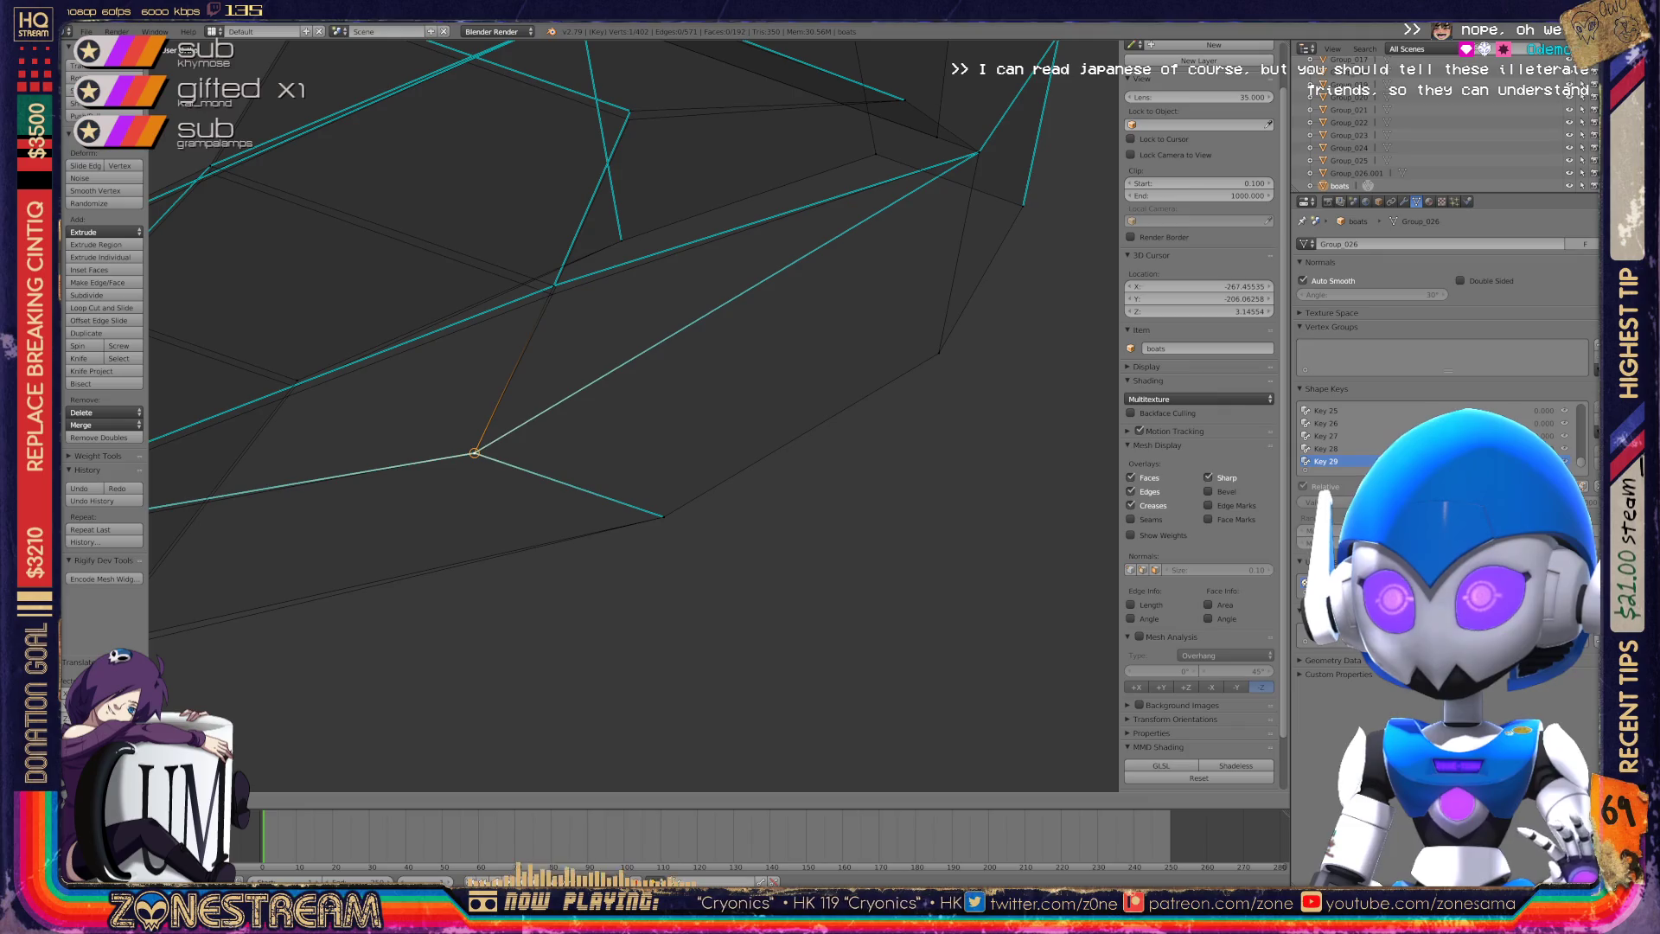
right_click(553, 286)
right_drag(554, 285, 553, 294)
shift+middle_drag(554, 294, 458, 648)
scroll(634, 414, up, 2)
Snap a vertex onto its neighbouring vertex and nudge the left vertex slightly down.
key(a)
right_drag(592, 332, 592, 347)
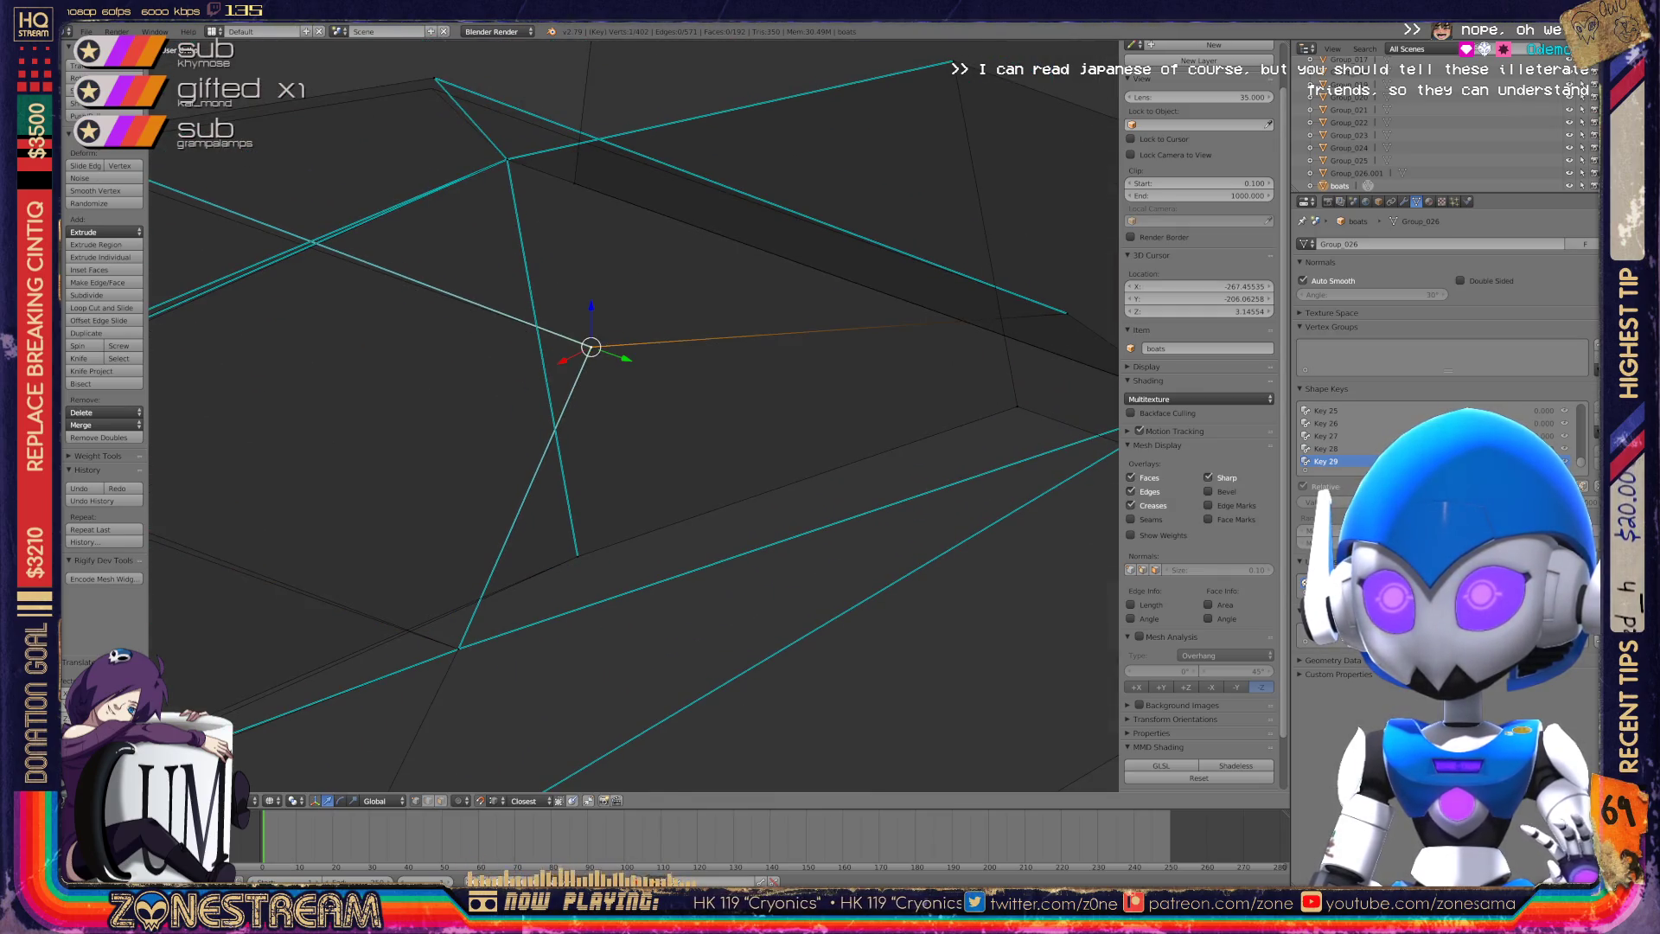
middle_drag(591, 347, 822, 522)
right_drag(822, 522, 666, 267)
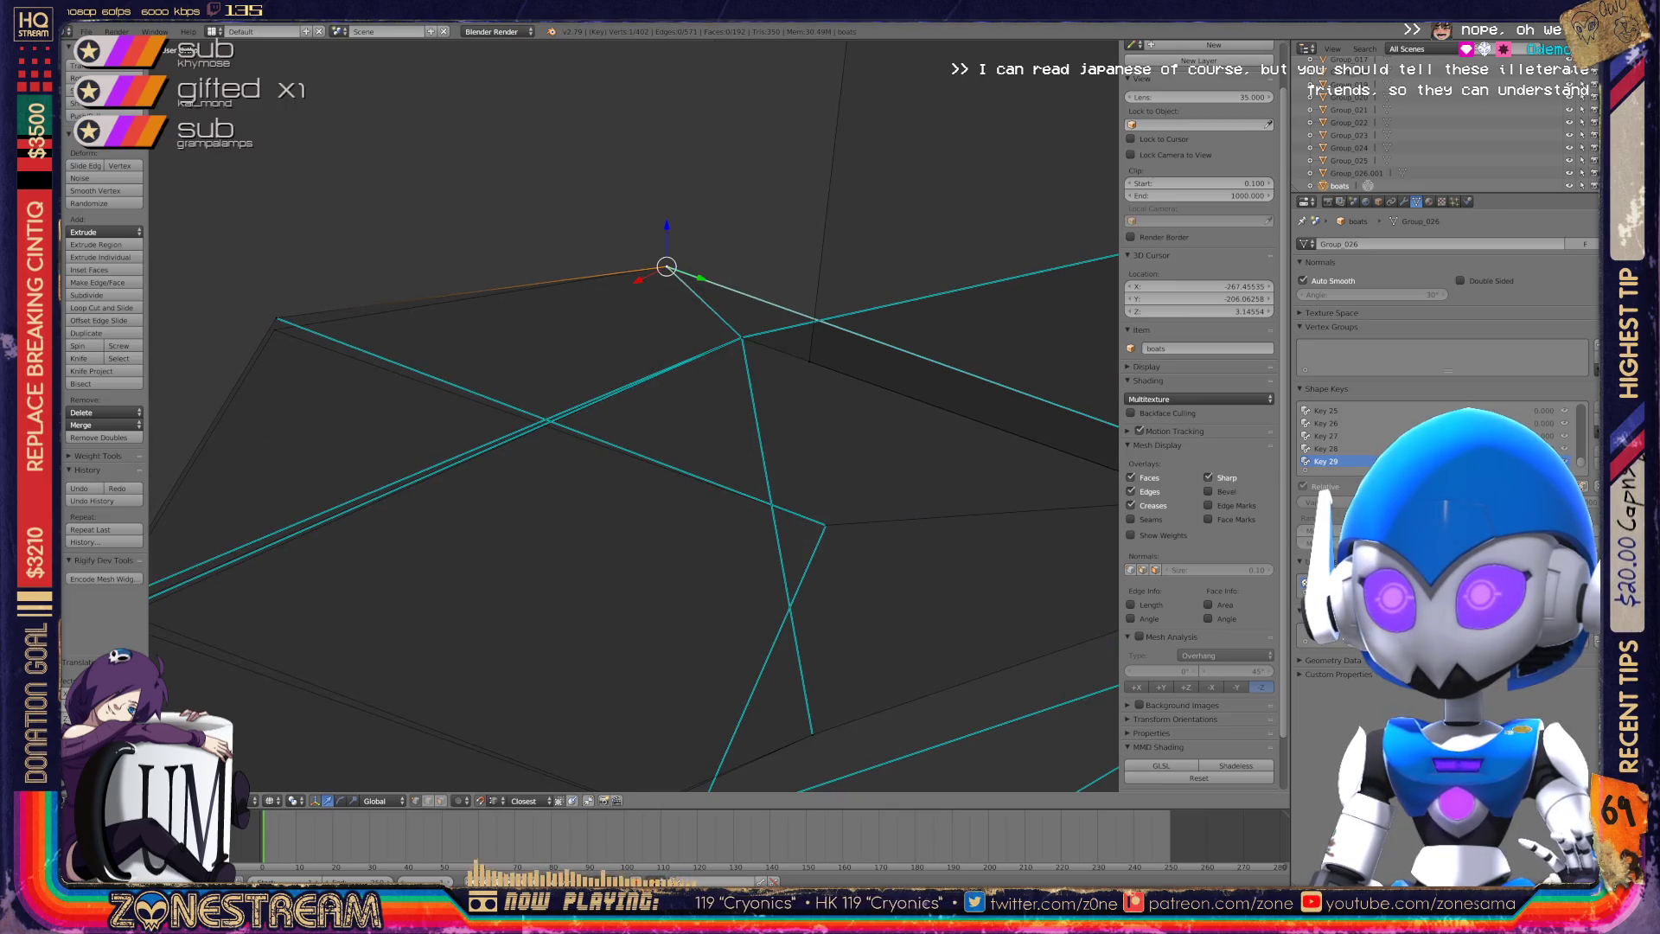
right_click(275, 317)
right_drag(276, 318, 274, 330)
Orbit the boot mesh to another angle and clear the vertex selection.
mouse_move(605, 433)
middle_down()
mouse_move(709, 441)
mouse_move(795, 415)
middle_up()
scroll(635, 416, up, 4)
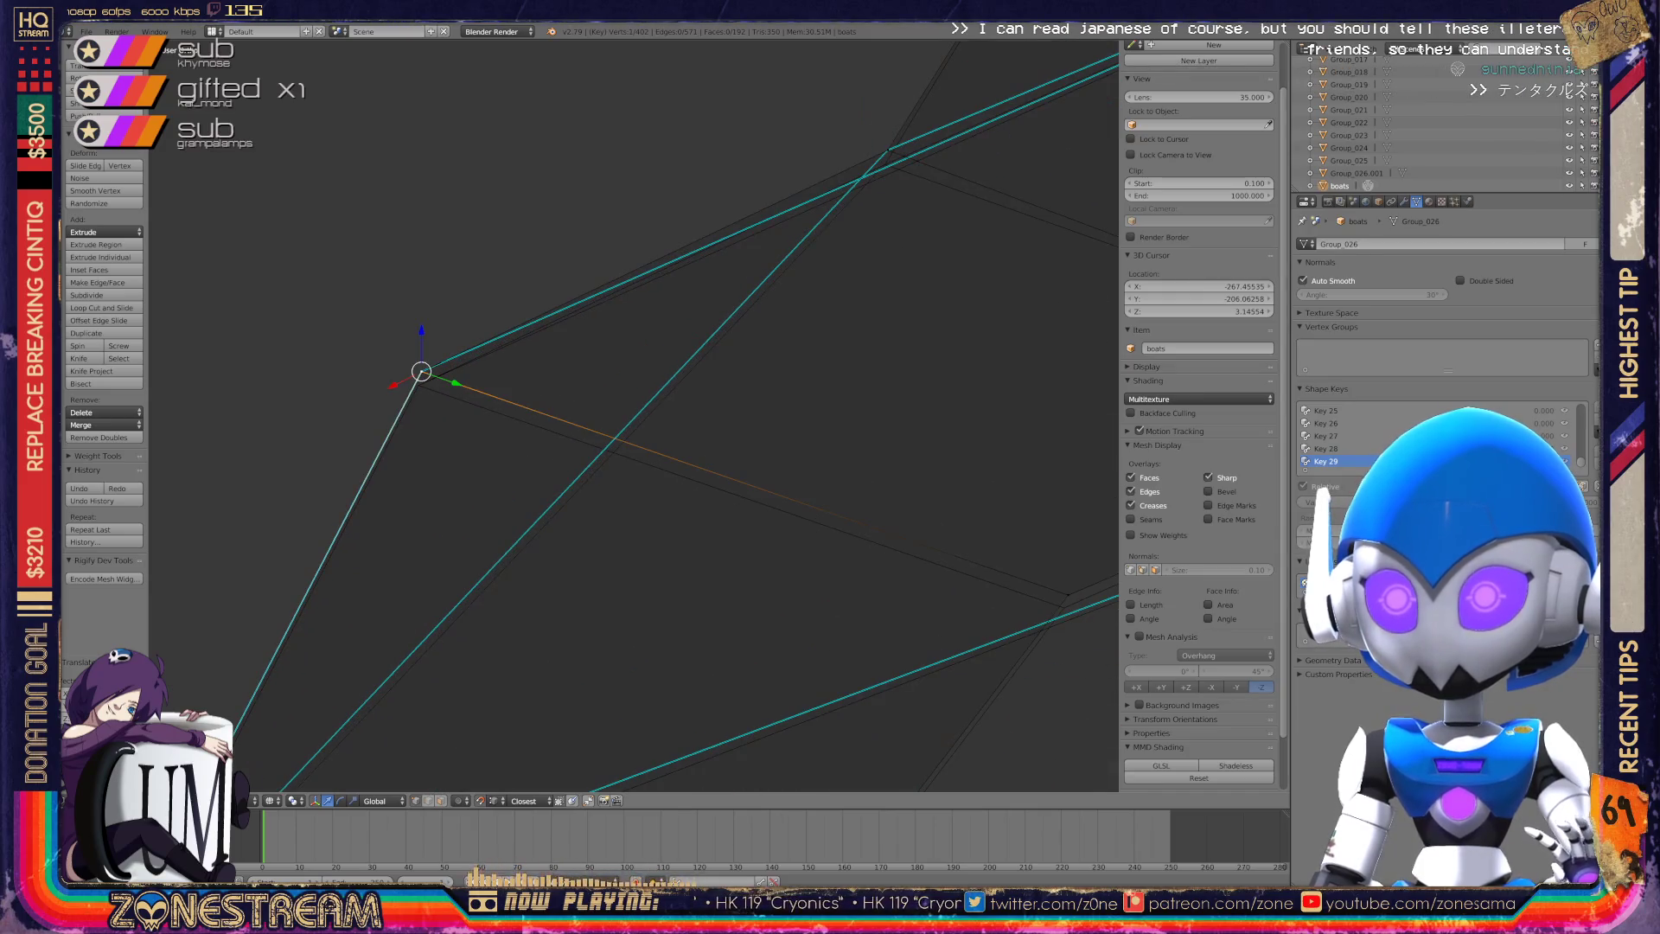
middle_drag(796, 415, 860, 434)
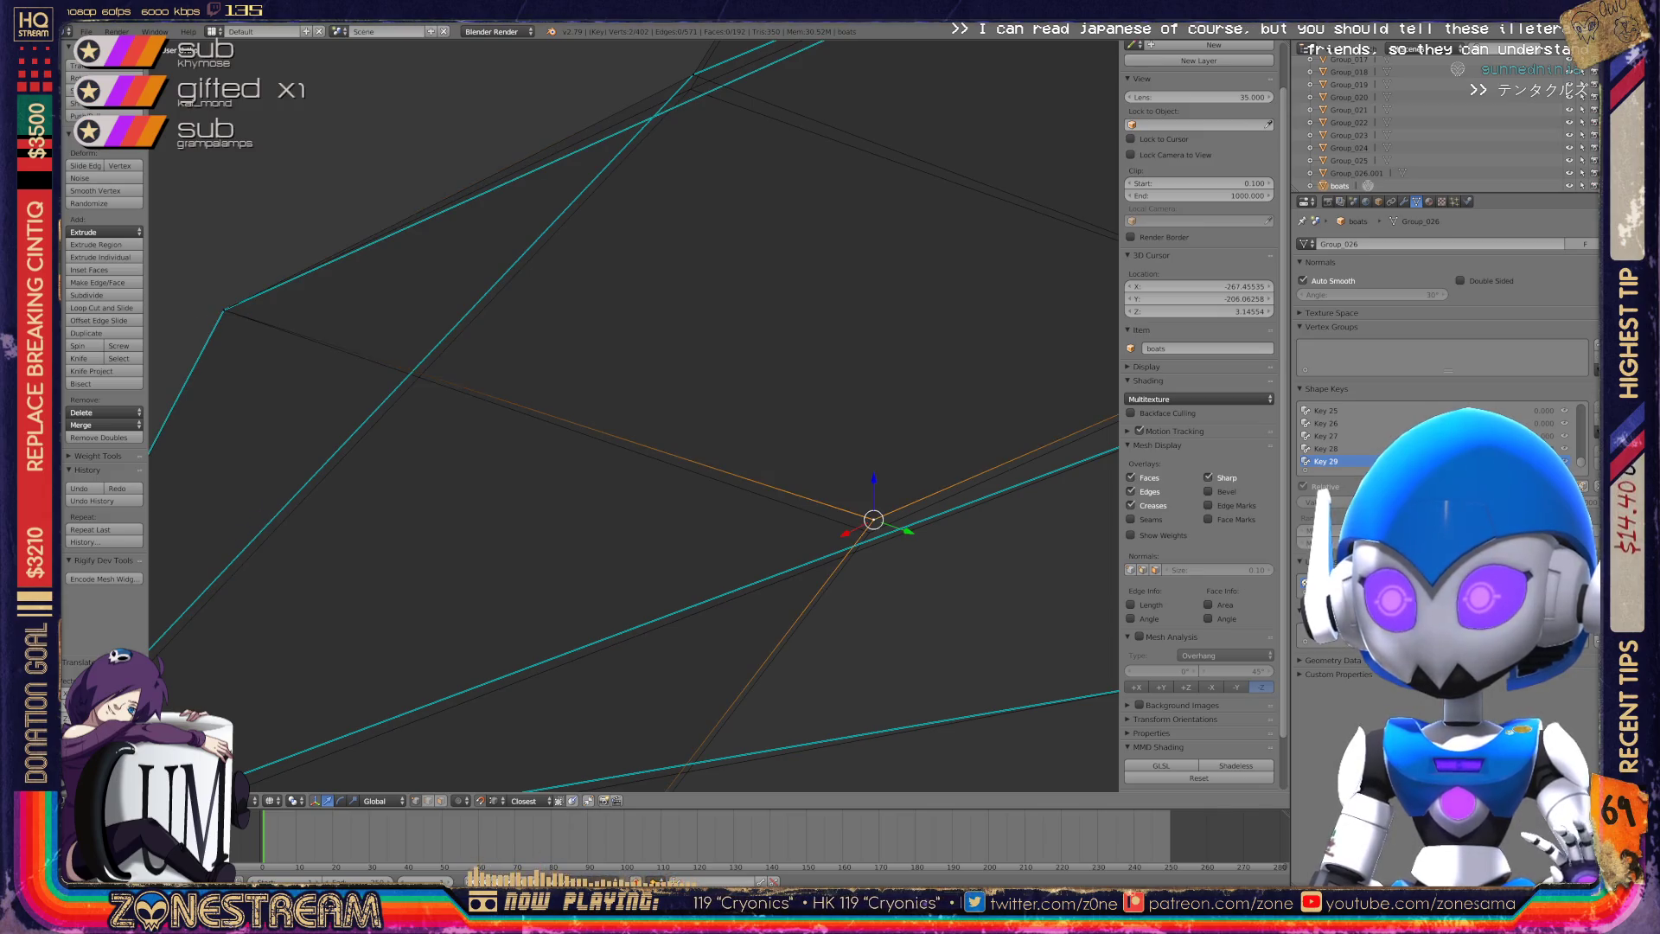
scroll(633, 415, down, 5)
right_click(395, 575)
key(a)
Select the bottom vertex plus one more vertex, then orbit to a side view.
right_click(393, 578)
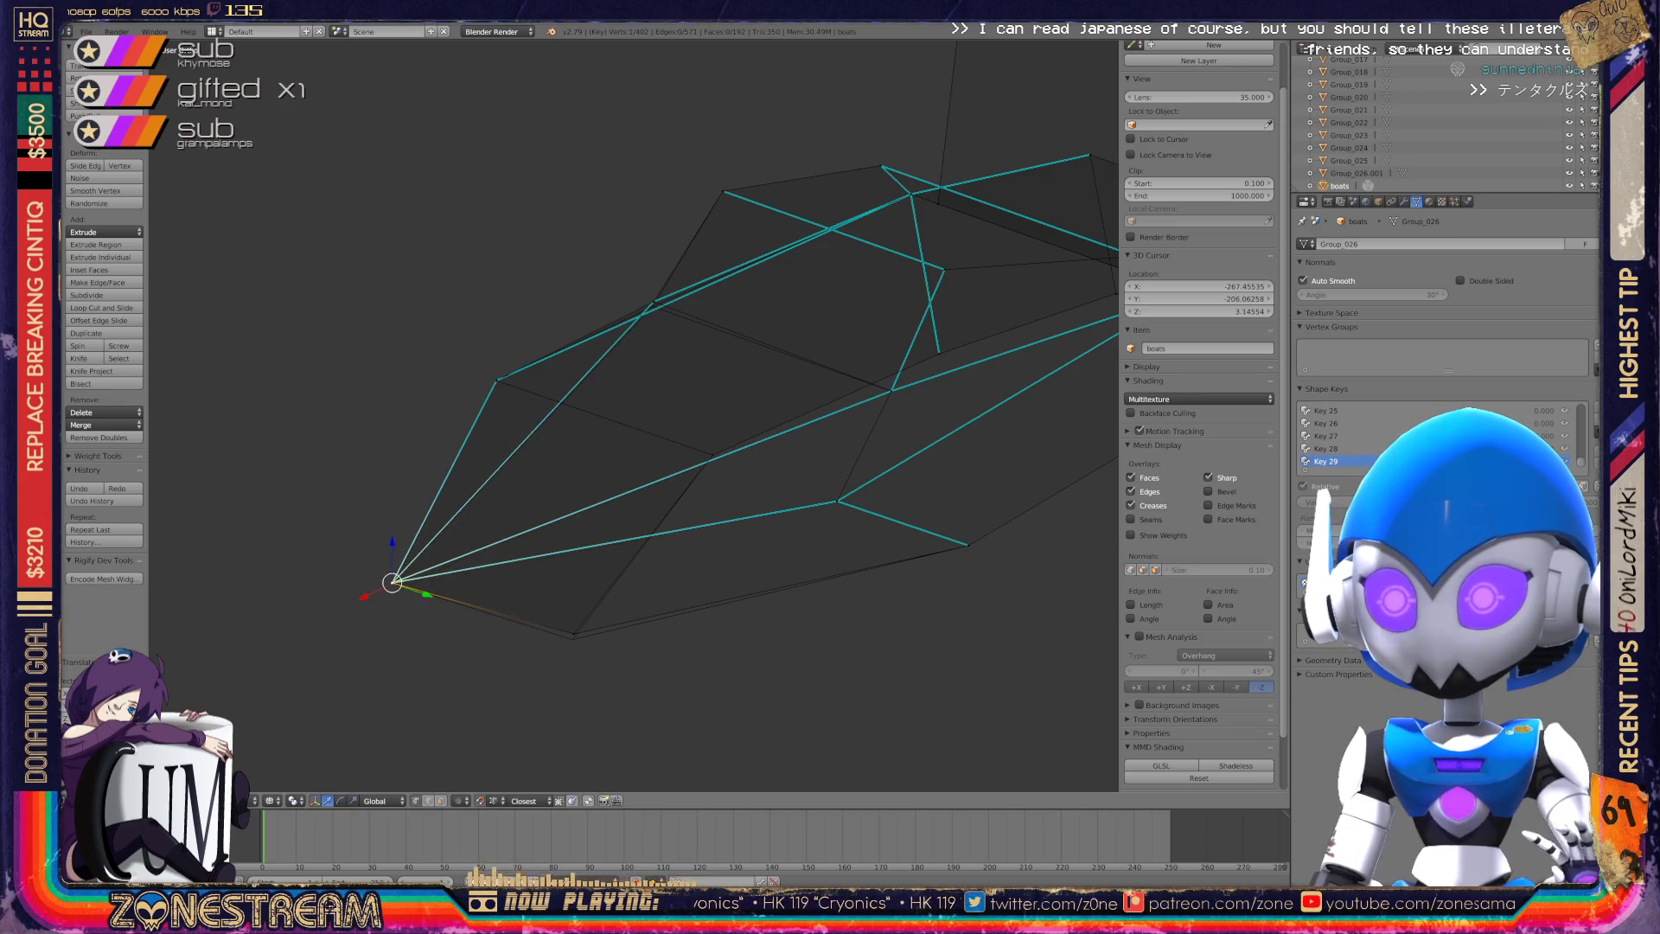
right_click(573, 634)
scroll(636, 415, up, 5)
scroll(636, 415, up, 5)
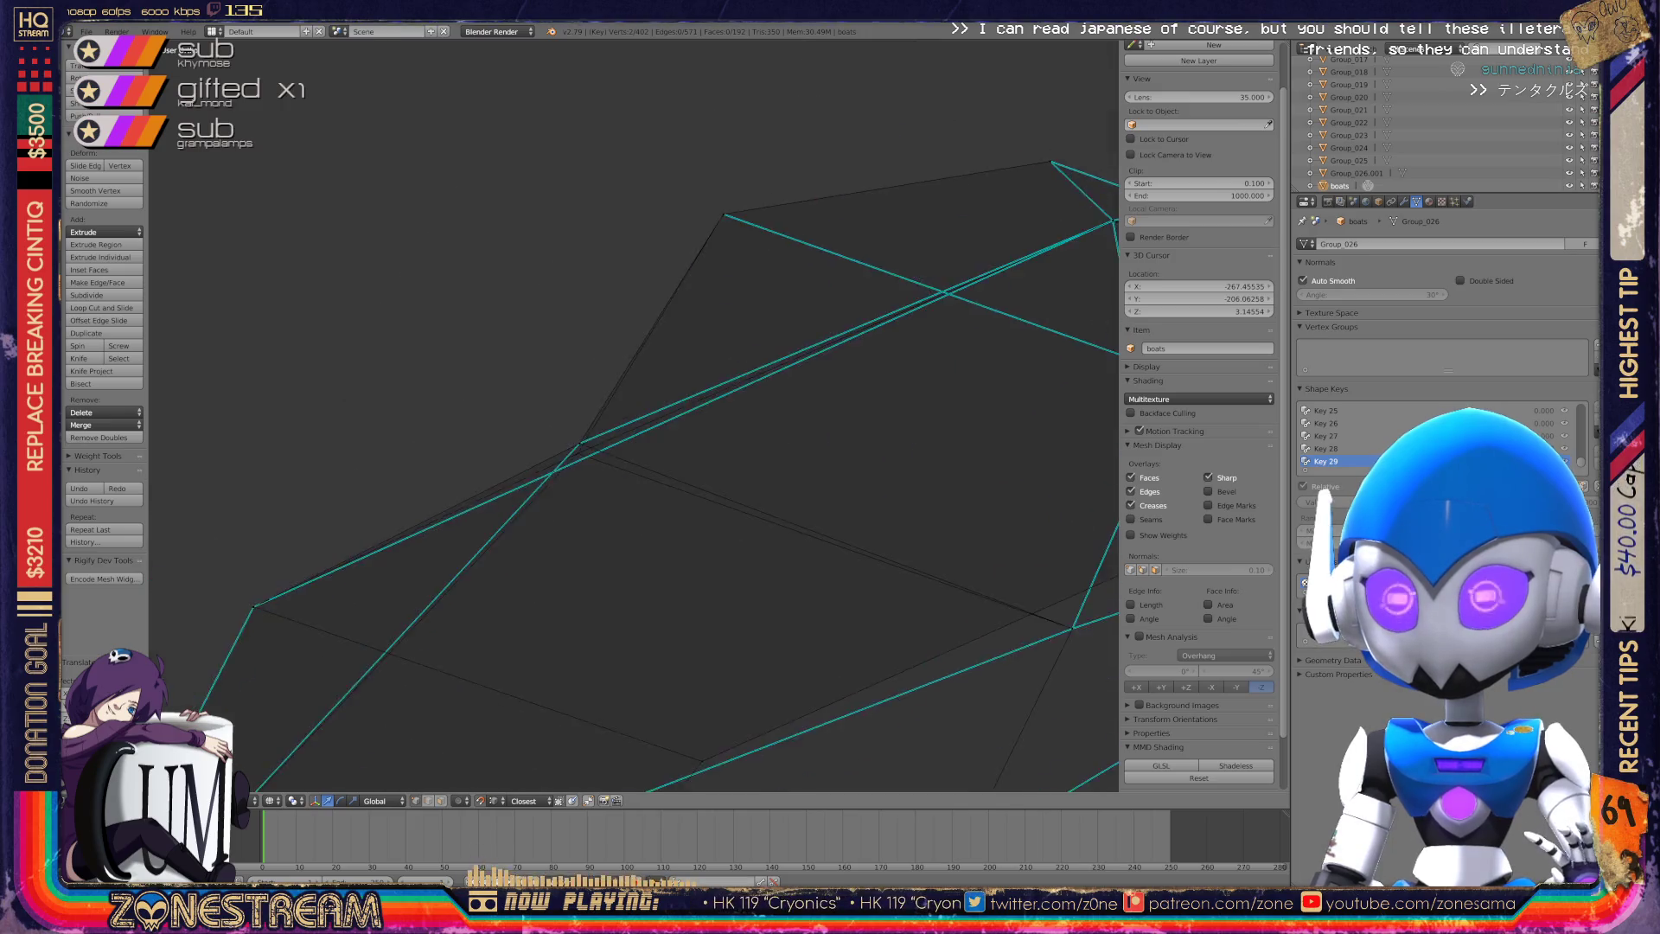
shift+right_click(521, 473)
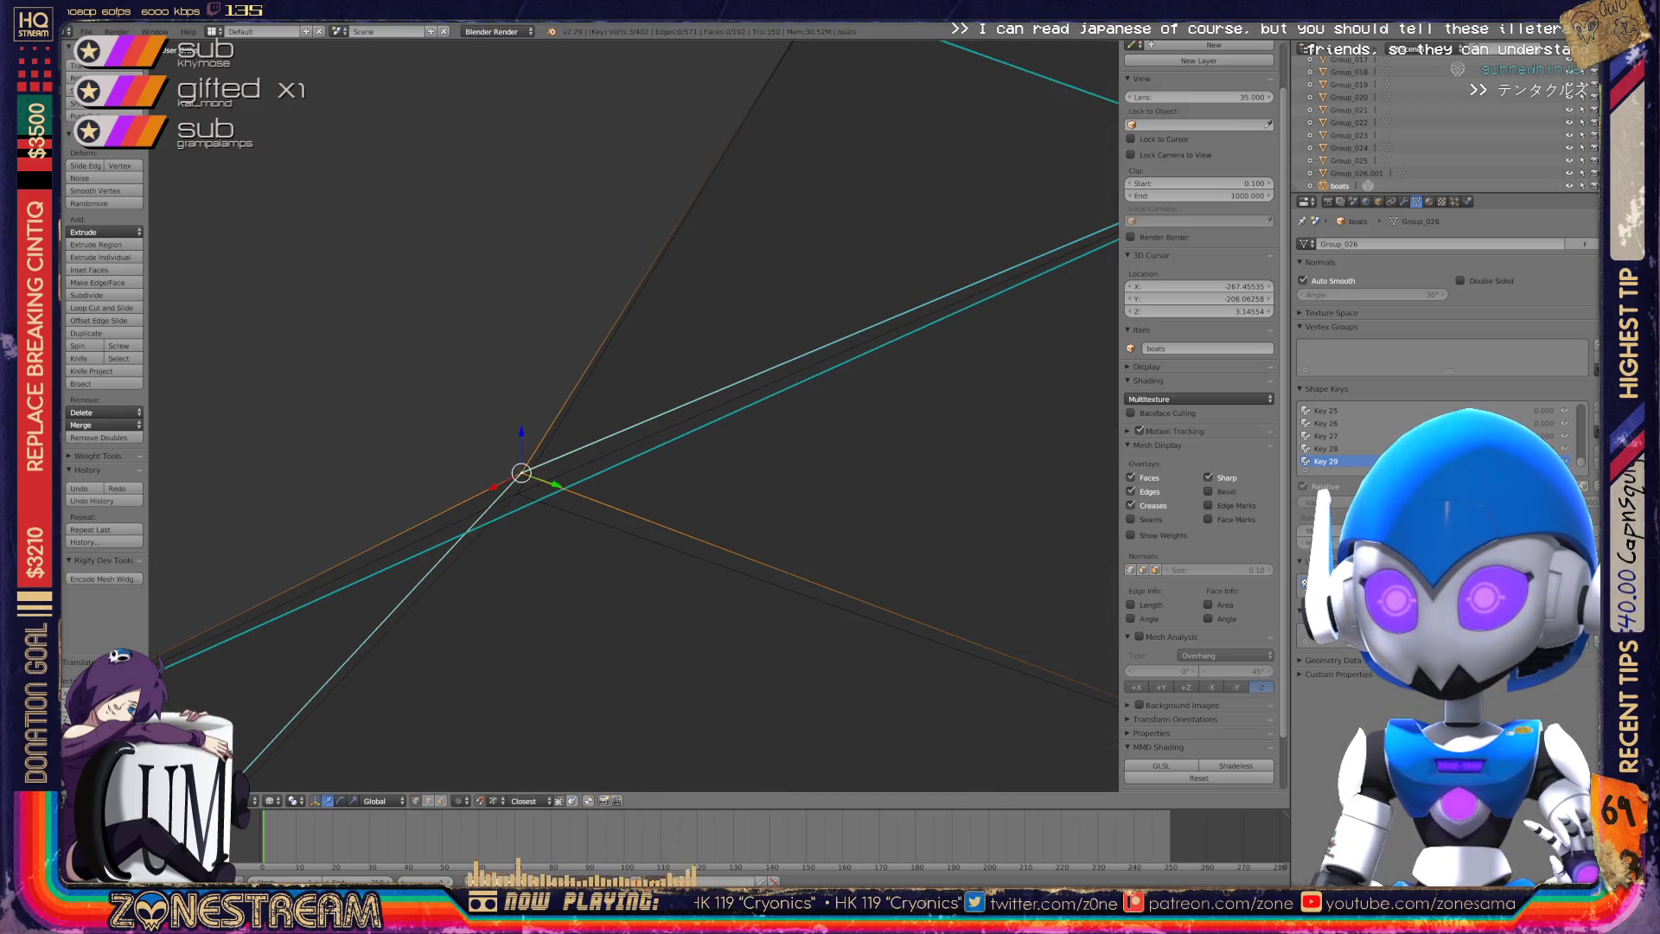
scroll(636, 415, down, 6)
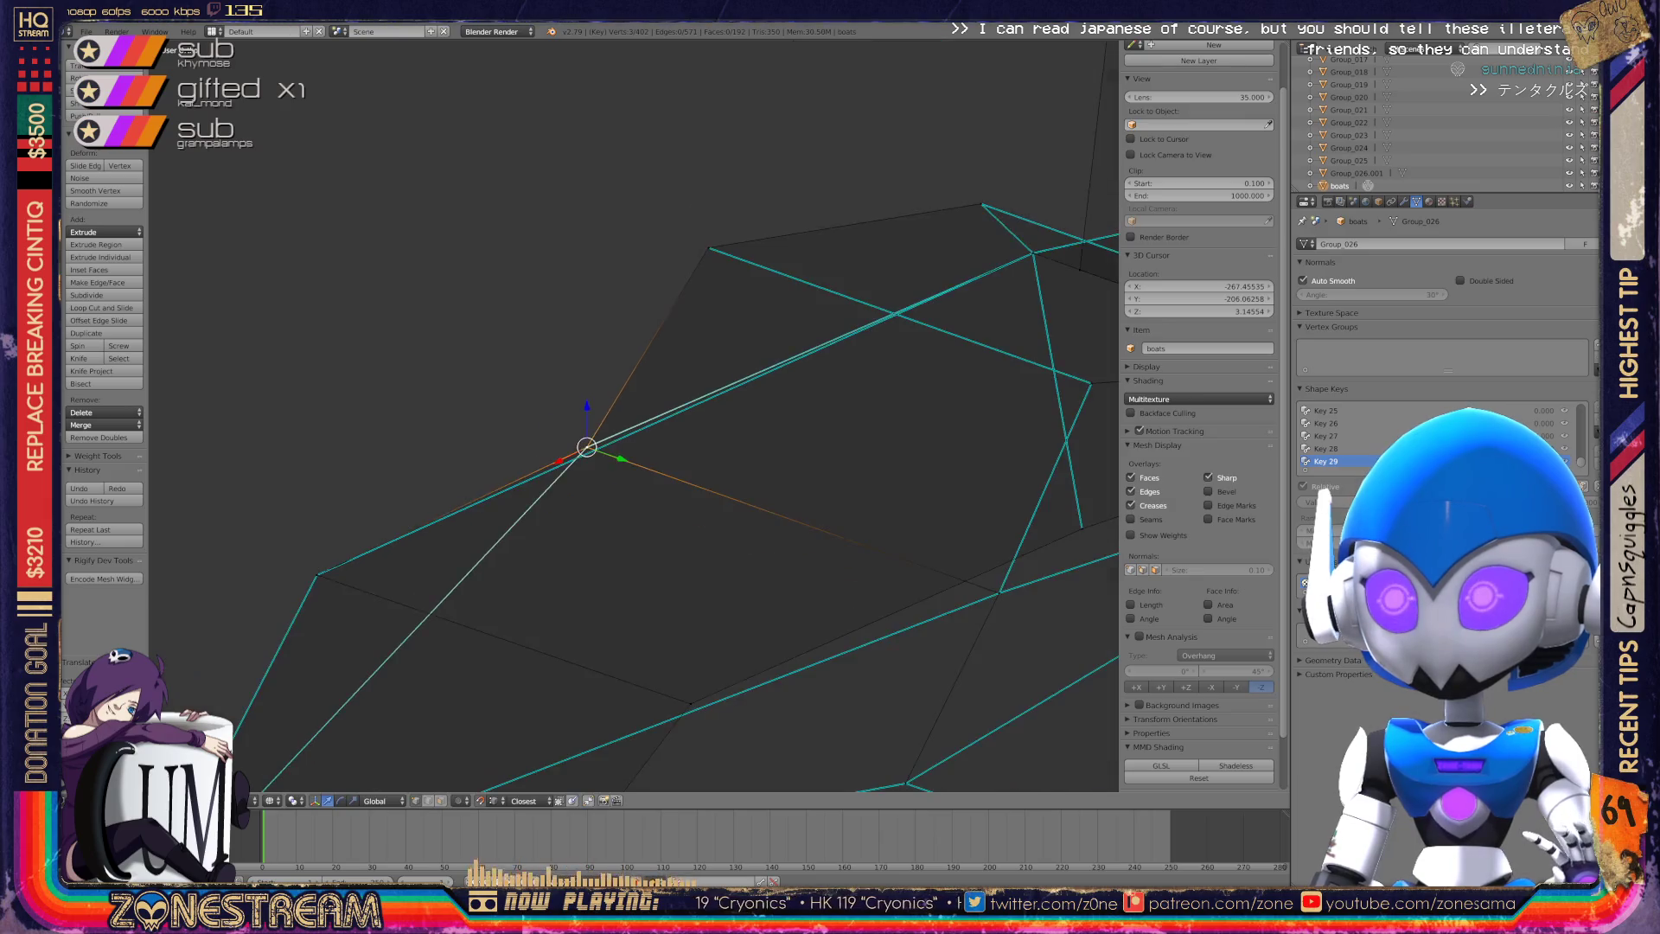
mouse_move(636, 415)
middle_down()
mouse_move(692, 372)
mouse_move(605, 441)
mouse_move(778, 355)
mouse_move(830, 407)
middle_up()
Return to Object Mode and save over boats.blend.
key(Tab)
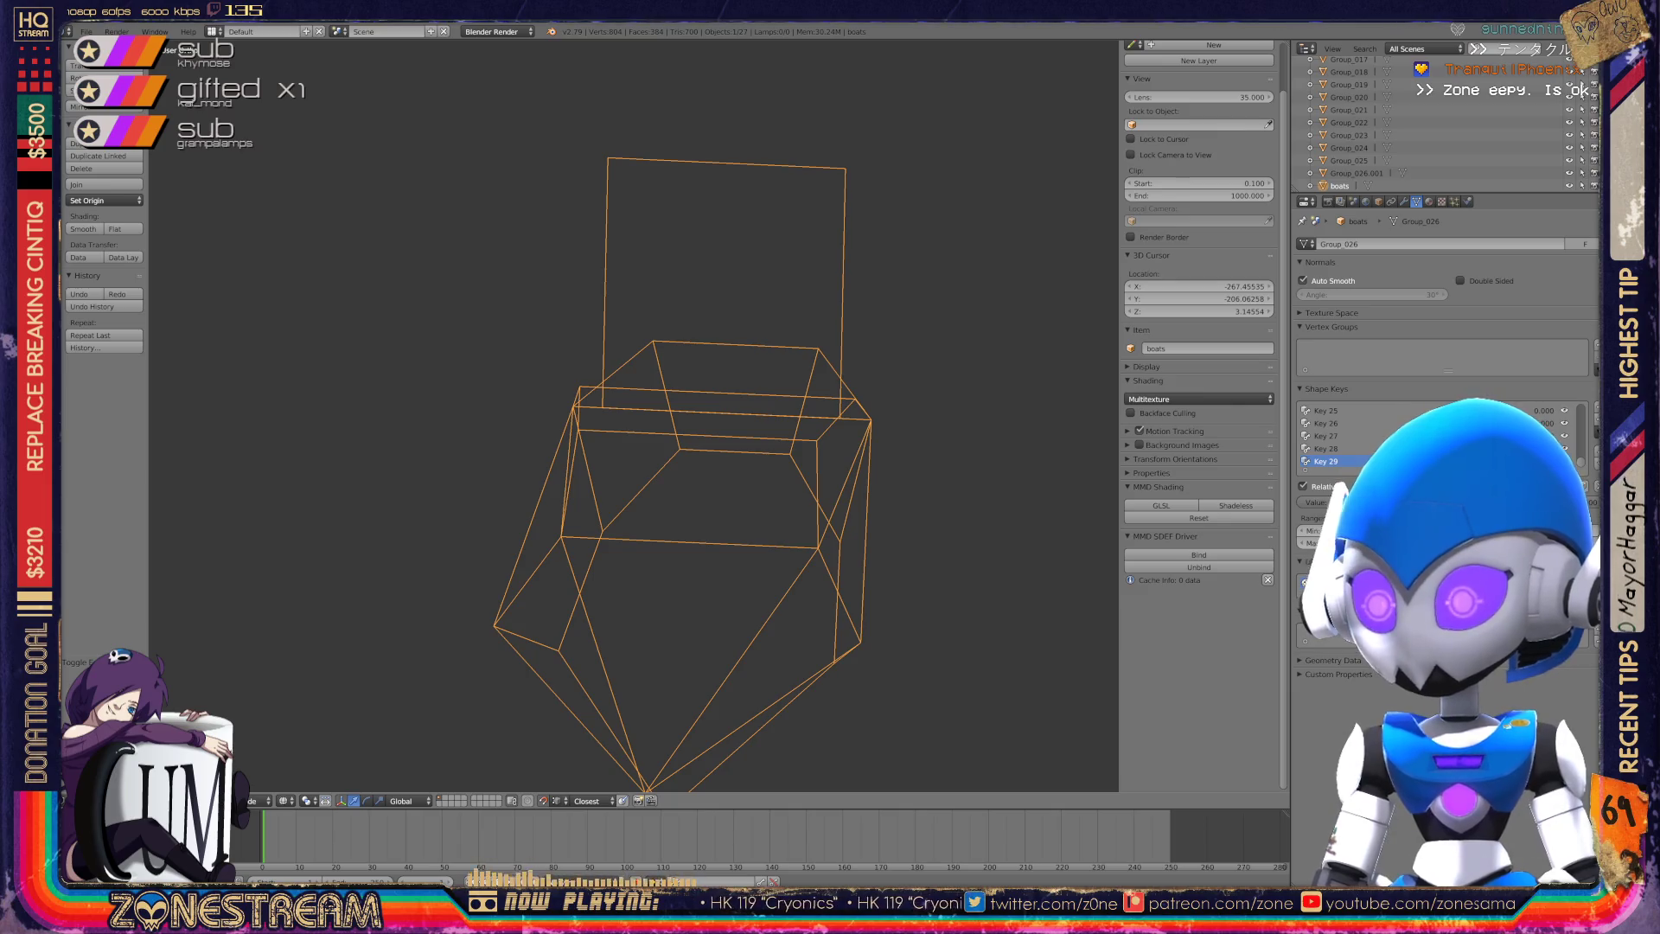
key(ctrl+s)
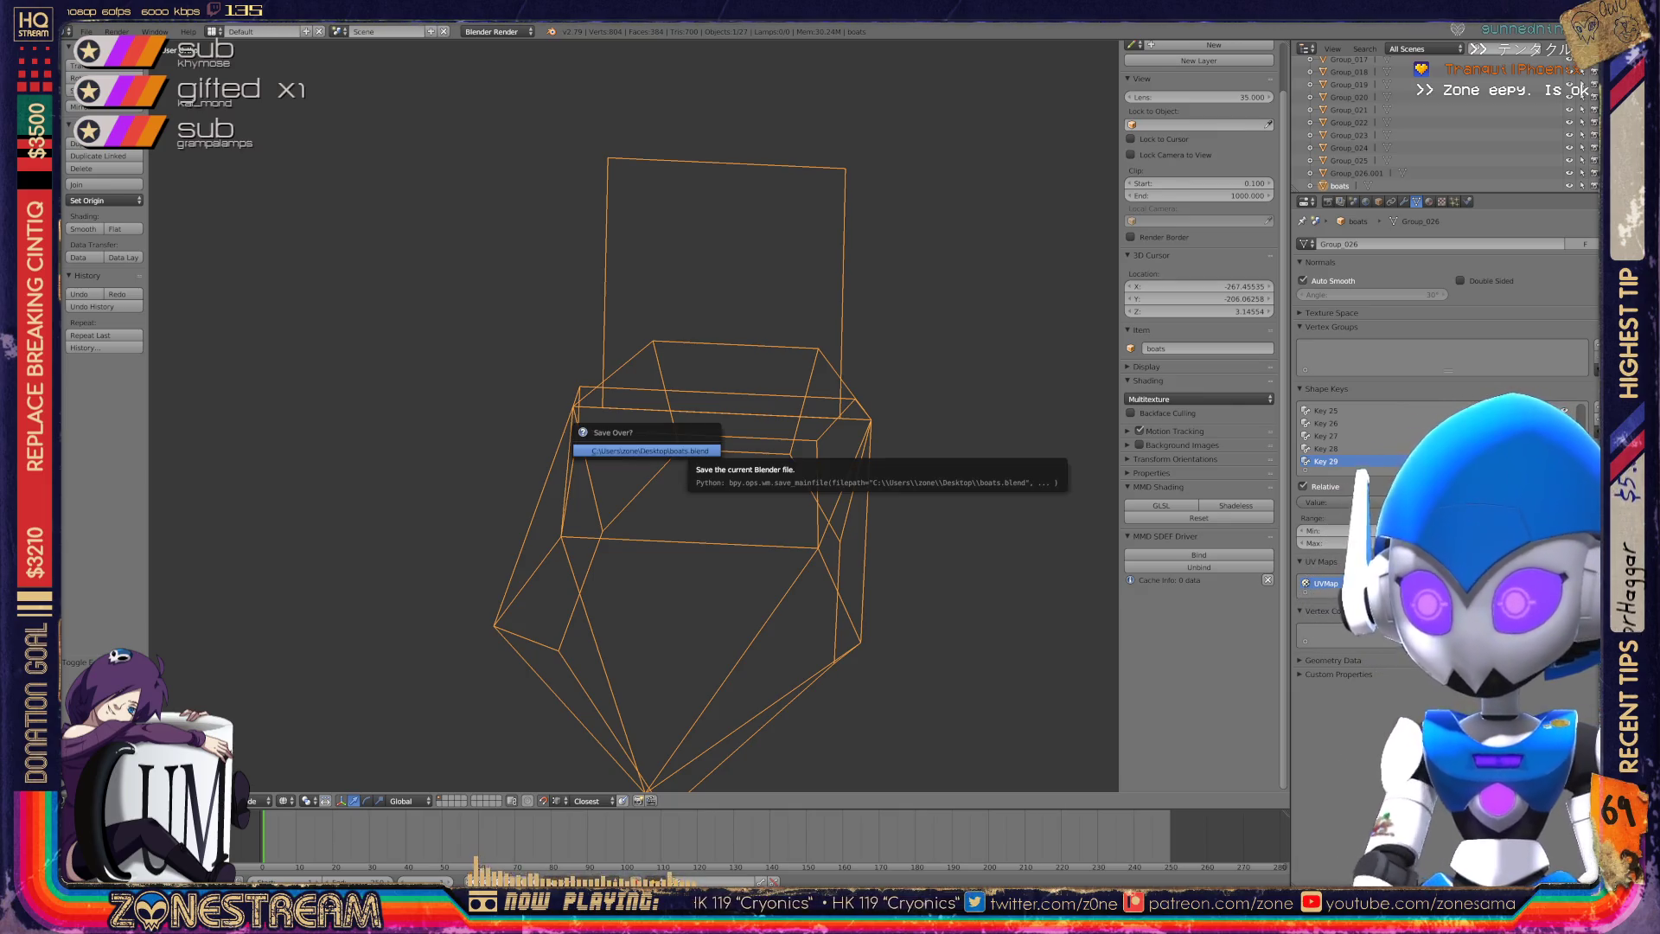
key(Return)
Orbit and zoom around the boot mesh, then go back into Edit Mode.
scroll(648, 415, up, 5)
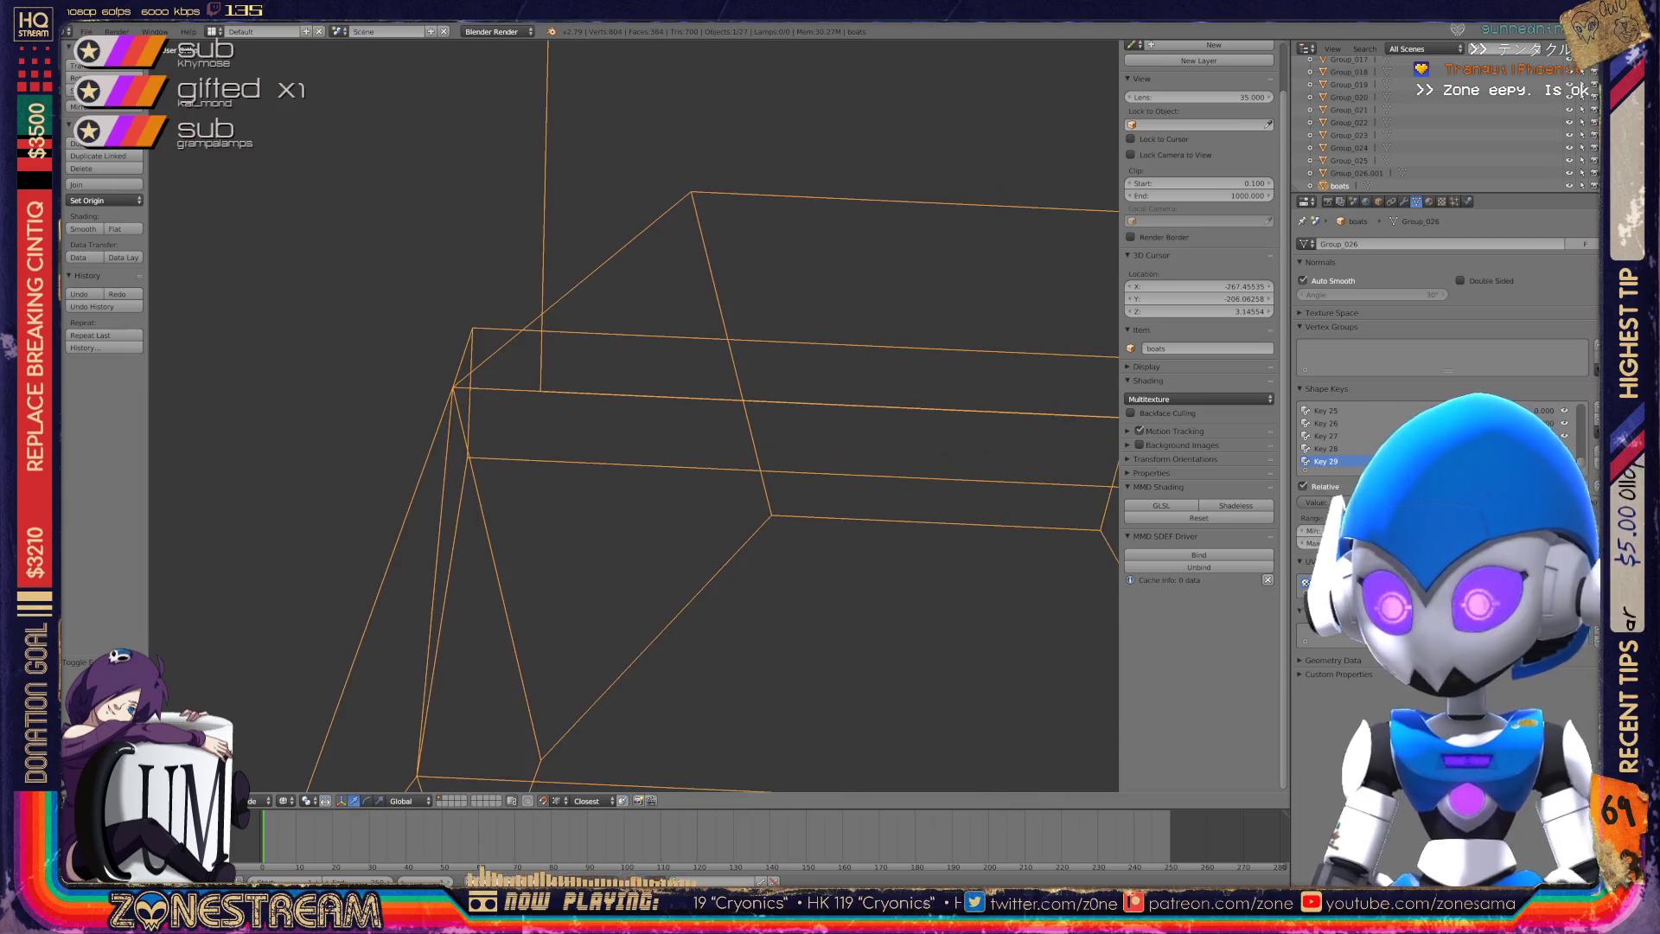
scroll(631, 415, down, 4)
middle_drag(631, 415, 510, 372)
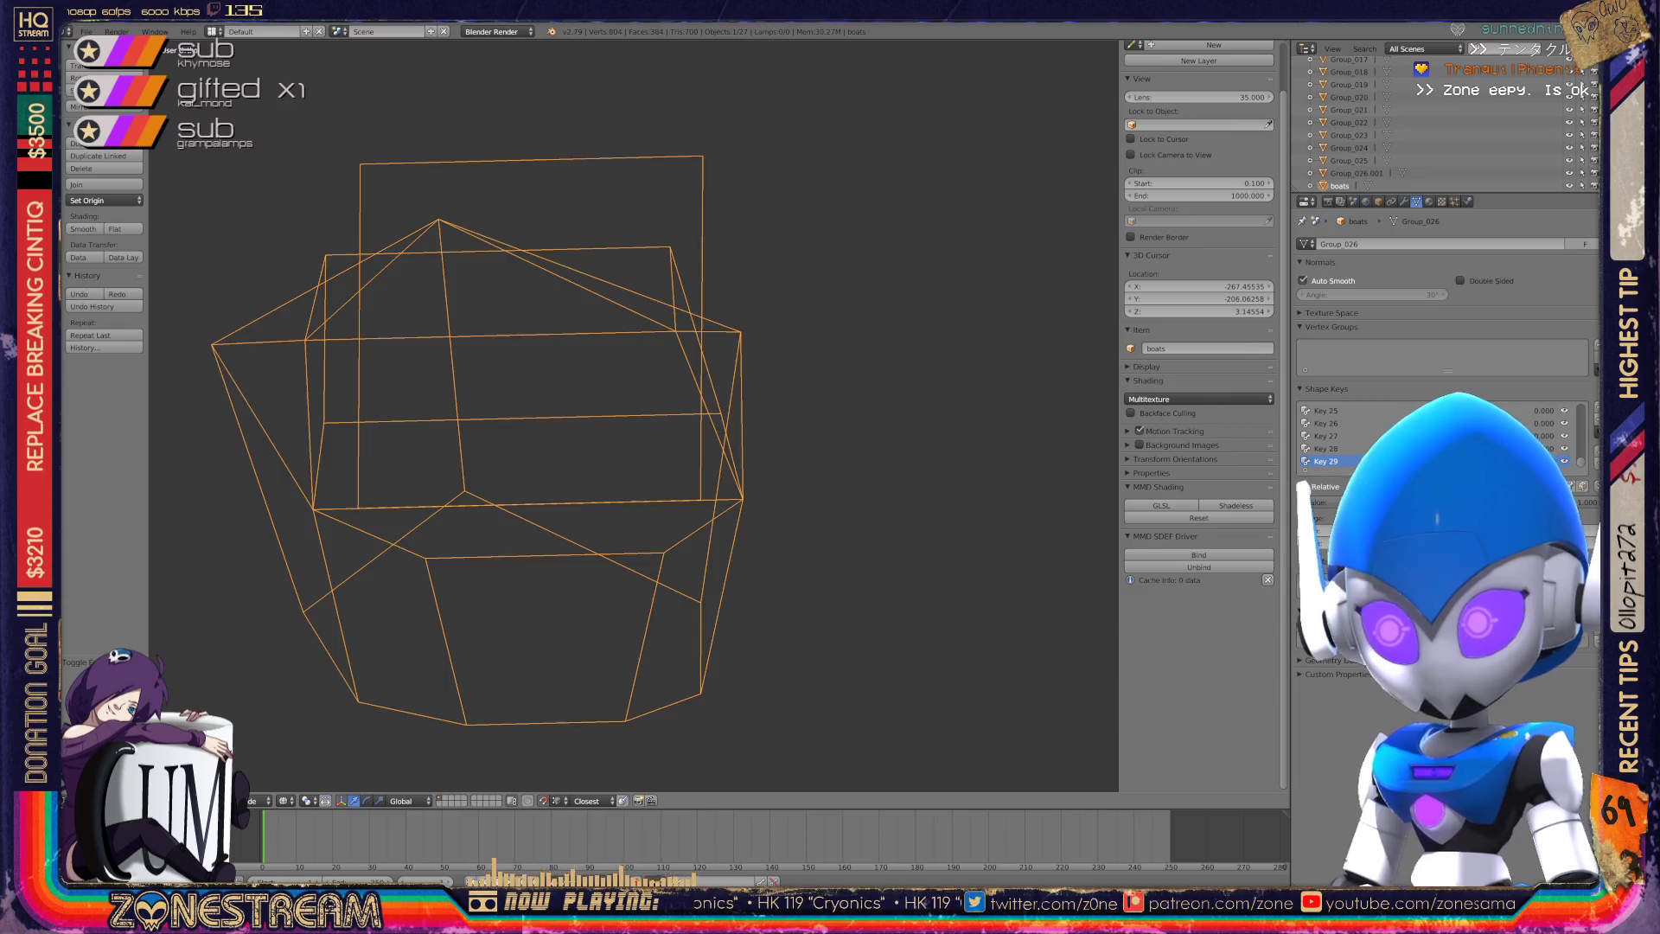
scroll(631, 415, down, 5)
scroll(632, 415, down, 3)
scroll(631, 415, up, 8)
scroll(692, 407, up, 5)
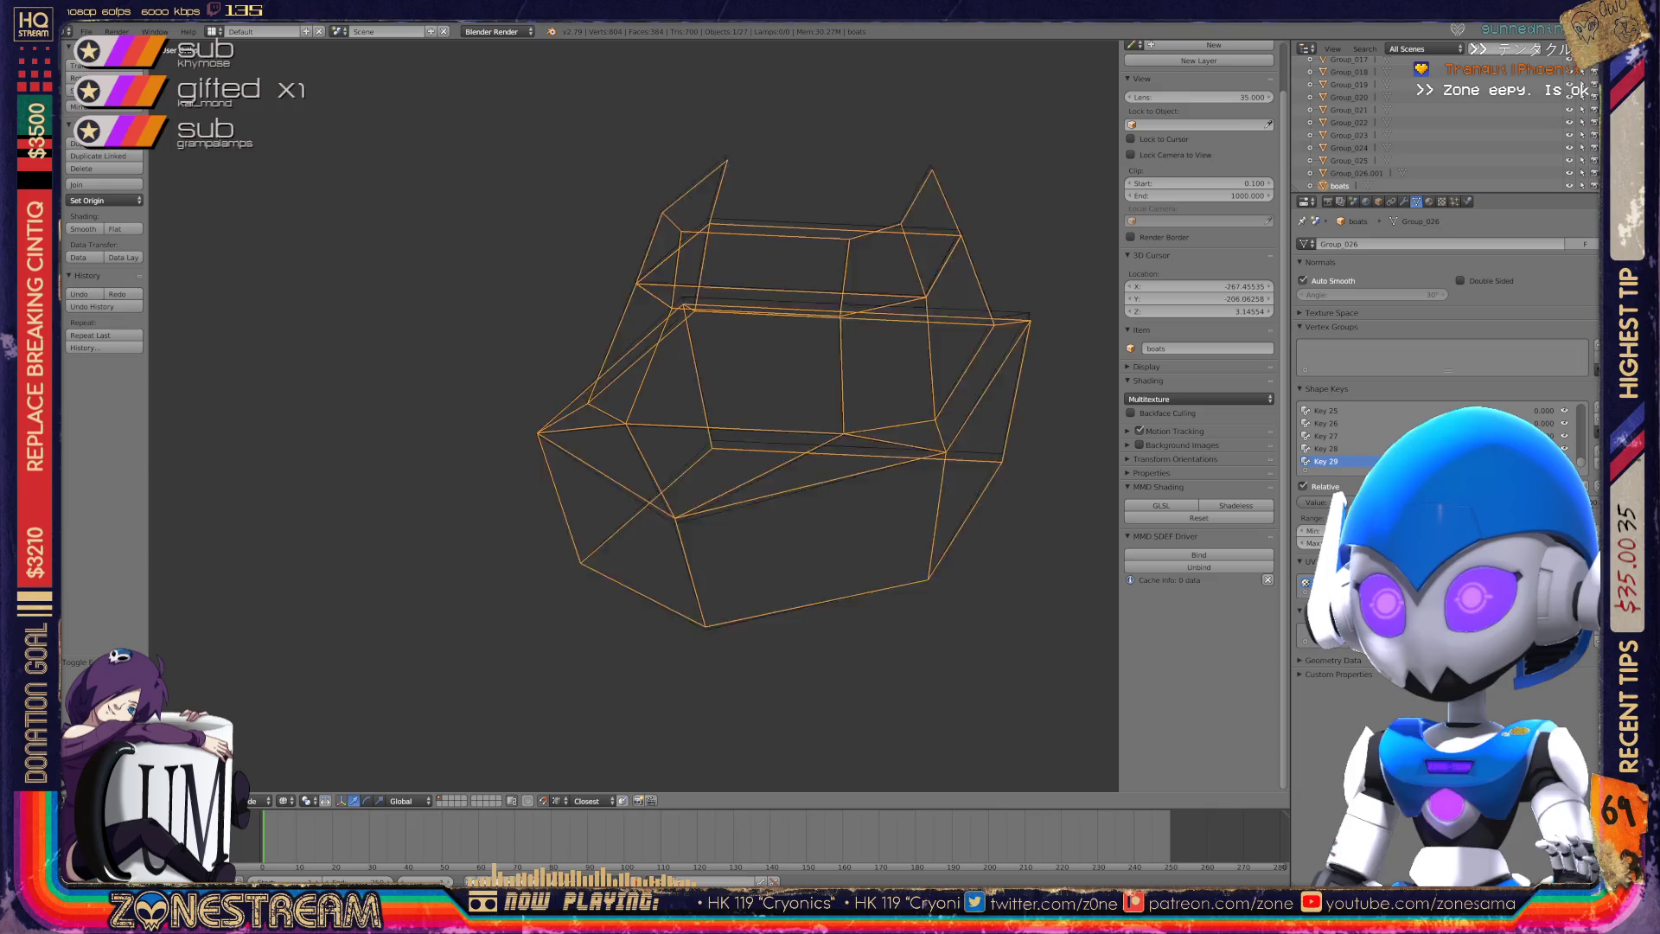
key(Tab)
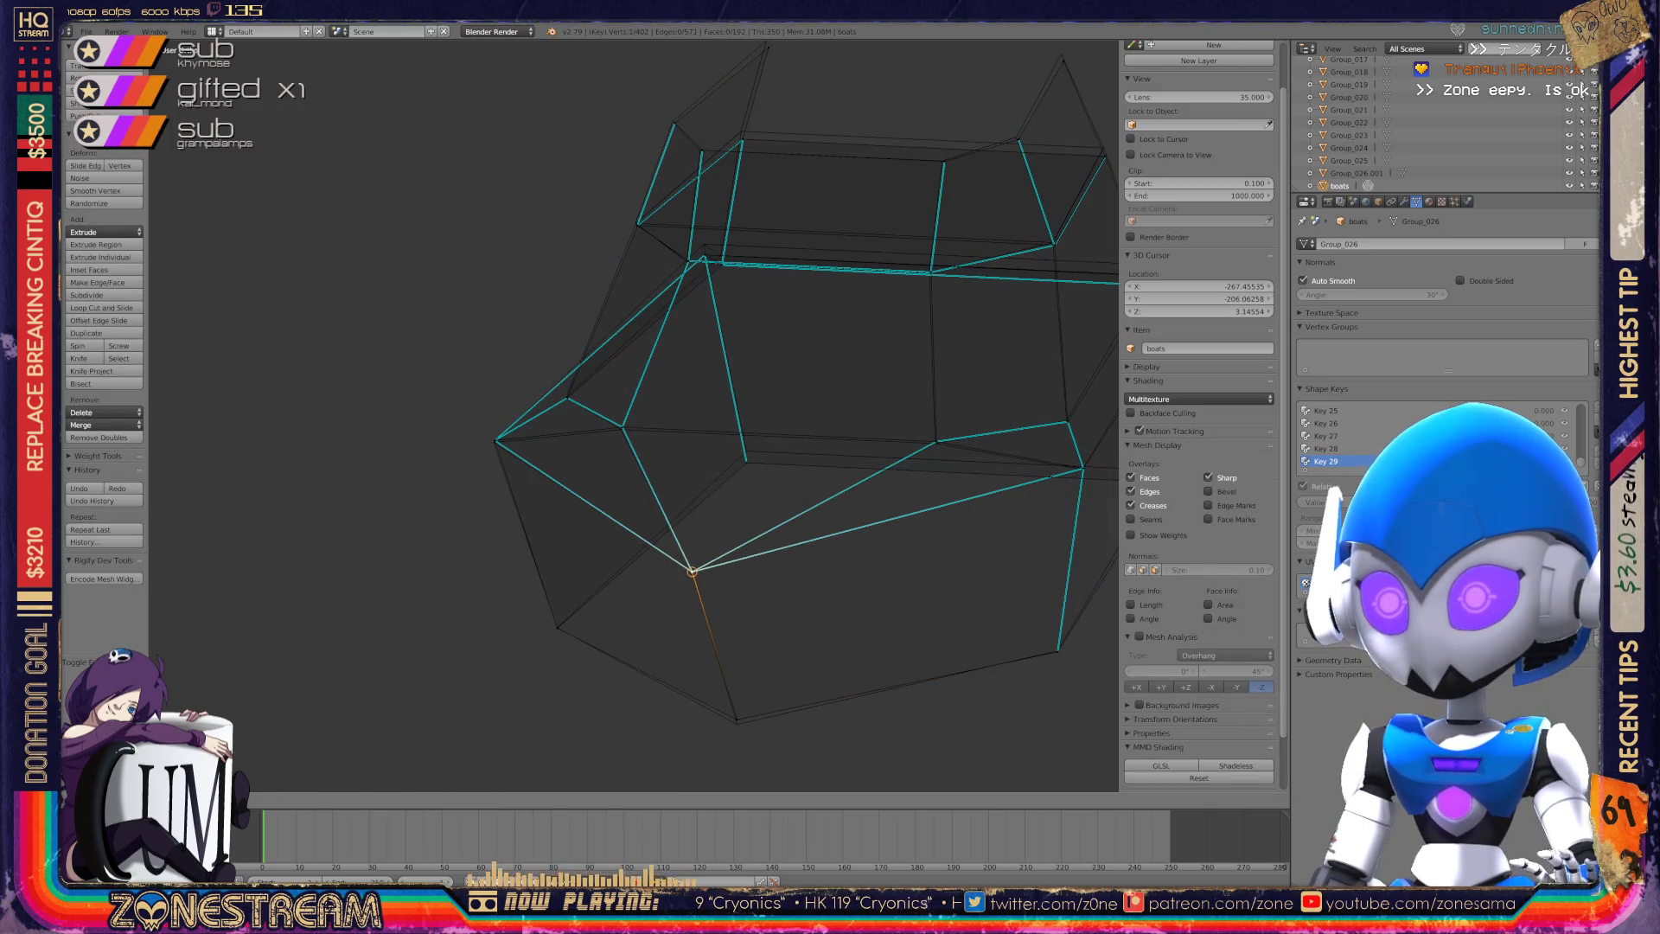
Snap a vertex onto the bottom corner and select vertices on the lower and upper-left edges.
right_drag(692, 563, 736, 724)
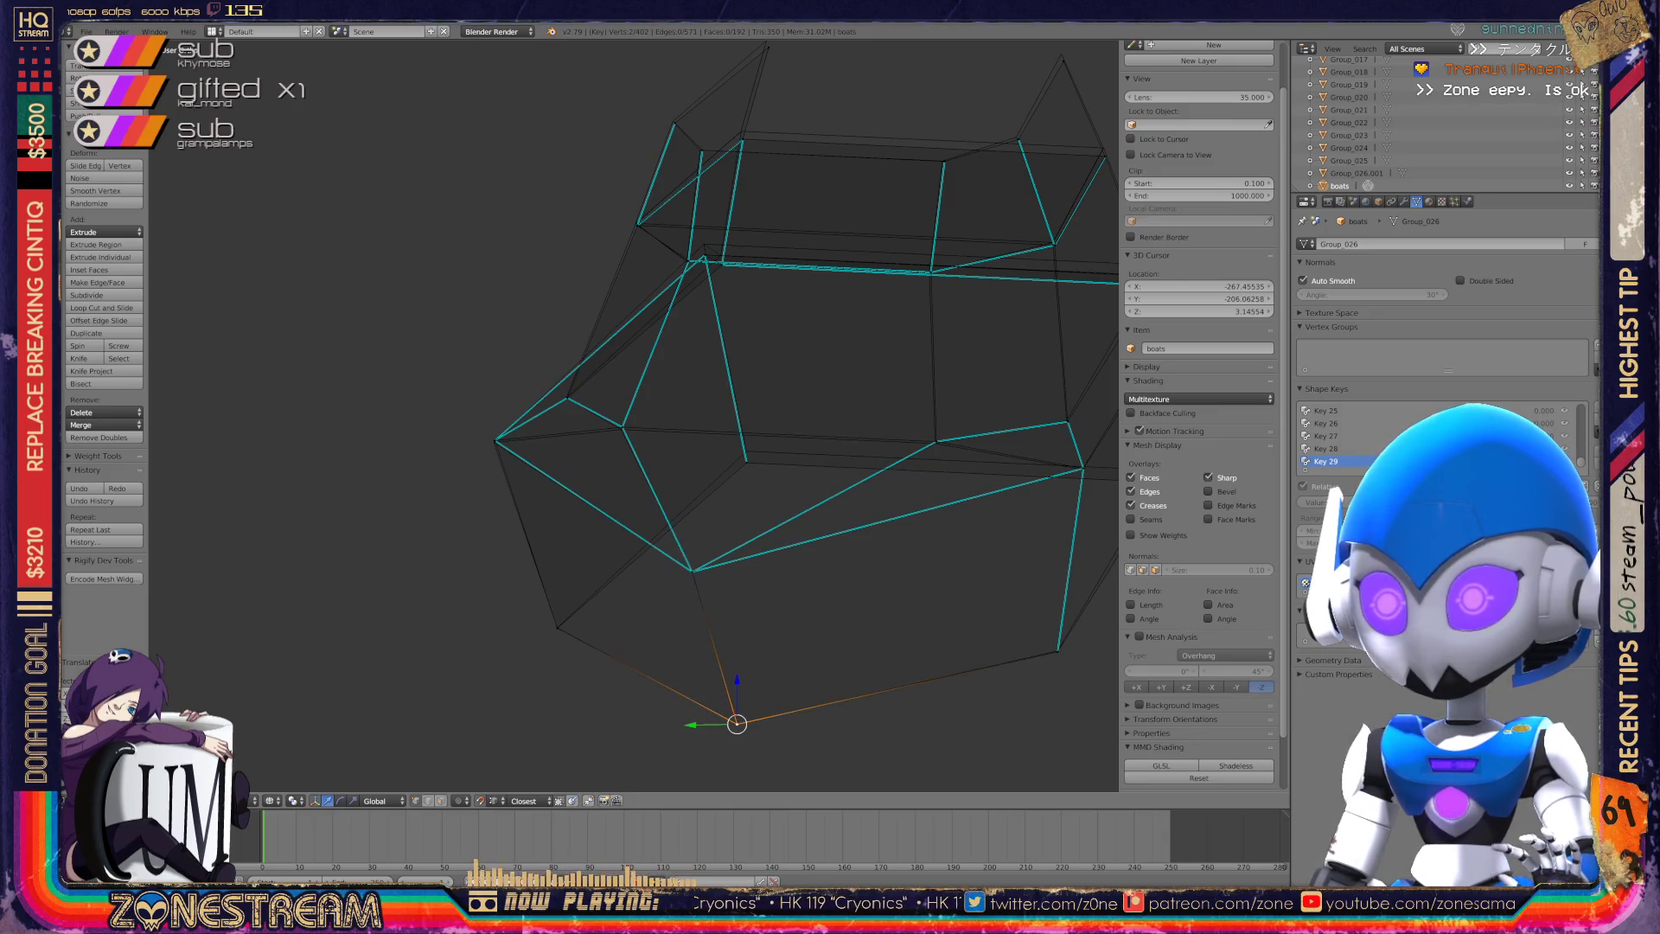
middle_drag(631, 415, 727, 380)
right_click(736, 637)
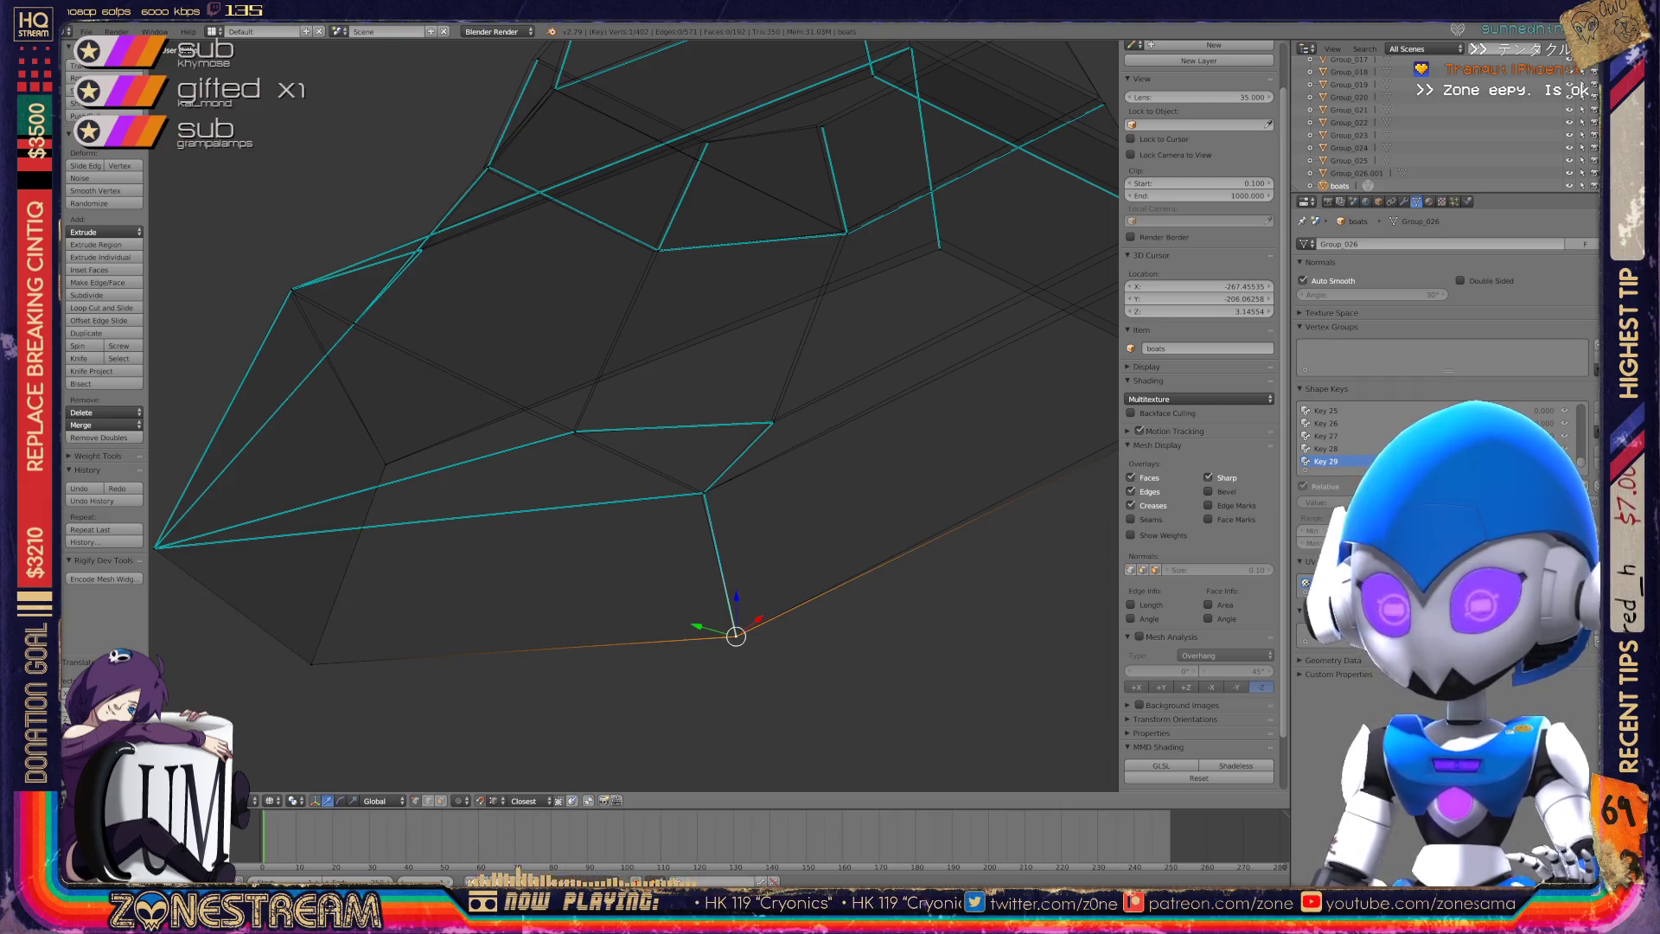
right_click(386, 464)
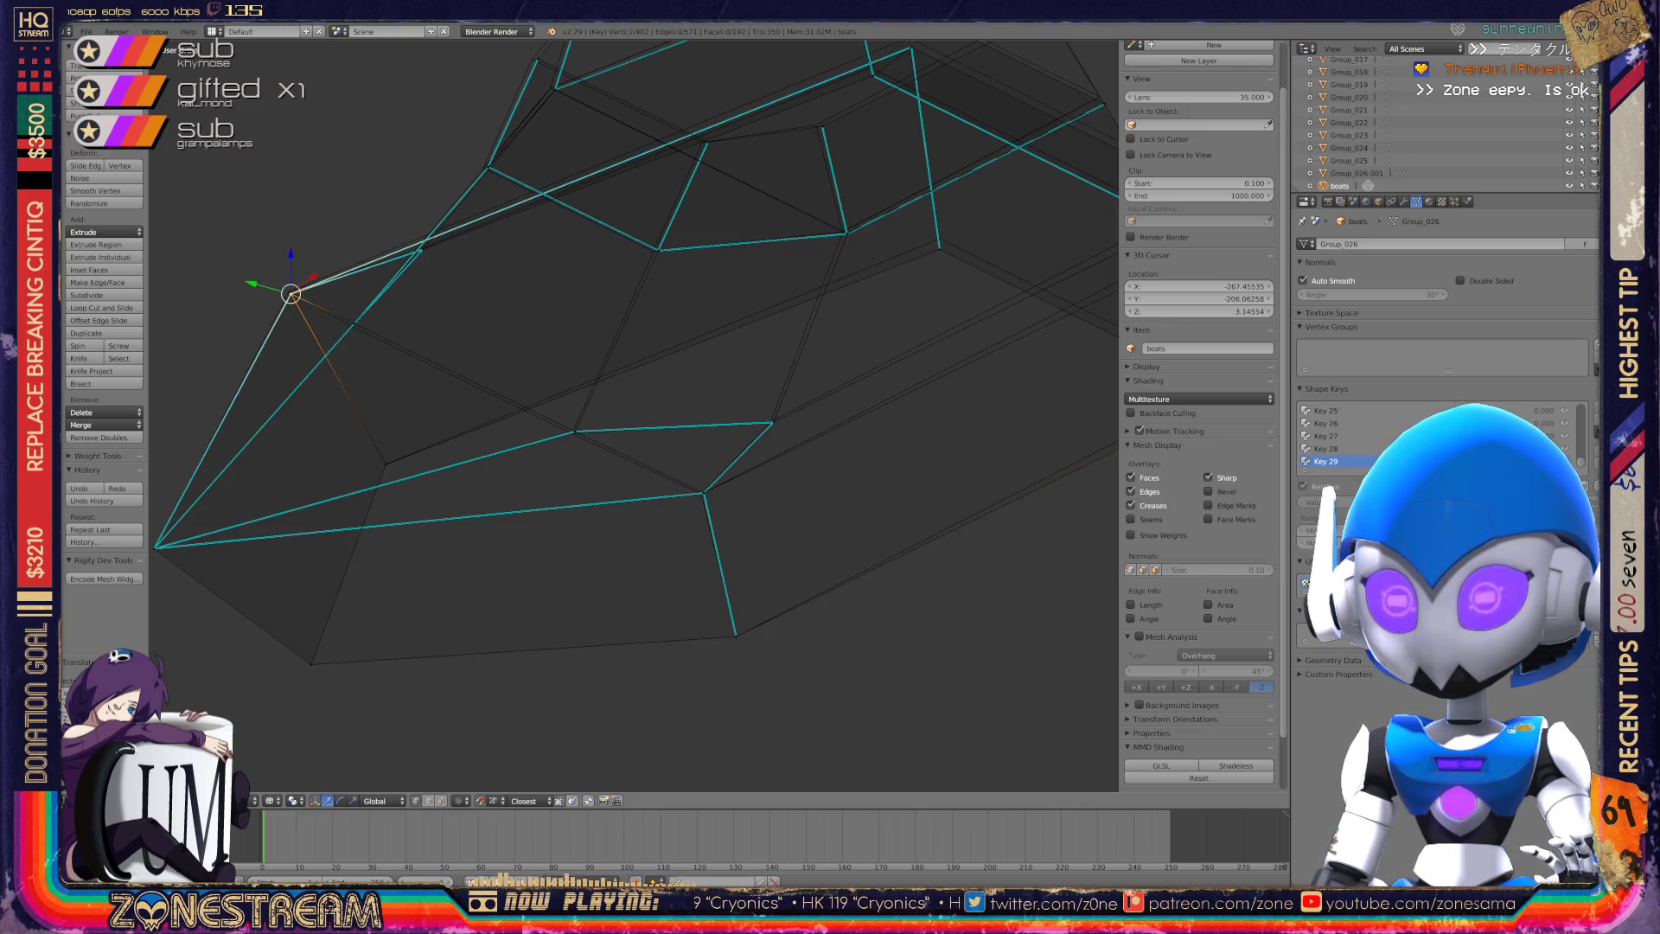
scroll(636, 415, down, 3)
middle_drag(635, 415, 219, 450)
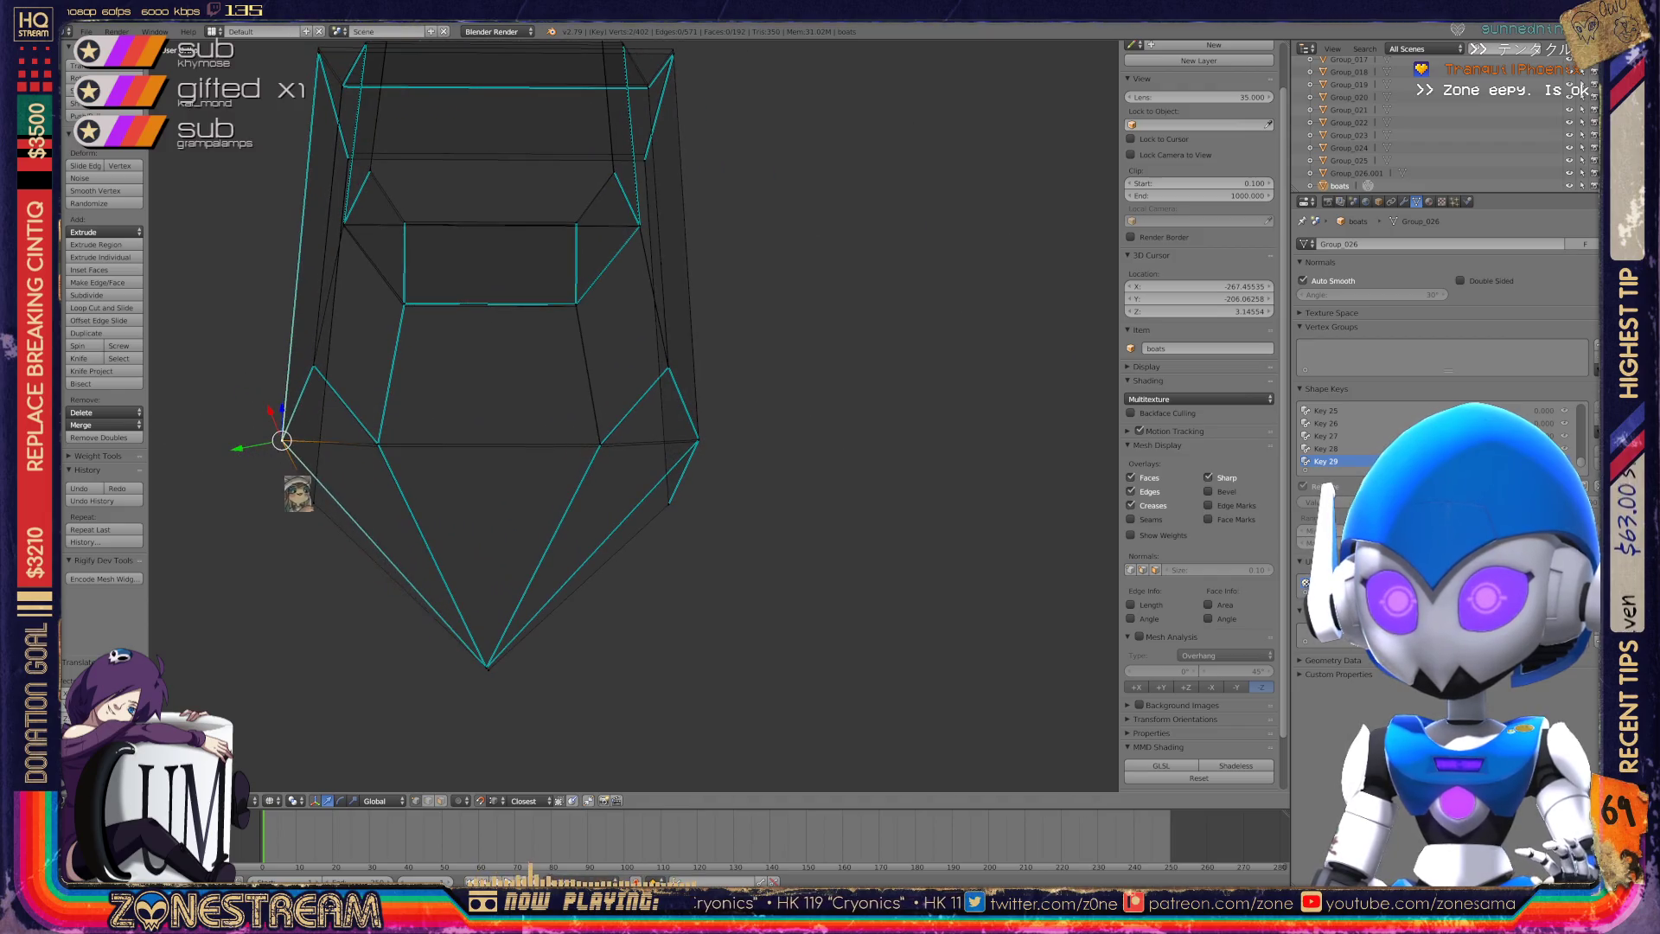
Undo the last two changes, re-angle the view and deselect all vertices.
key(ctrl+z)
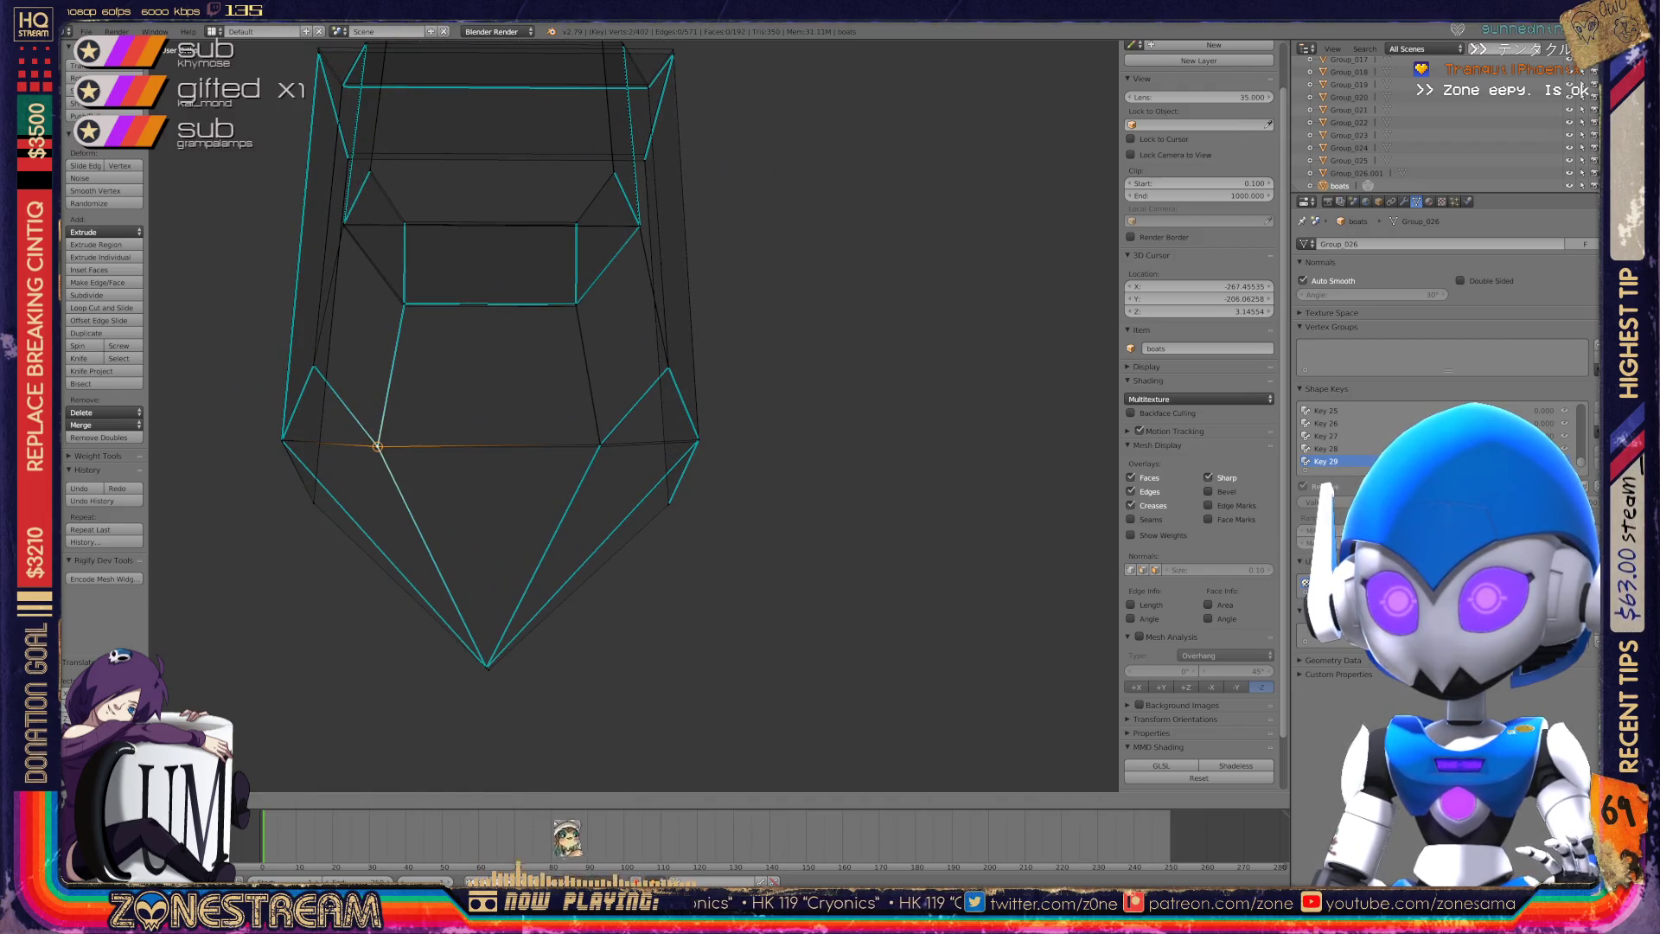
key(ctrl+z)
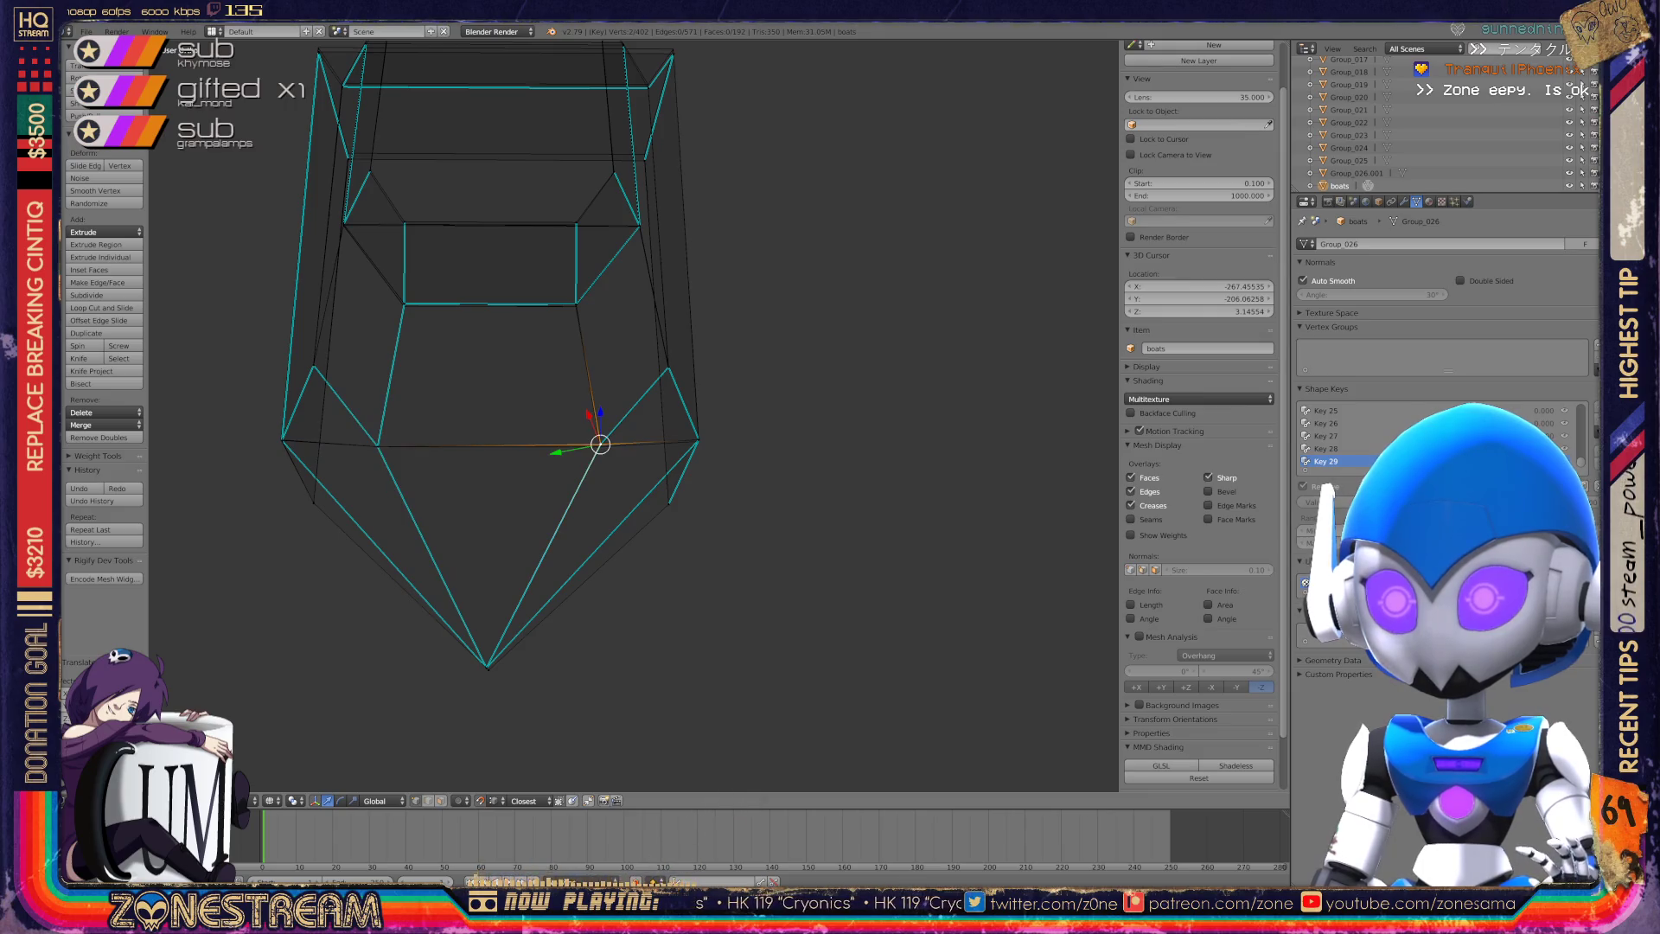
scroll(634, 415, up, 1)
scroll(633, 418, up, 2)
middle_drag(633, 415, 671, 404)
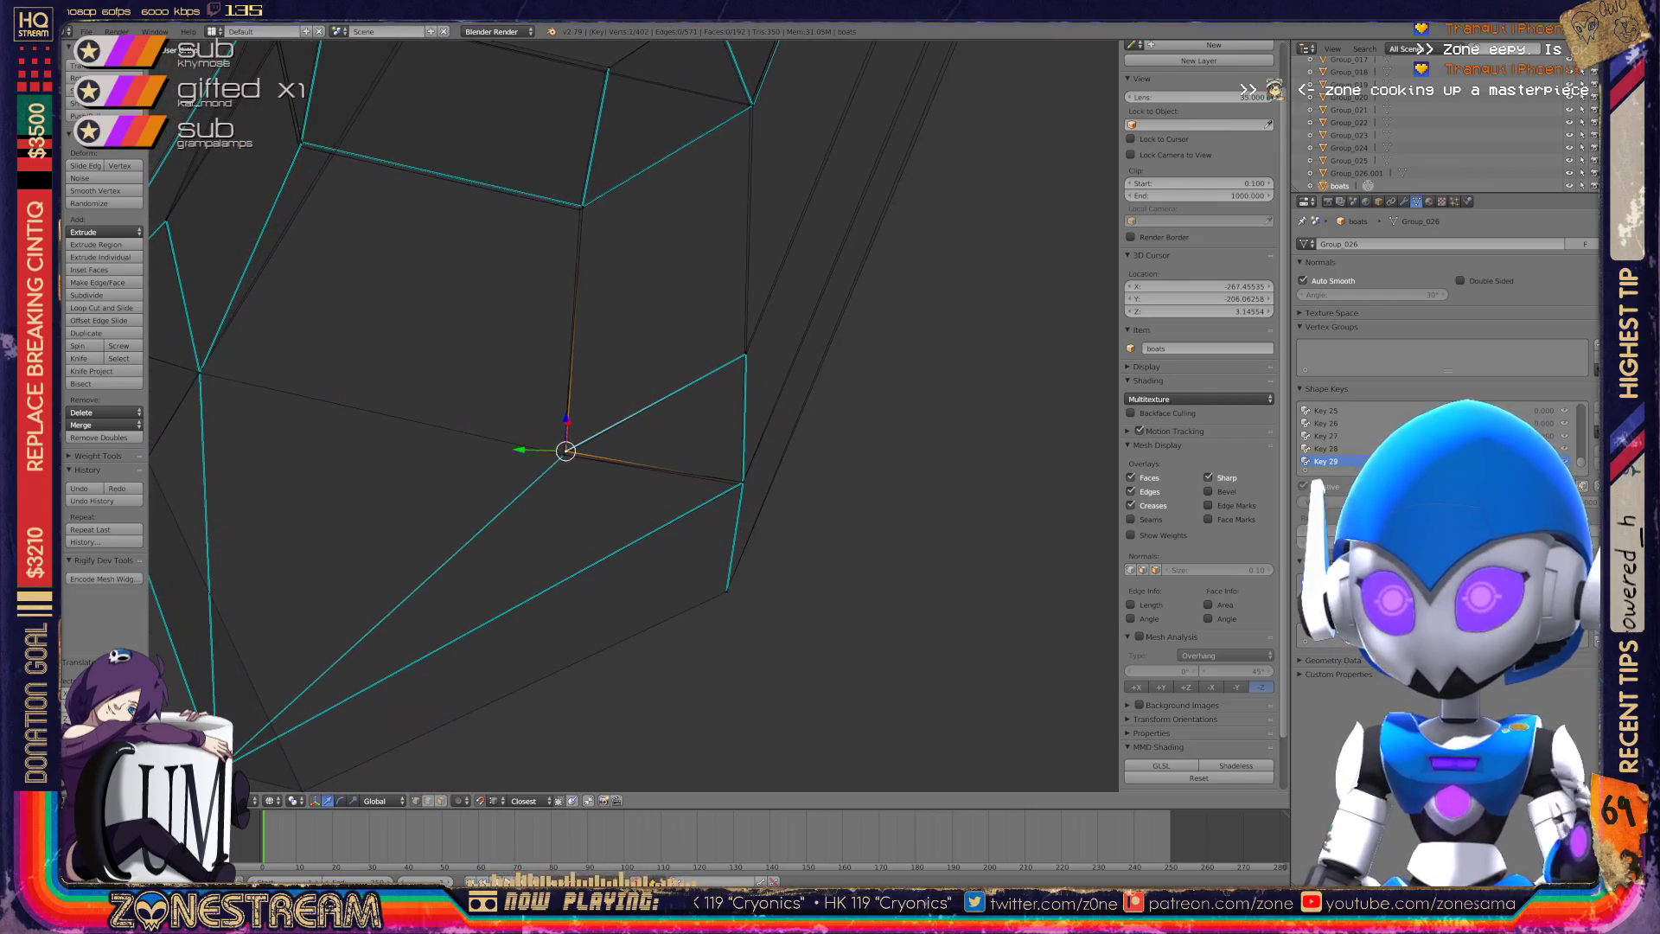
key(a)
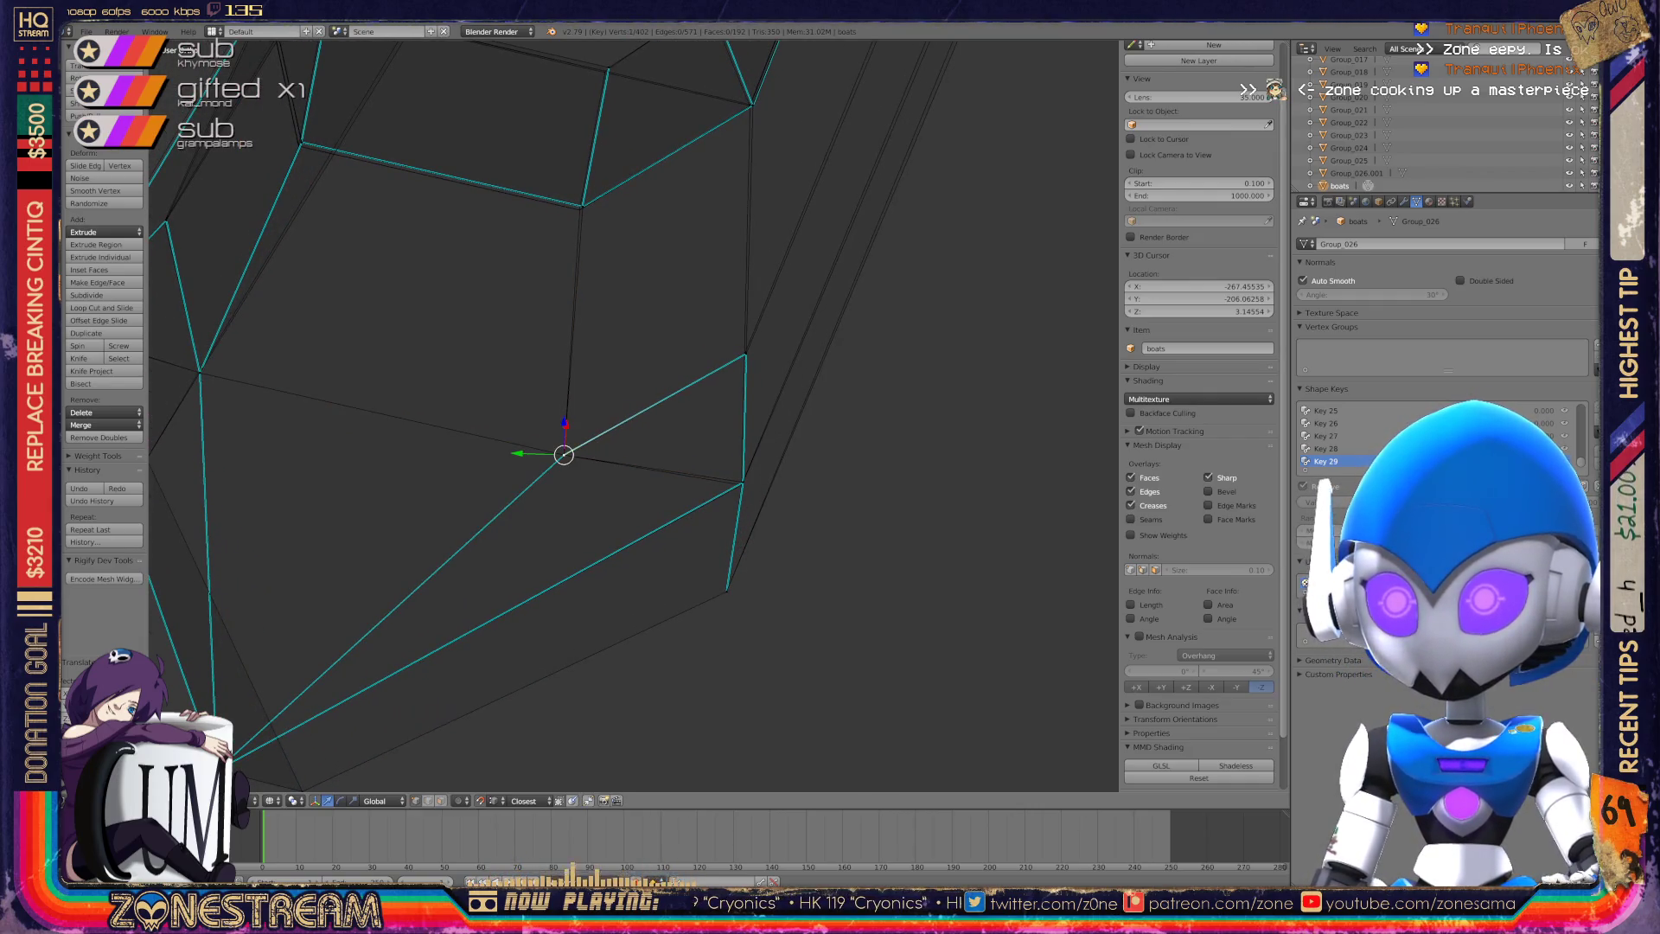
middle_drag(670, 405, 731, 410)
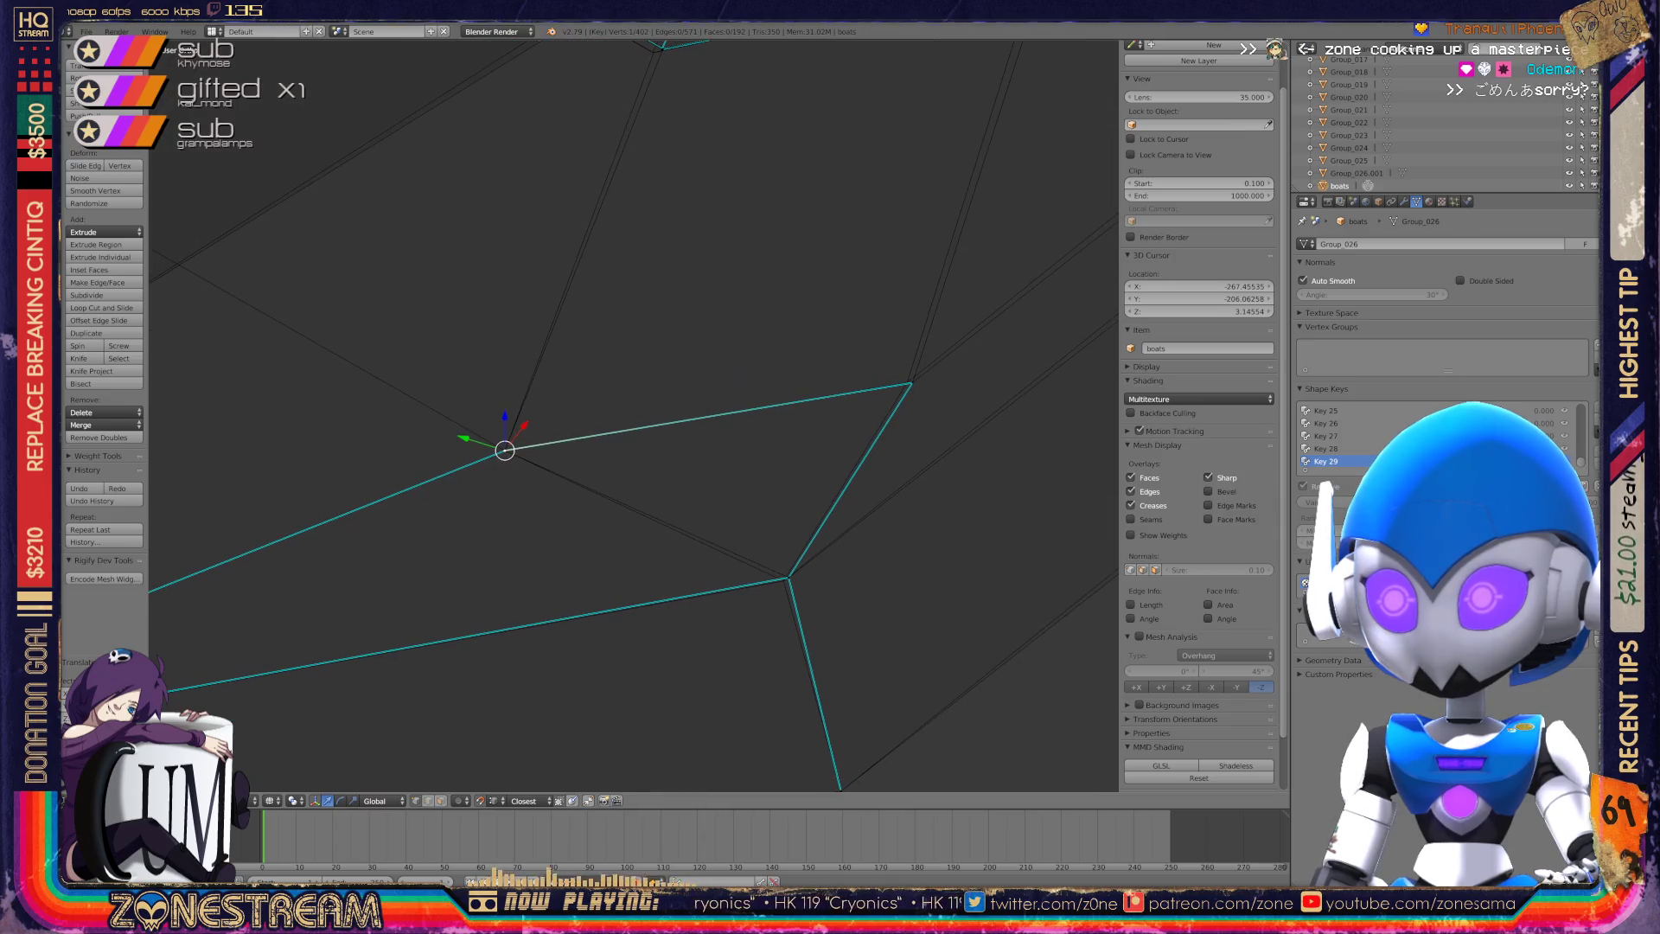
Nudge the lower-edge vertex slightly lower-left and leave its upper-right neighbour in place.
right_click(788, 577)
mouse_move(788, 577)
mouse_down()
mouse_move(818, 611)
mouse_move(784, 581)
mouse_up()
right_click(911, 383)
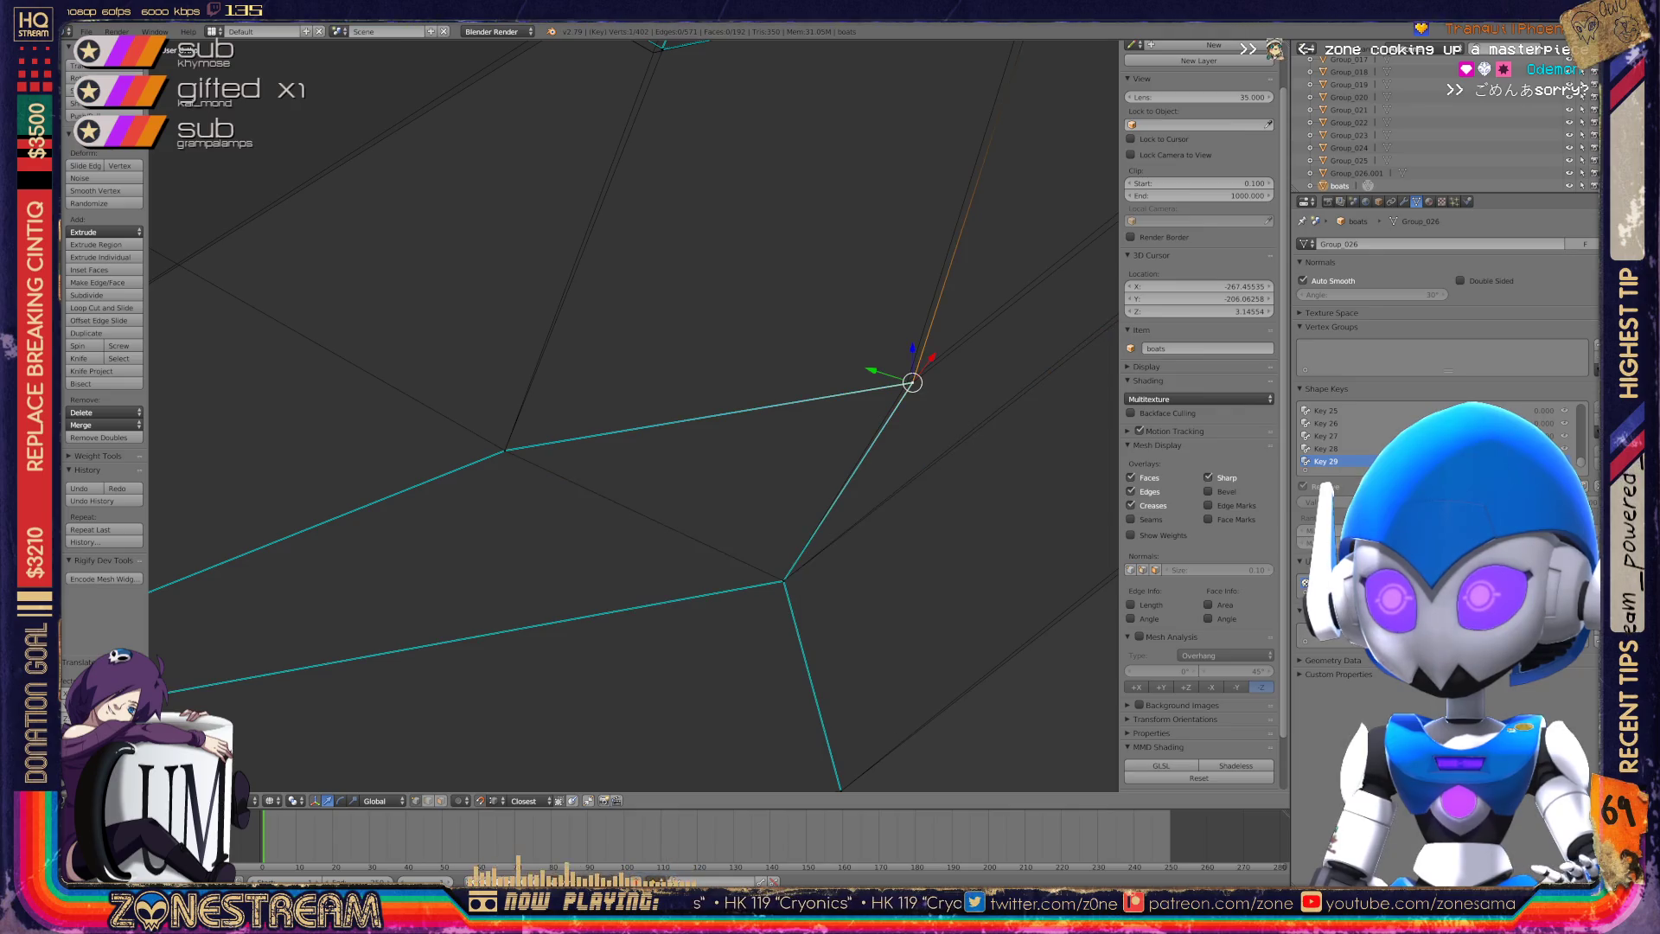
mouse_move(912, 382)
mouse_down()
mouse_move(890, 419)
mouse_move(906, 382)
mouse_up()
scroll(906, 382, down, 4)
middle_drag(906, 382, 735, 346)
scroll(735, 346, up, 4)
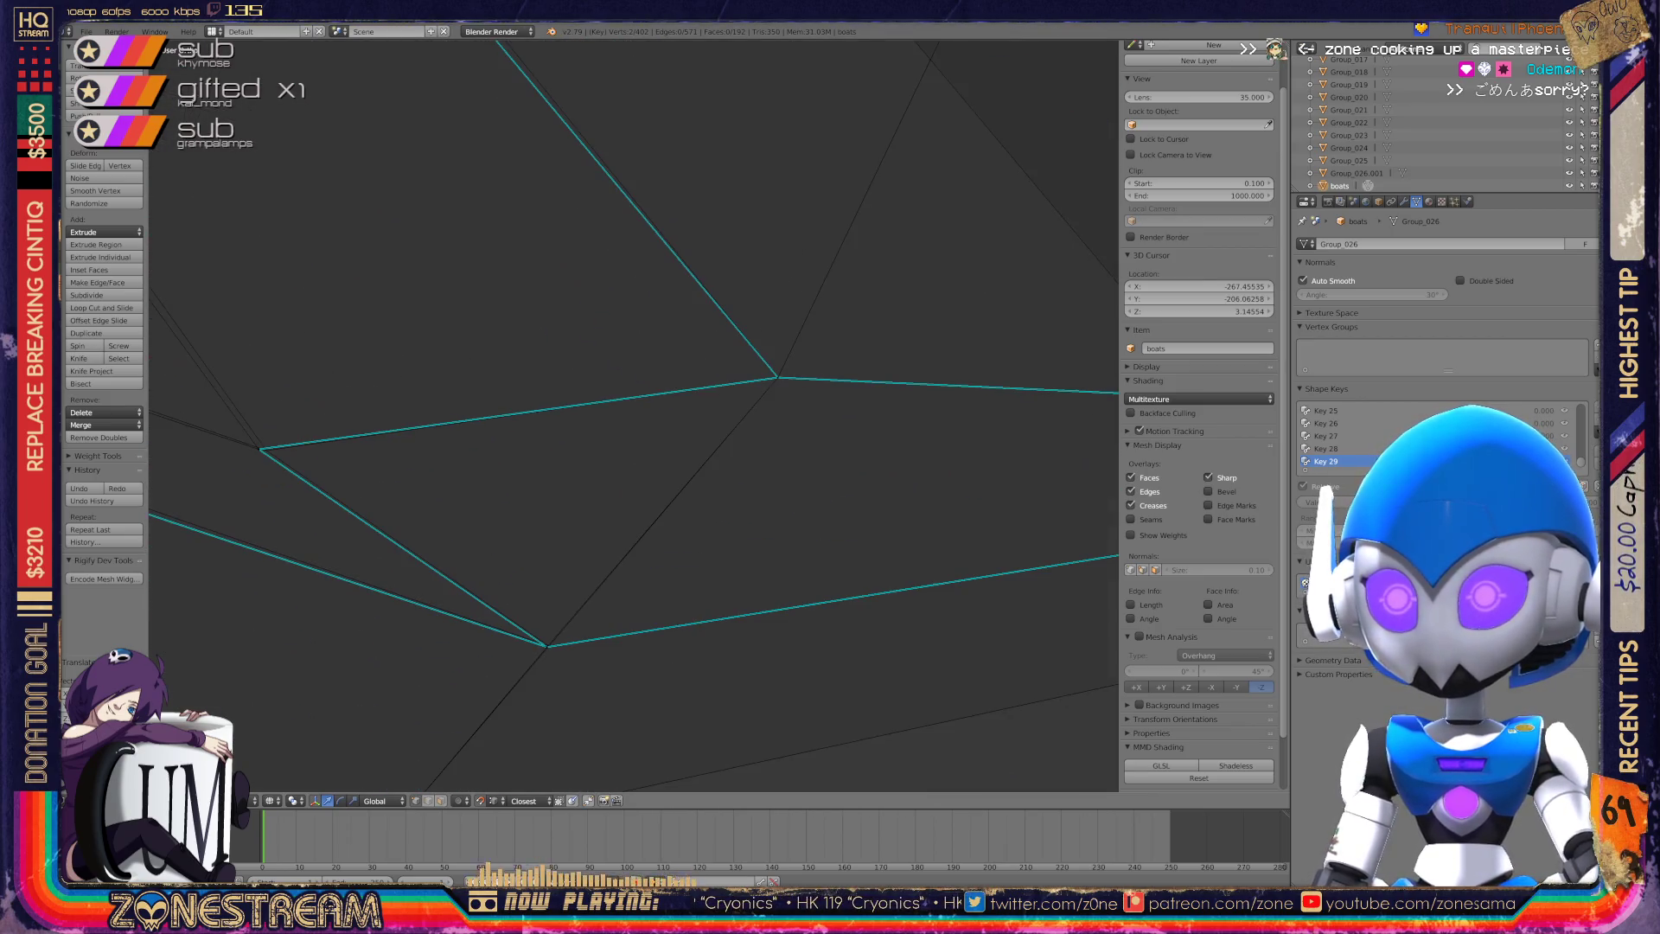
Move a vertex in the close-up and re-angle the view around the mesh corner.
right_click(449, 364)
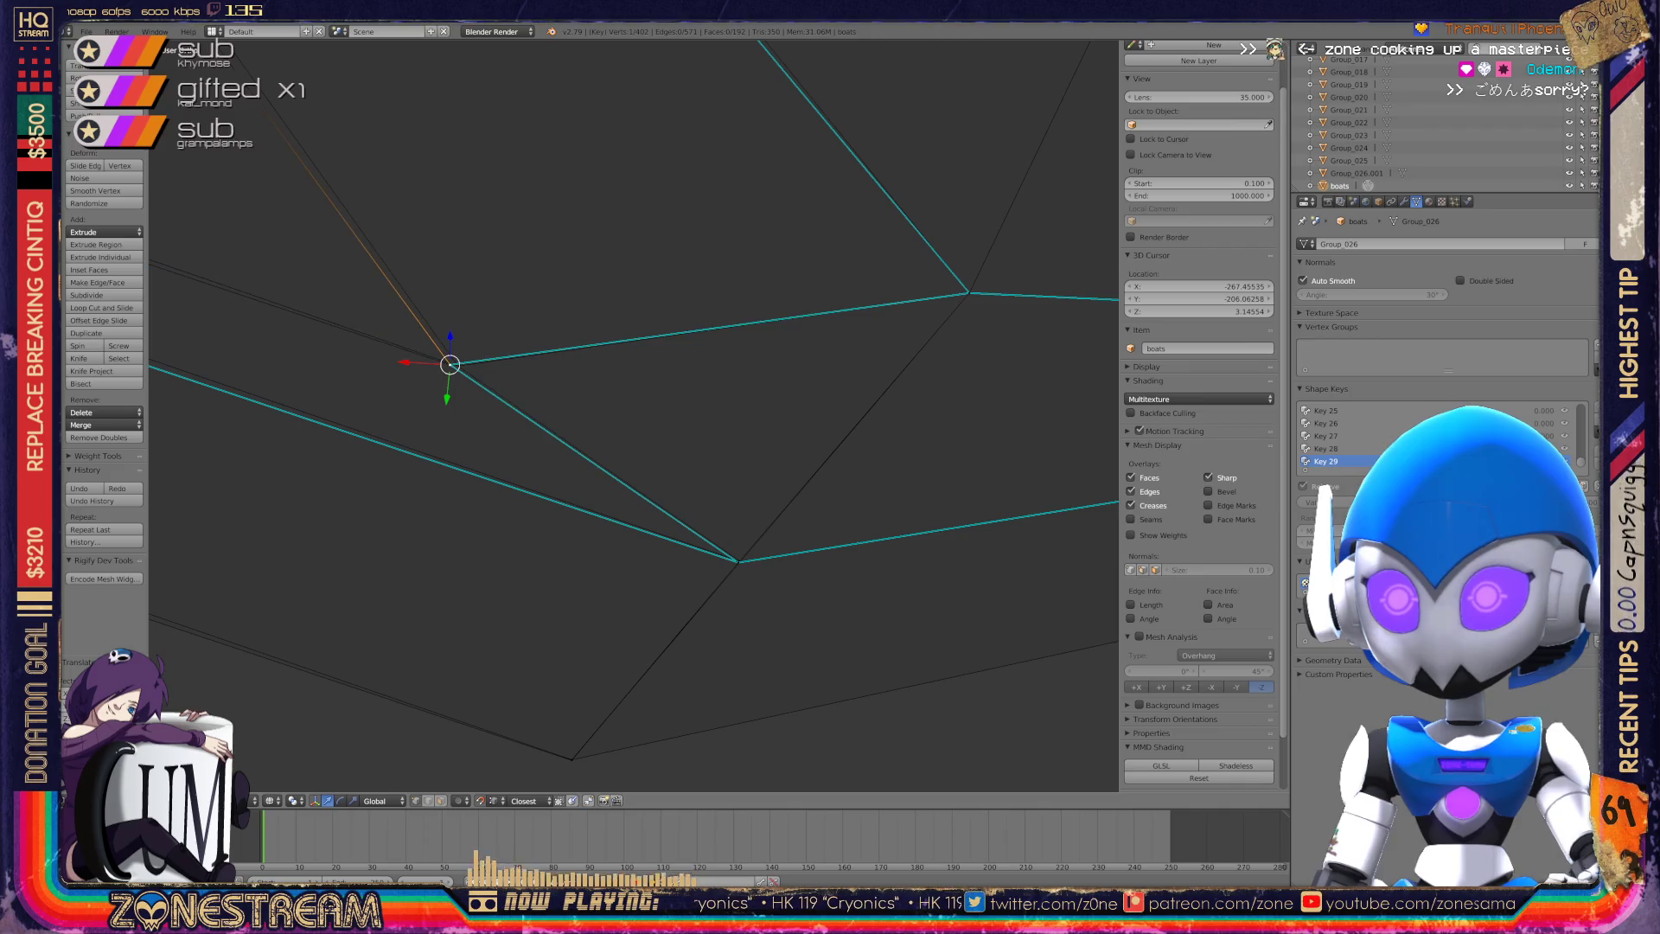
key(g)
scroll(633, 415, down, 5)
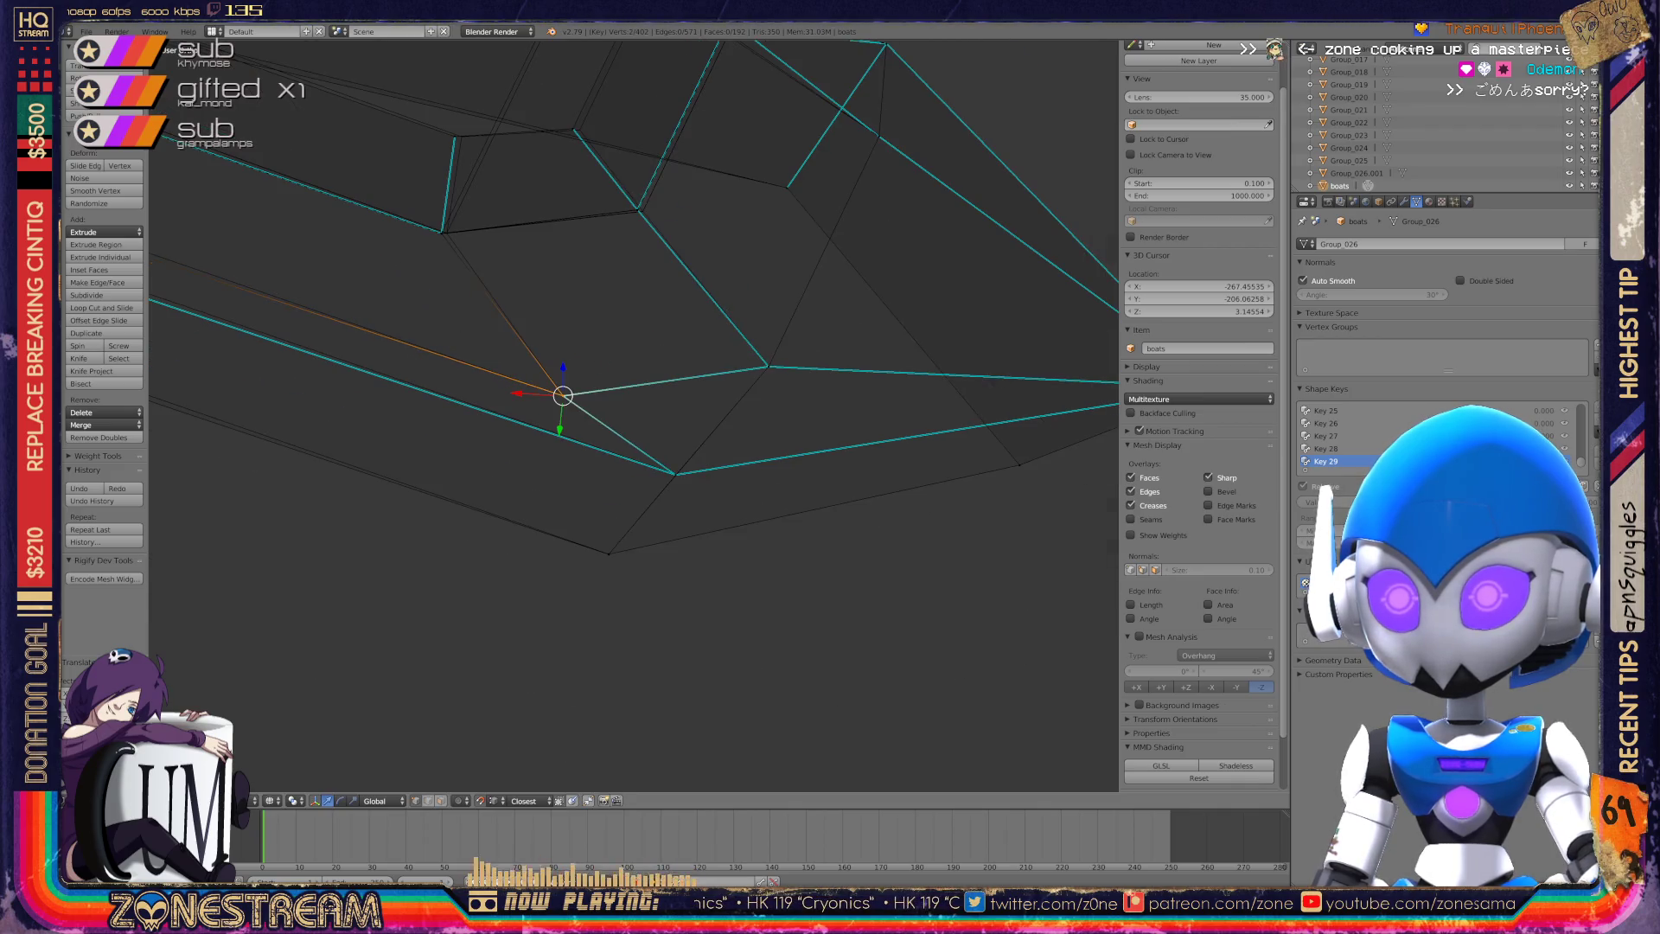
scroll(634, 415, up, 8)
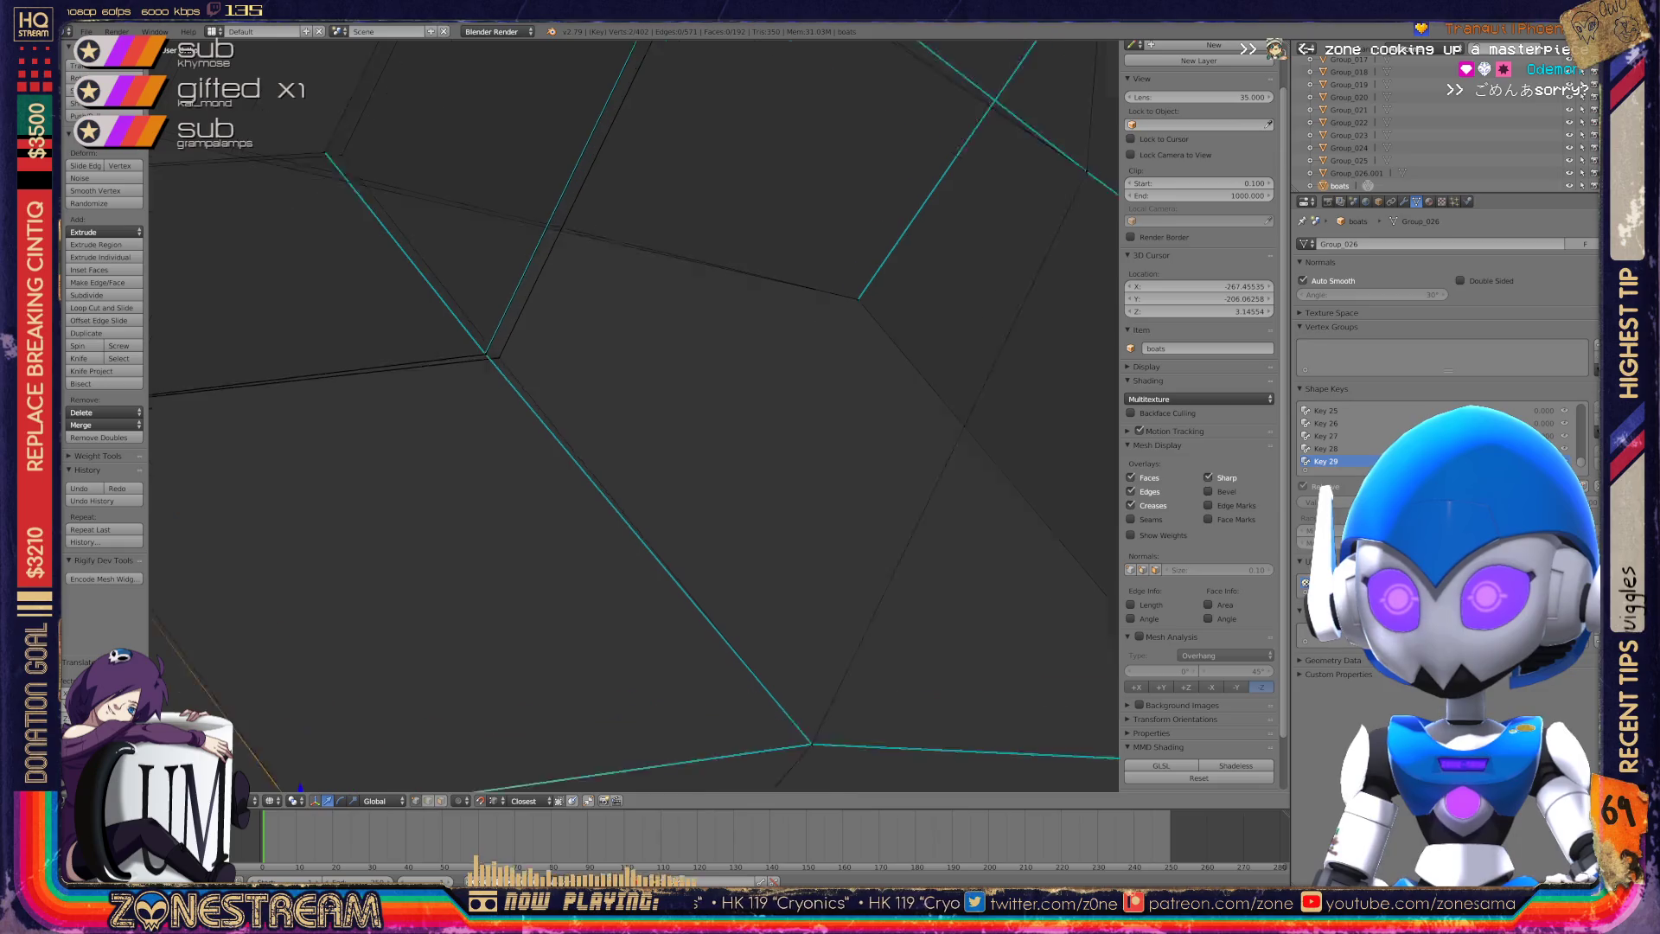
mouse_move(633, 415)
middle_down()
mouse_move(698, 411)
mouse_move(569, 400)
mouse_move(749, 507)
mouse_move(768, 472)
mouse_move(743, 484)
mouse_move(718, 467)
mouse_move(730, 463)
middle_up()
scroll(634, 415, up, 6)
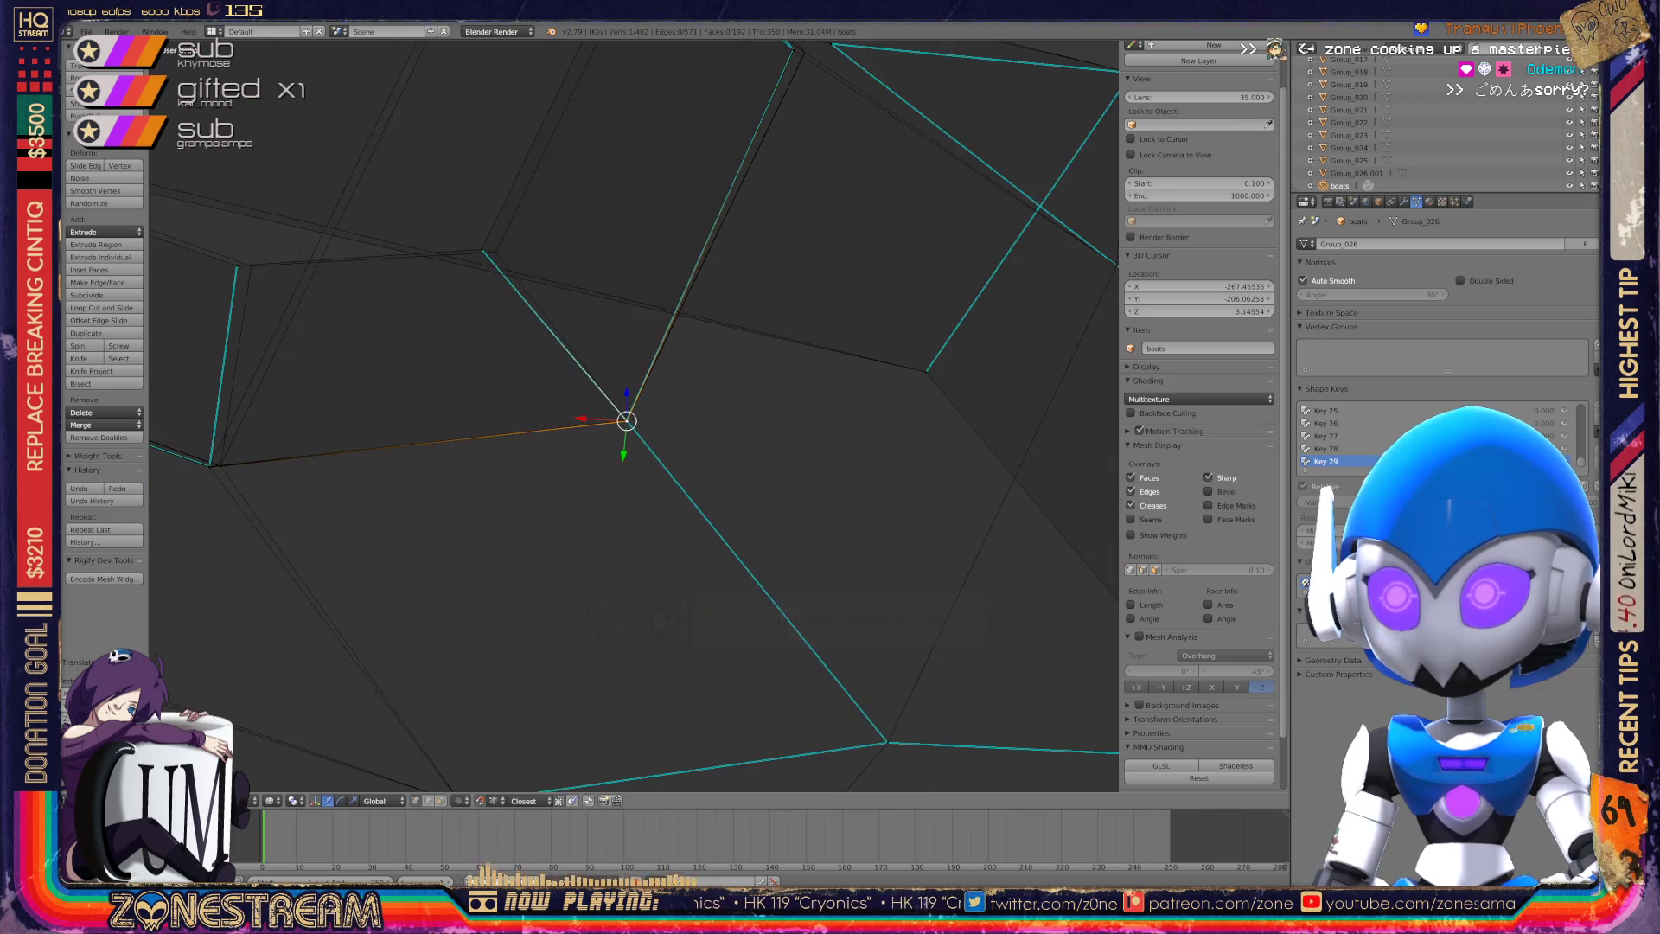
scroll(634, 415, up, 8)
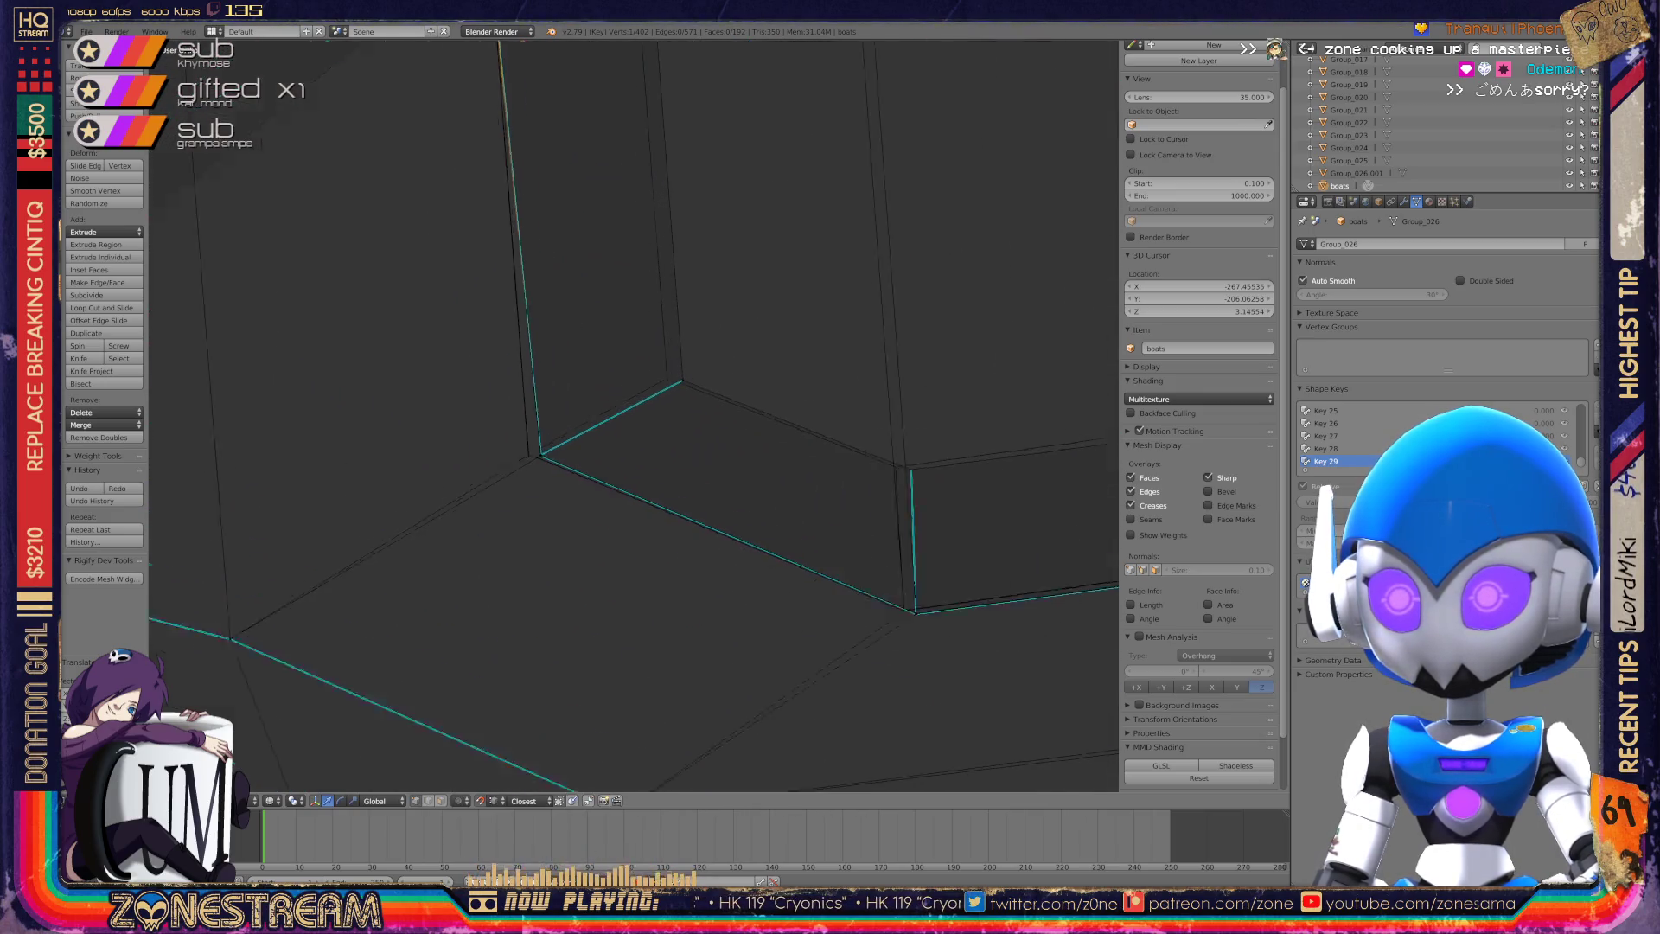
mouse_move(634, 415)
middle_down()
mouse_move(606, 420)
mouse_move(640, 389)
mouse_move(624, 362)
mouse_move(808, 391)
middle_up()
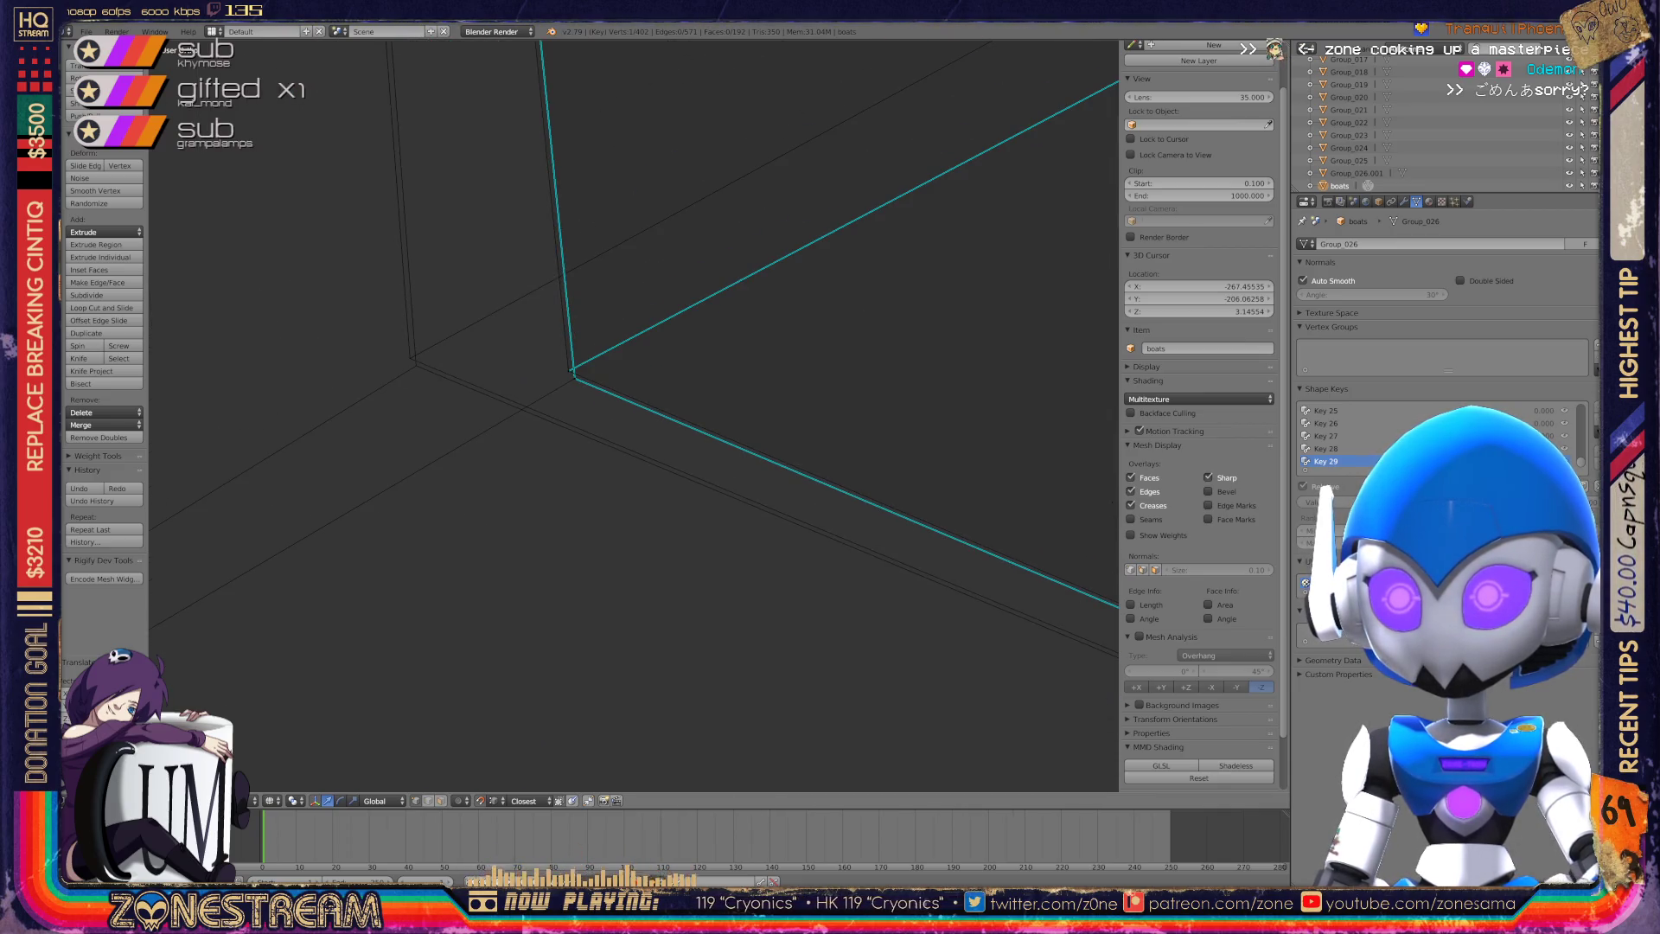
Move the front corner vertex toward the rear vertex, then reframe the view.
right_click(410, 357)
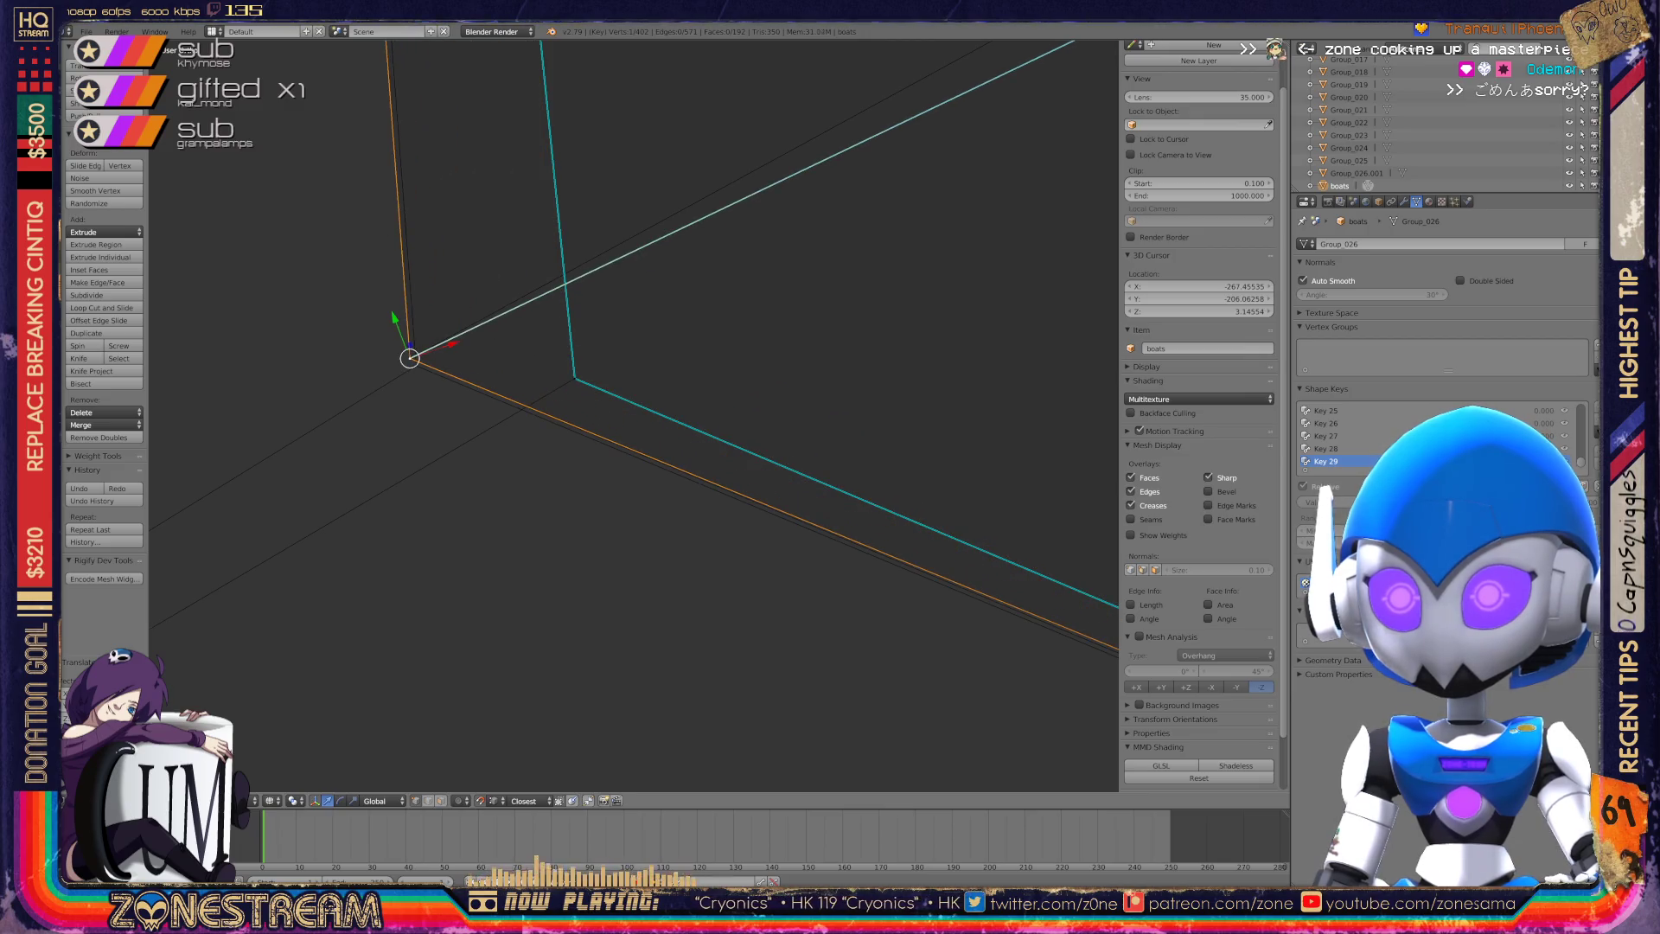
right_click(575, 378)
key(g)
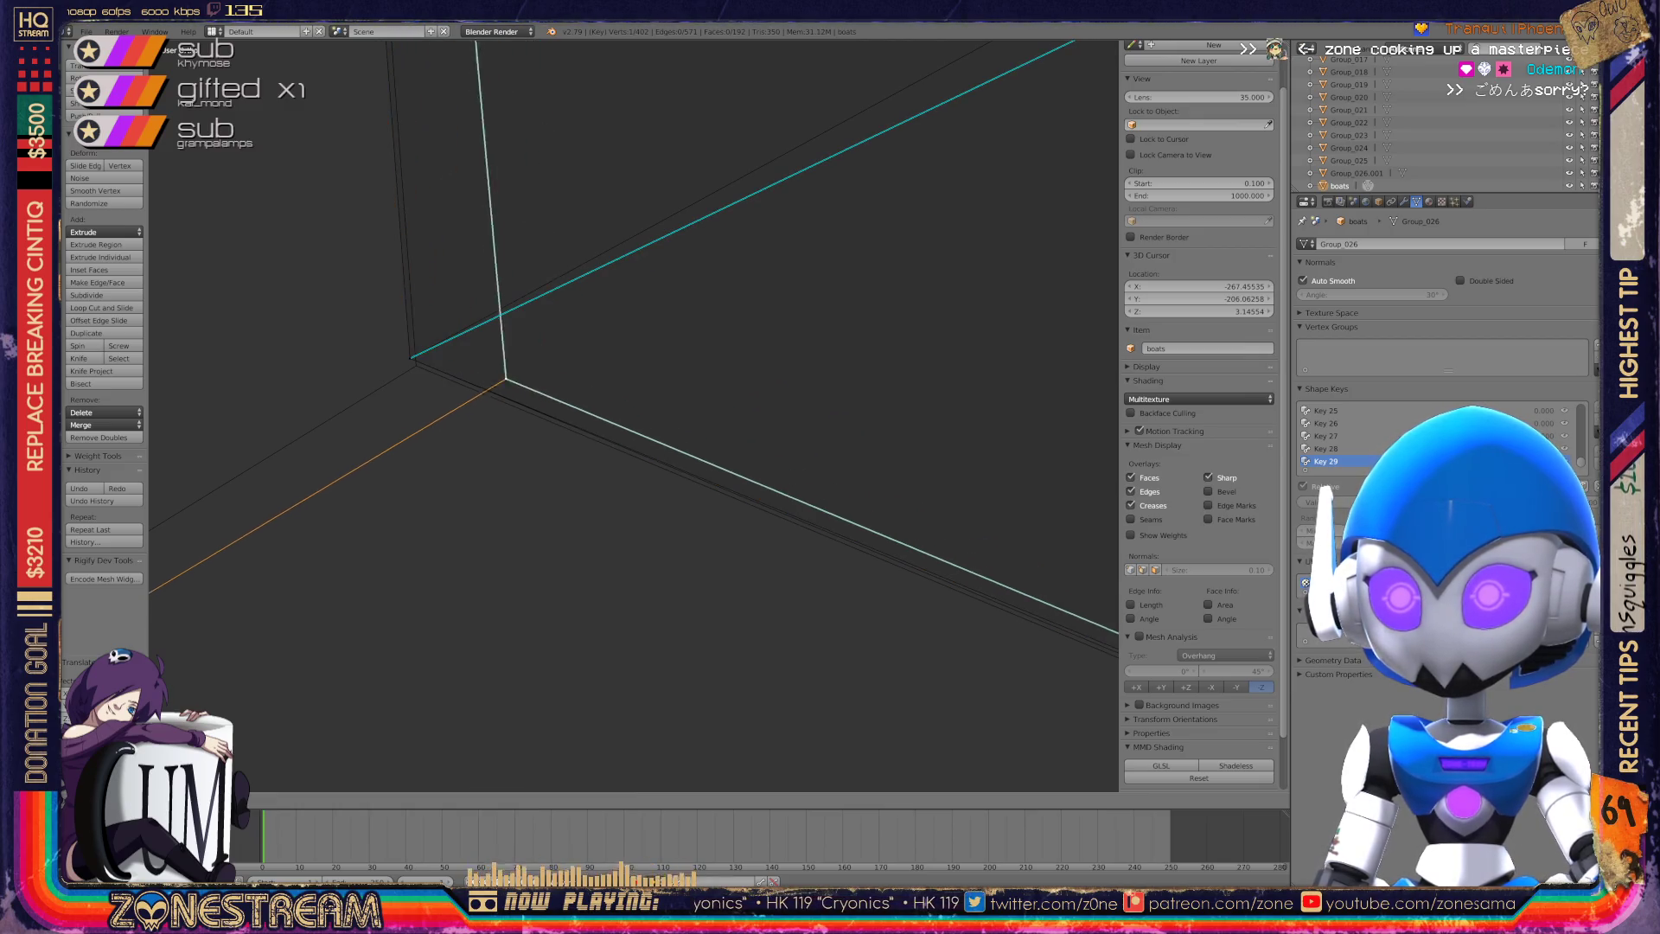
mouse_move(416, 365)
shift+middle_down()
mouse_move(605, 404)
mouse_move(1037, 85)
shift+middle_up()
scroll(1037, 85, down, 8)
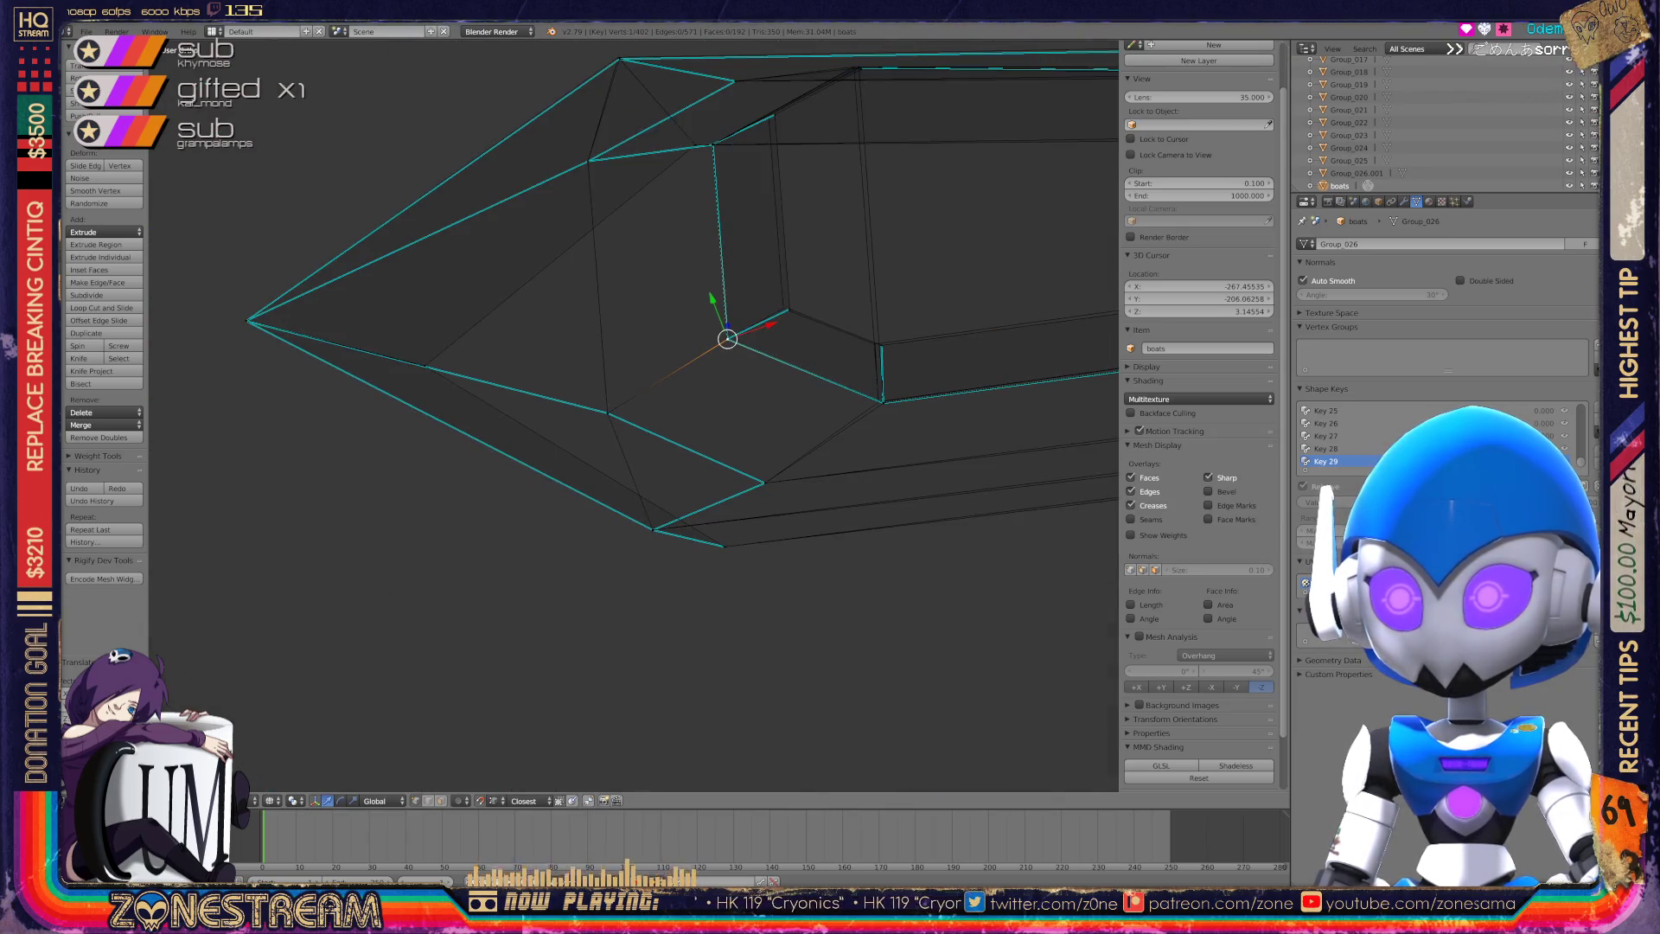
mouse_move(728, 339)
middle_down()
mouse_move(545, 241)
mouse_move(543, 274)
middle_up()
scroll(634, 415, up, 5)
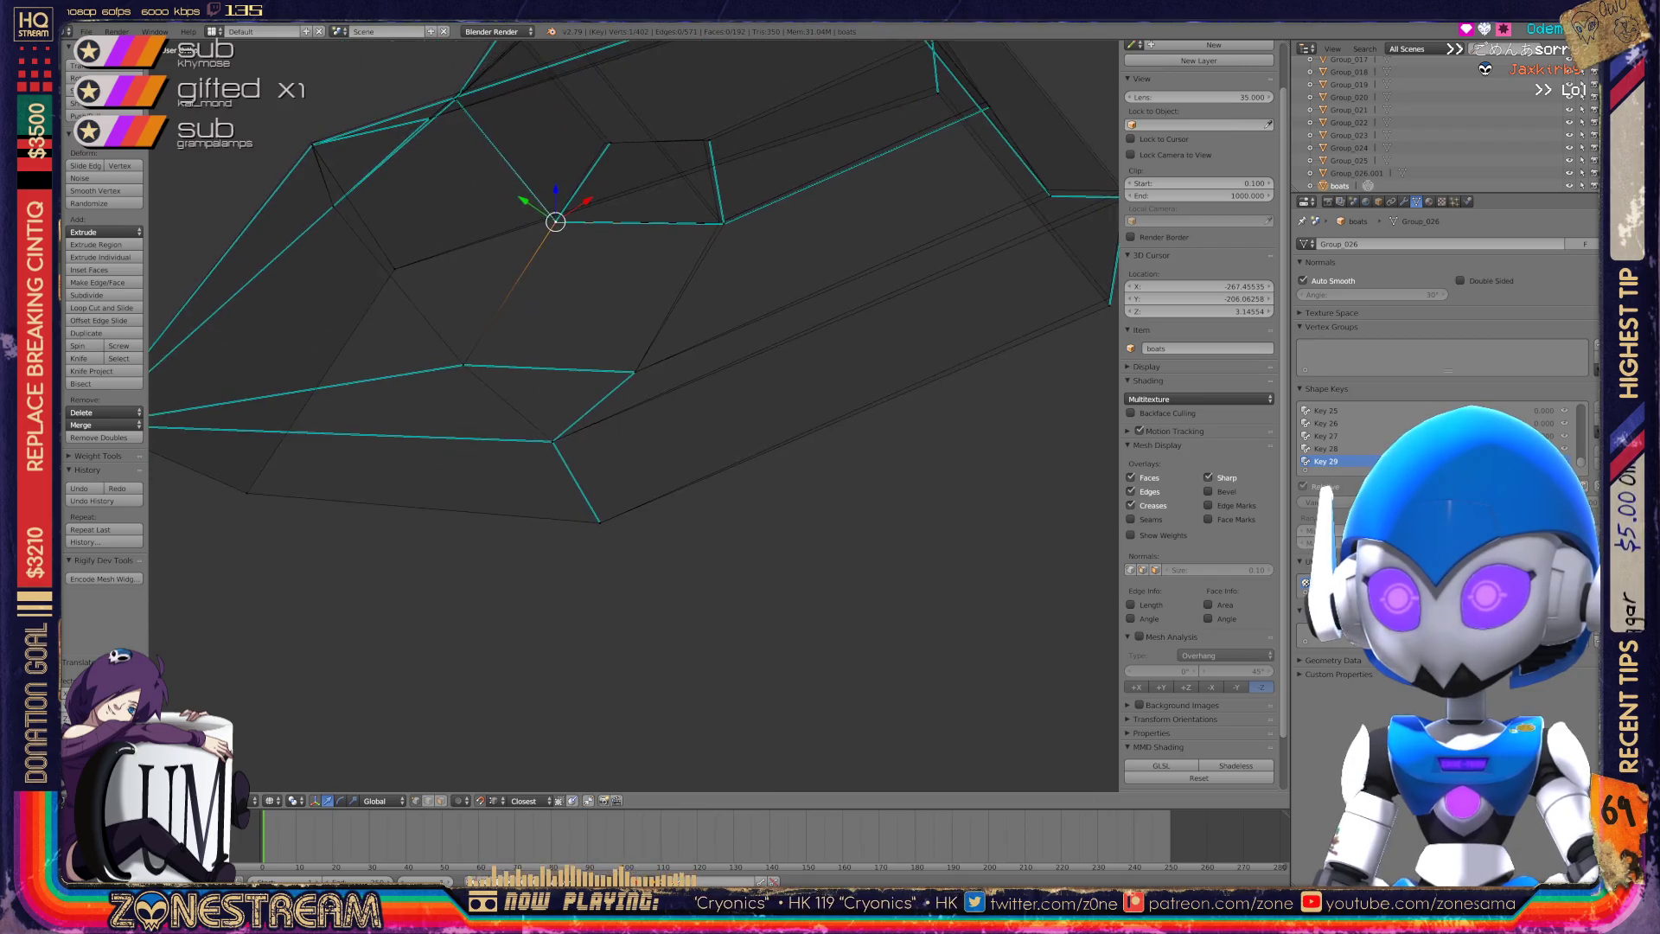
mouse_move(634, 415)
shift+middle_down()
mouse_move(732, 430)
mouse_move(665, 380)
mouse_move(648, 398)
mouse_move(650, 346)
mouse_move(683, 415)
shift+middle_up()
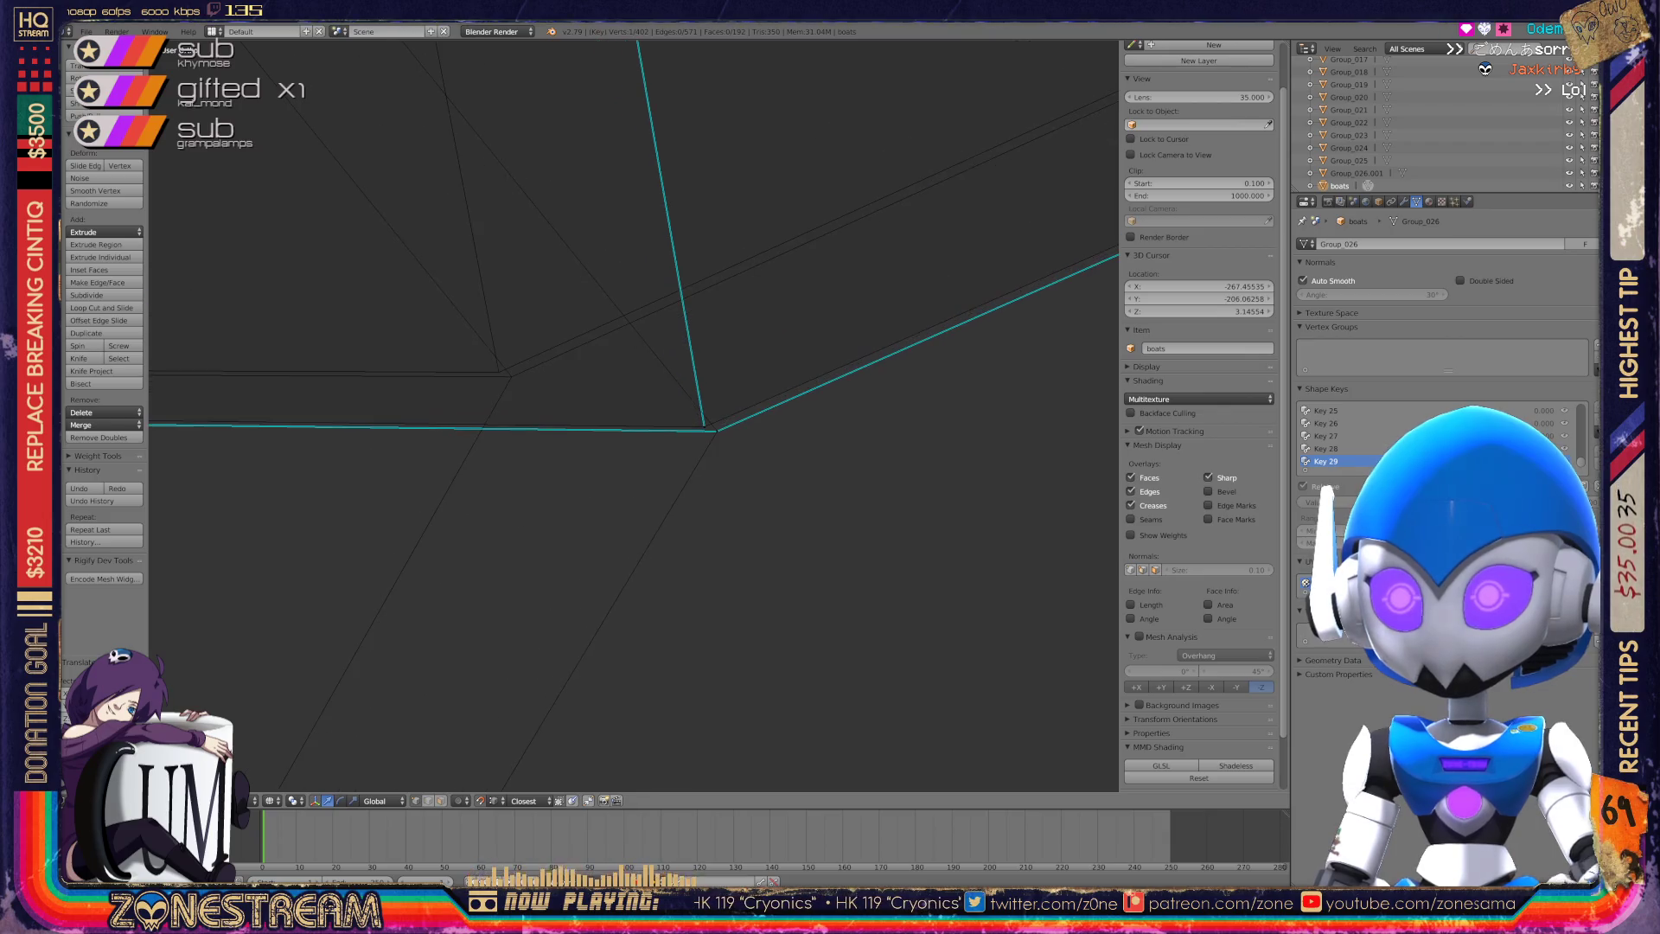
Snap both corner vertices of the pair onto their neighbouring vertex.
right_click(705, 428)
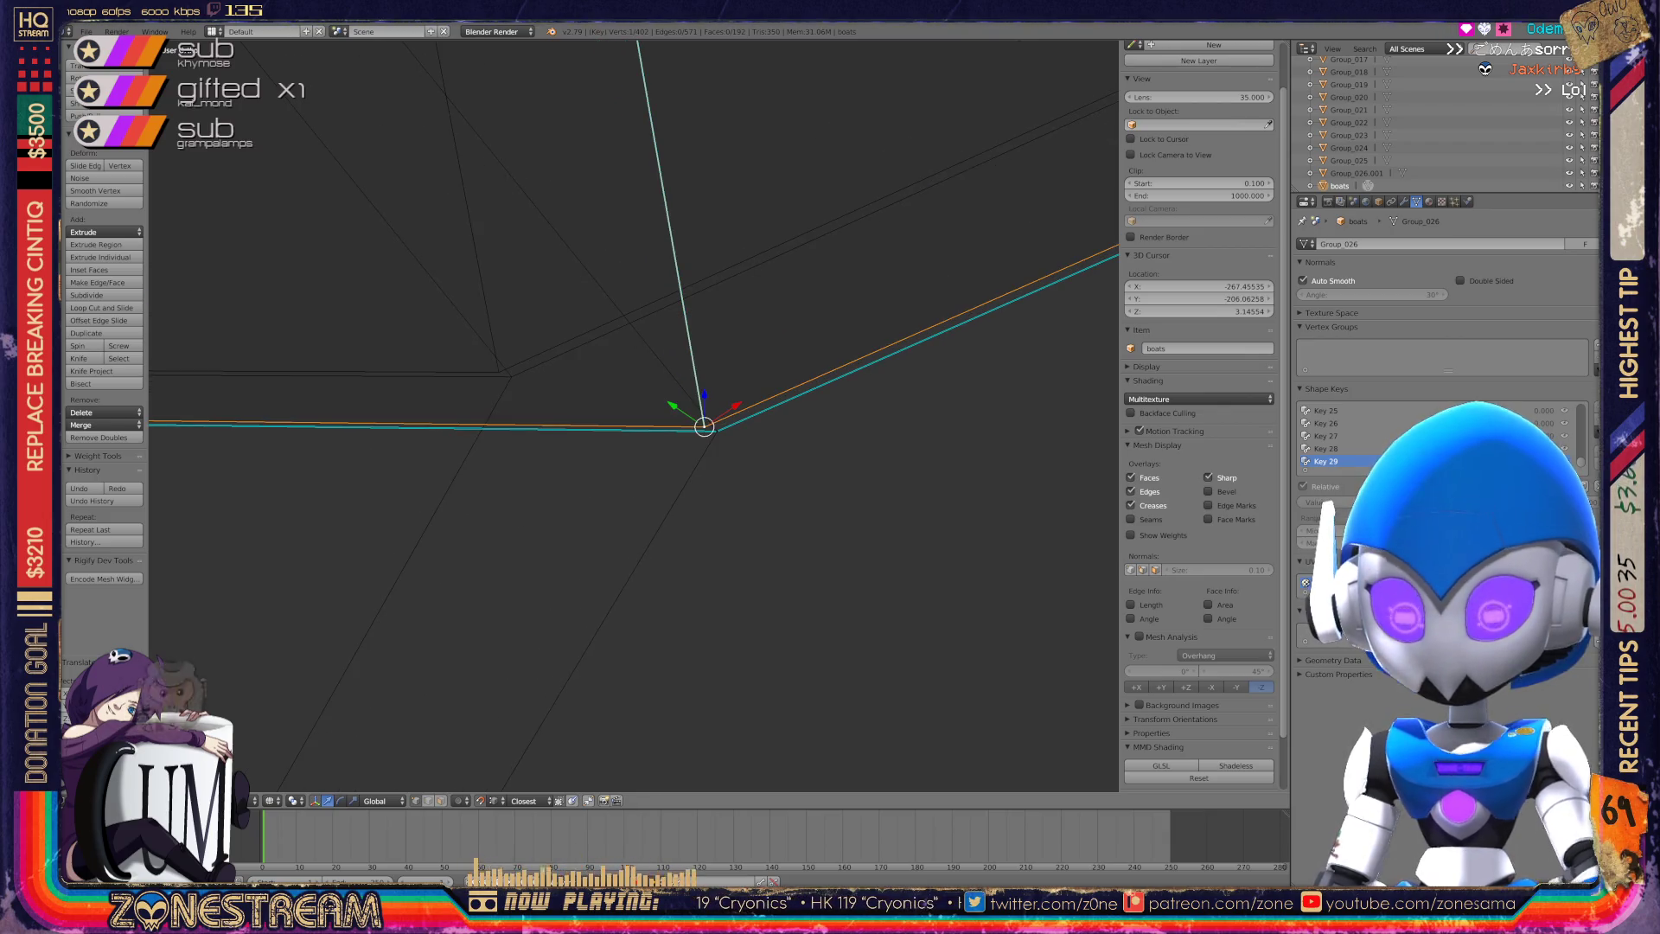
drag(705, 426, 512, 376)
right_click(716, 429)
mouse_move(715, 430)
right_down()
mouse_move(556, 401)
mouse_move(510, 371)
right_up()
key(KP_Decimal)
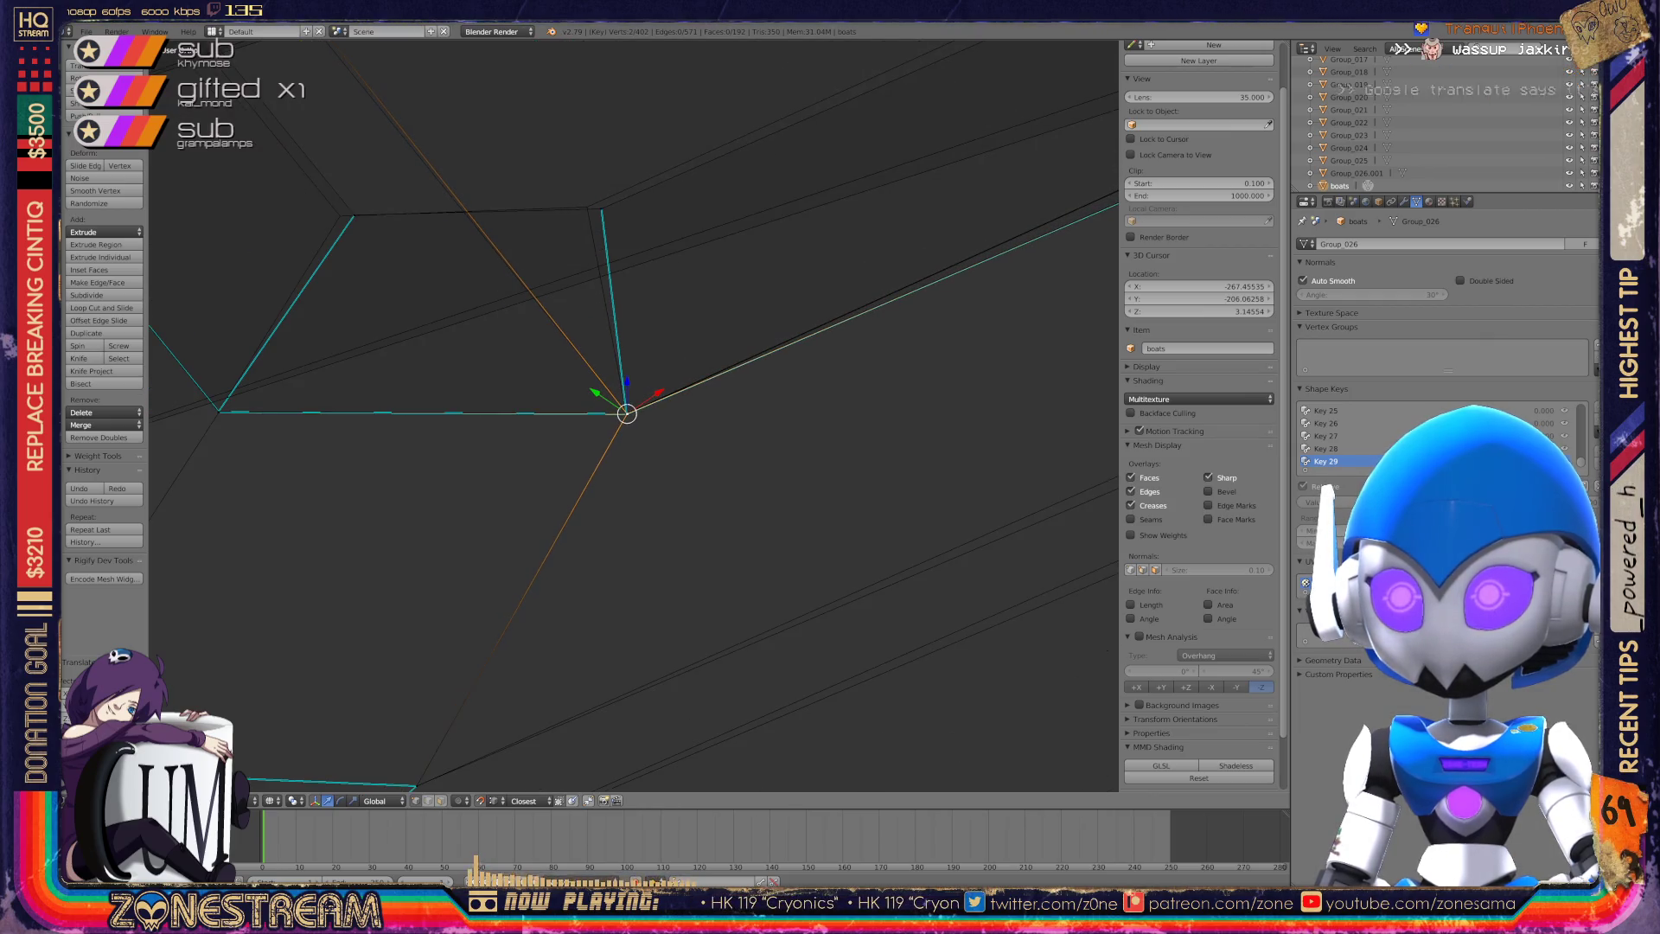
Move the upper vertex onto its neighbour and slide the next corner vertex slightly left.
right_click(601, 209)
right_drag(601, 209, 587, 207)
right_click(354, 215)
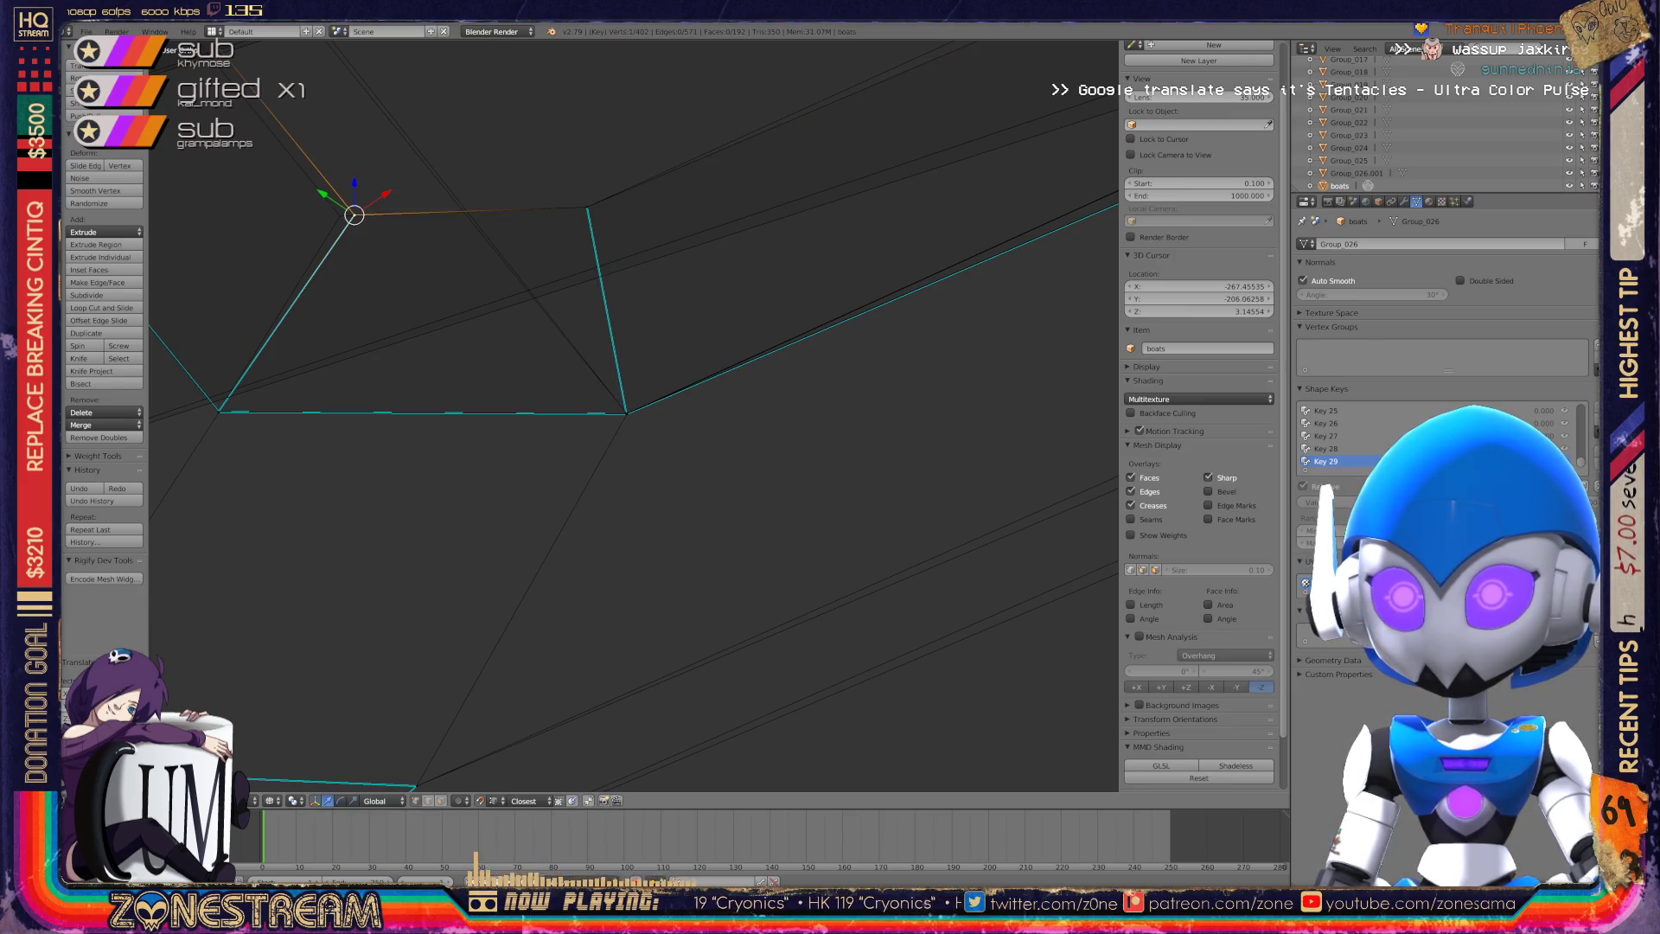
right_drag(354, 215, 340, 215)
Raise the bottom corner vertex a little.
scroll(631, 415, down, 3)
middle_drag(632, 415, 683, 398)
scroll(683, 398, up, 3)
scroll(632, 415, up, 5)
mouse_move(693, 634)
right_down()
mouse_move(689, 657)
mouse_move(693, 610)
right_up()
shift+middle_drag(693, 610, 761, 771)
mouse_move(783, 468)
right_down()
mouse_move(834, 415)
mouse_move(774, 444)
right_up()
Shift the neighbouring corner up-left and pull two lower vertices up-left to match.
right_click(517, 393)
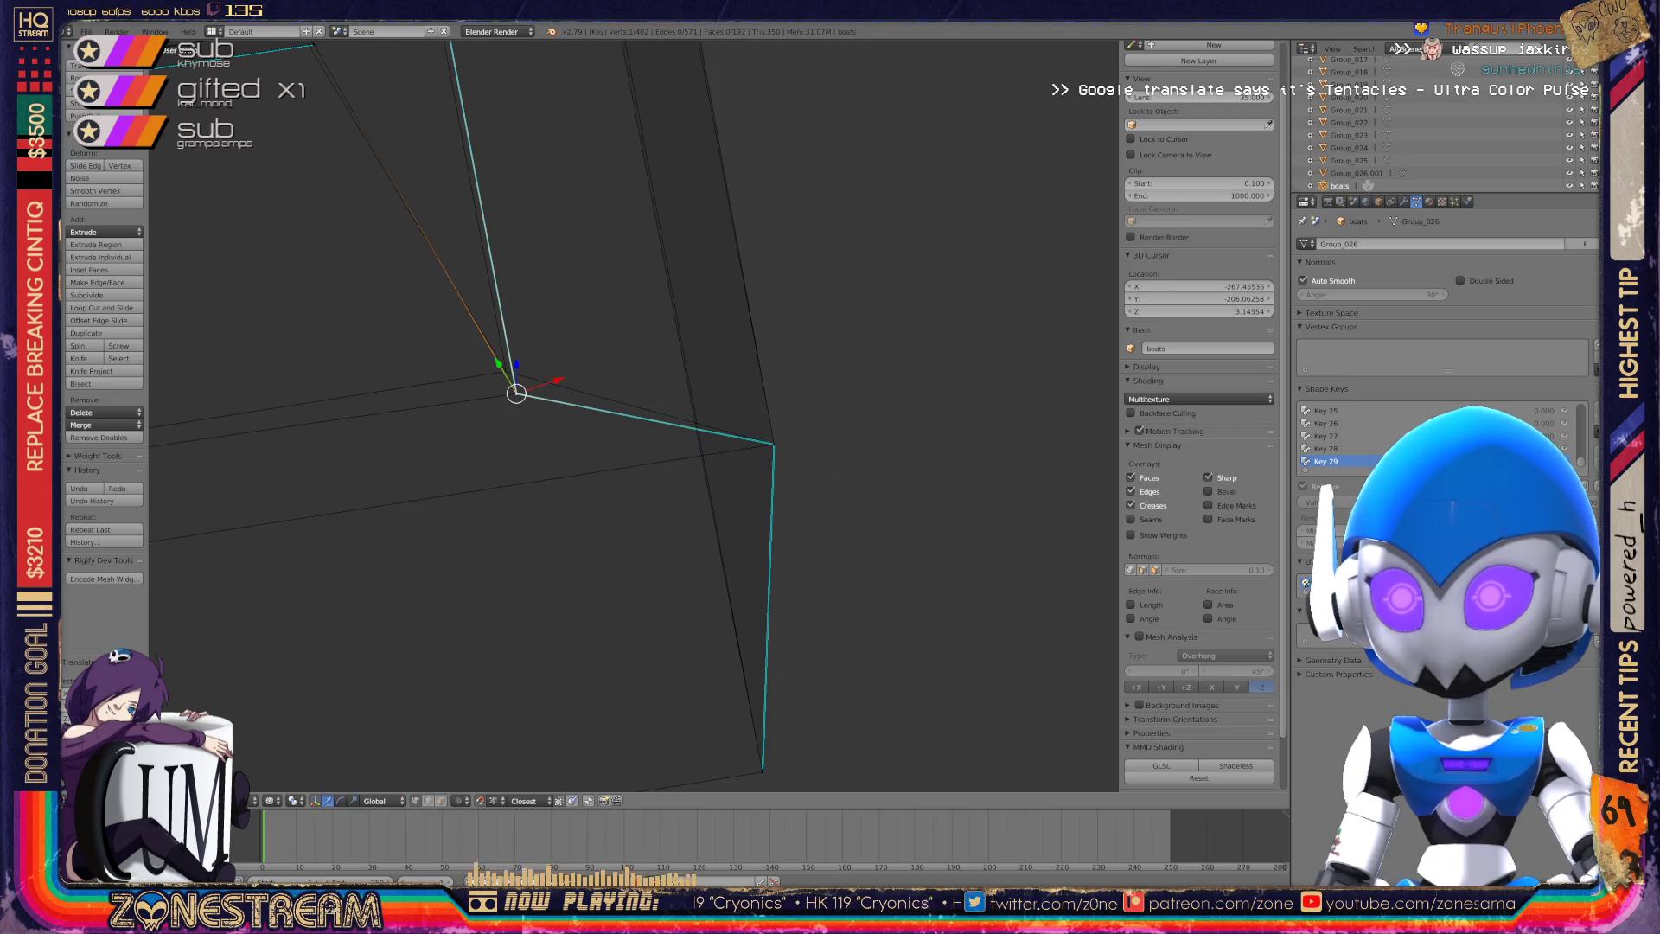
mouse_move(516, 393)
right_down()
mouse_move(574, 381)
mouse_move(506, 371)
right_up()
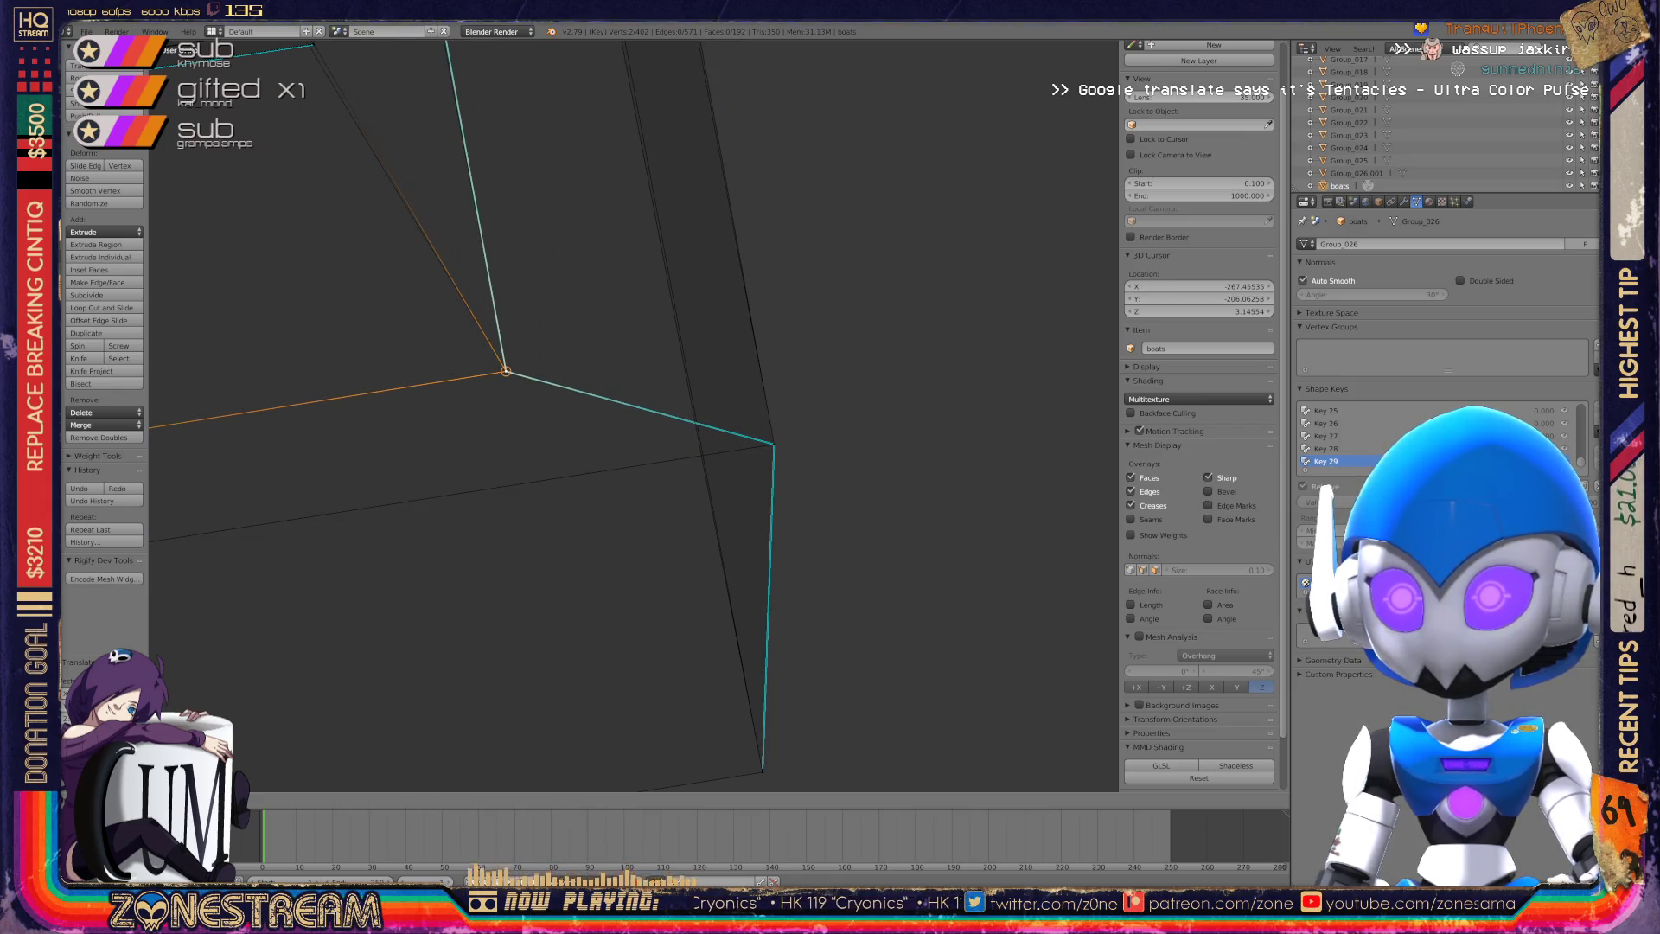
mouse_move(506, 372)
middle_down()
mouse_move(574, 389)
mouse_move(619, 355)
mouse_move(632, 597)
mouse_move(579, 544)
mouse_move(532, 583)
middle_up()
right_drag(531, 577, 402, 300)
right_click(532, 585)
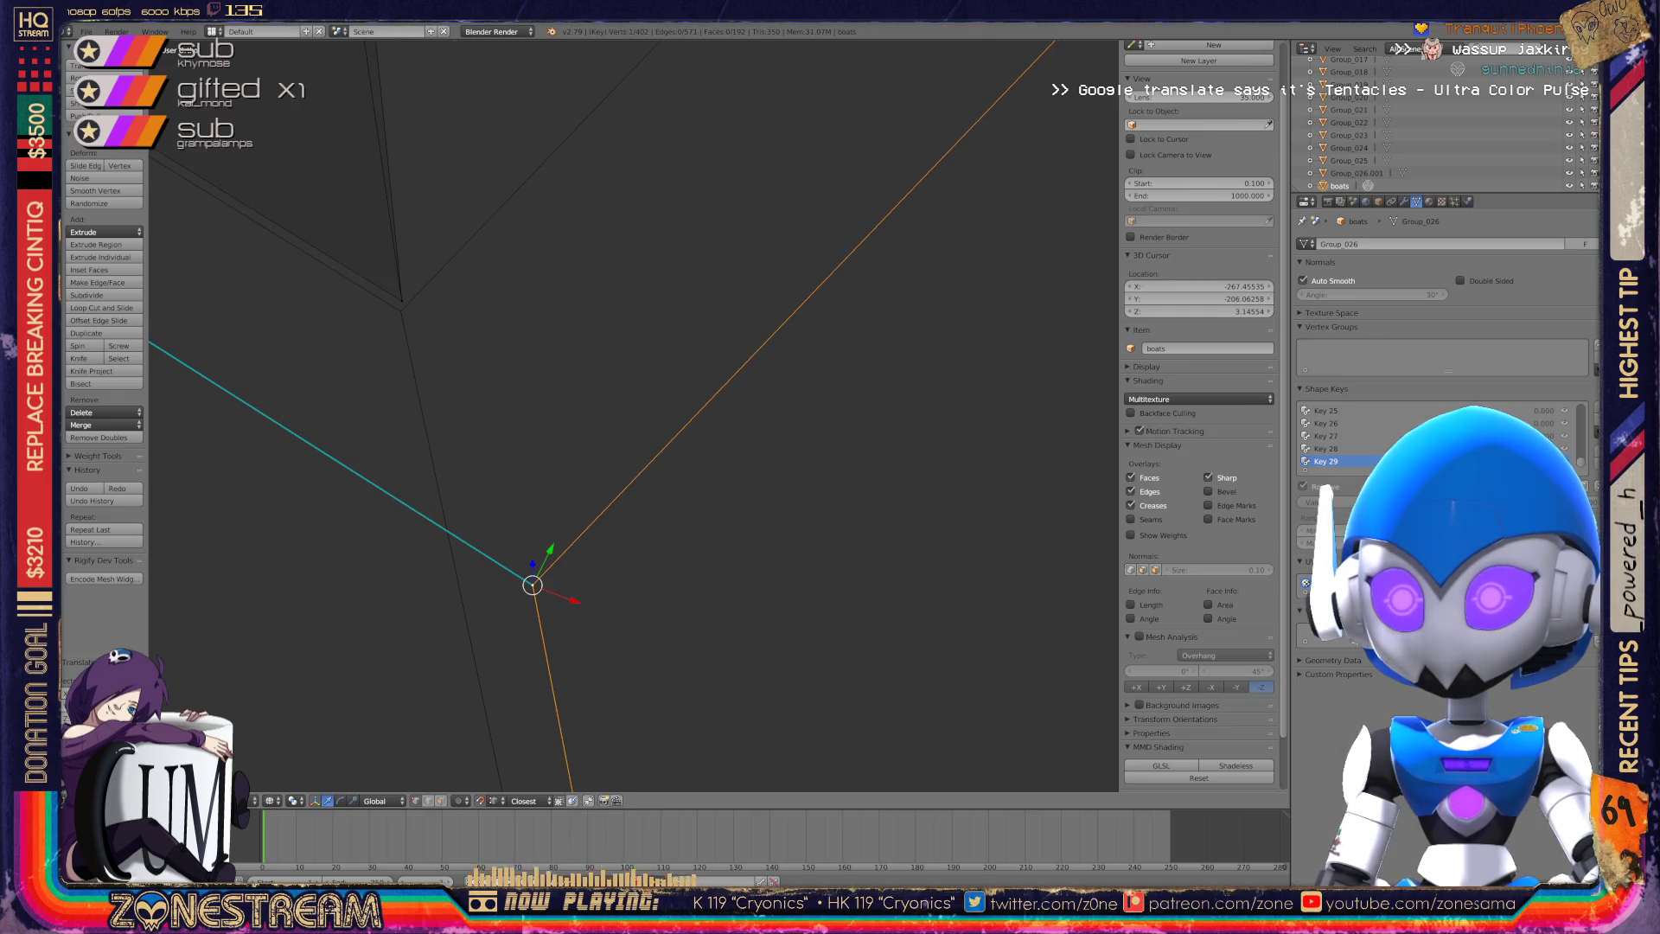
mouse_move(531, 586)
right_down()
mouse_move(452, 407)
mouse_move(407, 359)
mouse_move(401, 311)
right_up()
Reframe the mesh and select a lower-edge vertex together with the box corner vertex.
scroll(622, 427, up, 5)
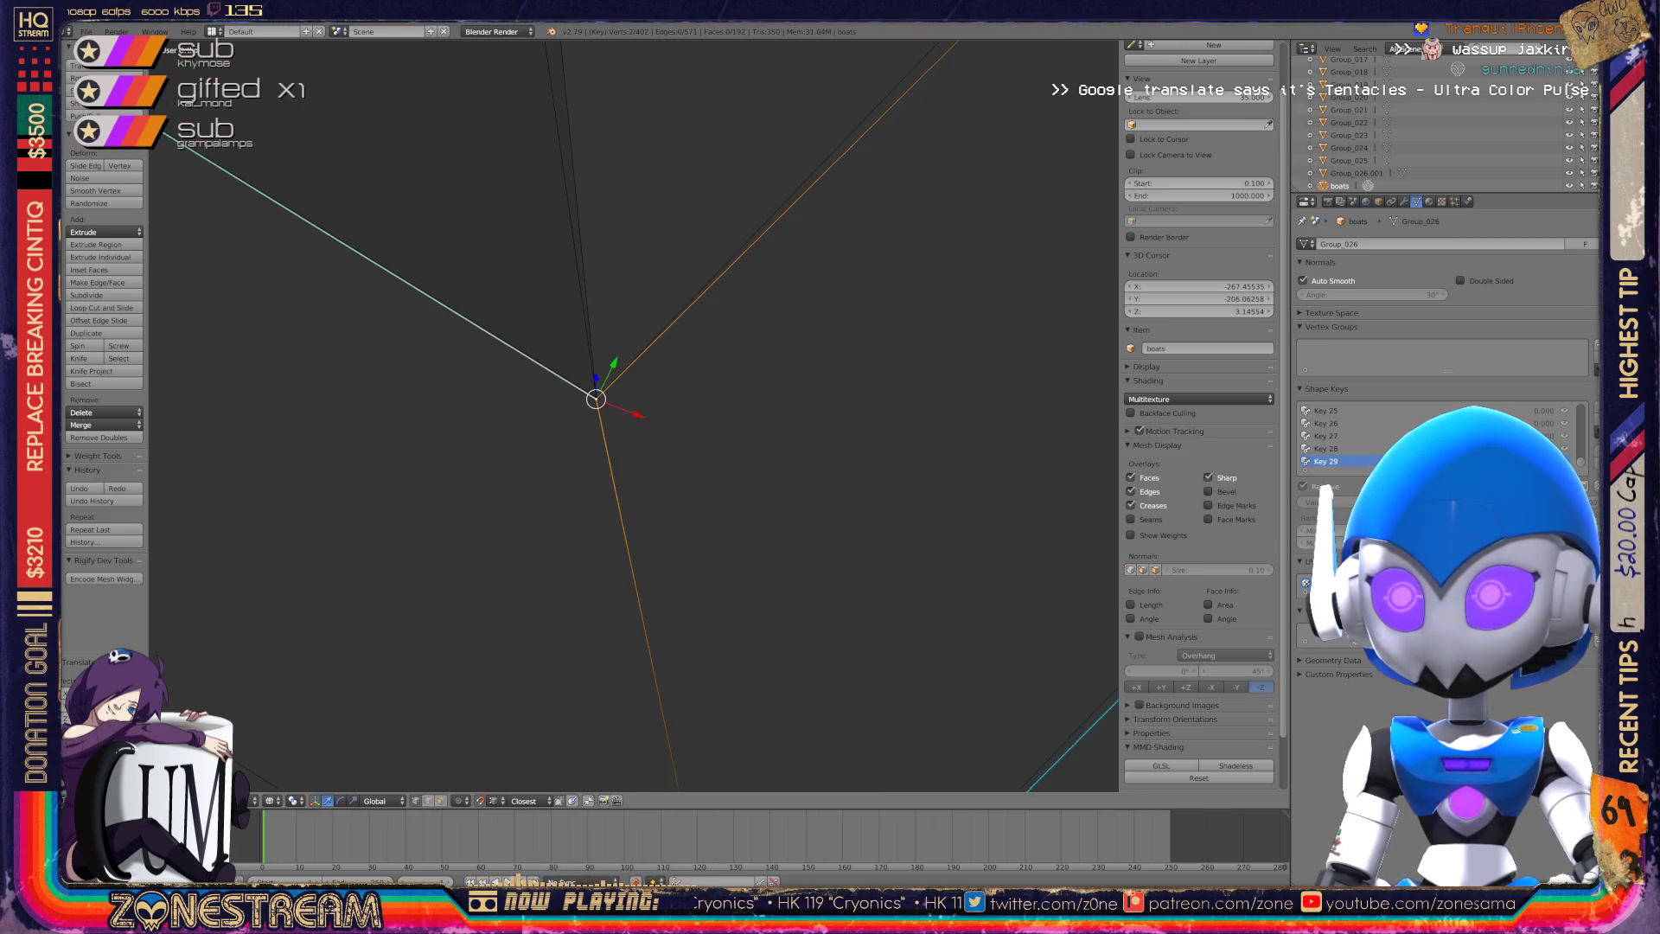
mouse_move(622, 427)
shift+middle_down()
mouse_move(660, 544)
mouse_move(630, 336)
shift+middle_up()
scroll(634, 415, down, 3)
mouse_move(634, 415)
shift+middle_down()
mouse_move(739, 559)
mouse_move(818, 620)
mouse_move(574, 582)
mouse_move(334, 430)
mouse_move(324, 364)
shift+middle_up()
right_click(355, 521)
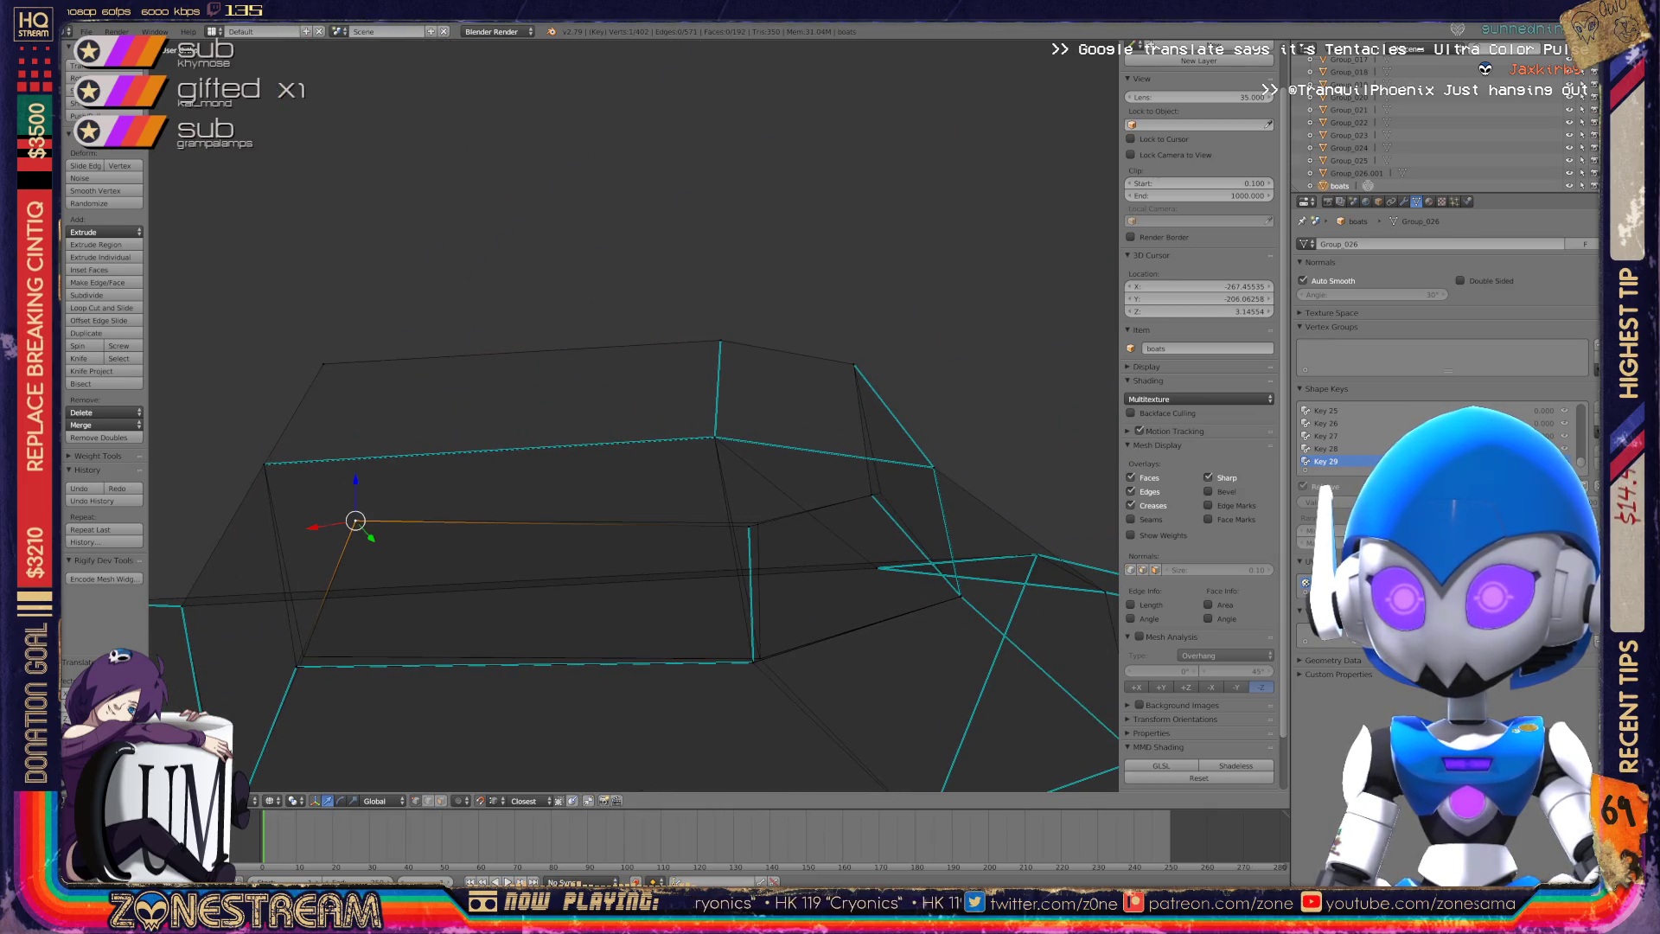
shift+right_click(752, 523)
scroll(865, 484, up, 5)
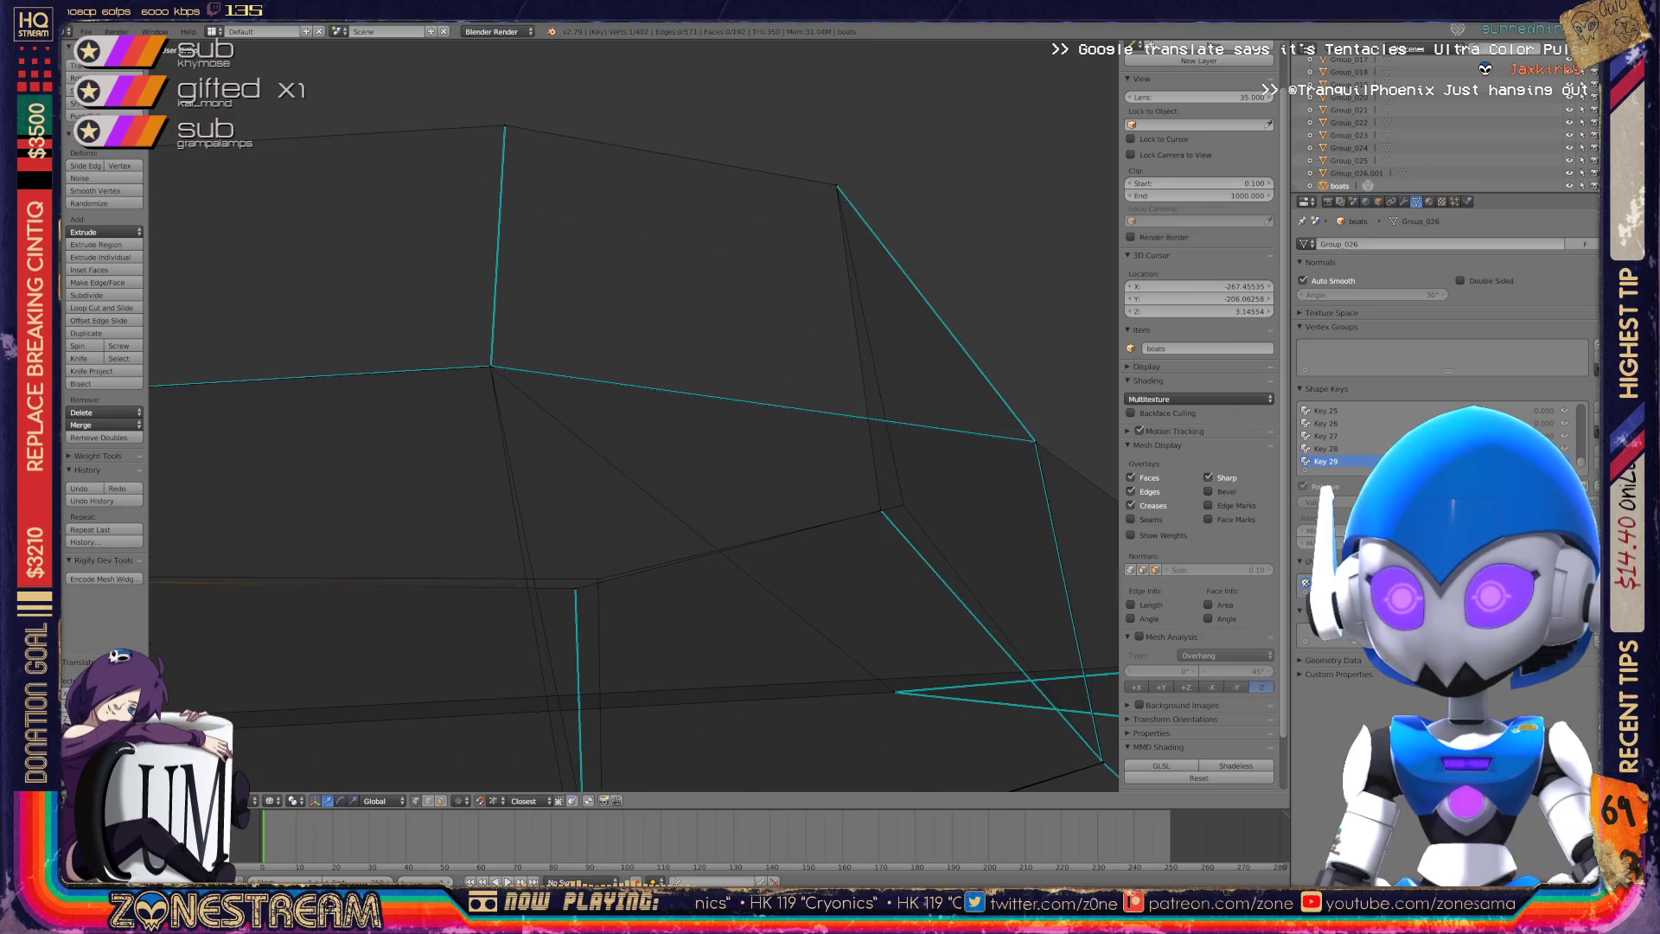
Reposition the selected boot vertex into place with two grab moves.
key(g)
key(Return)
scroll(631, 415, down, 3)
key(g)
key(Return)
scroll(631, 415, up, 3)
mouse_move(631, 415)
middle_down()
mouse_move(537, 406)
mouse_move(484, 433)
mouse_move(395, 388)
mouse_move(233, 352)
mouse_move(100, 418)
middle_up()
scroll(536, 406, up, 3)
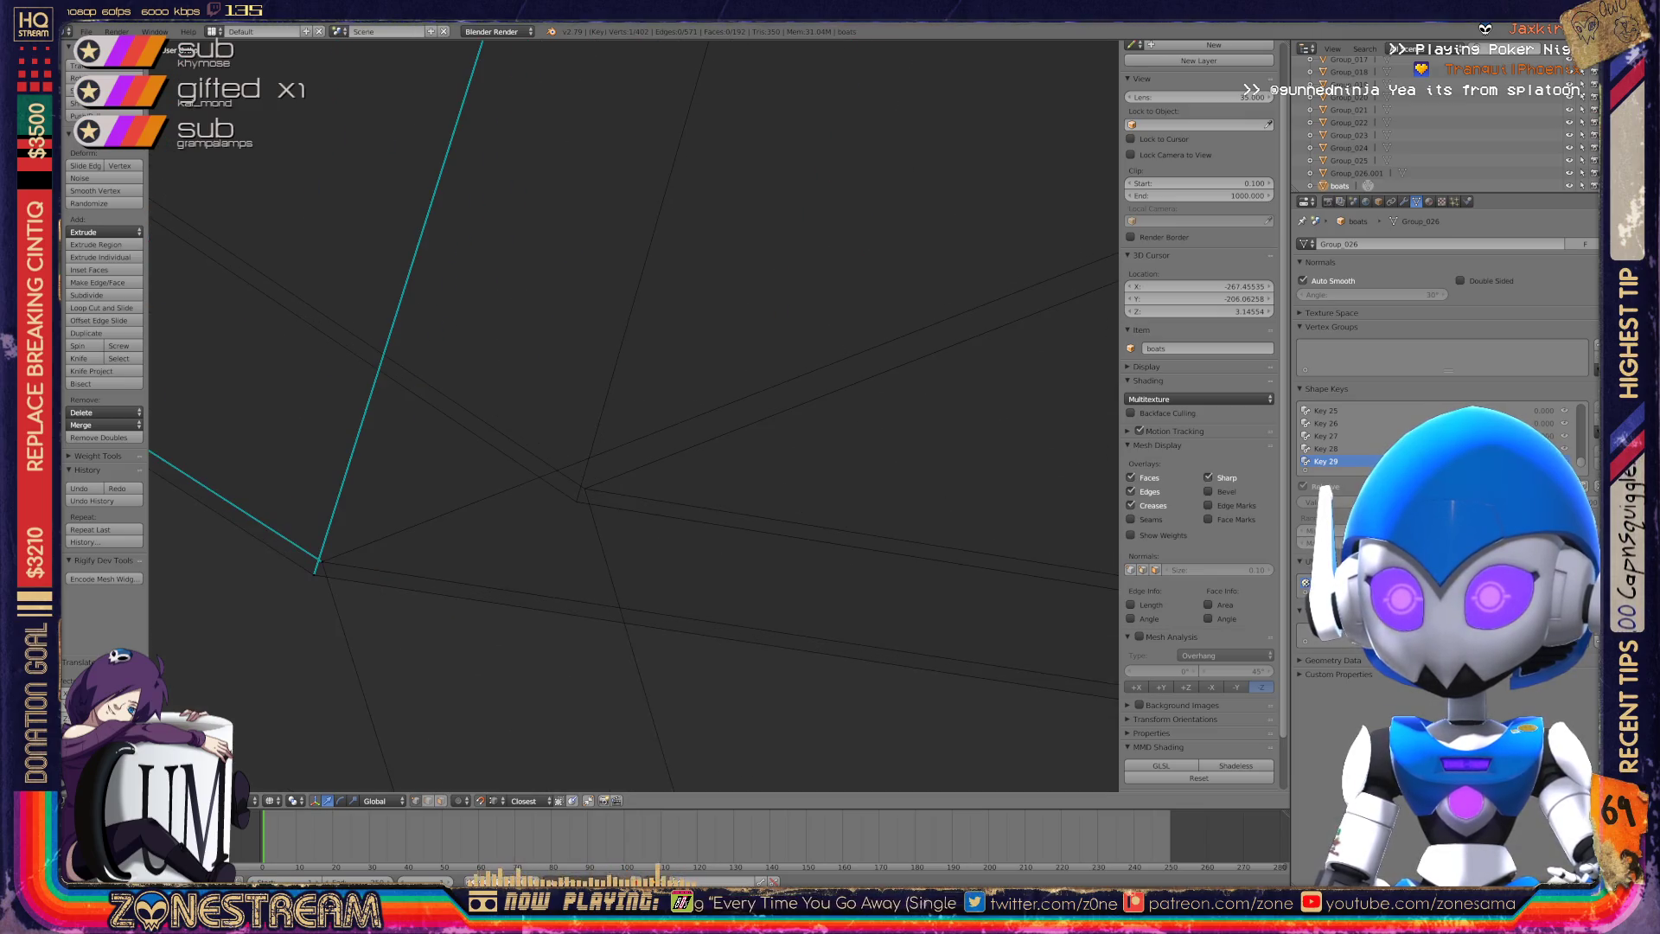
Snap a vertex onto its left neighbour and merge the two vertices.
shift+right_click(579, 491)
key(g)
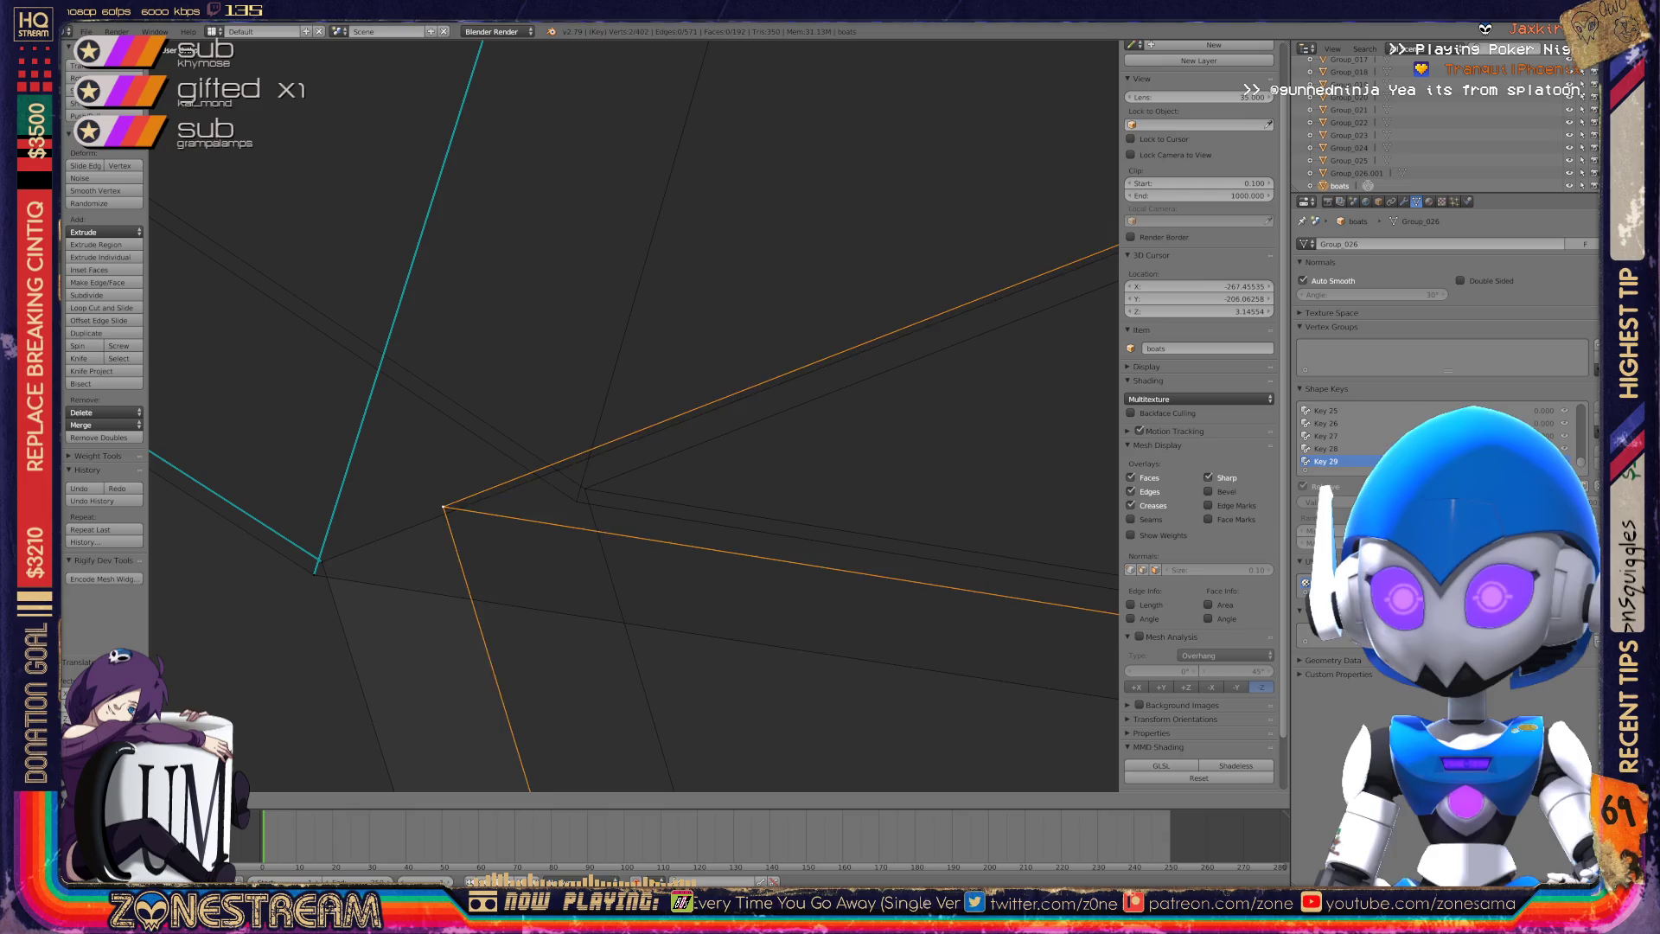
click(584, 489)
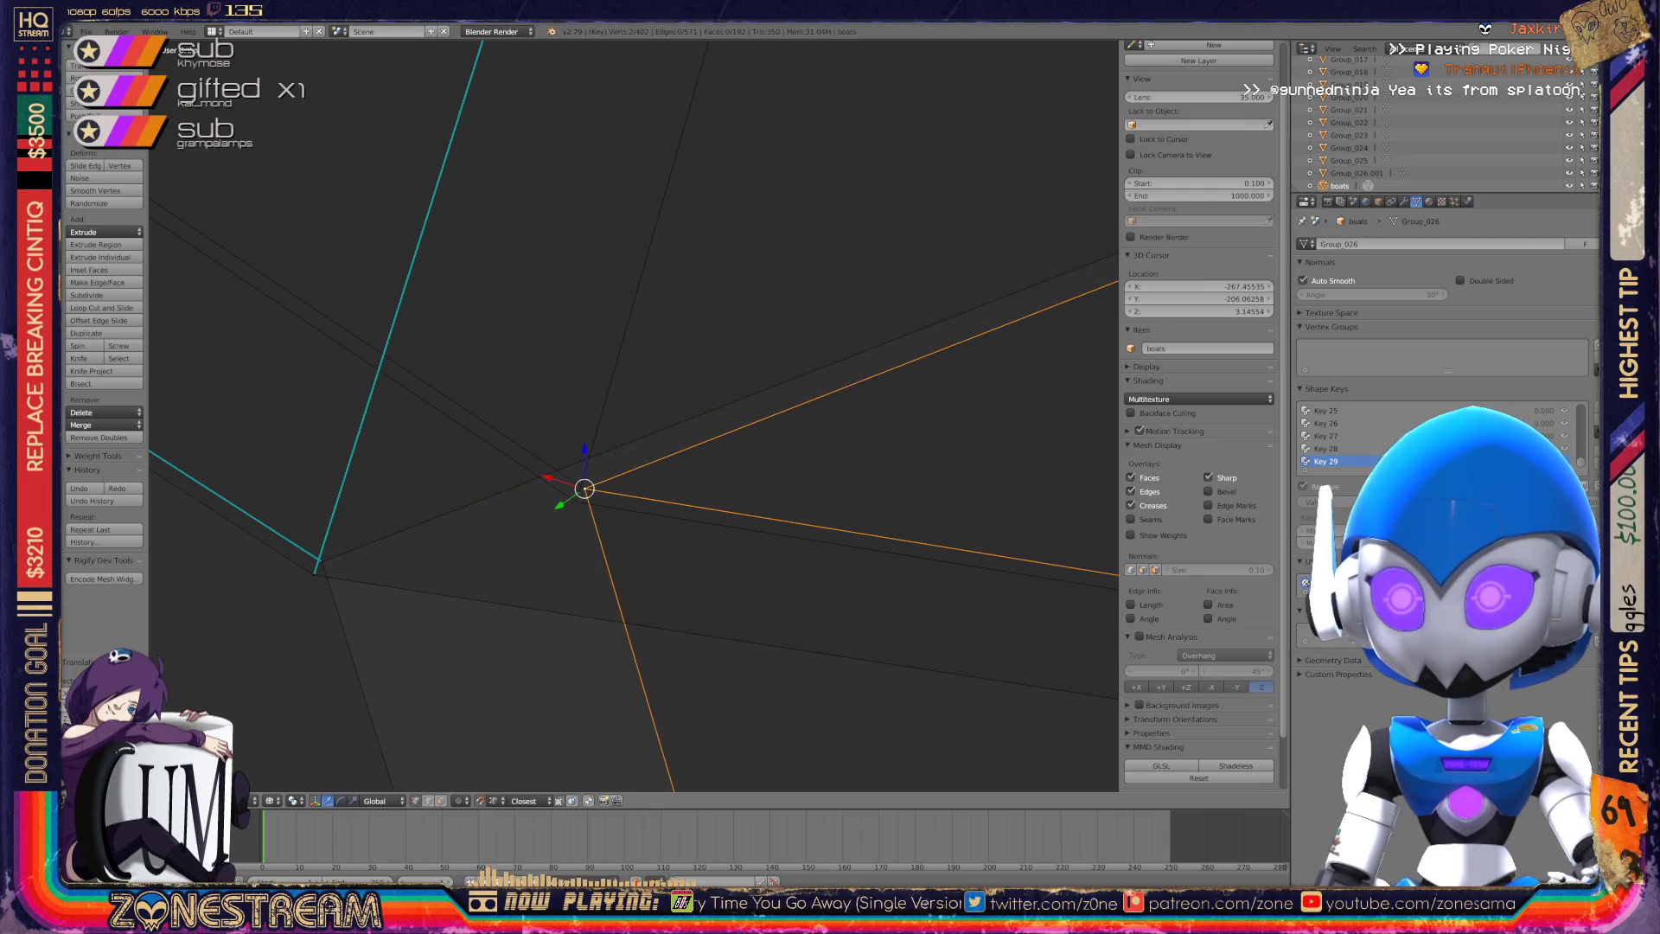
key(g)
click(316, 560)
key(g)
click(584, 489)
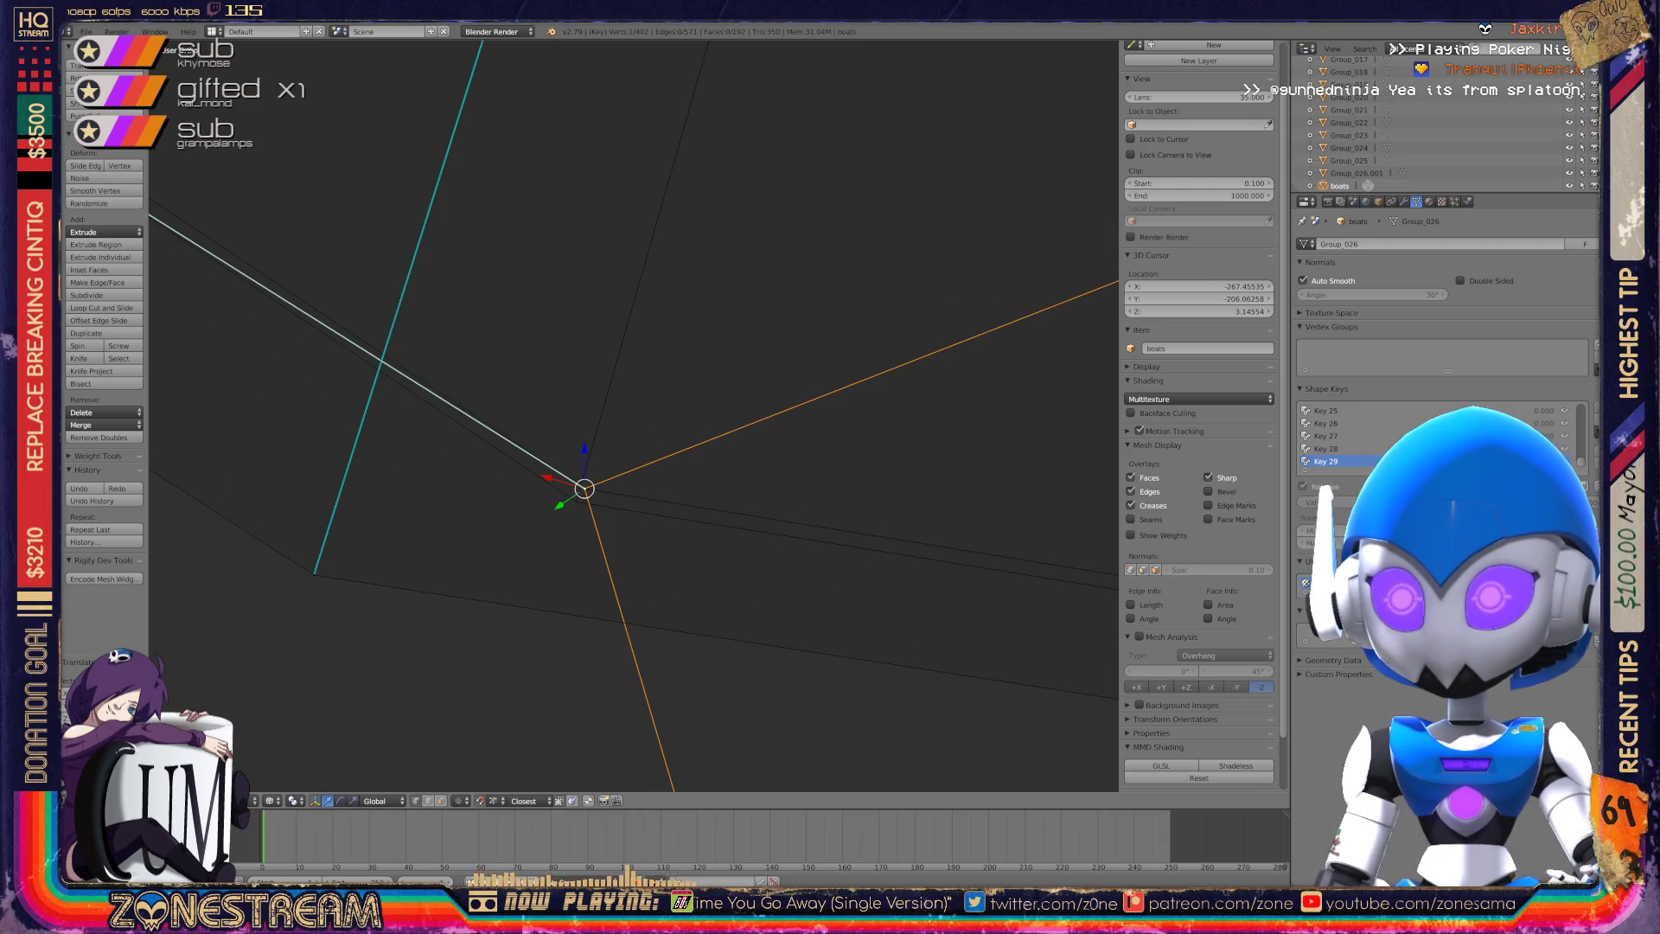
middle_drag(606, 433, 726, 443)
scroll(634, 415, down, 2)
scroll(634, 415, down, 3)
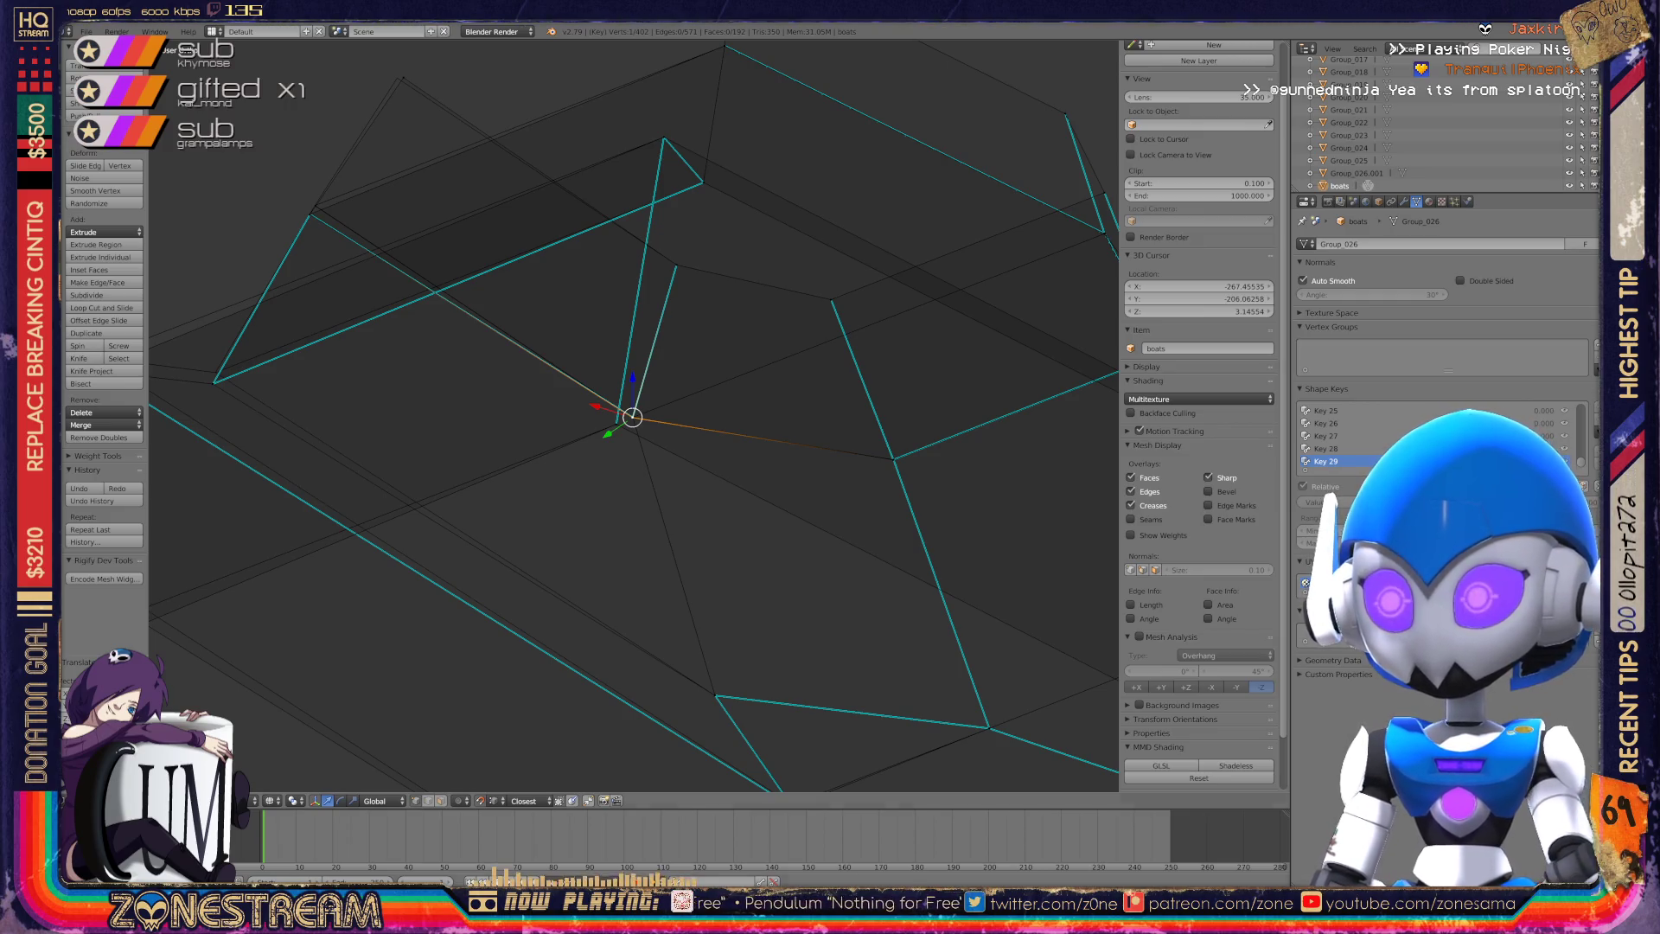
Snap the vertex at the sharp-edge corner onto the lower-left apex vertex.
middle_drag(634, 415, 684, 367)
right_click(446, 253)
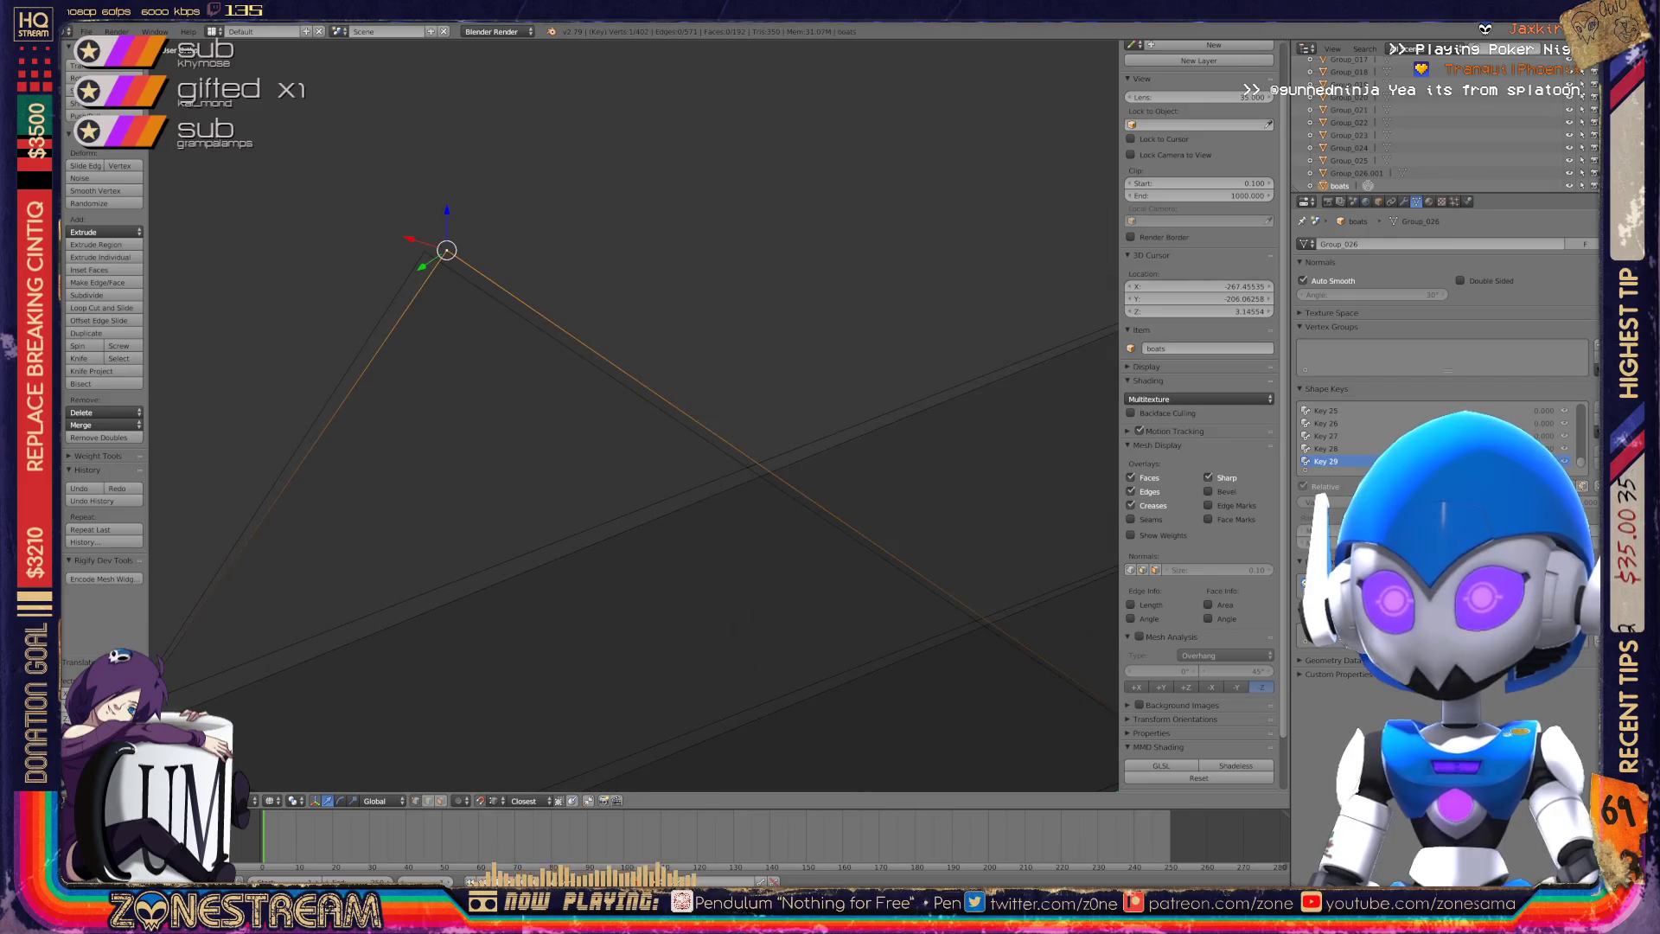
middle_drag(636, 415, 687, 363)
right_click(550, 619)
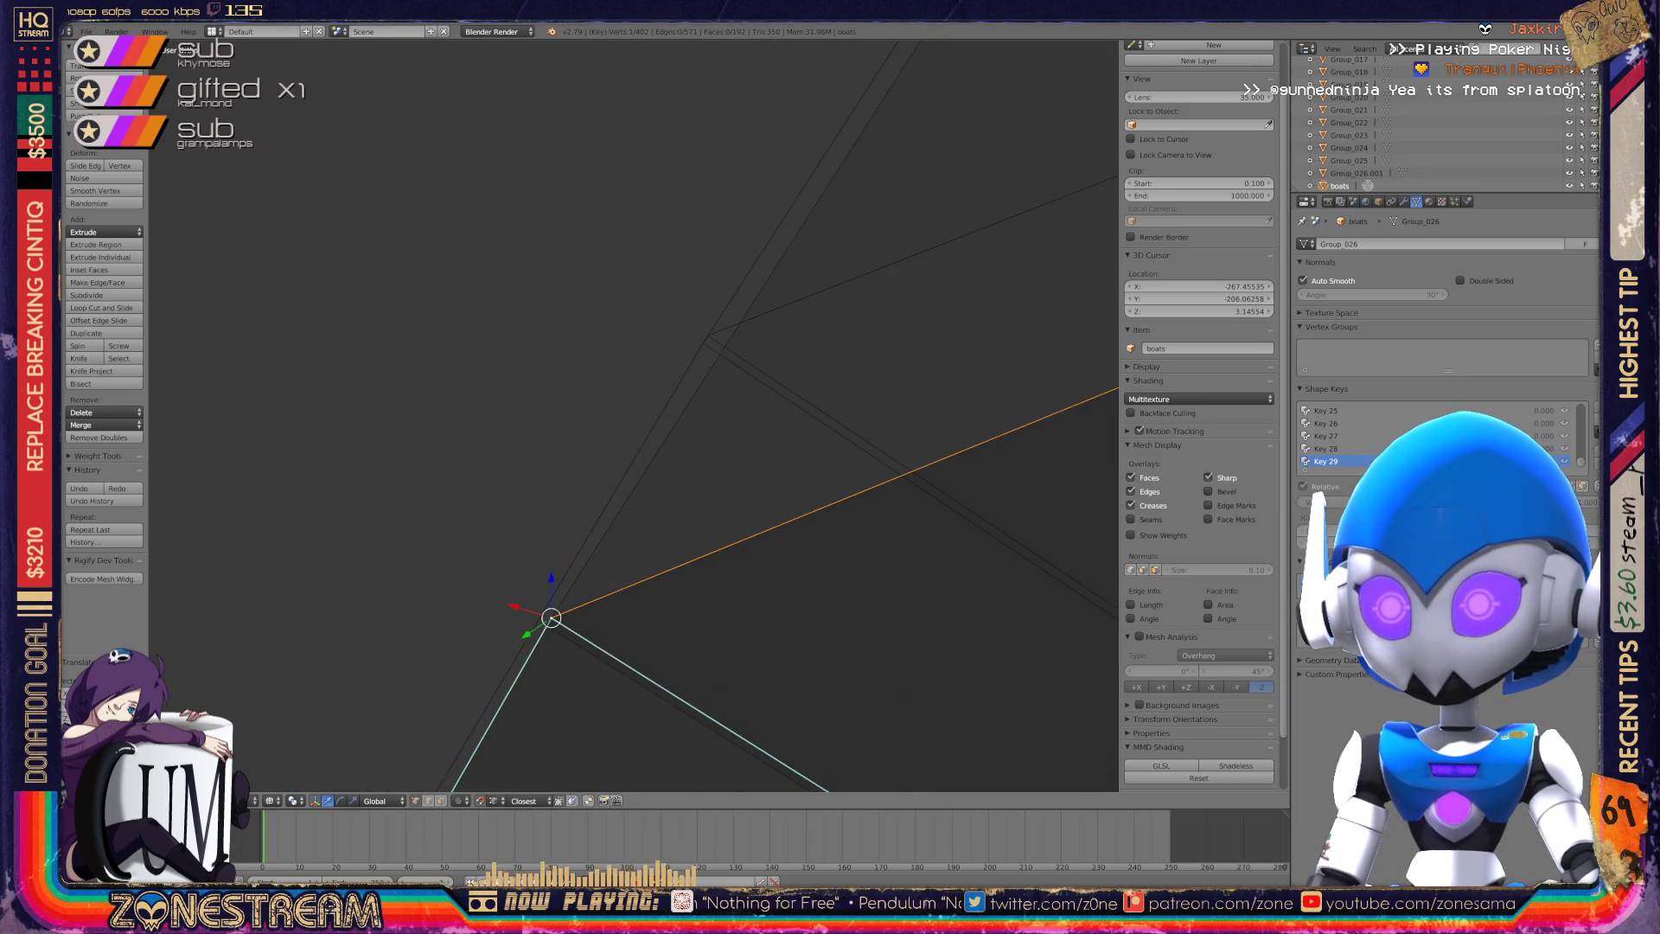
mouse_move(551, 619)
shift+middle_down()
mouse_move(708, 336)
mouse_move(640, 408)
mouse_move(715, 271)
mouse_move(835, 106)
shift+middle_up()
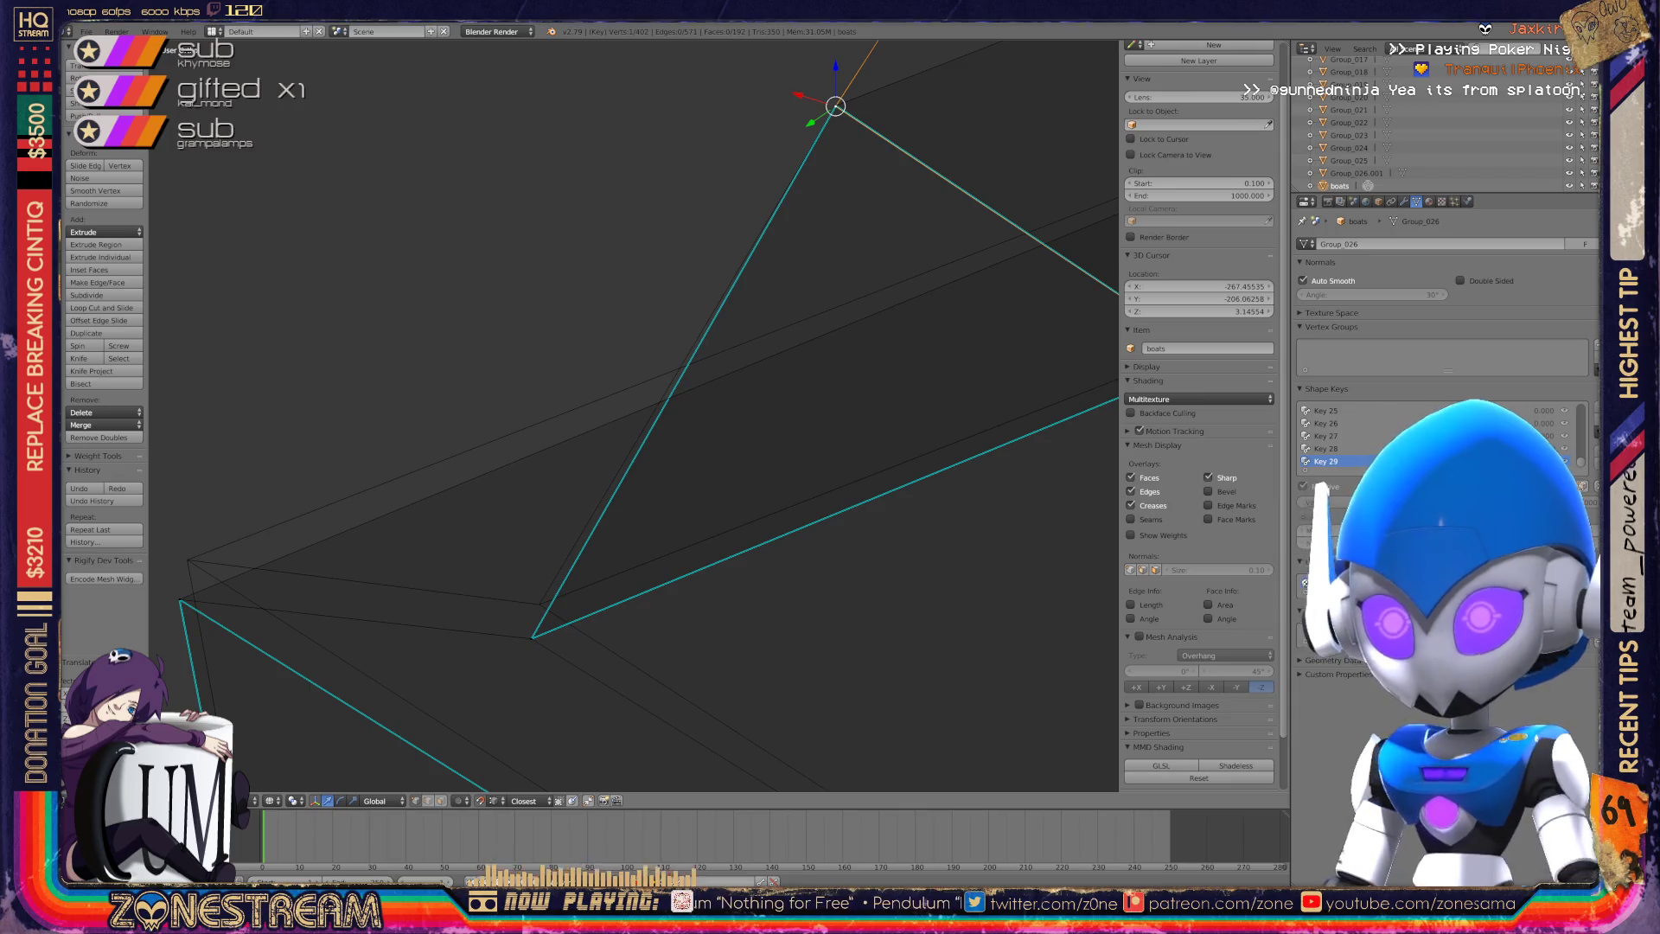
shift+right_click(531, 637)
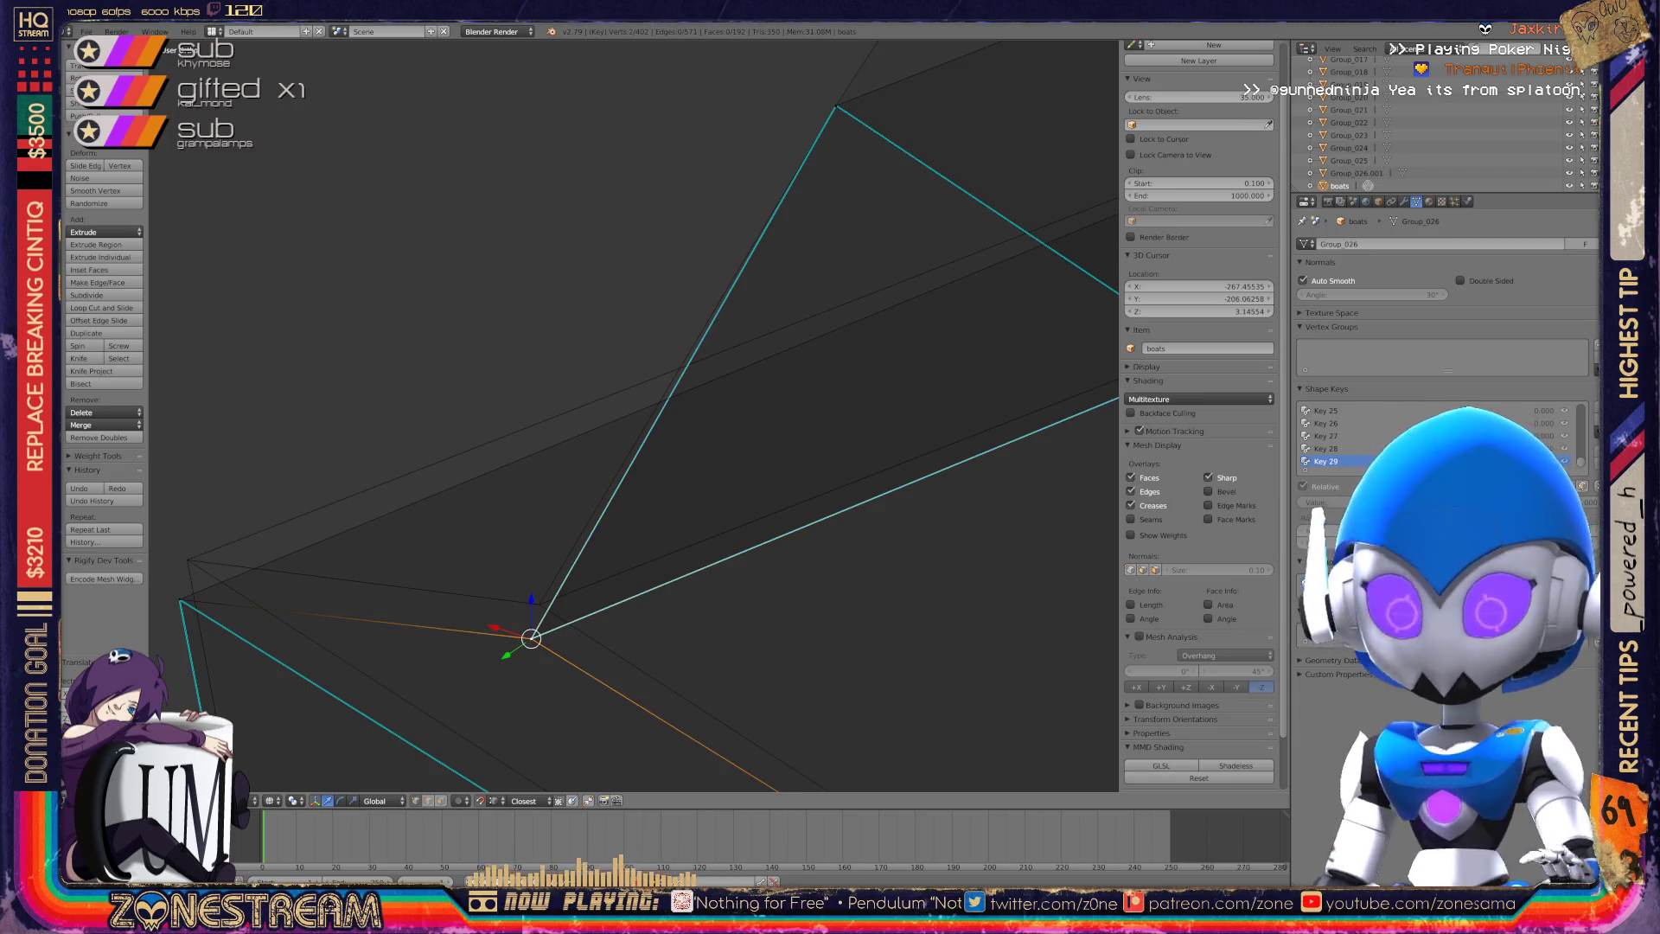
key(g)
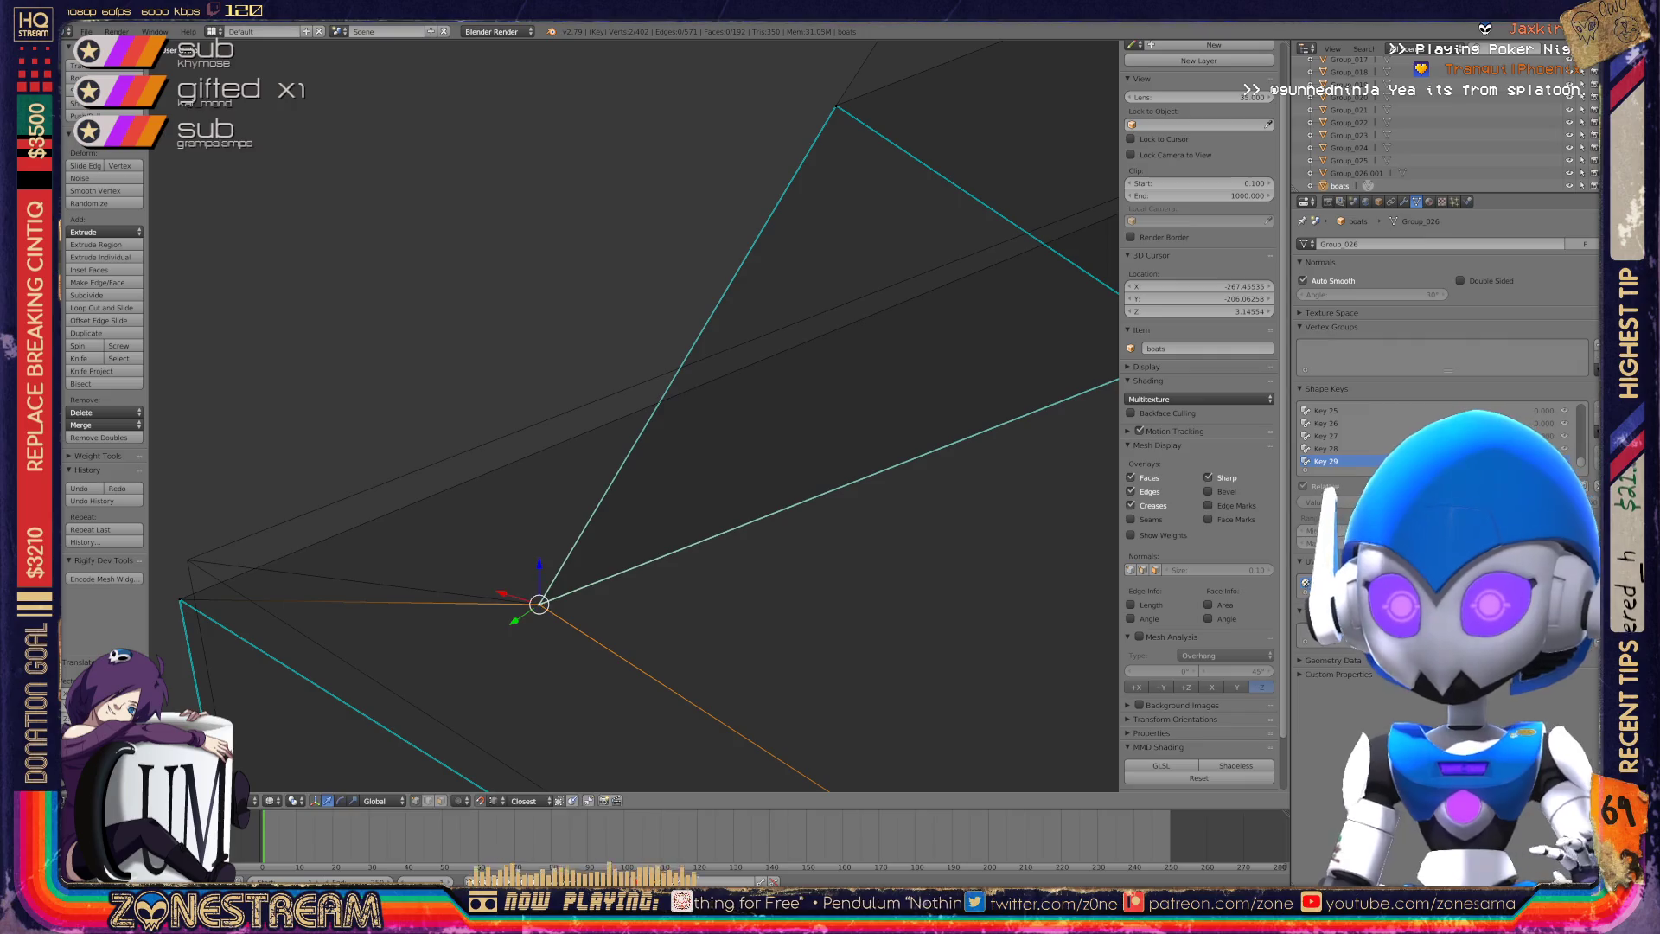
key(g)
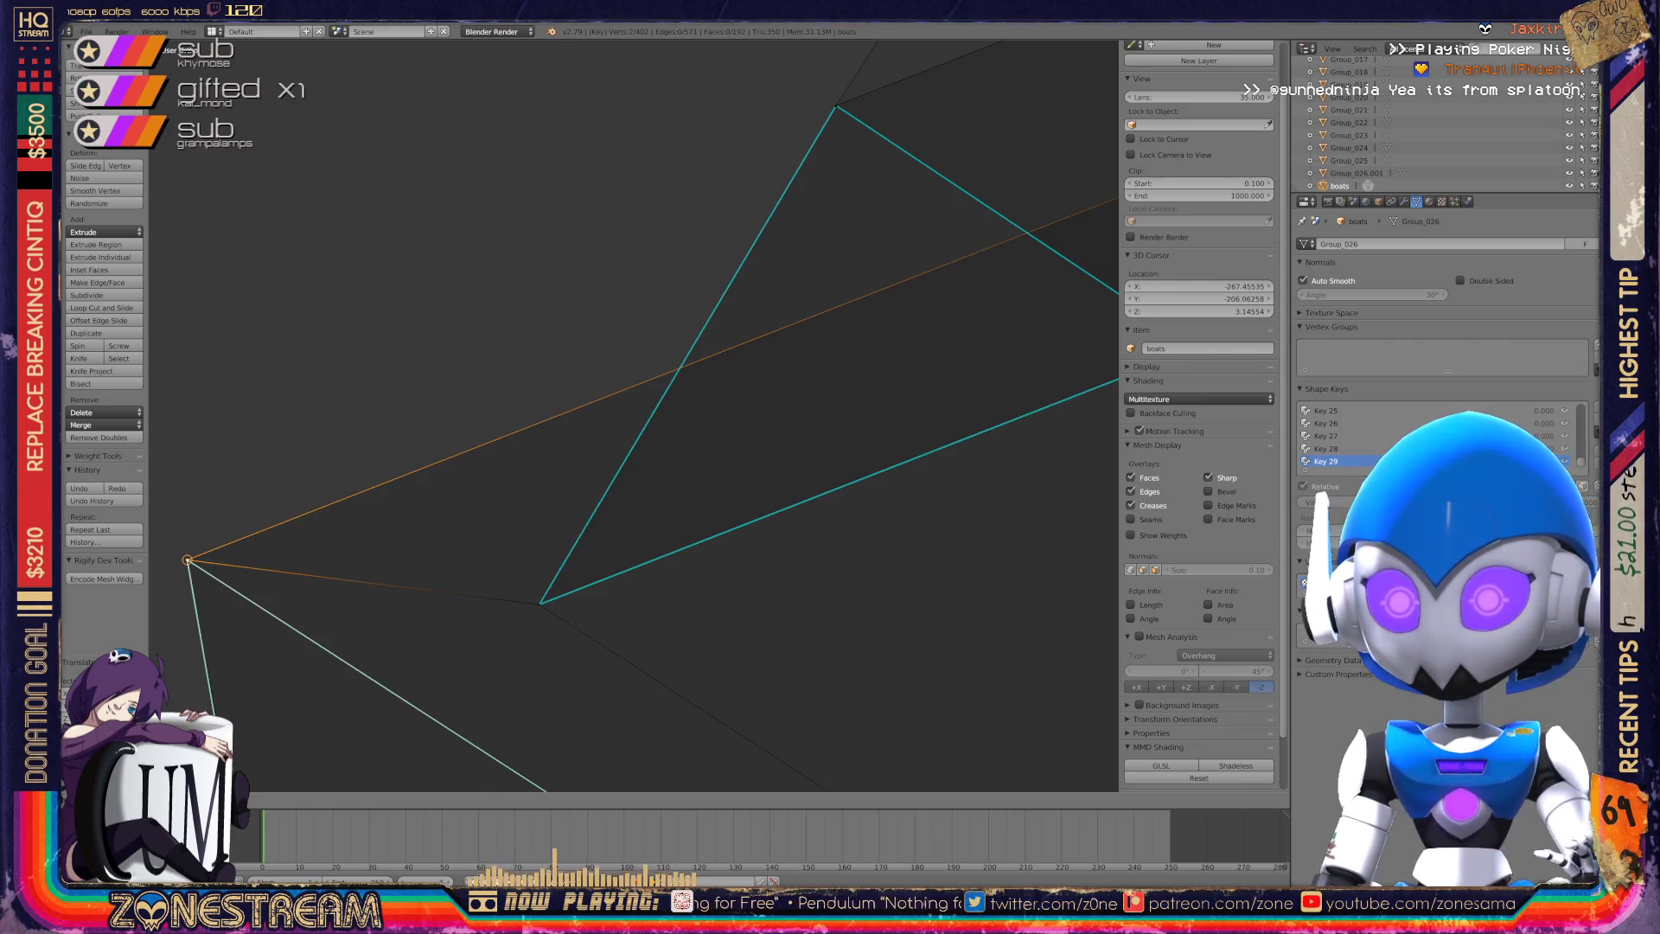
scroll(635, 415, down, 3)
scroll(635, 415, up, 4)
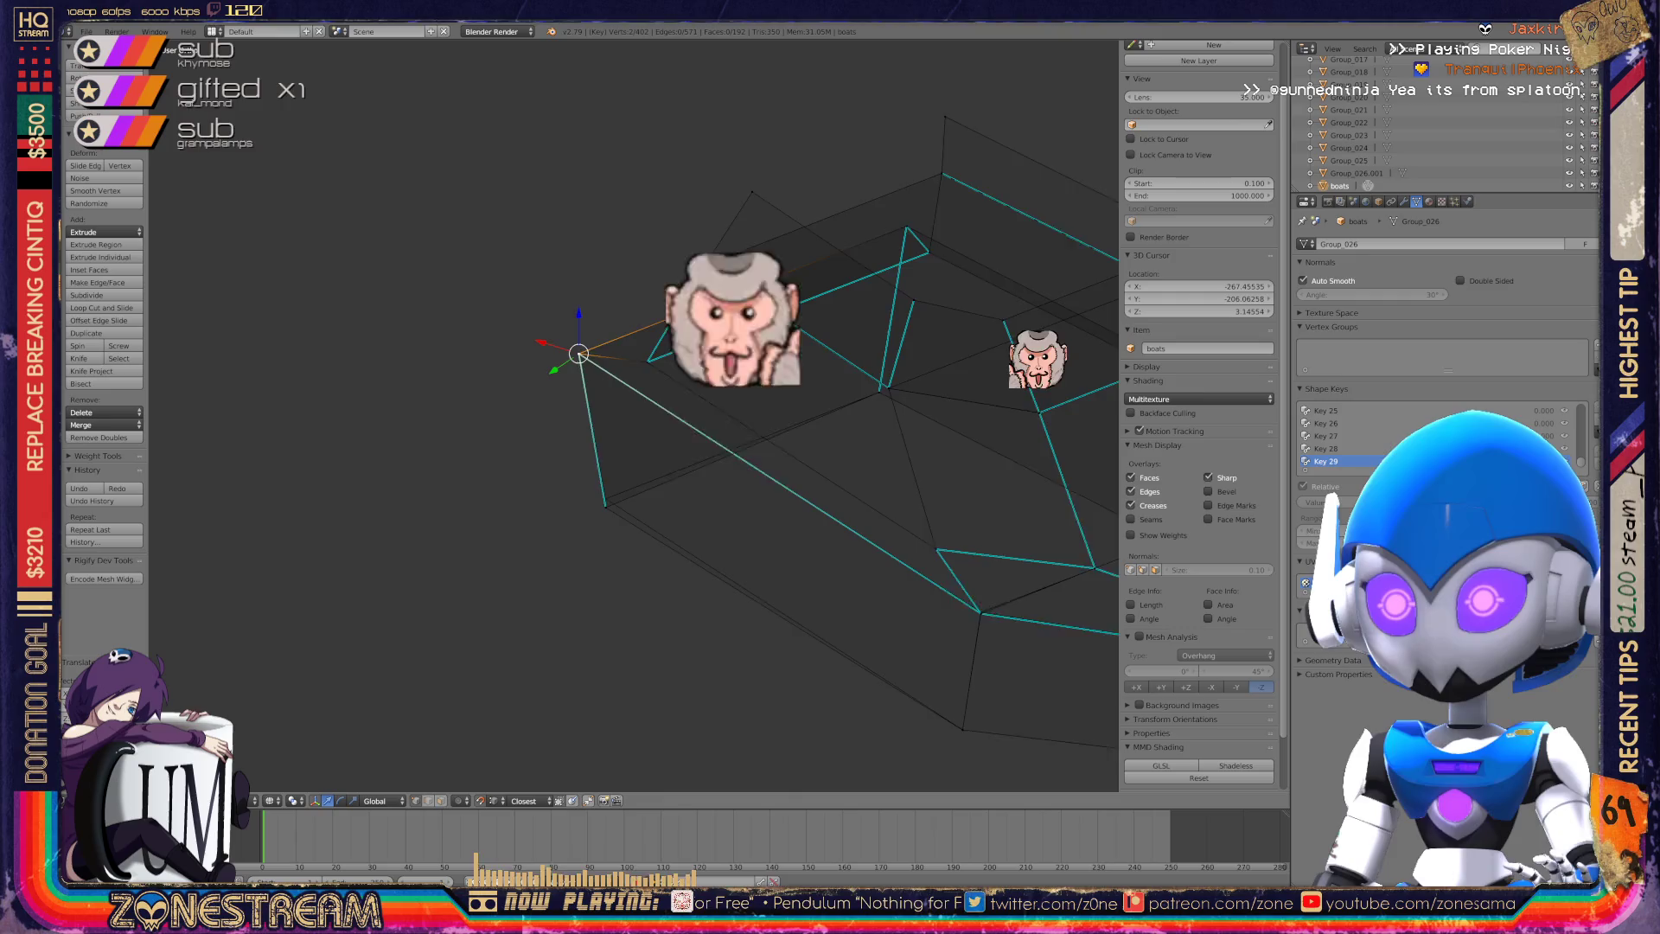
scroll(634, 415, up, 5)
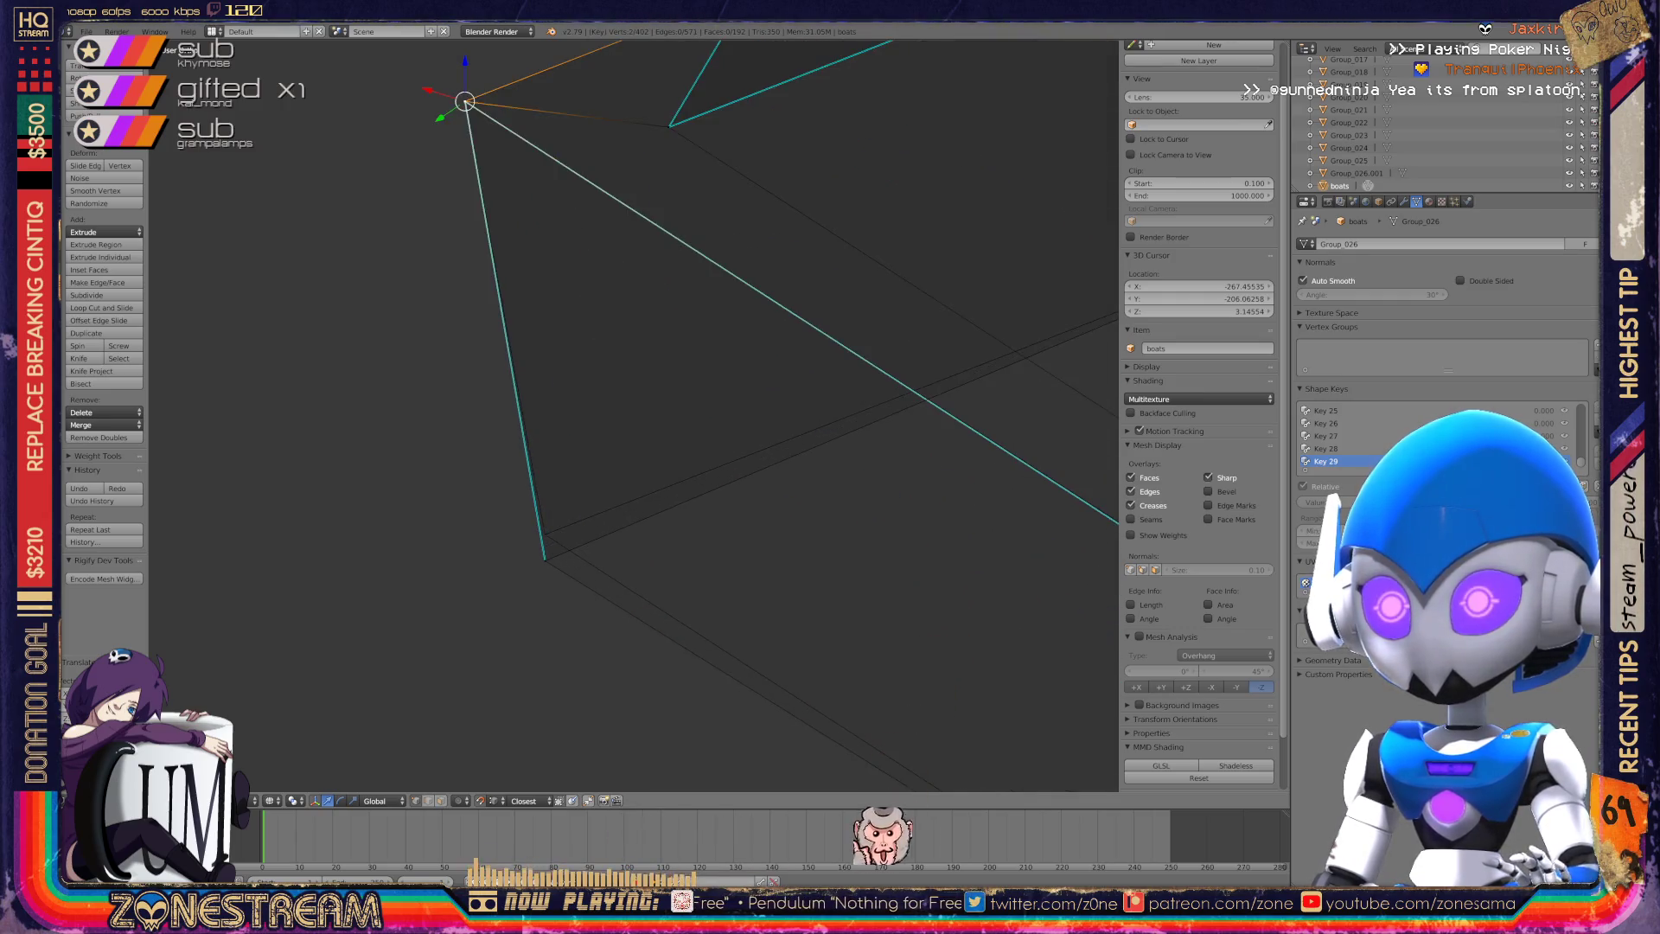
Select the lower-left corner vertex, then return the boot to Object Mode.
right_click(506, 623)
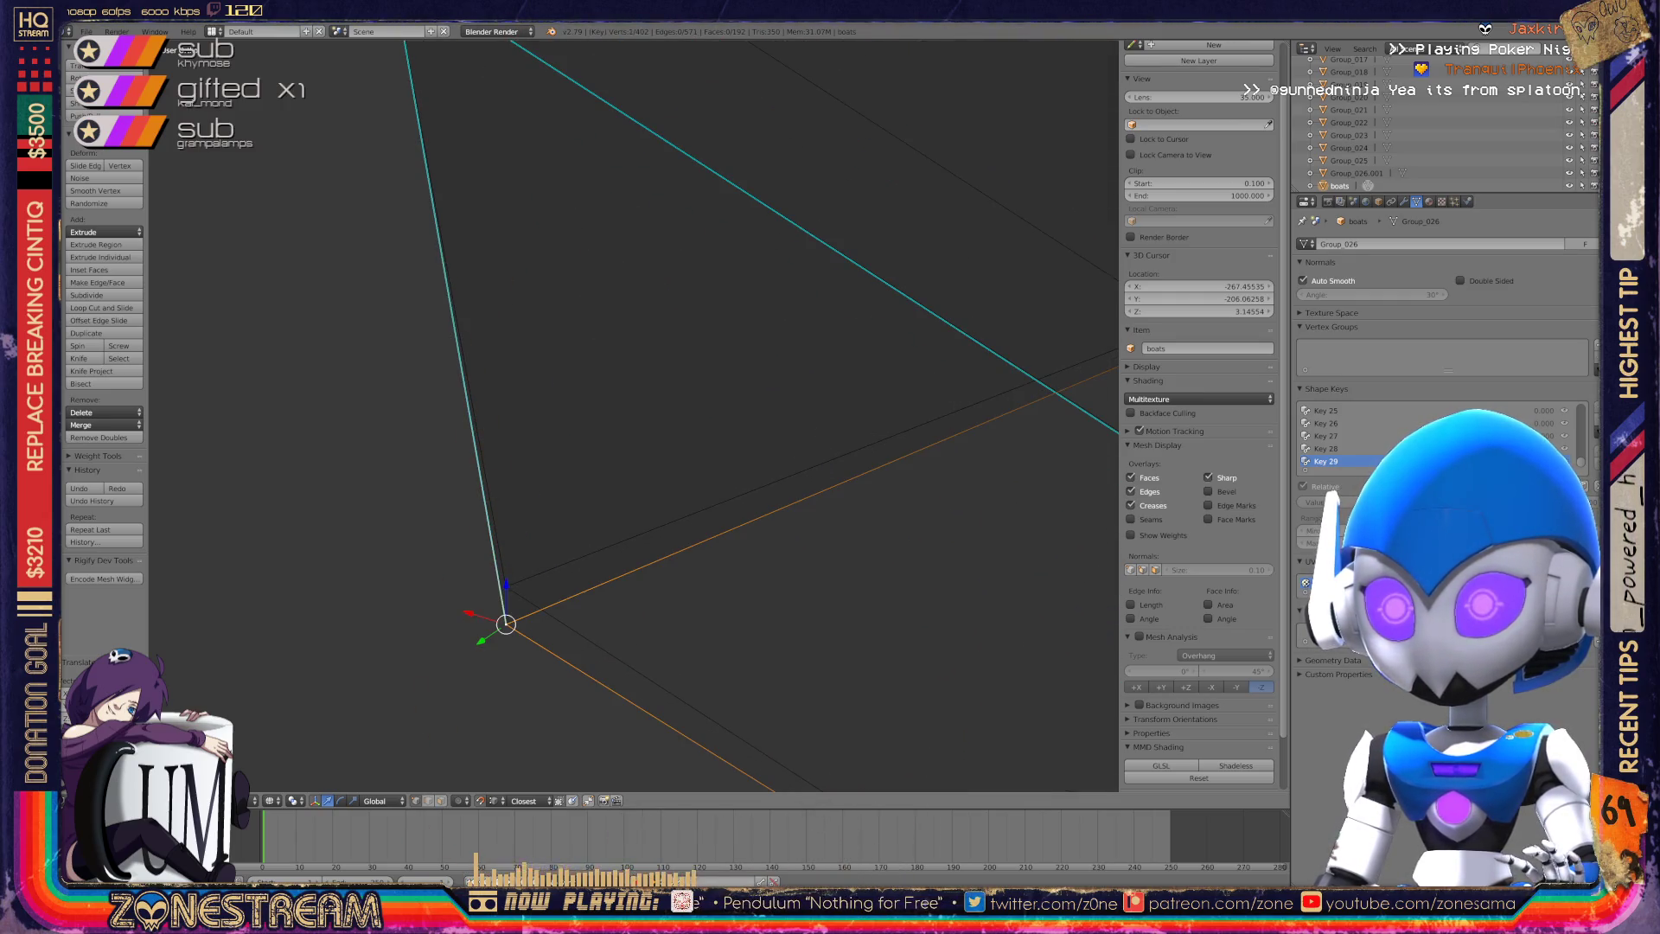
scroll(634, 415, down, 4)
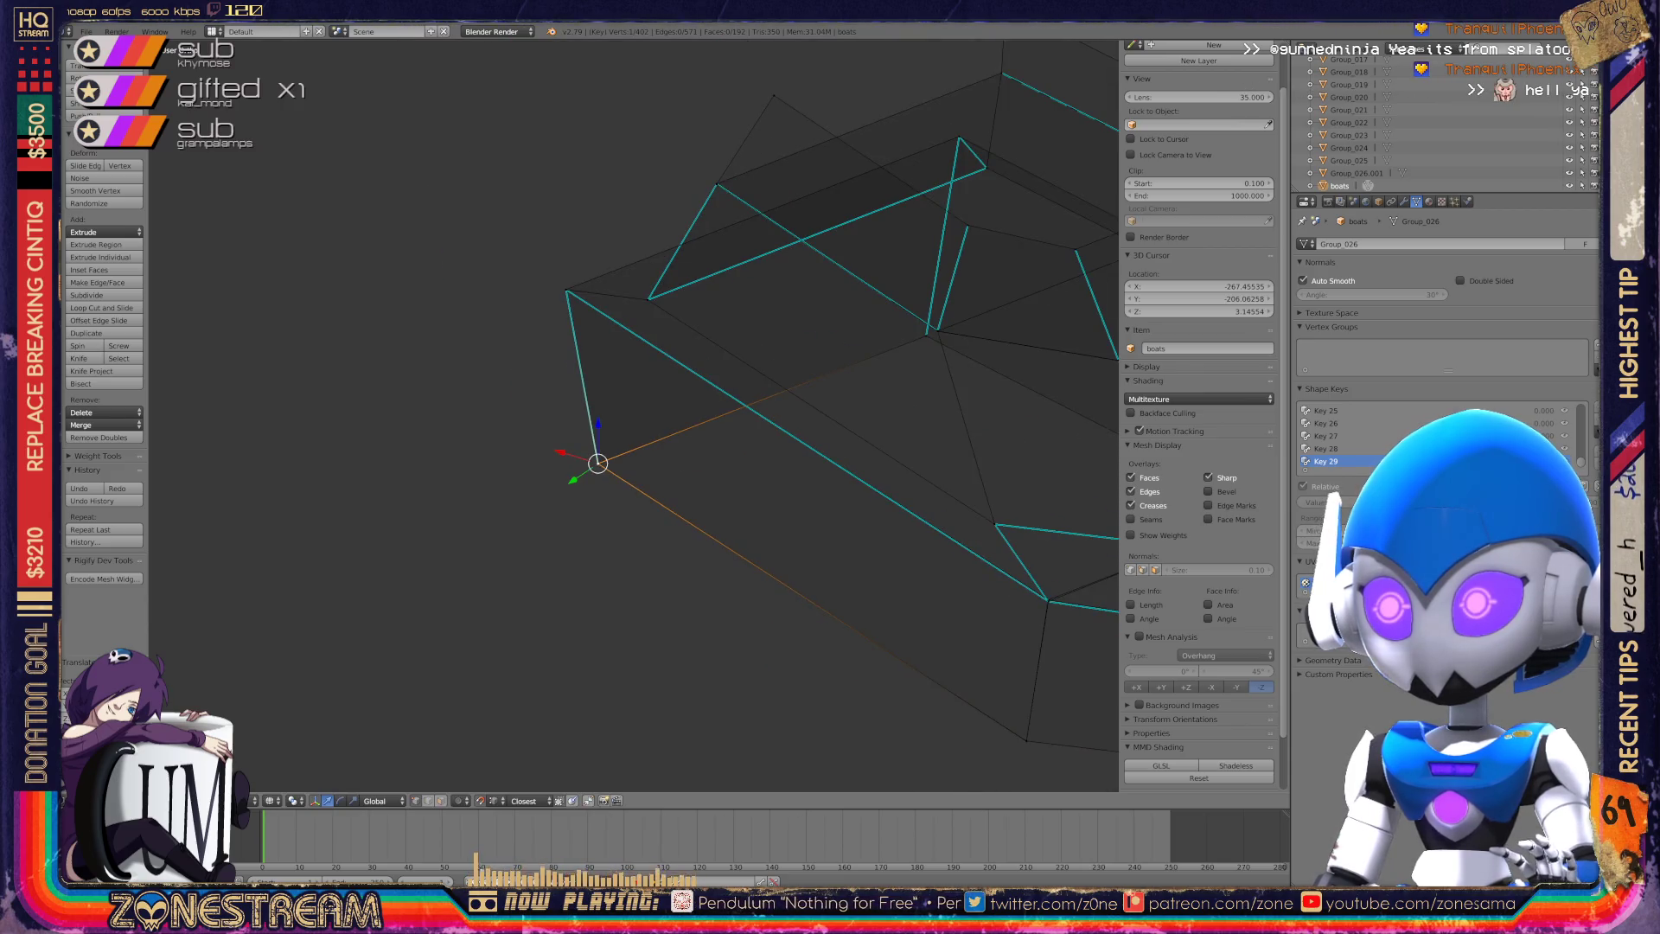
scroll(633, 415, down, 4)
key(Tab)
middle_drag(634, 415, 744, 372)
key(Tab)
key(Tab)
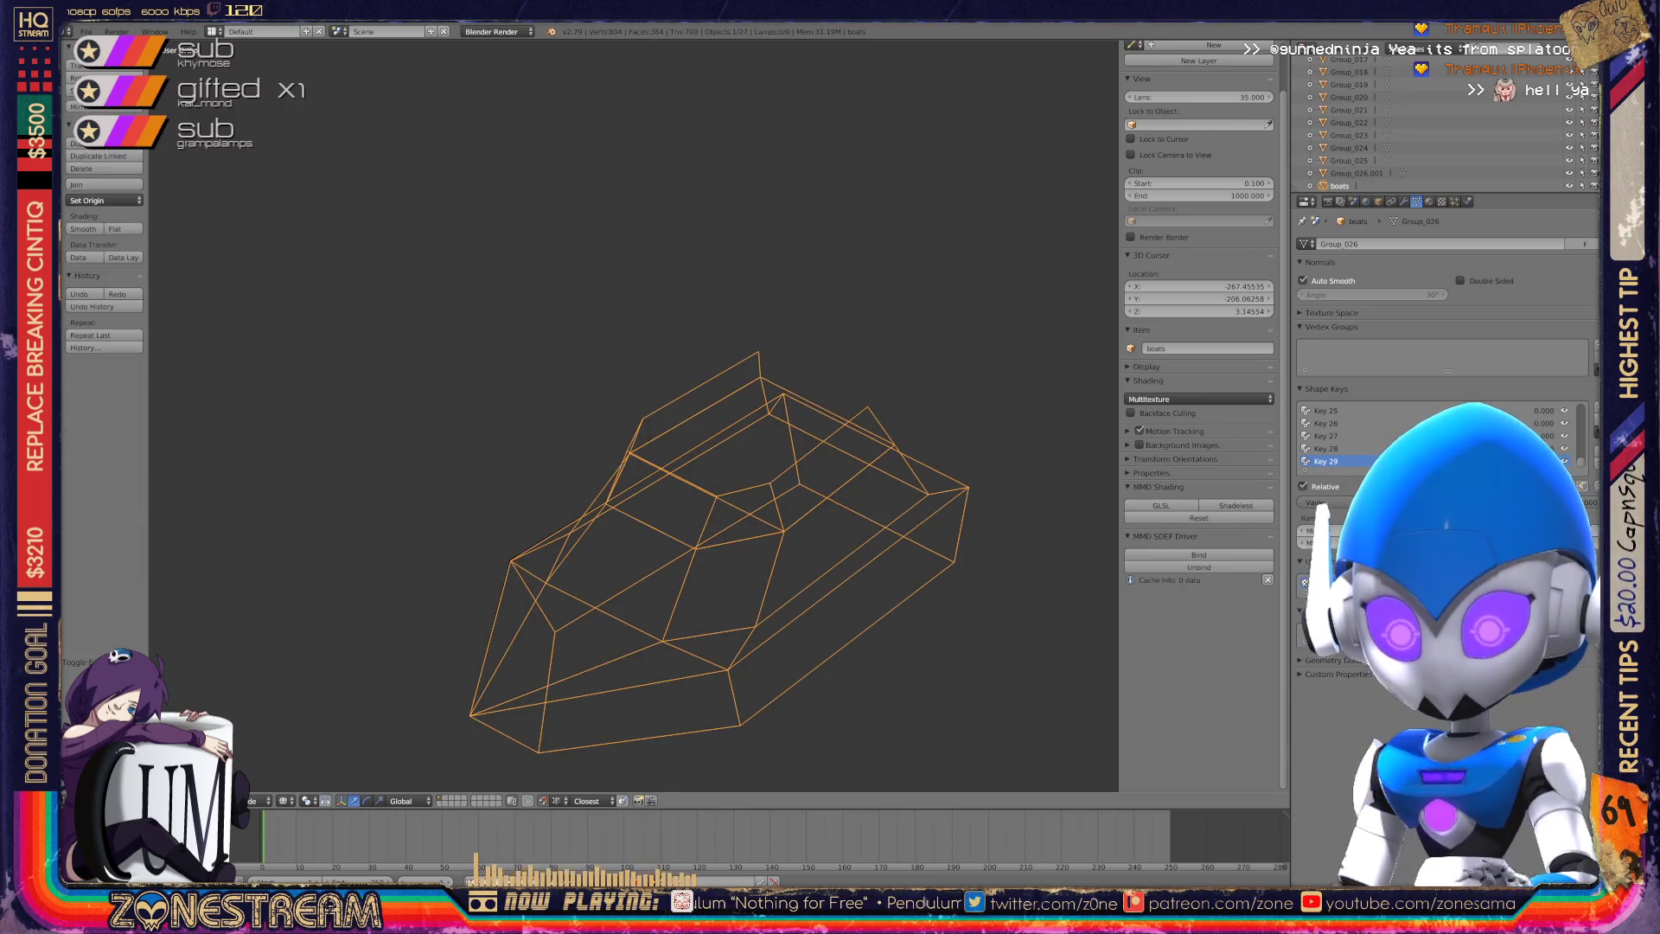
key(space)
key(Escape)
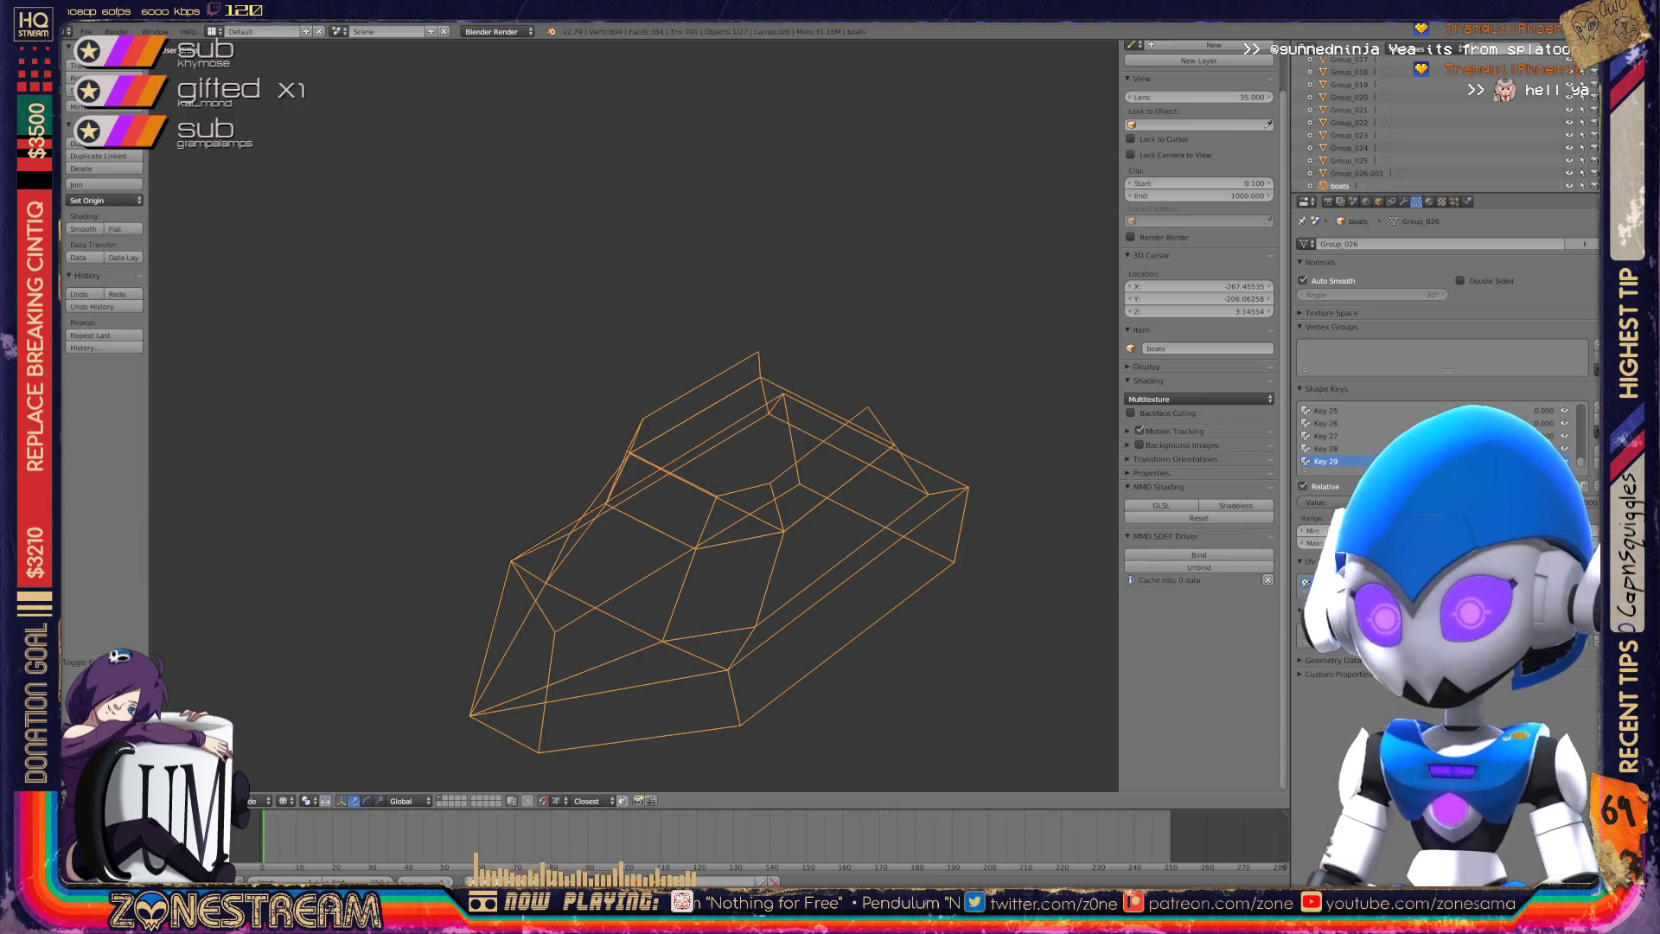
scroll(634, 415, down, 3)
scroll(634, 415, down, 2)
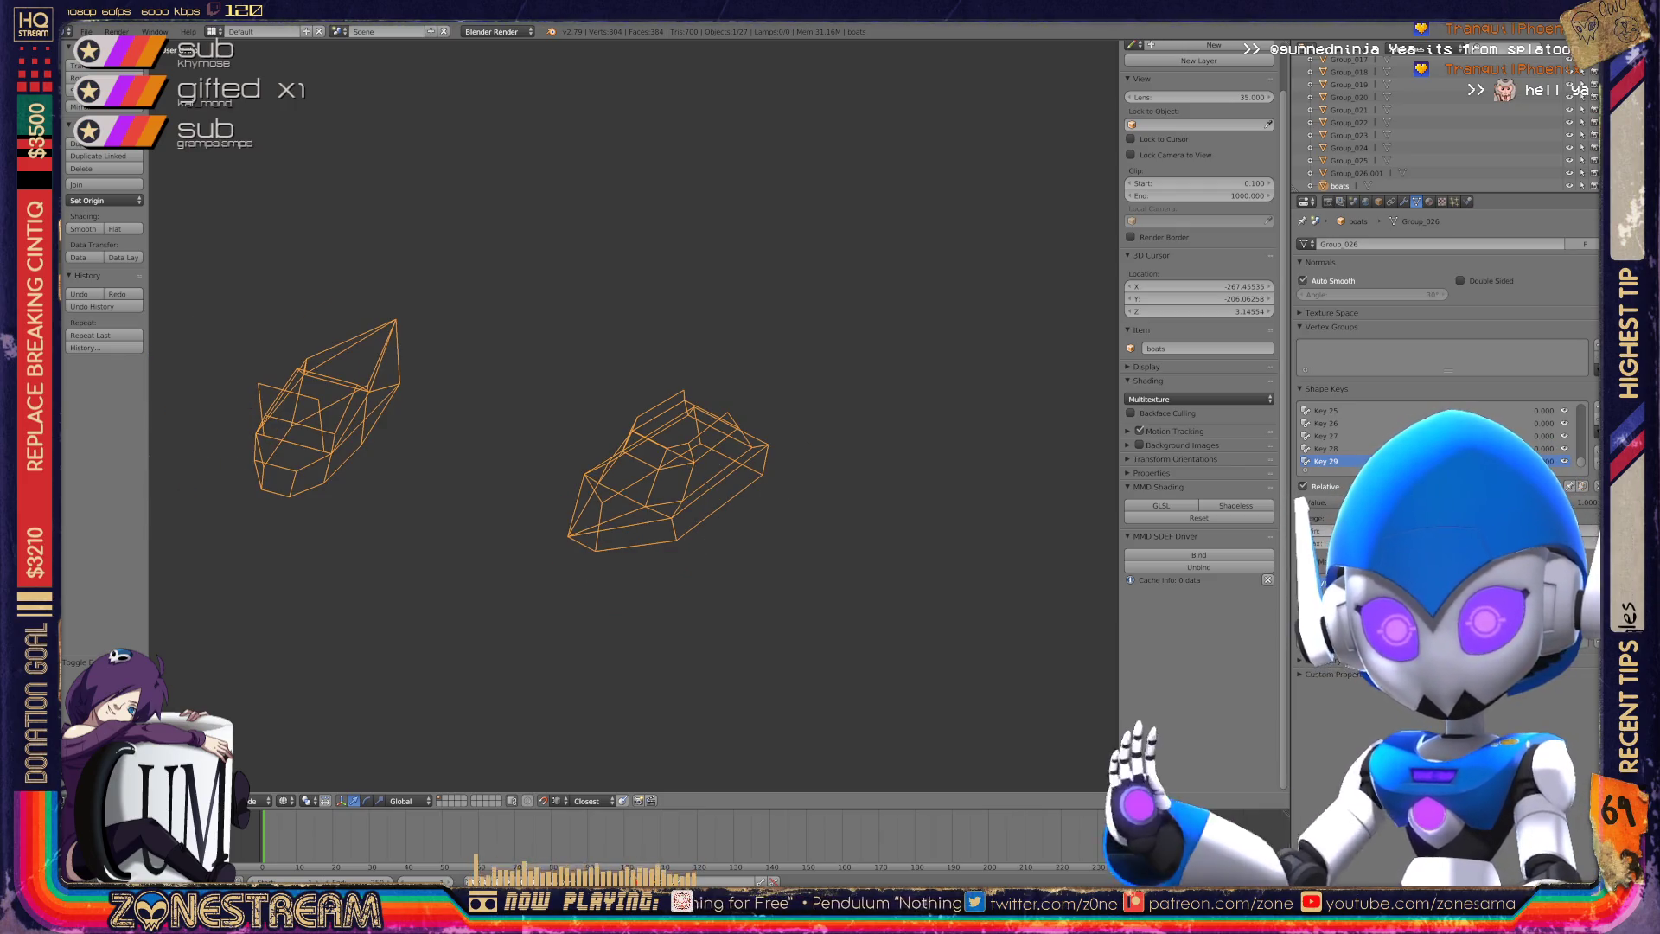
scroll(634, 416, up, 5)
scroll(634, 415, down, 5)
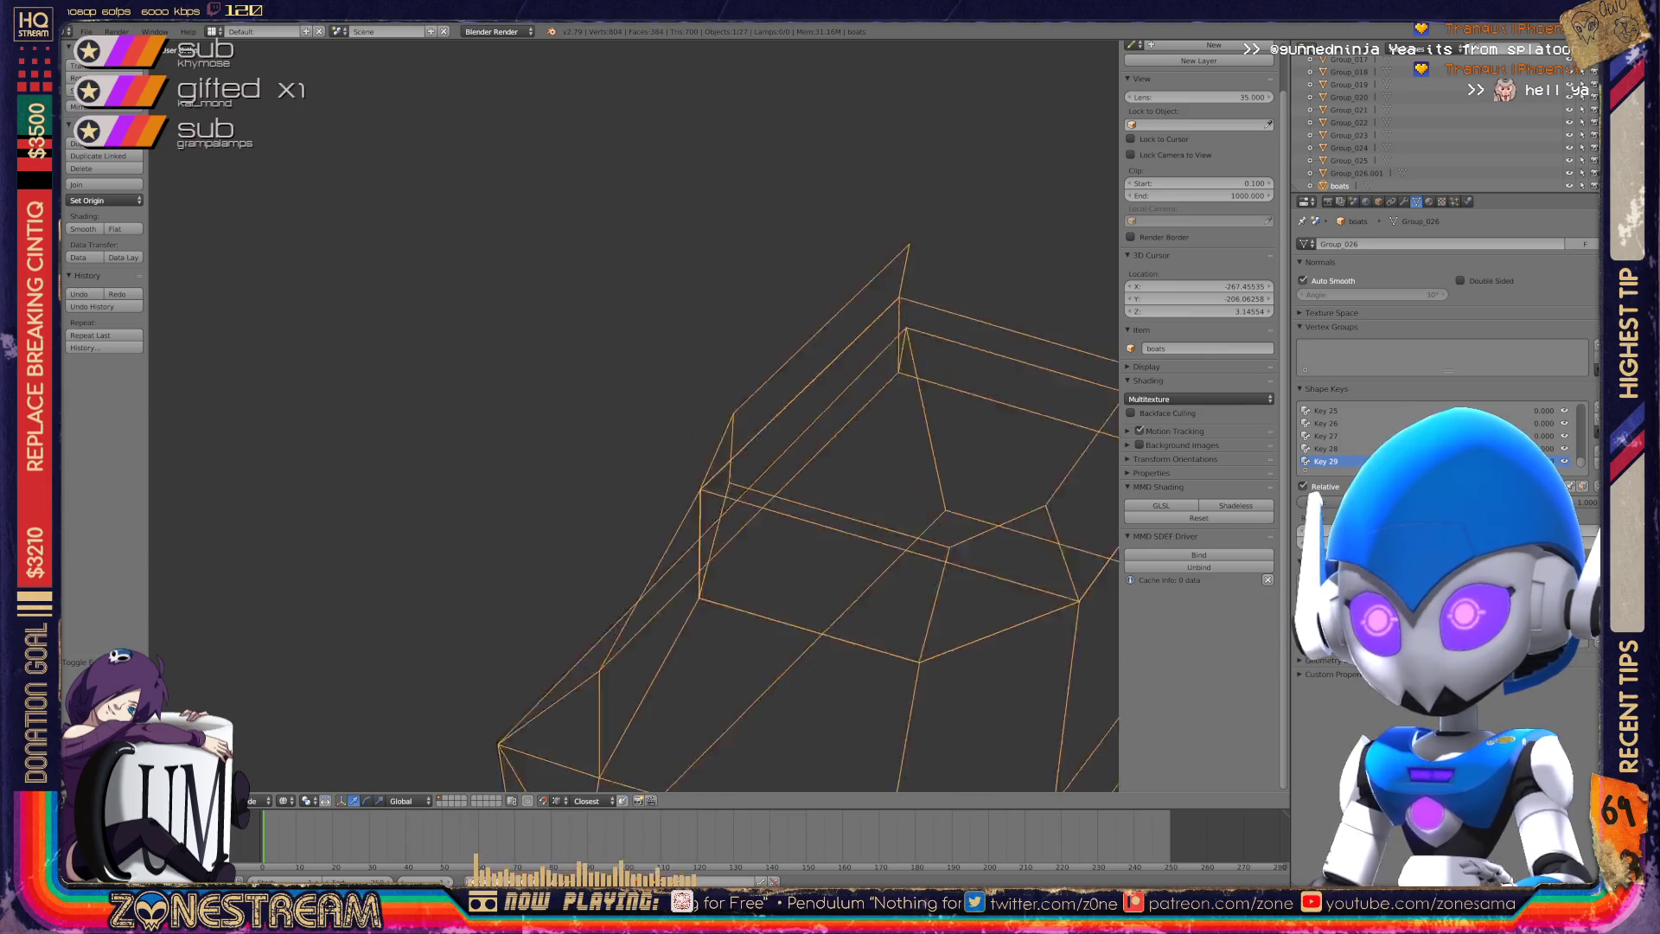
mouse_move(634, 415)
middle_down()
mouse_move(709, 398)
mouse_move(1055, 410)
middle_up()
scroll(709, 398, down, 4)
scroll(709, 398, up, 2)
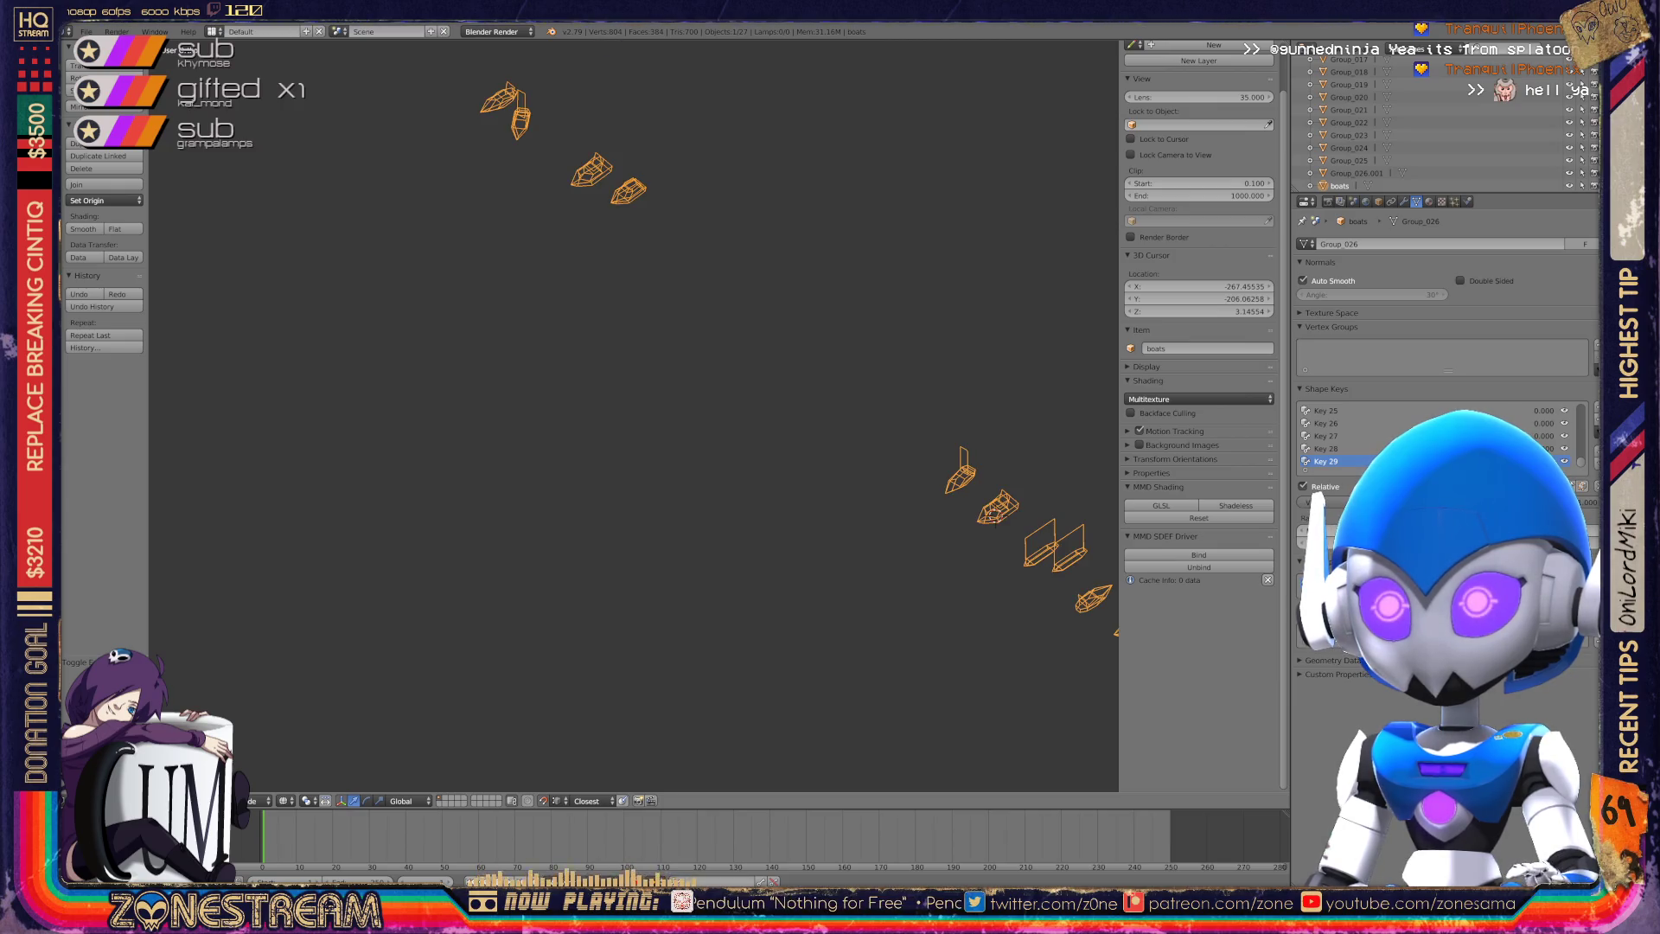
middle_drag(631, 415, 631, 346)
scroll(631, 415, up, 6)
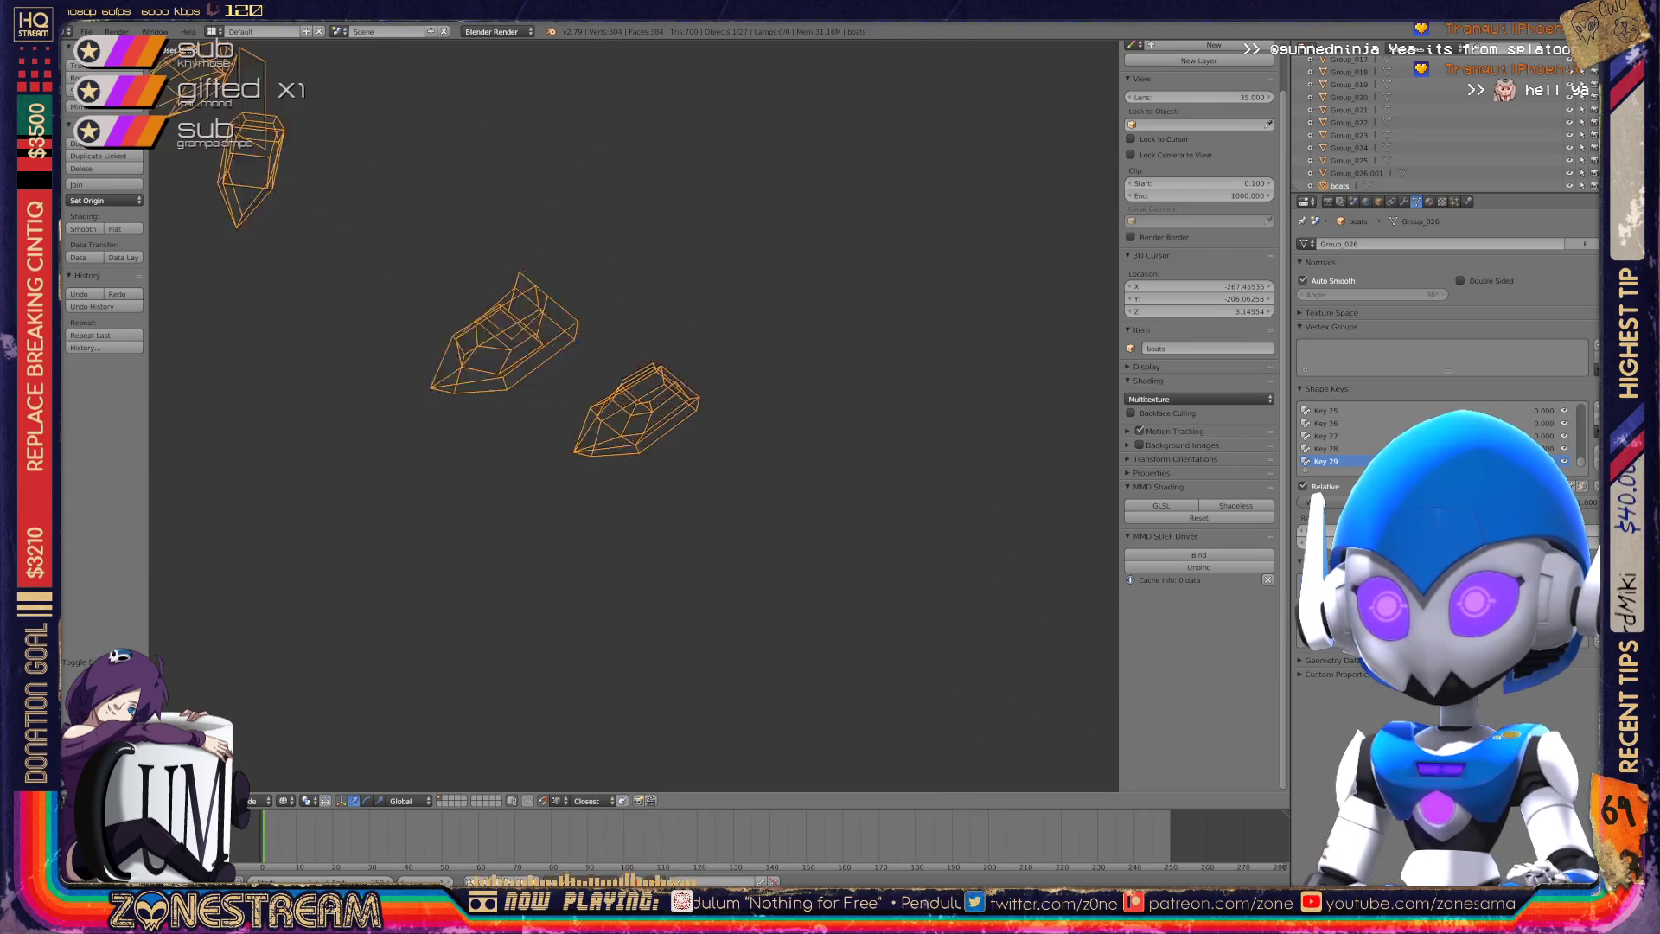
scroll(631, 415, up, 3)
In Edit Mode, move the lower-corner vertex and the boot's tip vertex.
key(Tab)
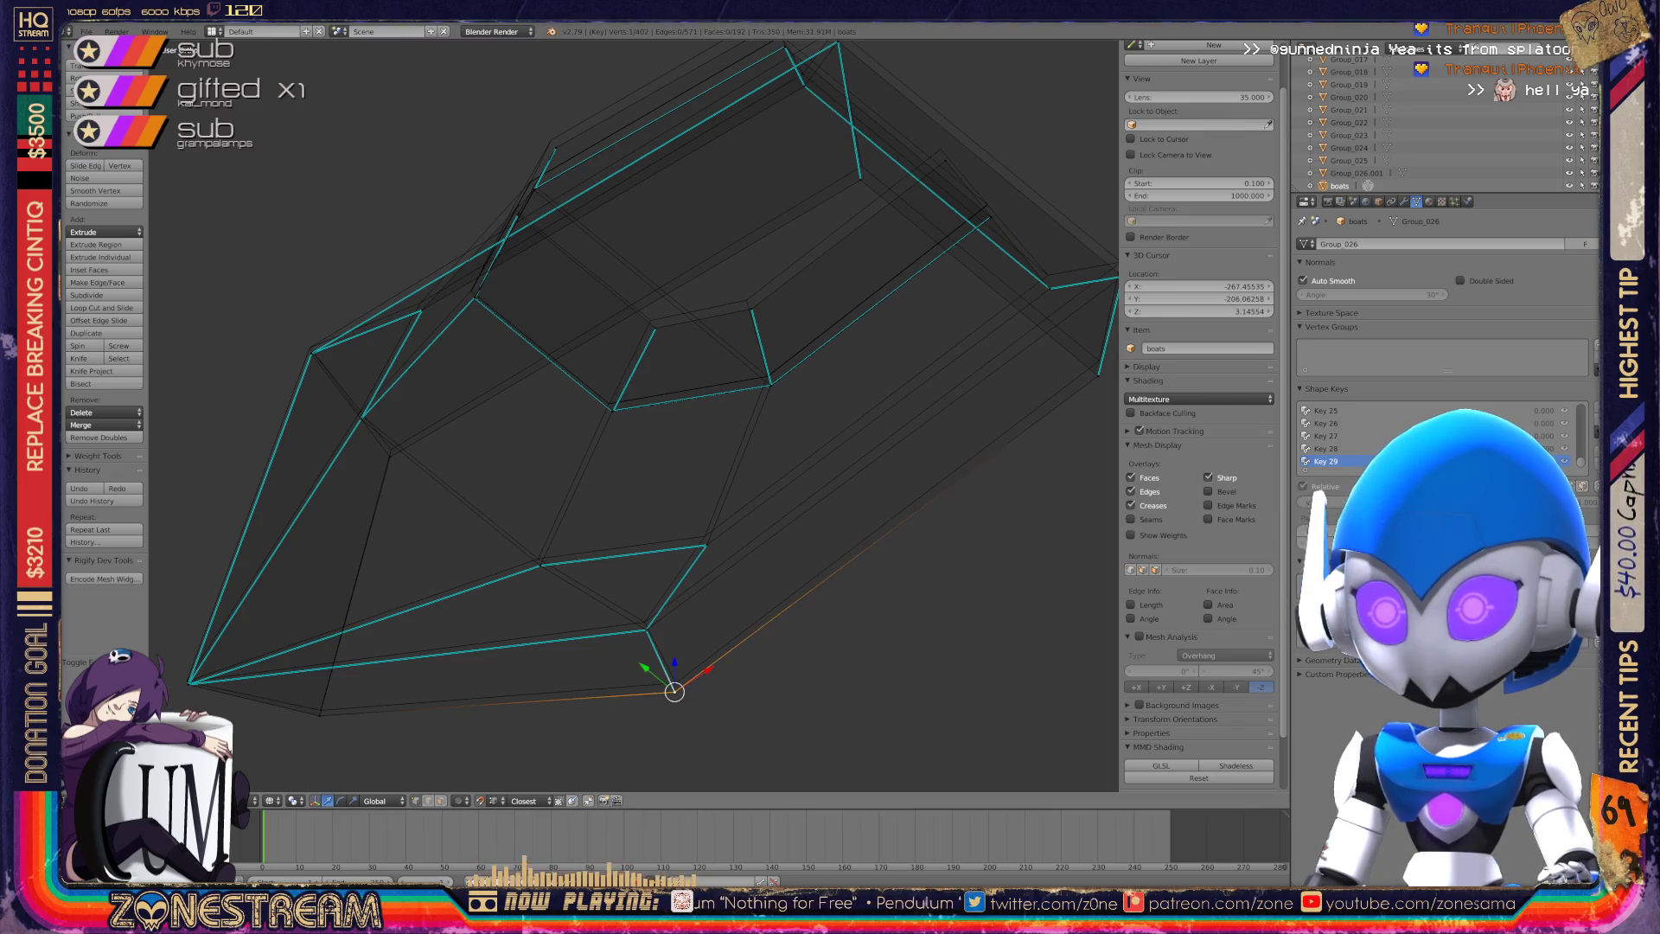
drag(675, 692, 676, 683)
right_click(645, 625)
key(g)
middle_drag(632, 415, 709, 404)
right_click(455, 608)
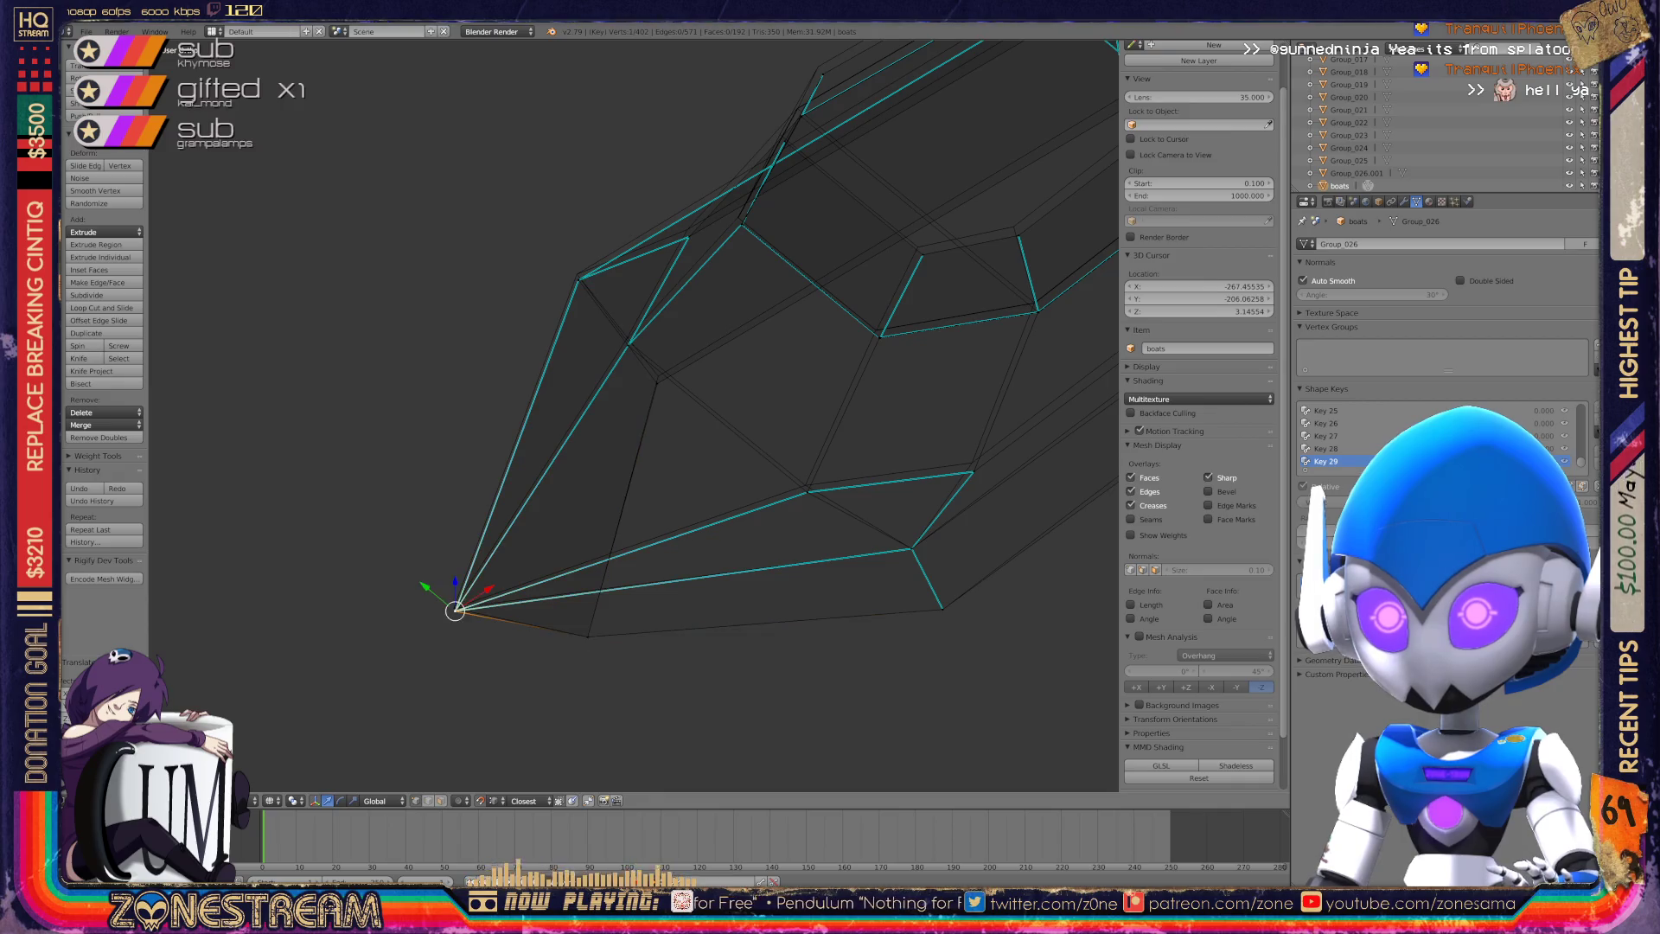
key(g)
click(455, 603)
Reposition the next vertex along the boot's edge.
shift+middle_drag(456, 603, 303, 655)
right_click(653, 543)
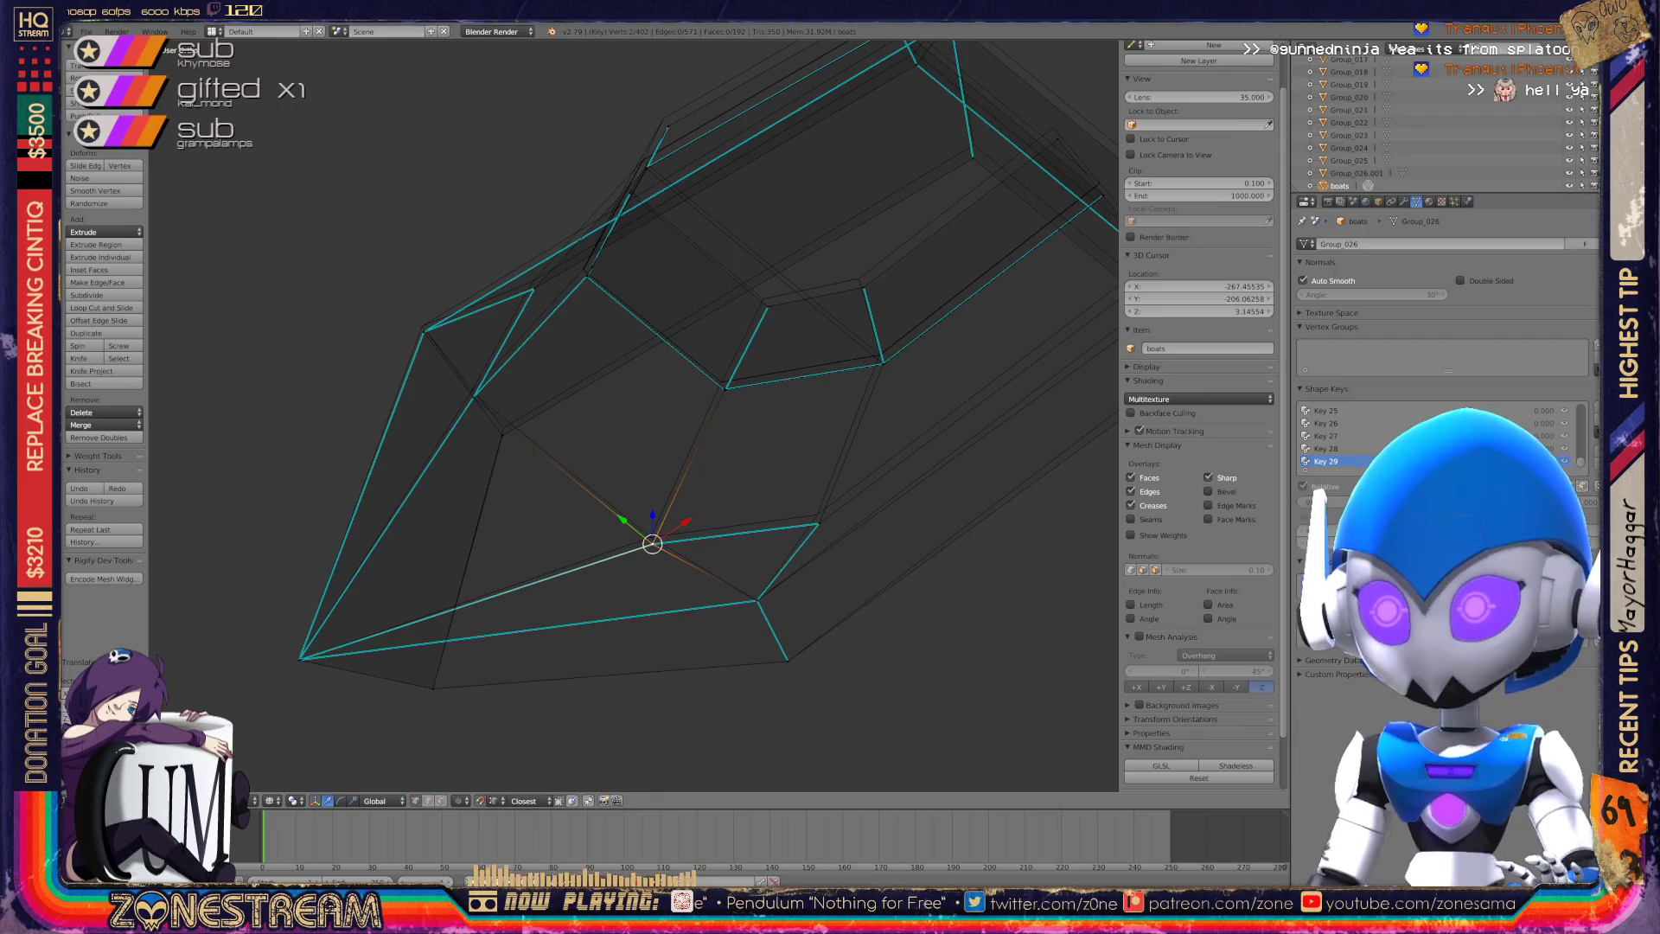
key(g)
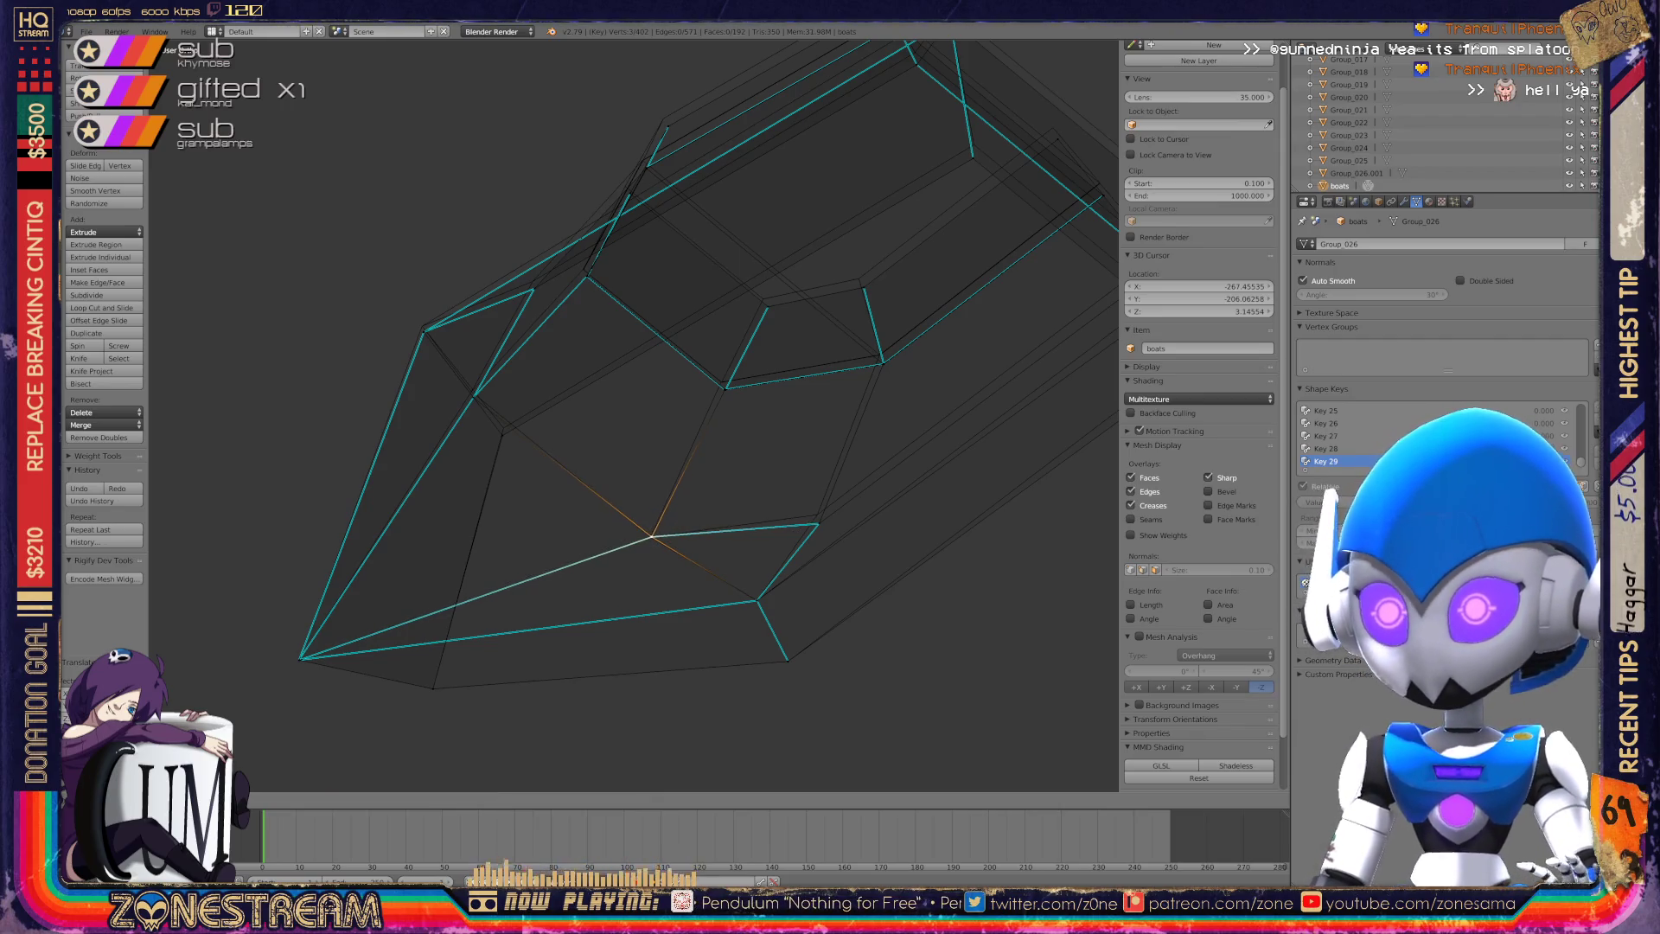
scroll(650, 537, down, 8)
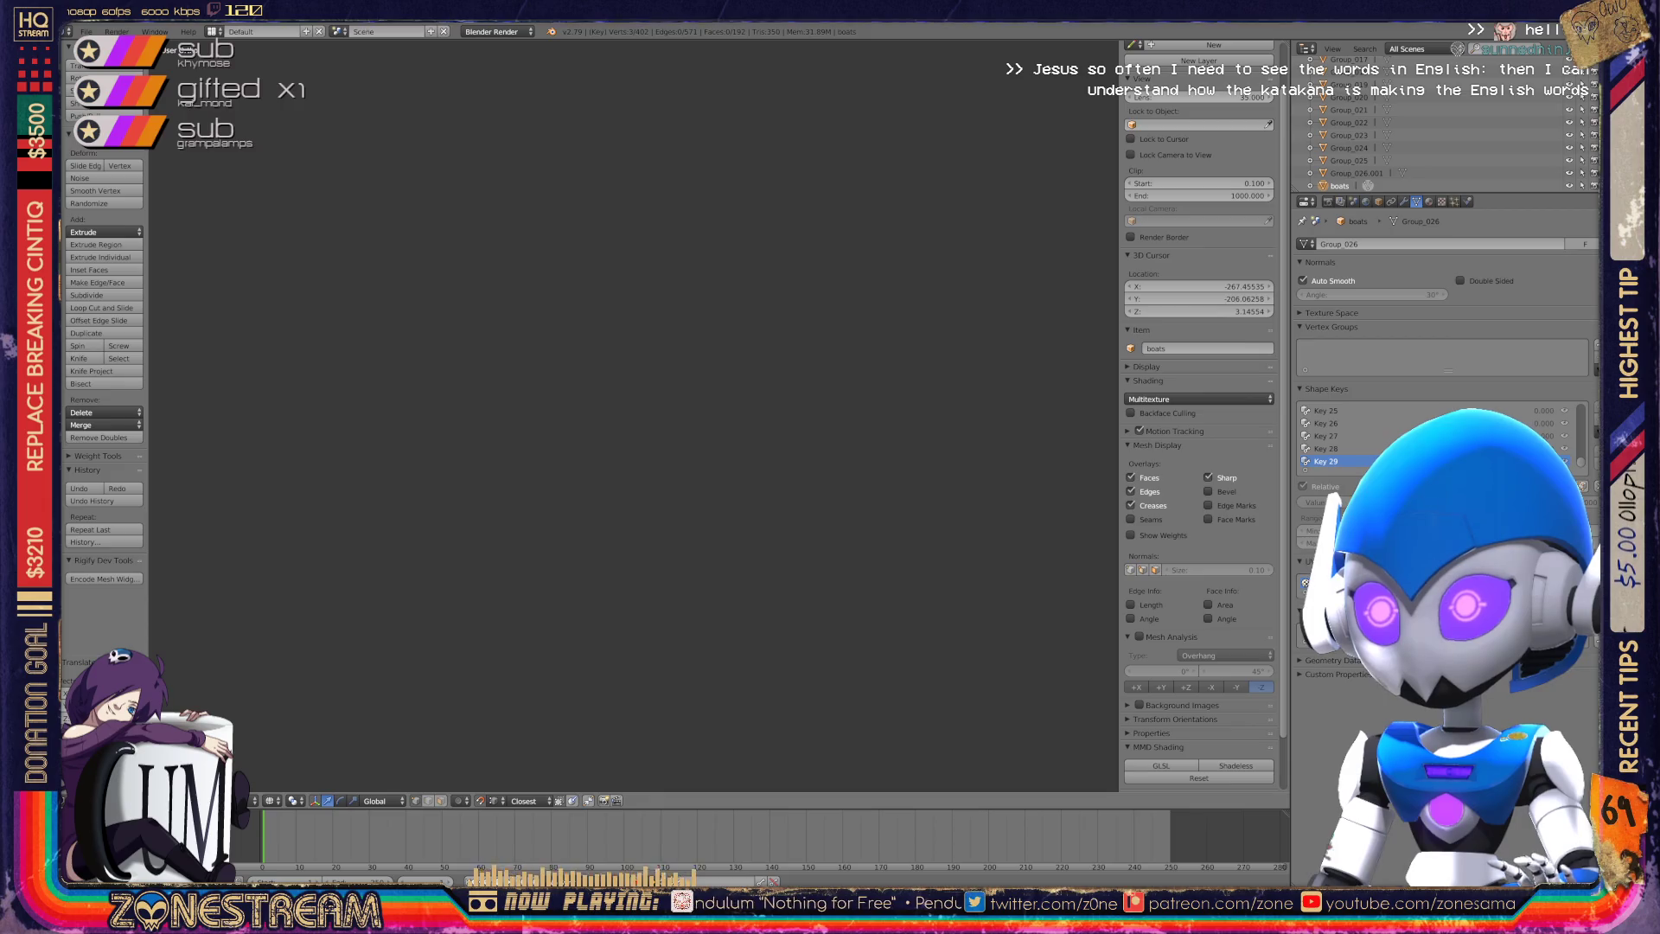
mouse_move(650, 537)
shift+middle_down()
mouse_move(279, 610)
mouse_move(122, 719)
mouse_move(387, 592)
shift+middle_up()
scroll(545, 467, up, 3)
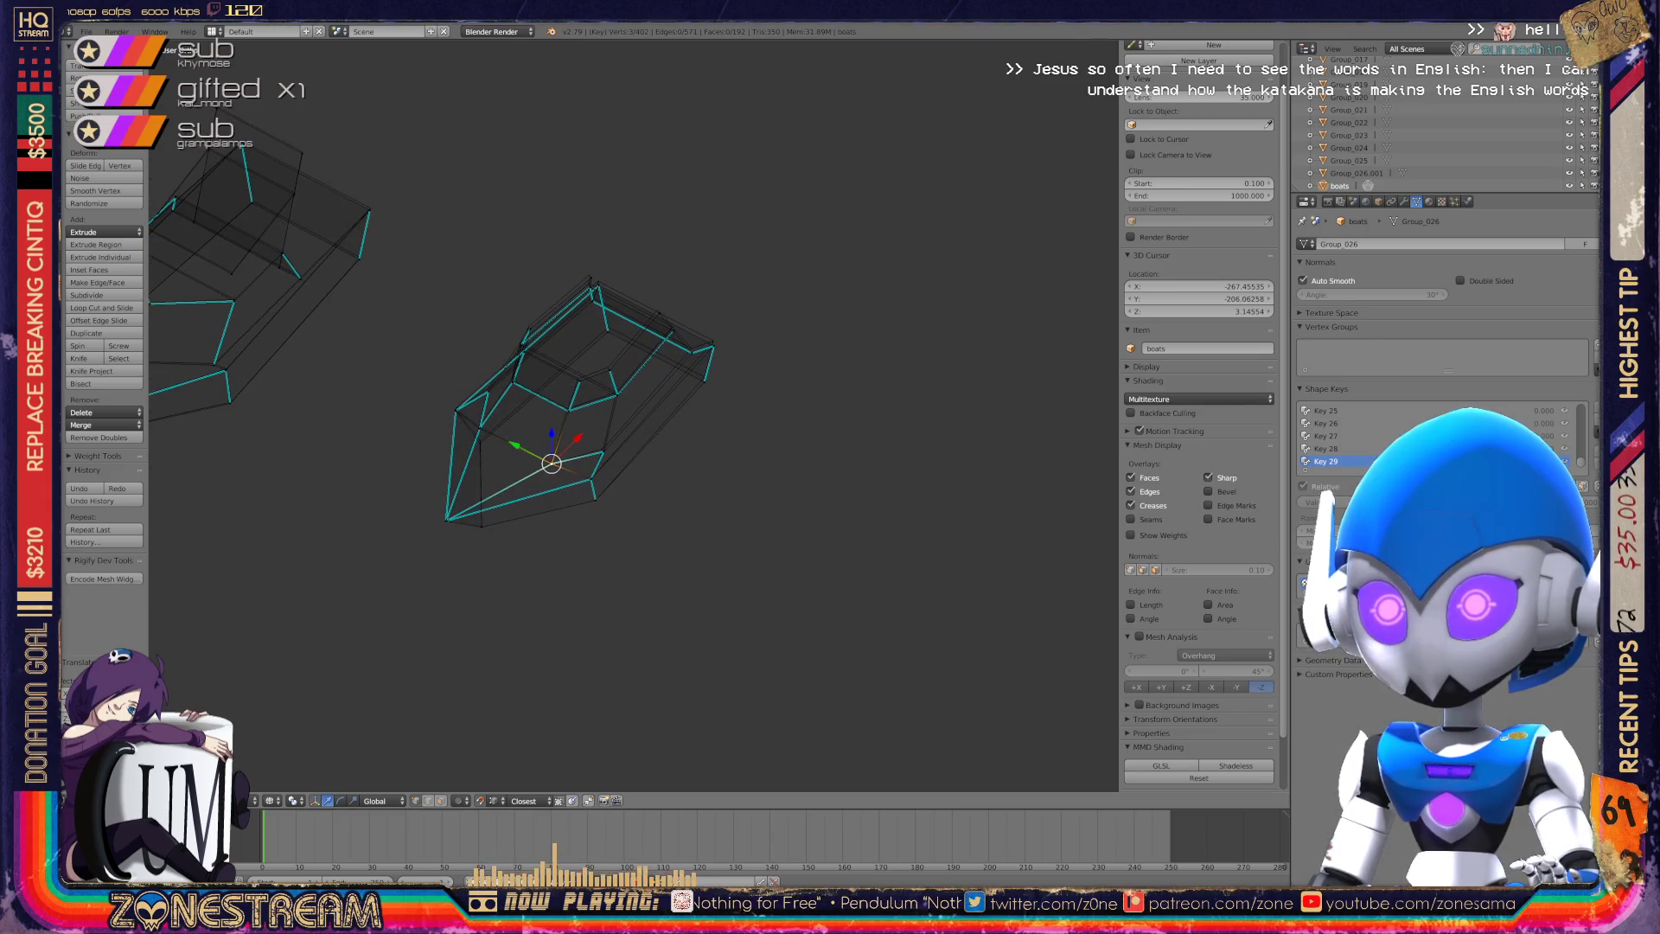
scroll(634, 416, up, 4)
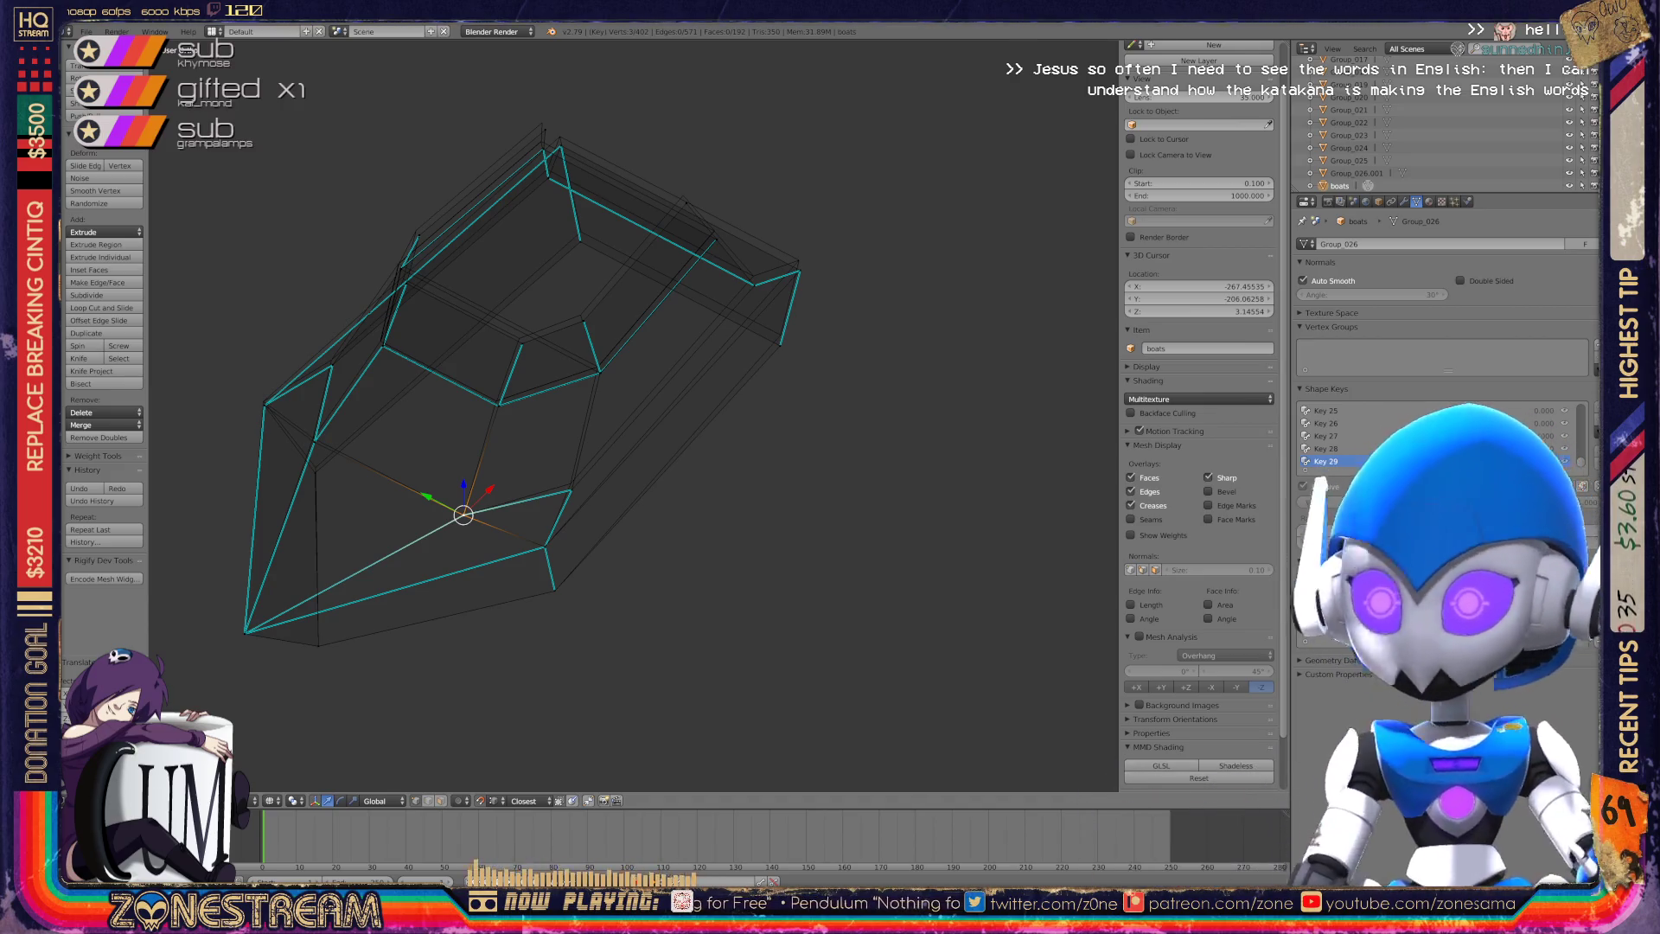
scroll(634, 416, up, 4)
shift+middle_drag(277, 618, 500, 563)
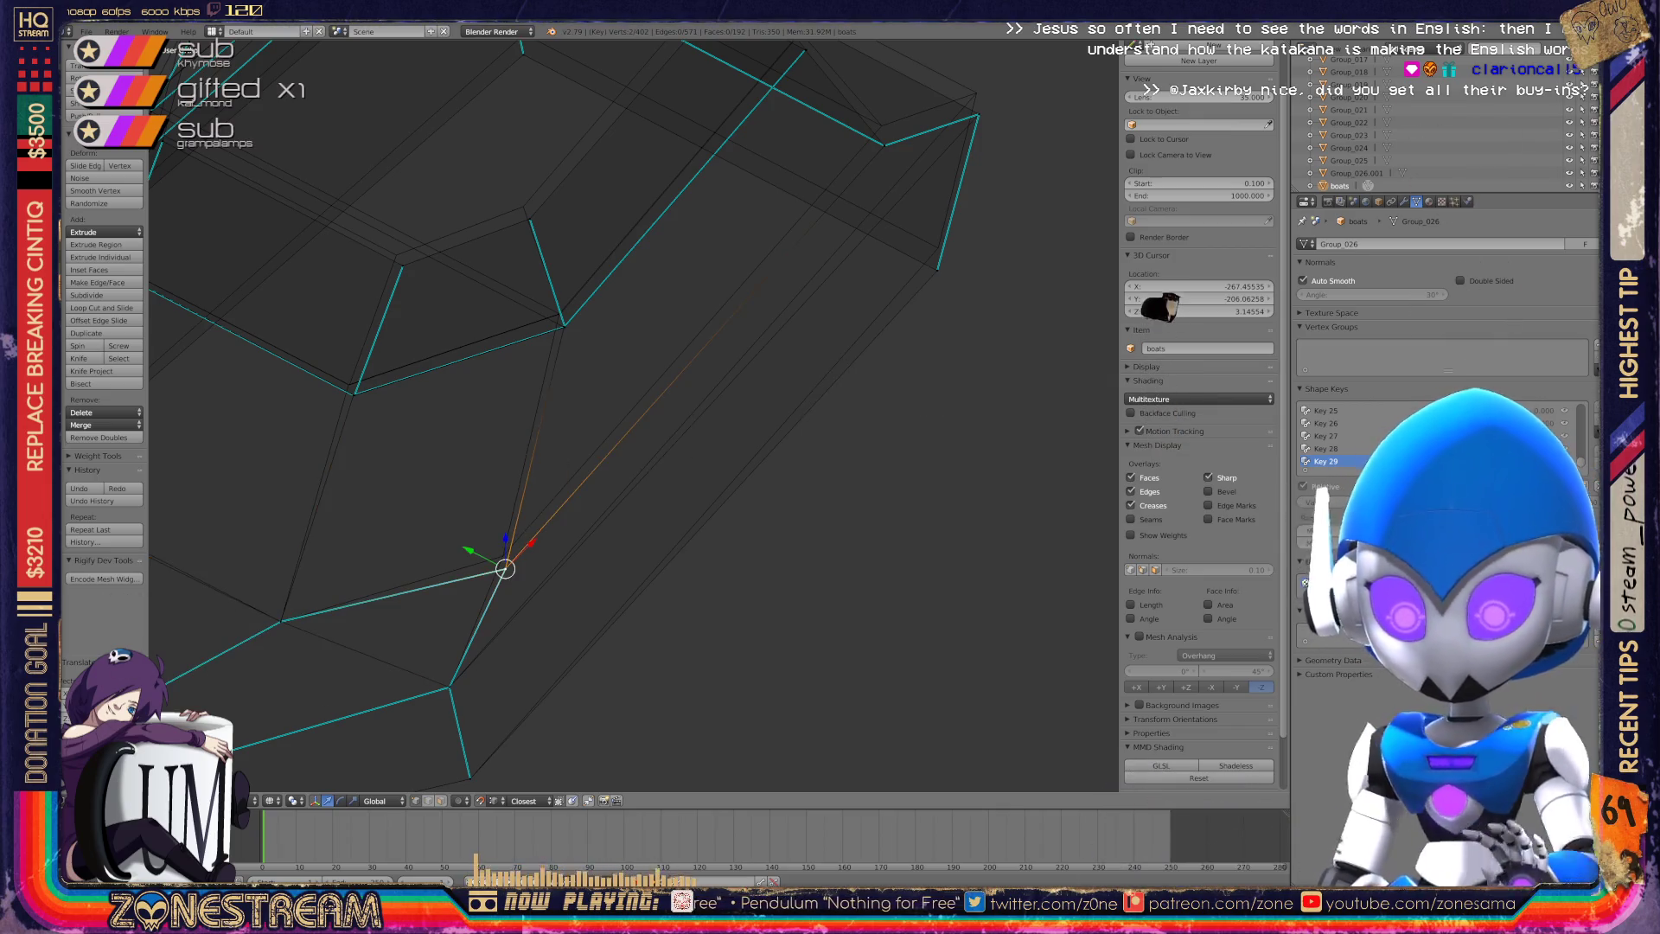
key(g)
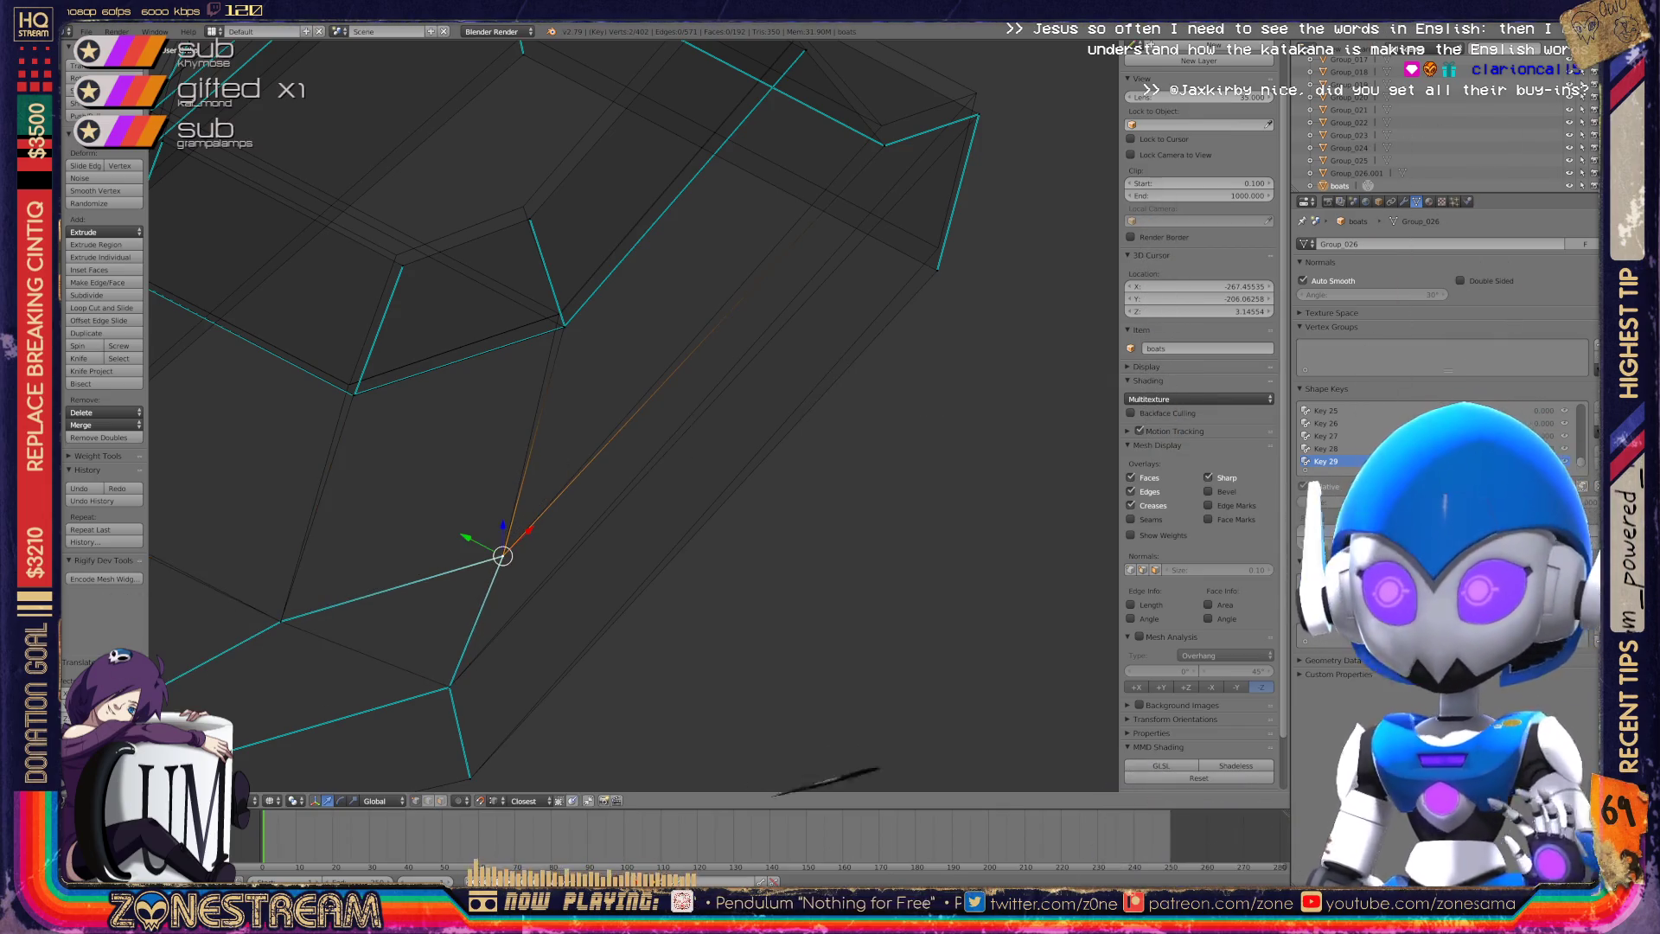
shift+middle_drag(346, 623, 69, 911)
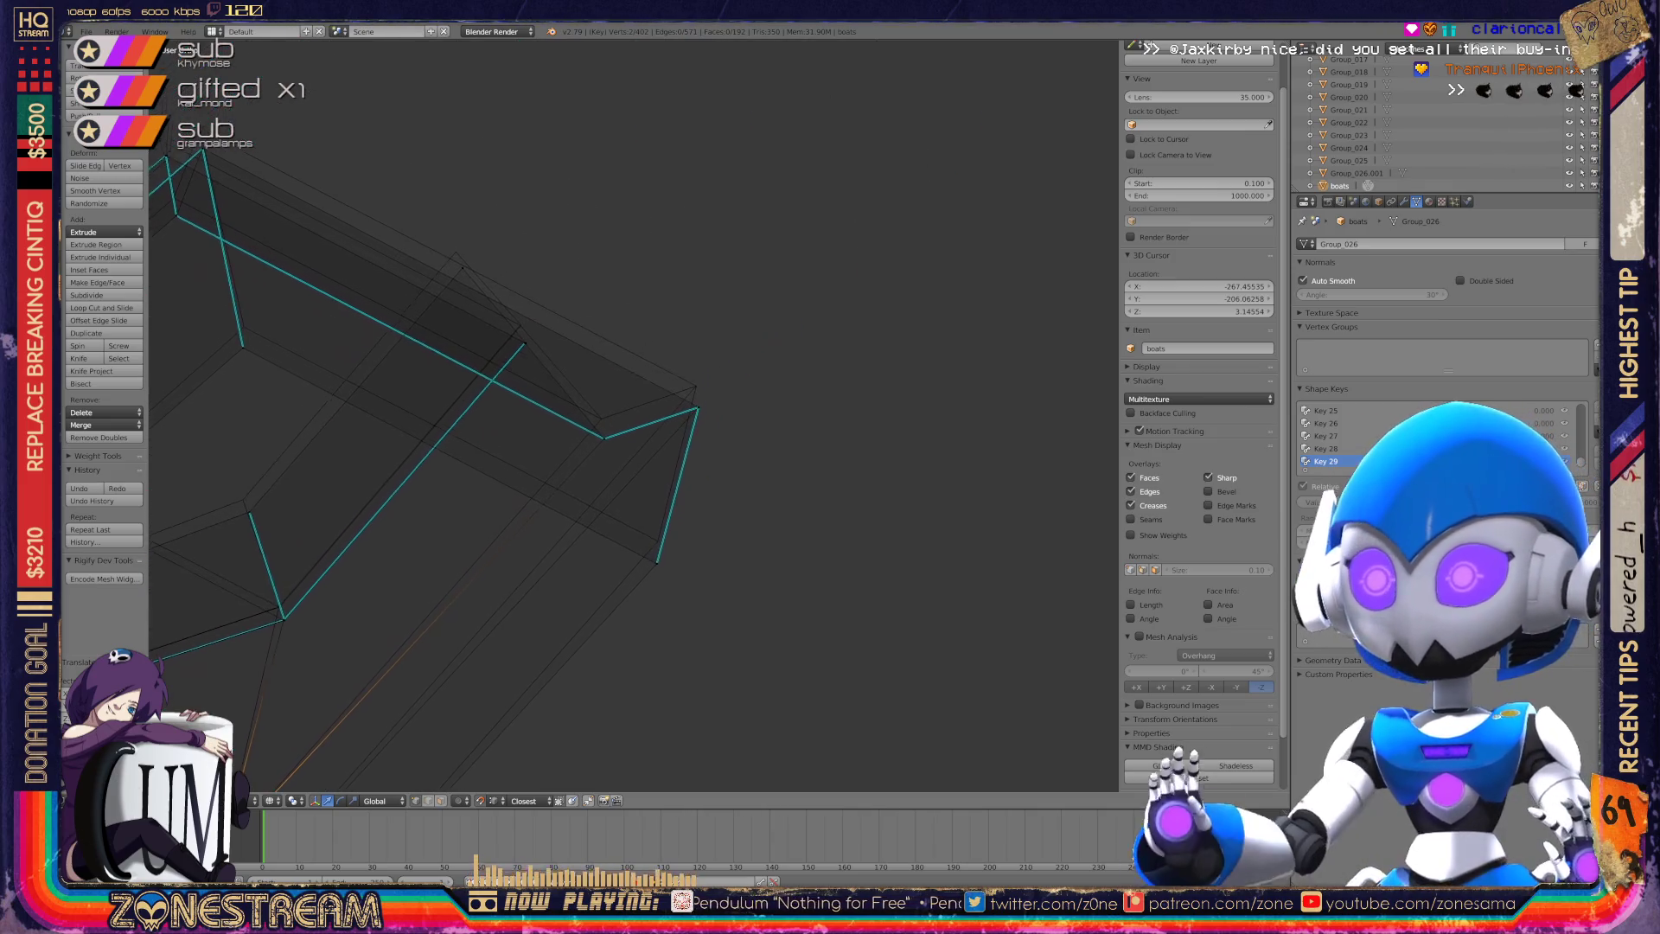
Snap the upper-corner vertices onto adjacent vertices, return to Object Mode and save boats.blend.
right_click(655, 563)
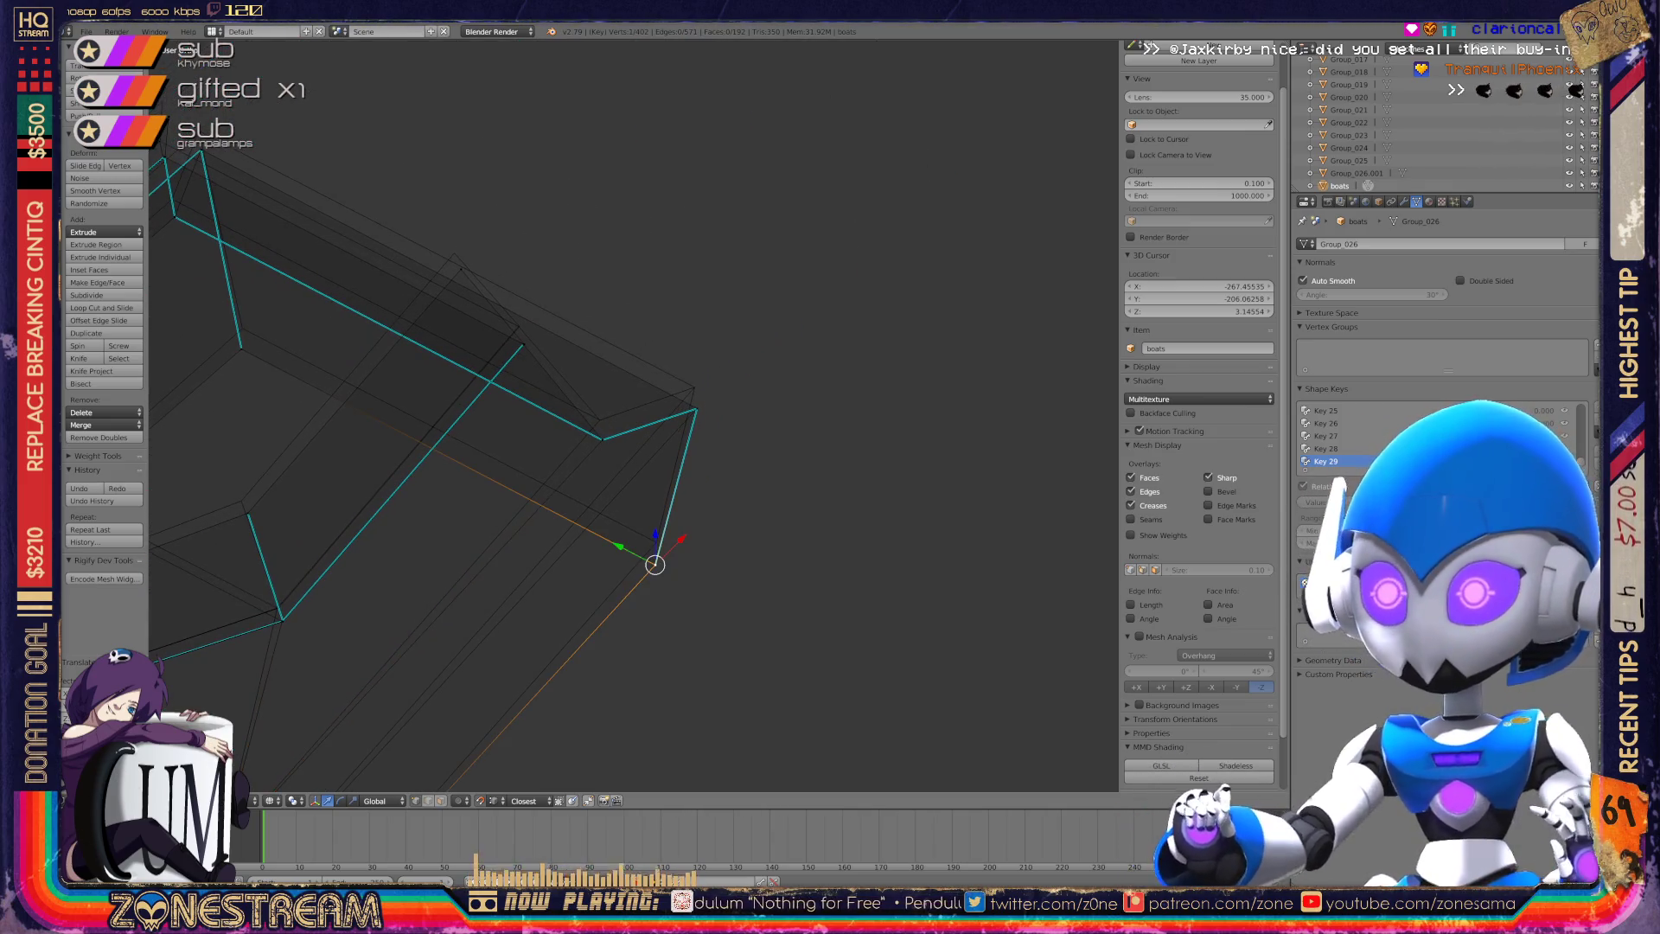
key(g)
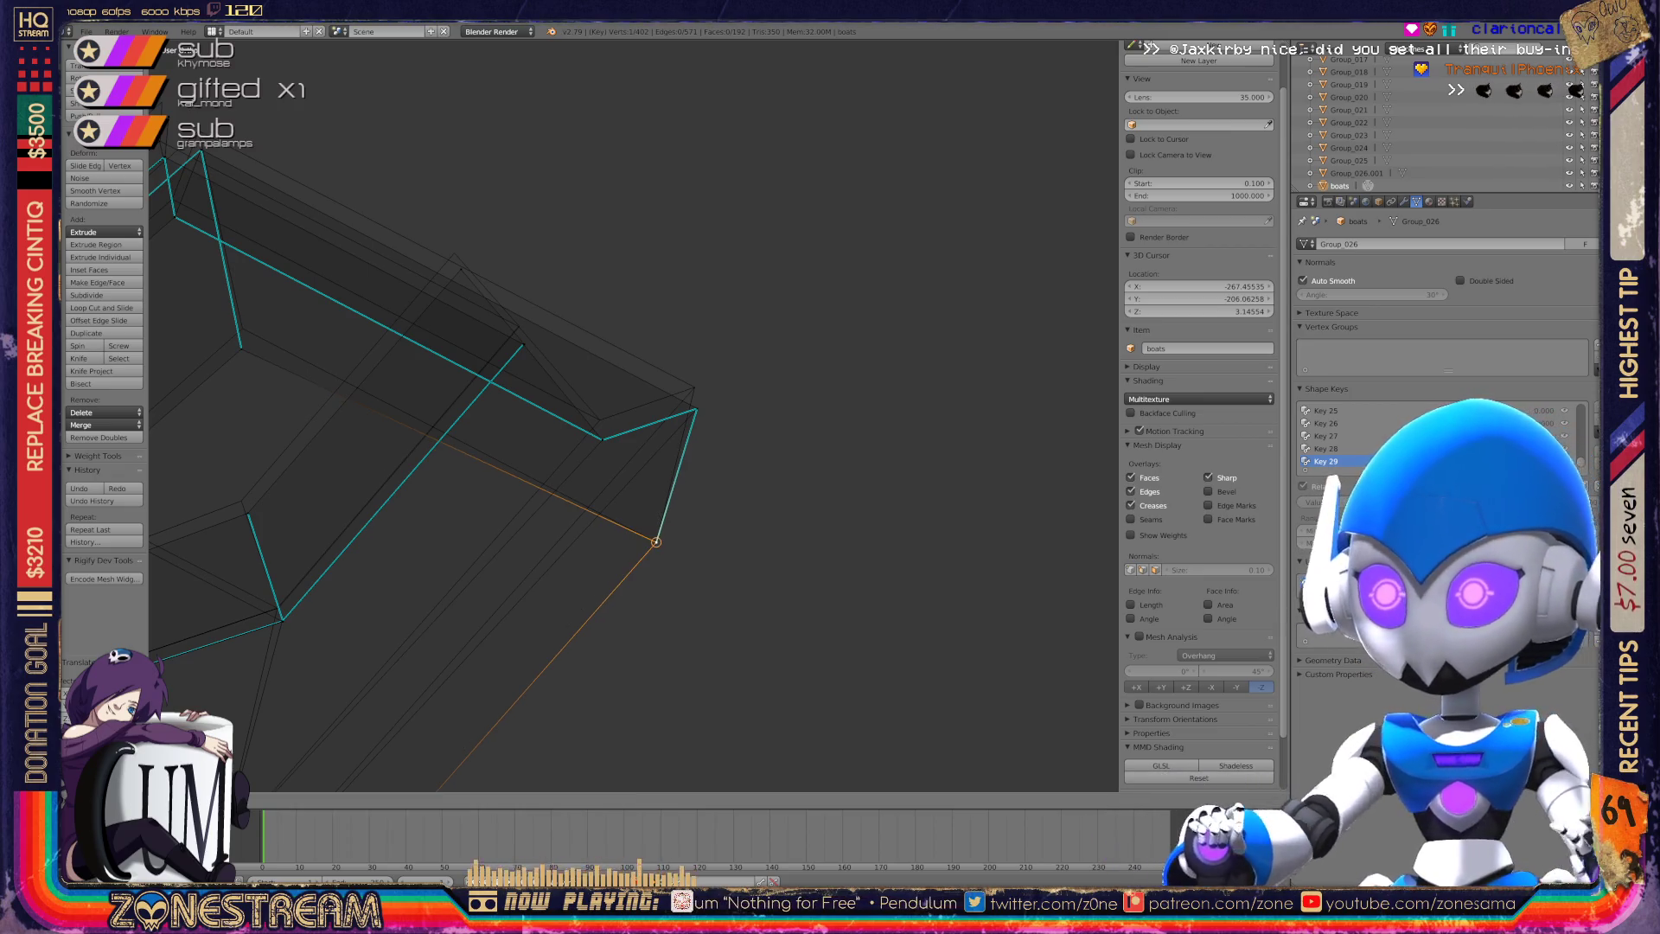
click(697, 408)
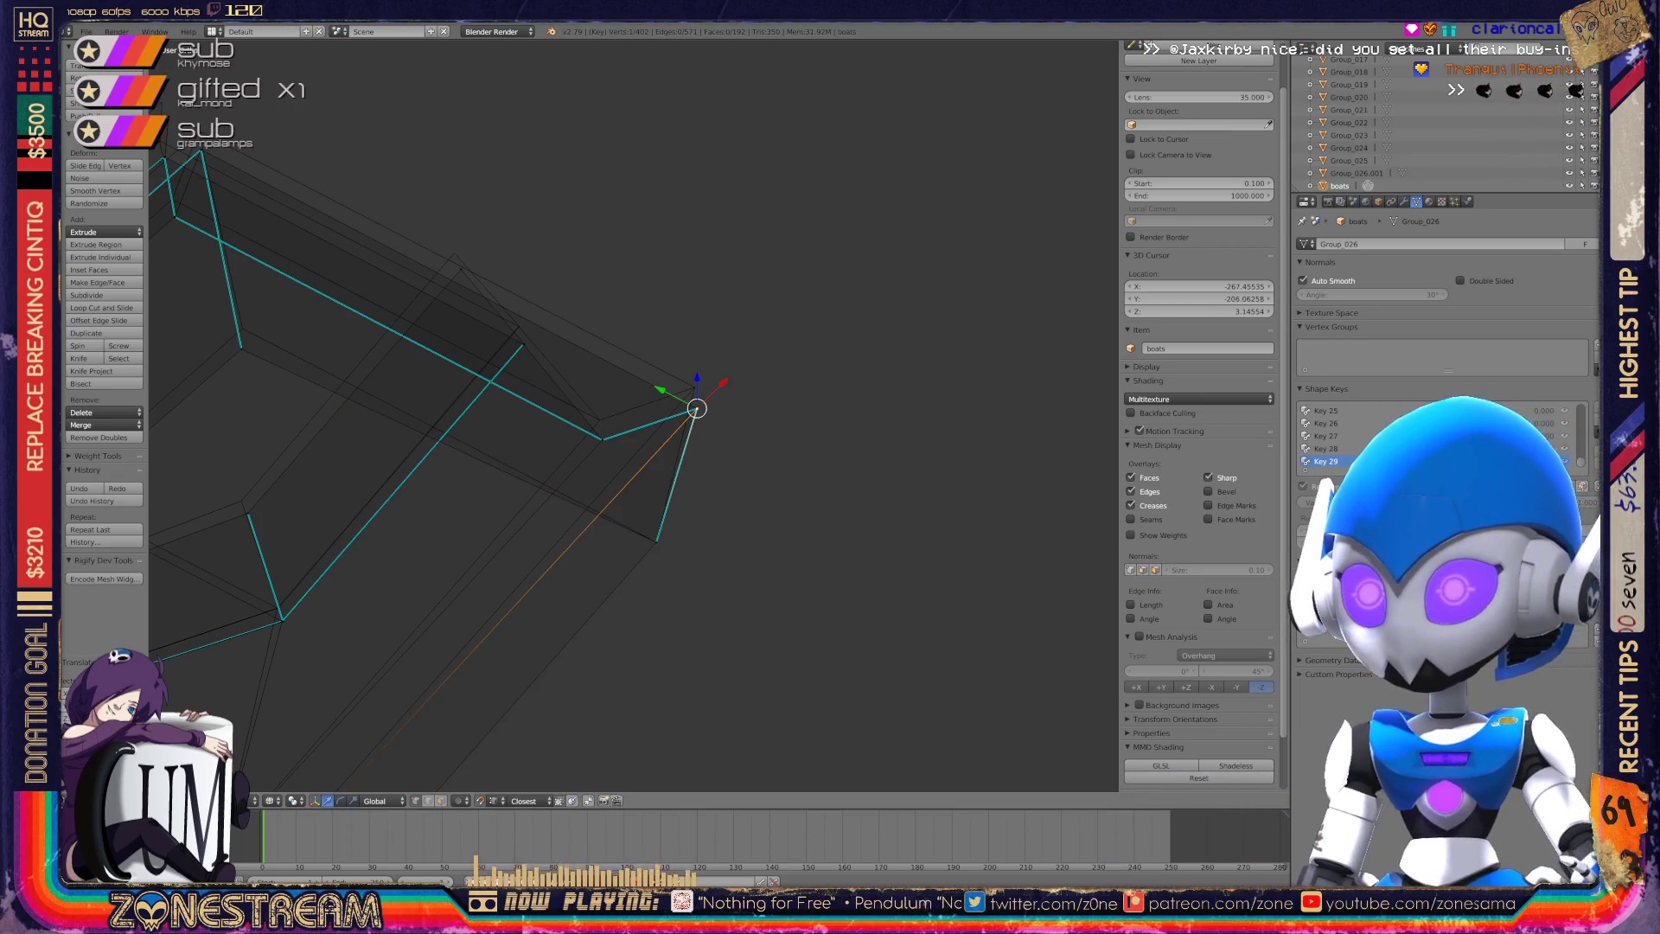
right_click(697, 408)
key(g)
click(602, 439)
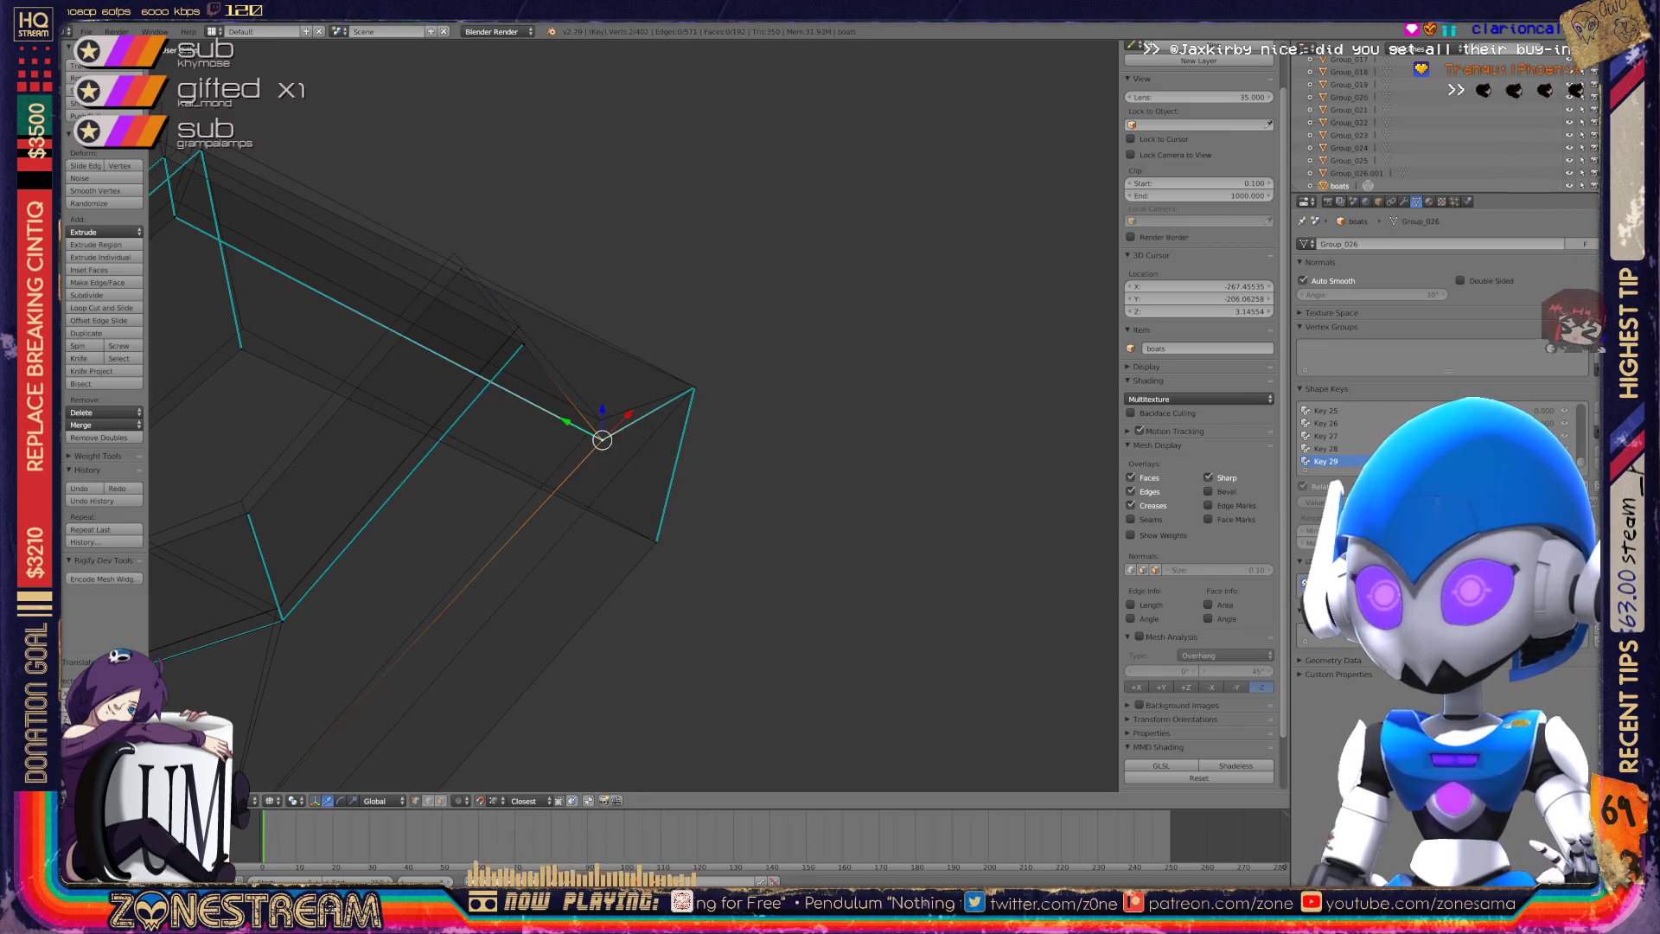
key(Tab)
key(ctrl+s)
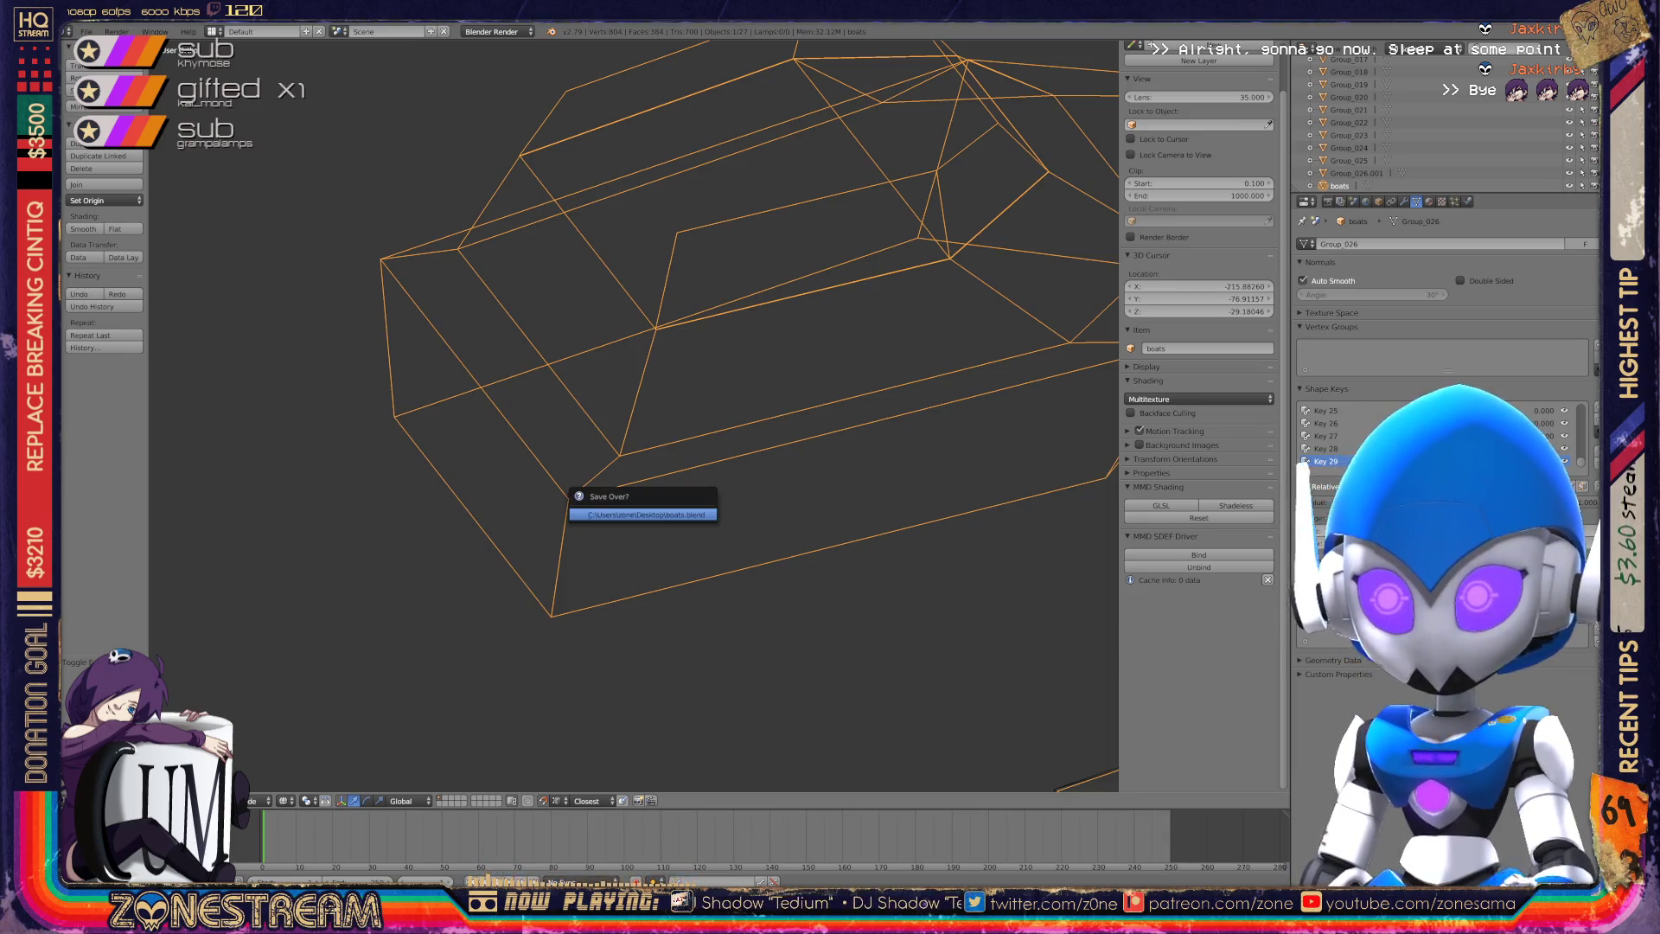
Confirm saving over boats.blend, then orbit to the second boot and enter Edit Mode.
key(Return)
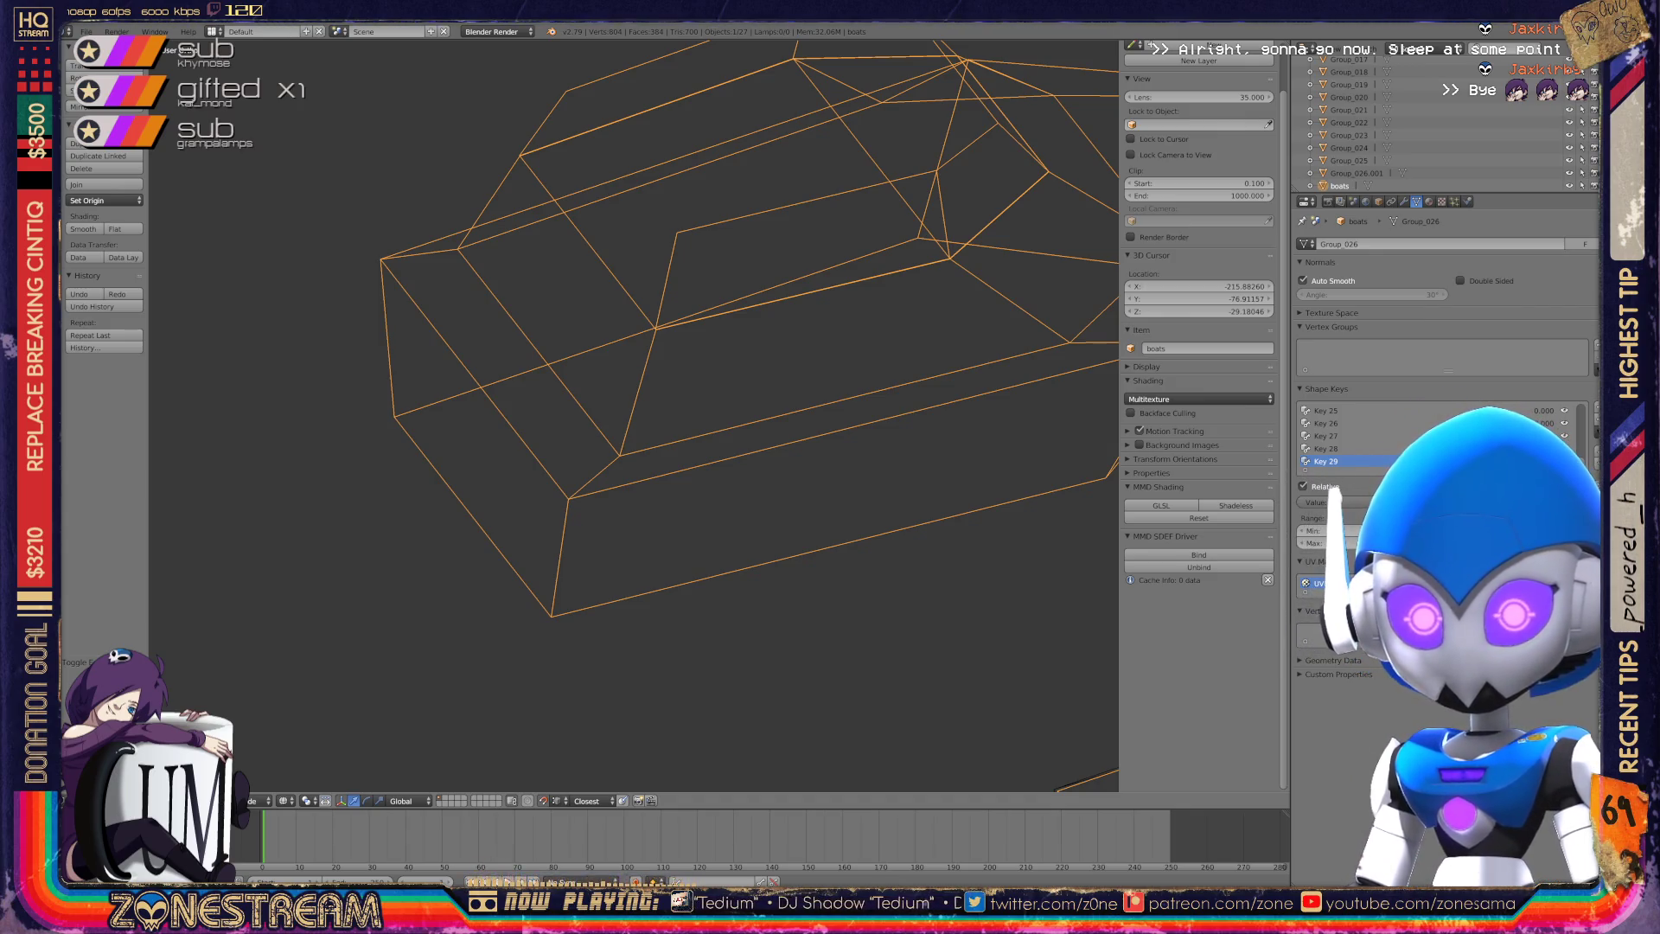
scroll(633, 415, down, 6)
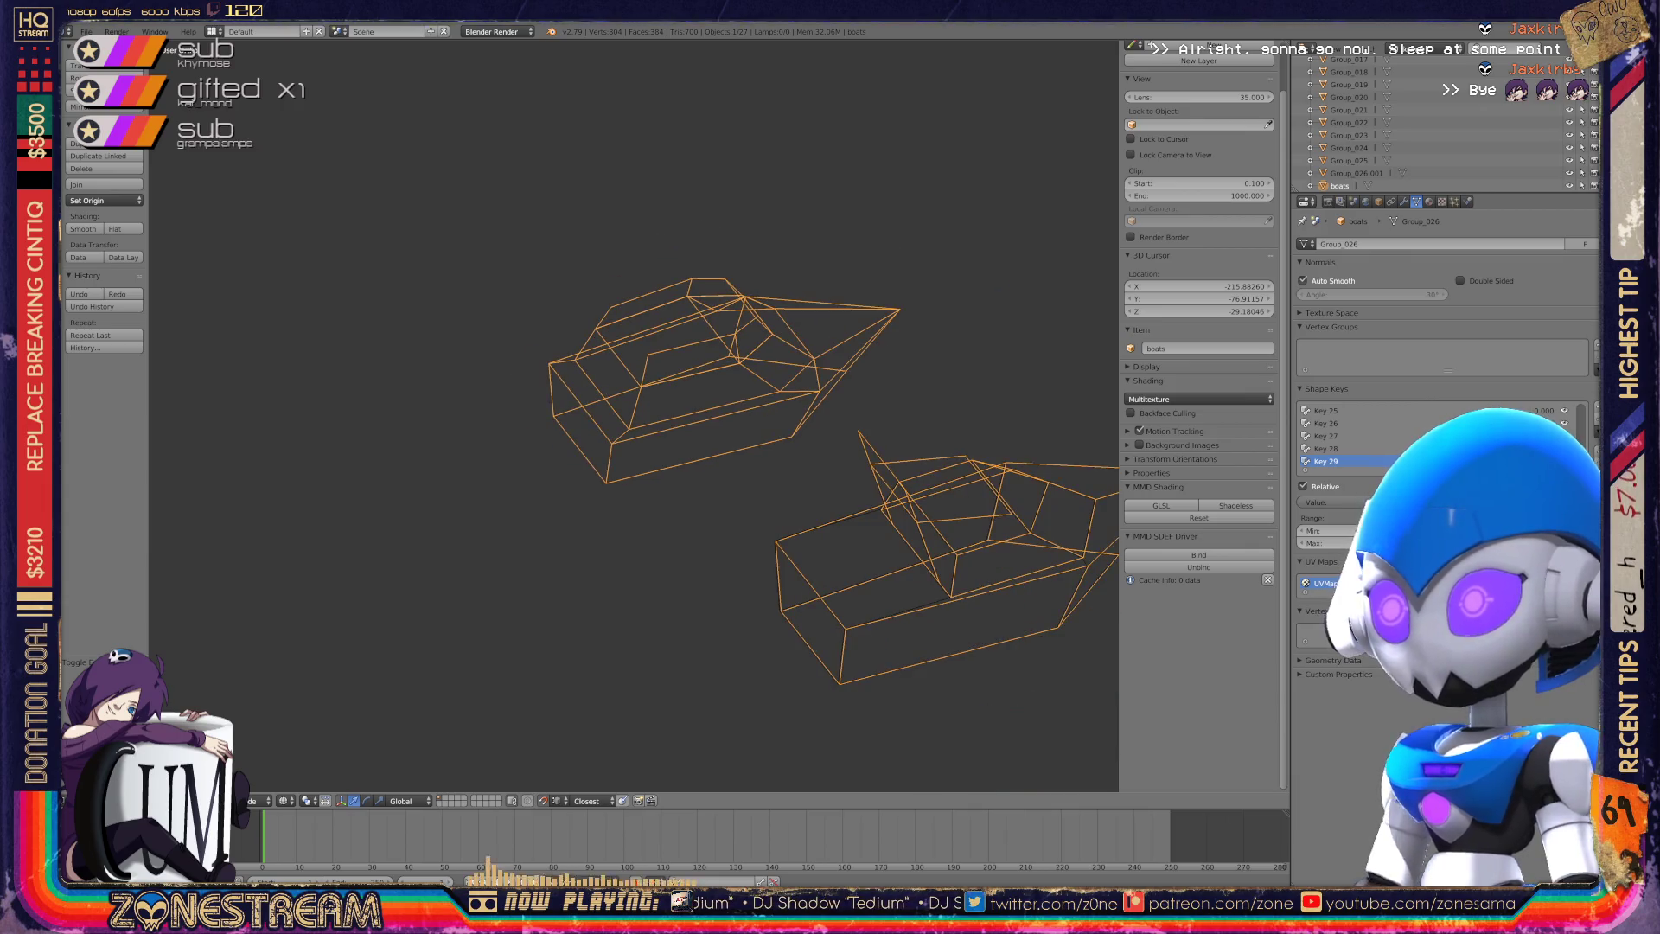
scroll(633, 415, up, 3)
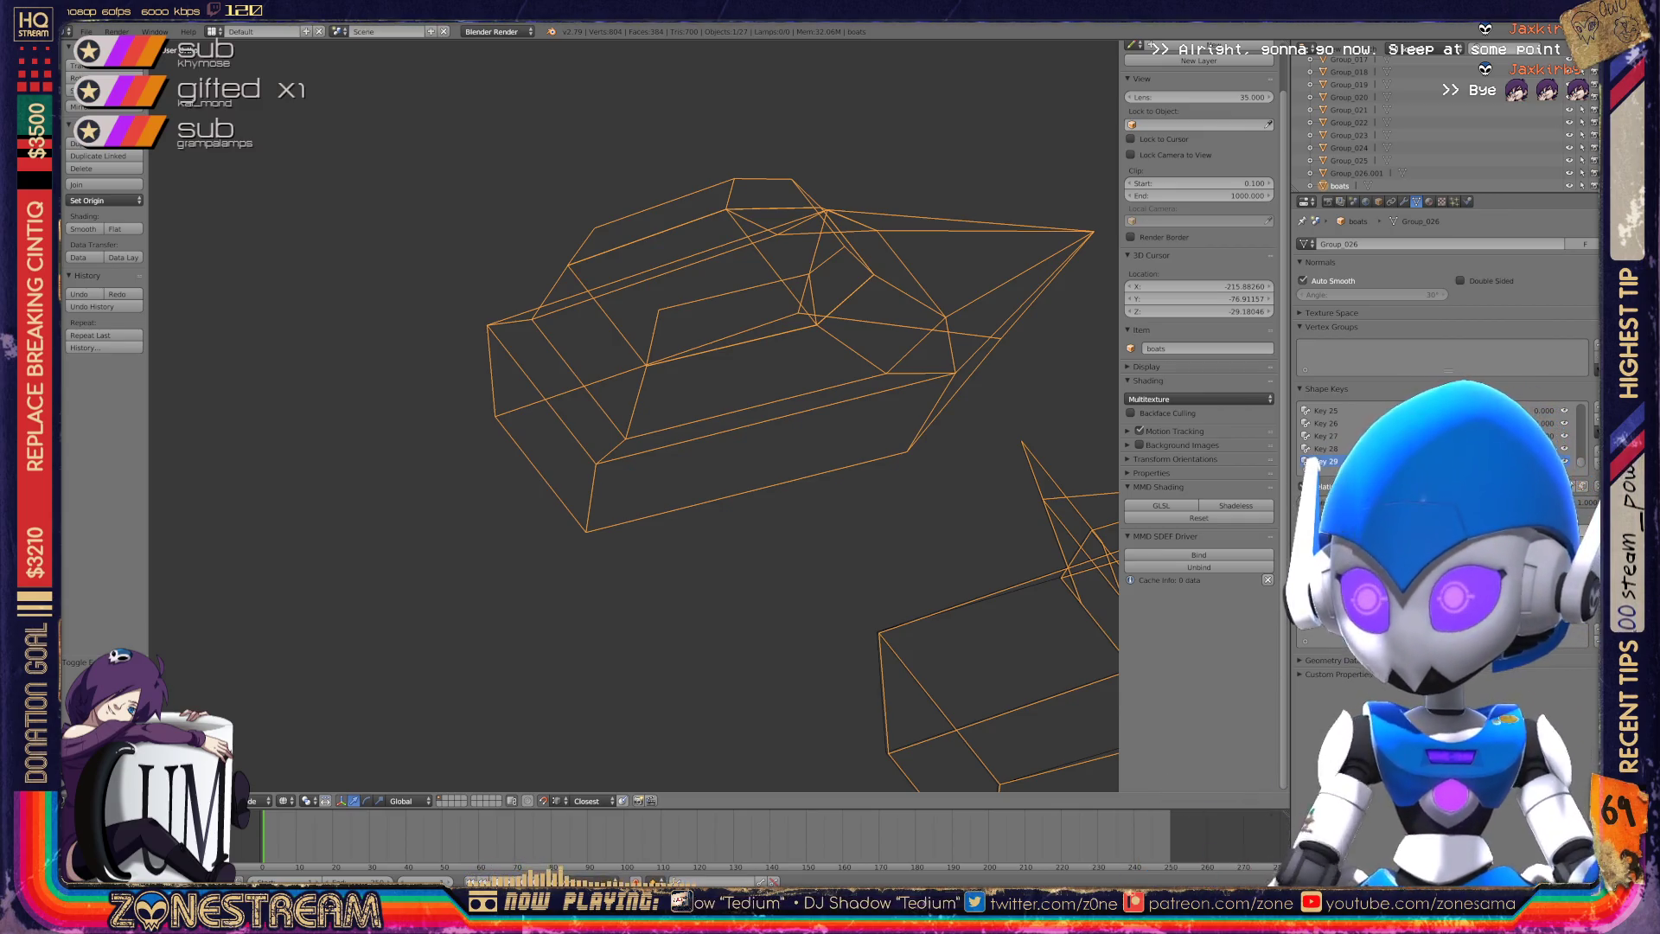
middle_drag(657, 415, 631, 338)
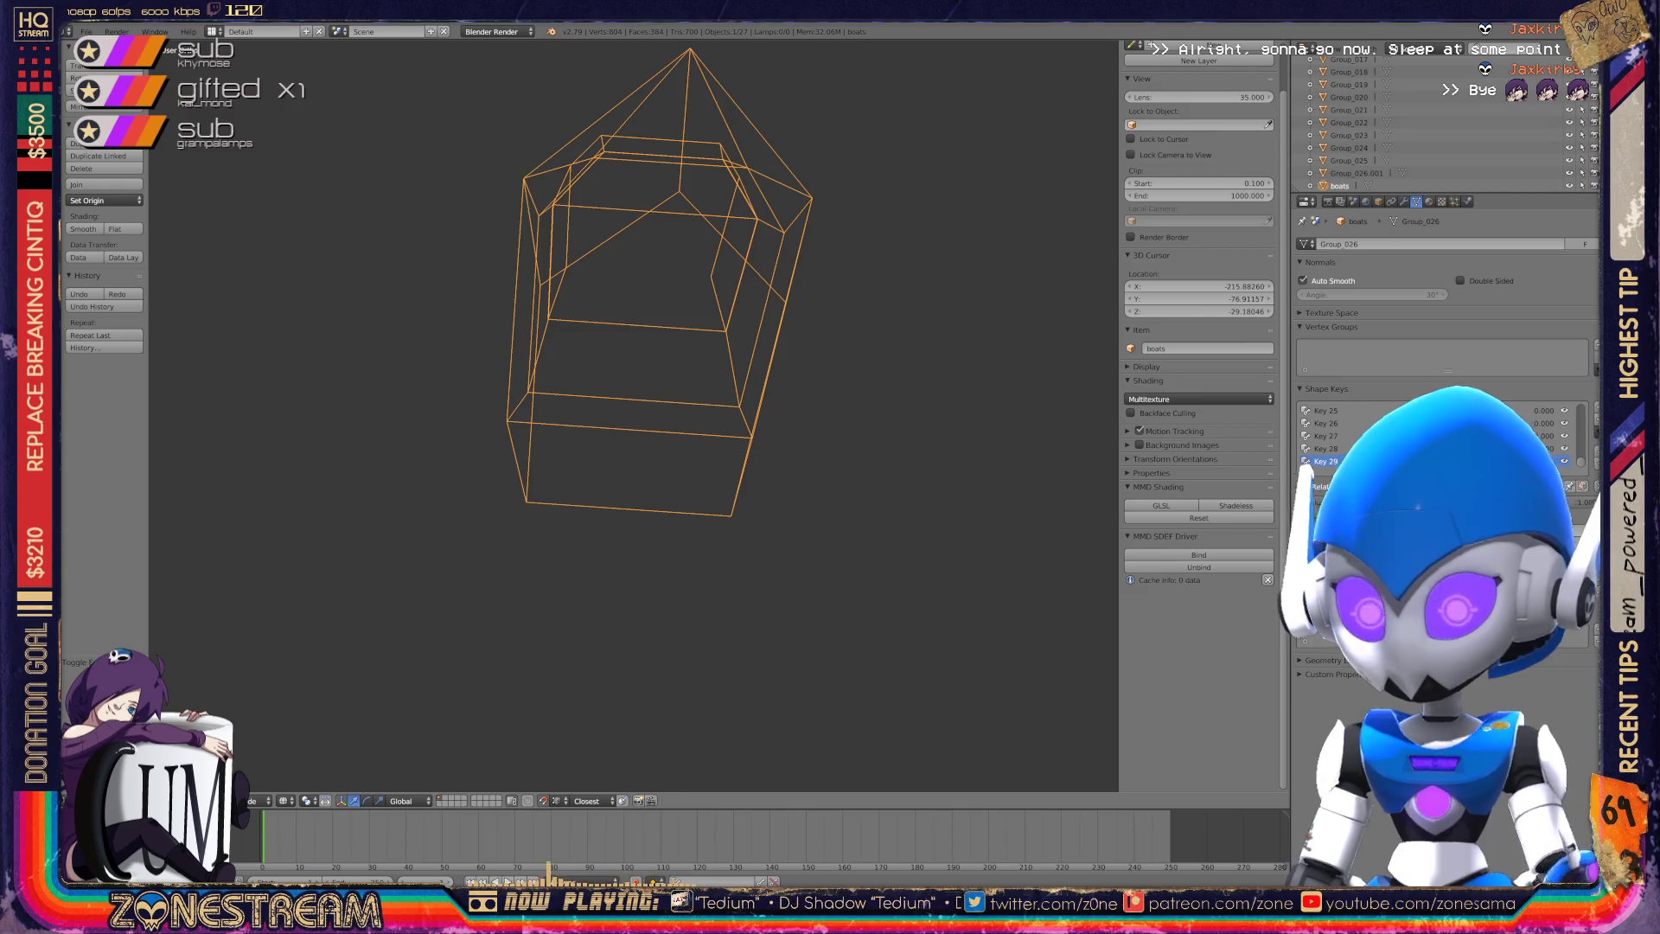
key(Tab)
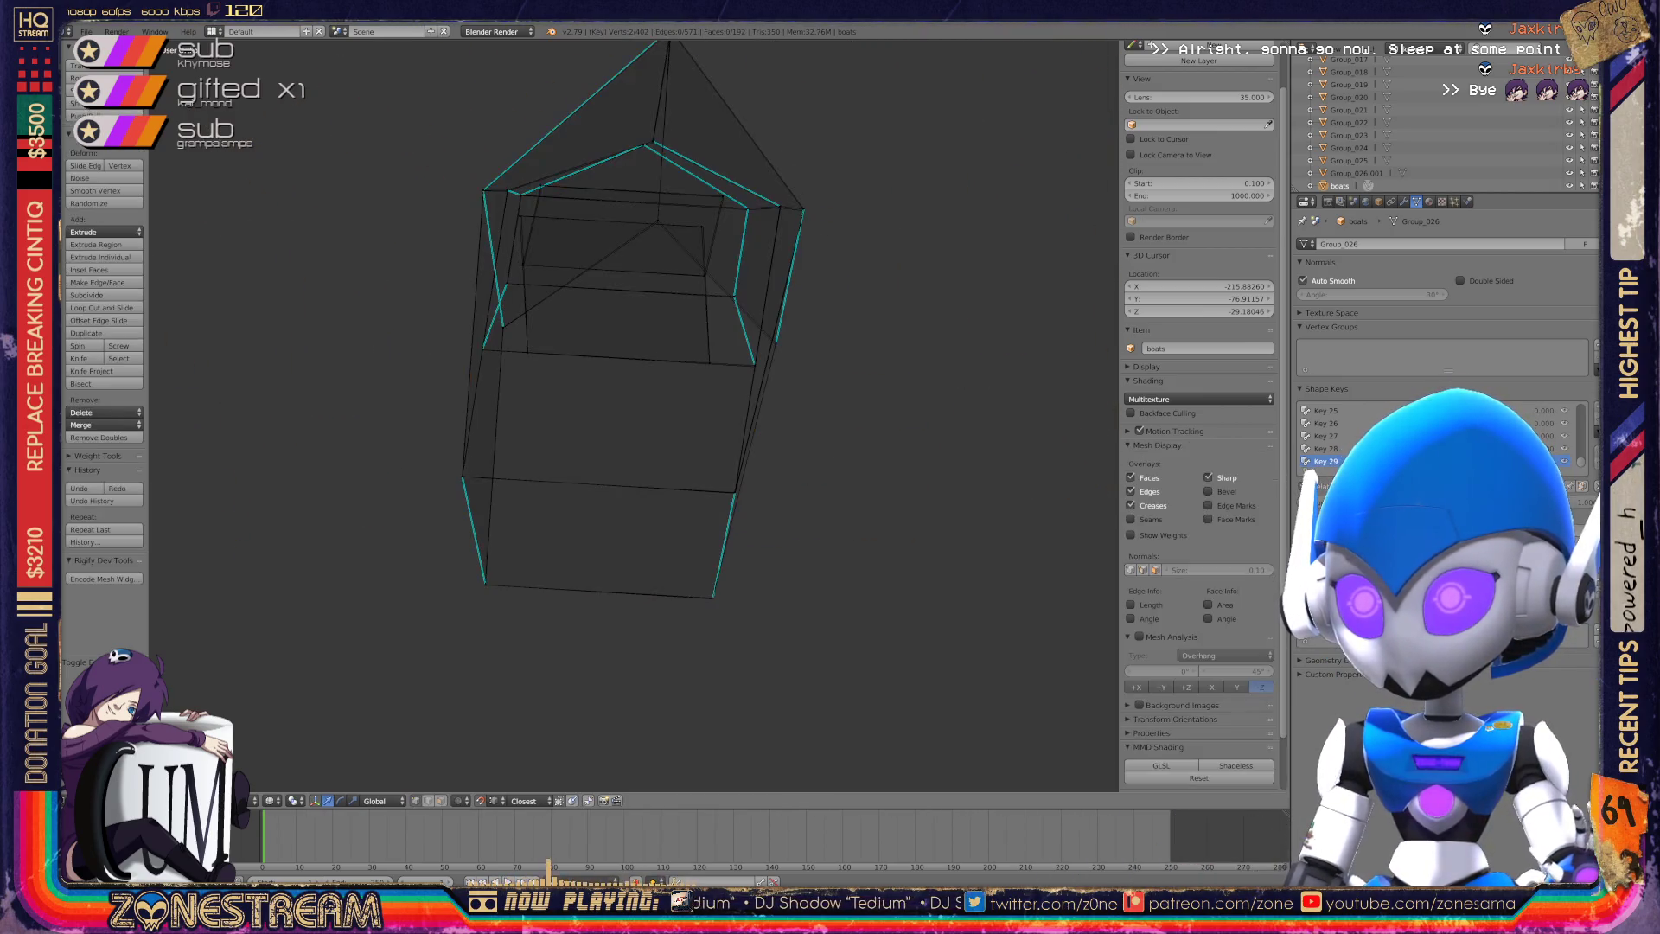
Nudge the lower box's bottom-right vertex, then select other corner and rim vertices.
scroll(606, 389, up, 8)
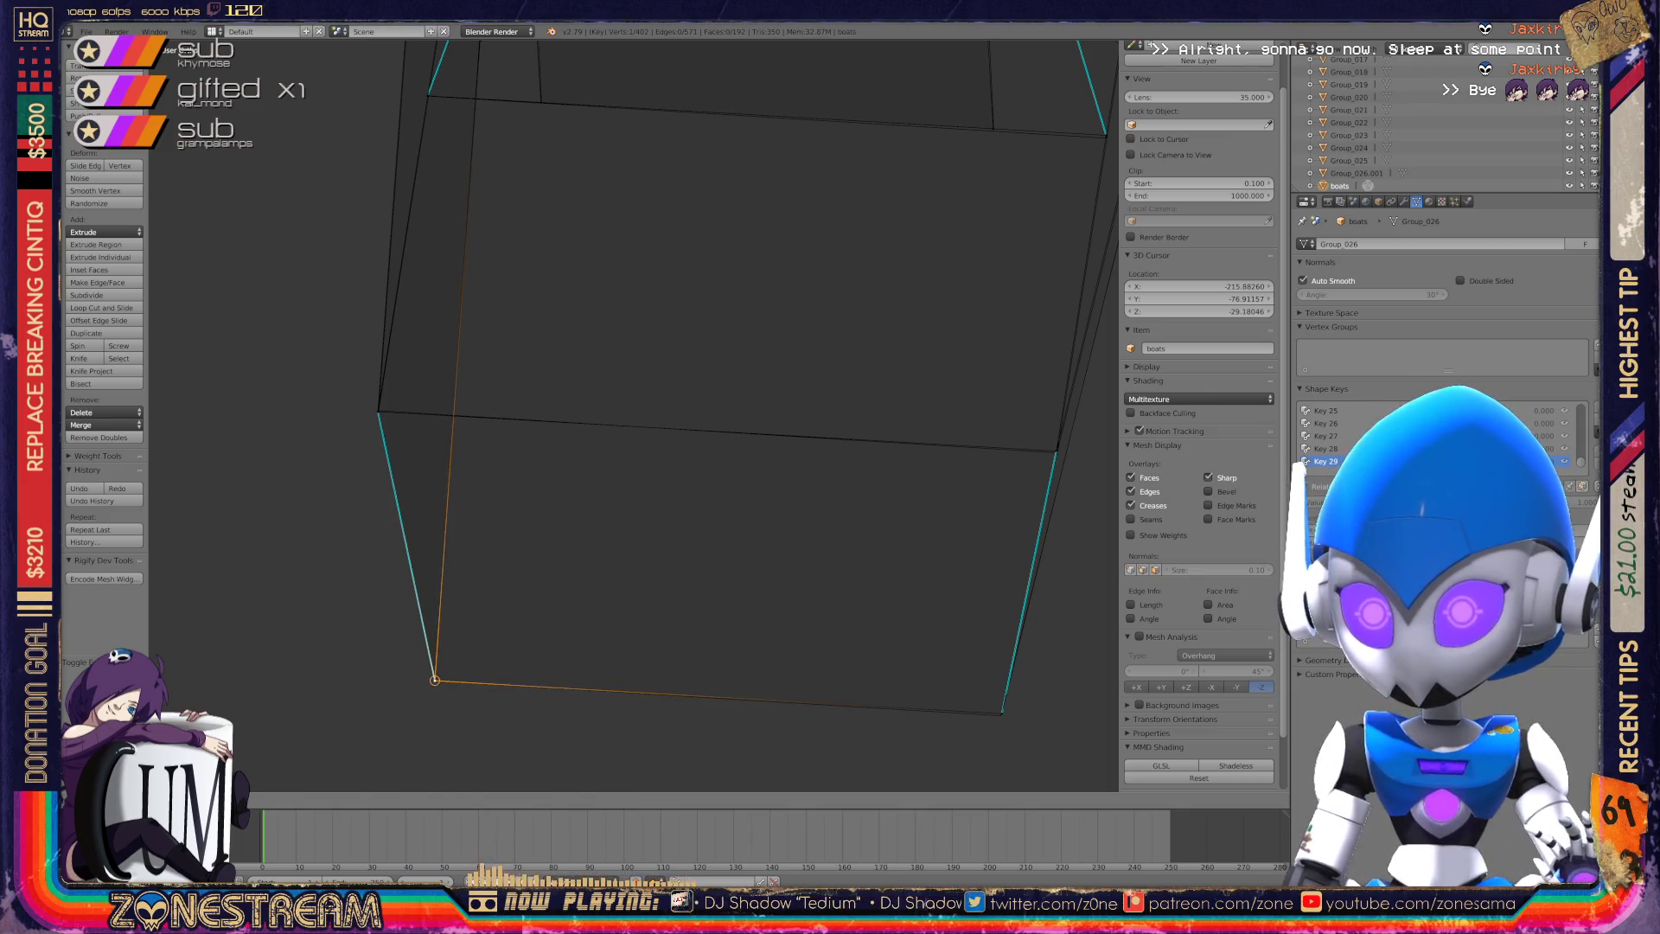
right_click(1001, 713)
right_drag(1002, 713, 1001, 715)
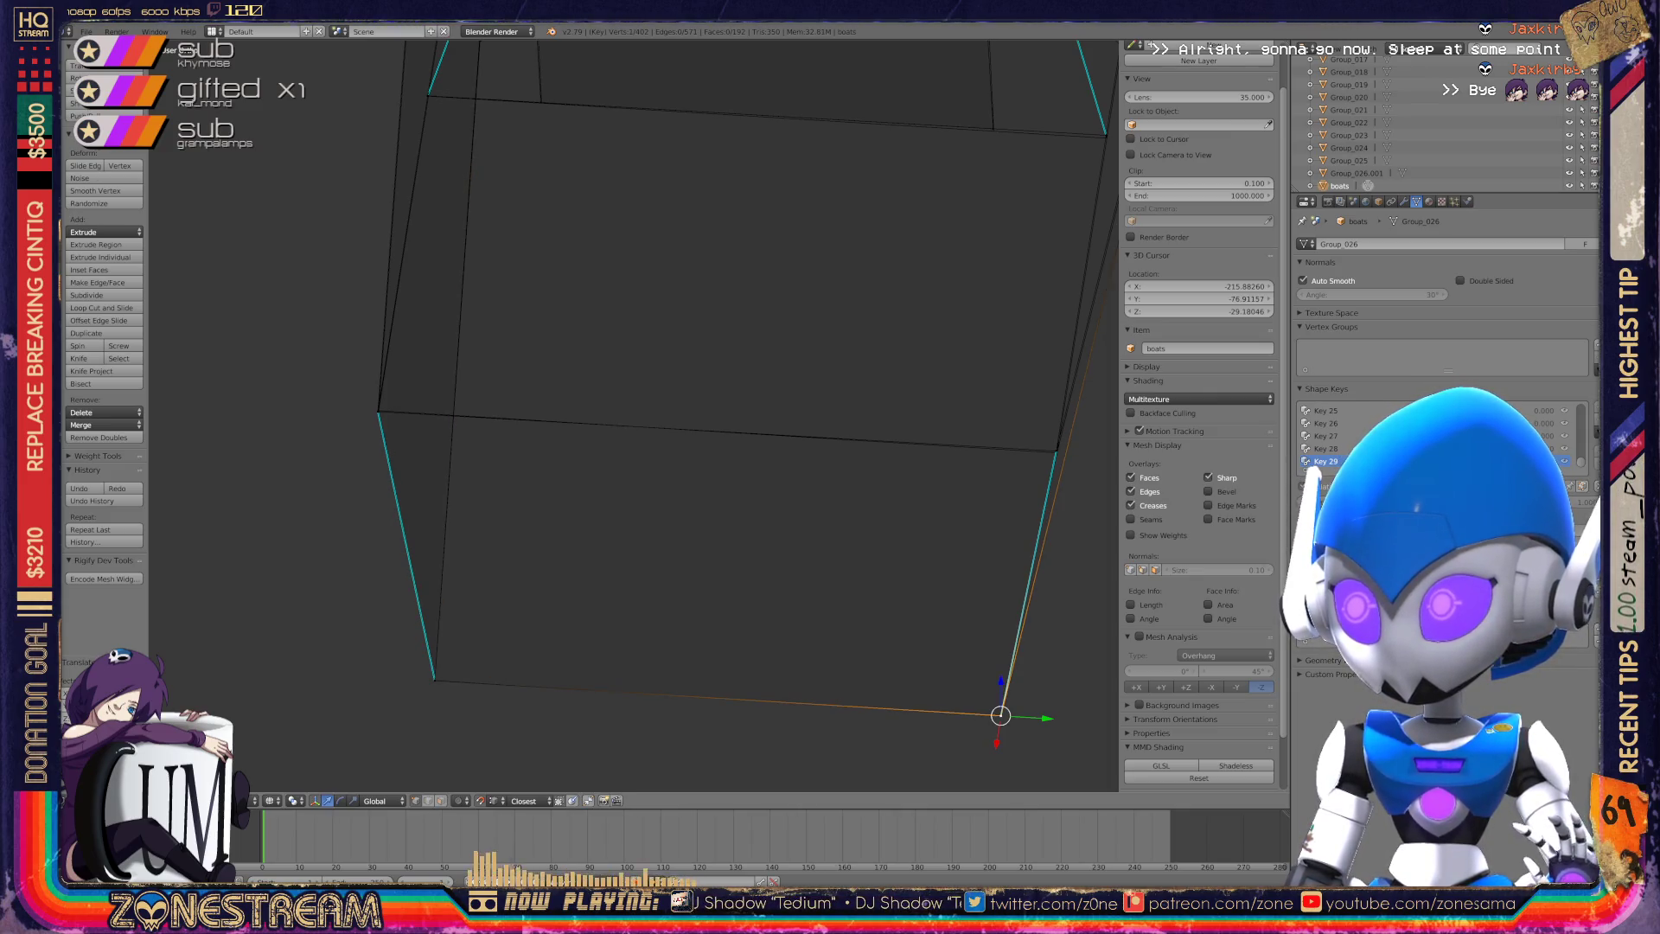
right_click(377, 412)
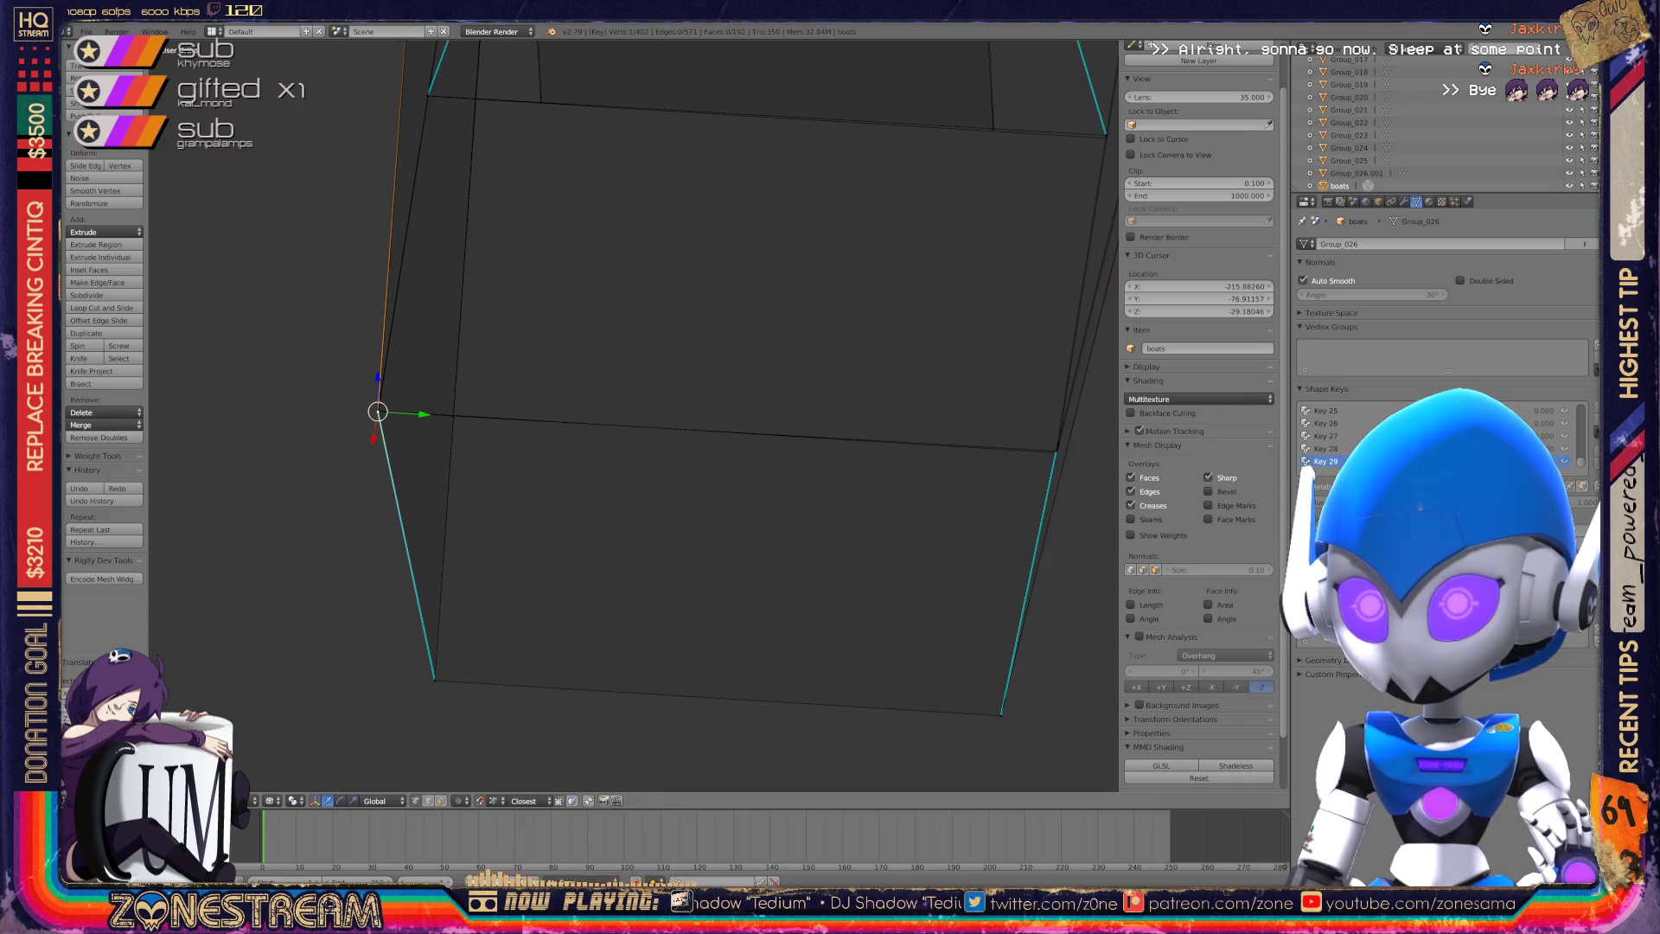
shift+middle_drag(657, 415, 338, 477)
right_click(735, 513)
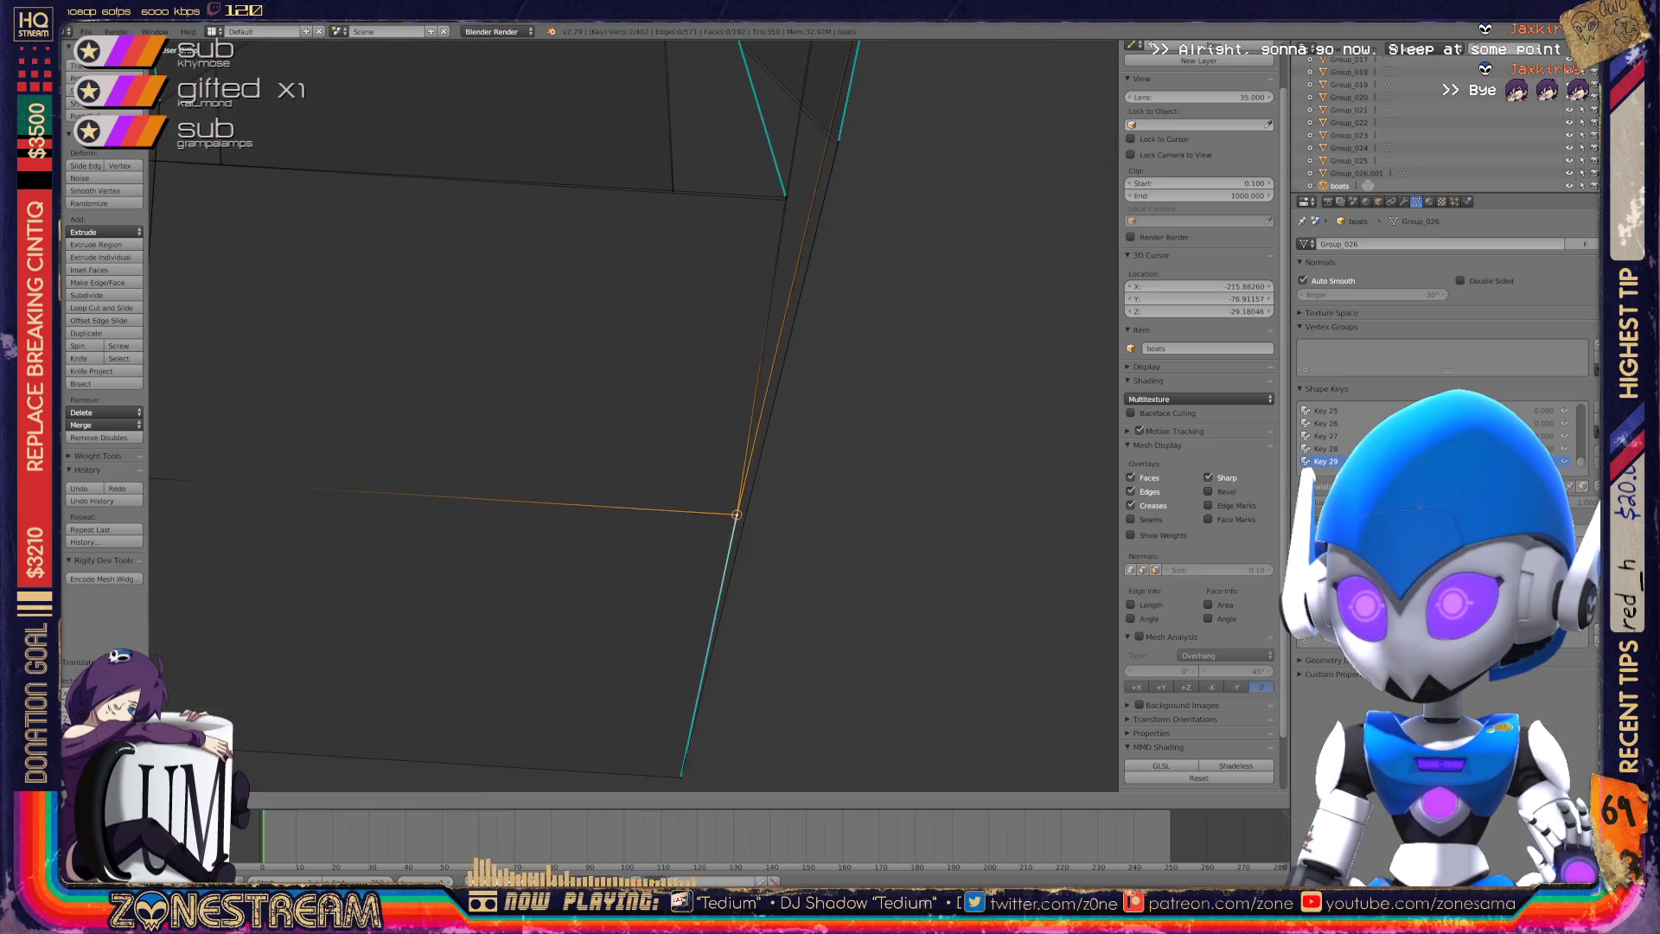
scroll(633, 415, down, 4)
mouse_move(634, 415)
middle_down()
mouse_move(545, 389)
mouse_move(389, 385)
middle_up()
right_click(721, 374)
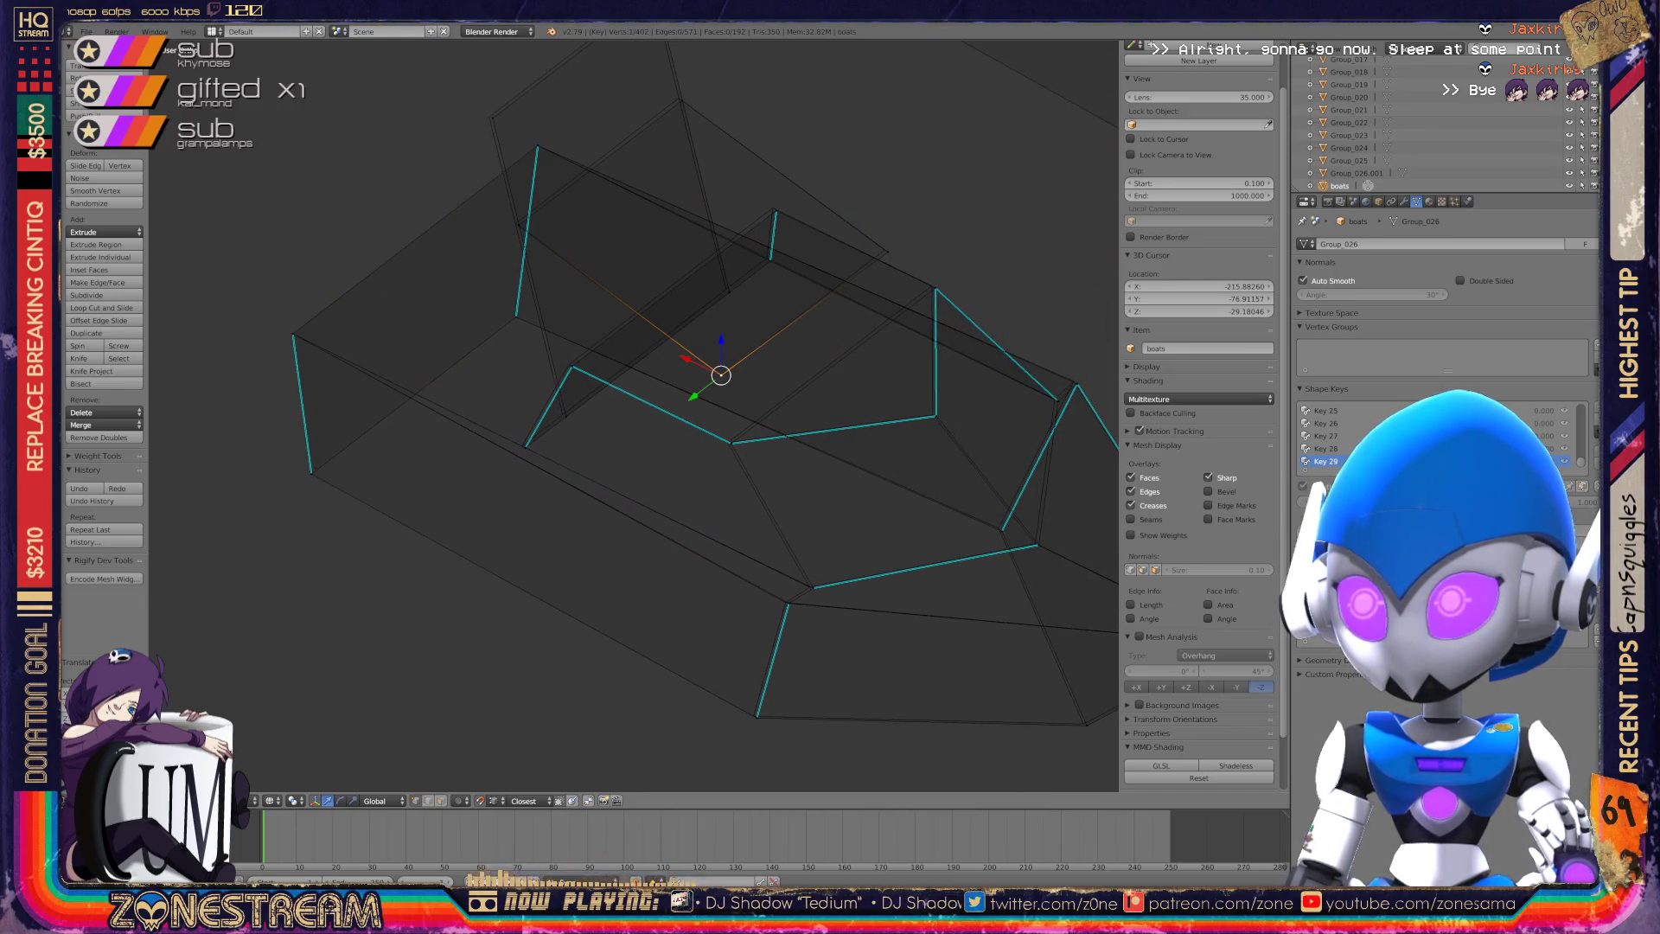
Nudge the top corner vertex up-left and pull the lower inner vertex toward the rim.
drag(889, 251, 884, 249)
drag(682, 100, 679, 97)
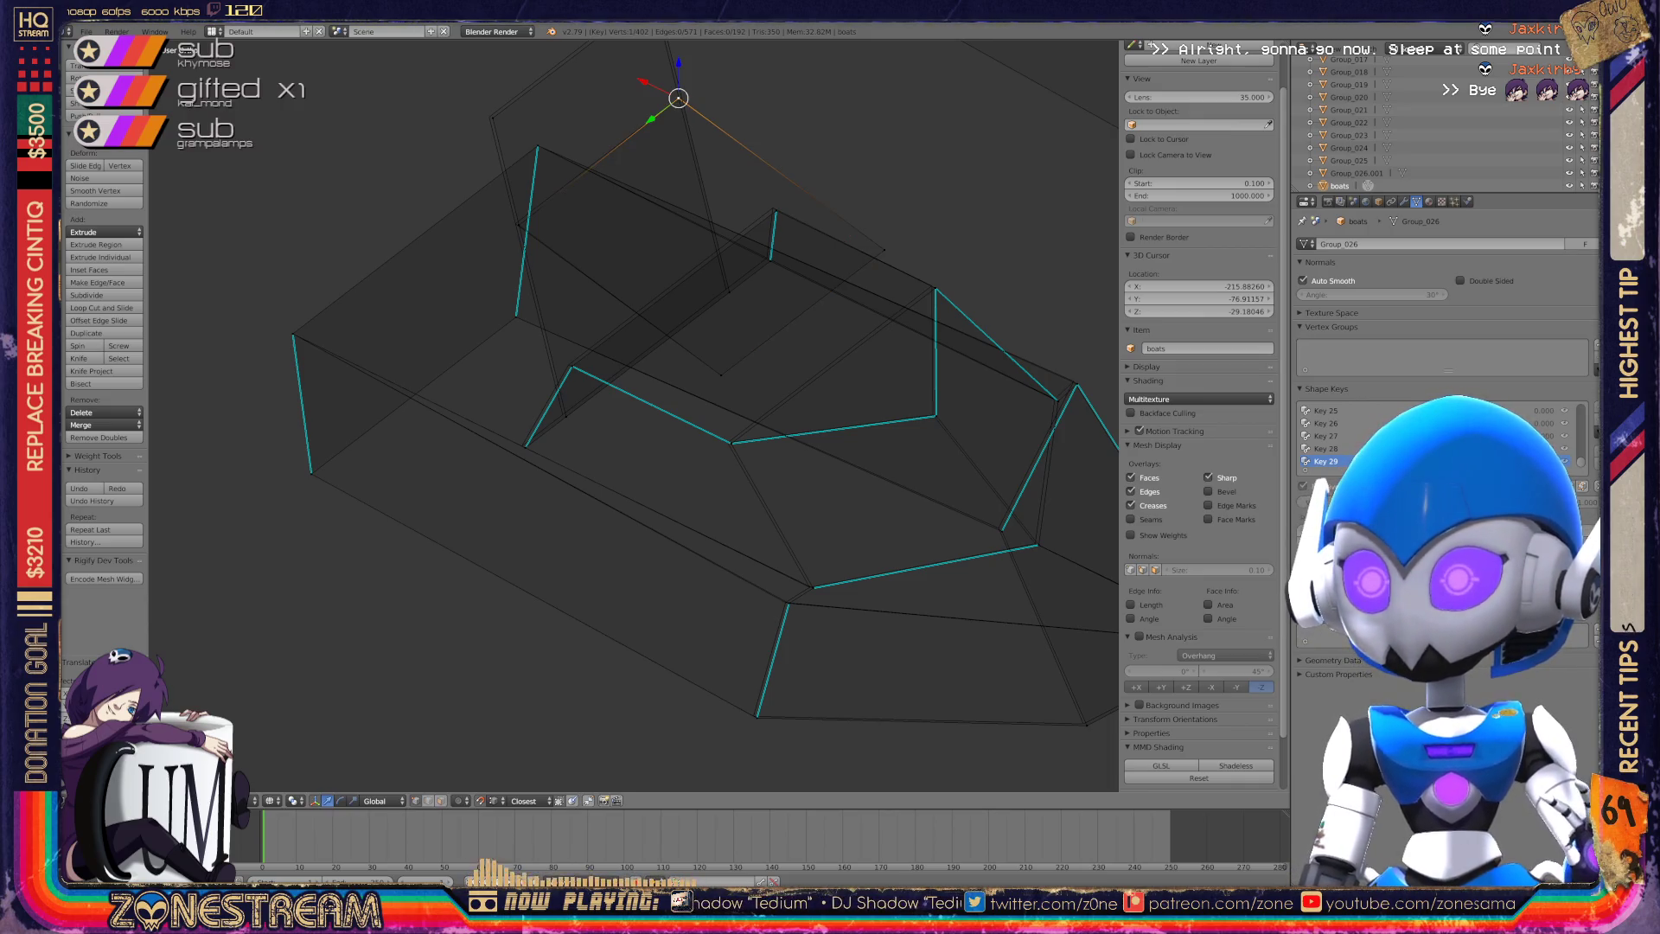
shift+middle_drag(536, 216, 517, 378)
mouse_move(500, 386)
mouse_down()
mouse_move(474, 279)
mouse_move(637, 155)
mouse_up()
right_click(551, 579)
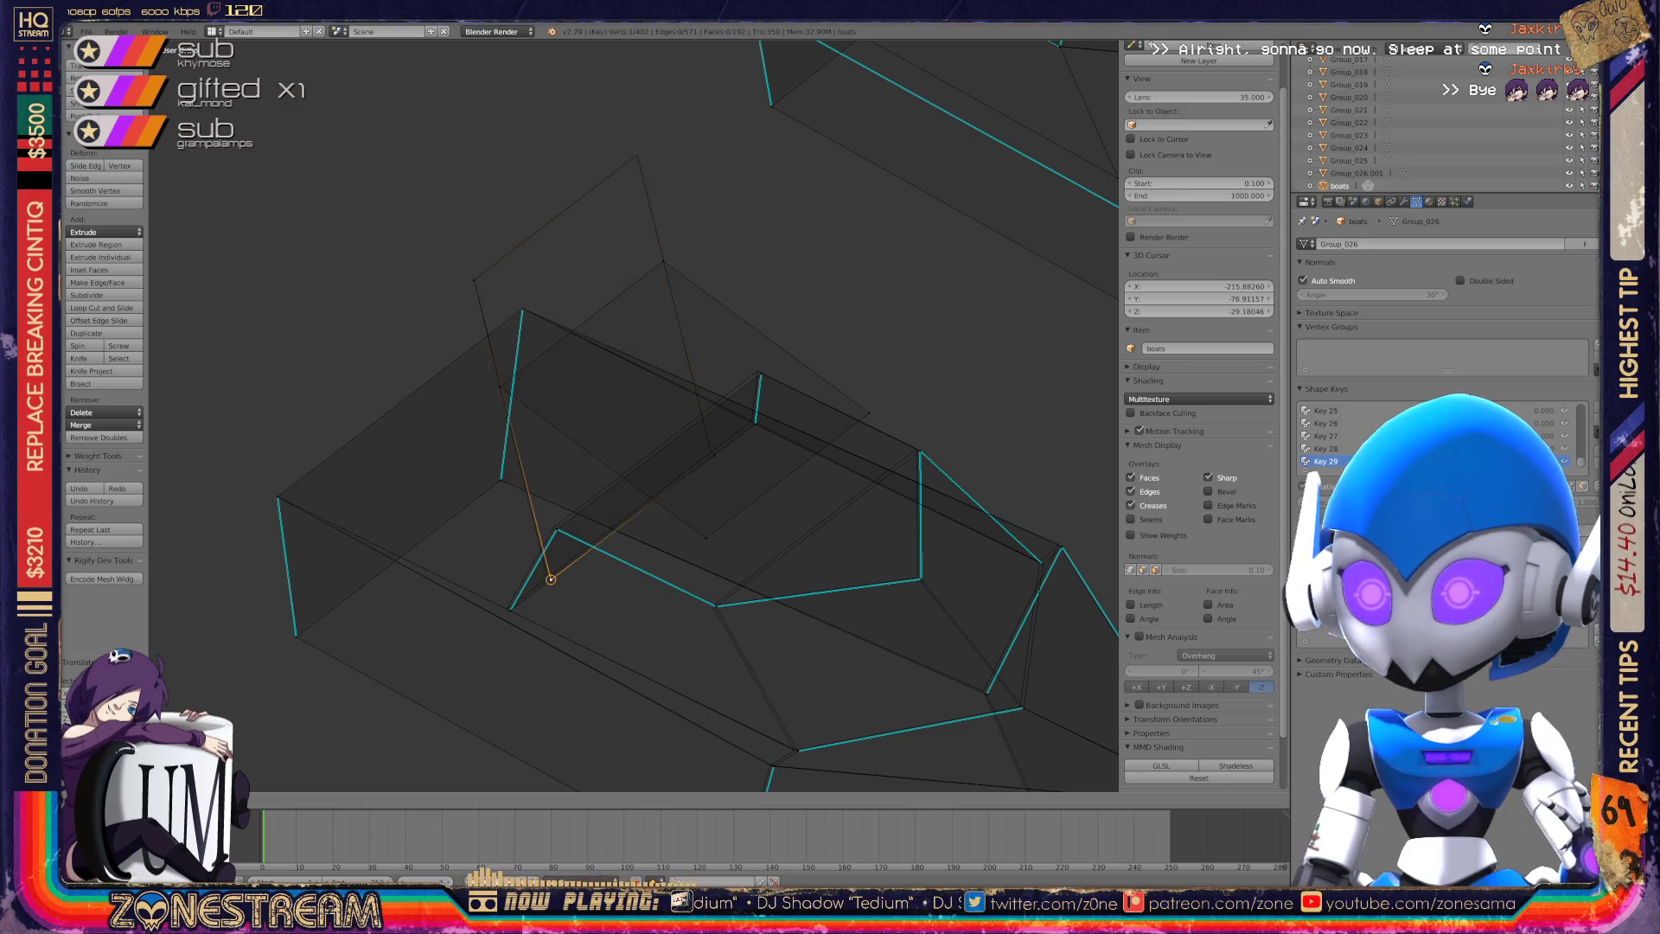
drag(638, 155, 637, 155)
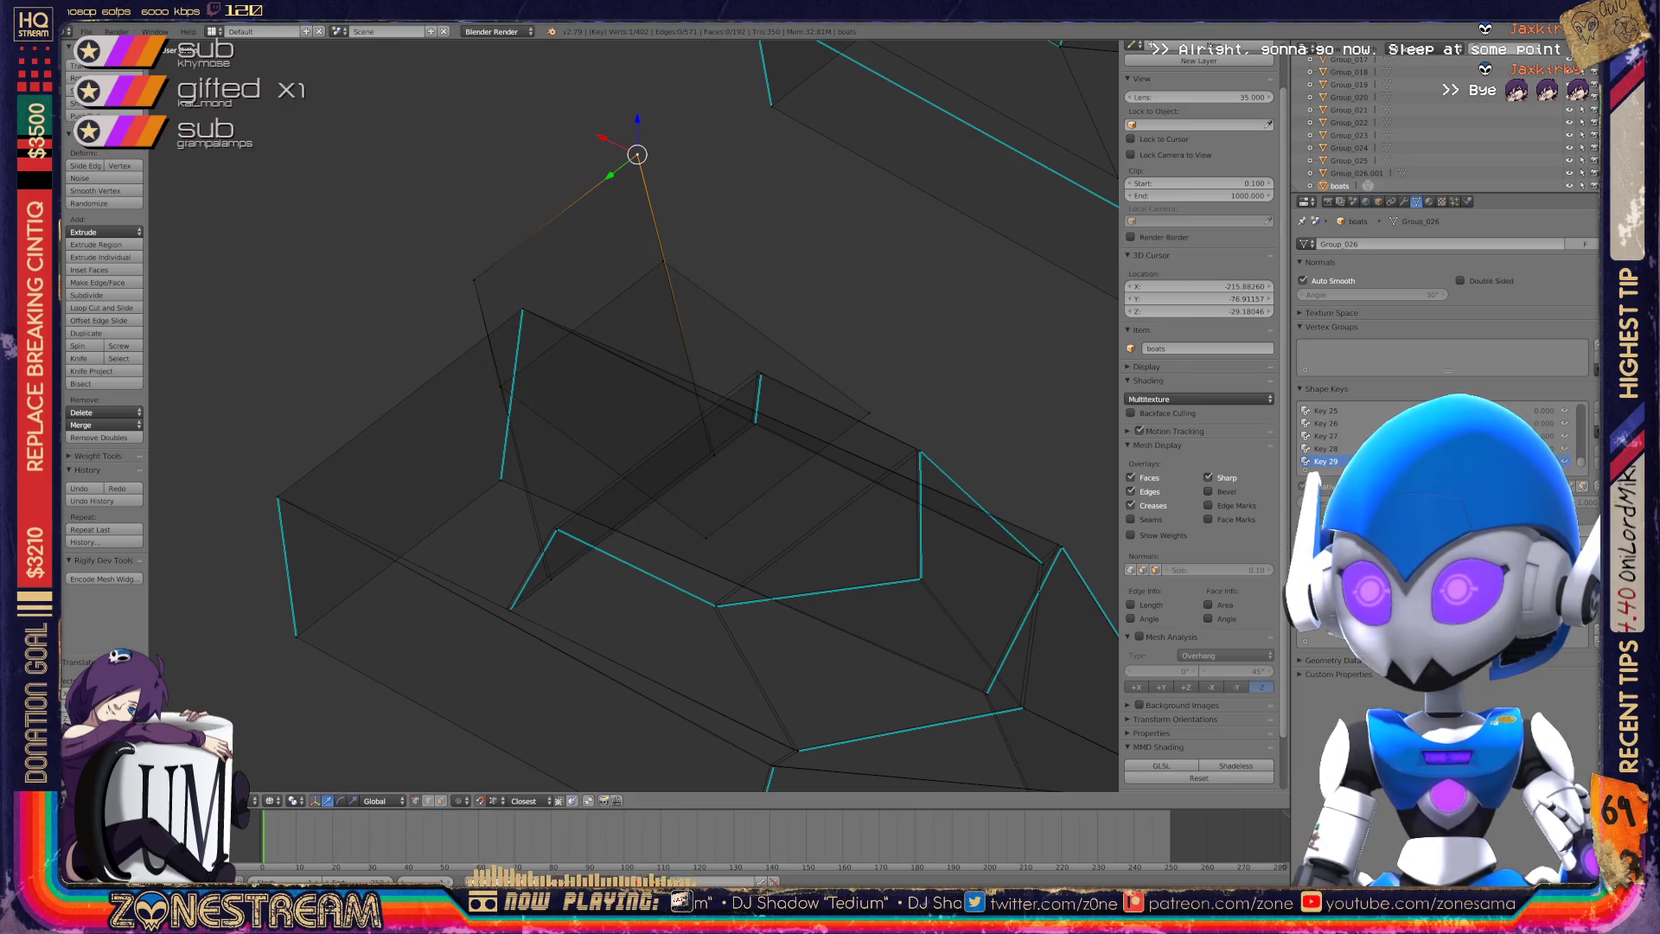
right_click(548, 576)
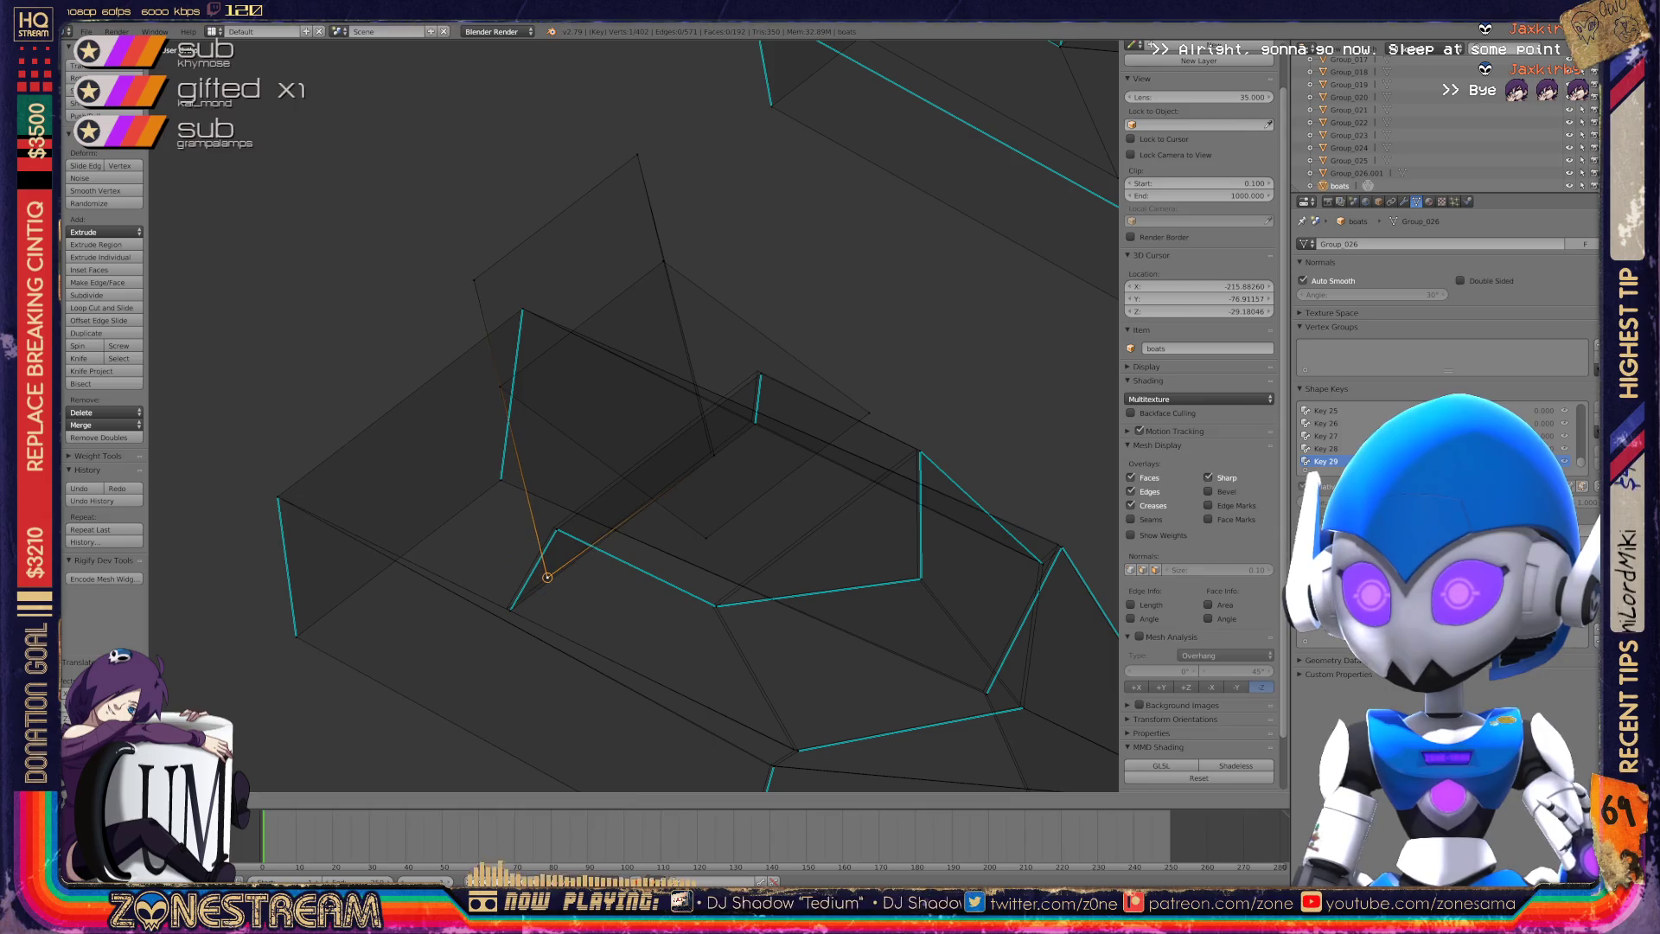
drag(548, 577, 711, 451)
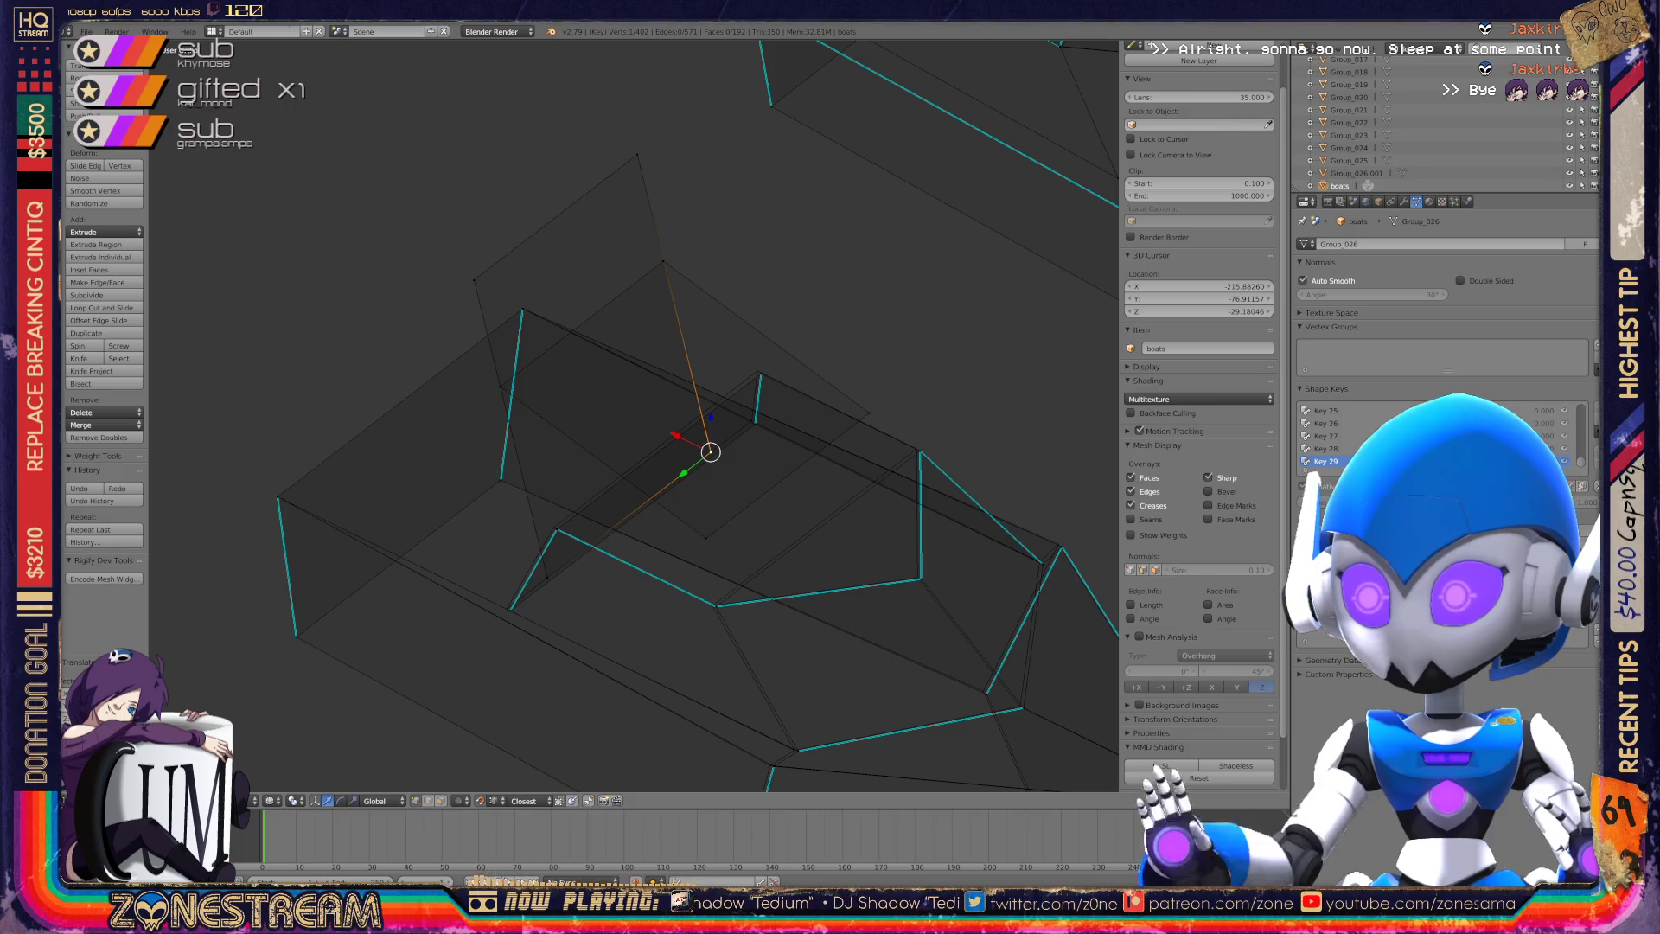
Move a vertex onto the mesh corner, nudge another up-left, and select the corner vertex.
scroll(669, 576, up, 4)
scroll(509, 560, up, 2)
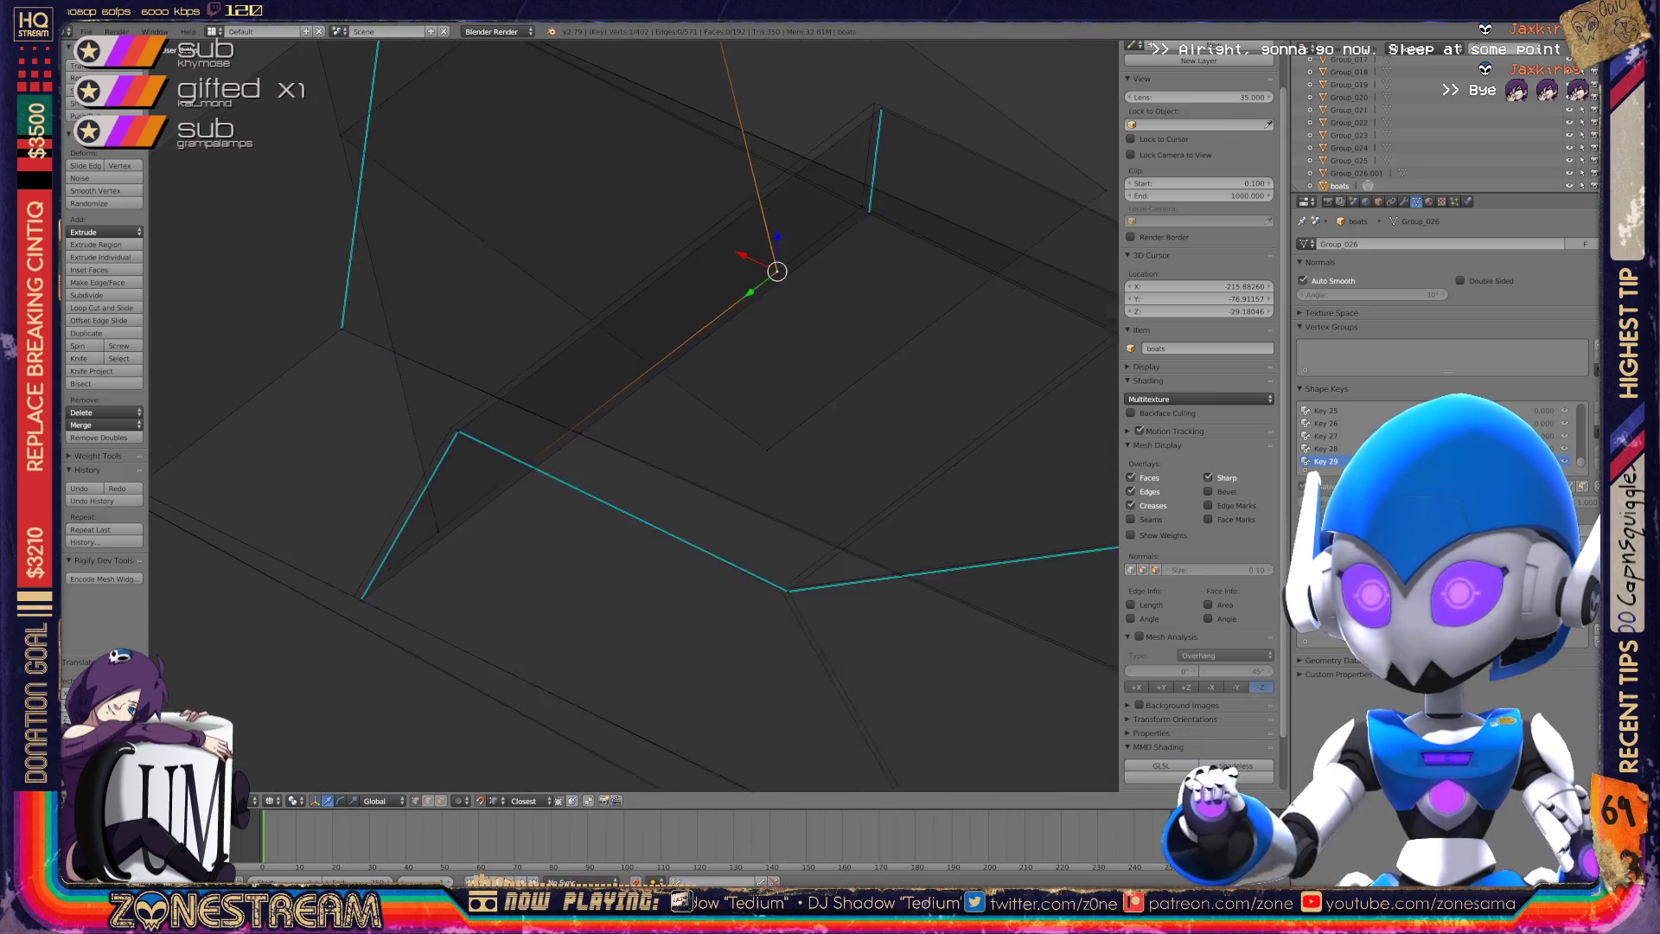
mouse_move(852, 200)
mouse_down()
mouse_move(400, 438)
mouse_move(388, 427)
mouse_move(247, 669)
mouse_up()
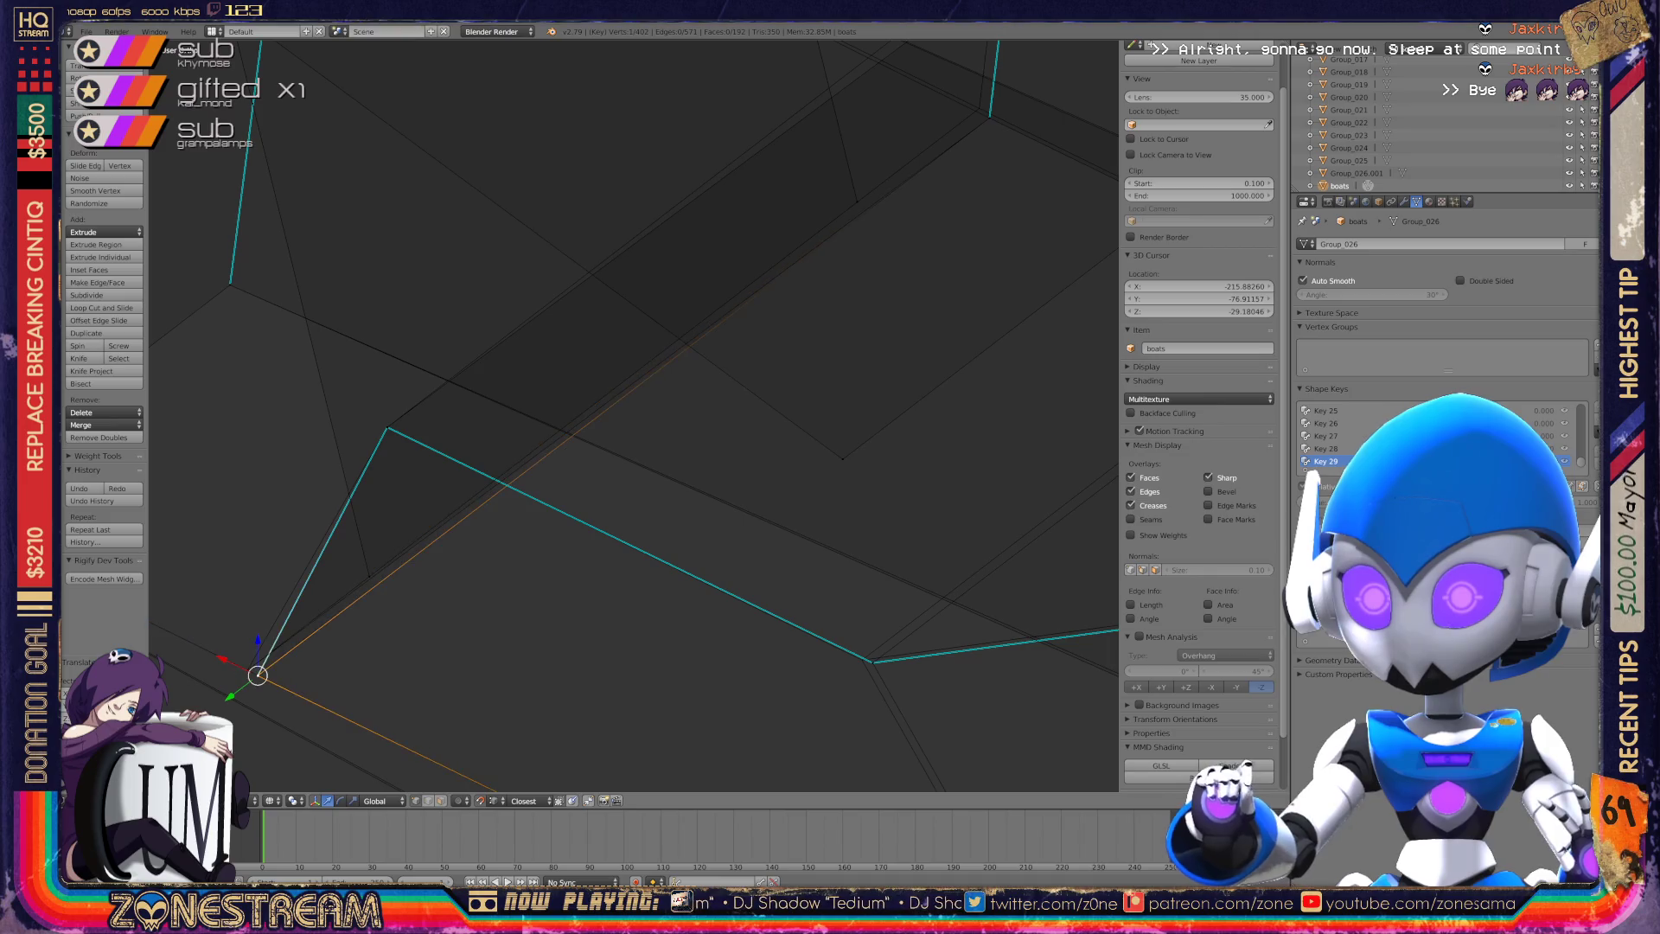
middle_drag(247, 669, 173, 735)
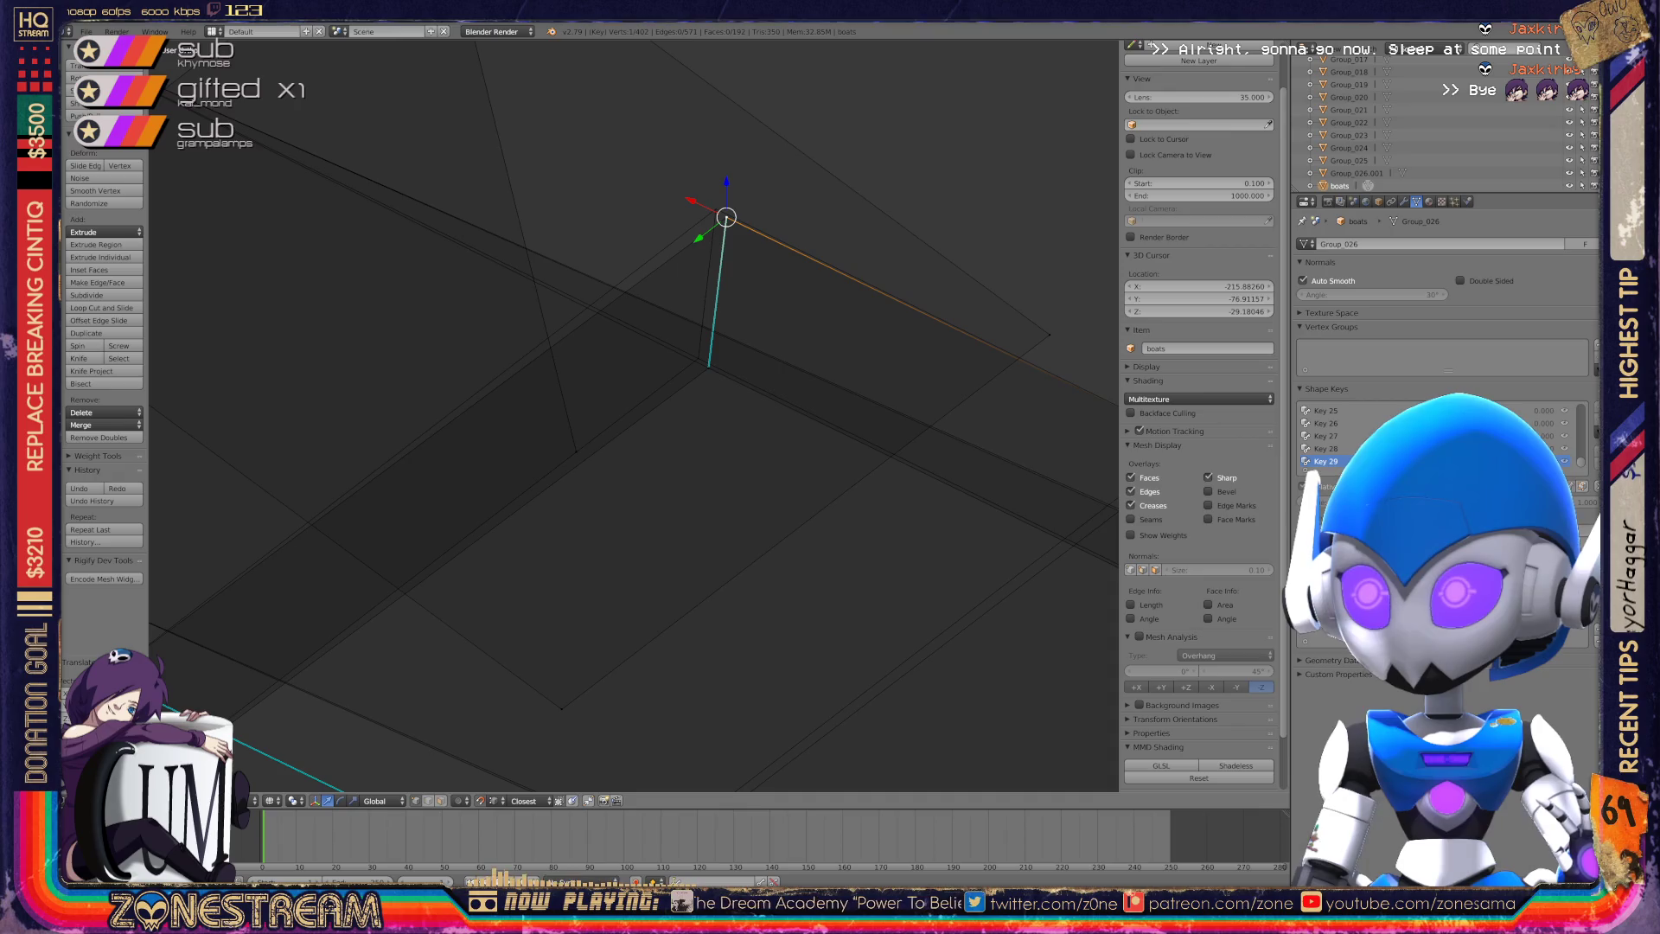
mouse_move(726, 217)
mouse_down()
mouse_move(716, 208)
mouse_move(698, 357)
mouse_up()
mouse_move(698, 357)
middle_down()
mouse_move(659, 390)
mouse_move(585, 304)
mouse_move(555, 248)
mouse_move(545, 148)
middle_up()
scroll(633, 416, up, 5)
right_click(600, 423)
mouse_move(605, 415)
middle_down()
mouse_move(640, 398)
mouse_move(562, 454)
mouse_move(598, 259)
middle_up()
shift+click(605, 424)
right_click(599, 253)
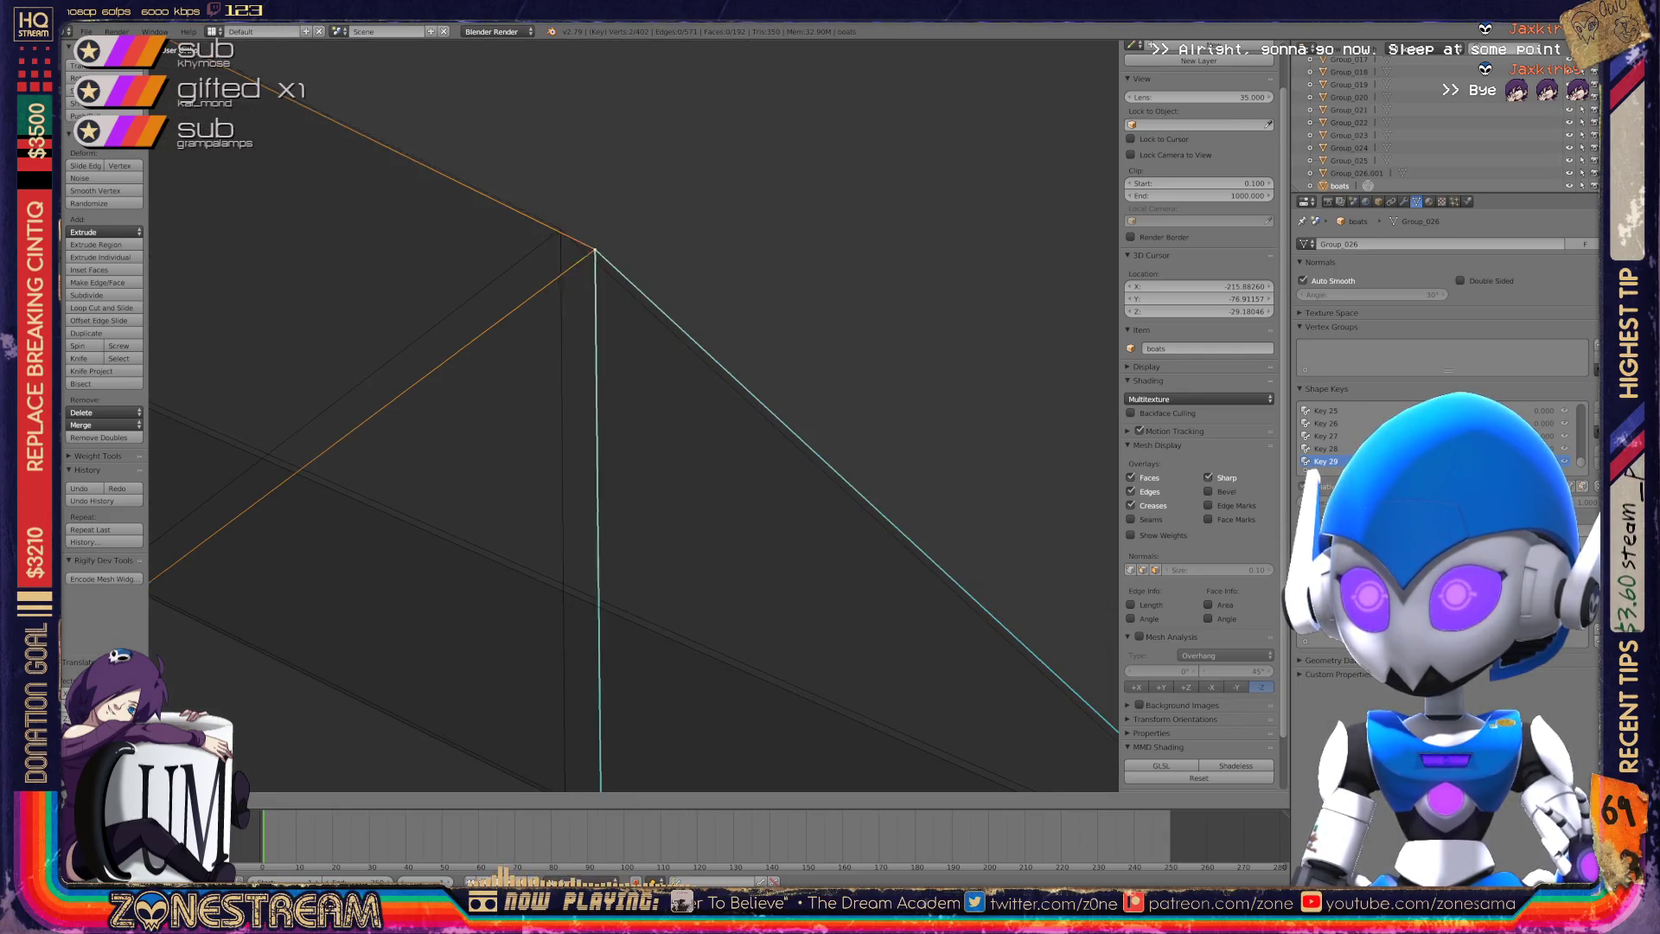
Snap the selected corner vertex onto its neighbouring vertex.
key(g)
key(Return)
key(g)
key(Return)
middle_drag(605, 416, 657, 346)
scroll(634, 415, up, 6)
Move another corner vertex slightly up-left.
right_click(882, 324)
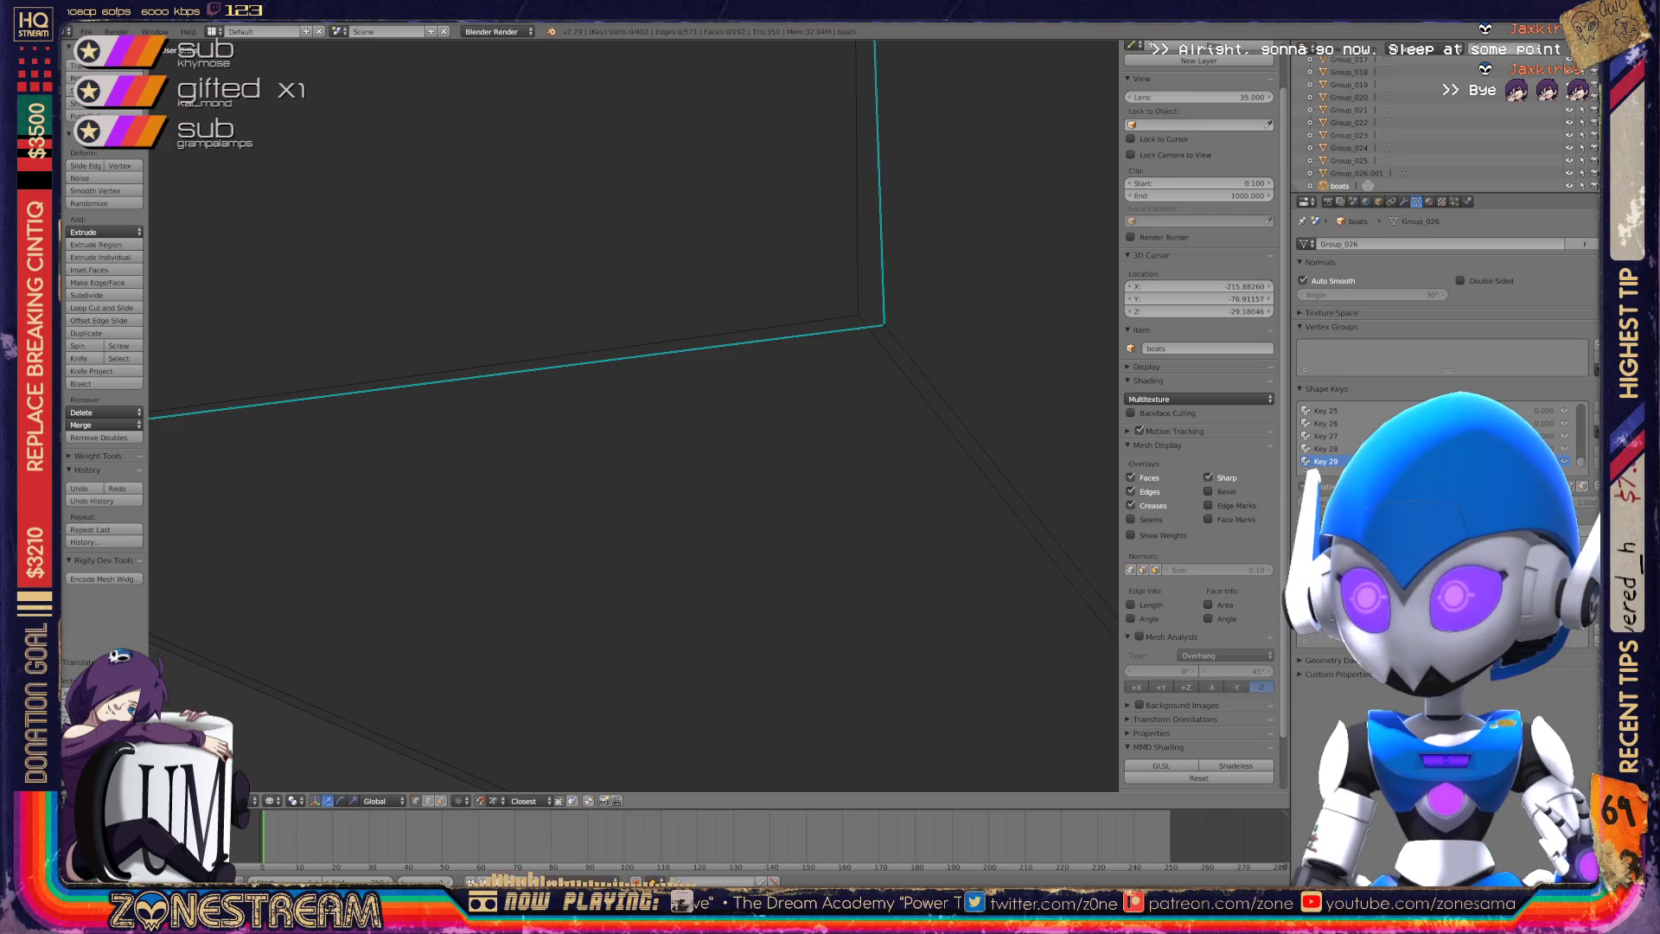
scroll(634, 415, down, 6)
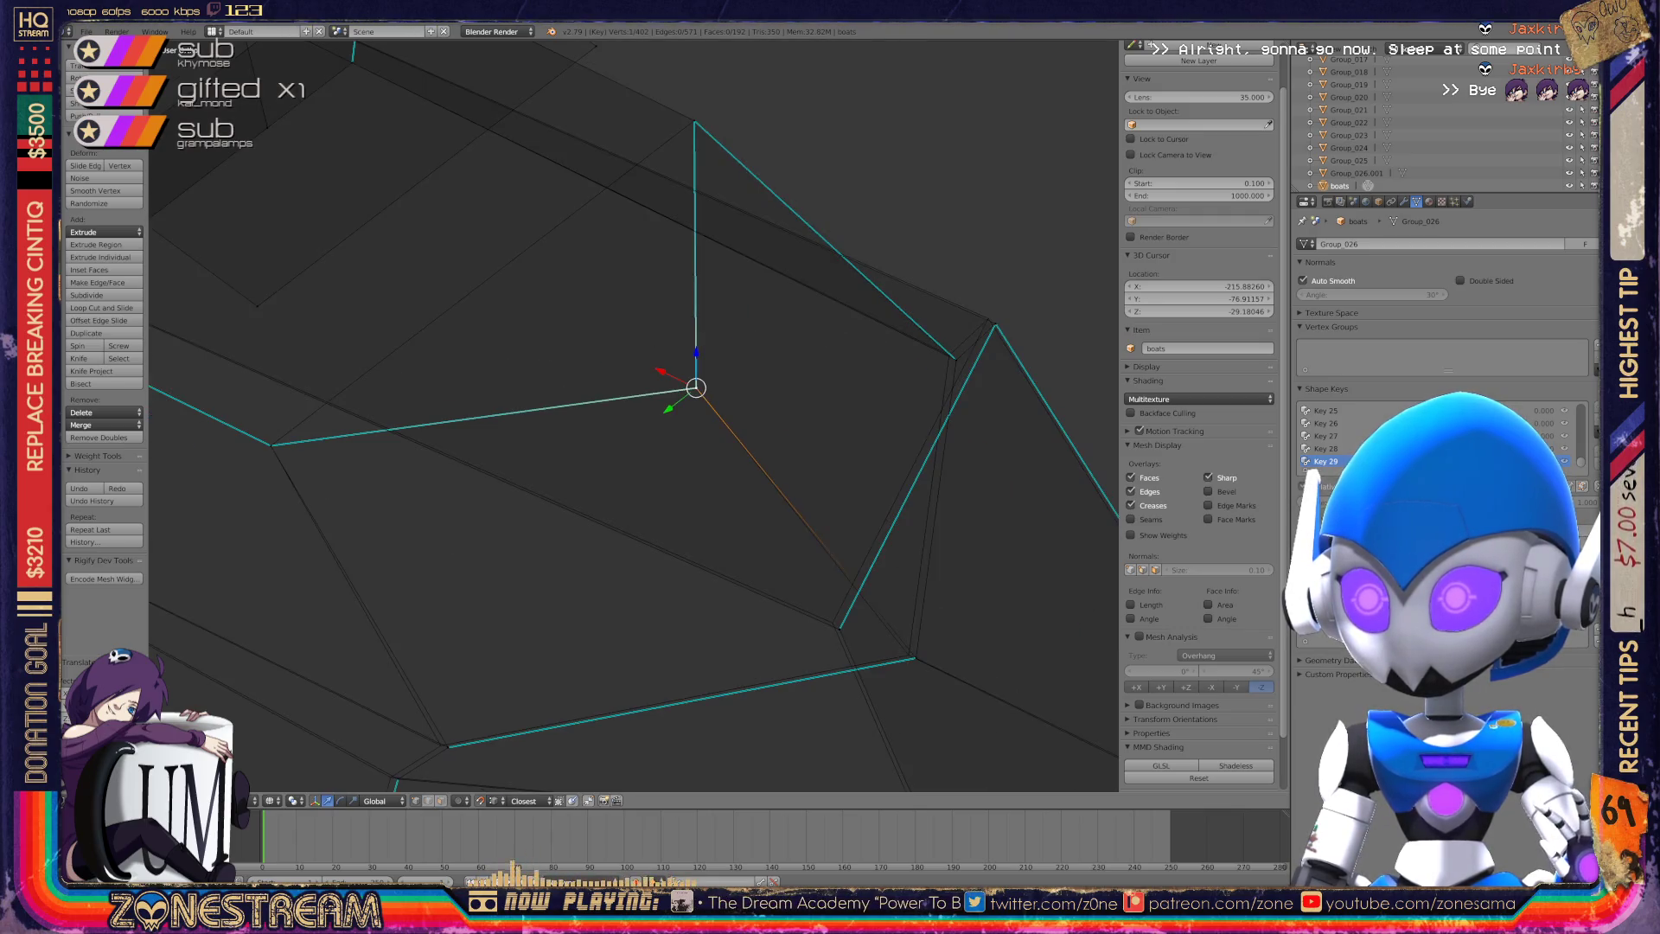
scroll(634, 415, up, 5)
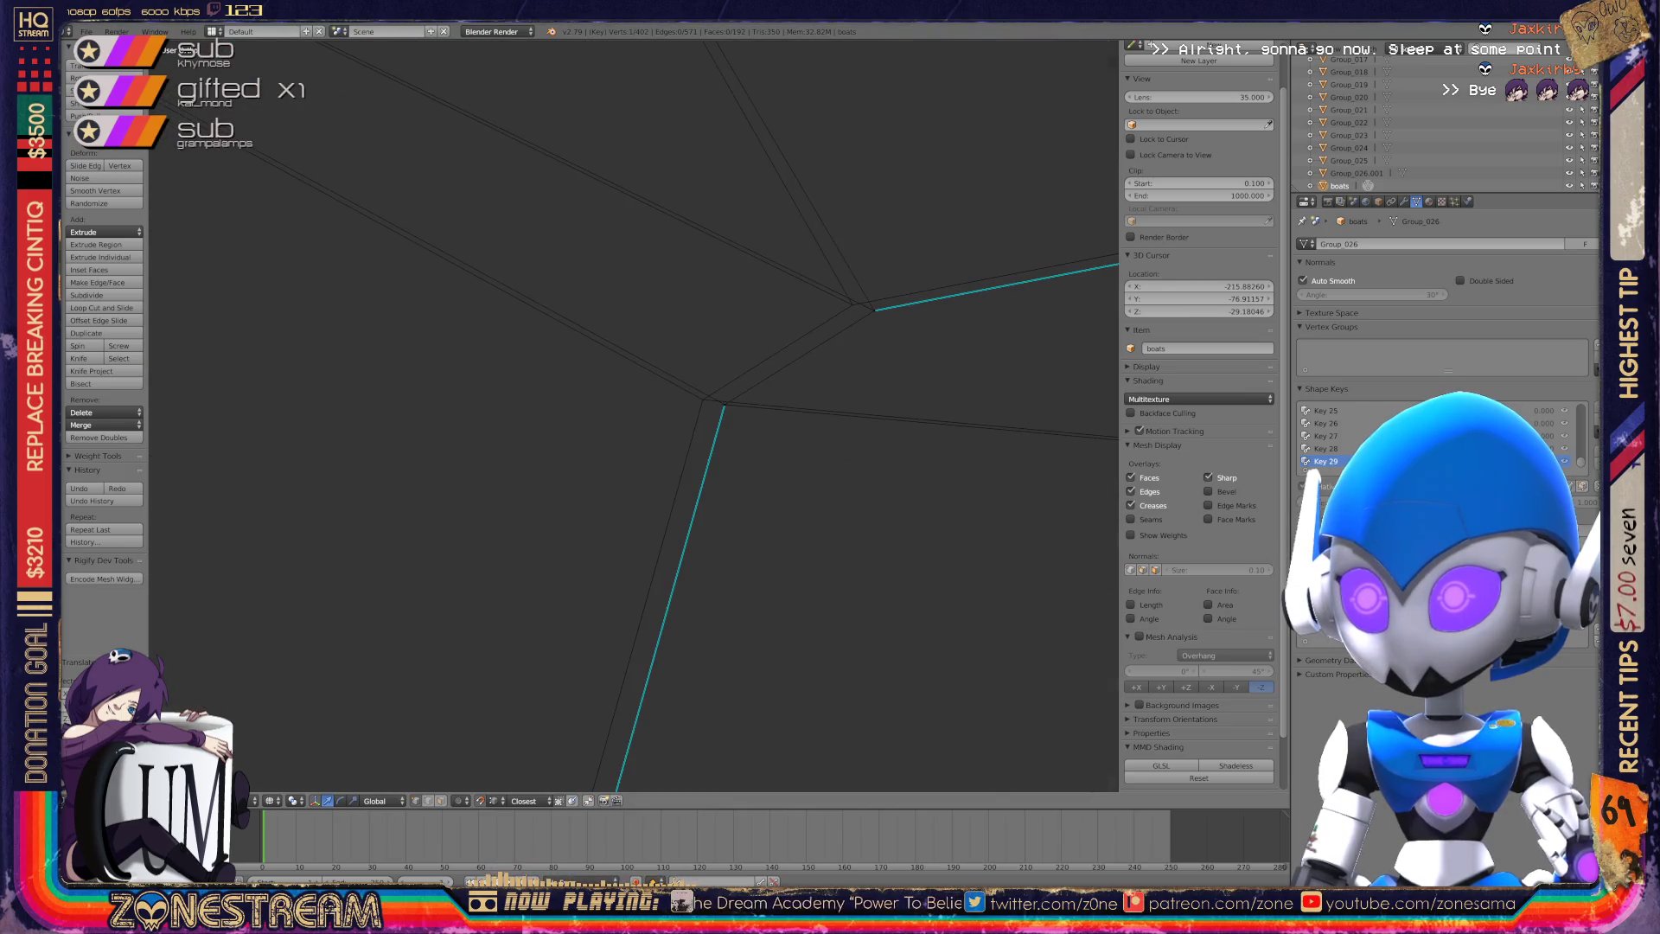
scroll(634, 415, up, 3)
drag(716, 246, 679, 233)
click(458, 407)
scroll(634, 415, down, 8)
shift+middle_drag(634, 415, 634, 328)
Select the lower and upper vertices, abandoning a select-similar attempt and a trial move.
click(538, 558)
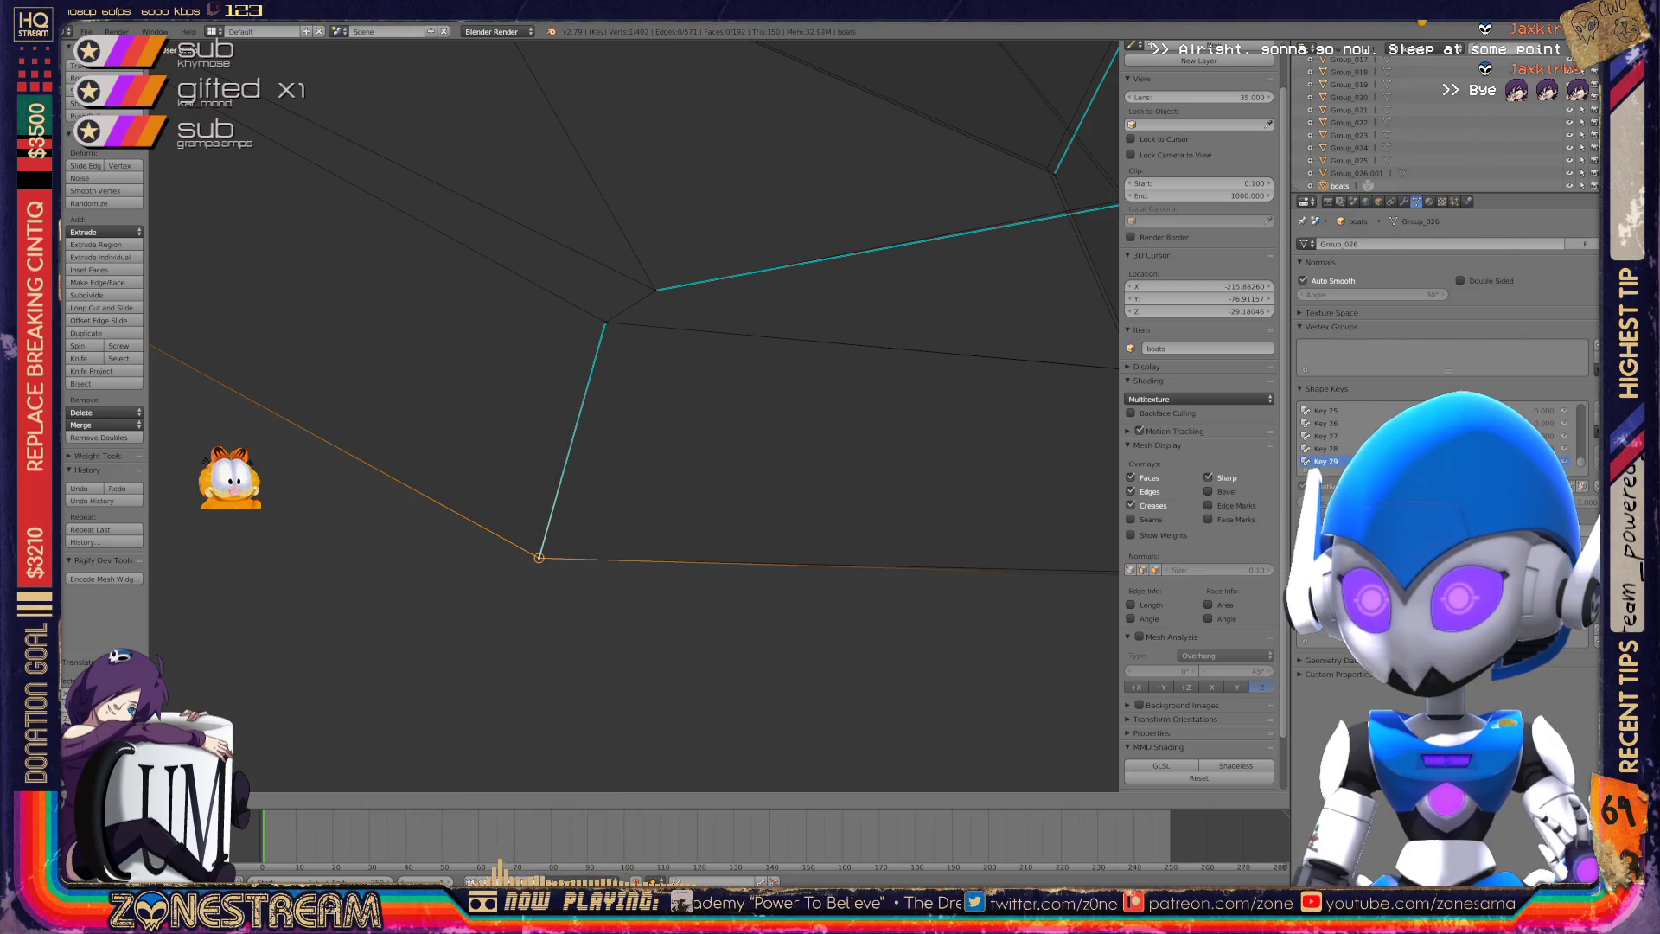
middle_drag(223, 372, 346, 346)
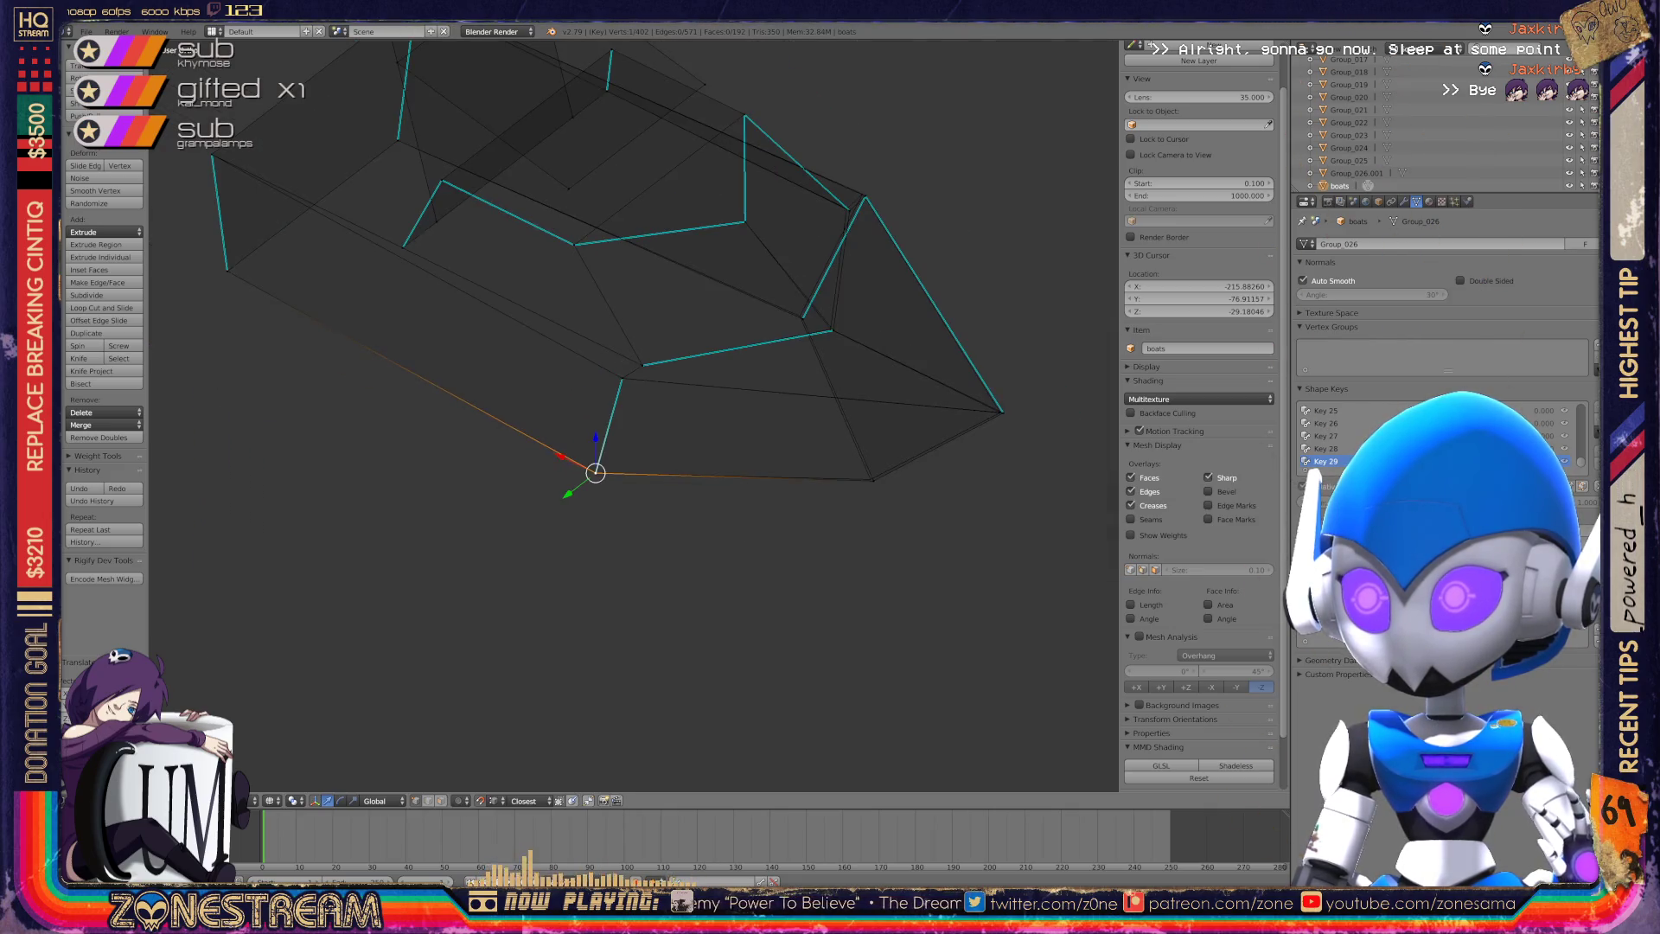
scroll(634, 415, up, 5)
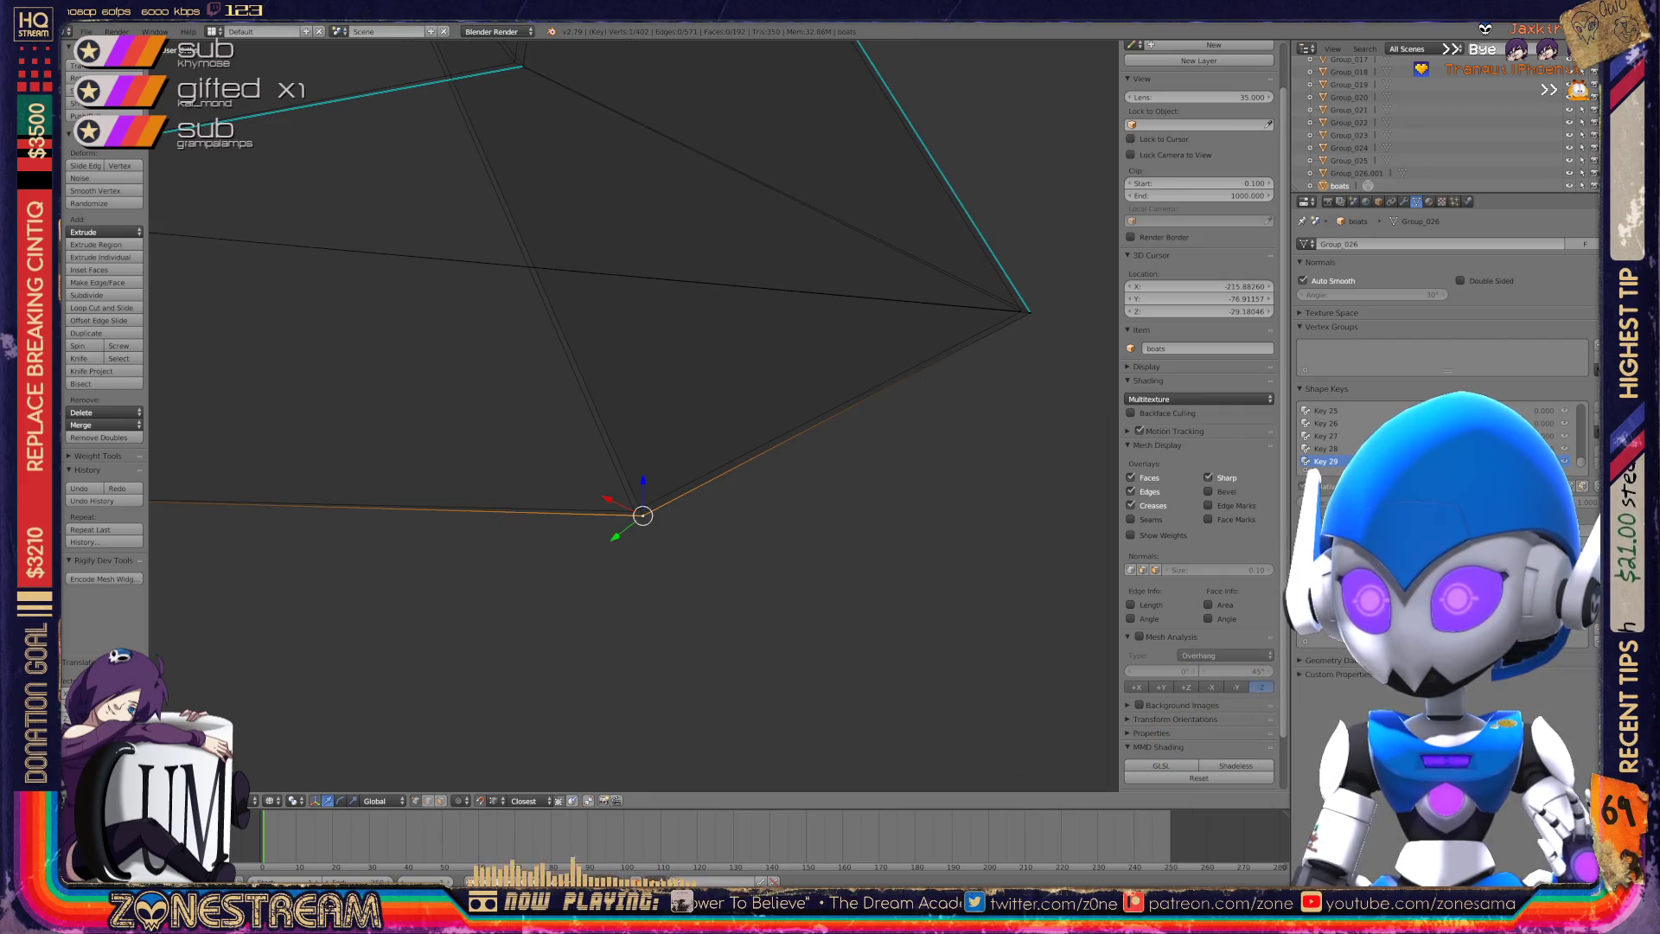
shift+right_click(636, 512)
key(shift+g)
key(Escape)
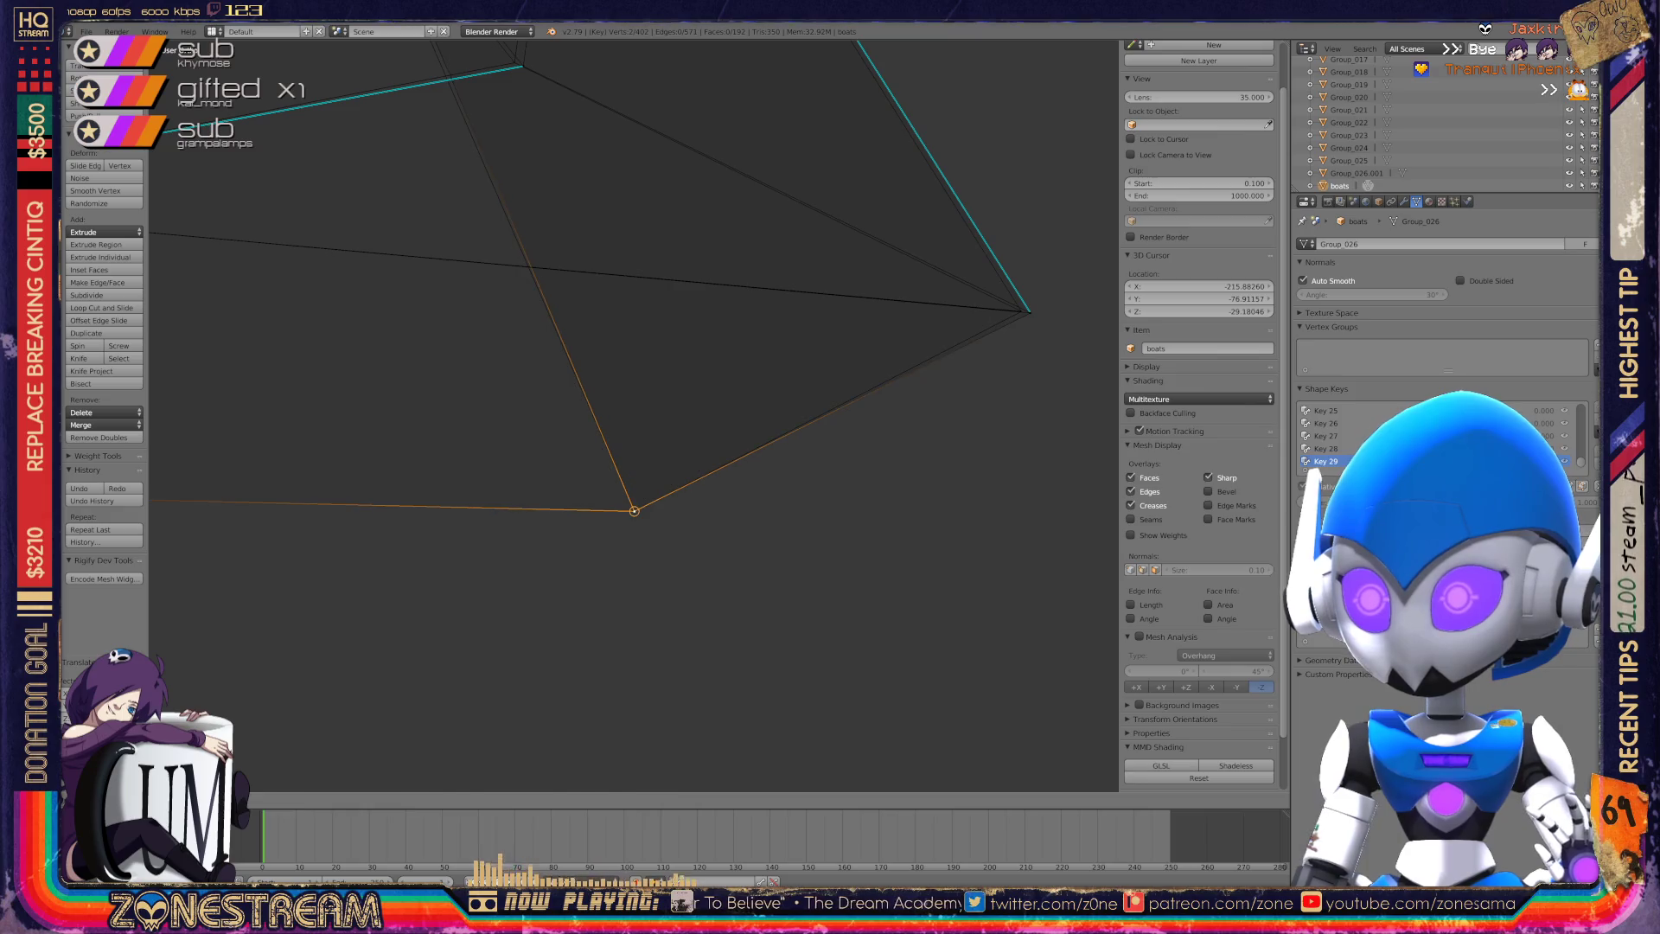
shift+middle_drag(635, 489, 415, 632)
shift+right_click(809, 450)
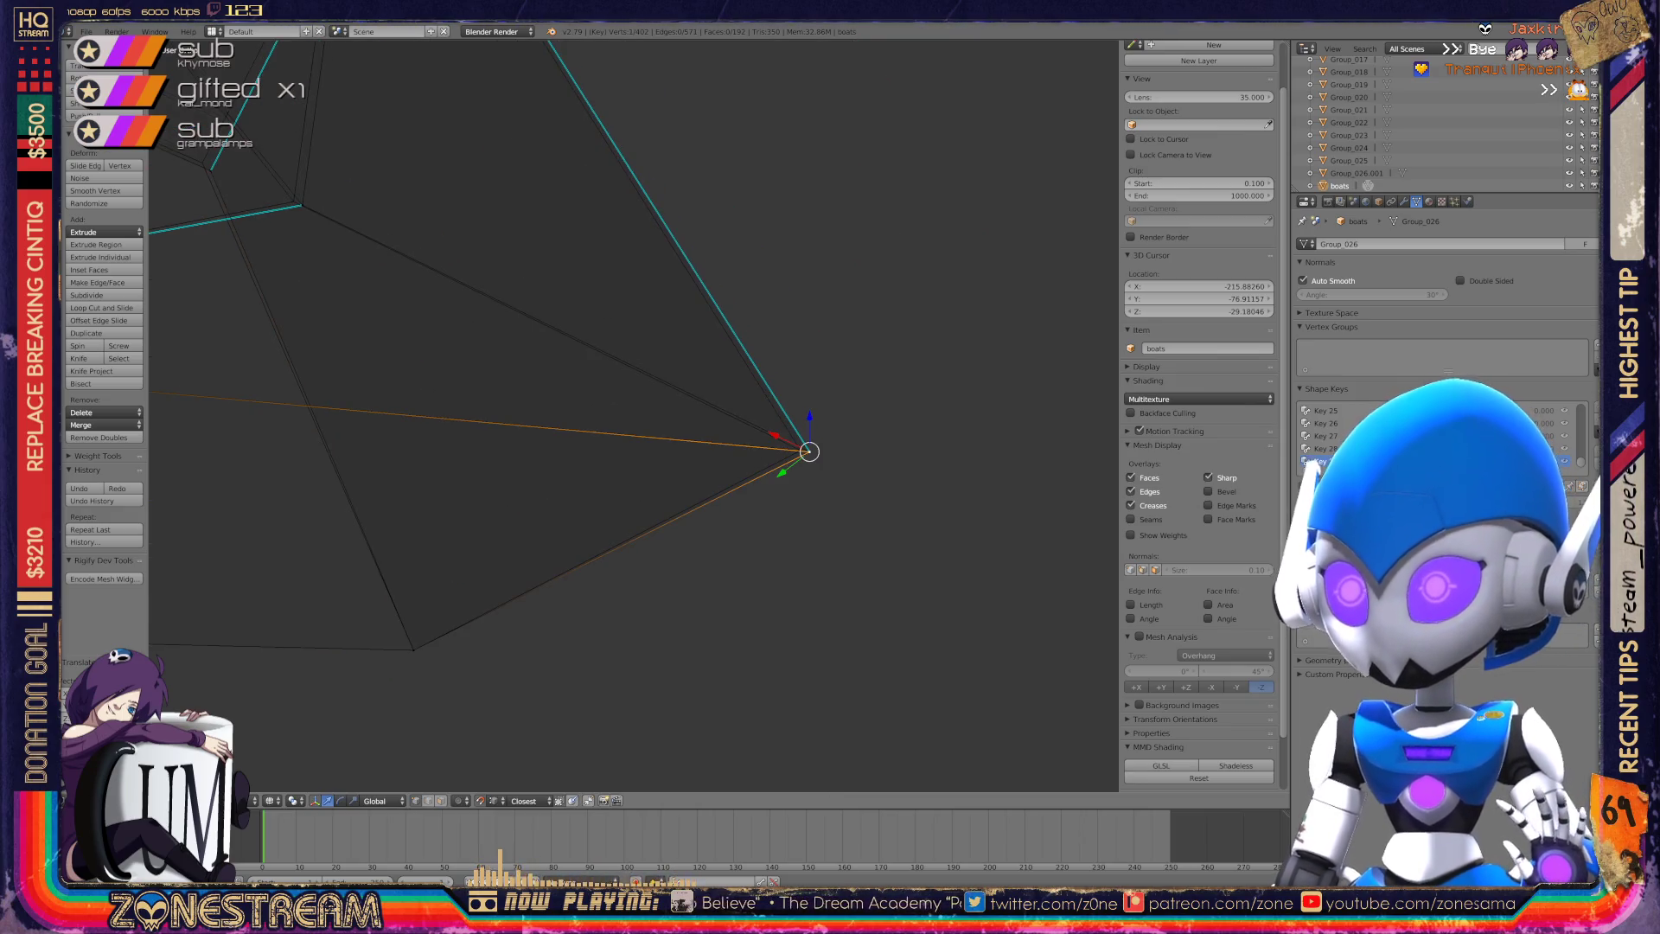
key(g)
key(Escape)
Shift a pair of vertices slightly left, then nudge another single vertex.
right_click(800, 449)
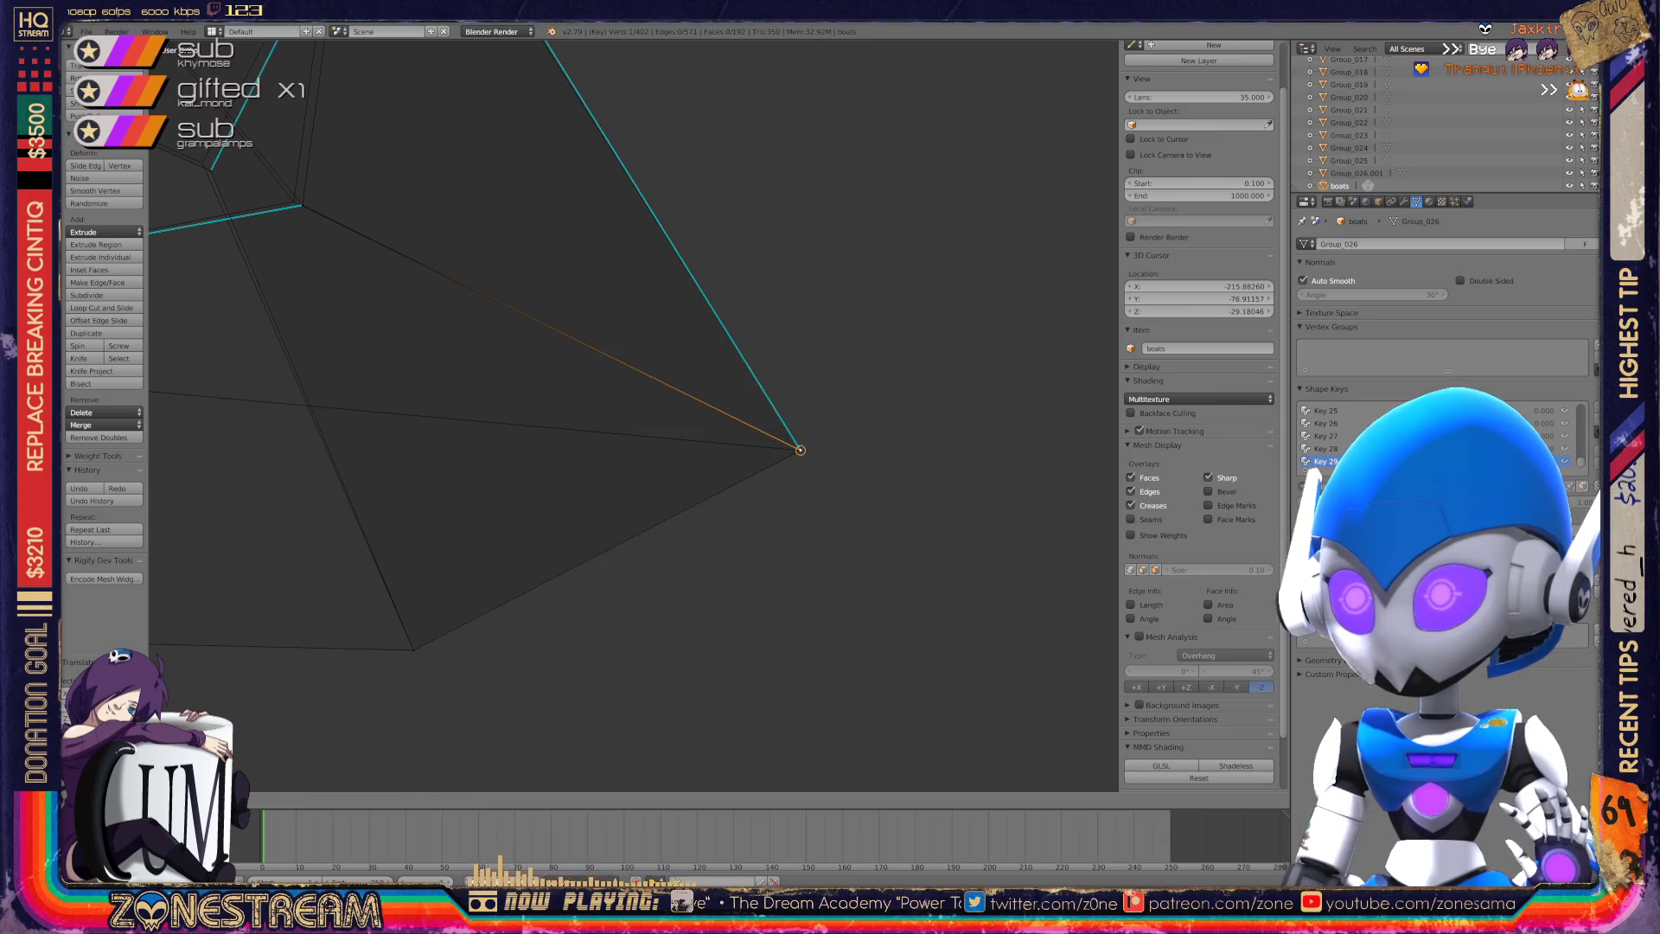
shift+middle_drag(801, 449, 1061, 547)
scroll(632, 393, up, 2)
shift+middle_drag(631, 352, 631, 394)
shift+right_click(631, 394)
key(g)
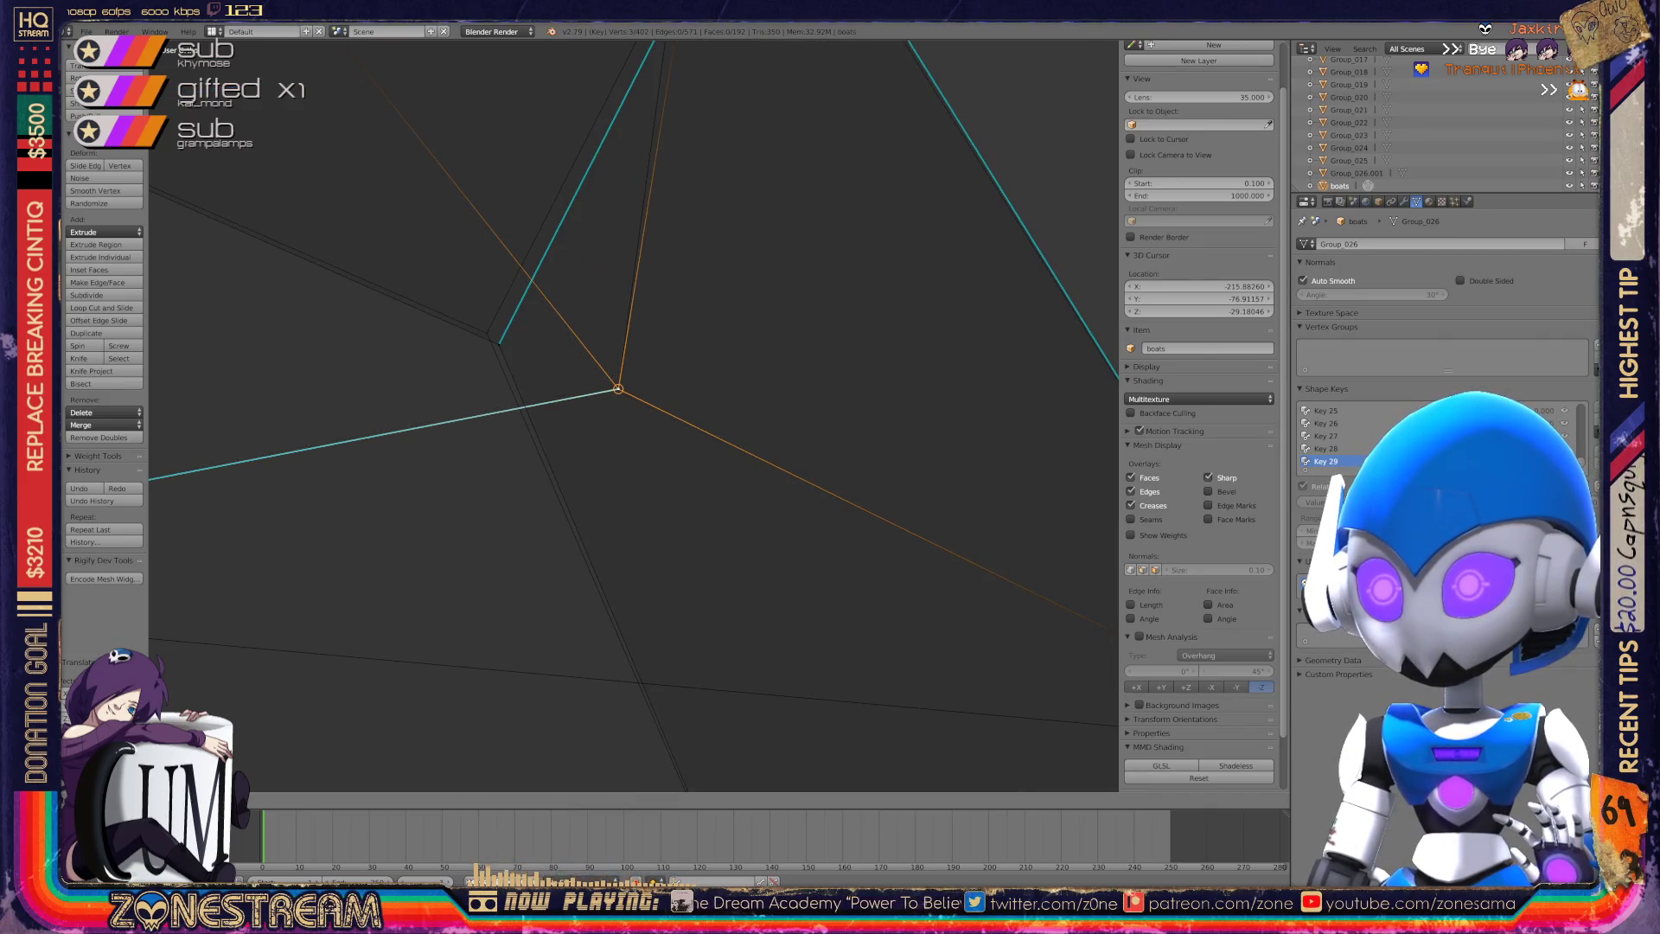
click(616, 389)
key(a)
right_click(499, 342)
key(g)
click(485, 334)
Pull the peak vertex up-left, shift the overlapping pair below it, and return to Object Mode.
scroll(634, 415, down, 3)
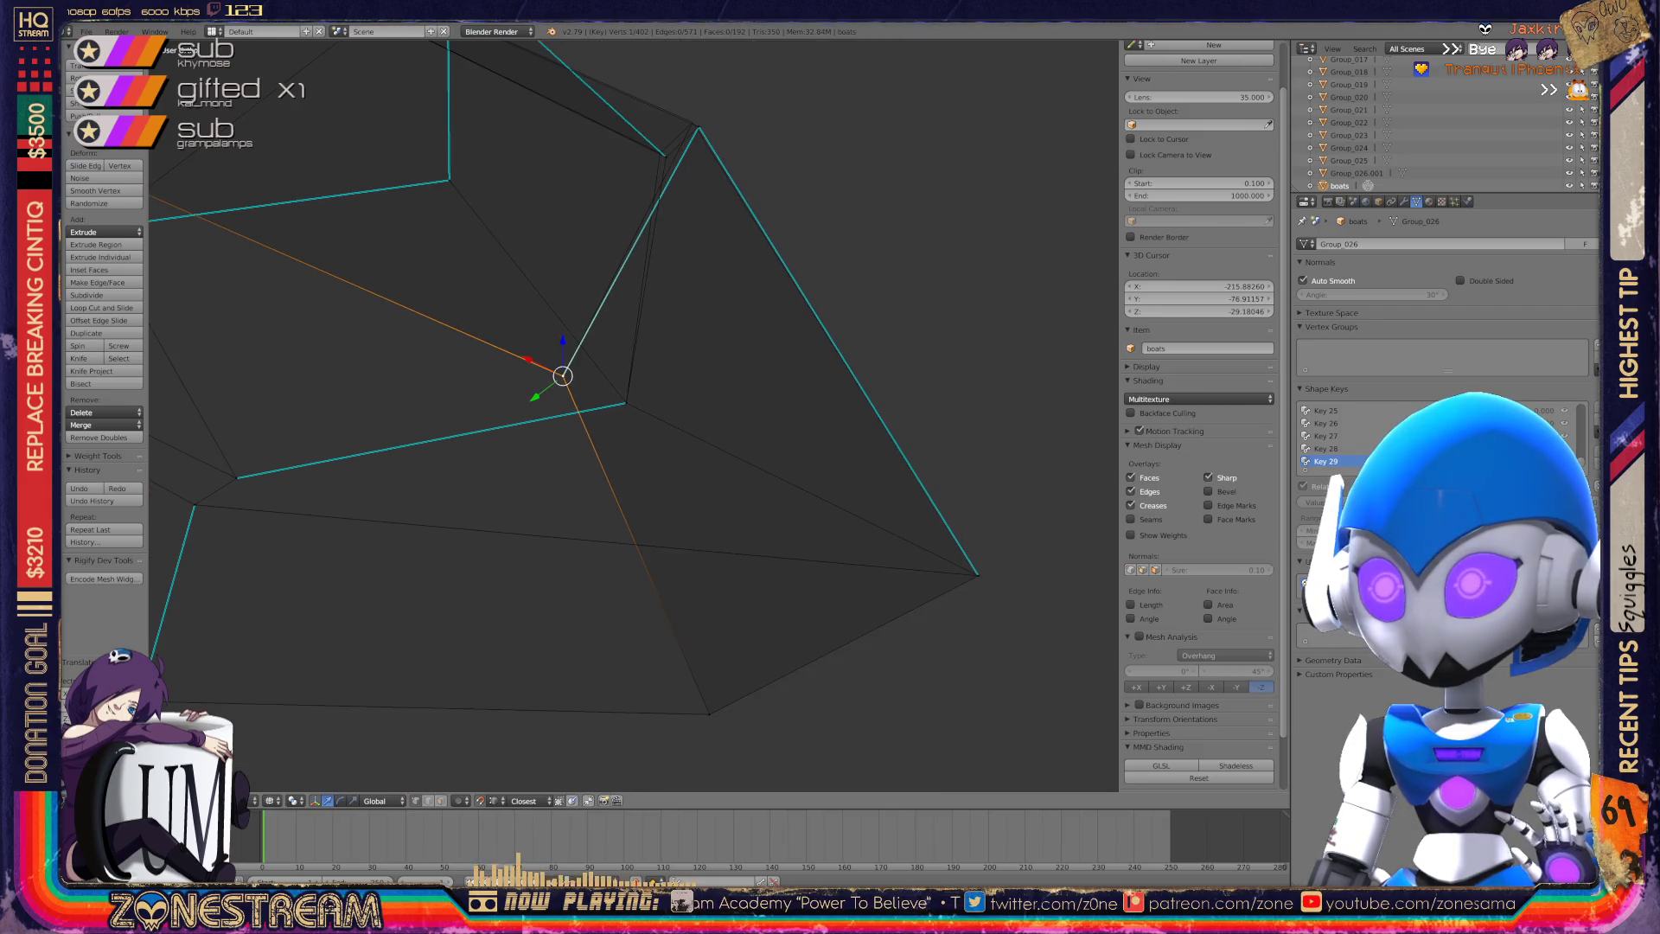
shift+middle_drag(631, 260, 575, 476)
scroll(633, 416, up, 3)
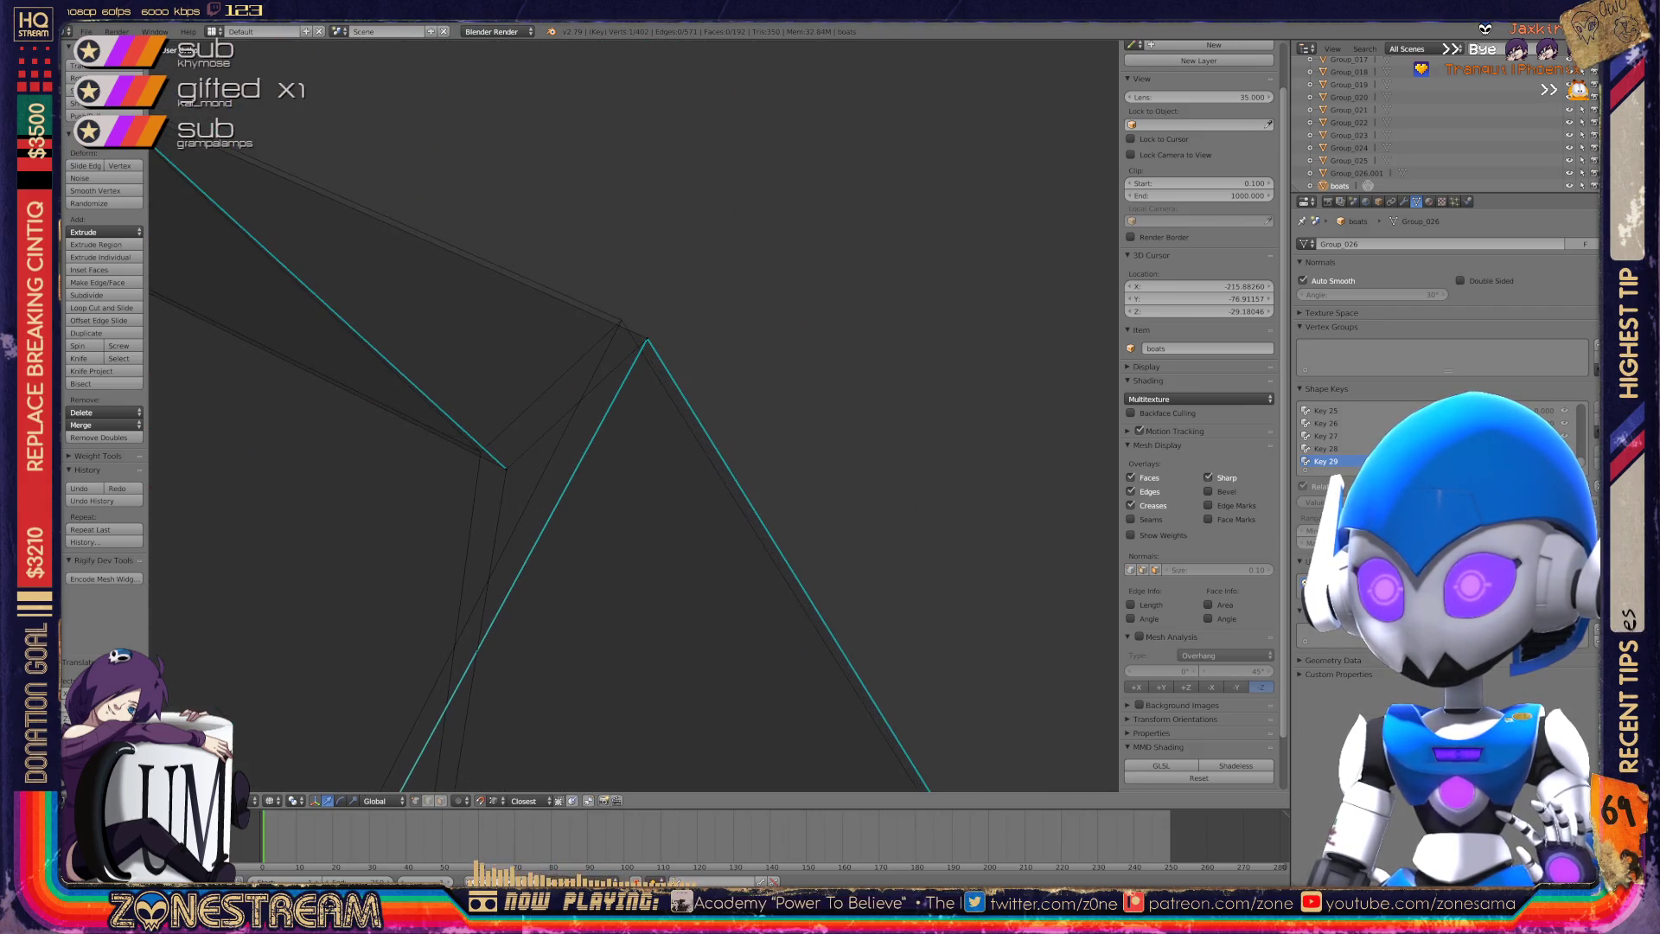
right_click(646, 339)
key(g)
click(622, 320)
right_click(507, 467)
key(g)
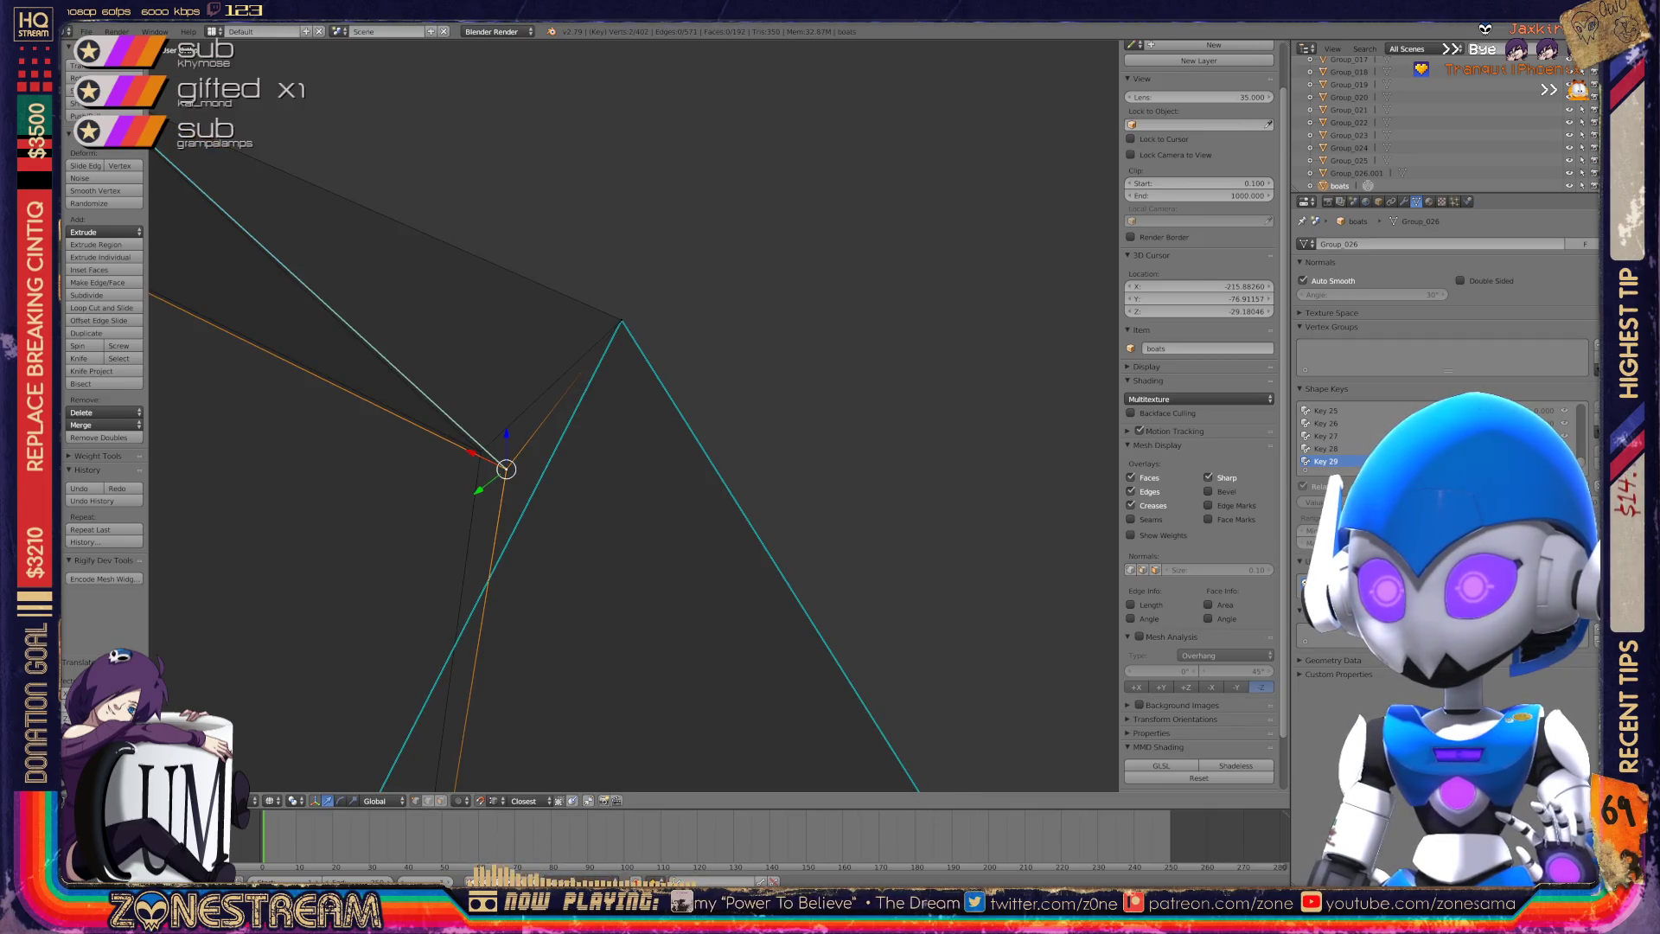
click(481, 451)
scroll(481, 452, down, 2)
key(Tab)
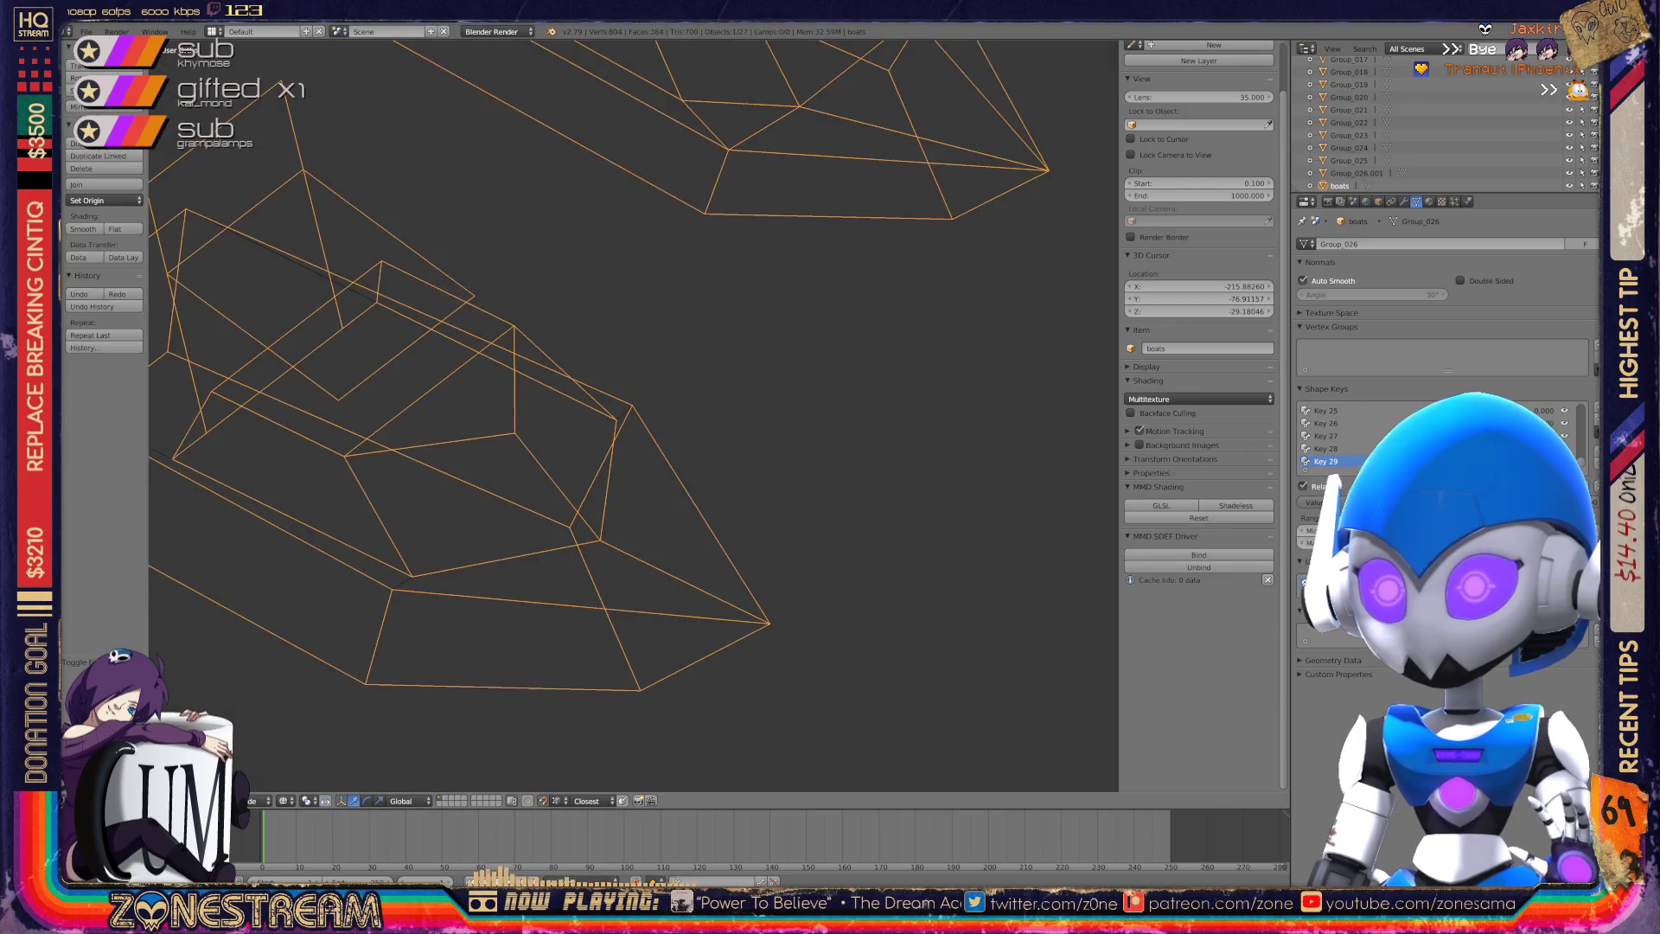
Enter Edit Mode on the second boot and lower the selected vertex slightly.
middle_drag(481, 451, 631, 407)
scroll(580, 415, down, 3)
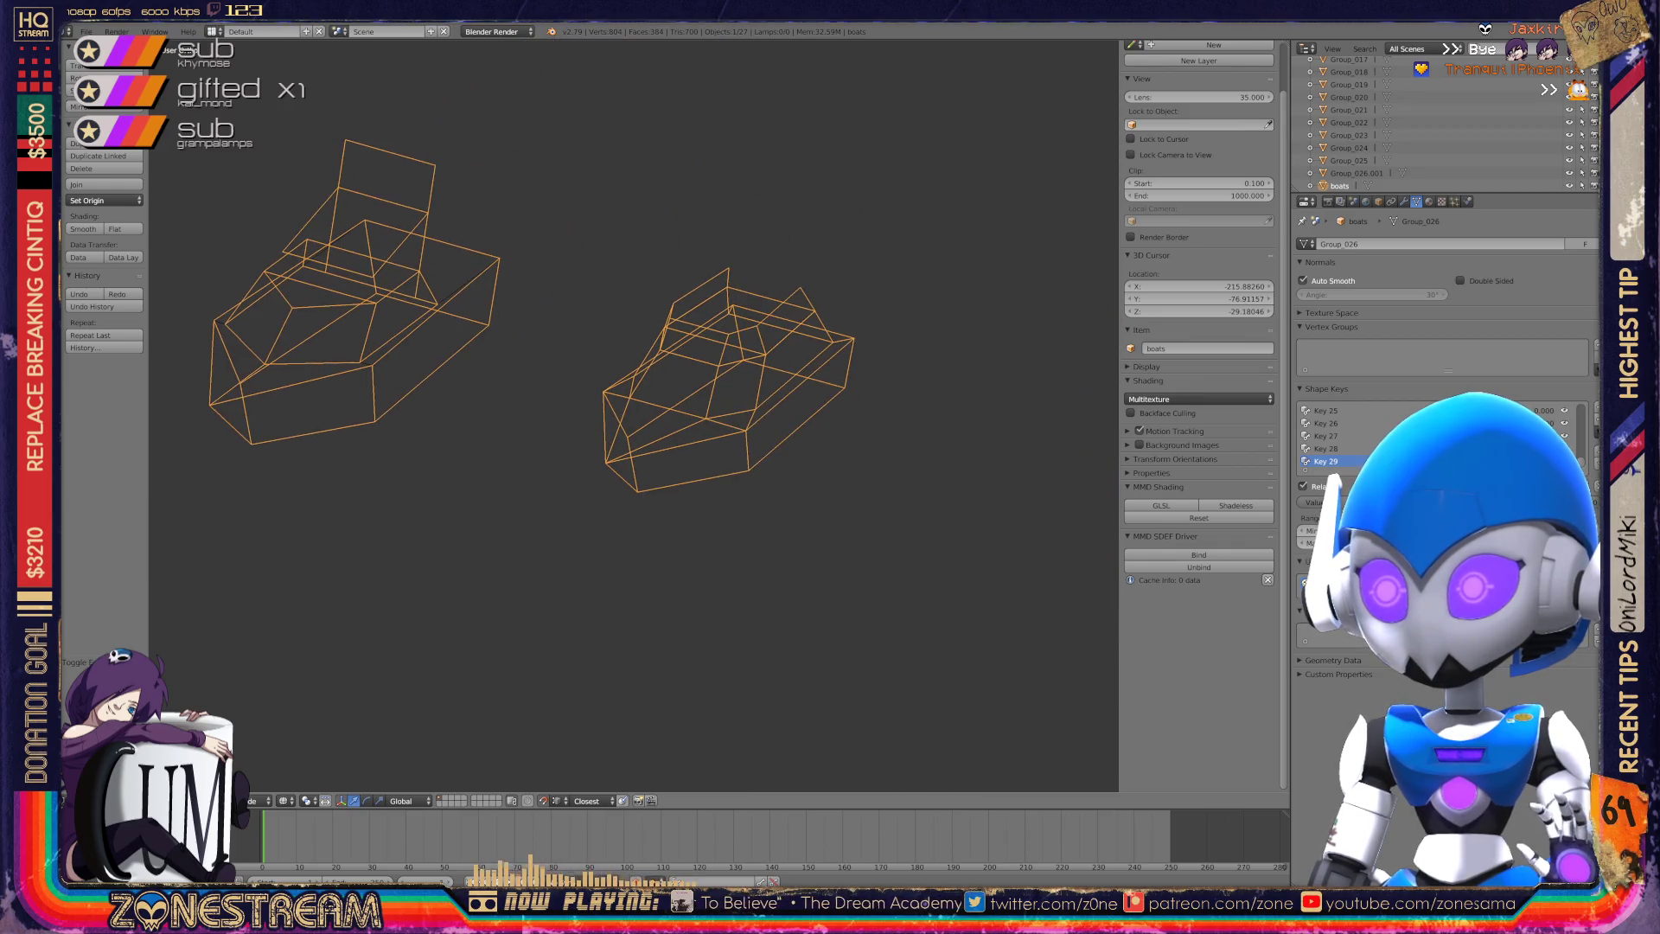
key(Tab)
scroll(634, 415, up, 4)
scroll(634, 415, down, 8)
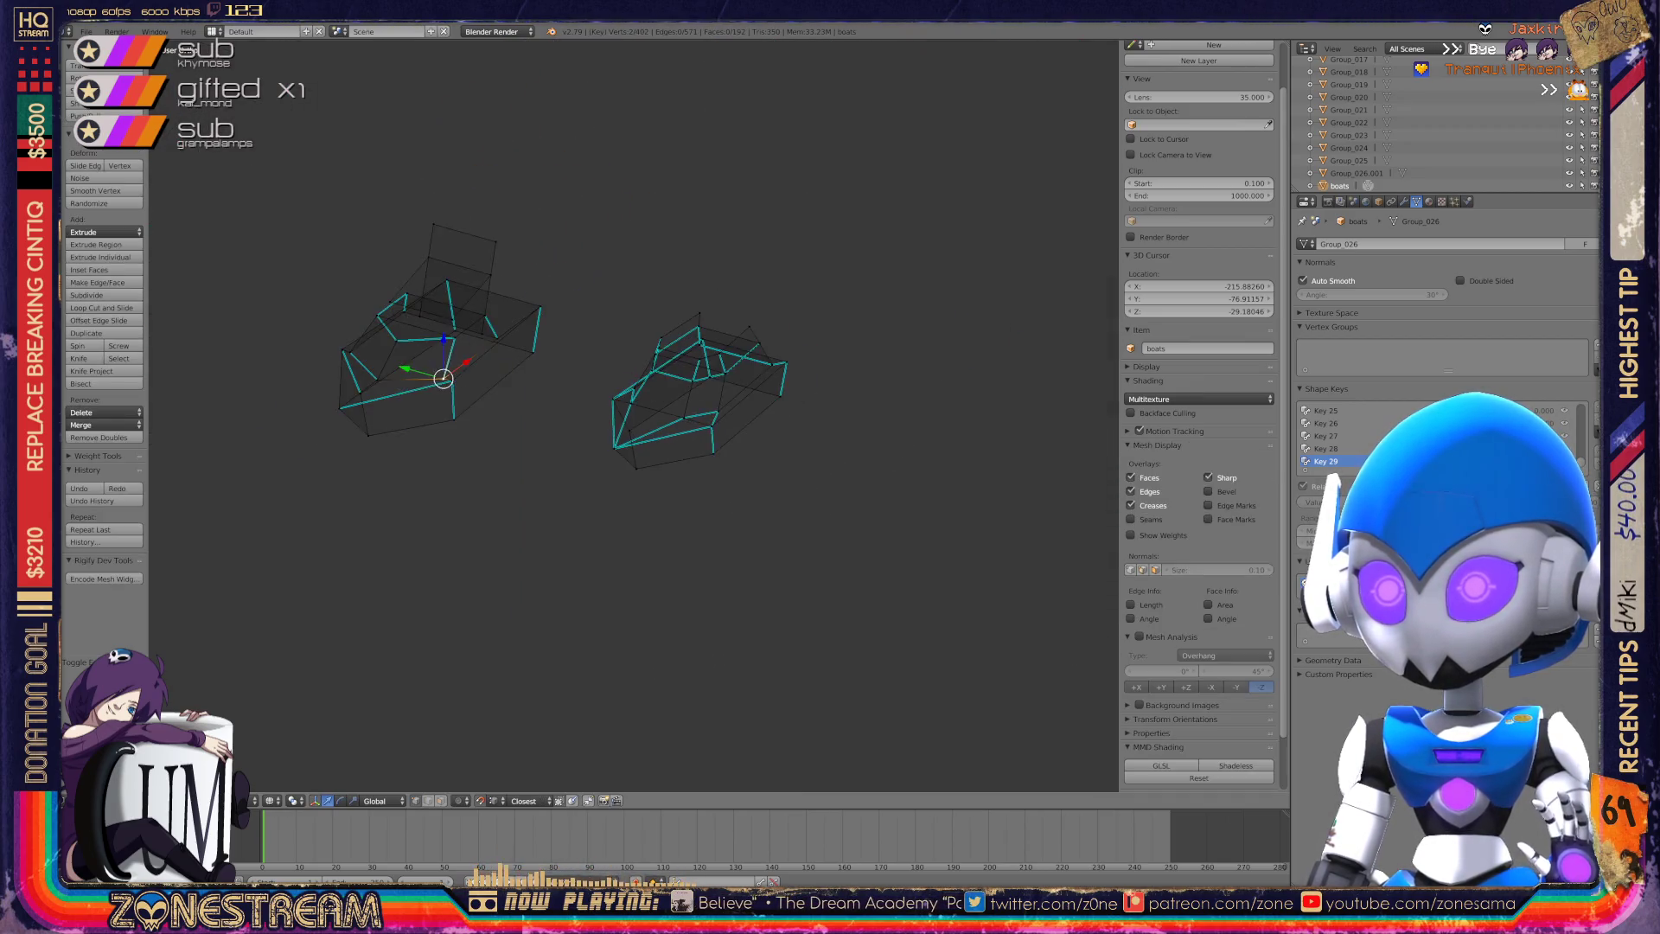
scroll(260, 216, up, 8)
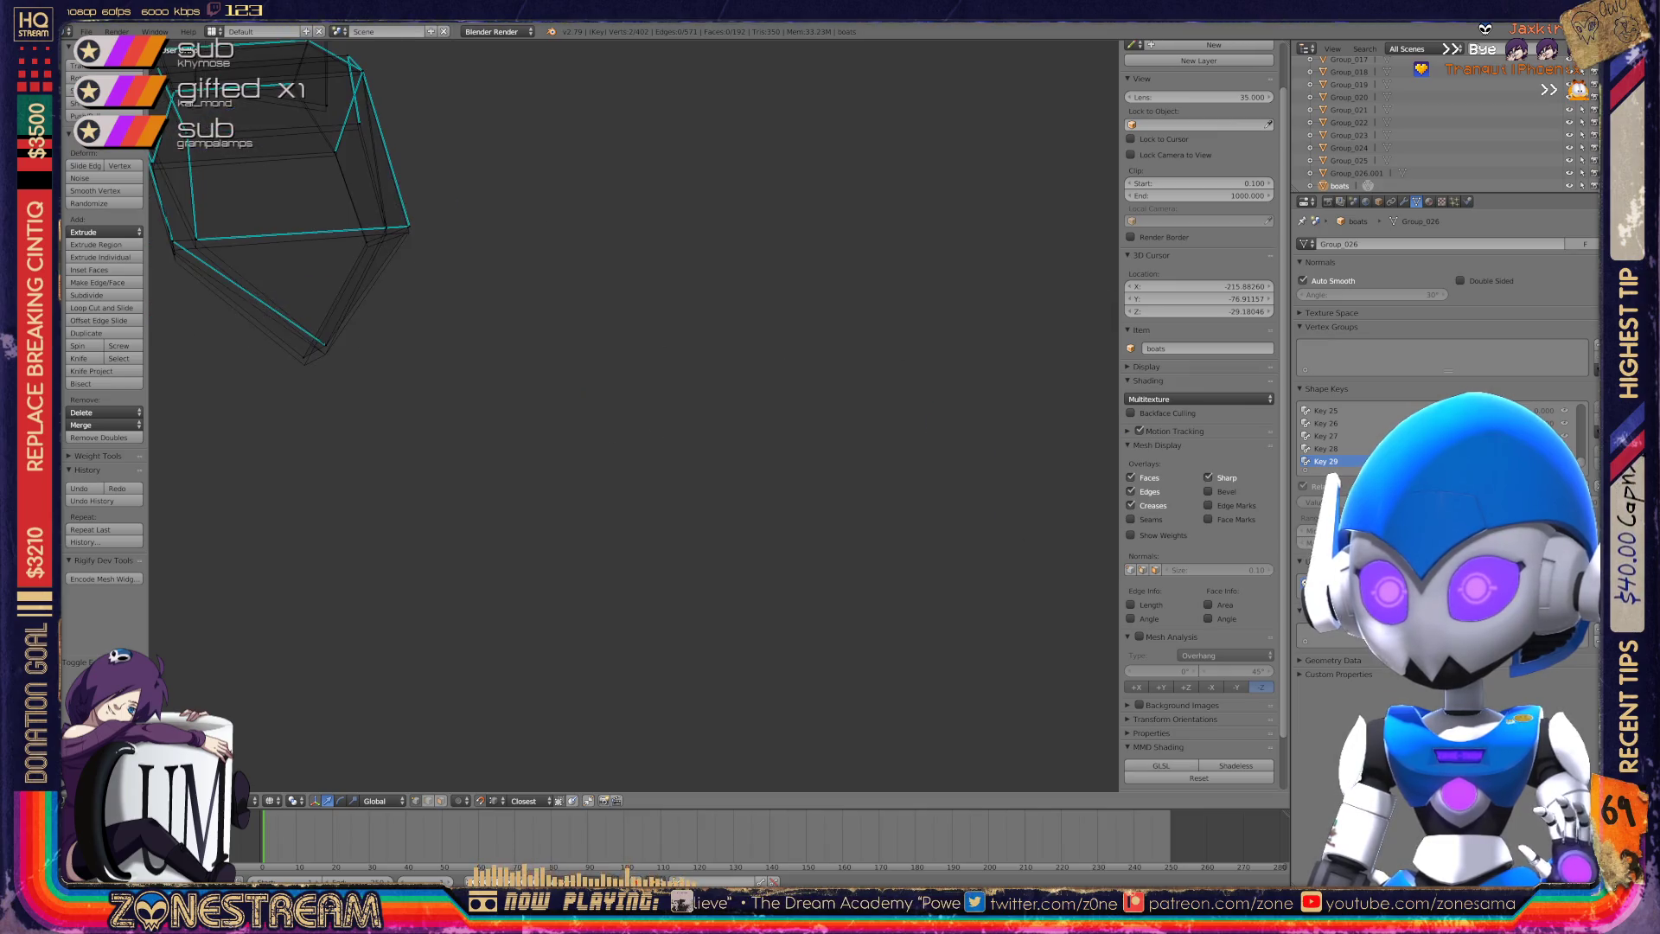
scroll(519, 345, down, 1)
scroll(519, 346, up, 1)
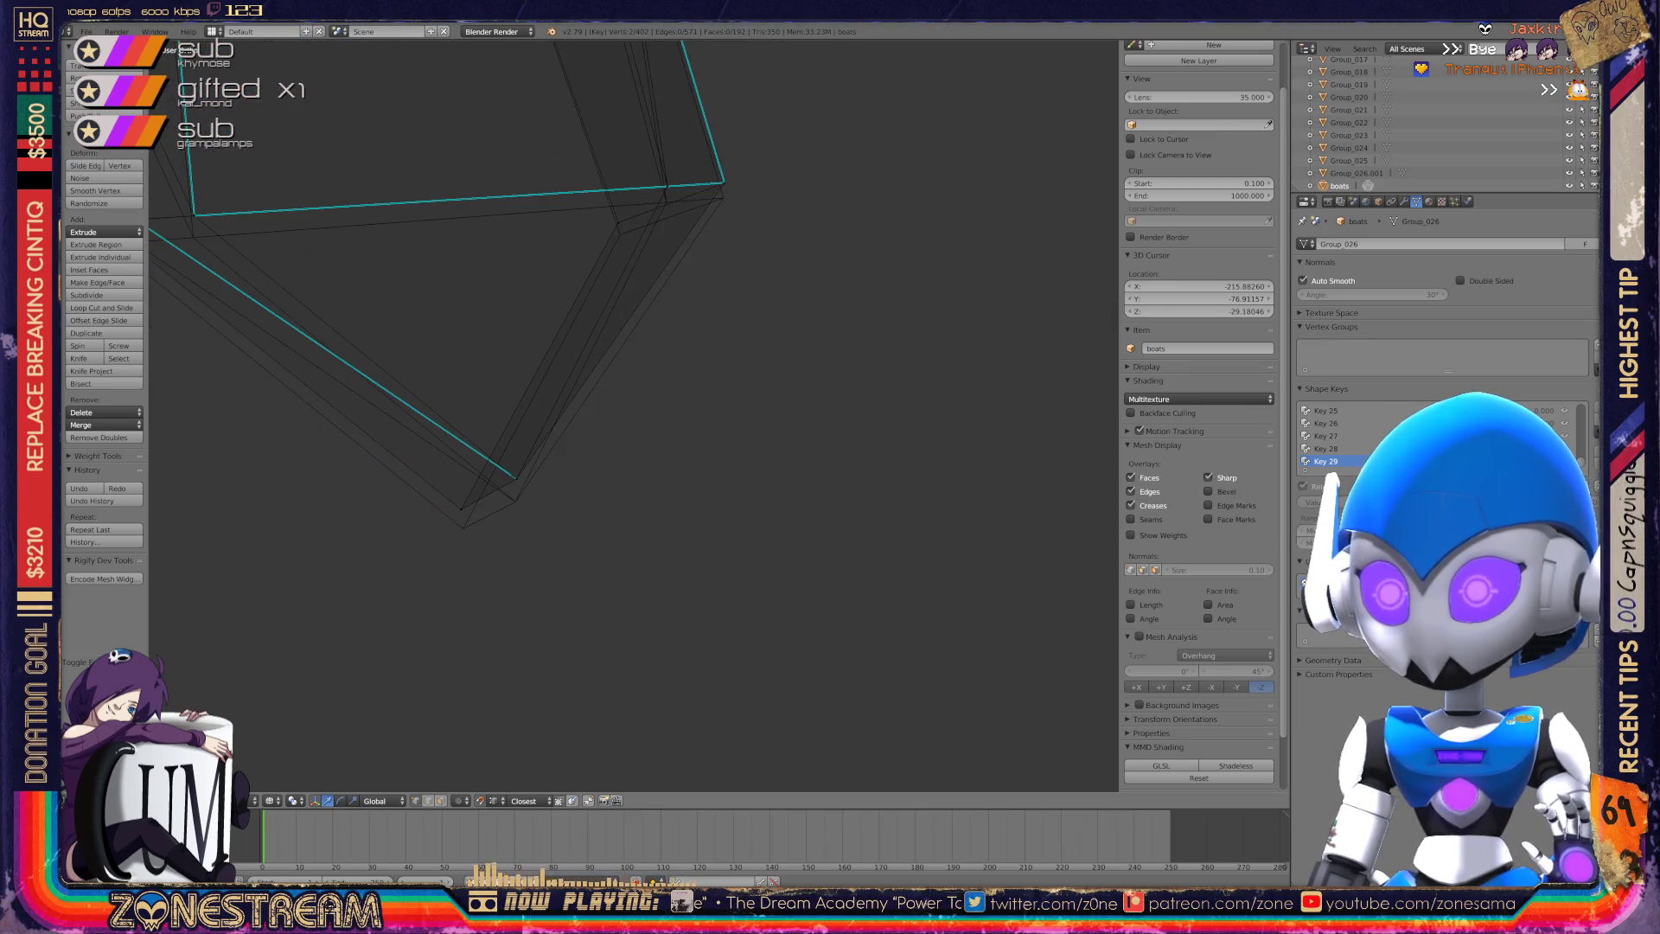
mouse_move(516, 478)
mouse_down()
mouse_move(502, 512)
mouse_move(516, 502)
mouse_move(463, 504)
mouse_move(464, 523)
mouse_up()
mouse_move(464, 522)
shift+middle_down()
mouse_move(565, 607)
mouse_move(627, 710)
mouse_move(605, 657)
mouse_move(519, 623)
mouse_move(588, 562)
shift+middle_up()
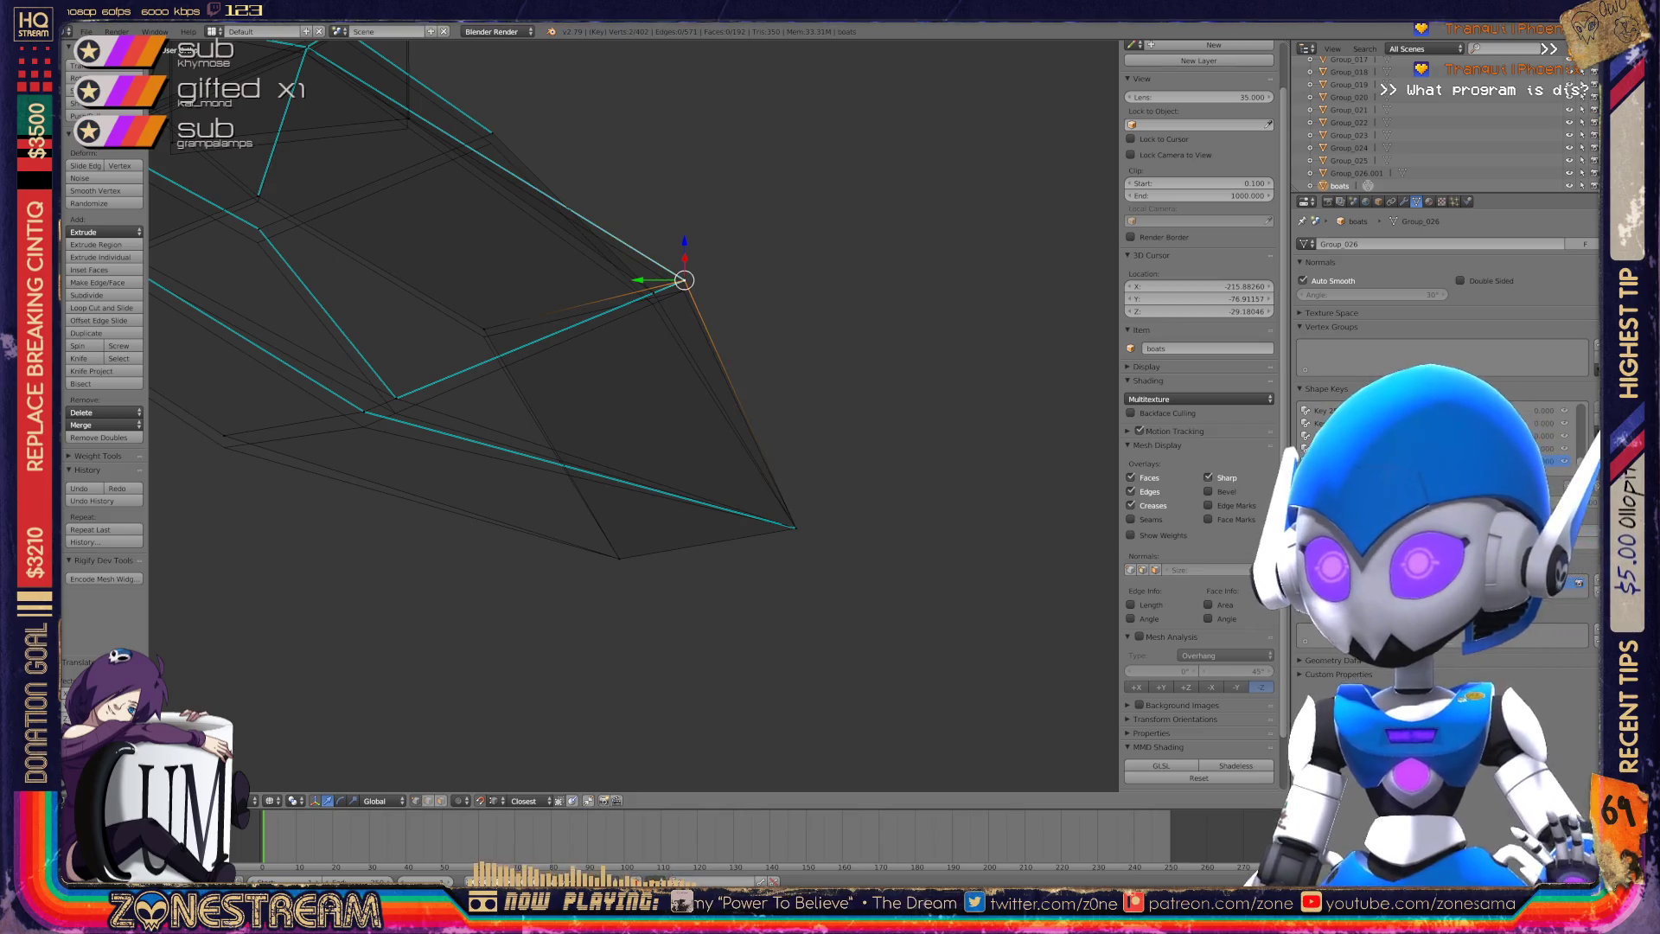
Drop two vertices along the boot's bottom edge slightly lower, including the leftmost one.
right_click(683, 290)
right_click(484, 329)
right_drag(484, 329, 483, 336)
right_click(364, 411)
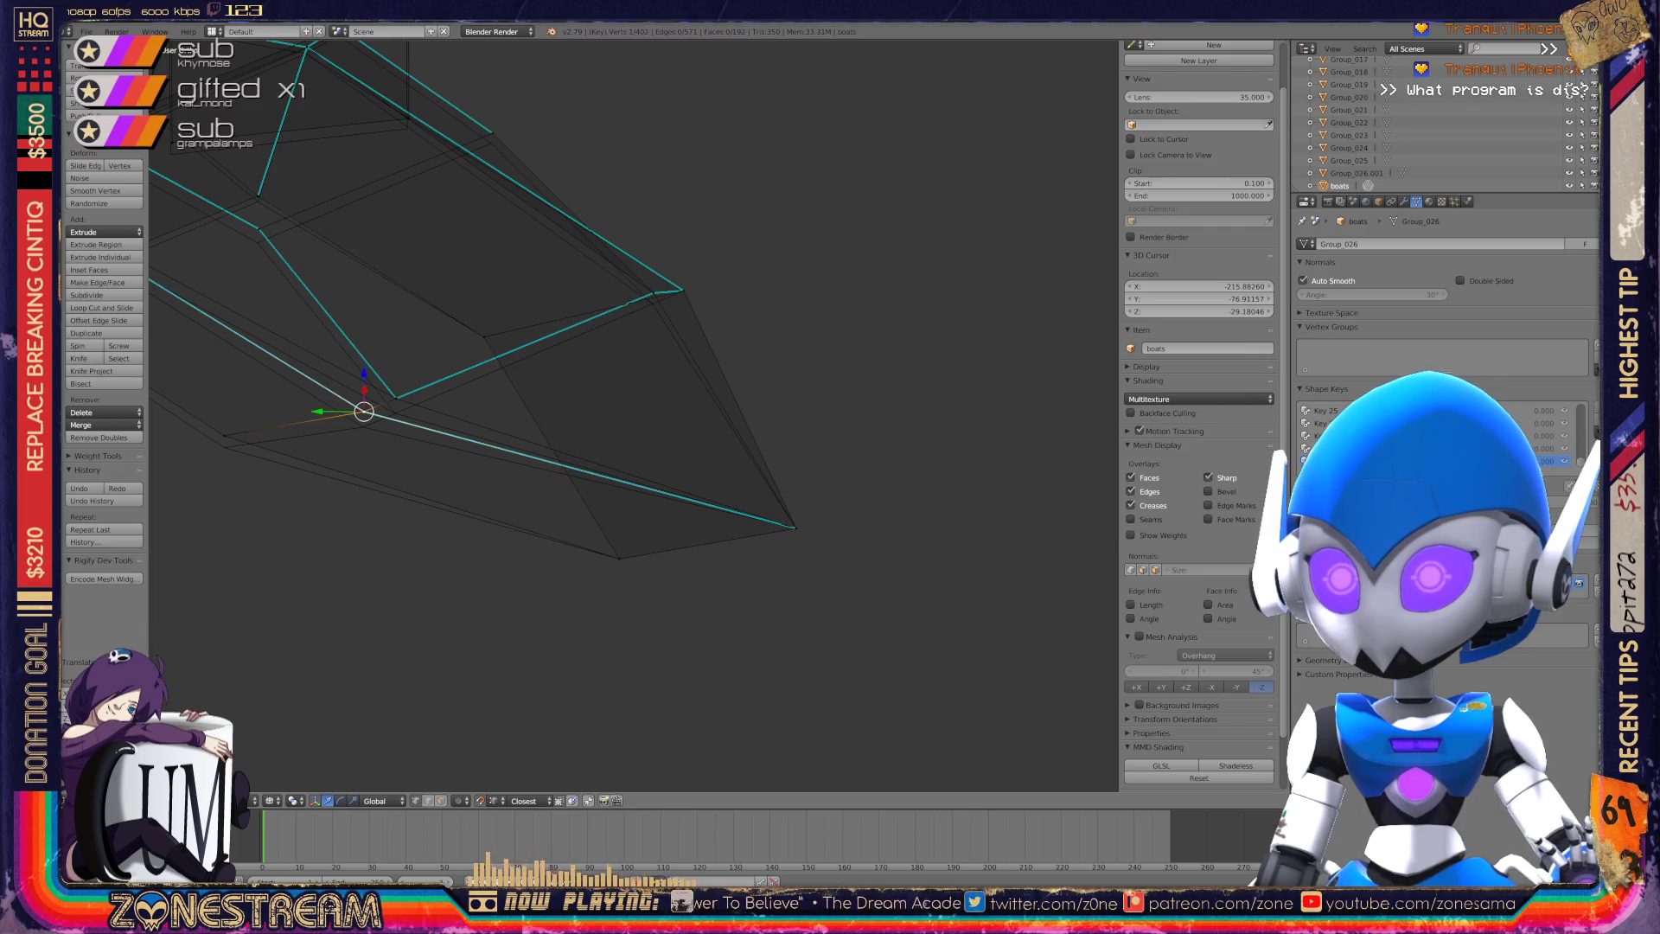
right_click(364, 425)
right_click(224, 436)
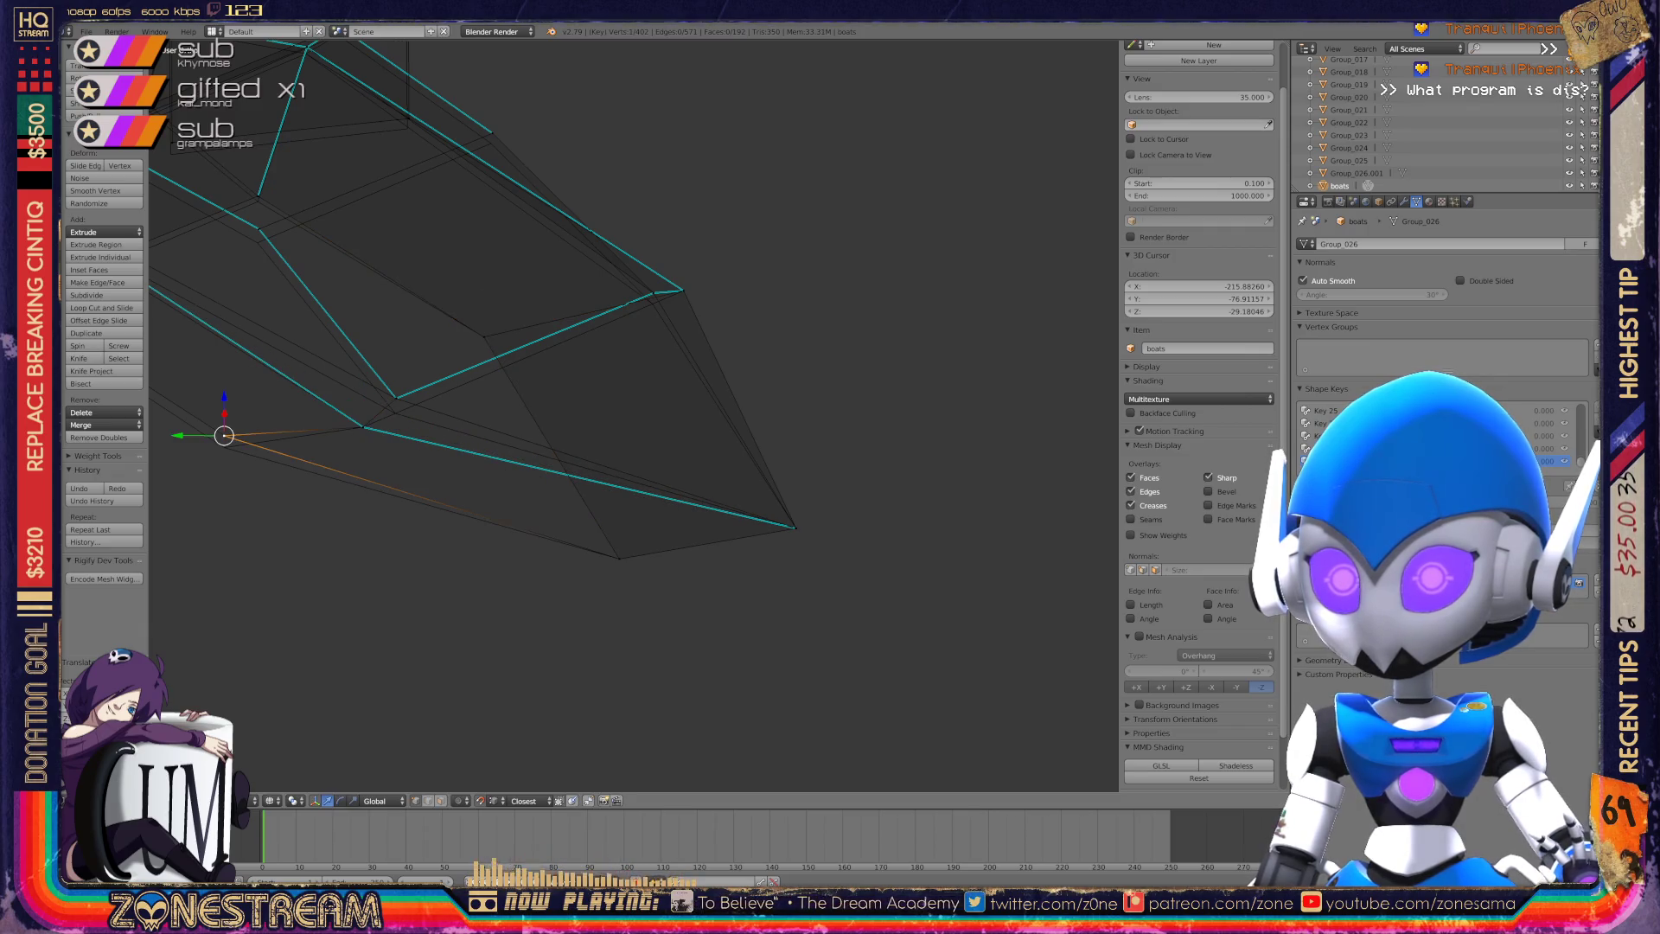
right_drag(224, 436, 224, 447)
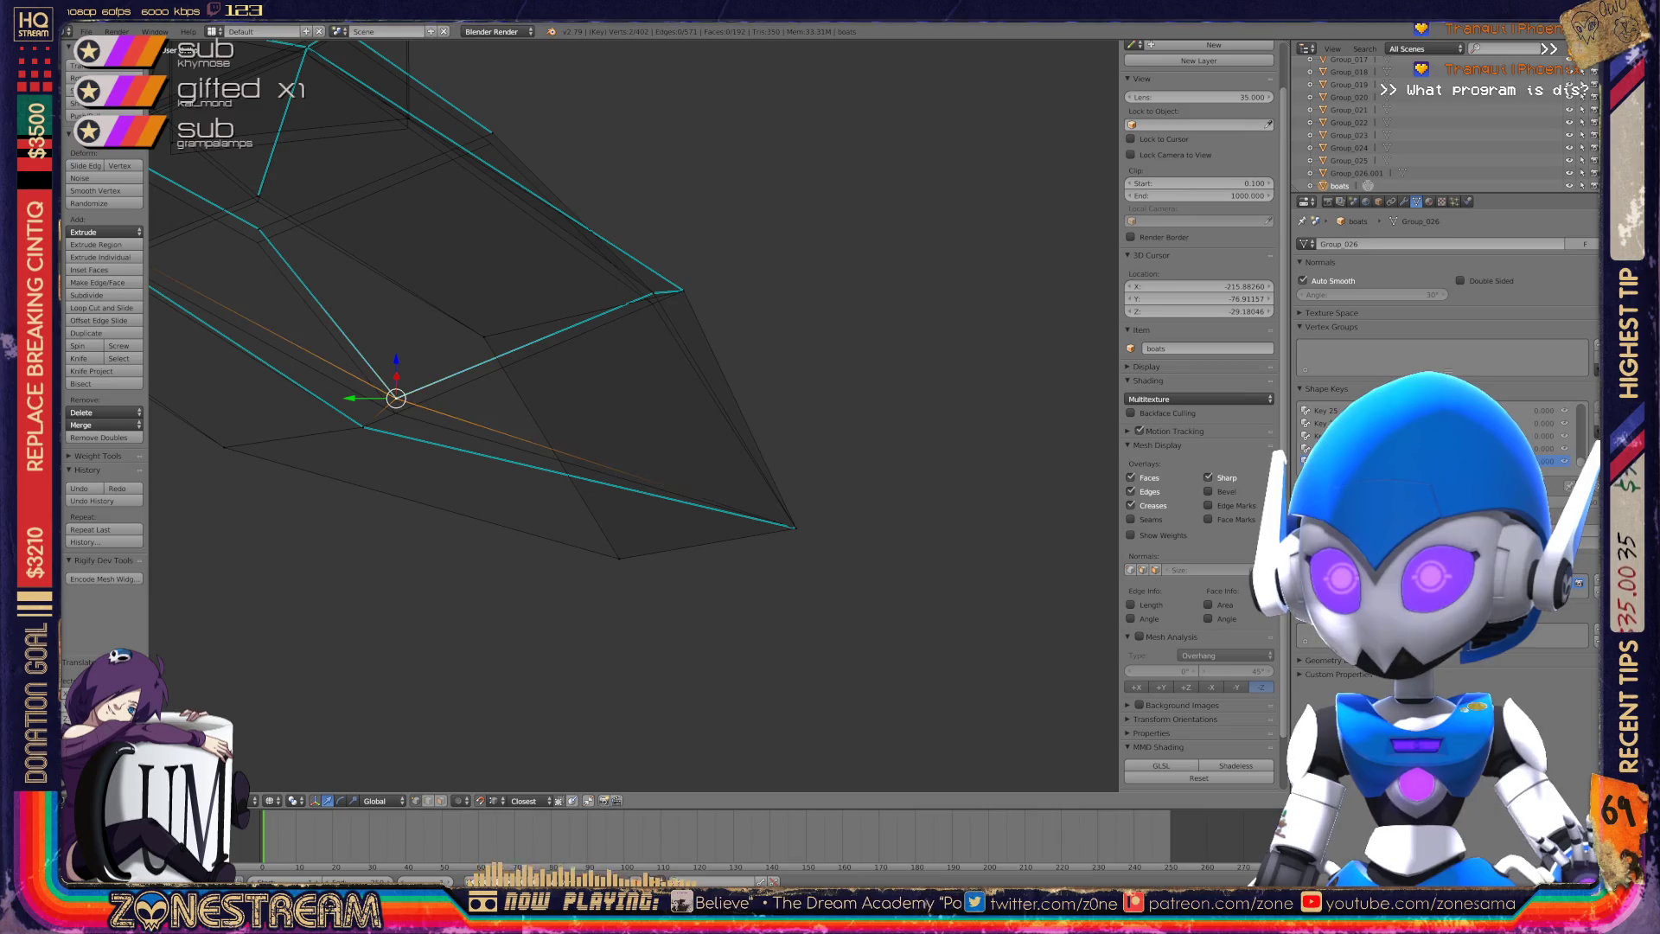
Slide a vertex along its edge with Shift+V and confirm its new position.
mouse_move(396, 398)
shift+middle_down()
mouse_move(528, 594)
mouse_move(605, 484)
mouse_move(455, 385)
shift+middle_up()
scroll(527, 593, down, 3)
scroll(454, 385, up, 5)
key(shift+v)
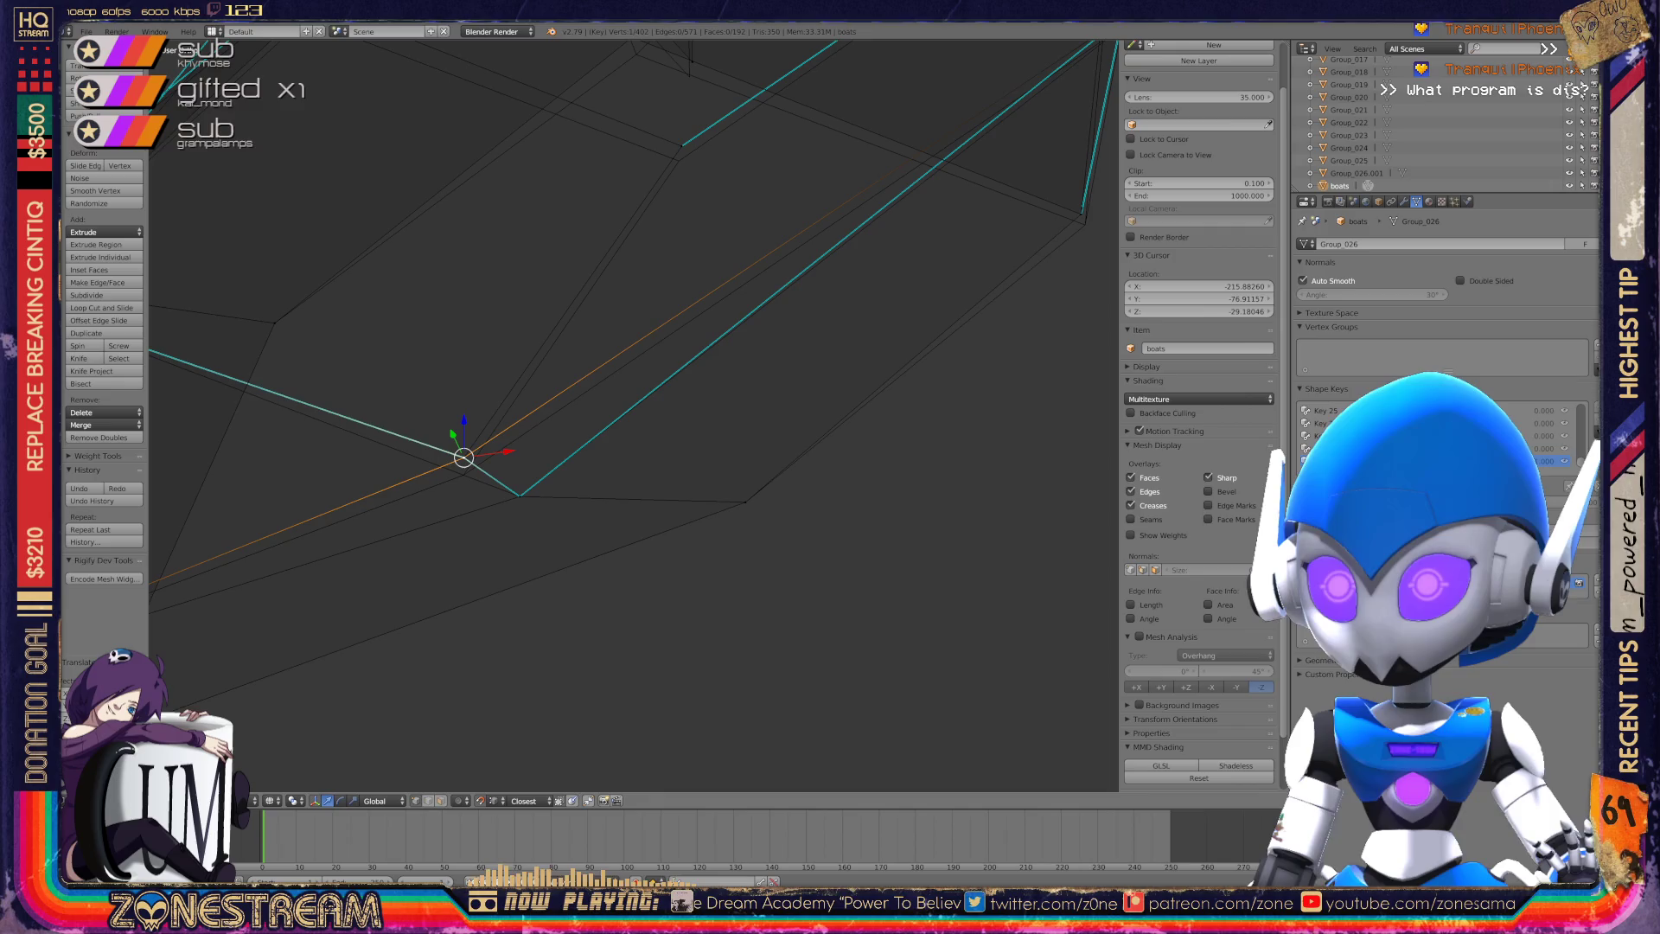
click(463, 475)
Nudge another vertex slightly down, then select the boot's top-left and corner vertices.
mouse_move(464, 475)
middle_down()
mouse_move(493, 527)
mouse_move(528, 493)
middle_up()
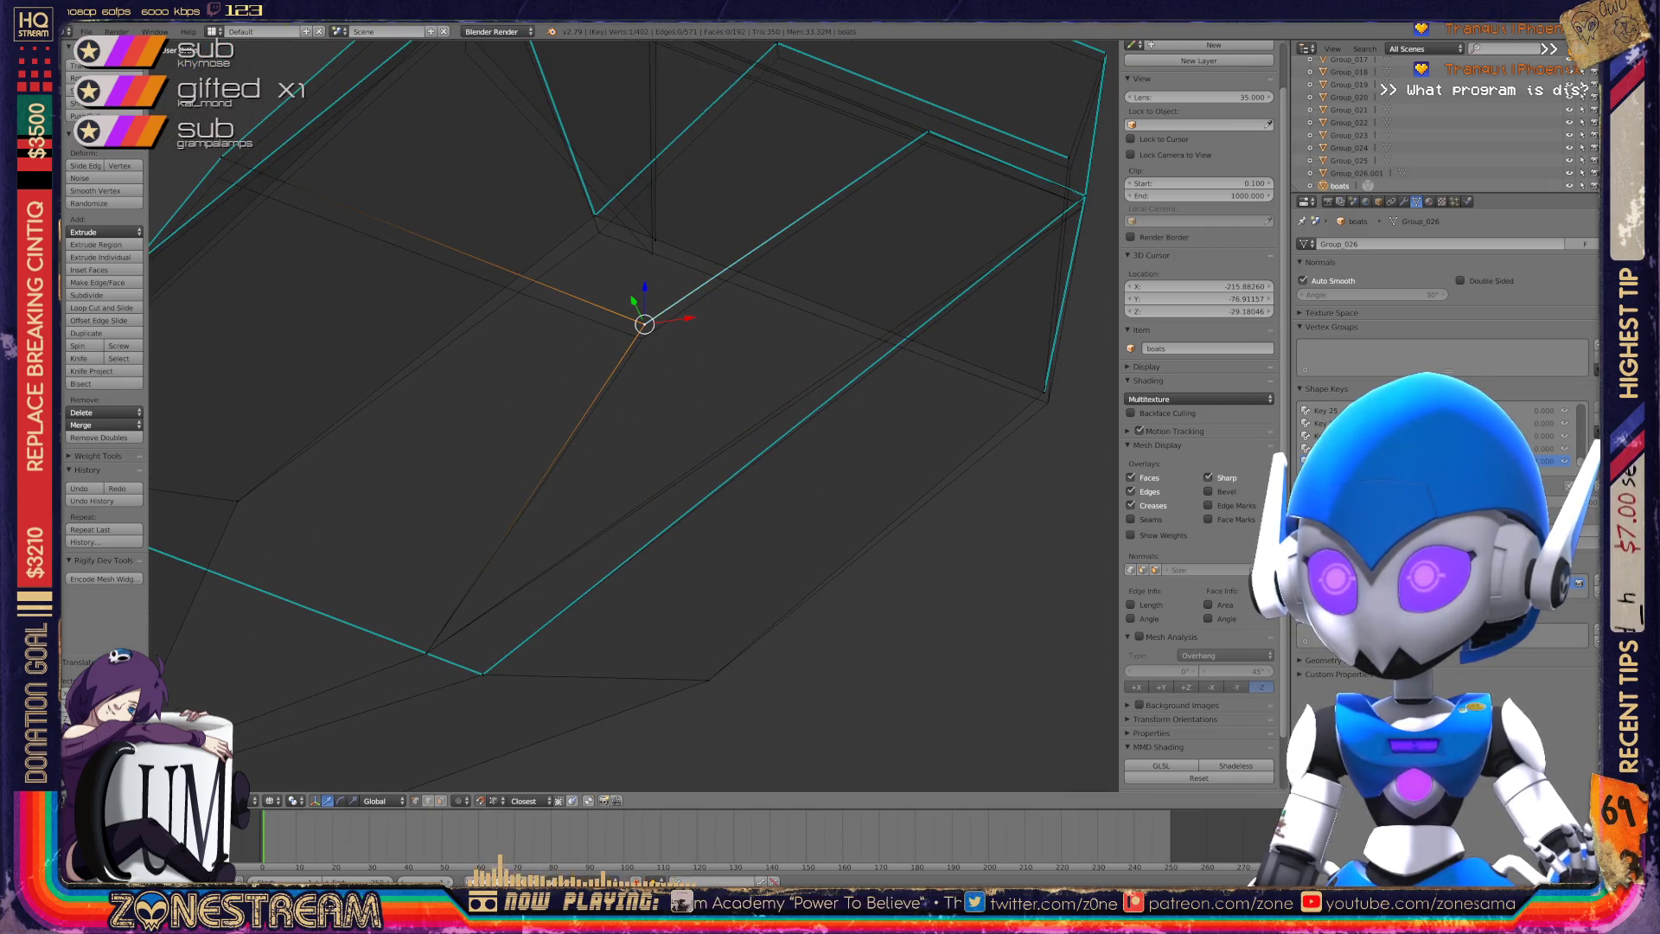
click(644, 324)
mouse_move(644, 324)
middle_down()
mouse_move(589, 245)
mouse_move(608, 316)
mouse_move(519, 298)
middle_up()
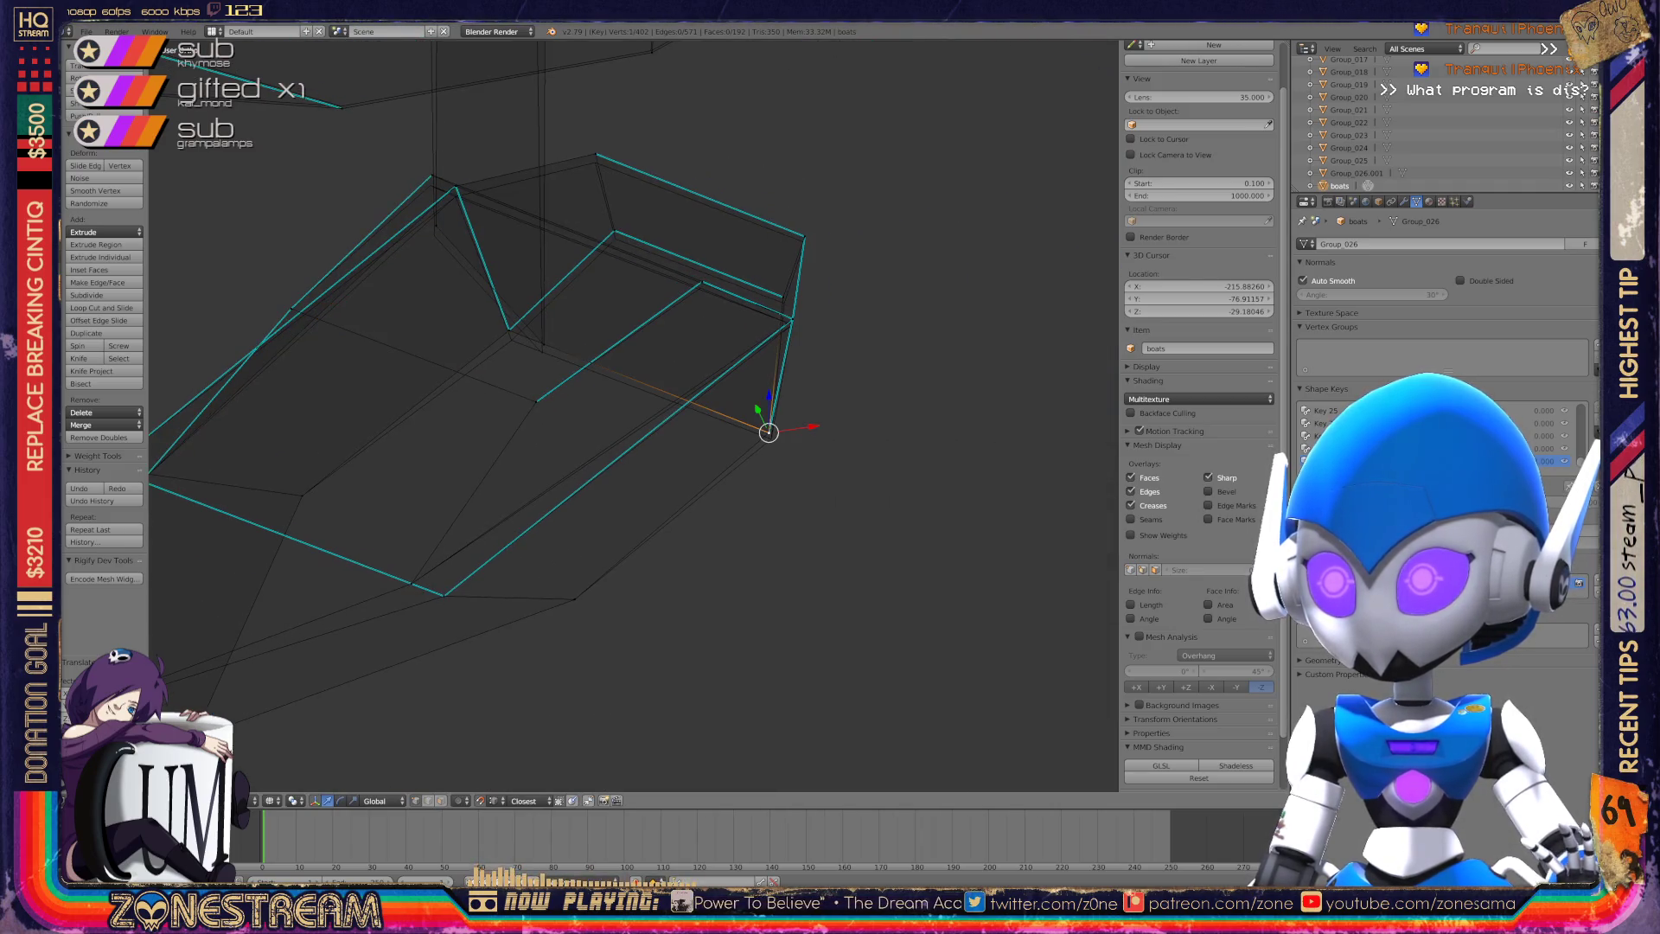
drag(768, 432, 771, 438)
mouse_move(772, 438)
middle_down()
mouse_move(697, 419)
mouse_move(871, 430)
mouse_move(952, 496)
mouse_move(759, 497)
mouse_move(826, 581)
mouse_move(772, 660)
middle_up()
right_click(808, 115)
right_click(695, 135)
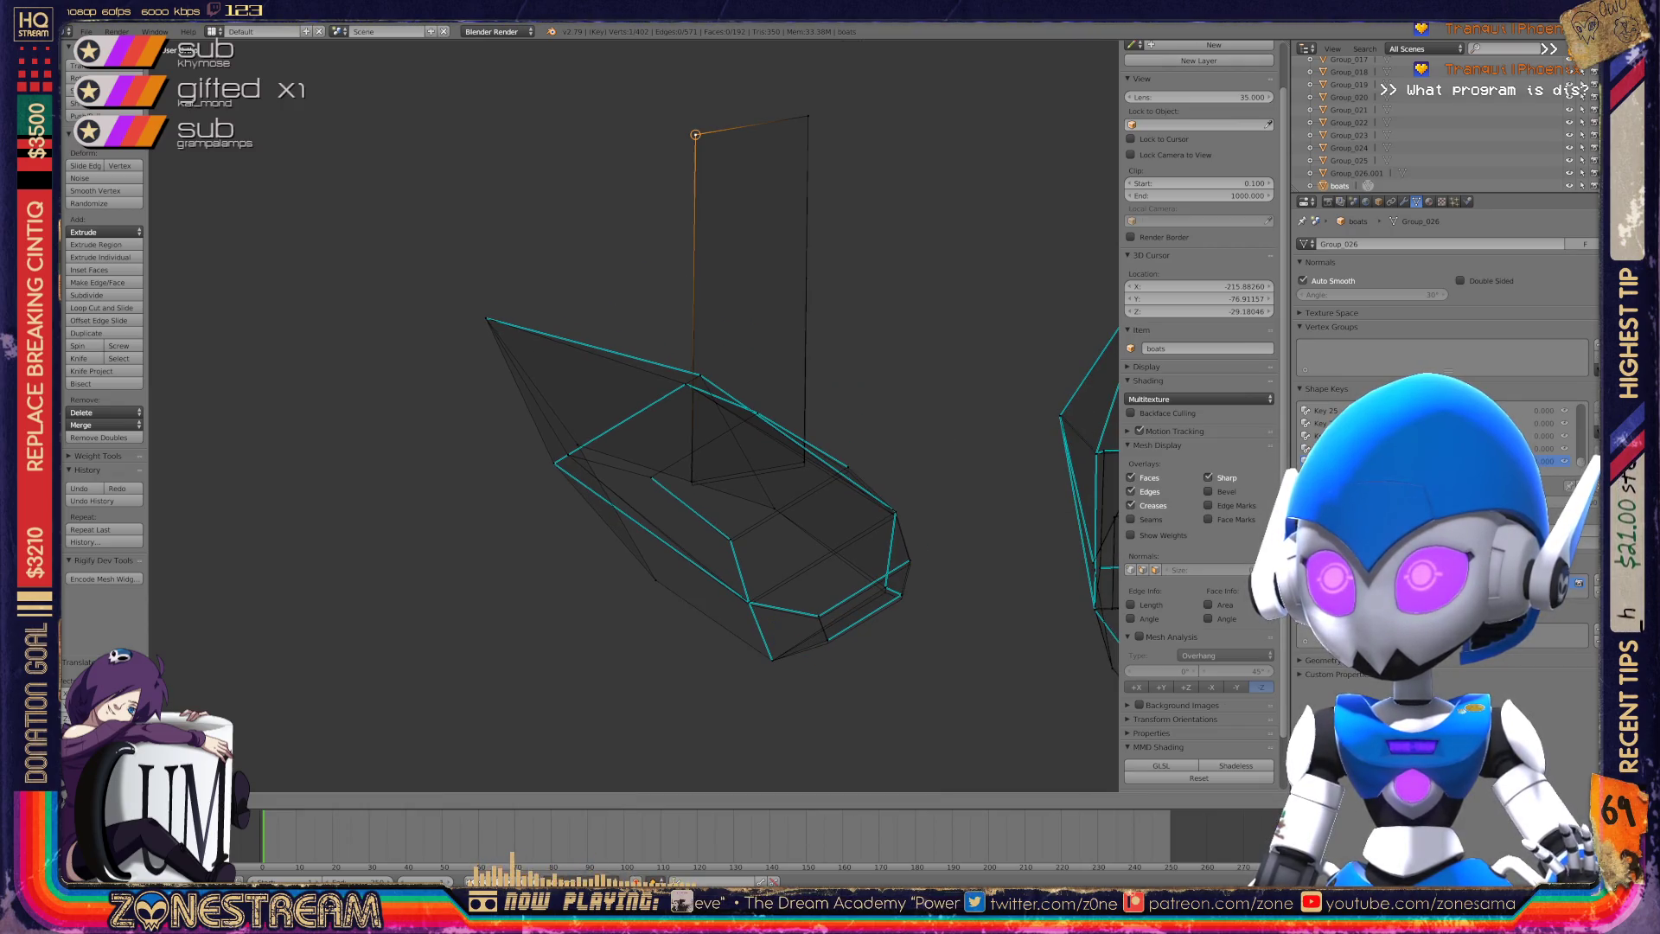
Pick vertices on the lower and upper edges and nudge the sole vertex slightly down-left.
scroll(636, 415, up, 5)
shift+middle_drag(635, 415, 582, 463)
key(g)
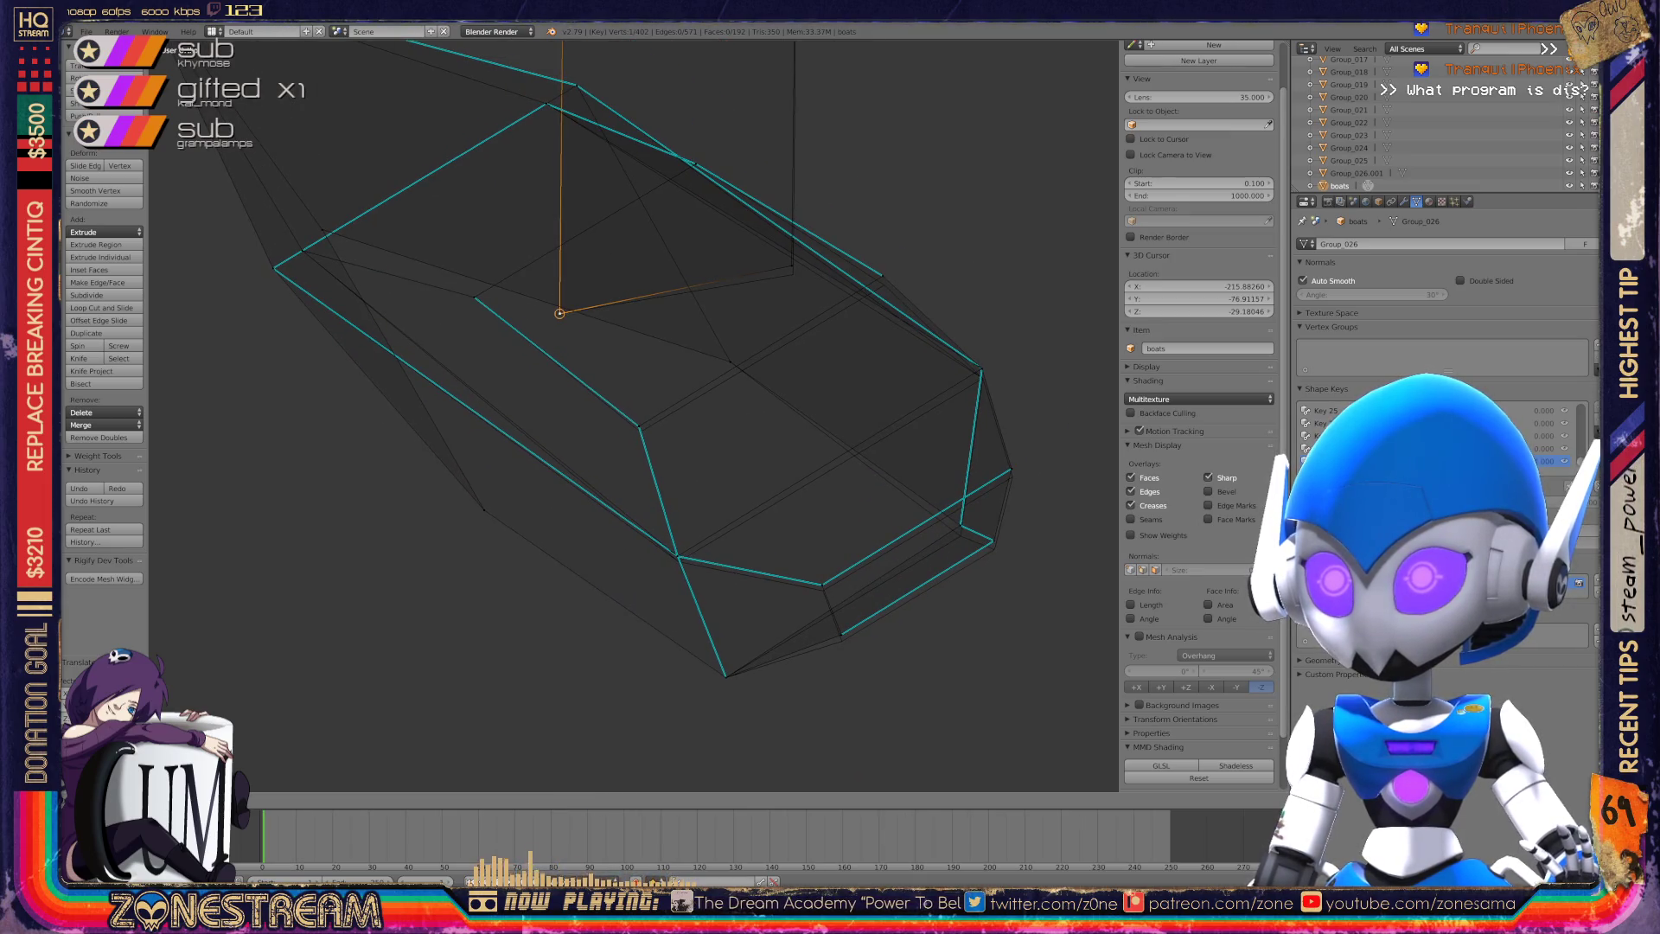
key(Escape)
right_click(793, 274)
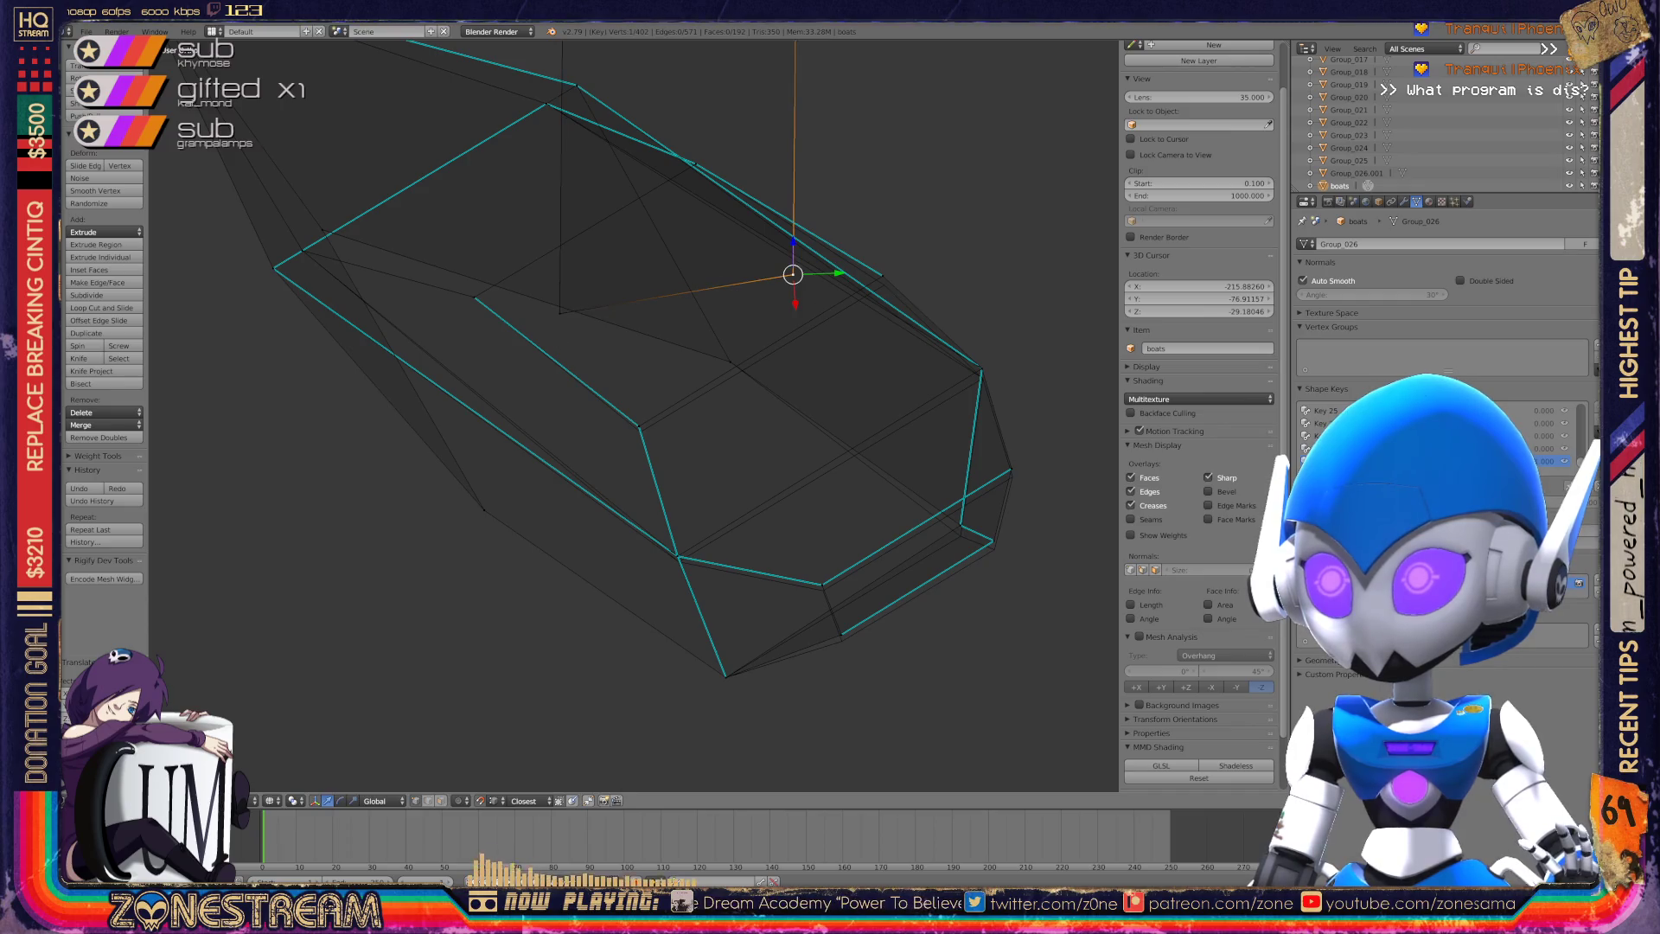
right_click(638, 426)
right_click(640, 430)
right_click(882, 275)
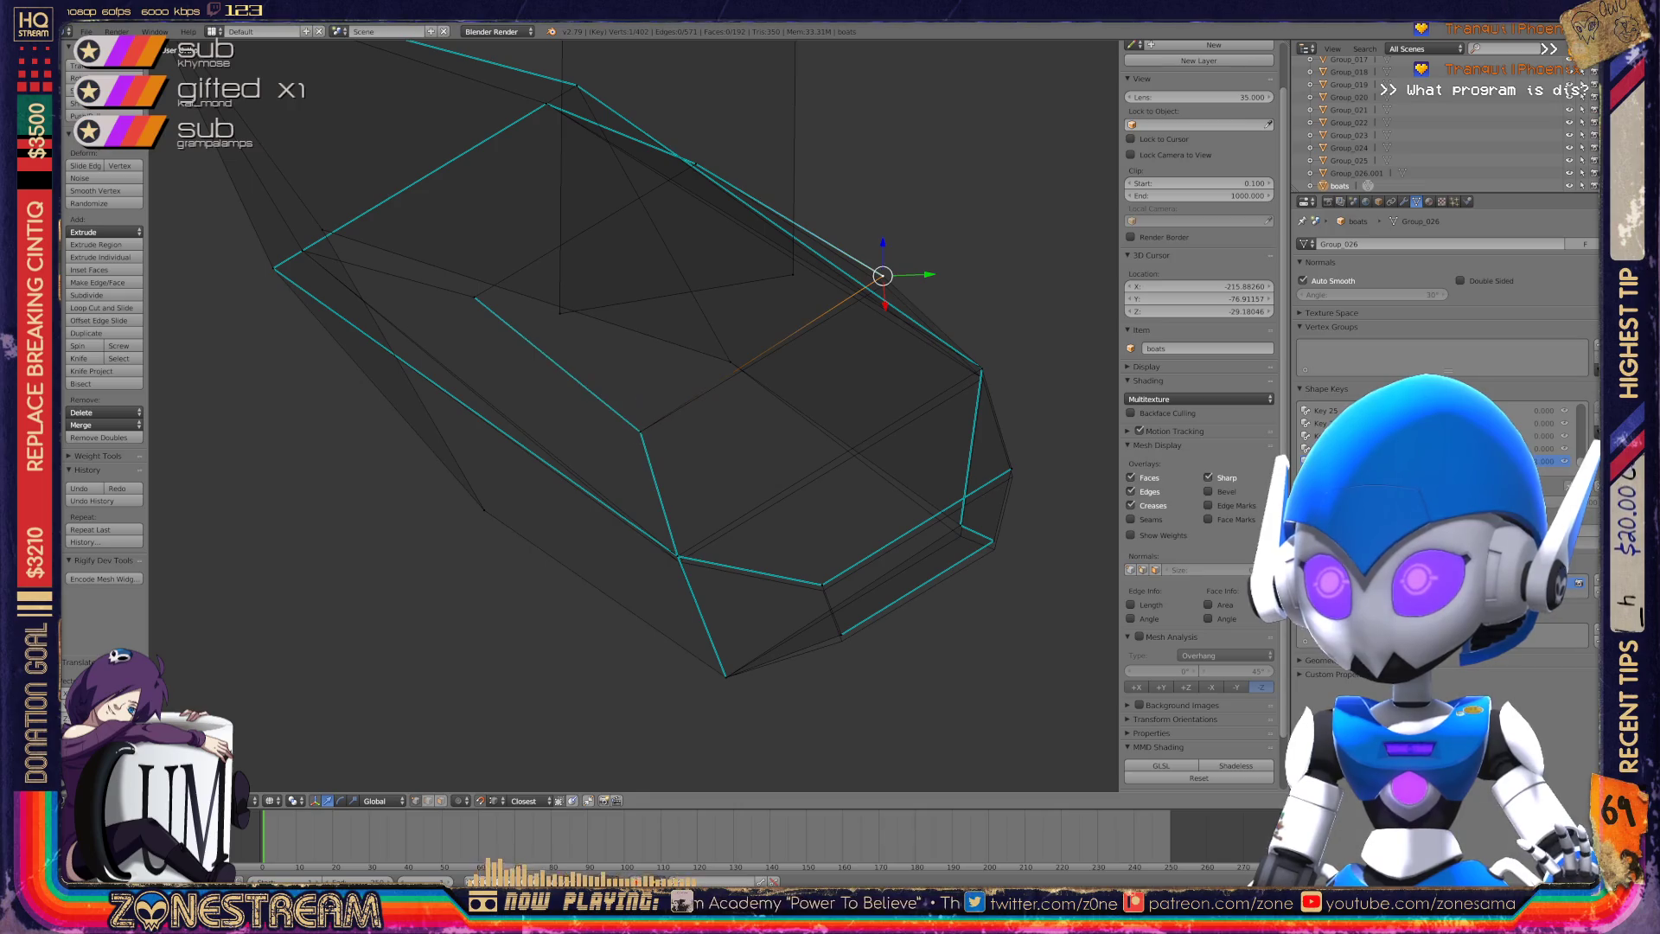
right_click(884, 283)
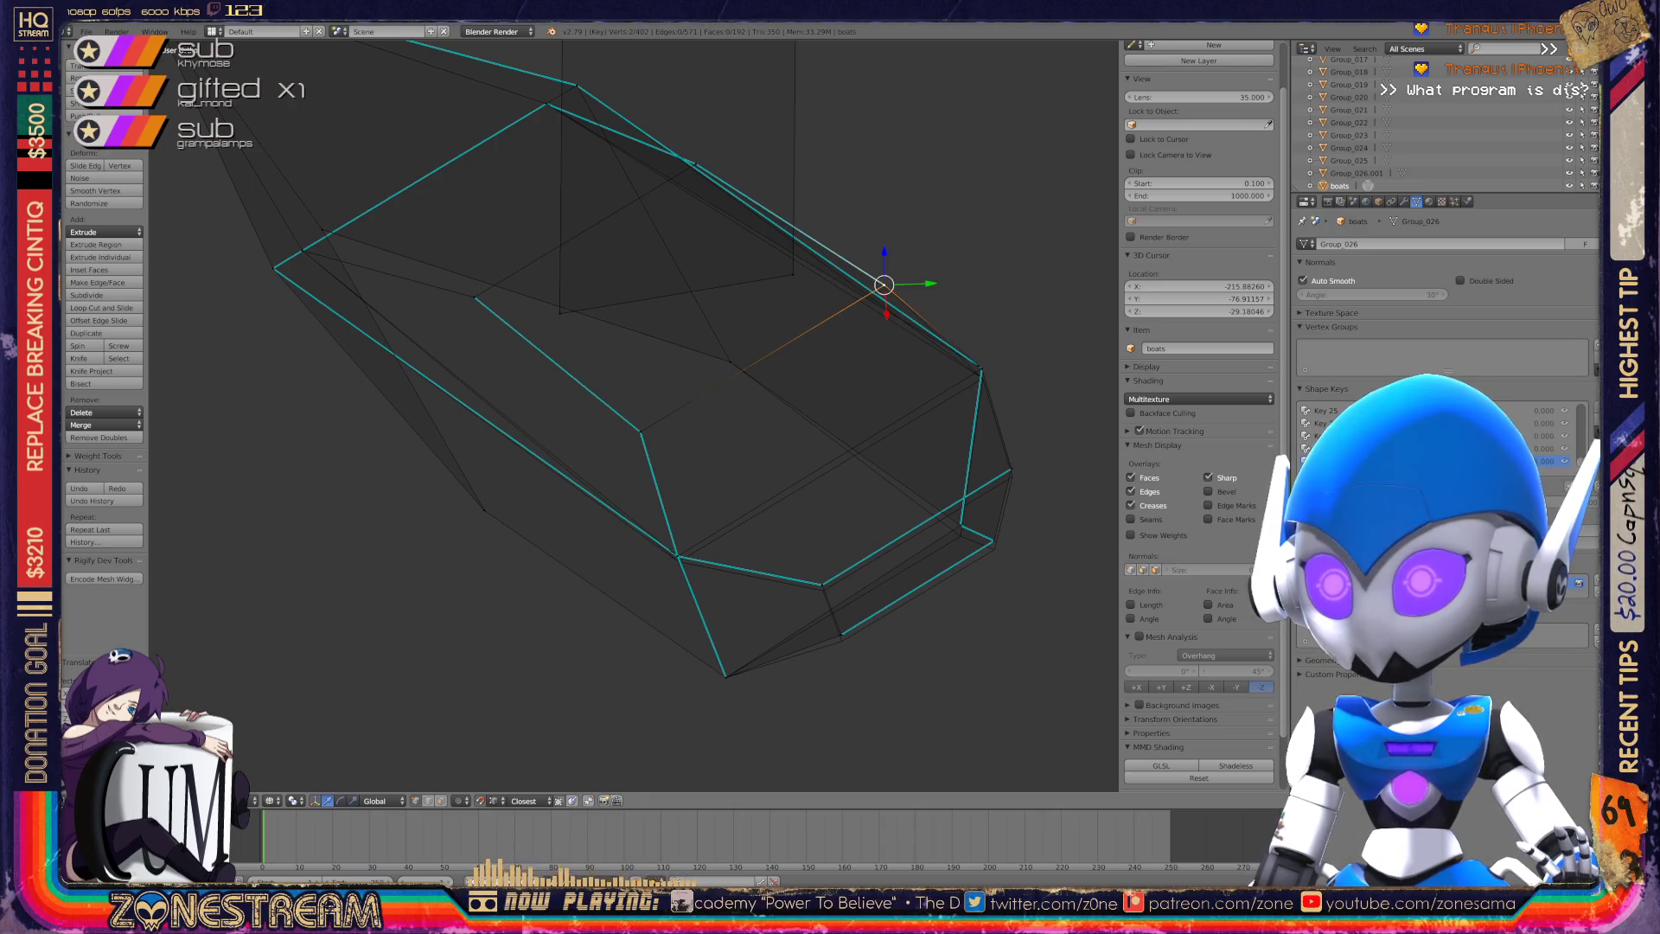
right_click(678, 556)
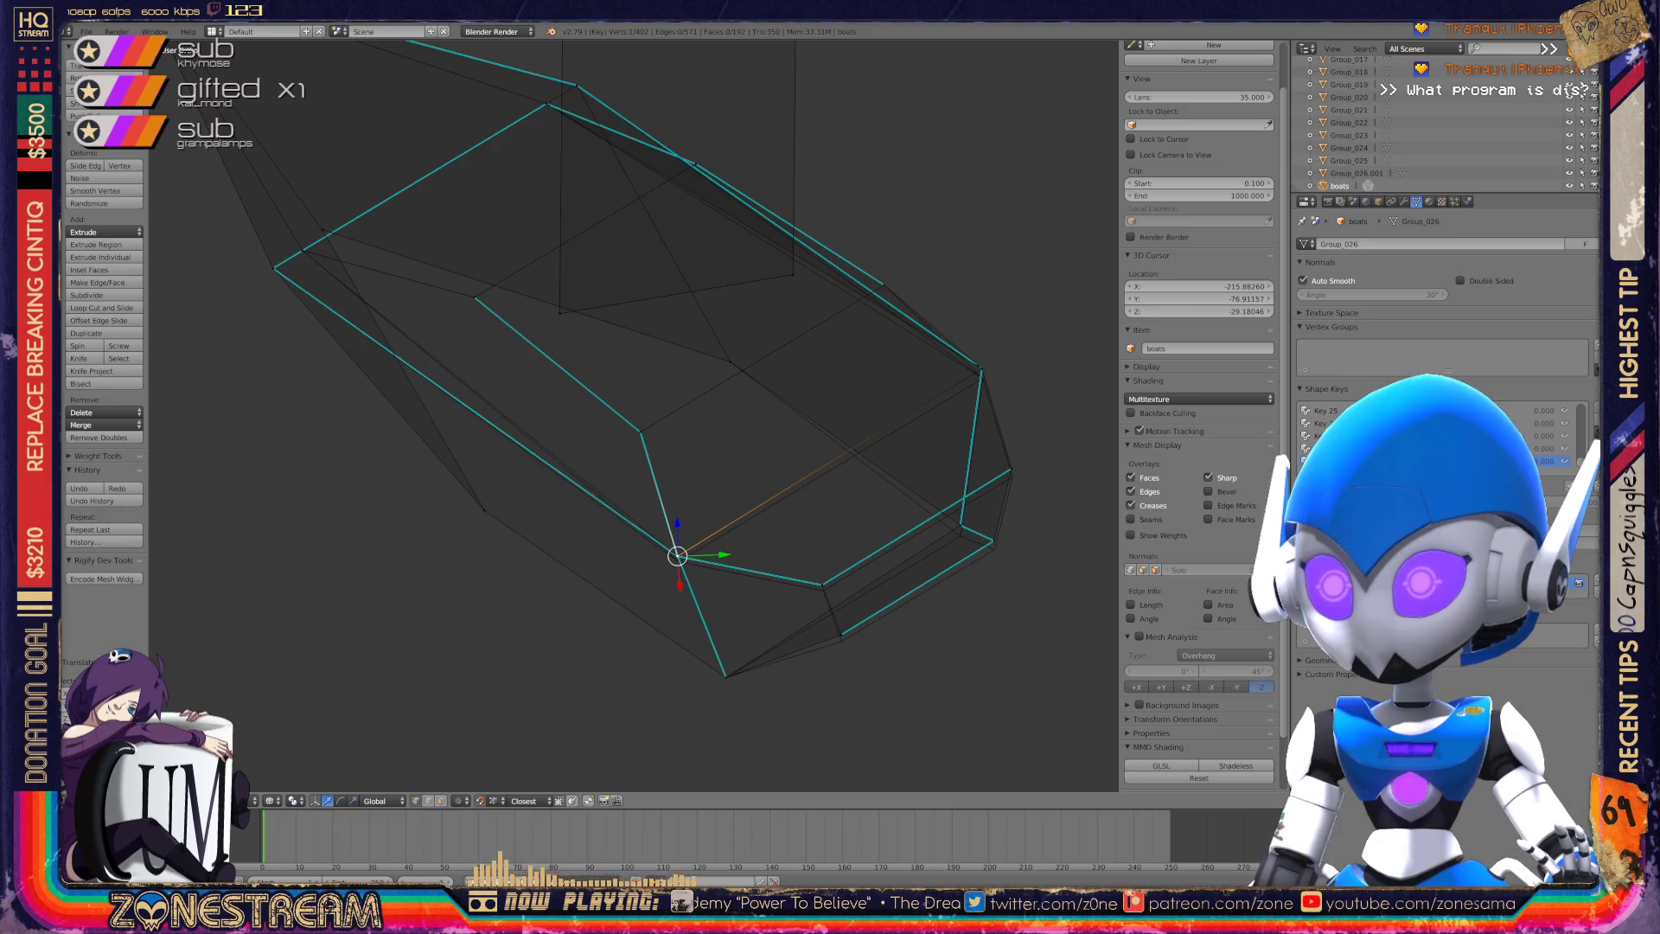
drag(678, 556, 673, 561)
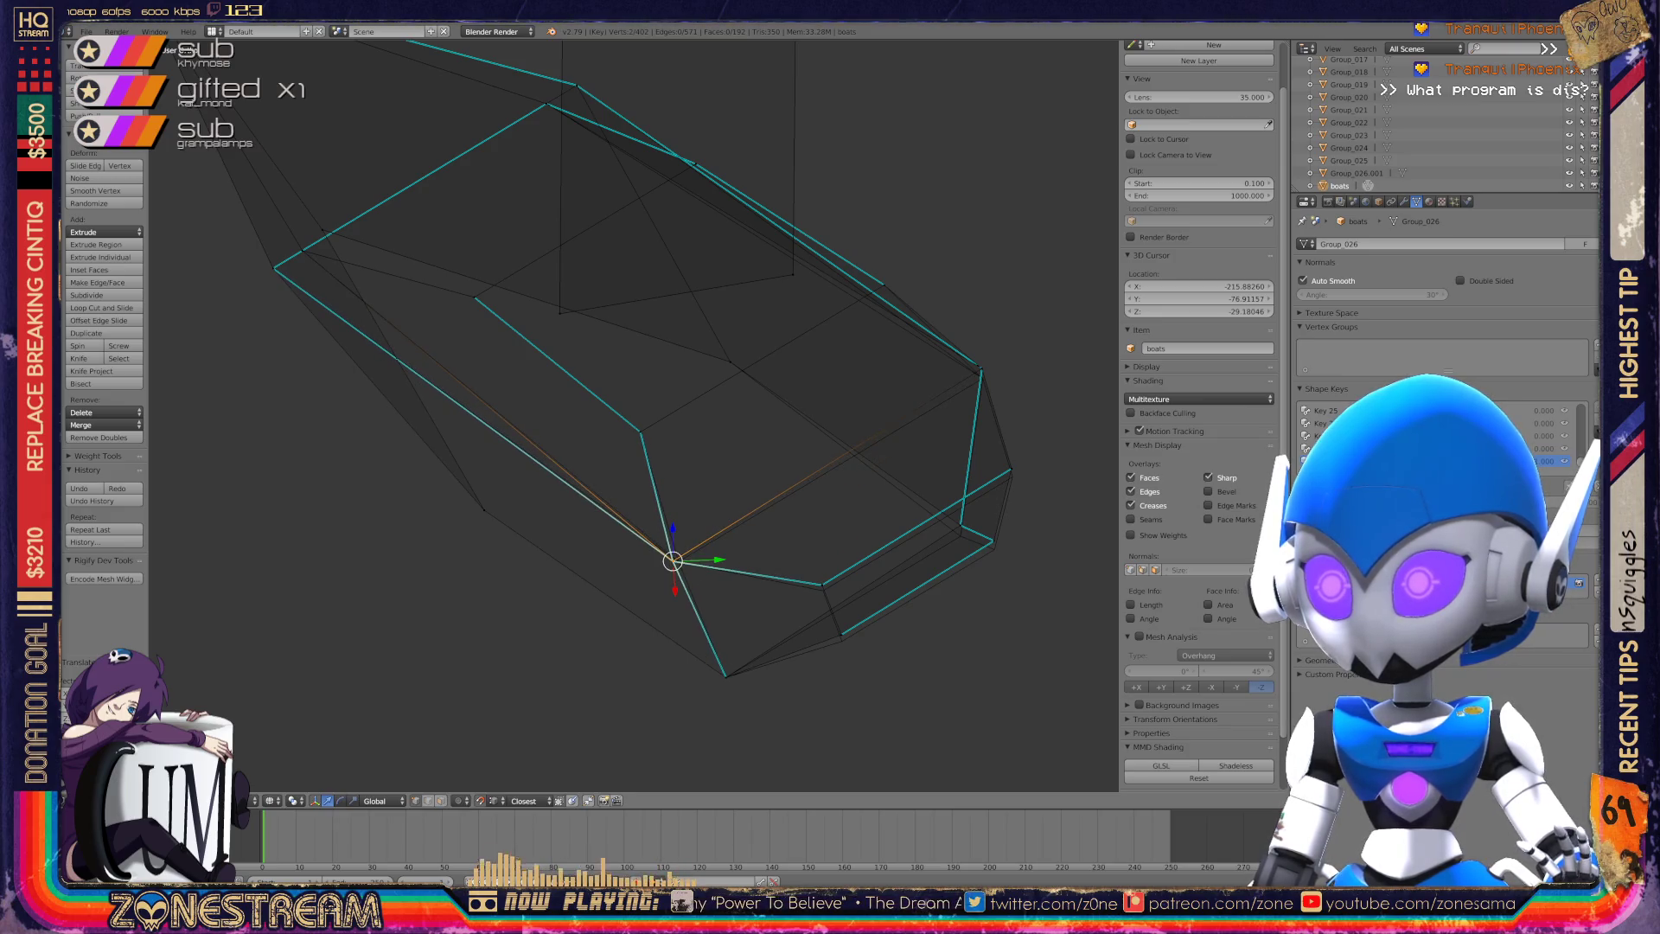
Lower the junction vertex on the bottom edge and another lower vertex slightly.
key(ctrl+KP_6)
middle_drag(605, 389, 549, 498)
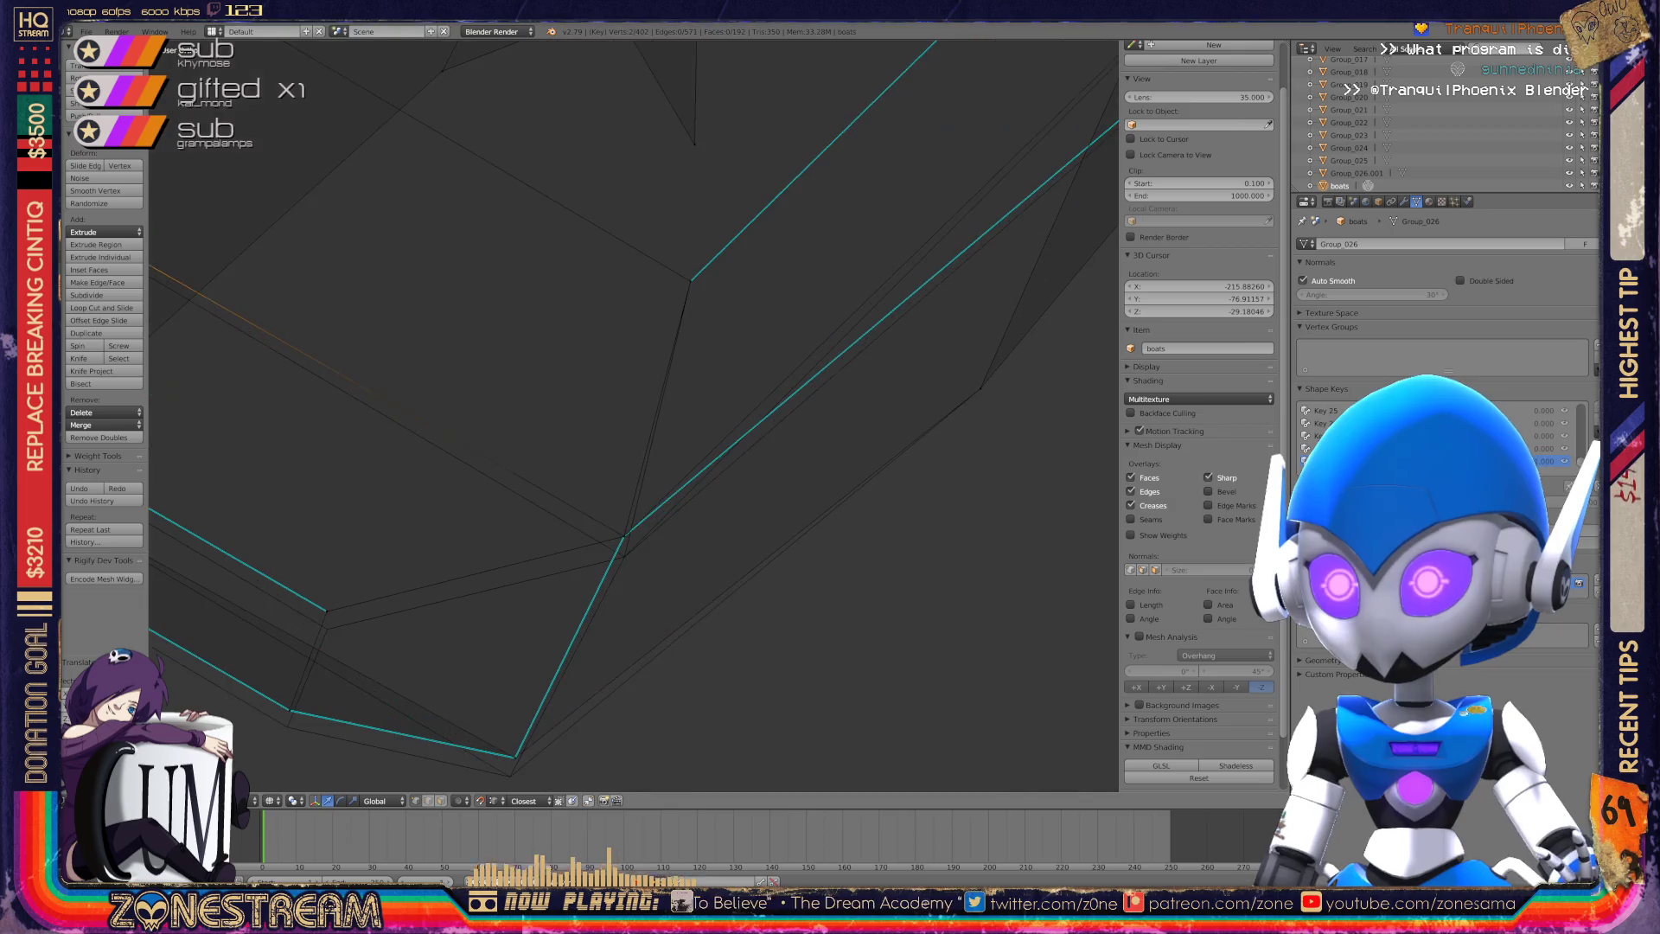
right_click(624, 537)
shift+right_click(1034, 139)
shift+right_click(201, 294)
key(Return)
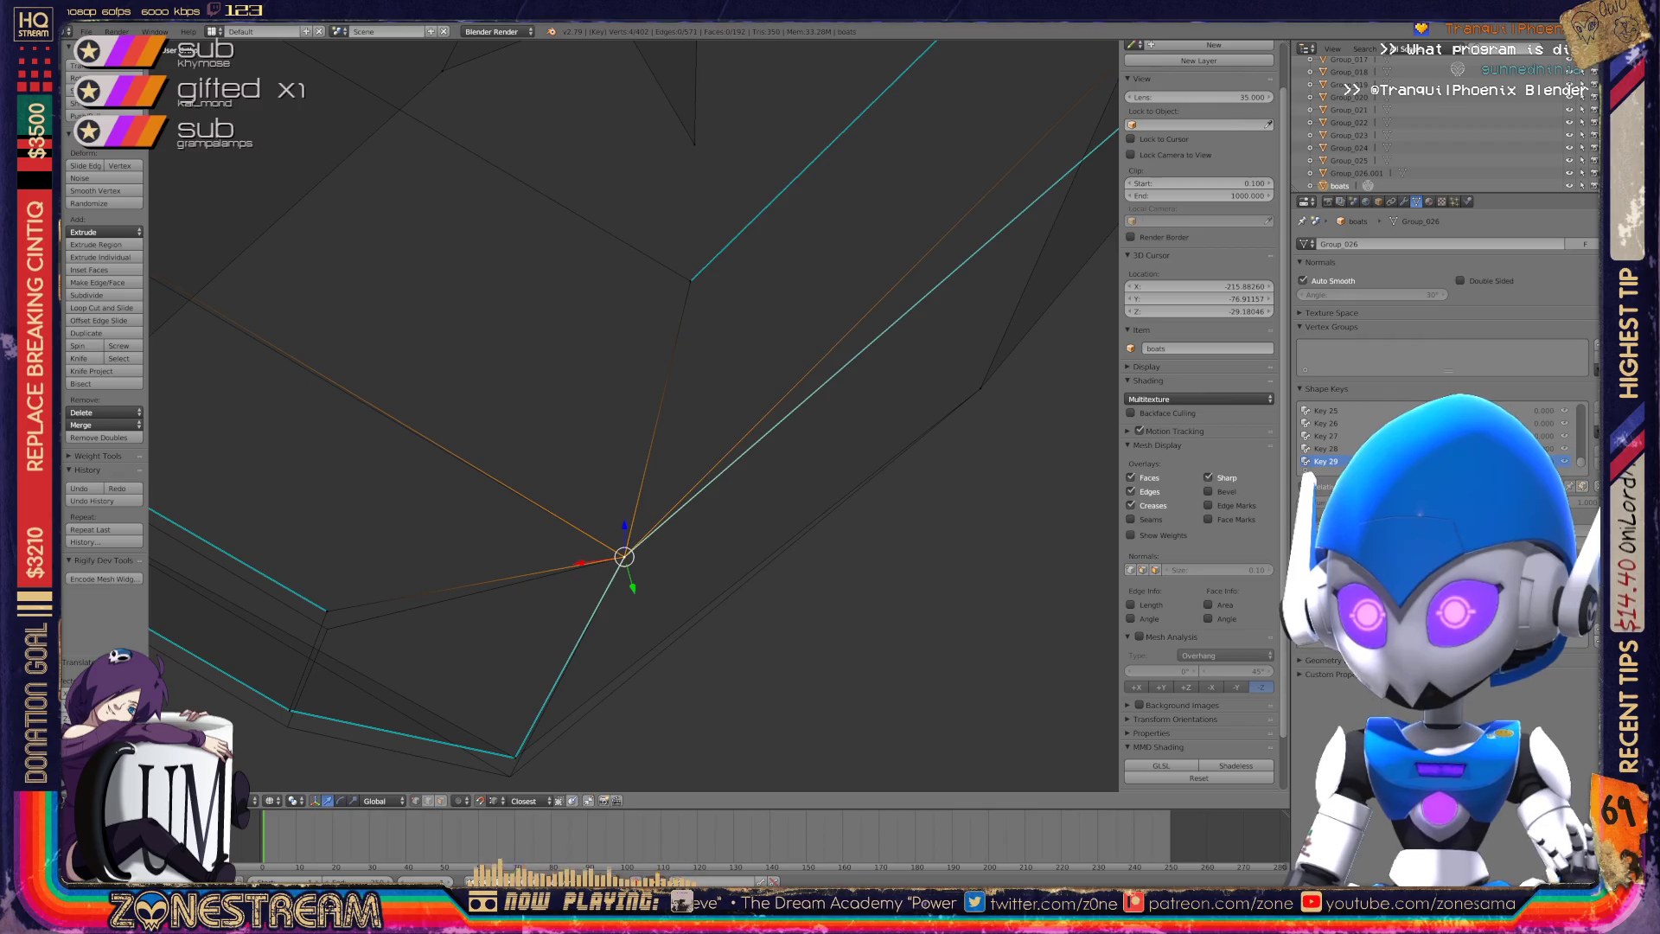
shift+middle_drag(605, 518, 764, 404)
right_click(673, 641)
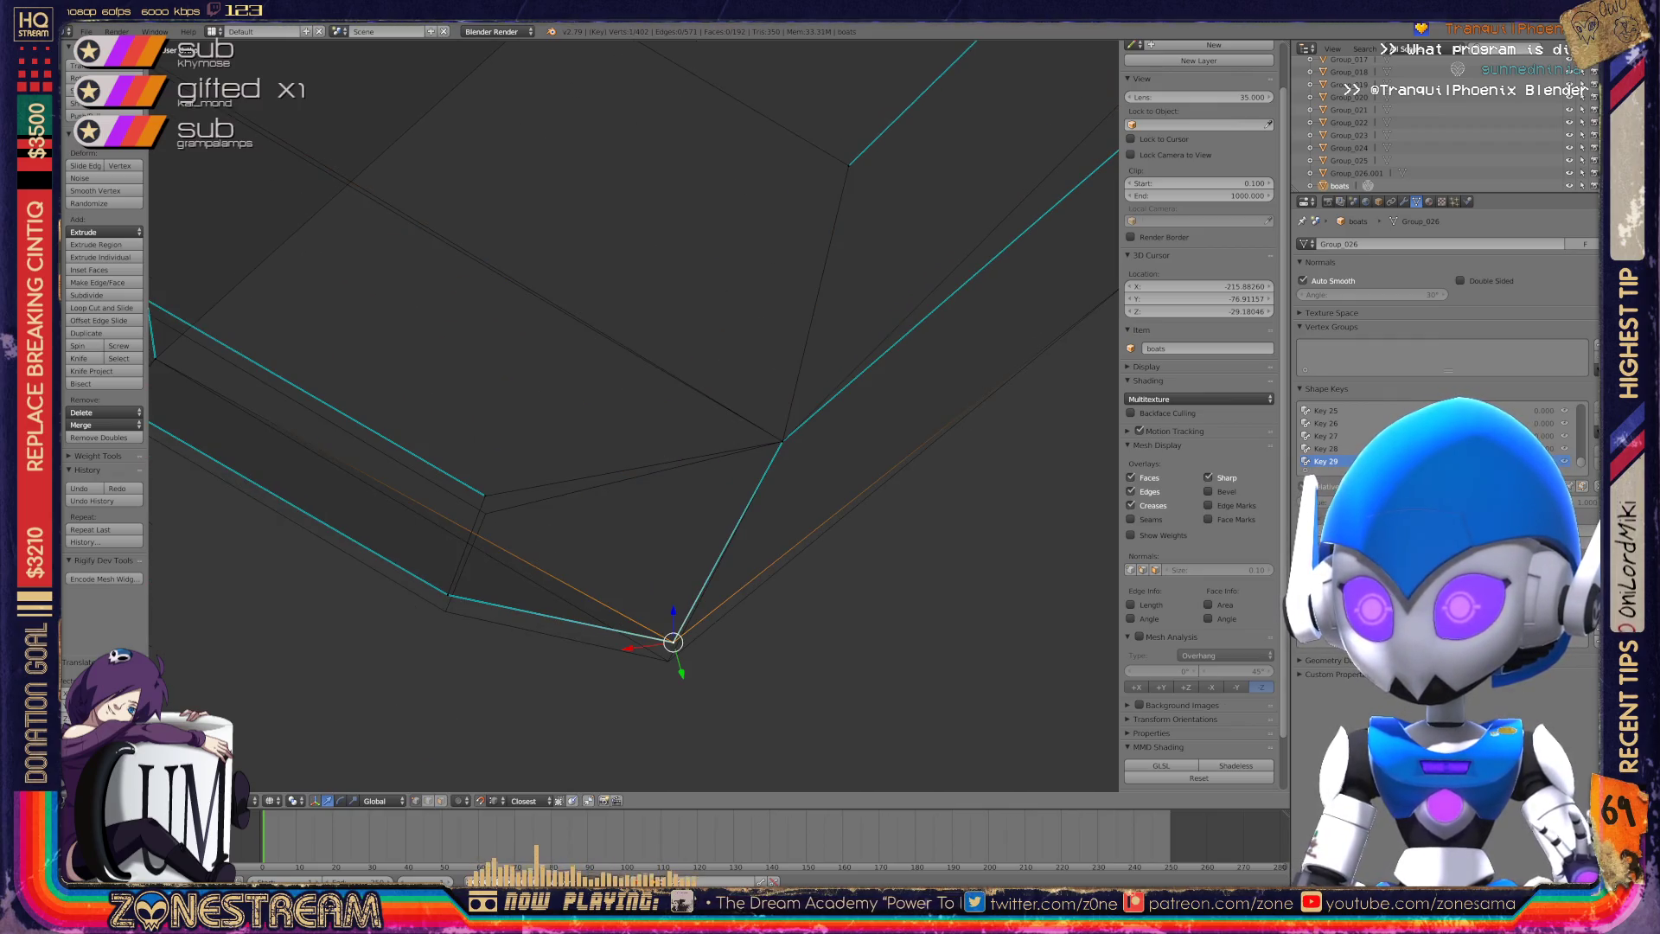
key(g)
key(Return)
Move the left vertex down onto the one below and lower a higher edge vertex.
right_click(448, 595)
key(g)
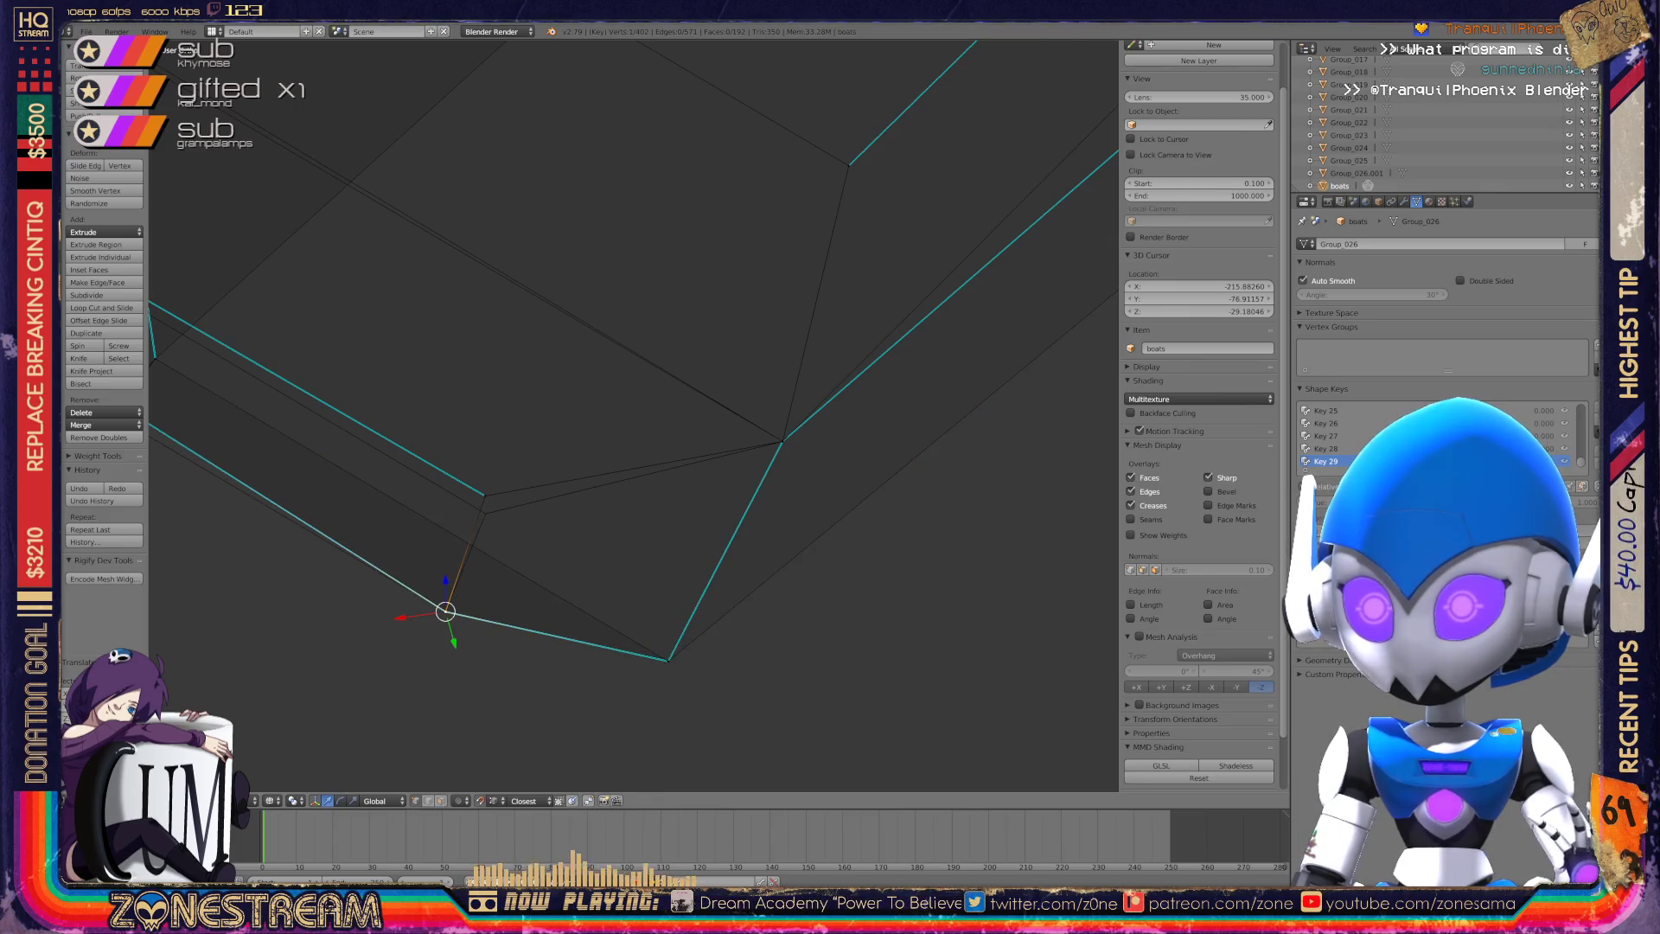
key(g)
shift+middle_drag(486, 513, 896, 666)
right_click(483, 409)
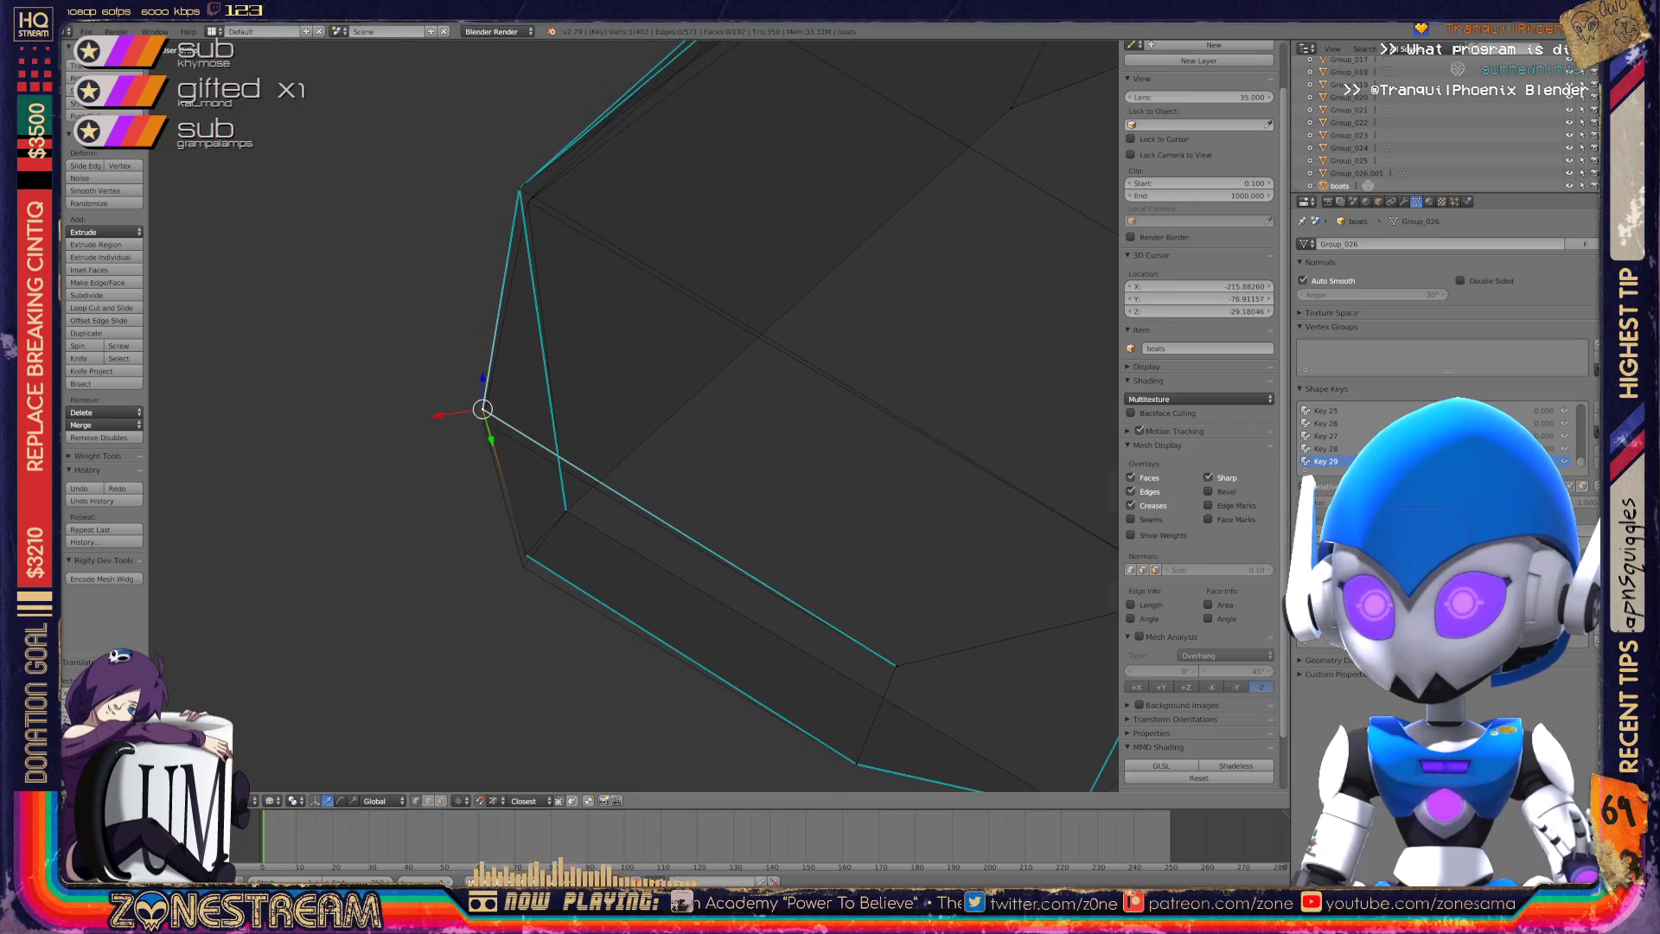
key(g)
click(484, 421)
Move the next edge vertex down, then return to Object Mode to view both boots.
right_click(525, 554)
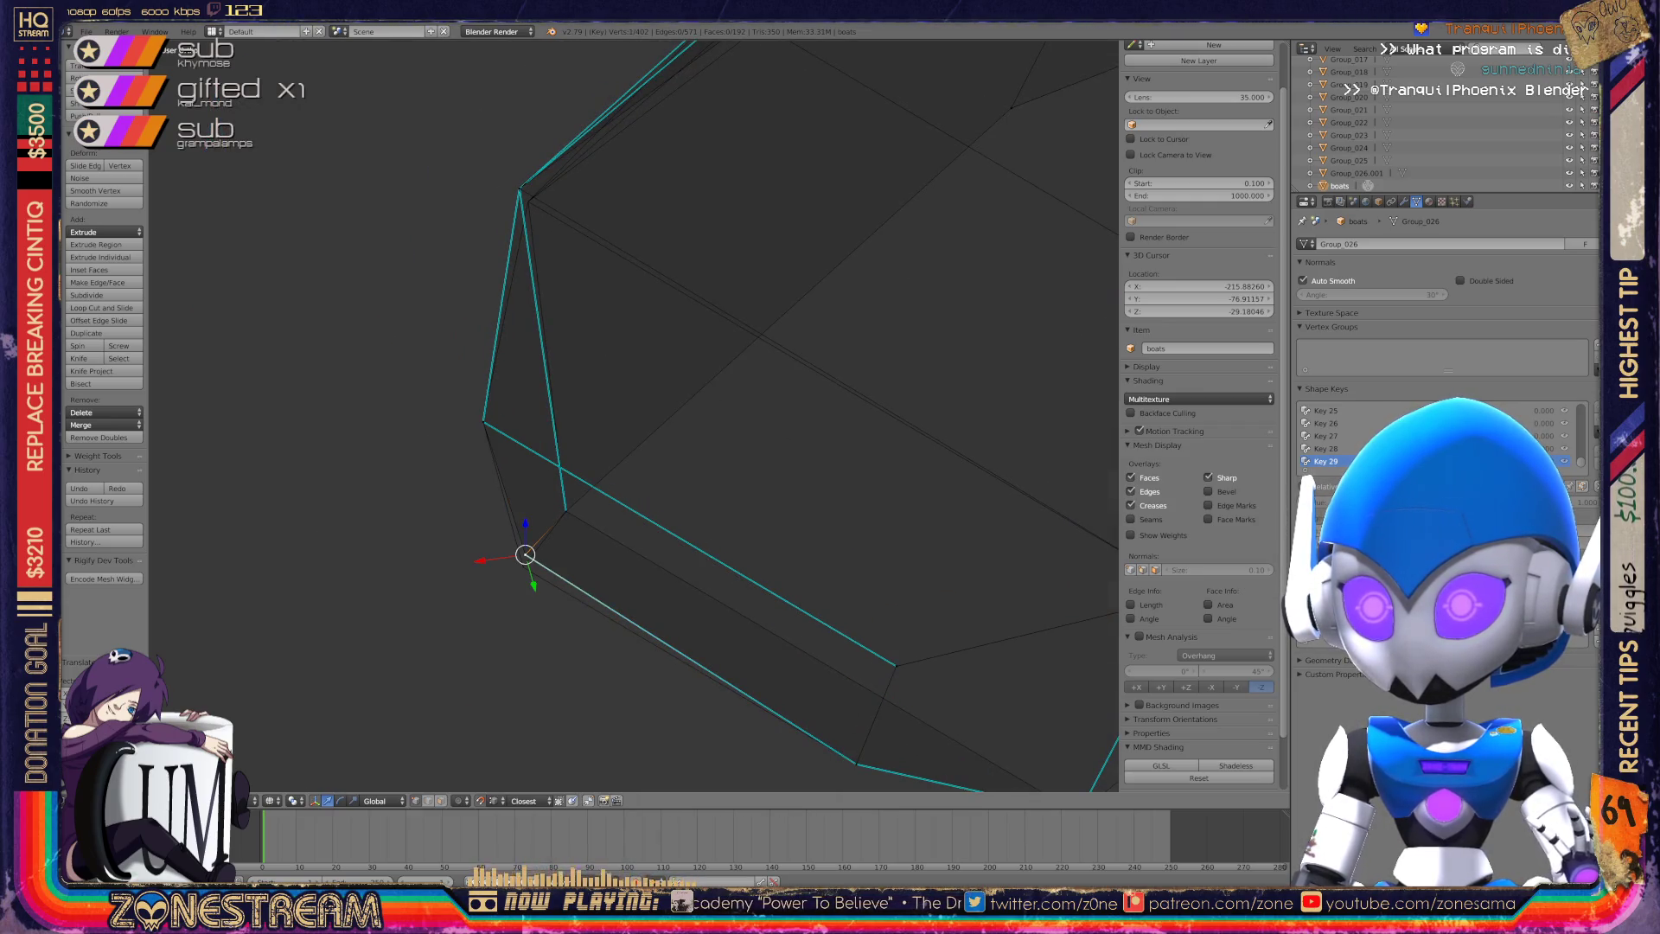
key(g)
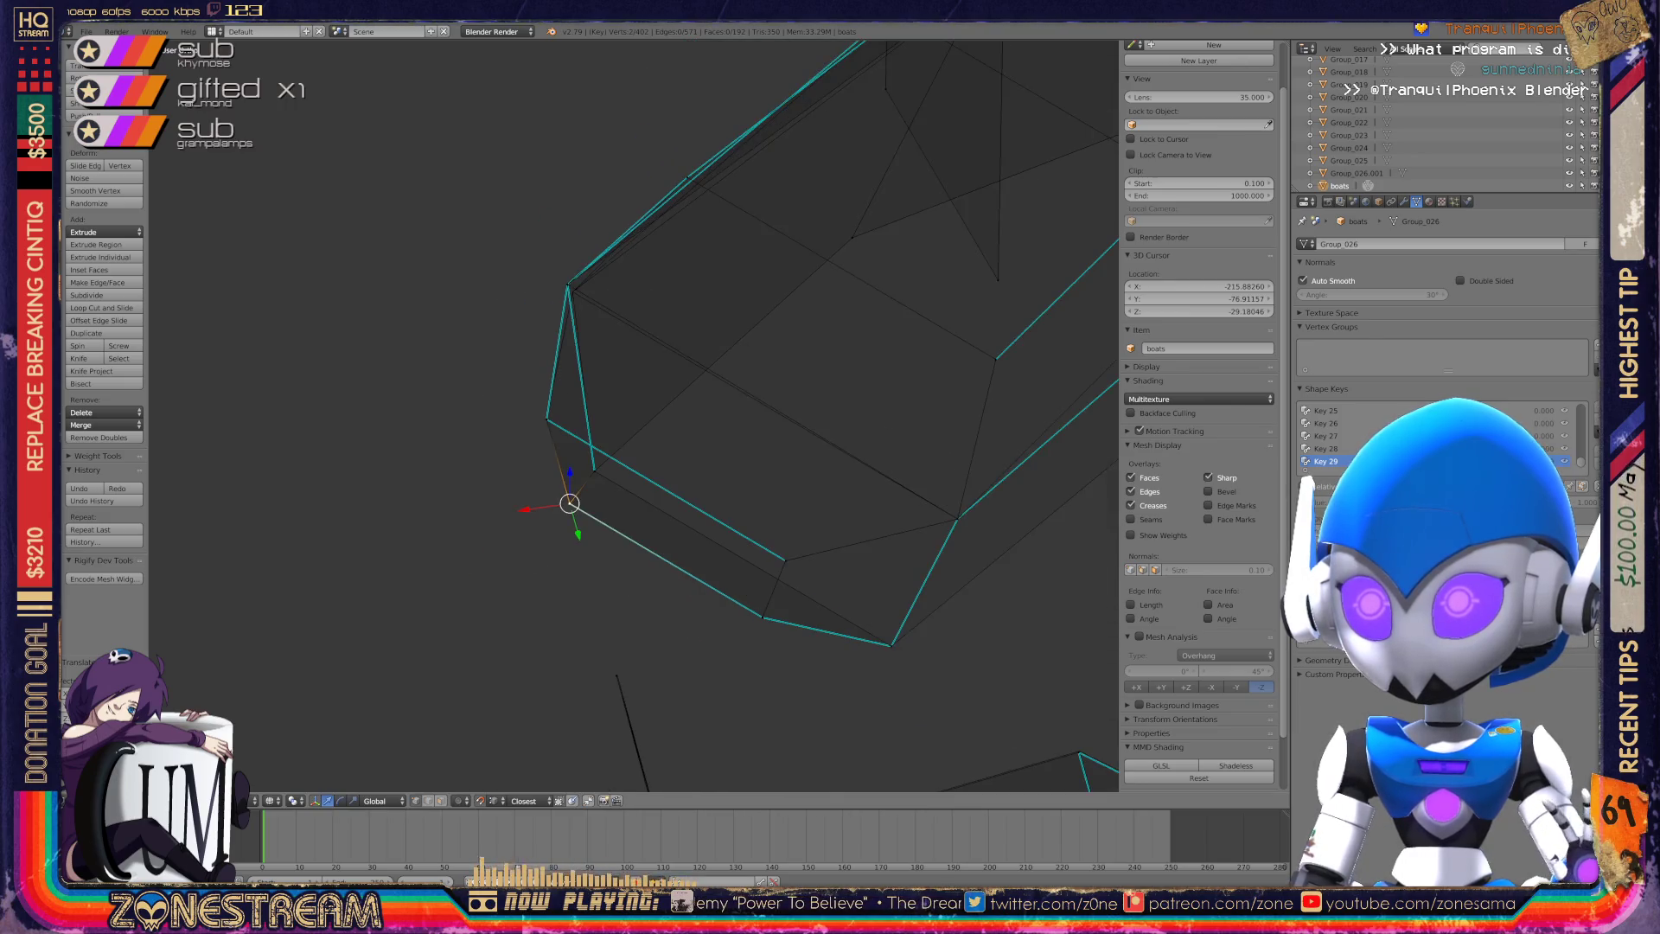
scroll(658, 415, up, 5)
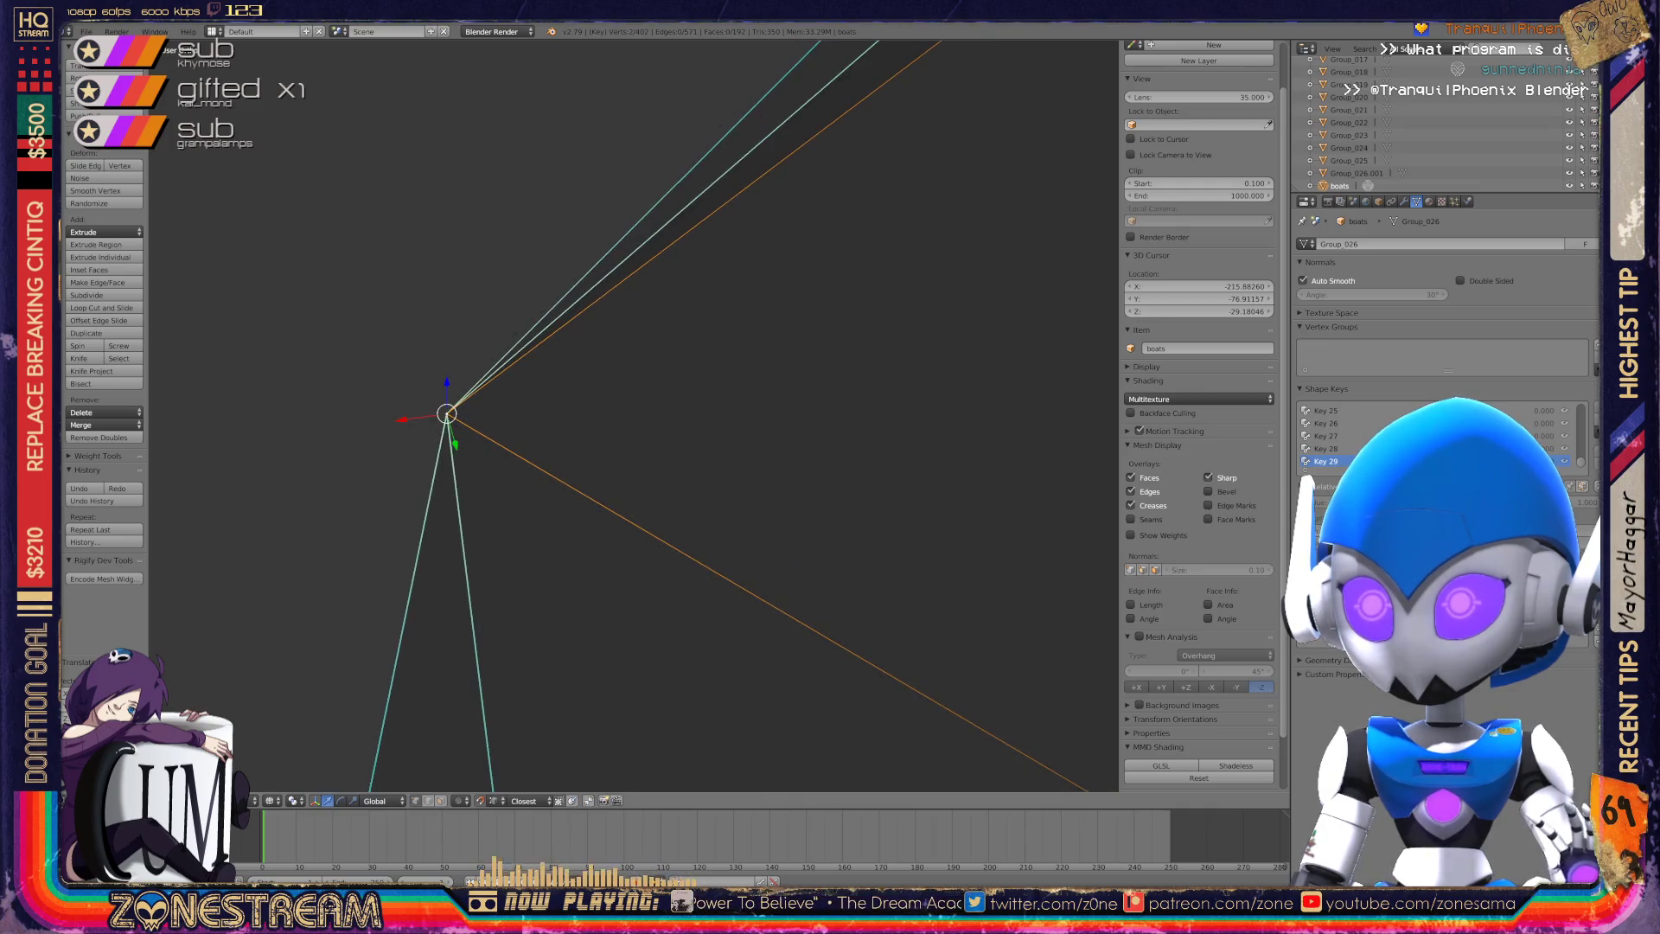
click(447, 414)
scroll(447, 414, down, 8)
key(Tab)
mouse_move(657, 415)
middle_down()
mouse_move(553, 389)
mouse_move(501, 424)
middle_up()
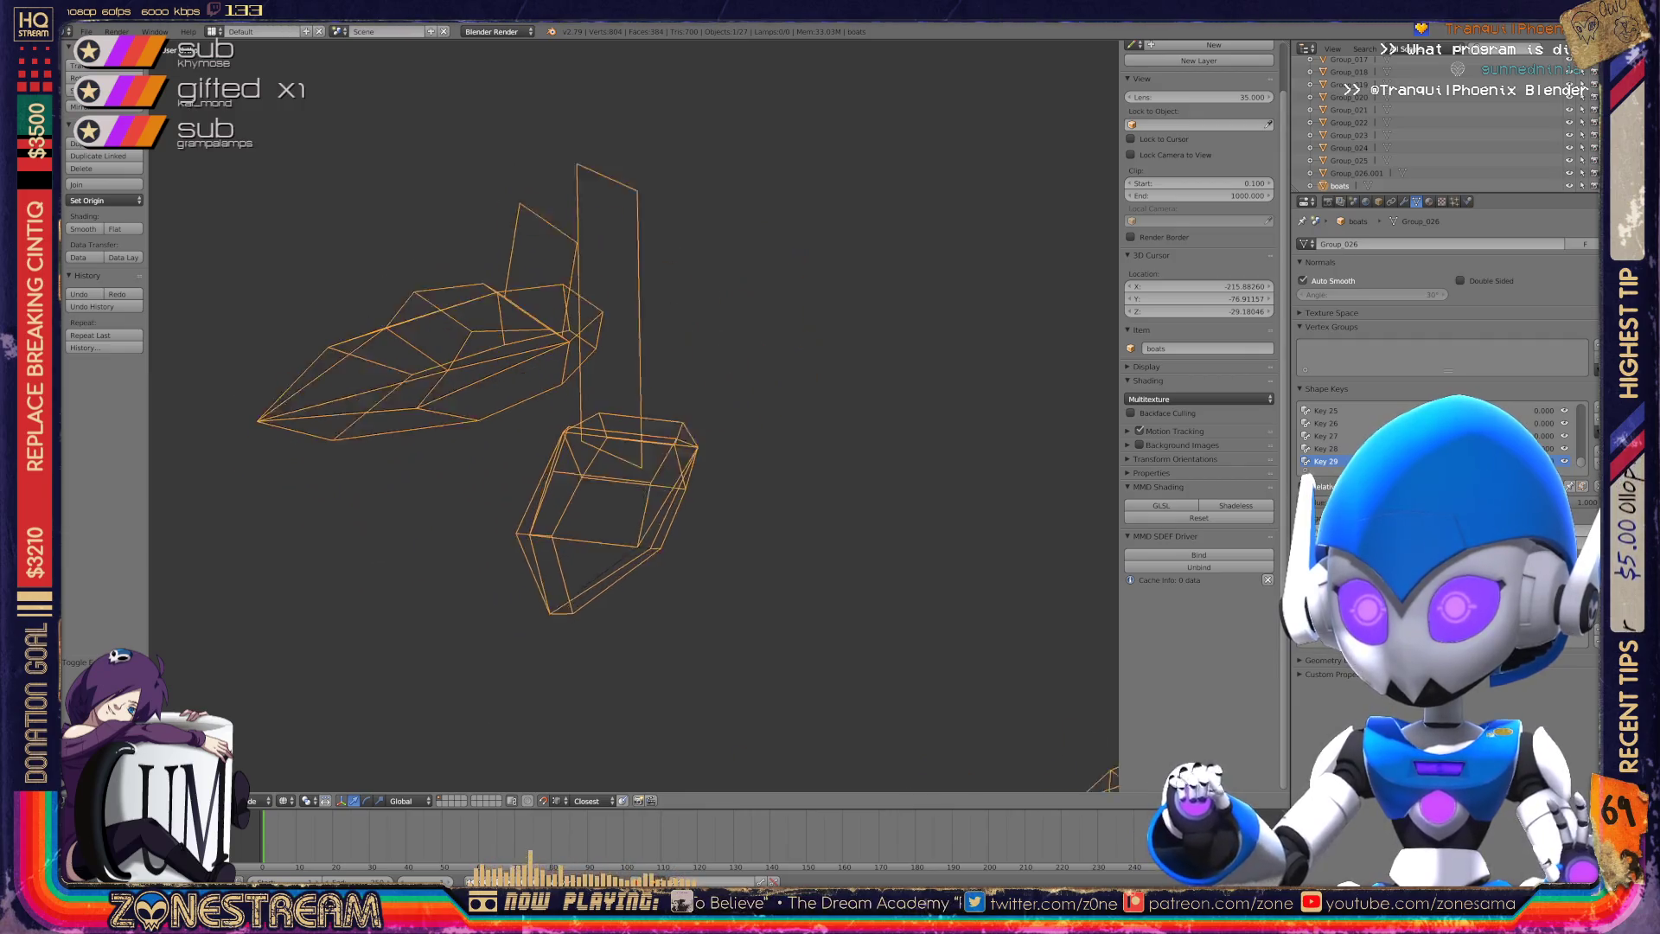
Save the scene over boats.blend with Ctrl+S.
scroll(787, 433, up, 4)
key(ctrl+s)
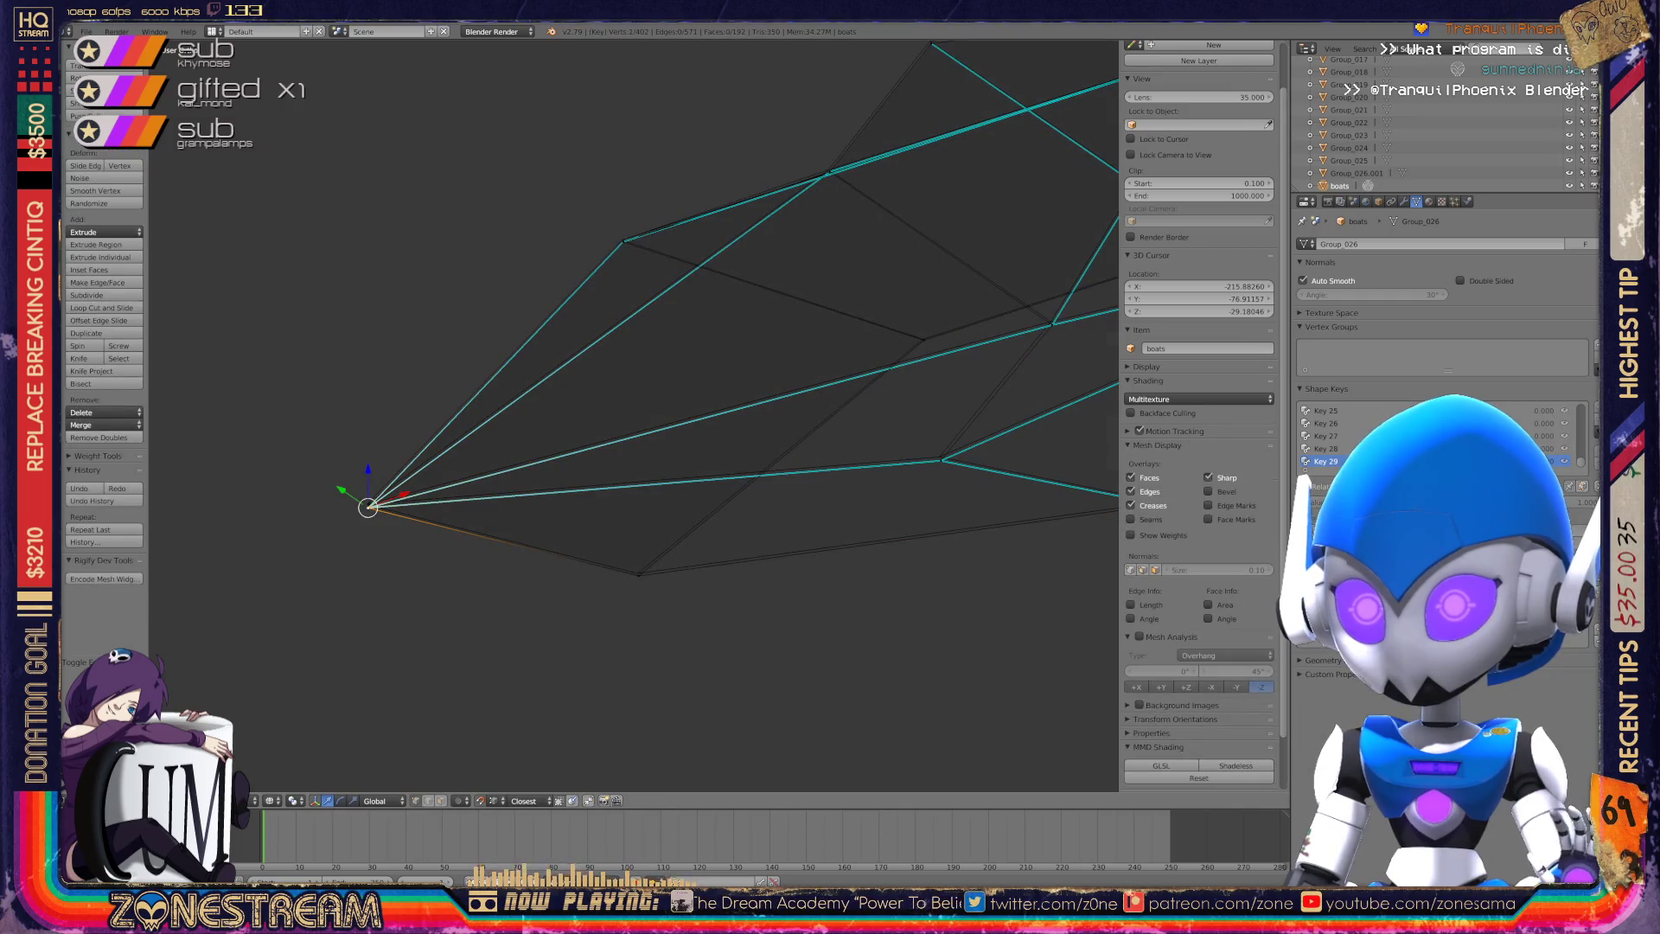
Nudge the toe's pointed tip vertex slightly left.
click(506, 538)
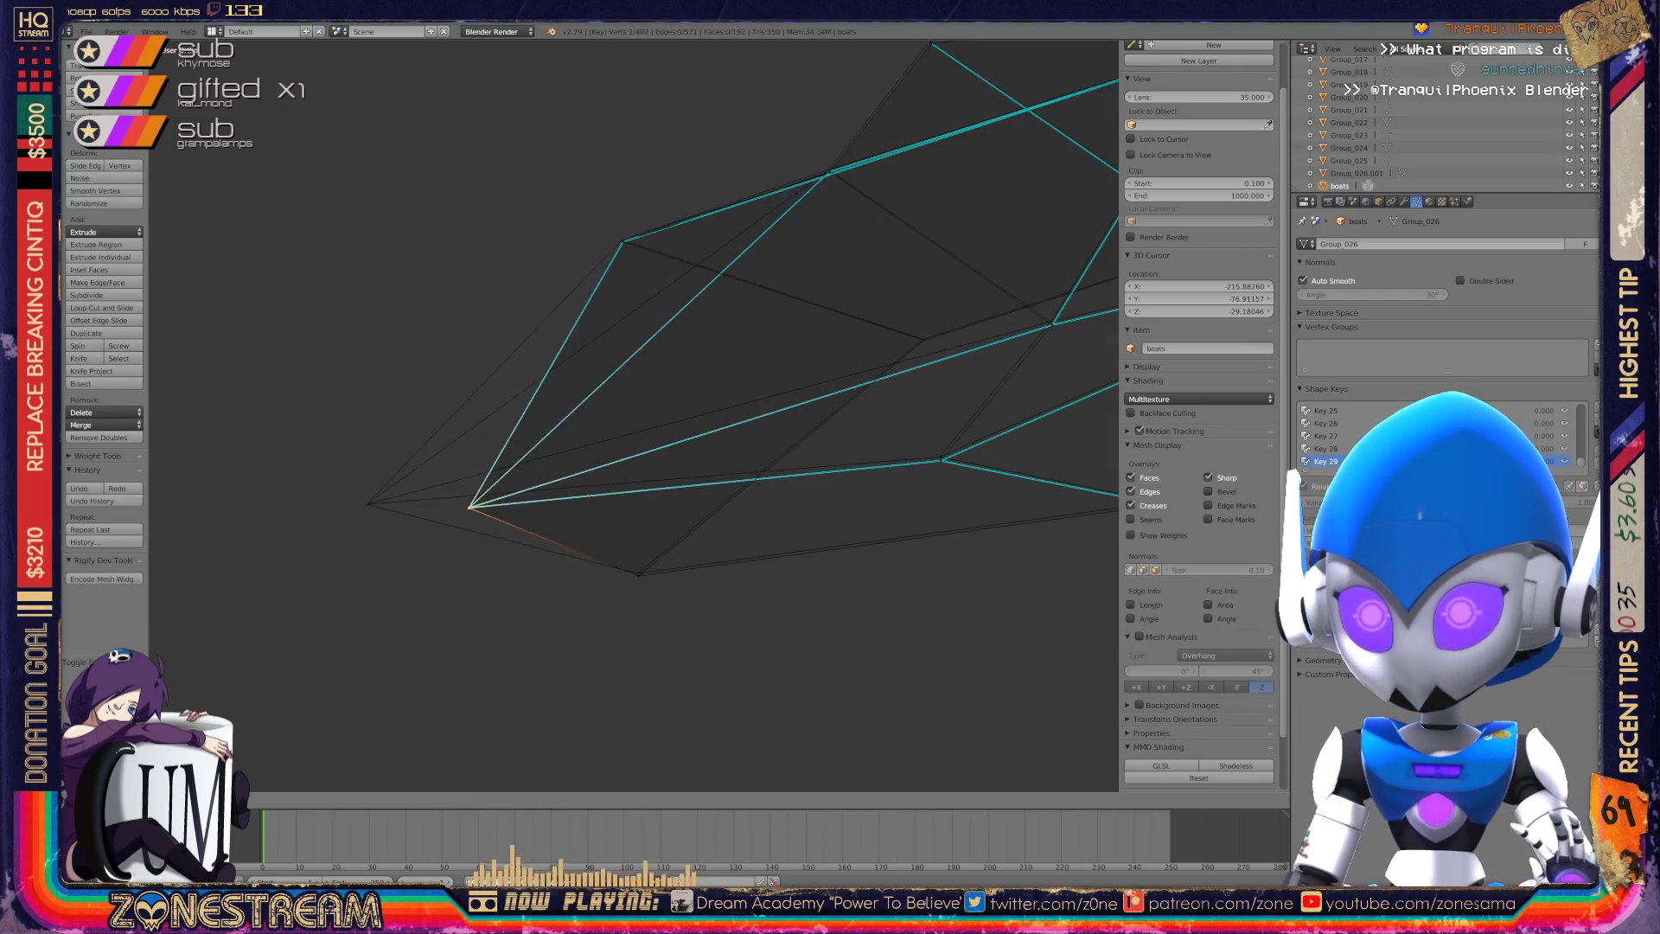
drag(373, 504, 366, 504)
click(637, 572)
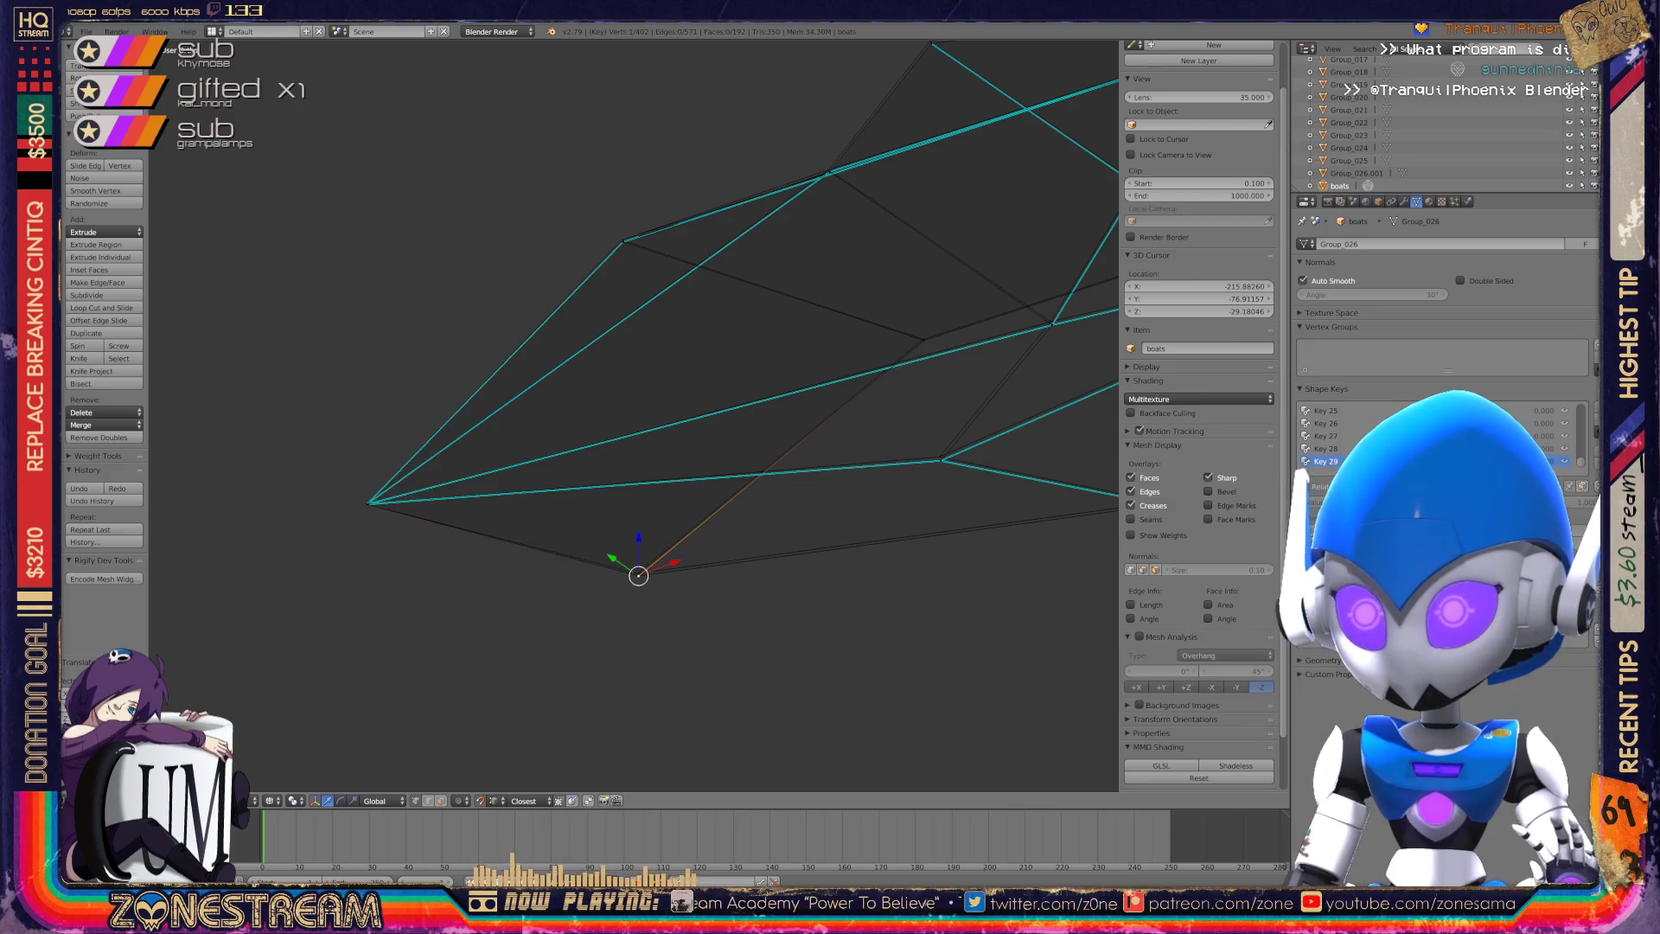
middle_drag(638, 573, 545, 548)
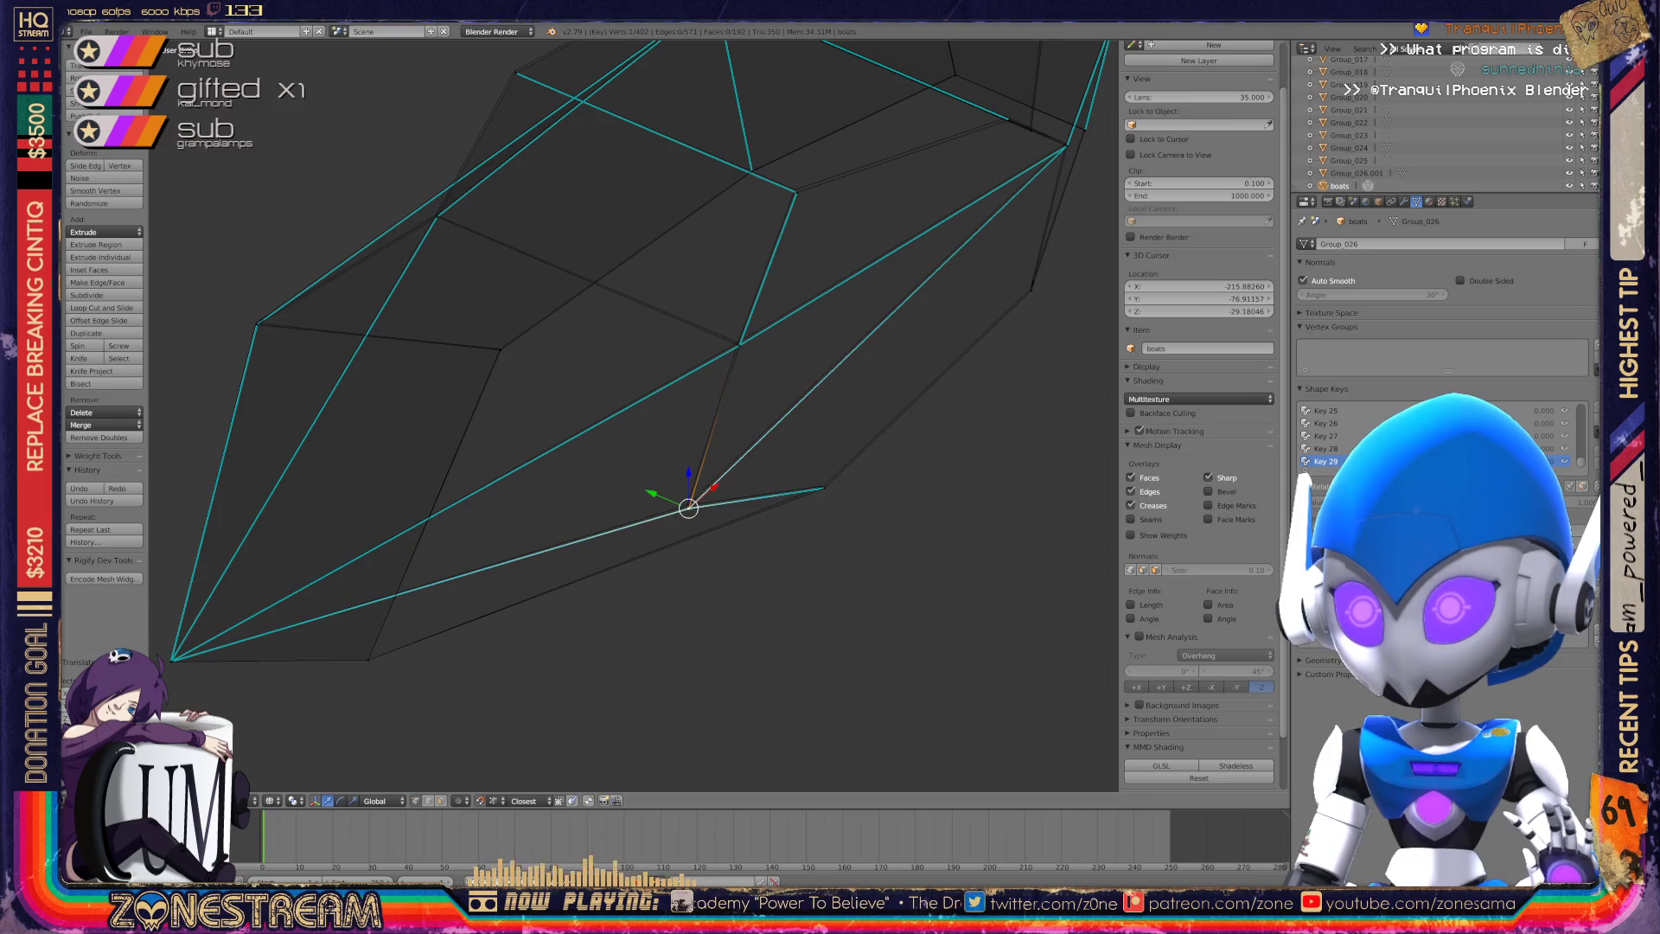
Reposition a vertex higher up on the toe.
right_click(824, 486)
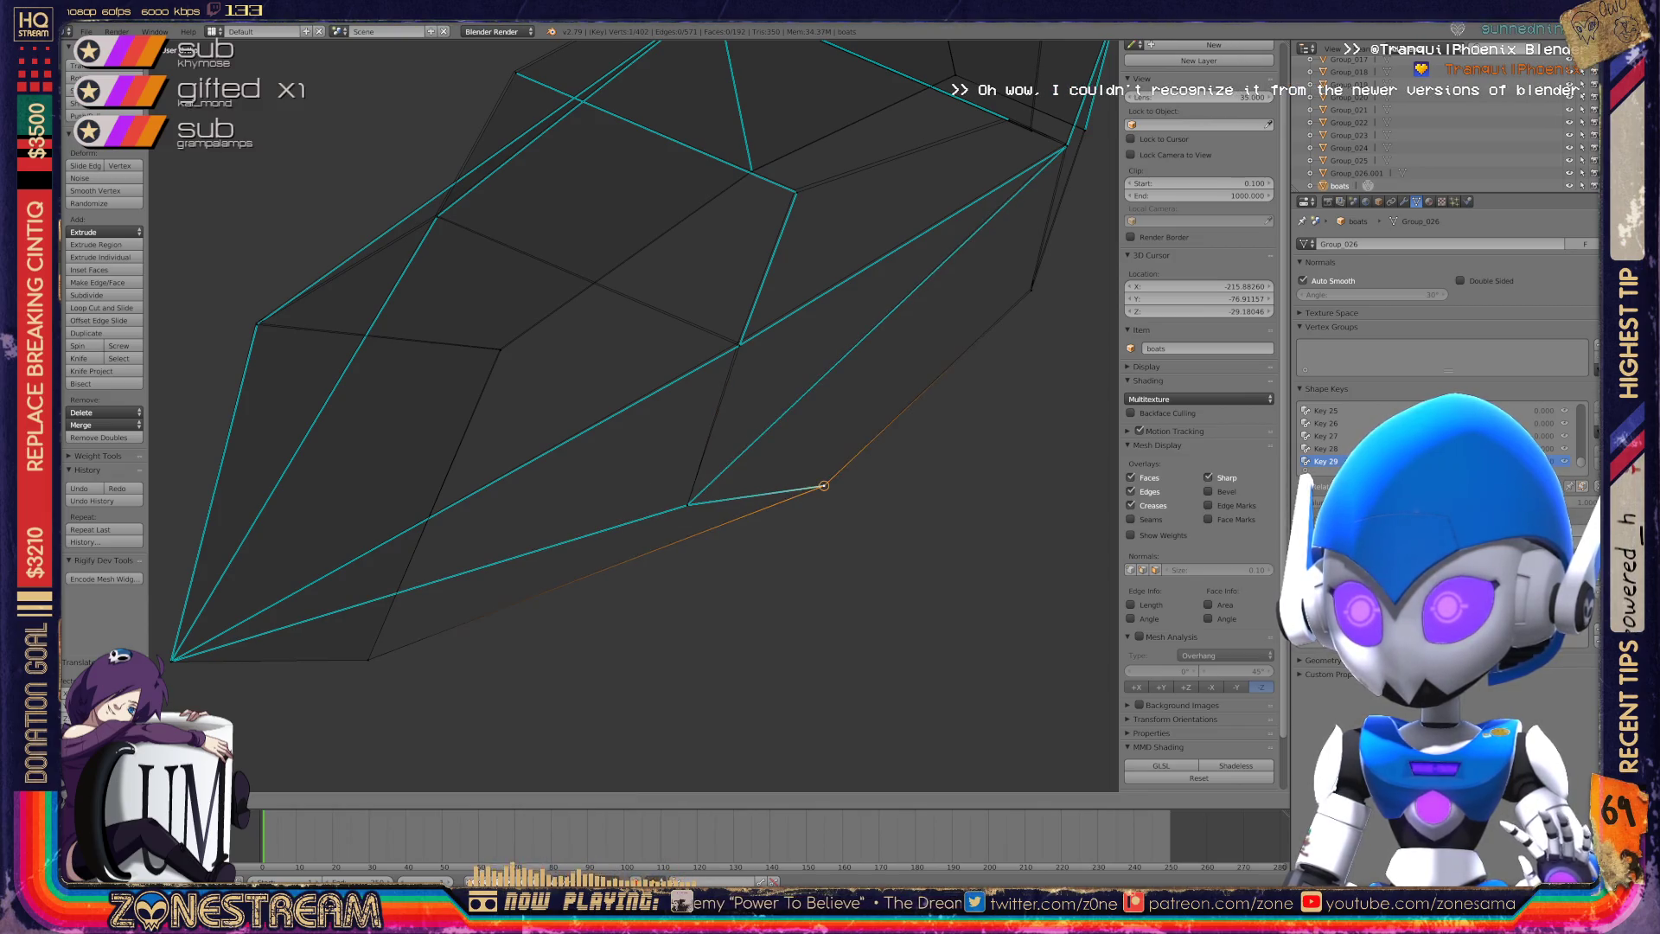
right_click(740, 344)
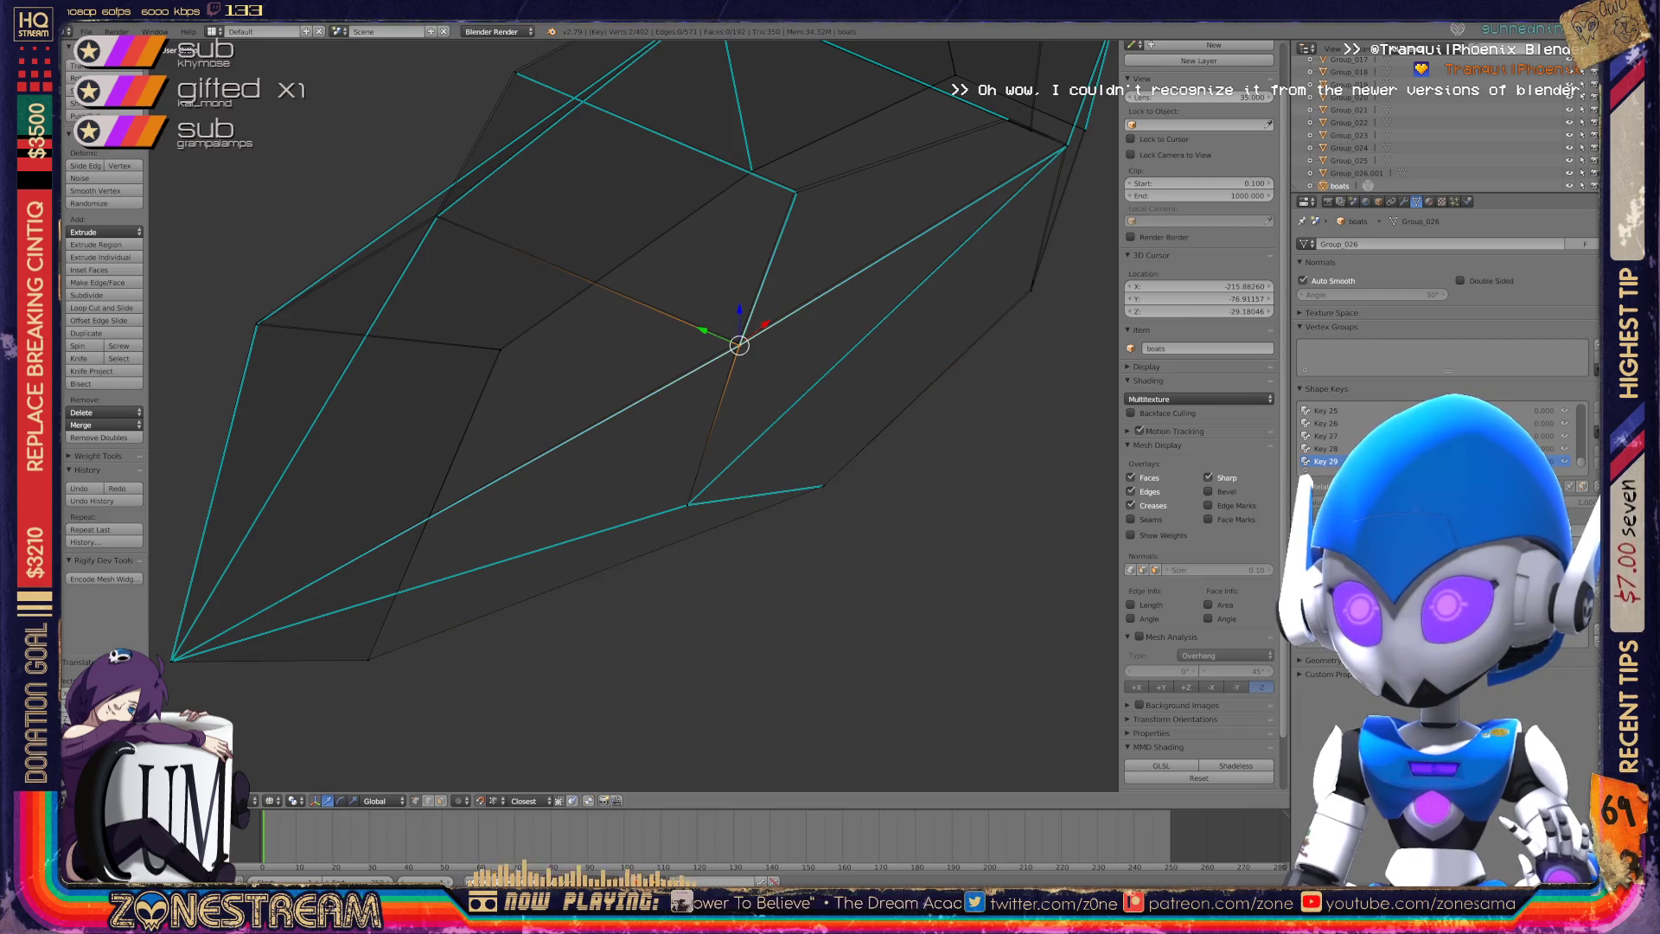
key(g)
key(Escape)
key(g)
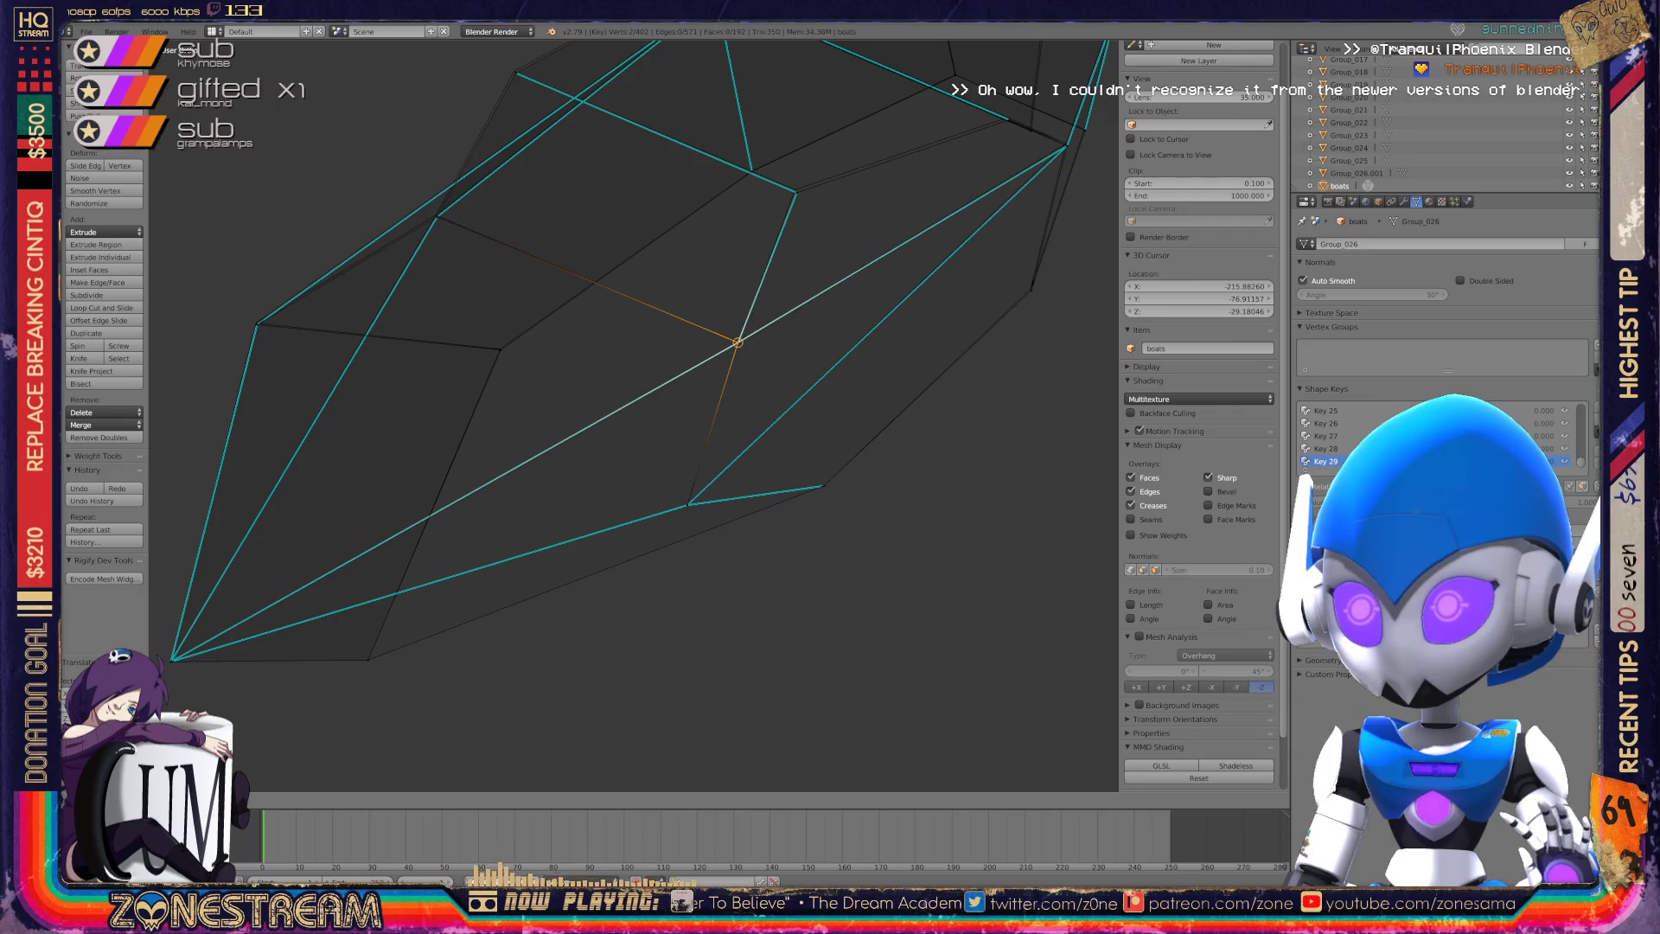
middle_drag(737, 342, 657, 402)
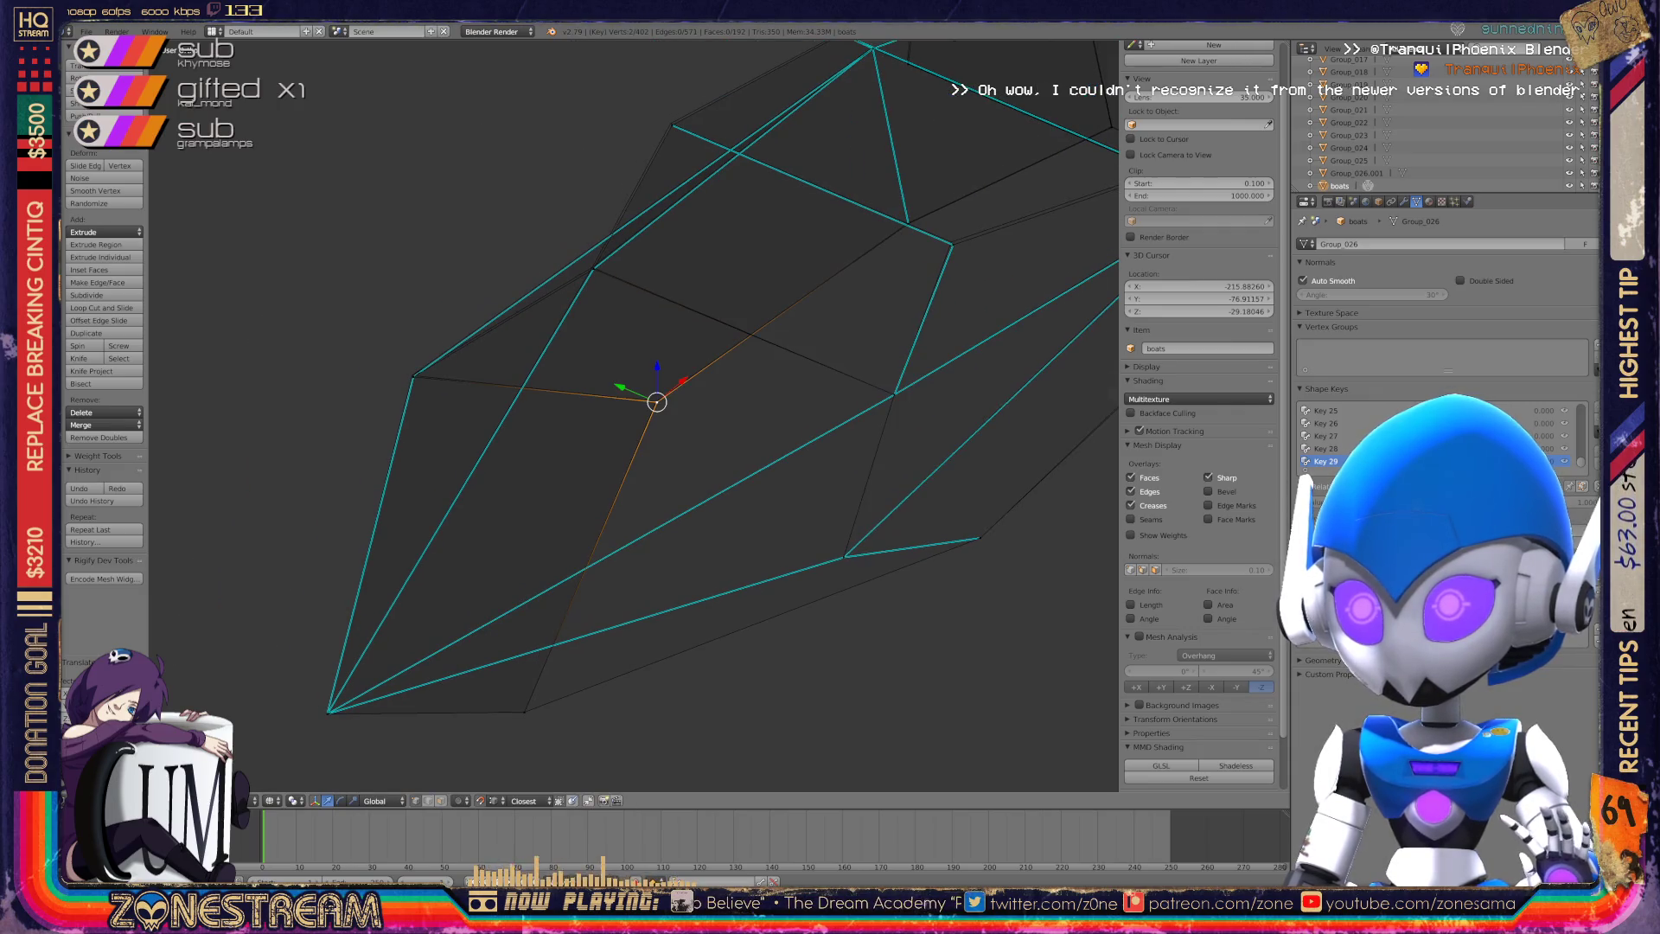
click(657, 402)
Adjust a vertex on the toe's upper-left edge and review both boots.
right_click(413, 376)
key(g)
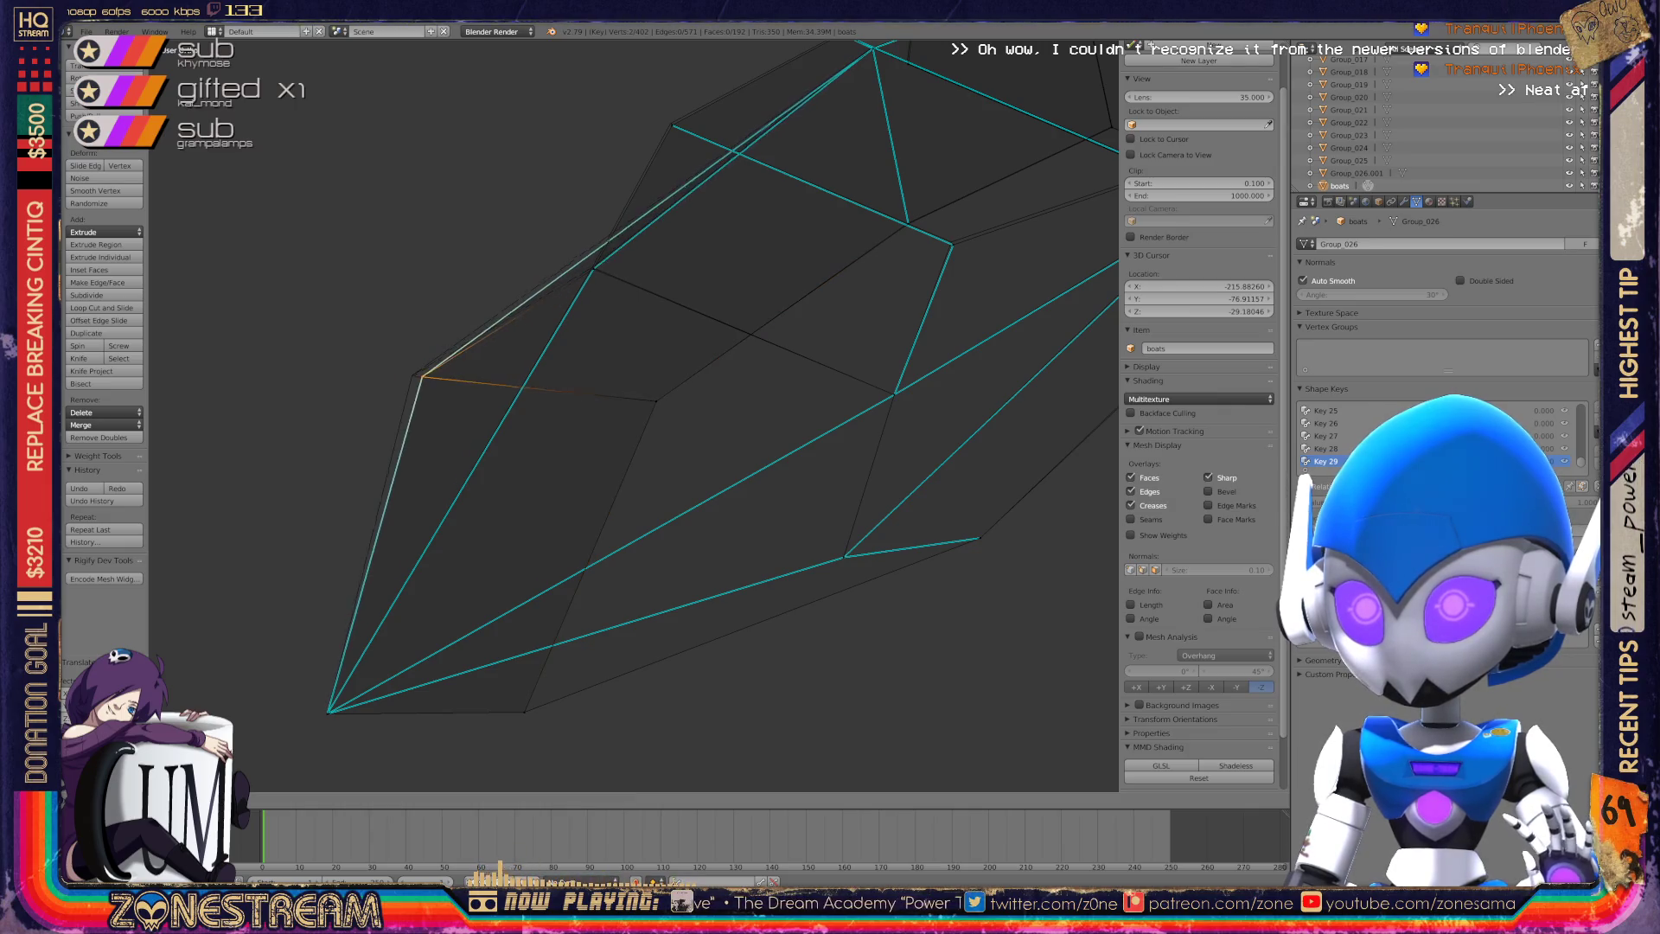
click(413, 374)
mouse_move(636, 415)
middle_down()
mouse_move(683, 398)
mouse_move(640, 467)
mouse_move(605, 389)
mouse_move(605, 411)
mouse_move(571, 408)
middle_up()
scroll(634, 415, up, 6)
scroll(571, 408, down, 2)
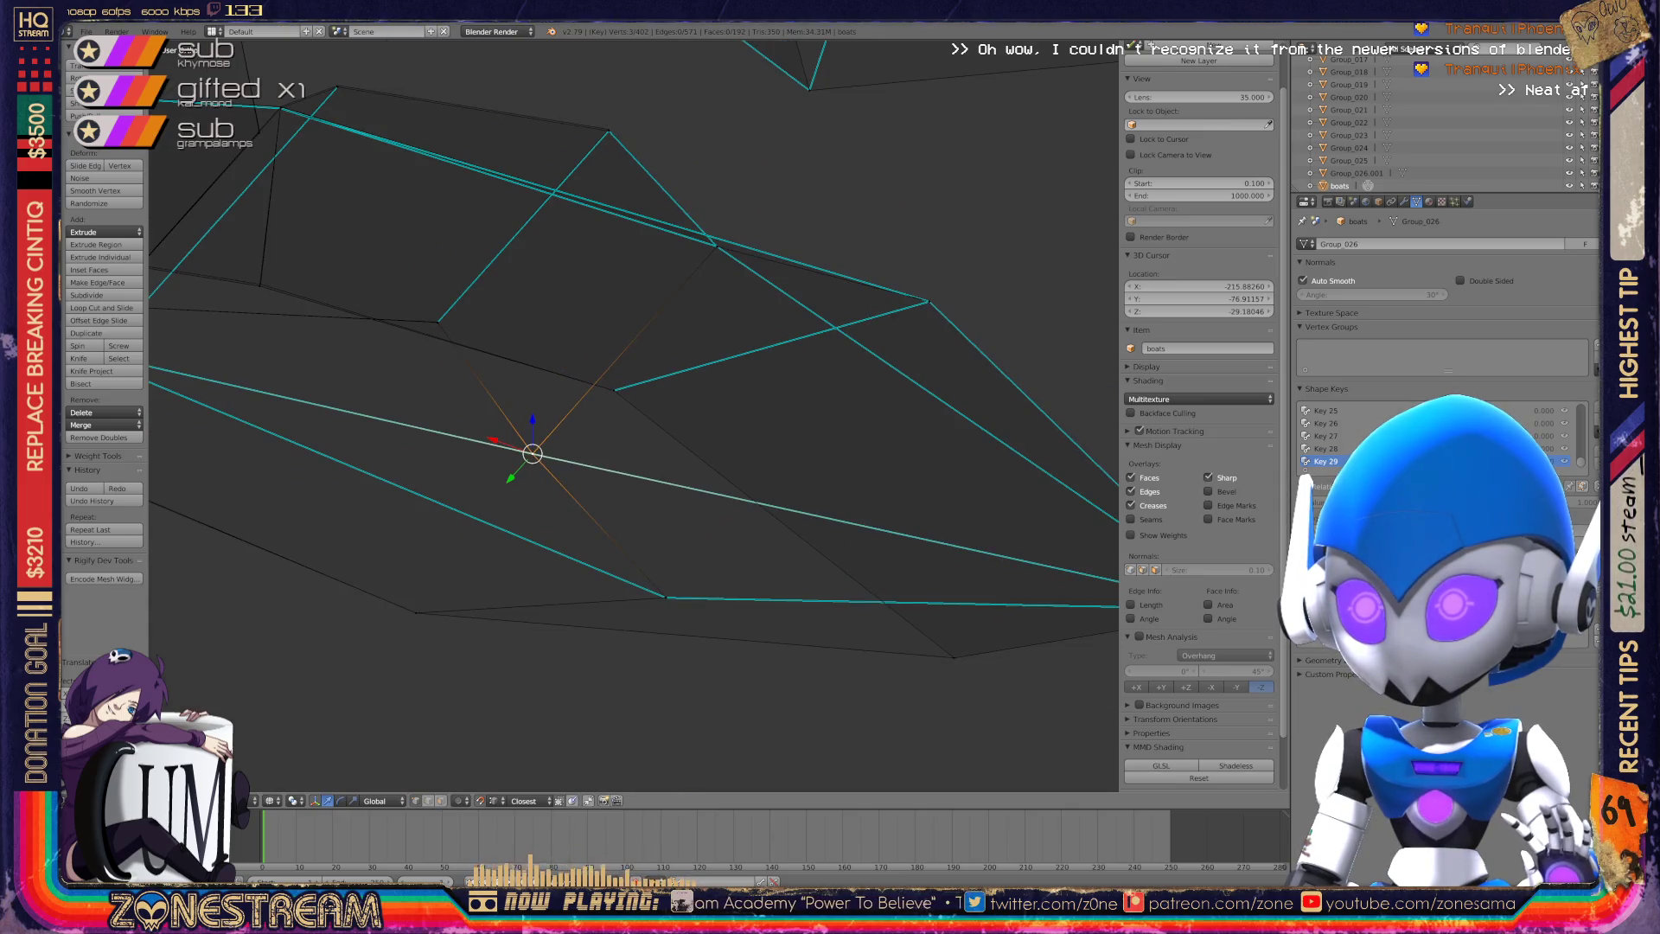
Try moving an upper-edge vertex and a corner vertex, cancelling the corner move.
scroll(439, 166, up, 3)
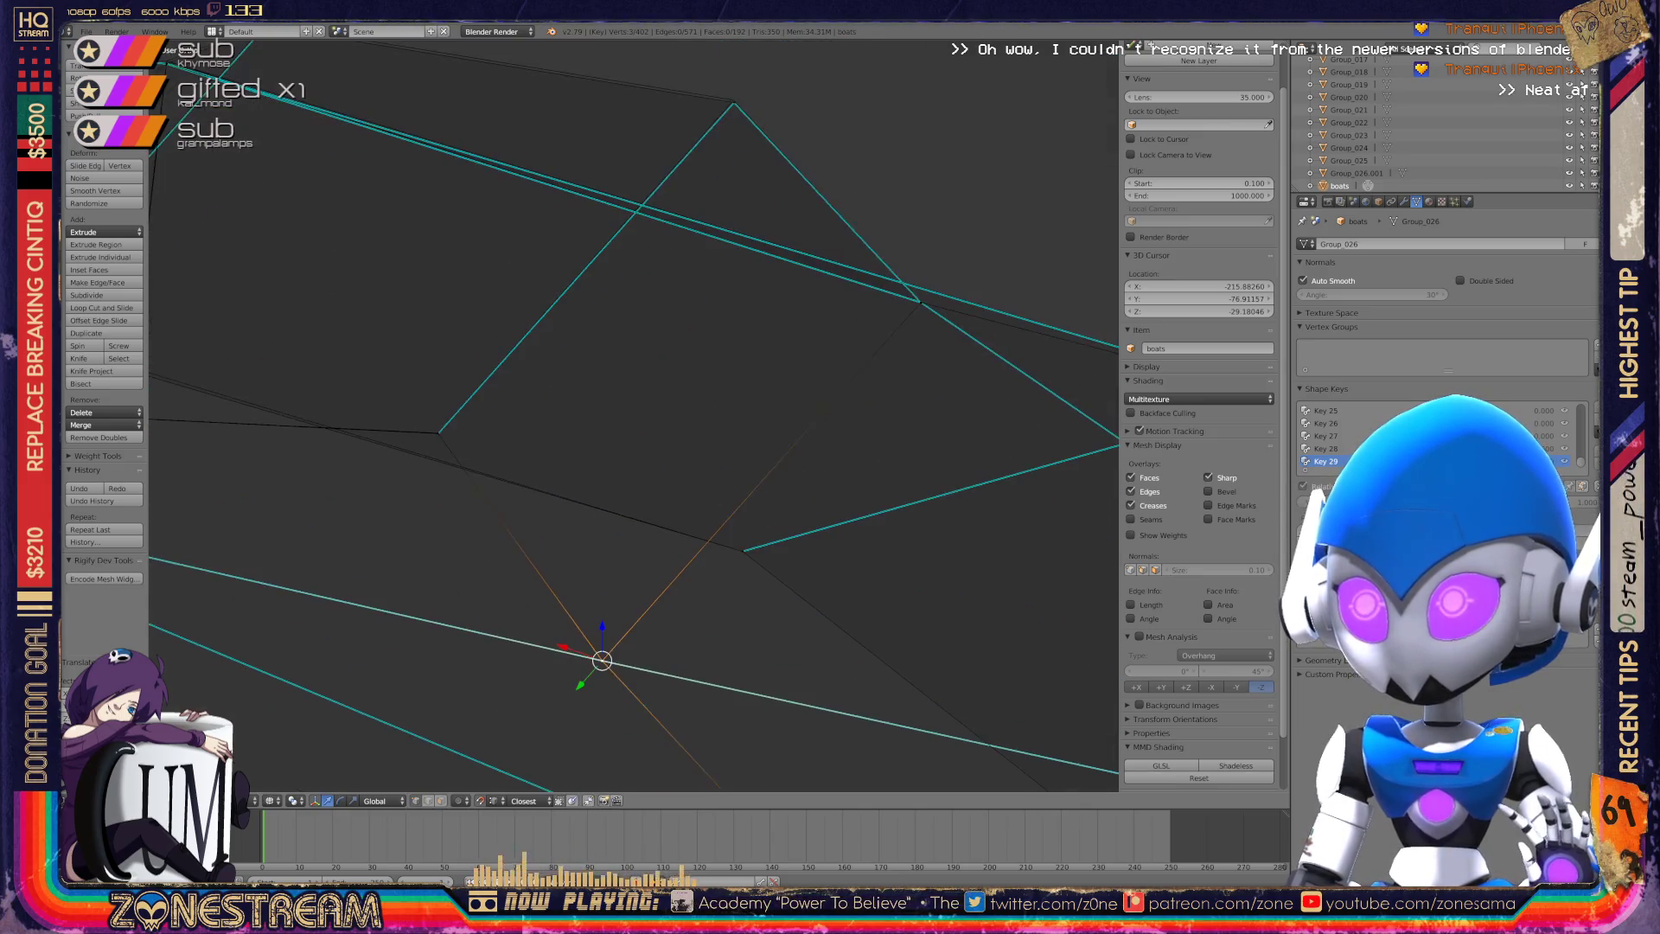
shift+middle_drag(570, 408, 607, 568)
right_click(770, 262)
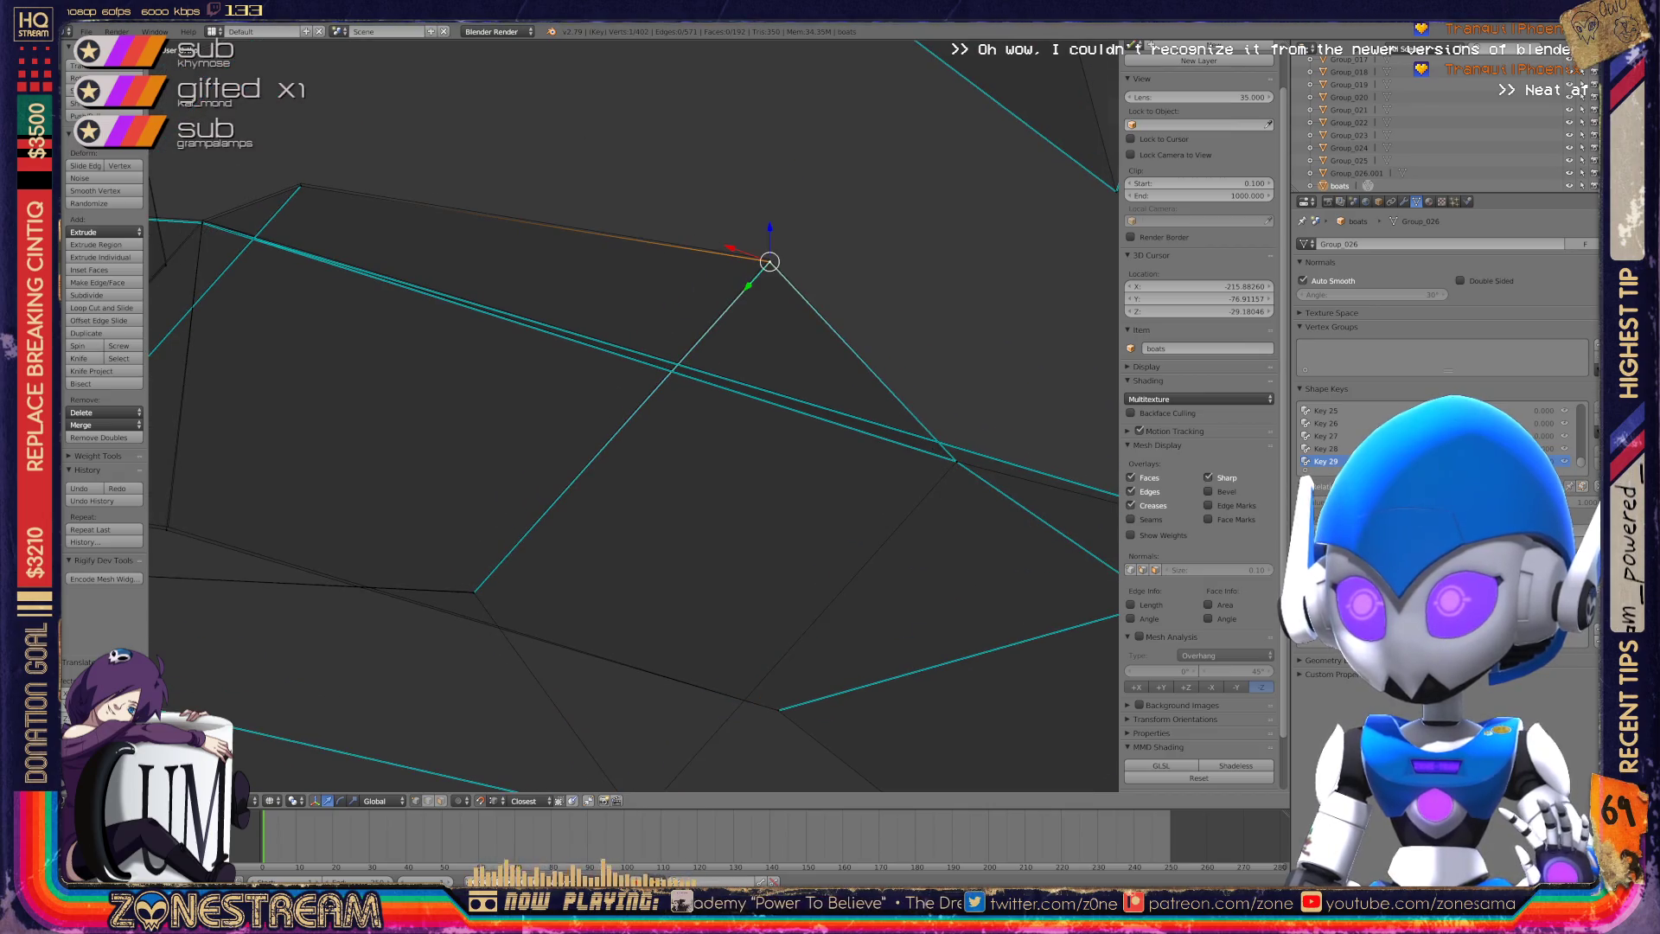
key(g)
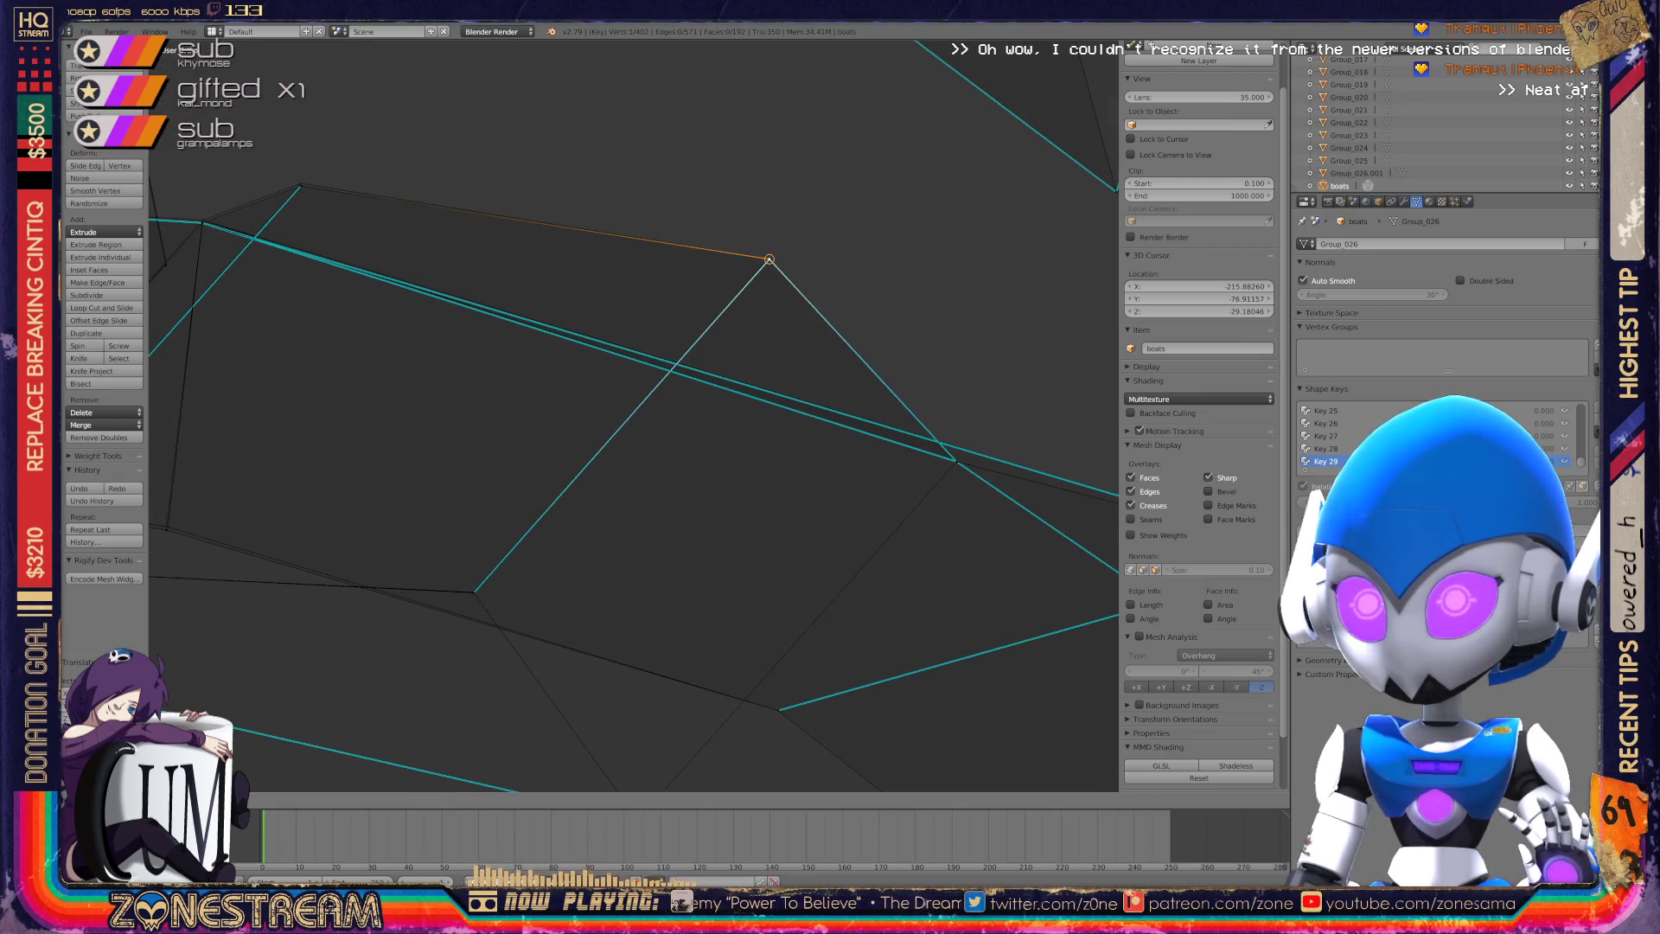
right_click(300, 186)
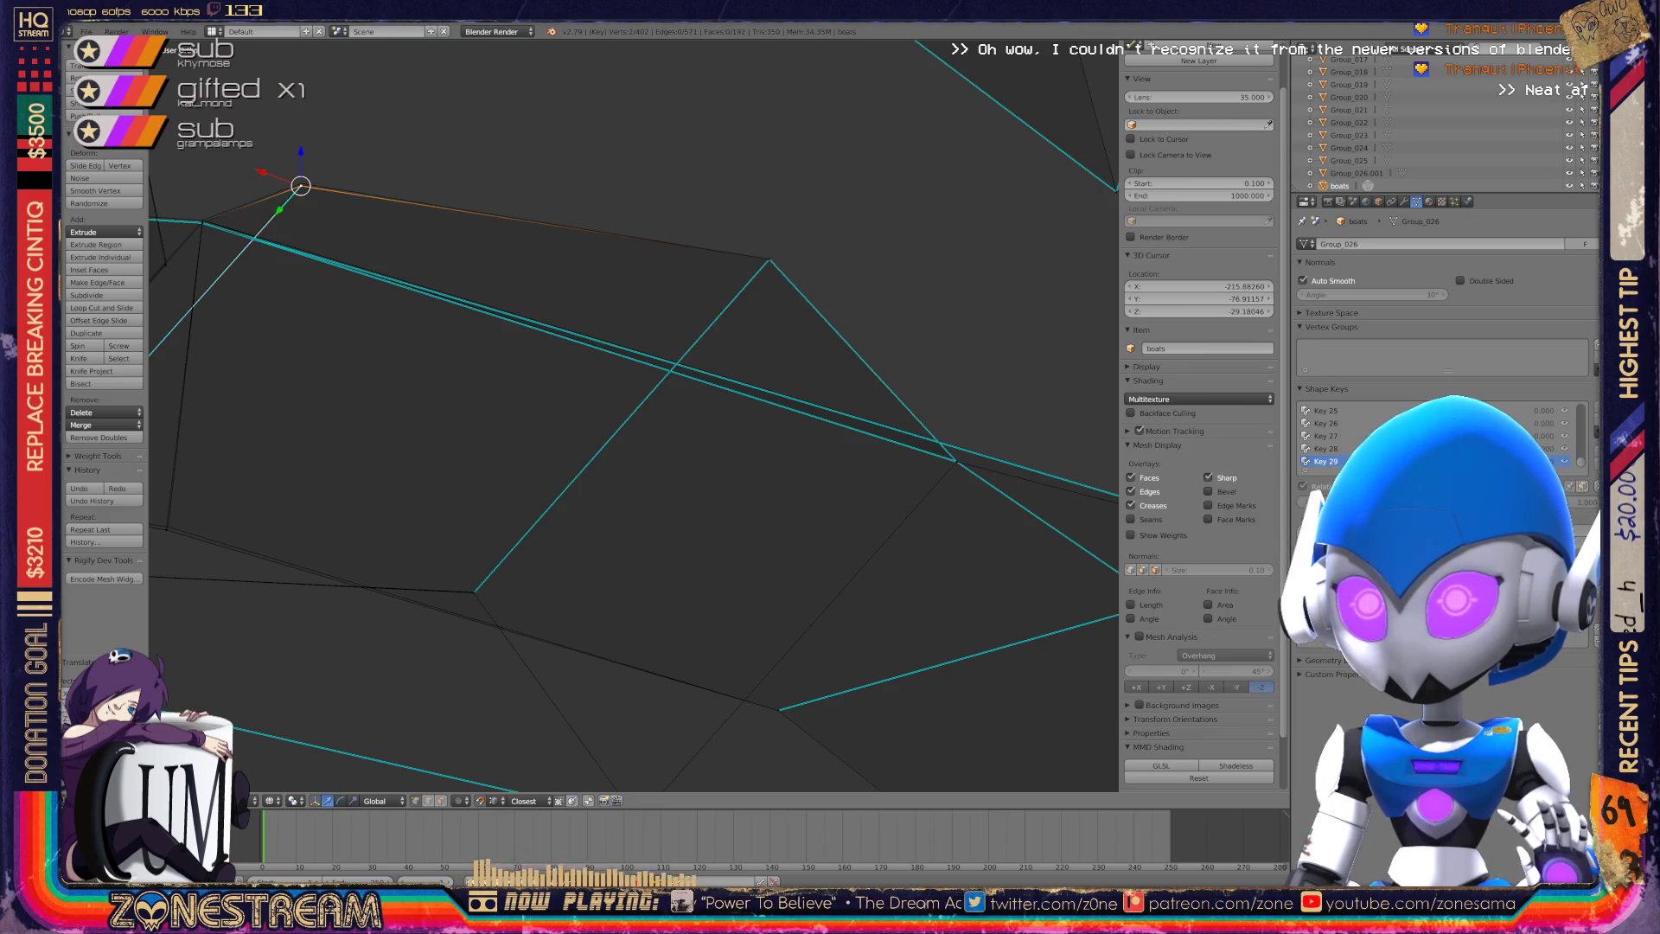
key(g)
mouse_move(606, 432)
middle_down()
mouse_move(571, 423)
mouse_move(623, 406)
mouse_move(597, 415)
middle_up()
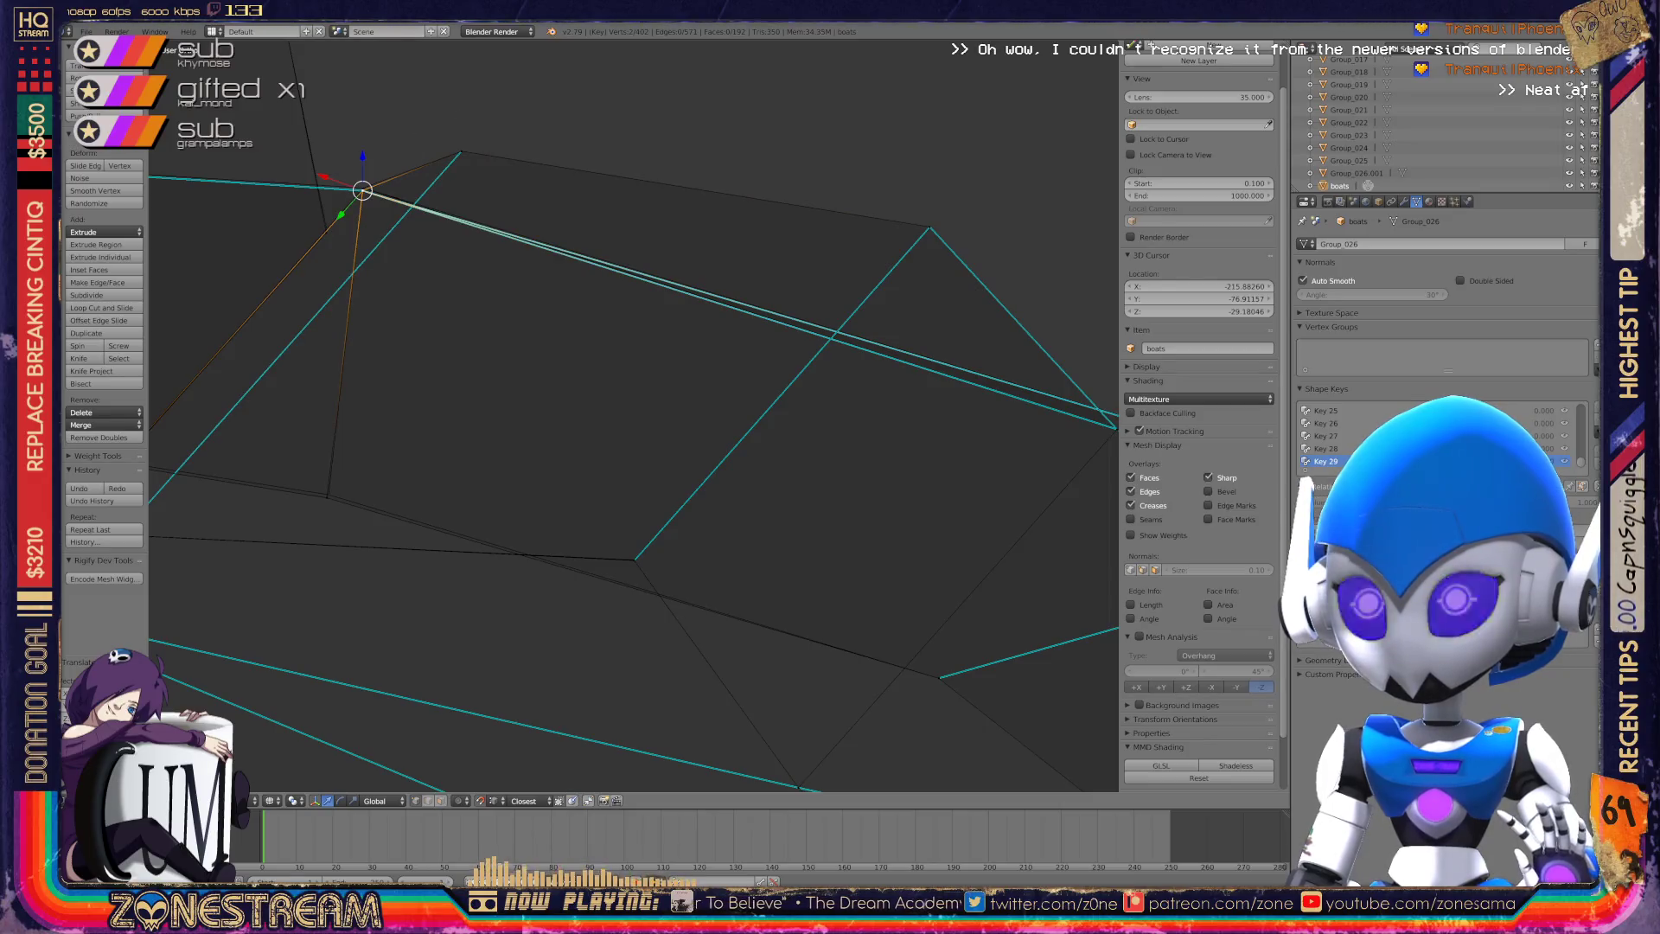
key(g)
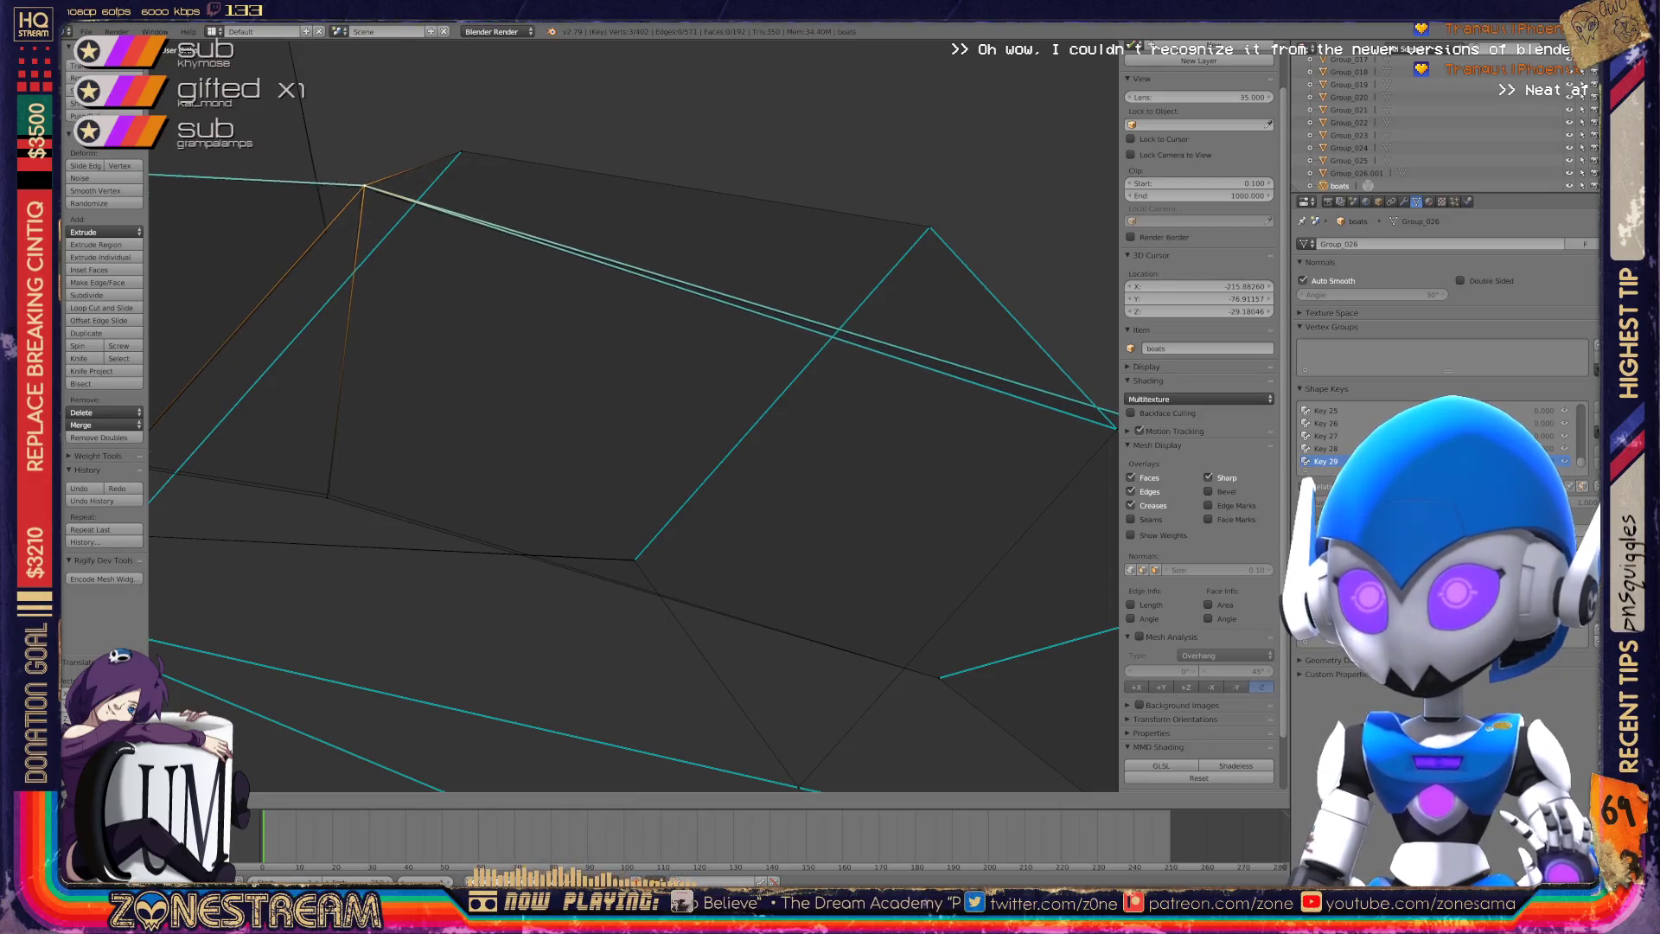
key(Escape)
scroll(634, 415, down, 2)
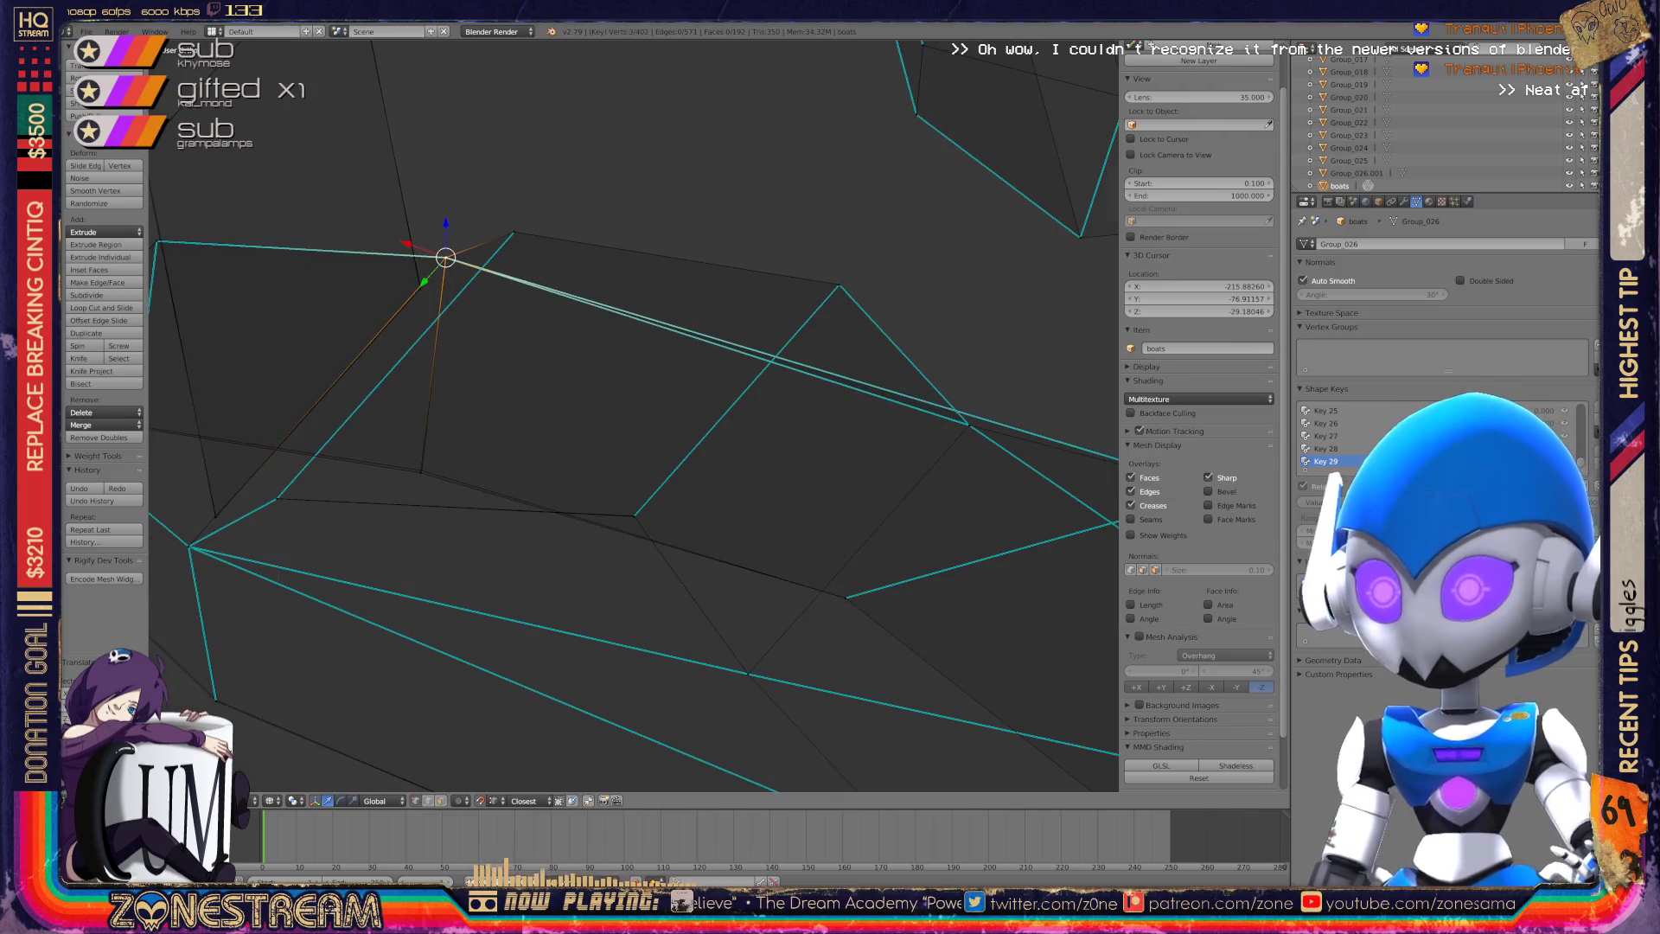
mouse_move(605, 432)
middle_down()
mouse_move(588, 381)
mouse_move(605, 311)
mouse_move(662, 277)
mouse_move(778, 259)
middle_up()
scroll(634, 415, up, 5)
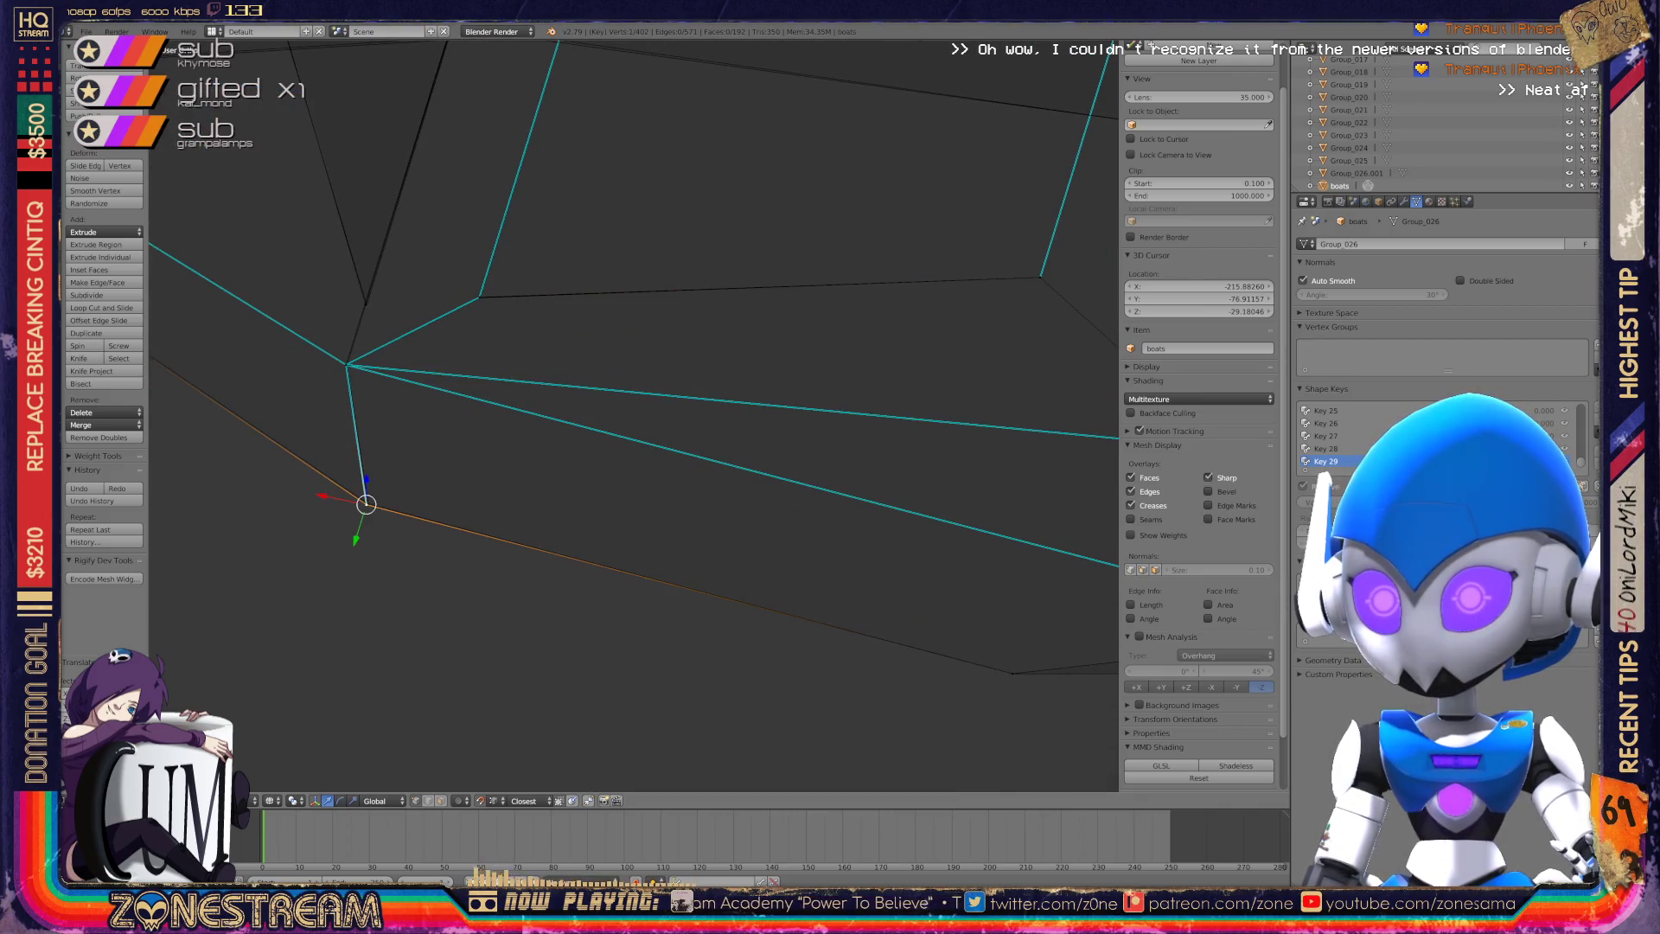
Leave the upper edge vertex in place and nudge a lower vertex slightly up-right.
right_click(346, 365)
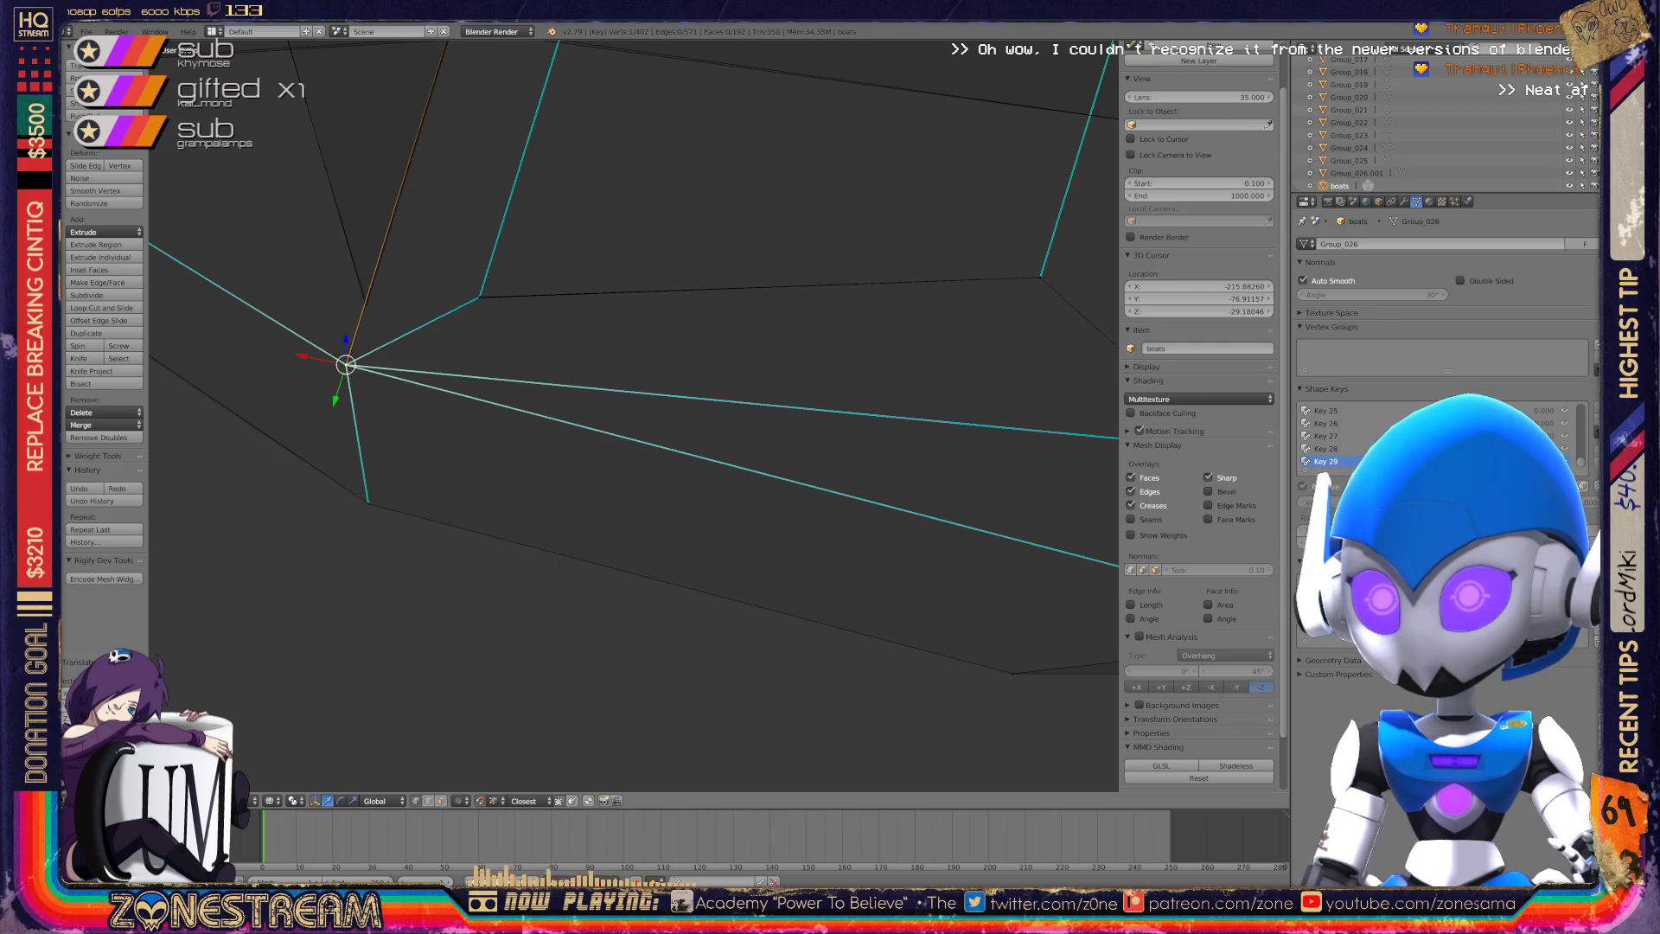
key(g)
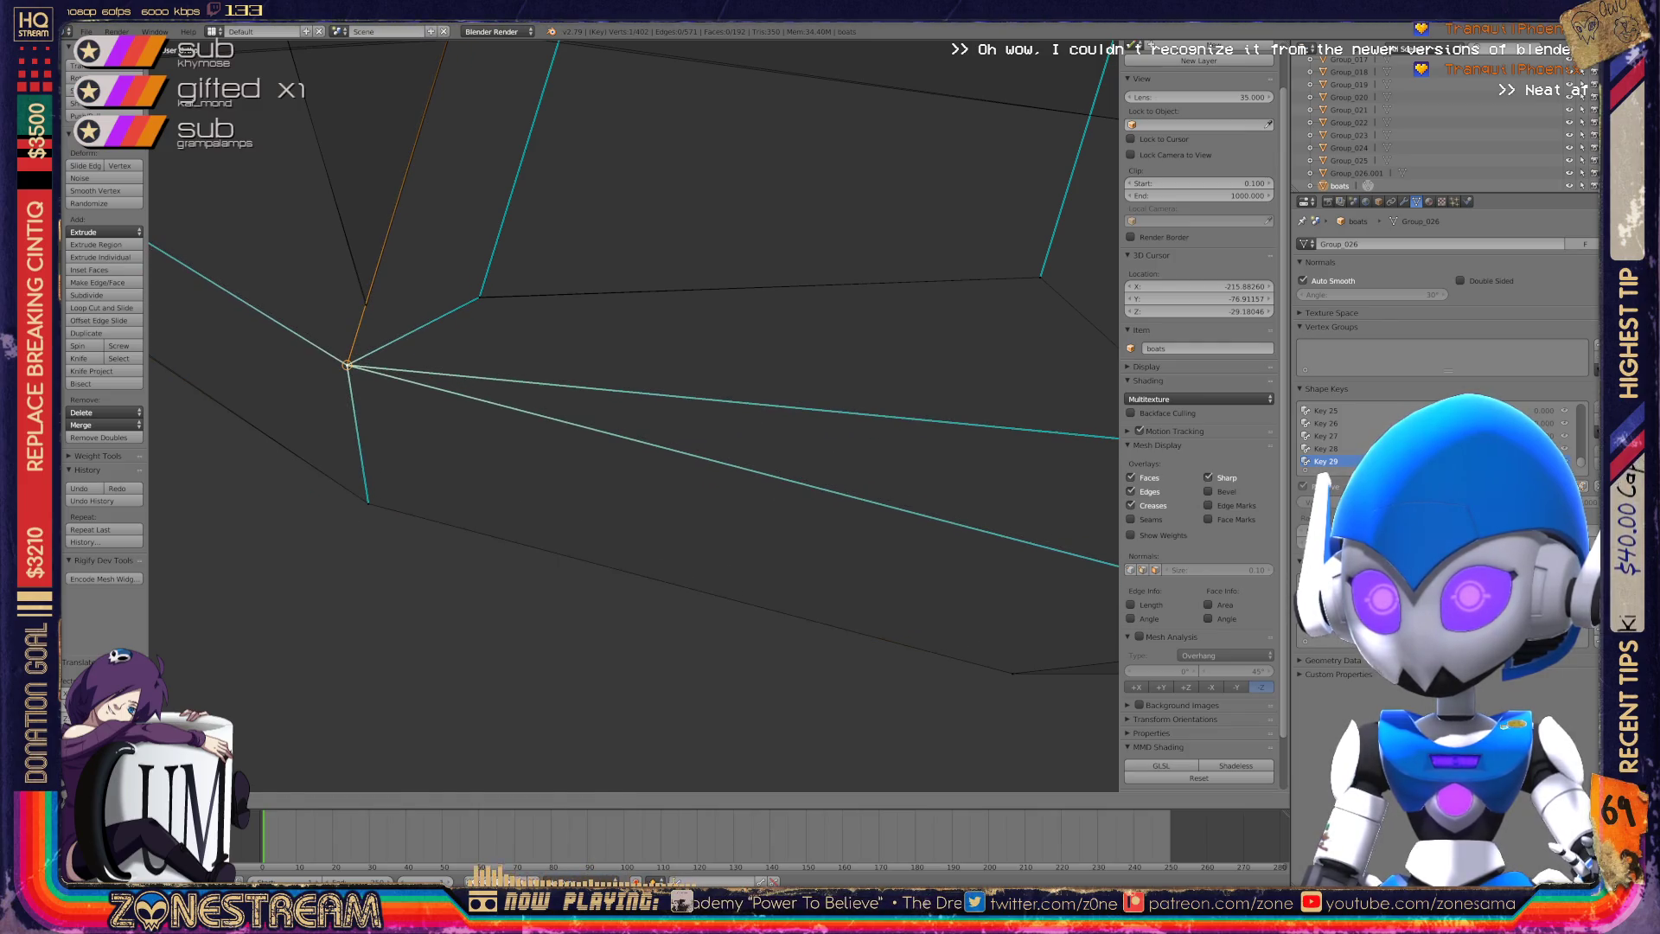
key(Escape)
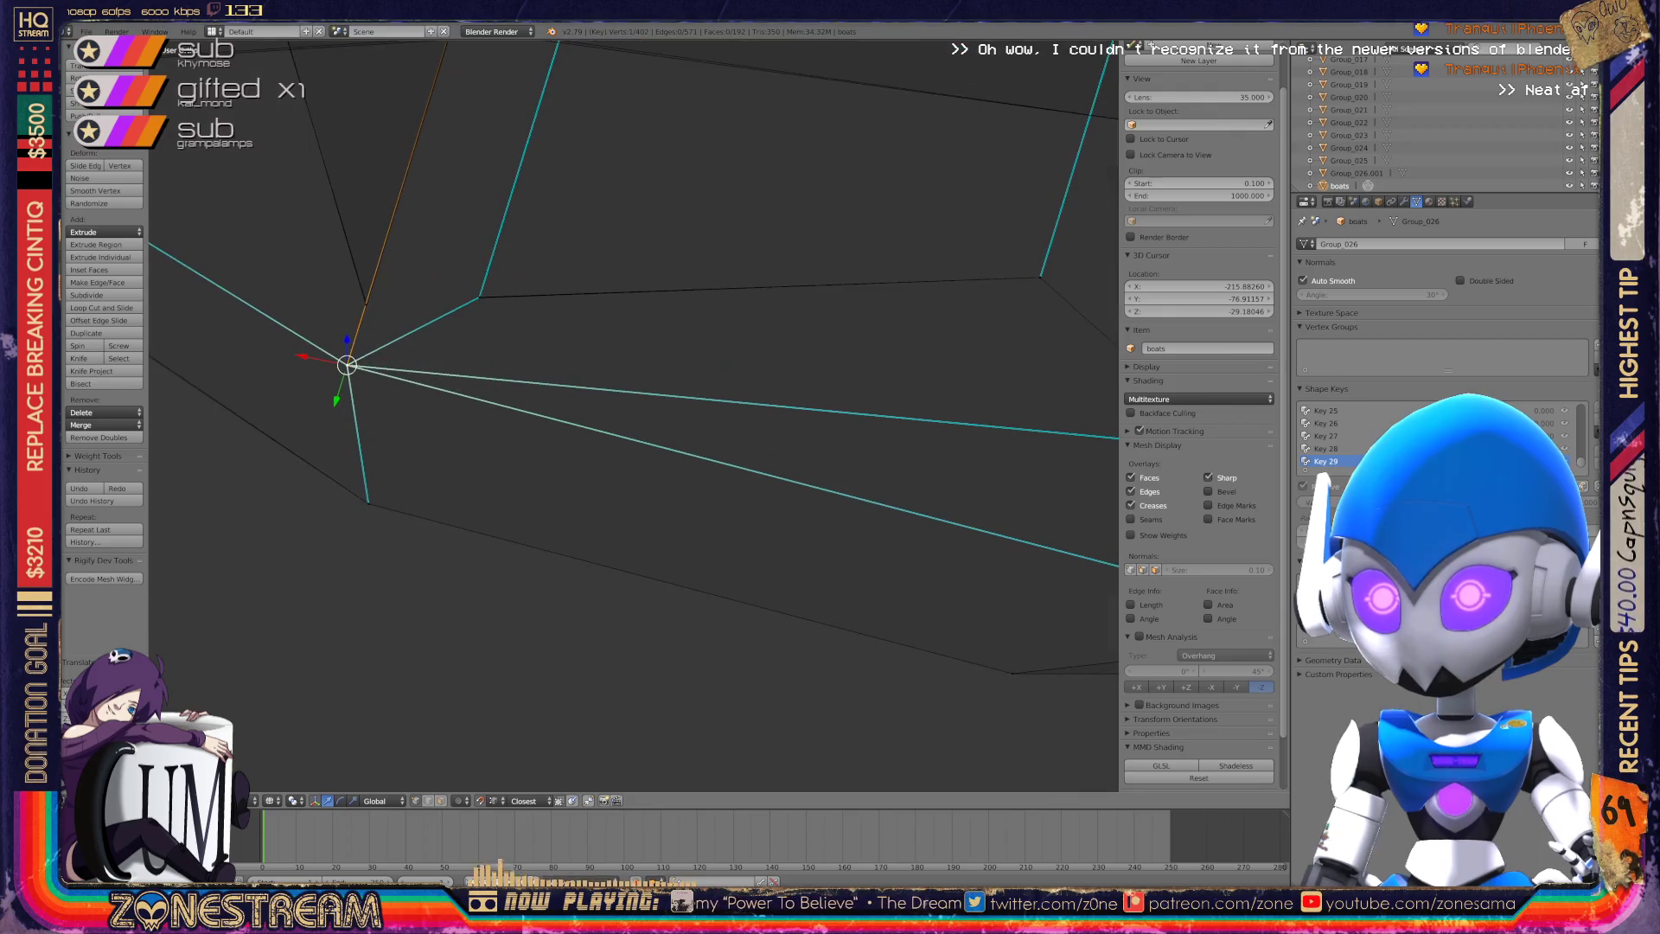
scroll(606, 389, down, 3)
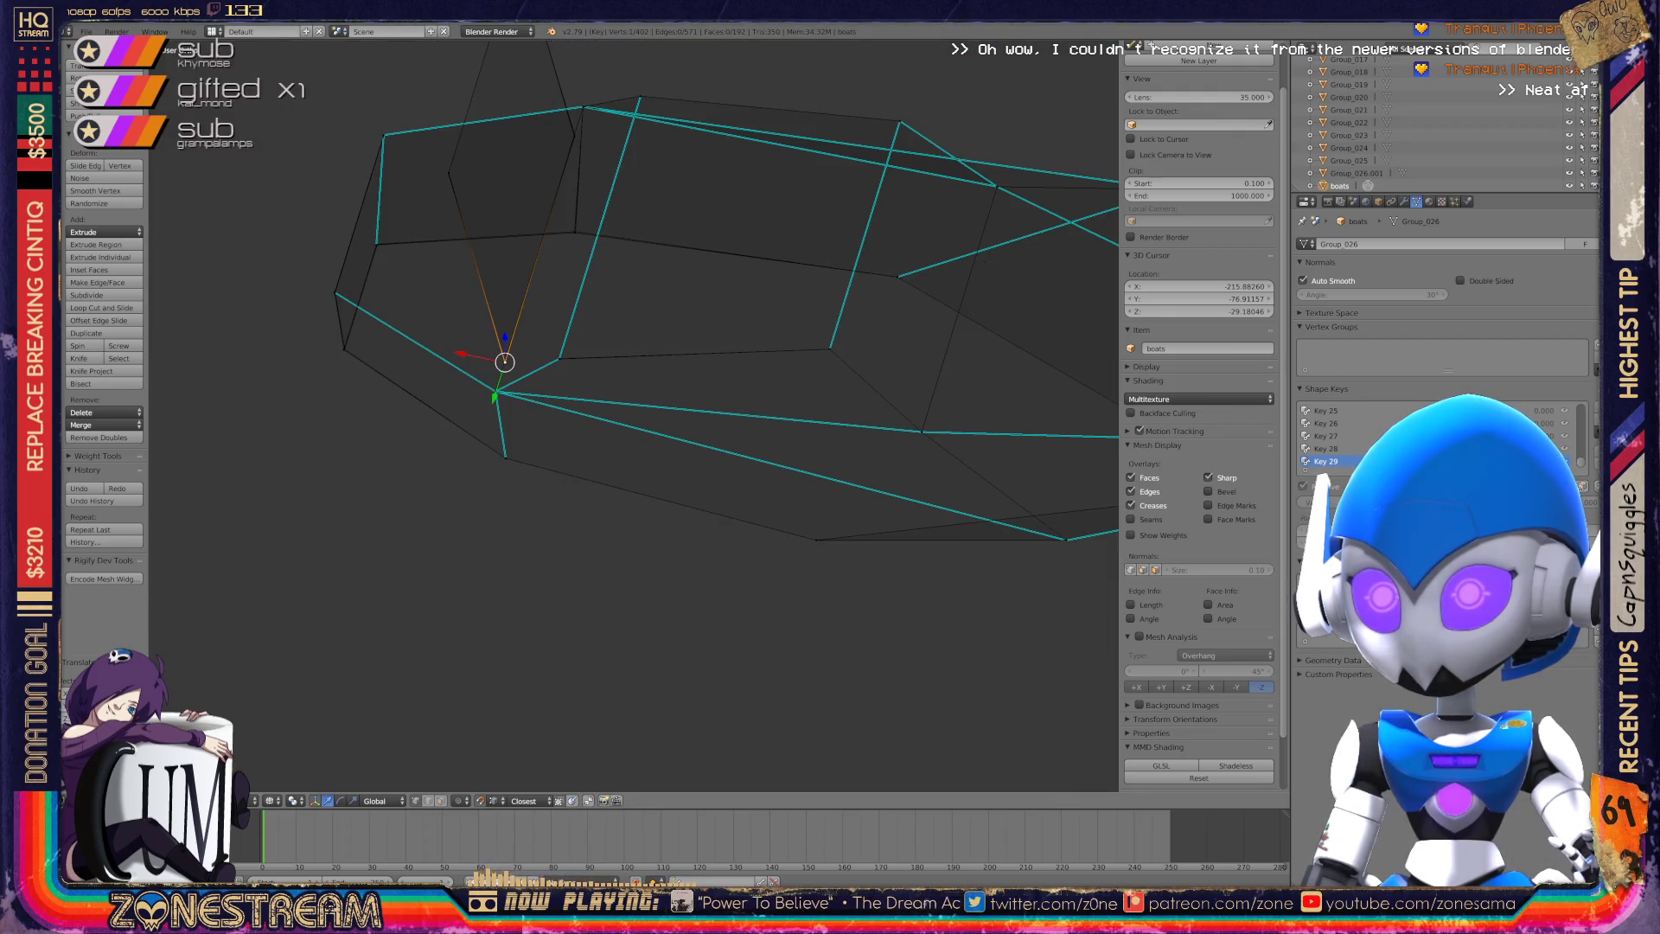
shift+middle_drag(605, 389, 613, 575)
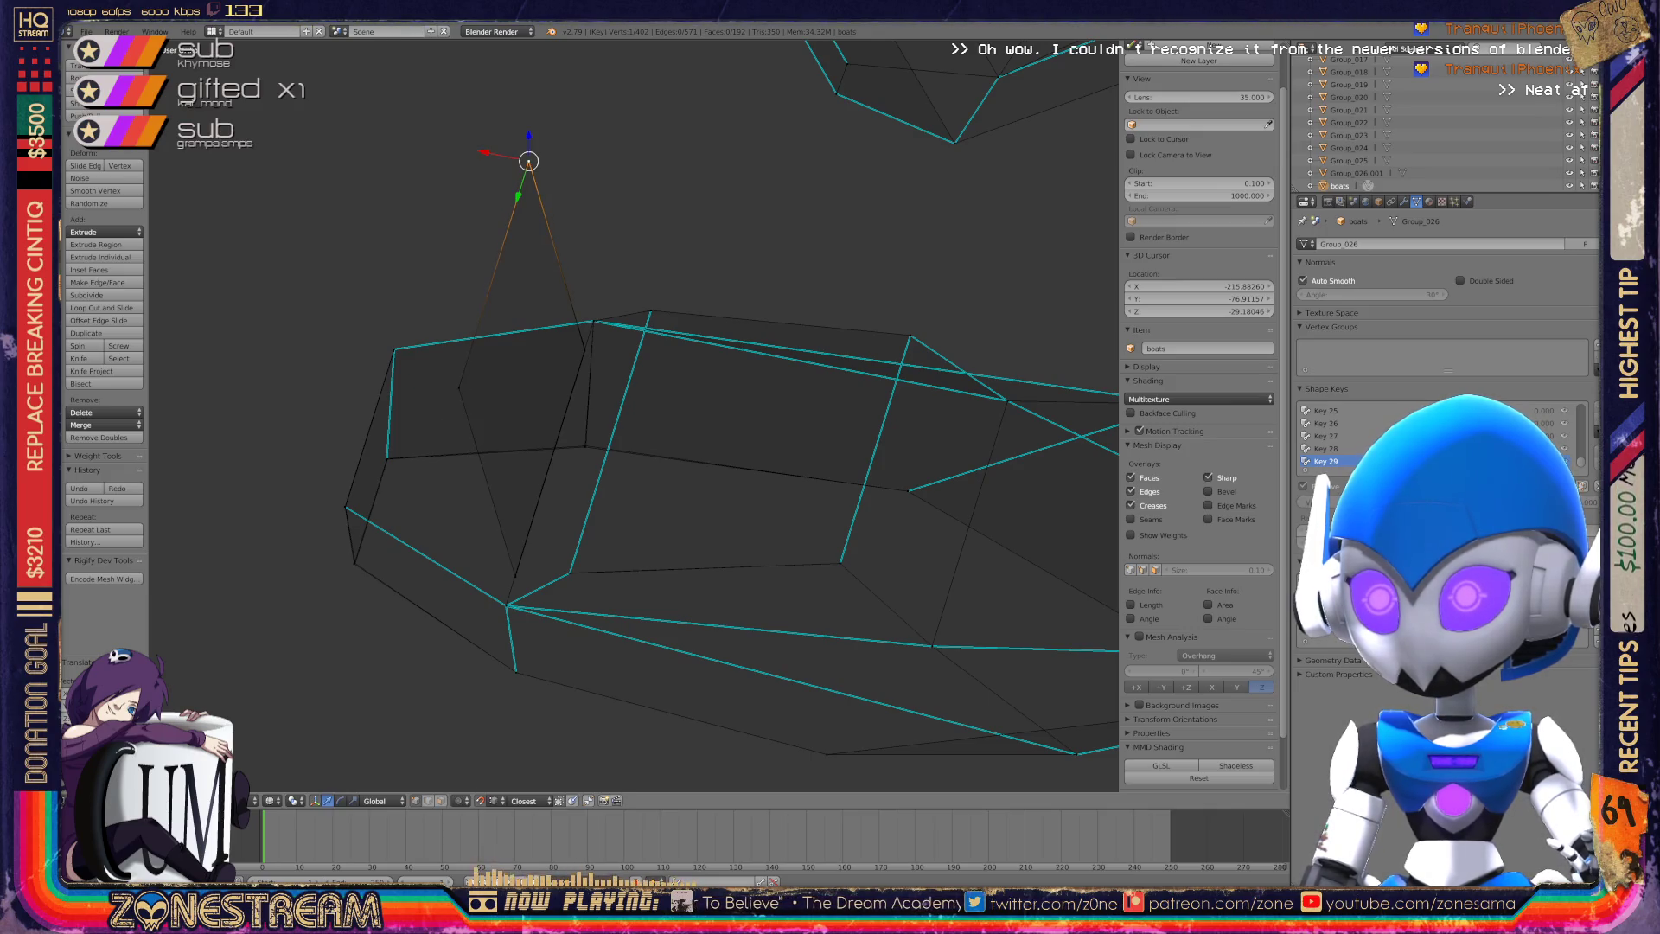
scroll(634, 415, up, 5)
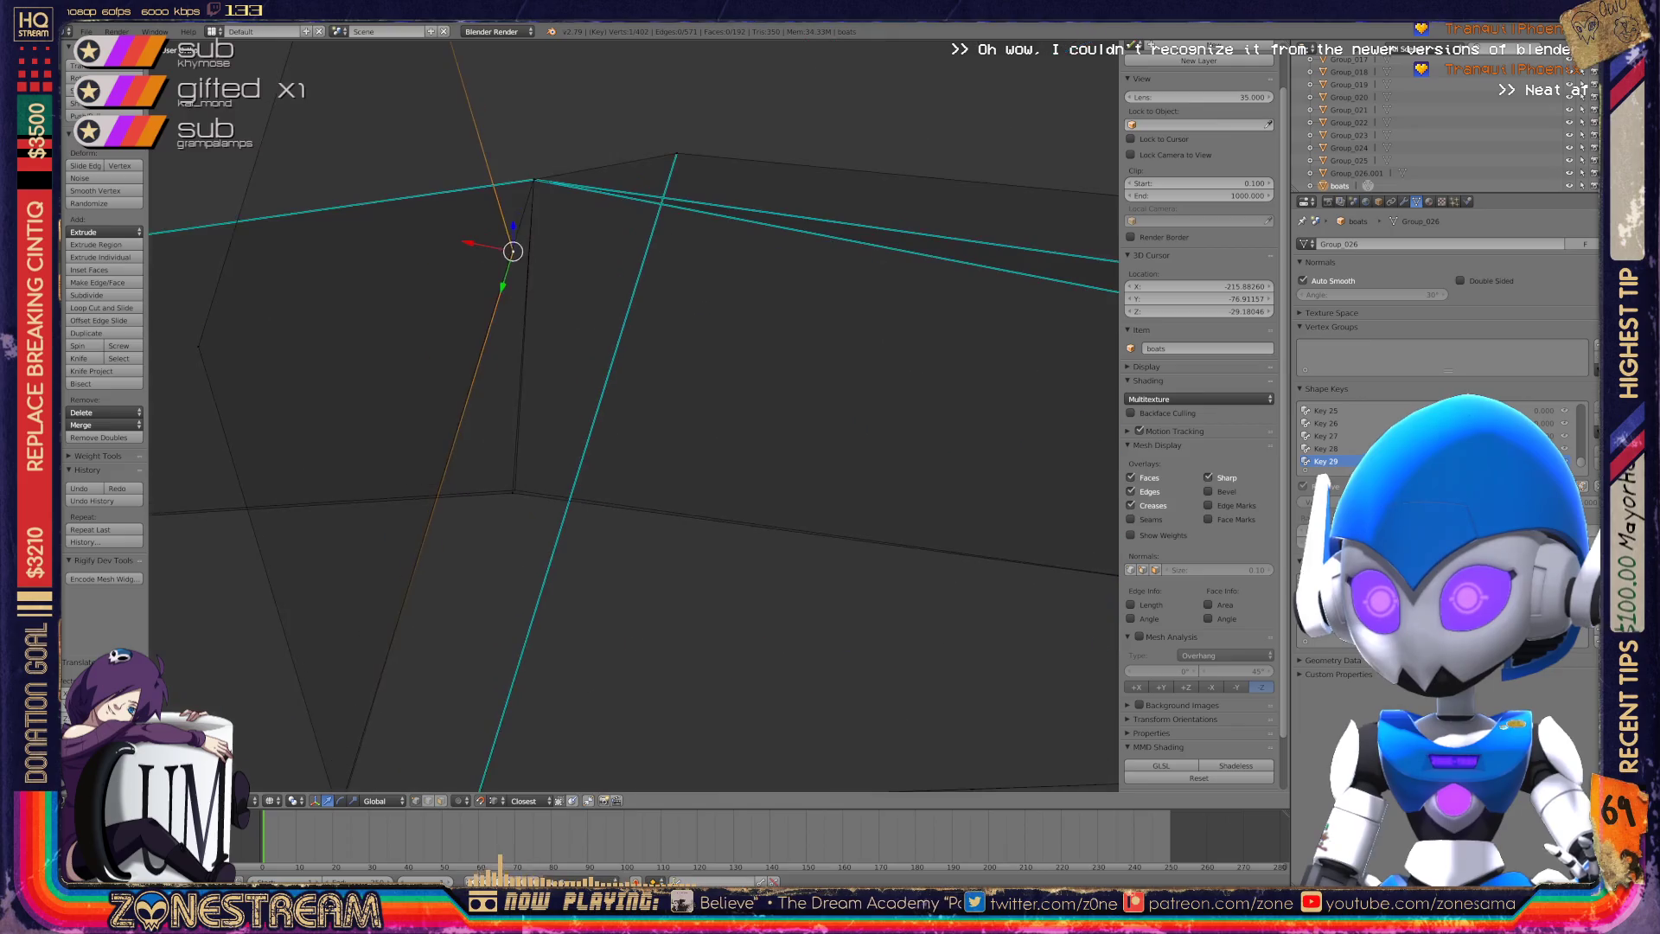
right_click(513, 492)
key(g)
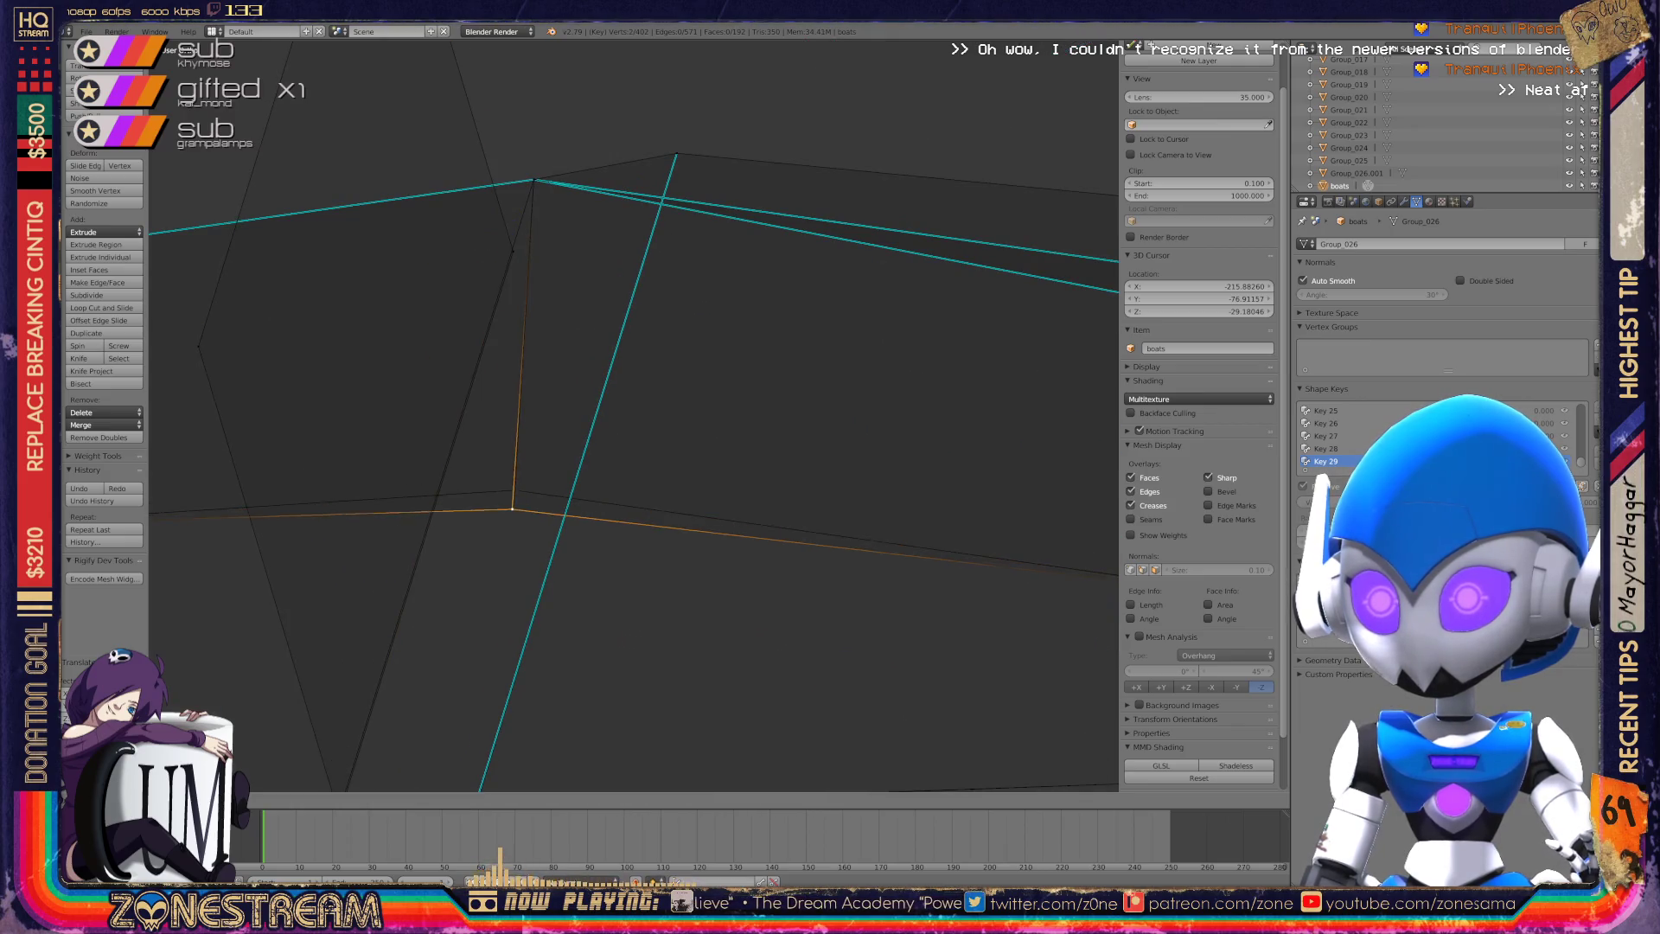
scroll(634, 415, down, 5)
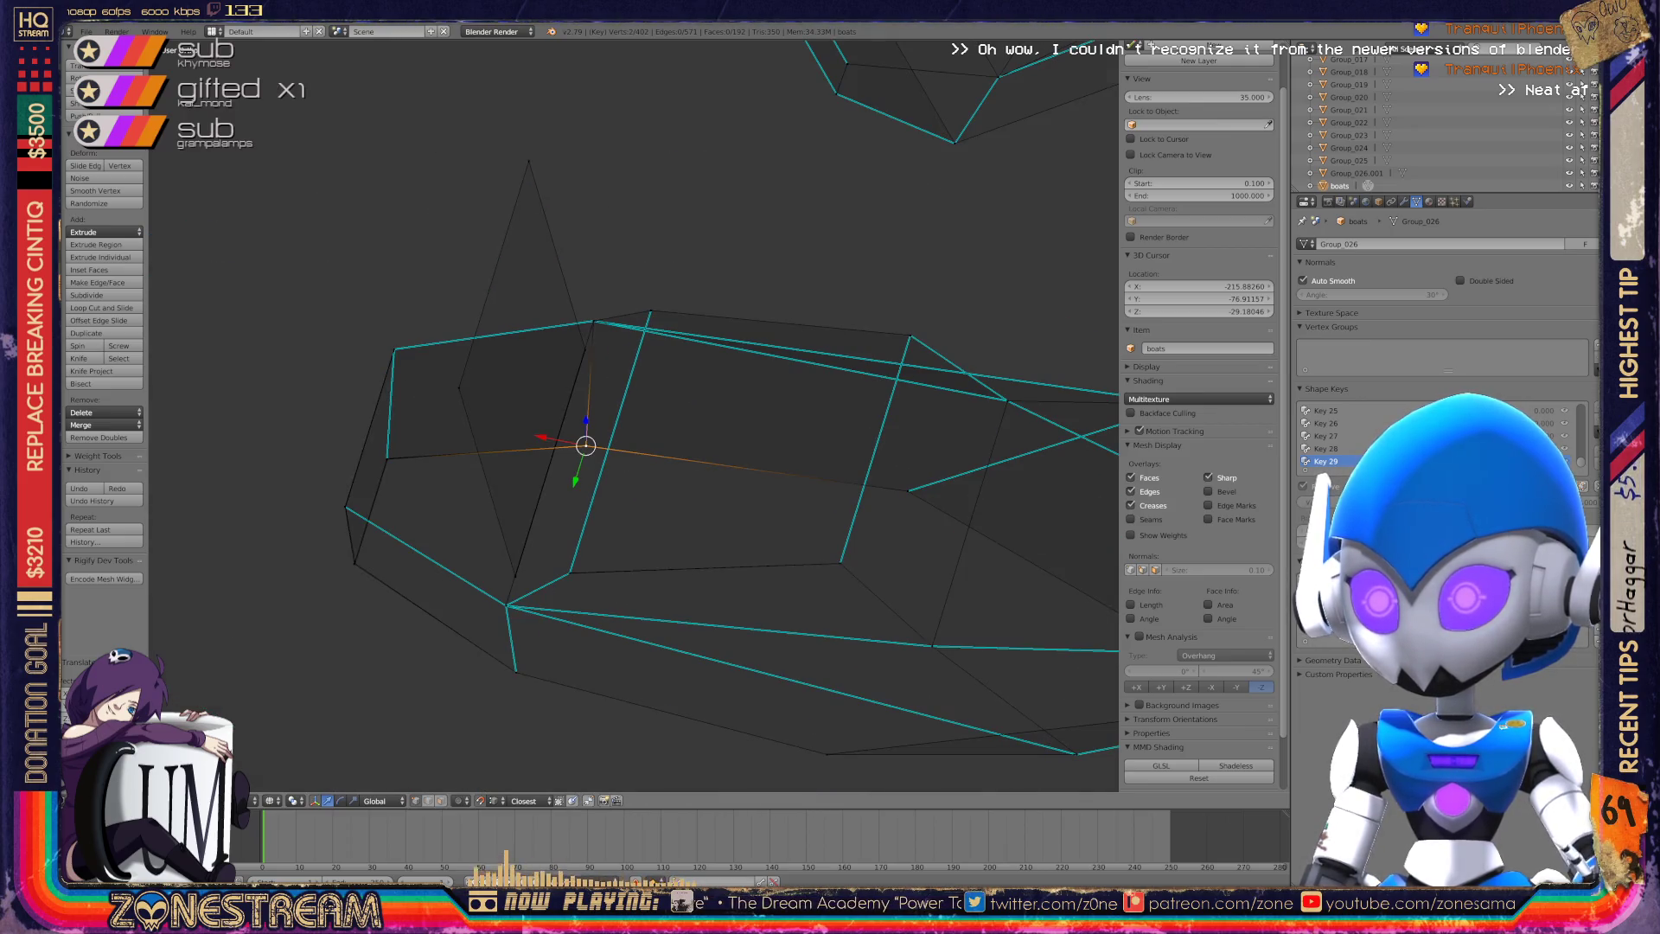
right_click(571, 572)
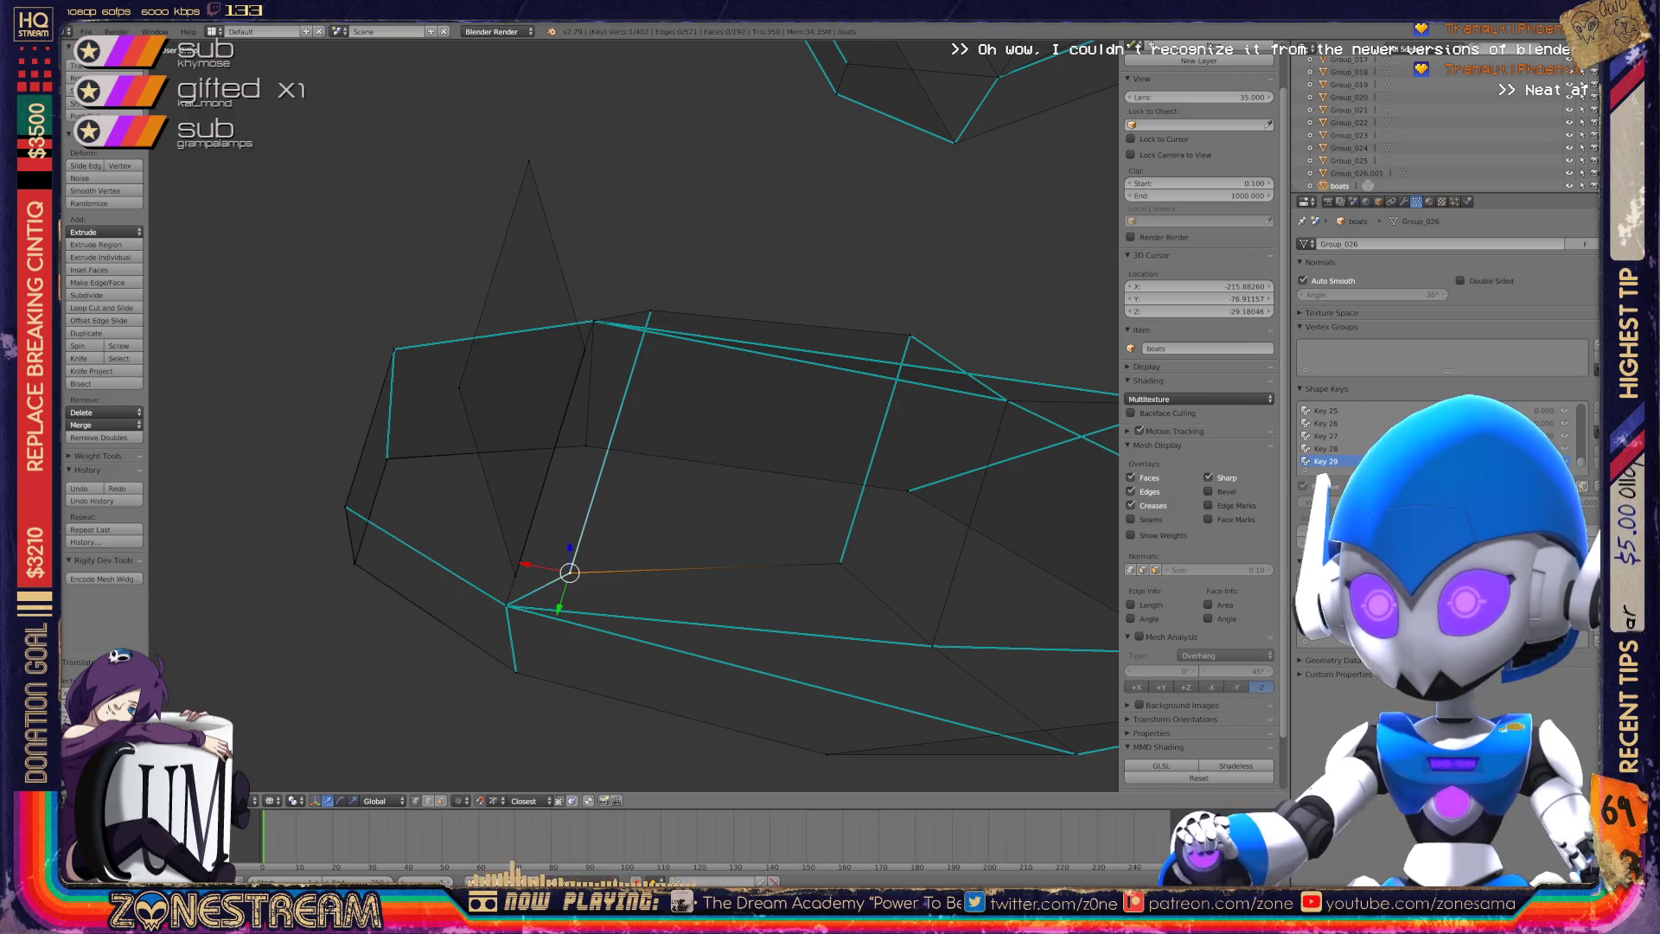
scroll(634, 415, up, 6)
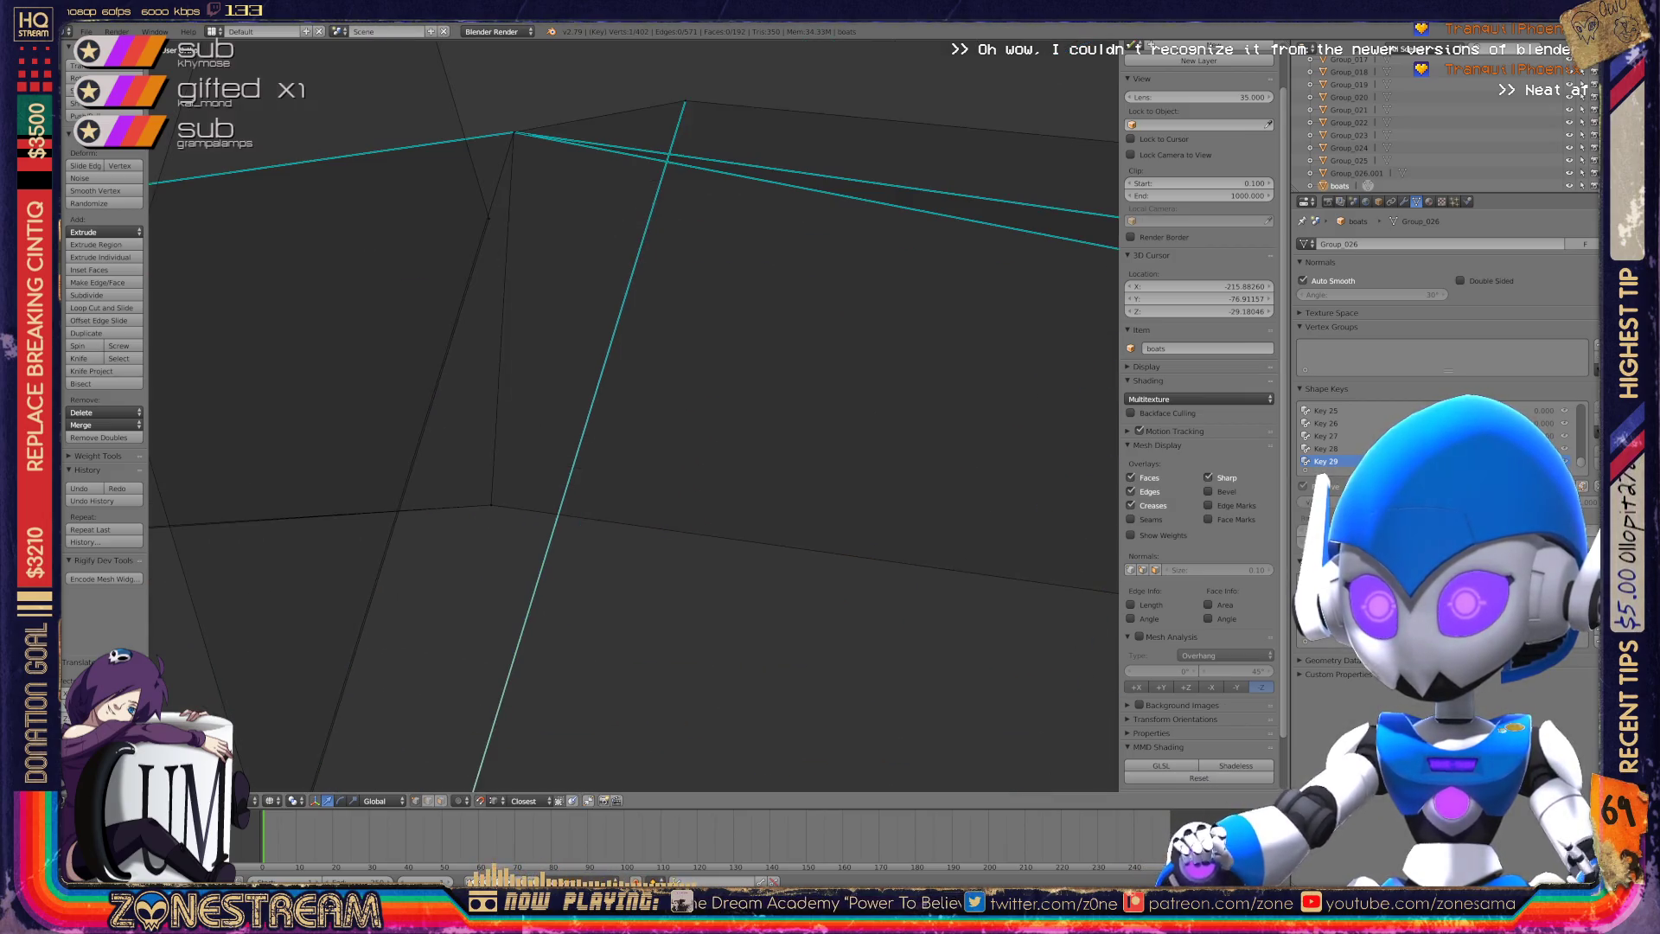
scroll(634, 415, down, 4)
Check the reshaped boot in Object Mode, then return to Edit Mode.
key(Tab)
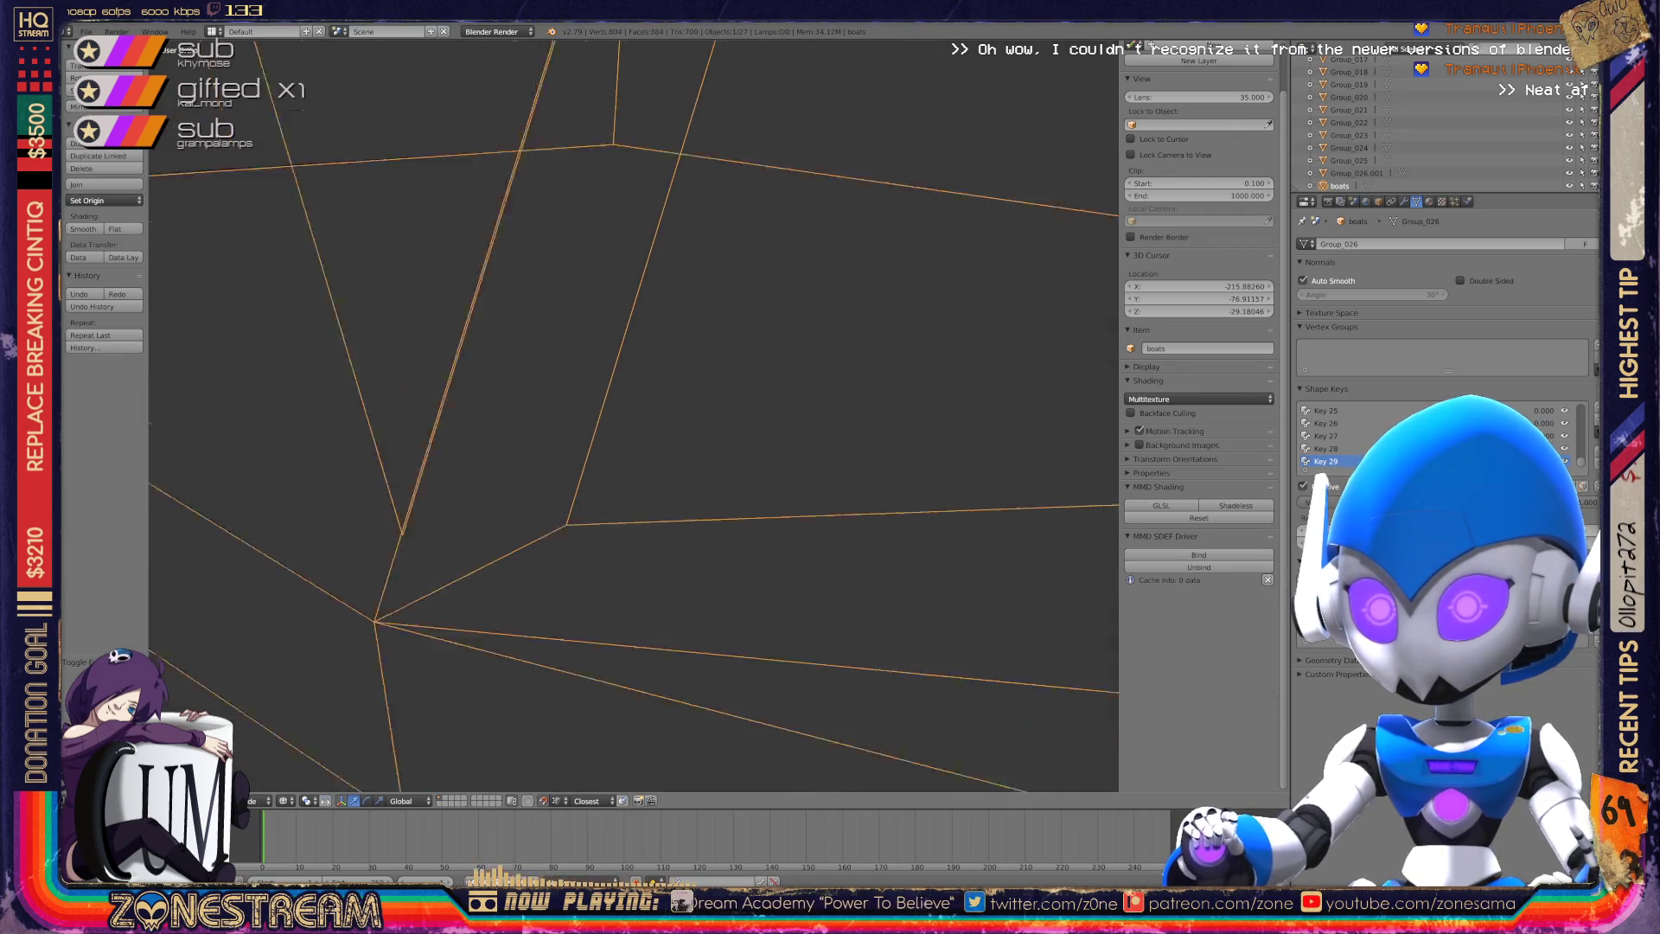
scroll(633, 415, down, 3)
mouse_move(634, 415)
middle_down()
mouse_move(709, 372)
mouse_move(752, 406)
middle_up()
scroll(634, 415, up, 5)
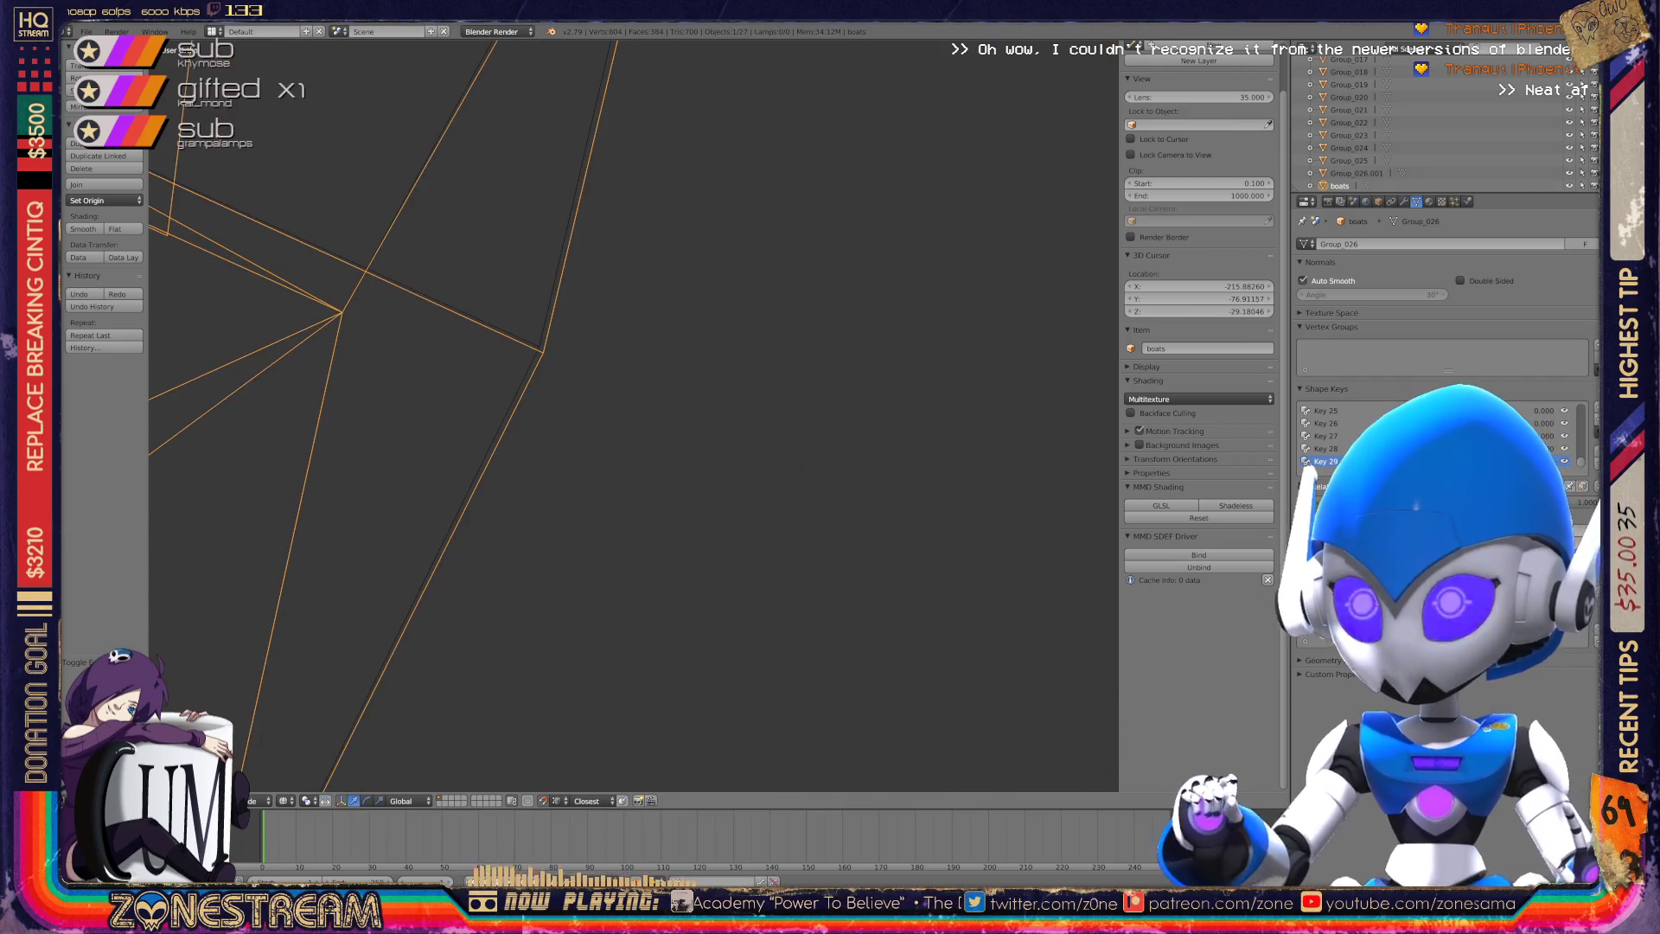
key(Tab)
Move a boot vertex to reshape its edges and shift the top vertex slightly up-left.
right_click(543, 352)
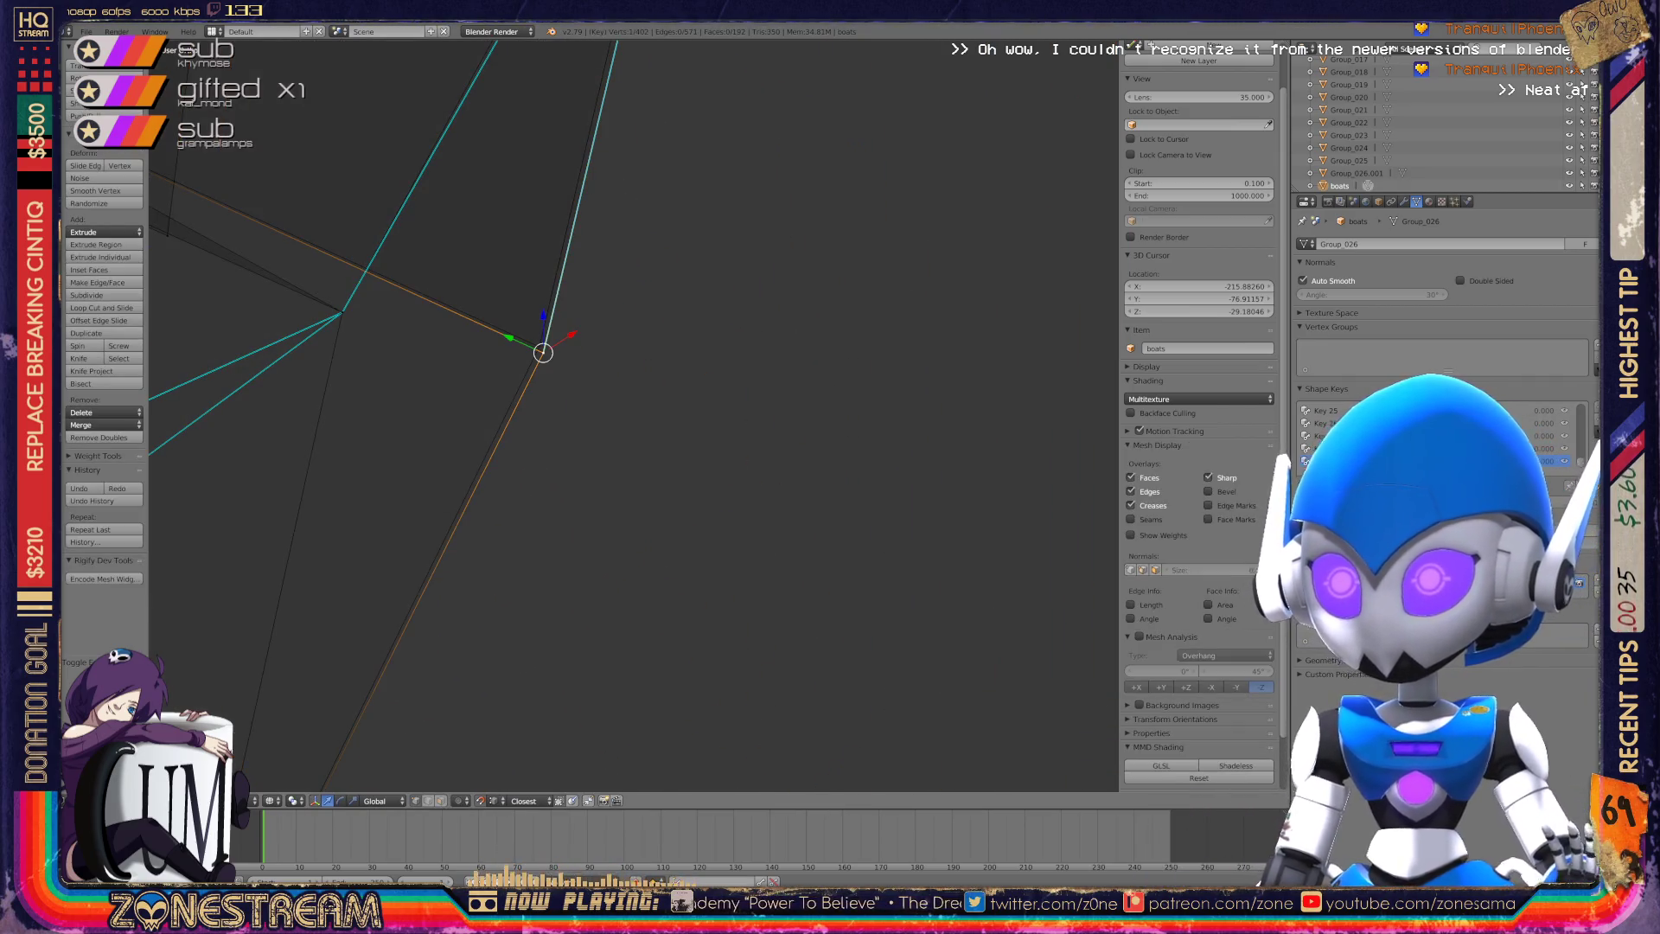
key(g)
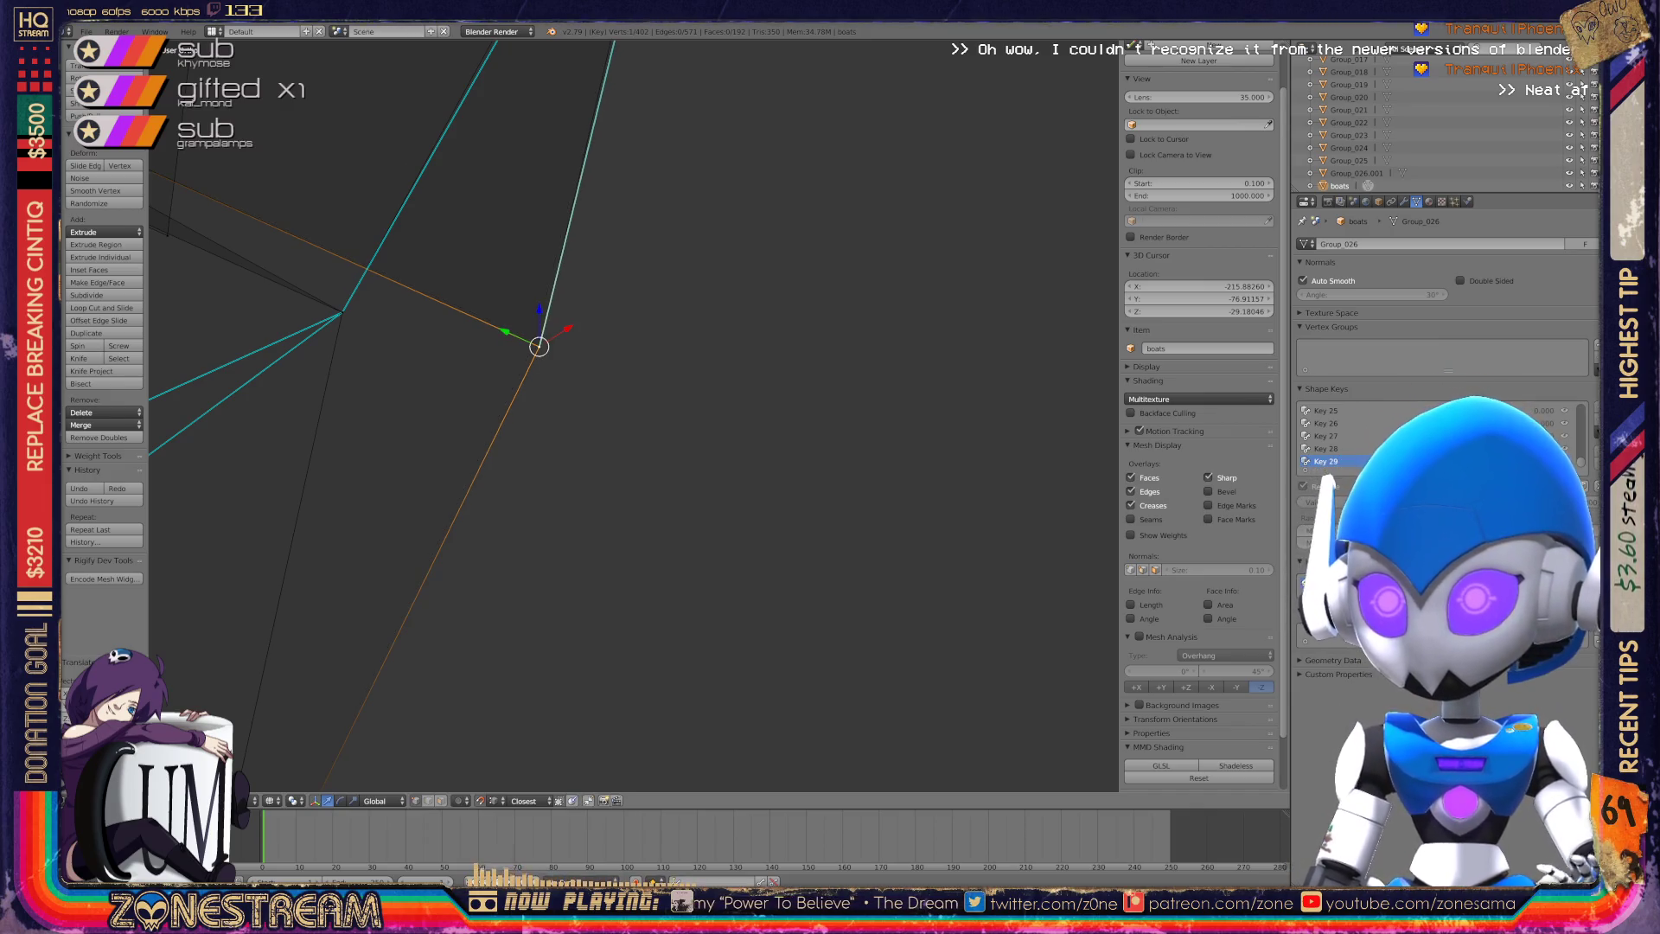
right_click(563, 299)
key(g)
click(558, 287)
Add the top vertex to the selection and inspect the edges from several angles.
middle_drag(557, 287, 691, 346)
shift+right_click(519, 300)
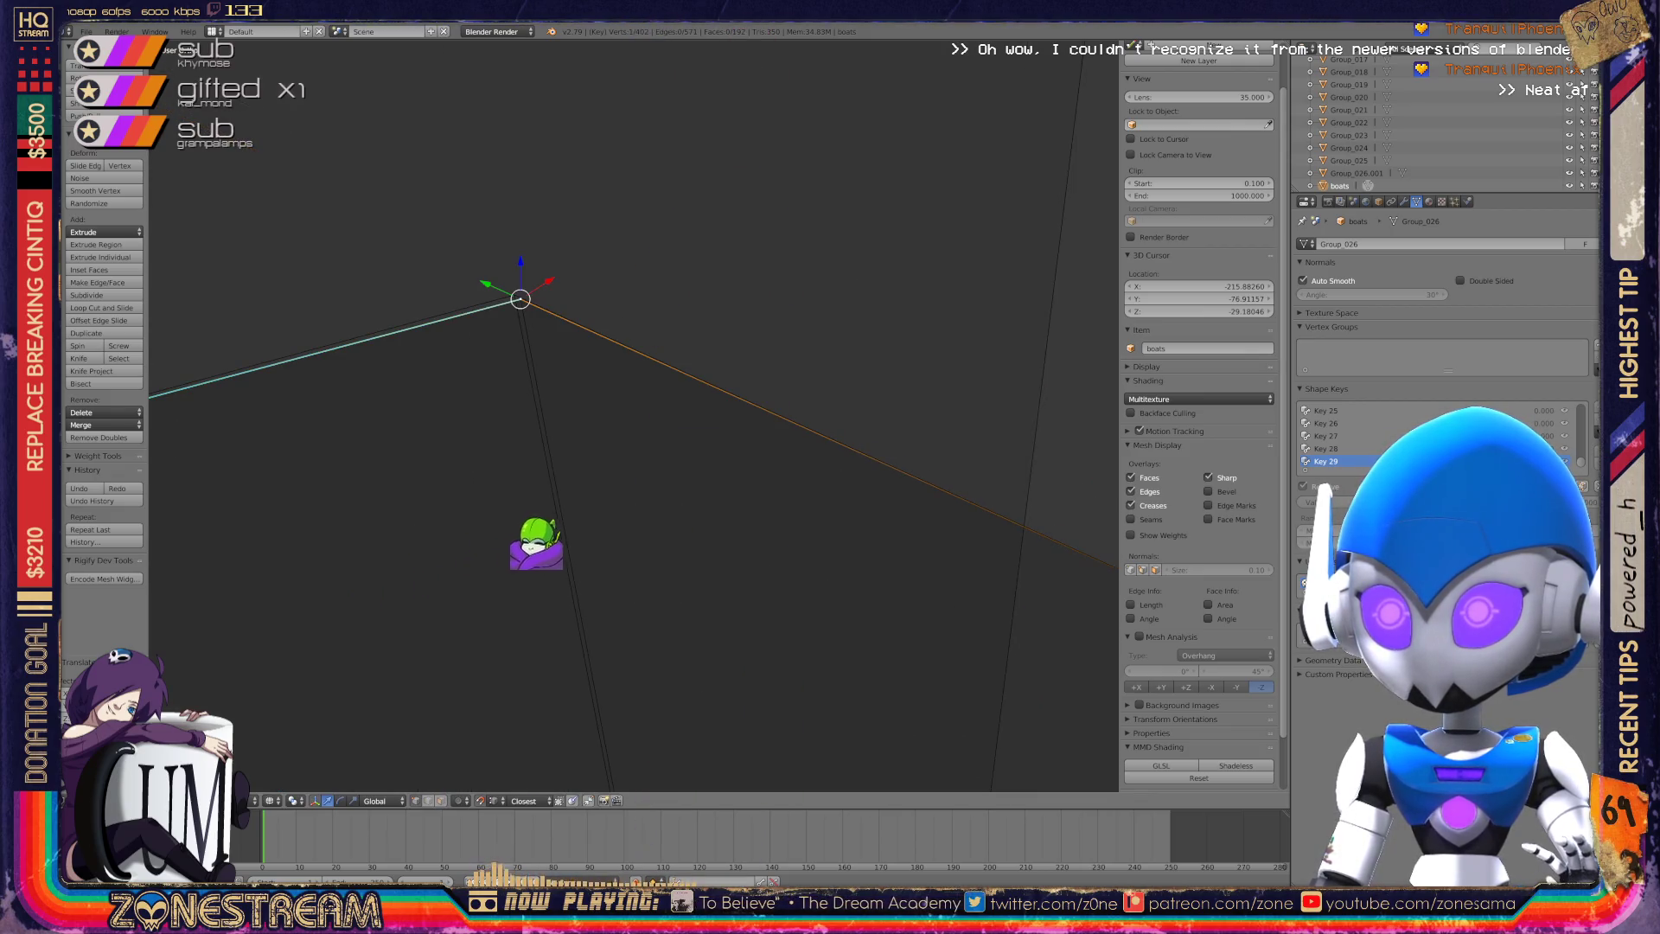
middle_drag(657, 432, 735, 519)
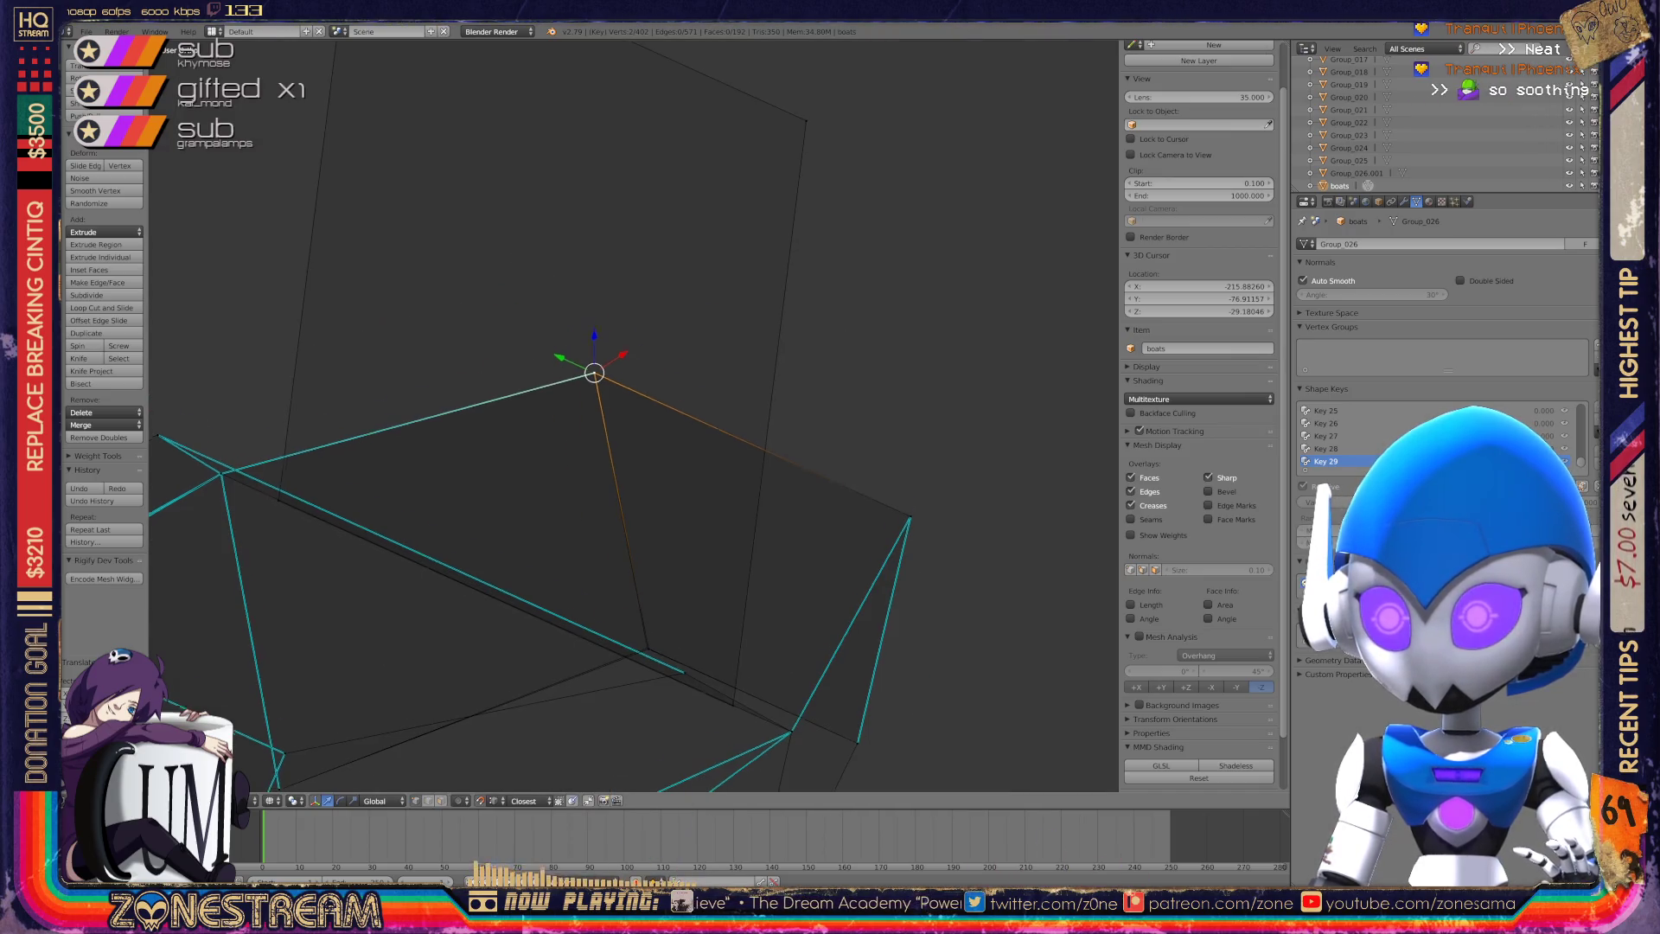
shift+middle_drag(605, 432, 605, 216)
scroll(631, 415, up, 6)
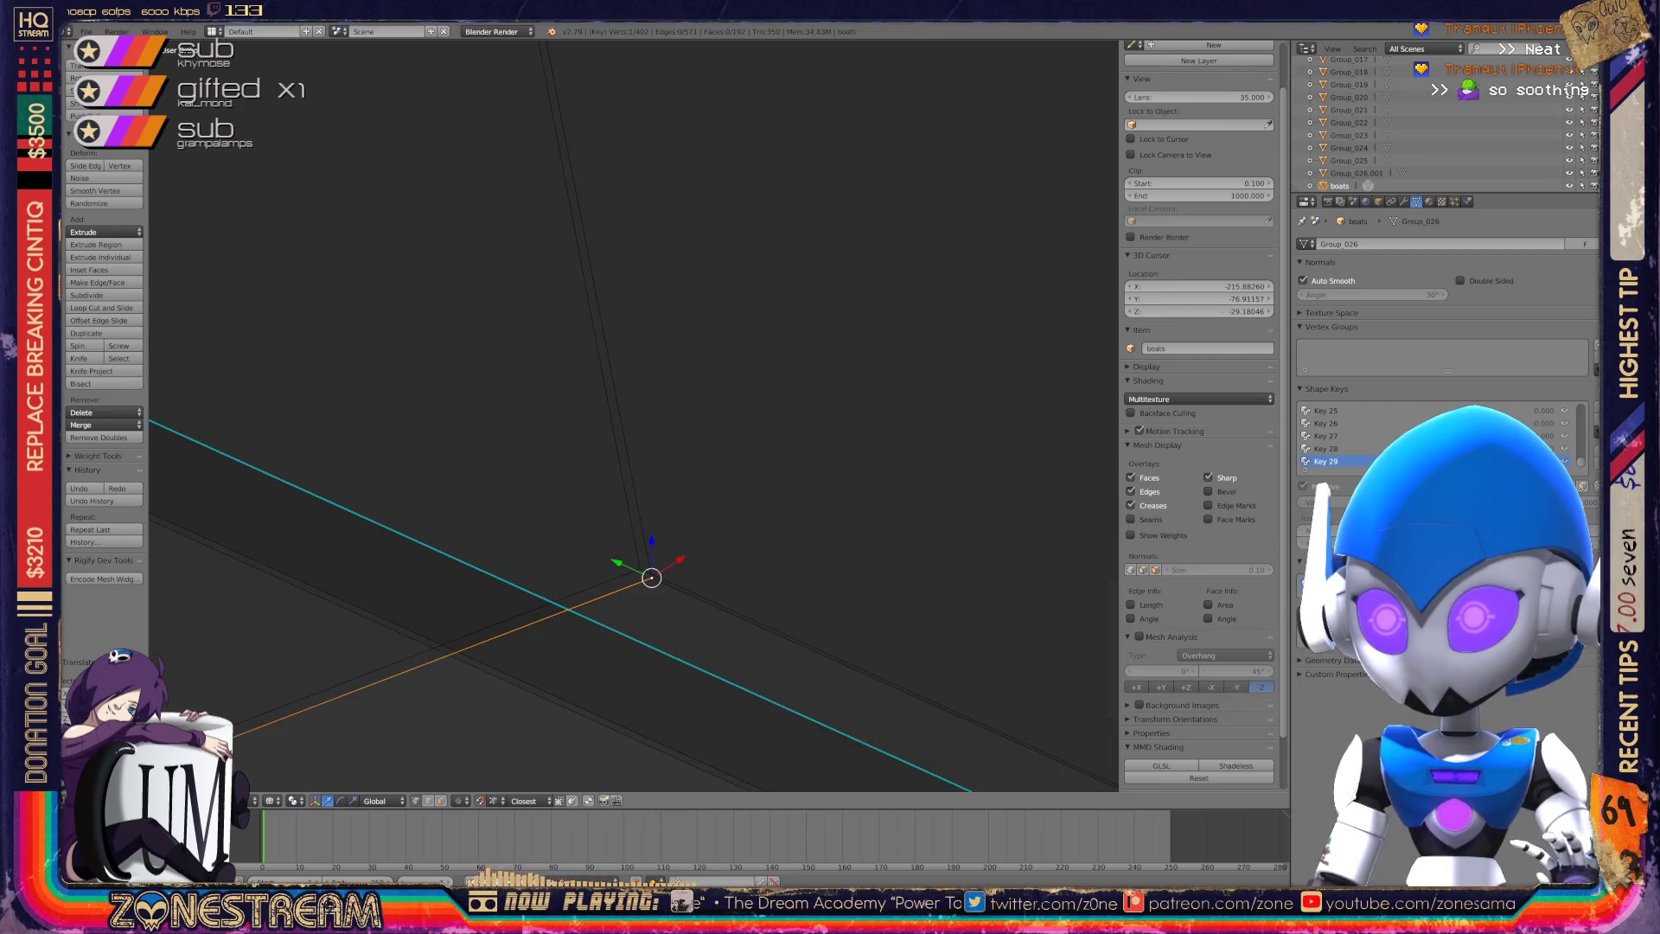
mouse_move(648, 432)
middle_down()
mouse_move(709, 398)
mouse_move(675, 415)
mouse_move(657, 389)
mouse_move(675, 380)
mouse_move(584, 443)
mouse_move(597, 424)
middle_up()
scroll(634, 415, up, 4)
key(Tab)
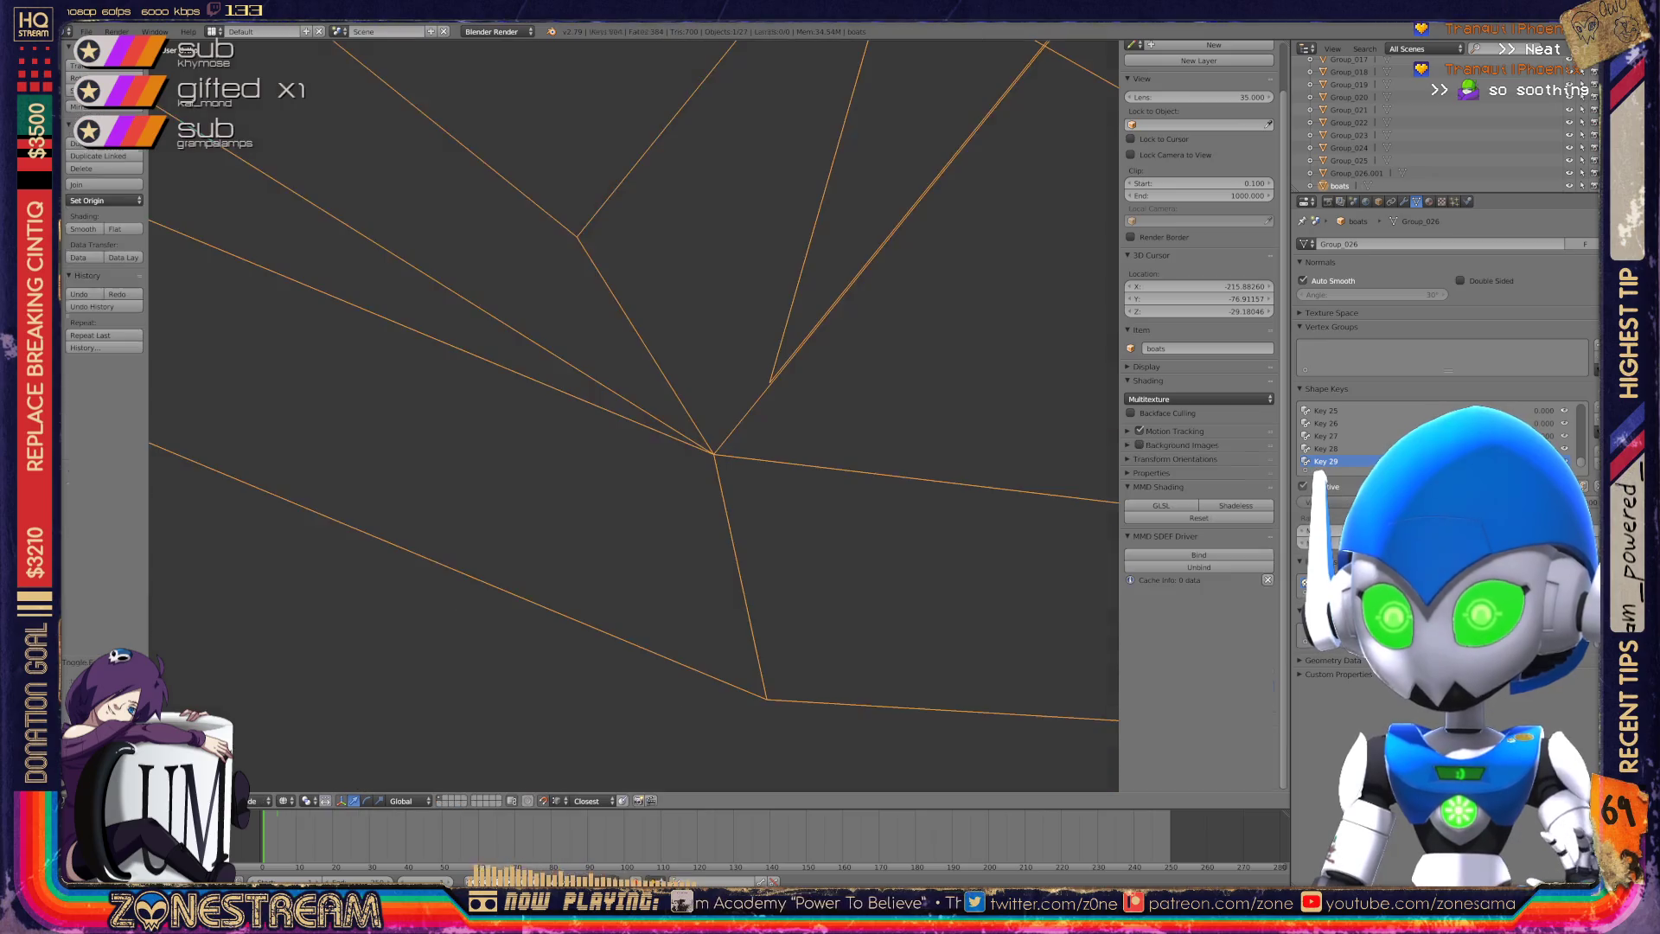
scroll(634, 416, up, 3)
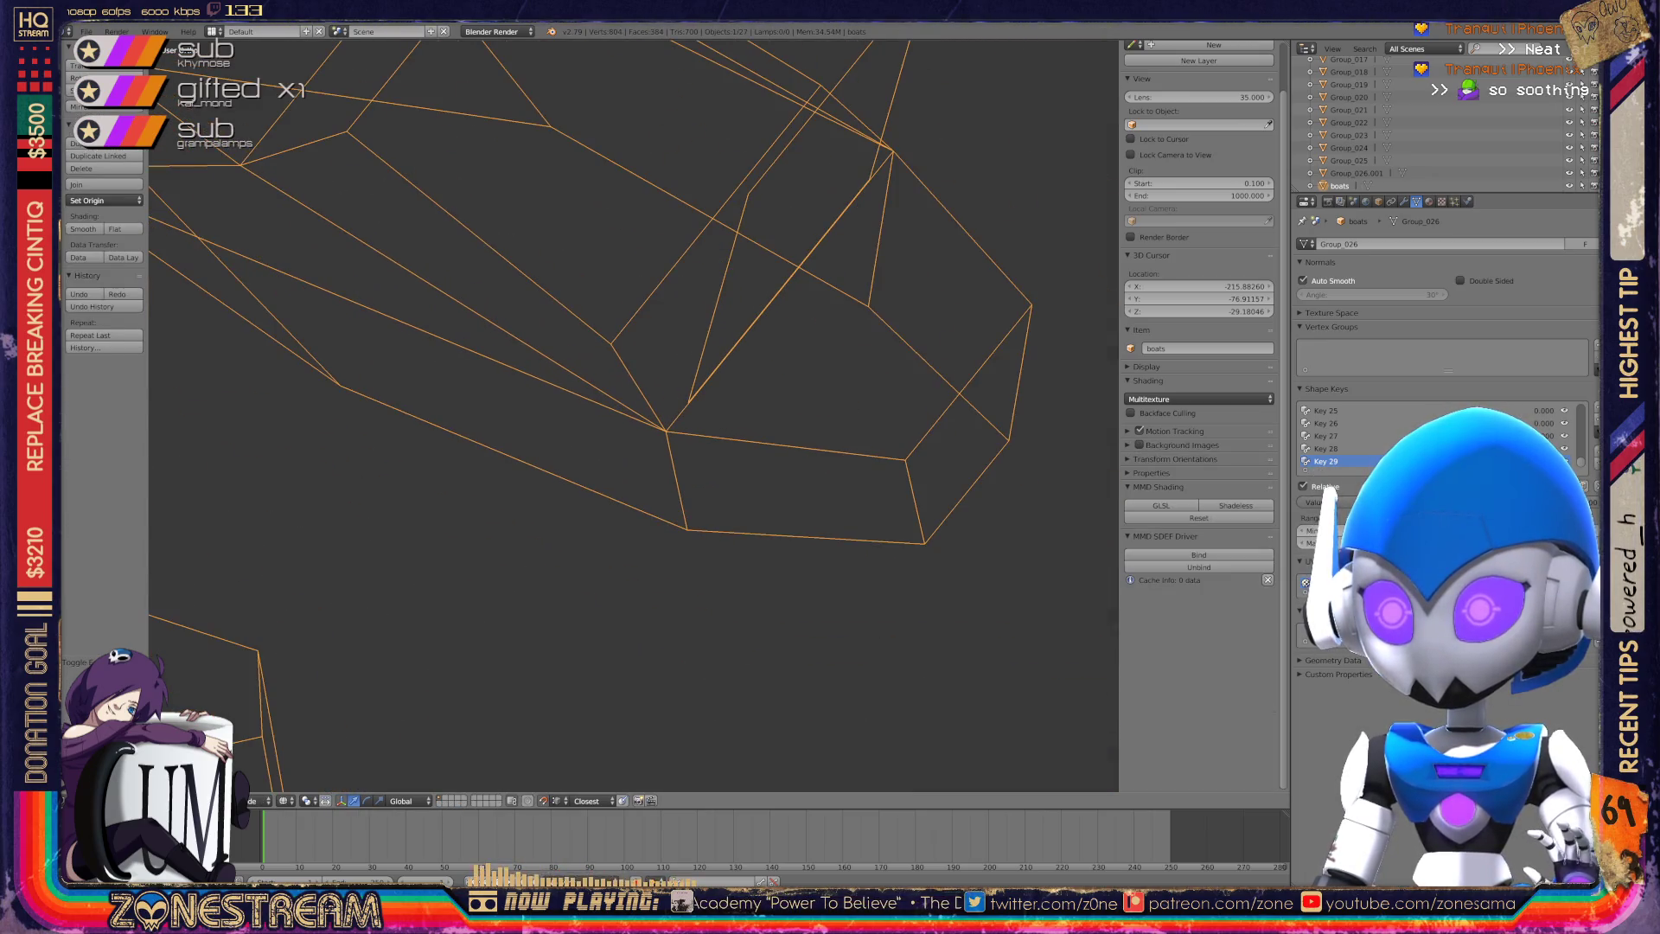
key(Tab)
scroll(634, 416, up, 5)
mouse_move(634, 416)
shift+middle_down()
mouse_move(885, 444)
mouse_move(537, 533)
shift+middle_up()
scroll(632, 415, down, 10)
key(Tab)
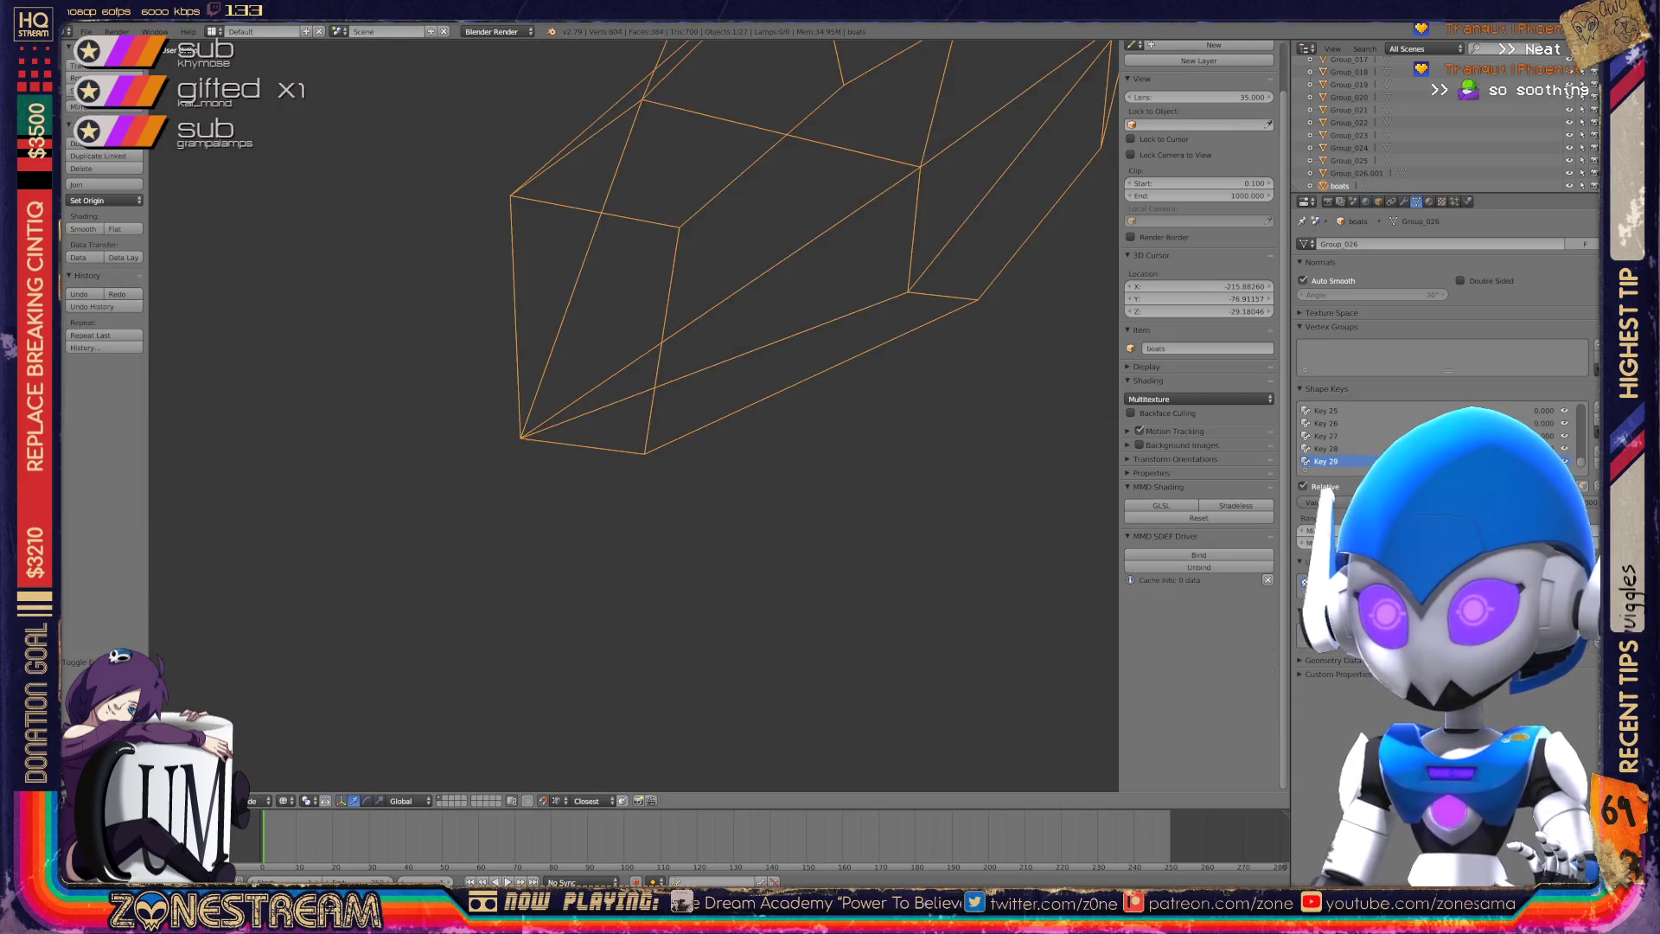
key(x)
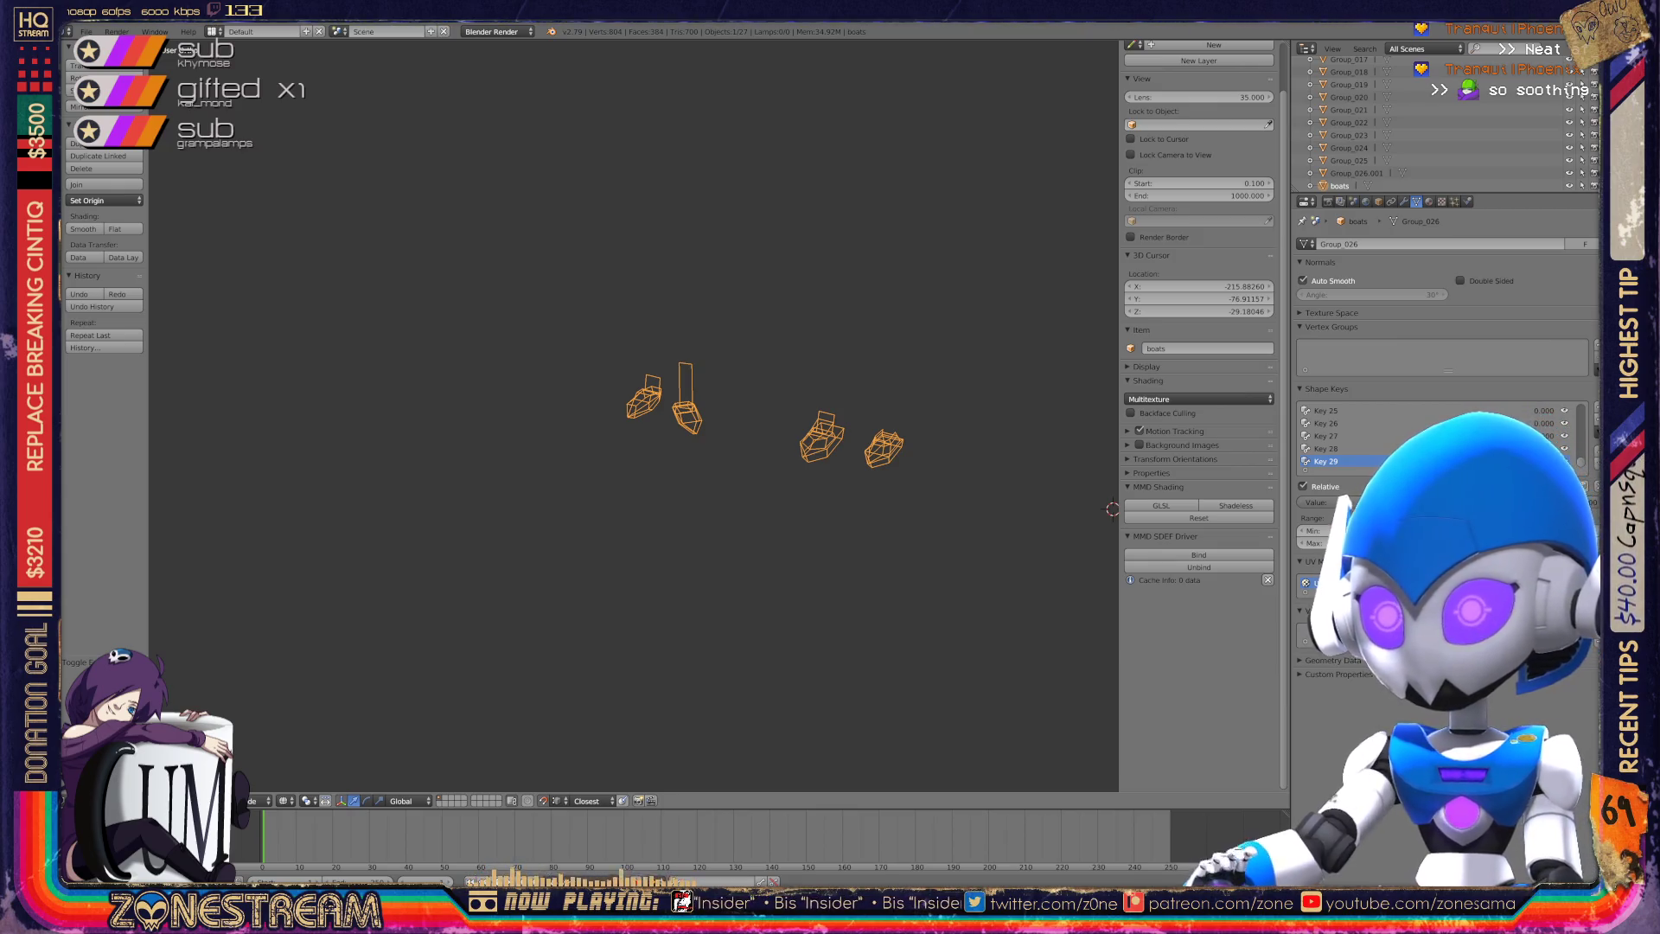
scroll(634, 415, down, 5)
scroll(640, 417, up, 5)
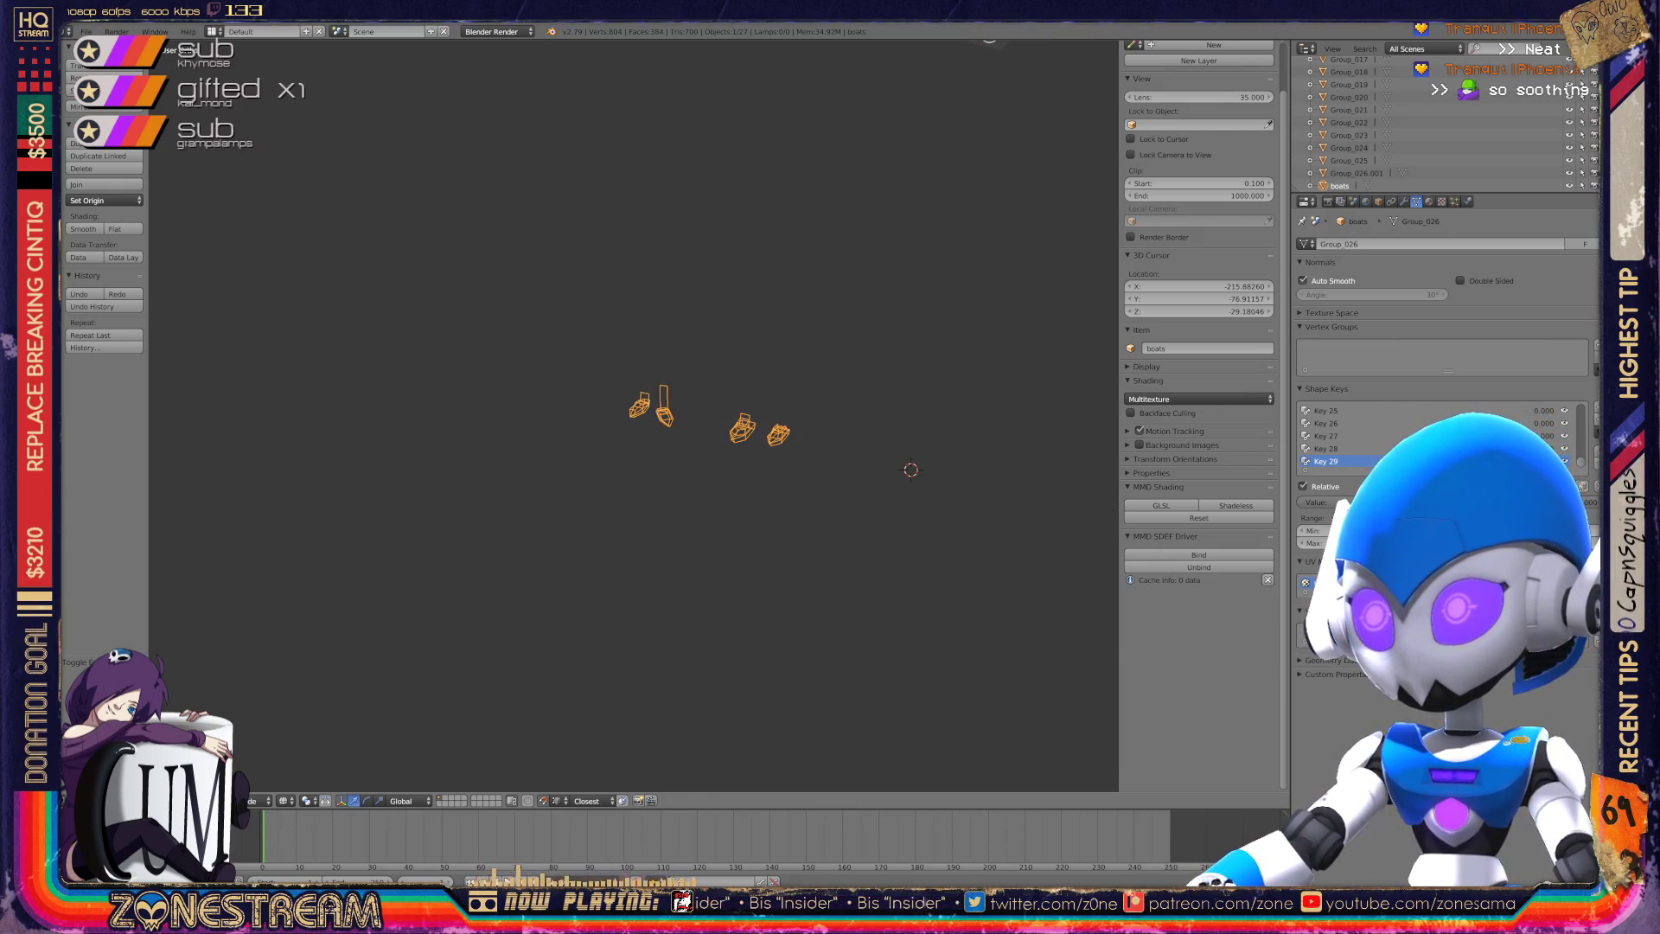
shift+middle_drag(640, 416, 447, 322)
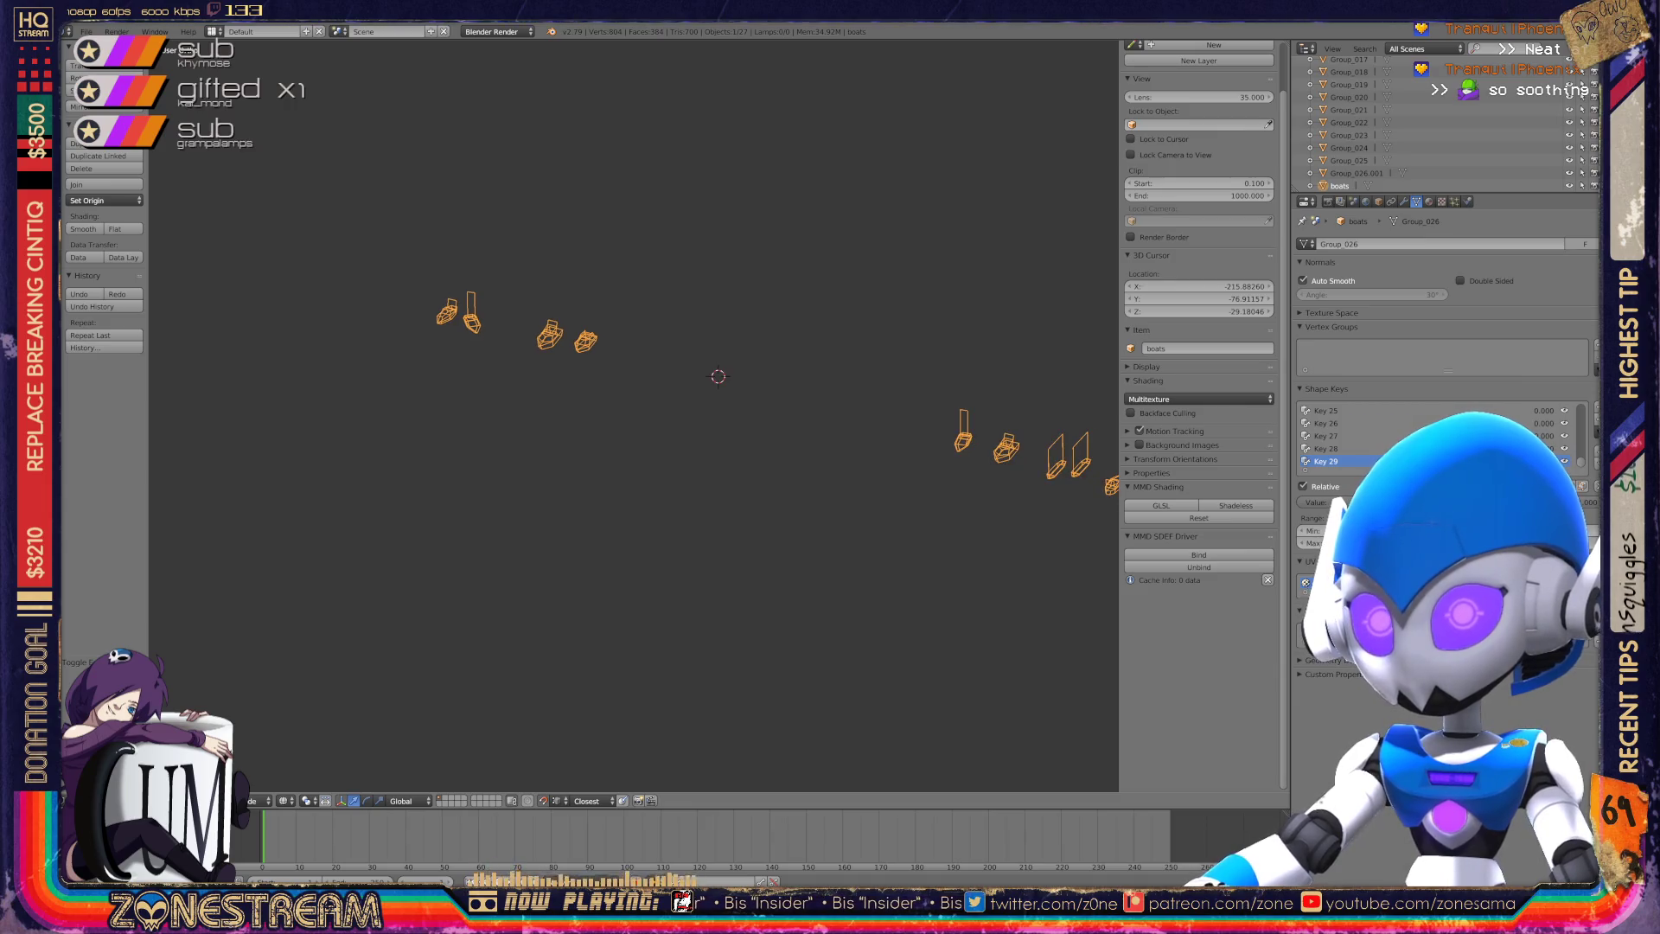
scroll(634, 415, up, 8)
scroll(634, 415, down, 10)
mouse_move(634, 415)
middle_down()
mouse_move(709, 397)
mouse_move(605, 406)
mouse_move(553, 380)
mouse_move(658, 406)
mouse_move(735, 389)
middle_up()
scroll(908, 389, up, 8)
scroll(634, 415, up, 5)
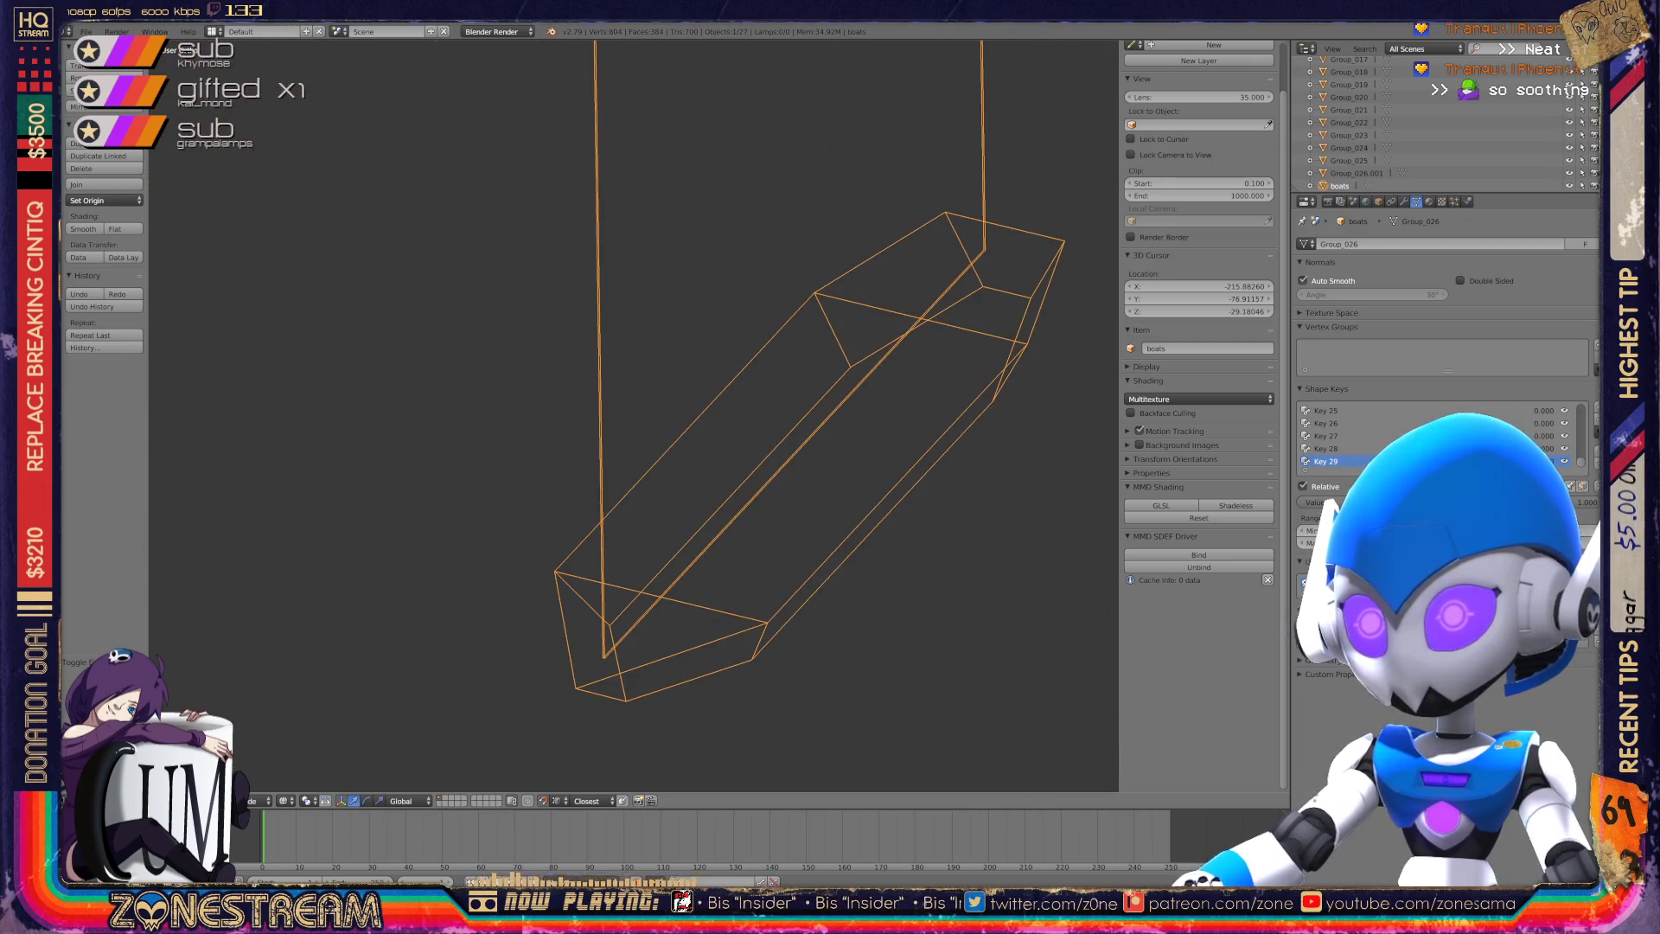
shift+middle_drag(634, 415, 291, 240)
middle_drag(631, 415, 753, 385)
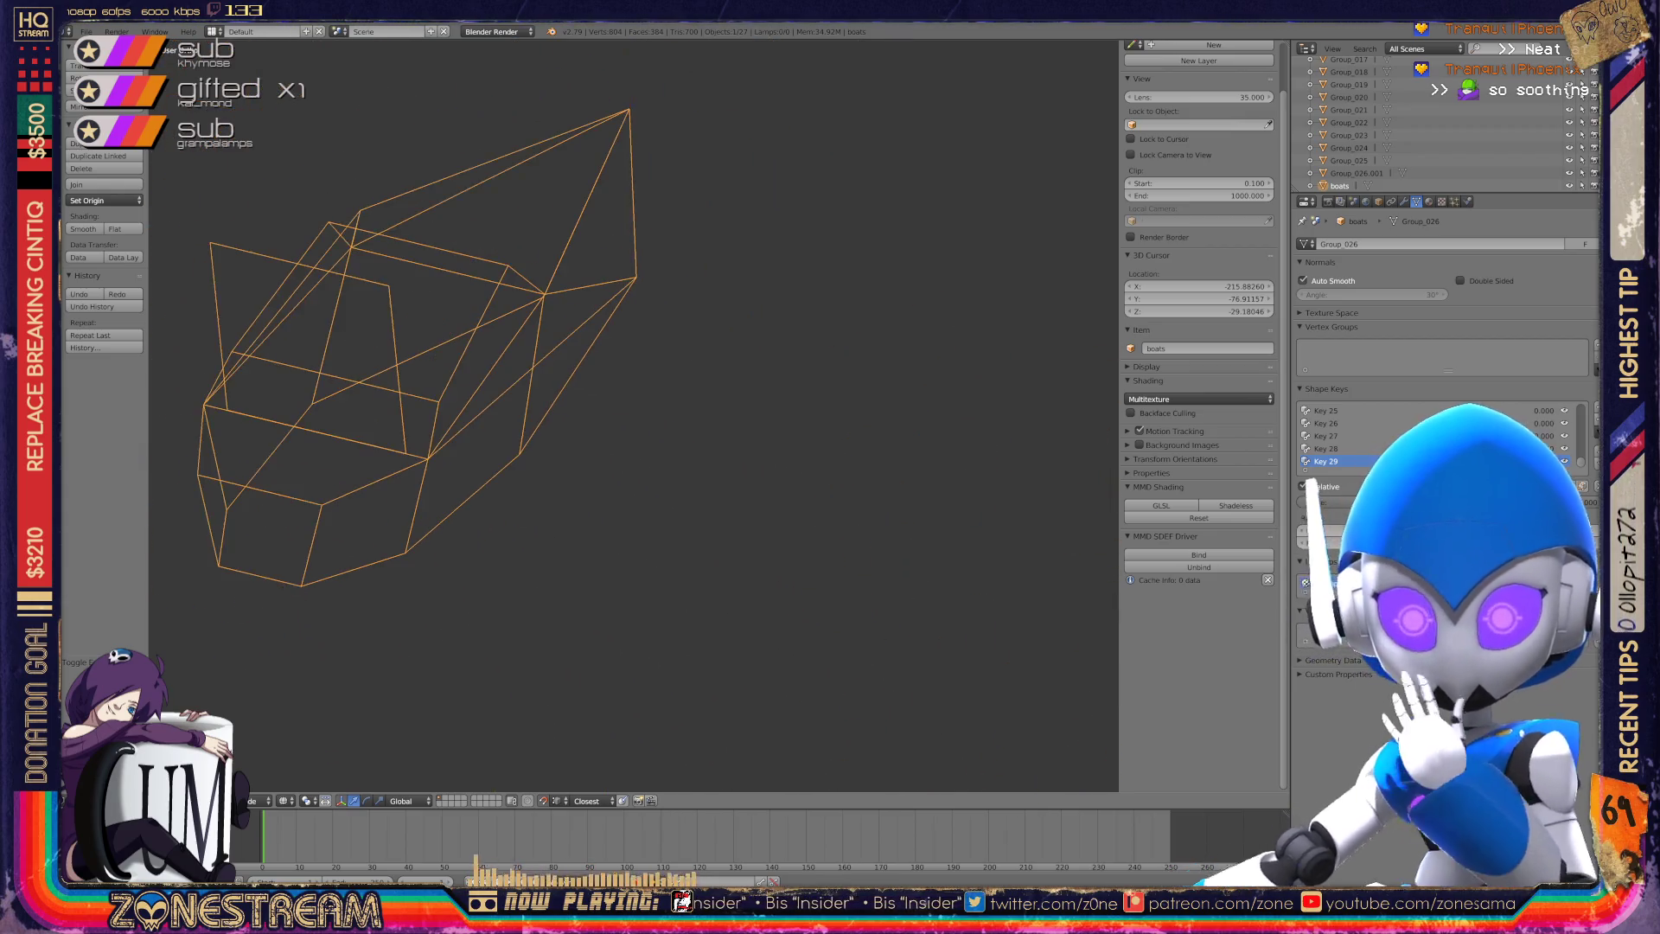
scroll(631, 415, down, 8)
scroll(631, 415, up, 8)
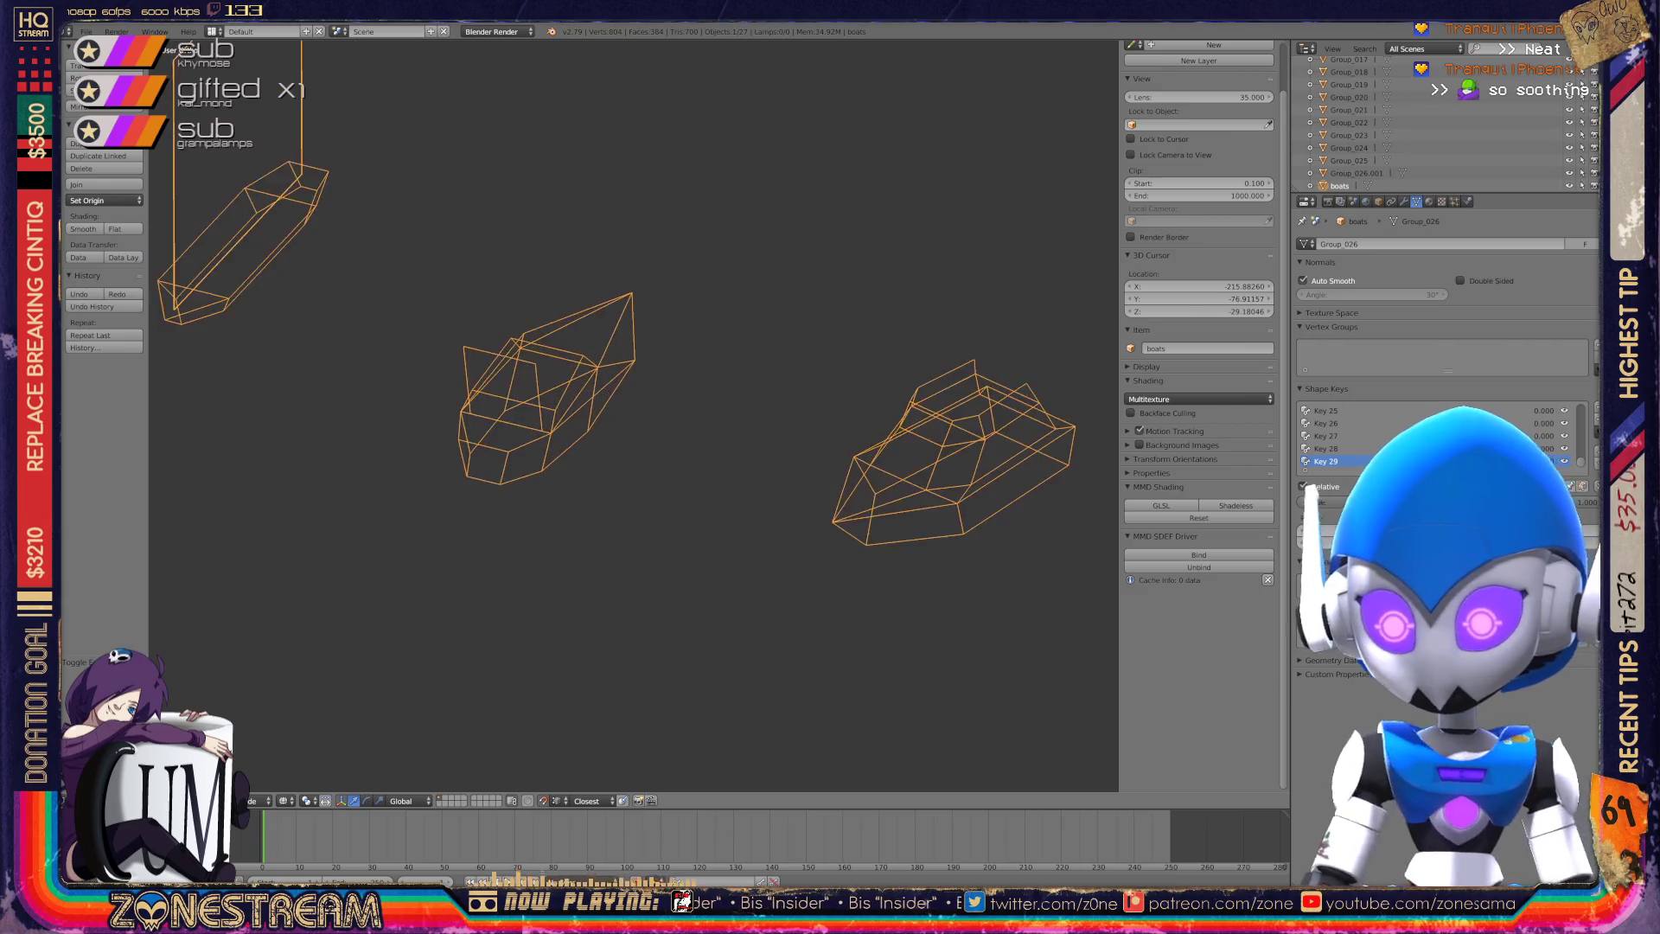
shift+middle_drag(631, 415, 1106, 415)
scroll(632, 415, up, 5)
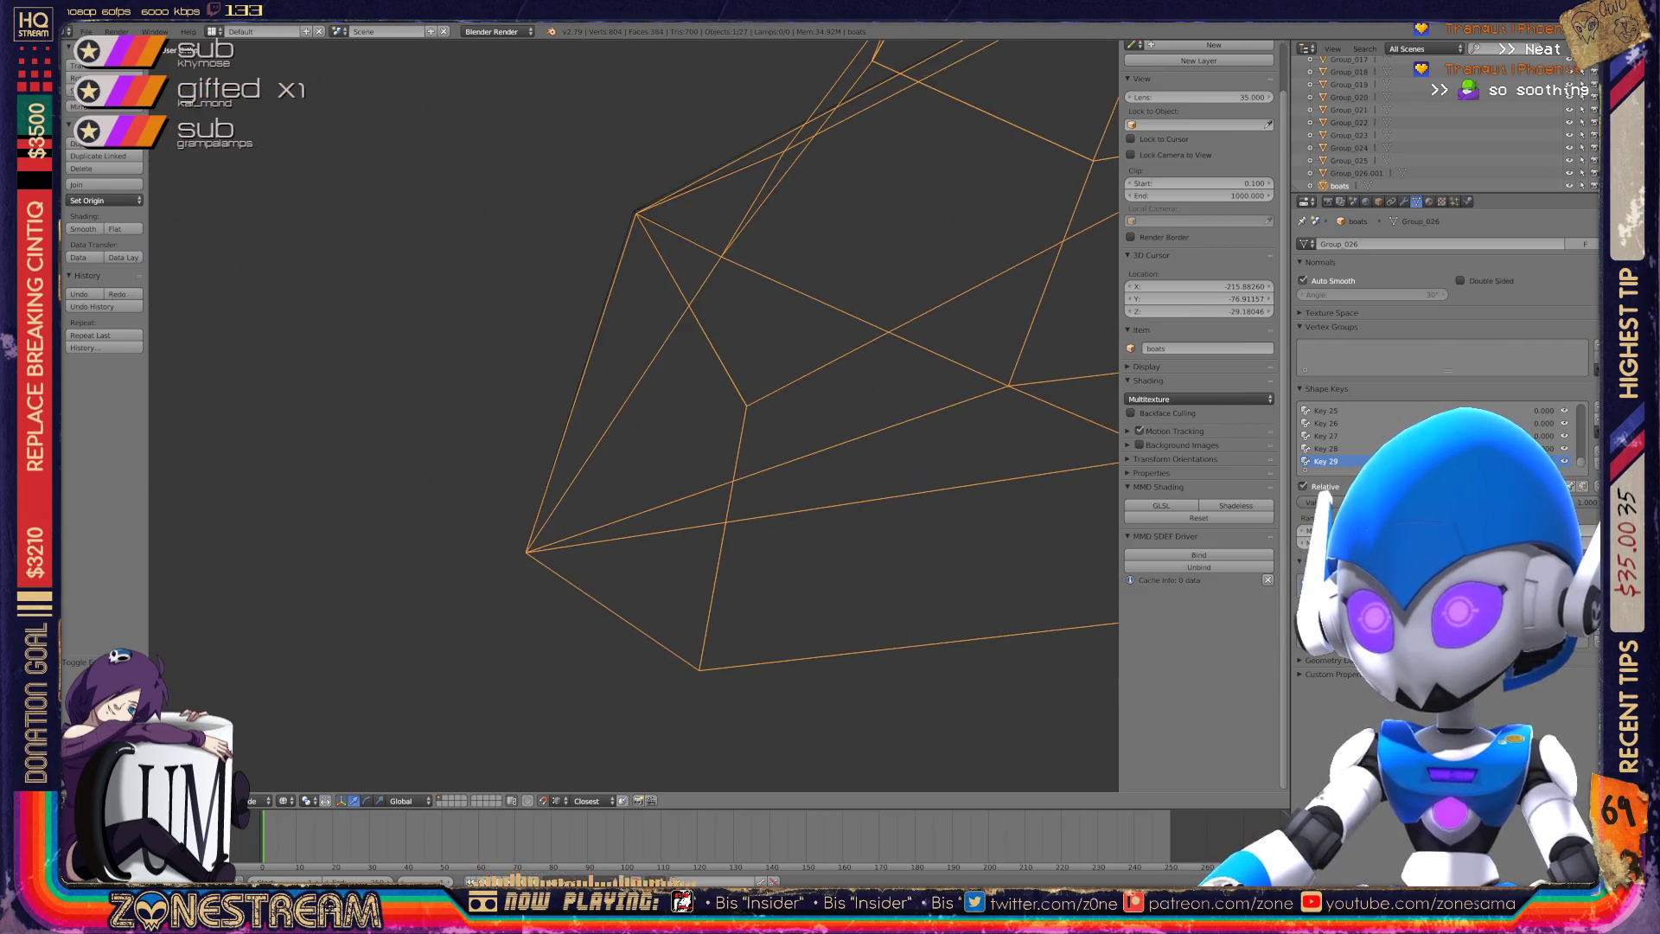
scroll(634, 415, up, 3)
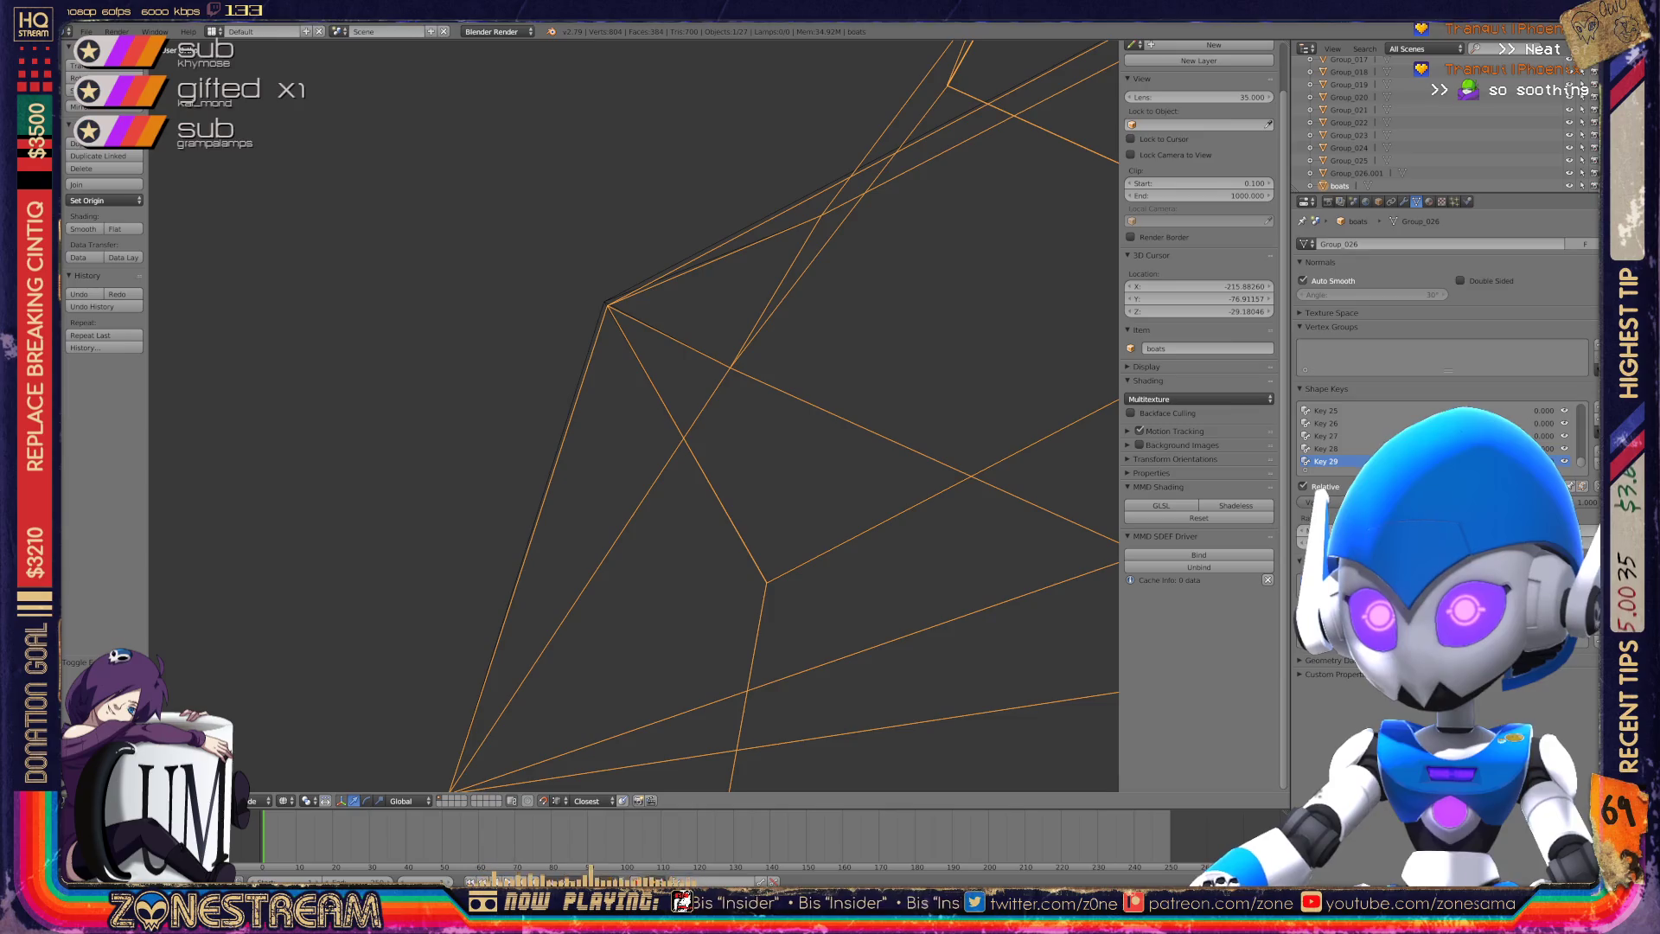
right_click(683, 441)
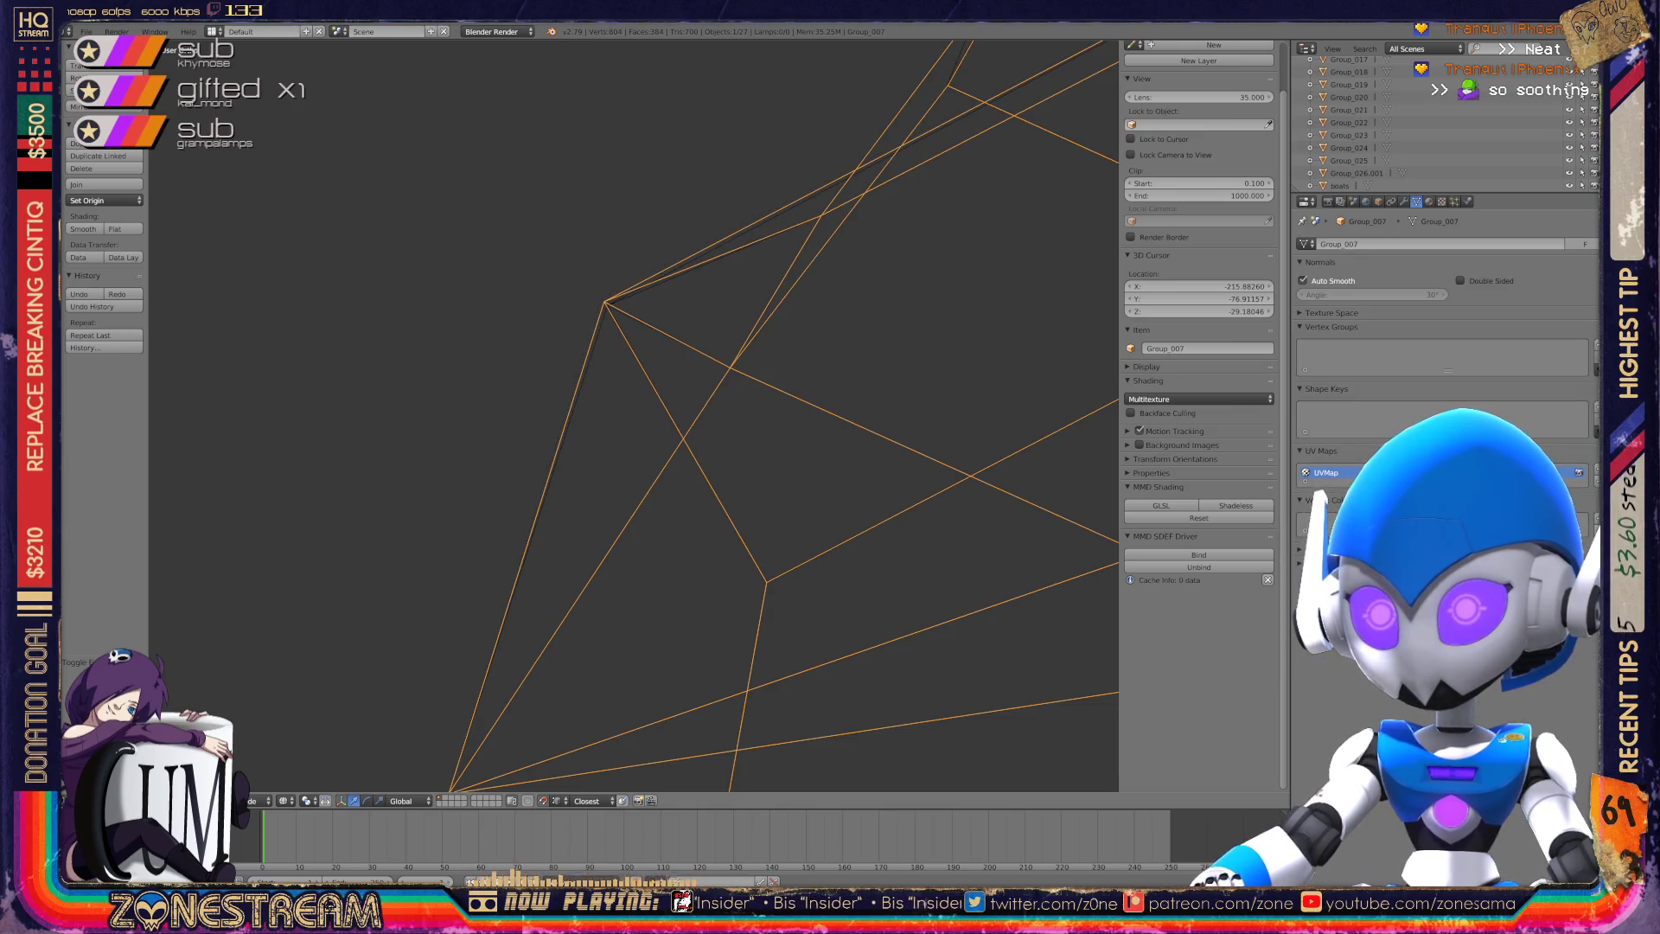
right_click(607, 305)
key(Tab)
Select a corner vertex of the boats mesh and nudge it slightly.
right_click(607, 305)
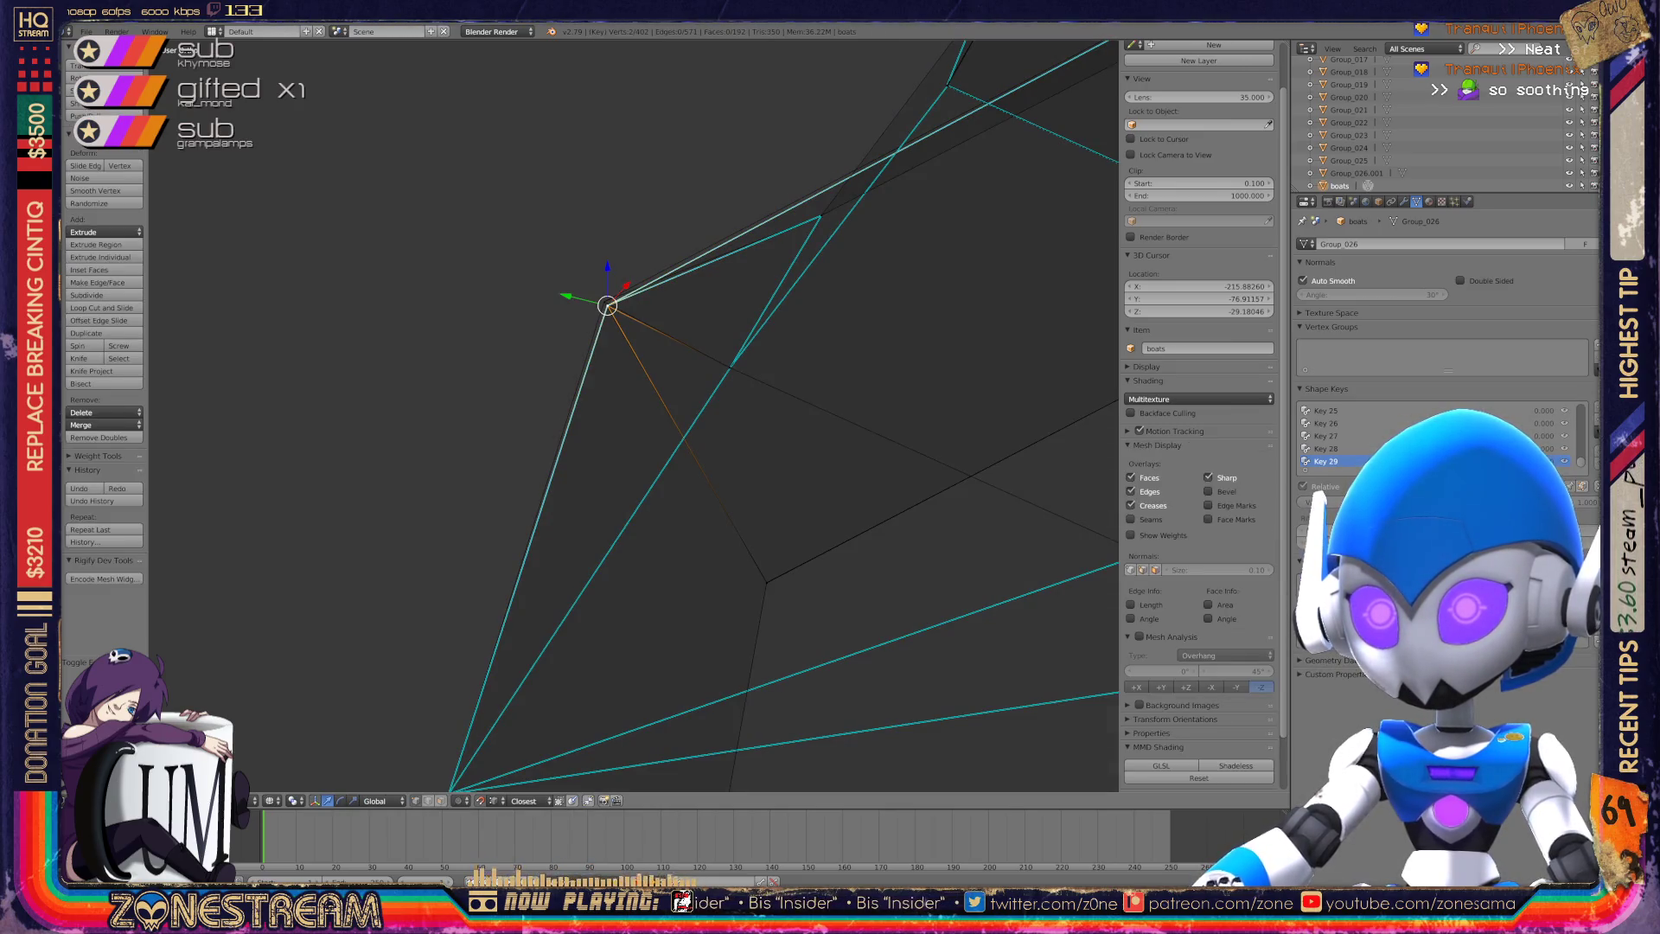
key(g)
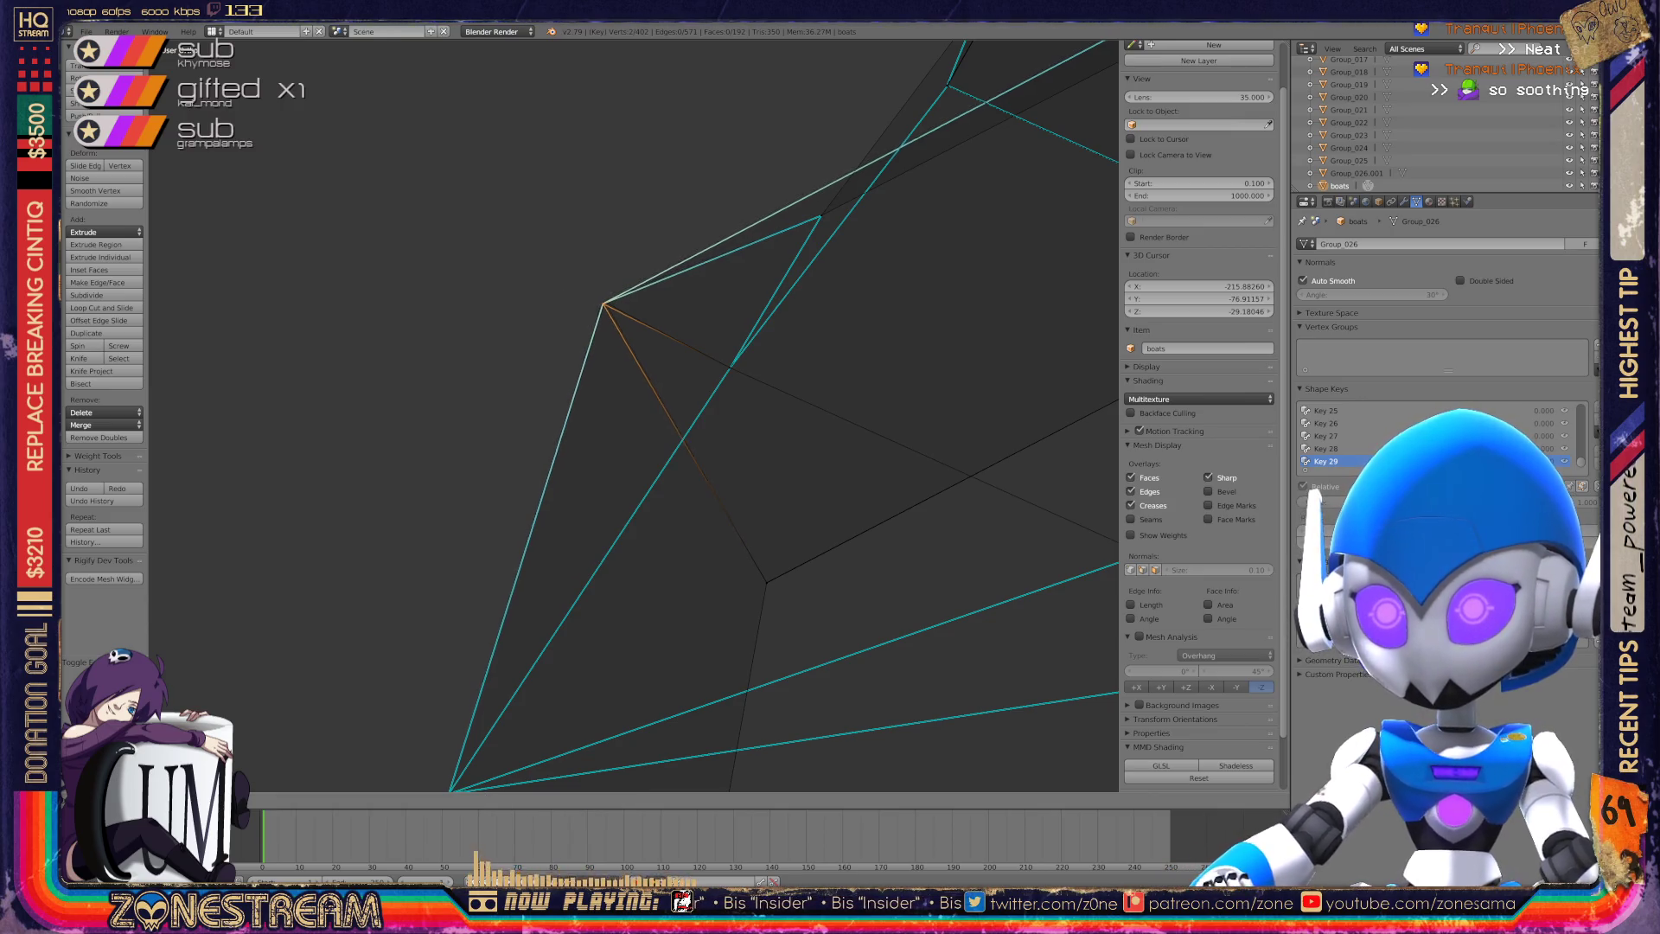
click(603, 302)
scroll(967, 402, up, 5)
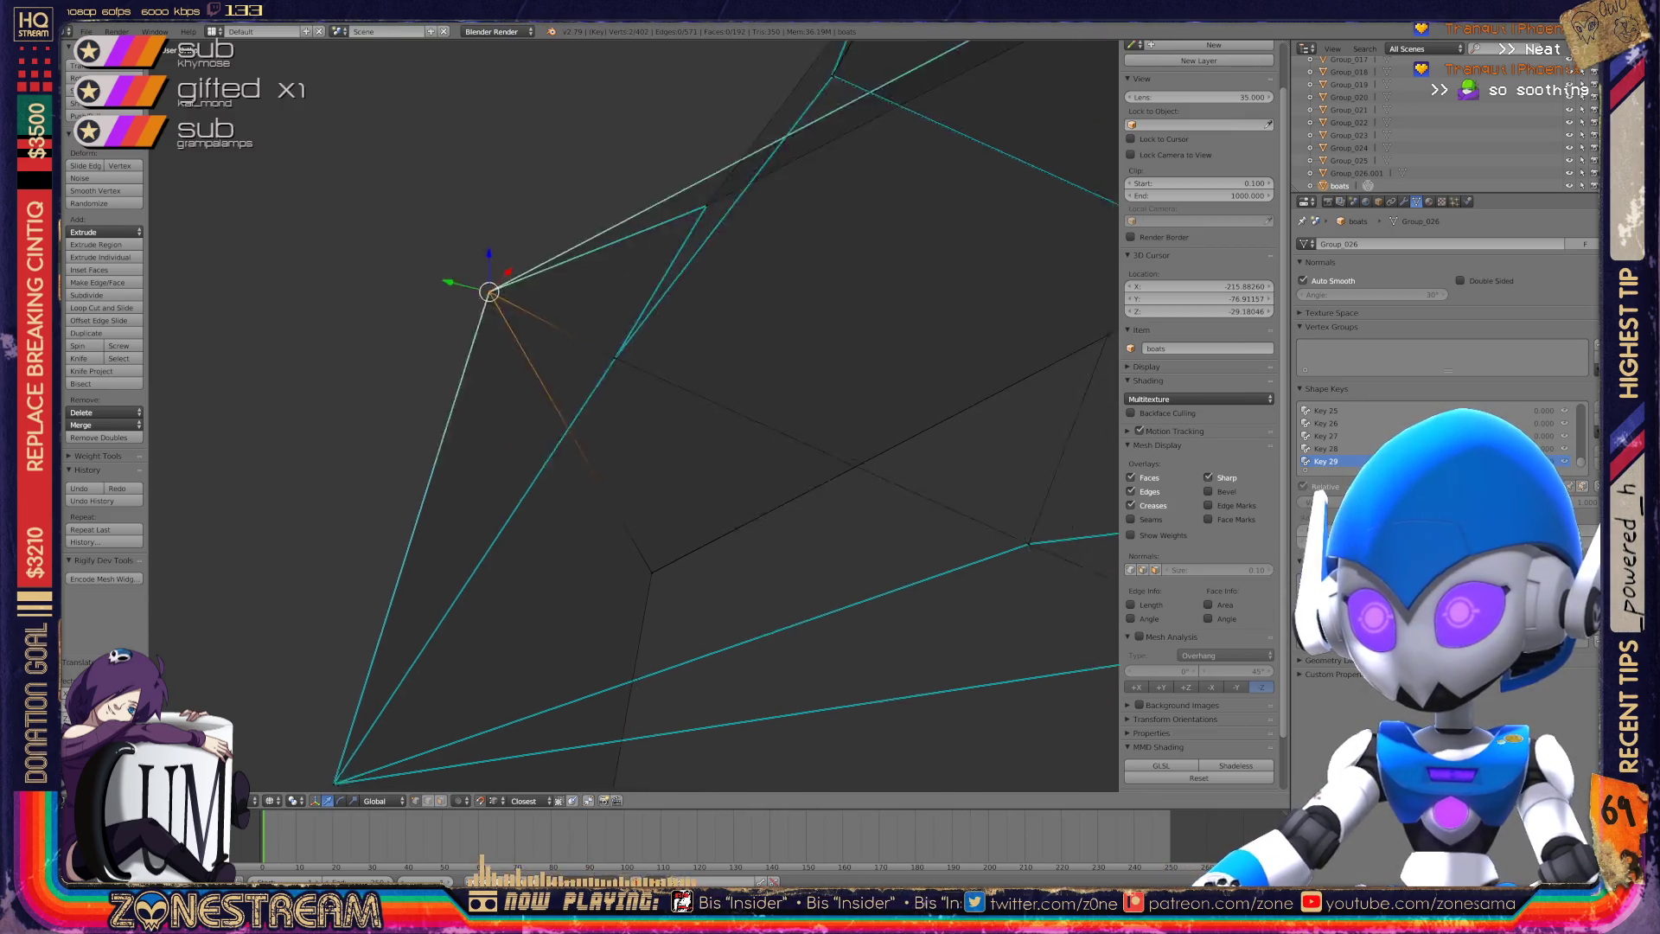
scroll(967, 402, down, 5)
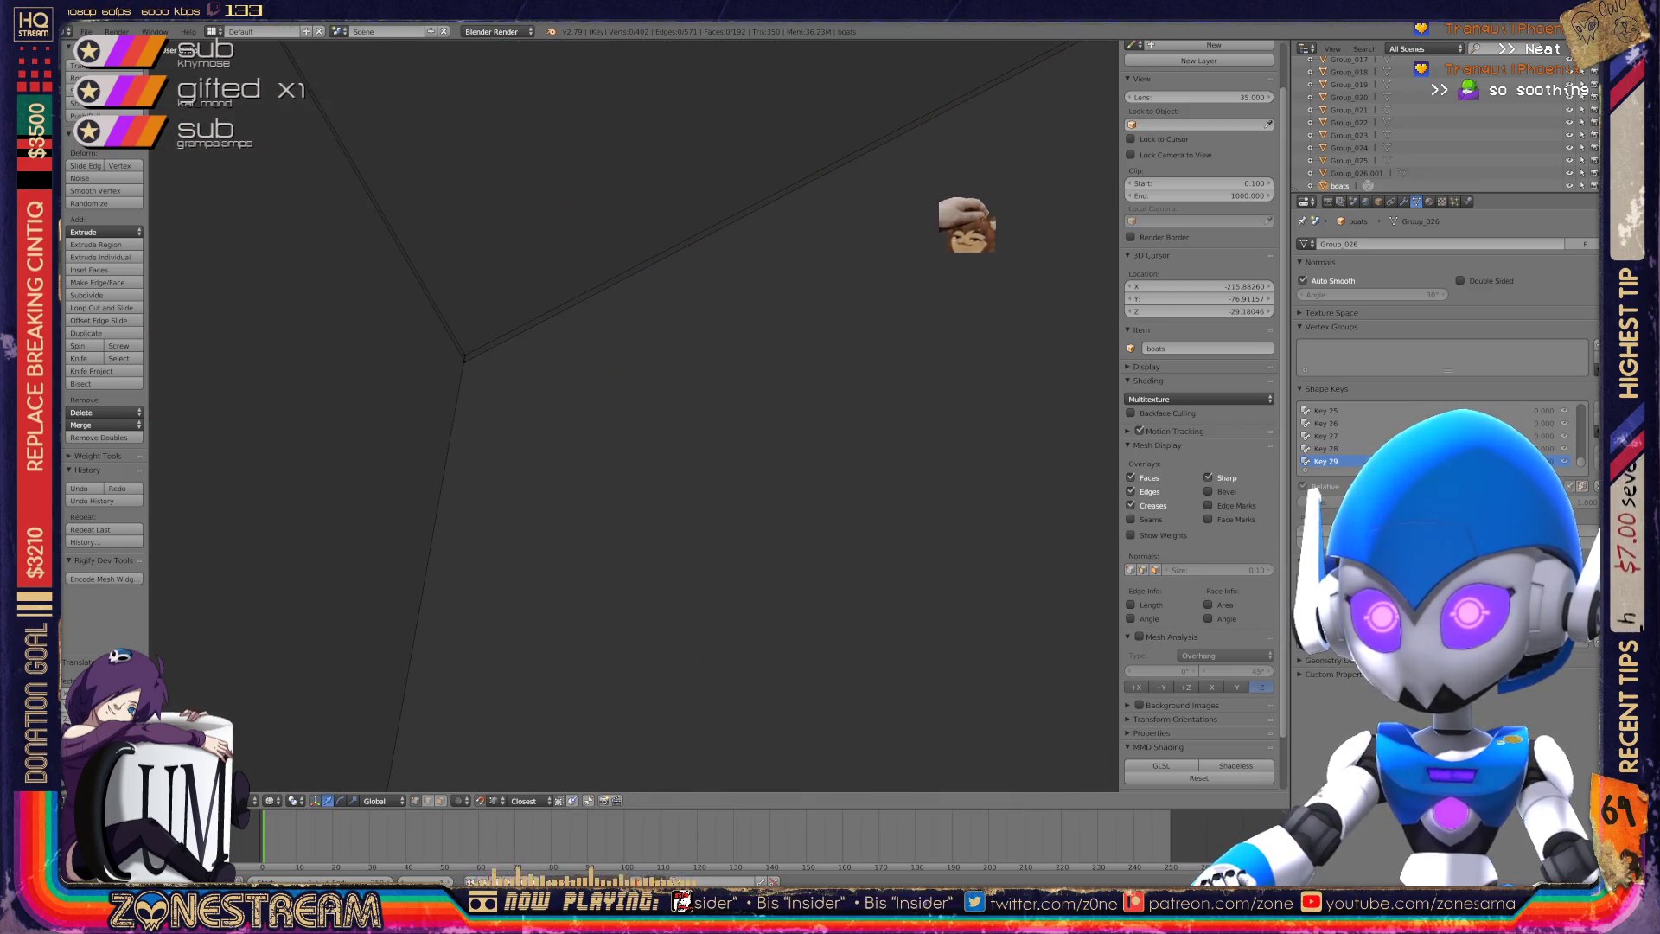
key(ctrl+z)
Center the view on the selected vertex and orbit around the boot meshes.
key(KP_Decimal)
scroll(633, 415, down, 8)
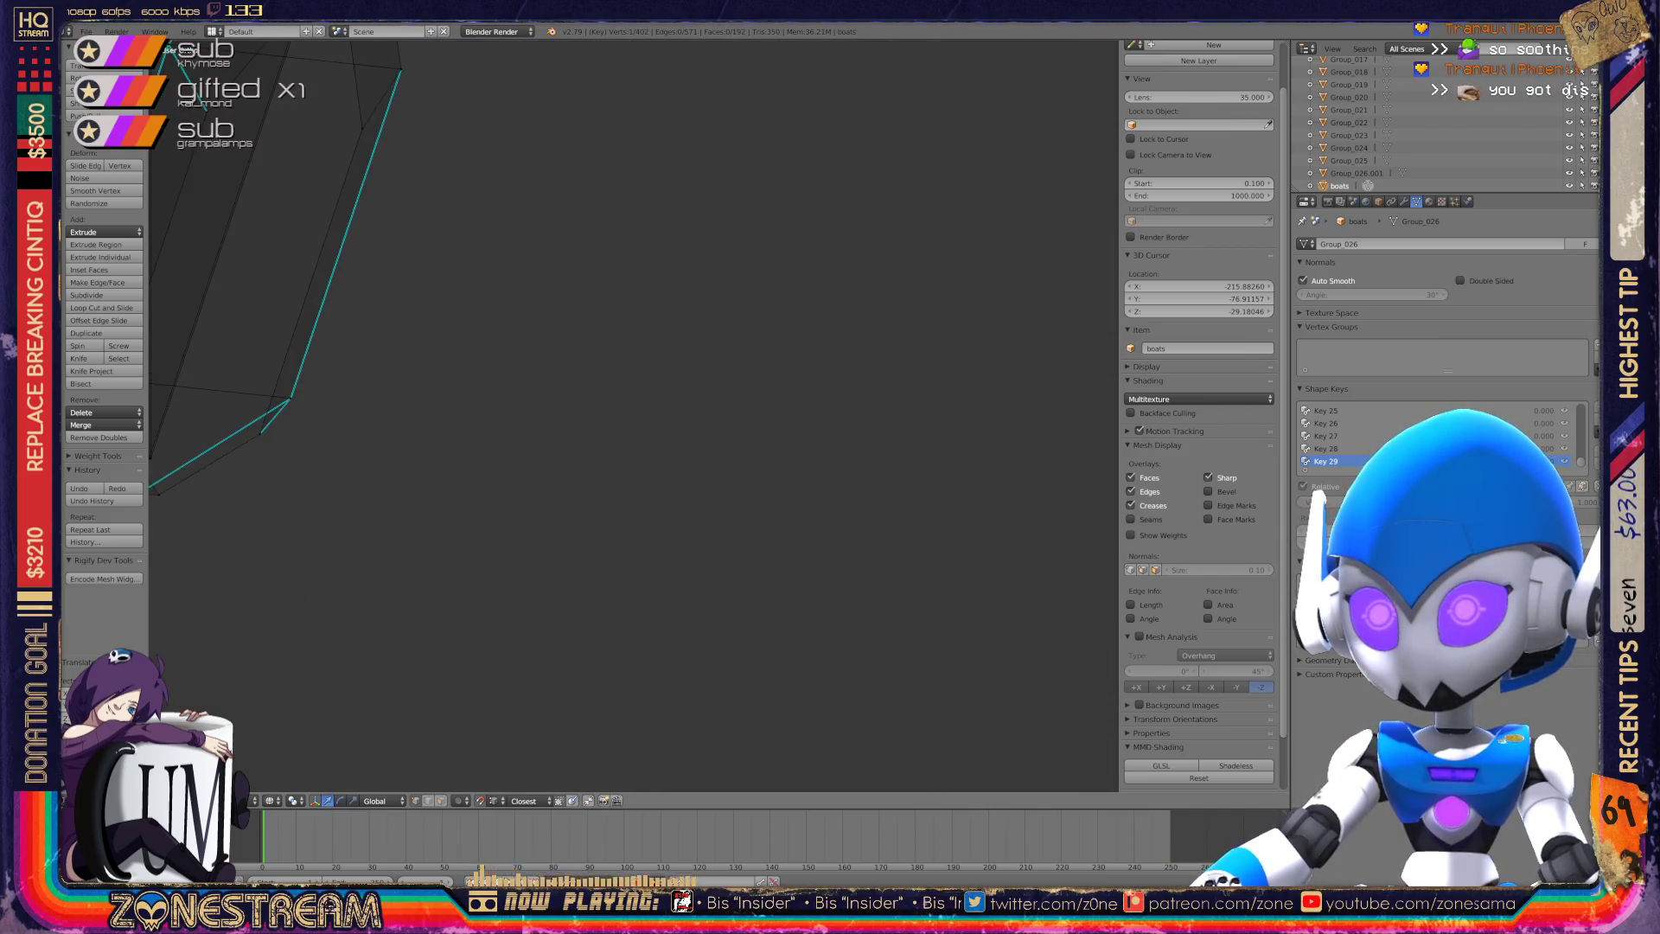
middle_drag(634, 415, 536, 329)
scroll(588, 484, up, 6)
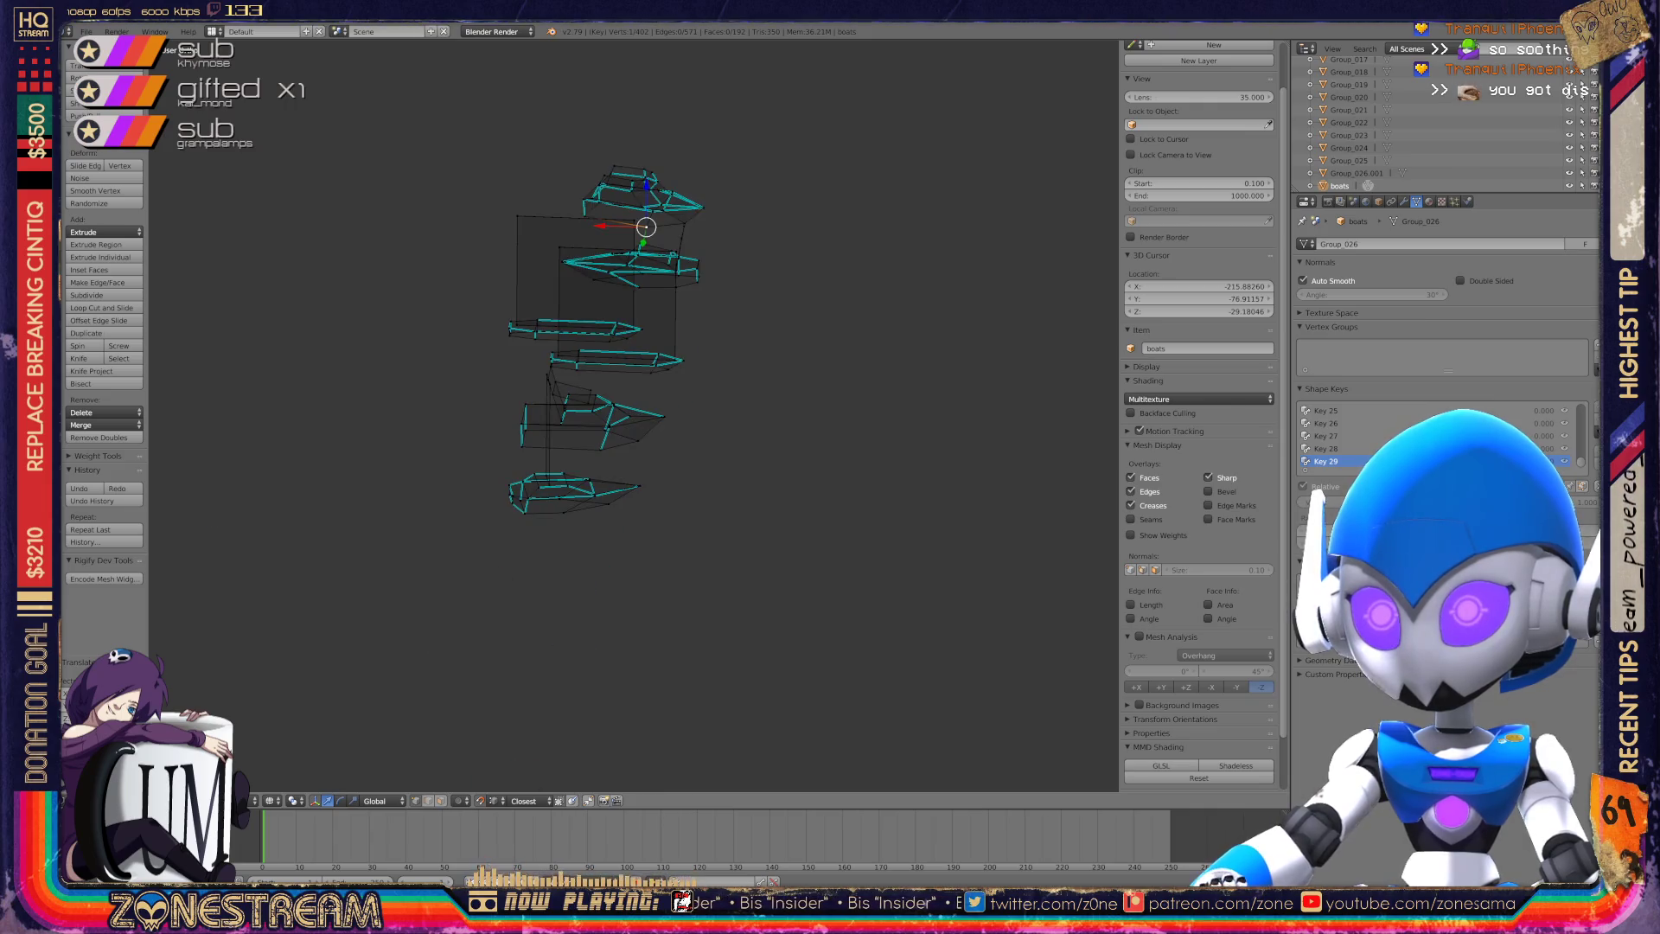
scroll(634, 415, up, 10)
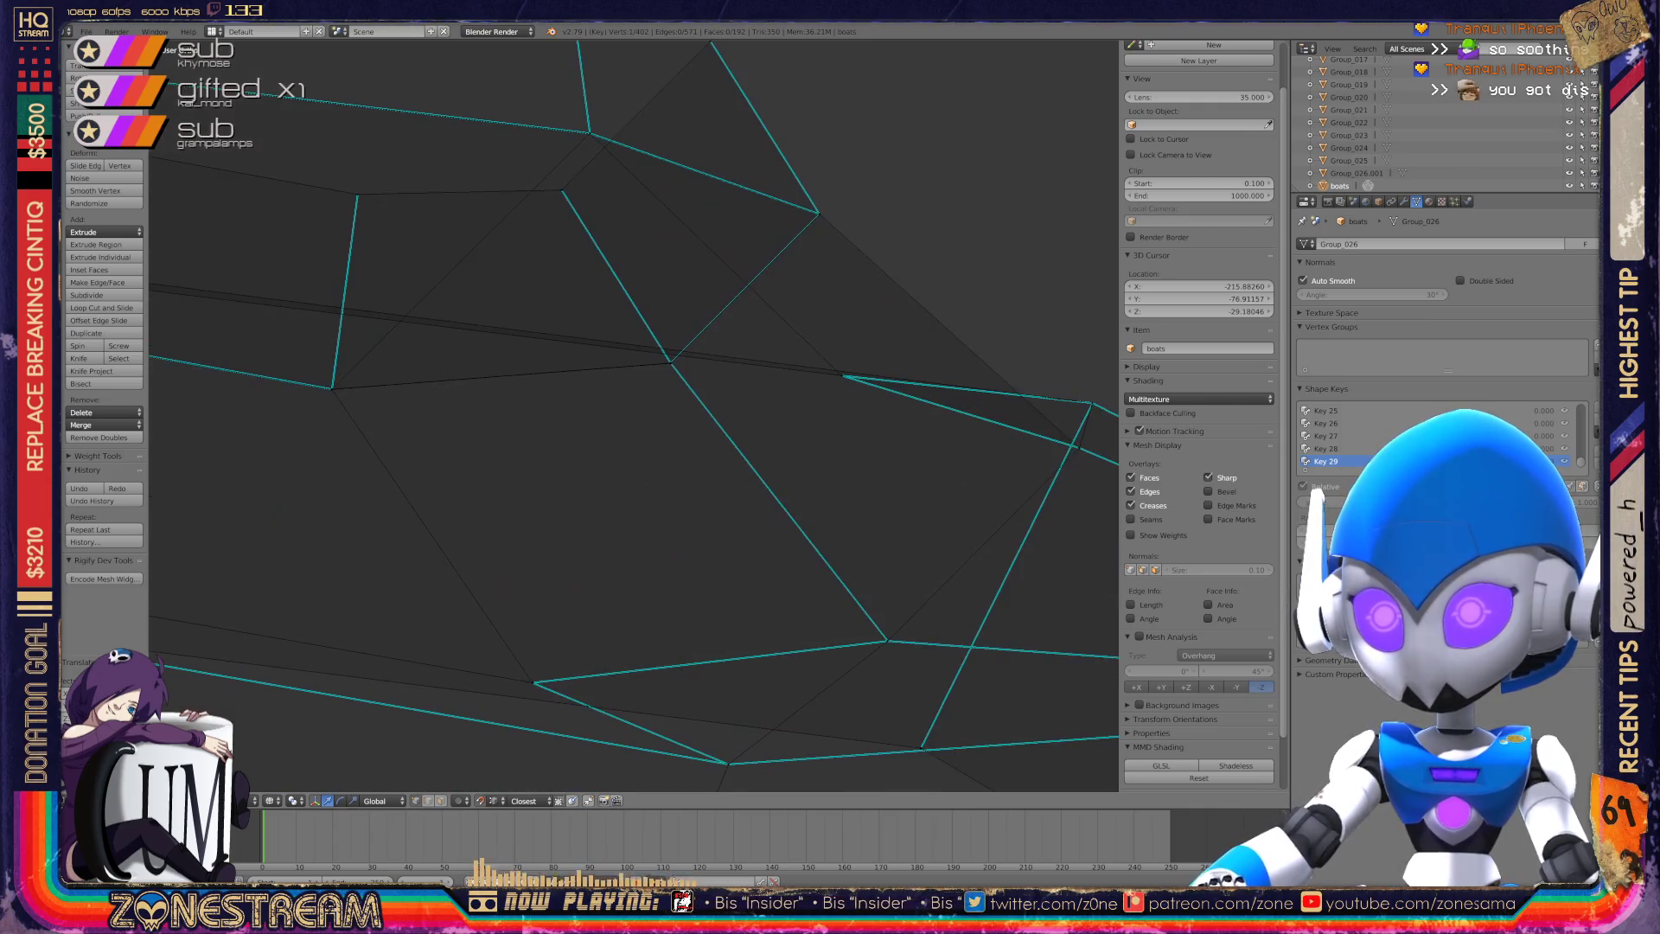
scroll(634, 415, up, 5)
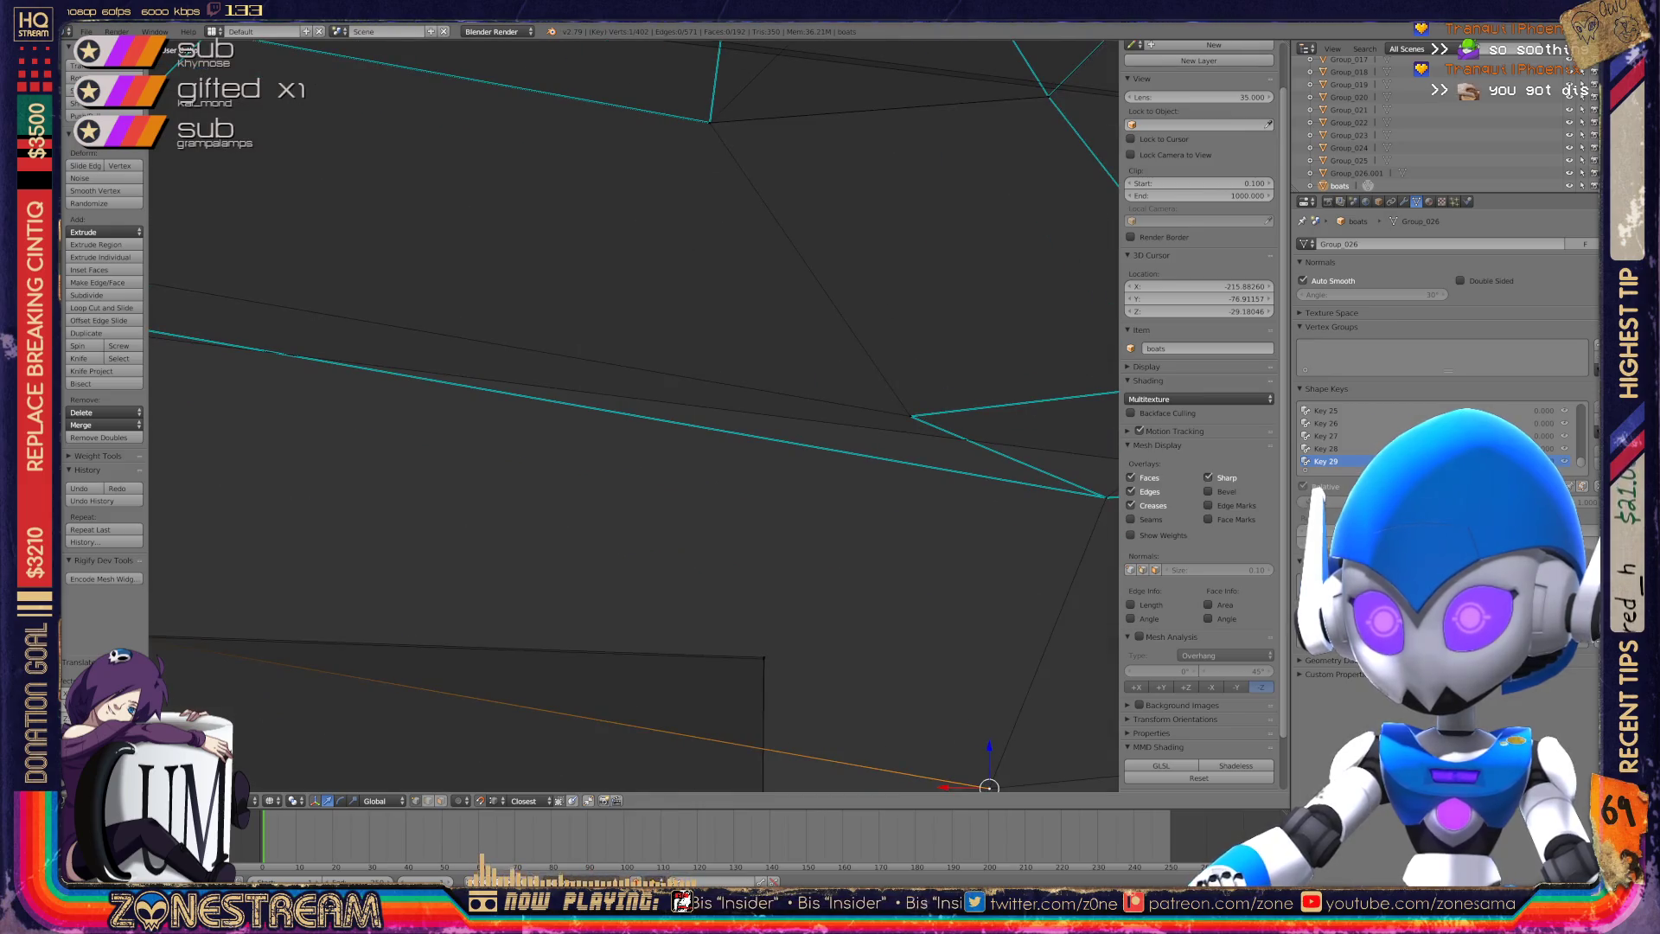
Check the reshaped boot from another angle, finishing back in Object Mode.
key(Tab)
scroll(634, 415, down, 3)
mouse_move(634, 415)
middle_down()
mouse_move(812, 441)
mouse_move(856, 406)
mouse_move(761, 406)
middle_up()
key(Tab)
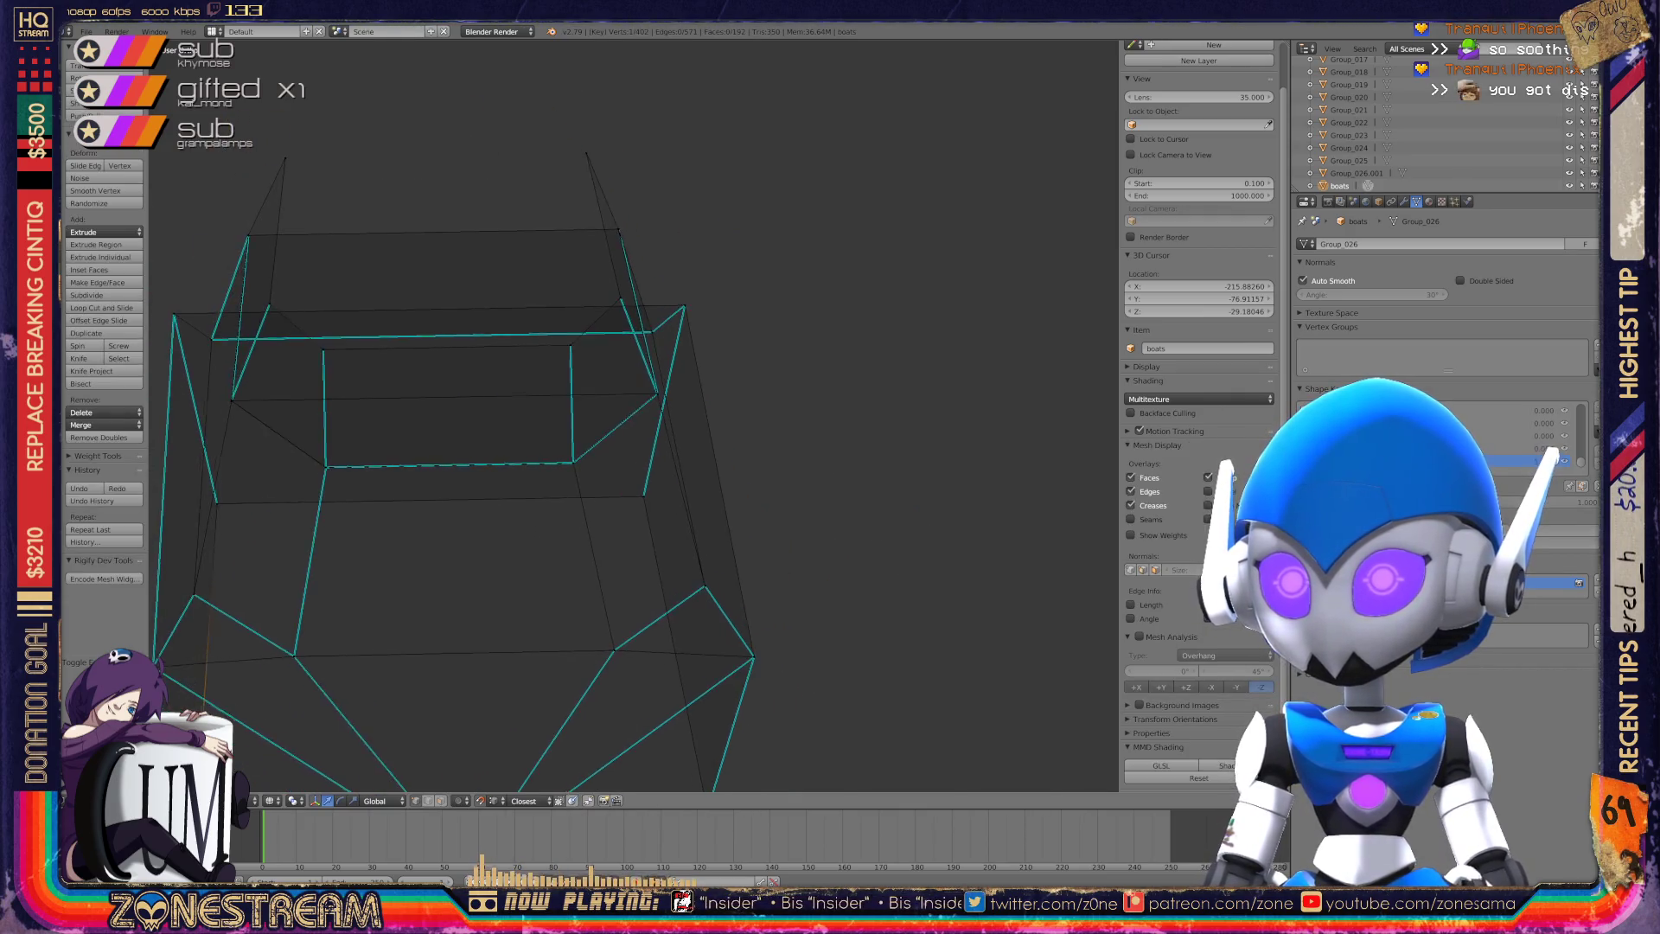
scroll(631, 415, up, 8)
scroll(632, 415, up, 8)
scroll(631, 415, down, 2)
key(Tab)
scroll(631, 415, down, 6)
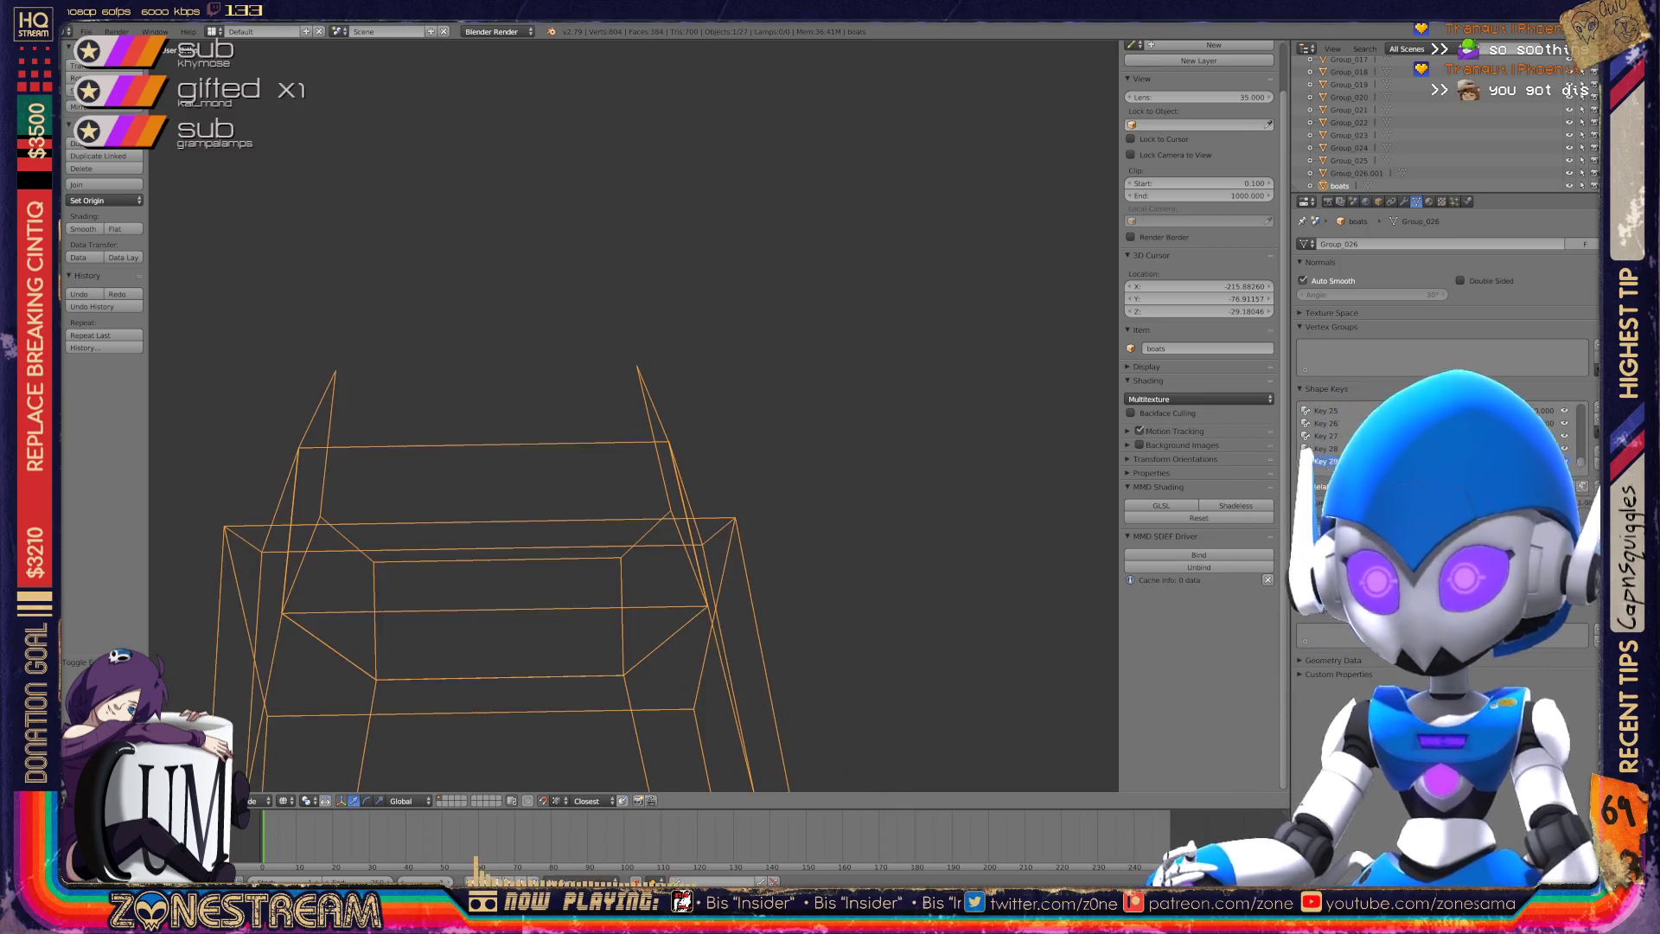
Select all objects in the scene and delete them.
key(a)
key(a)
key(a)
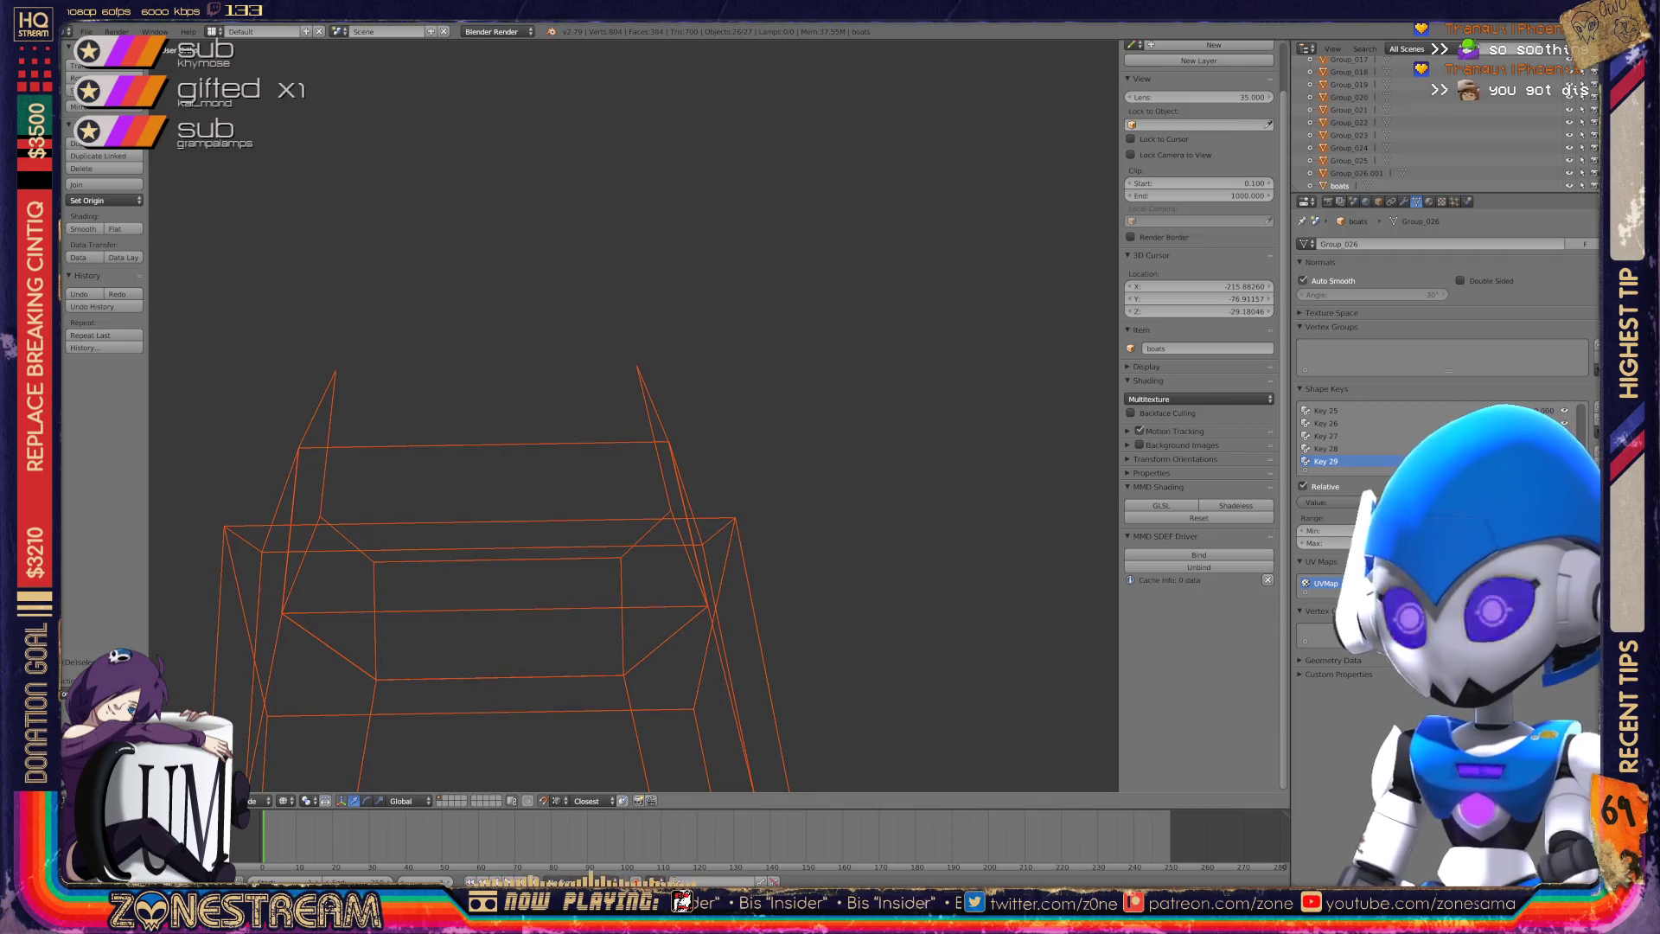
key(x)
click(802, 318)
Switch the Outliner to Orphan Data and purge all unused data-blocks.
click(1407, 48)
click(1412, 217)
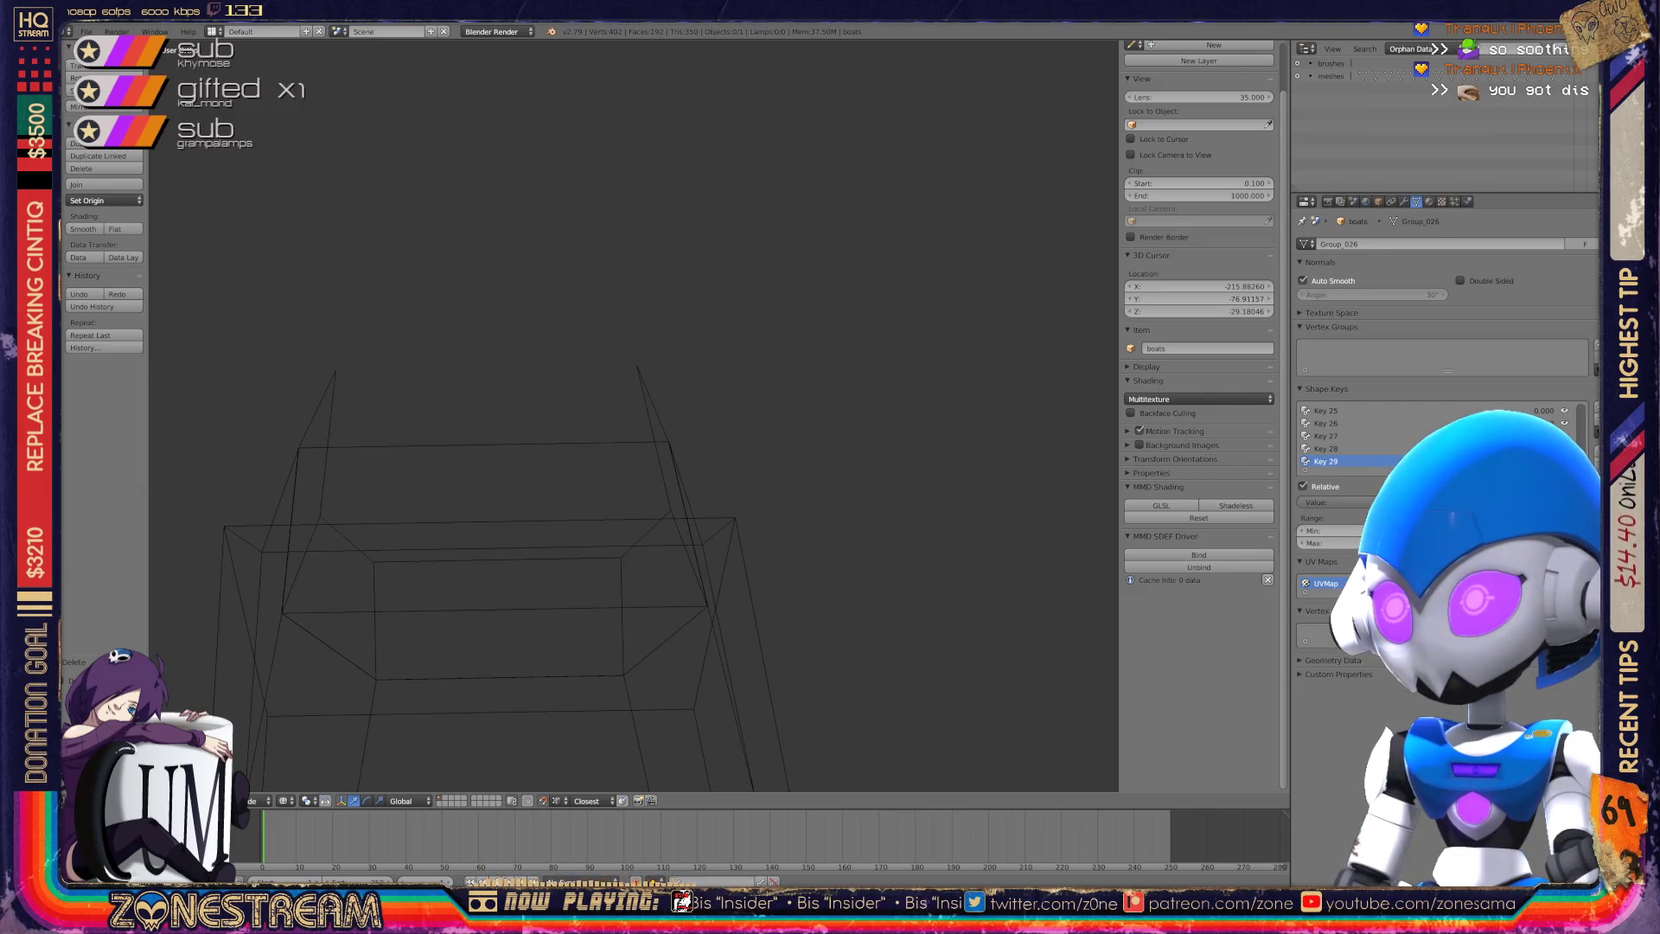
key(Return)
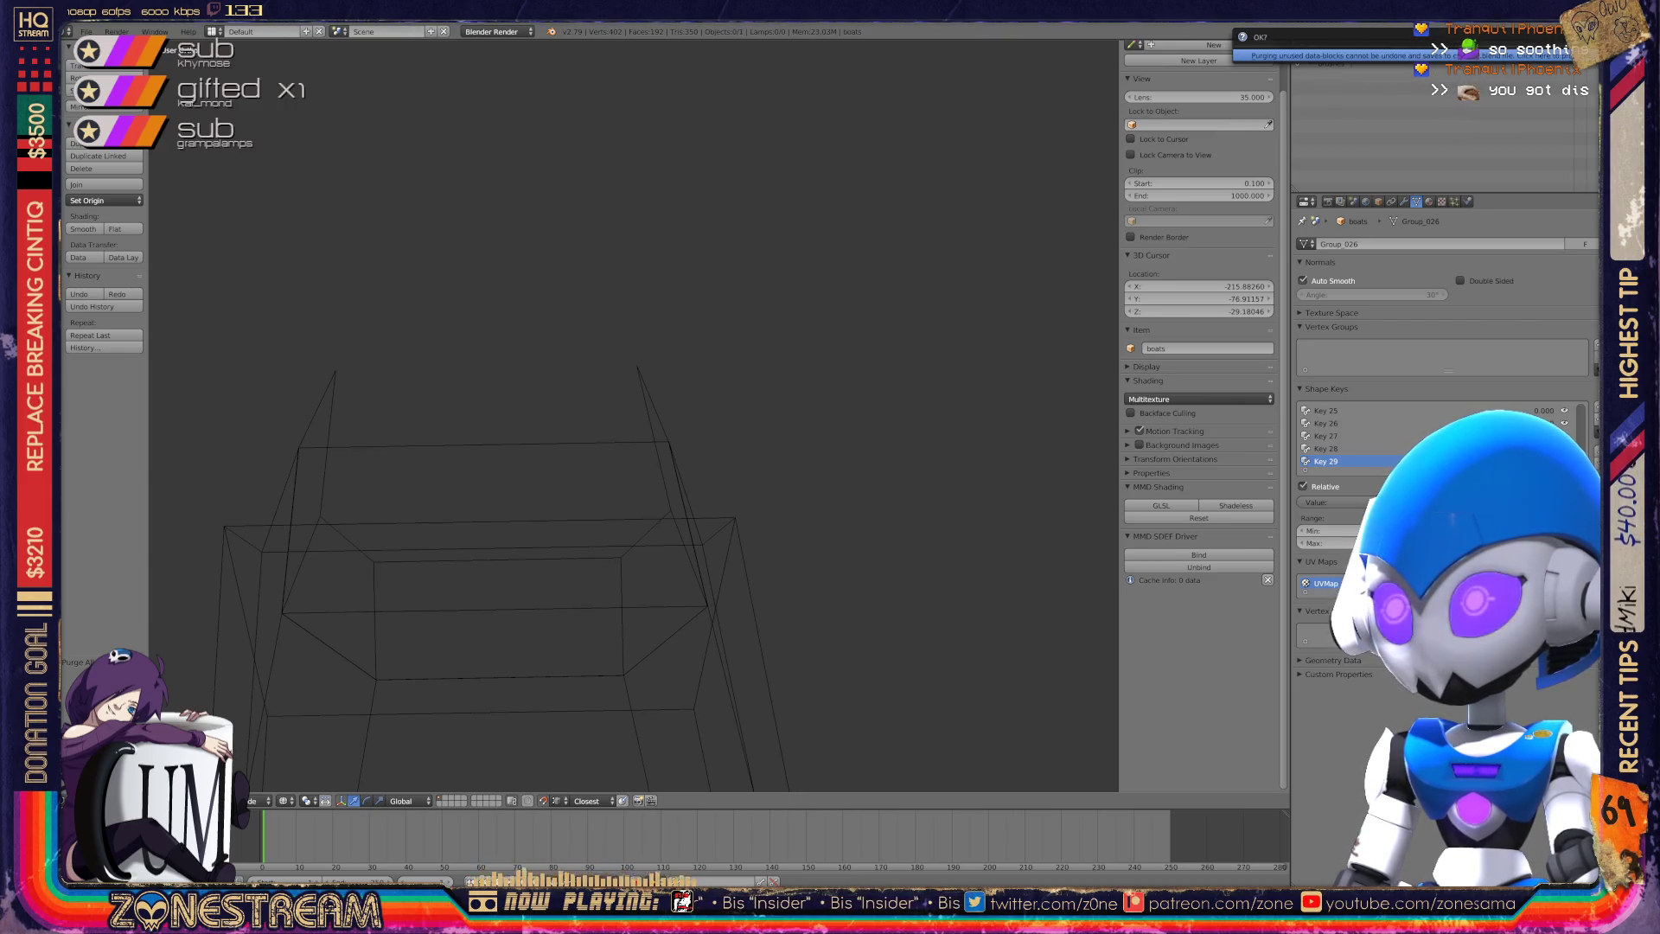
key(Return)
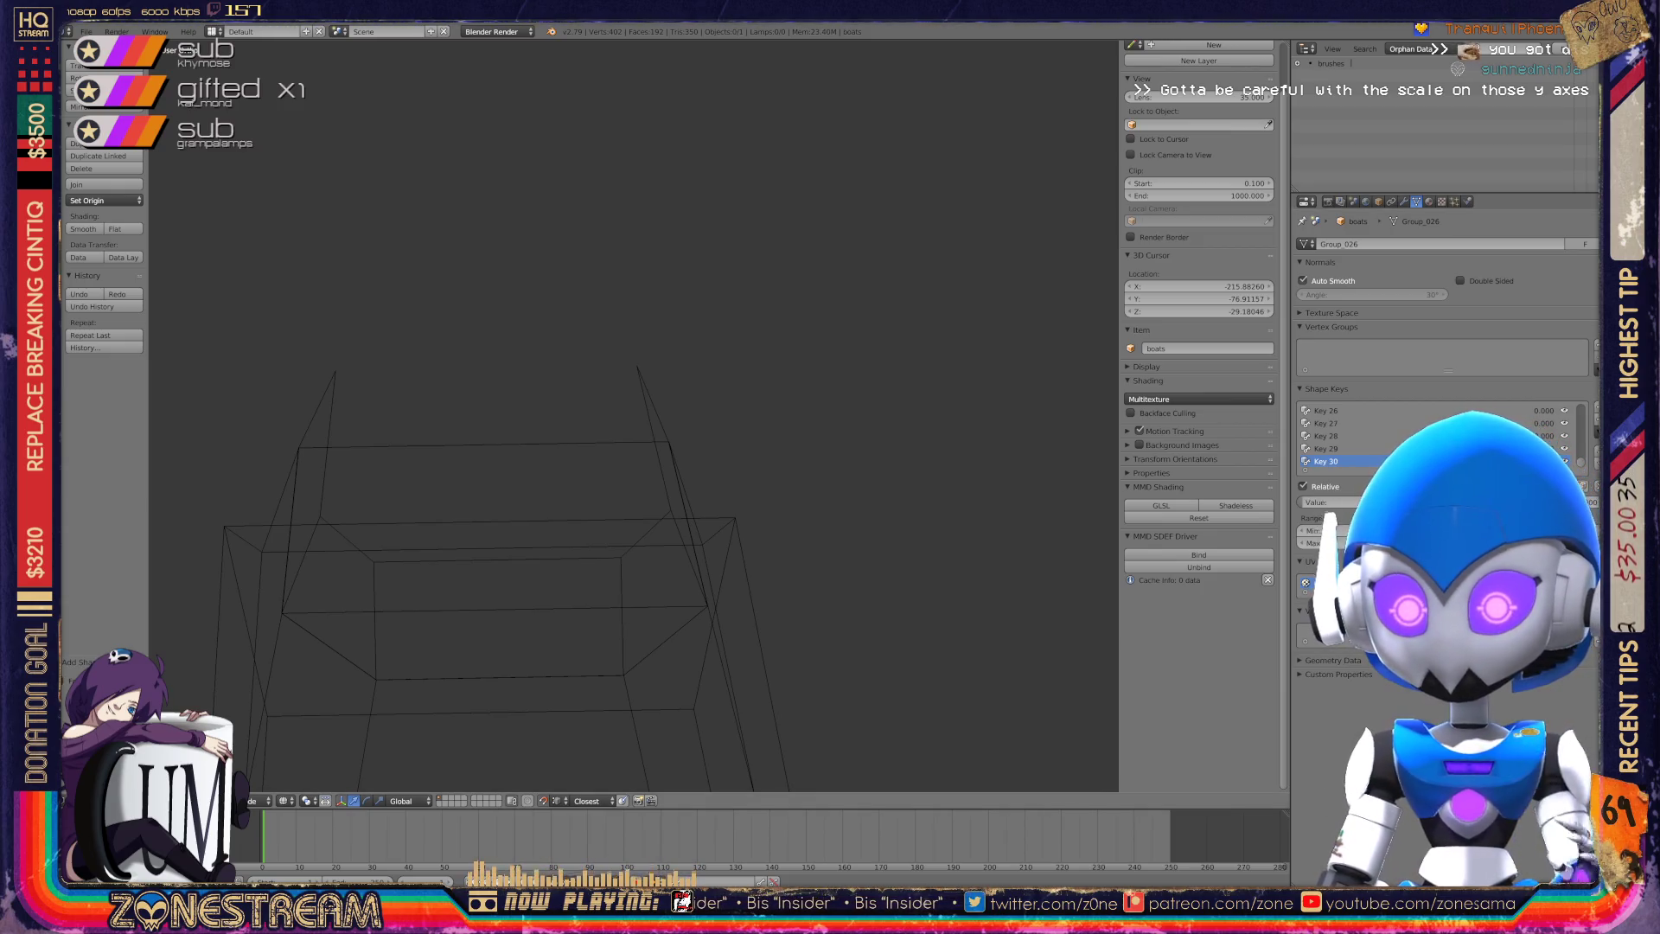
Bring up the File > Import list of formats.
mouse_move(631, 518)
middle_down()
mouse_move(778, 407)
mouse_move(502, 493)
middle_up()
scroll(752, 364, down, 4)
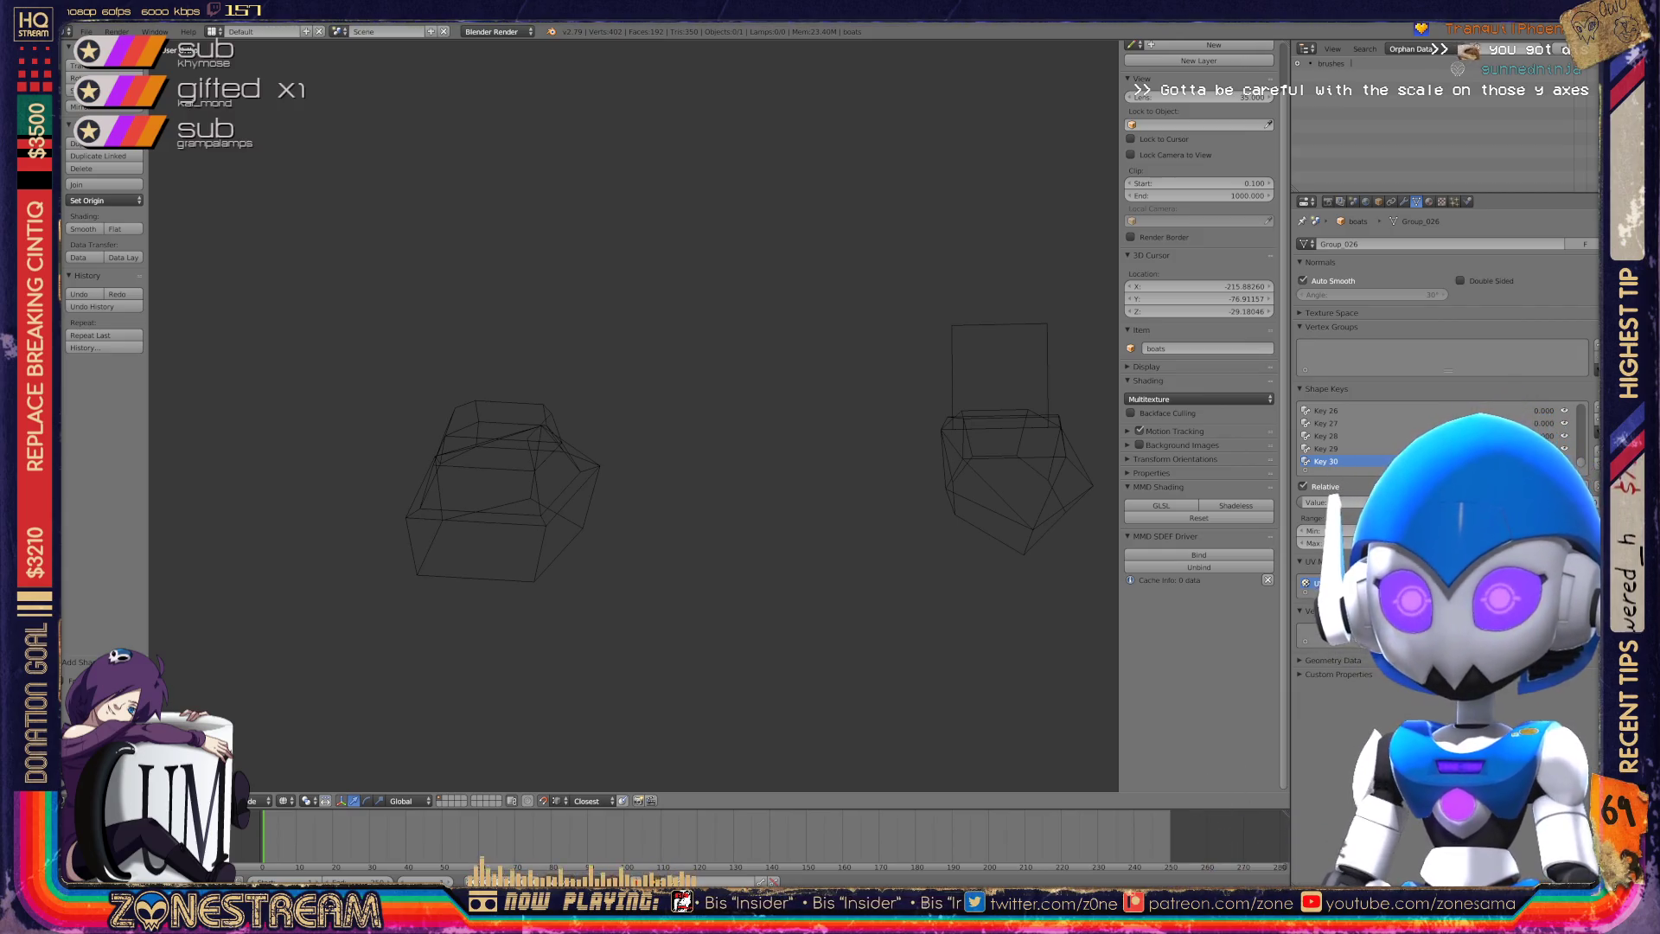
click(87, 32)
mouse_move(173, 273)
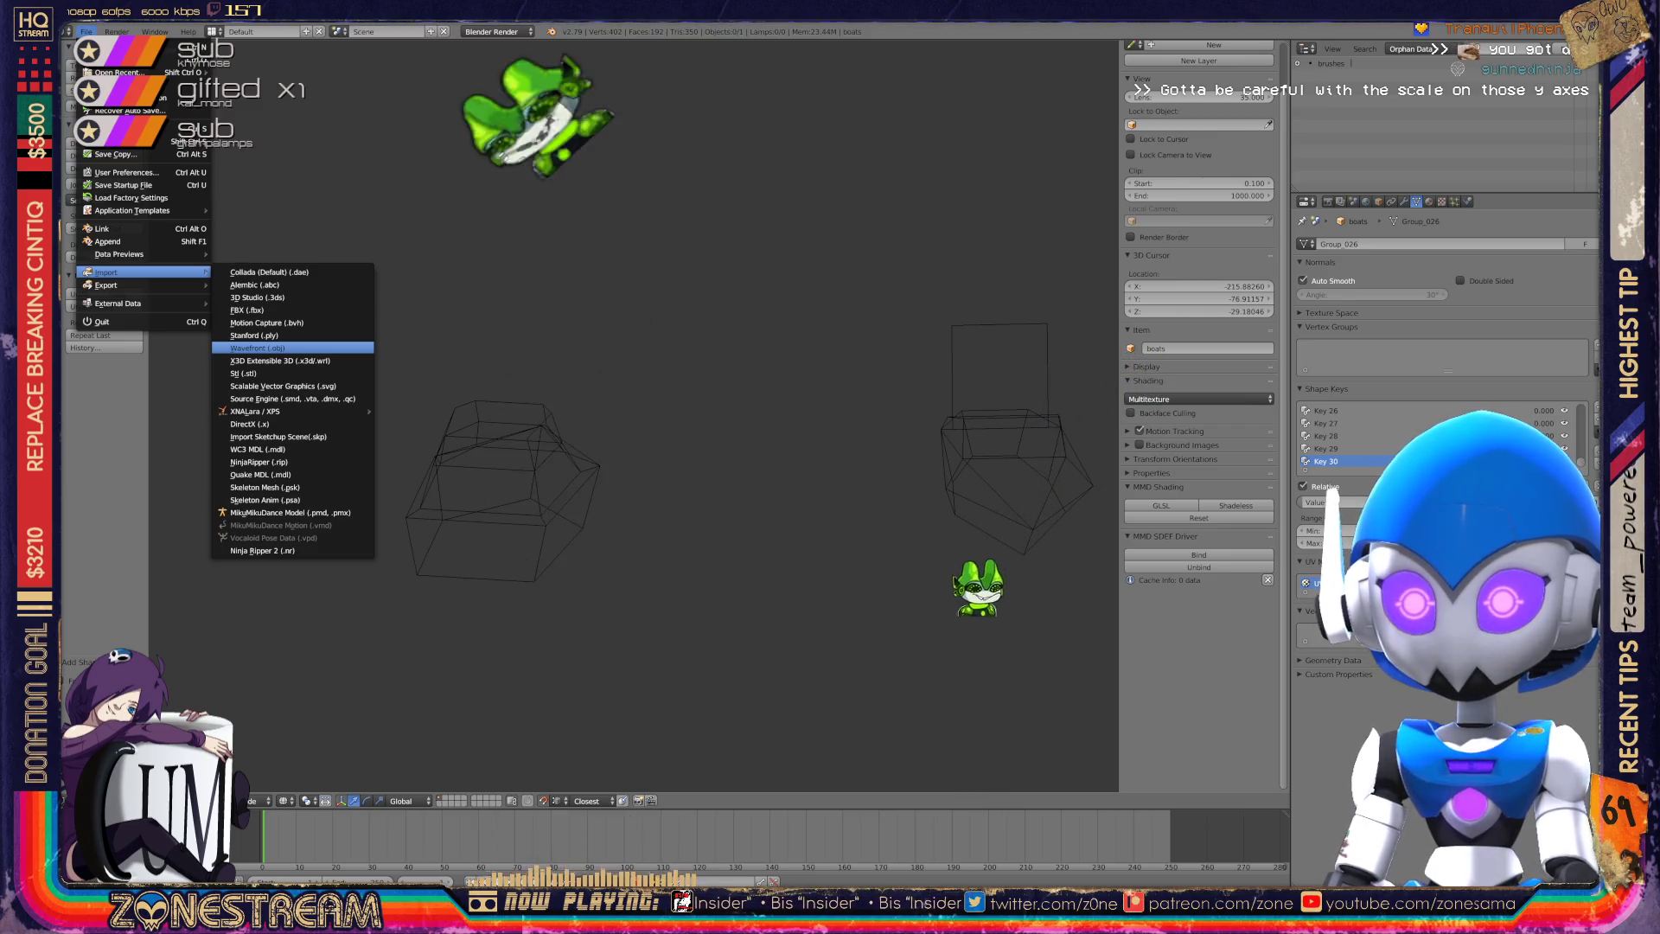
Import a boot model as Wavefront (.obj) from the poly-testfix folder.
click(345, 347)
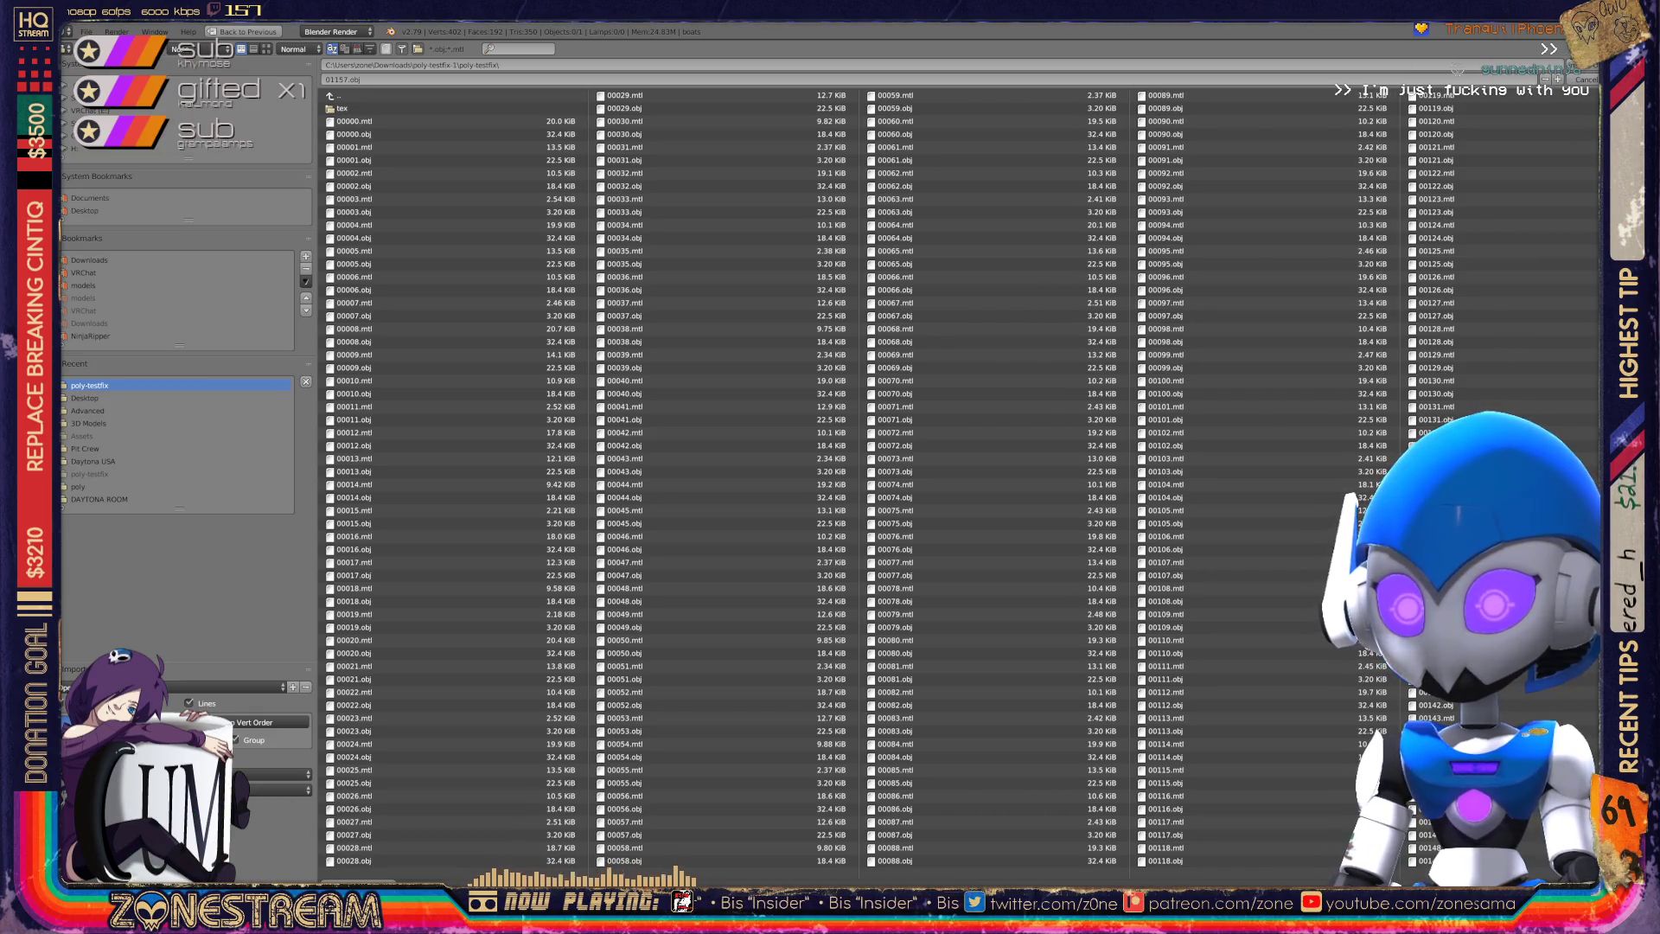
scroll(899, 479, down, 10)
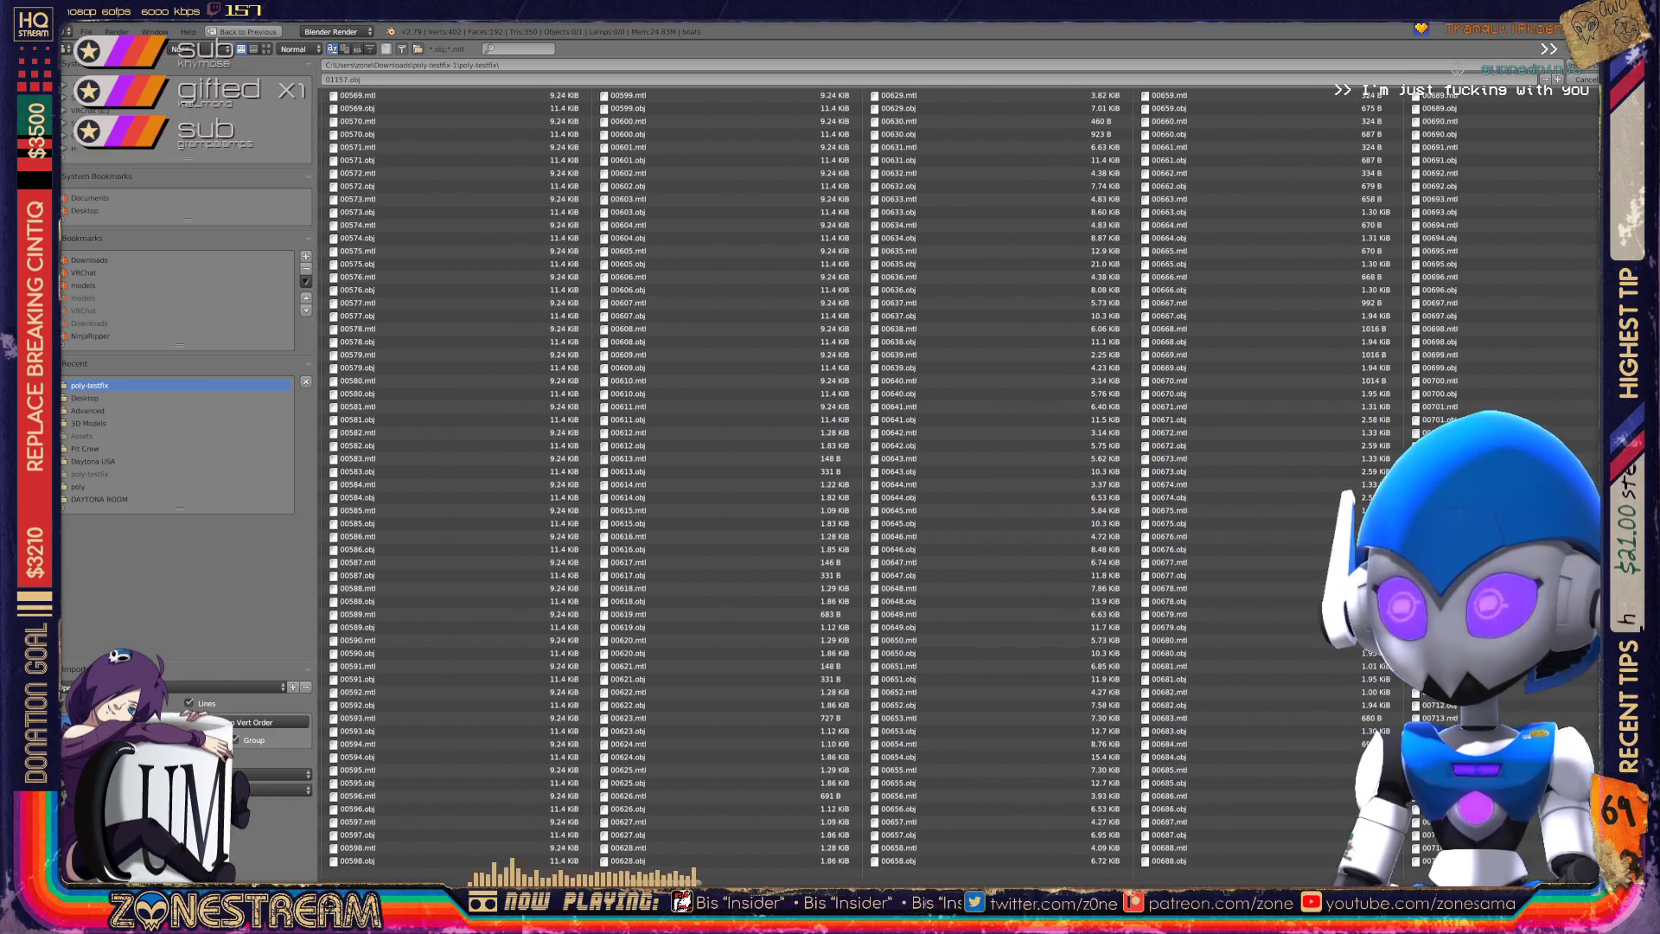
scroll(899, 480, down, 7)
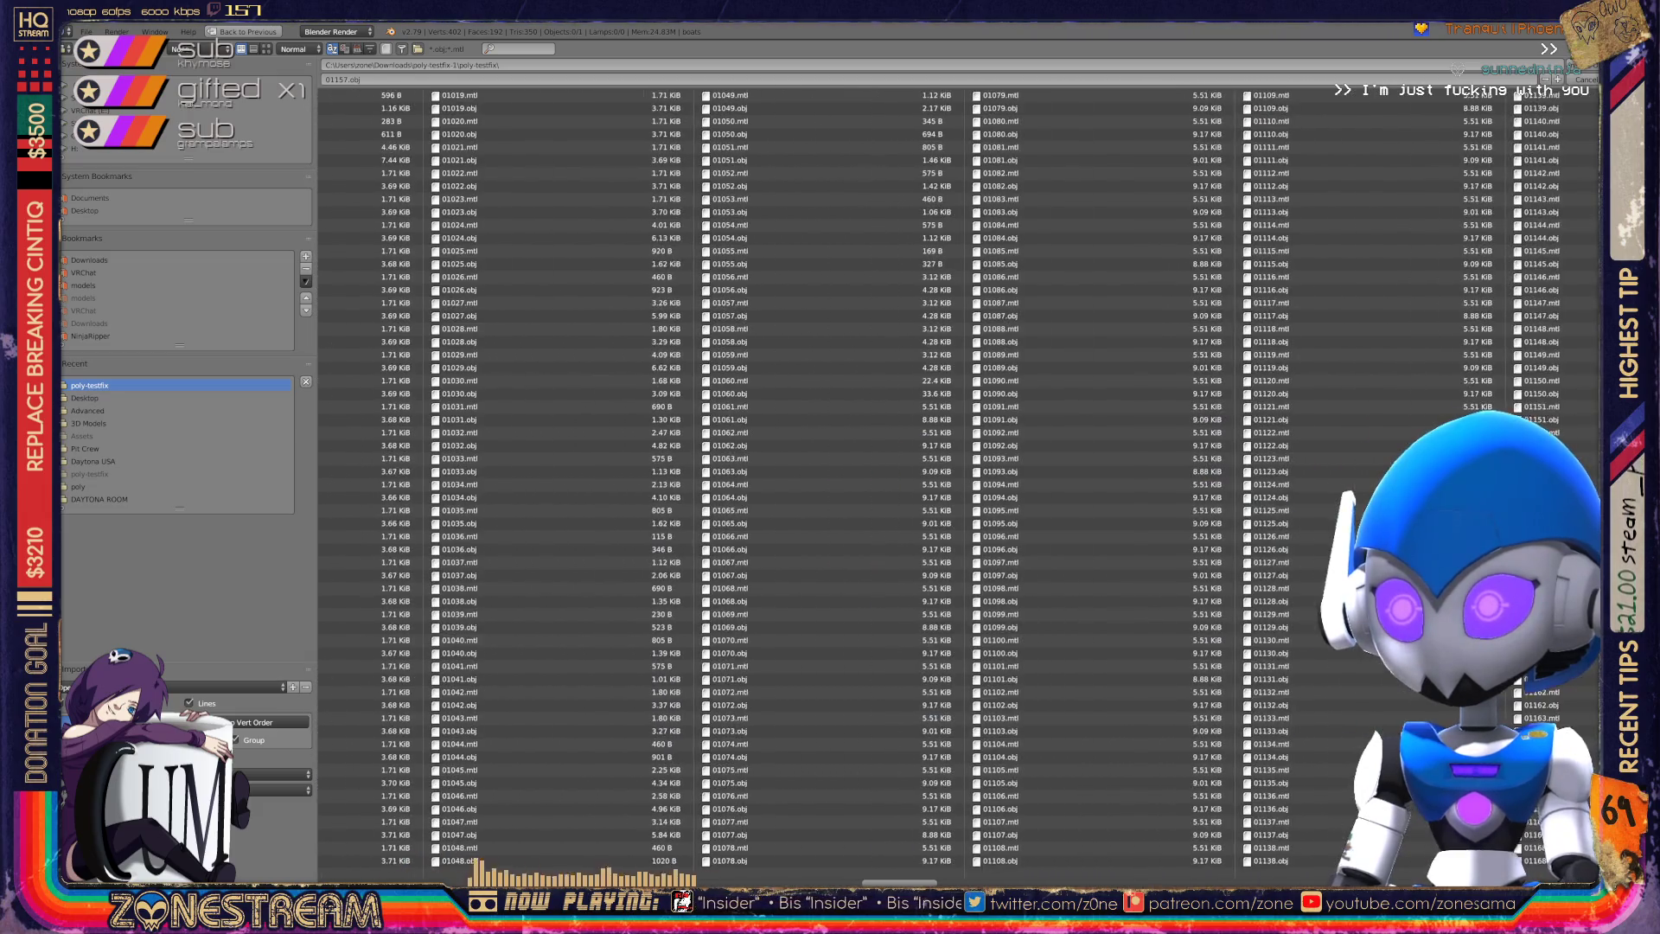
scroll(899, 480, down, 2)
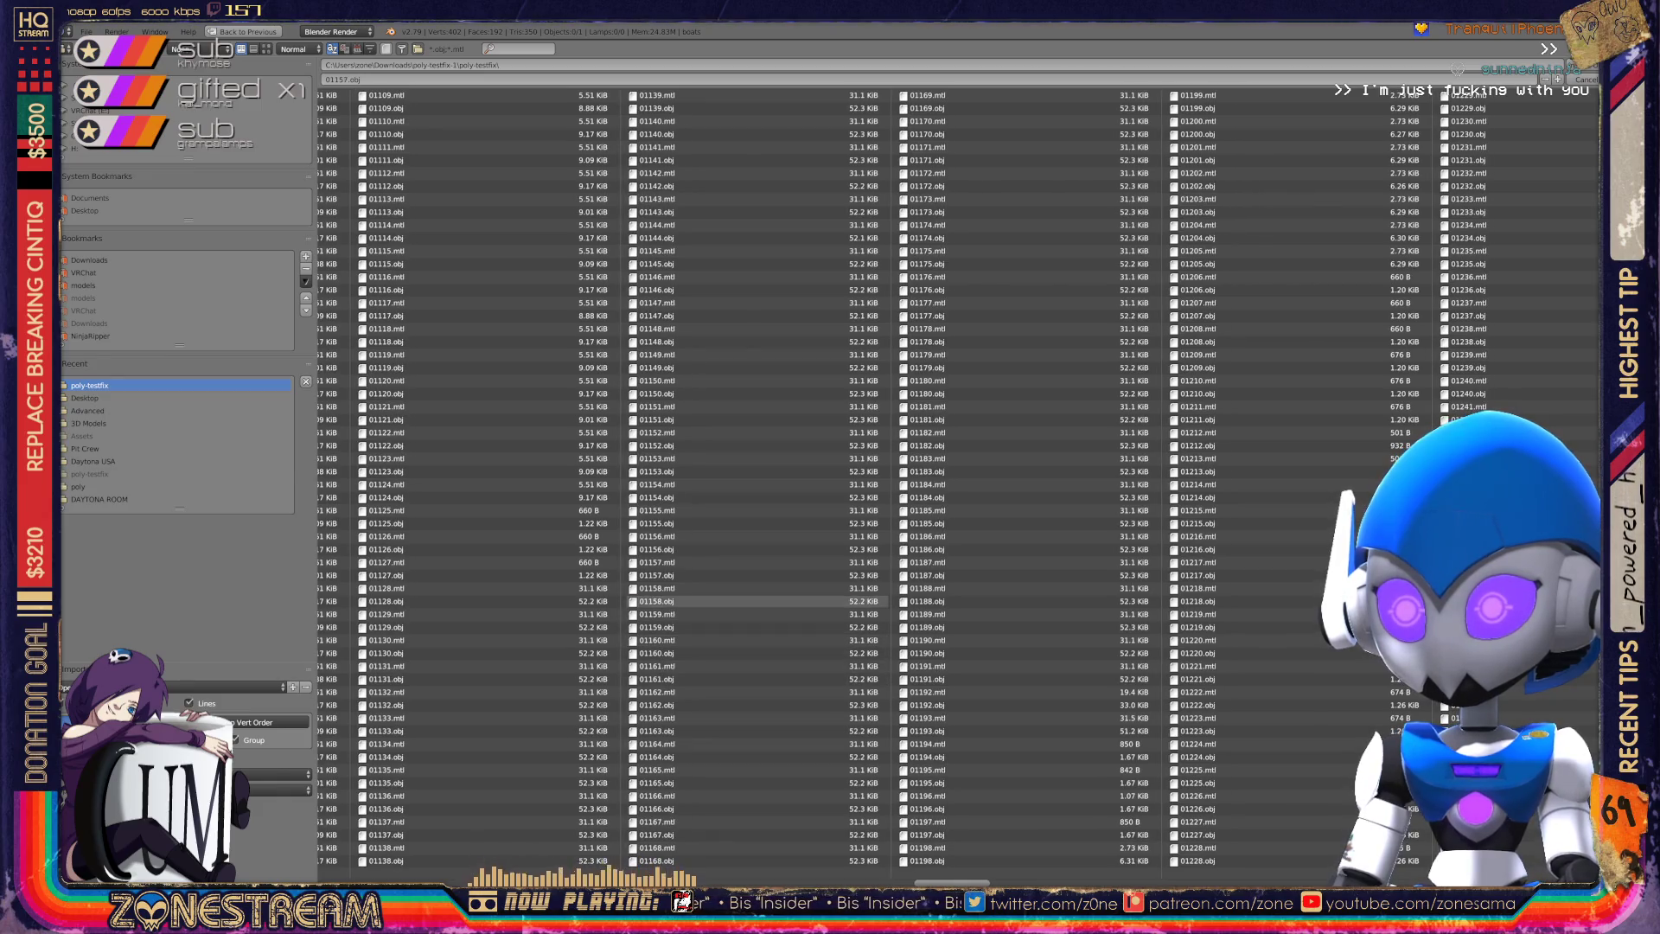
double_click(674, 601)
scroll(636, 415, up, 4)
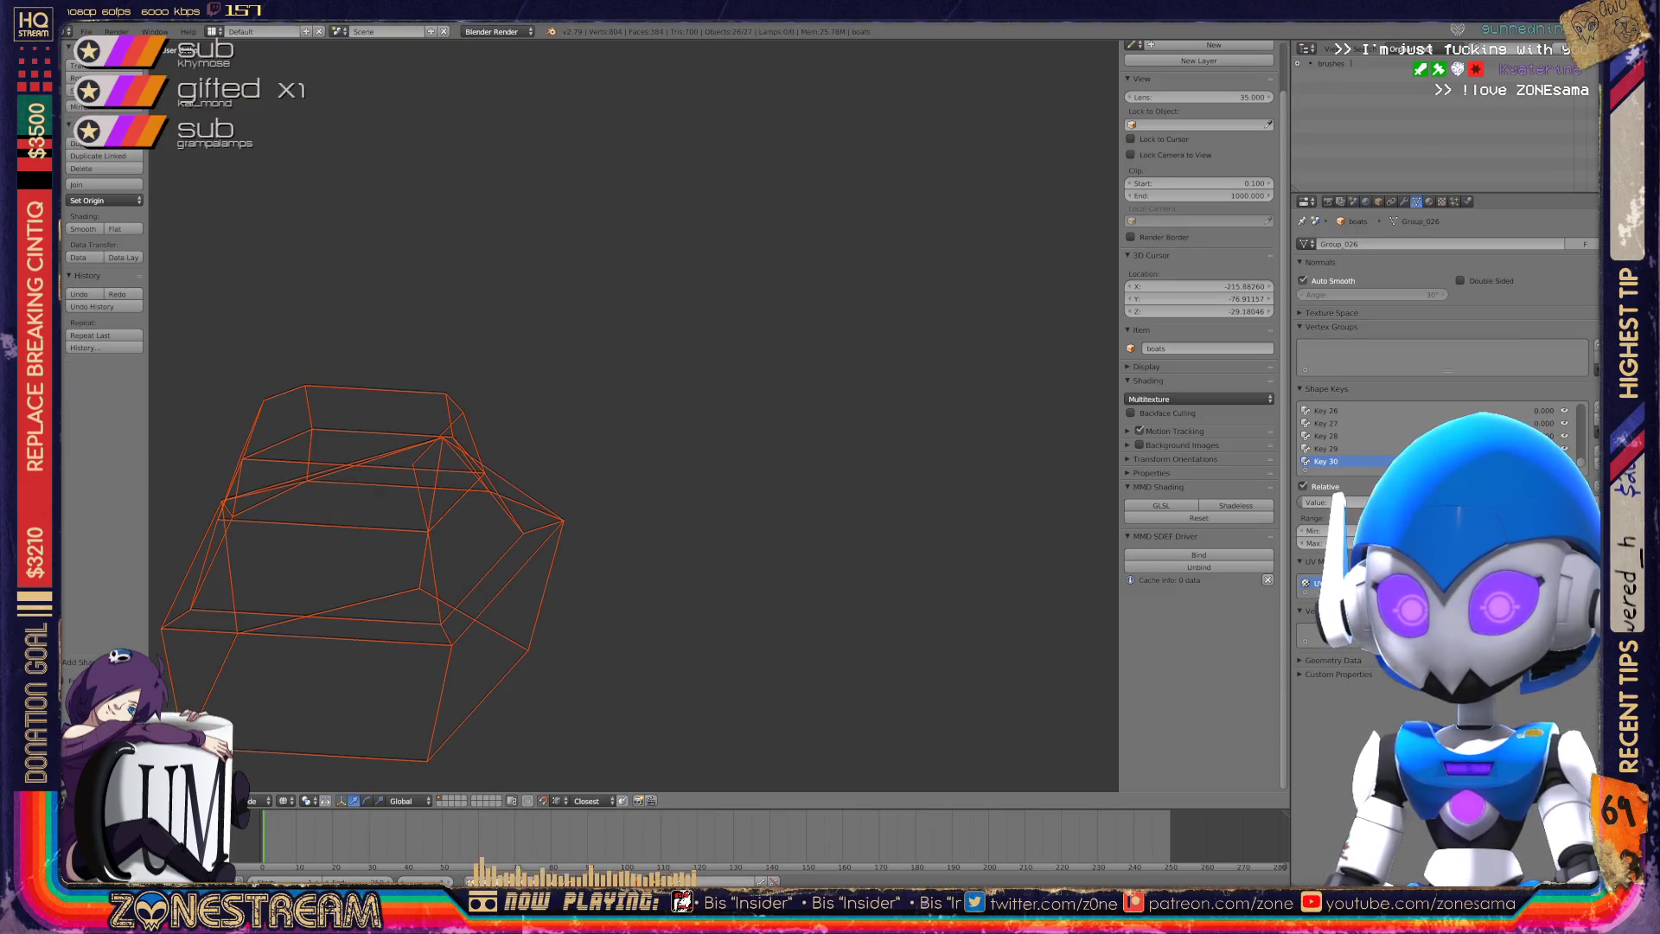
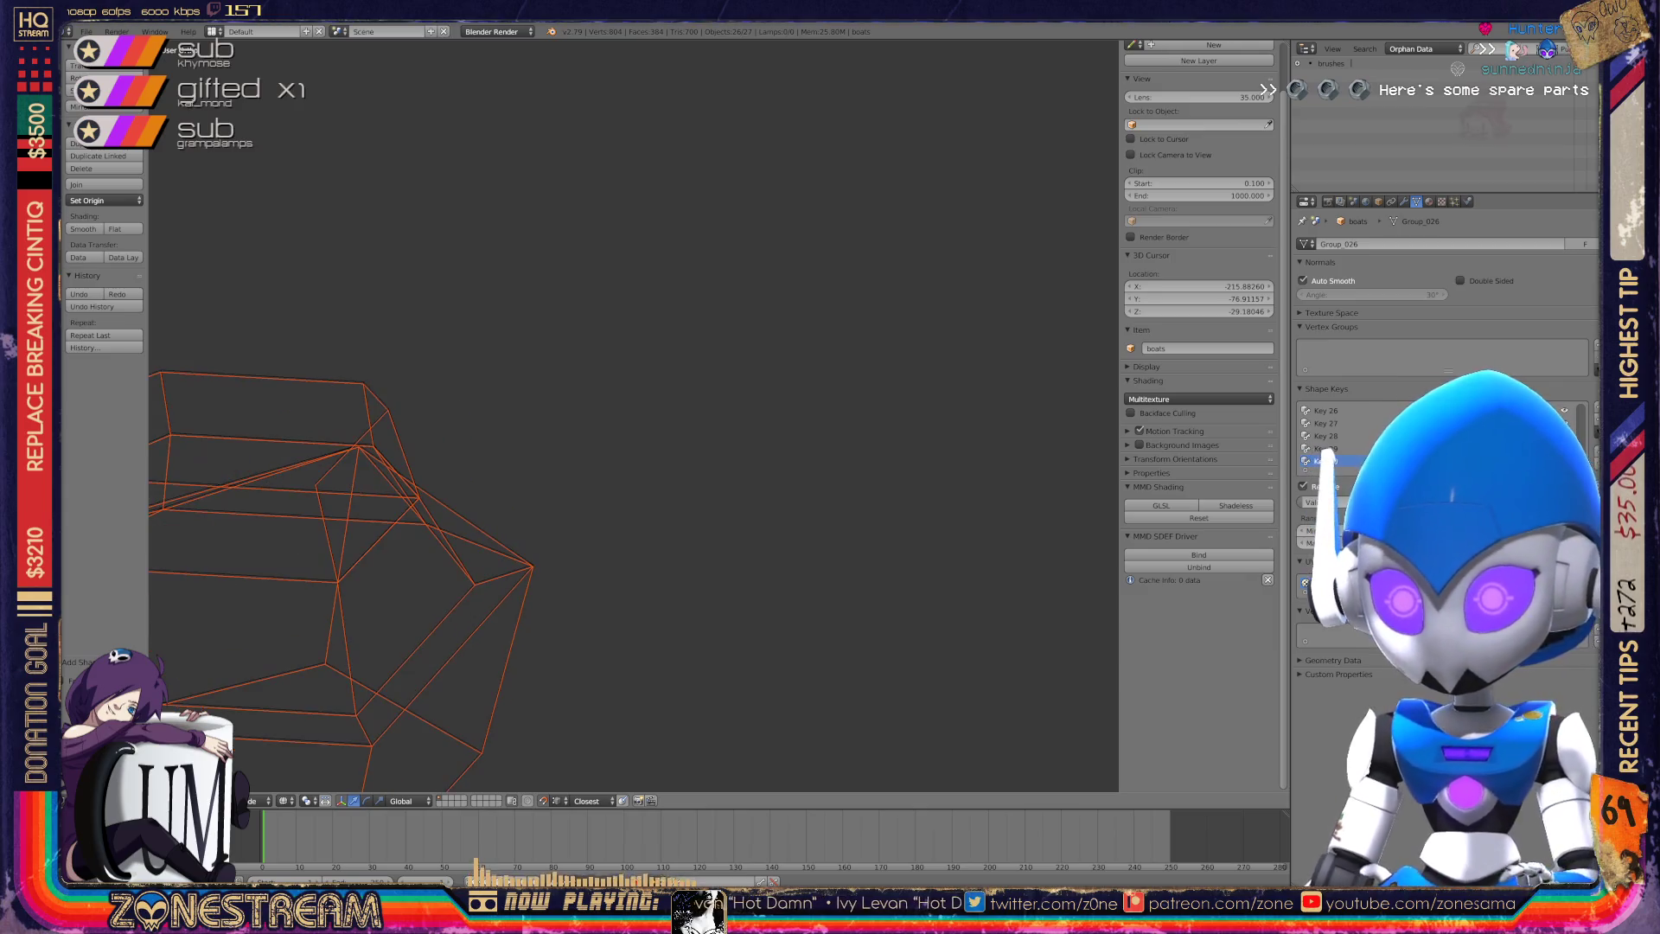
Orbit, frame and centre the view on the seat wireframe mesh.
scroll(631, 416, up, 2)
middle_drag(632, 415, 692, 398)
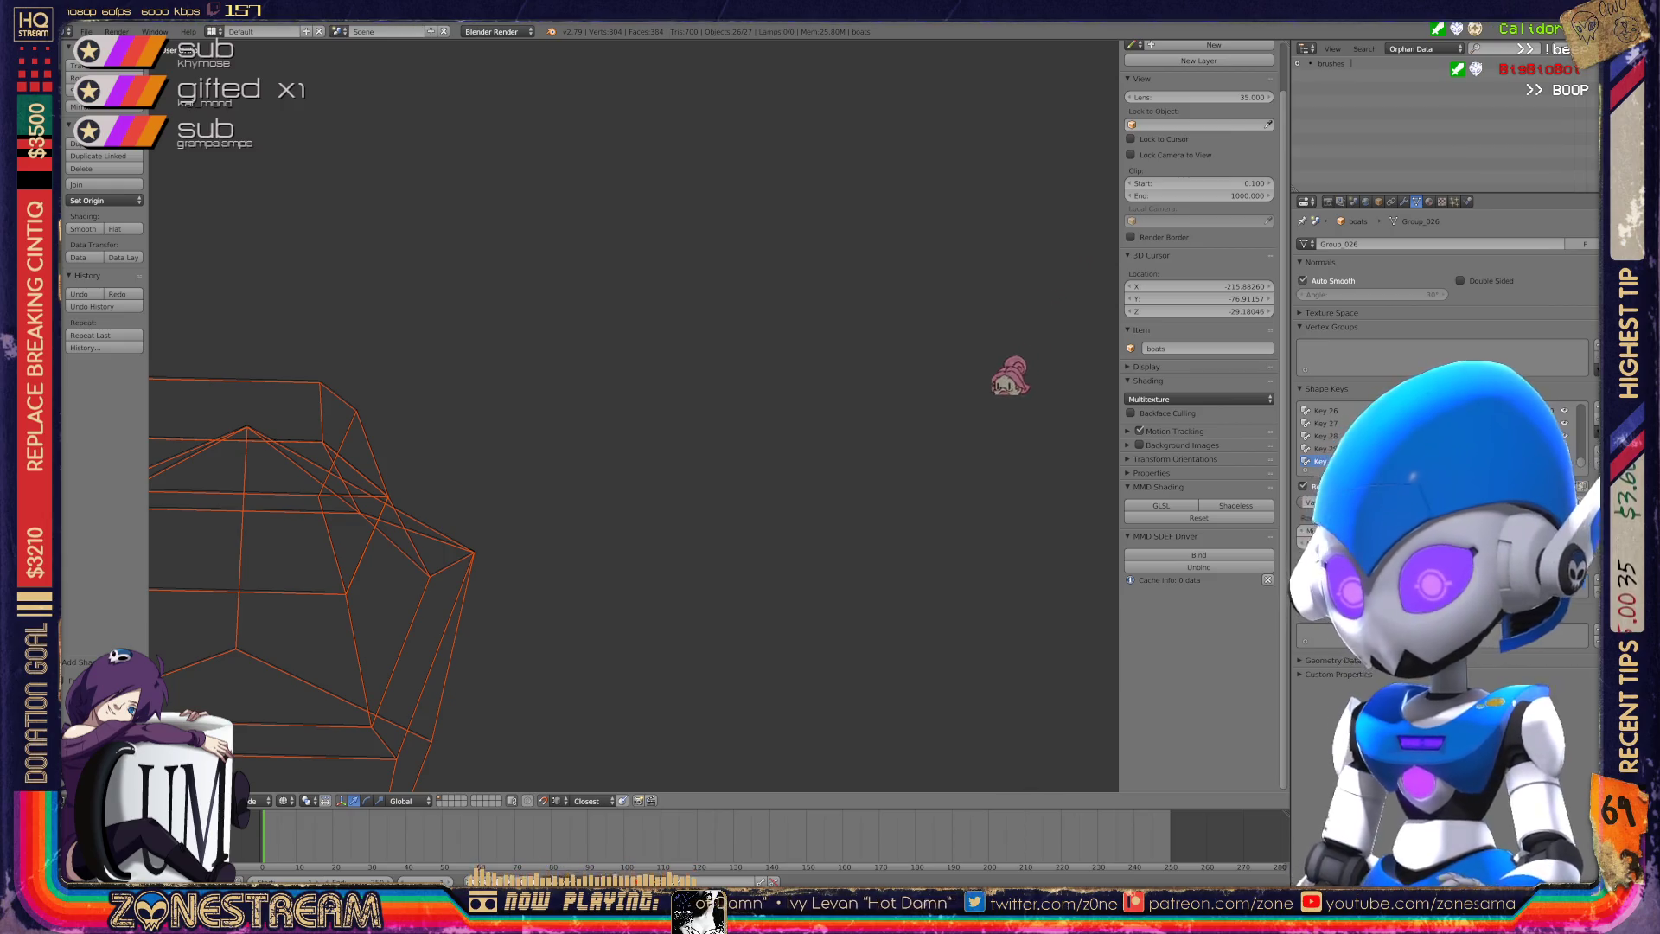
key(Home)
shift+middle_drag(605, 450, 722, 388)
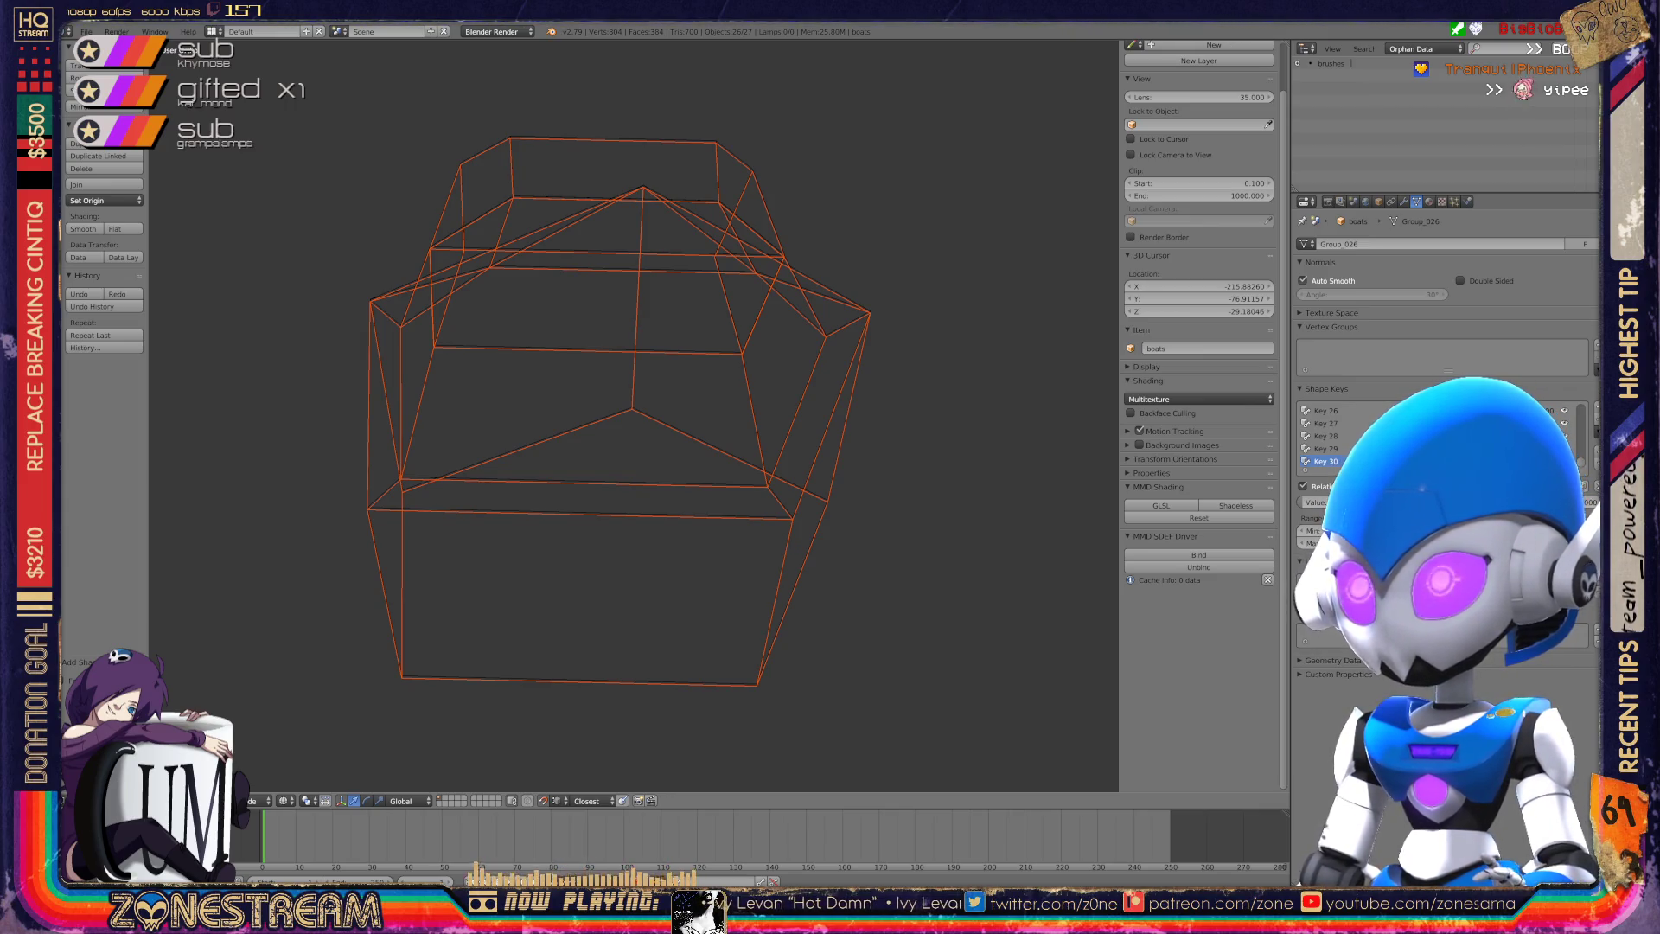
Switch the Outliner from Orphan Data to All Scenes and scroll down to the groups.
click(1422, 49)
click(1418, 68)
scroll(1436, 121, down, 5)
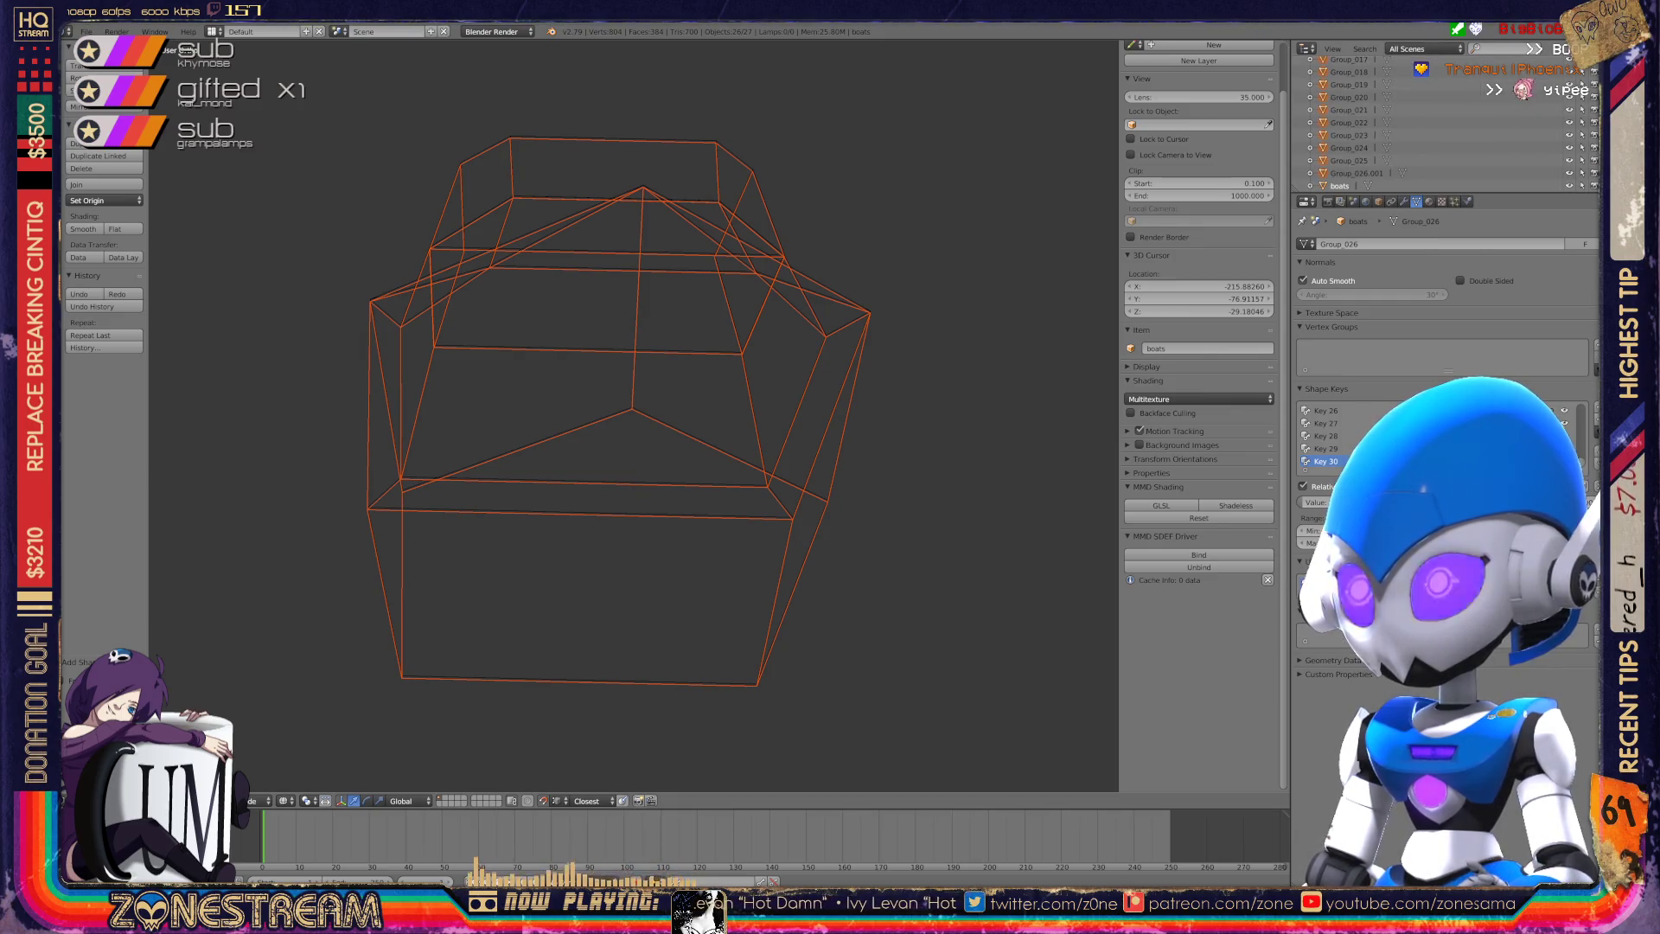
Enter Edit Mode and move a seat vertex down onto its lower corner.
key(Tab)
scroll(631, 415, down, 6)
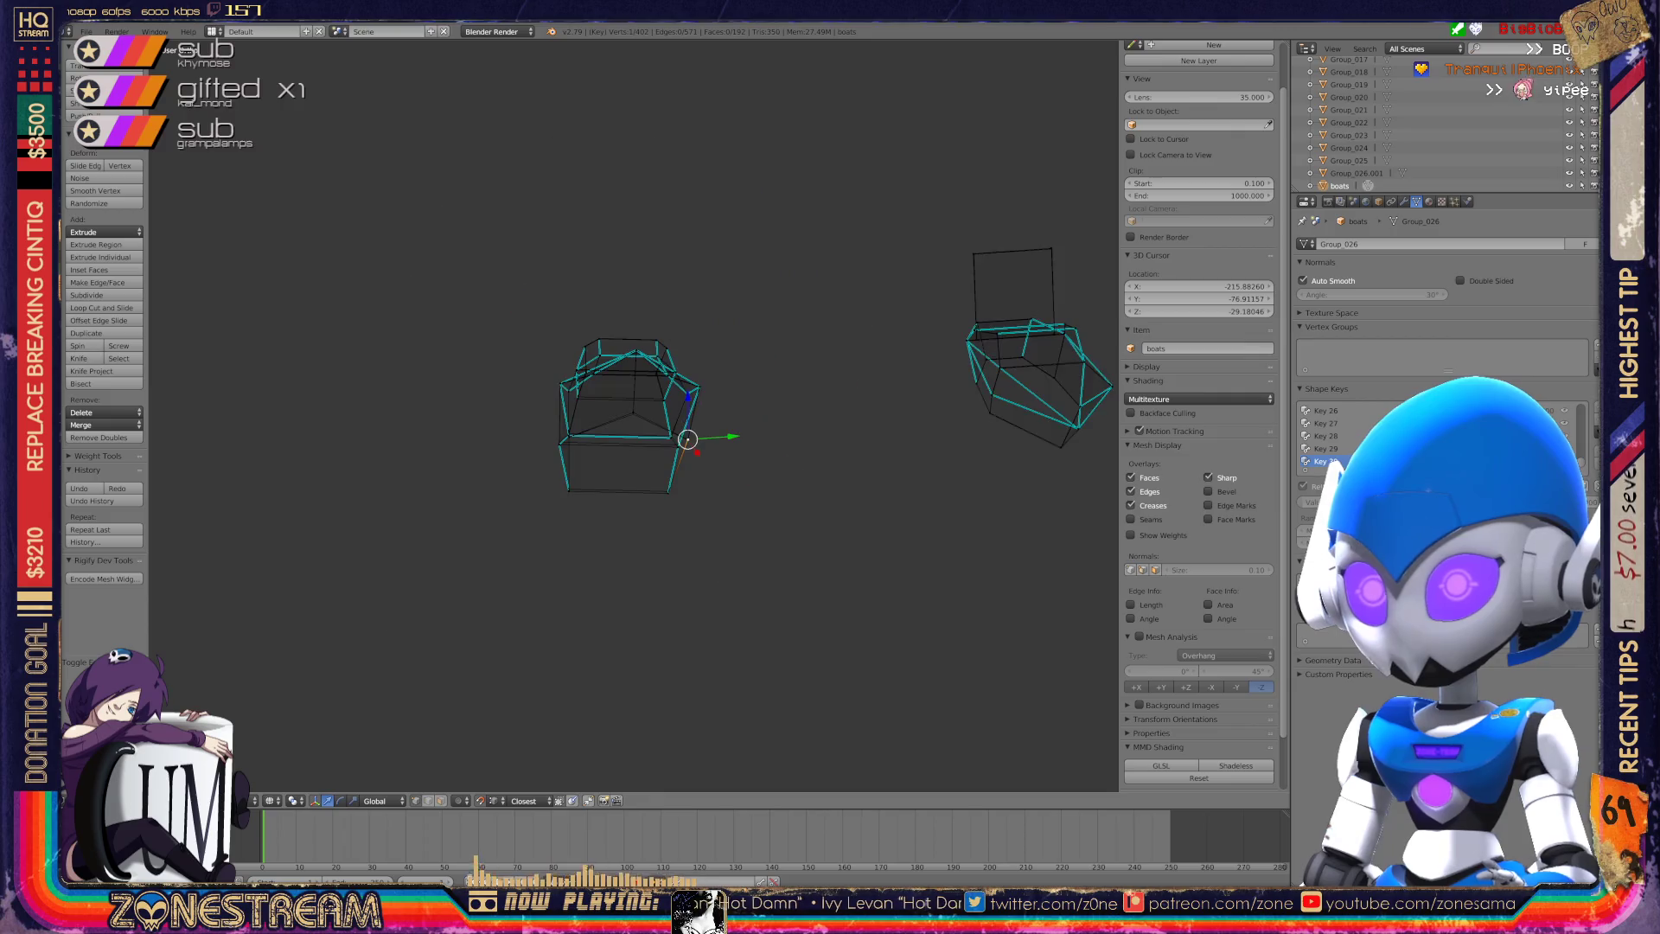
scroll(634, 415, down, 5)
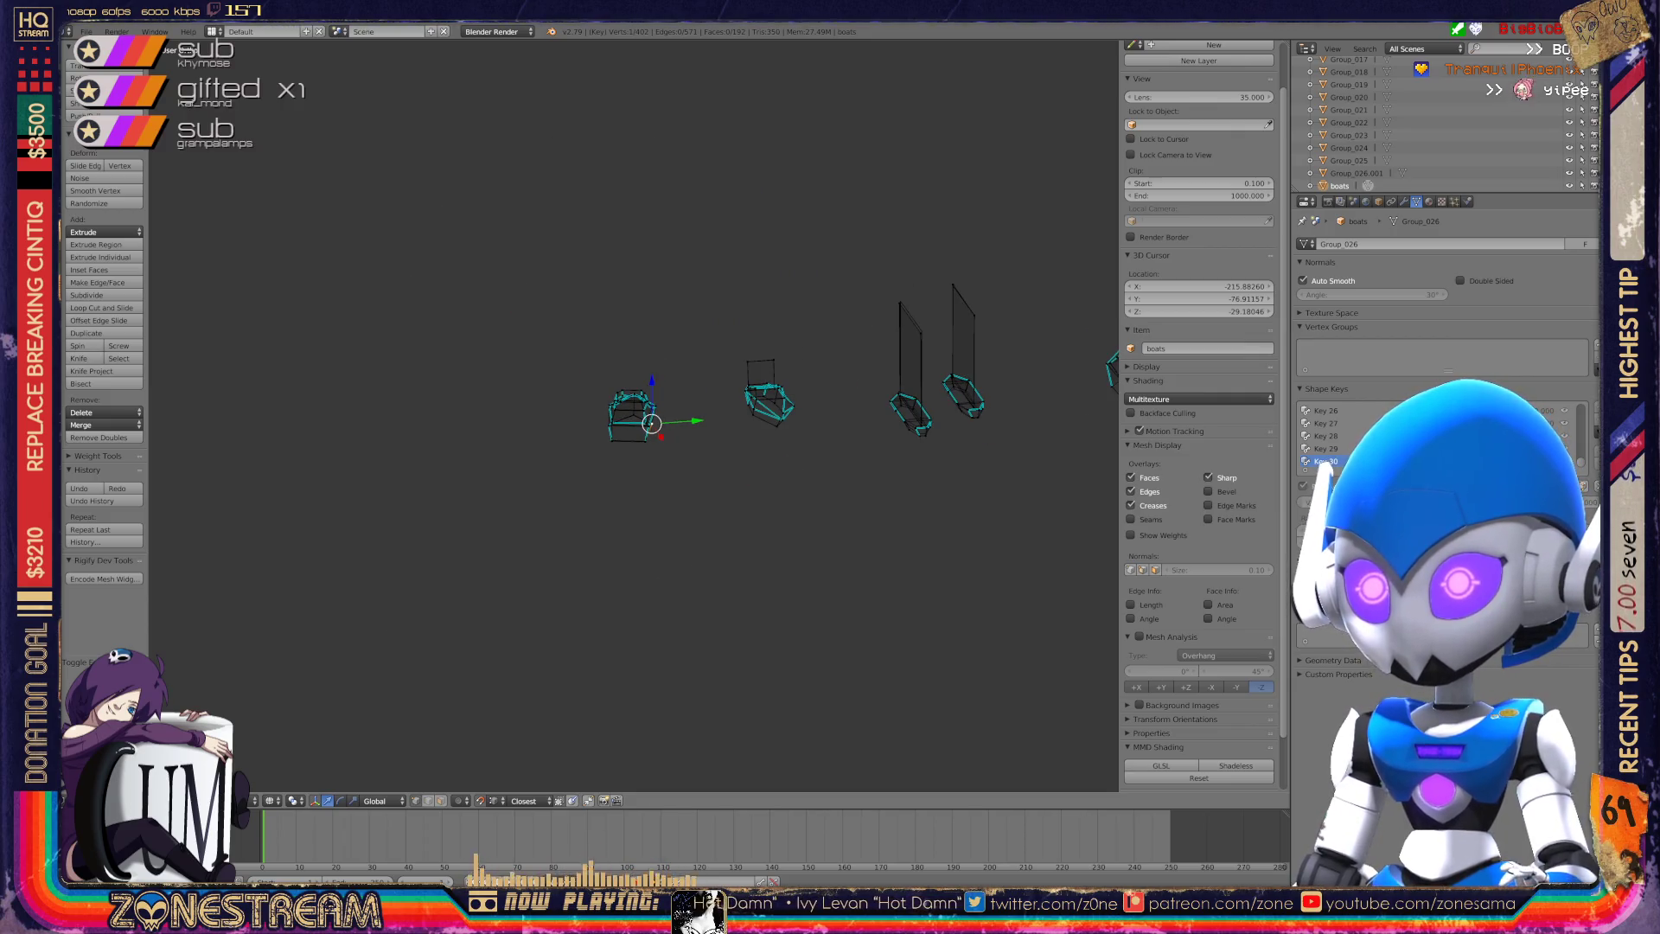
mouse_move(691, 432)
shift+middle_down()
mouse_move(618, 410)
mouse_move(576, 512)
shift+middle_up()
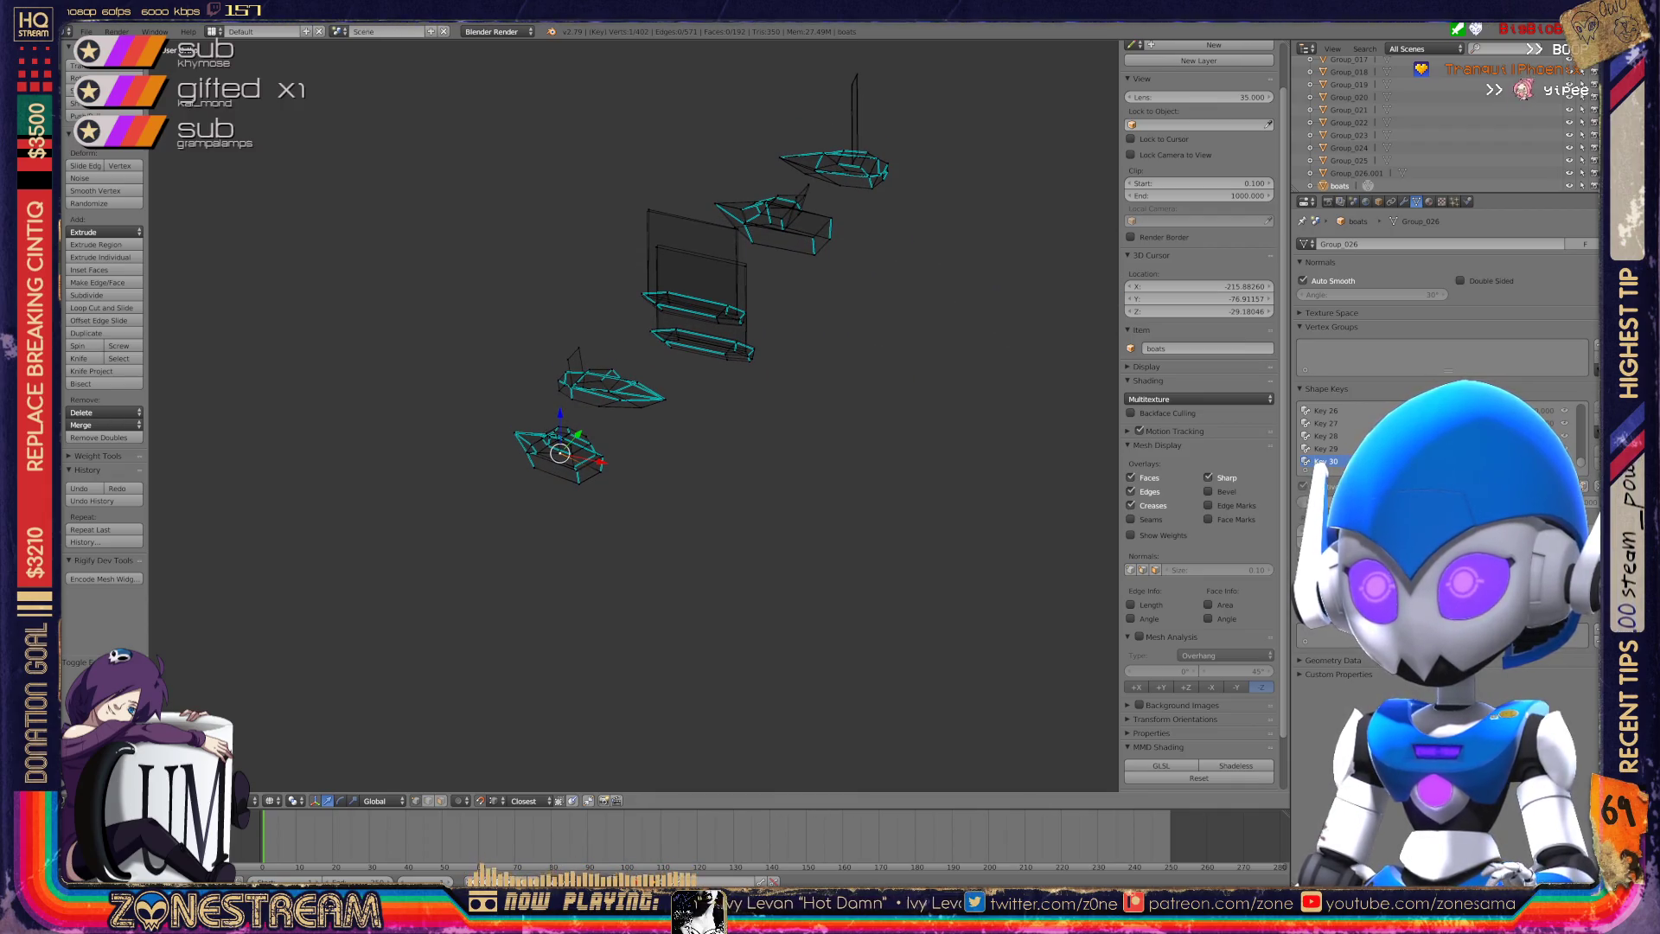
scroll(560, 452, up, 8)
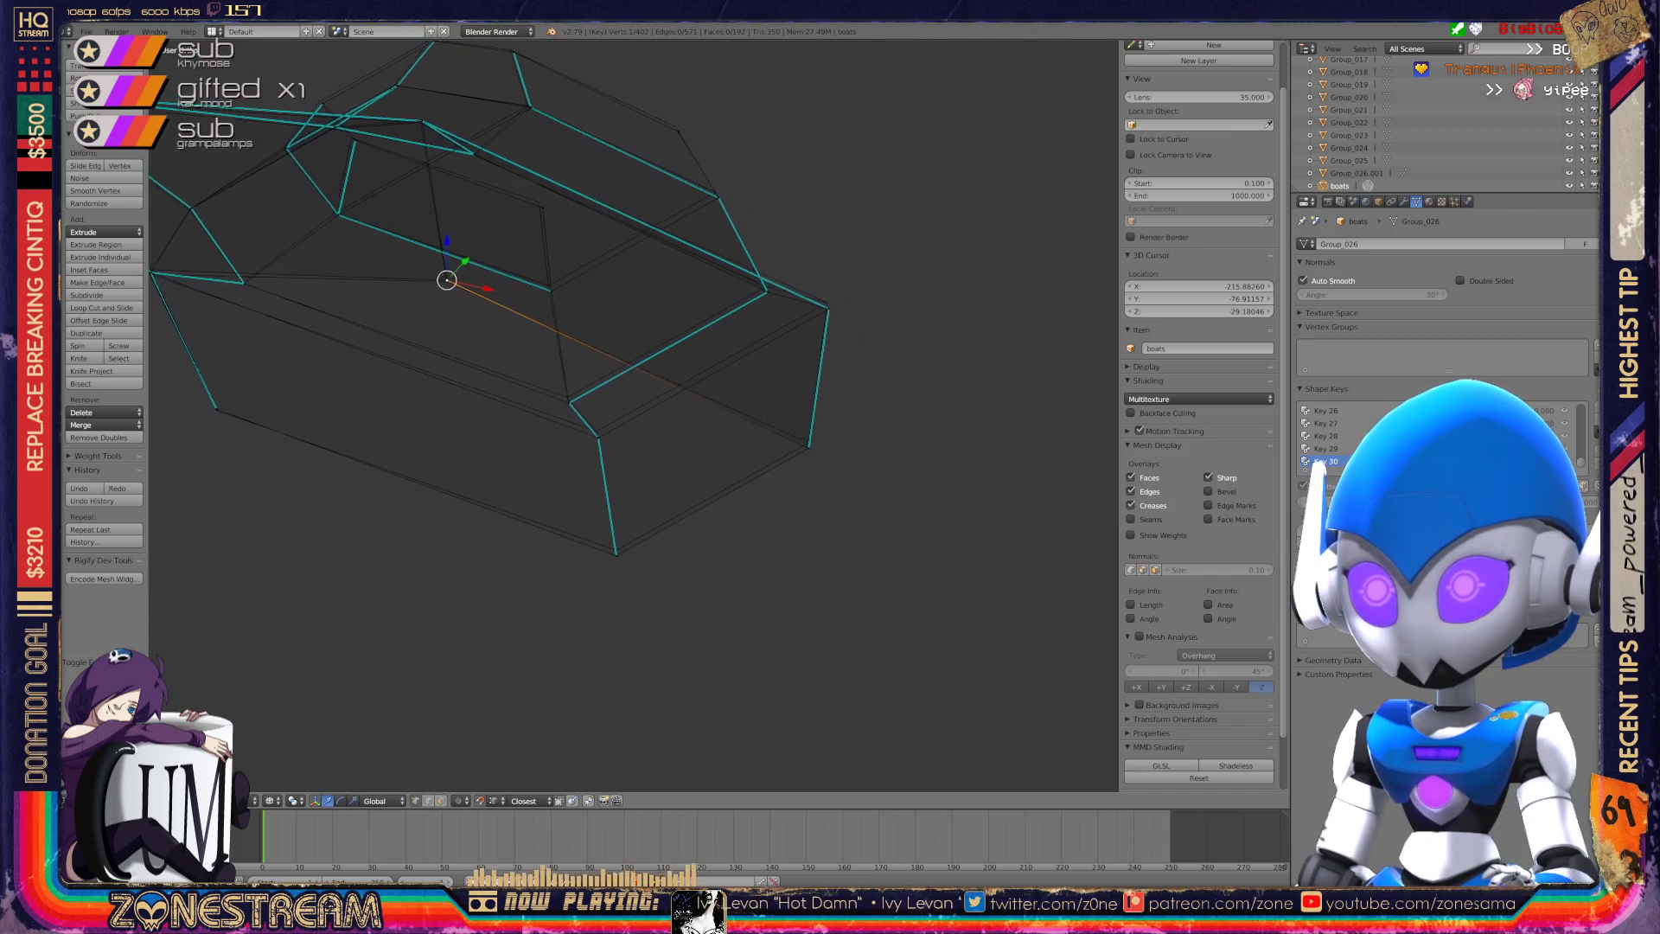
click(595, 439)
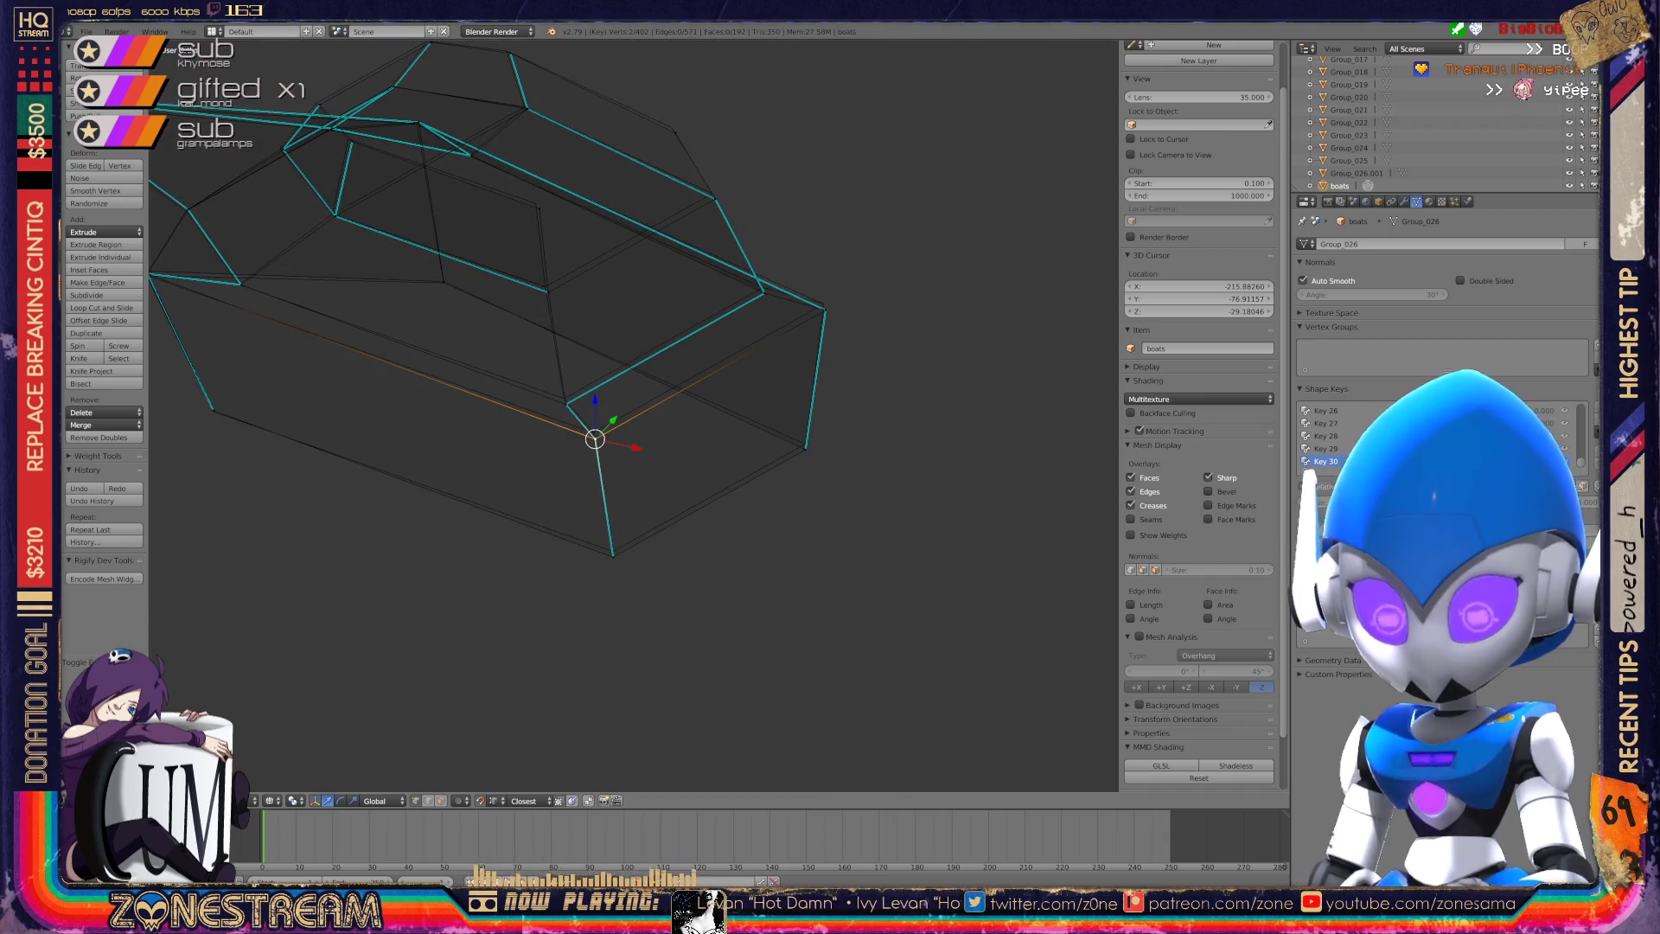
key(g)
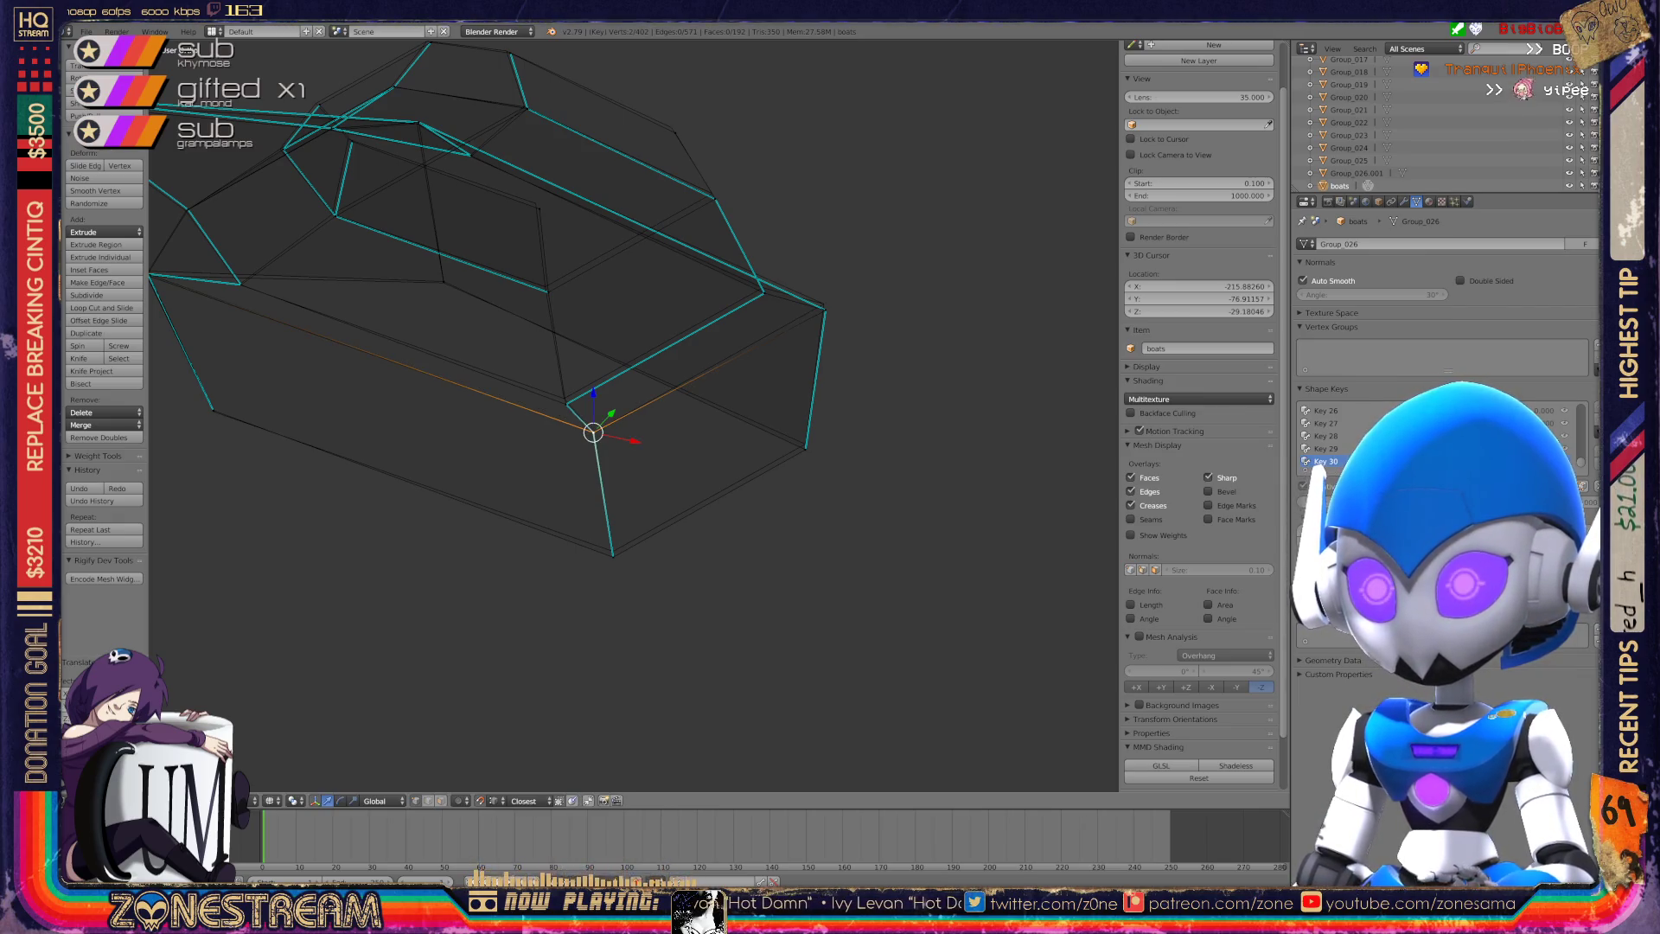
click(613, 556)
drag(613, 519, 613, 513)
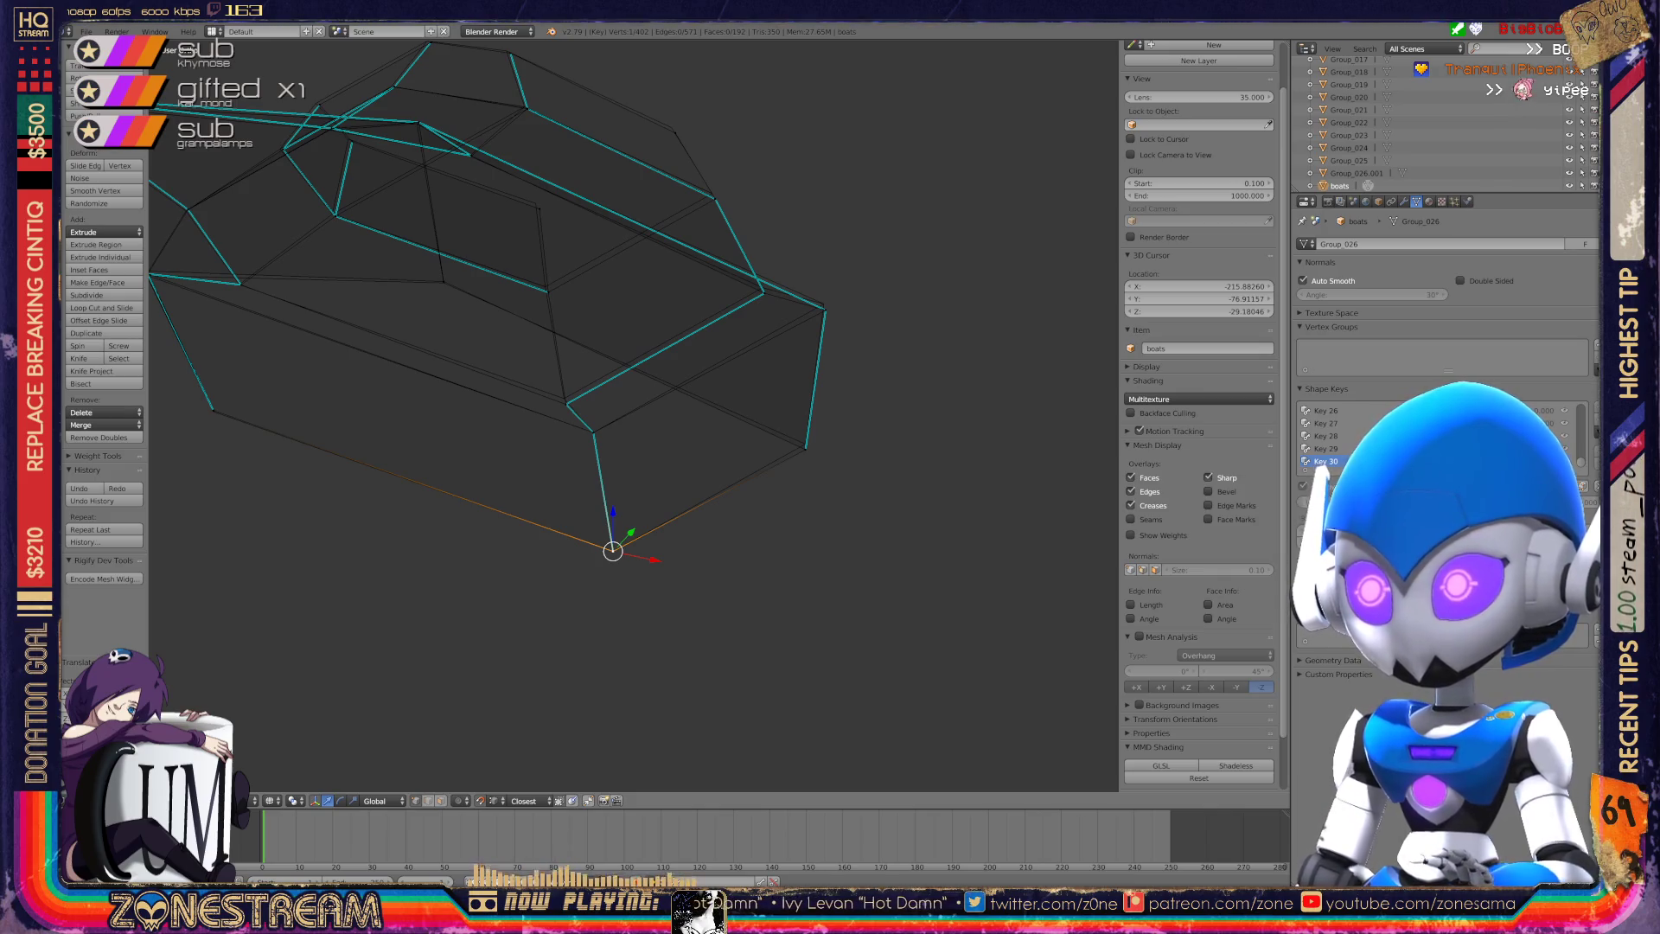
Select another corner vertex and move it onto the nearby corner, refining its position.
right_click(806, 447)
right_click(826, 309)
shift+right_click(826, 309)
middle_drag(606, 389, 632, 311)
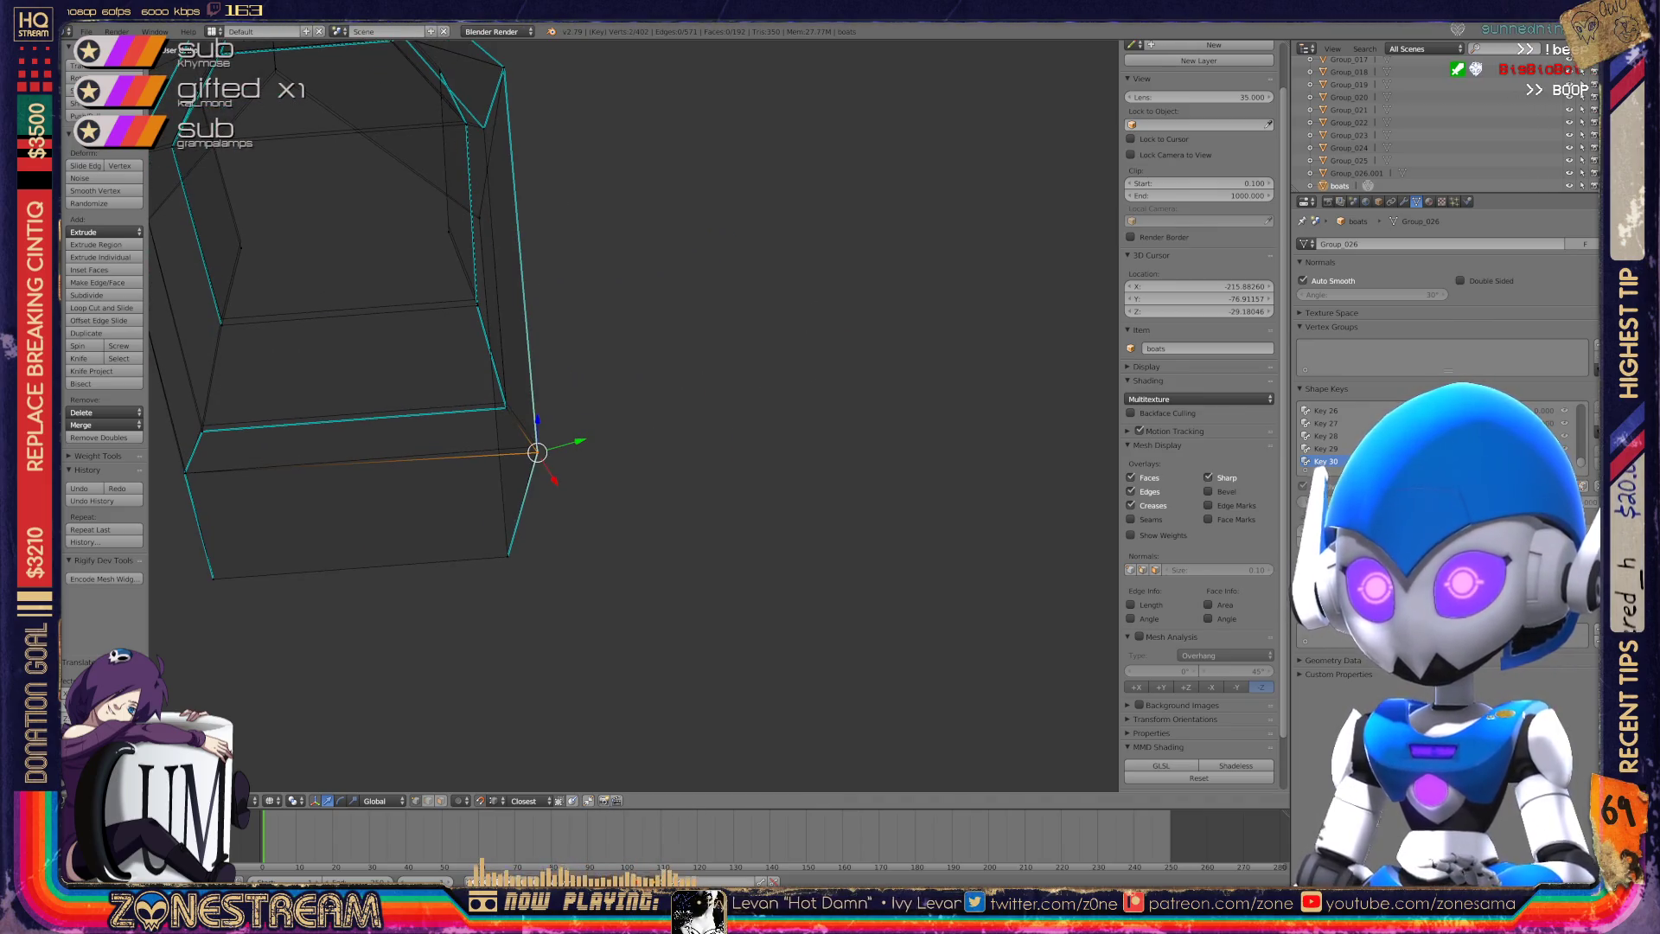
key(g)
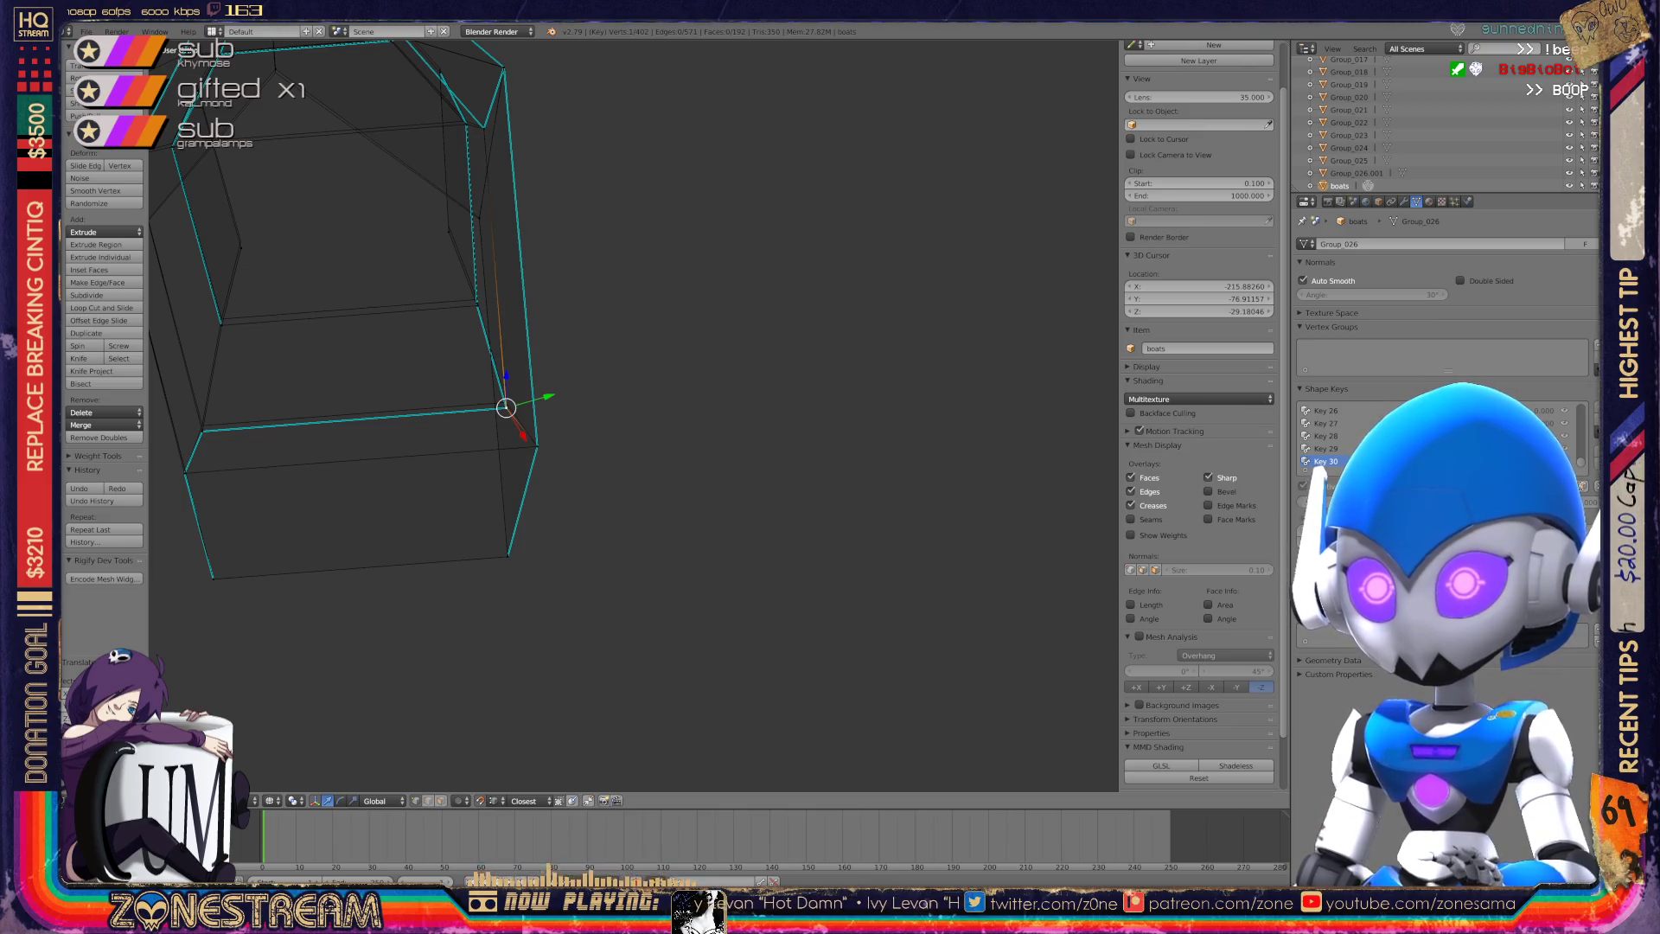
click(506, 407)
key(g)
click(506, 403)
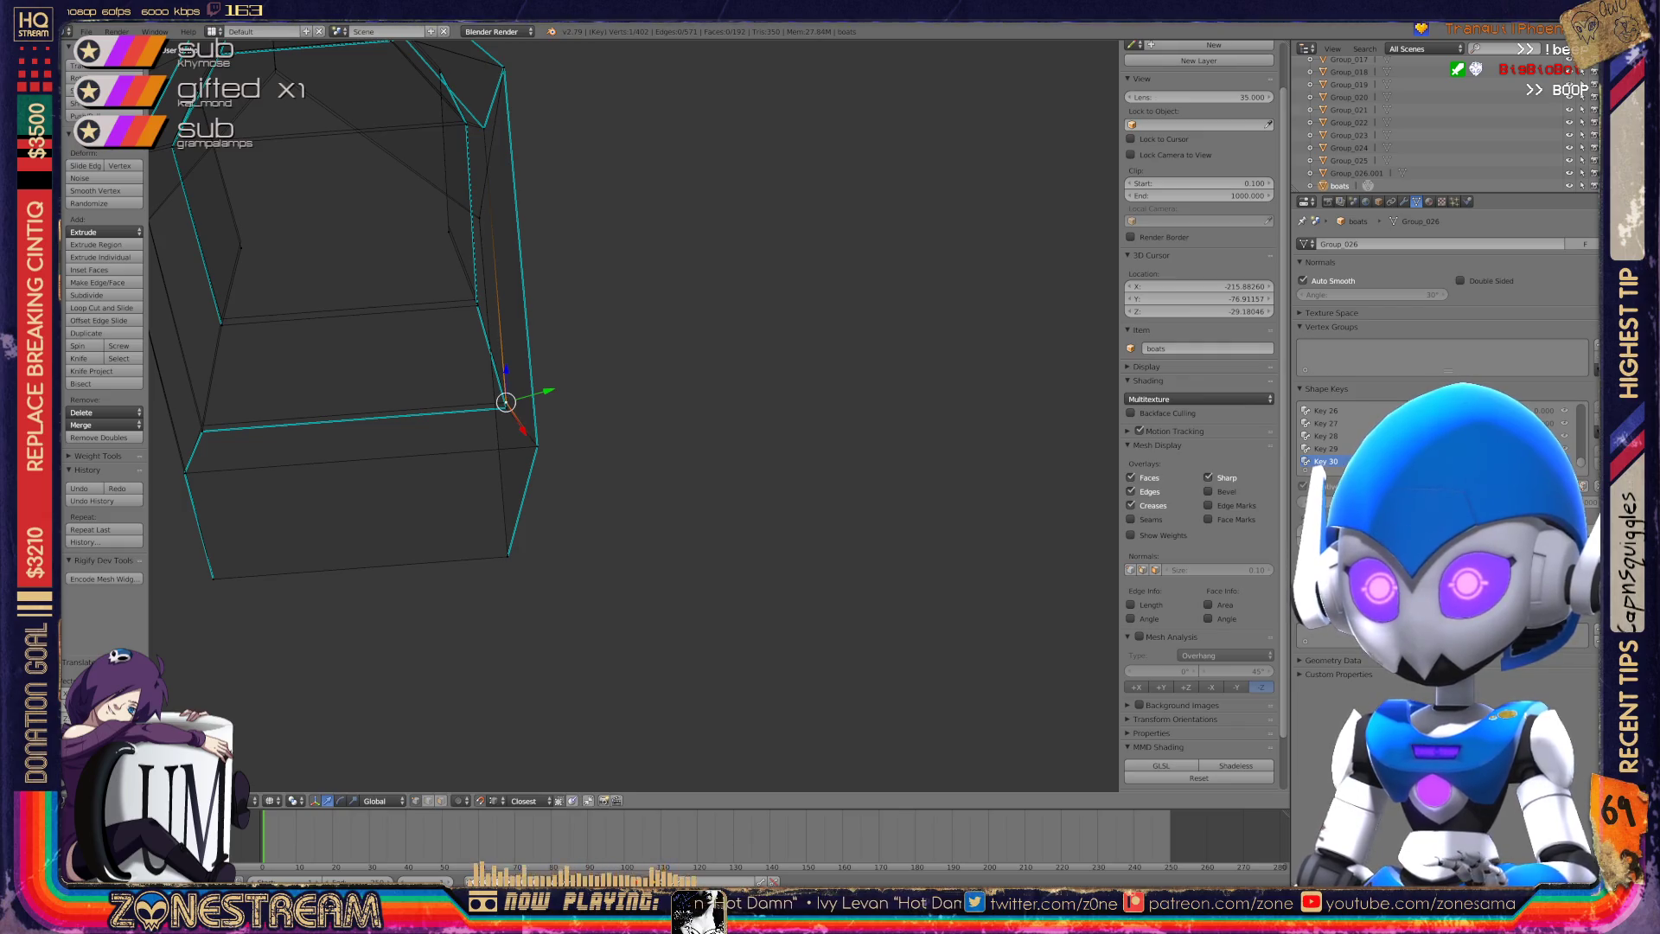
key(g)
click(506, 403)
Move a vertex on the seat's top face, then select the vertex on the upward edge.
middle_drag(631, 415, 701, 346)
scroll(733, 188, up, 3)
key(g)
click(679, 363)
right_click(679, 363)
shift+right_click(680, 363)
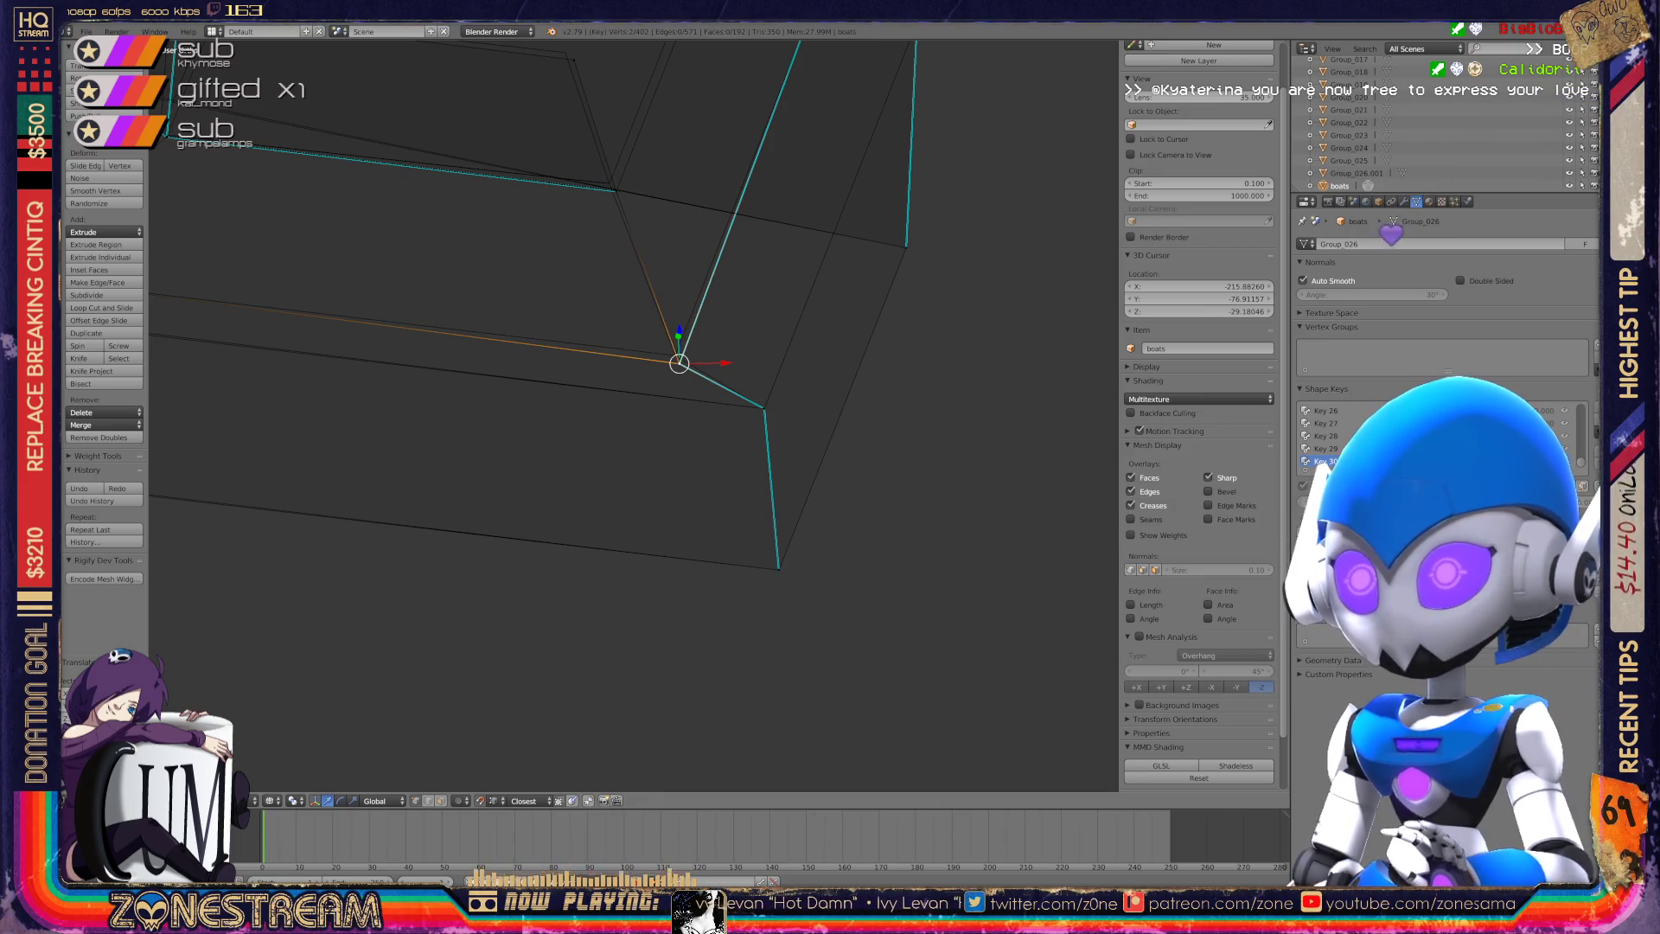
Select two lower seat vertices and move them toward the other corner.
middle_drag(631, 415, 675, 363)
key(a)
right_click(537, 550)
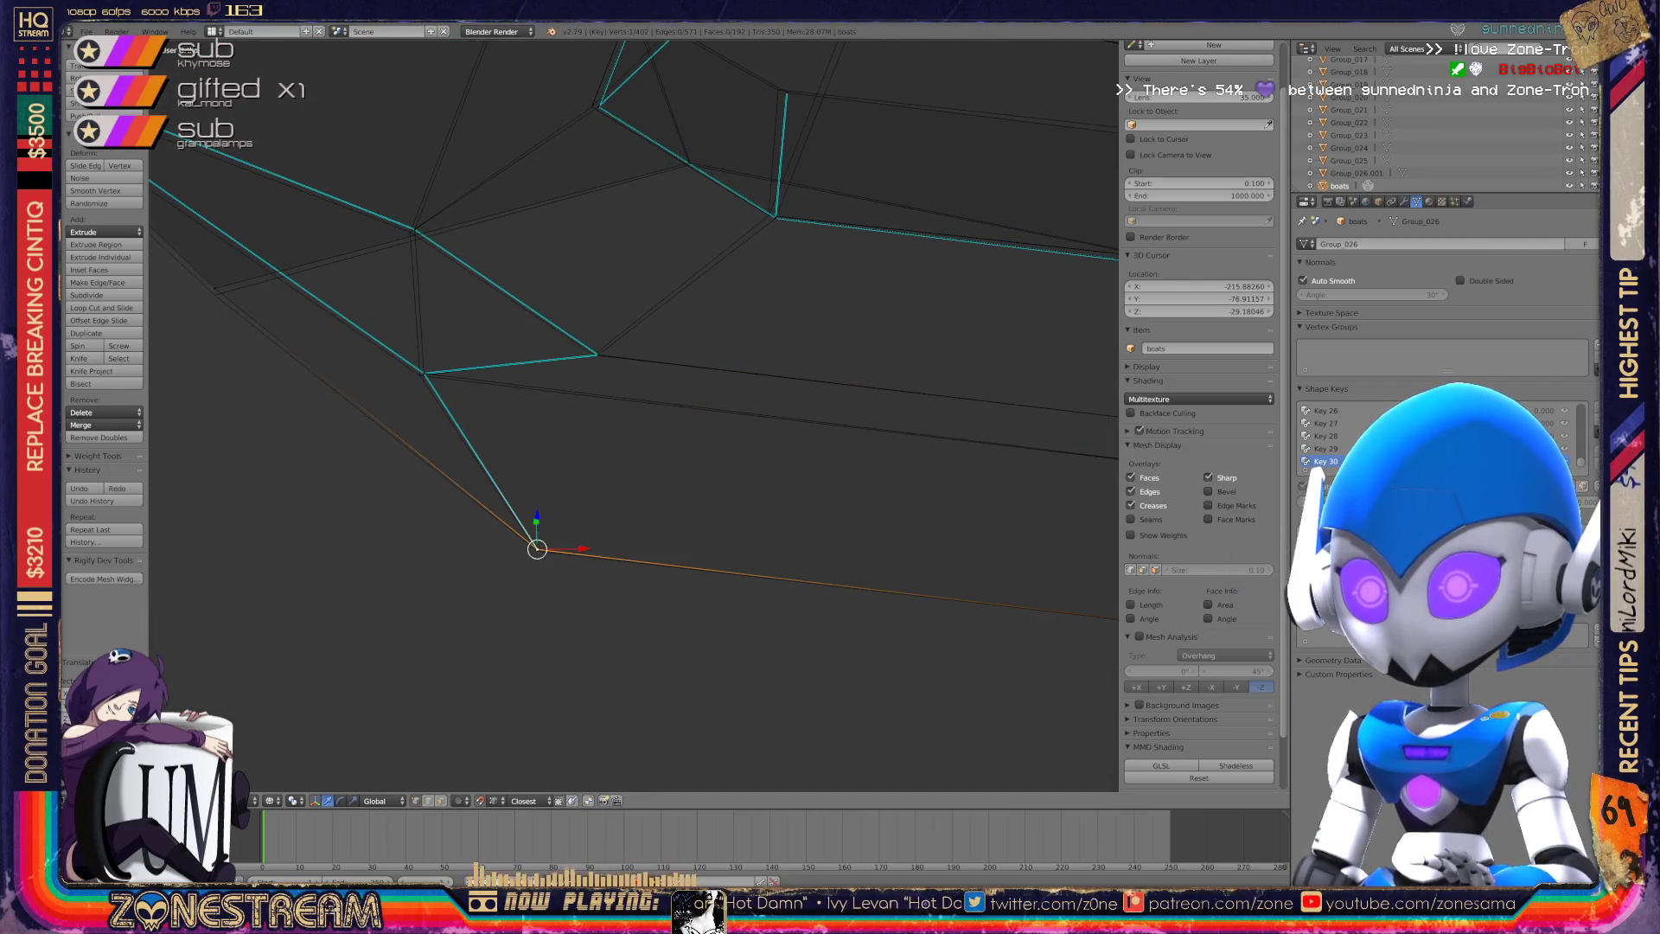
shift+right_click(594, 355)
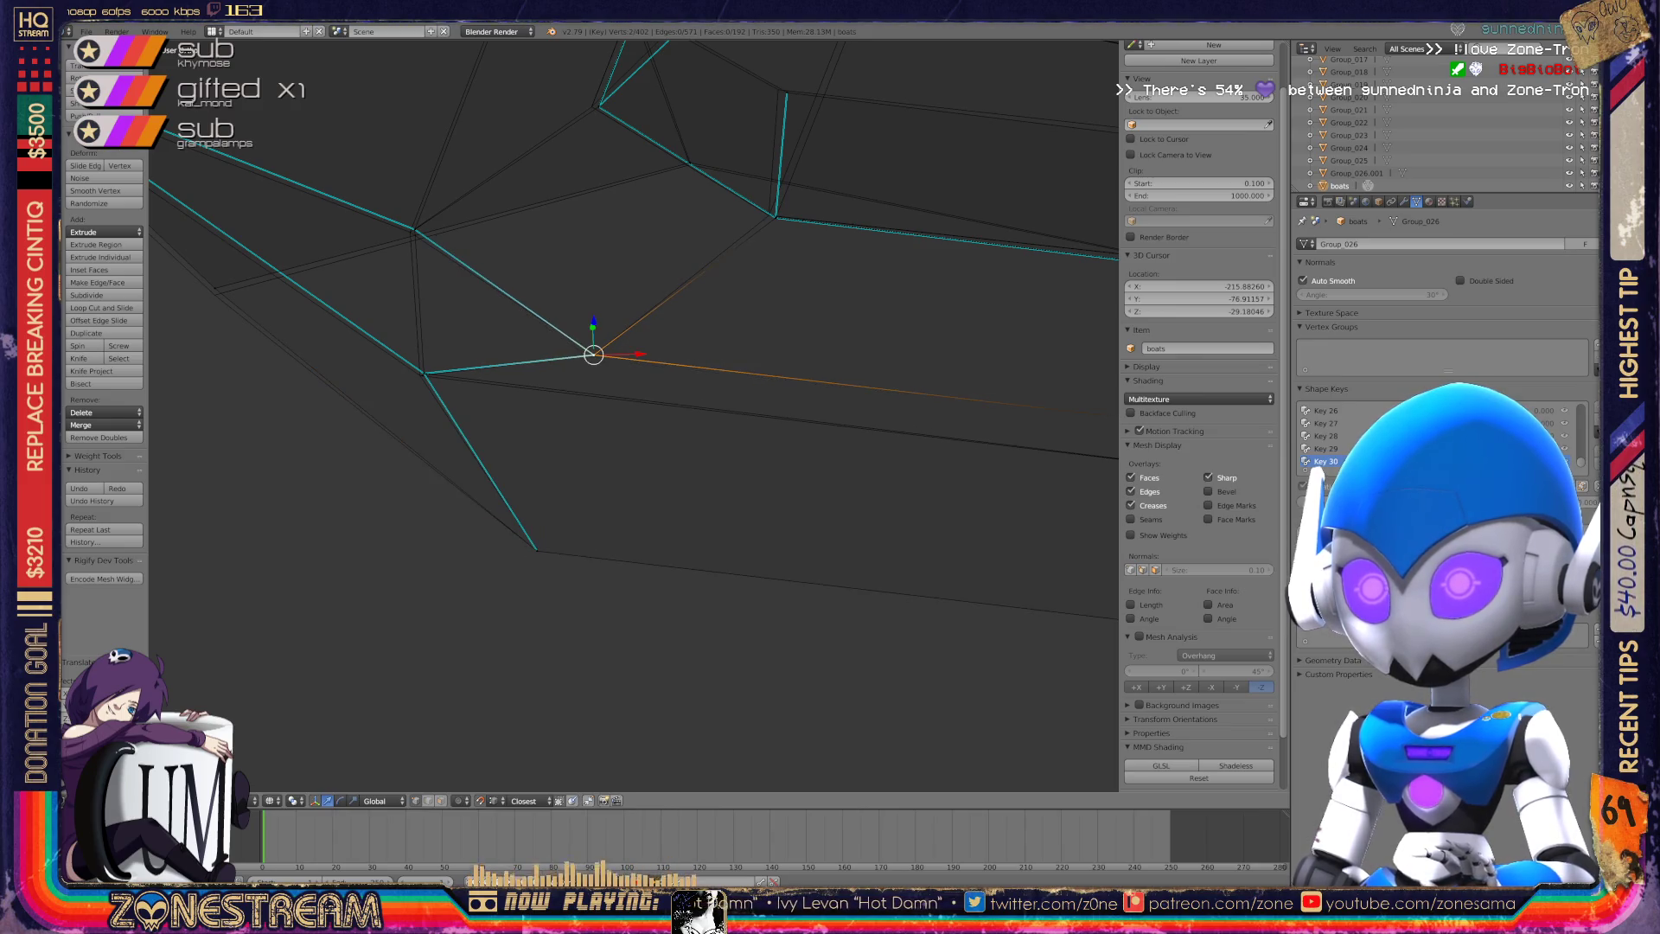
key(g)
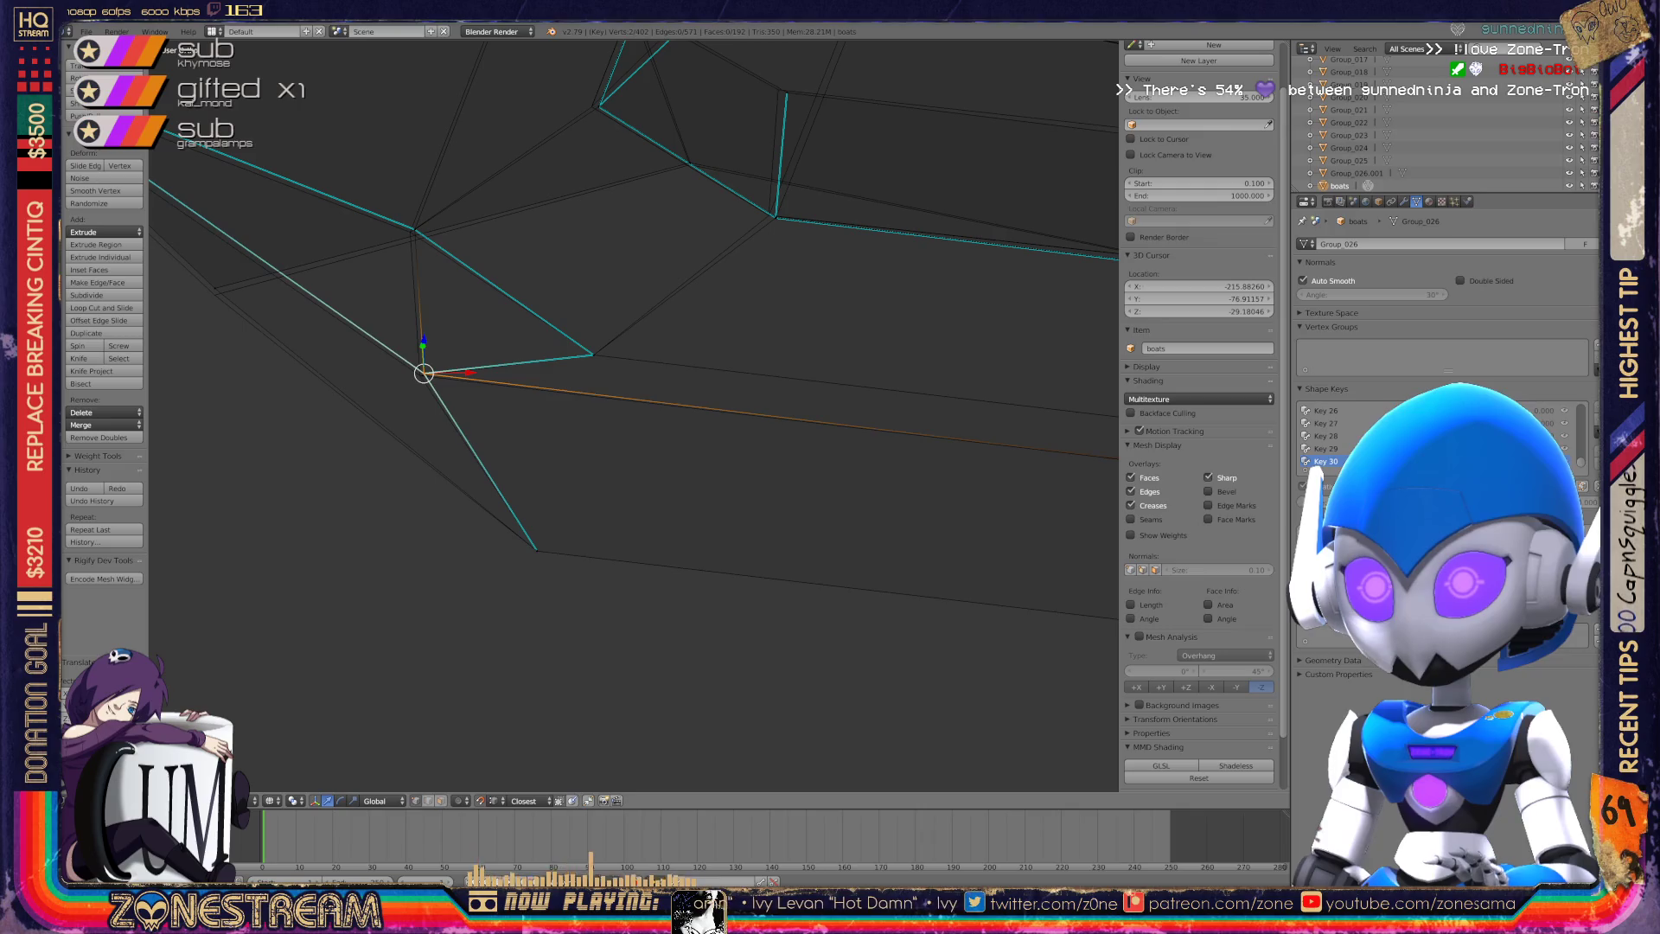
key(Return)
shift+middle_drag(213, 288, 421, 361)
right_click(421, 361)
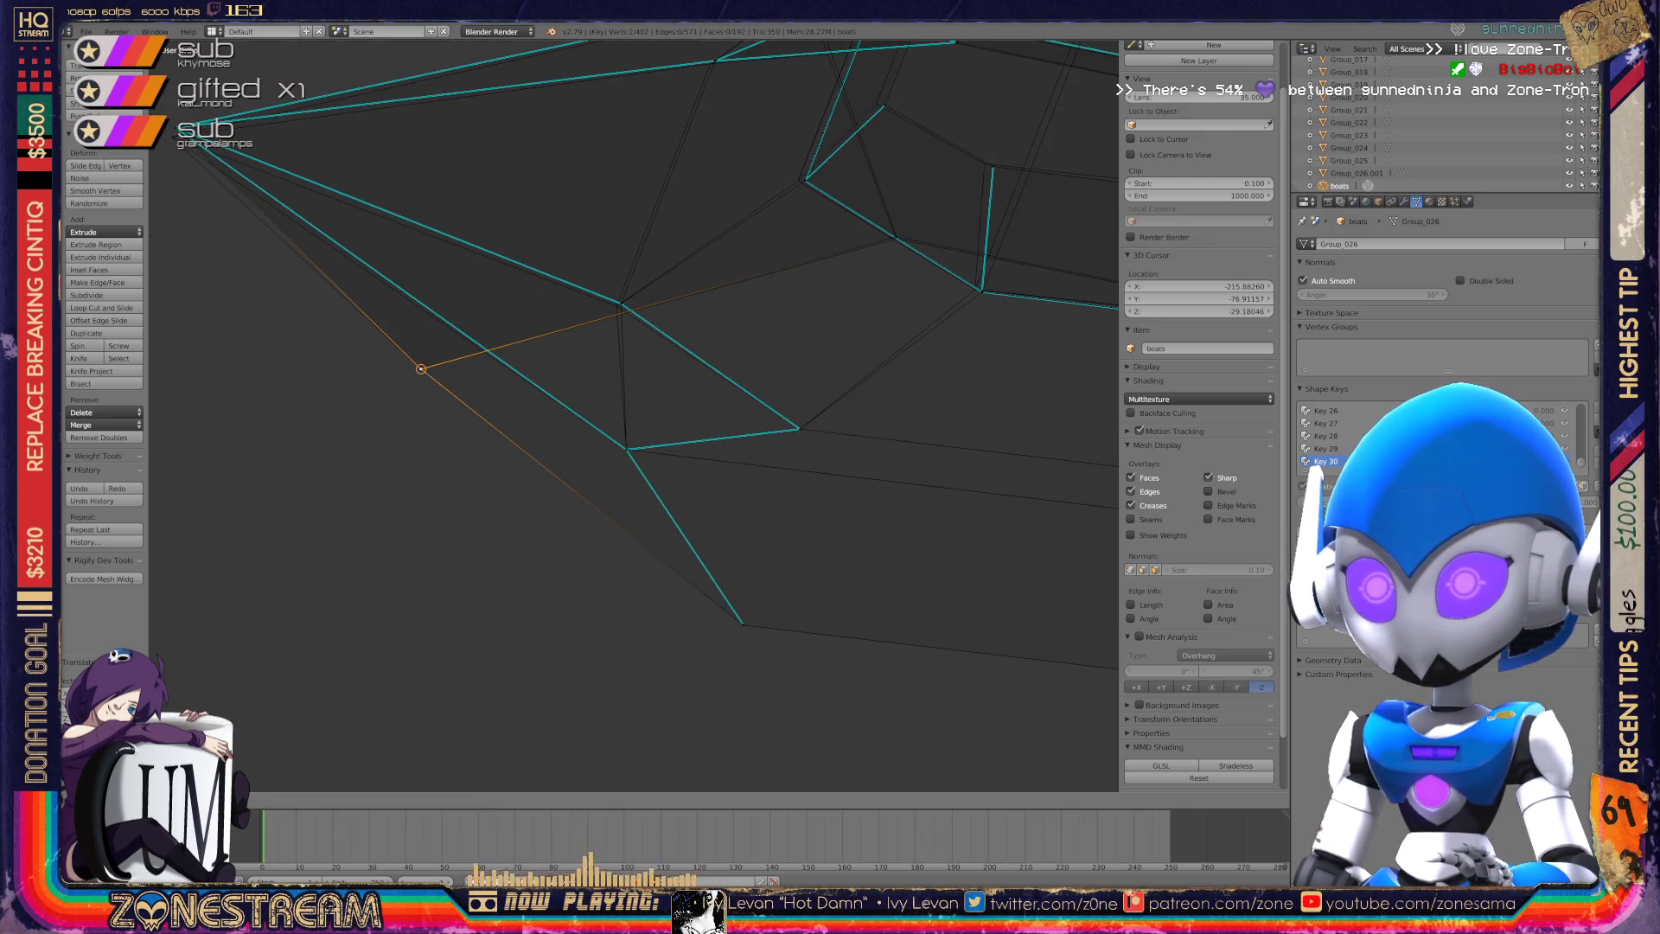
Clear the selection and select only the seat's bottom vertex.
mouse_move(421, 362)
middle_down()
mouse_move(653, 512)
mouse_move(727, 532)
mouse_move(844, 307)
mouse_move(619, 423)
middle_up()
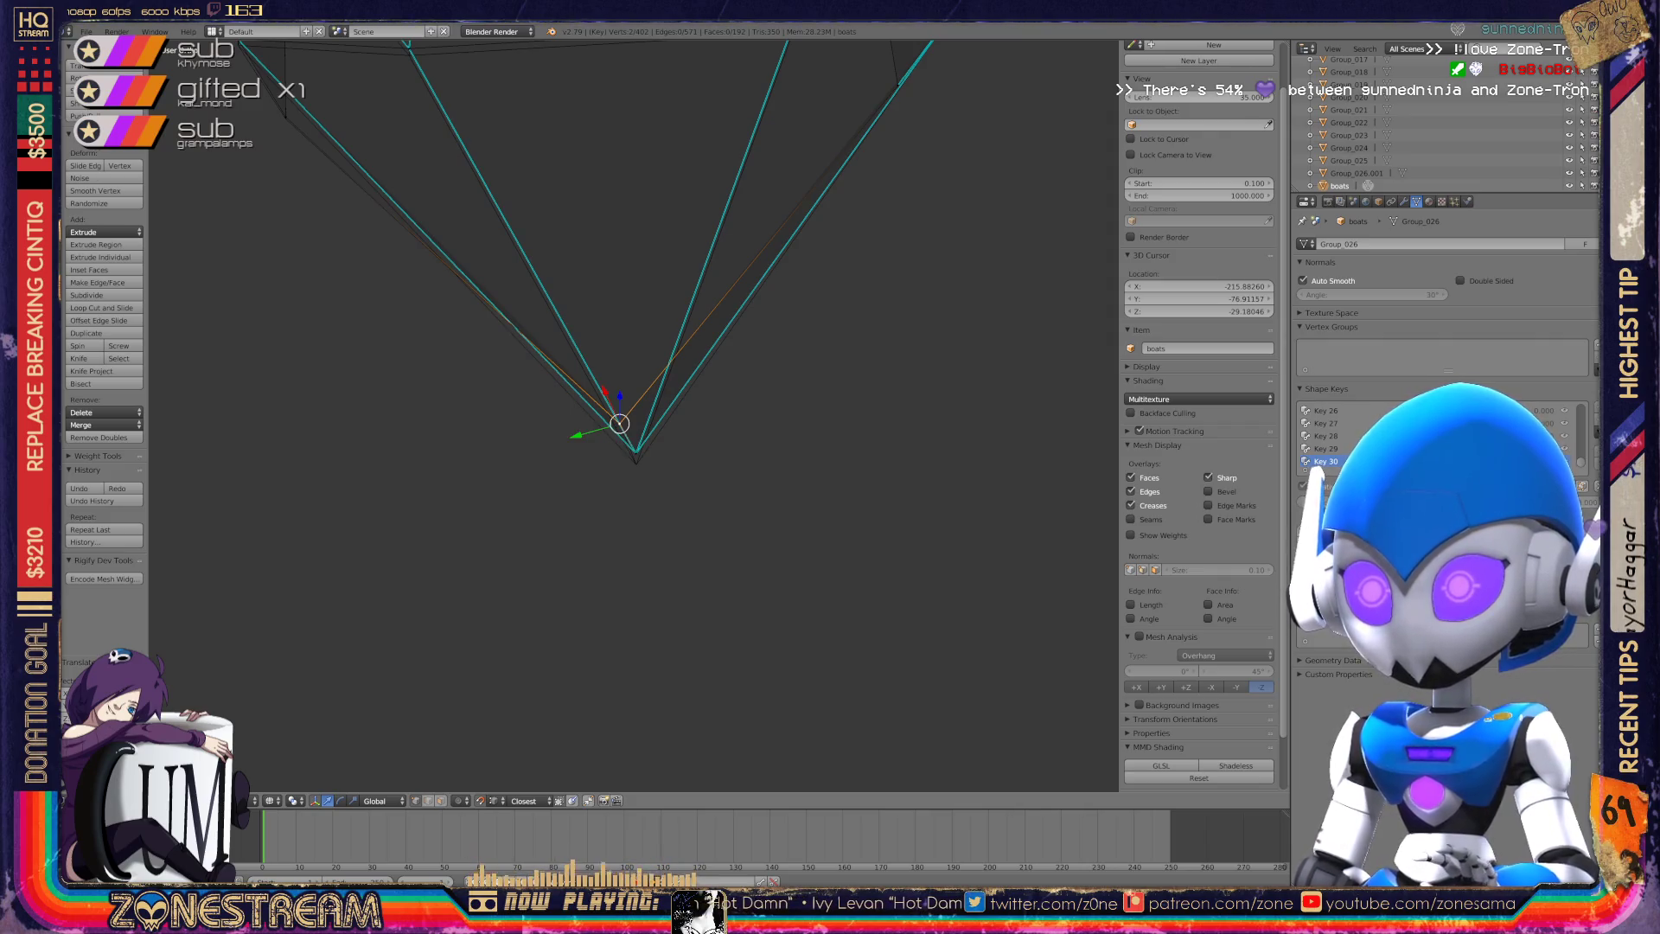
shift+click(637, 463)
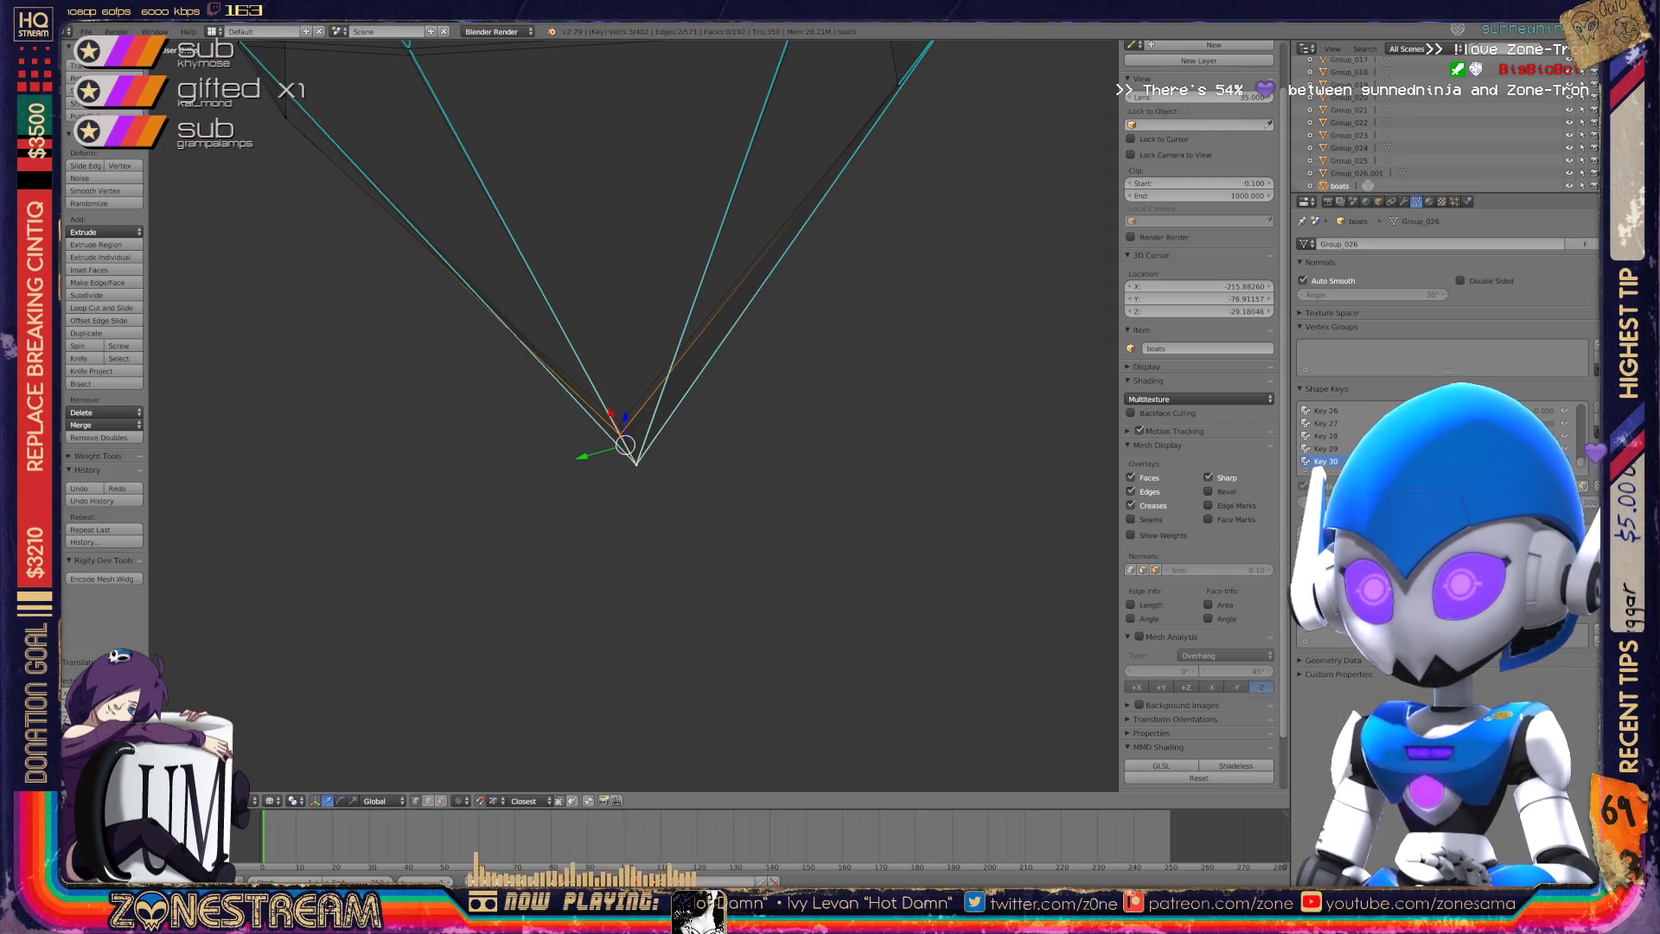
key(a)
right_click(636, 453)
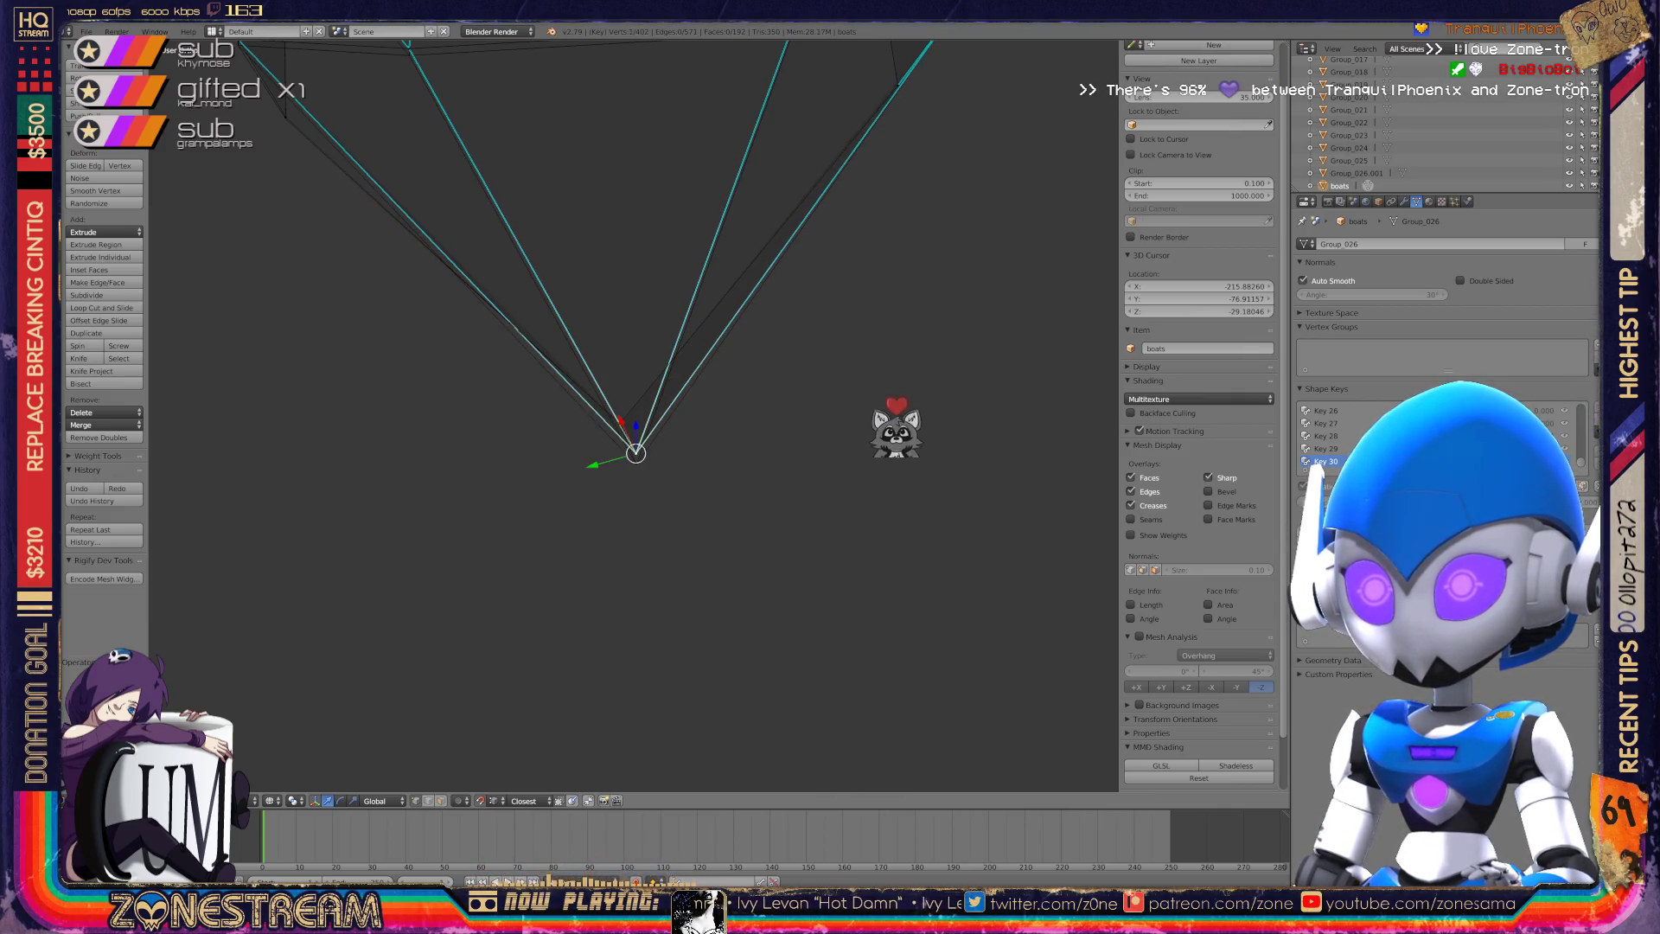
scroll(634, 415, down, 1)
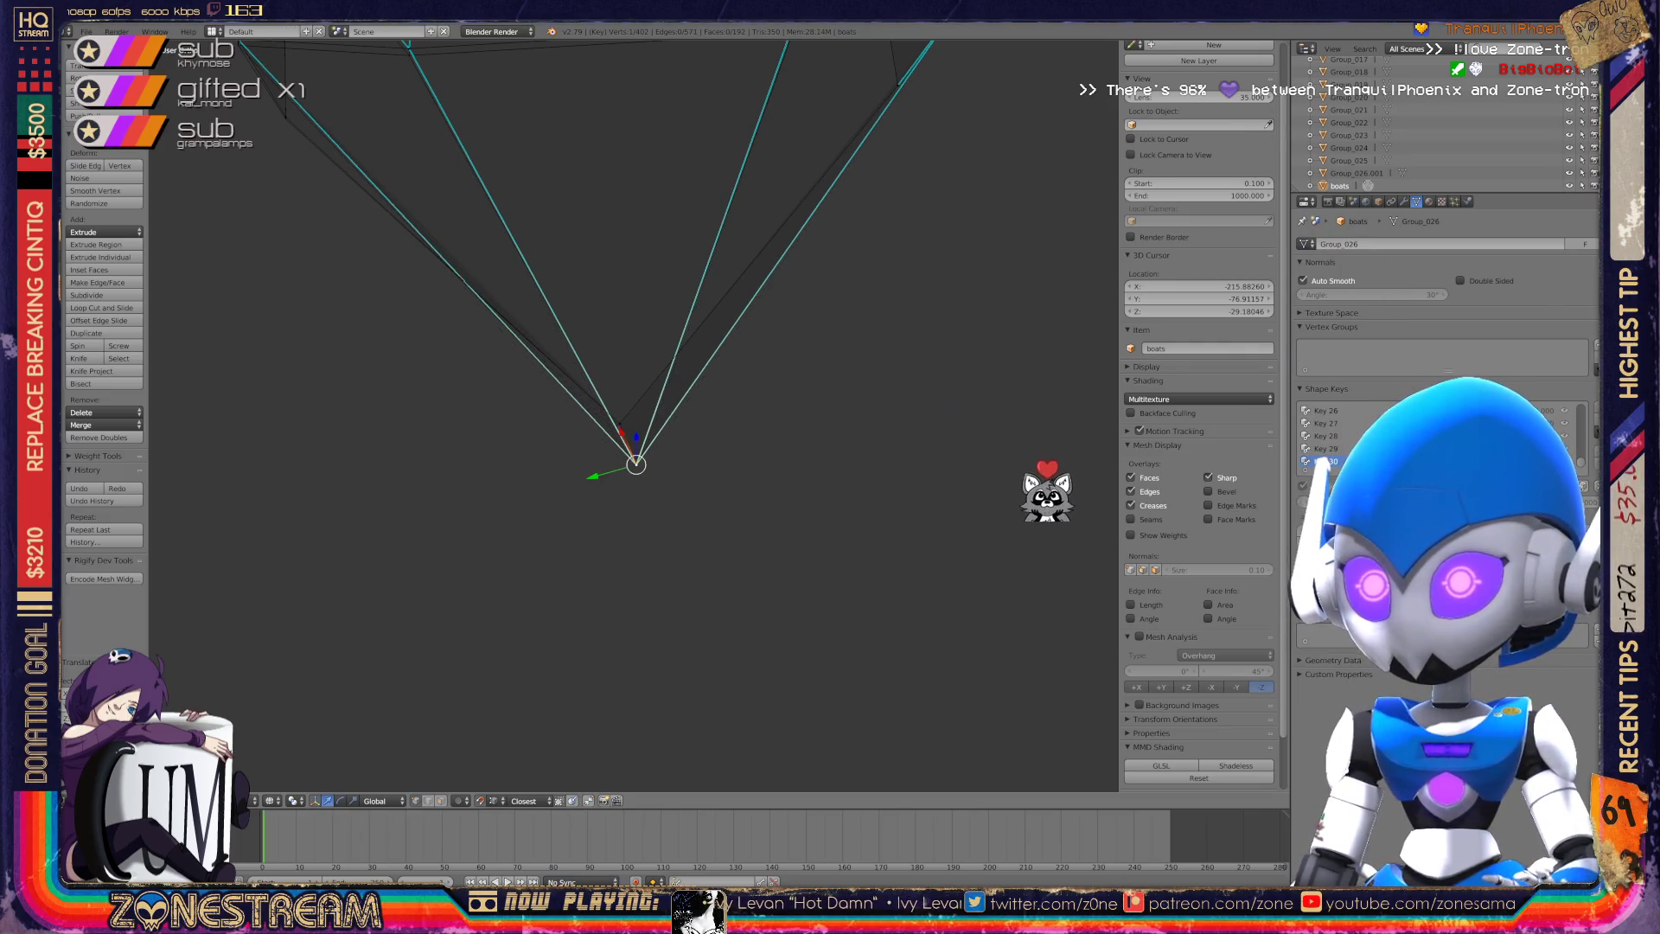
scroll(634, 415, down, 1)
middle_drag(635, 519, 778, 467)
scroll(634, 415, up, 3)
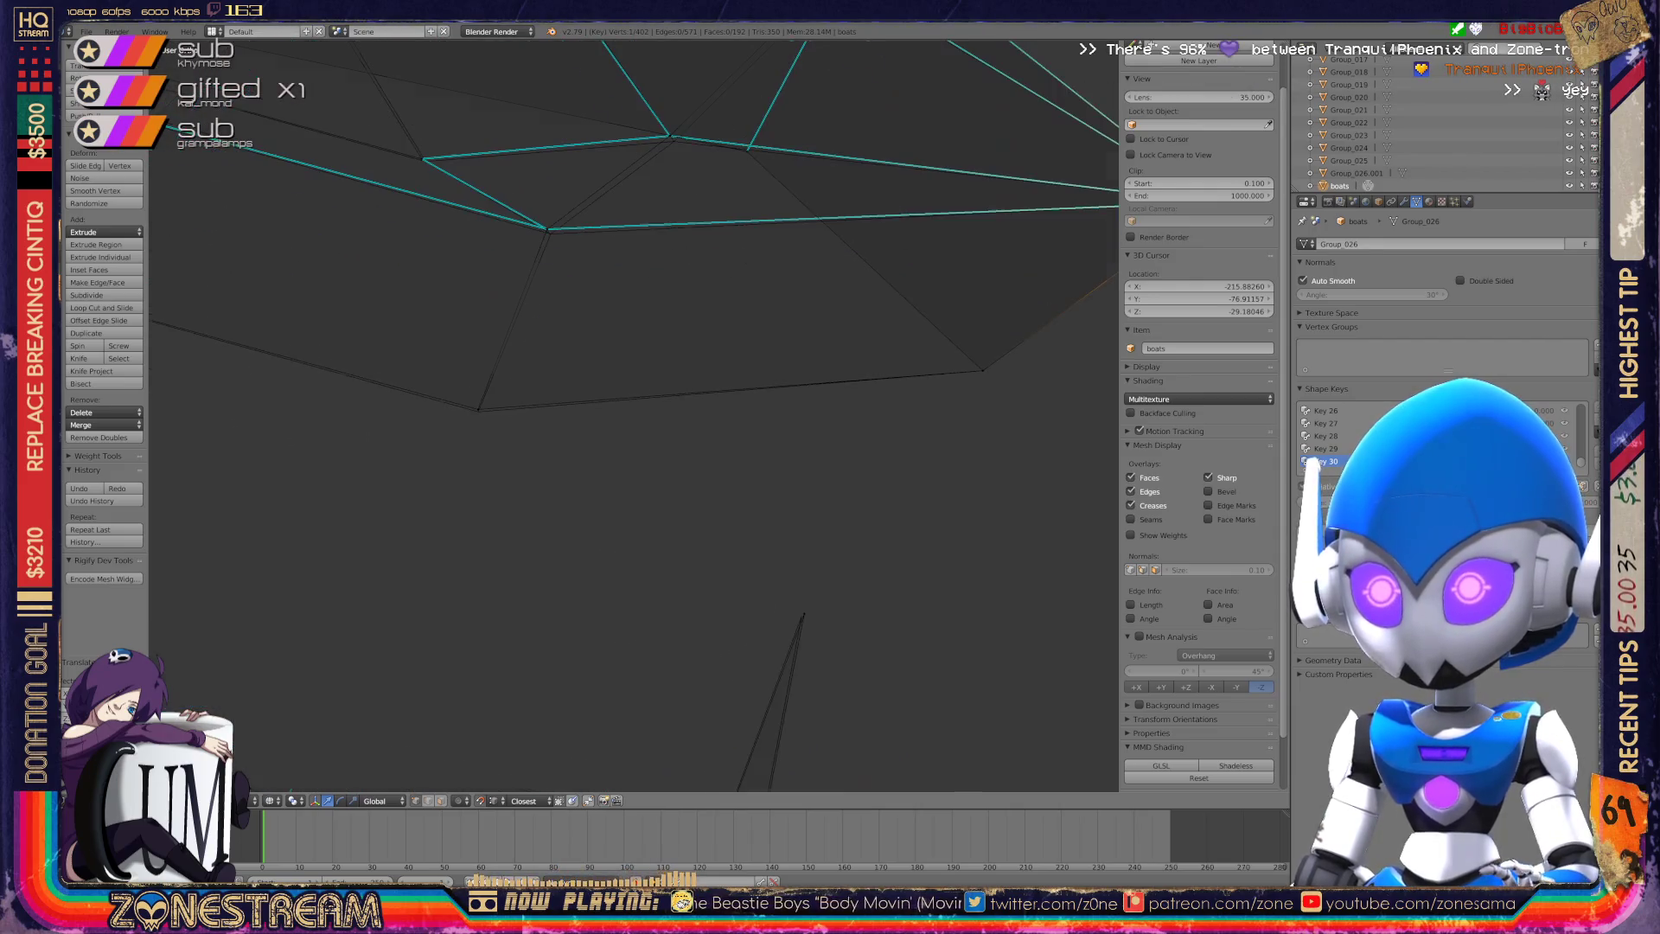
Select vertices around the seat and shift one on the right slightly.
right_click(536, 520)
shift+right_click(151, 413)
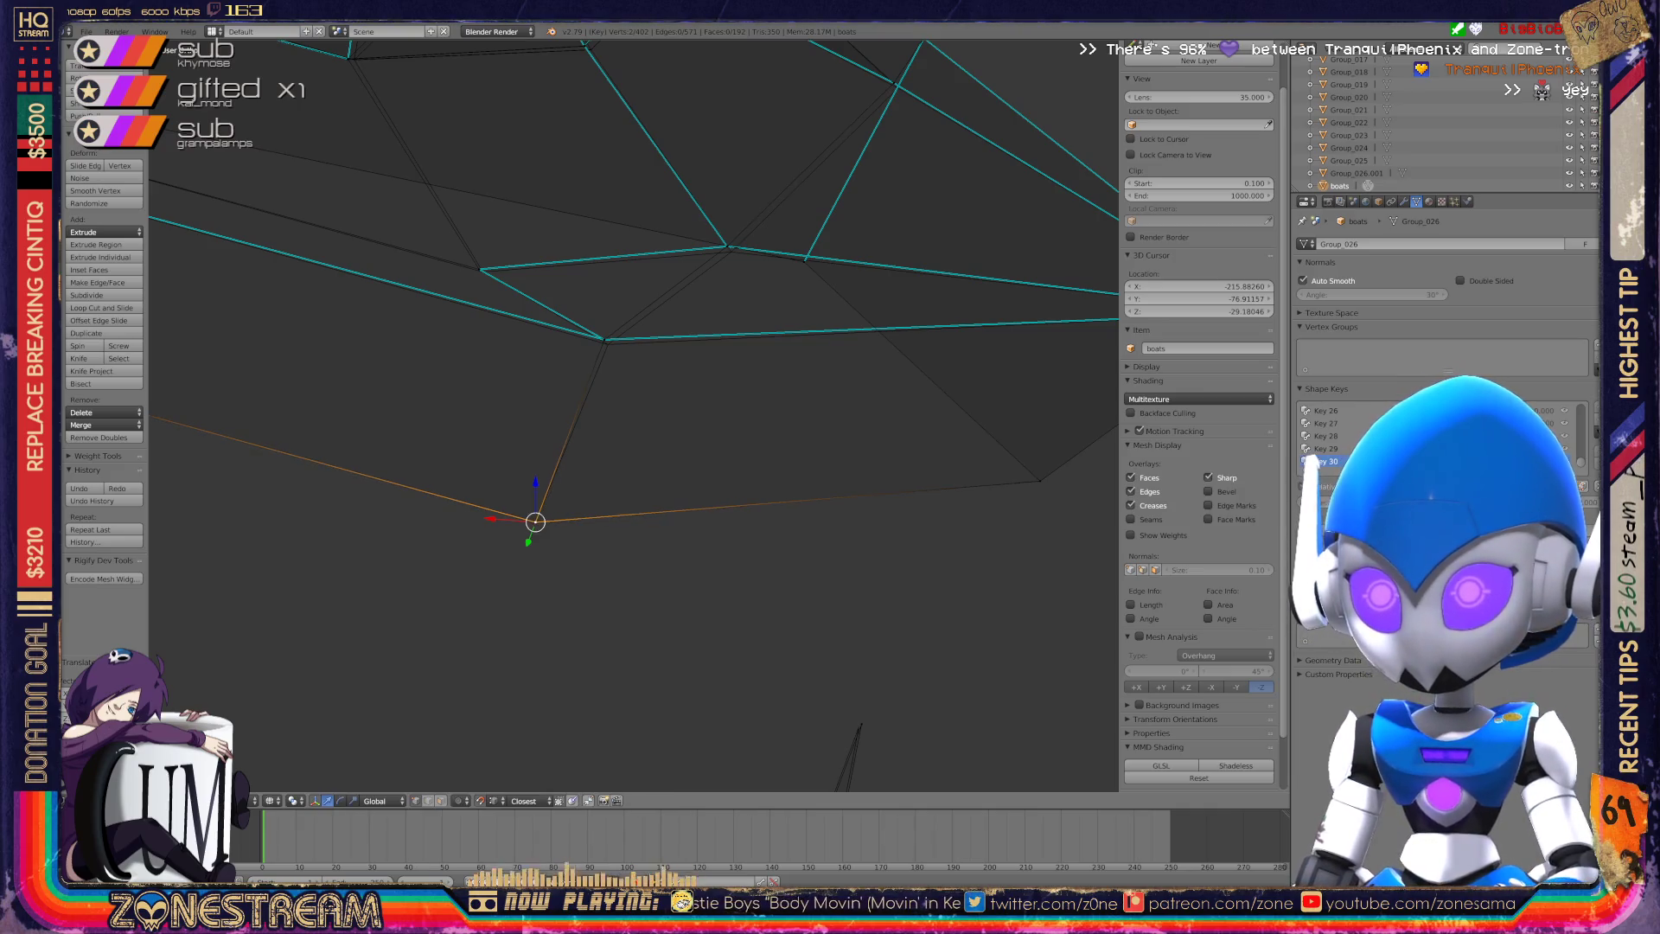
right_click(608, 344)
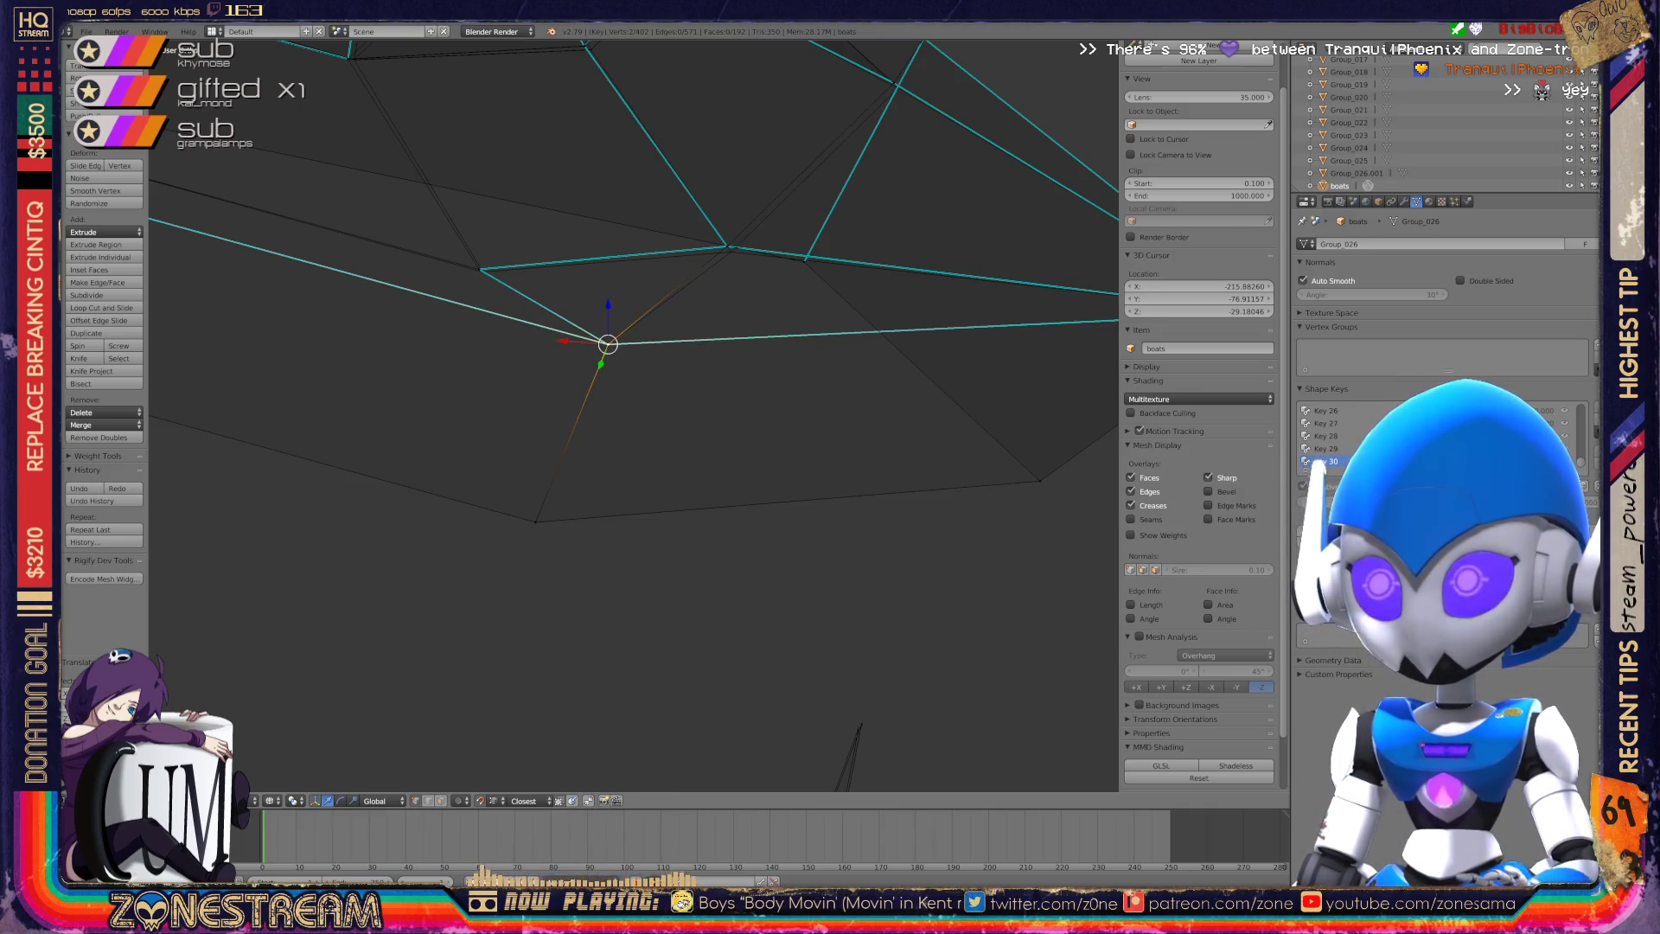
middle_drag(608, 344, 574, 493)
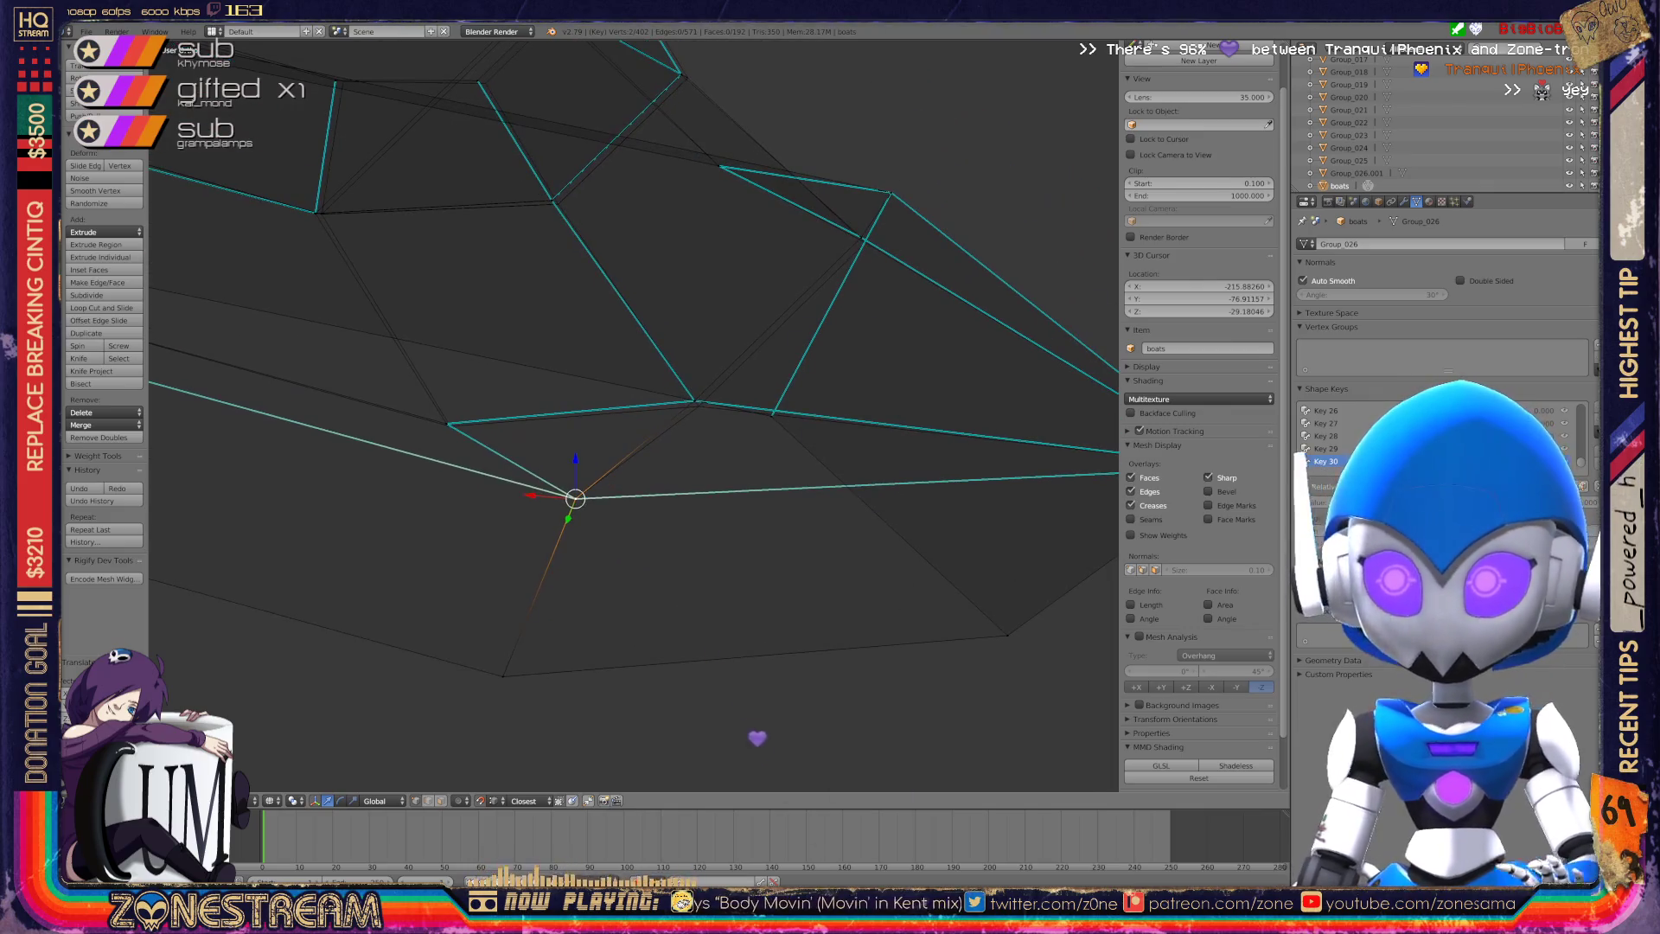
shift+right_click(320, 211)
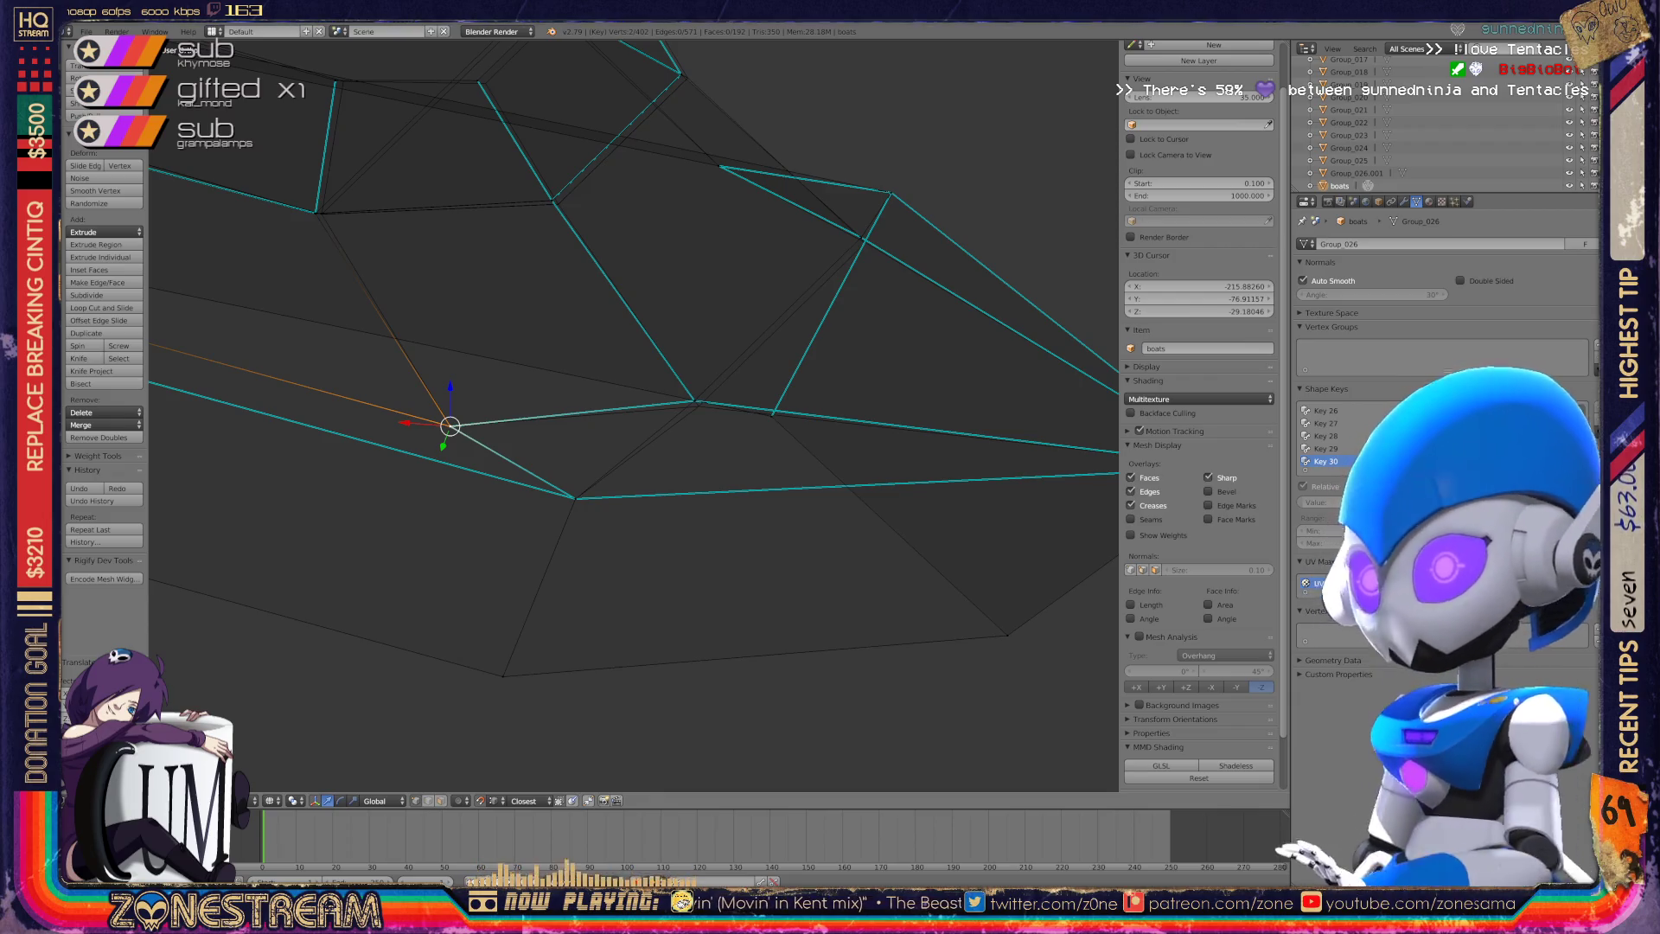
right_click(695, 400)
key(g)
click(698, 405)
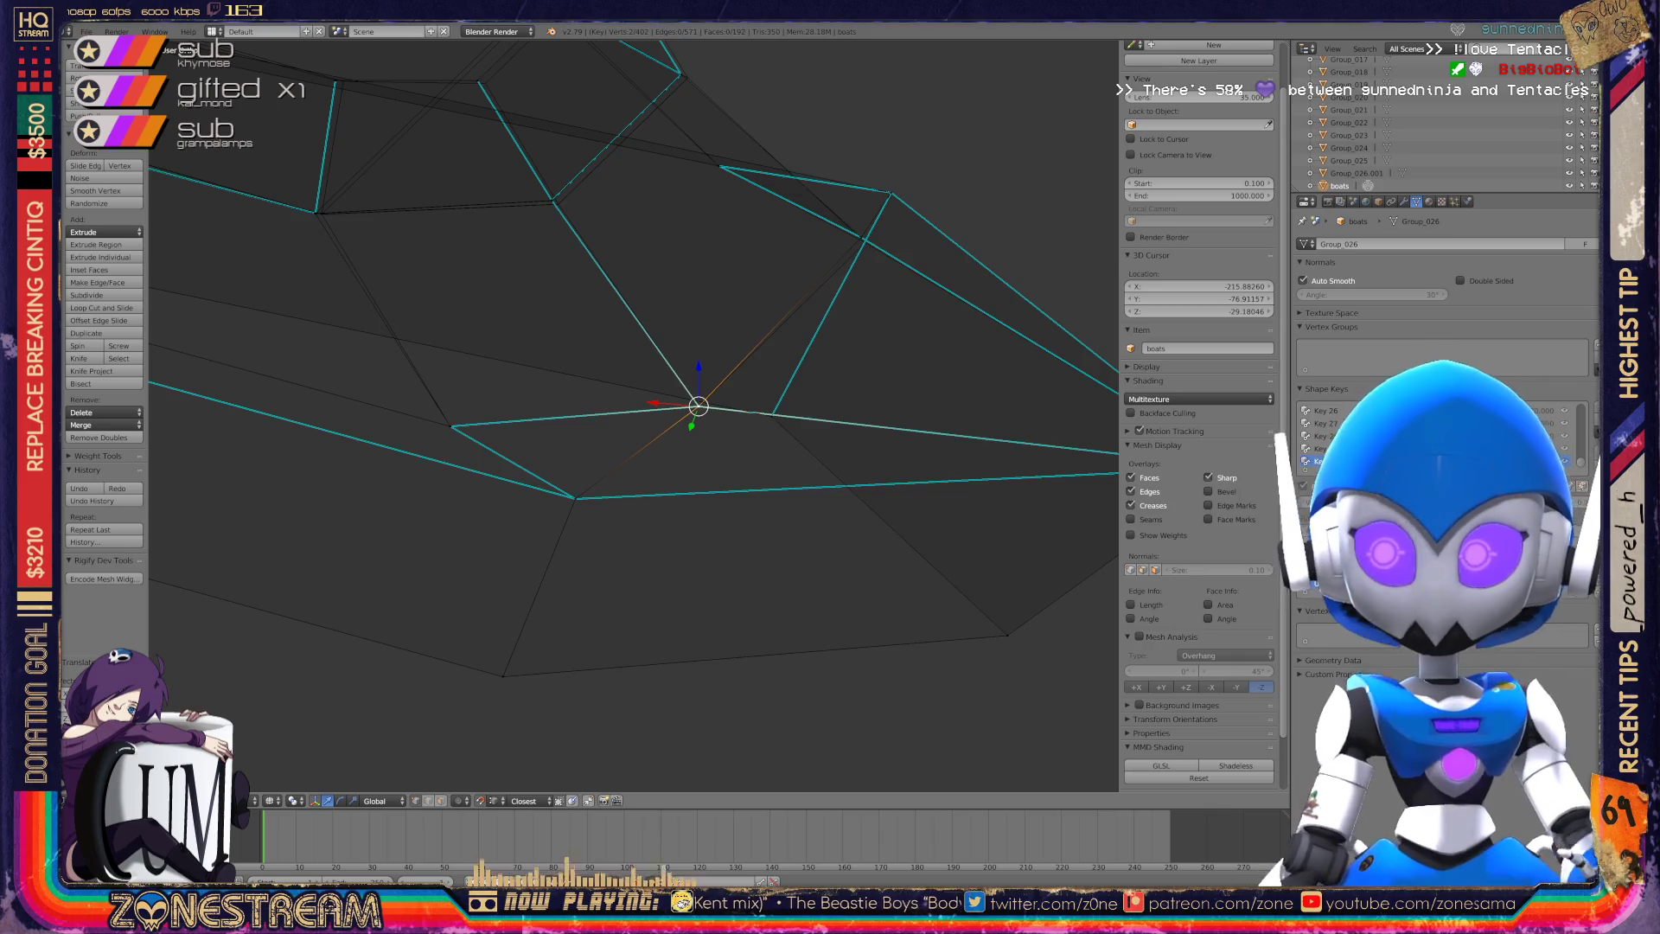
Nudge a lower-rim vertex down and knife-cut a new edge to the opposite vertex.
middle_drag(631, 415, 584, 329)
right_click(893, 422)
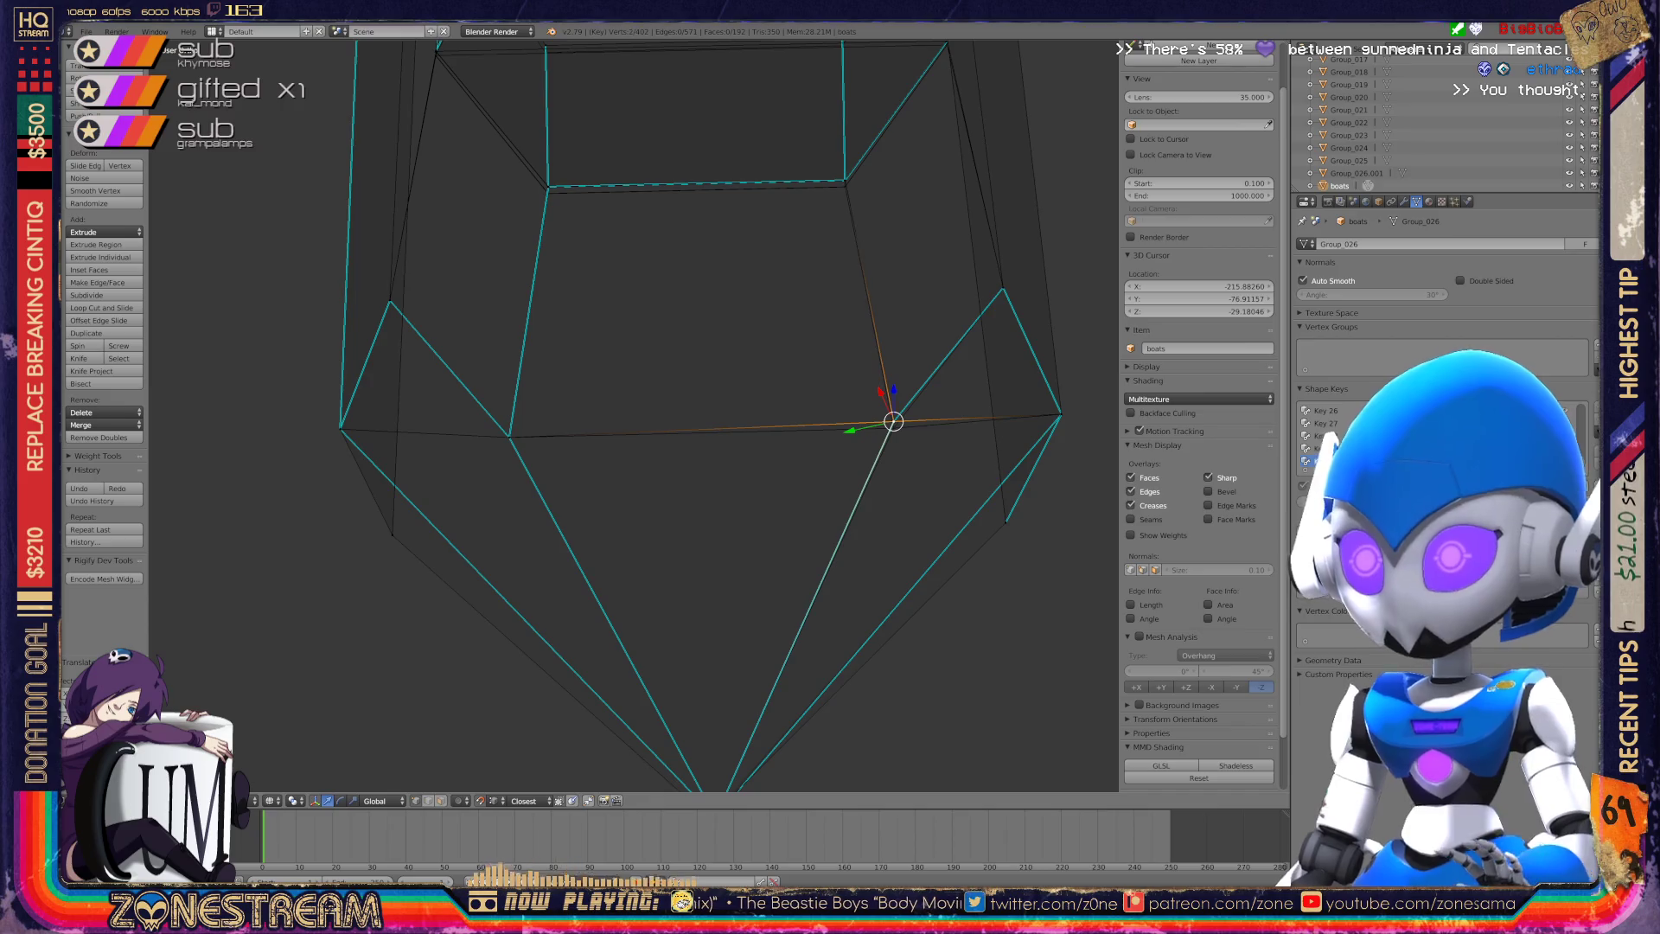
drag(893, 422, 893, 427)
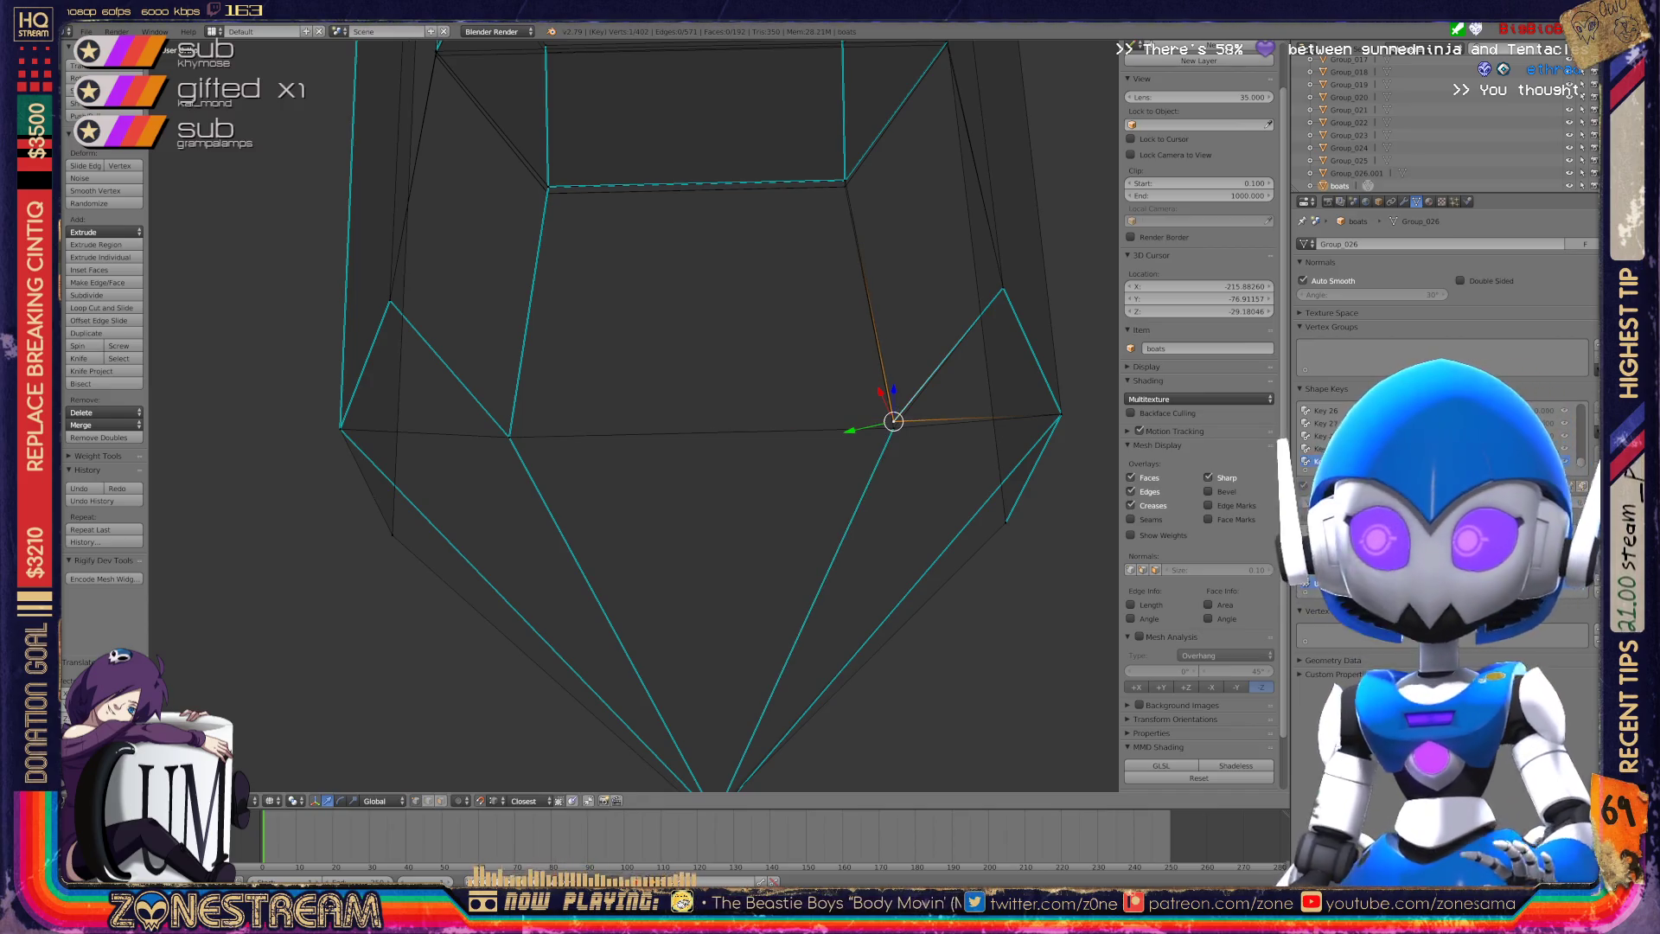
key(k)
click(894, 428)
click(1003, 290)
key(Return)
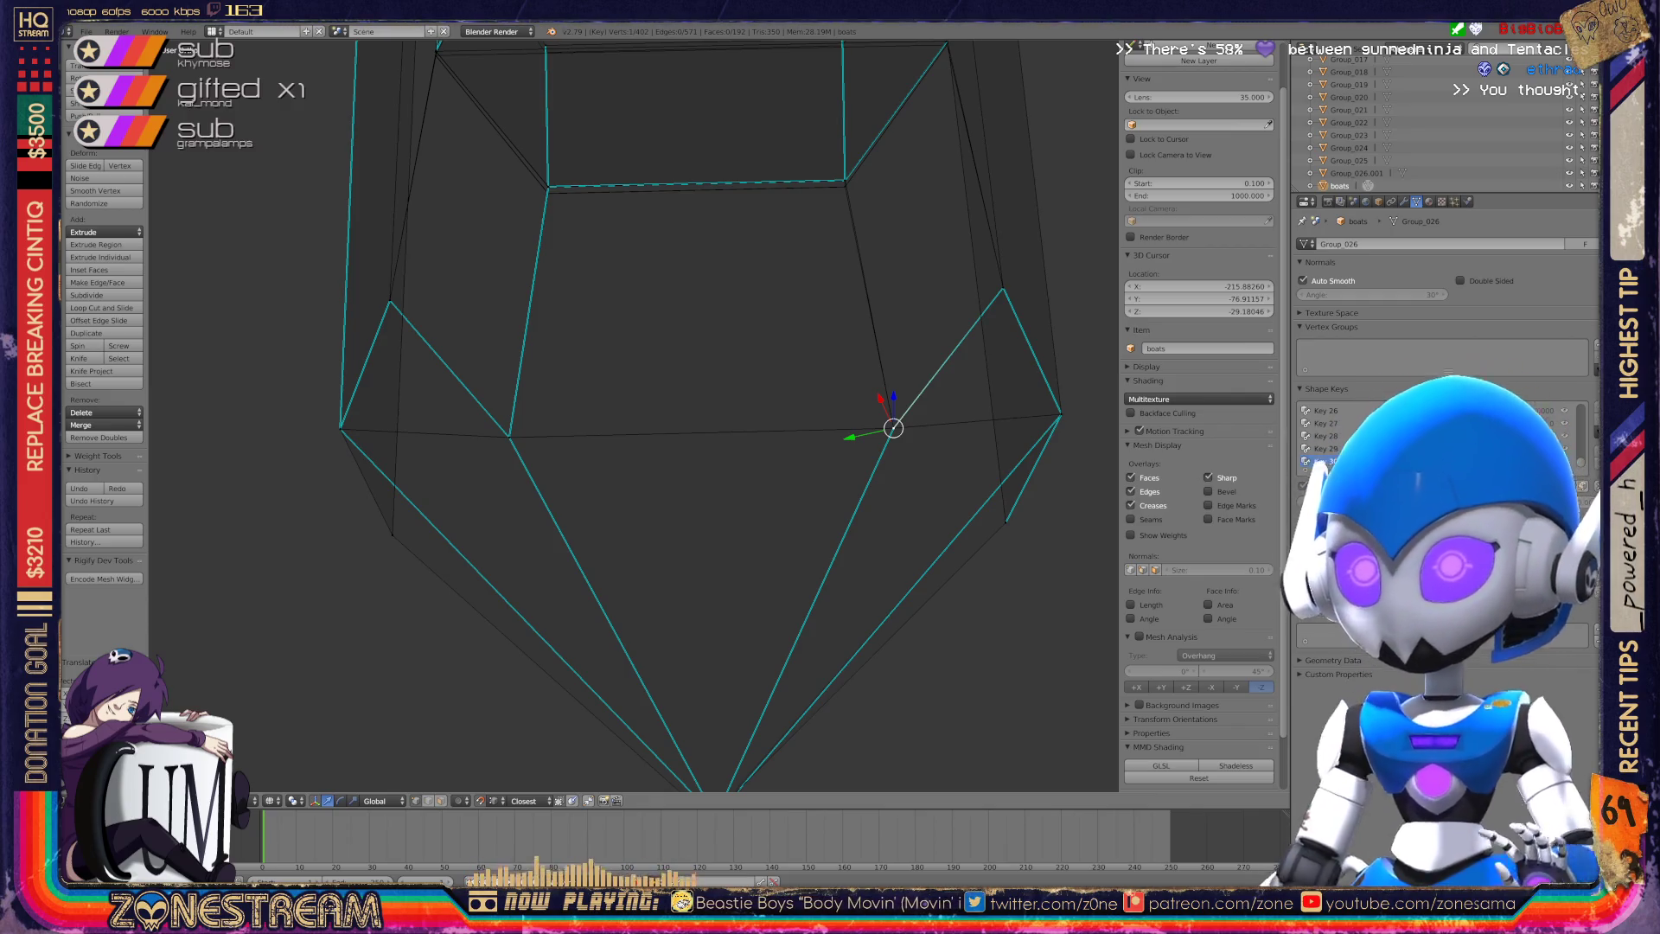
Select another seat vertex and begin nudging it.
mouse_move(691, 432)
middle_down()
mouse_move(554, 389)
mouse_move(506, 467)
middle_up()
right_click(637, 459)
key(g)
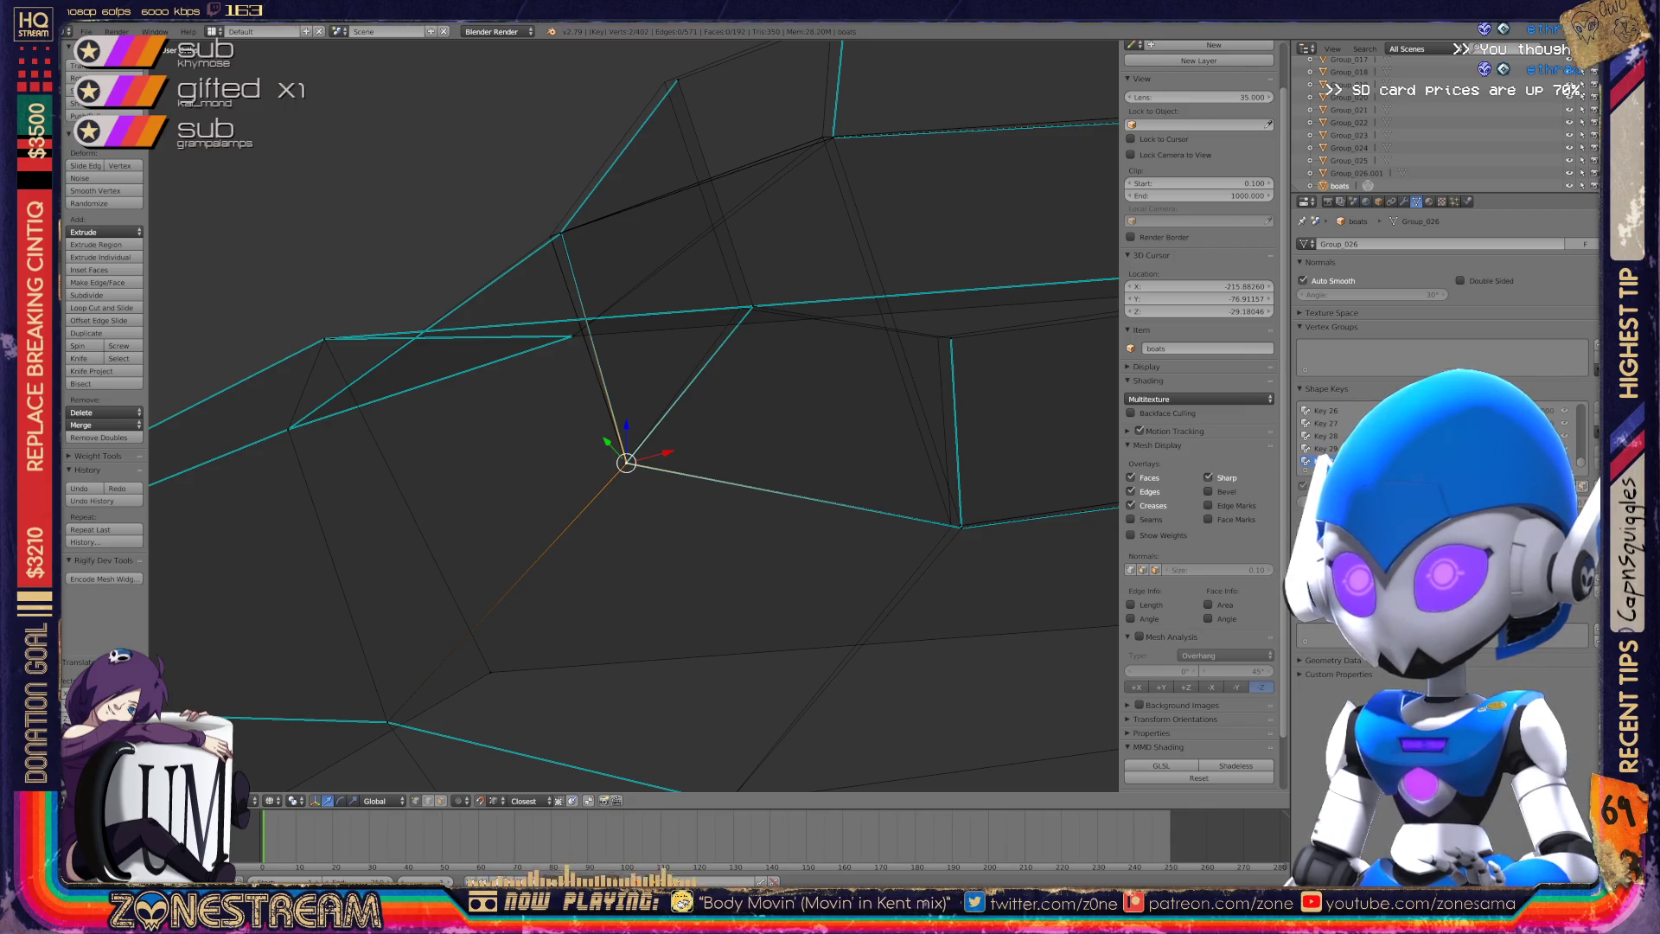
Snap a hull corner vertex onto the nearby corner on Key 30.
scroll(626, 463, up, 5)
mouse_move(603, 618)
shift+middle_down()
mouse_move(556, 789)
mouse_move(600, 474)
mouse_move(490, 682)
mouse_move(463, 660)
mouse_move(577, 499)
shift+middle_up()
scroll(631, 419, down, 5)
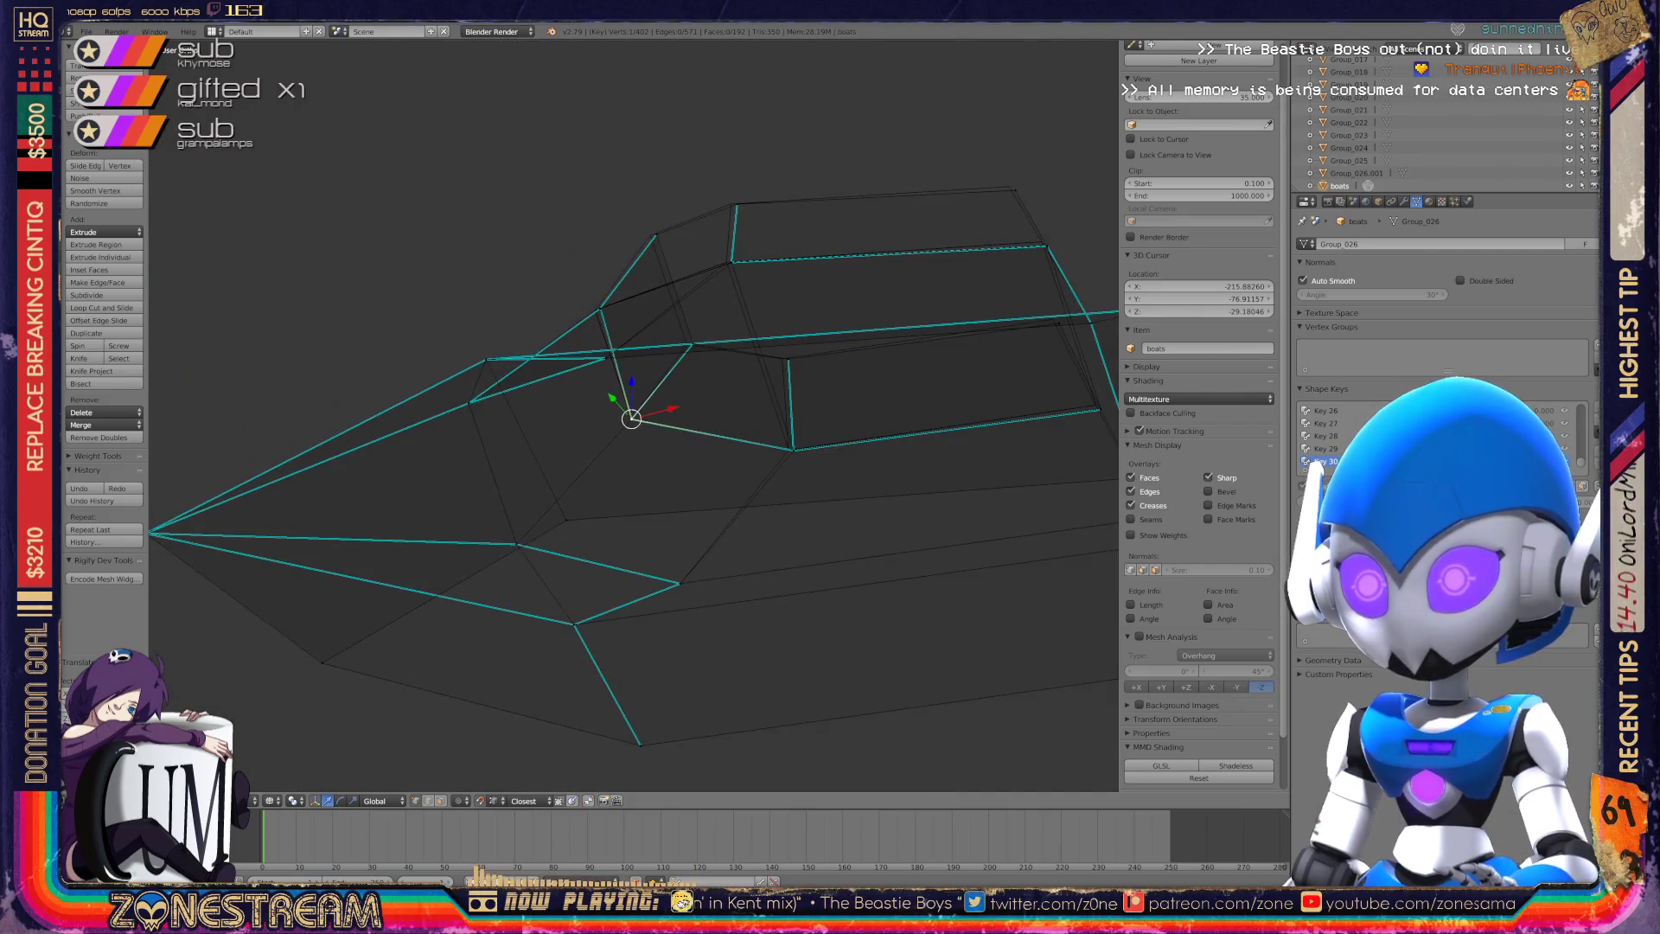
middle_drag(631, 418, 597, 421)
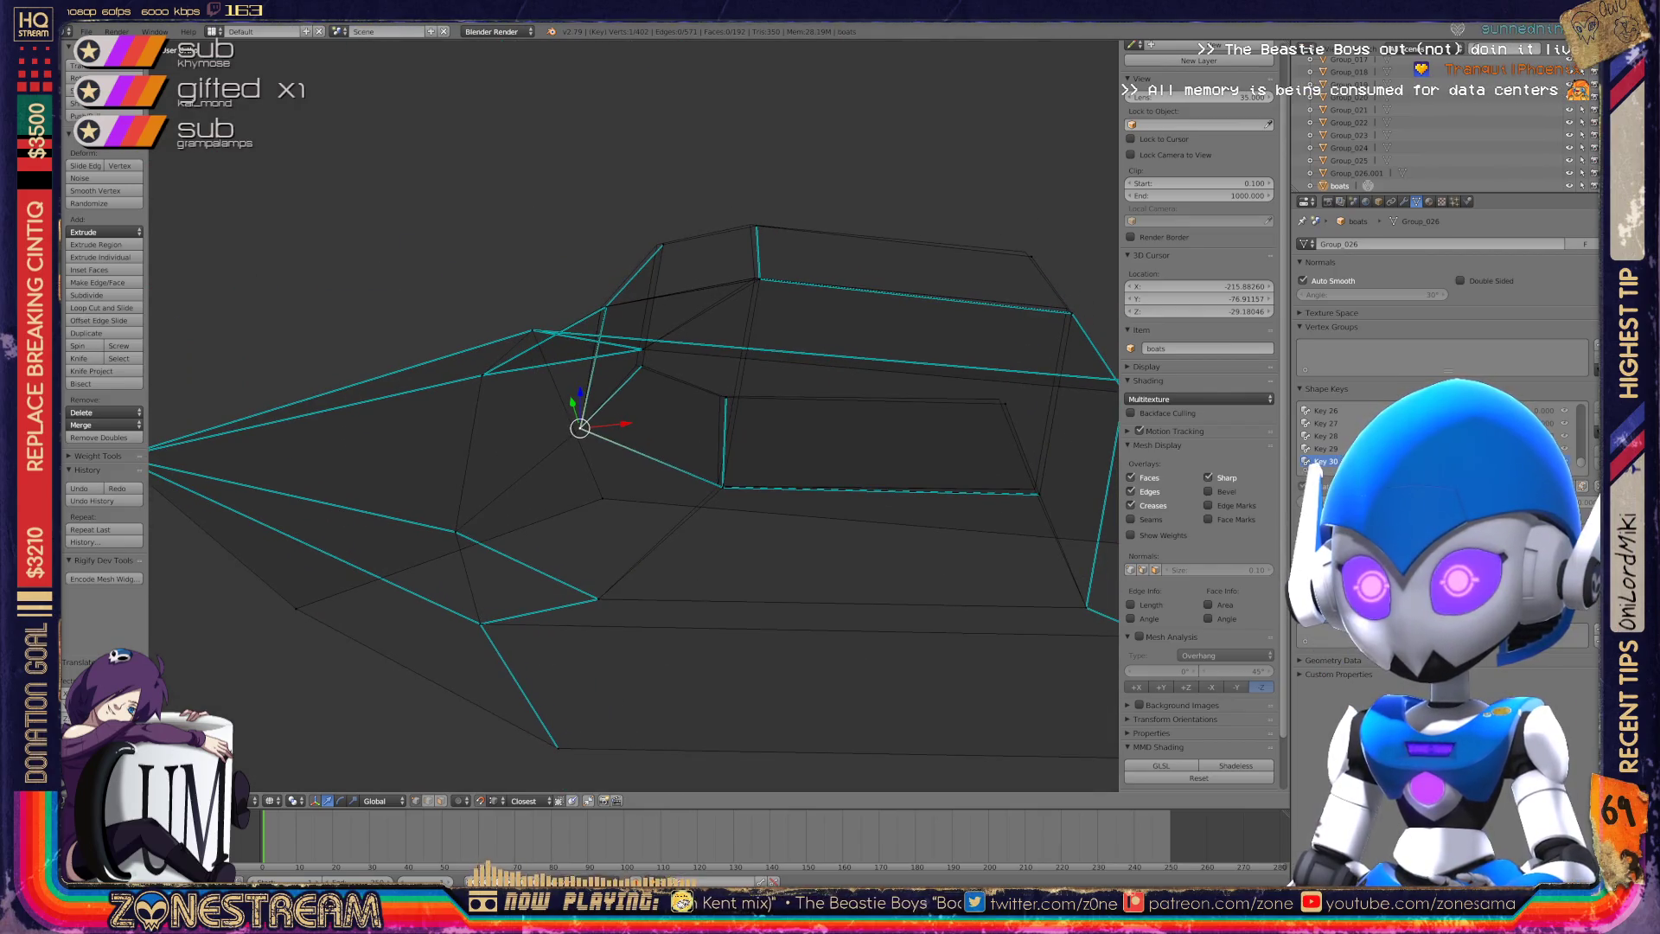
mouse_move(596, 420)
middle_down()
mouse_move(674, 363)
mouse_move(636, 372)
middle_up()
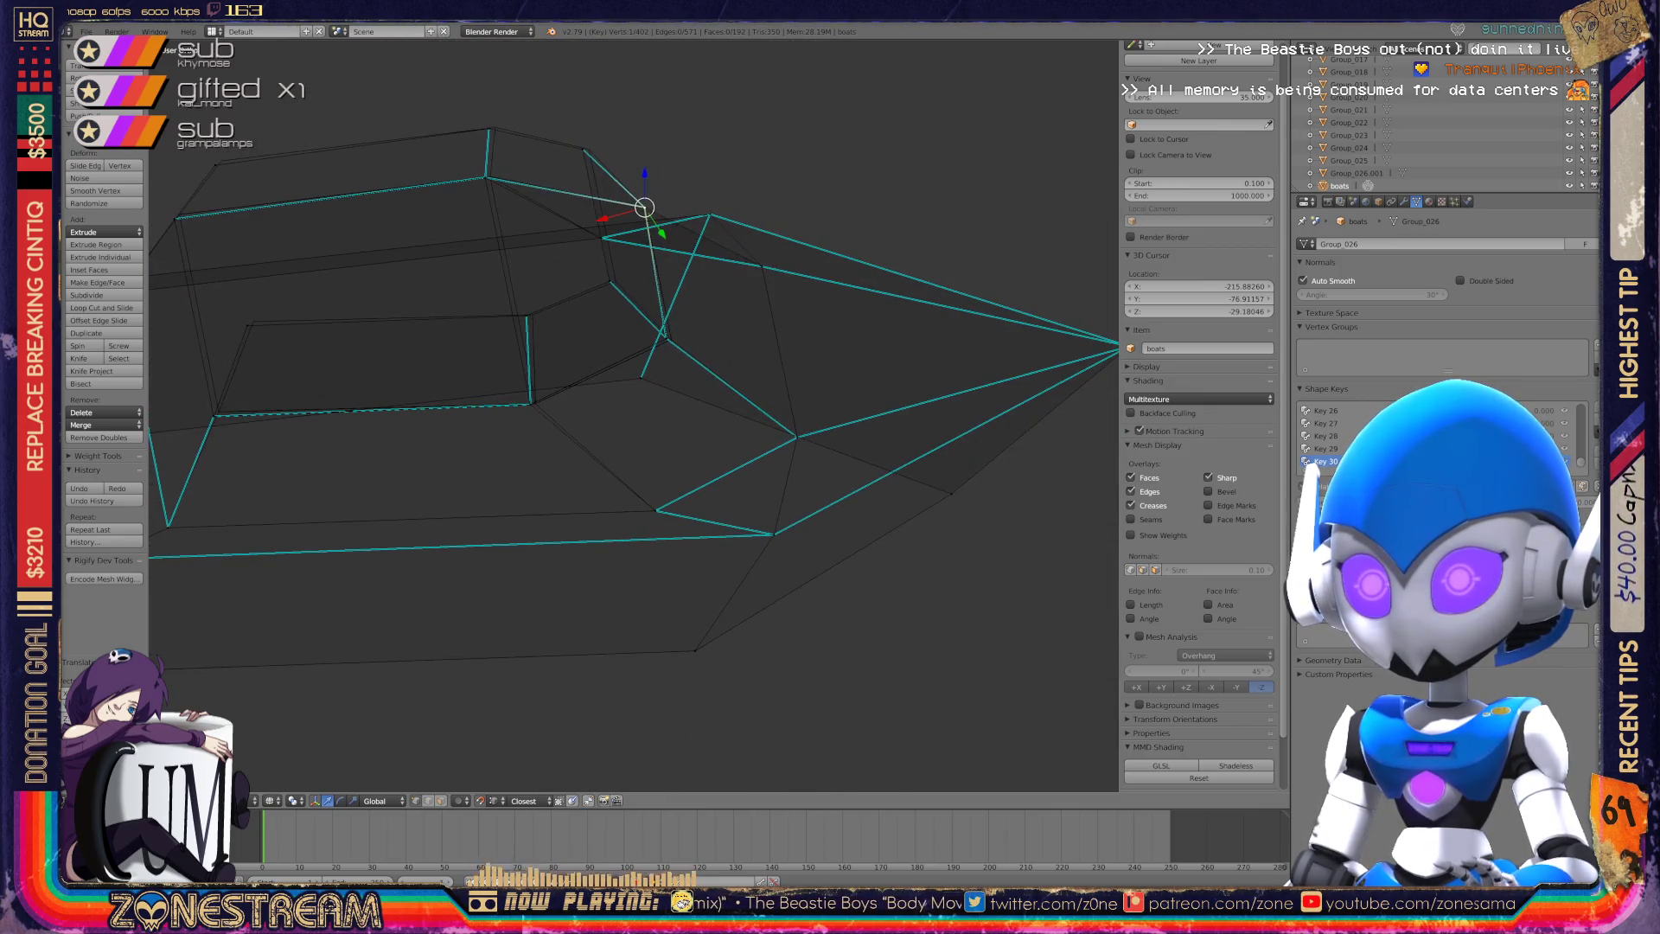
scroll(640, 433, up, 8)
mouse_move(640, 432)
middle_down()
mouse_move(644, 419)
mouse_move(597, 443)
middle_up()
right_click(425, 495)
key(g)
click(755, 441)
Snap the next vertex onto the same corner.
right_click(411, 487)
key(g)
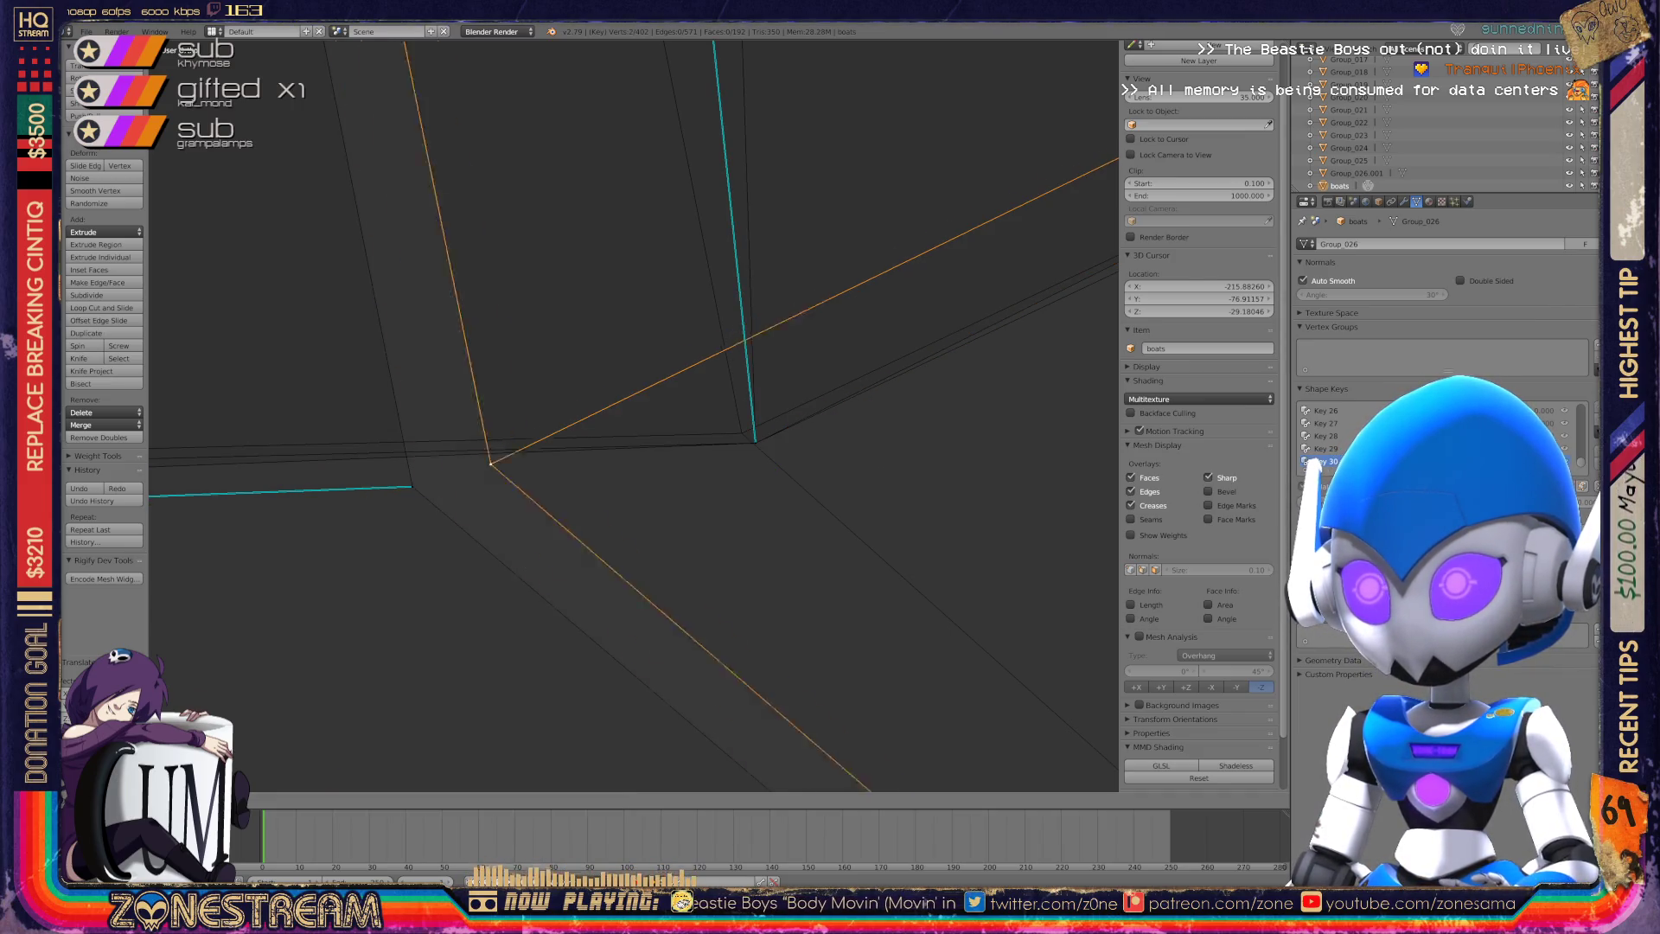
click(741, 432)
key(g)
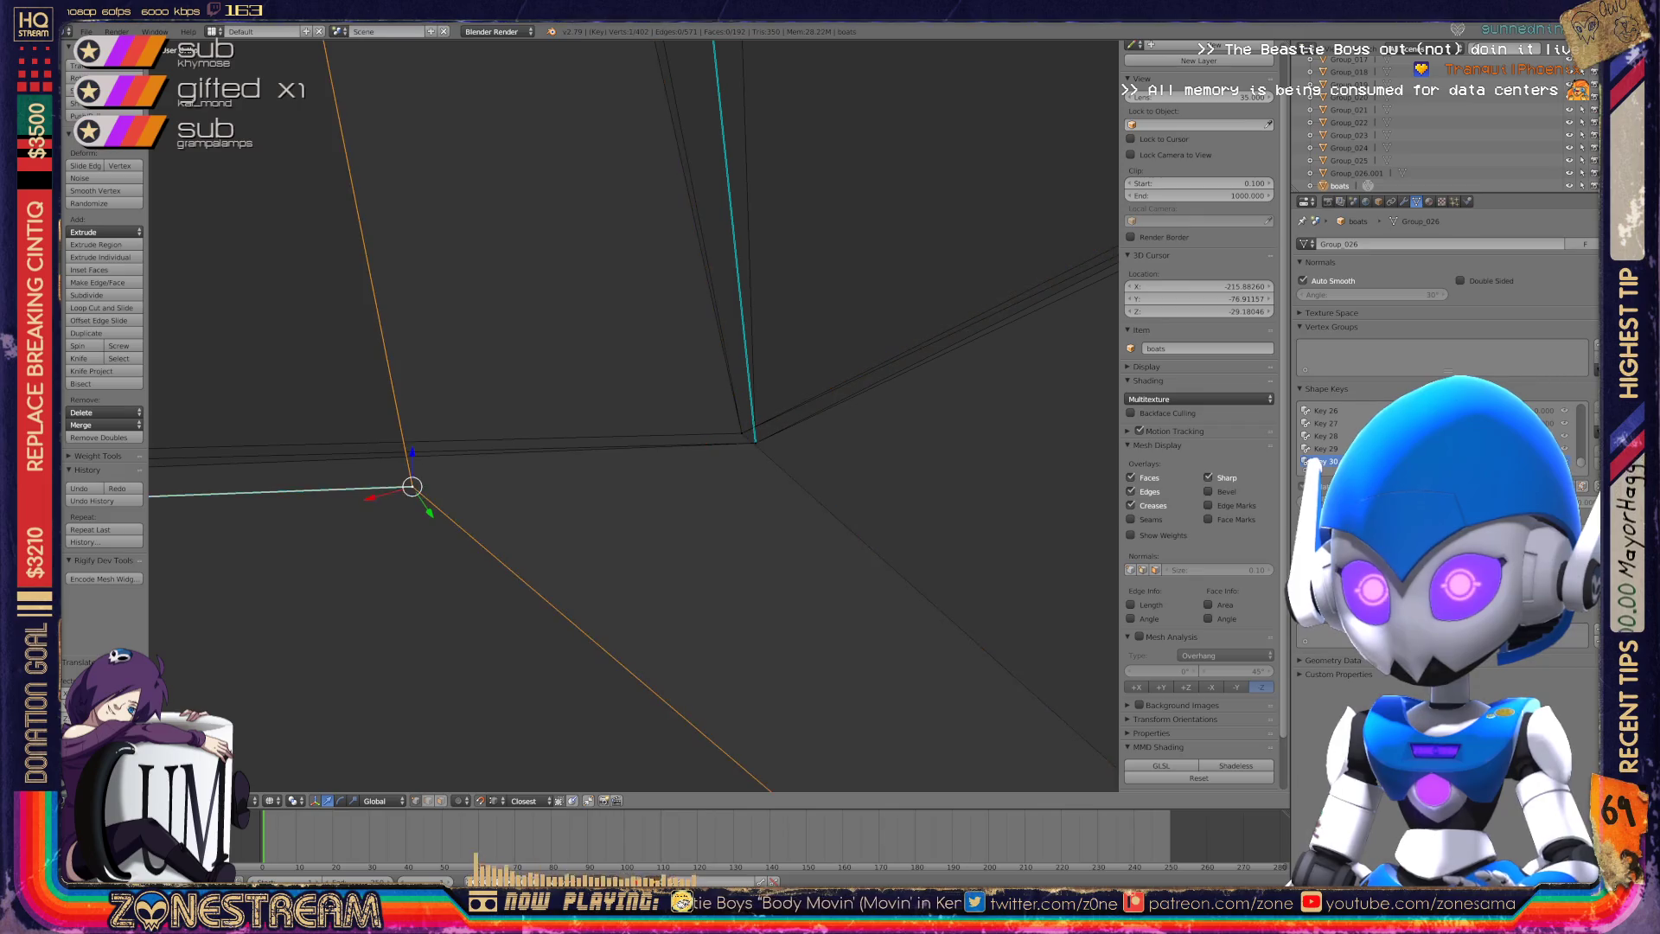
click(742, 433)
Centre the view on the vertex and snap another corner vertex into place.
key(KP_Decimal)
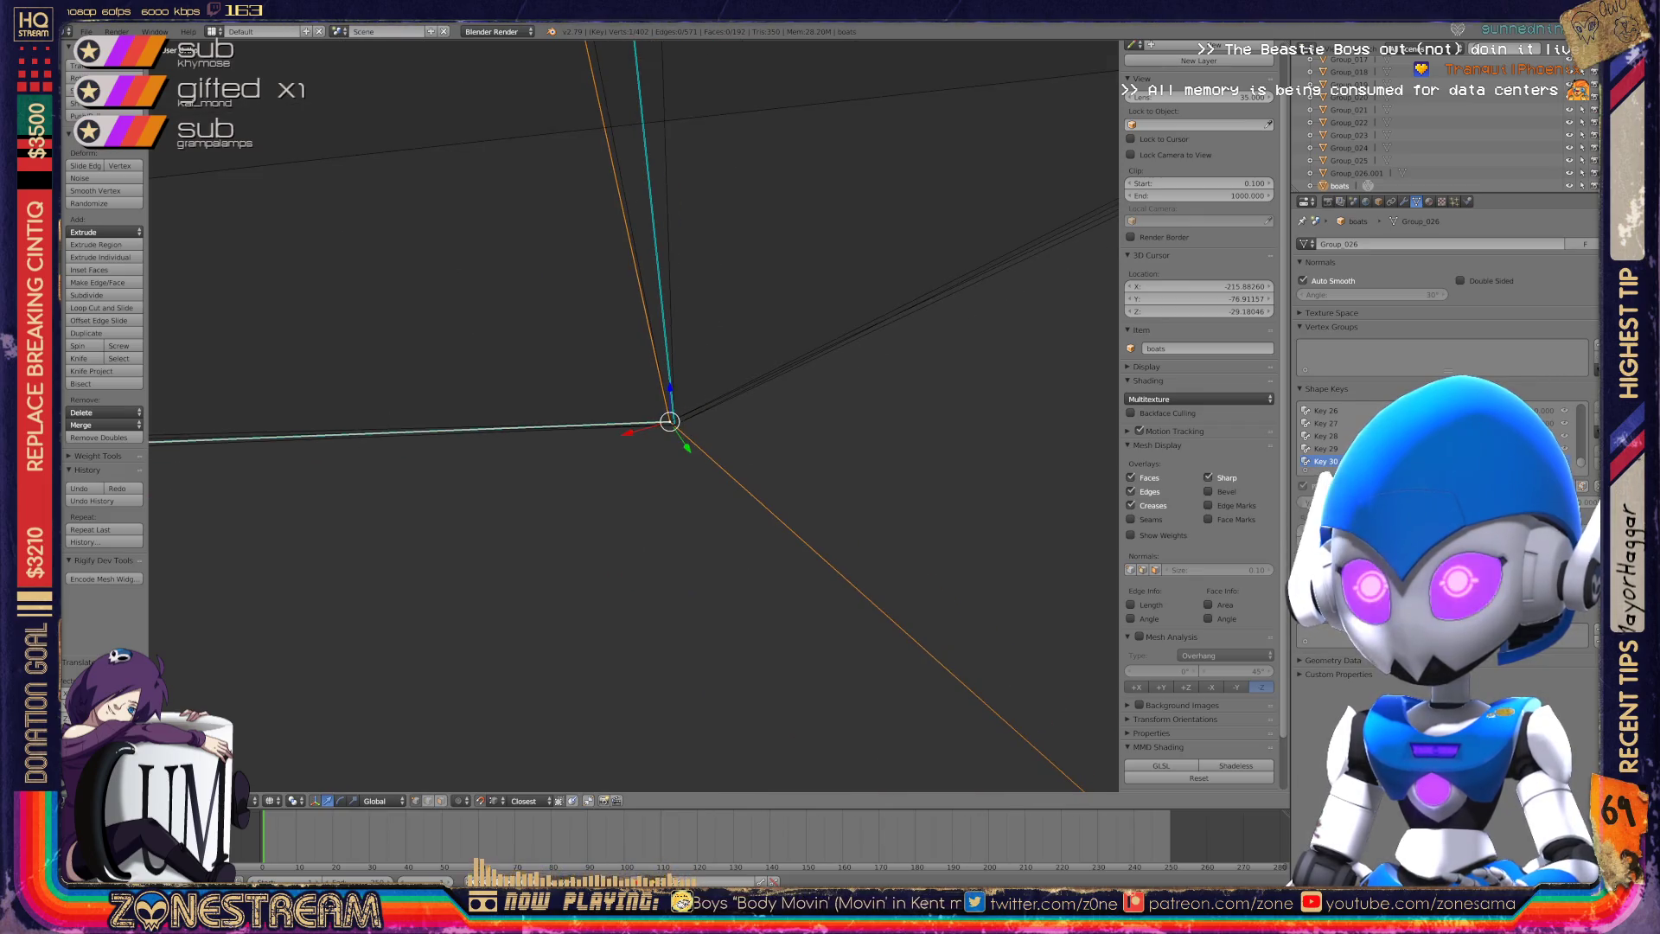
middle_drag(639, 417, 674, 484)
scroll(634, 415, up, 5)
middle_drag(634, 415, 640, 407)
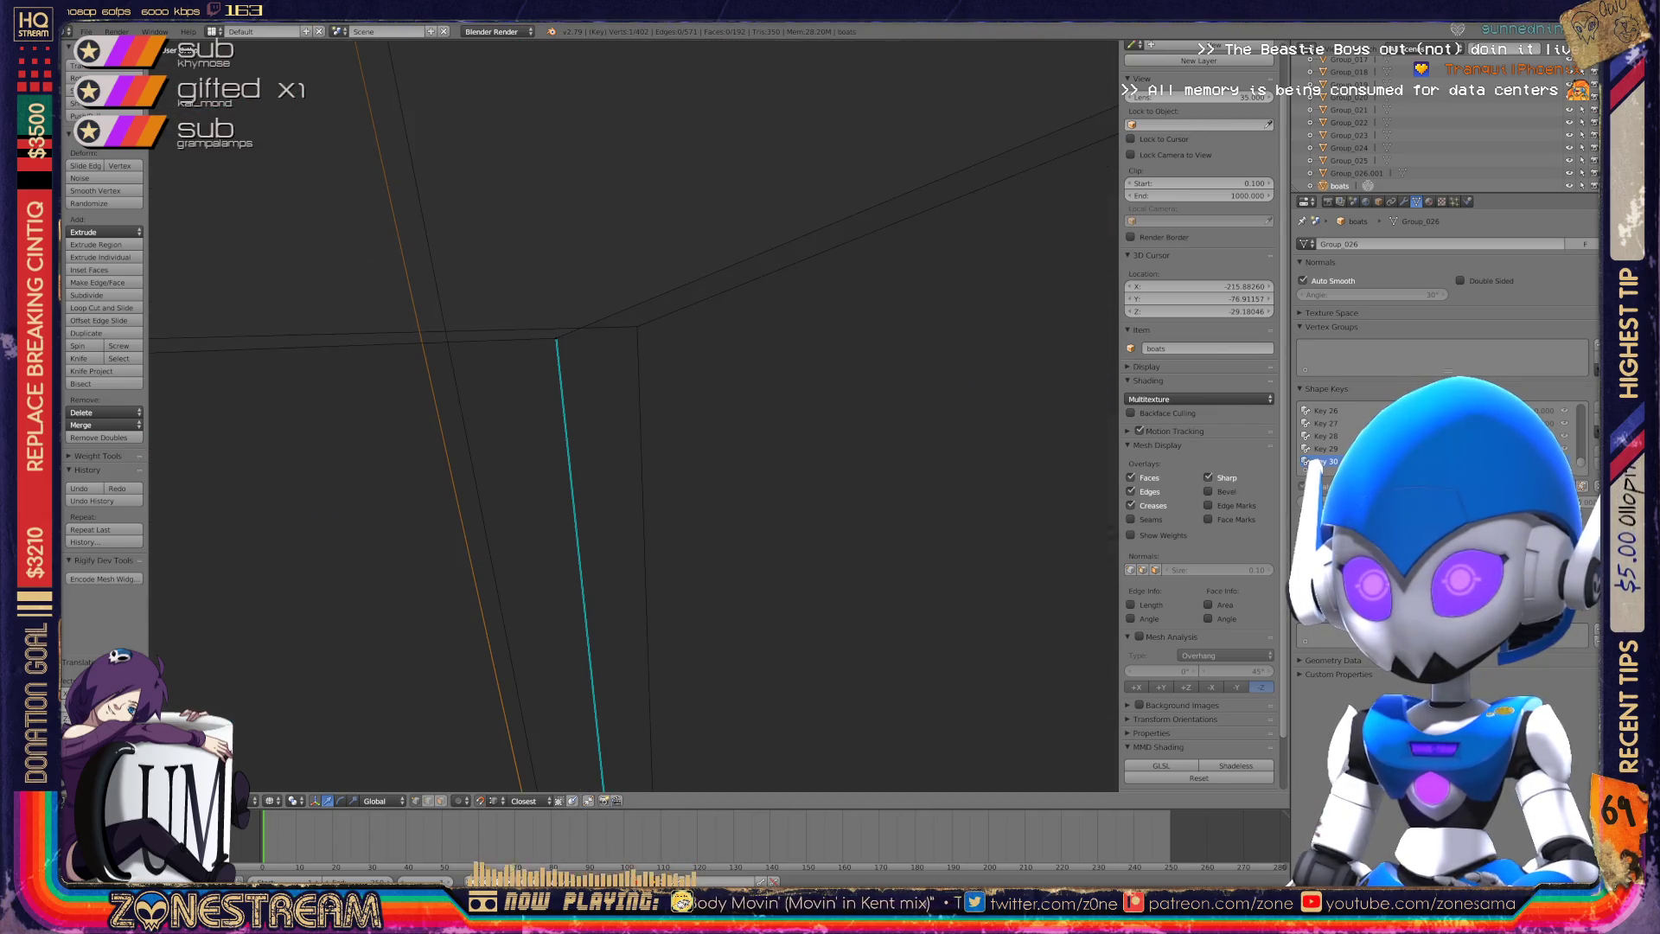
right_click(556, 338)
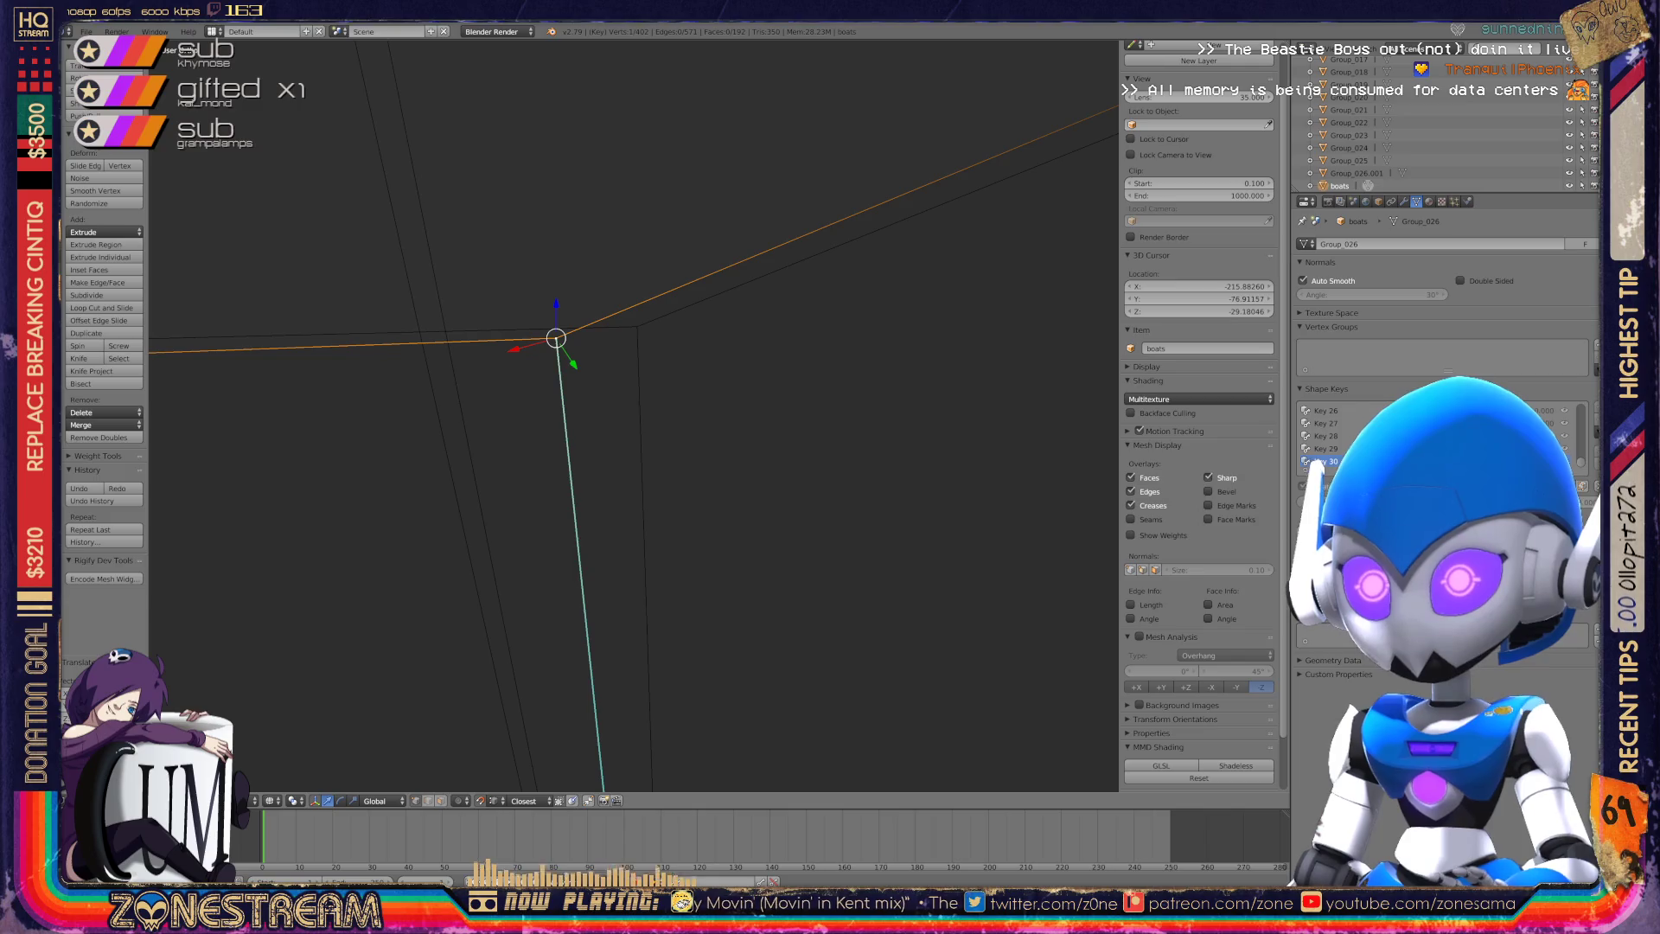
key(g)
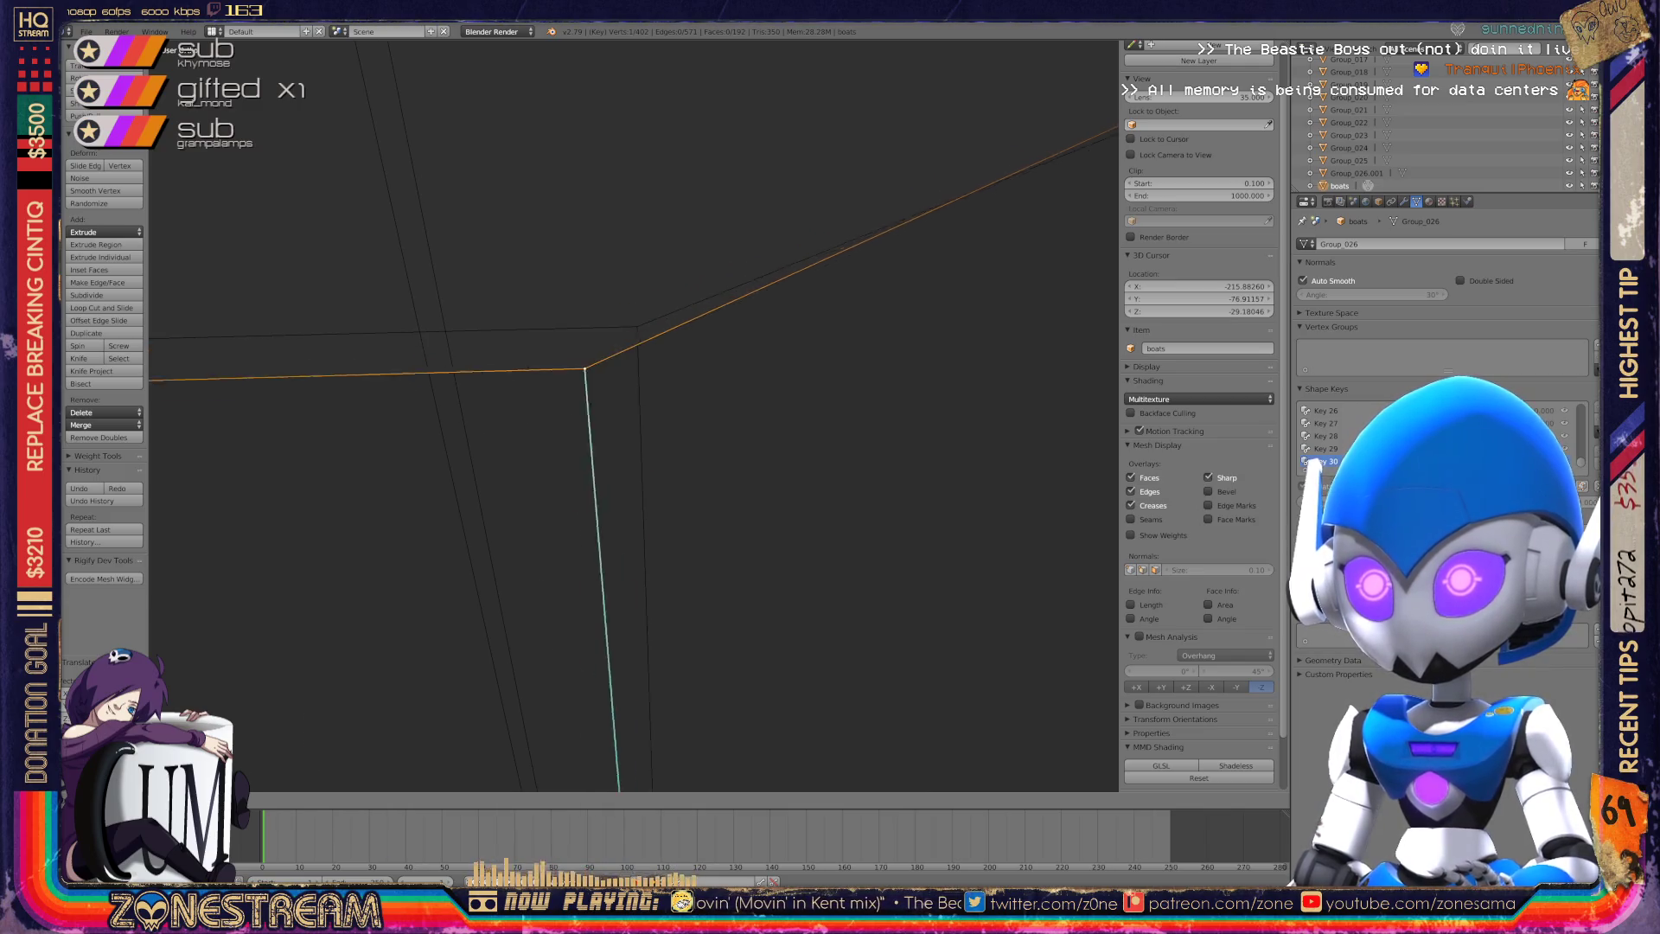
click(637, 327)
Leave one box vertex unmoved, return to Object Mode and view the mesh from the top.
scroll(635, 416, down, 3)
shift+middle_drag(635, 415, 1079, 388)
right_click(586, 391)
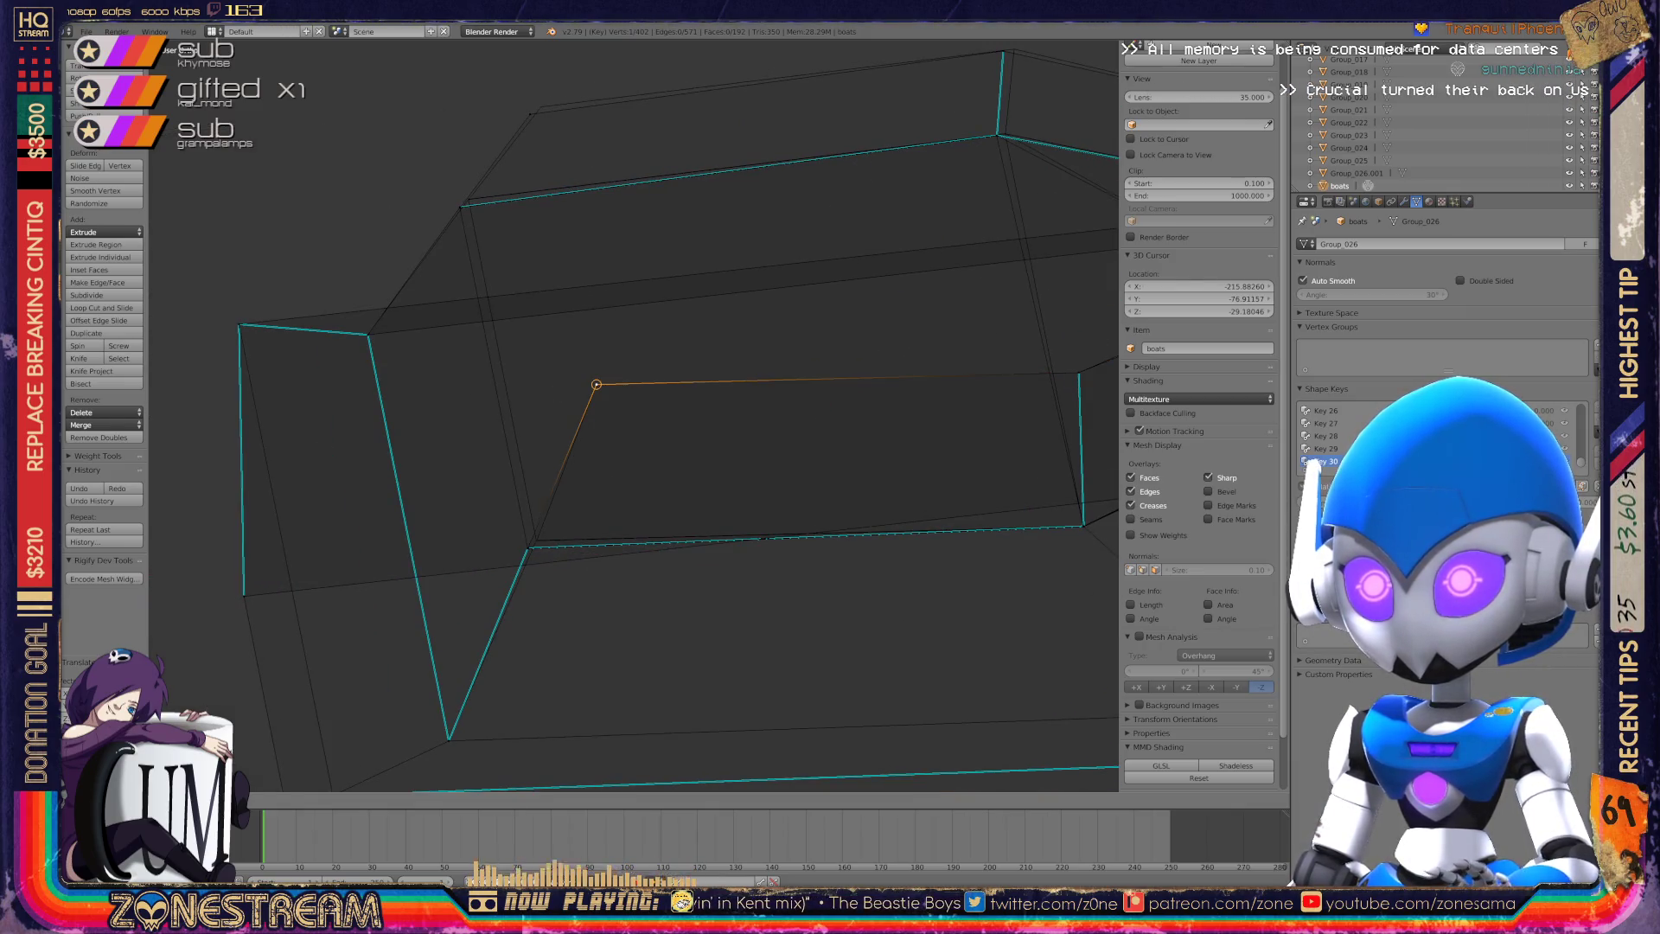
scroll(585, 391, up, 6)
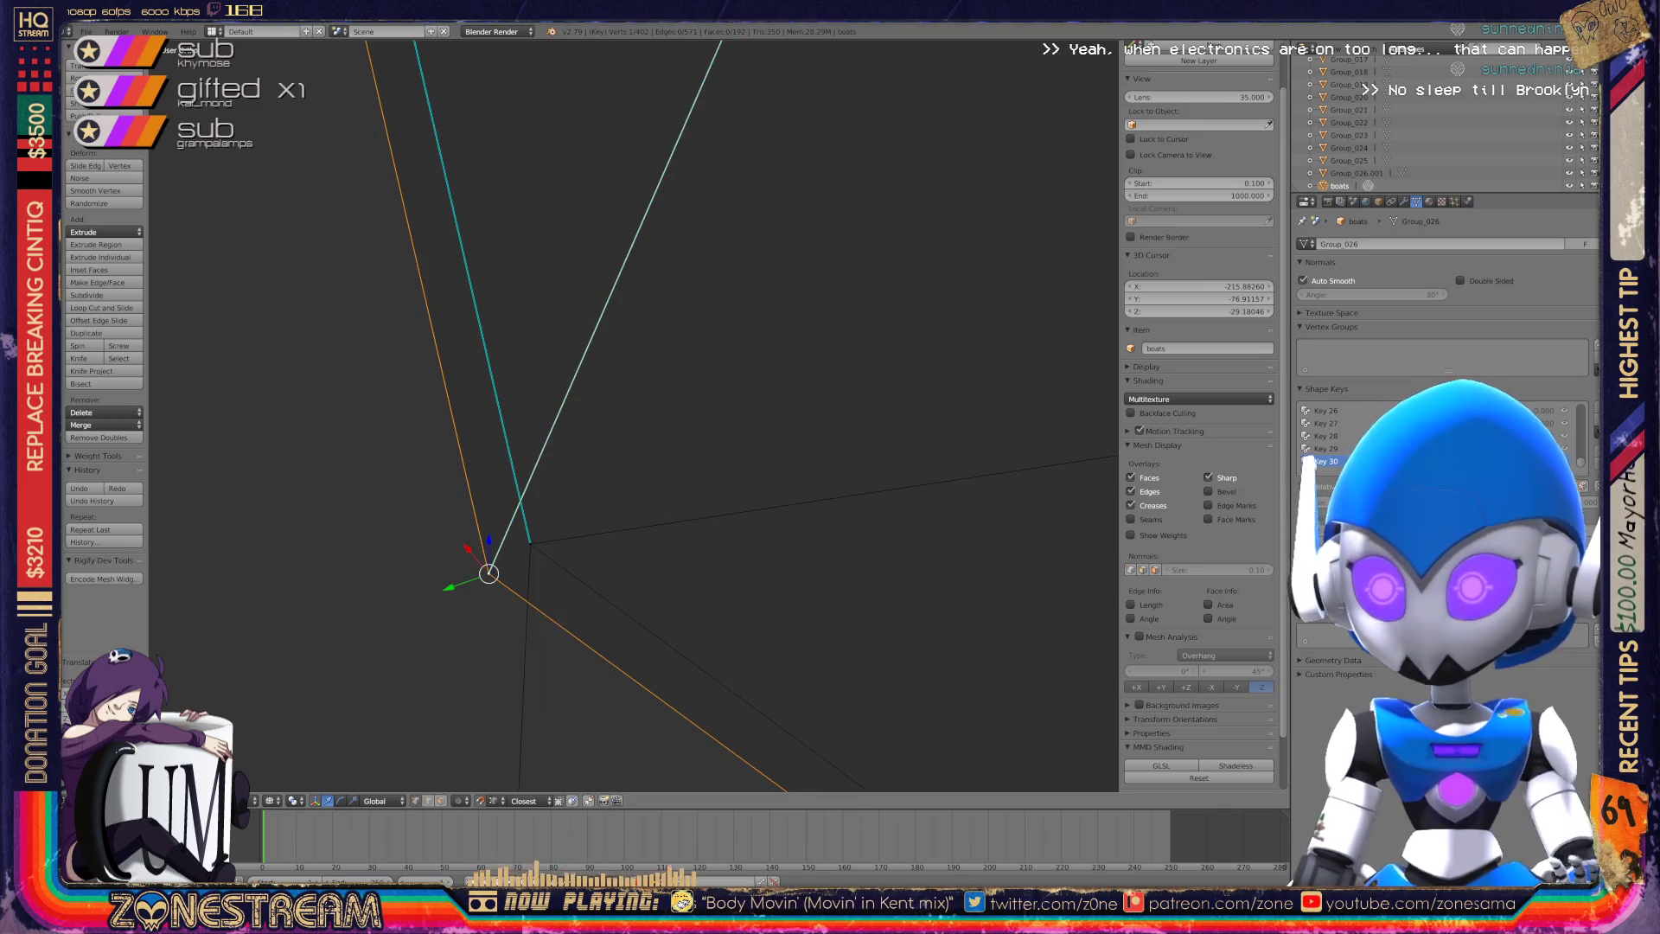
key(g)
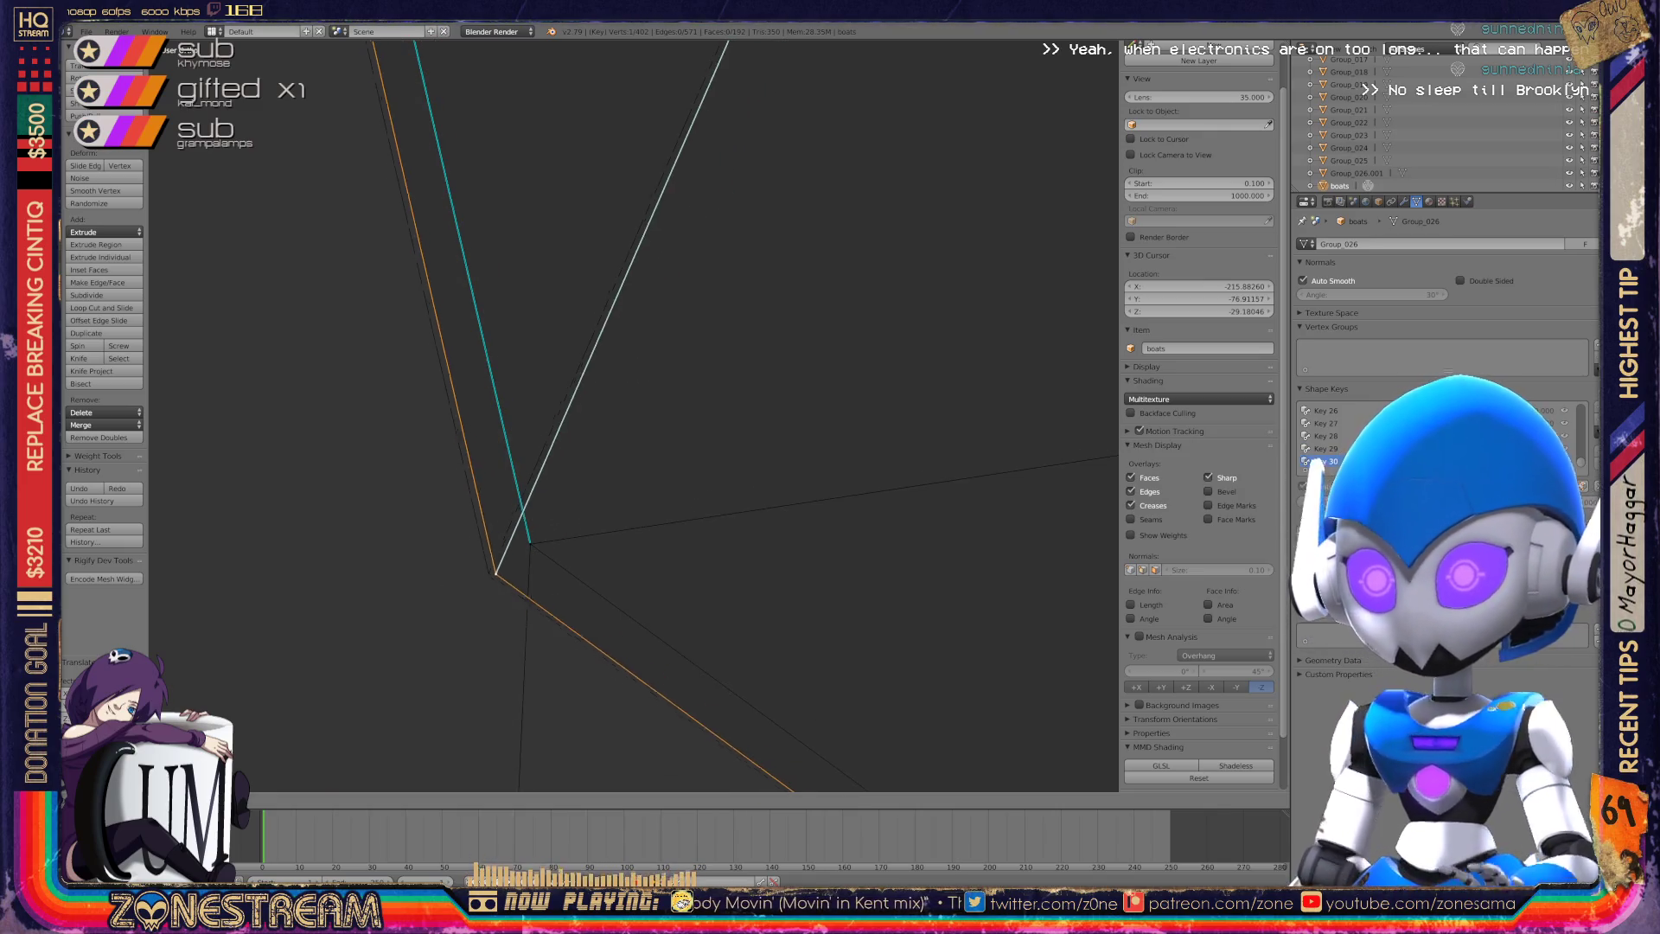
key(Escape)
key(KP_Decimal)
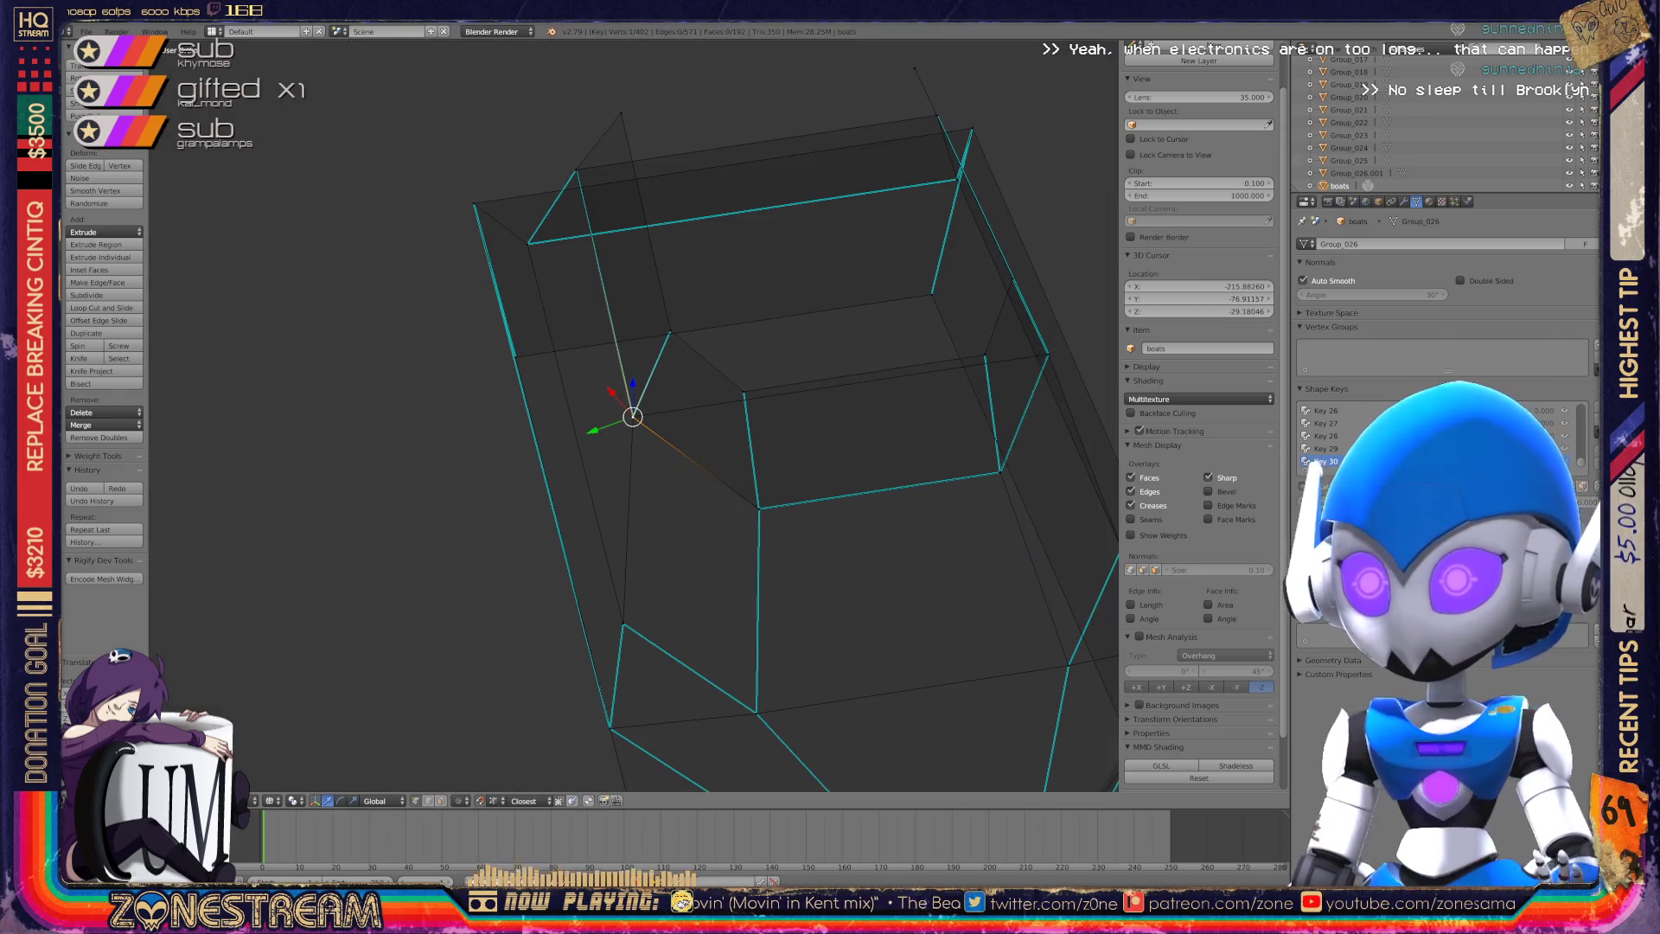
key(Tab)
key(KP_7)
scroll(634, 415, up, 10)
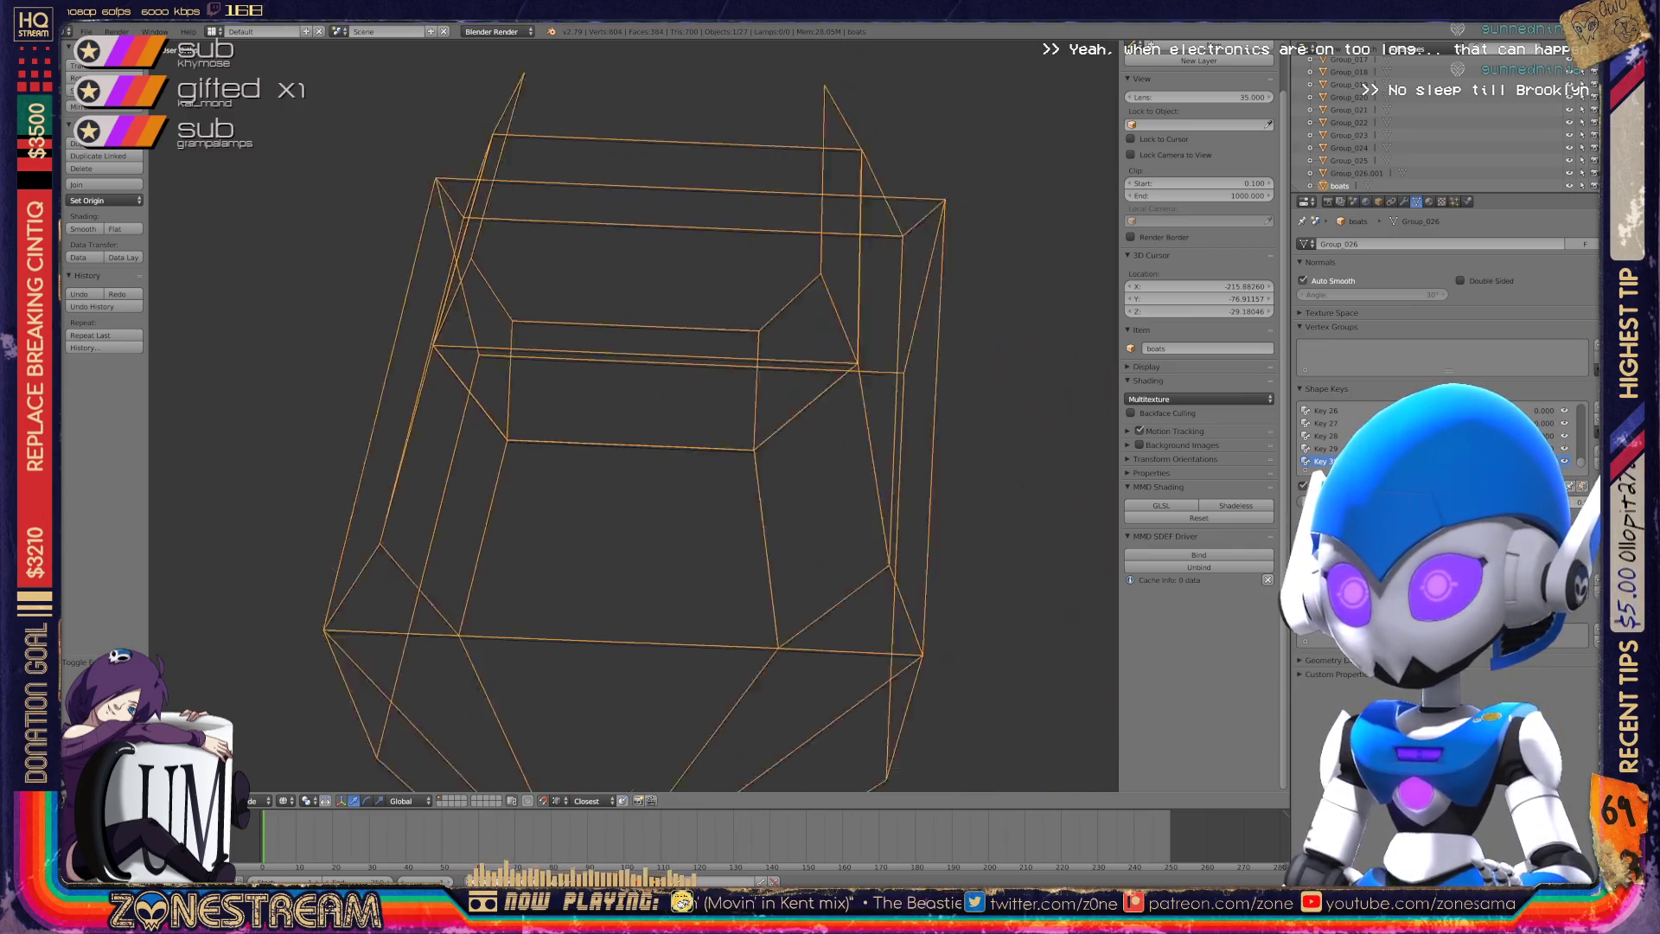
mouse_move(633, 415)
middle_down()
mouse_move(597, 406)
mouse_move(657, 423)
mouse_move(606, 437)
middle_up()
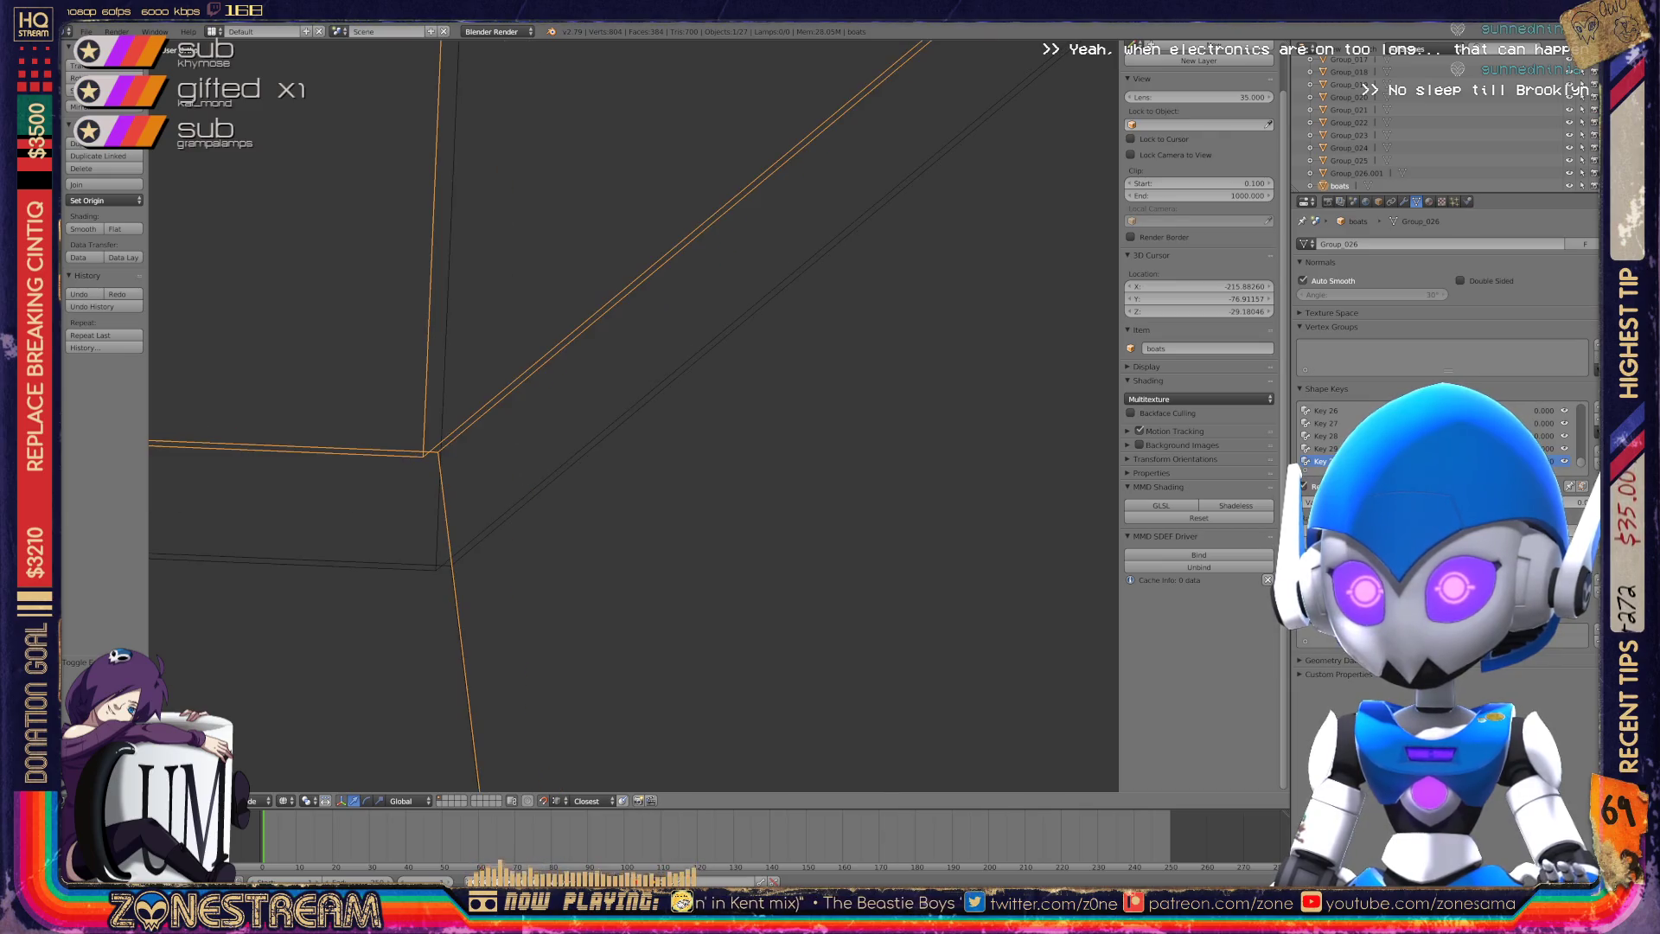
key(Tab)
key(Tab)
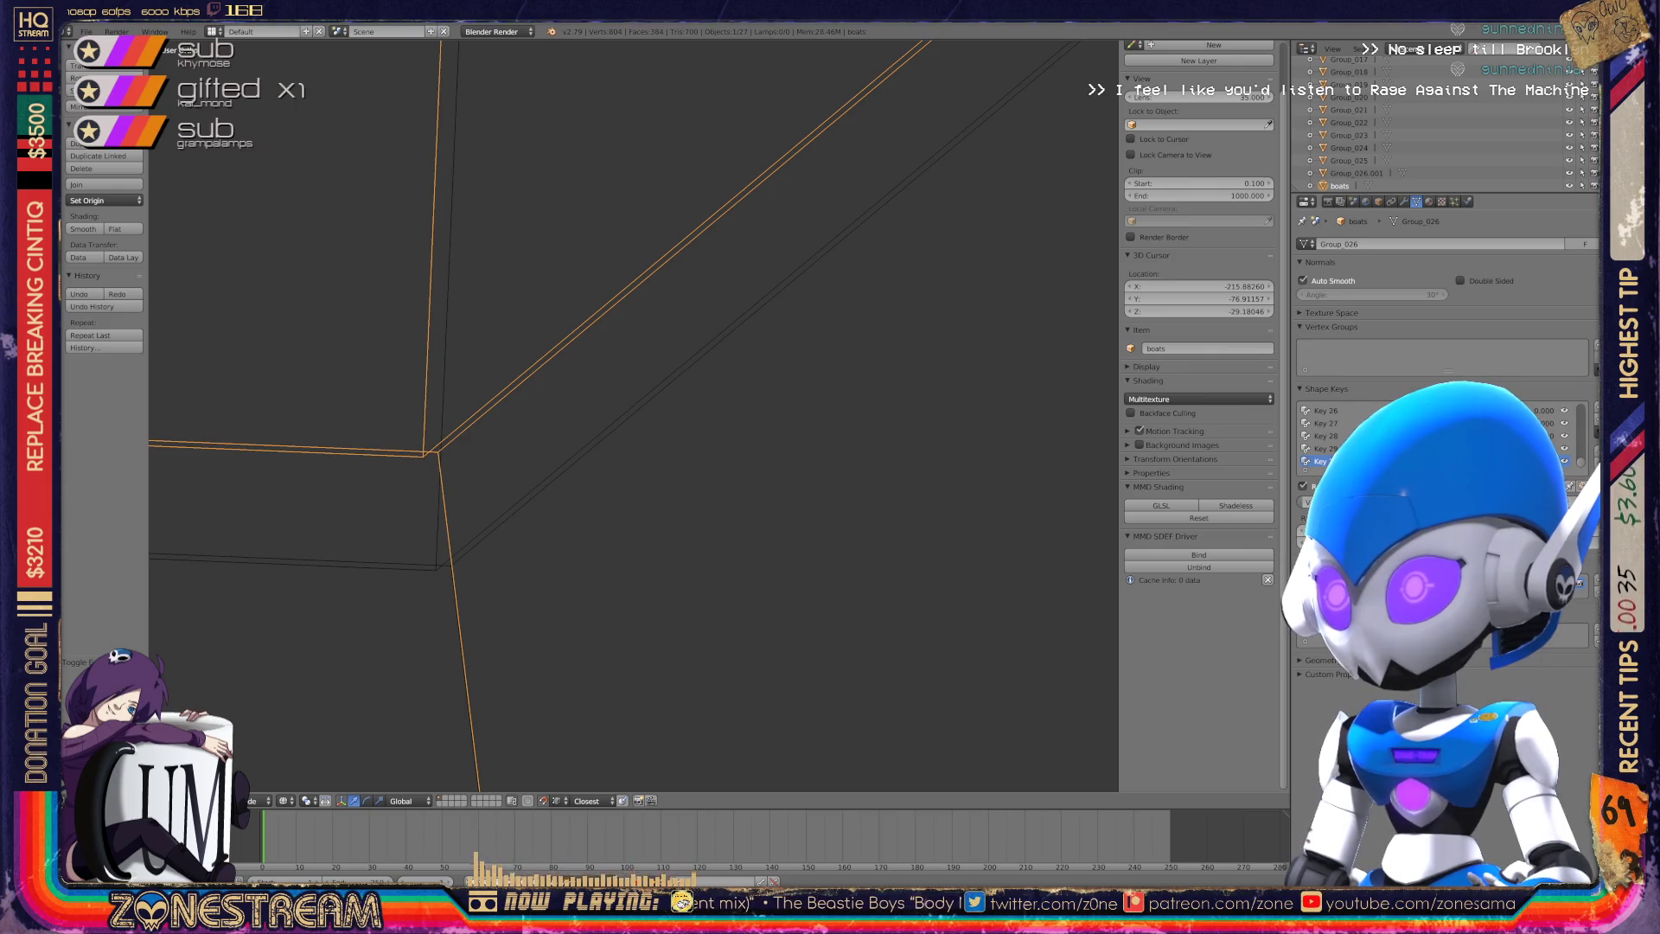
key(g)
key(Escape)
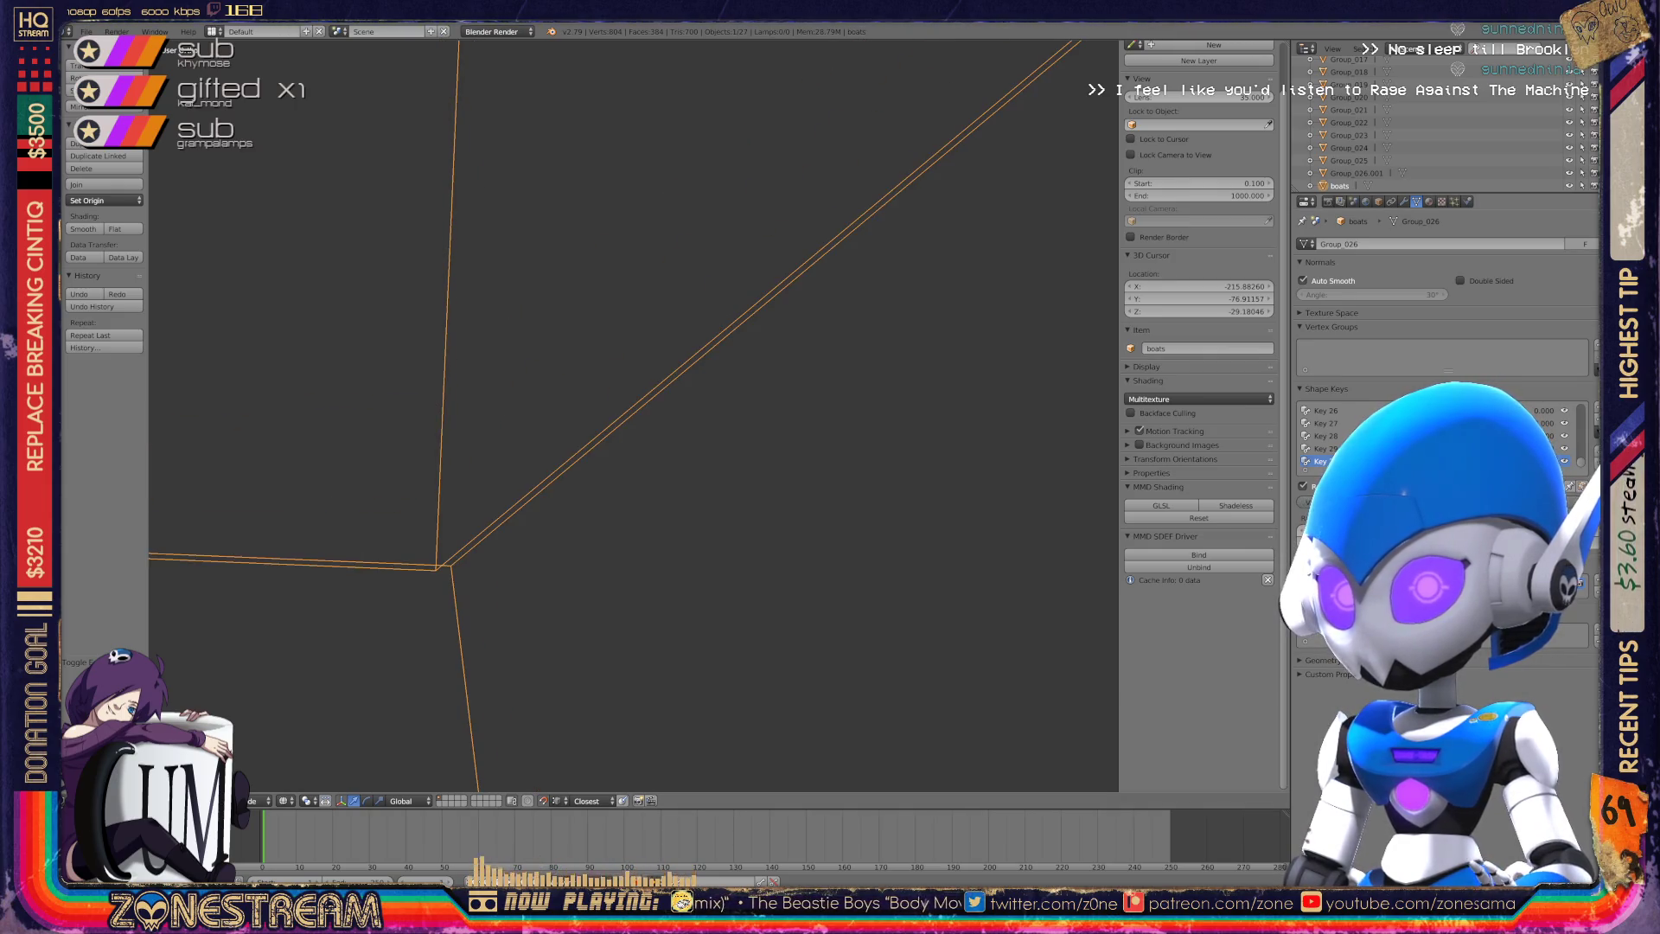
key(Tab)
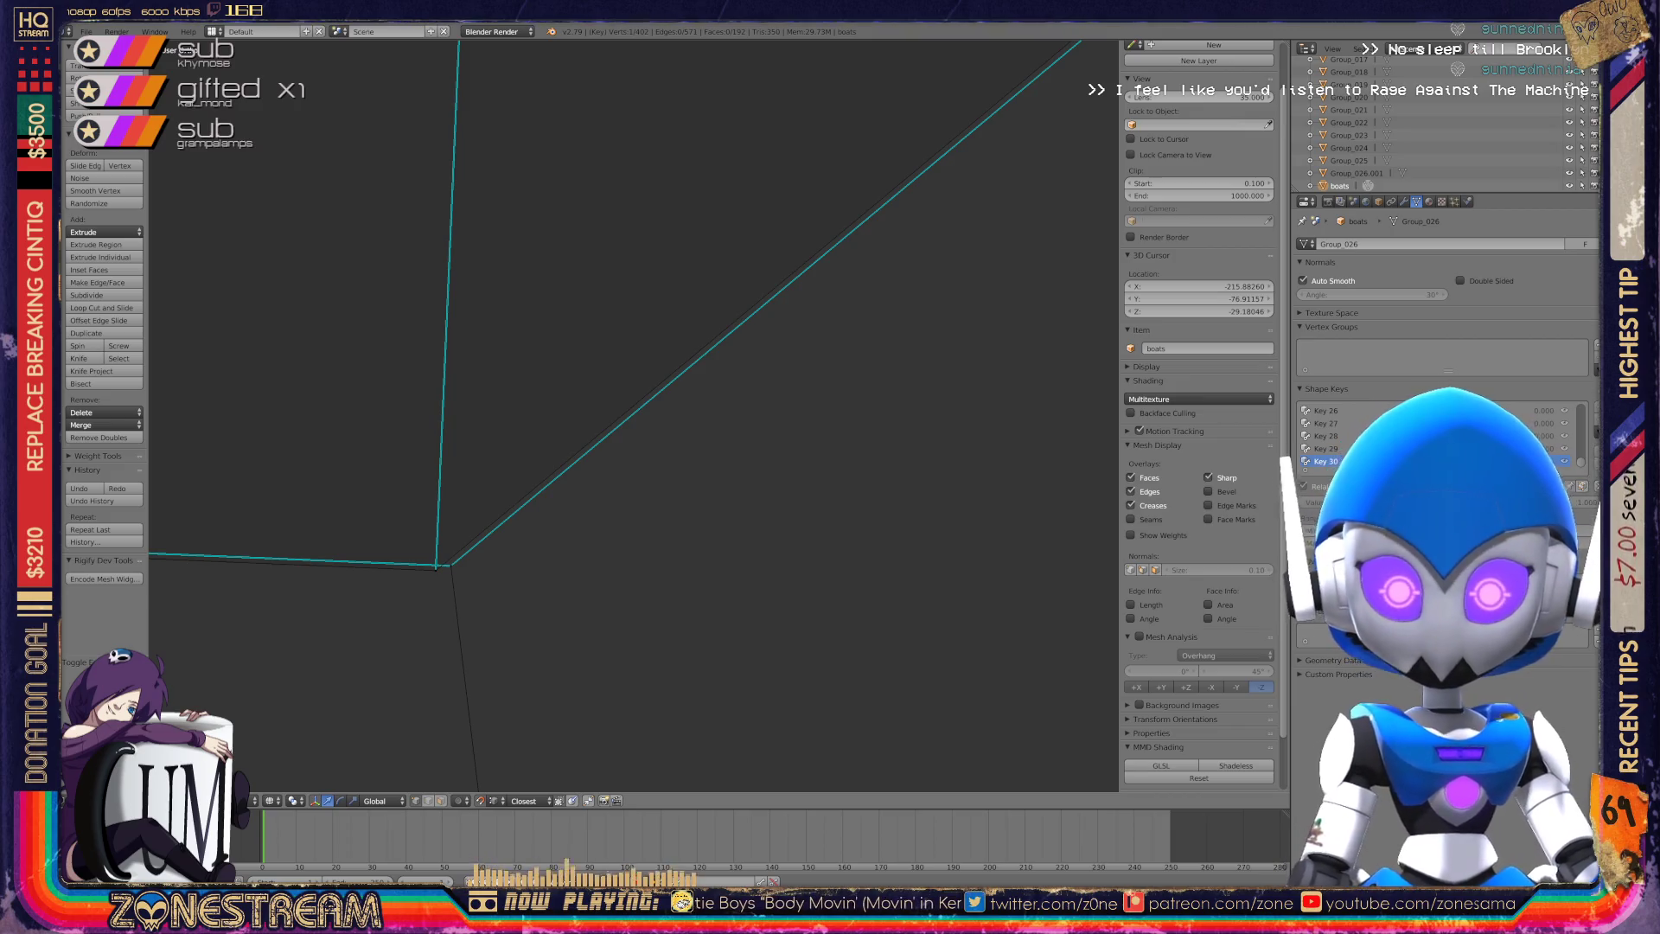
Orbit and zoom around the reshaped hull, switching back to Object Mode to inspect its corner.
mouse_move(605, 432)
shift+middle_down()
mouse_move(783, 289)
mouse_move(691, 346)
mouse_move(657, 372)
mouse_move(795, 302)
shift+middle_up()
scroll(783, 288, down, 3)
scroll(658, 372, up, 3)
mouse_move(631, 493)
shift+middle_down()
mouse_move(640, 417)
mouse_move(692, 363)
mouse_move(727, 433)
shift+middle_up()
scroll(640, 417, down, 3)
scroll(692, 363, up, 3)
scroll(692, 363, down, 3)
key(Tab)
key(Tab)
key(Tab)
middle_drag(874, 311, 865, 329)
scroll(865, 328, up, 5)
mouse_move(631, 416)
middle_down()
mouse_move(657, 407)
mouse_move(605, 415)
mouse_move(661, 393)
mouse_move(674, 407)
mouse_move(623, 449)
mouse_move(662, 406)
mouse_move(691, 432)
mouse_move(674, 415)
mouse_move(648, 428)
mouse_move(636, 385)
mouse_move(601, 419)
mouse_move(544, 364)
middle_up()
scroll(631, 415, down, 10)
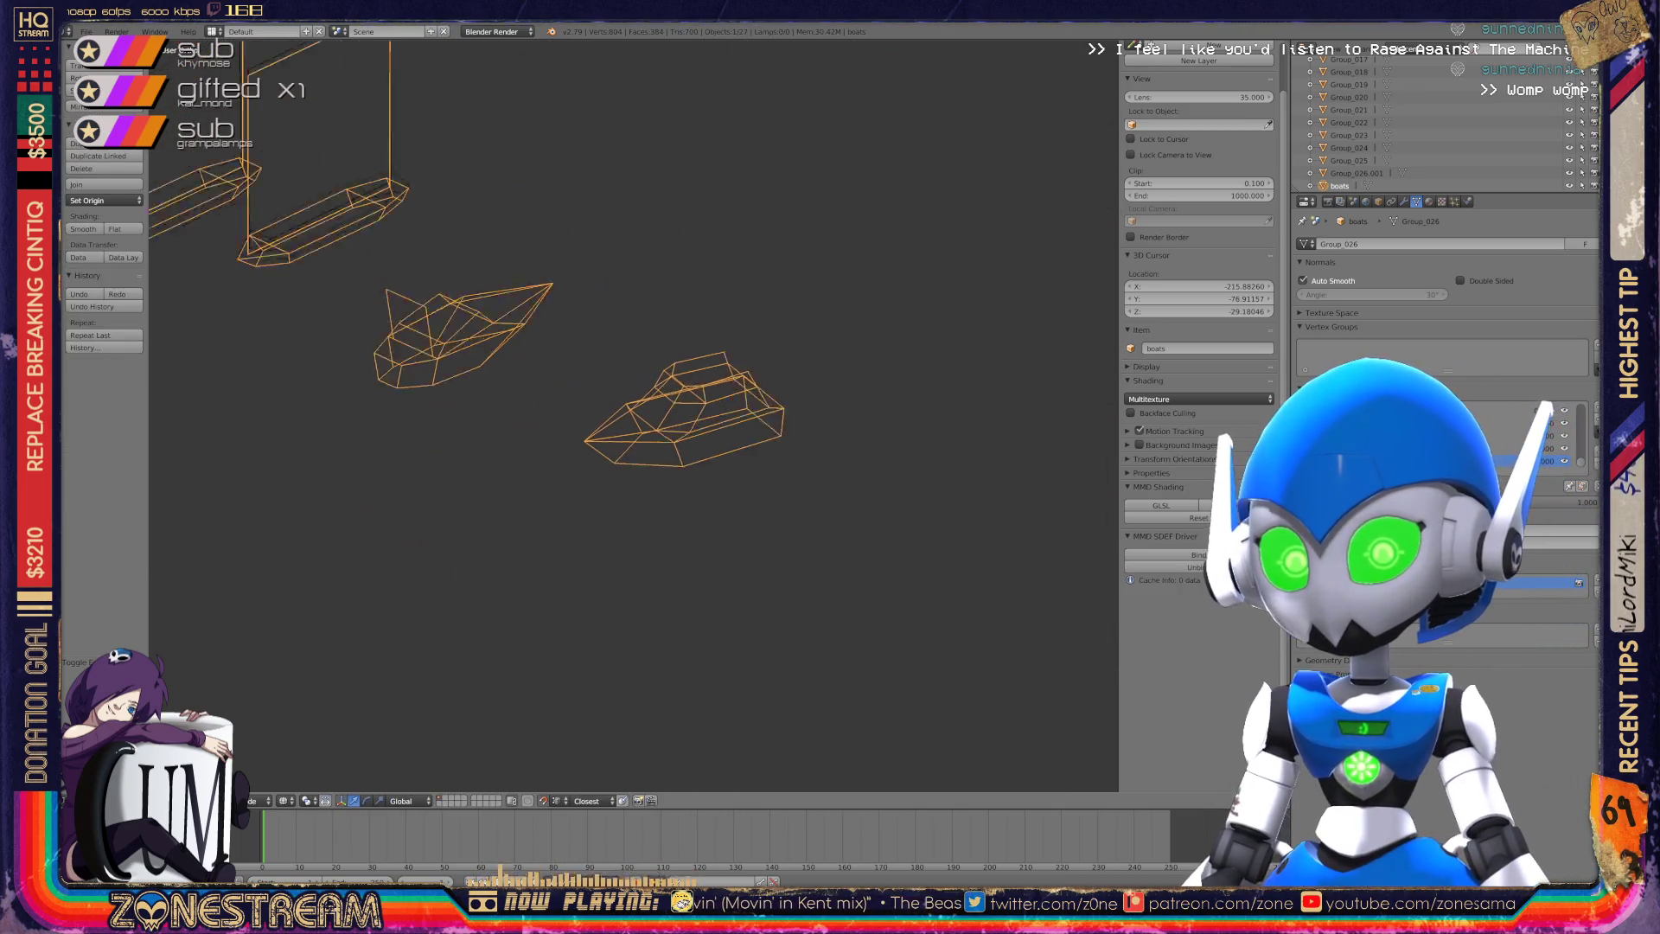
Enter Edit Mode on the pointed hull and select its lower-left corner vertex.
scroll(493, 346, up, 8)
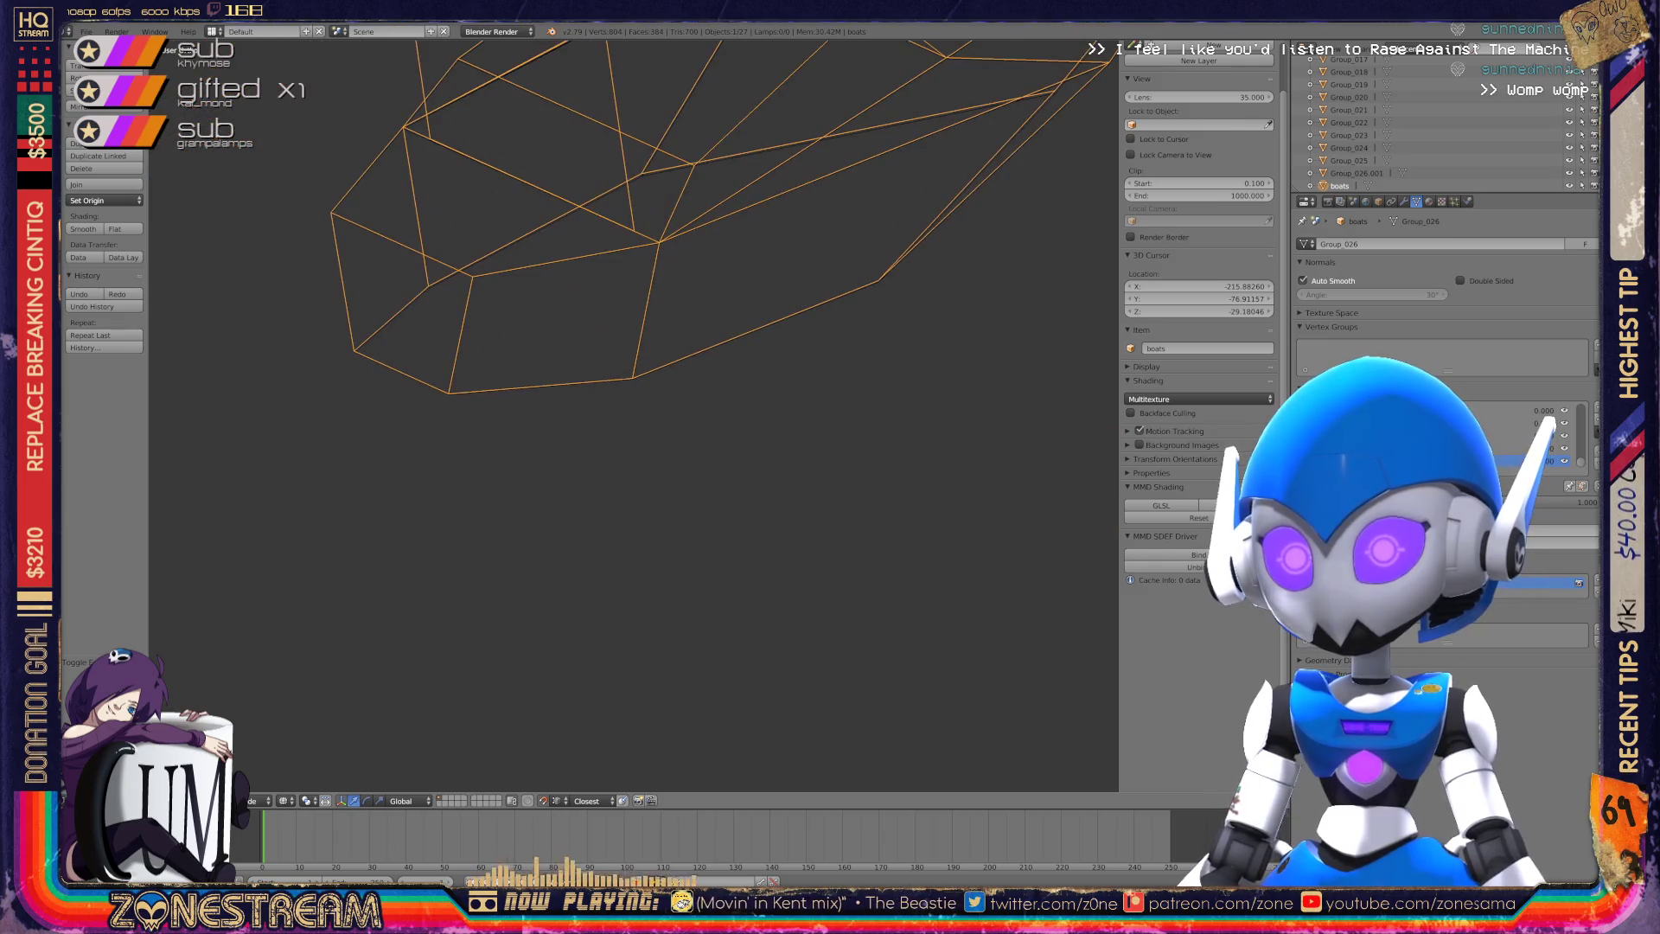
scroll(580, 326, up, 5)
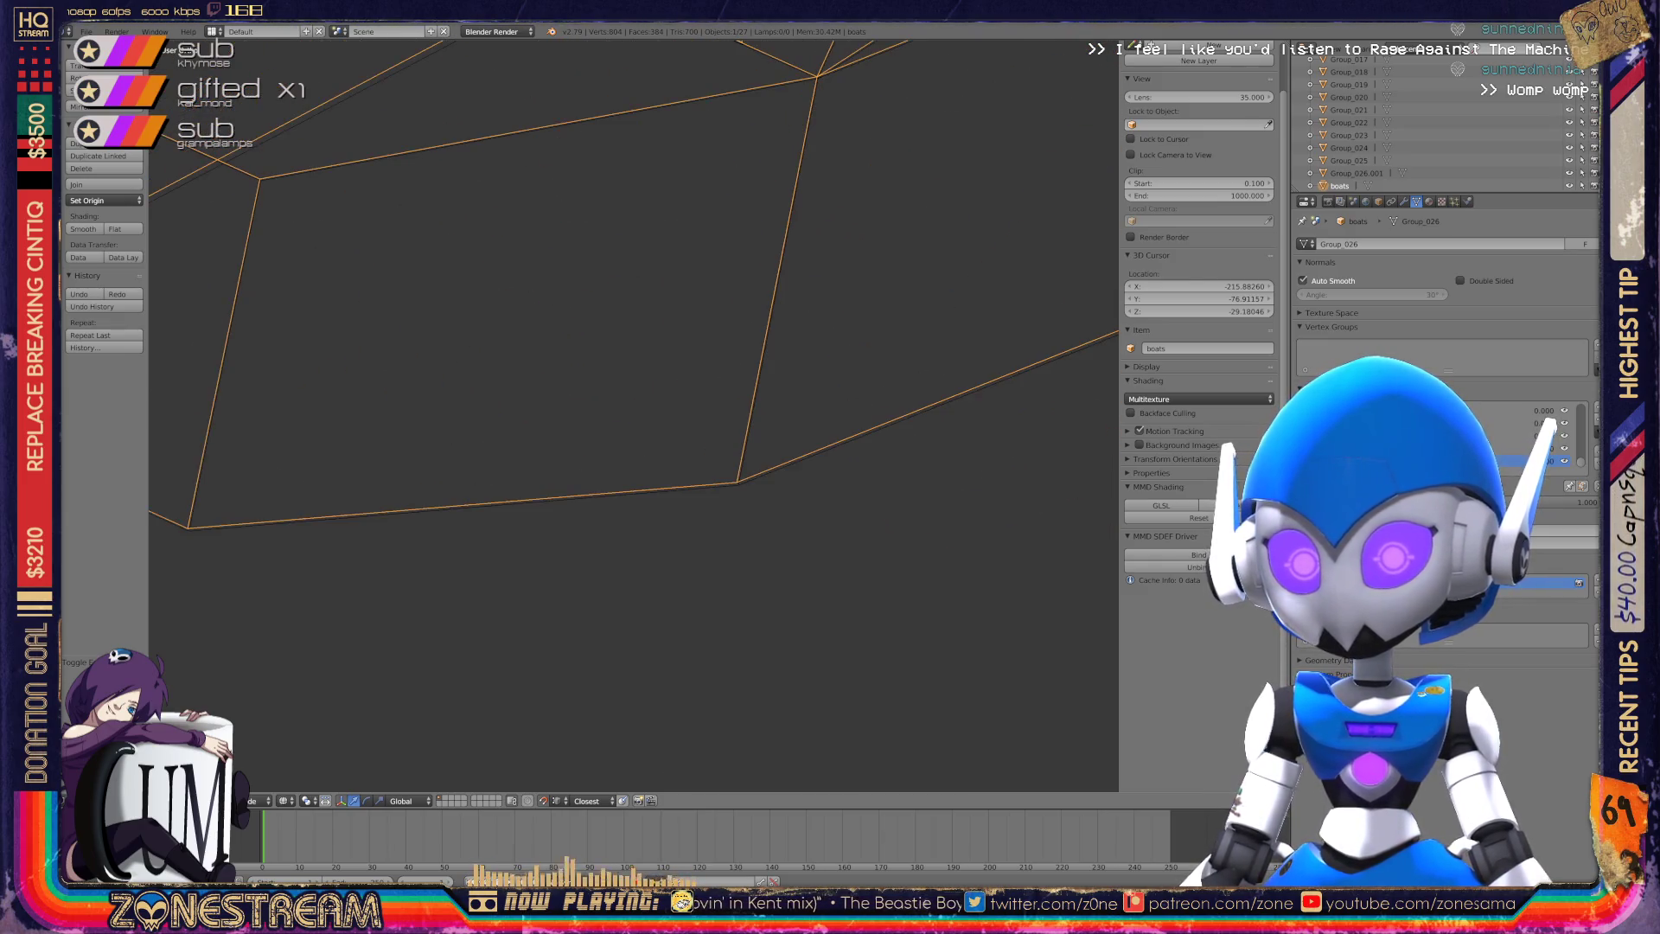
key(Tab)
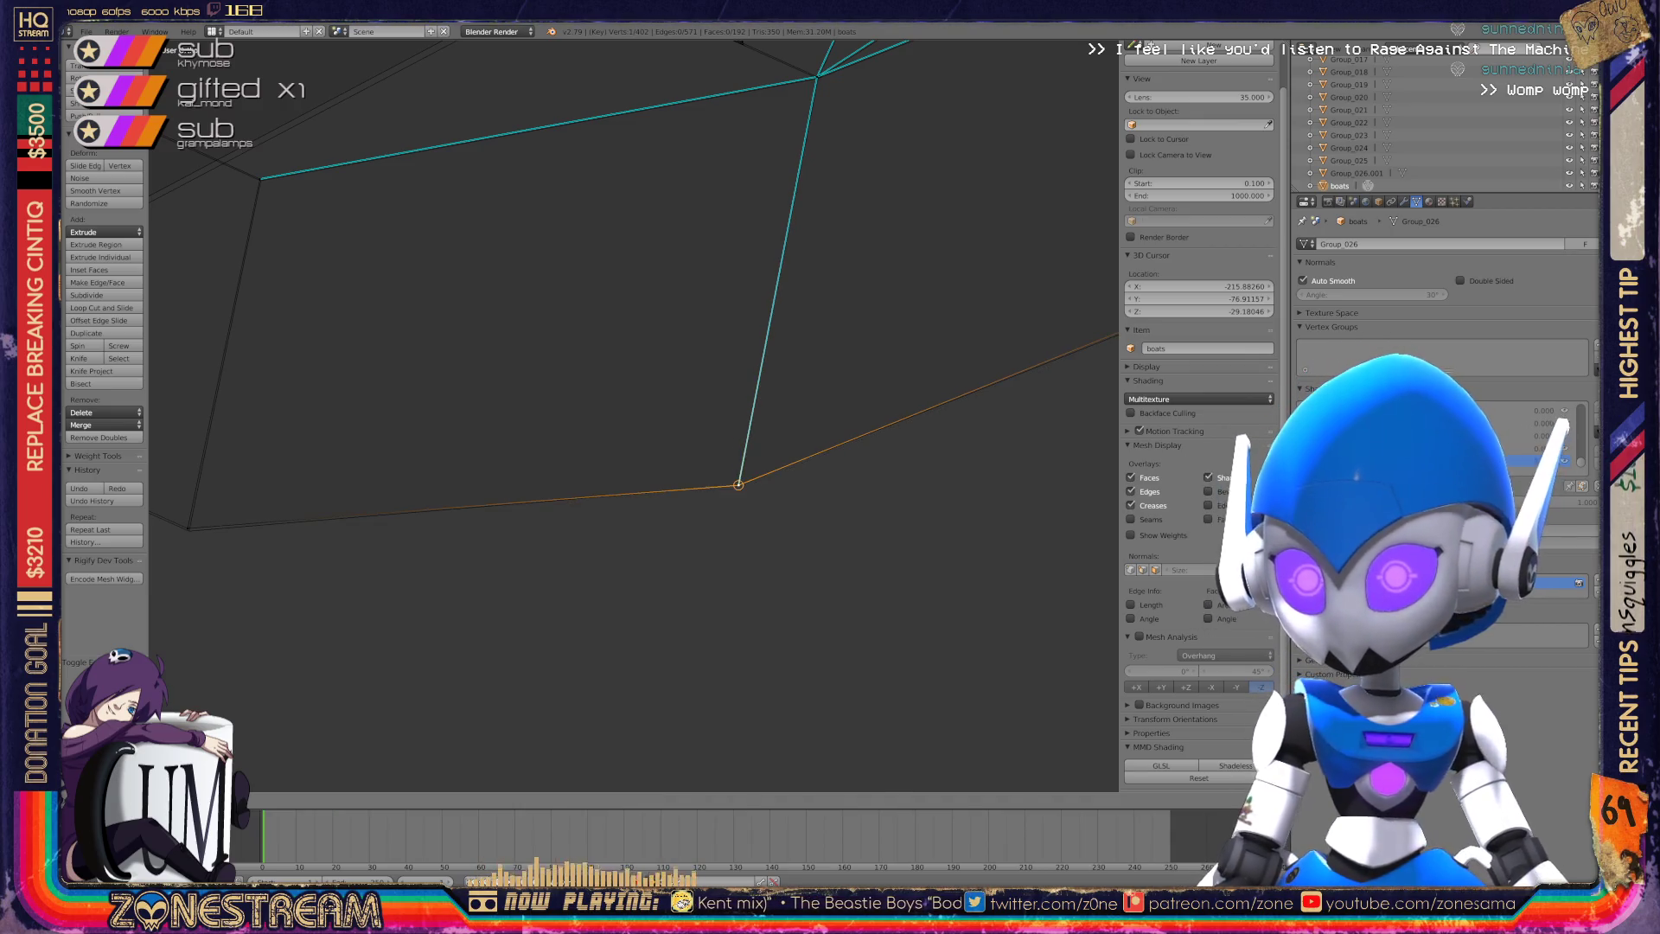
middle_drag(632, 415, 657, 372)
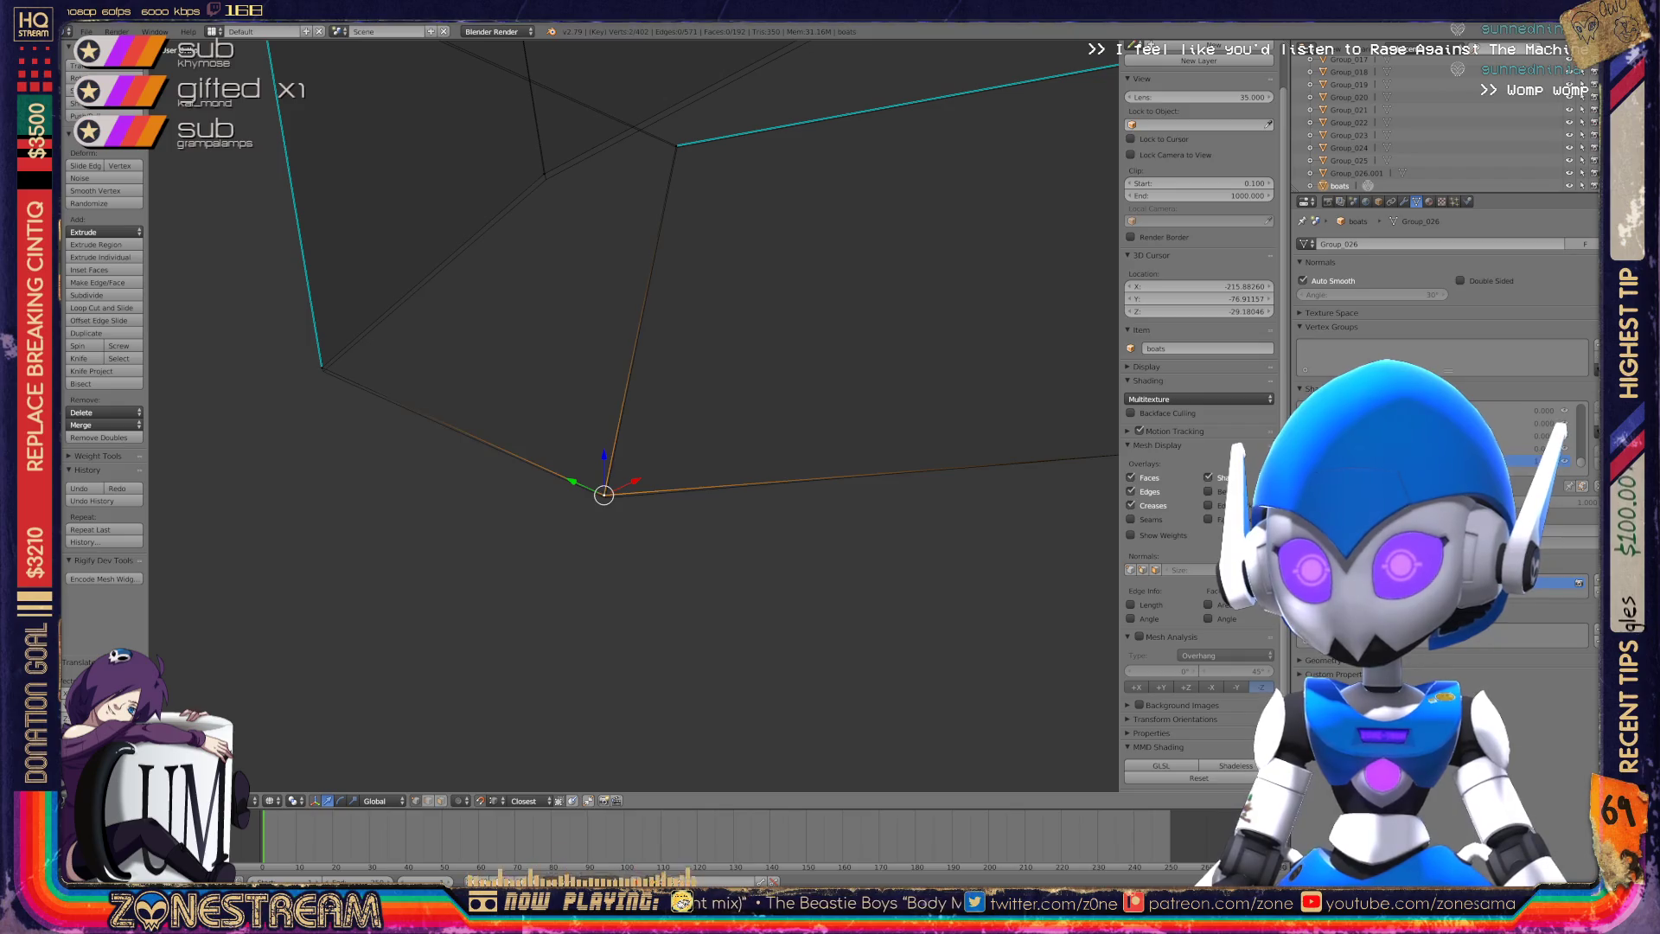
shift+scroll(631, 415, up, 3)
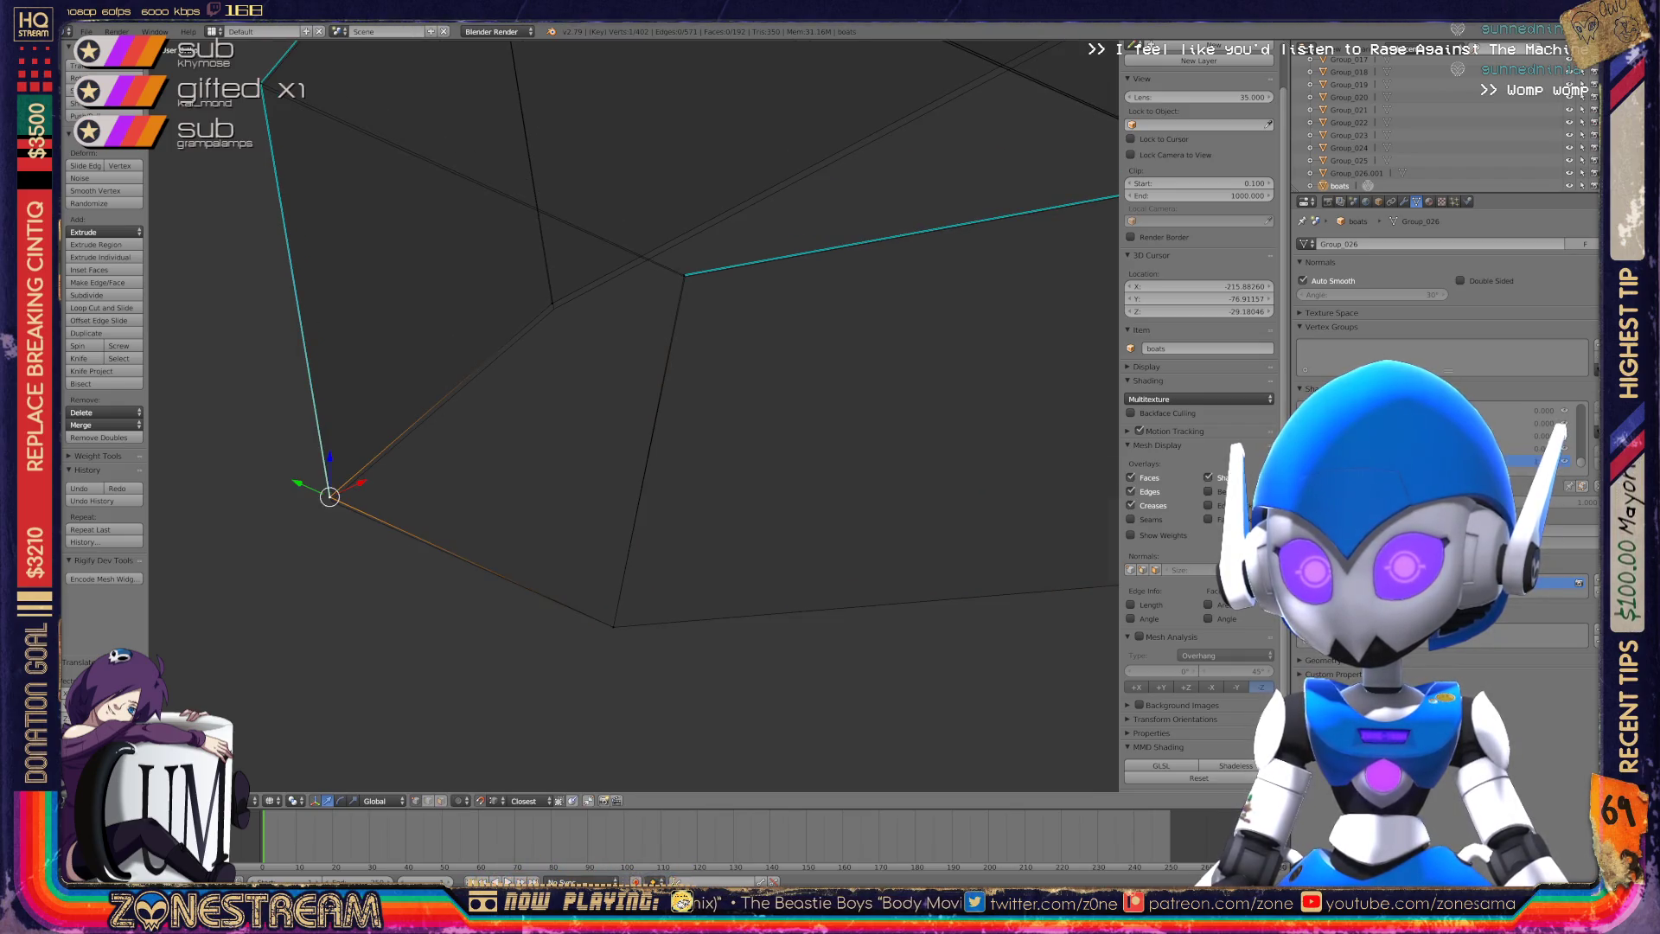
right_click(331, 499)
shift+middle_drag(631, 415, 597, 505)
Select a different corner vertex and begin moving it downward.
right_click(650, 364)
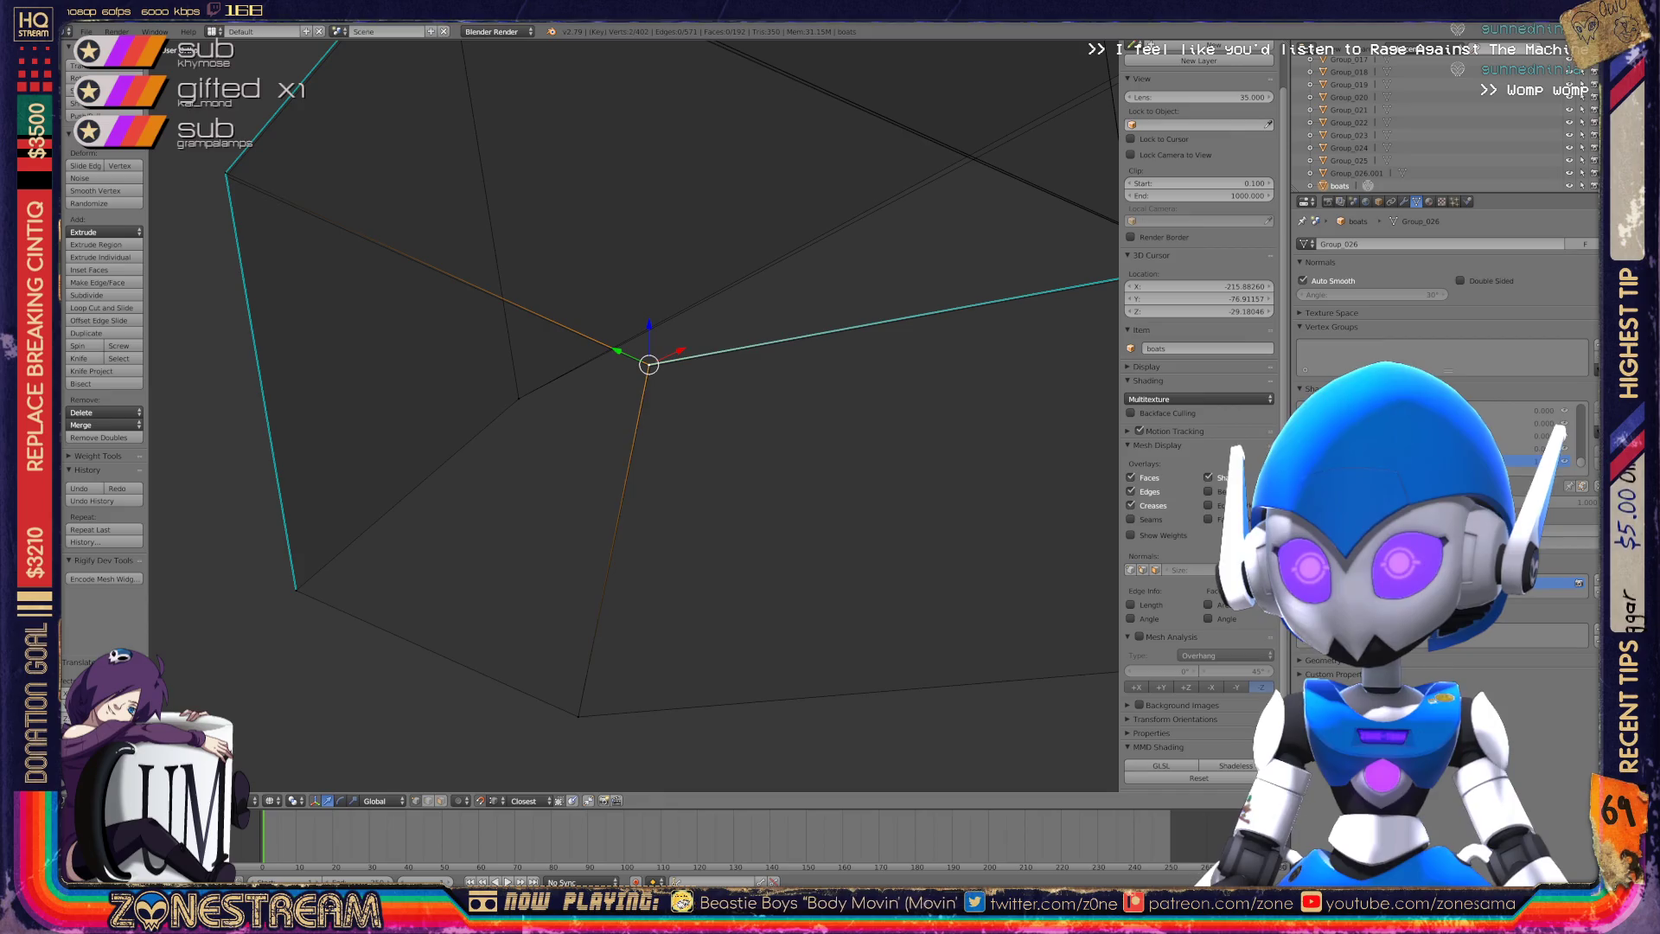
shift+middle_drag(596, 505, 812, 697)
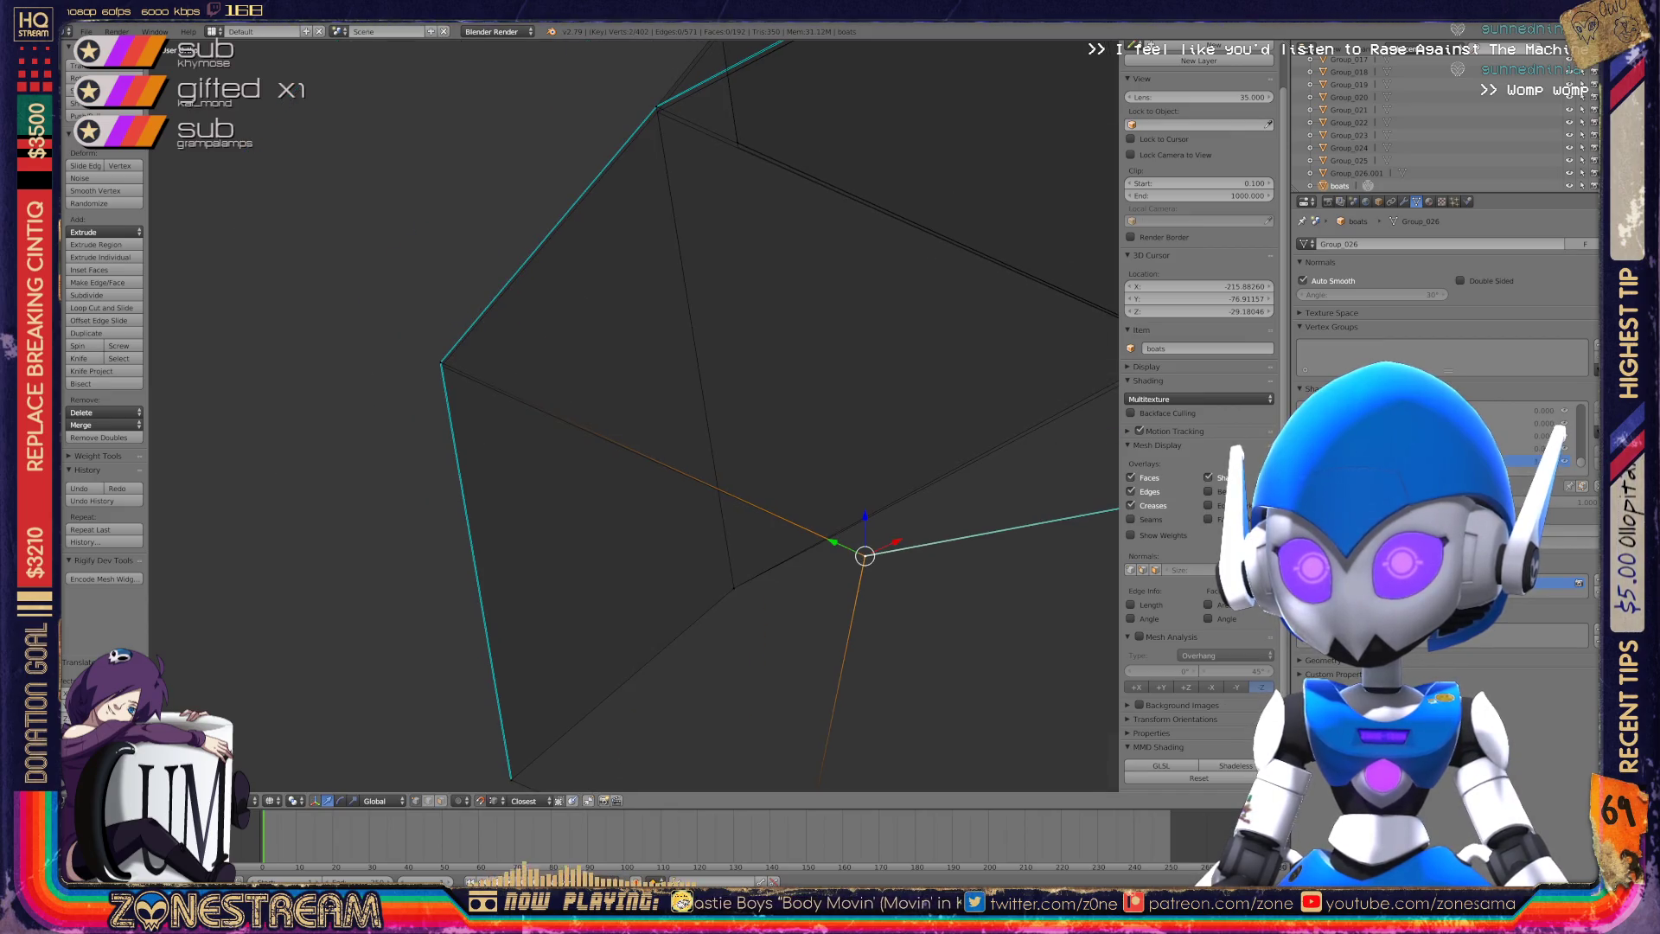
mouse_move(605, 433)
middle_down()
mouse_move(692, 459)
mouse_move(623, 441)
middle_up()
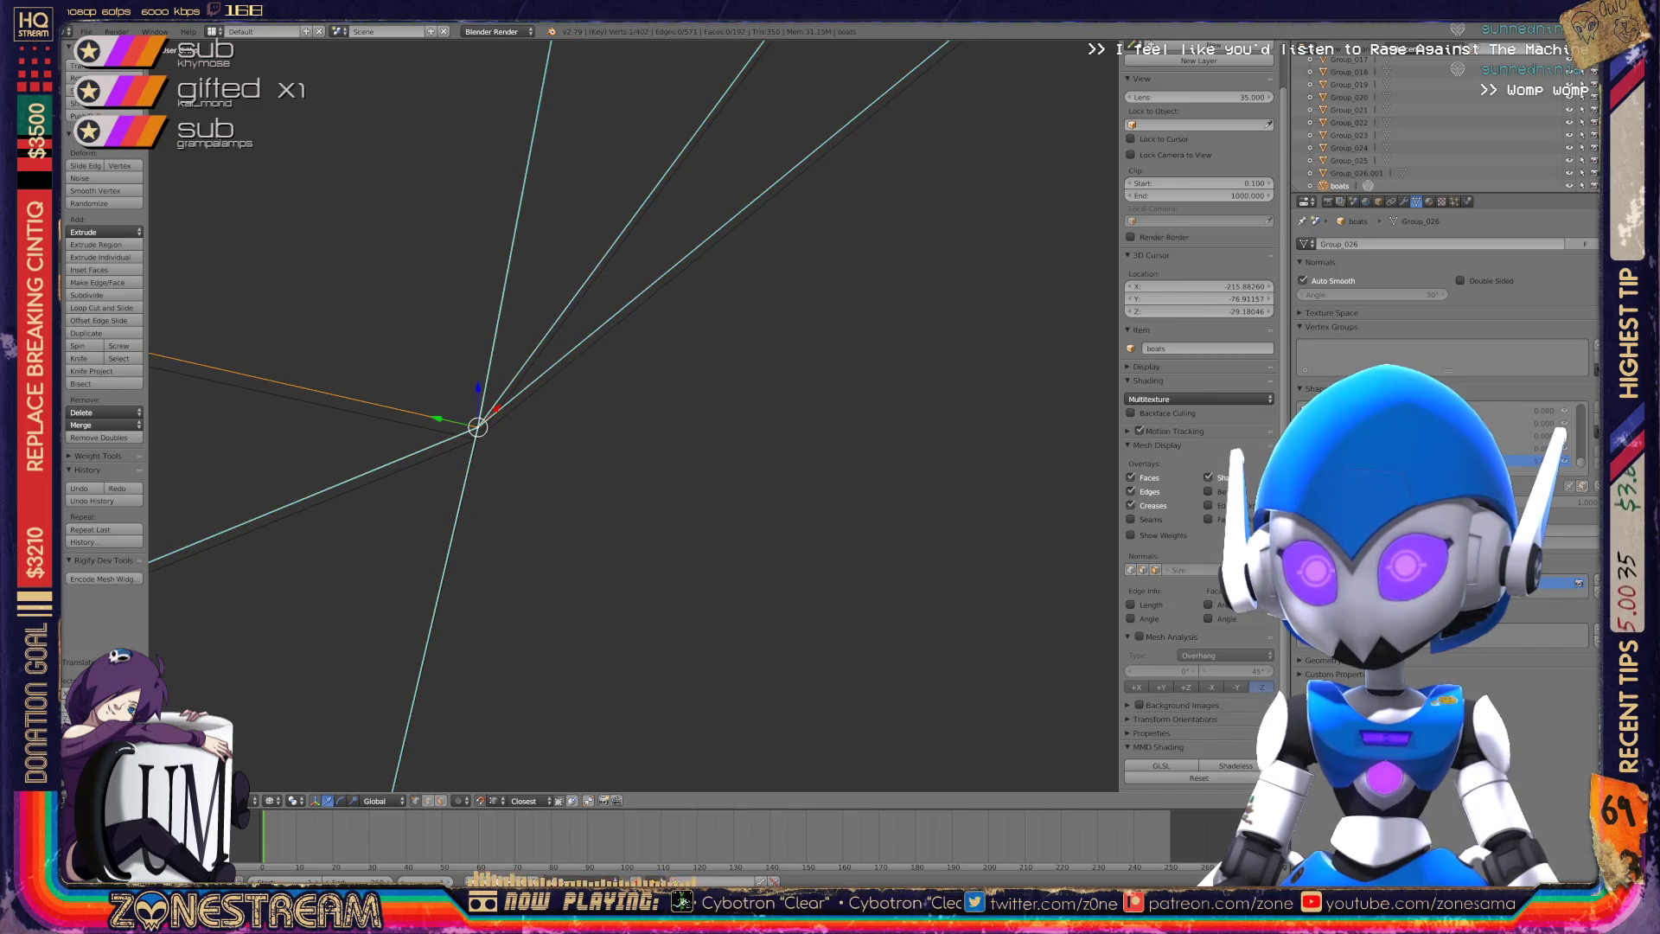
key(g)
middle_drag(623, 441, 692, 407)
mouse_move(579, 427)
shift+middle_down()
mouse_move(1055, 499)
mouse_move(1133, 463)
shift+middle_up()
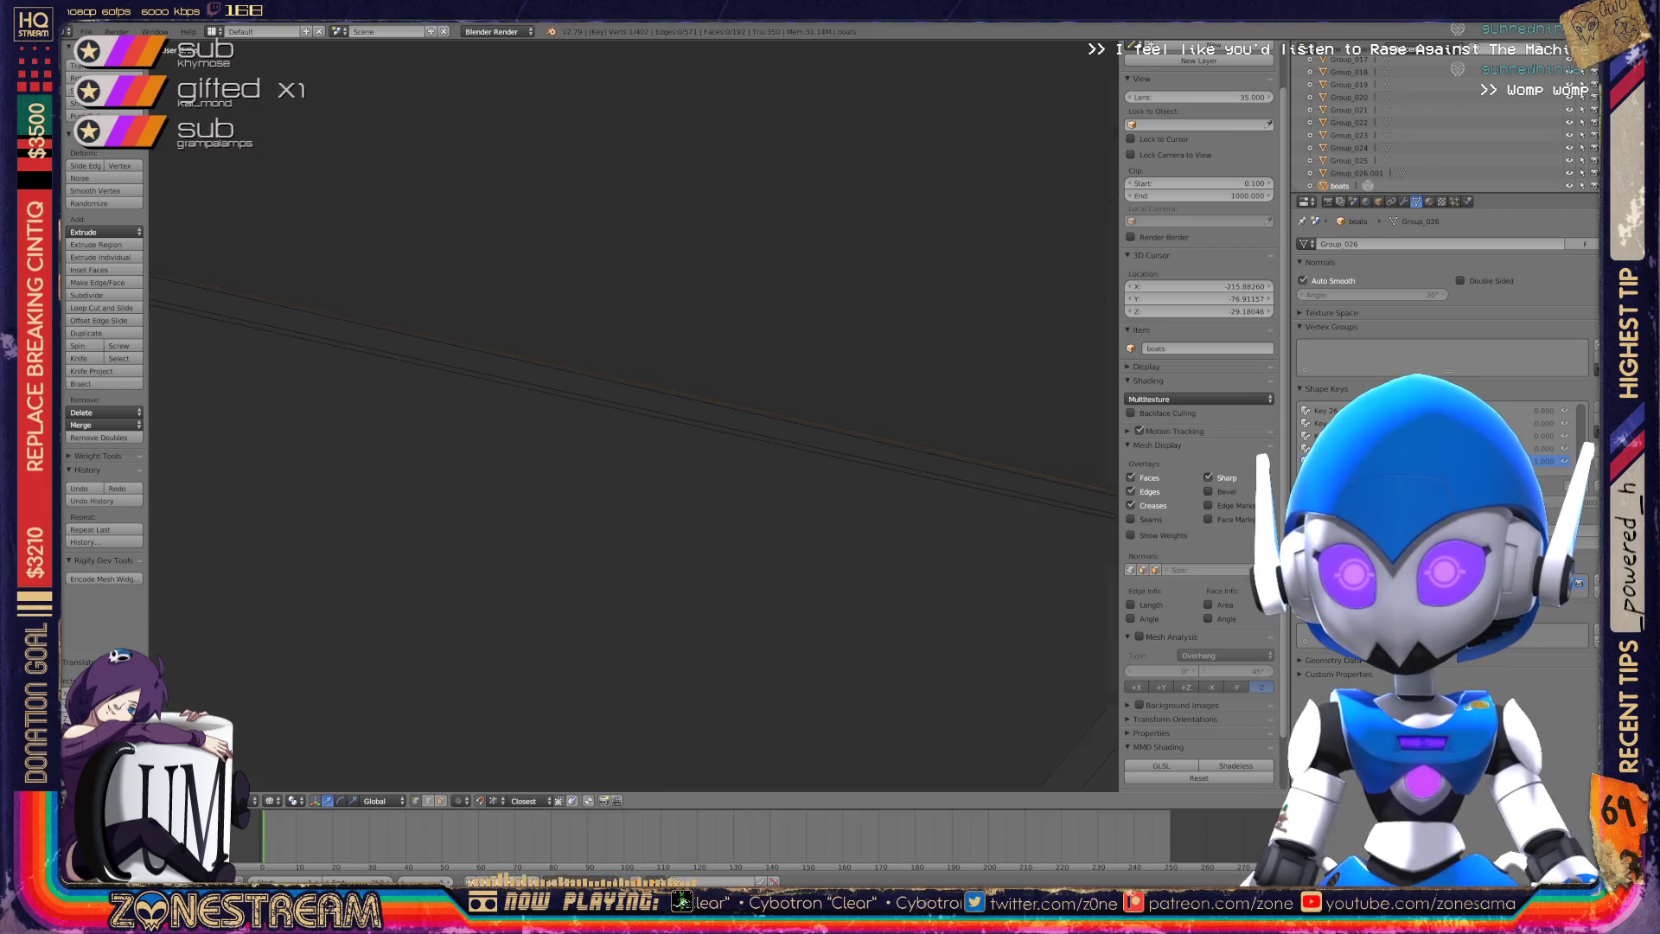
middle_drag(631, 415, 709, 389)
Select another corner vertex and lower it into place, redoing the move once.
right_click(768, 588)
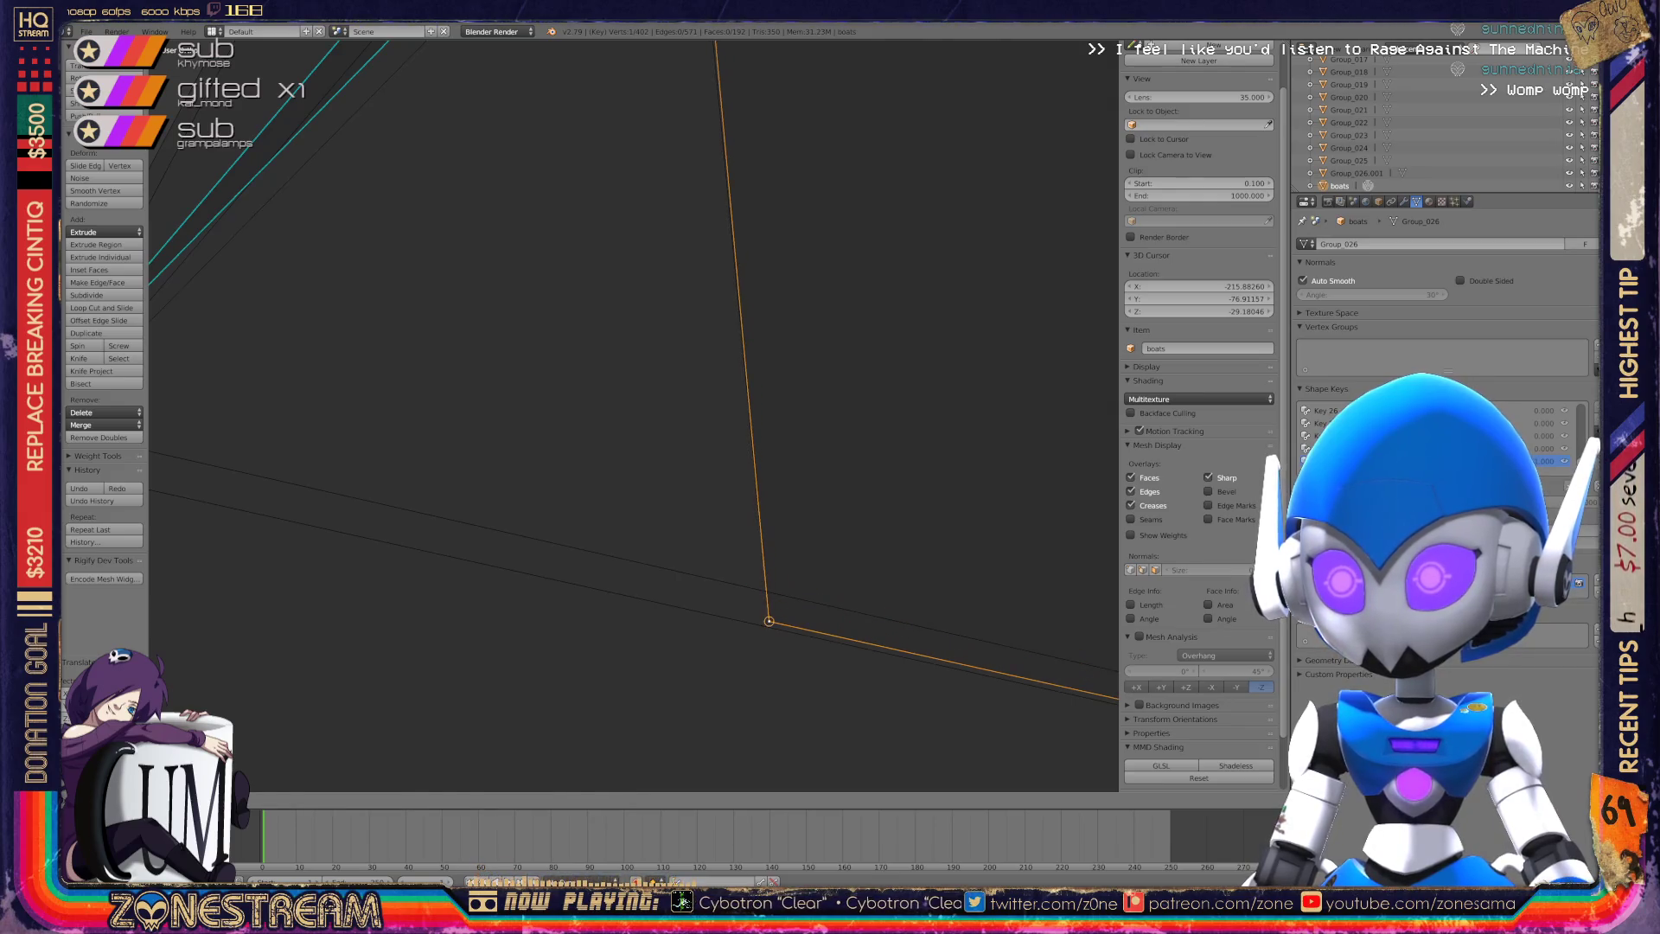
middle_drag(768, 605, 692, 501)
mouse_move(605, 432)
shift+middle_down()
mouse_move(751, 419)
mouse_move(1116, 475)
shift+middle_up()
scroll(750, 418, up, 5)
right_click(738, 454)
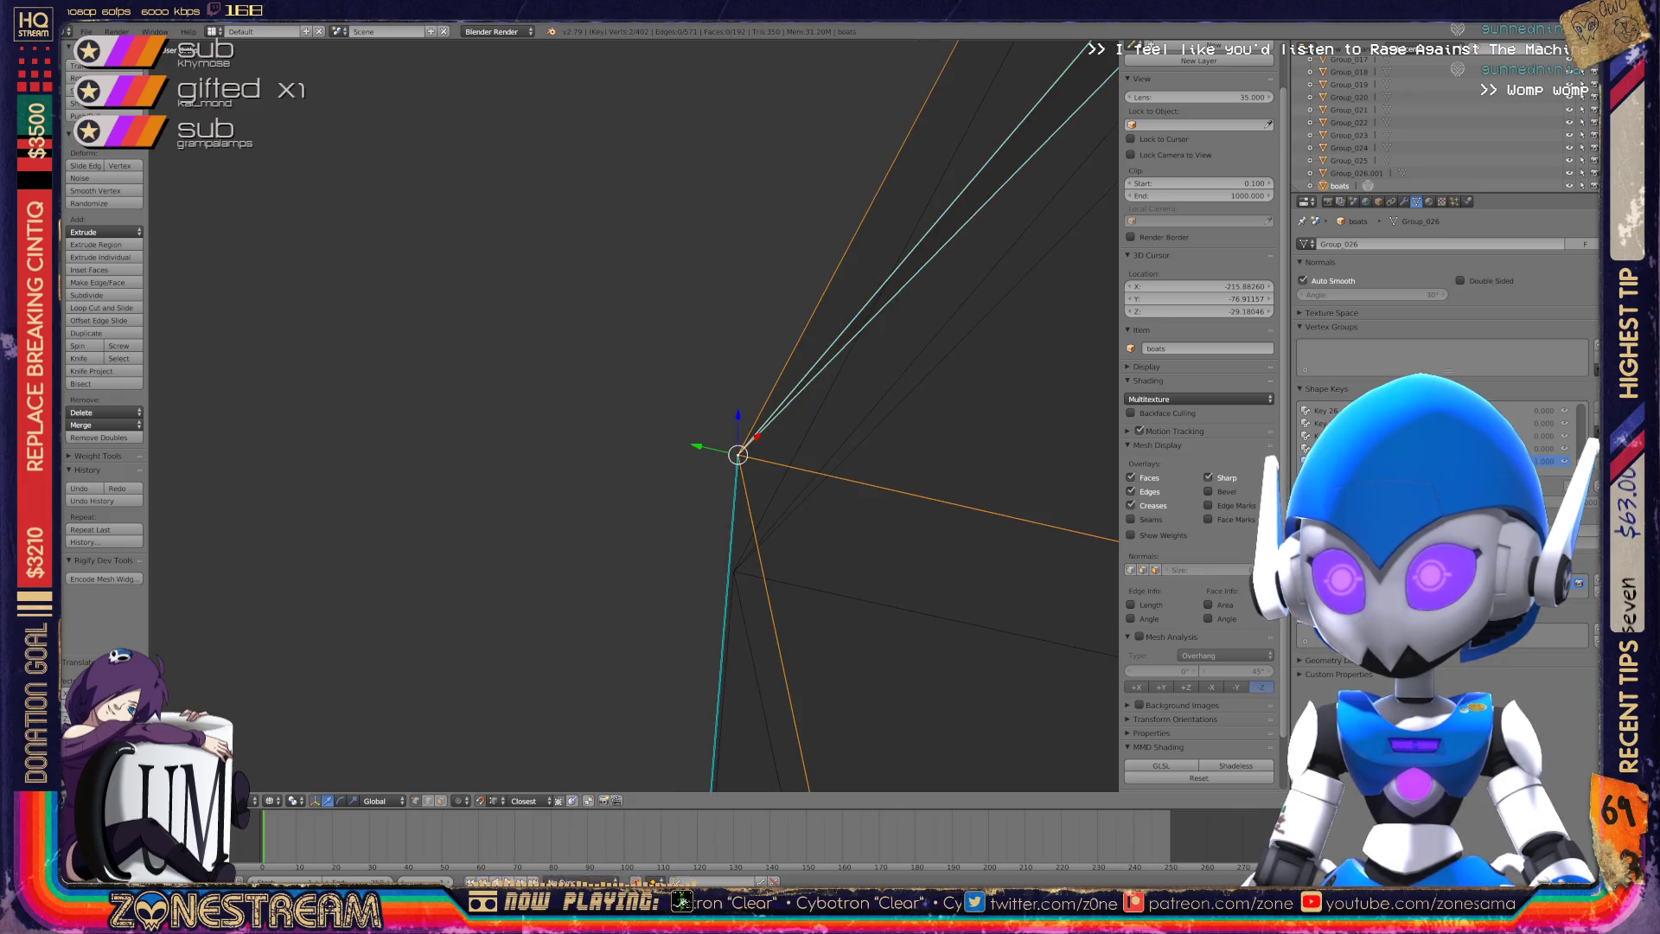
drag(738, 454, 733, 571)
key(ctrl+z)
drag(738, 456, 732, 533)
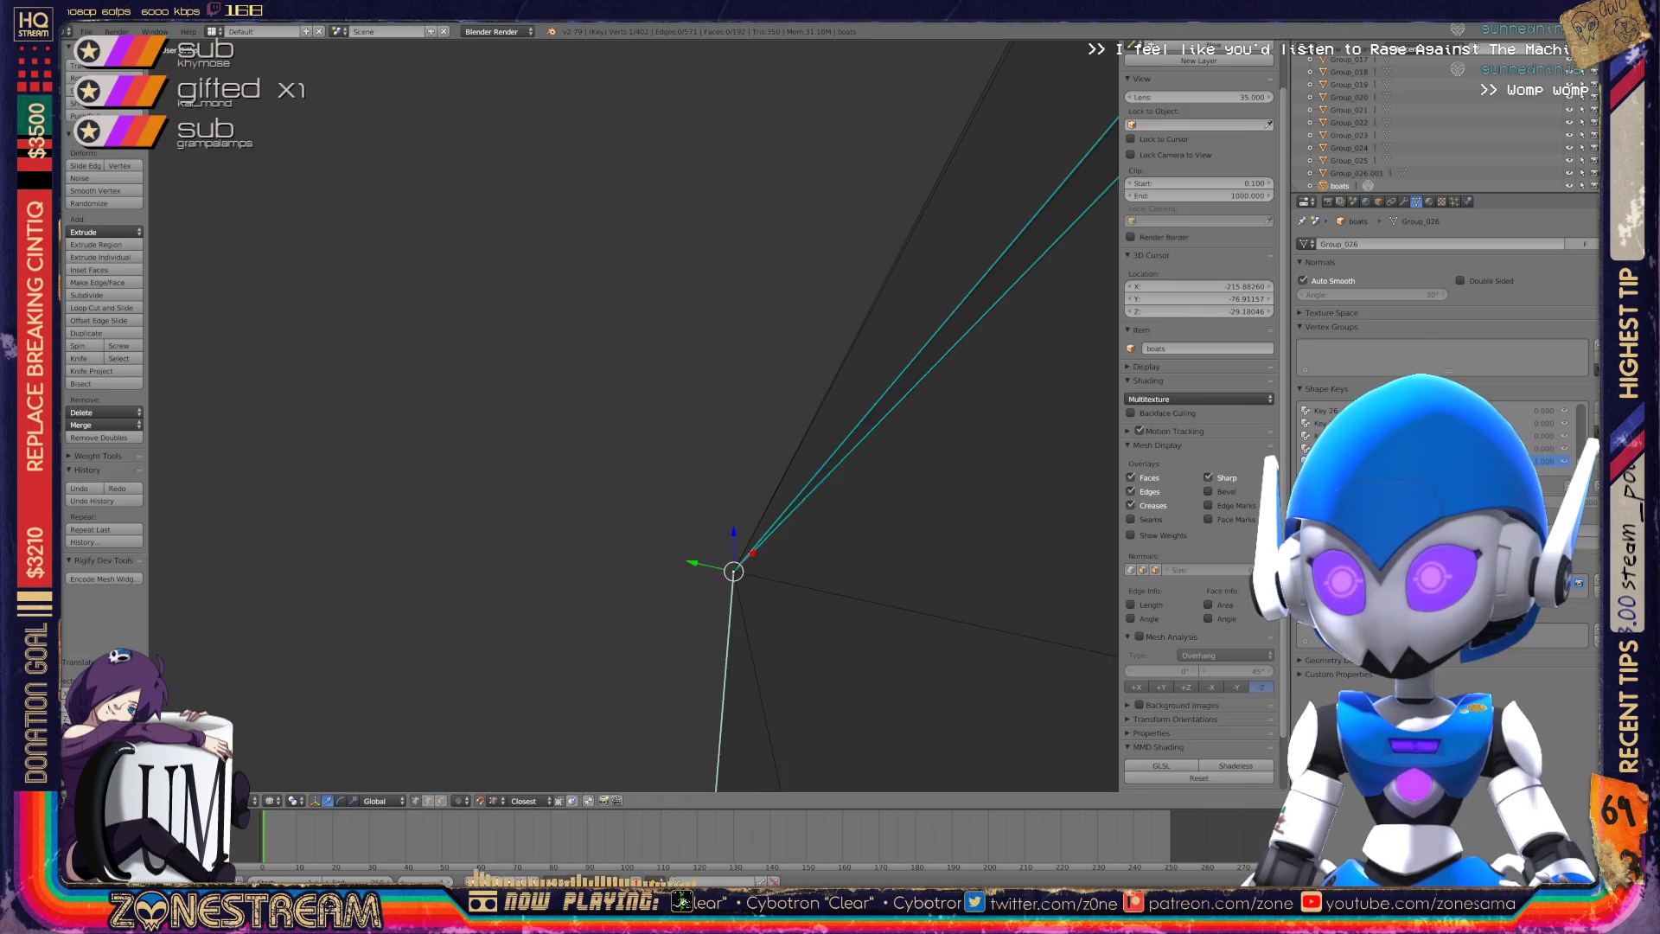
Frame the view on the selected vertex and nudge it slightly down and left.
key(KP_Decimal)
middle_drag(631, 415, 735, 389)
scroll(631, 416, up, 6)
shift+middle_drag(631, 415, 629, 425)
drag(506, 279, 501, 283)
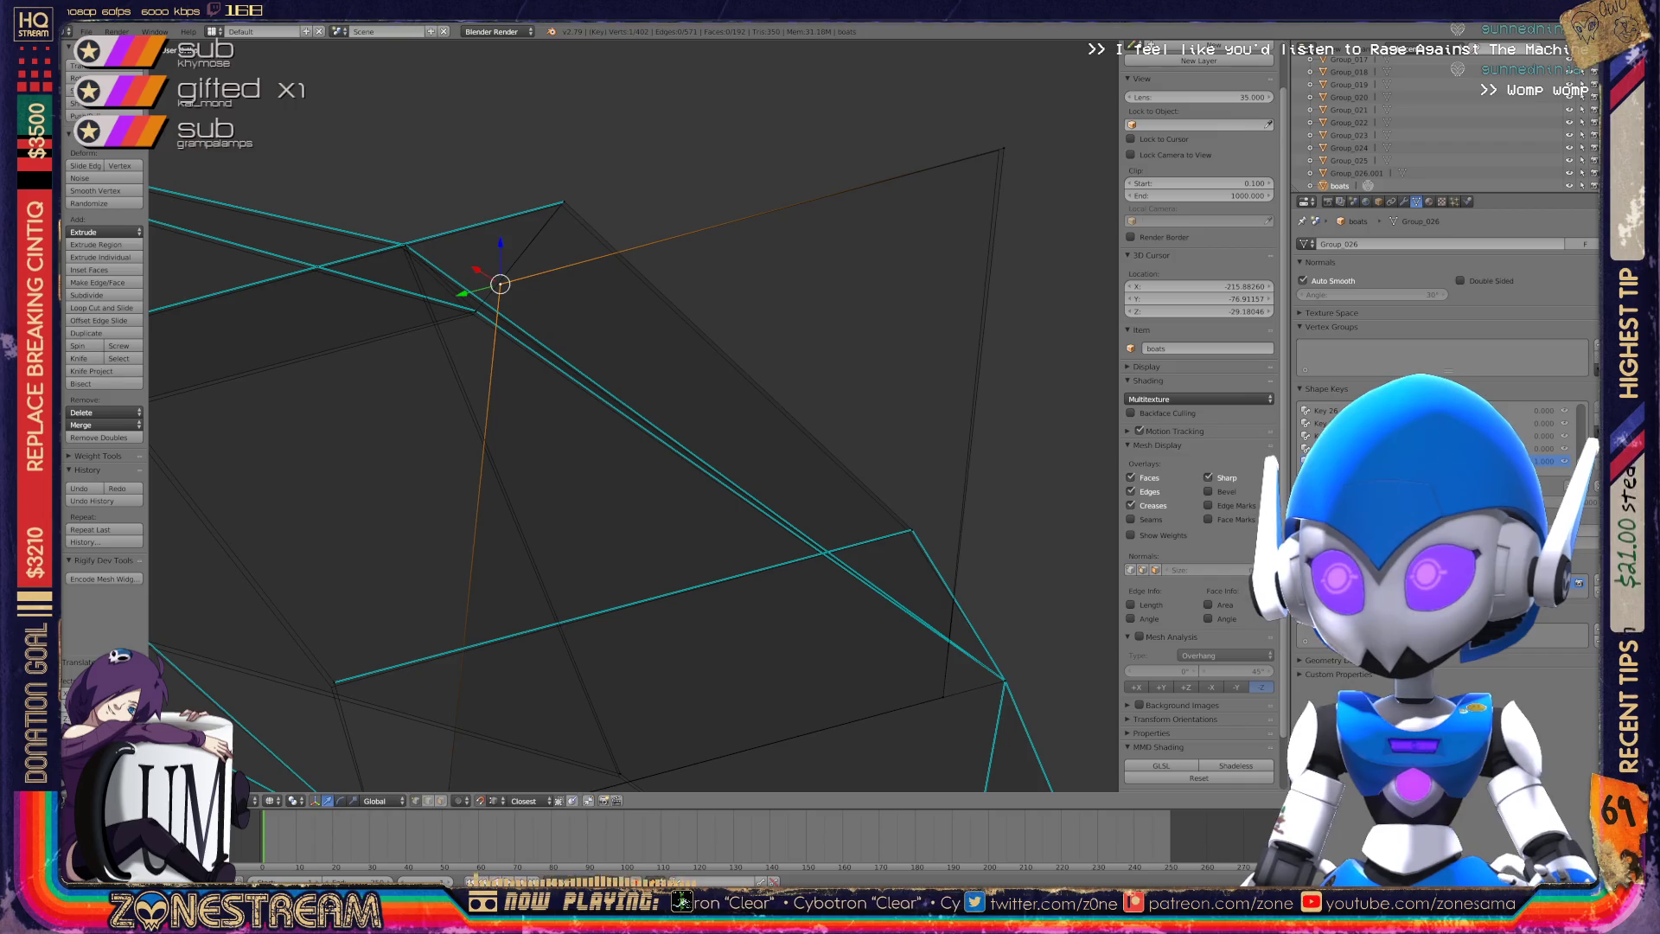
Select the far top-right corner vertex, cancel a stray move, and start moving it.
right_click(998, 151)
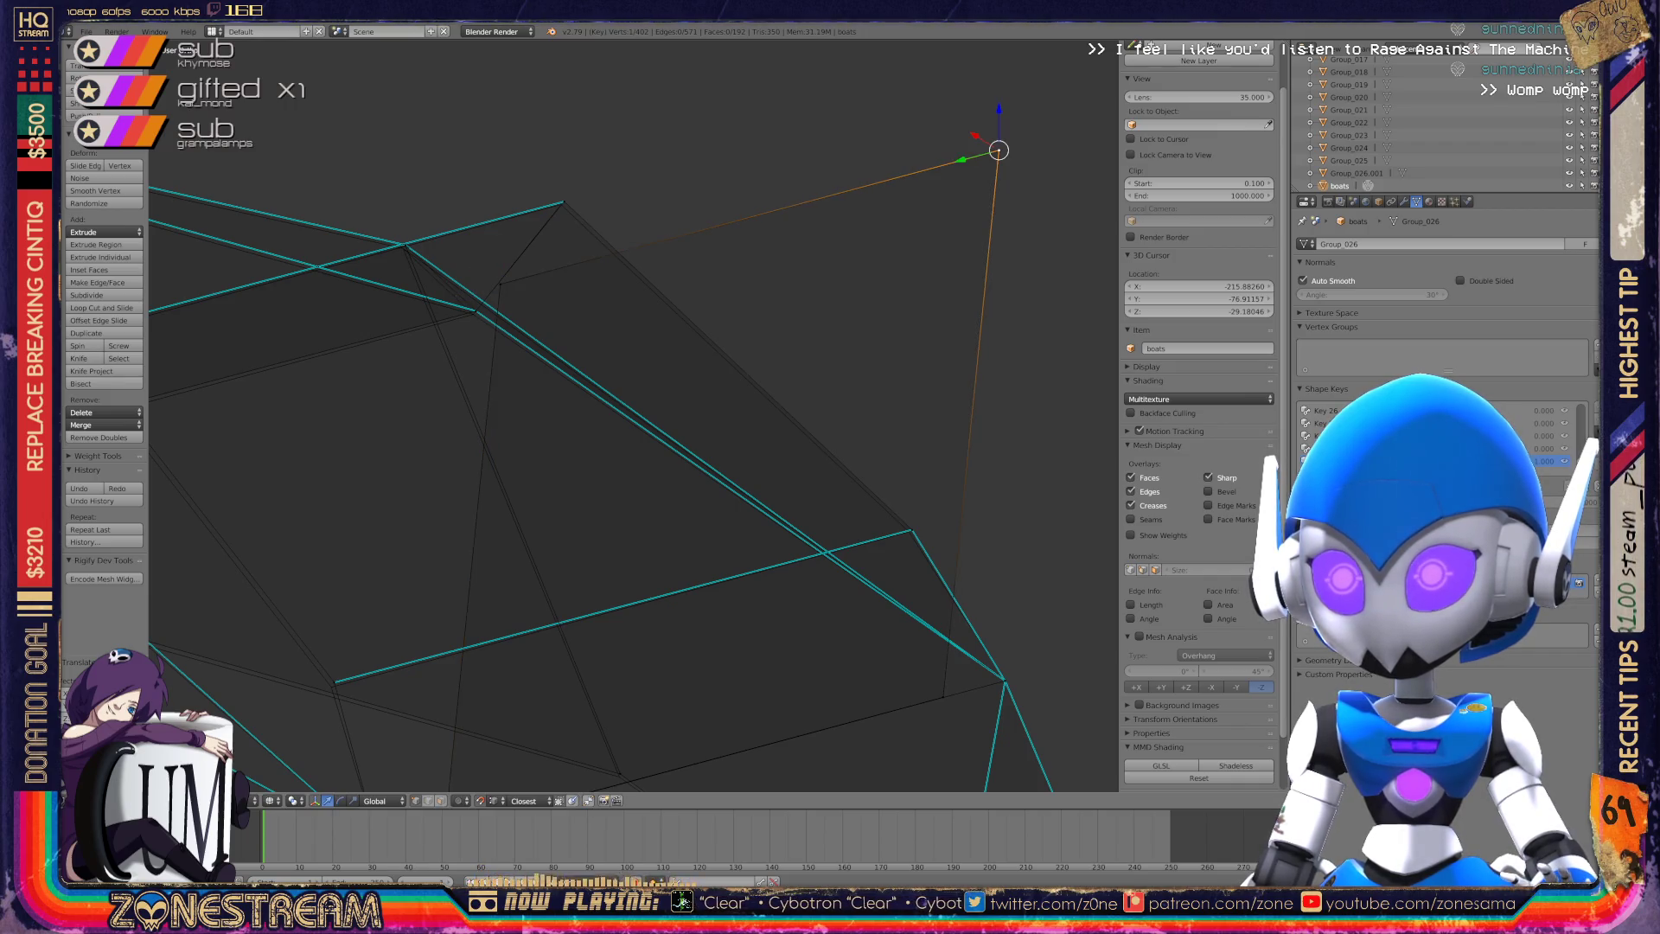
scroll(634, 415, up, 5)
scroll(634, 415, up, 2)
key(Escape)
scroll(634, 415, up, 5)
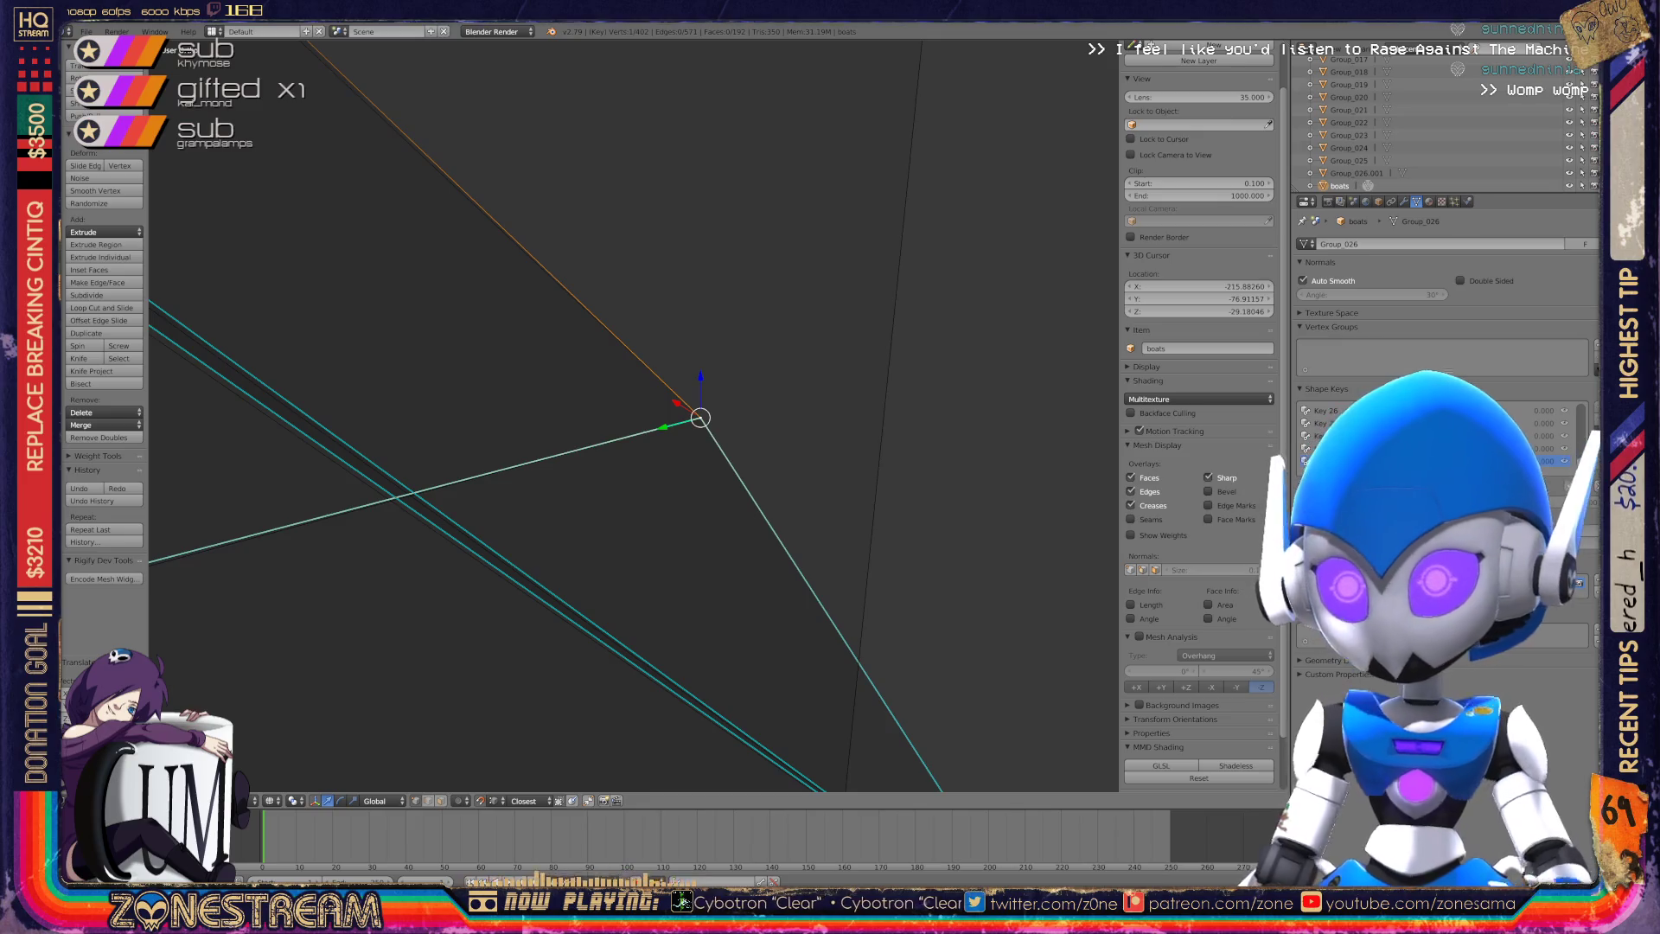
scroll(634, 415, down, 4)
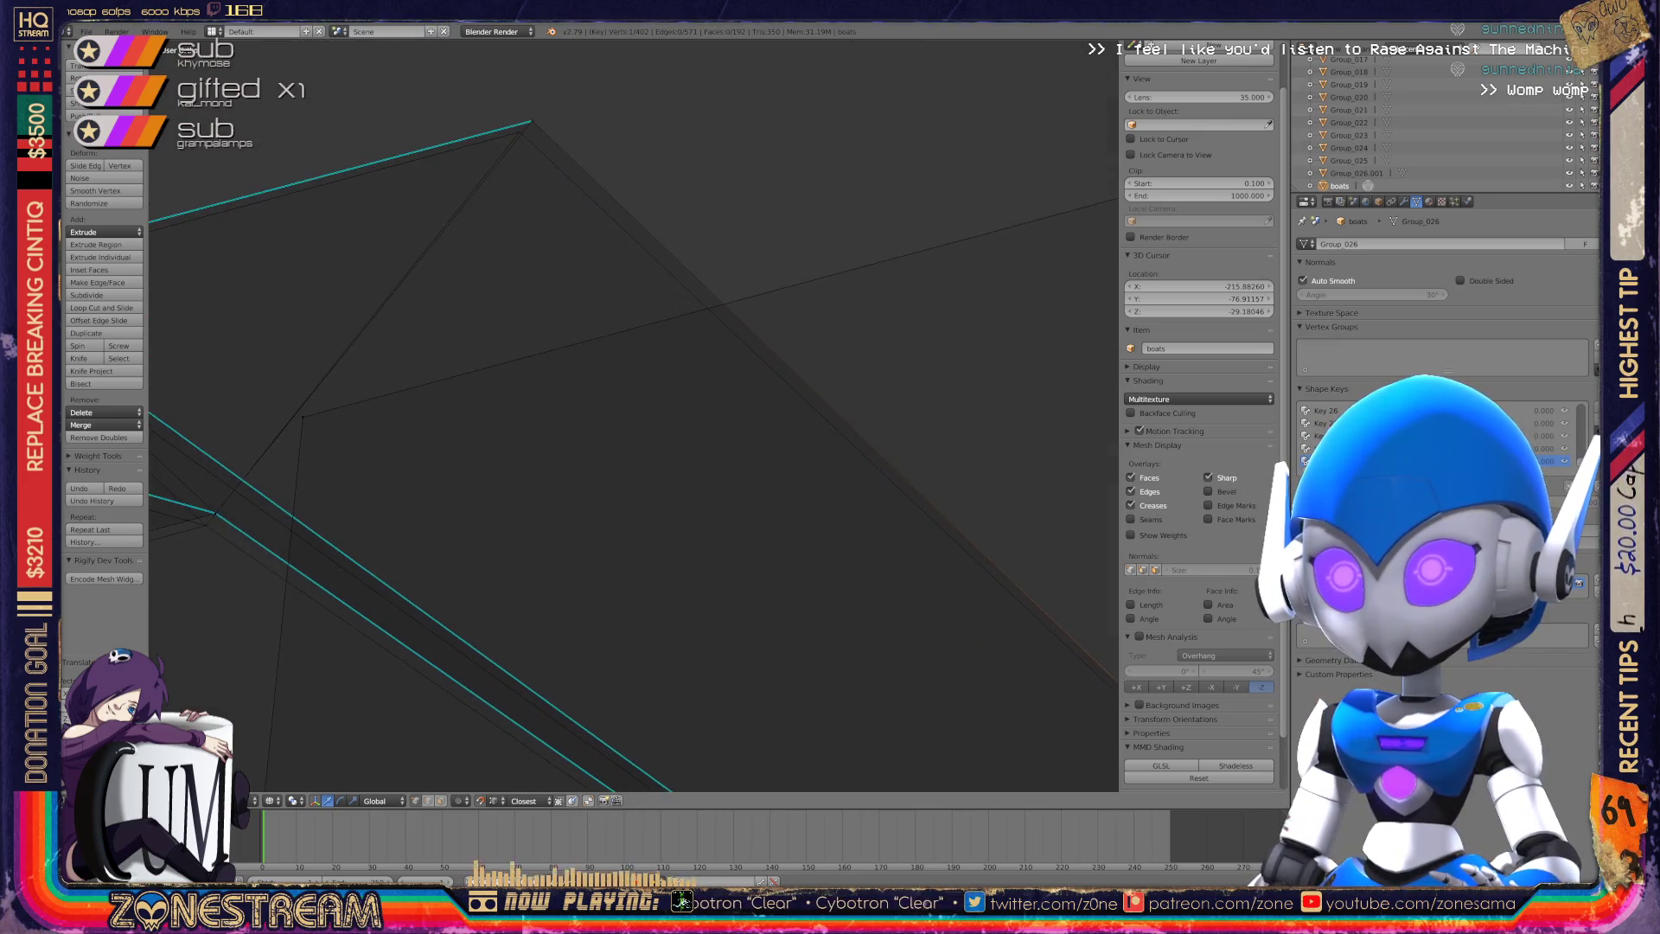
key(g)
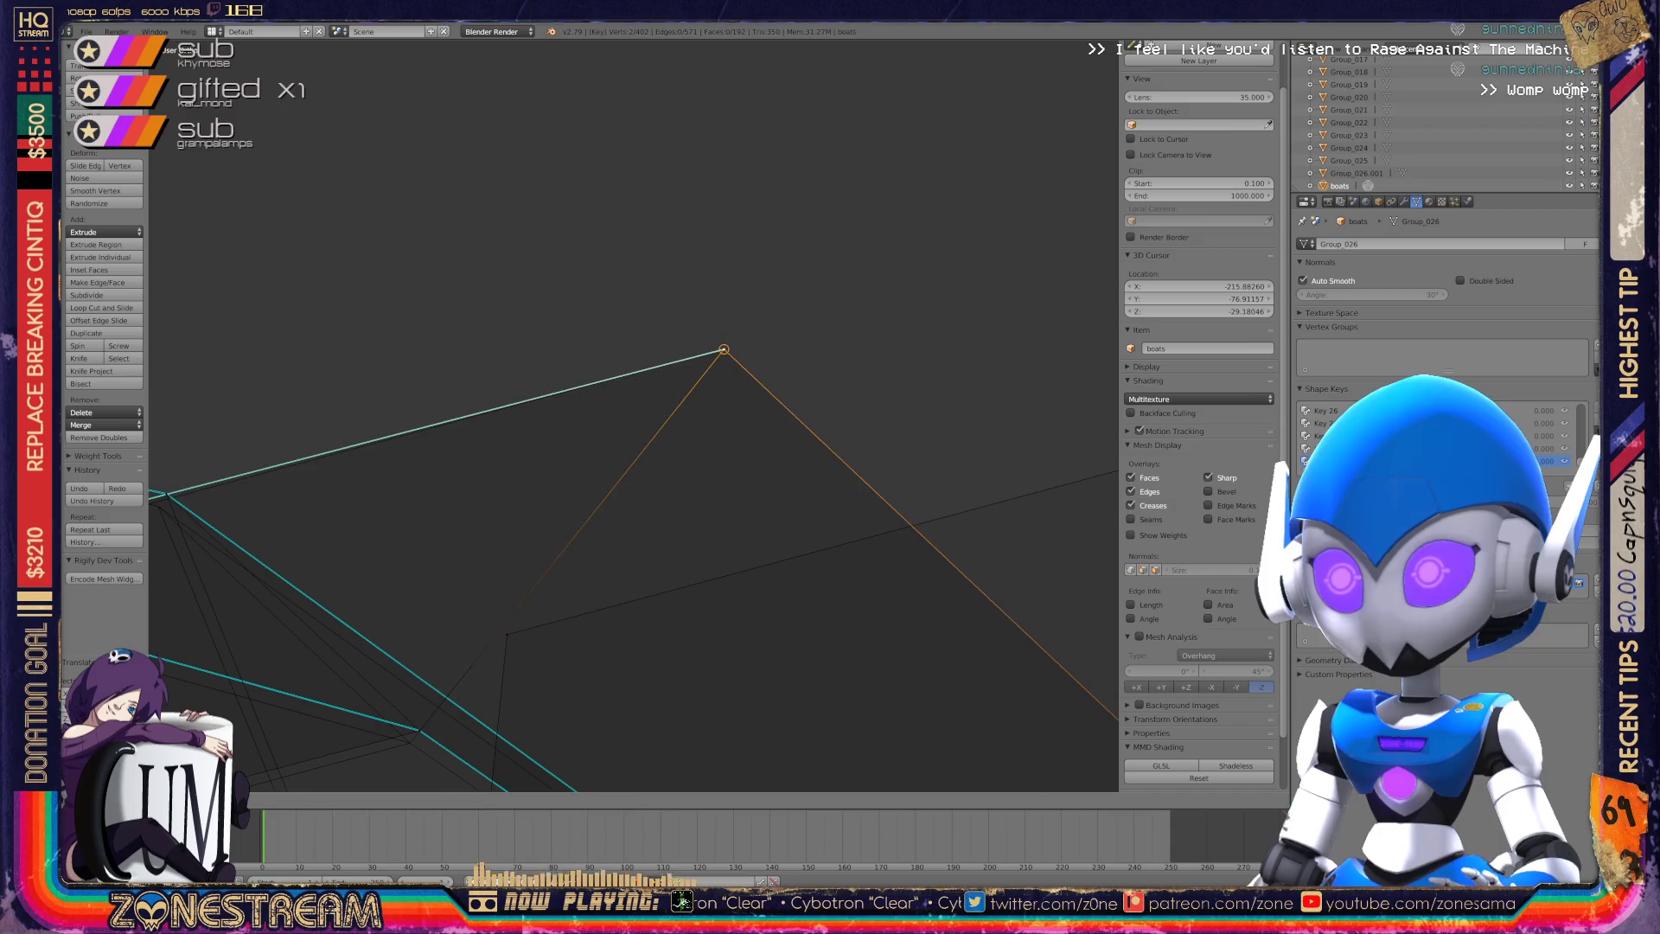
scroll(634, 415, down, 4)
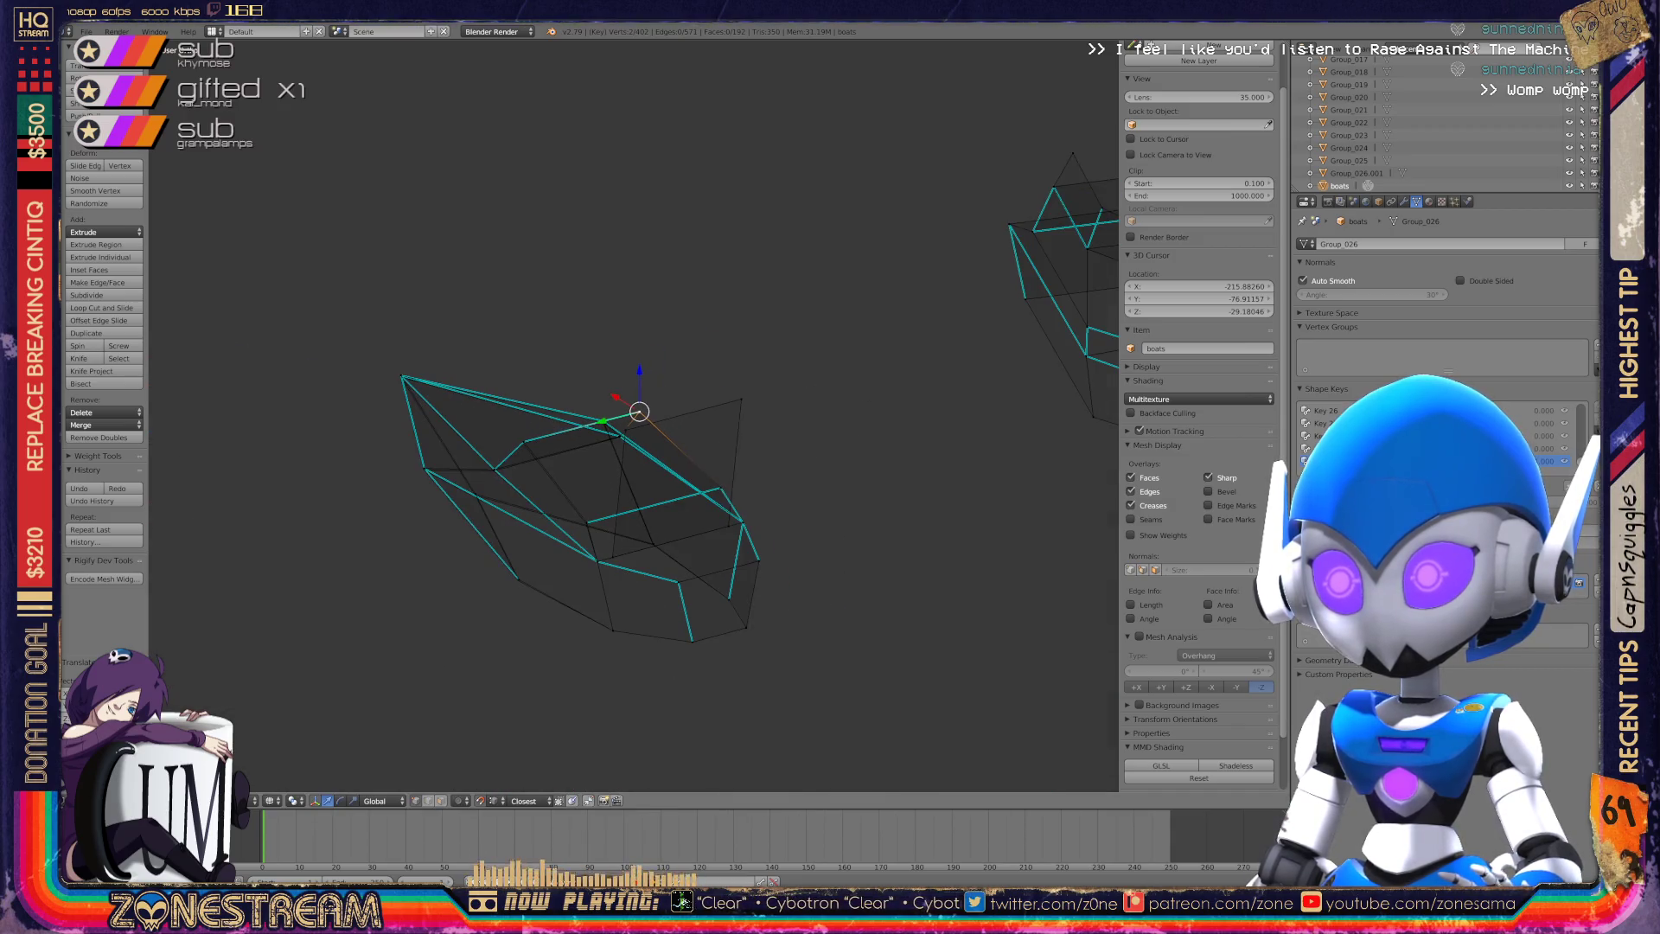
Orbit around the boat seat and start moving the vertex where the edges meet.
mouse_move(639, 411)
middle_down()
mouse_move(605, 372)
mouse_move(571, 450)
mouse_move(519, 398)
middle_up()
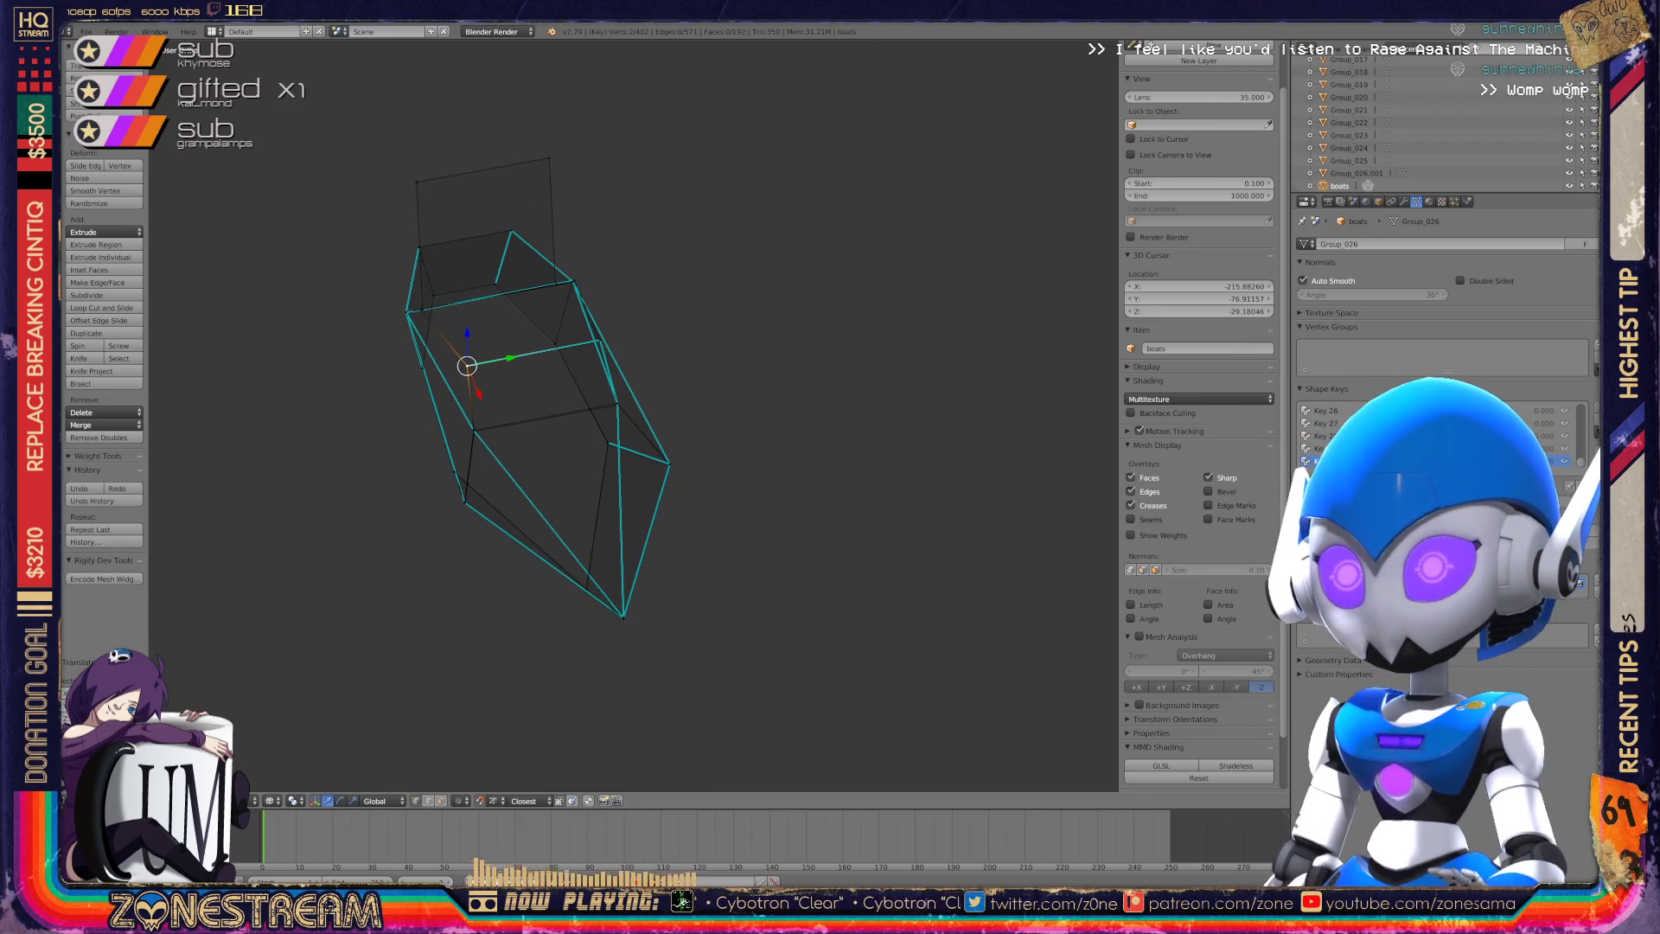
scroll(610, 368, up, 4)
scroll(634, 416, up, 3)
scroll(633, 415, up, 3)
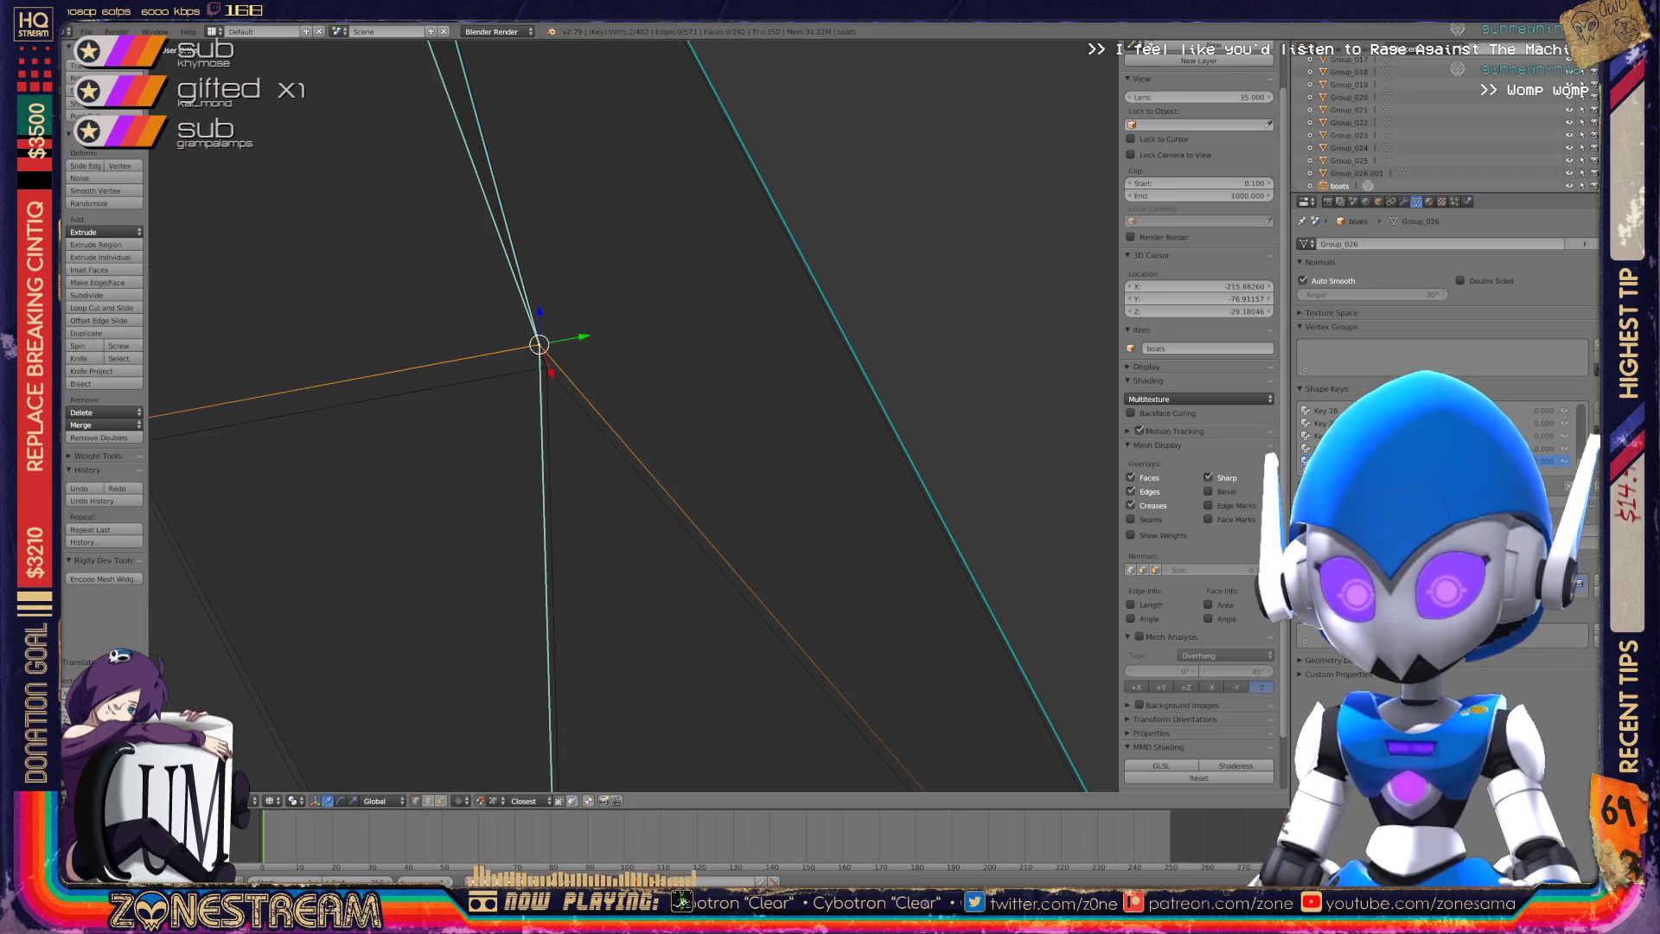
key(g)
scroll(634, 415, down, 3)
mouse_move(634, 415)
shift+middle_down()
mouse_move(619, 255)
mouse_move(728, 339)
shift+middle_up()
scroll(618, 255, up, 5)
Select the vertex where the seat's edges meet and bring it into view.
right_click(472, 245)
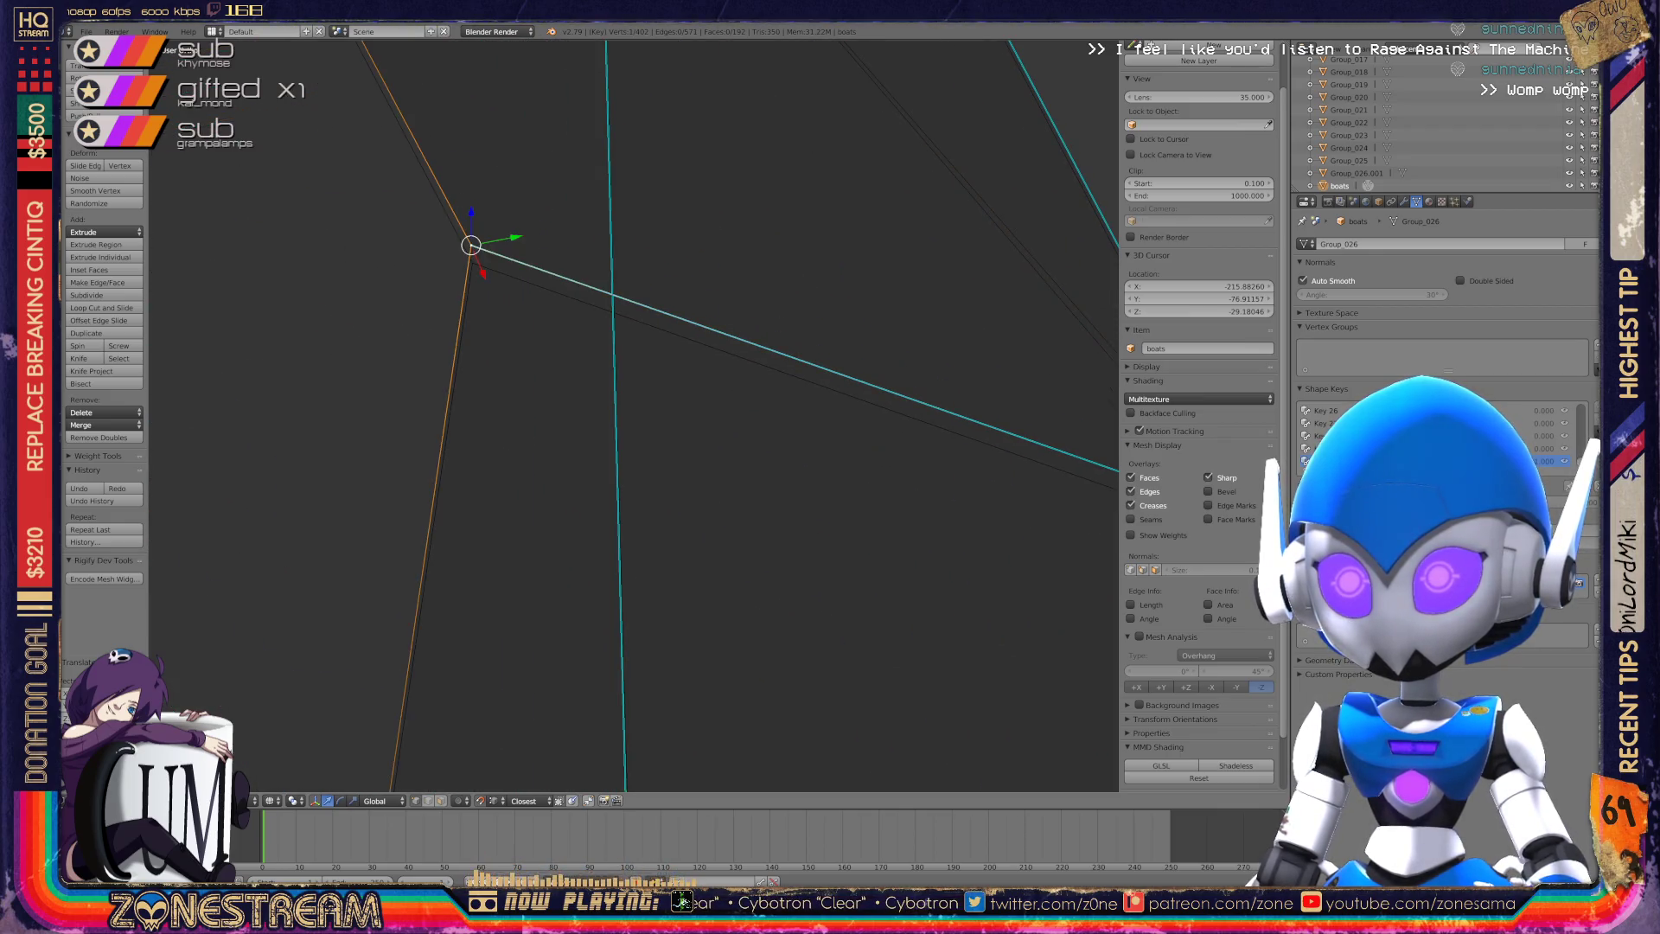
scroll(634, 415, down, 3)
mouse_move(634, 415)
shift+middle_down()
mouse_move(346, 259)
mouse_move(508, 393)
shift+middle_up()
scroll(346, 260, up, 4)
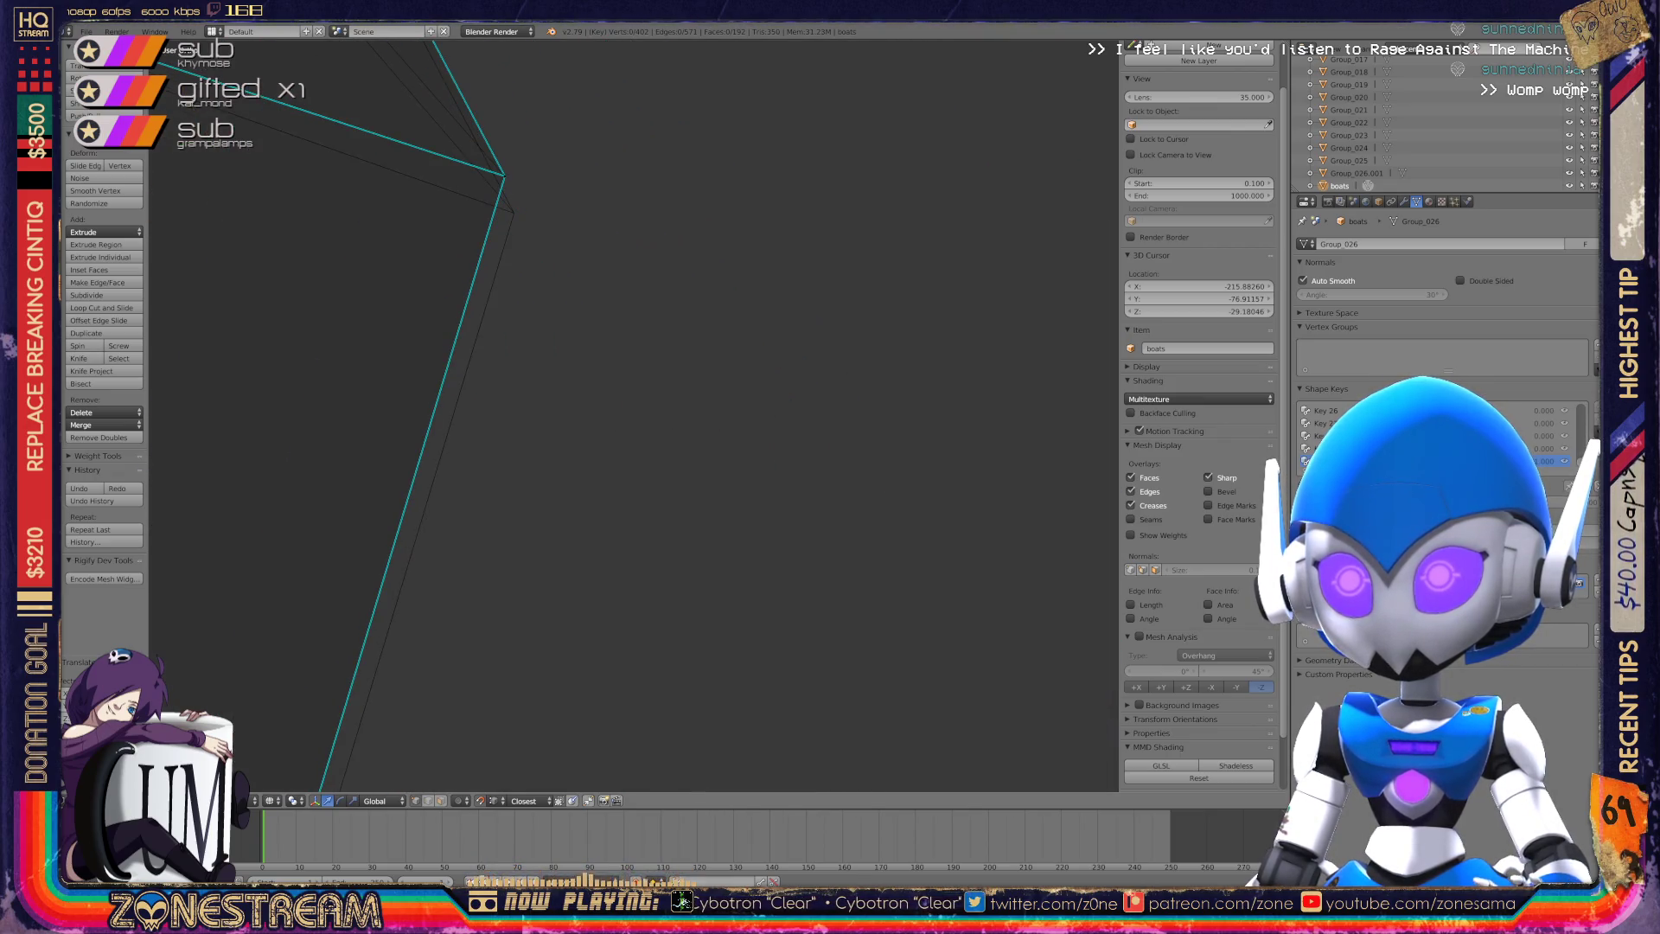
scroll(605, 364, down, 2)
scroll(605, 432, up, 3)
scroll(770, 510, up, 5)
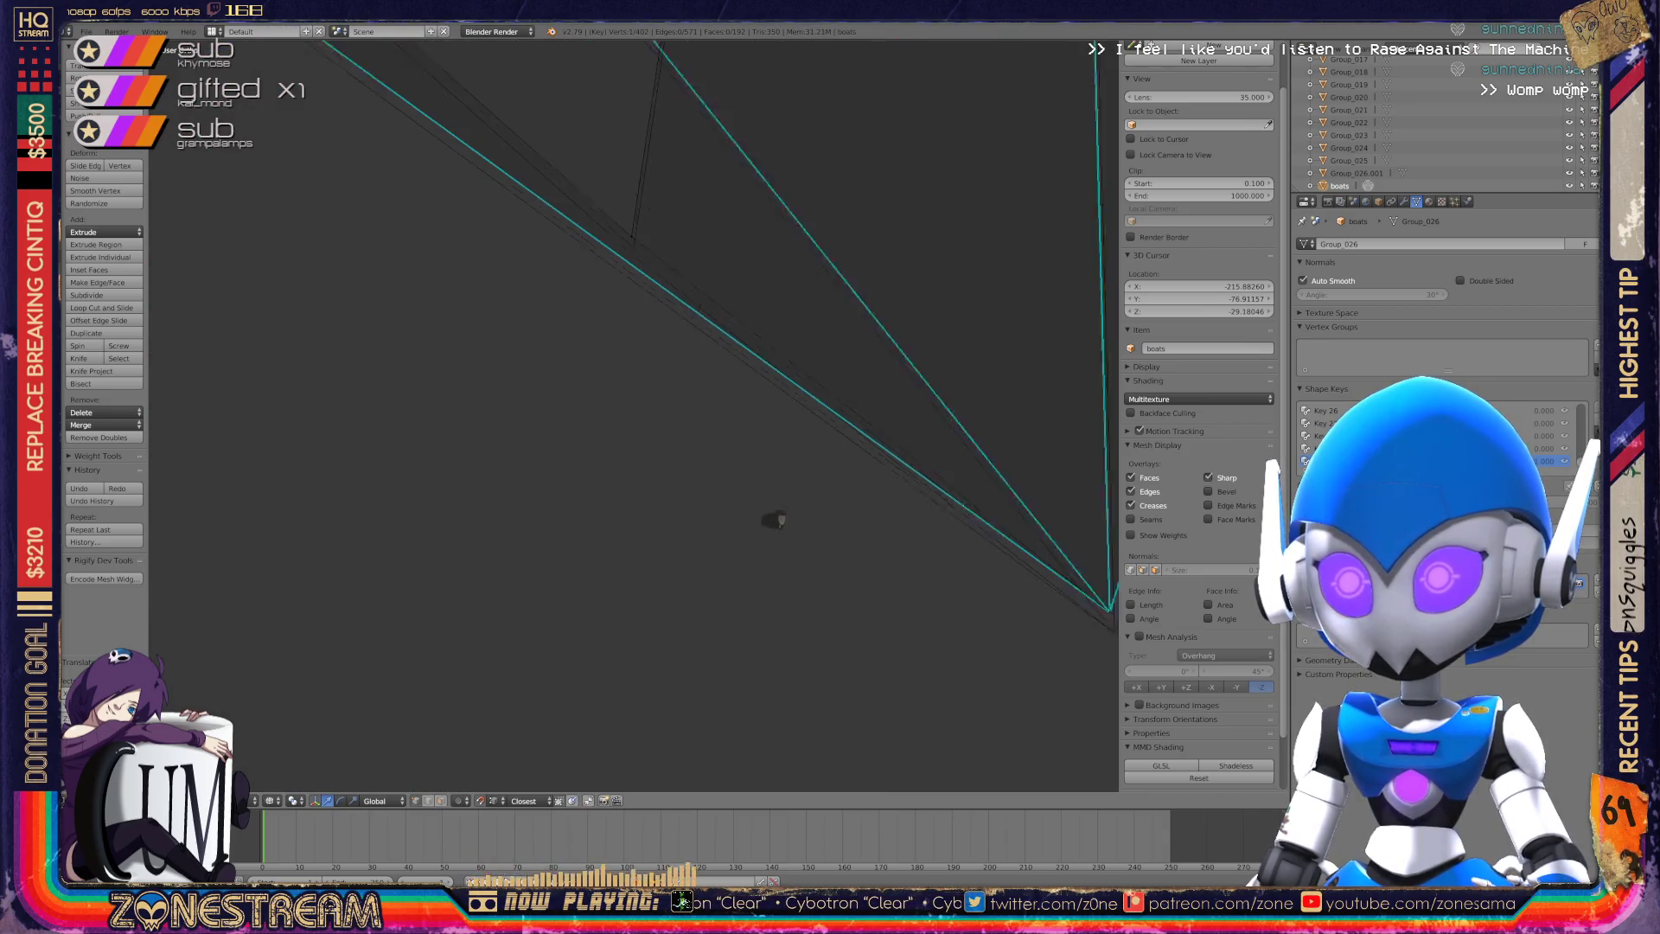
shift+scroll(778, 527, up, 3)
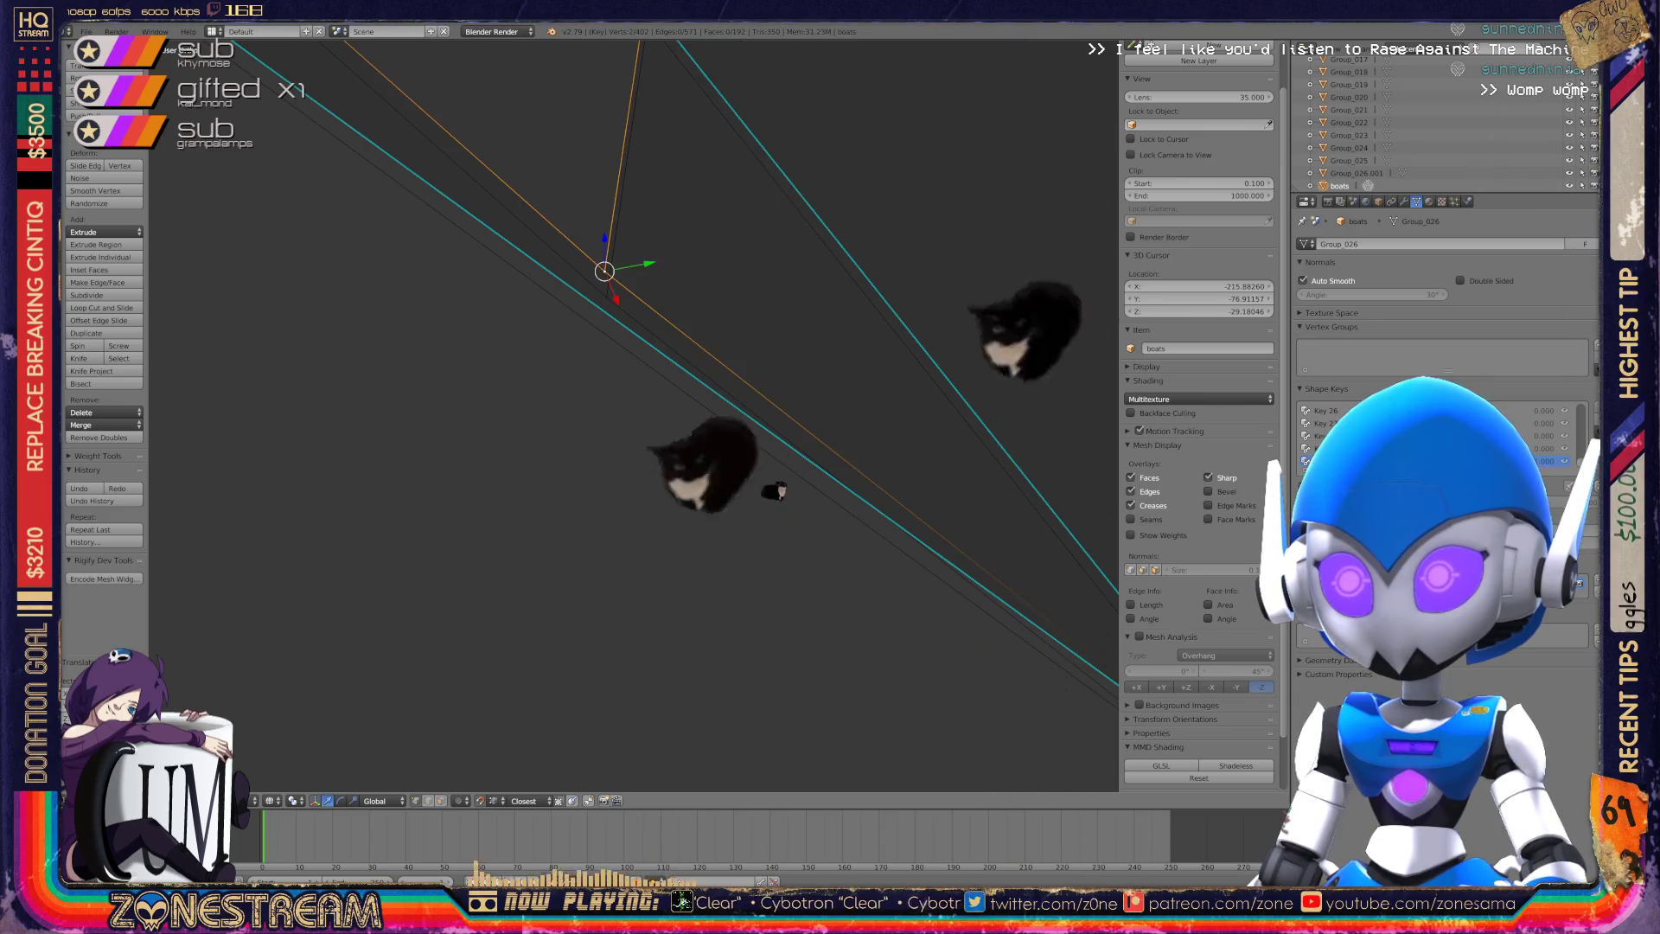
Select the lower vertex where edges converge and pull it down and to the right.
middle_drag(770, 437, 771, 371)
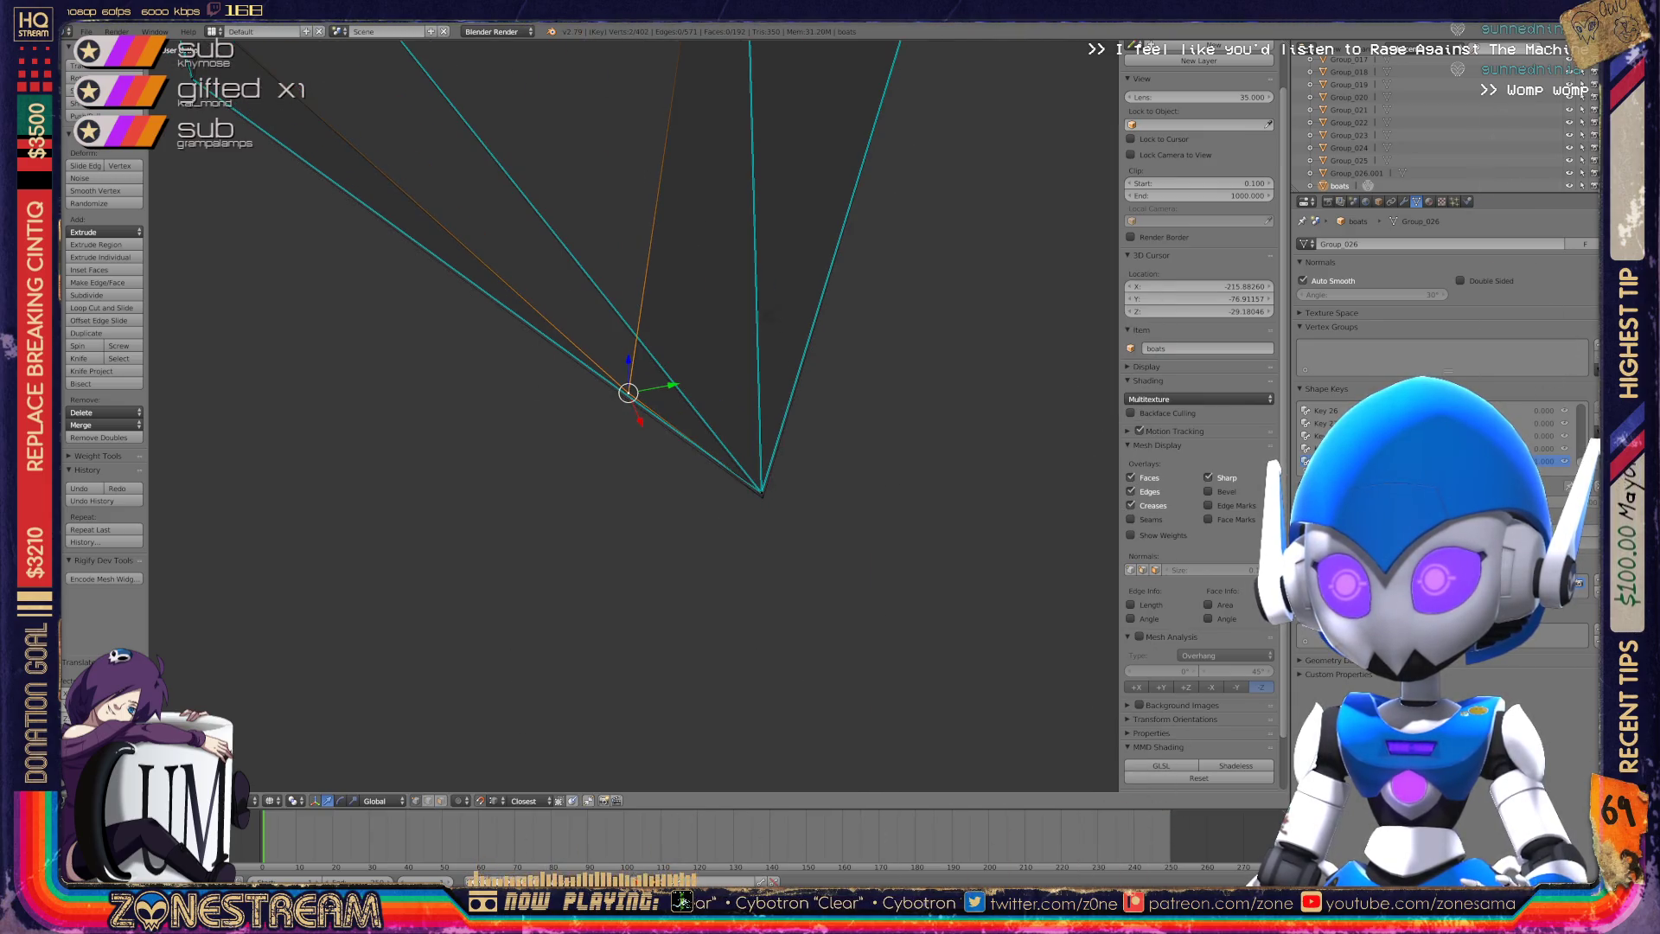
right_click(762, 497)
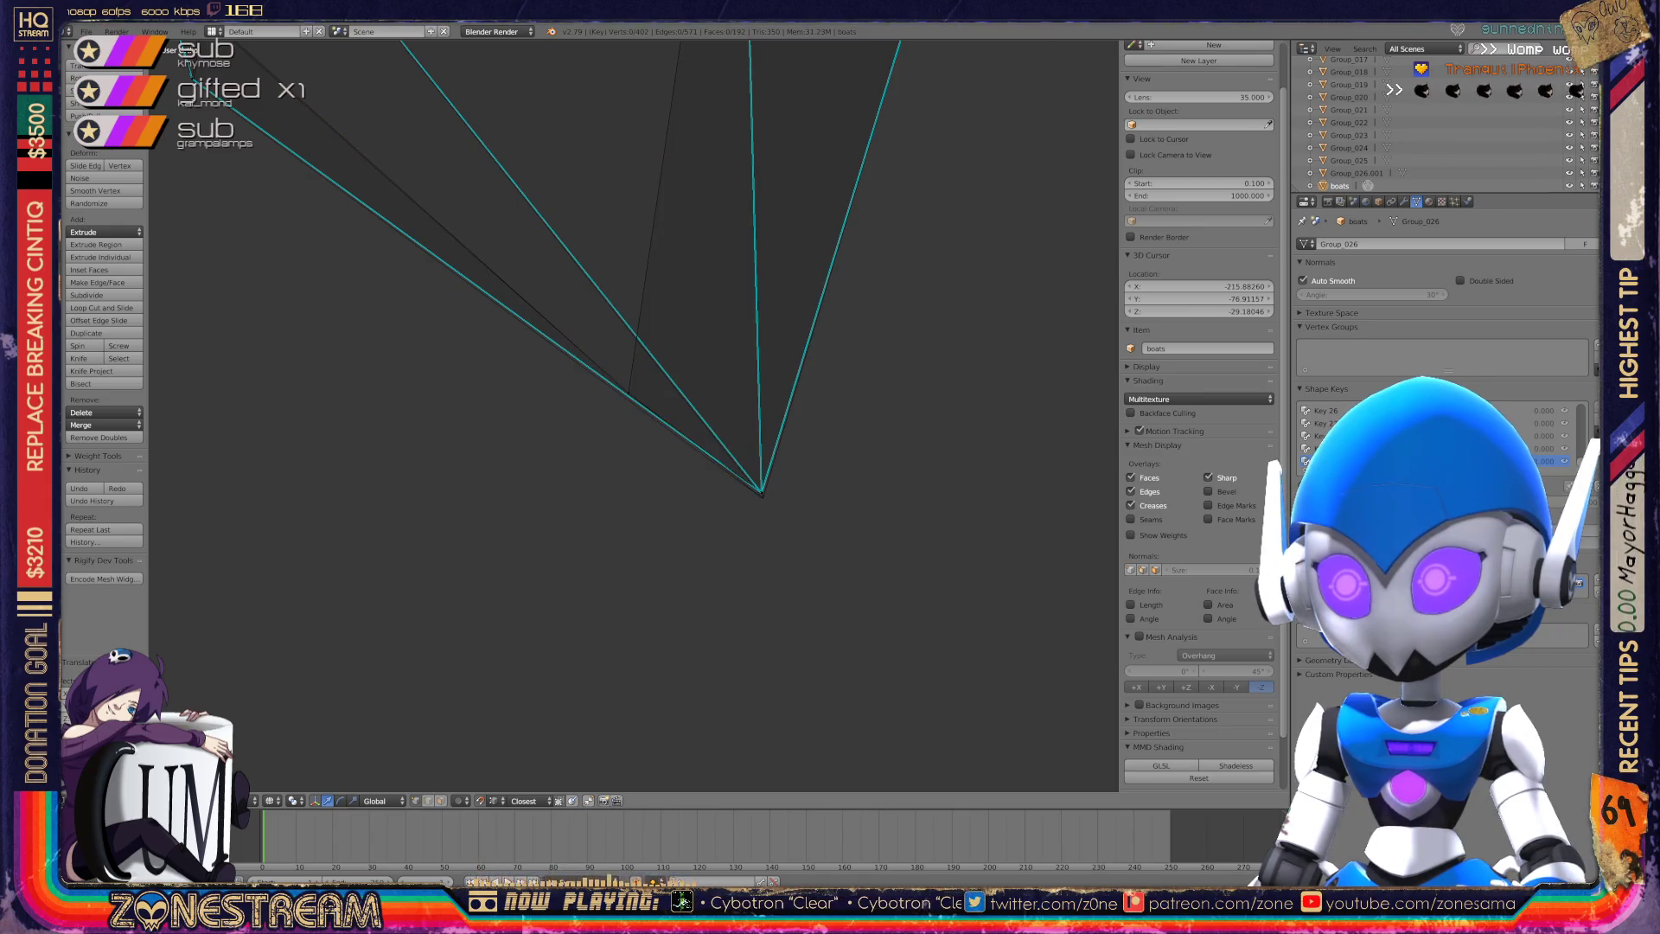
scroll(762, 498, down, 5)
mouse_move(658, 433)
middle_down()
mouse_move(639, 415)
mouse_move(813, 312)
middle_up()
scroll(813, 312, up, 10)
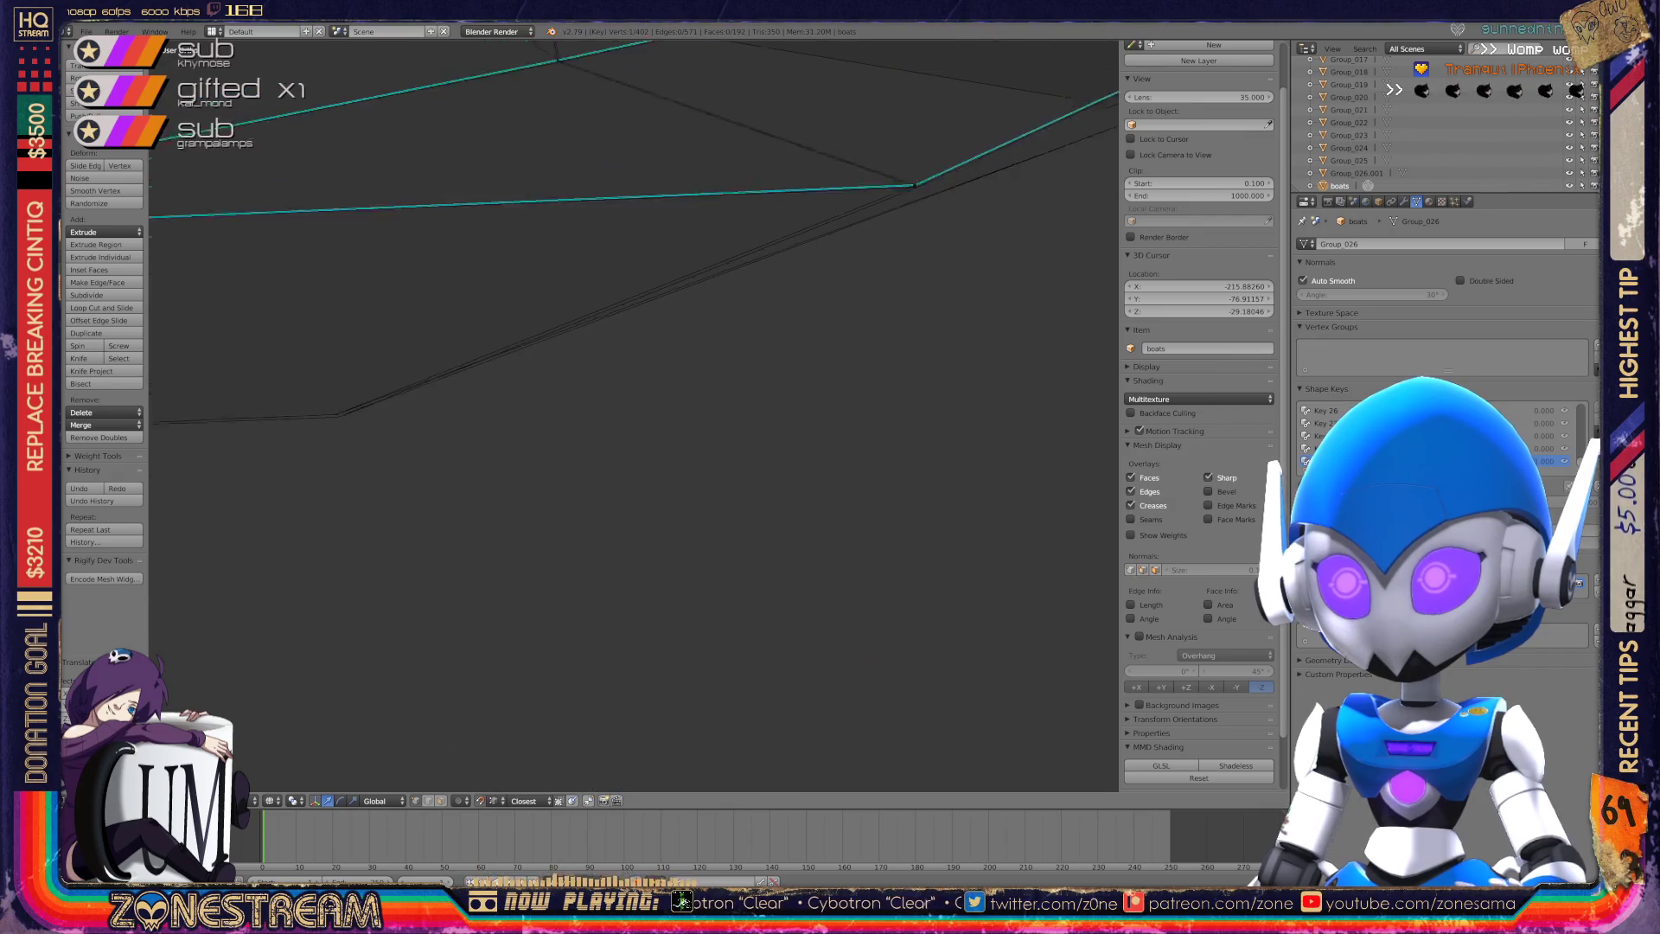
shift+middle_drag(689, 322, 593, 403)
mouse_move(593, 403)
mouse_down()
mouse_move(619, 413)
mouse_move(619, 52)
mouse_up()
Add the junction vertex to the selection and try a vertex slide, cancelling it.
scroll(634, 415, down, 10)
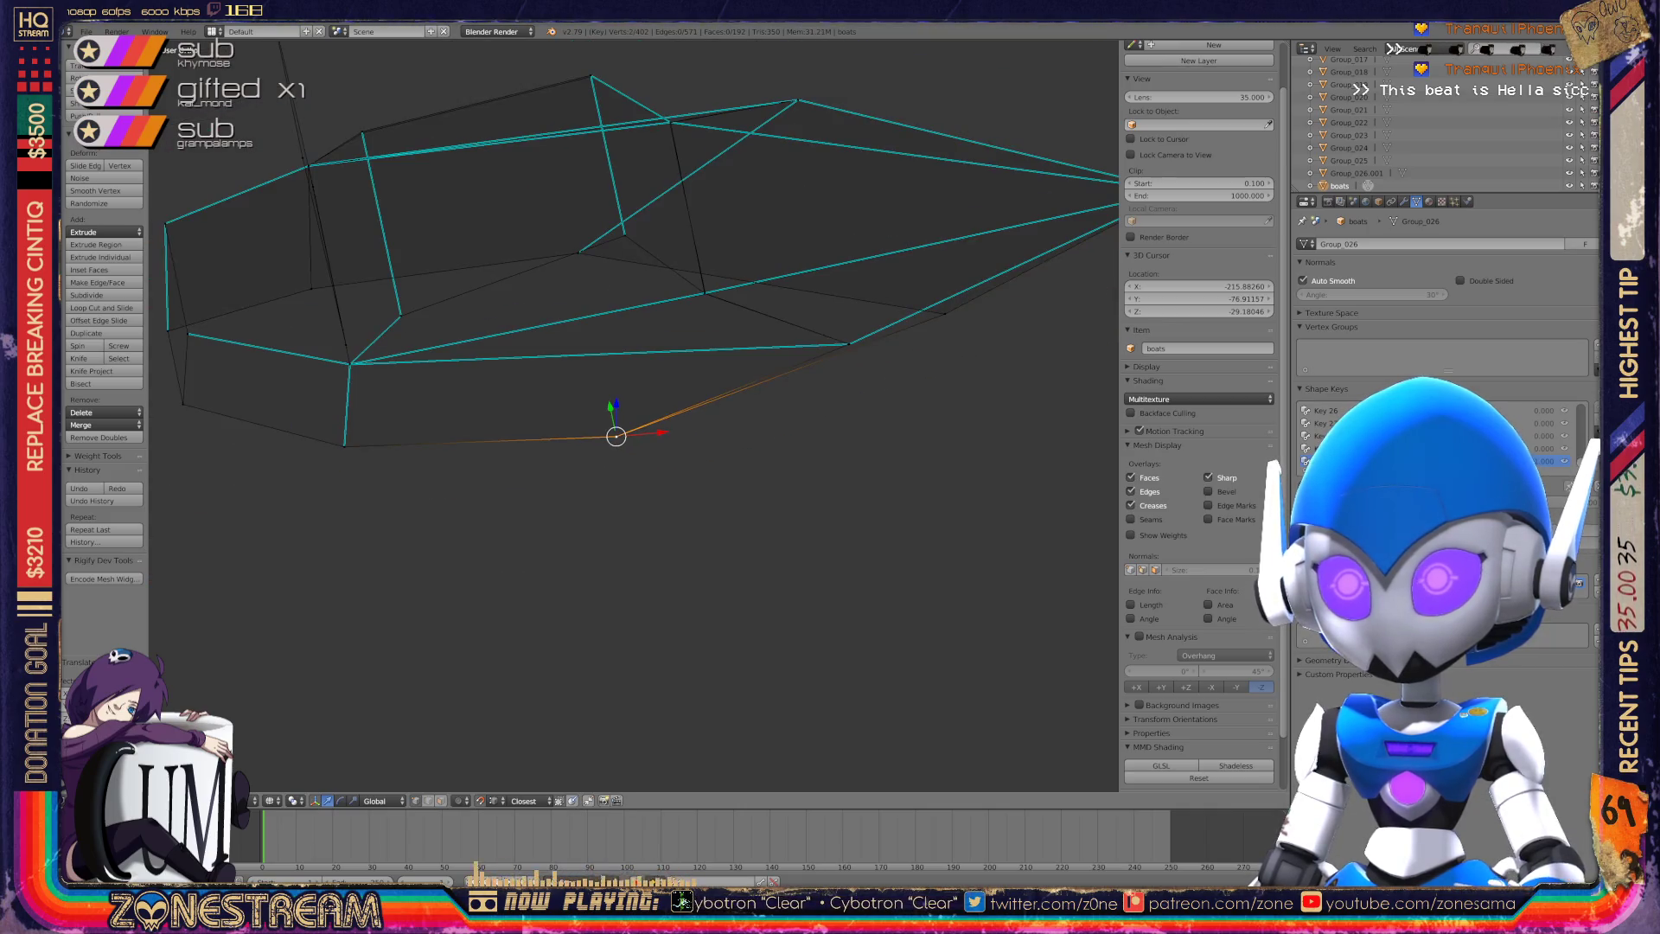
mouse_move(634, 416)
middle_down()
mouse_move(752, 396)
mouse_move(795, 416)
mouse_move(652, 327)
middle_up()
scroll(769, 404, up, 6)
shift+right_click(536, 448)
key(ctrl+space)
key(Escape)
Grab the selected vertex to a new spot, then zoom out to view the whole box-shaped seat.
scroll(634, 415, down, 8)
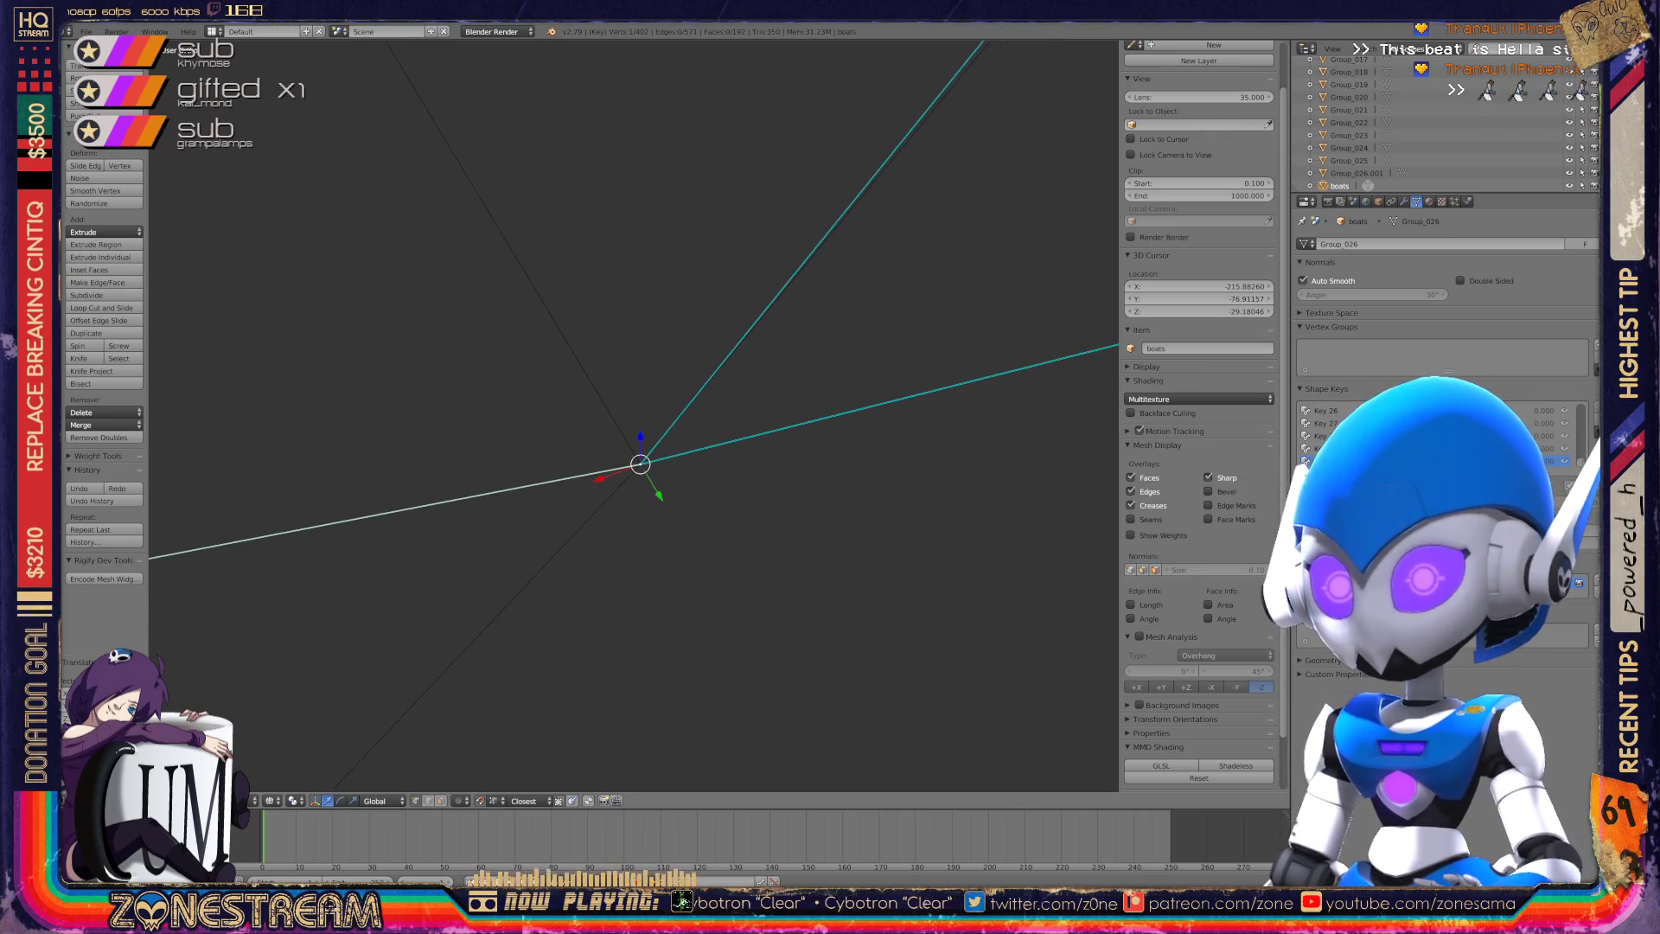
scroll(634, 419, up, 3)
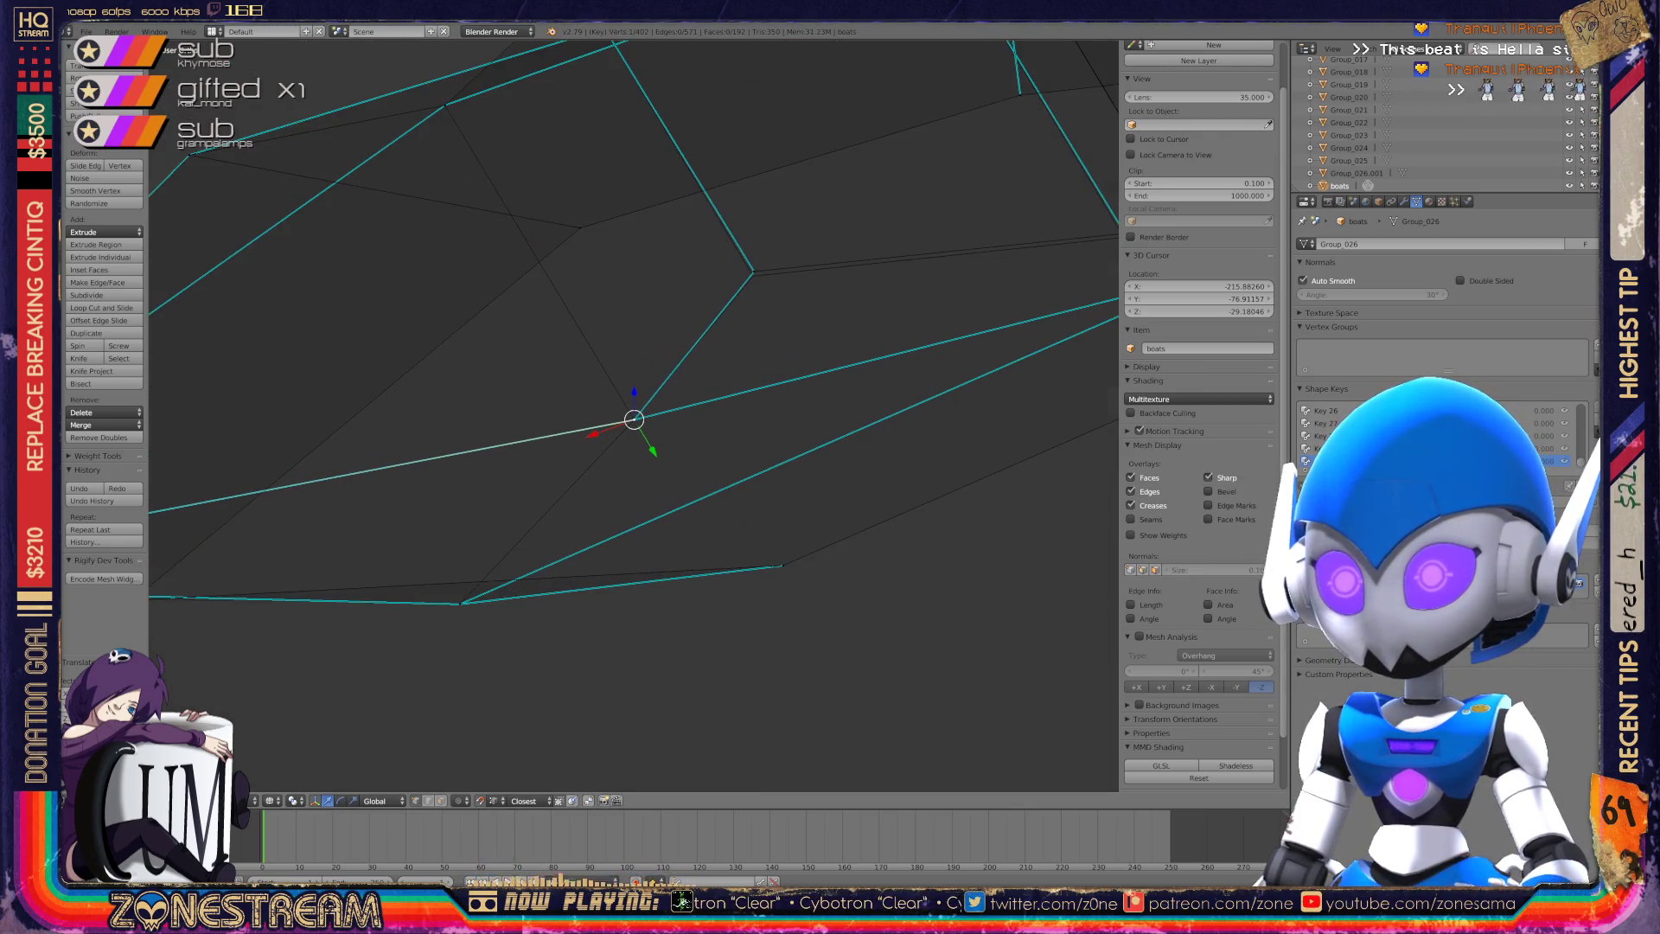
scroll(634, 418, up, 5)
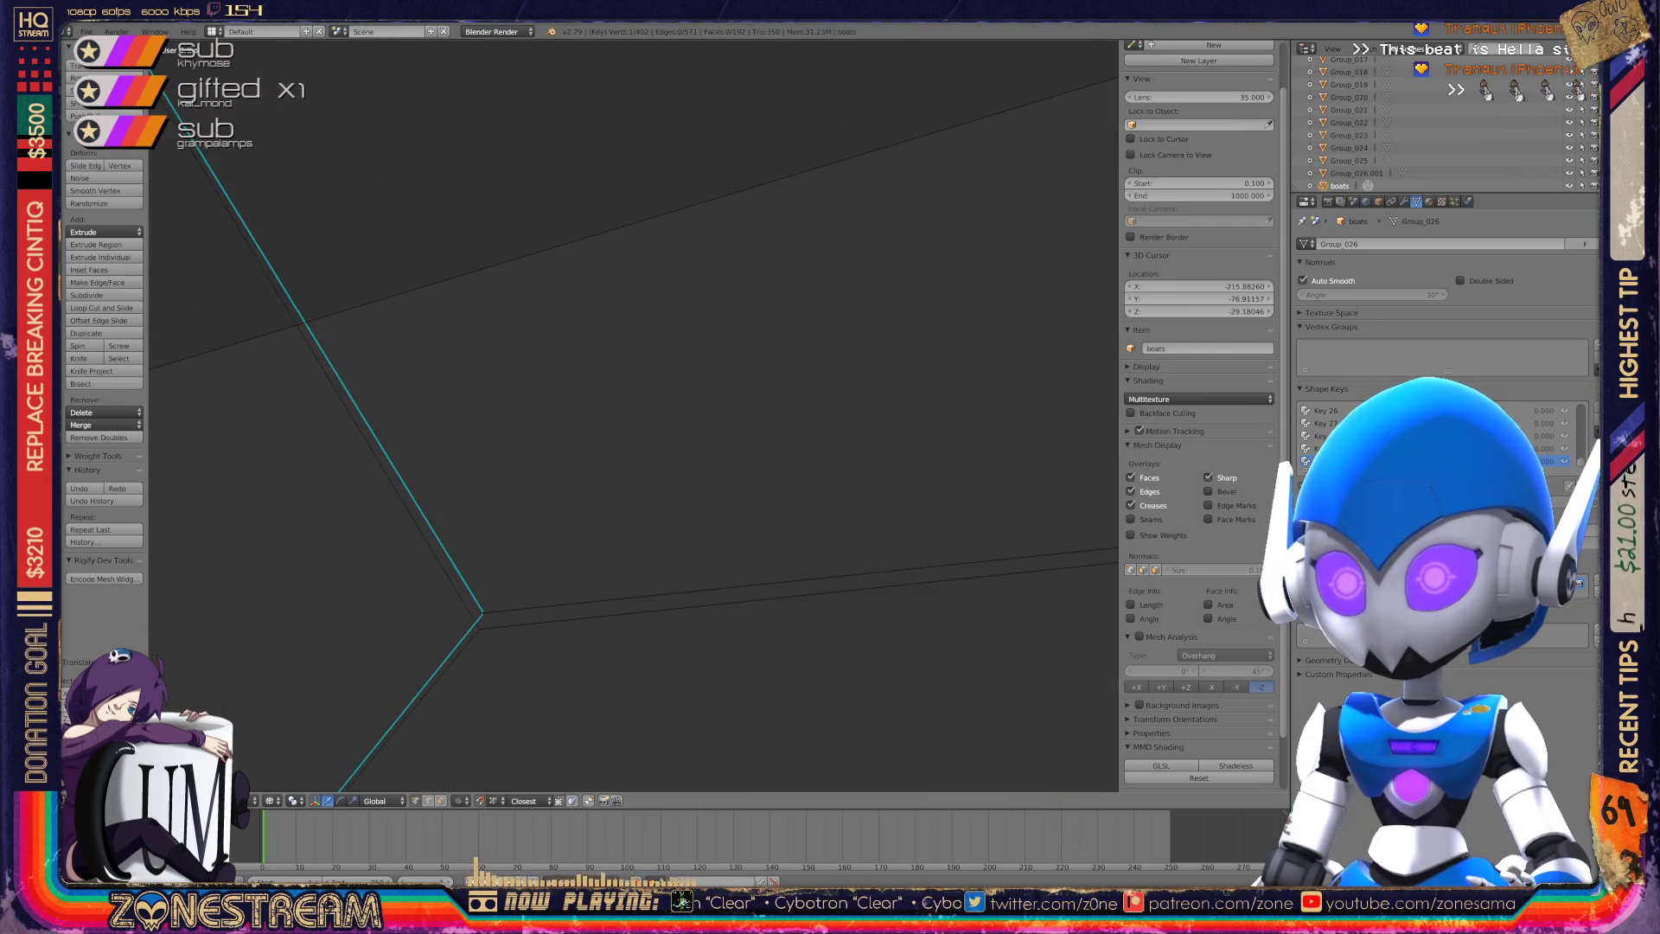
scroll(633, 419, down, 6)
middle_drag(634, 419, 899, 372)
scroll(634, 415, up, 6)
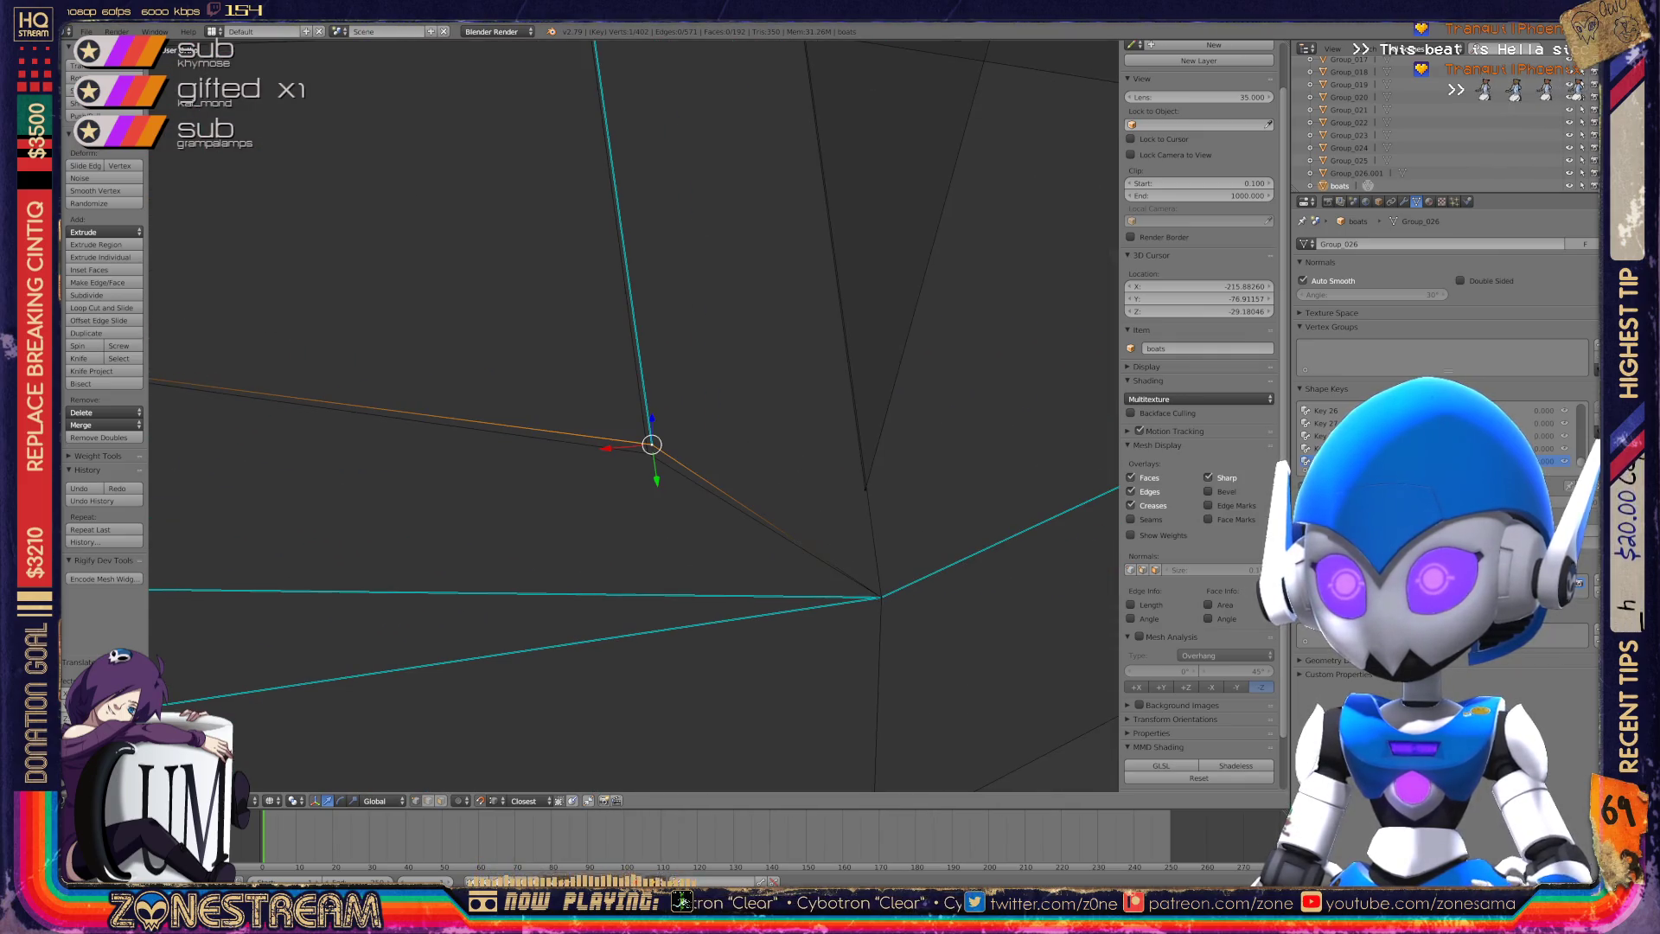
key(g)
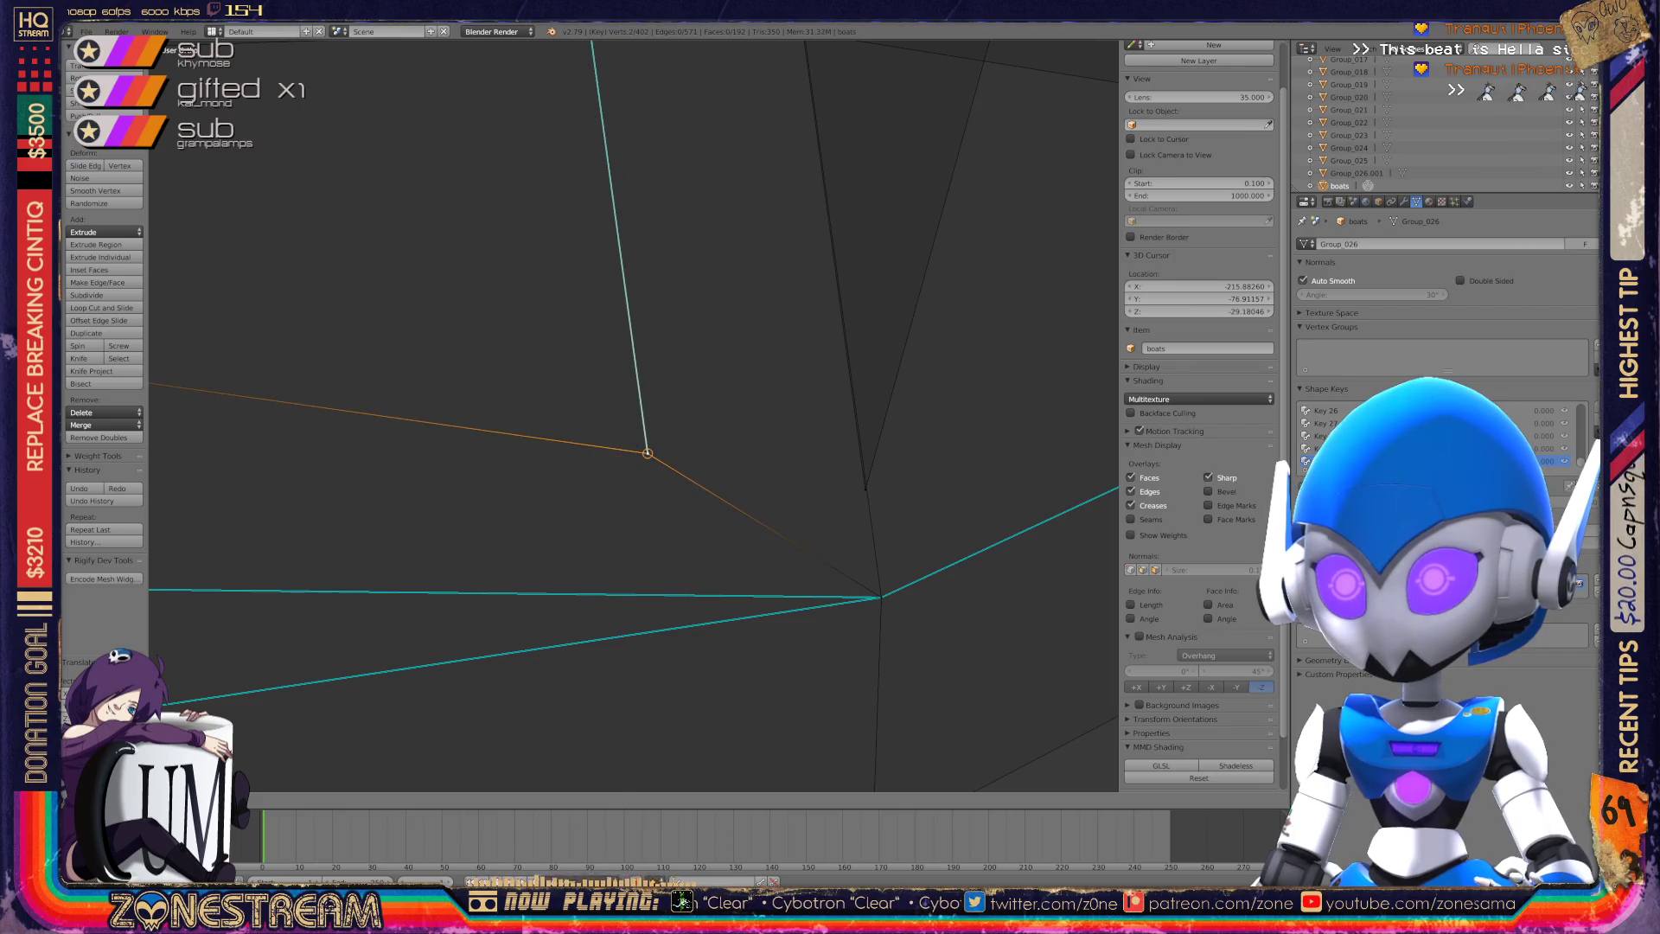
scroll(638, 428, down, 3)
mouse_move(638, 428)
middle_down()
mouse_move(536, 329)
mouse_move(498, 424)
mouse_move(467, 389)
middle_up()
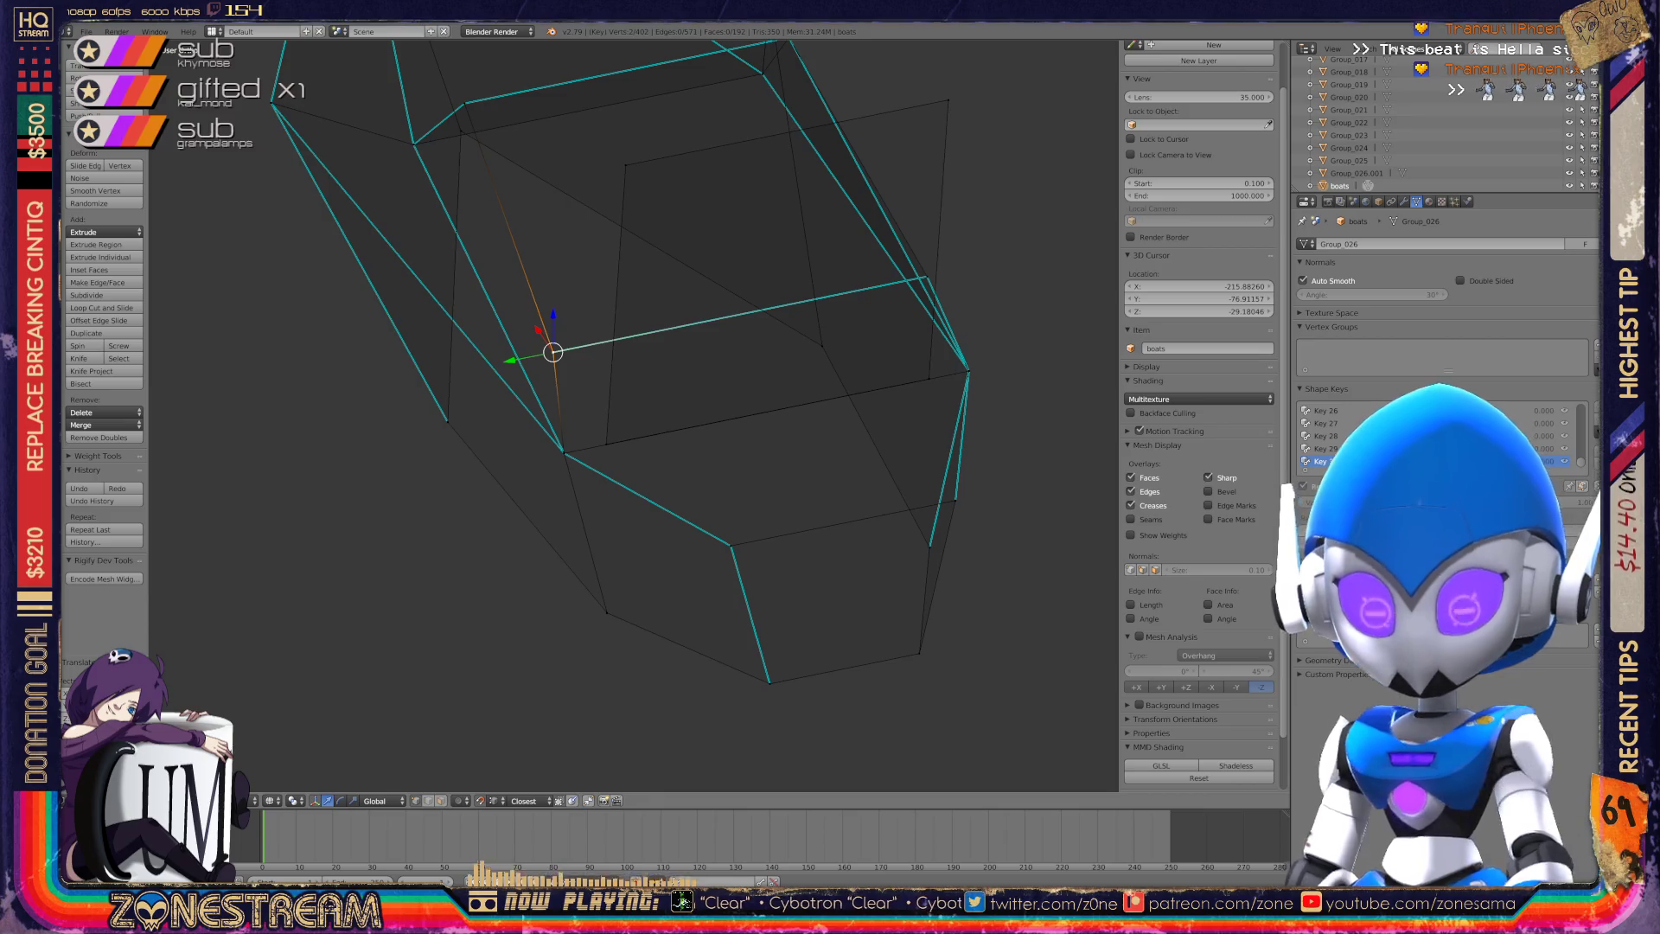
scroll(554, 397, down, 10)
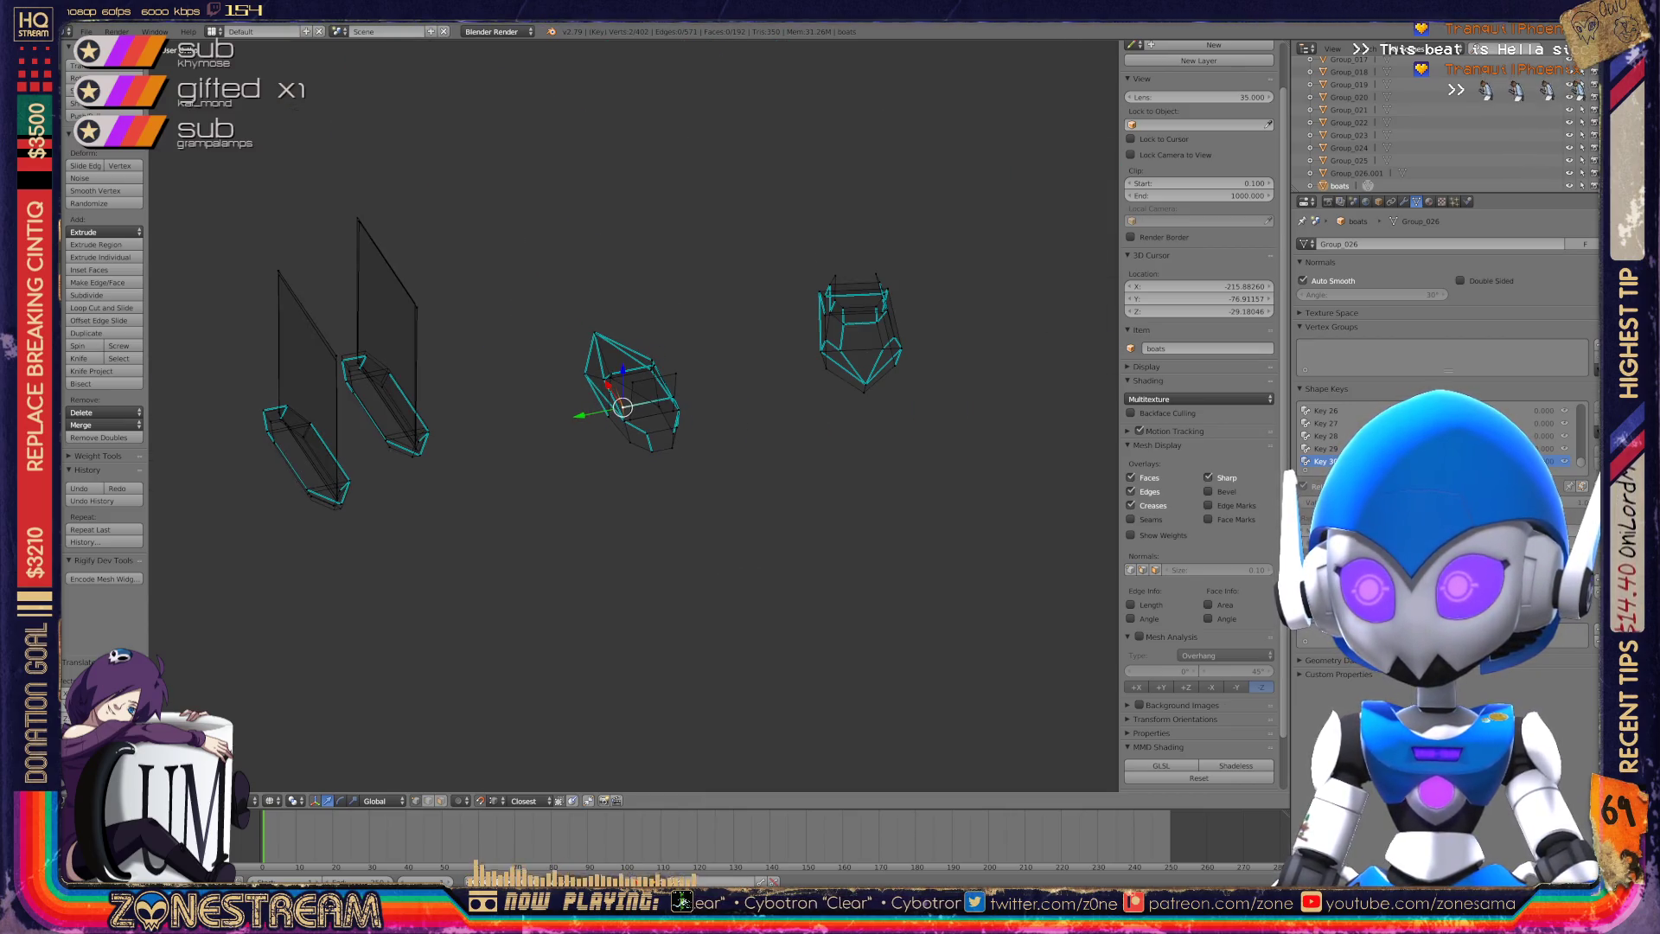
Snap the selected vertex upward into place on Key 30.
middle_drag(467, 389, 503, 378)
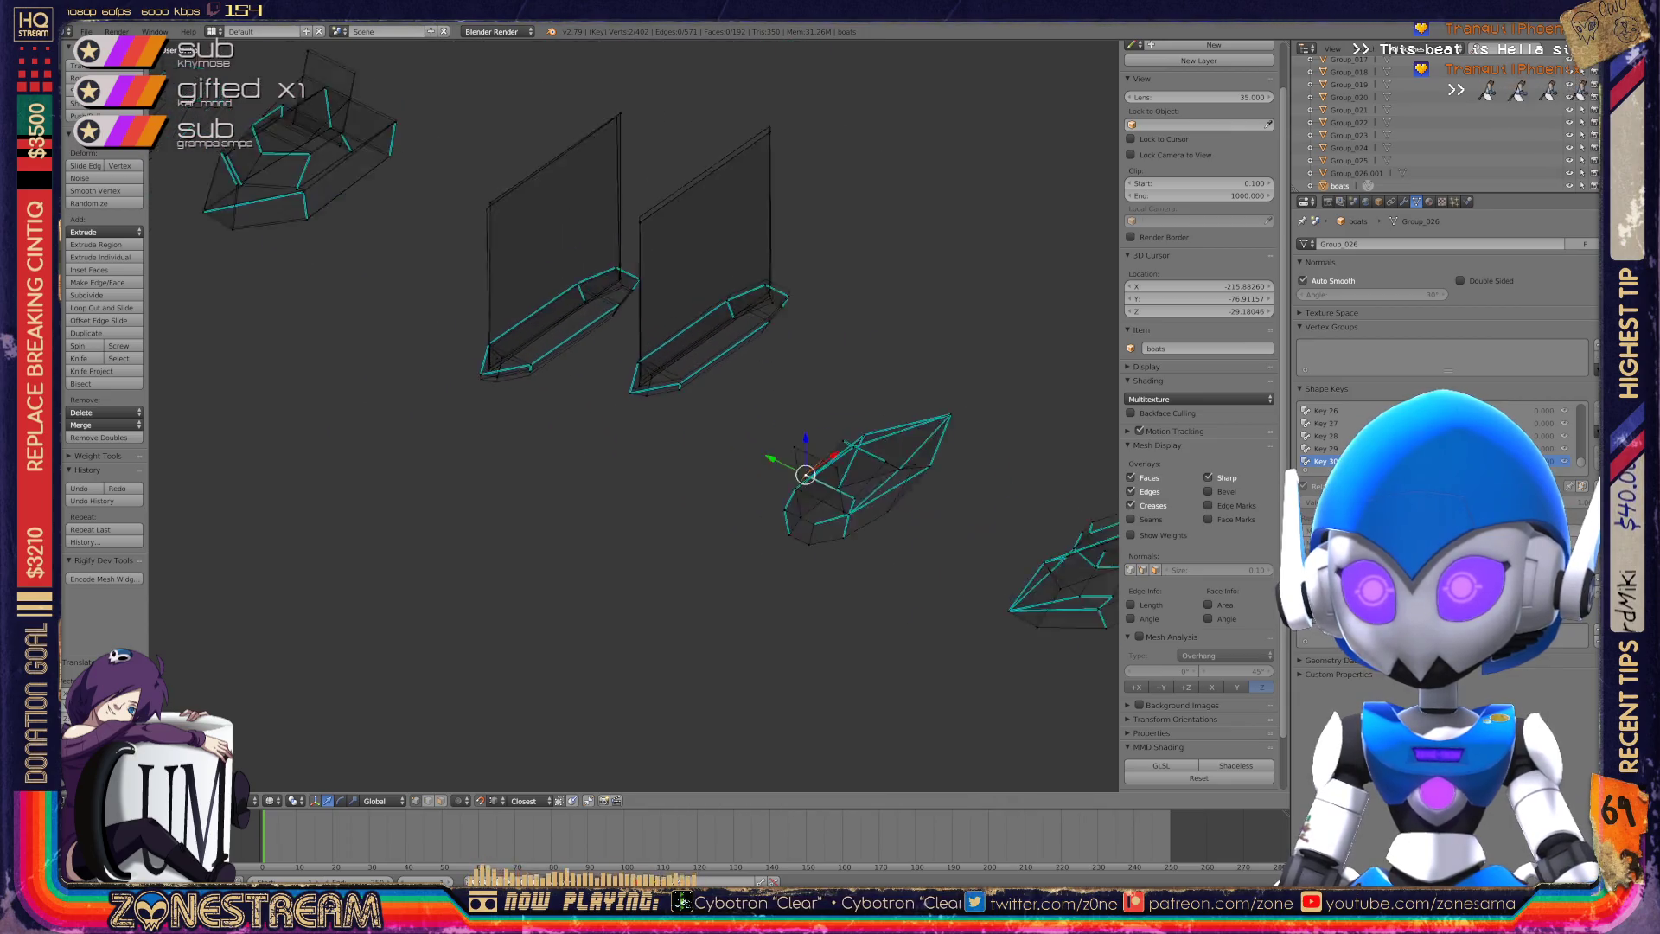
scroll(634, 415, up, 8)
scroll(634, 415, up, 3)
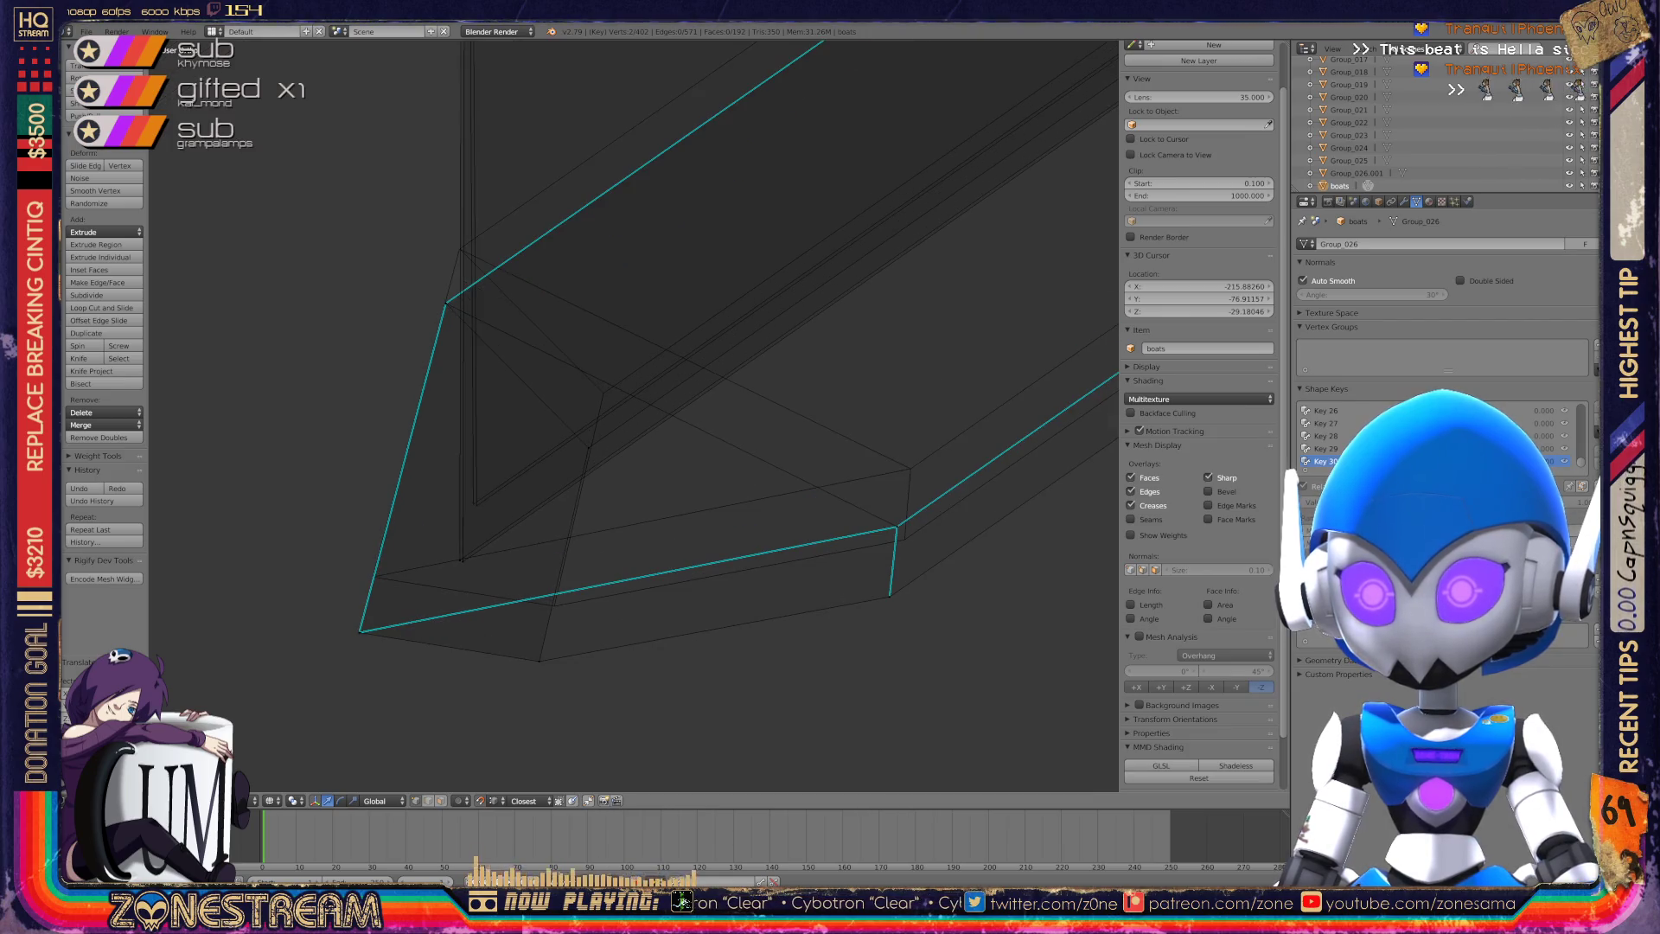
key(g)
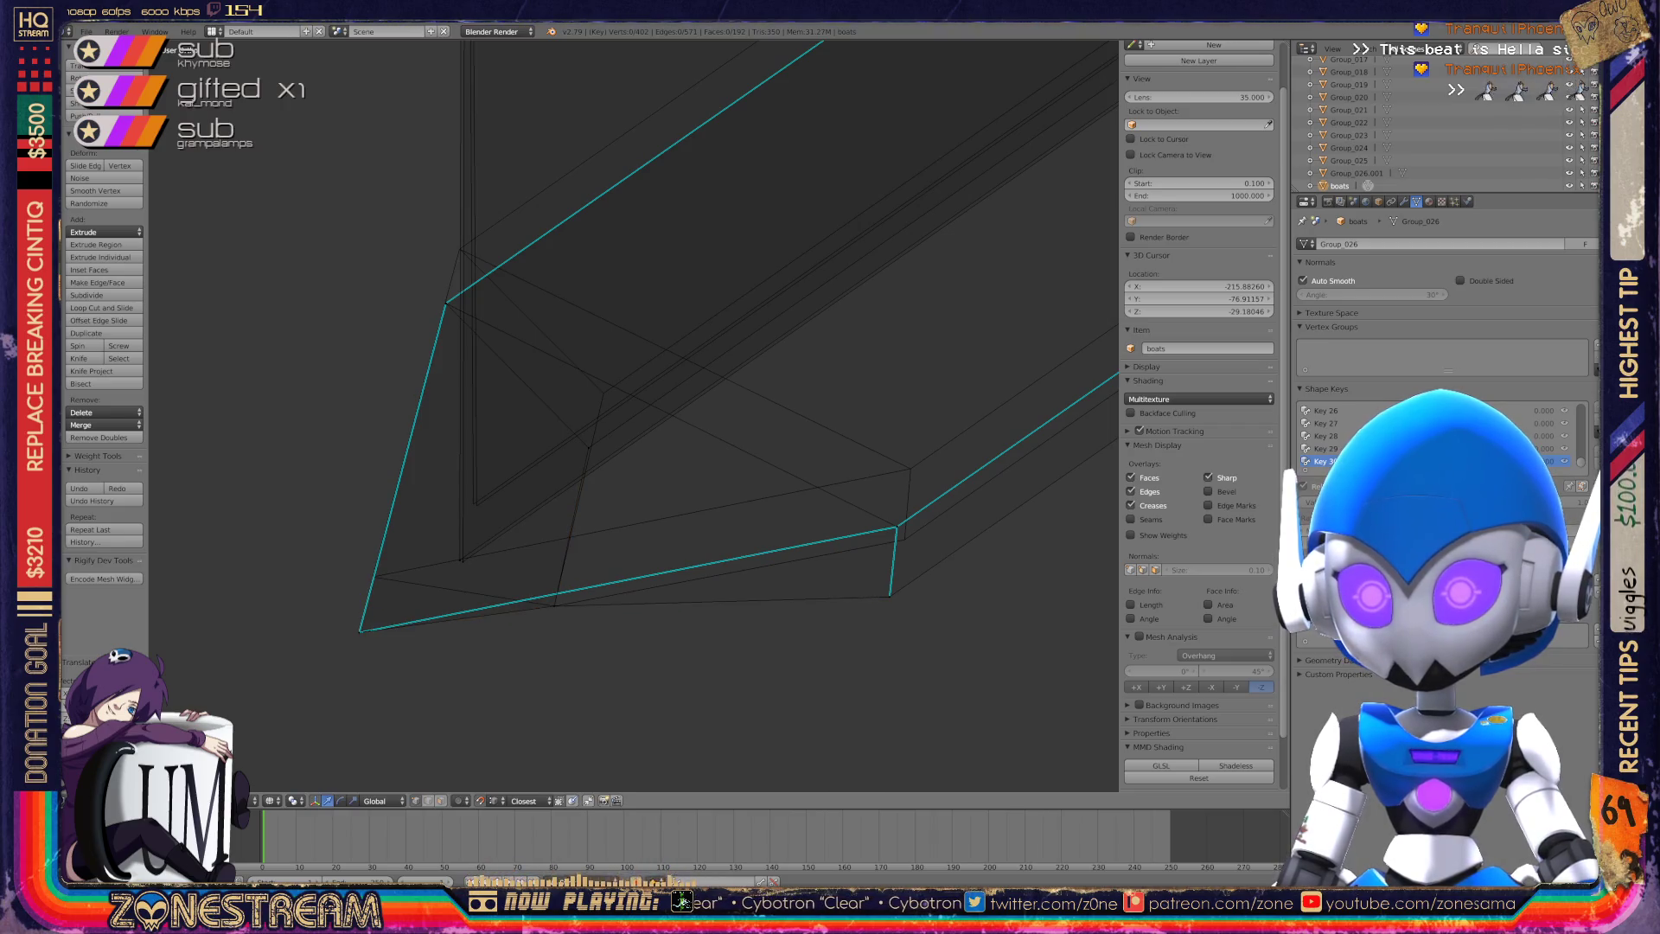
key(g)
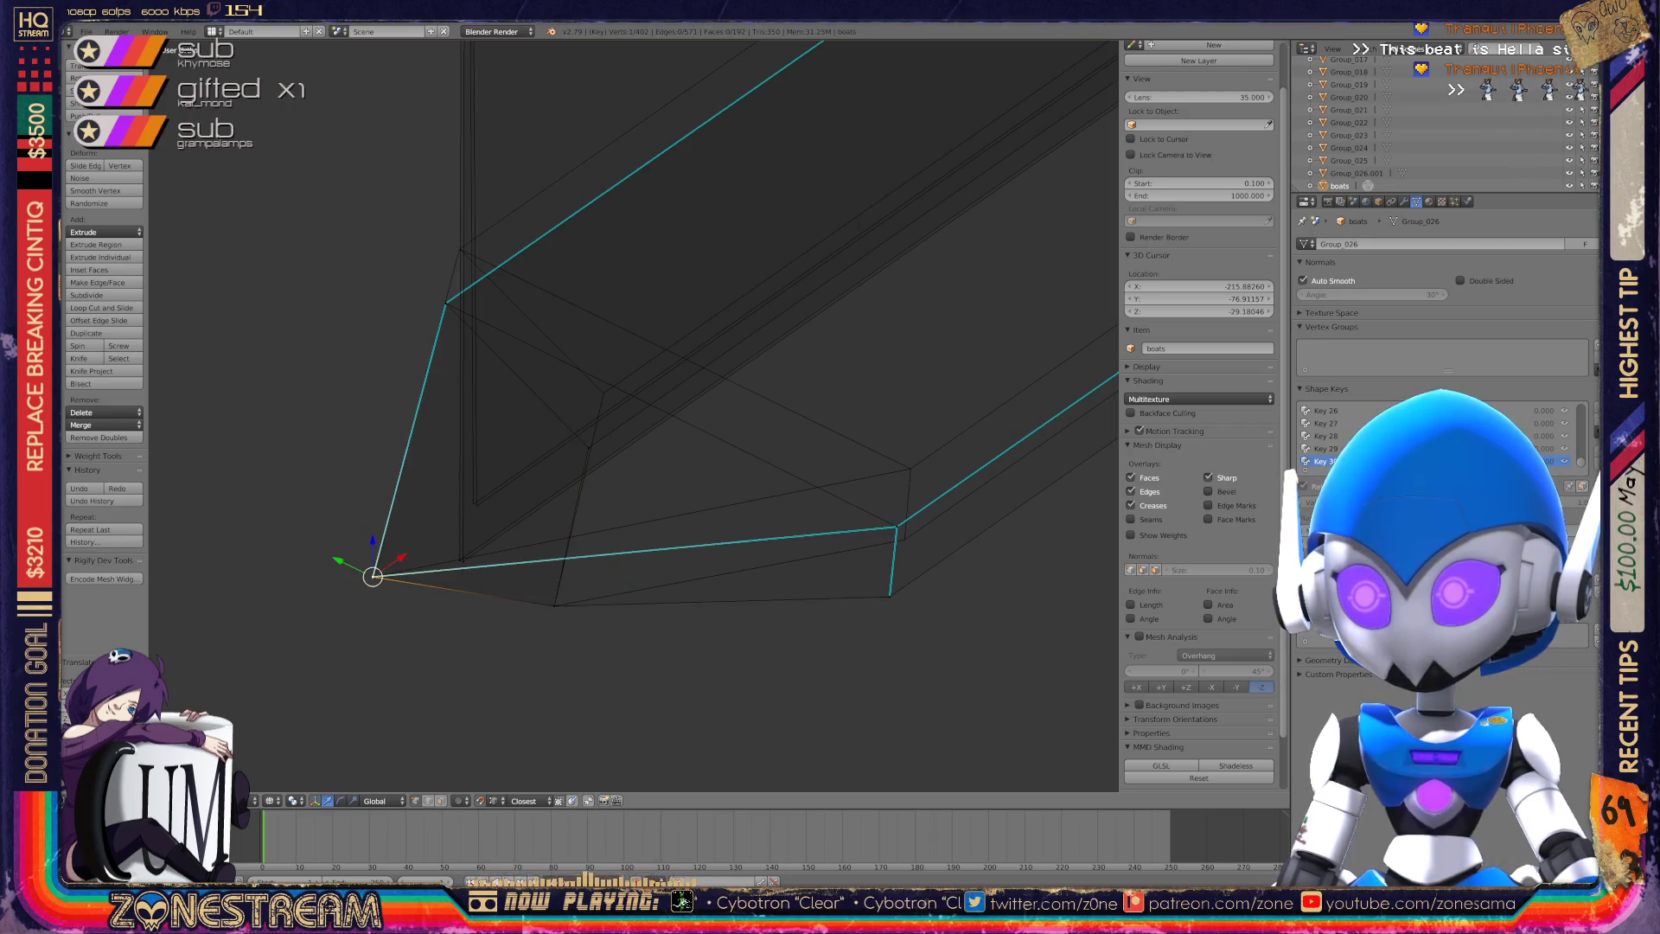
key(g)
Raise the next vertex along the lower edge into line, cancelling the final extra move.
right_click(889, 597)
key(g)
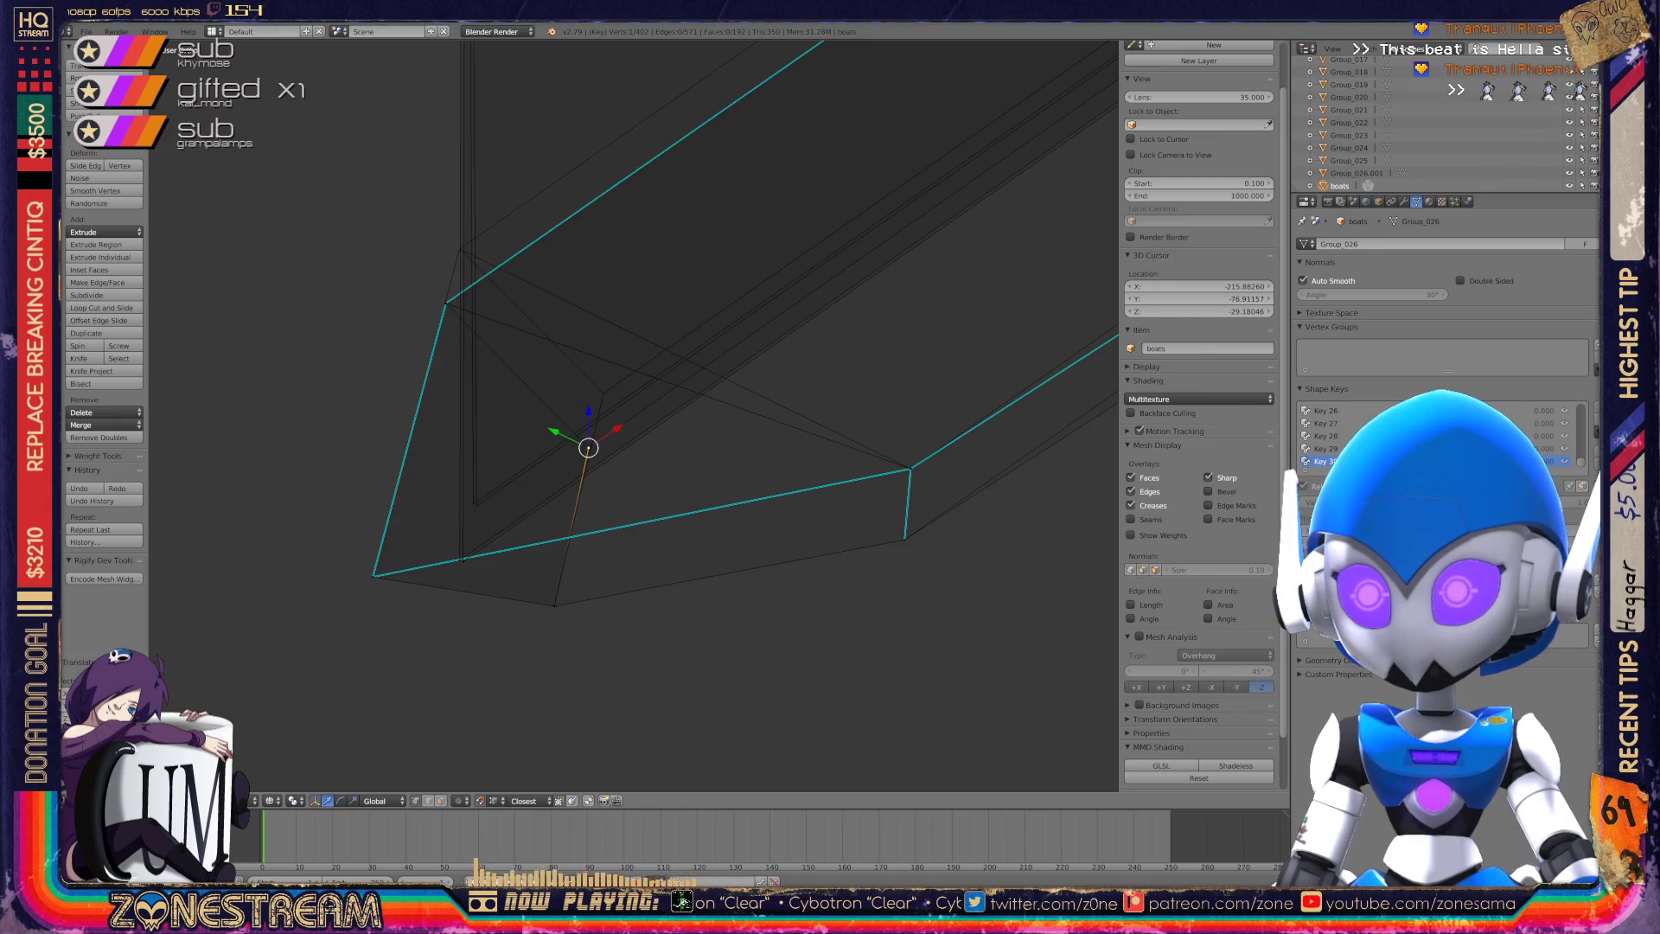
key(g)
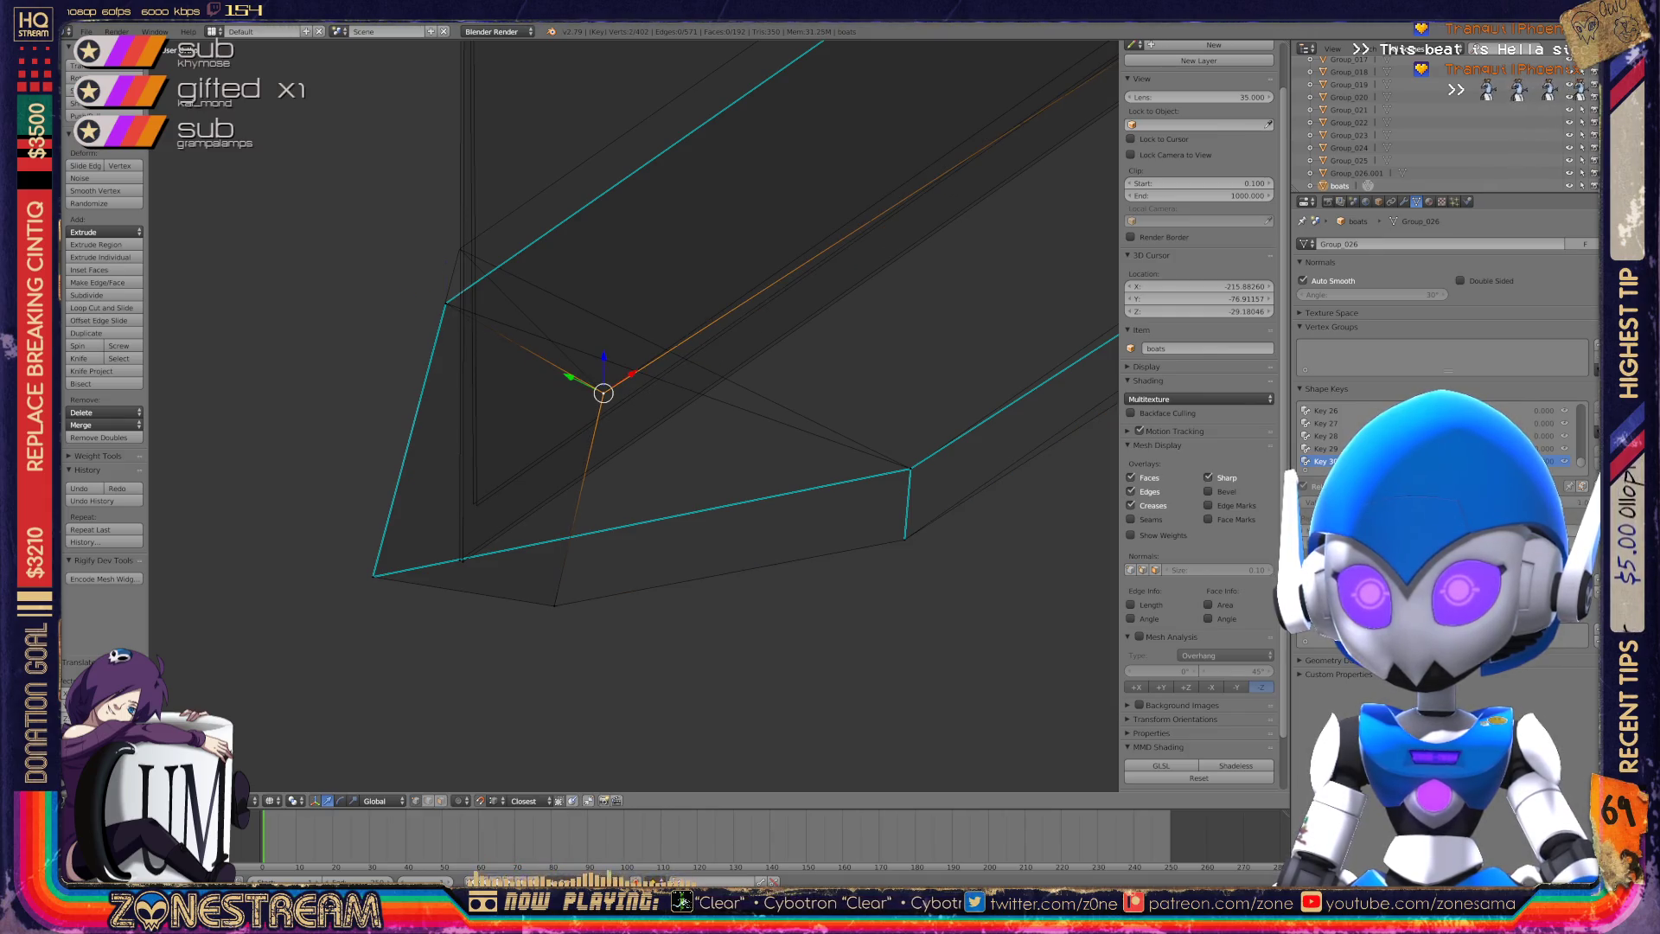
key(g)
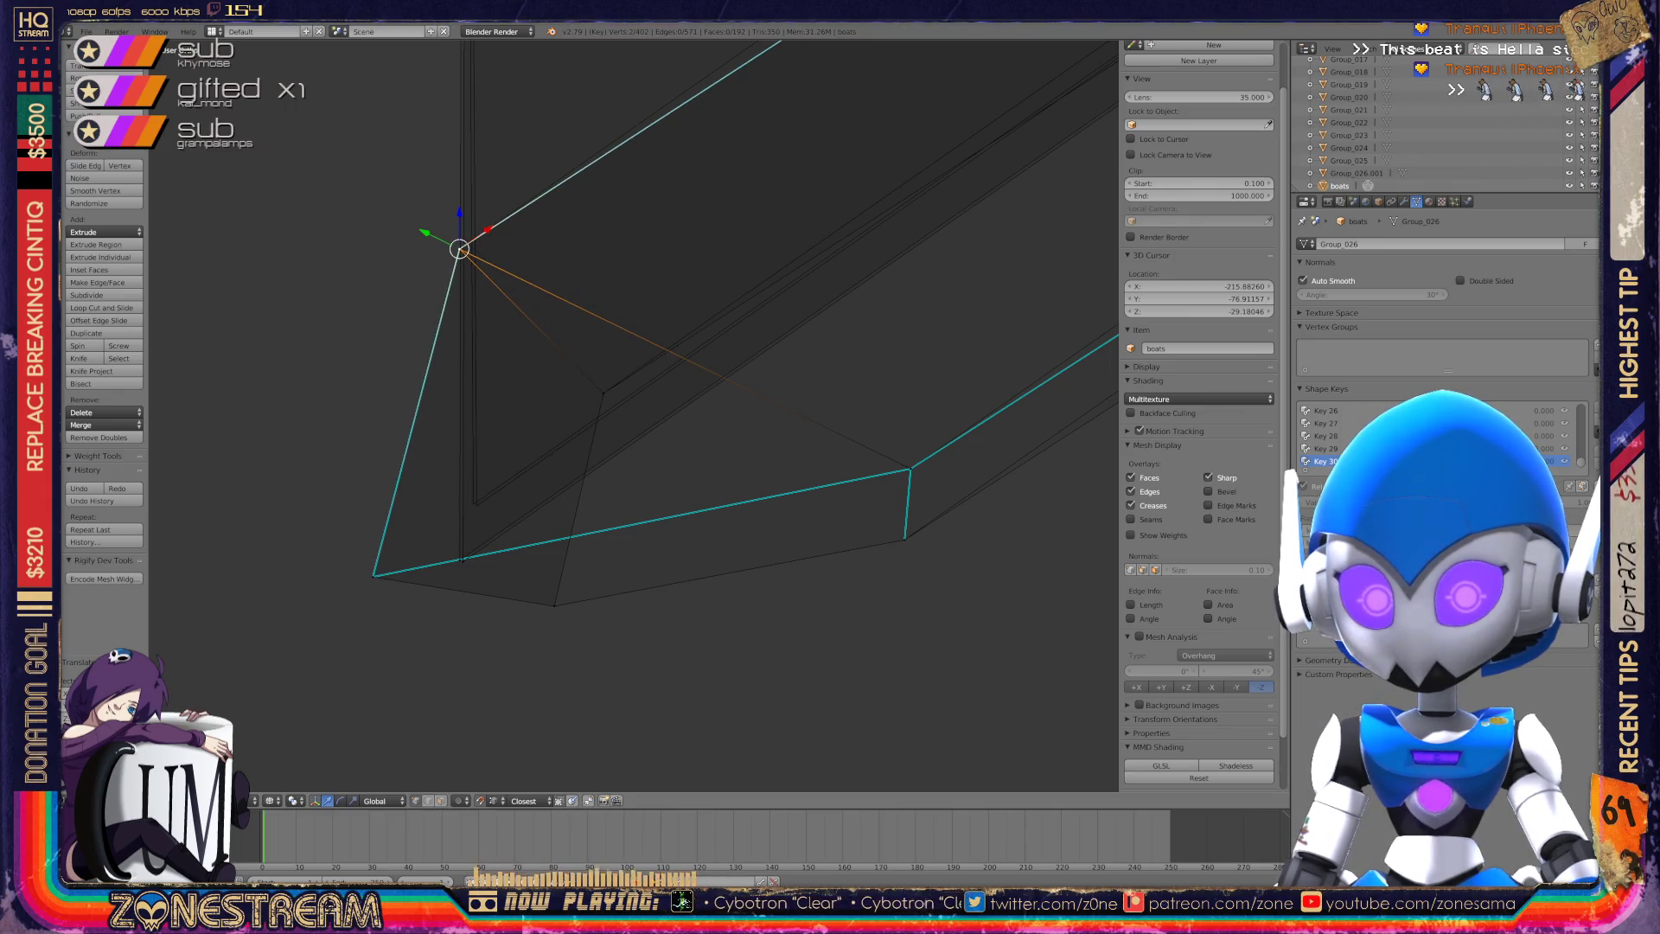
scroll(634, 415, up, 3)
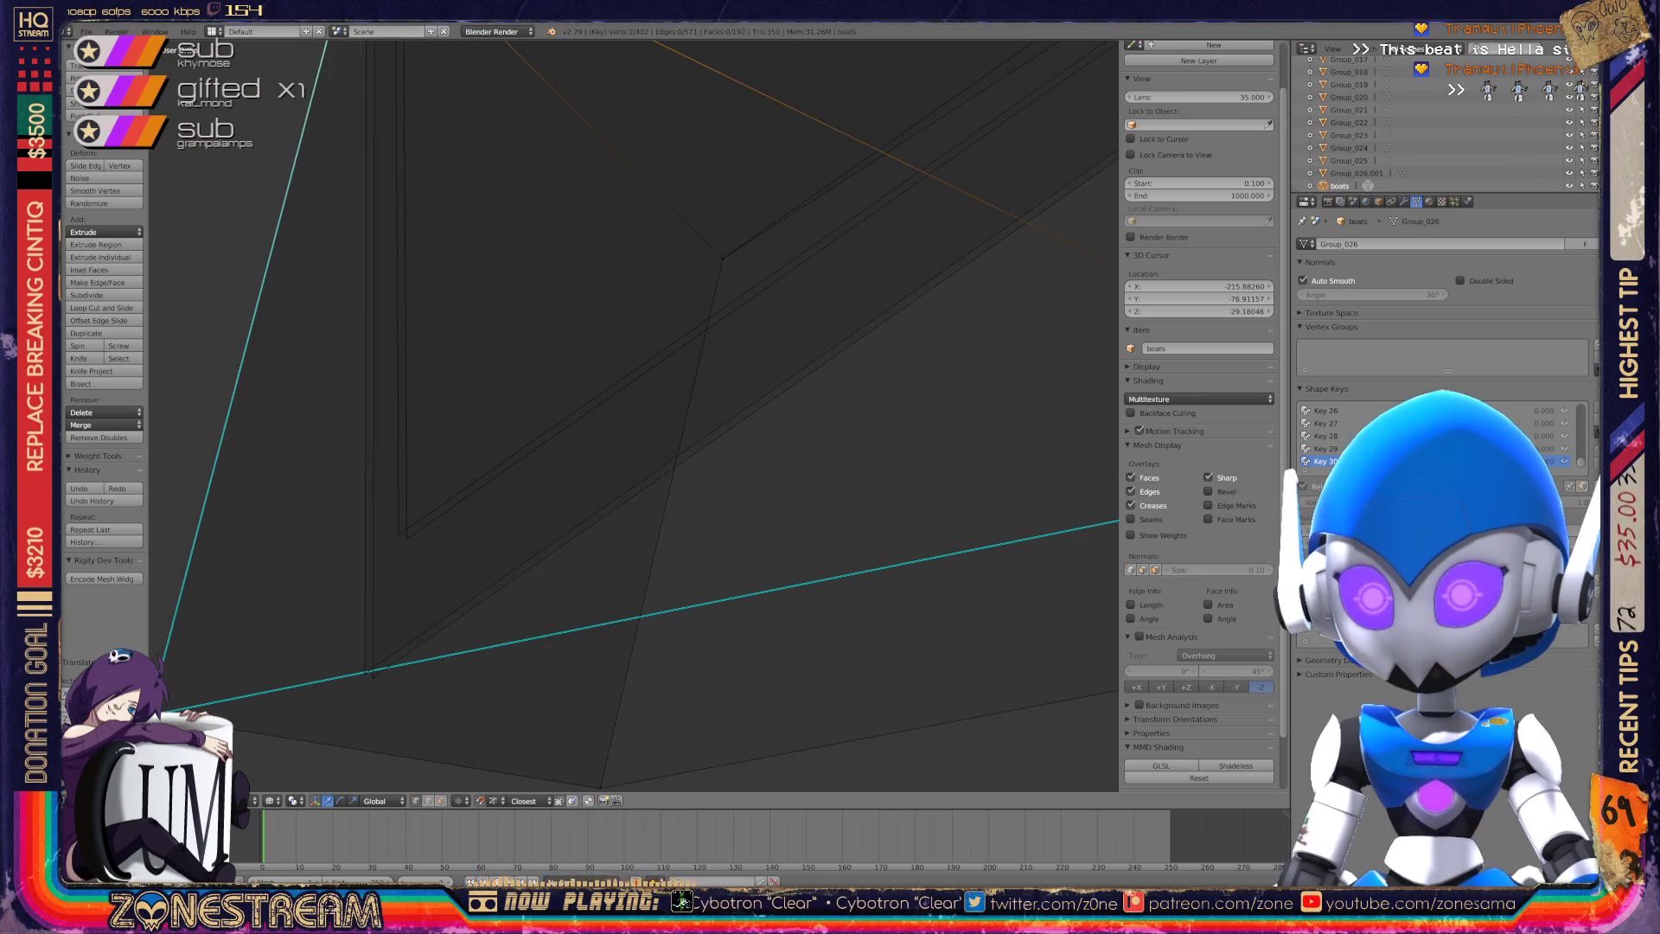
key(g)
key(g)
key(Escape)
Move a vertex up and right, then raise the seat's lower corner vertex and confirm.
scroll(634, 415, down, 3)
mouse_move(634, 415)
middle_down()
mouse_move(605, 406)
mouse_move(519, 450)
mouse_move(484, 423)
middle_up()
scroll(553, 441, up, 3)
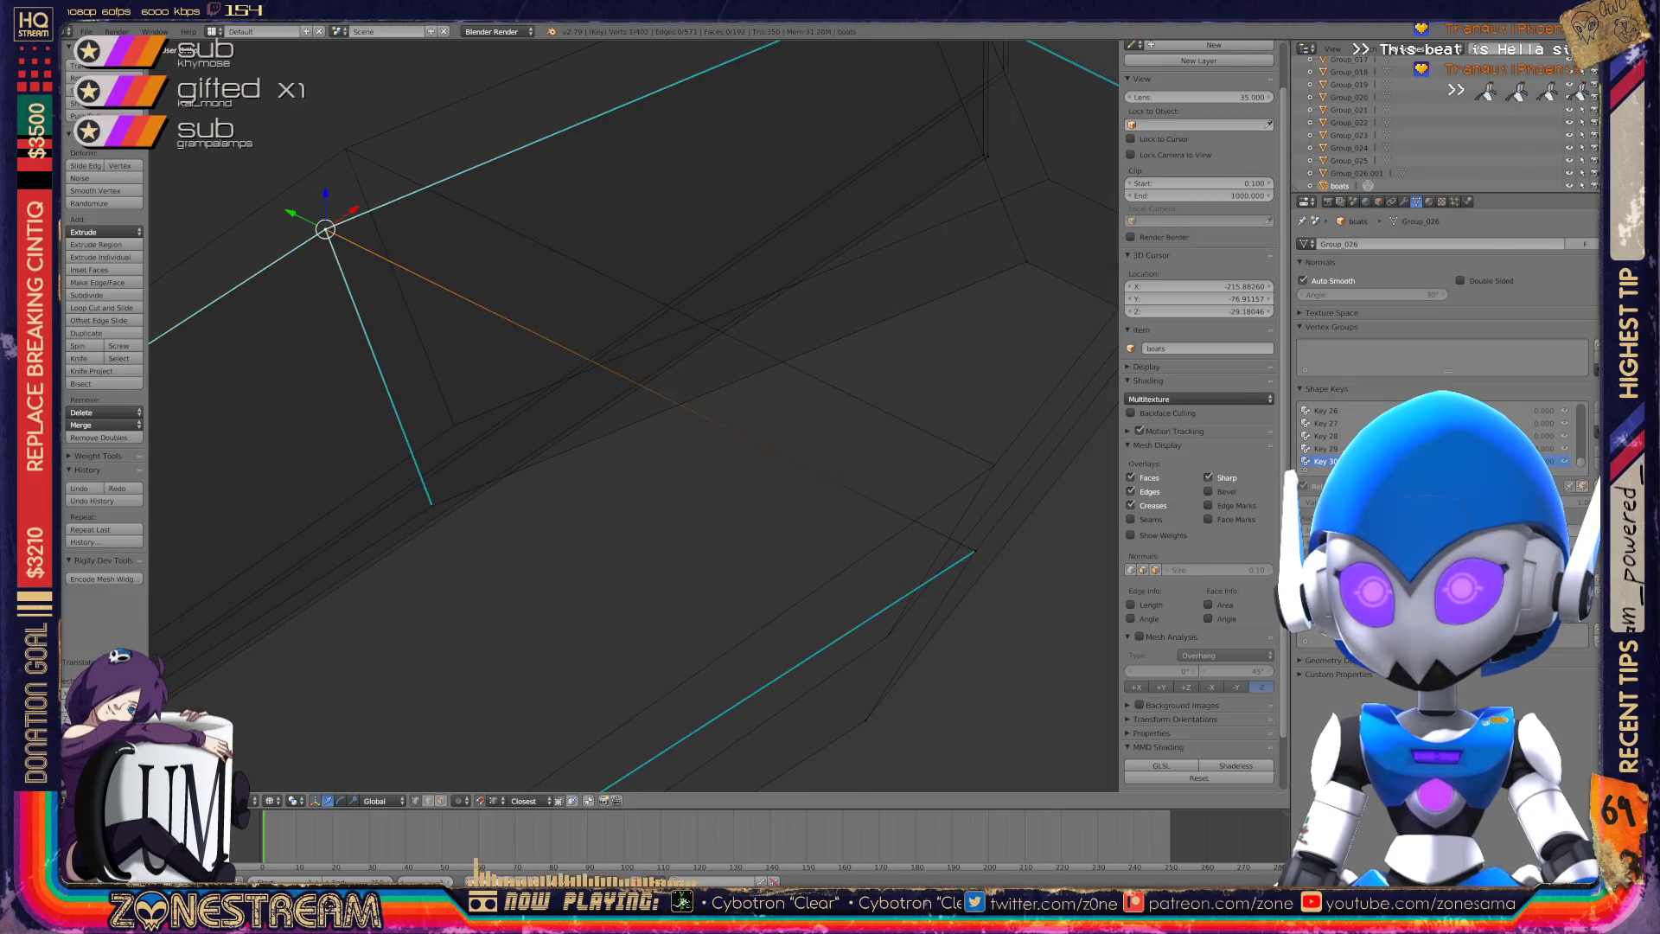
key(g)
right_click(433, 505)
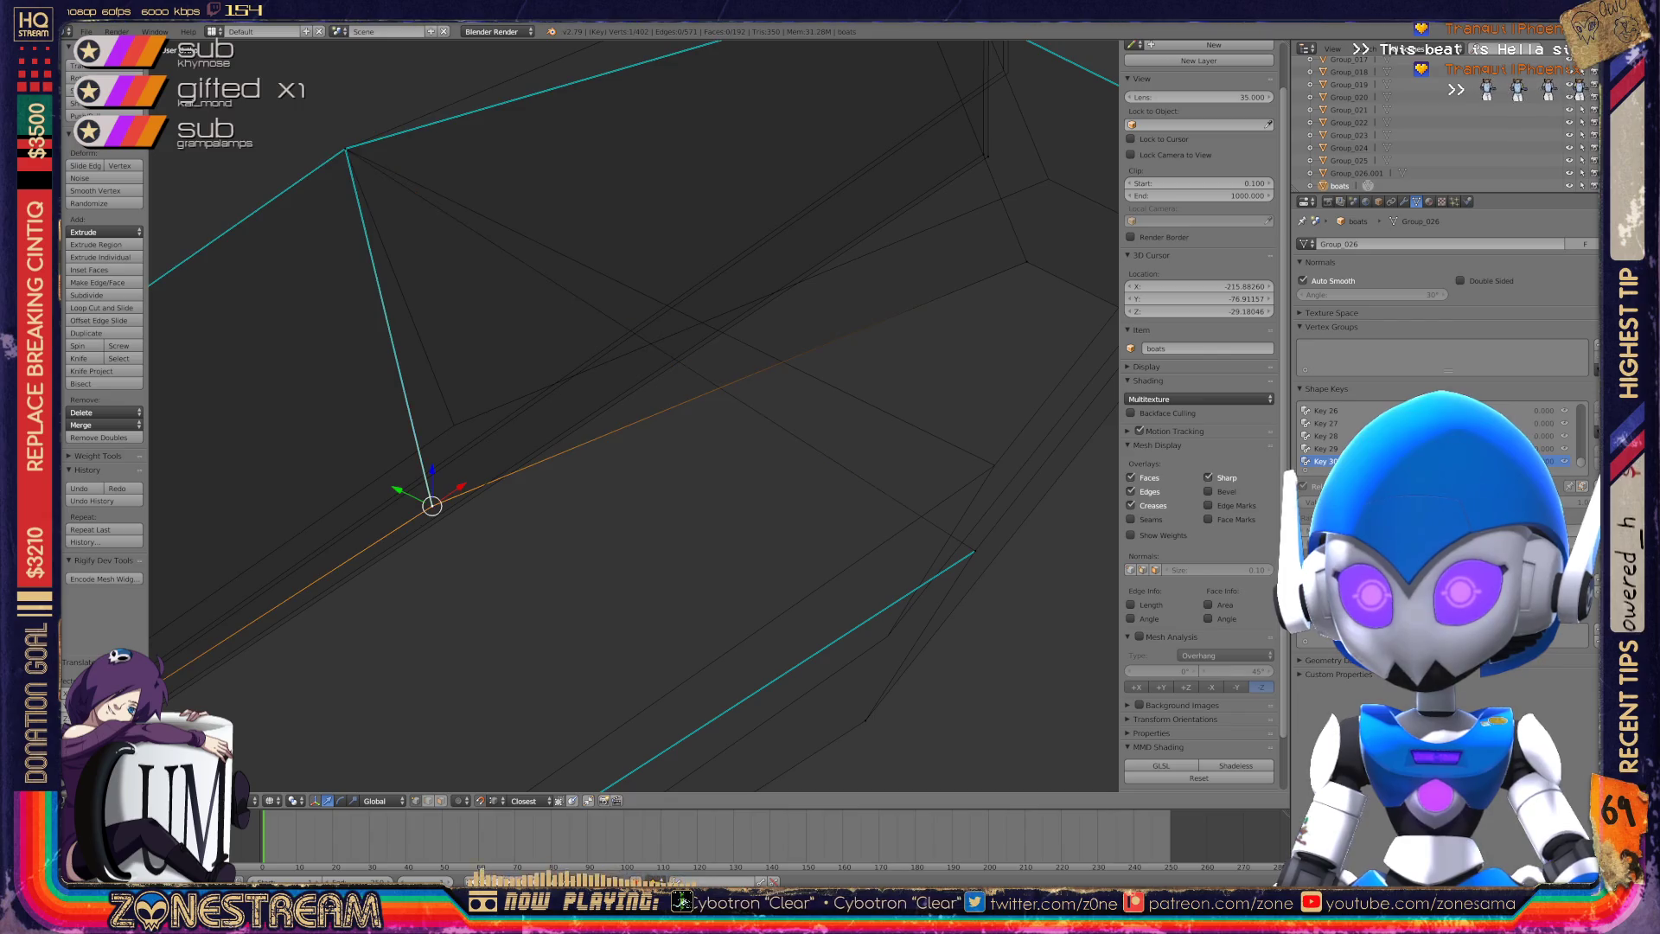
key(g)
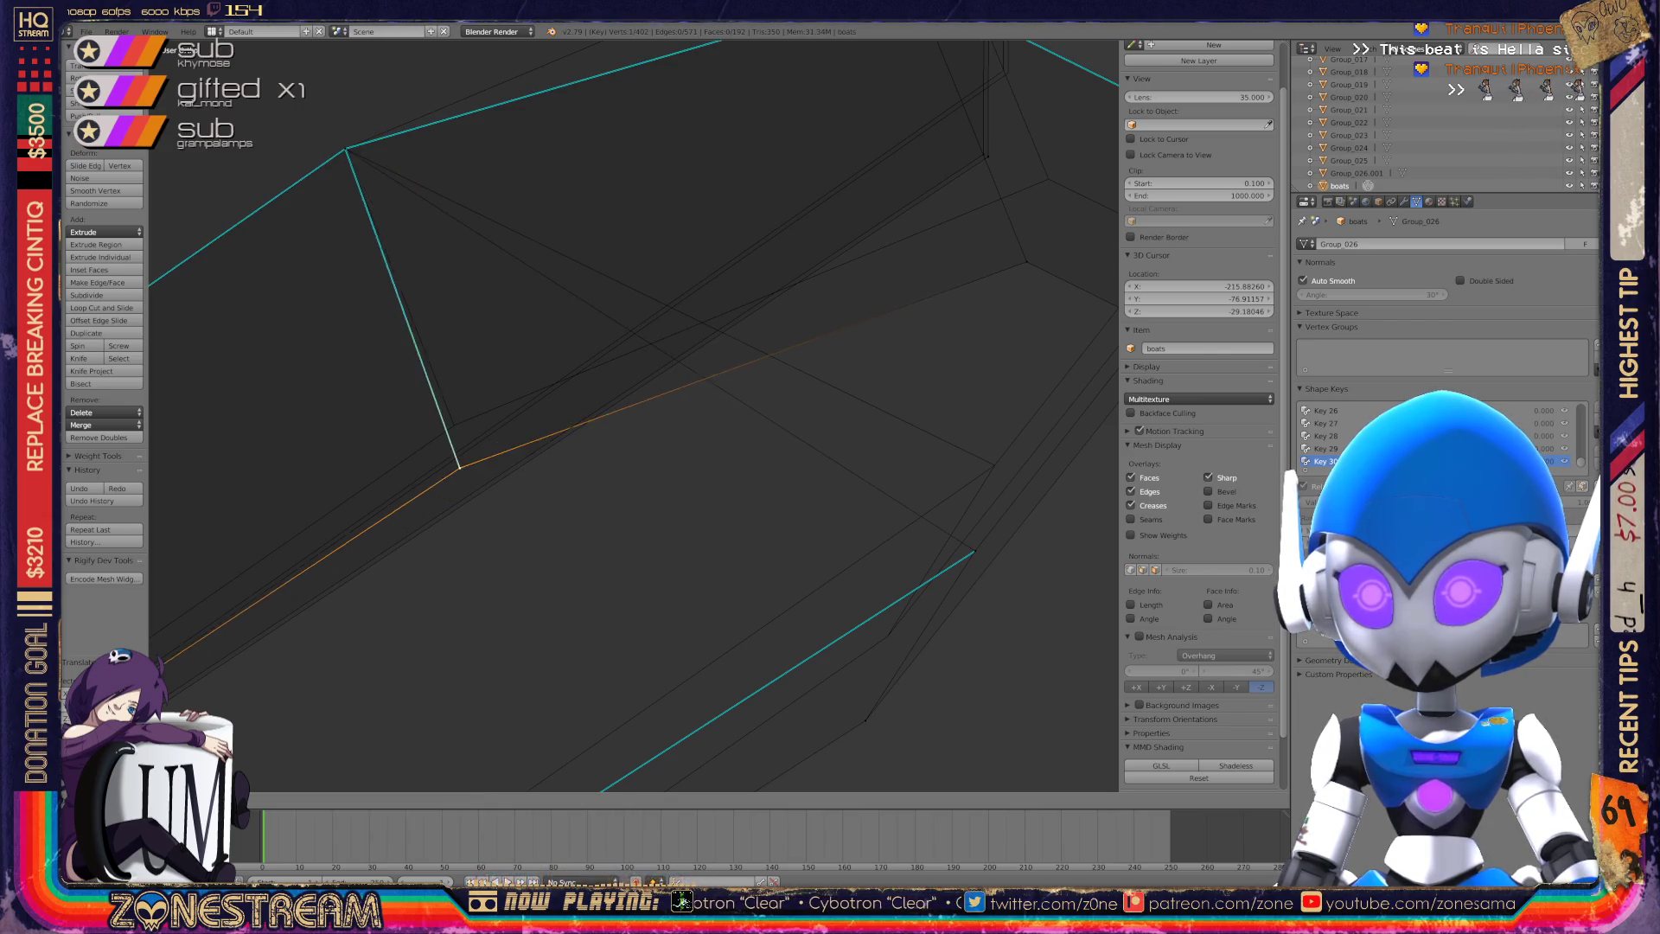
click(866, 720)
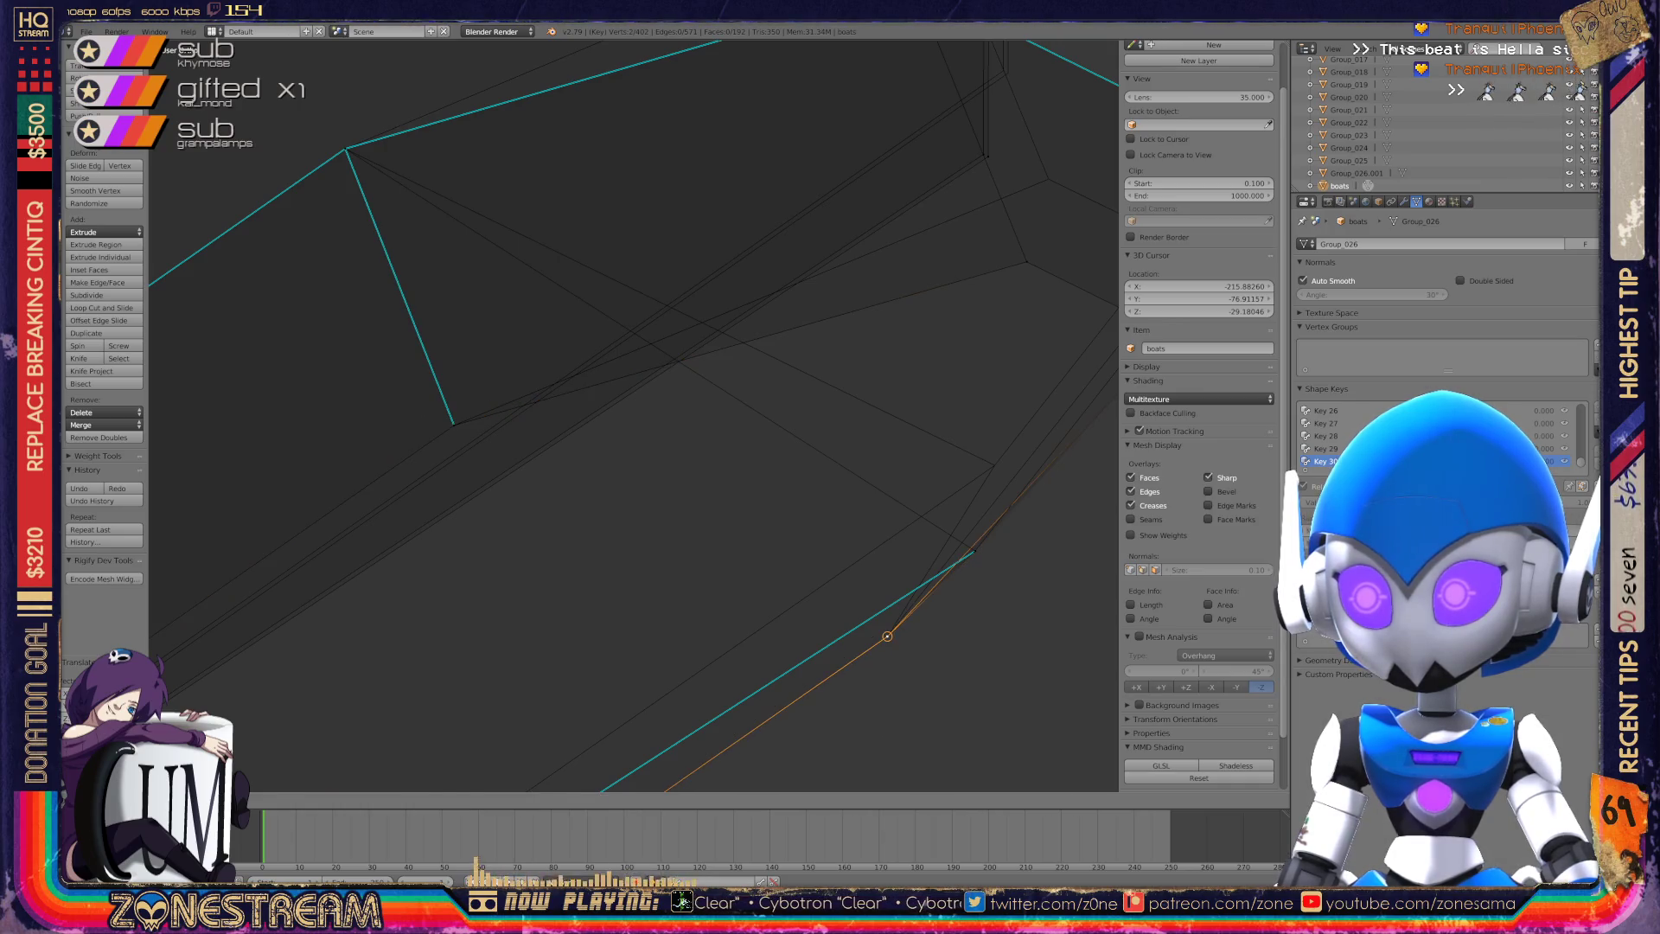
Raise another corner vertex of the seat and confirm its new position.
middle_drag(865, 720, 749, 715)
right_click(837, 629)
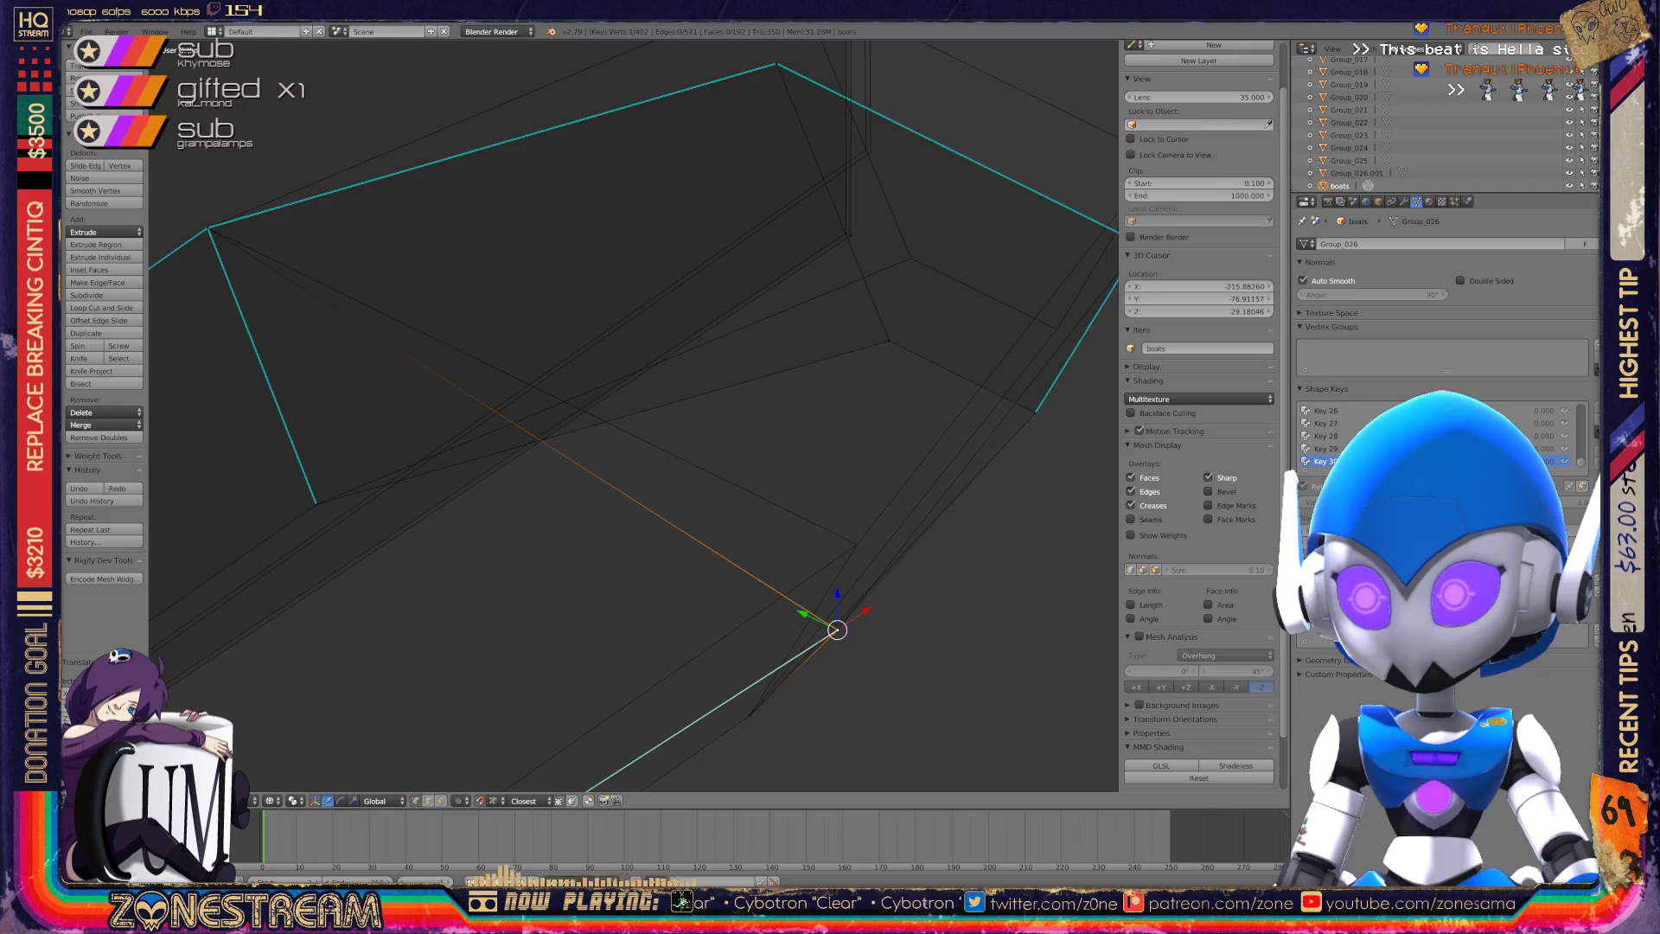
key(g)
click(856, 544)
key(g)
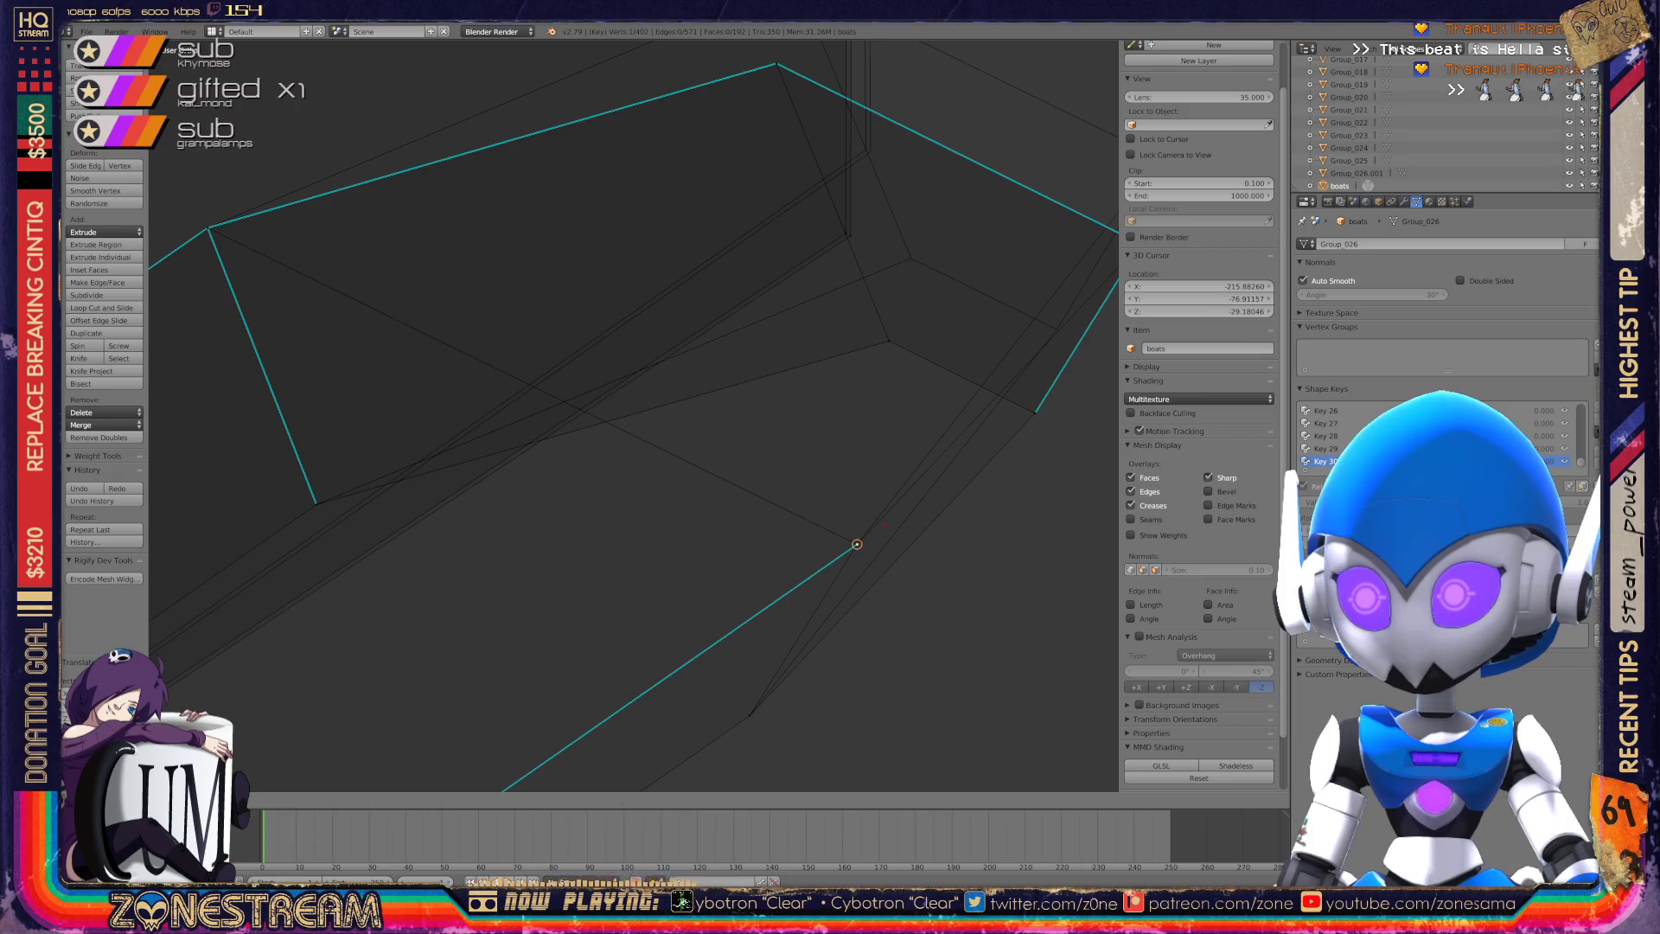
click(856, 544)
scroll(854, 545, down, 2)
mouse_move(854, 545)
shift+middle_down()
mouse_move(782, 604)
mouse_move(664, 616)
shift+middle_up()
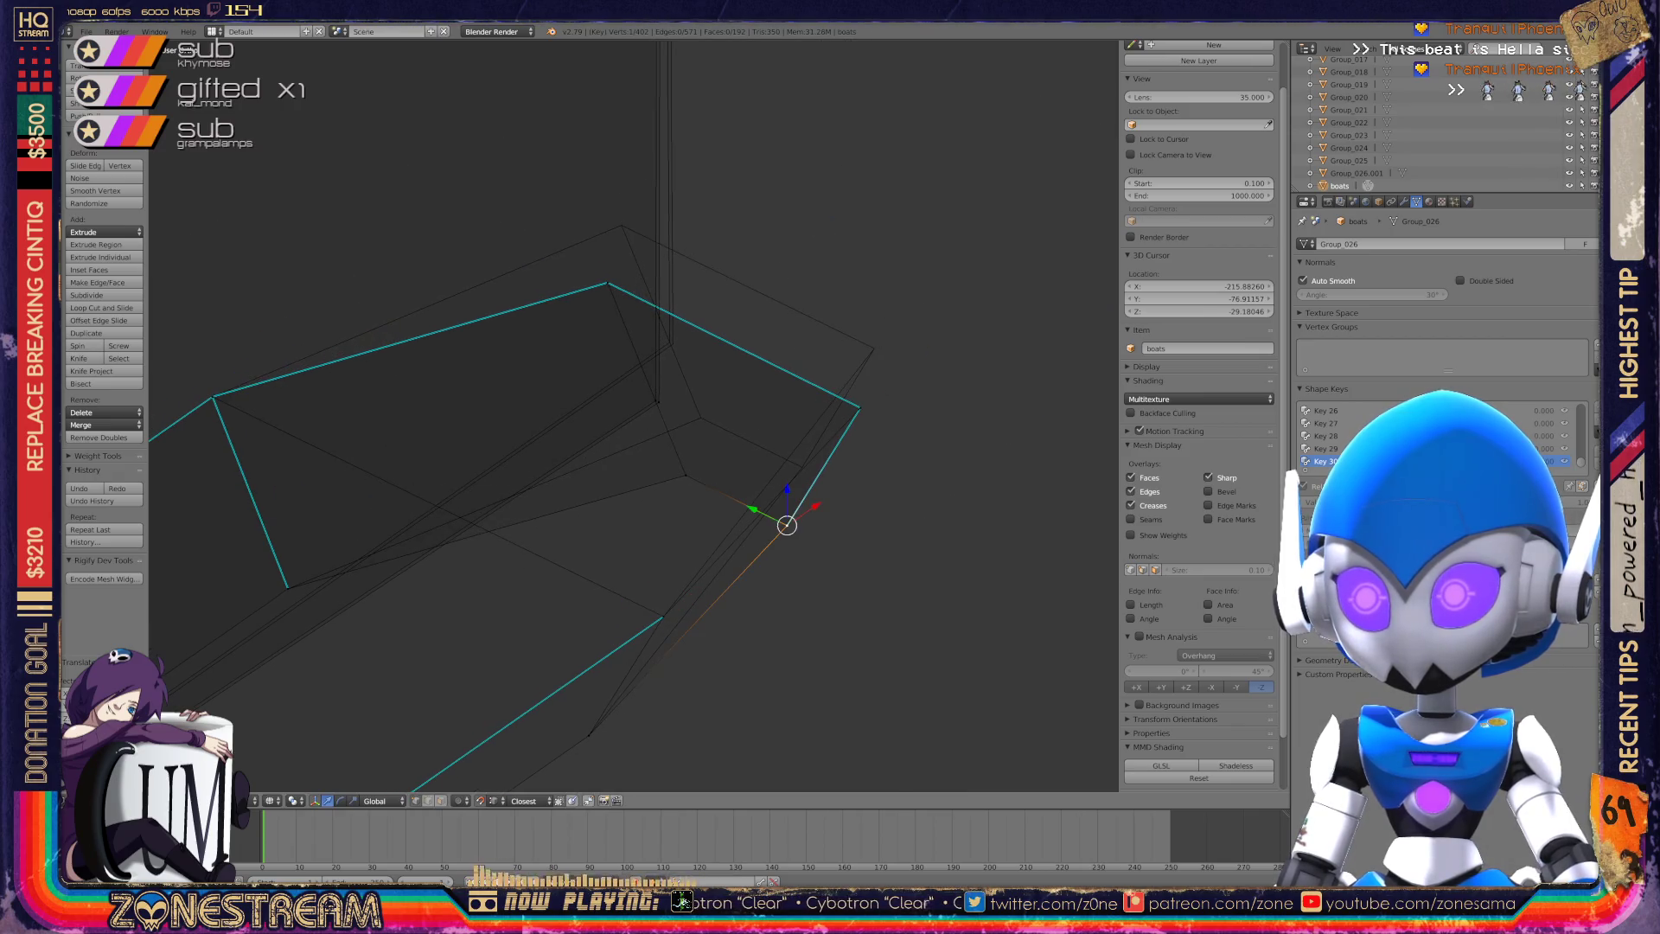
right_drag(787, 524, 801, 464)
Raise the next vertex on the seat edge, redoing the placement once.
right_click(685, 475)
key(g)
click(697, 415)
key(ctrl+z)
key(g)
click(700, 418)
Raise the selected vertex, then lift the far-side corner vertex and confirm.
shift+middle_drag(699, 416, 716, 590)
scroll(716, 590, up, 3)
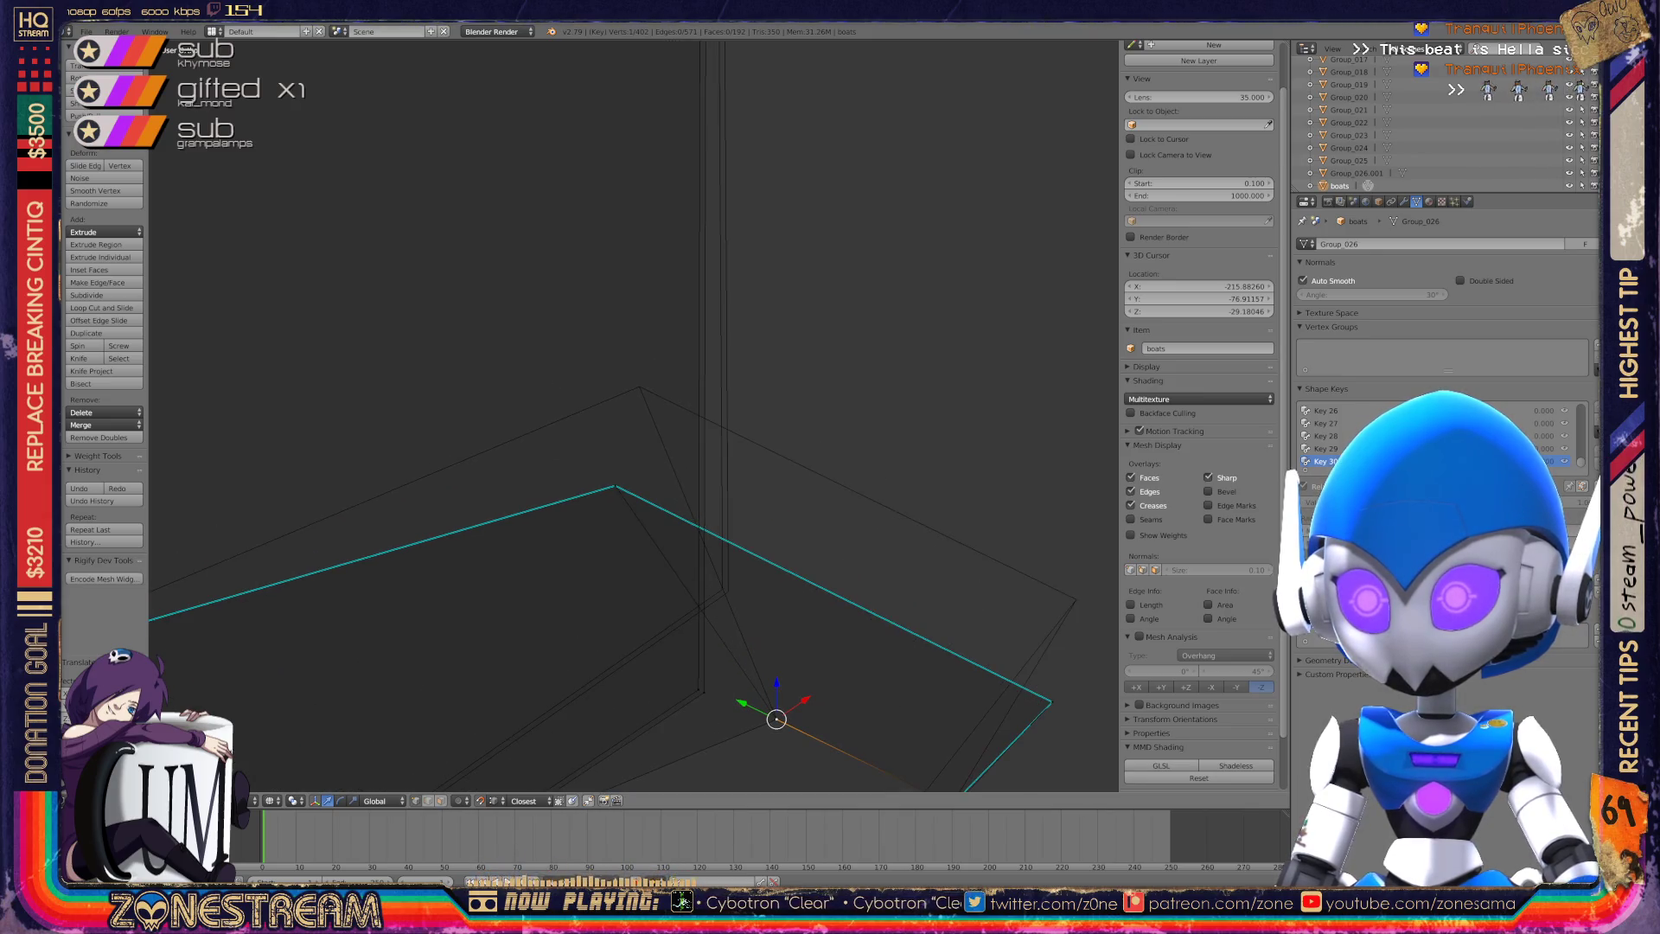
key(g)
click(639, 387)
right_click(1052, 701)
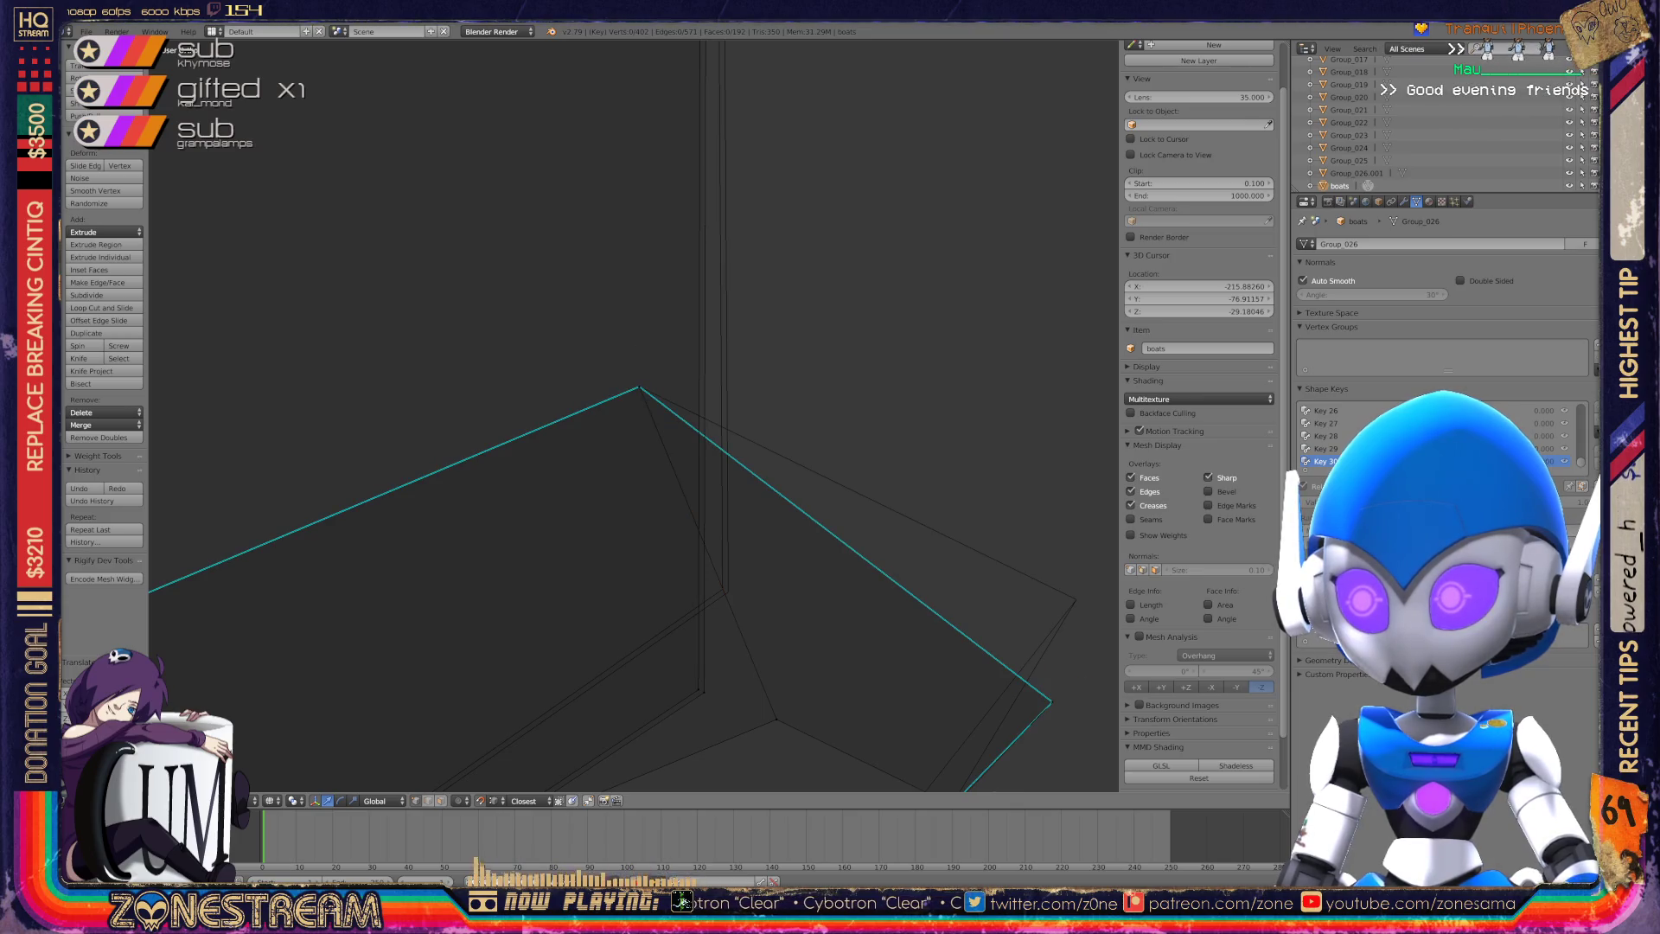
key(g)
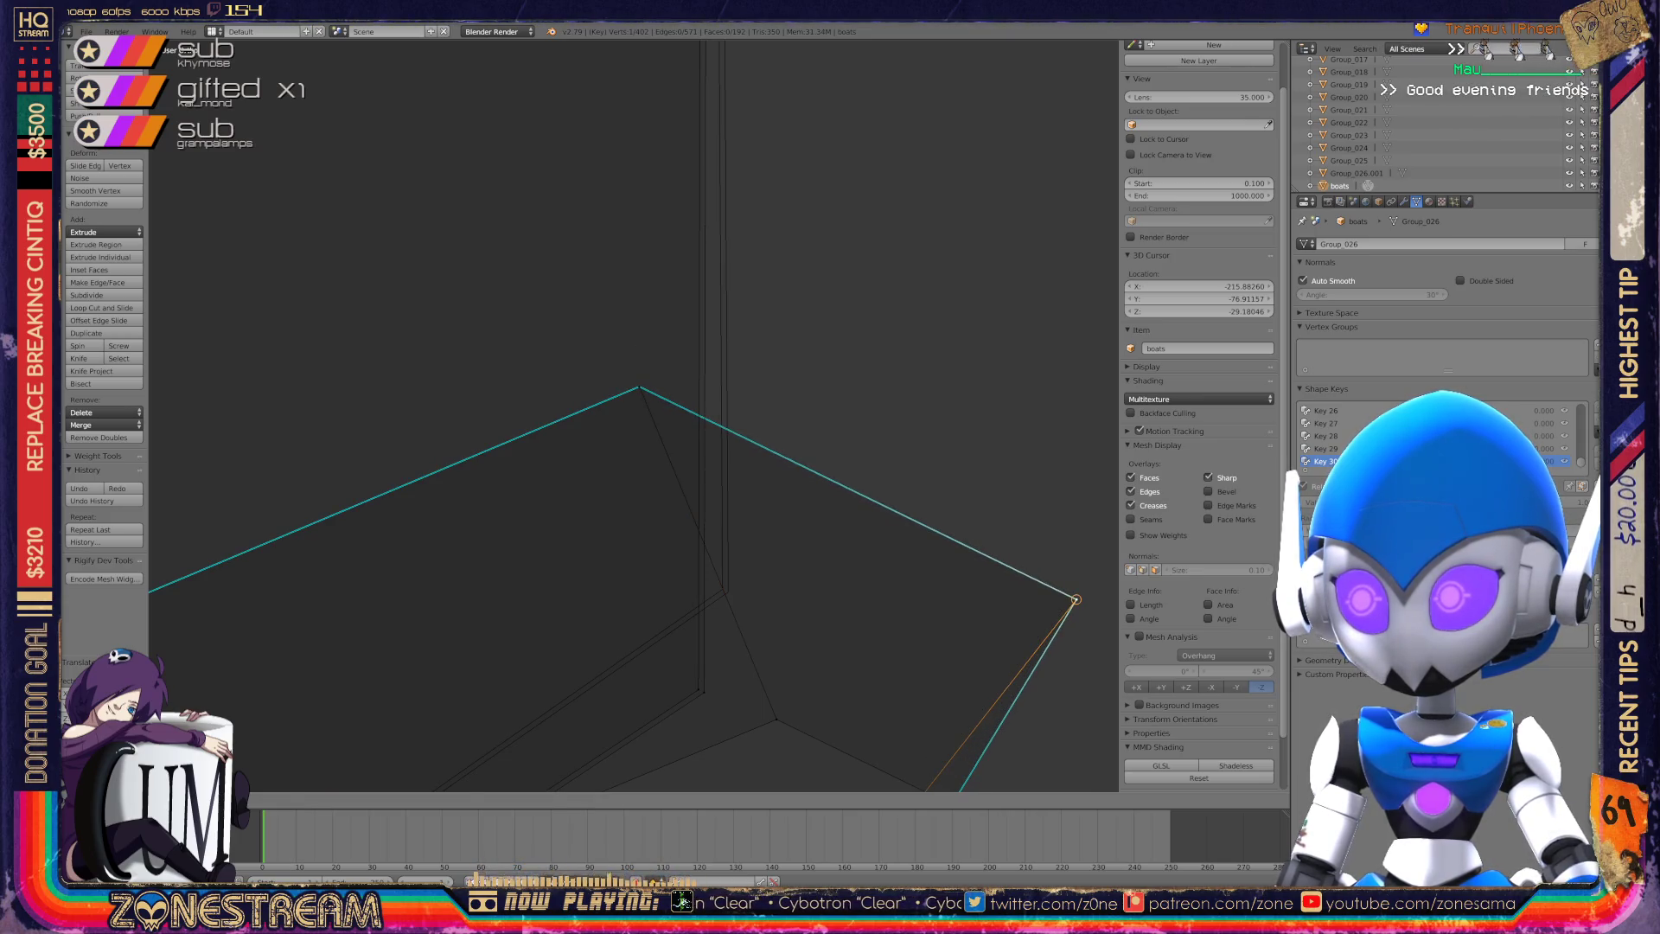
click(1076, 599)
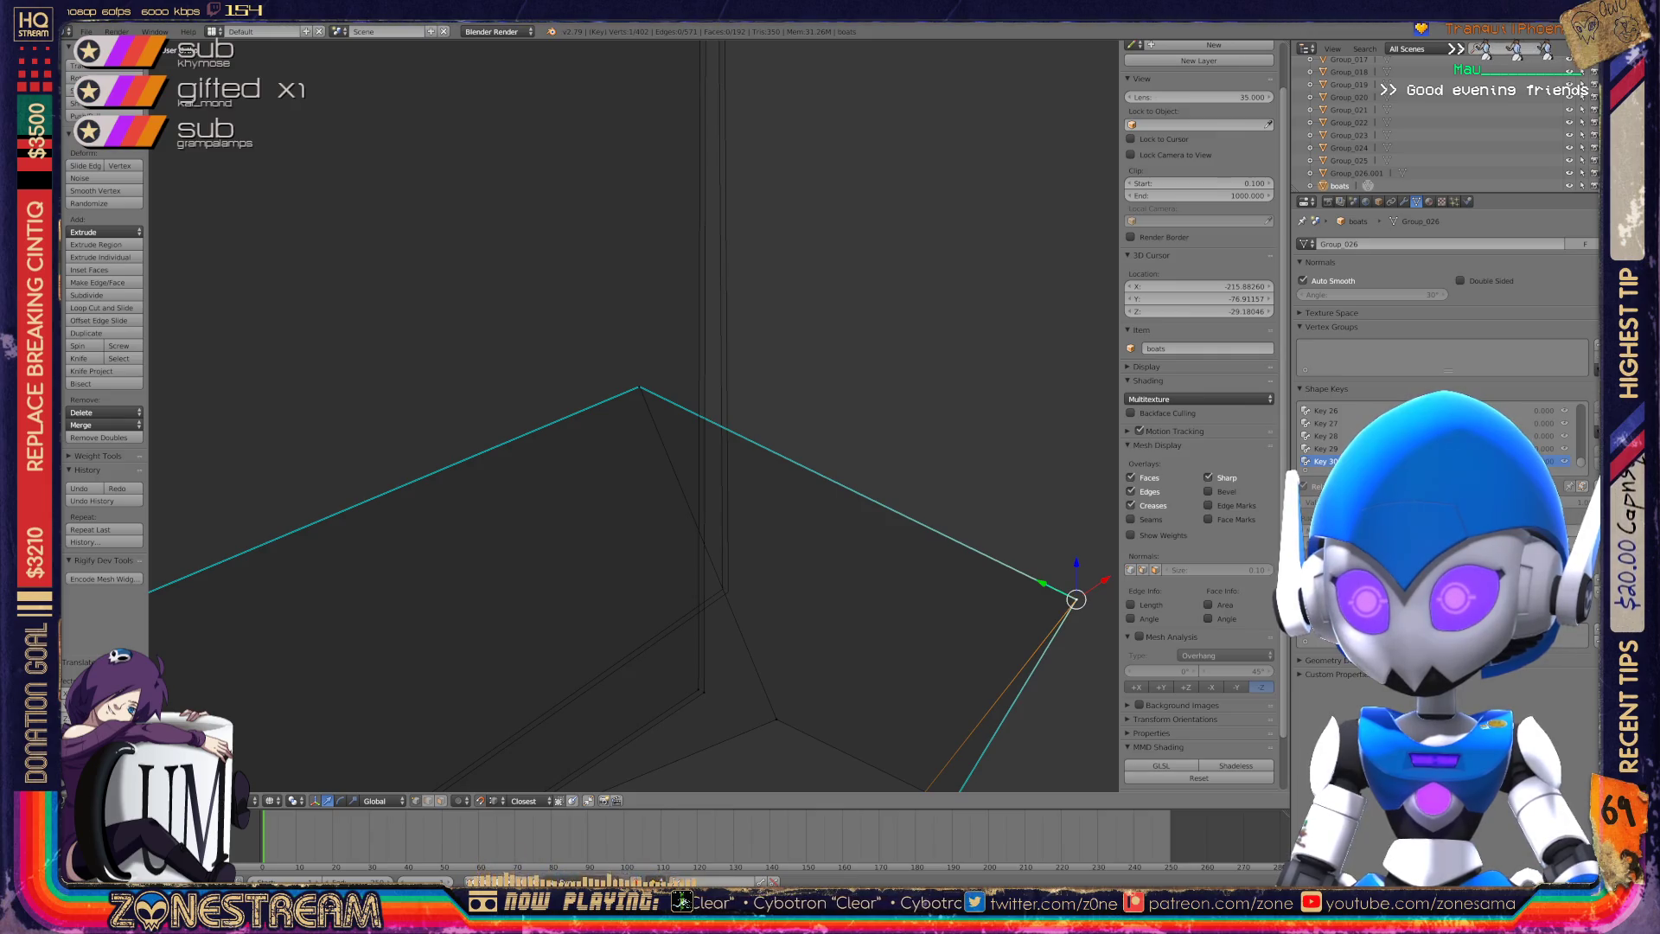
Pick the seat's inner-corner vertex among overlapping ones and frame the view on it.
right_click(702, 688)
right_click(726, 590)
right_click(698, 689)
right_click(723, 584)
key(KP_Decimal)
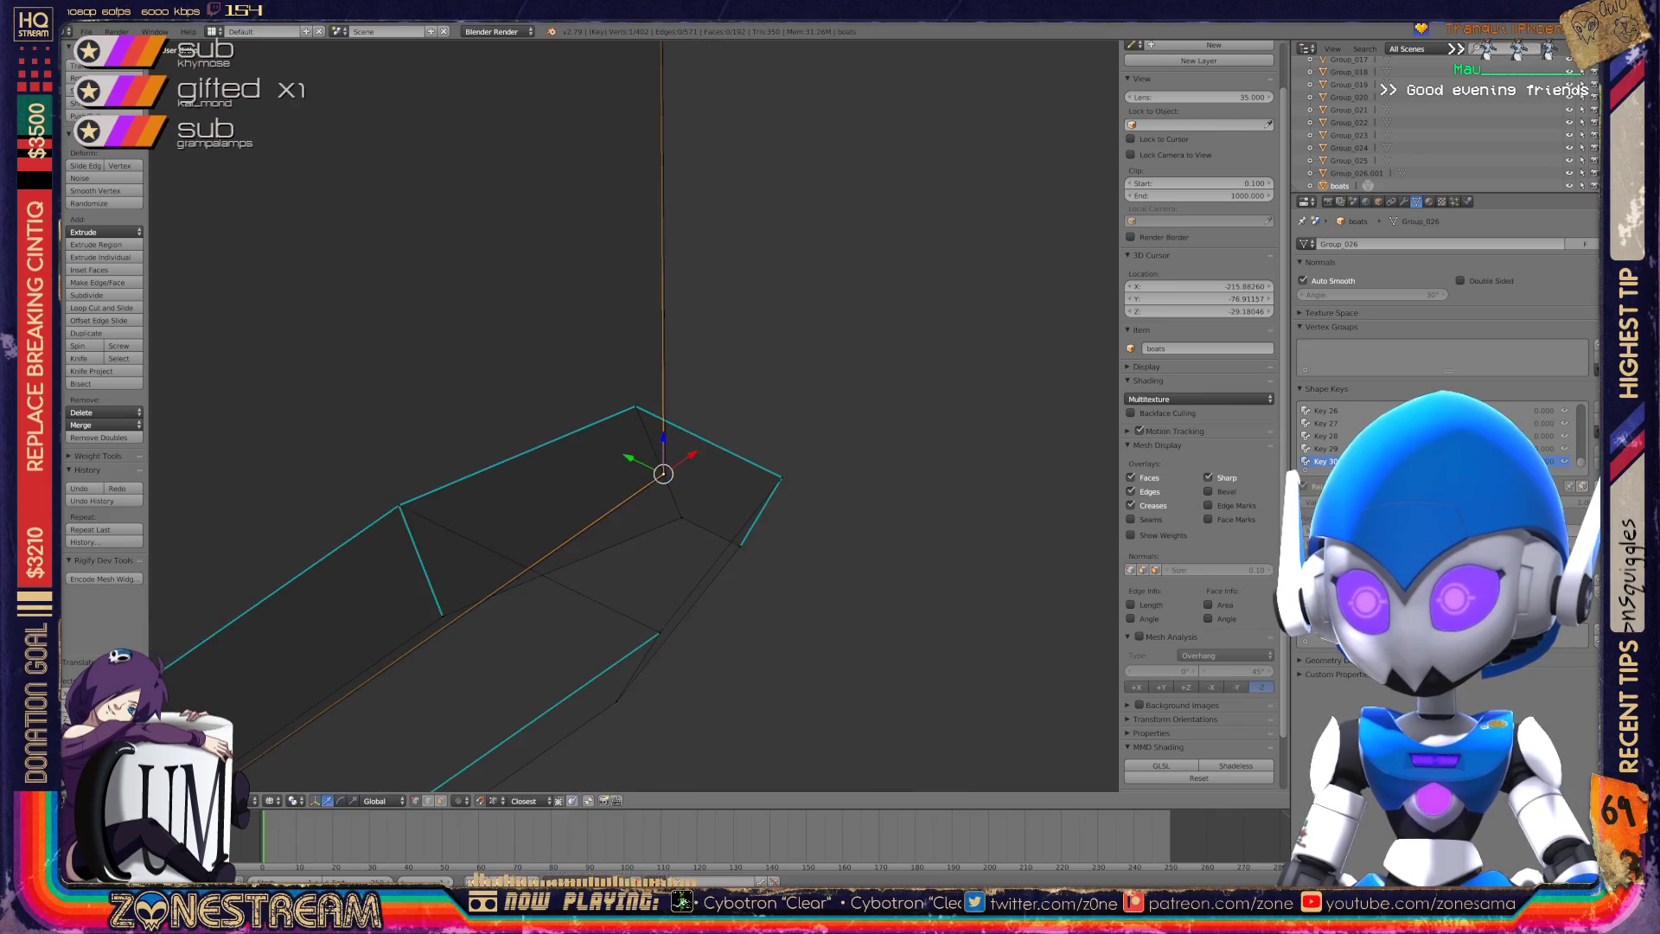
mouse_move(650, 449)
shift+middle_down()
mouse_move(760, 622)
mouse_move(1024, 593)
shift+middle_up()
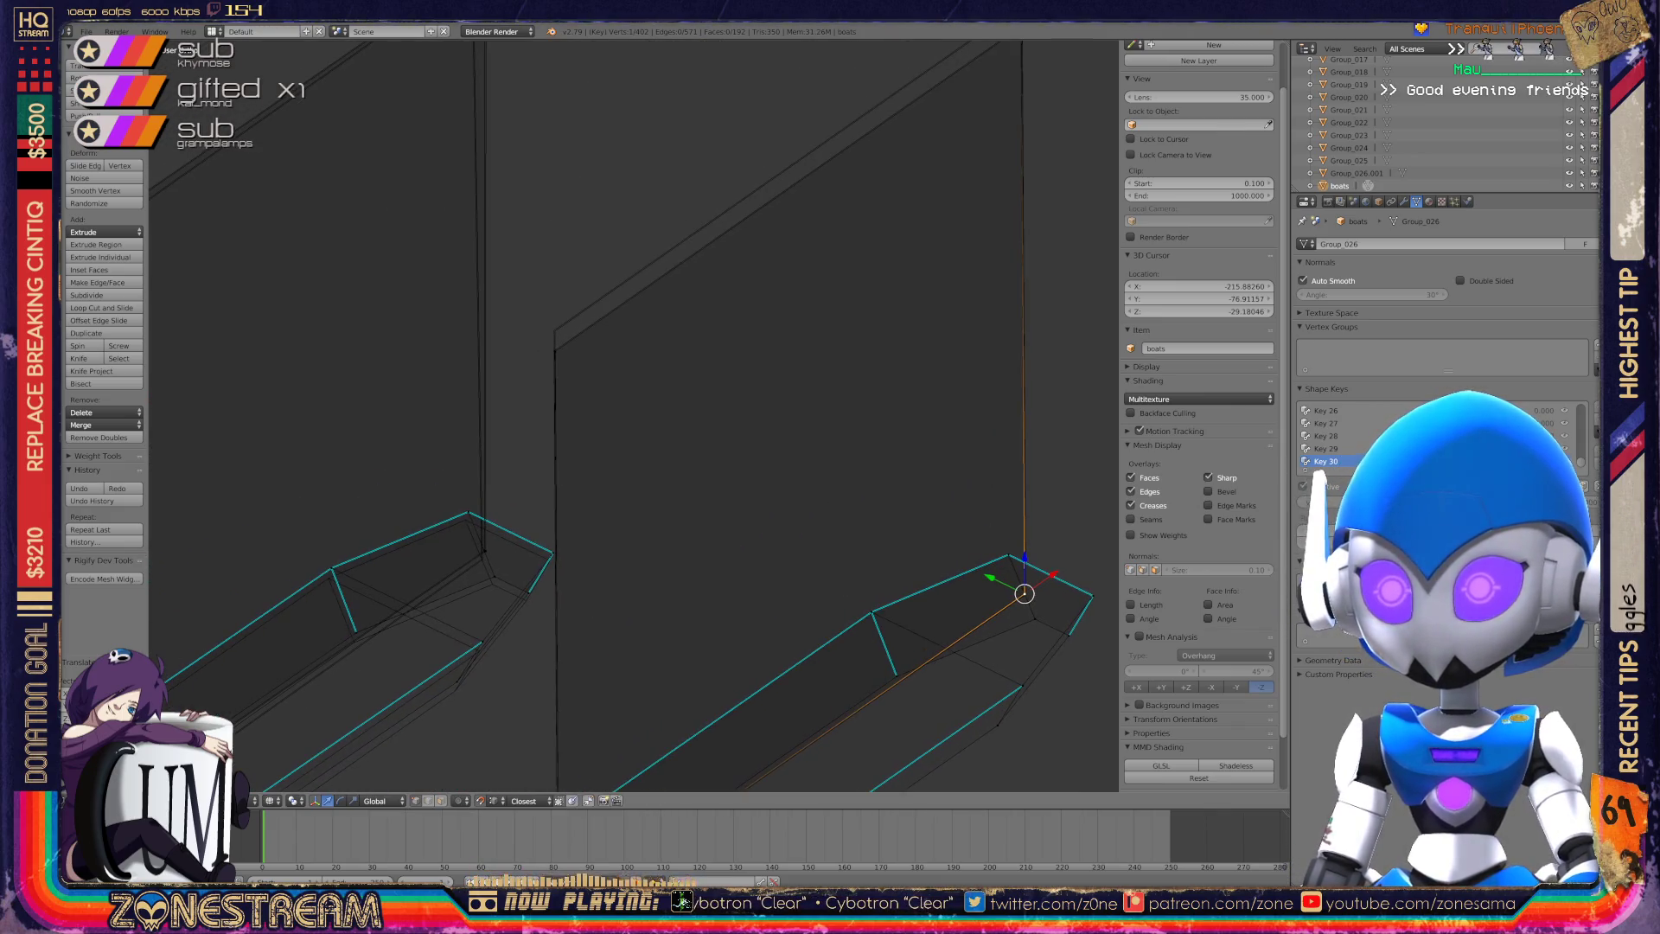
scroll(633, 415, down, 5)
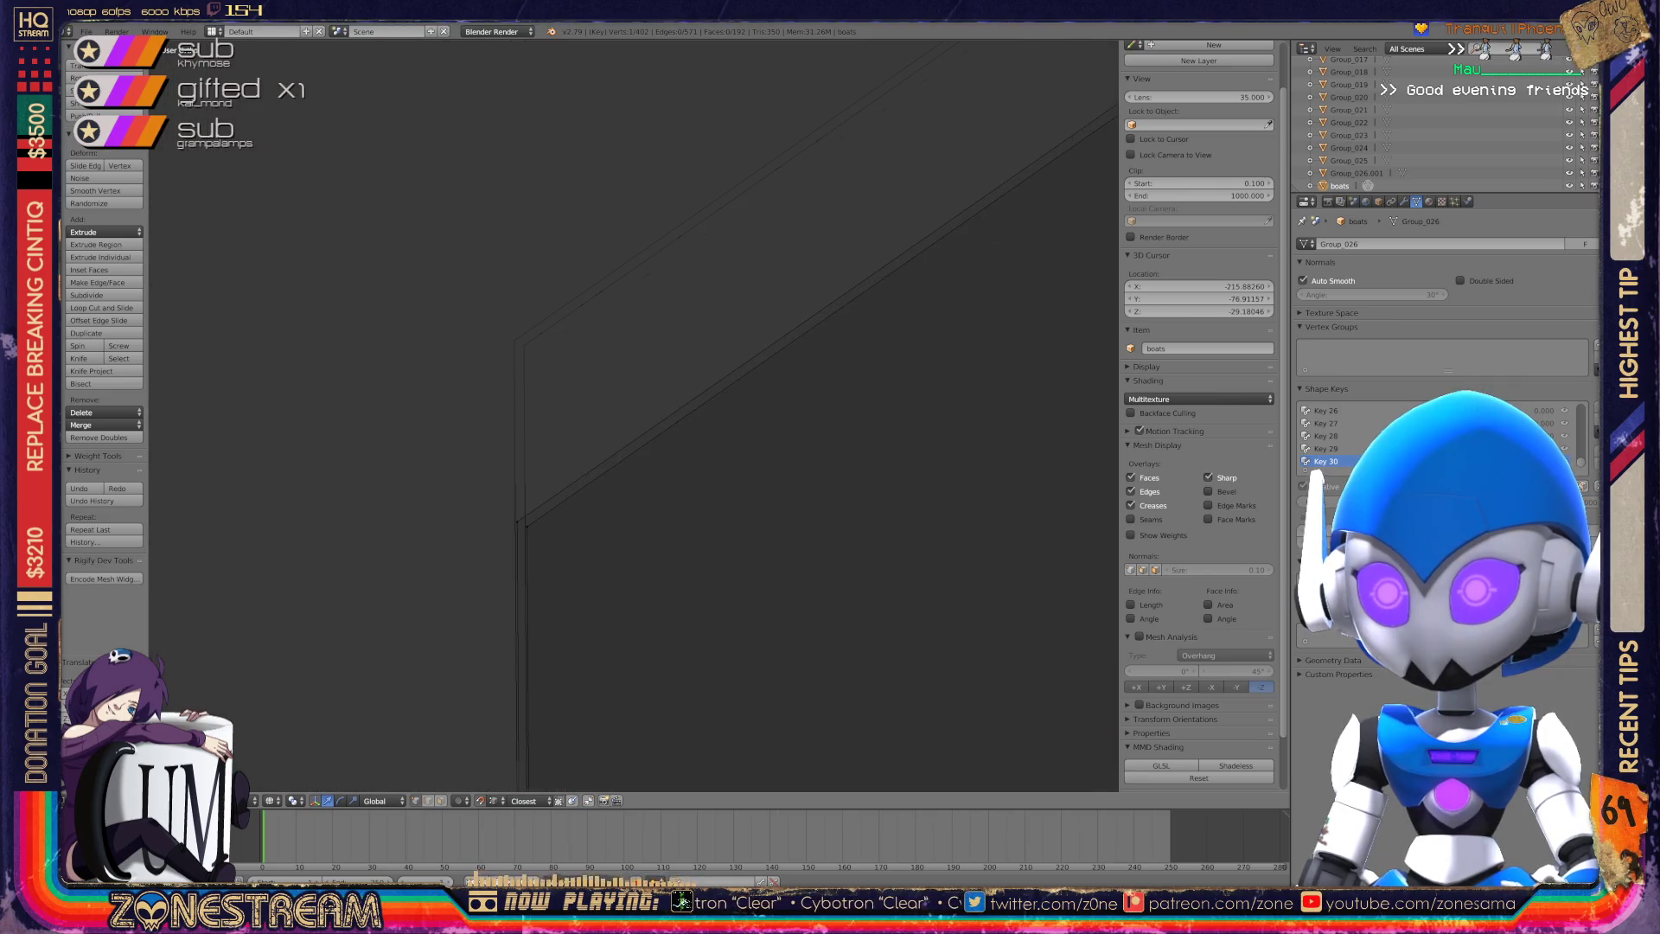
Move the wall edge's lower vertex up onto the upper corner.
alt+right_click(517, 605)
mouse_move(634, 415)
middle_down()
mouse_move(668, 384)
mouse_move(518, 354)
mouse_move(458, 376)
middle_up()
right_click(644, 638)
right_click(631, 445)
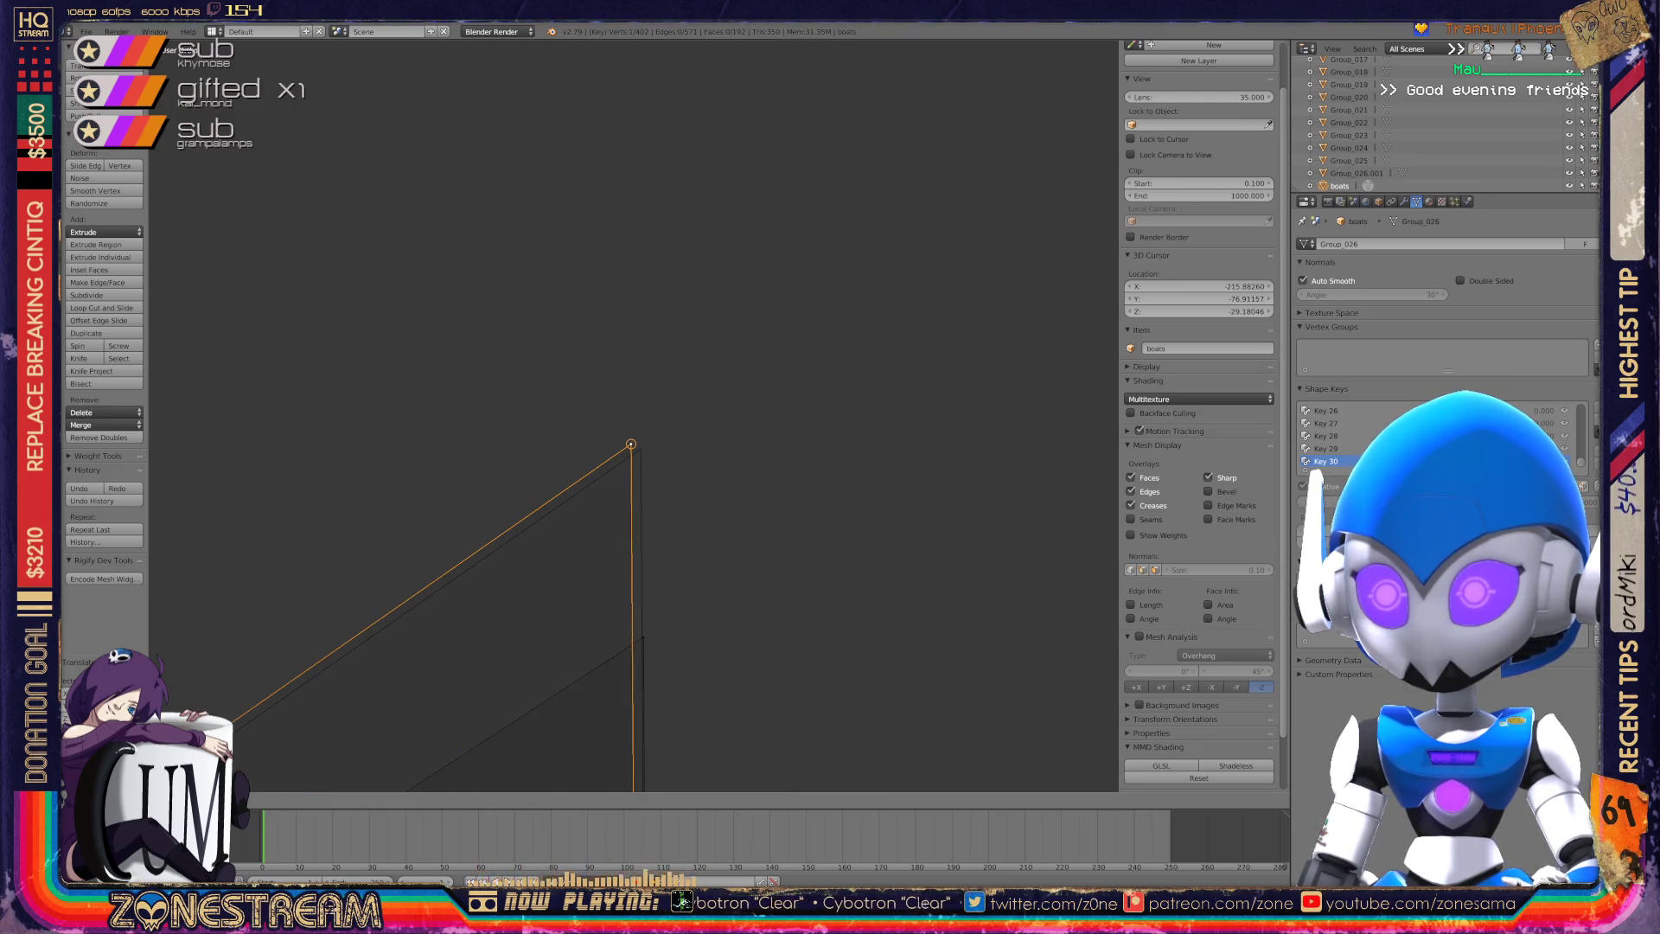
right_click(643, 637)
key(g)
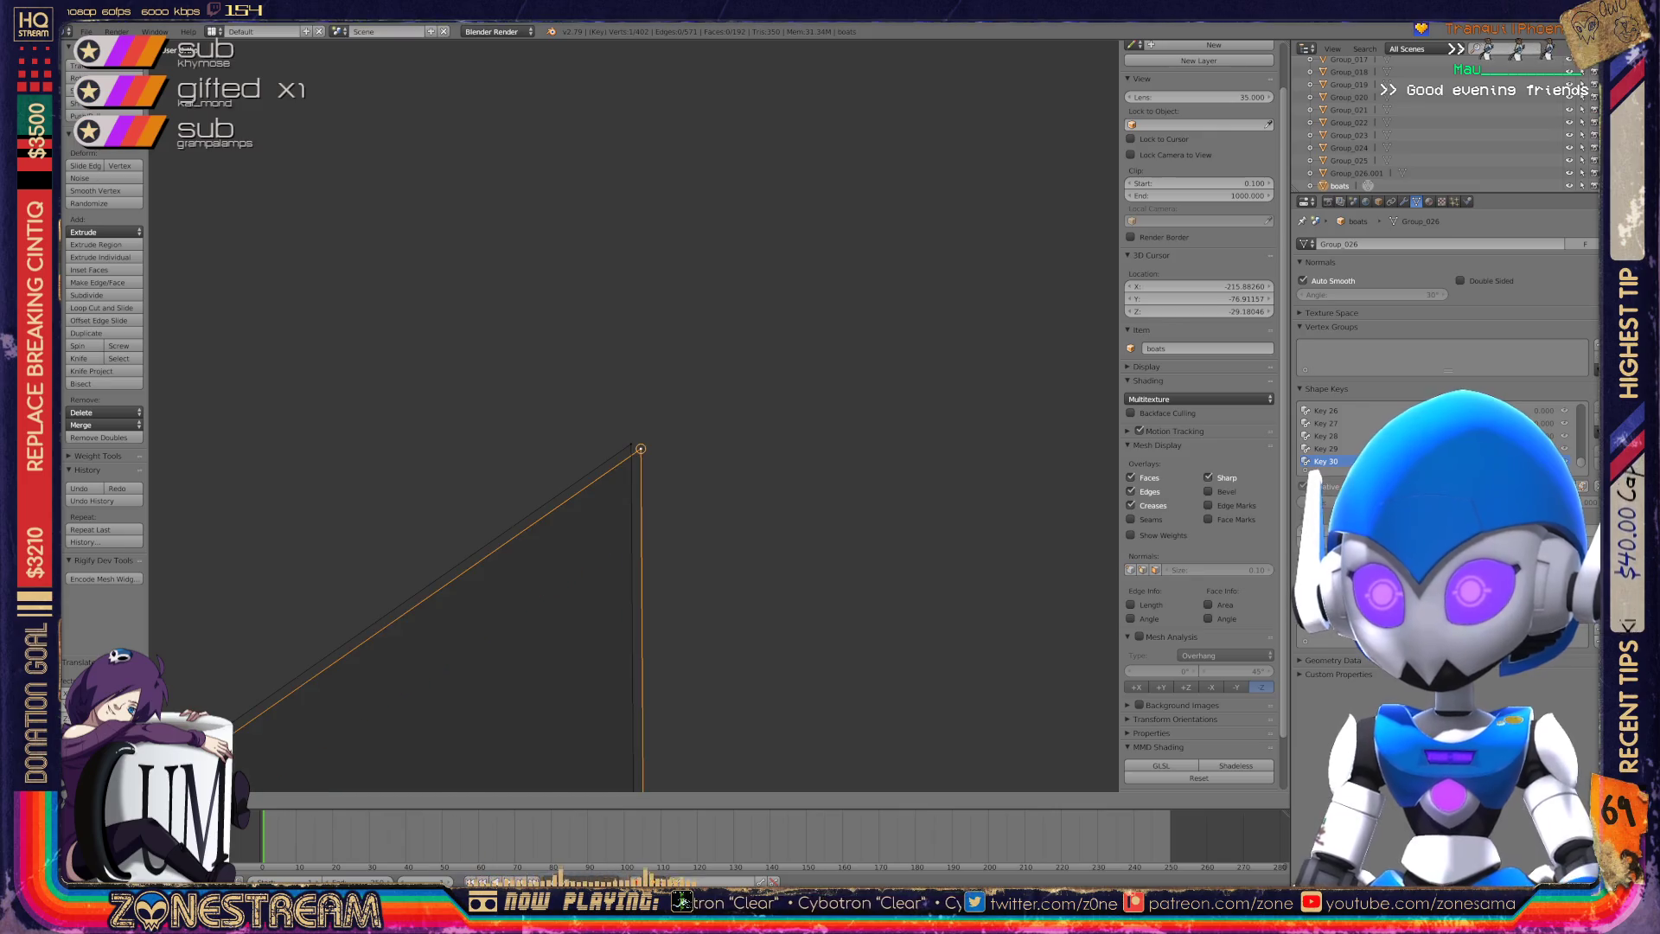
click(641, 449)
Snap the left boat's front-bottom corner vertex and the next front vertex down onto the corners below.
scroll(641, 449, down, 5)
shift+middle_drag(633, 415, 995, 166)
scroll(529, 611, up, 8)
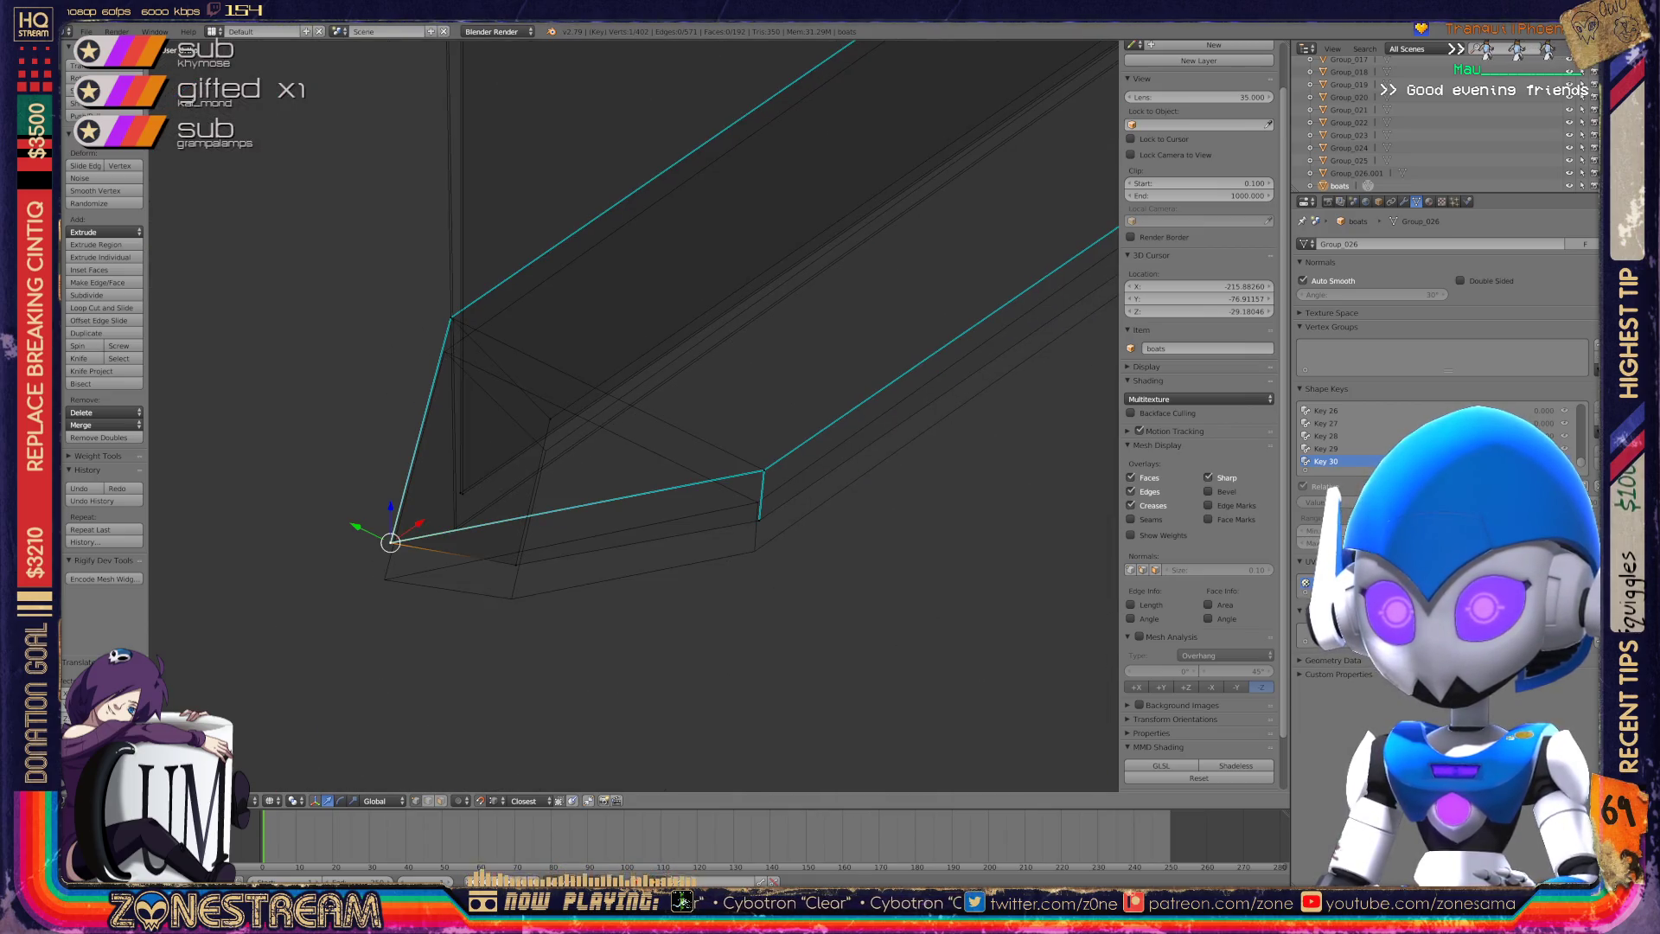
right_click(392, 543)
key(g)
click(384, 578)
right_click(515, 564)
key(g)
click(511, 597)
Drop the next front vertex and the upper vertex above it onto their lower corners.
right_click(759, 519)
key(g)
click(754, 551)
right_click(763, 471)
key(g)
click(758, 501)
Lower a pair of vertices on the boat's side toward the corner.
scroll(489, 318, up, 2)
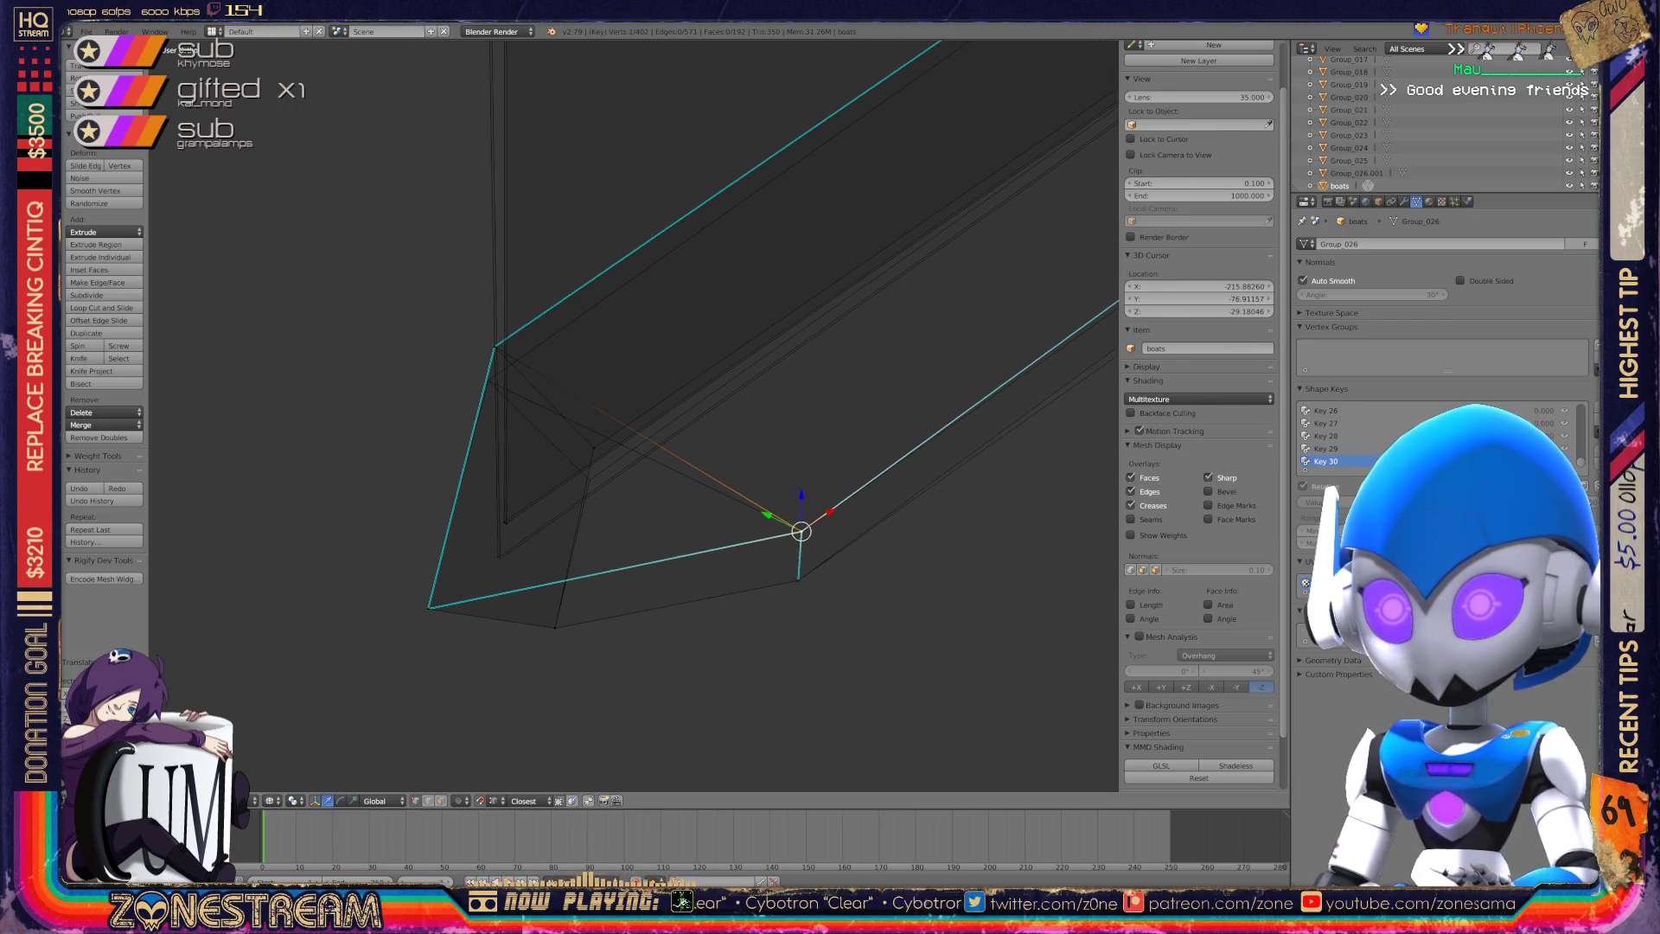
right_click(576, 463)
shift+right_click(570, 507)
key(g)
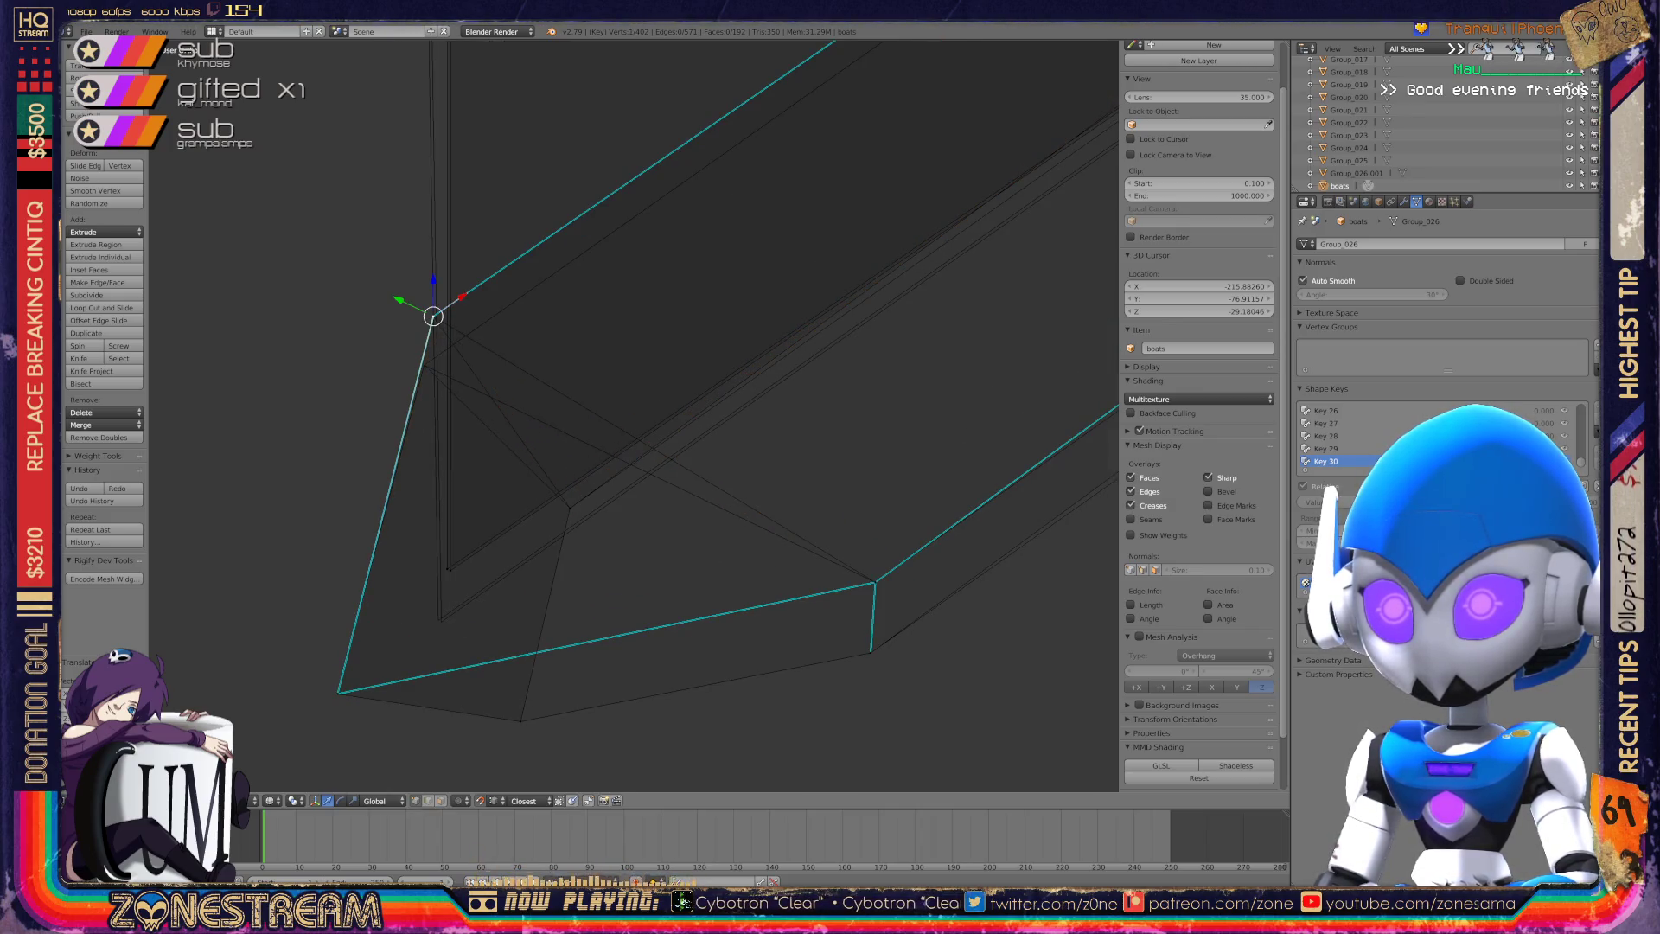
key(Return)
key(g)
key(Return)
key(g)
key(Return)
key(ctrl+z)
key(g)
key(Return)
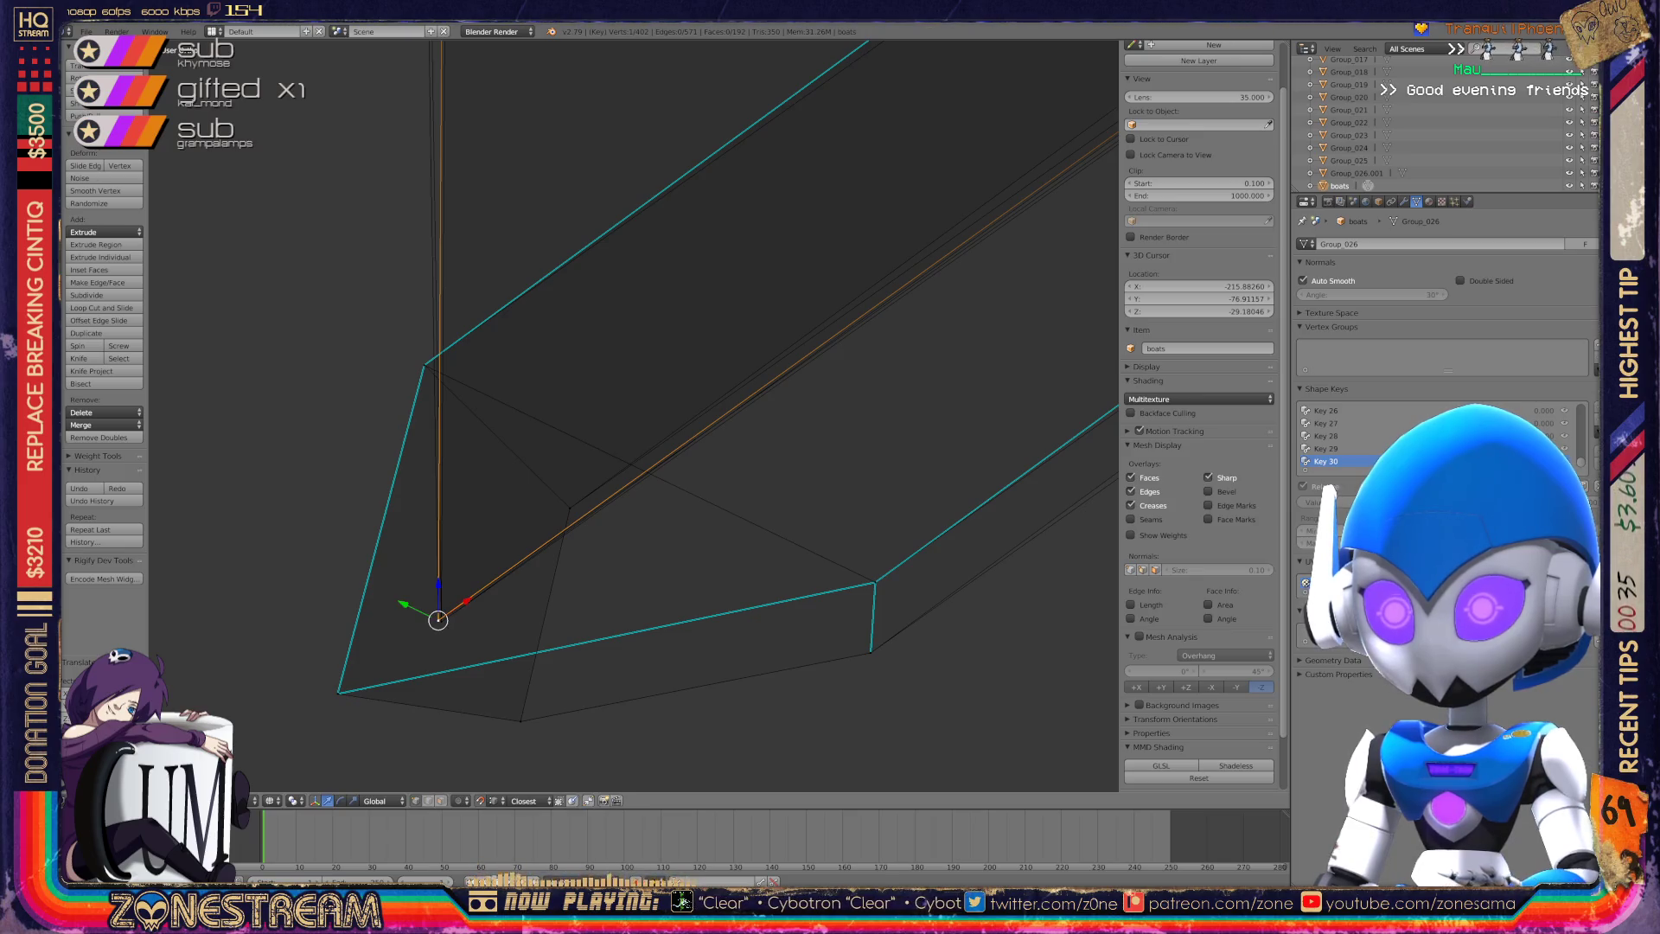
Select vertices along the boat's rim and lower one slightly.
middle_drag(631, 415, 687, 370)
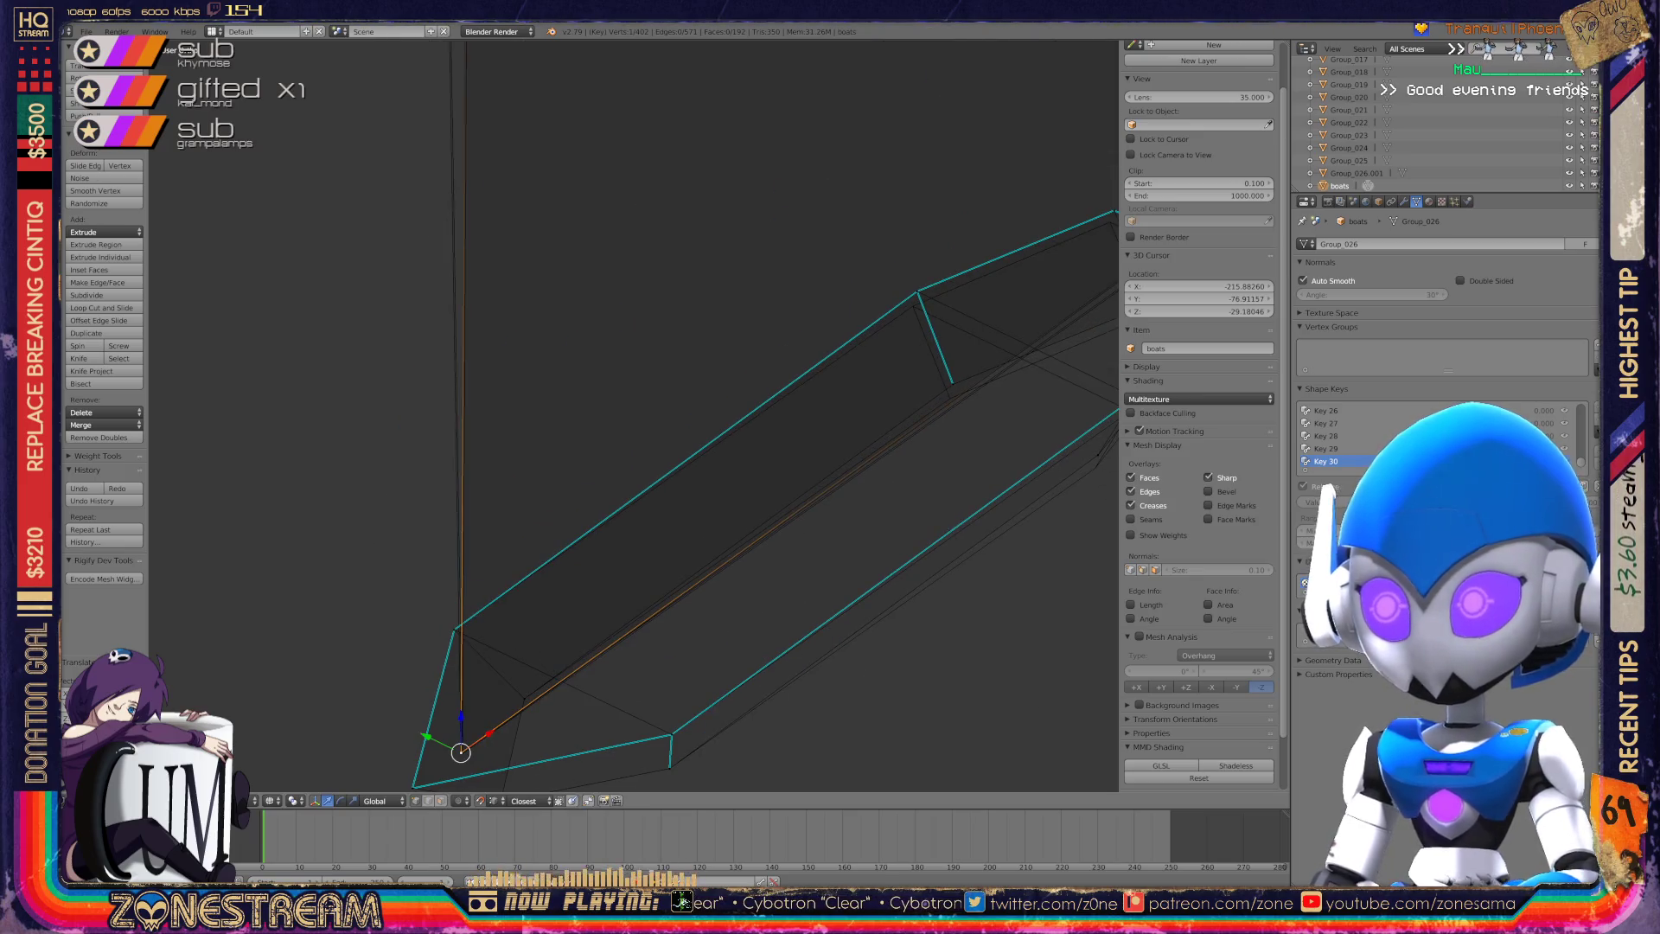
scroll(631, 416, up, 3)
scroll(634, 415, up, 4)
right_click(820, 534)
right_click(812, 560)
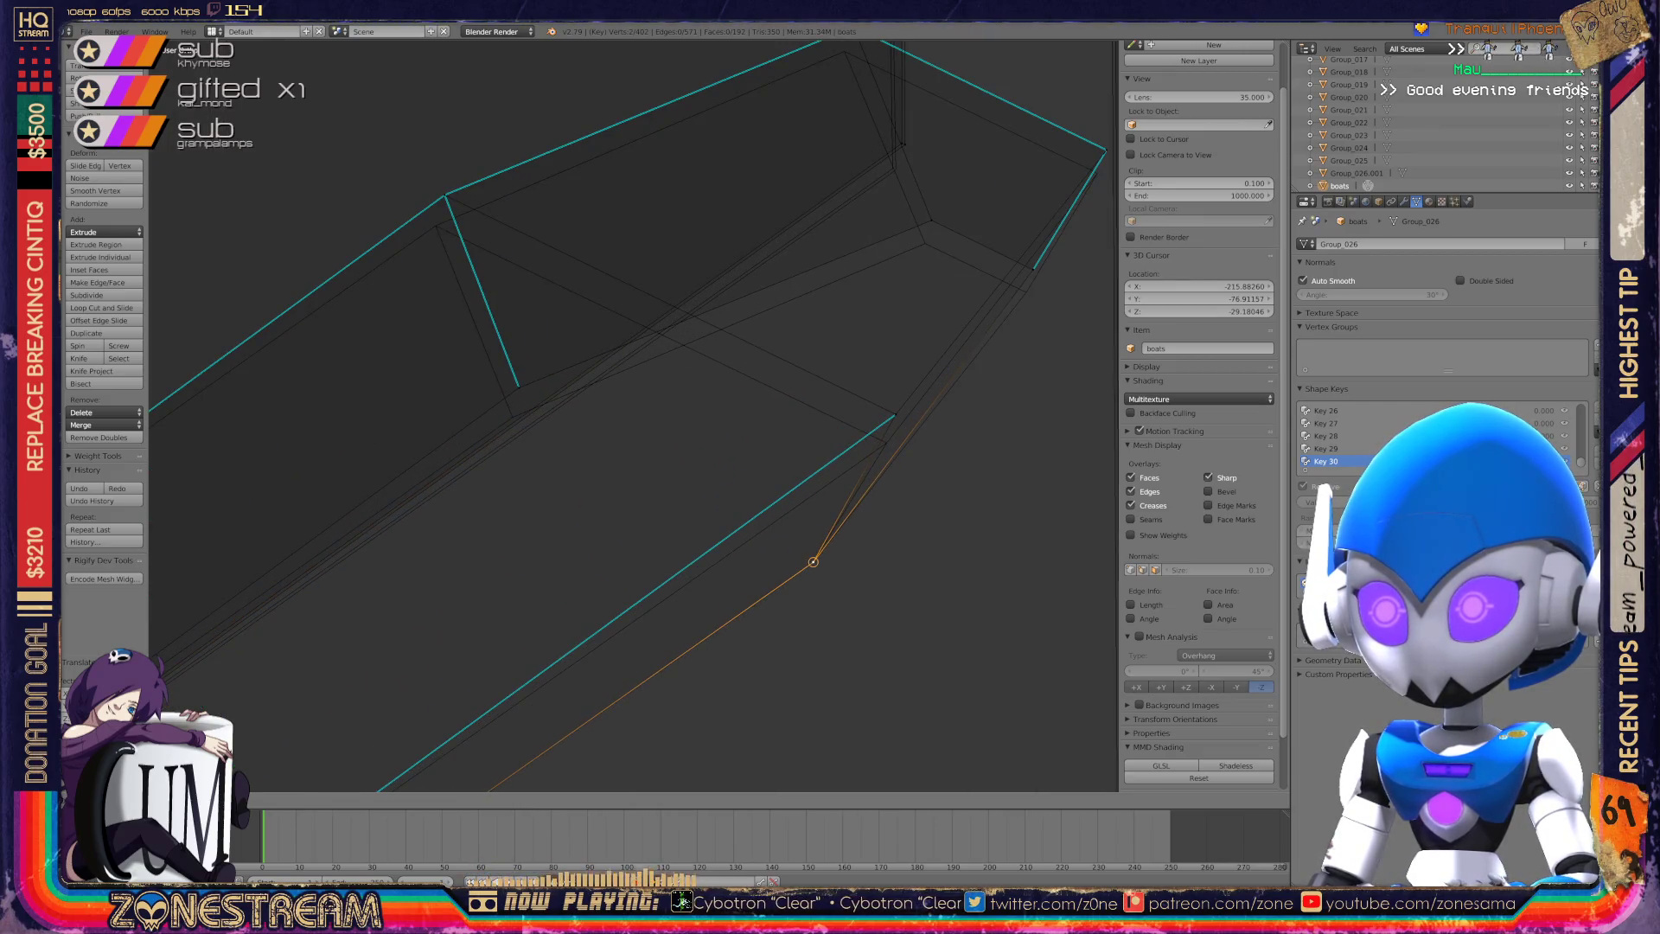
right_click(896, 415)
key(g)
Lower the vertex near the front and the upper rim vertex slightly.
right_click(517, 387)
key(g)
click(513, 417)
right_click(445, 197)
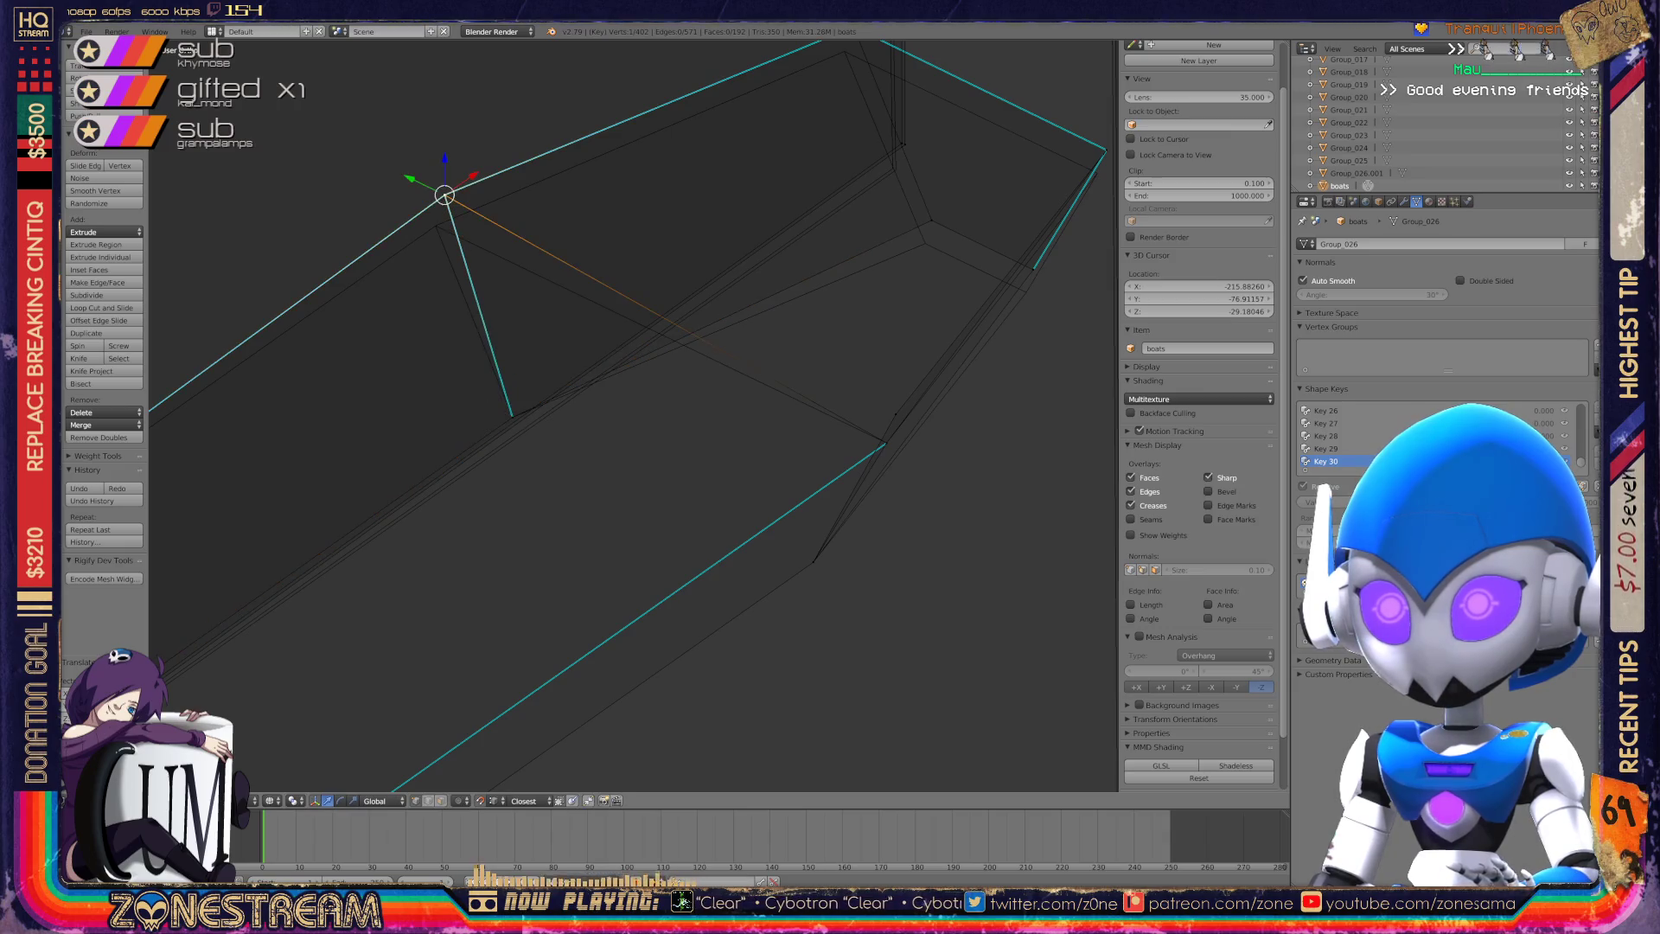
key(g)
click(436, 226)
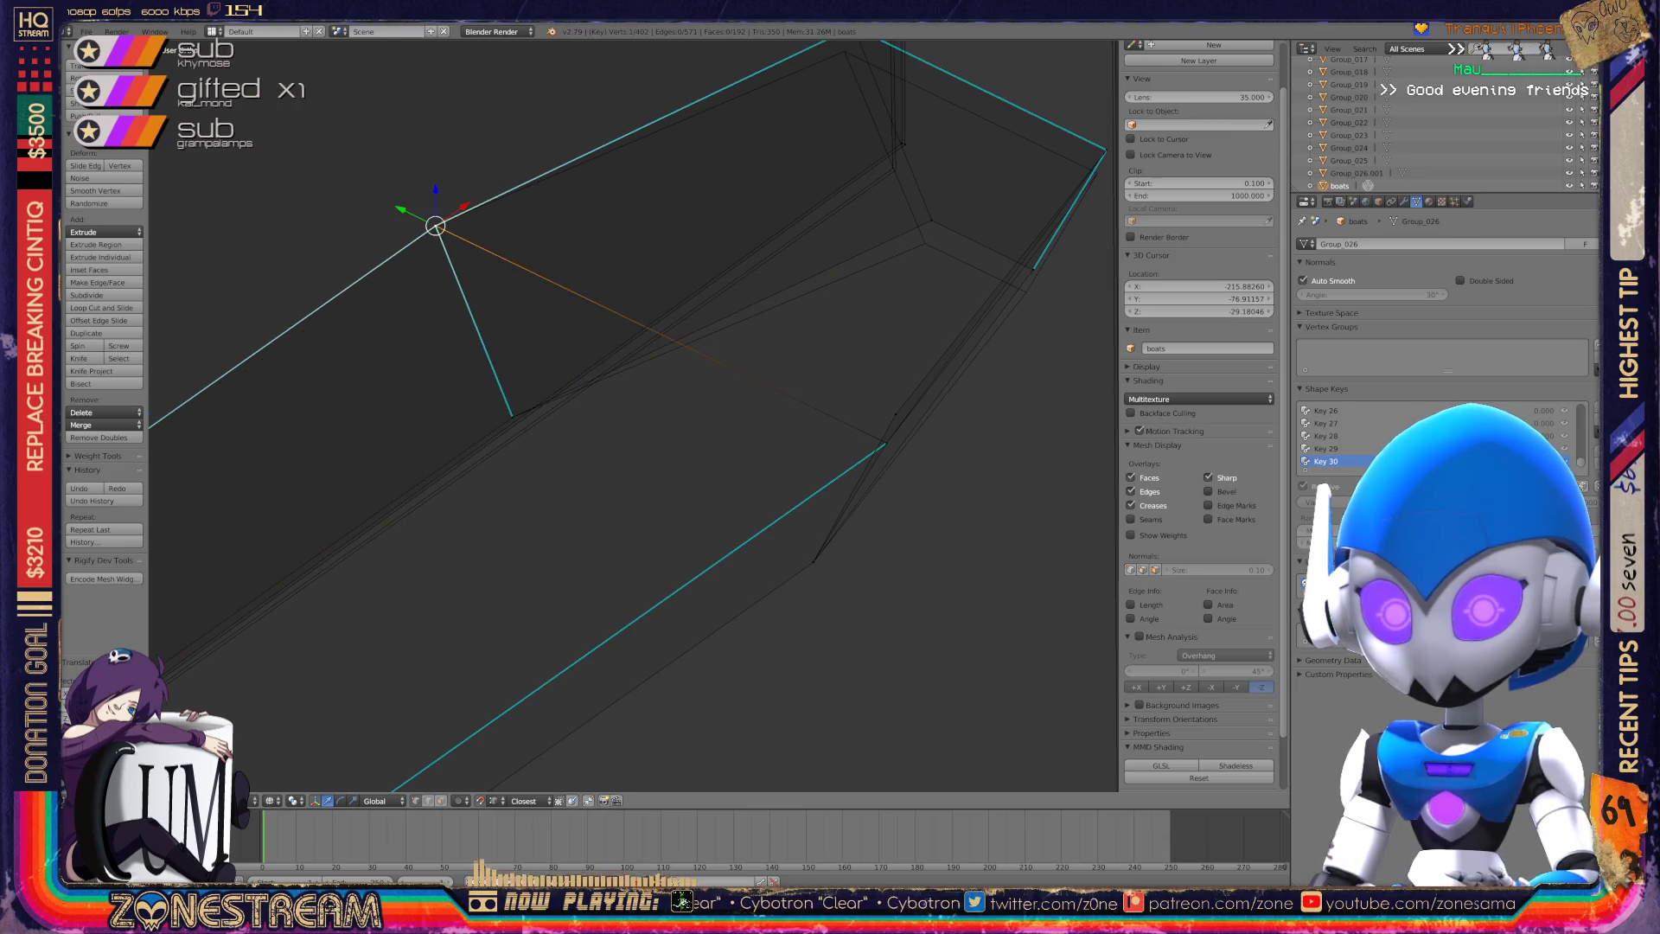
middle_drag(436, 227, 389, 242)
scroll(634, 417, up, 2)
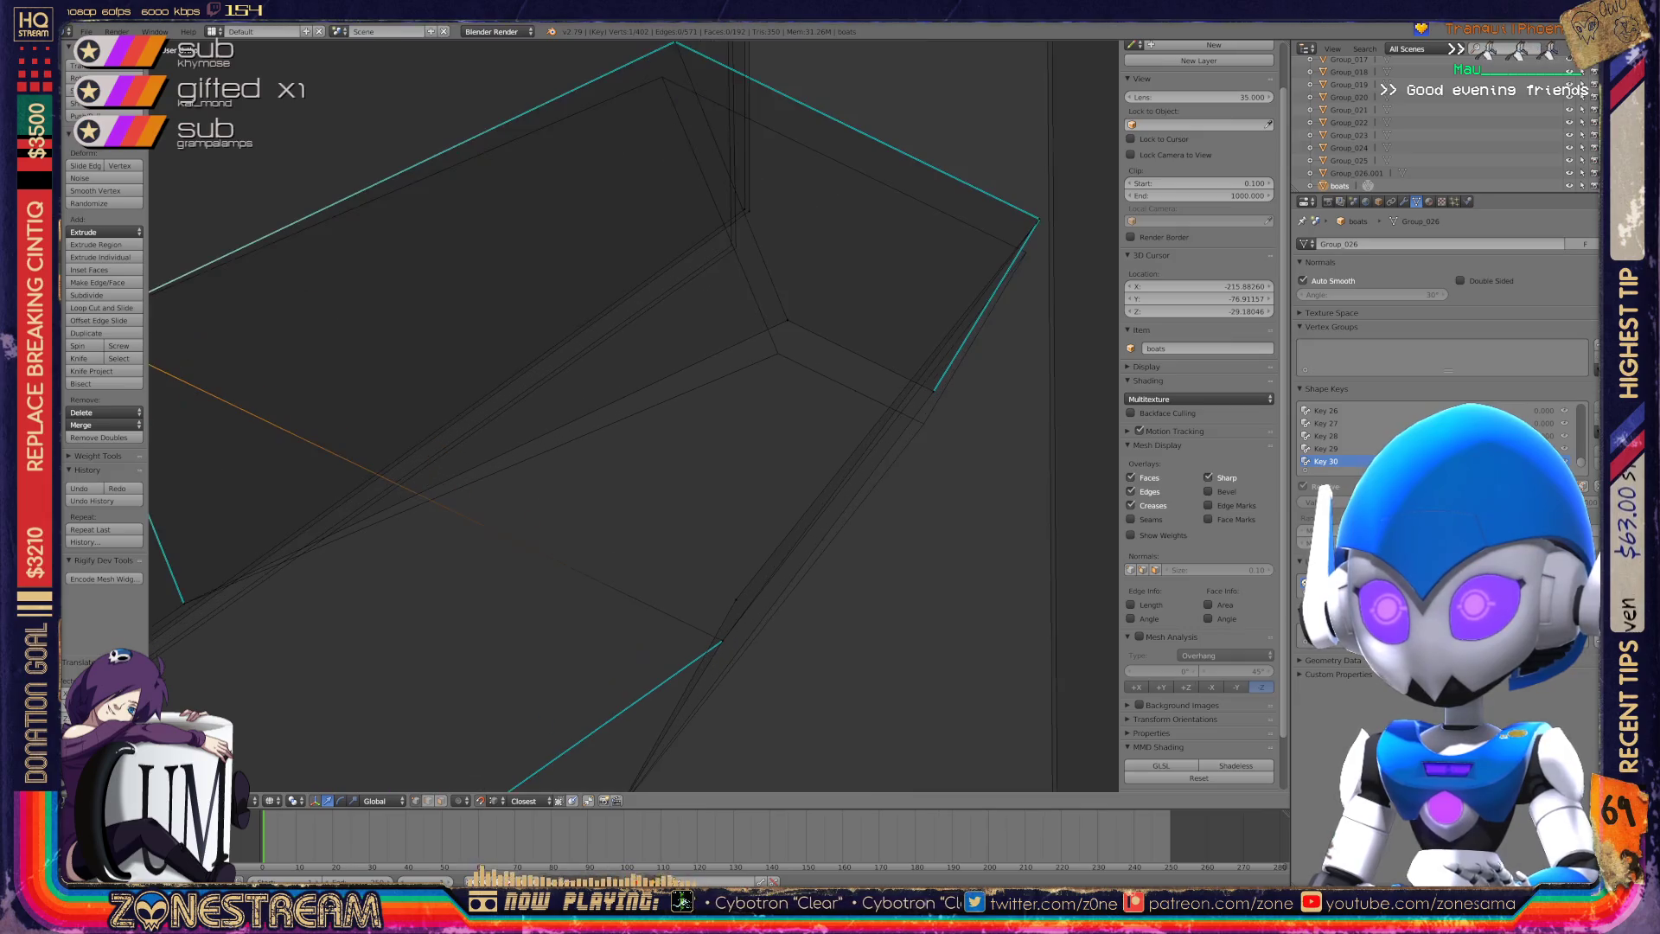
Nudge the seat's near and far top corner vertices slightly down.
right_click(748, 211)
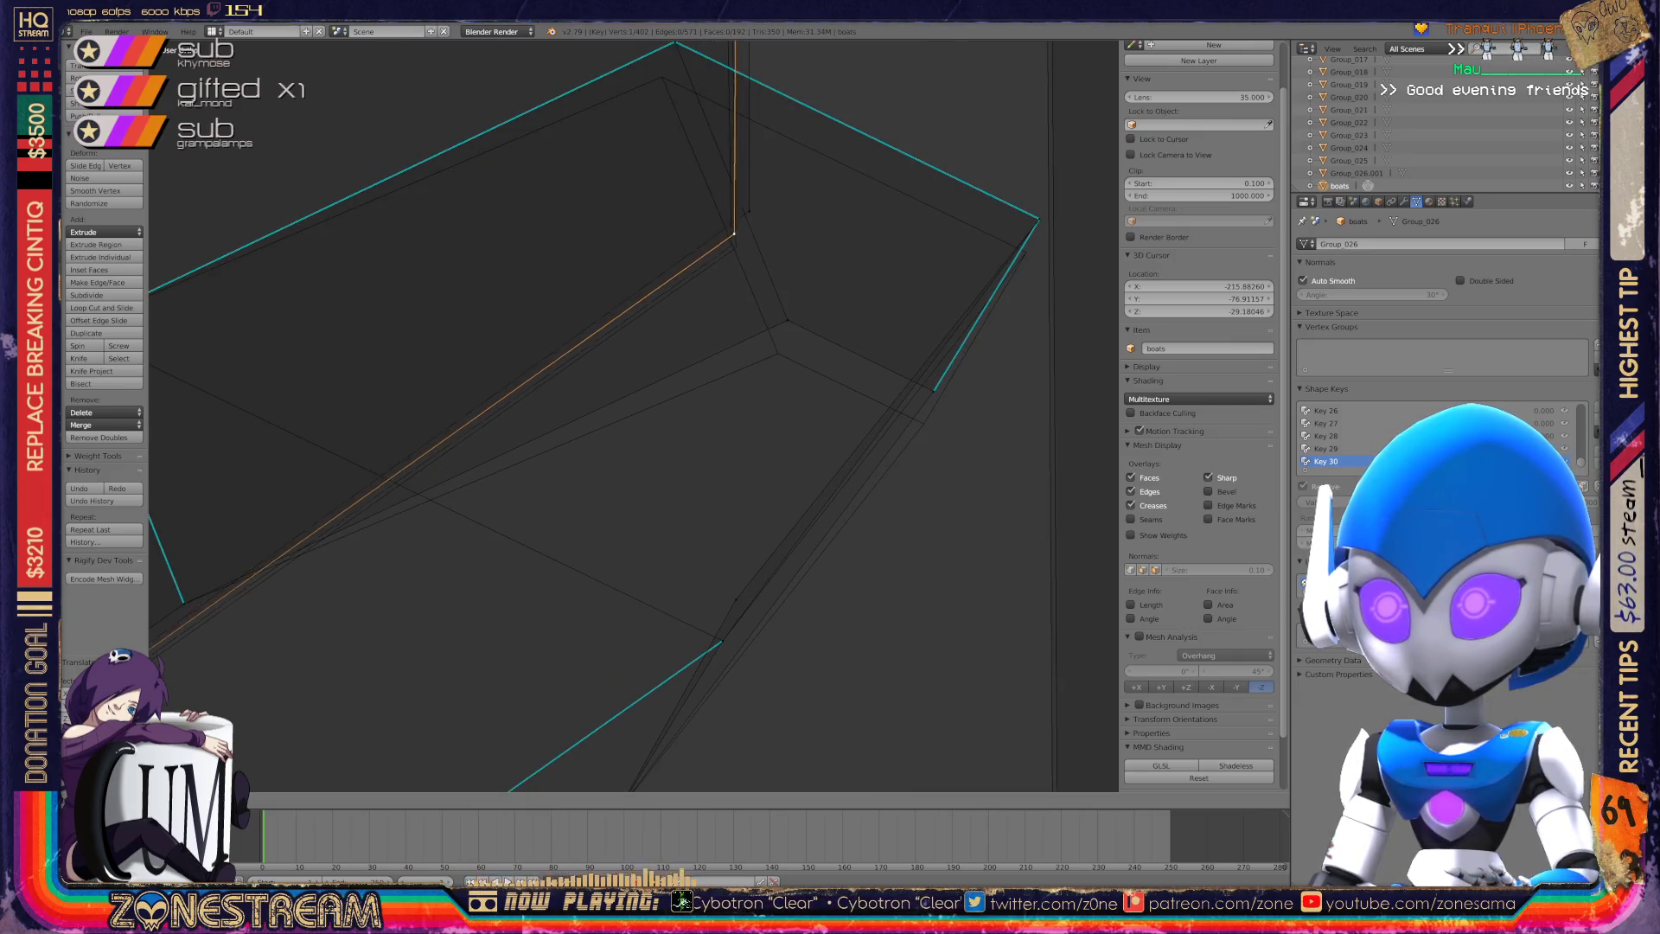
right_click(734, 248)
right_click(787, 321)
key(g)
key(Return)
key(g)
key(Escape)
right_click(934, 391)
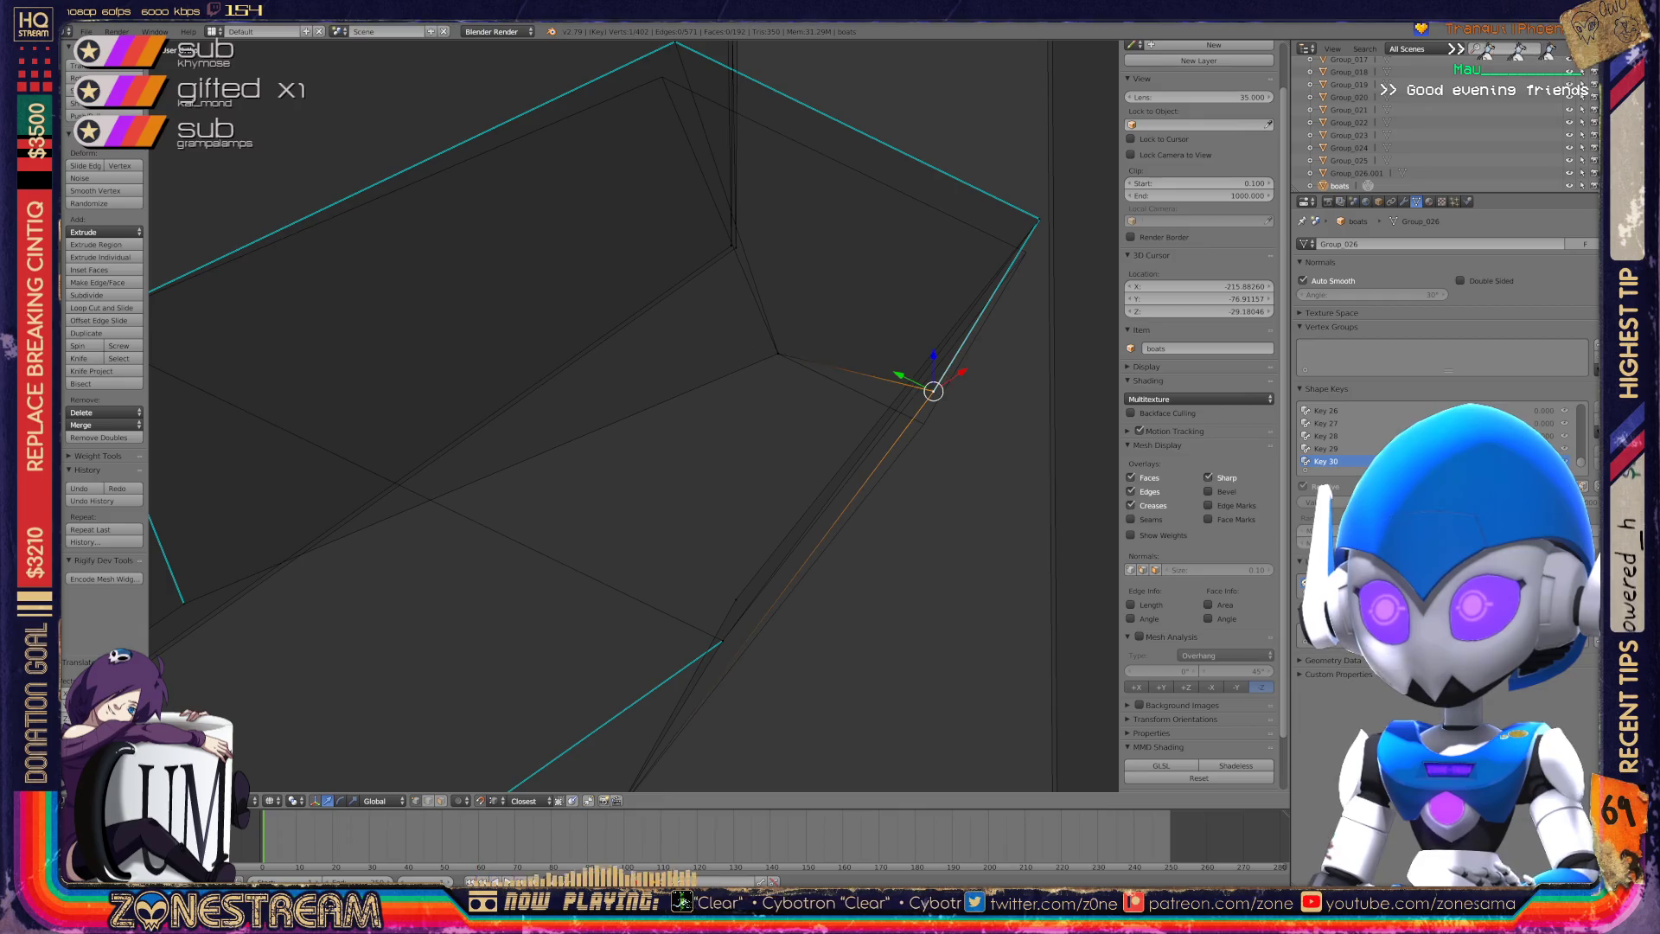
key(g)
key(Return)
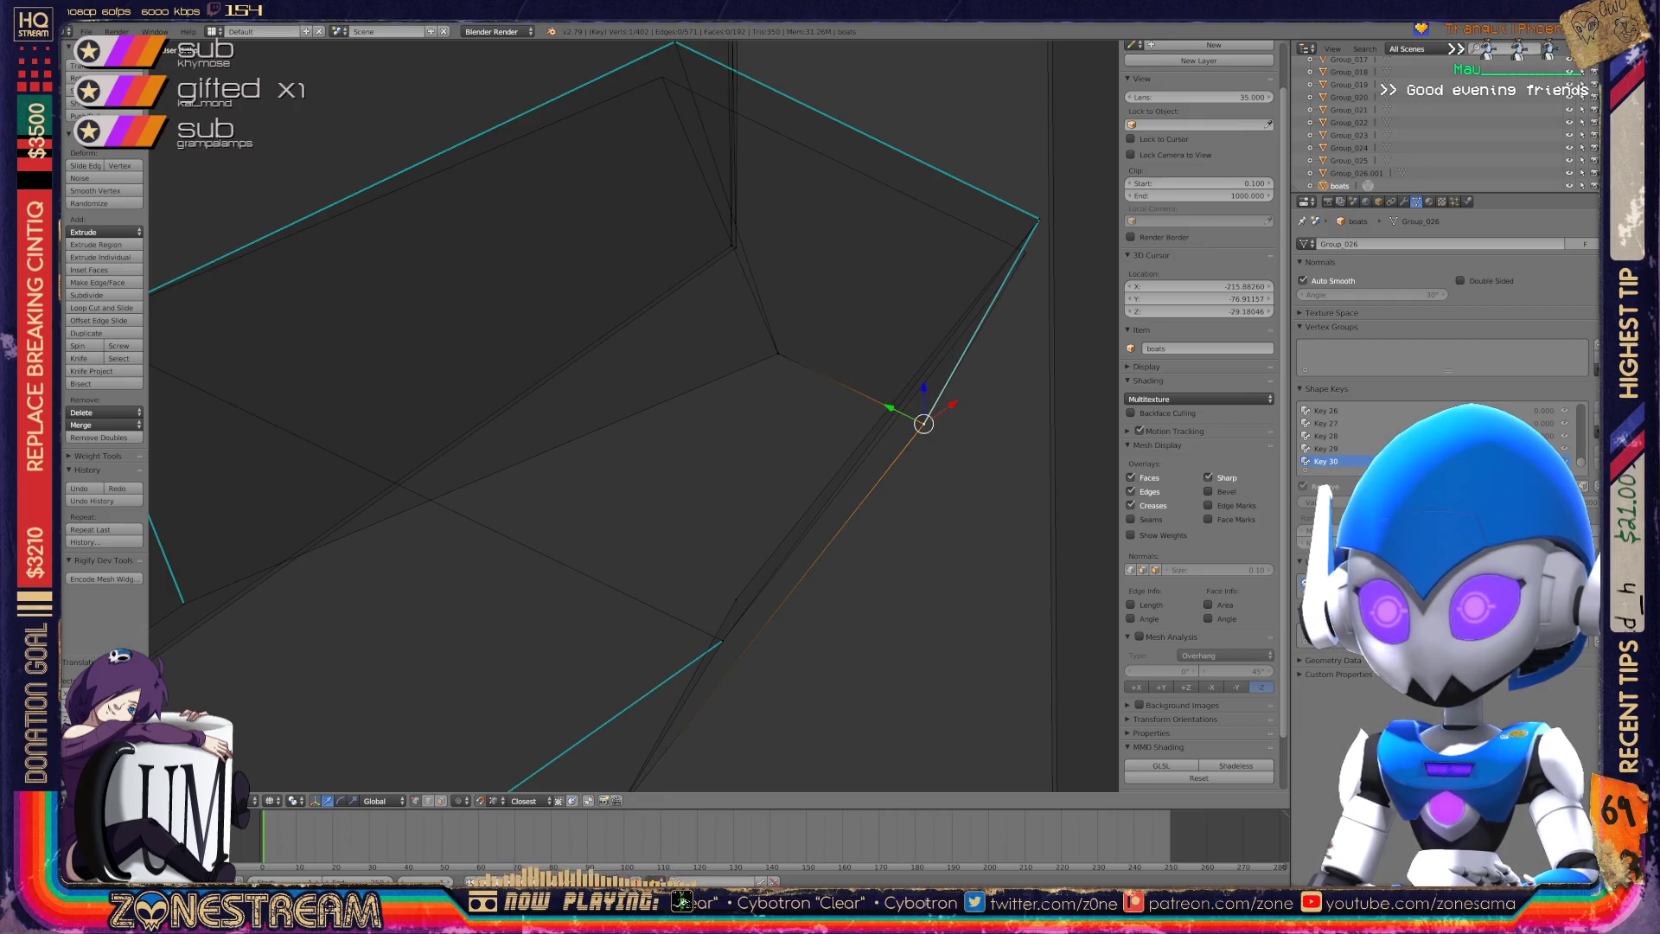
Lower the box's upper-right and left top corner vertices slightly, then frame all the boats.
scroll(633, 416, down, 3)
middle_drag(634, 416, 744, 371)
scroll(633, 416, up, 3)
right_click(542, 514)
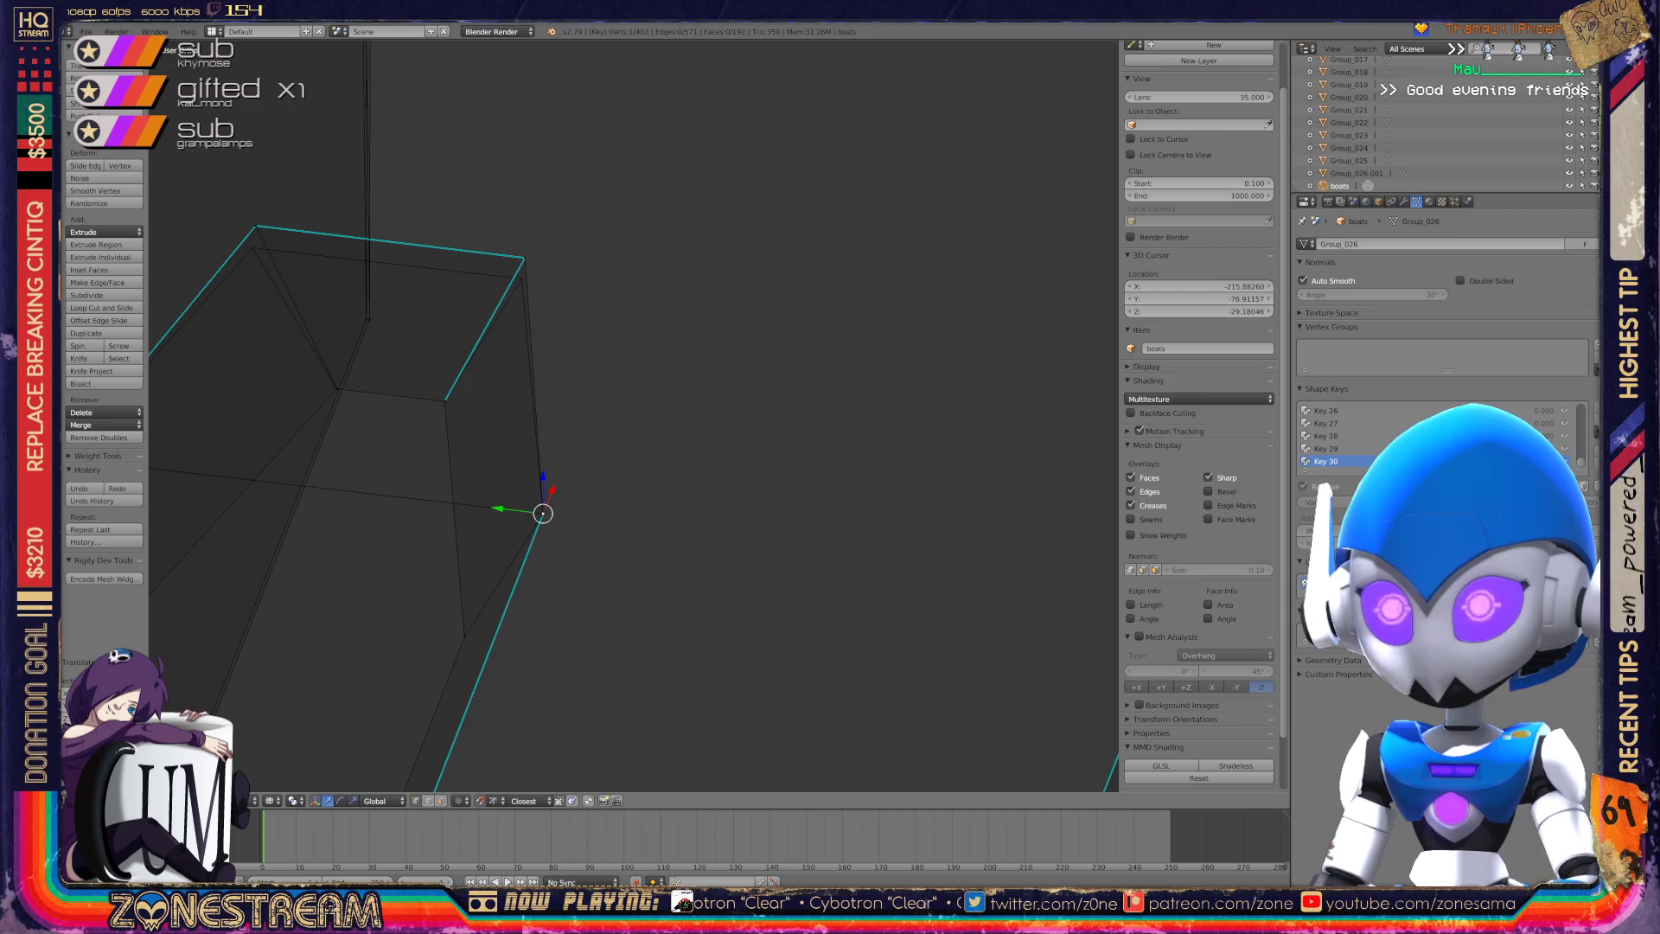
right_click(524, 257)
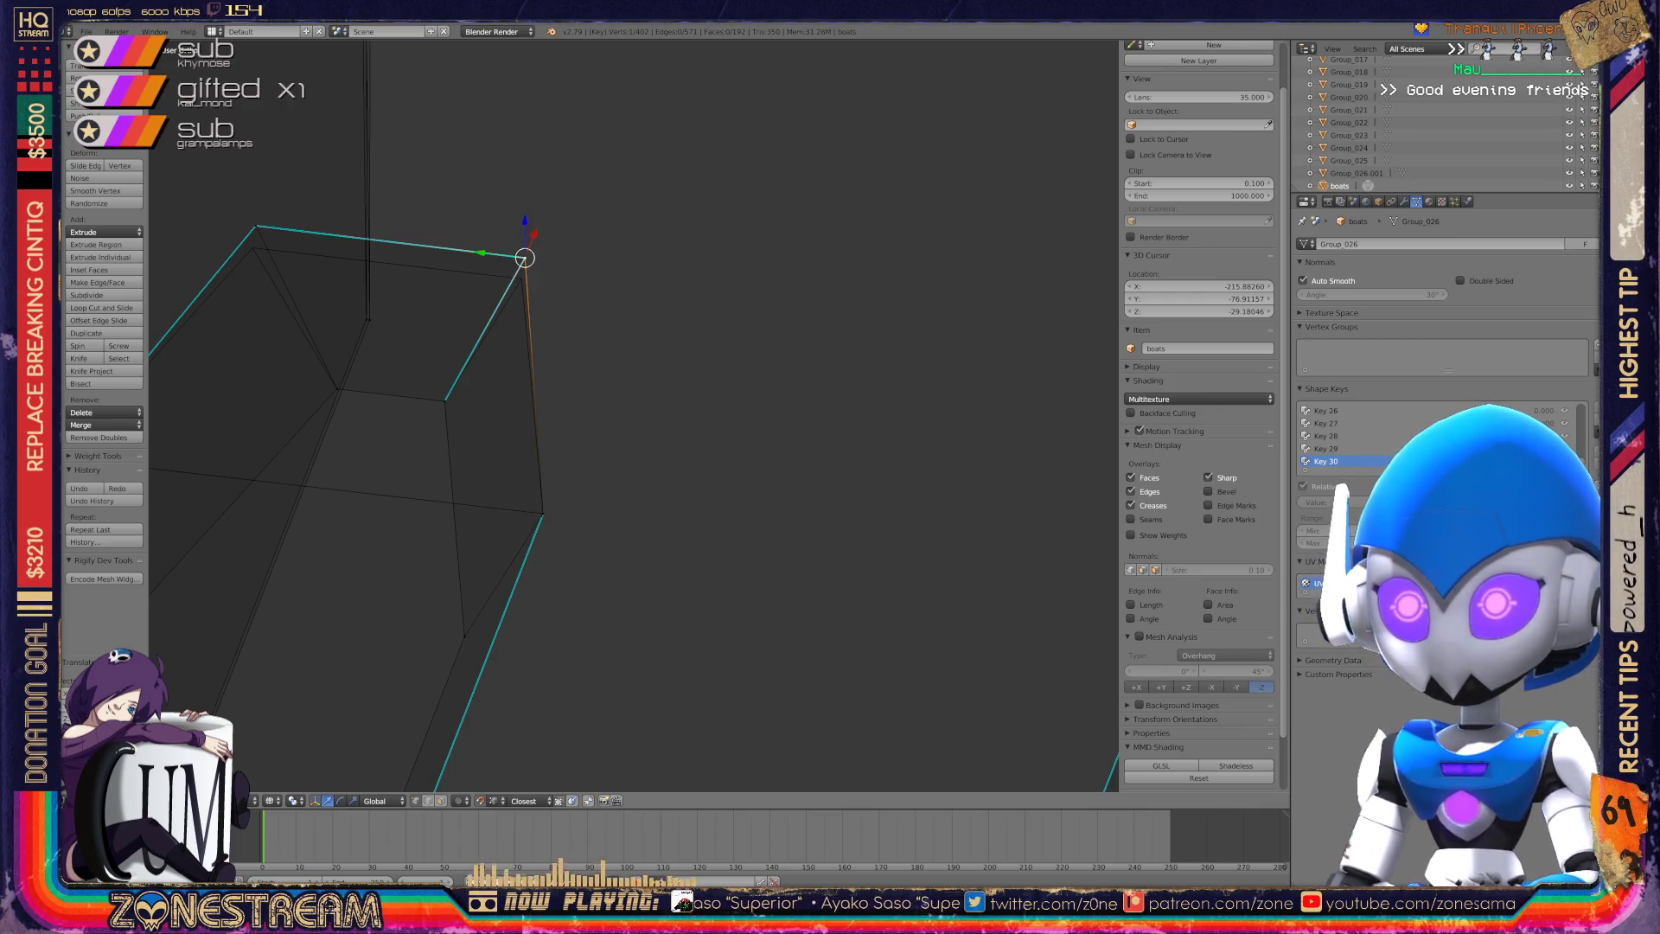
right_drag(524, 257, 520, 278)
right_click(256, 226)
right_drag(256, 226, 252, 248)
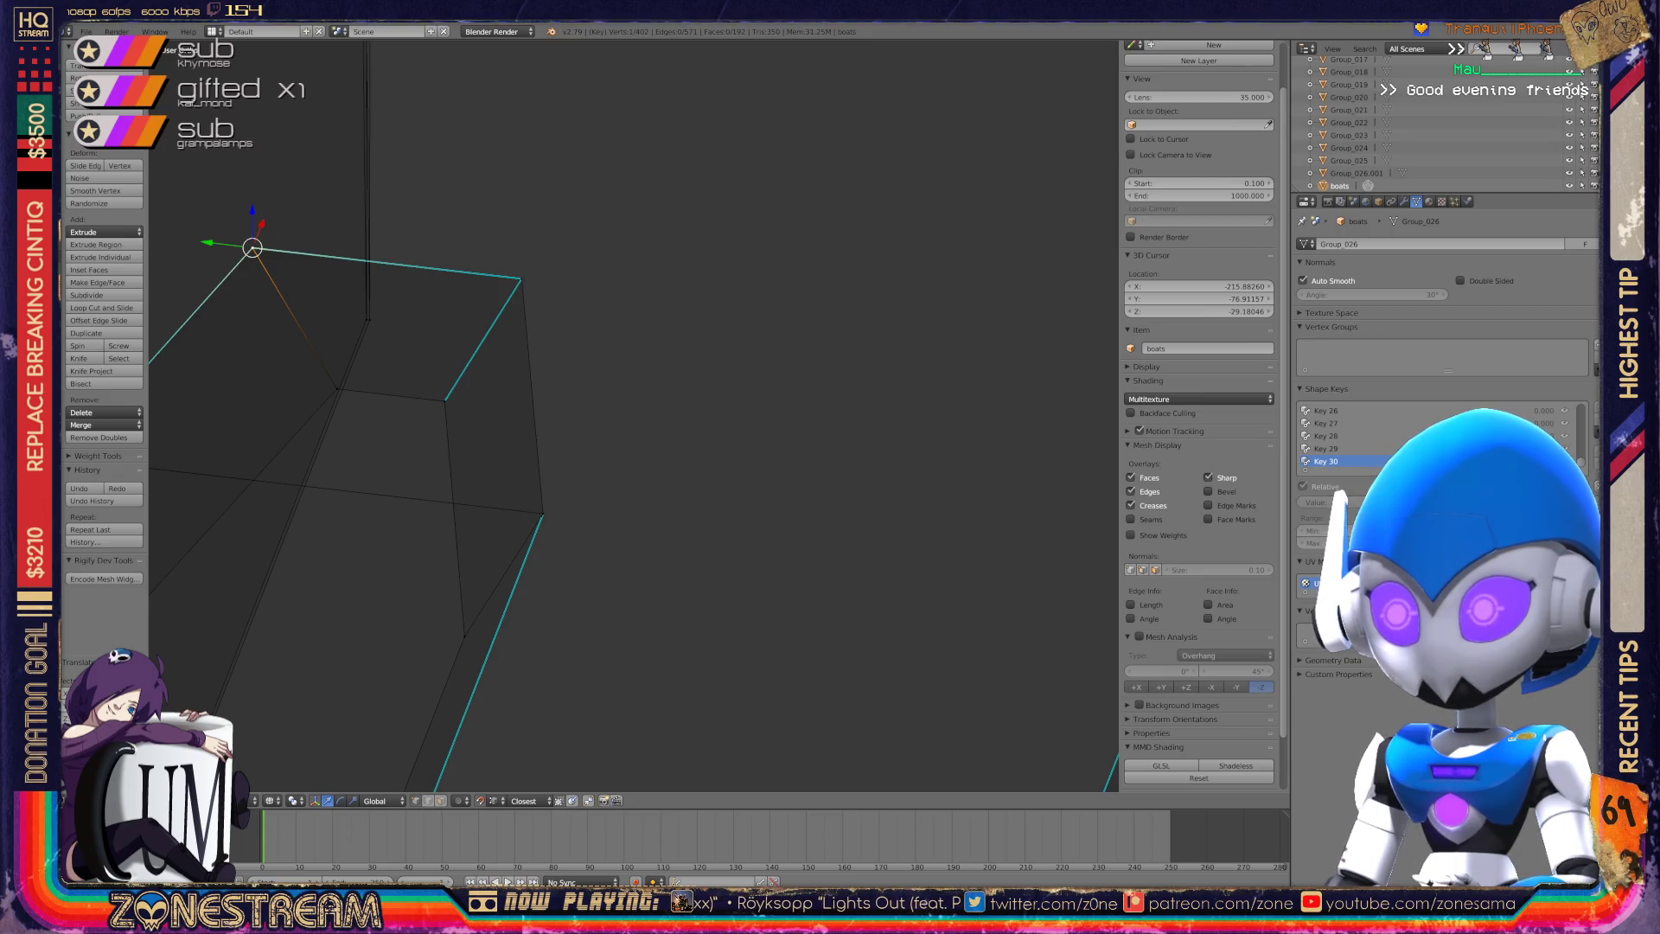
key(KP_1)
key(KP_Decimal)
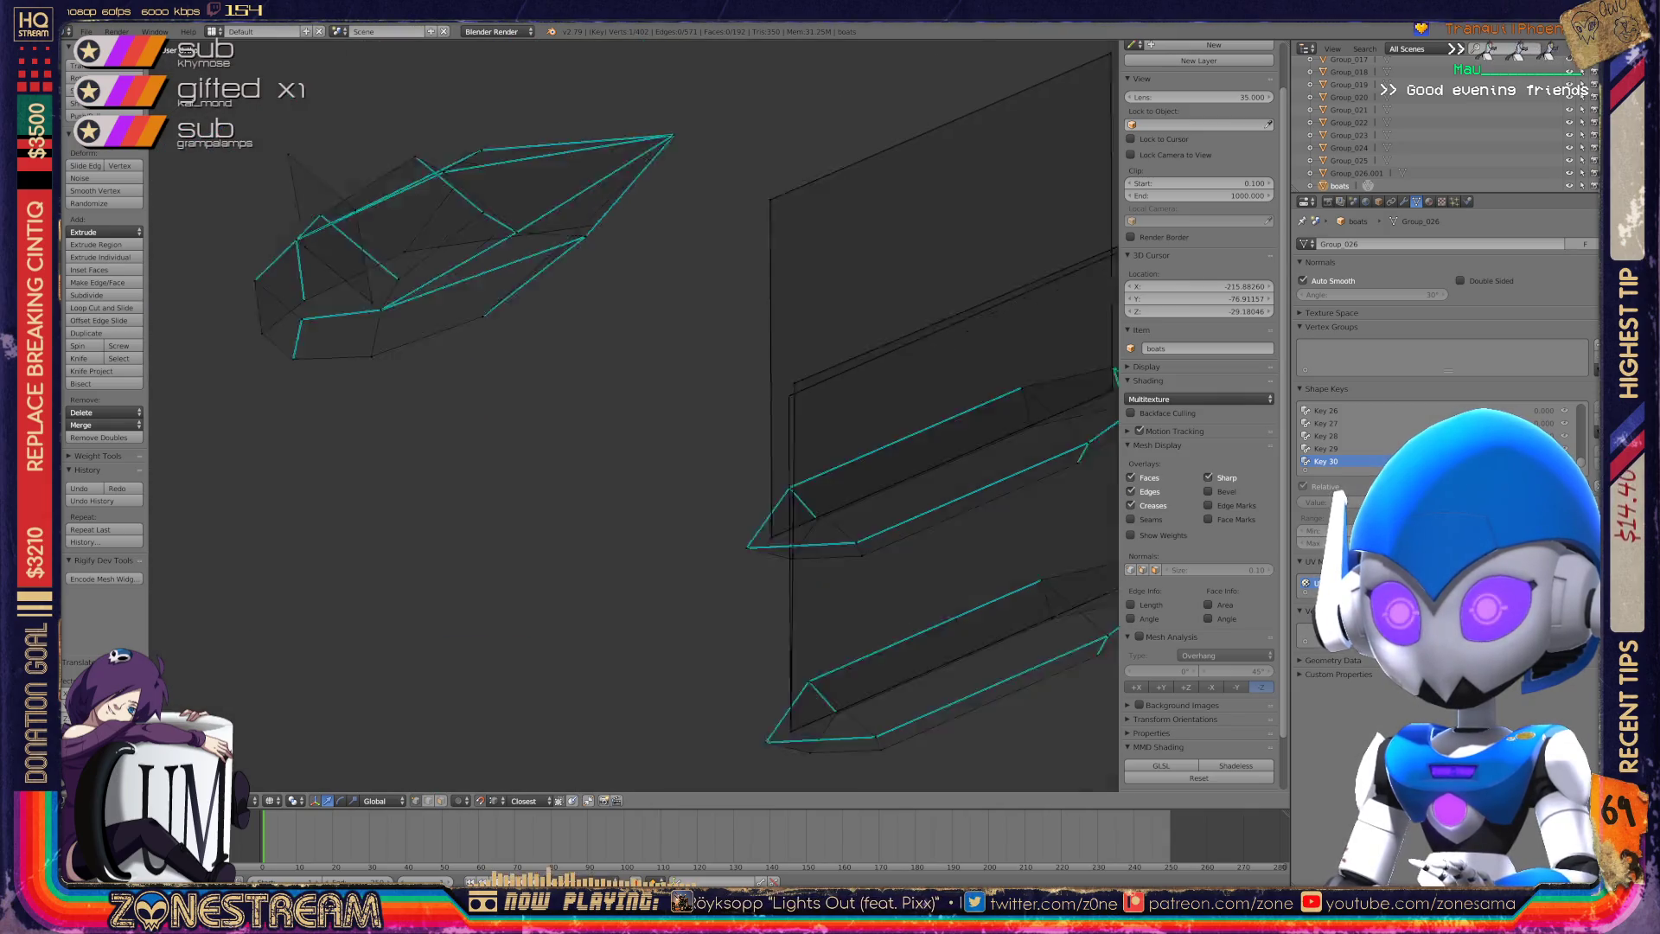
Pull the sail's corner vertex down and outward to a new position.
scroll(634, 415, down, 5)
key(KP_4)
key(KP_4)
key(KP_8)
key(KP_8)
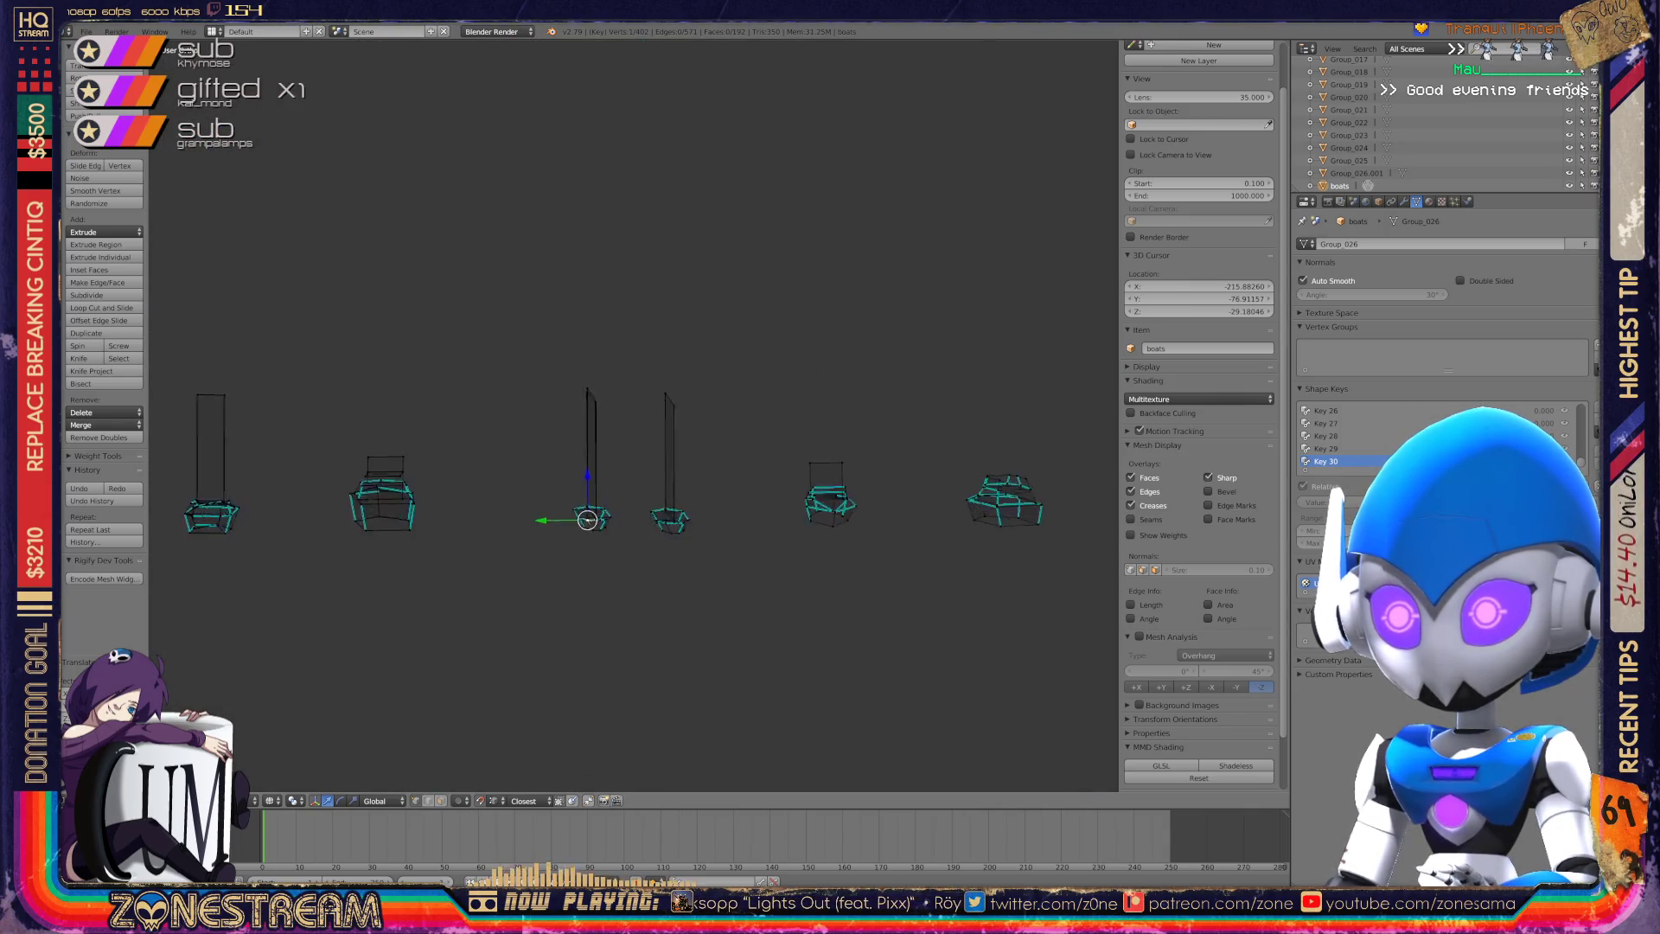
key(KP_8)
key(KP_8)
key(KP_4)
key(KP_4)
key(KP_2)
key(KP_2)
key(KP_6)
key(KP_6)
scroll(633, 415, up, 6)
key(KP_6)
scroll(634, 415, up, 8)
right_click(540, 308)
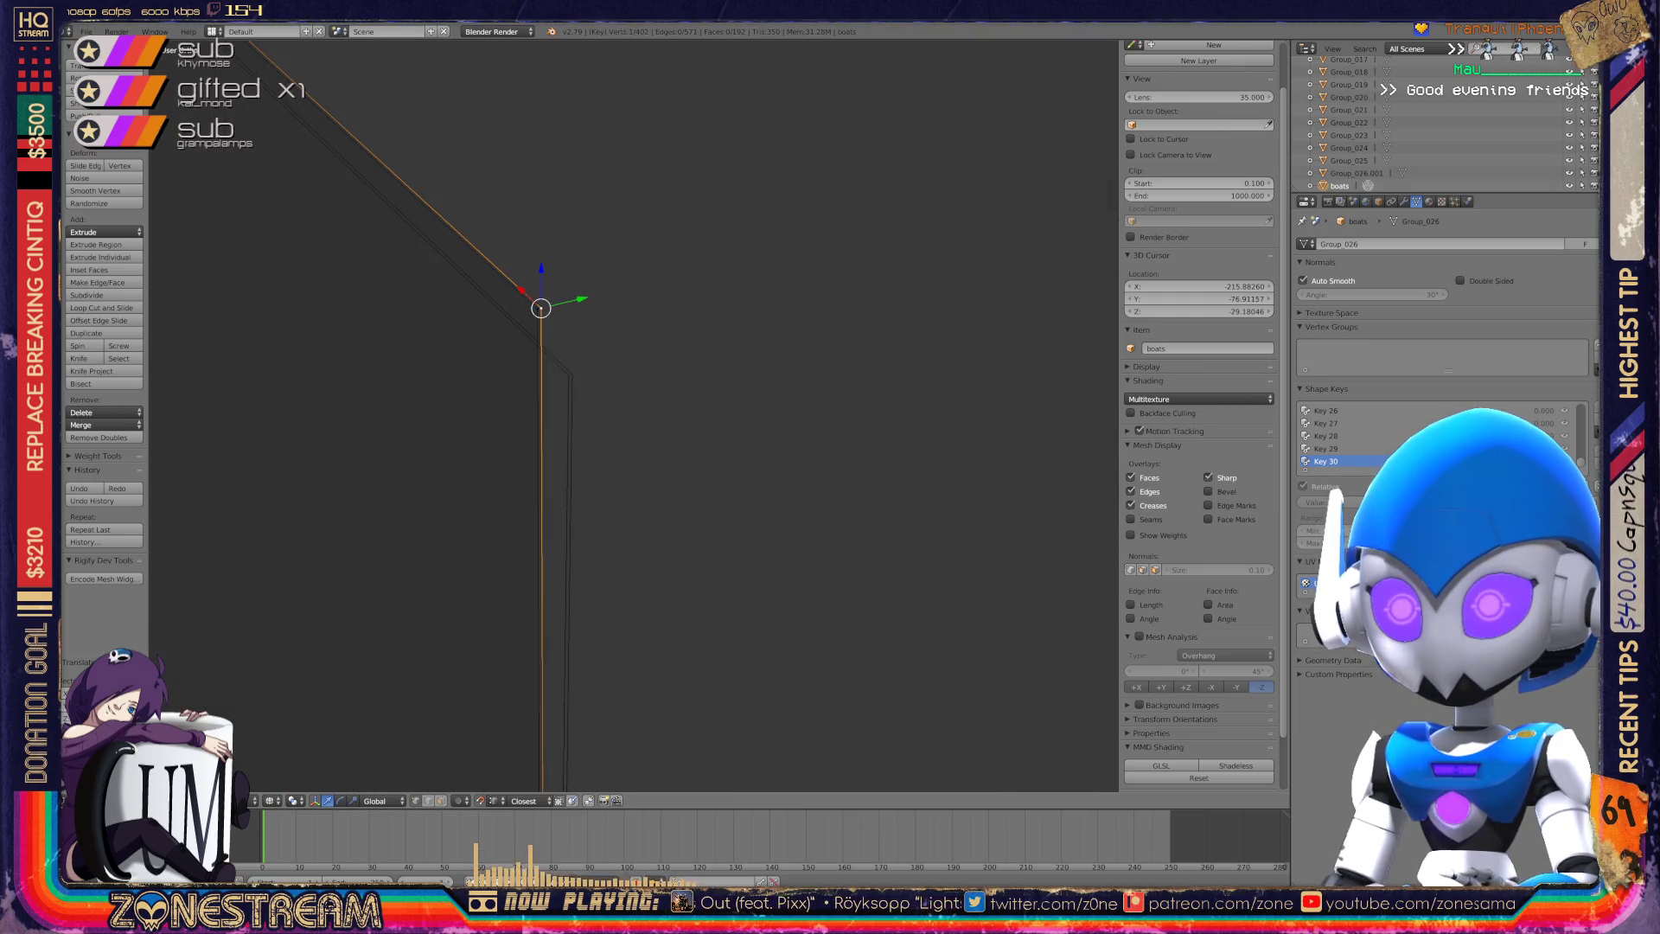
drag(541, 308, 573, 375)
key(Escape)
key(g)
key(Return)
shift+middle_drag(567, 367, 864, 707)
scroll(864, 707, down, 3)
Snap the sail's outer apex onto the other outer vertex and return to Object Mode.
key(a)
shift+middle_drag(605, 433, 718, 482)
right_click(417, 372)
key(g)
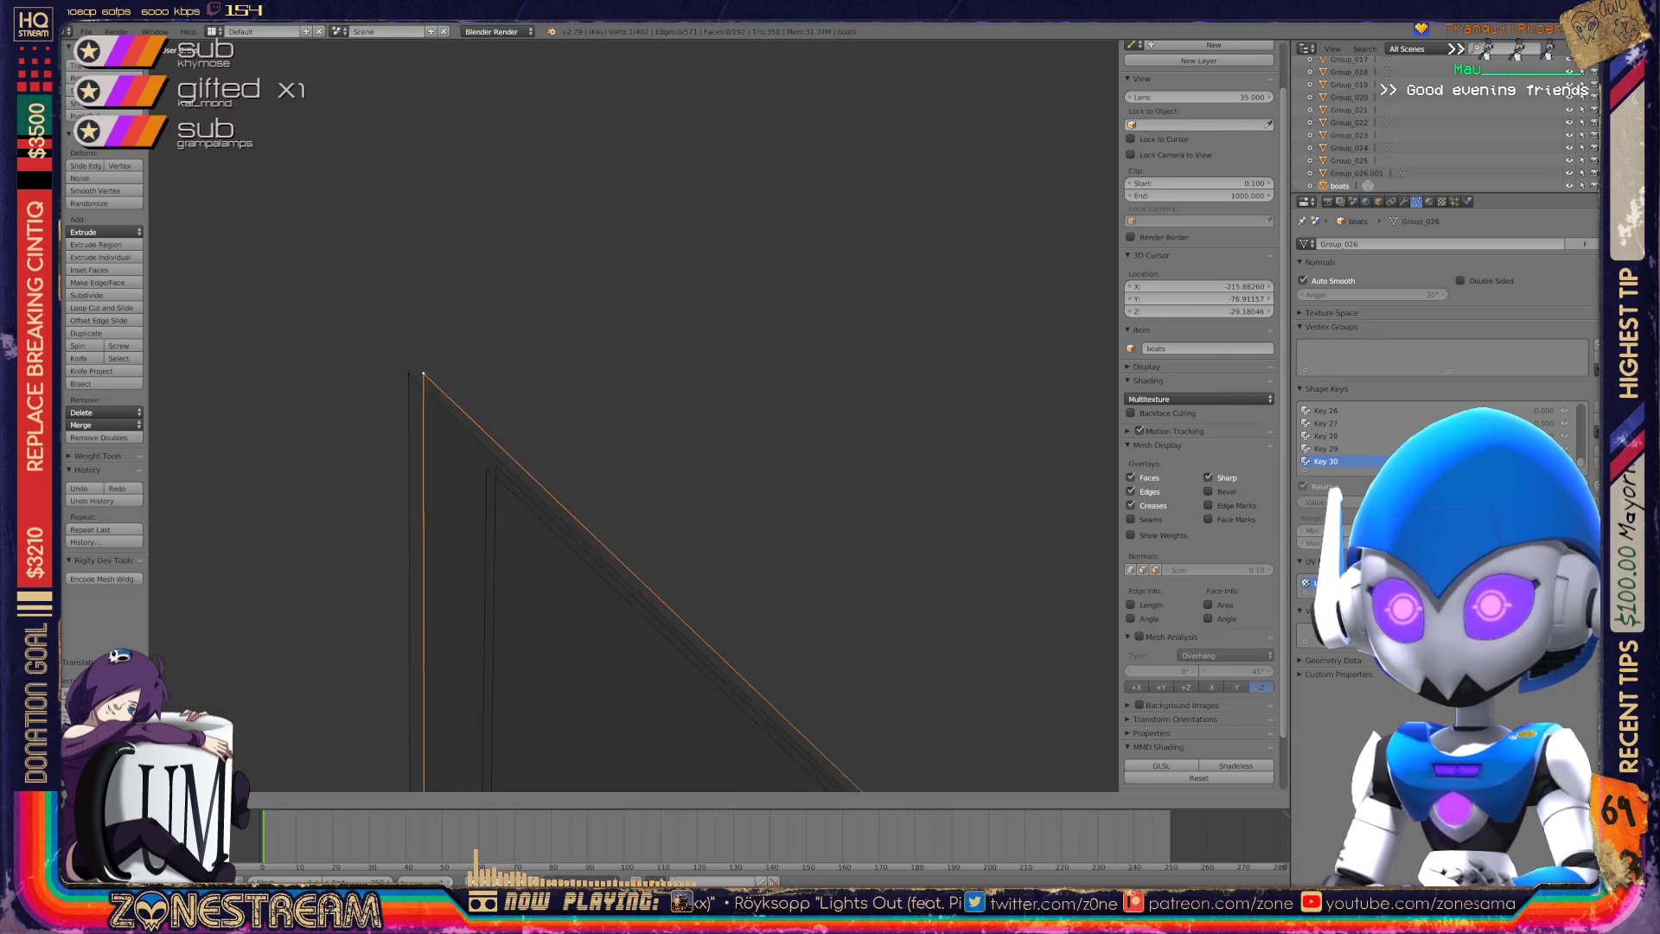
click(408, 373)
mouse_move(408, 373)
shift+middle_down()
mouse_move(482, 466)
mouse_move(609, 424)
mouse_move(485, 277)
mouse_move(527, 9)
shift+middle_up()
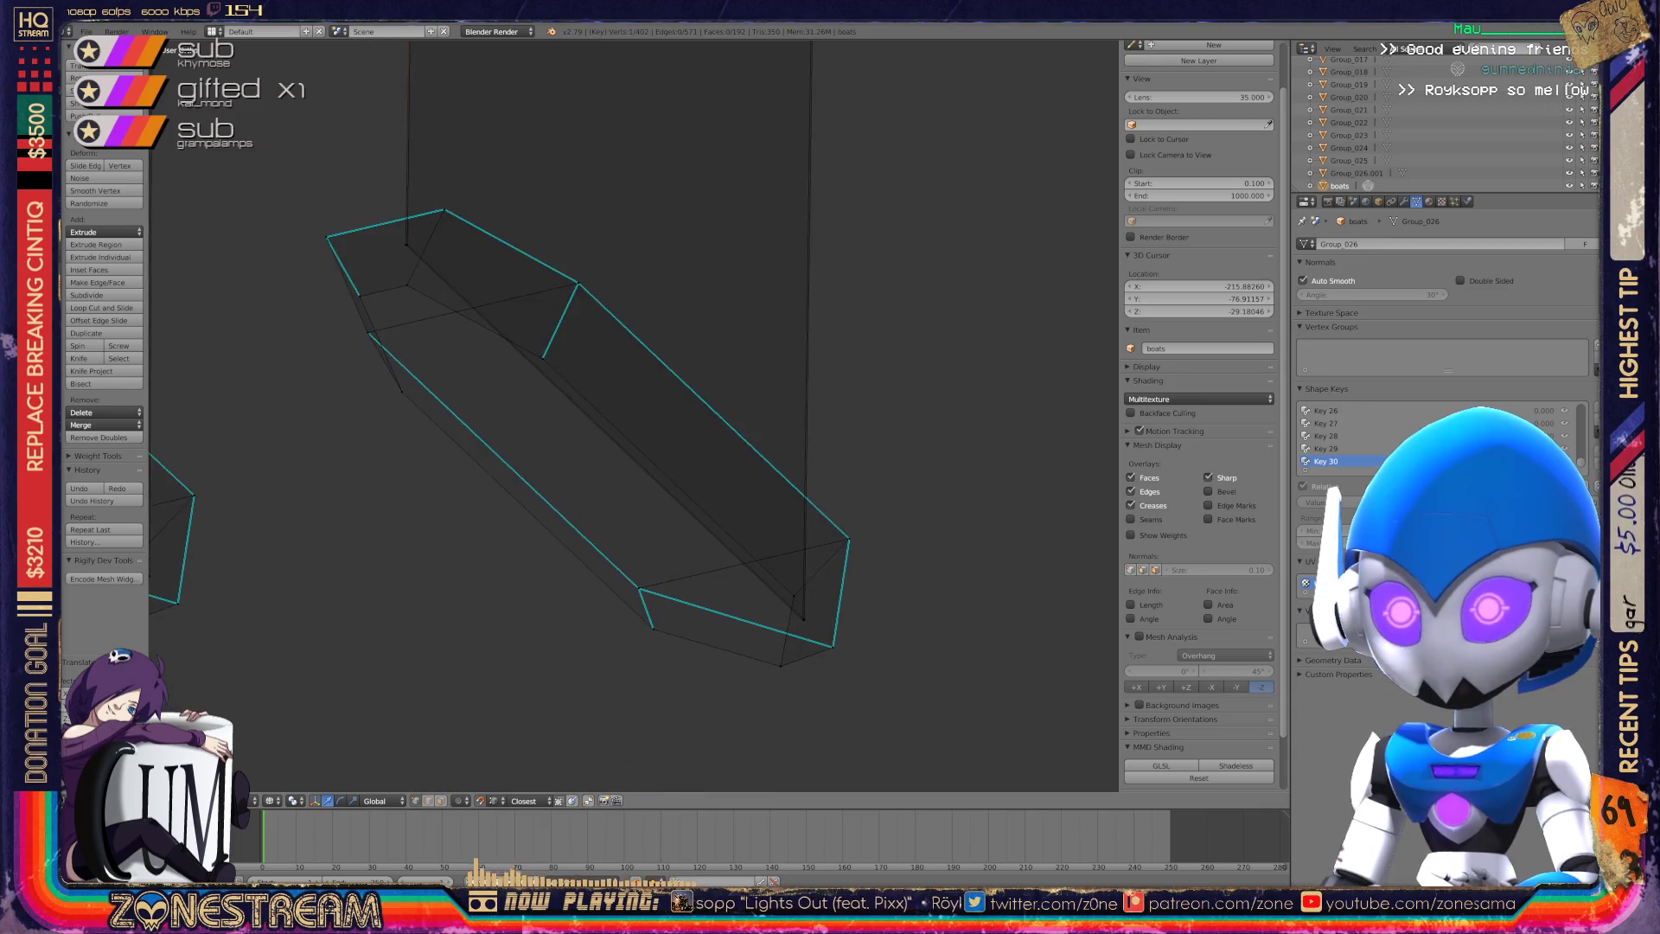
scroll(670, 586, up, 4)
scroll(670, 587, down, 4)
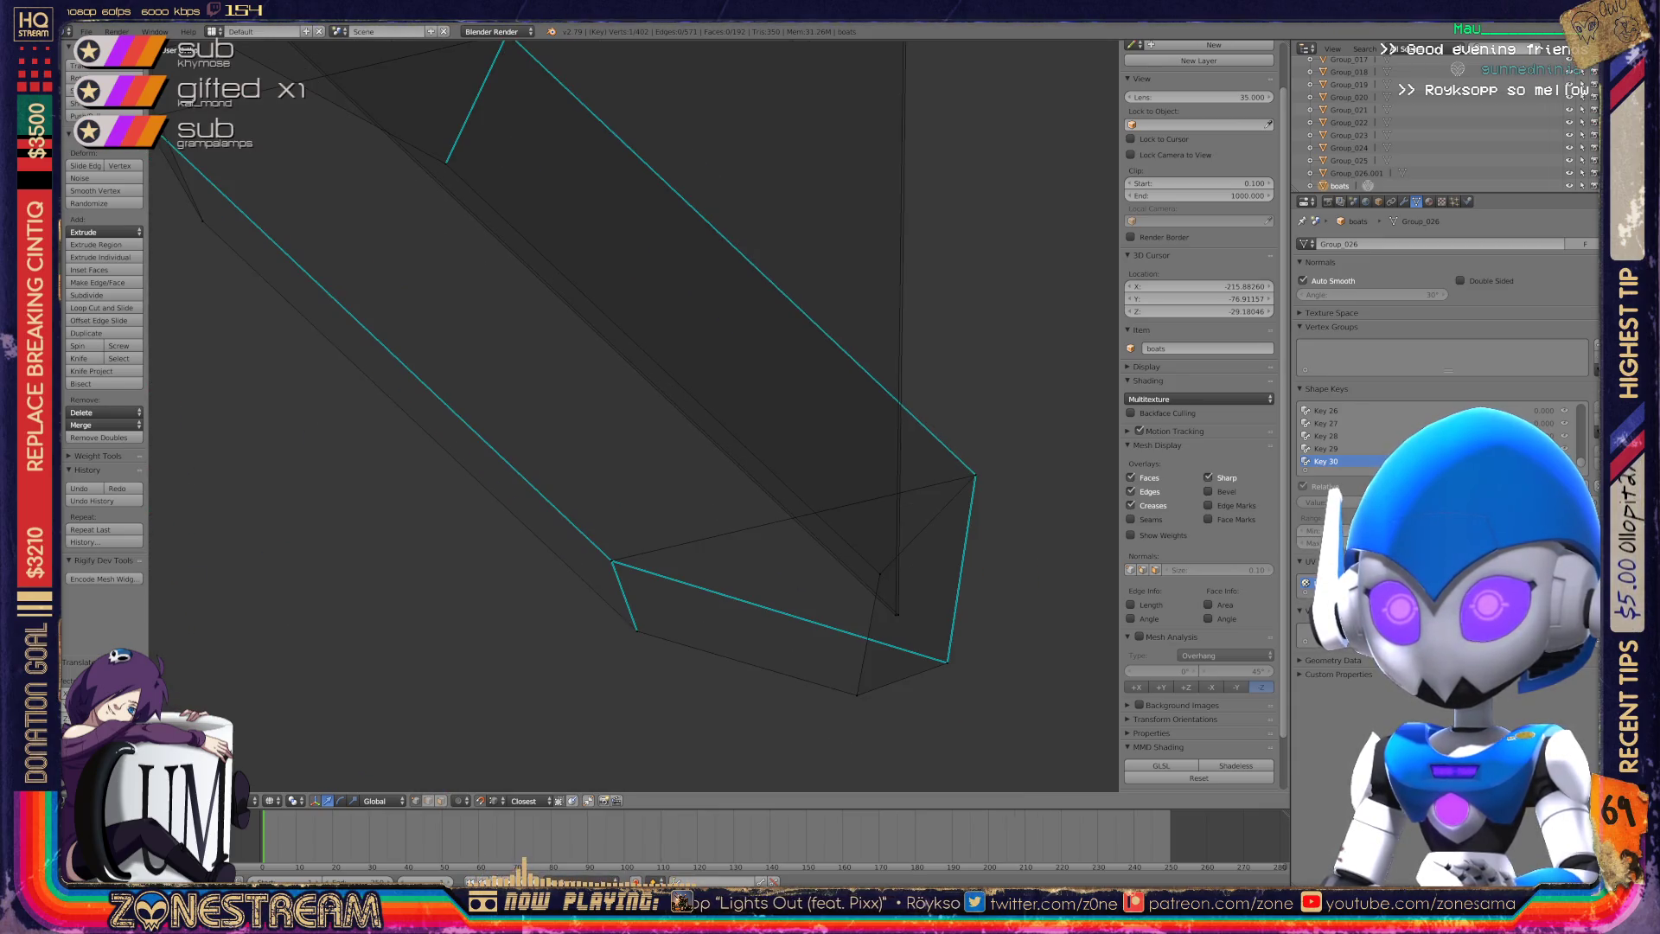
key(Tab)
Switch to wireframe, orbit to the next boat hull and enter Edit Mode on it.
key(z)
scroll(634, 415, up, 4)
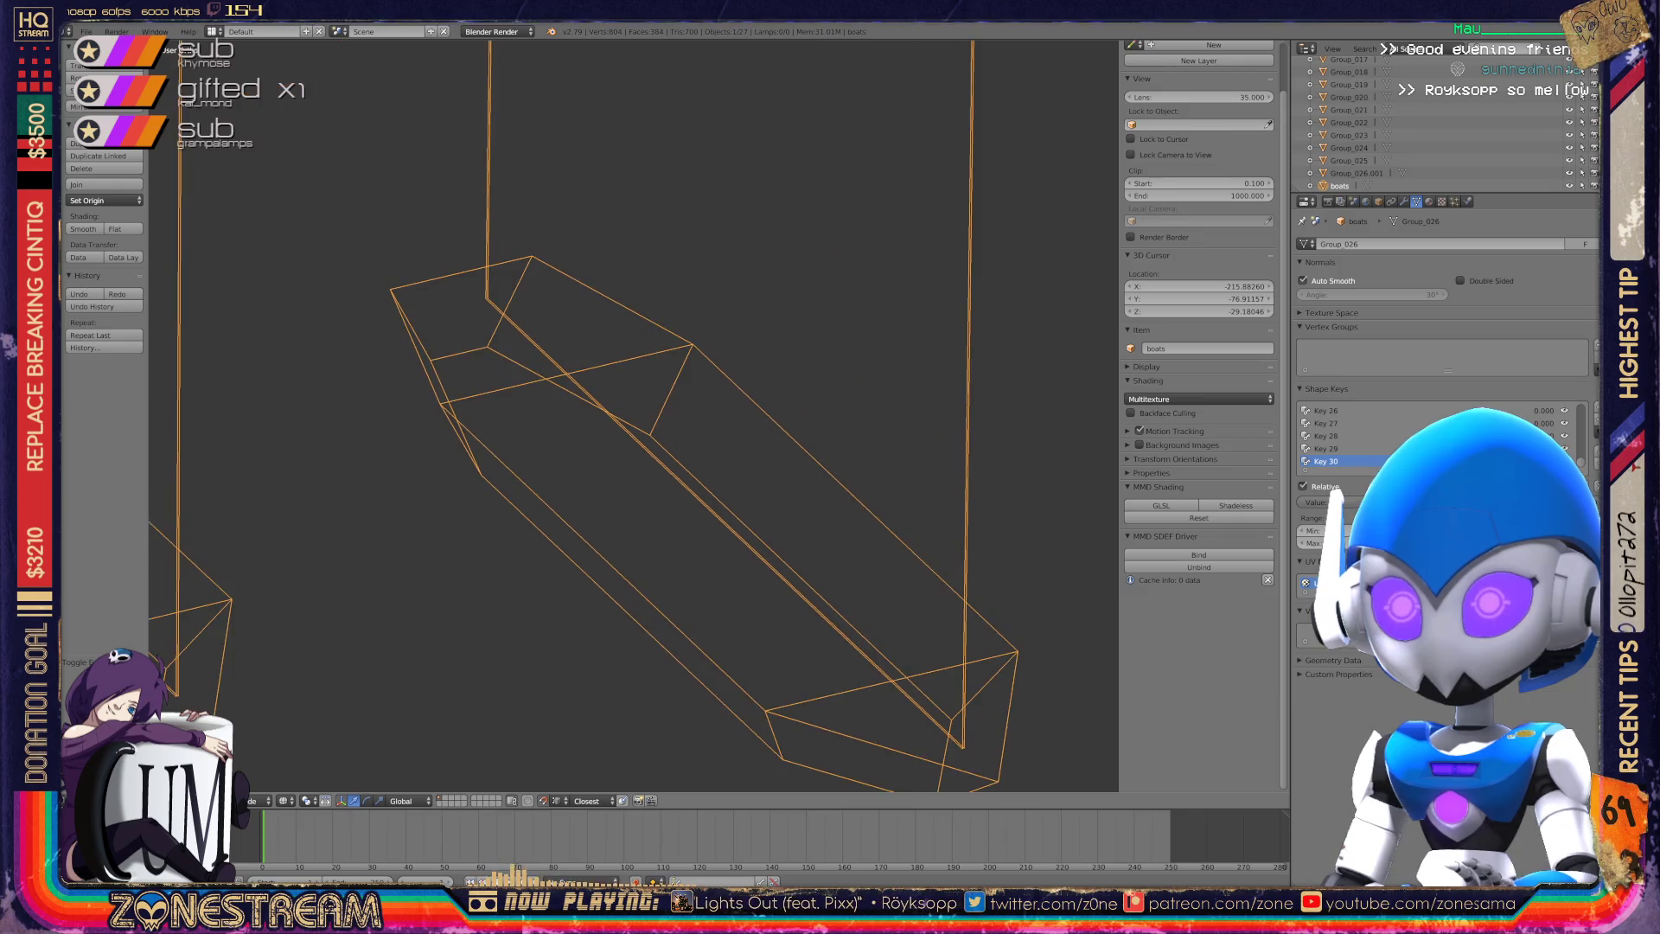
scroll(634, 415, up, 5)
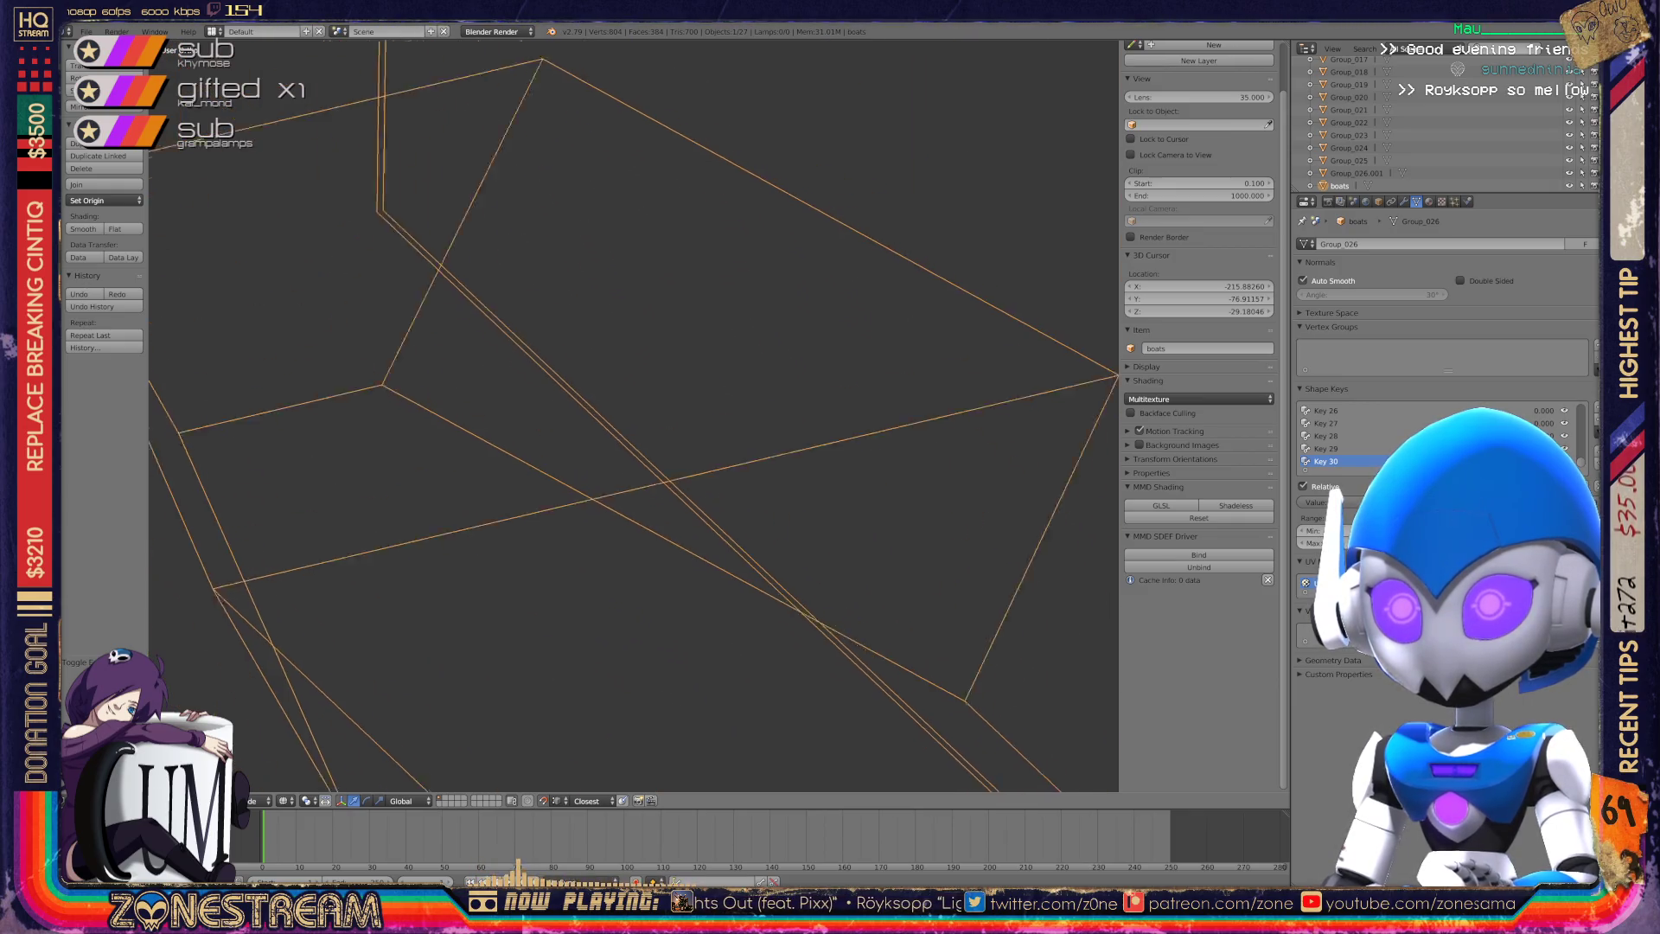
scroll(634, 415, down, 7)
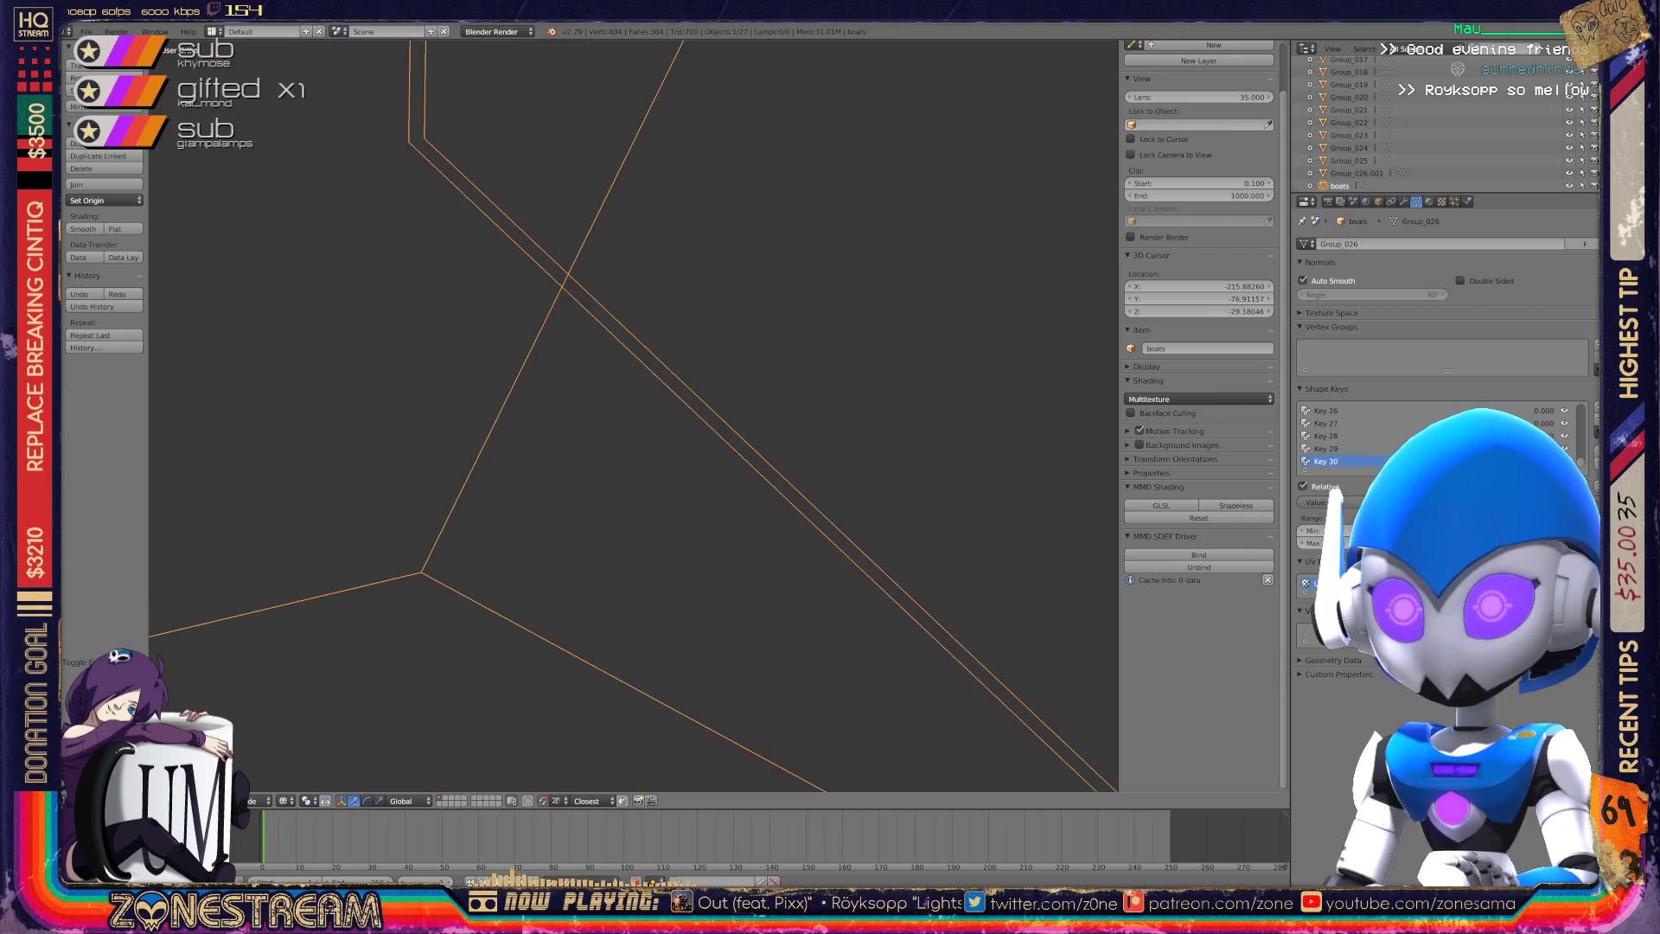
scroll(634, 415, down, 3)
mouse_move(633, 415)
middle_down()
mouse_move(561, 427)
mouse_move(649, 402)
middle_up()
scroll(634, 415, up, 8)
key(Tab)
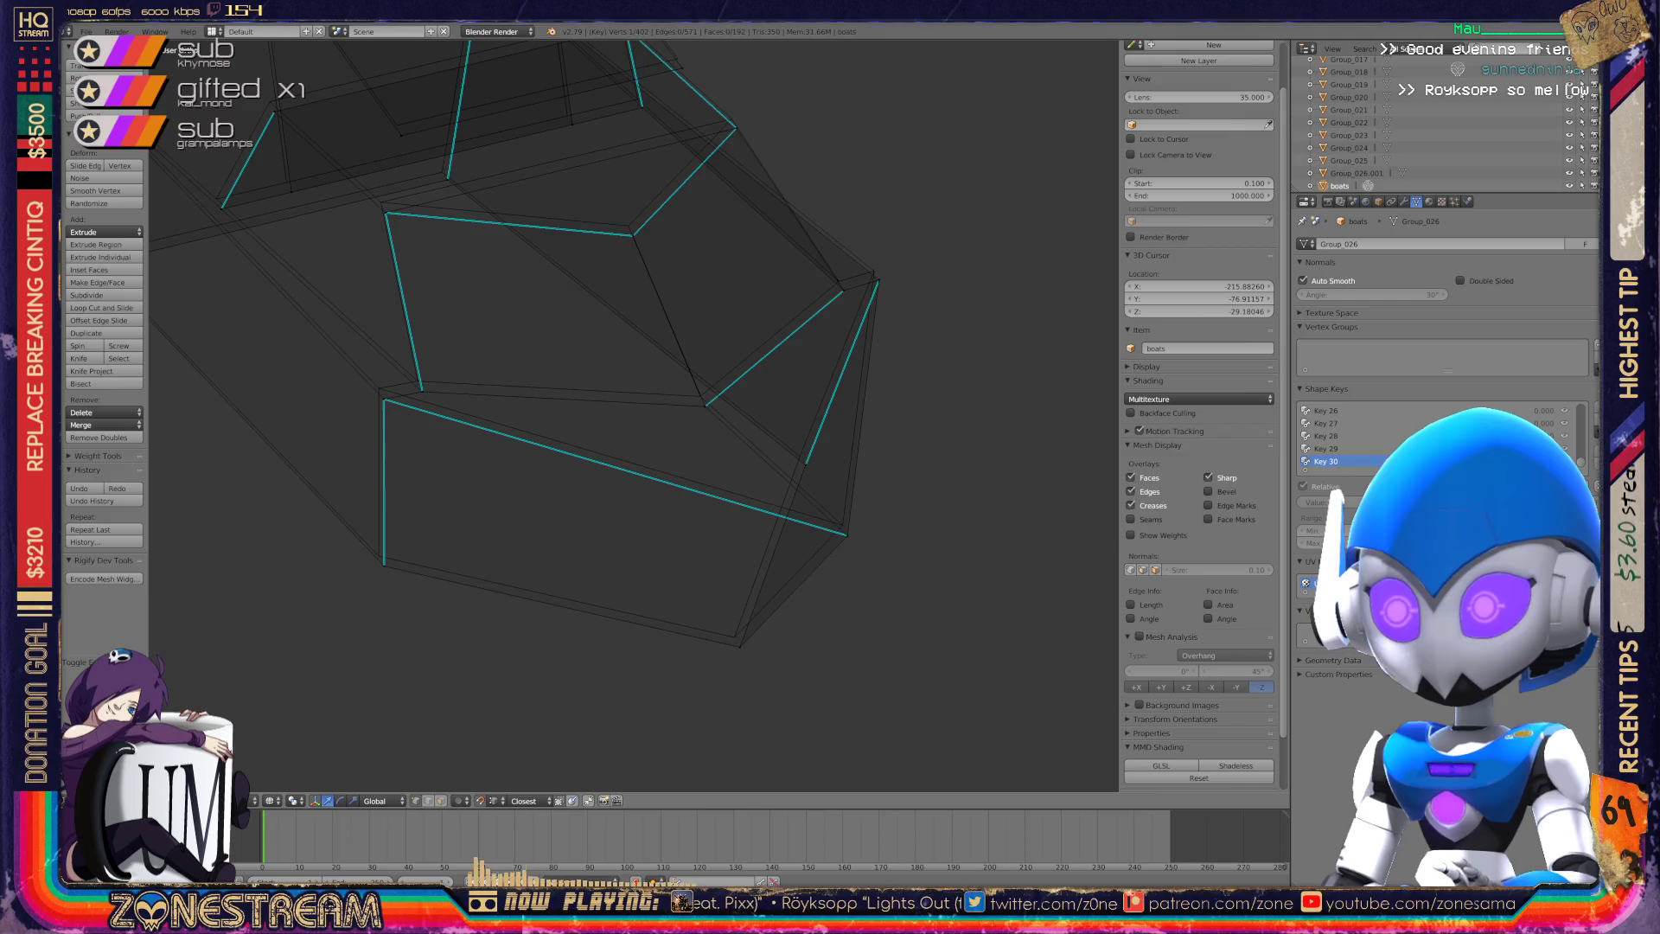
Nudge the selected vertex and the two bottom-left hull vertices slightly up and left.
drag(739, 647, 735, 638)
right_click(384, 565)
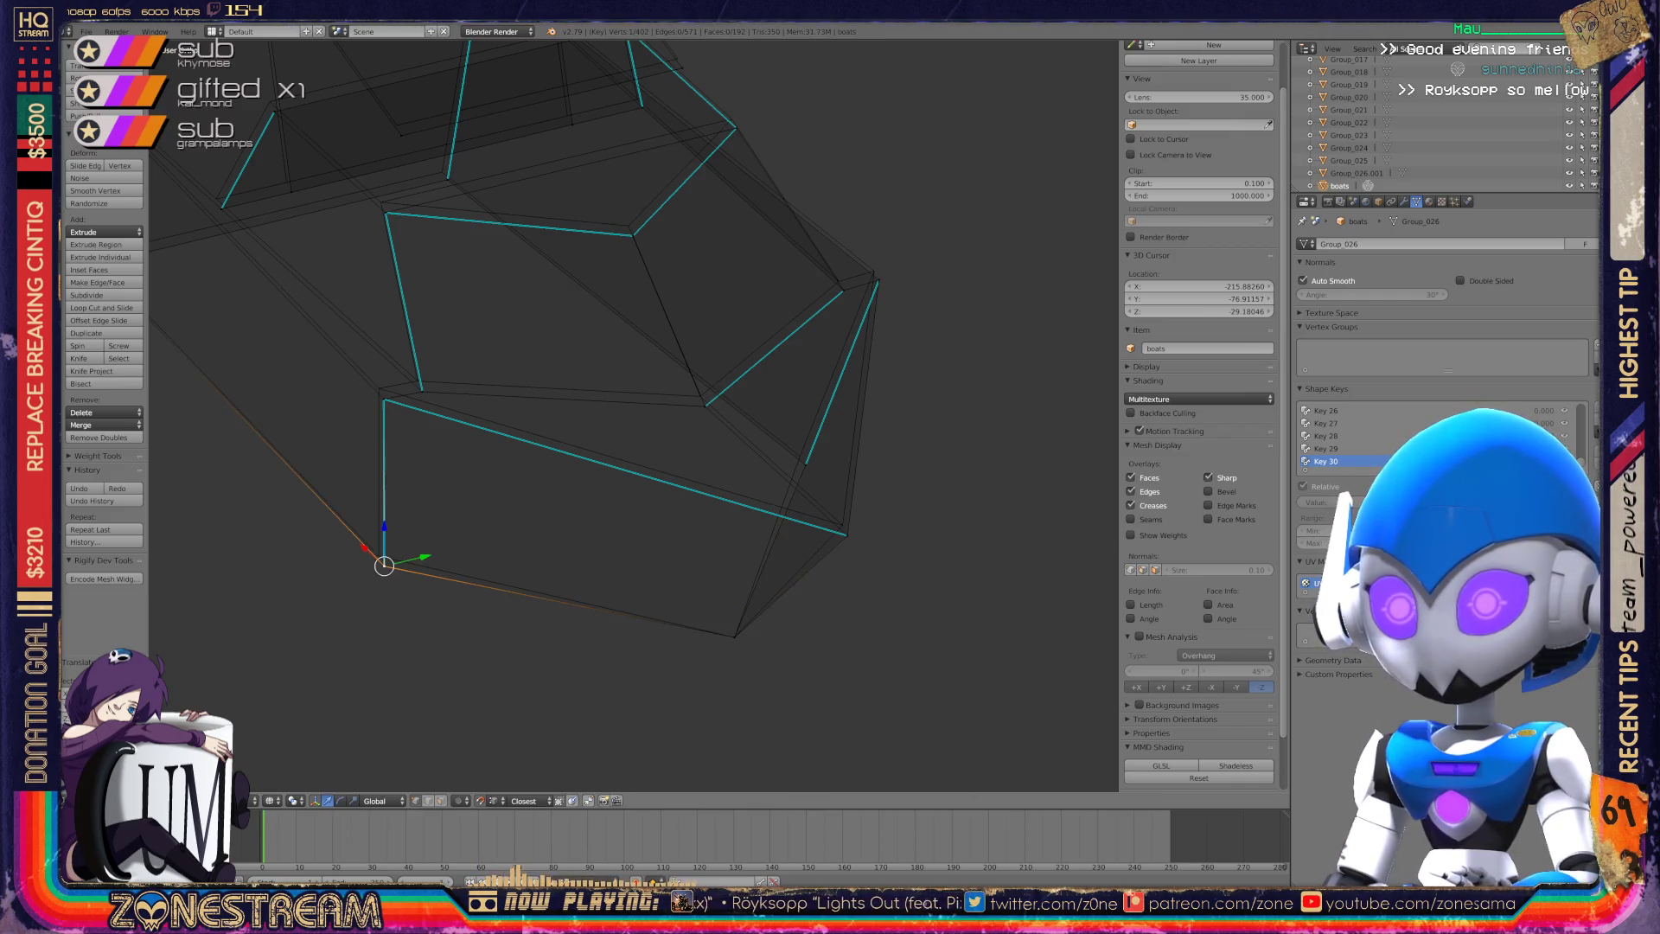
drag(384, 565, 379, 553)
right_click(384, 399)
drag(383, 399, 379, 388)
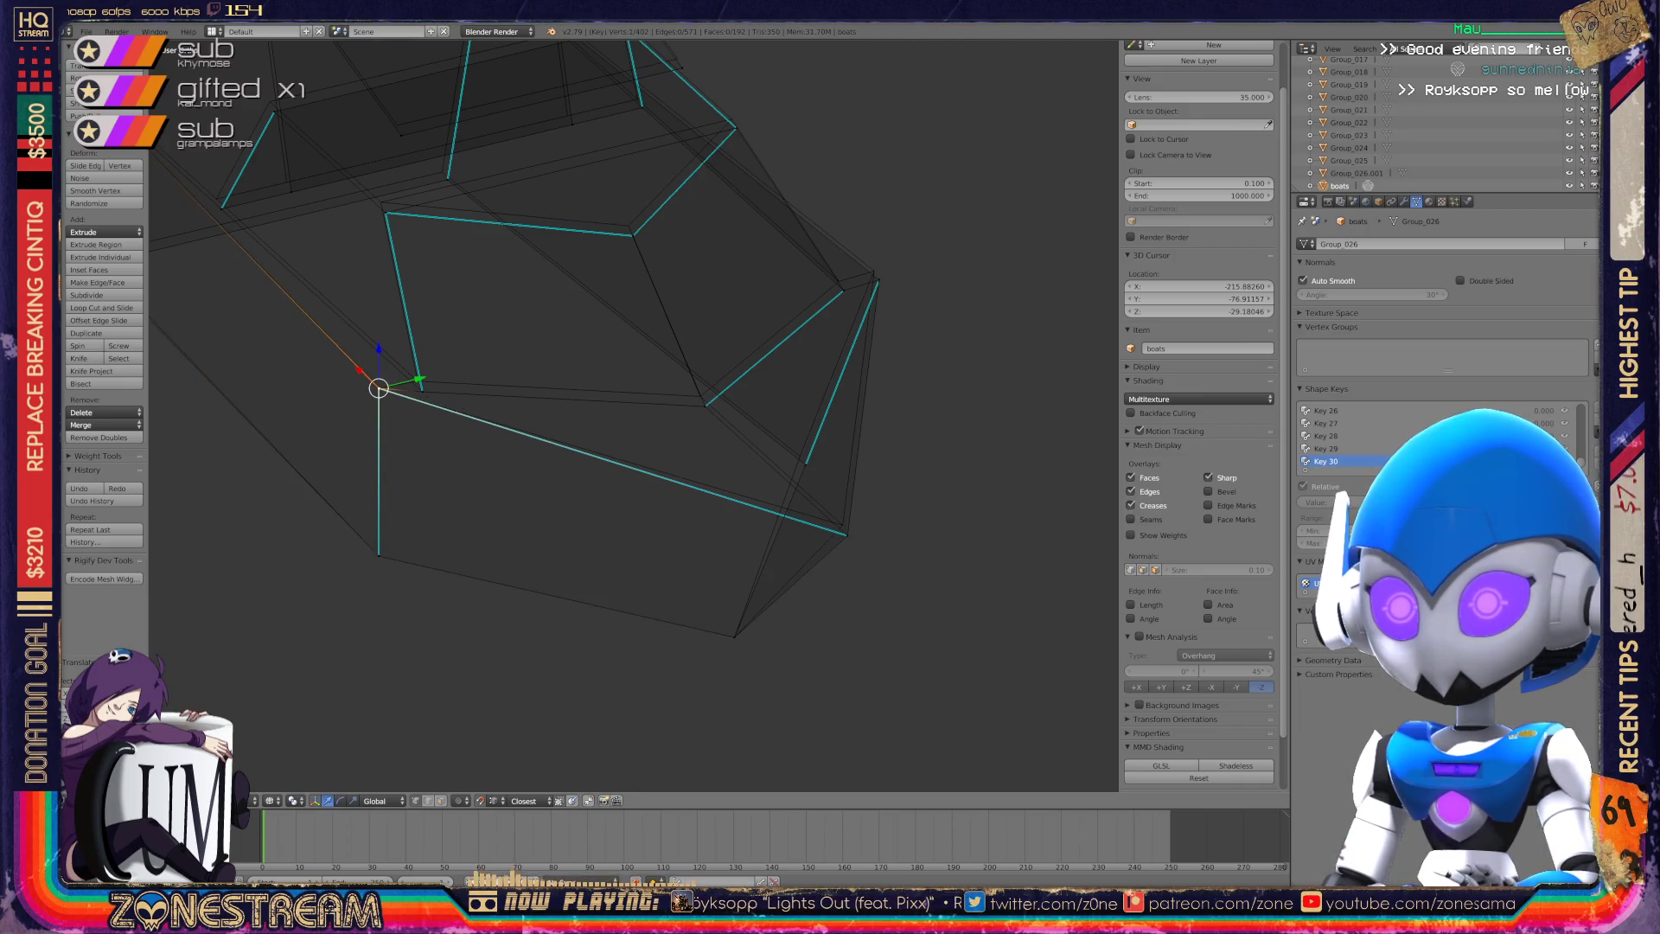
Pull the hull's lower corner vertex slightly up and to the left.
scroll(376, 562, up, 5)
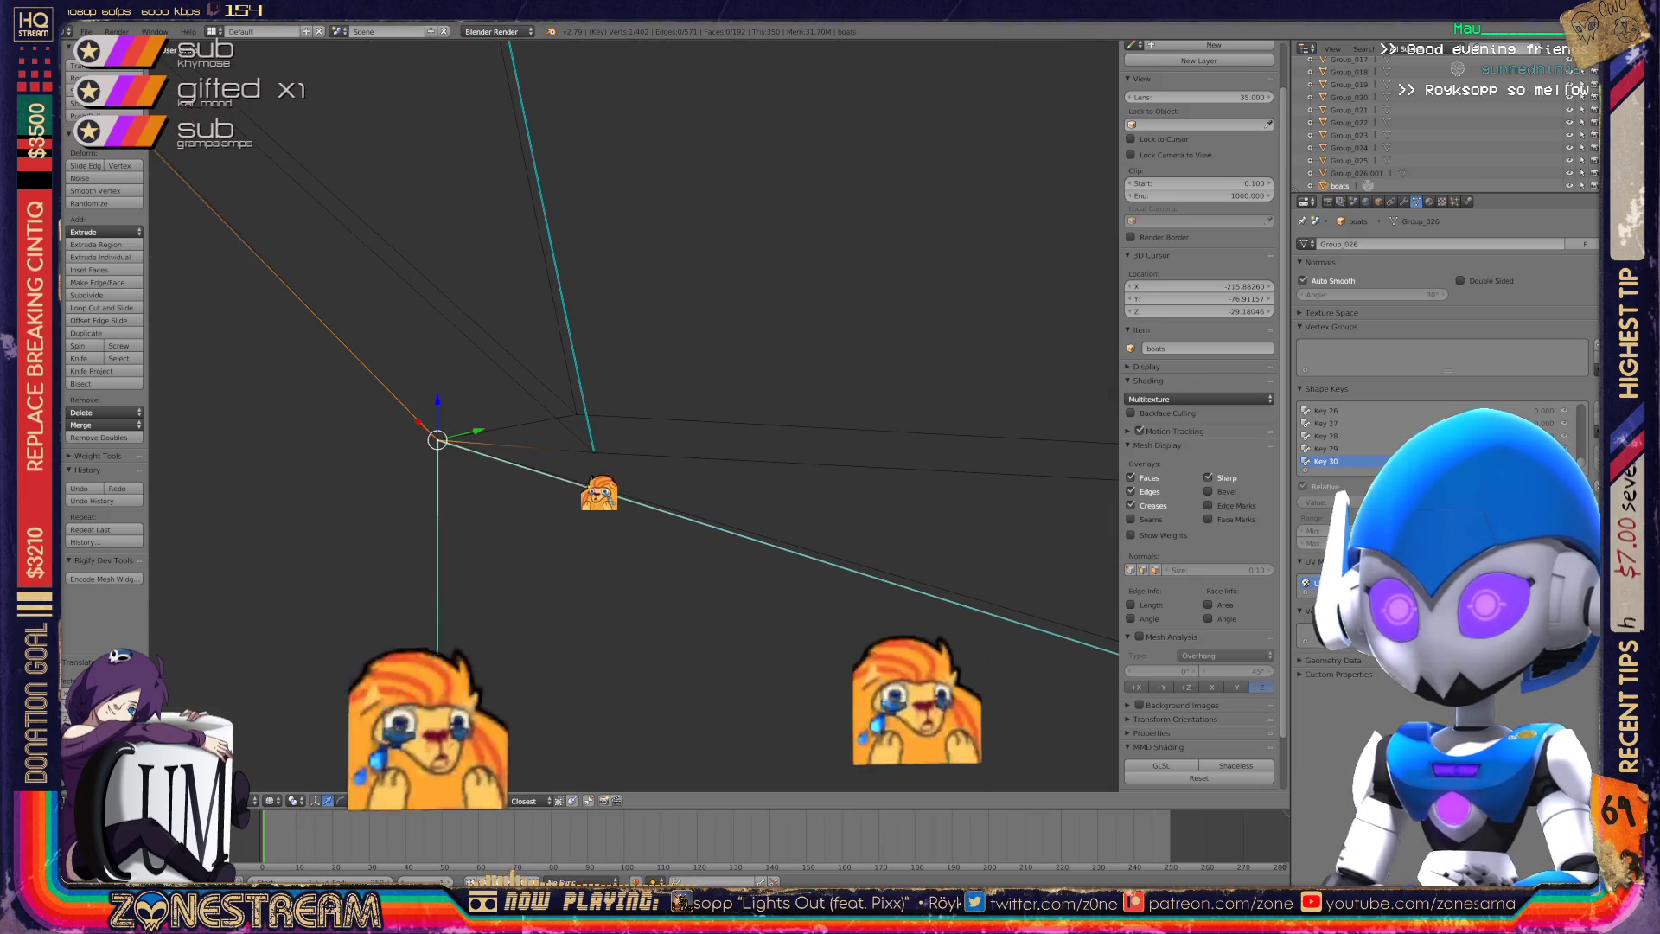
mouse_move(605, 432)
middle_down()
mouse_move(657, 407)
mouse_move(570, 372)
middle_up()
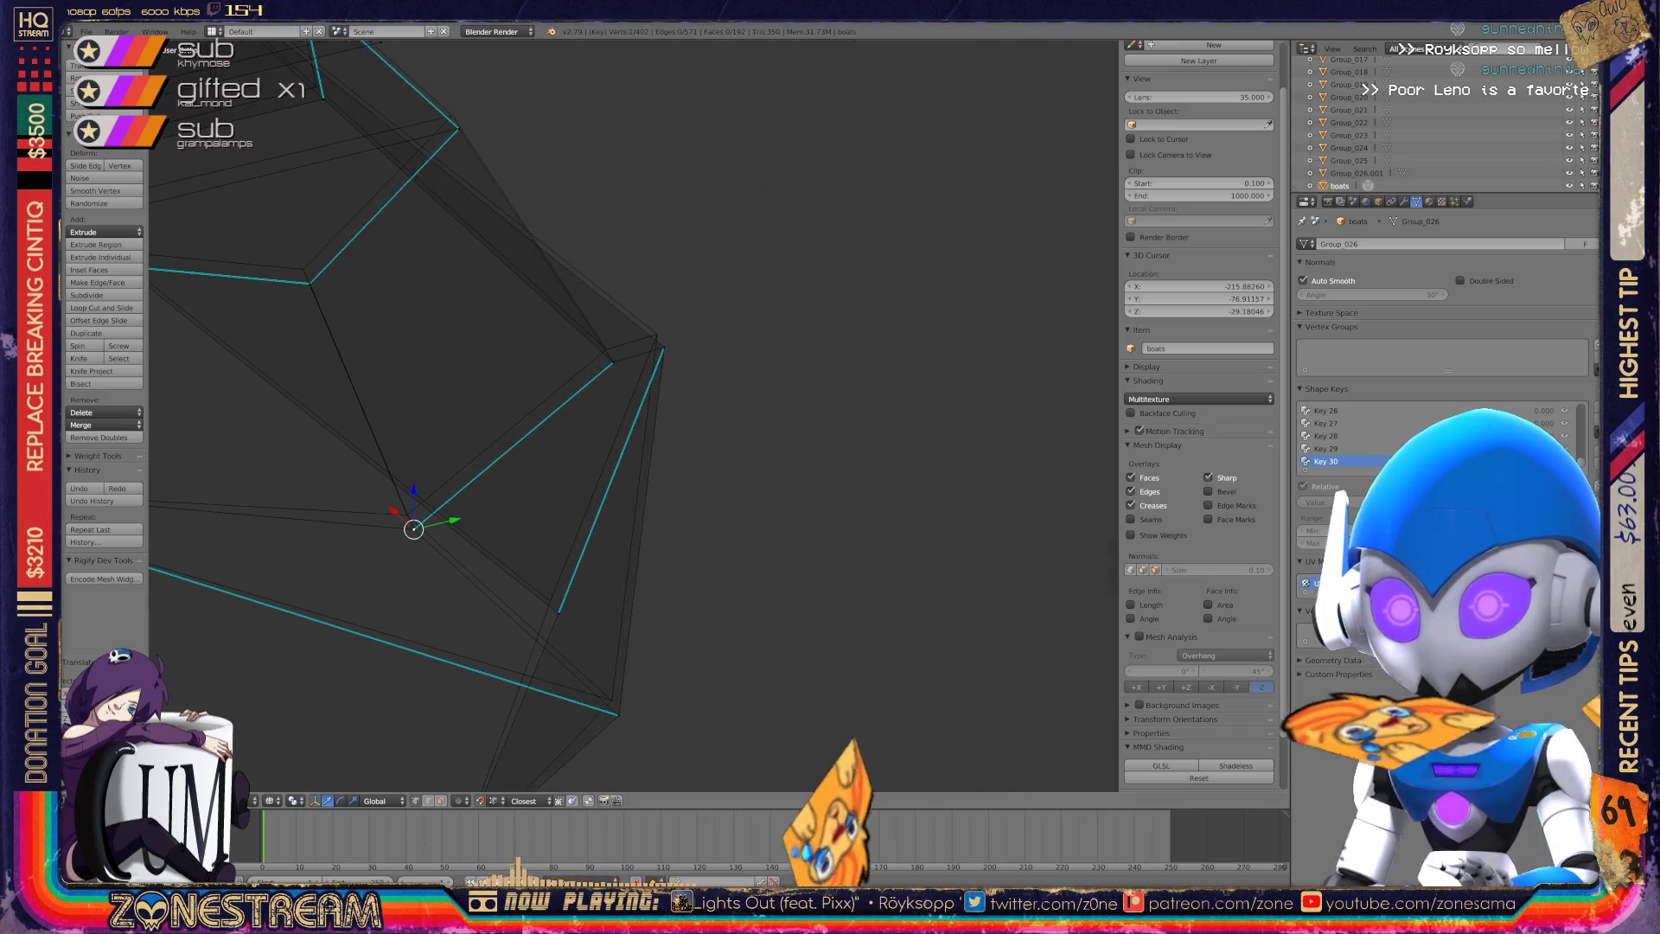
mouse_move(413, 529)
mouse_down()
mouse_move(406, 515)
mouse_move(618, 715)
mouse_up()
key(g)
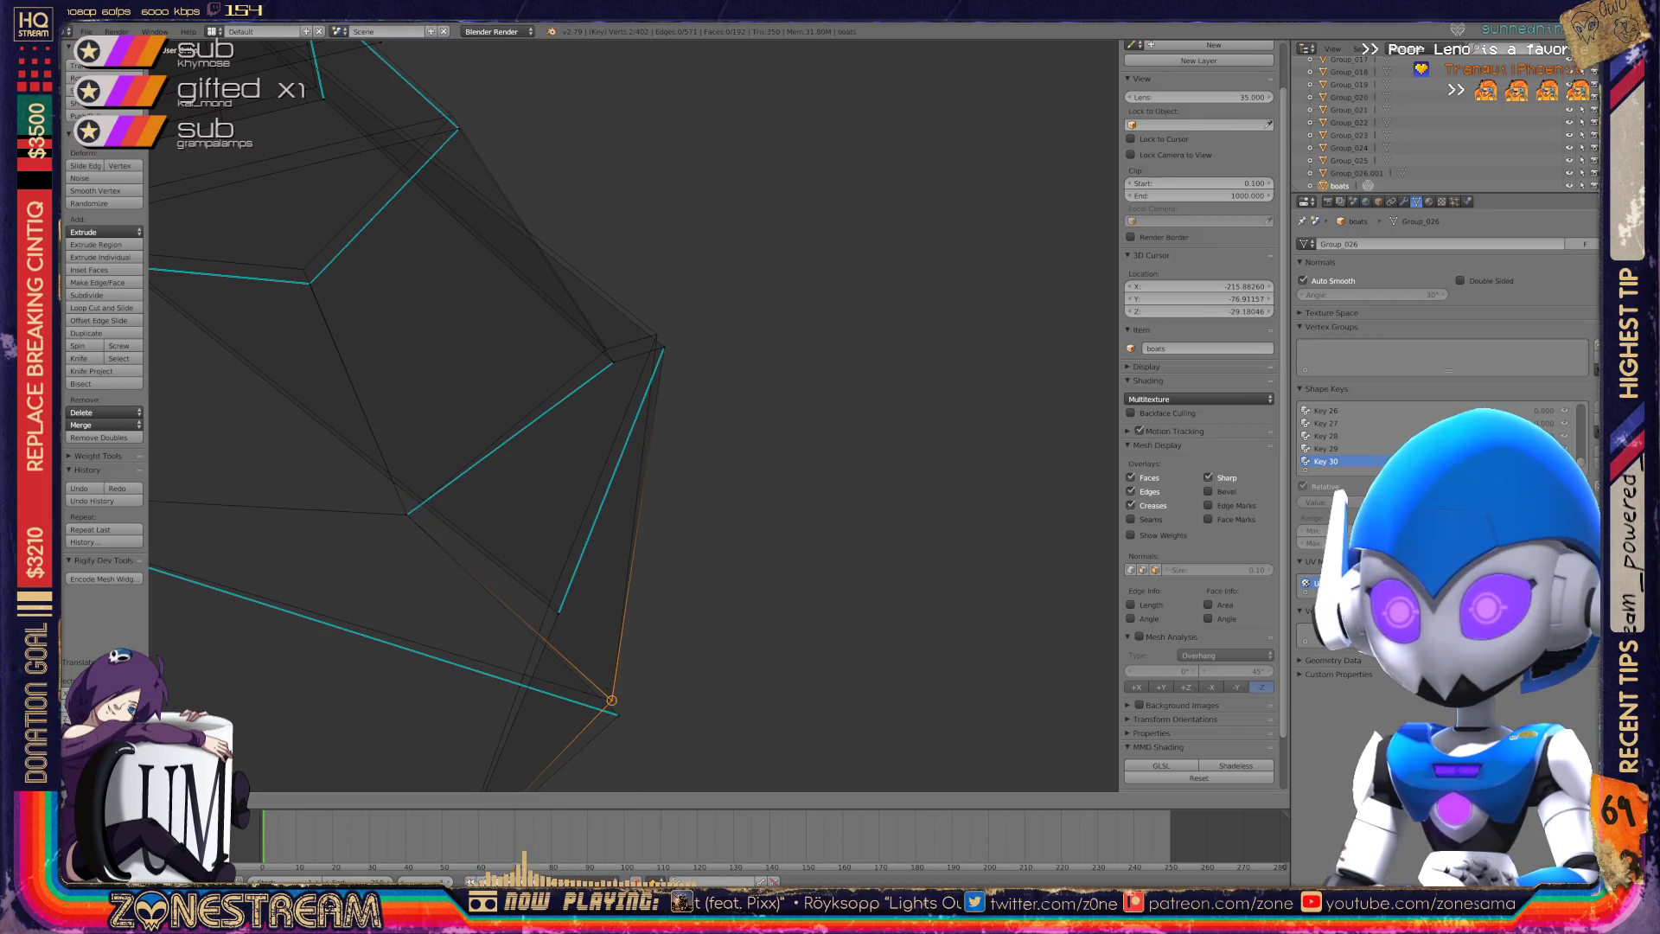
click(618, 715)
drag(618, 715, 612, 700)
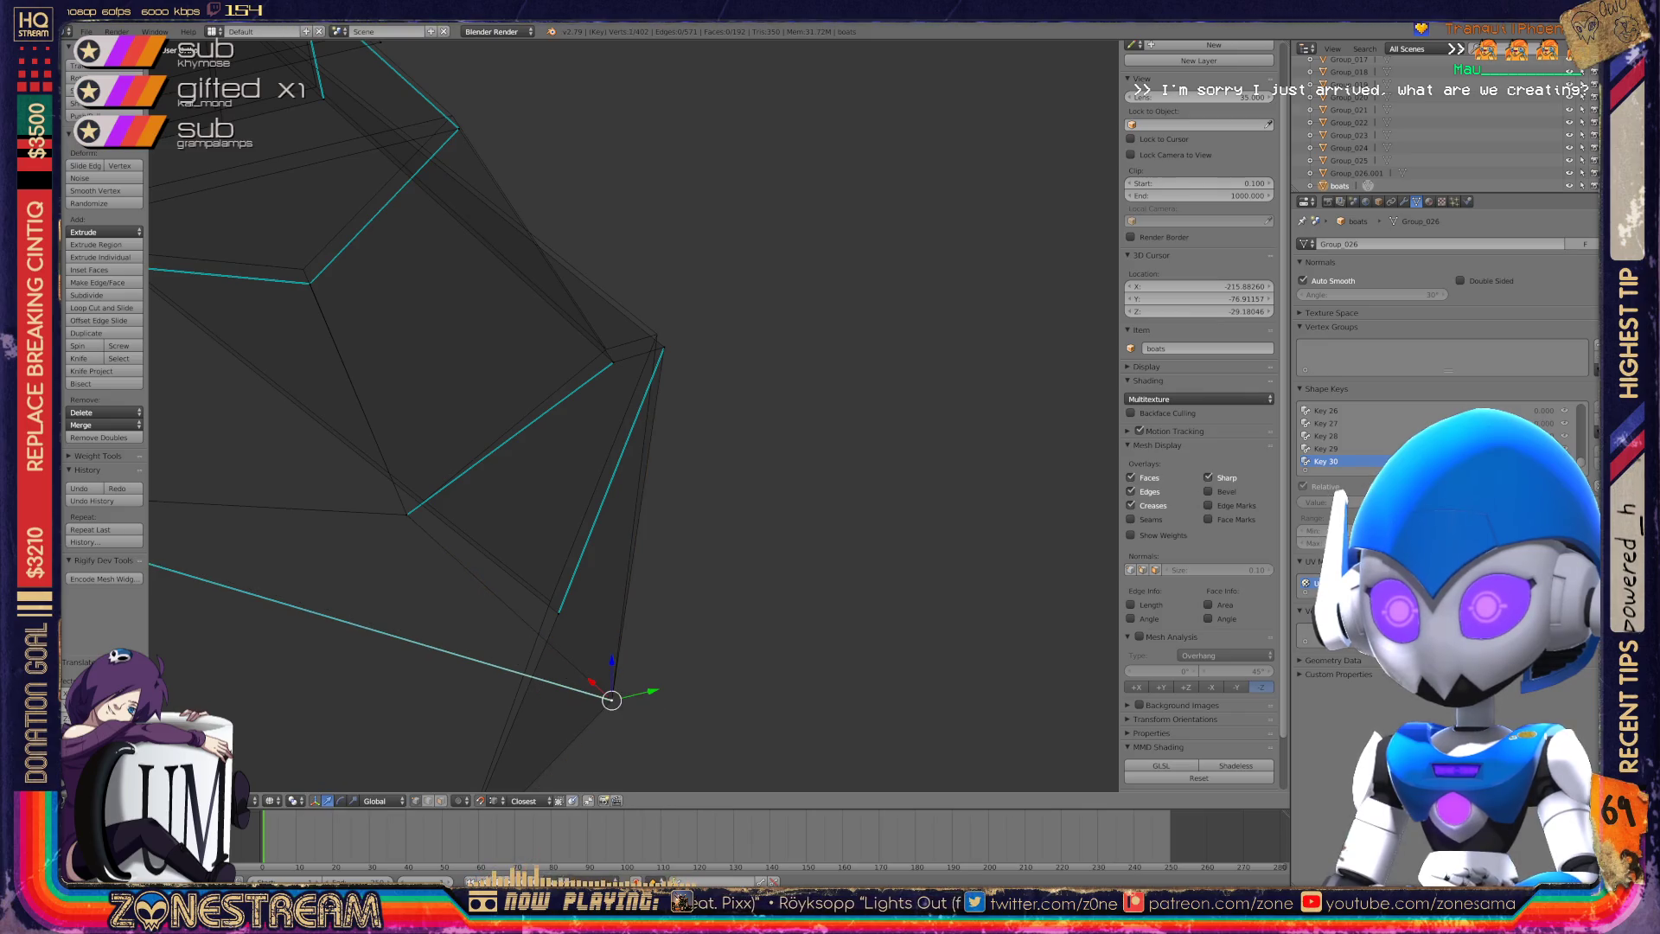
Restore the transform manipulator and move the inner corner vertex up-right.
scroll(631, 415, down, 6)
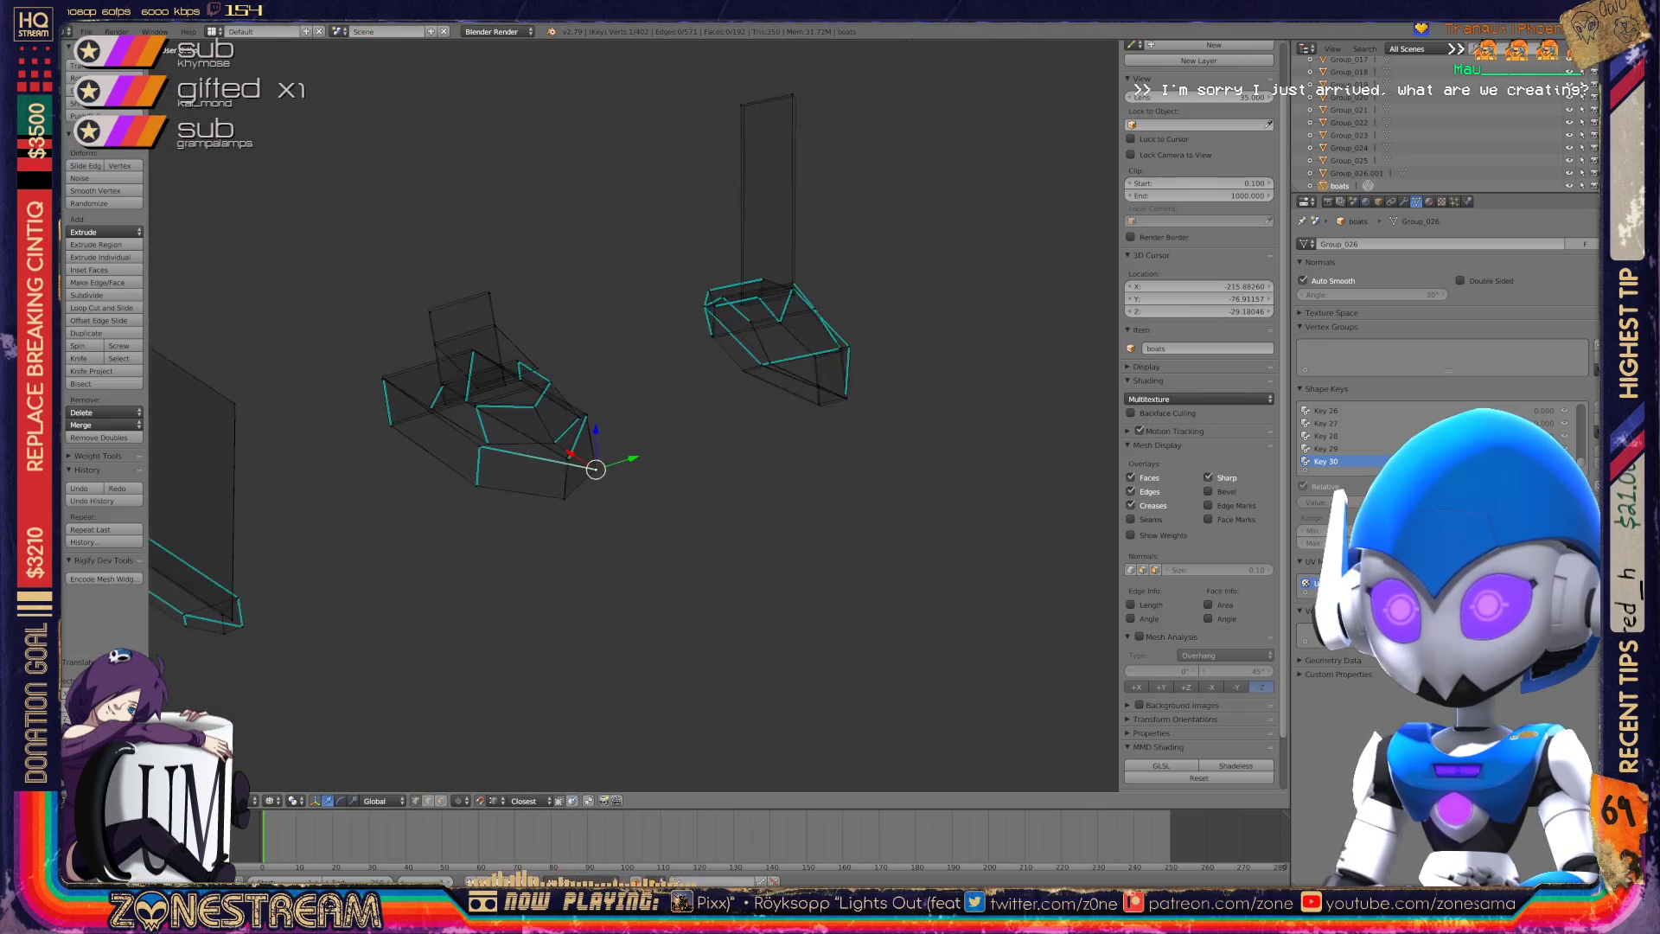
middle_drag(631, 415, 761, 363)
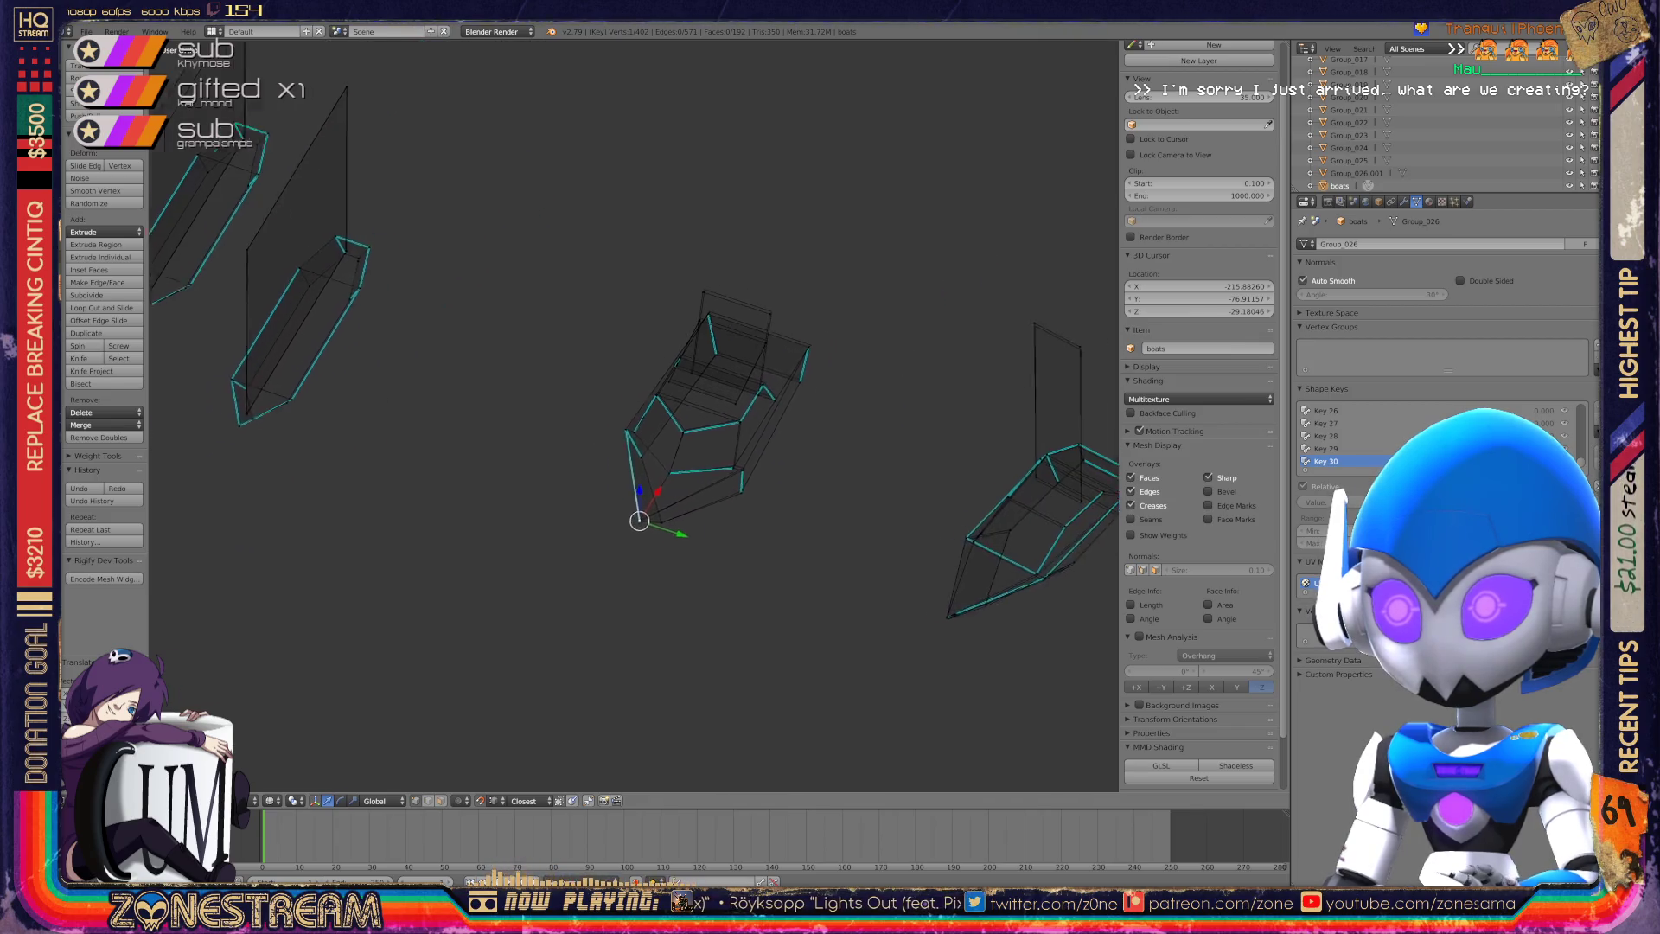
scroll(704, 406, up, 5)
scroll(777, 541, up, 6)
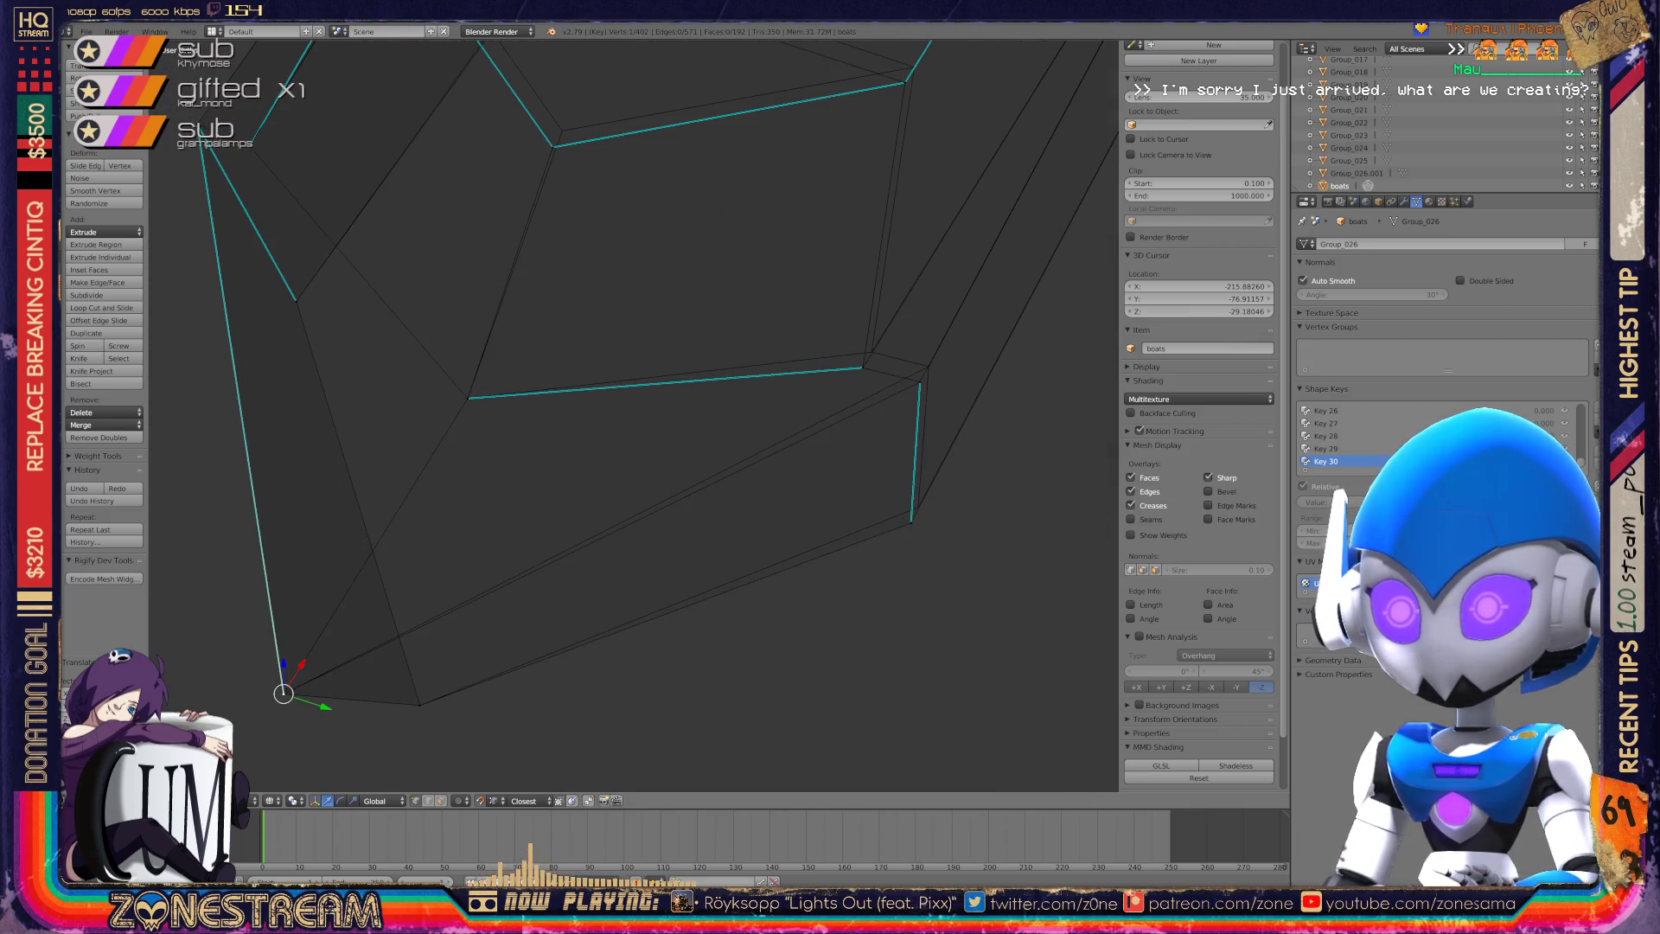
shift+middle_drag(815, 428, 778, 445)
shift+right_click(777, 446)
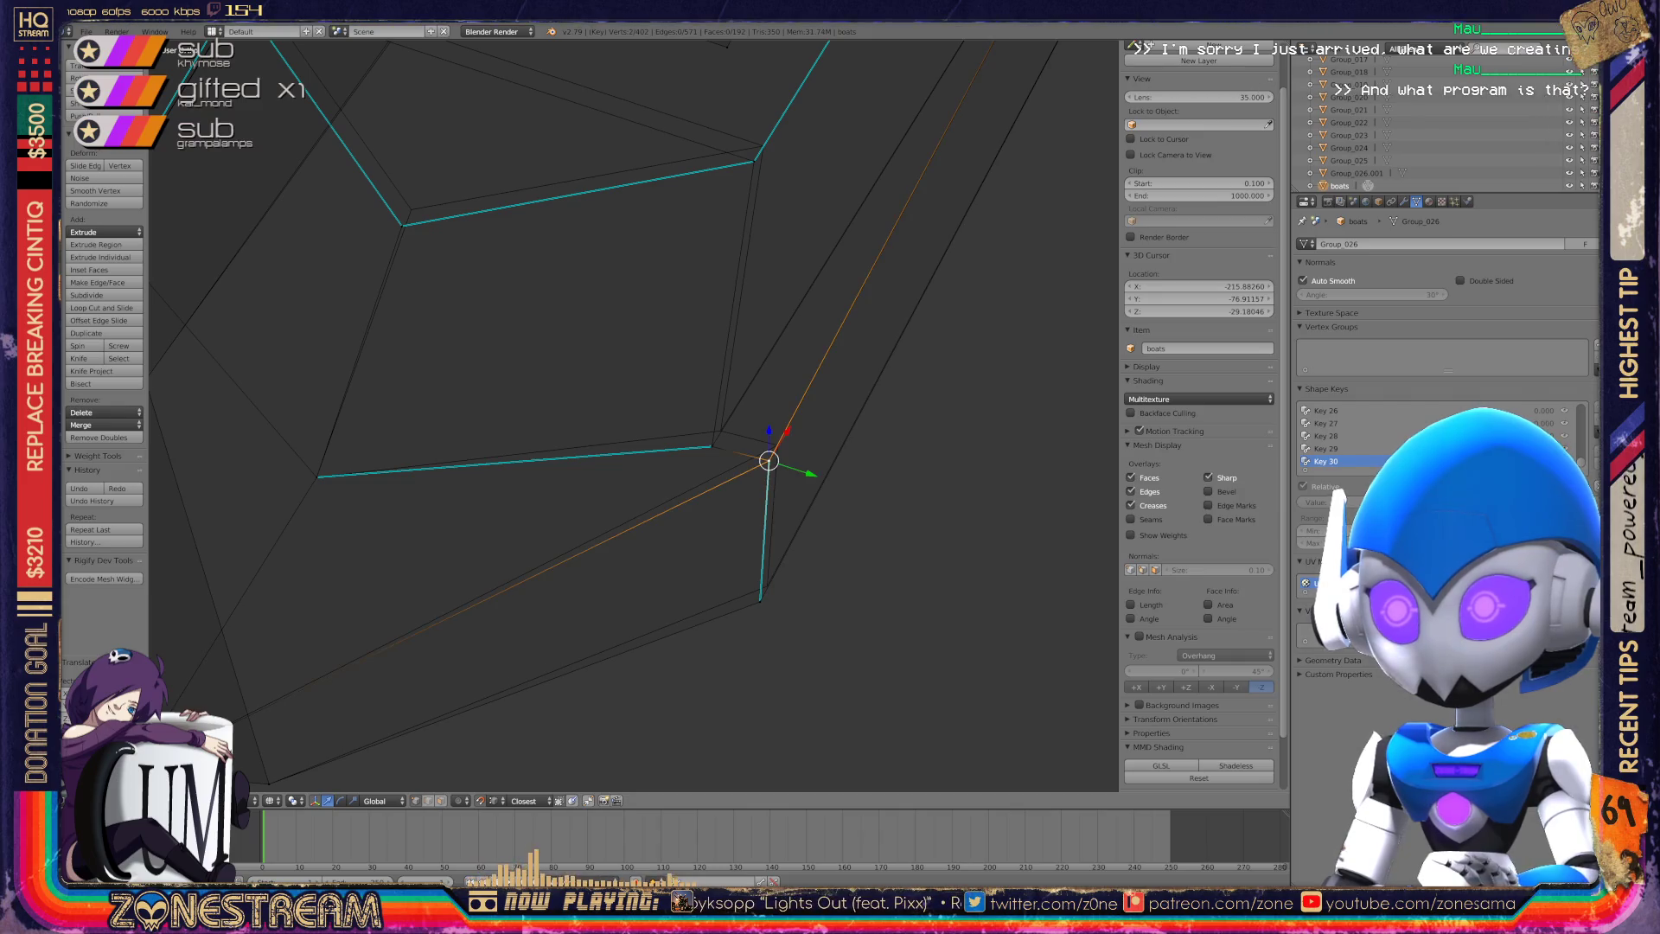
key(ctrl+space)
right_click(767, 585)
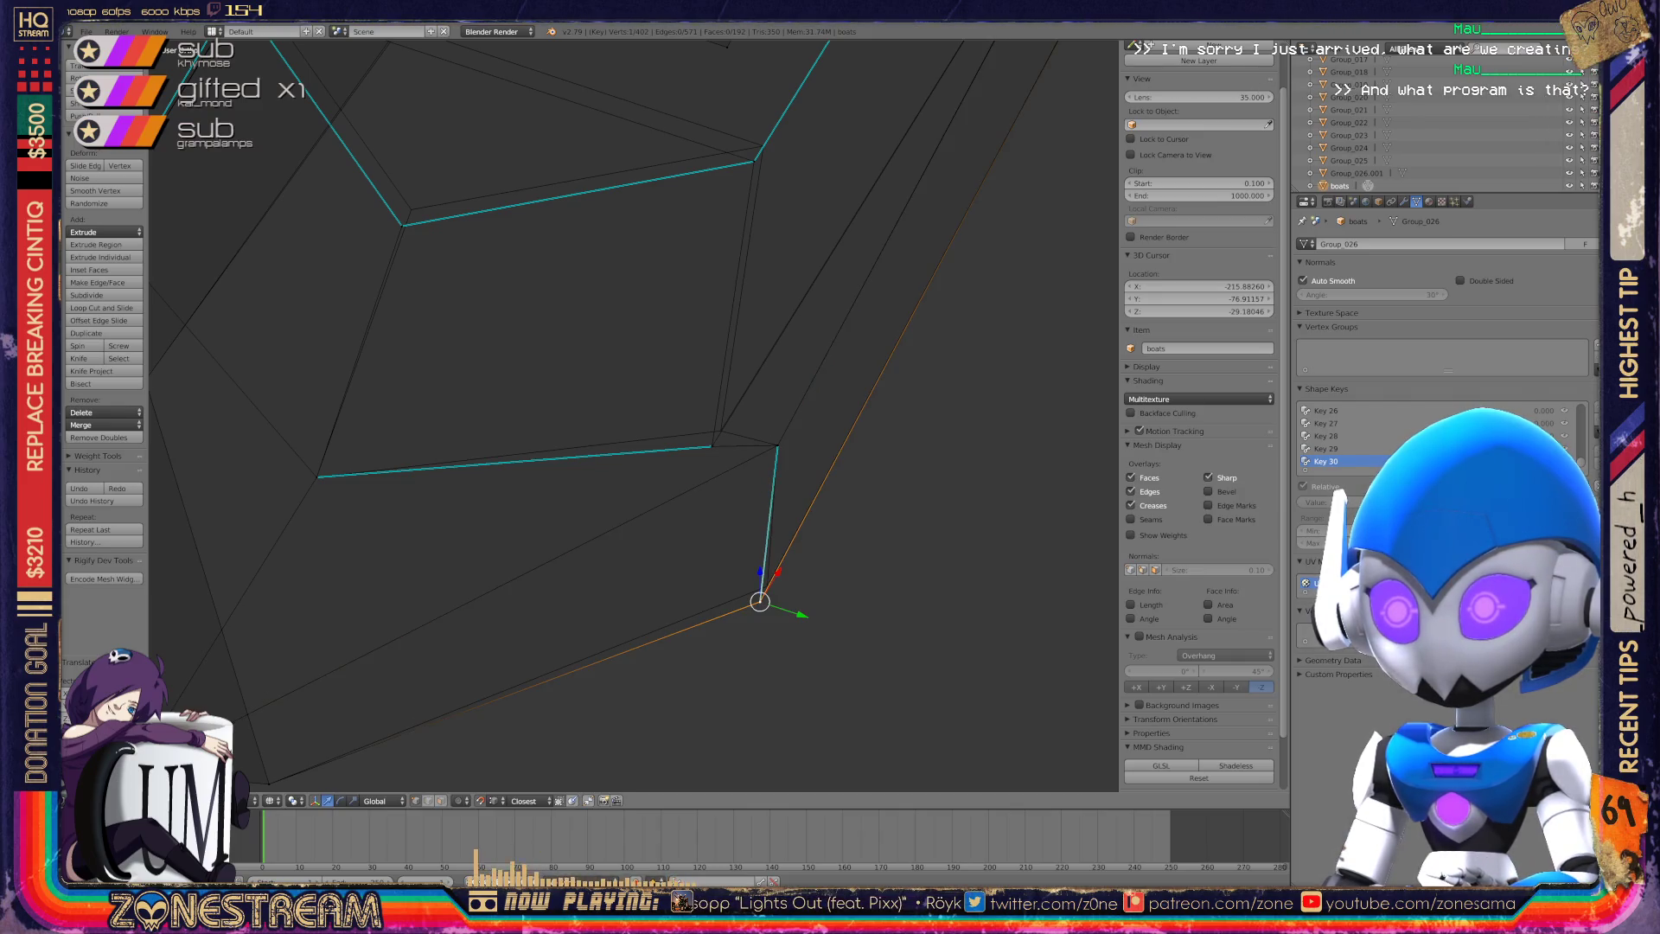
right_click(712, 446)
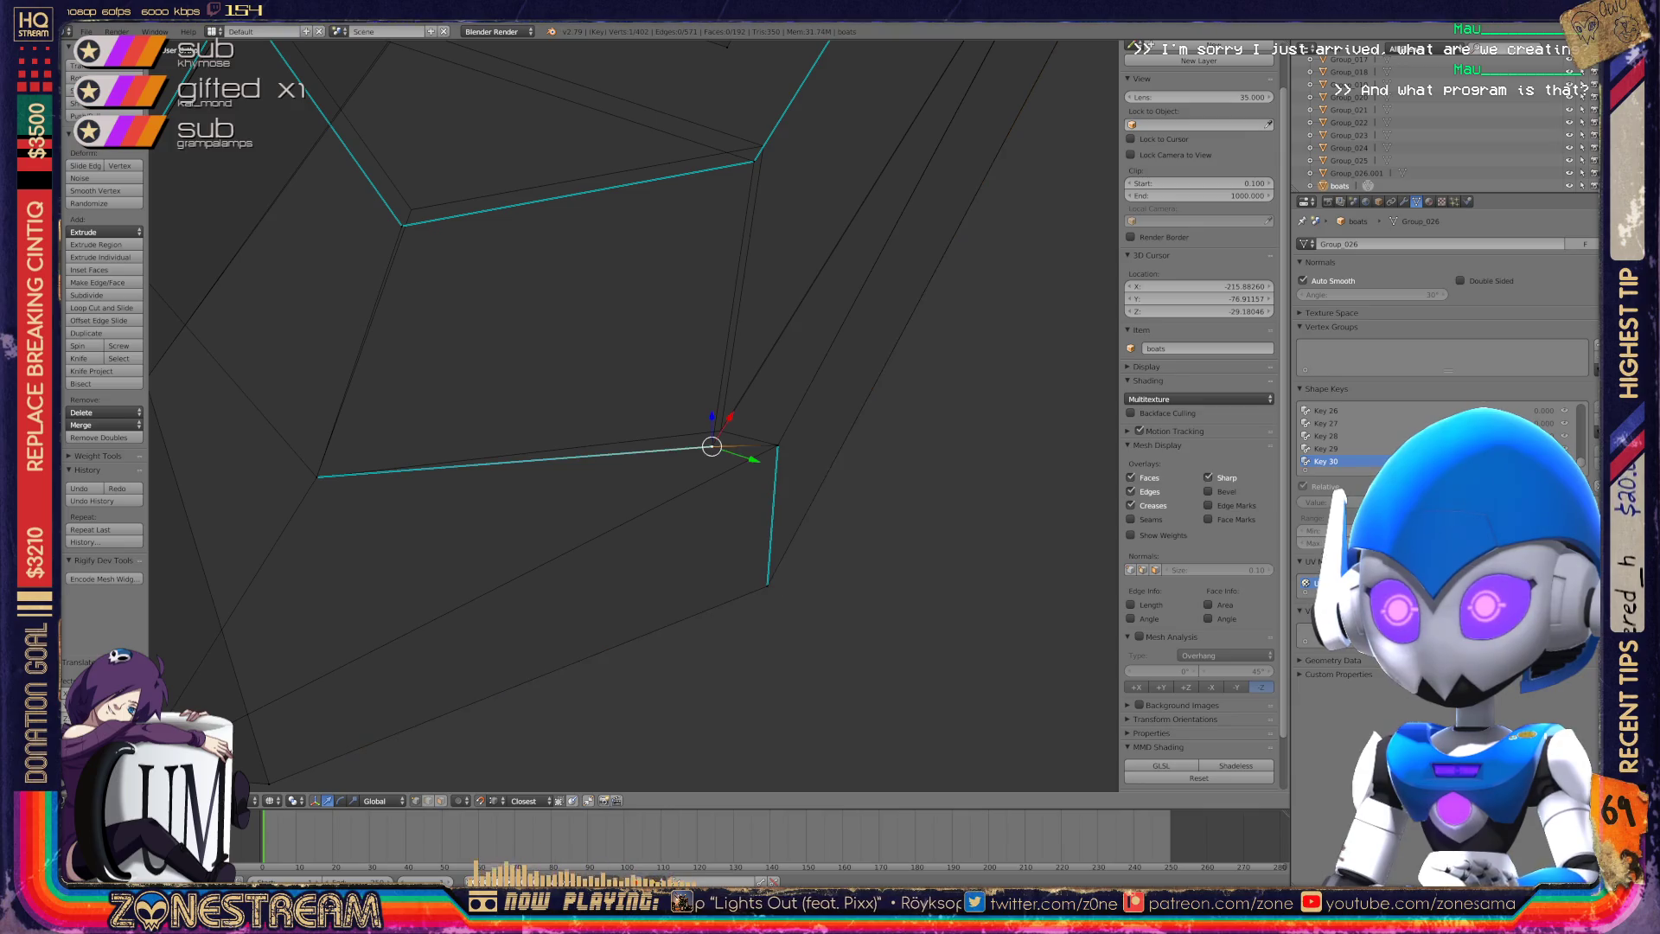
key(g)
key(Return)
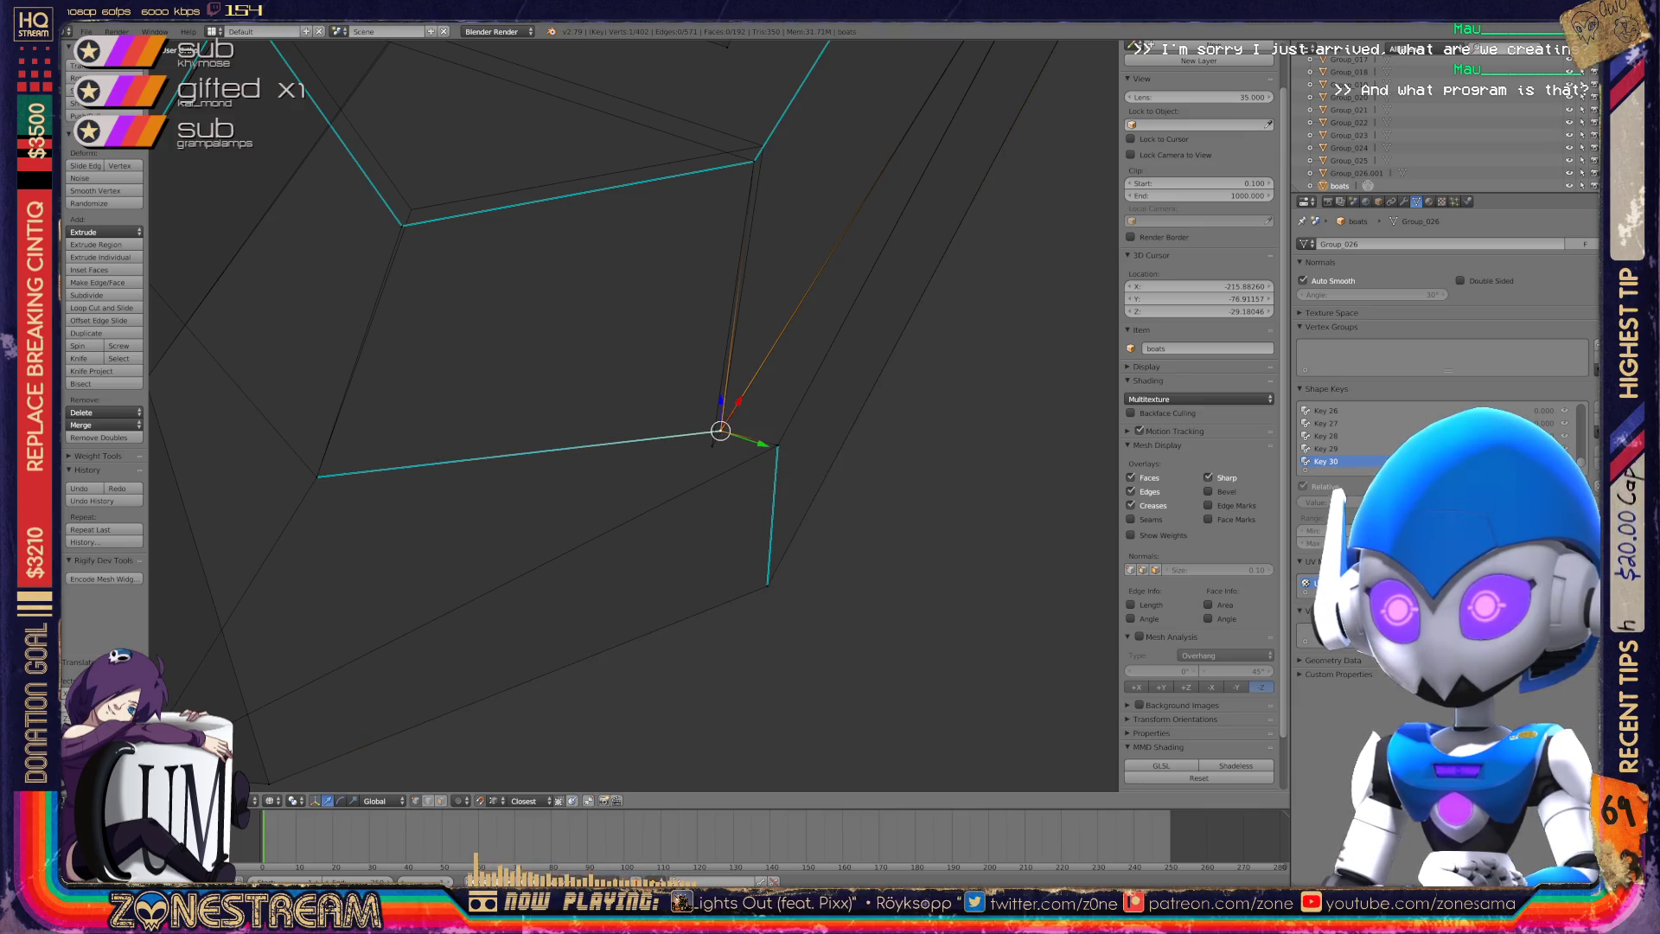
Move the next inner corner vertex slightly up-right.
shift+middle_drag(711, 447, 840, 691)
right_click(521, 487)
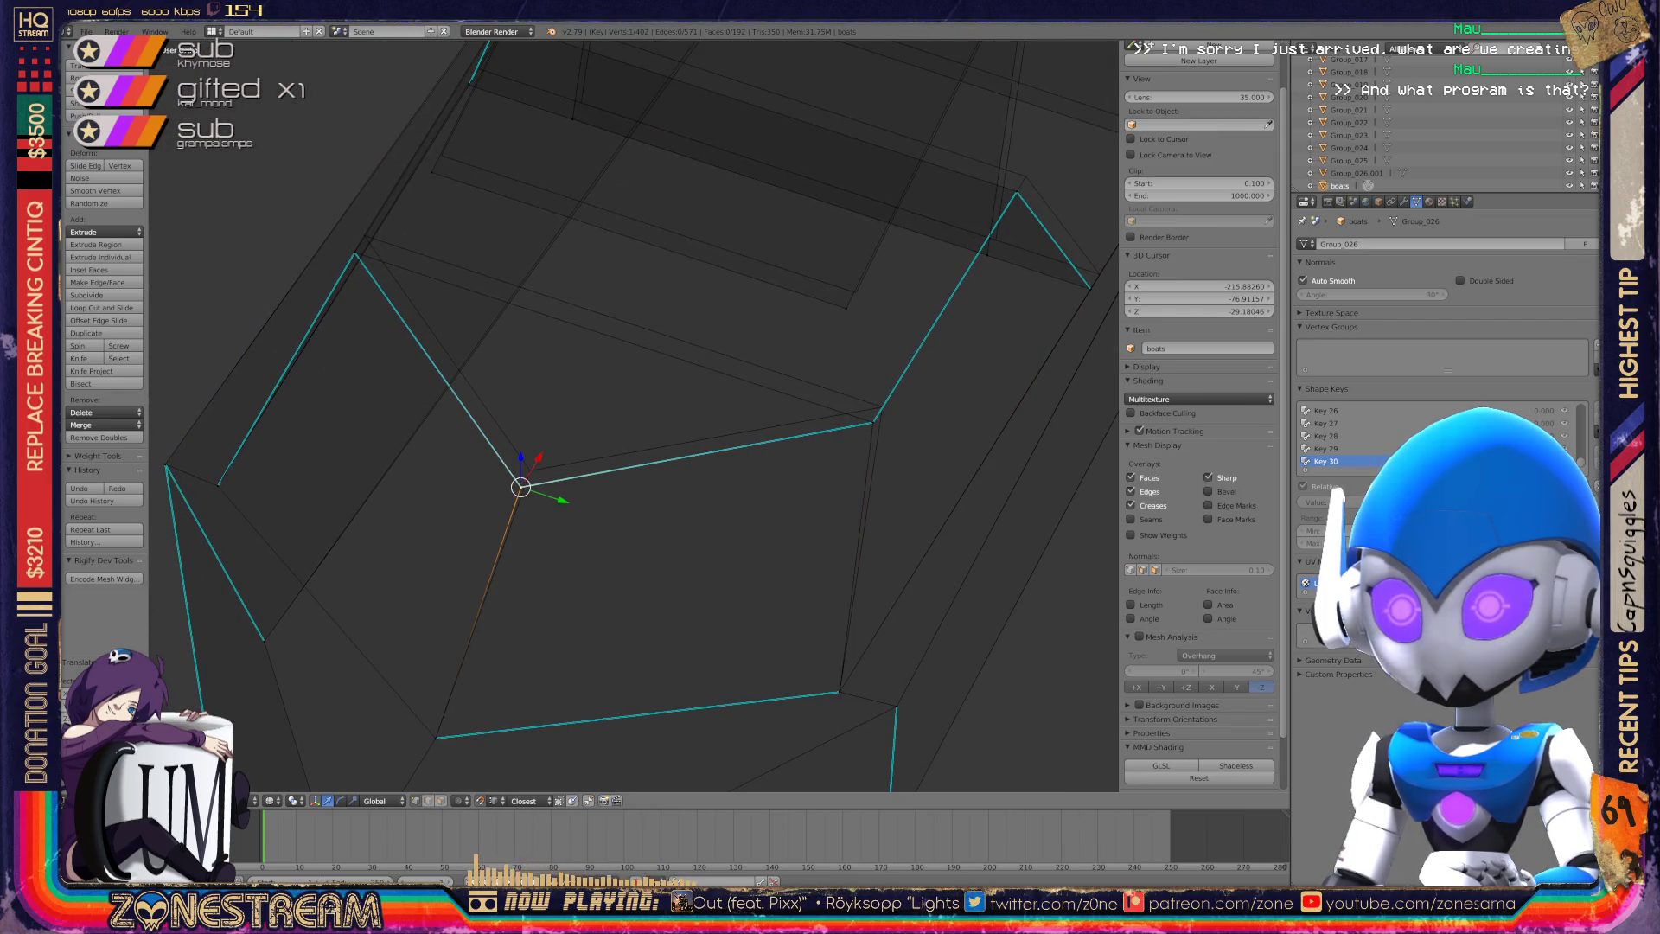
key(g)
mouse_move(631, 415)
middle_down()
mouse_move(735, 389)
mouse_move(326, 398)
middle_up()
Snap the vertex where the cyan edges meet onto its upper-right neighbour.
right_click(698, 500)
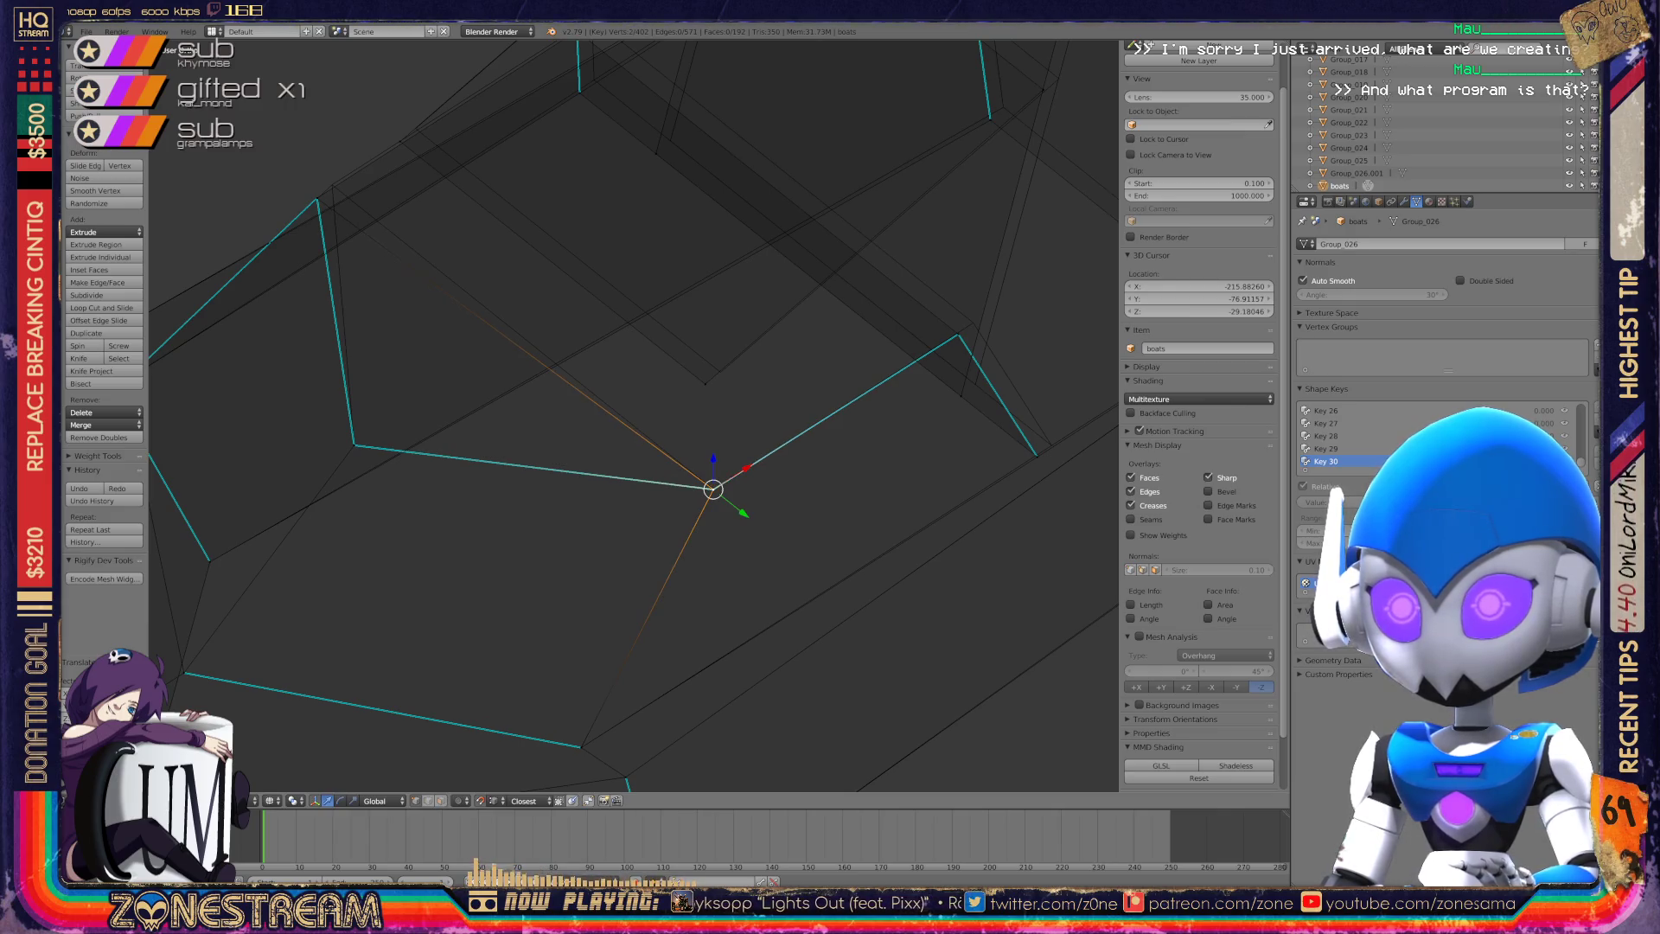
scroll(698, 500, up, 6)
shift+middle_drag(698, 500, 501, 528)
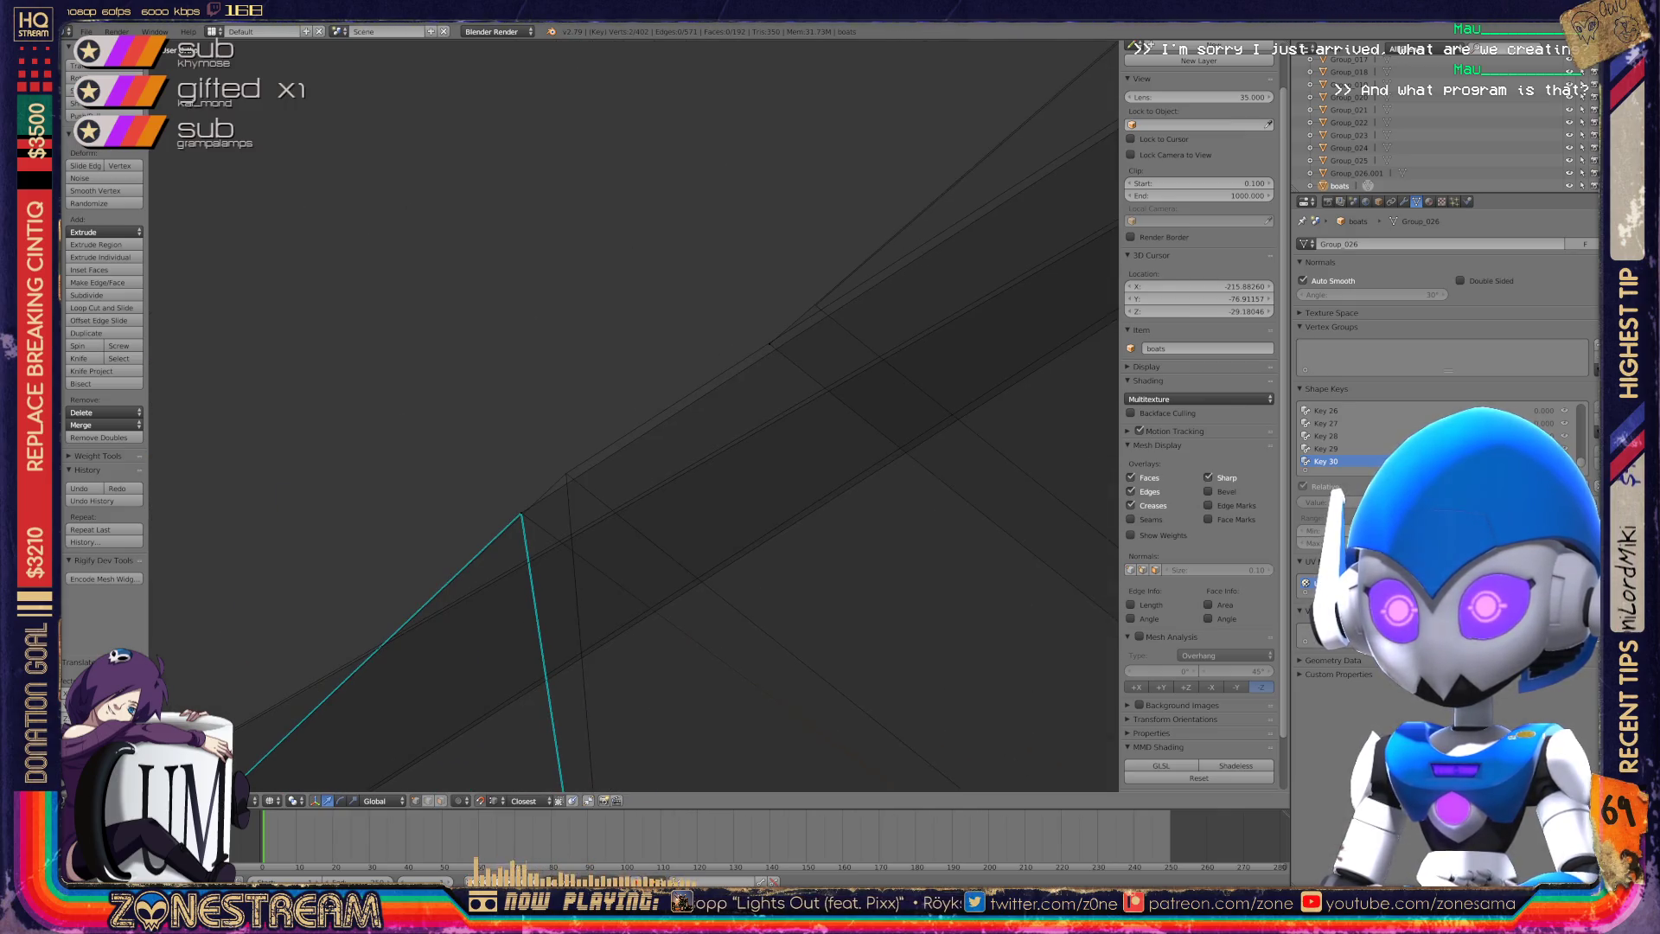
right_click(521, 514)
key(g)
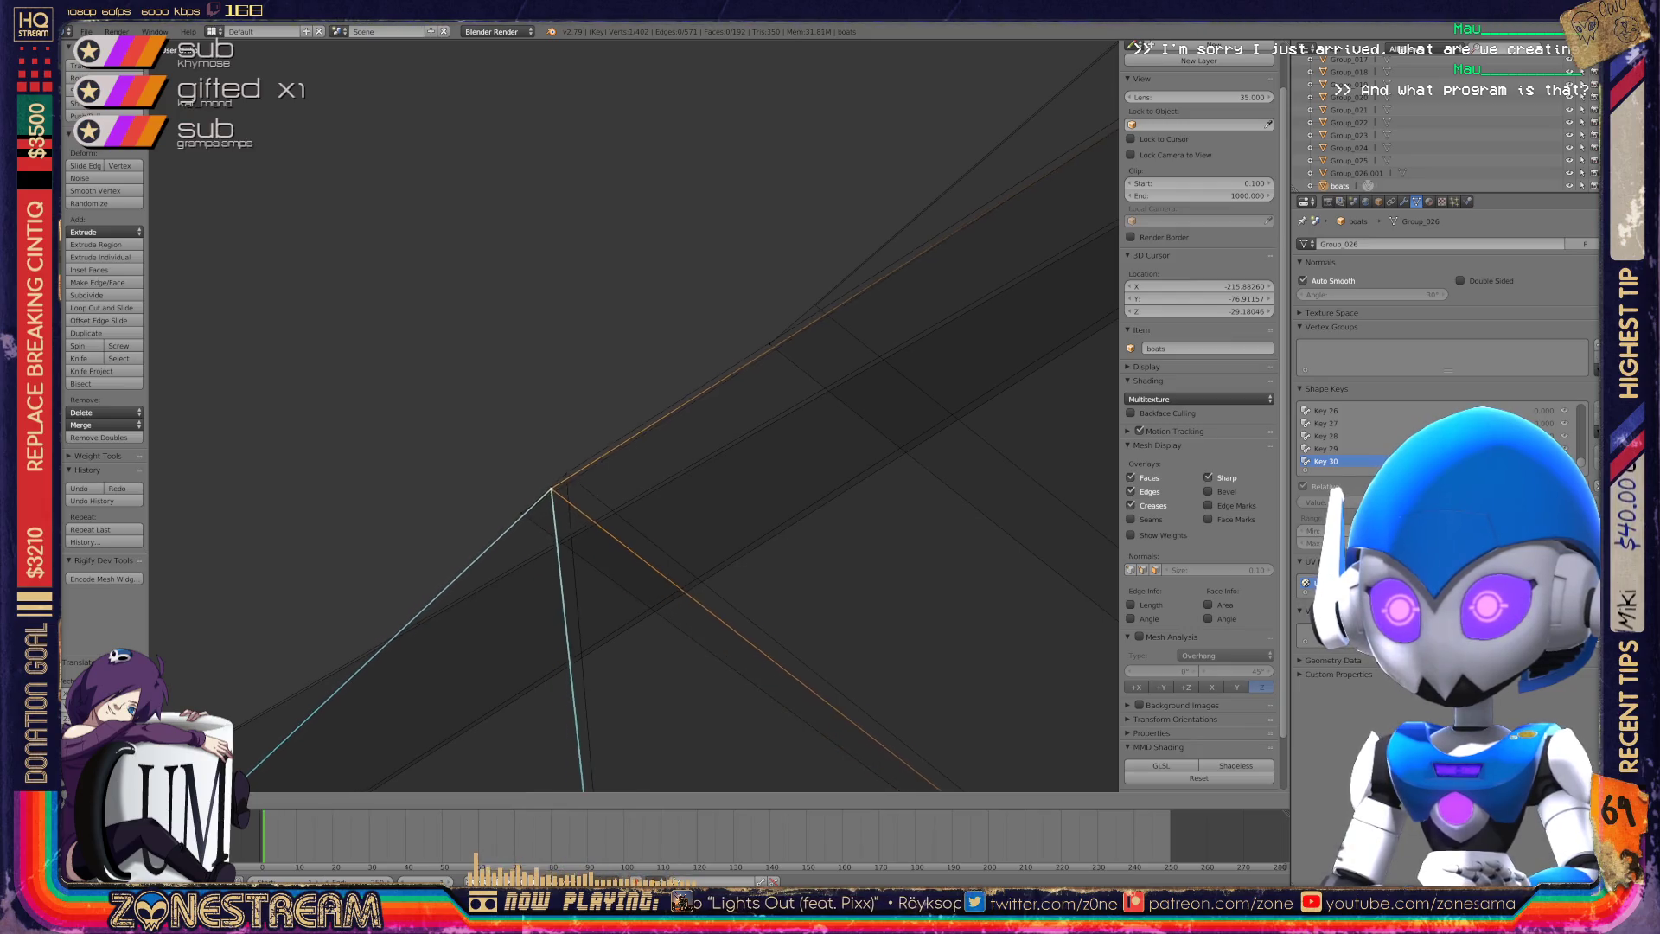
click(567, 474)
drag(520, 514, 566, 473)
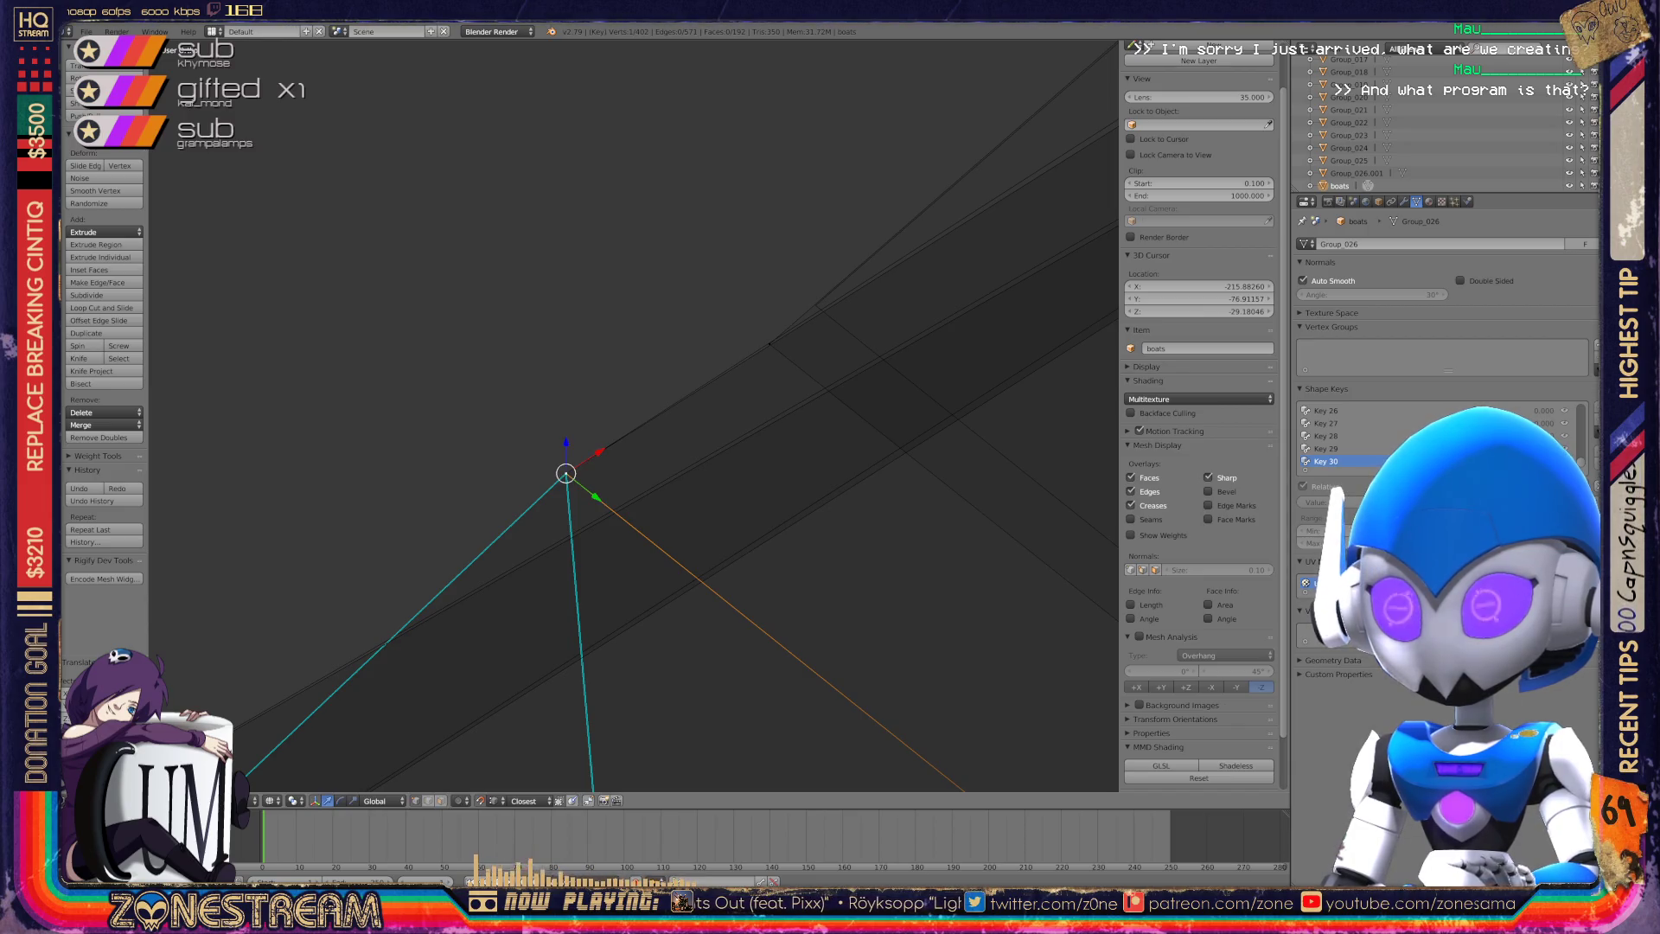
Reframe the hull and select the vertex at its far corner.
scroll(633, 415, up, 3)
shift+middle_drag(605, 432, 853, 264)
scroll(853, 264, down, 2)
mouse_move(634, 415)
shift+middle_down()
mouse_move(665, 440)
mouse_move(543, 403)
mouse_move(356, 309)
shift+middle_up()
right_click(586, 484)
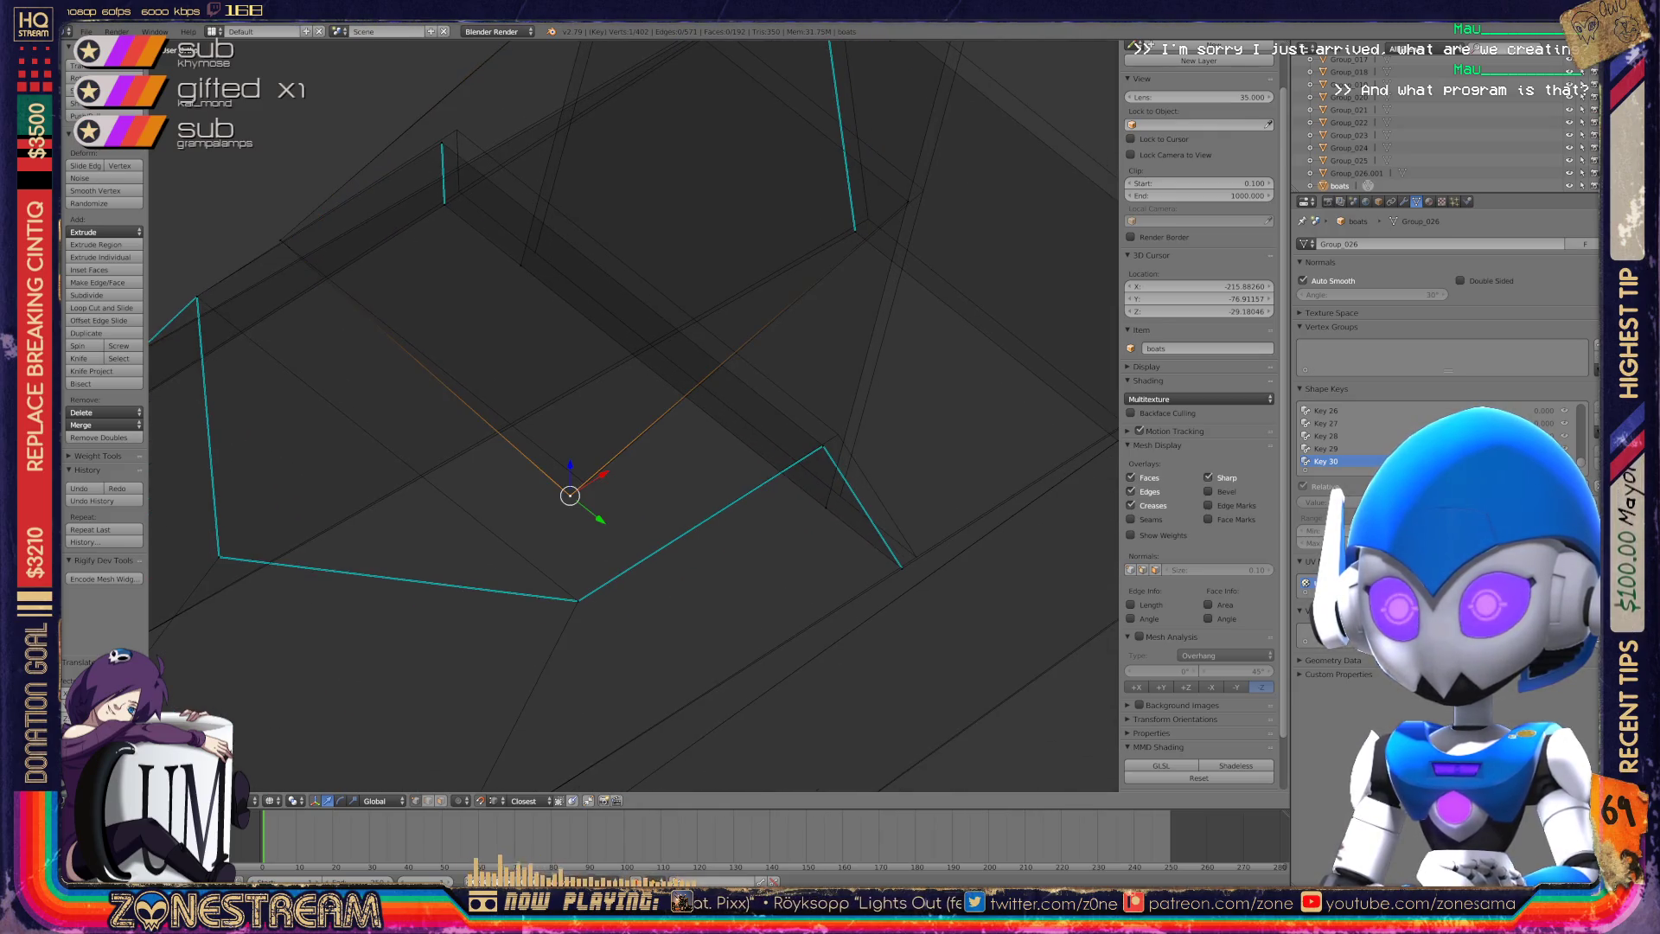
shift+middle_drag(586, 485, 372, 707)
right_click(694, 424)
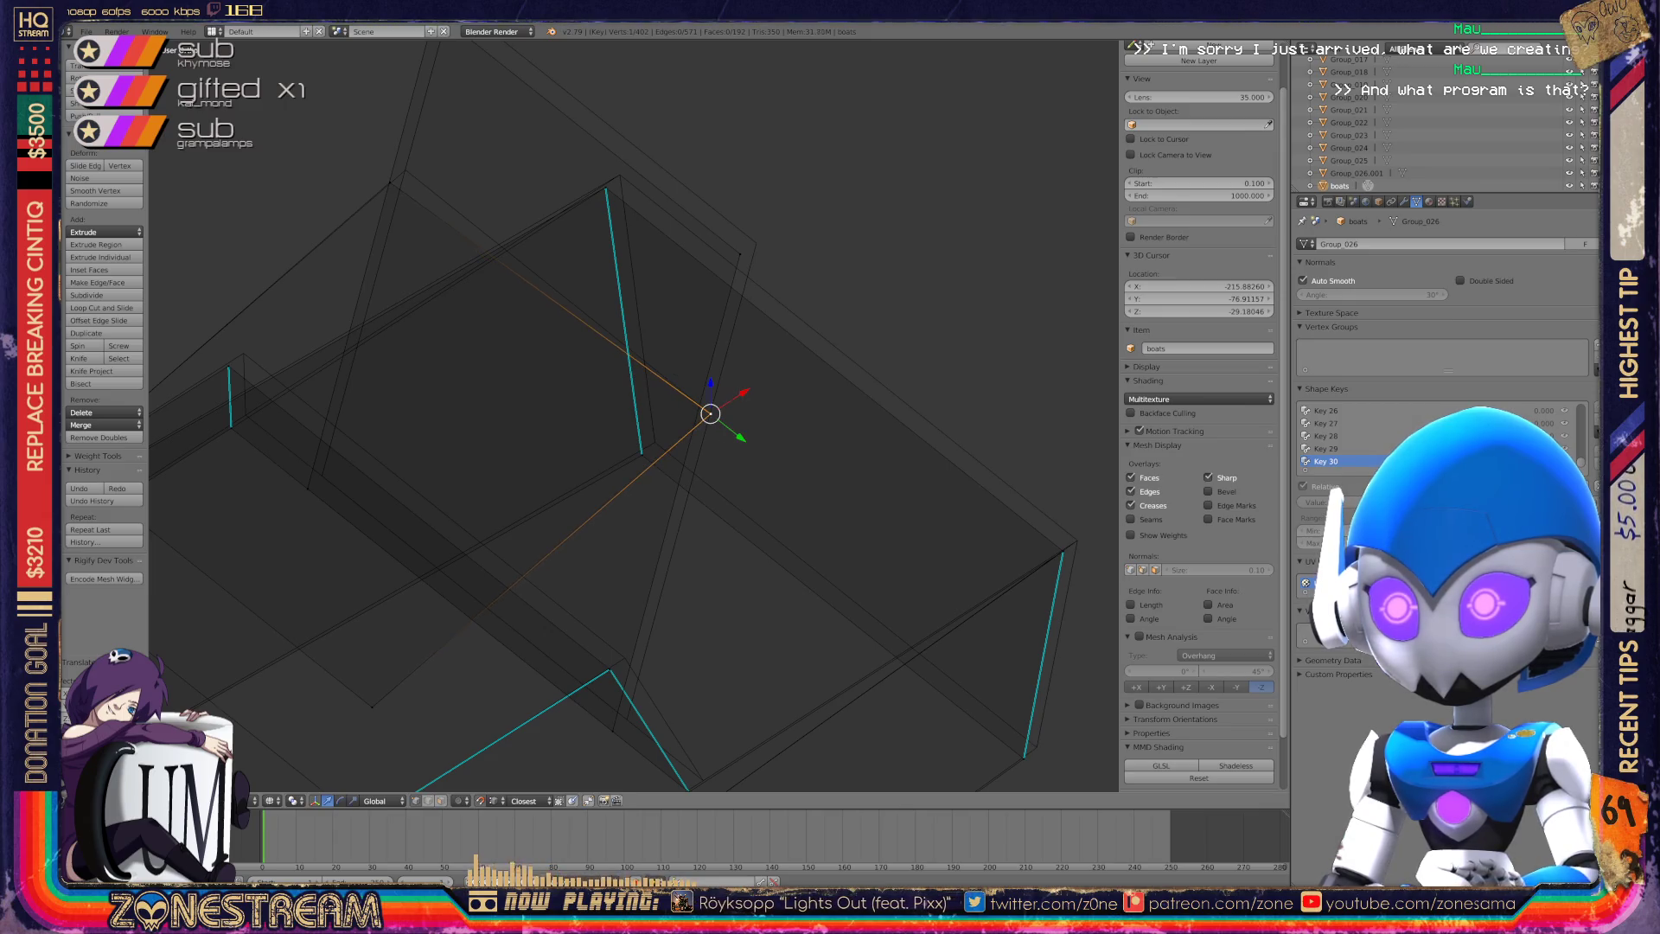
Drop the corner vertex onto the hull's peak vertex.
scroll(635, 415, up, 5)
middle_drag(636, 415, 571, 389)
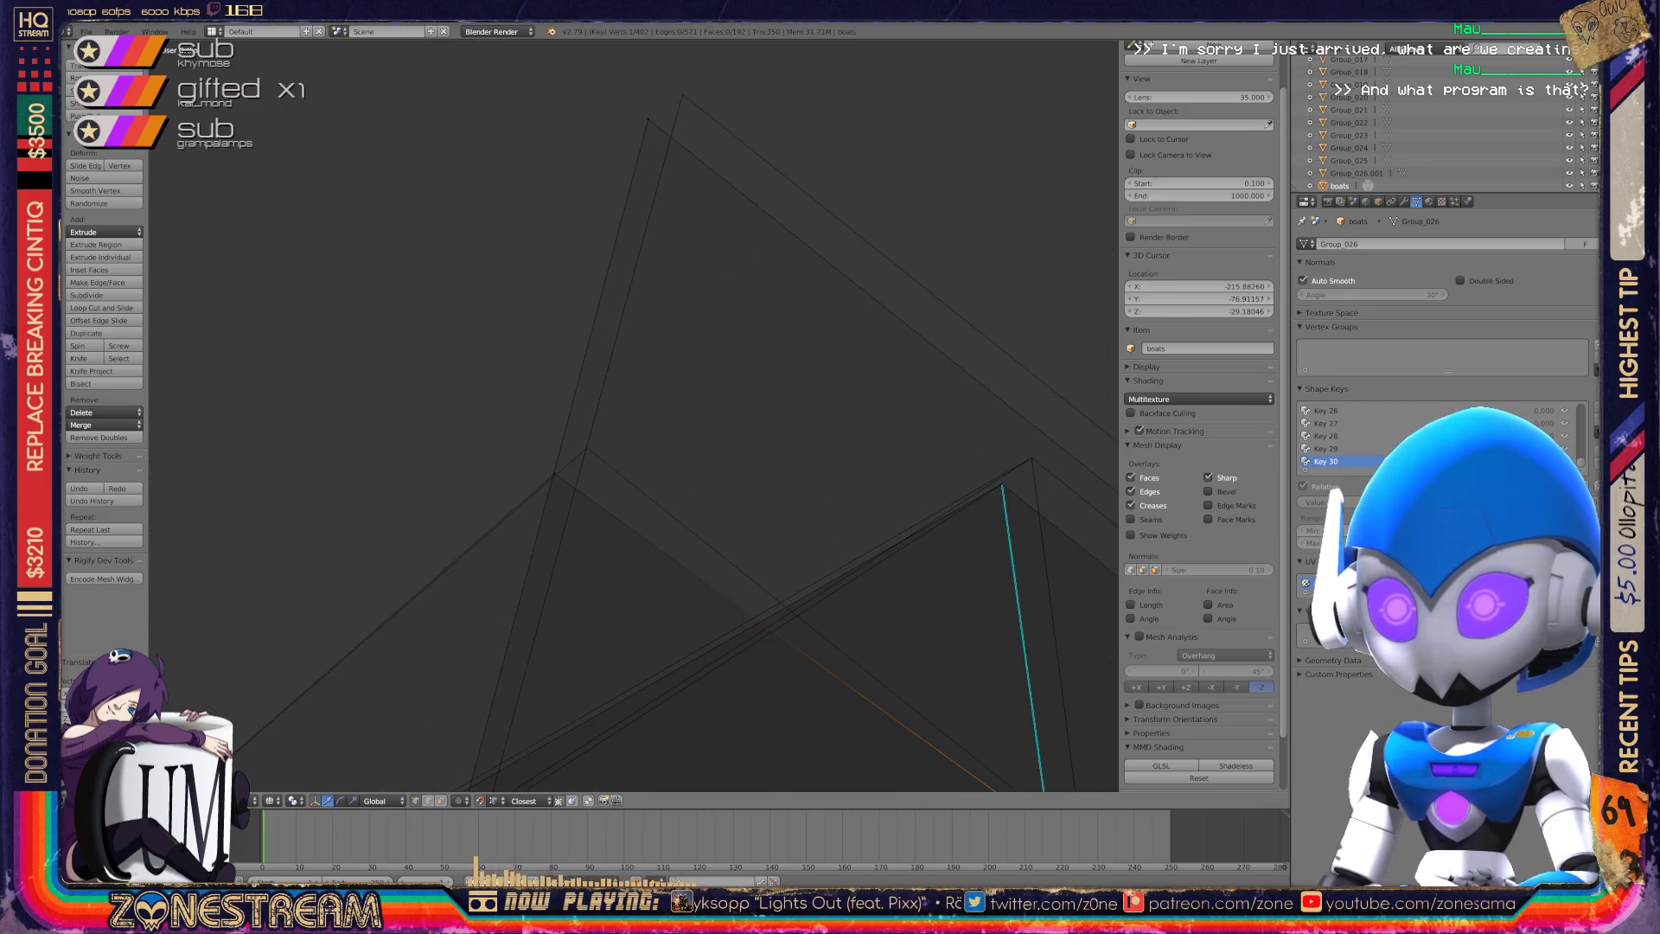
right_click(554, 472)
key(g)
click(587, 448)
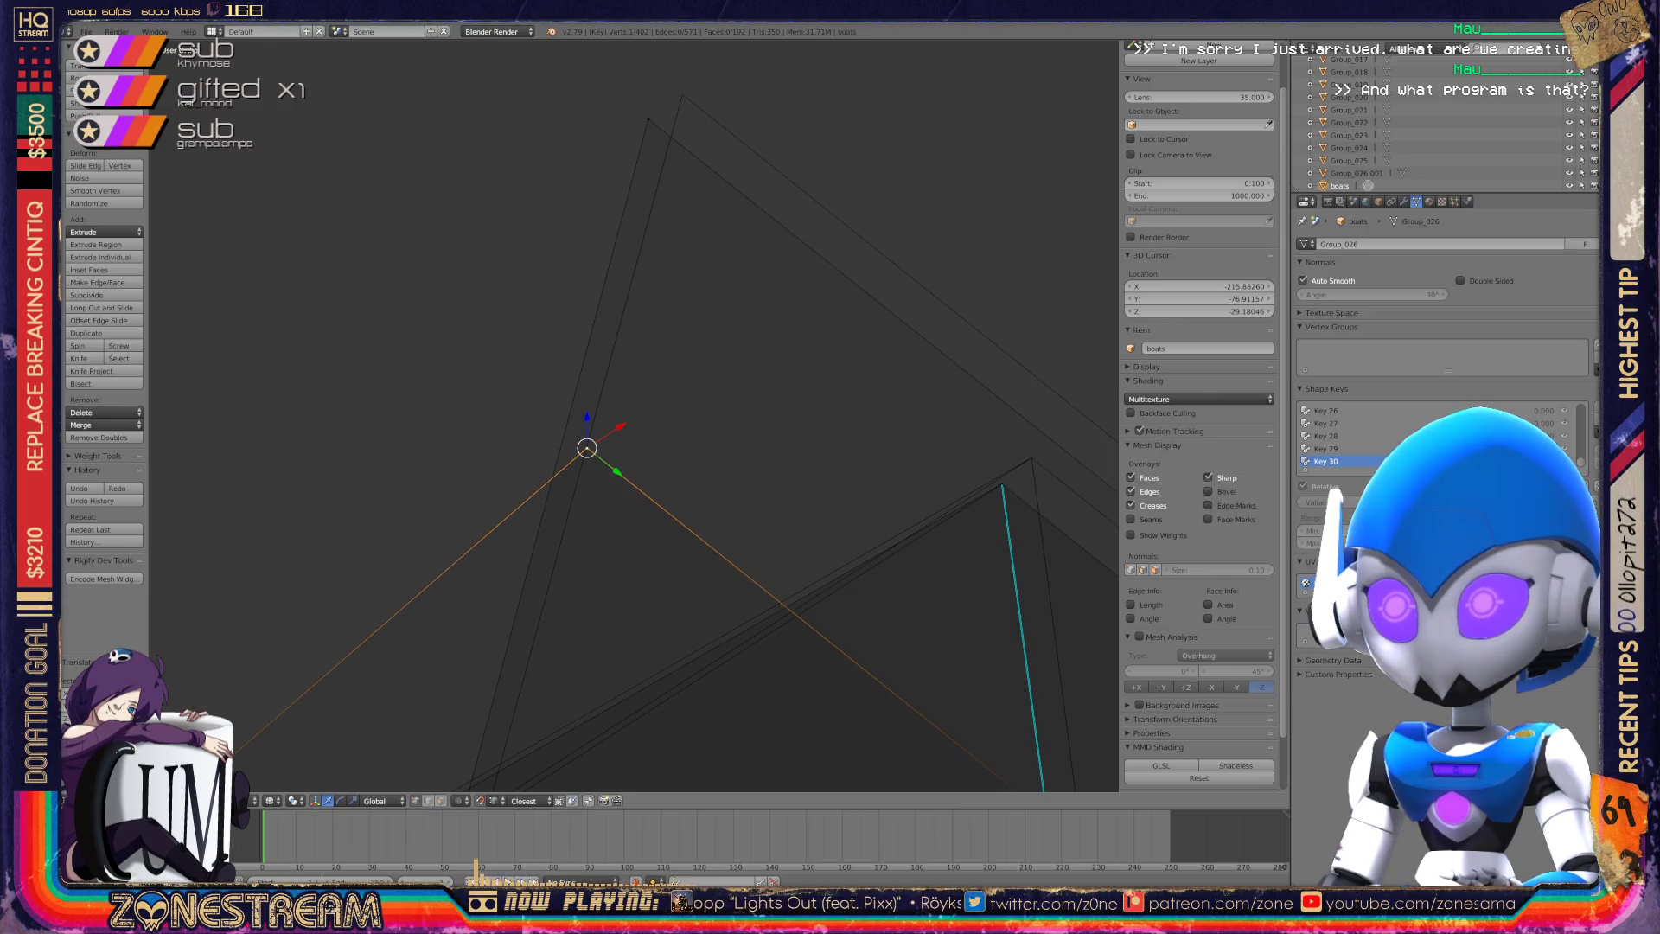
mouse_move(587, 447)
middle_down()
mouse_move(523, 575)
mouse_move(582, 249)
mouse_move(610, 236)
mouse_move(519, 164)
mouse_move(406, 112)
middle_up()
click(620, 223)
Shift the vertex beside the peak slightly up-right.
right_click(615, 434)
key(g)
click(646, 408)
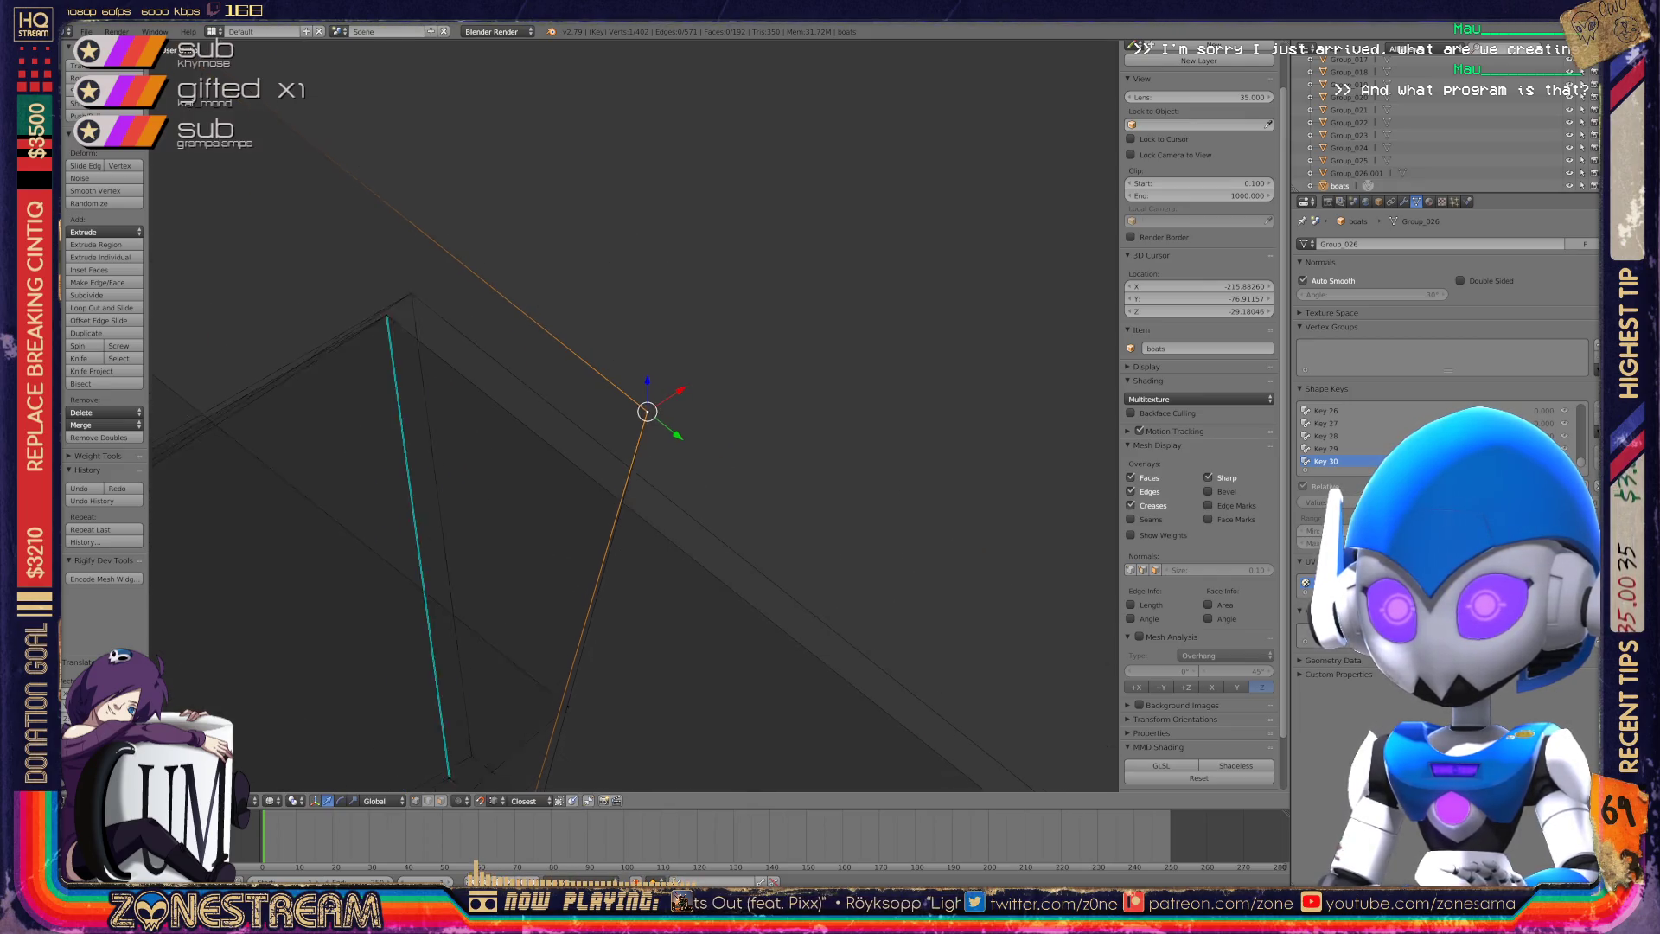
scroll(640, 412, down, 4)
scroll(635, 415, up, 5)
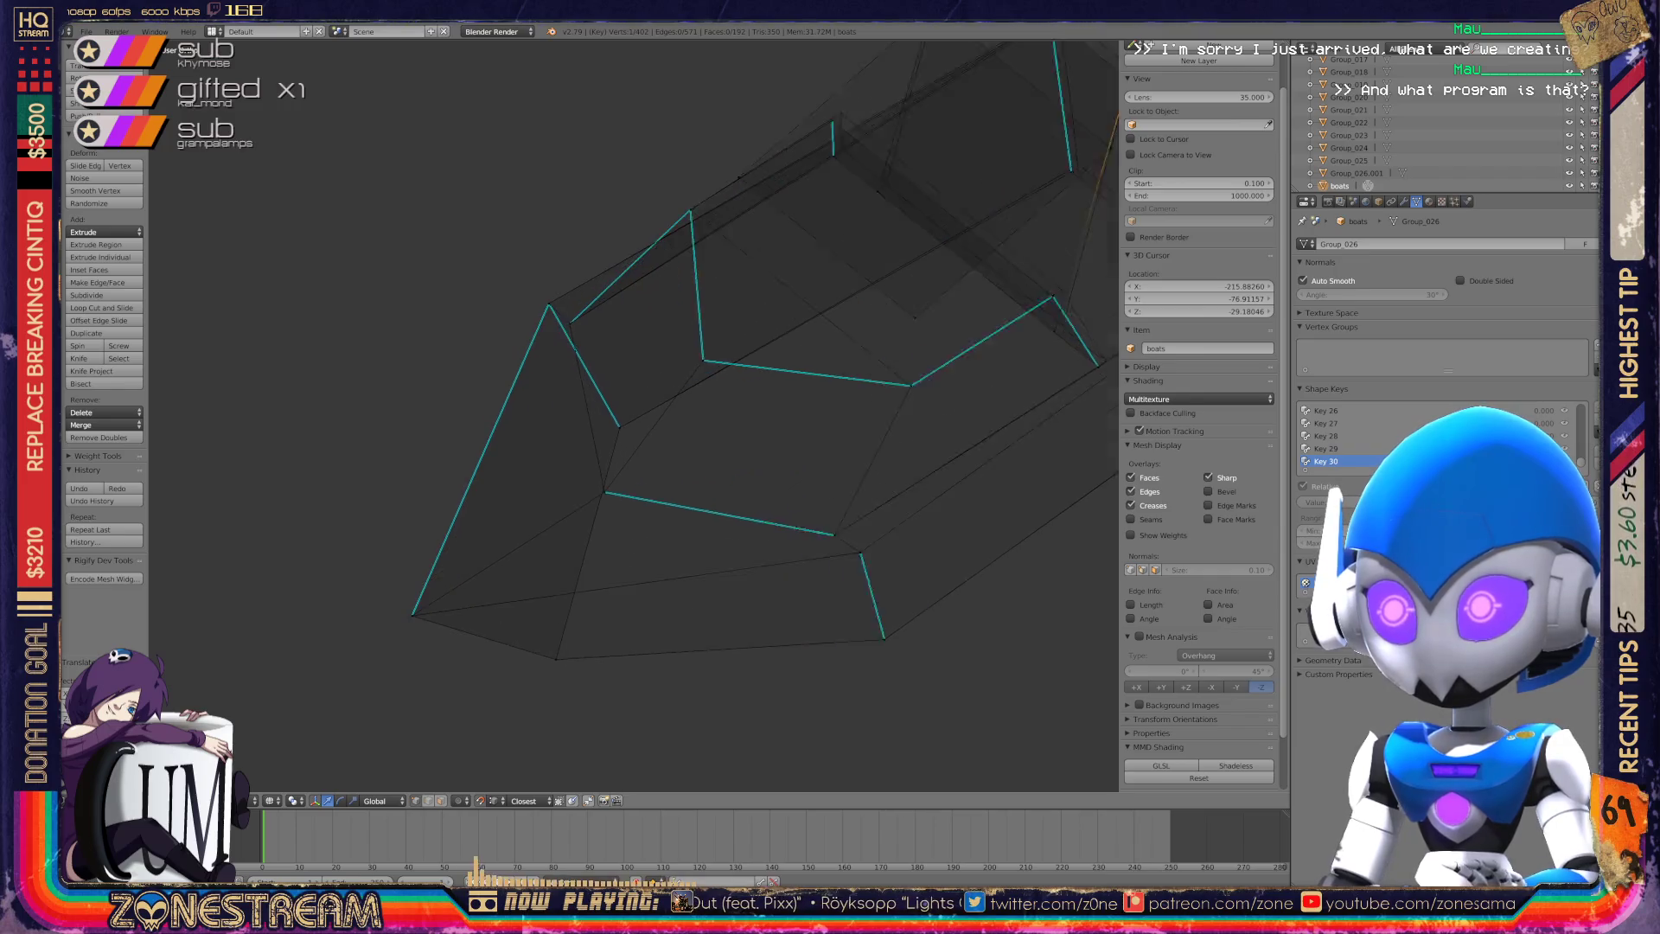
Move the lower and top vertices of the seat edge to new positions.
scroll(636, 415, up, 4)
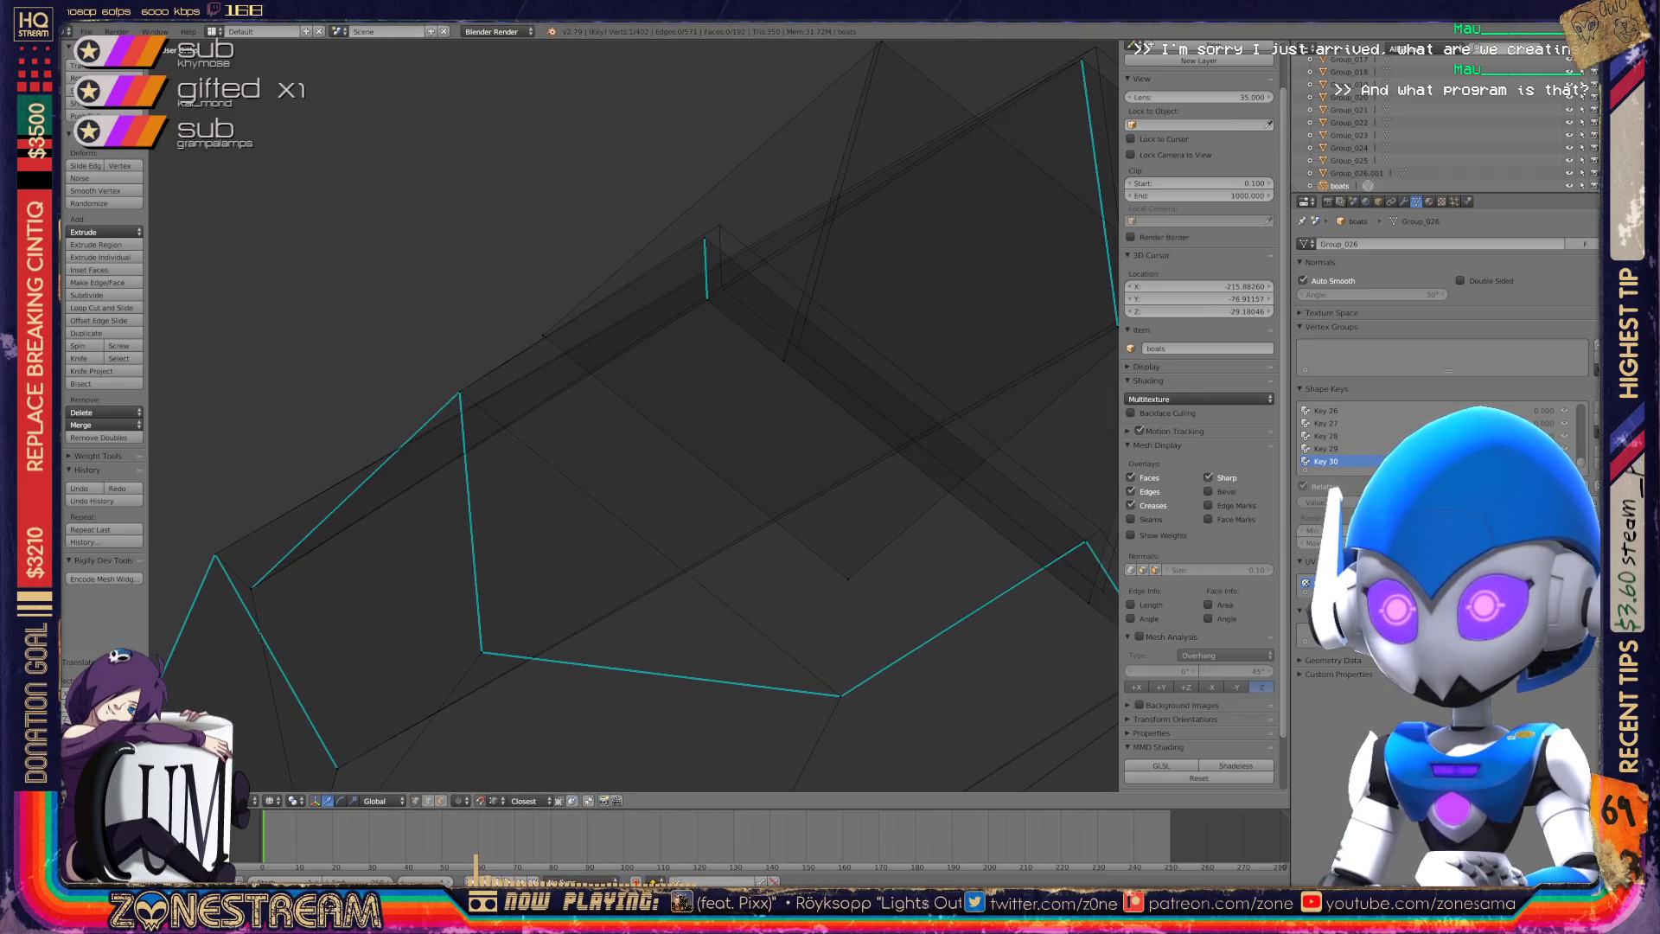
ctrl+scroll(635, 416, up, 3)
mouse_move(635, 415)
middle_down()
mouse_move(692, 389)
mouse_move(640, 415)
middle_up()
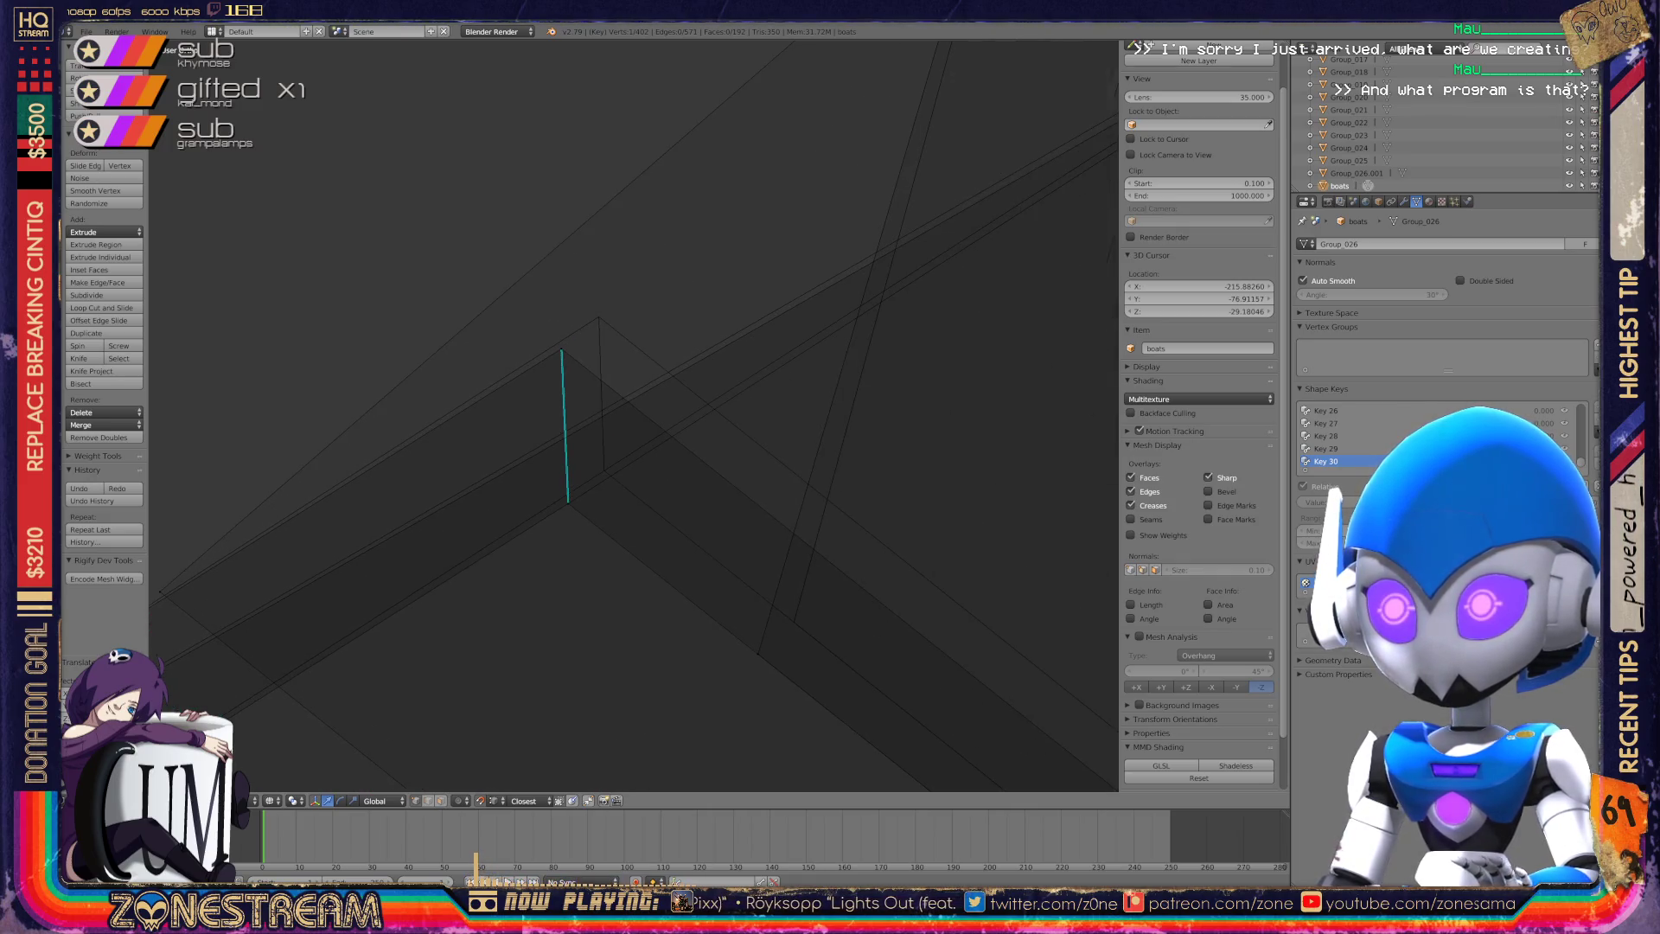
scroll(634, 416, up, 4)
shift+right_click(497, 595)
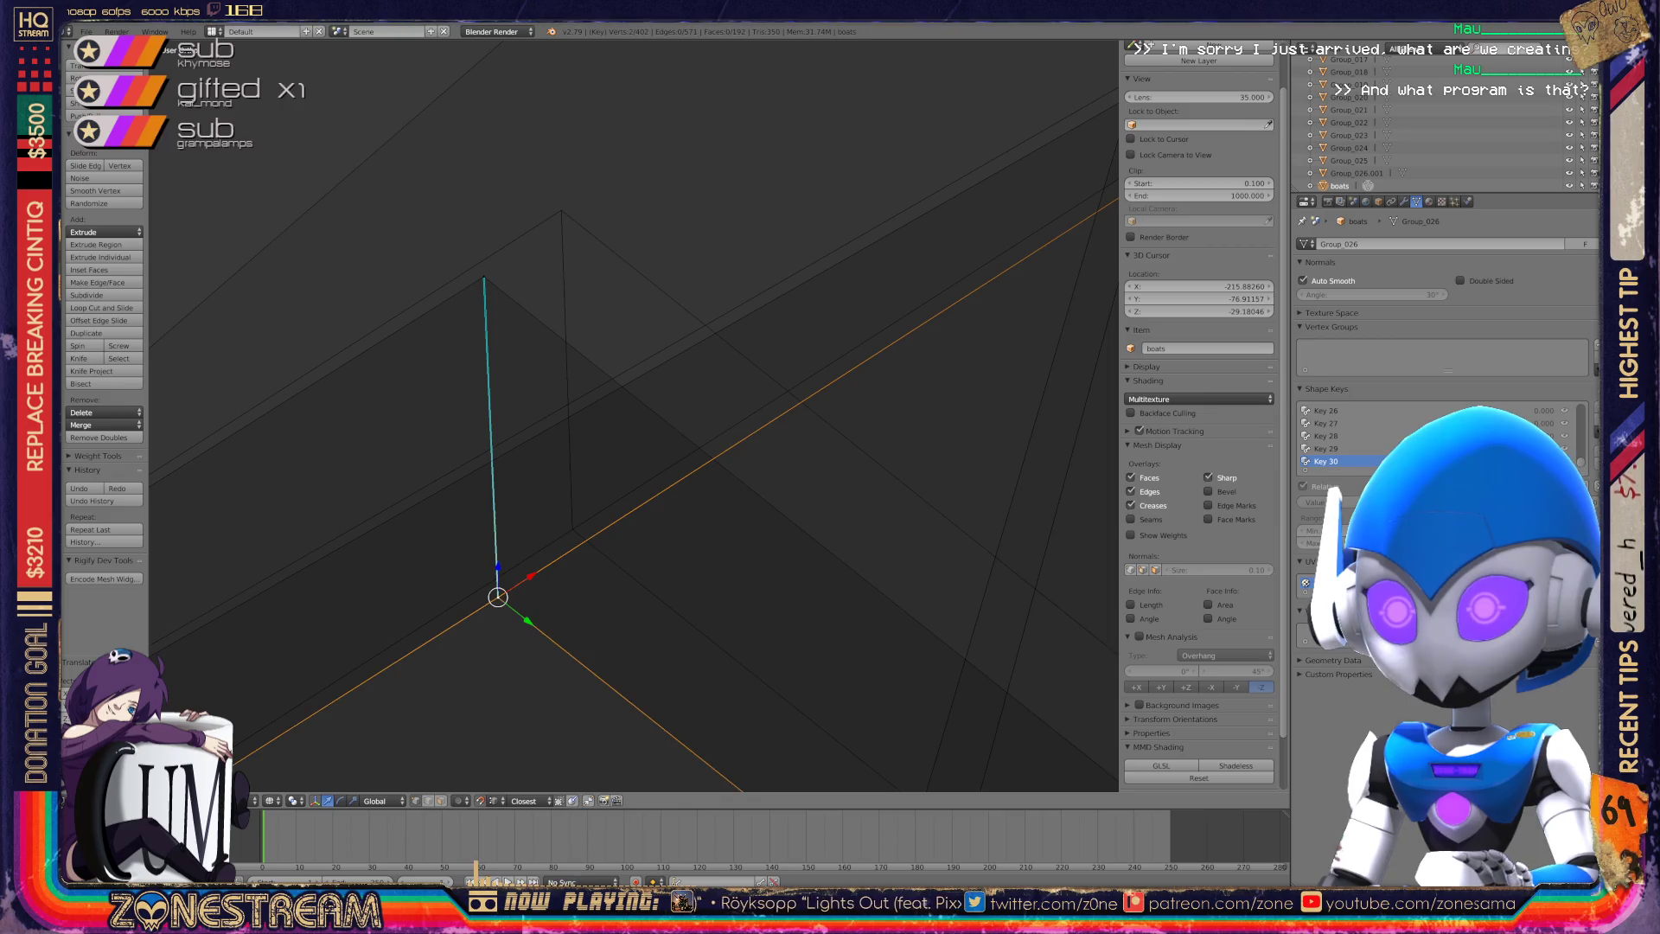
key(g)
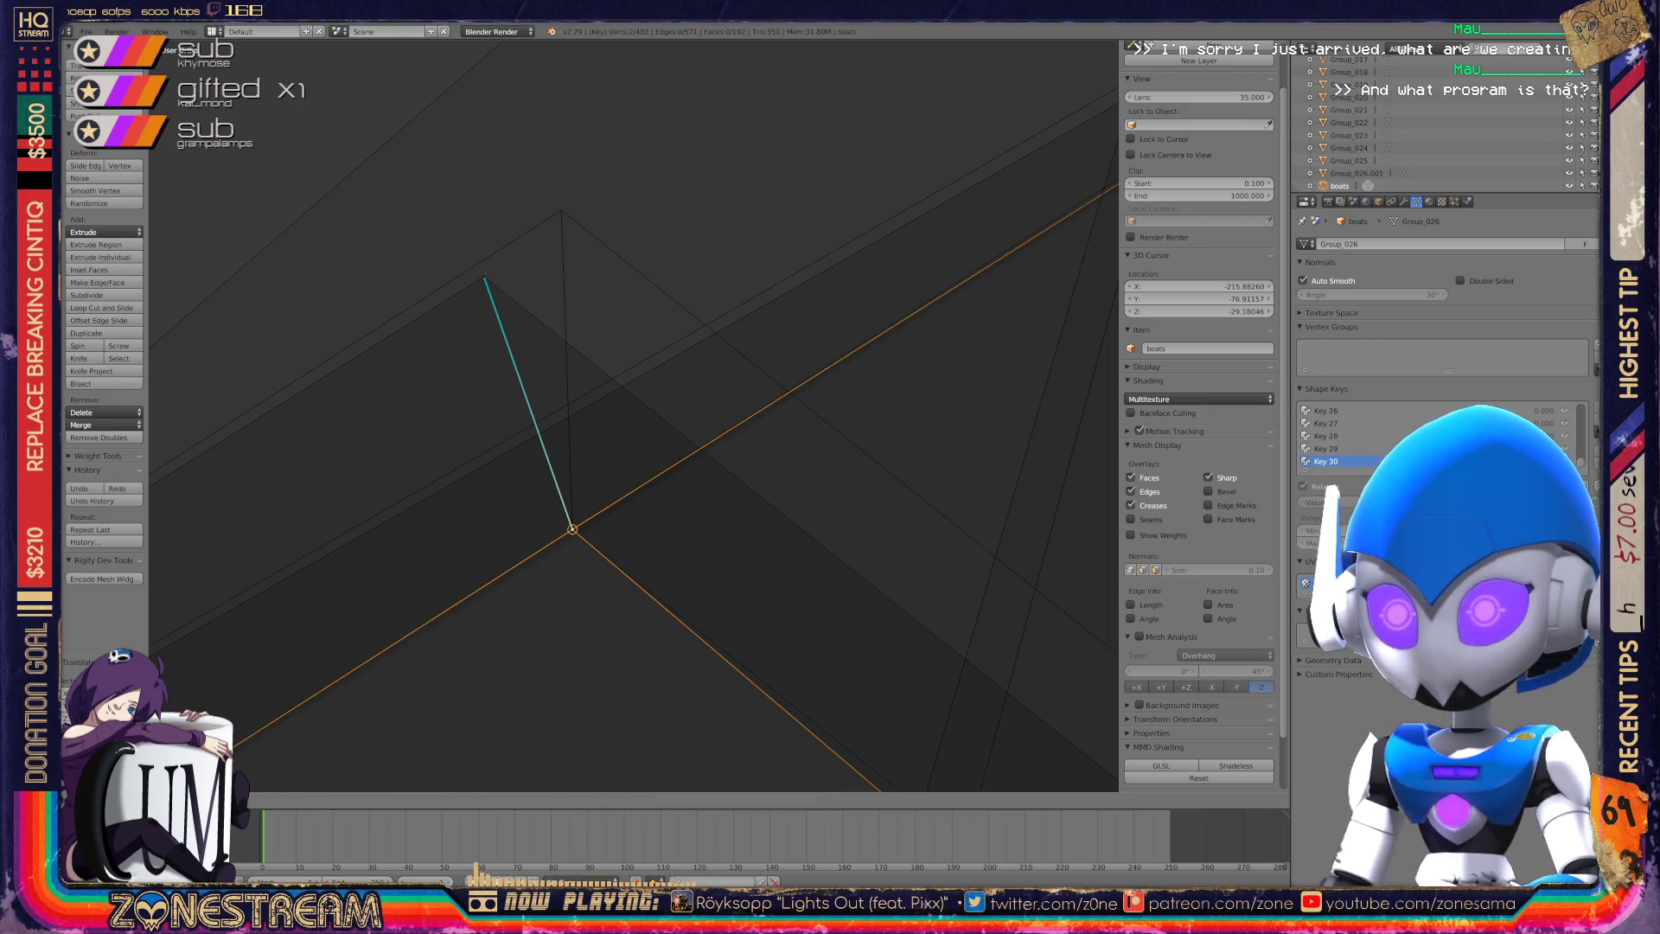
click(572, 528)
right_click(484, 278)
key(g)
click(562, 210)
Nudge the selected vertex repeatedly, sliding it down the cyan edge and then slightly up-right.
scroll(634, 415, down, 3)
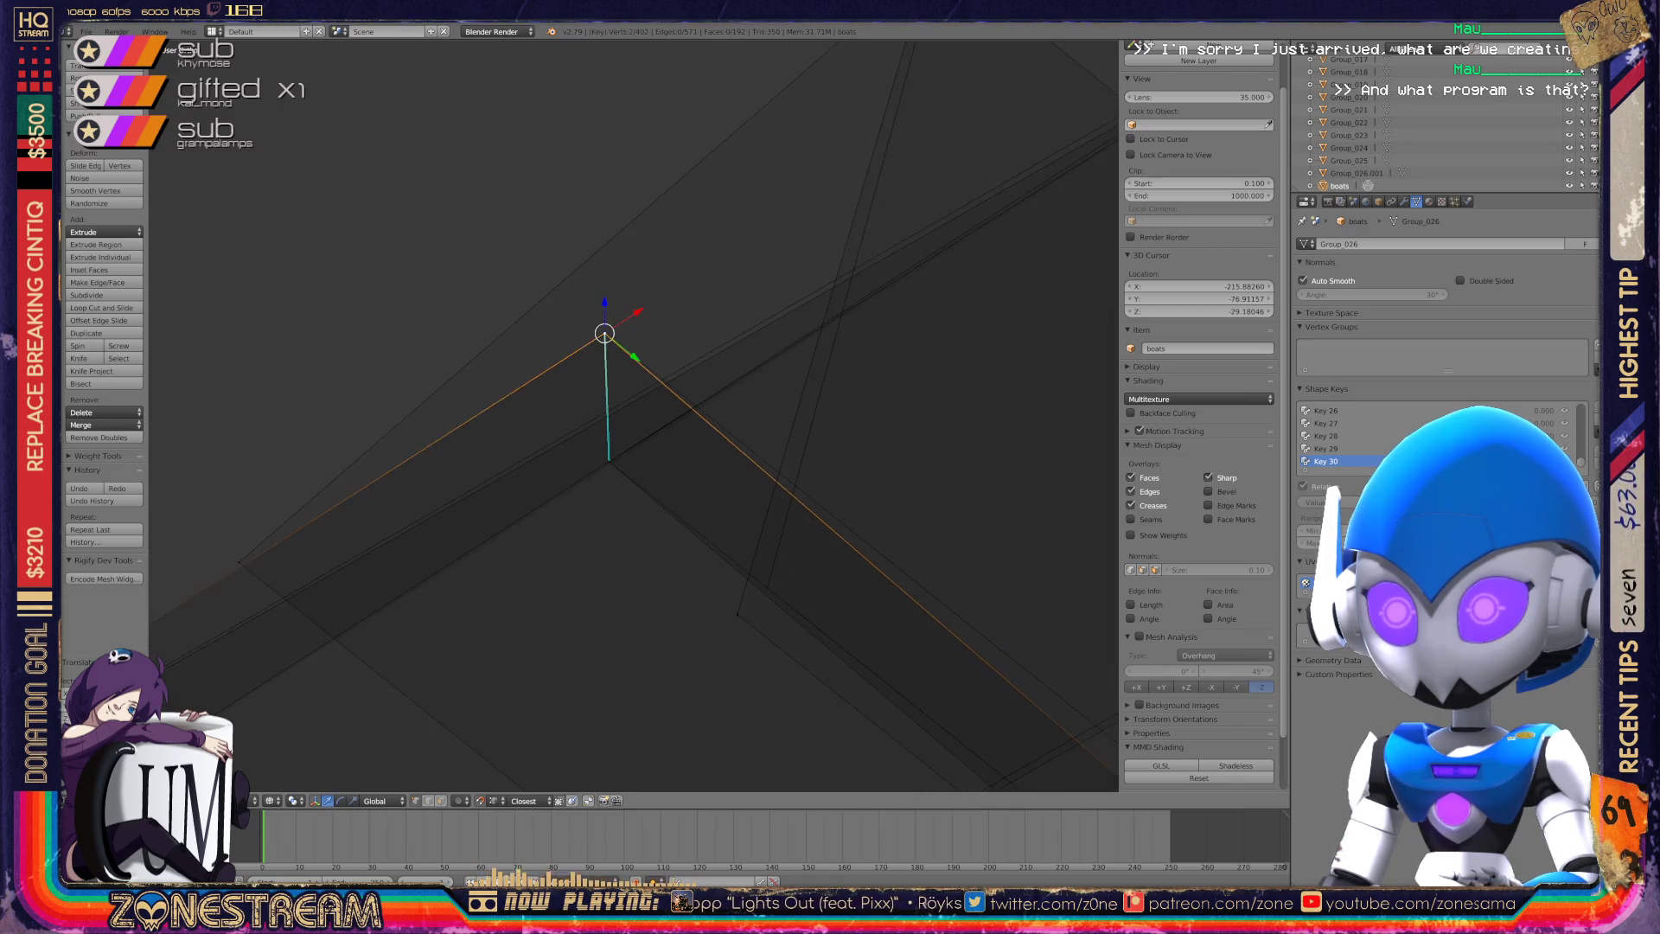
mouse_move(633, 415)
middle_down()
mouse_move(562, 449)
mouse_move(528, 371)
middle_up()
key(g)
click(541, 529)
scroll(634, 415, up, 4)
middle_drag(562, 433, 605, 484)
key(g)
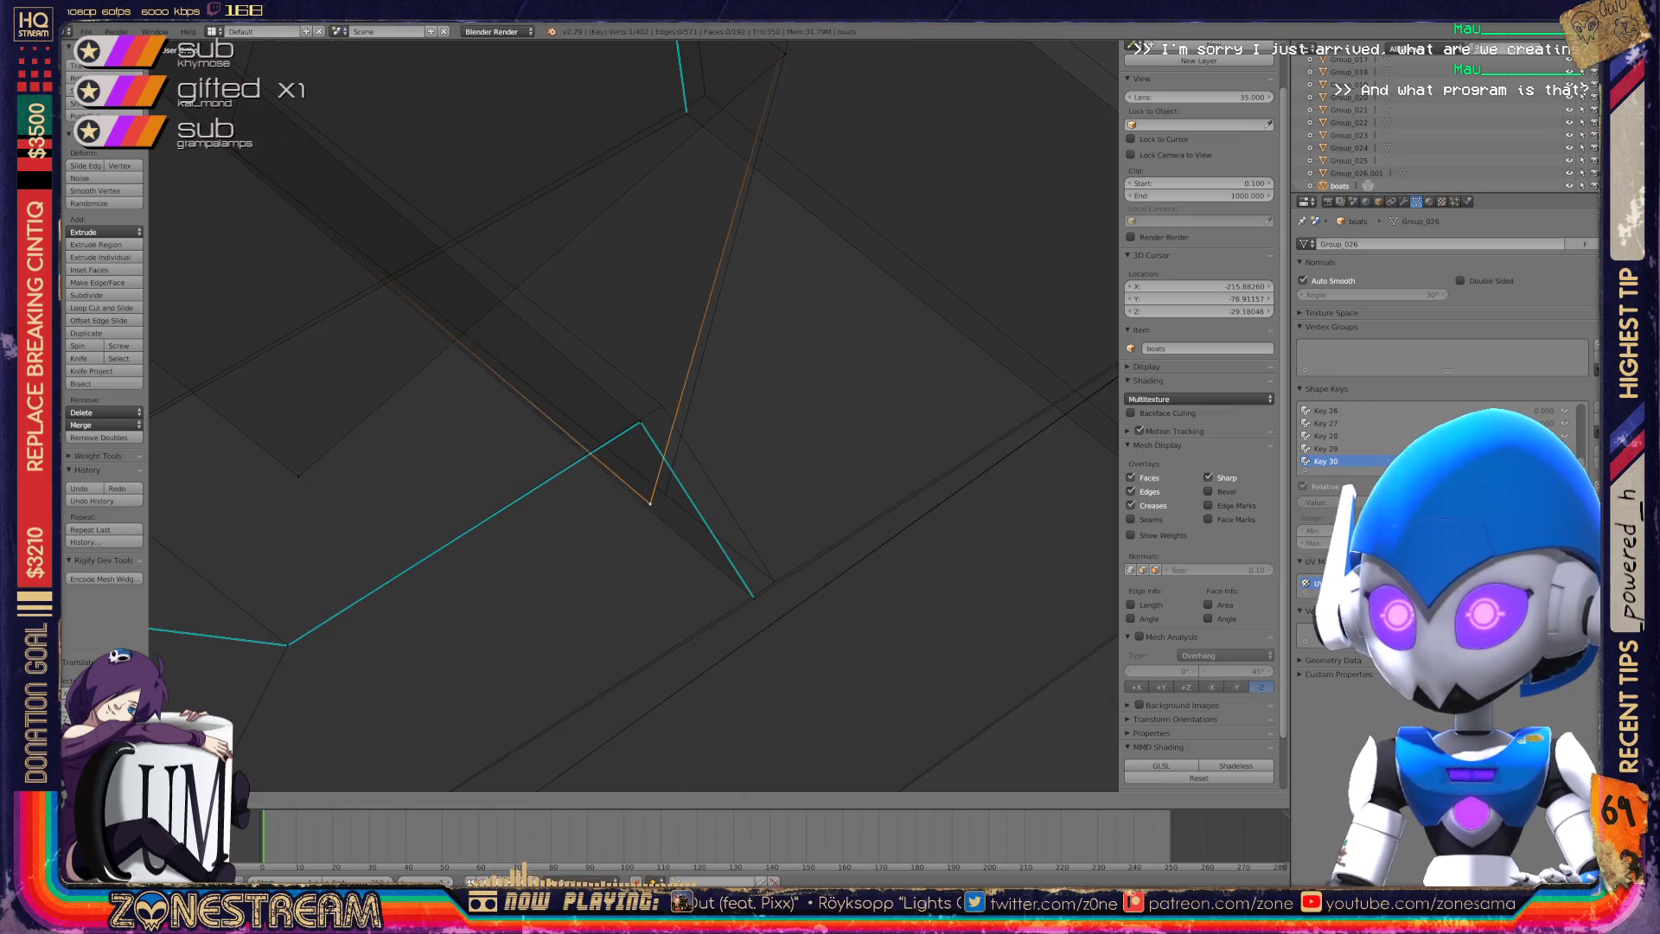
click(665, 494)
key(g)
click(754, 598)
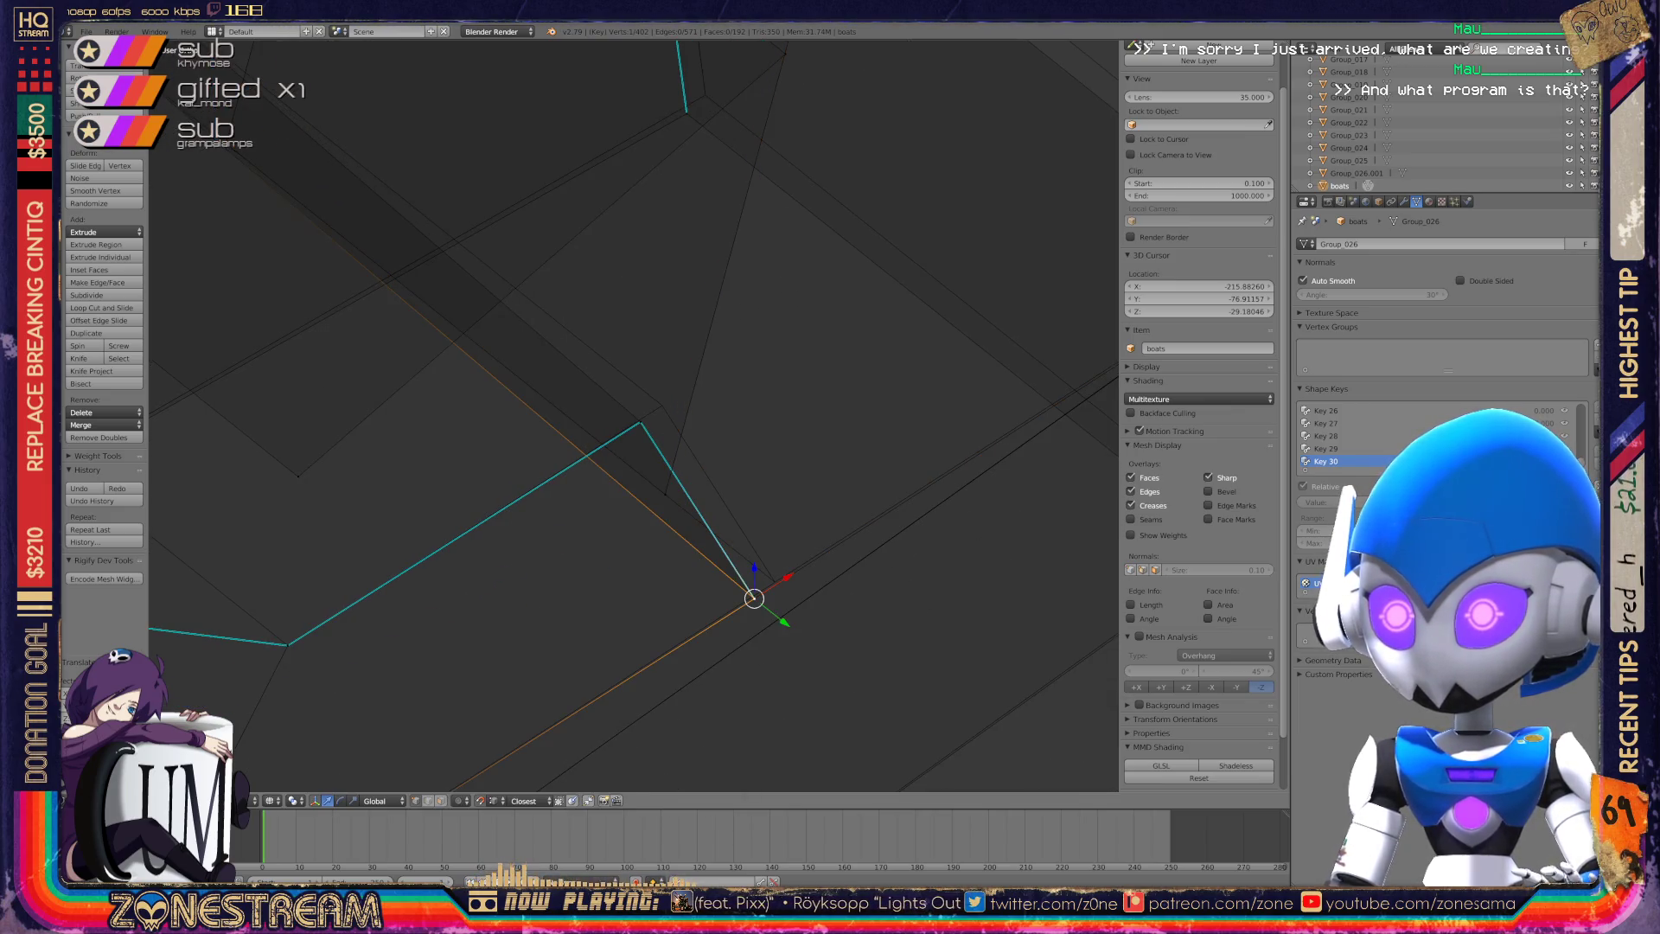
key(g)
click(775, 581)
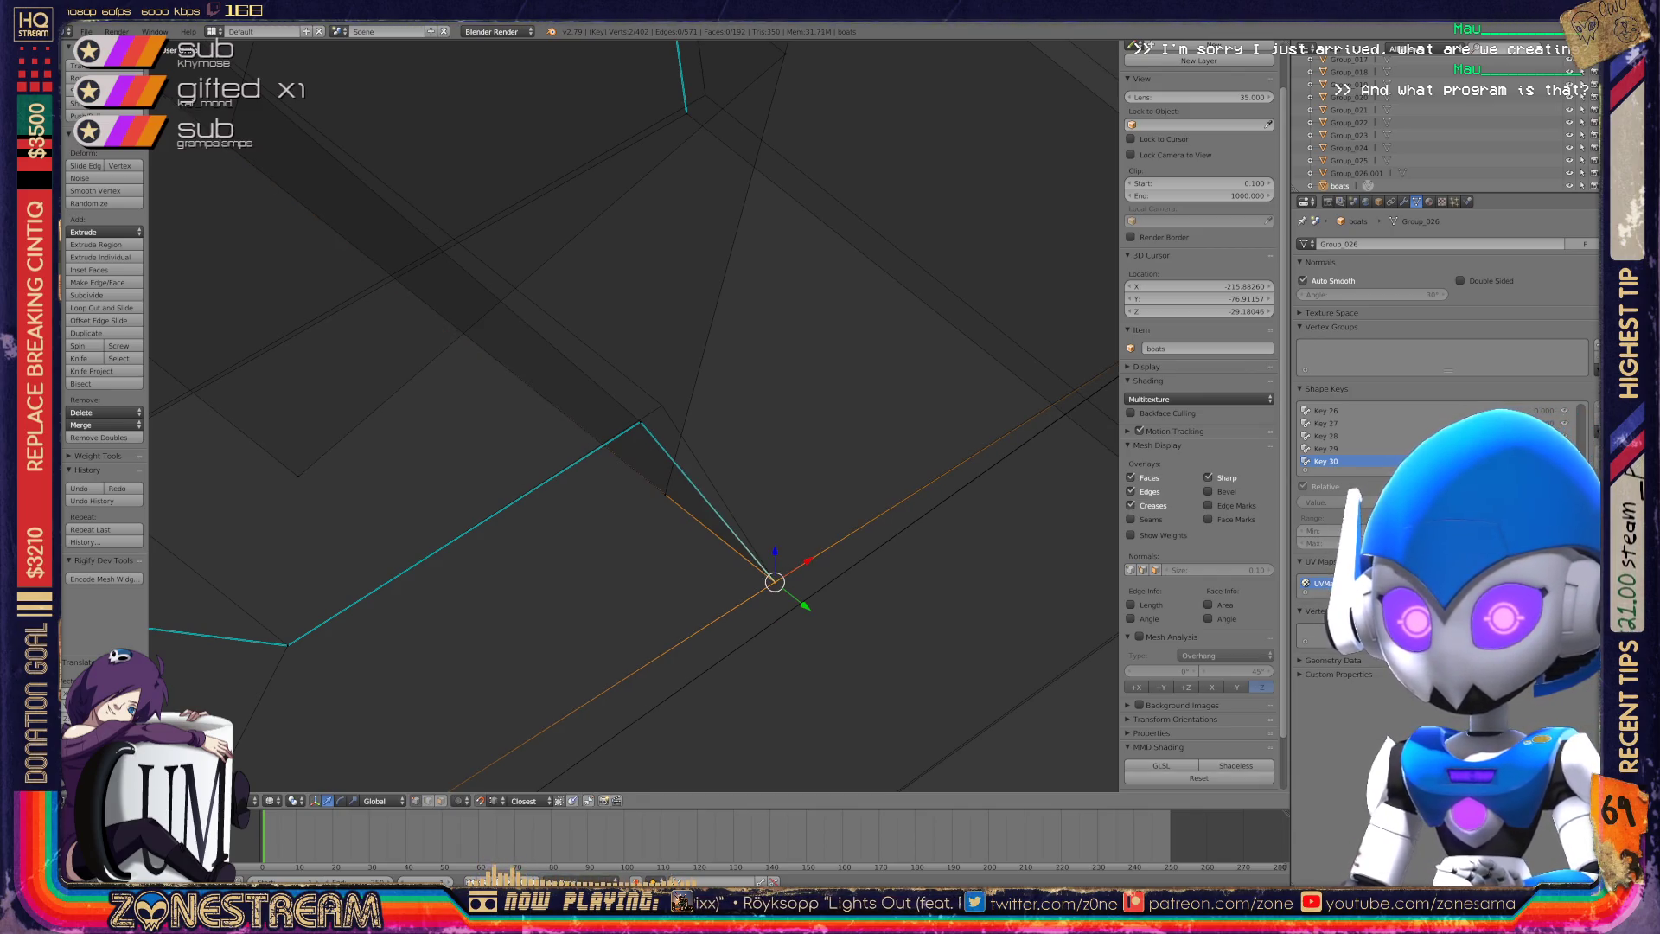
Select the neighbouring vertex up the edge and reframe the seat toward its apex.
right_click(640, 422)
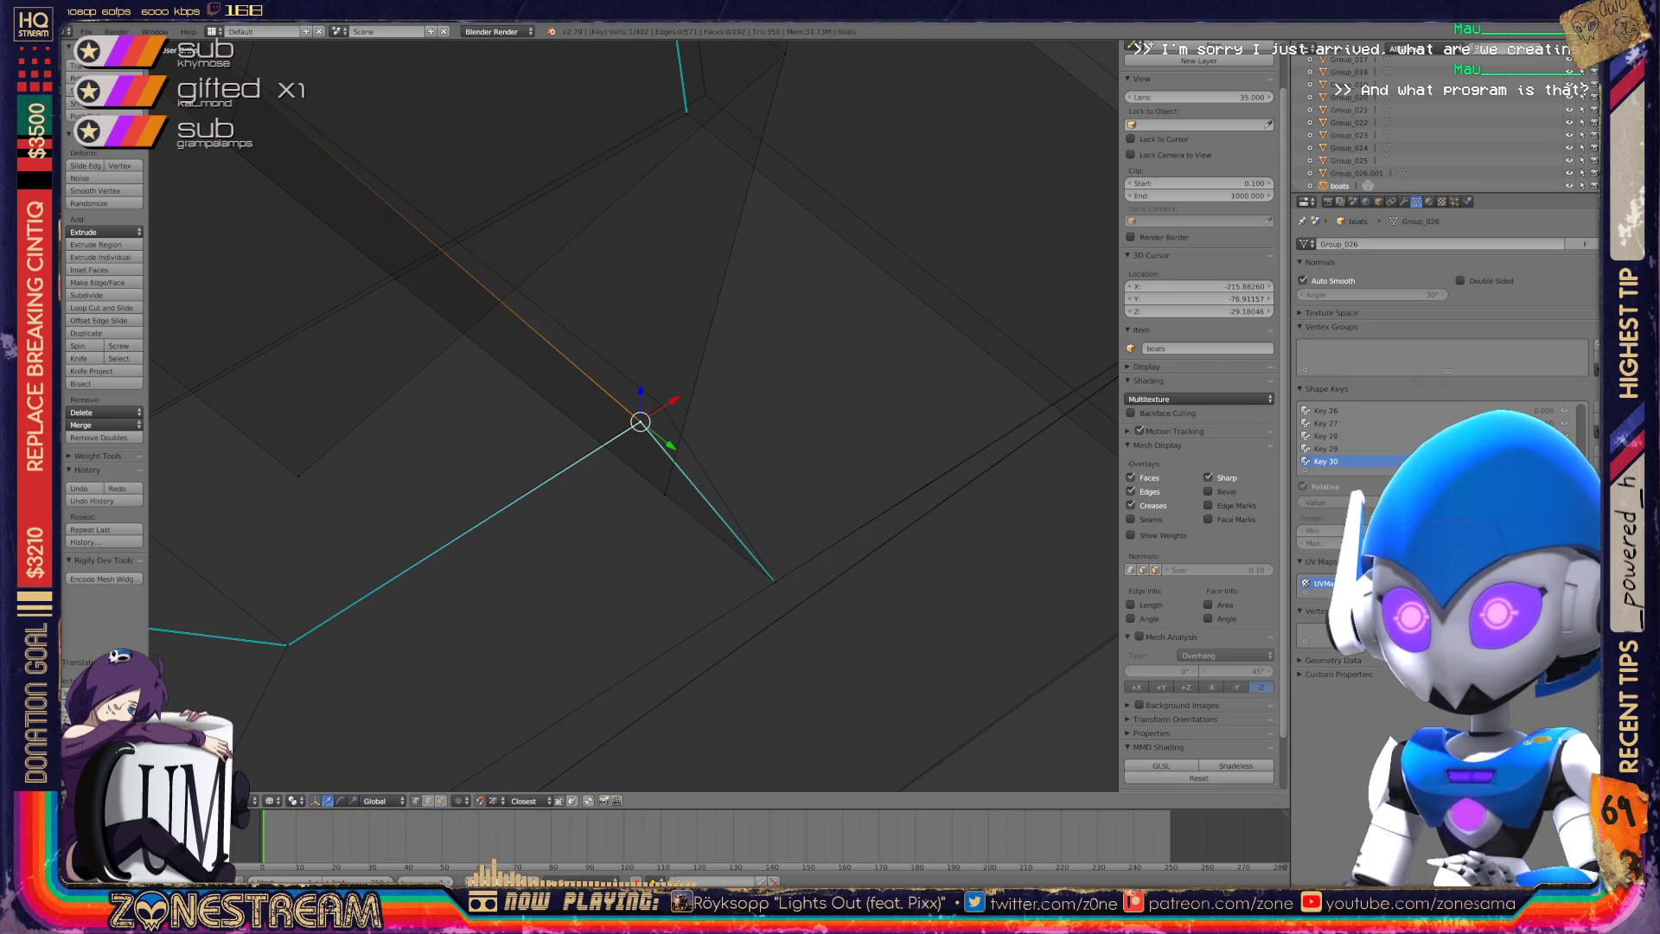
scroll(640, 422, down, 5)
shift+middle_drag(645, 415, 574, 607)
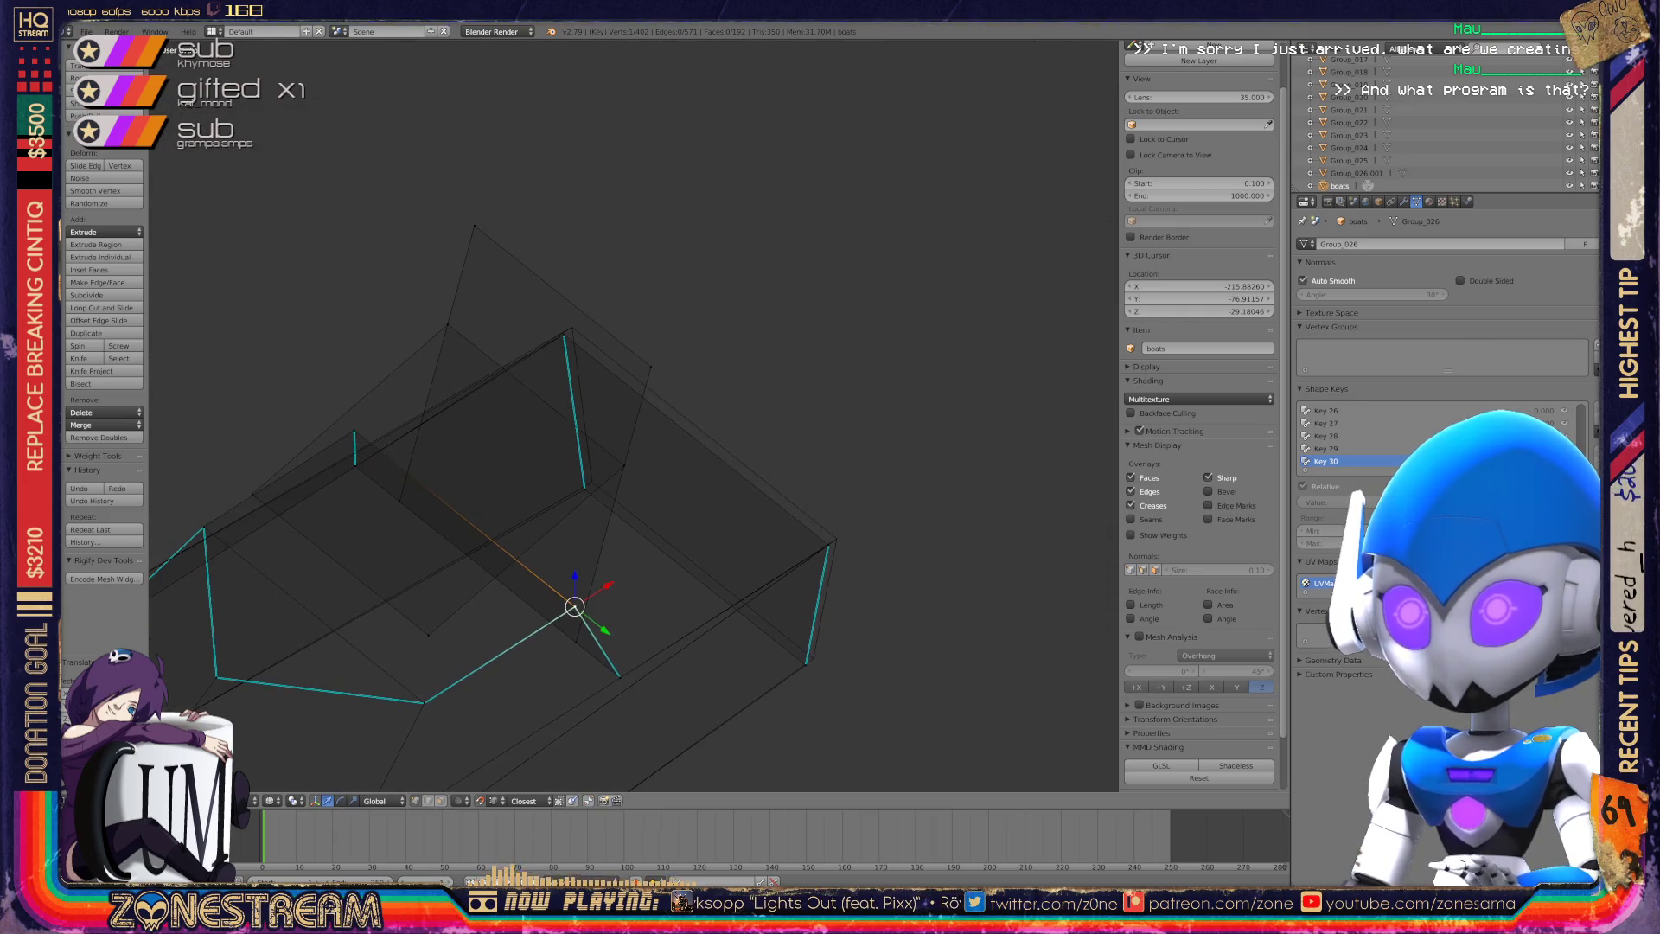
scroll(638, 426, up, 4)
scroll(638, 426, up, 1)
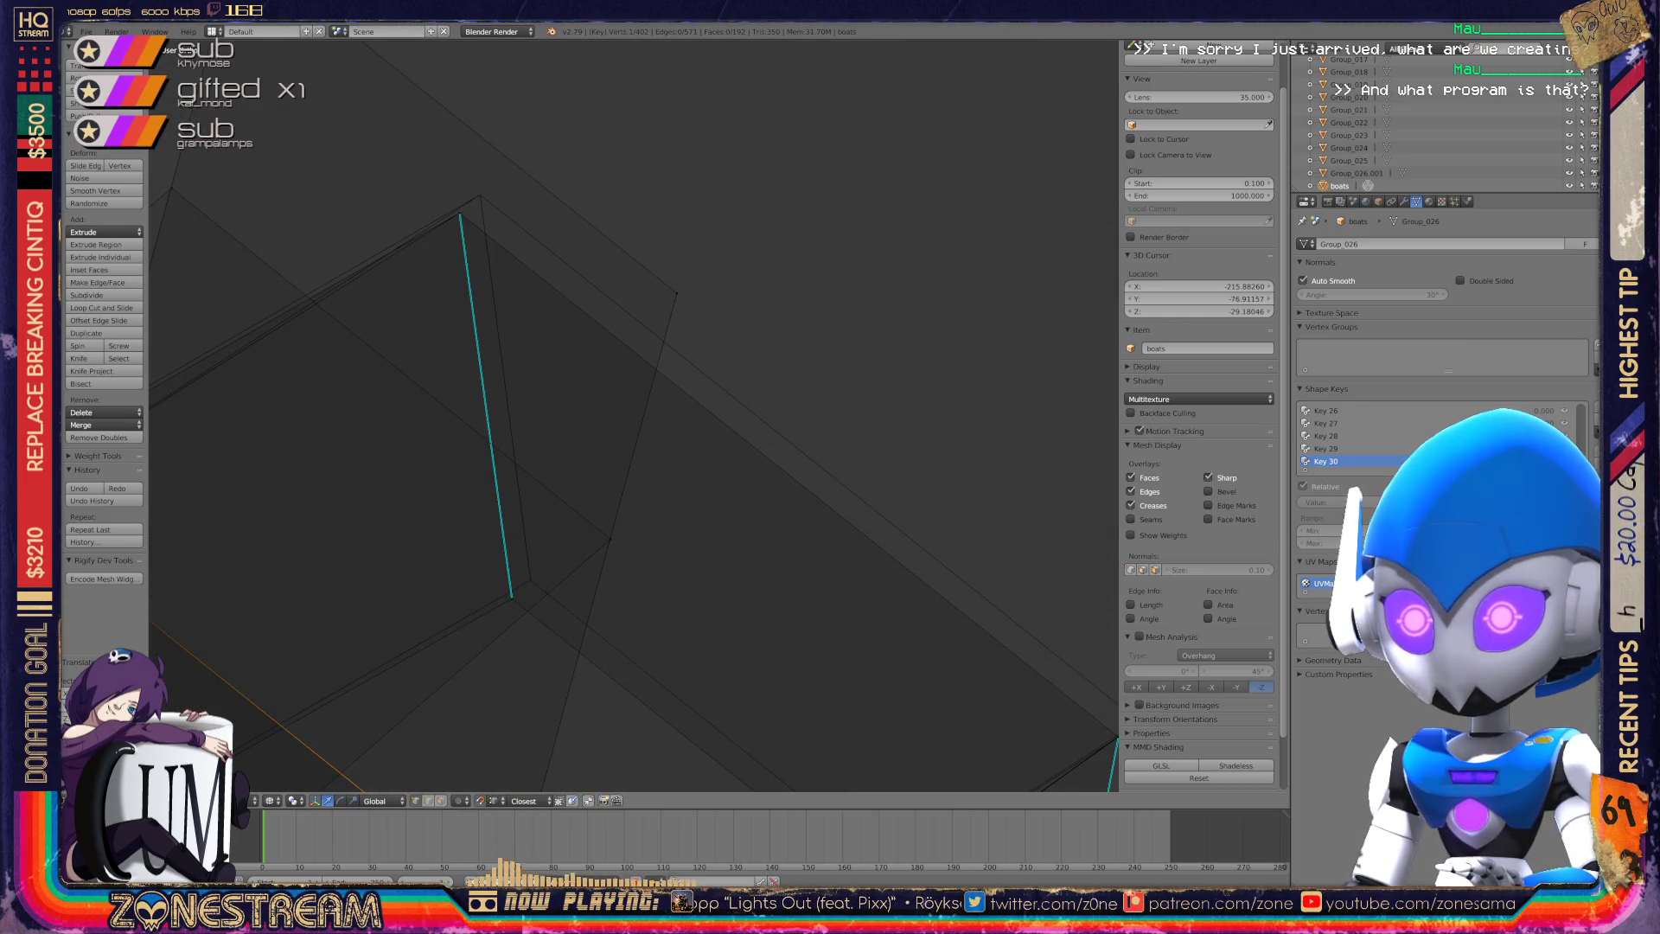
shift+middle_drag(639, 427, 638, 553)
scroll(638, 553, up, 2)
mouse_move(346, 372)
shift+middle_down()
mouse_move(489, 445)
mouse_move(541, 400)
mouse_move(606, 415)
mouse_move(484, 311)
shift+middle_up()
Select the apex and the vertex below it, then return to Object Mode.
right_click(489, 451)
mouse_move(632, 415)
shift+middle_down()
mouse_move(470, 253)
mouse_move(555, 270)
mouse_move(355, 171)
shift+middle_up()
scroll(562, 328, up, 3)
right_click(646, 343)
mouse_move(646, 343)
middle_down()
mouse_move(686, 308)
mouse_move(667, 357)
mouse_move(702, 202)
middle_up()
right_click(610, 576)
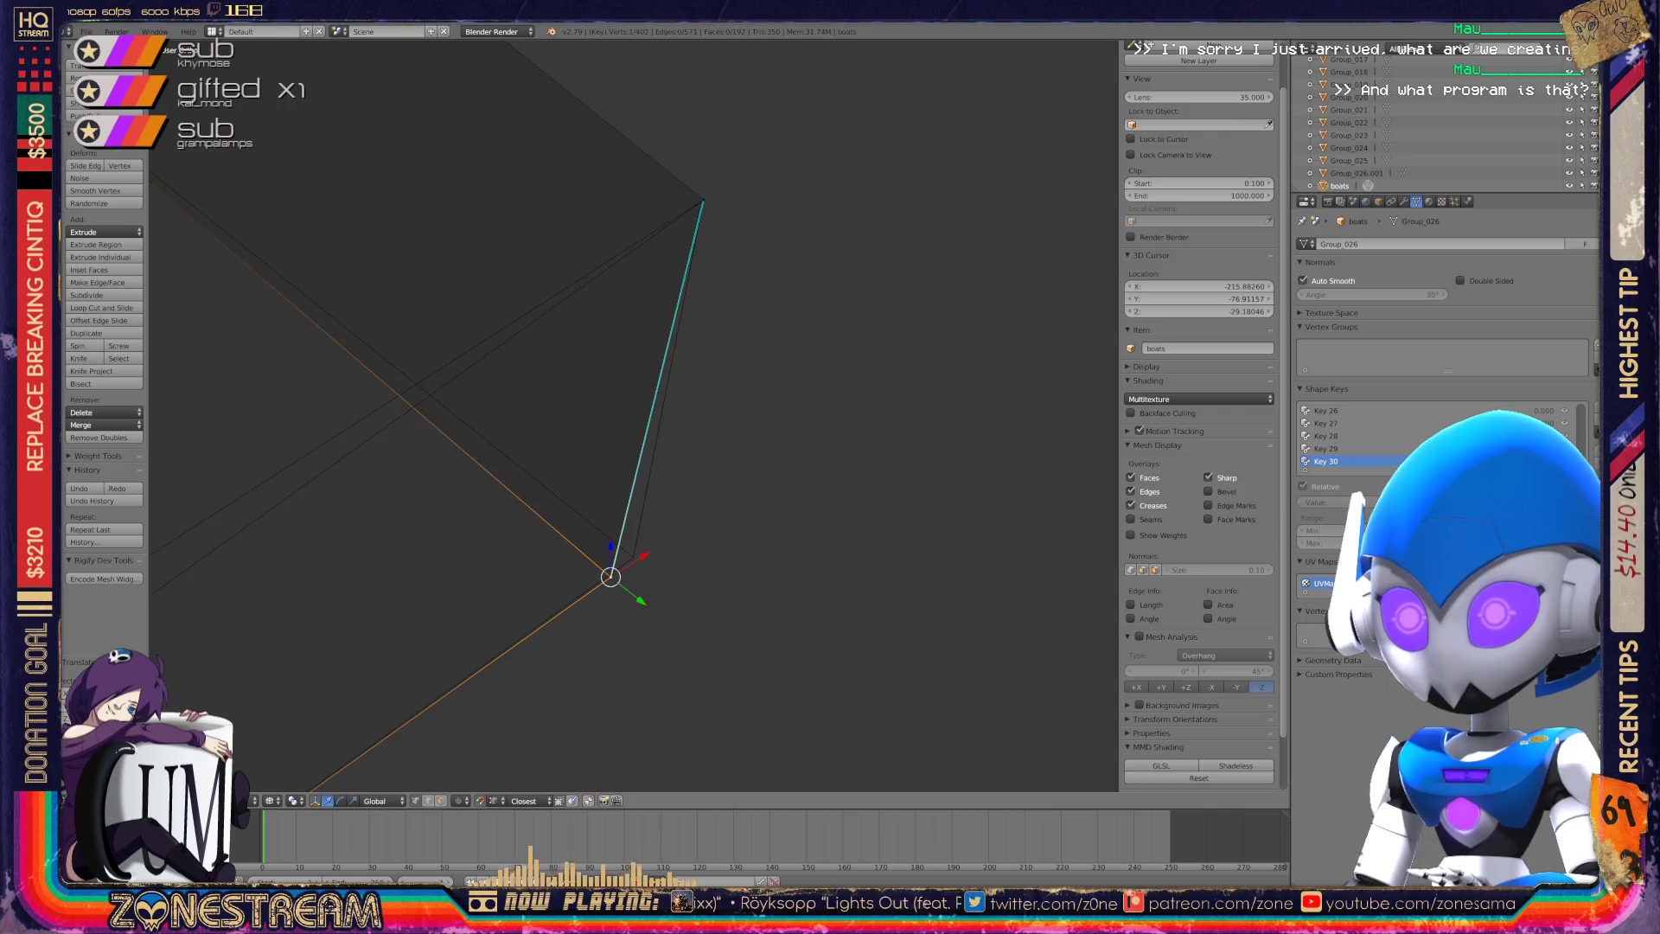
mouse_move(611, 576)
middle_down()
mouse_move(630, 549)
mouse_move(631, 456)
mouse_move(843, 500)
mouse_move(1000, 475)
mouse_move(848, 718)
middle_up()
key(Tab)
Orbit across the seat wireframes, zoom to the next seat and enter Edit Mode.
mouse_move(631, 415)
middle_down()
mouse_move(605, 484)
mouse_move(744, 329)
mouse_move(640, 458)
middle_up()
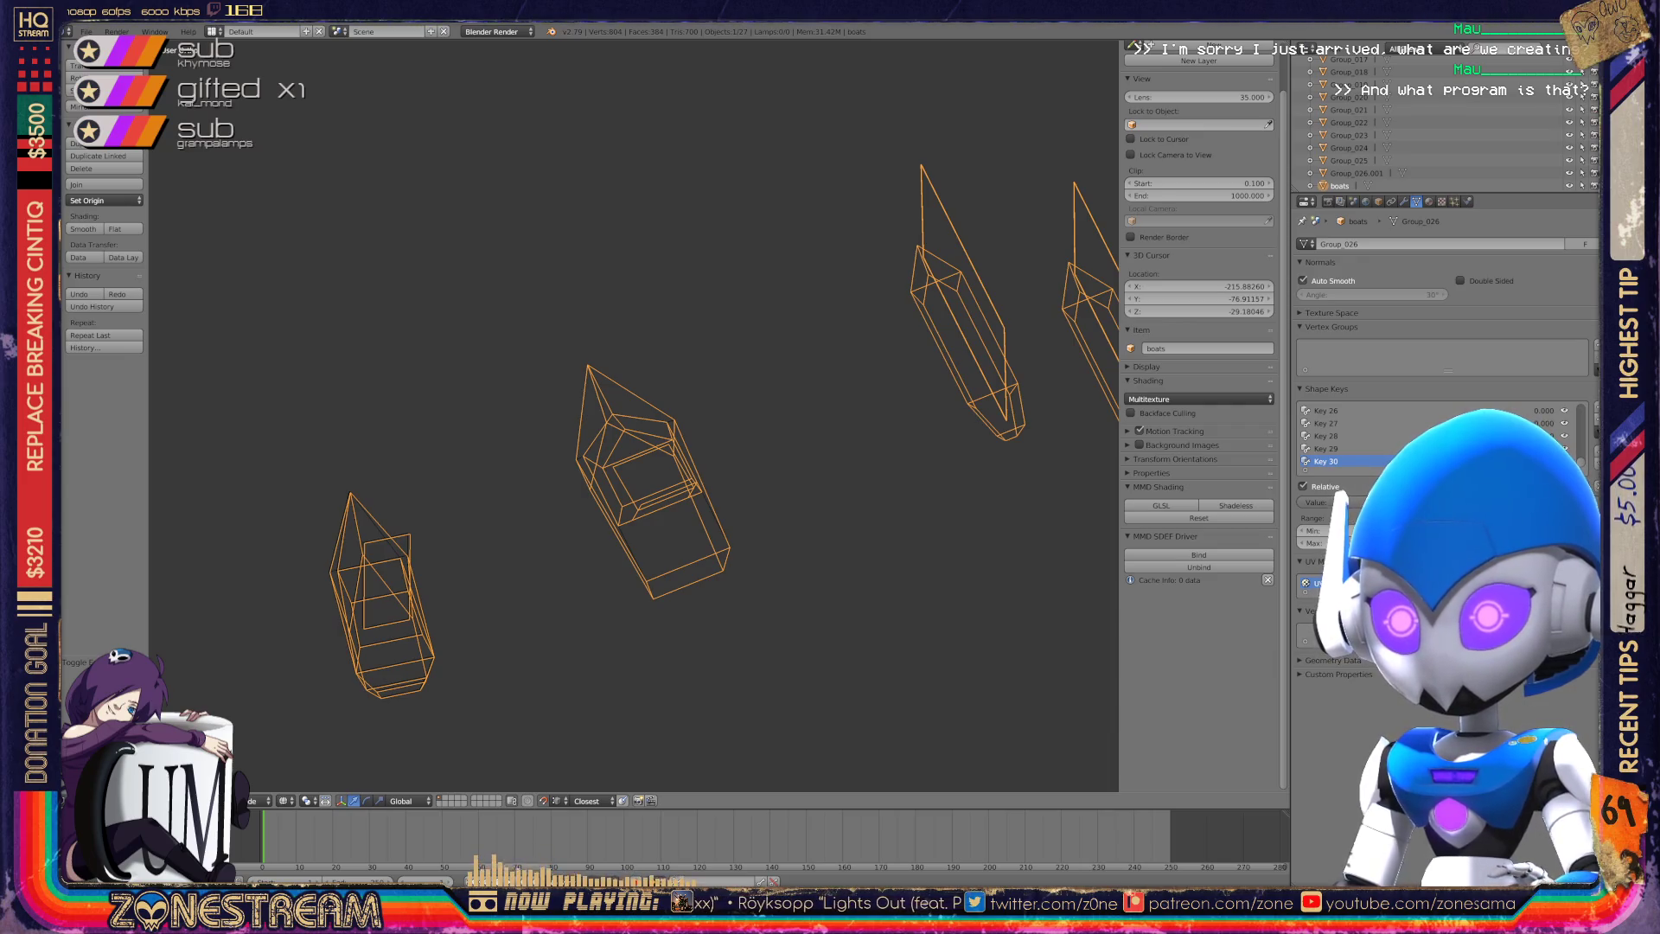
scroll(636, 415, up, 5)
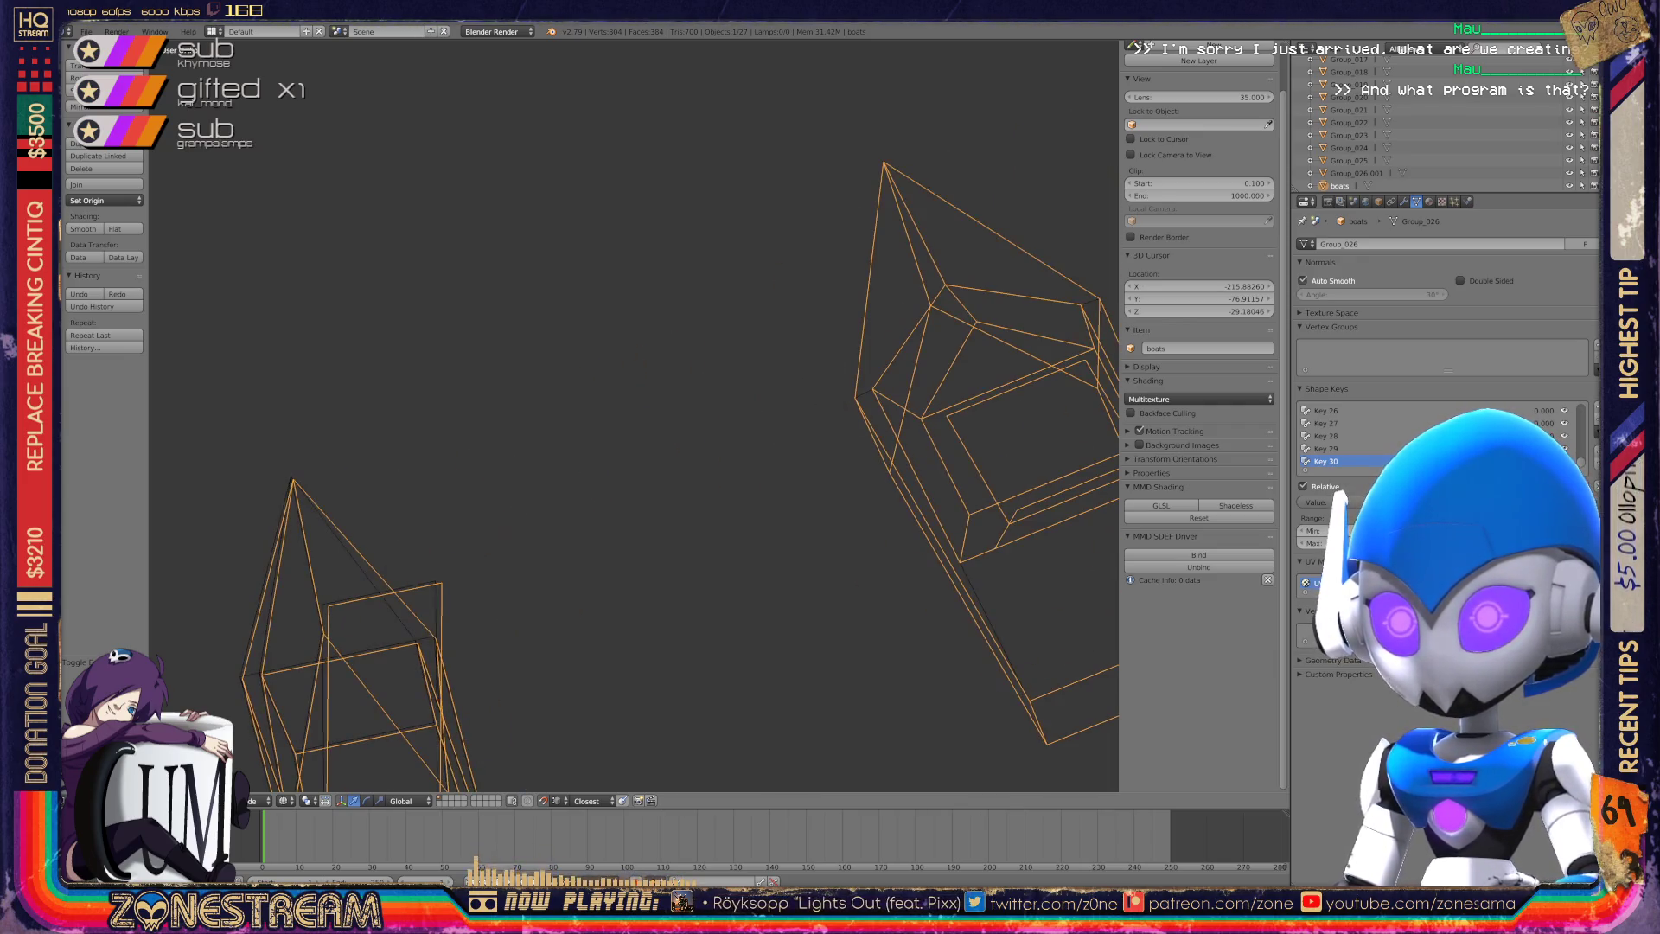
key(Tab)
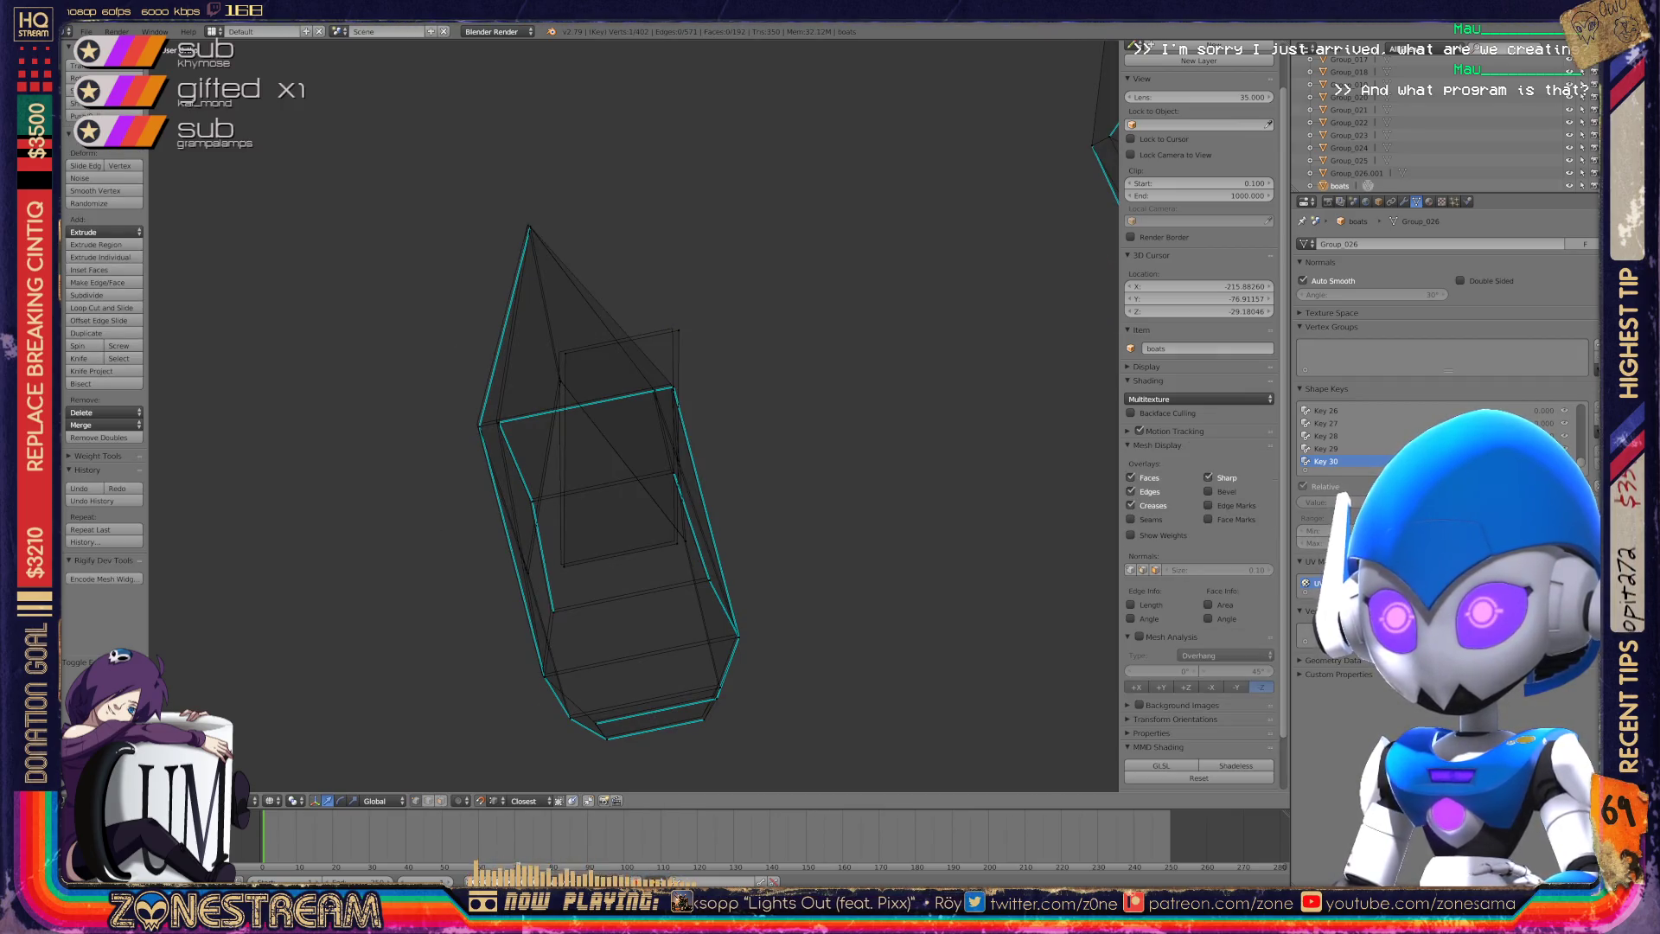
Nudge the selected vertex and the left corner vertex slightly to the left.
shift+middle_drag(636, 415, 623, 488)
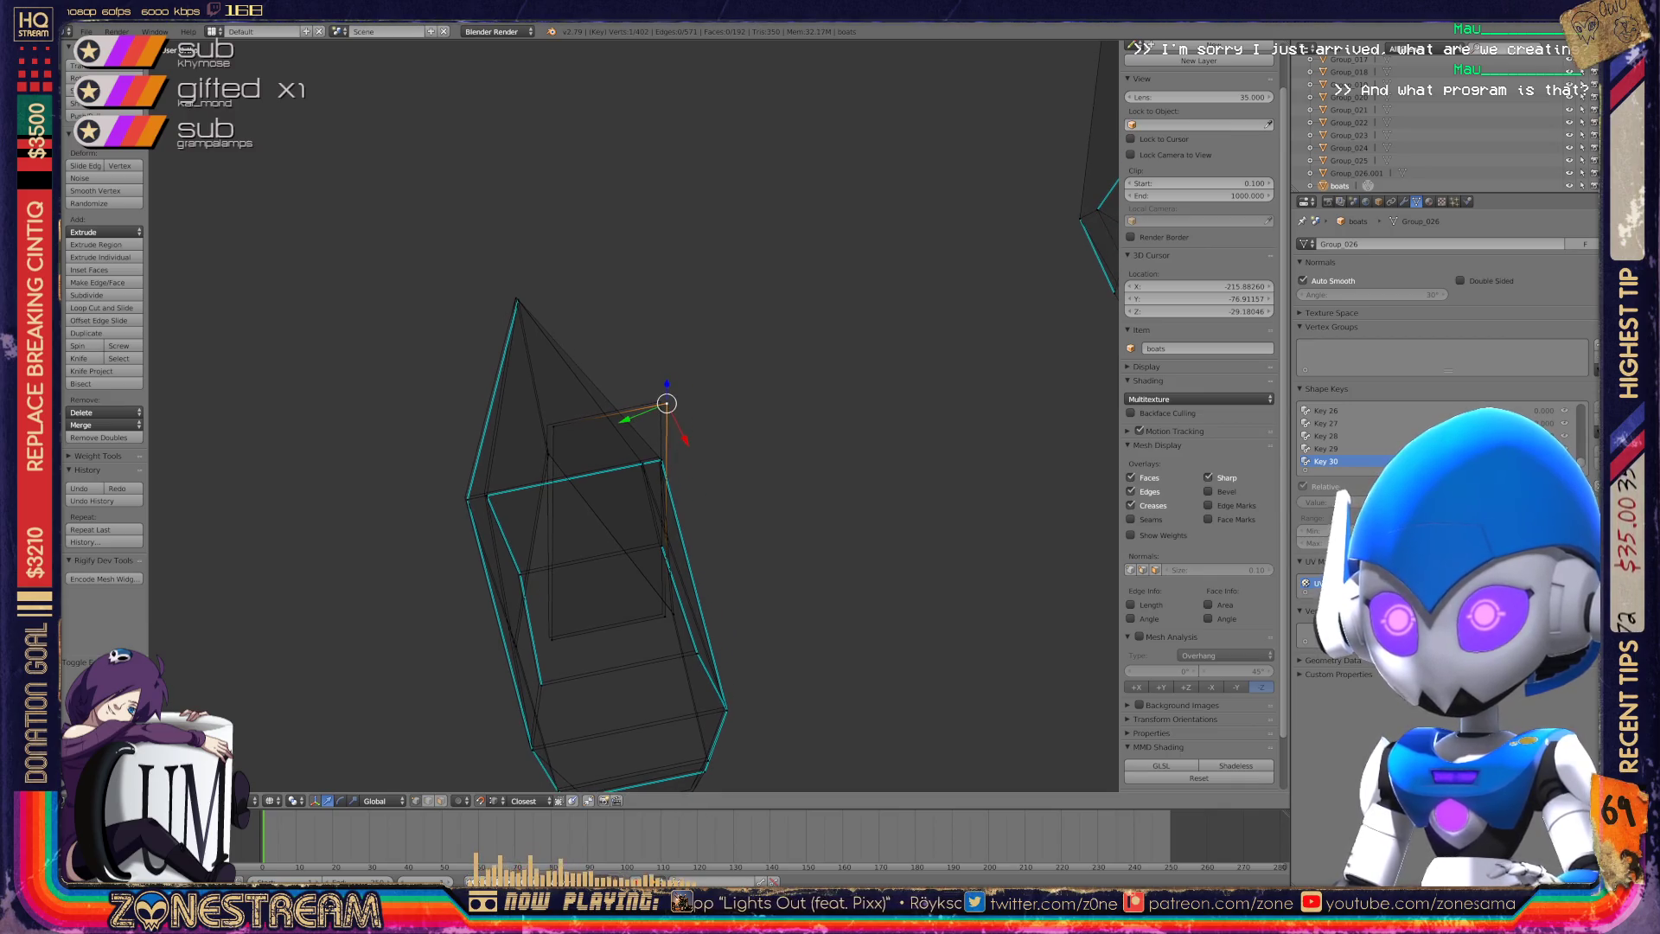
scroll(634, 416, up, 8)
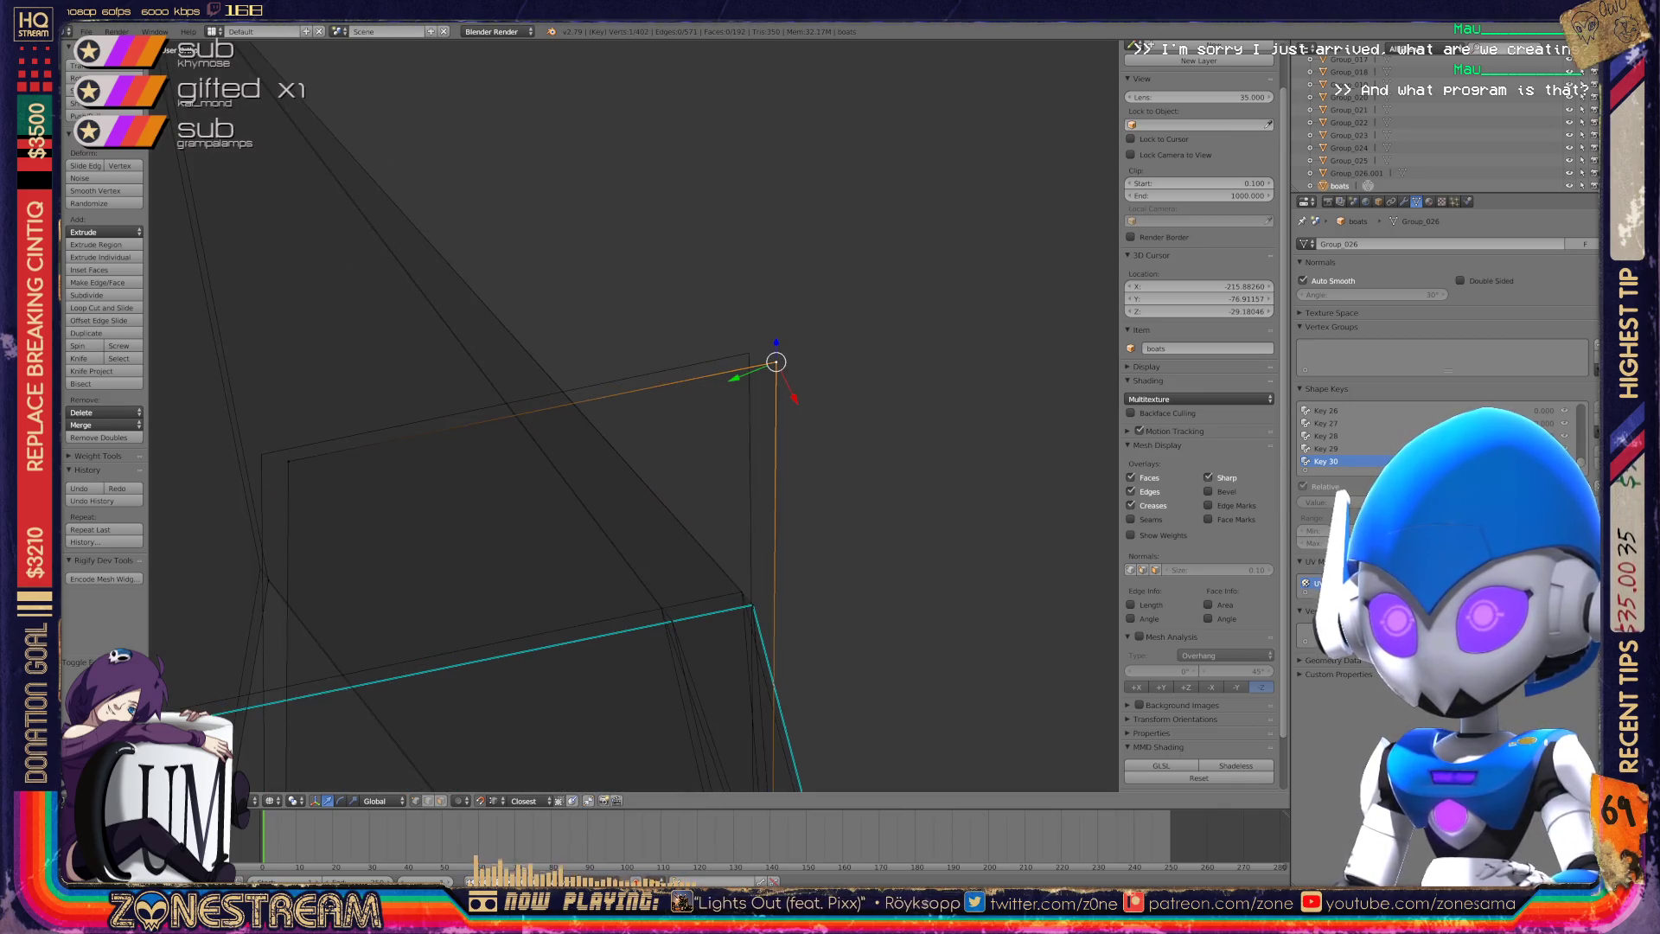
drag(776, 361, 748, 353)
right_click(288, 461)
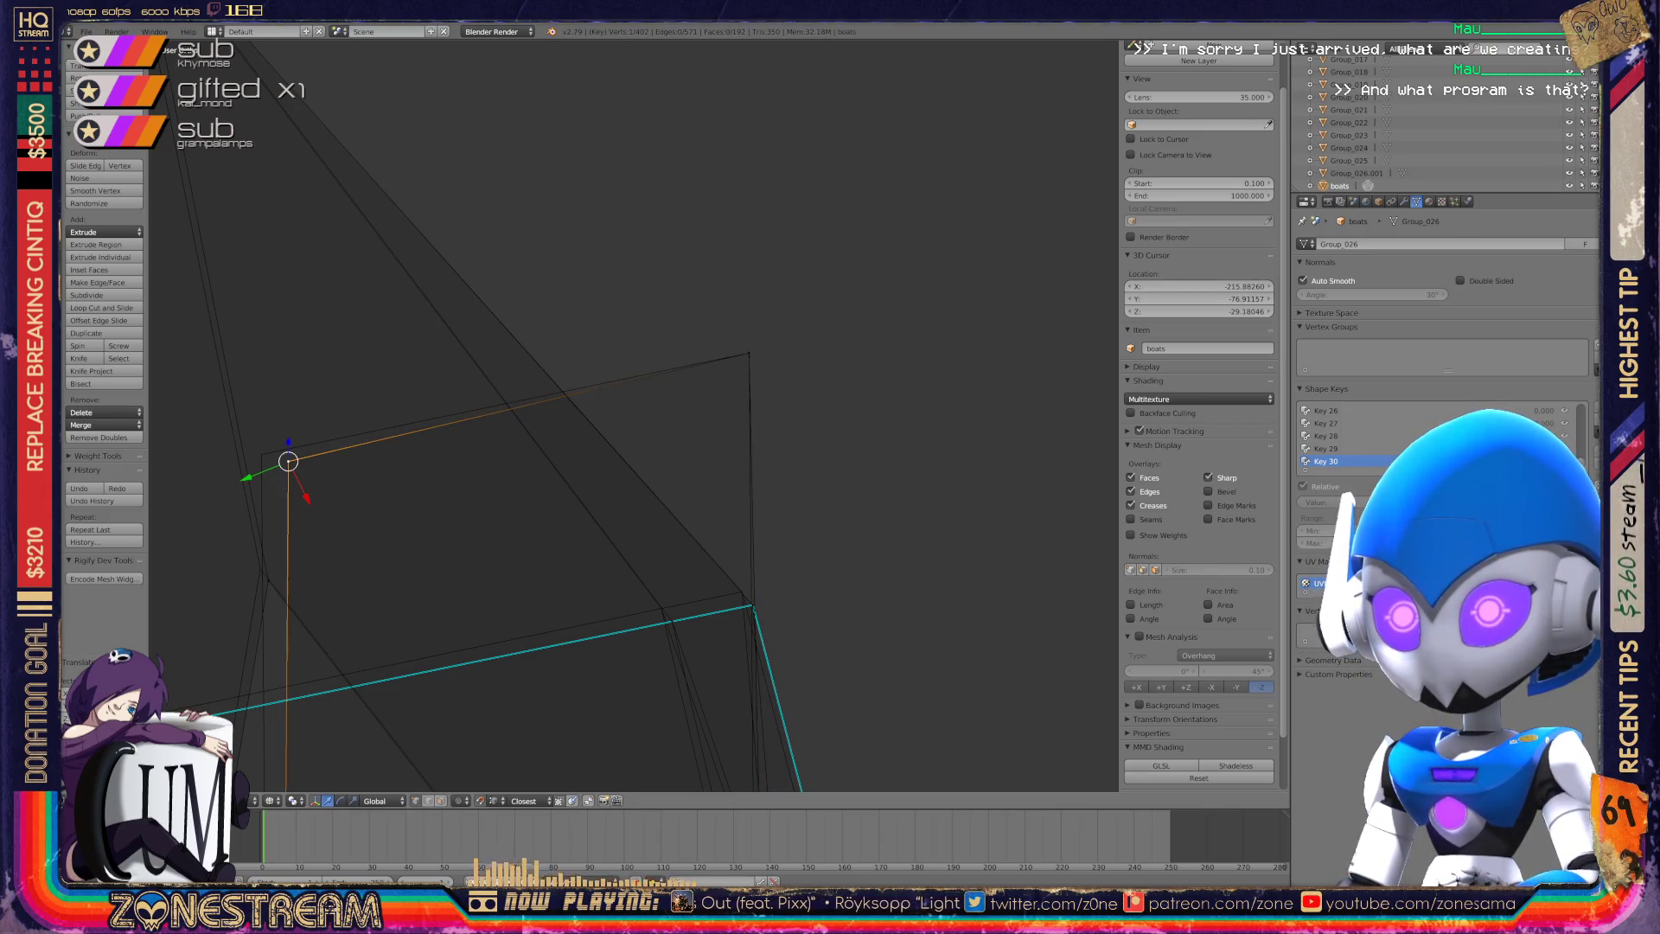
drag(288, 461, 261, 454)
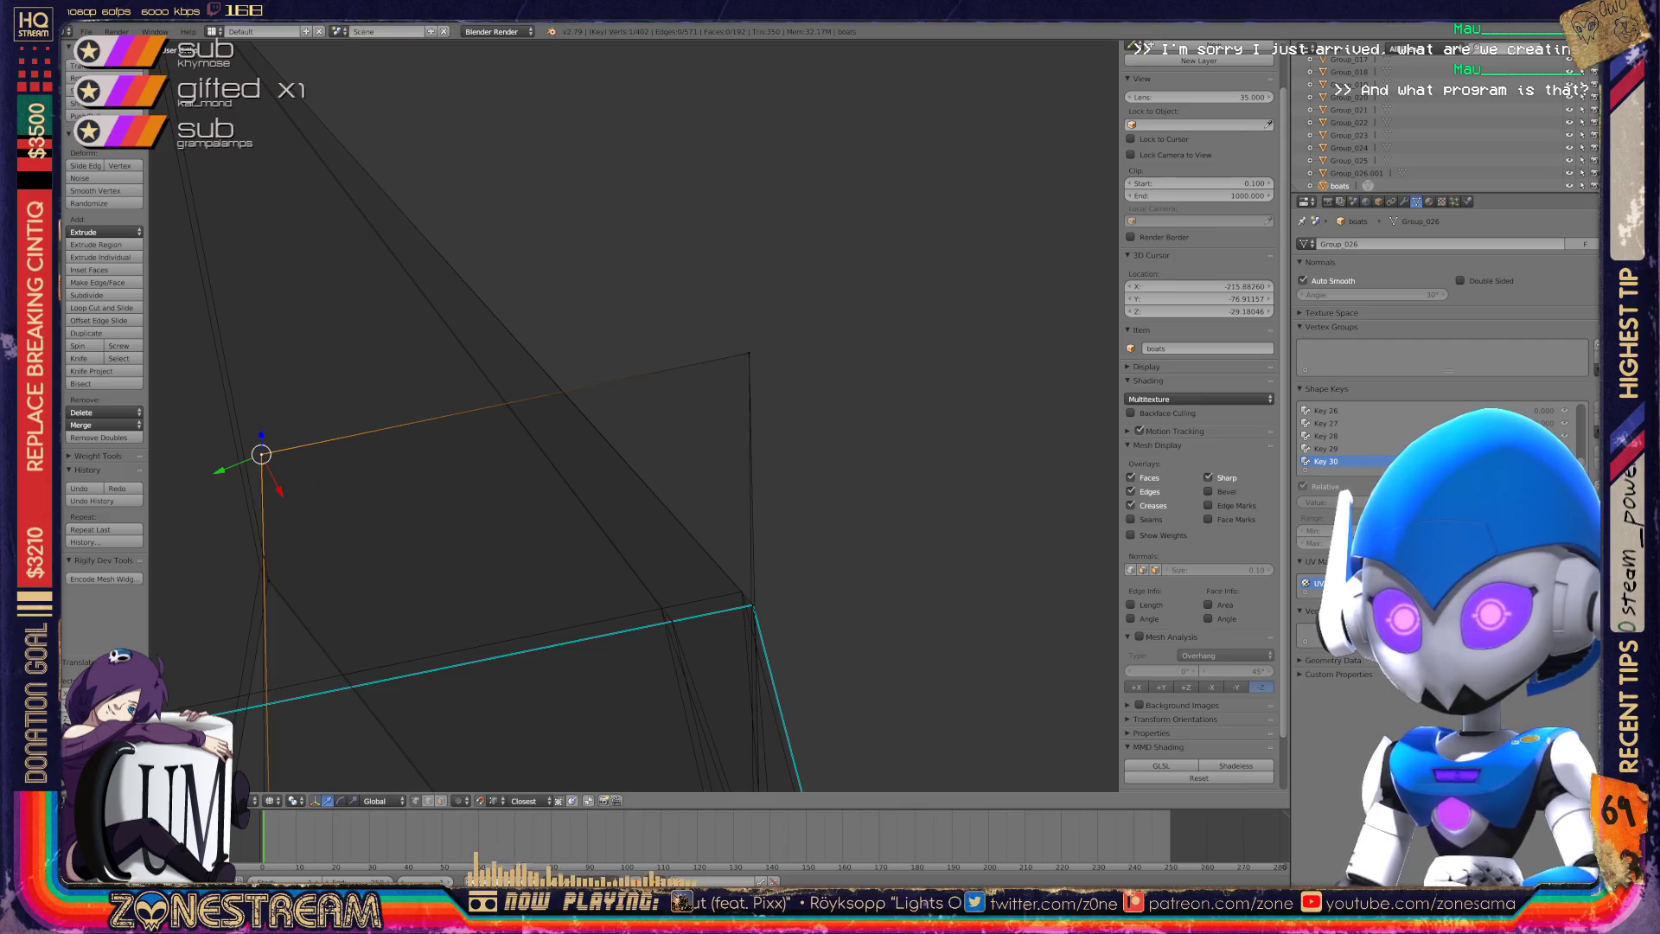
Nudge the bottom-left corner vertex slightly up and left.
shift+middle_drag(605, 519, 637, 313)
mouse_move(605, 519)
shift+middle_down()
mouse_move(648, 225)
mouse_move(670, 467)
shift+middle_up()
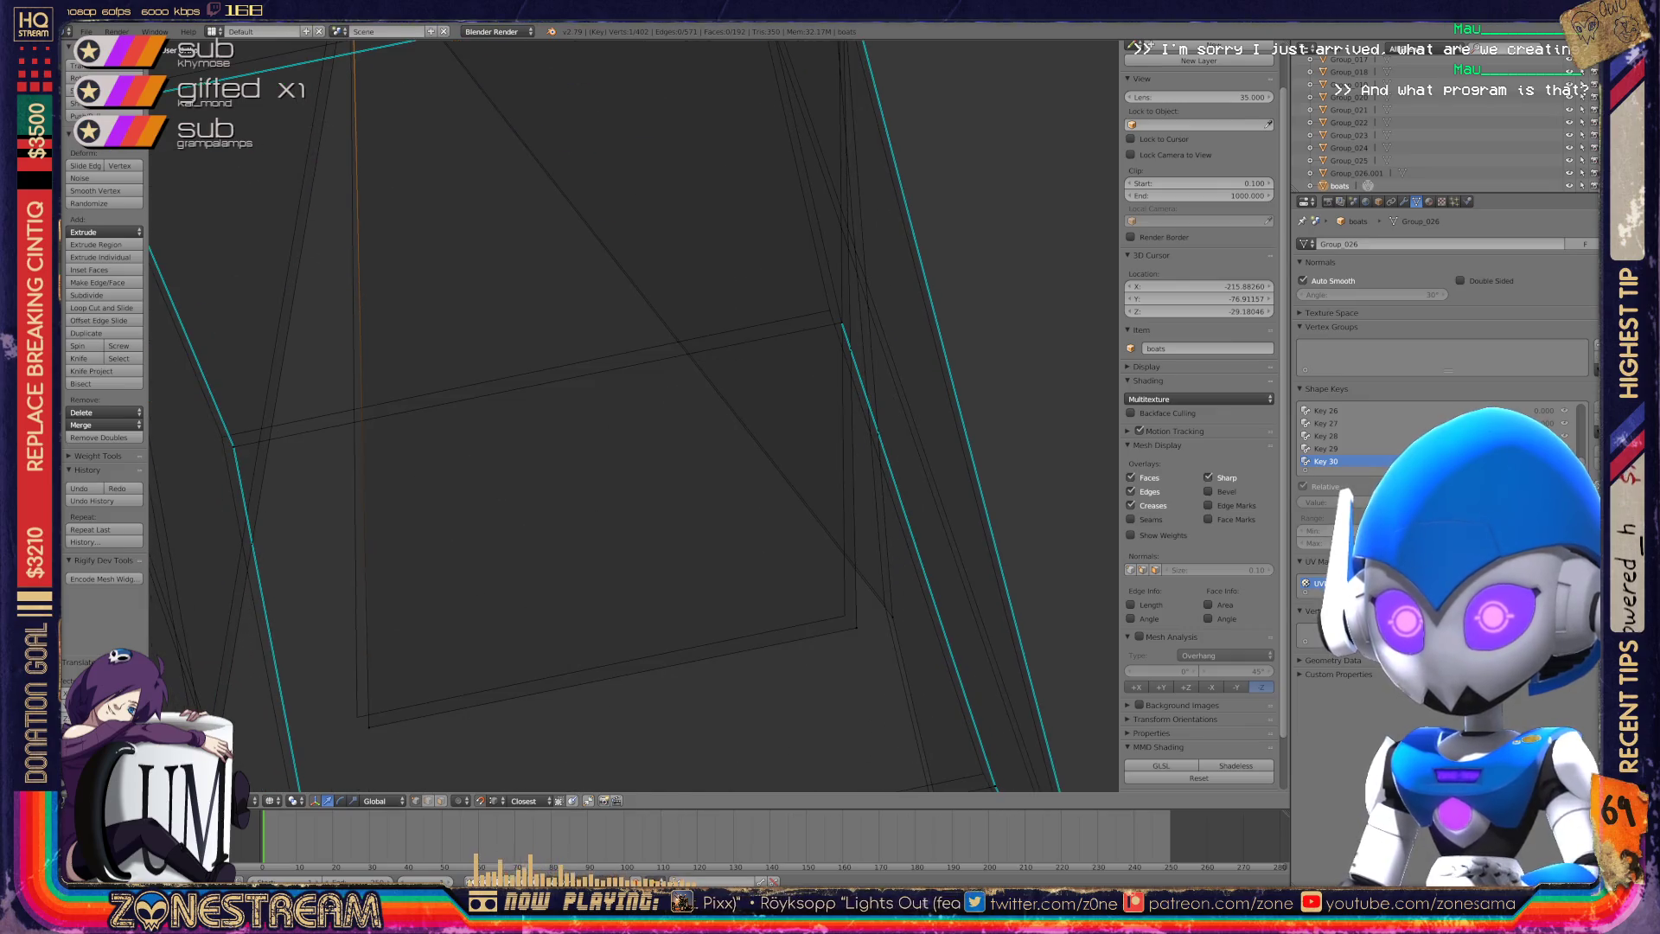
right_click(369, 727)
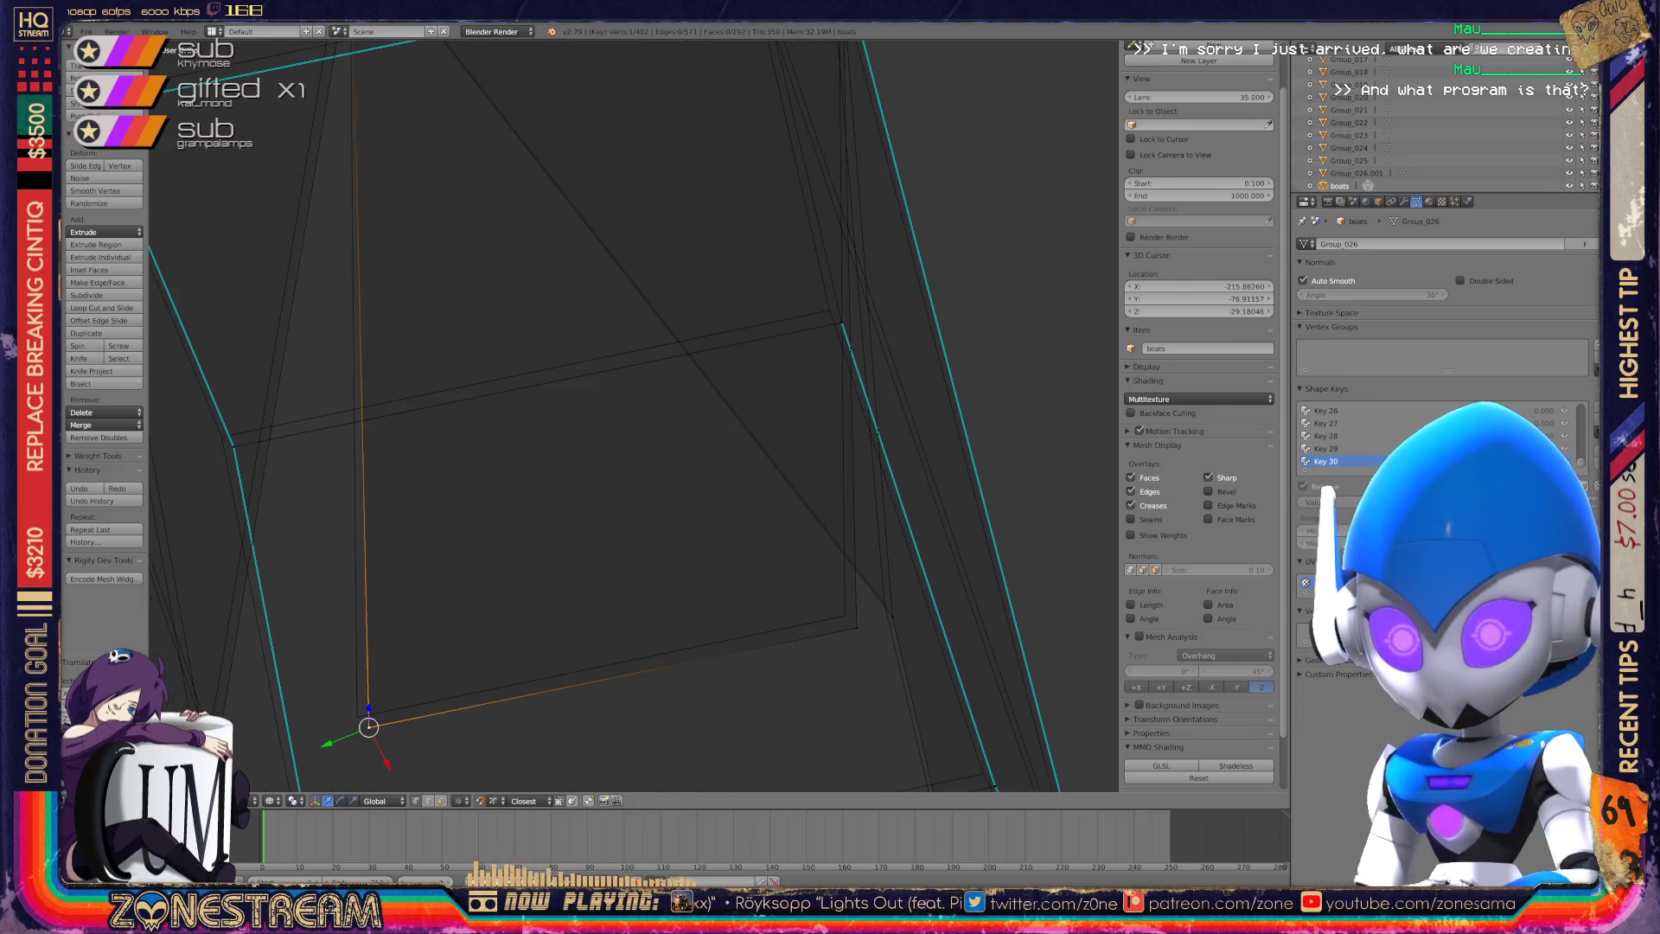
drag(369, 726, 357, 716)
Select the right-hand corner vertex and orbit to view the whole seat upright.
right_click(855, 626)
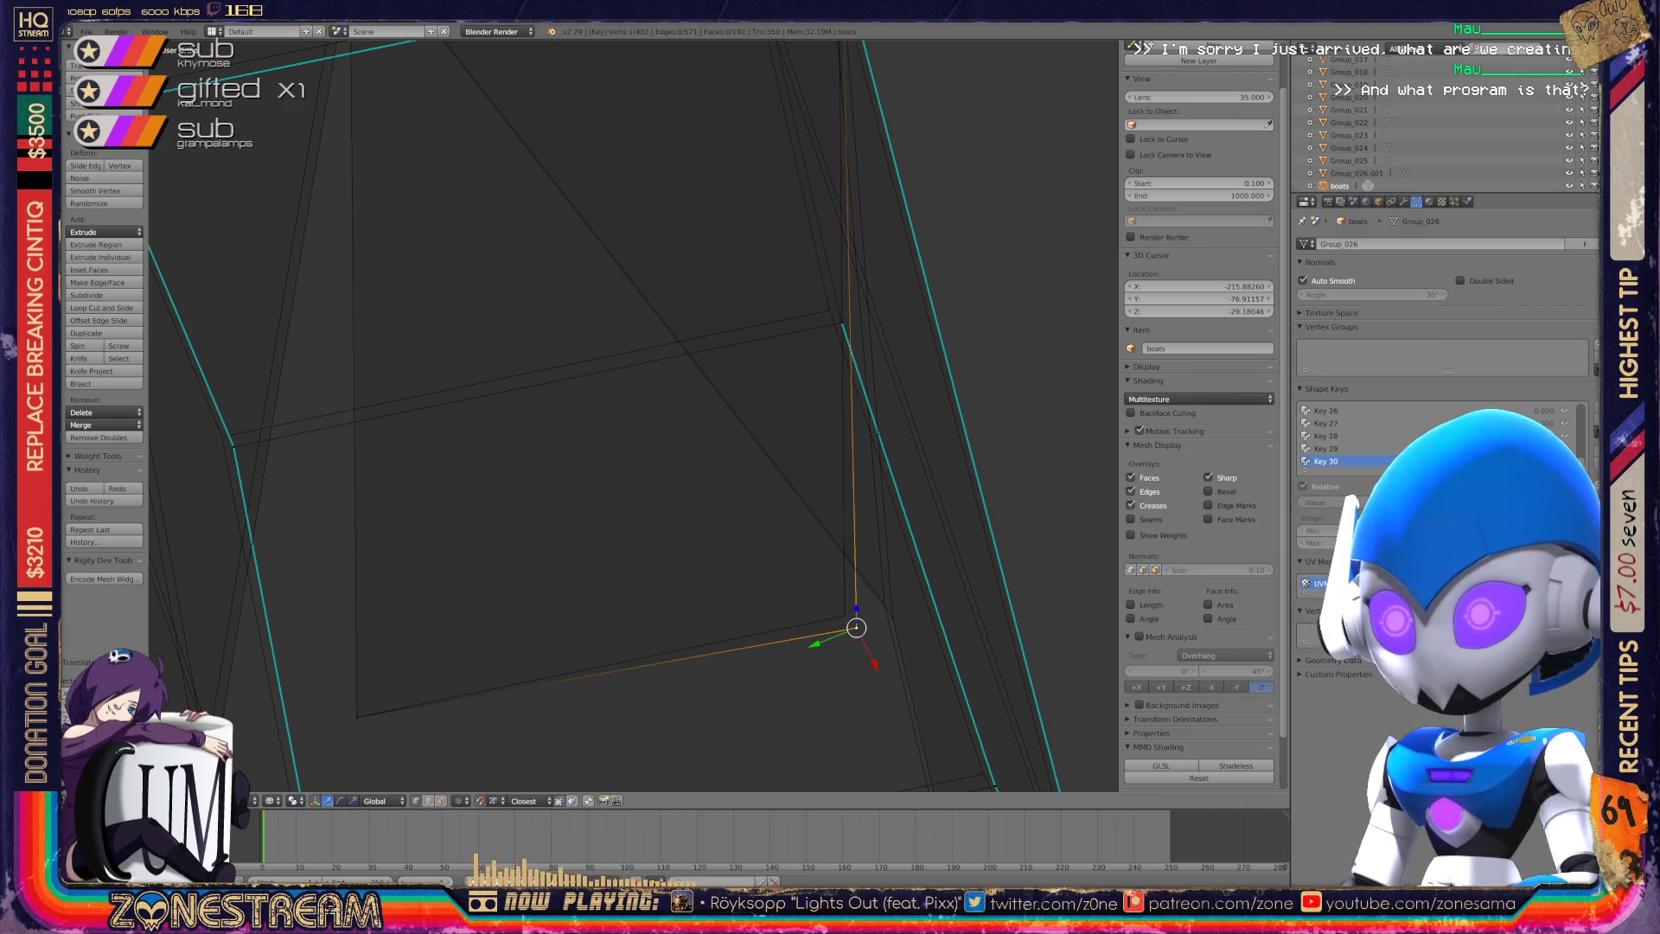
right_click(893, 616)
mouse_move(899, 597)
middle_down()
mouse_move(942, 562)
mouse_move(952, 519)
middle_up()
scroll(631, 415, down, 5)
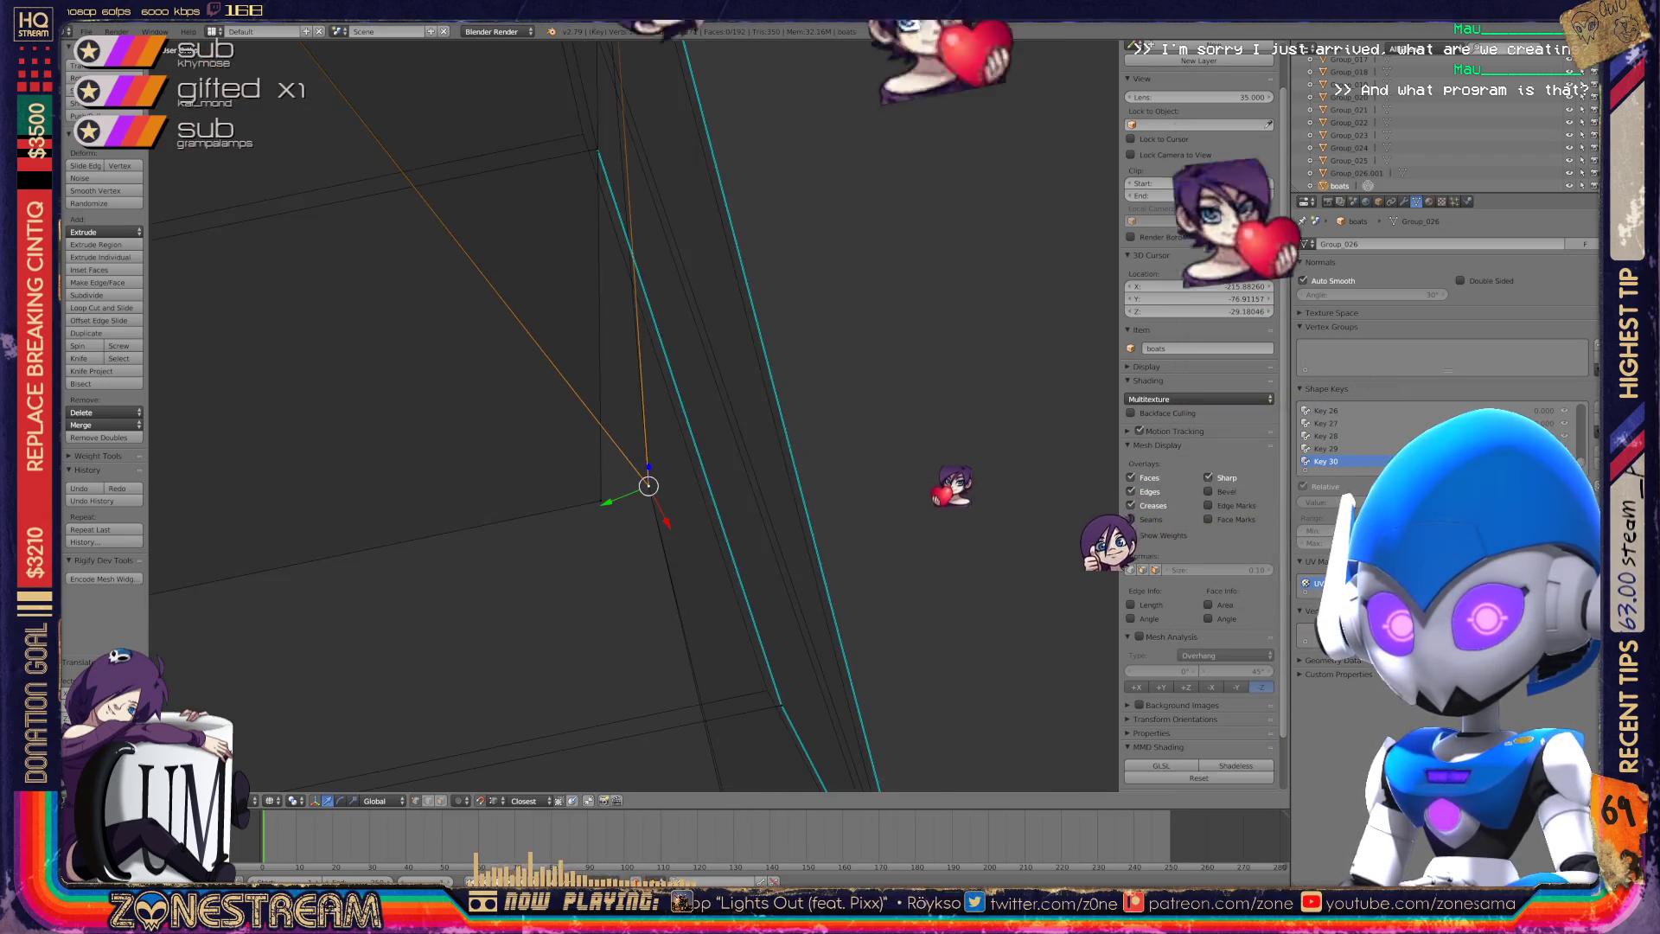
mouse_move(631, 415)
middle_down()
mouse_move(666, 372)
mouse_move(1114, 233)
middle_up()
scroll(717, 354, up, 4)
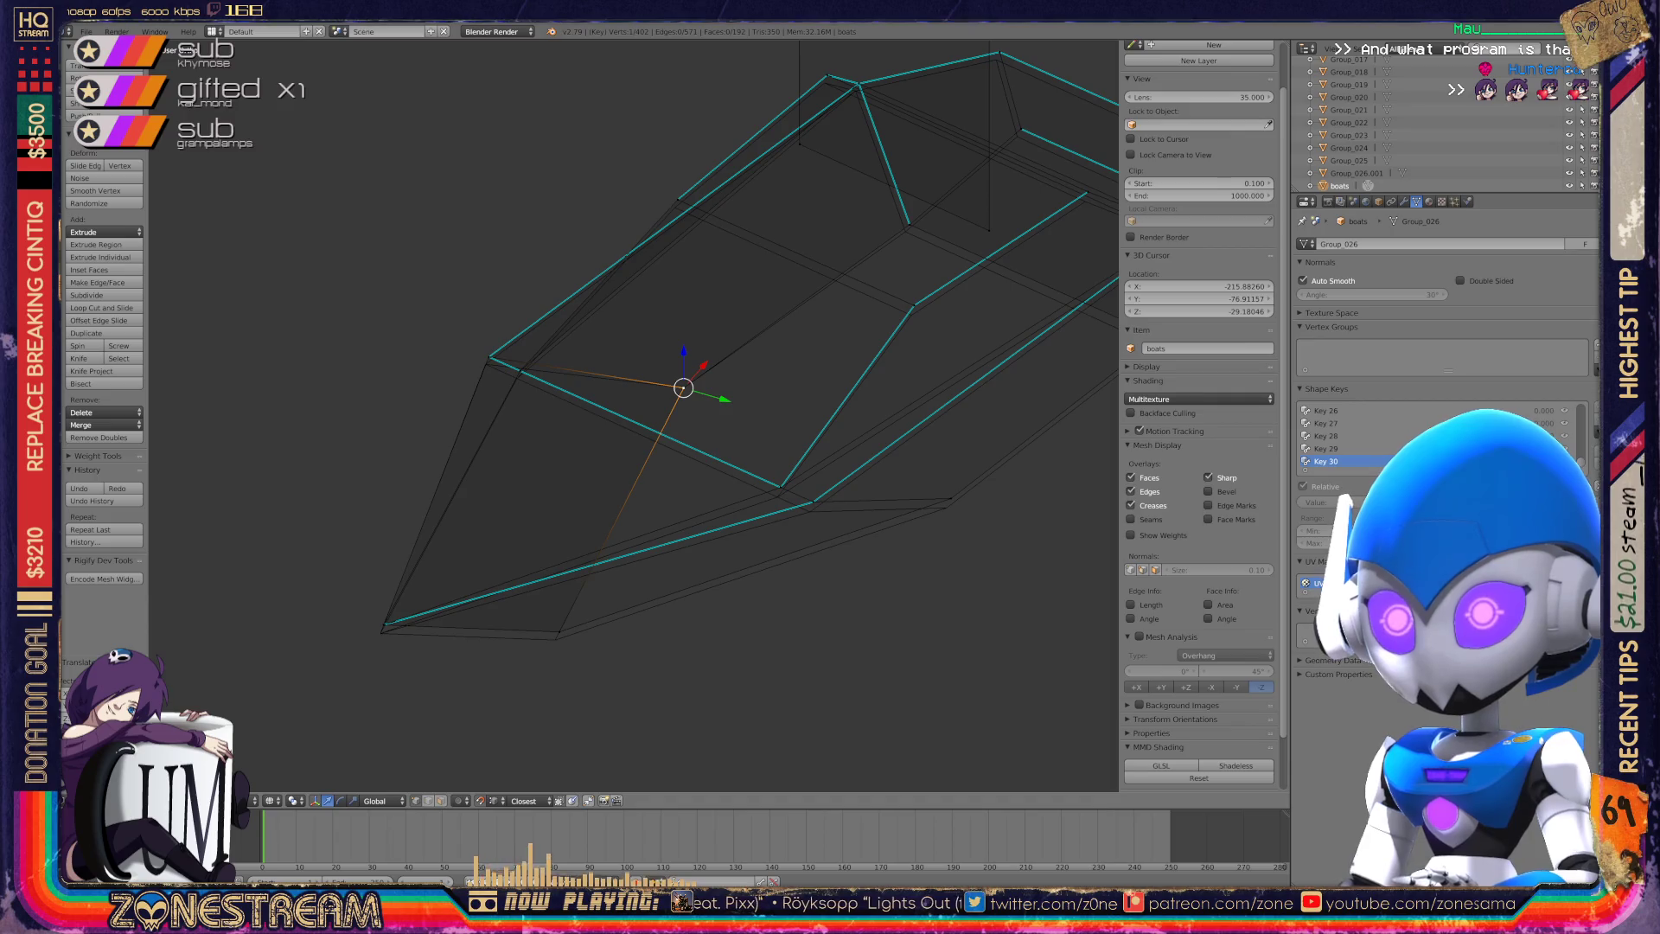
Nudge the corner, rim and lower-edge vertices slightly downward on shape key Key 30.
drag(383, 623, 380, 633)
right_click(559, 634)
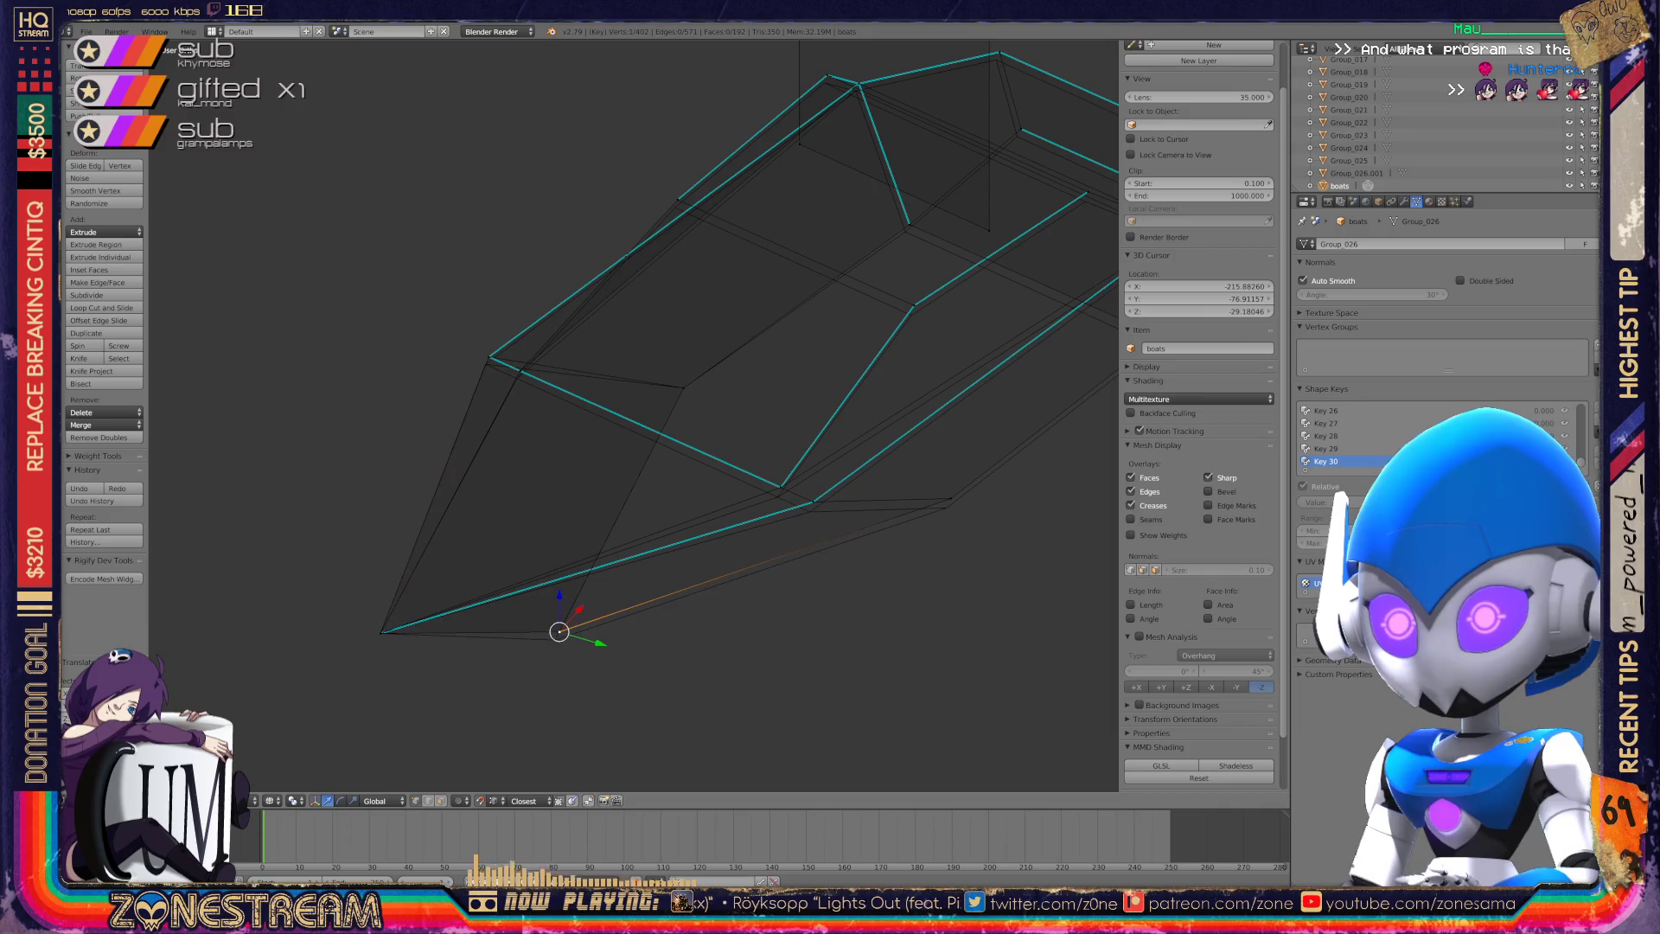
drag(559, 632, 556, 640)
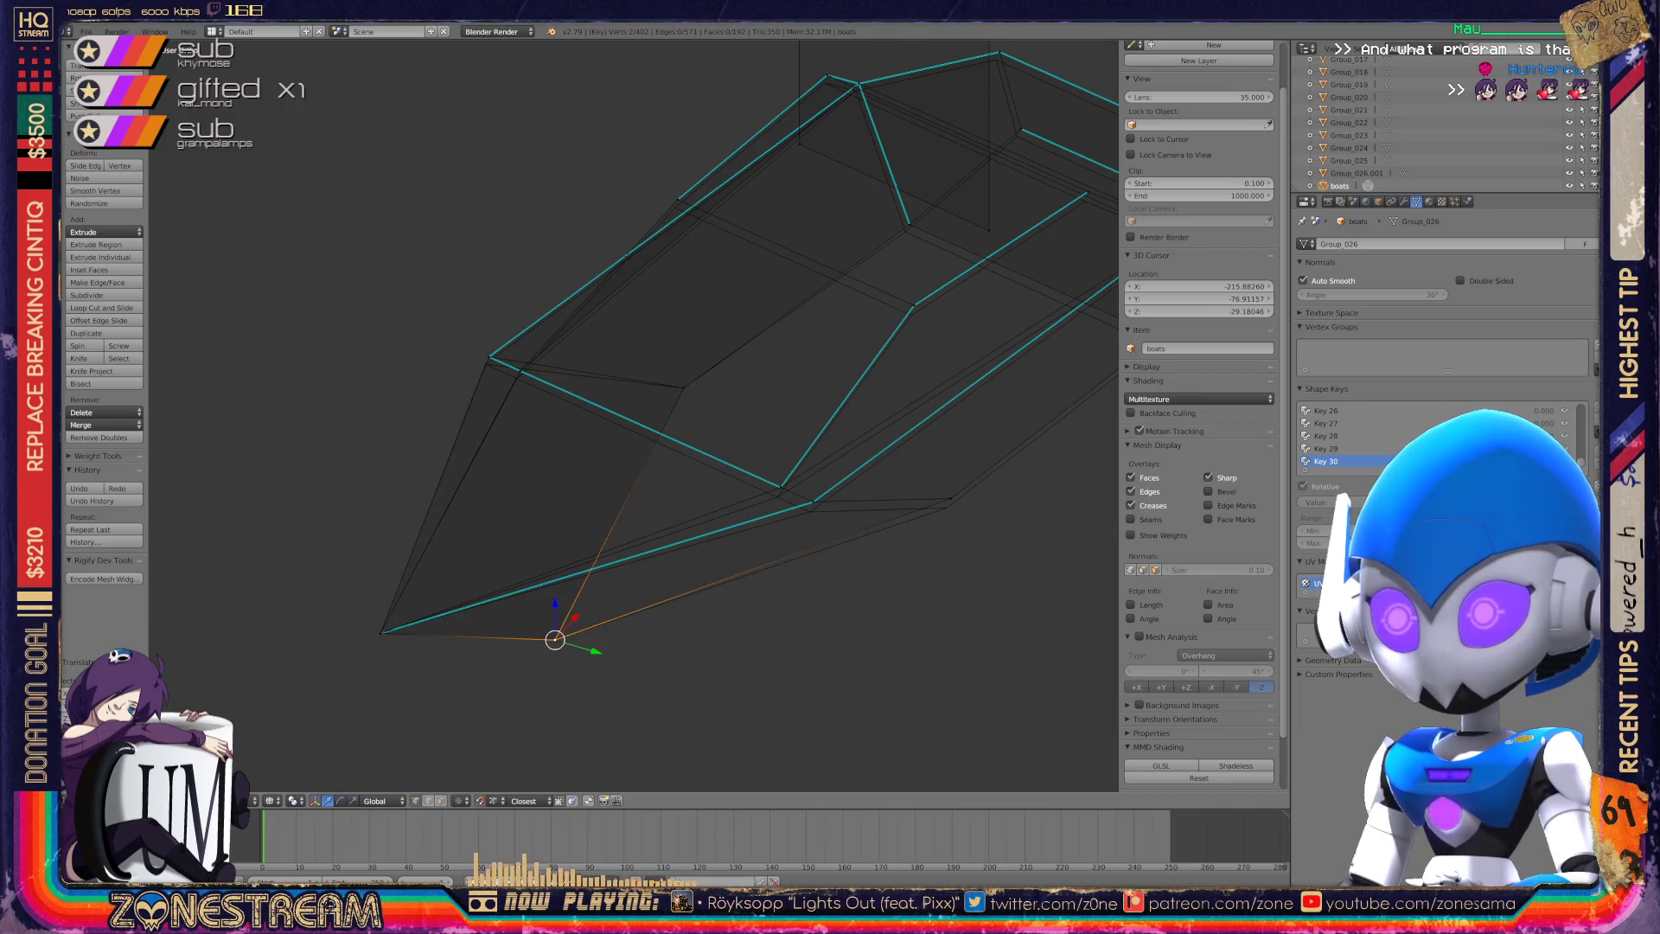
scroll(858, 397, up, 3)
right_click(727, 551)
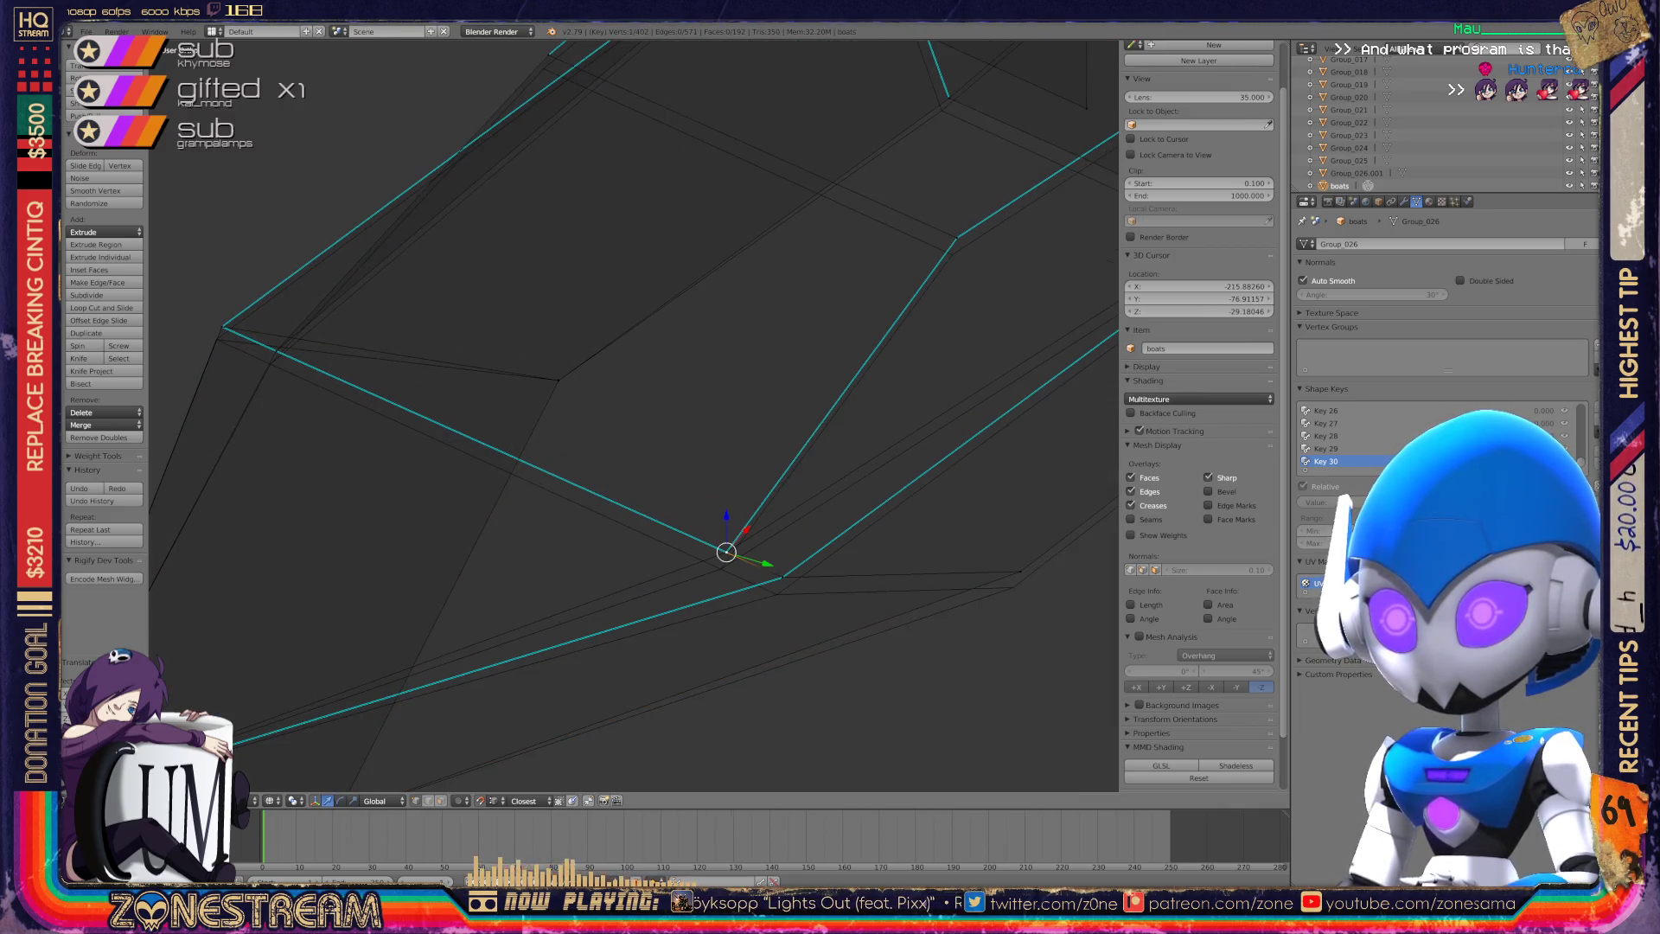
shift+right_click(726, 554)
right_click(781, 577)
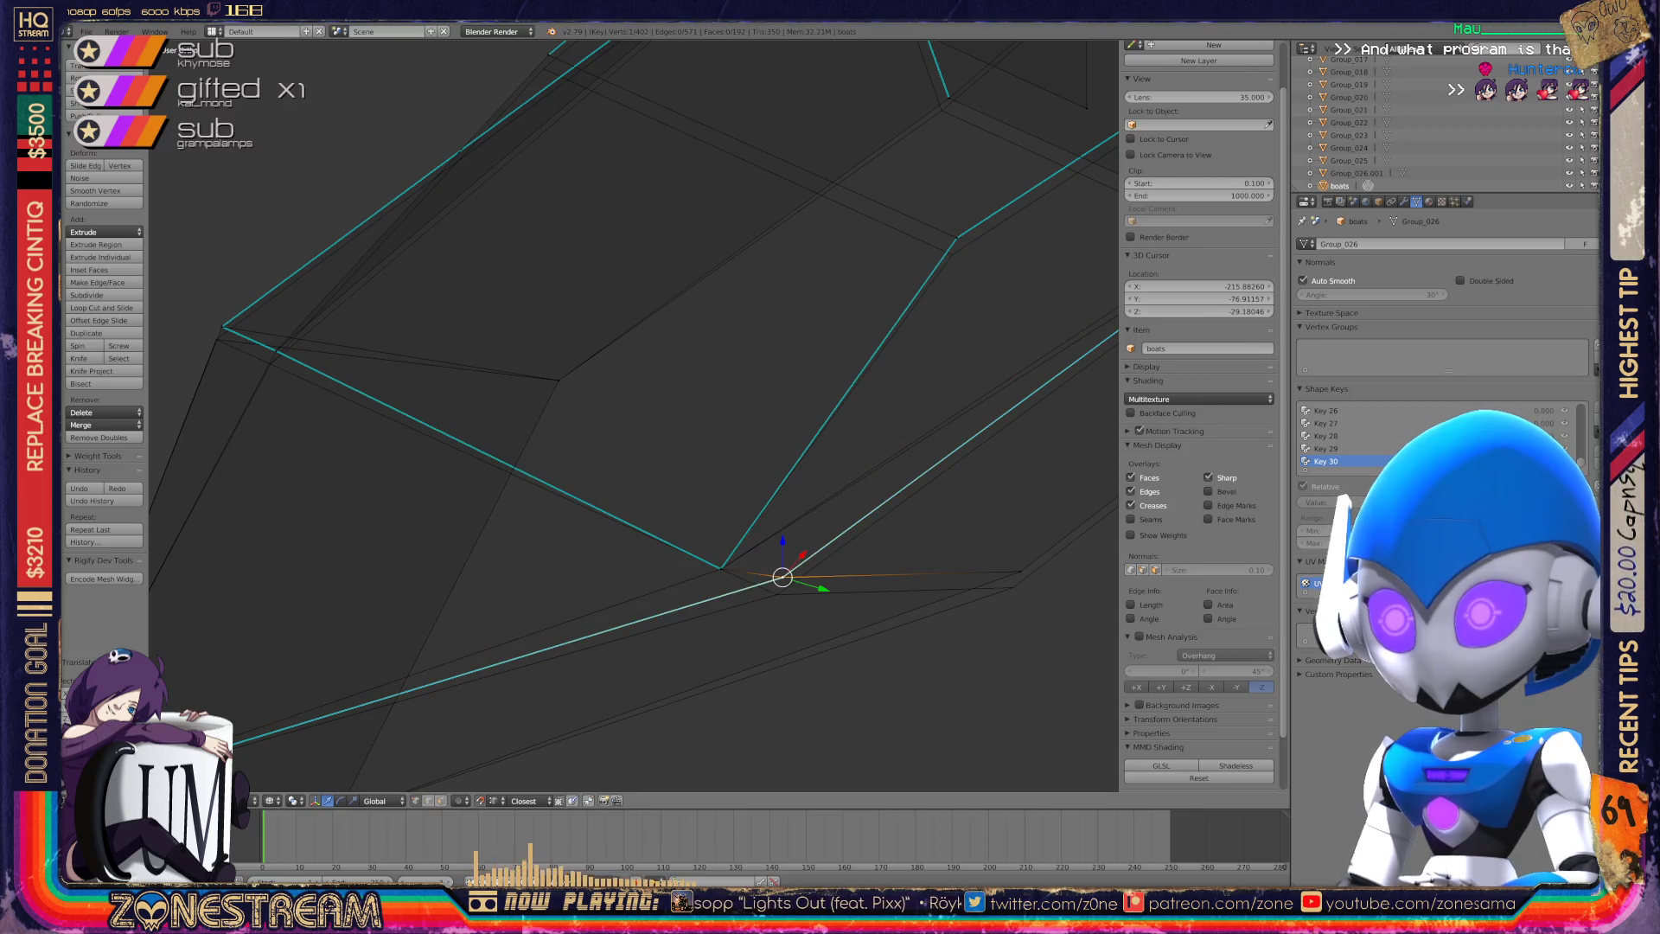
drag(781, 577, 776, 594)
right_click(1021, 571)
drag(1021, 571, 1012, 586)
Pull a vertex onto the cyan edge corner and shift the next vertex down and right.
shift+middle_drag(1012, 586, 1232, 653)
mouse_move(606, 433)
middle_down()
mouse_move(804, 354)
mouse_move(830, 286)
middle_up()
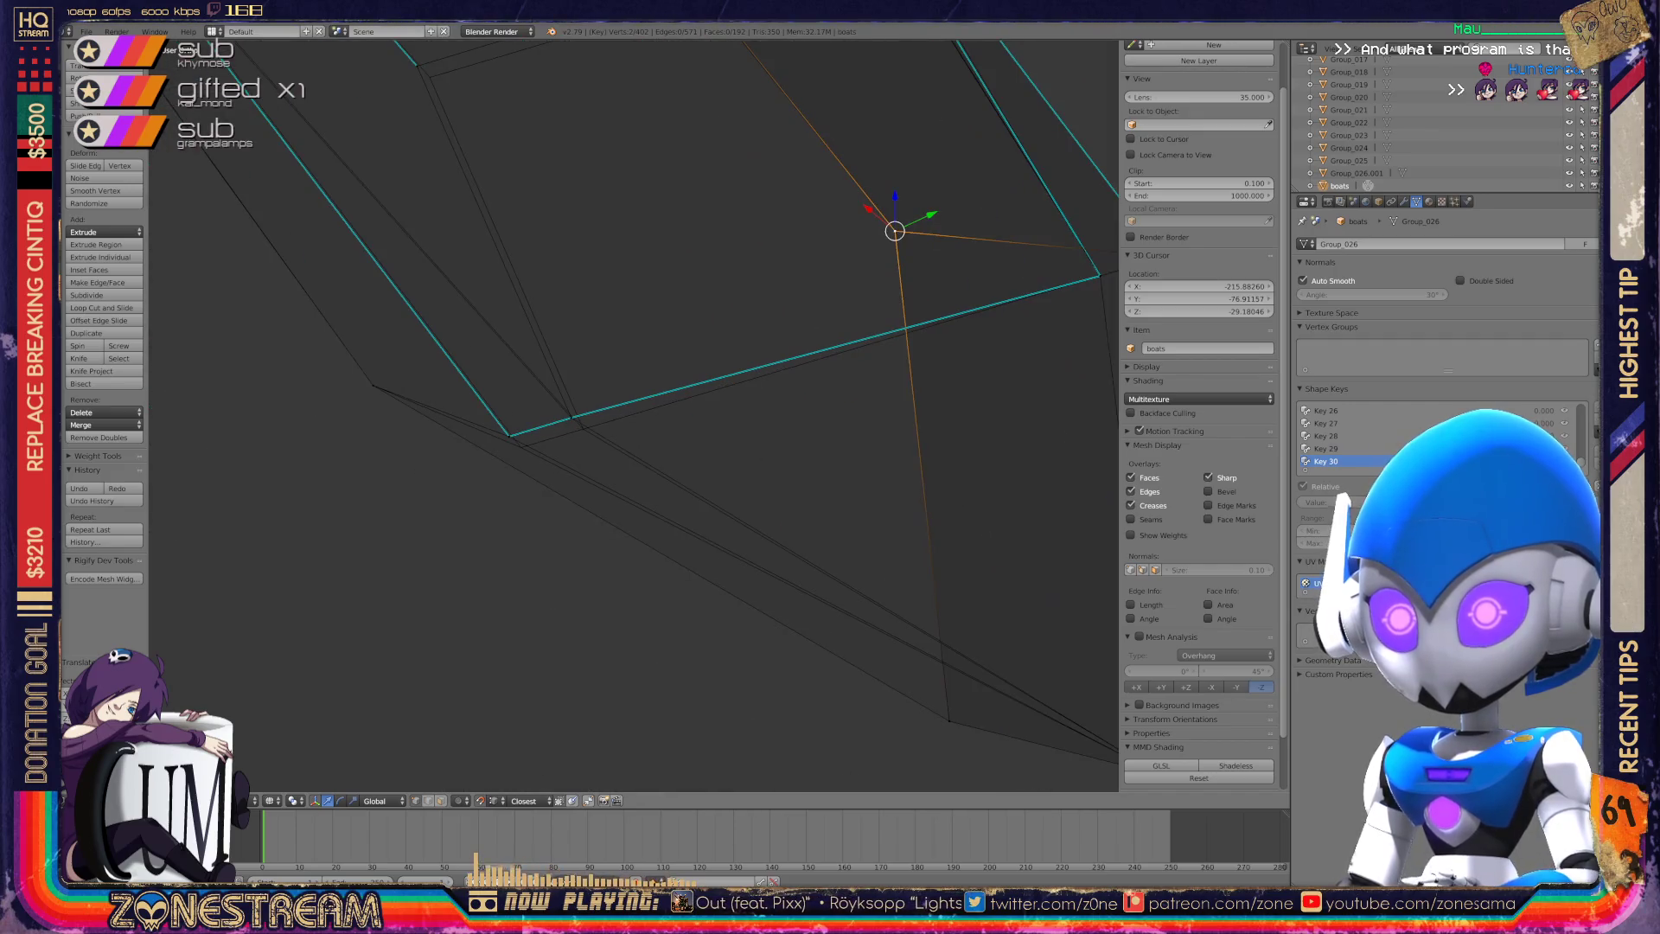
mouse_move(895, 231)
mouse_down()
mouse_move(1075, 75)
mouse_move(419, 444)
mouse_move(439, 467)
mouse_up()
right_click(526, 419)
drag(526, 418, 546, 438)
scroll(633, 415, down, 5)
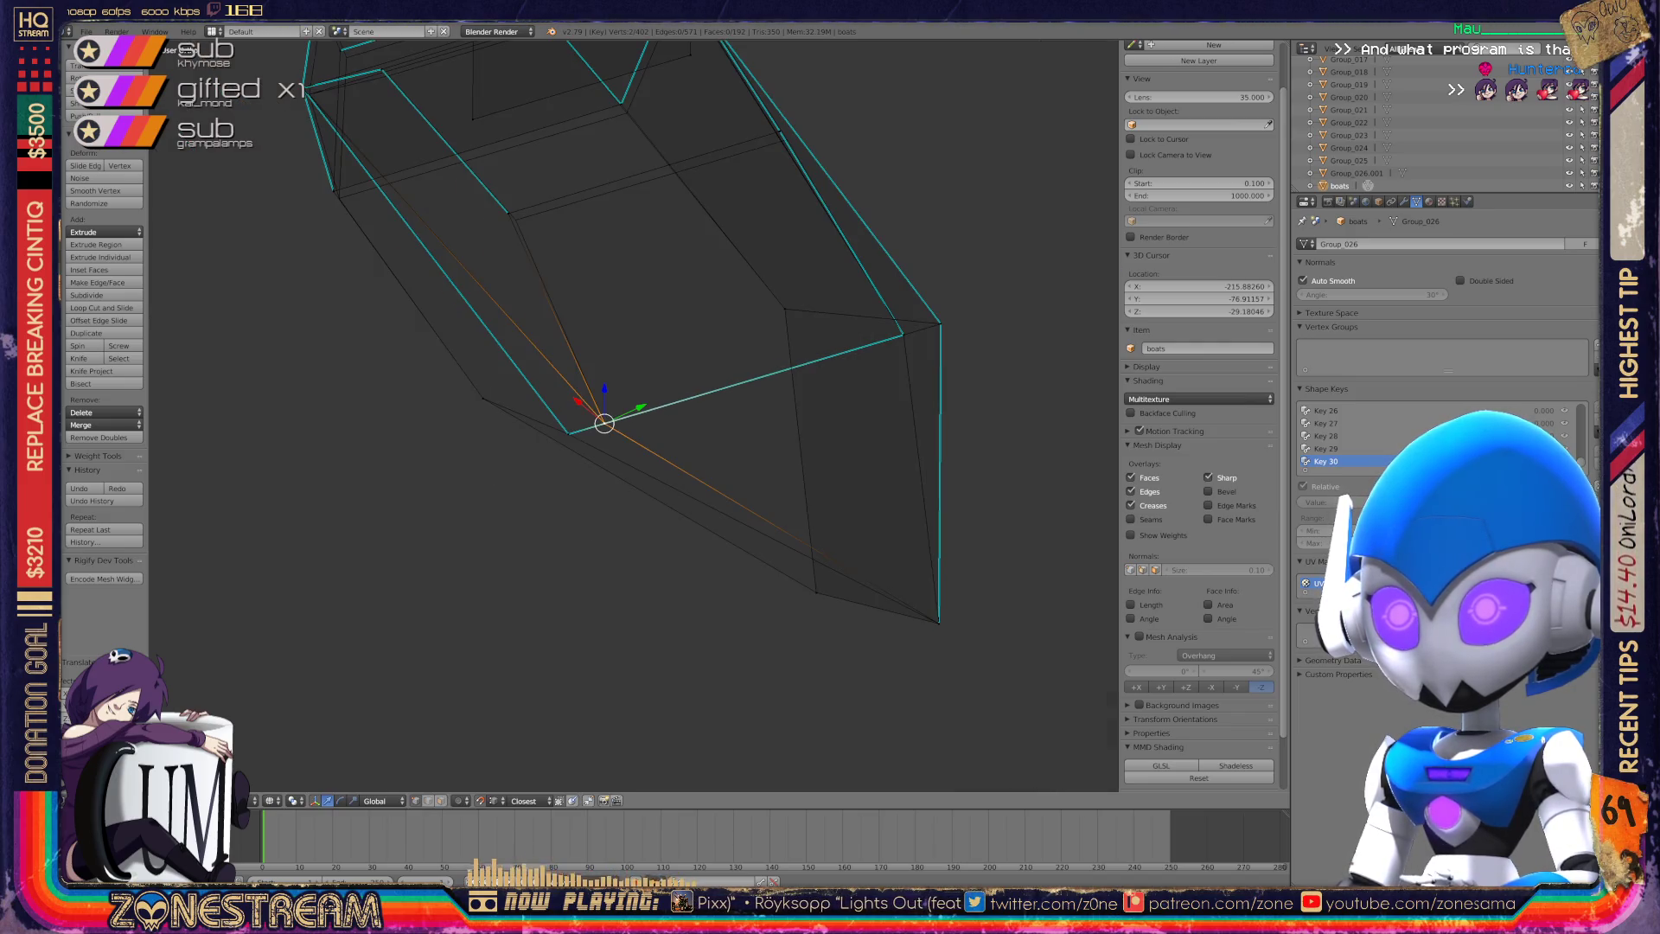
mouse_move(634, 415)
middle_down()
mouse_move(571, 402)
mouse_move(672, 424)
middle_up()
scroll(633, 415, up, 5)
Reposition the vertex near the top edge and then the seat corner vertex.
right_click(408, 506)
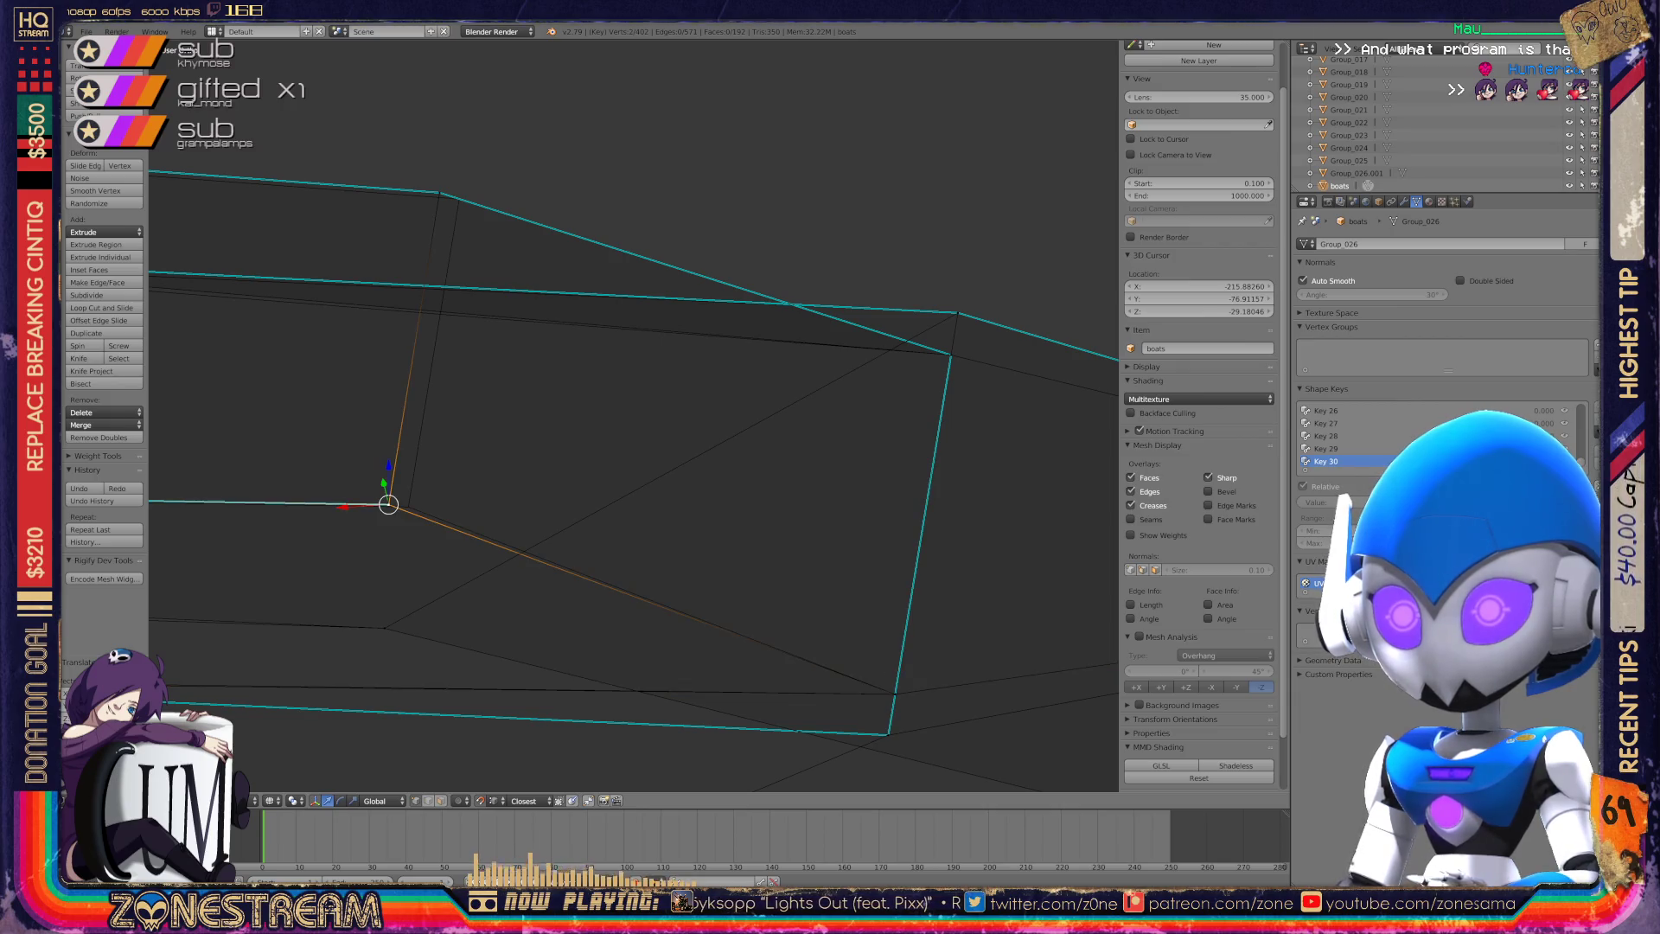
key(a)
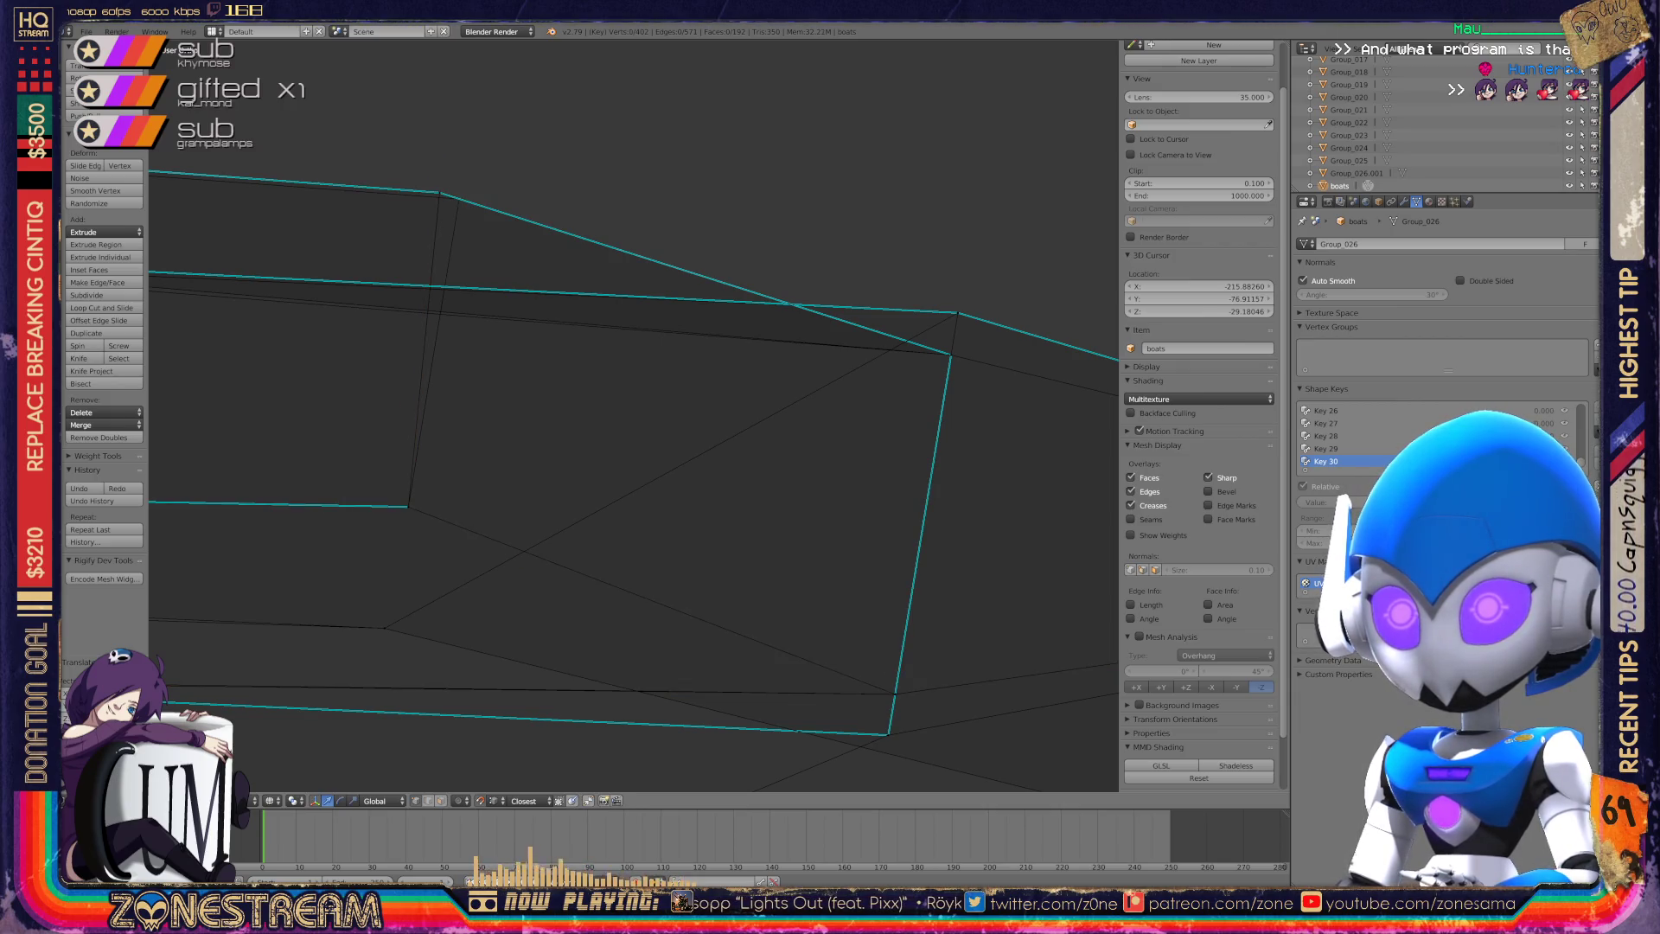
right_click(439, 192)
key(a)
key(g)
mouse_move(459, 199)
middle_down()
mouse_move(560, 326)
mouse_move(389, 437)
mouse_move(374, 404)
mouse_move(407, 347)
mouse_move(375, 360)
mouse_move(616, 156)
middle_up()
scroll(616, 156, up, 5)
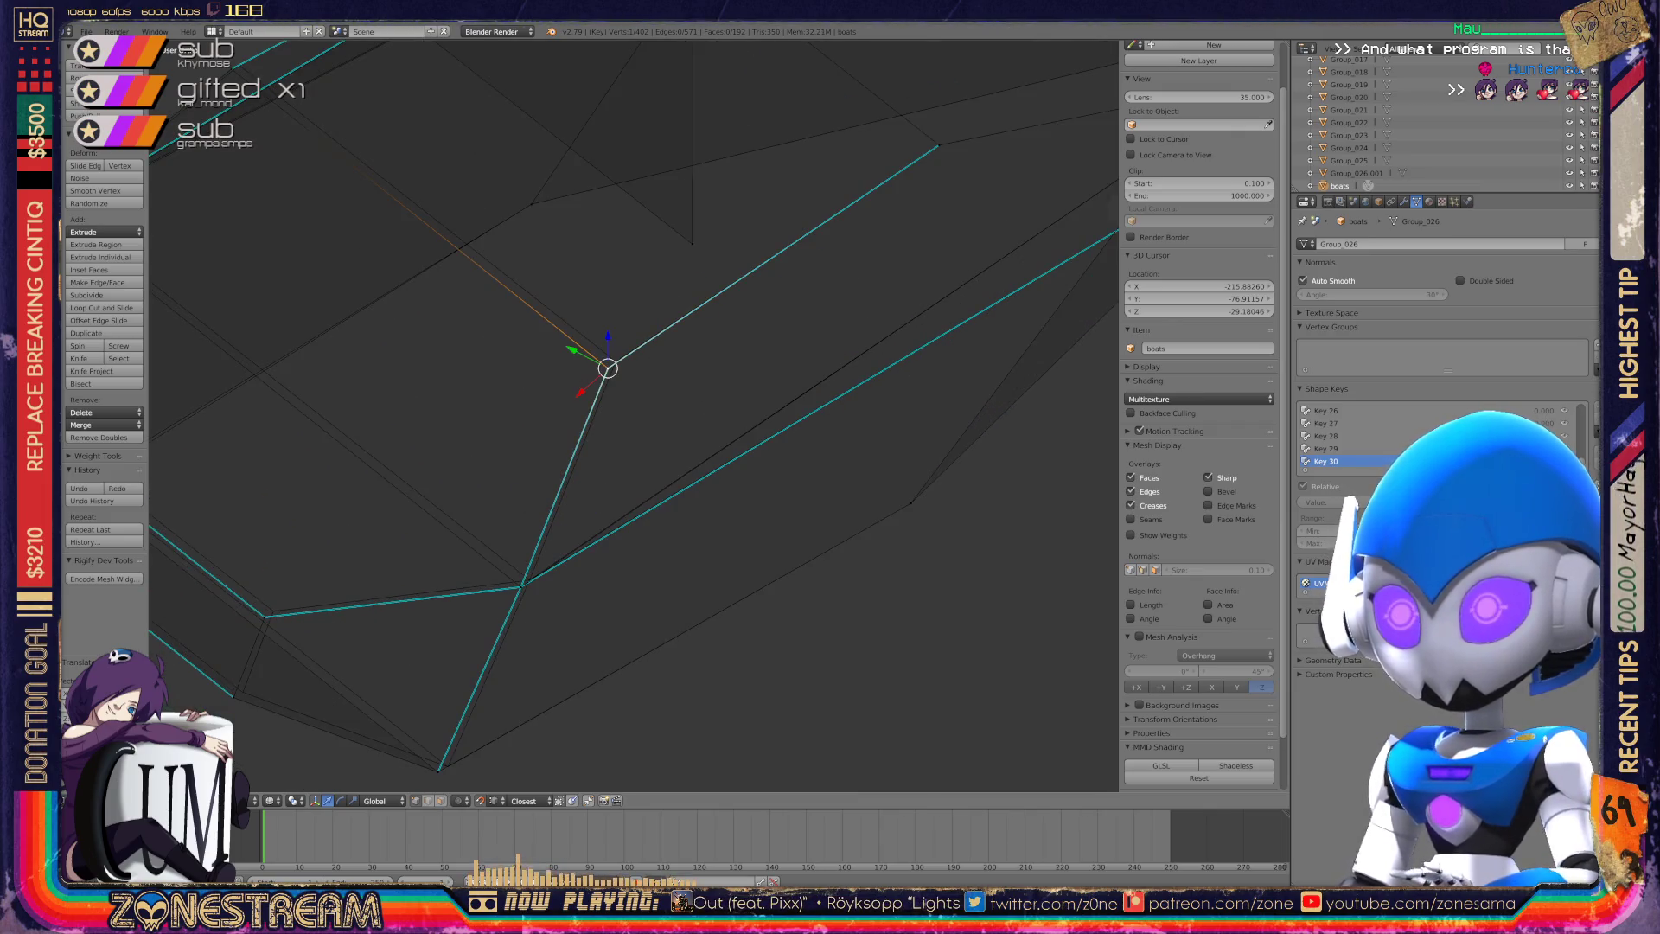
shift+middle_drag(608, 369, 835, 579)
right_click(453, 284)
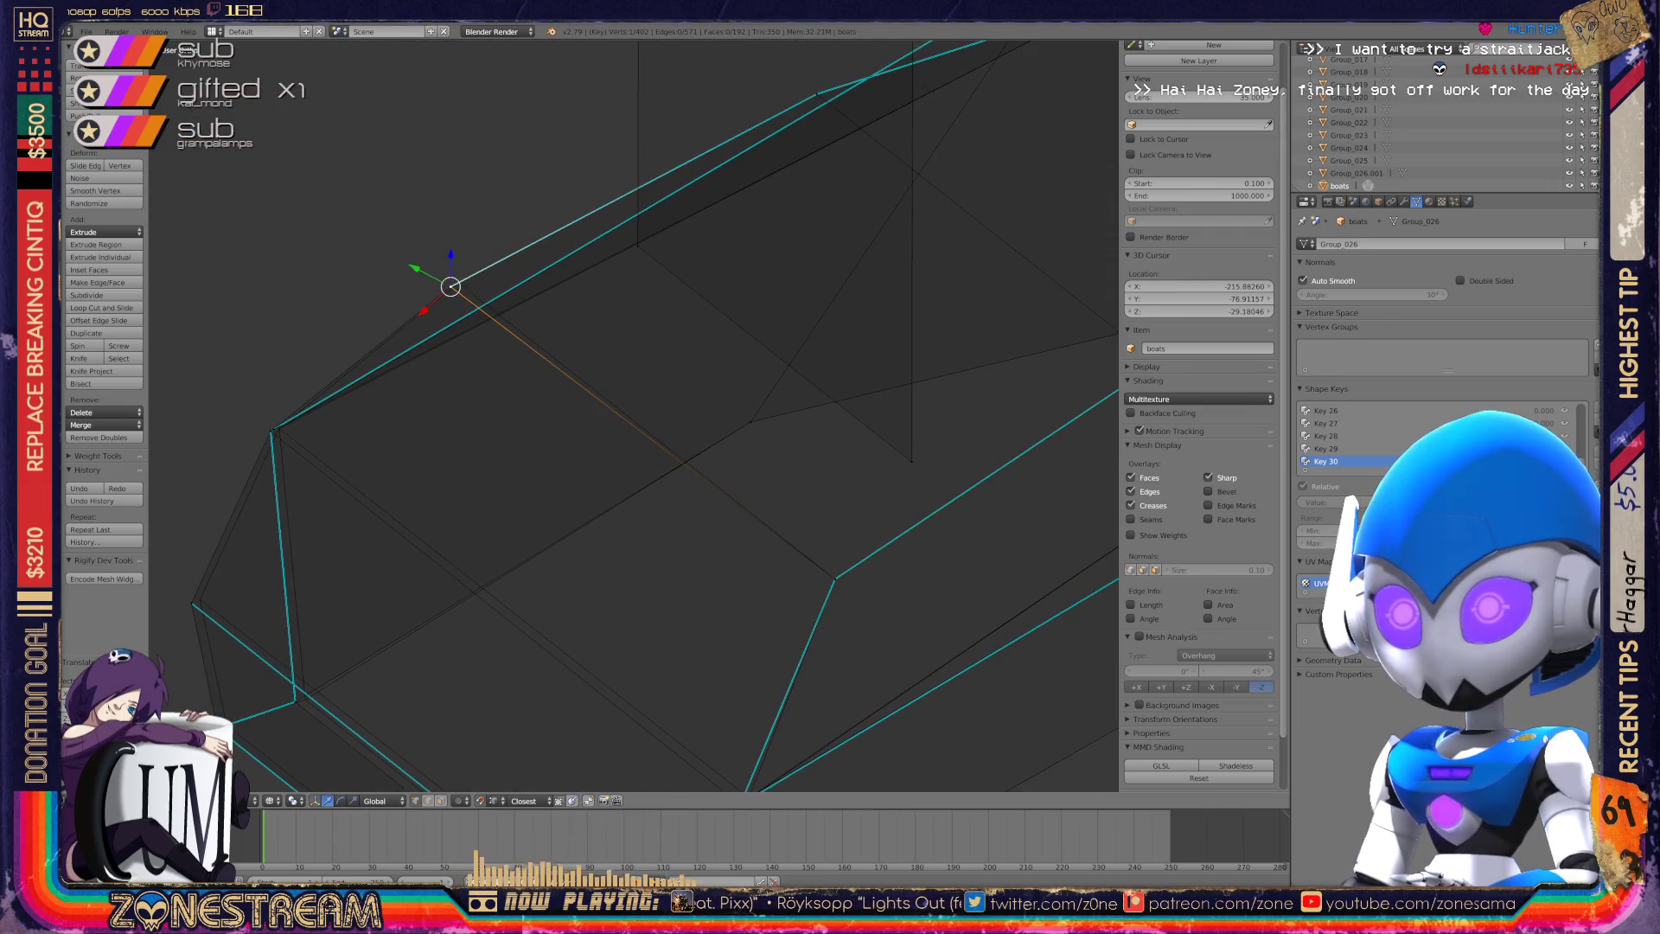
key(g)
key(Return)
Pull the corner vertex toward its neighbour, undoing and redoing the move until it fits.
middle_drag(605, 433, 536, 393)
right_click(413, 362)
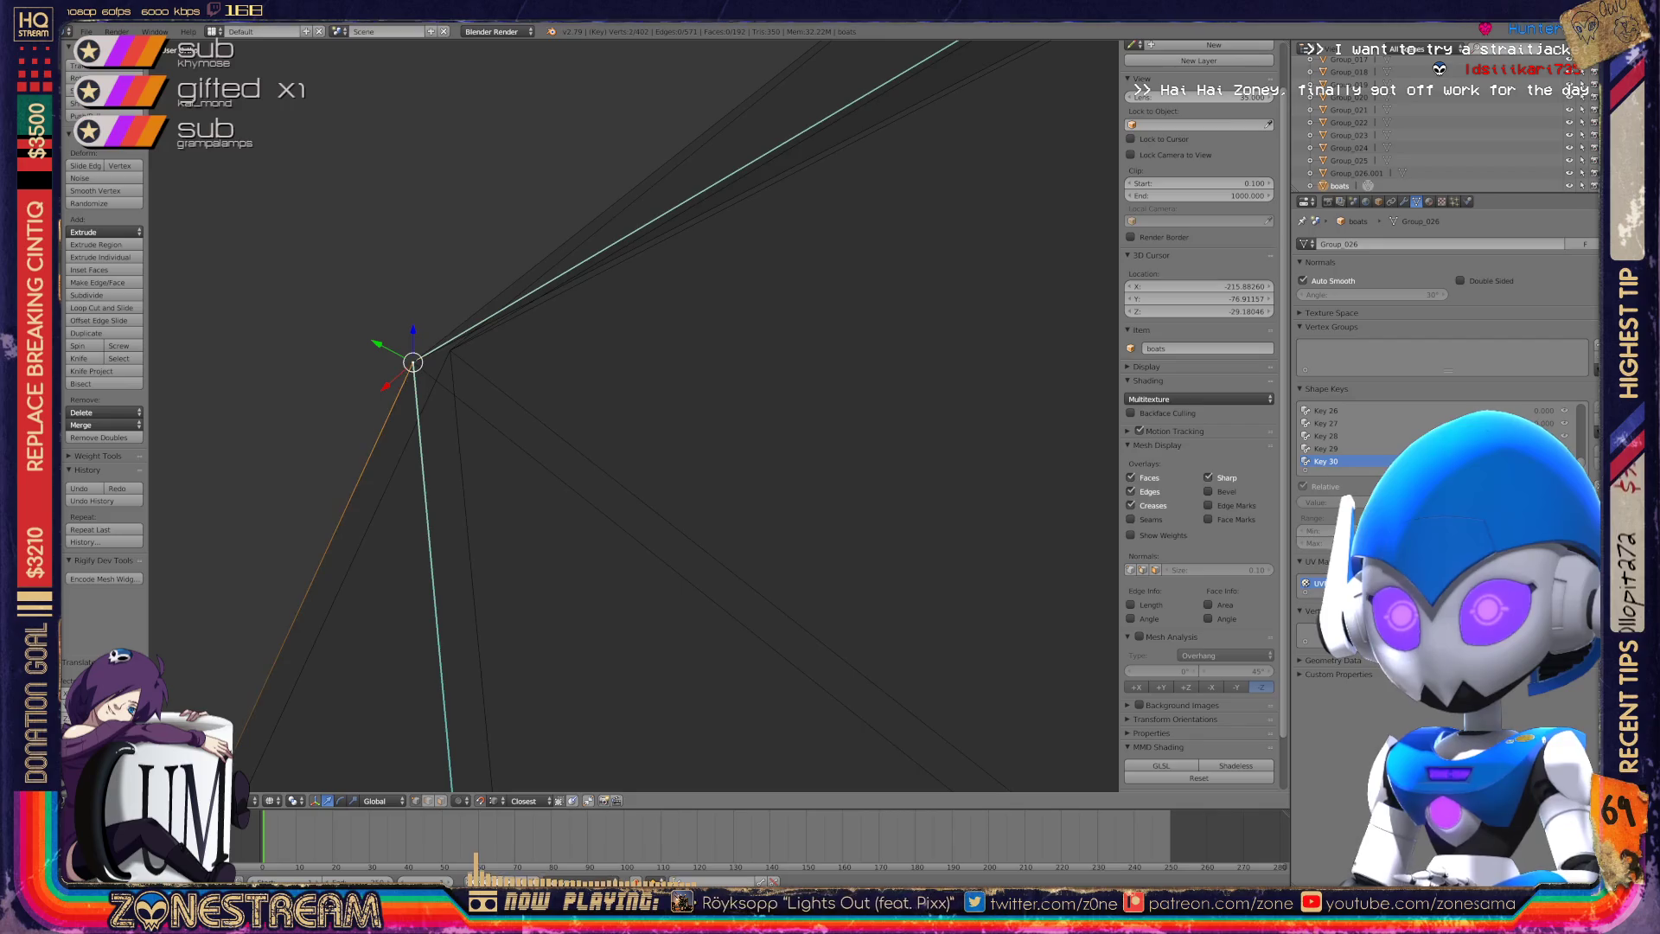
key(g)
key(Return)
key(g)
key(ctrl+z)
key(g)
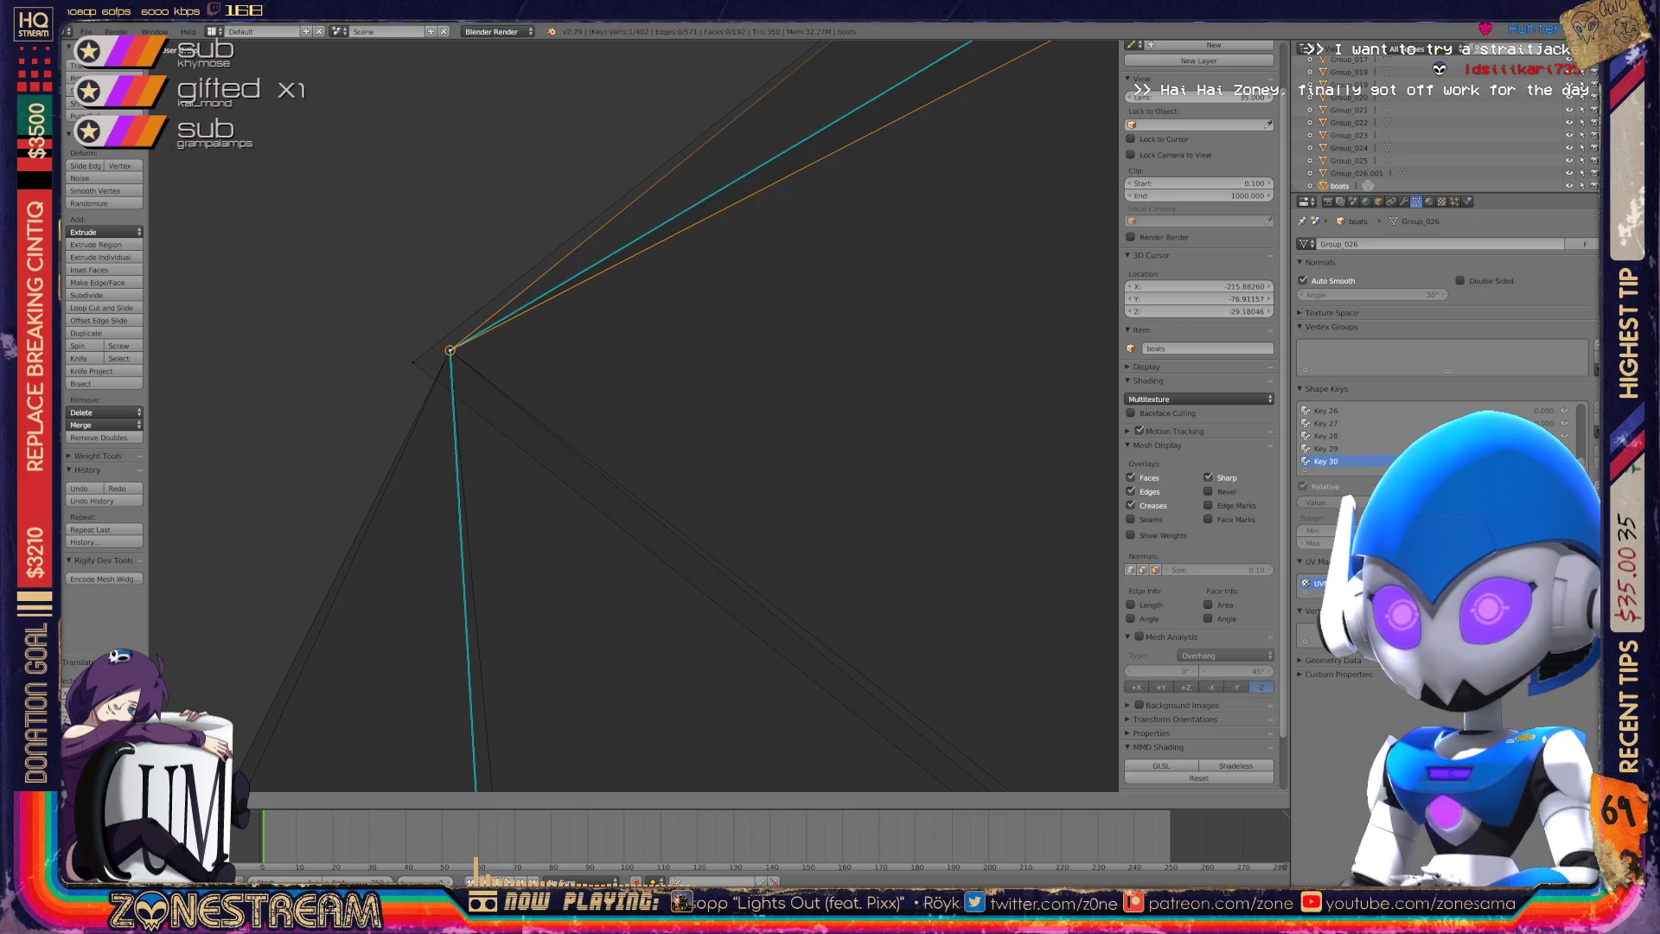
key(Return)
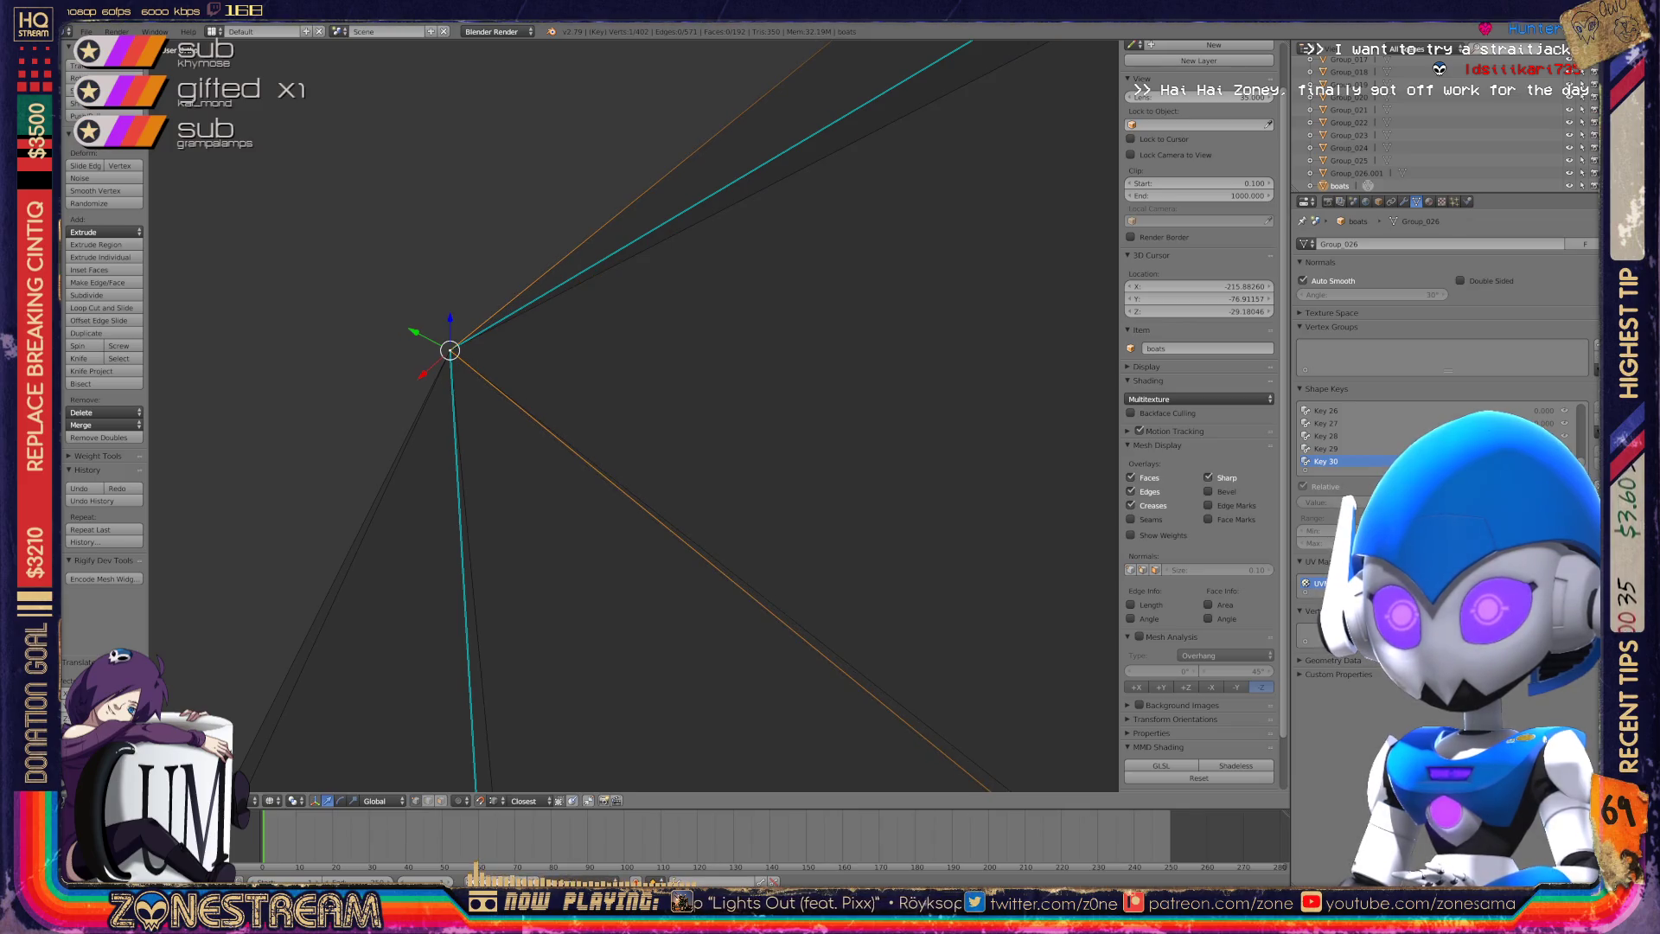
scroll(636, 415, down, 4)
scroll(636, 415, up, 5)
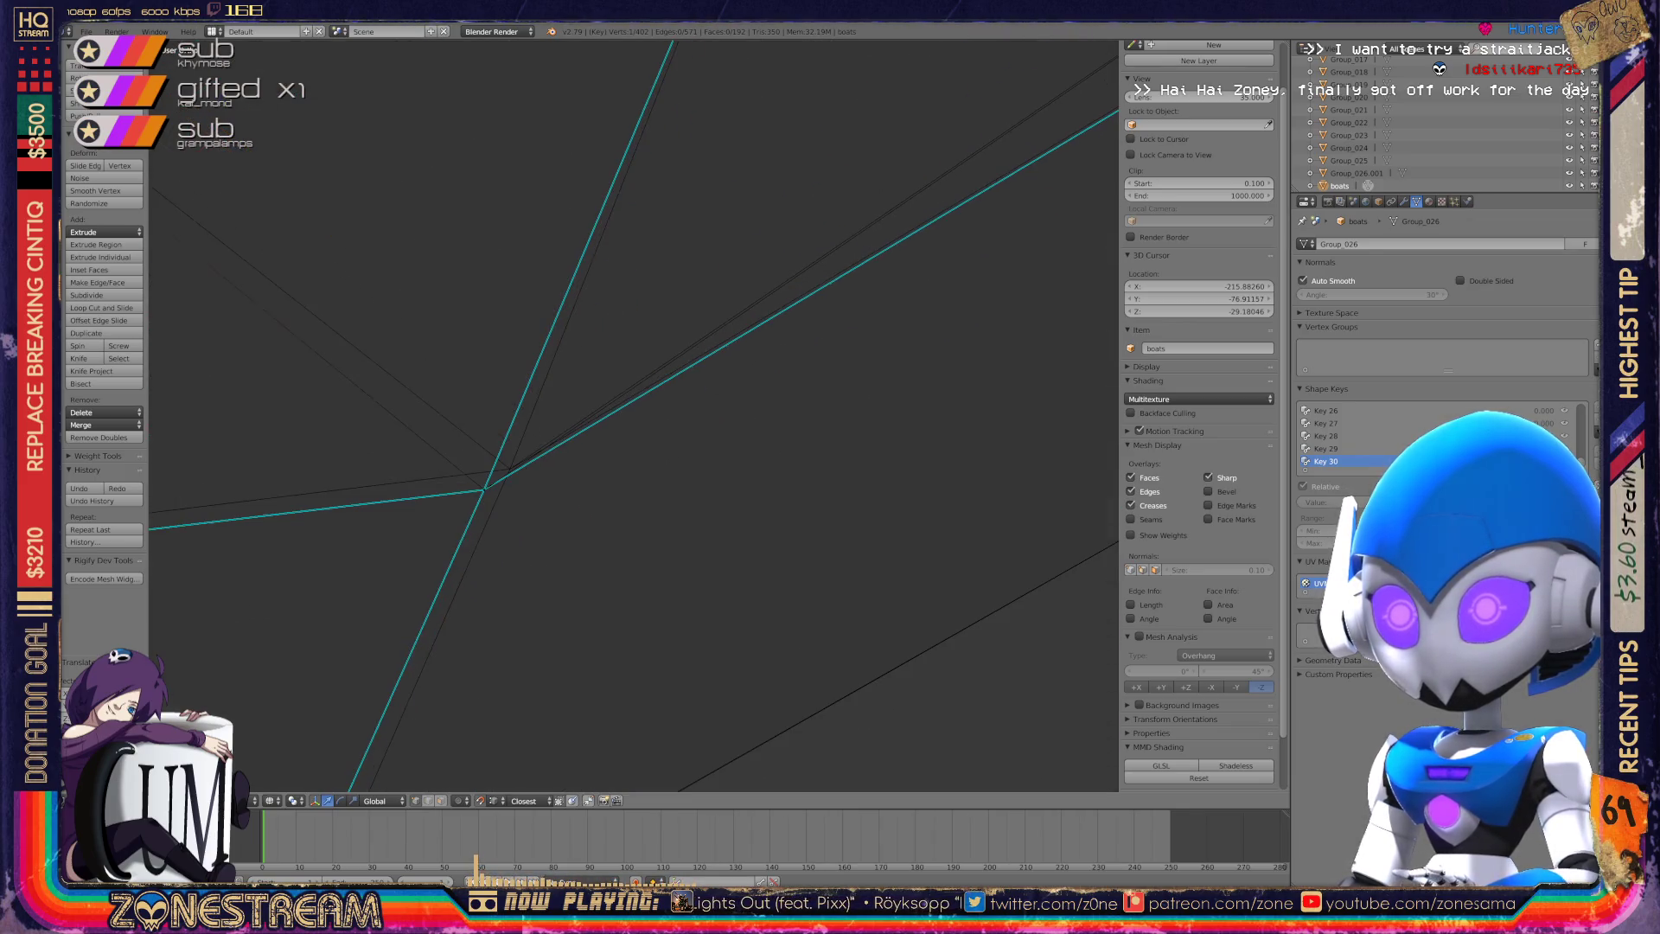
Move the lower vertices near the seat bottom and the next corner vertex into place.
shift+right_click(484, 489)
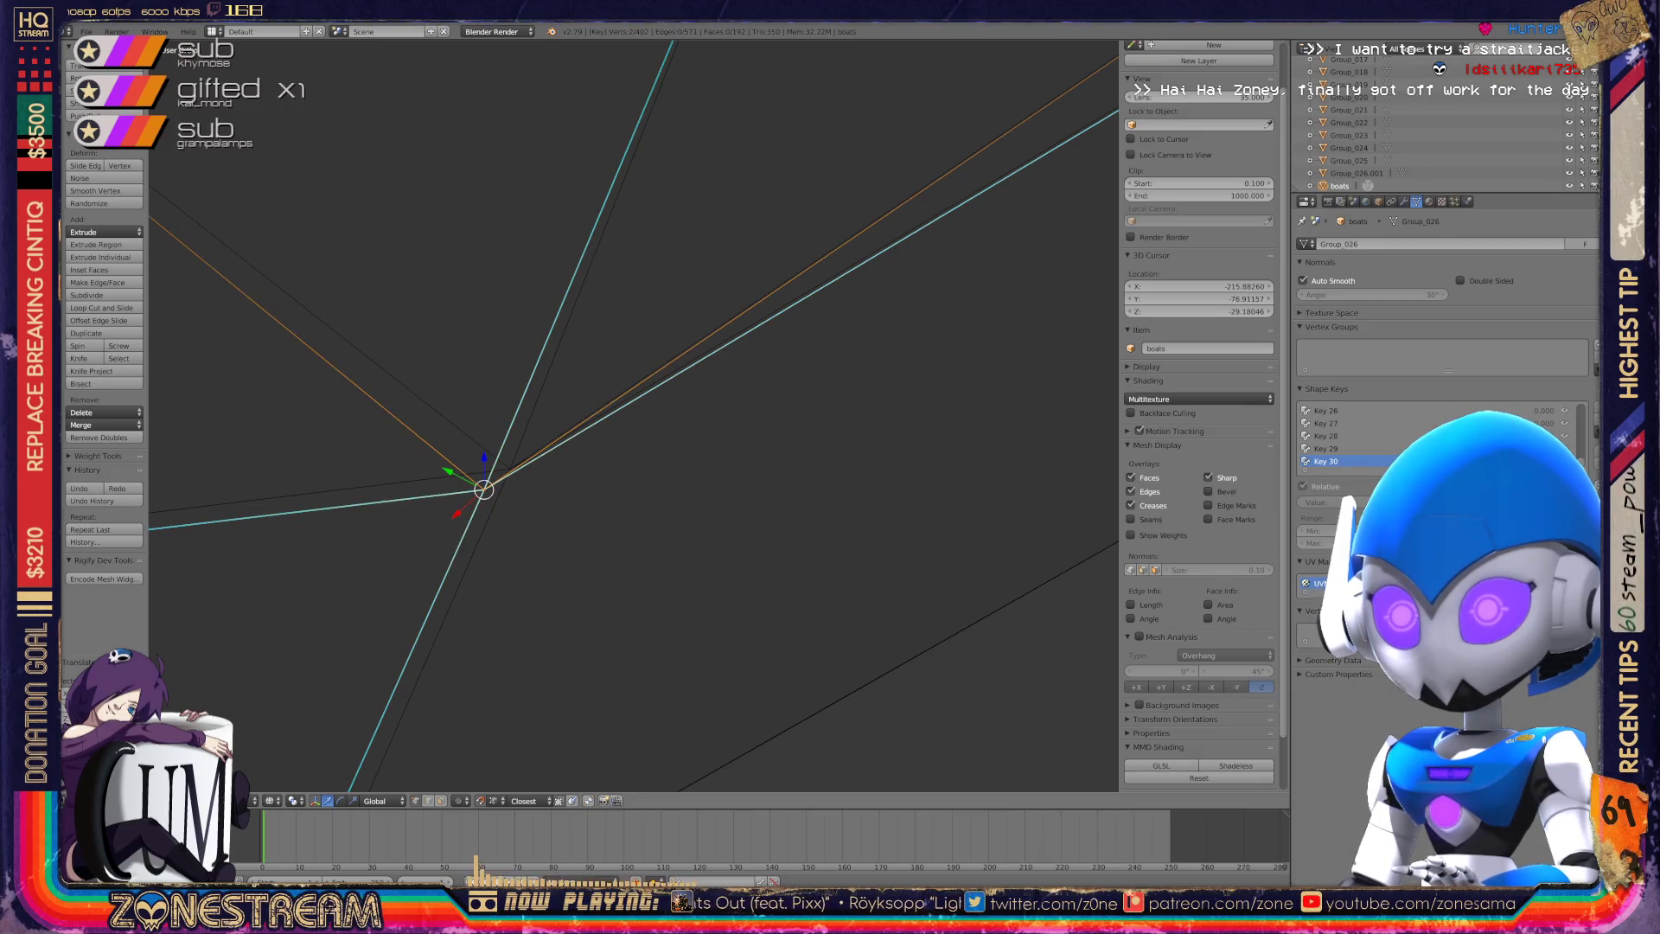
scroll(635, 415, down, 5)
shift+middle_drag(586, 438, 841, 416)
right_click(731, 645)
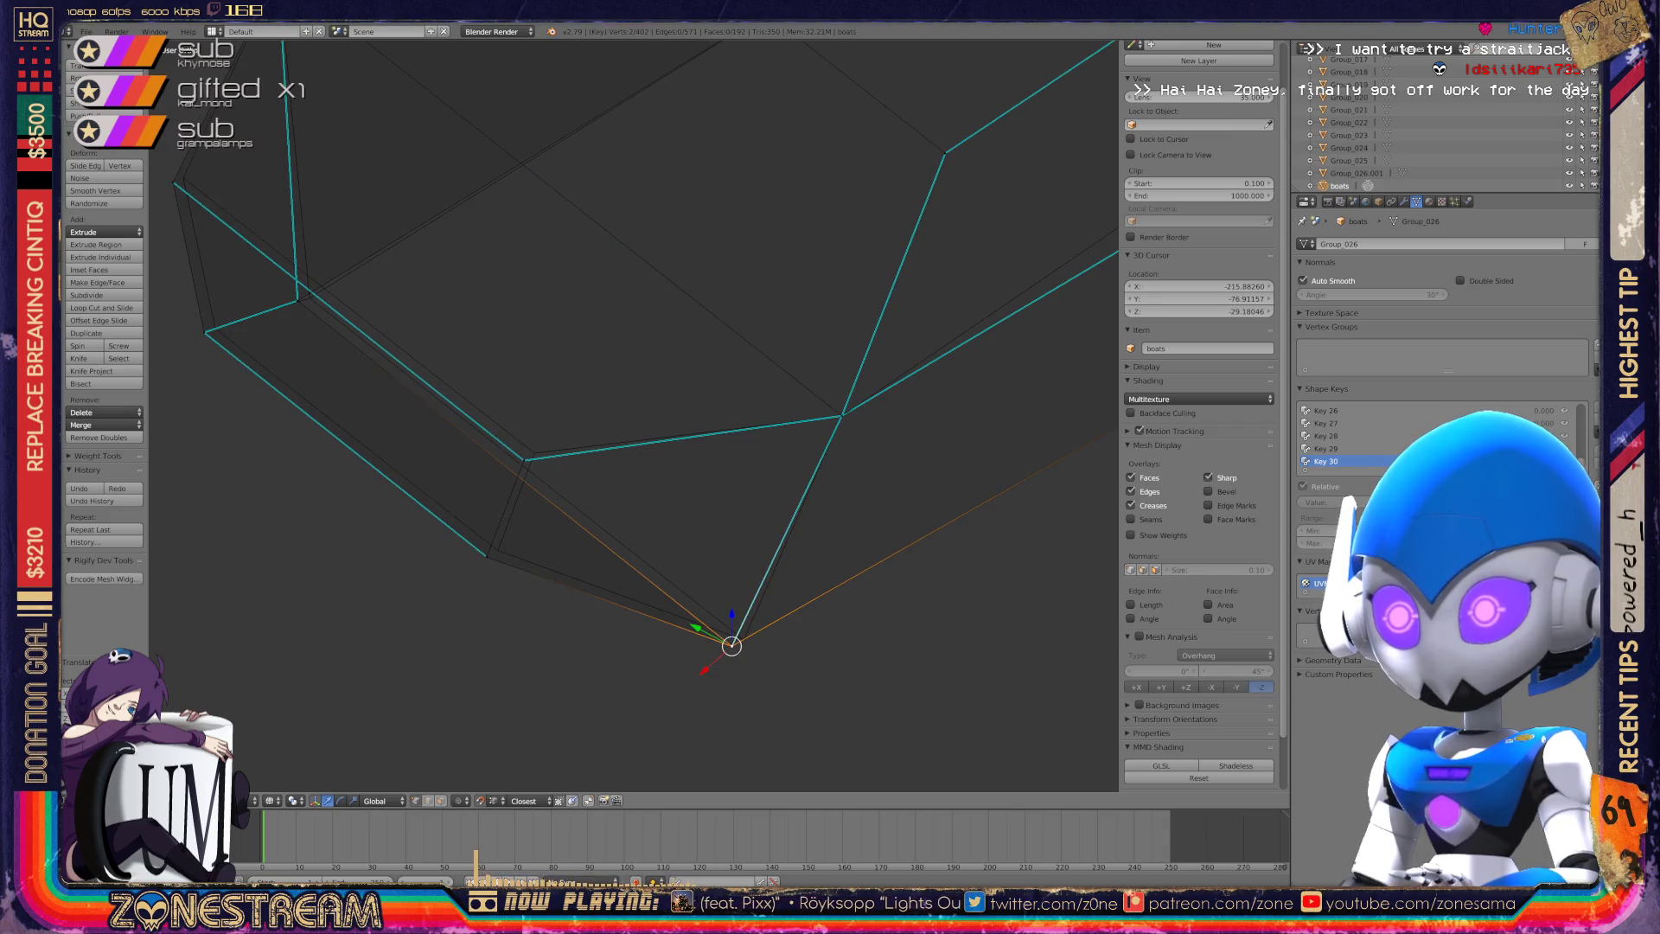
right_click(487, 556)
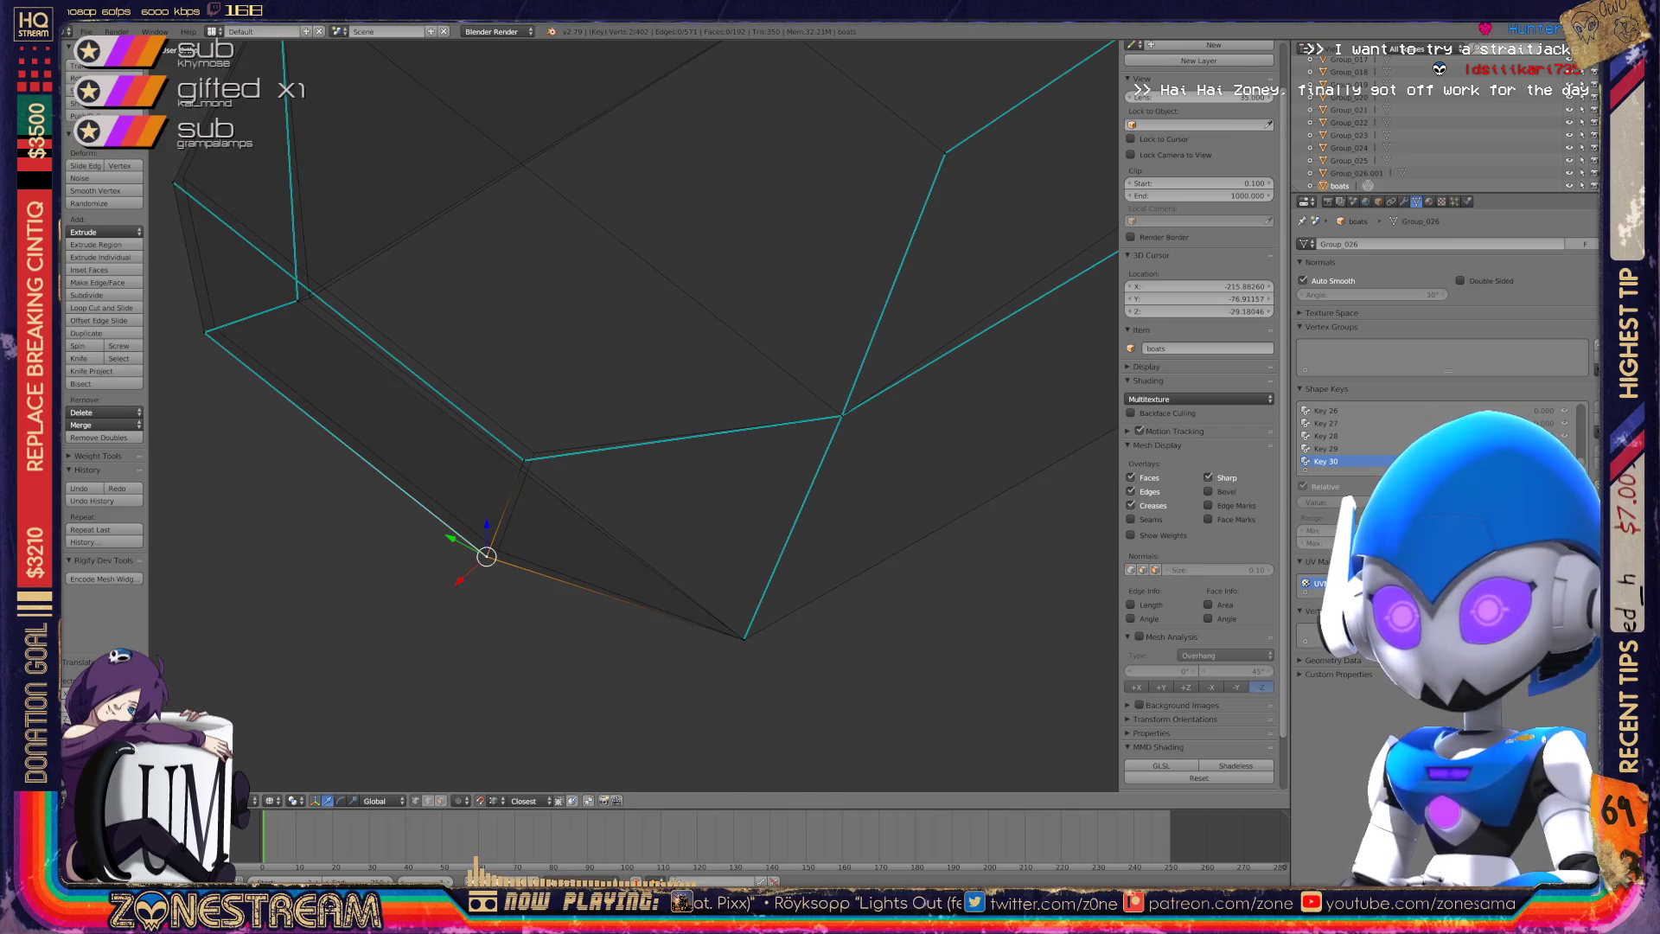
key(g)
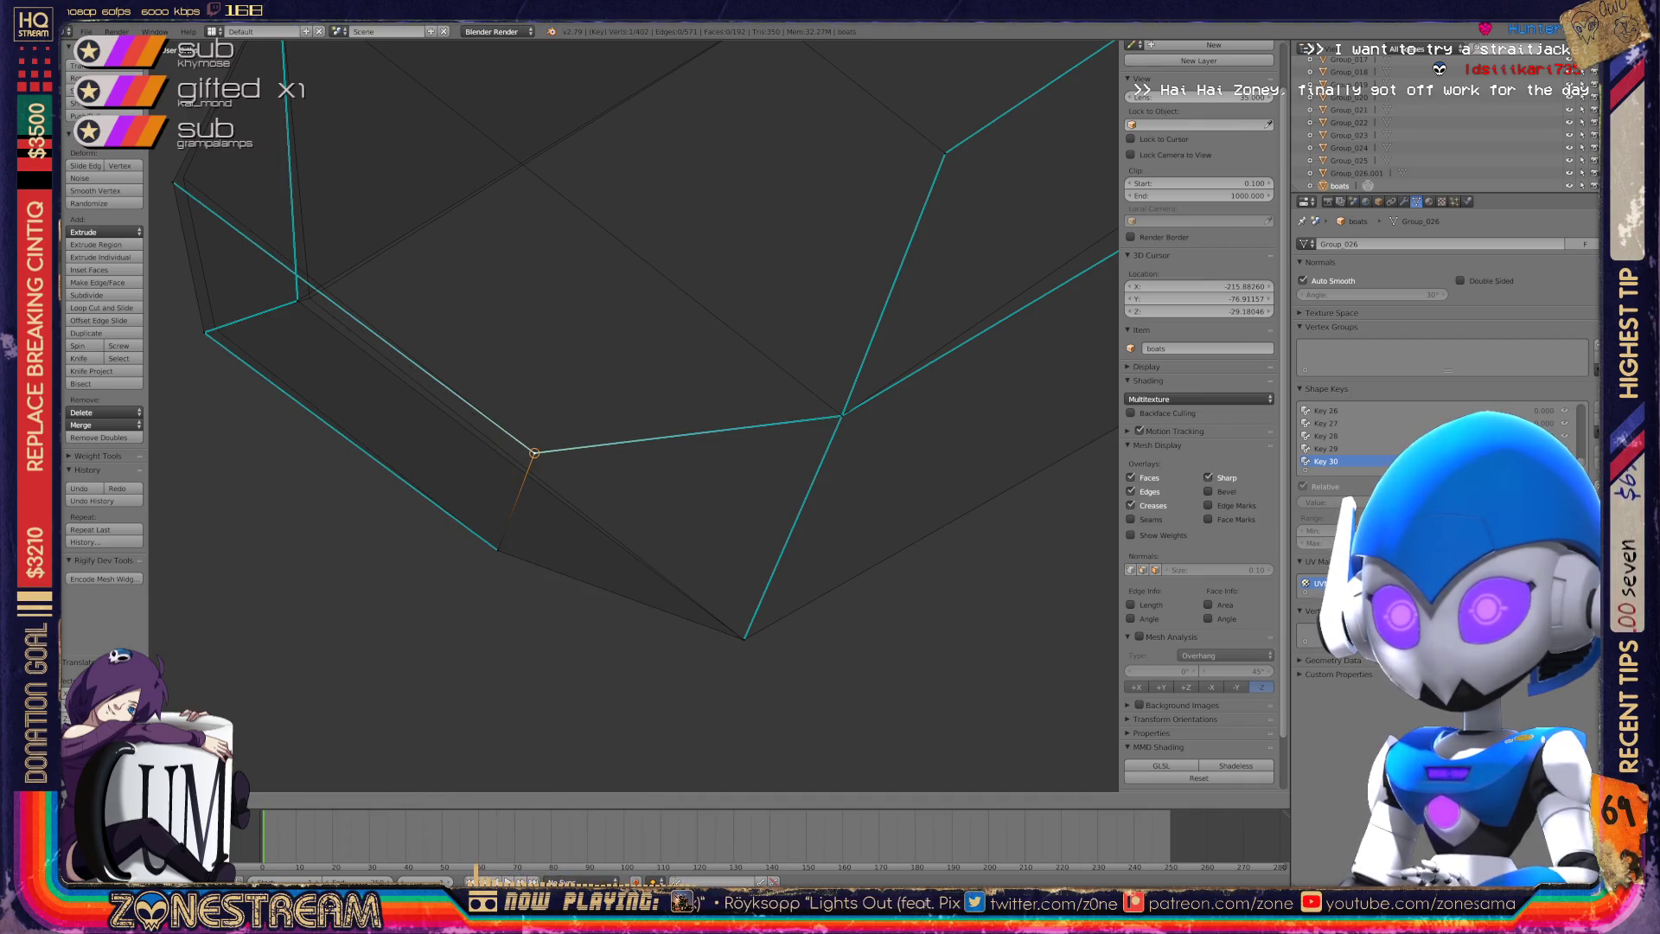
scroll(636, 415, up, 3)
right_click(515, 493)
key(g)
click(536, 486)
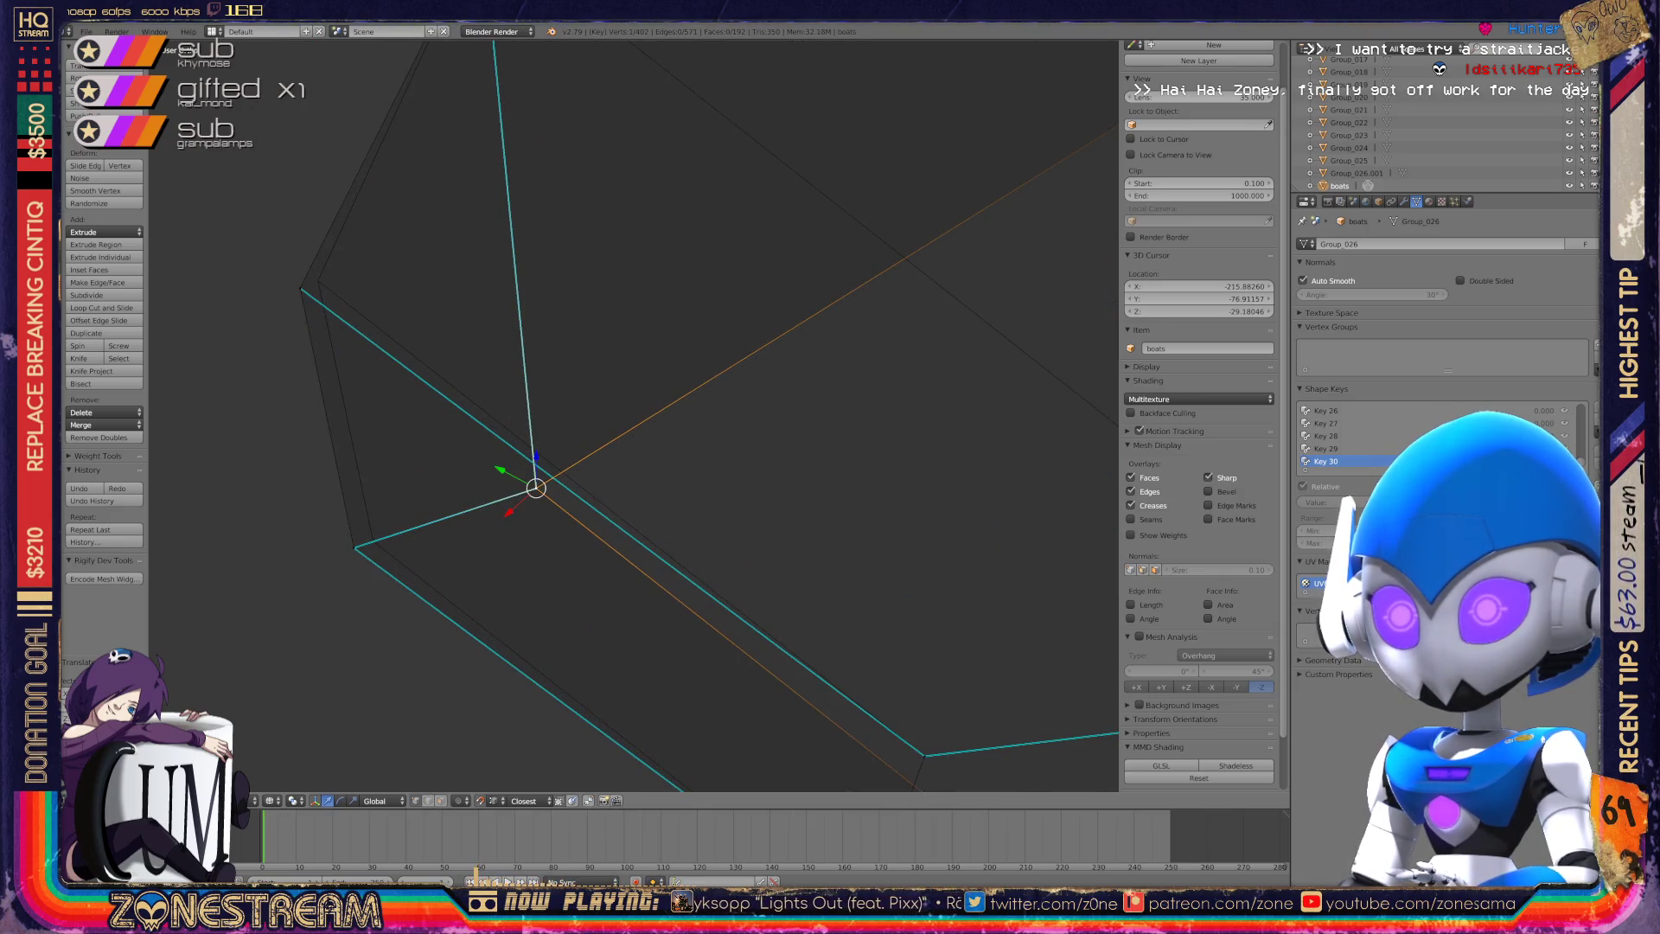
right_click(355, 546)
click(373, 540)
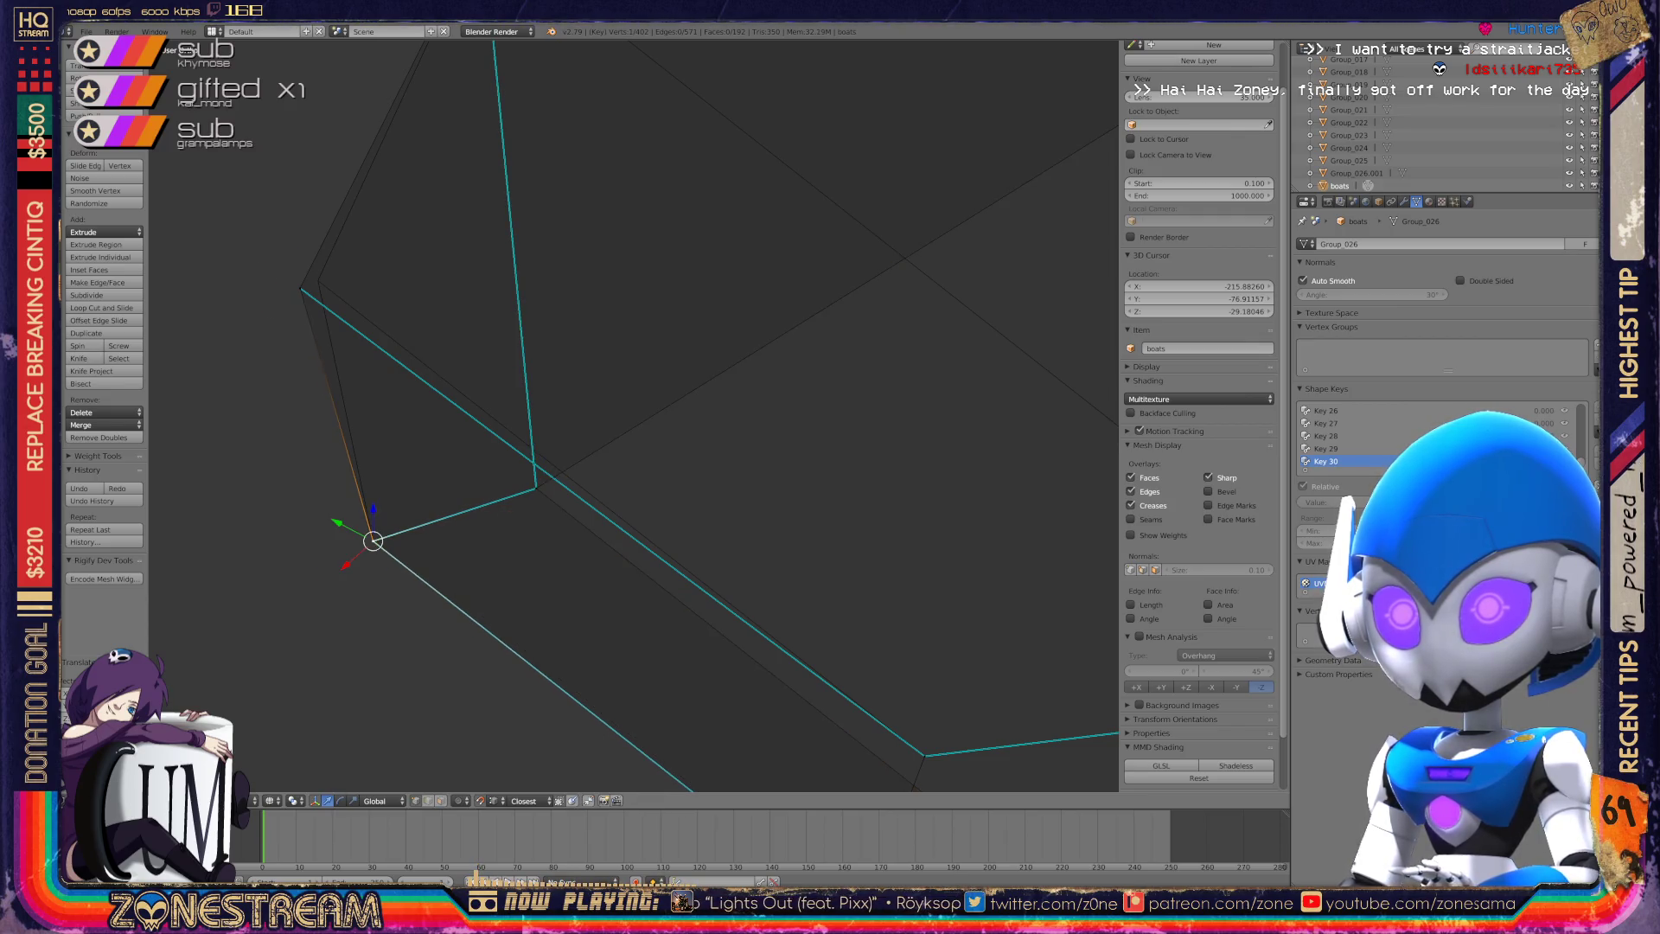
scroll(633, 415, down, 5)
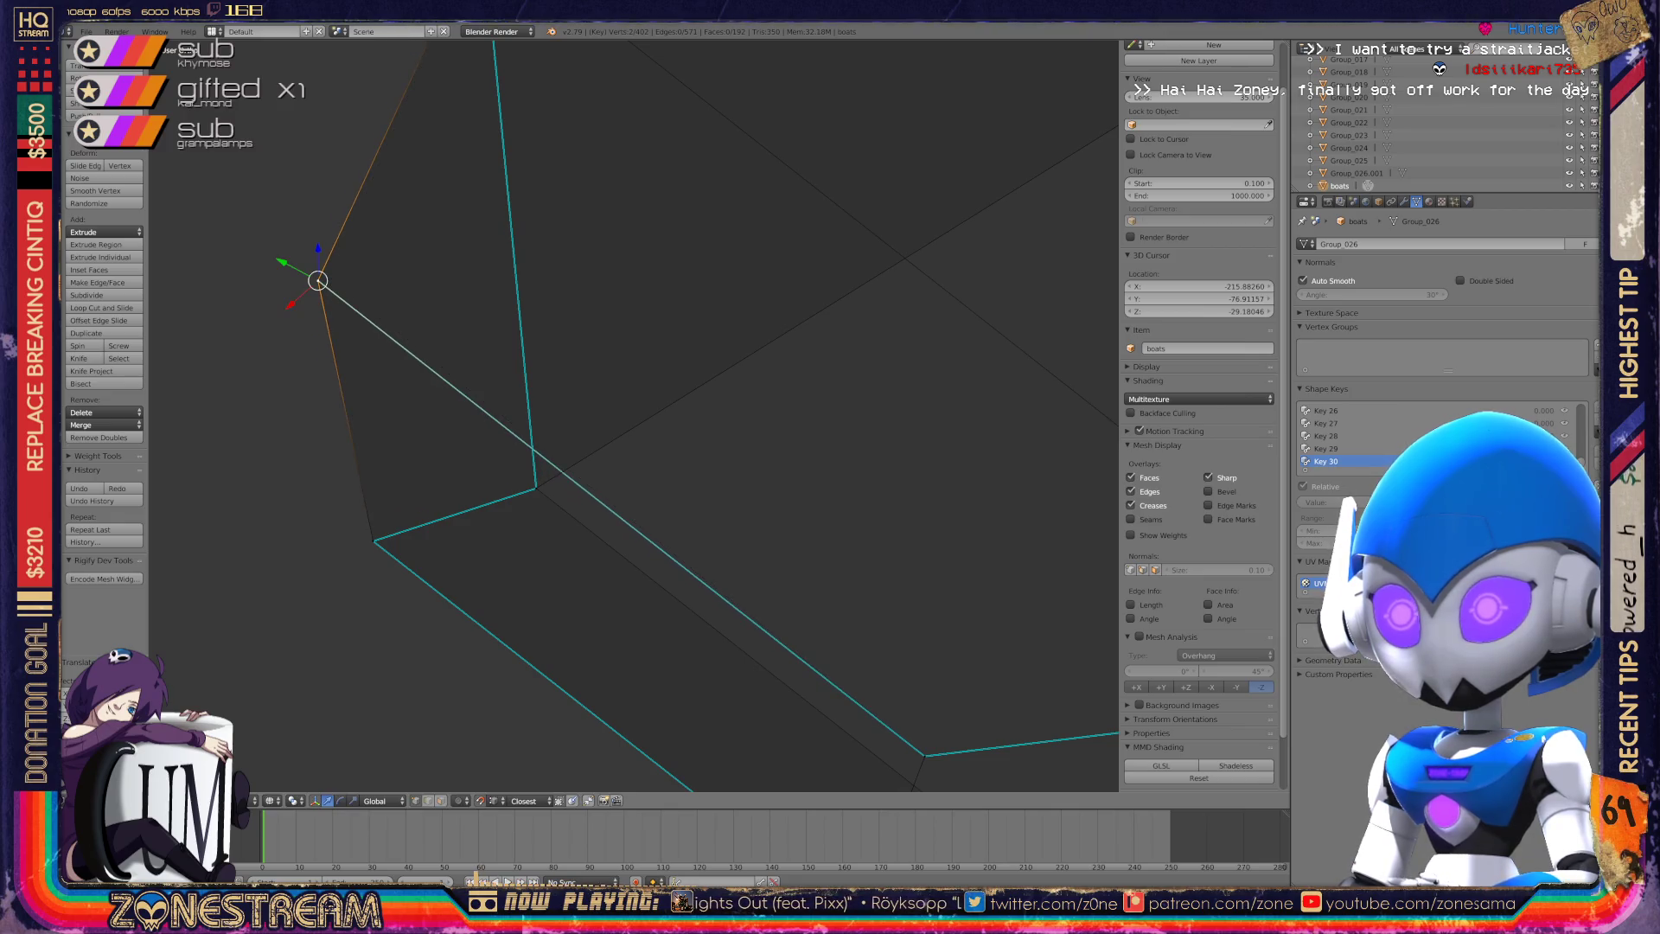
Switch to Object Mode to inspect the reshaped seat, then return to Edit Mode.
key(Tab)
mouse_move(634, 415)
middle_down()
mouse_move(675, 372)
mouse_move(536, 415)
mouse_move(407, 325)
middle_up()
key(Tab)
scroll(605, 415, down, 5)
scroll(631, 415, up, 6)
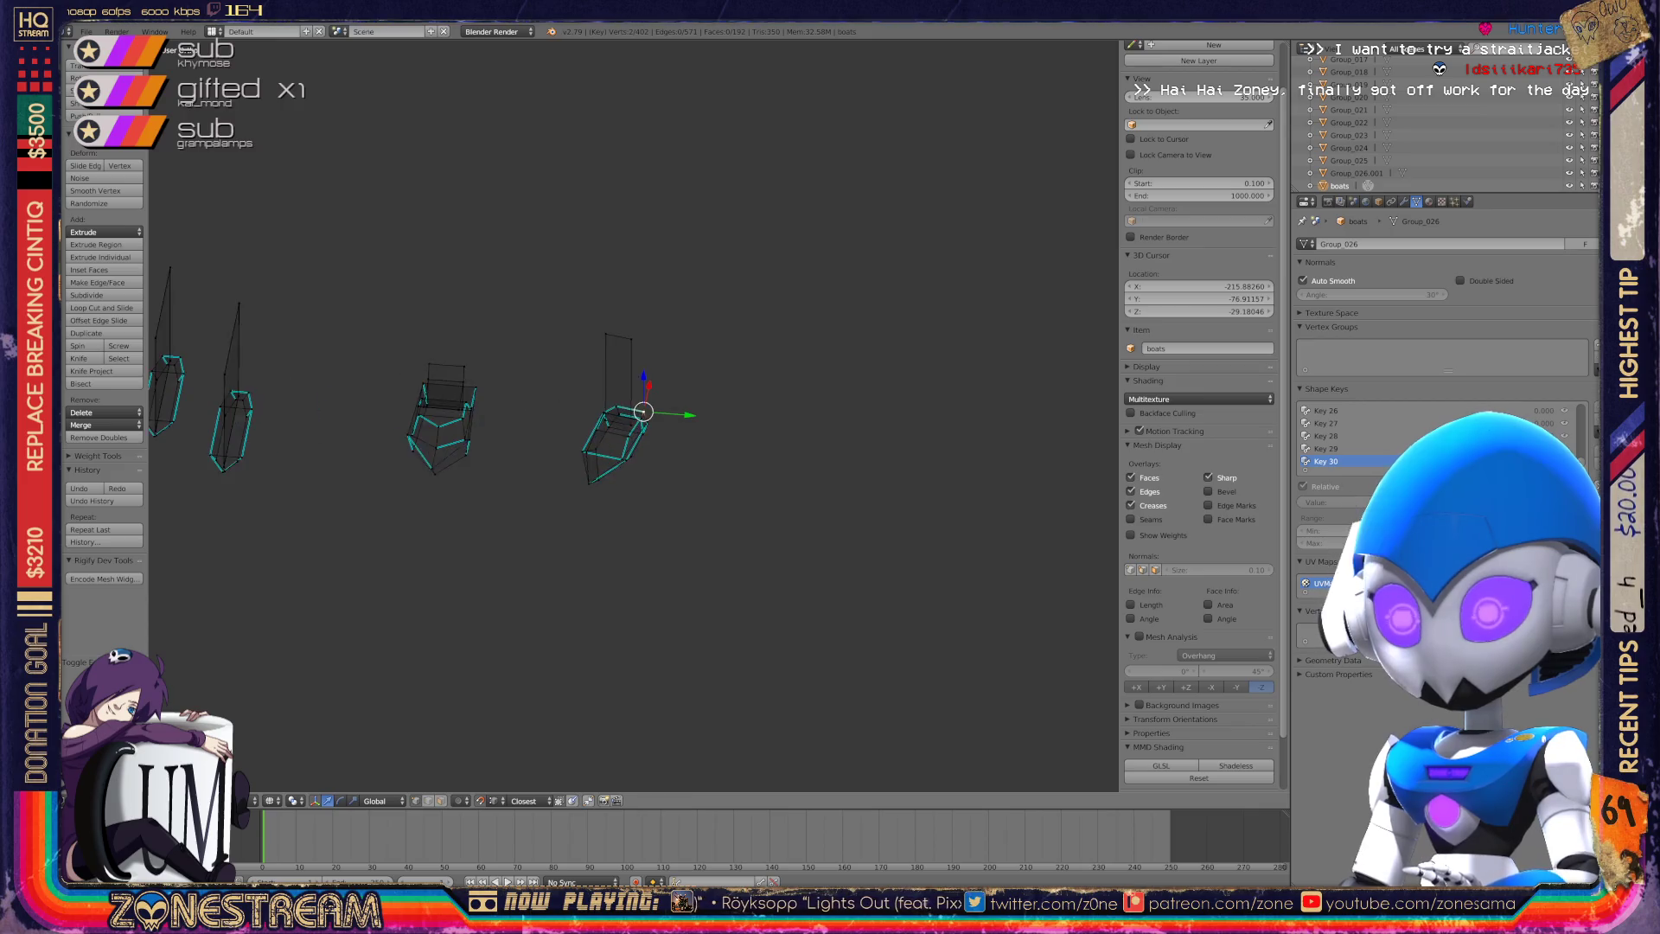
key(Tab)
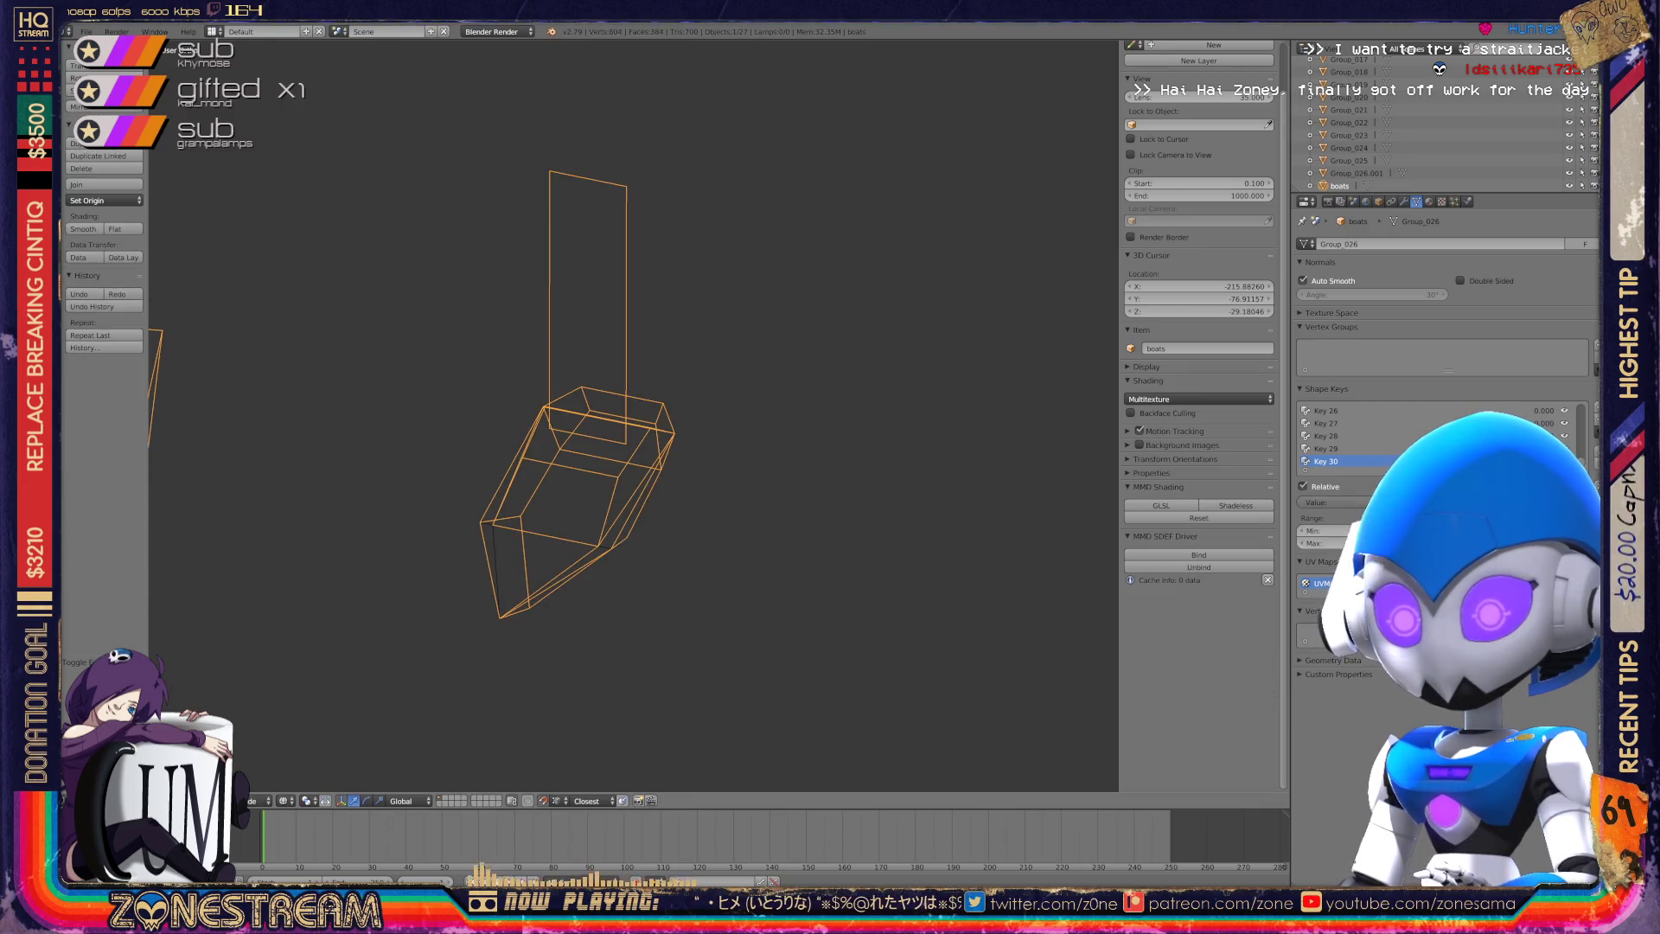
shift+middle_drag(415, 329, 821, 329)
scroll(606, 415, up, 5)
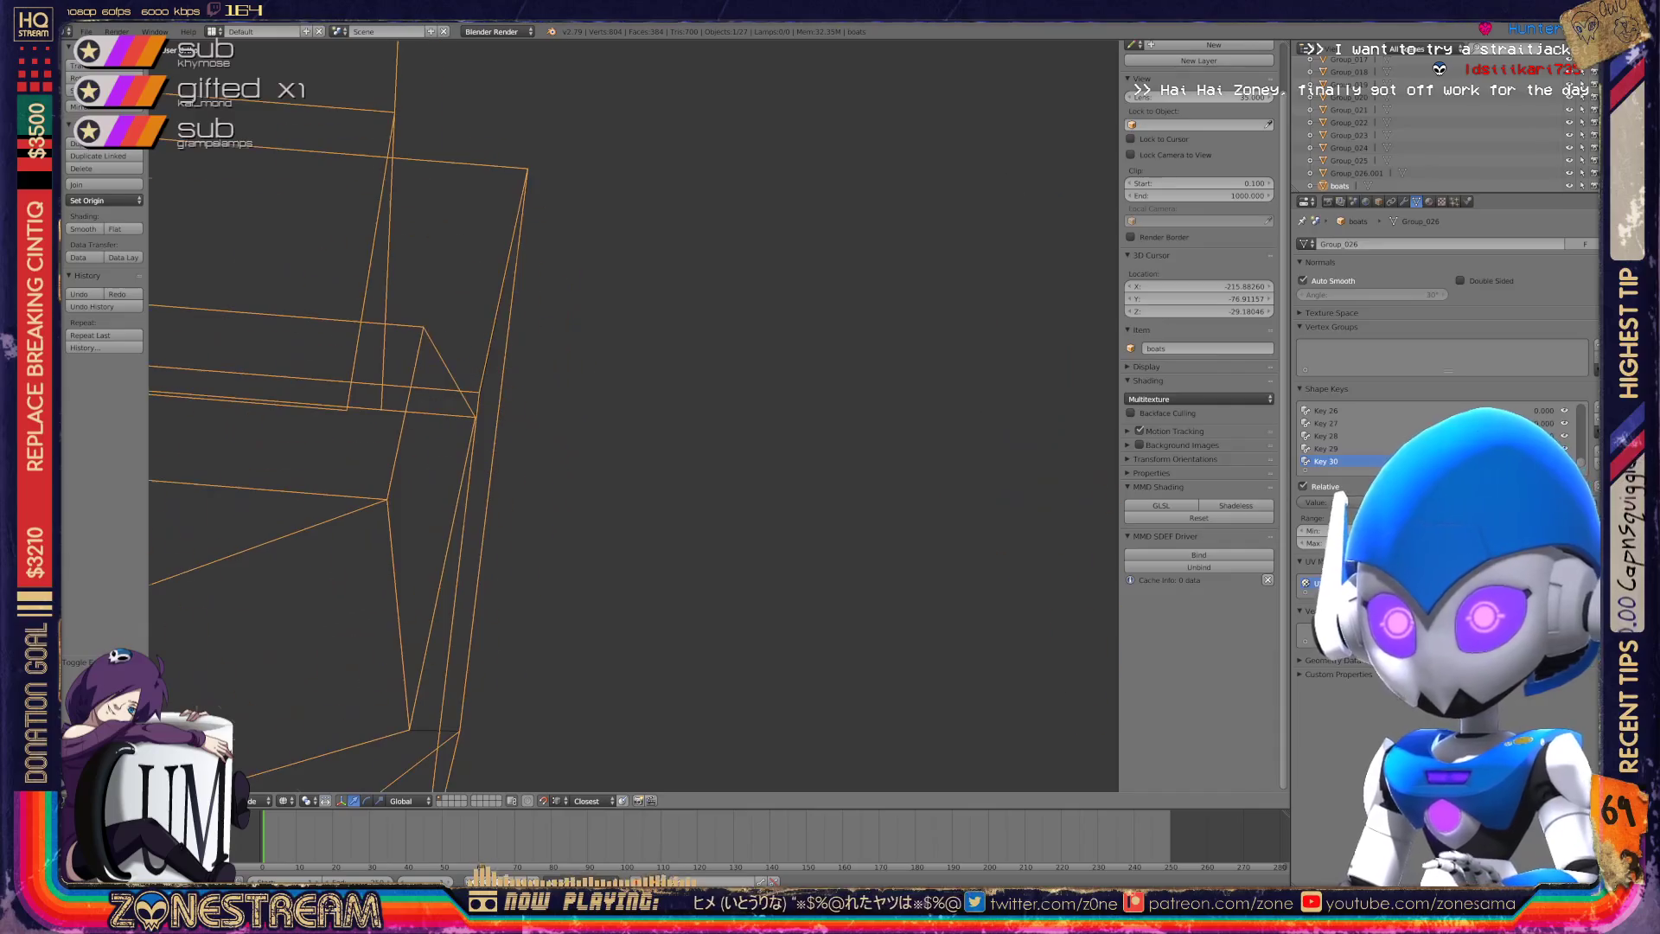
scroll(632, 415, down, 4)
mouse_move(631, 416)
middle_down()
mouse_move(1081, 415)
mouse_move(821, 415)
middle_up()
scroll(631, 415, up, 4)
scroll(536, 415, up, 4)
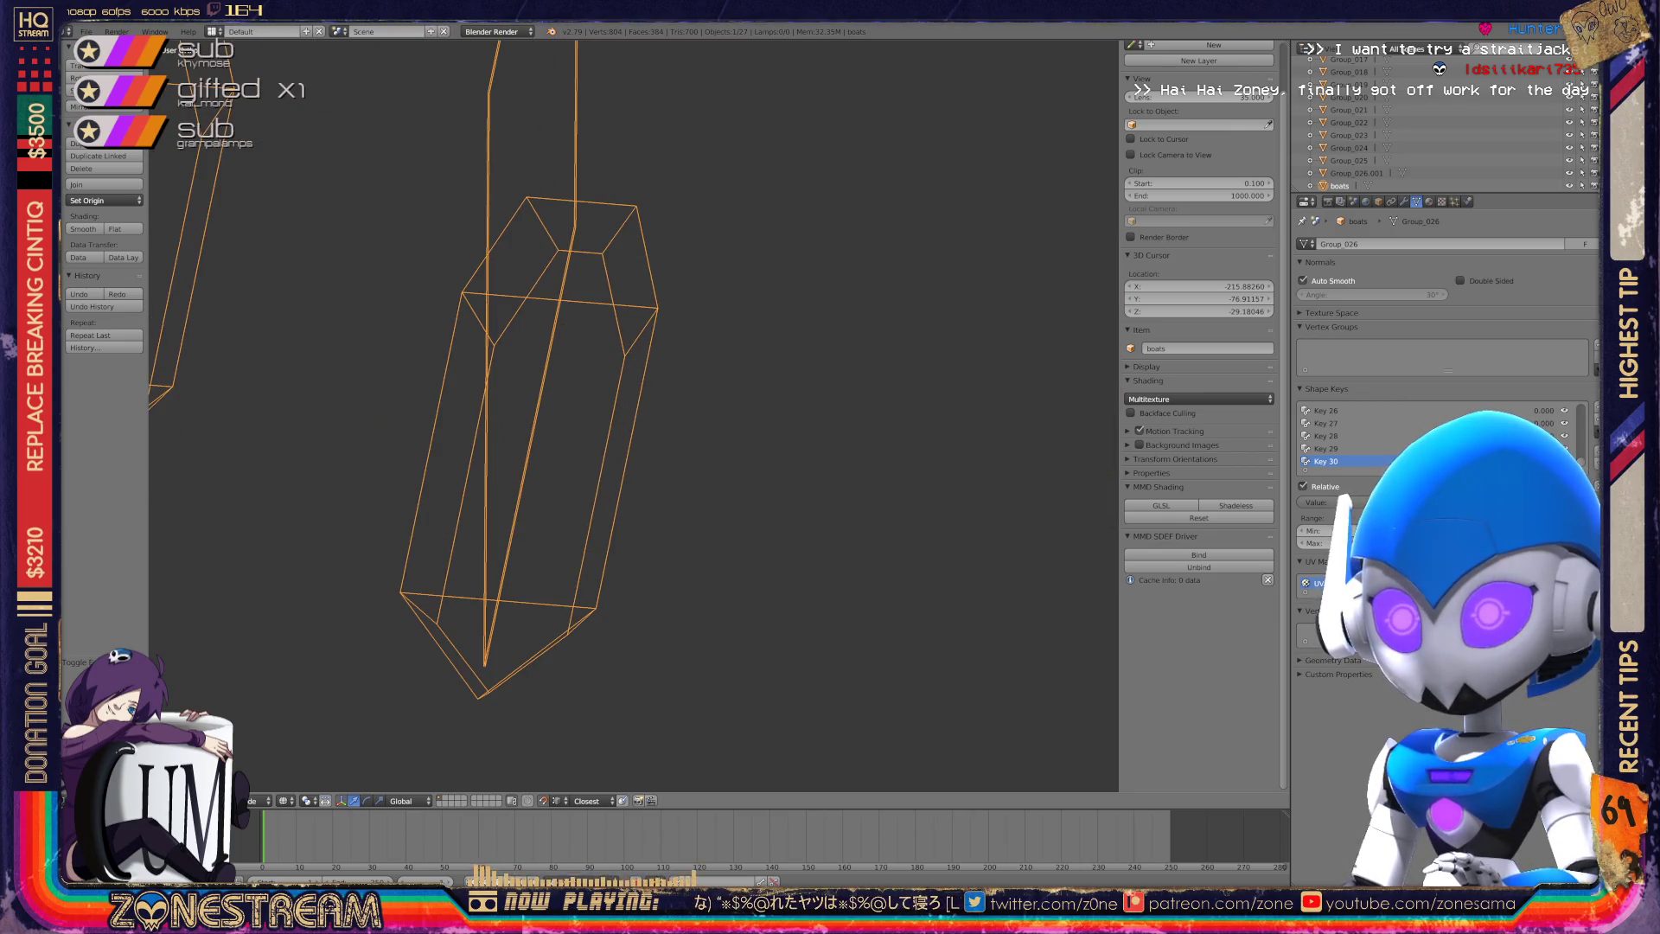
scroll(536, 415, down, 3)
shift+middle_drag(536, 415, 830, 450)
middle_drag(632, 415, 951, 407)
scroll(631, 415, up, 4)
scroll(951, 407, down, 2)
scroll(631, 415, down, 6)
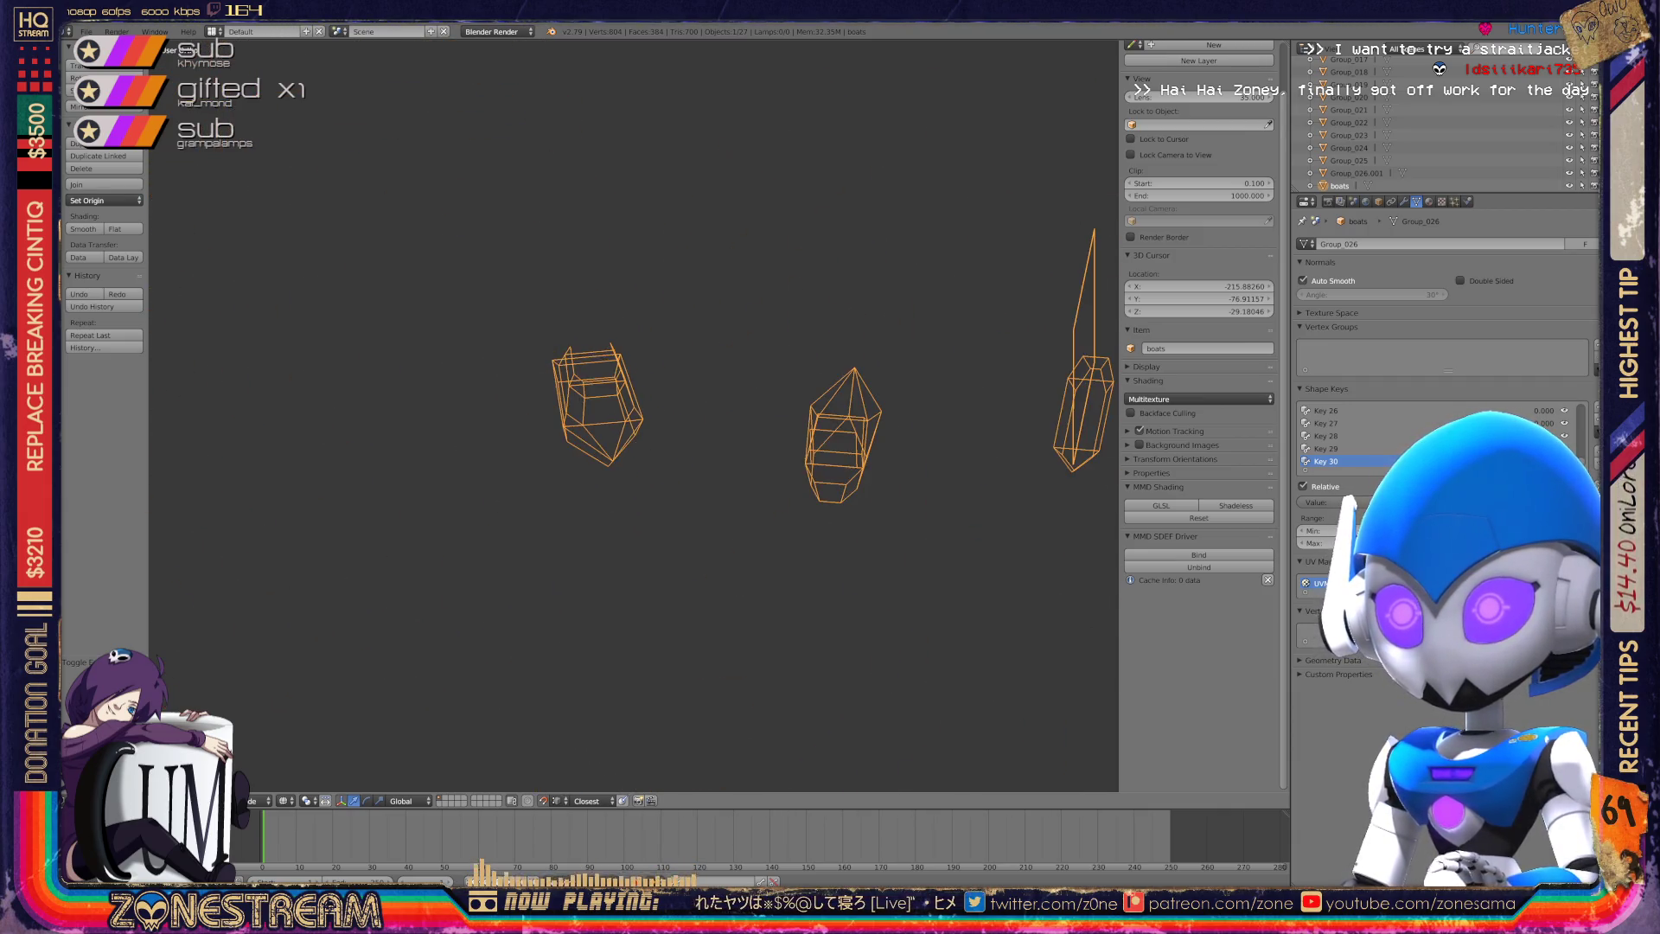
shift+middle_drag(779, 415, 323, 382)
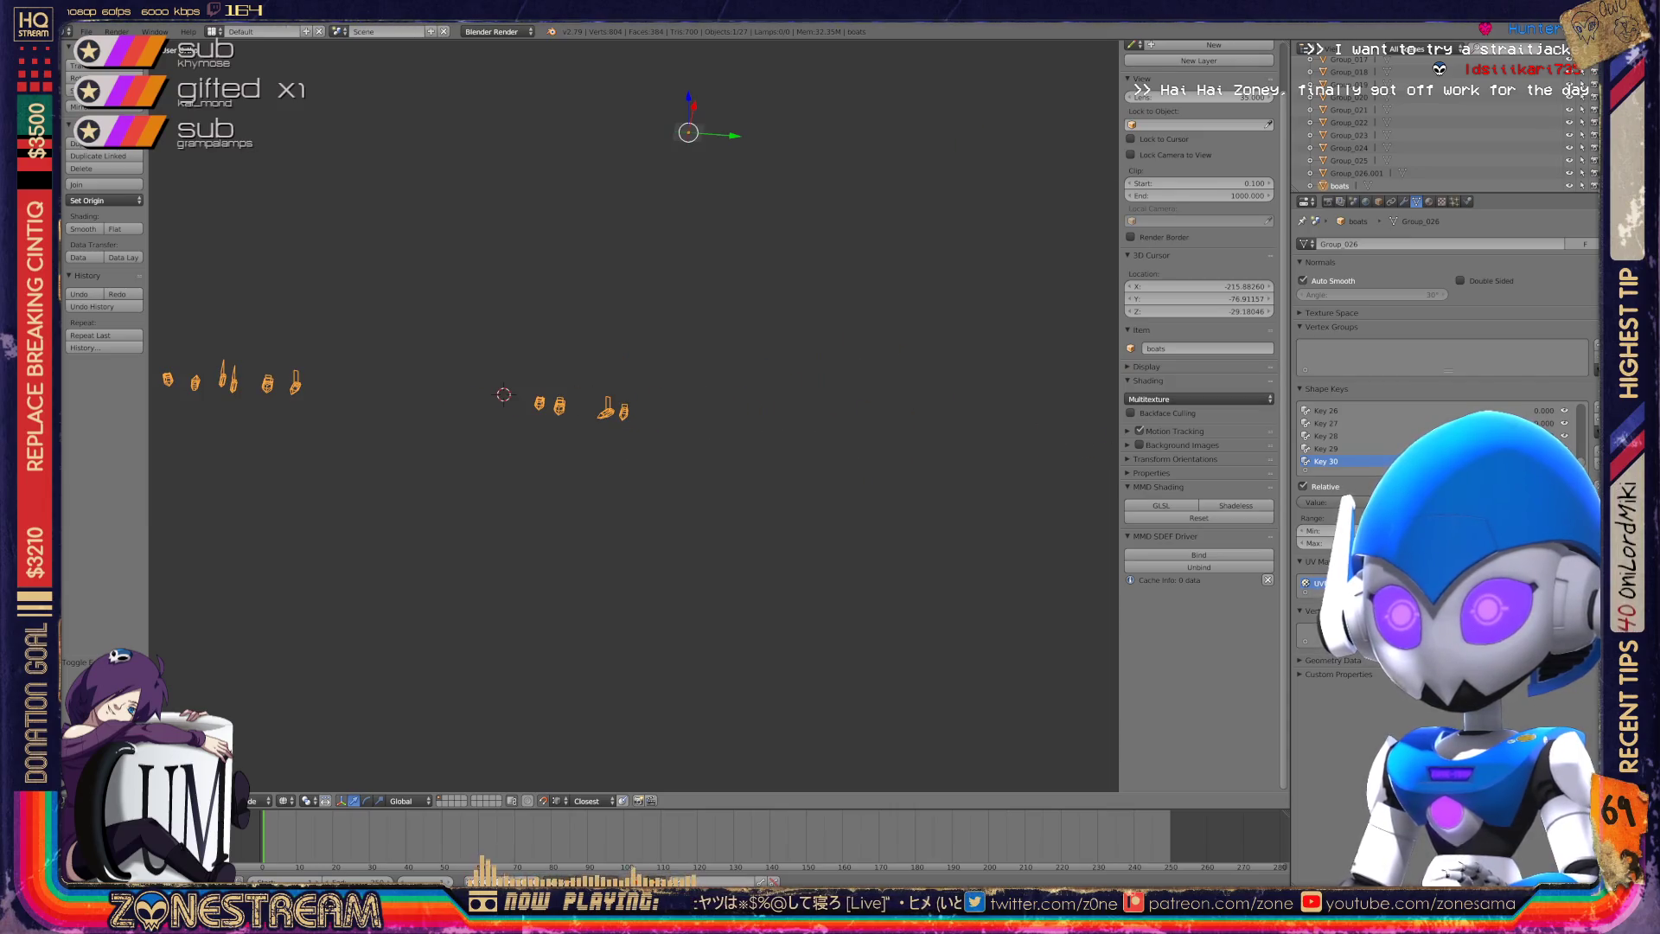
scroll(631, 415, up, 5)
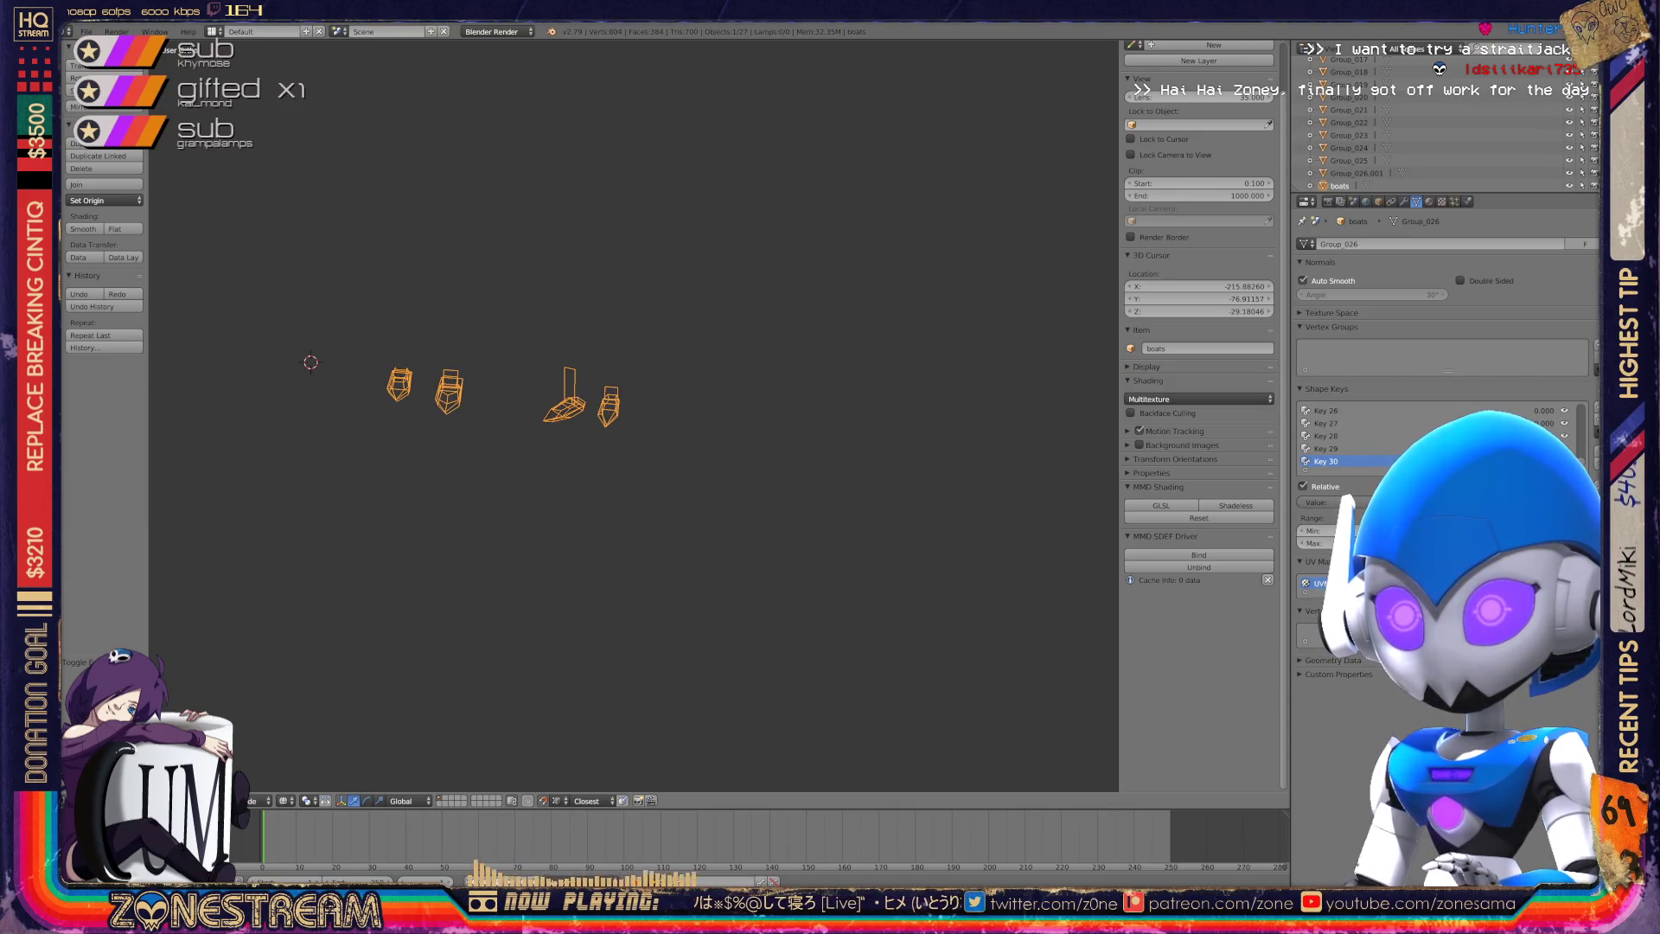
scroll(634, 415, up, 10)
middle_drag(634, 415, 554, 389)
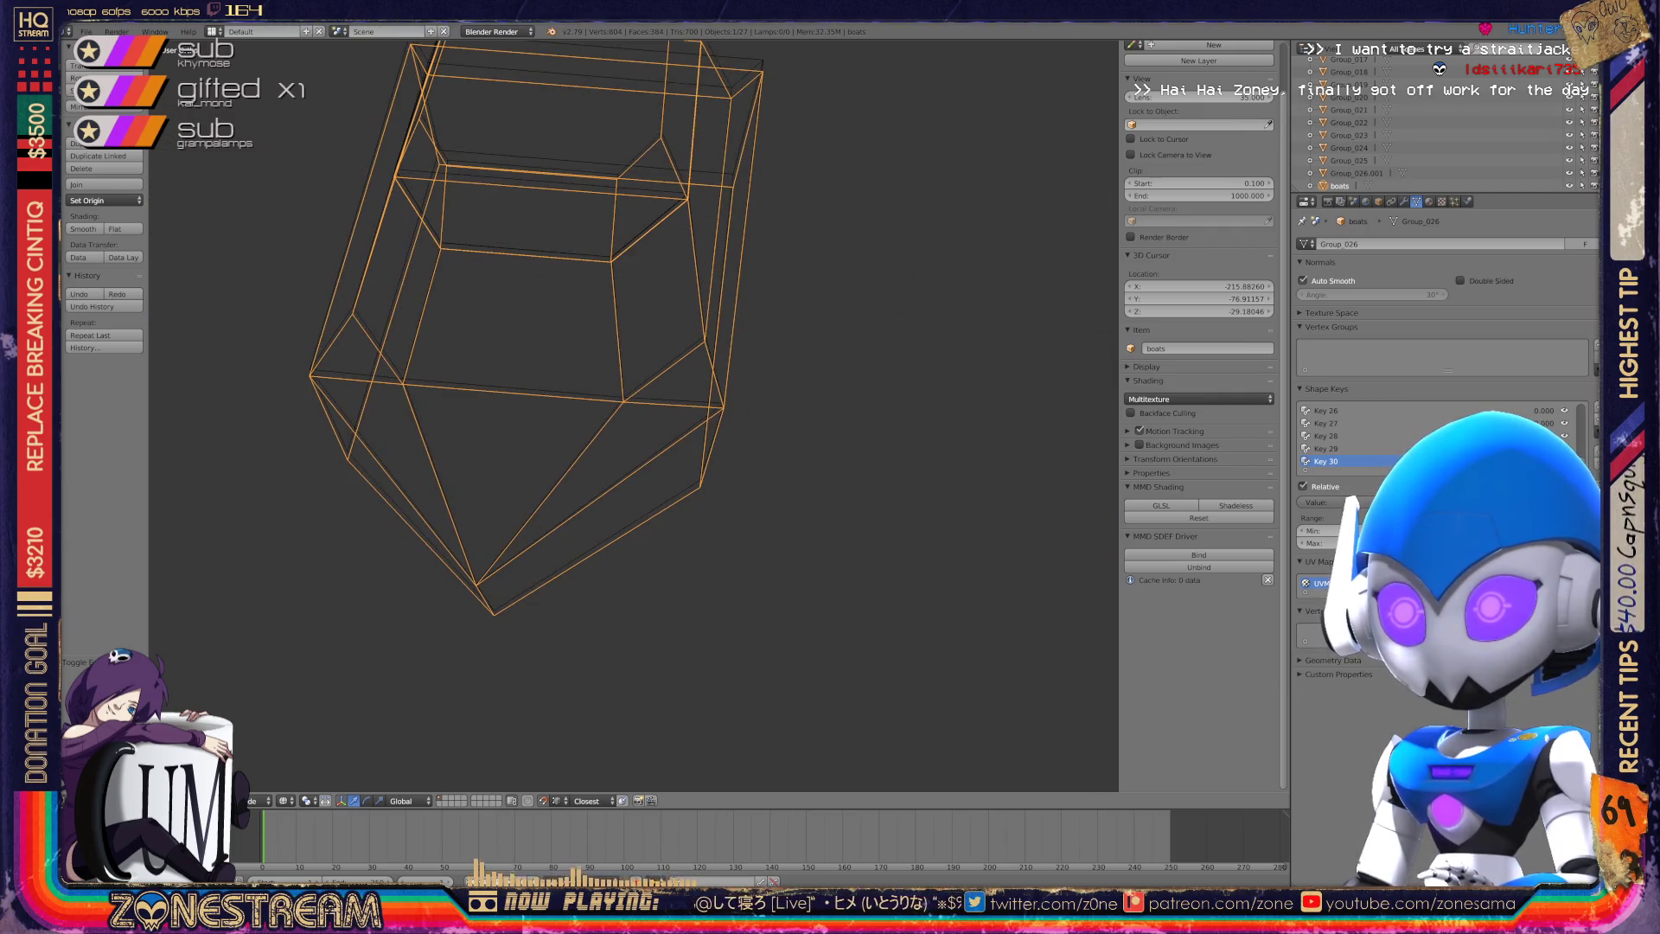
scroll(634, 415, up, 5)
Enter Edit Mode on the next seat and raise its bottom vertex slightly.
key(Tab)
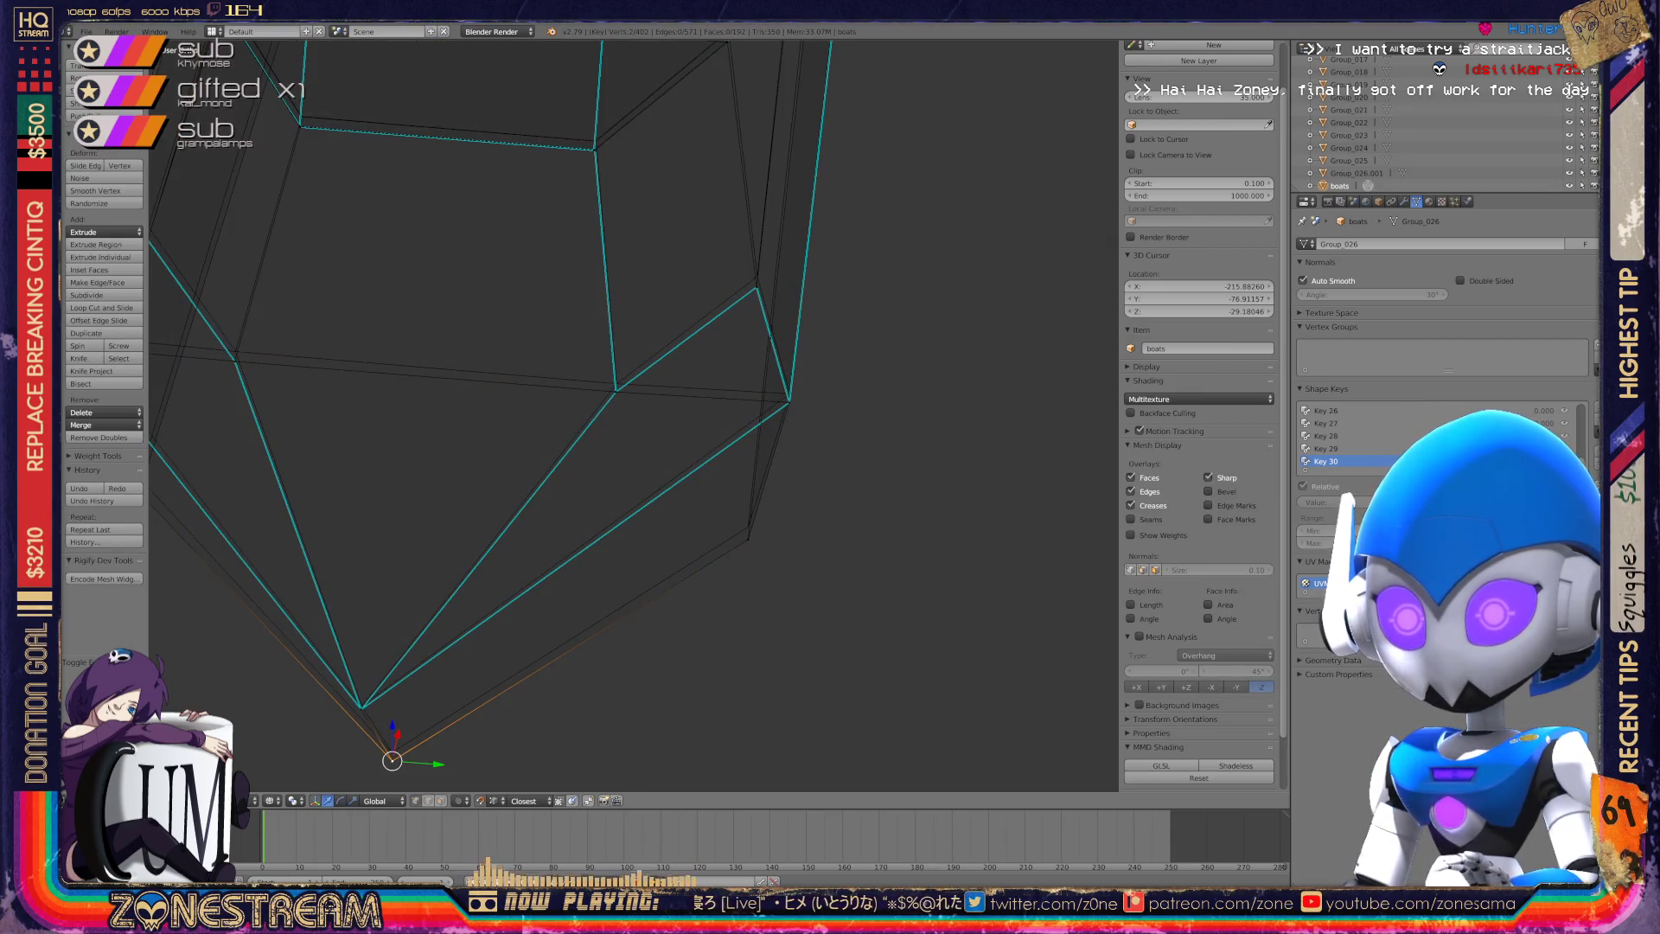
drag(392, 726, 391, 717)
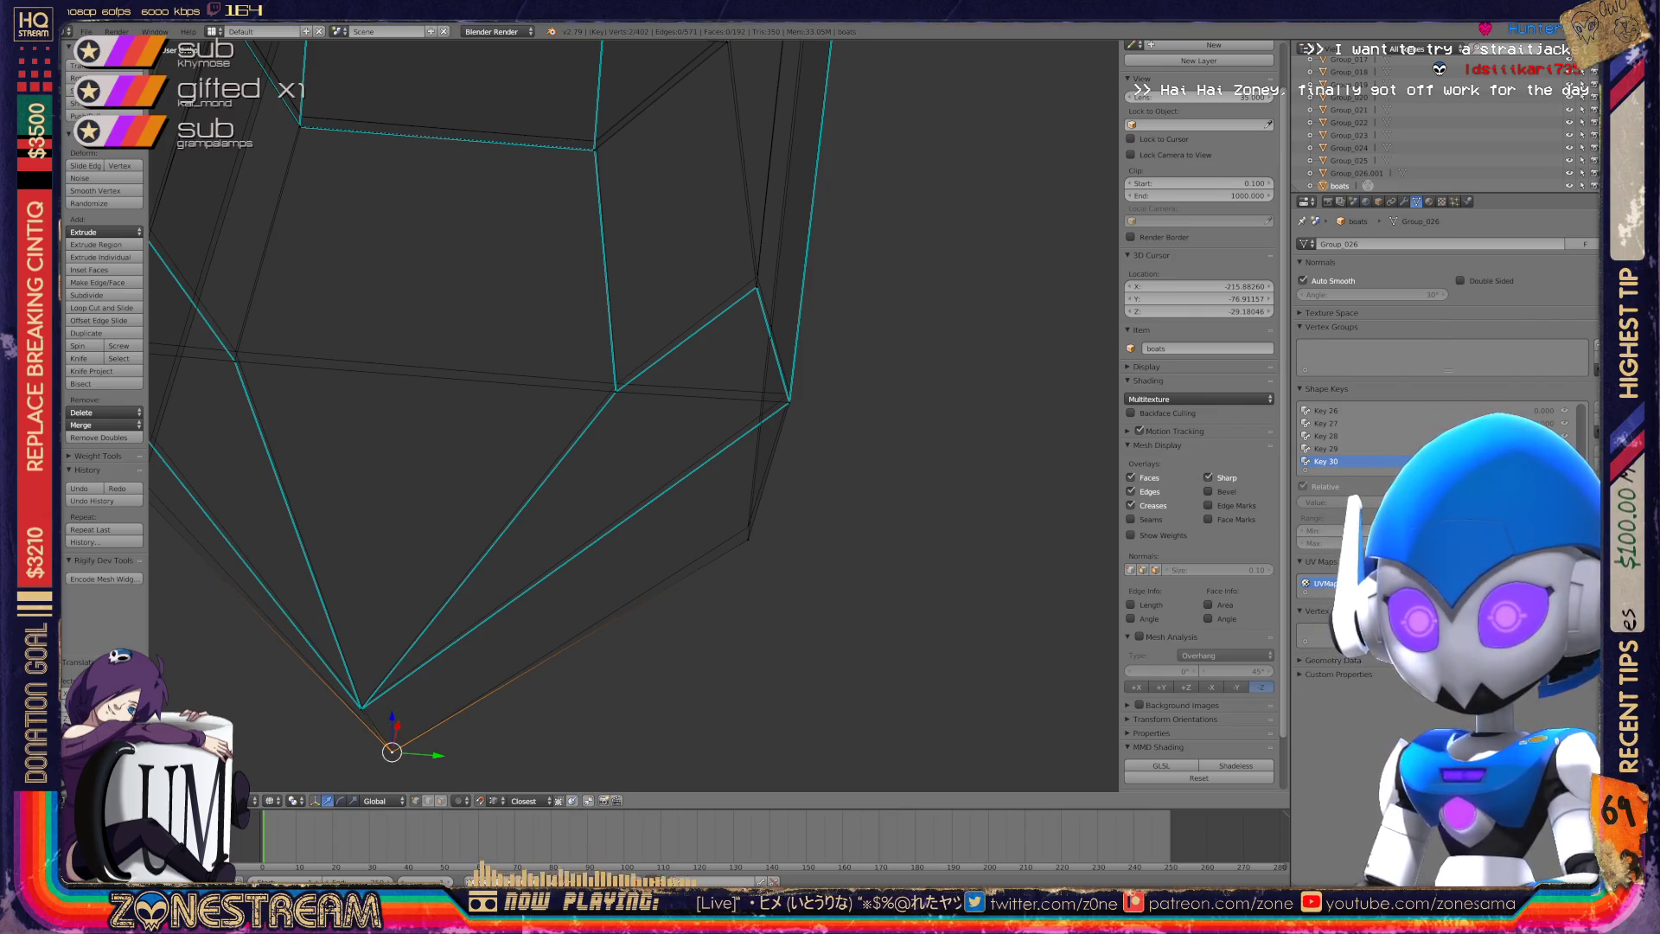
scroll(634, 415, down, 4)
mouse_move(634, 415)
middle_down()
mouse_move(675, 406)
mouse_move(678, 469)
middle_up()
scroll(634, 415, up, 6)
scroll(634, 416, down, 3)
scroll(634, 415, up, 3)
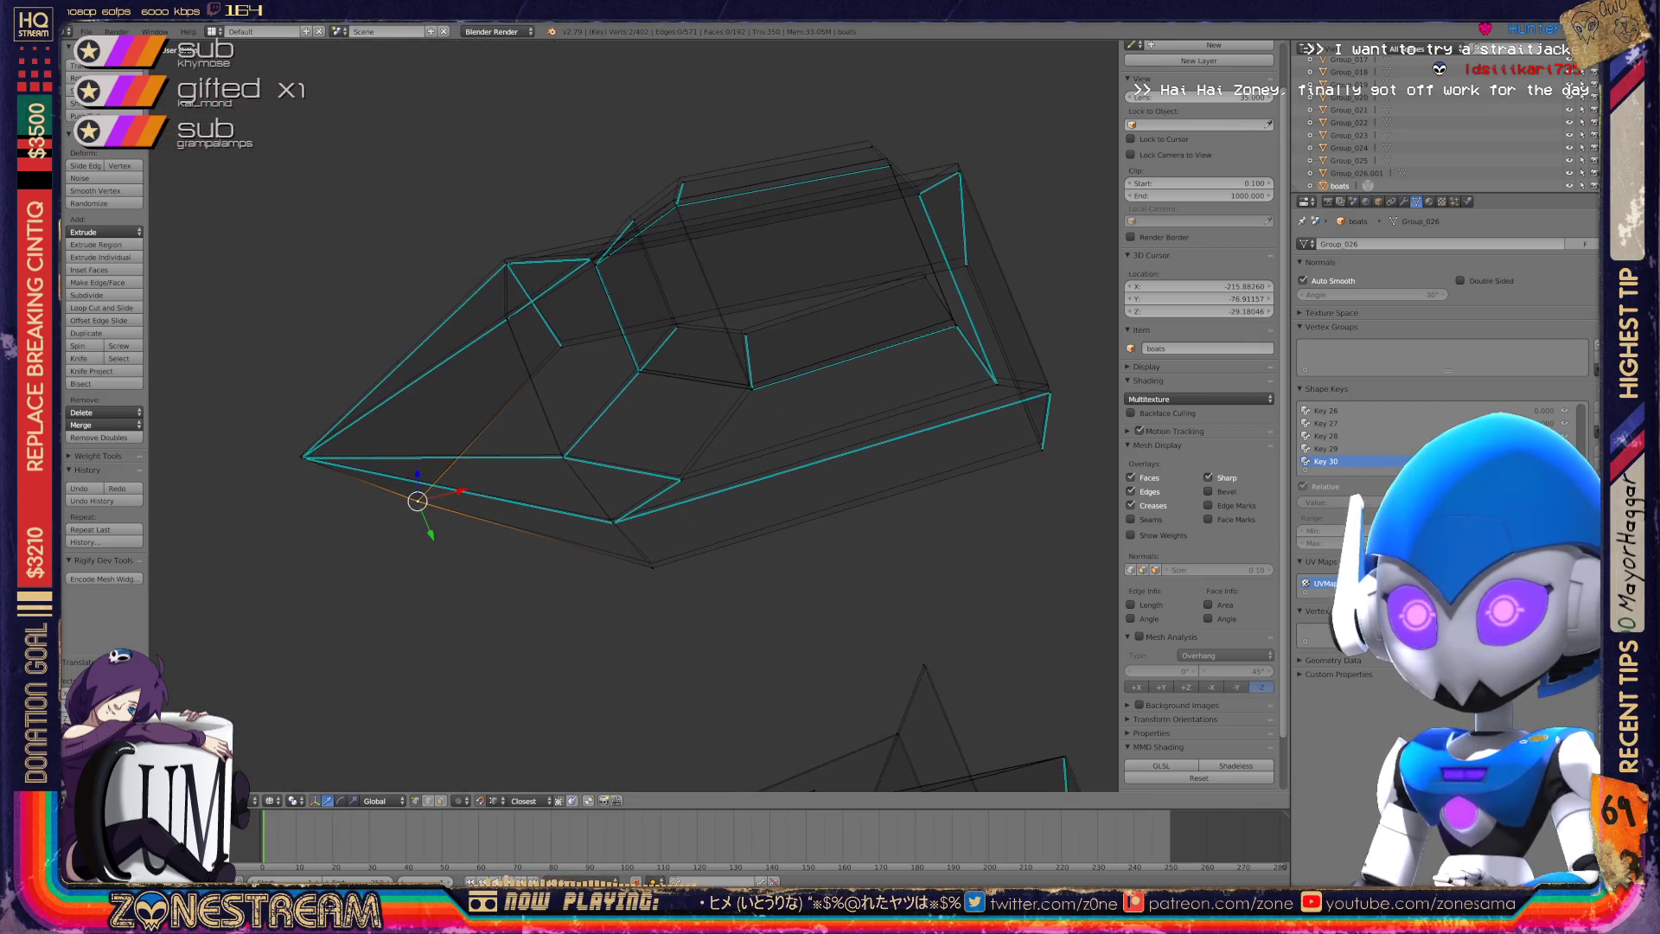
scroll(634, 415, up, 2)
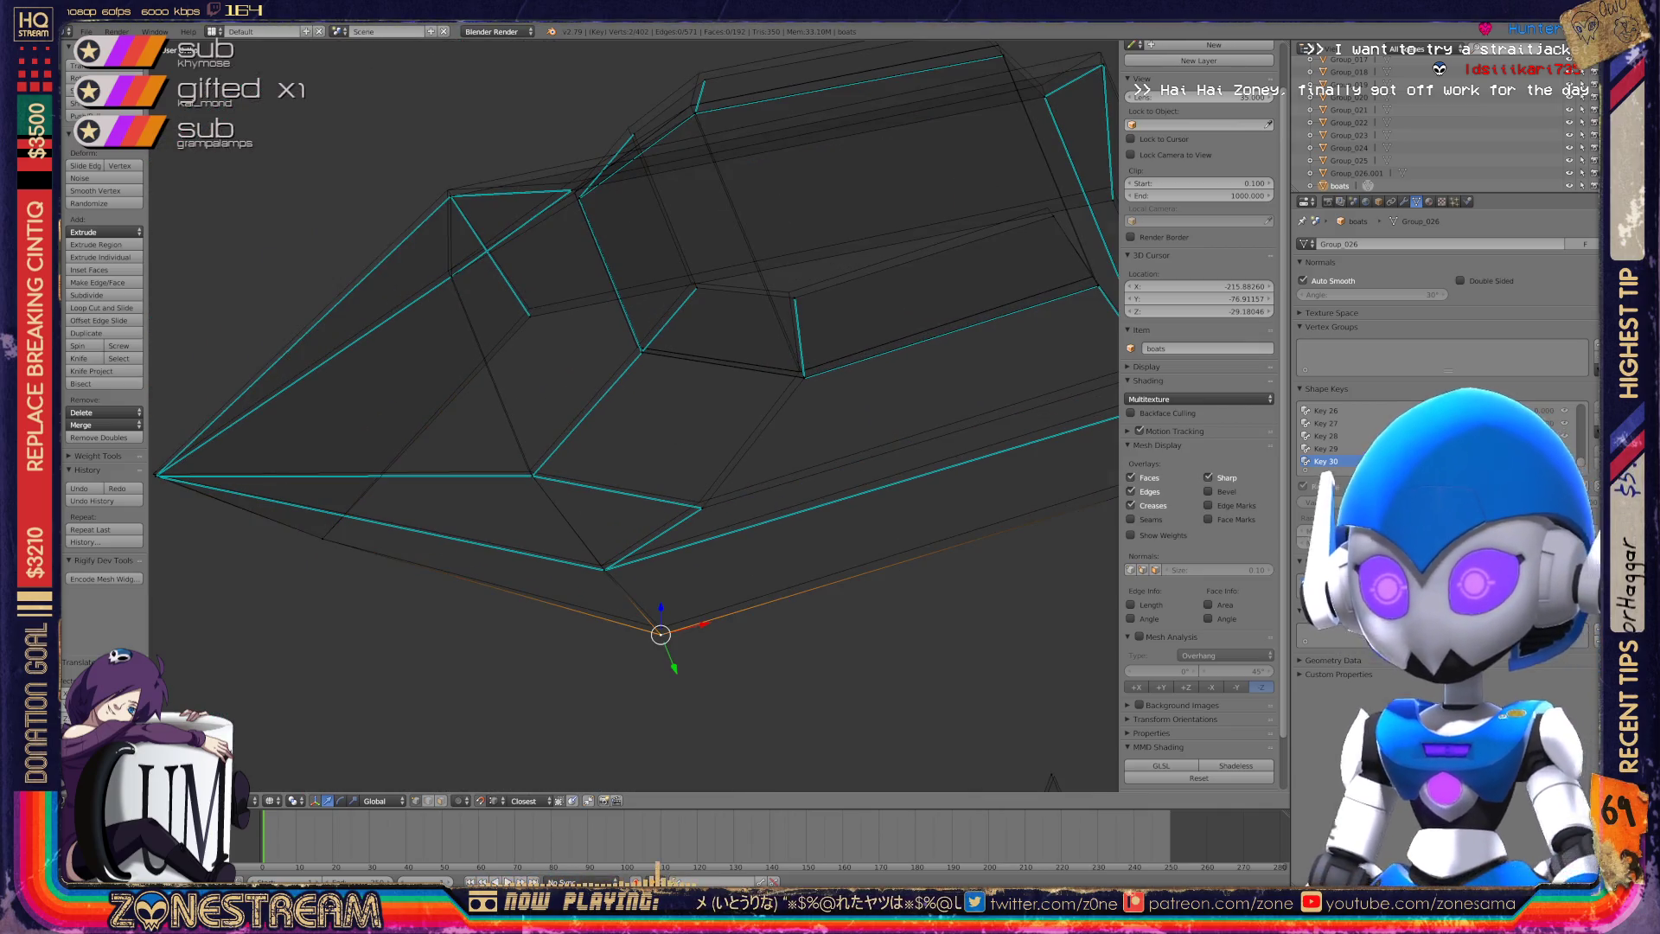
key(ctrl+space)
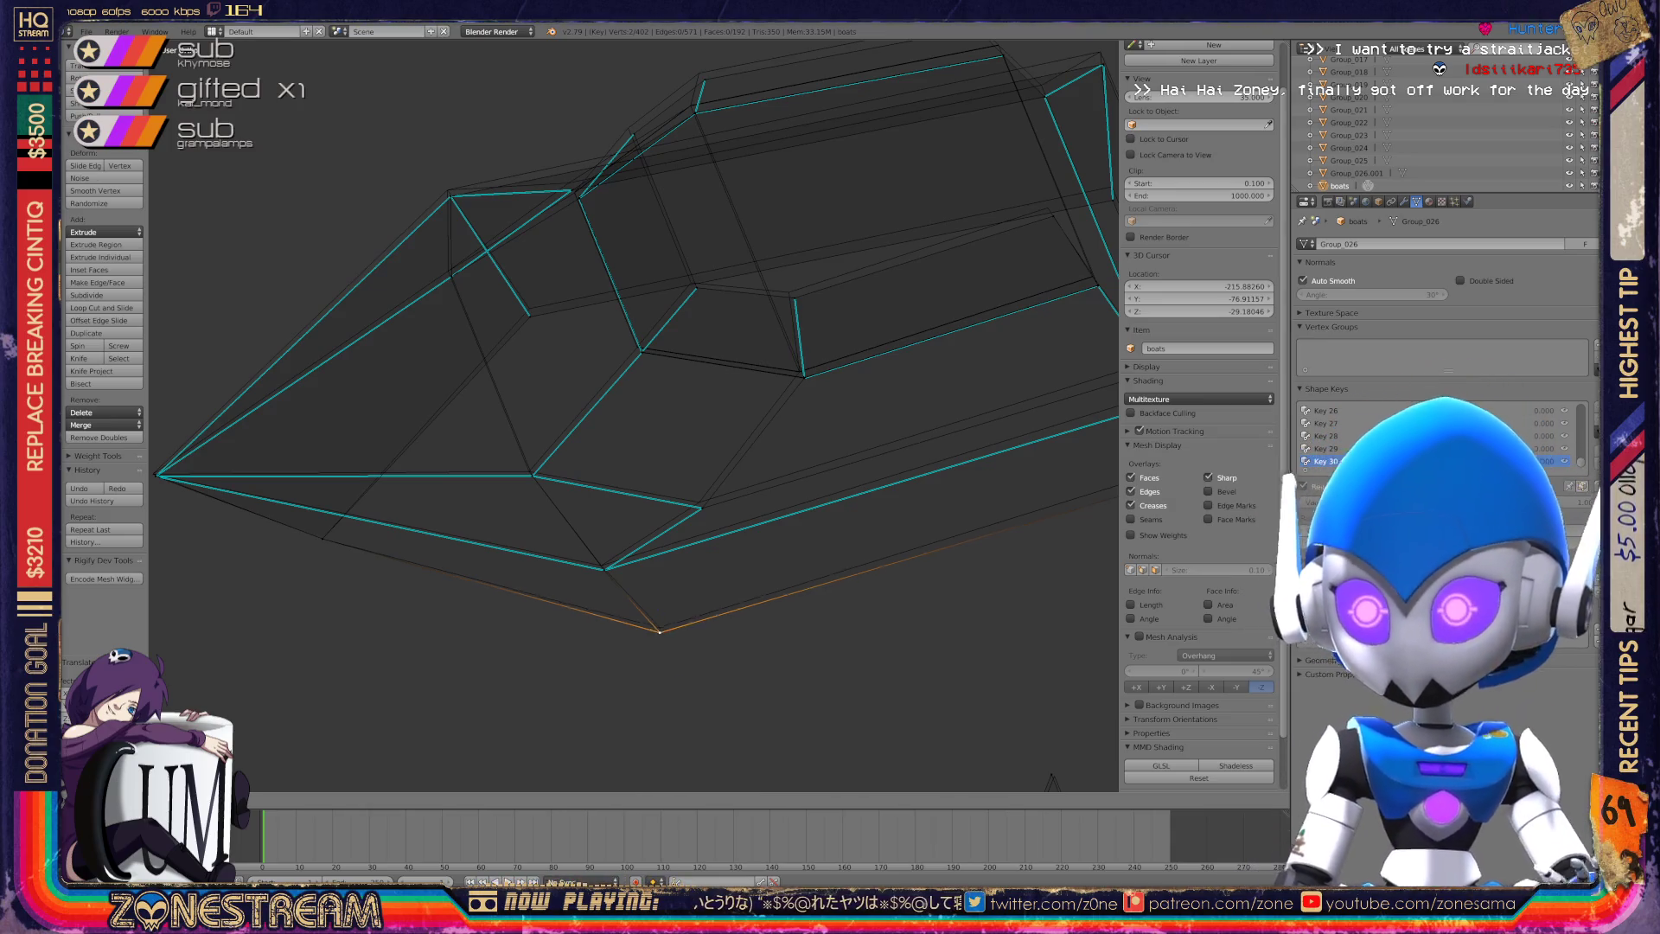
key(ctrl+space)
Raise a lower vertex and pull an upper corner vertex up-left, cancelling the inner vertex's move.
mouse_move(605, 389)
middle_down()
mouse_move(519, 372)
mouse_move(657, 346)
mouse_move(567, 448)
middle_up()
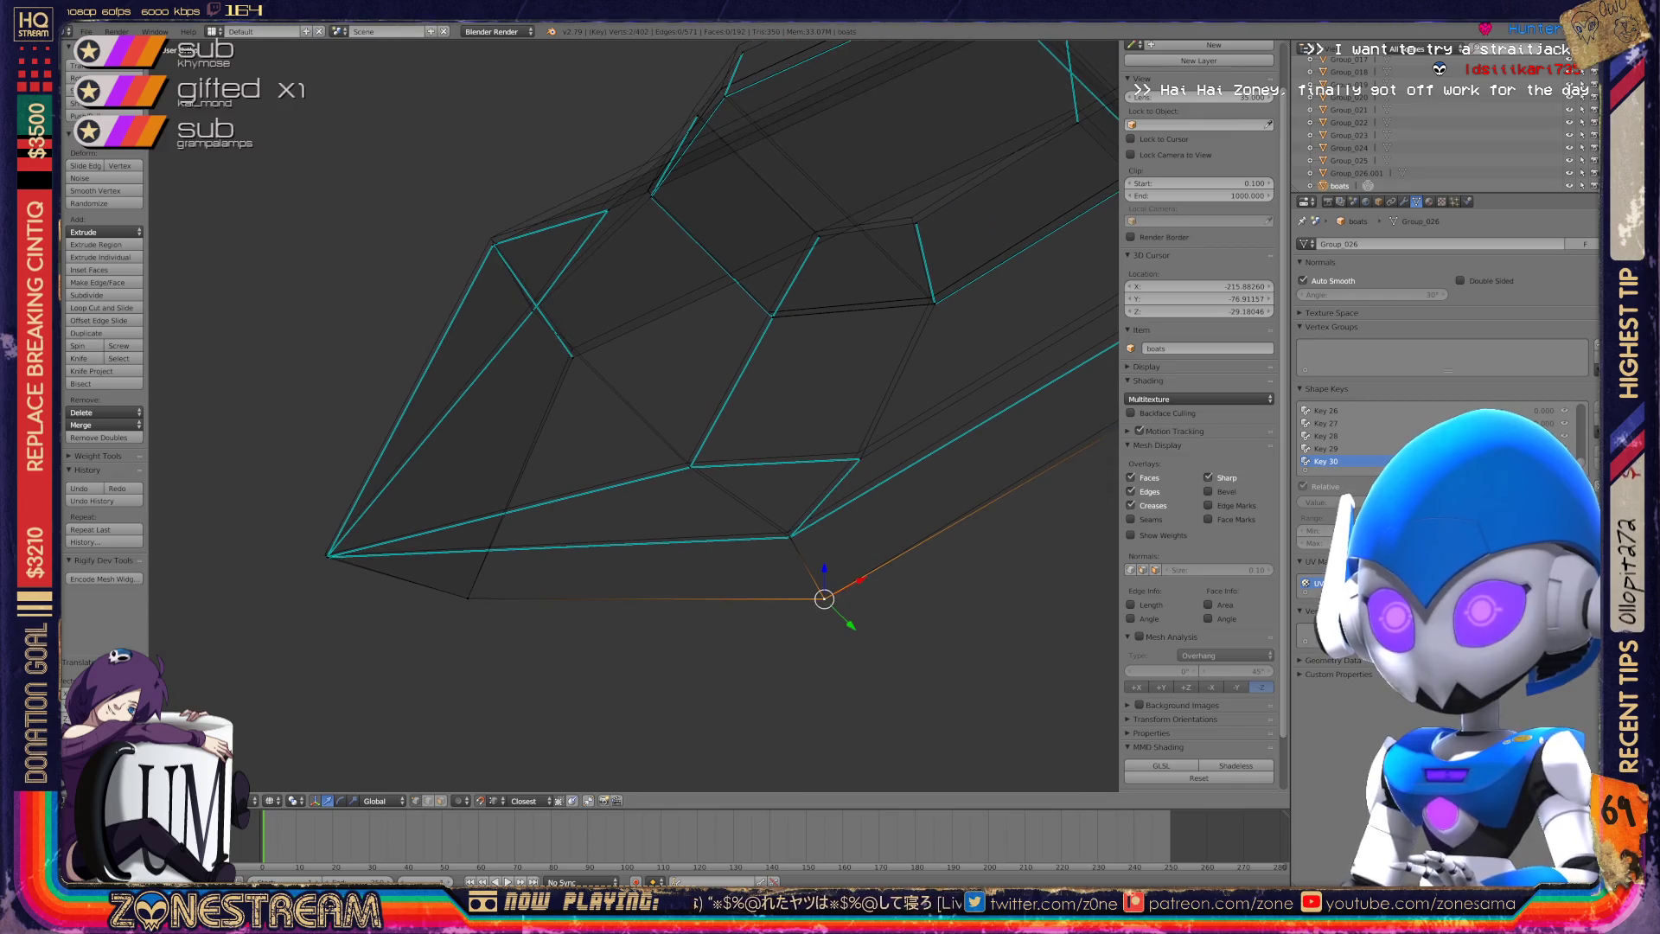
shift+middle_drag(635, 389, 635, 422)
scroll(635, 415, up, 3)
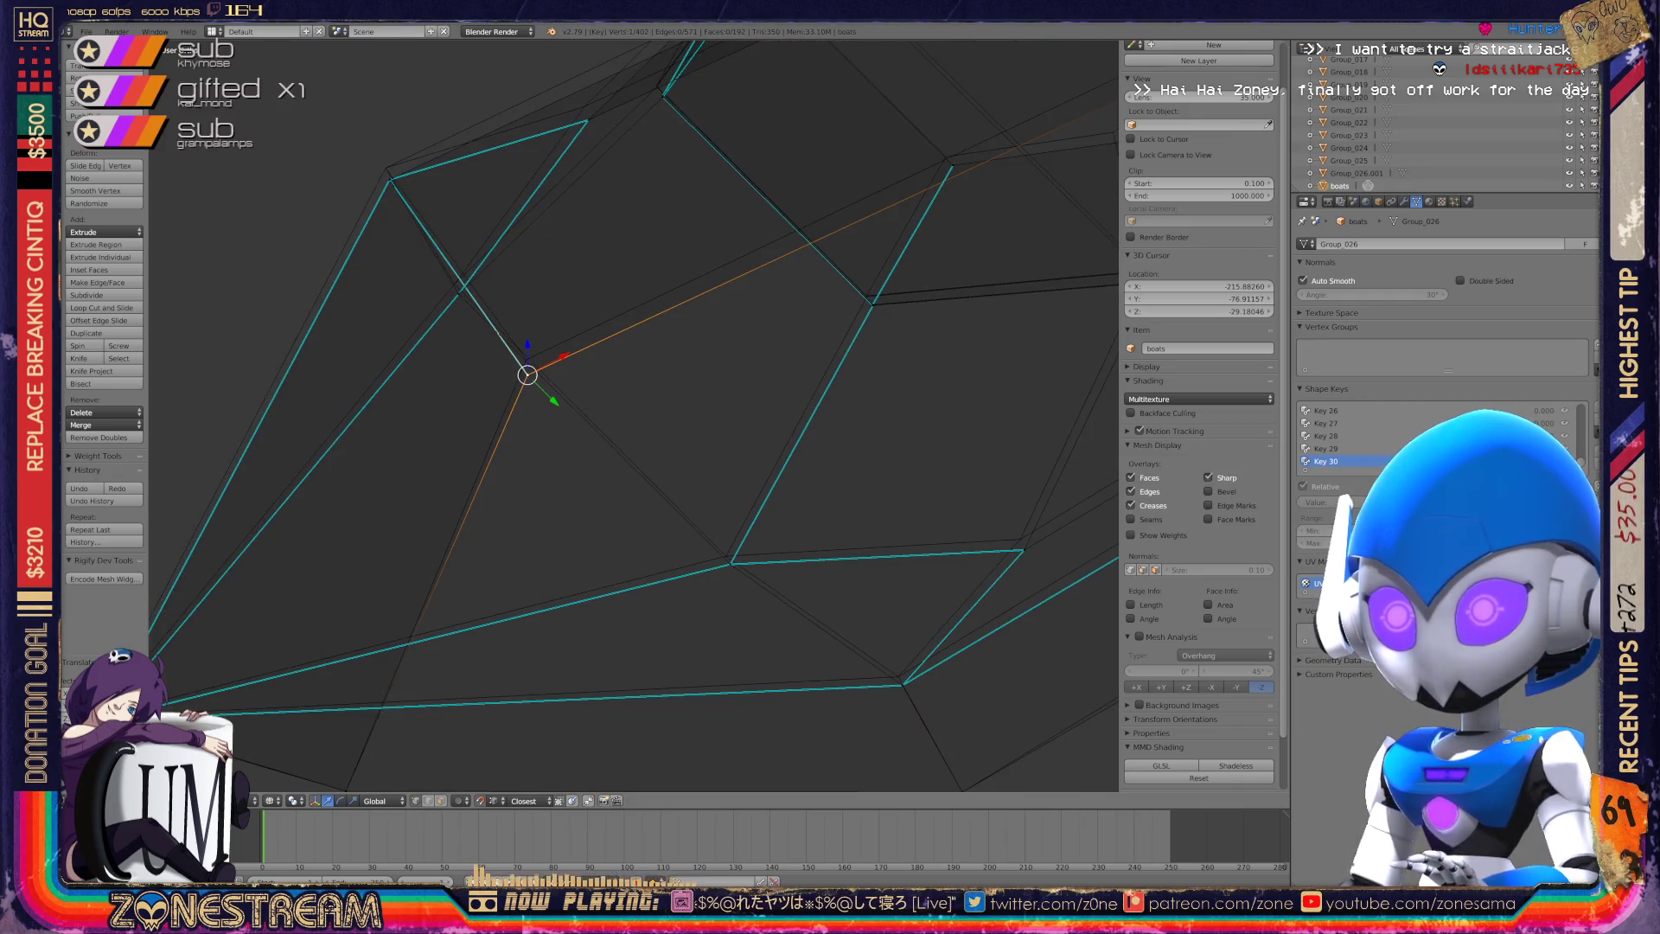
drag(528, 375, 526, 359)
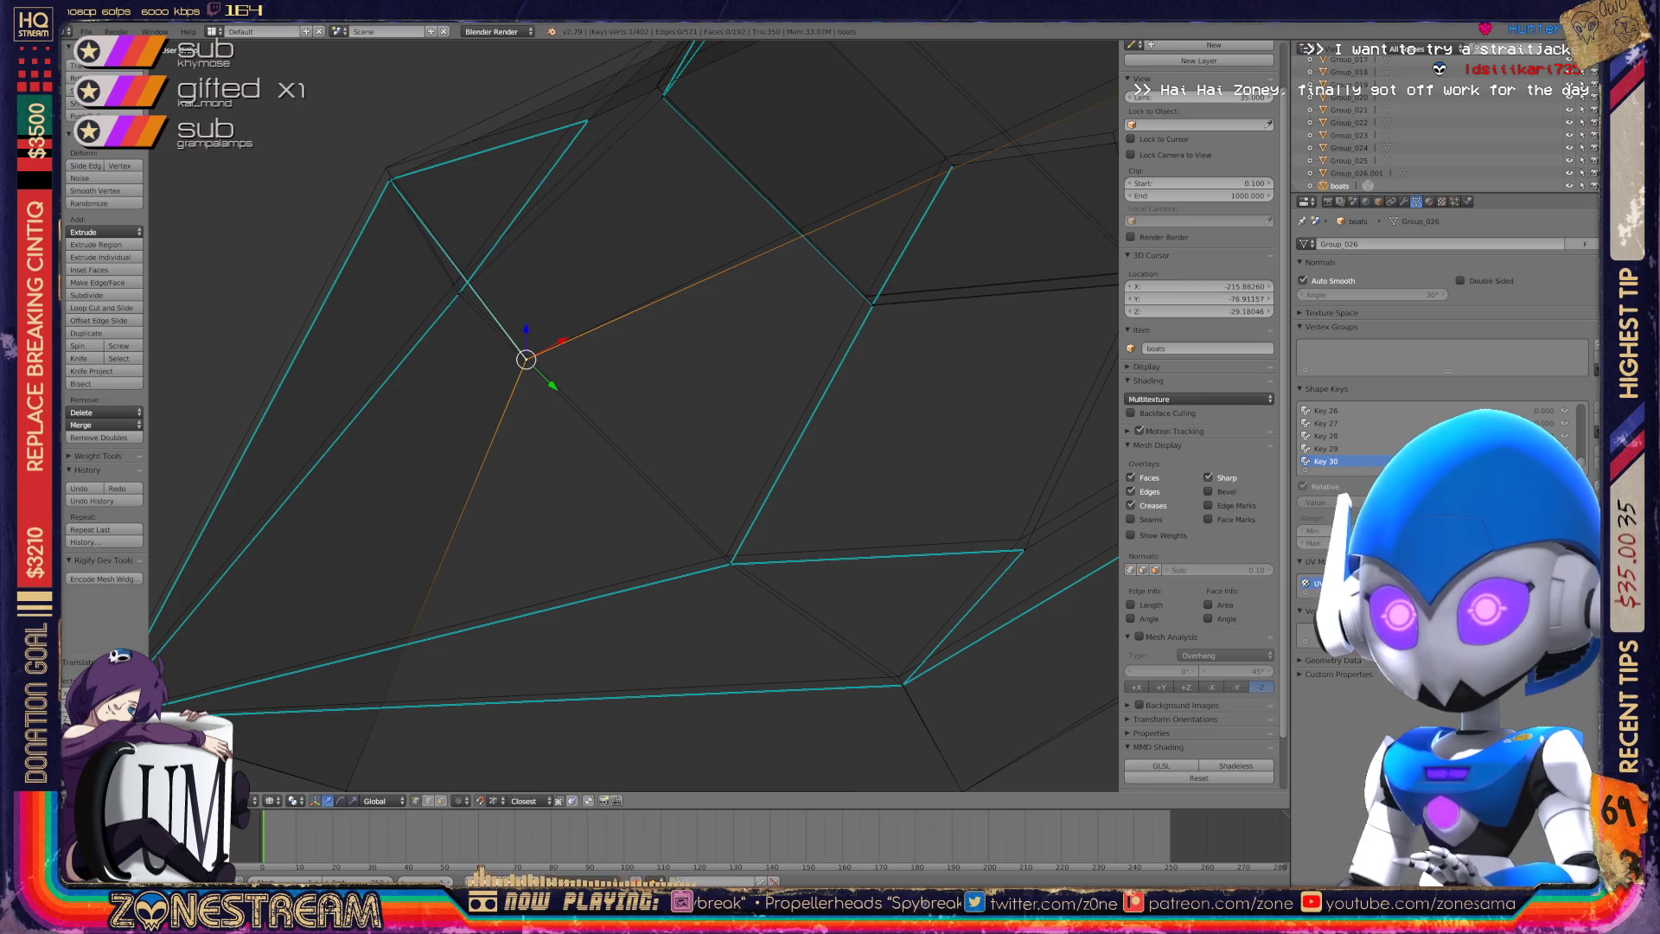
click(389, 180)
drag(389, 180, 386, 168)
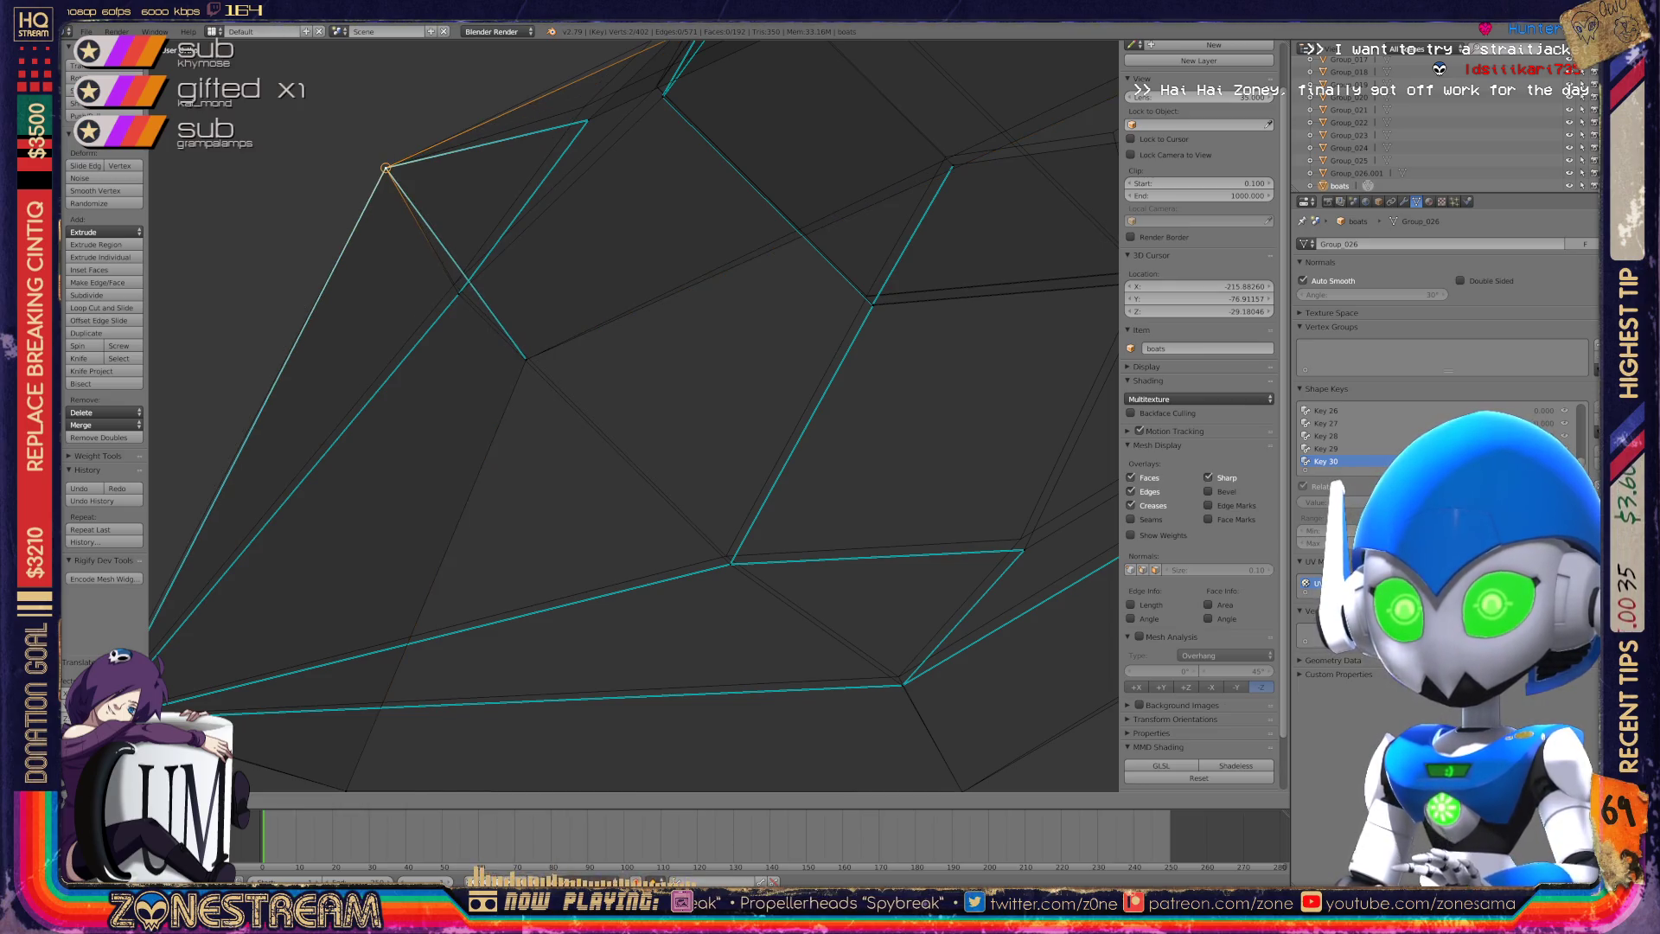
click(458, 294)
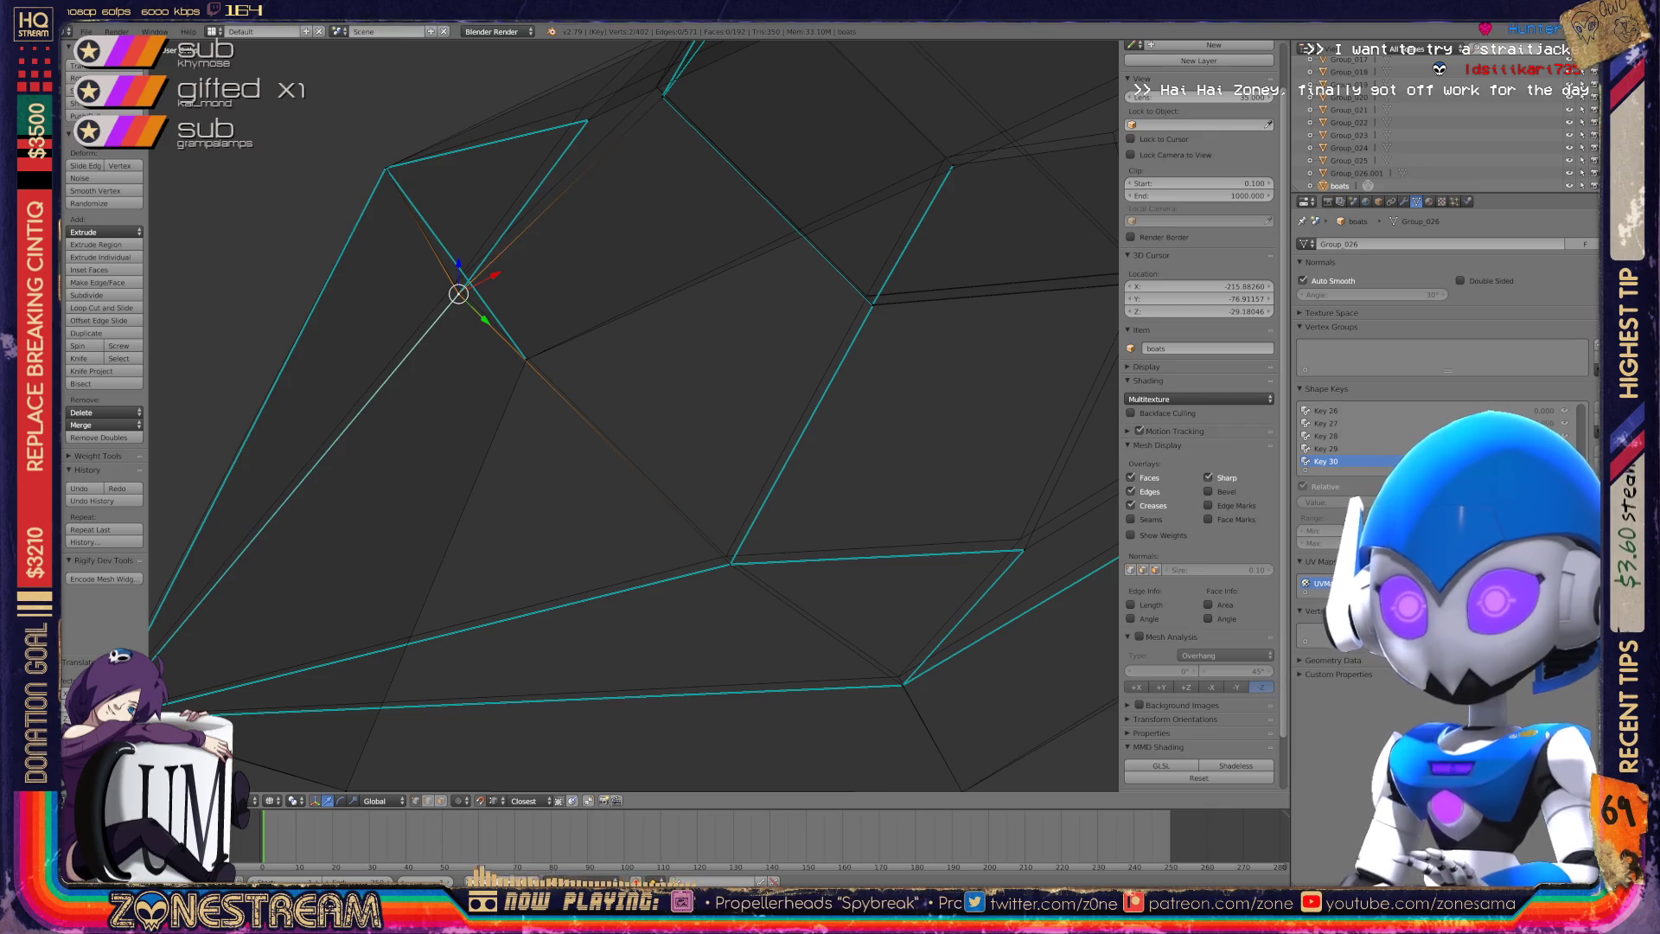
drag(458, 294, 456, 282)
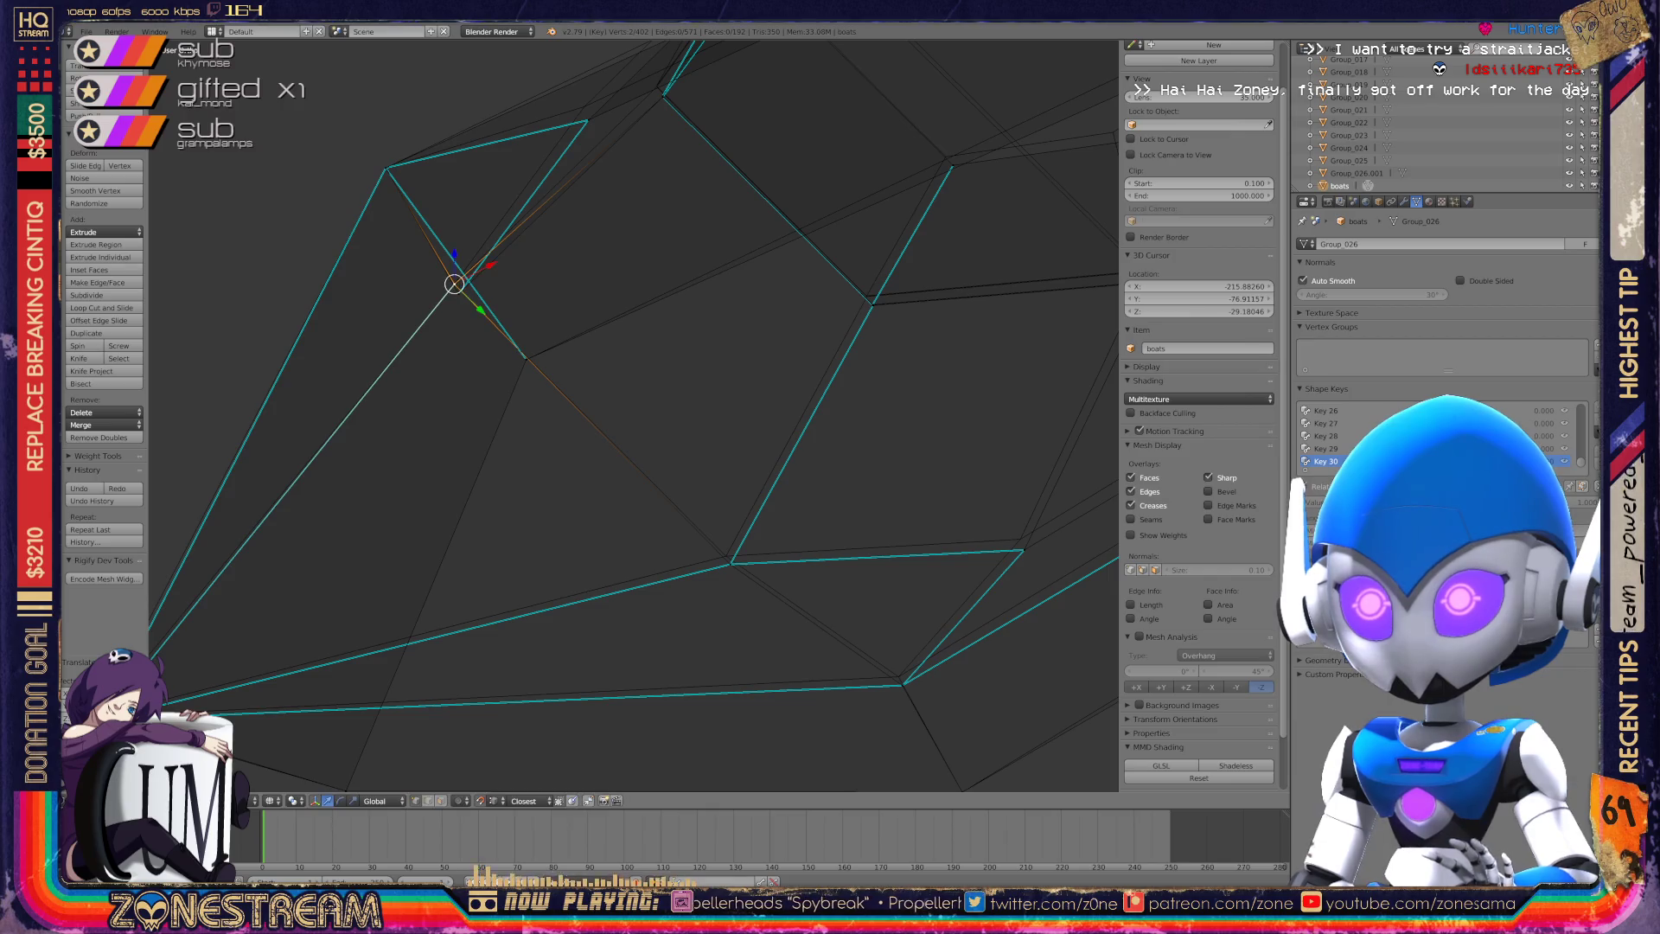
key(Escape)
scroll(454, 284, down, 2)
mouse_move(634, 415)
middle_down()
mouse_move(553, 372)
mouse_move(415, 354)
mouse_move(389, 302)
mouse_move(415, 441)
middle_up()
scroll(631, 415, up, 3)
Raise three seat vertices slightly, including the neighbouring corner vertex.
scroll(631, 415, up, 4)
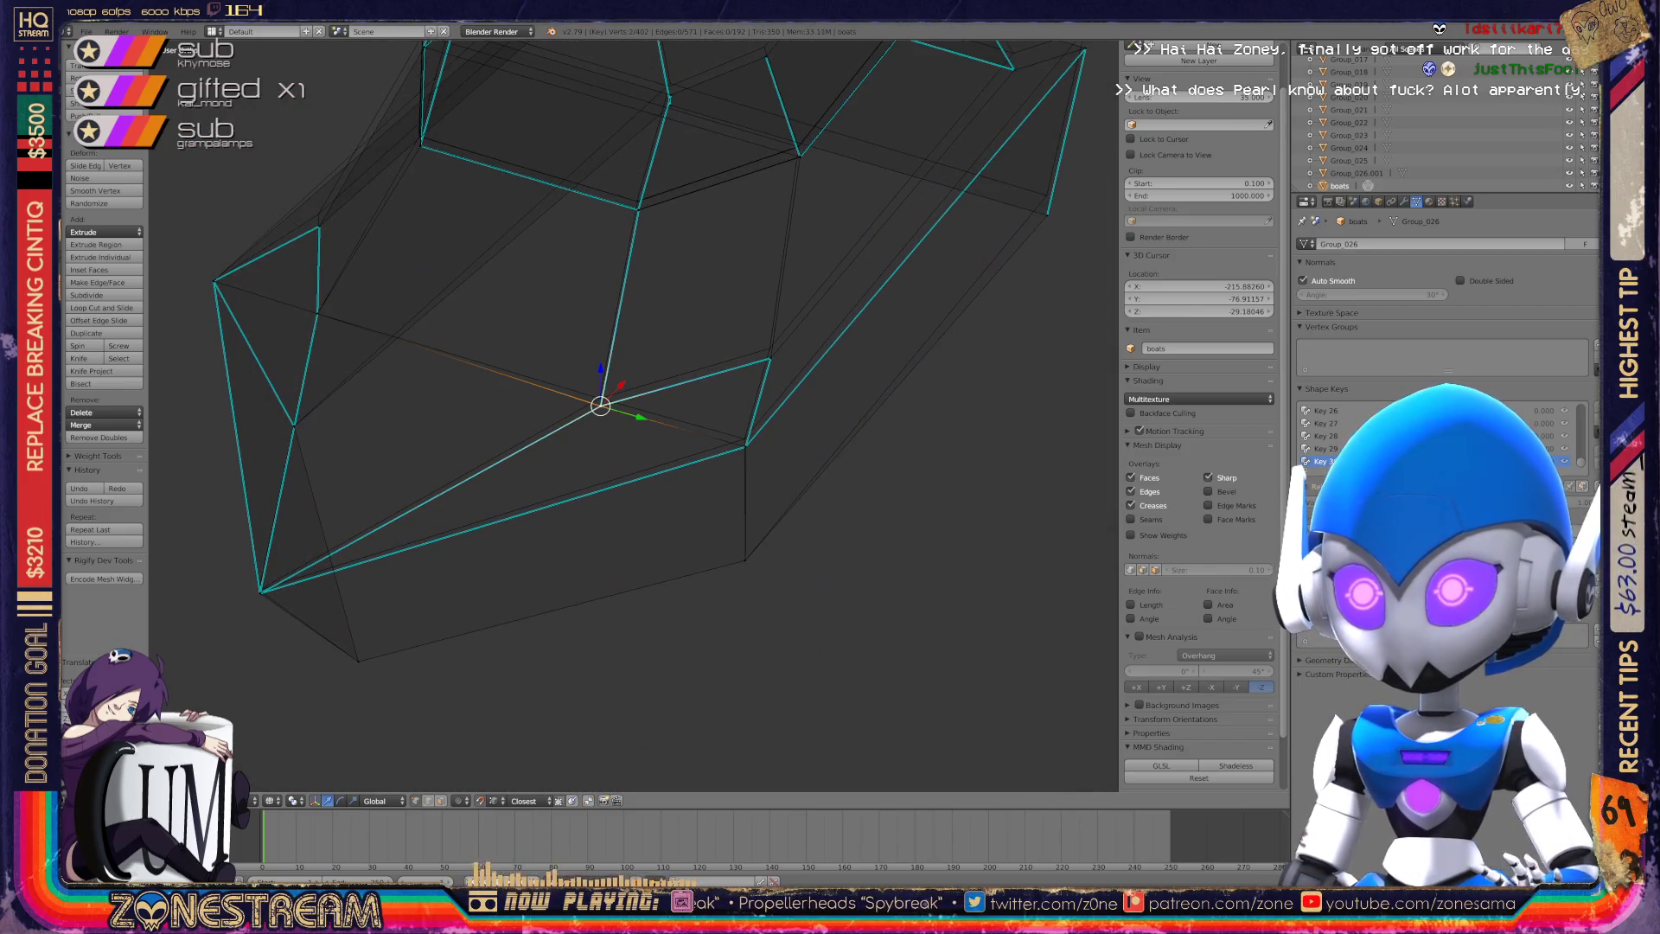
right_click(745, 446)
right_drag(746, 446, 743, 438)
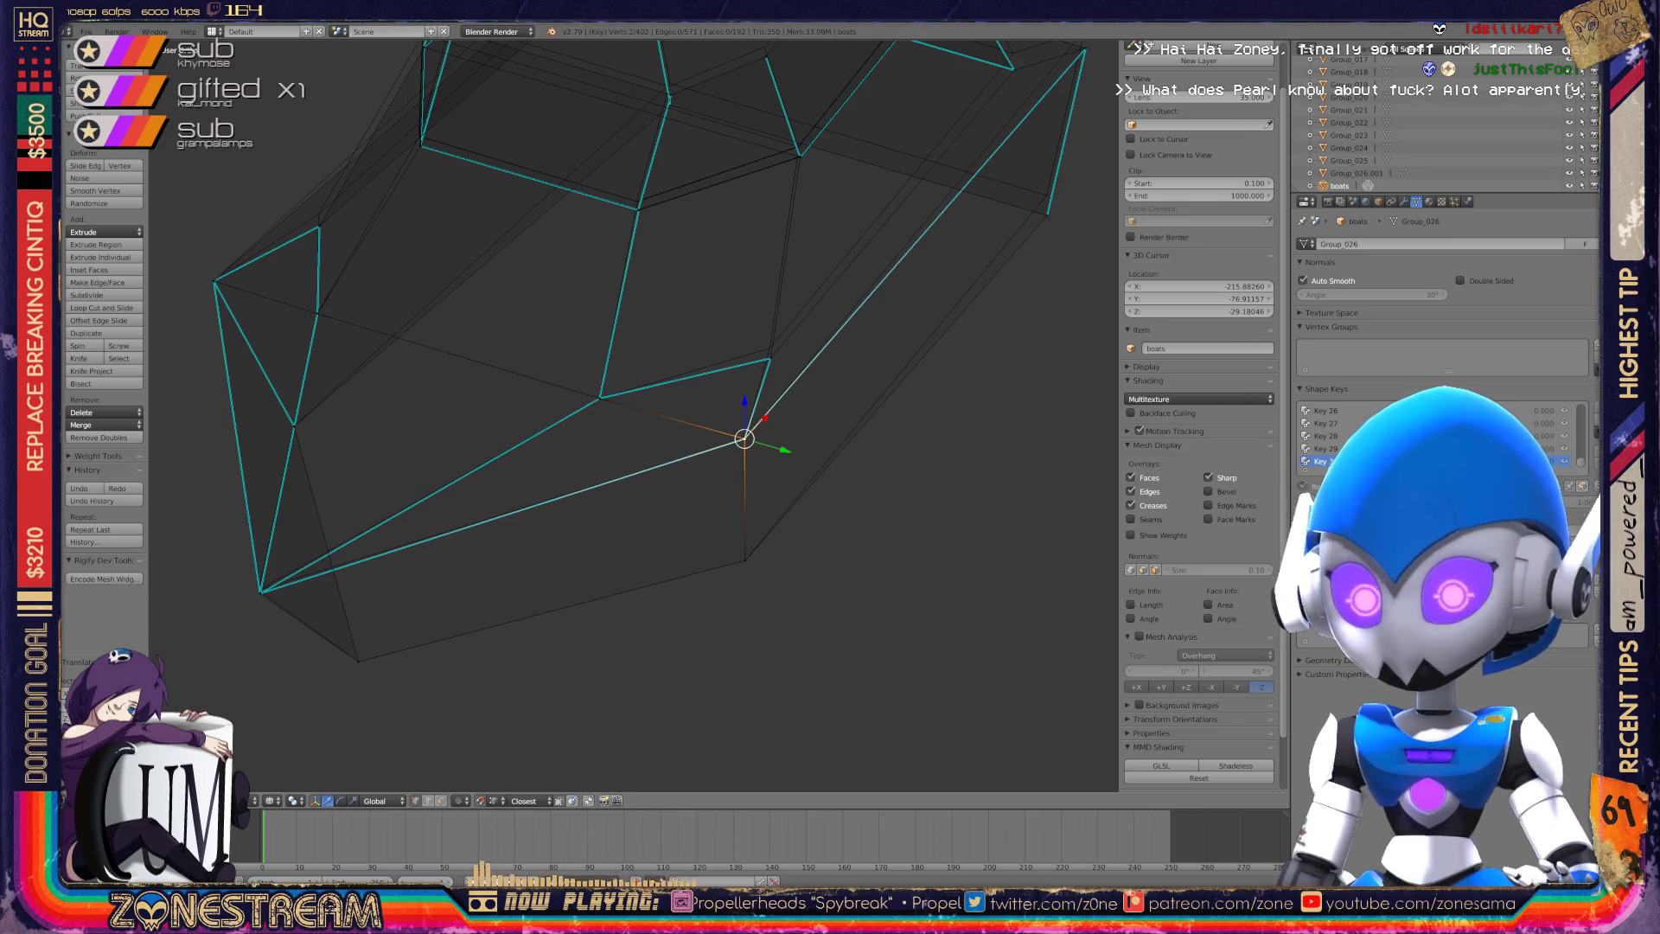
mouse_move(632, 415)
middle_down()
mouse_move(484, 372)
mouse_move(562, 450)
middle_up()
right_click(685, 459)
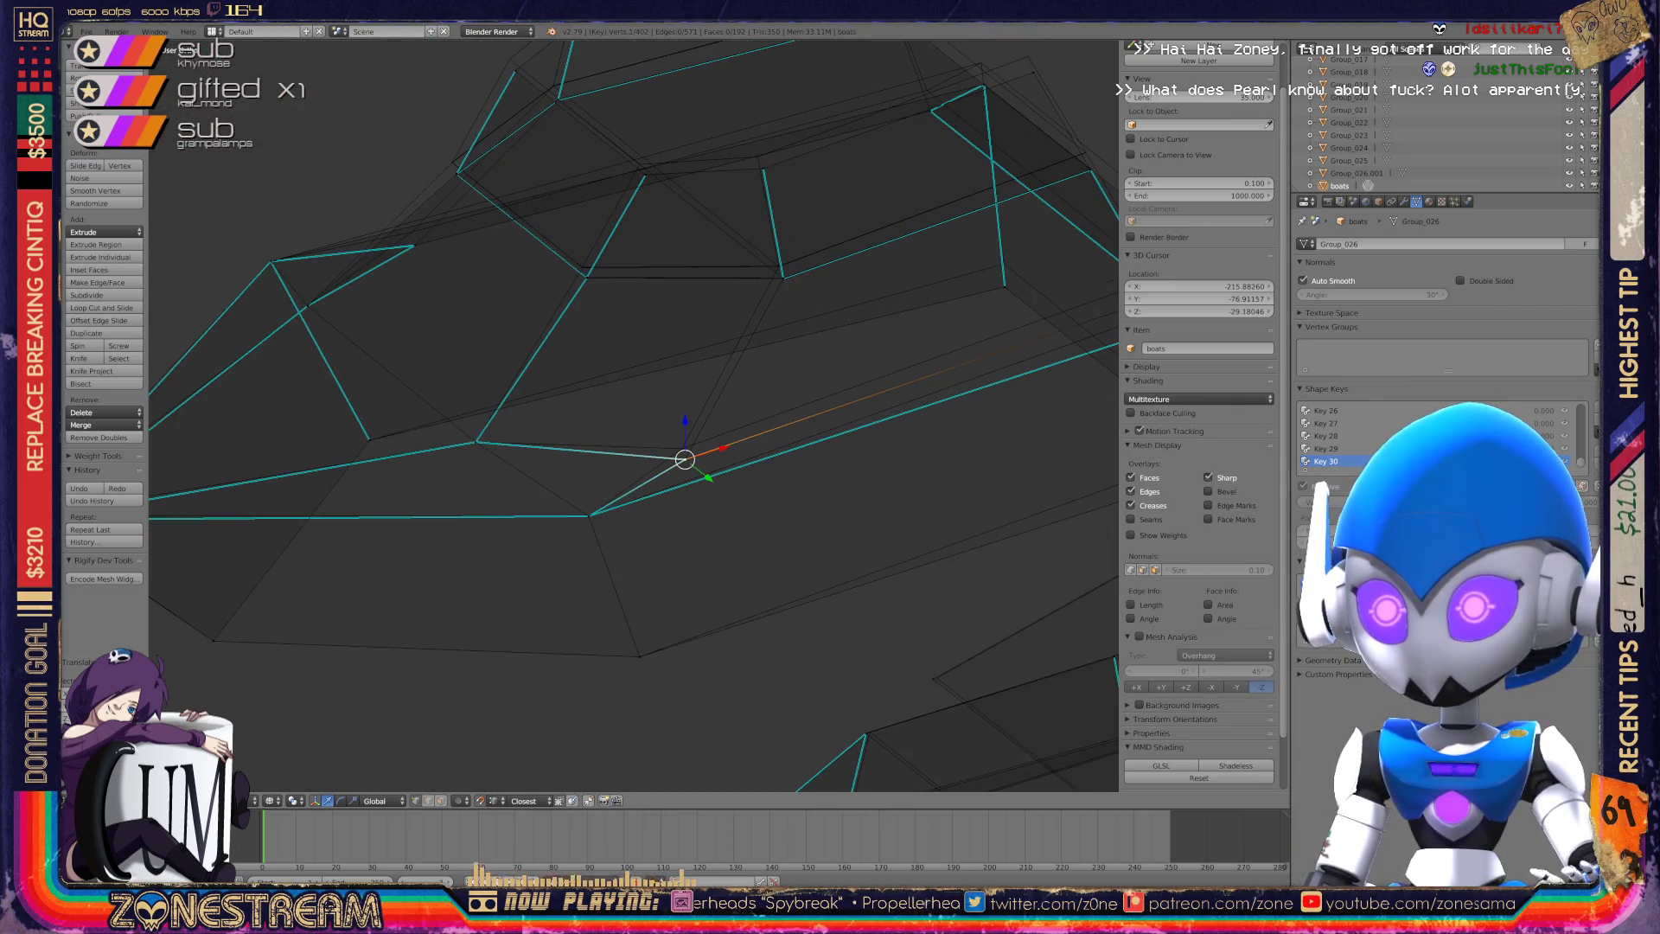
right_drag(685, 459, 682, 448)
mouse_move(631, 415)
middle_down()
mouse_move(657, 432)
mouse_move(606, 407)
mouse_move(562, 415)
middle_up()
scroll(632, 415, up, 5)
scroll(631, 415, down, 5)
right_click(467, 428)
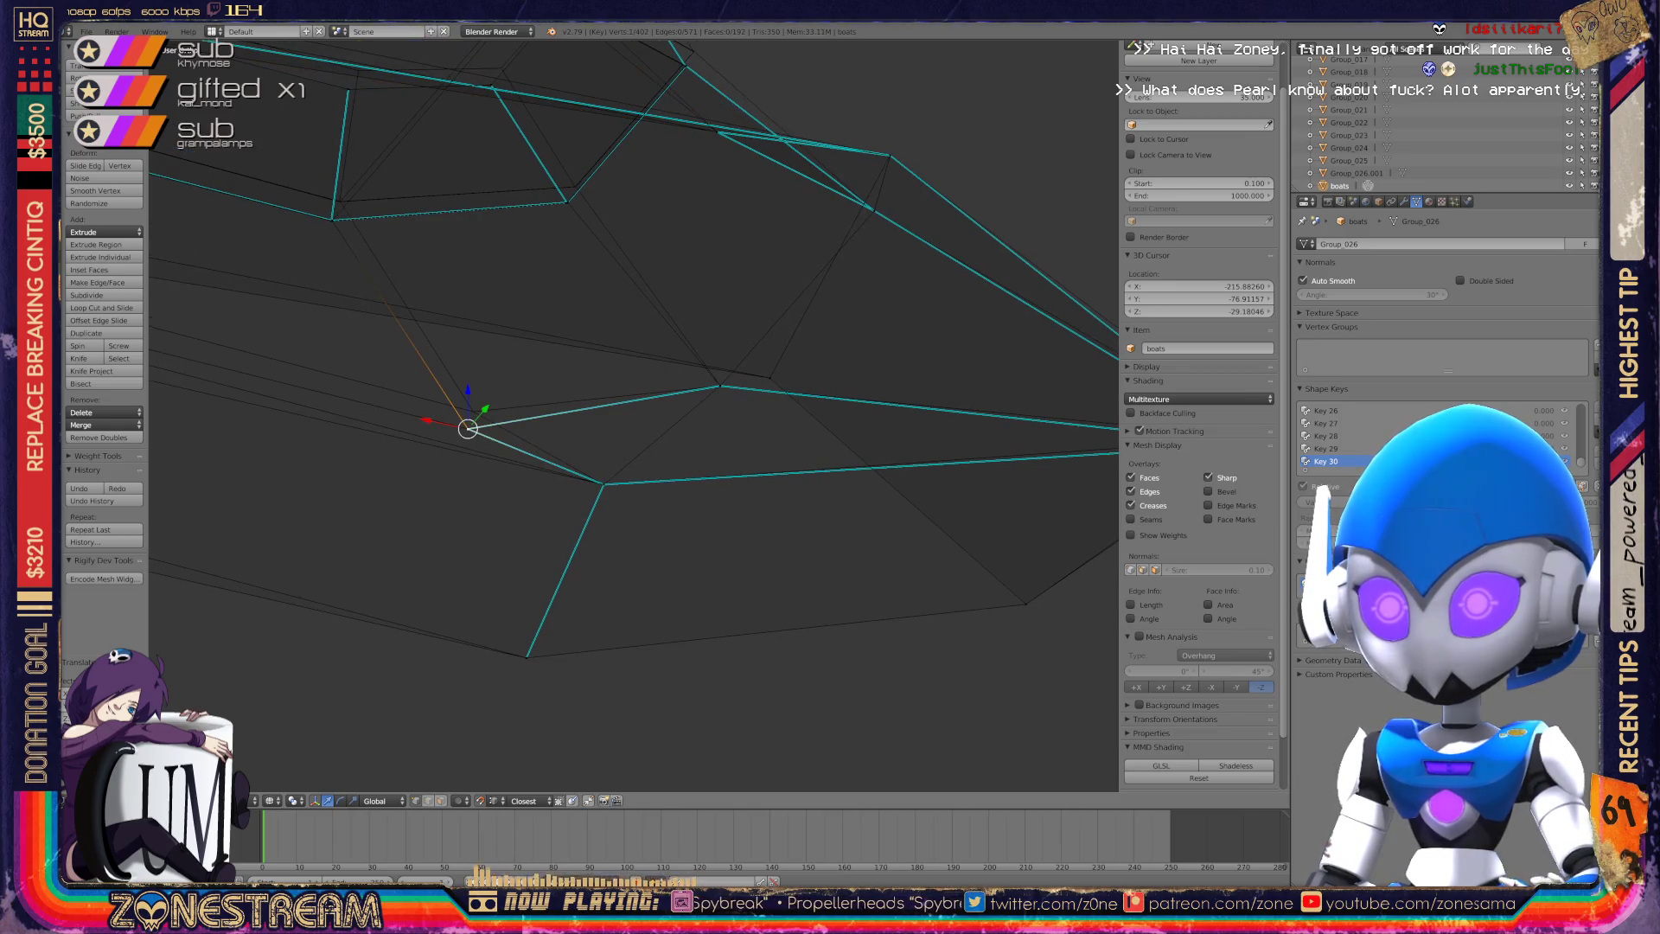
right_drag(468, 428, 473, 411)
Lift the bottom corner vertex and raise the vertices along that edge.
middle_drag(631, 415, 864, 433)
right_click(325, 567)
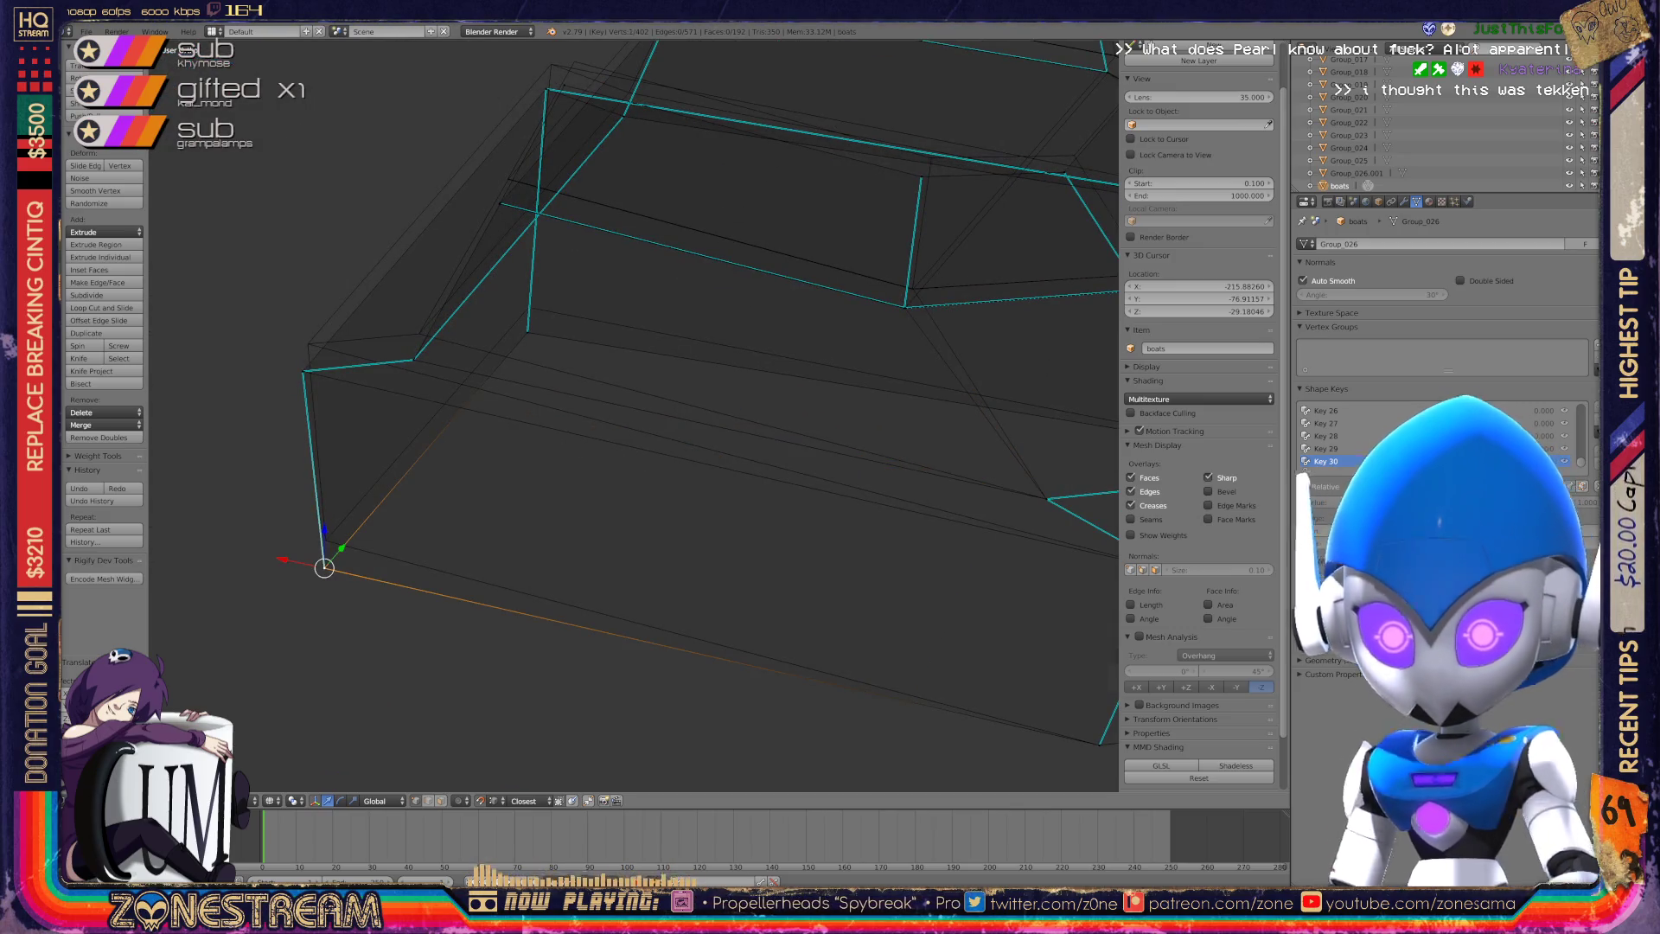
right_drag(324, 567, 326, 537)
right_click(302, 372)
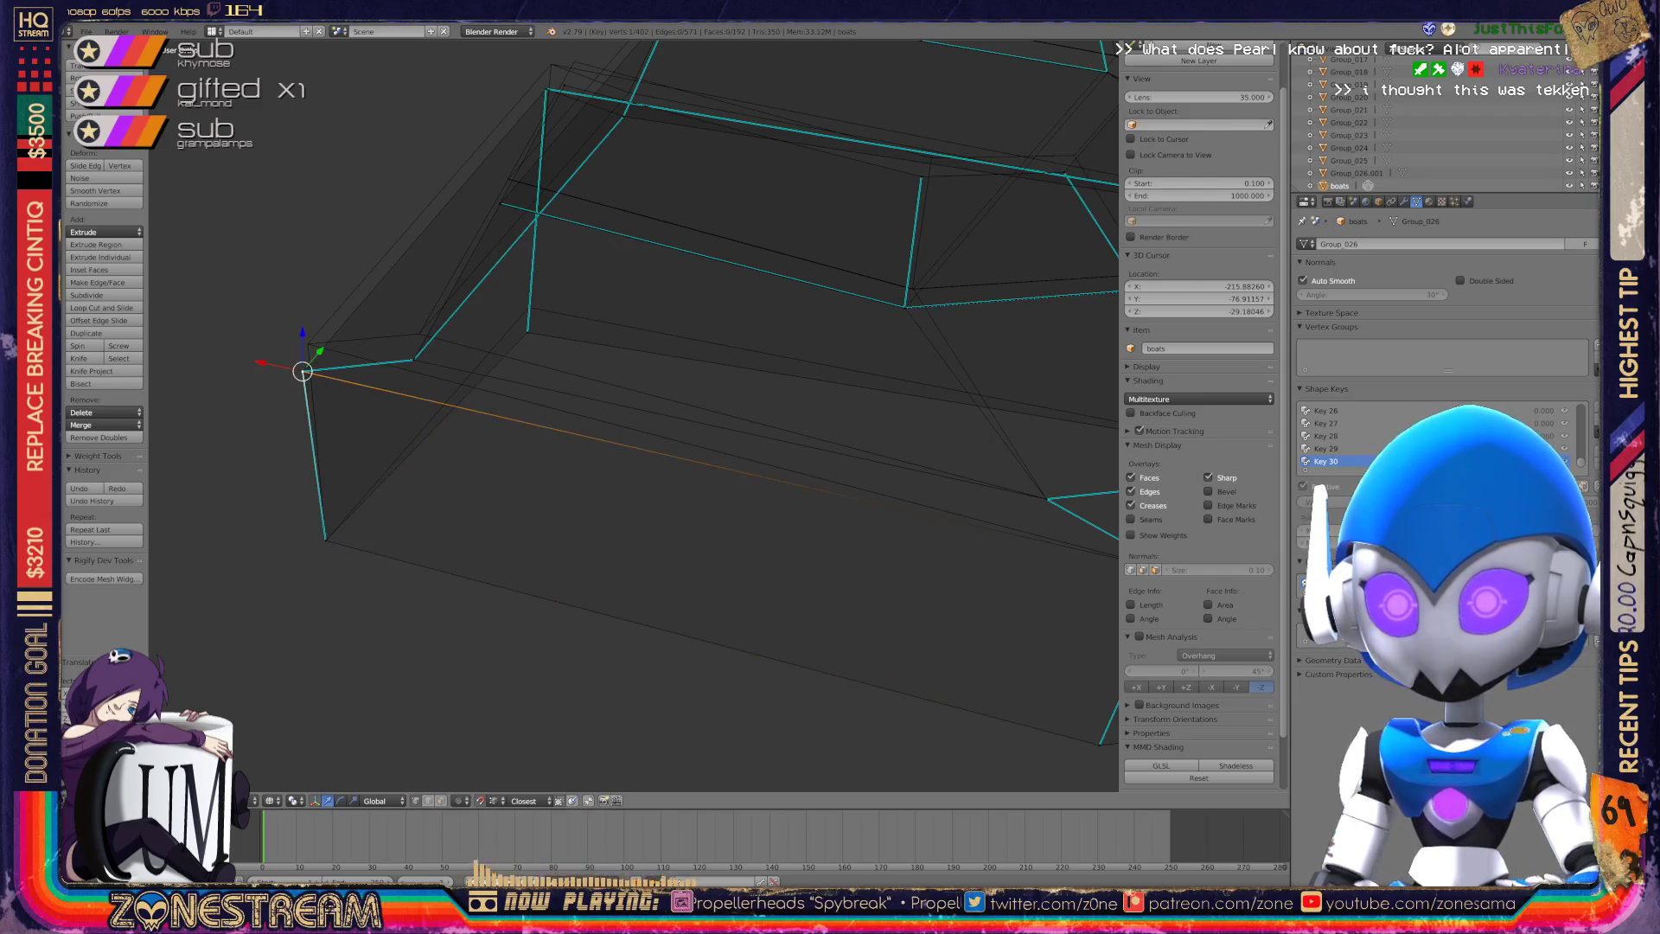
shift+middle_drag(631, 415, 575, 510)
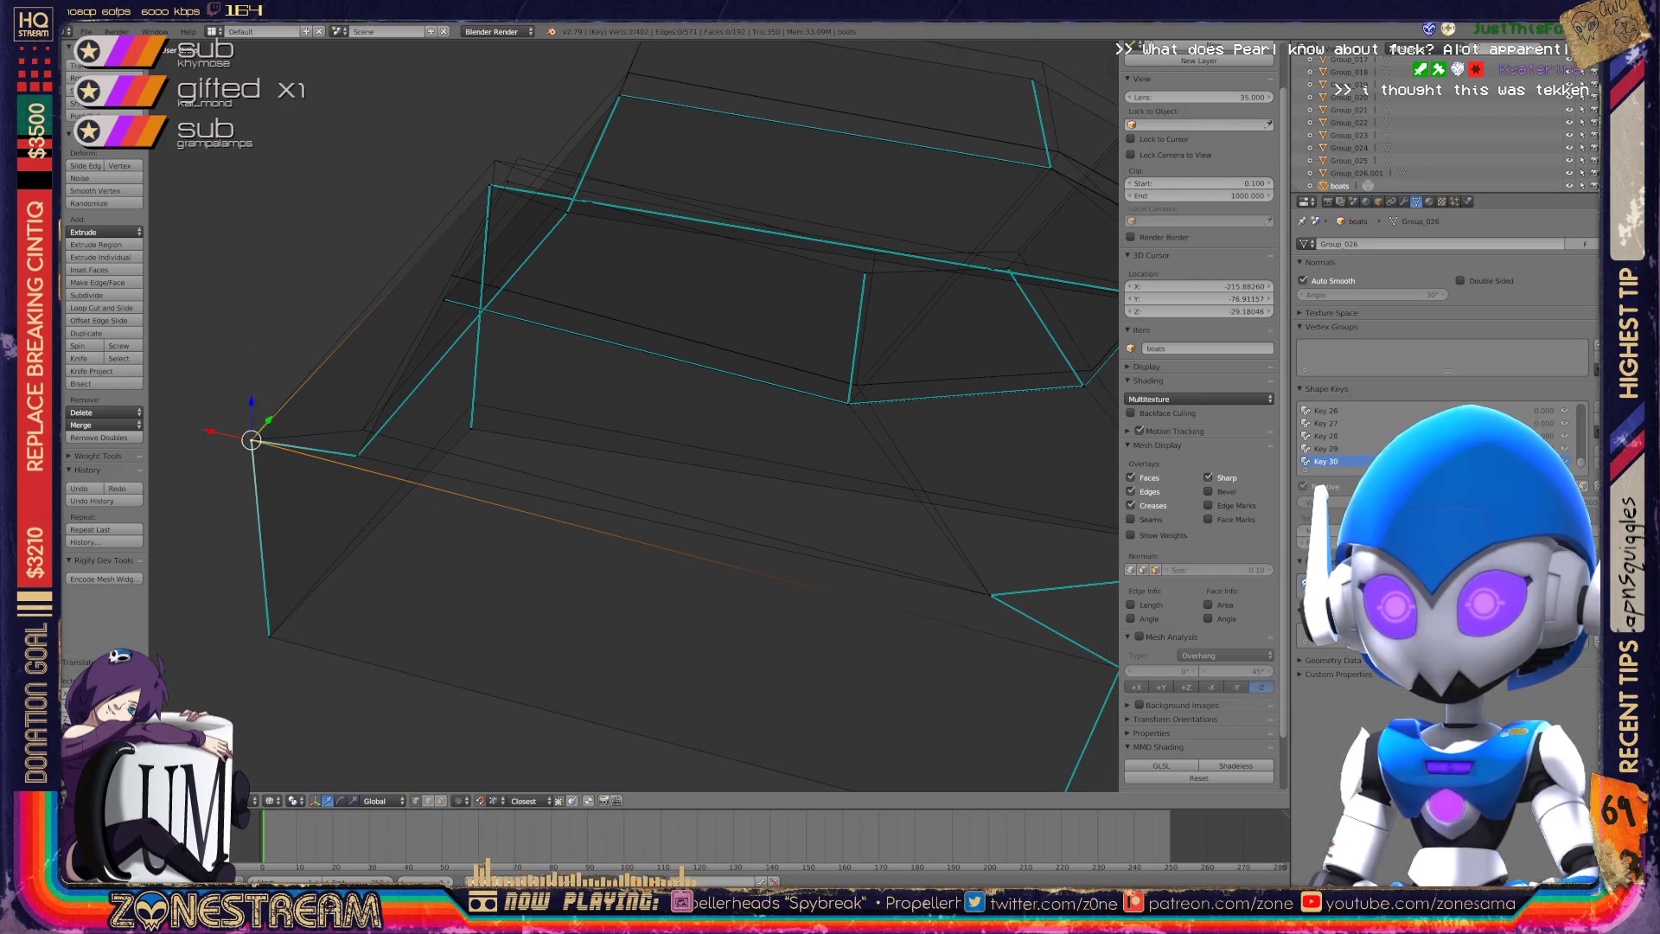
right_click(357, 454)
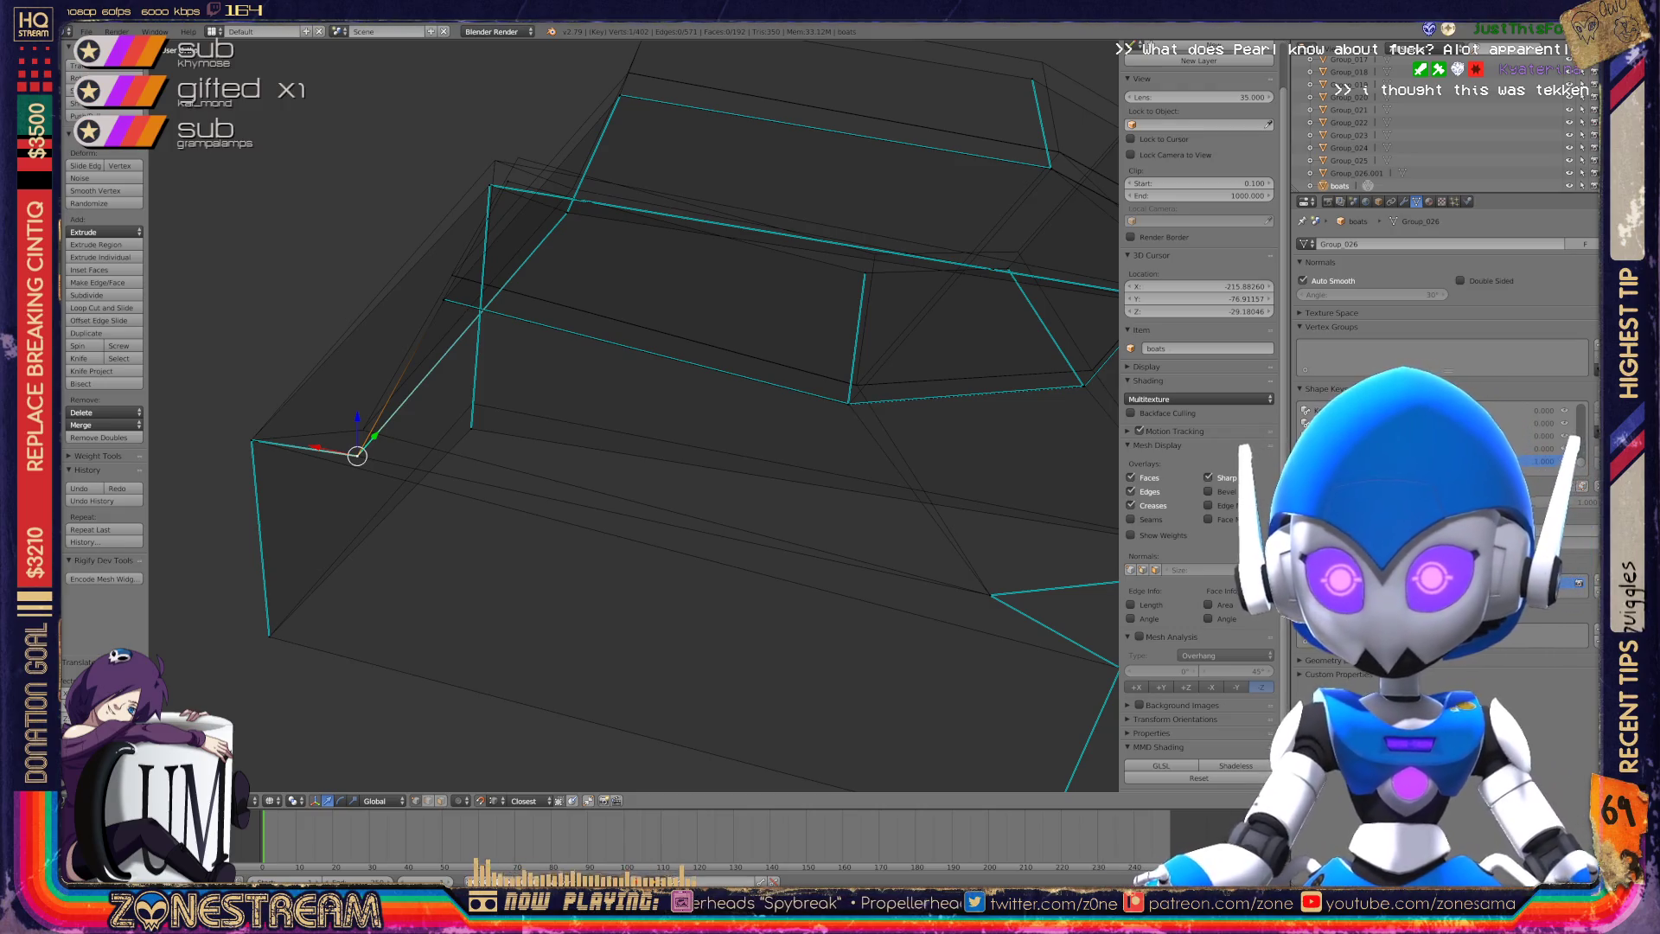
right_drag(357, 455, 363, 426)
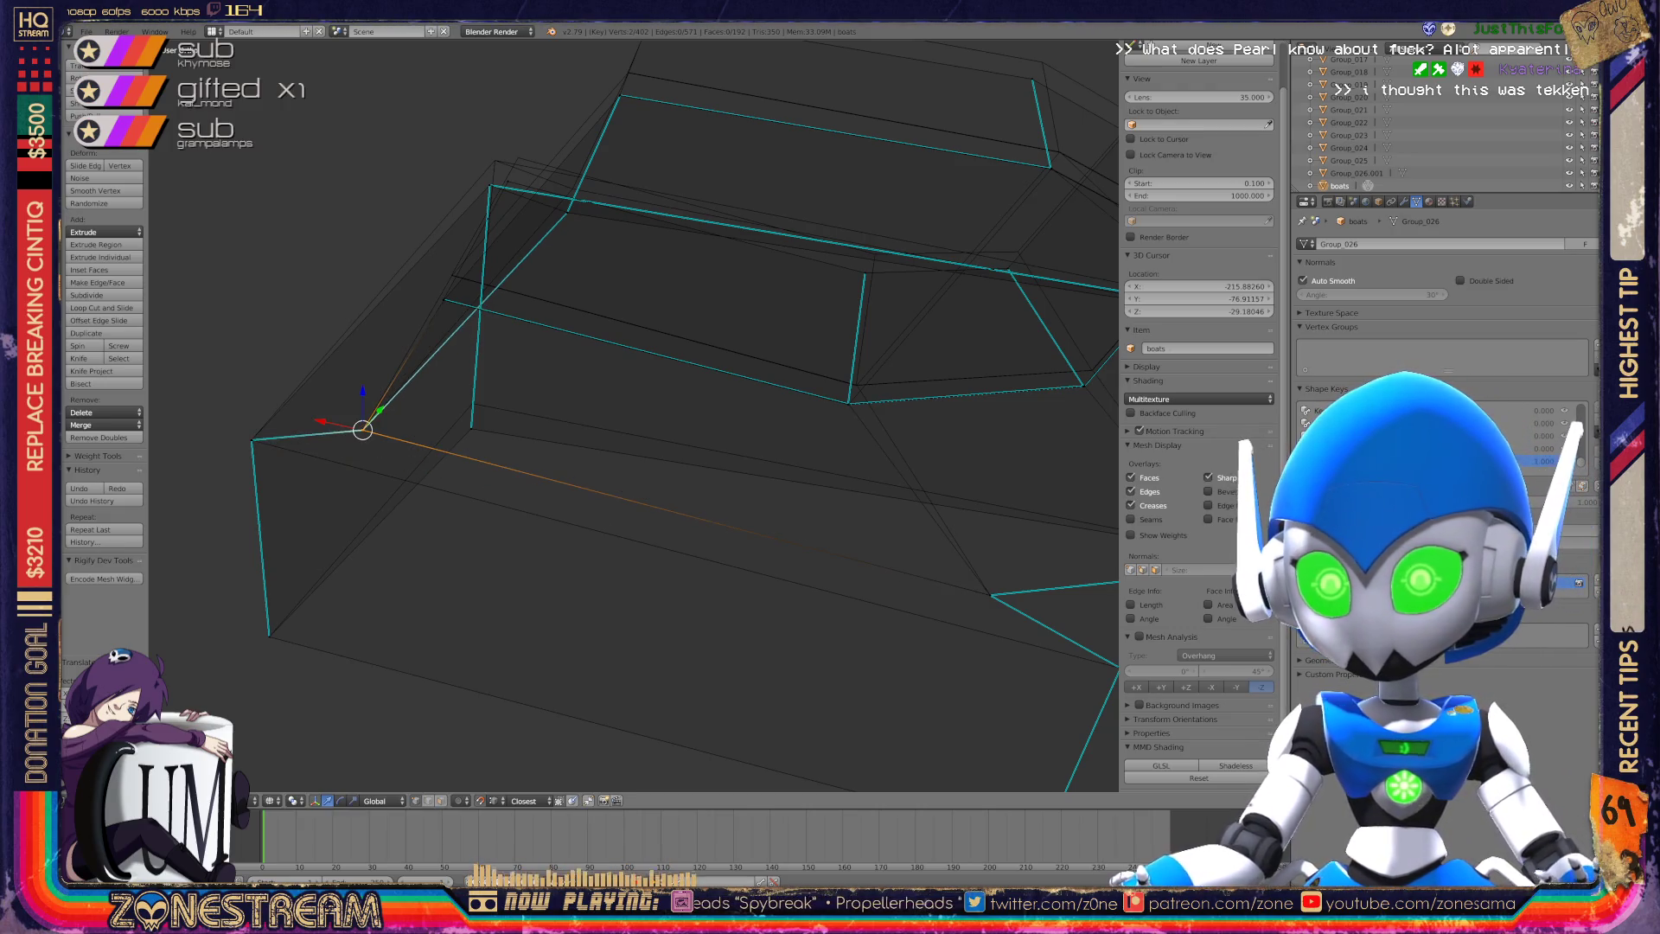
shift+middle_drag(364, 426, 315, 467)
right_click(419, 469)
right_drag(419, 470, 420, 445)
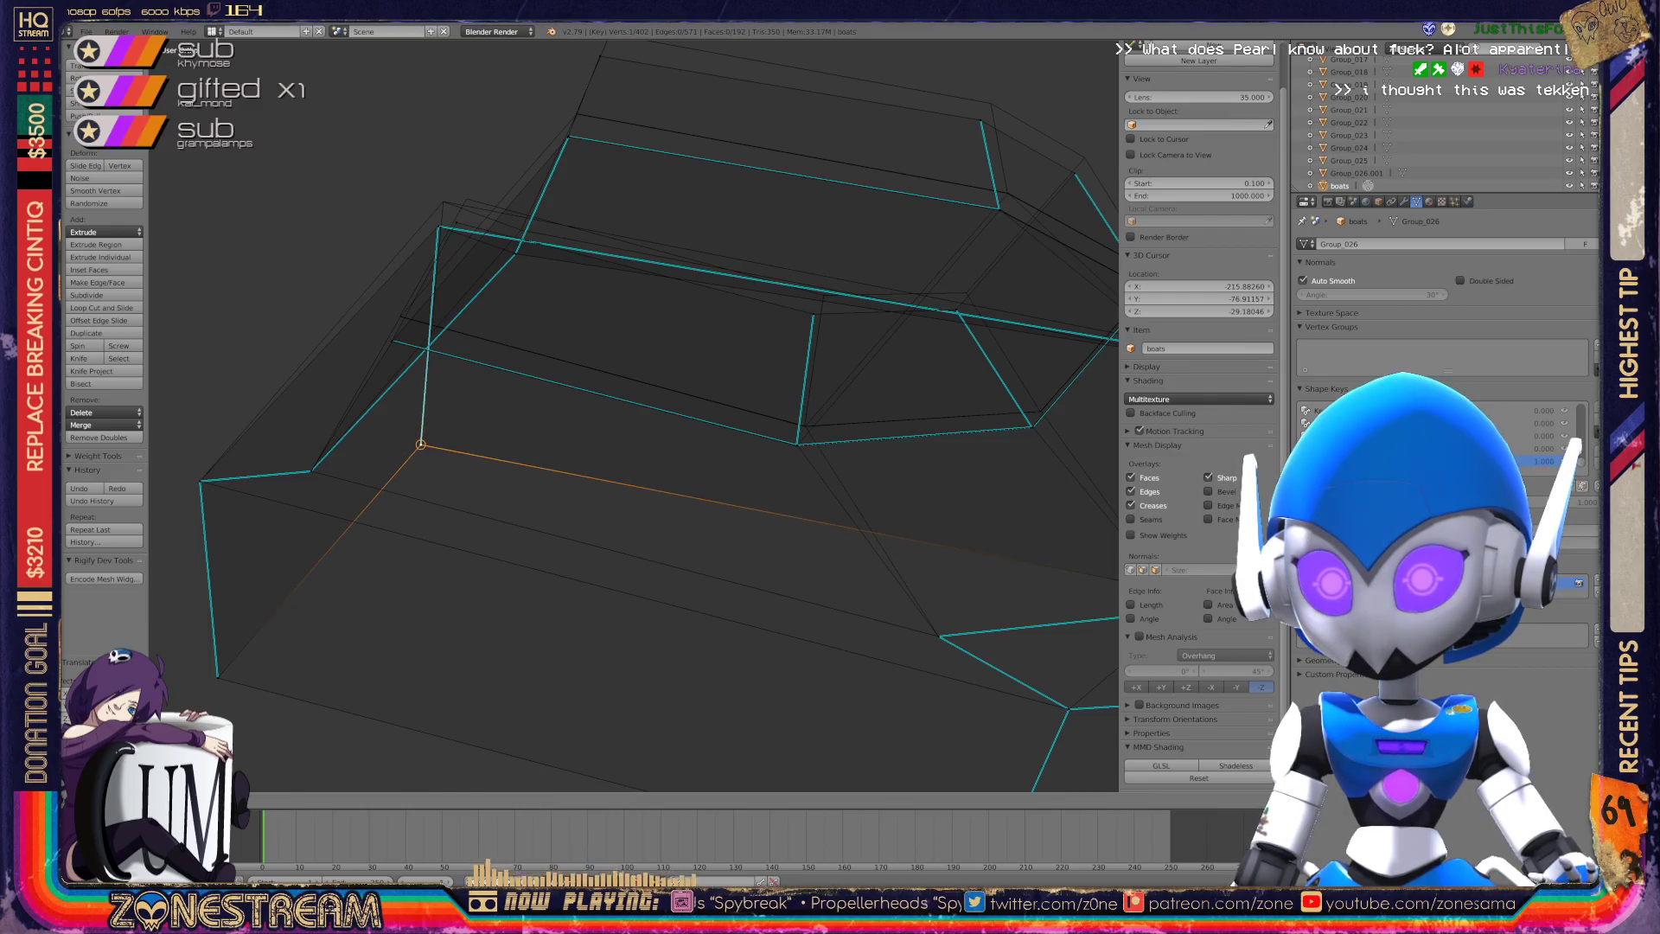
scroll(634, 415, up, 6)
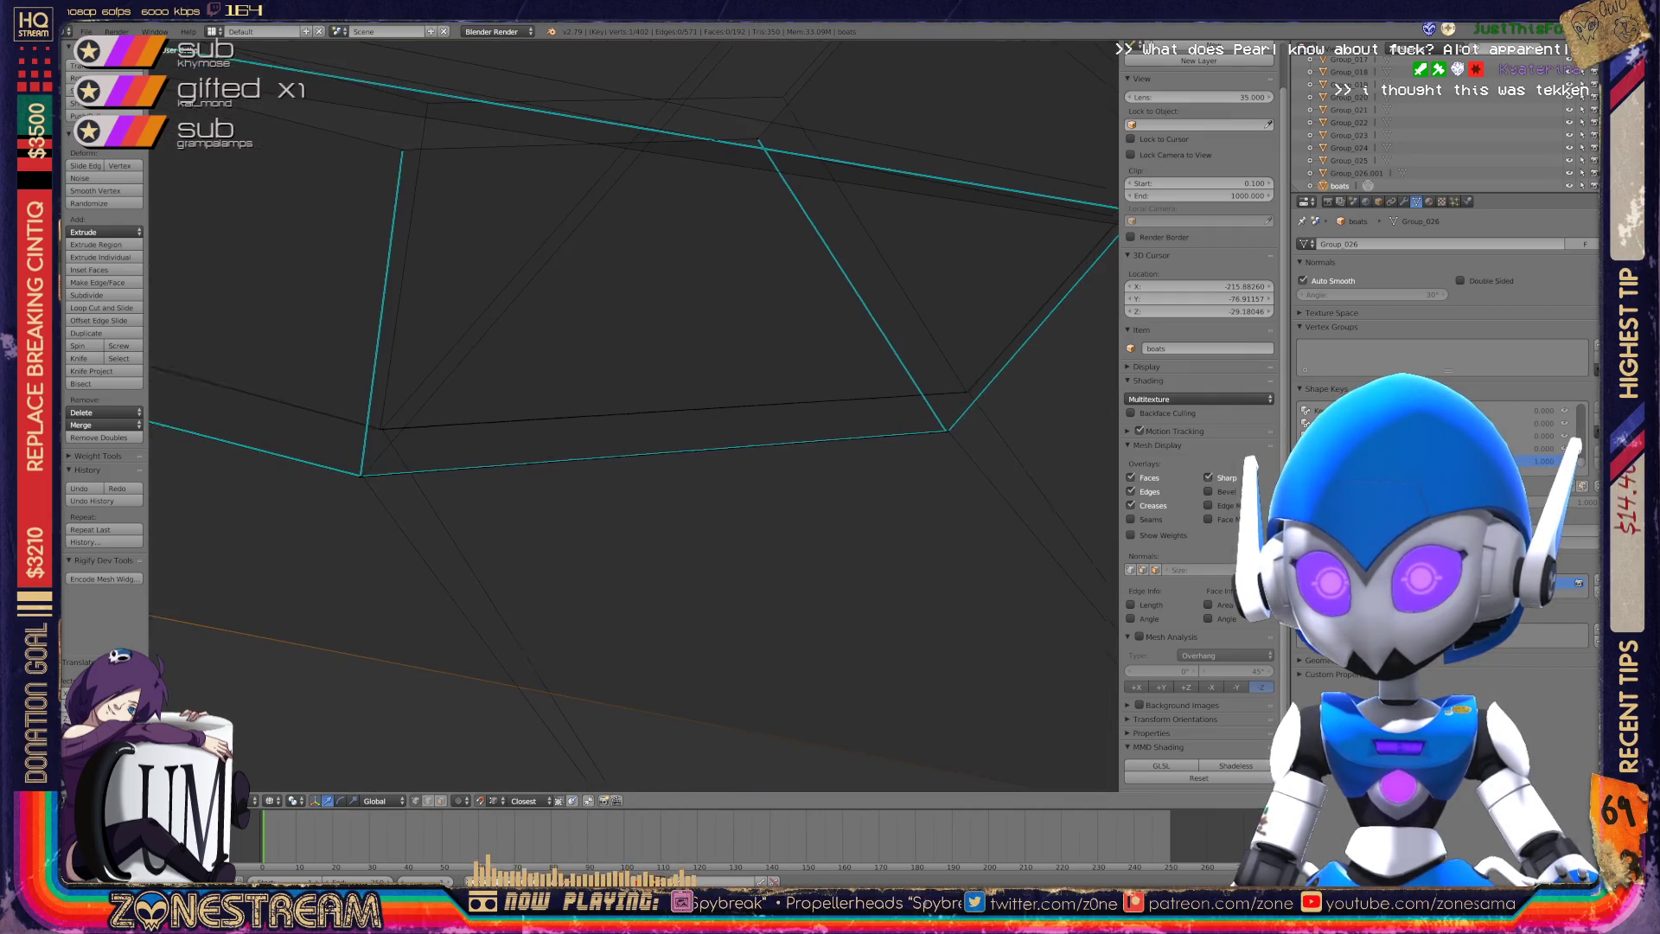
scroll(723, 279, up, 6)
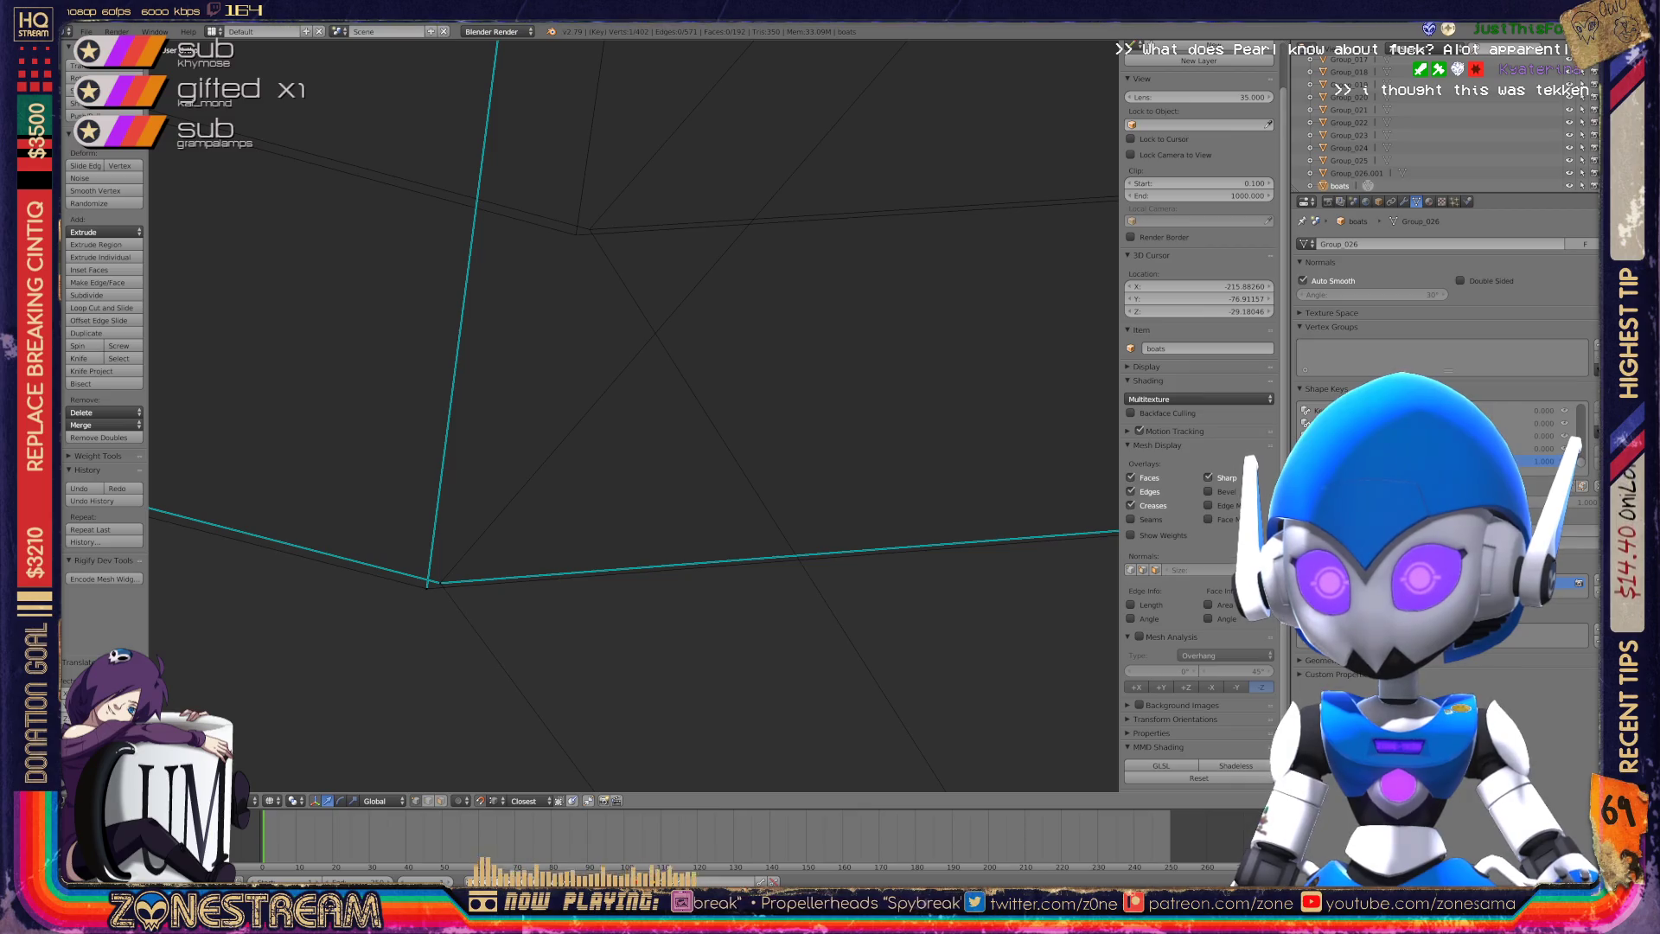
Move a corner vertex up onto the other corner vertex so they meet.
right_click(427, 586)
key(g)
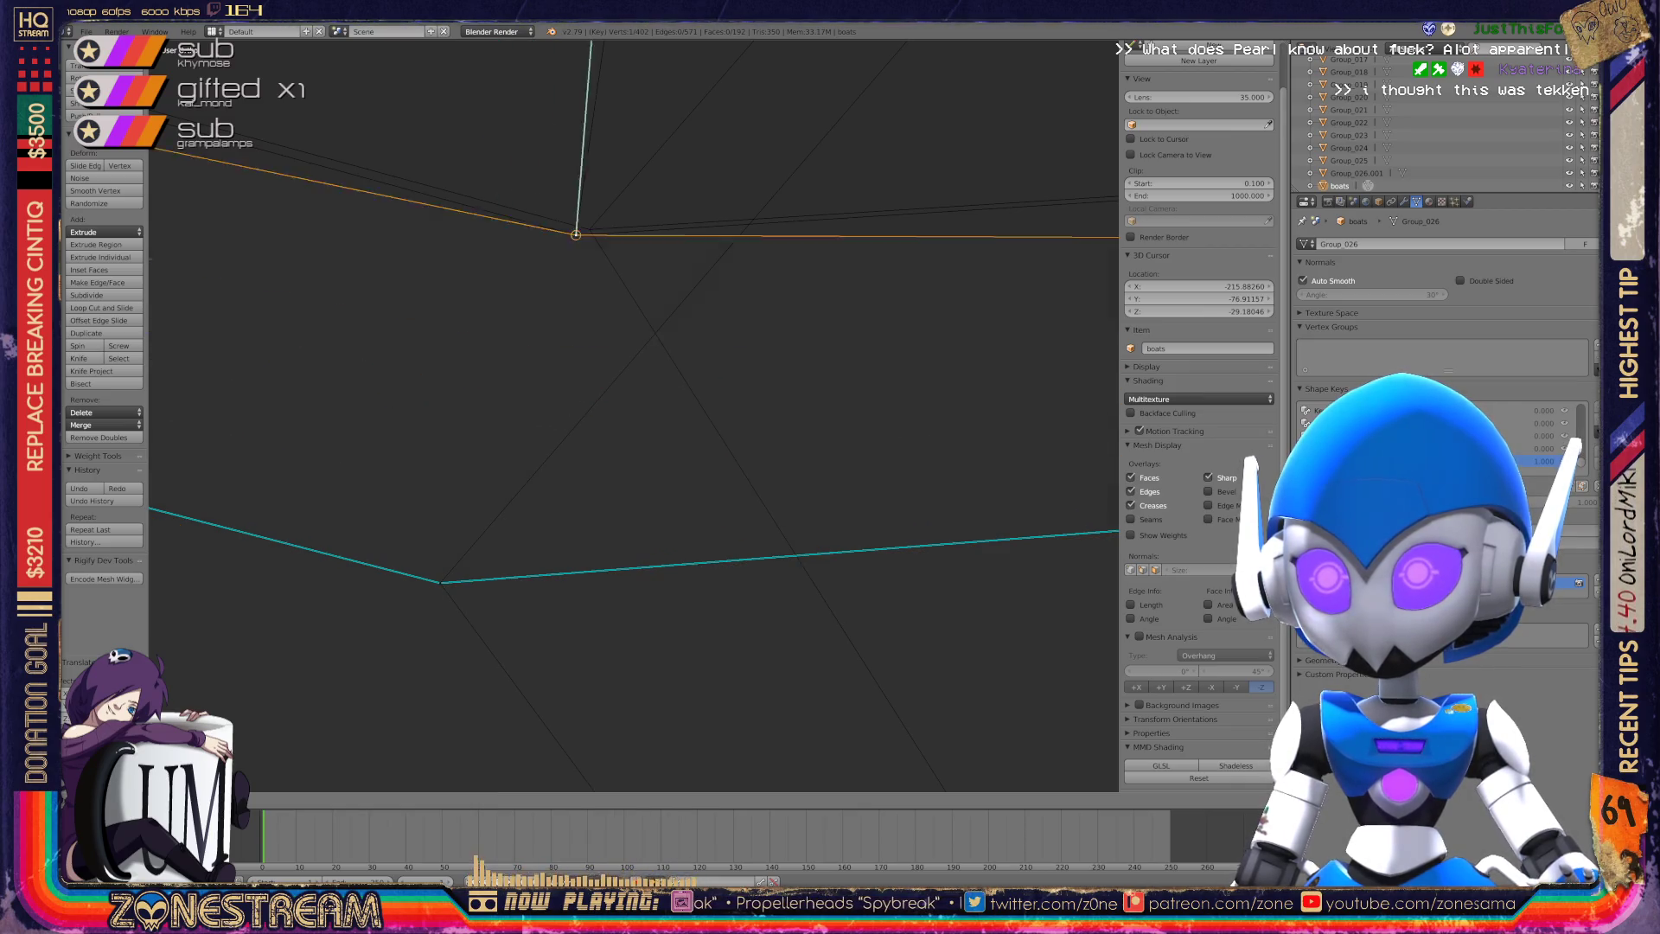
right_click(440, 584)
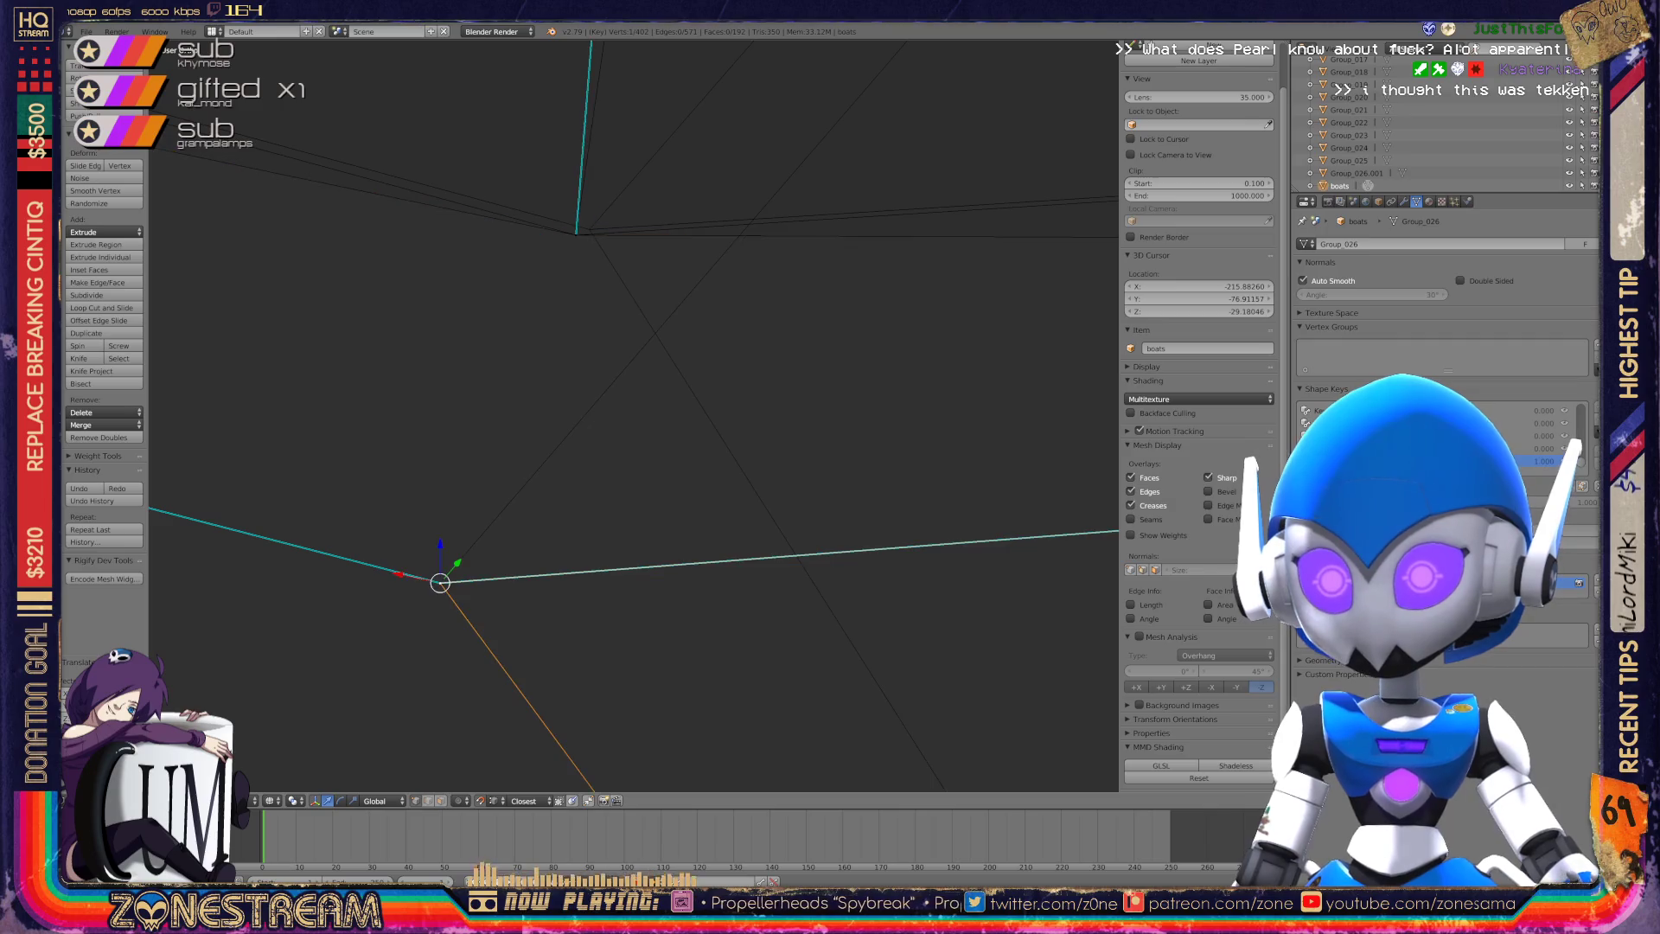
key(g)
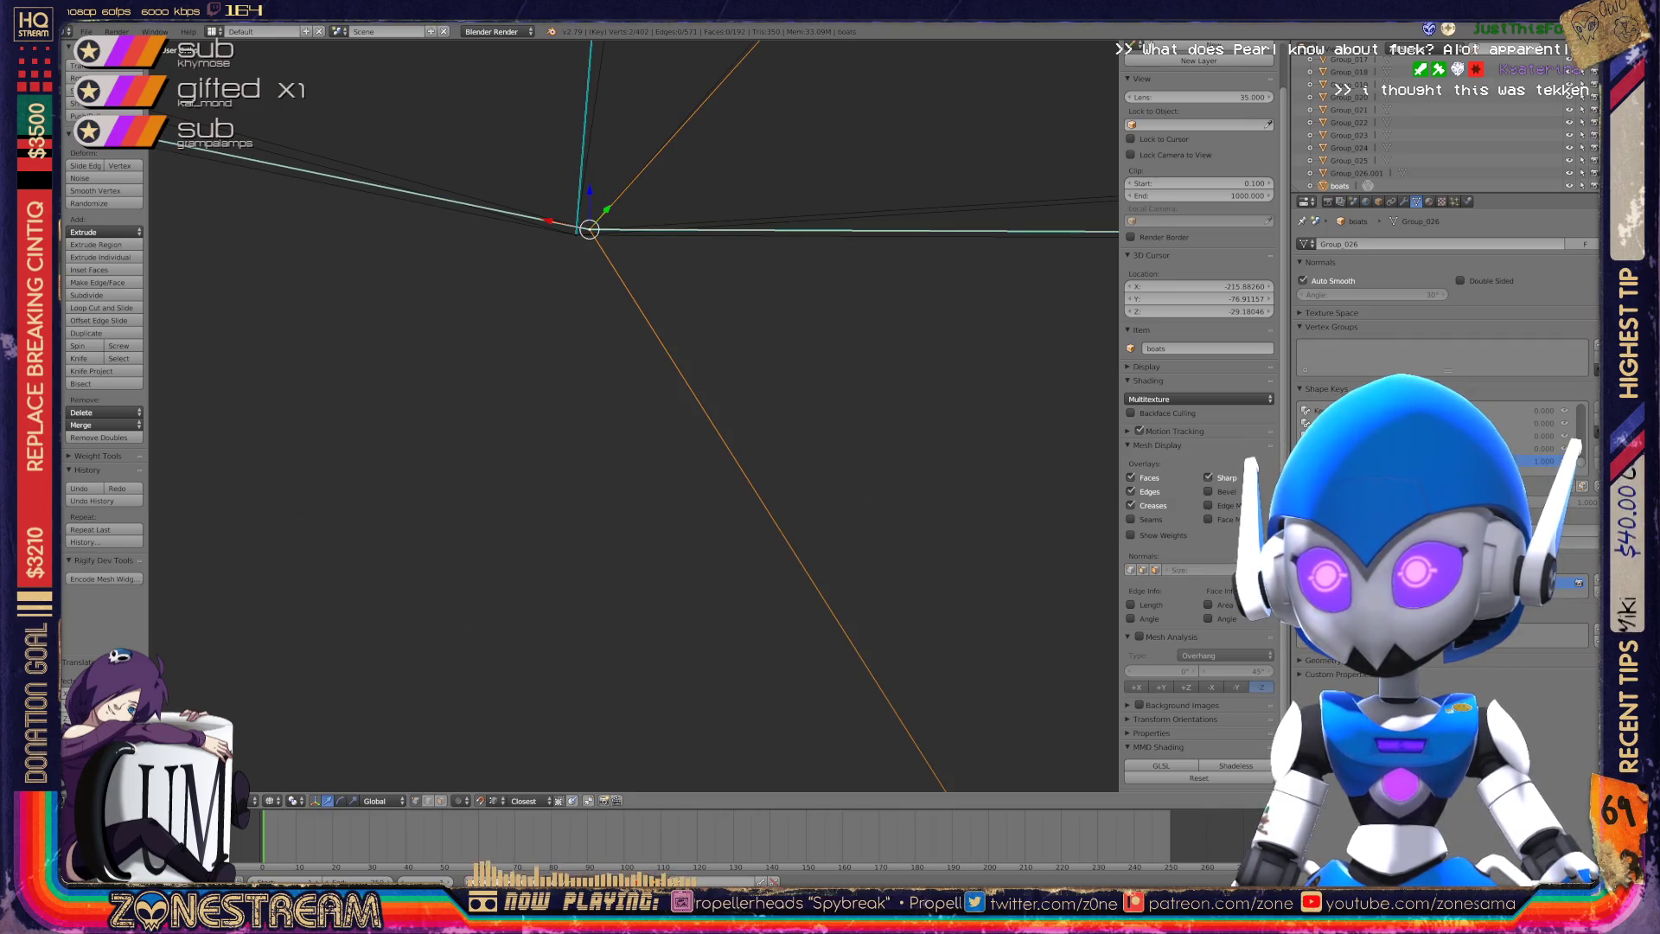
scroll(633, 415, up, 5)
scroll(634, 416, down, 4)
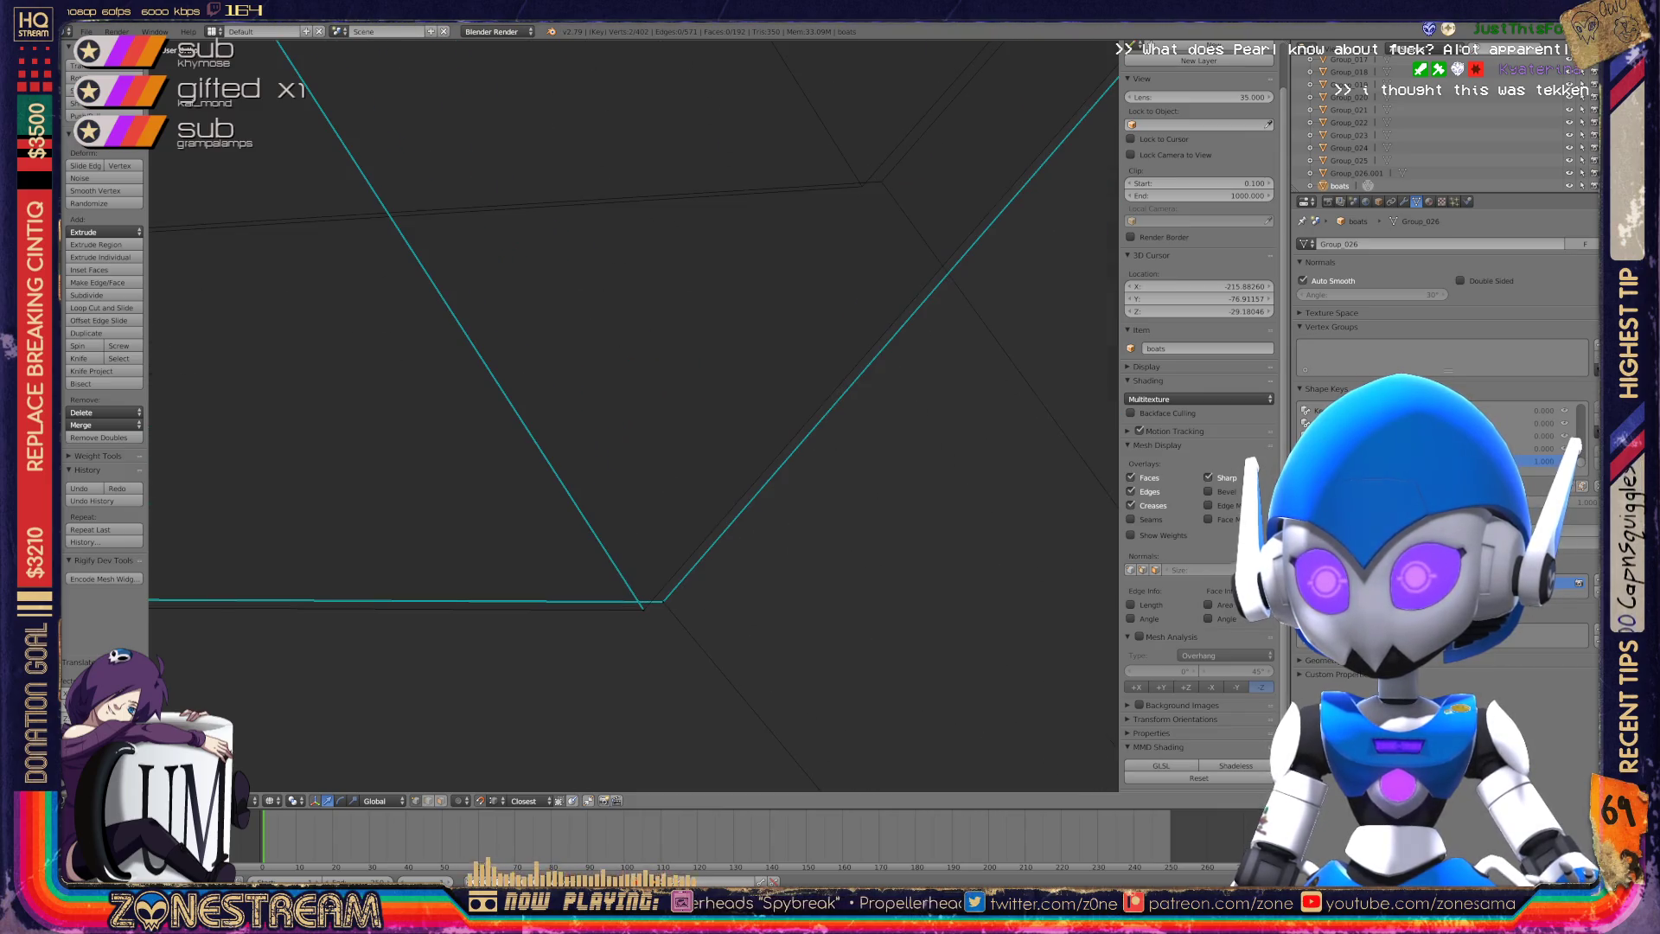
click(663, 601)
key(g)
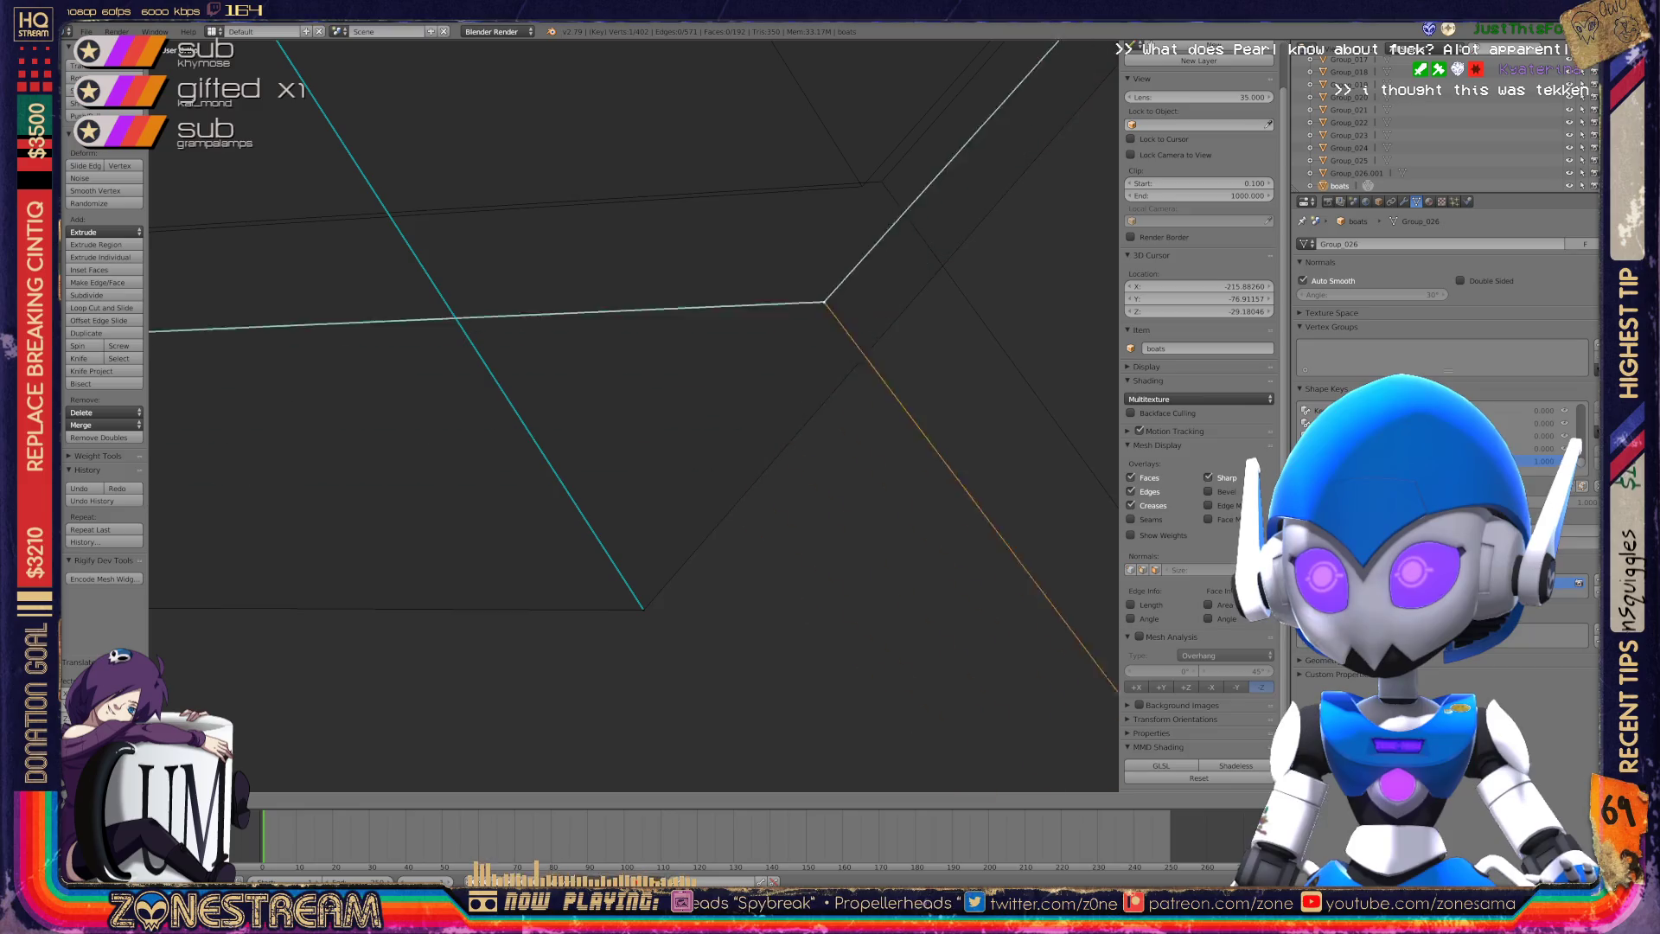
Centre the view on the lower corner vertex and reposition it.
right_click(643, 610)
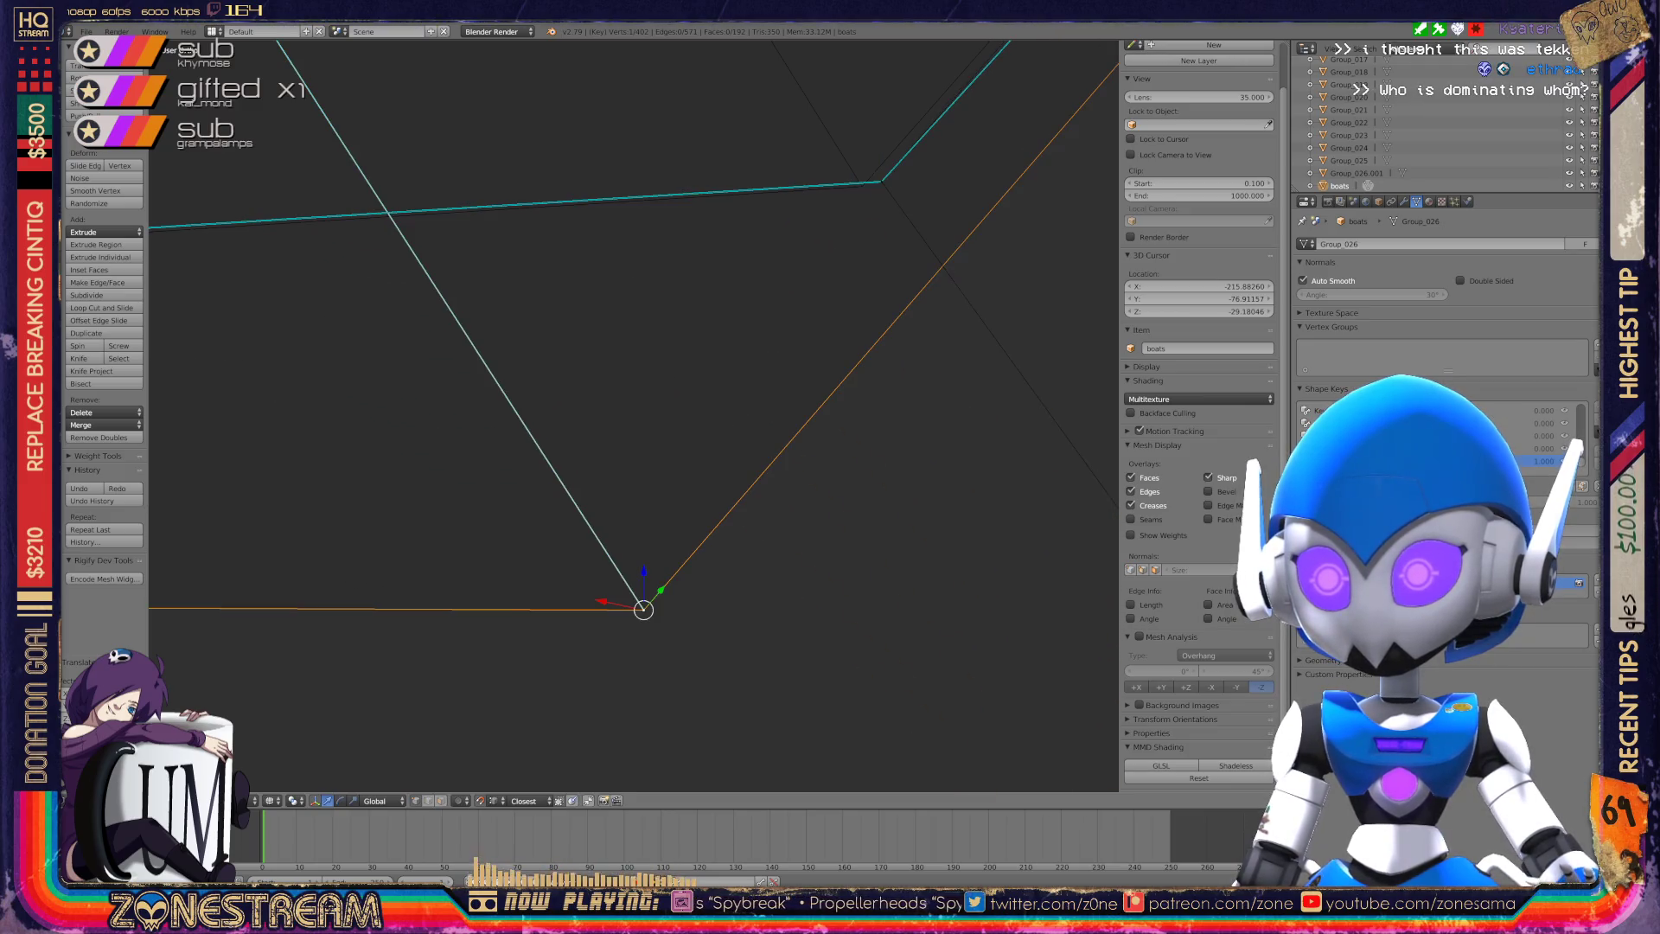
key(KP_Decimal)
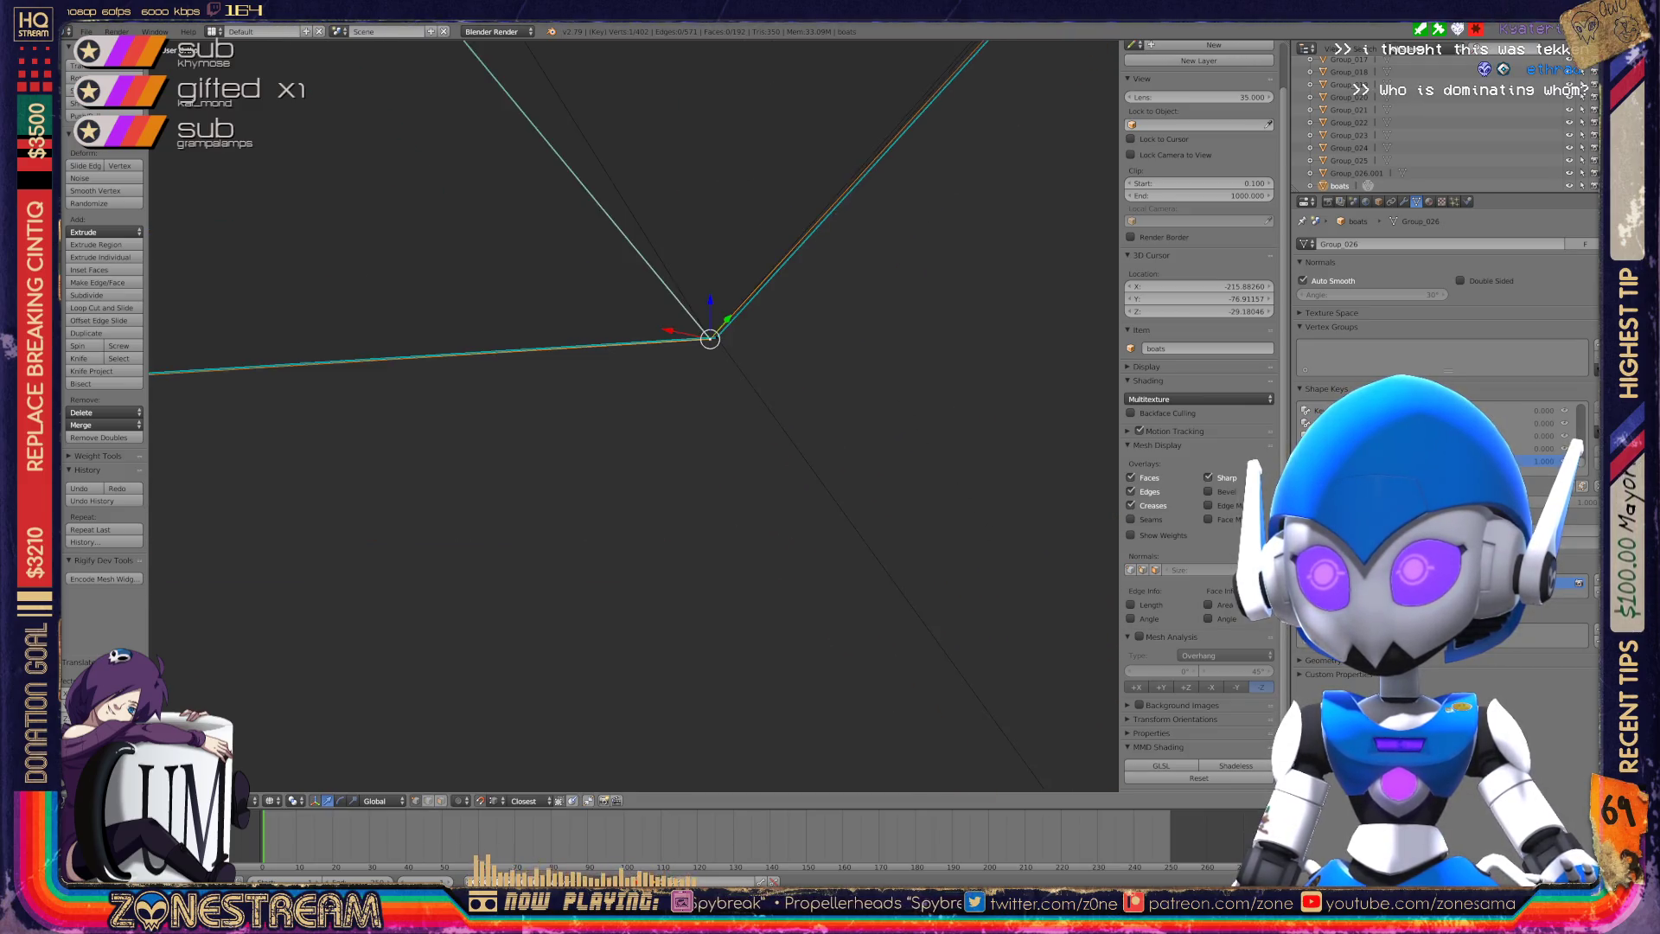
mouse_move(642, 518)
middle_down()
mouse_move(644, 541)
mouse_move(778, 424)
middle_up()
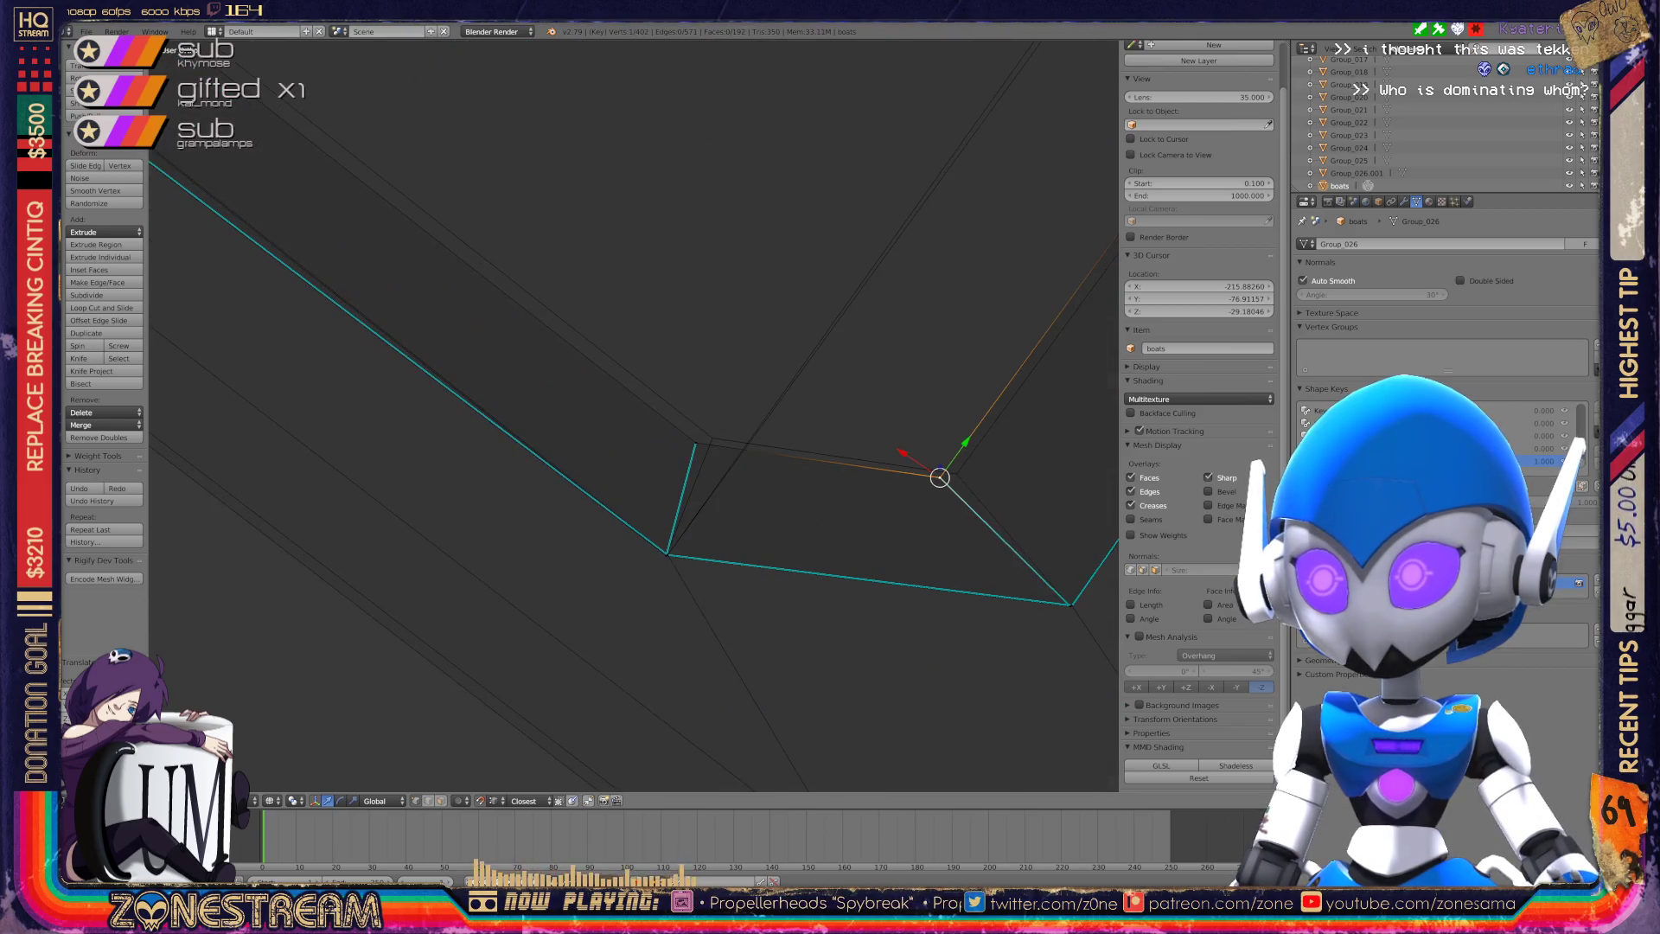
key(g)
middle_drag(951, 475, 830, 436)
key(g)
mouse_move(632, 415)
middle_down()
mouse_move(579, 381)
mouse_move(614, 337)
mouse_move(588, 372)
middle_up()
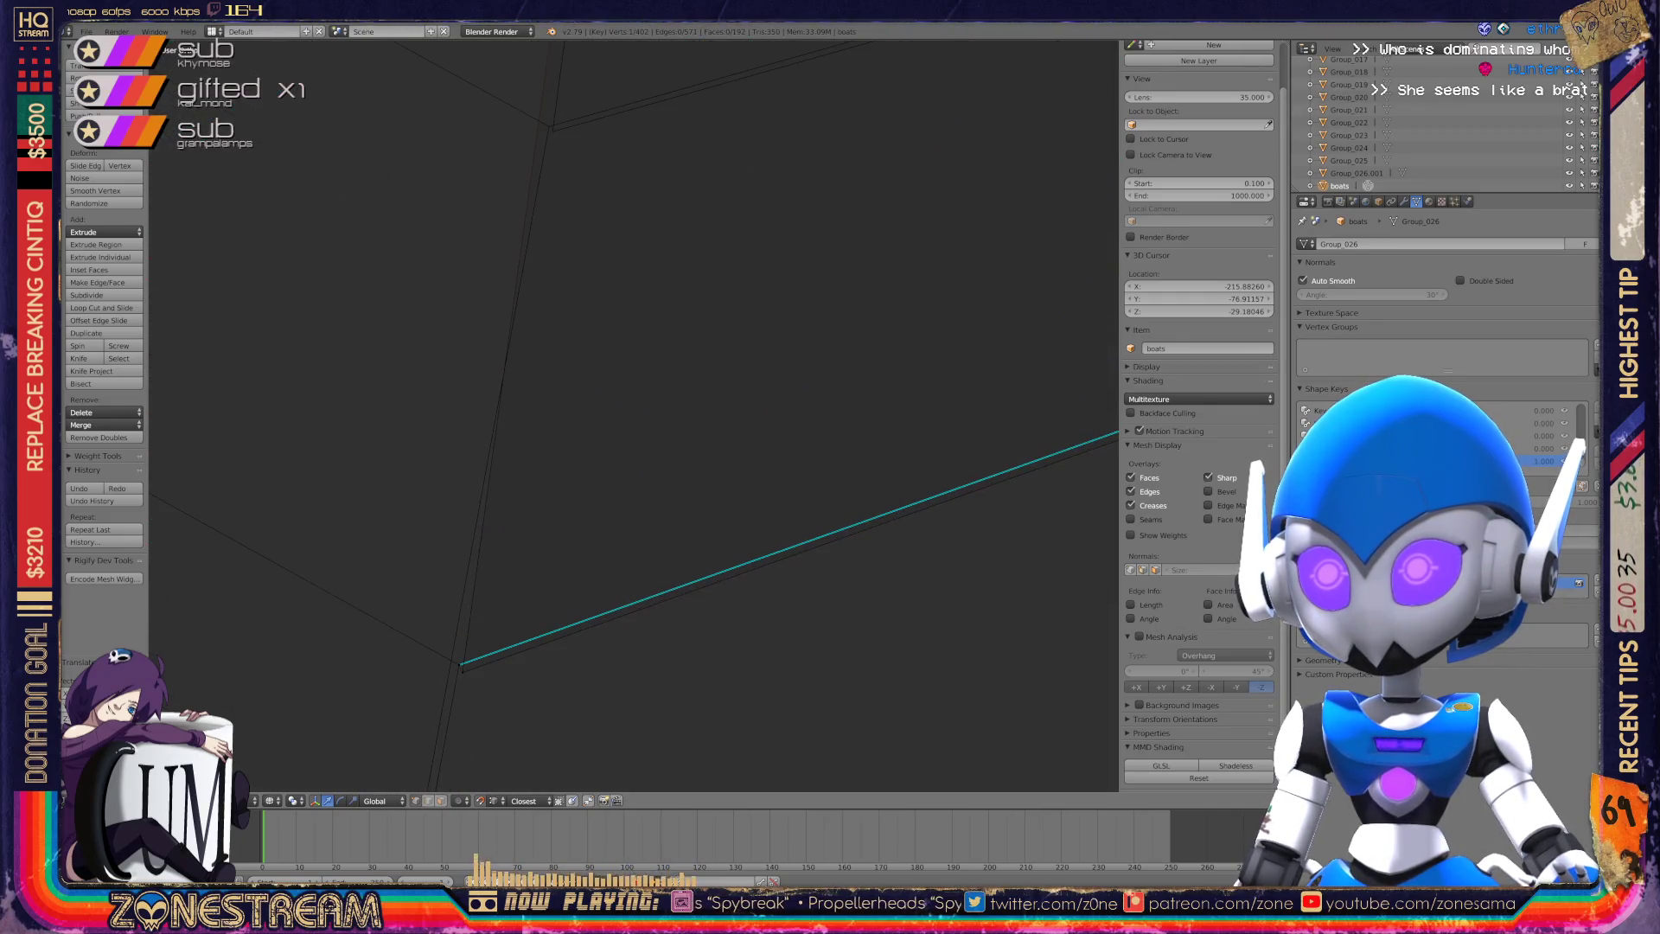
Focus on the bottom vertex, then move the long-edge vertex upward and confirm it.
right_click(464, 667)
right_click(549, 126)
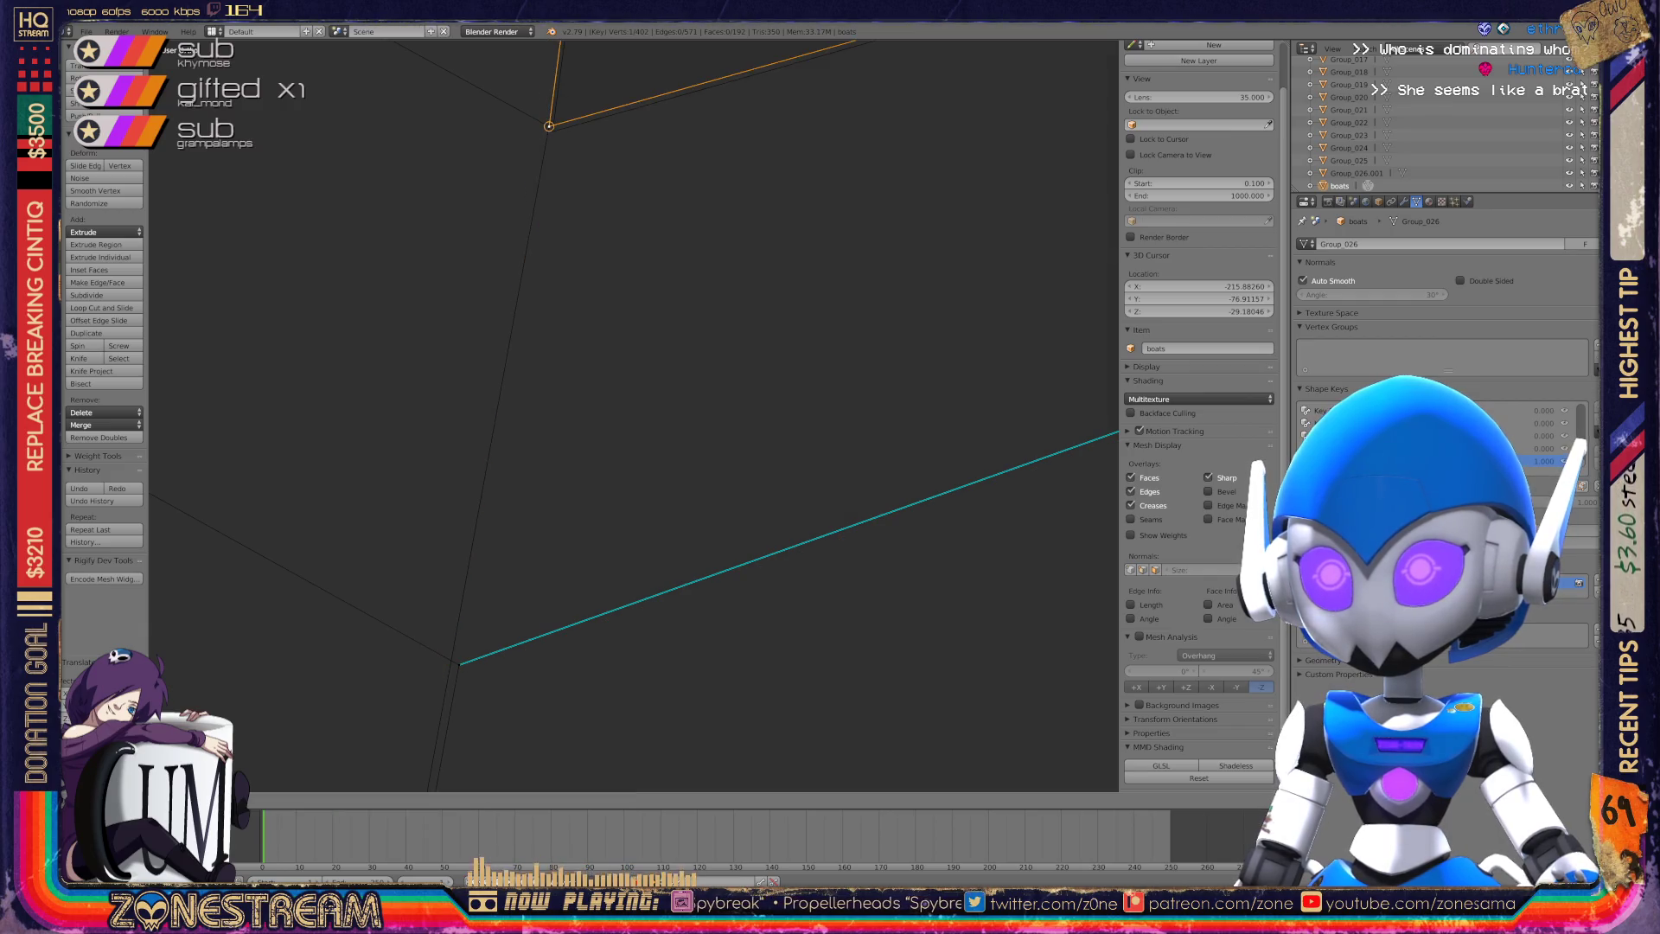
right_click(459, 664)
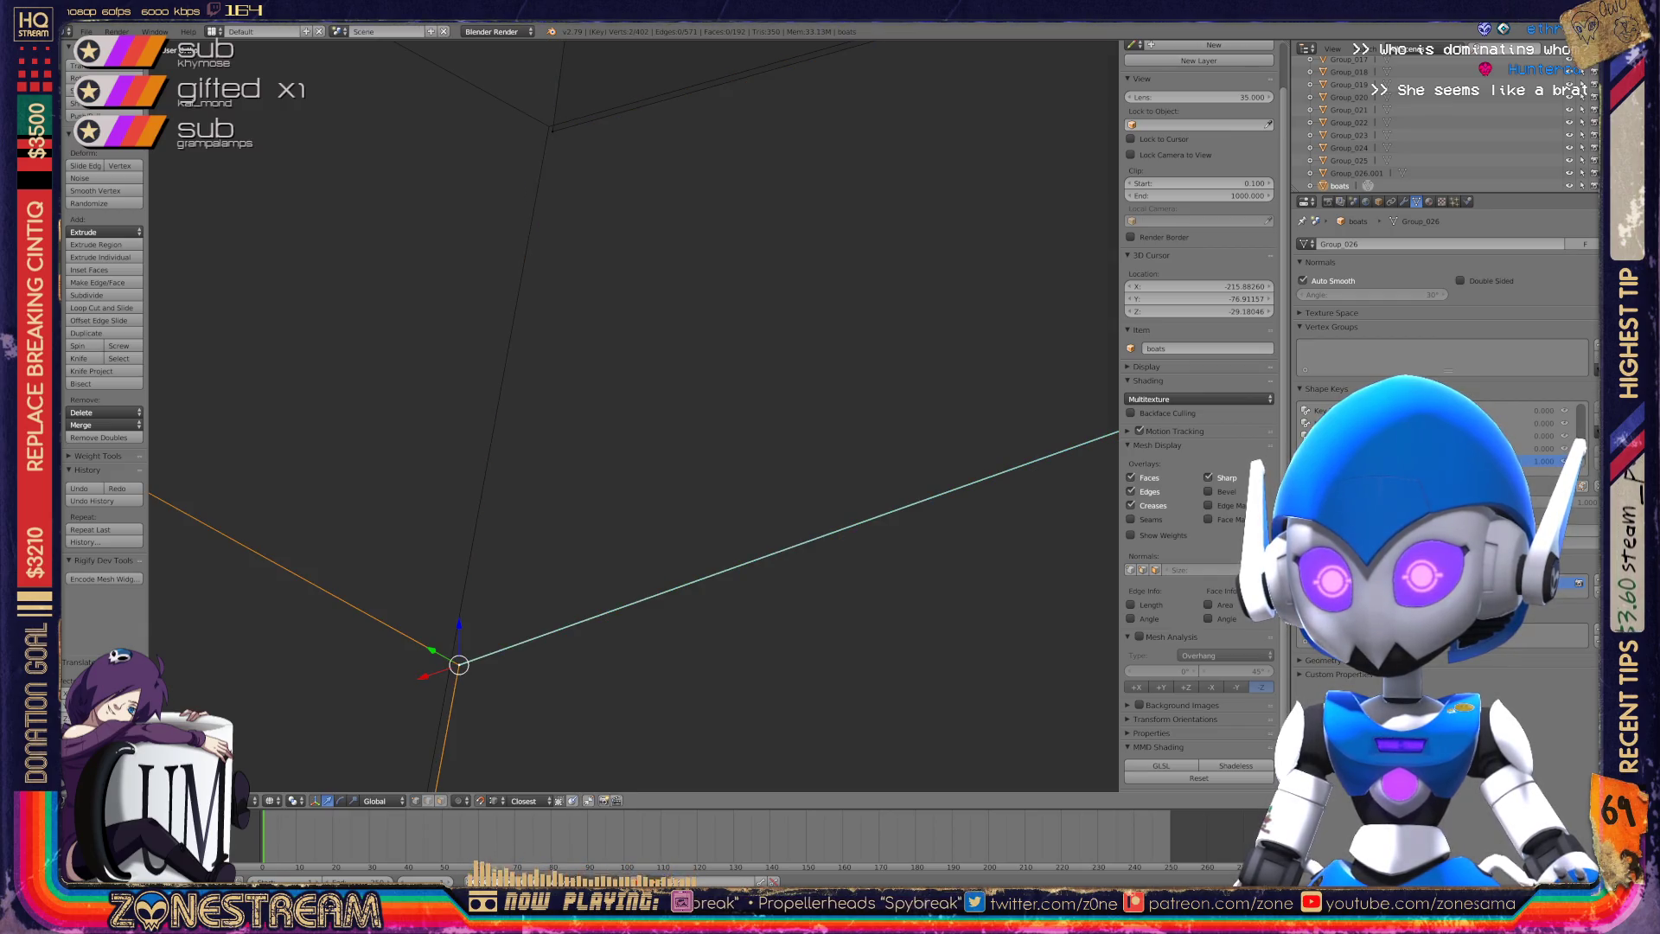
key(KP_Decimal)
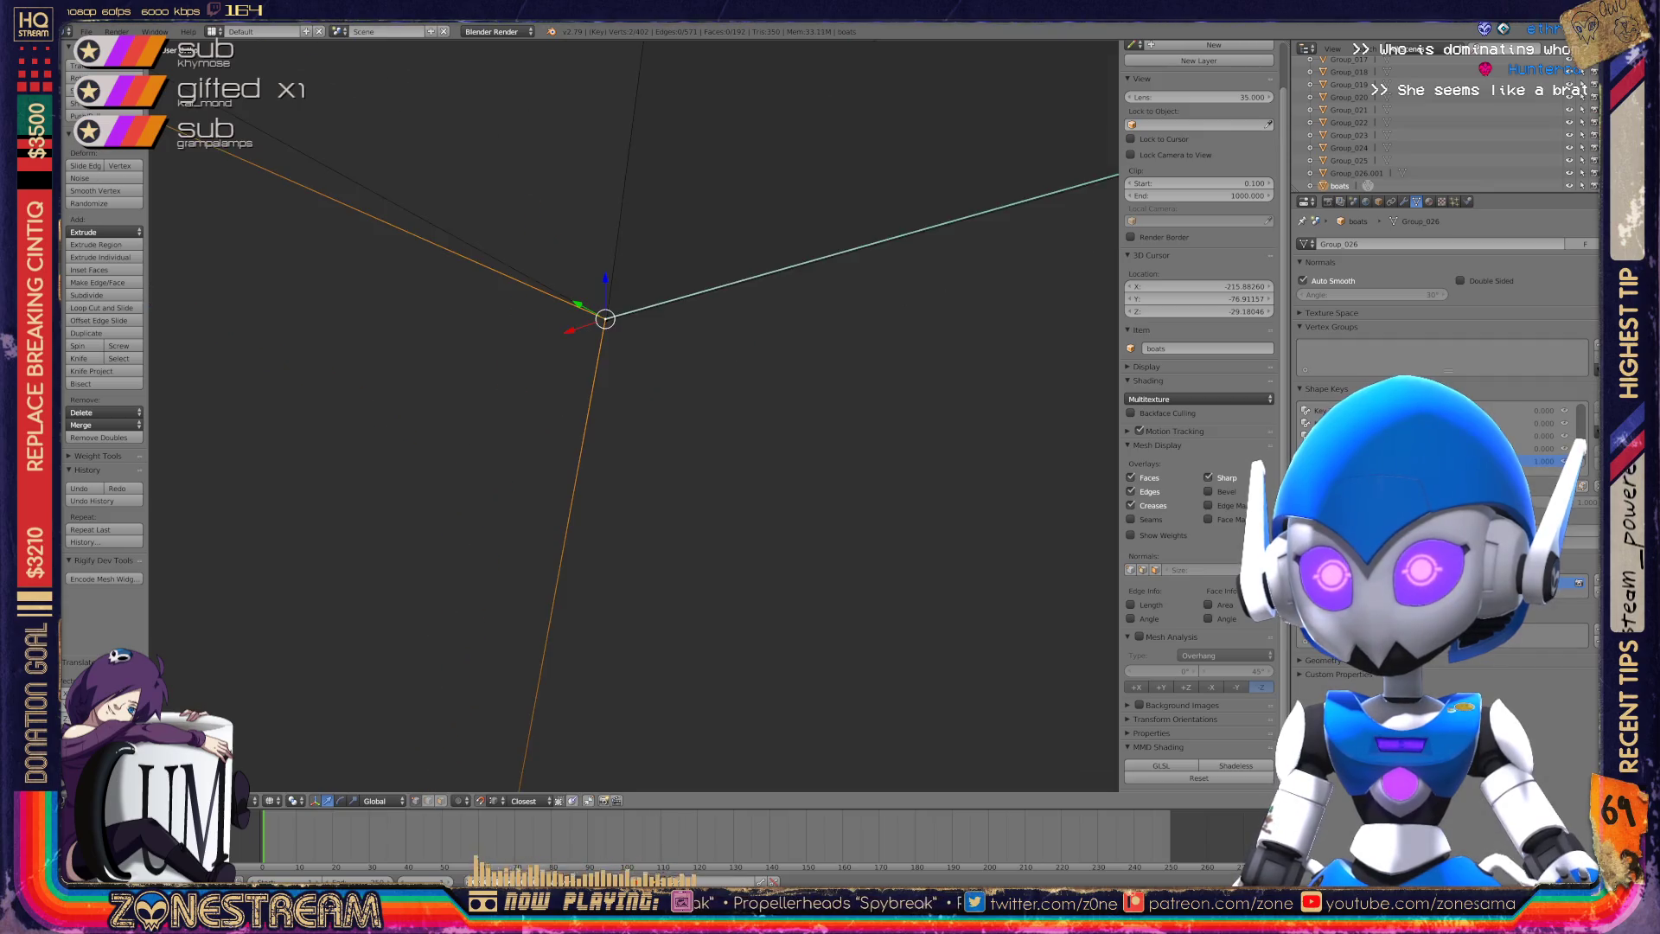
scroll(634, 414, down, 4)
mouse_move(630, 400)
middle_down()
mouse_move(742, 279)
mouse_move(705, 312)
middle_up()
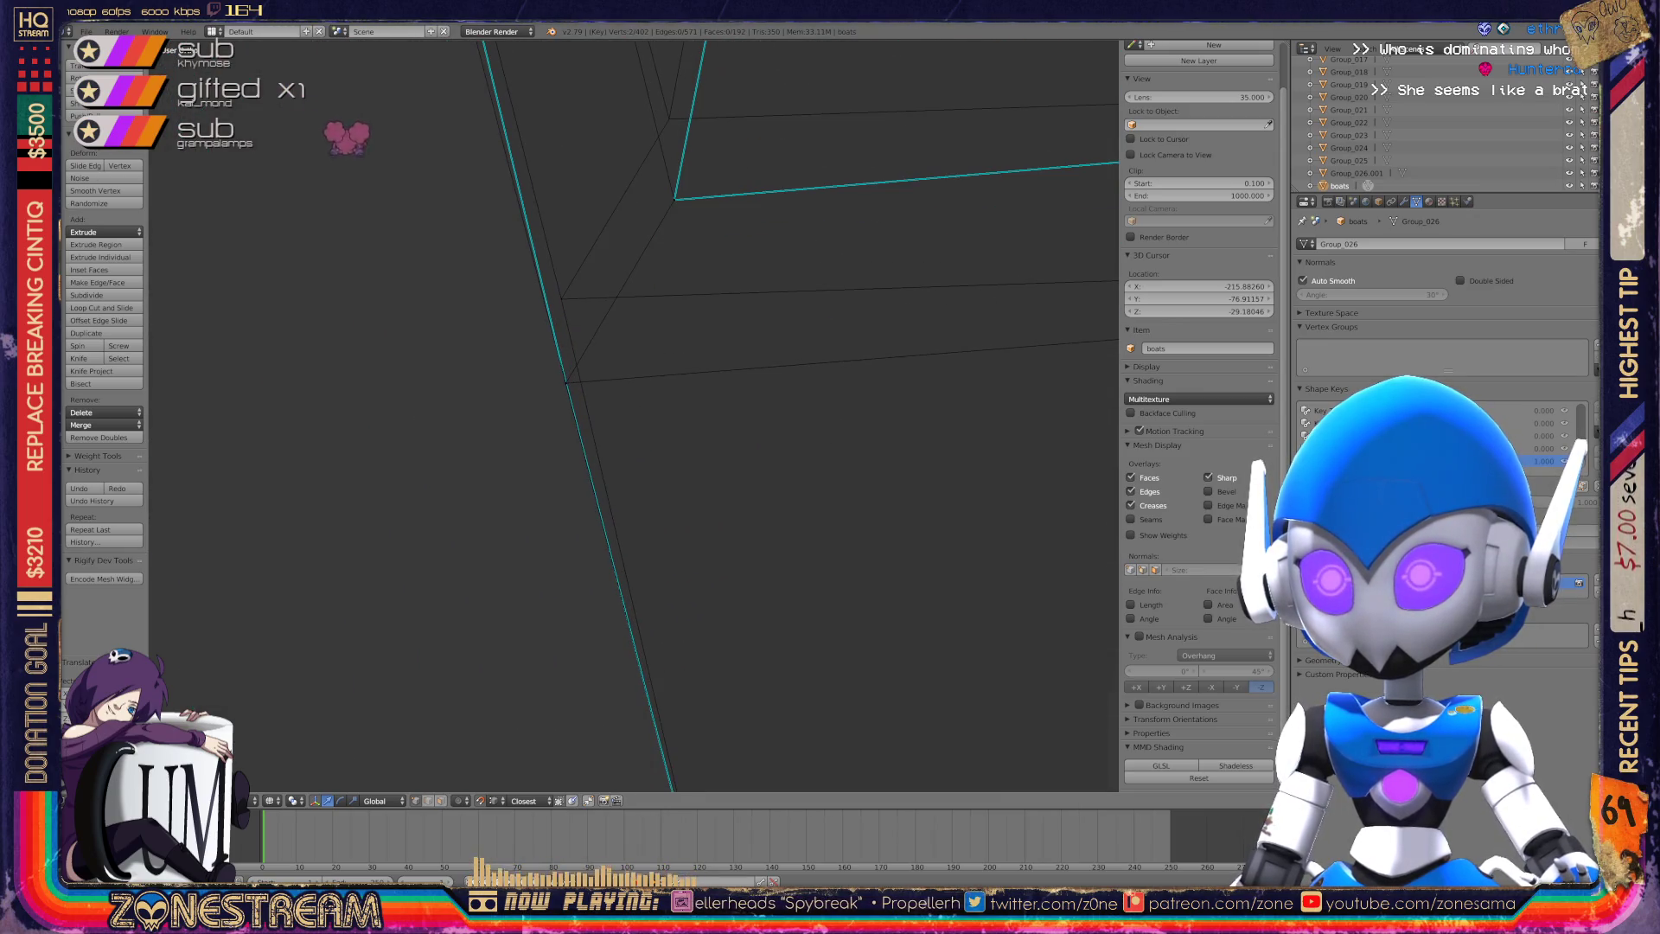
right_click(523, 488)
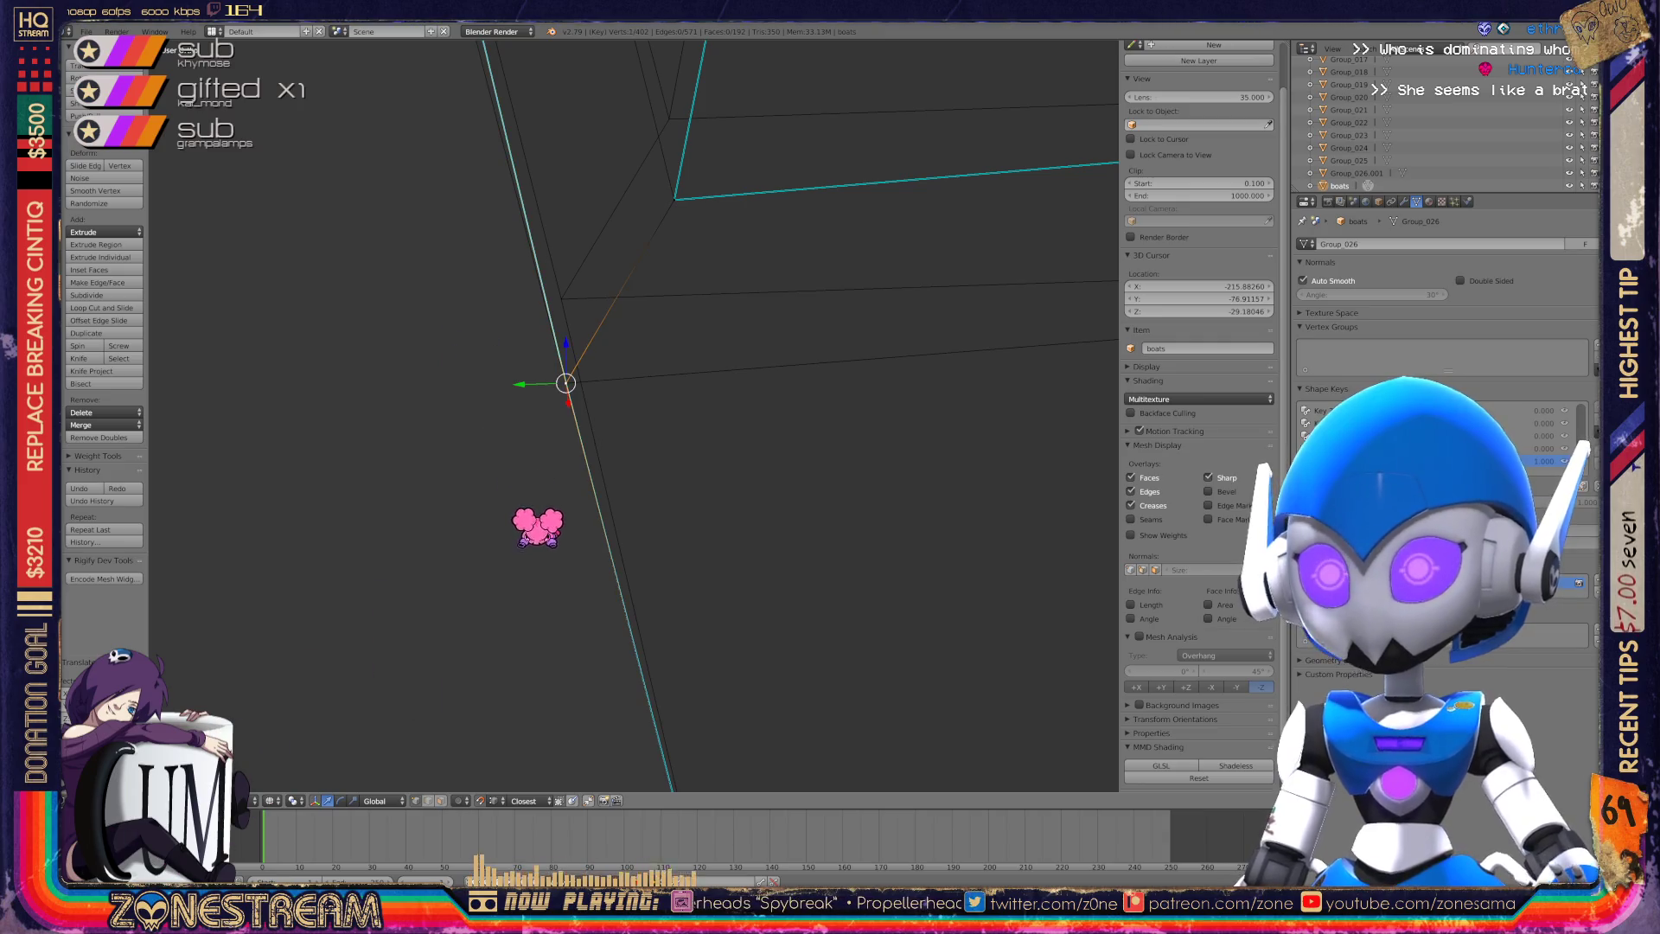
key(g)
mouse_move(705, 311)
middle_down()
mouse_move(683, 364)
mouse_move(735, 322)
mouse_move(778, 346)
middle_up()
key(Return)
scroll(634, 415, down, 5)
scroll(633, 415, up, 2)
mouse_move(605, 432)
middle_down()
mouse_move(657, 407)
mouse_move(683, 458)
mouse_move(726, 498)
mouse_move(735, 467)
mouse_move(735, 484)
middle_up()
scroll(631, 415, up, 6)
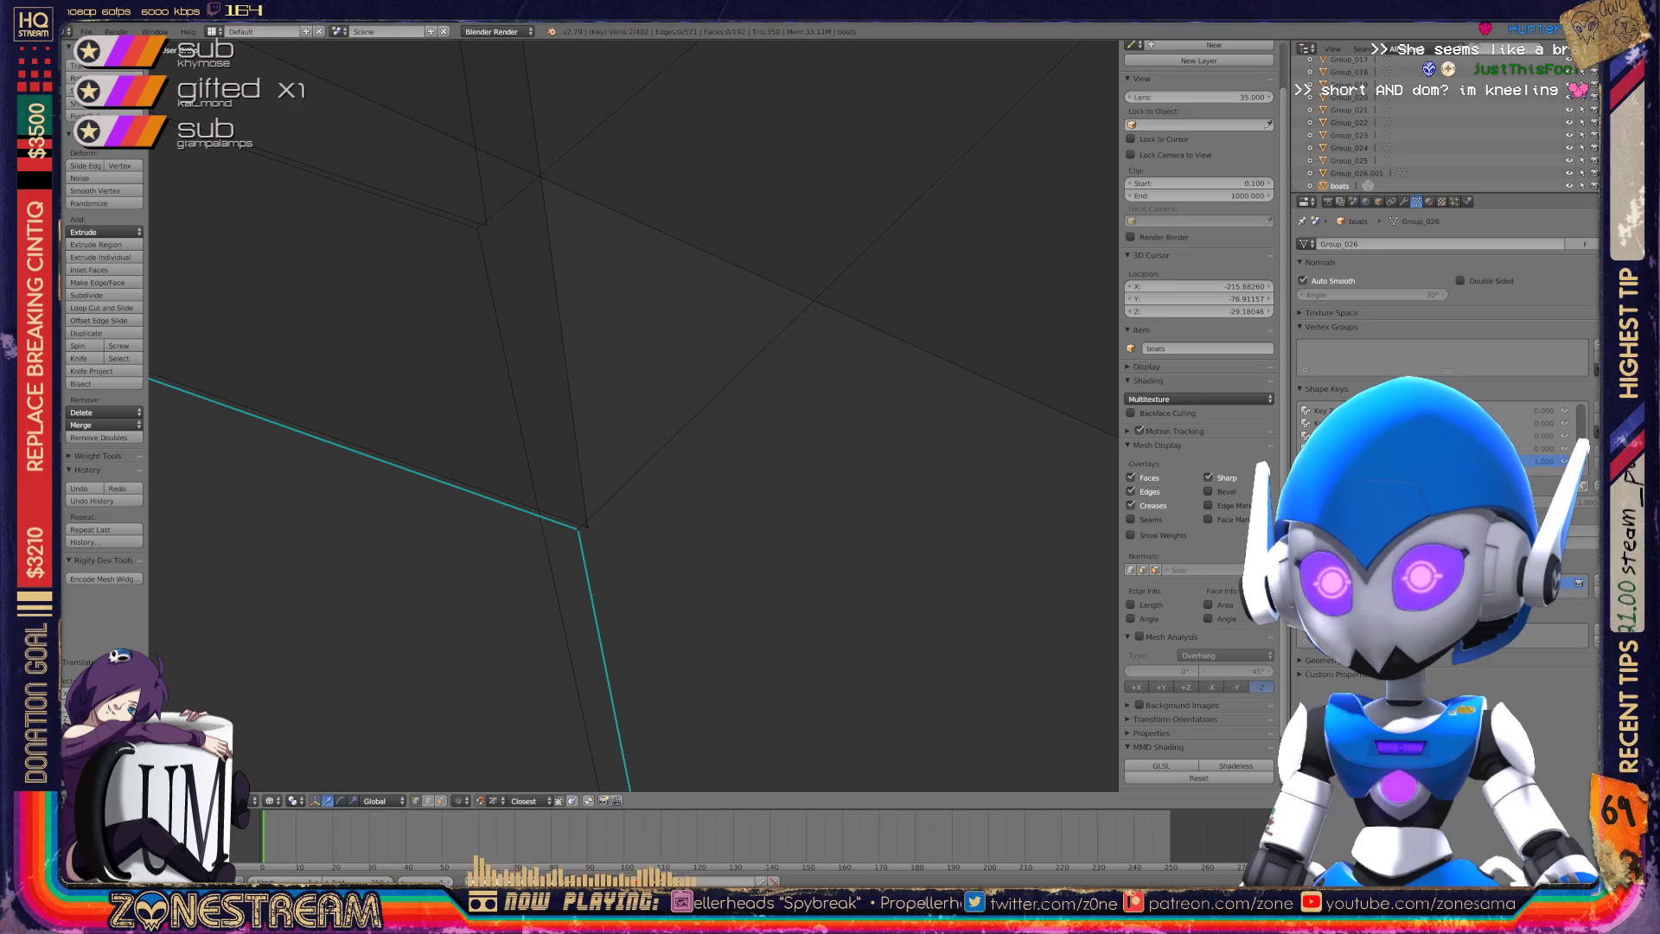
Move the corner vertex up-left and pull the lower vertex onto it.
right_click(465, 238)
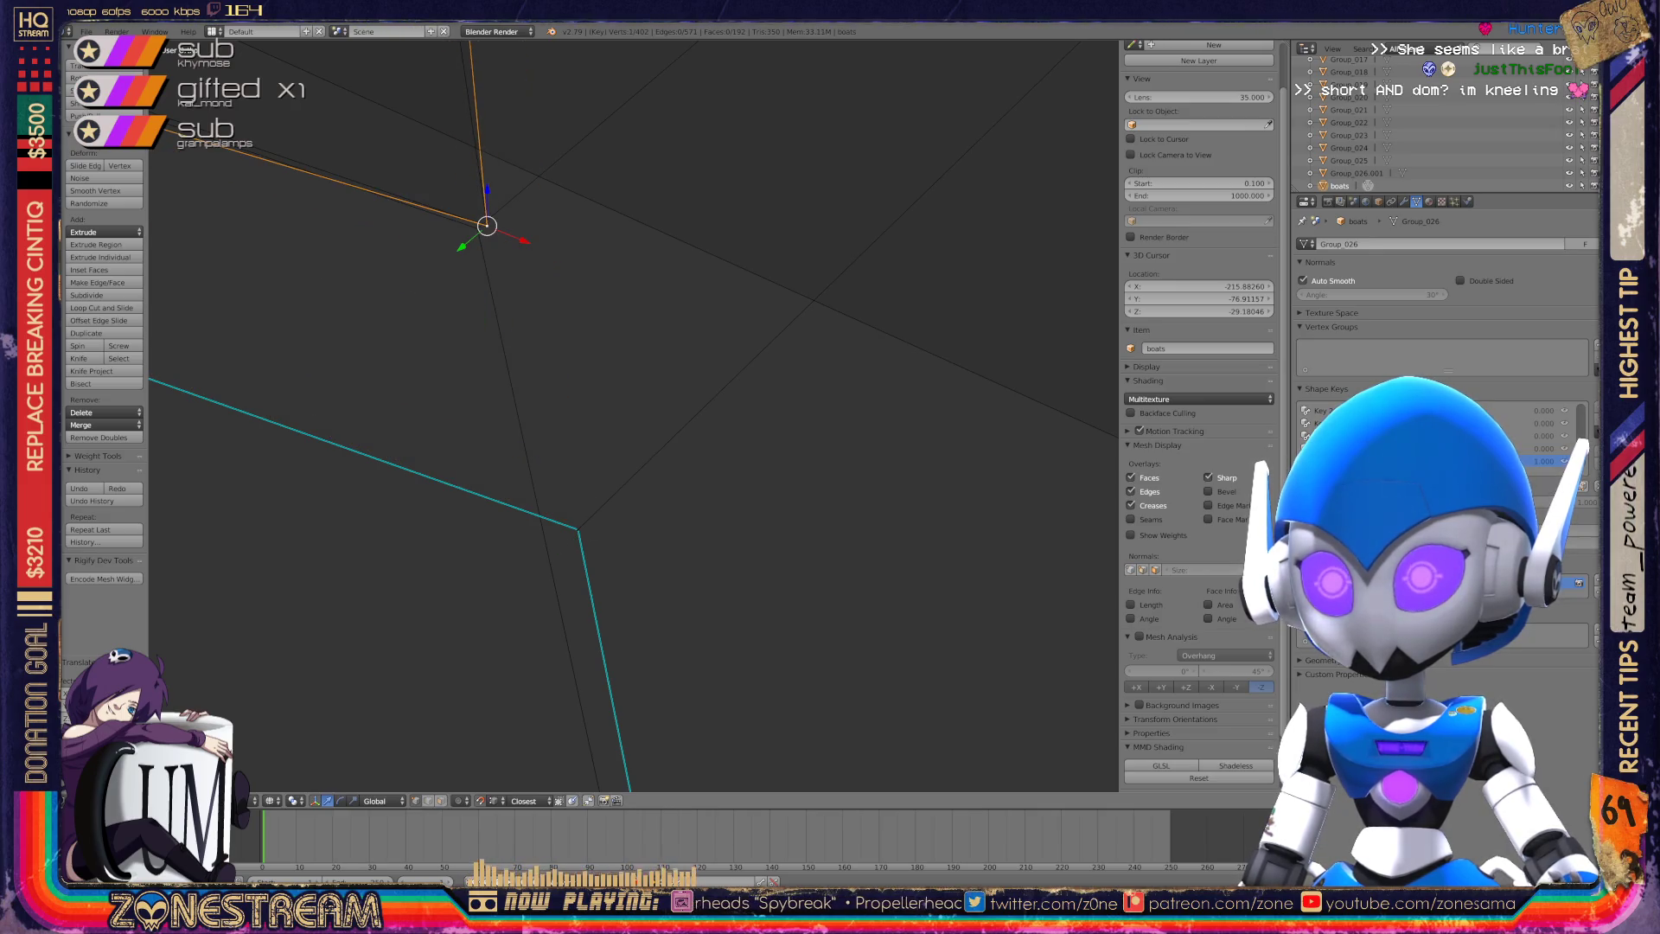
mouse_move(735, 484)
middle_down()
mouse_move(674, 389)
mouse_move(624, 349)
mouse_move(701, 319)
mouse_move(683, 339)
mouse_move(885, 350)
middle_up()
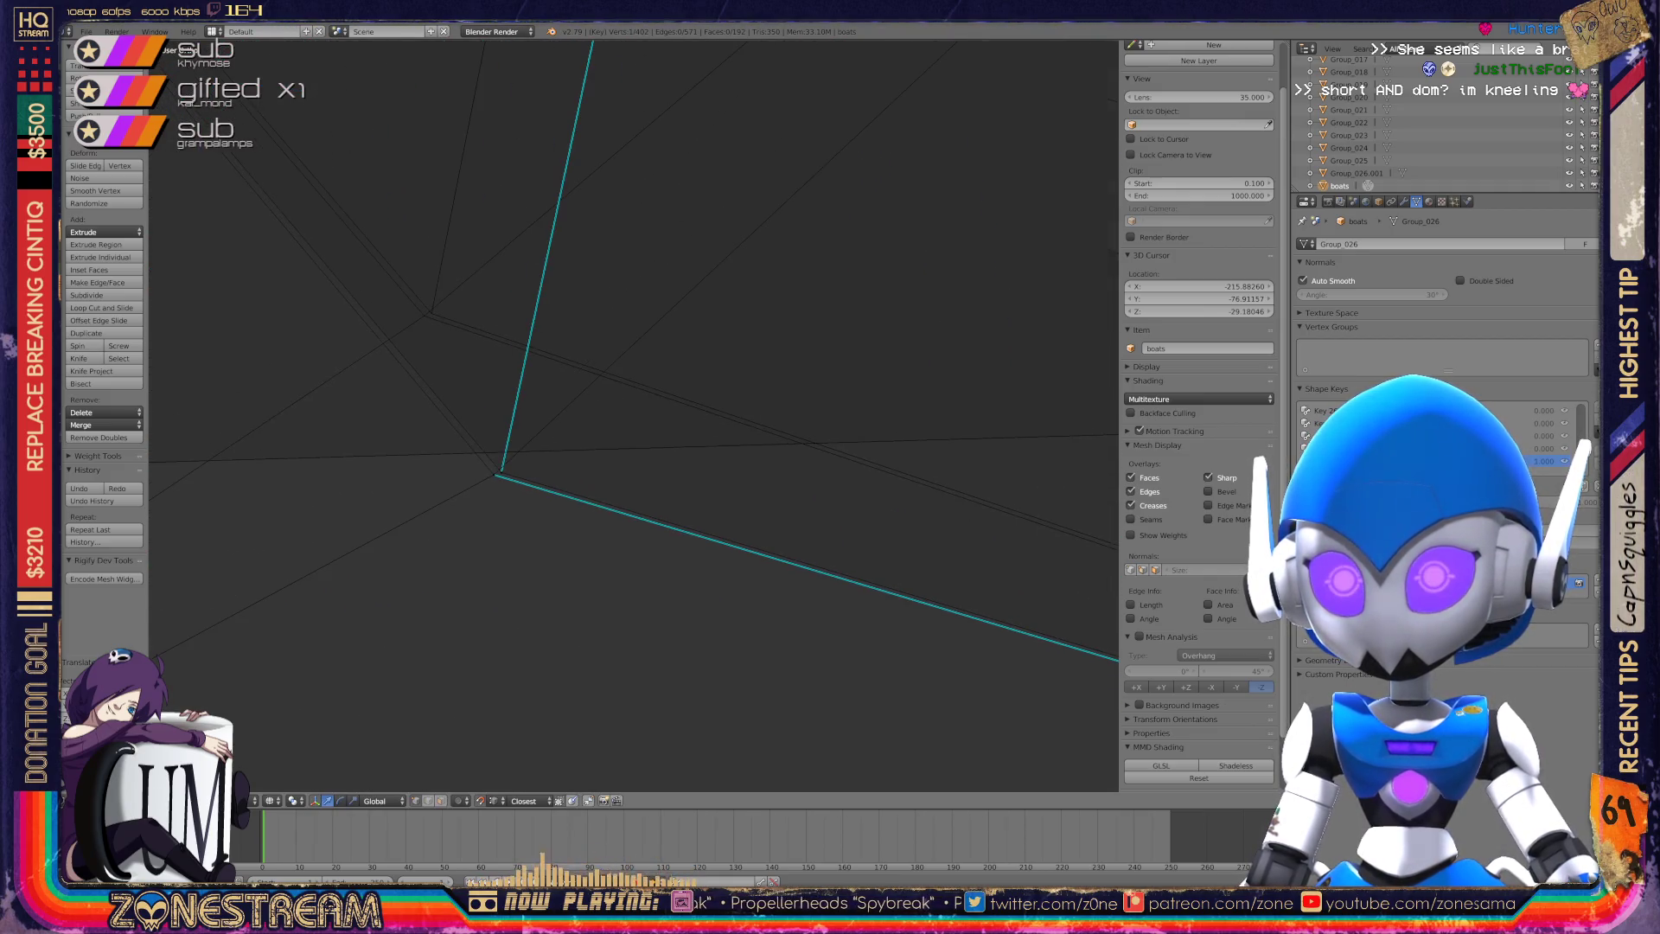
right_click(500, 472)
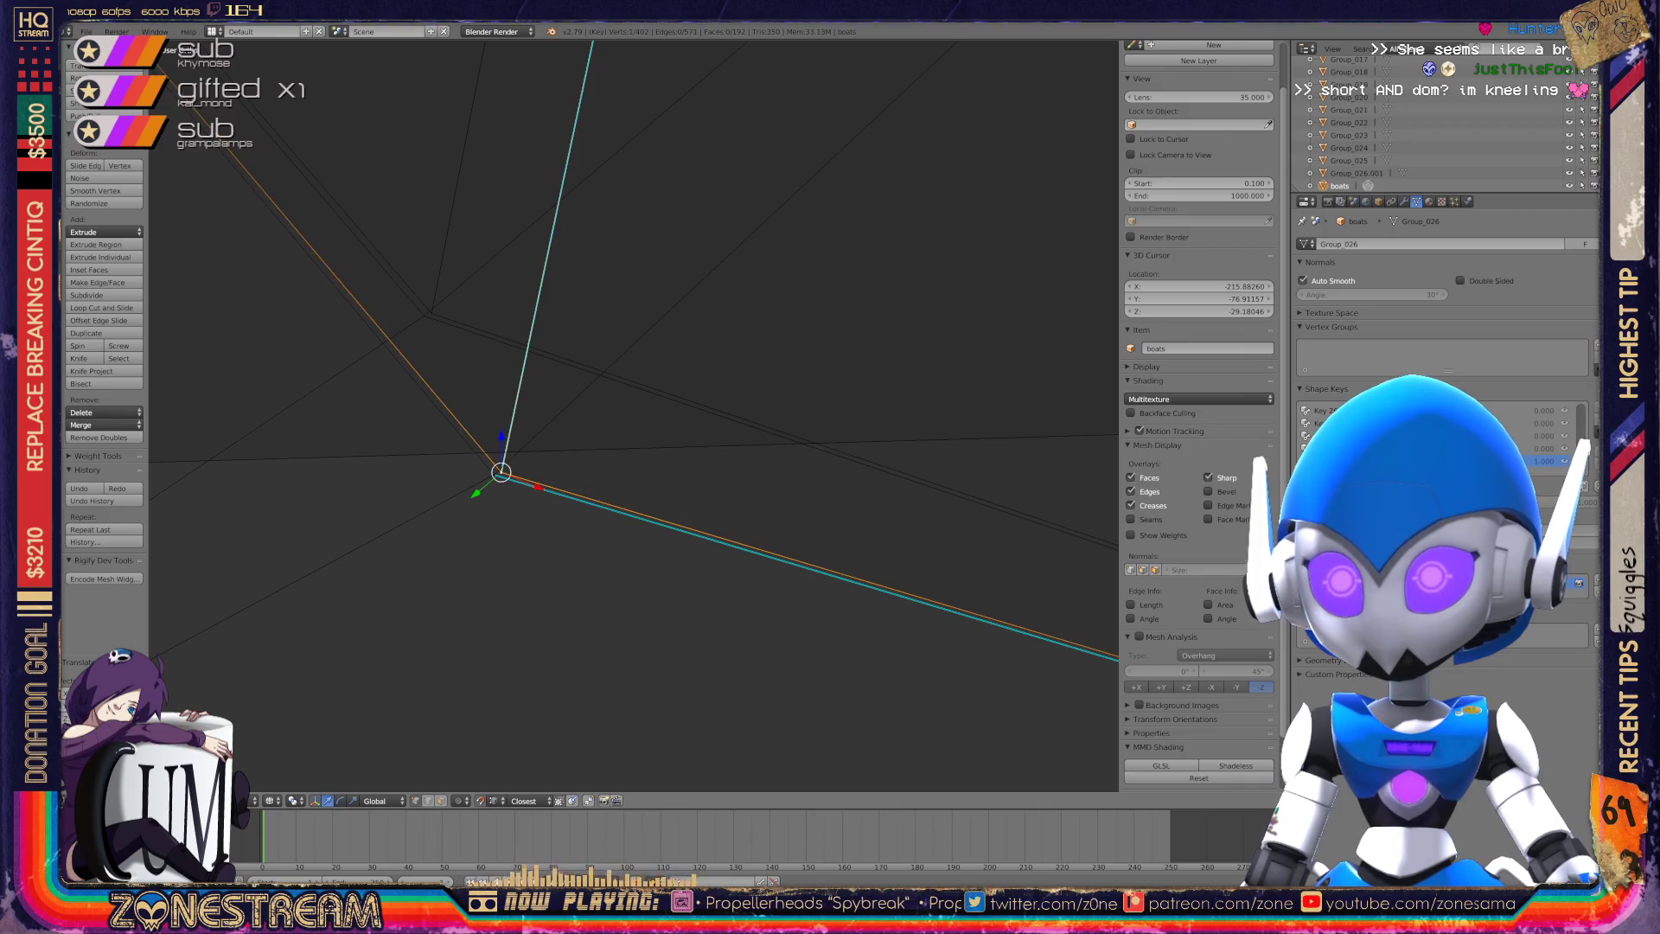
drag(500, 472, 431, 313)
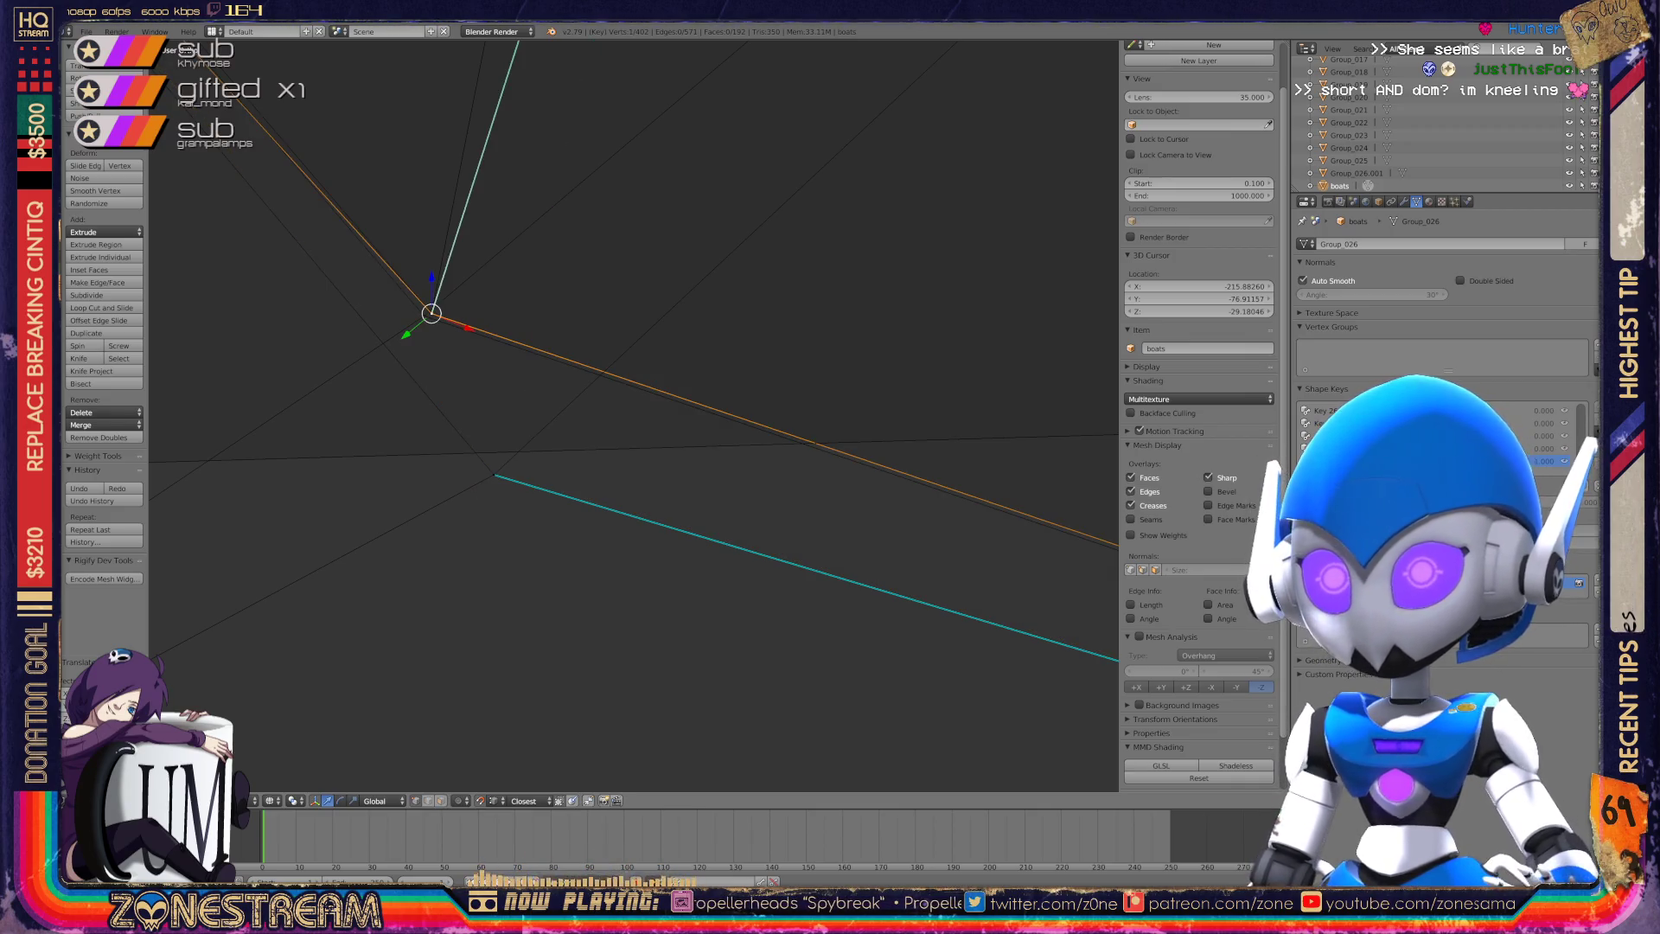
right_click(494, 473)
drag(494, 474, 431, 313)
Move the next vertex up and to the left to complete the corner.
mouse_move(432, 313)
middle_down()
mouse_move(549, 375)
mouse_move(452, 723)
mouse_move(582, 337)
mouse_move(545, 271)
mouse_move(686, 455)
mouse_move(901, 301)
mouse_move(976, 283)
mouse_move(778, 259)
mouse_move(901, 307)
mouse_move(1051, 504)
middle_up()
right_click(599, 543)
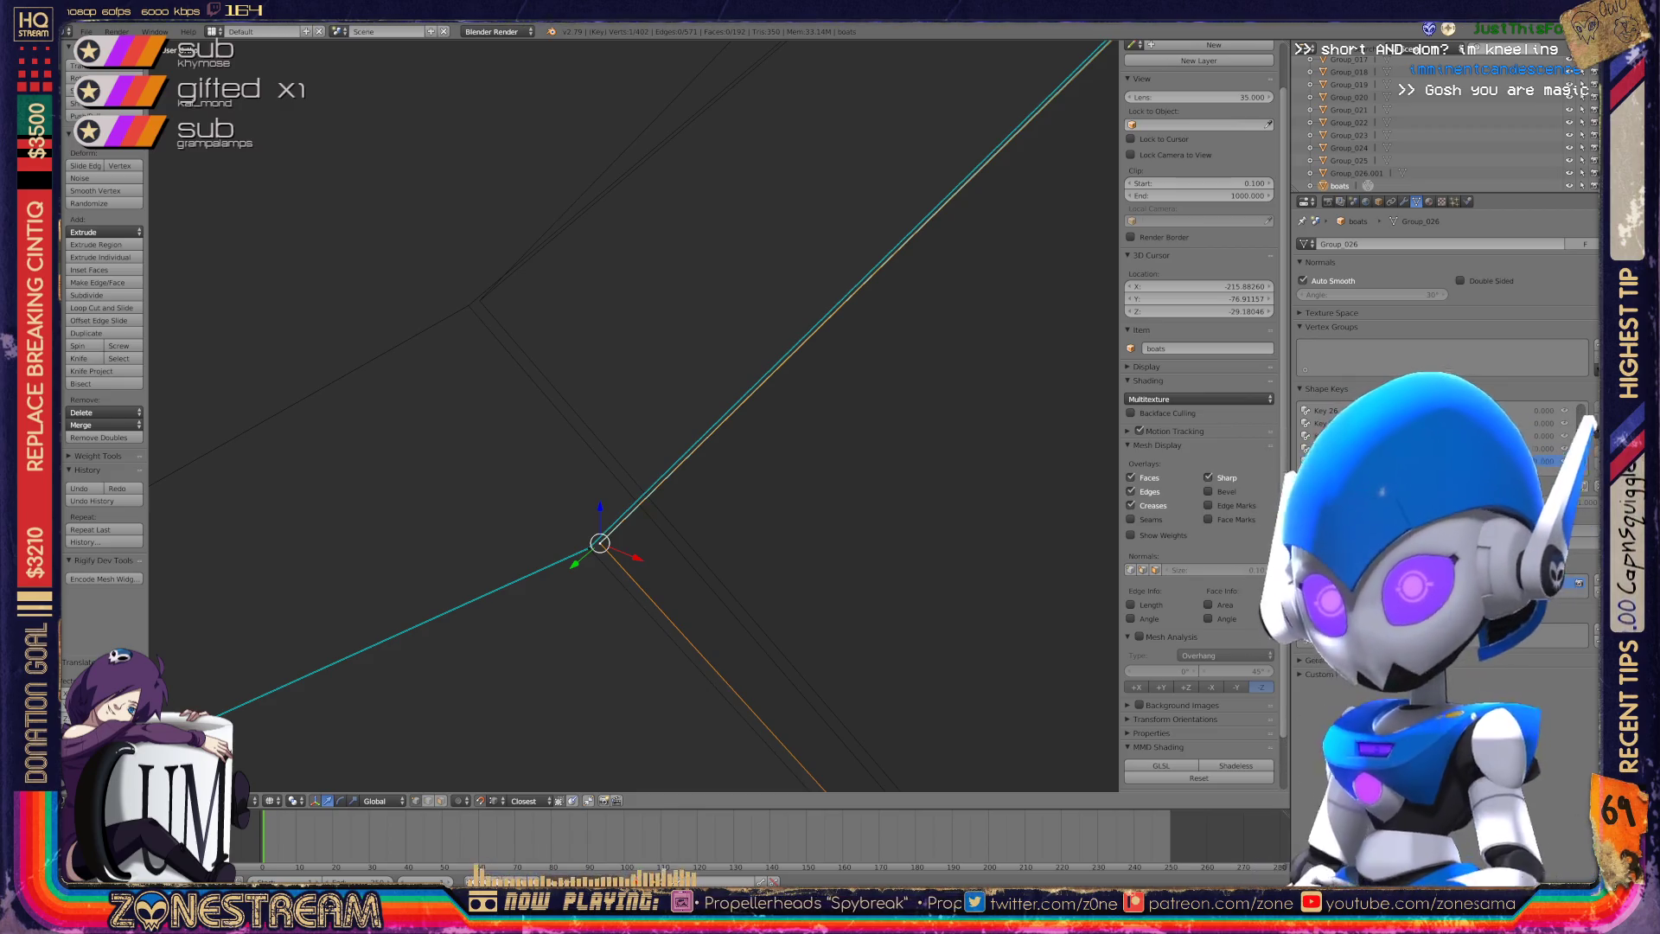
right_drag(599, 543, 479, 300)
middle_drag(605, 432, 519, 502)
key(Return)
Move the seat's first corner vertex onto the box corner on Key 30.
scroll(631, 423, down, 3)
middle_drag(633, 418, 648, 259)
scroll(648, 259, up, 5)
scroll(631, 415, down, 8)
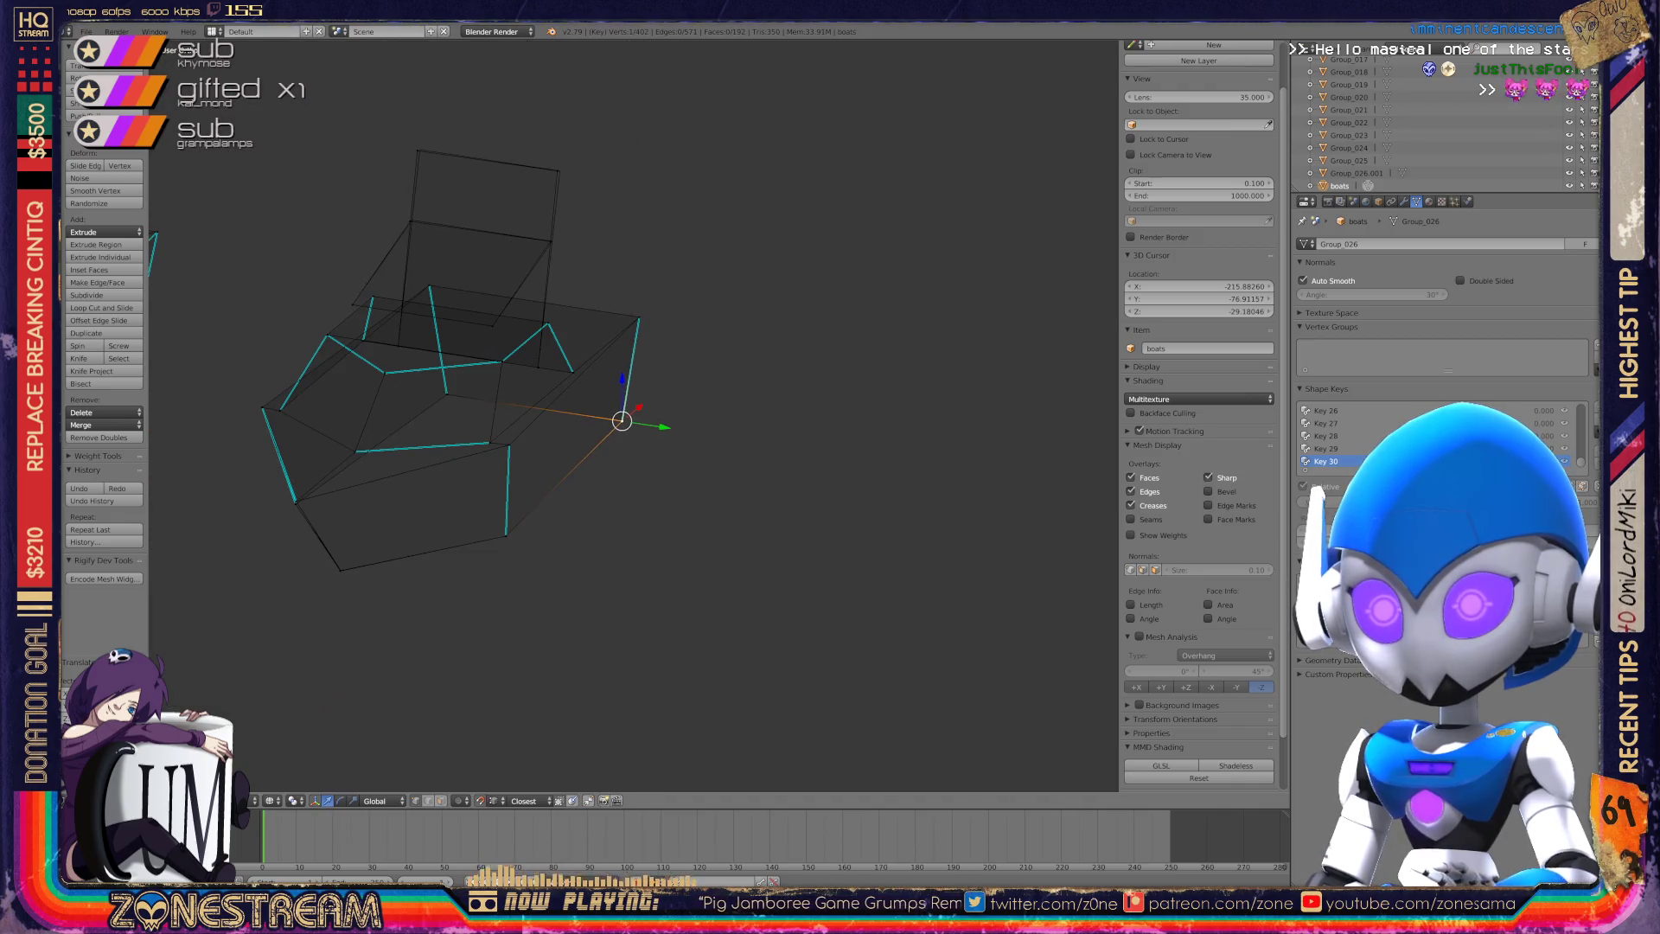
middle_drag(632, 415, 658, 286)
scroll(657, 286, up, 8)
right_click(467, 550)
key(g)
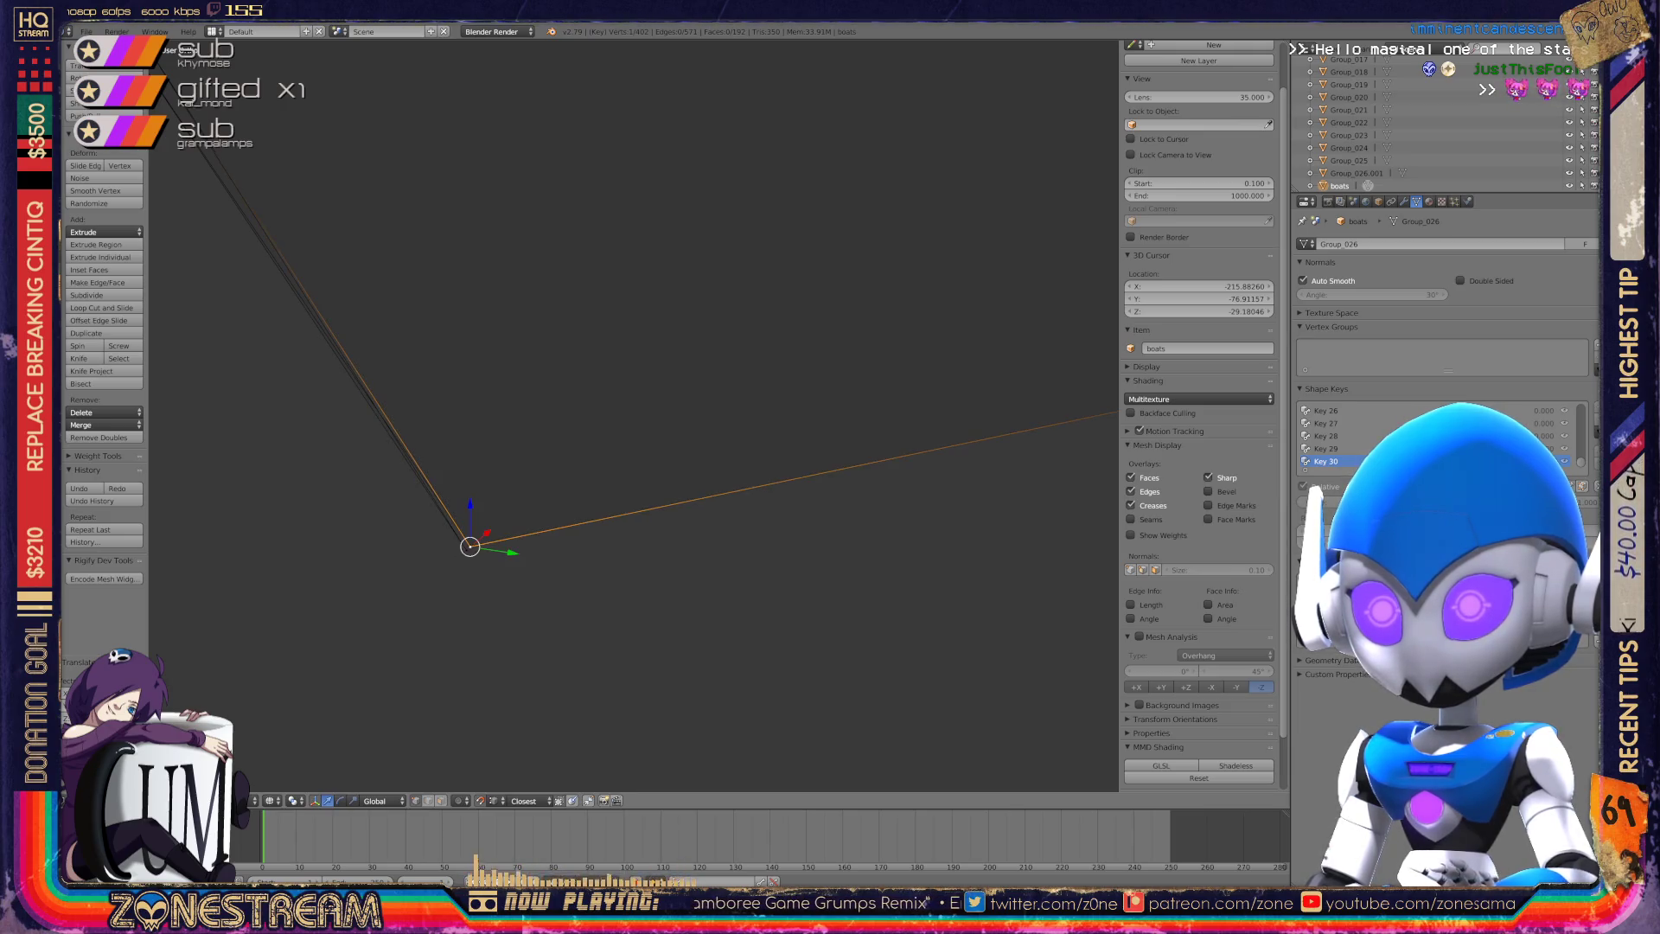
scroll(634, 415, down, 5)
middle_drag(634, 415, 839, 429)
scroll(634, 415, down, 3)
mouse_move(634, 415)
middle_down()
mouse_move(709, 402)
mouse_move(657, 411)
mouse_move(665, 432)
mouse_move(640, 415)
mouse_move(651, 402)
mouse_move(644, 433)
middle_up()
scroll(634, 415, up, 5)
scroll(634, 415, up, 5)
Snap the seat's upper-left corner vertex onto the box's far corner.
right_click(418, 497)
scroll(634, 415, down, 5)
right_click(530, 353)
key(g)
click(890, 278)
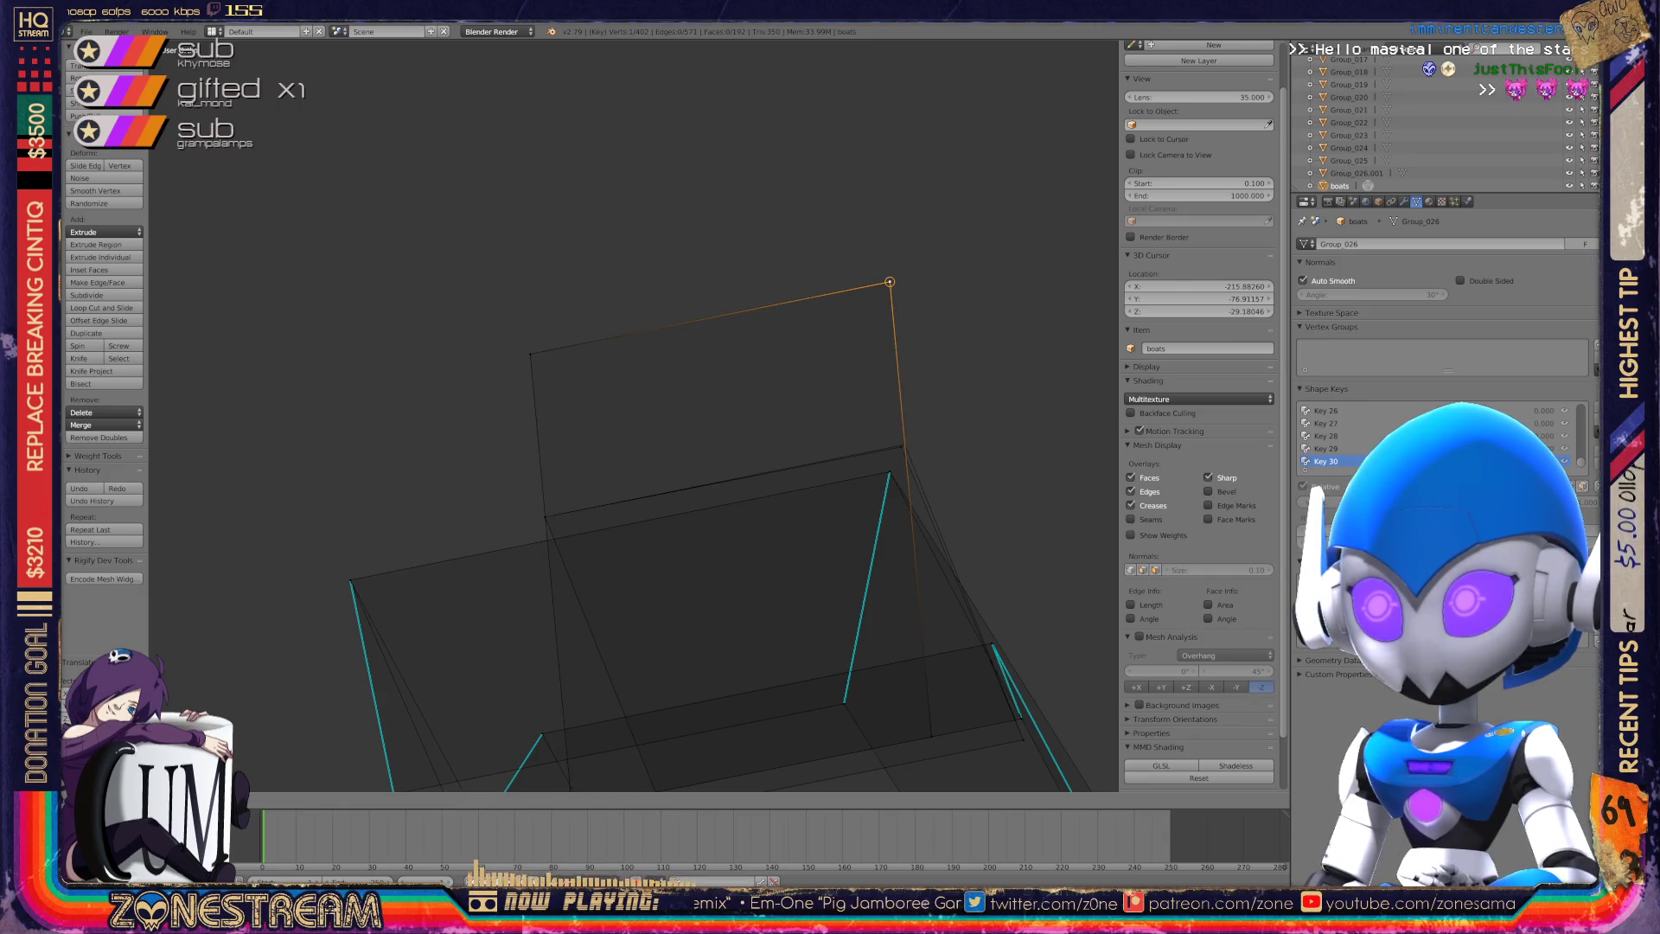
scroll(634, 415, up, 4)
right_click(759, 400)
scroll(634, 415, down, 5)
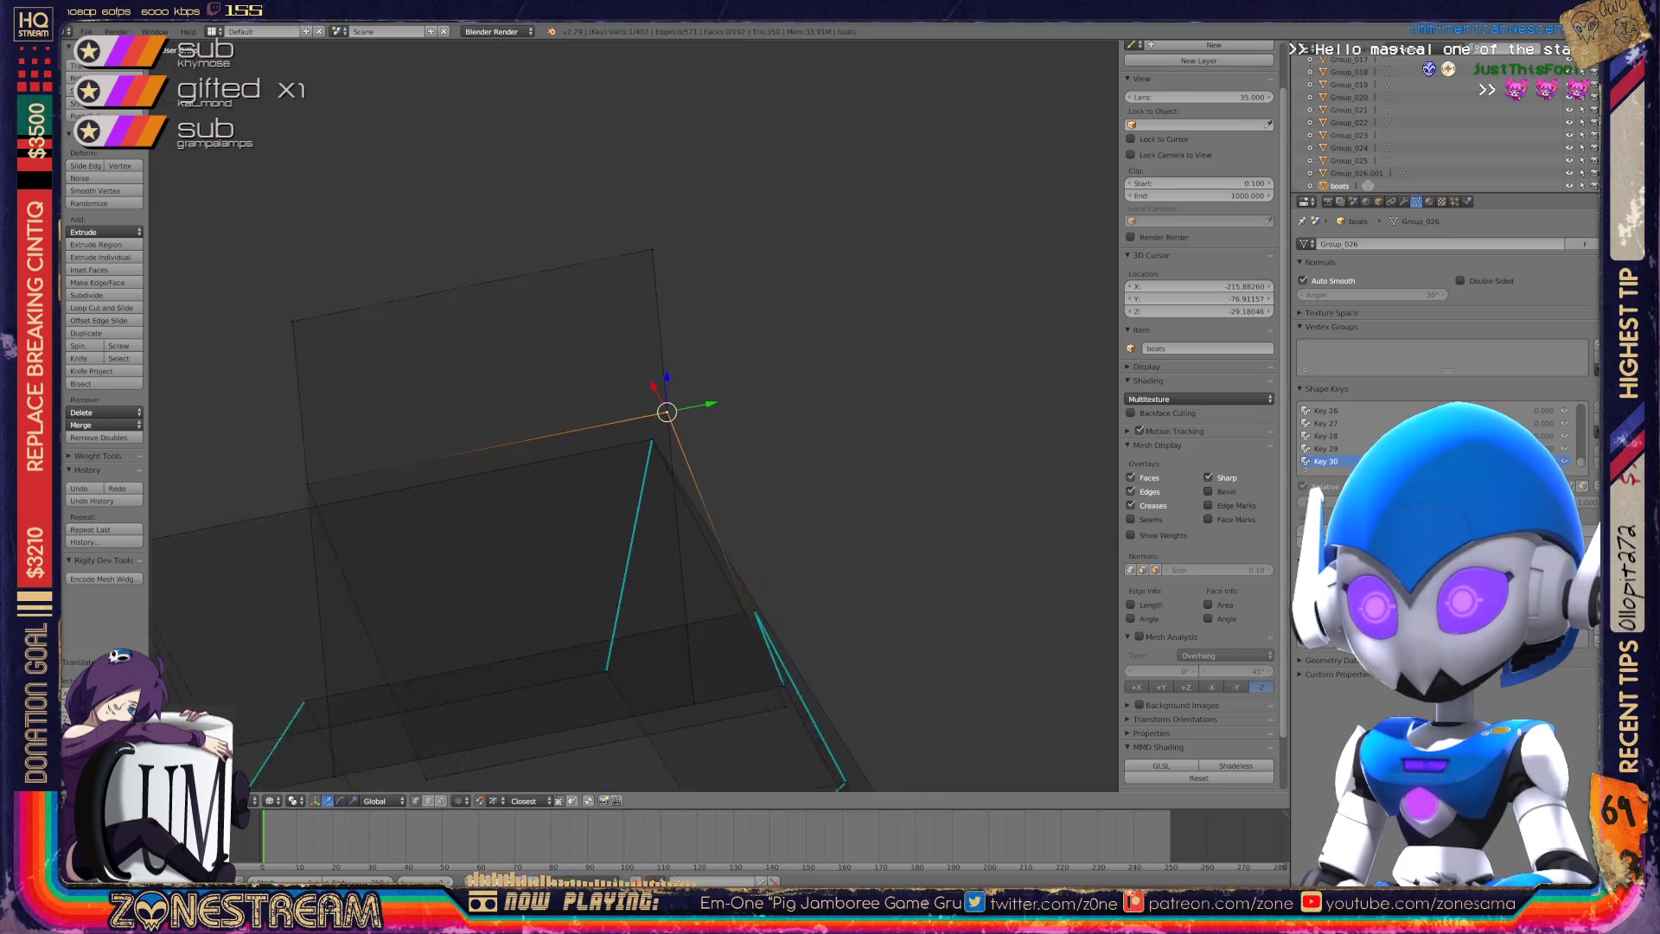
Check the reshaped seat outside editing and leave Edit Mode on the seats mesh.
key(Tab)
key(Tab)
mouse_move(634, 415)
middle_down()
mouse_move(683, 398)
mouse_move(649, 385)
middle_up()
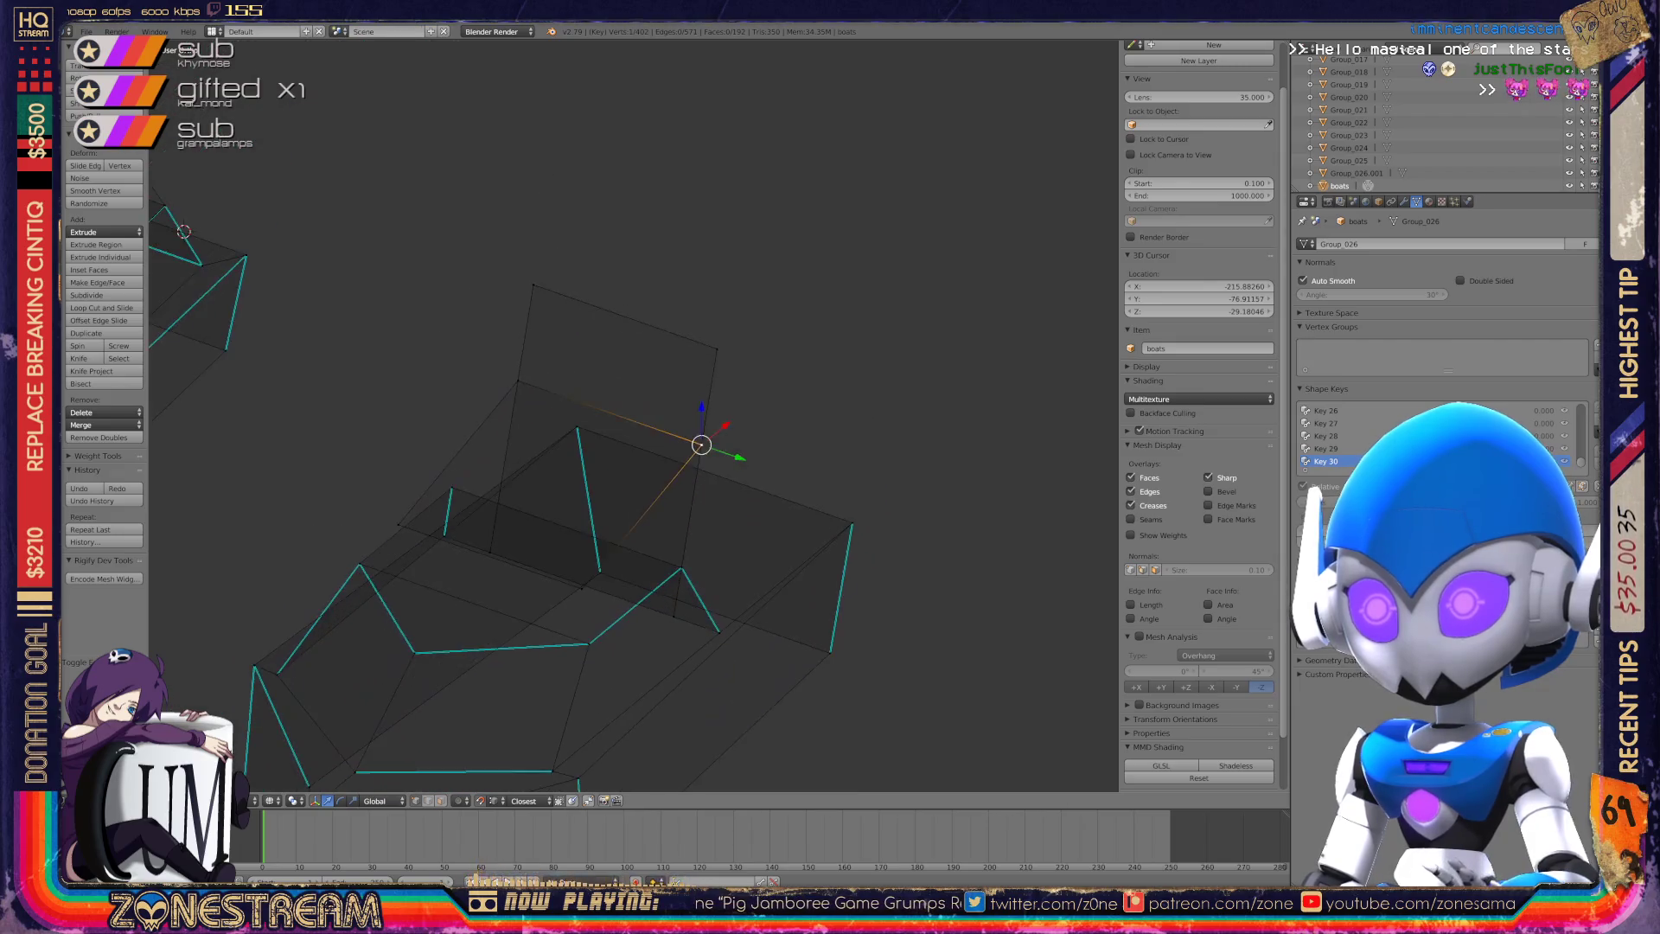
key(Tab)
scroll(631, 415, up, 4)
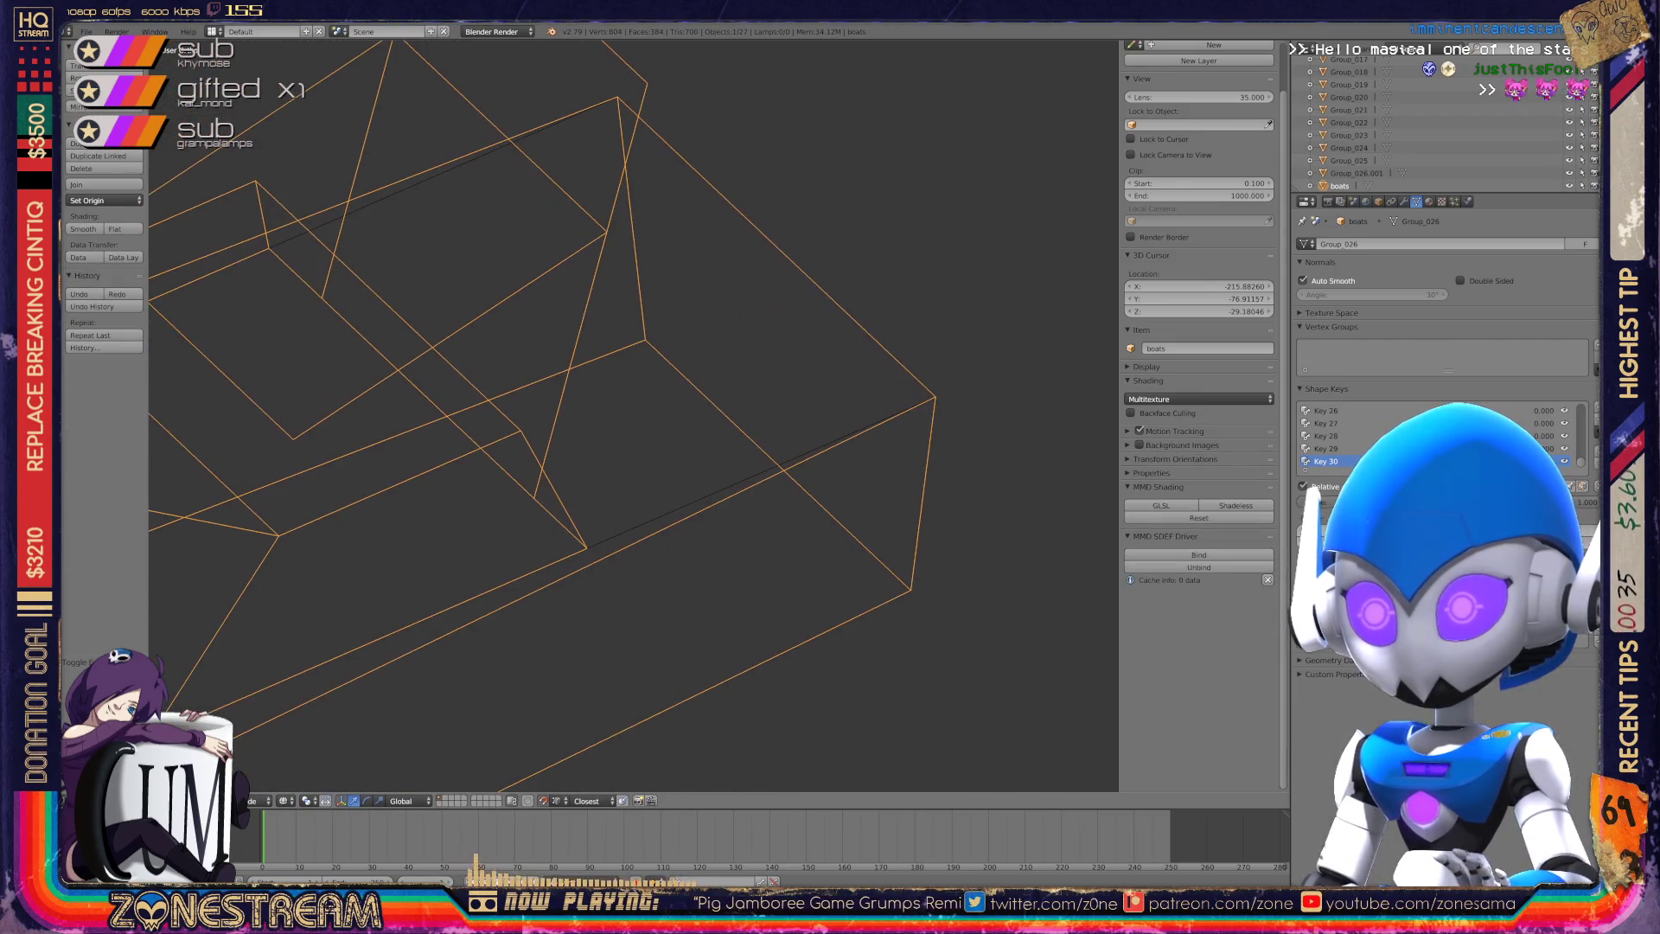
Return to Edit Mode and save the file, overwriting the existing copy.
key(Tab)
scroll(623, 346, down, 4)
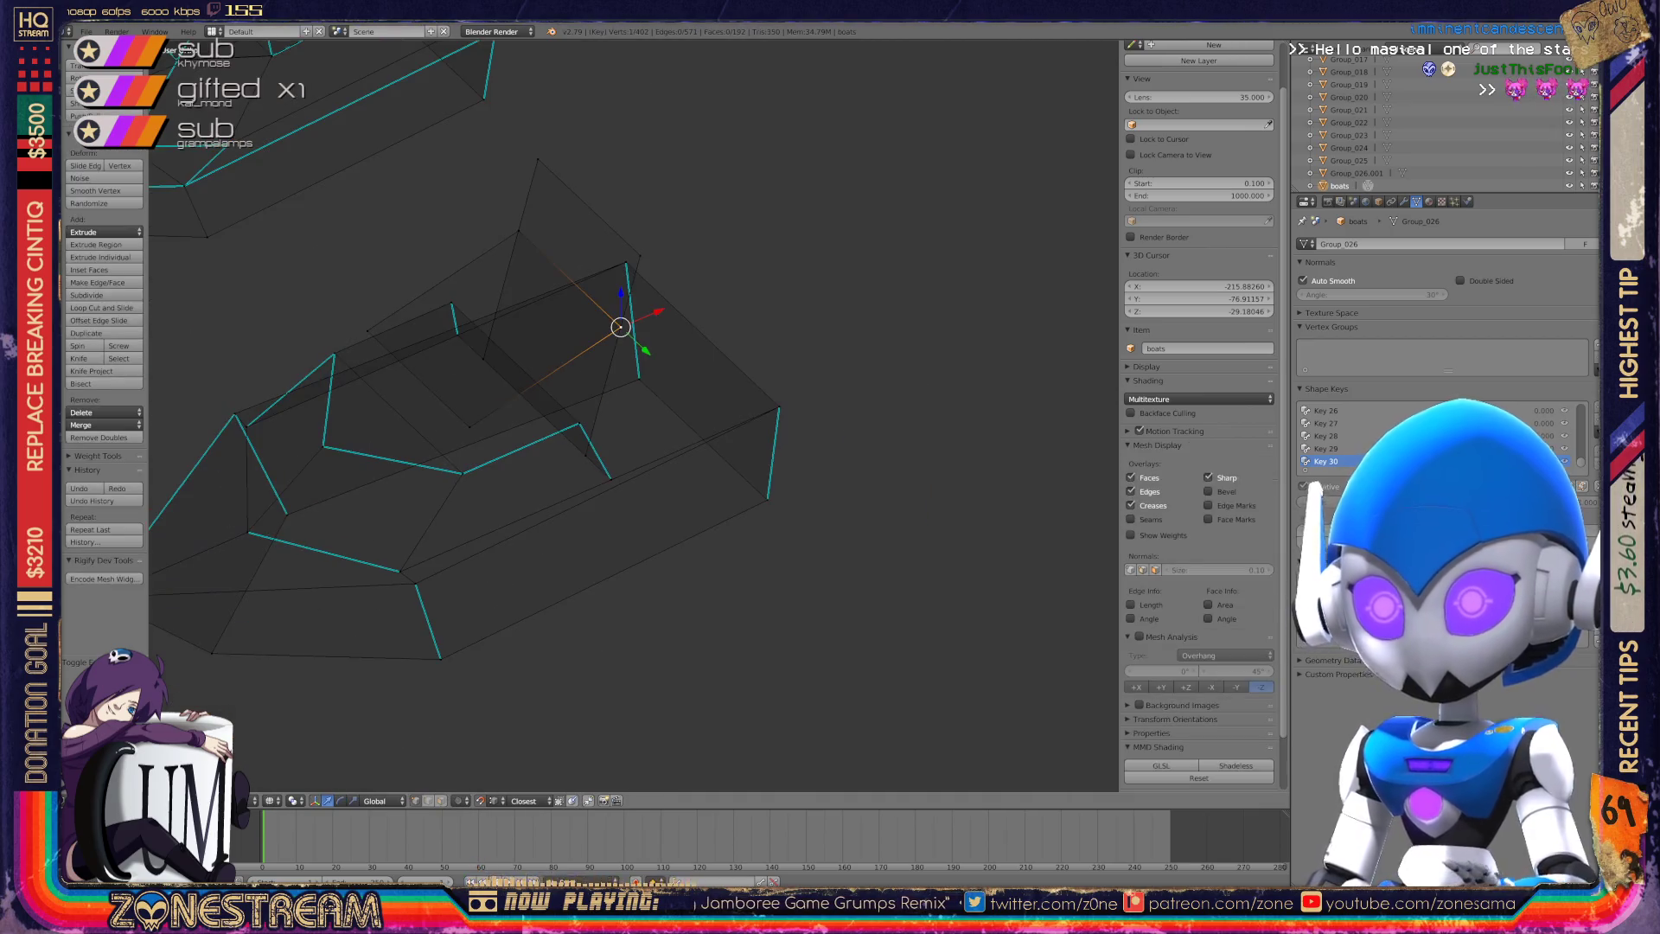
key(ctrl+s)
key(Return)
scroll(631, 397, down, 5)
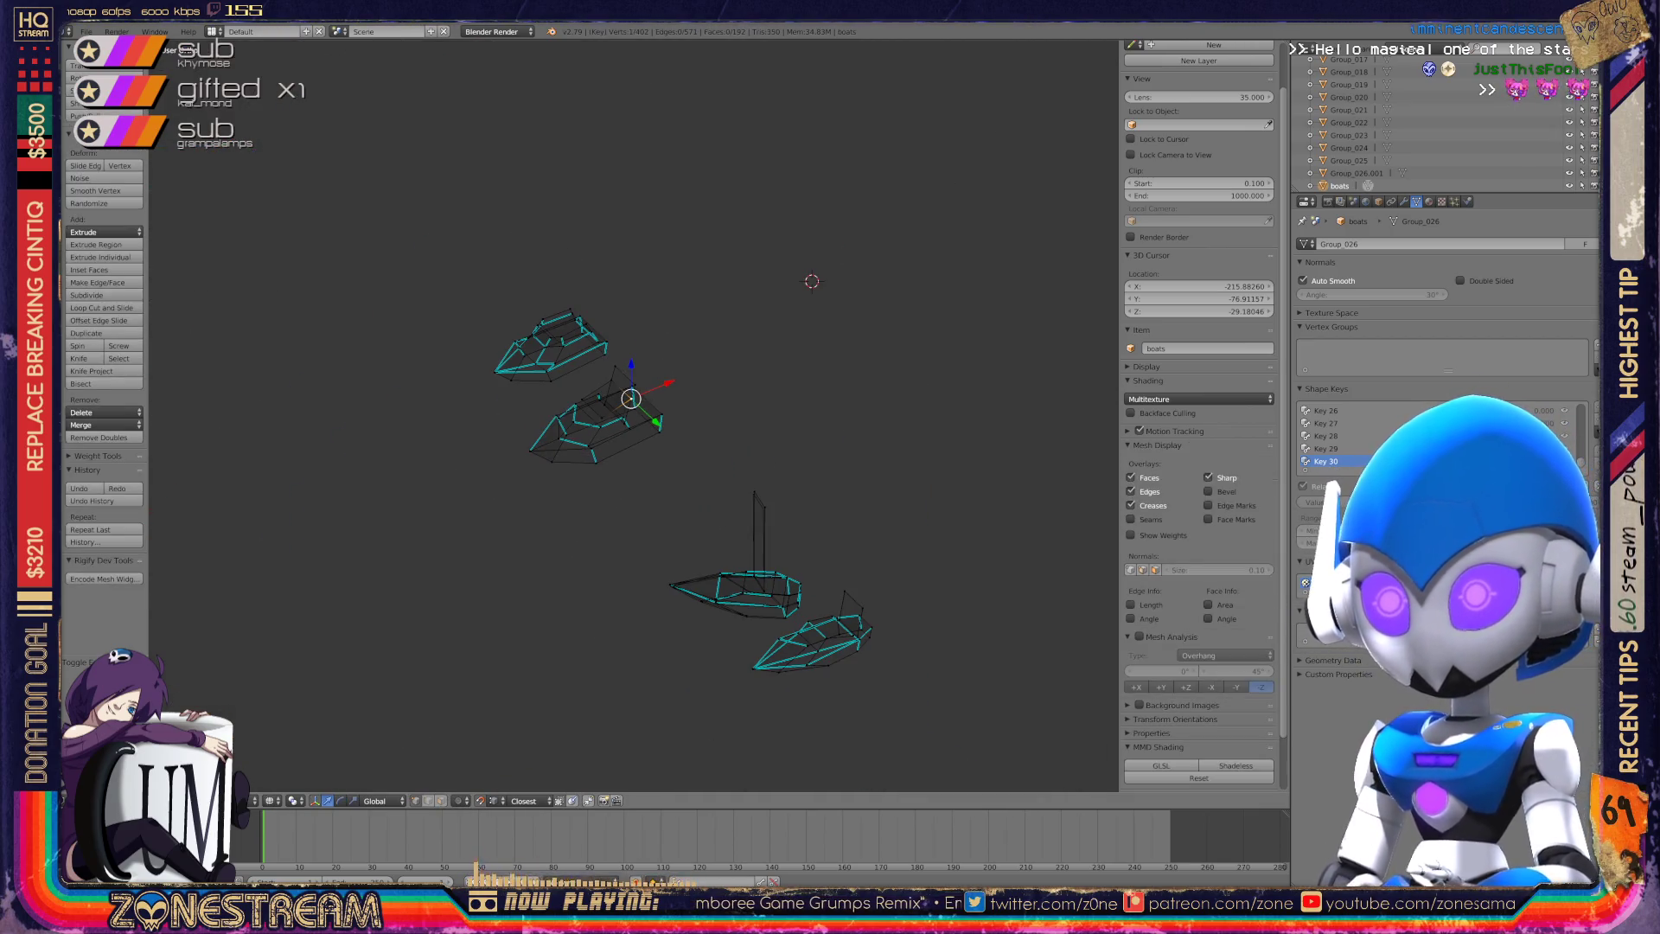
Frame the next boat seat and snap its vertices onto the top and top-left vertices.
middle_drag(632, 398, 536, 458)
scroll(674, 467, up, 6)
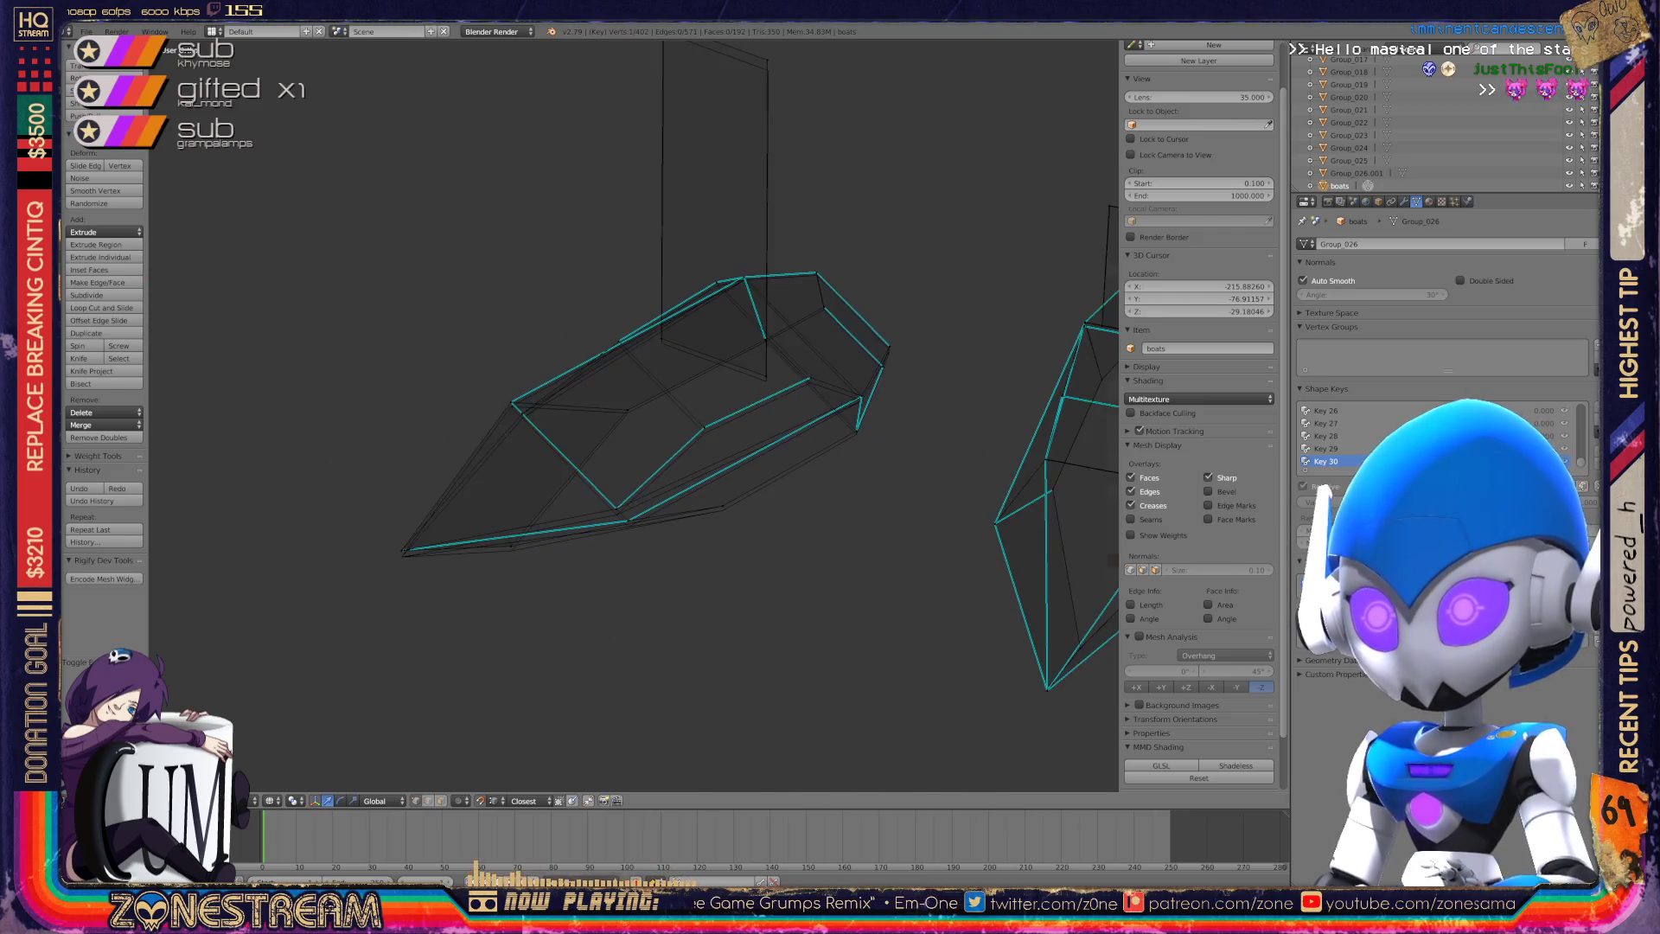
middle_drag(674, 466, 618, 523)
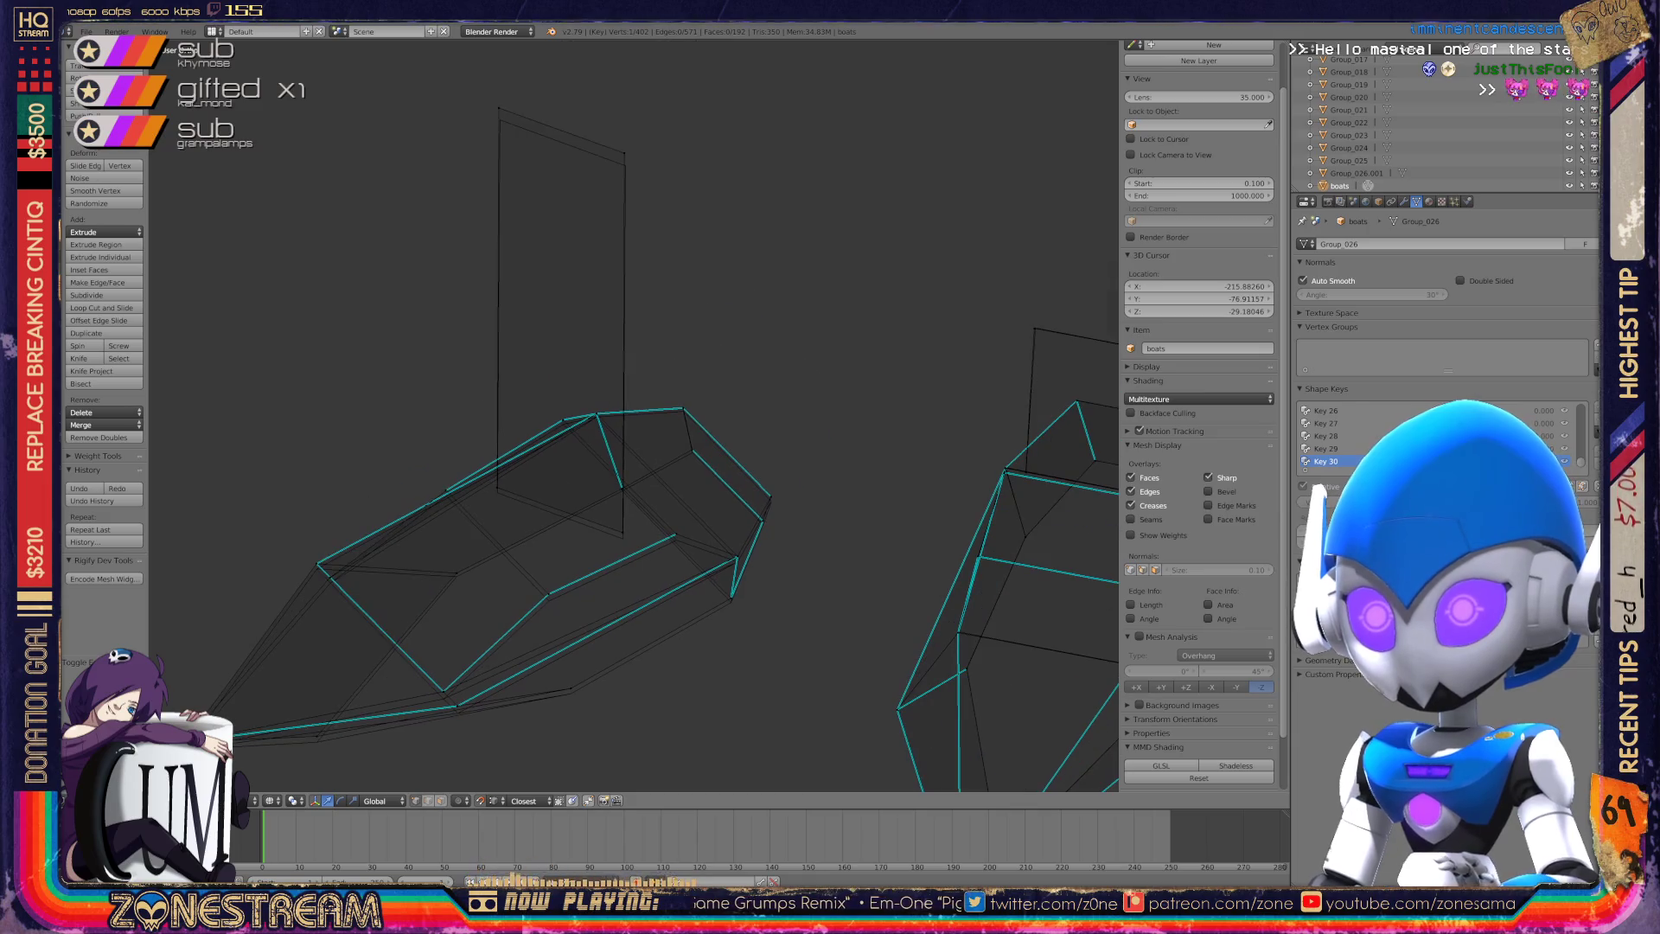
key(g)
key(Return)
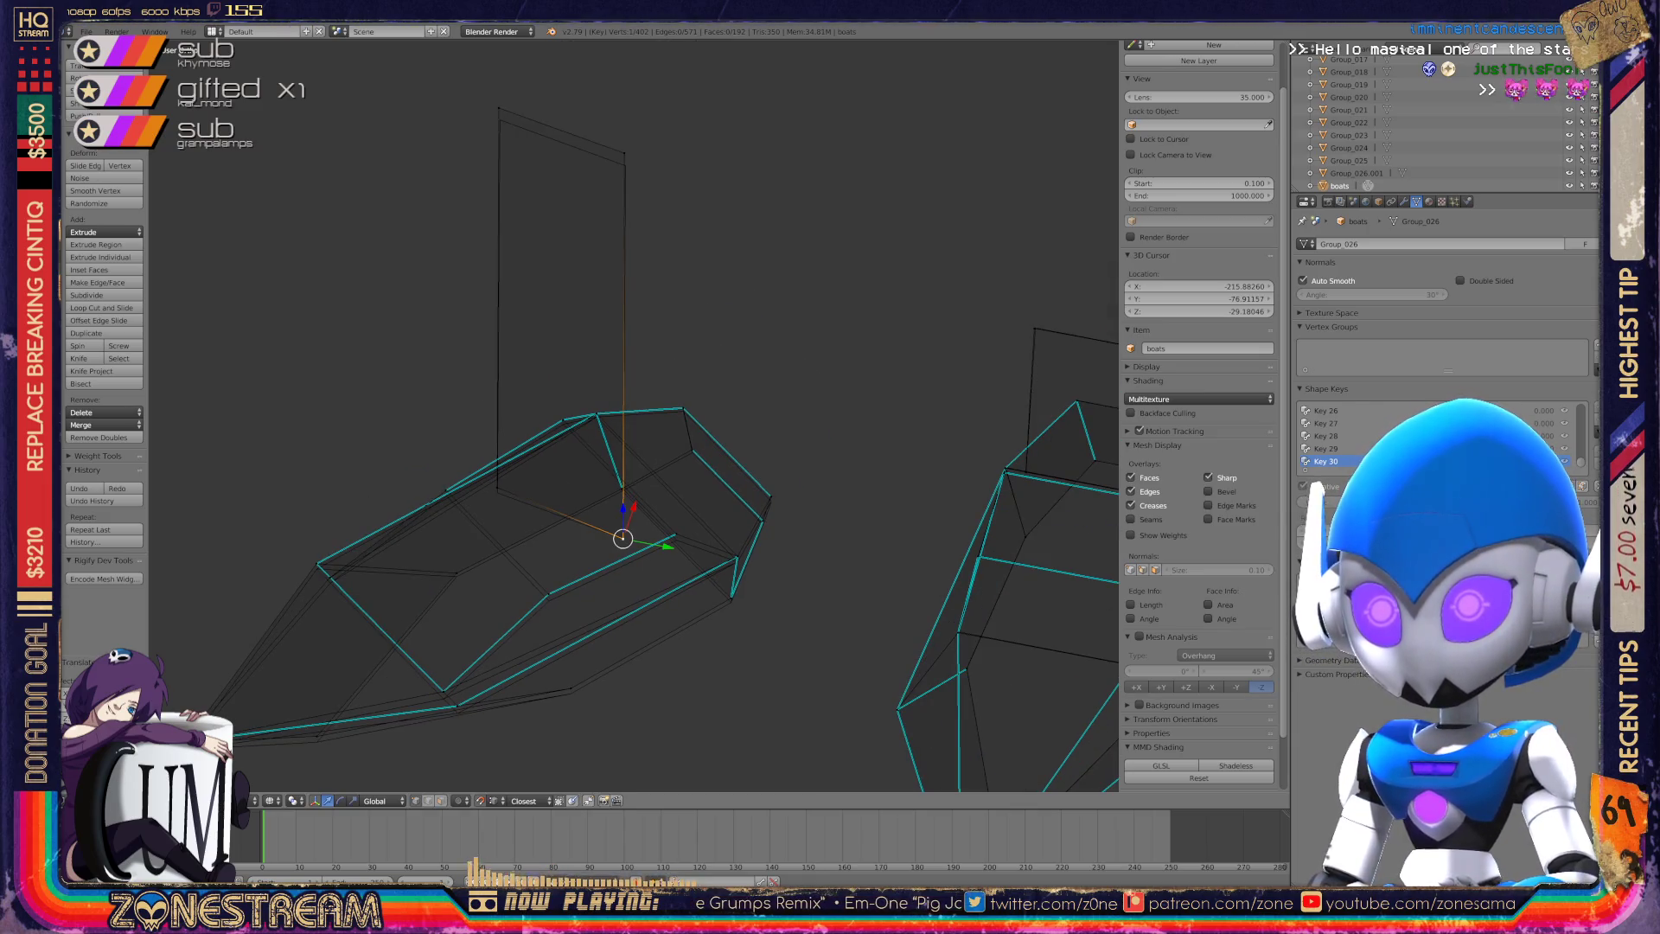
key(g)
key(g)
click(625, 165)
key(g)
click(498, 108)
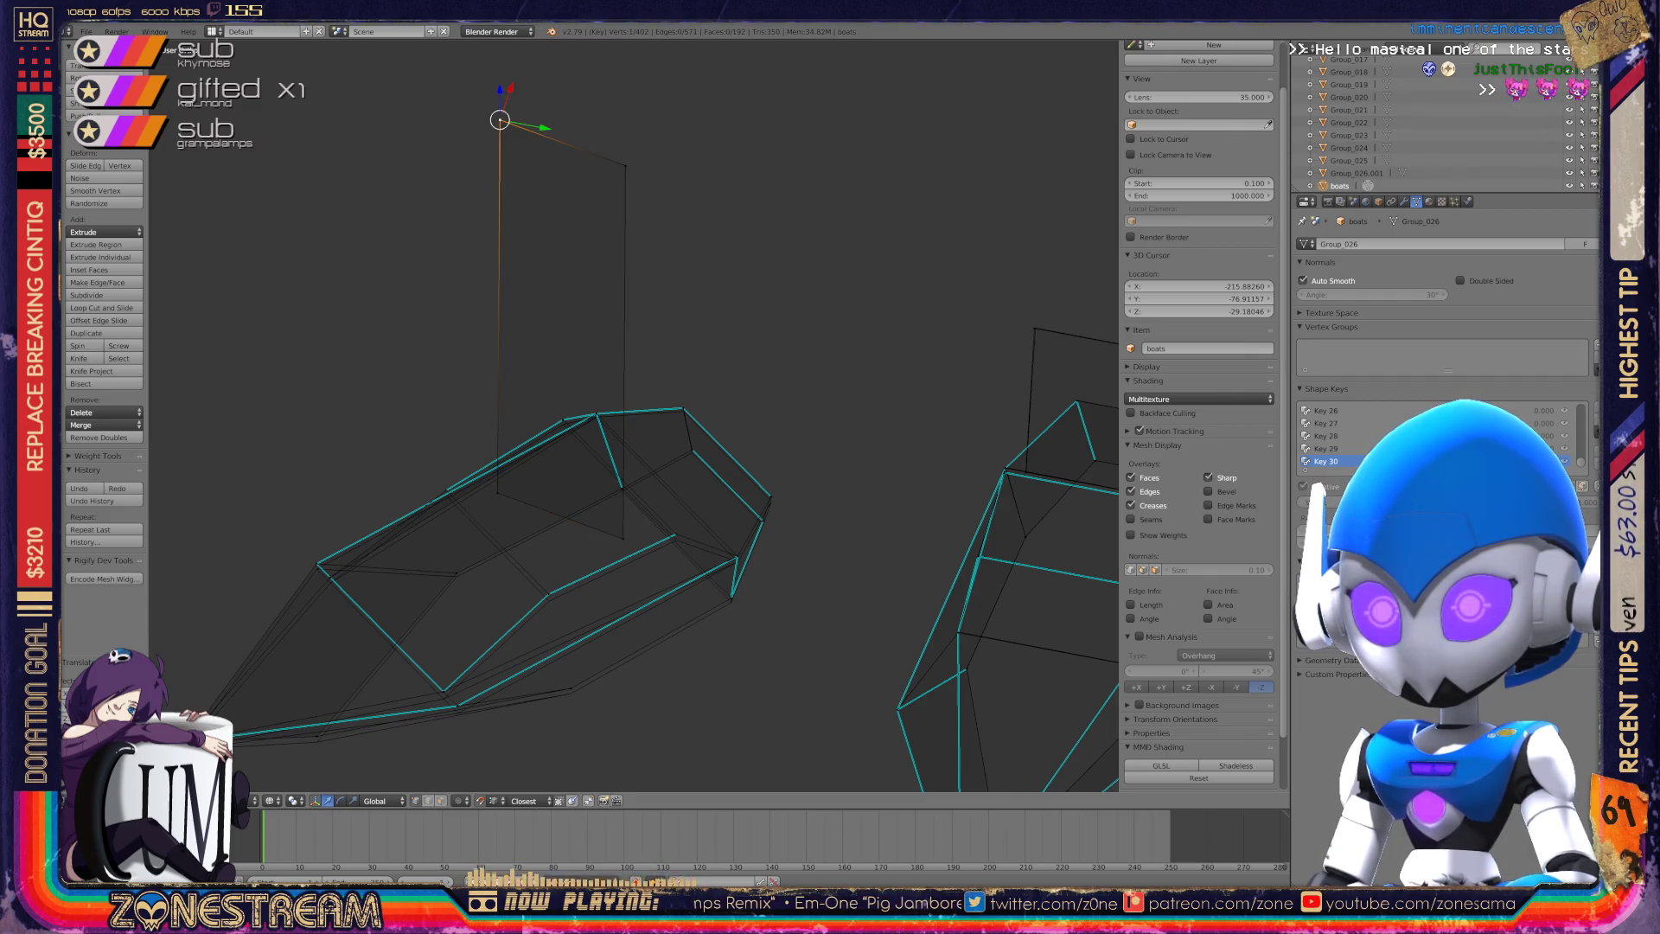
Lower the boat seat's pointed tip and neighbouring front vertices slightly.
shift+middle_drag(519, 519, 717, 283)
scroll(636, 420, up, 3)
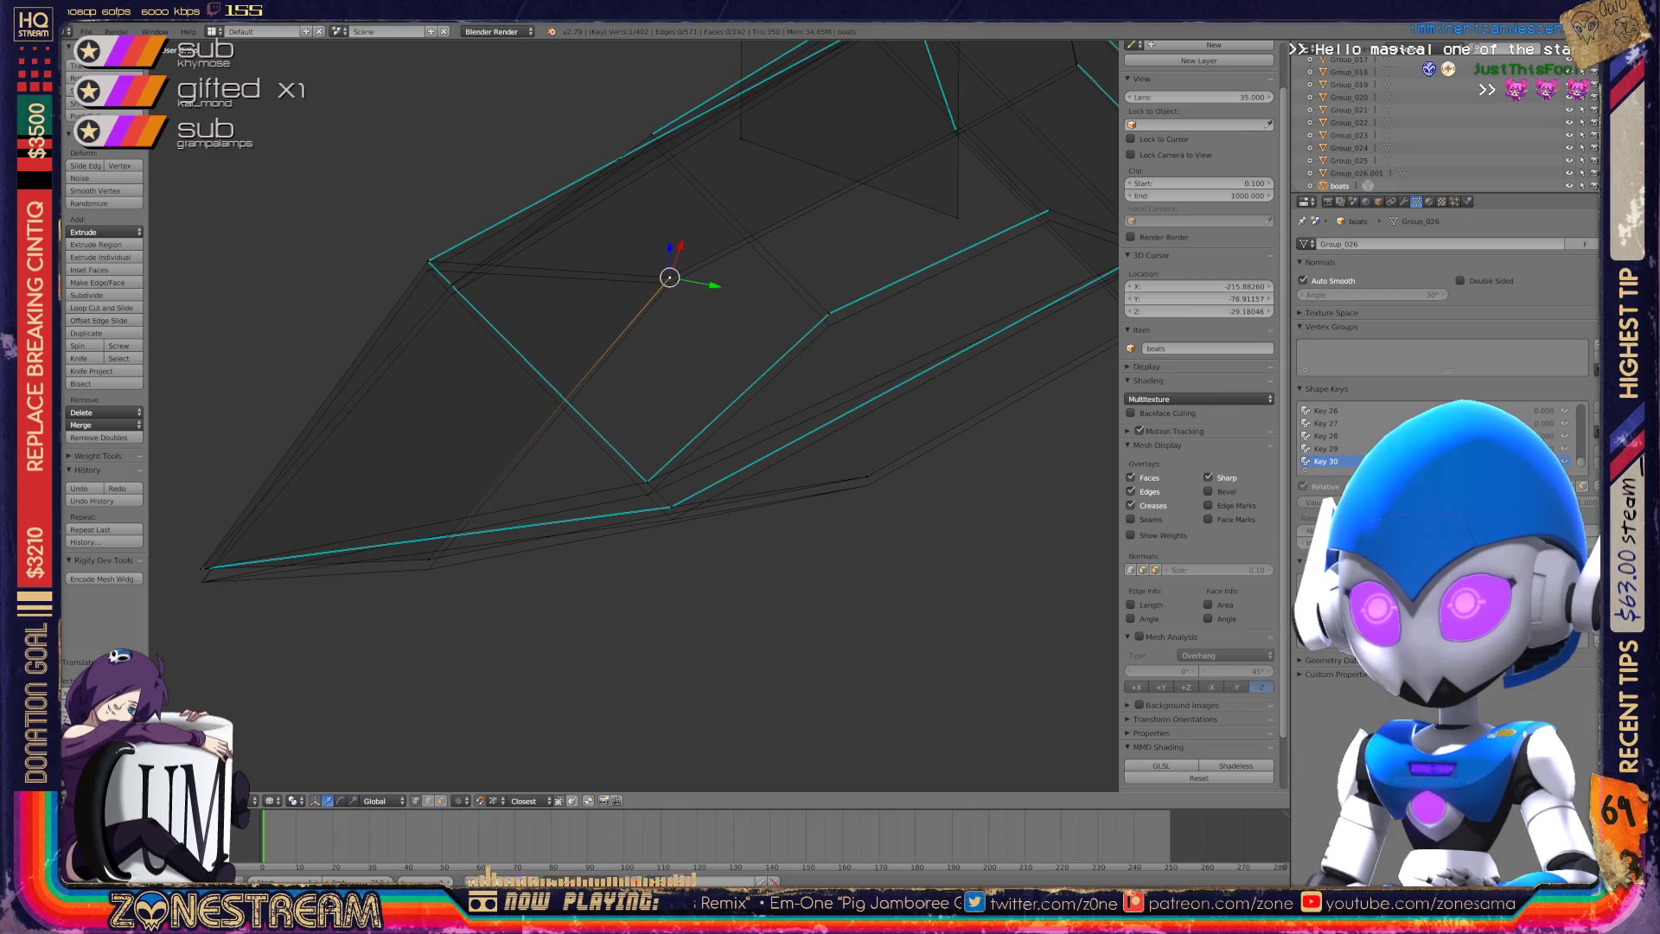
key(g)
click(670, 282)
click(670, 283)
key(g)
click(670, 283)
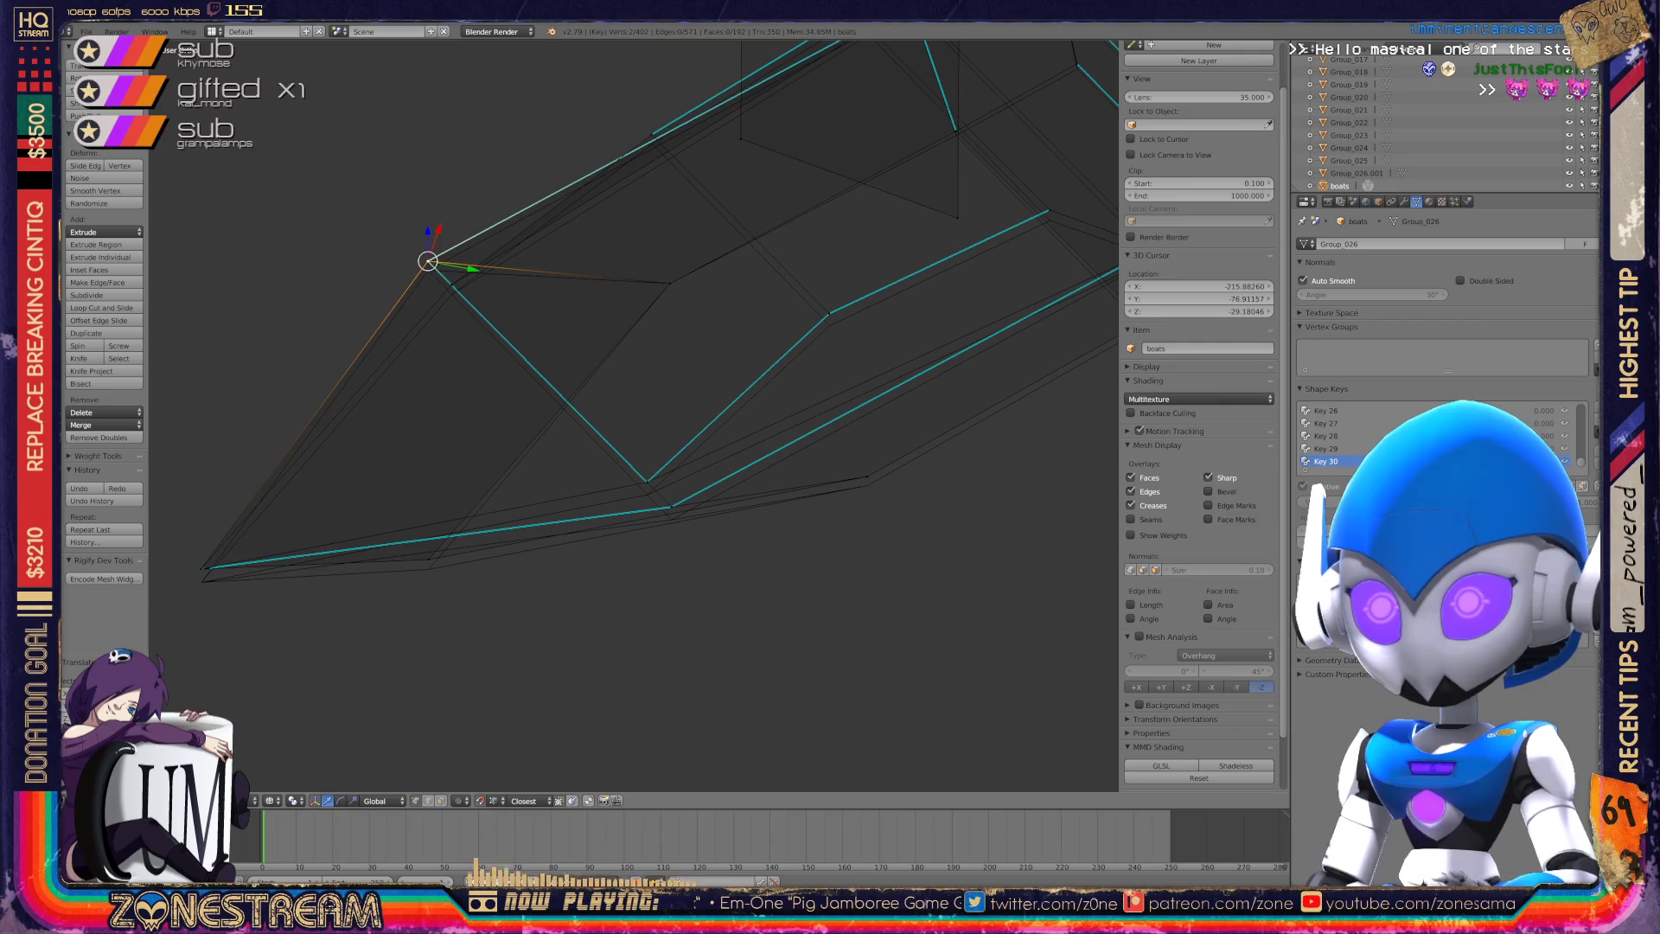
drag(428, 261, 428, 270)
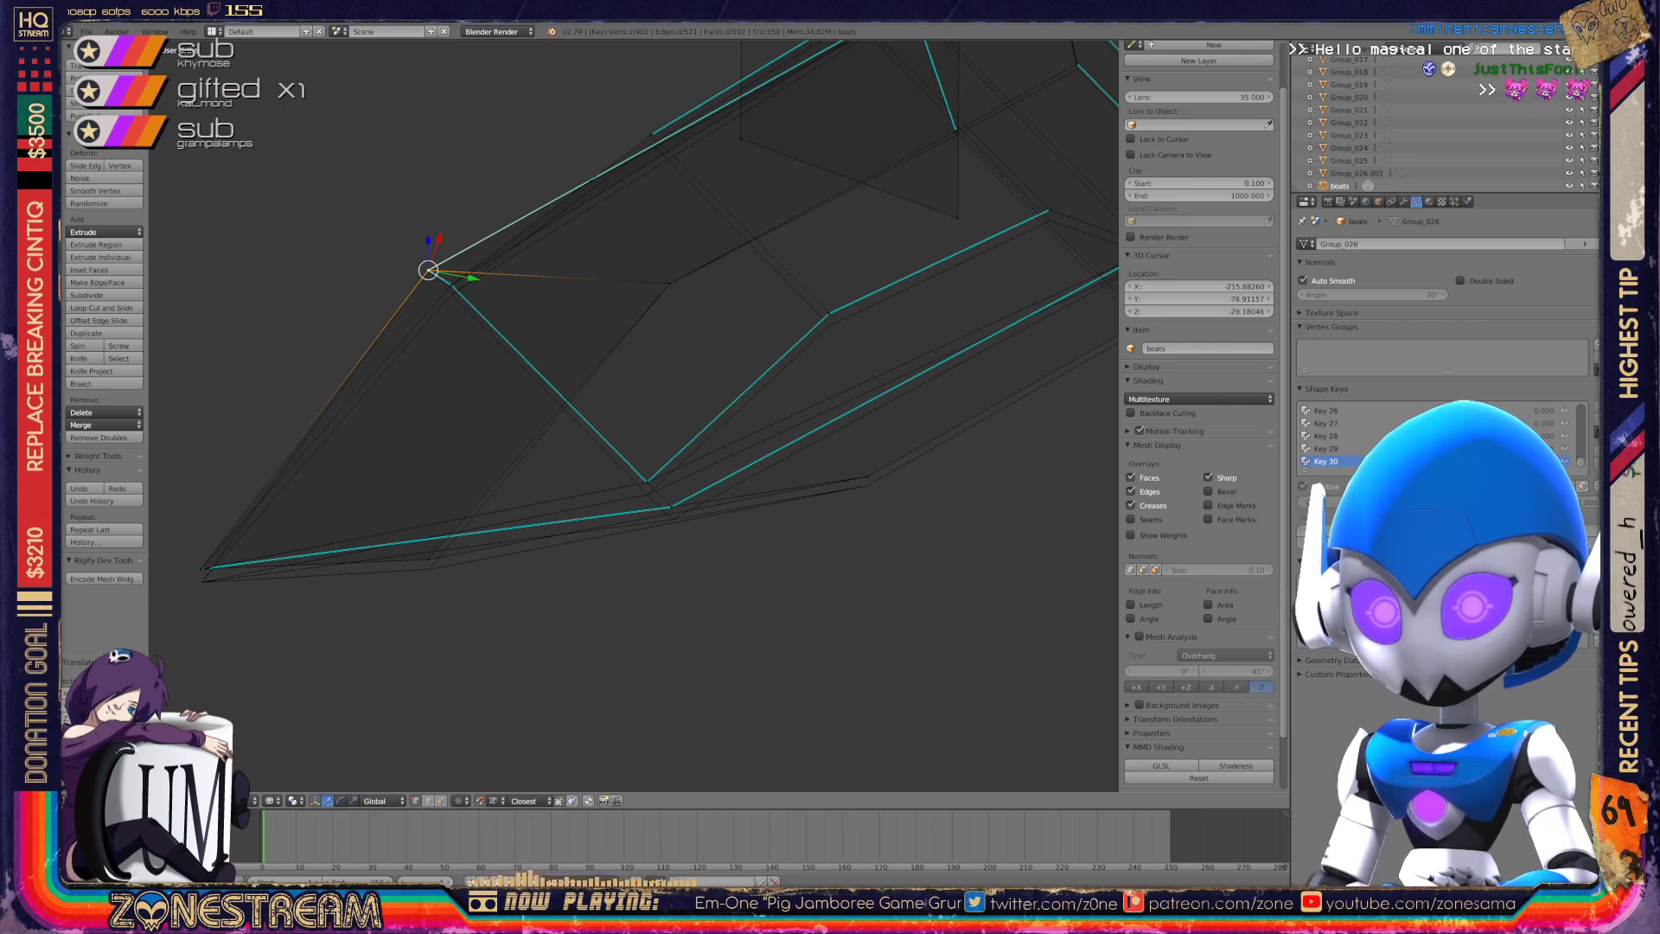
drag(201, 568, 201, 582)
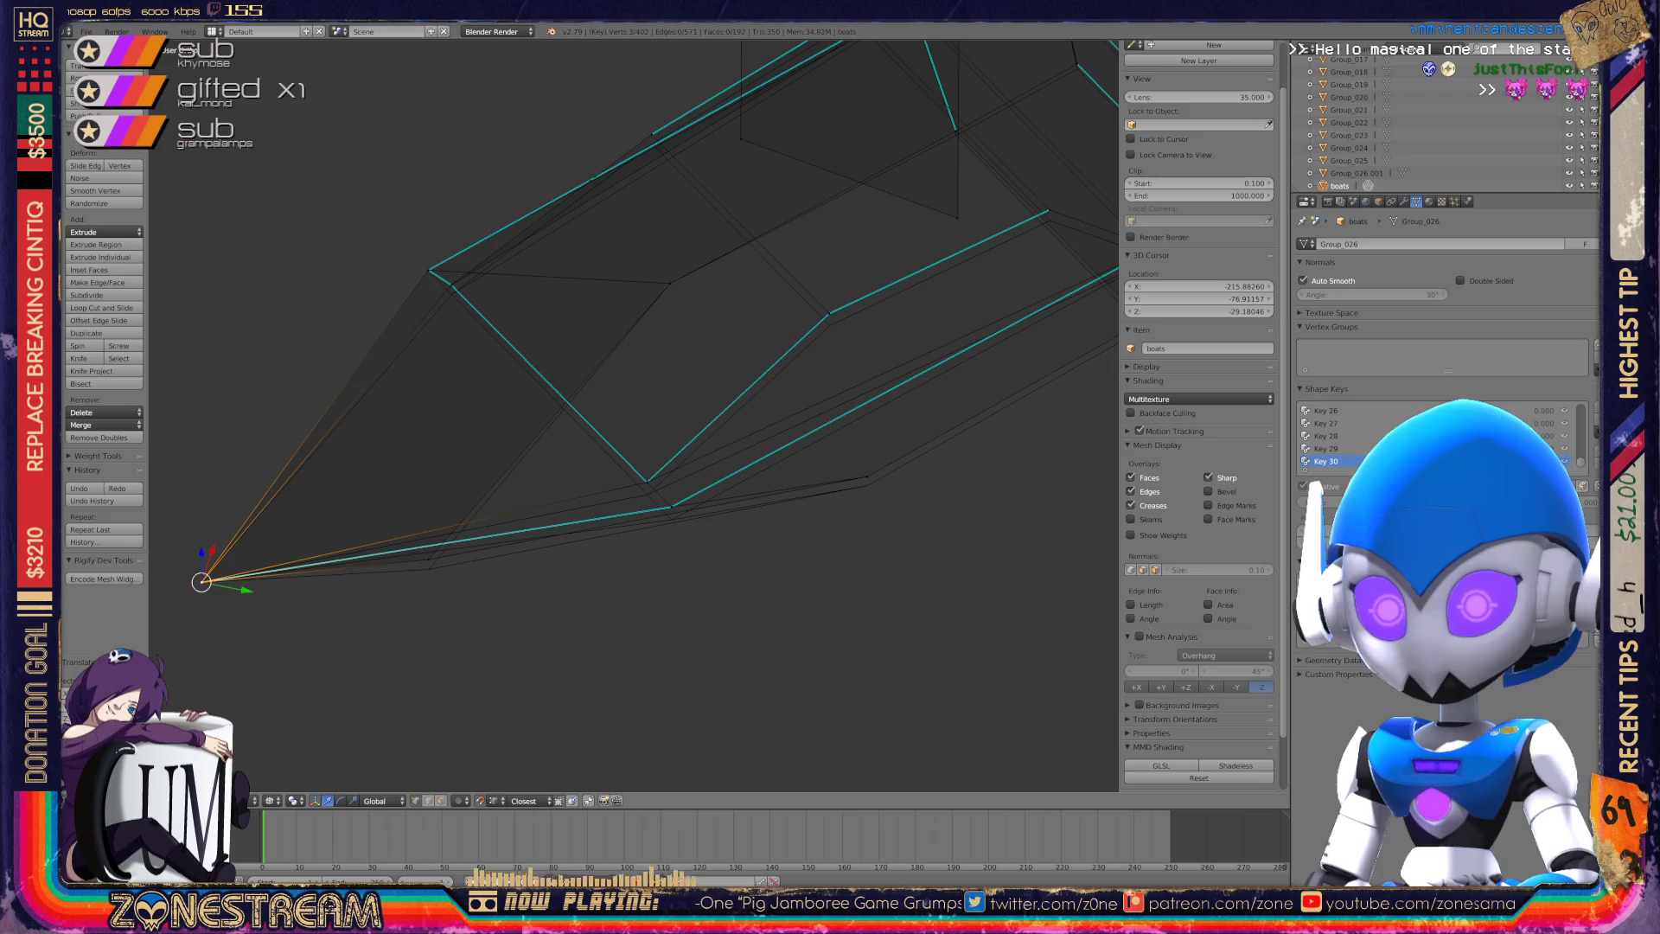
click(428, 559)
drag(428, 559, 428, 569)
Raise the boat seat's left corner vertex slightly.
mouse_move(605, 432)
middle_down()
mouse_move(484, 407)
mouse_move(394, 441)
mouse_move(396, 476)
middle_up()
right_click(600, 288)
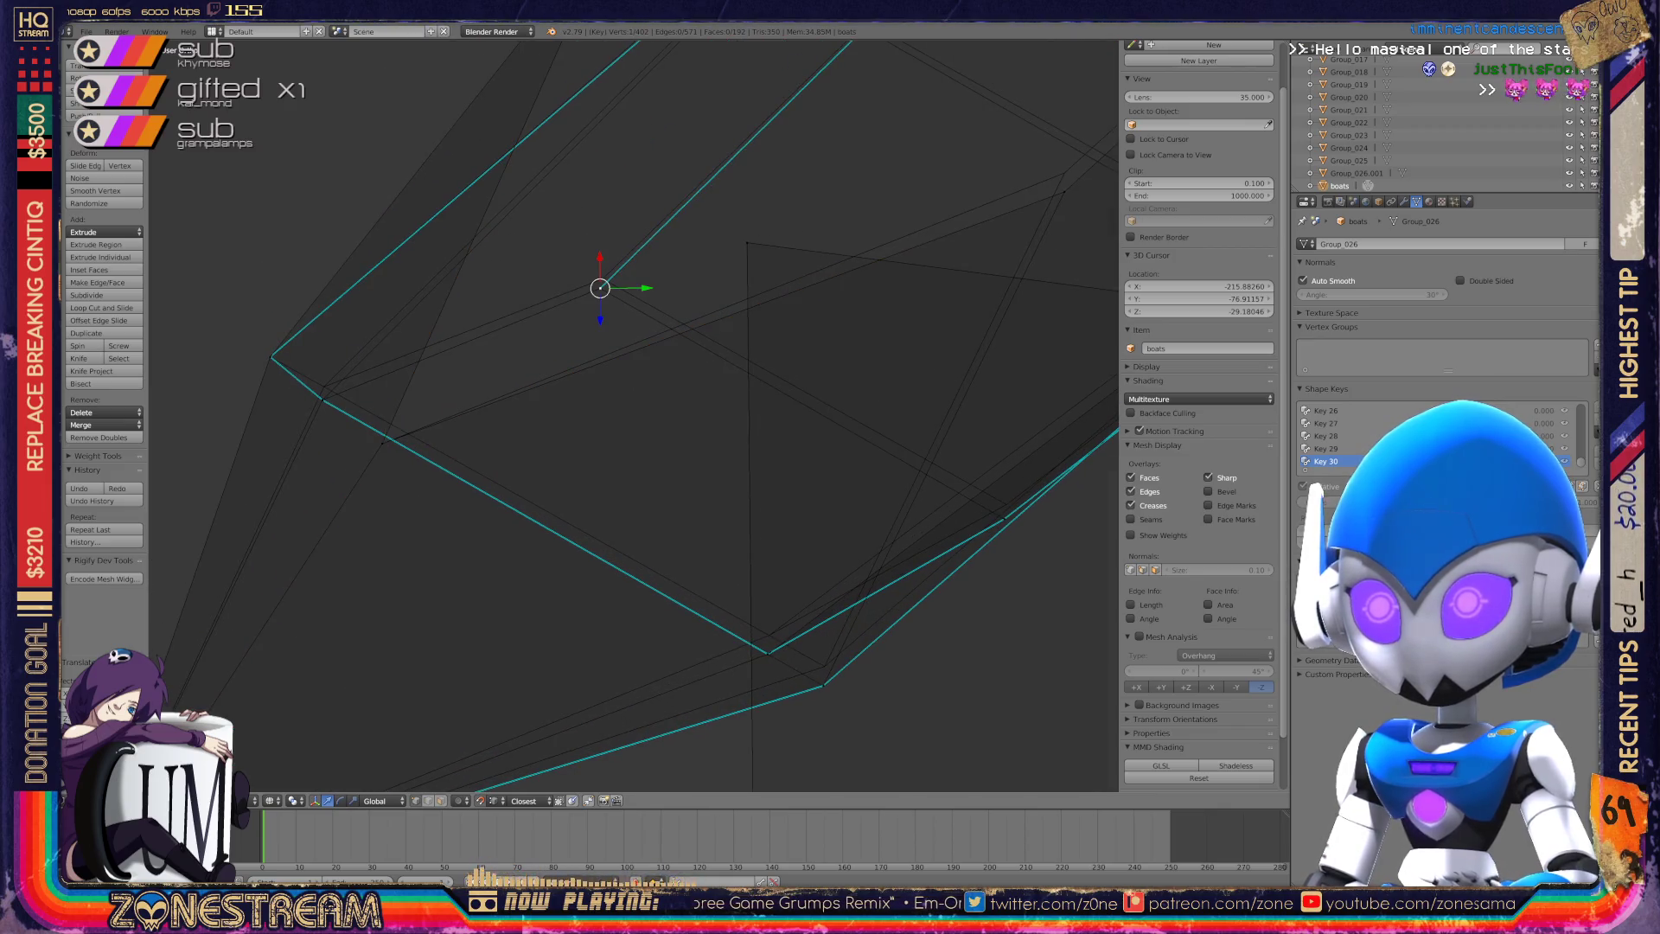
right_click(322, 400)
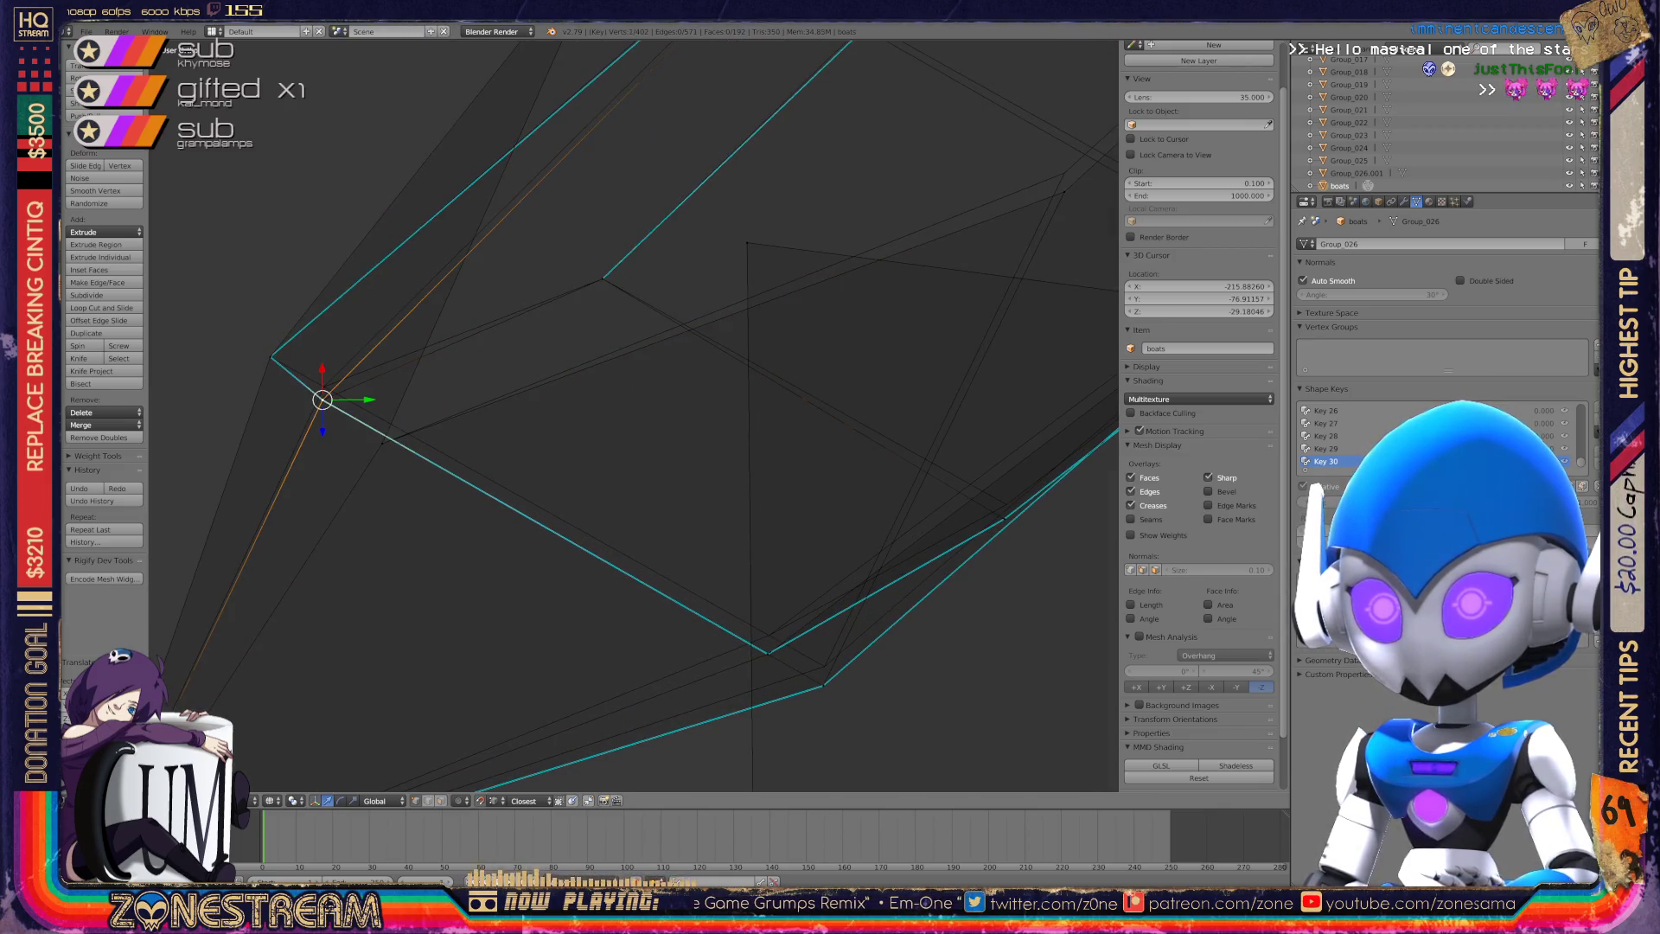
key(g)
key(Return)
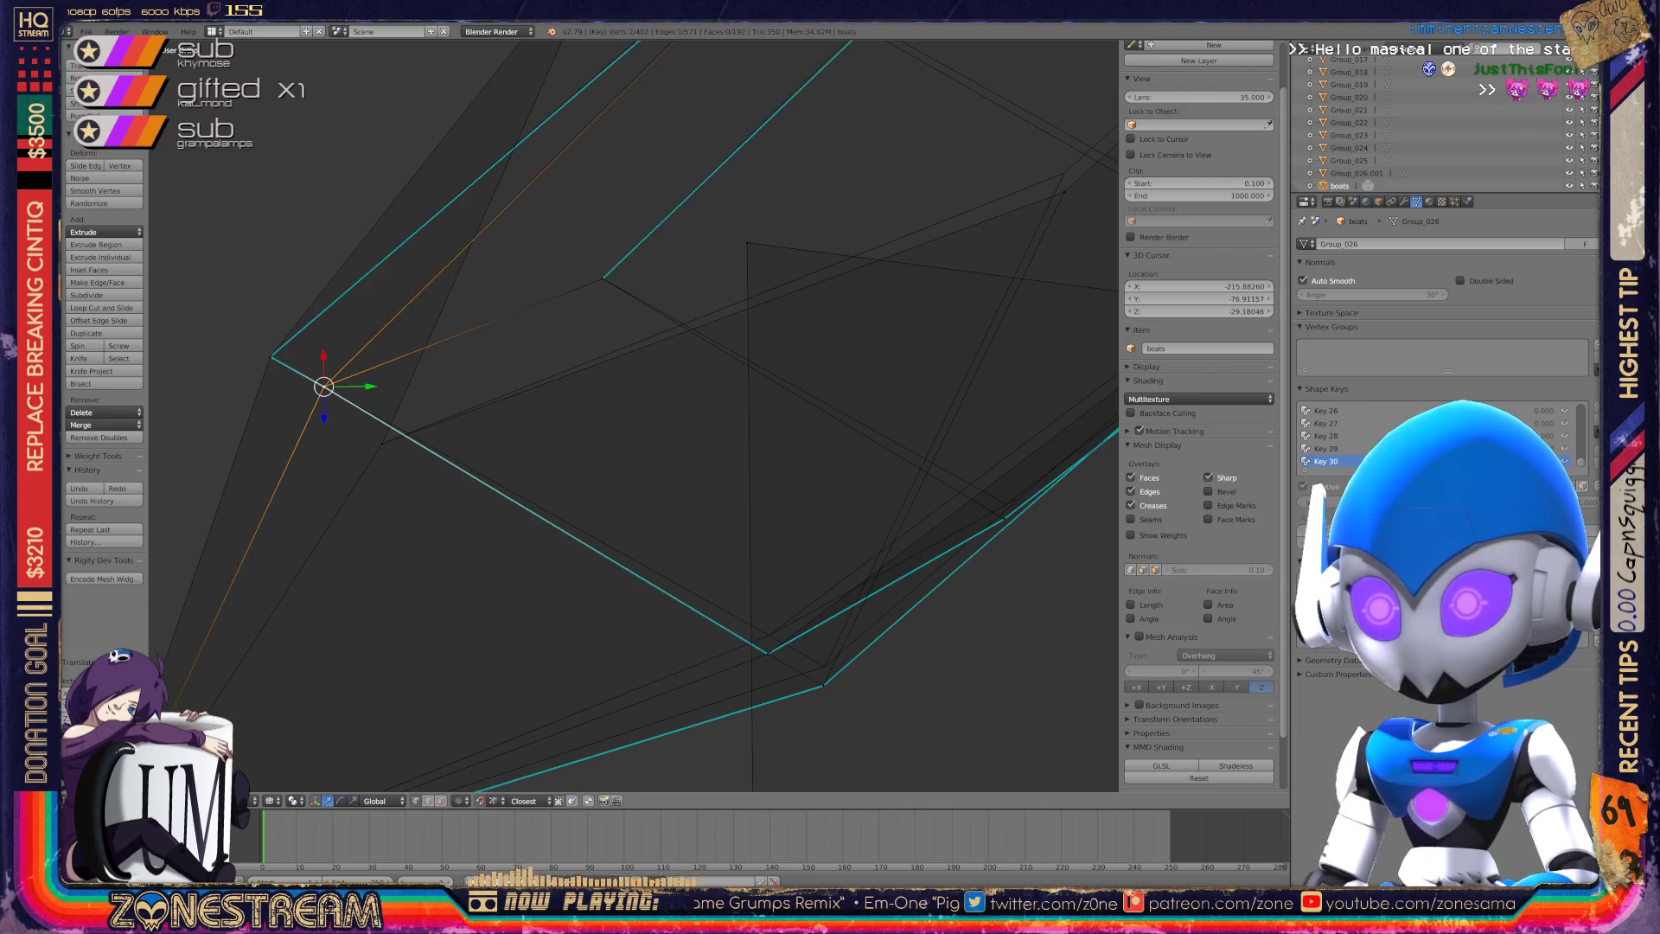
shift+middle_drag(606, 433, 422, 318)
key(g)
key(Return)
Raise the next vertices along the seat's edge a little each.
right_click(638, 572)
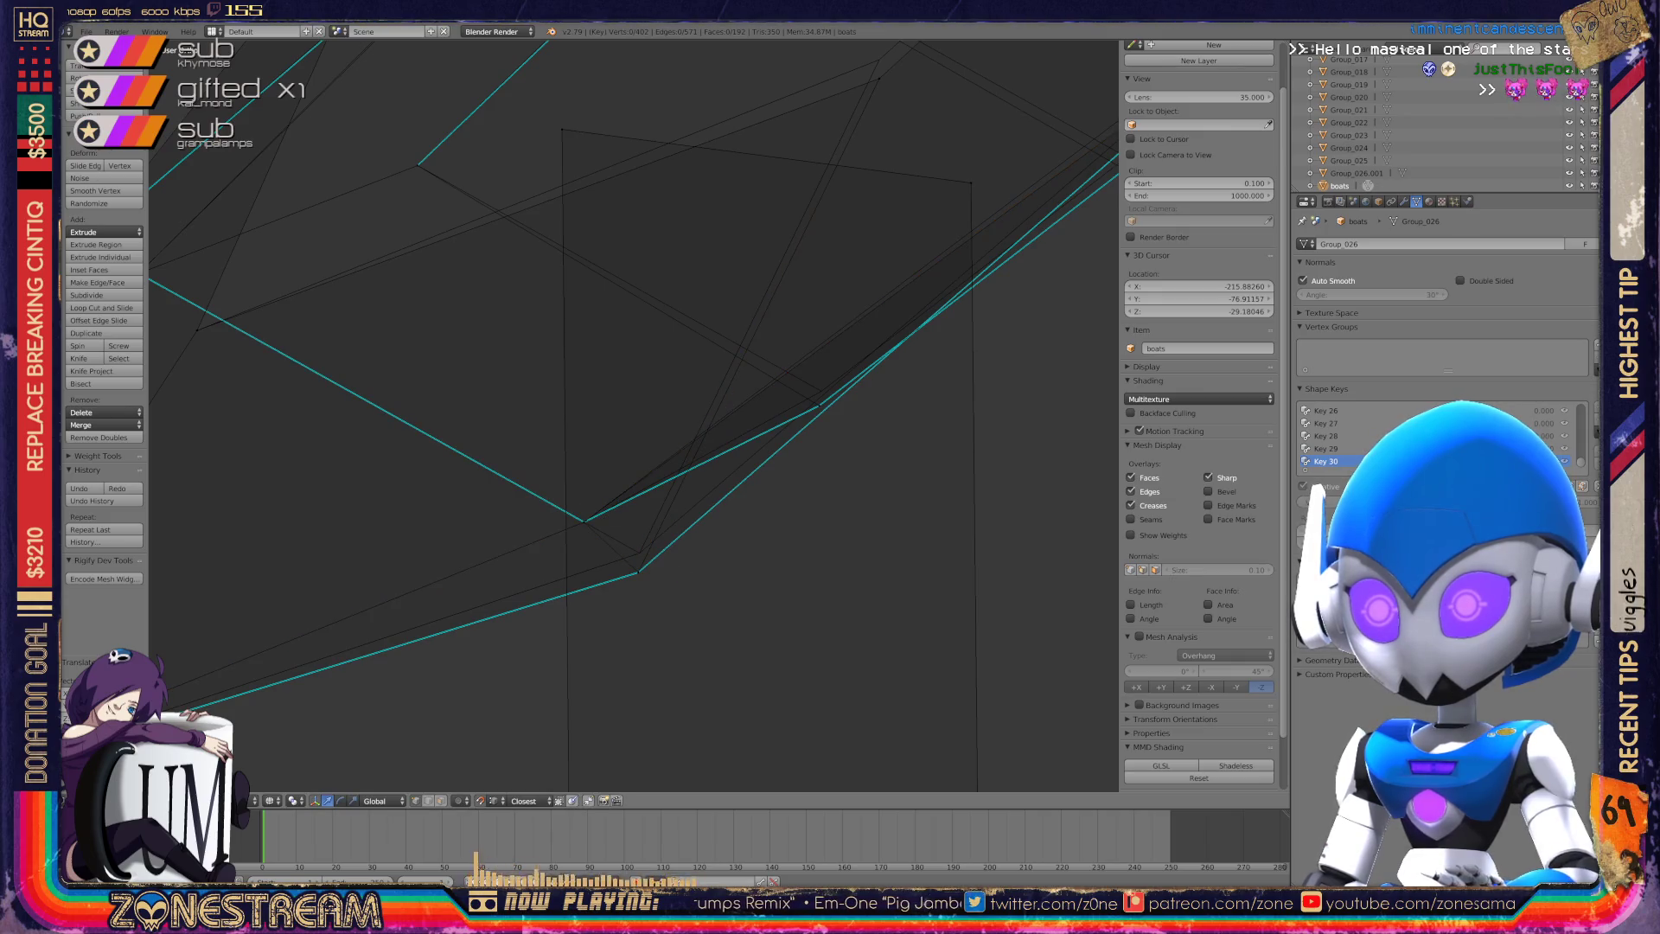
key(g)
key(Return)
shift+middle_drag(634, 415, 483, 544)
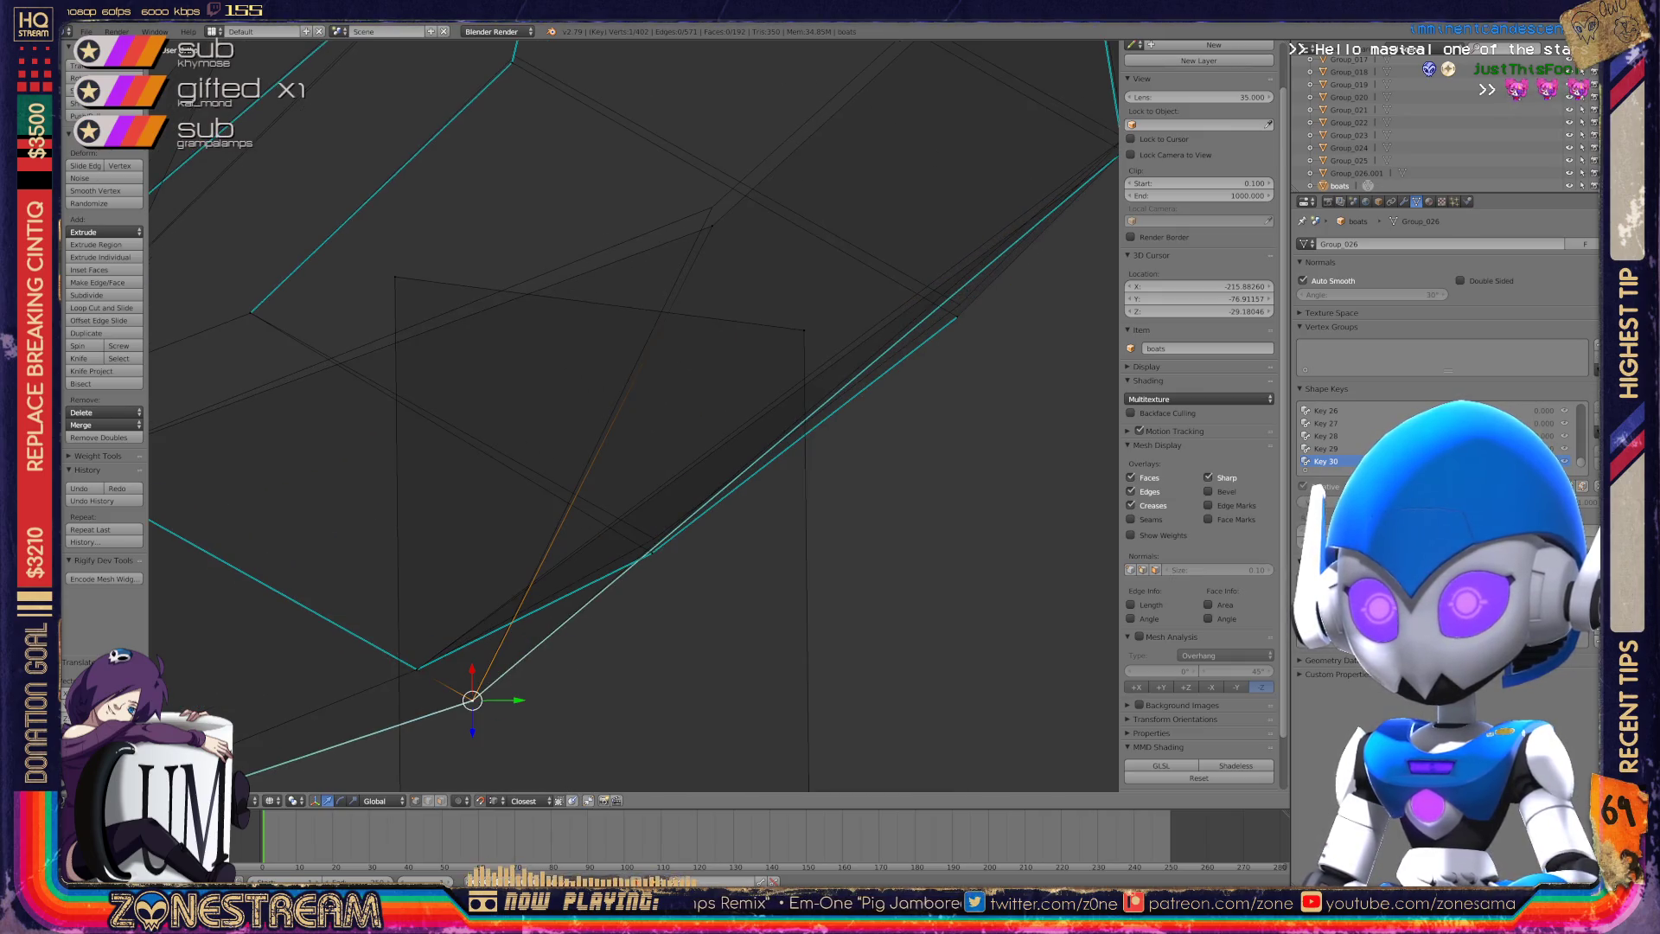
right_click(713, 227)
key(g)
key(Return)
key(g)
key(Return)
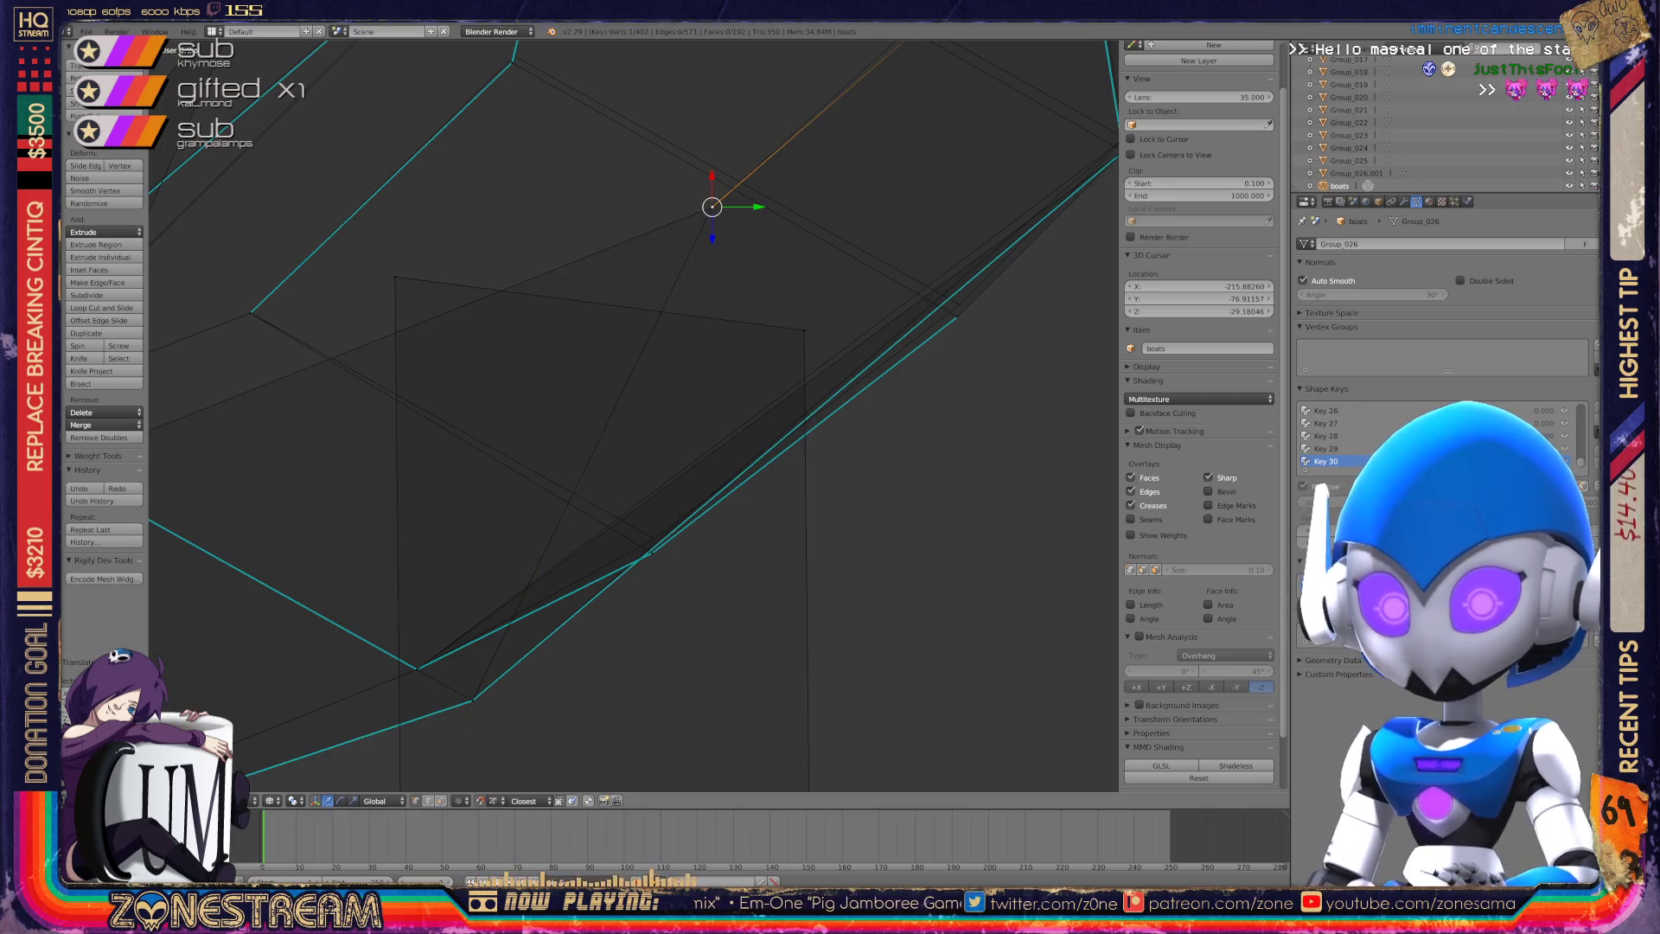
right_click(652, 552)
right_drag(653, 551, 655, 537)
mouse_move(654, 537)
middle_down()
mouse_move(770, 575)
mouse_move(744, 605)
middle_up()
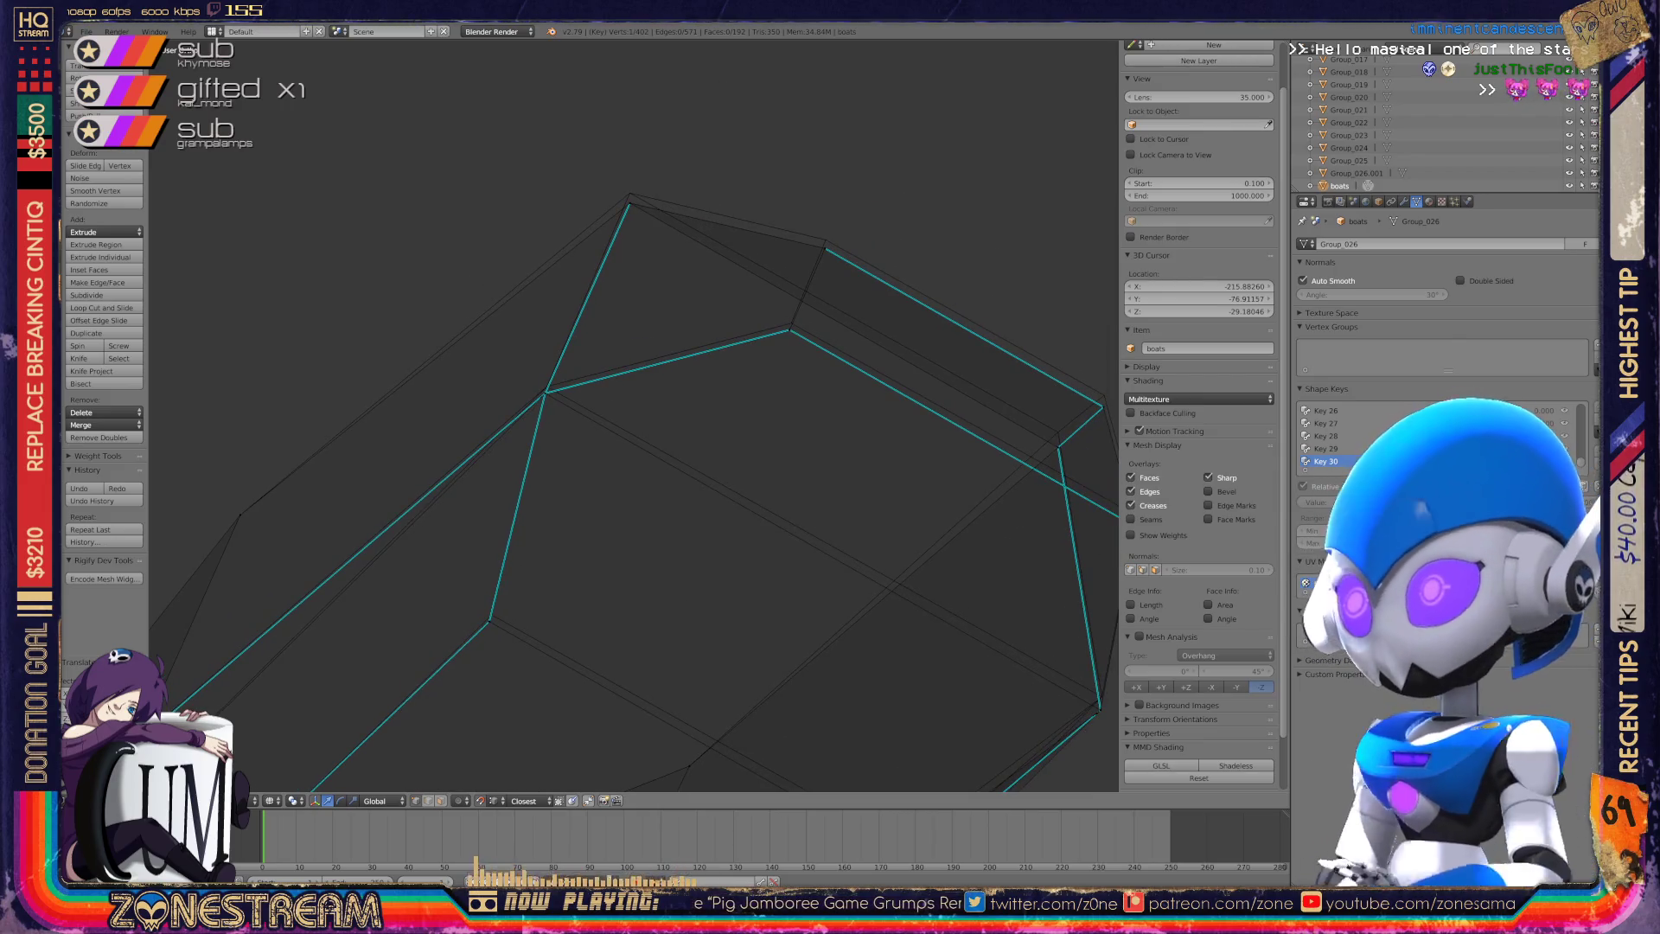
Lift the seat's top-edge vertices slightly, one after another, up to the left corner.
right_drag(629, 203, 630, 192)
right_click(825, 248)
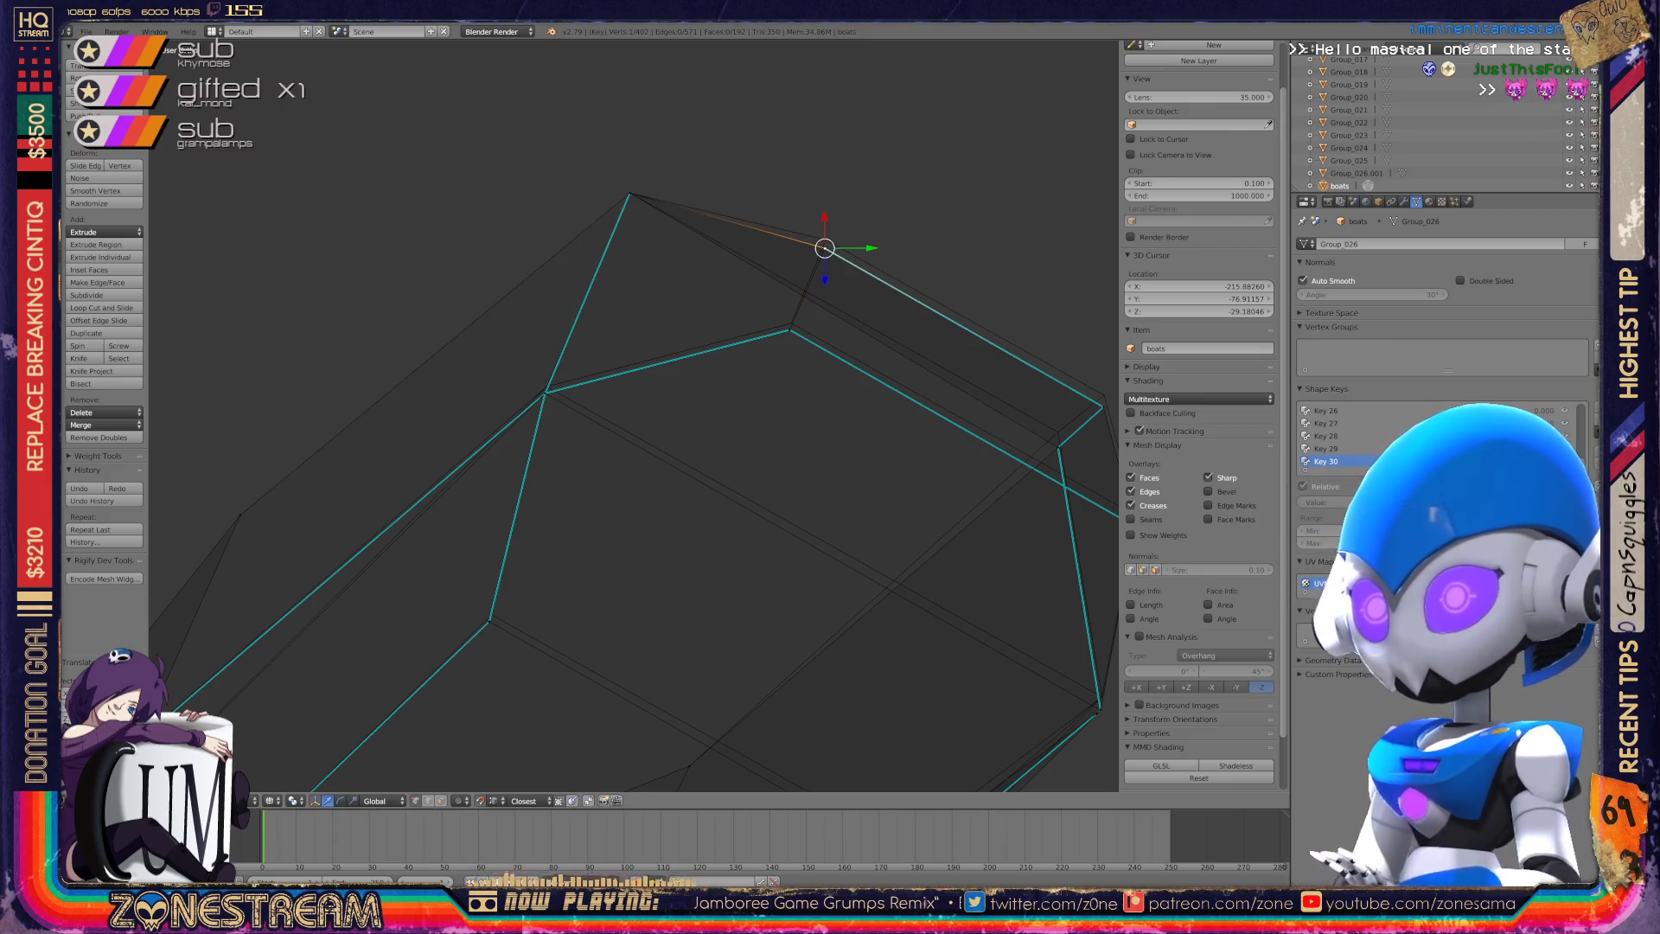
right_drag(825, 248, 825, 240)
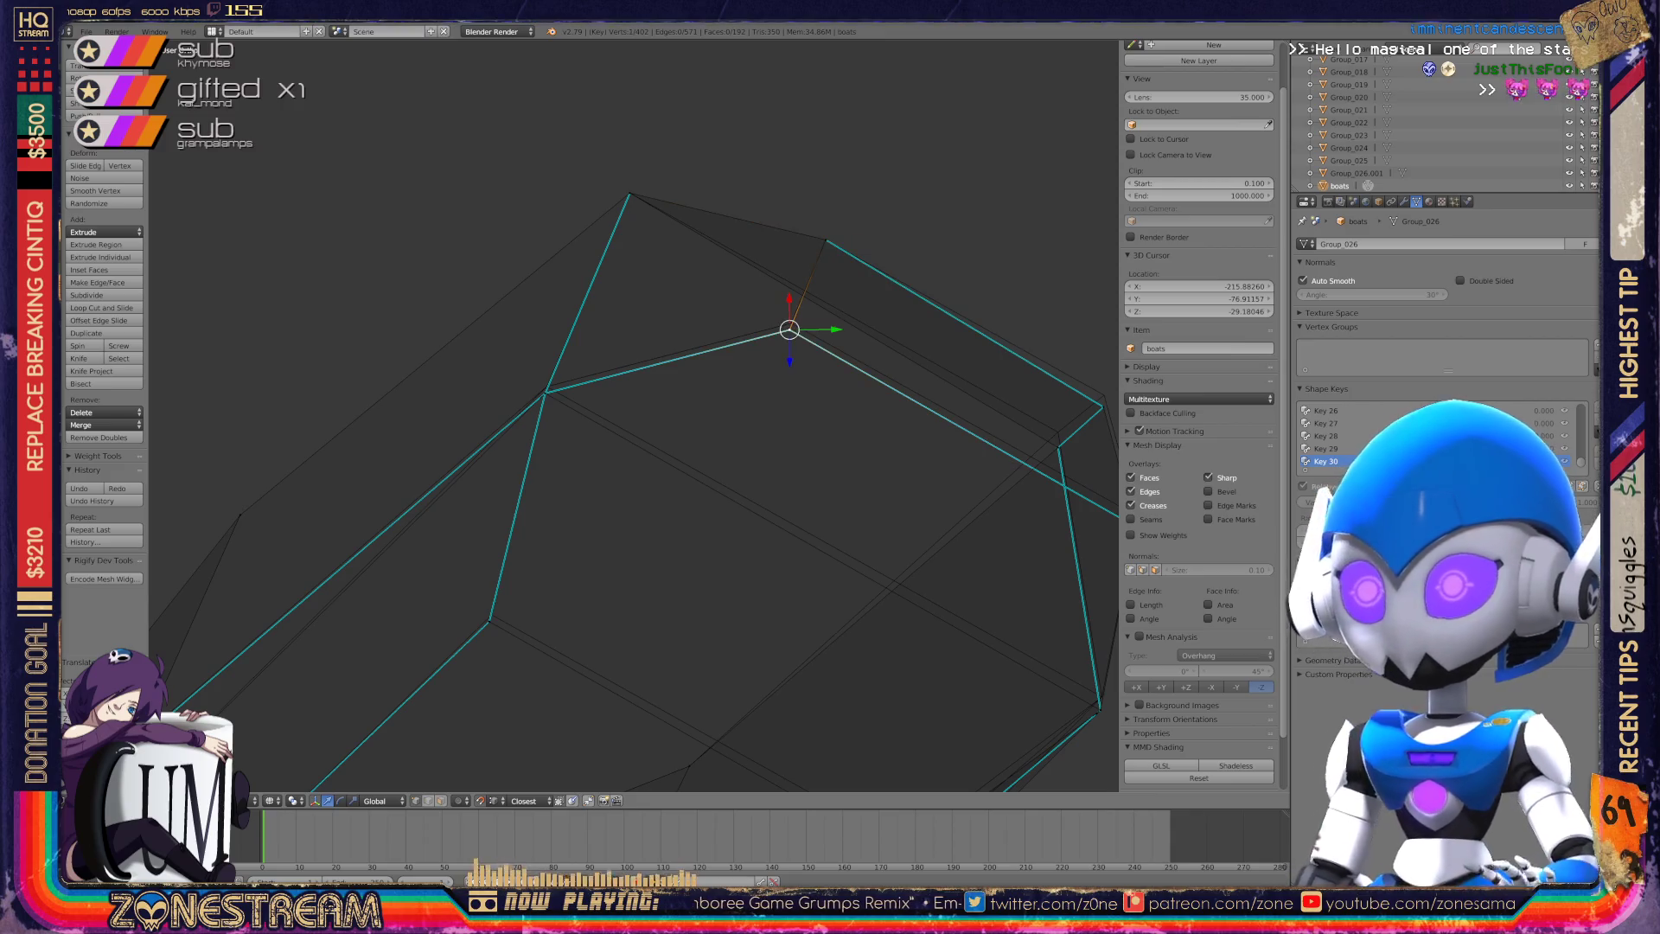
right_drag(789, 330, 791, 323)
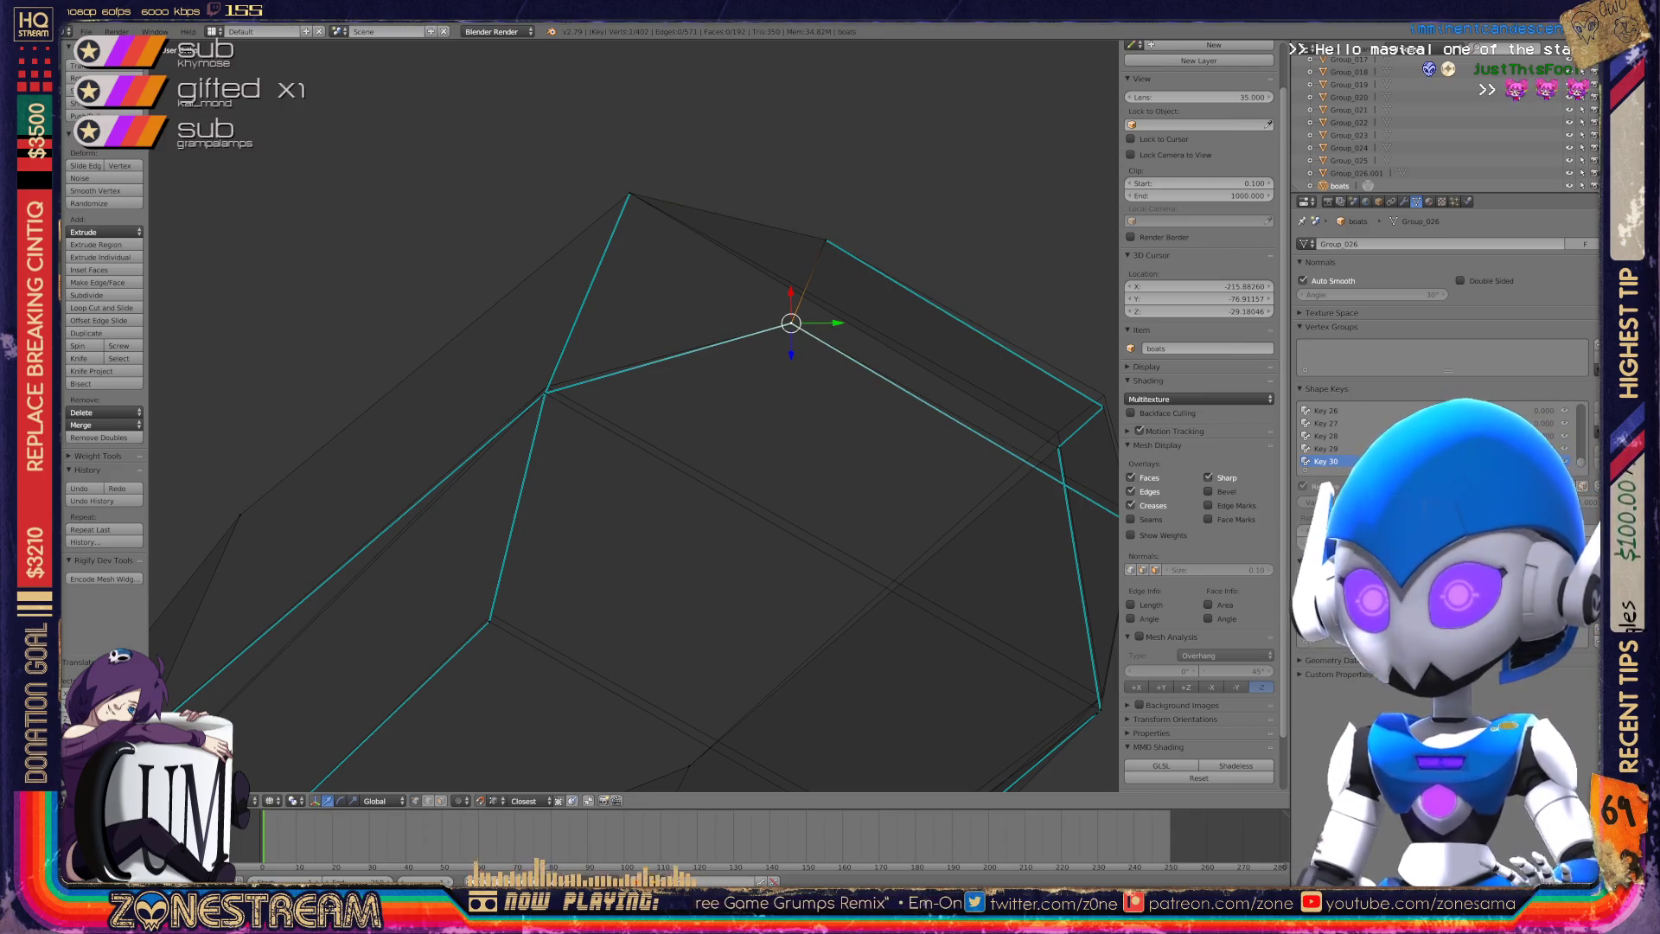
right_click(545, 392)
mouse_move(544, 393)
right_down()
mouse_move(612, 375)
mouse_move(546, 386)
right_up()
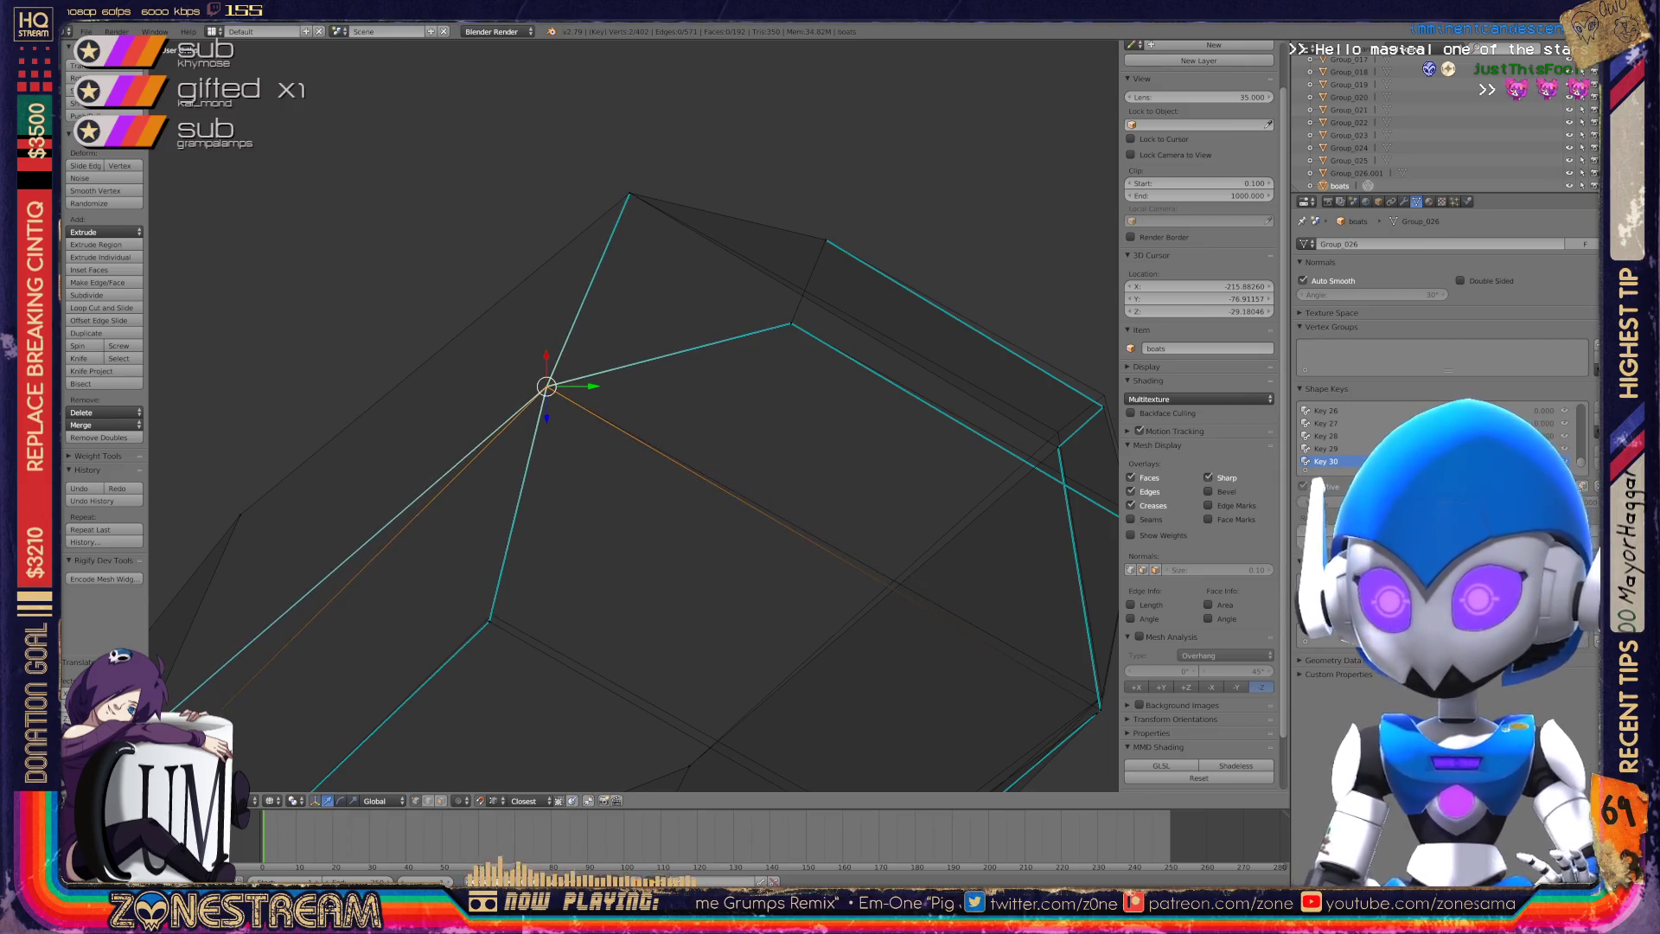
Select the lower-left vertex further down the seat.
shift+middle_drag(547, 386, 528, 147)
right_click(471, 381)
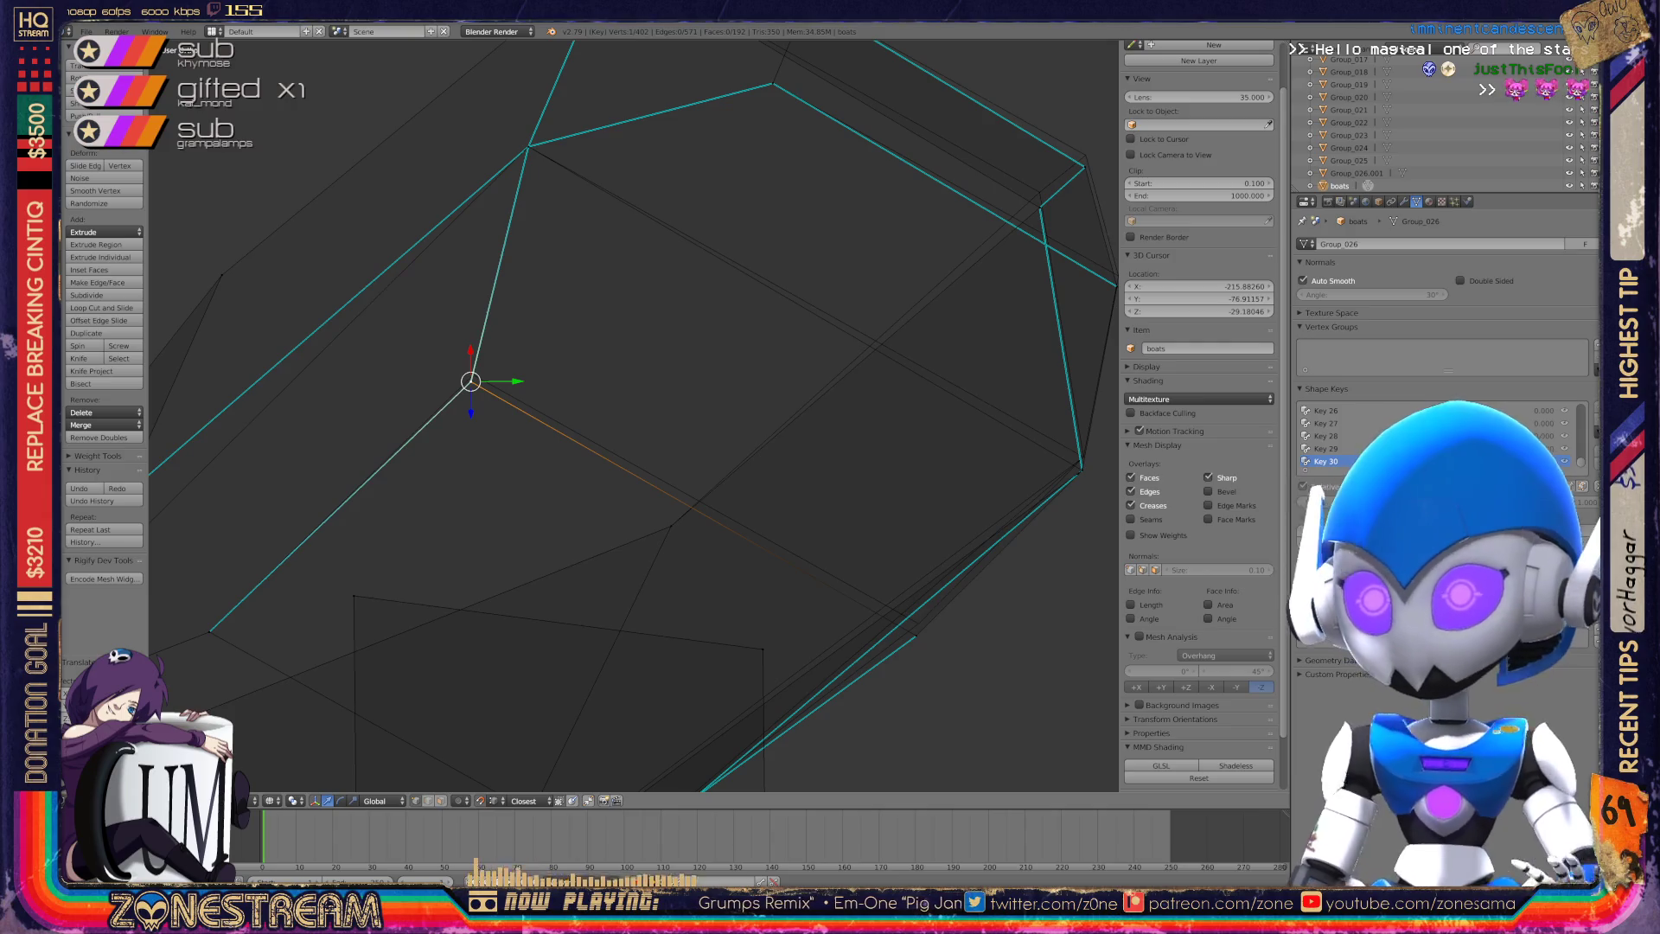
right_click(471, 379)
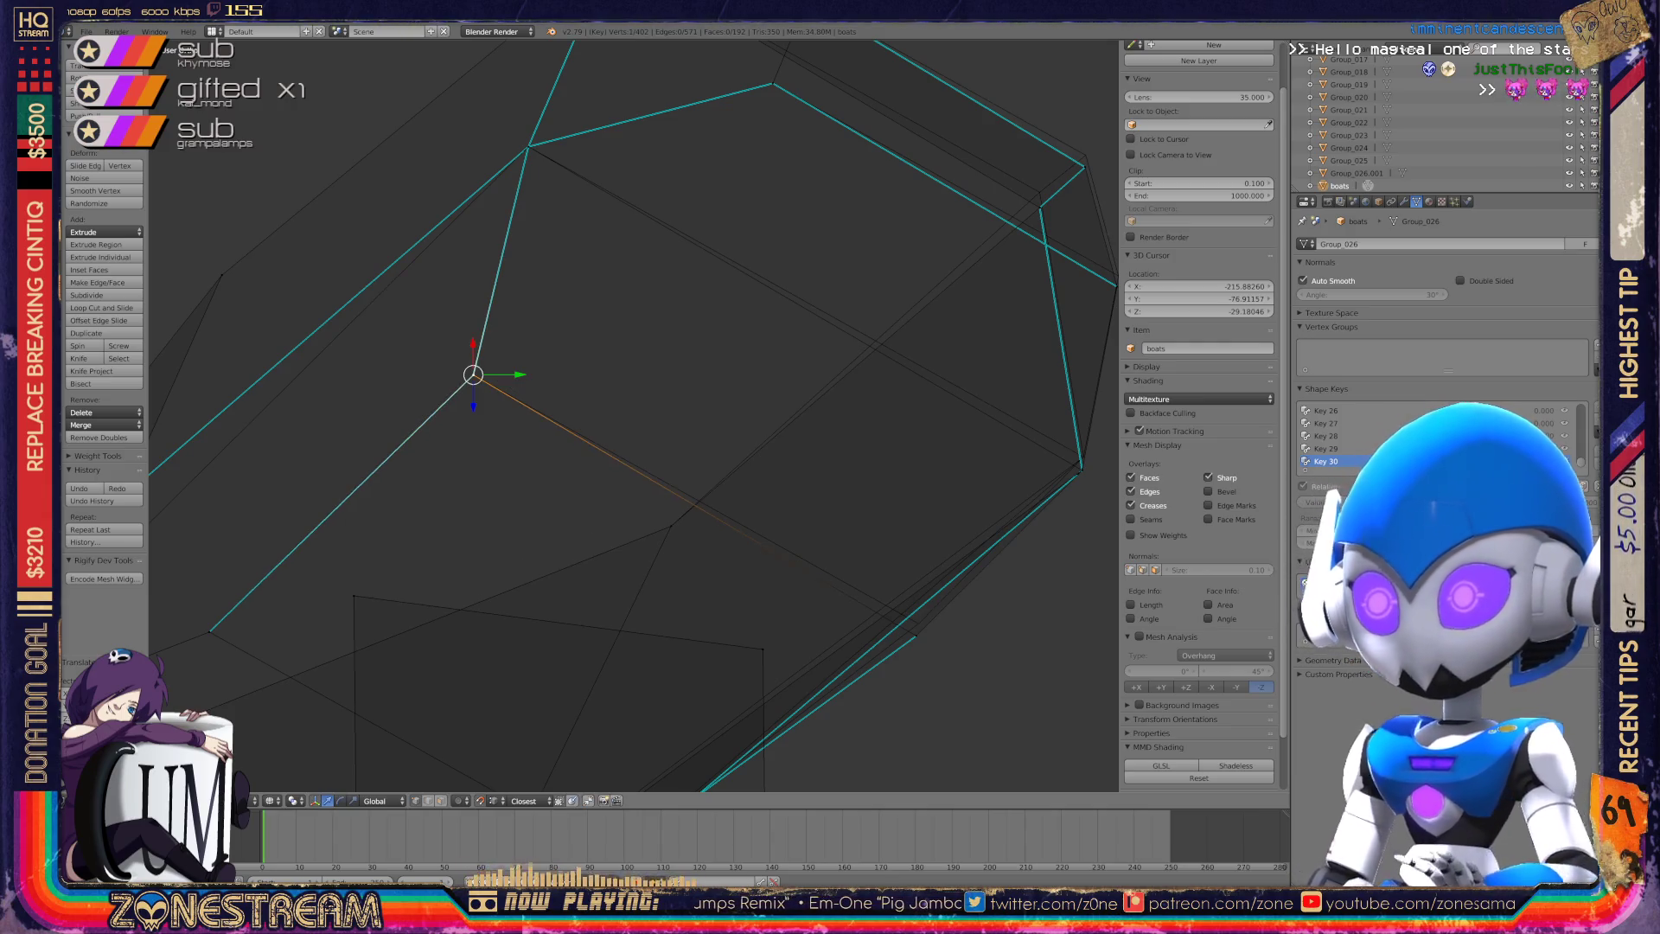
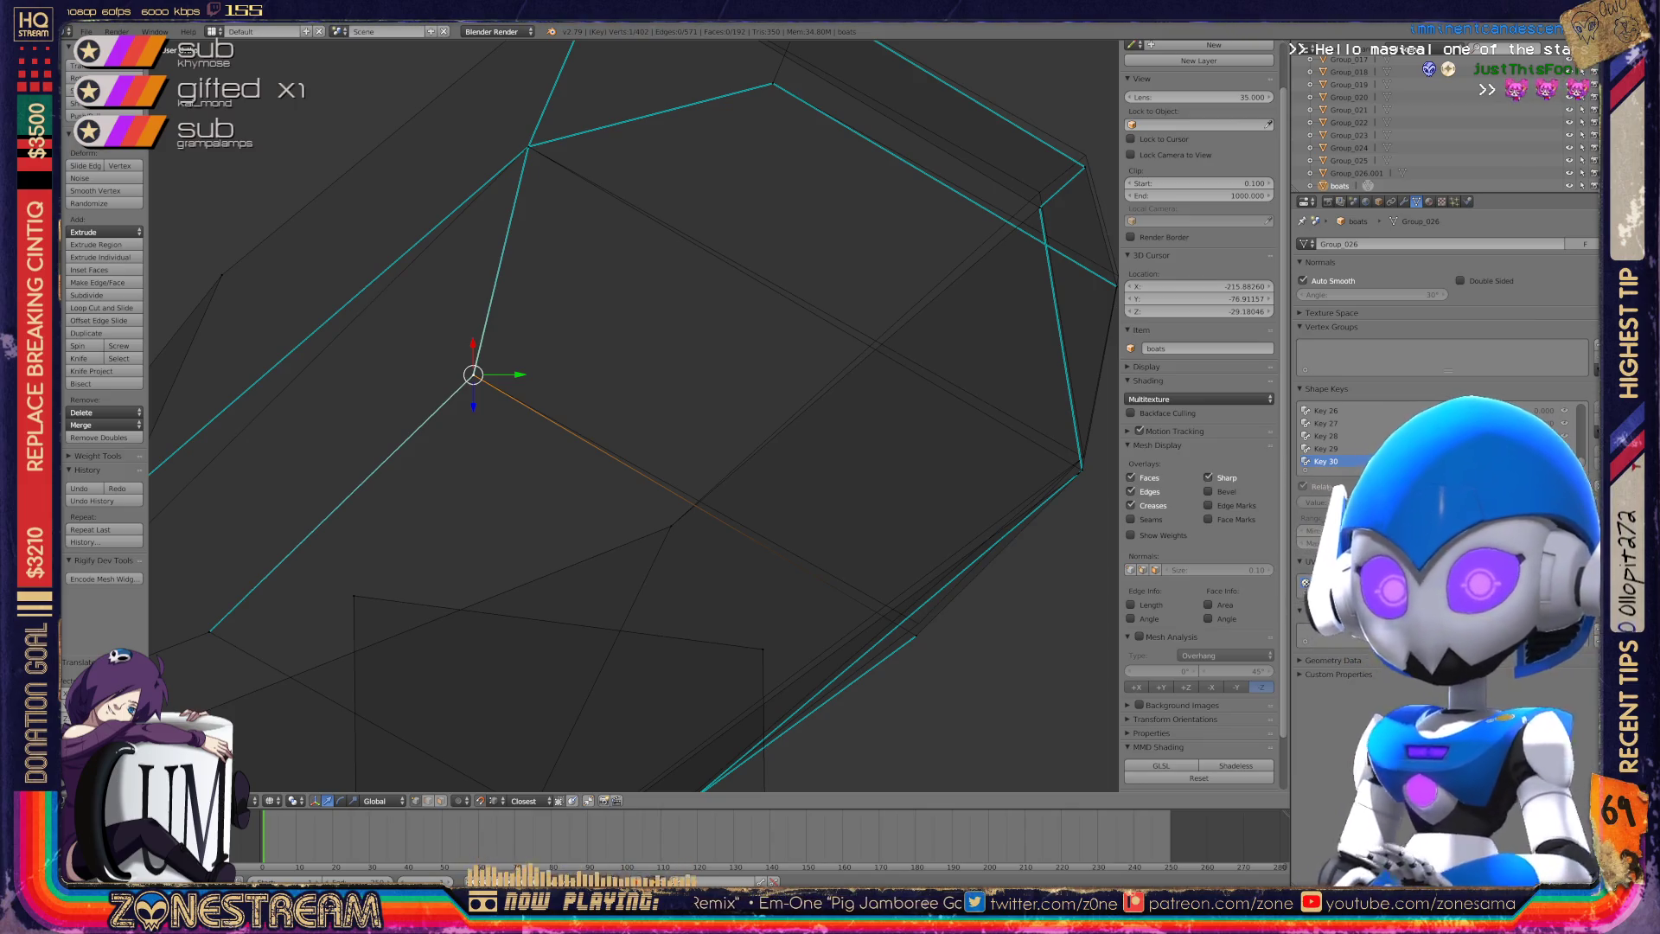
Raise the first two boat vertices slightly so they meet the neighbouring edges.
shift+middle_drag(634, 415, 487, 297)
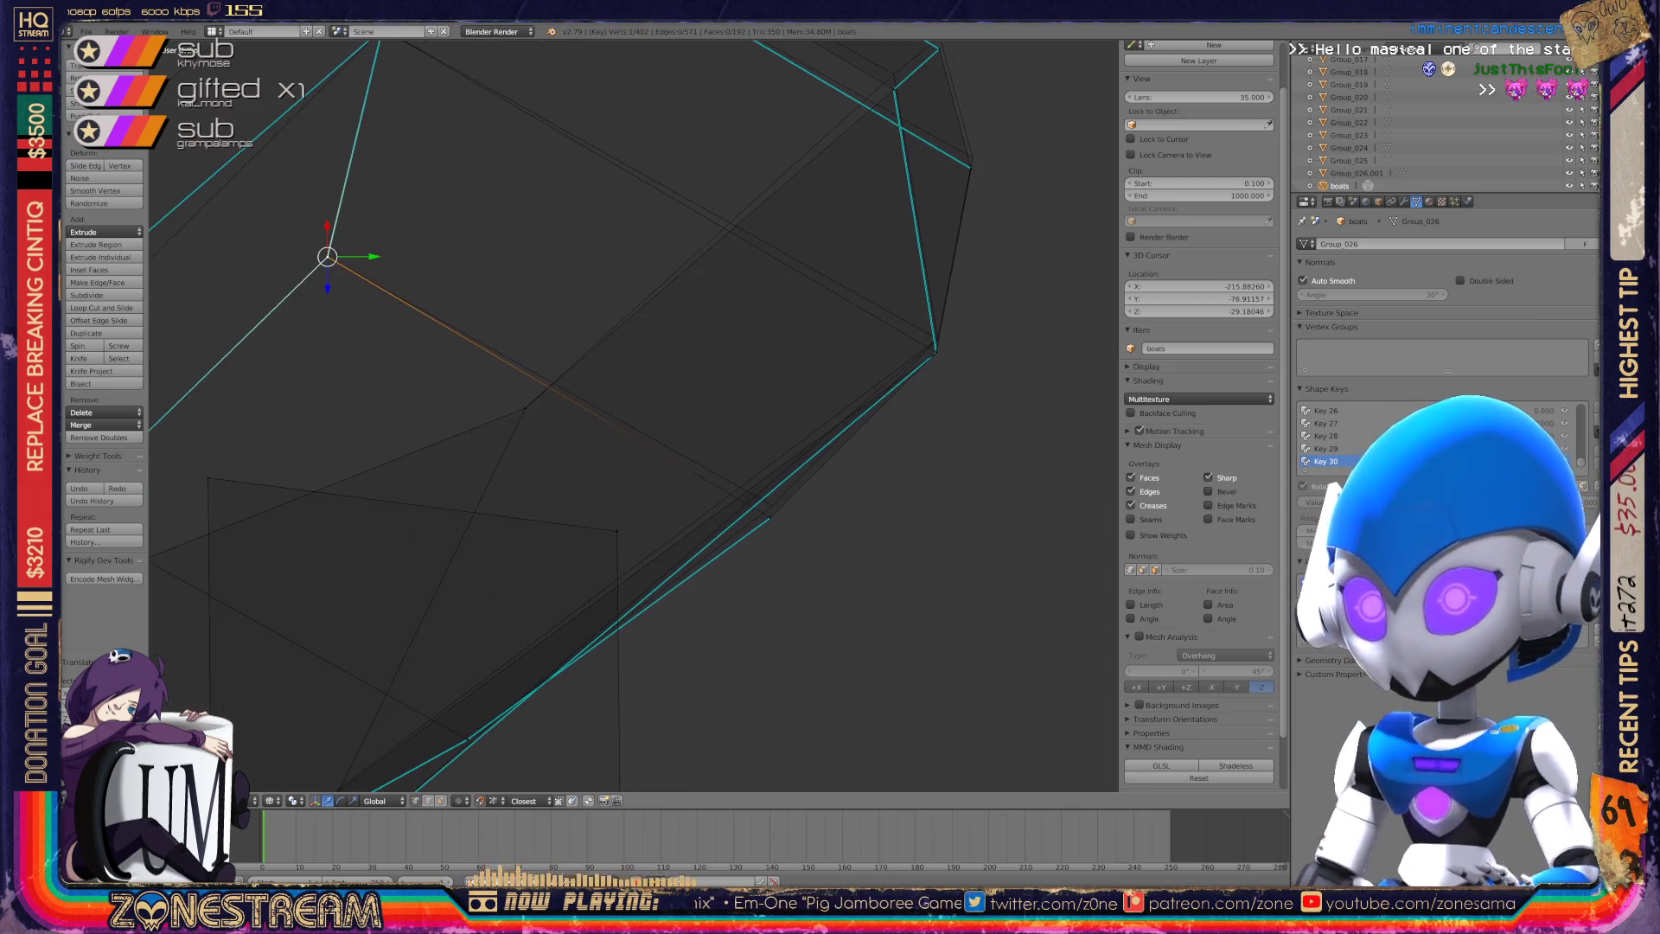
right_click(770, 517)
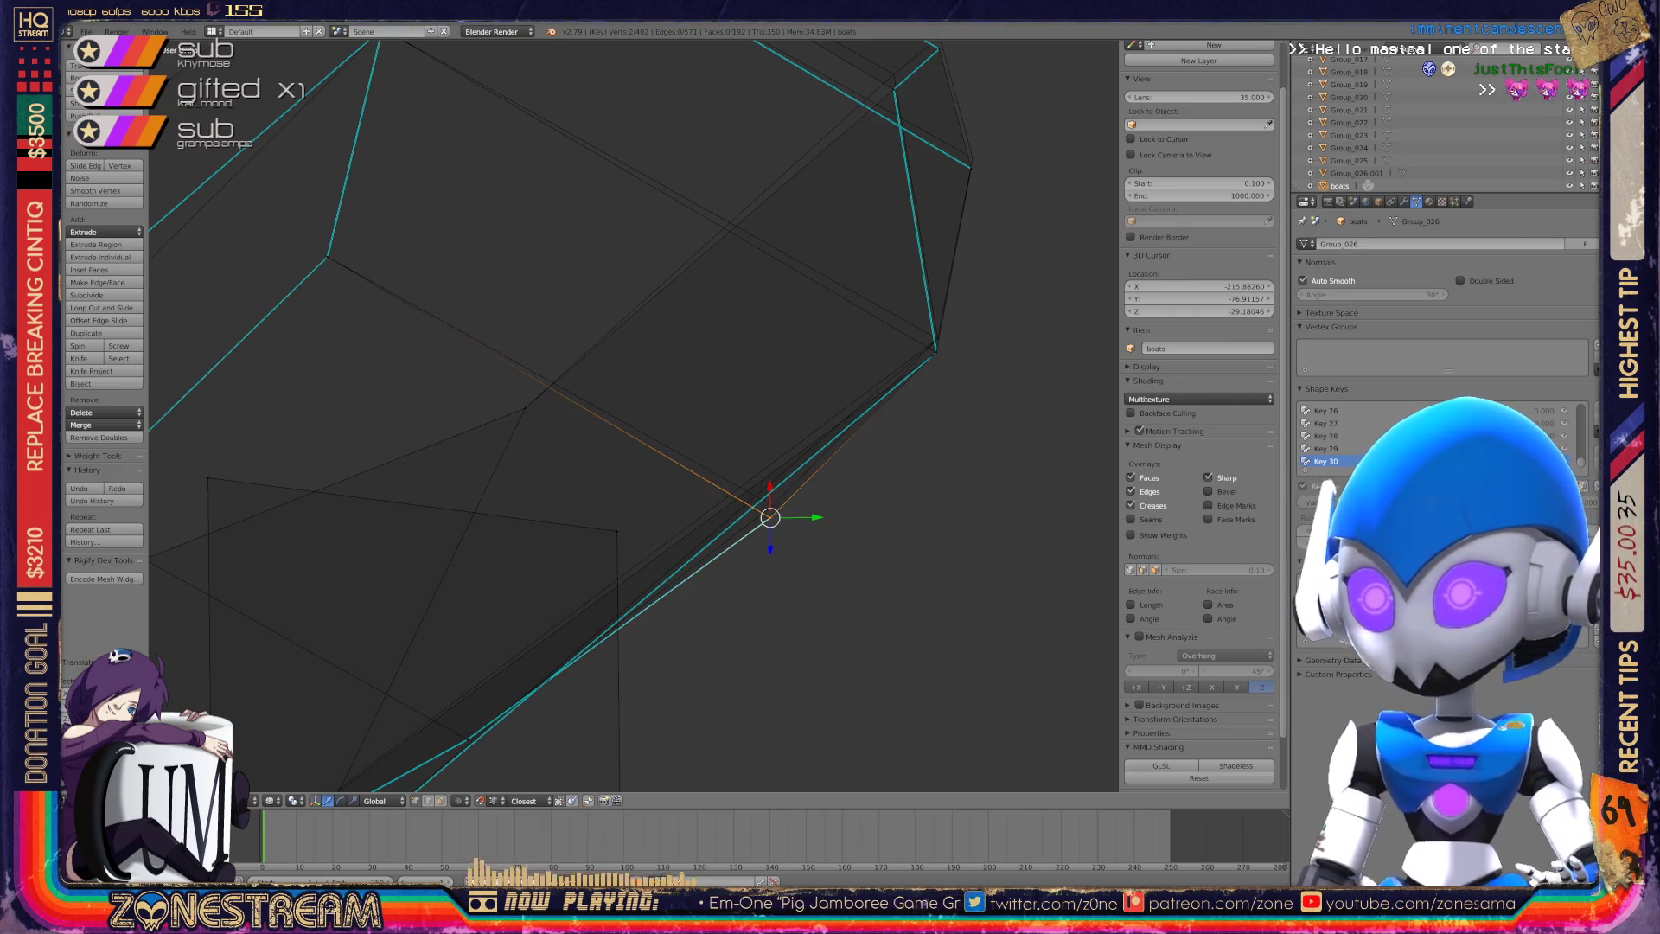
key(g)
mouse_move(772, 505)
middle_down()
mouse_move(885, 603)
mouse_move(822, 484)
mouse_move(778, 536)
middle_up()
right_click(770, 608)
key(g)
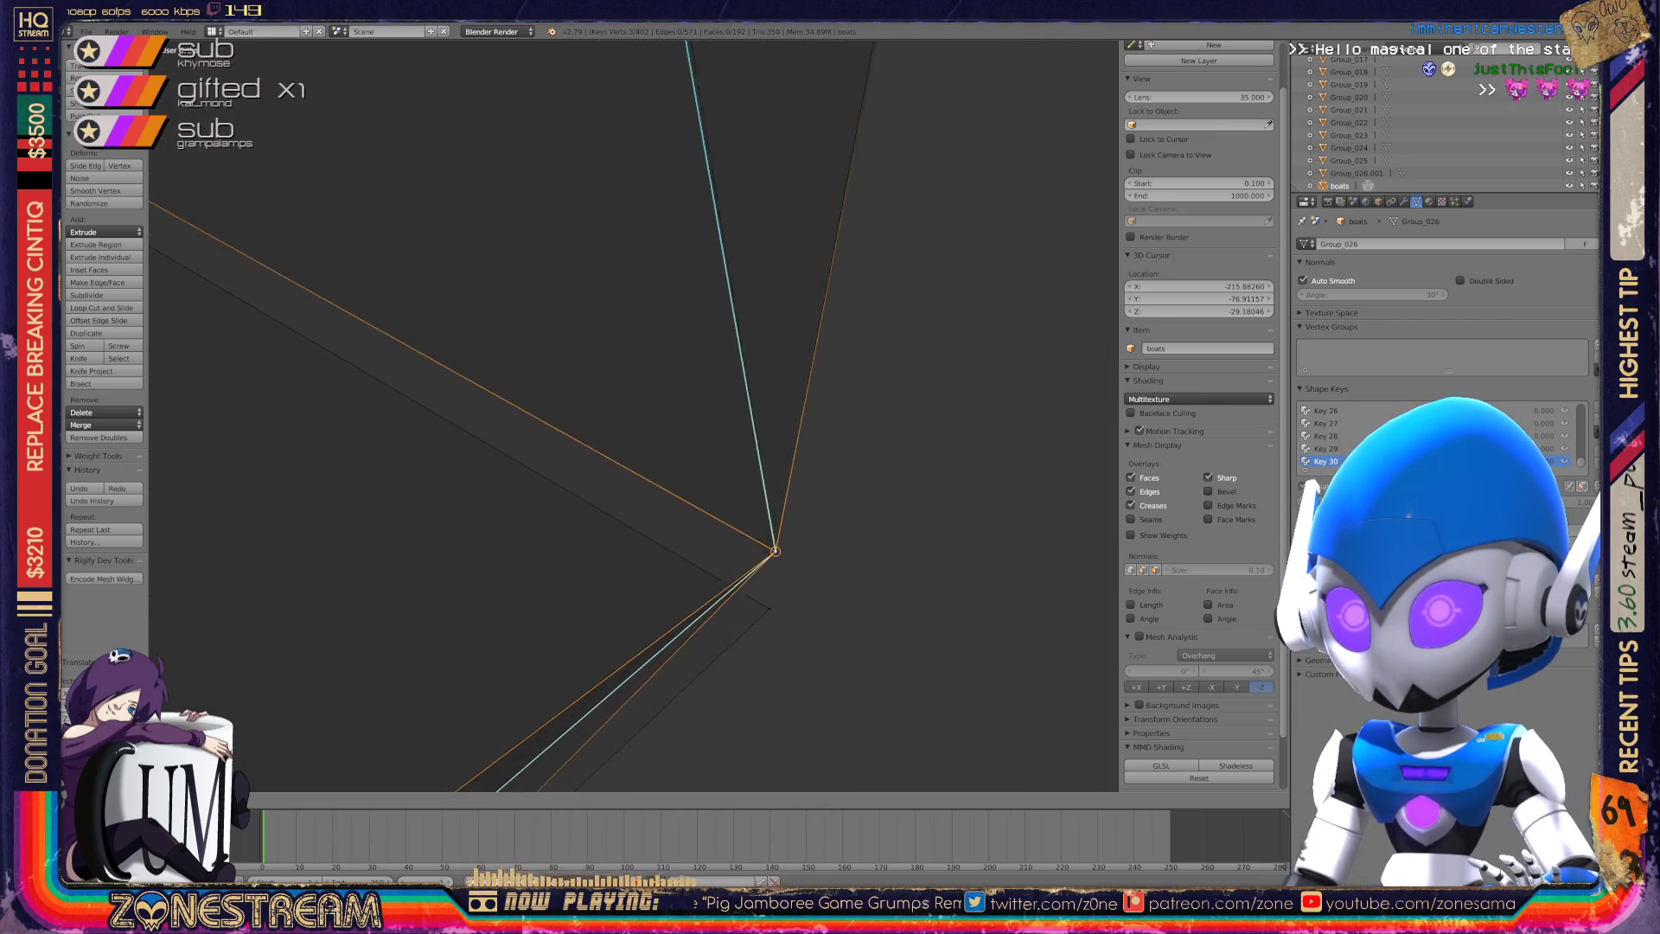
key(Return)
key(g)
key(Return)
Nudge the next vertex and the adjacent vertex upward to line up with the surrounding edges.
mouse_move(775, 548)
middle_down()
mouse_move(679, 467)
mouse_move(646, 732)
middle_up()
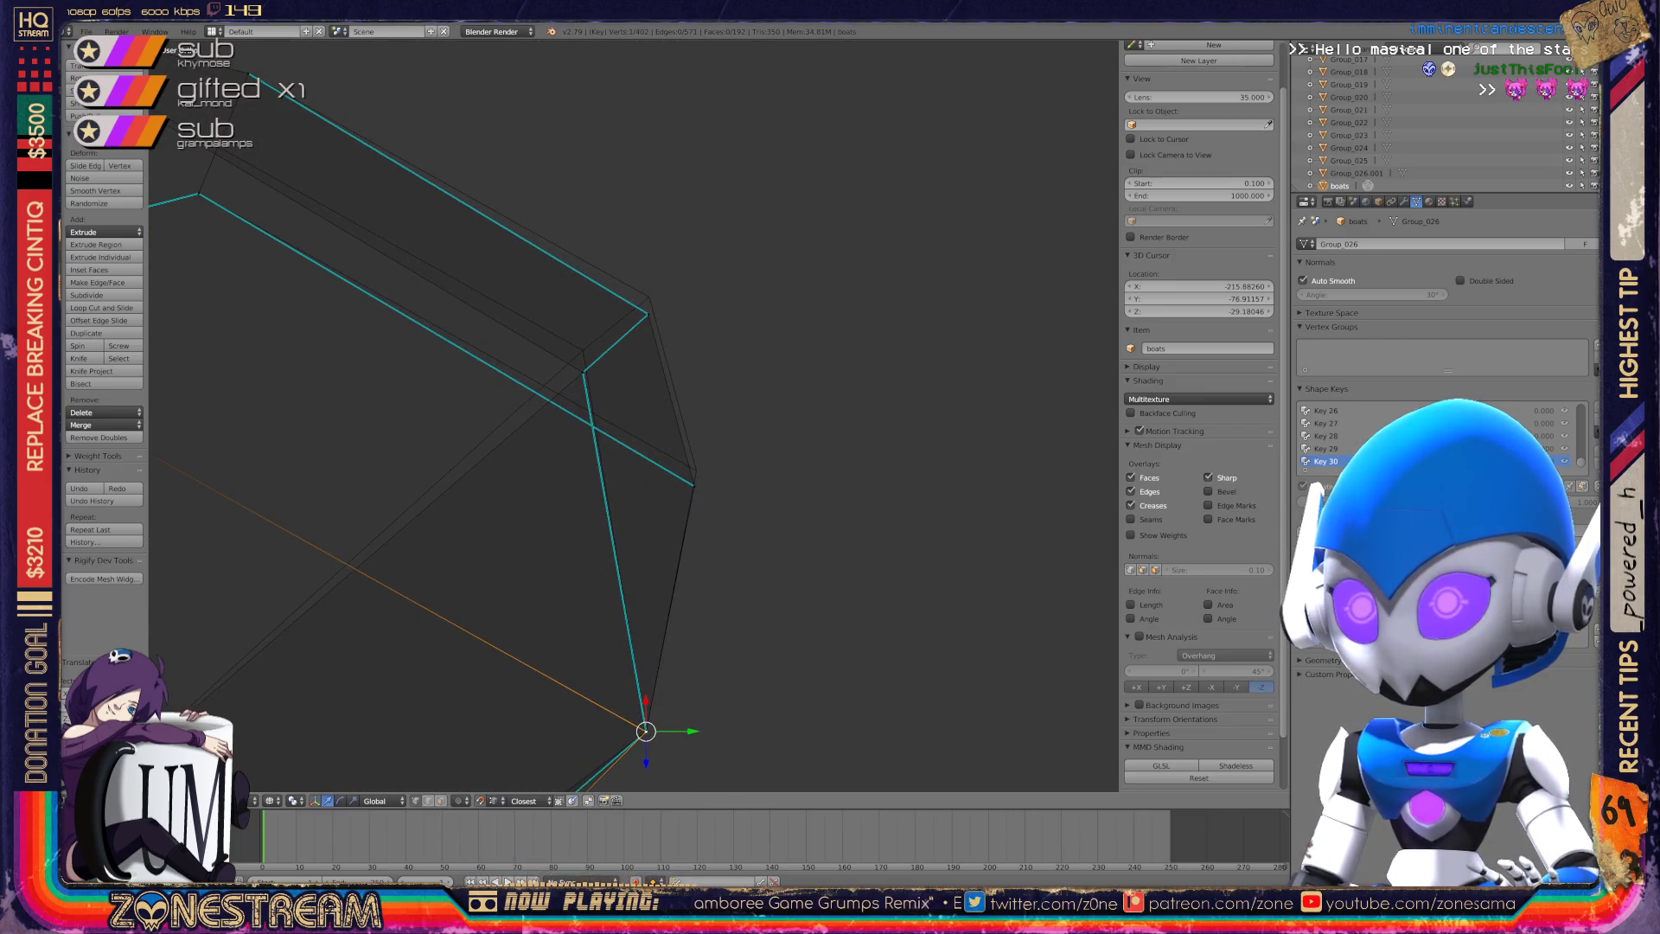
key(g)
key(Return)
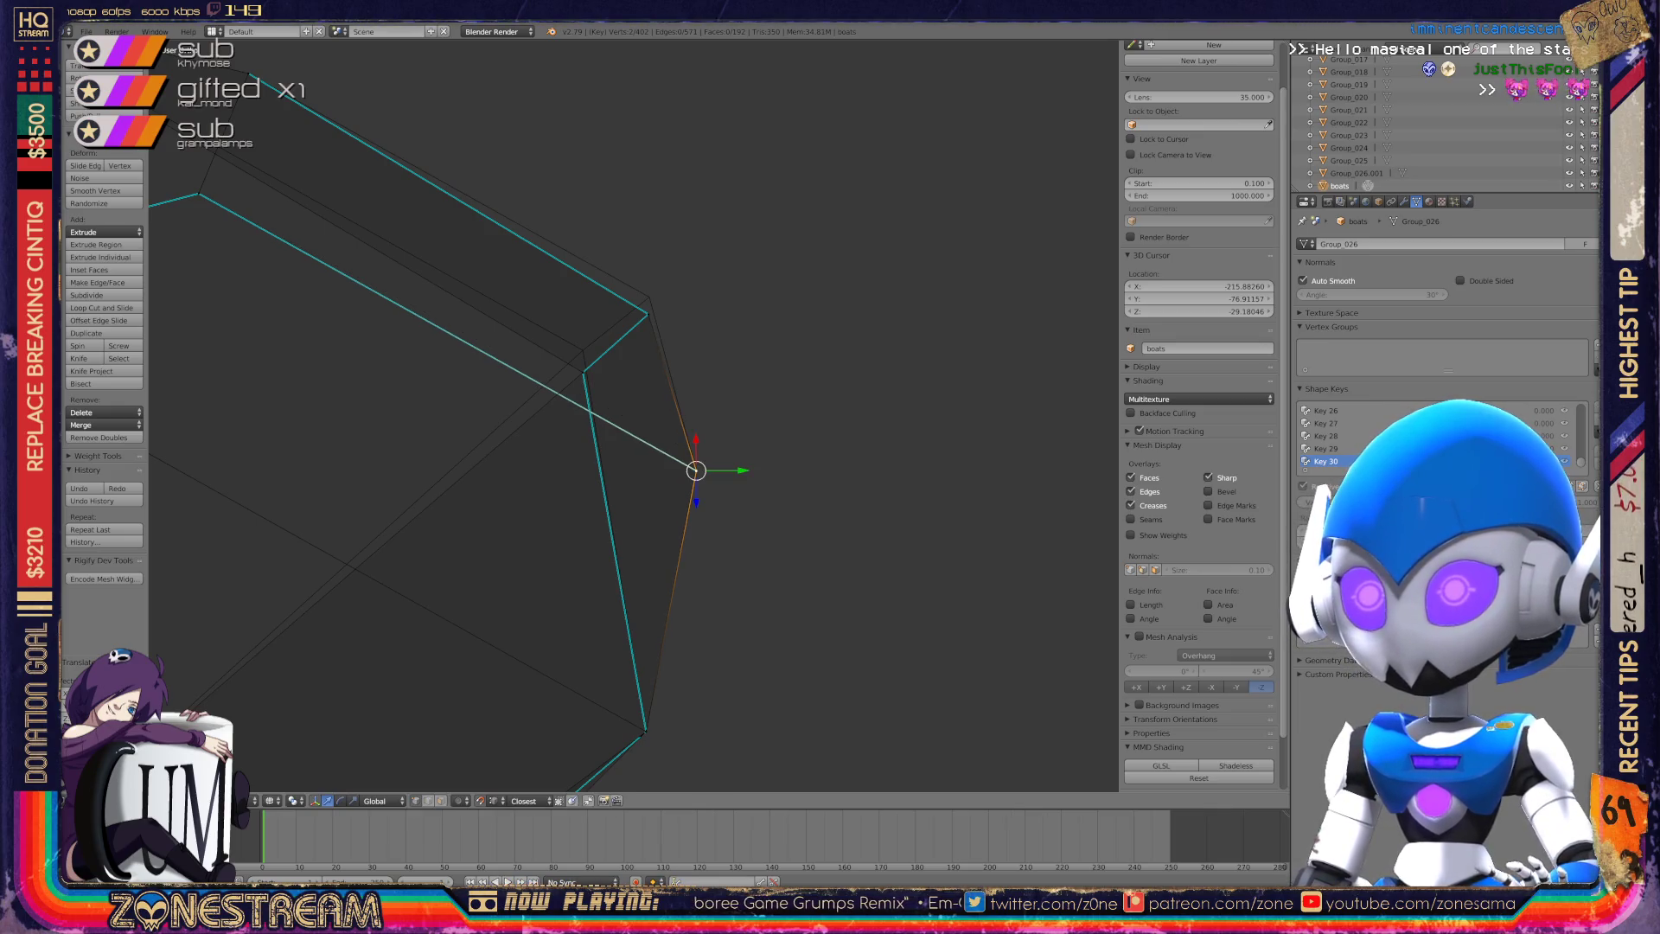
key(g)
key(Return)
right_click(583, 372)
key(g)
key(Return)
scroll(634, 415, down, 6)
mouse_move(634, 415)
middle_down()
mouse_move(683, 394)
mouse_move(545, 458)
middle_up()
Toggle out of Edit Mode and back, then orbit to a low side view of another boat.
key(Tab)
scroll(632, 415, up, 6)
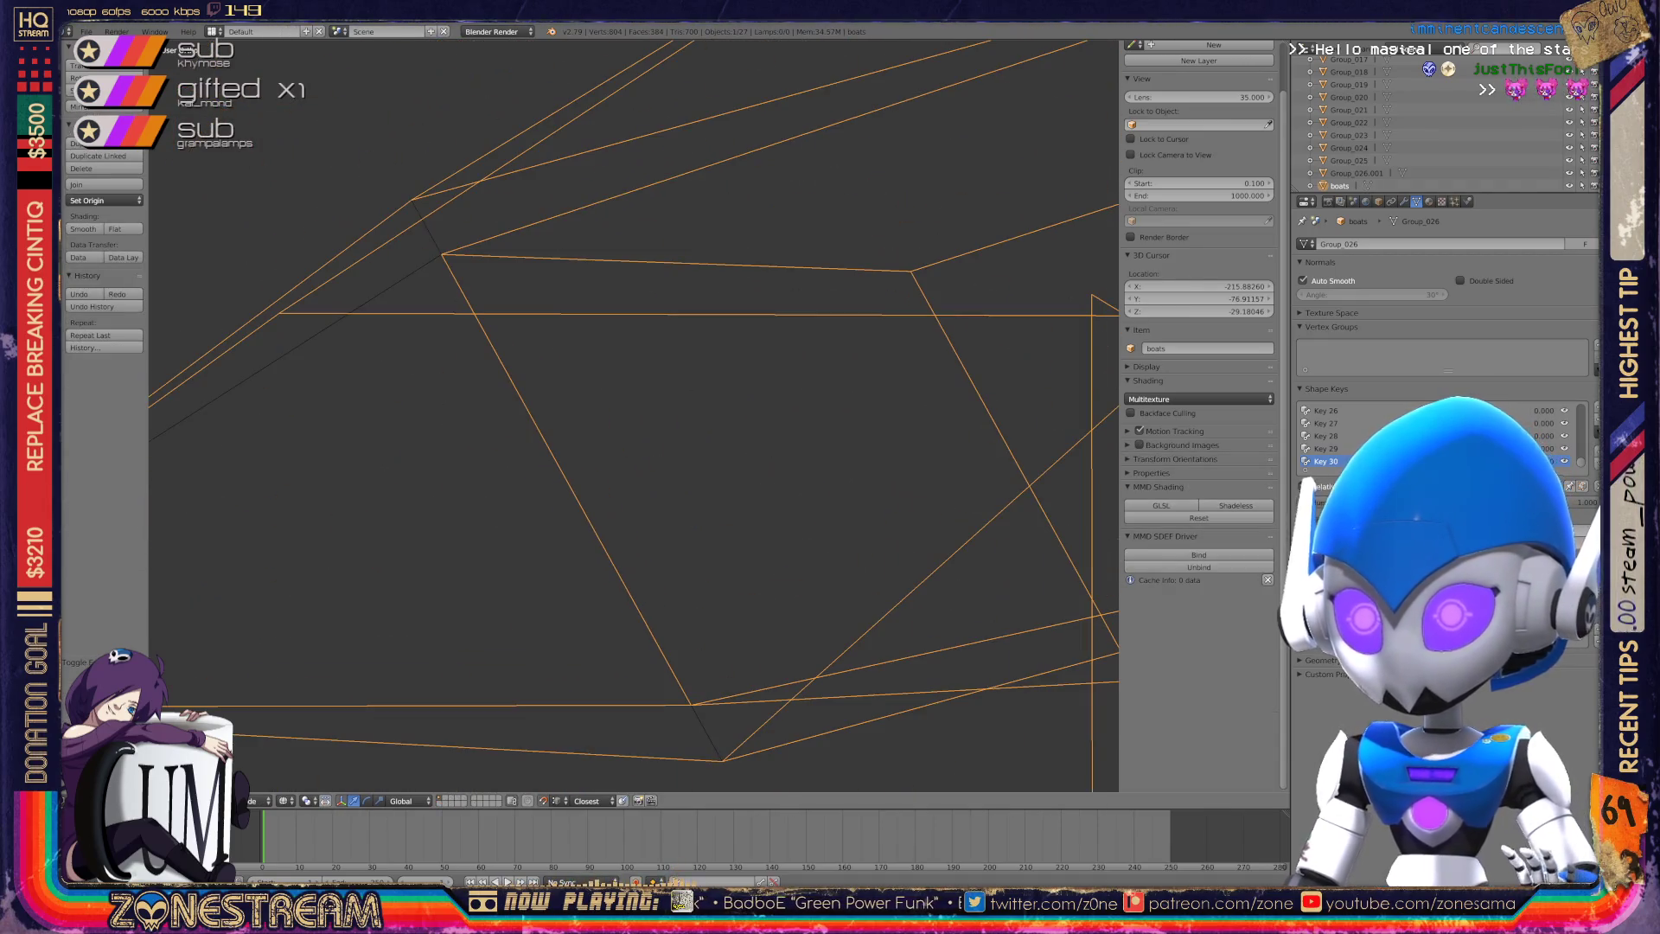
scroll(634, 415, down, 4)
key(Tab)
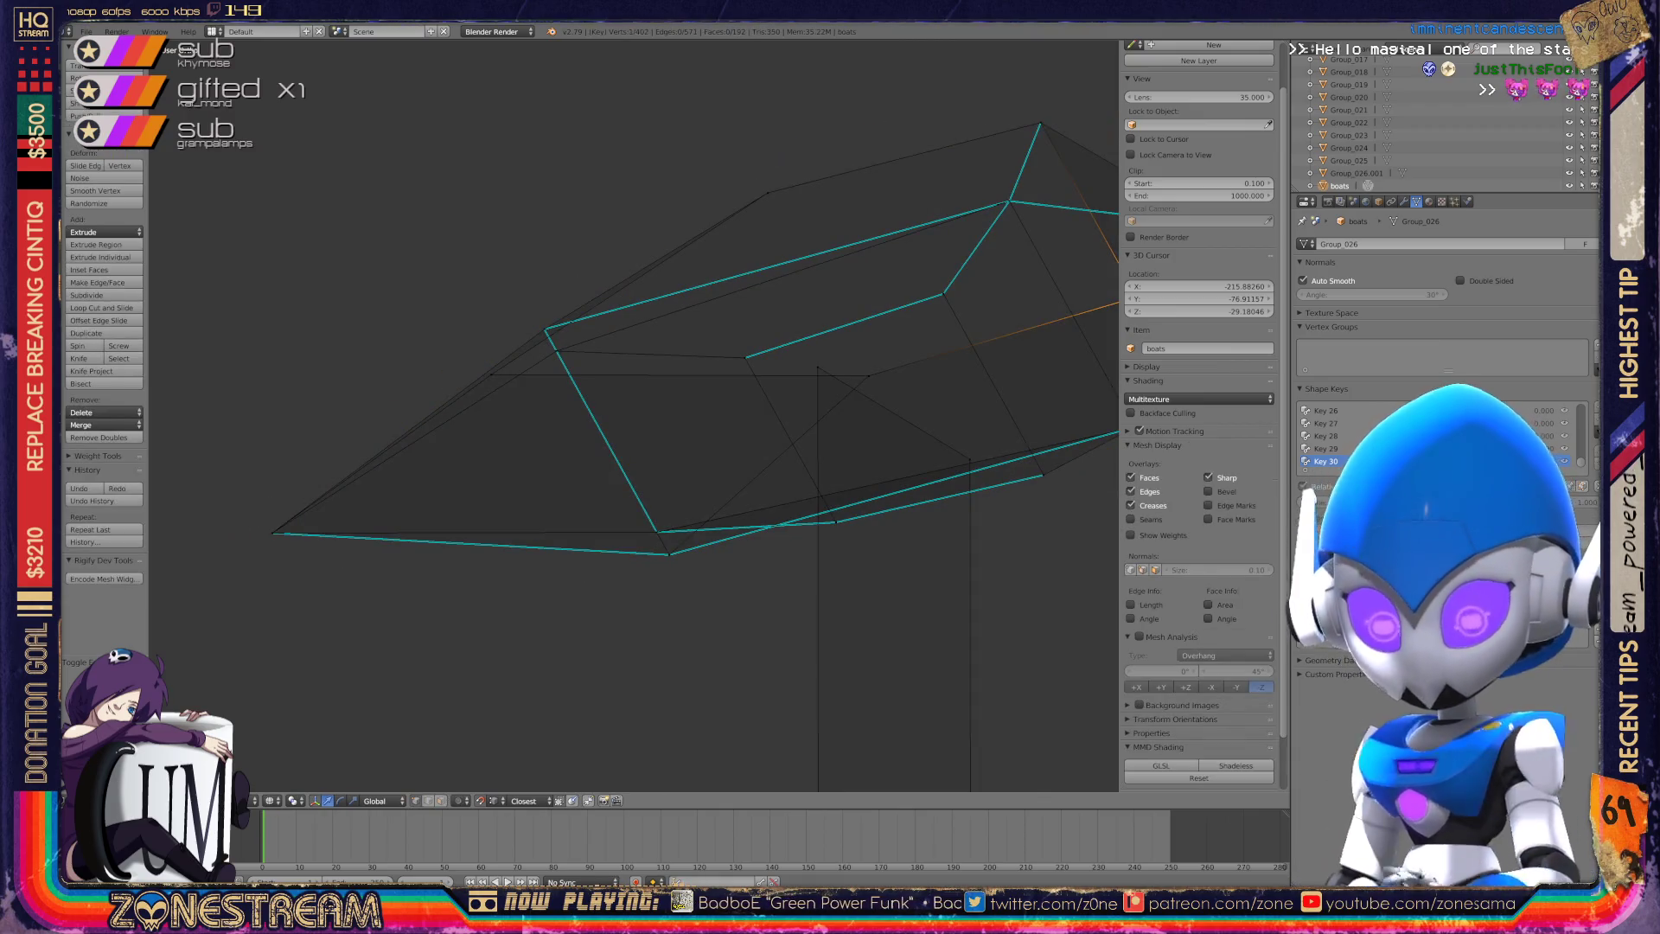
scroll(634, 415, down, 8)
mouse_move(633, 415)
middle_down()
mouse_move(580, 397)
mouse_move(606, 449)
mouse_move(623, 381)
mouse_move(605, 363)
middle_up()
scroll(634, 415, up, 8)
scroll(606, 363, up, 5)
scroll(633, 415, up, 4)
middle_drag(633, 415, 588, 380)
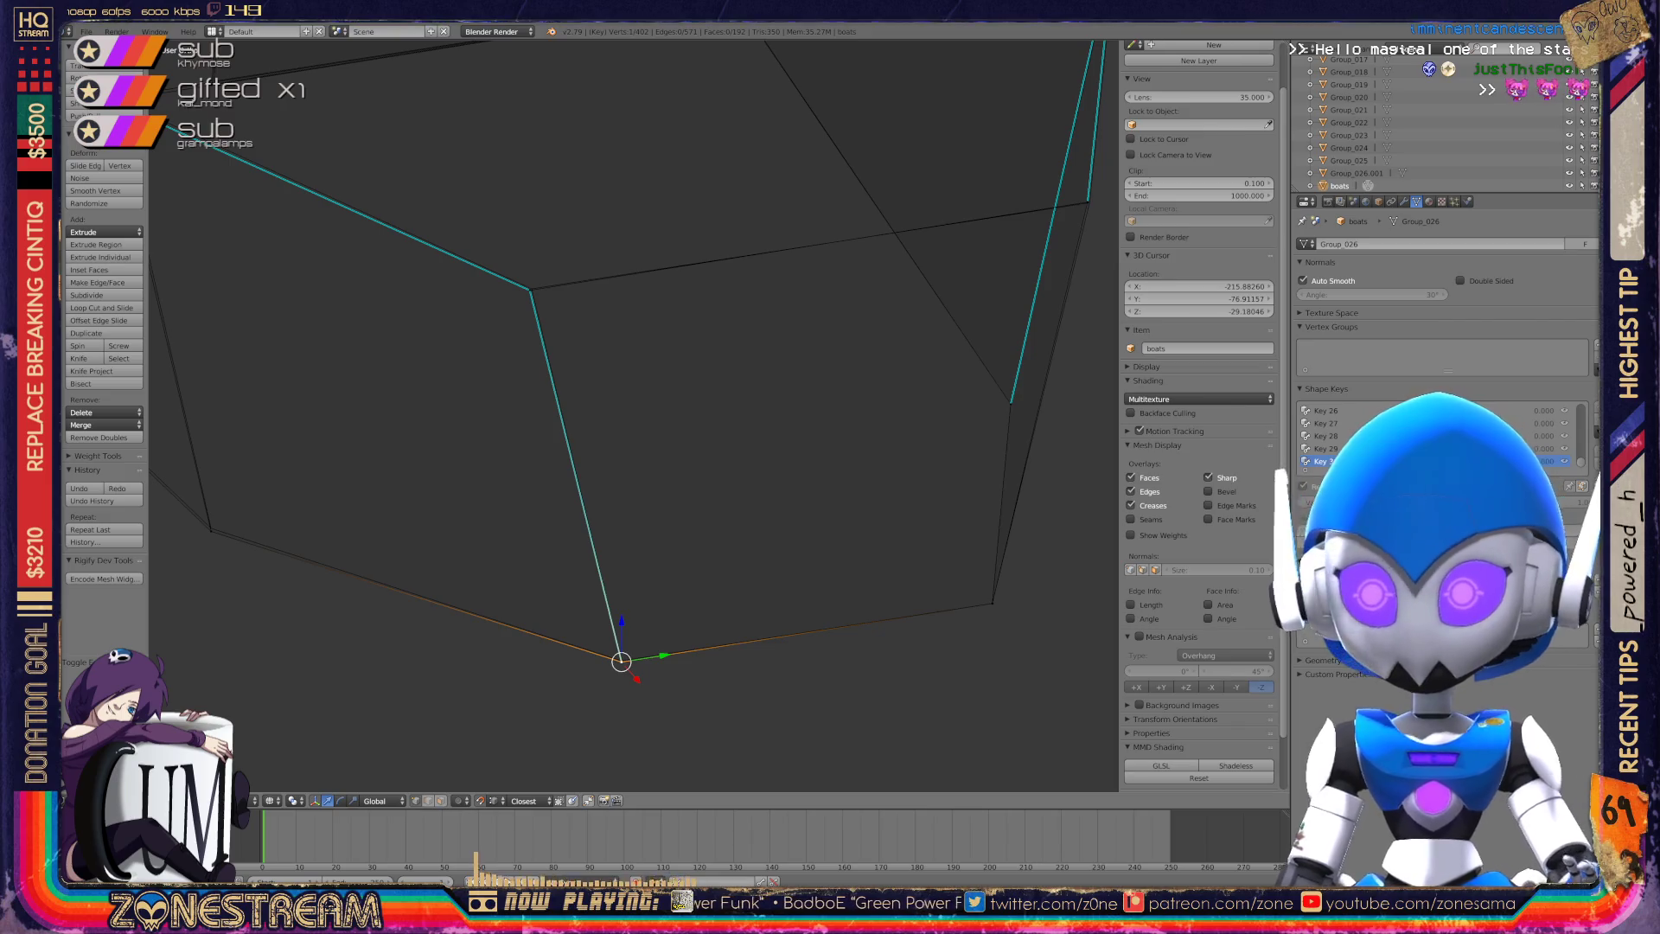
Nudge the selected vertex up, then pick out the upper corner vertices and shift one slightly.
key(g)
key(Return)
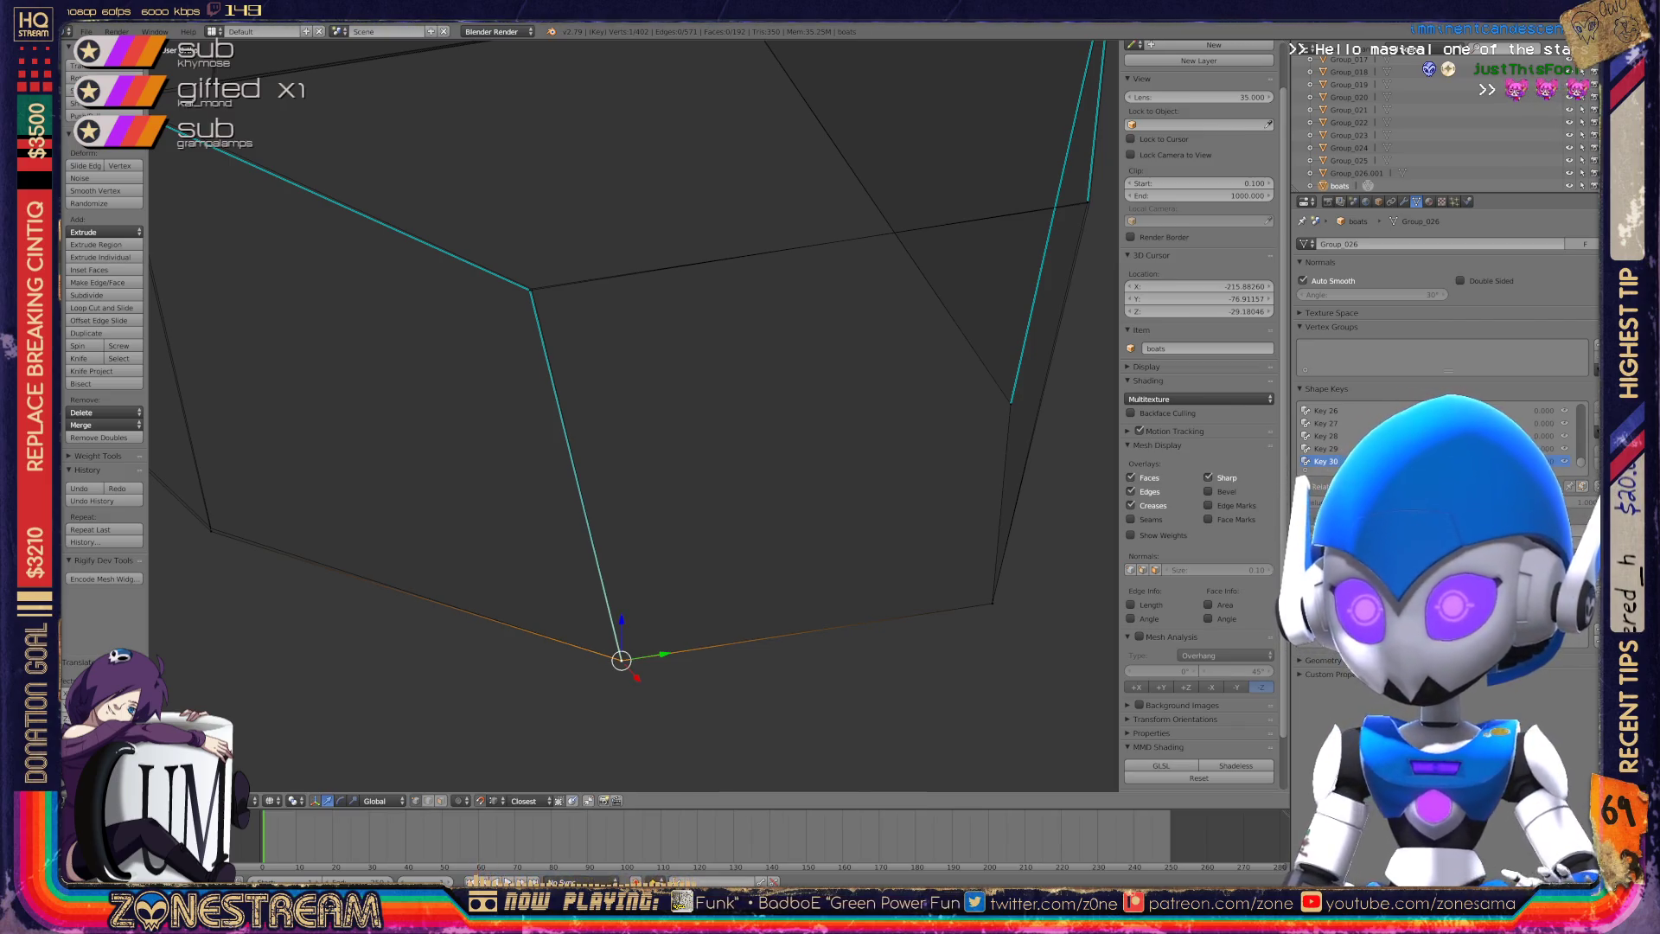
right_click(992, 603)
shift+right_click(991, 603)
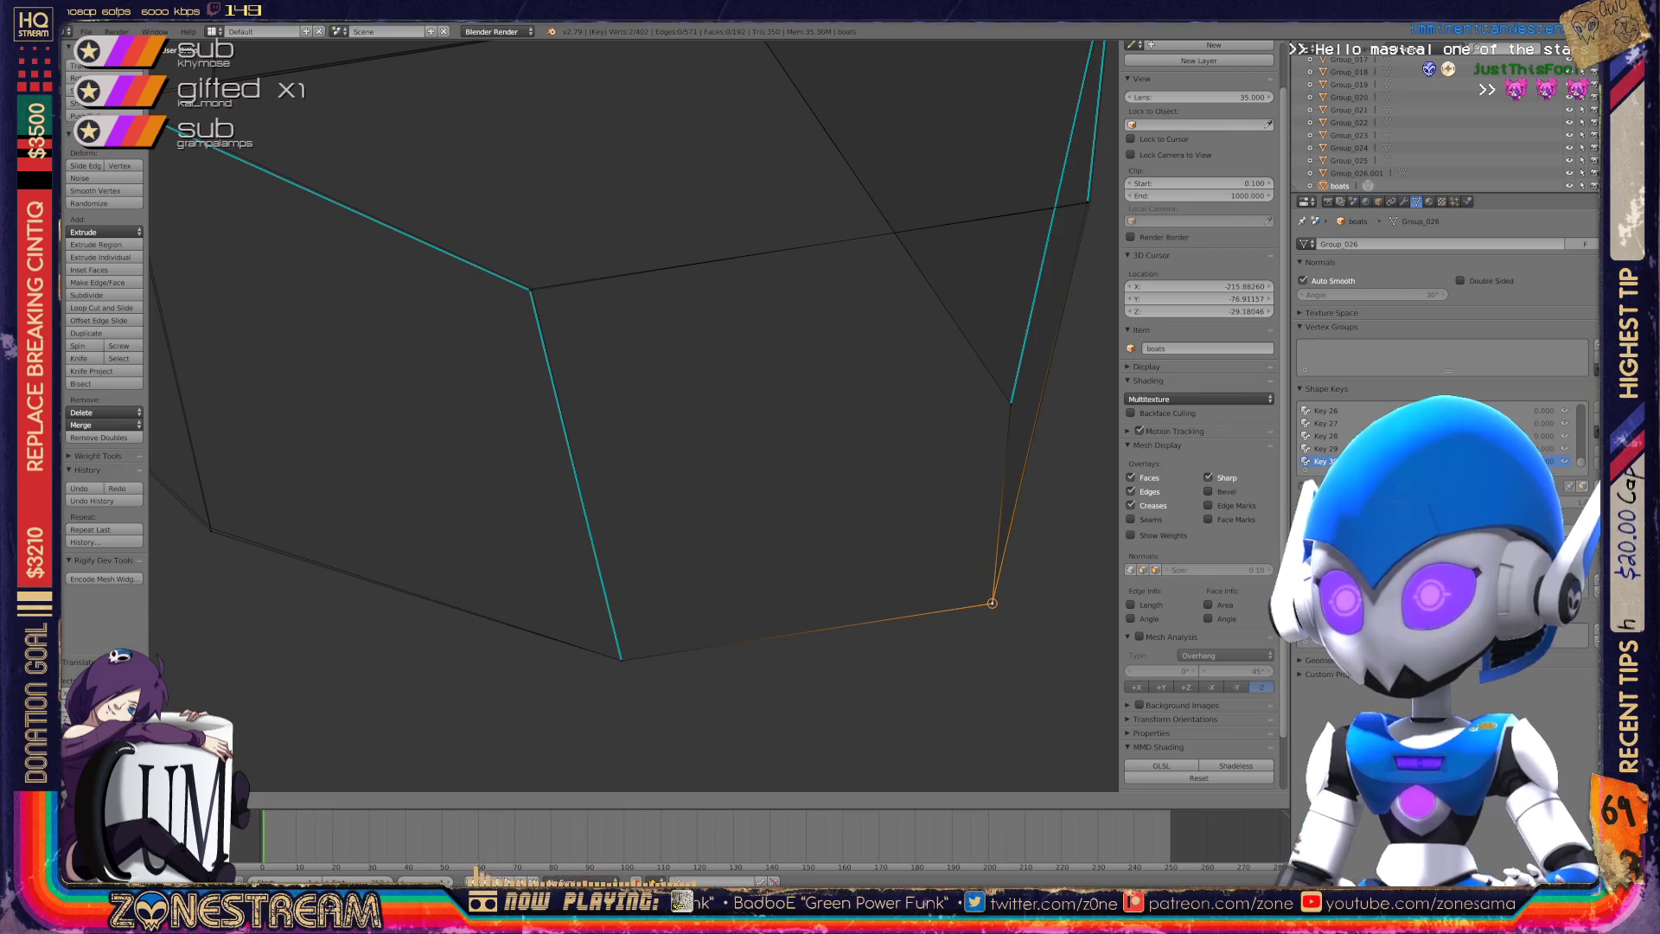
right_click(531, 288)
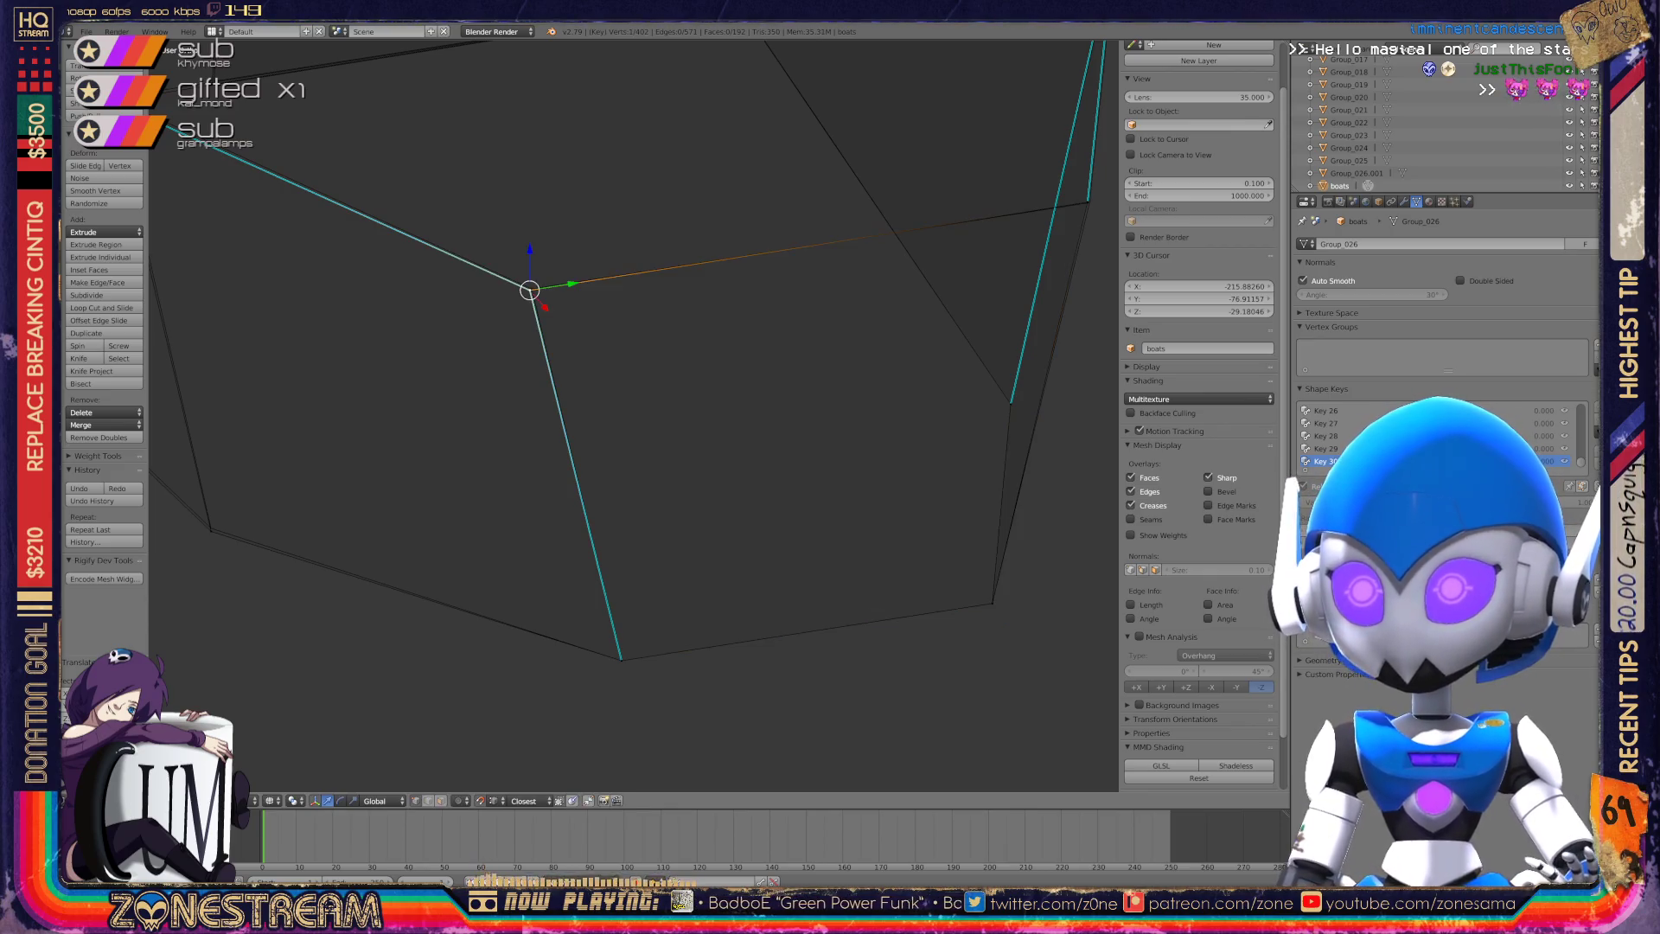
middle_drag(657, 432, 571, 397)
shift+right_click(564, 620)
right_click(562, 618)
mouse_move(562, 617)
middle_down()
mouse_move(588, 683)
mouse_move(567, 460)
mouse_move(588, 456)
middle_up()
shift+right_click(617, 451)
shift+right_click(581, 467)
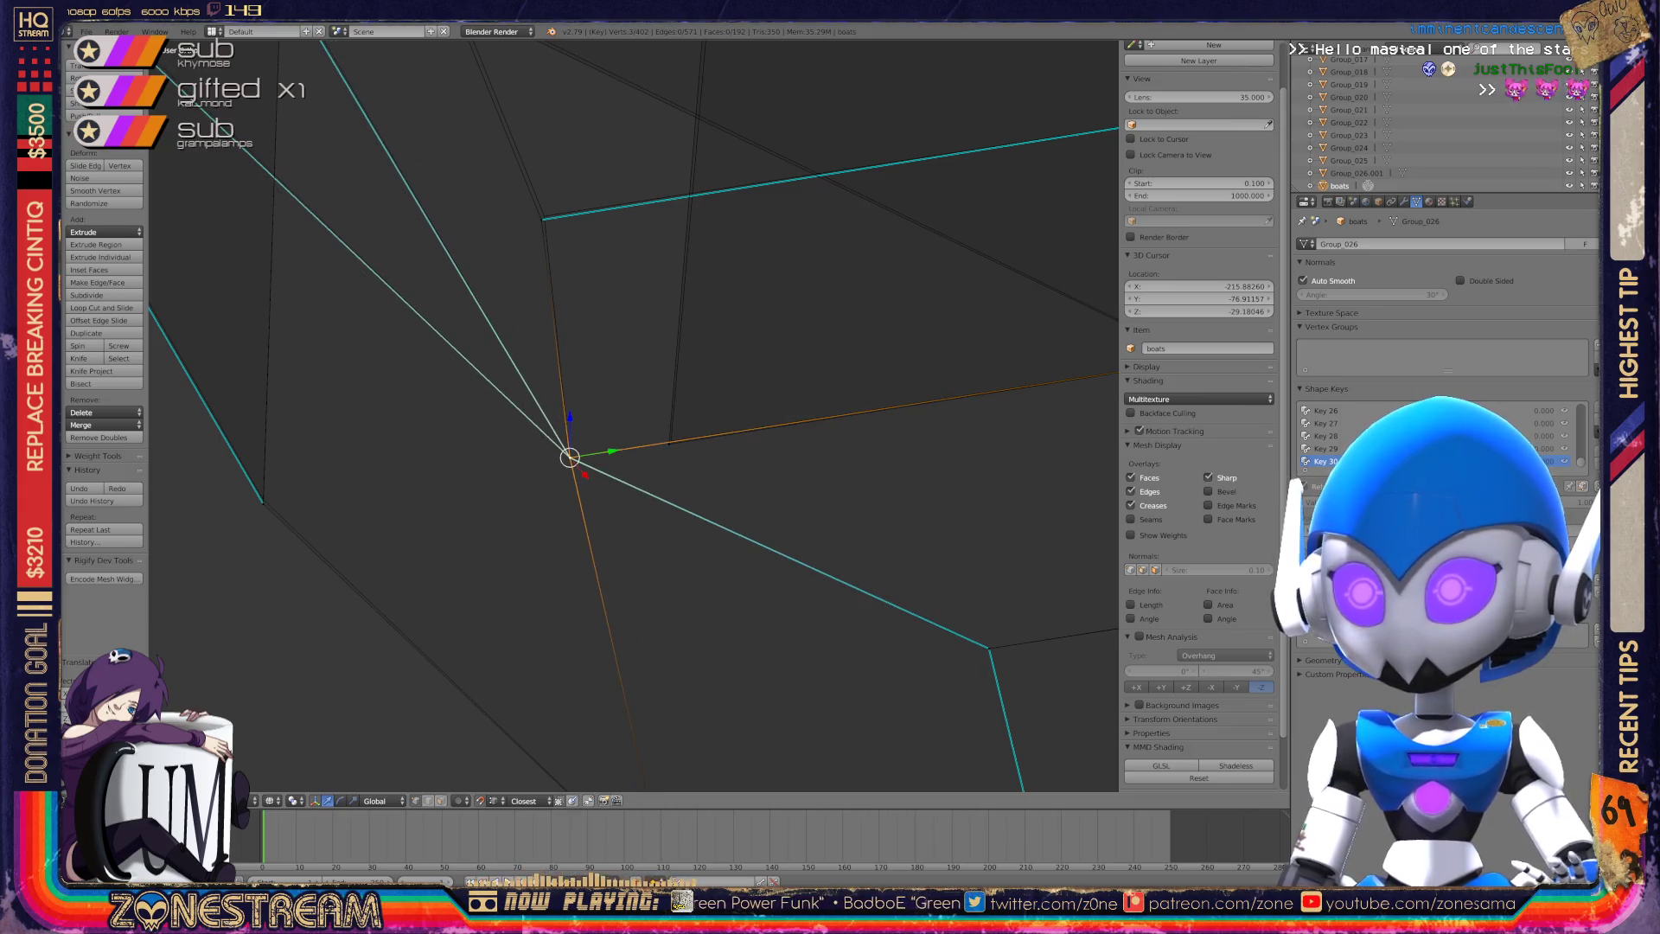
right_click(668, 444)
drag(668, 443, 671, 441)
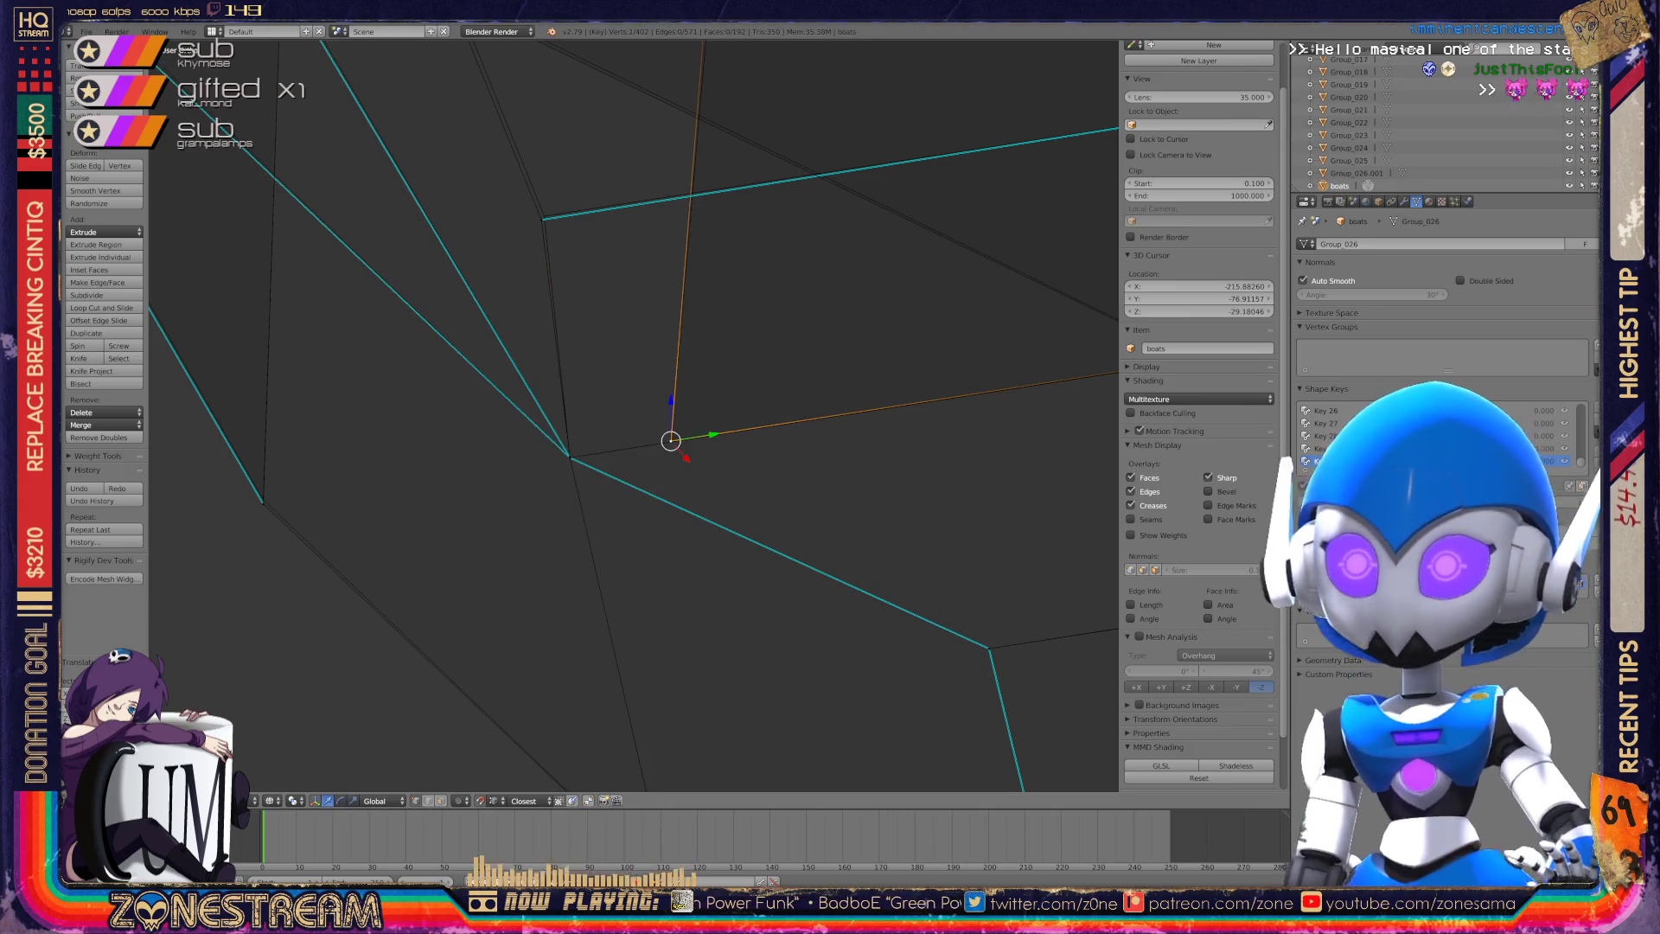
Snap the corner vertex and the vertex where the edges meet onto the mesh corners.
shift+middle_drag(671, 441, 879, 473)
right_click(471, 534)
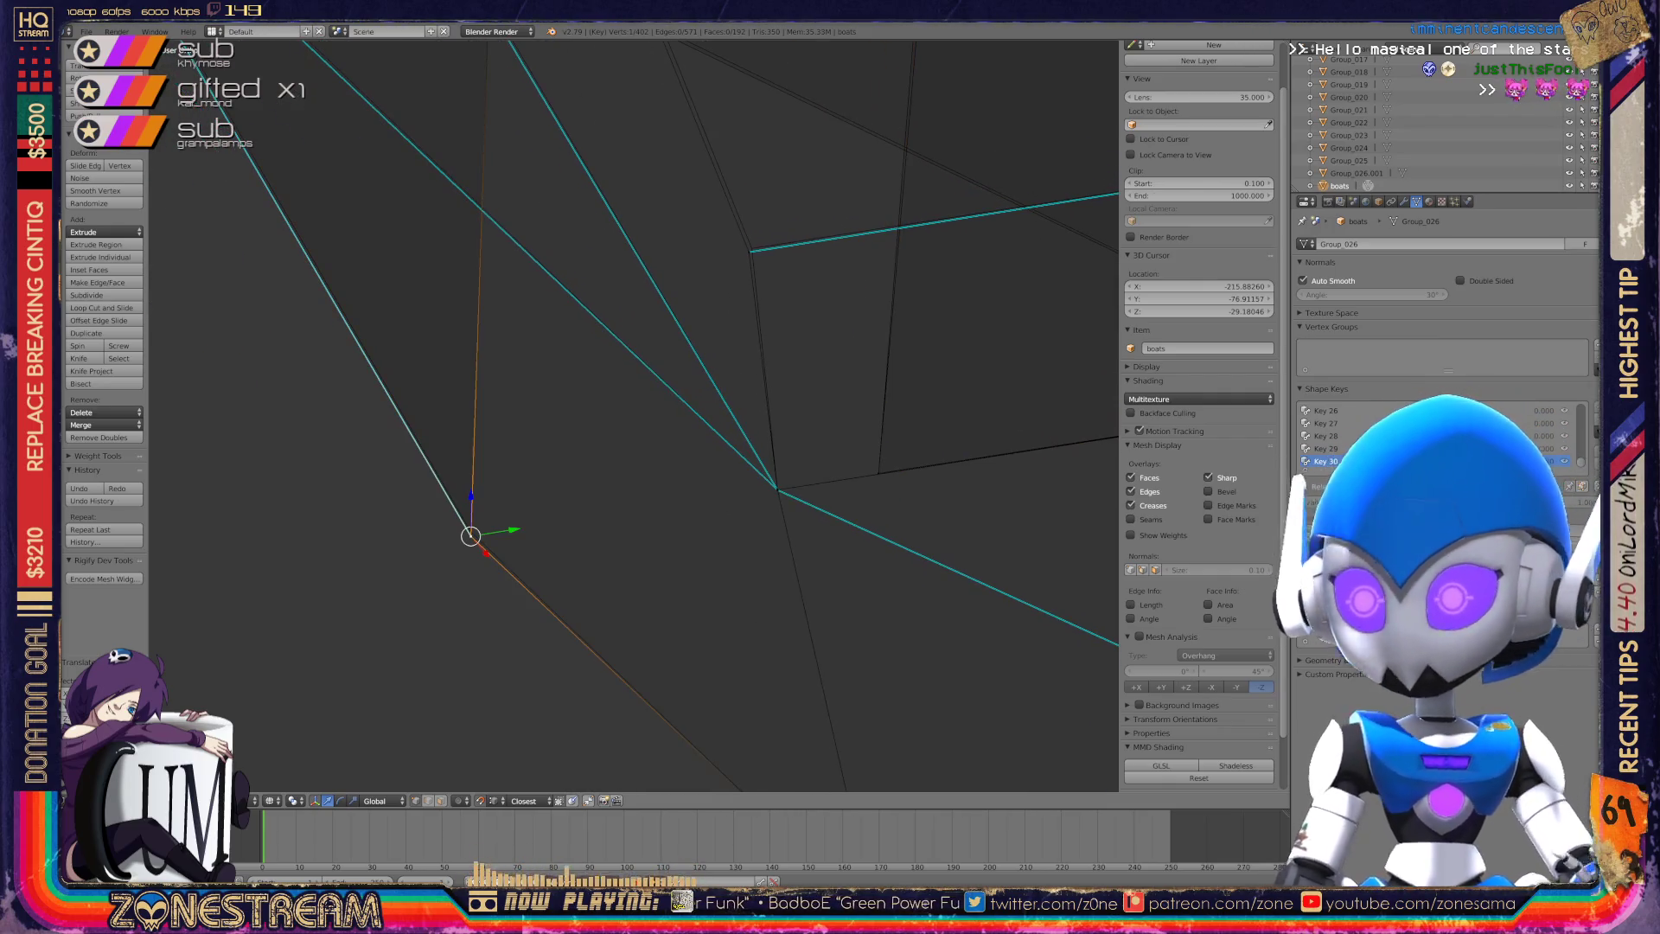
key(g)
click(470, 531)
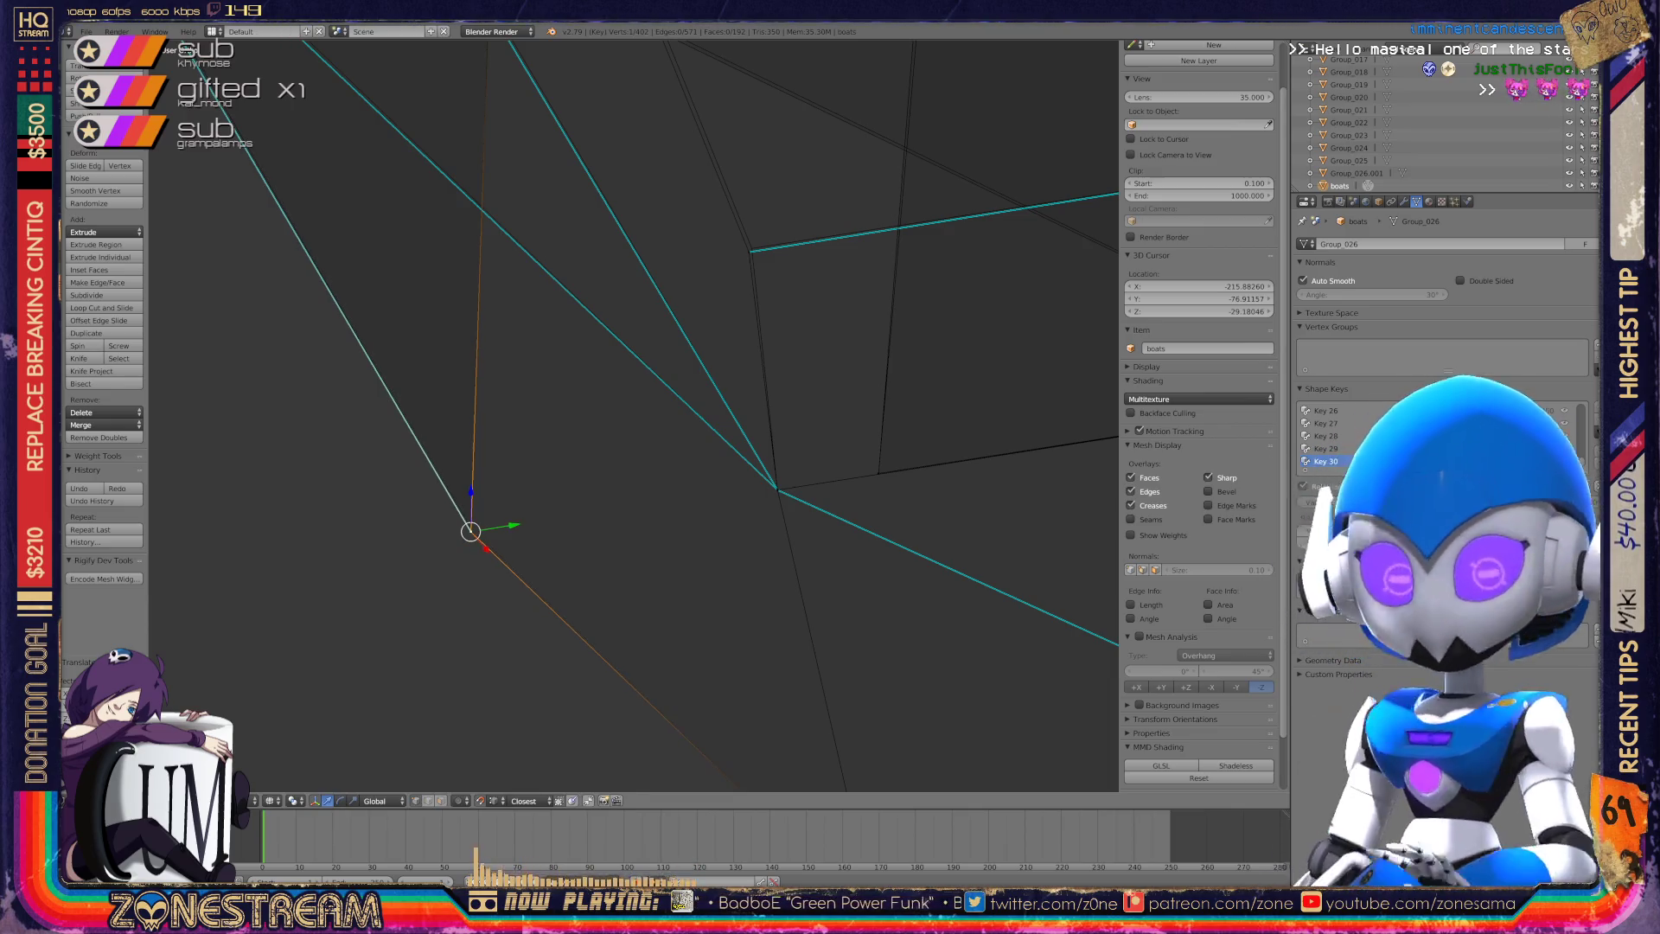
mouse_move(470, 531)
shift+middle_down()
mouse_move(433, 574)
mouse_move(413, 683)
mouse_move(377, 733)
mouse_move(400, 776)
shift+middle_up()
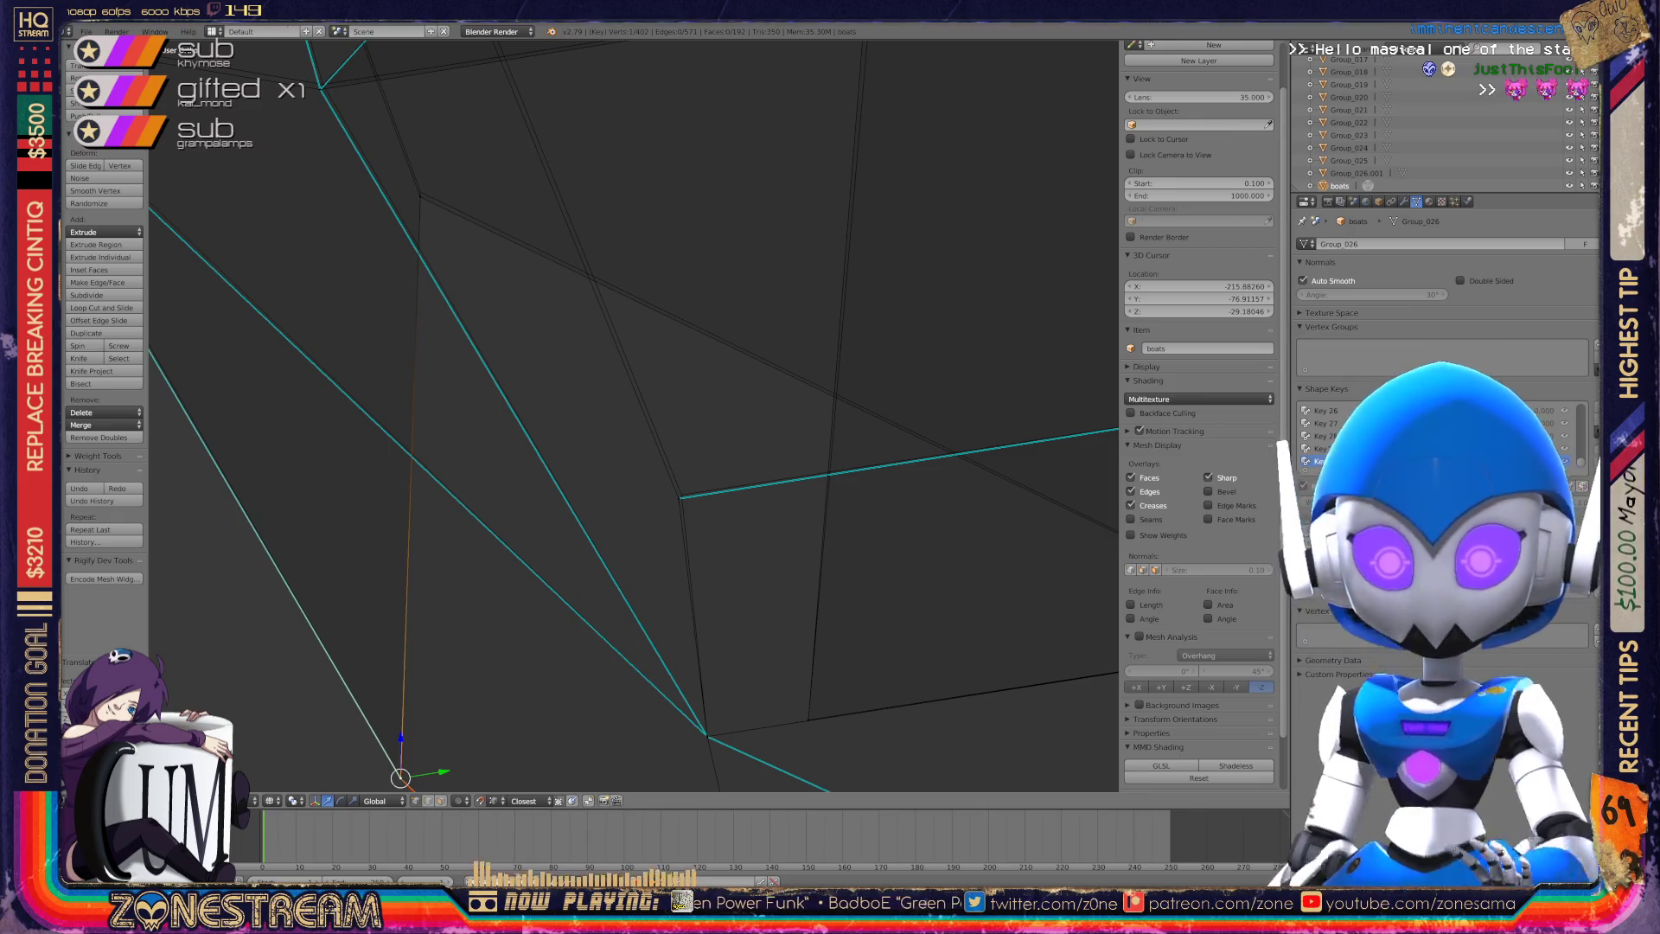
mouse_move(401, 776)
shift+middle_down()
mouse_move(406, 329)
mouse_move(411, 389)
shift+middle_up()
right_click(680, 614)
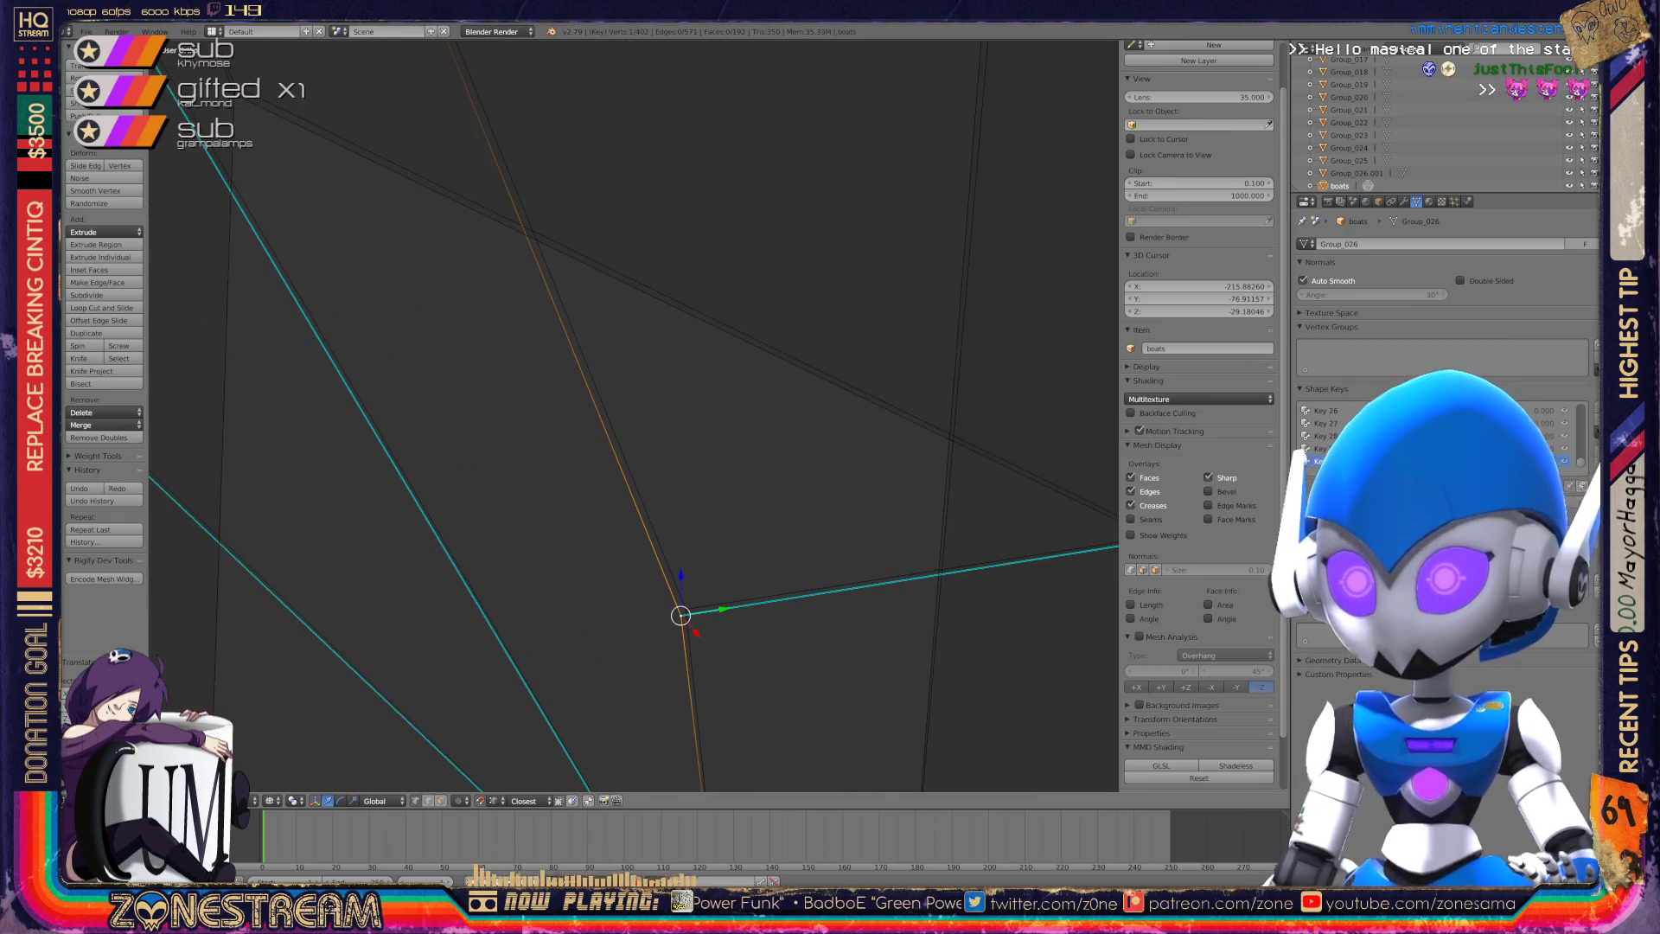
key(g)
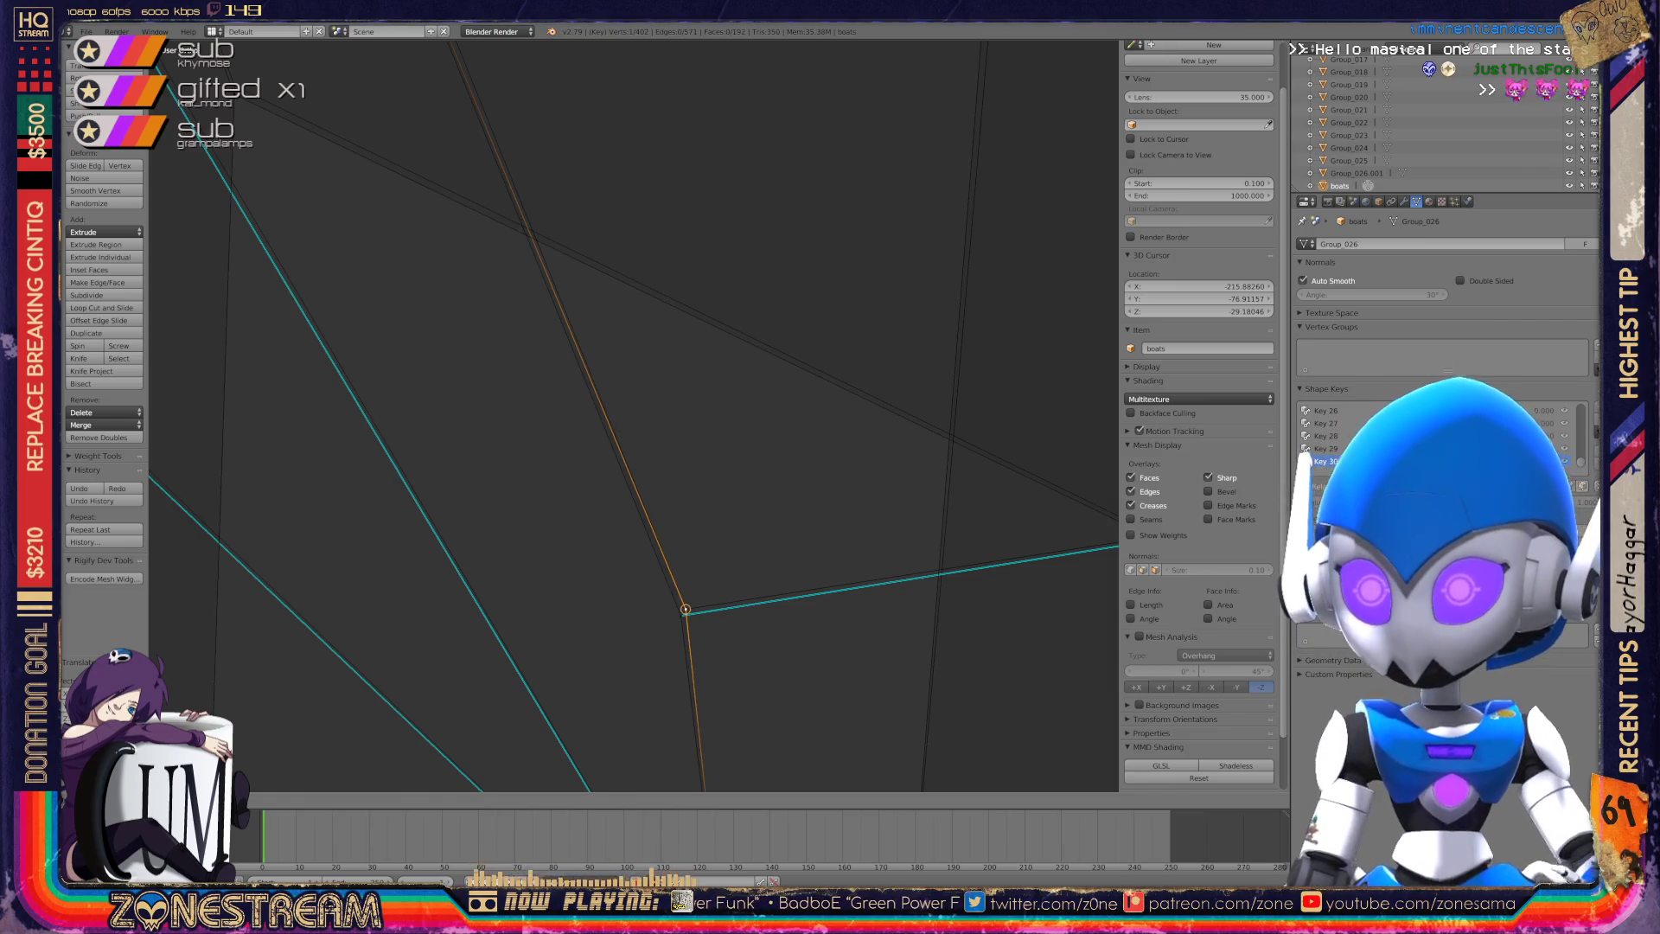
key(Return)
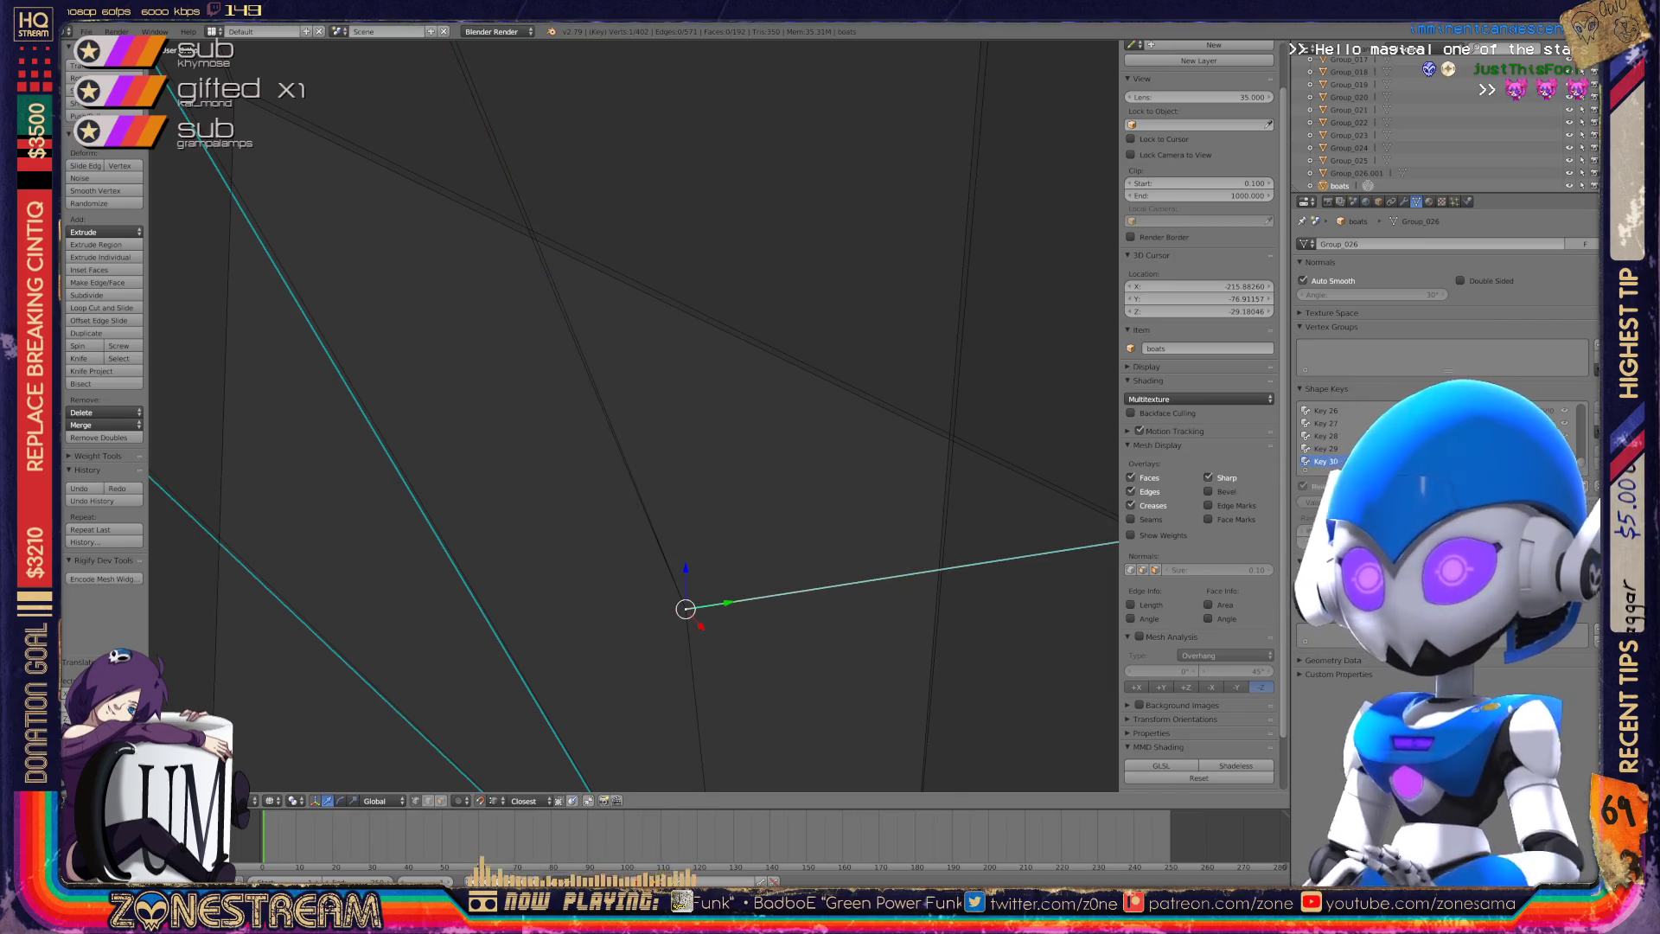
mouse_move(588, 406)
middle_down()
mouse_move(554, 346)
mouse_move(510, 320)
middle_up()
Drag the stray upper-right vertex onto the junction of the cyan edges.
right_click(507, 362)
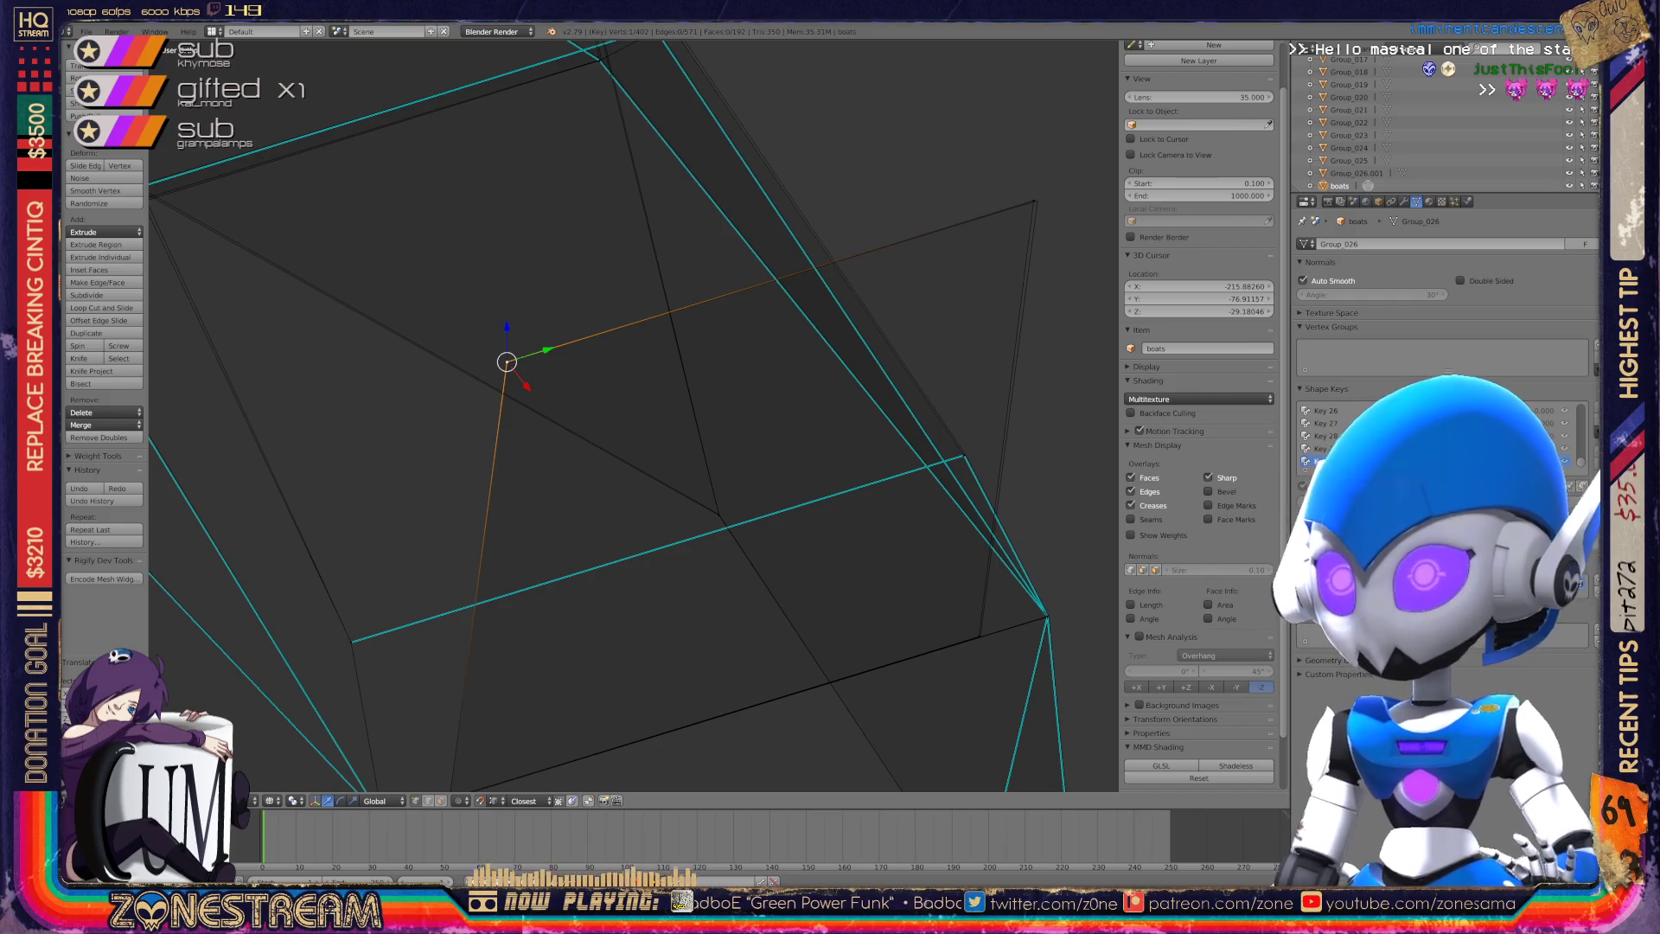
right_click(1035, 201)
middle_drag(1035, 201, 969, 86)
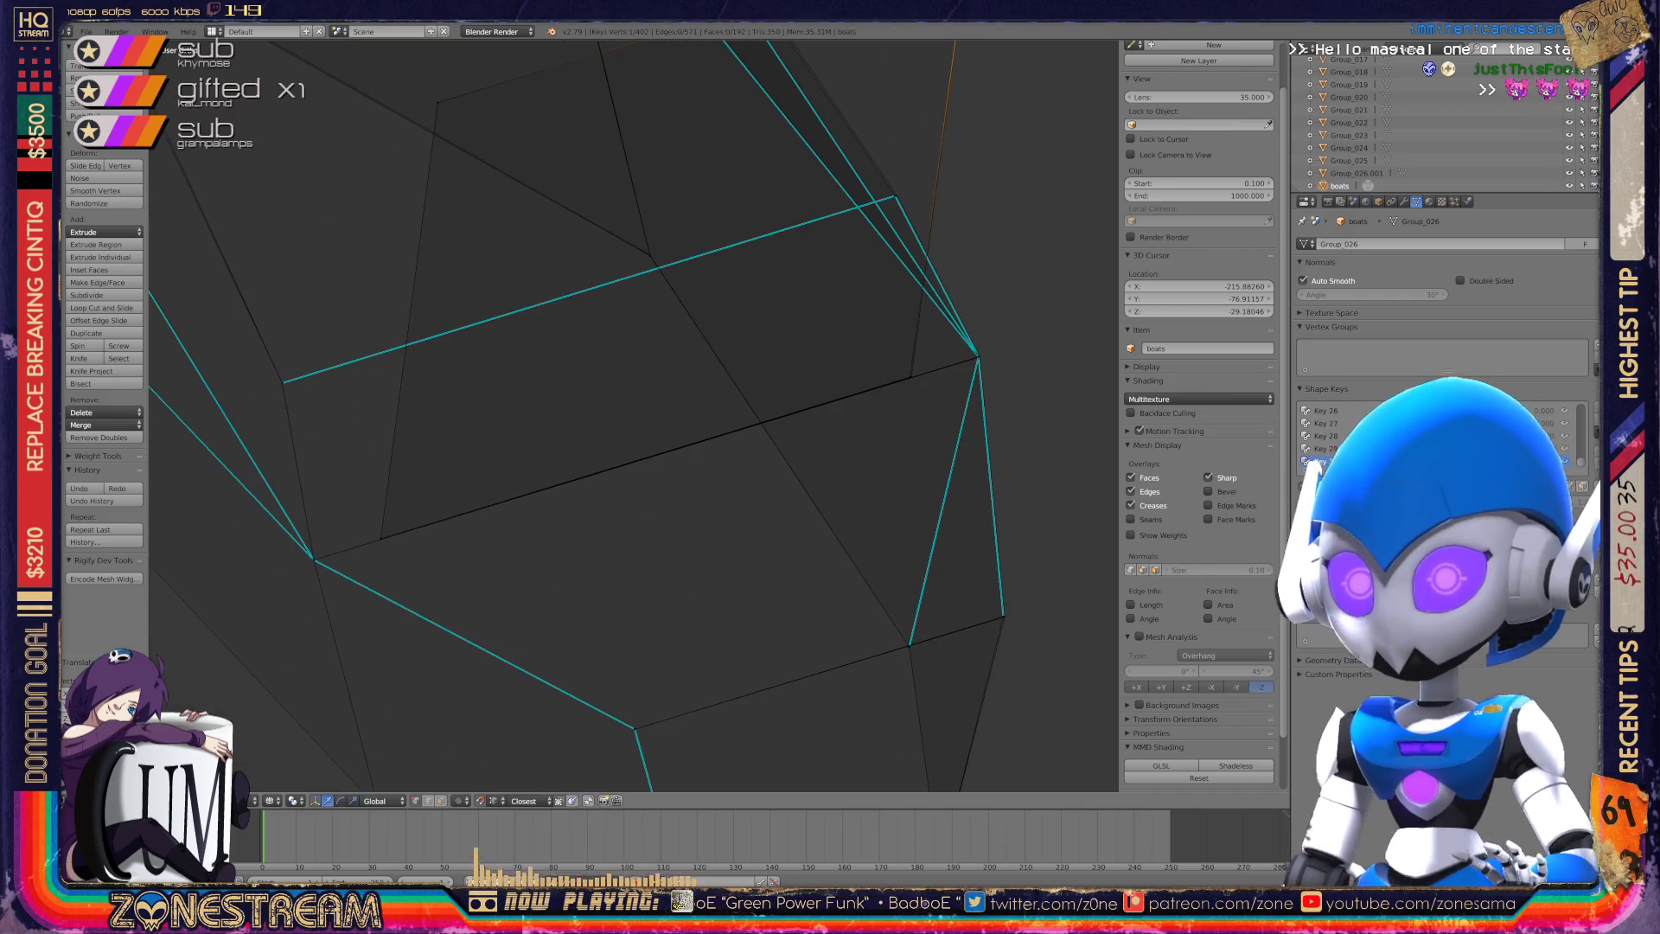
right_click(381, 538)
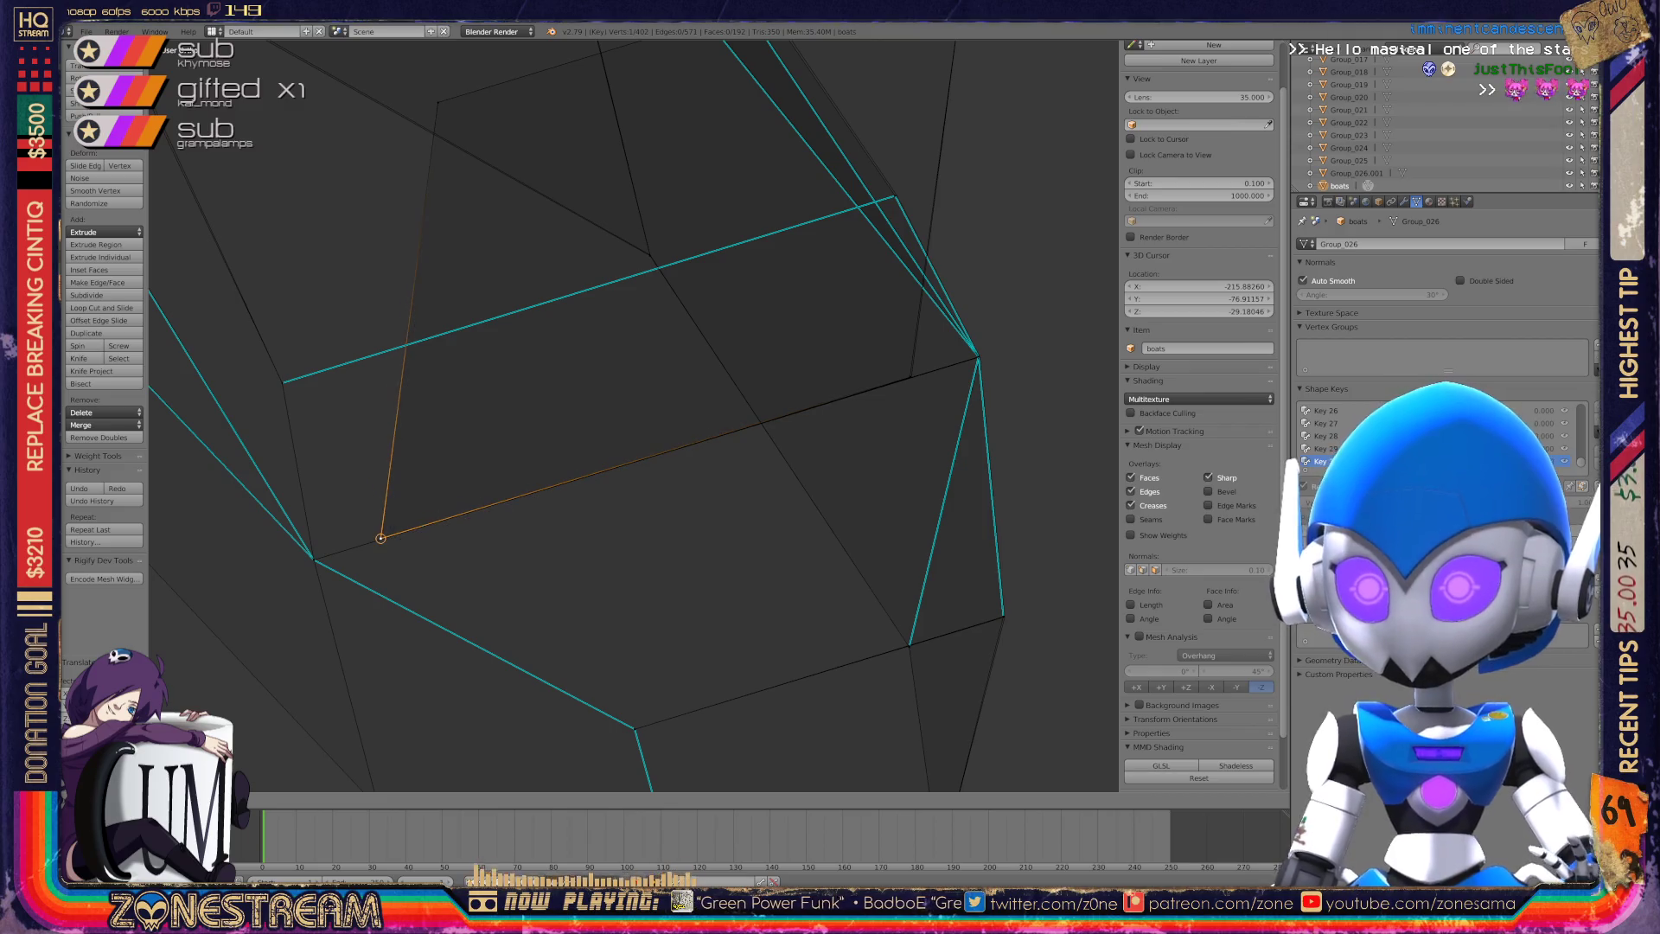
right_click(911, 377)
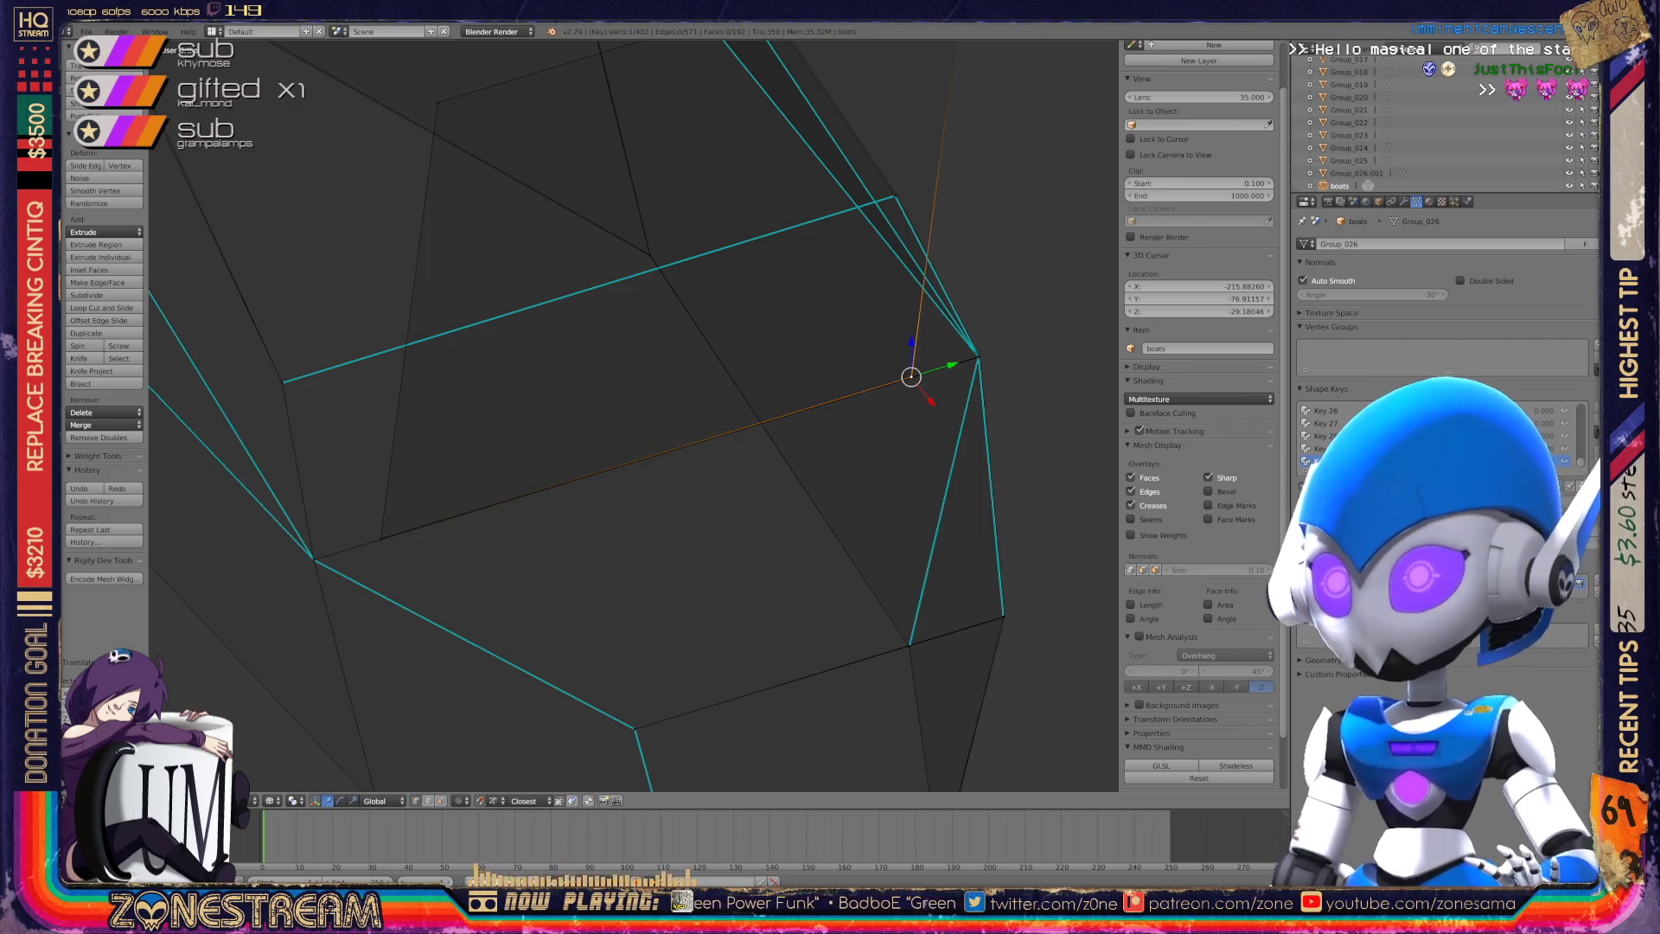
scroll(911, 377, down, 4)
mouse_move(911, 377)
middle_down()
mouse_move(864, 363)
mouse_move(778, 380)
mouse_move(830, 406)
middle_up()
scroll(634, 416, up, 10)
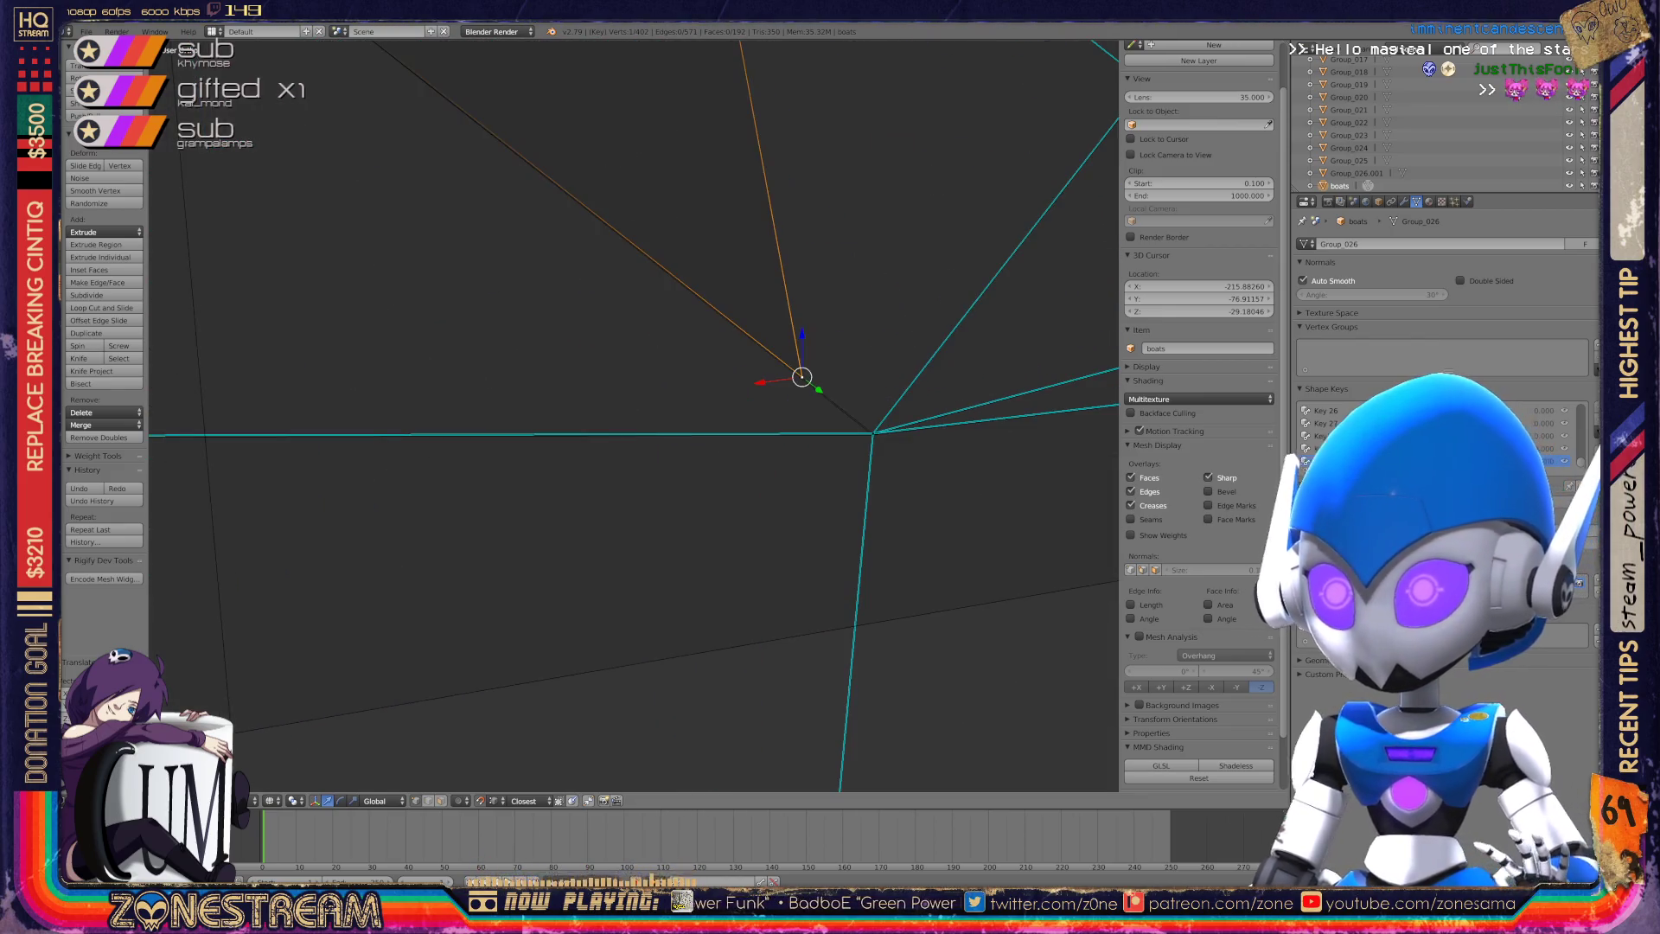
drag(801, 377, 873, 434)
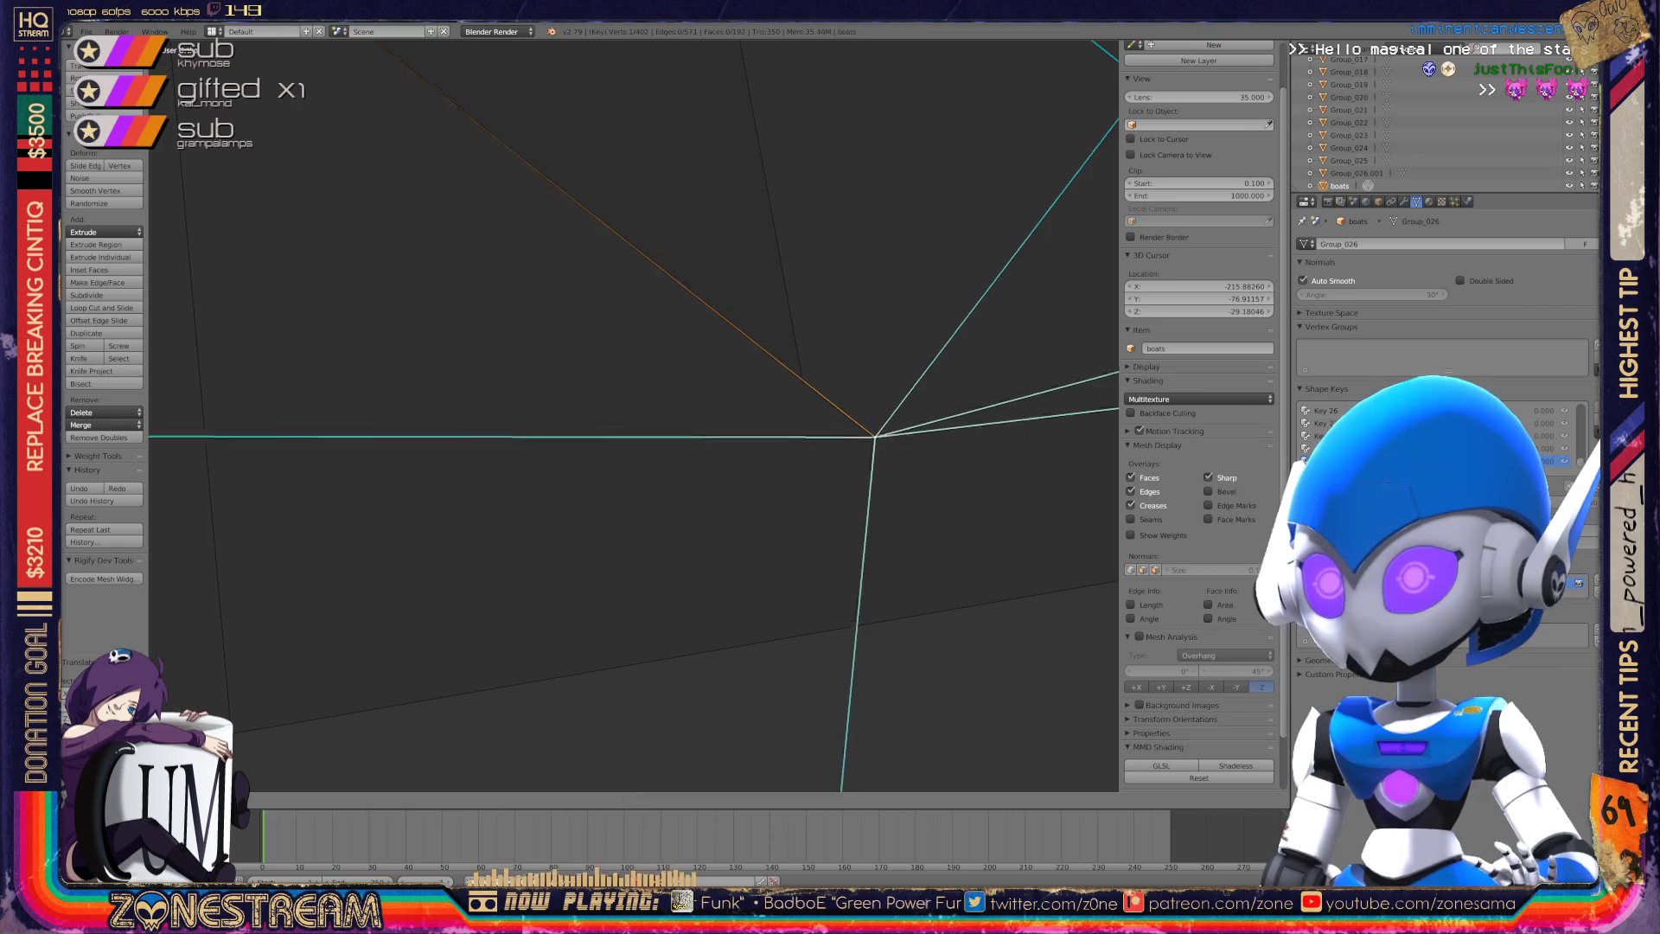
click(873, 434)
Check the left and bottom vertices of the boat, then orbit to the box-shaped mesh.
scroll(634, 415, down, 7)
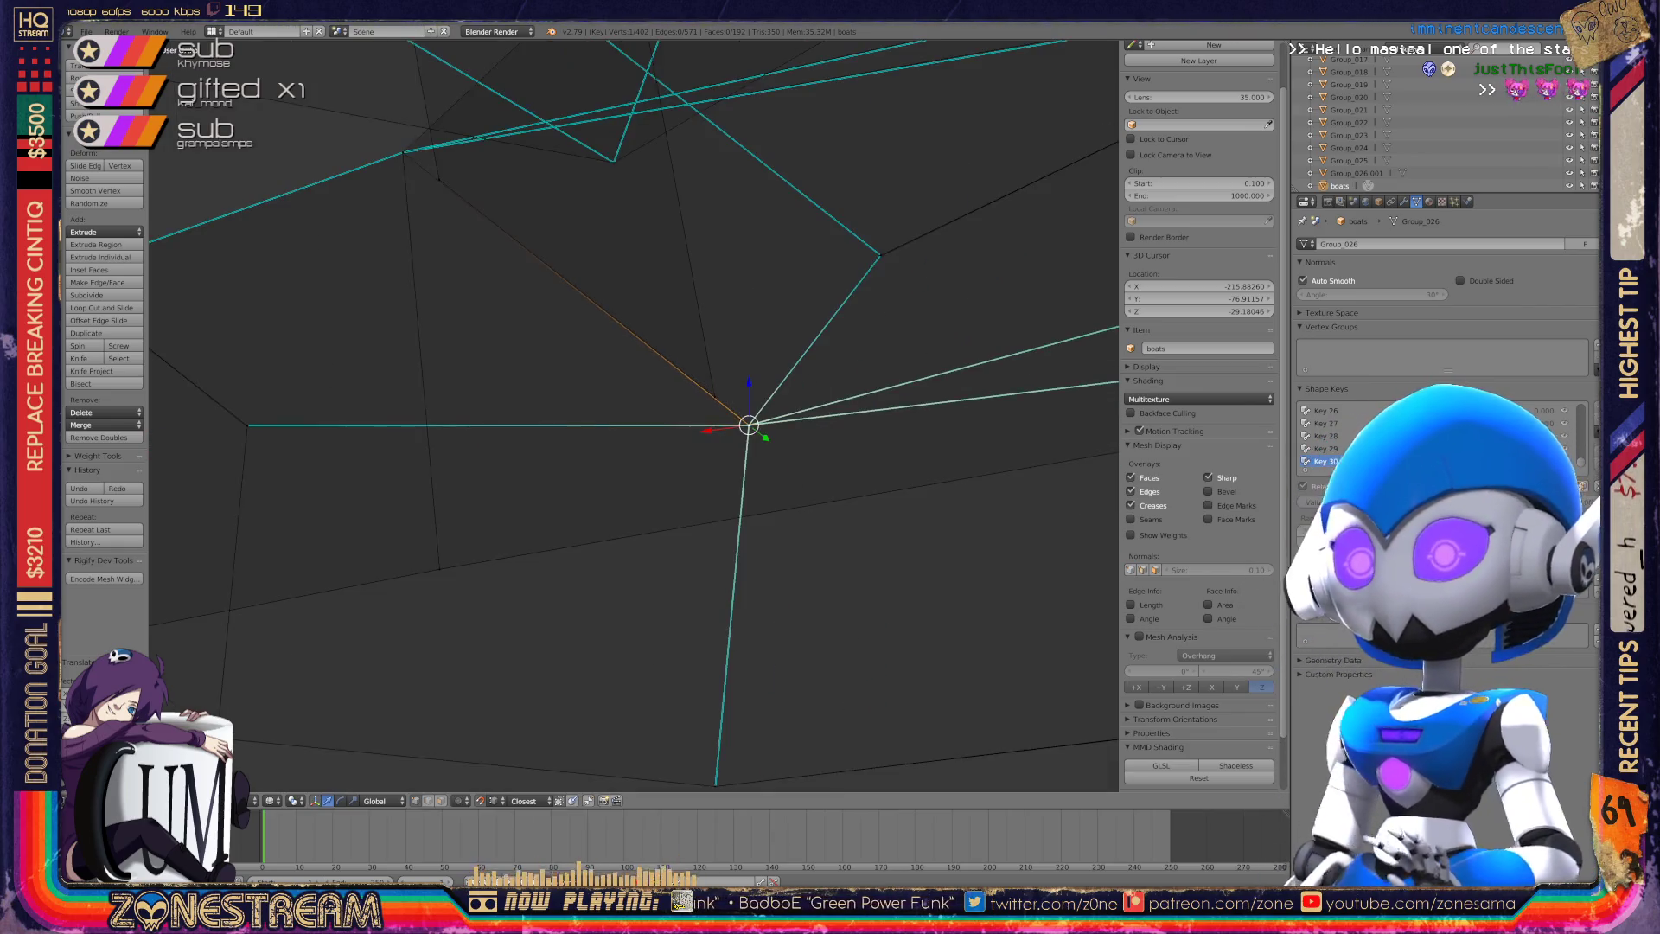
shift+middle_drag(634, 415, 490, 465)
right_click(267, 471)
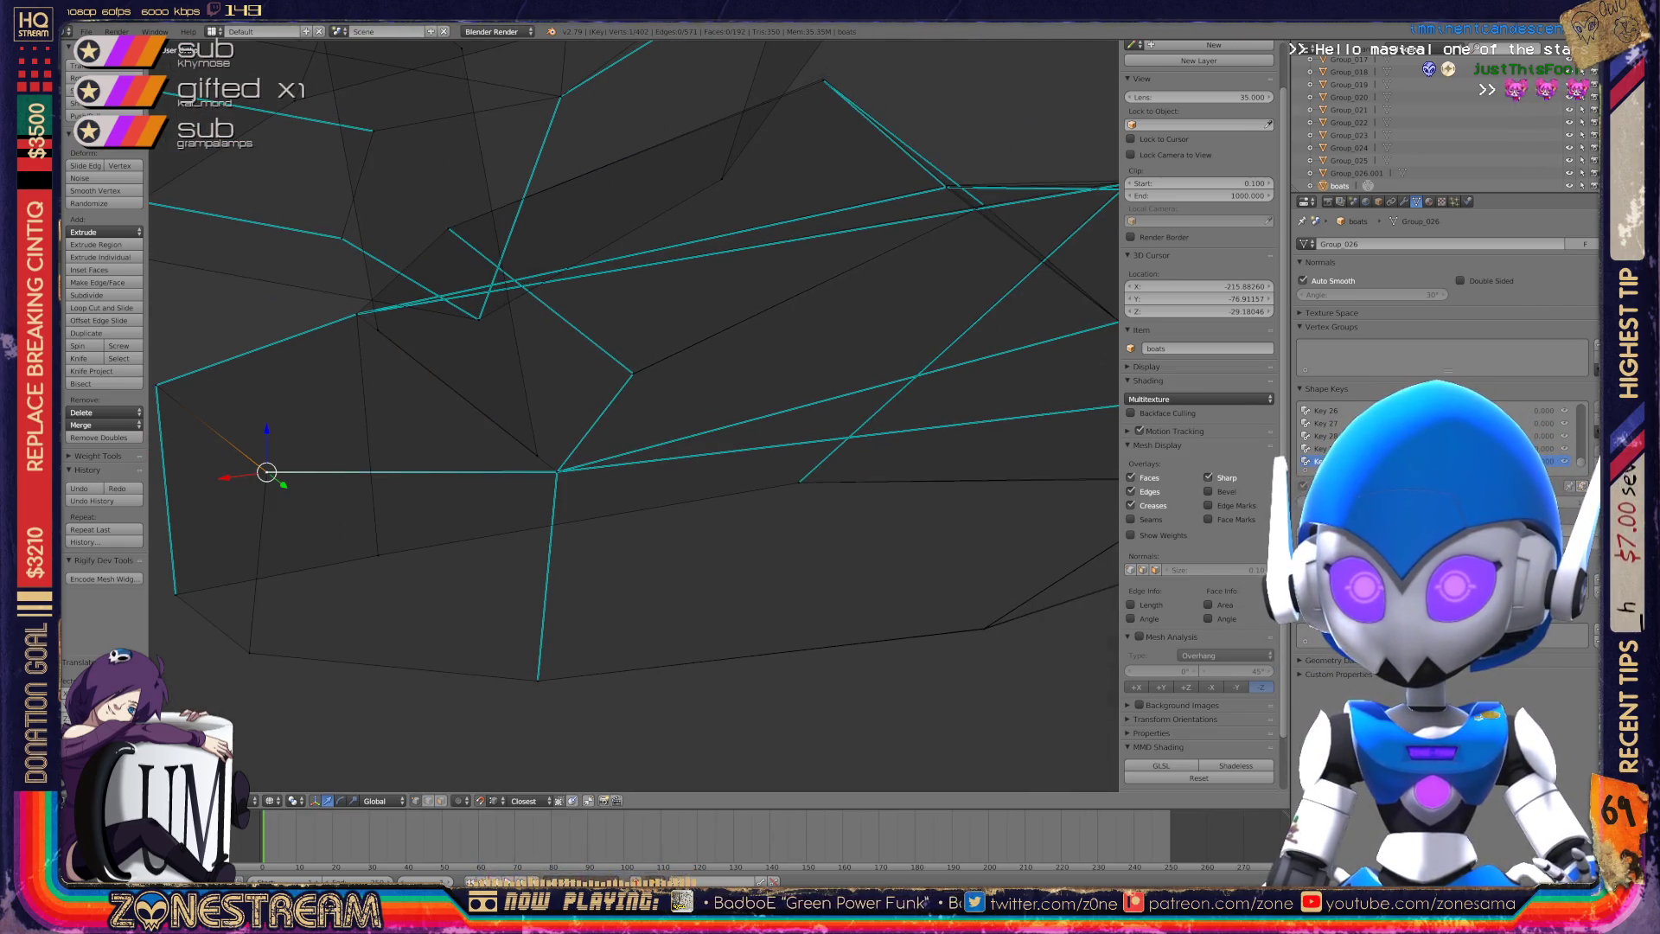
shift+right_click(266, 471)
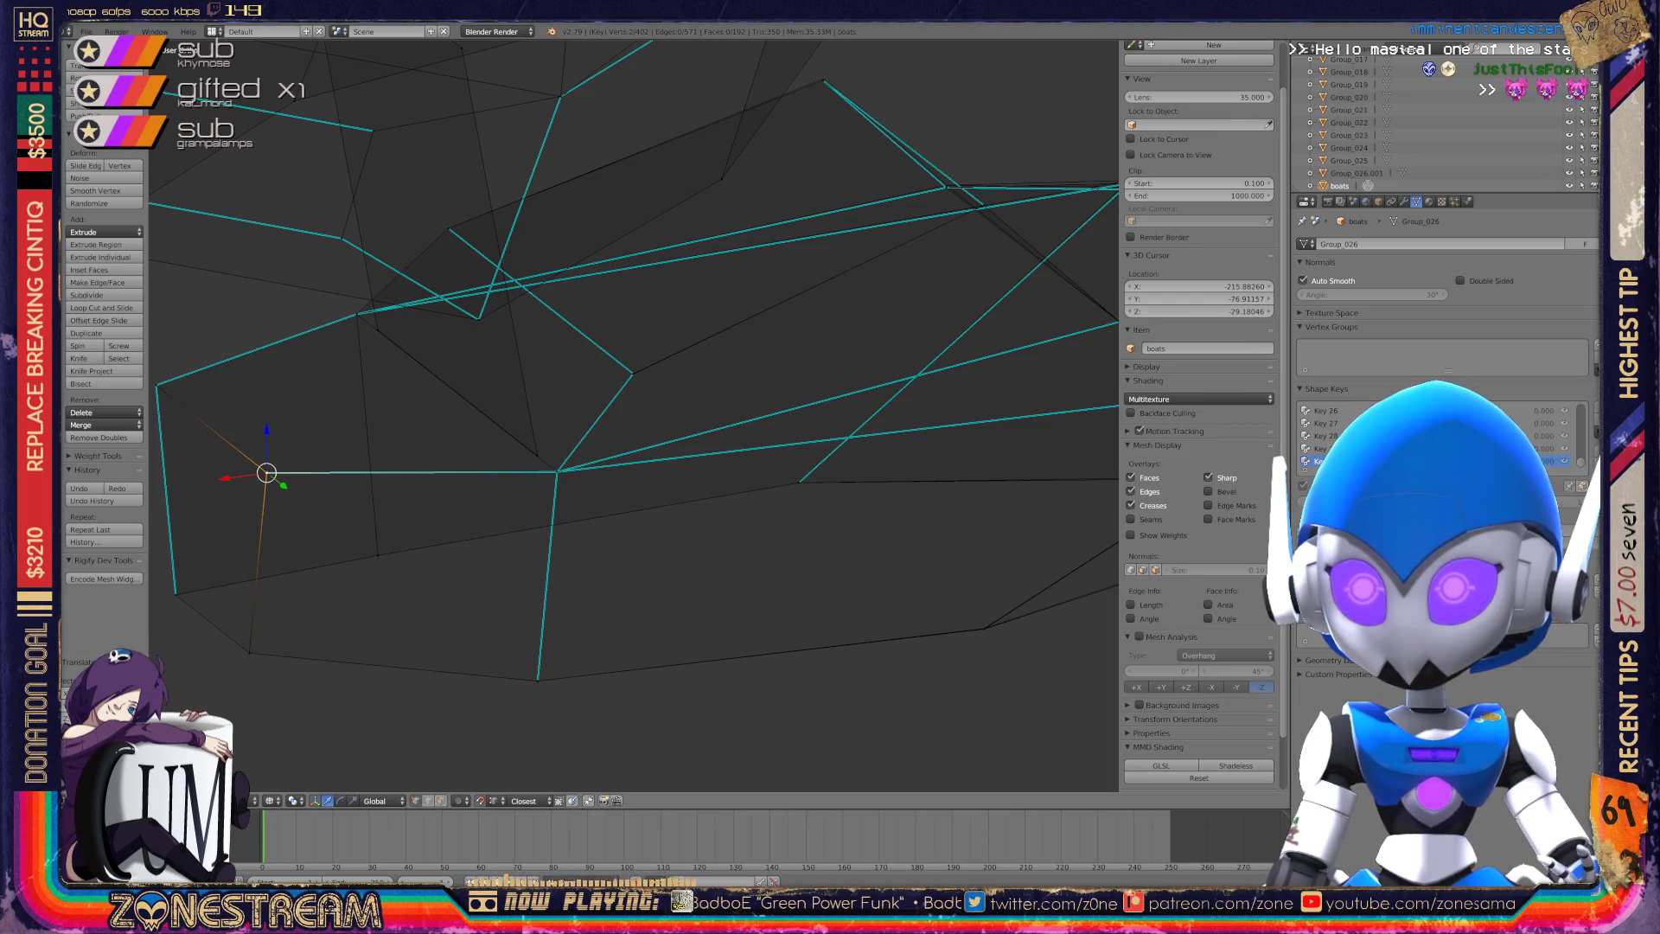
shift+middle_drag(634, 415, 234, 423)
right_click(585, 637)
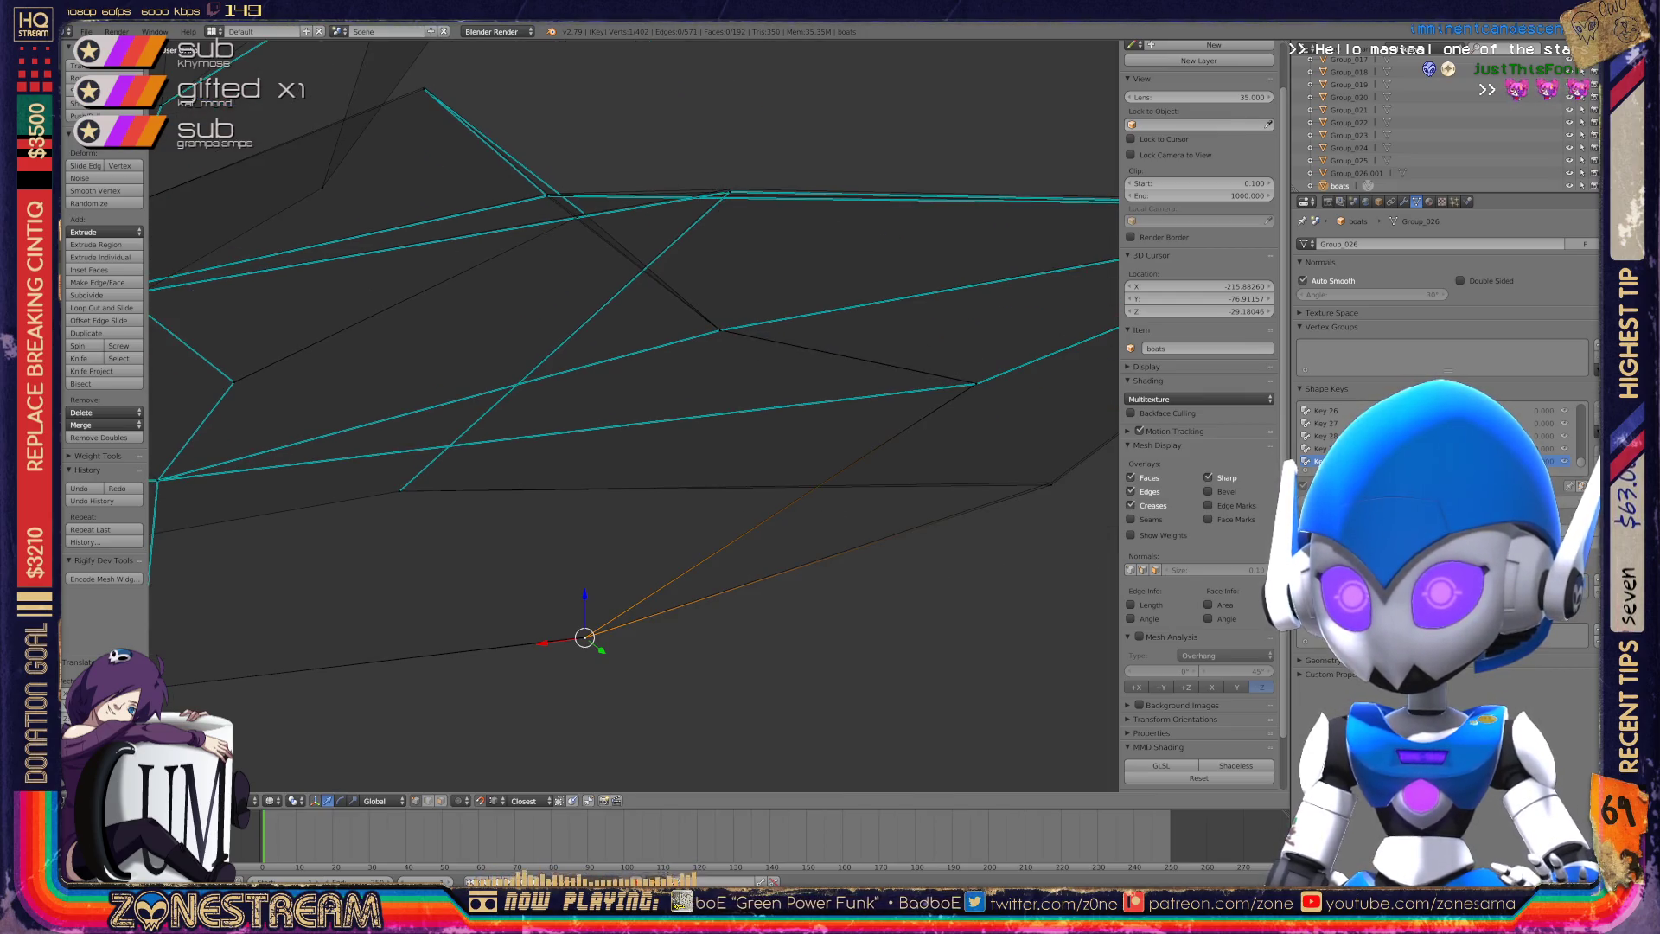
middle_drag(605, 432, 480, 296)
Deselect everything, then select a box corner vertex and one near the centre.
key(a)
key(a)
right_click(476, 162)
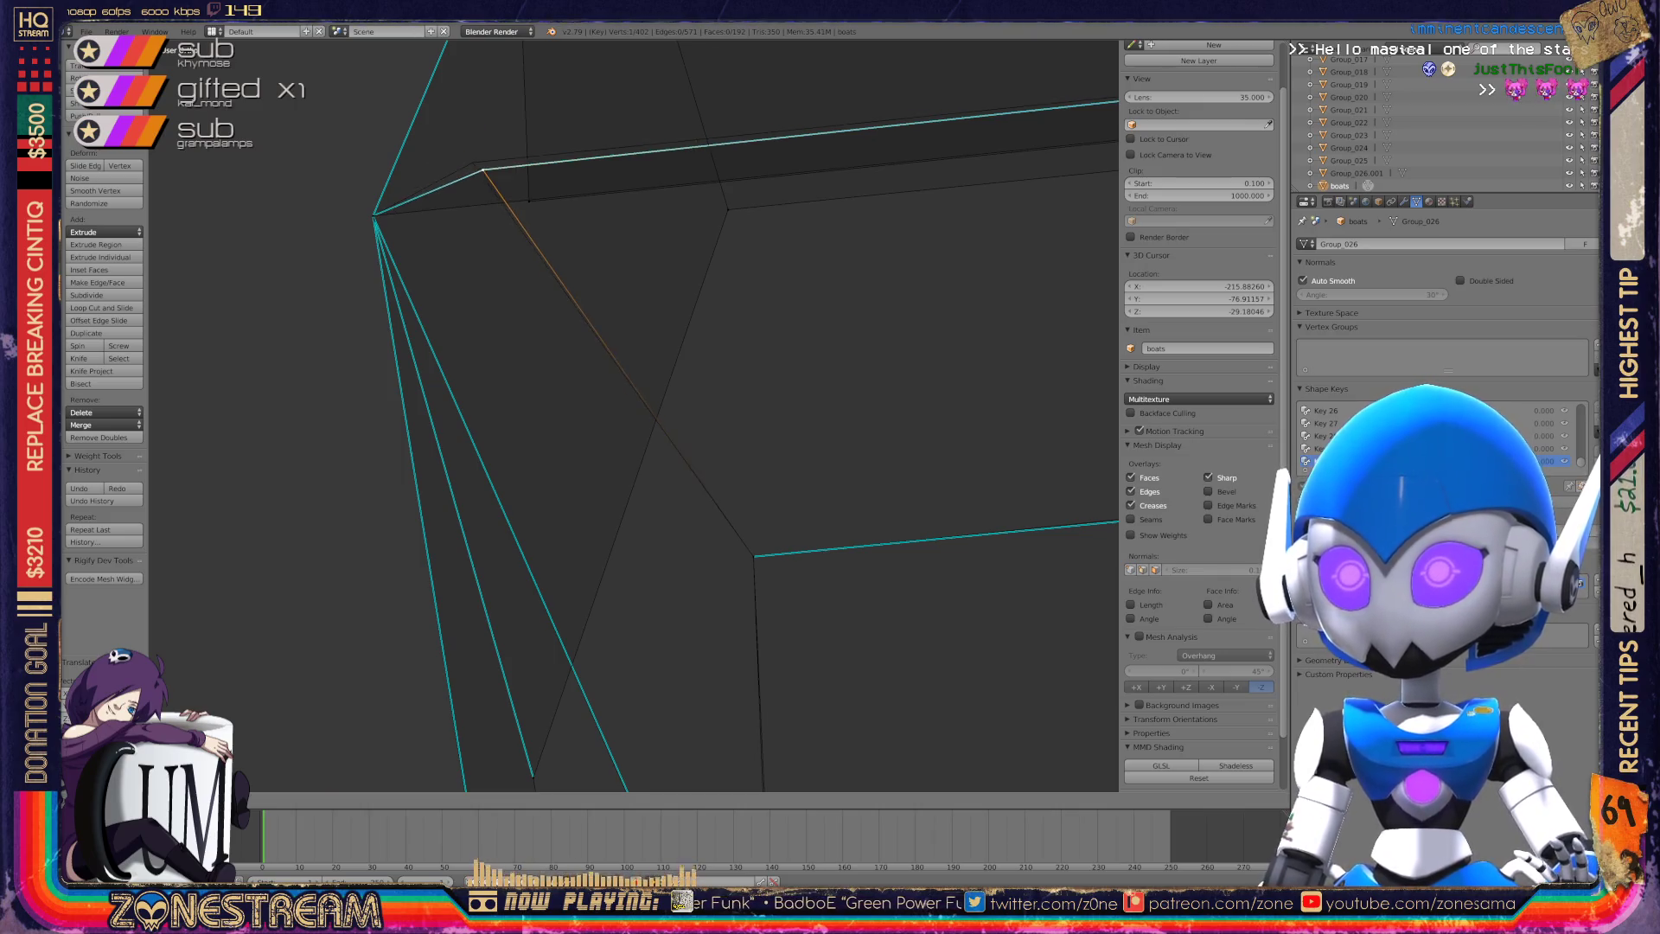
middle_drag(476, 162, 519, 225)
shift+middle_drag(657, 415, 225, 361)
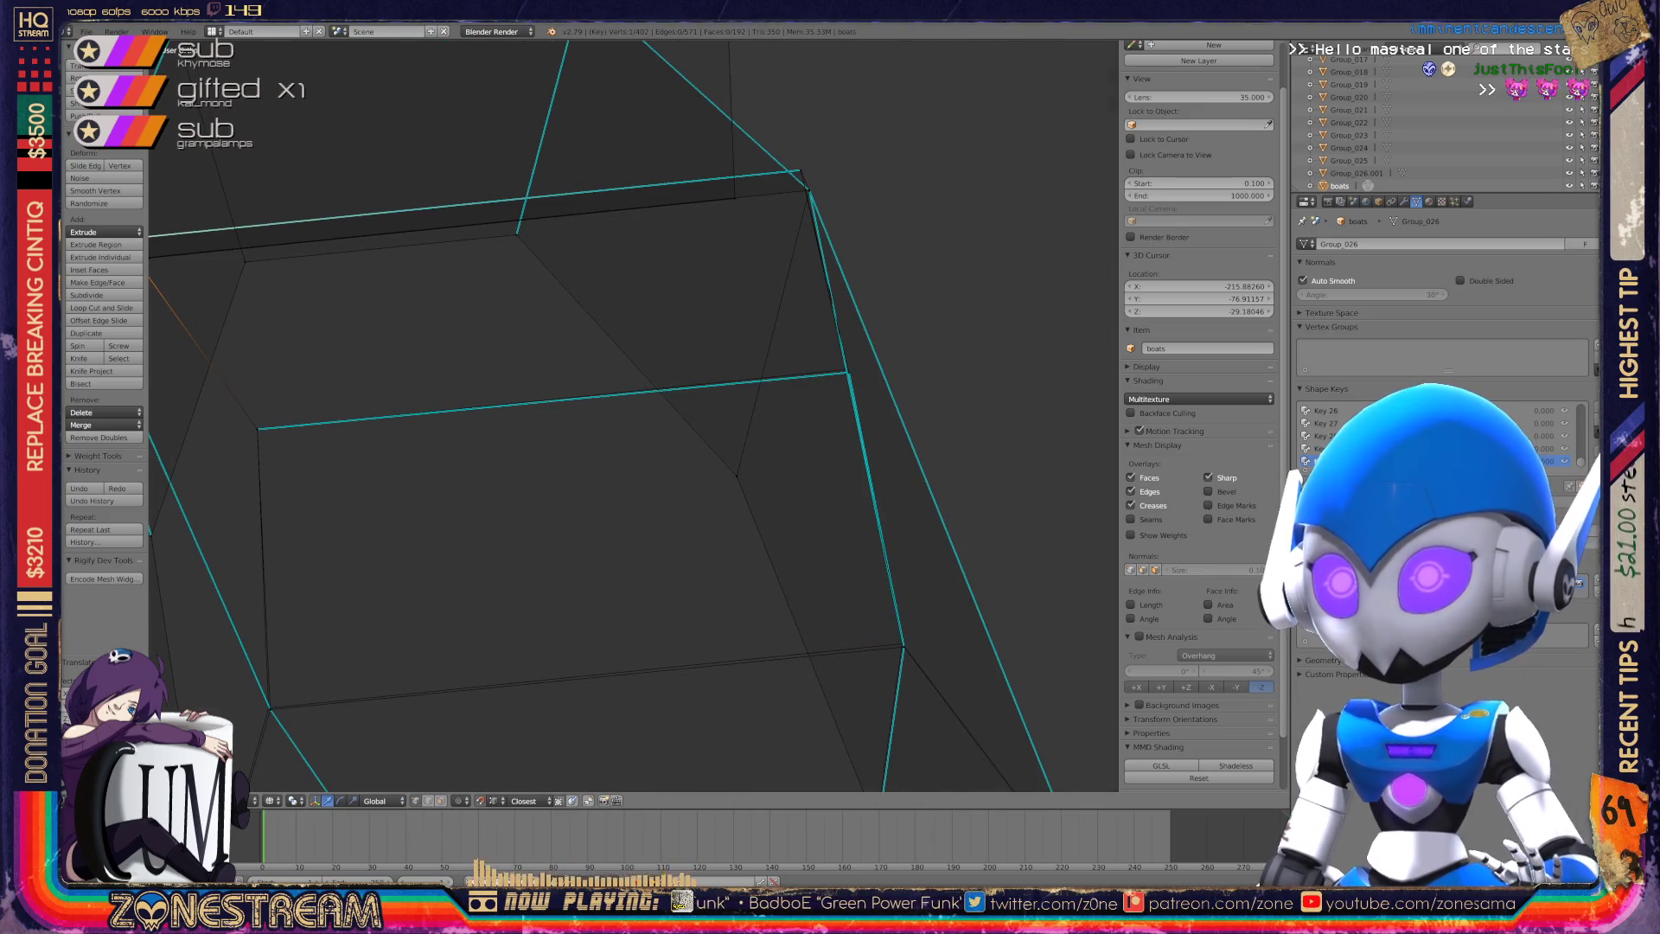
mouse_move(606, 432)
middle_down()
mouse_move(519, 380)
mouse_move(571, 450)
mouse_move(485, 372)
middle_up()
right_click(588, 467)
scroll(634, 416, up, 3)
Join the lower fan vertex and the upper vertex with a new edge, then reposition the fan vertex.
middle_drag(631, 415, 519, 346)
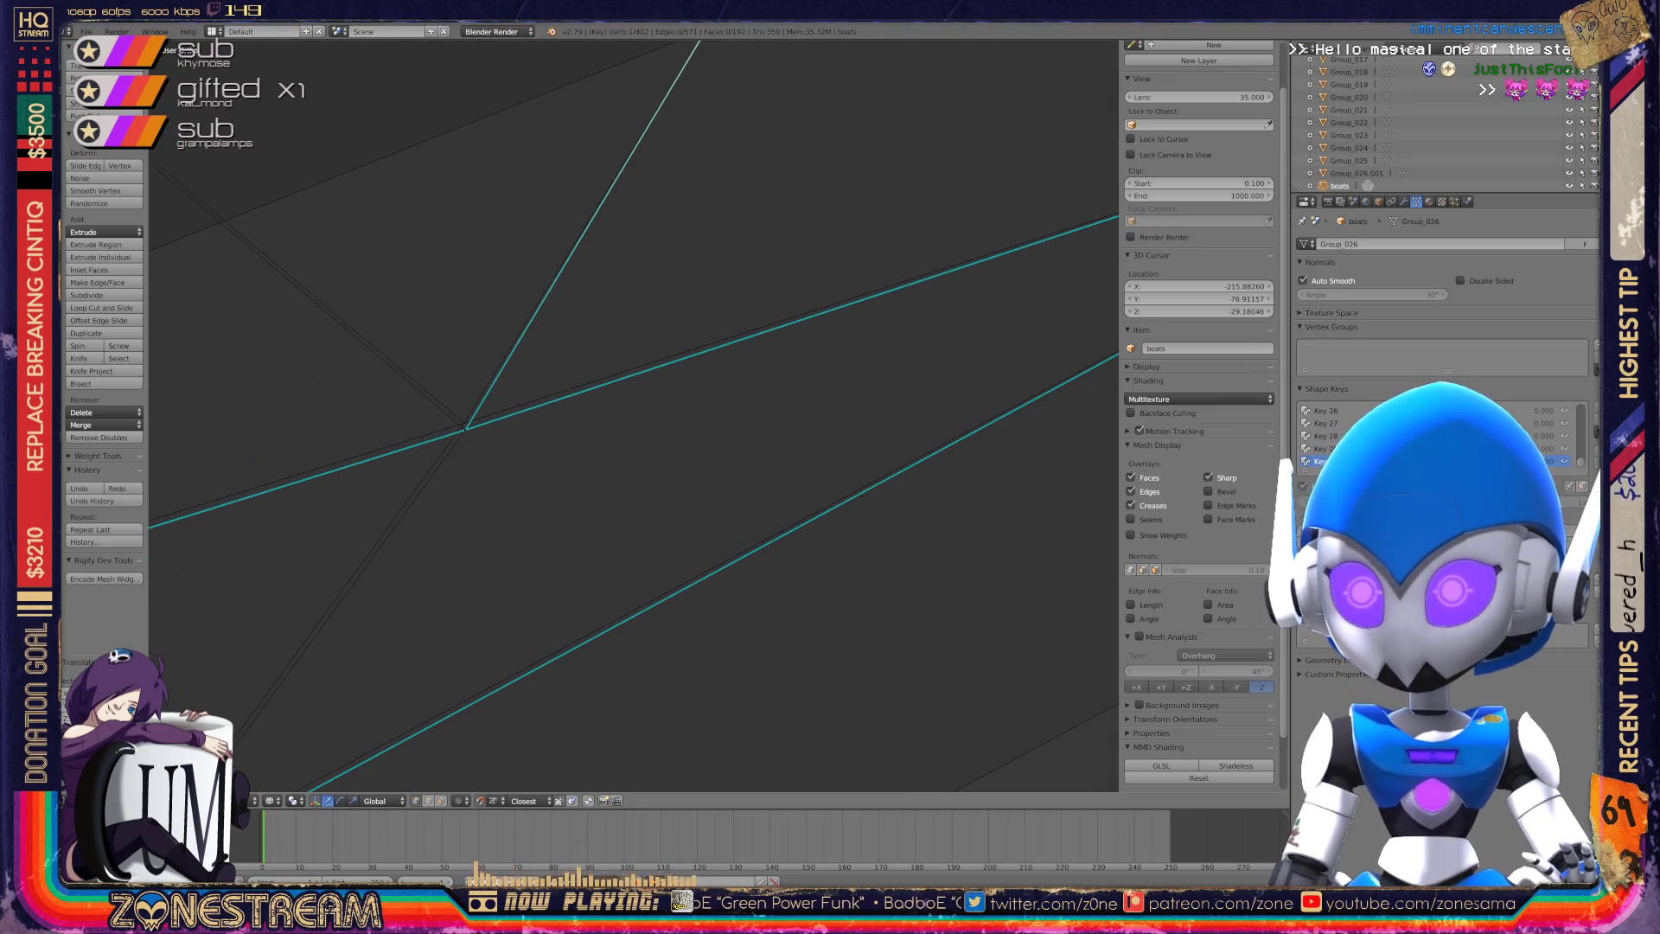
key(g)
key(Escape)
key(ctrl+z)
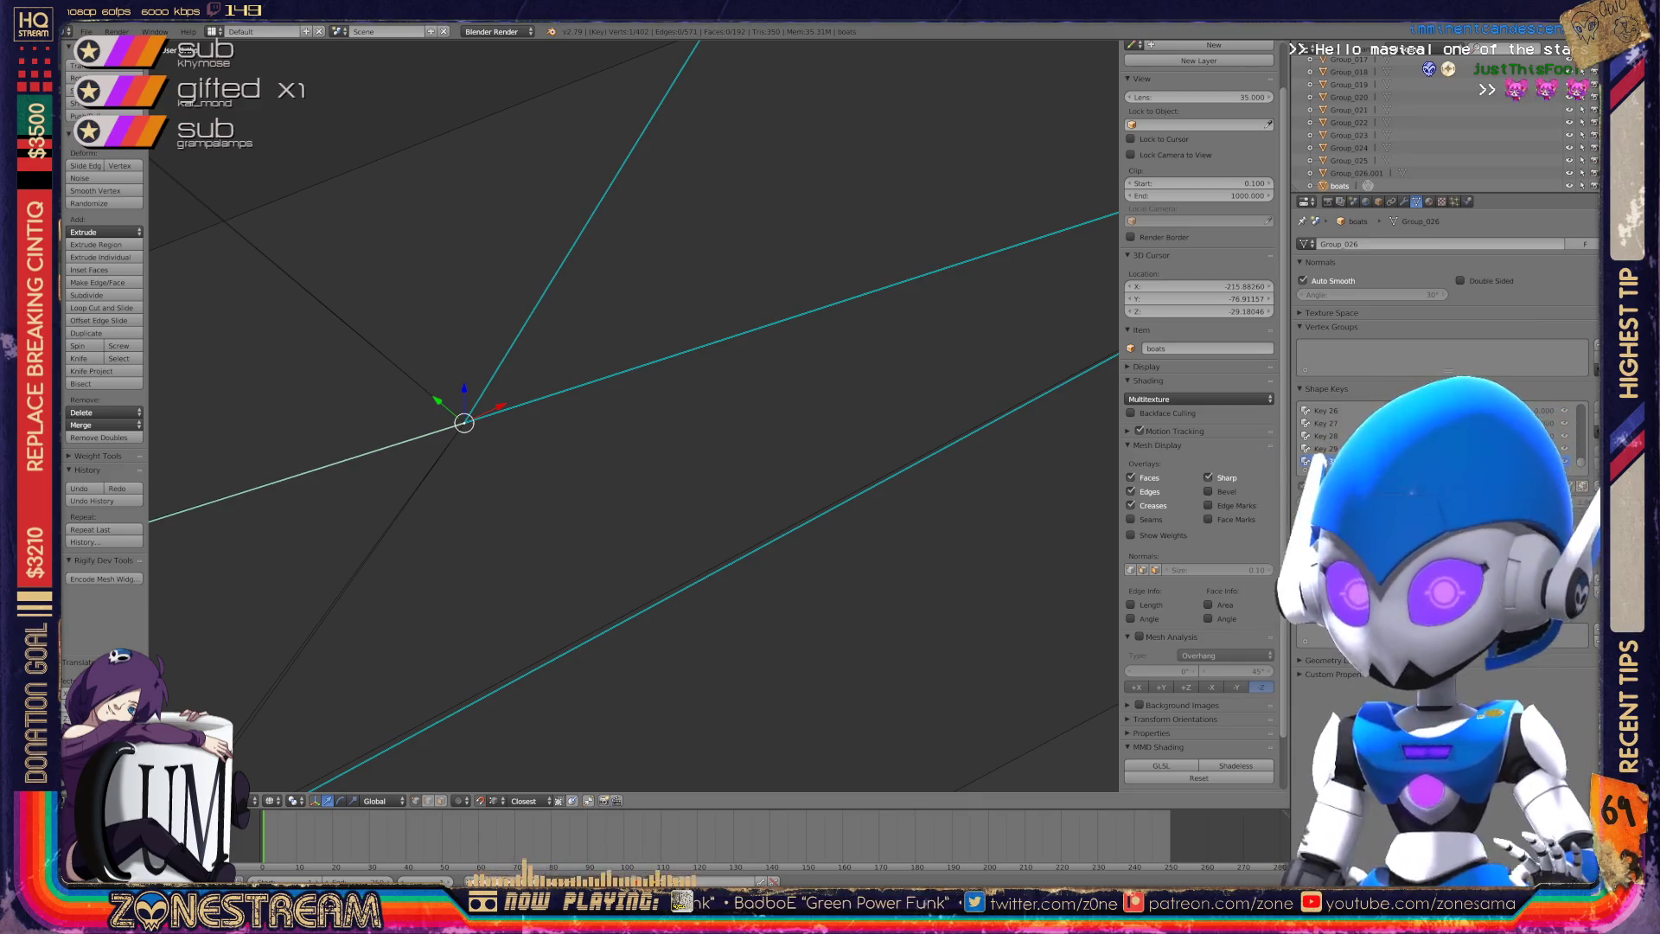
shift+middle_drag(464, 422, 1049, 205)
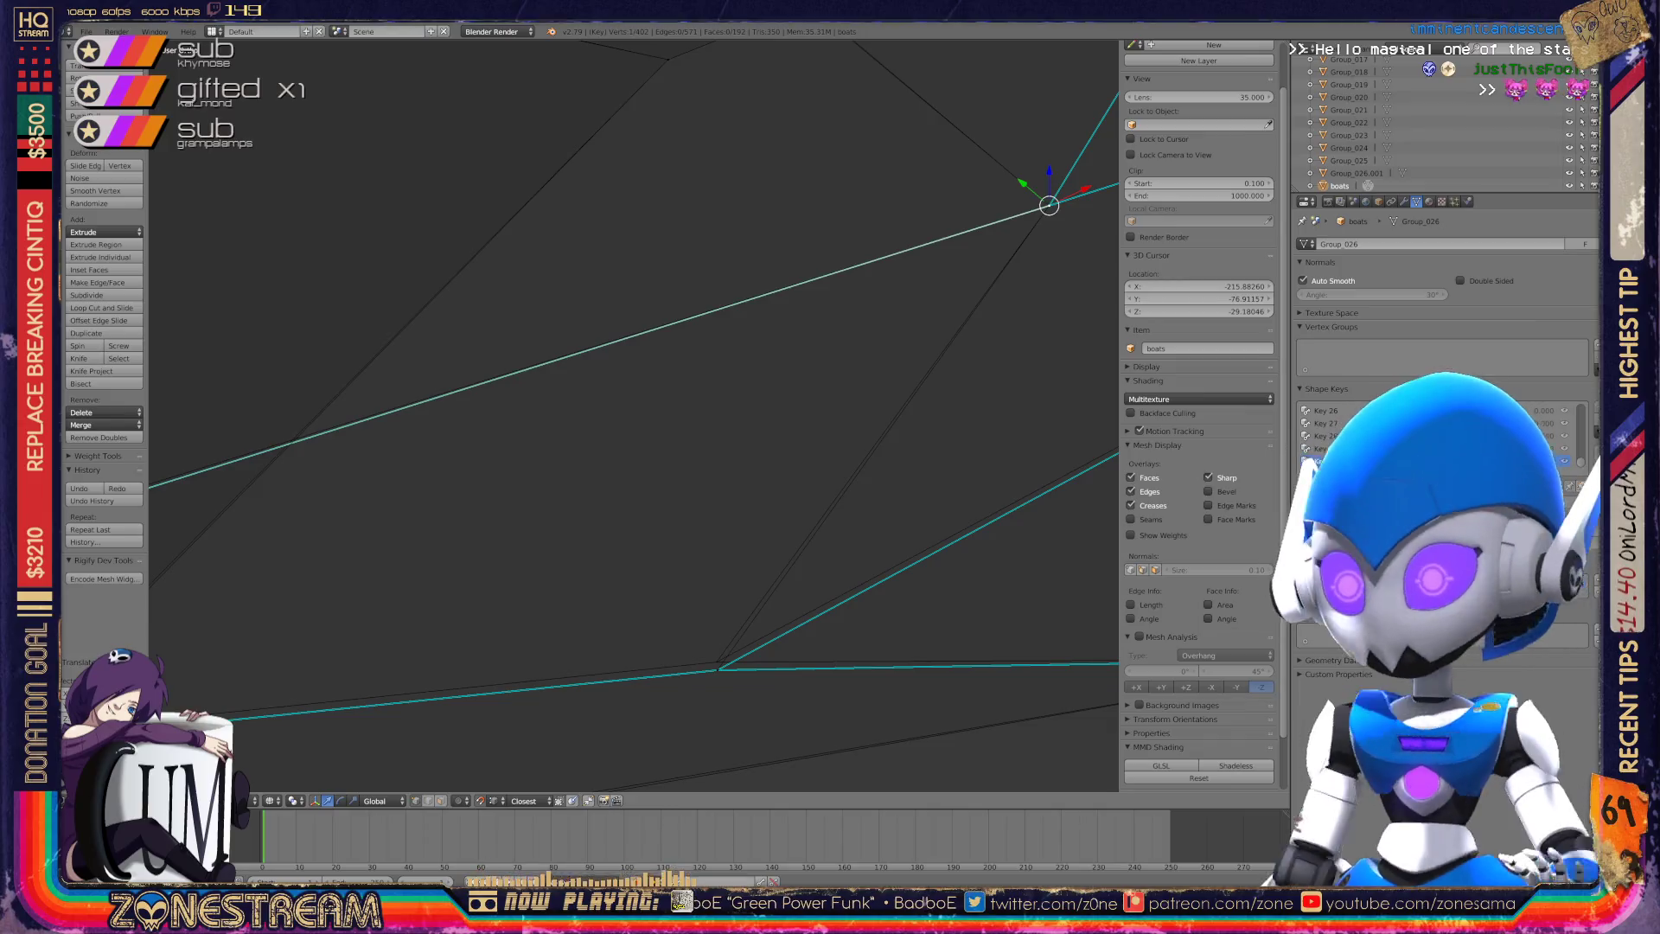
right_click(717, 668)
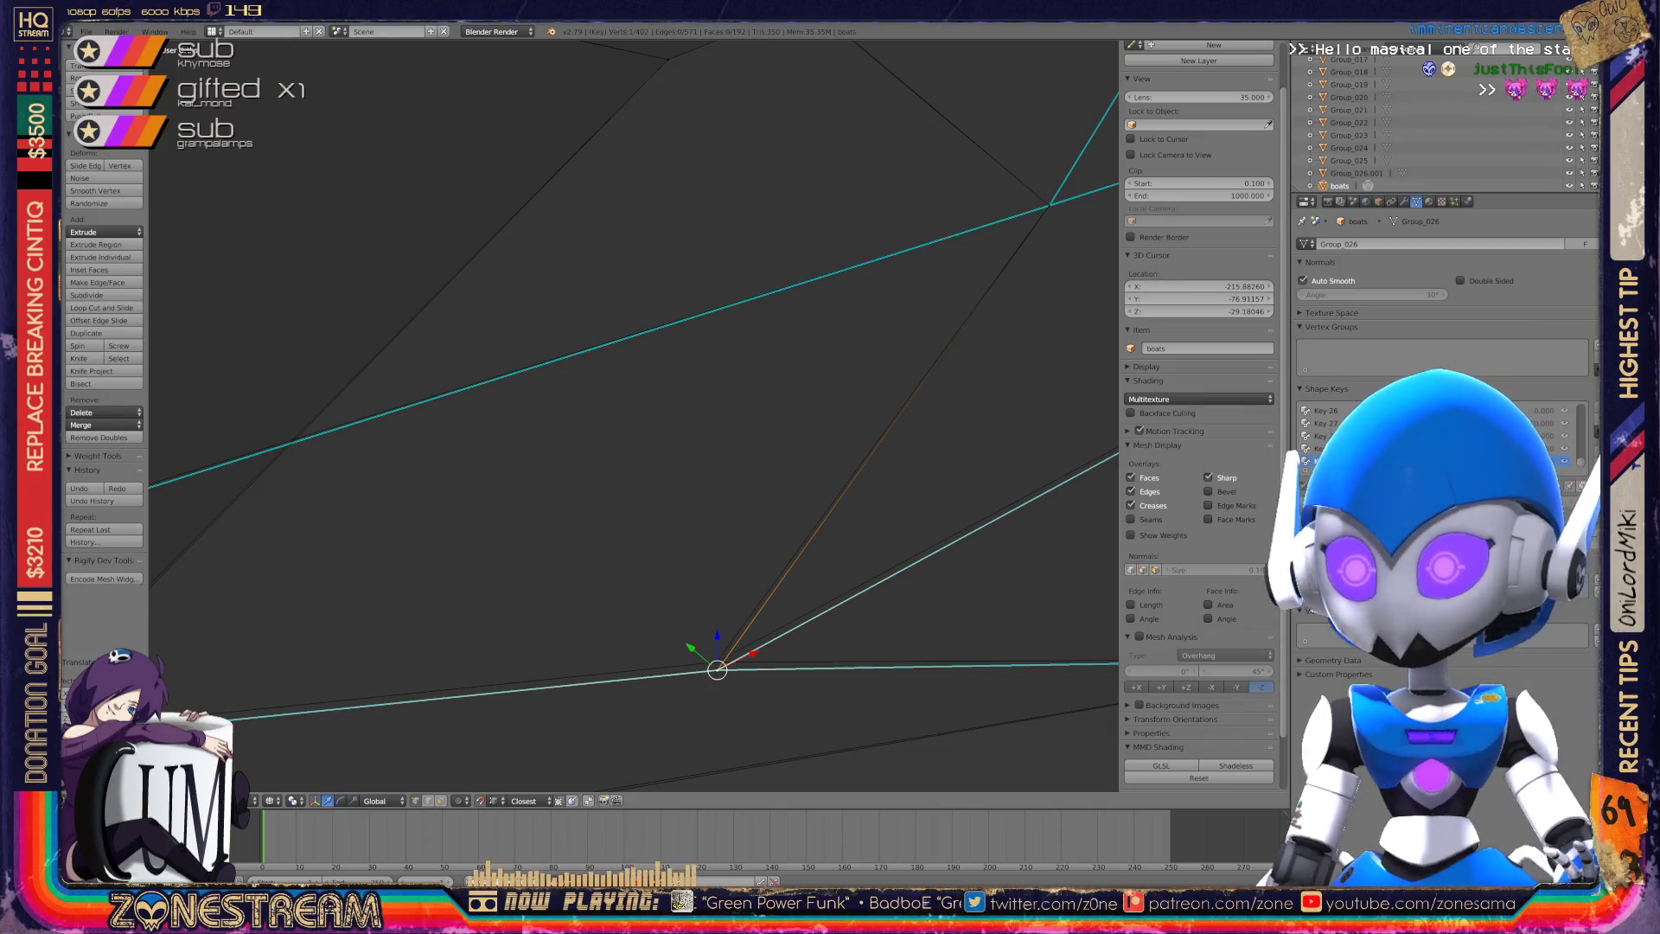
key(a)
shift+right_click(1049, 205)
key(f)
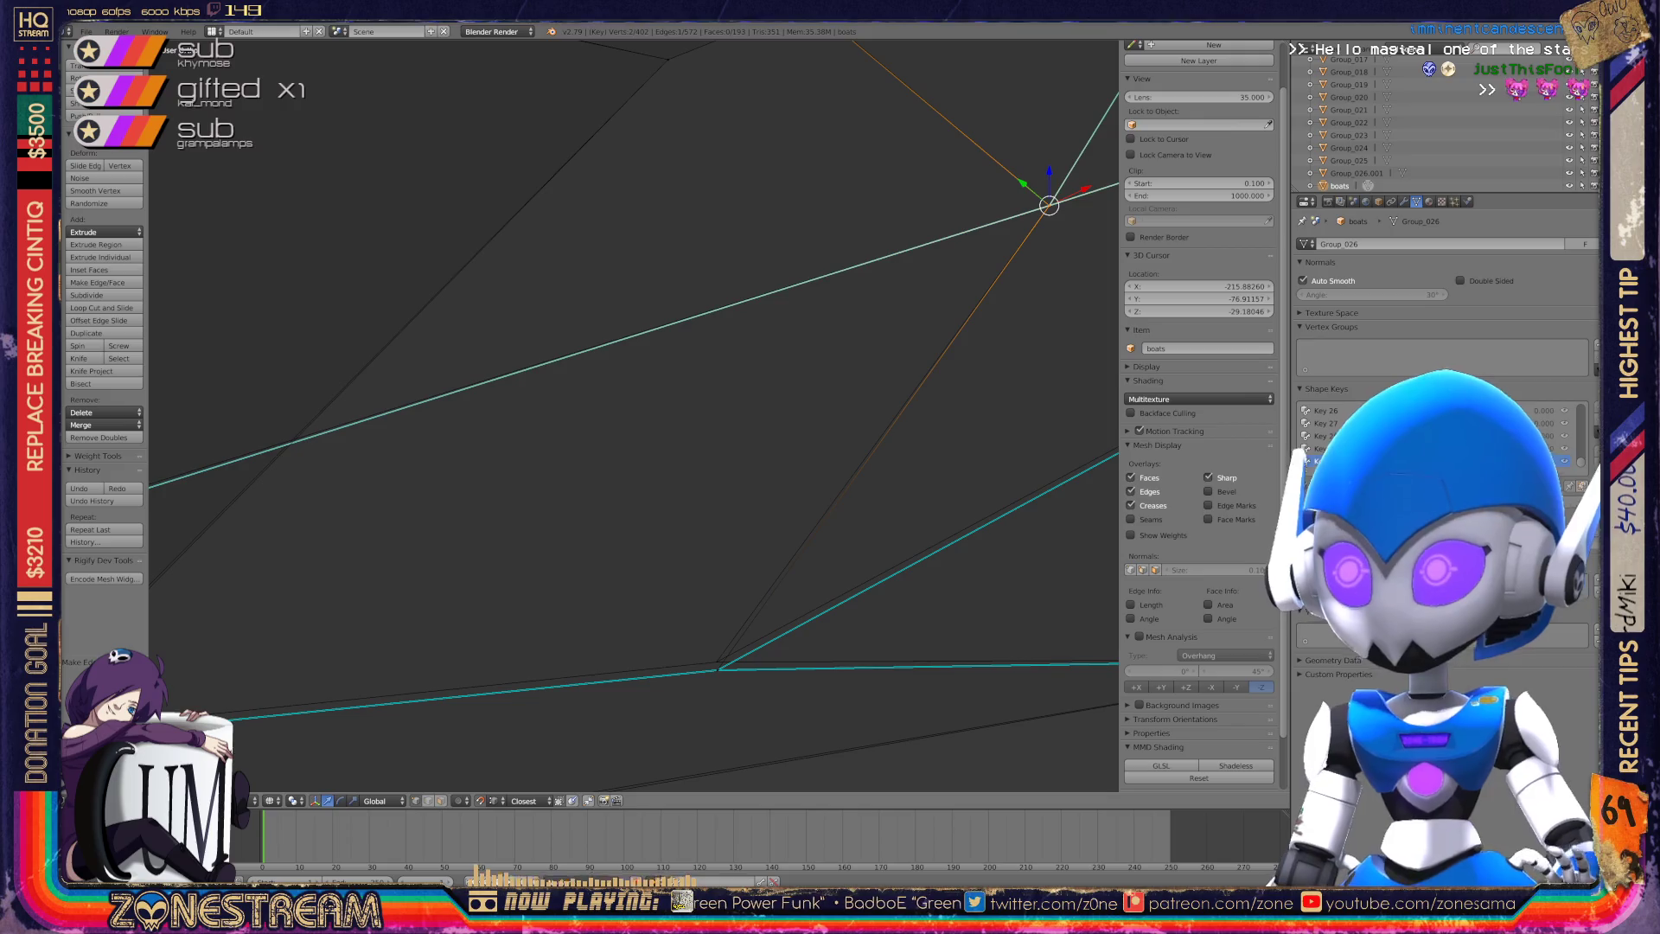
right_click(718, 669)
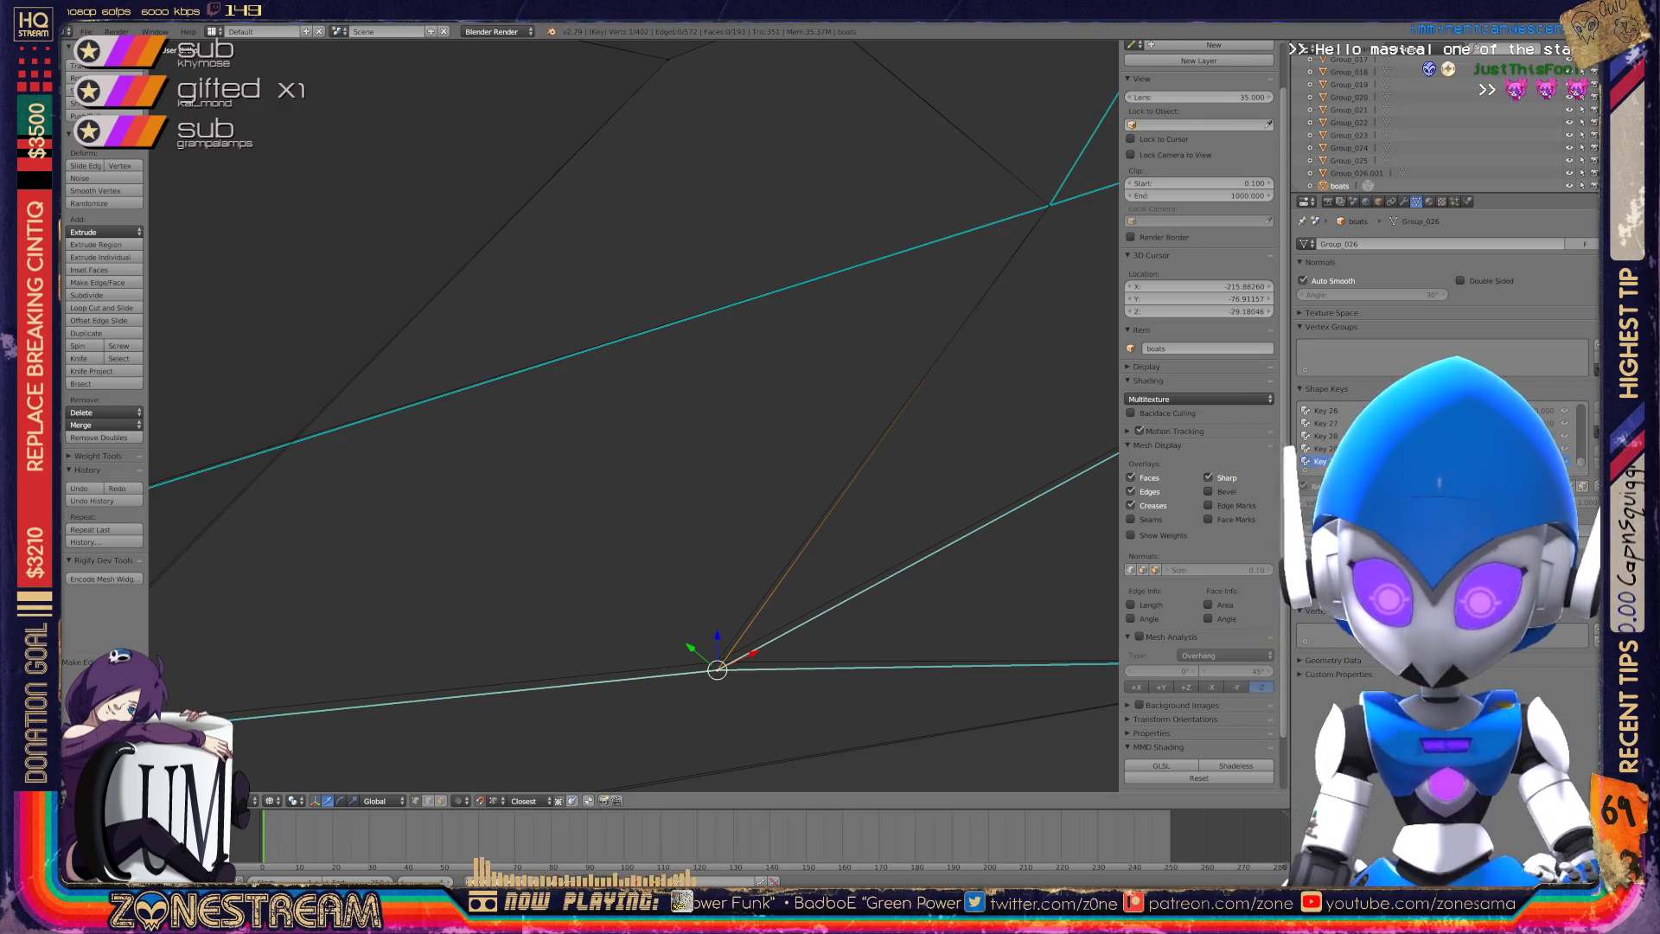
key(g)
key(Return)
Add another vertex to the selection and reframe the view on the whole mesh.
middle_drag(634, 415, 553, 394)
shift+right_click(763, 533)
middle_drag(763, 534, 778, 501)
shift+middle_drag(273, 490, 421, 509)
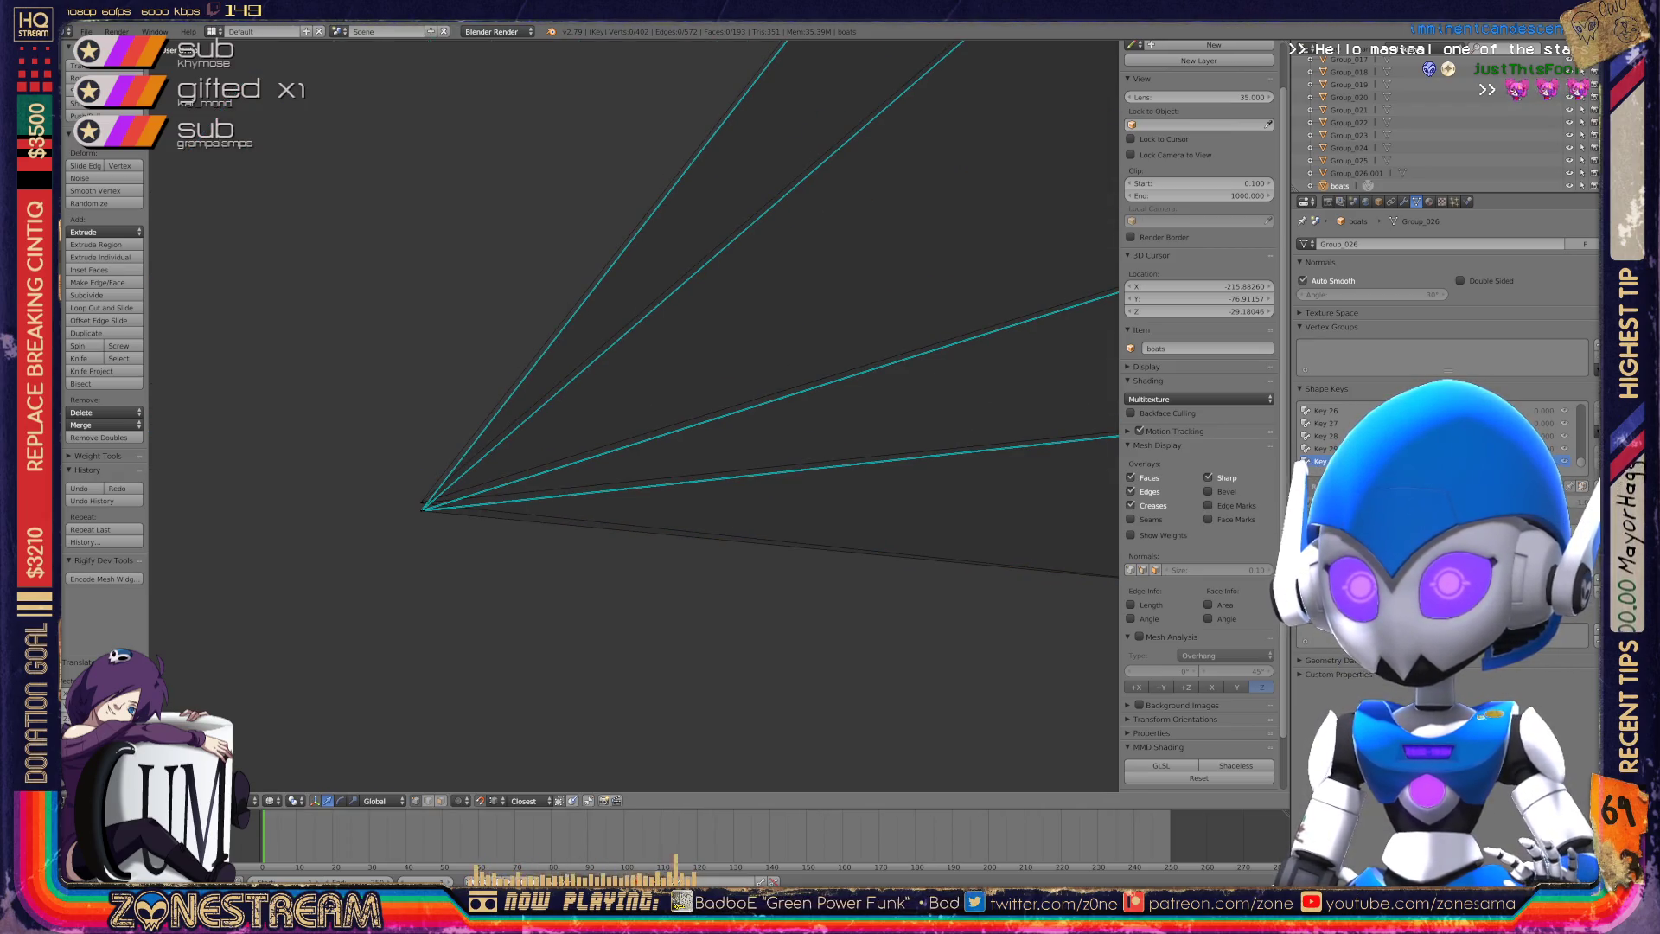
scroll(1072, 110, down, 5)
scroll(1025, 128, down, 2)
middle_drag(993, 141, 934, 193)
mouse_move(878, 267)
shift+middle_down()
mouse_move(771, 452)
mouse_move(701, 636)
mouse_move(675, 95)
shift+middle_up()
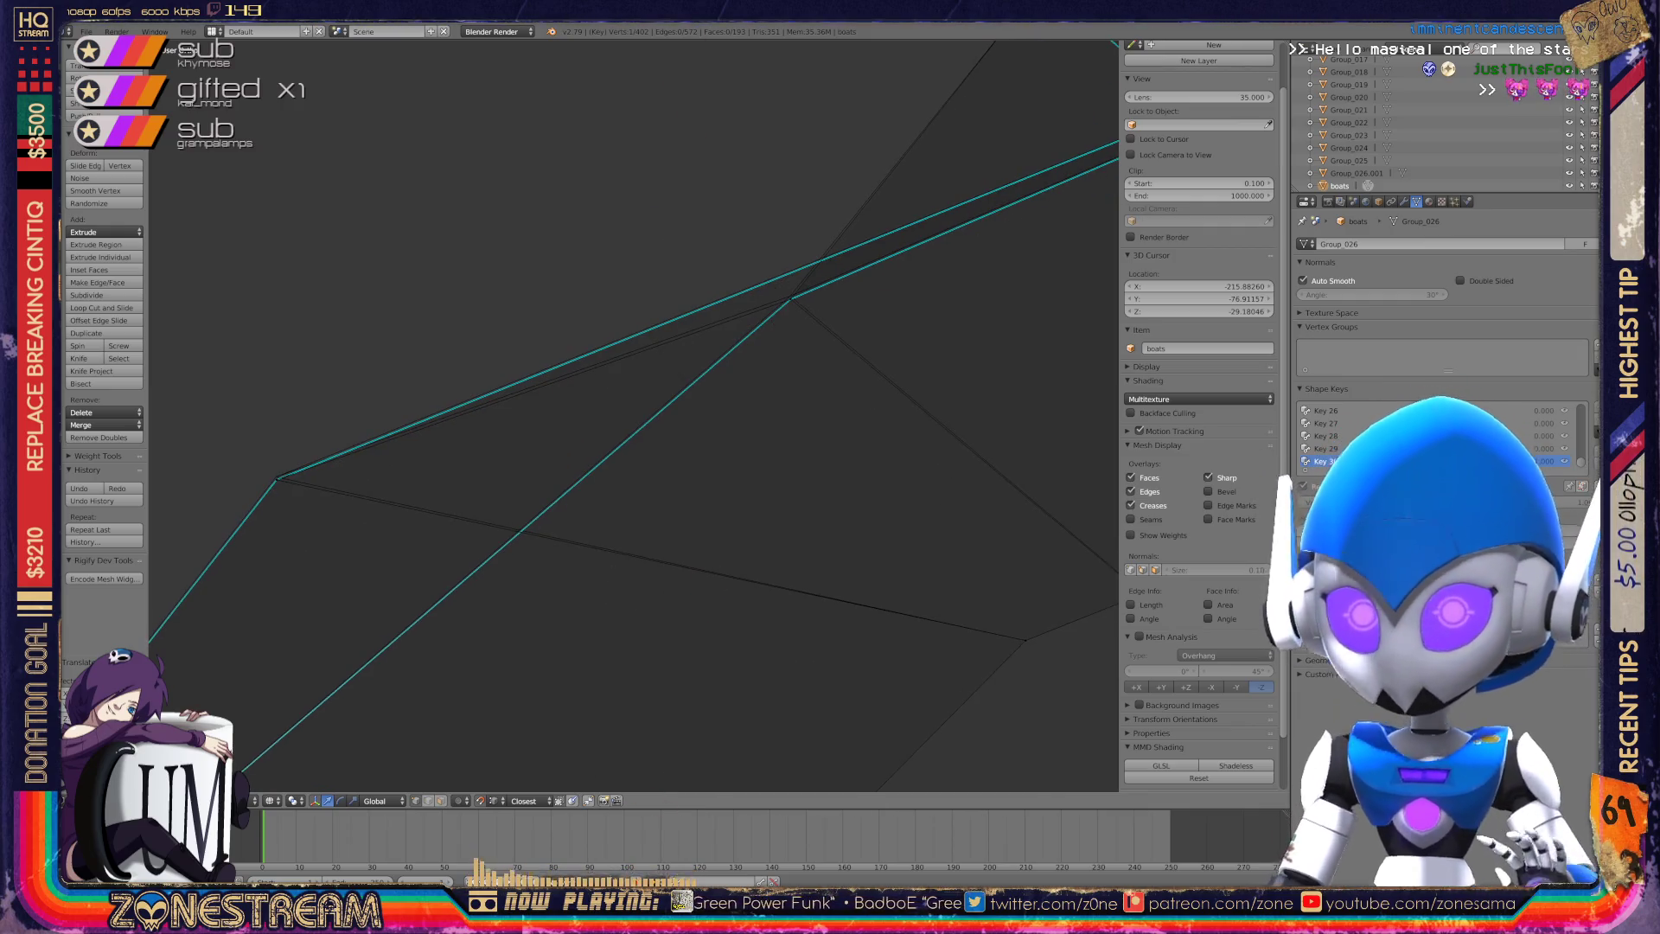
Move the junction vertex on the upper edge down, then return to Object Mode.
right_click(277, 477)
key(g)
key(Escape)
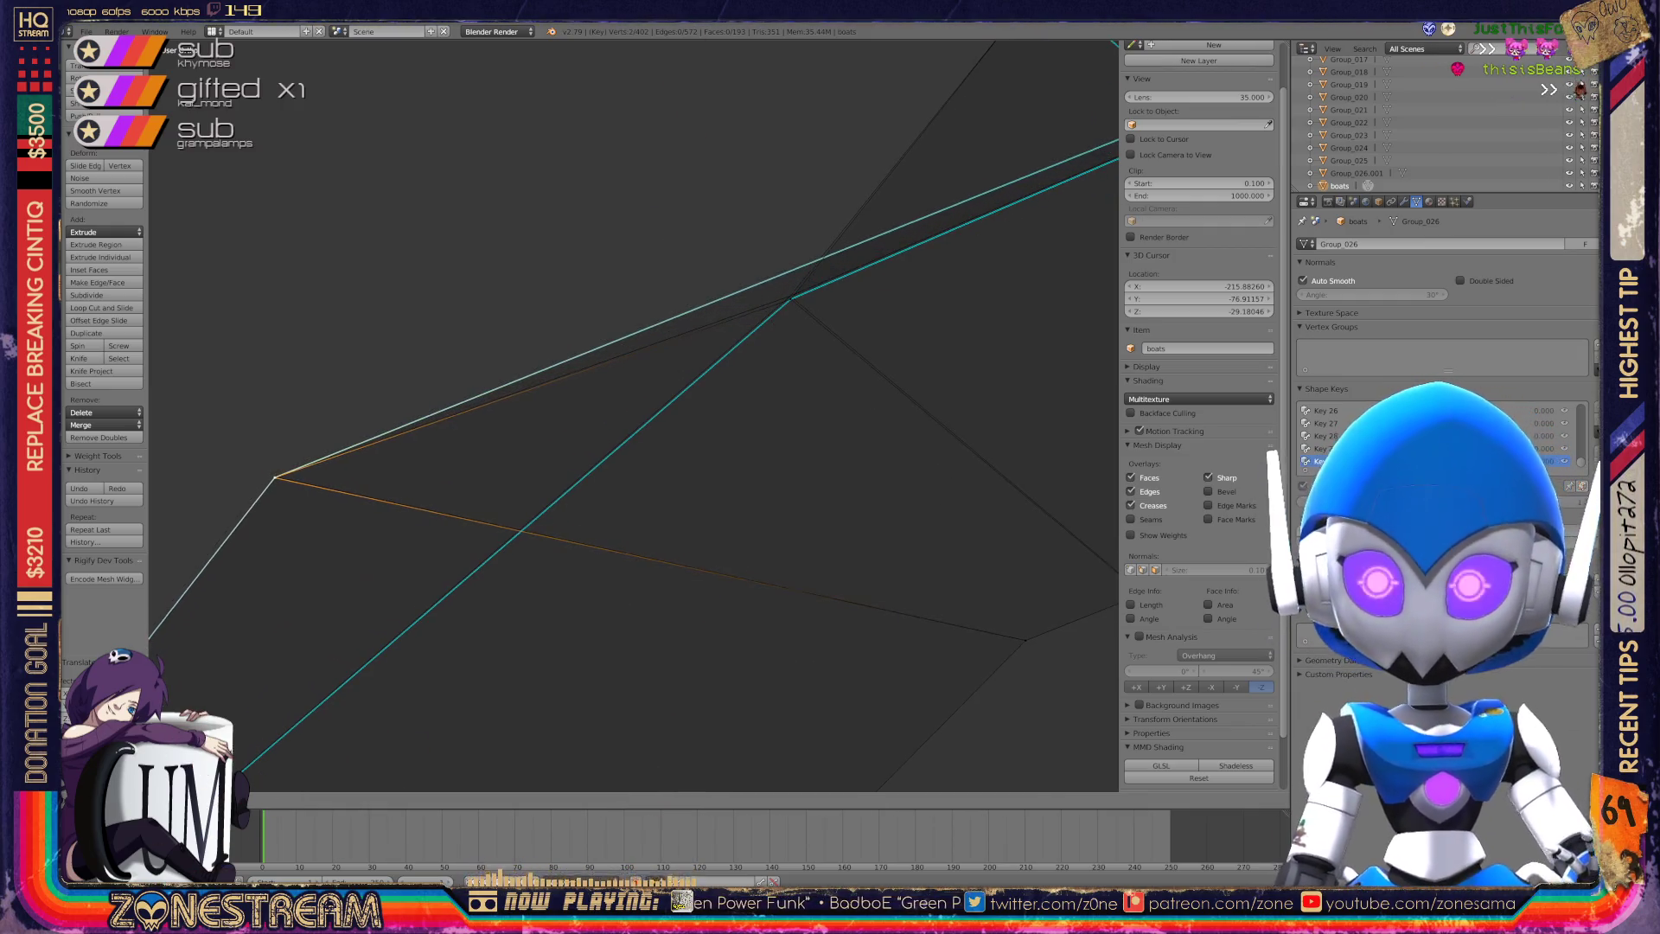
right_click(790, 298)
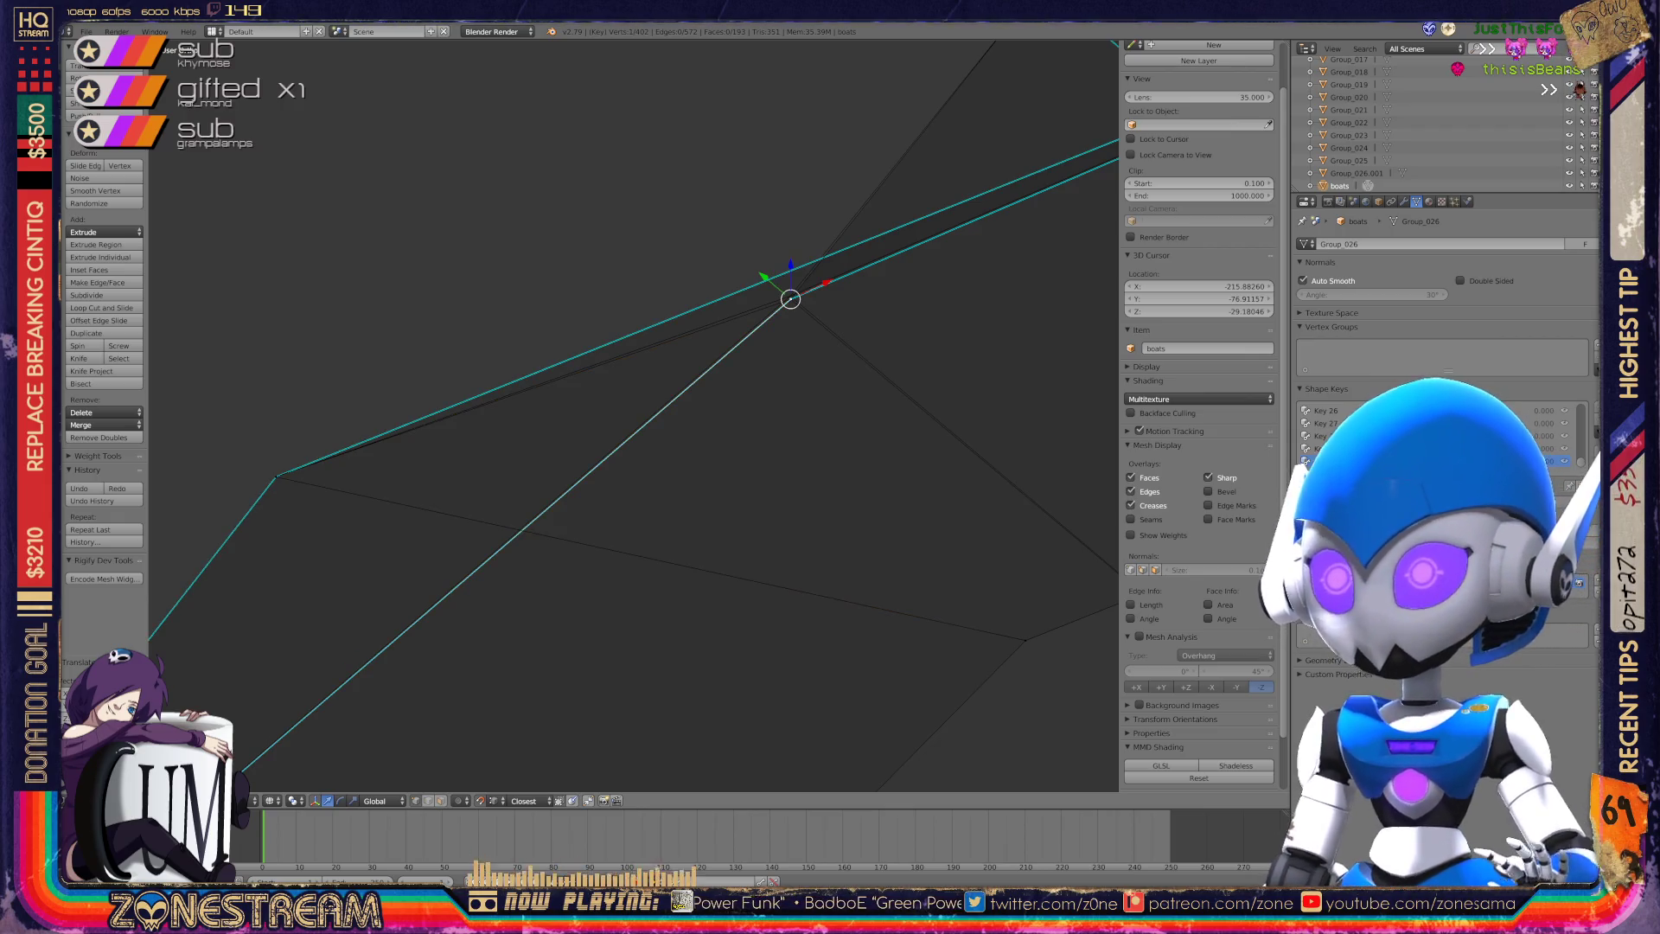
key(g)
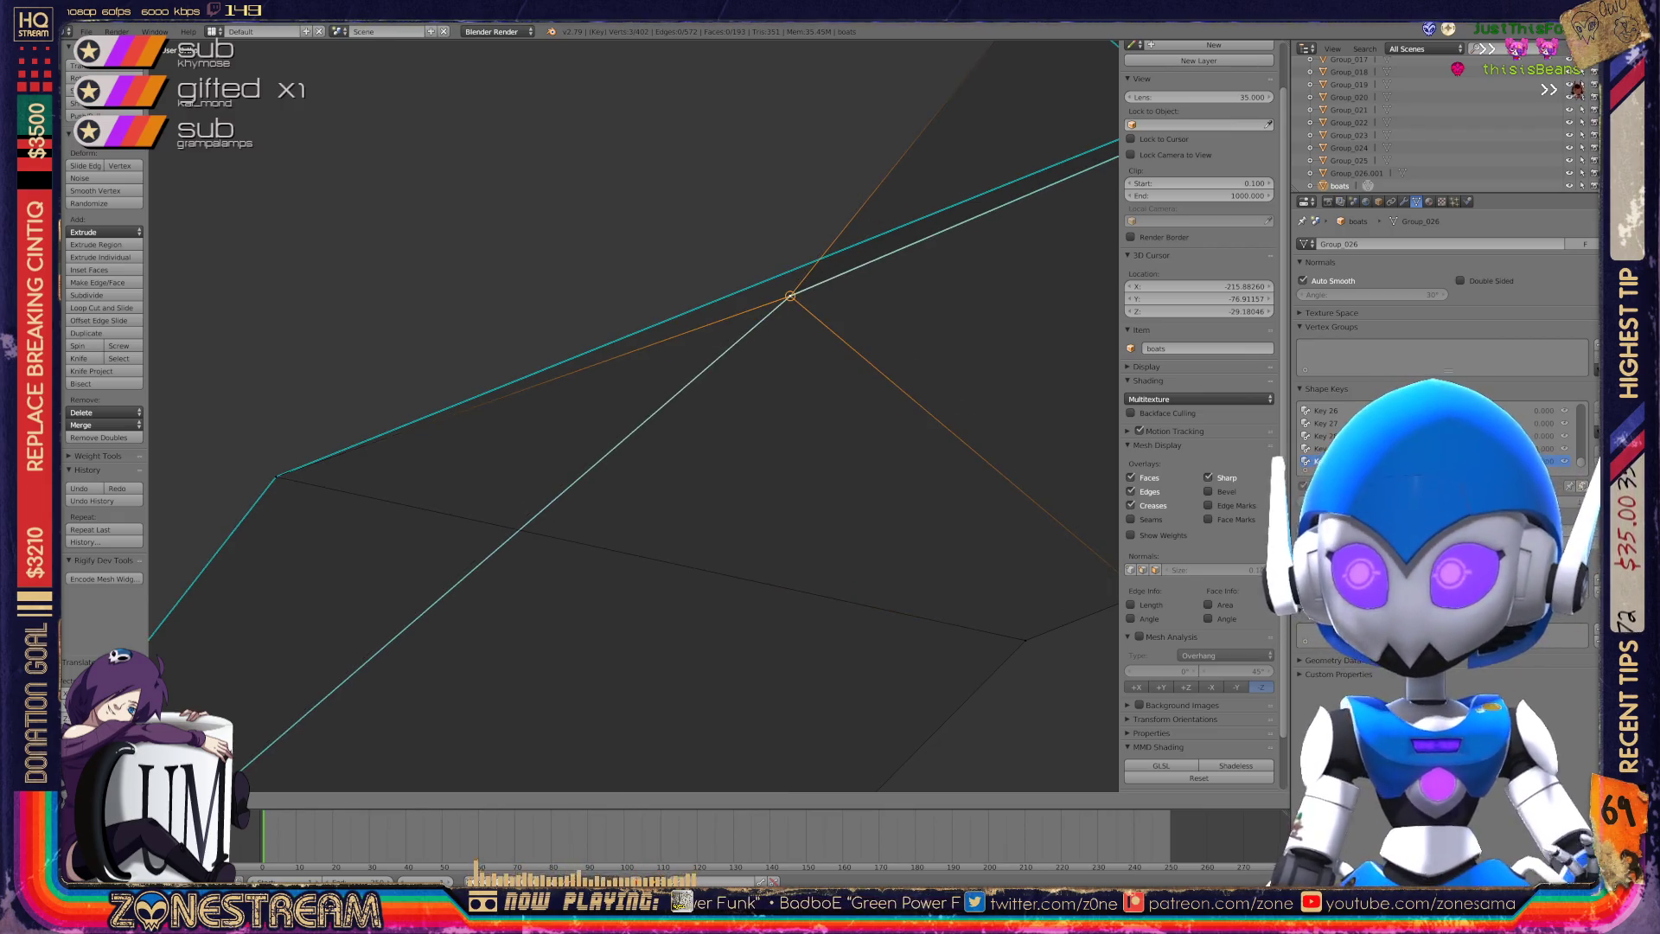
key(Return)
scroll(677, 381, down, 5)
mouse_move(677, 381)
middle_down()
mouse_move(562, 415)
mouse_move(510, 329)
middle_up()
key(Tab)
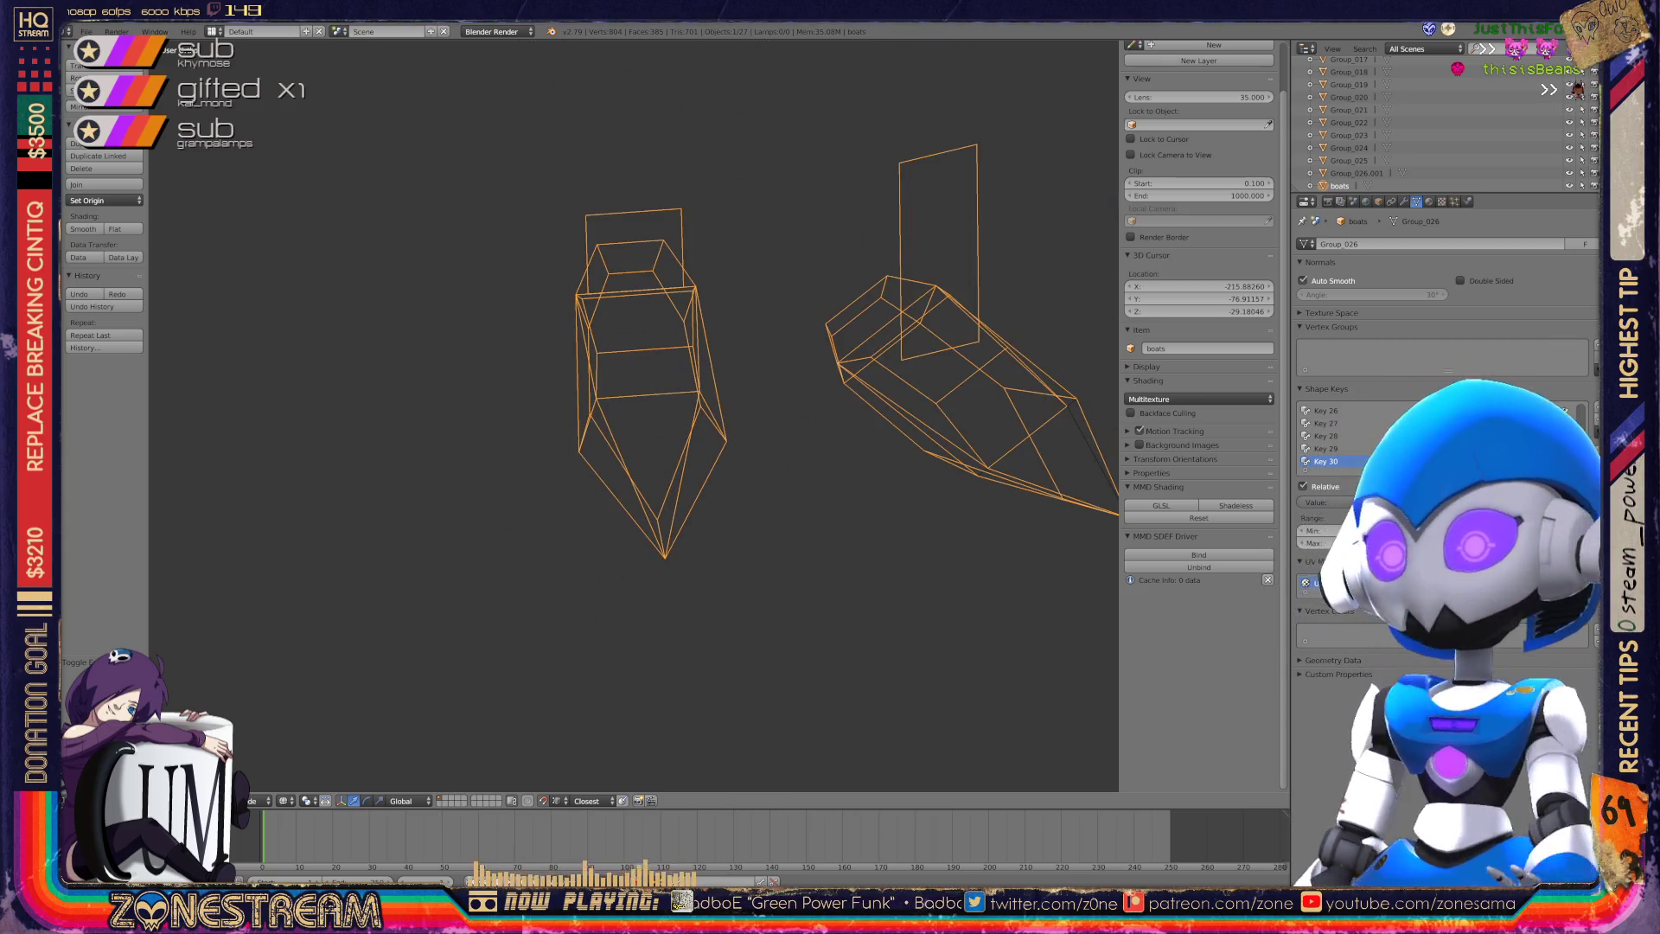
Pan and zoom over to the orange boat wireframes and centre the right boat.
shift+middle_drag(692, 389, 203, 381)
scroll(633, 415, down, 4)
middle_drag(634, 415, 605, 406)
scroll(634, 415, up, 5)
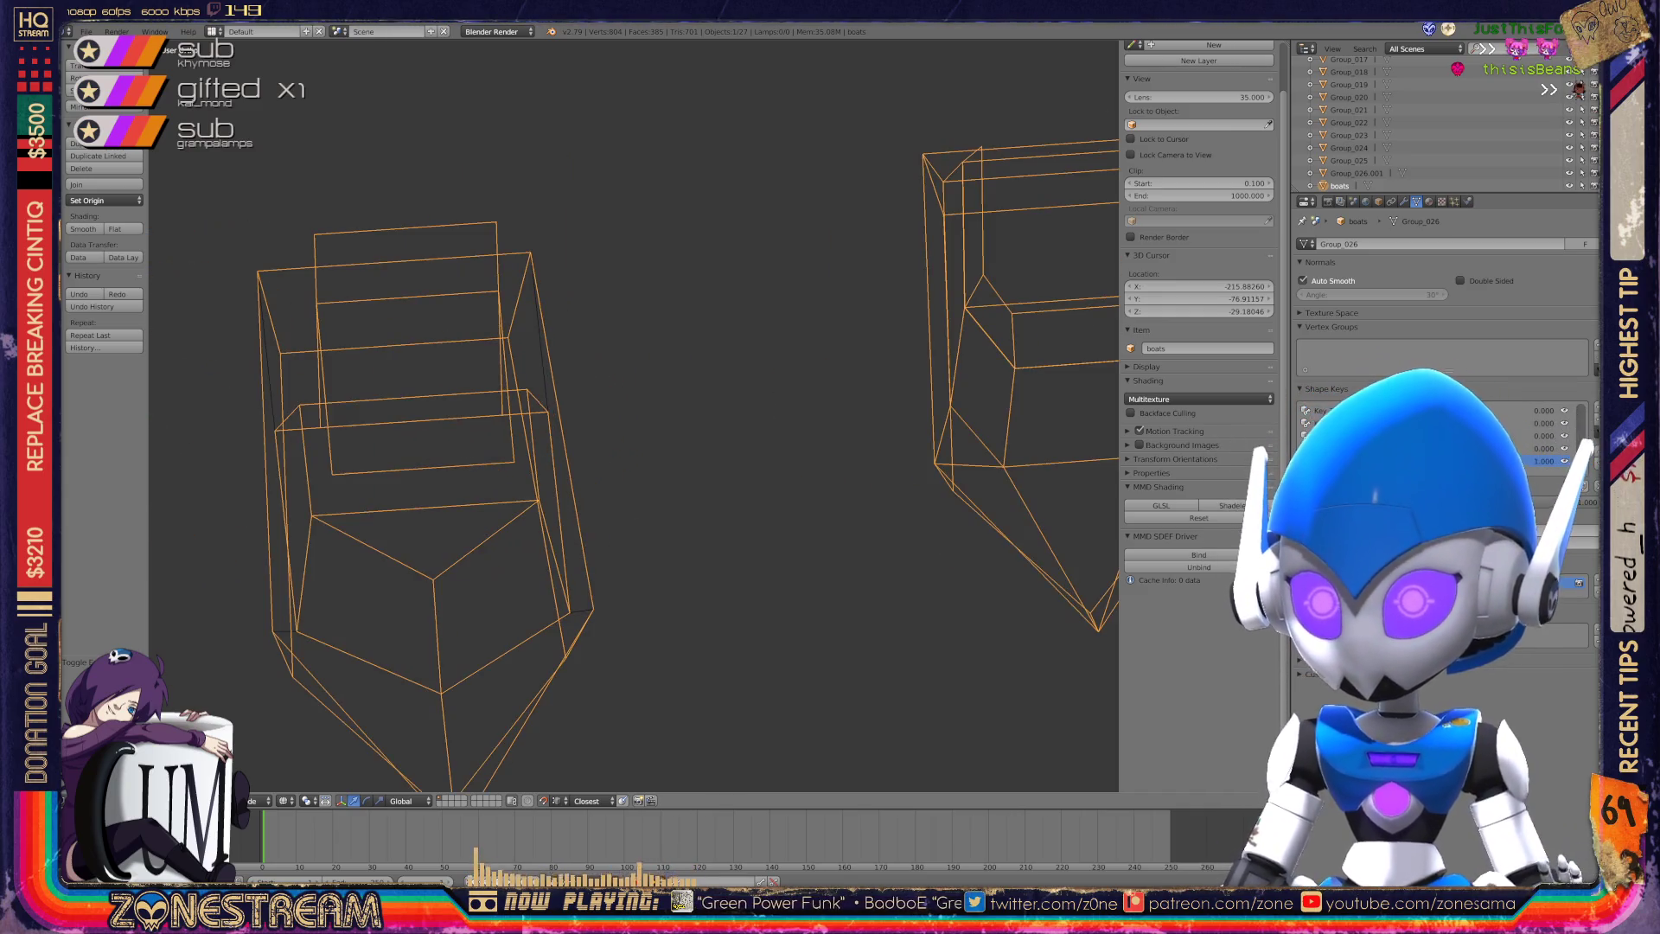
shift+middle_drag(778, 415, 363, 407)
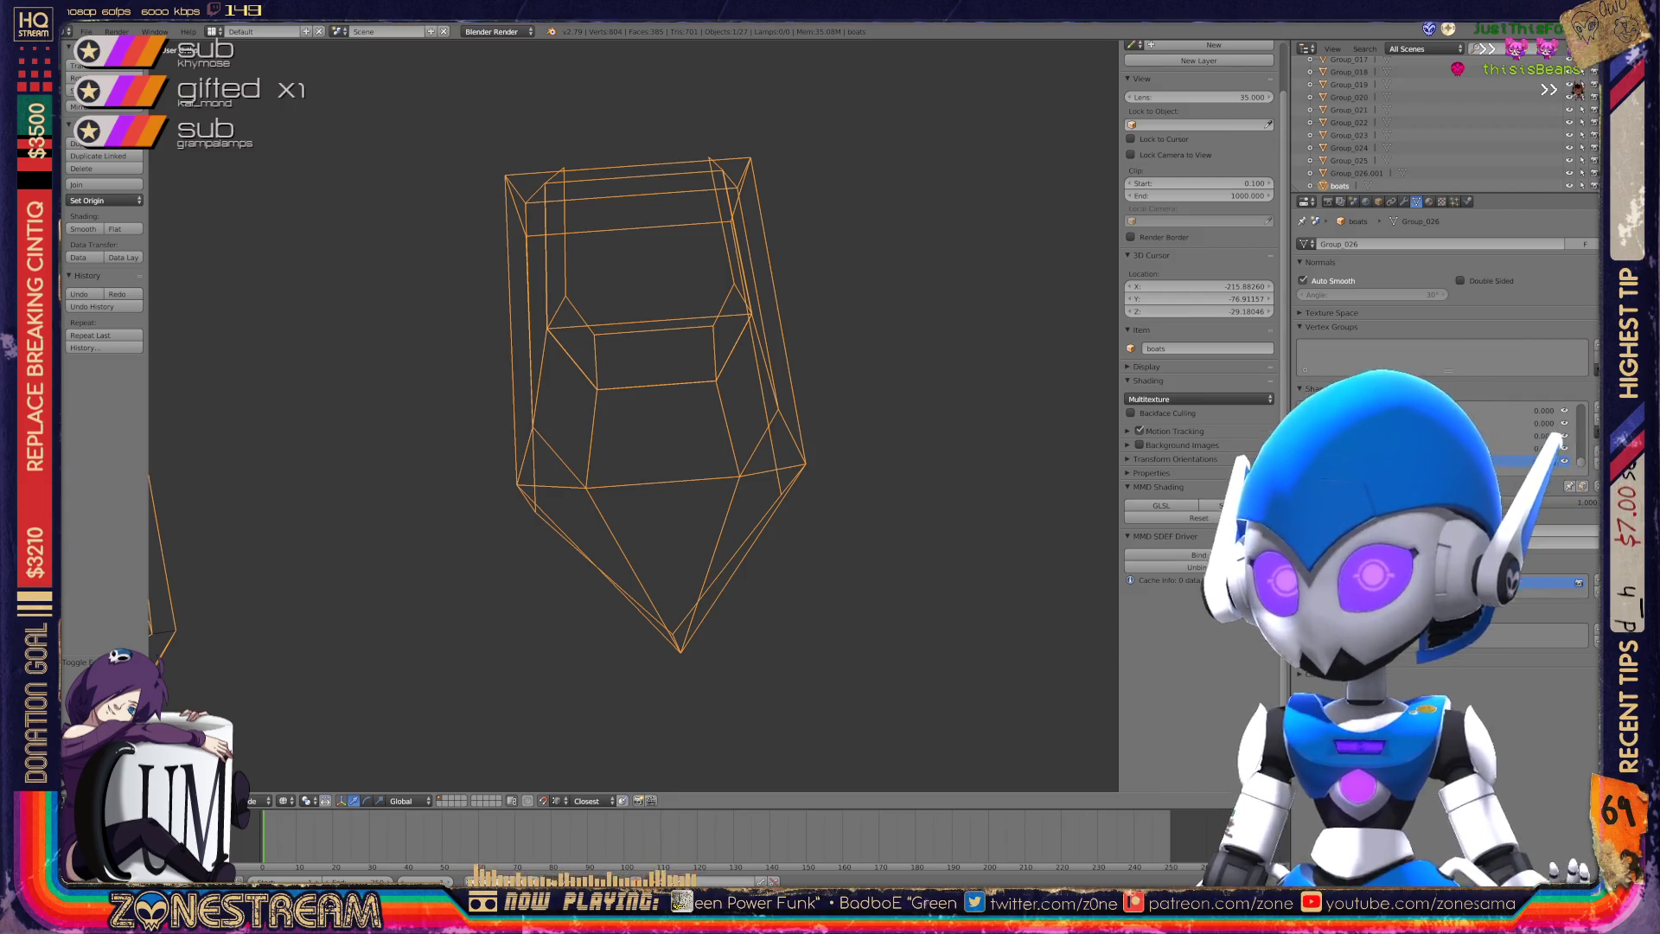
scroll(874, 200, down, 5)
shift+middle_drag(875, 199, 236, 209)
shift+middle_drag(865, 415, 605, 415)
scroll(634, 415, up, 8)
Pan through the remaining boats to a single-boat close-up and re-enter Edit Mode.
shift+middle_drag(864, 415, 389, 415)
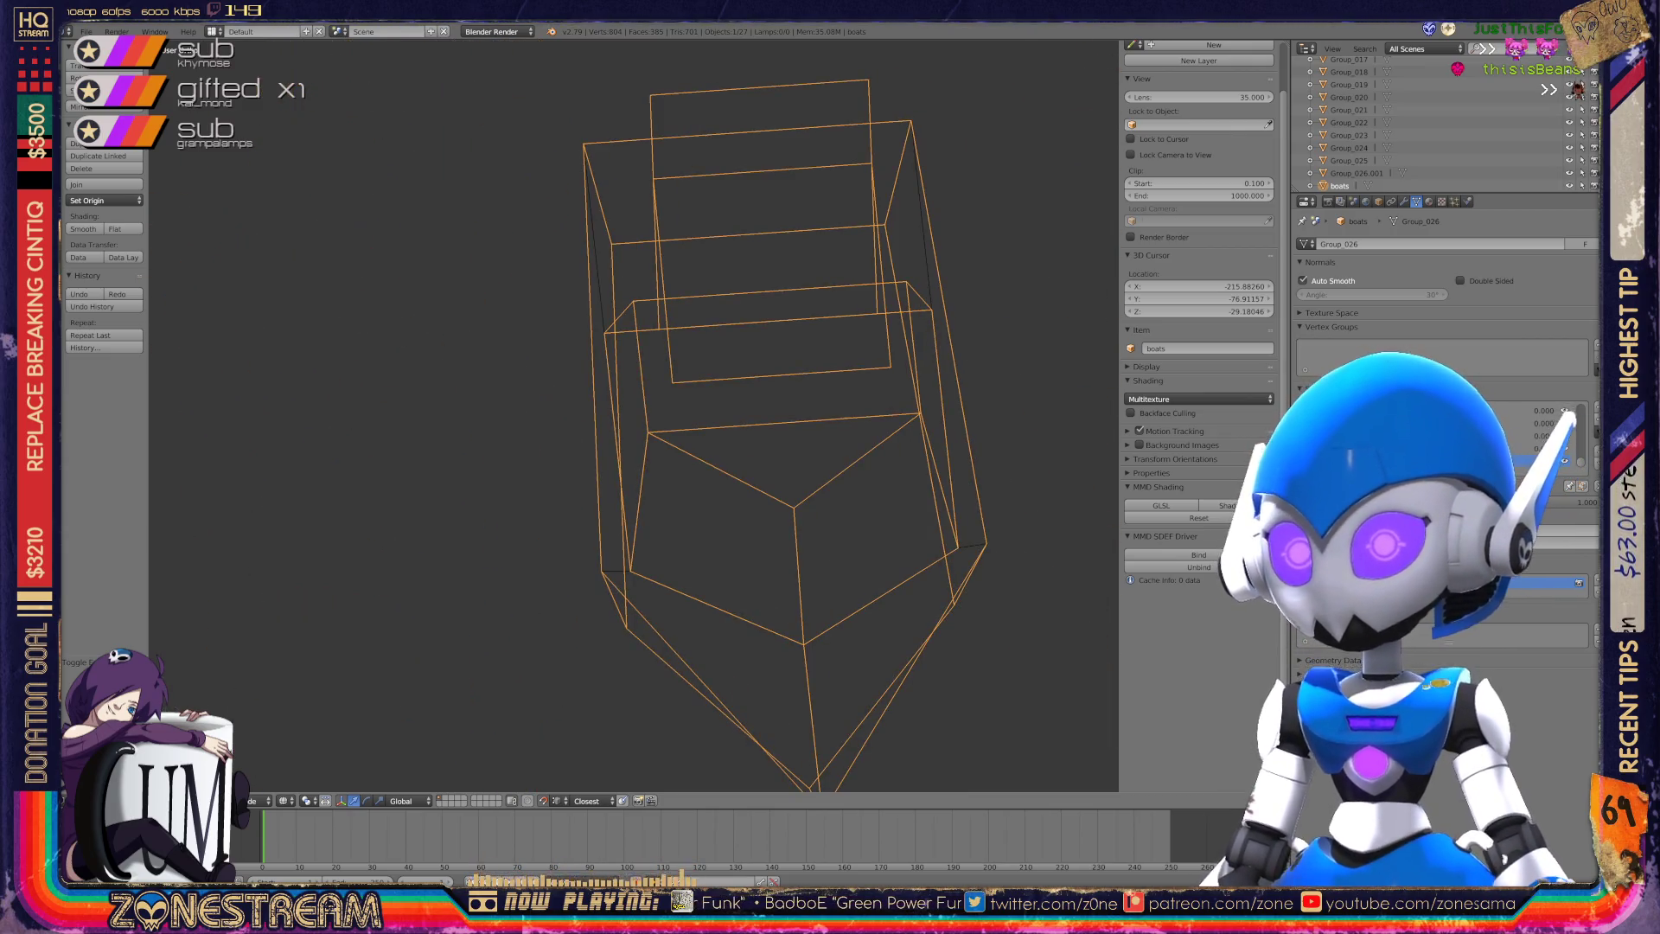
shift+middle_drag(865, 416, 259, 415)
scroll(634, 415, down, 5)
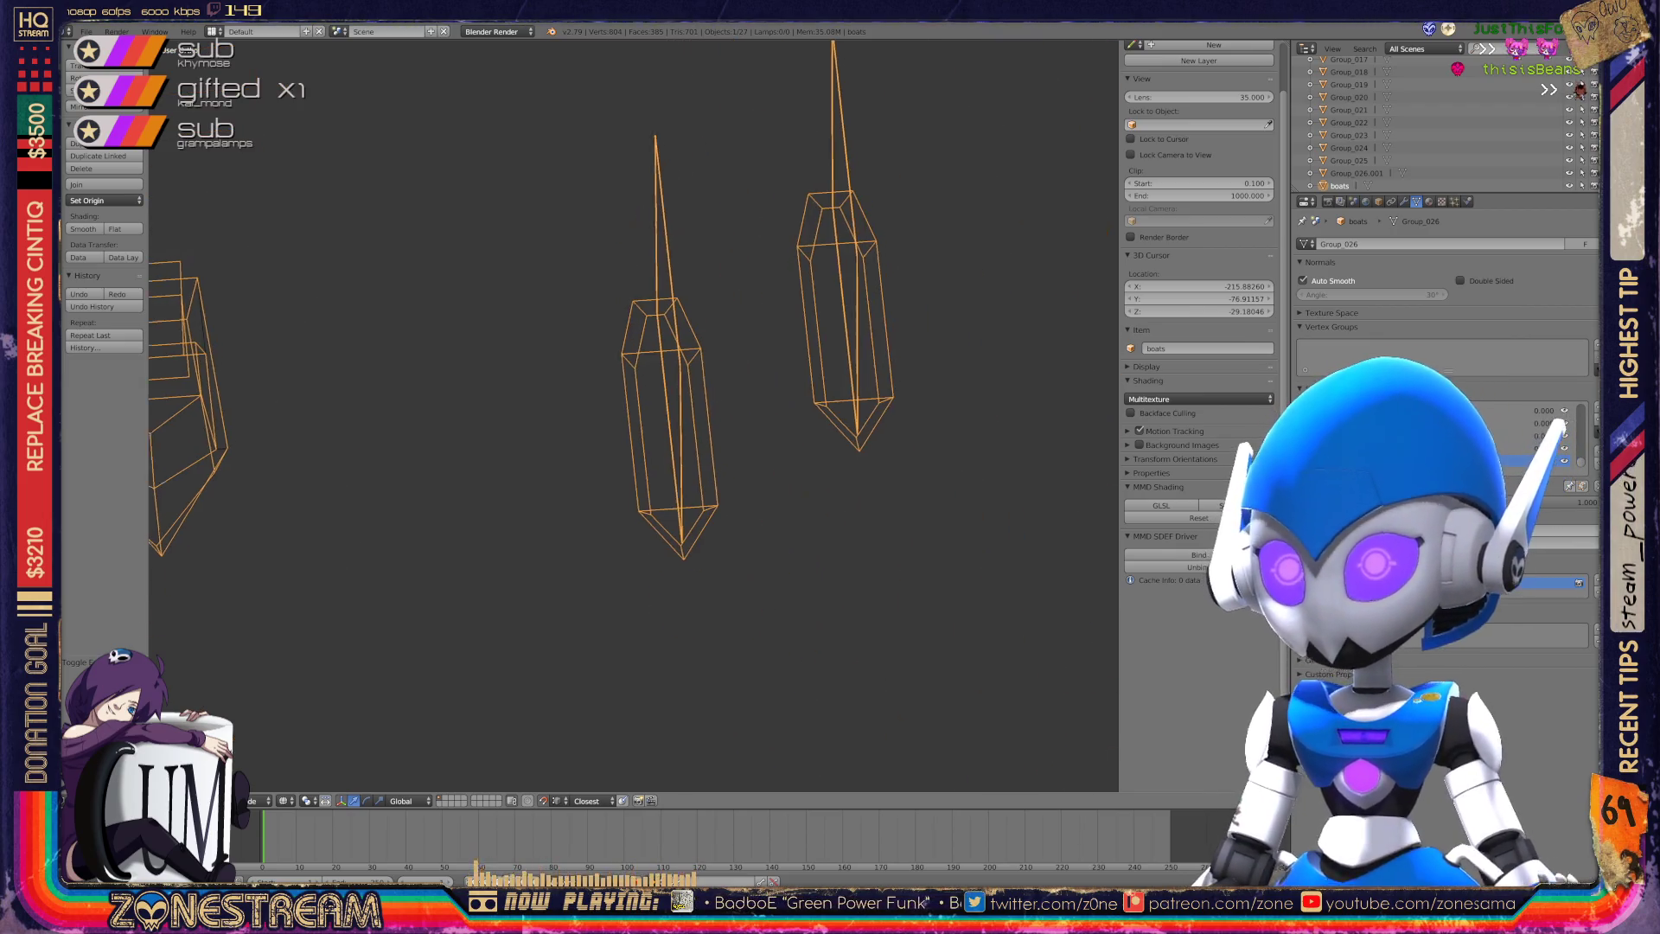
shift+middle_drag(865, 415, 761, 415)
scroll(634, 415, up, 6)
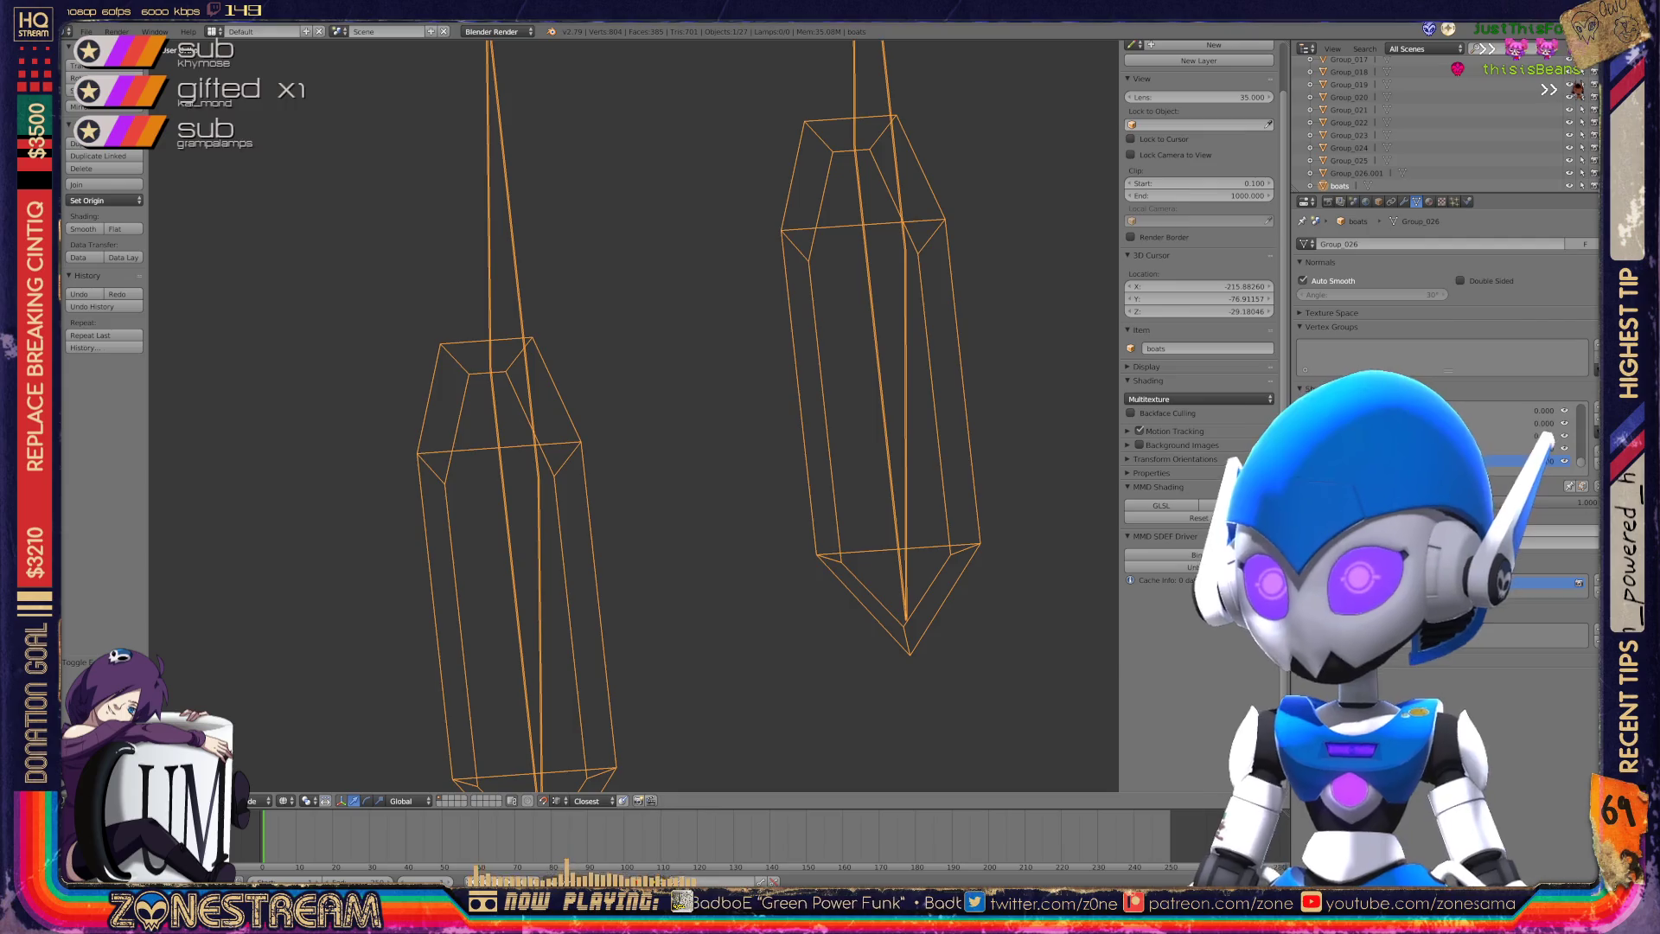
mouse_move(634, 415)
shift+middle_down()
mouse_move(865, 415)
mouse_move(432, 415)
shift+middle_up()
scroll(634, 415, down, 5)
scroll(633, 415, up, 3)
scroll(634, 415, up, 7)
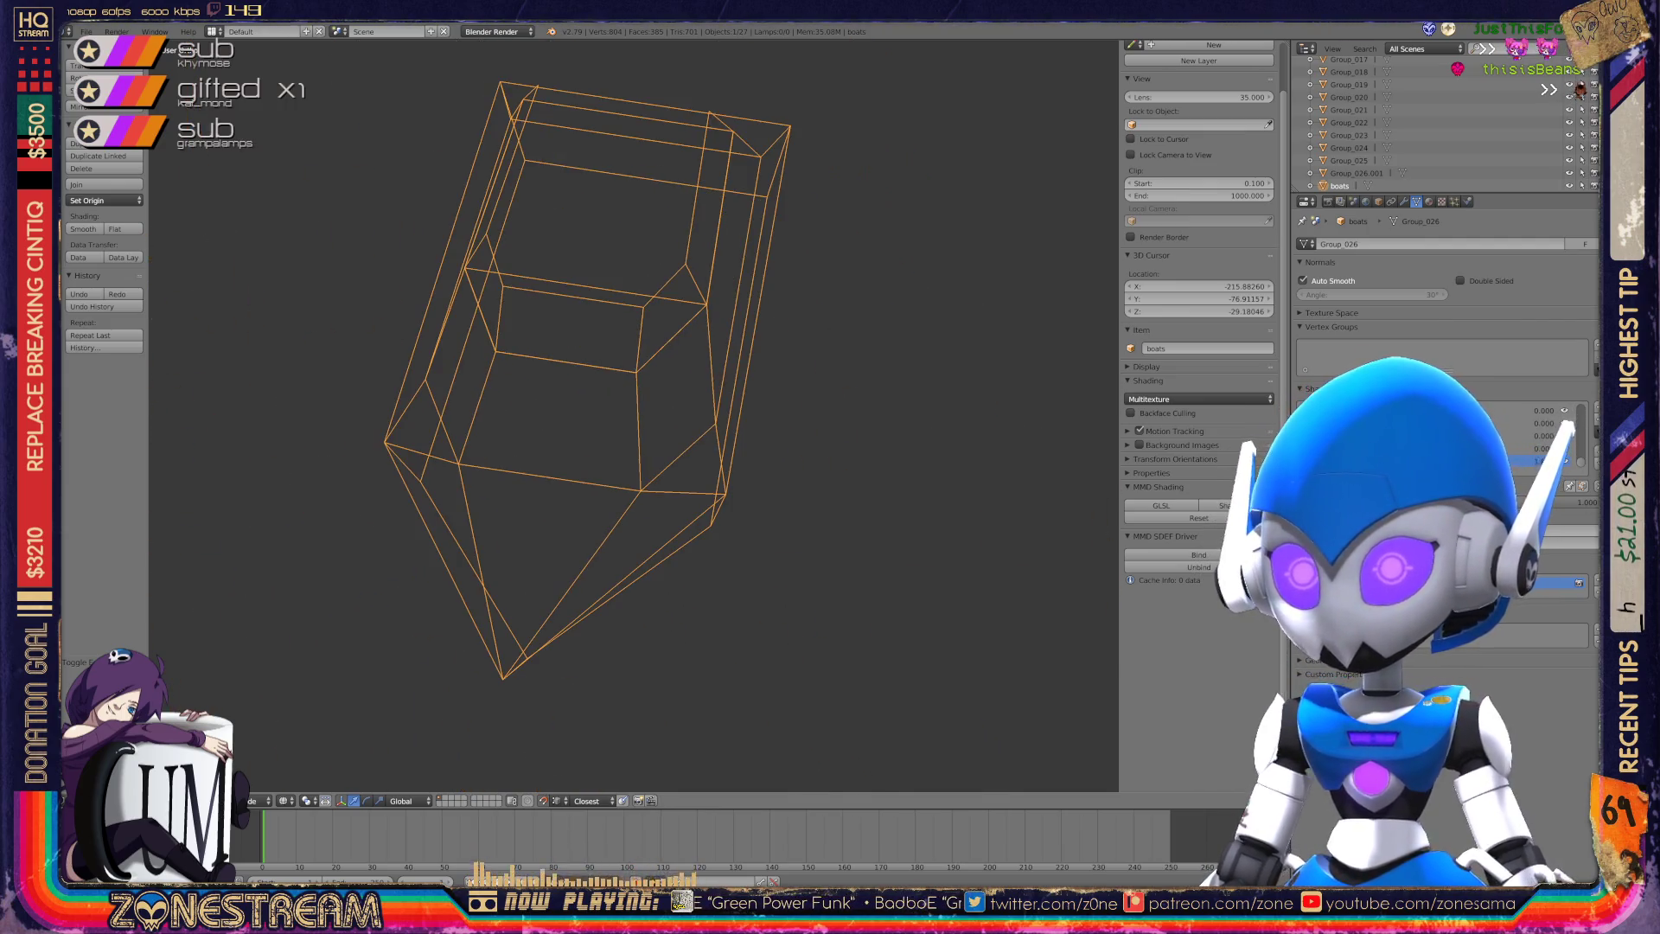
key(Tab)
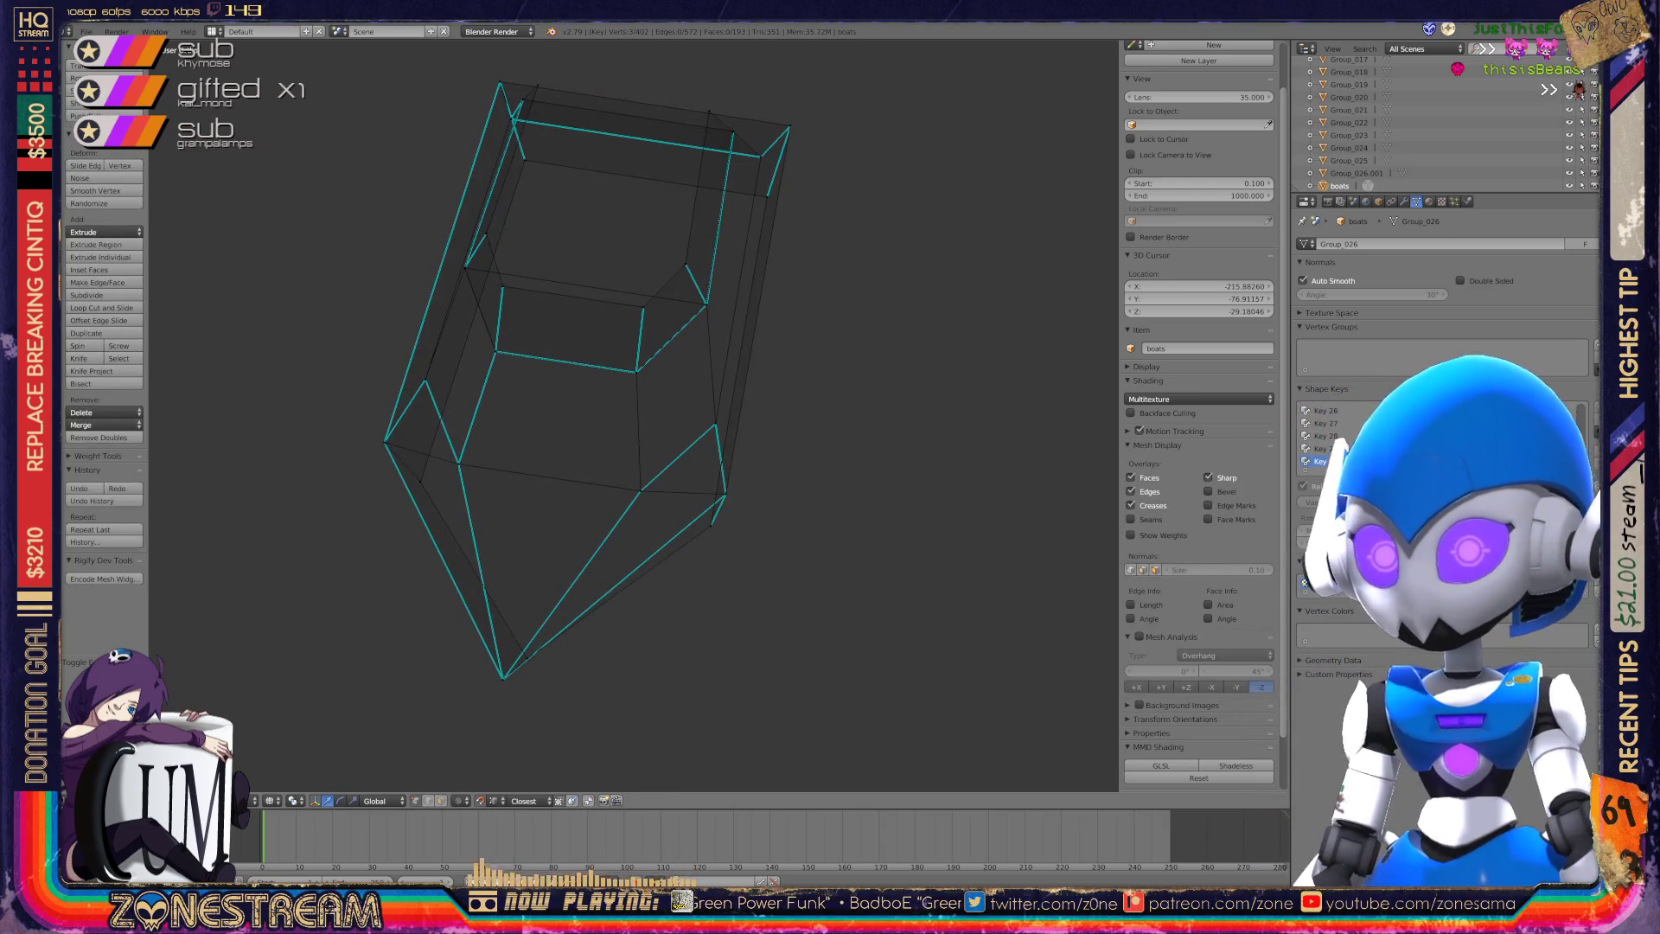
Return to object mode and save over boats.blend.
key(Tab)
key(ctrl+s)
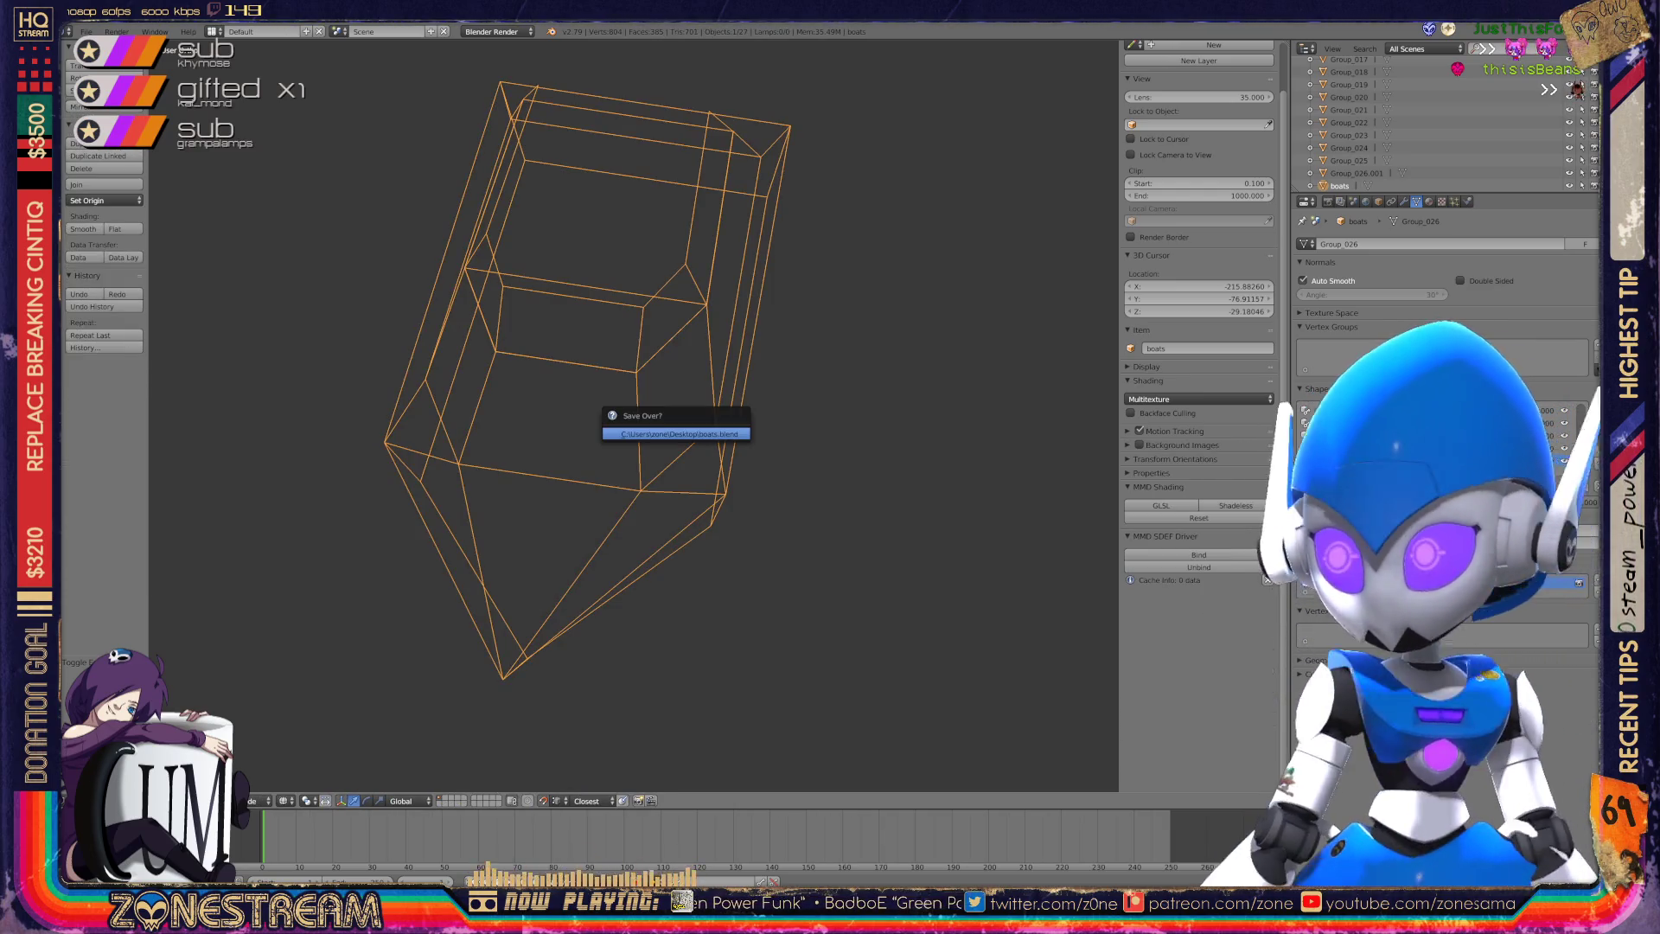
key(Return)
Reselect the boats object, place the 3D cursor beside the boat, and toggle edit mode briefly.
key(a)
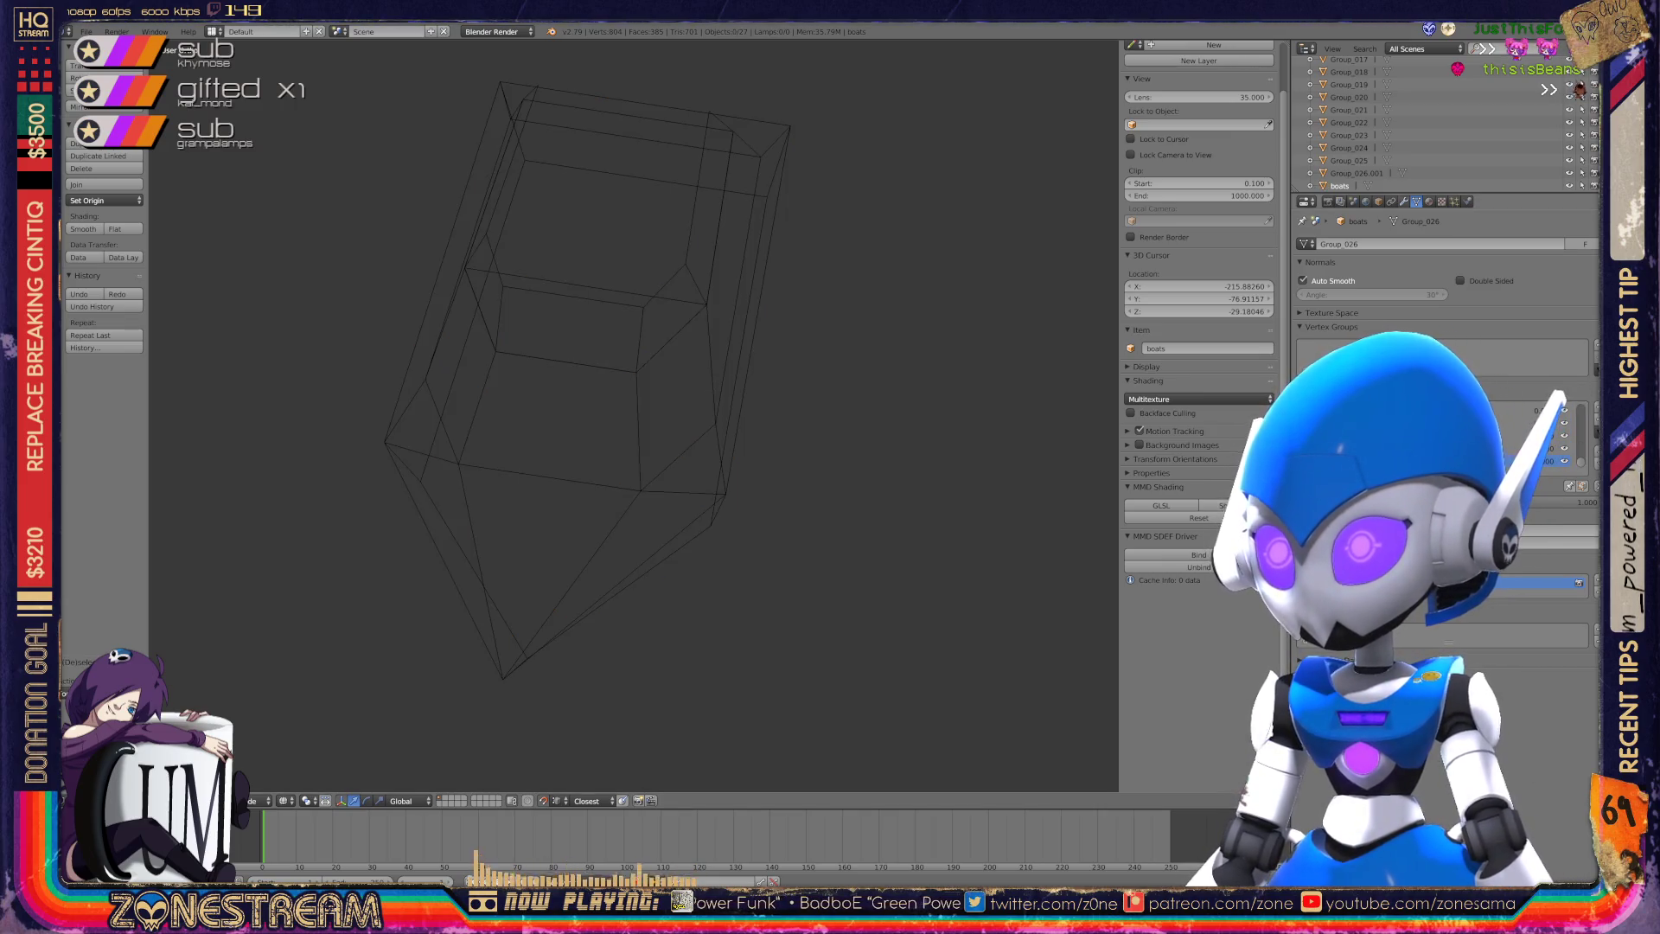
key(a)
click(778, 263)
key(Tab)
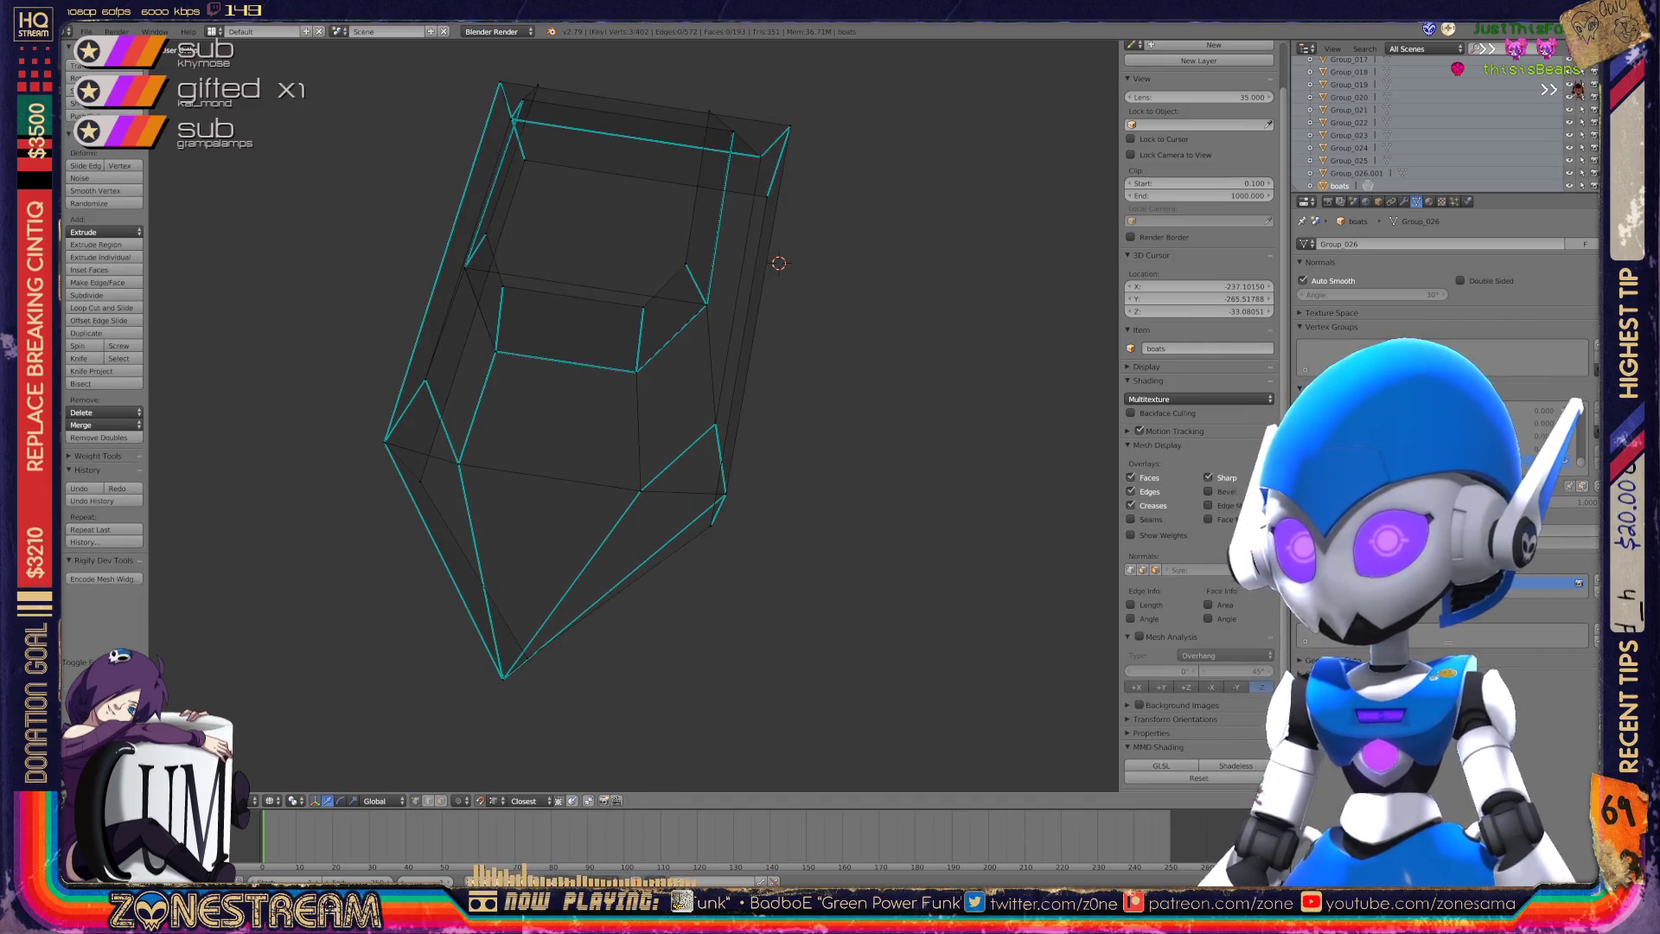
key(Tab)
Delete all 26 other objects, leaving only boats in the scene.
key(a)
key(a)
click(1356, 173)
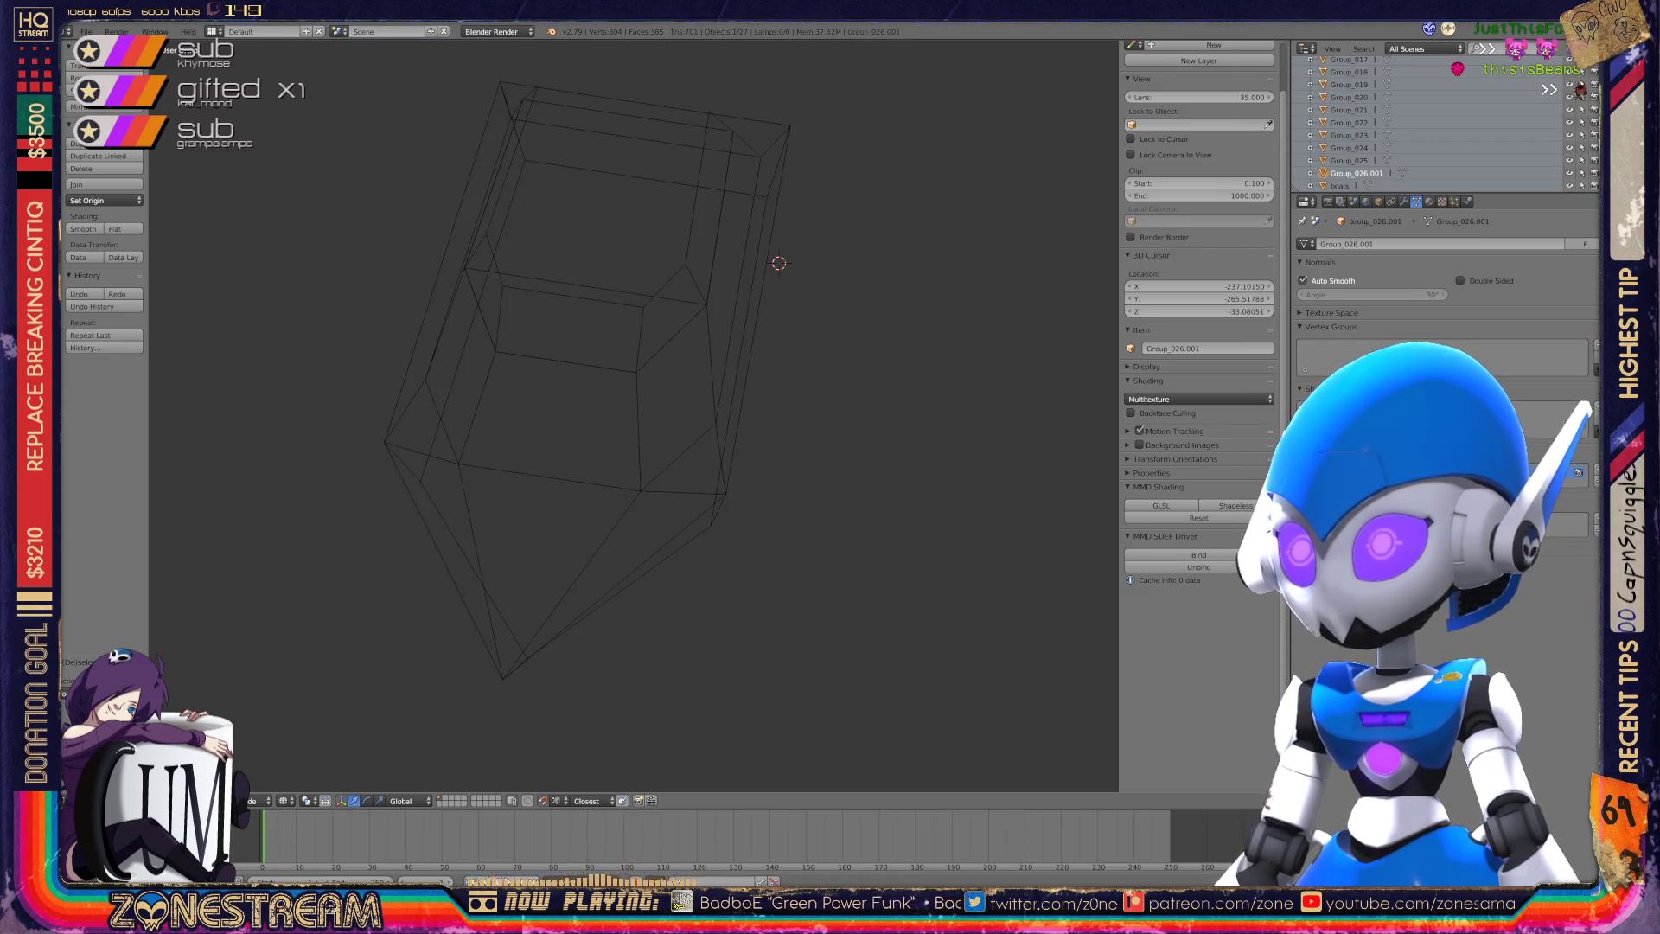
click(1339, 186)
key(a)
key(a)
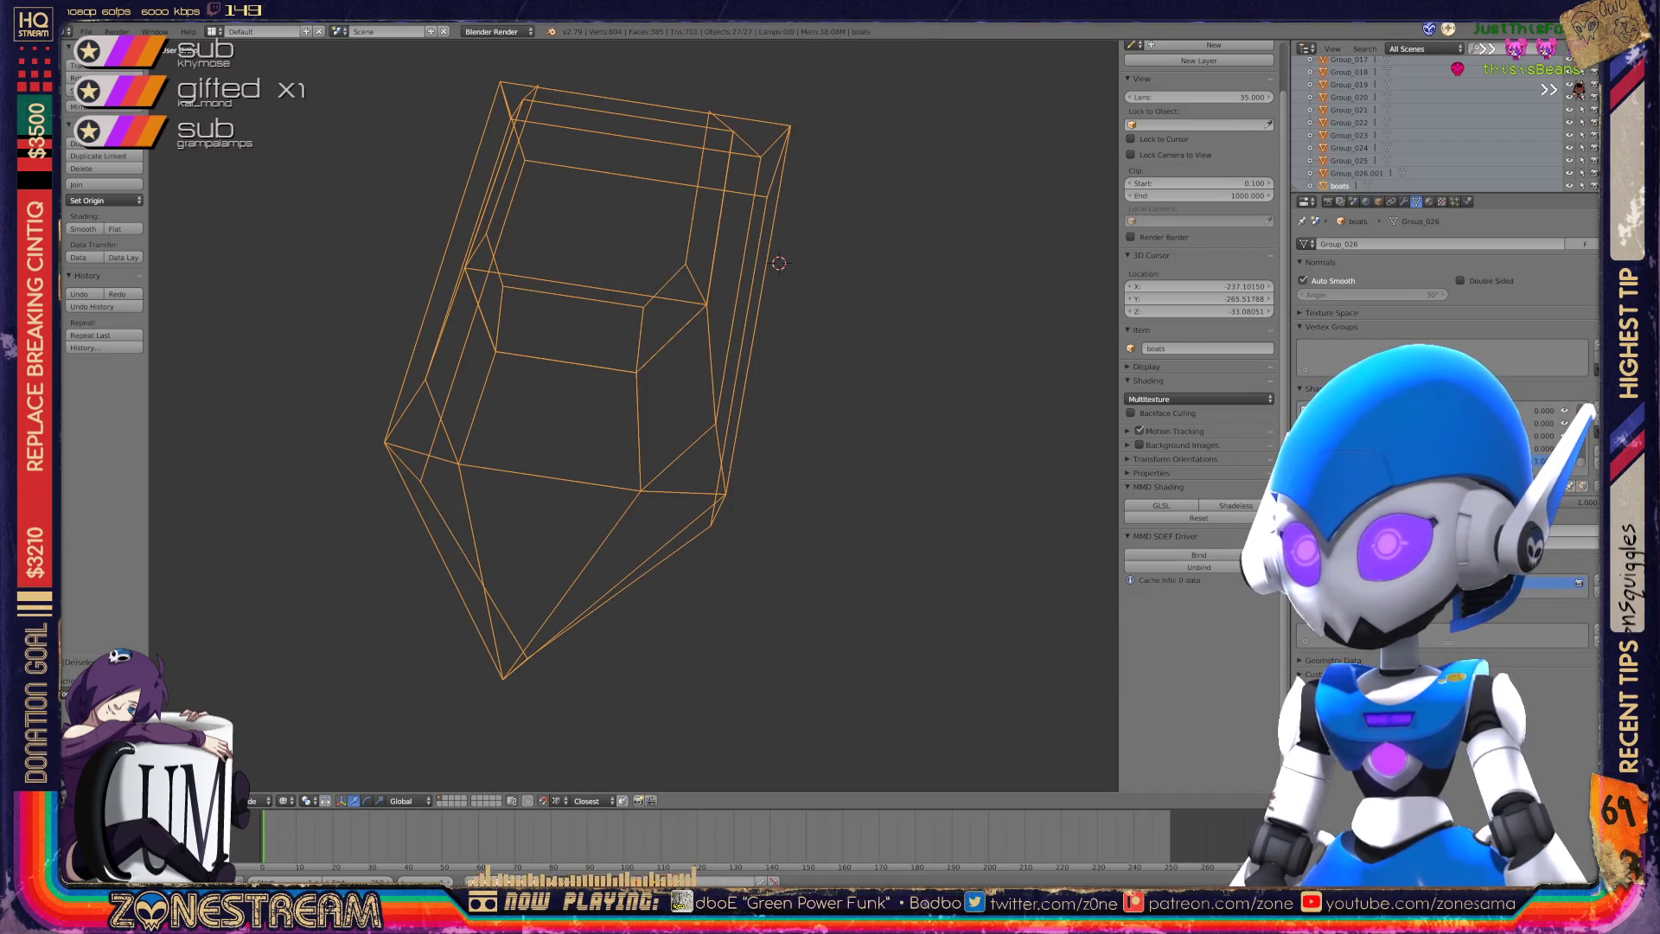
ctrl+click(1340, 185)
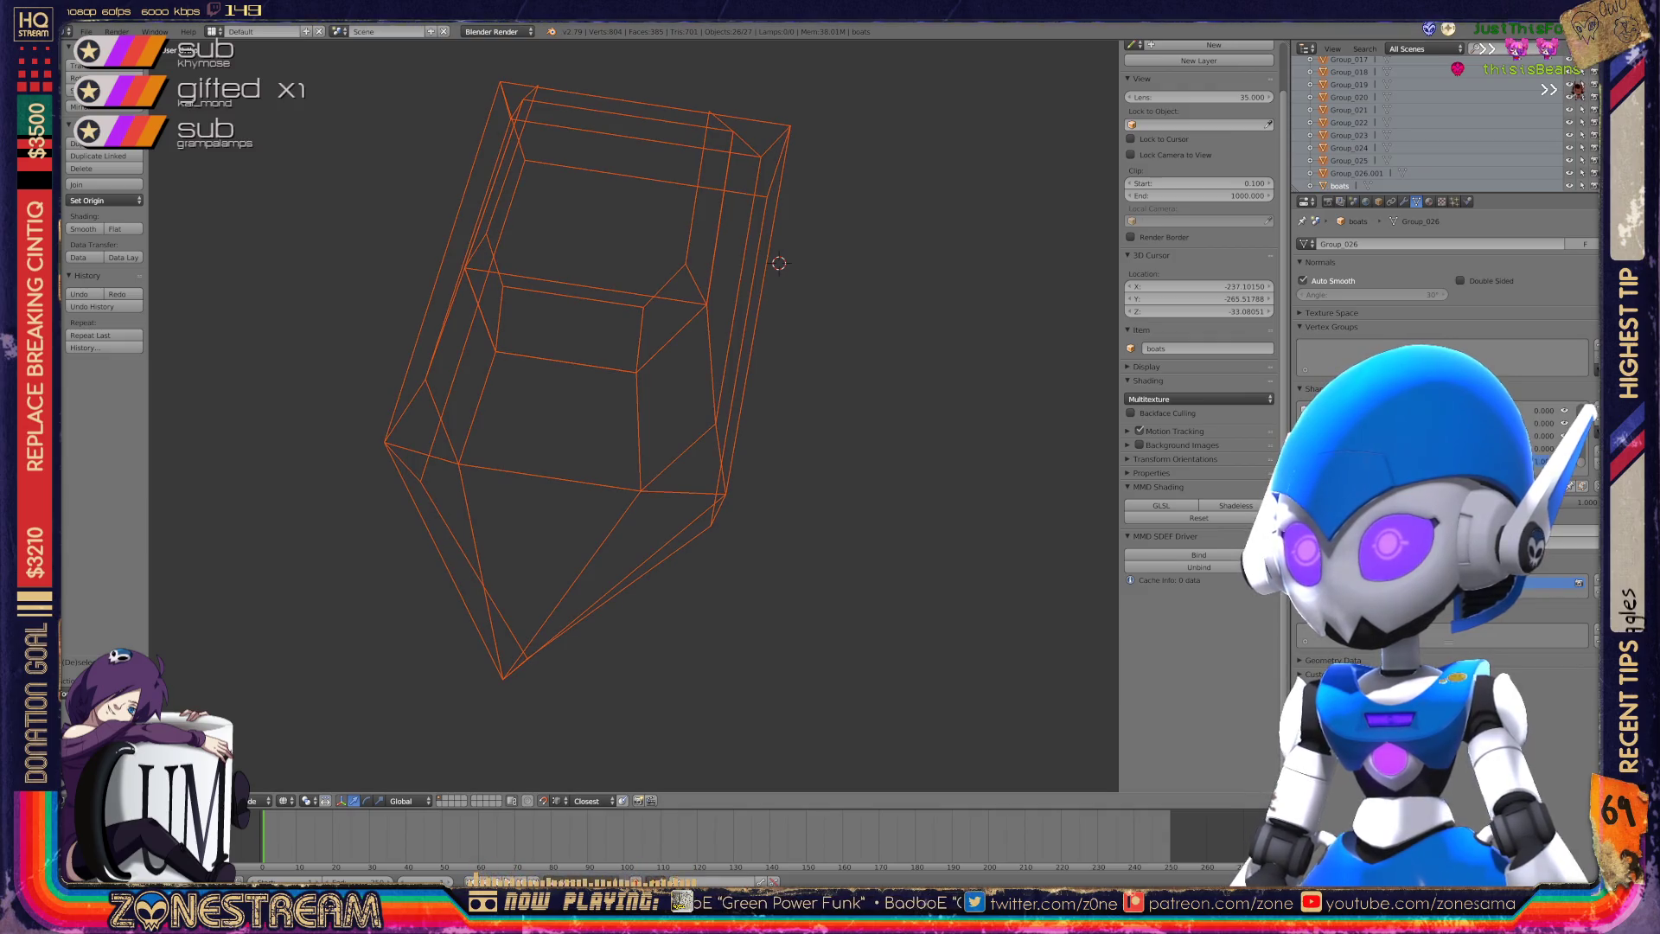
key(x)
click(880, 237)
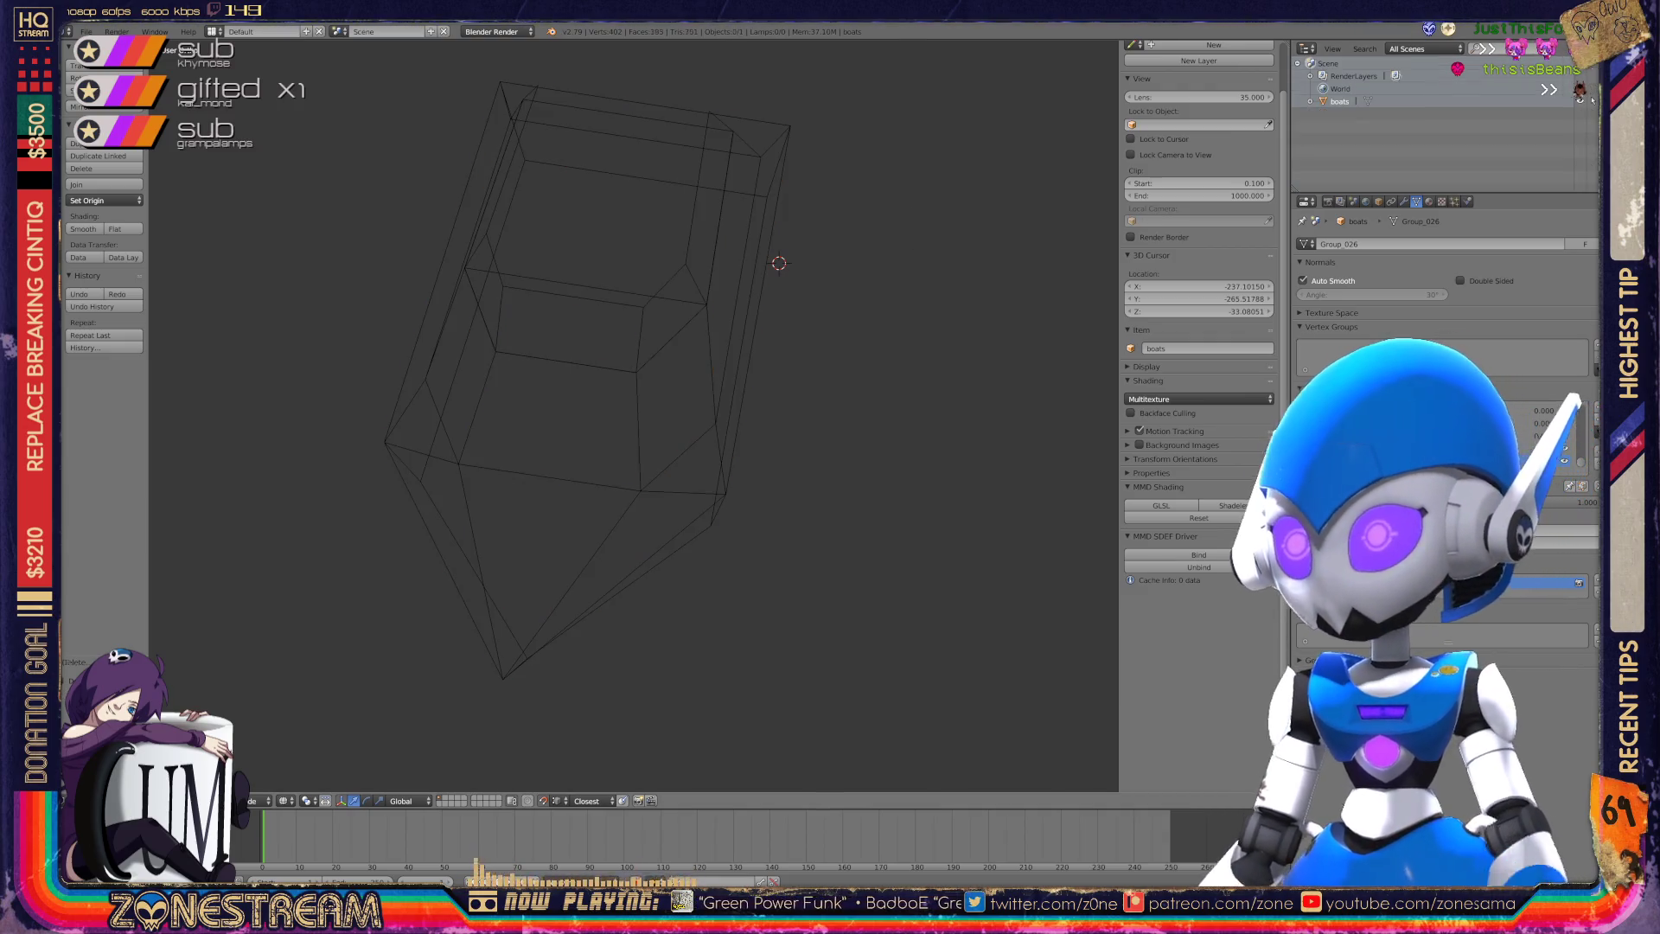
Expand and collapse boats in the outliner, then switch the outliner to Orphan Data.
key(KP_Add)
click(1592, 100)
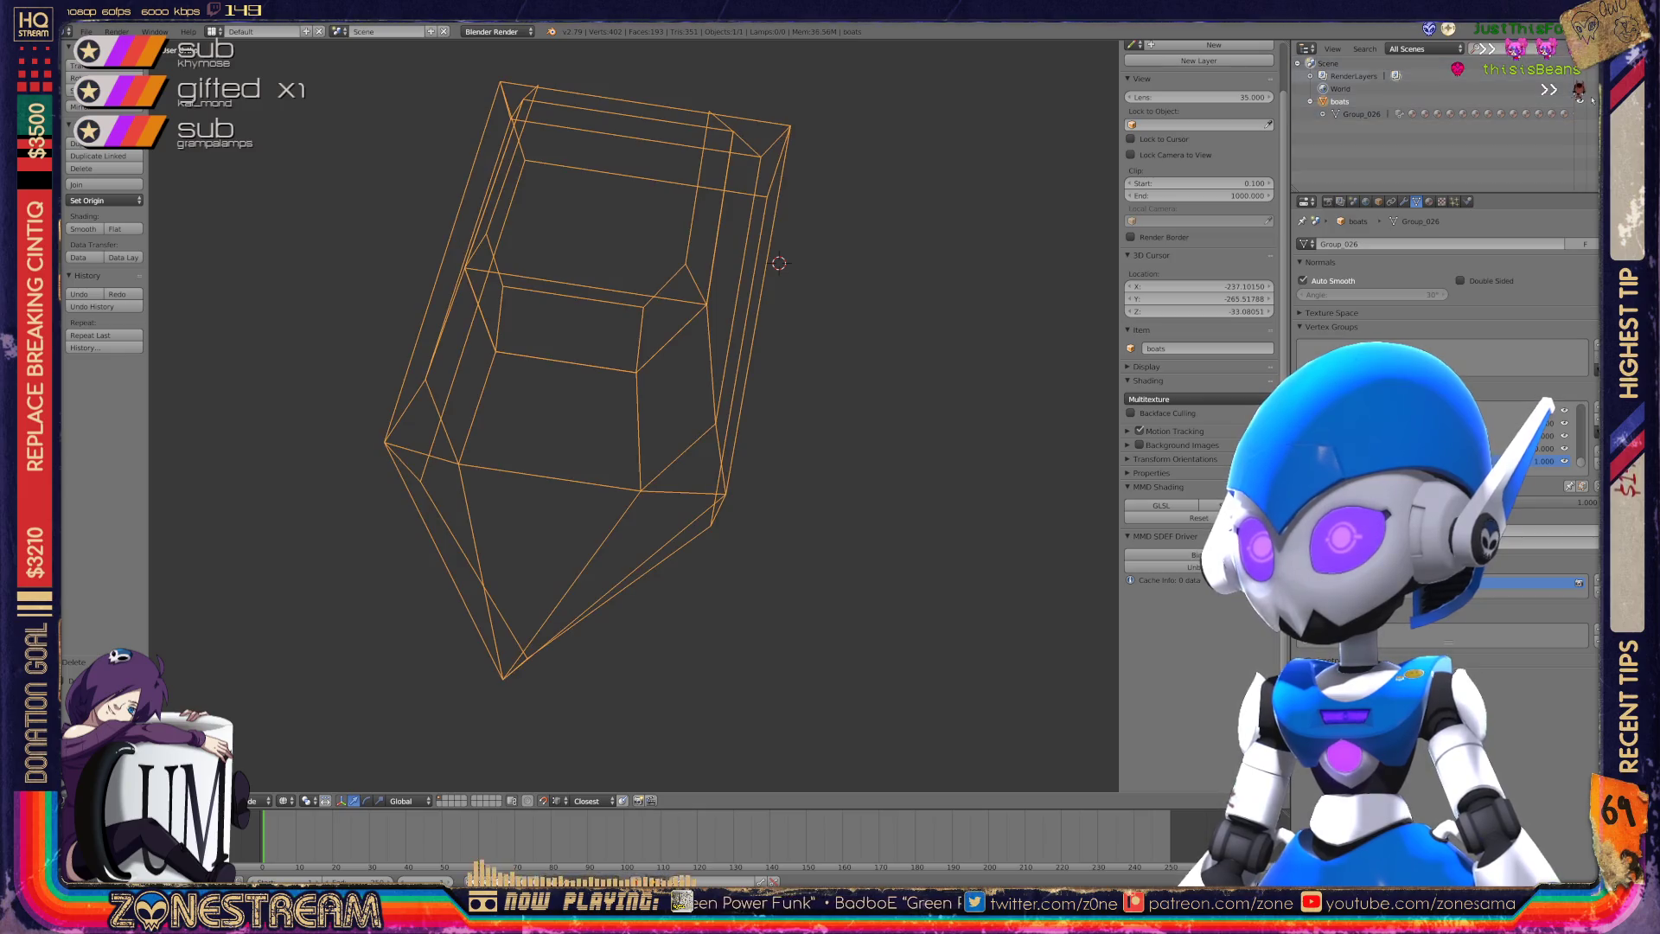
key(KP_Subtract)
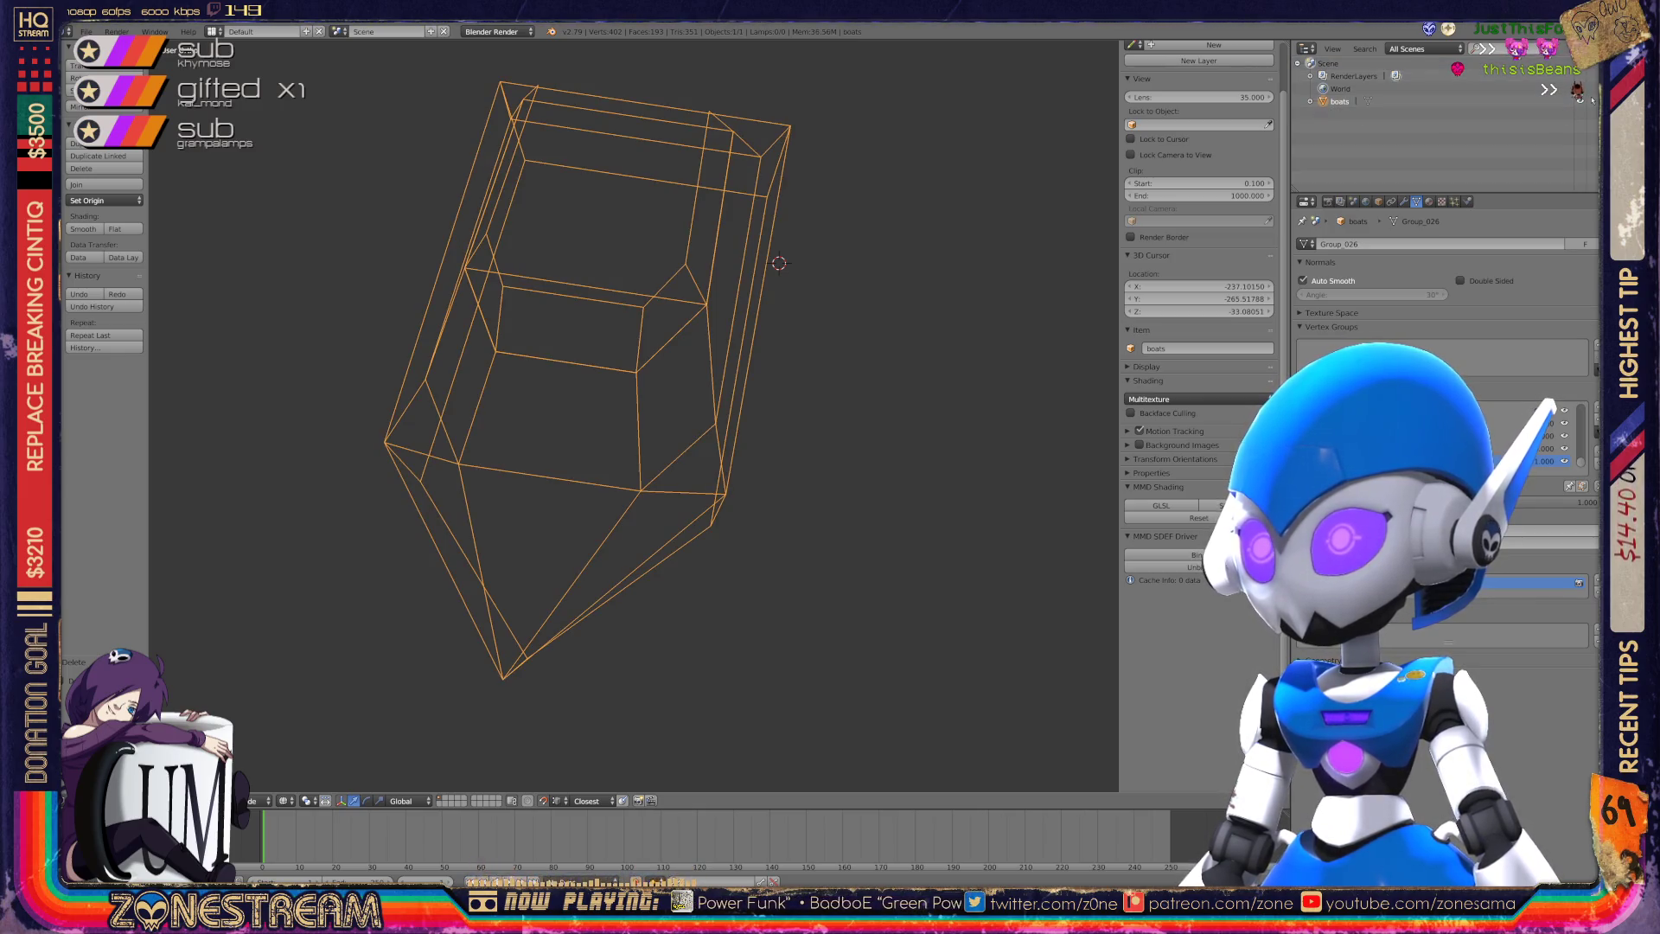
click(1426, 49)
click(1431, 216)
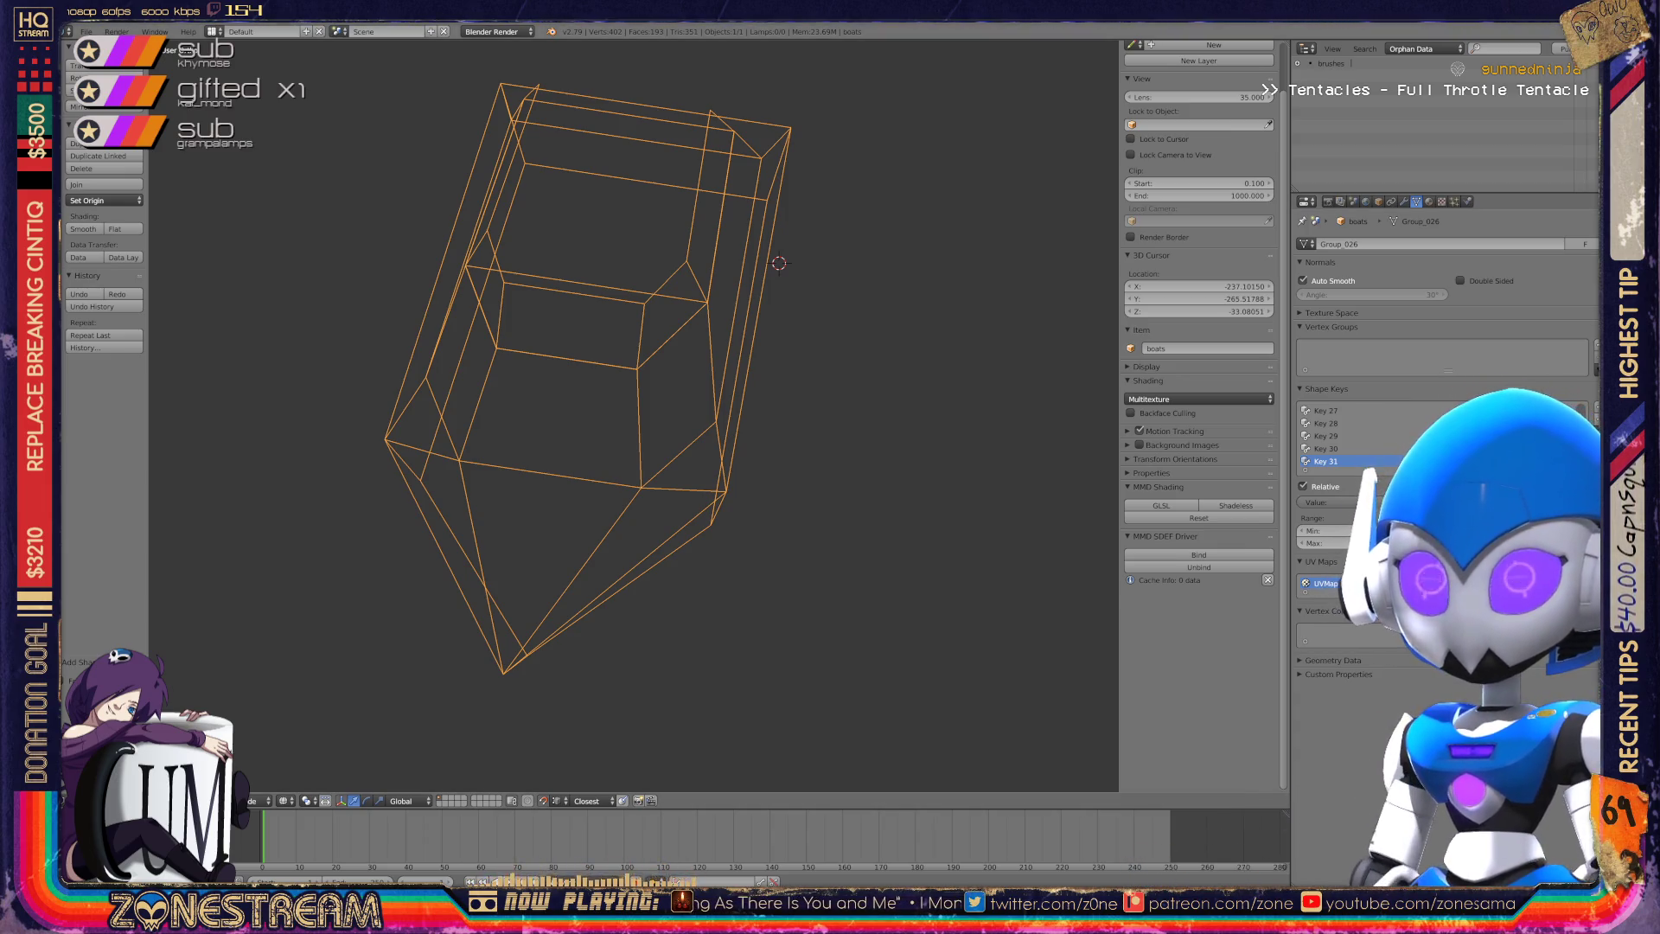
Open the File menu to reach the import formats.
click(86, 32)
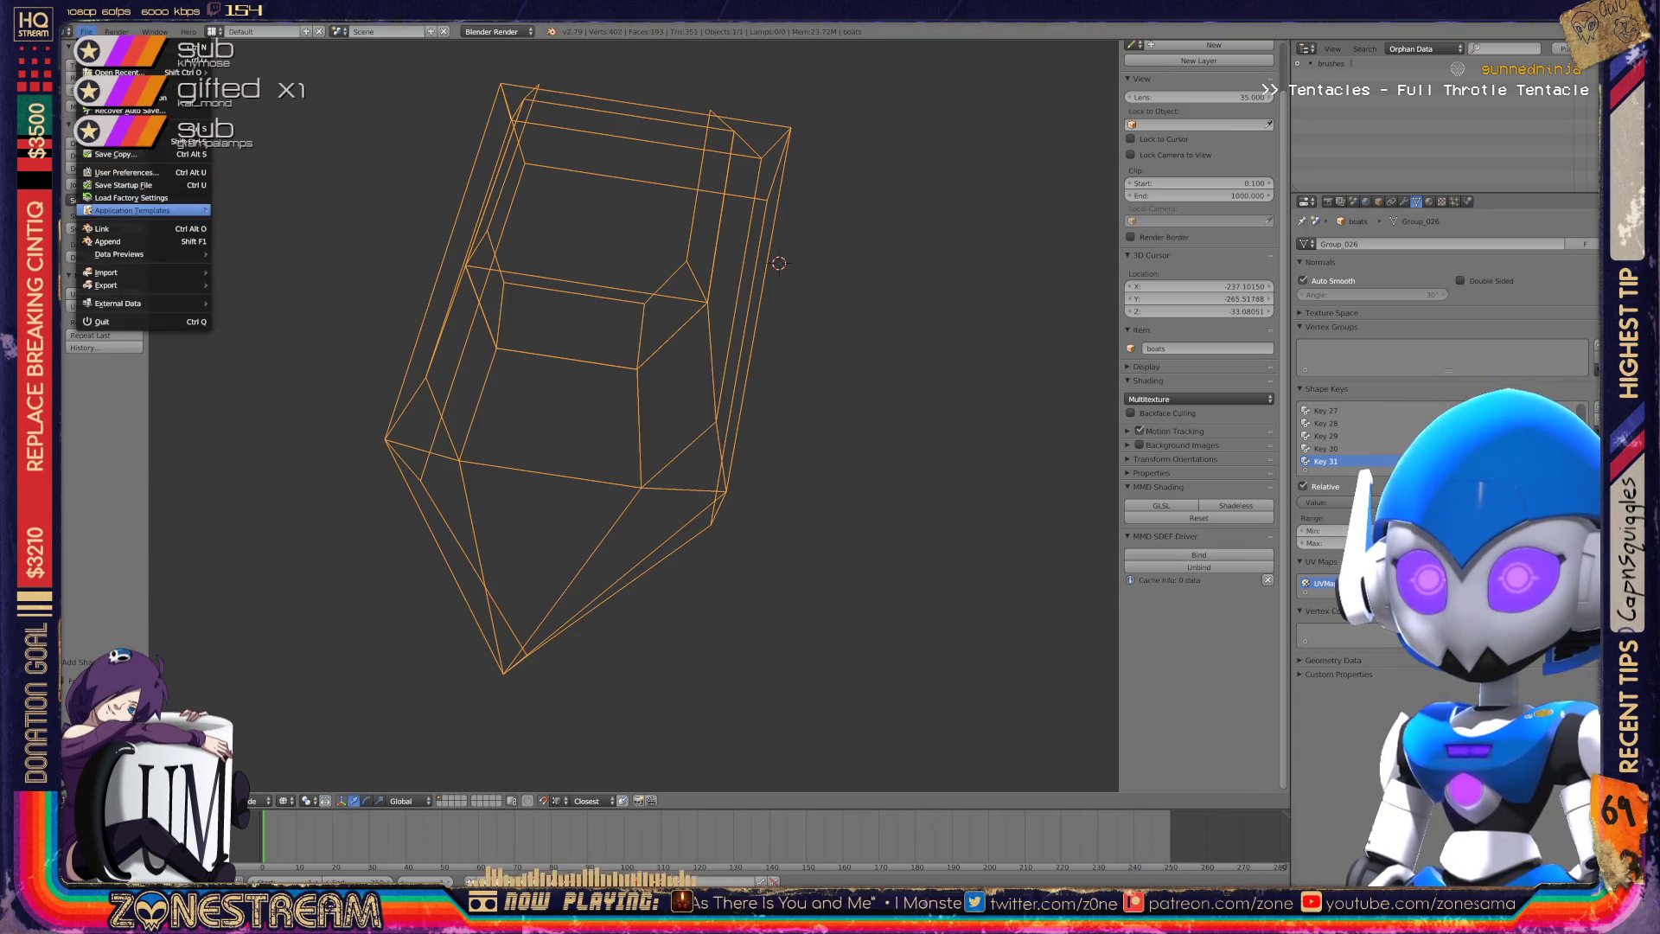
Choose File > Import > Wavefront (.obj).
mouse_move(129, 271)
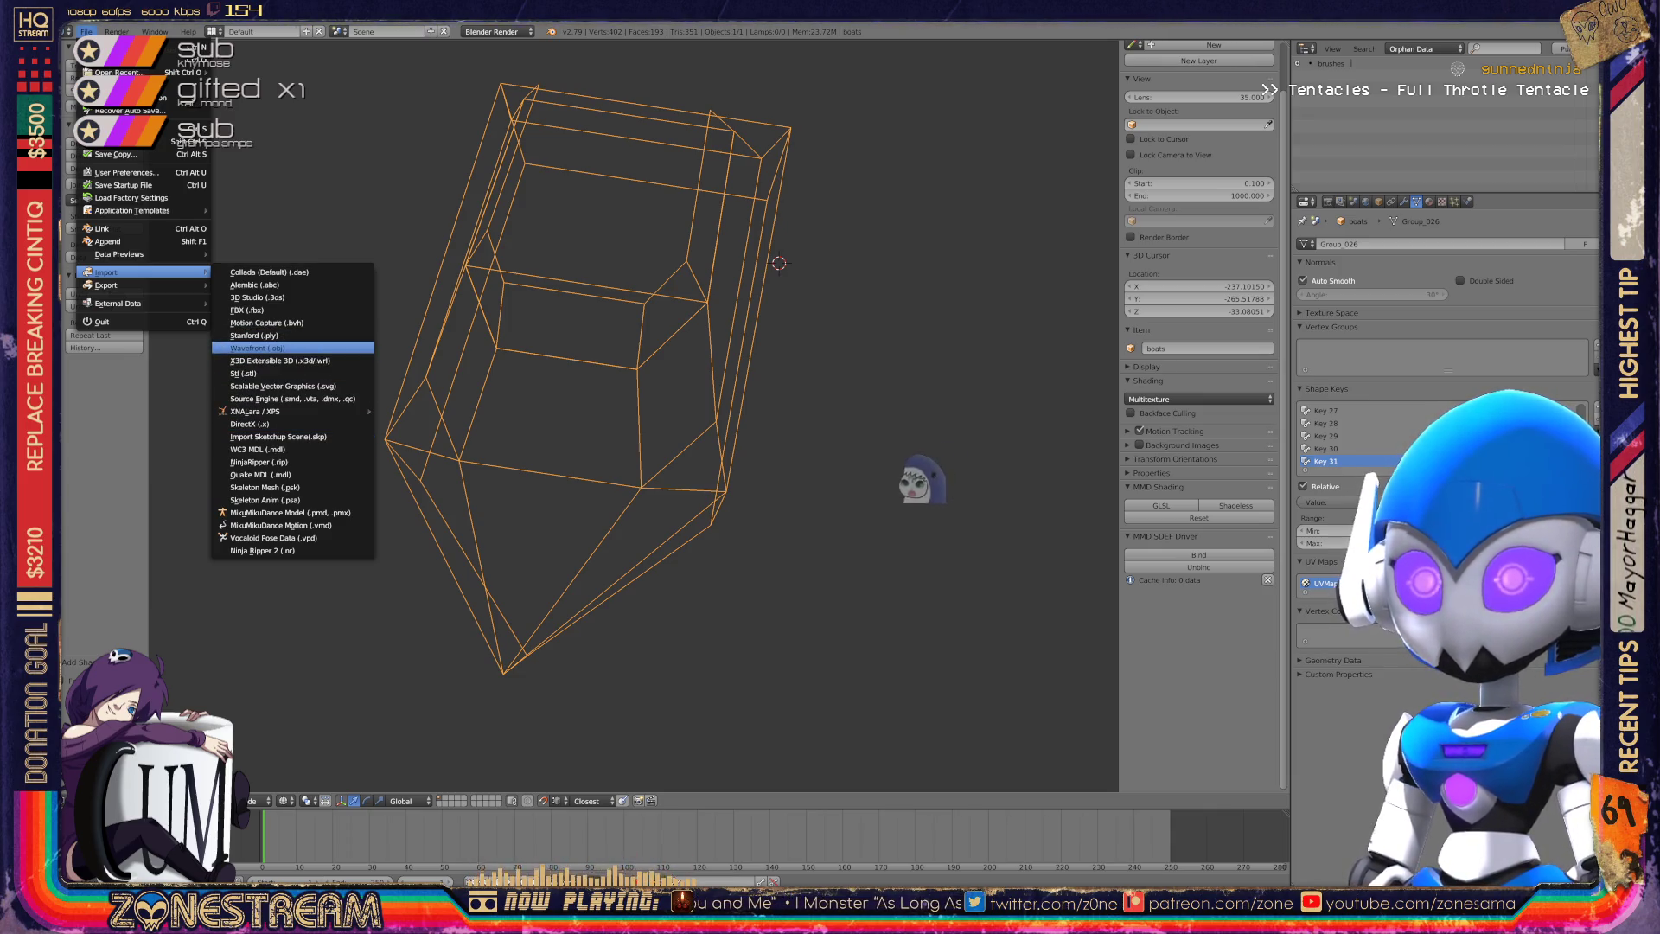
click(257, 347)
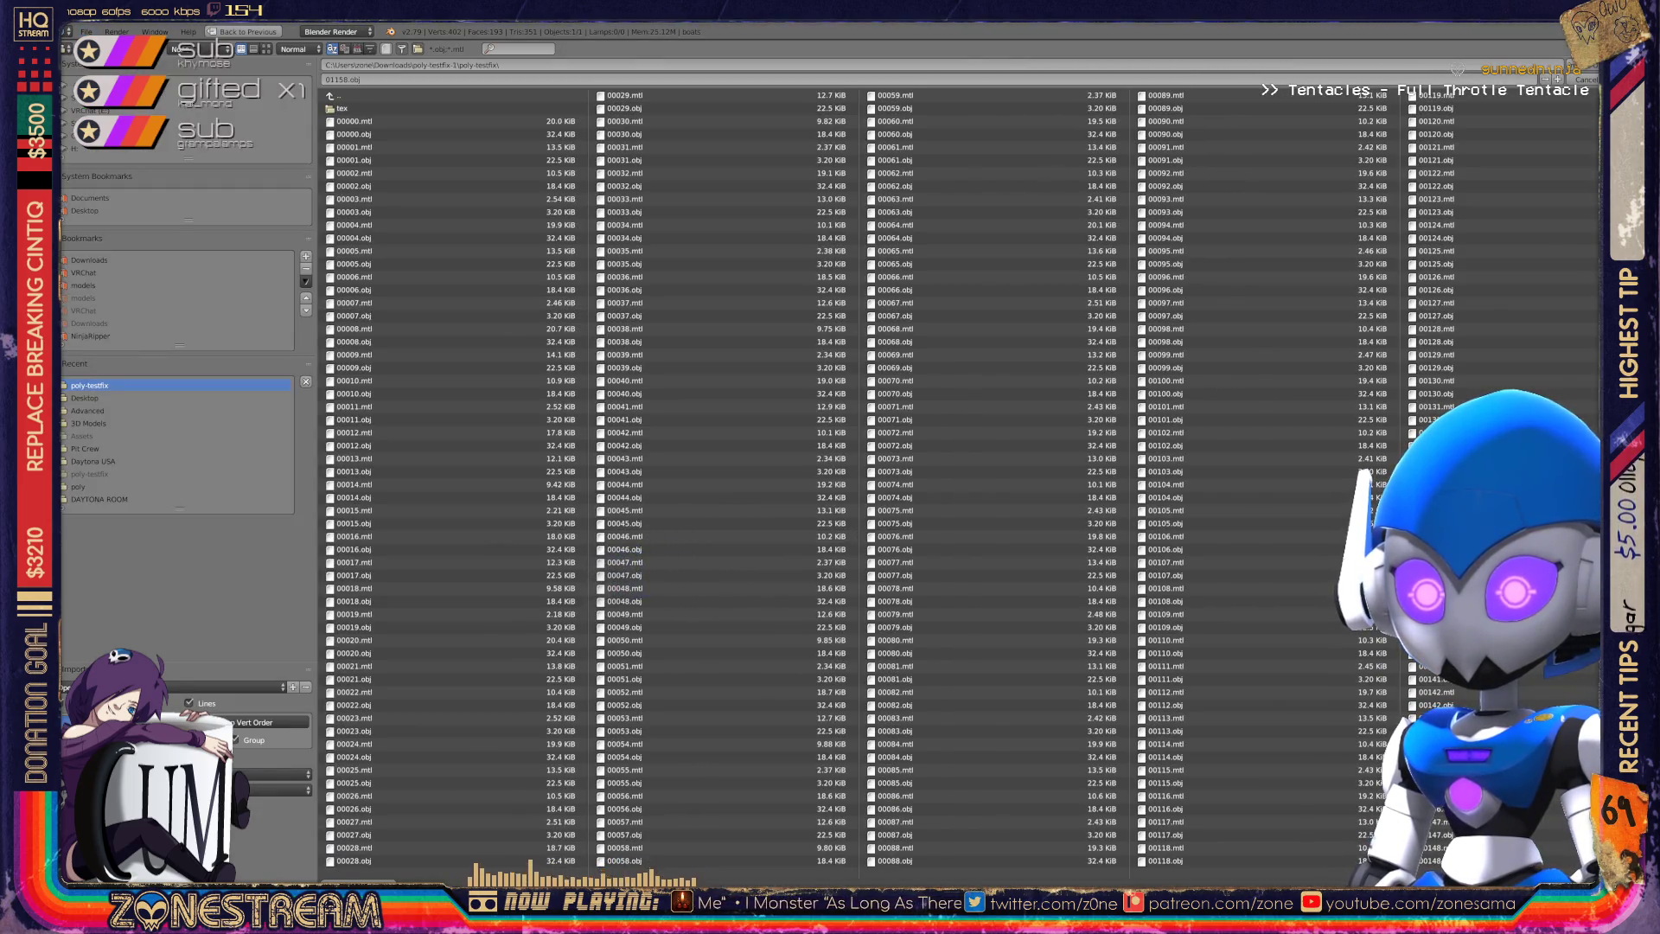
Scroll through the numbered file list and import 01159.obj.
scroll(951, 475, down, 15)
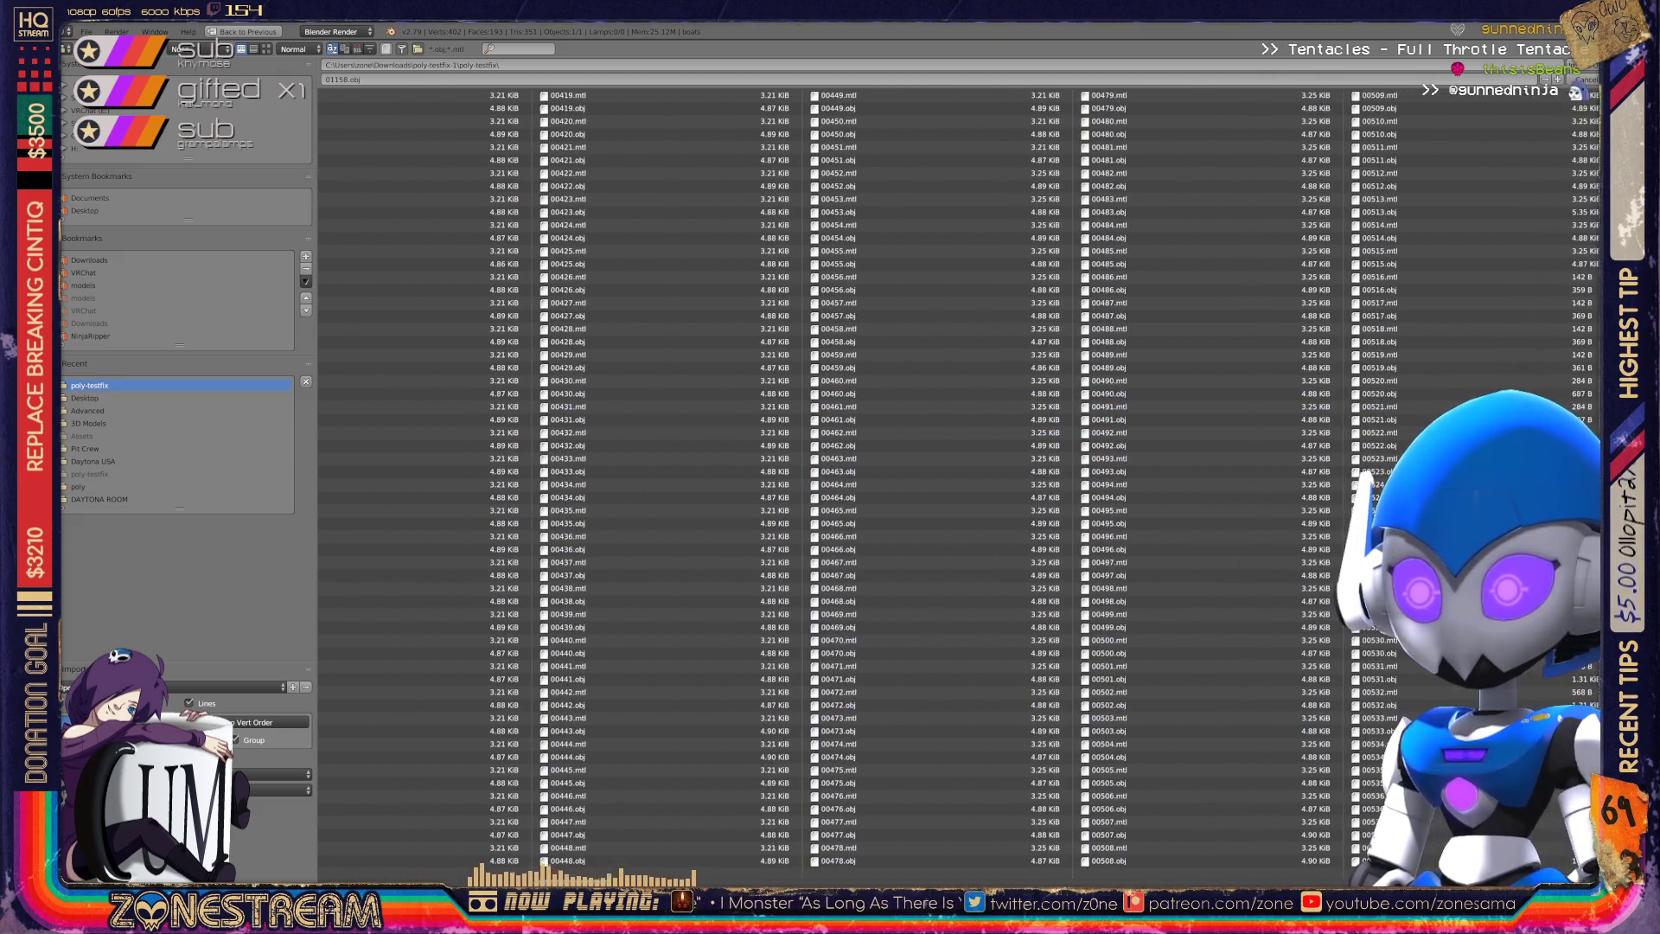
scroll(1020, 480, down, 5)
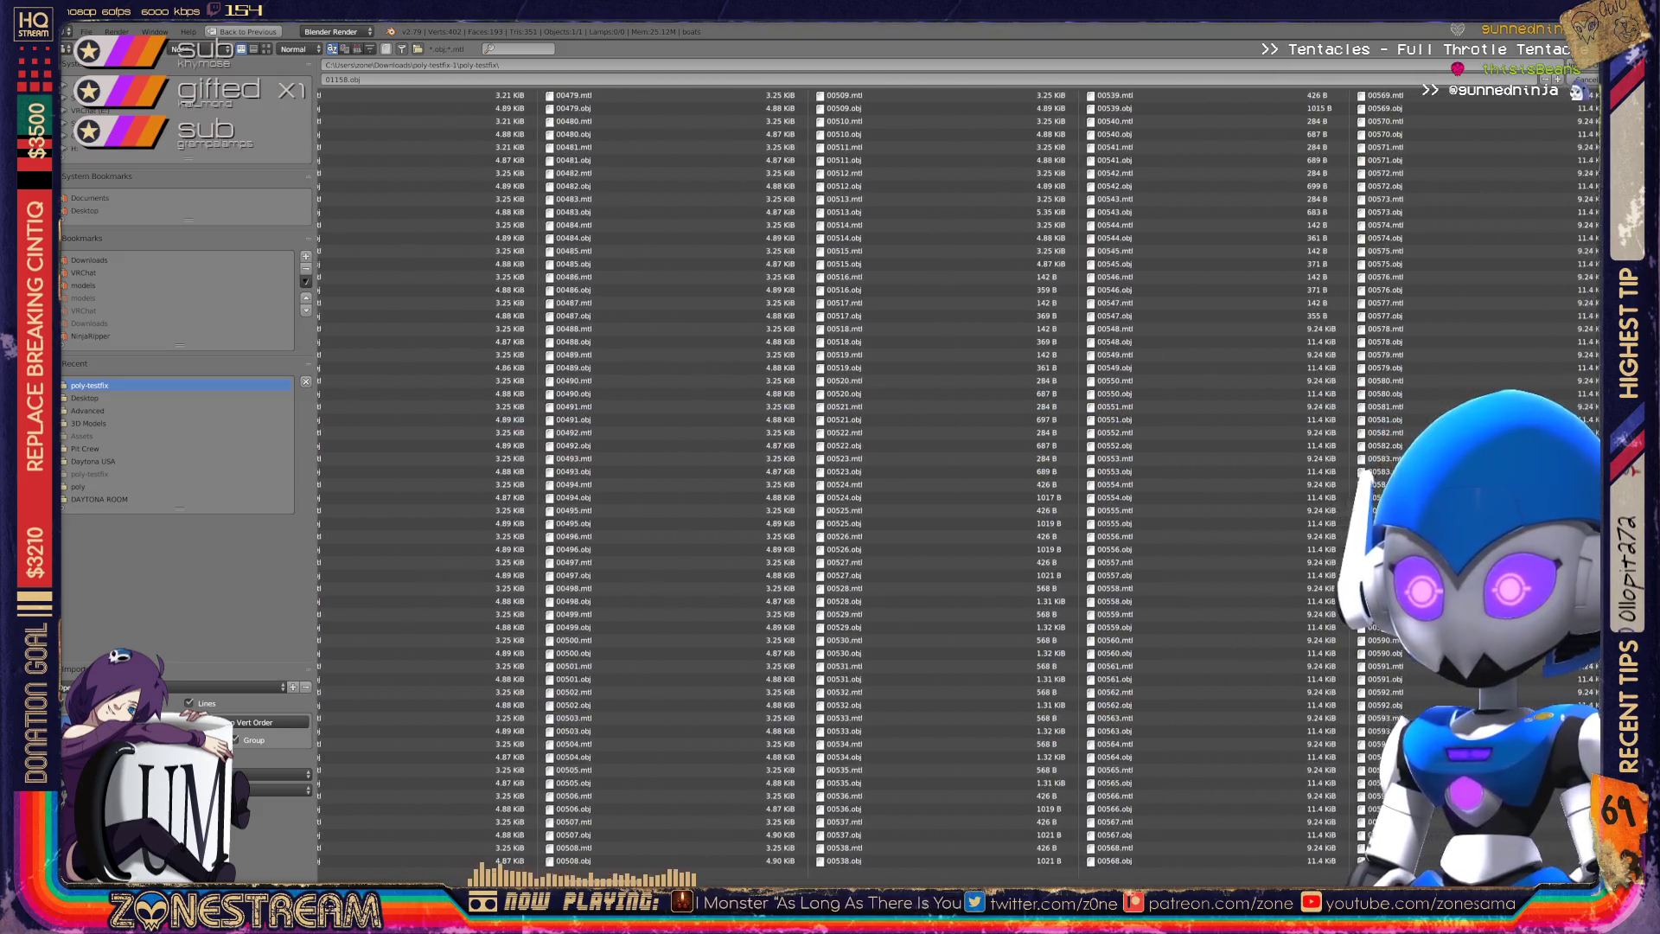
scroll(952, 480, down, 4)
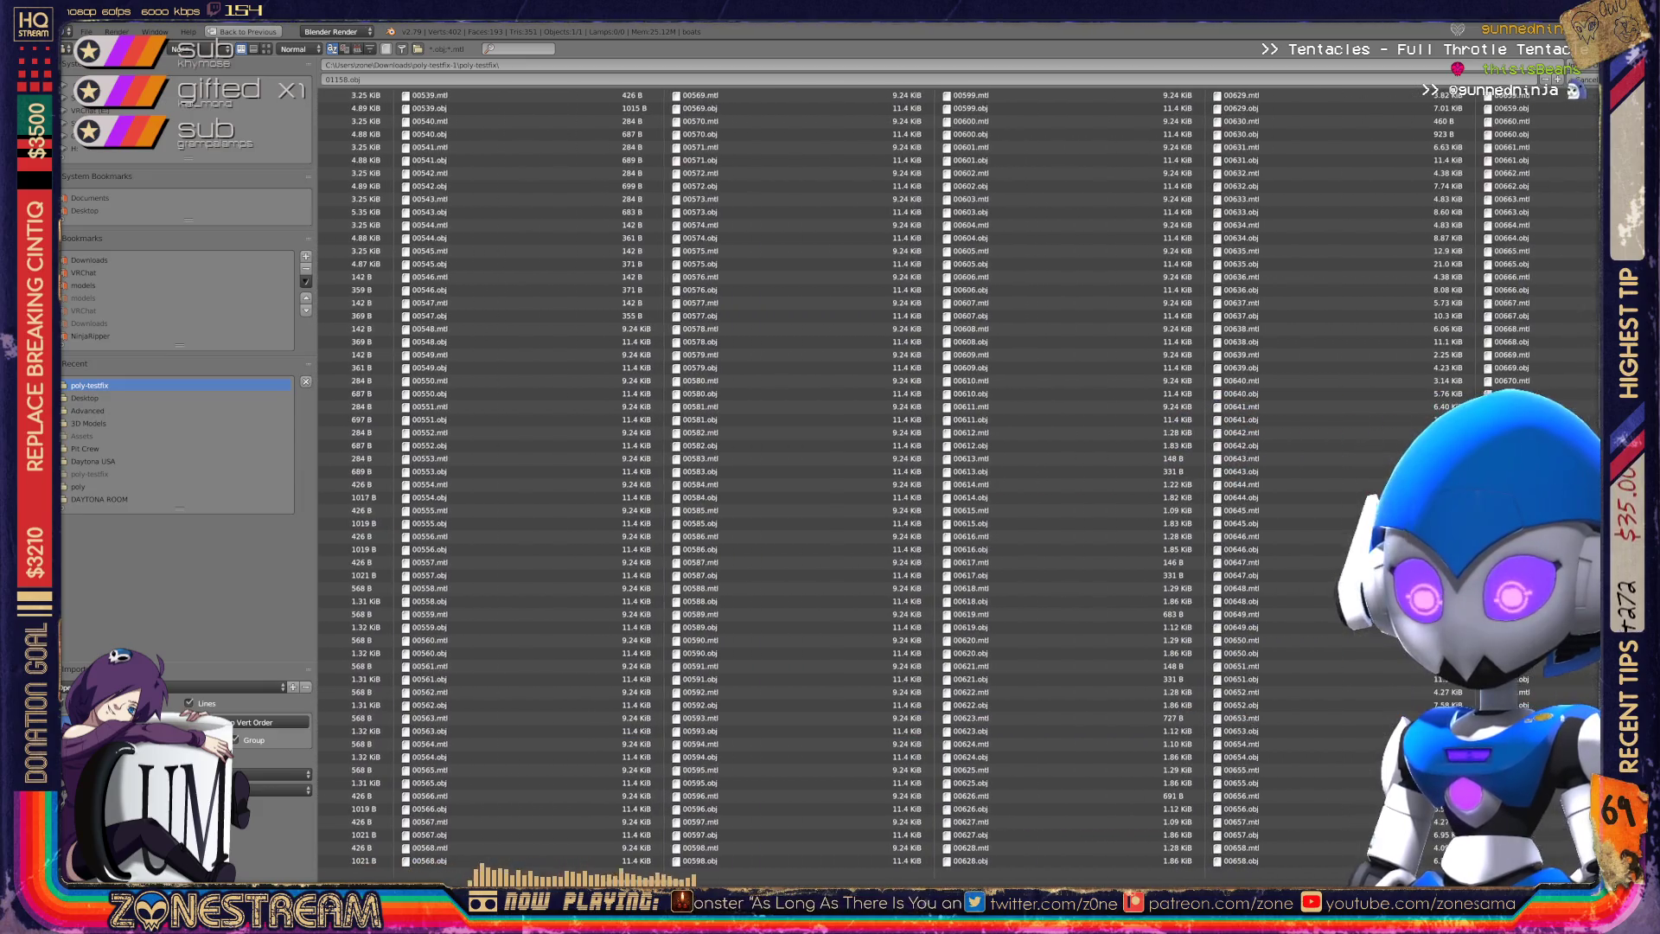
scroll(951, 480, down, 1)
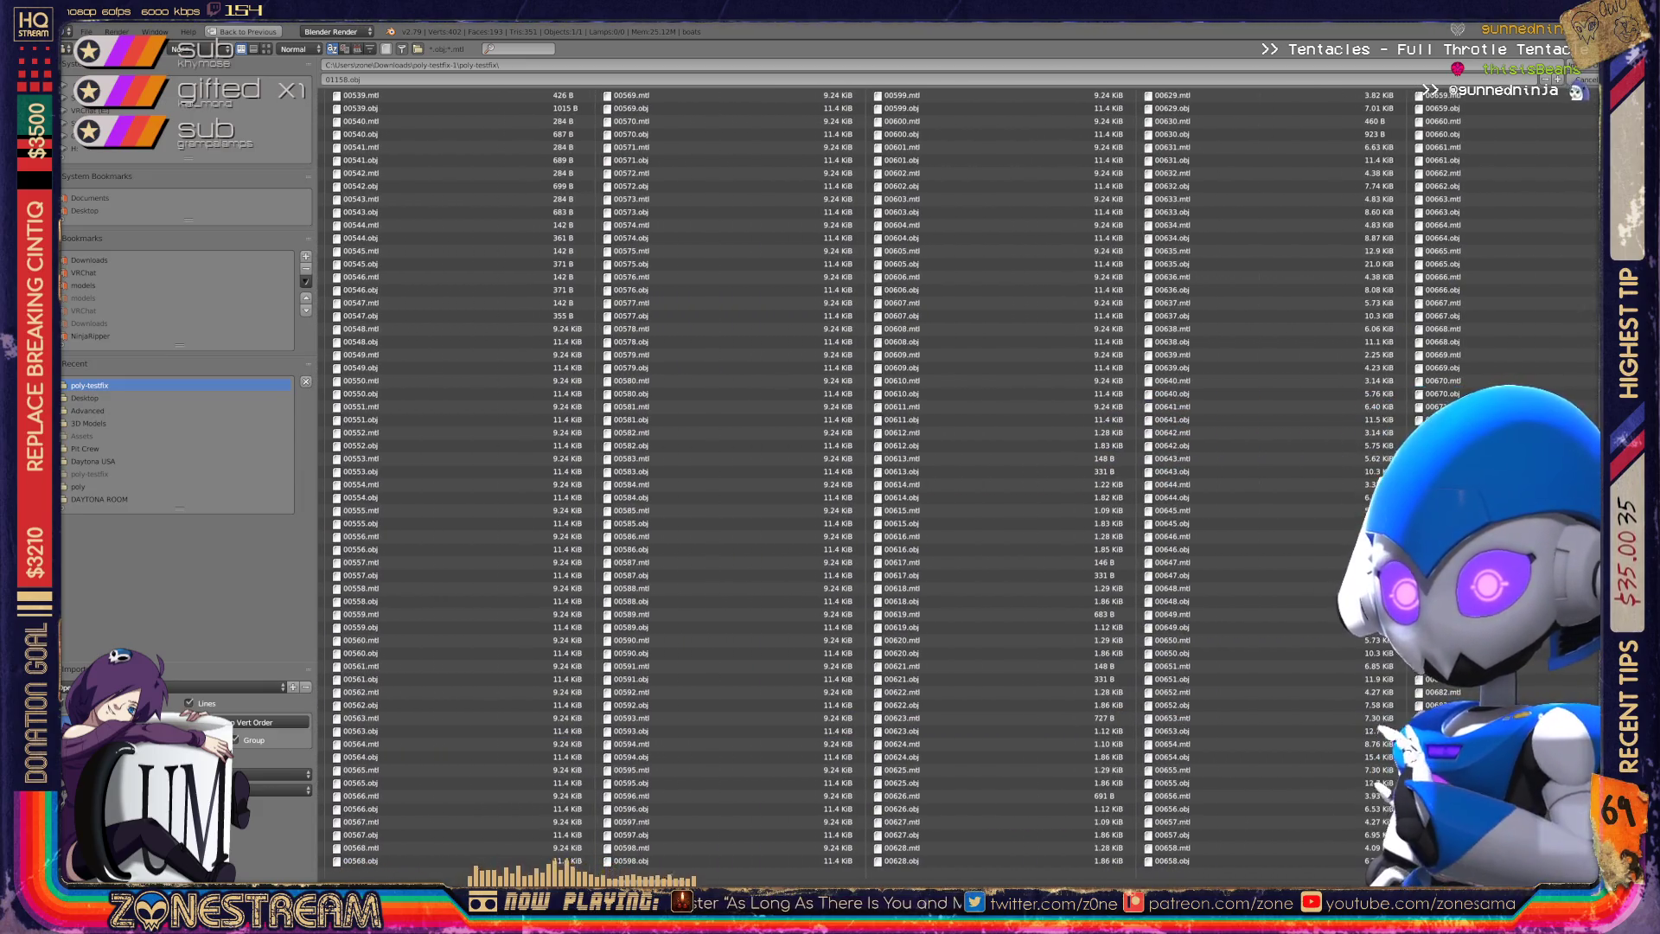
scroll(951, 480, down, 6)
scroll(951, 480, down, 6)
scroll(951, 480, down, 1)
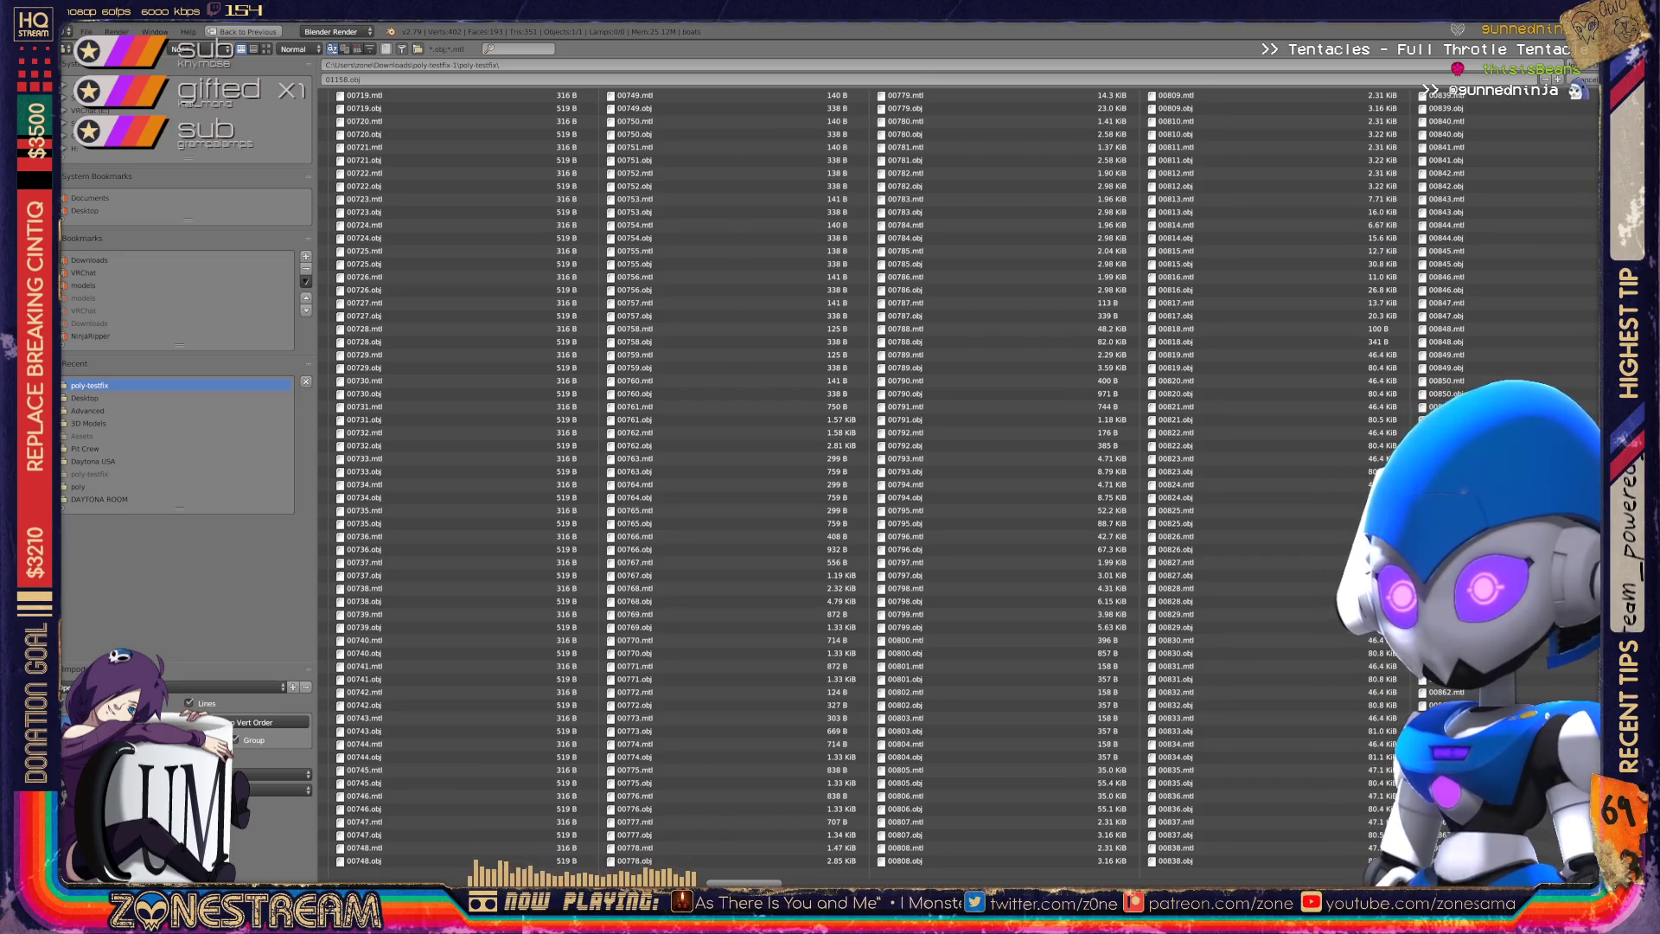
scroll(951, 480, down, 6)
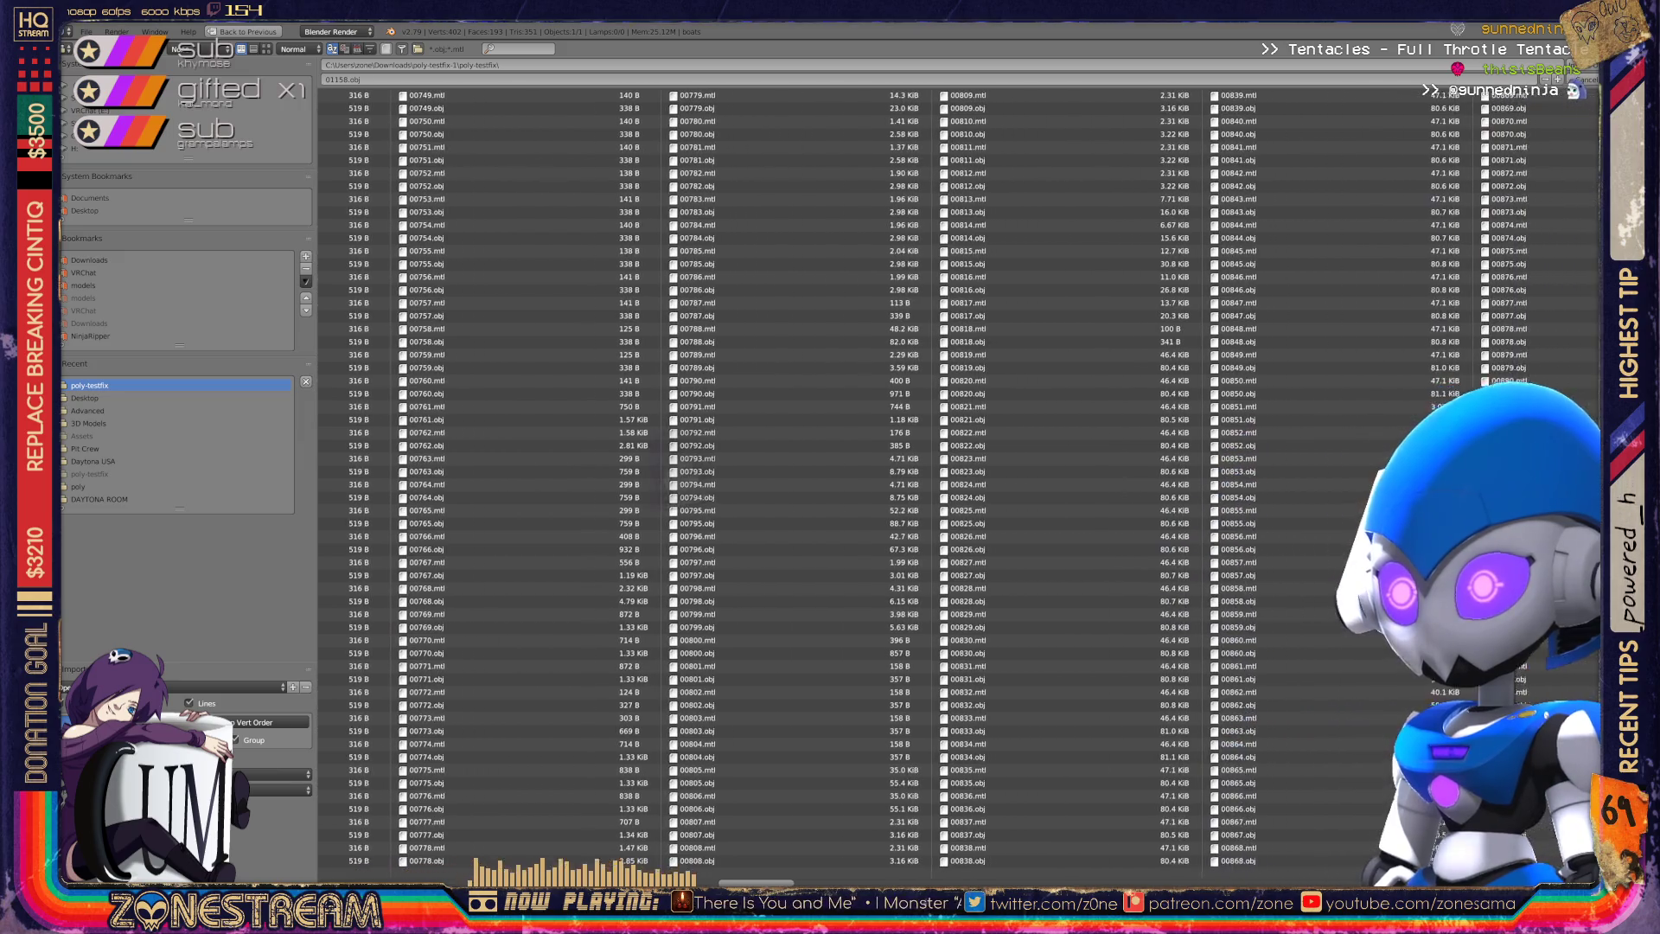
scroll(683, 472, down, 2)
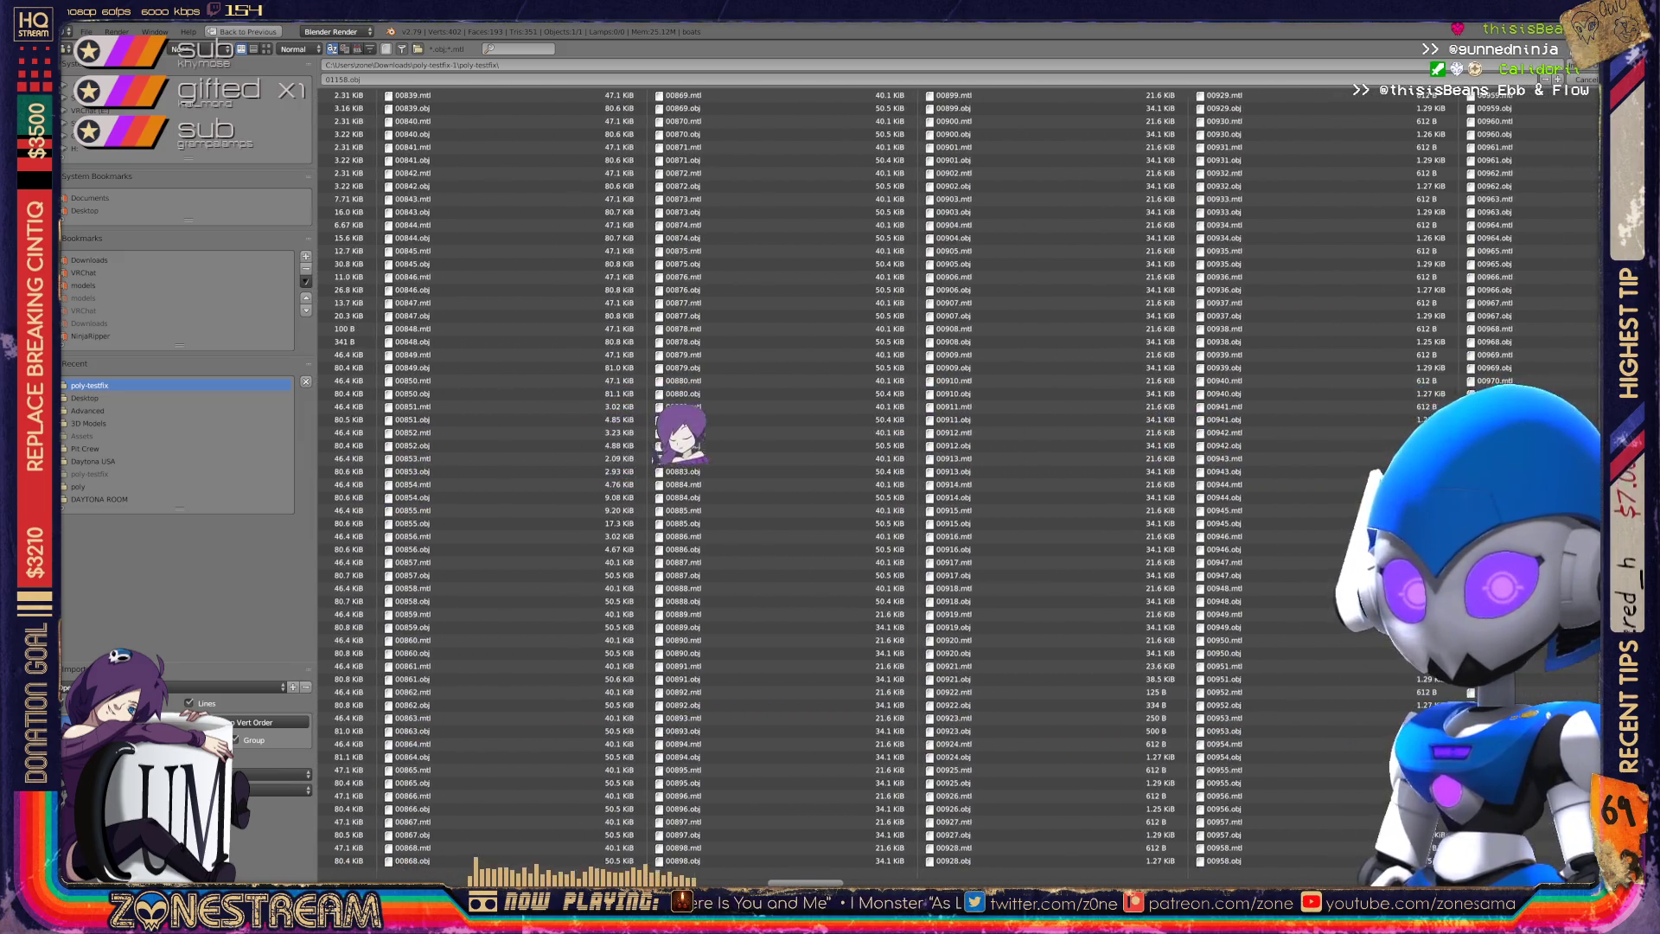
scroll(655, 381, down, 1)
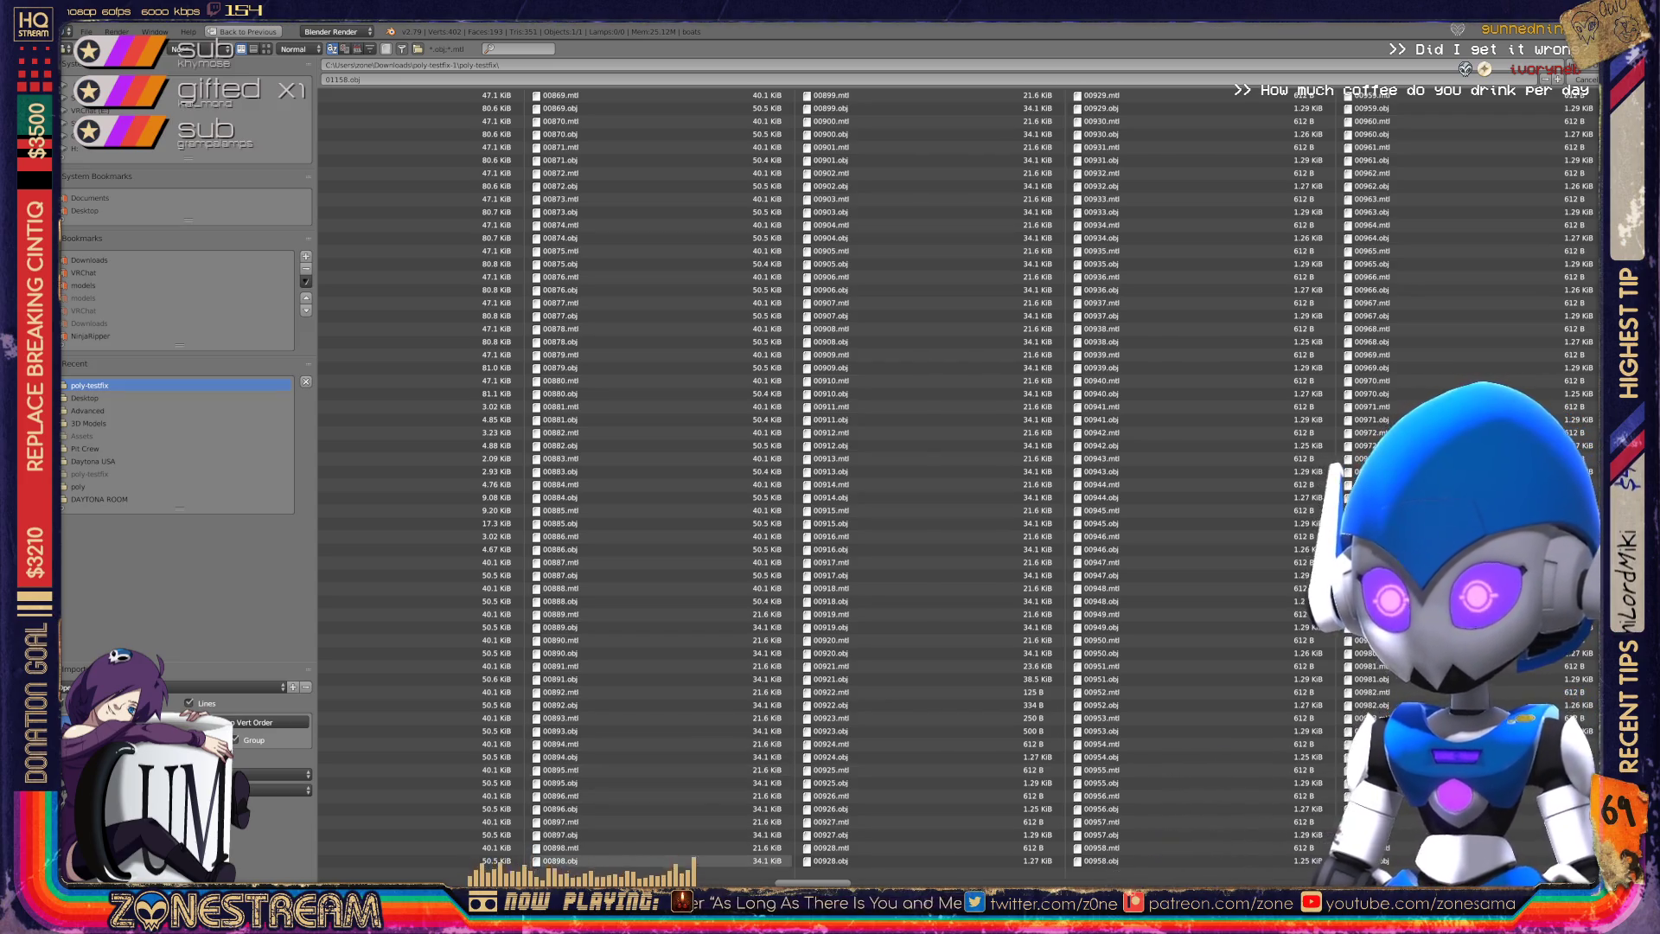
scroll(951, 476, down, 10)
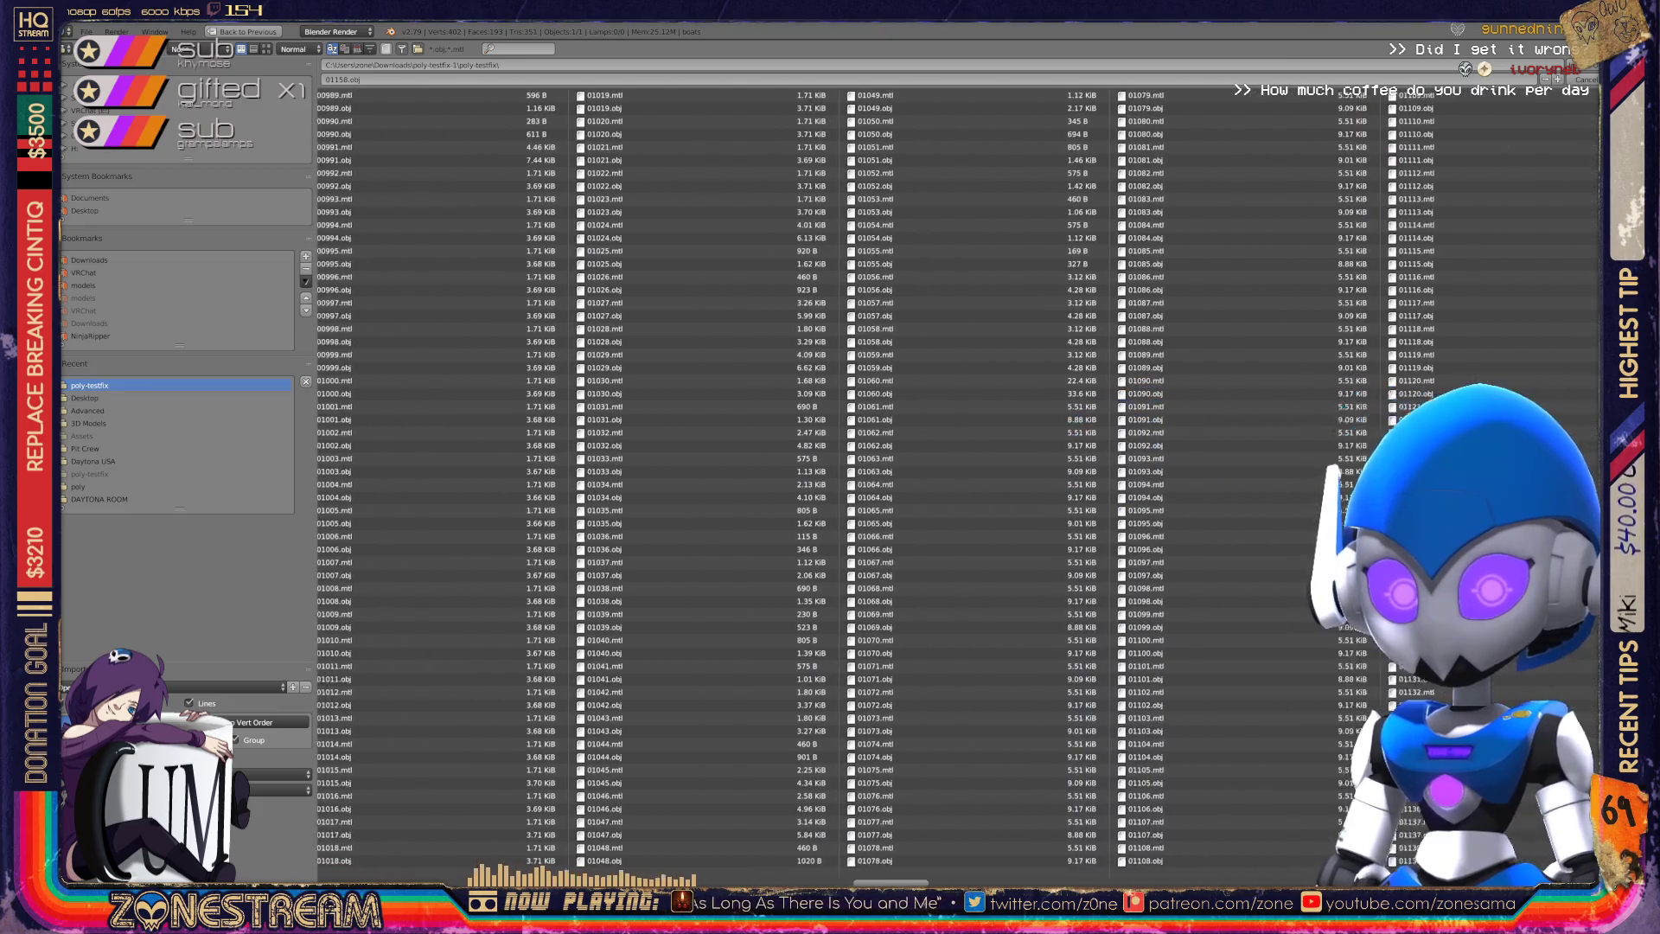
scroll(951, 476, down, 5)
scroll(865, 475, down, 2)
scroll(864, 476, up, 3)
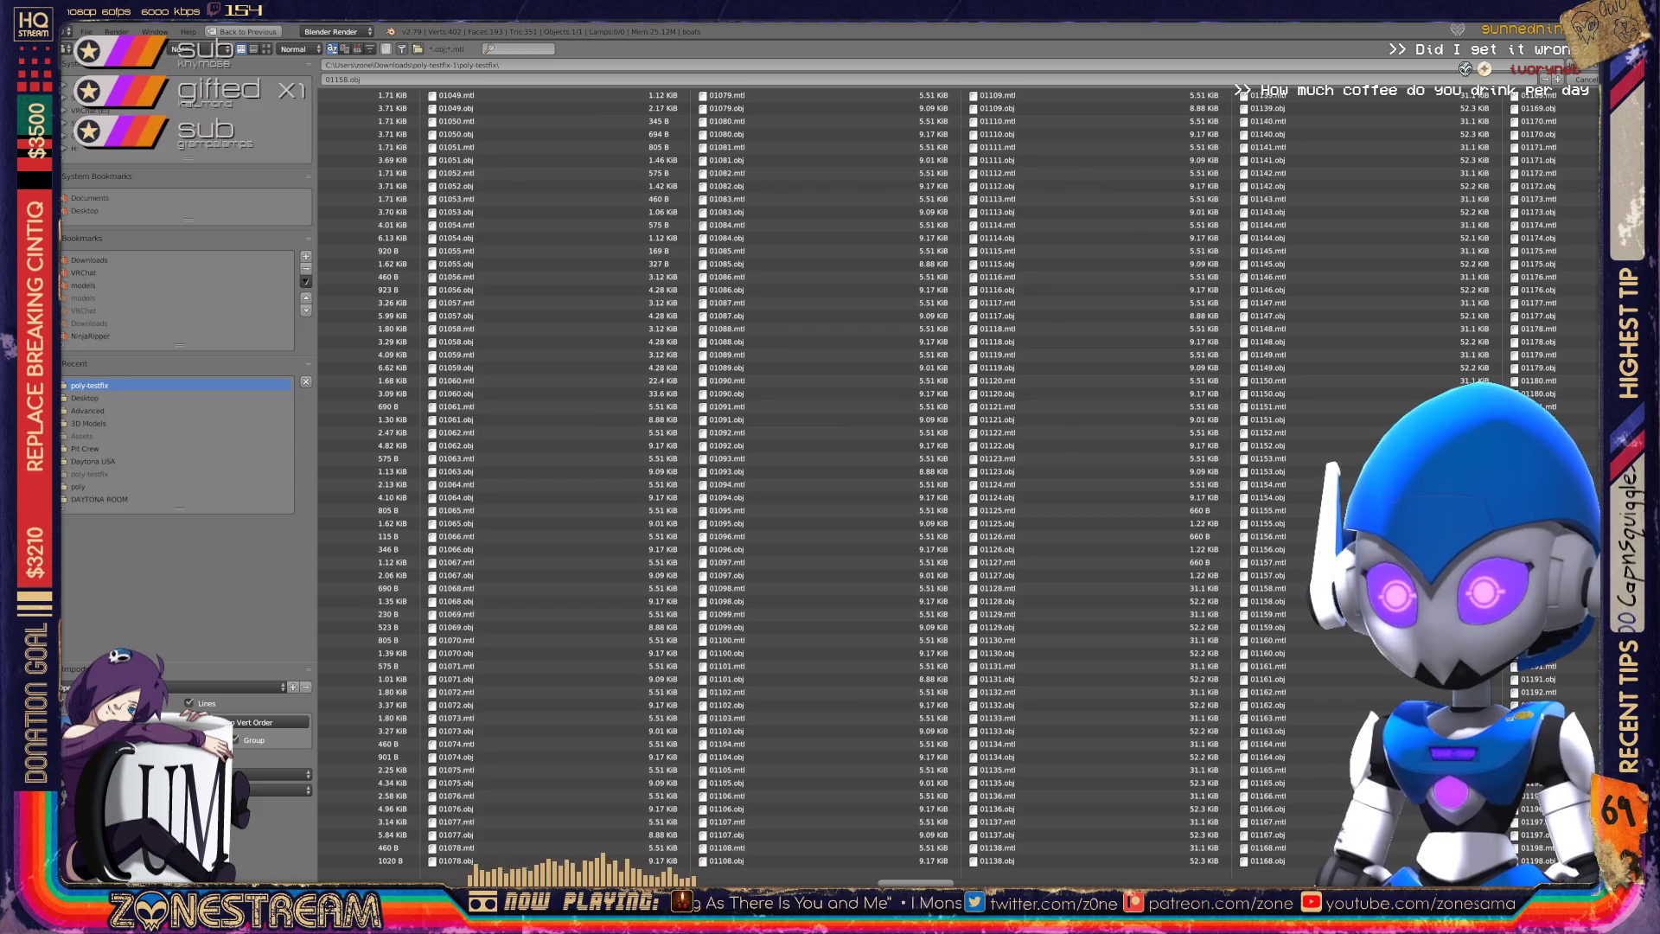
scroll(865, 476, down, 4)
scroll(778, 605, up, 1)
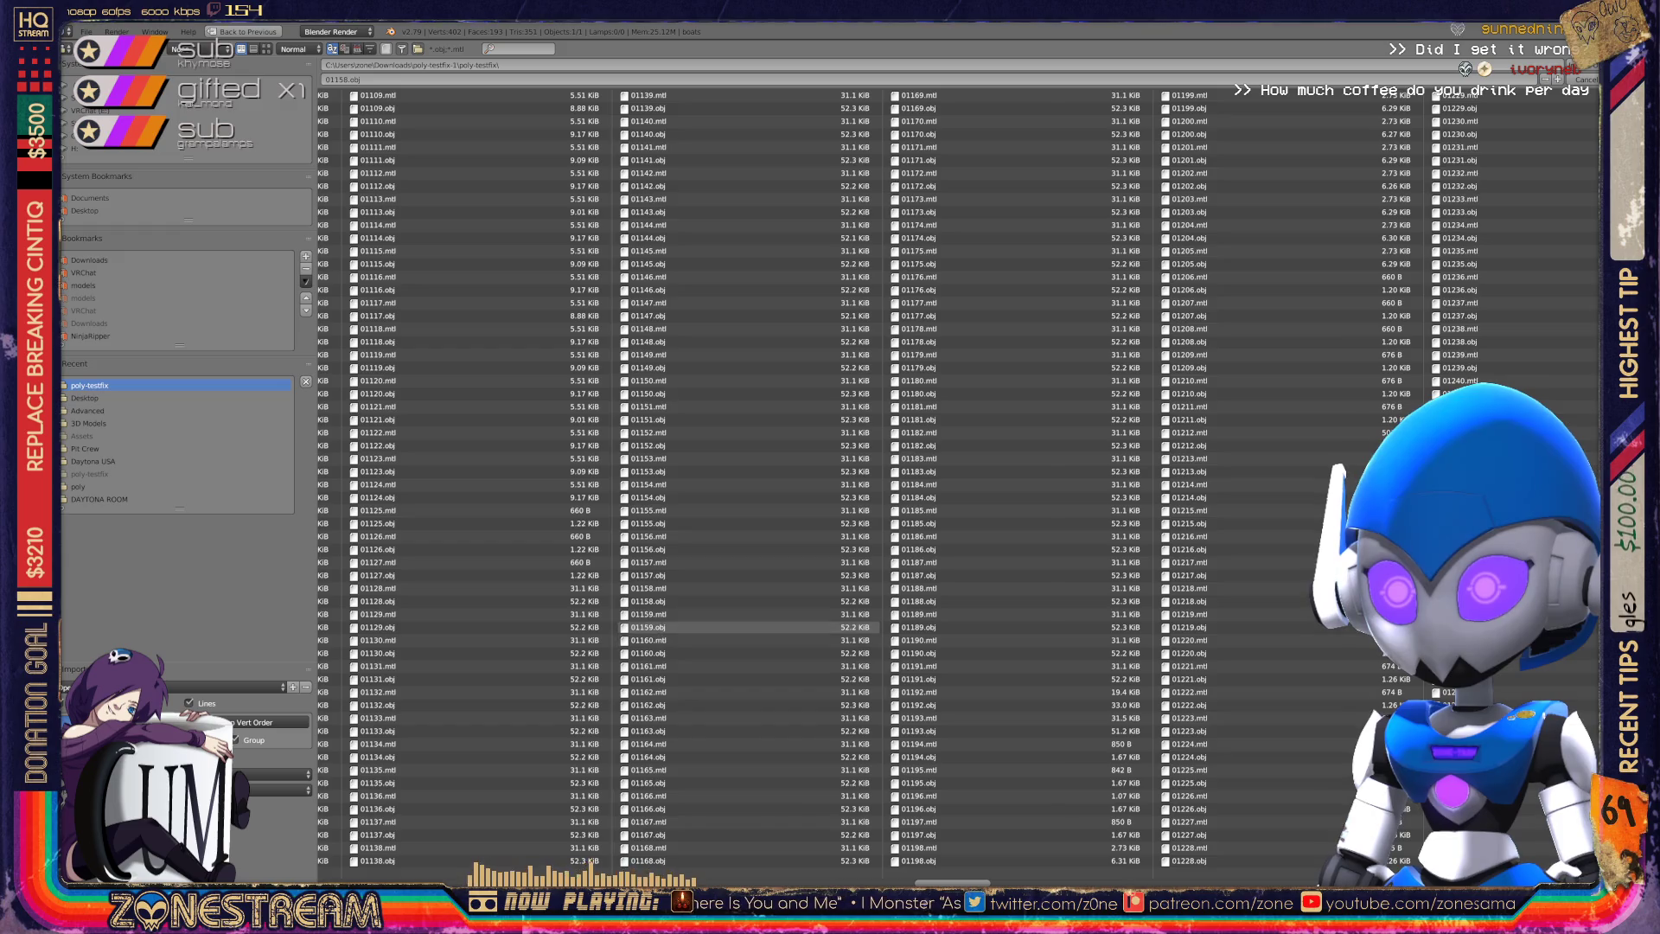
double_click(649, 627)
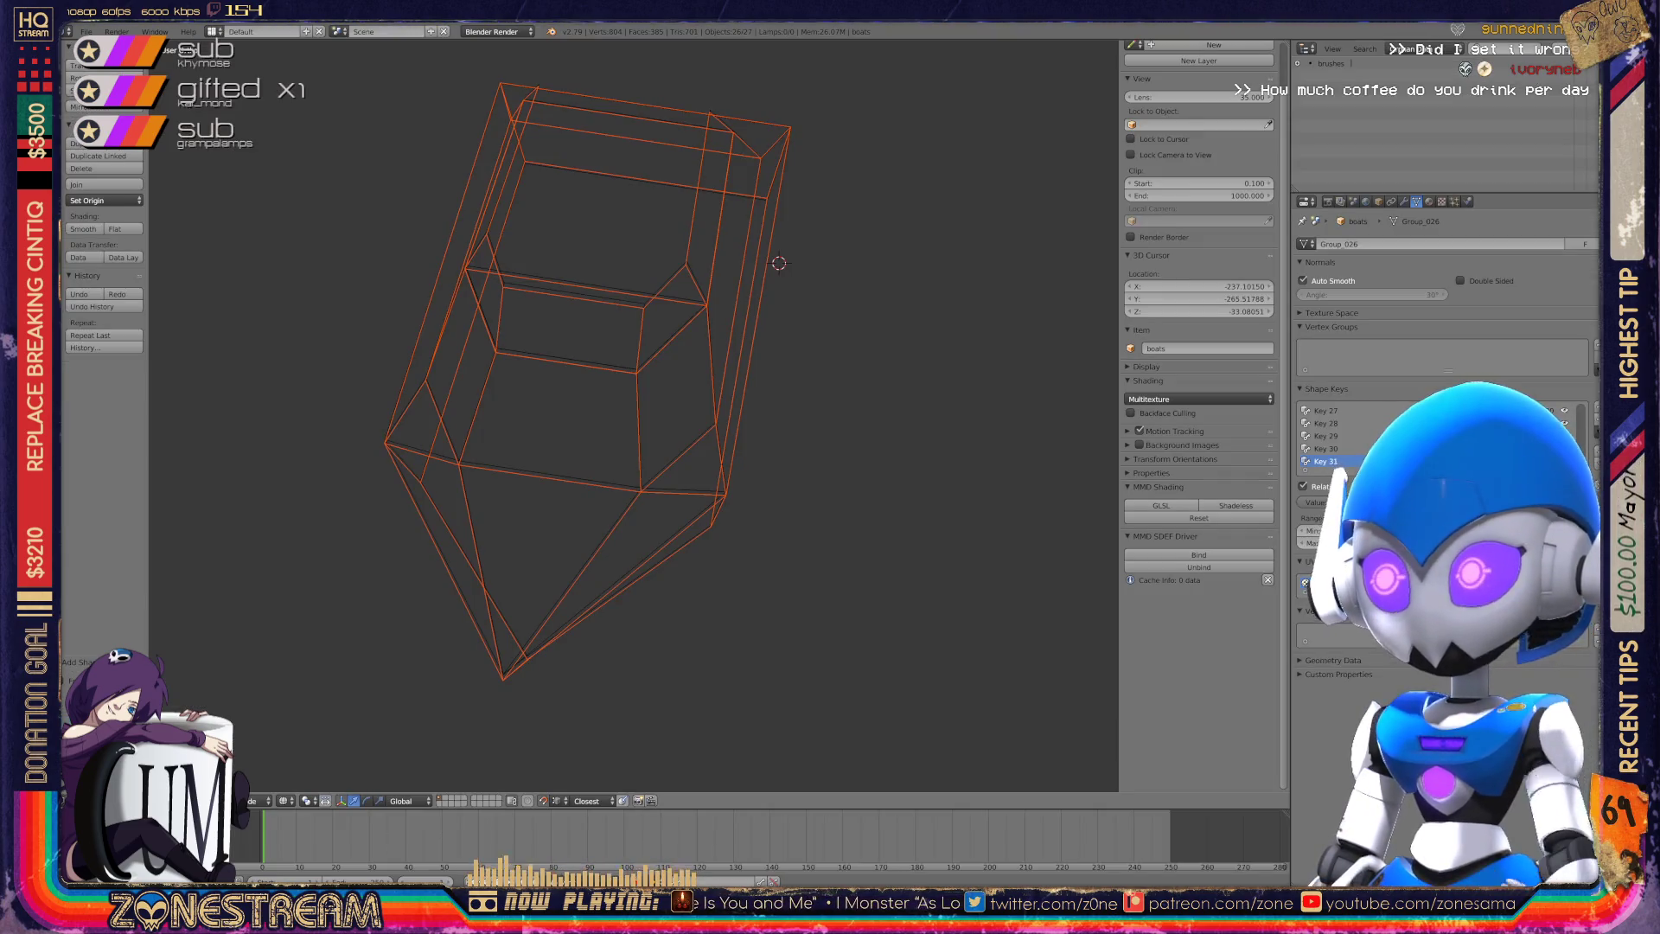
scroll(778, 263, down, 6)
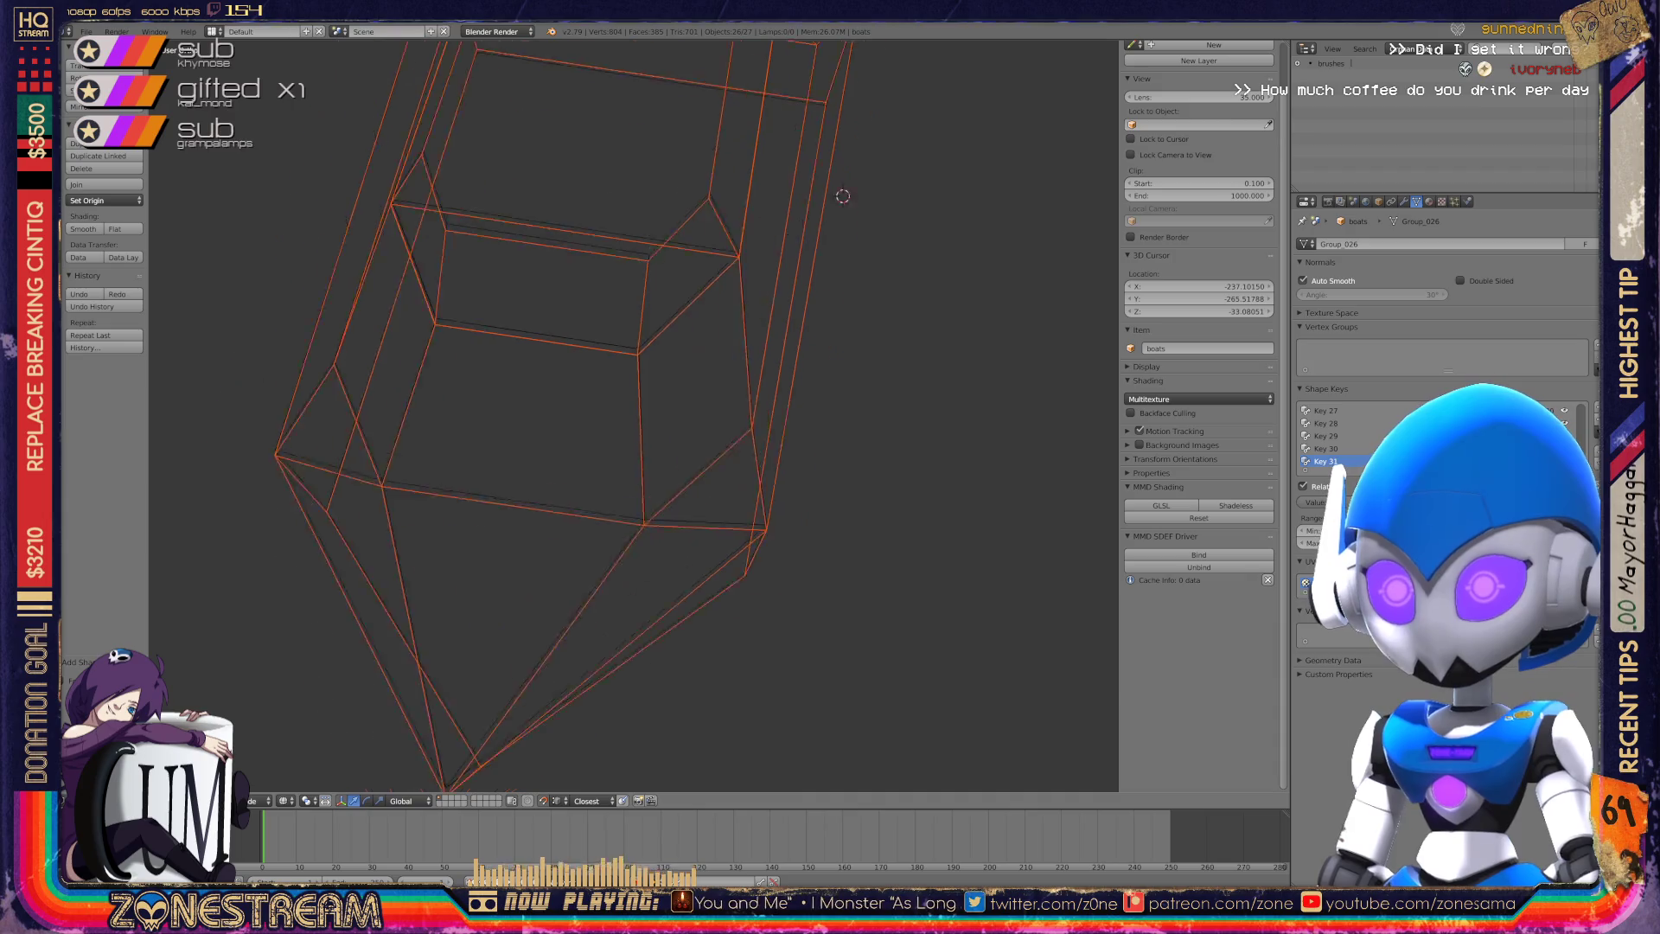
scroll(634, 415, down, 5)
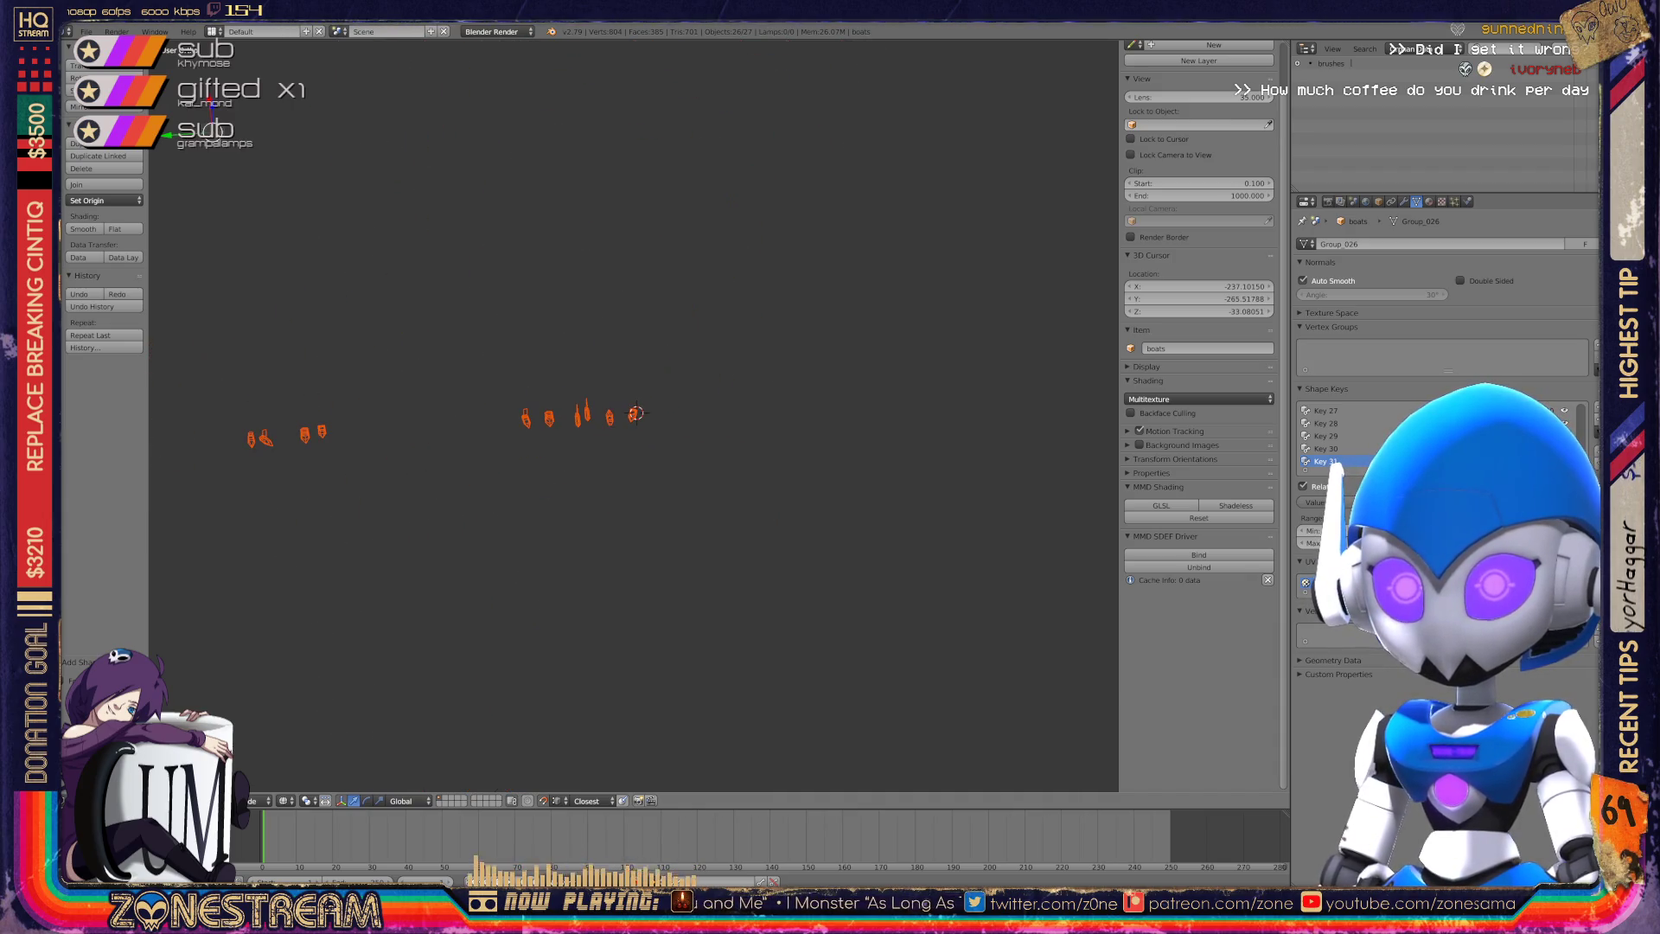
scroll(633, 415, up, 6)
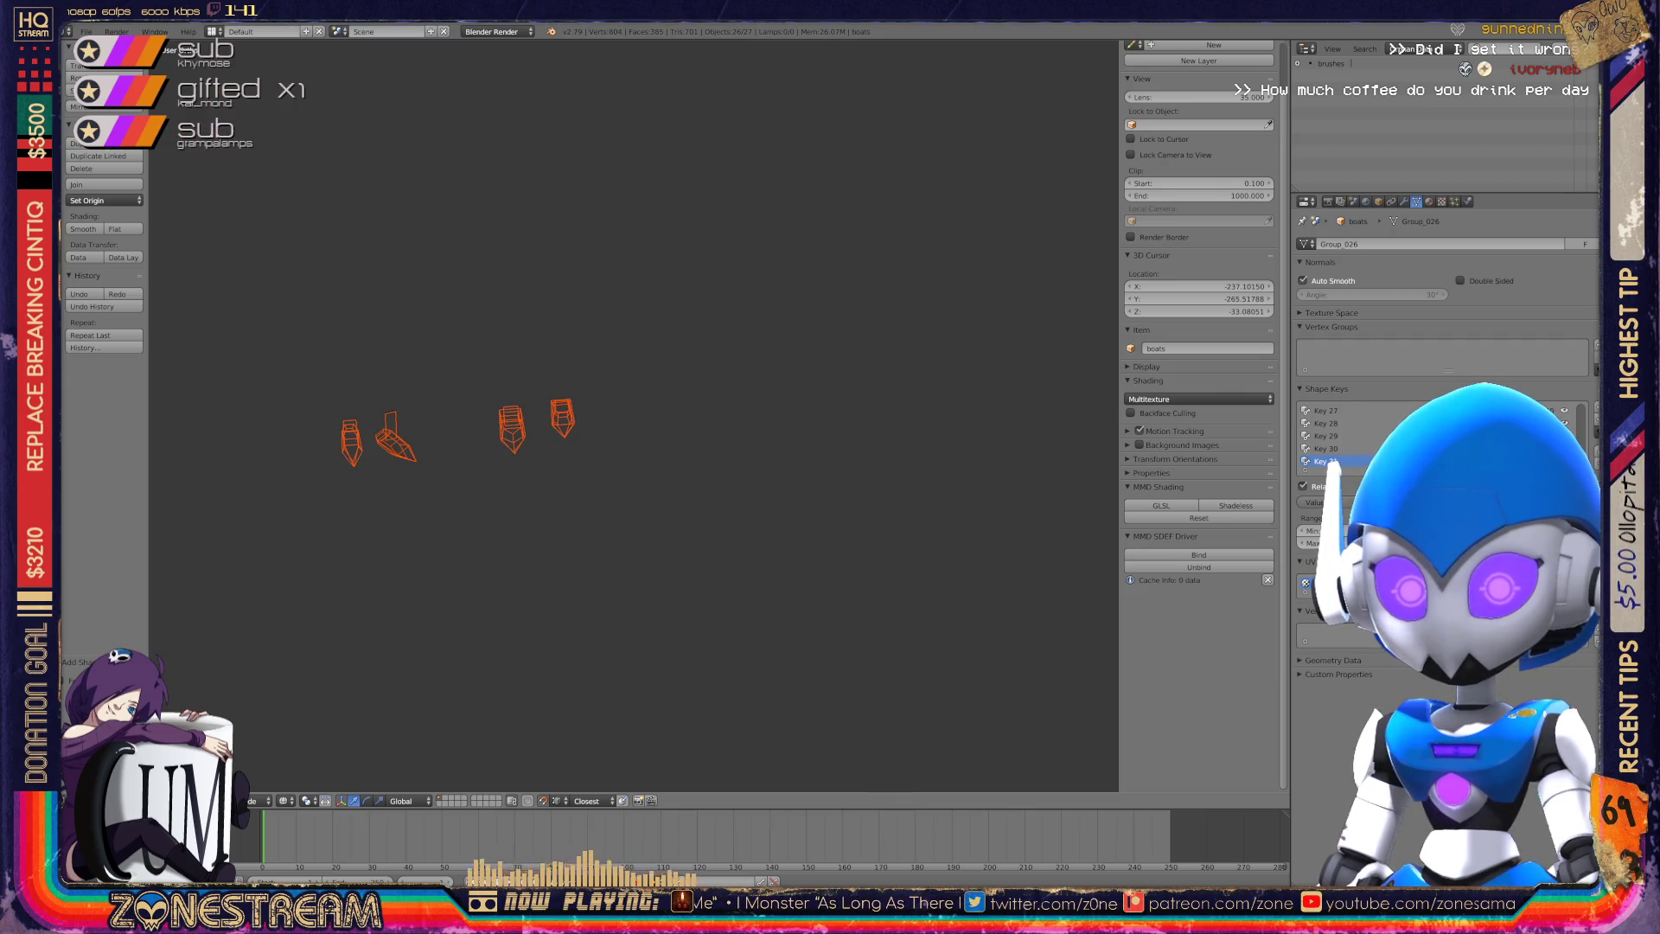
scroll(545, 432, up, 5)
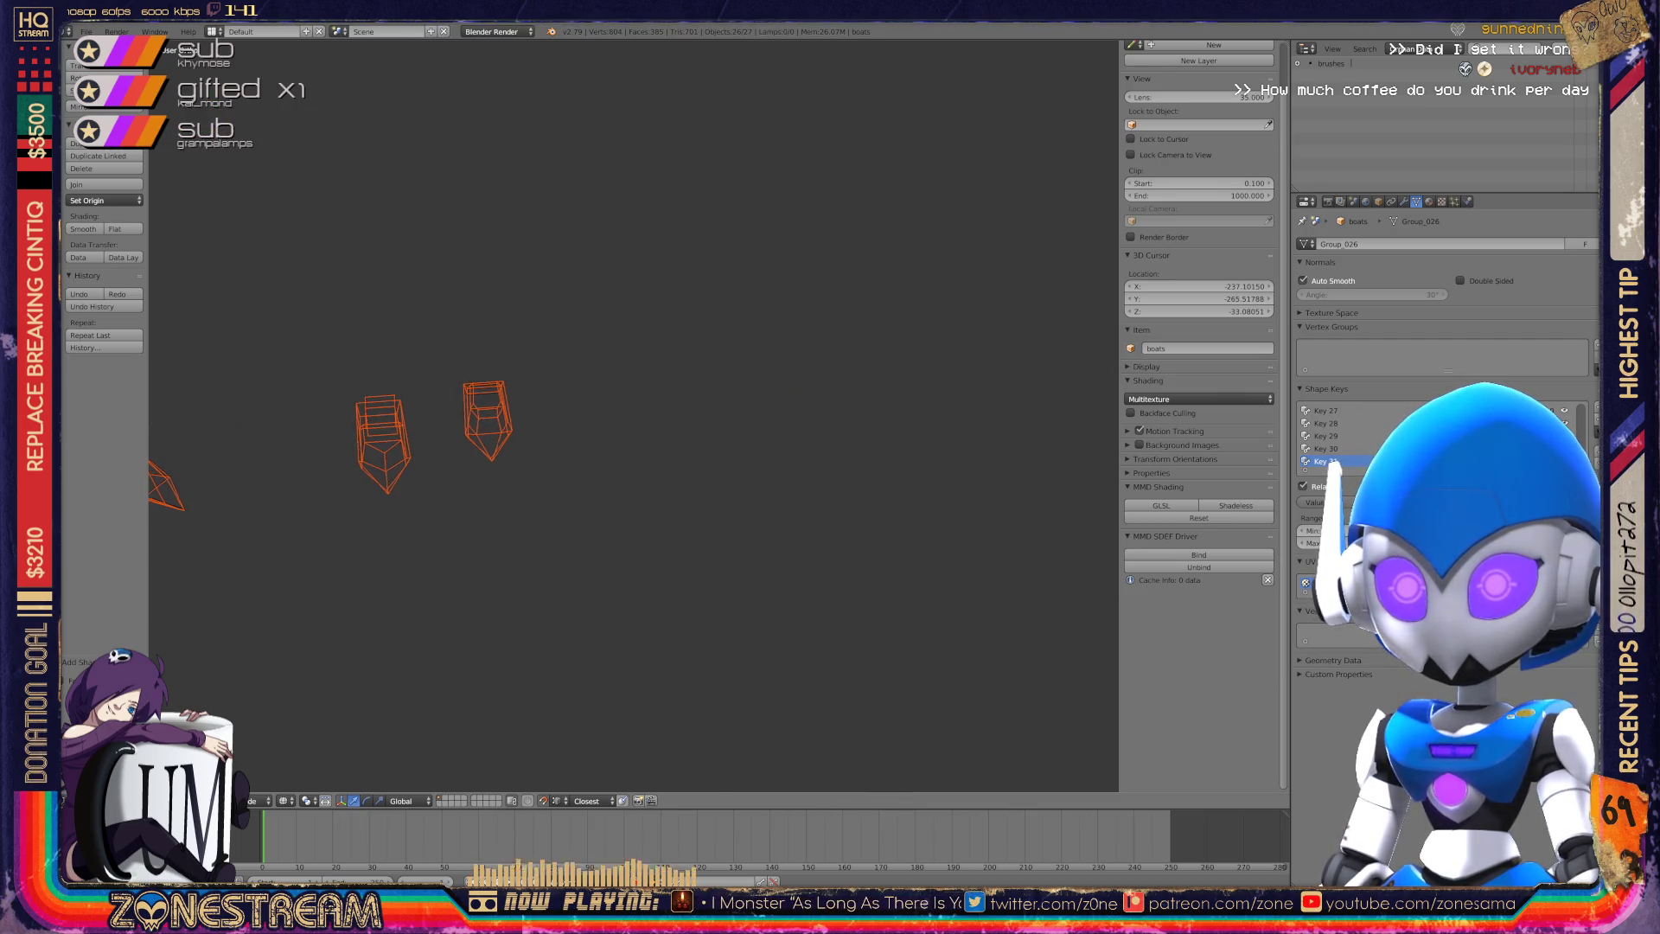
shift+middle_drag(545, 432, 798, 424)
scroll(583, 478, up, 10)
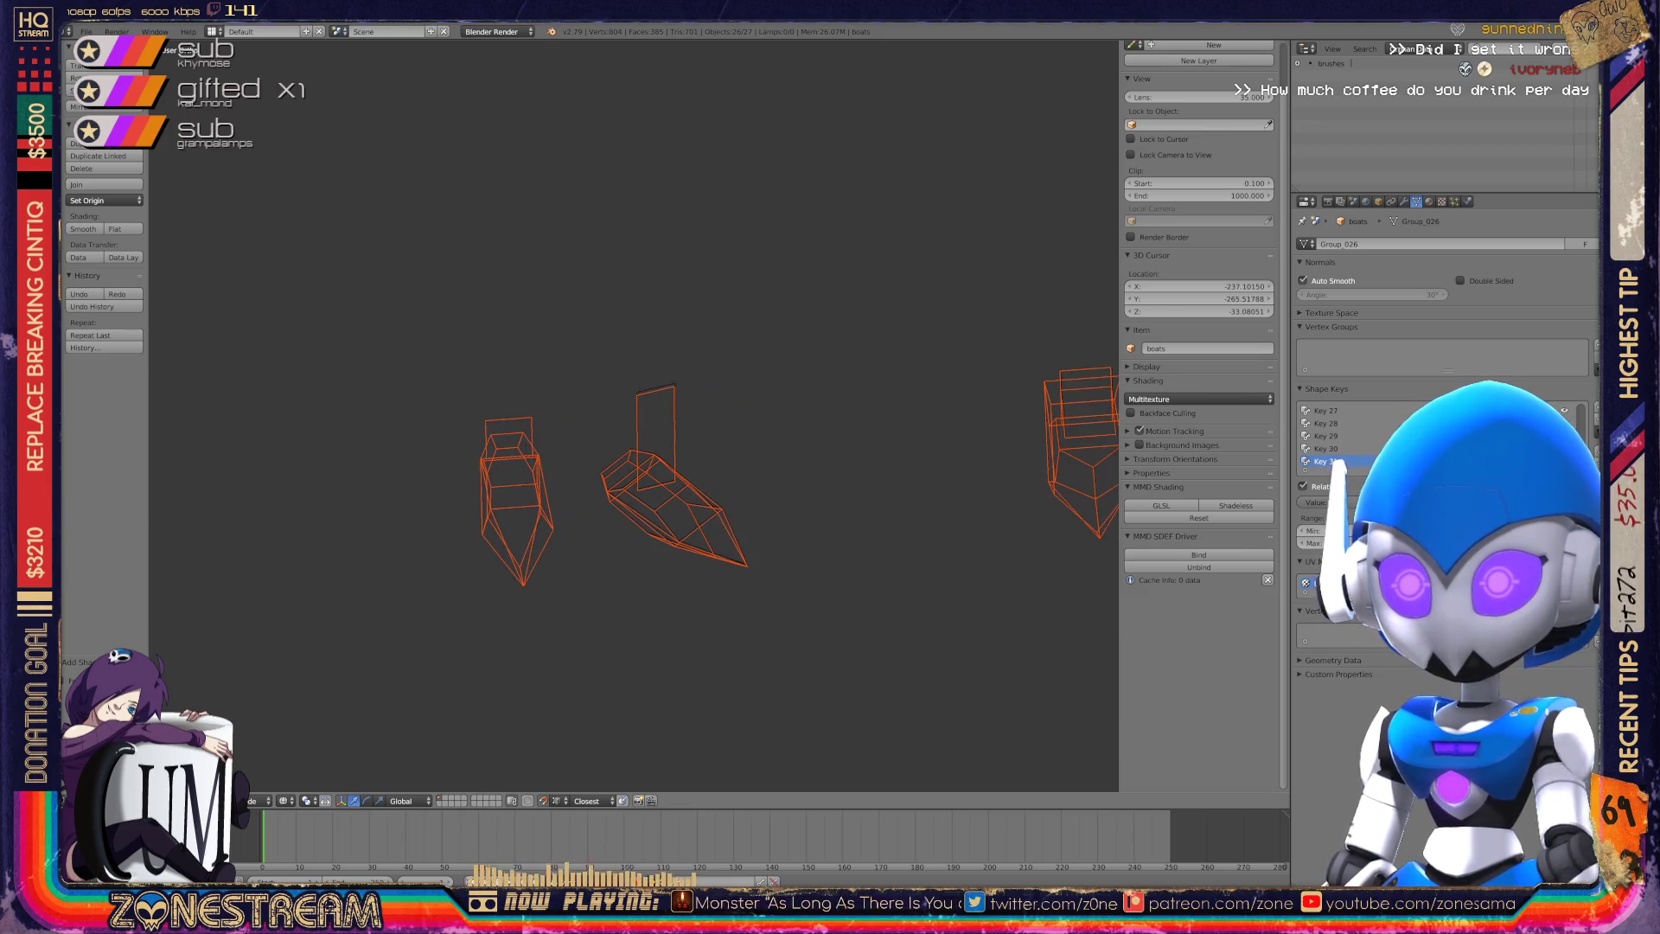
scroll(583, 477, up, 3)
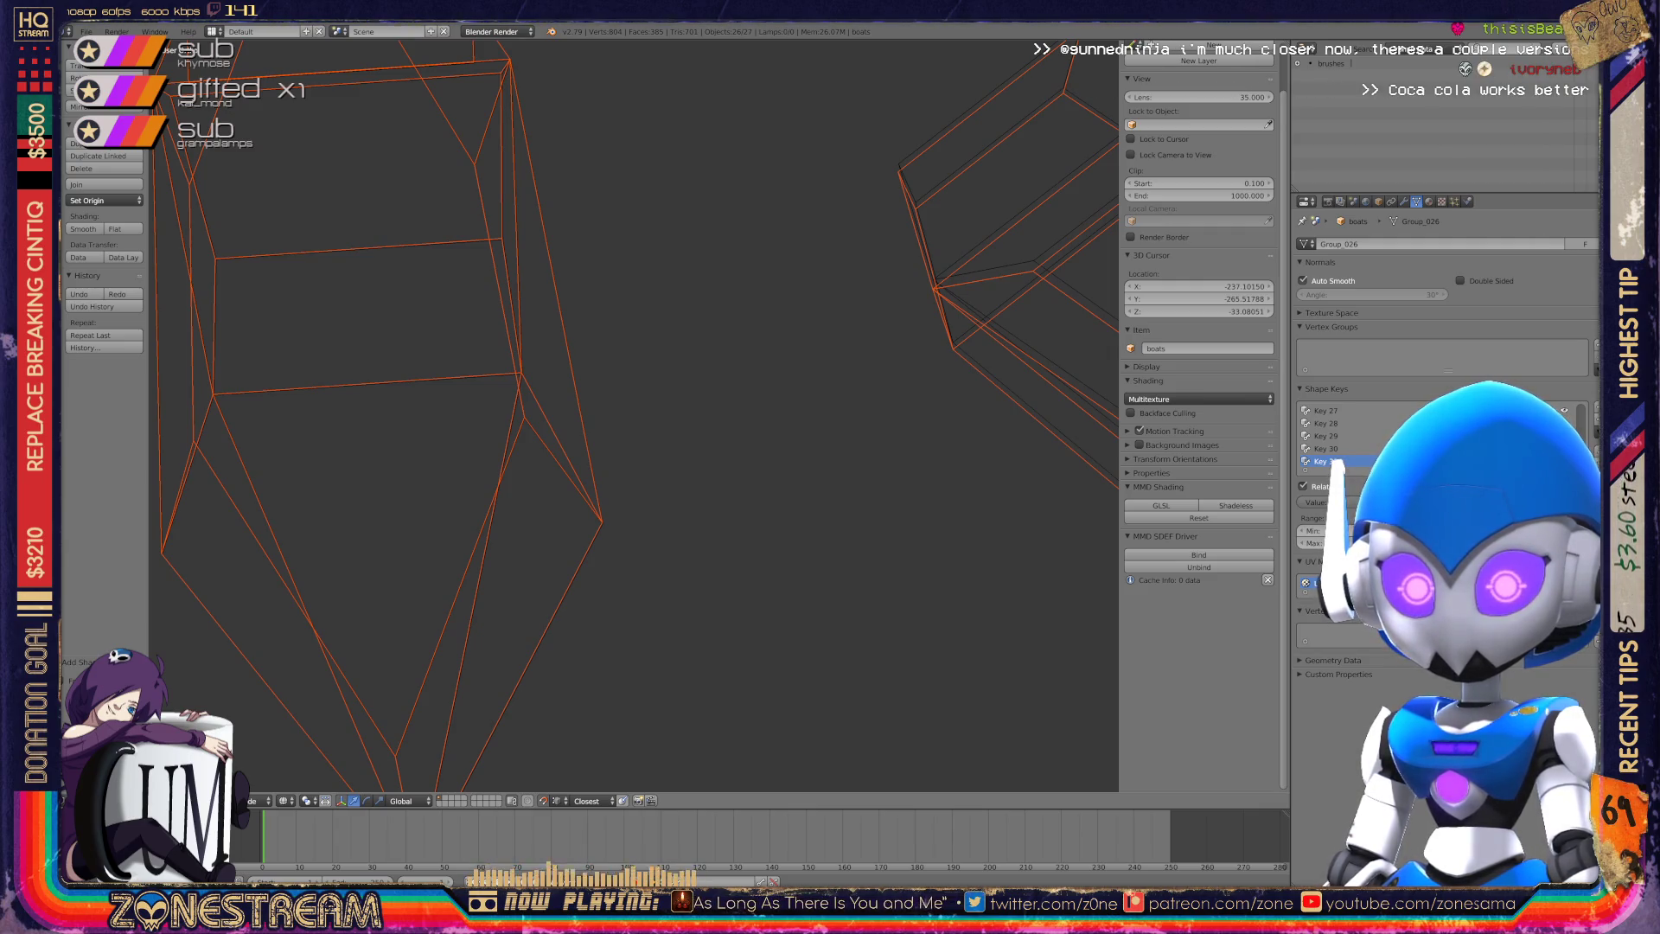
scroll(583, 478, down, 10)
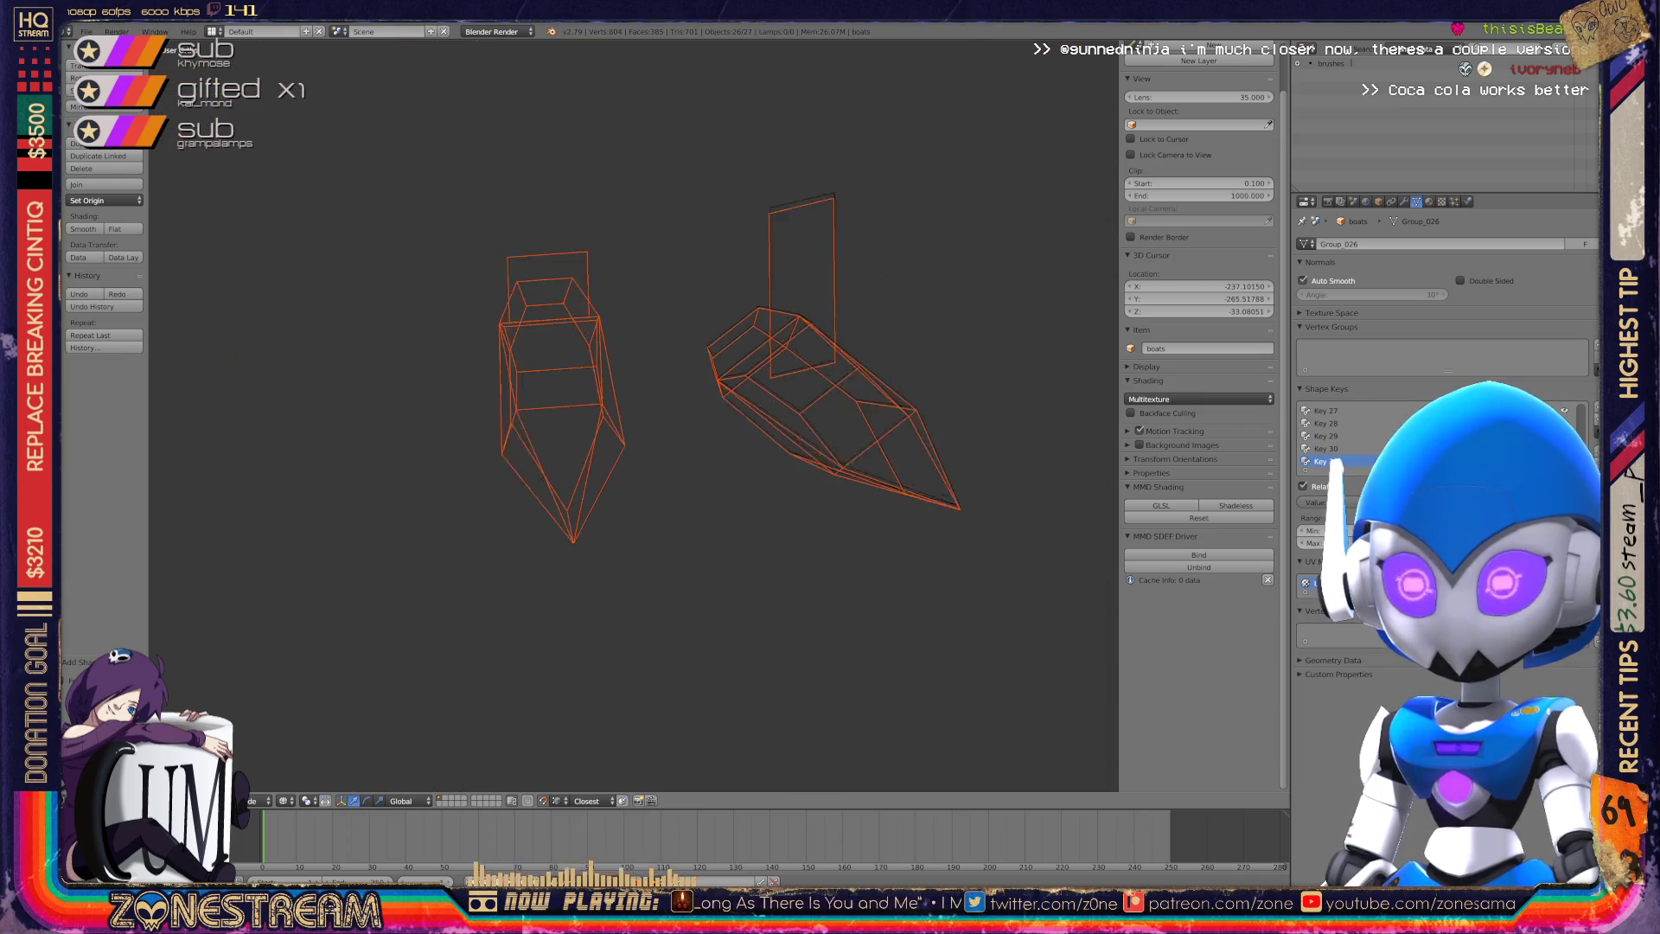
middle_drag(582, 478, 627, 441)
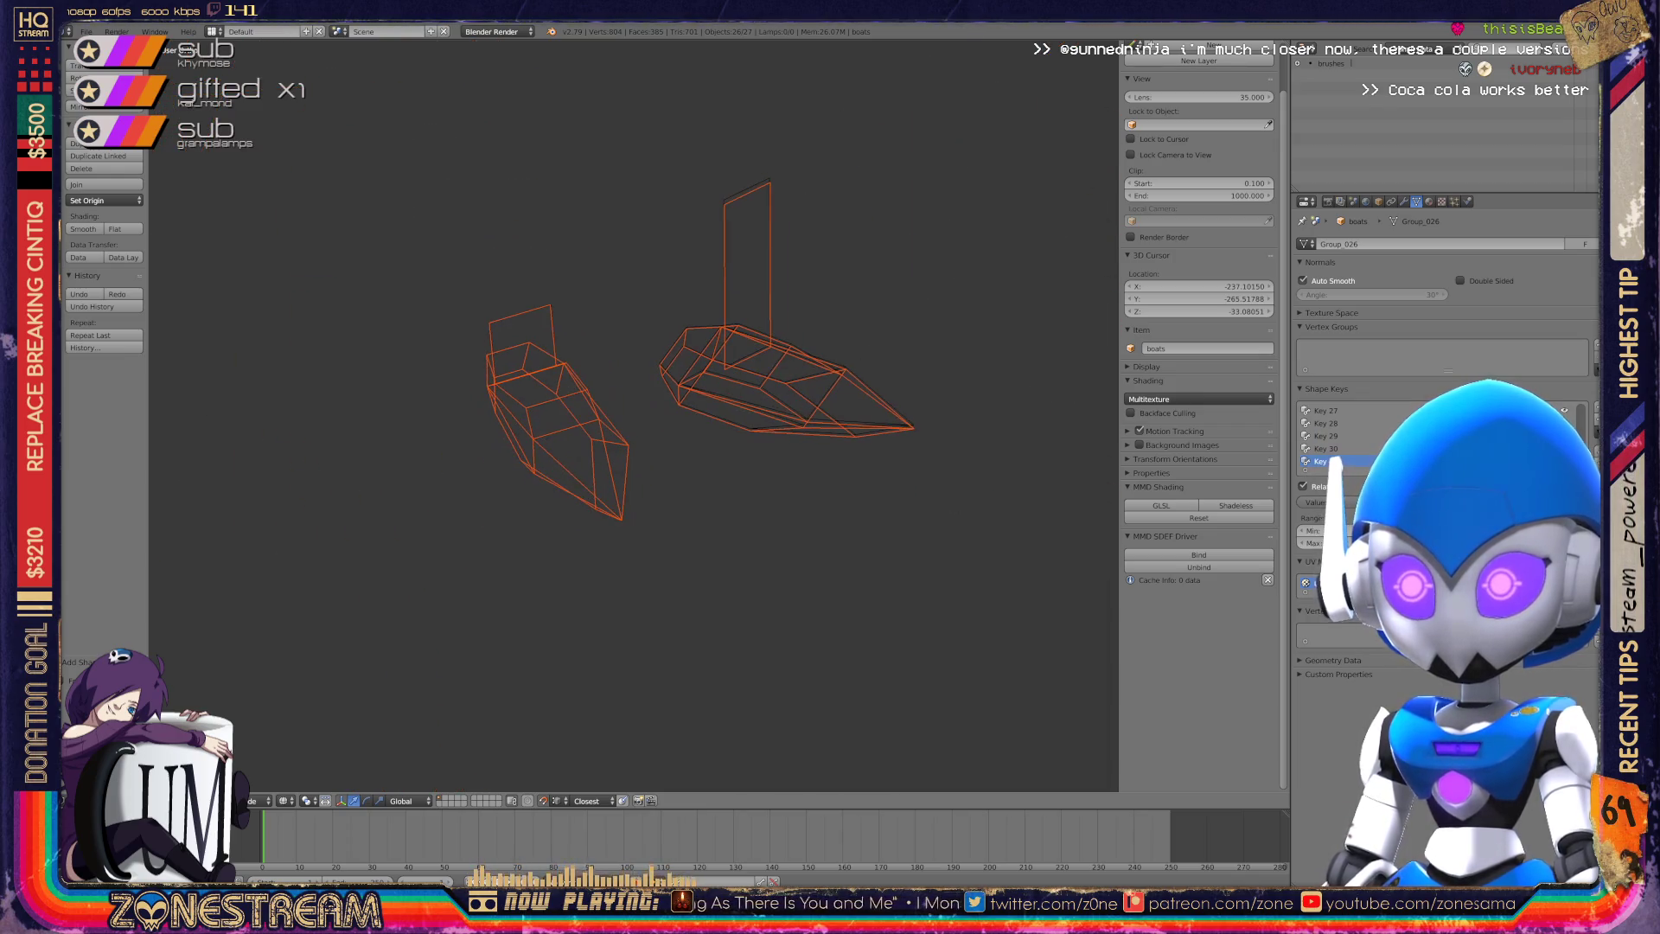
scroll(562, 415, up, 10)
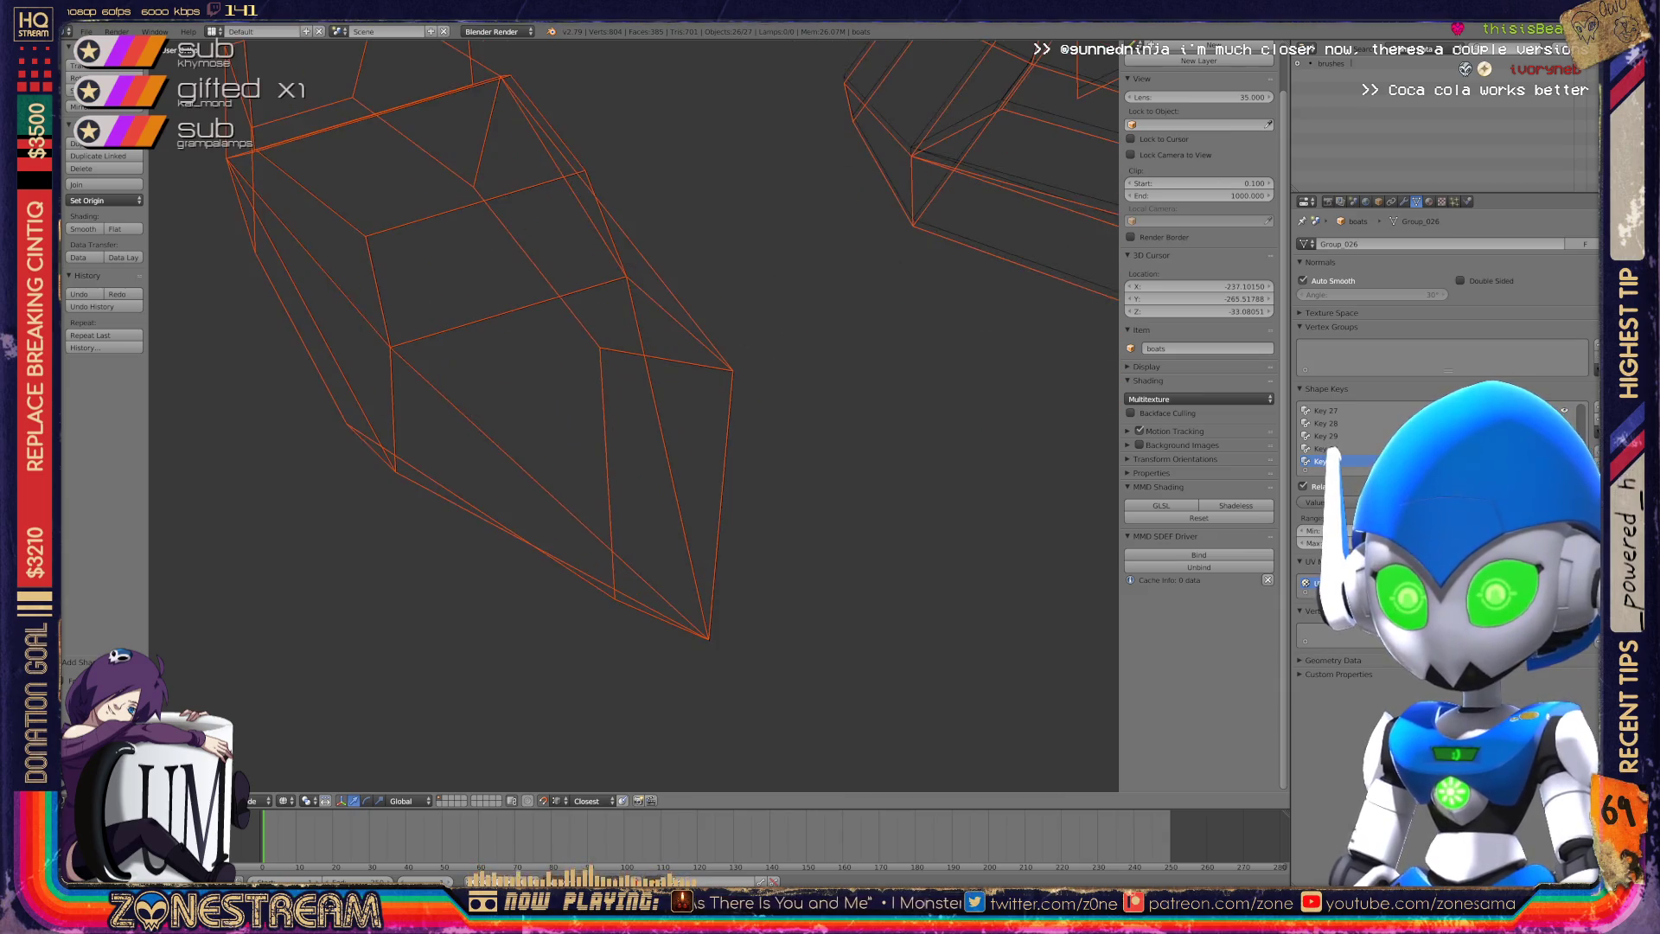
Orbit the view, reselect boats after checking Group_013, and enter Edit Mode on boats.
middle_drag(562, 415, 588, 363)
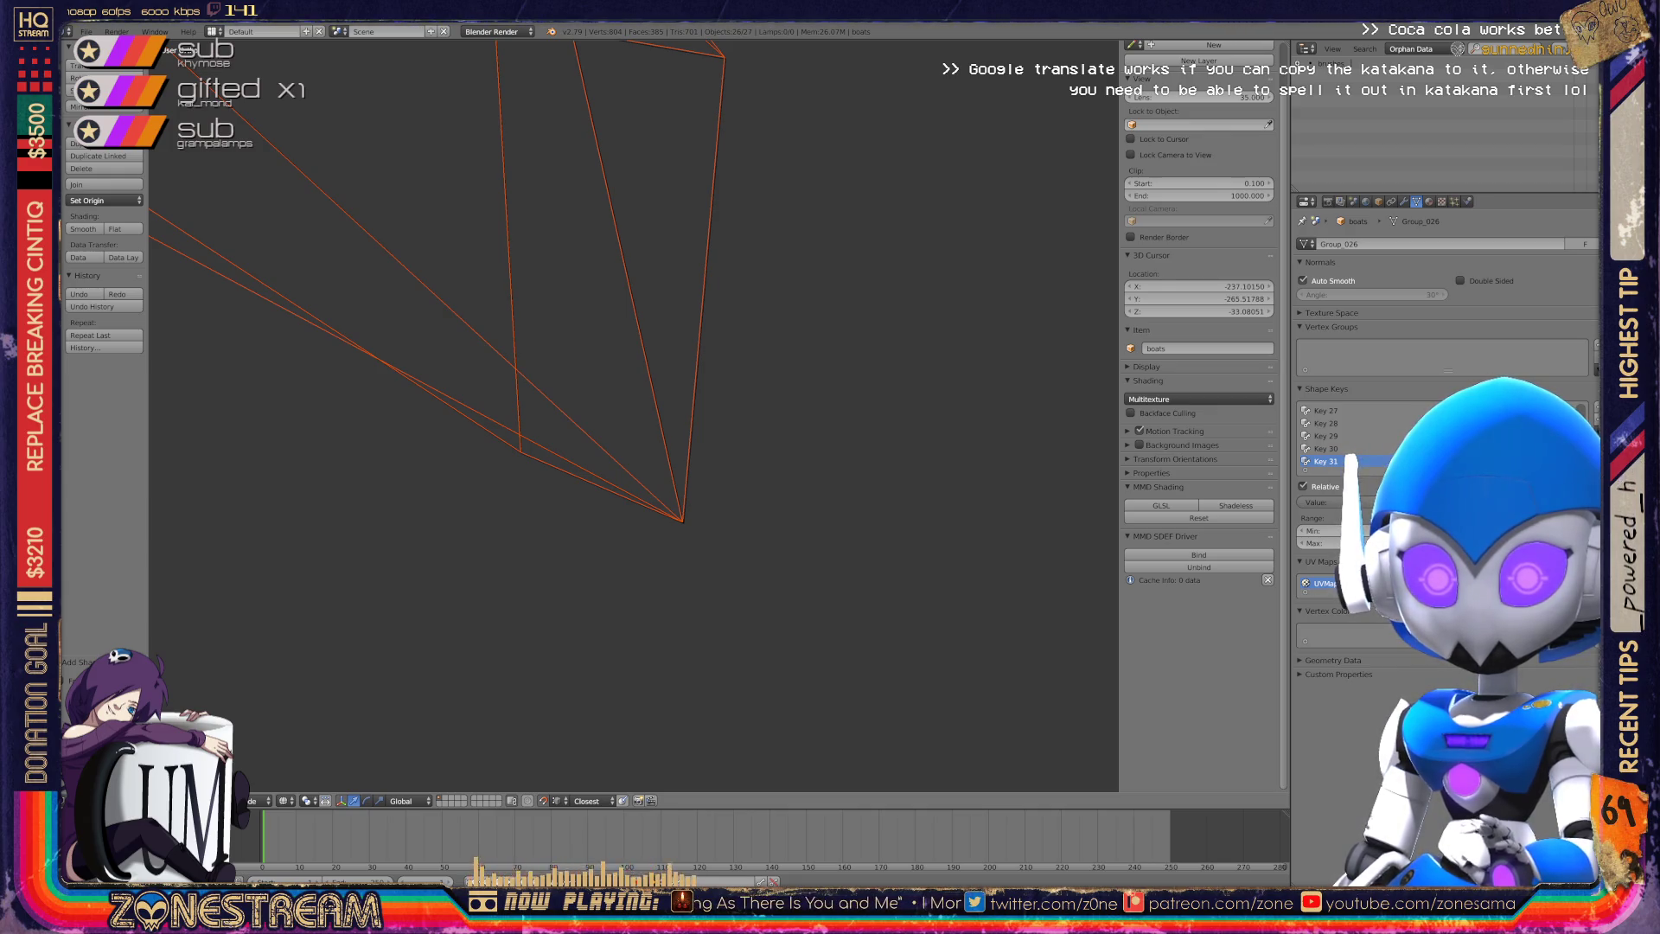
right_click(630, 285)
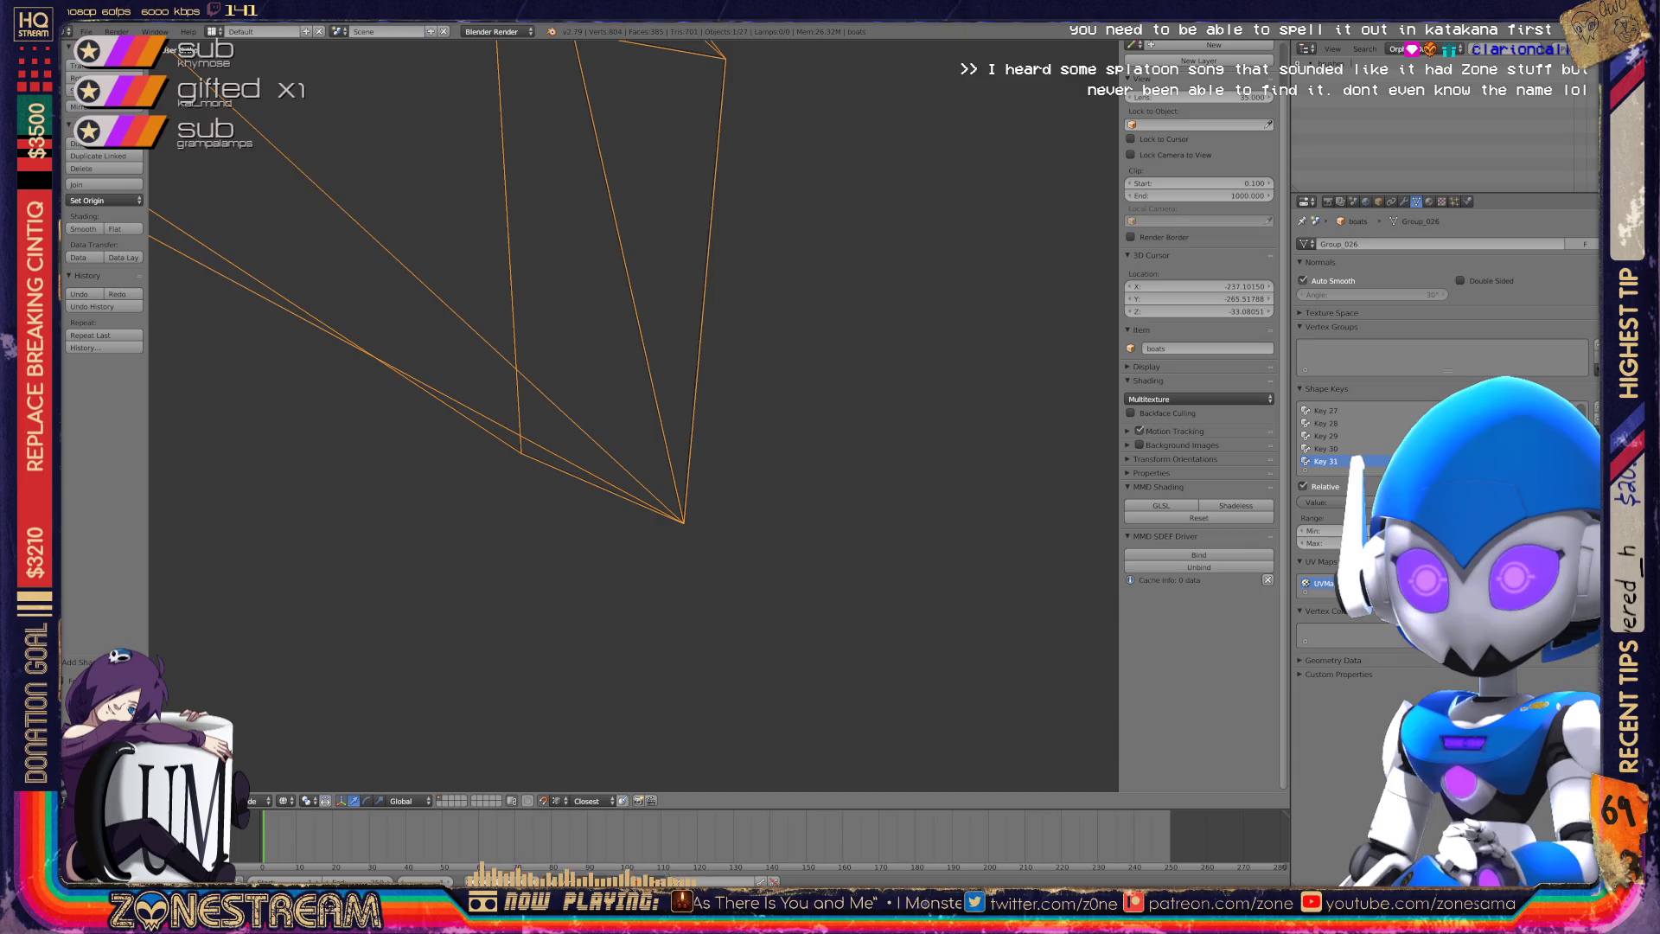
right_click(630, 286)
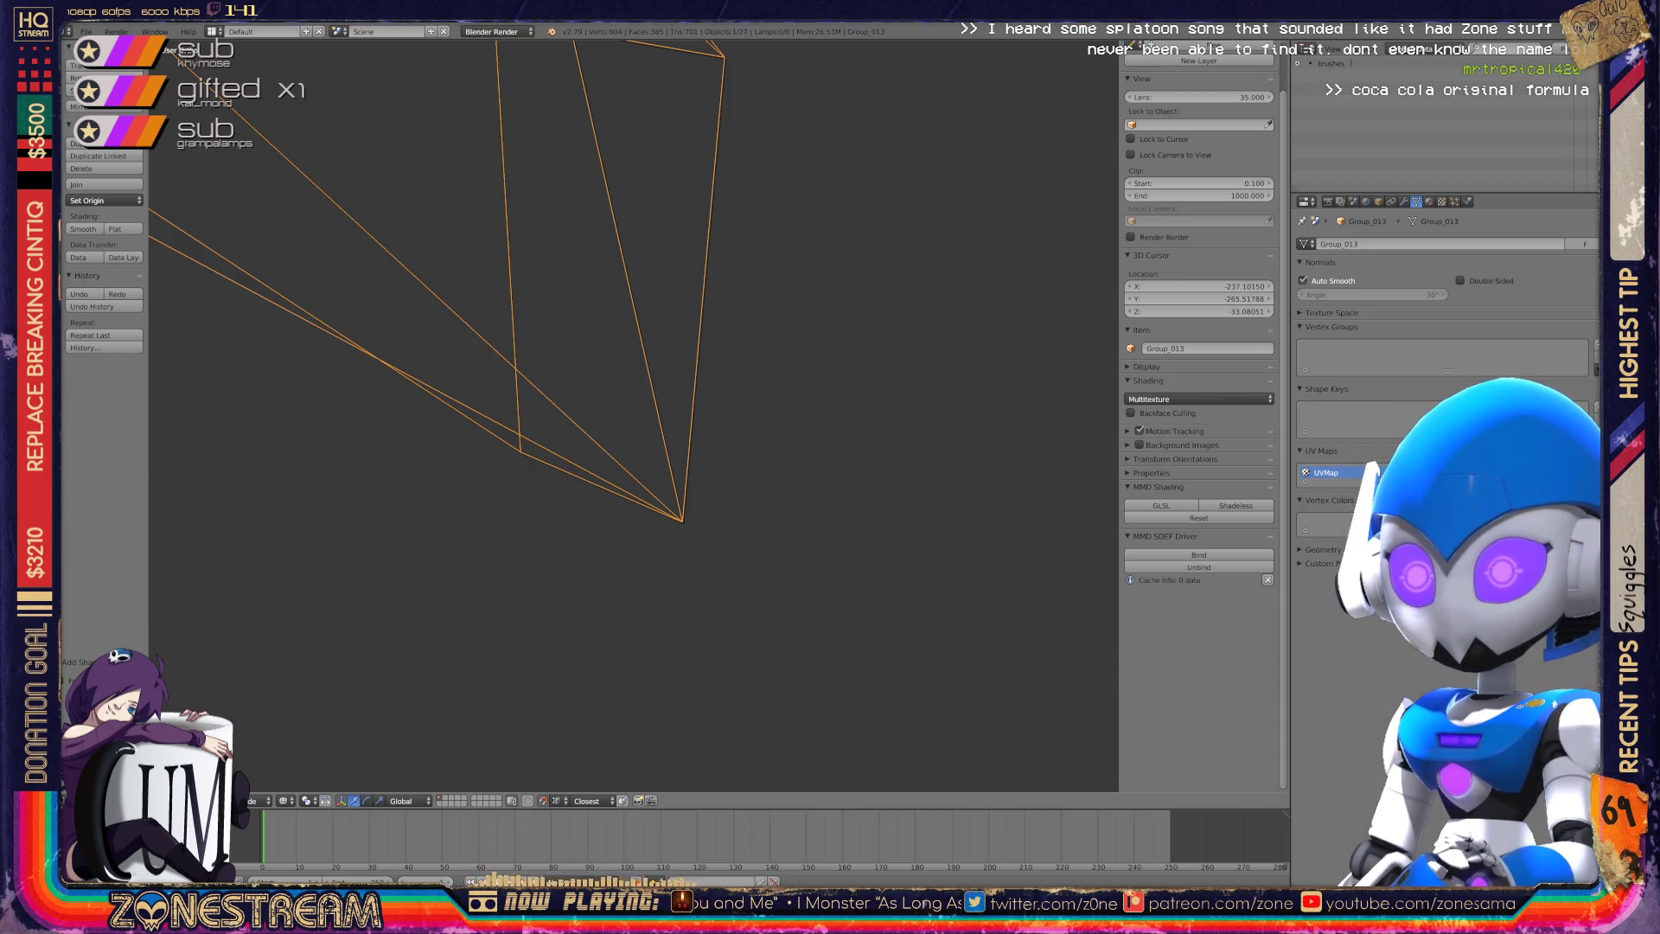
right_click(630, 285)
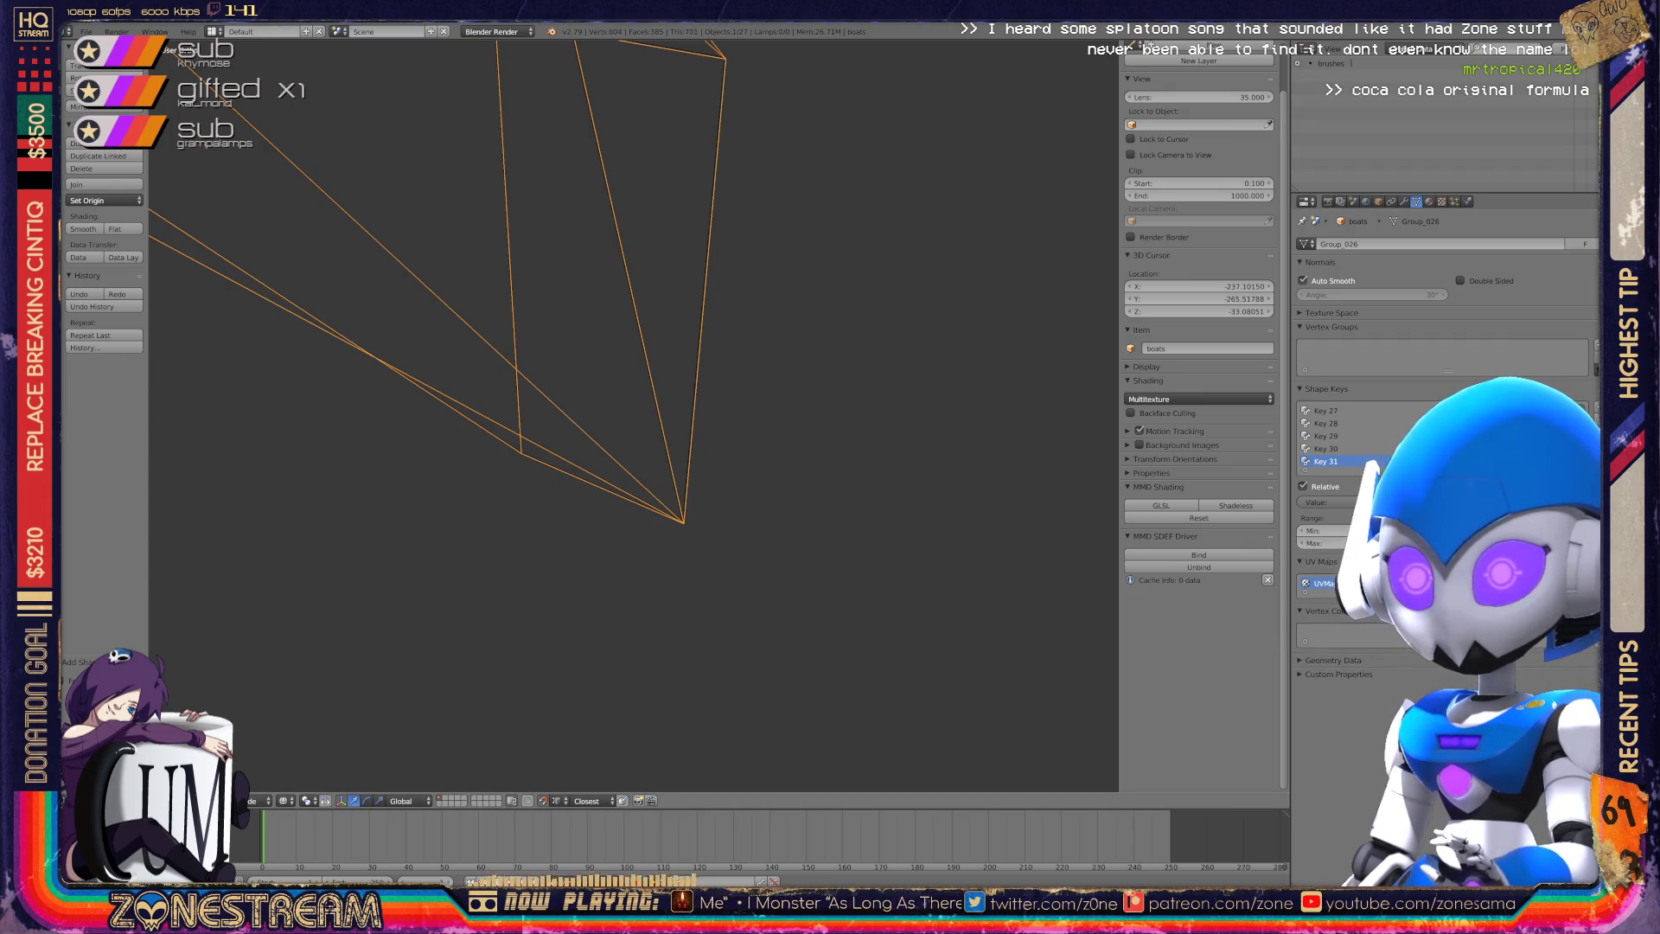
key(Tab)
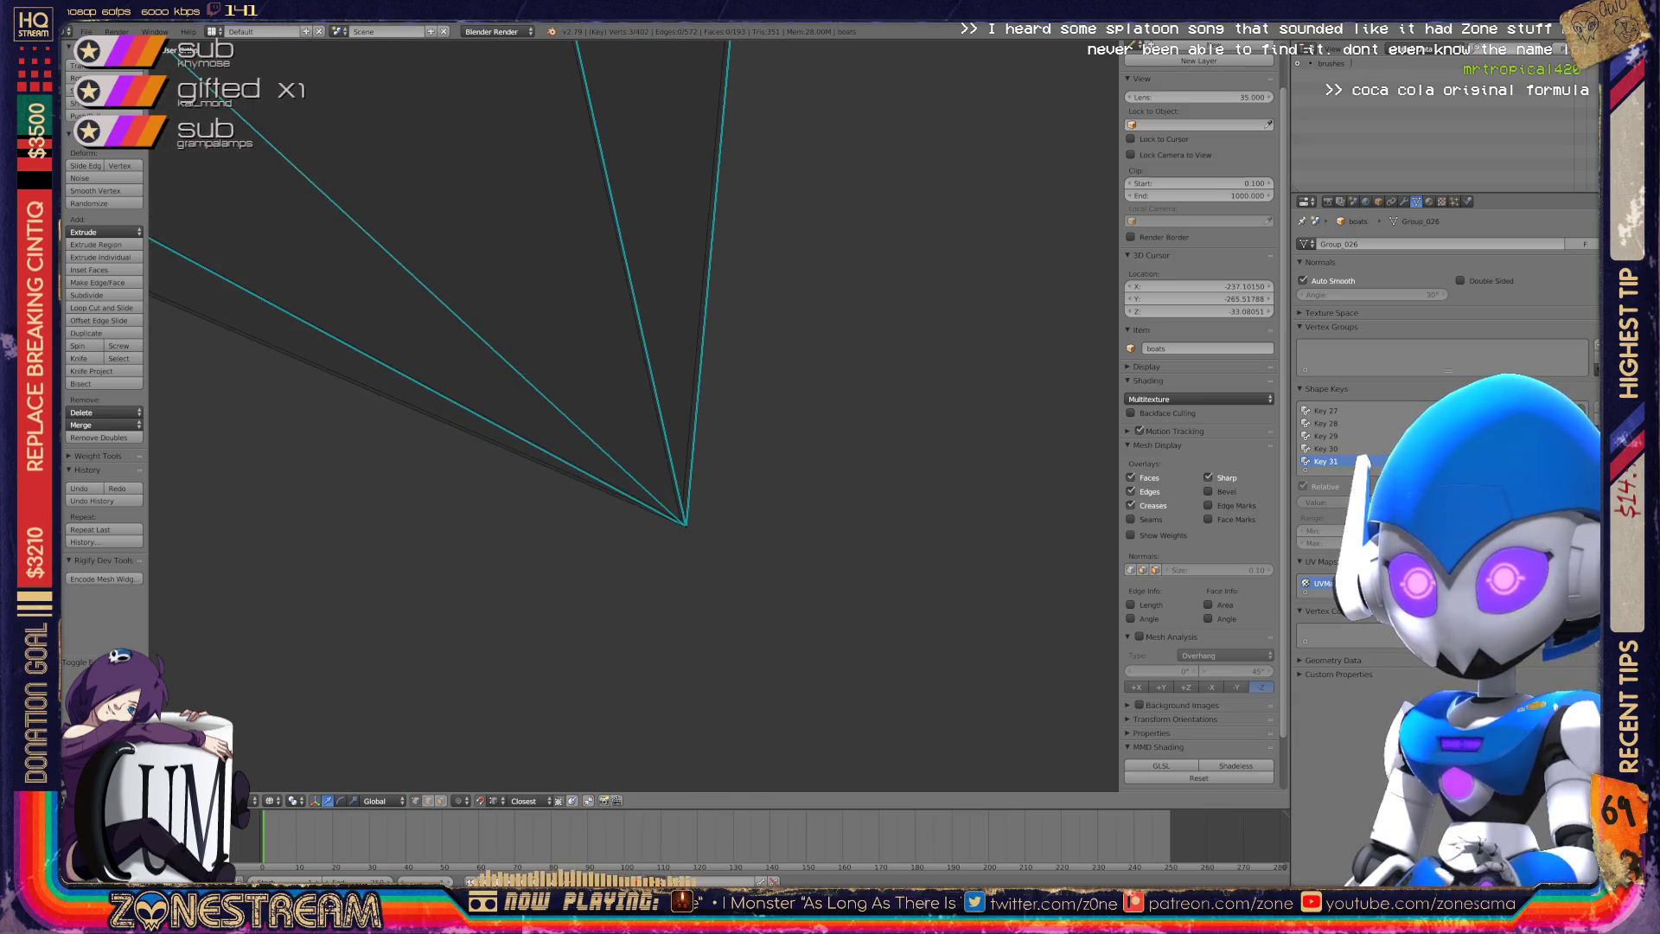
key(a)
key(a)
key(a)
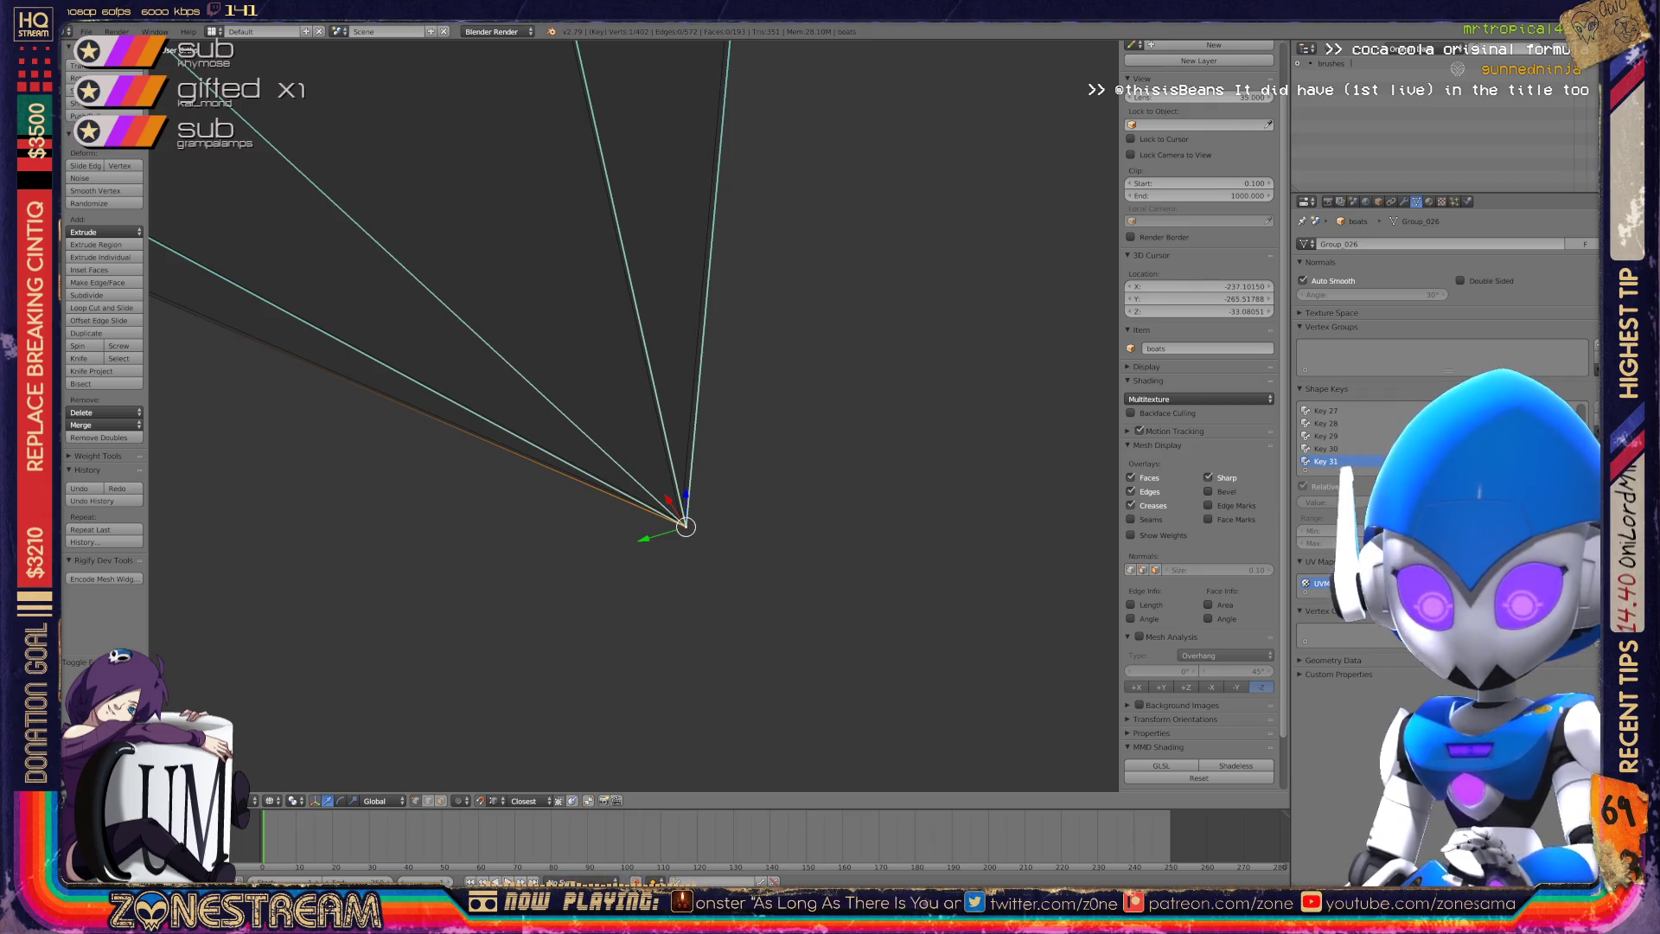
key(g)
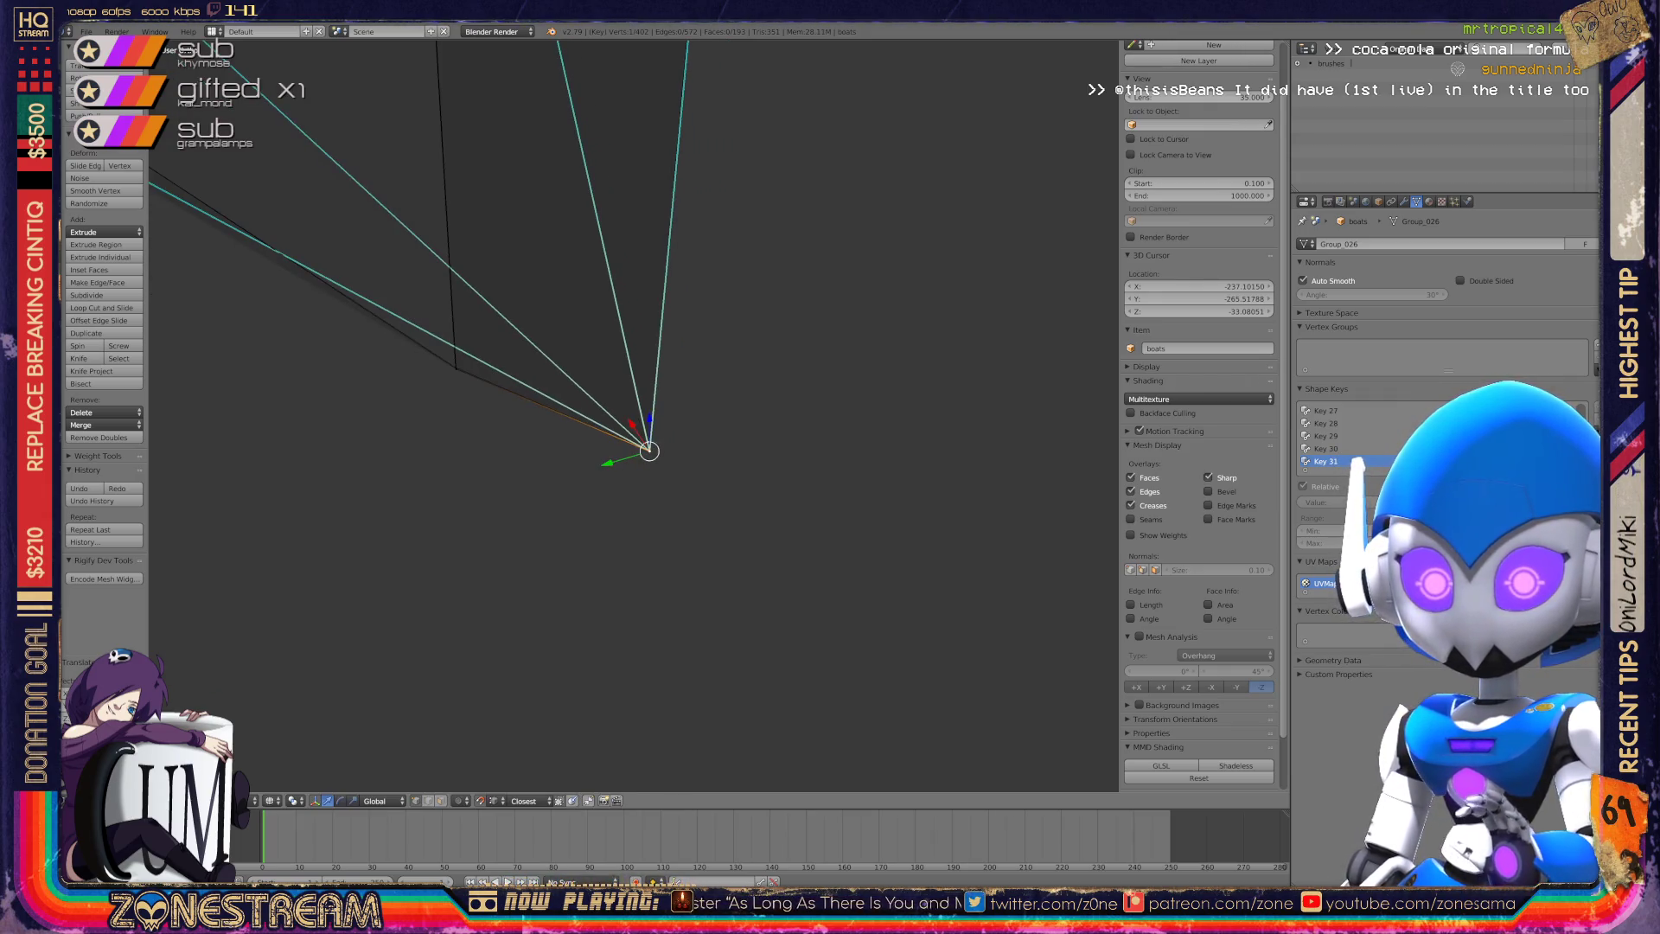
scroll(432, 346, up, 6)
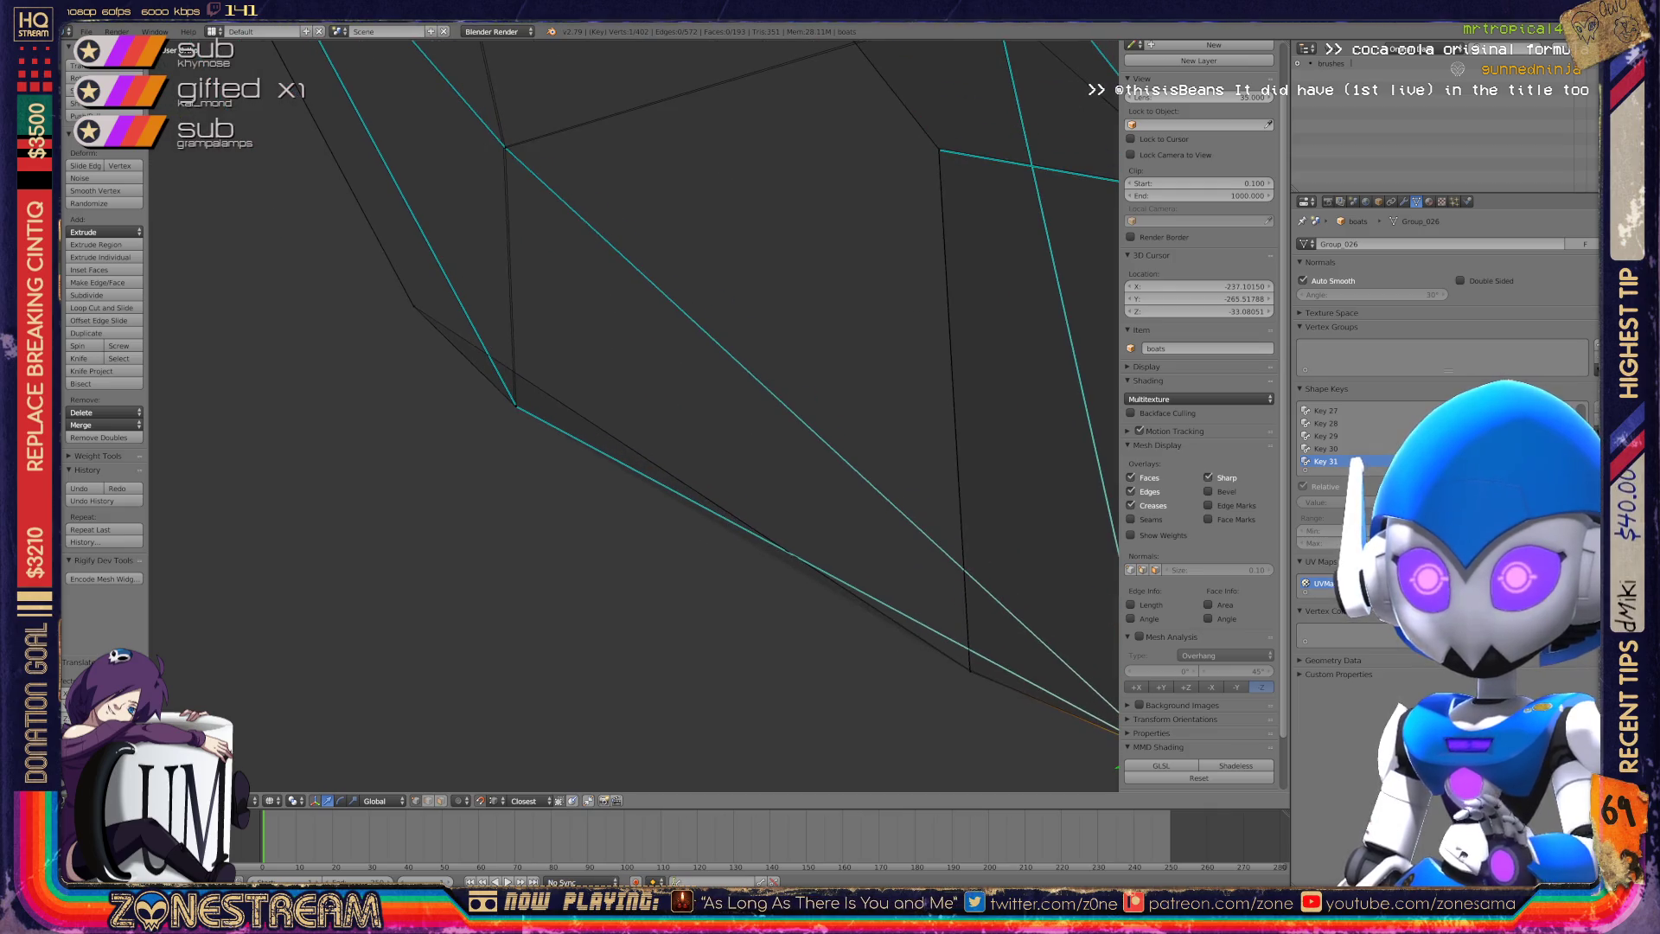
middle_drag(631, 415, 500, 328)
shift+right_click(472, 450)
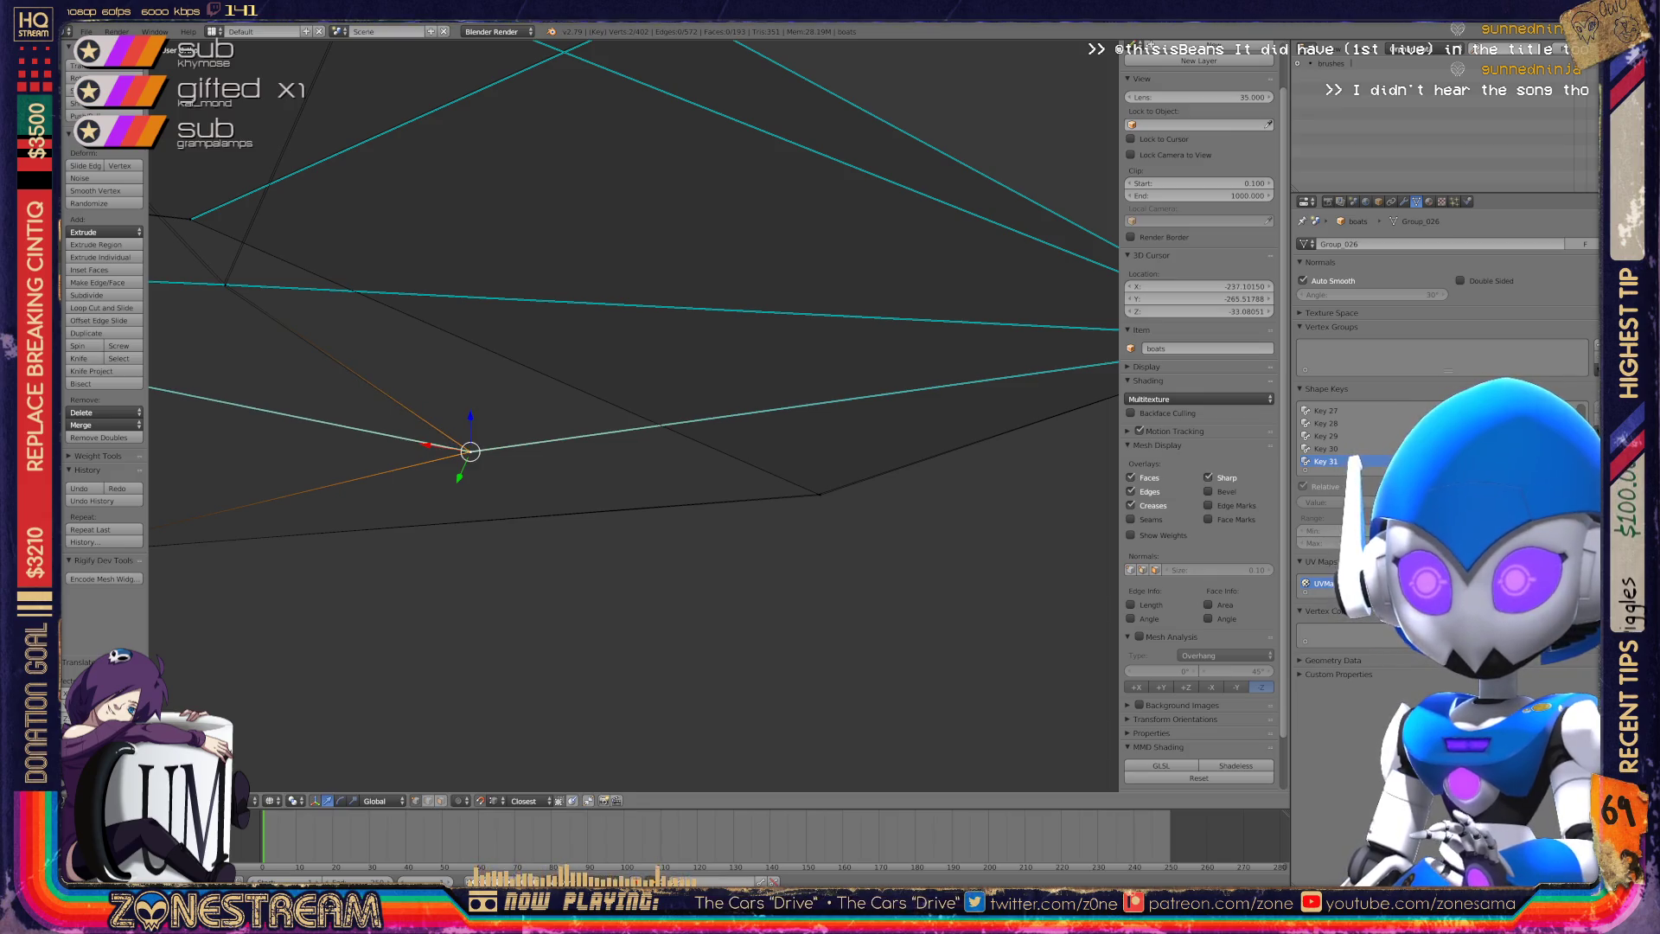
shift+right_click(471, 450)
shift+right_click(818, 494)
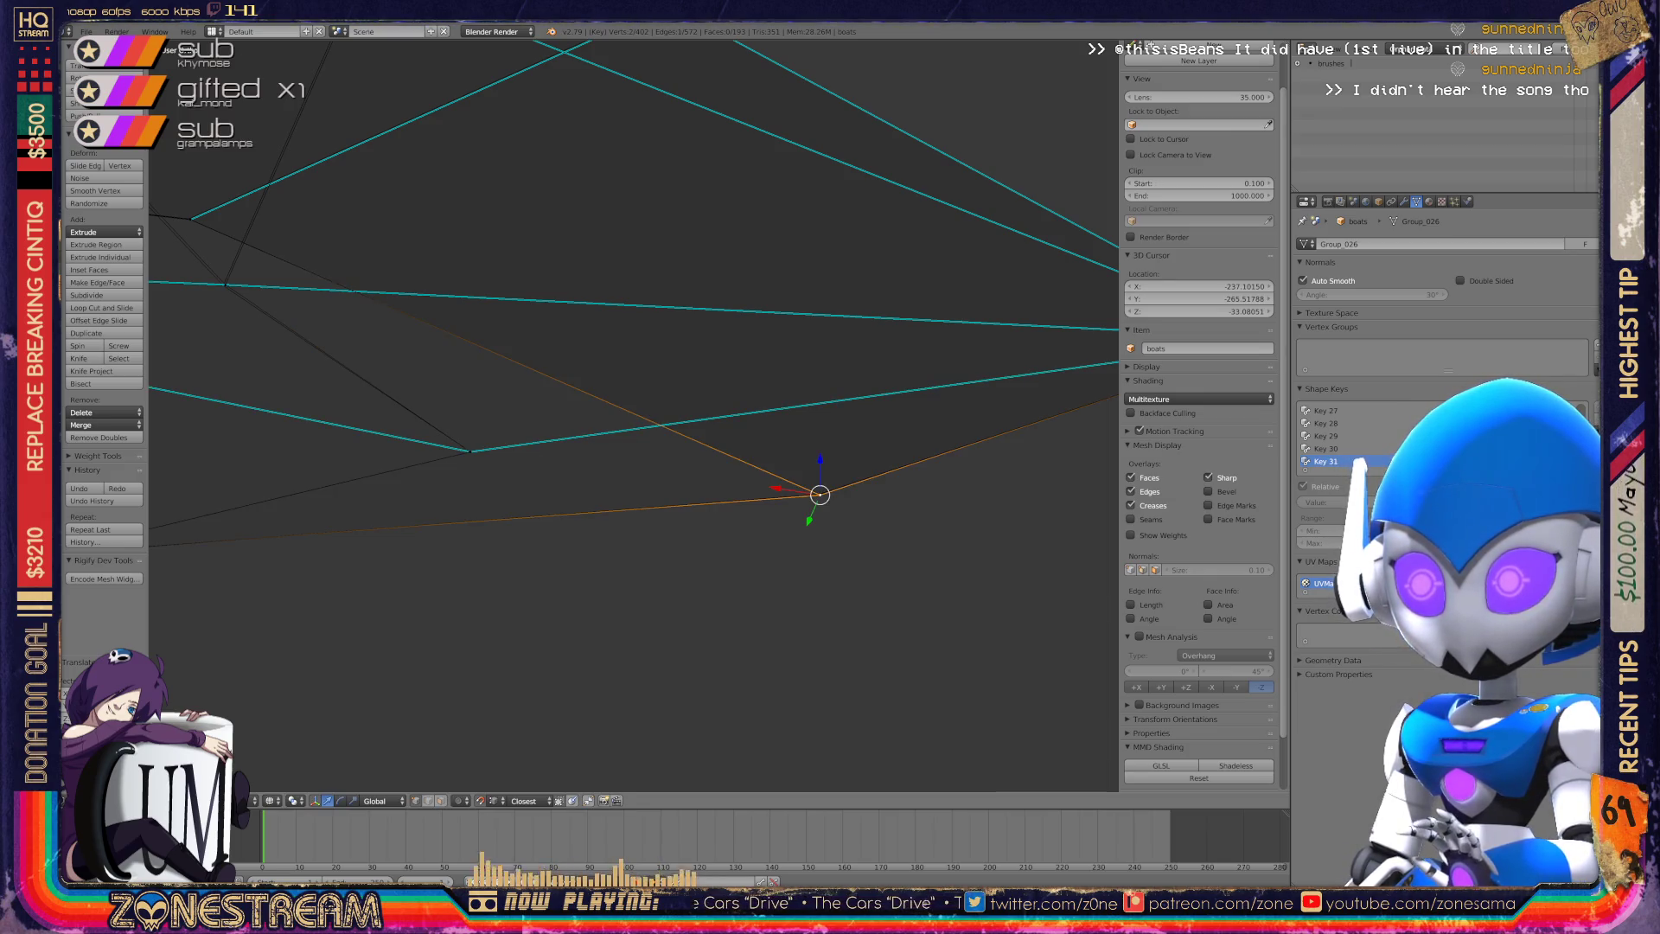
shift+middle_drag(606, 493, 961, 498)
right_click(396, 557)
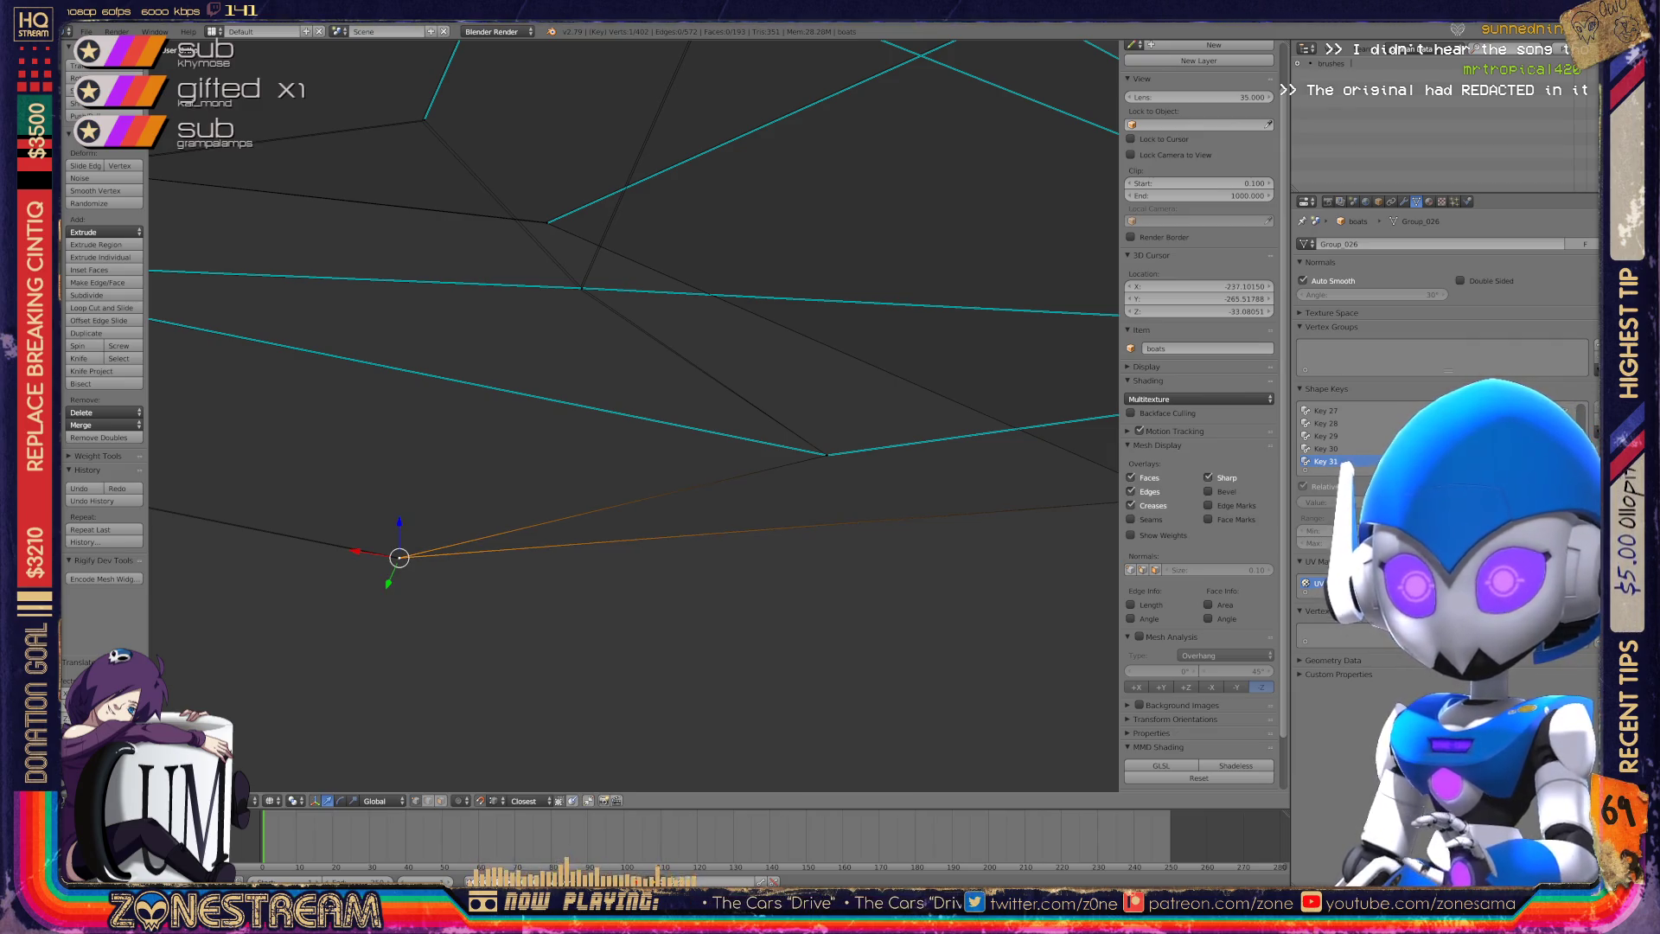
shift+right_click(152, 507)
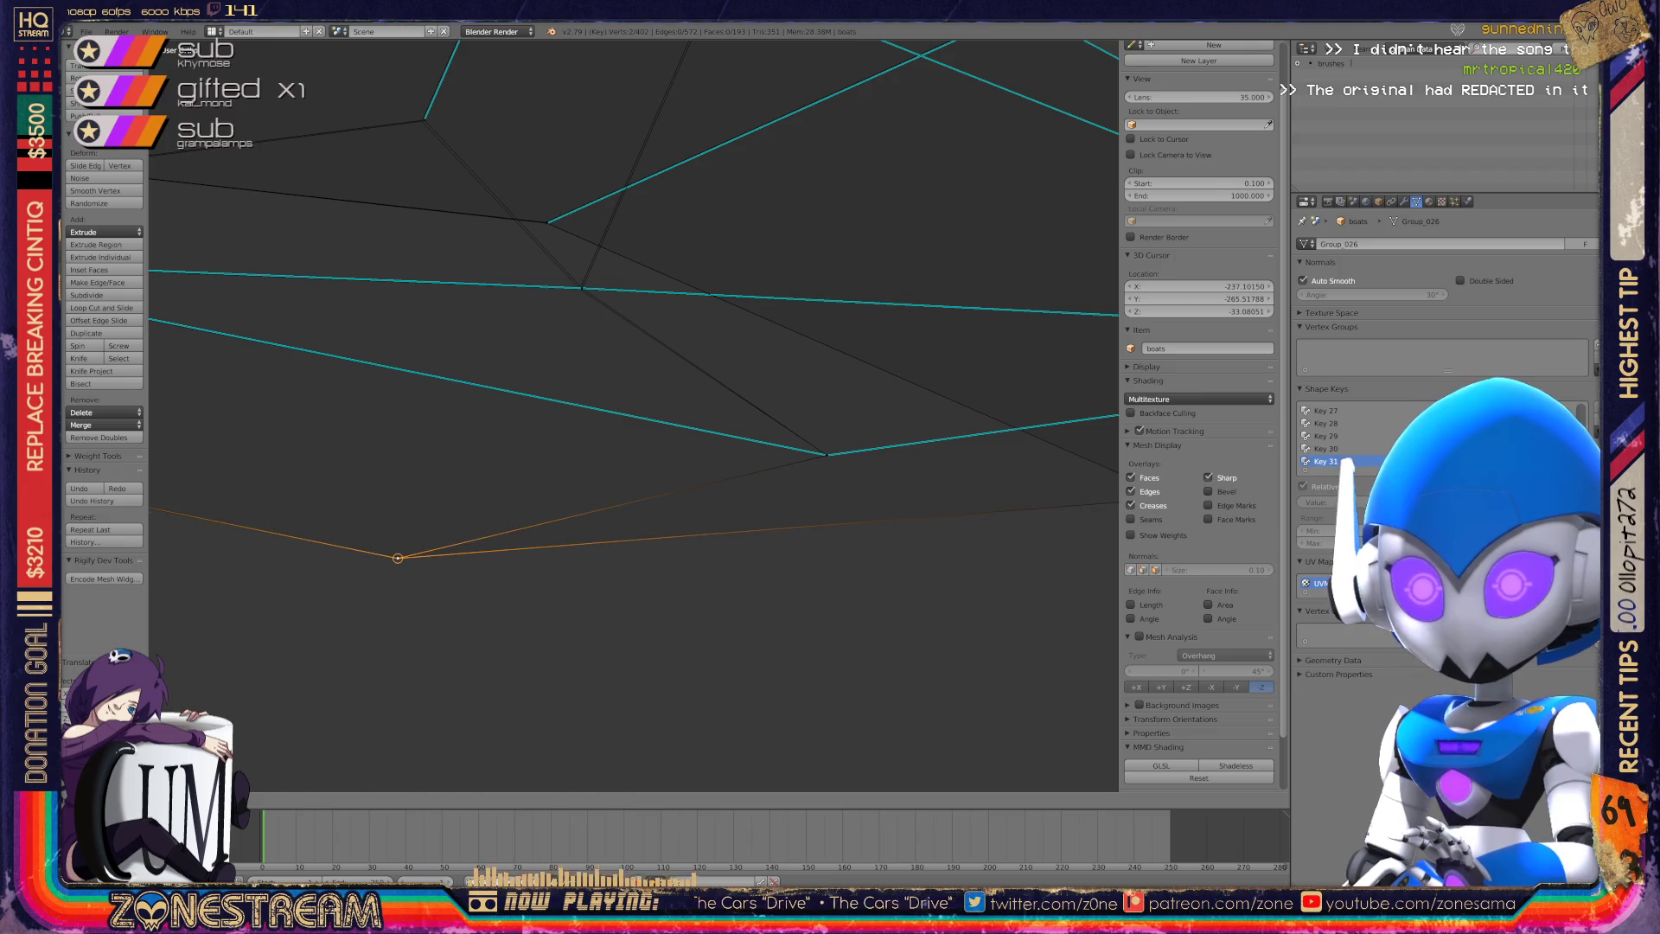
key(ctrl+KP_6)
key(ctrl+KP_8)
scroll(634, 415, up, 3)
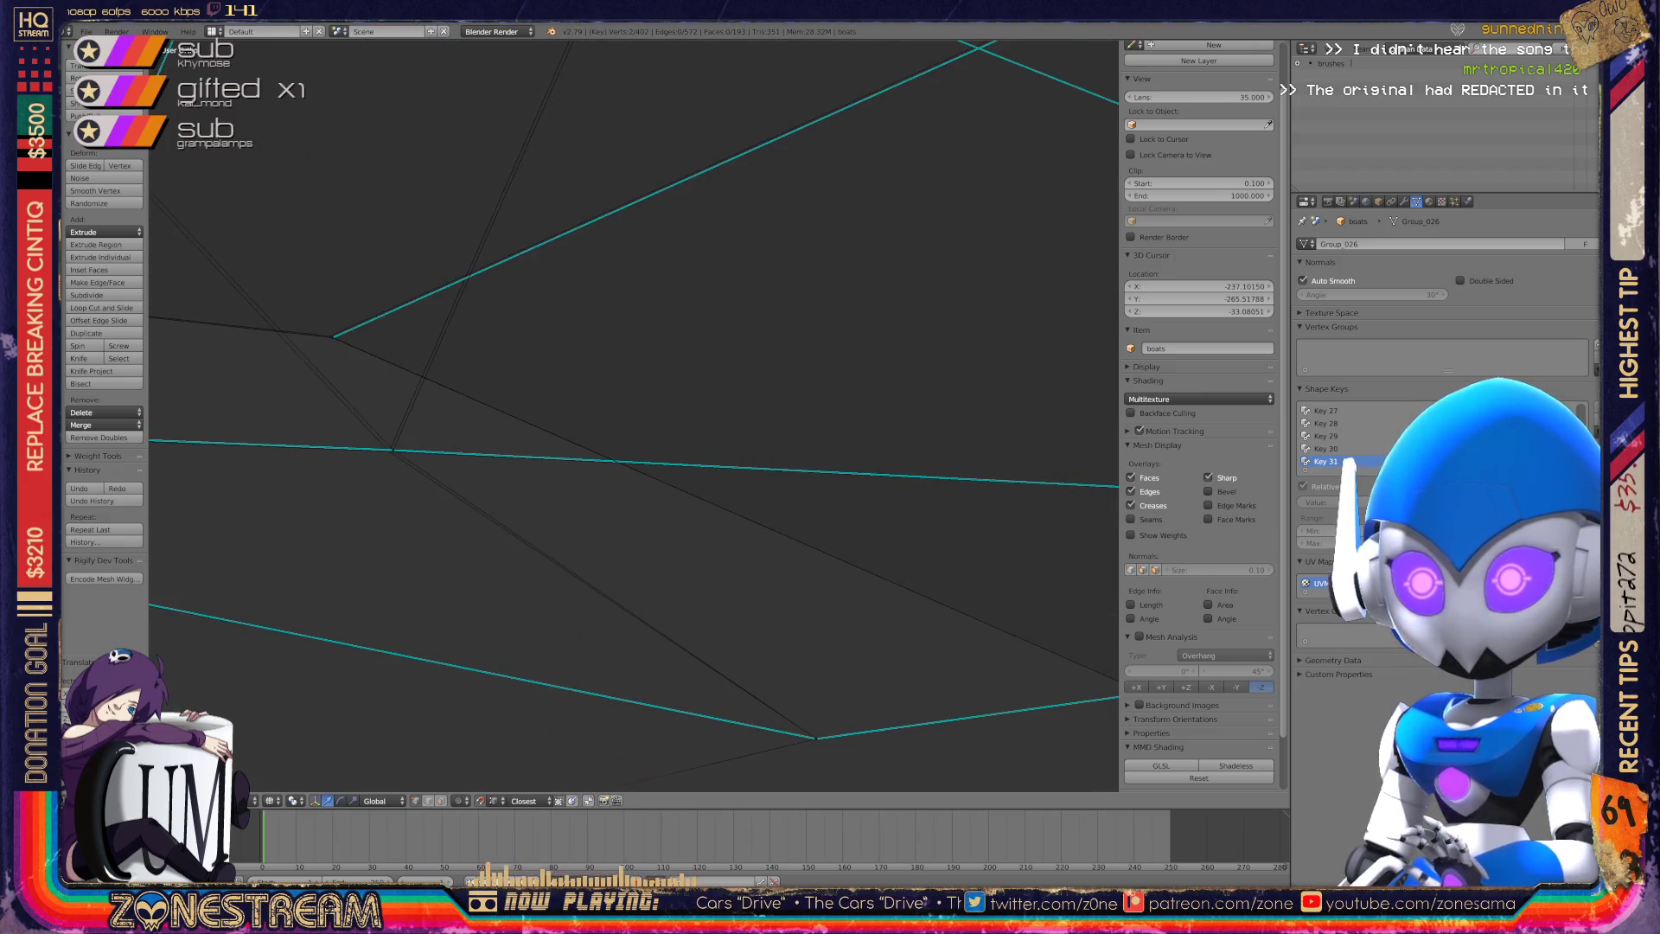
shift+right_click(454, 509)
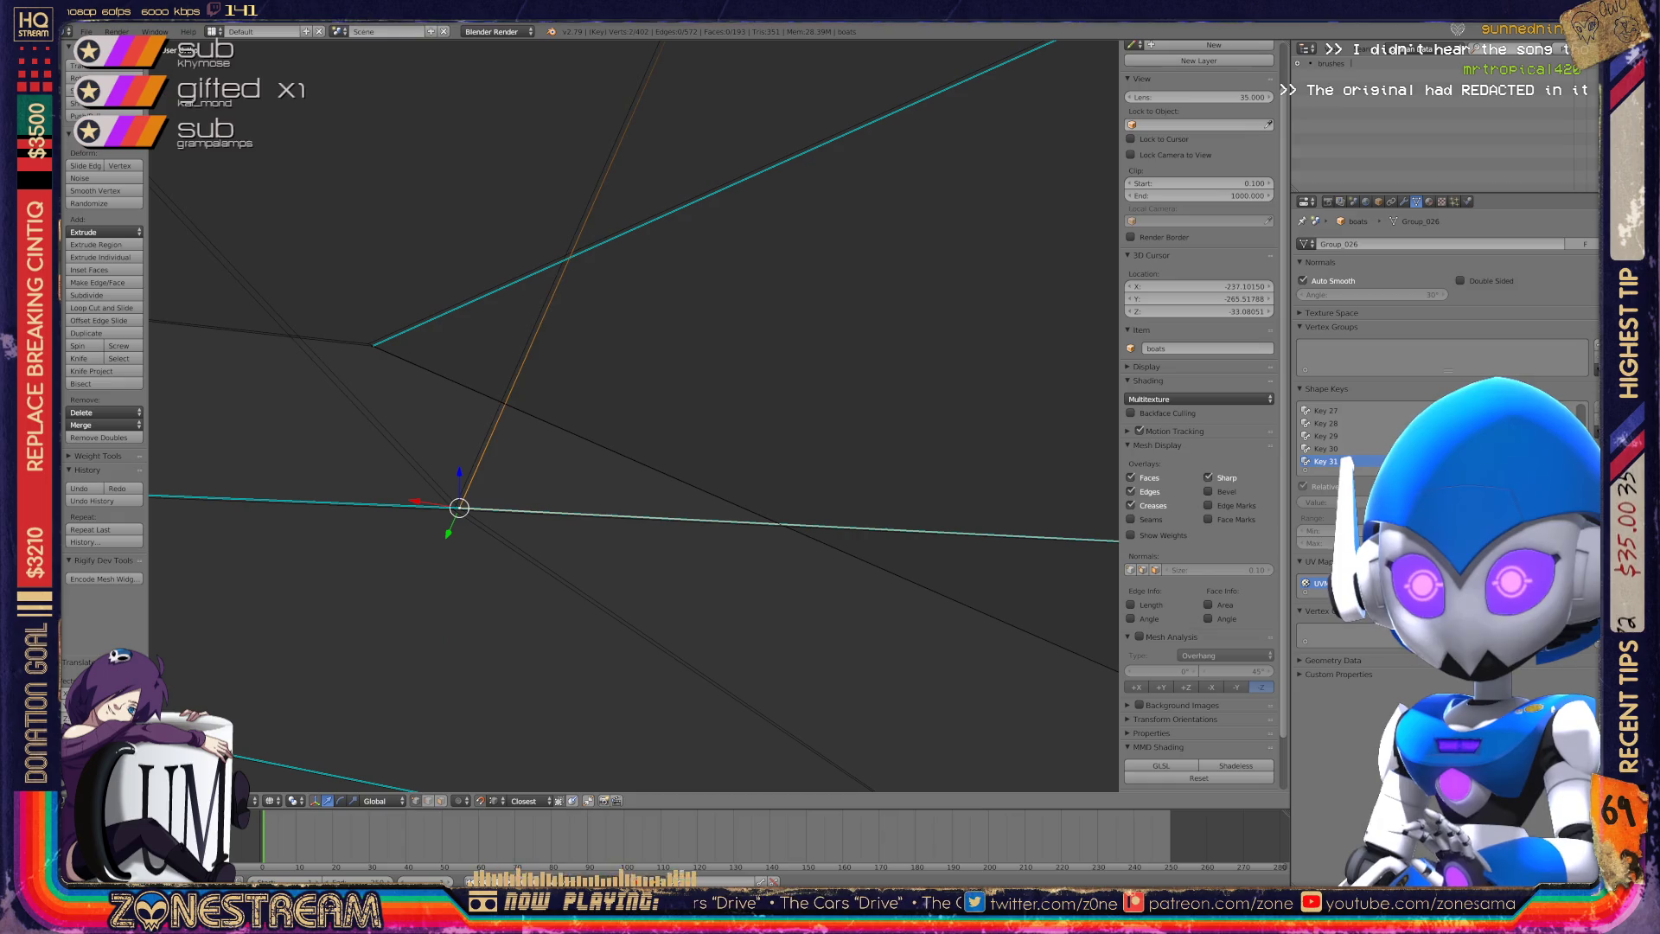
scroll(634, 415, down, 5)
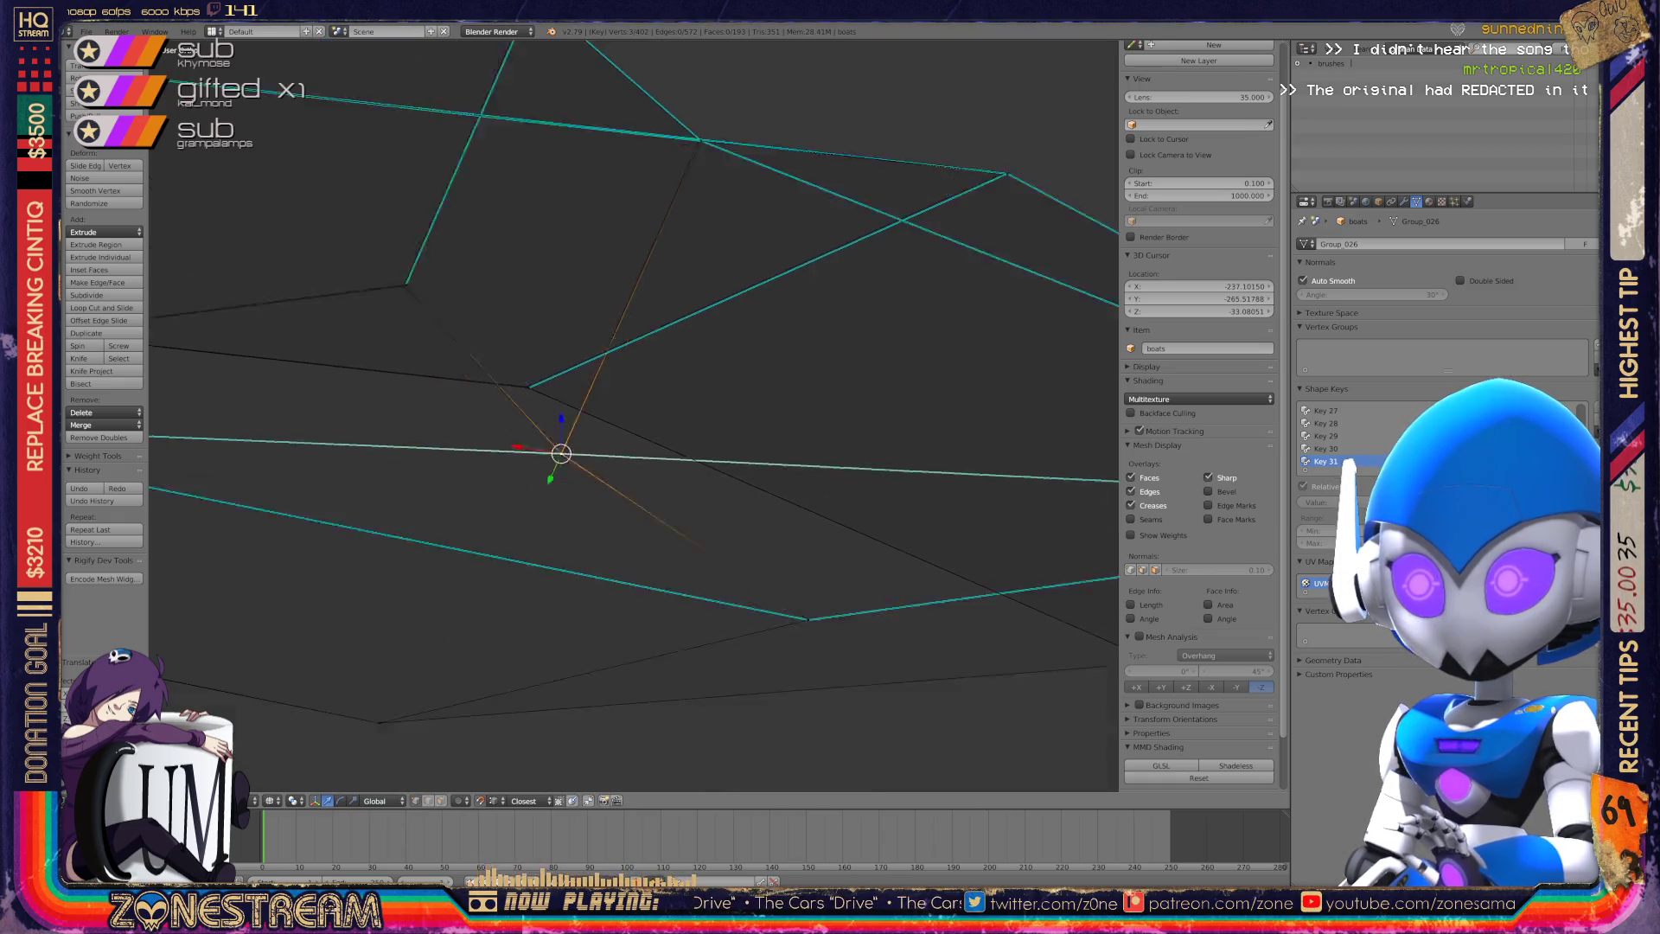
middle_drag(634, 415, 684, 346)
scroll(684, 345, up, 4)
scroll(634, 416, up, 4)
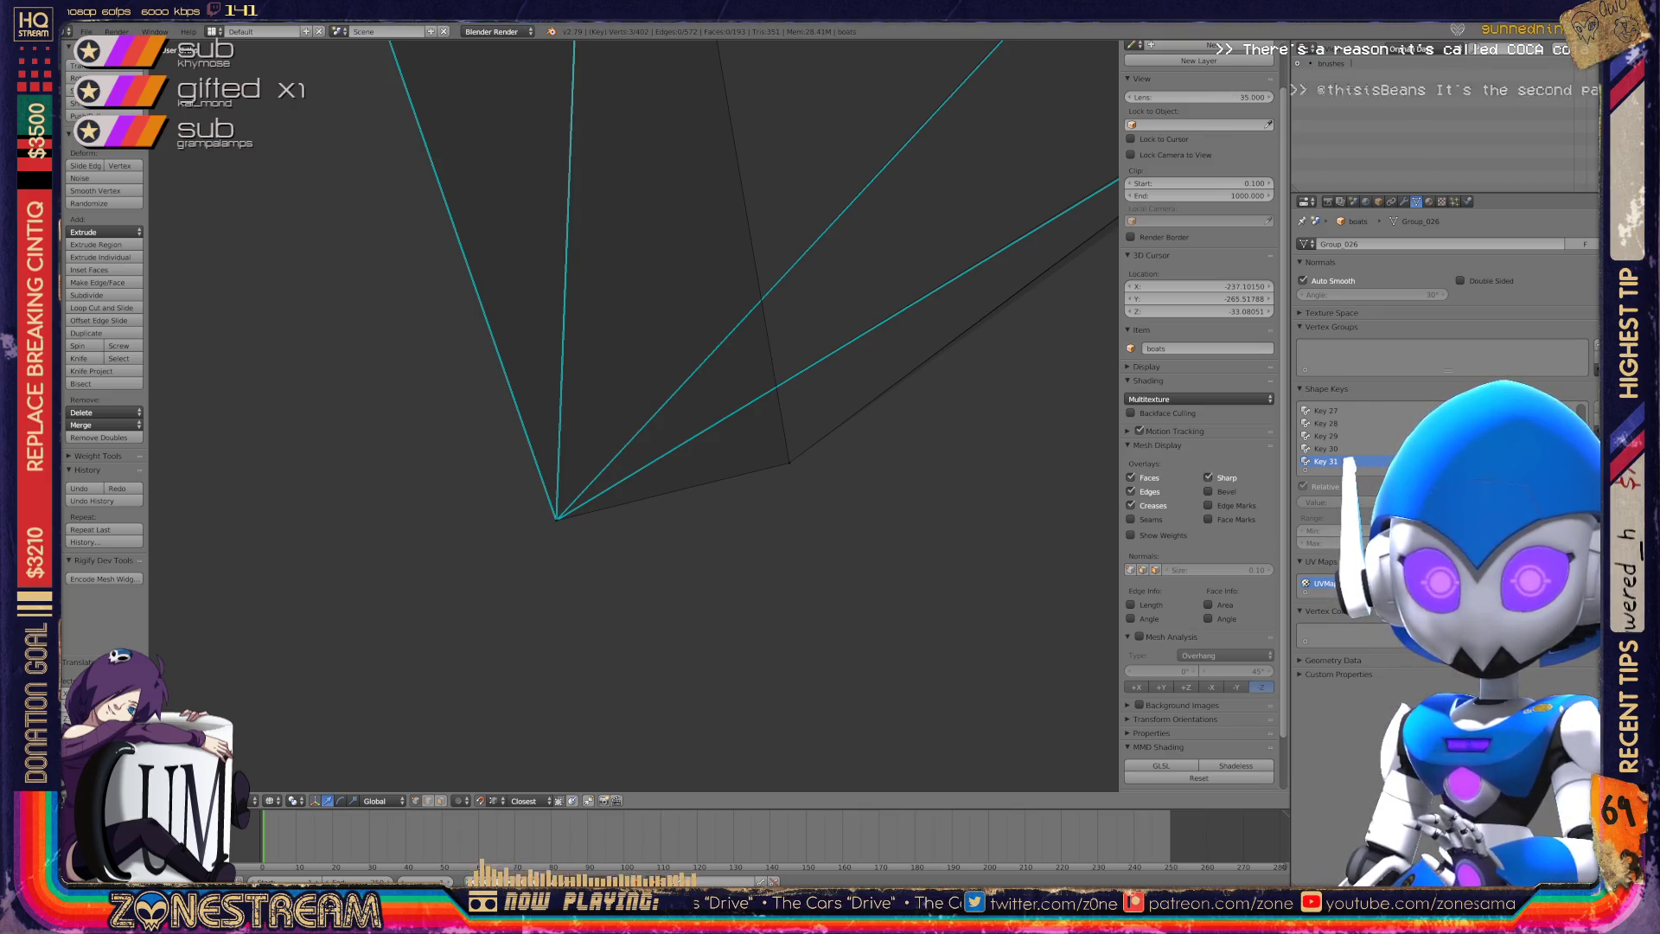
mouse_move(634, 415)
middle_down()
mouse_move(596, 394)
mouse_move(549, 436)
middle_up()
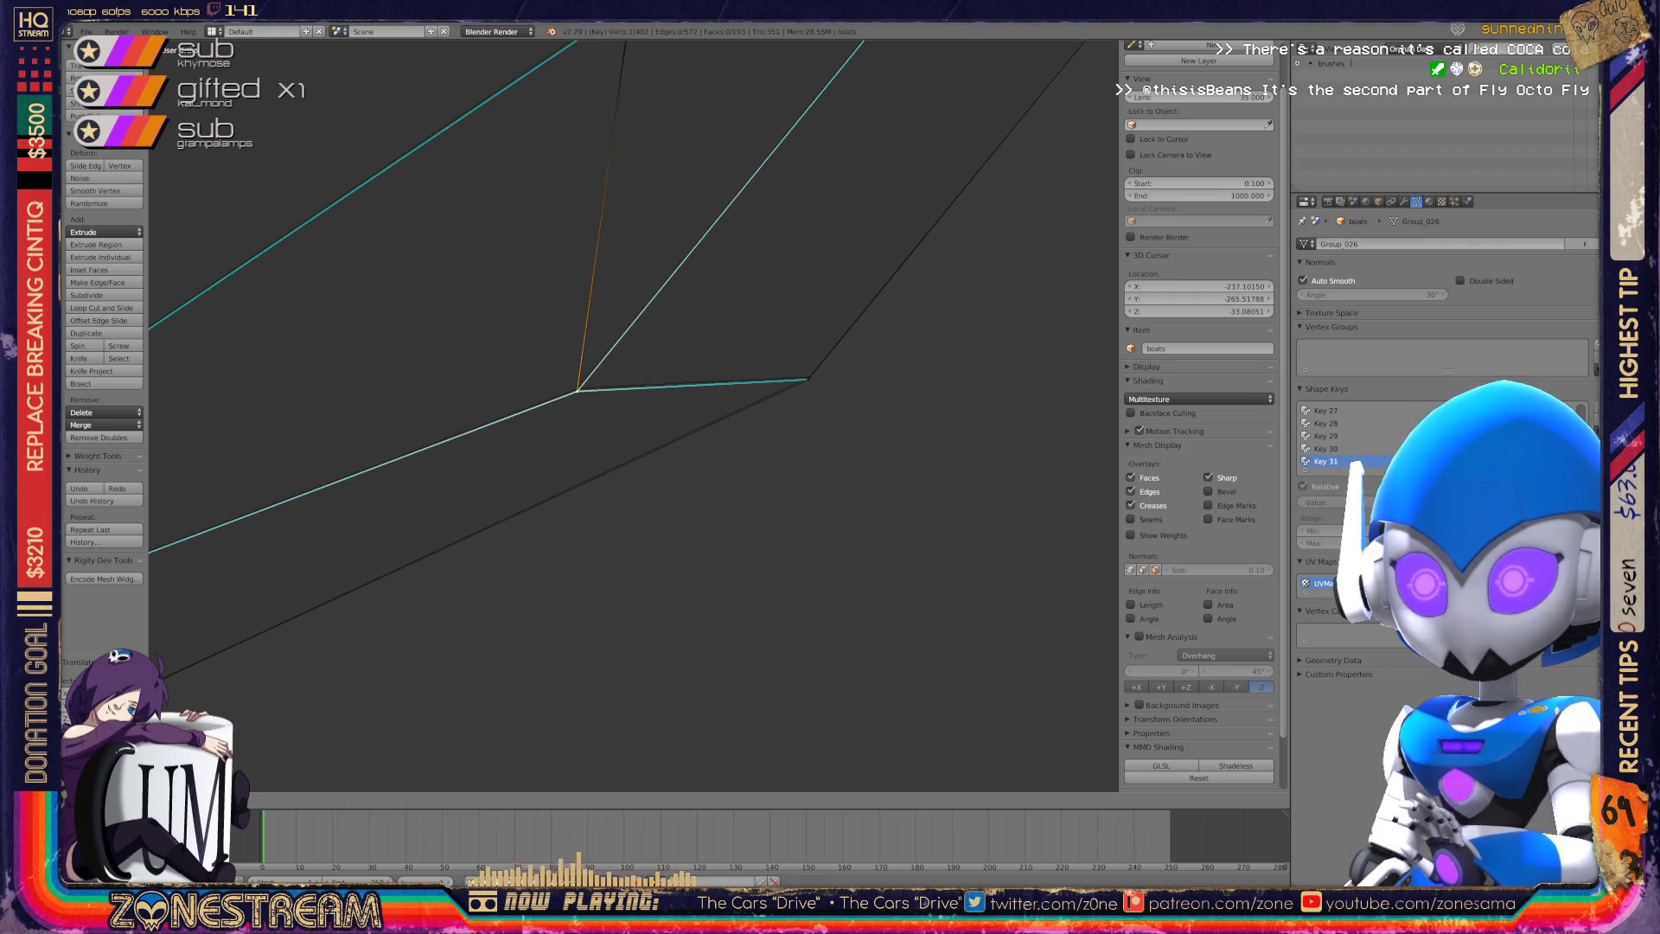
right_click(807, 379)
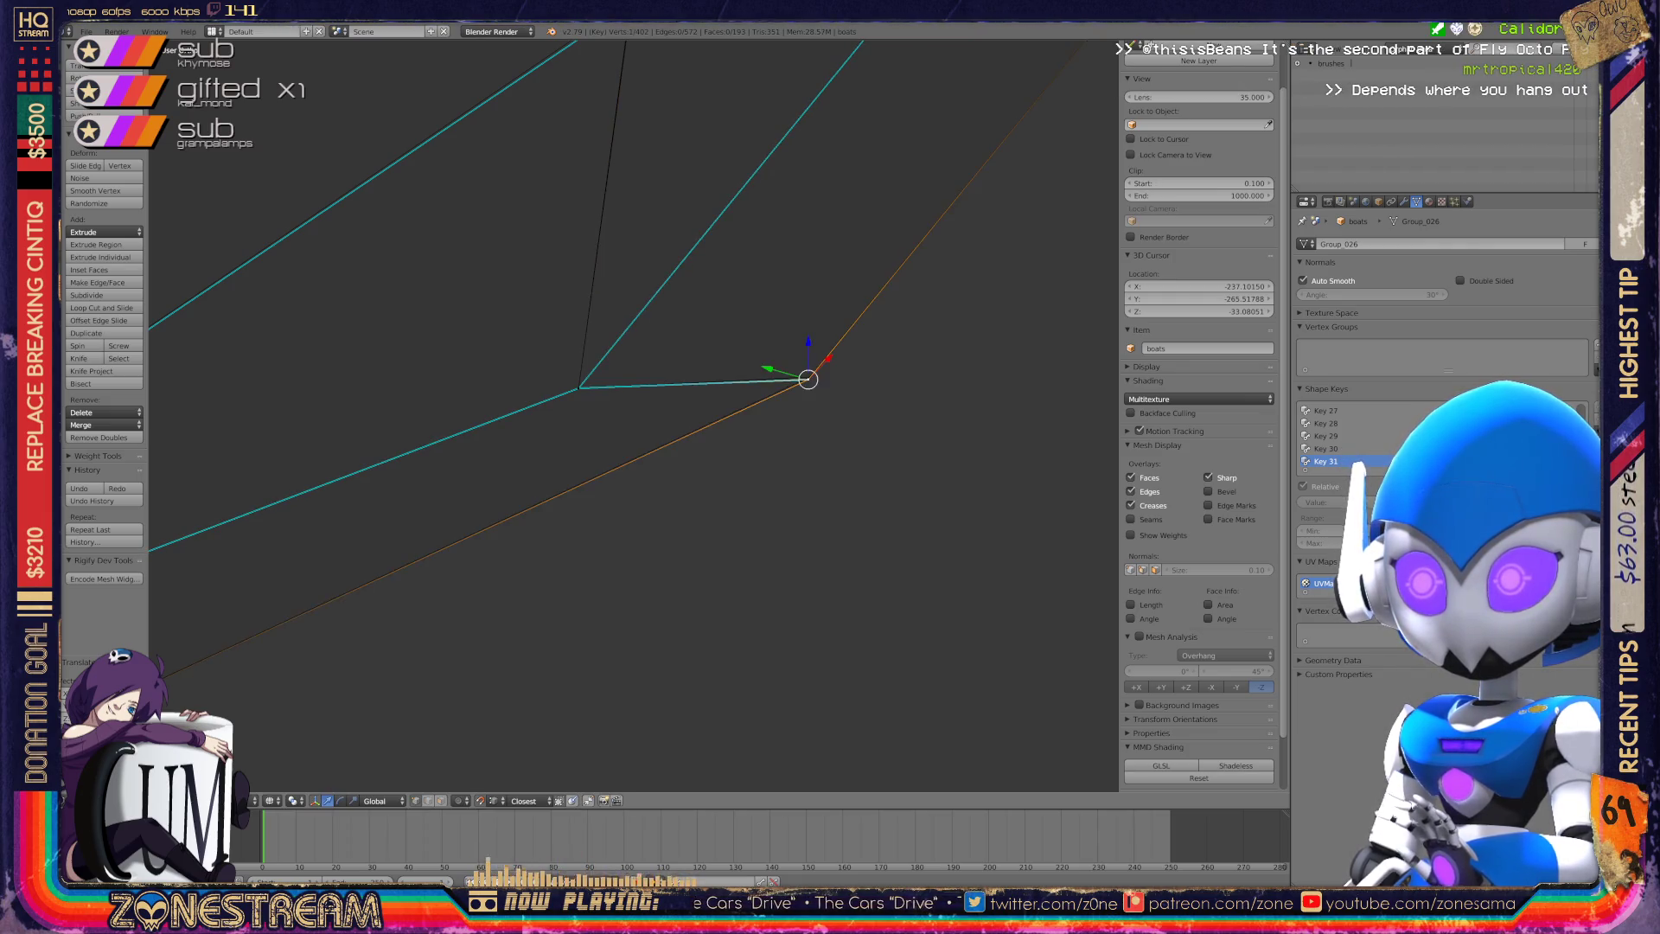
middle_drag(632, 415, 571, 467)
scroll(633, 415, up, 5)
shift+middle_drag(778, 605, 644, 243)
shift+right_click(654, 387)
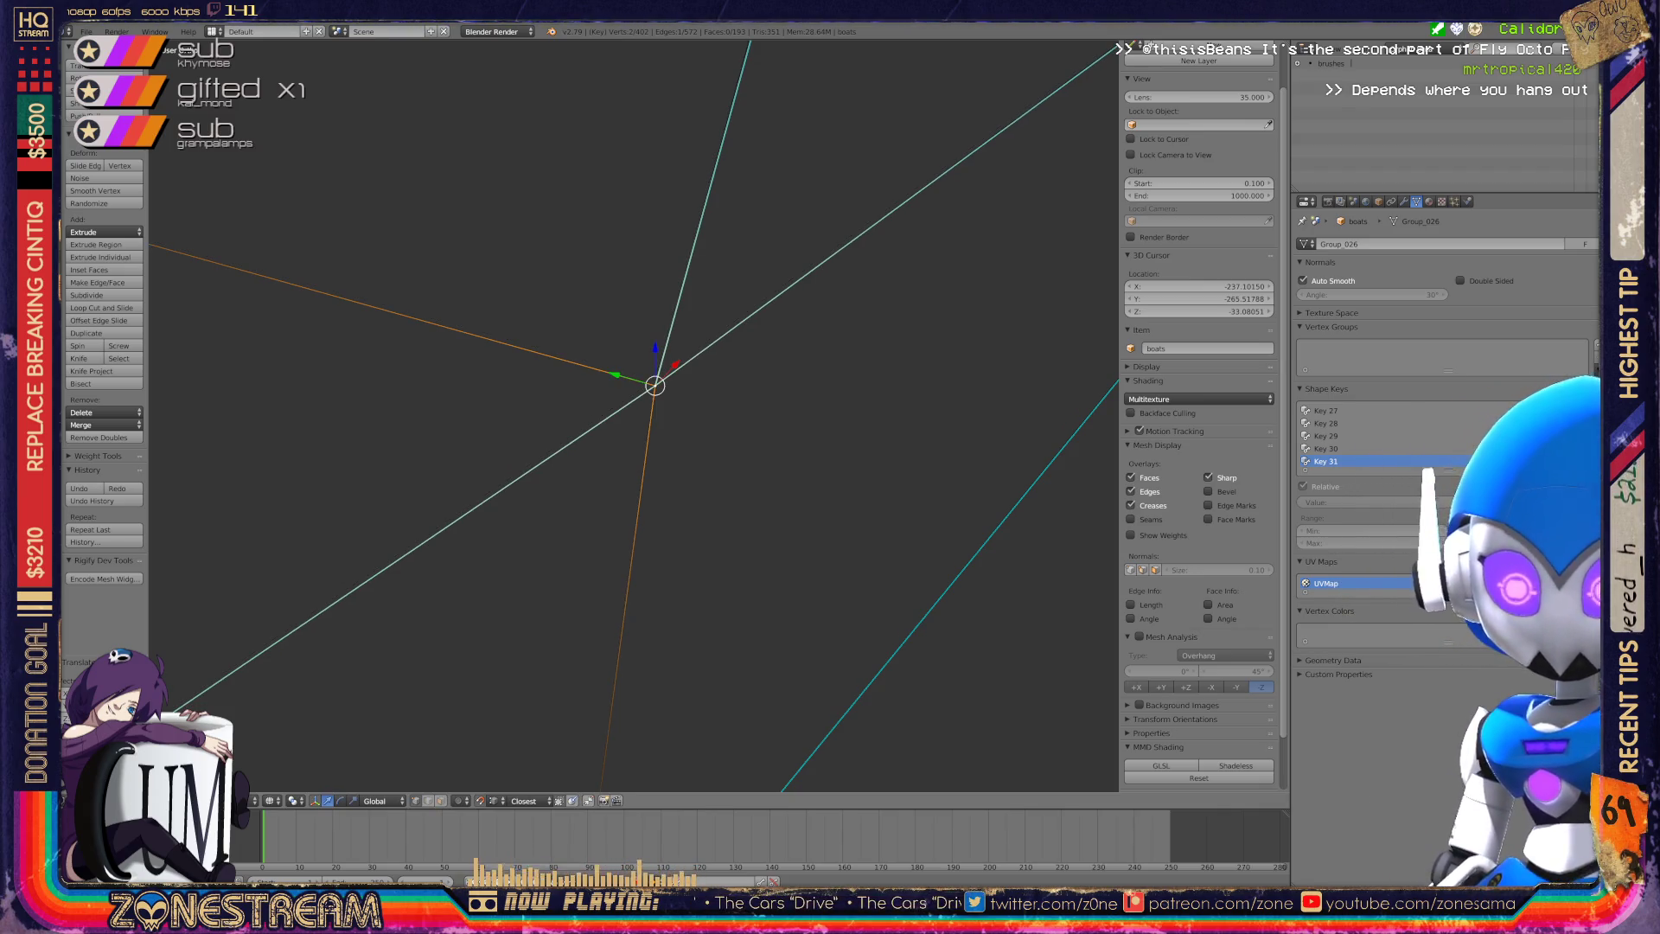
scroll(636, 415, down, 5)
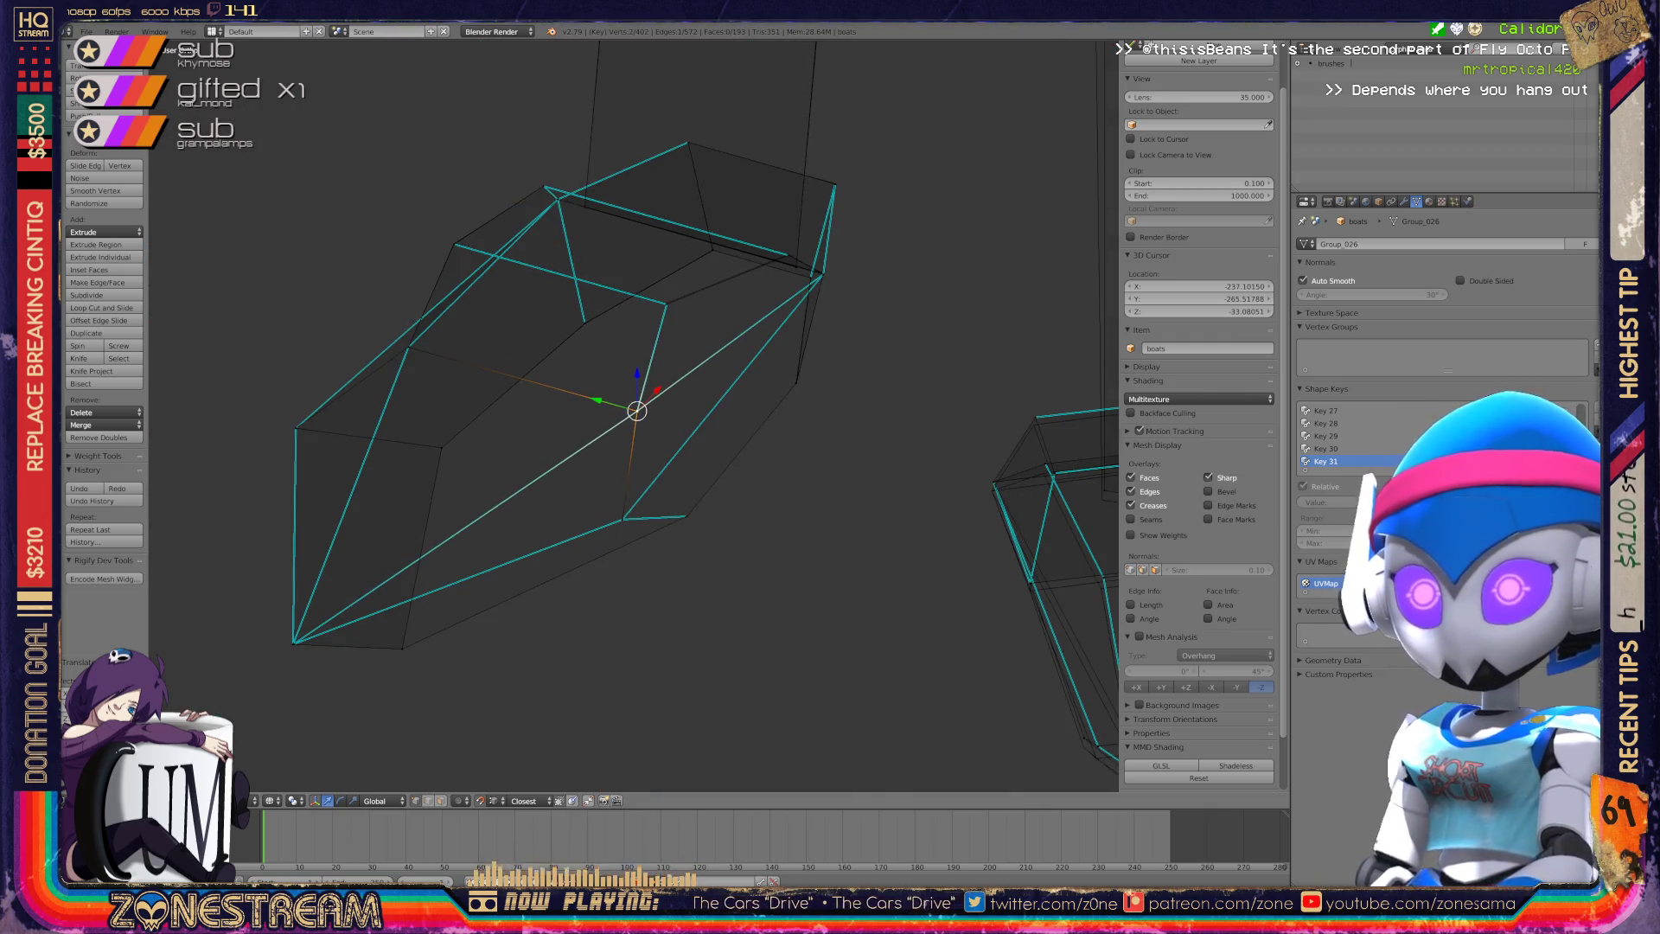
Select a corner vertex, grab it, then undo the unwanted nudge.
mouse_move(778, 519)
middle_down()
mouse_move(683, 527)
mouse_move(597, 575)
middle_up()
right_click(657, 372)
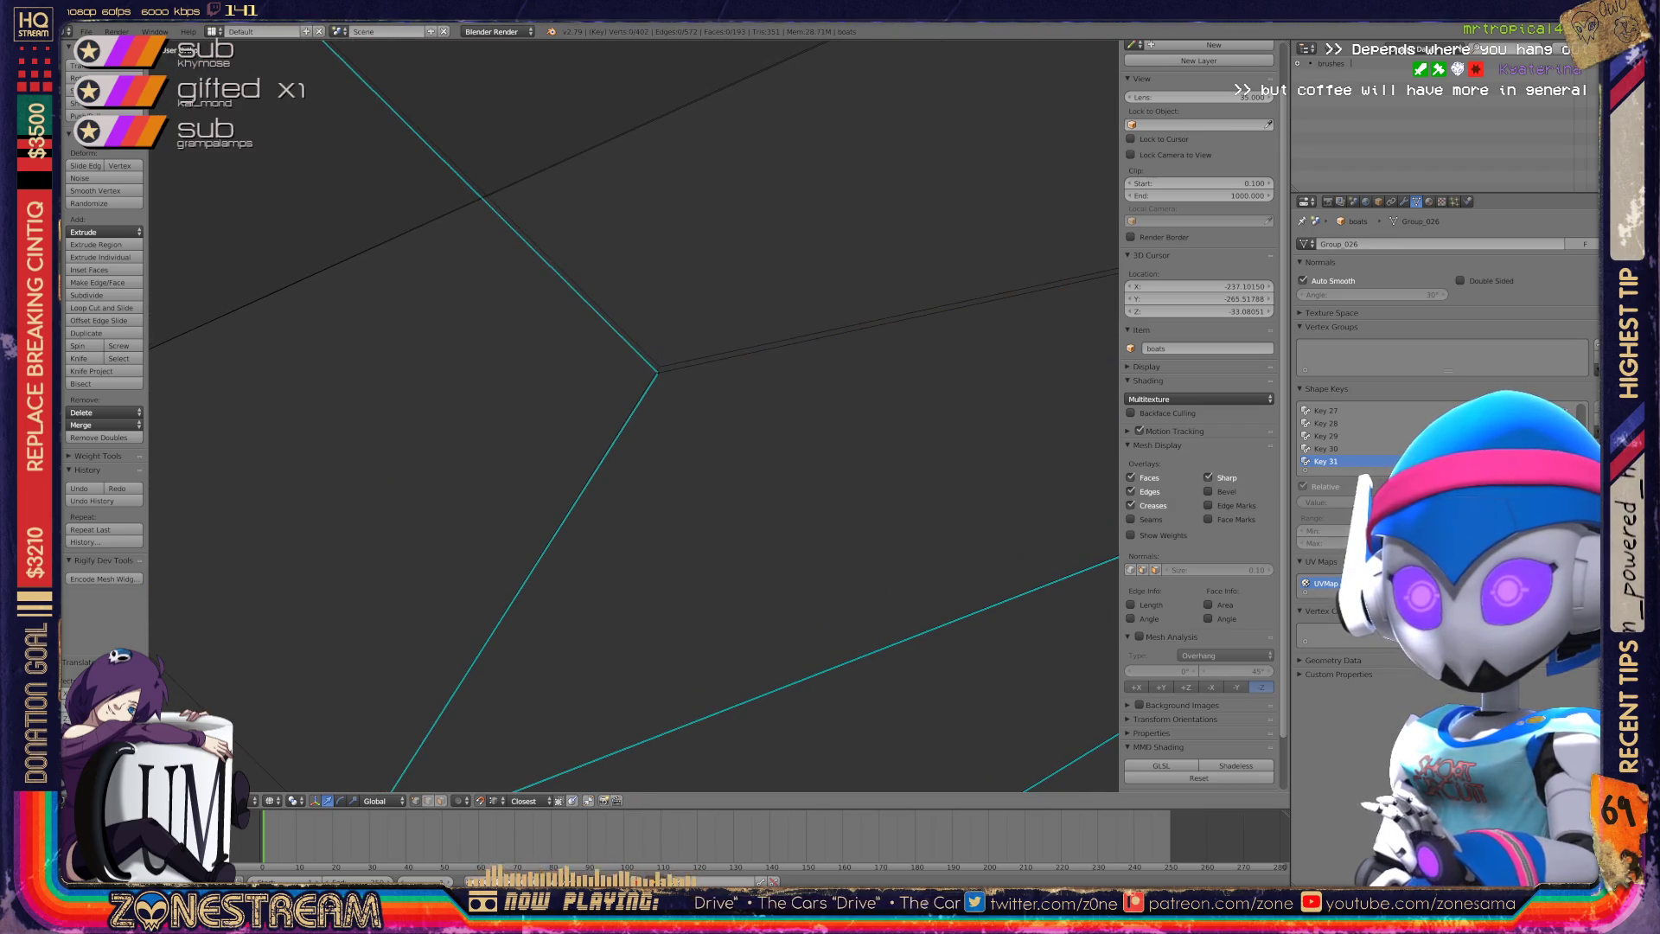
scroll(658, 373, down, 5)
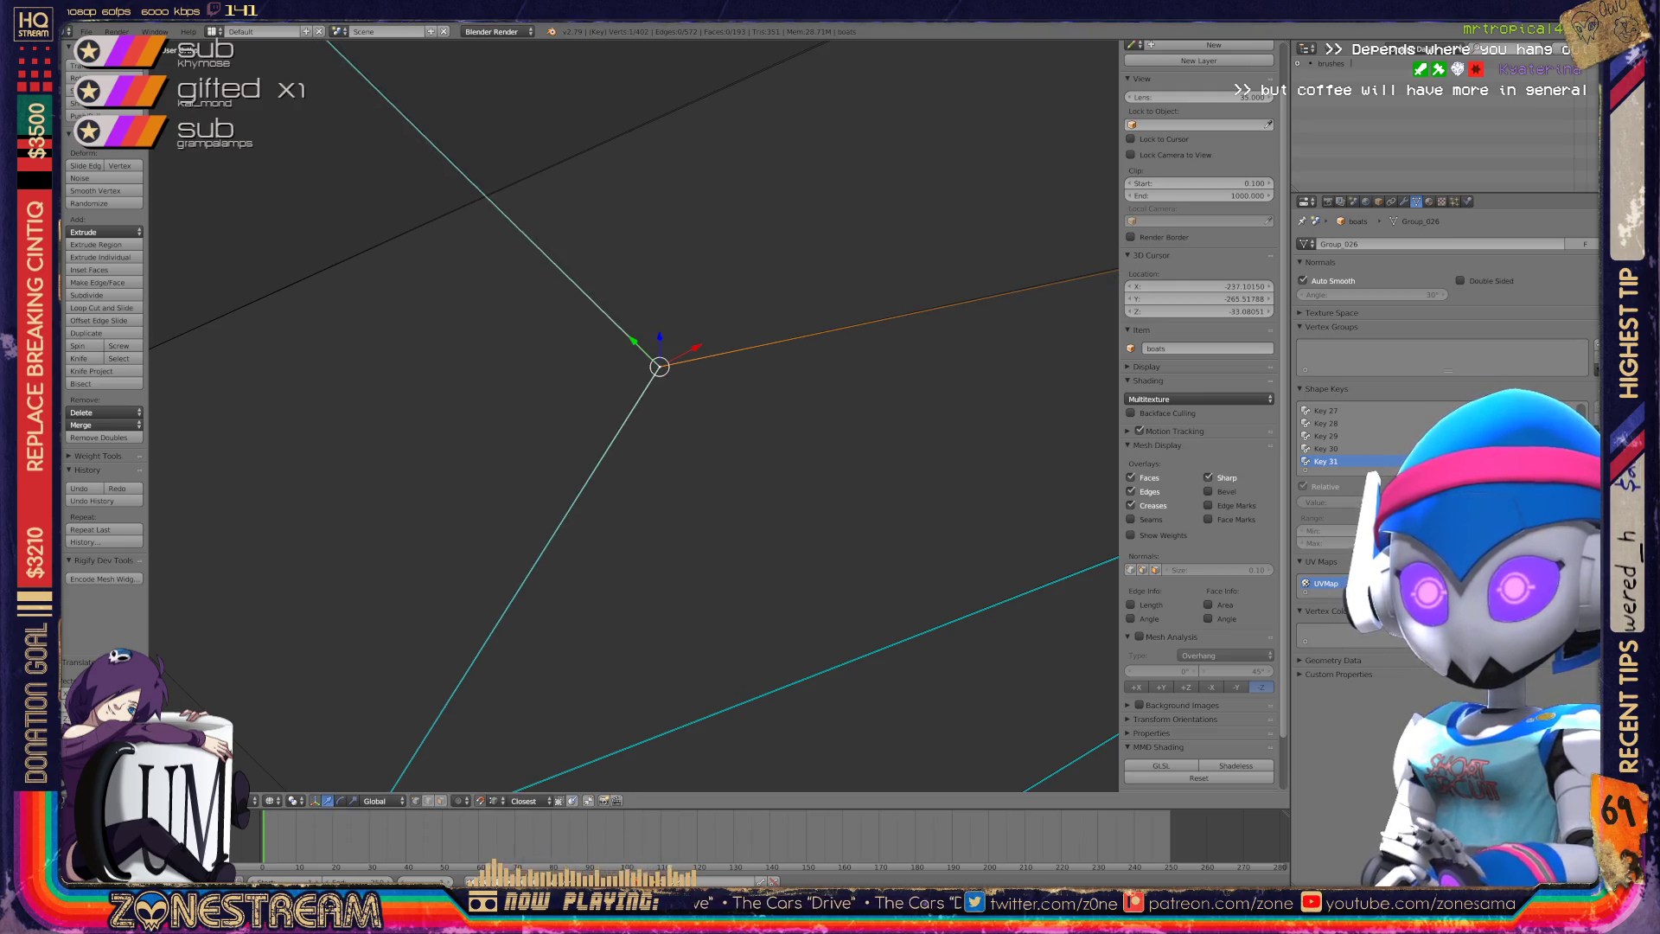
mouse_move(642, 519)
middle_down()
mouse_move(553, 553)
mouse_move(657, 519)
middle_up()
scroll(634, 415, up, 5)
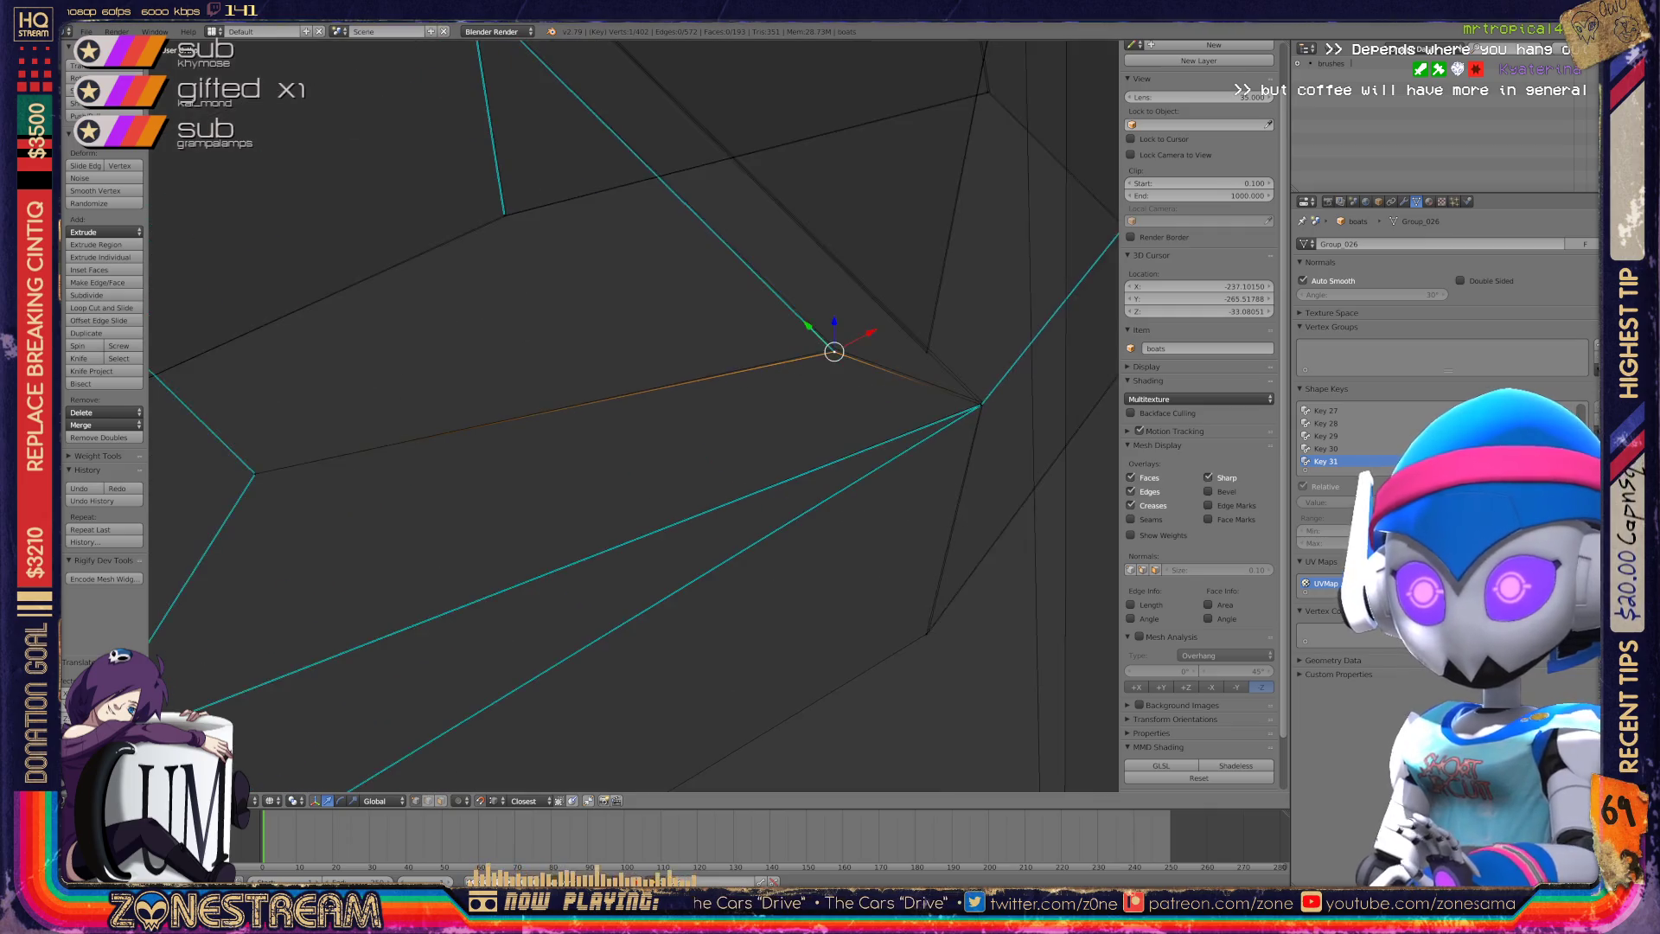
scroll(634, 415, up, 3)
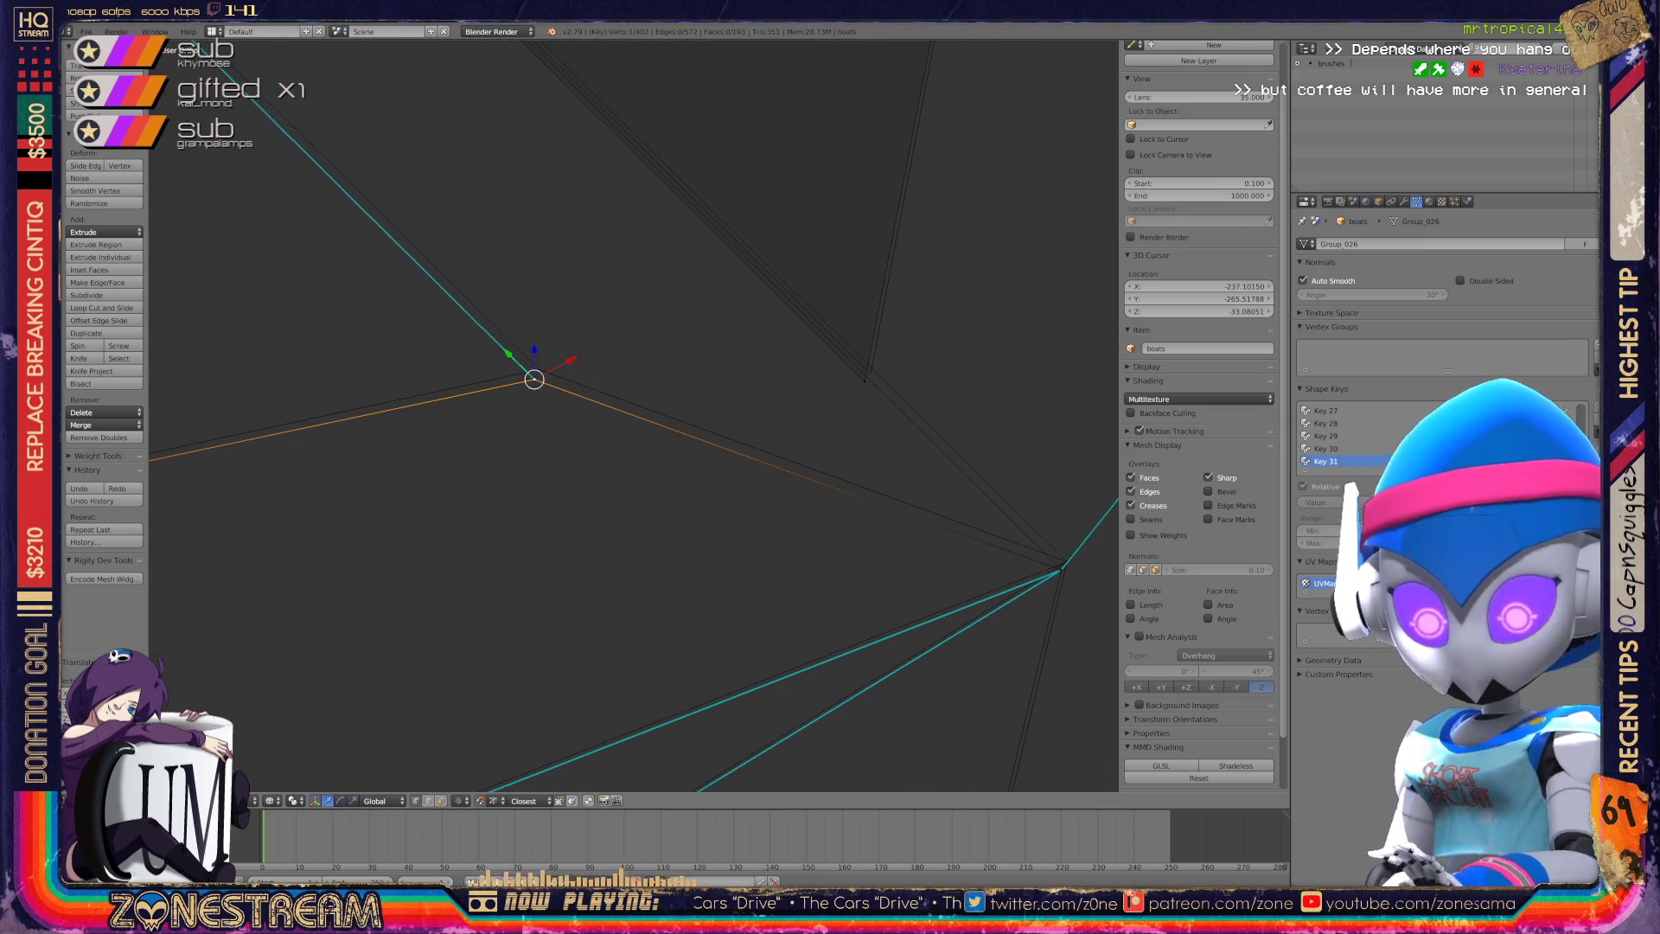
key(g)
key(Return)
key(ctrl+z)
Select the junction vertex and move it onto the base mesh.
mouse_move(631, 415)
middle_down()
mouse_move(657, 406)
mouse_move(536, 363)
mouse_move(415, 354)
mouse_move(433, 372)
middle_up()
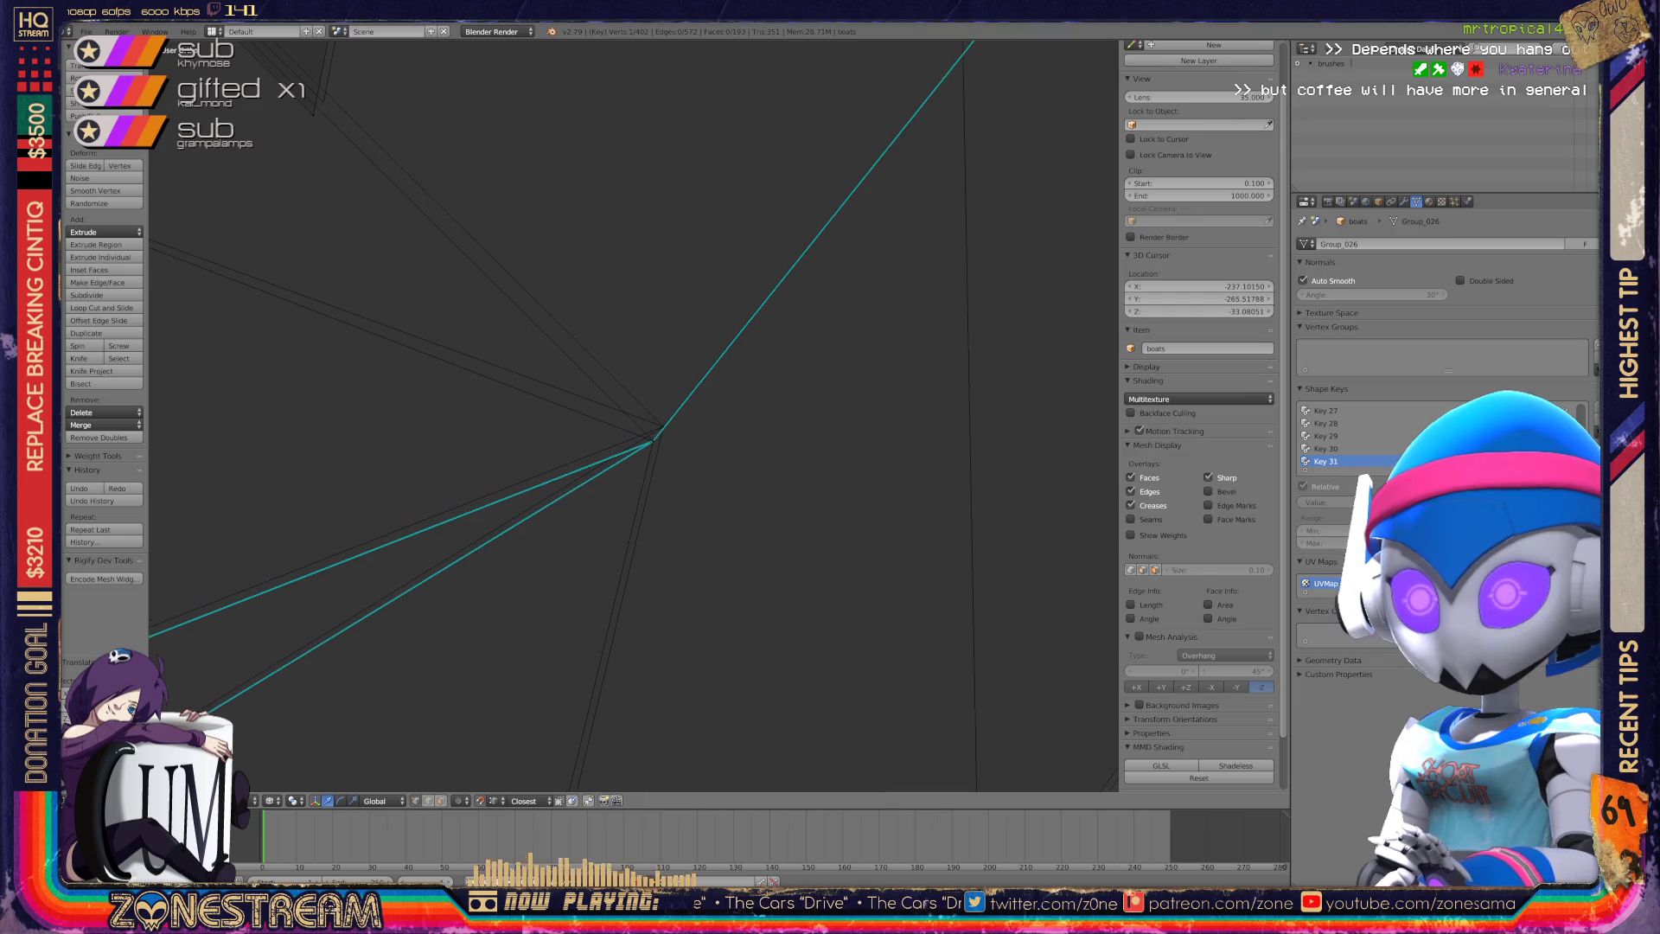
shift+right_click(654, 438)
middle_drag(655, 438, 663, 427)
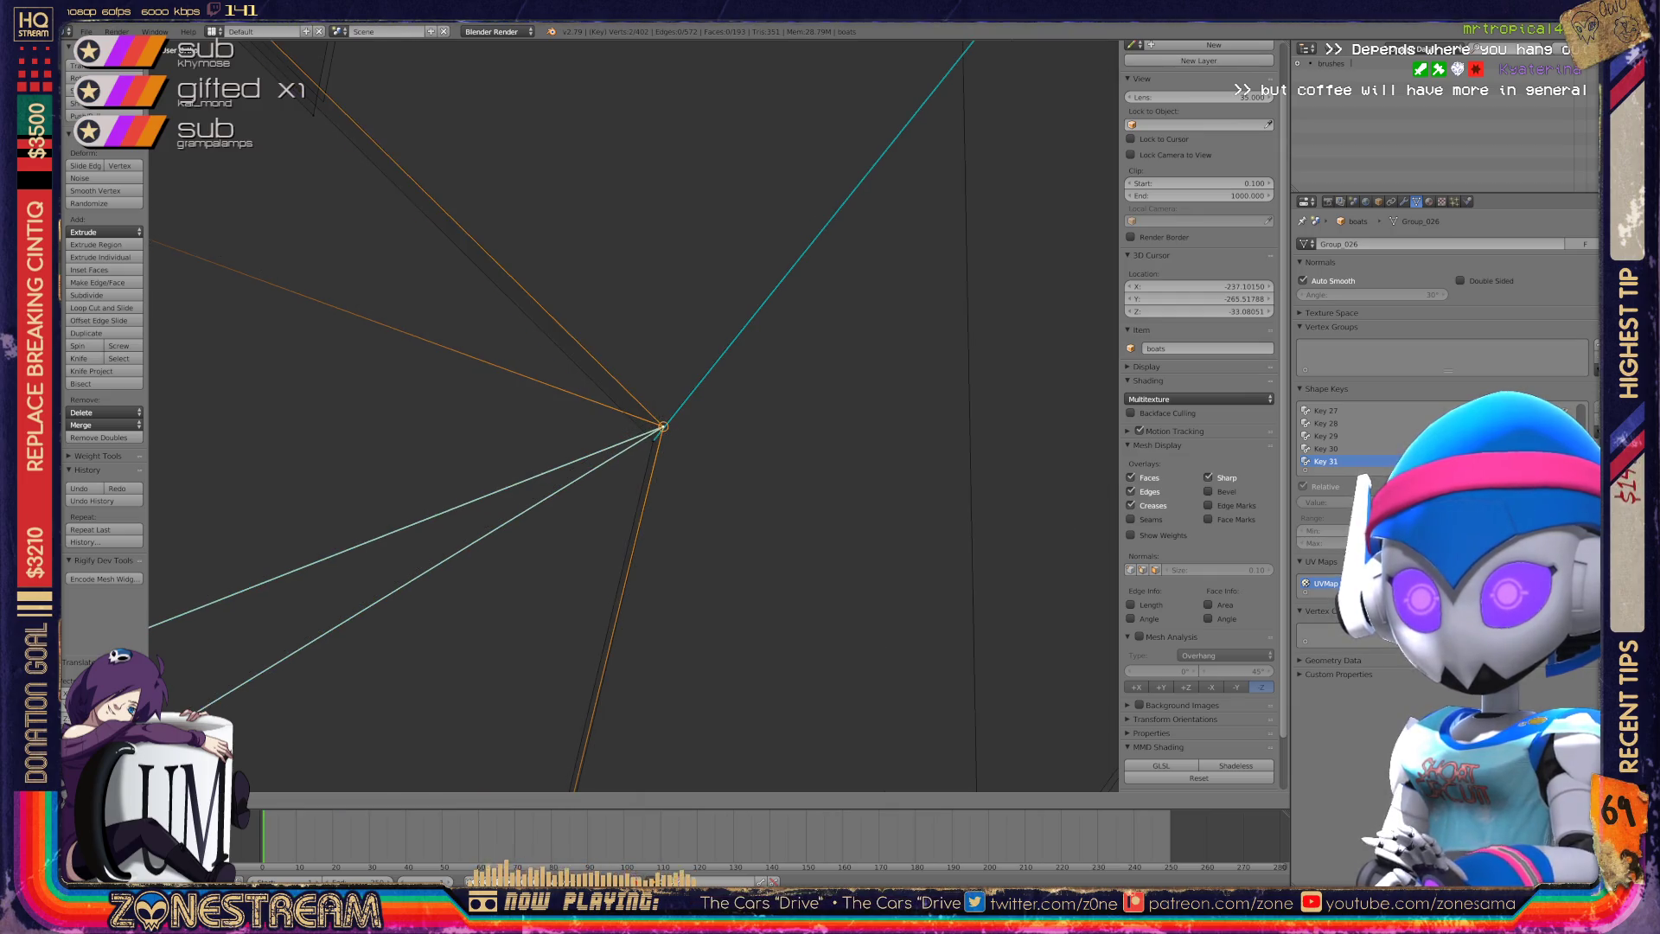
right_click(664, 427)
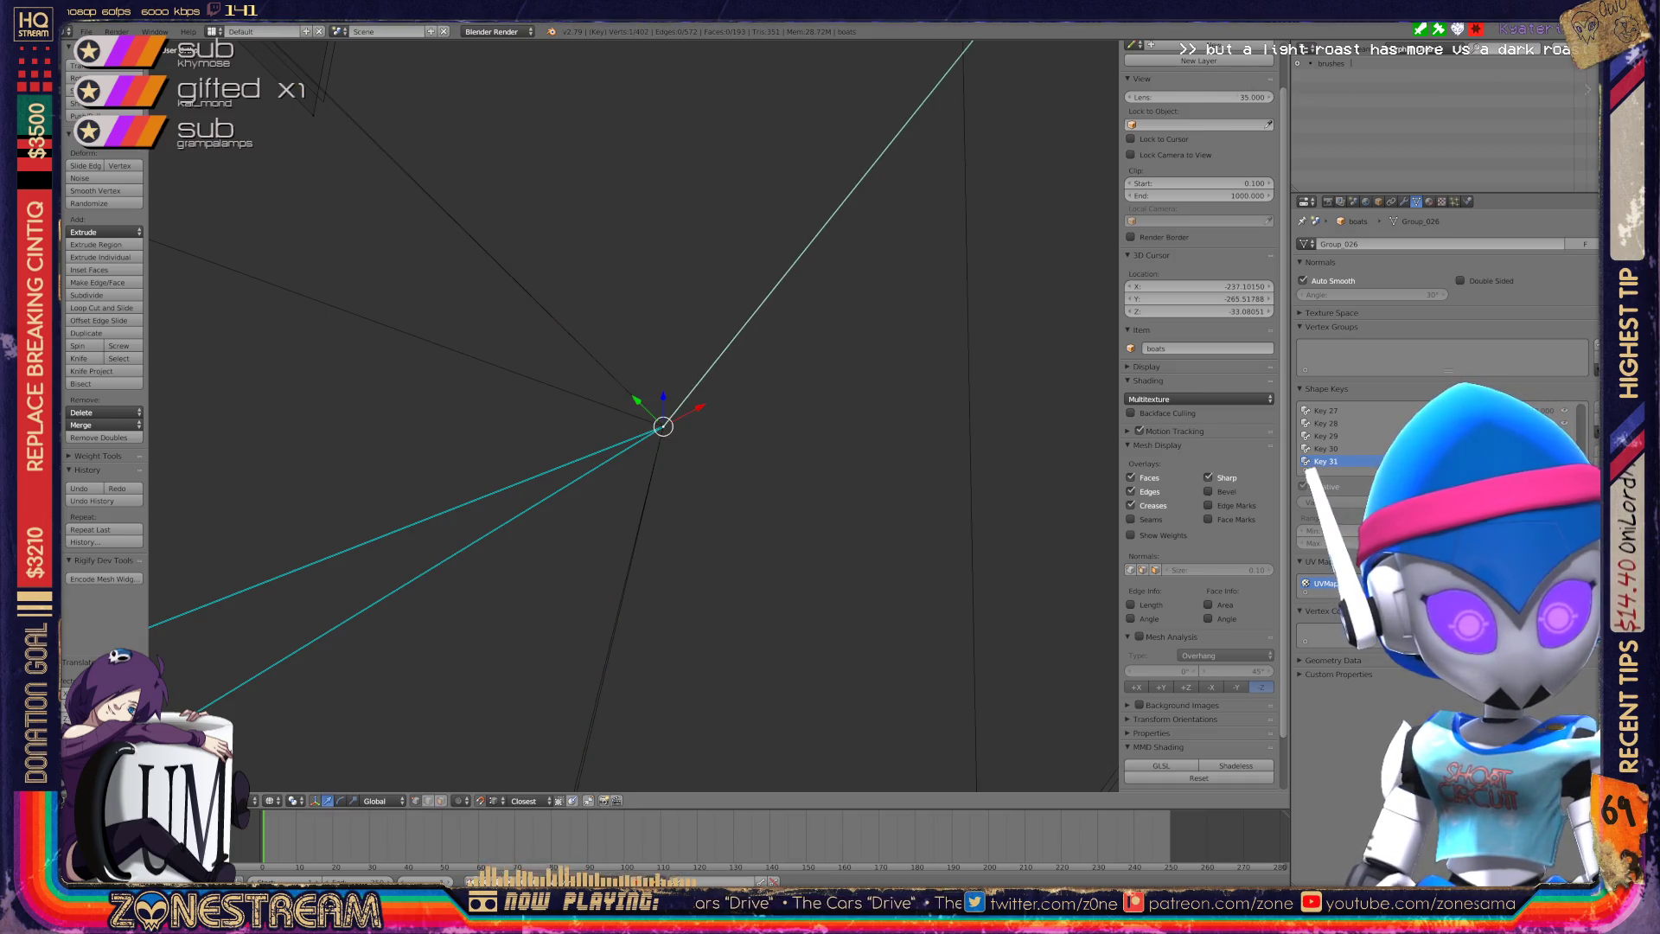
mouse_move(663, 426)
middle_down()
mouse_move(634, 415)
mouse_move(665, 294)
middle_up()
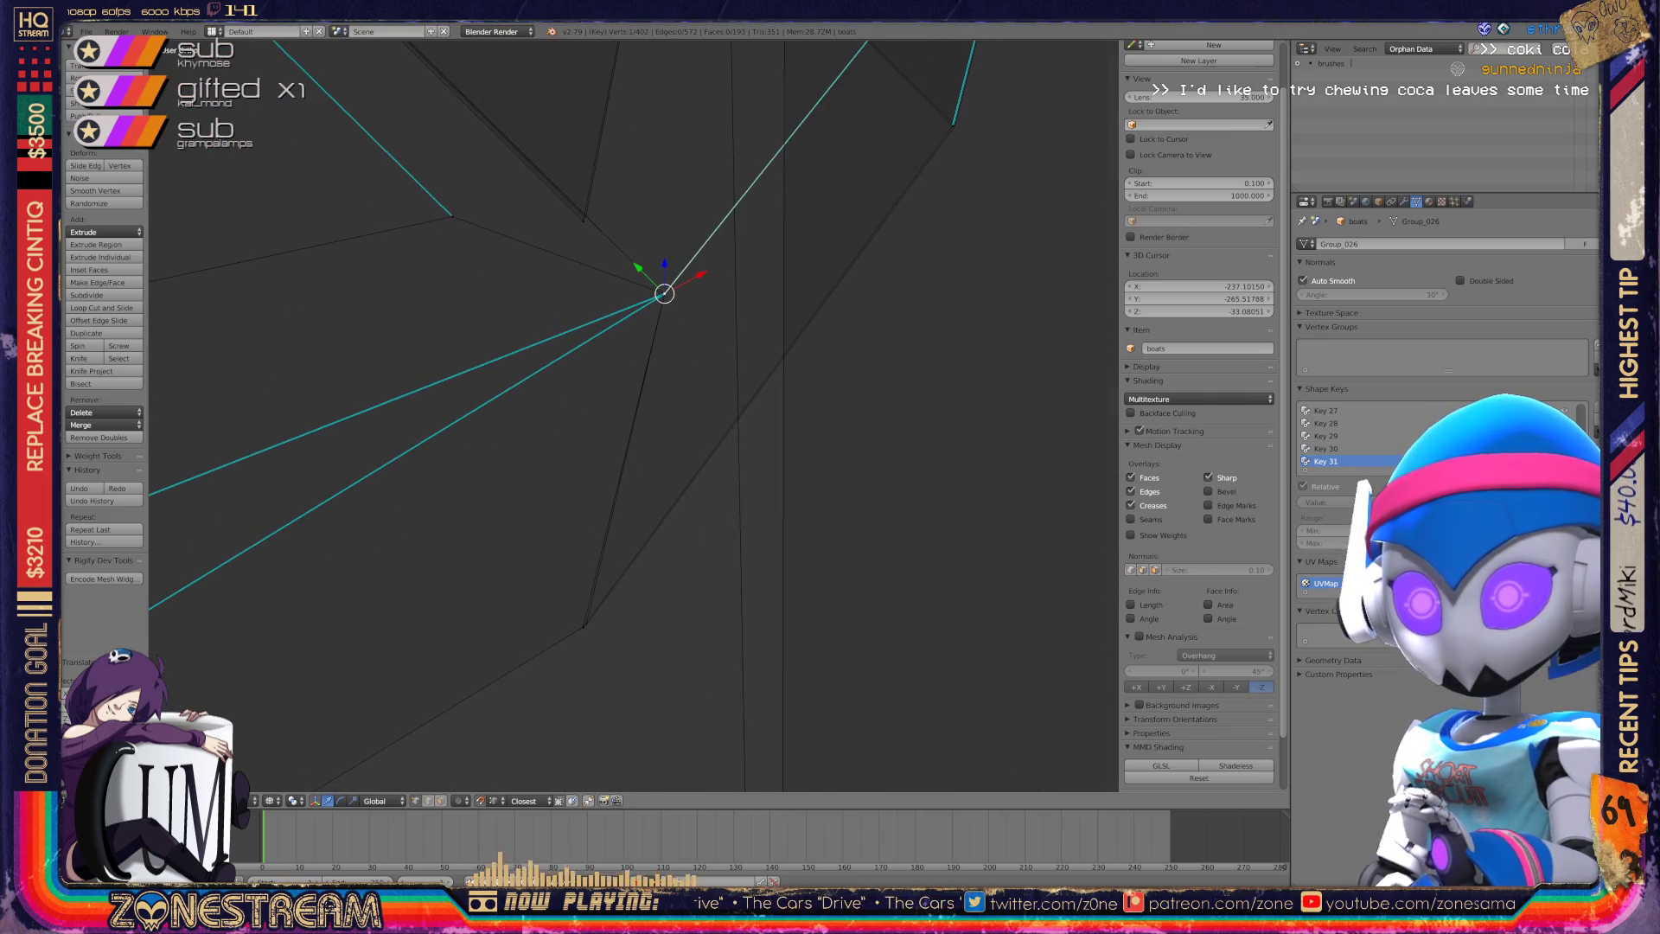
shift+right_click(583, 626)
key(g)
key(Return)
Reorient the view around the cyan seam and select another corner vertex.
mouse_move(606, 433)
middle_down()
mouse_move(571, 484)
mouse_move(631, 640)
middle_up()
right_click(402, 530)
scroll(633, 416, down, 9)
shift+middle_drag(634, 416, 656, 581)
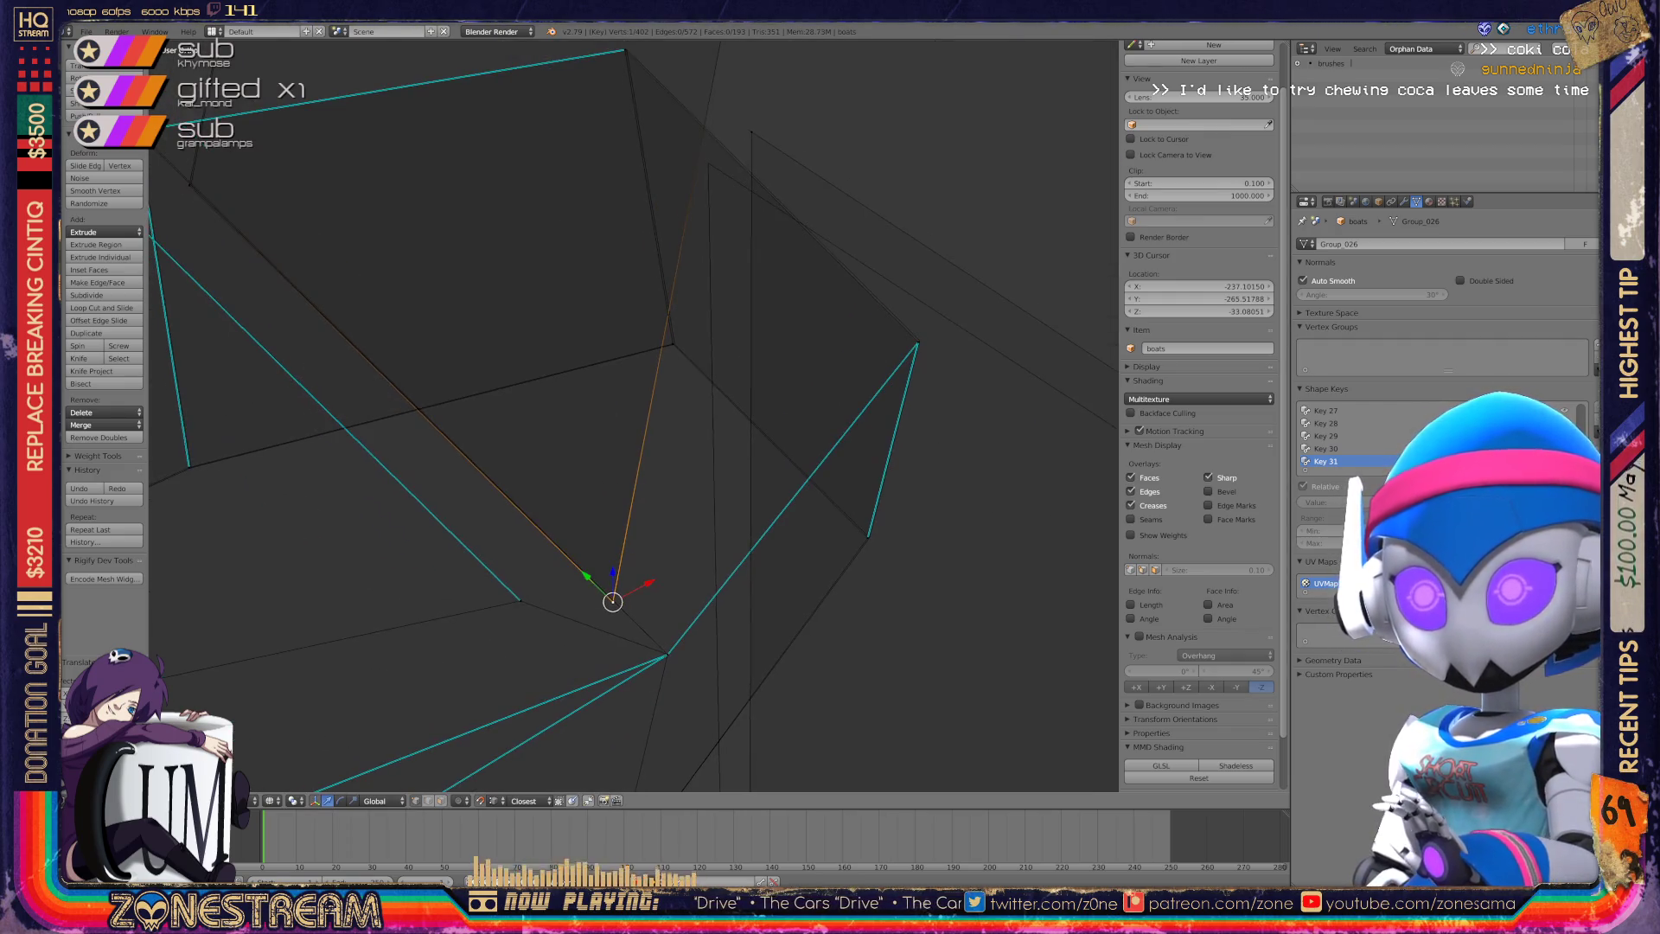
scroll(634, 416, up, 10)
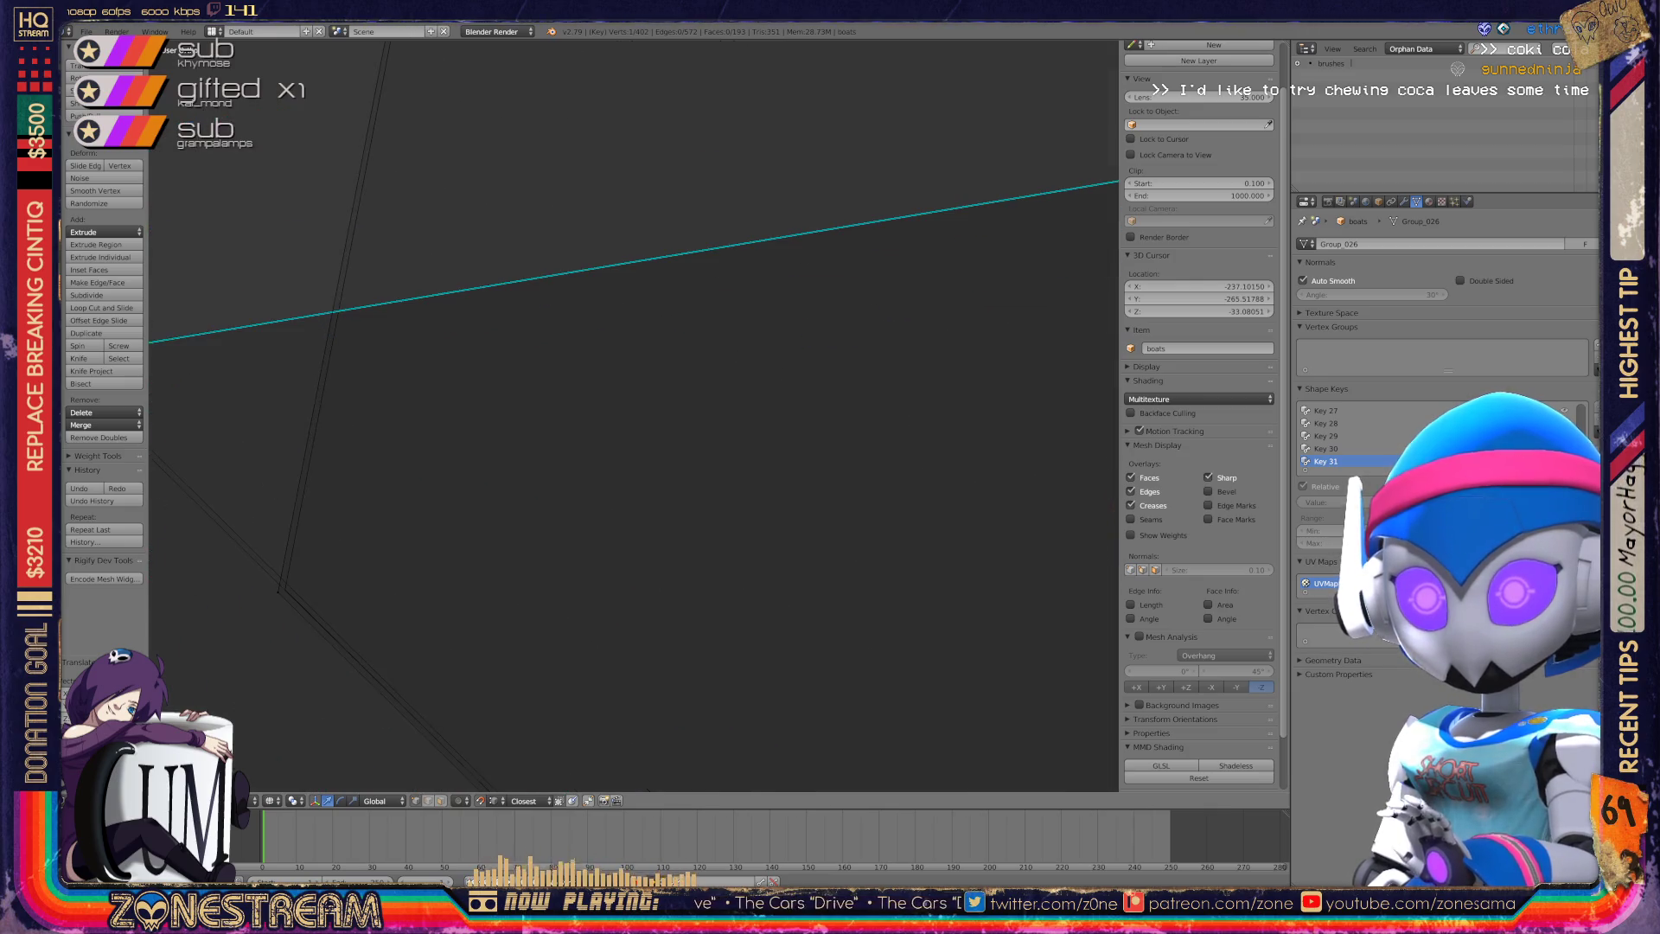
shift+middle_drag(634, 416, 474, 375)
right_click(786, 402)
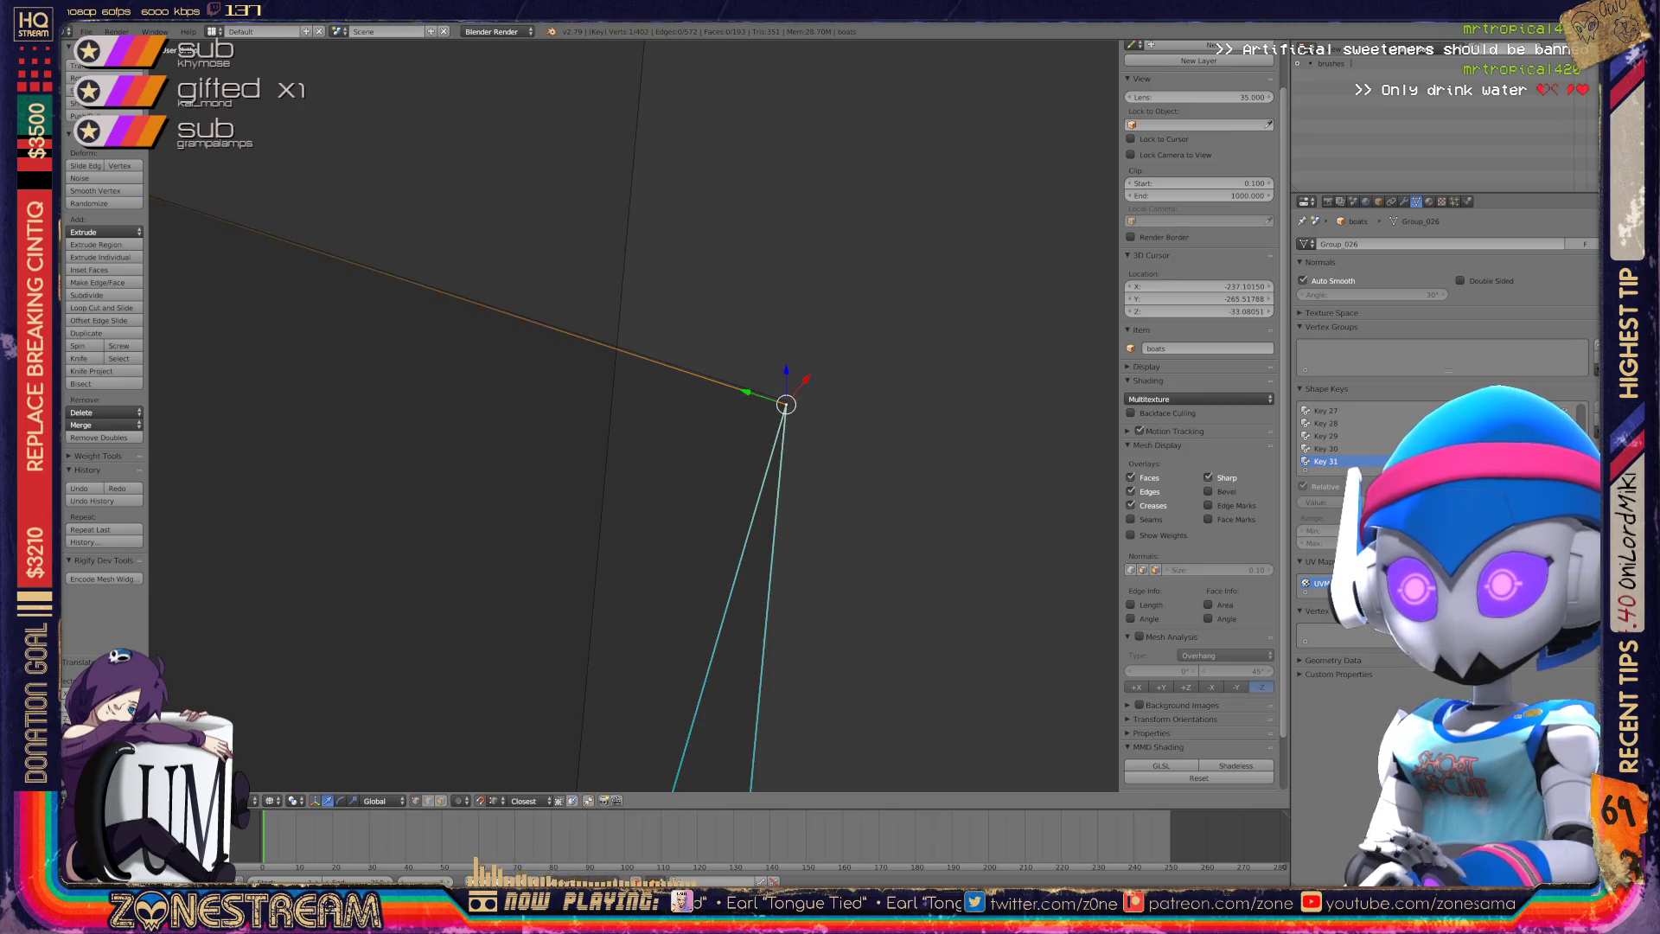
middle_drag(786, 401, 225, 479)
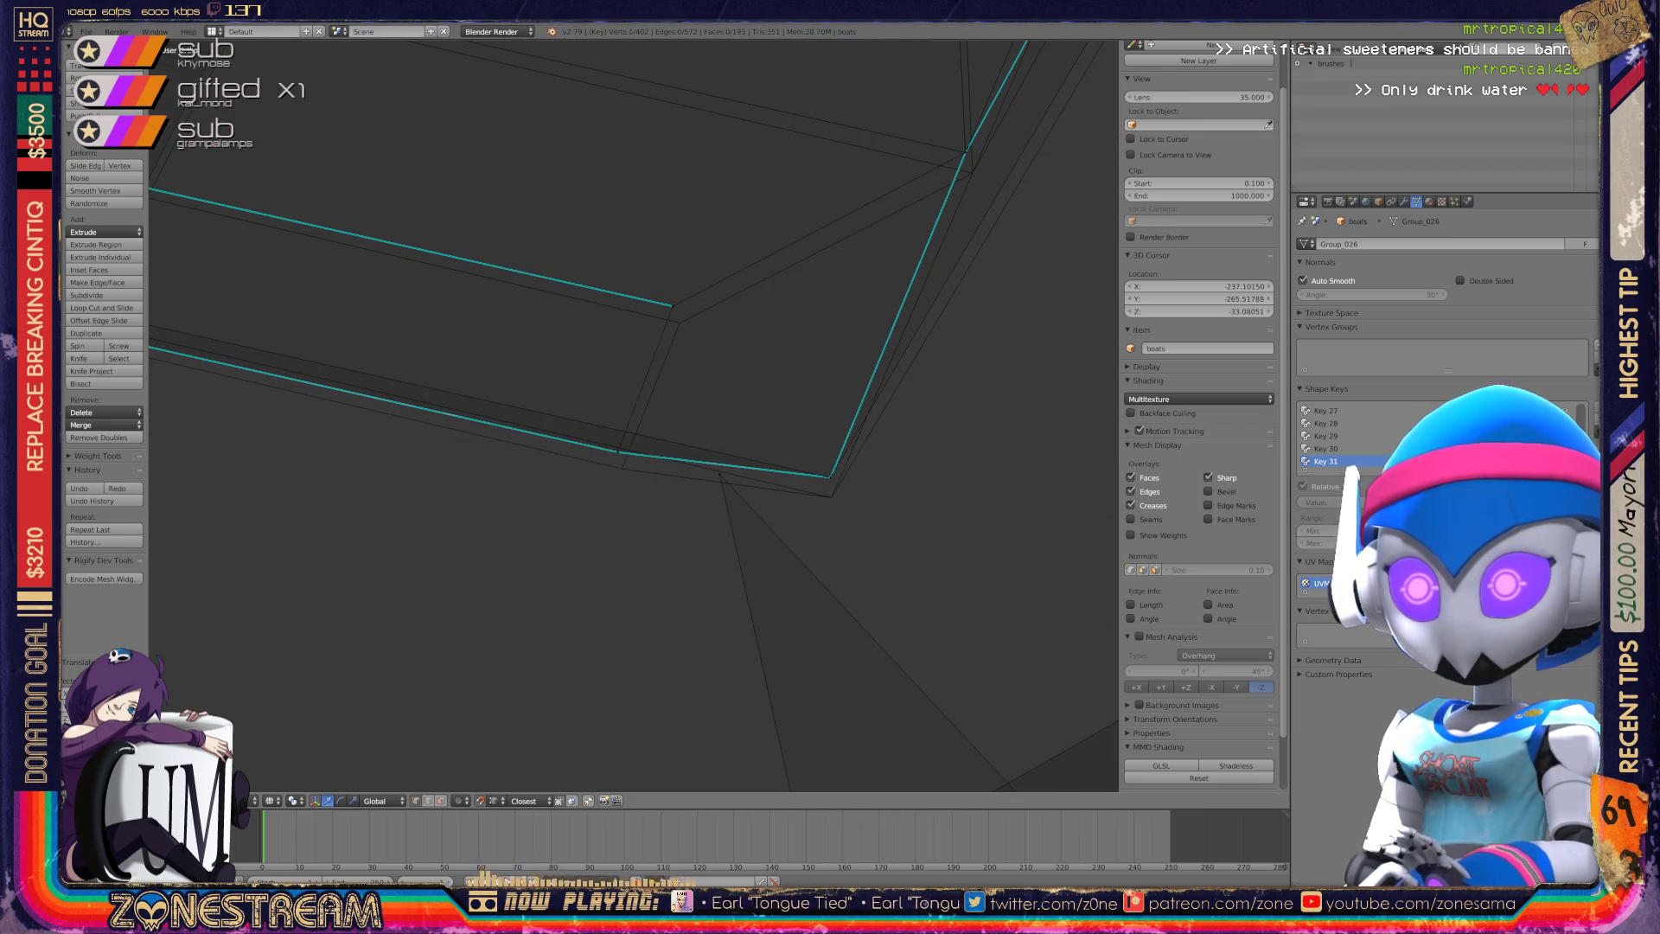
Slide a seam-edge vertex and then a corner vertex along their edges.
right_click(621, 468)
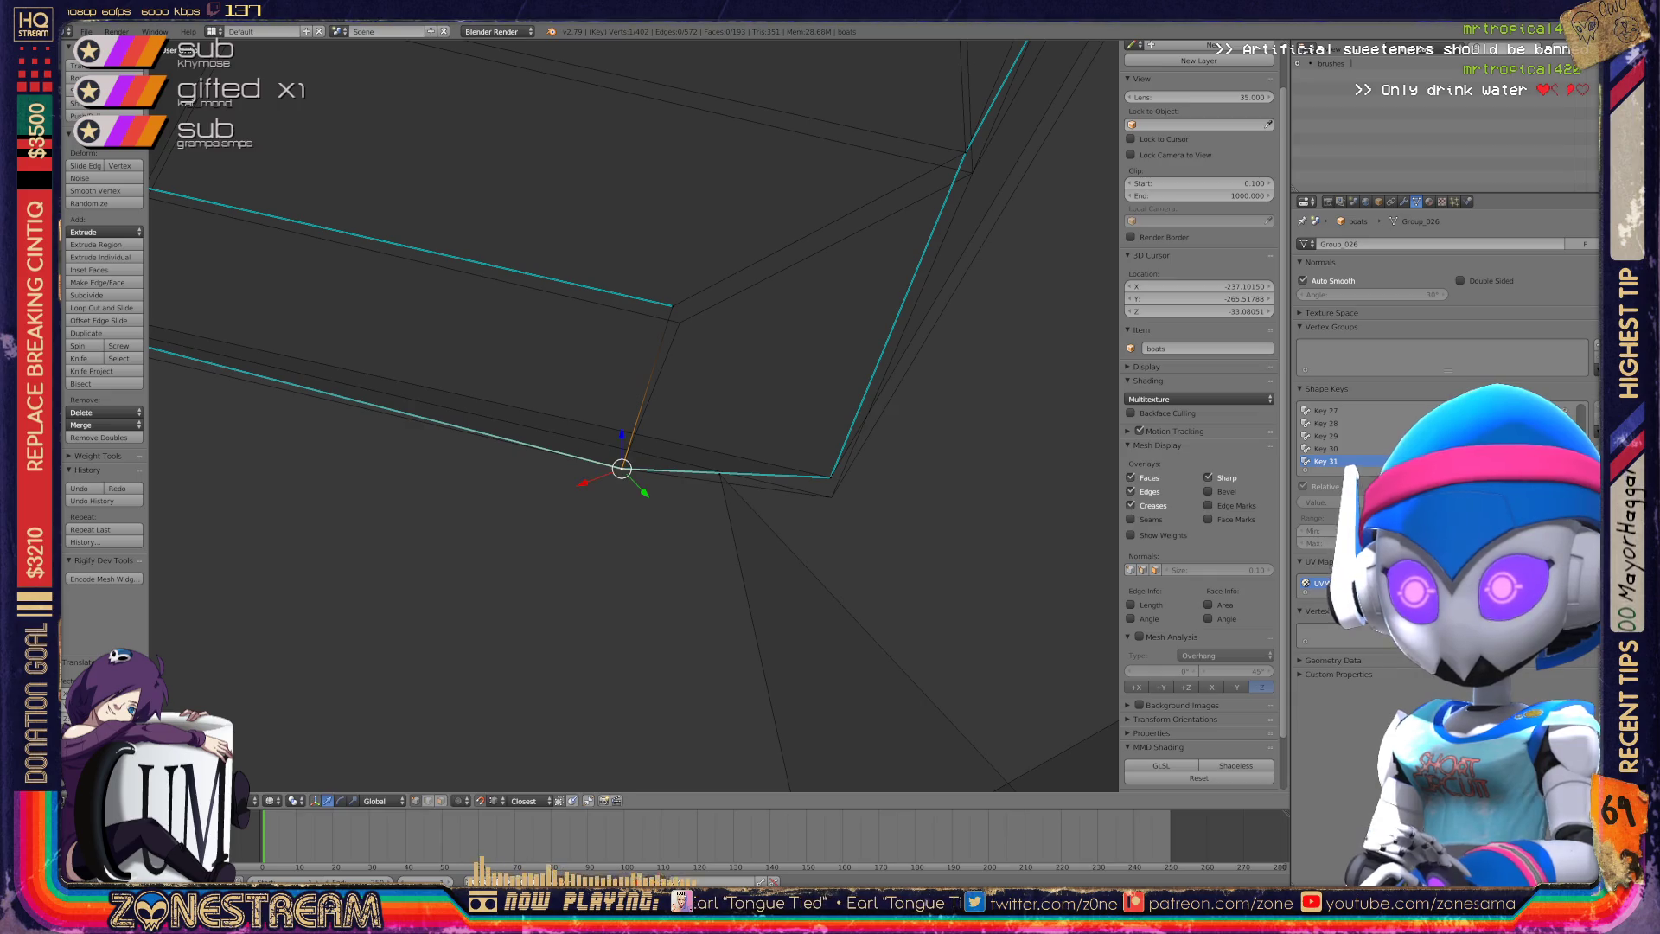
shift+right_click(830, 476)
key(ctrl+z)
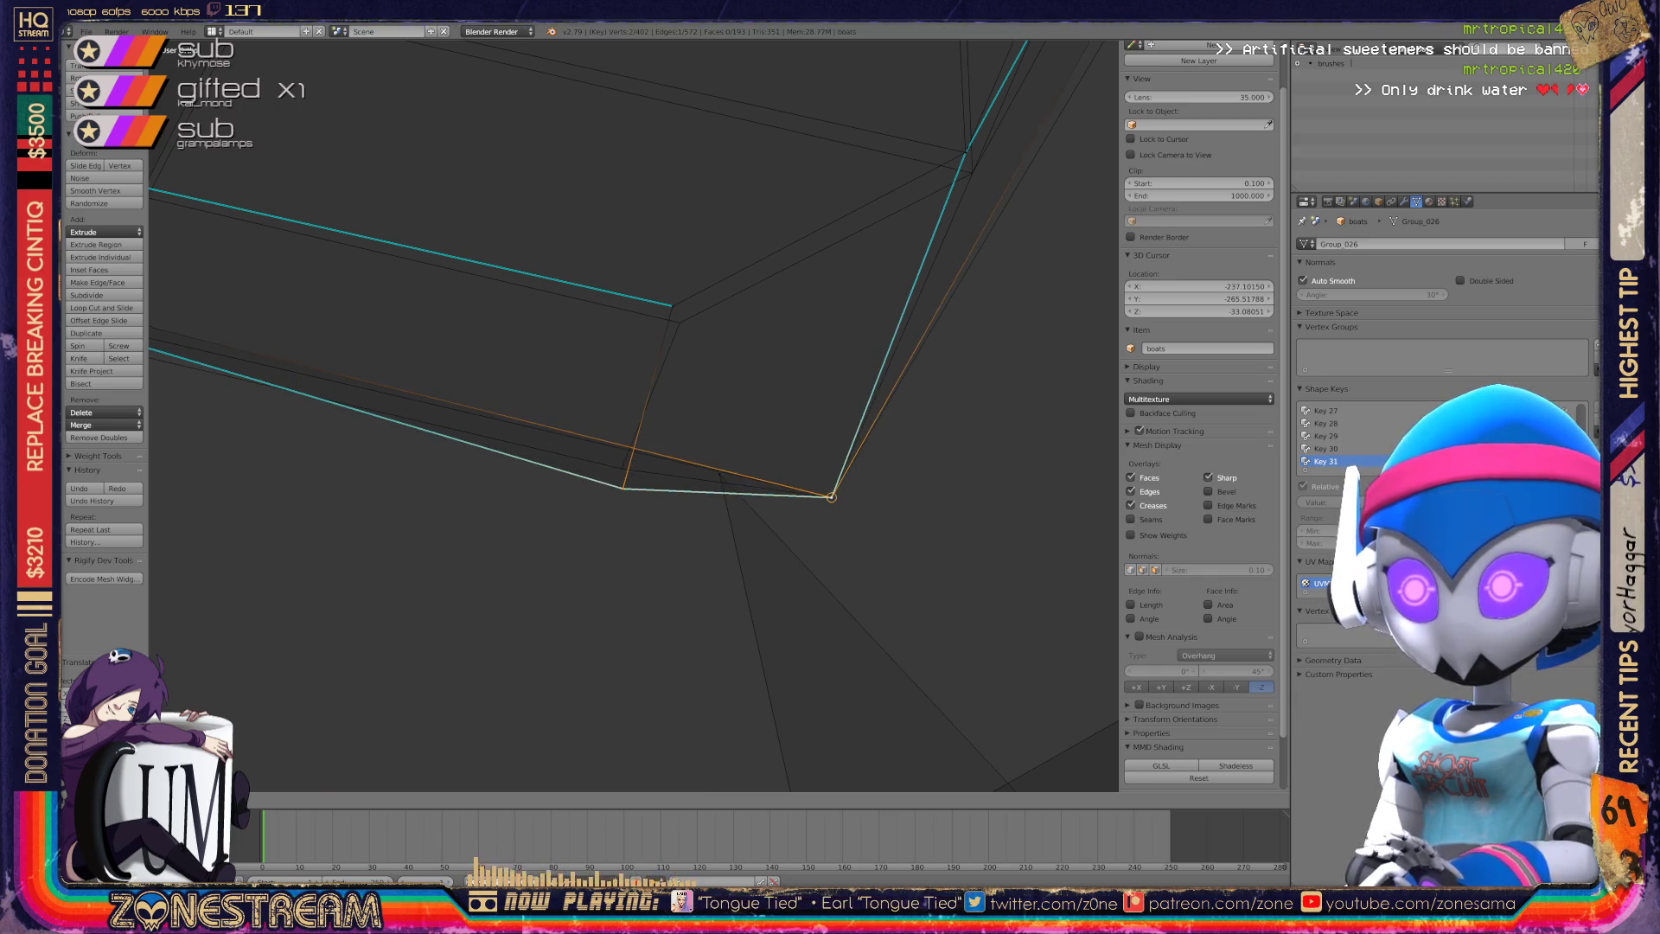
key(ctrl+z)
key(g)
key(g)
middle_drag(631, 415, 519, 406)
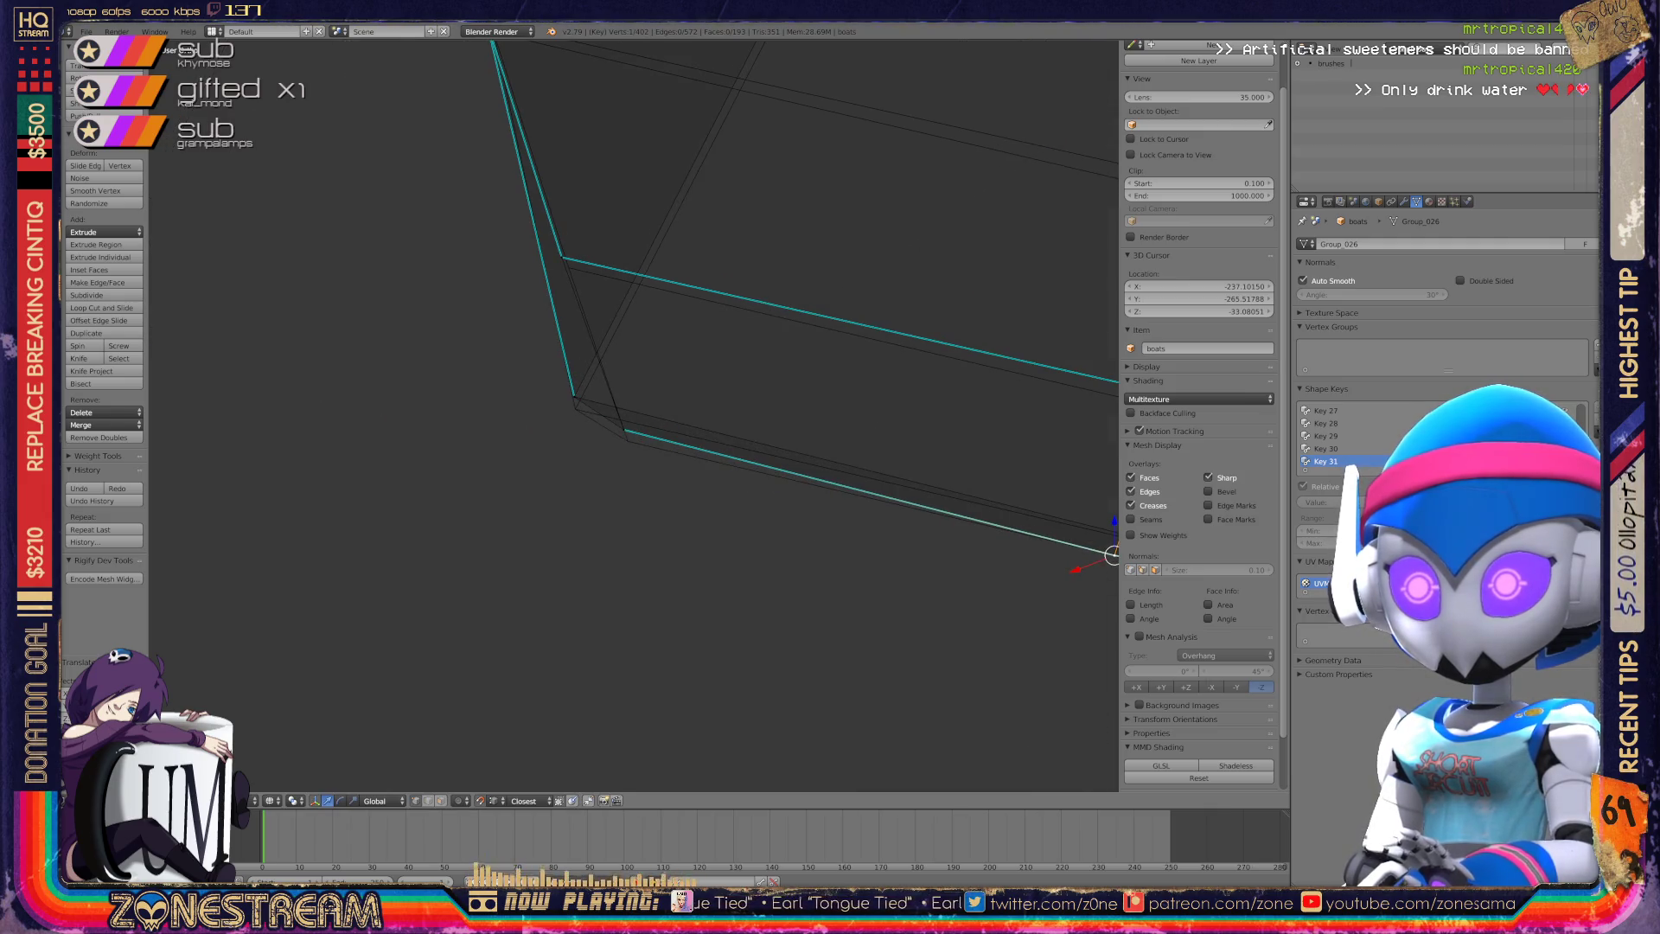
key(g)
key(g)
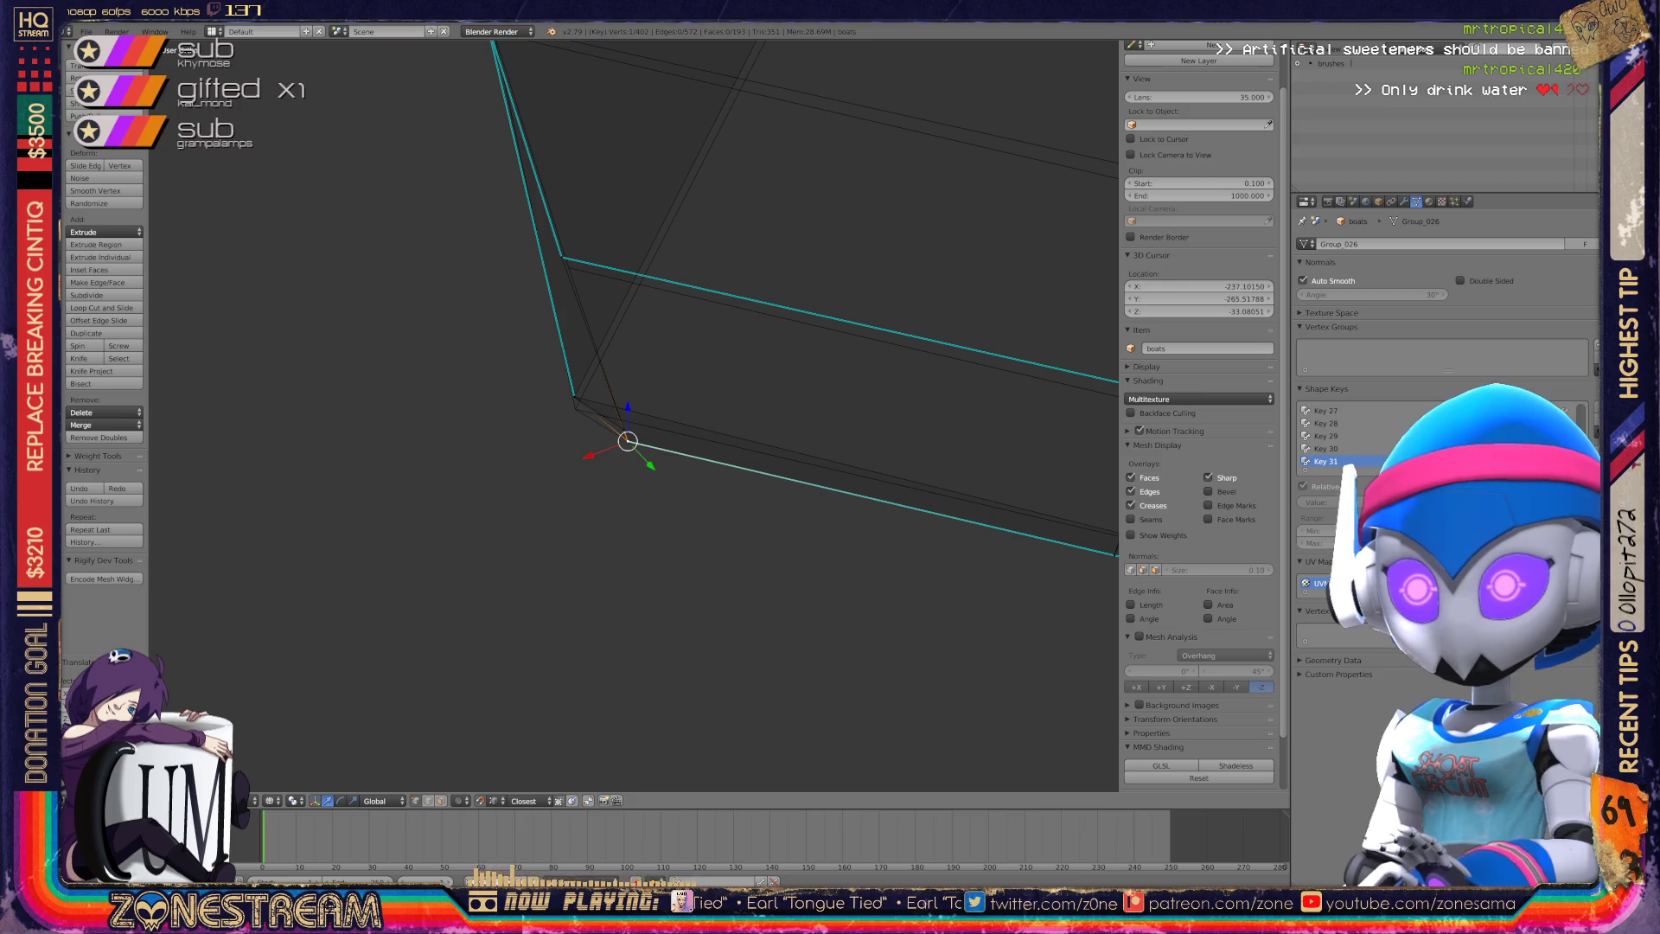
right_click(574, 397)
key(g)
key(g)
Rotate and pan the view to the edge's end, undoing a stray vertex move.
key(KP_4)
key(KP_4)
key(KP_4)
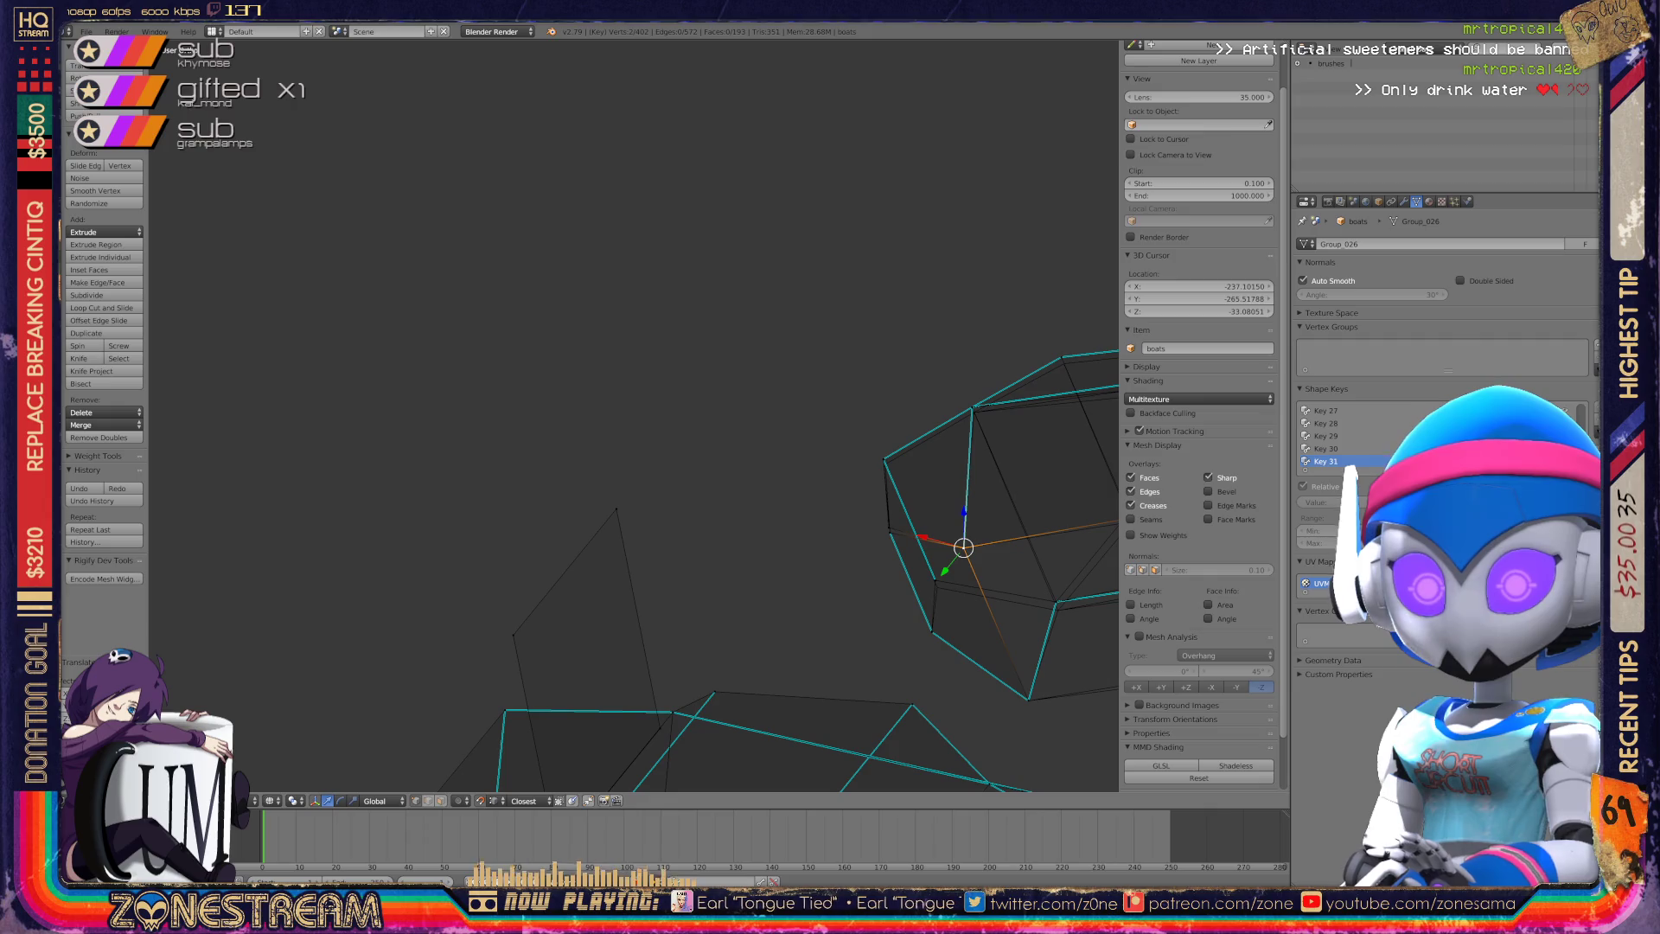
key(KP_4)
key(KP_4)
key(KP_4)
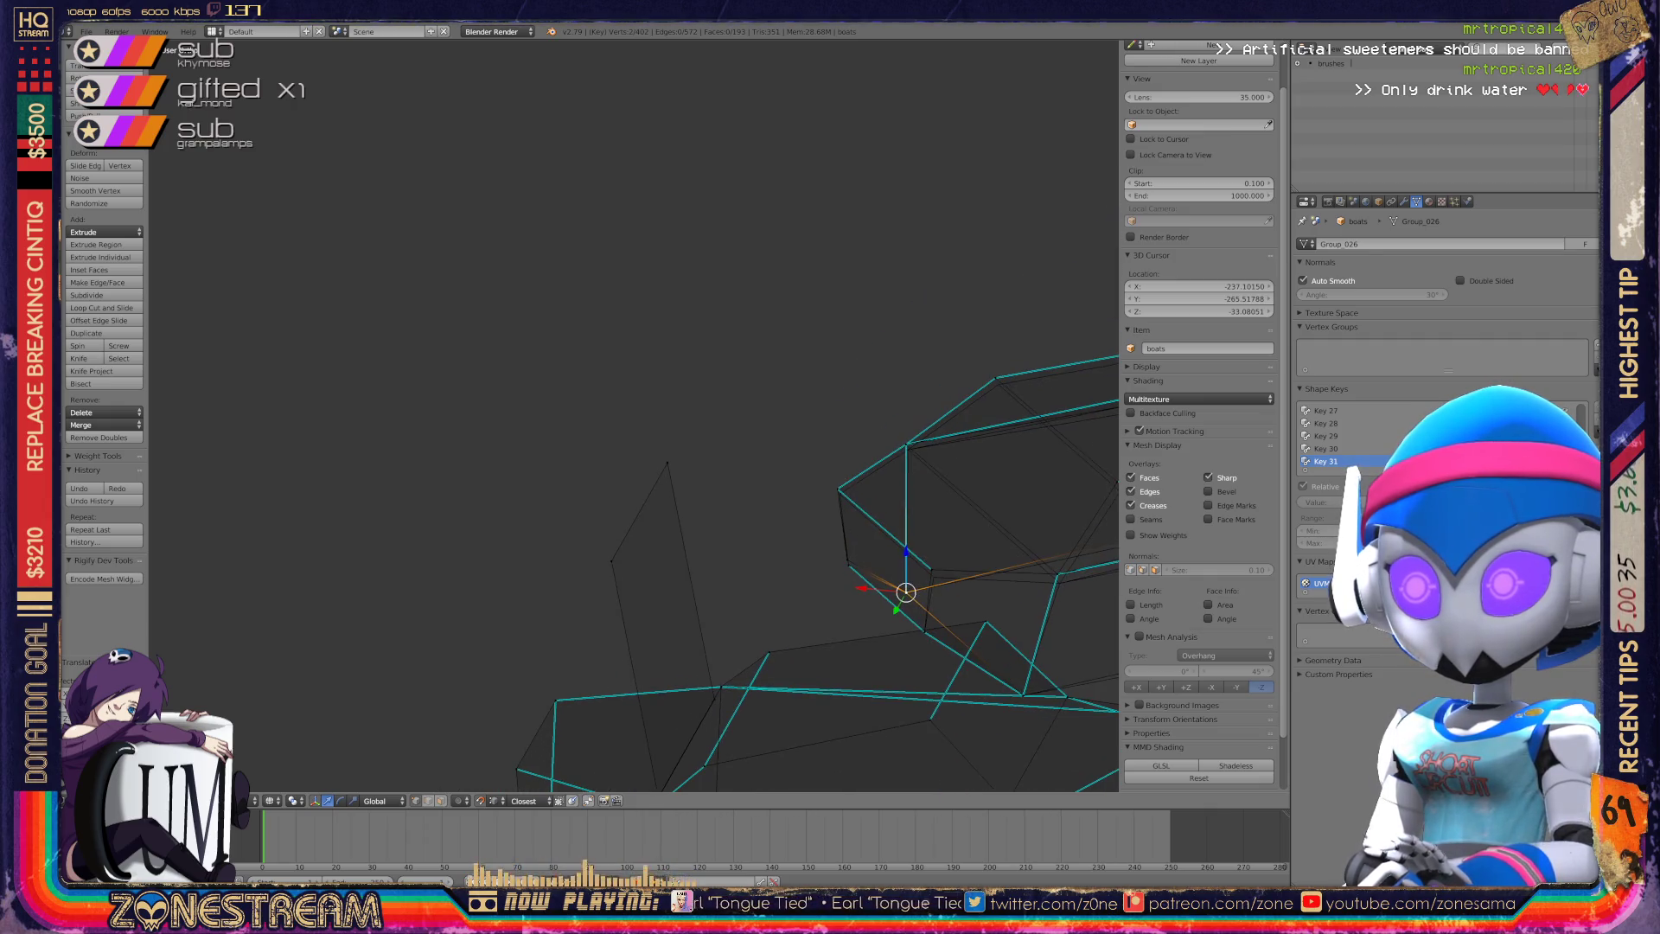
key(KP_4)
key(KP_4)
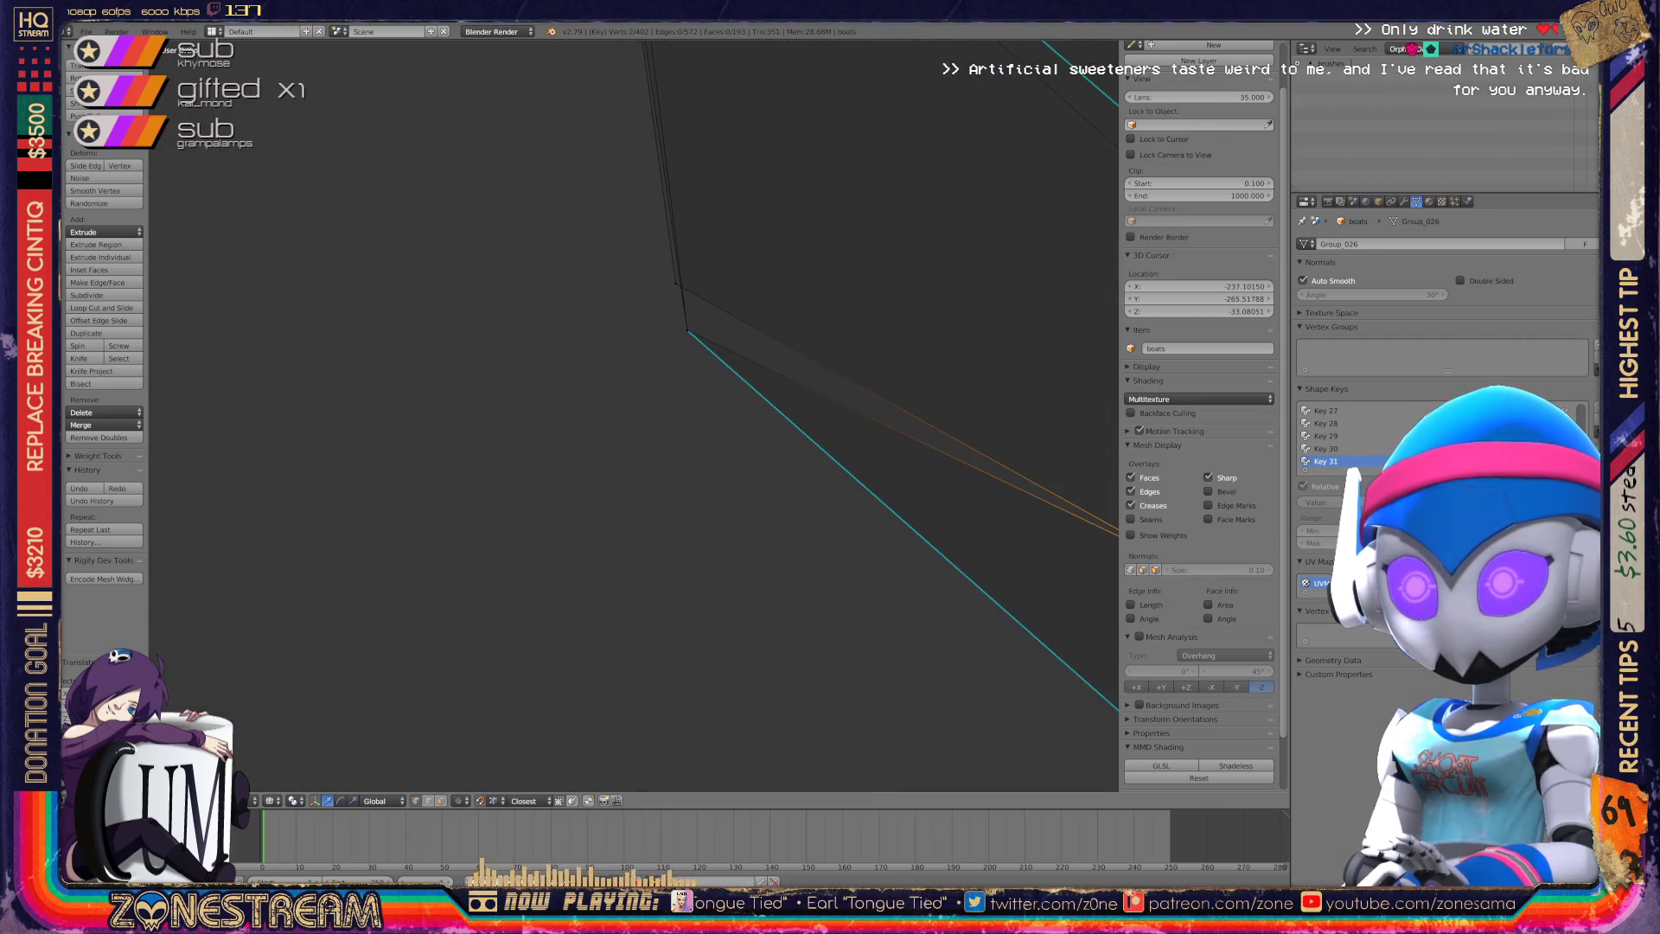
key(KP_4)
key(KP_4)
key(KP_4)
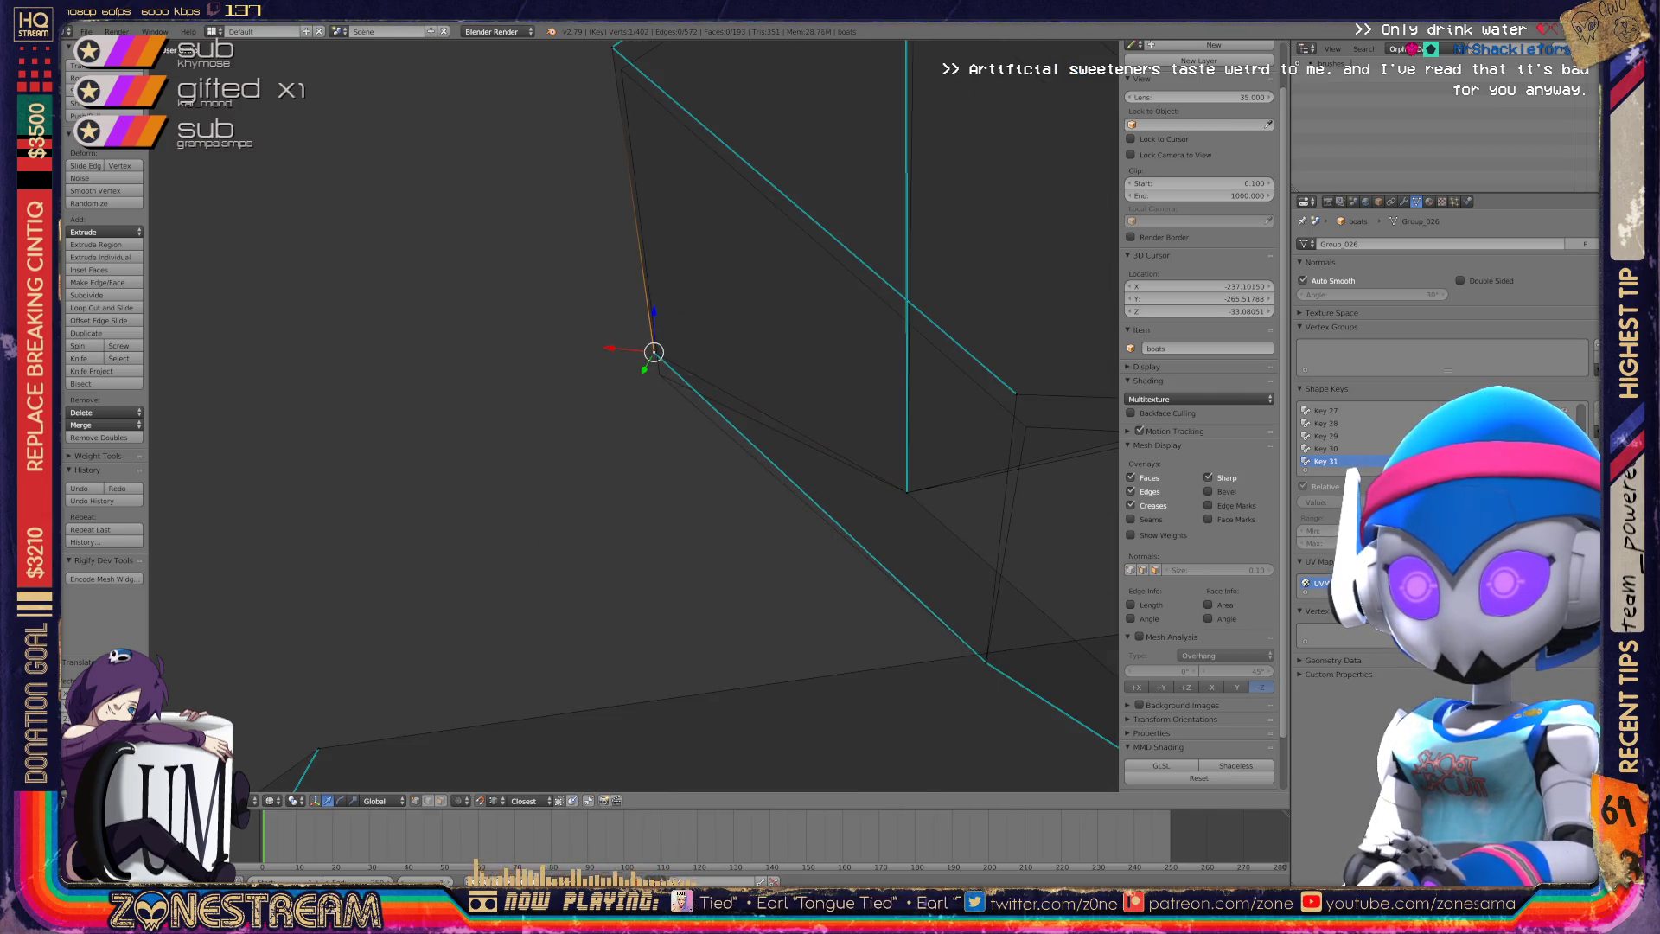
key(g)
key(g)
key(g)
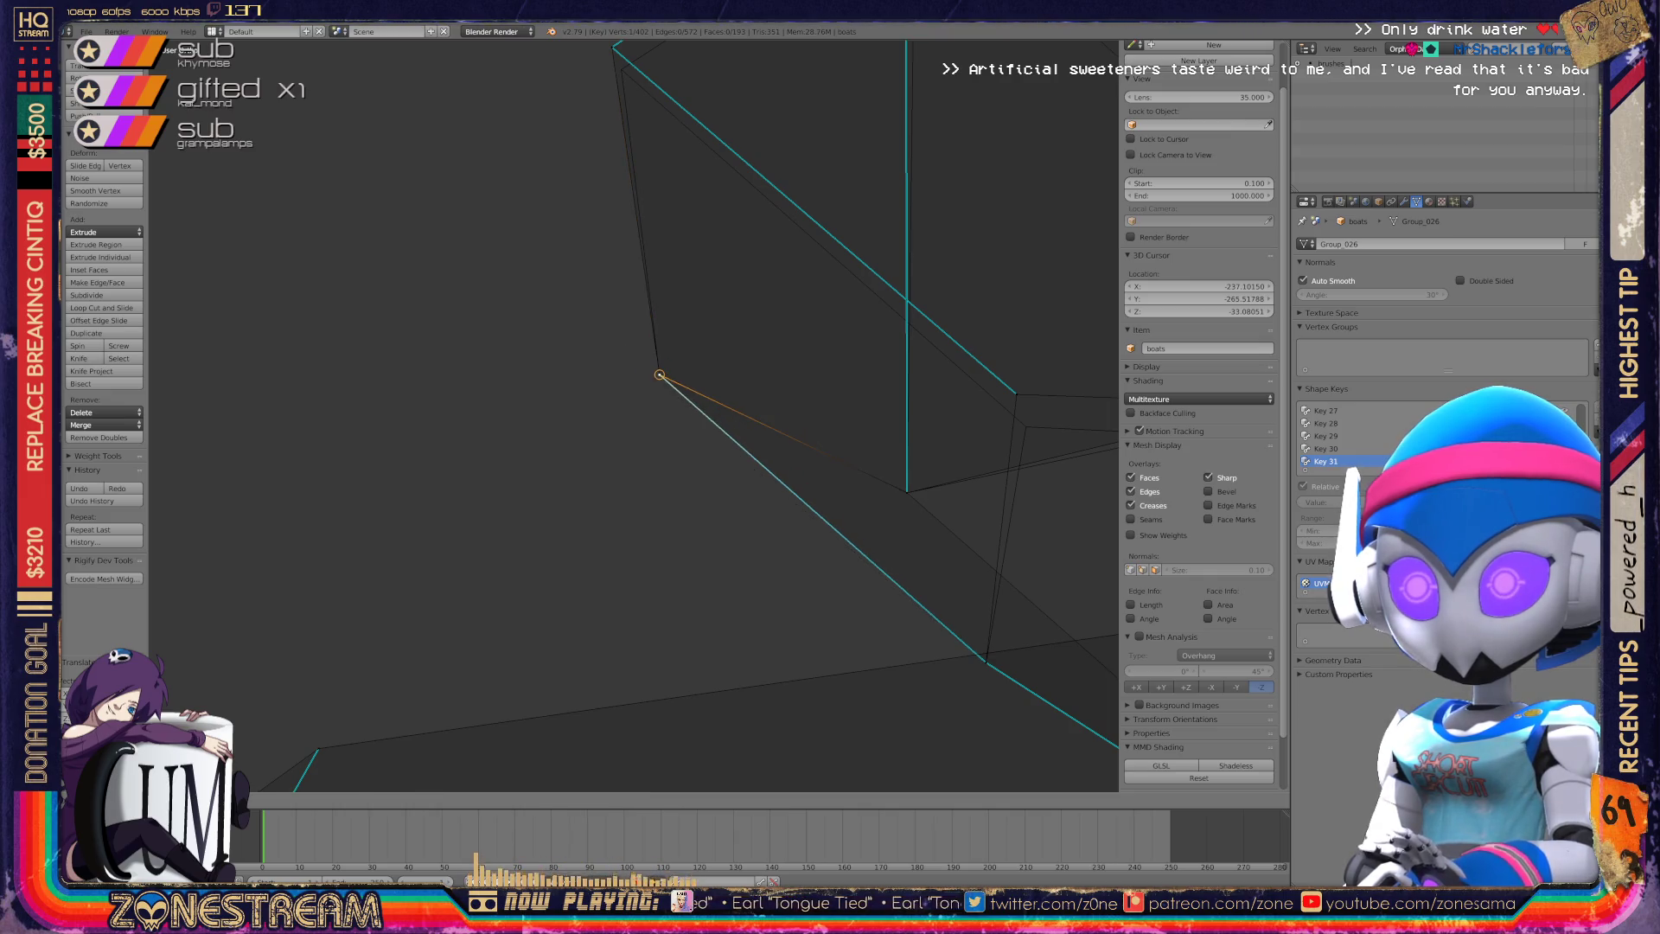
key(KP_8)
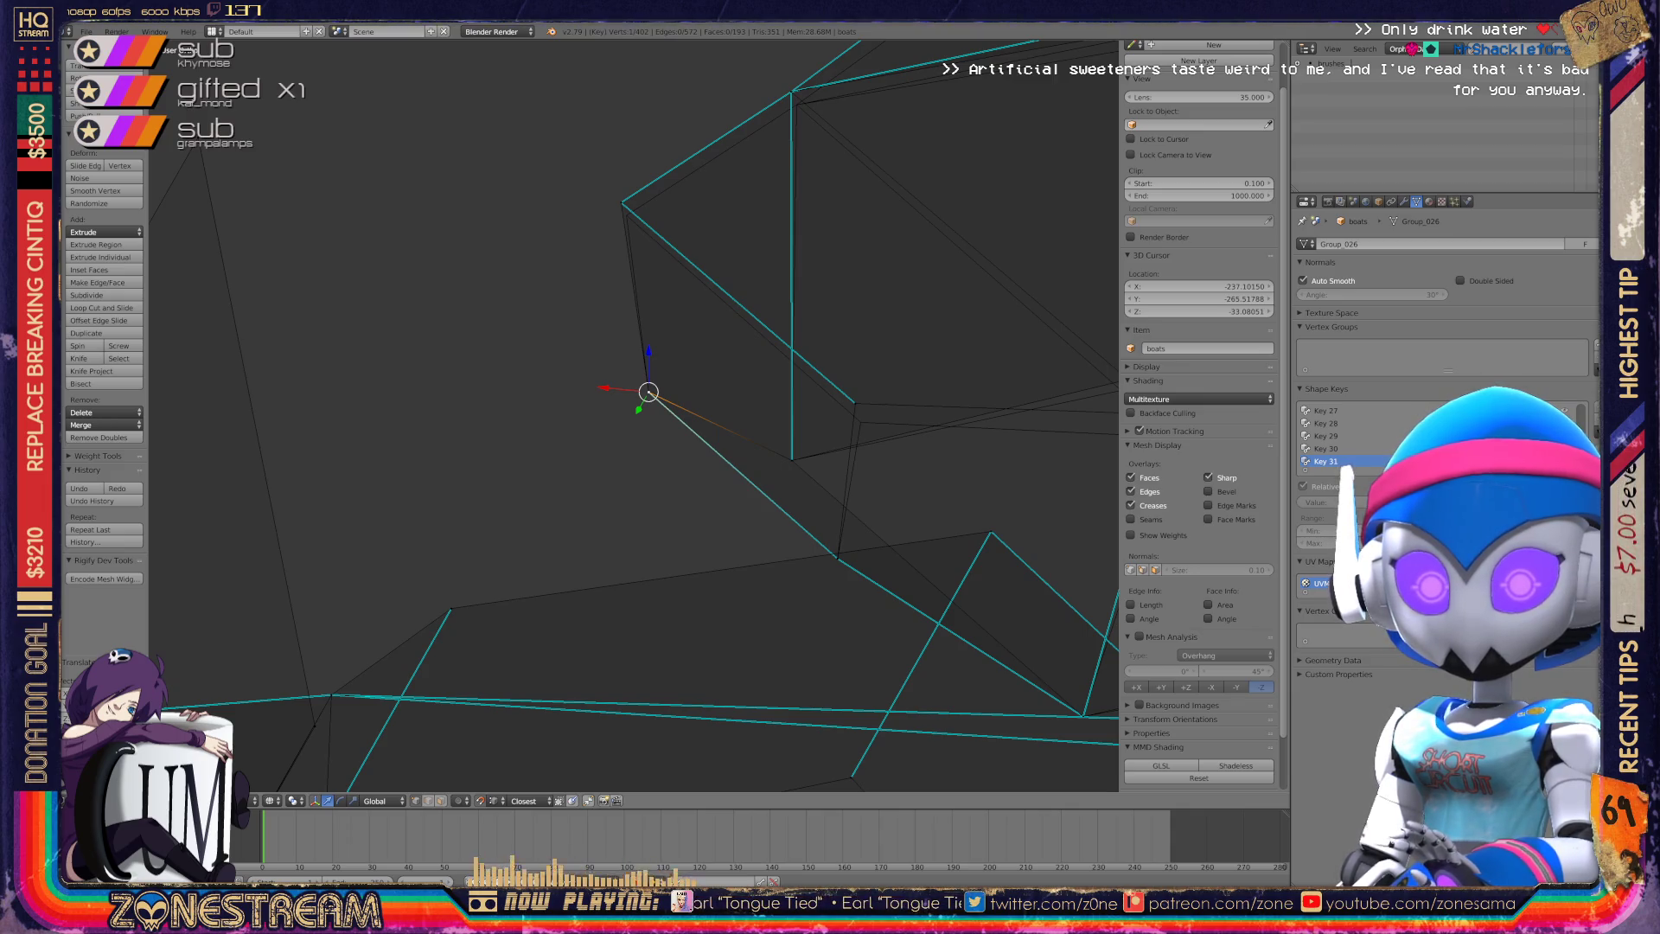
key(KP_8)
key(KP_8)
key(KP_8)
key(KP_4)
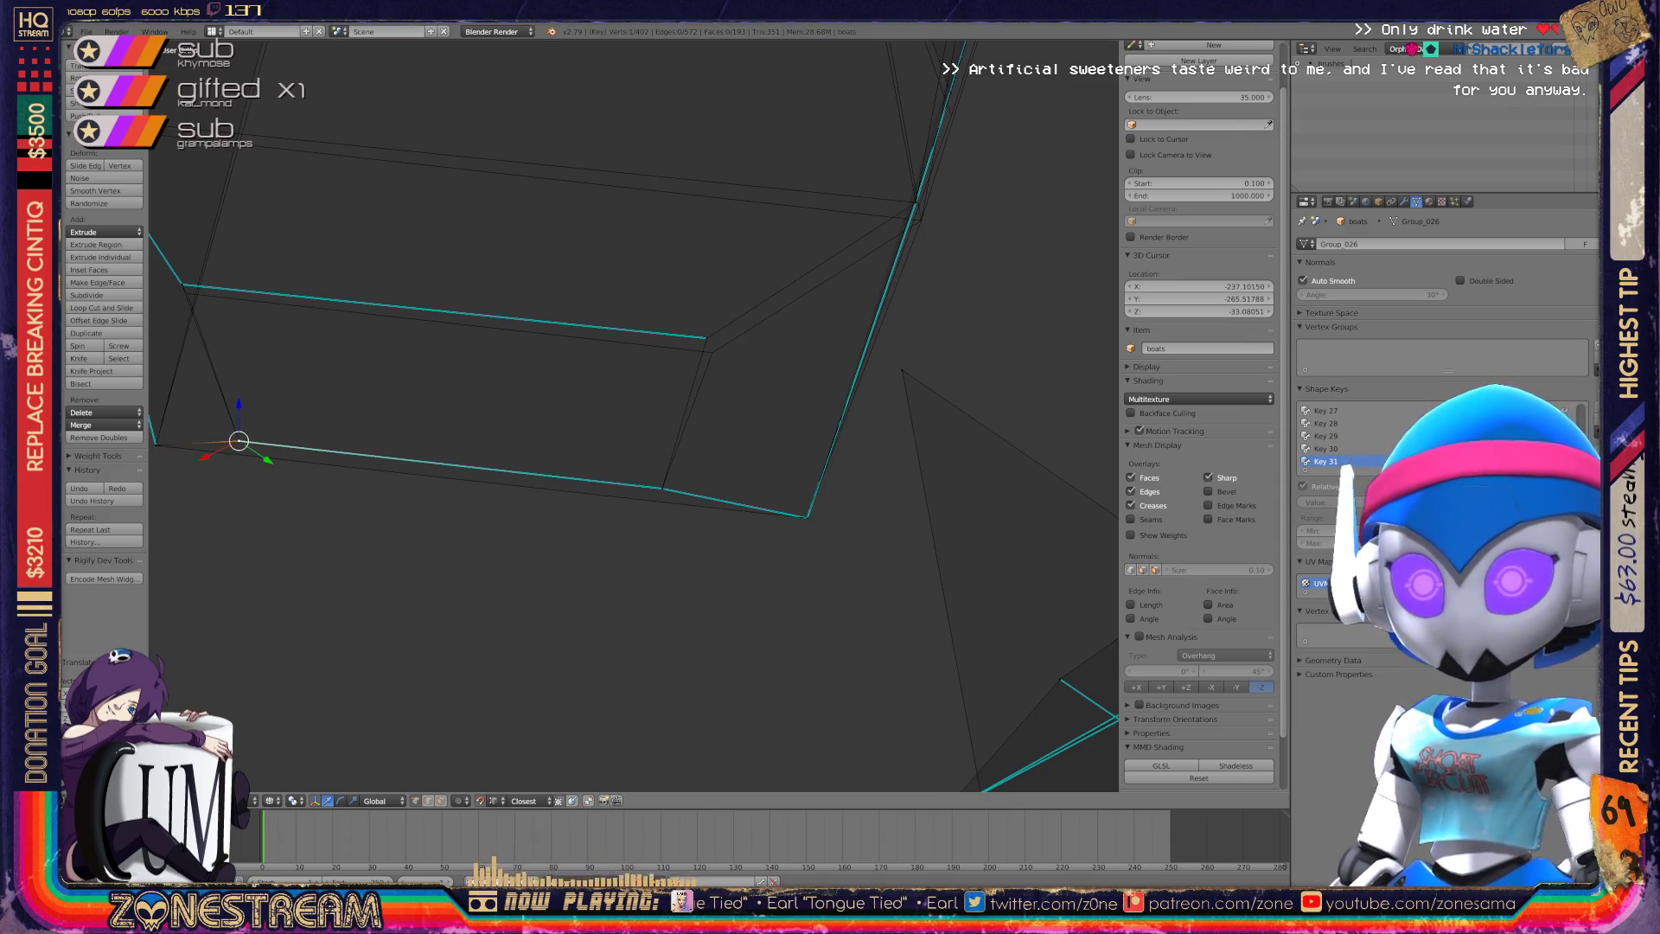
key(ctrl+KP_4)
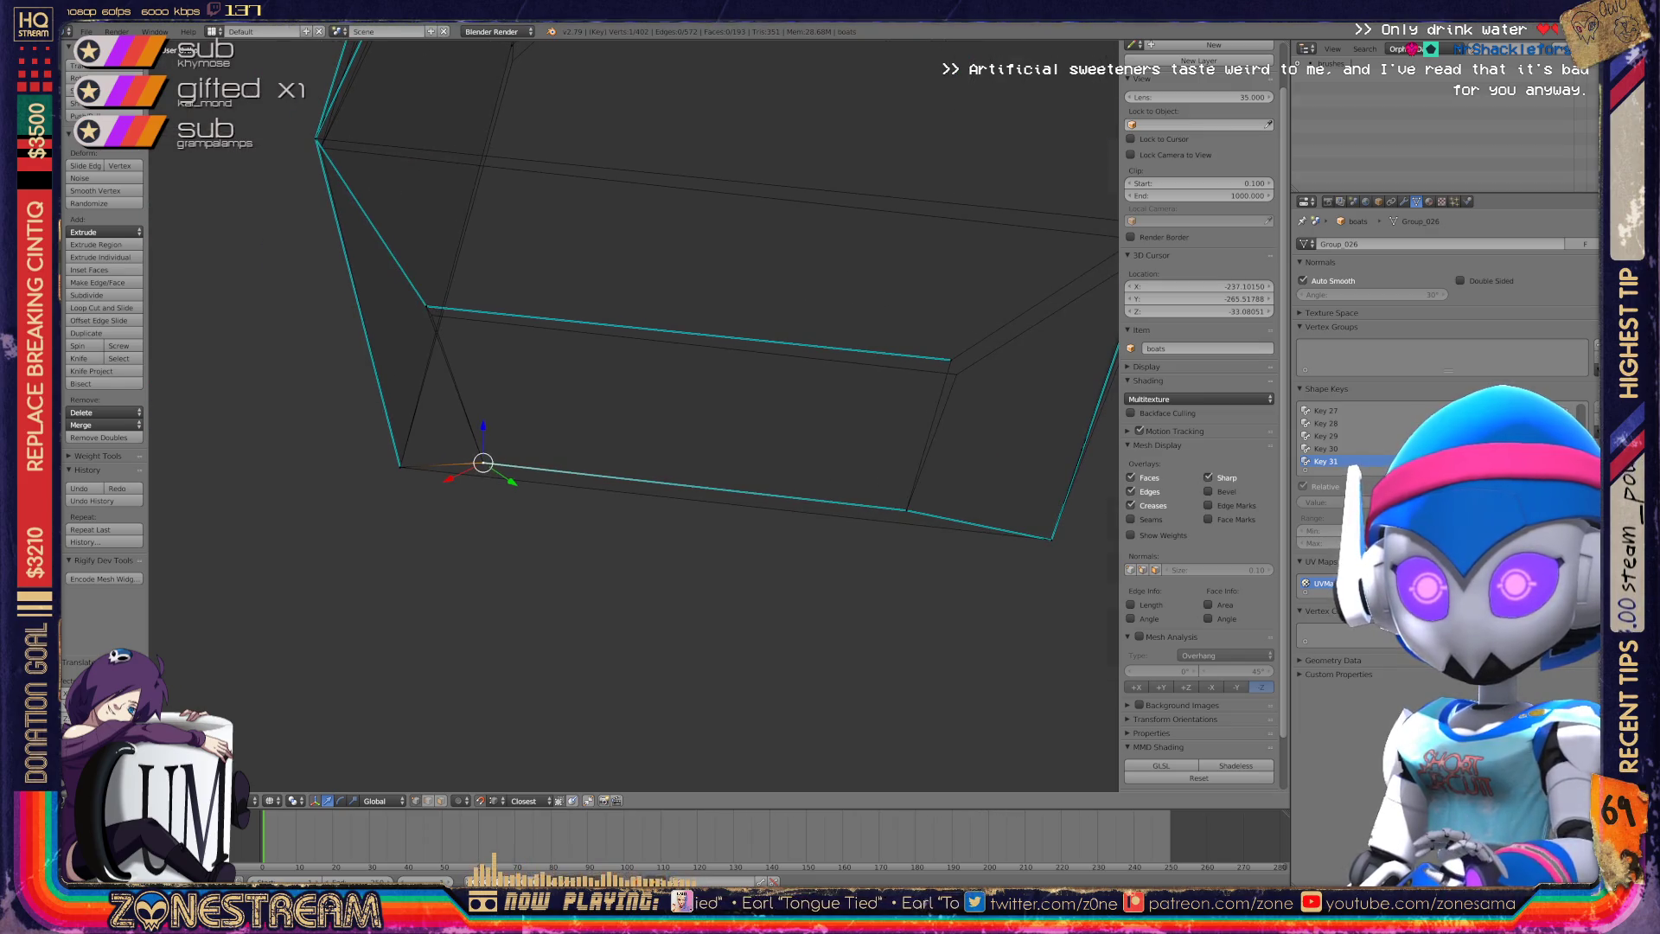
key(ctrl+z)
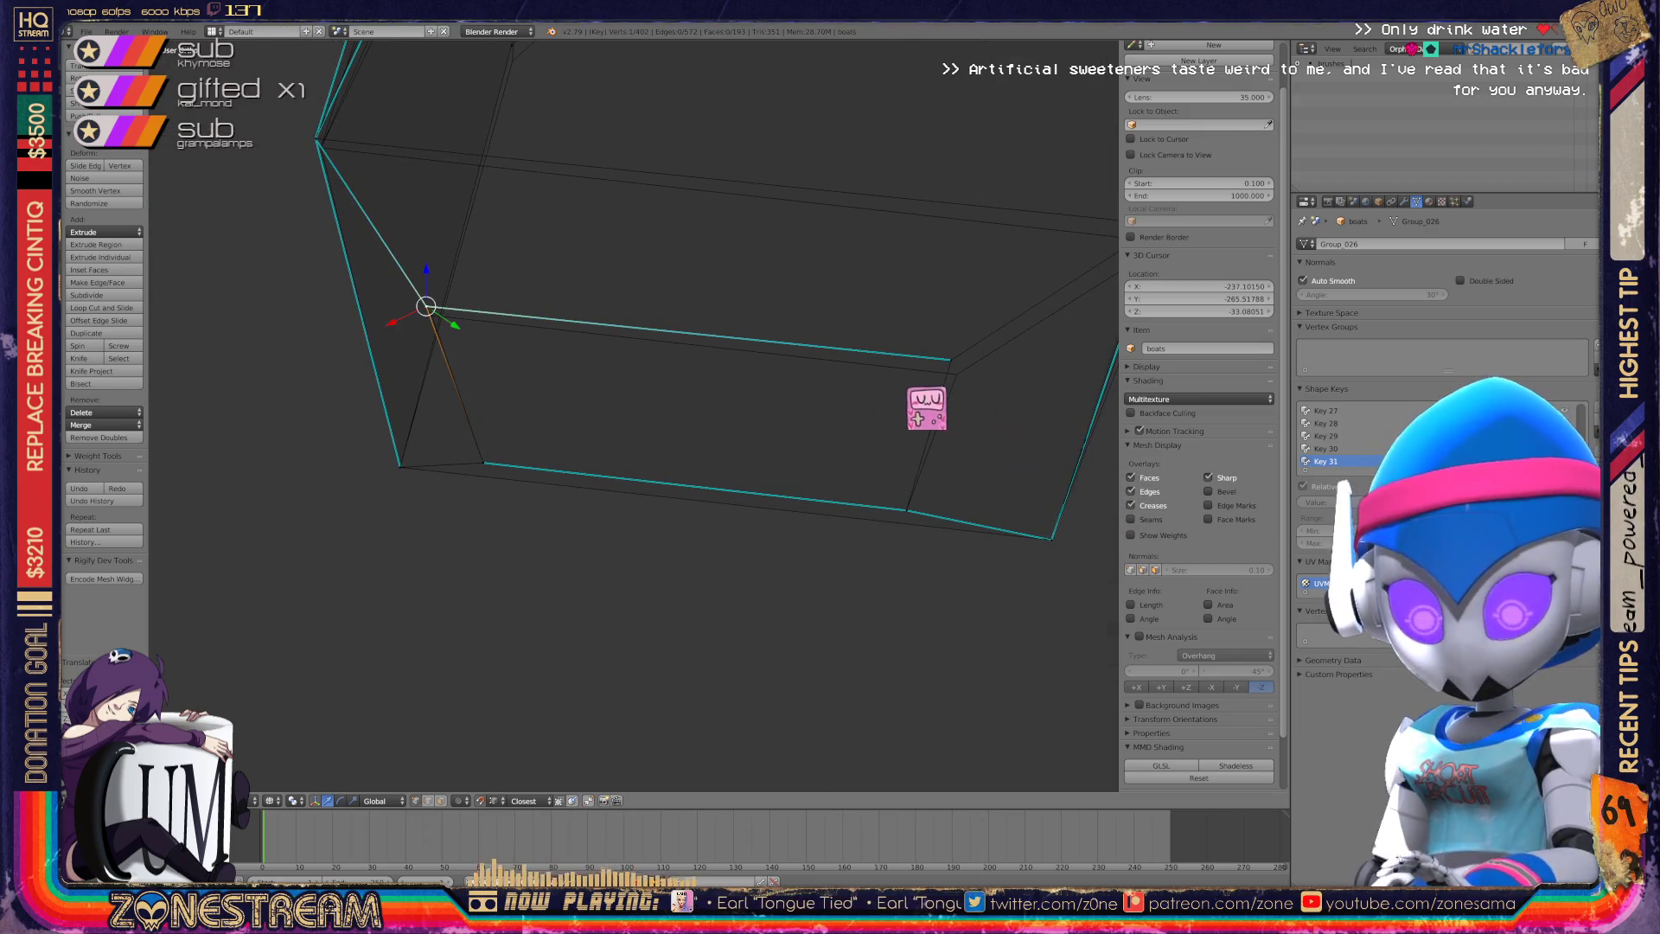
key(ctrl+KP_6)
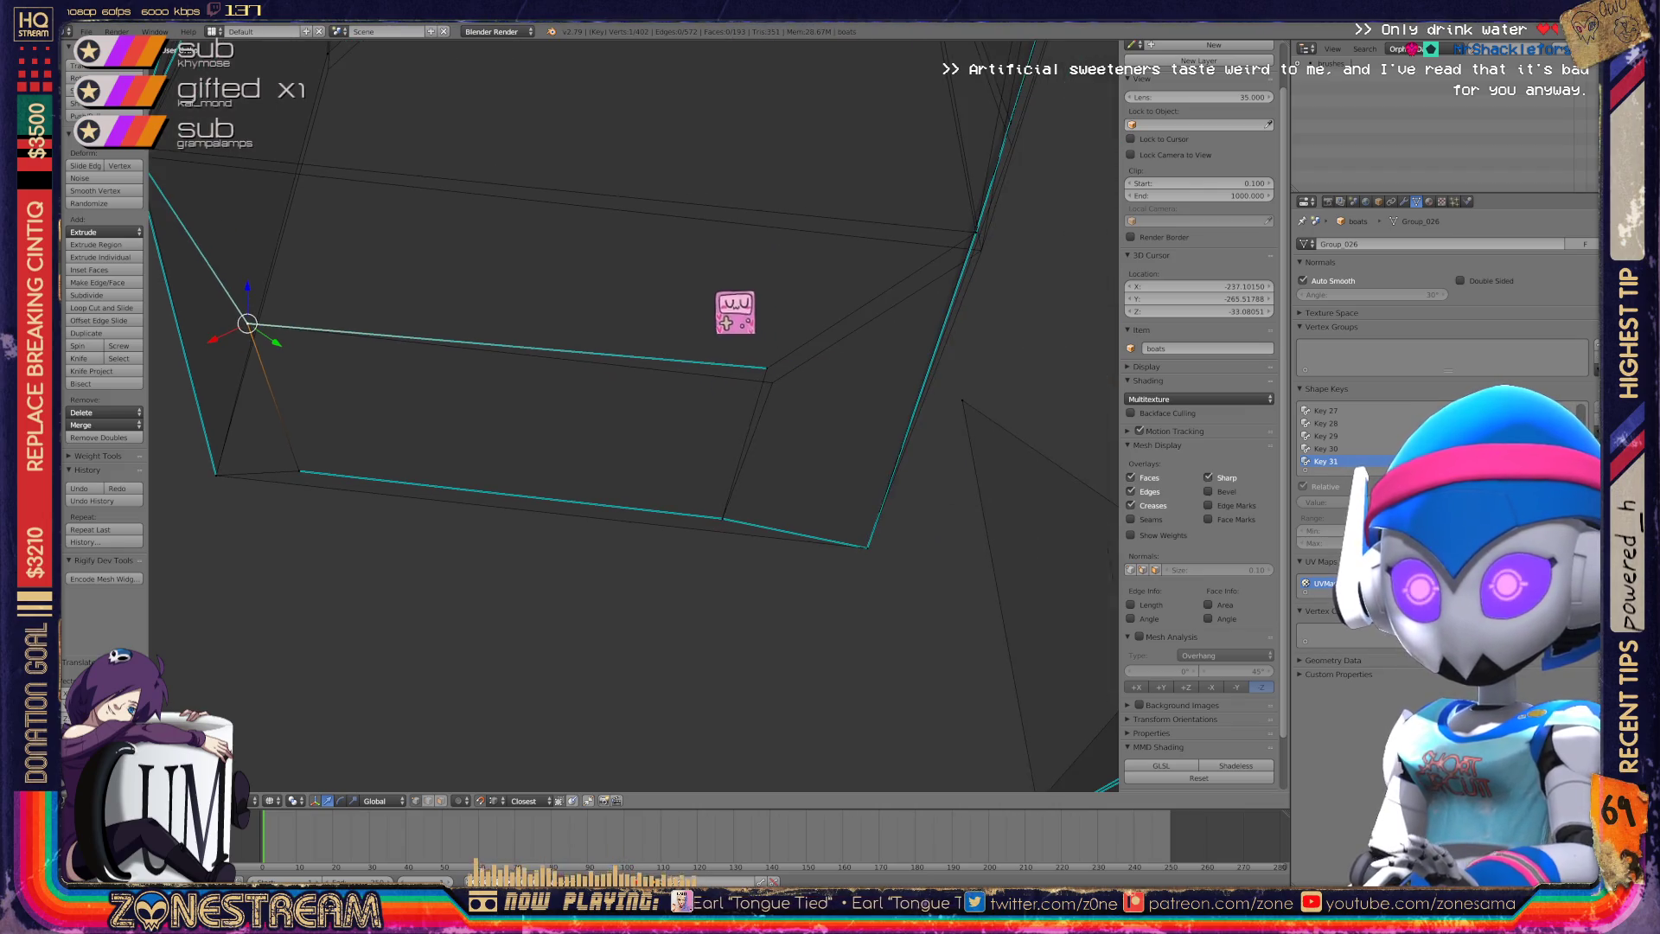
key(ctrl+z)
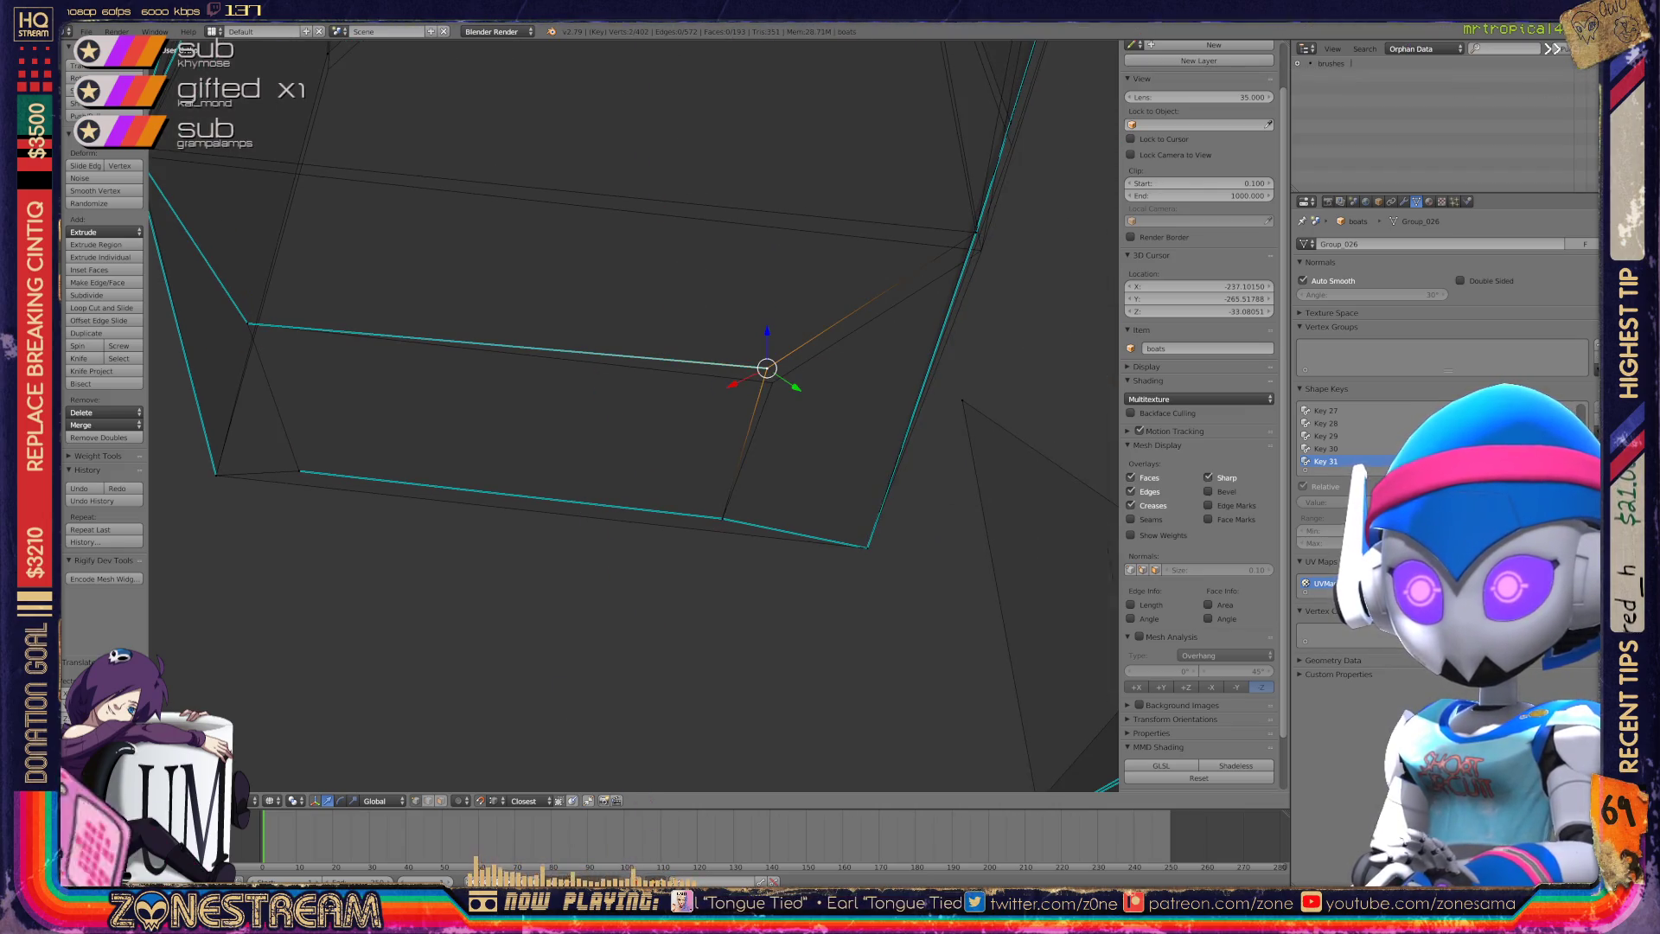
Snap the edge-end vertex onto the base-mesh corner, then select the next corner vertex.
key(g)
key(Return)
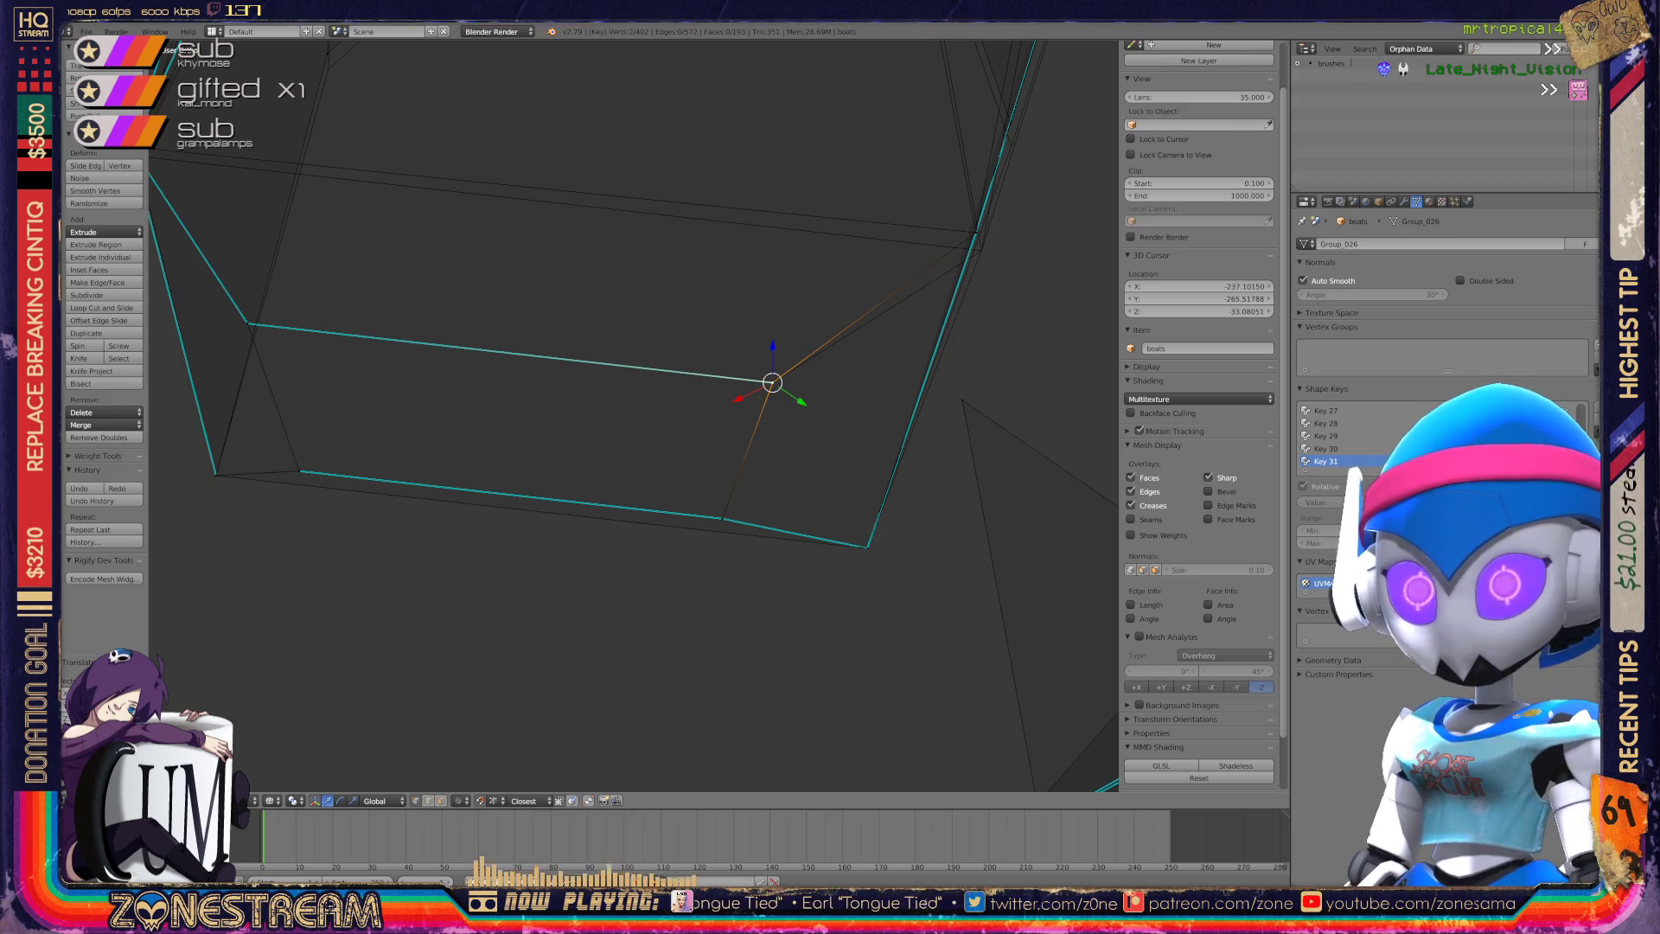
key(KP_4)
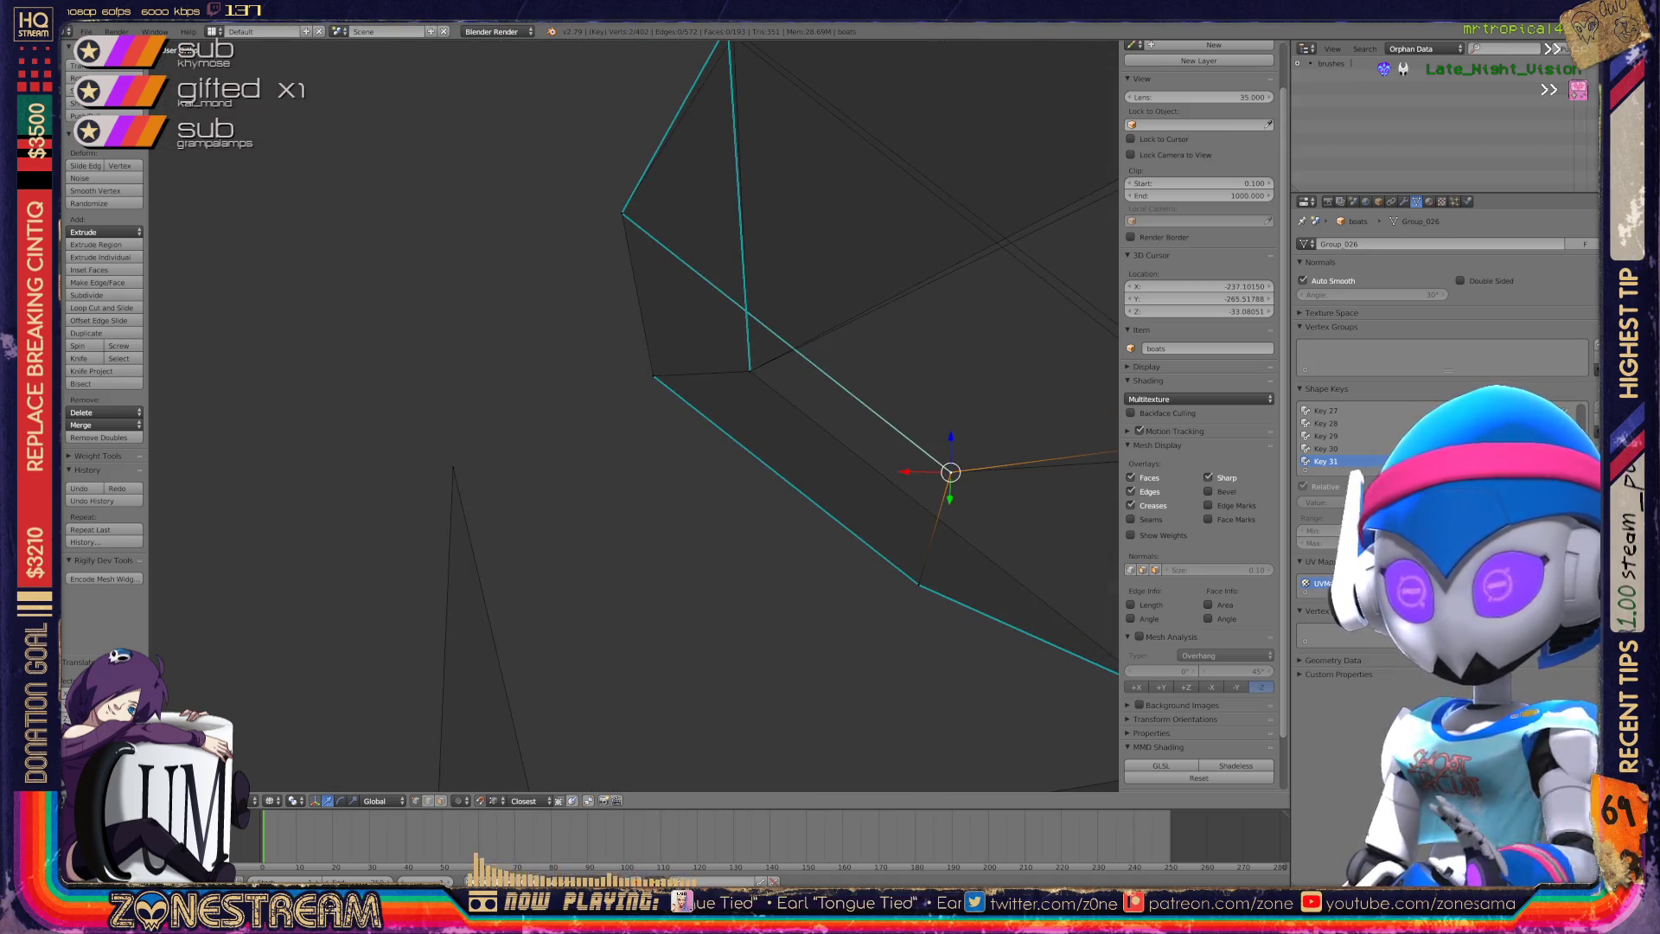
key(KP_4)
key(KP_4)
key(KP_4)
right_click(775, 504)
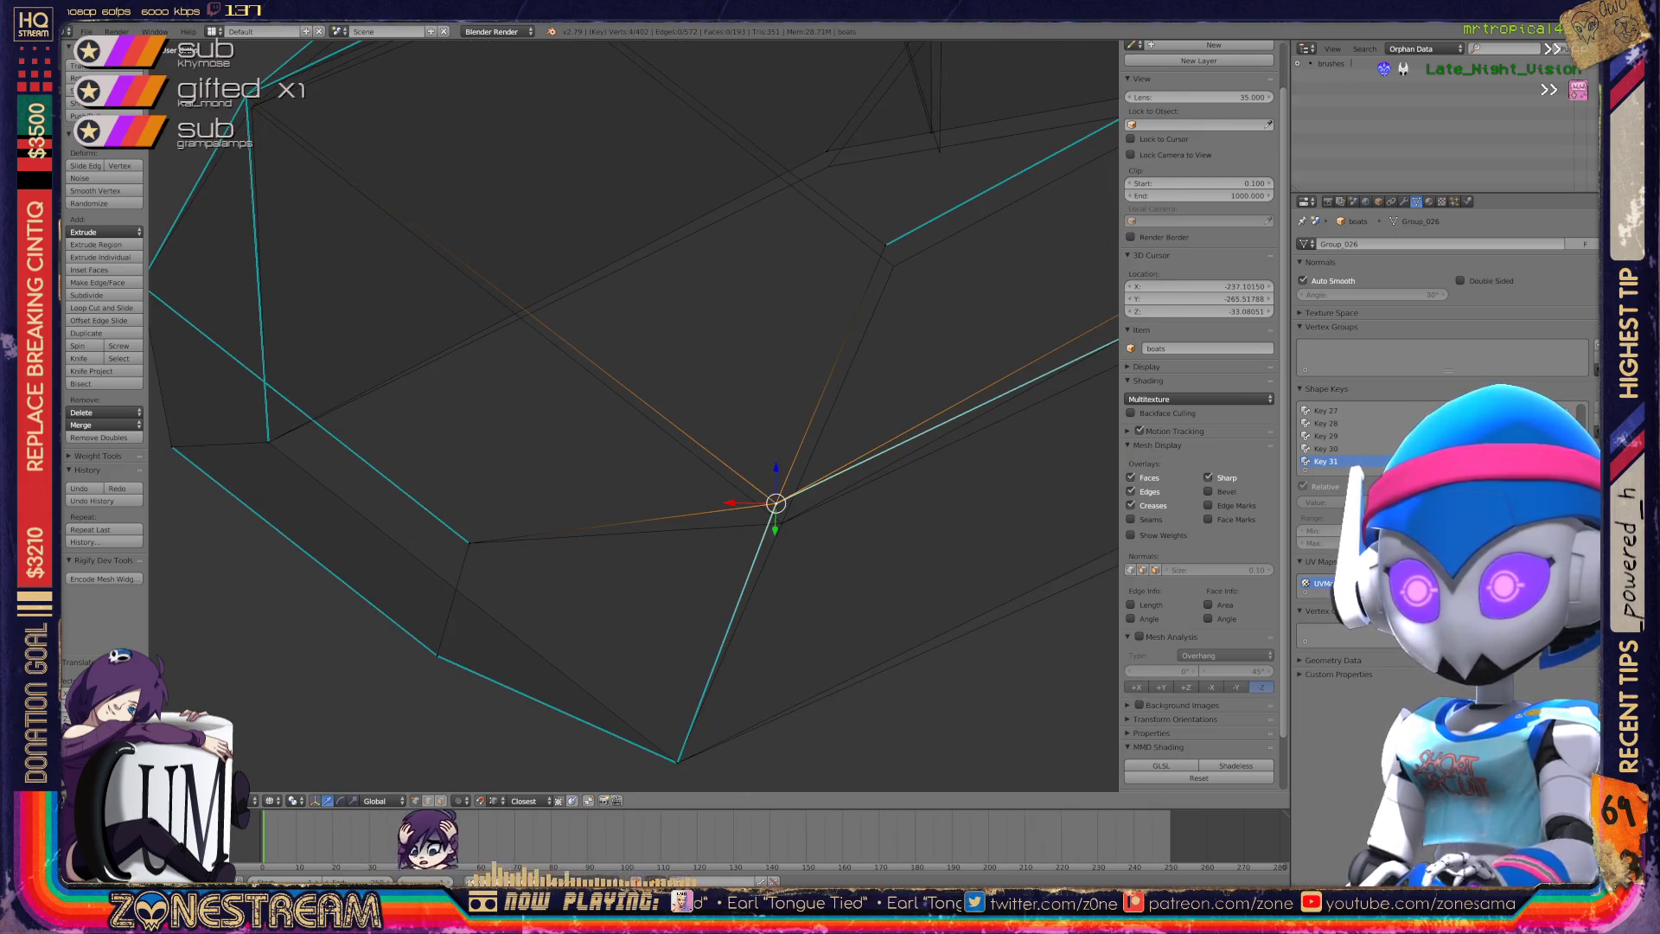
key(KP_8)
key(KP_8)
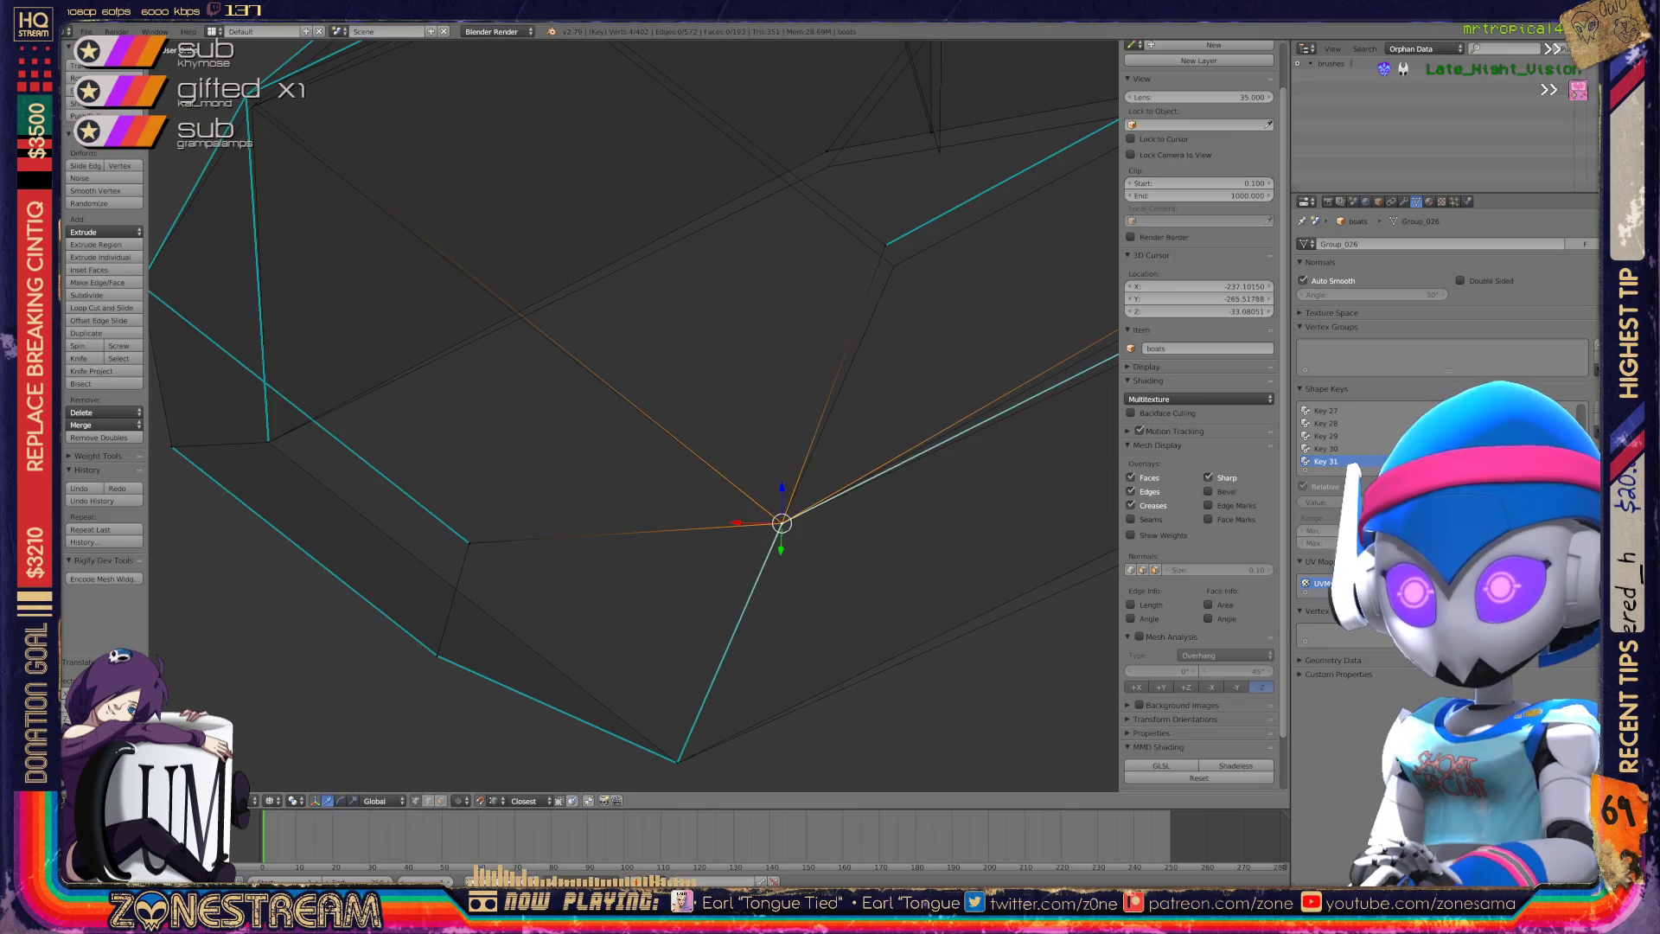
key(KP_Add)
key(KP_Add)
key(KP_Add)
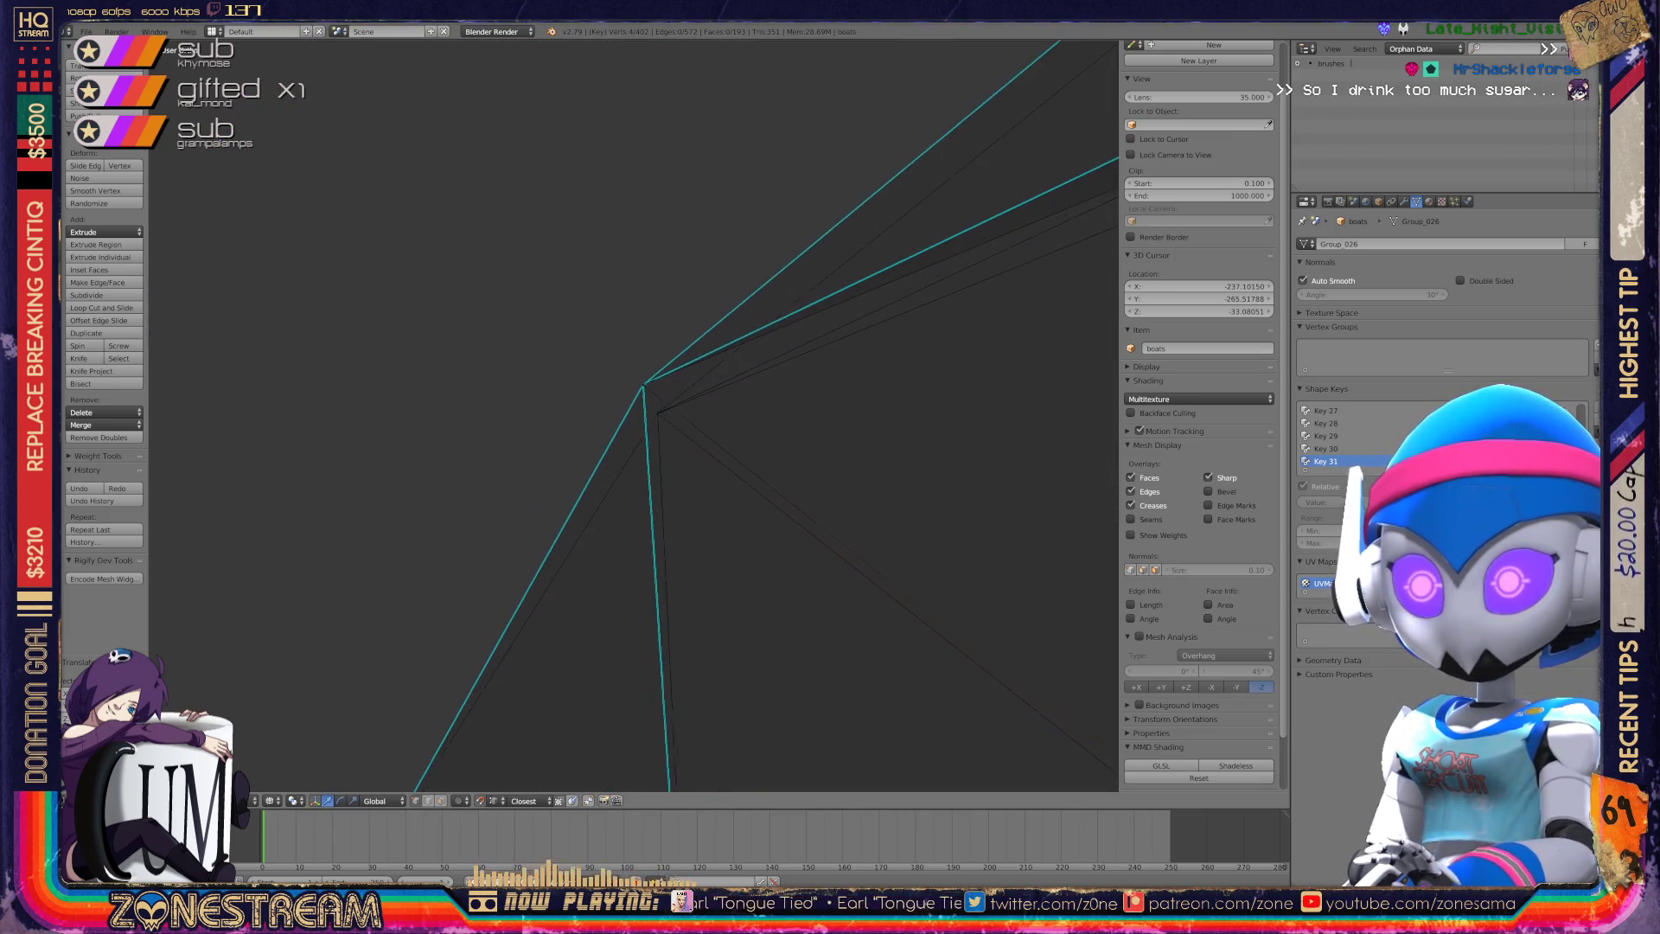
Move a neighbouring corner vertex down onto the base mesh.
right_click(603, 394)
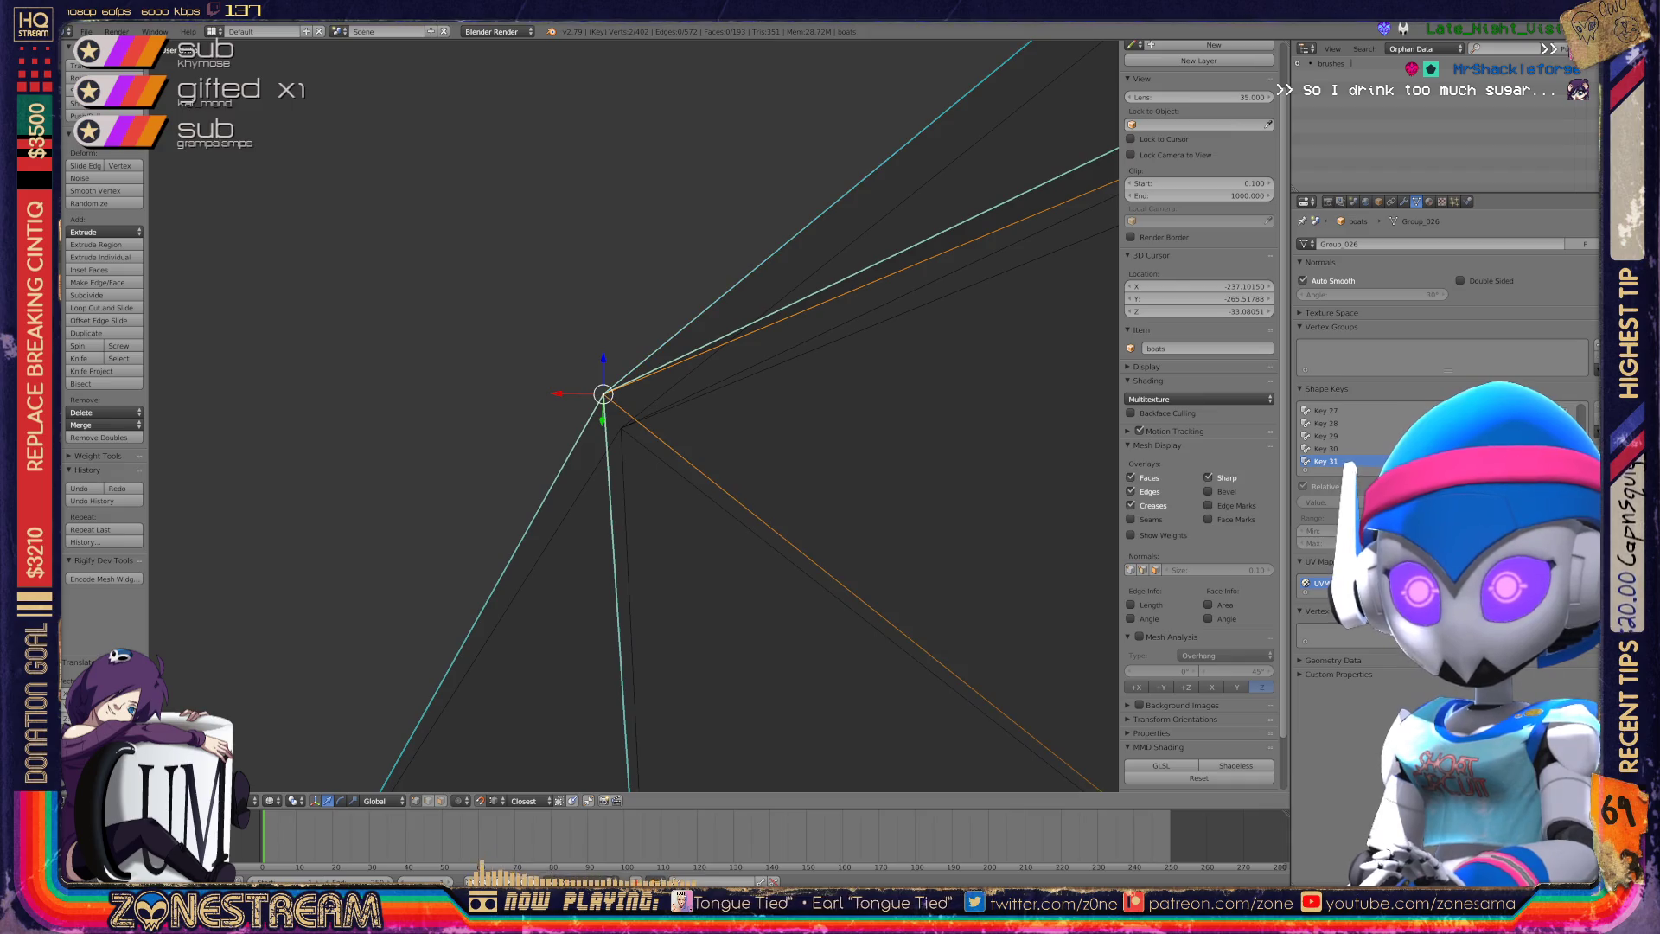
key(KP_2)
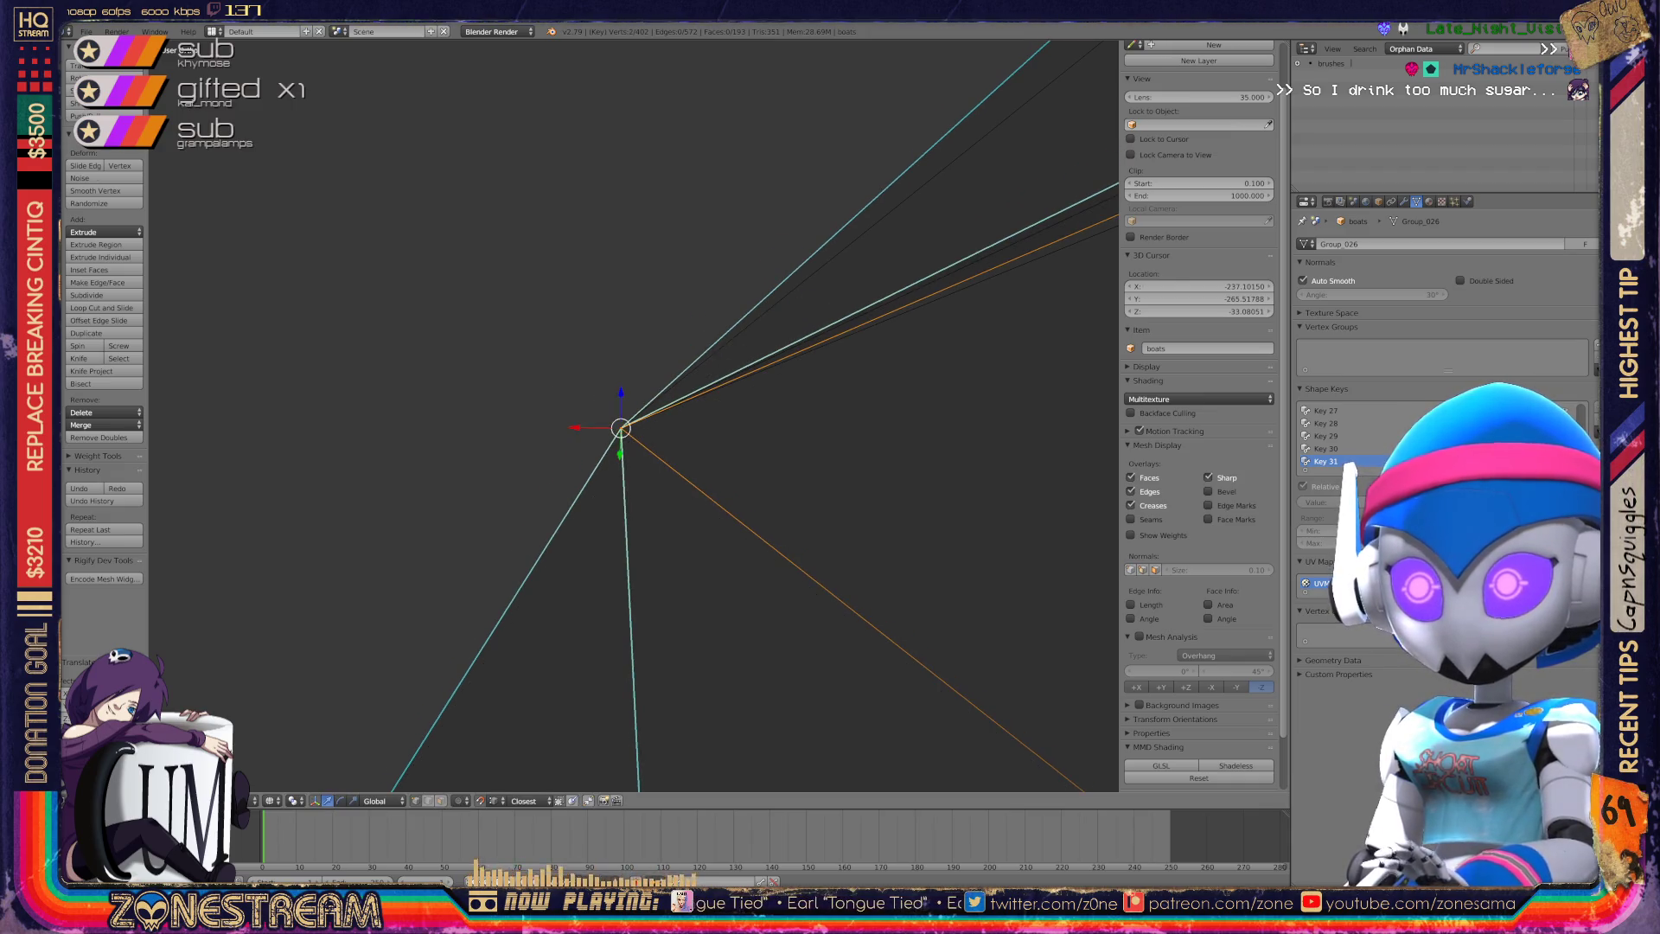
key(KP_Subtract)
key(KP_Subtract)
key(KP_Subtract)
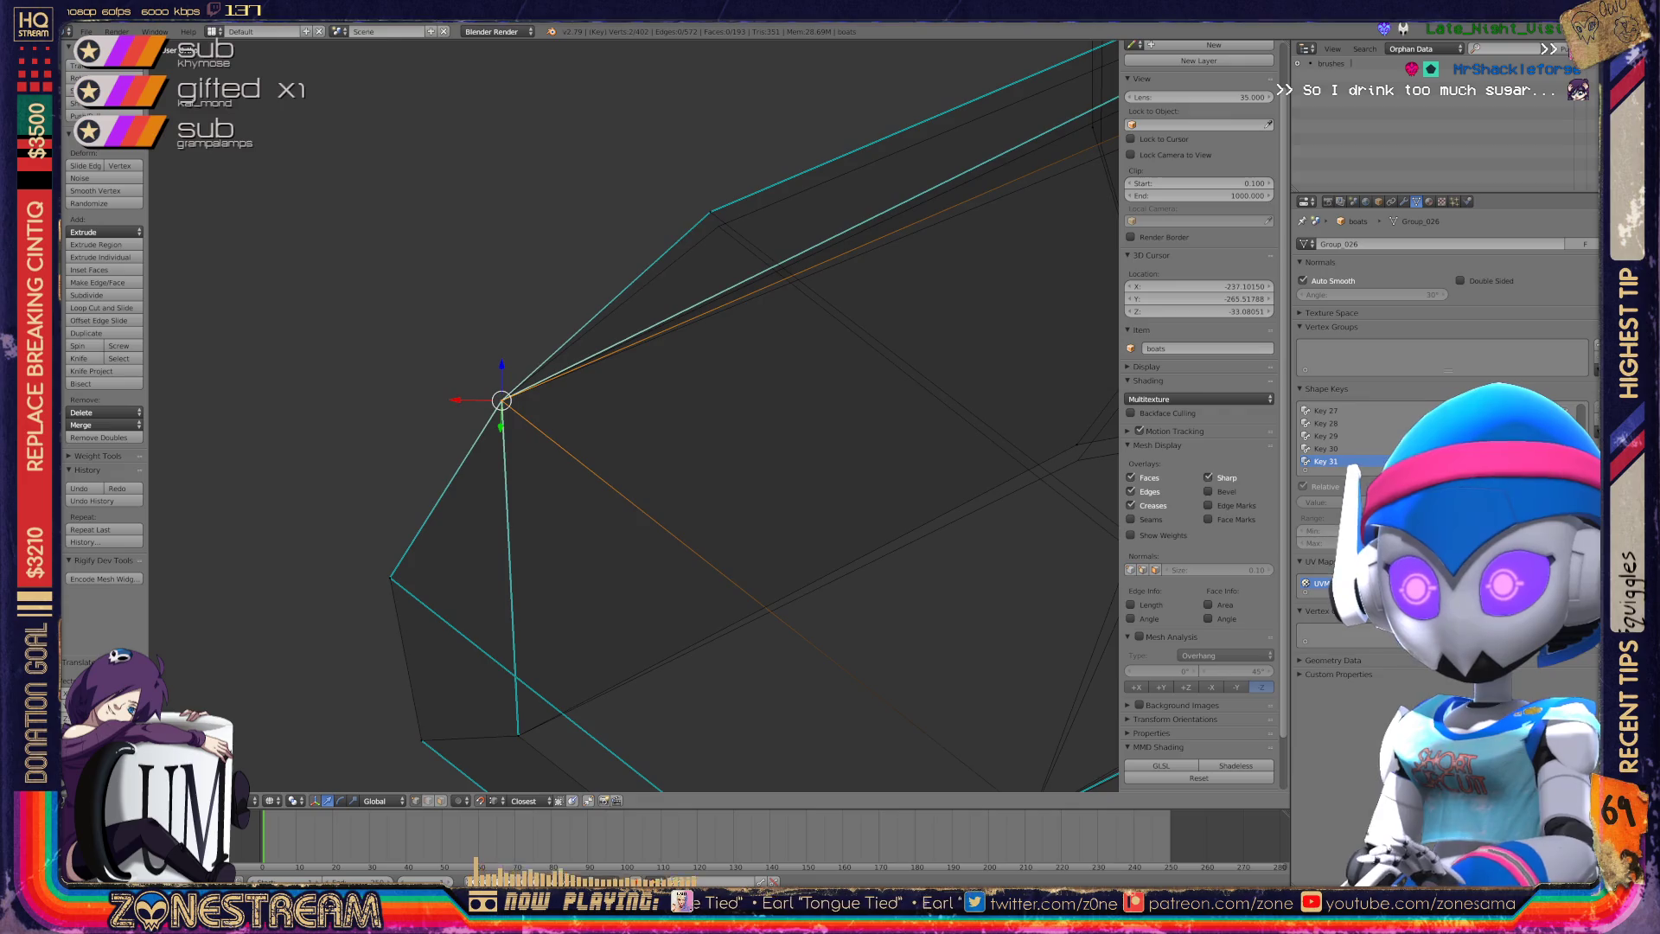
shift+middle_drag(869, 376, 802, 358)
right_click(802, 357)
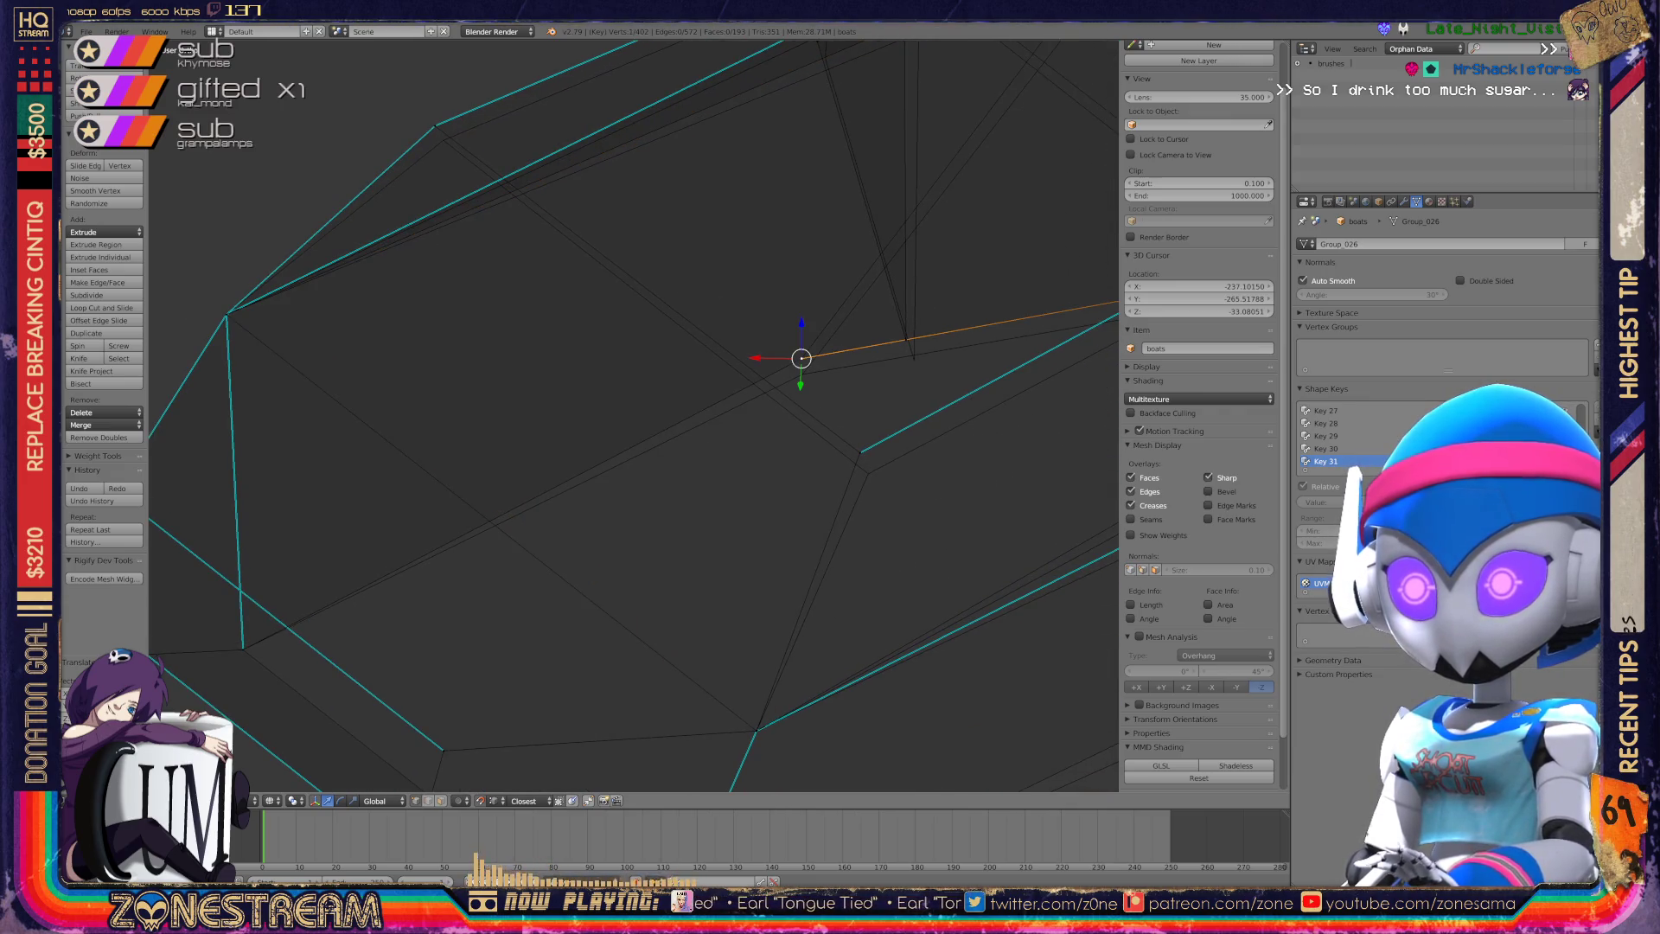
key(g)
right_click(860, 451)
key(g)
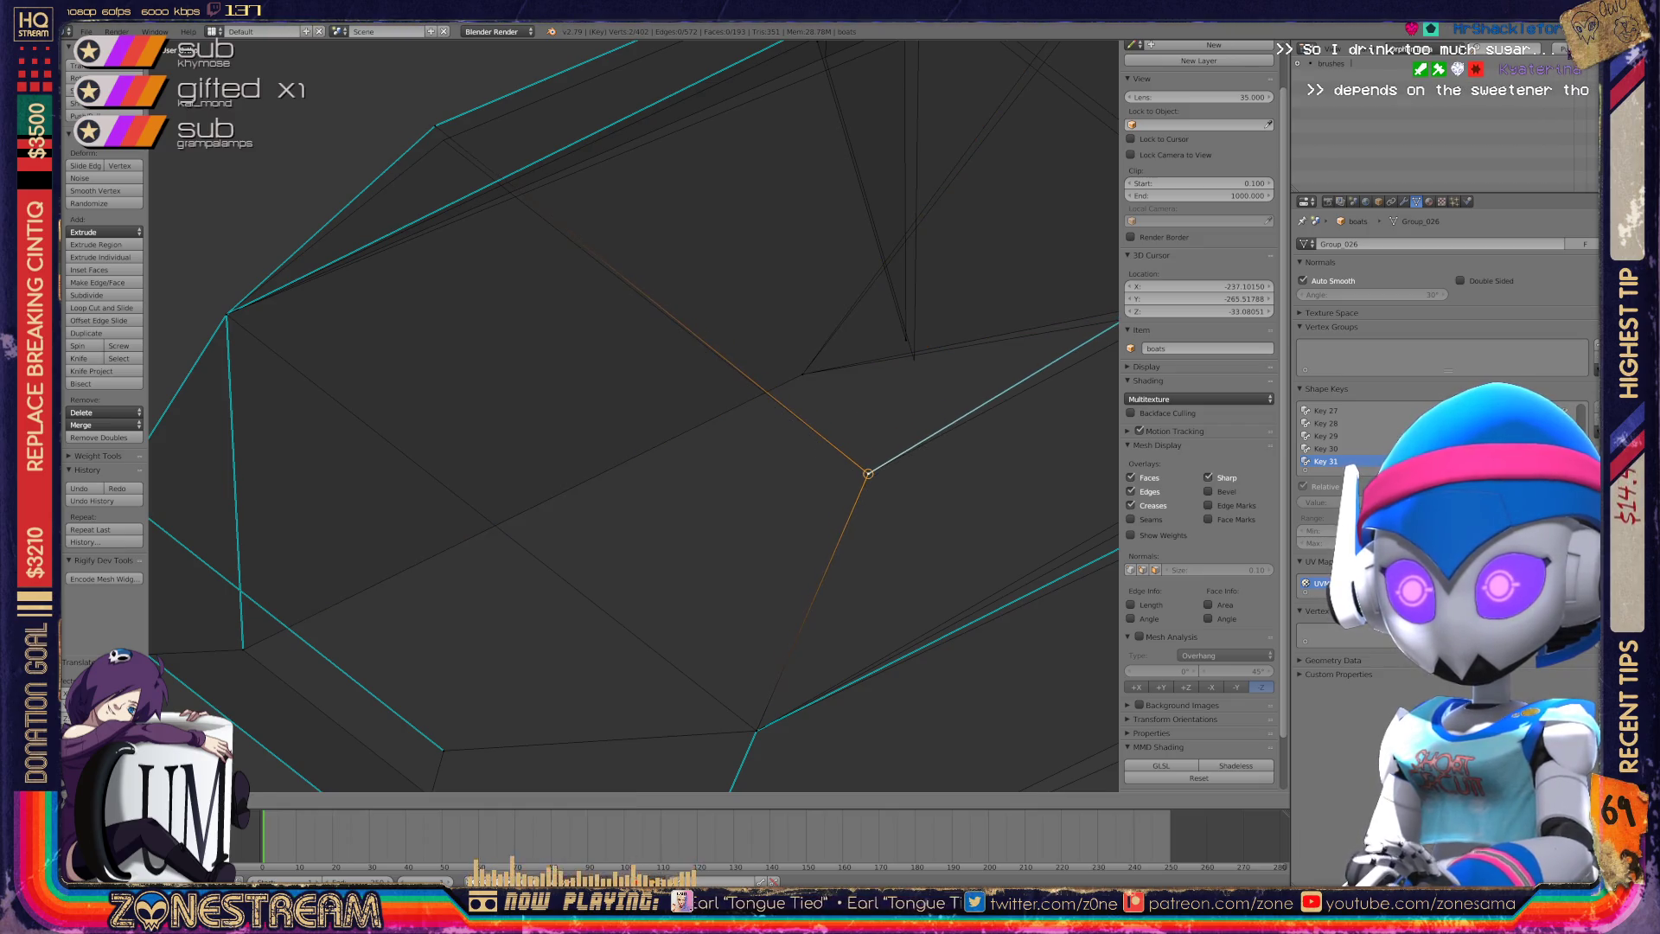
click(867, 471)
Drop the teal corner vertex onto its base-mesh corner.
shift+middle_drag(867, 472, 972, 631)
scroll(594, 377, up, 3)
mouse_move(593, 378)
shift+middle_down()
mouse_move(685, 523)
mouse_move(649, 477)
shift+middle_up()
right_click(562, 316)
key(g)
click(588, 358)
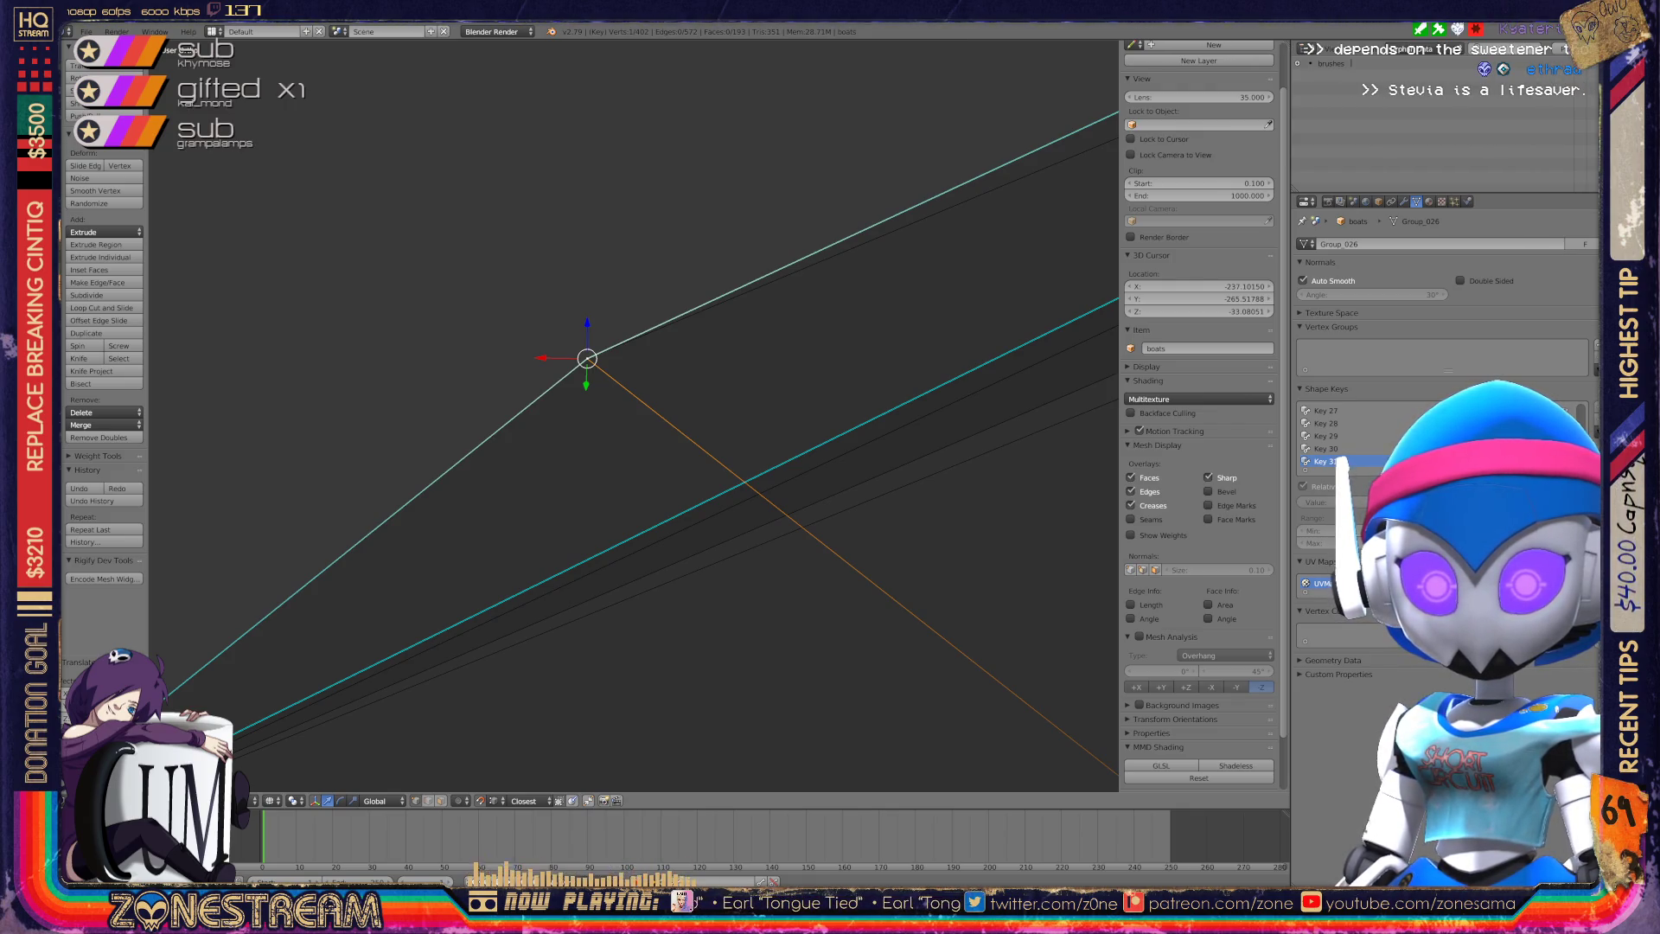
Orbit to the vertical edges and select the vertex where they meet.
scroll(634, 415, down, 3)
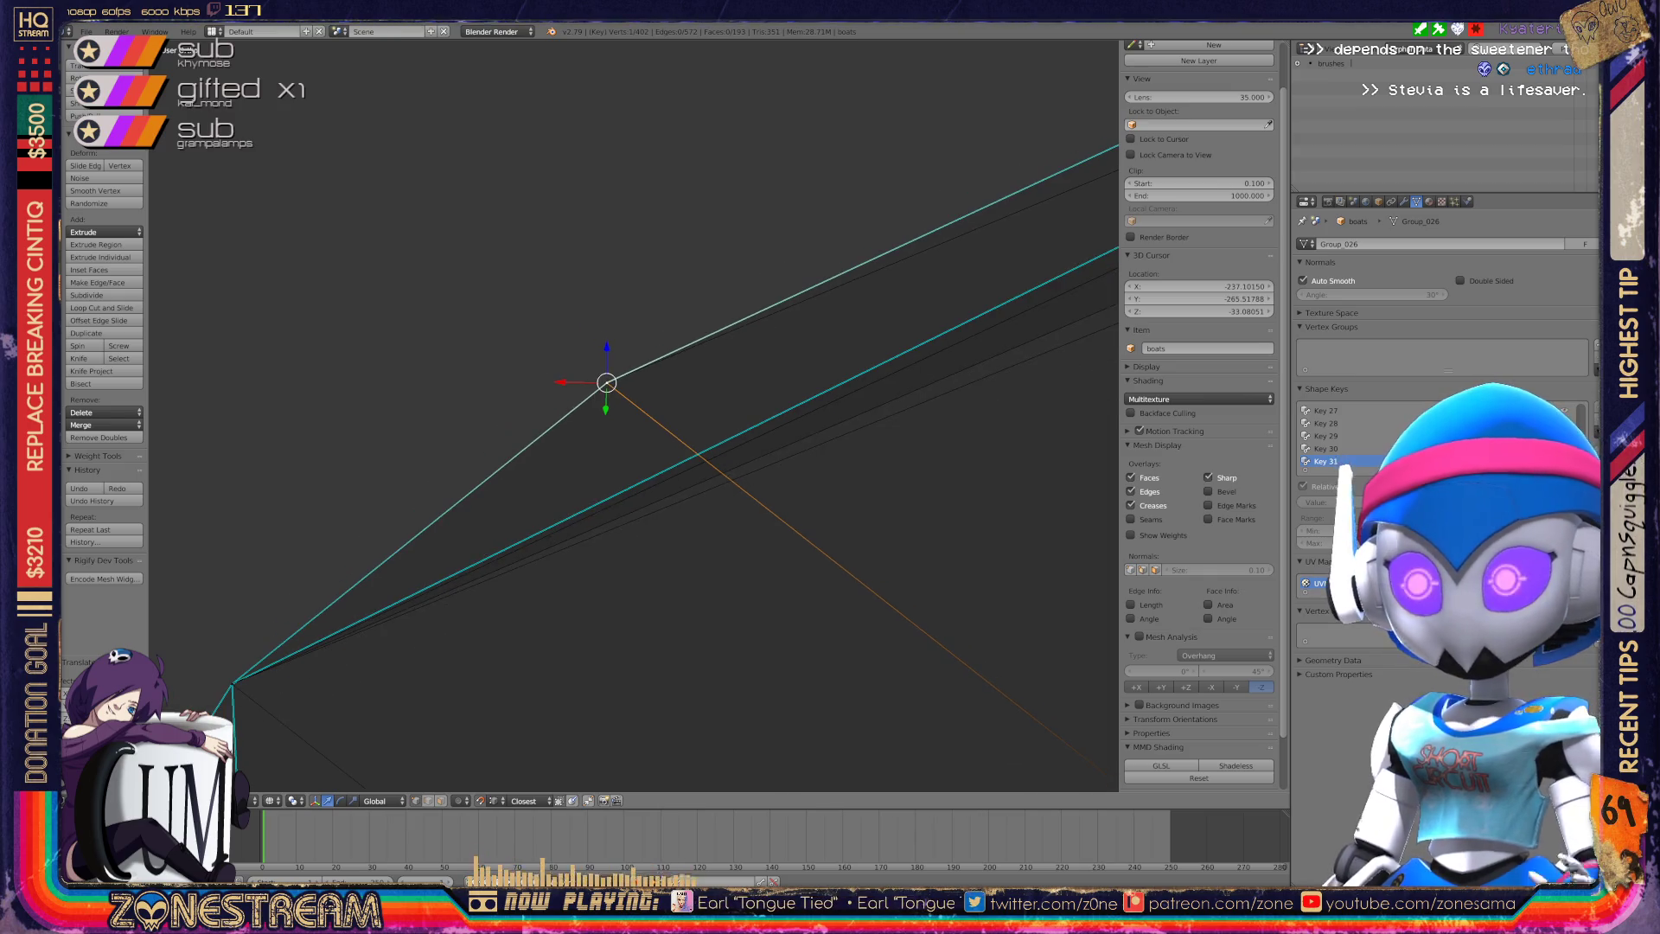
middle_drag(634, 415, 536, 389)
scroll(786, 156, up, 3)
shift+right_click(650, 353)
mouse_move(536, 390)
middle_down()
mouse_move(640, 329)
mouse_move(761, 301)
middle_up()
Snap a corner vertex onto the cyan seam corner.
shift+right_click(494, 442)
key(g)
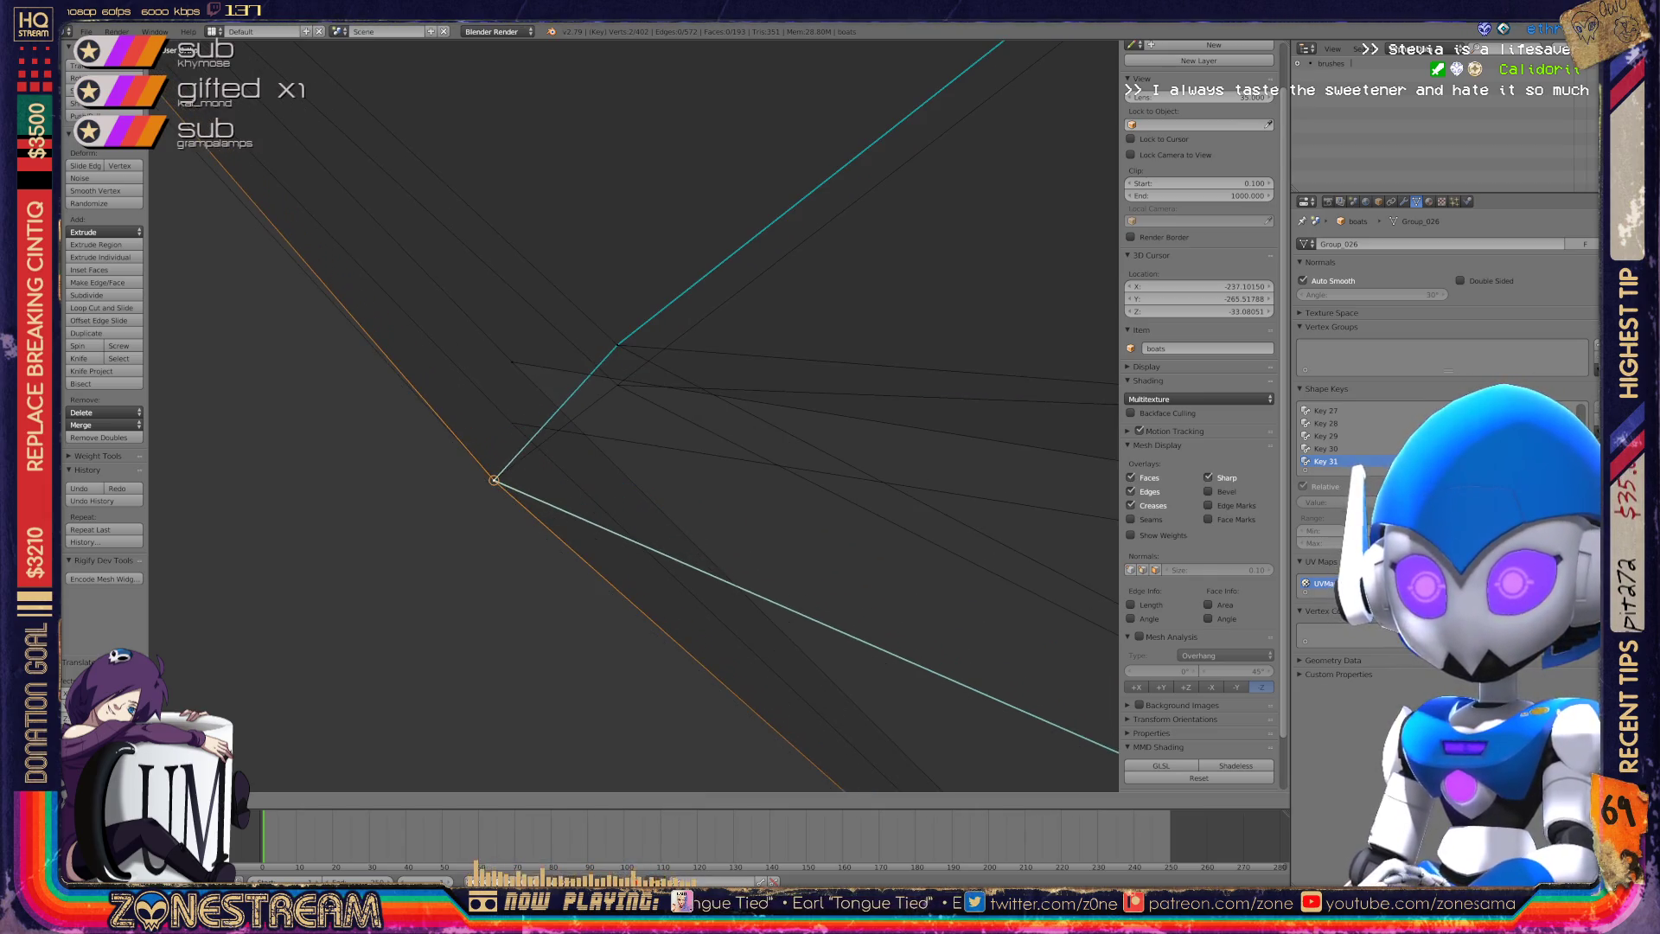
key(Return)
key(g)
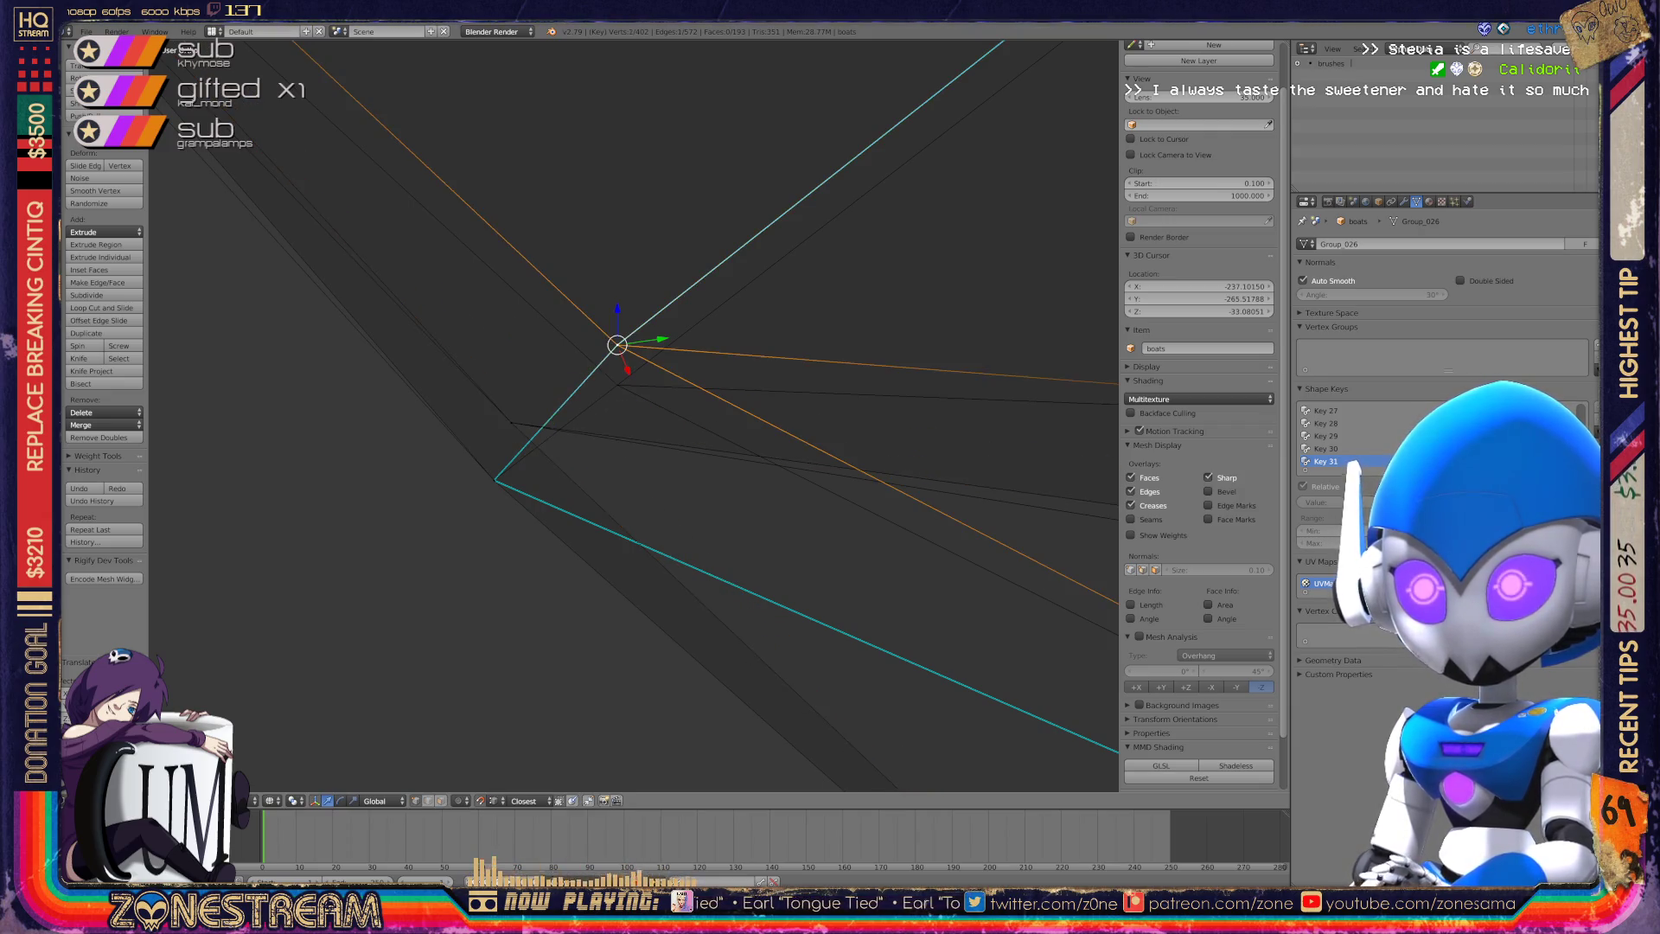
mouse_move(616, 381)
middle_down()
mouse_move(657, 415)
mouse_move(726, 381)
middle_up()
scroll(634, 415, up, 10)
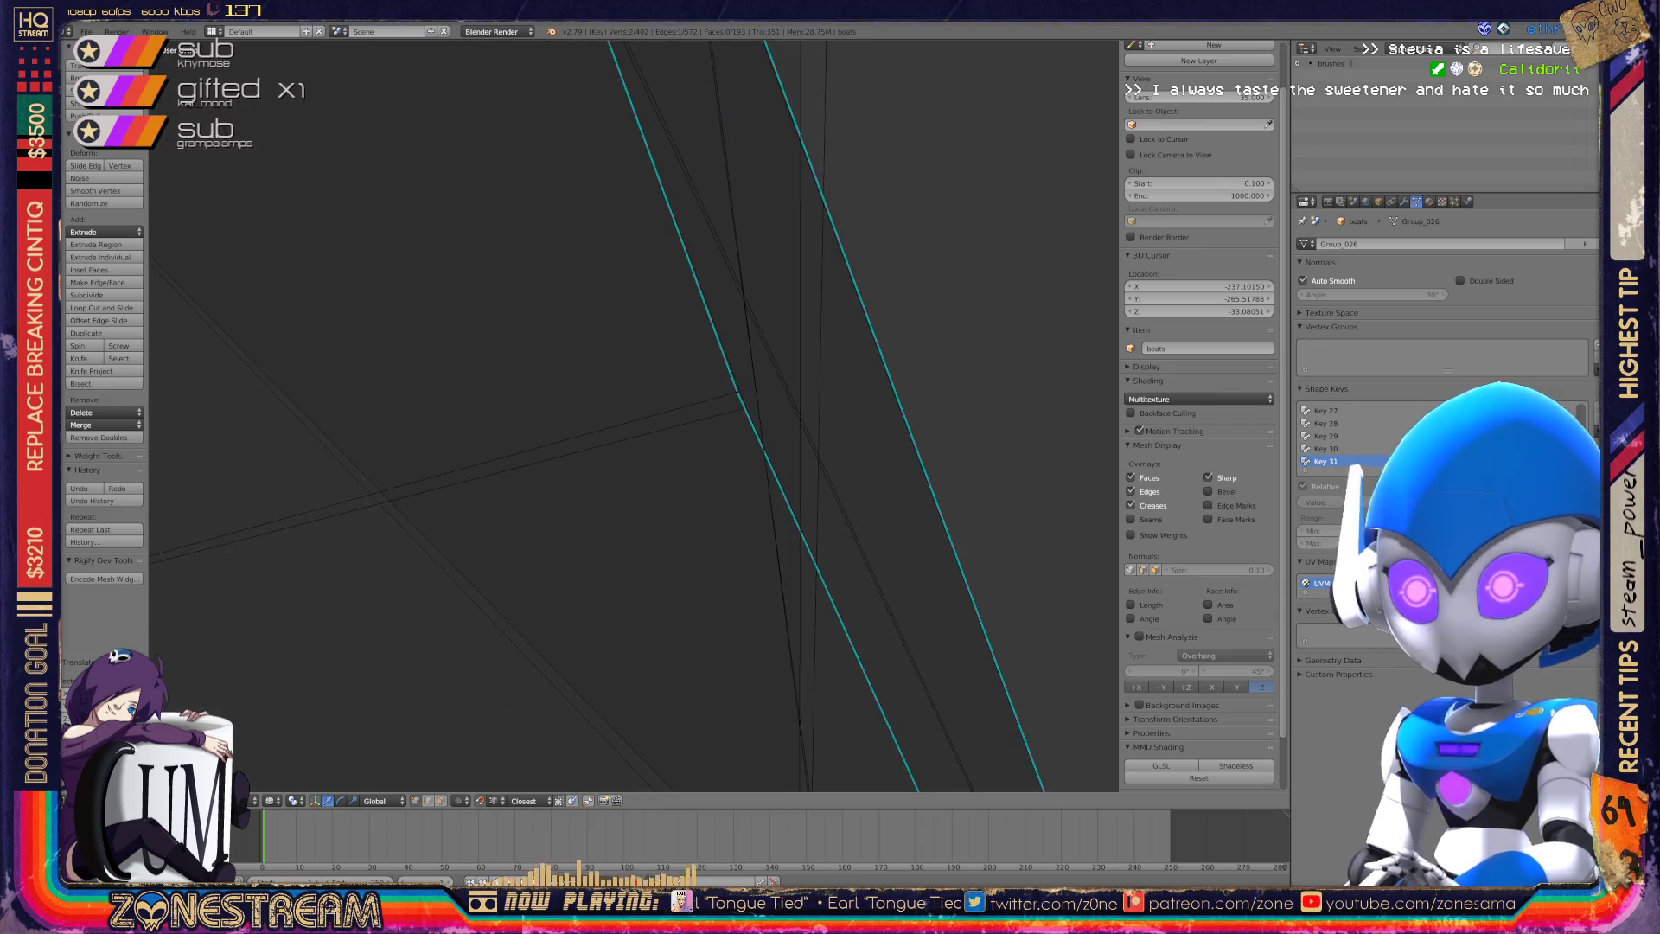
Pull an edge vertex onto the neighbouring corner and slide it up the vertical edge.
right_click(611, 436)
drag(611, 436, 622, 456)
middle_drag(634, 415, 735, 432)
drag(866, 619, 548, 697)
middle_drag(549, 697, 485, 683)
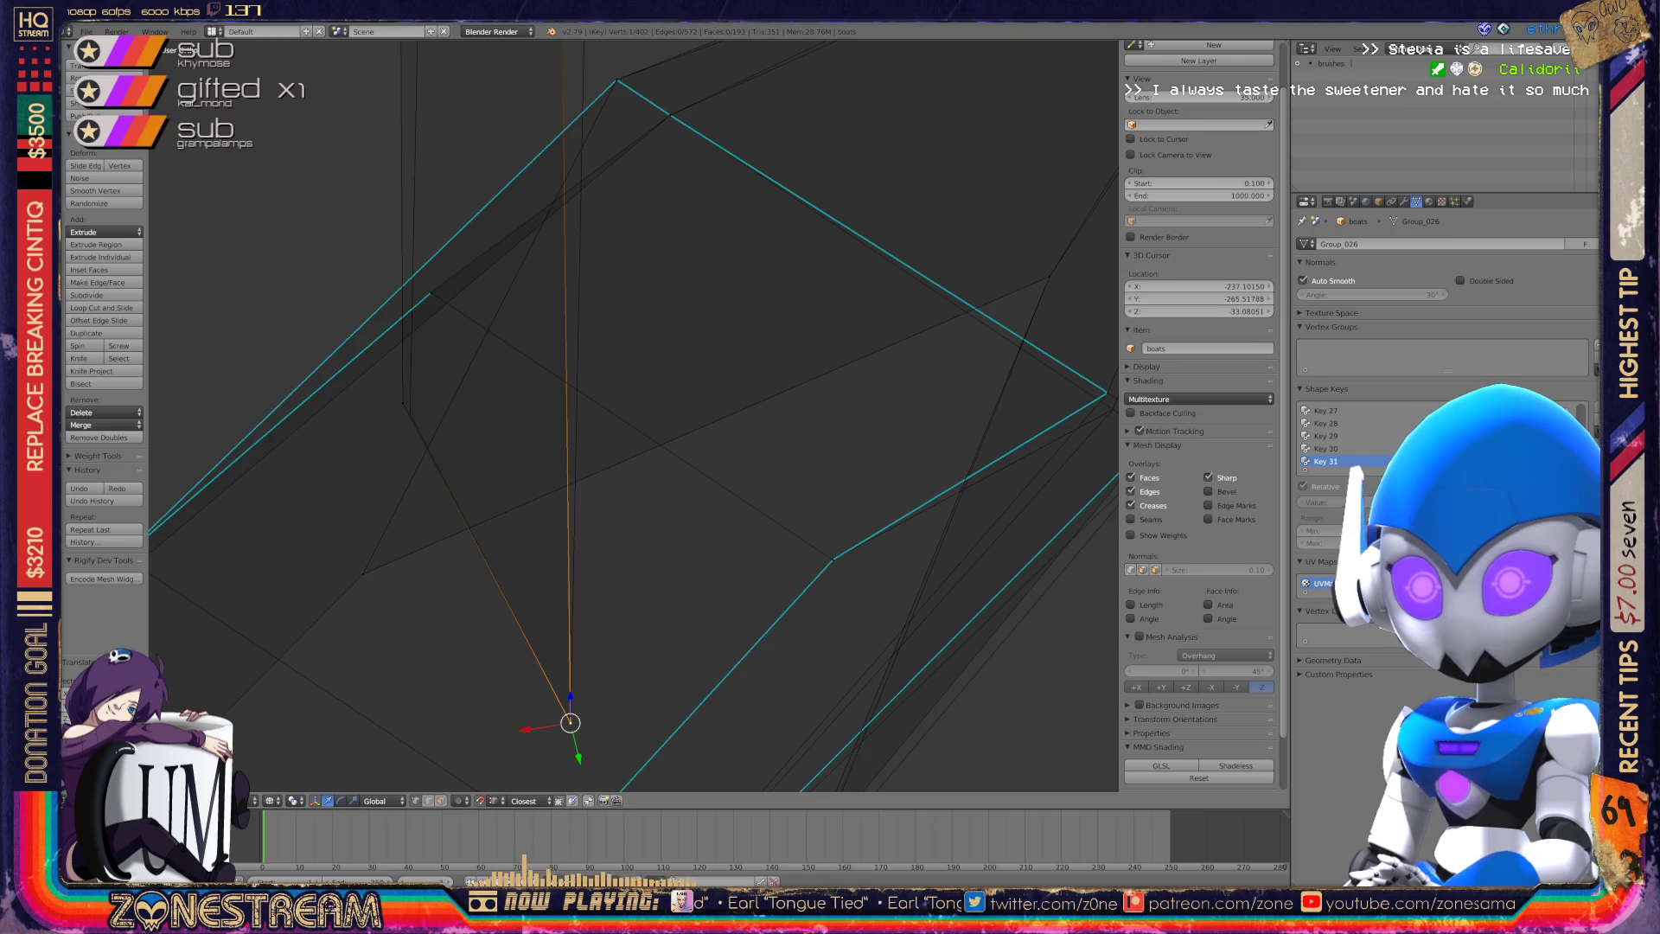
drag(570, 722, 403, 402)
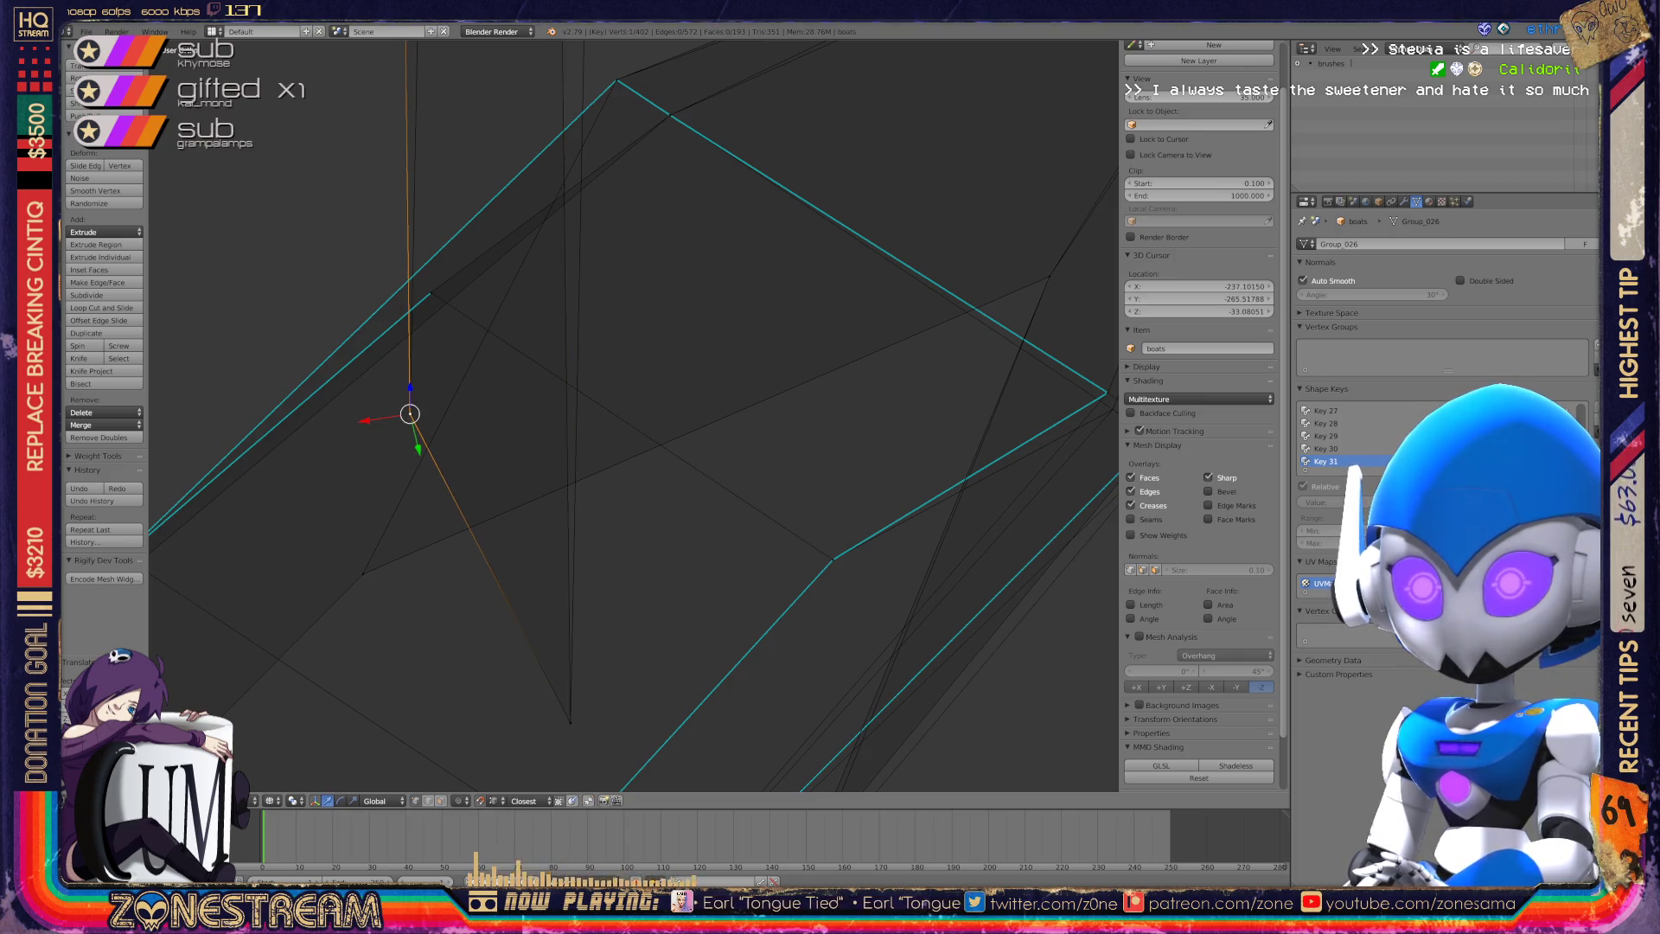
scroll(403, 403, down, 5)
shift+middle_drag(543, 415, 518, 648)
mouse_move(519, 648)
mouse_down()
mouse_move(574, 363)
mouse_move(593, 367)
mouse_move(527, 246)
mouse_up()
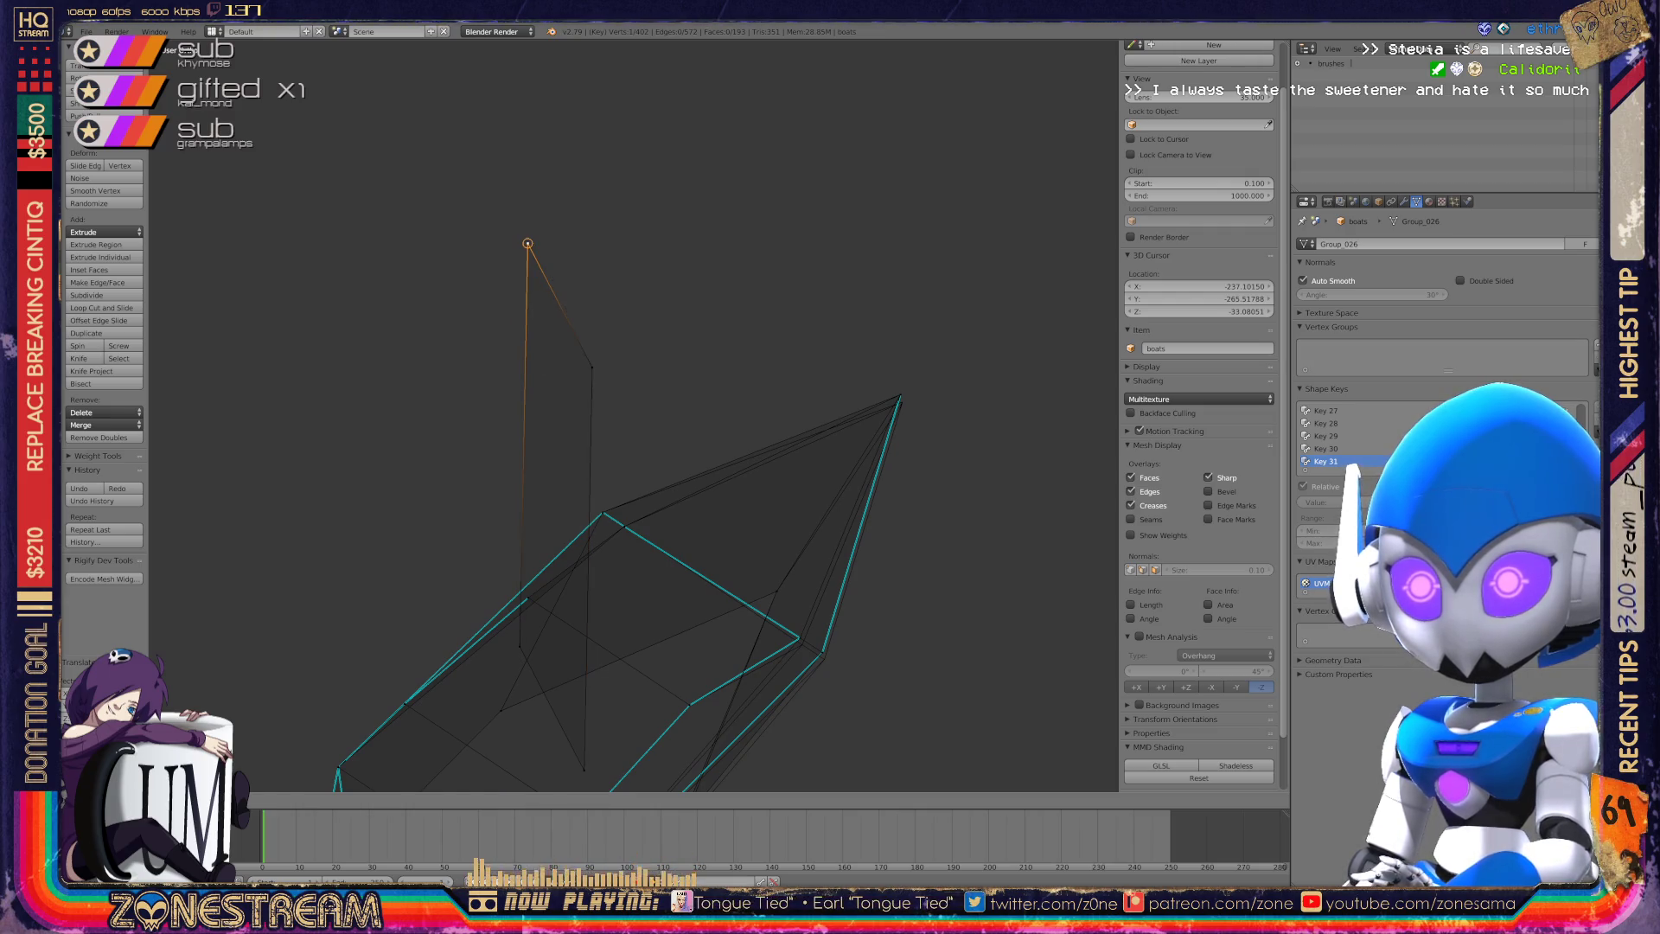
Move a vertex to the top of the vertical edge, then select the vertex on the mesh edge.
shift+middle_drag(526, 248, 371, 7)
scroll(633, 415, up, 6)
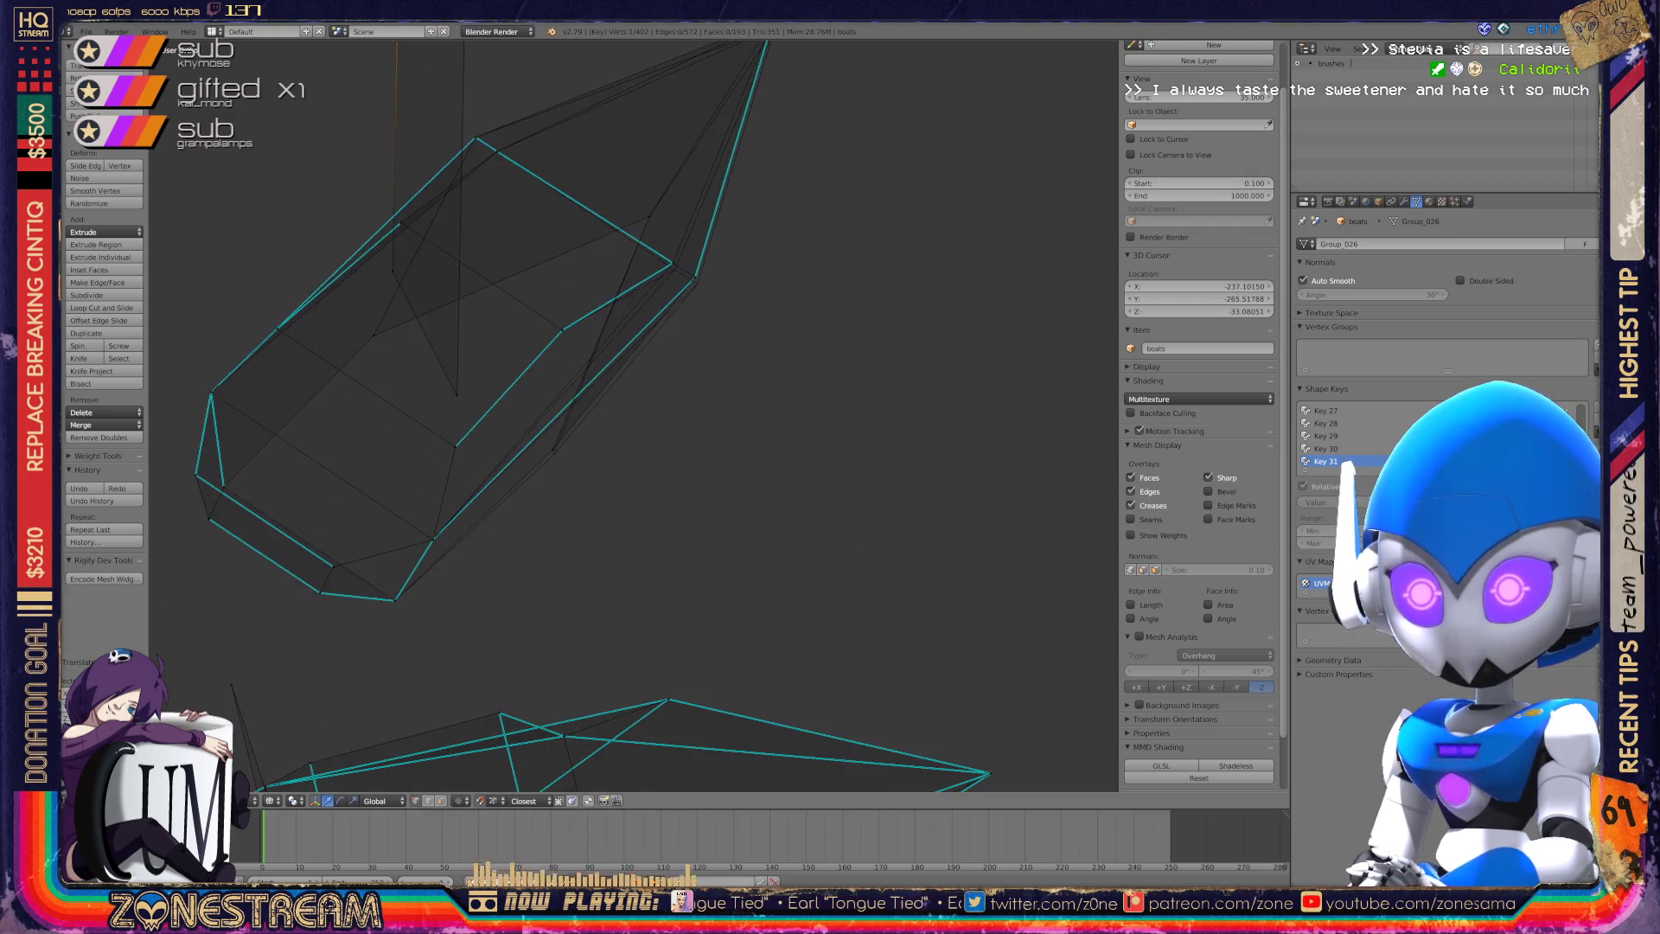
right_click(477, 475)
drag(475, 475, 478, 510)
middle_drag(478, 510, 563, 433)
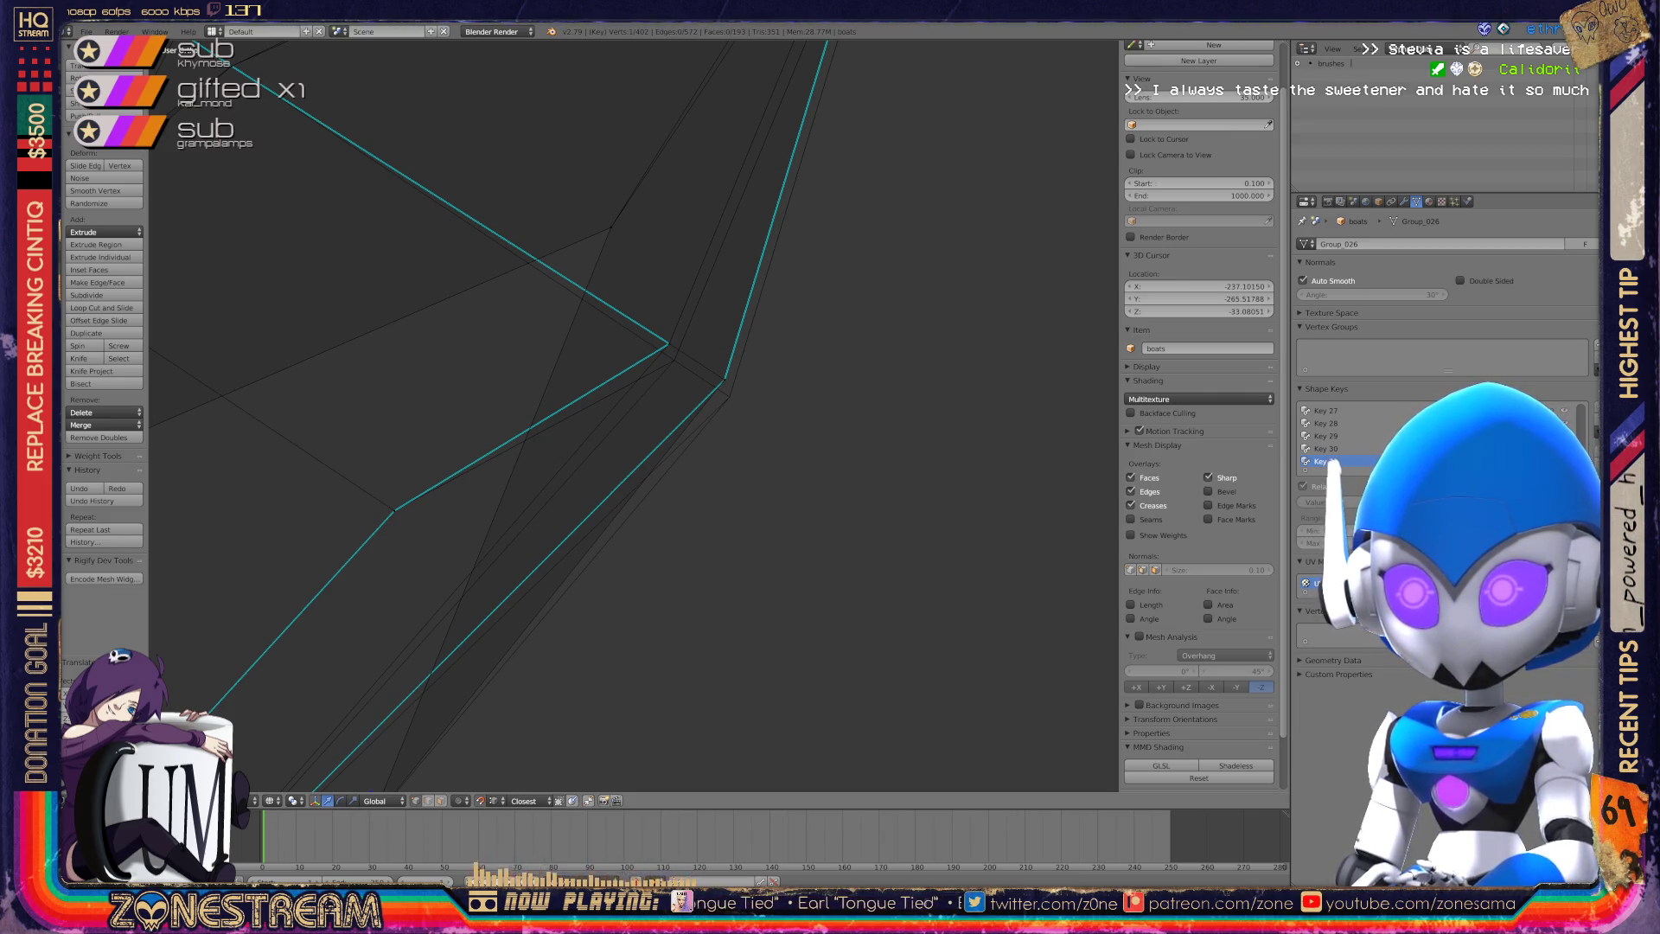
middle_drag(562, 432, 675, 372)
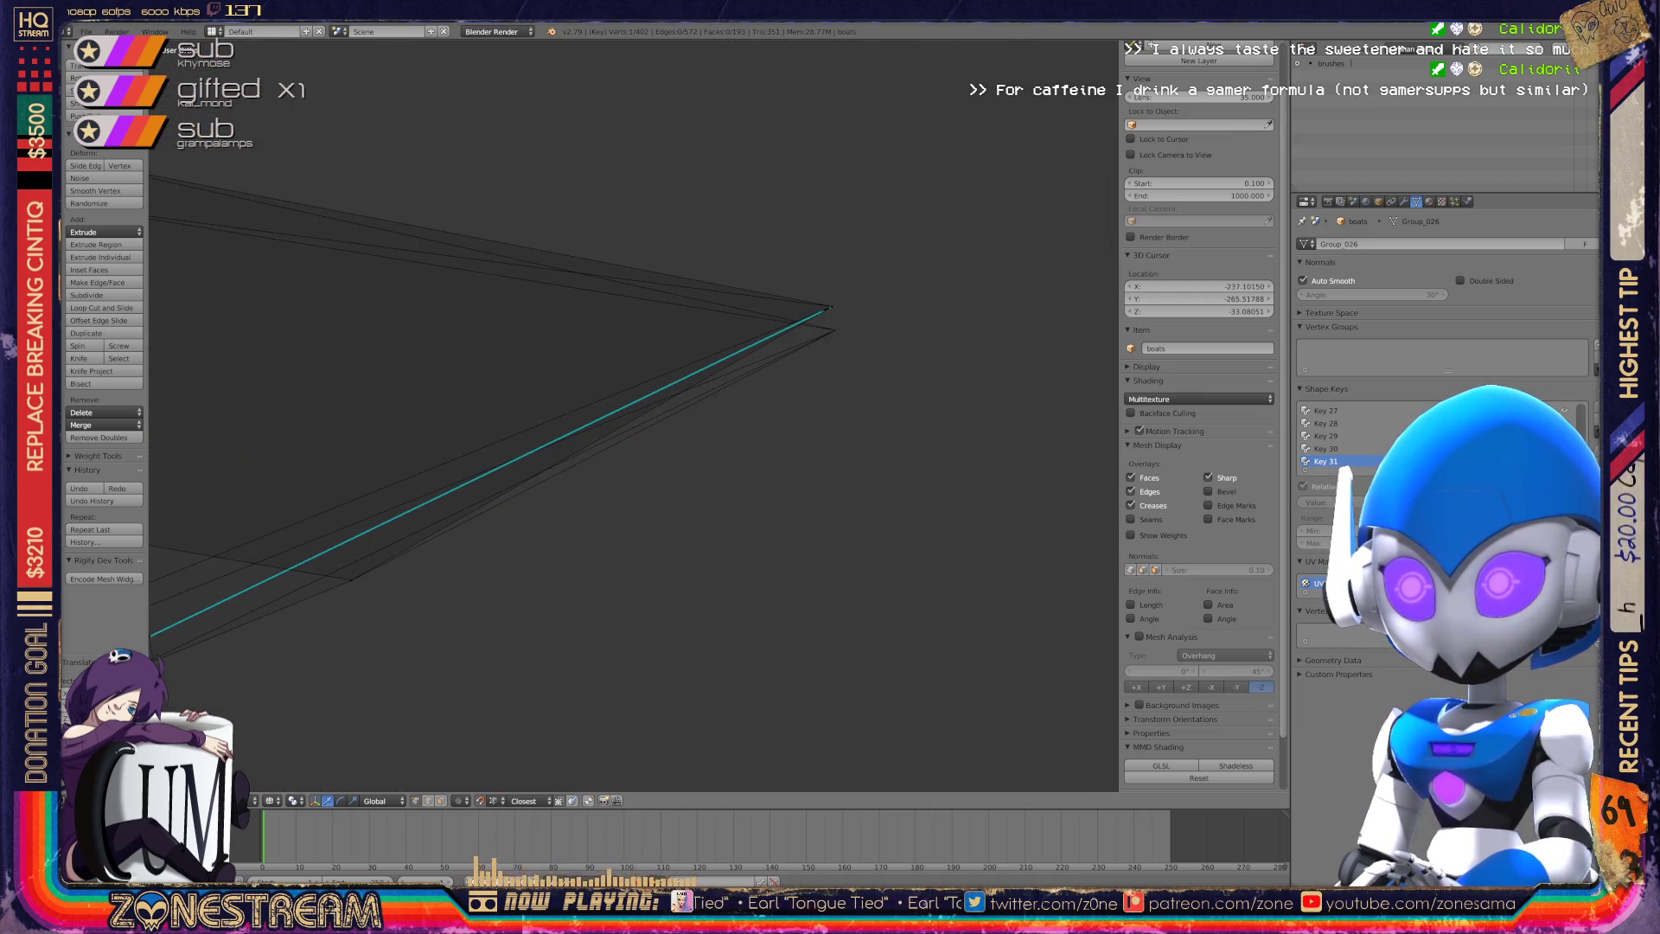
Add a third vertex and snap all three together so they meet at one point.
shift+right_click(832, 306)
key(g)
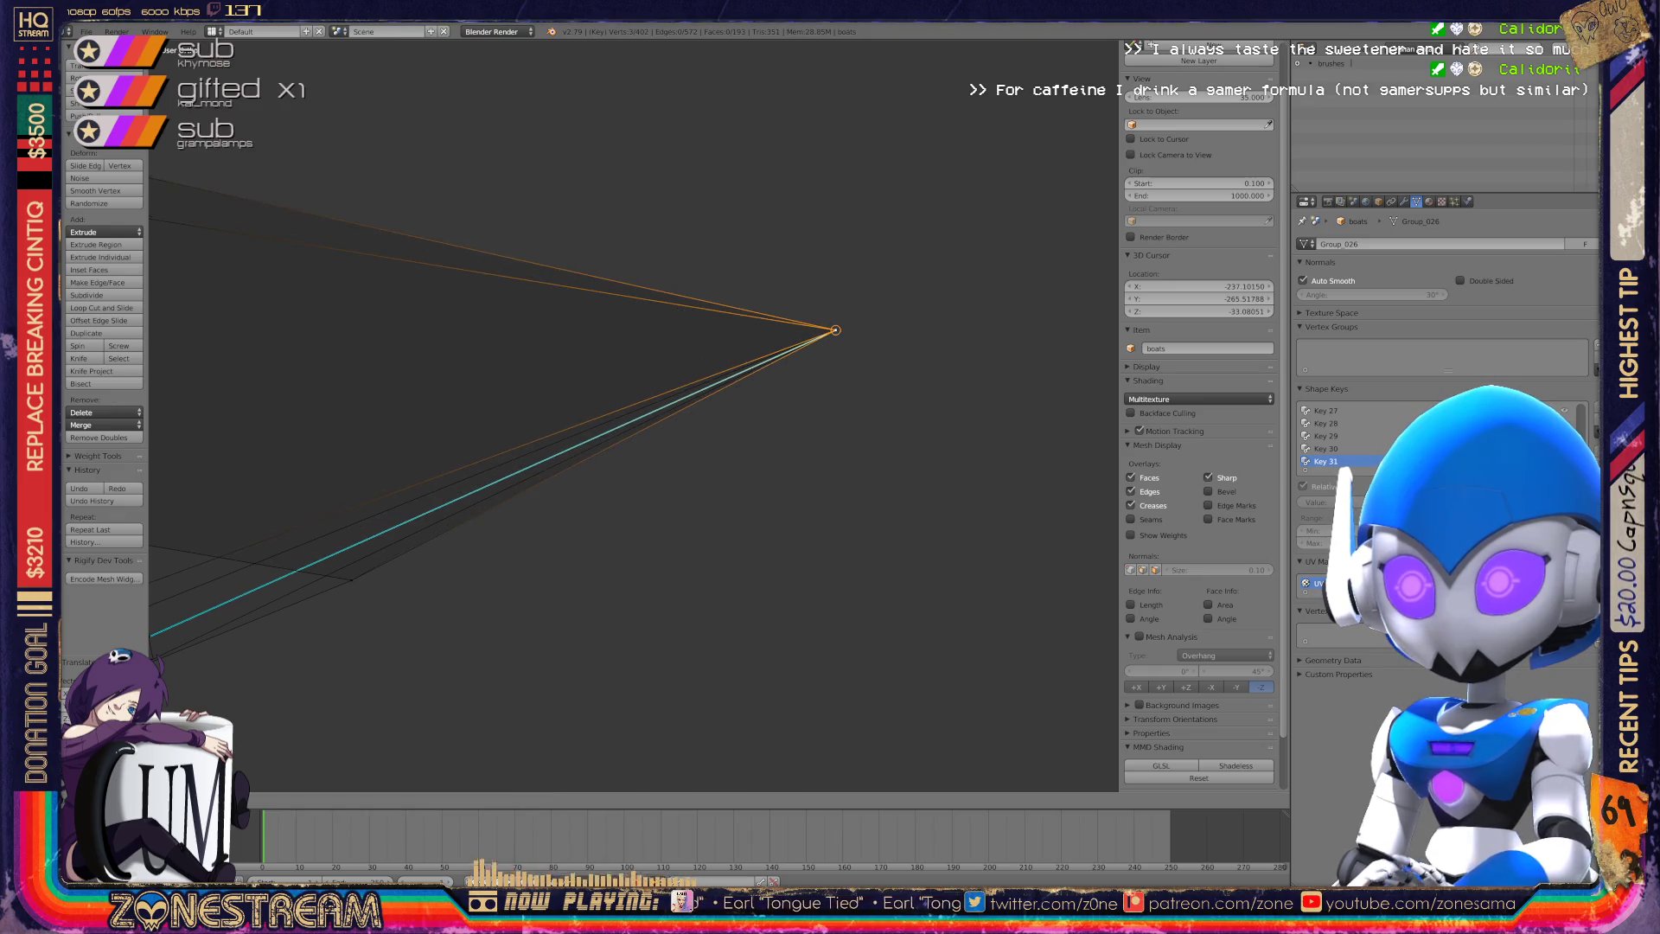
shift+middle_drag(831, 329, 1026, 261)
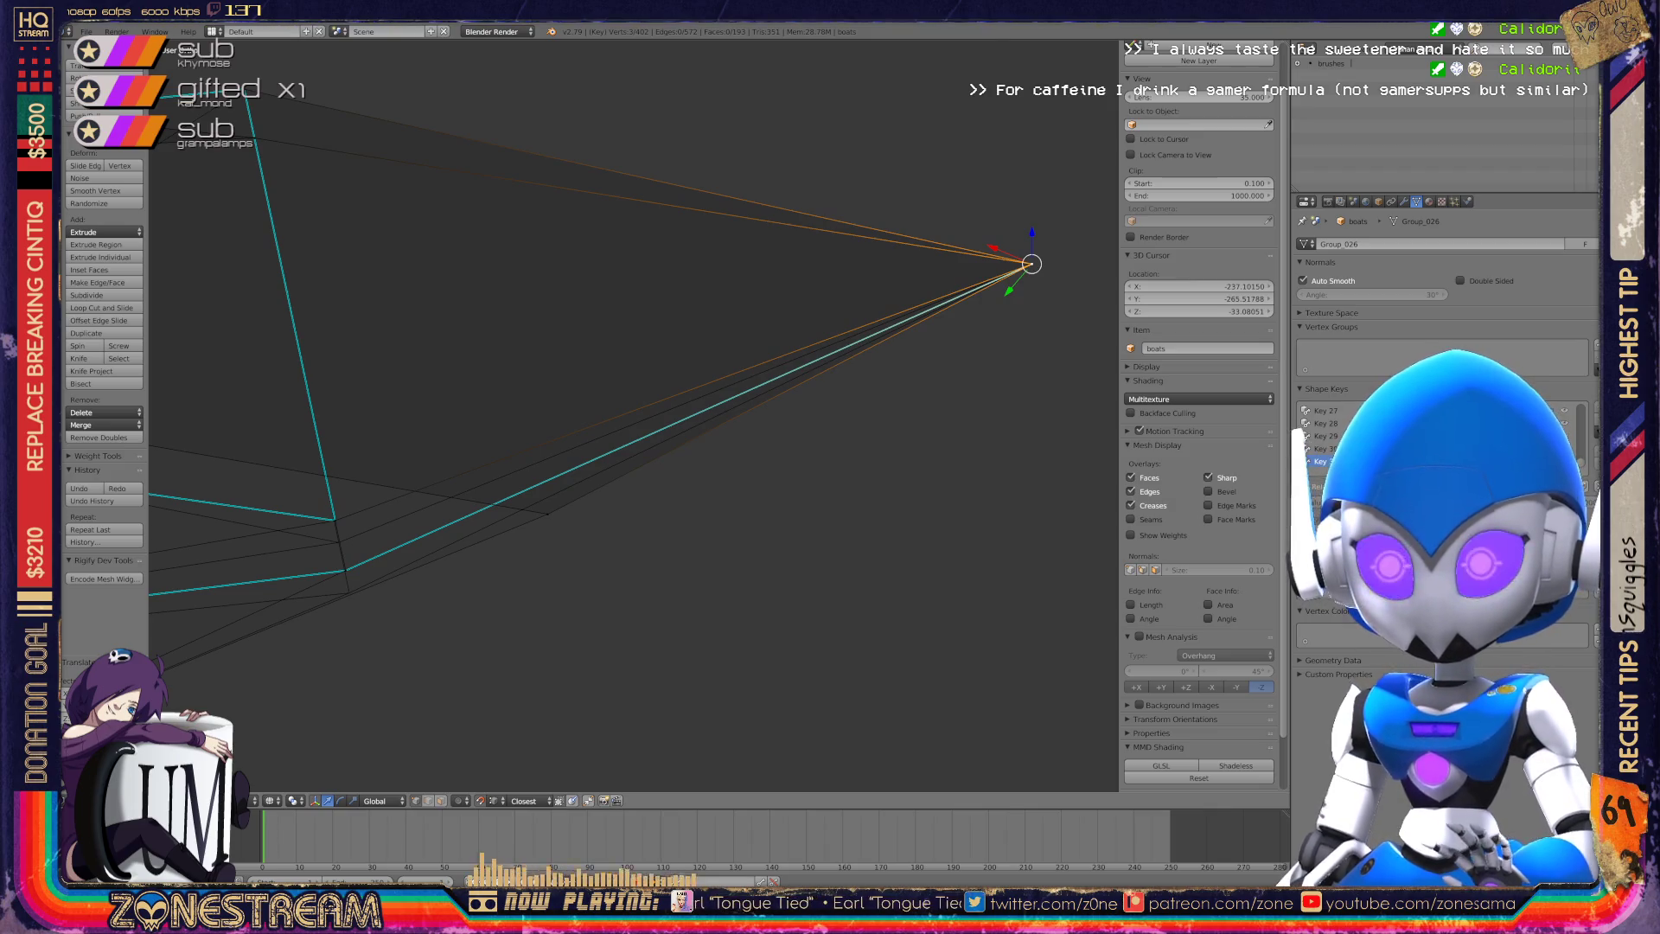
scroll(634, 415, down, 4)
middle_drag(826, 344, 890, 458)
scroll(634, 415, up, 6)
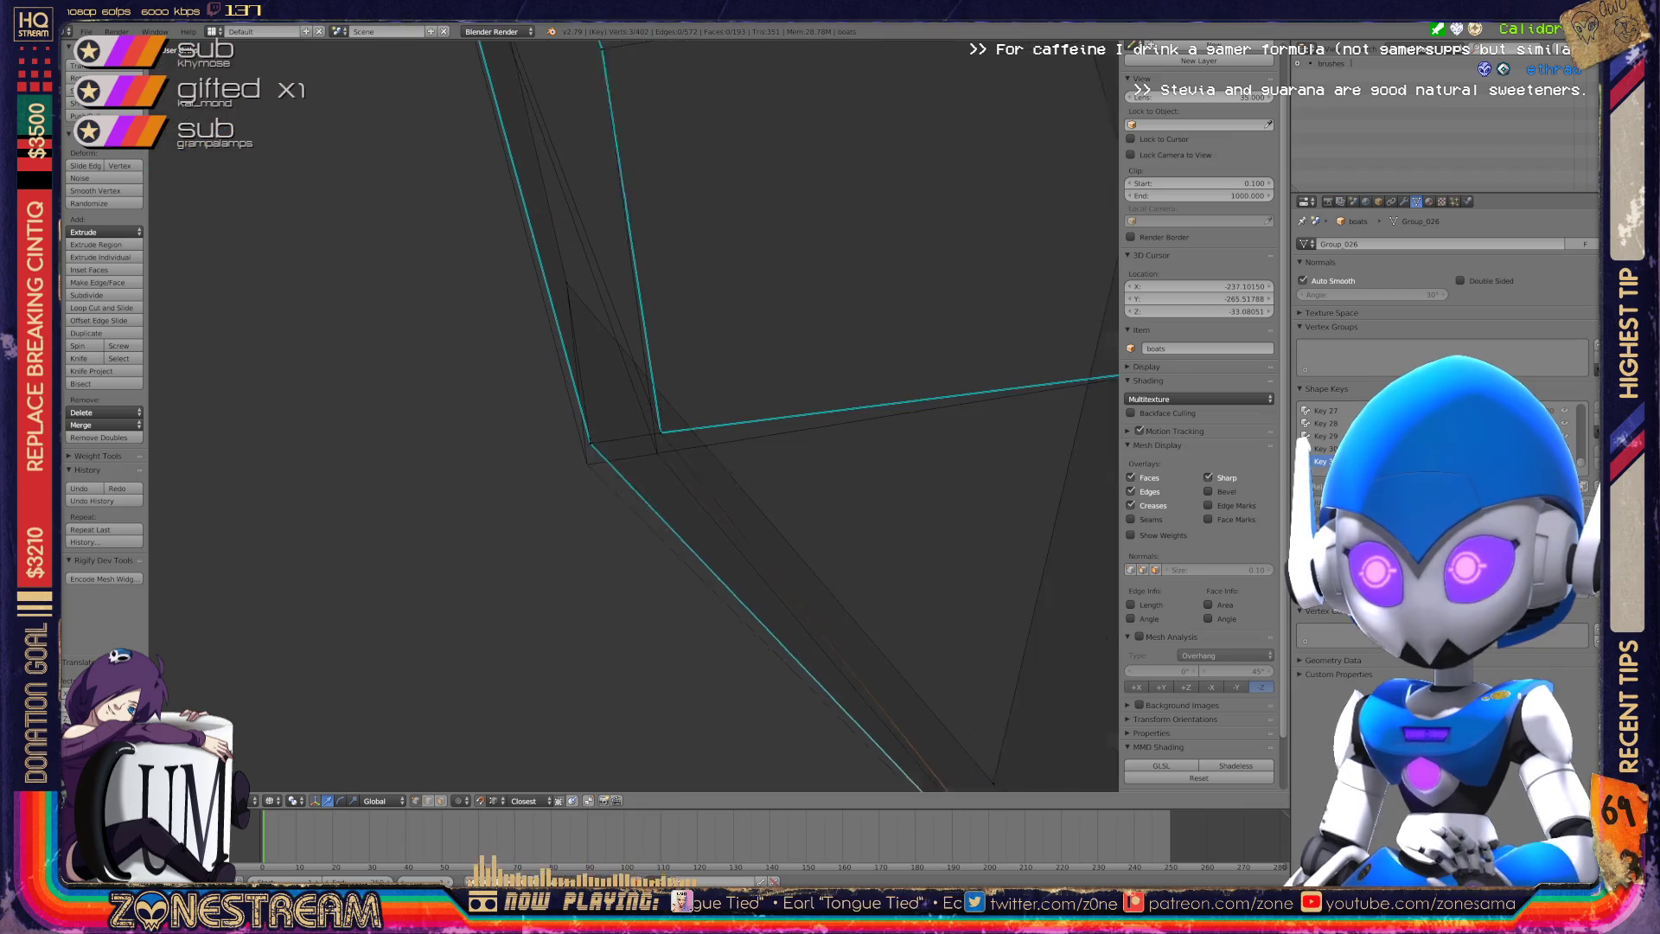
Move another corner vertex down onto the point where the cyan seam edges meet.
right_click(501, 422)
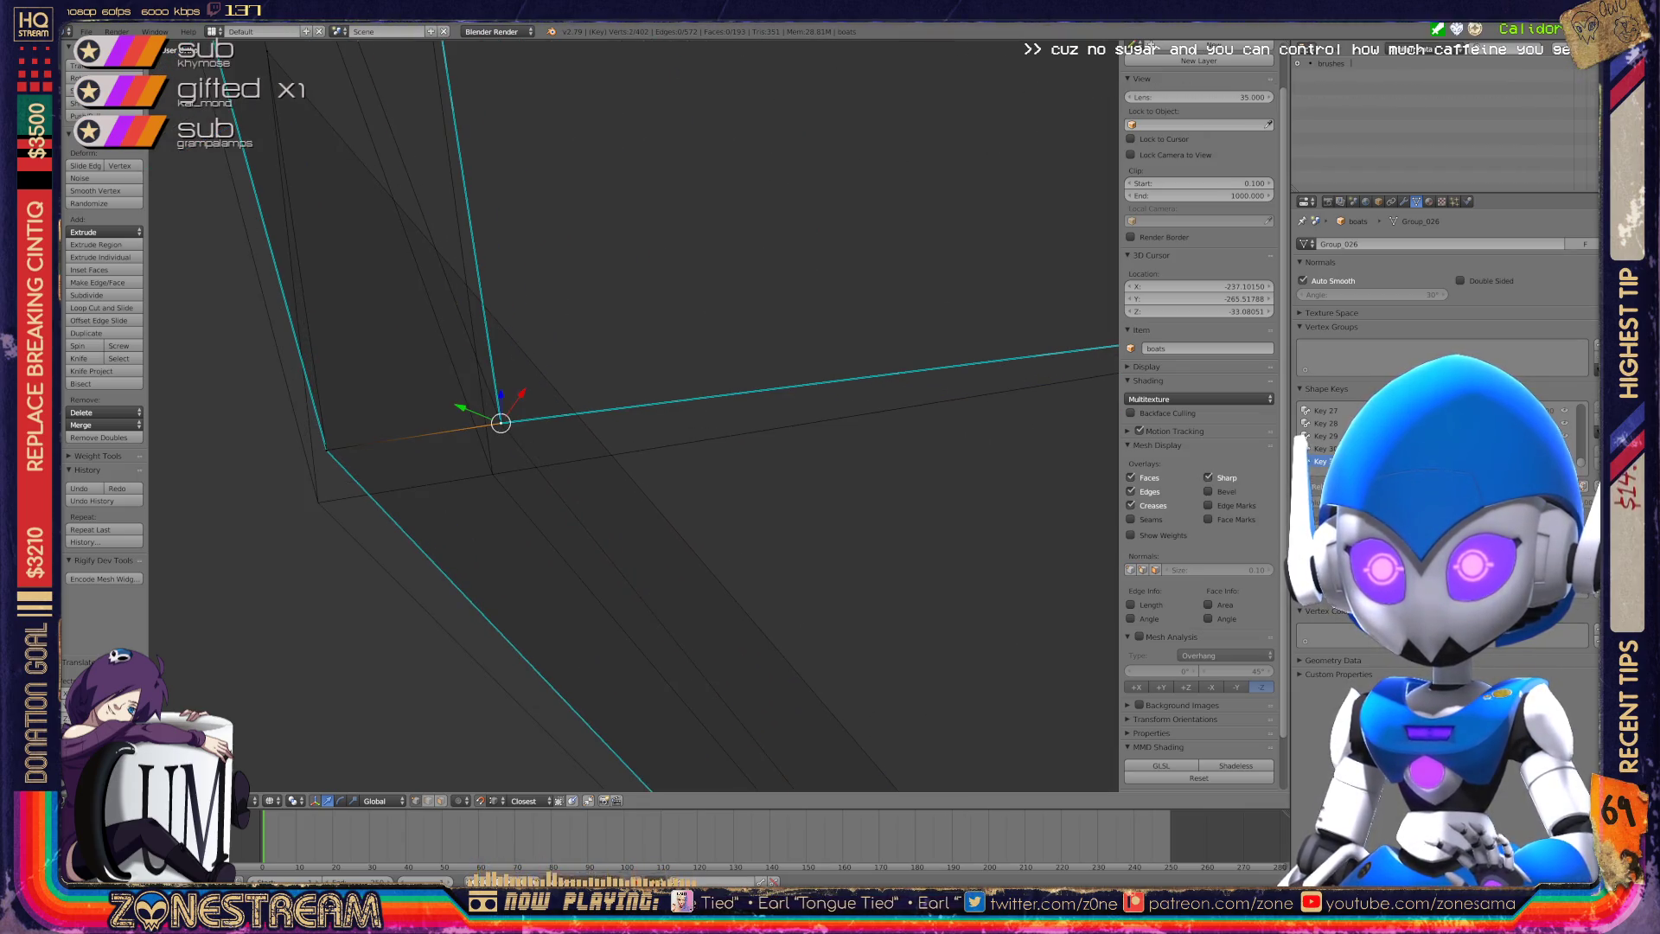
middle_drag(502, 422, 490, 471)
right_click(327, 450)
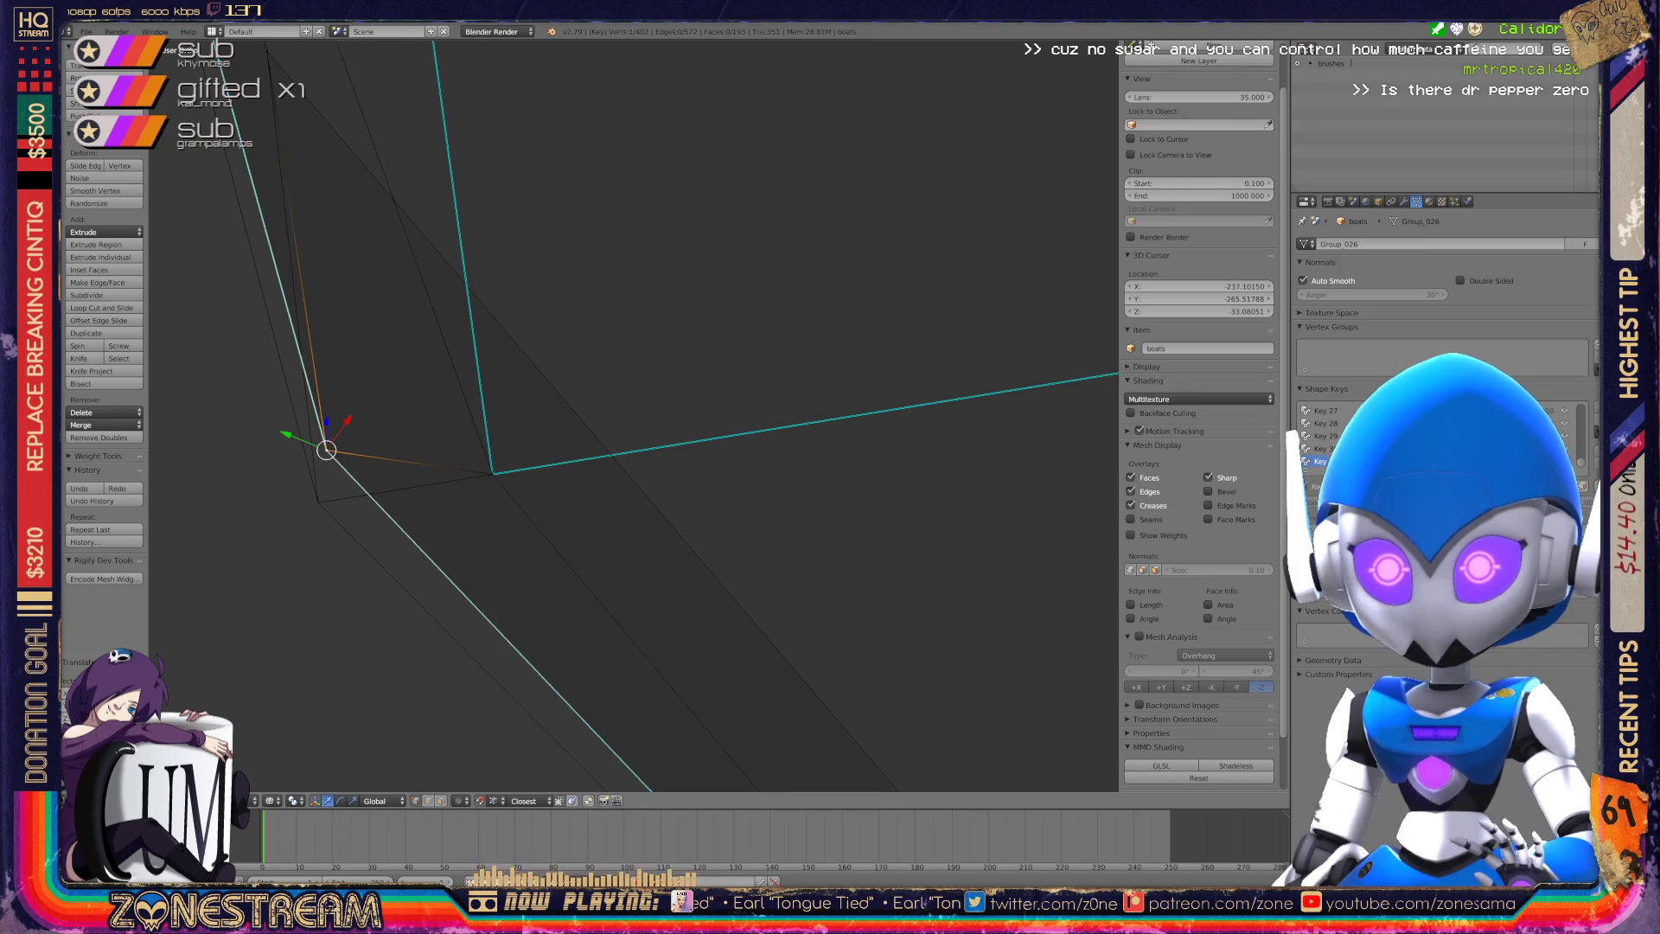
key(g)
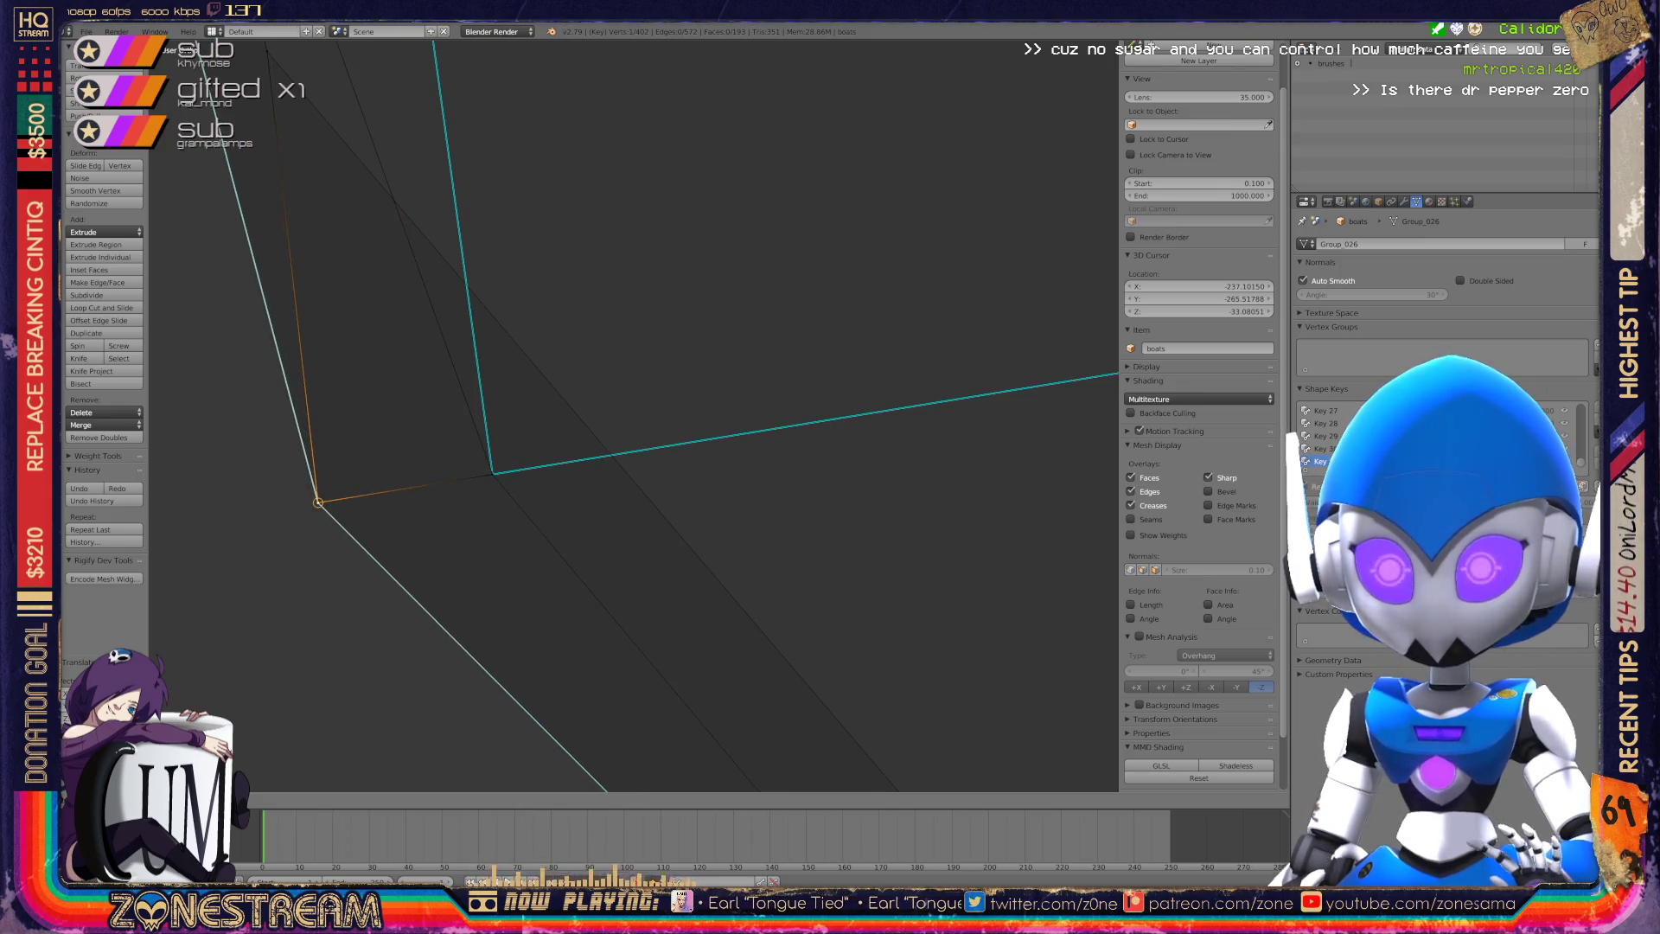
key(Return)
scroll(631, 415, down, 4)
mouse_move(631, 415)
middle_down()
mouse_move(519, 406)
mouse_move(605, 406)
mouse_move(545, 415)
mouse_move(519, 346)
middle_up()
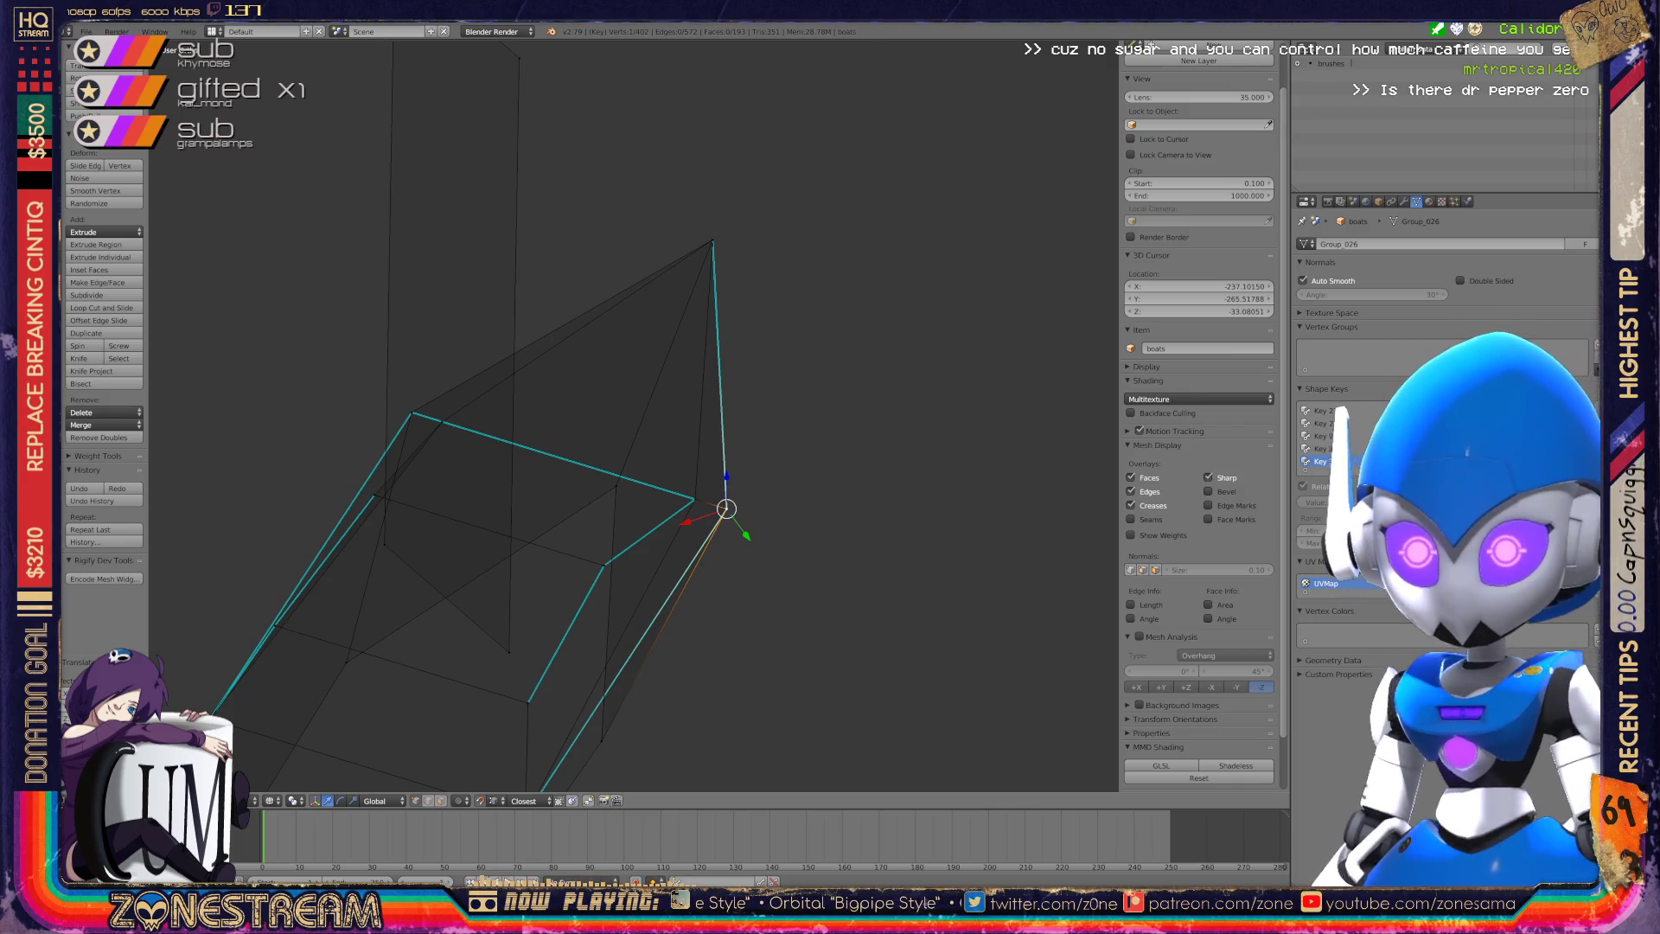
mouse_move(632, 415)
middle_down()
mouse_move(553, 371)
mouse_move(519, 380)
mouse_move(752, 441)
mouse_move(787, 355)
mouse_move(878, 398)
middle_up()
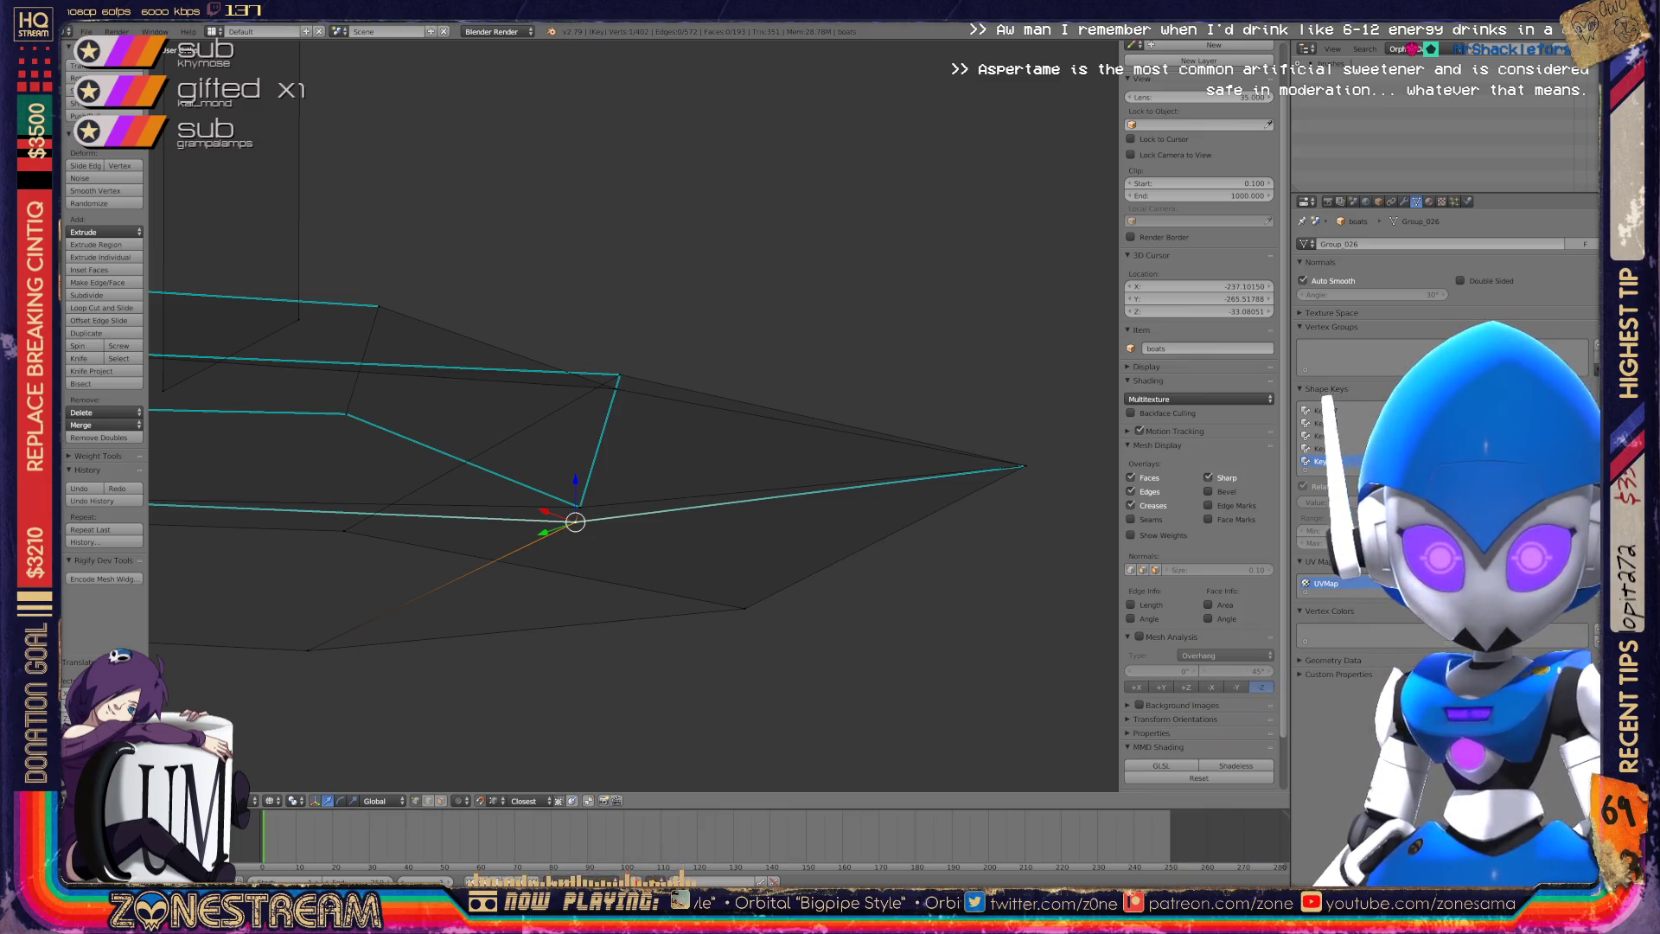
scroll(878, 397, down, 3)
mouse_move(878, 398)
middle_down()
mouse_move(856, 328)
mouse_move(856, 519)
mouse_move(761, 450)
mouse_move(700, 363)
mouse_move(657, 450)
mouse_move(605, 372)
mouse_move(531, 467)
middle_up()
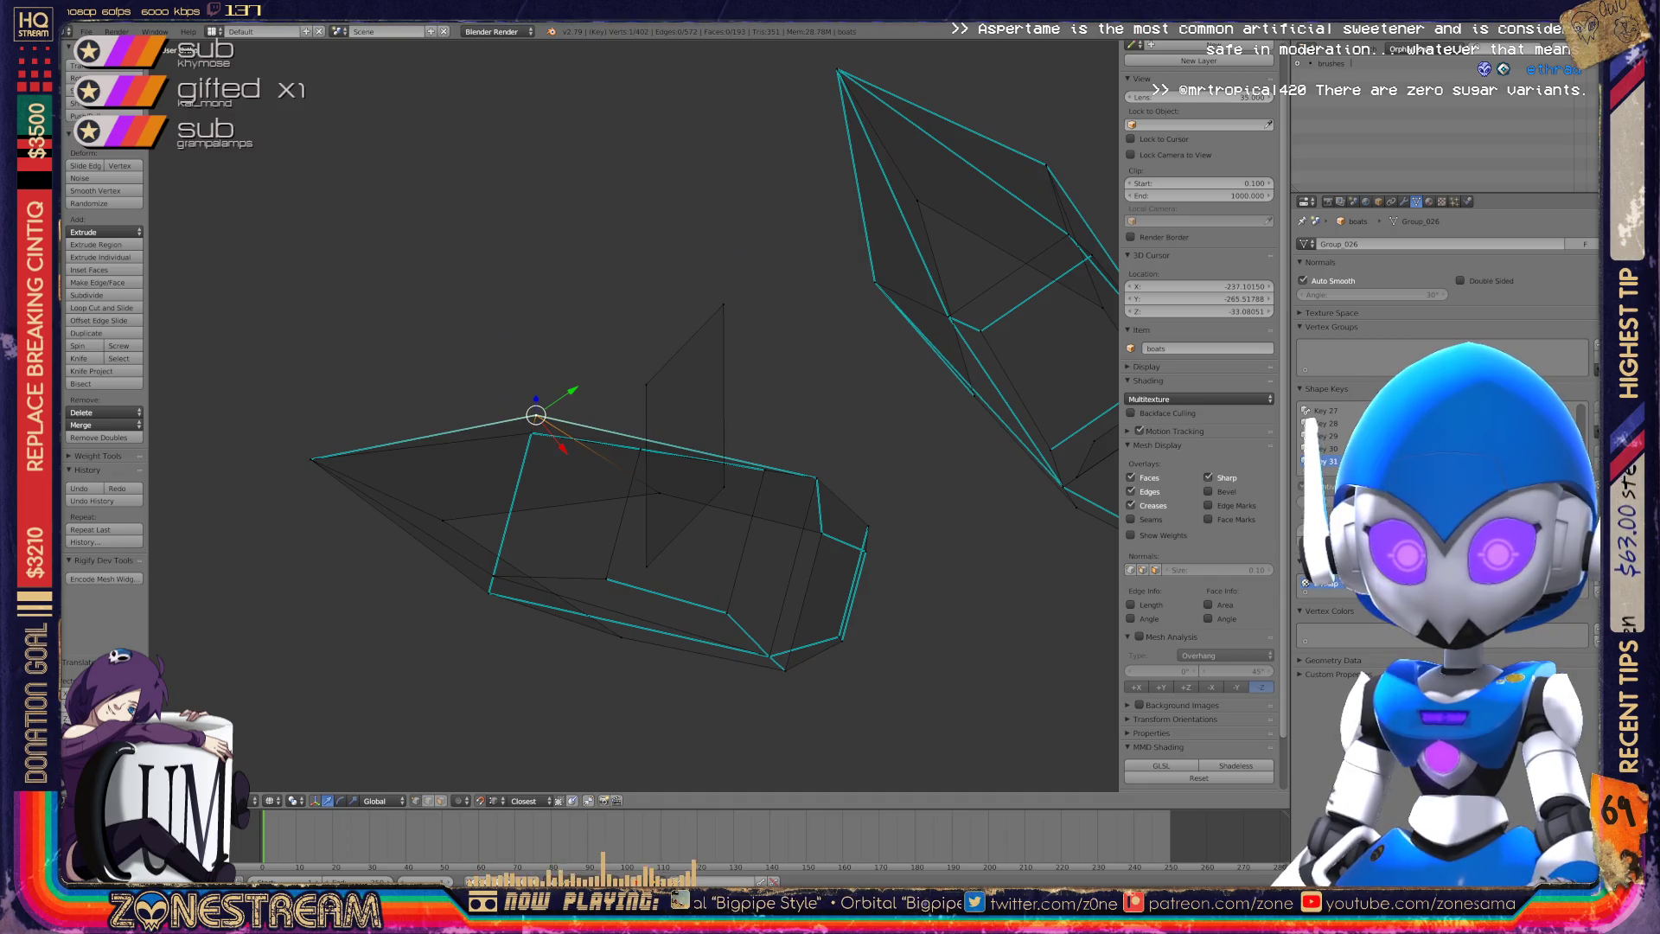
scroll(636, 415, up, 4)
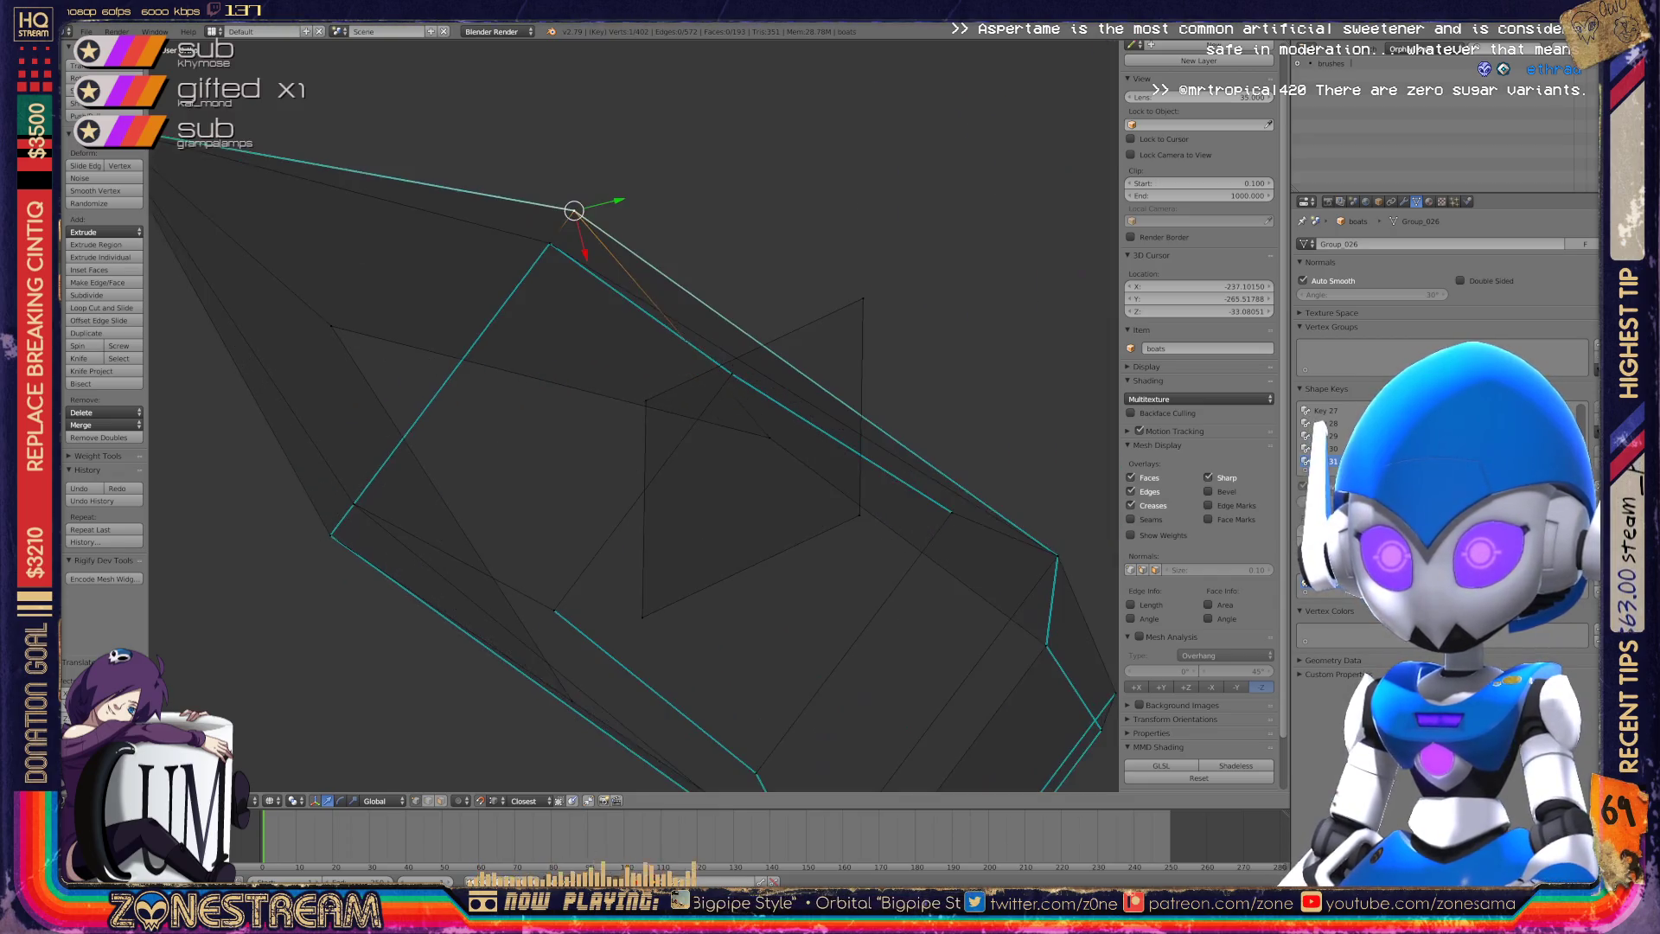
scroll(636, 415, down, 4)
mouse_move(636, 415)
middle_down()
mouse_move(605, 364)
mouse_move(605, 381)
middle_up()
scroll(636, 415, up, 5)
scroll(635, 415, down, 5)
key(a)
key(a)
scroll(636, 415, up, 6)
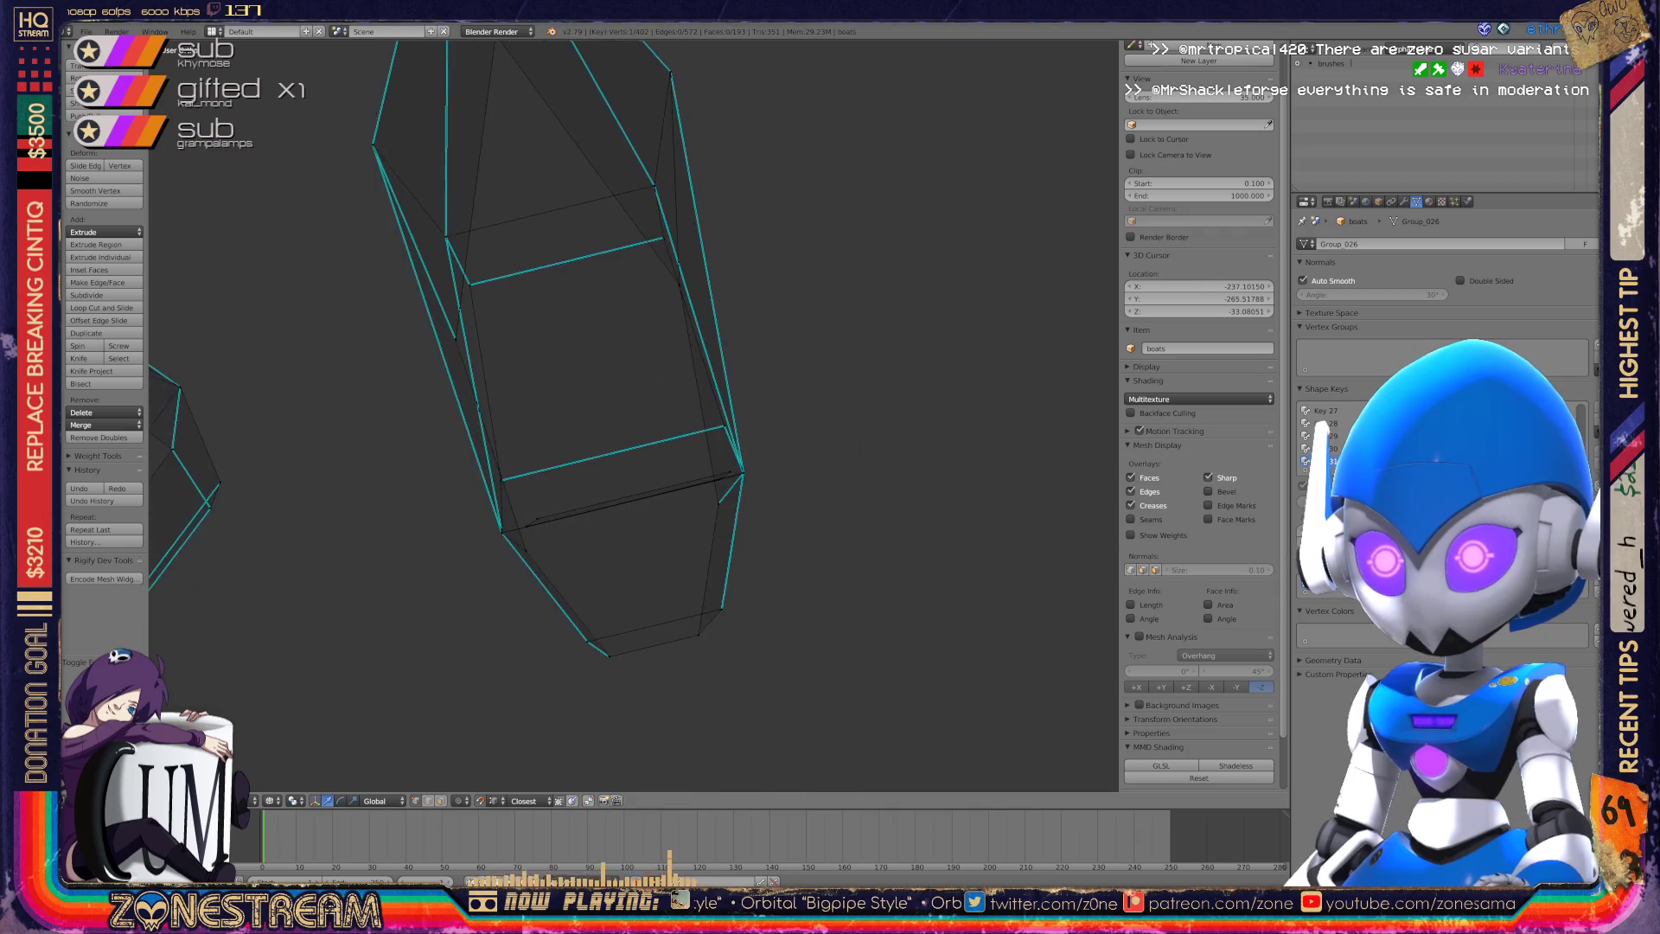
With both boat meshes in view, snap the hull's corner vertex onto the base mesh.
middle_drag(635, 415, 588, 376)
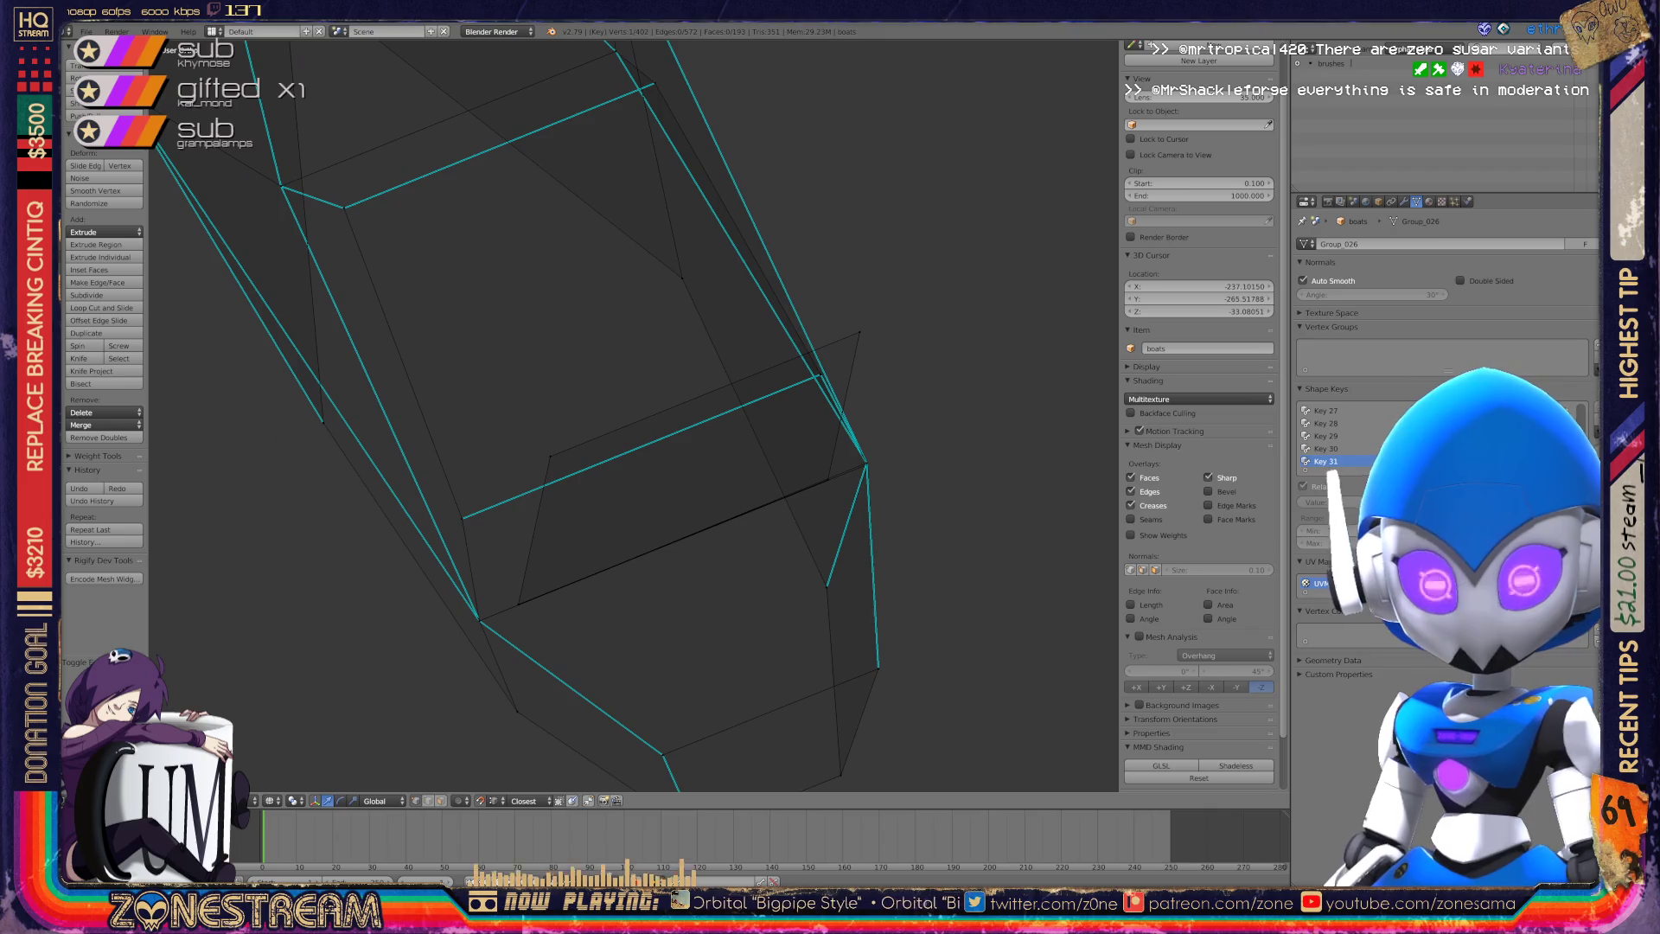
scroll(636, 415, down, 3)
middle_drag(635, 415, 587, 389)
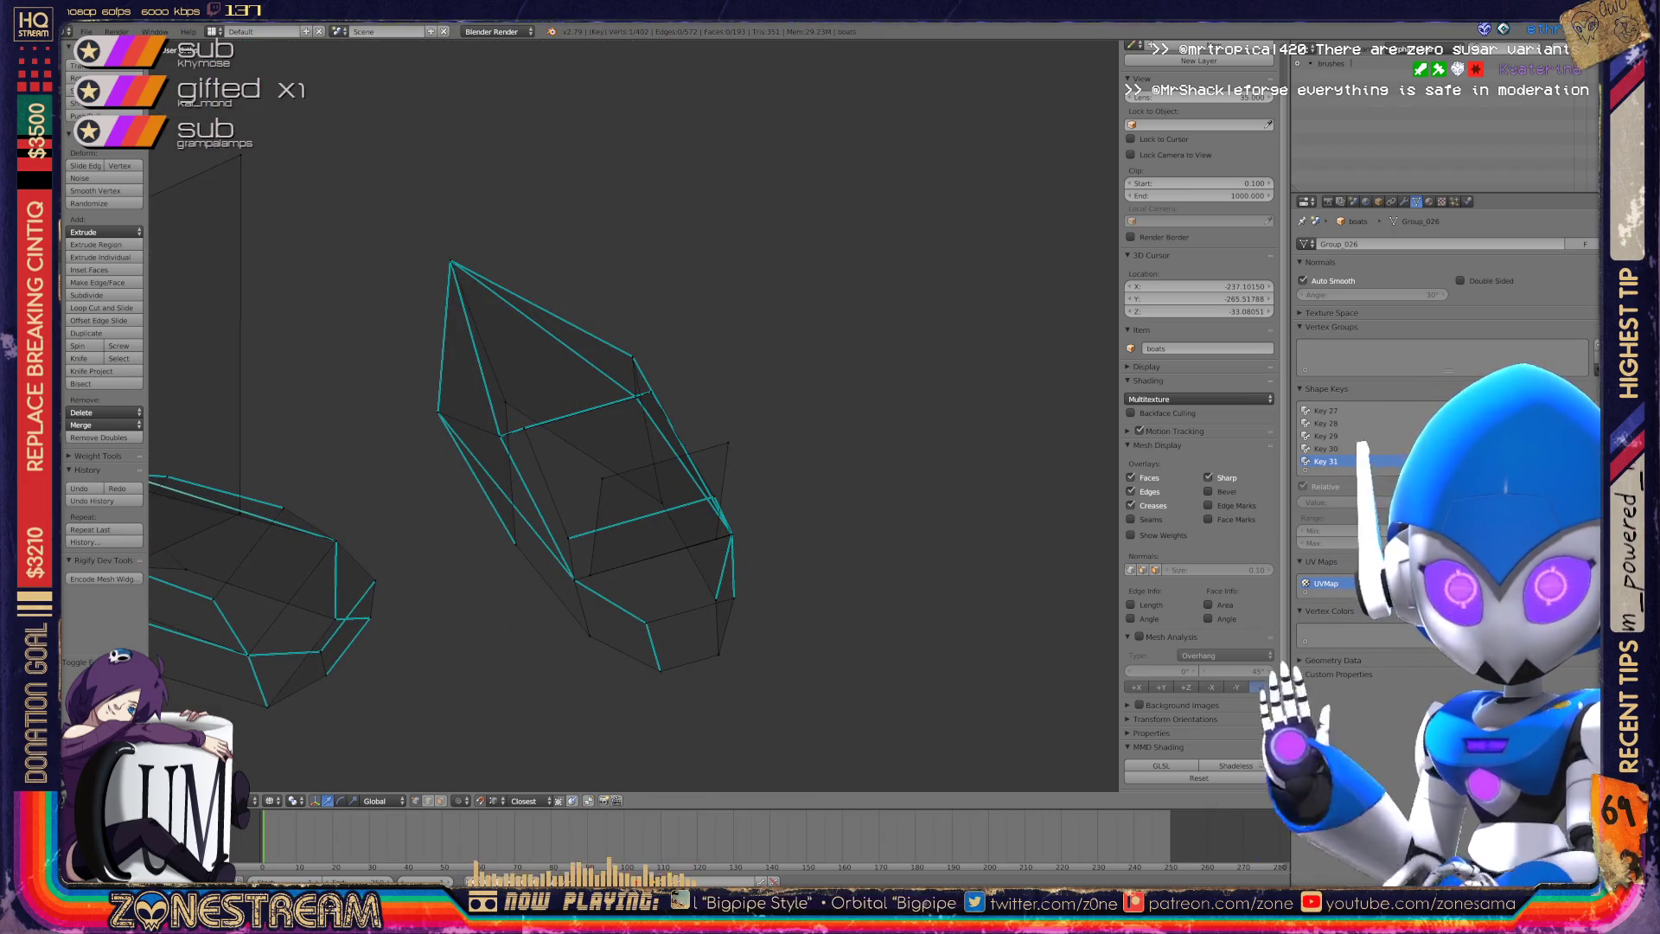
mouse_move(636, 415)
middle_down()
mouse_move(575, 378)
mouse_move(588, 406)
mouse_move(705, 382)
mouse_move(564, 327)
mouse_move(735, 338)
middle_up()
scroll(634, 415, up, 5)
scroll(605, 415, down, 5)
scroll(631, 415, up, 6)
scroll(515, 250, up, 3)
right_click(328, 455)
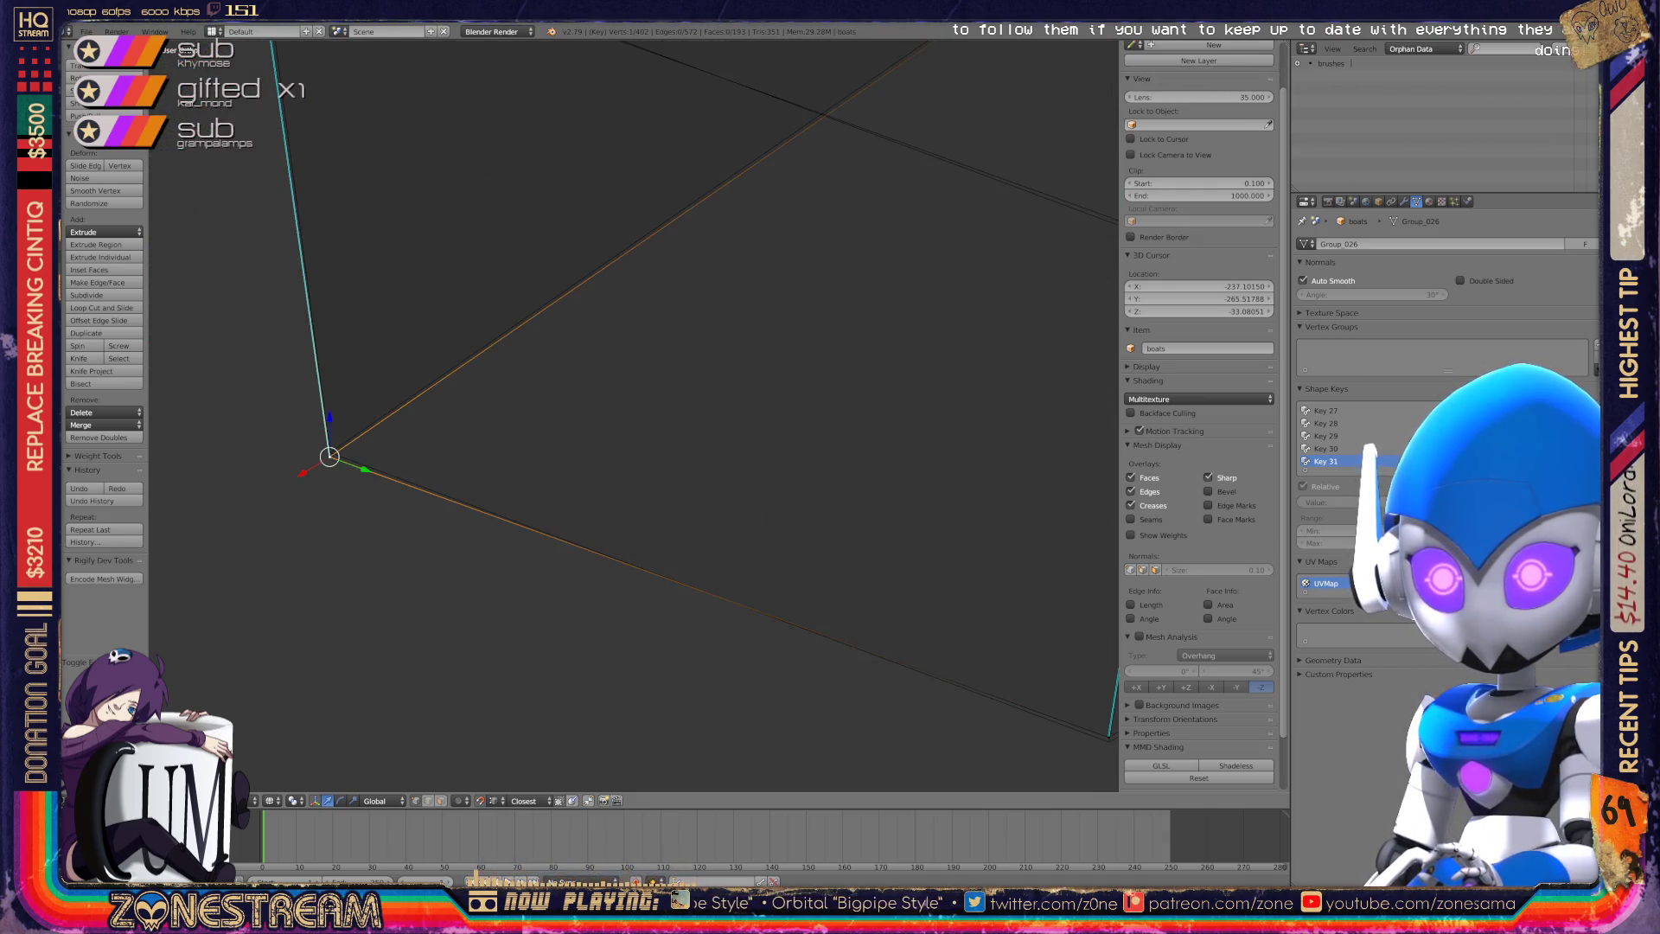
key(g)
key(Return)
From front and low side views, select the next corner vertex and start moving it.
key(KP_1)
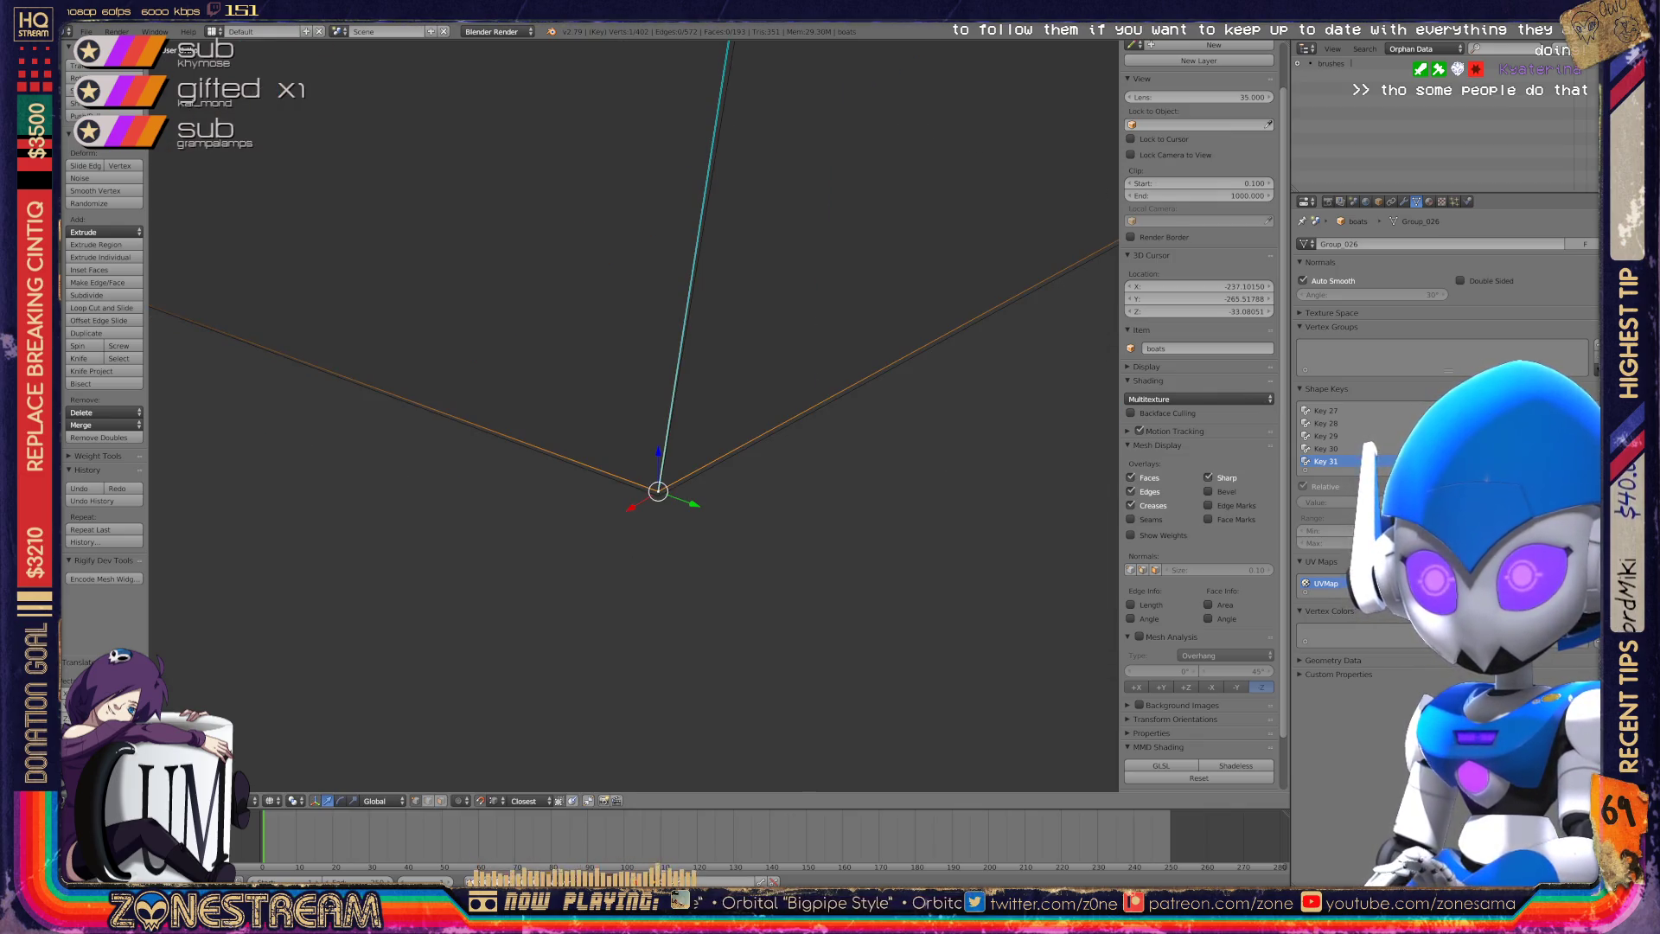
scroll(634, 415, up, 10)
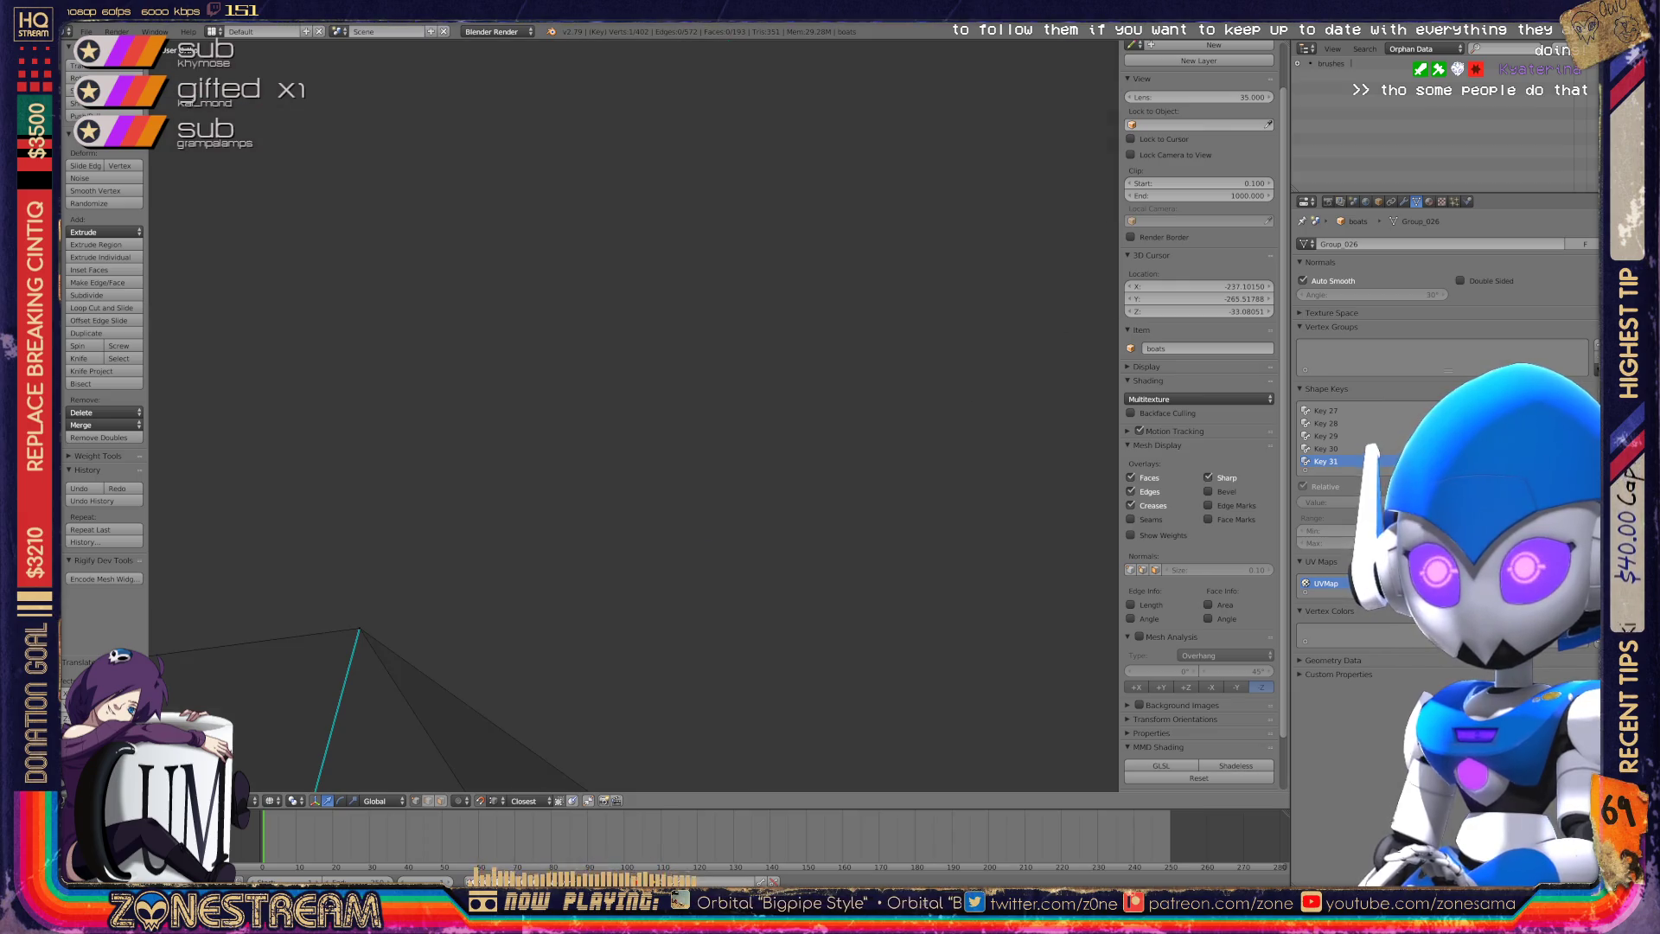
scroll(634, 415, down, 5)
middle_drag(634, 415, 634, 345)
scroll(634, 415, up, 10)
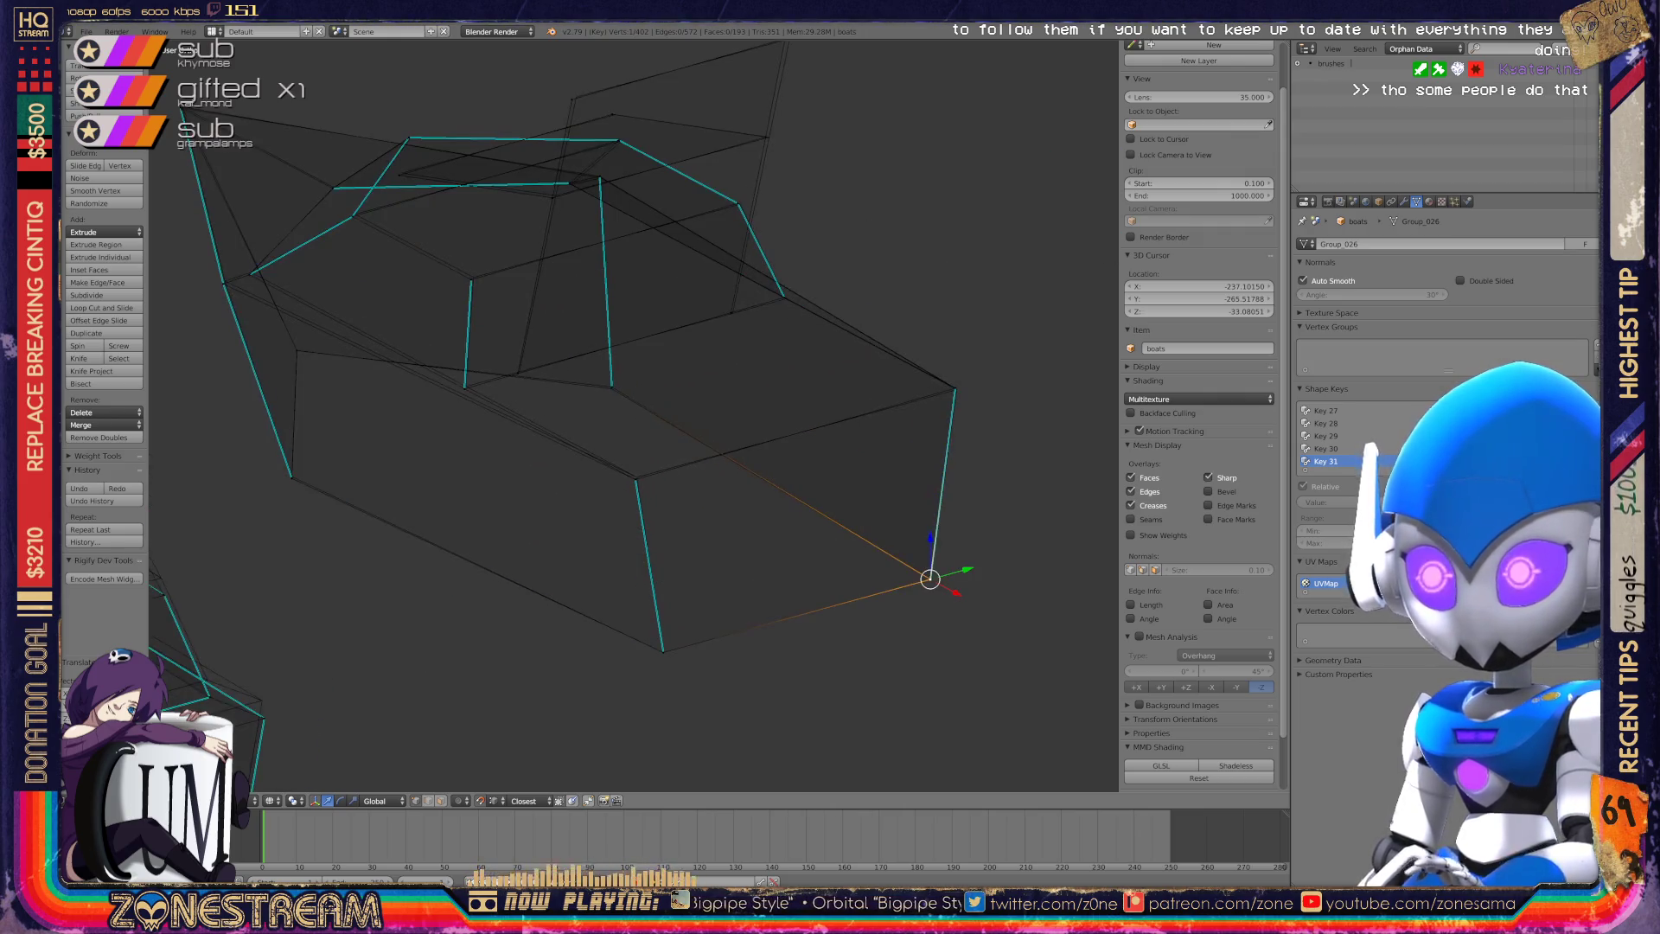
scroll(633, 415, up, 10)
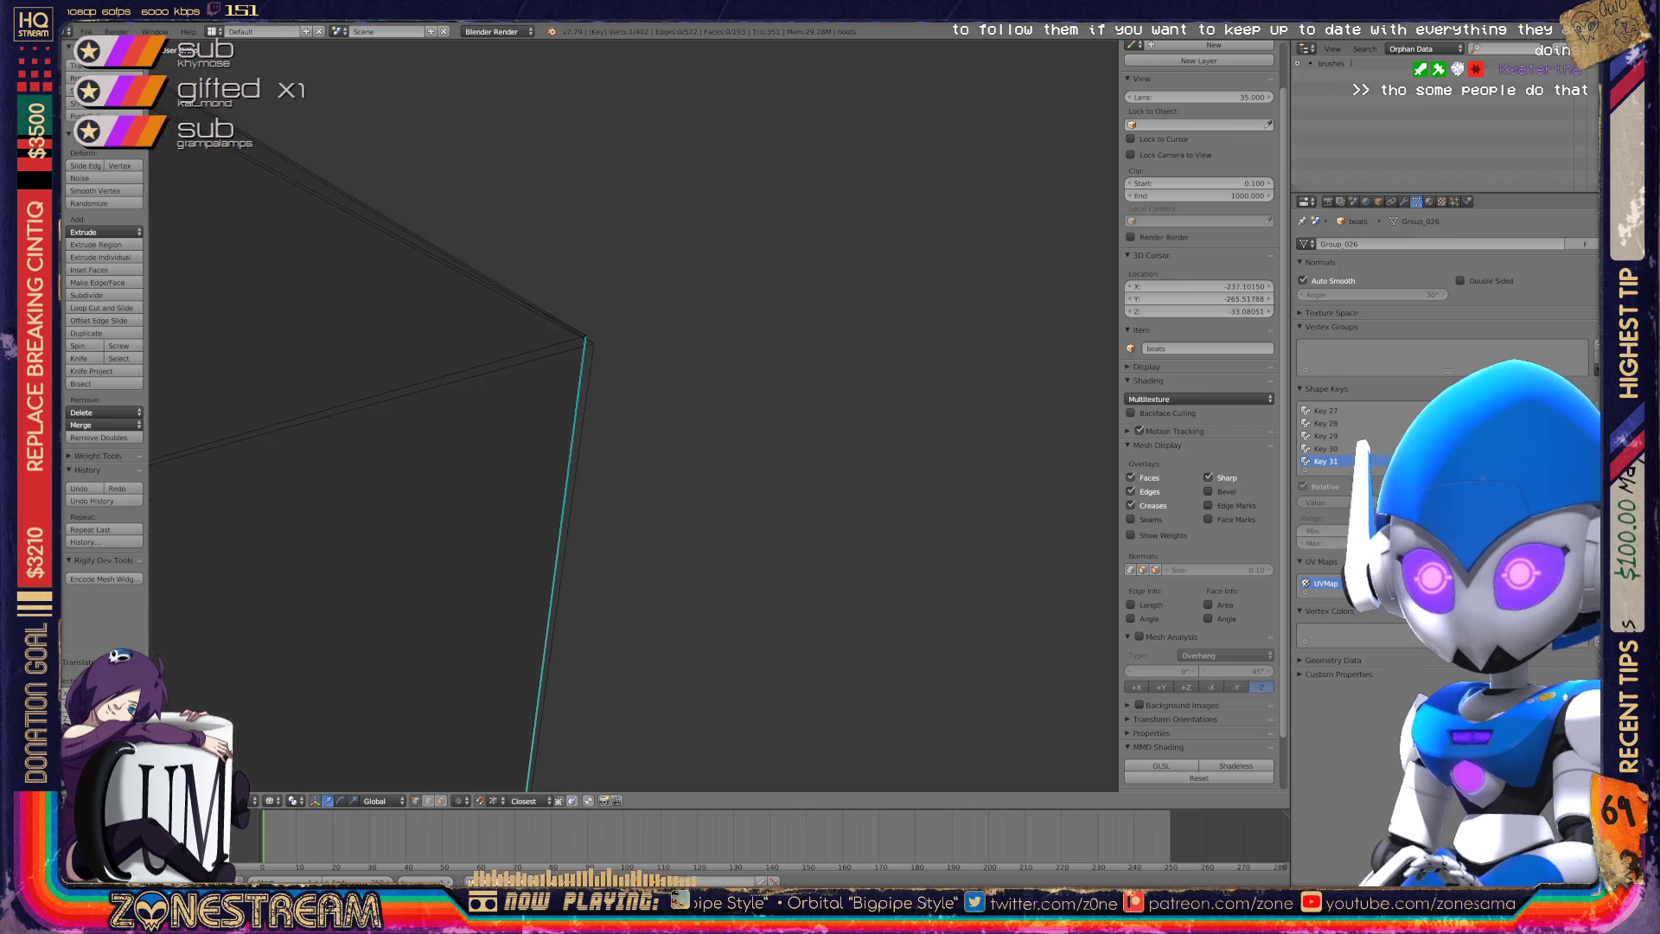
shift+right_click(586, 337)
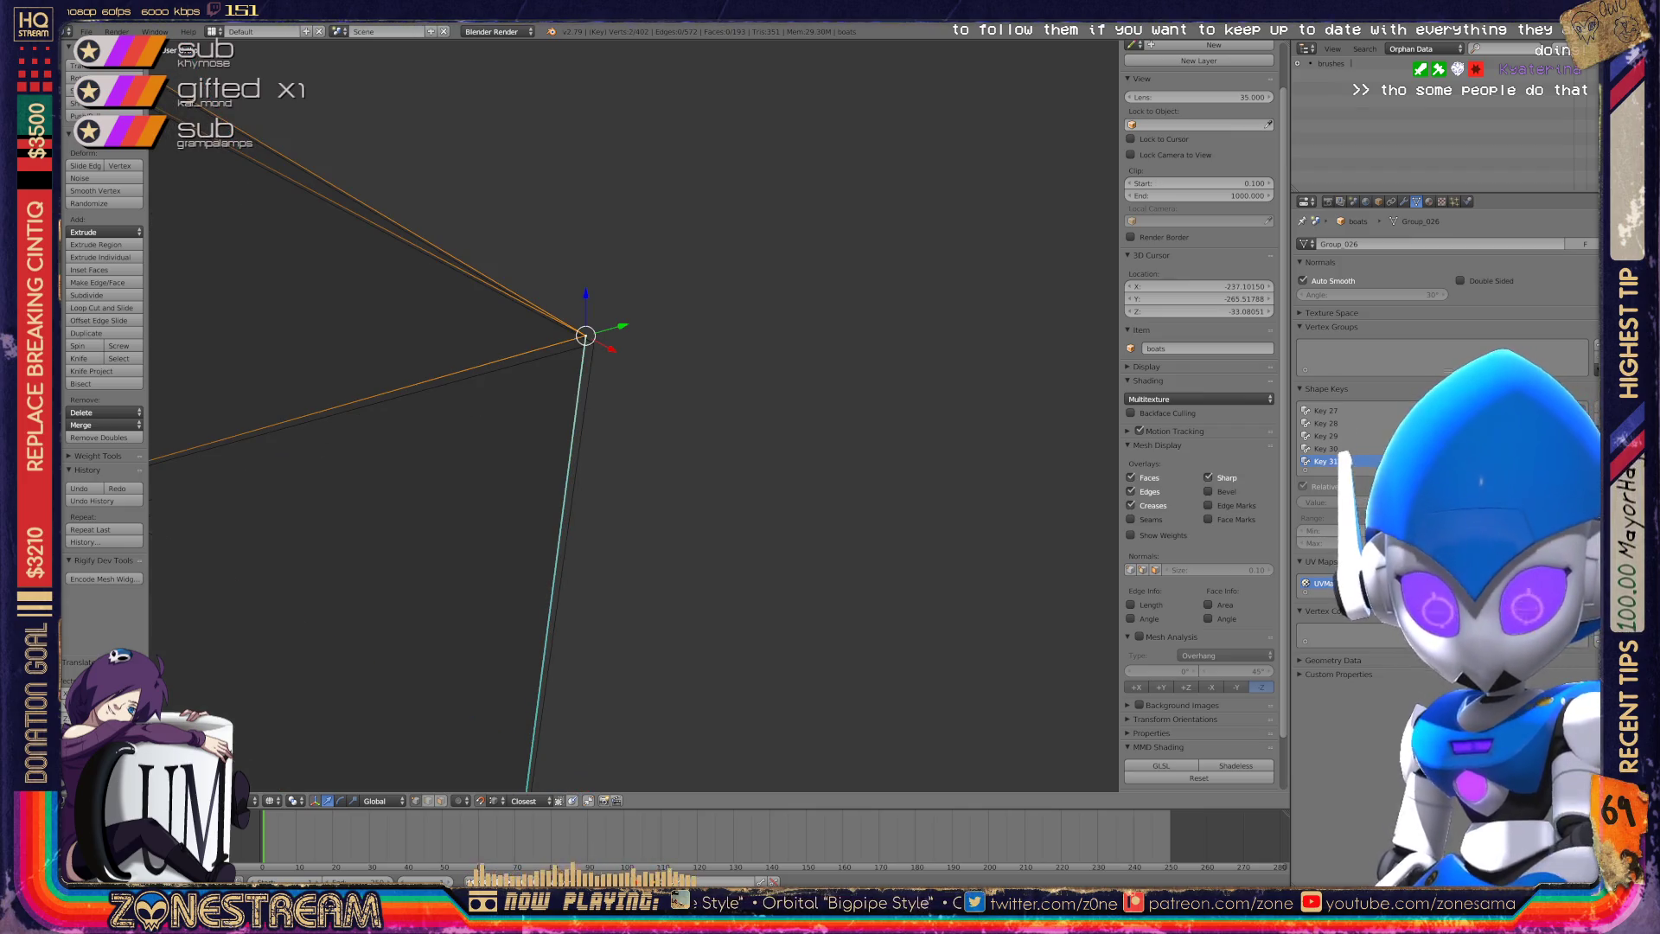
key(g)
mouse_move(593, 343)
middle_down()
mouse_move(619, 385)
mouse_move(934, 249)
mouse_move(1090, 208)
mouse_move(1115, 151)
middle_up()
shift+middle_drag(467, 331, 541, 345)
Snap the upper corner vertex onto its matching base-mesh vertex and confirm.
right_click(541, 345)
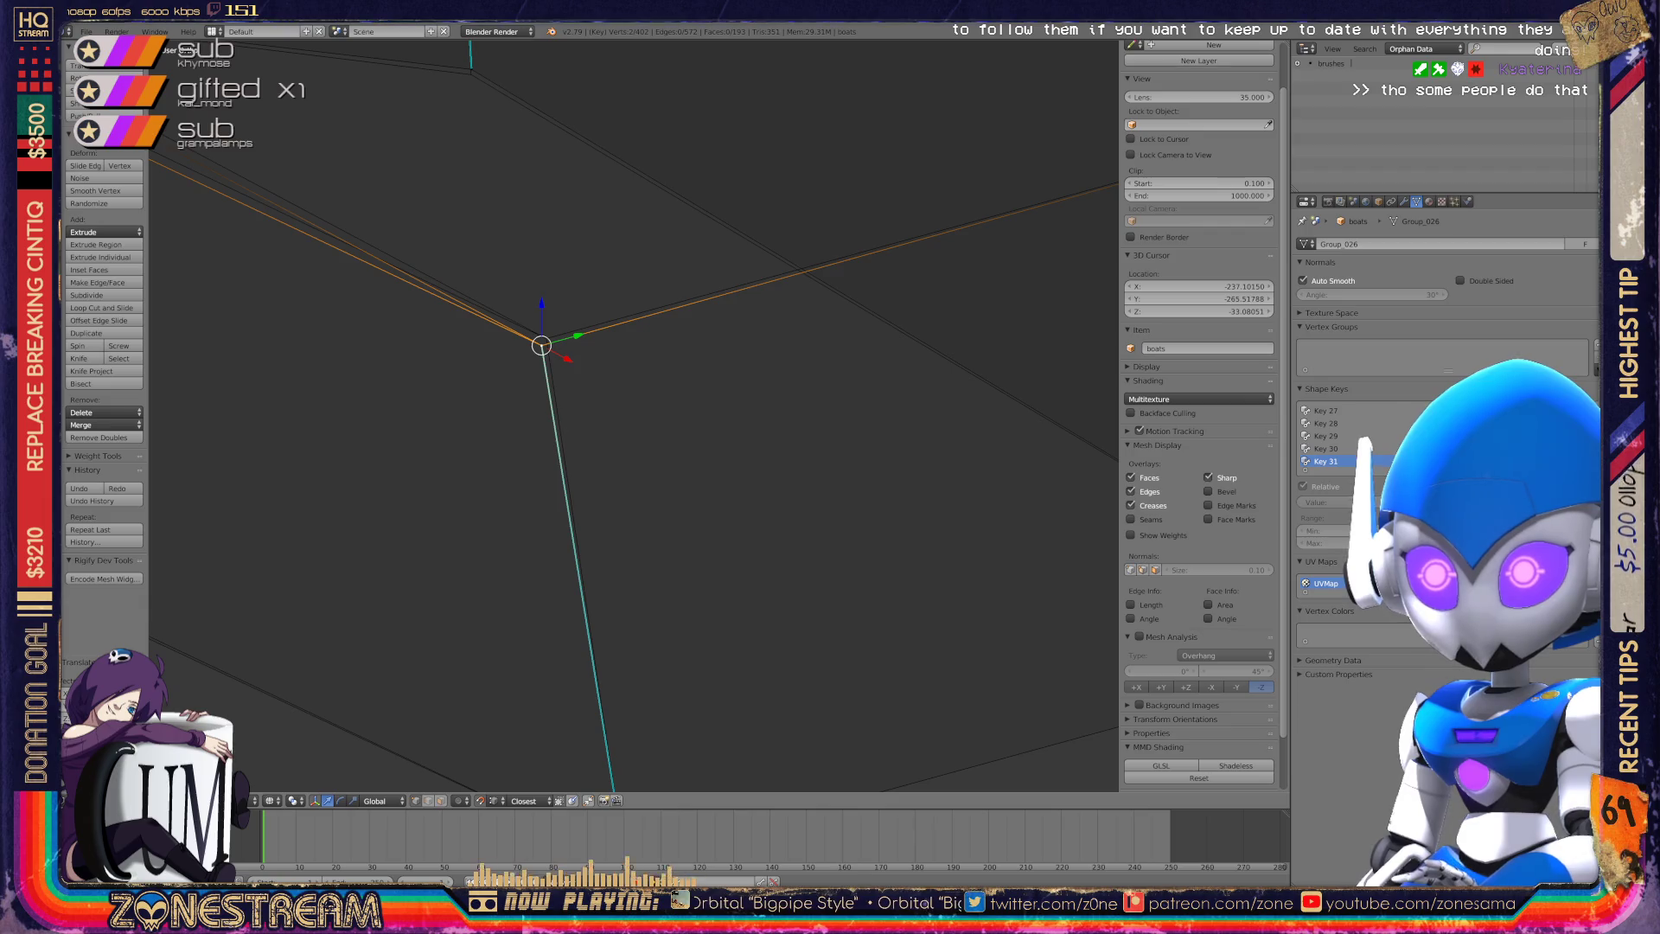
key(g)
mouse_move(546, 338)
middle_down()
mouse_move(594, 375)
mouse_move(774, 375)
mouse_move(1074, 470)
mouse_move(1106, 519)
middle_up()
right_click(514, 563)
key(g)
shift+middle_drag(514, 562, 505, 784)
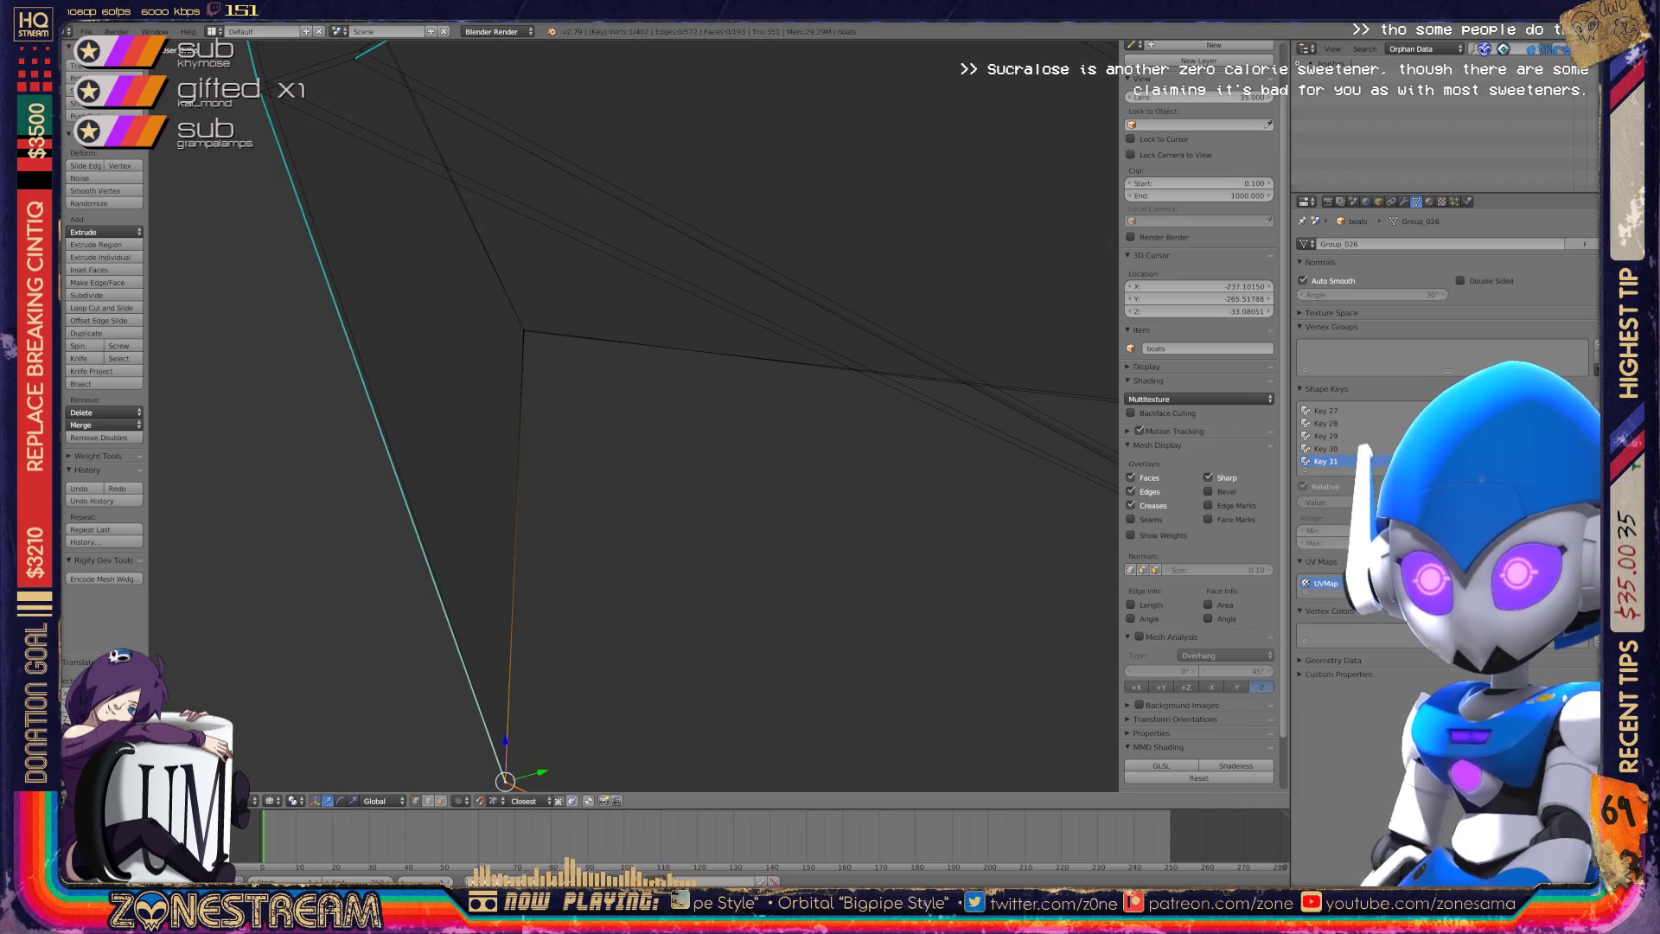
right_click(524, 330)
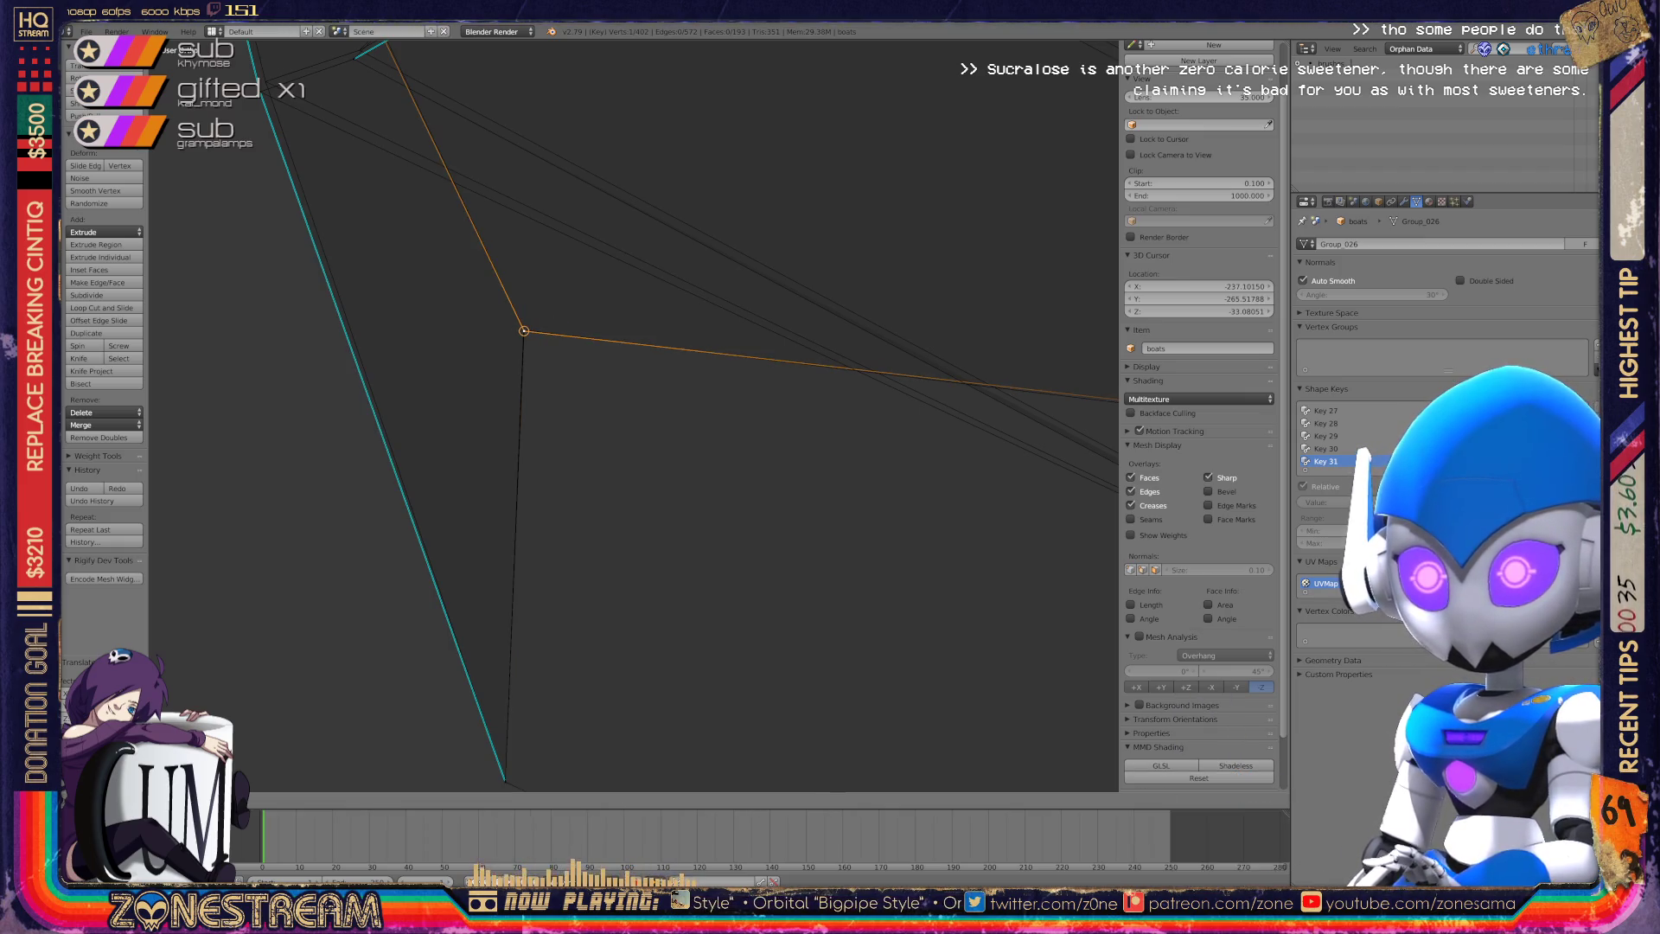
click(524, 330)
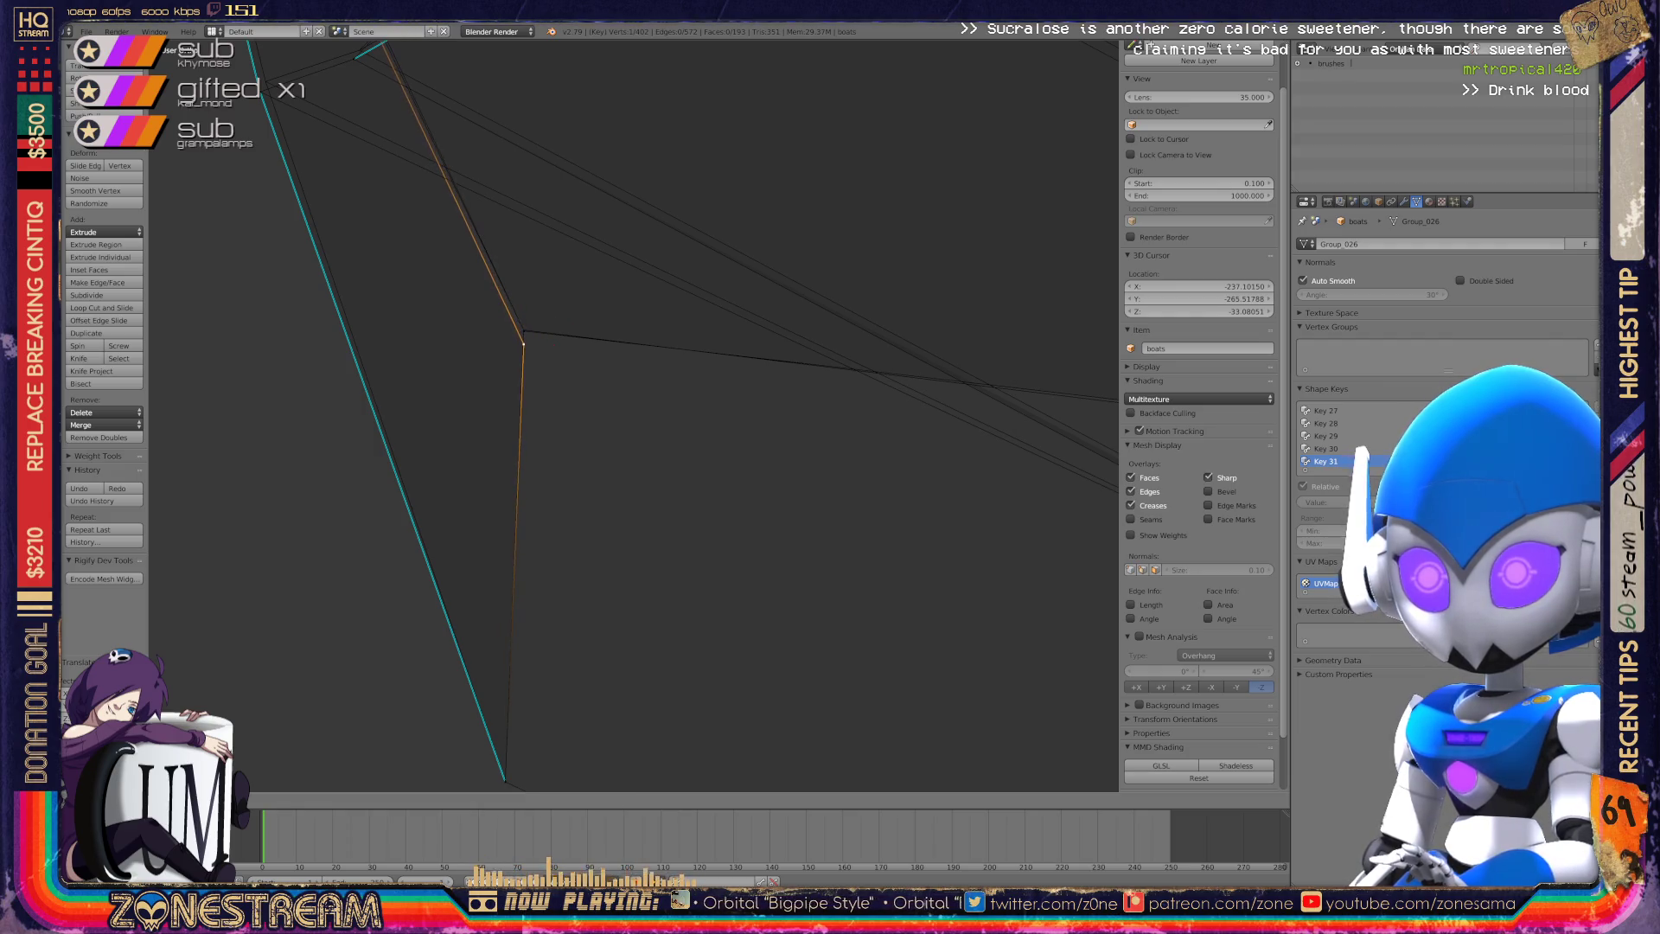
key(Return)
scroll(634, 415, down, 3)
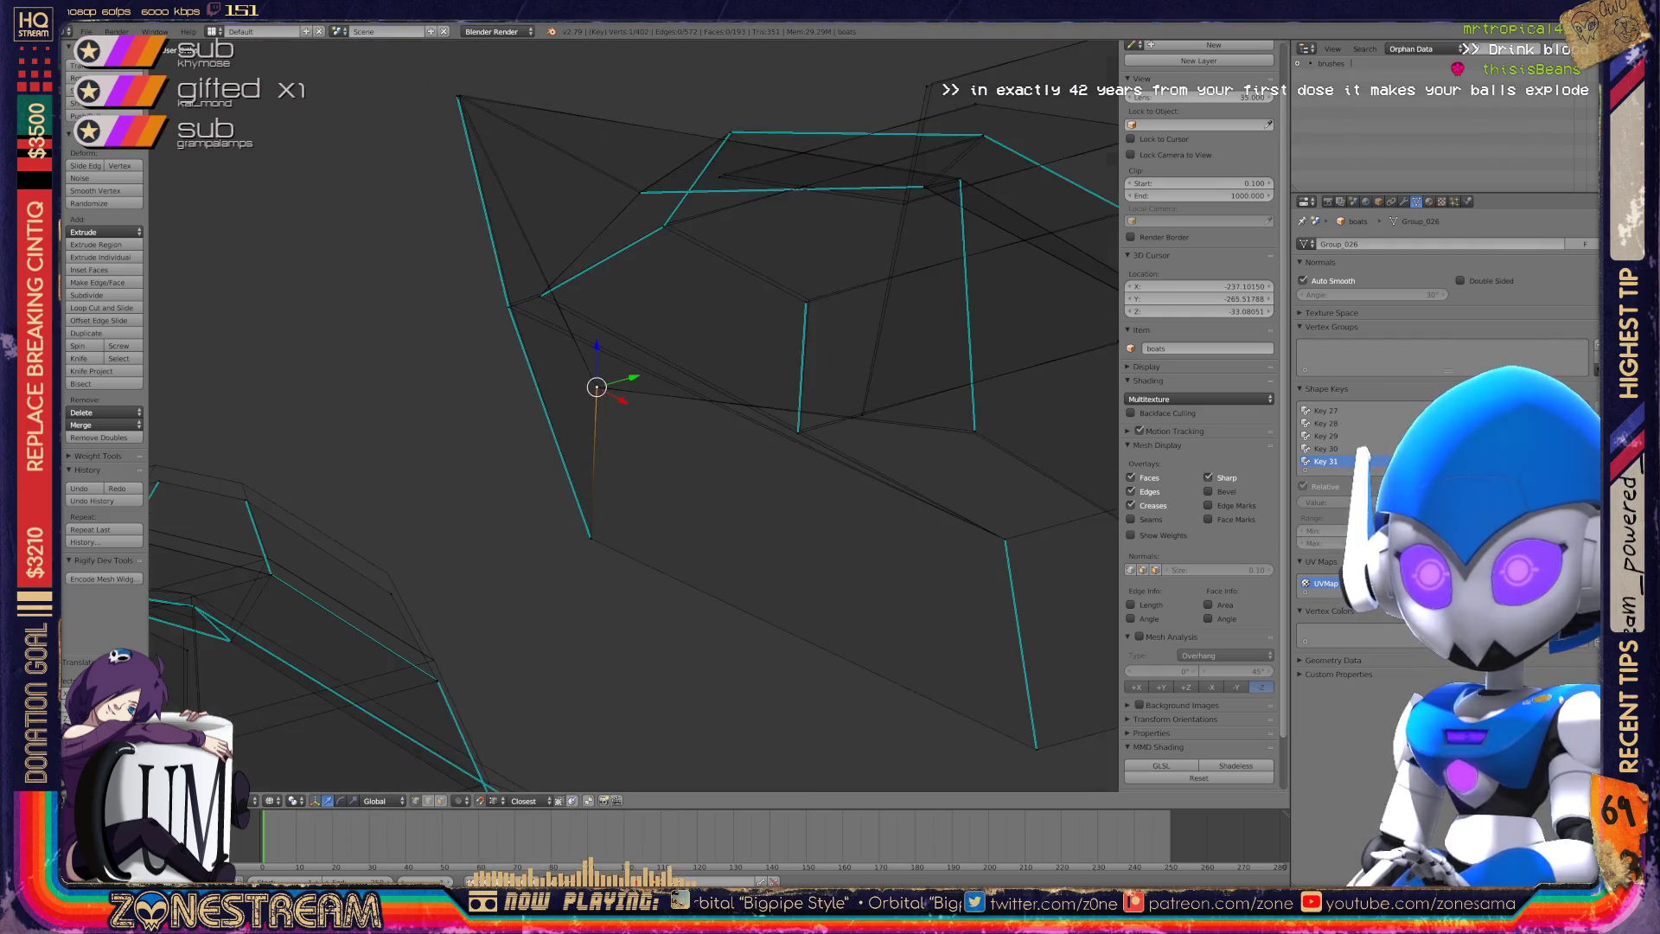
Cancel a misplaced corner-vertex move with Esc and reduce the selection to a single vertex.
middle_drag(634, 415, 899, 359)
scroll(634, 415, up, 4)
right_click(341, 298)
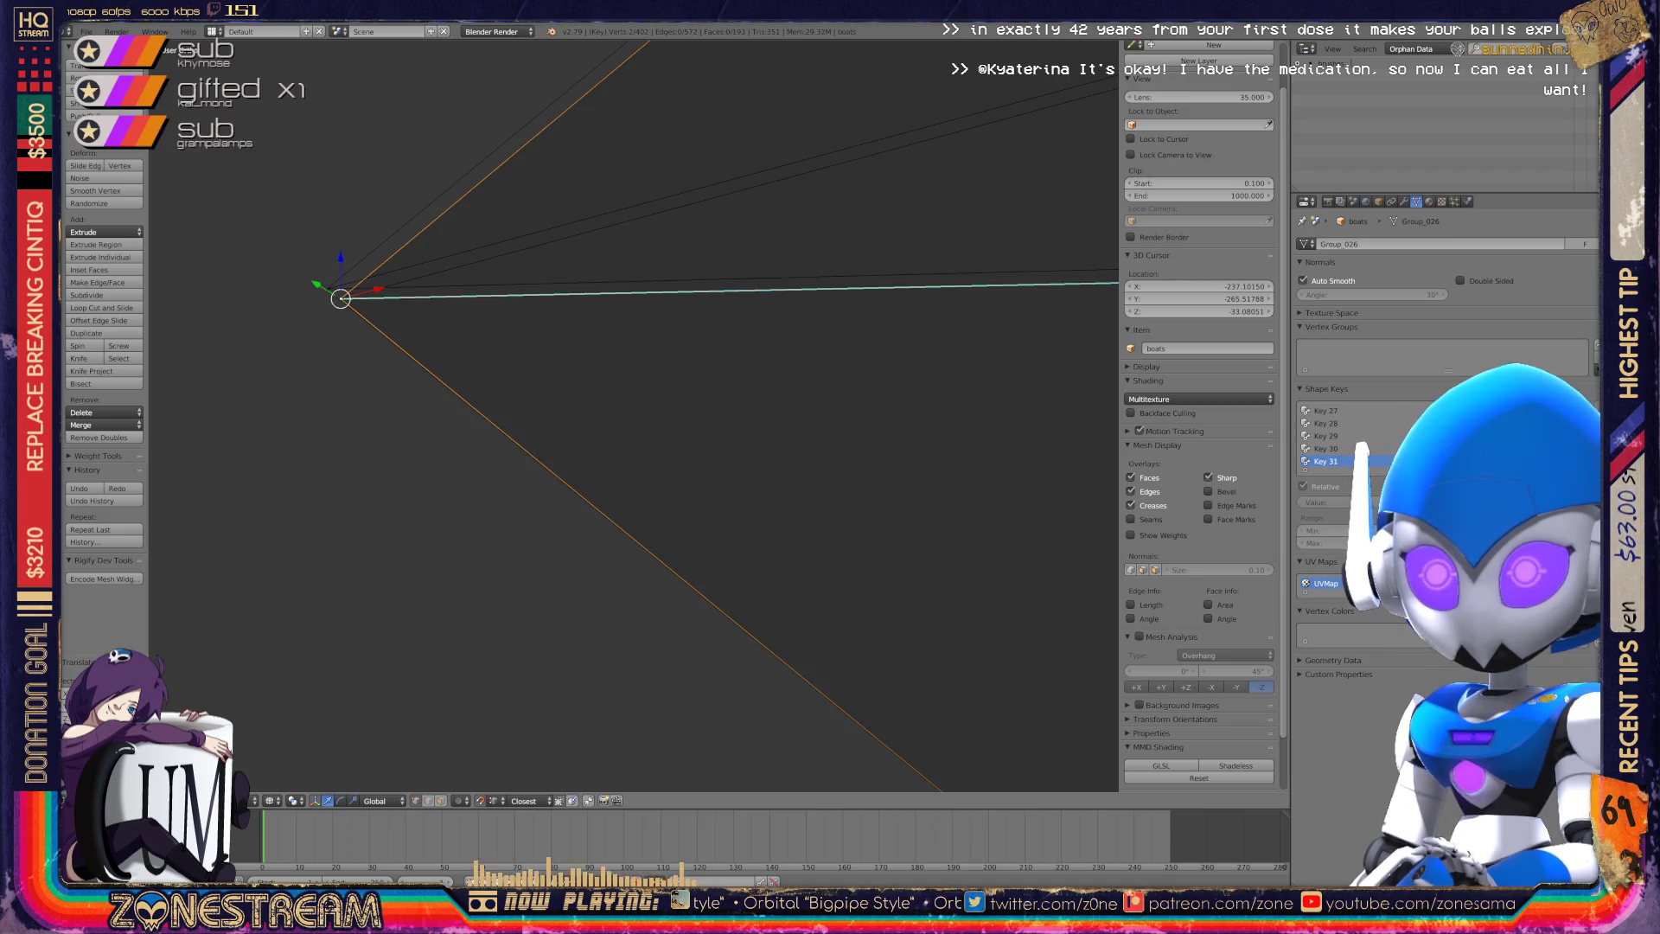
key(g)
key(Escape)
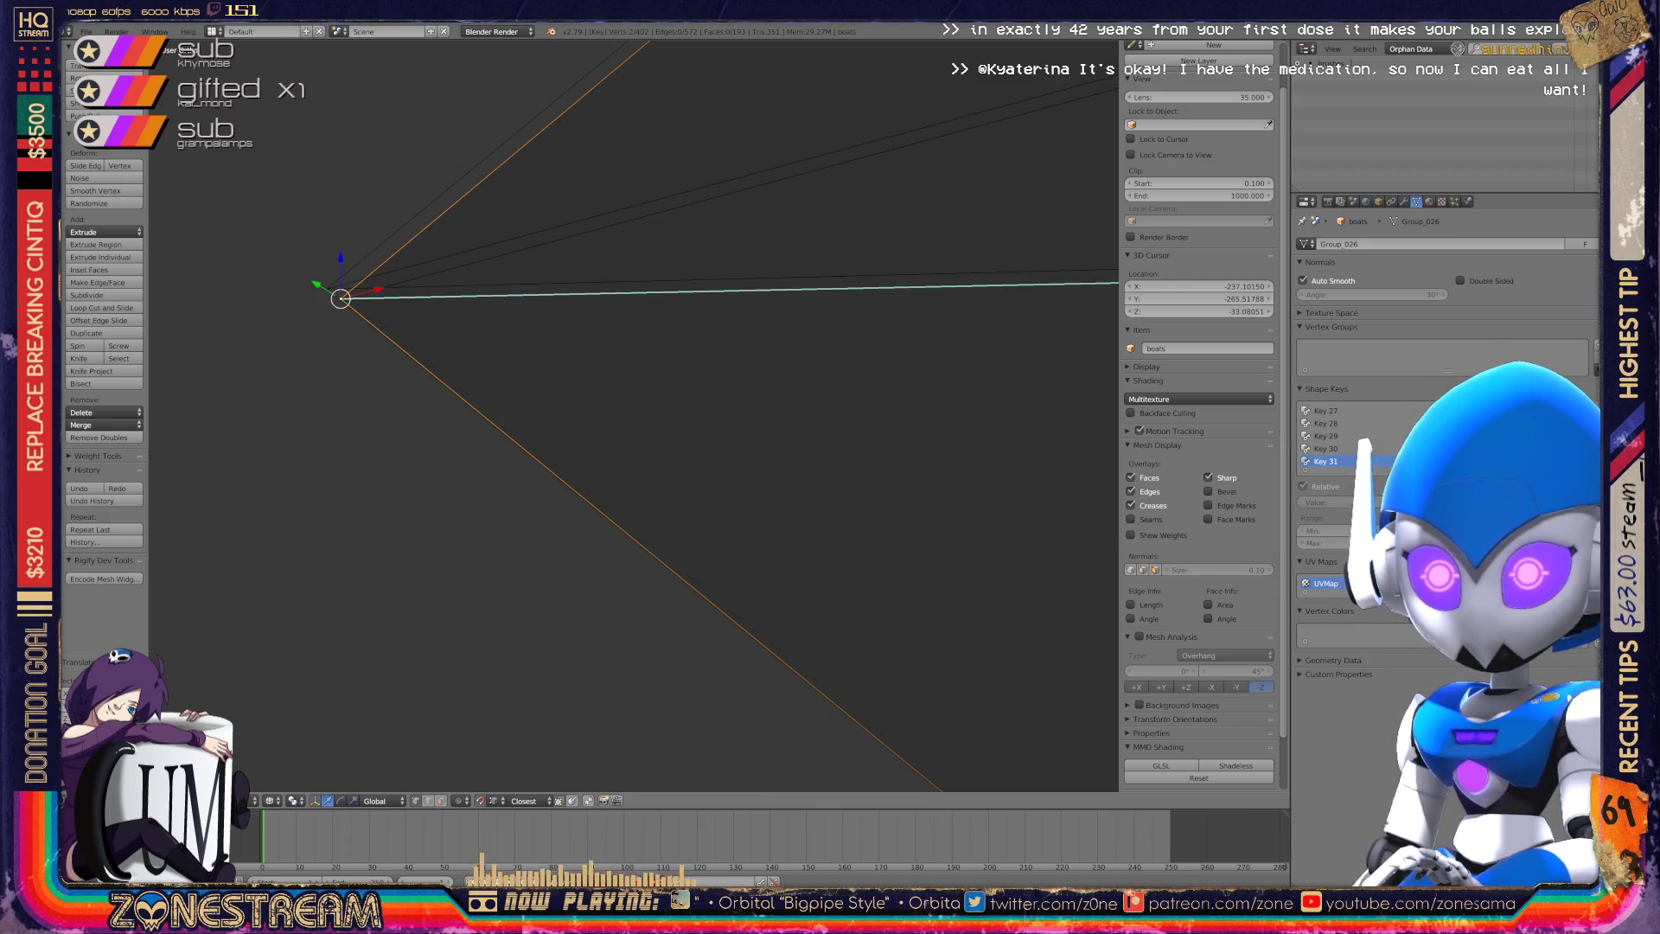
key(g)
right_click(327, 288)
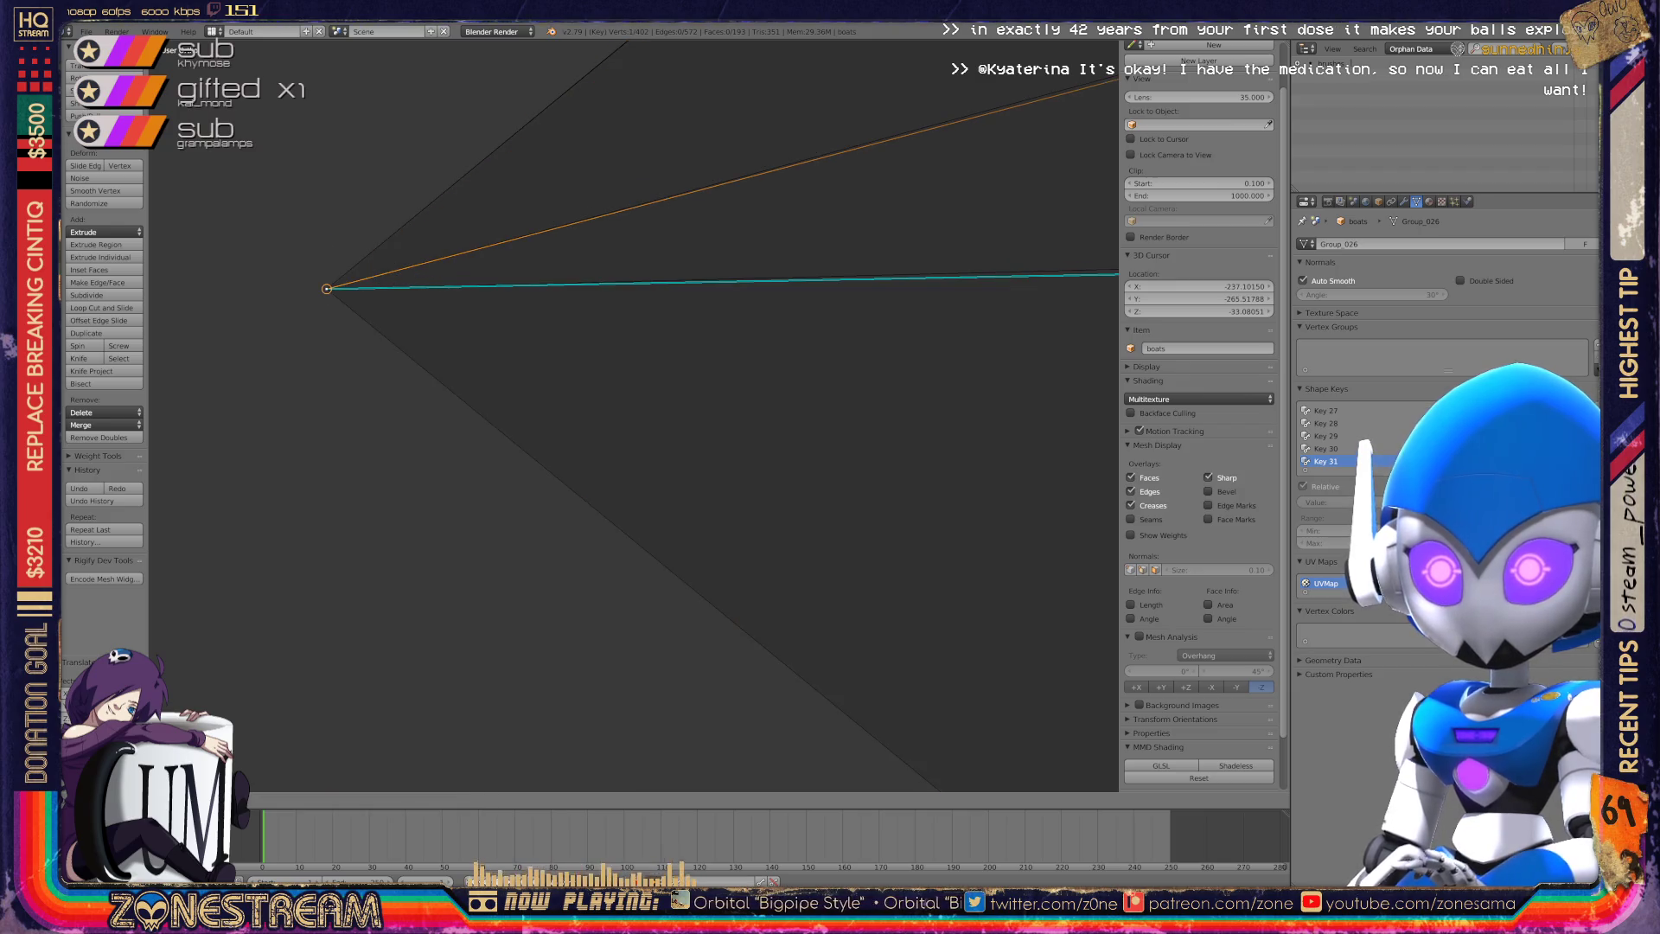
scroll(634, 415, up, 5)
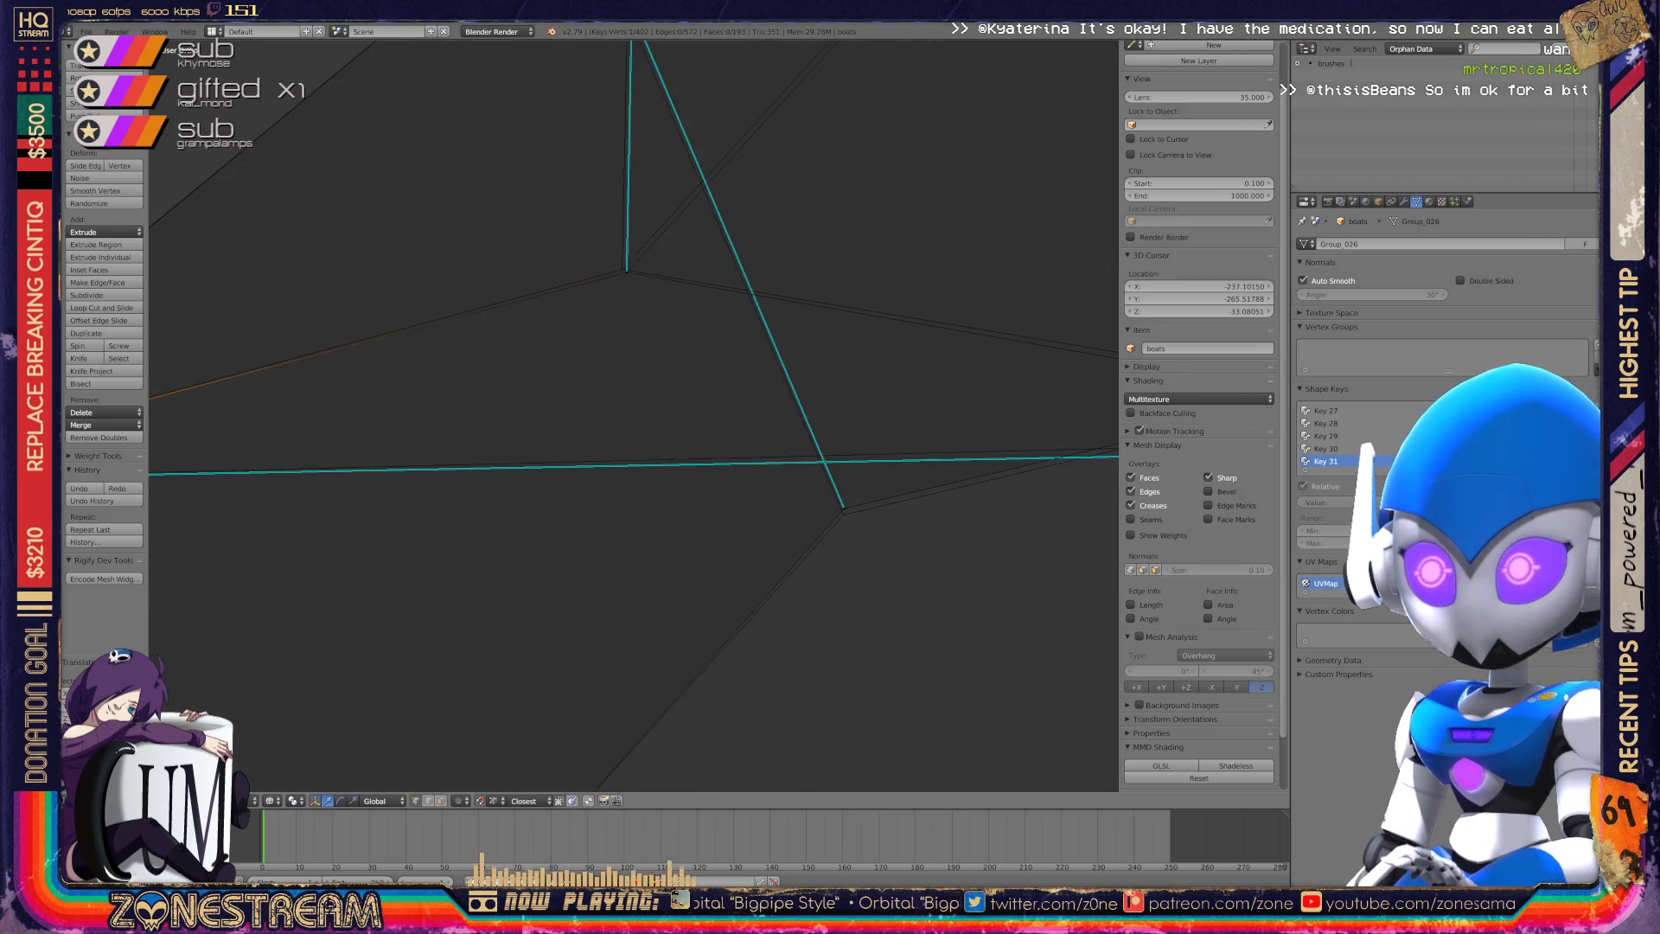
scroll(634, 415, up, 3)
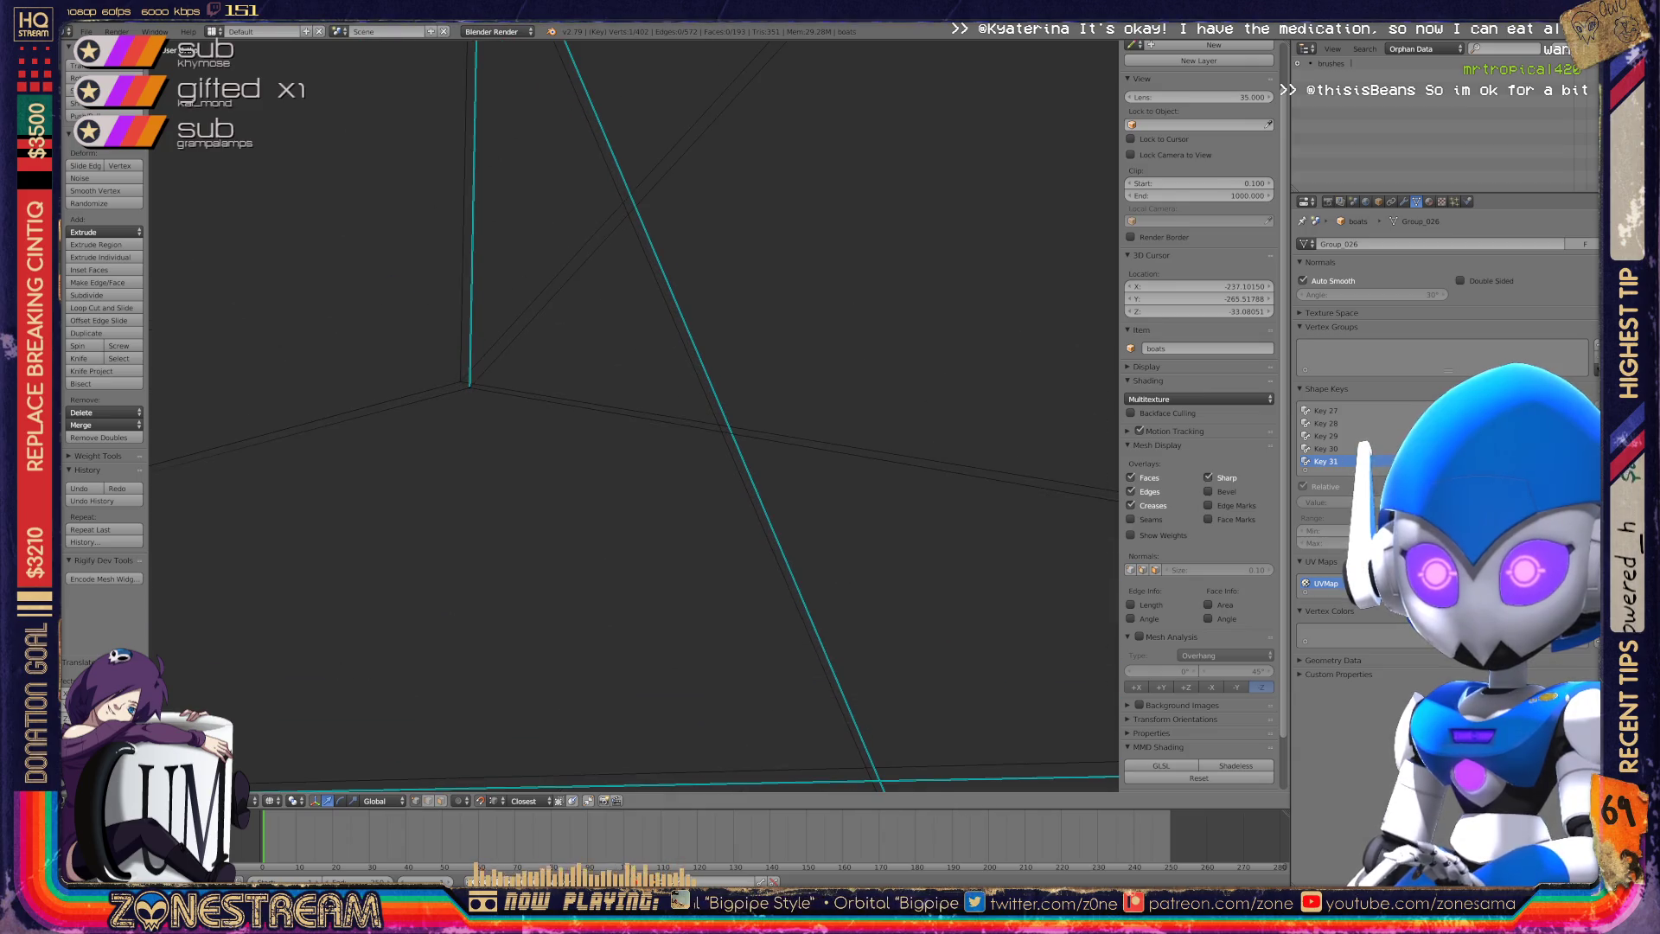
mouse_move(634, 415)
middle_down()
mouse_move(605, 417)
mouse_move(675, 415)
middle_up()
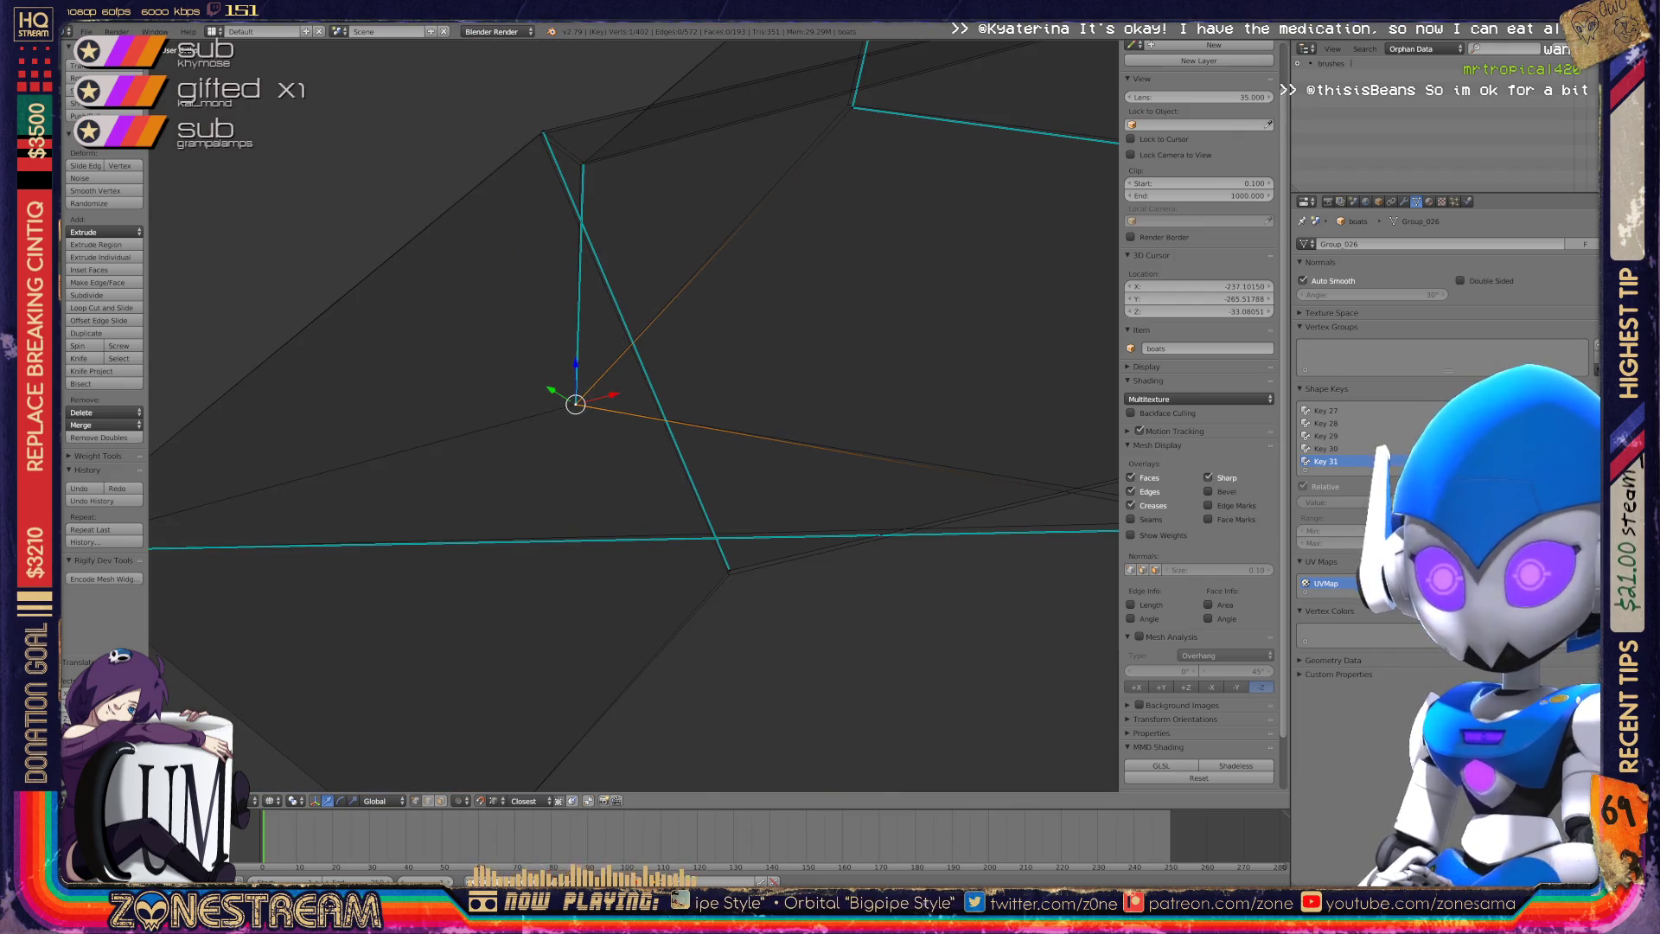
Select the lower vertex plus a second one and move them onto the nearby vertex.
right_click(729, 574)
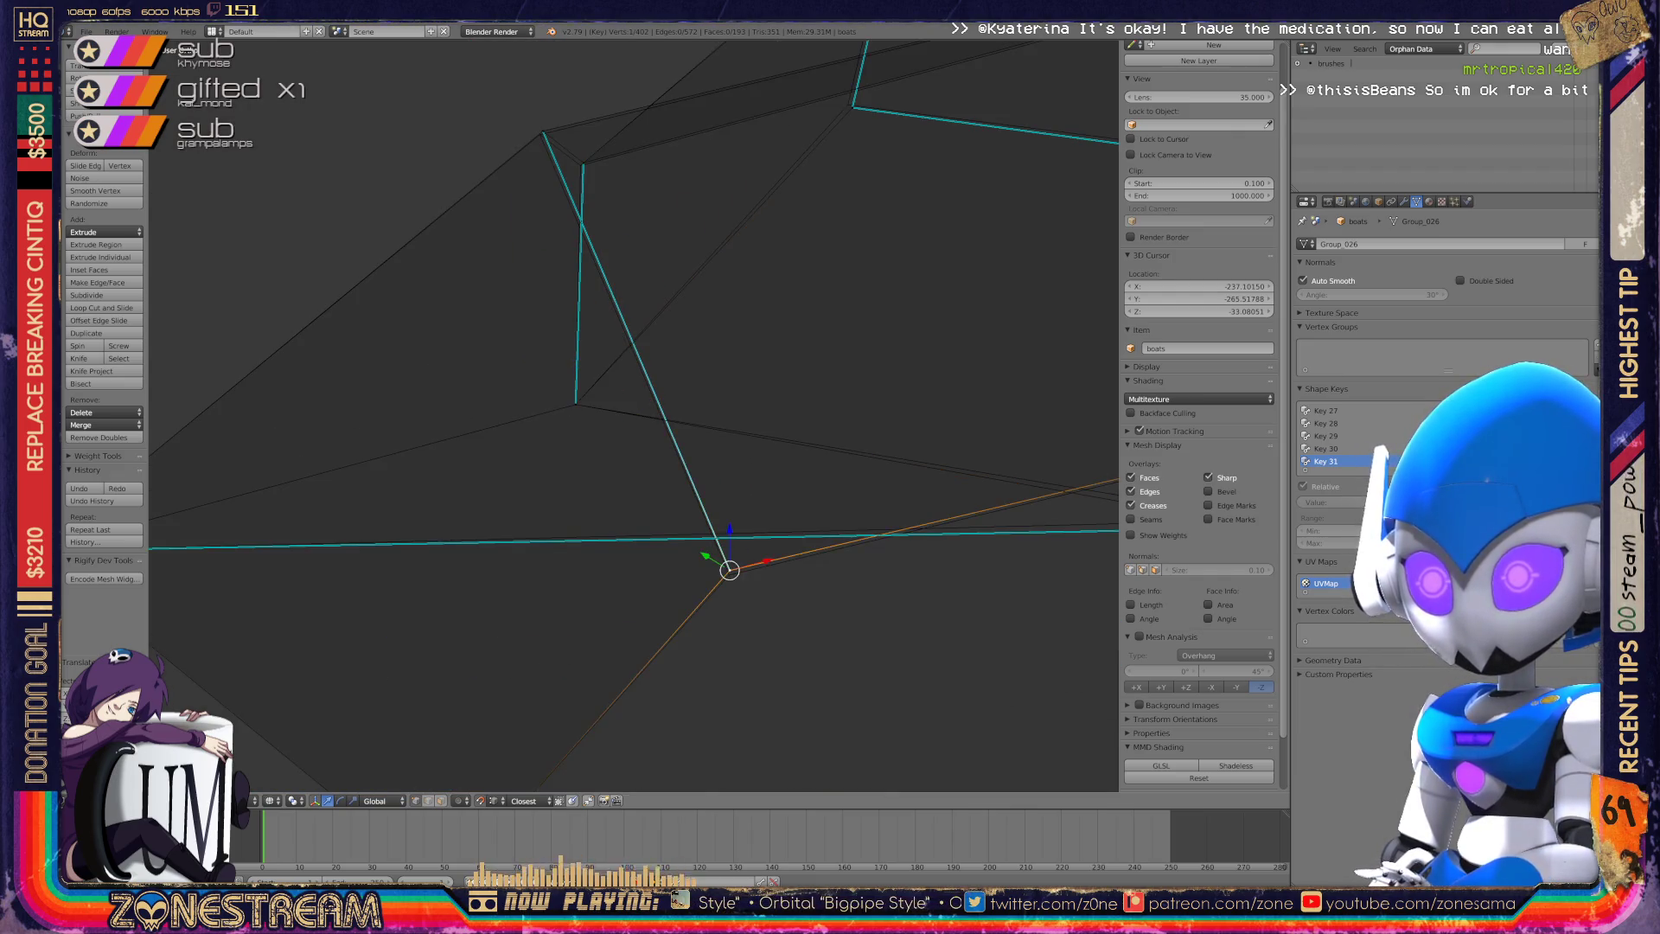
mouse_move(729, 575)
middle_down()
mouse_move(666, 558)
mouse_move(613, 484)
middle_up()
right_click(623, 511)
shift+right_click(394, 394)
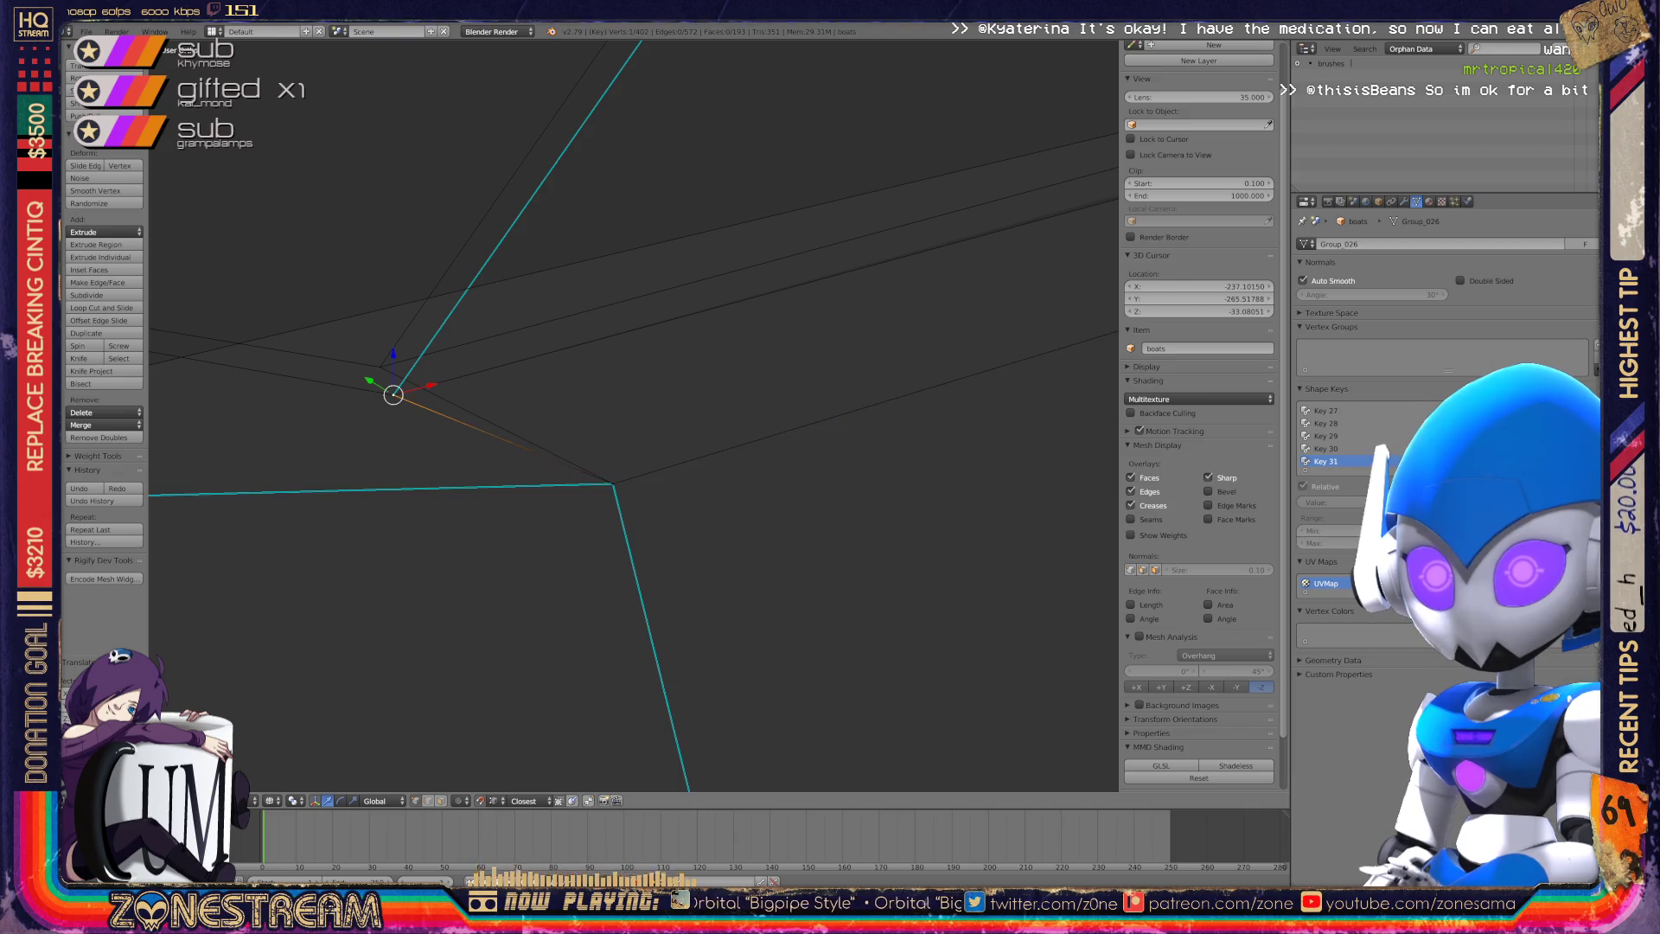
key(g)
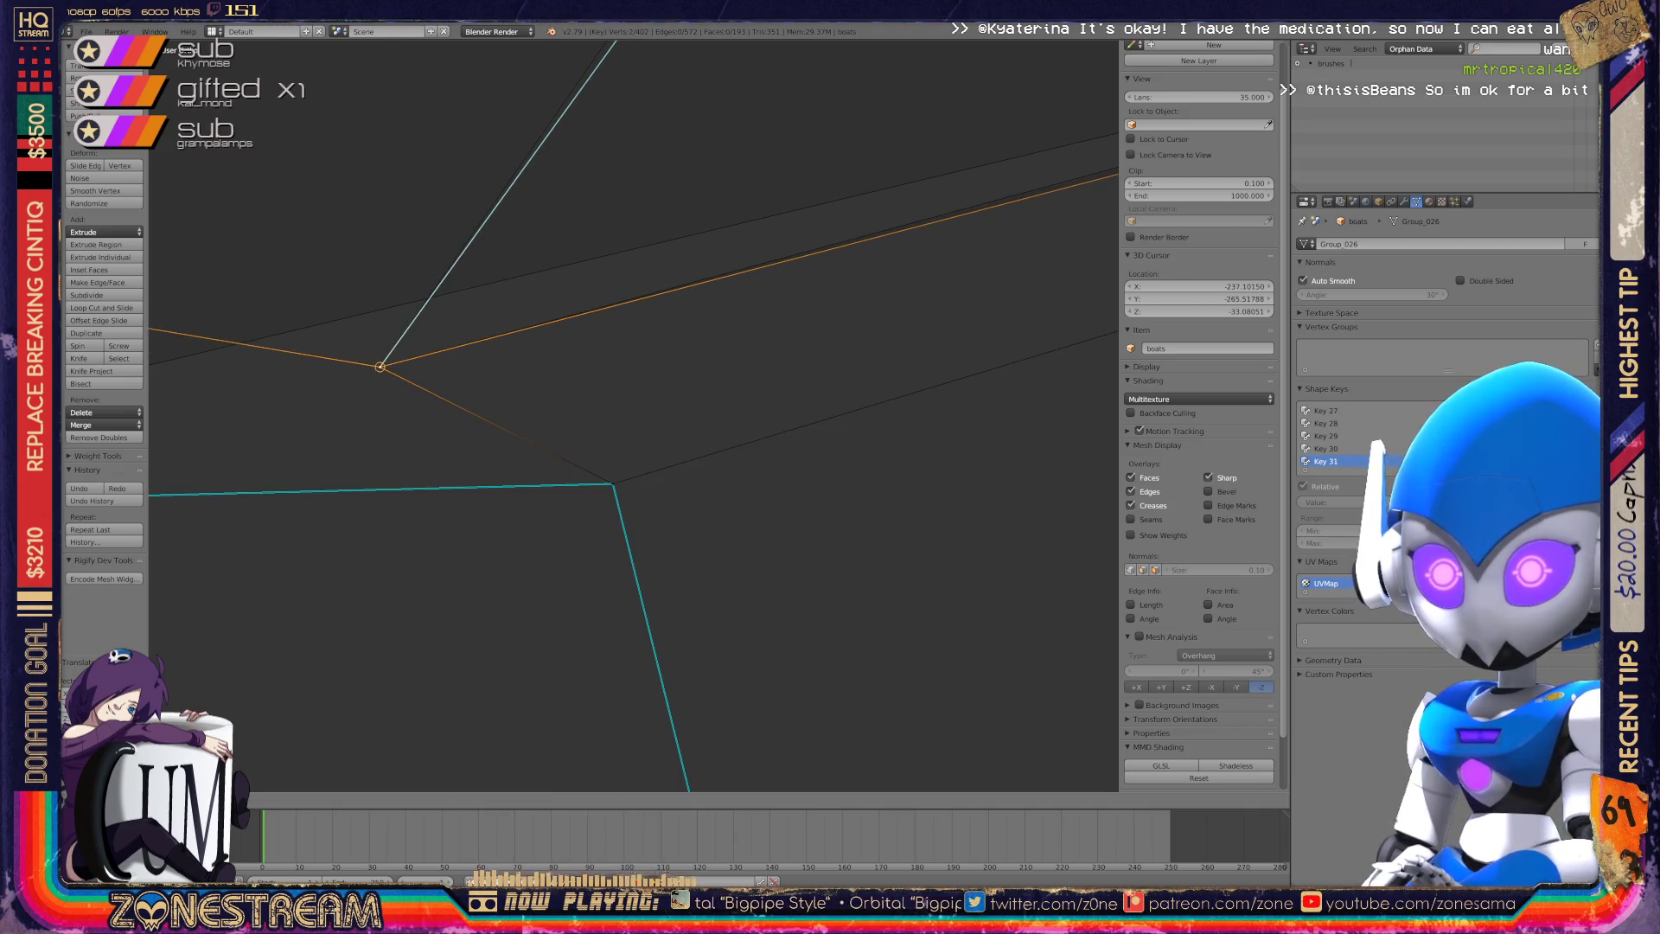
scroll(634, 415, down, 3)
mouse_move(605, 433)
middle_down()
mouse_move(778, 364)
mouse_move(864, 432)
middle_up()
scroll(634, 415, up, 6)
Snap two more vertices onto their neighbouring base-mesh vertices.
right_click(507, 438)
key(g)
key(Return)
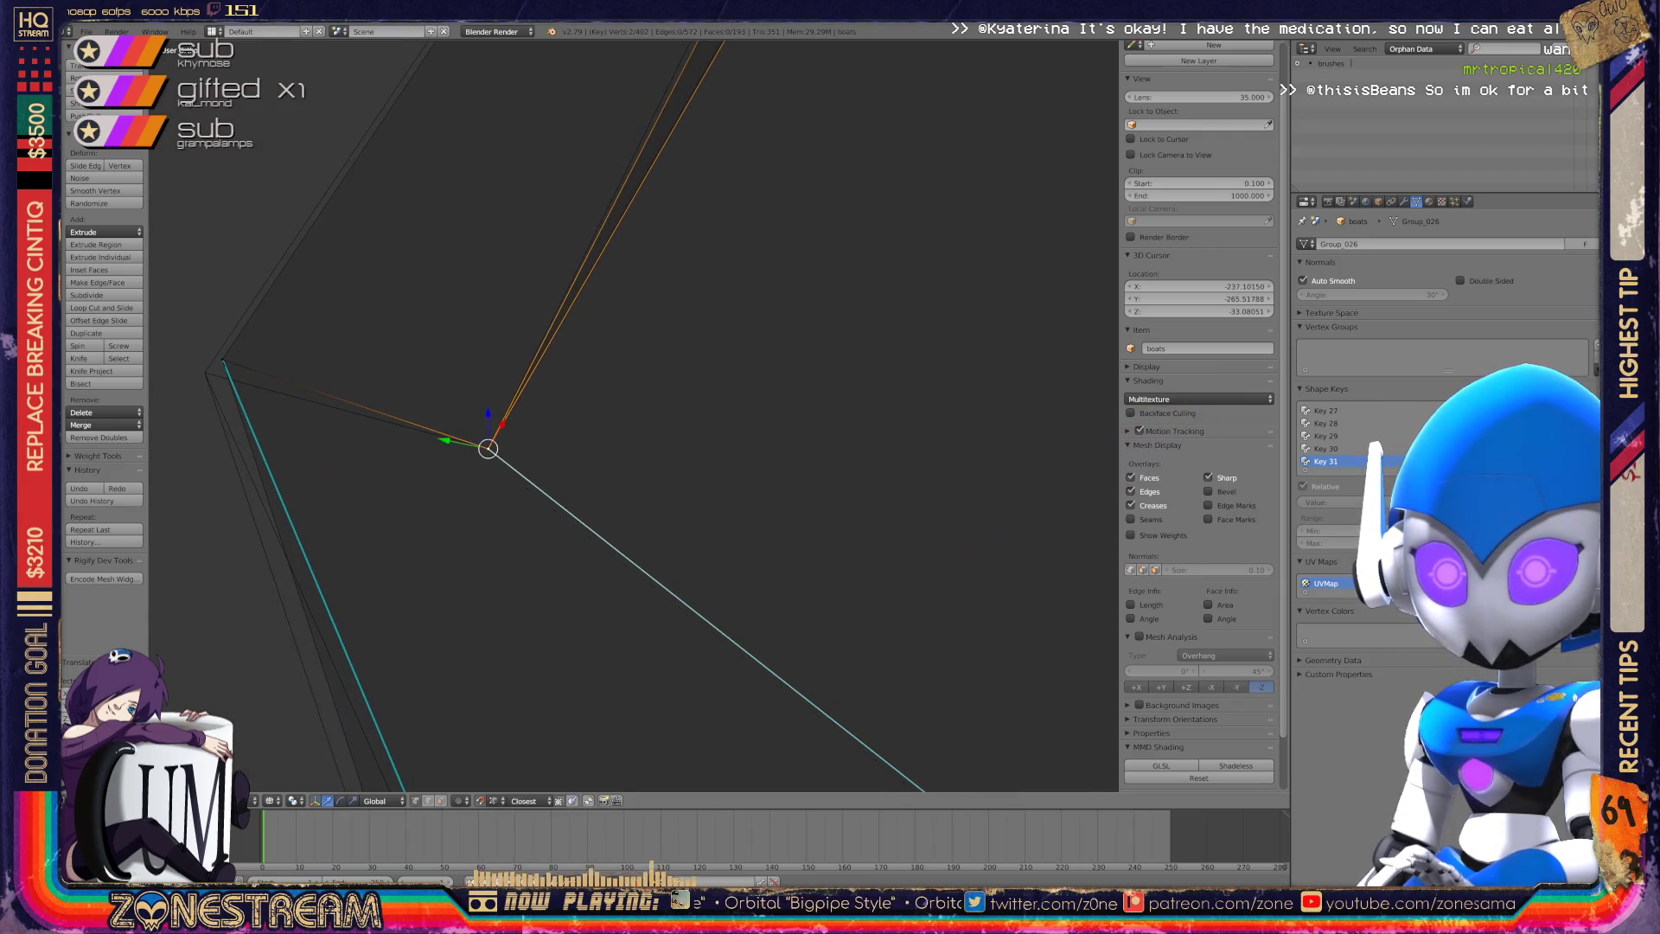
right_click(222, 359)
key(g)
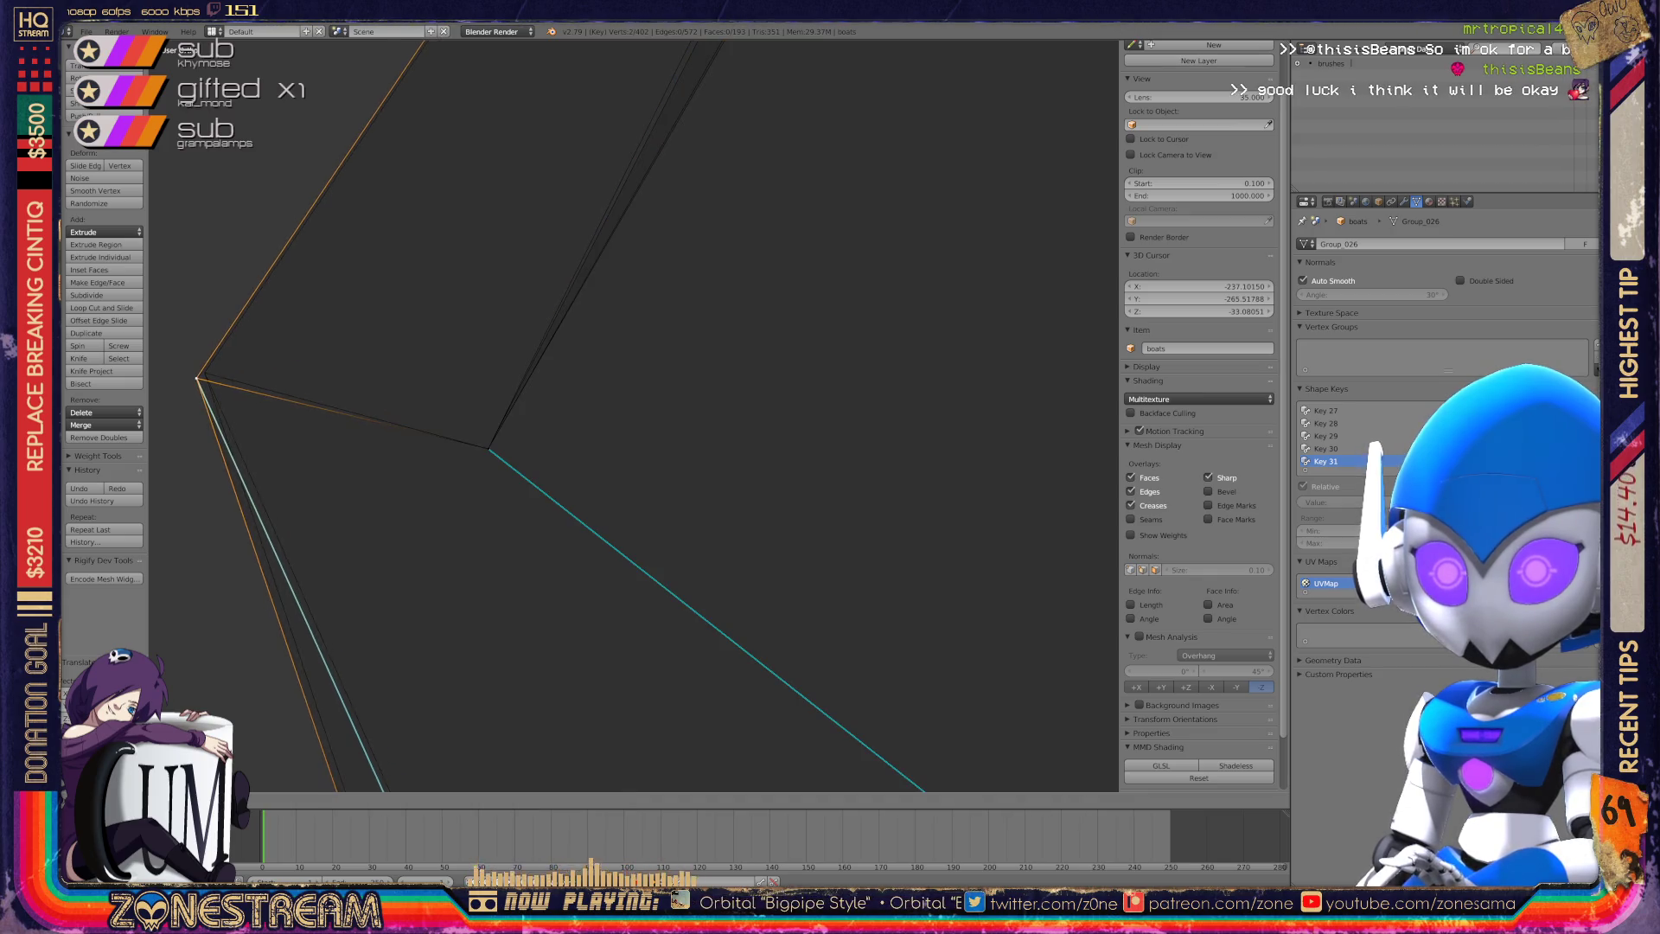
mouse_move(205, 374)
middle_down()
mouse_move(449, 320)
mouse_move(634, 371)
middle_up()
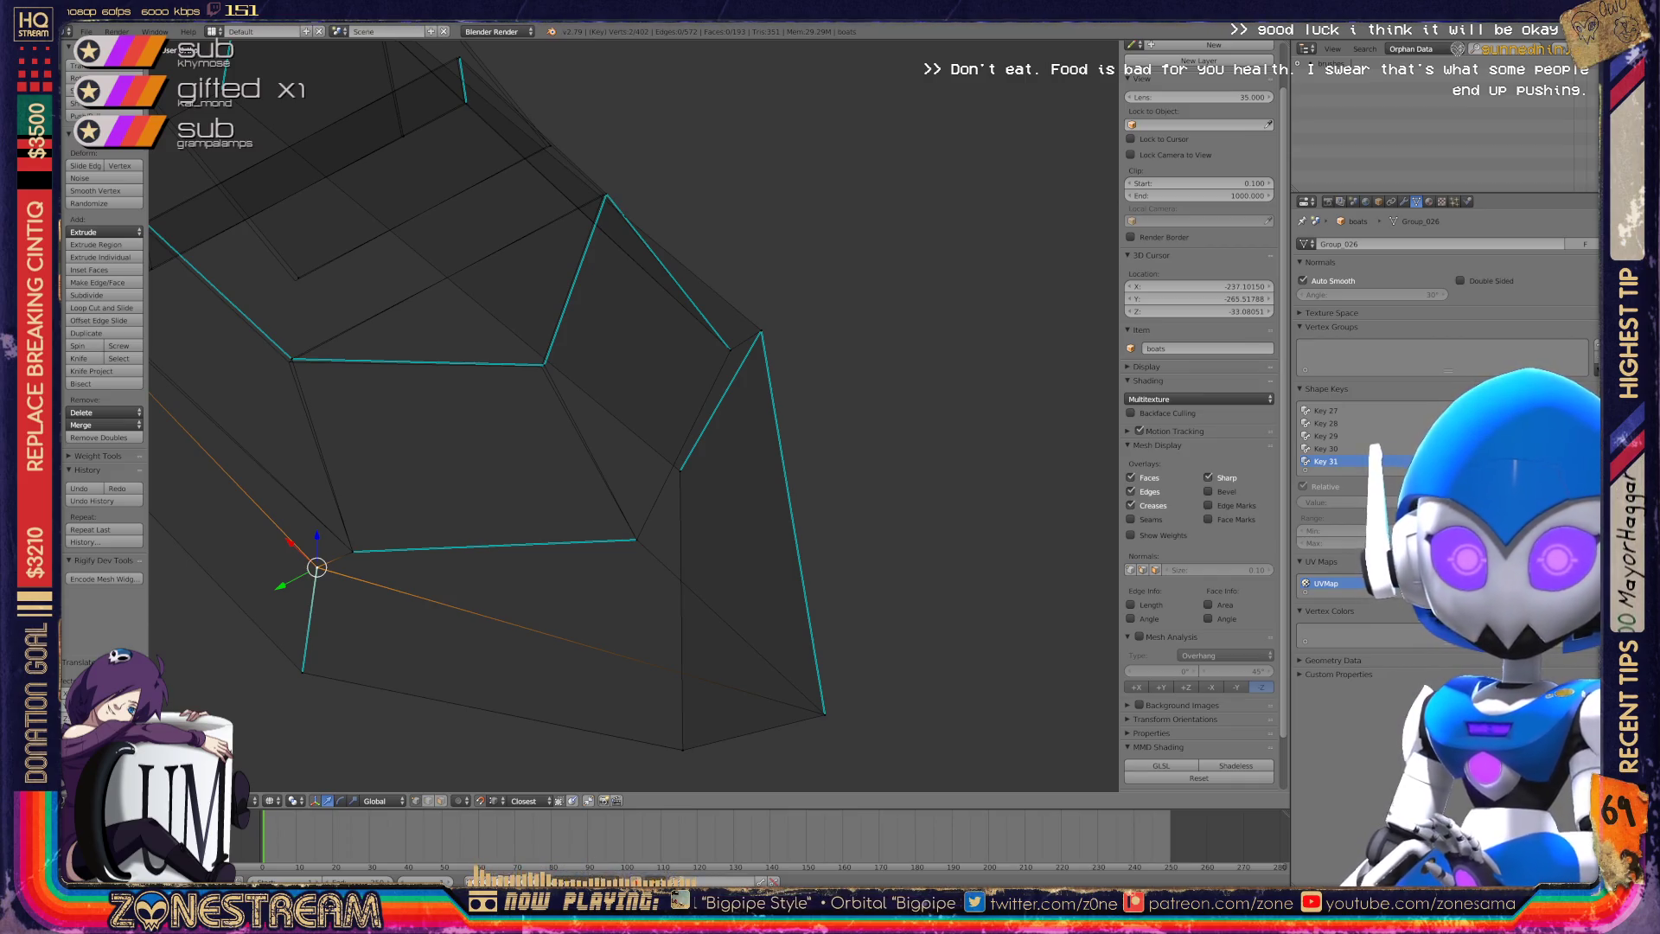
scroll(634, 415, up, 8)
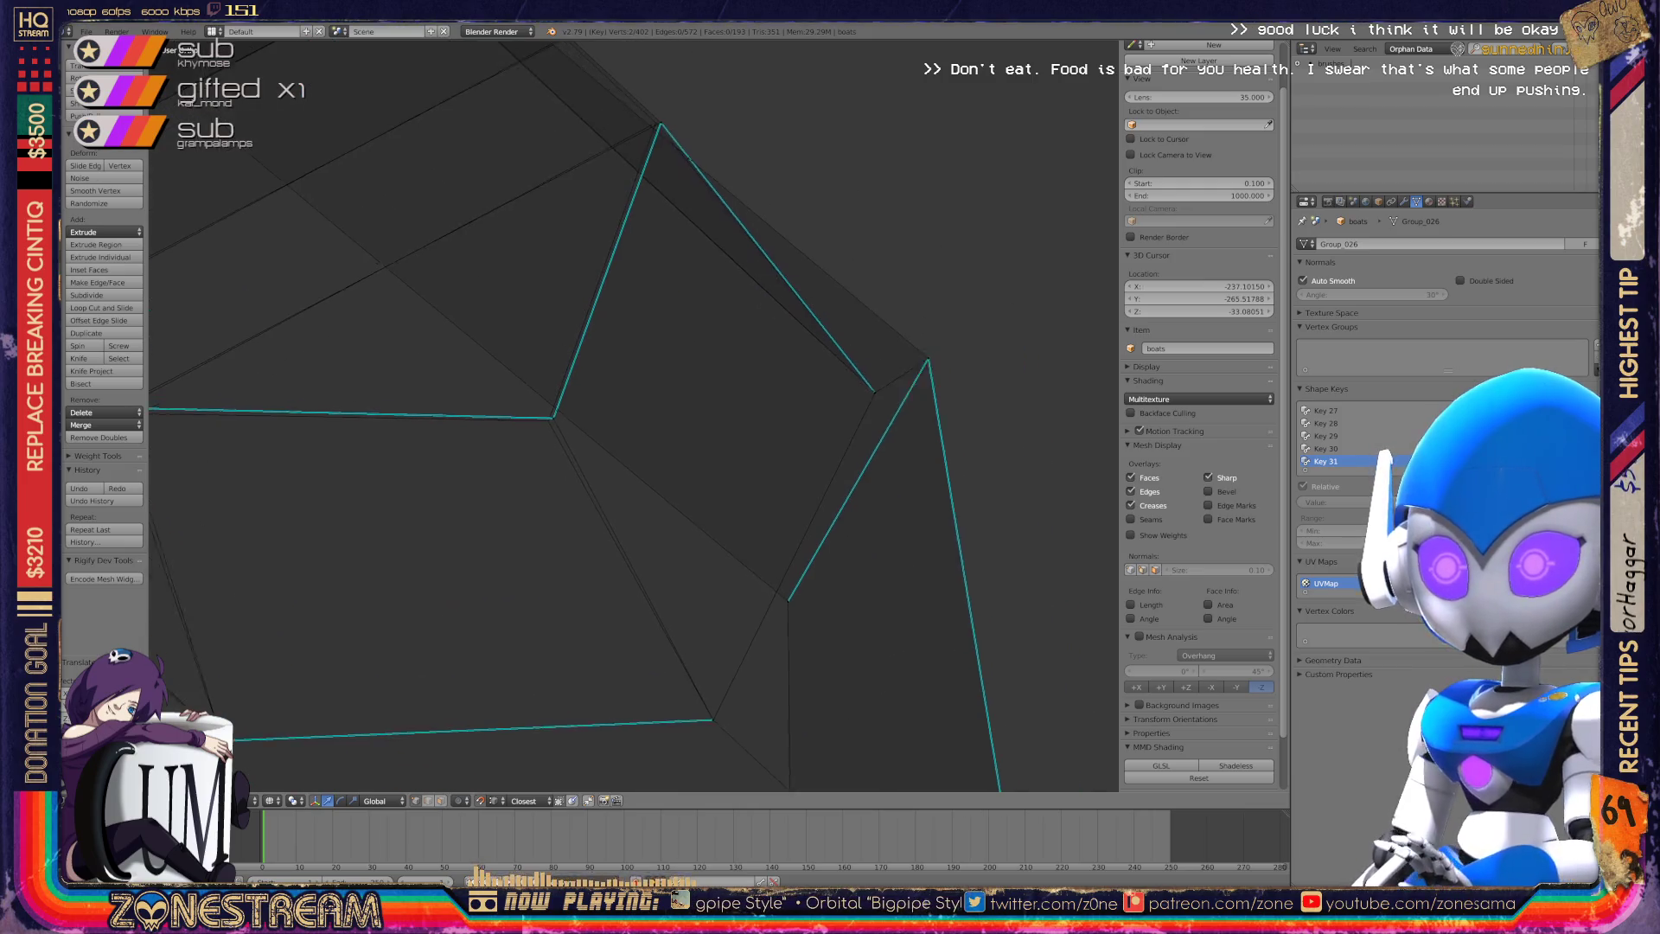
Nudge a seam vertex onto the base mesh and confirm its position.
scroll(634, 415, up, 2)
right_click(321, 438)
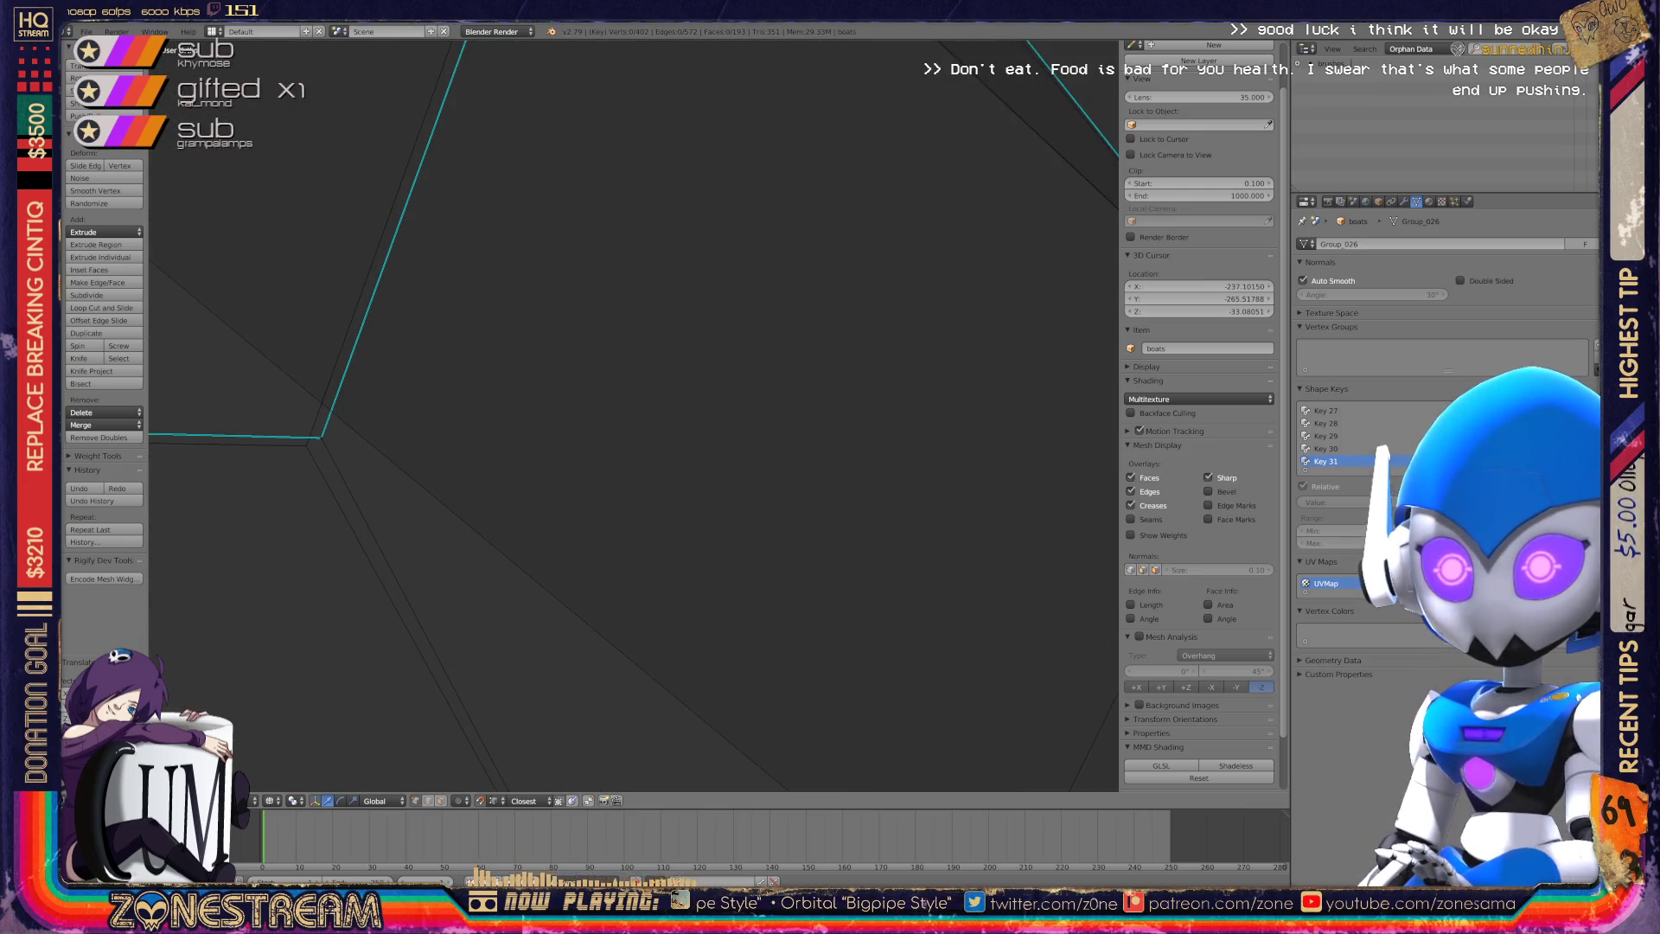
scroll(634, 415, down, 5)
shift+middle_drag(524, 425, 943, 426)
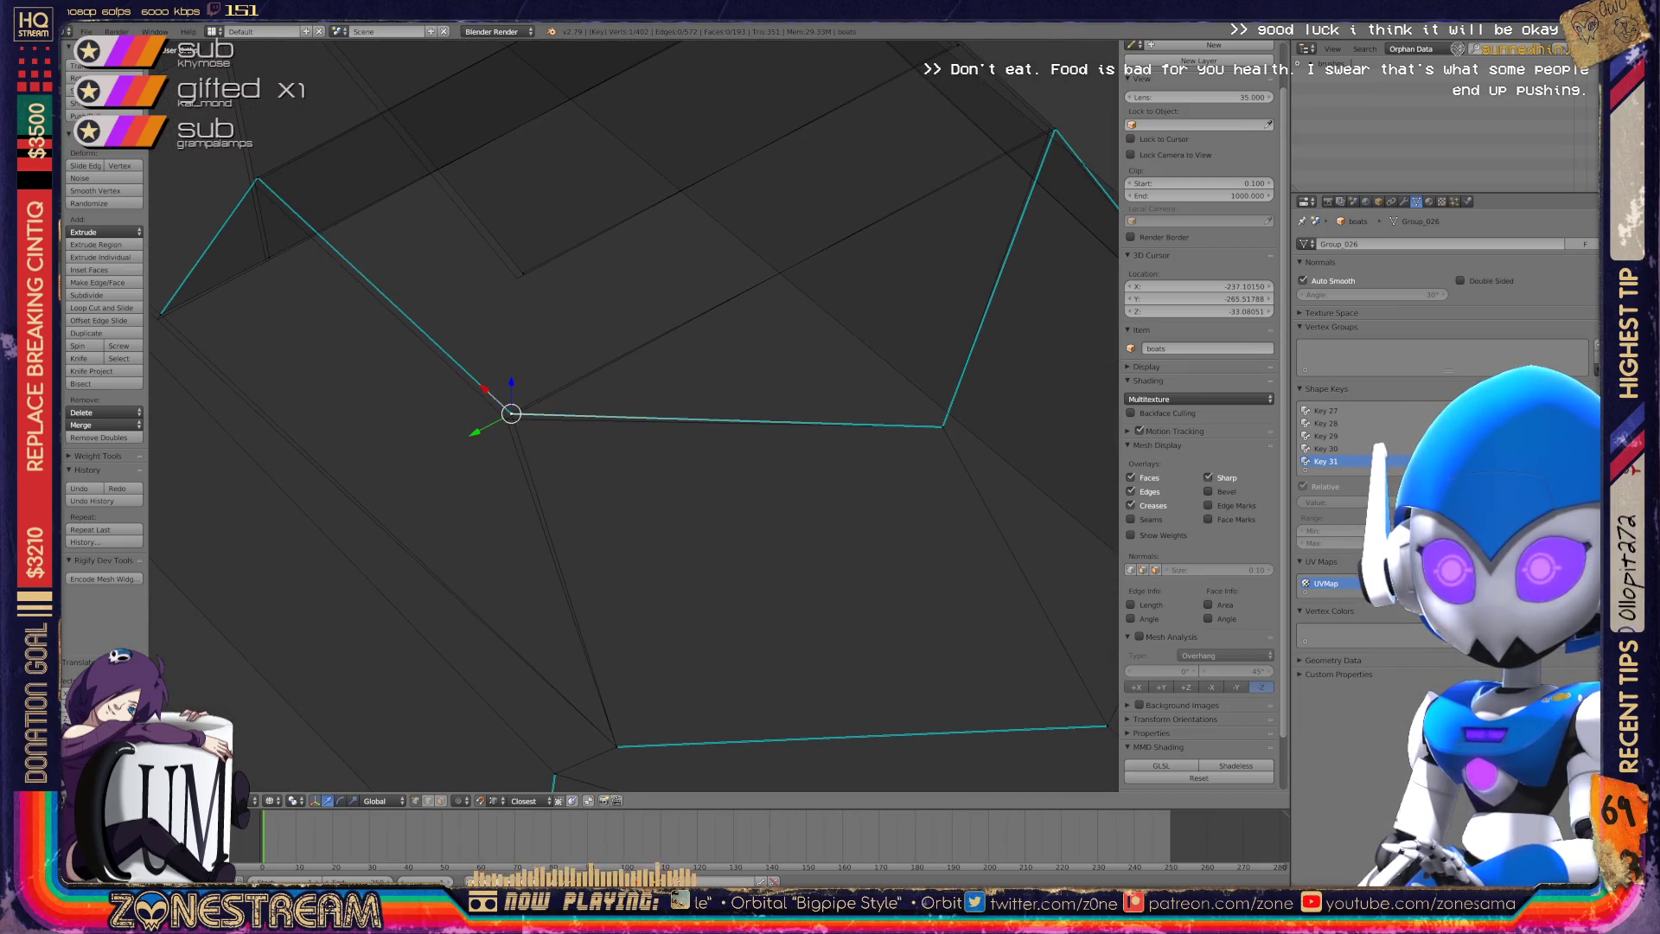
mouse_move(511, 413)
shift+middle_down()
mouse_move(545, 452)
mouse_move(701, 530)
shift+middle_up()
scroll(424, 285, up, 3)
shift+middle_drag(633, 415, 664, 450)
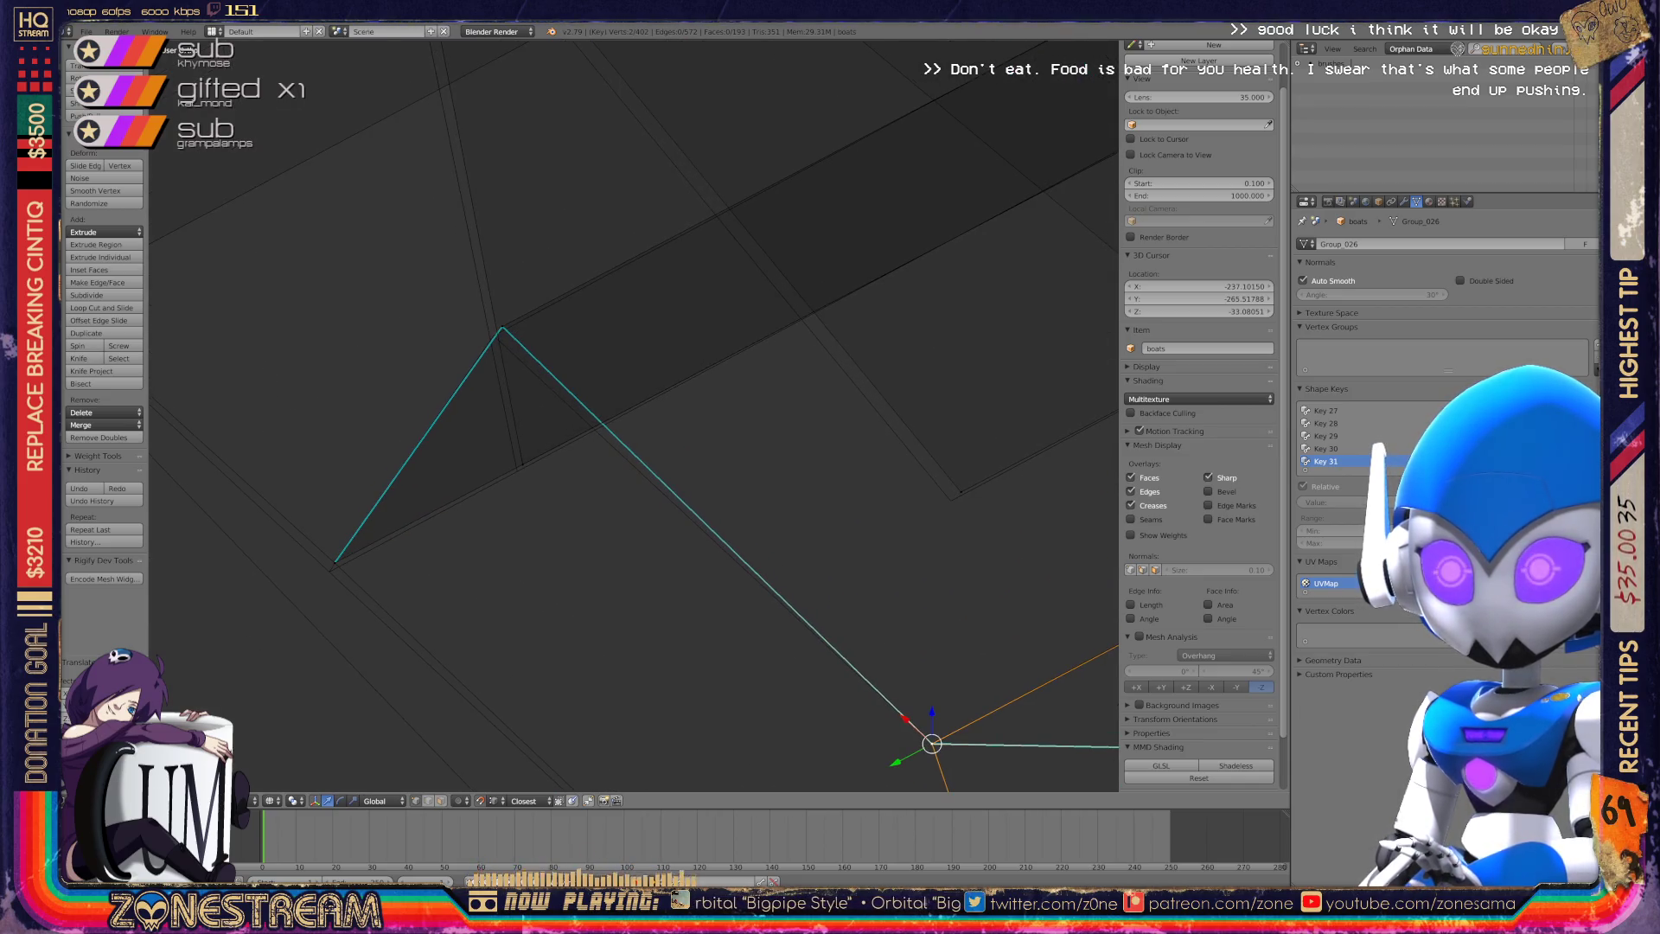
right_click(335, 562)
key(g)
key(Return)
Move the seam corner vertex to its new spot, then select a lower seam vertex.
scroll(561, 323, up, 7)
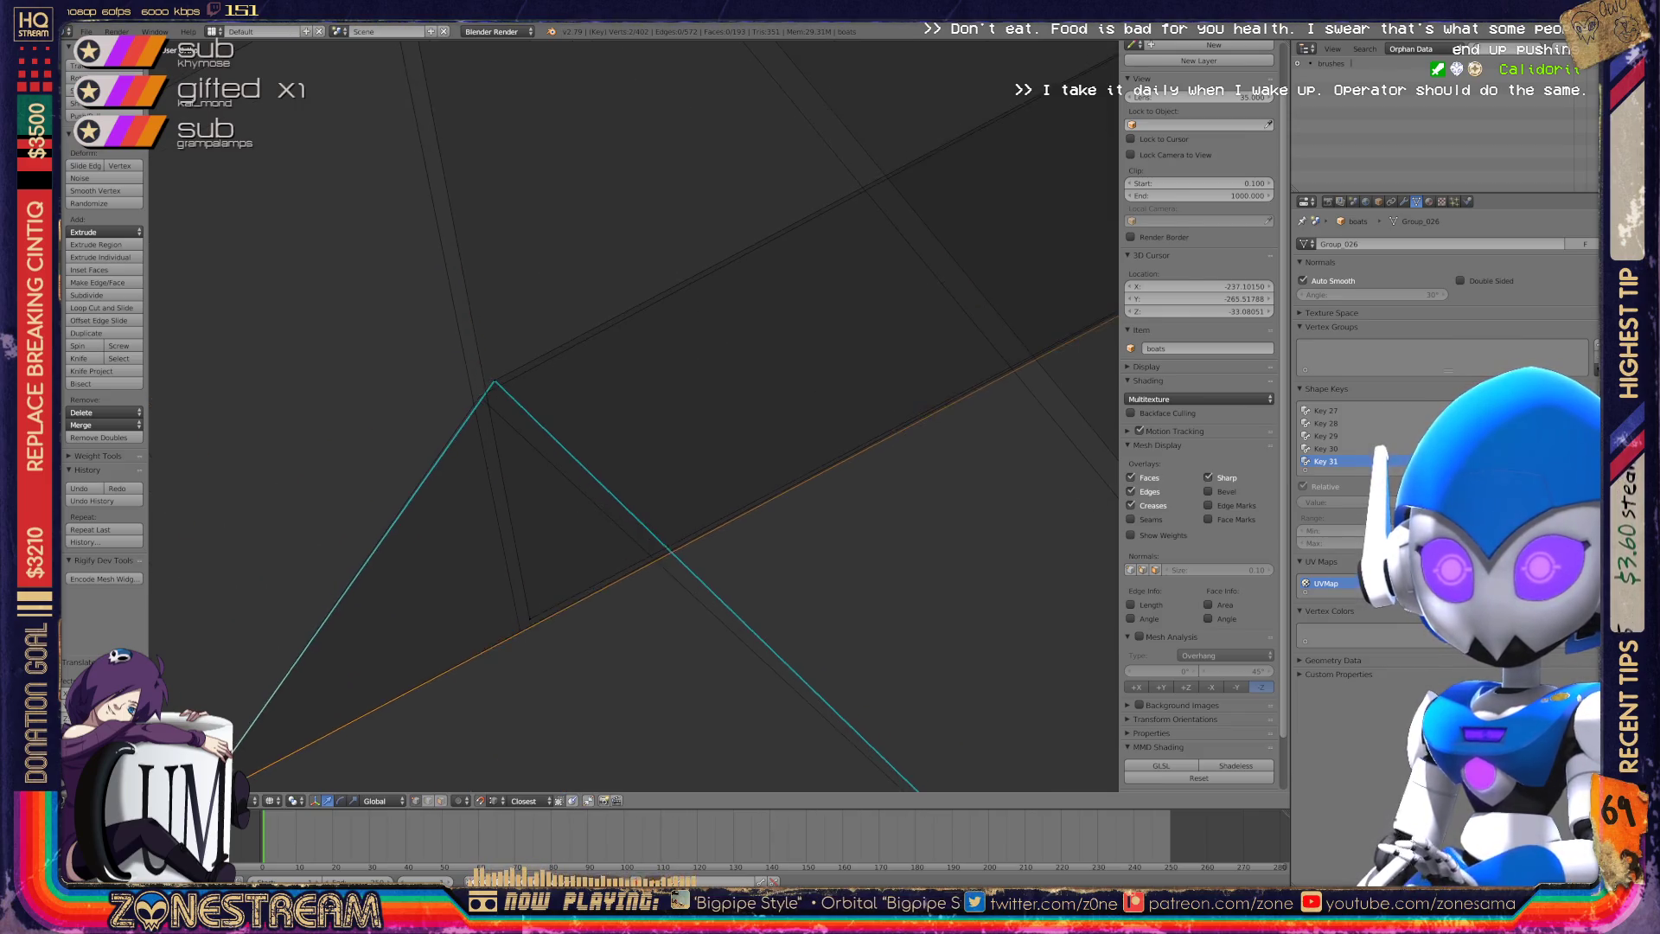
right_click(345, 344)
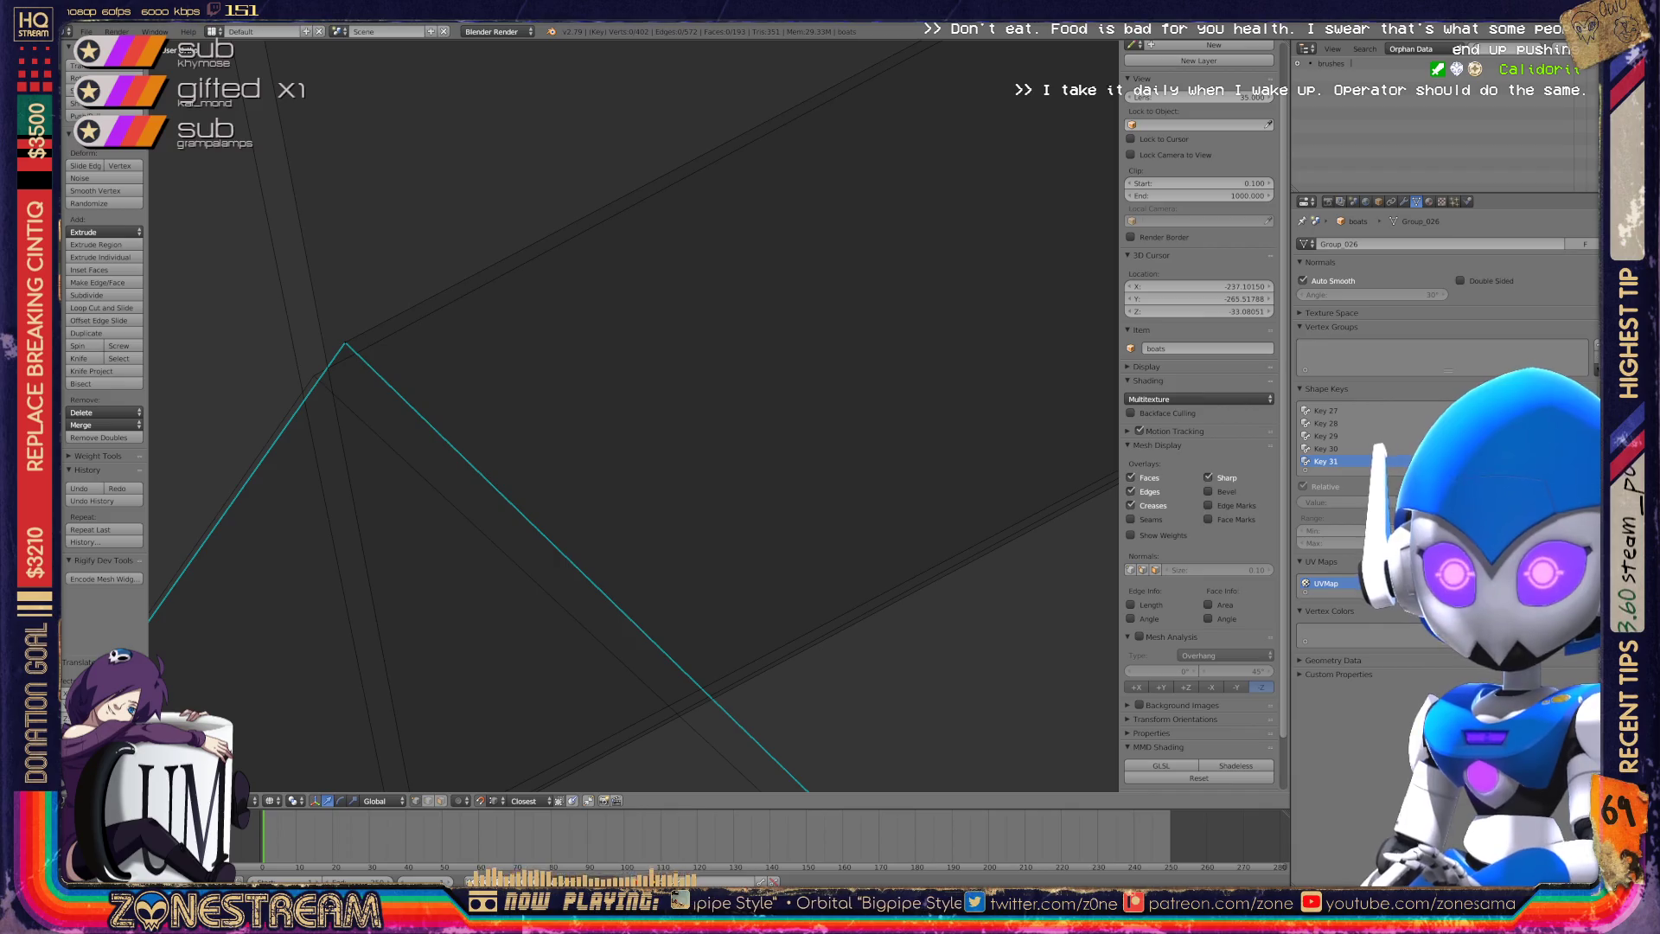
key(g)
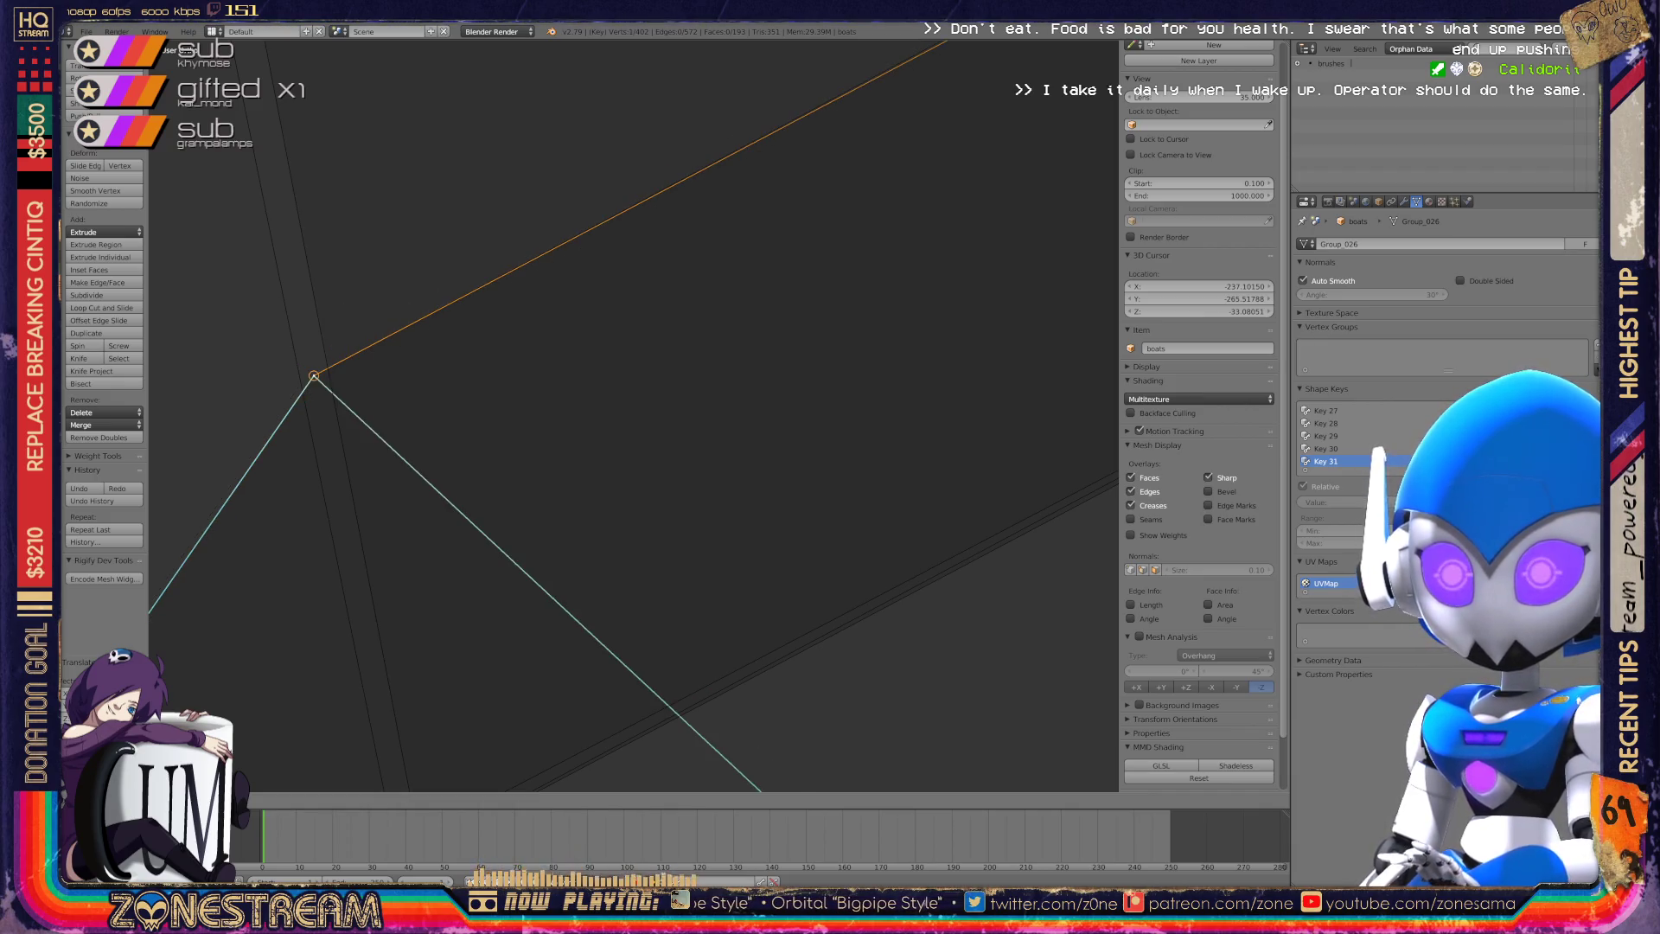
click(314, 376)
mouse_move(411, 386)
middle_down()
mouse_move(582, 407)
mouse_move(463, 454)
mouse_move(536, 428)
mouse_move(484, 459)
middle_up()
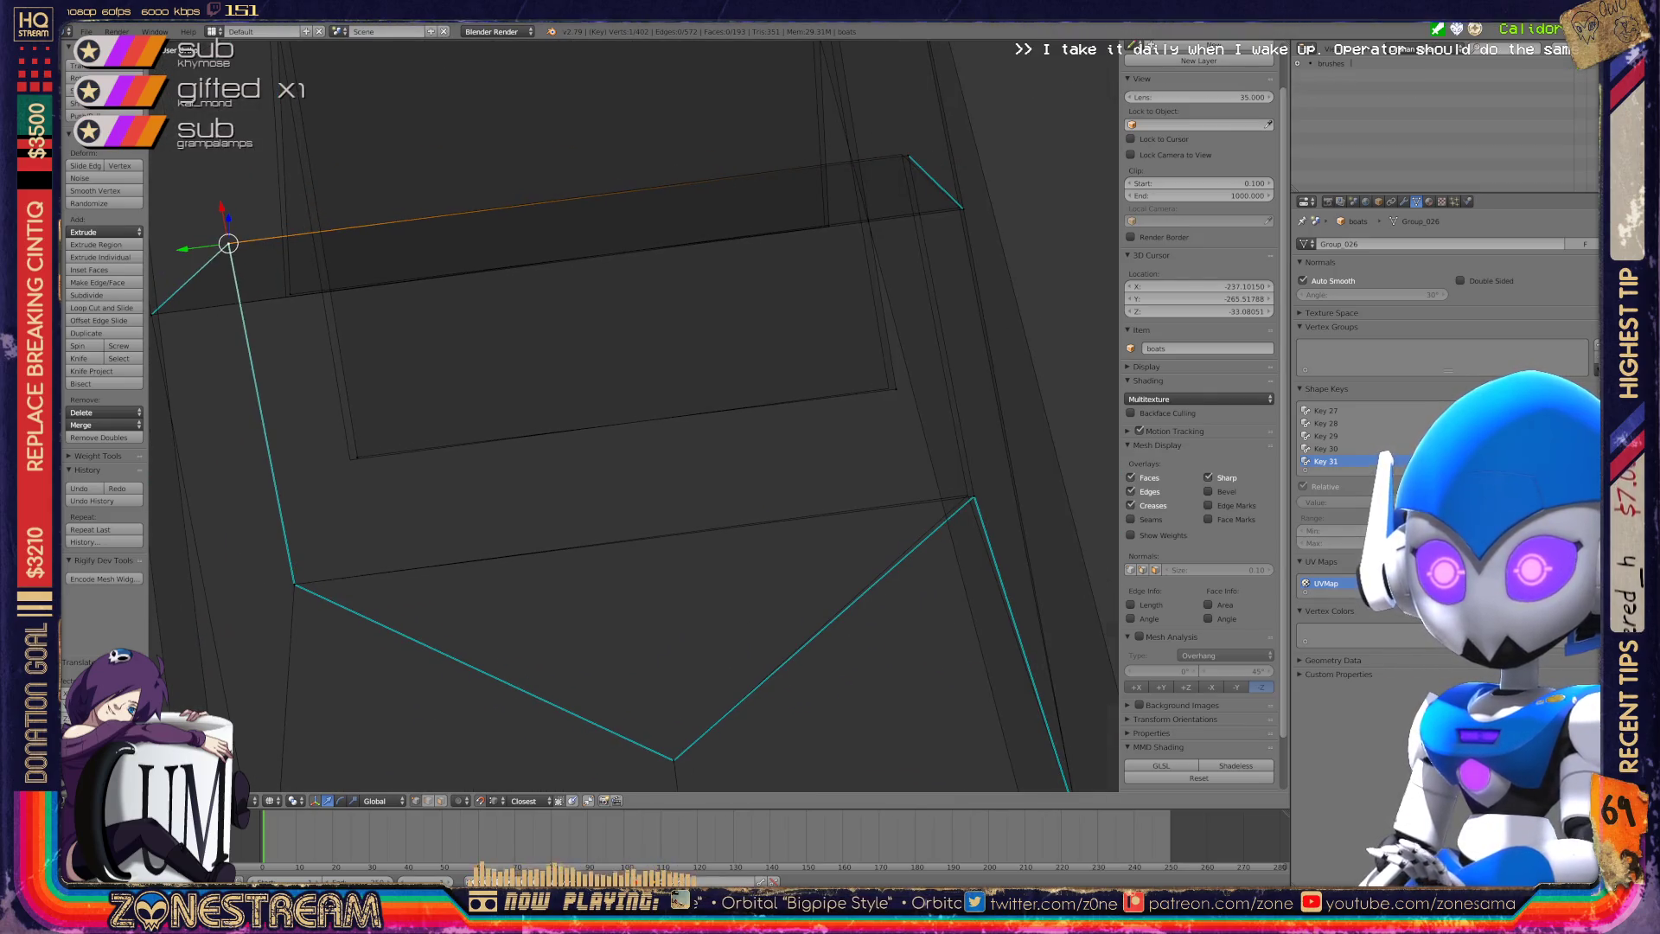
right_click(350, 459)
Slide the selected seam vertex onto the base mesh.
key(g)
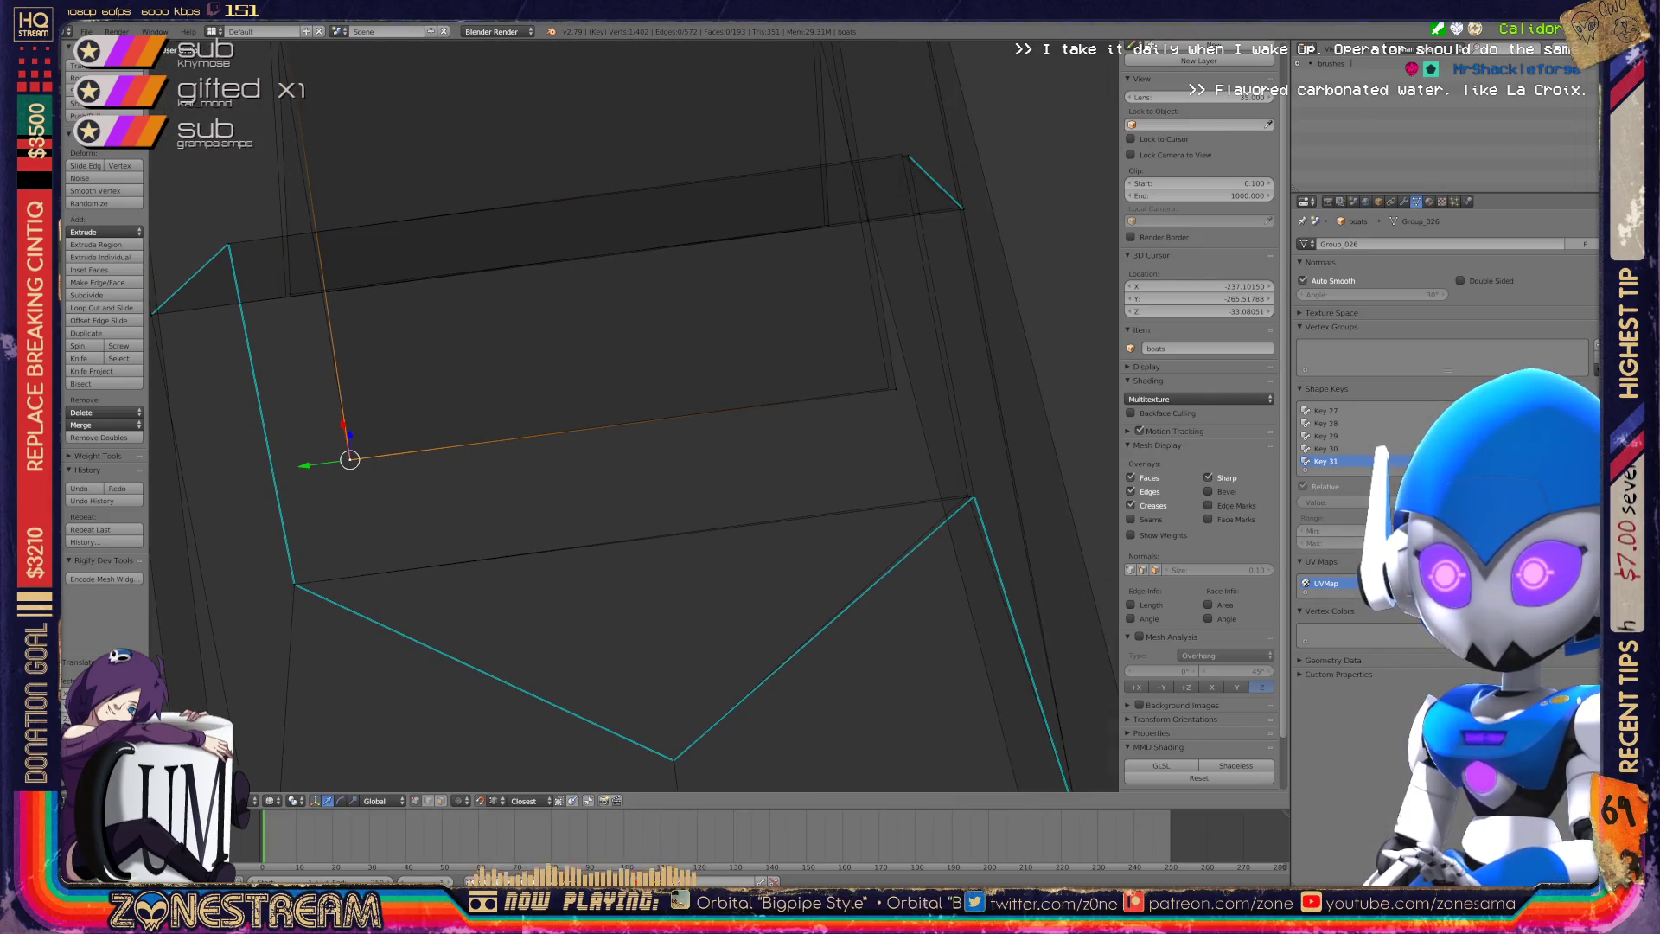
shift+middle_drag(350, 459, 181, 488)
key(g)
middle_drag(720, 415, 864, 346)
middle_drag(631, 415, 683, 398)
Inspect the seam-junction and corner vertices, centring the view on the edge junction.
right_click(486, 313)
mouse_move(467, 315)
middle_down()
mouse_move(449, 321)
mouse_move(640, 372)
middle_up()
right_click(661, 372)
key(KP_Decimal)
shift+middle_drag(637, 398, 738, 580)
right_click(724, 343)
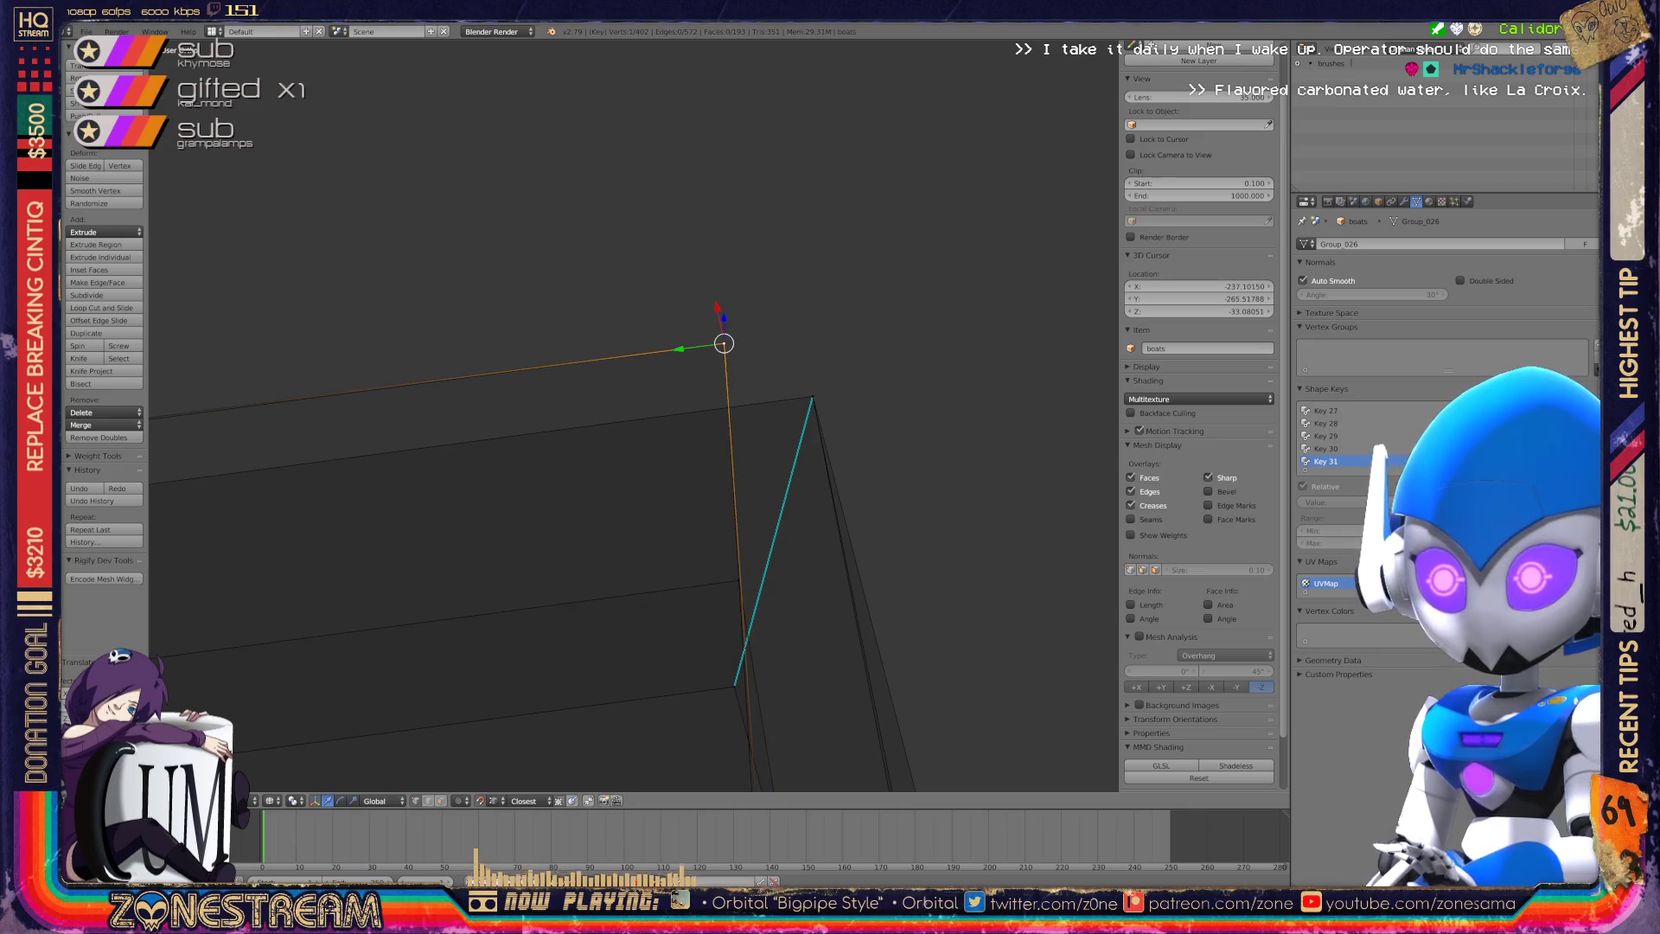
middle_drag(724, 343, 657, 346)
right_click(508, 404)
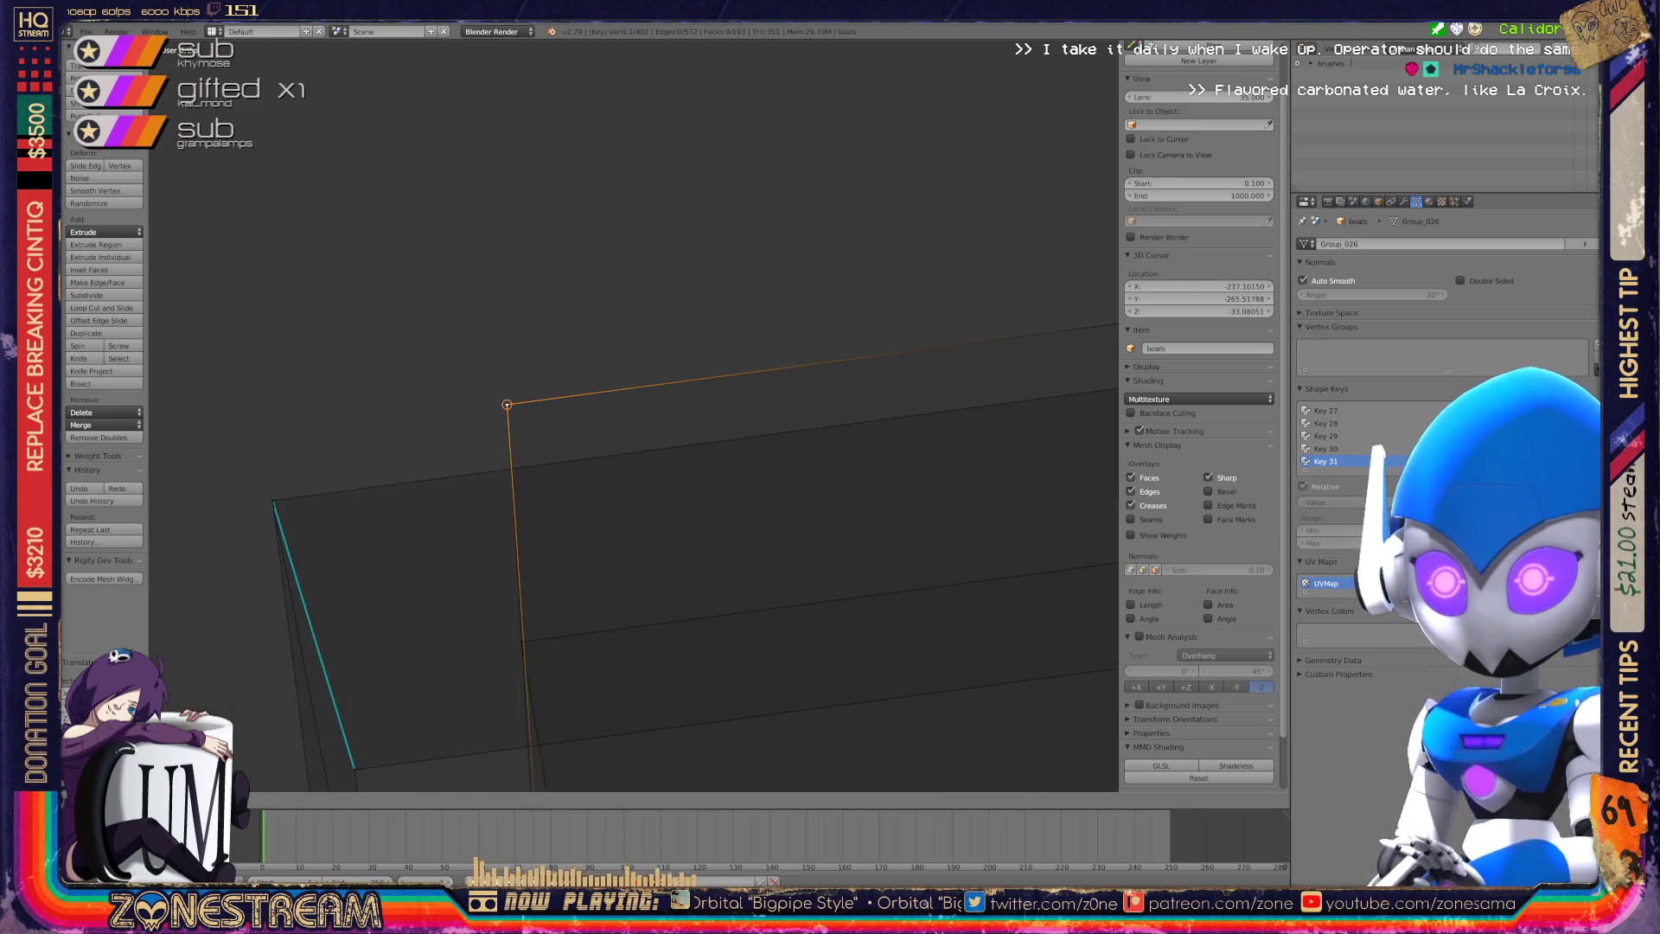
middle_drag(508, 405, 498, 631)
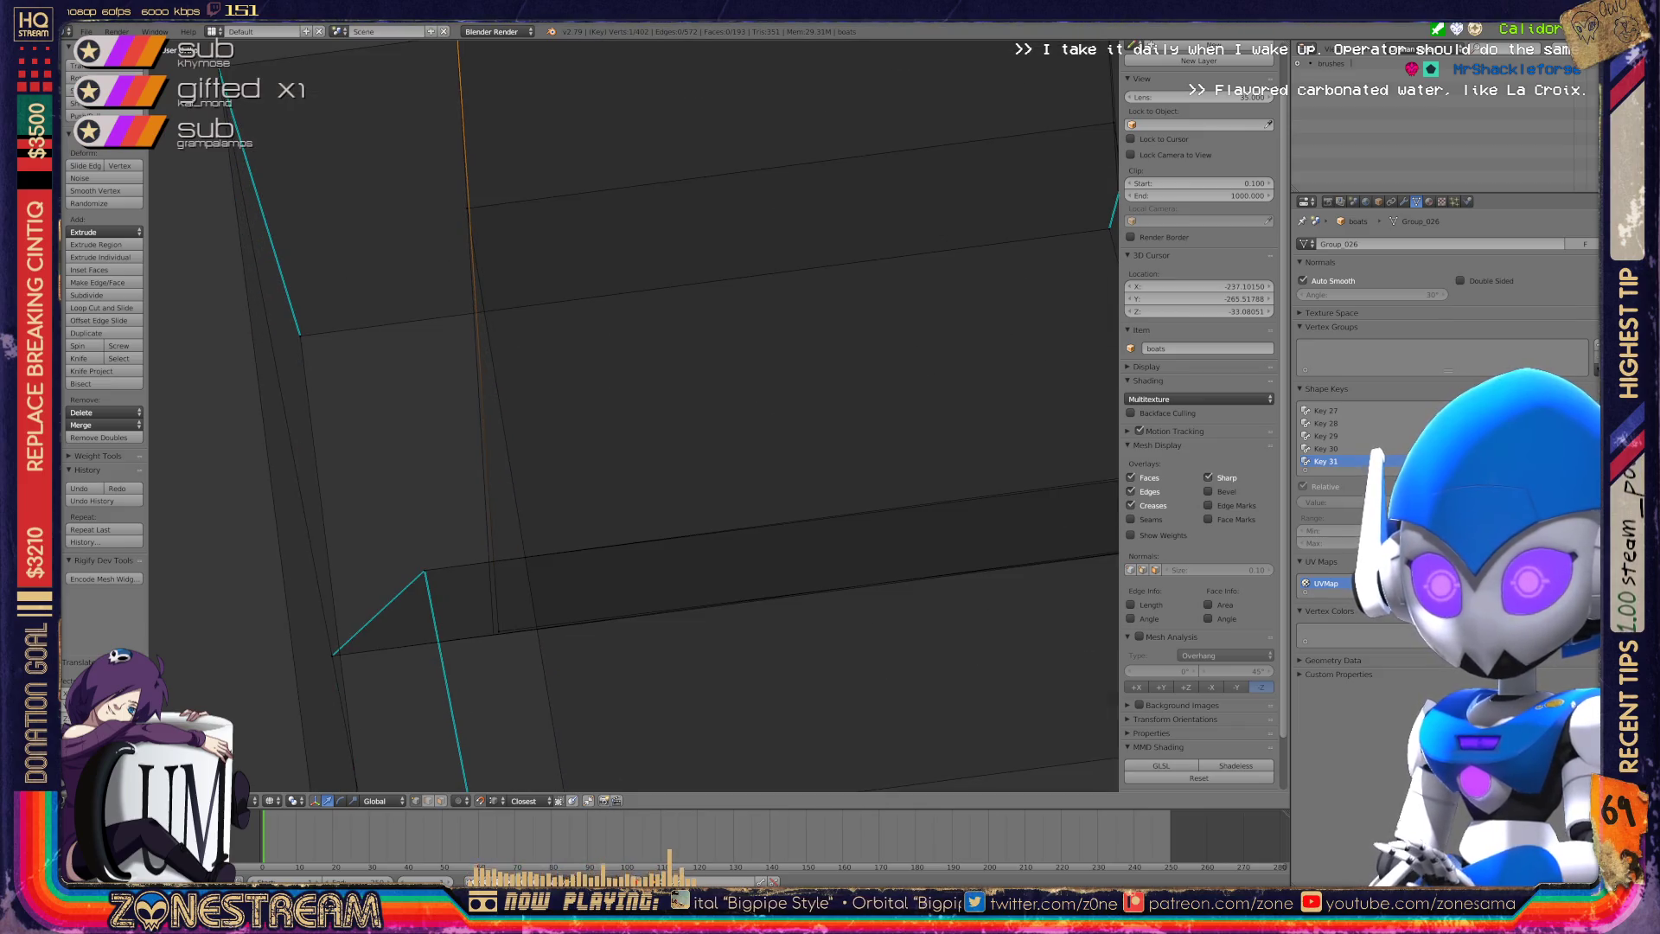
scroll(634, 415, down, 4)
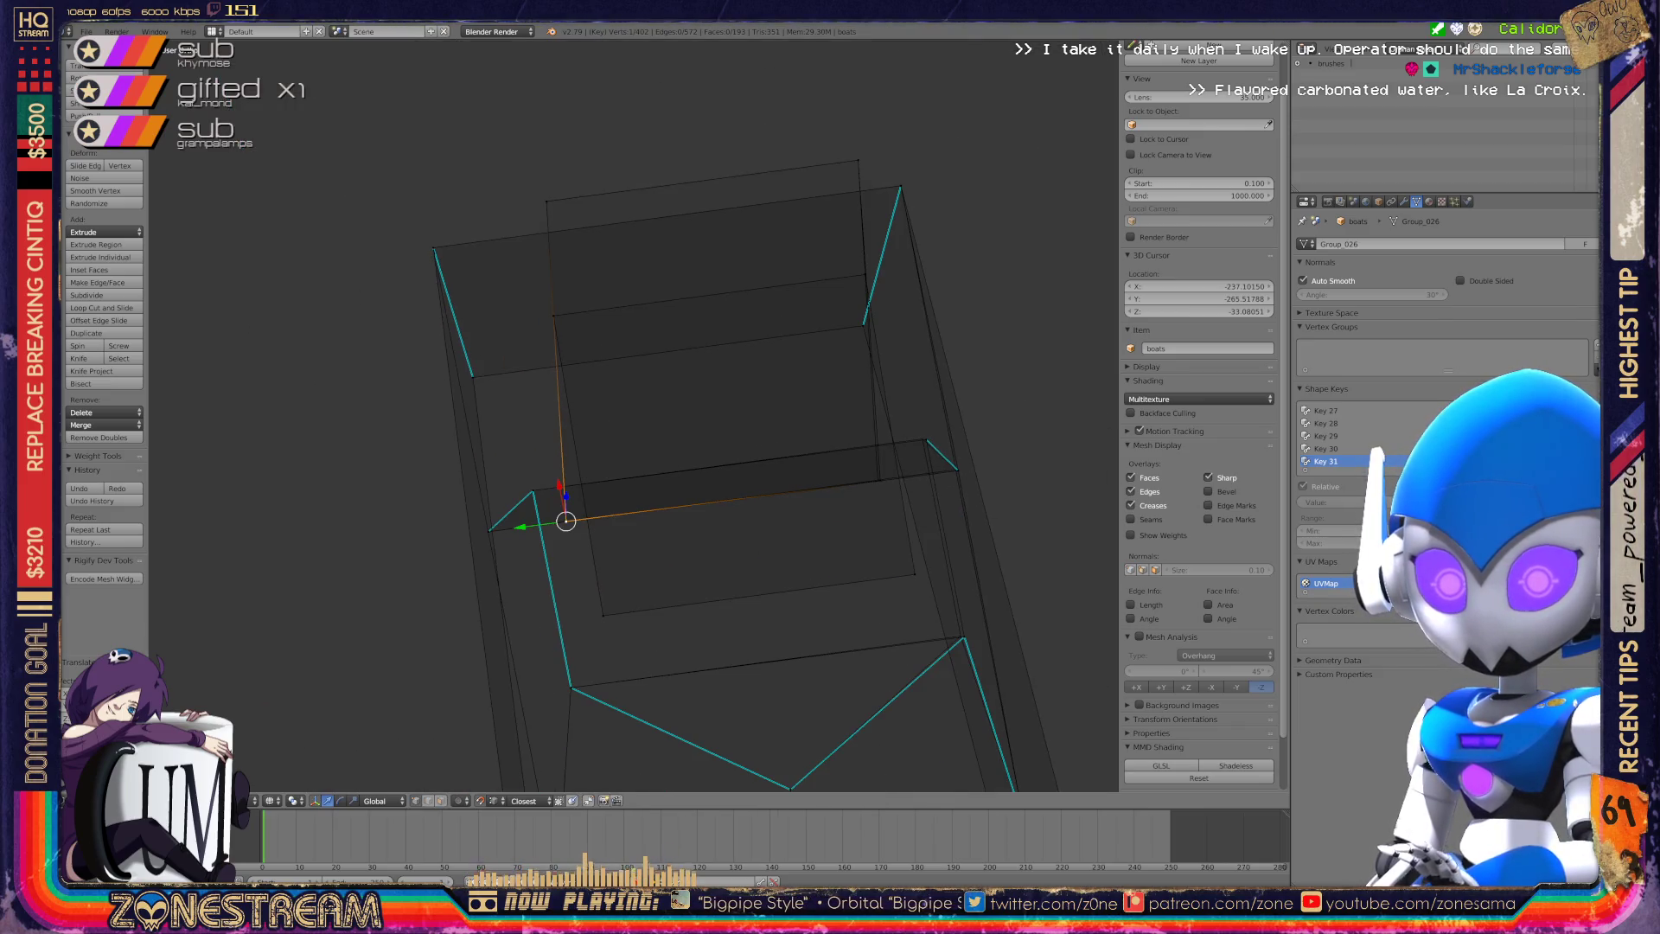
scroll(959, 471, up, 7)
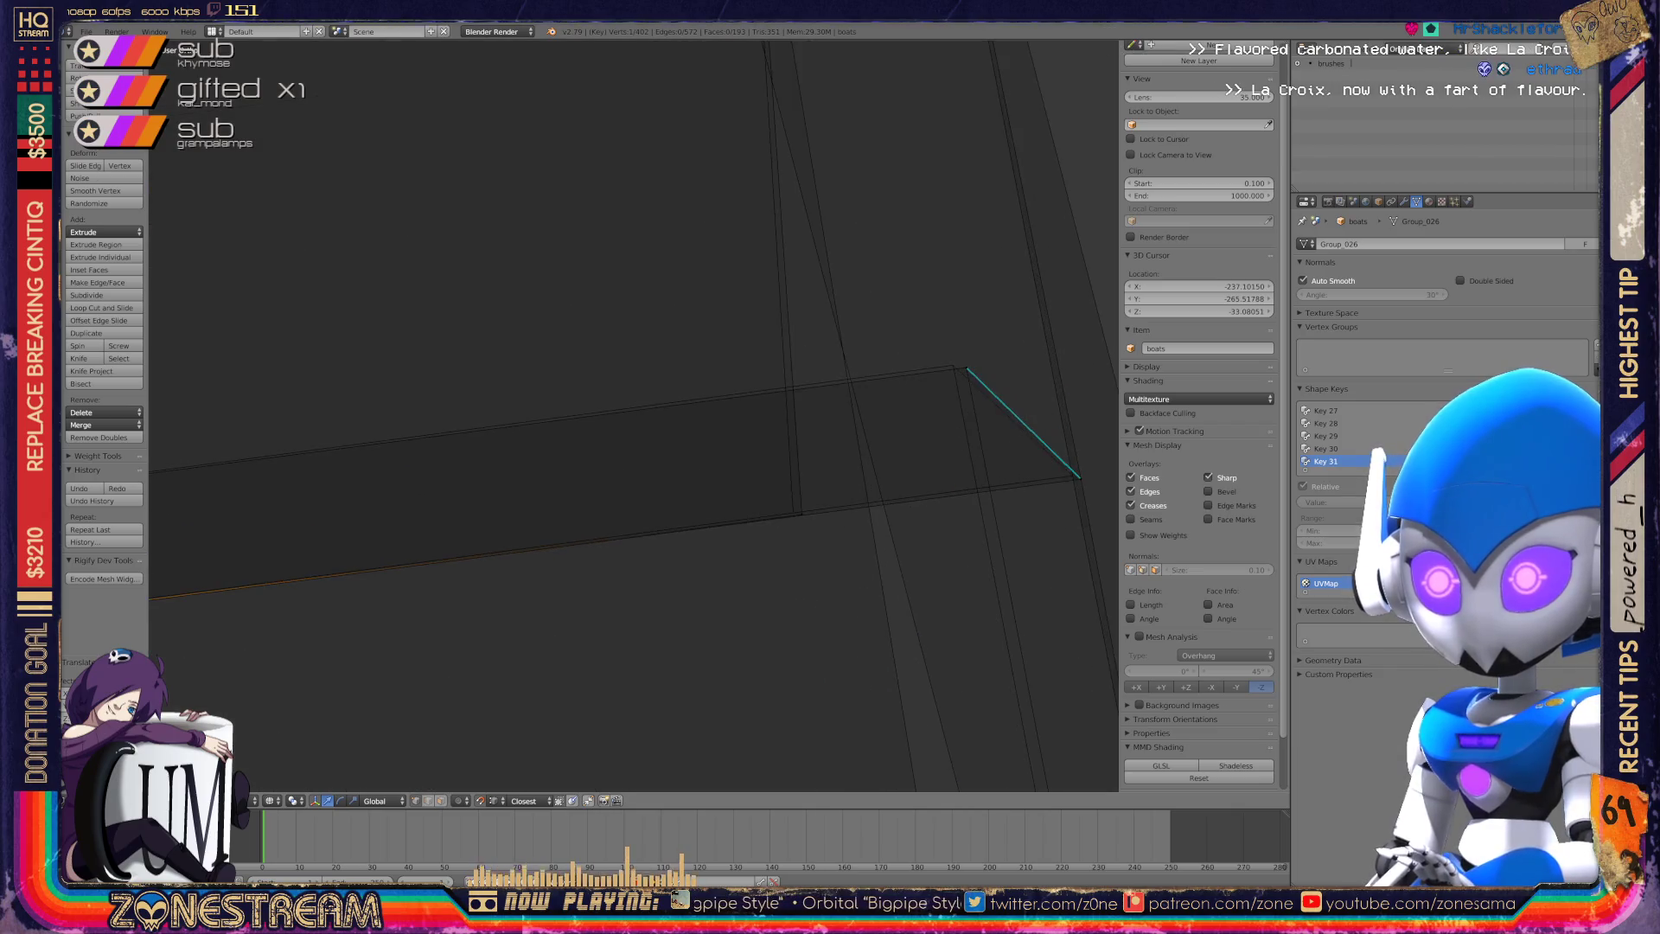
scroll(634, 415, up, 3)
Check the far-corner and edge-junction vertex placements from several angles.
right_click(616, 541)
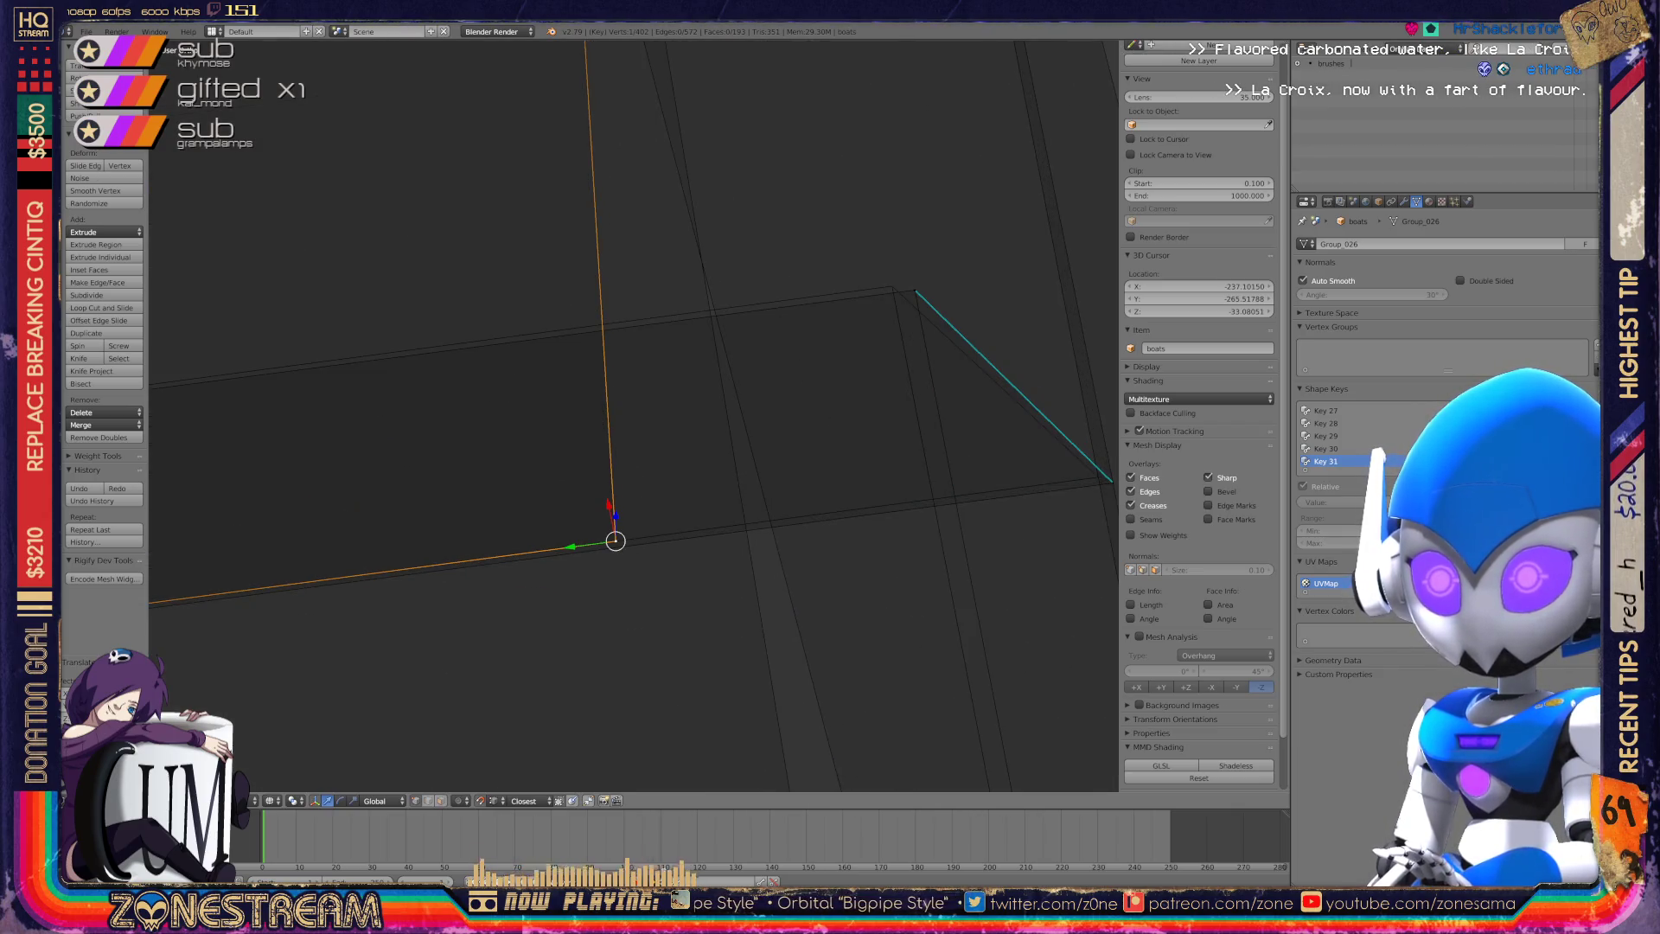
right_click(915, 291)
mouse_move(915, 291)
middle_down()
mouse_move(890, 285)
mouse_move(912, 285)
mouse_move(667, 397)
mouse_move(989, 685)
mouse_move(951, 761)
mouse_move(820, 560)
middle_up()
scroll(821, 561, up, 8)
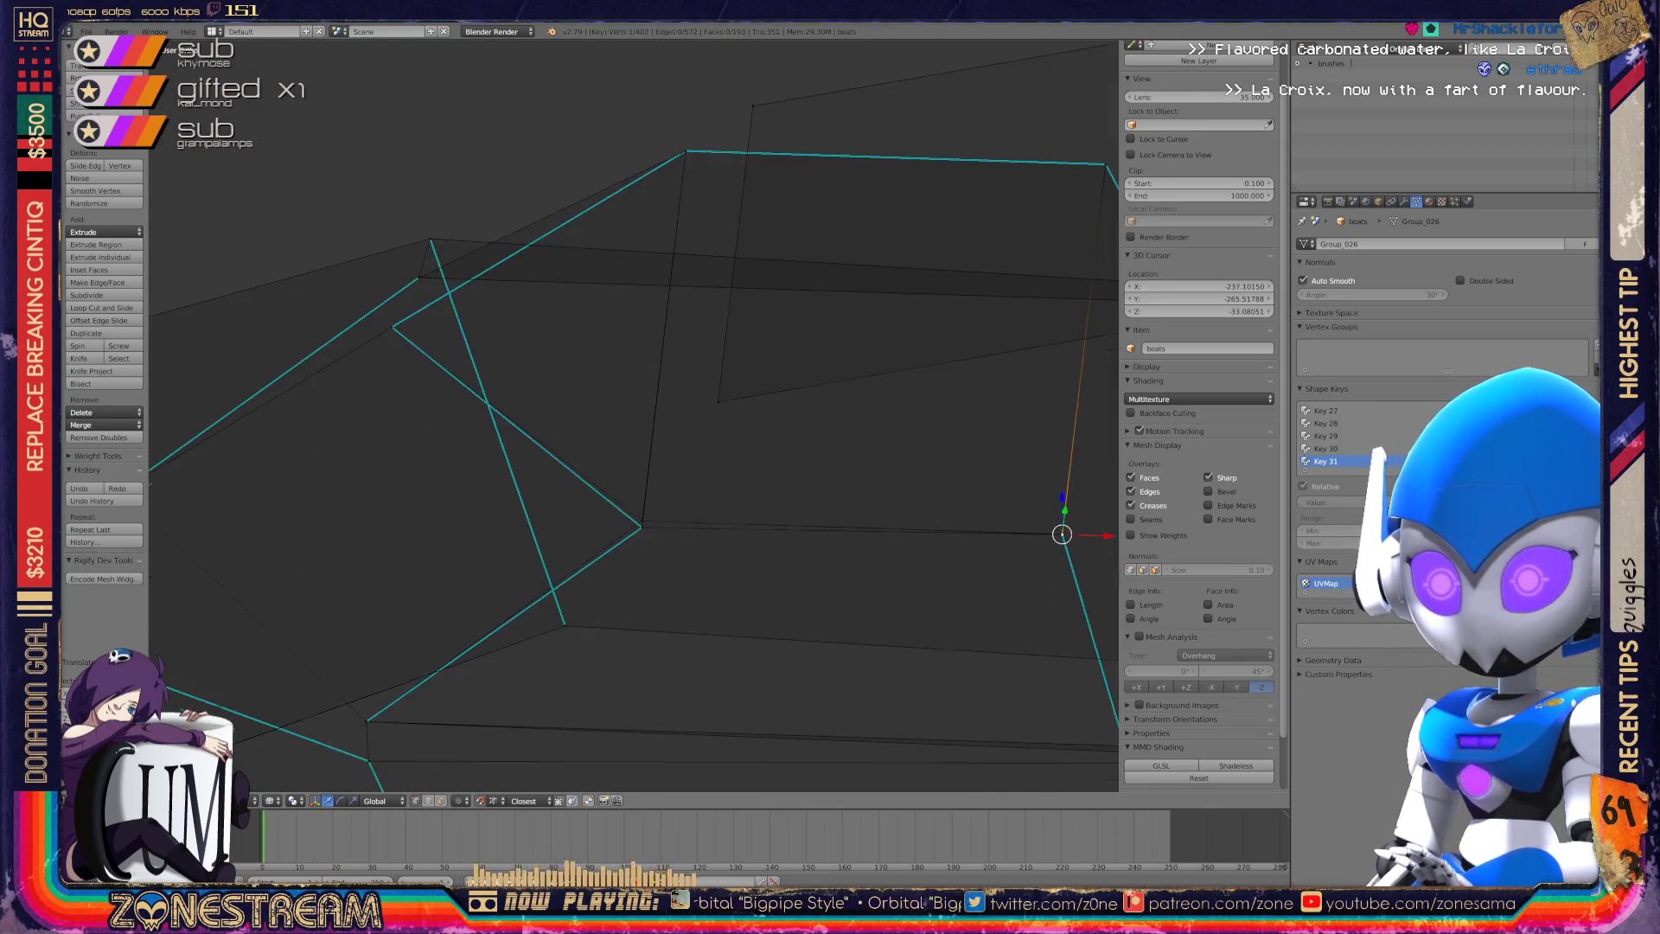
middle_drag(821, 561, 822, 549)
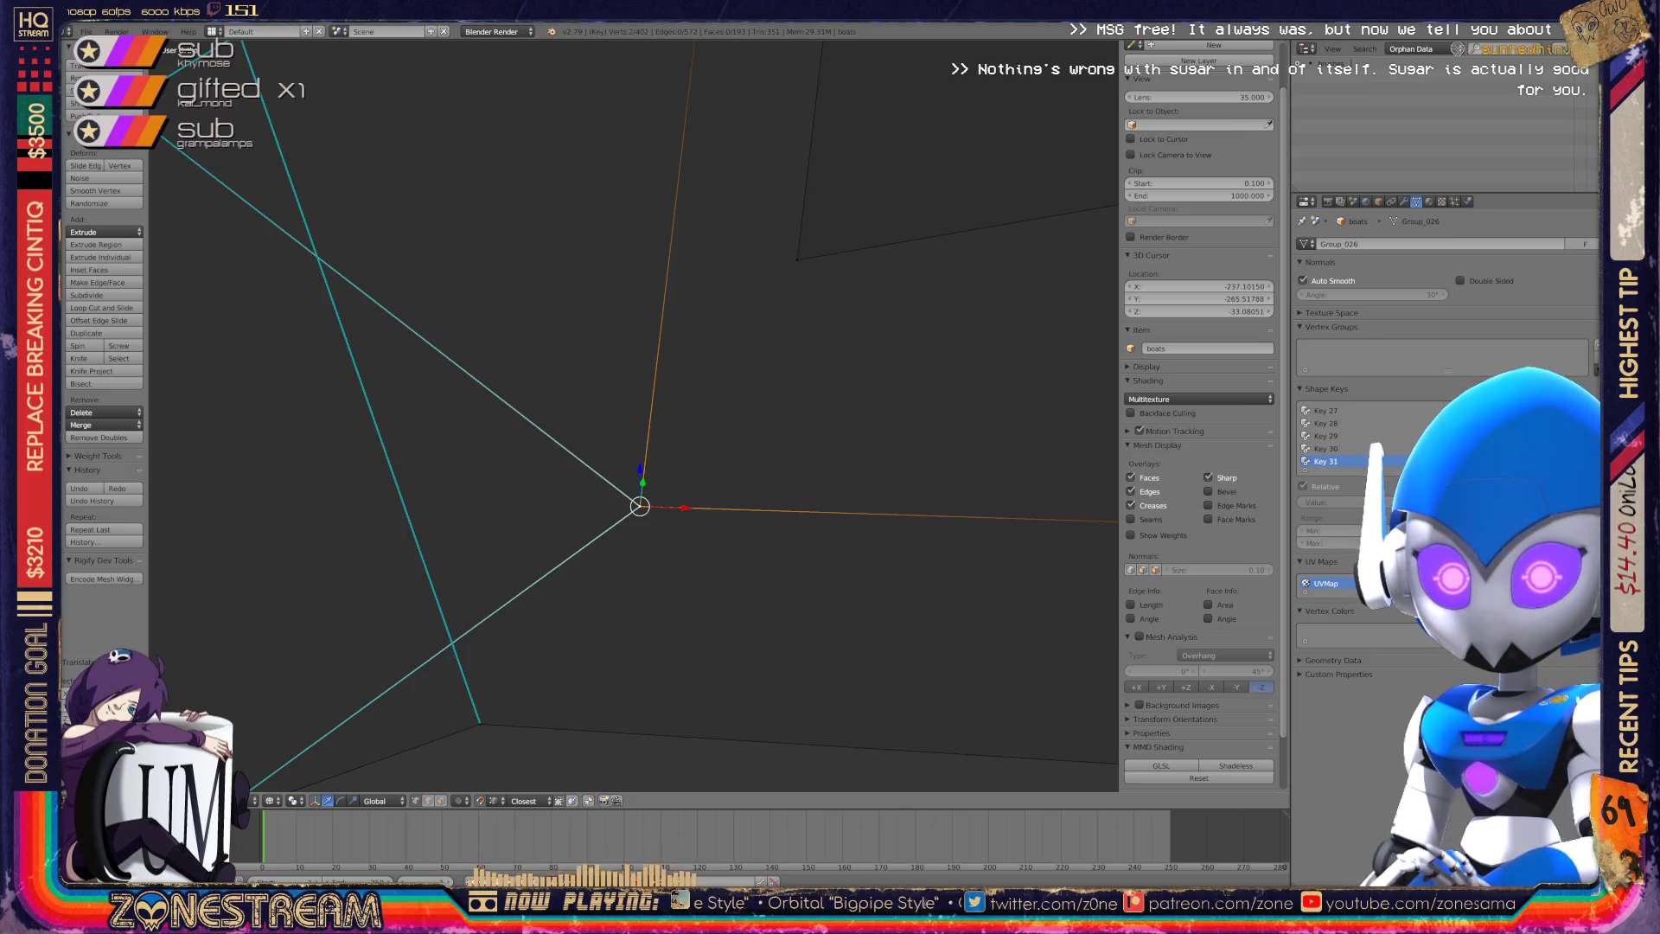
scroll(636, 441, down, 5)
middle_drag(635, 441, 657, 415)
scroll(634, 415, up, 8)
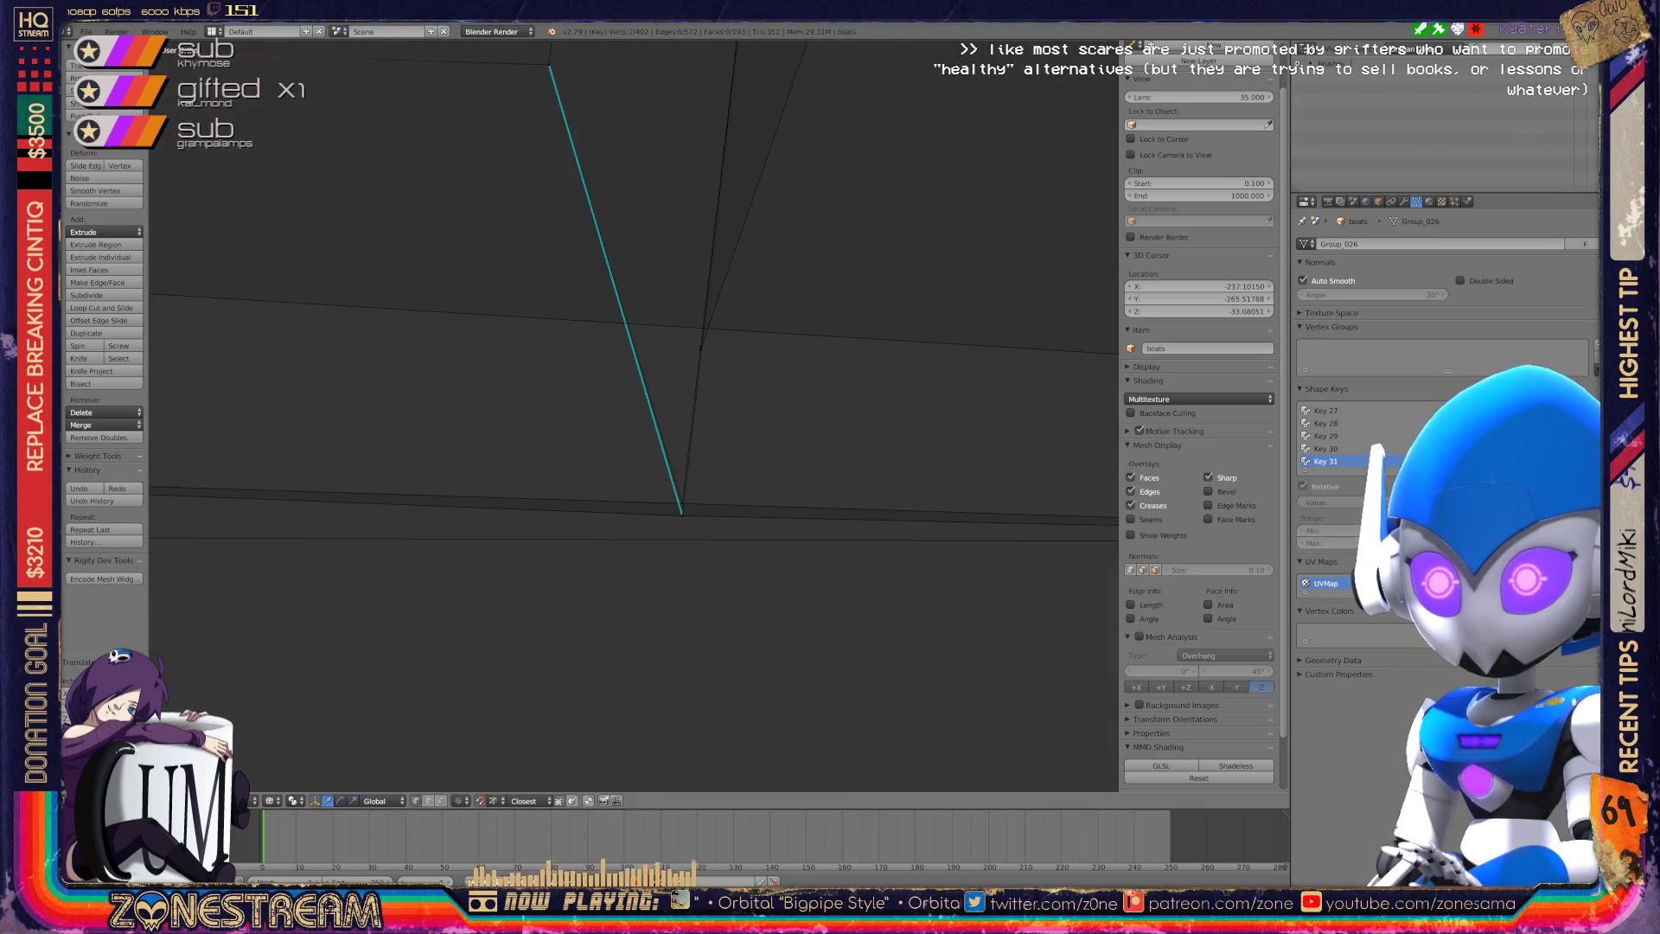
right_click(681, 509)
scroll(636, 415, down, 2)
middle_drag(636, 415, 570, 389)
scroll(571, 389, up, 3)
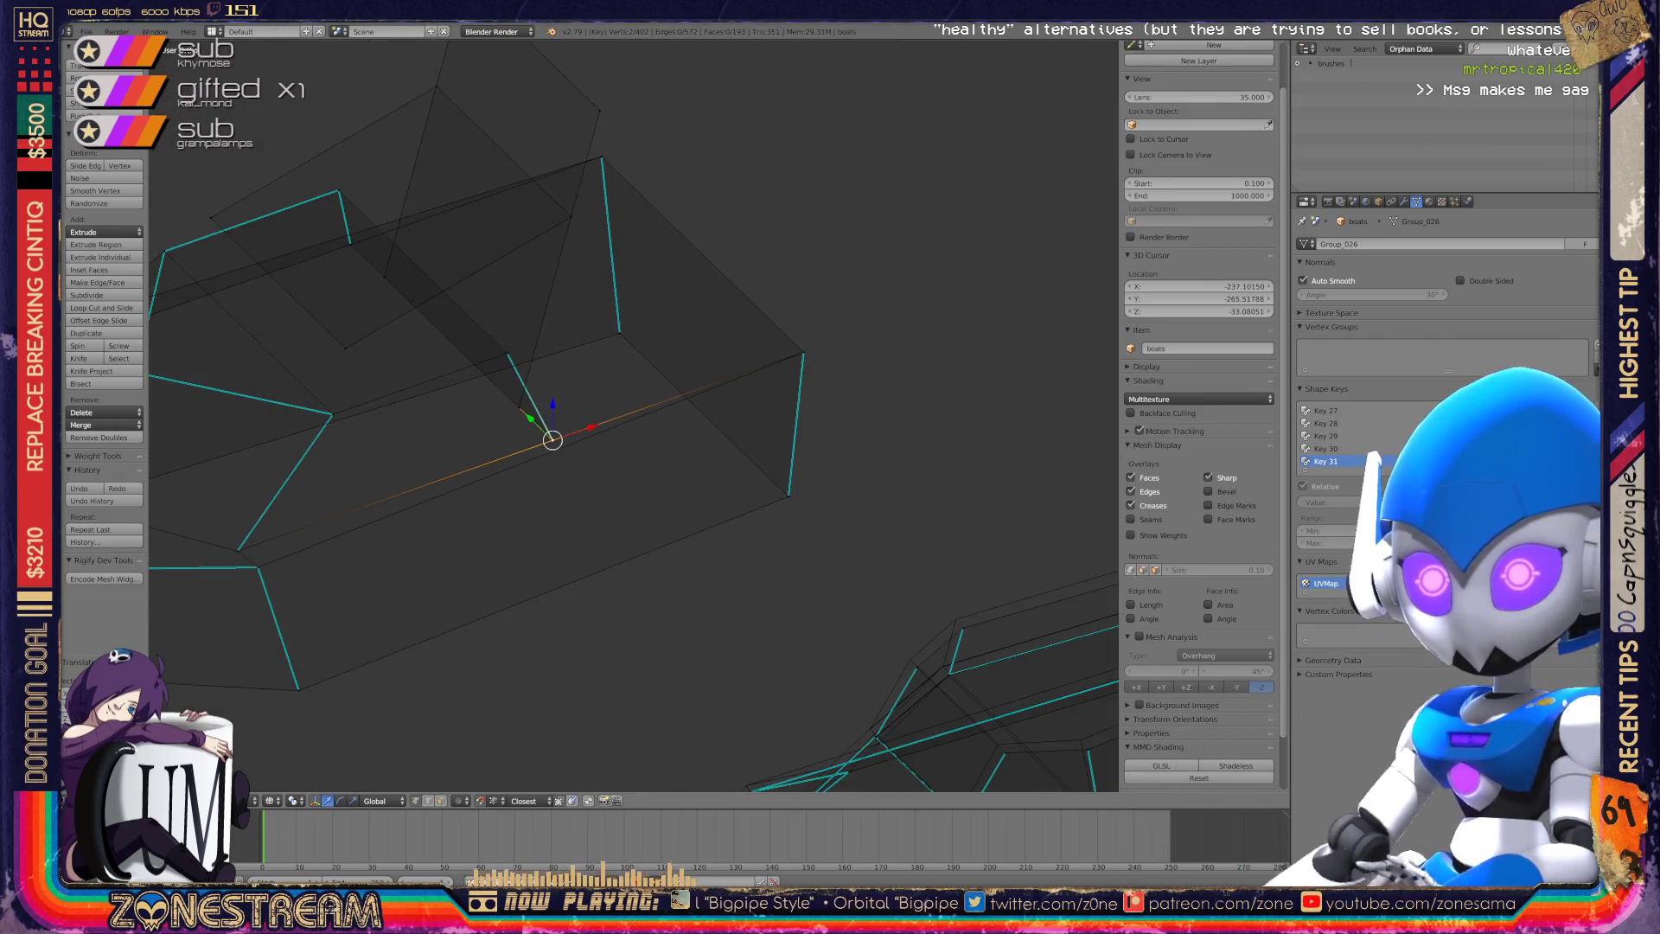
Clear the mesh selection and try moving the boat's lower tip vertex, then cancel.
mouse_move(635, 415)
middle_down()
mouse_move(597, 372)
mouse_move(528, 406)
mouse_move(753, 354)
mouse_move(800, 407)
mouse_move(982, 528)
middle_up()
key(a)
key(a)
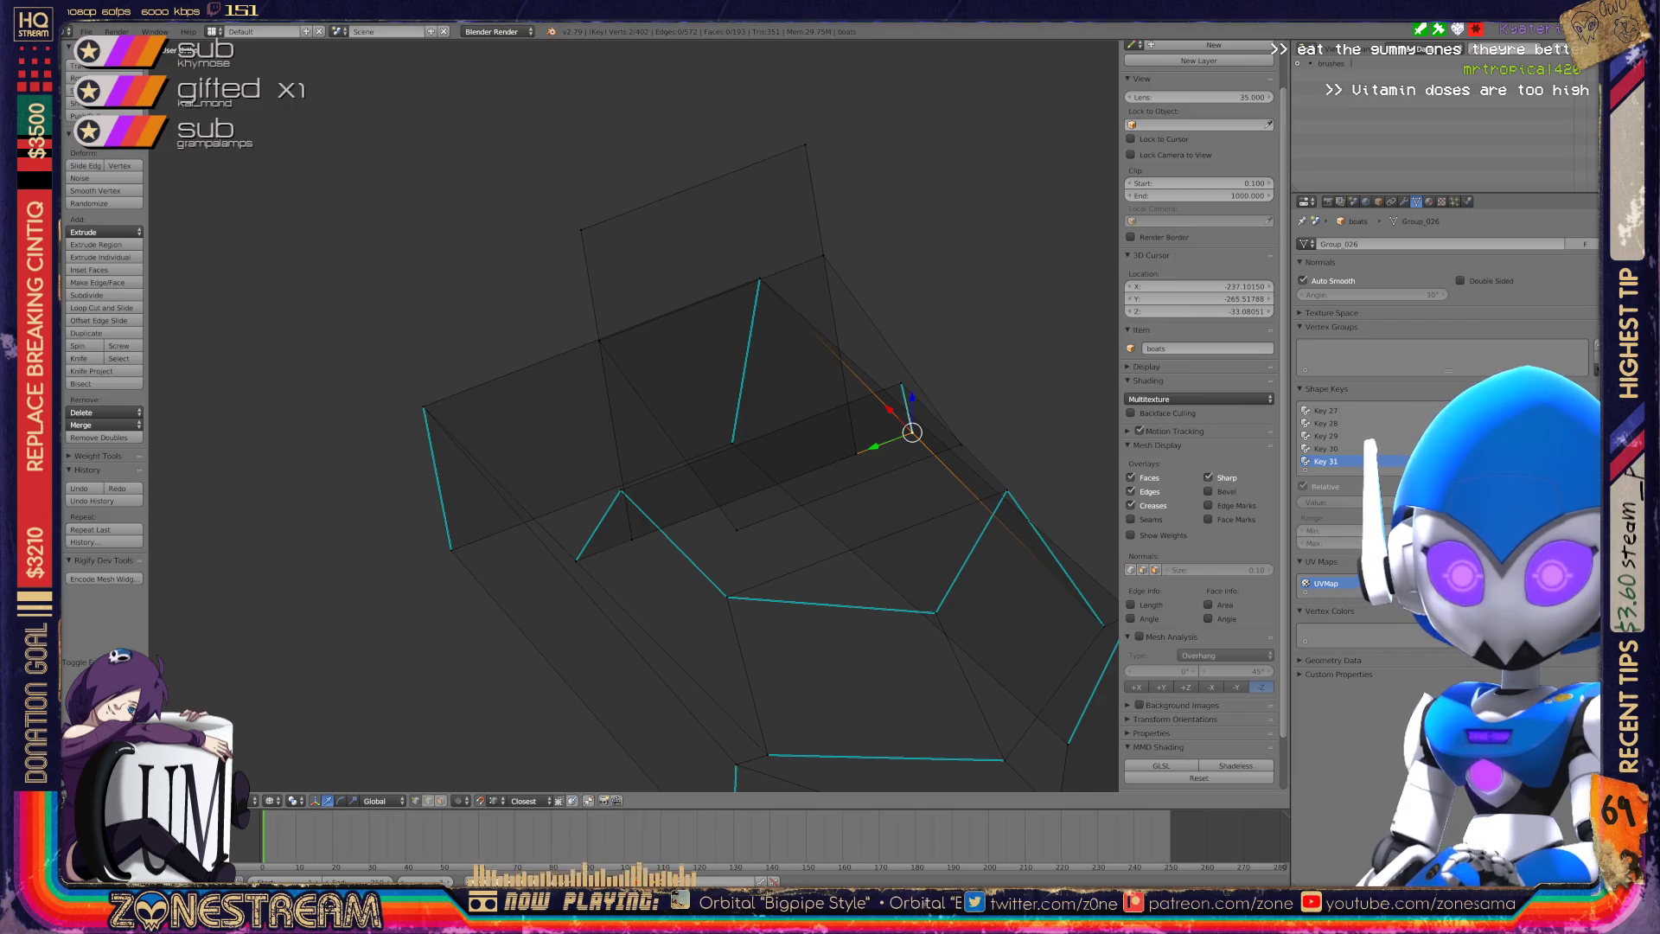
mouse_move(912, 431)
middle_down()
mouse_move(790, 427)
mouse_move(723, 553)
mouse_move(638, 547)
mouse_move(582, 493)
mouse_move(716, 530)
mouse_move(790, 493)
mouse_move(216, 467)
middle_up()
scroll(636, 416, up, 4)
scroll(553, 519, down, 2)
scroll(518, 657, up, 5)
right_click(489, 710)
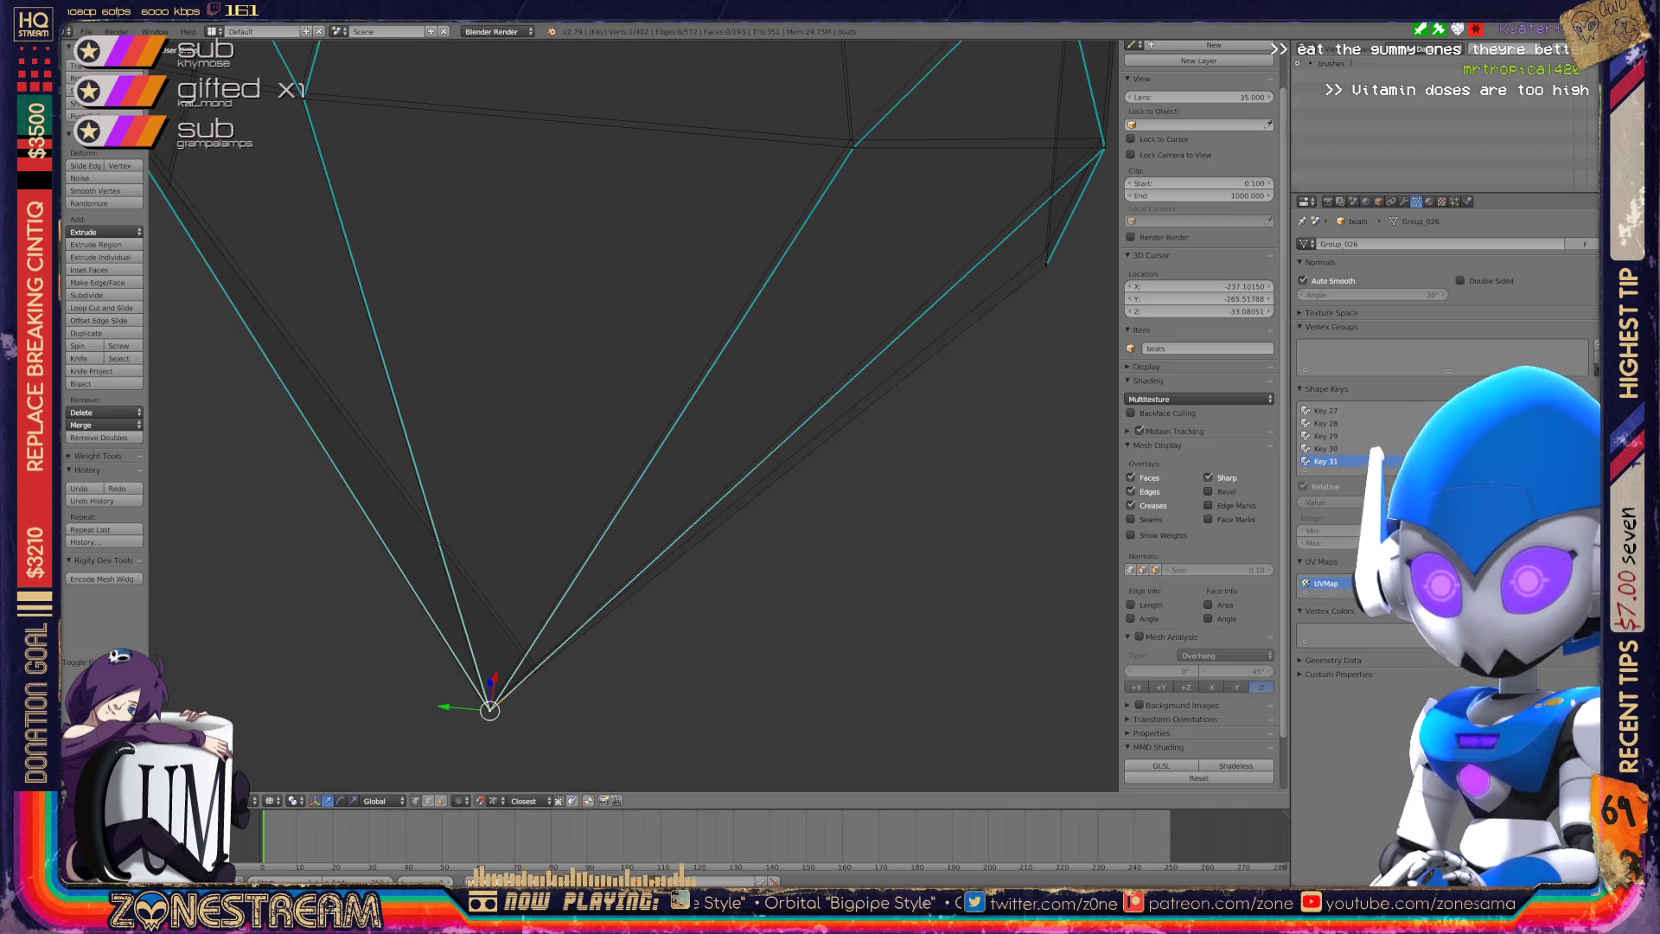
key(g)
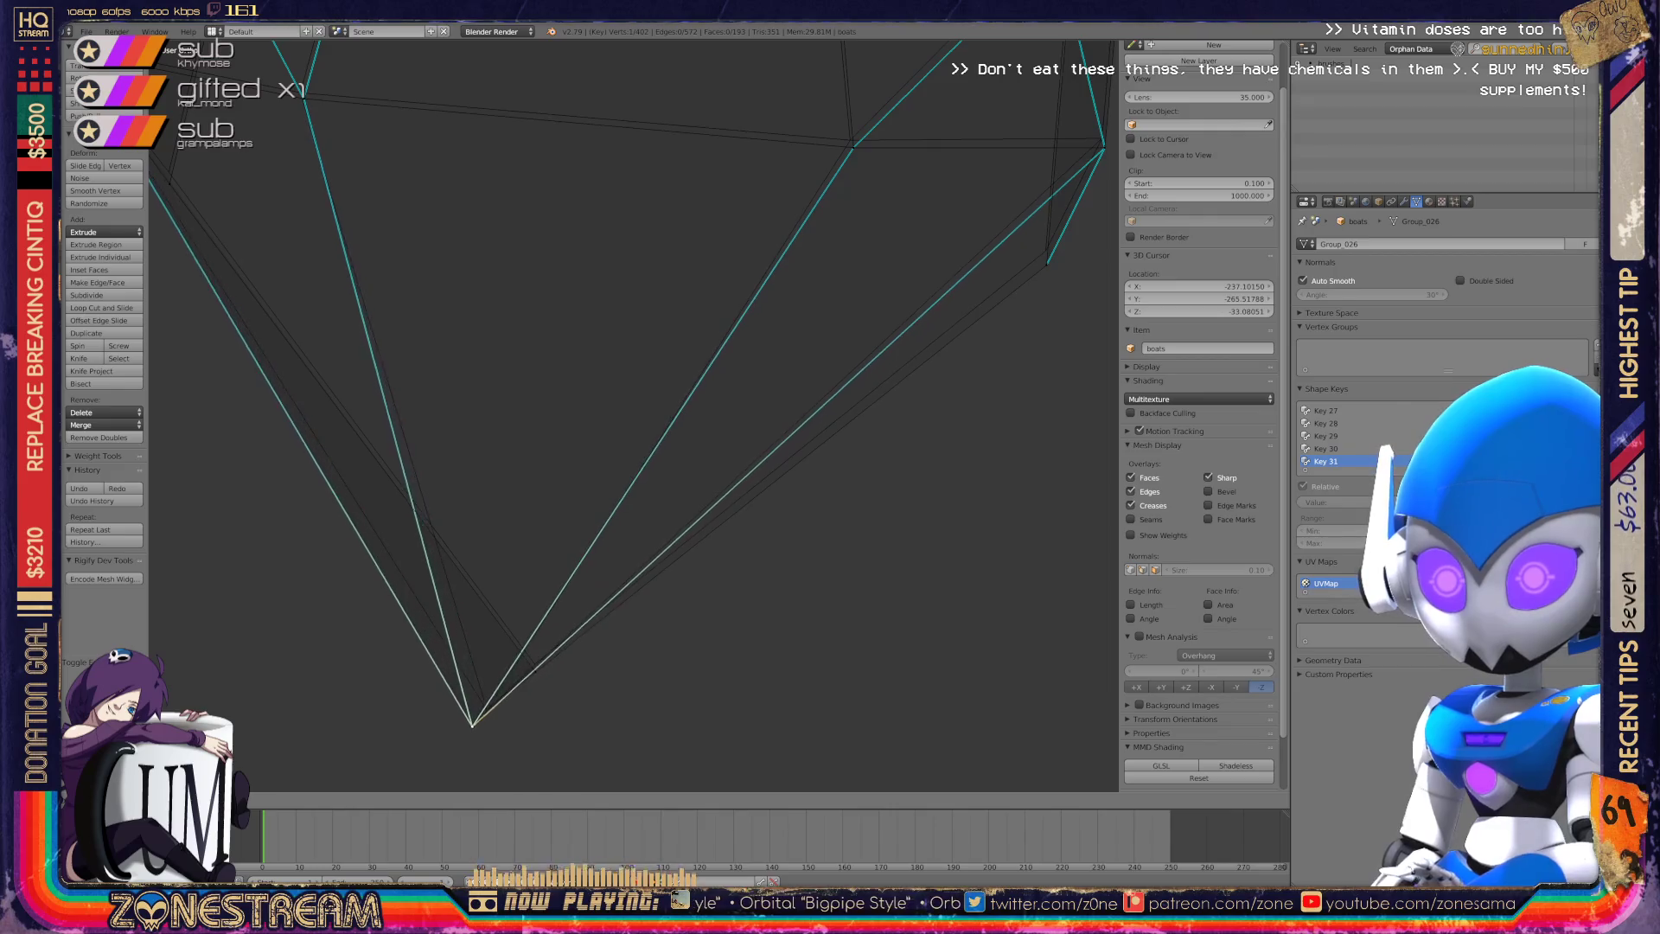
key(Escape)
Snap the vertex near the tip onto a junction of the base mesh's seam edges.
right_click(535, 671)
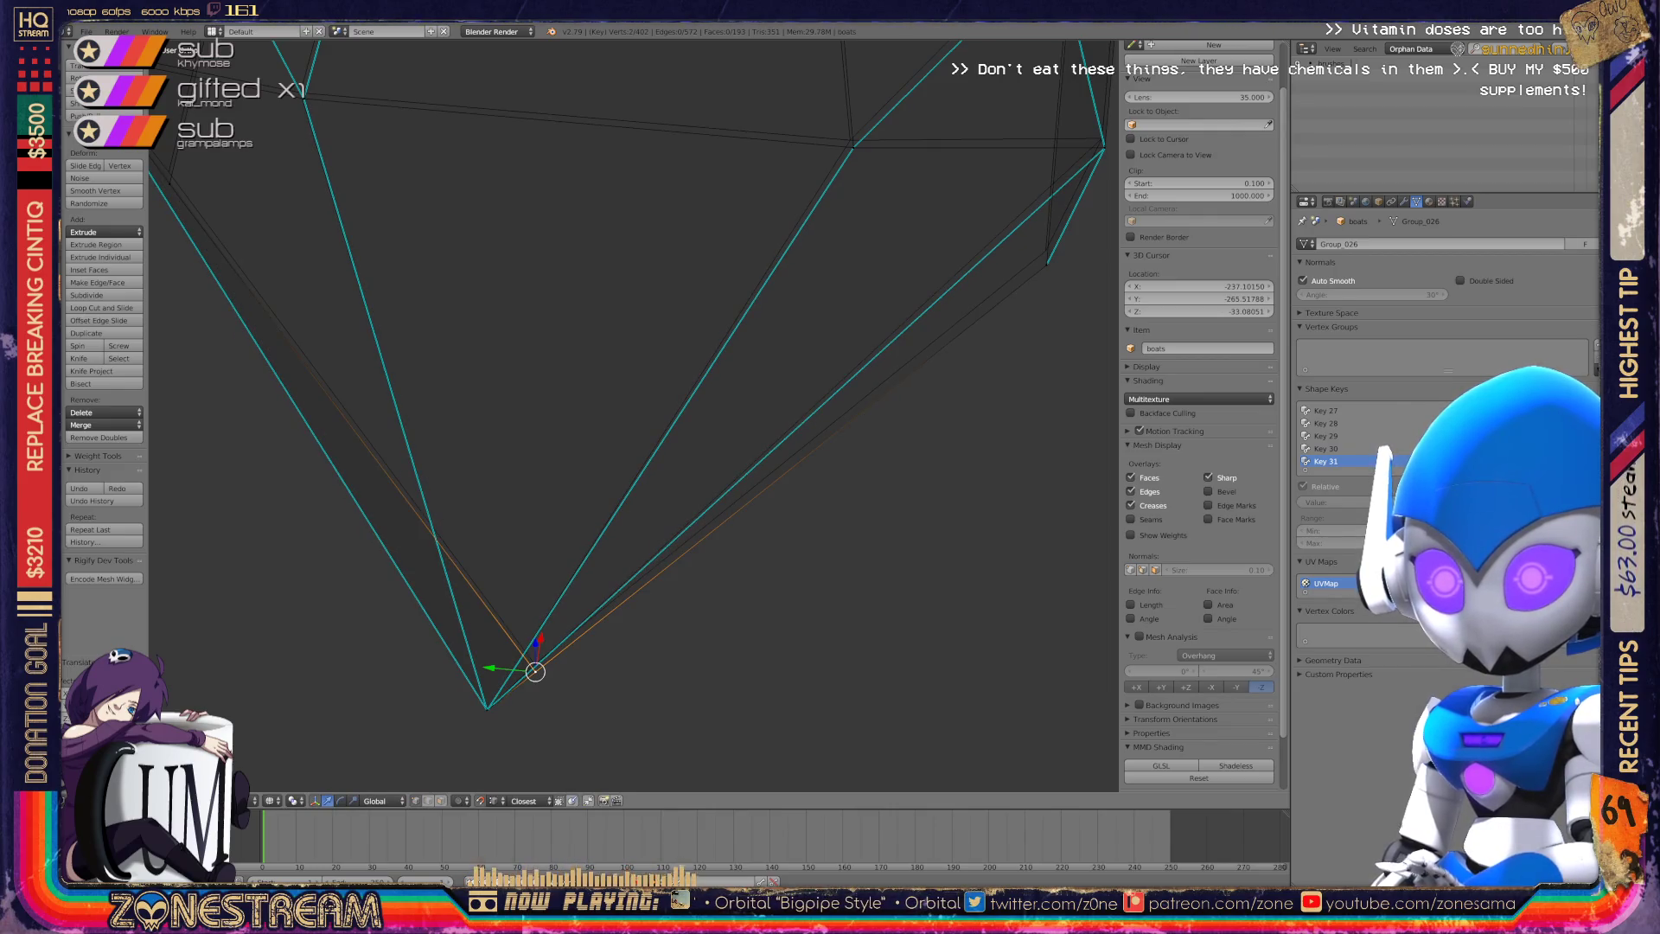
middle_drag(554, 519, 657, 407)
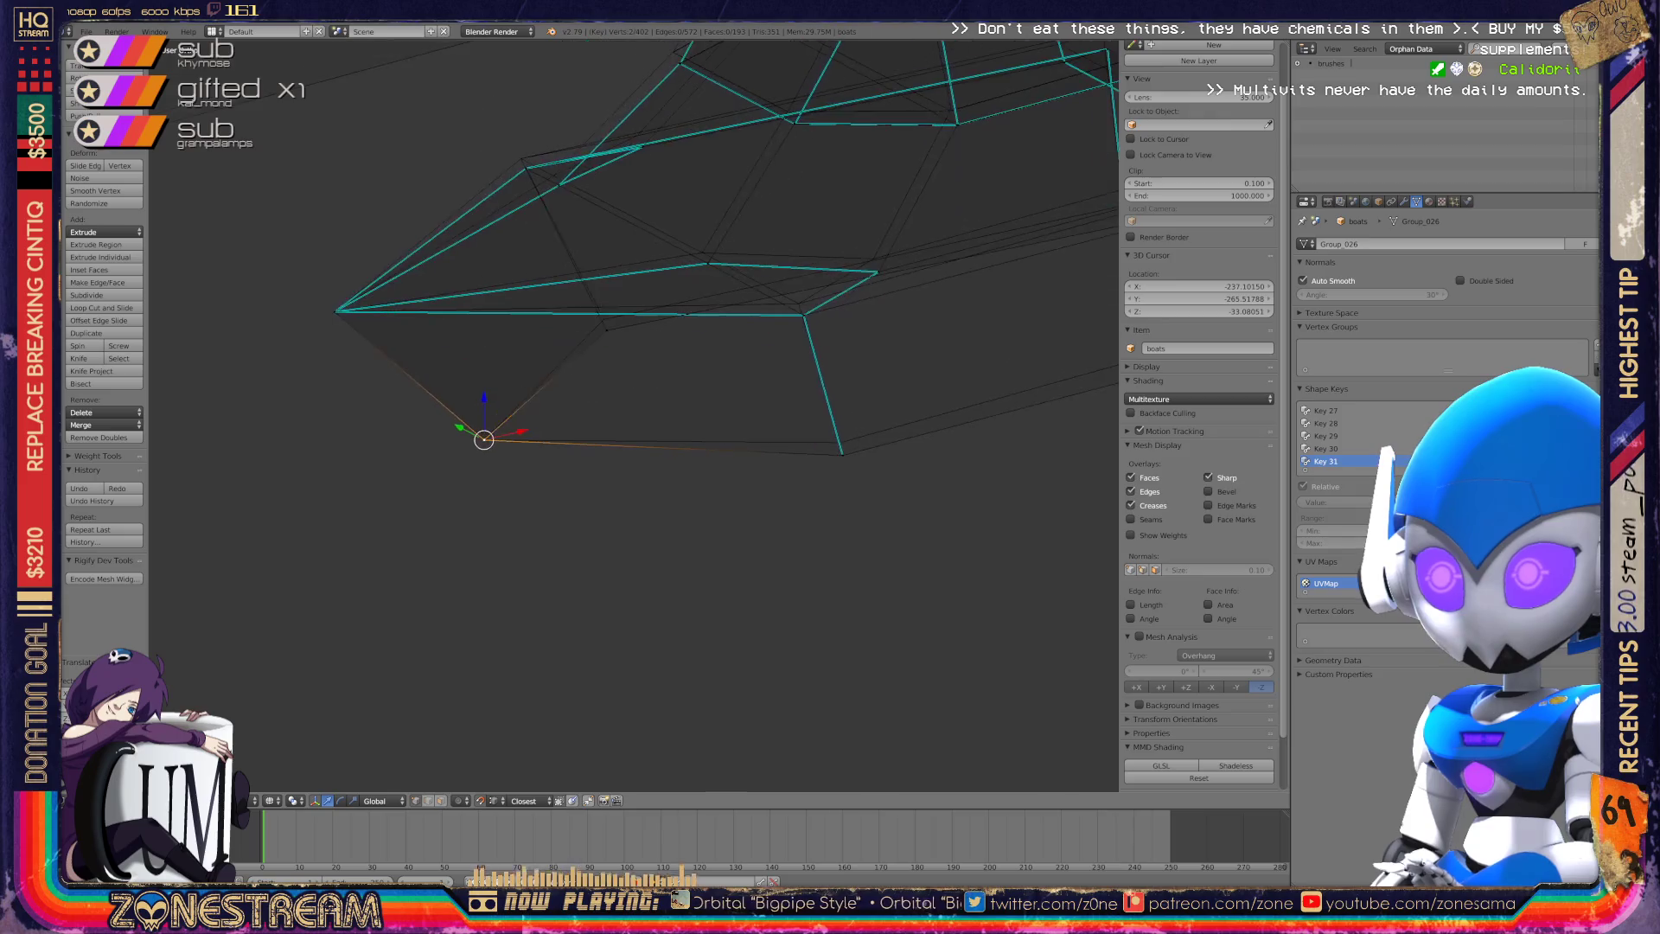
mouse_move(484, 439)
middle_down()
mouse_move(259, 511)
mouse_move(782, 537)
mouse_move(605, 484)
middle_up()
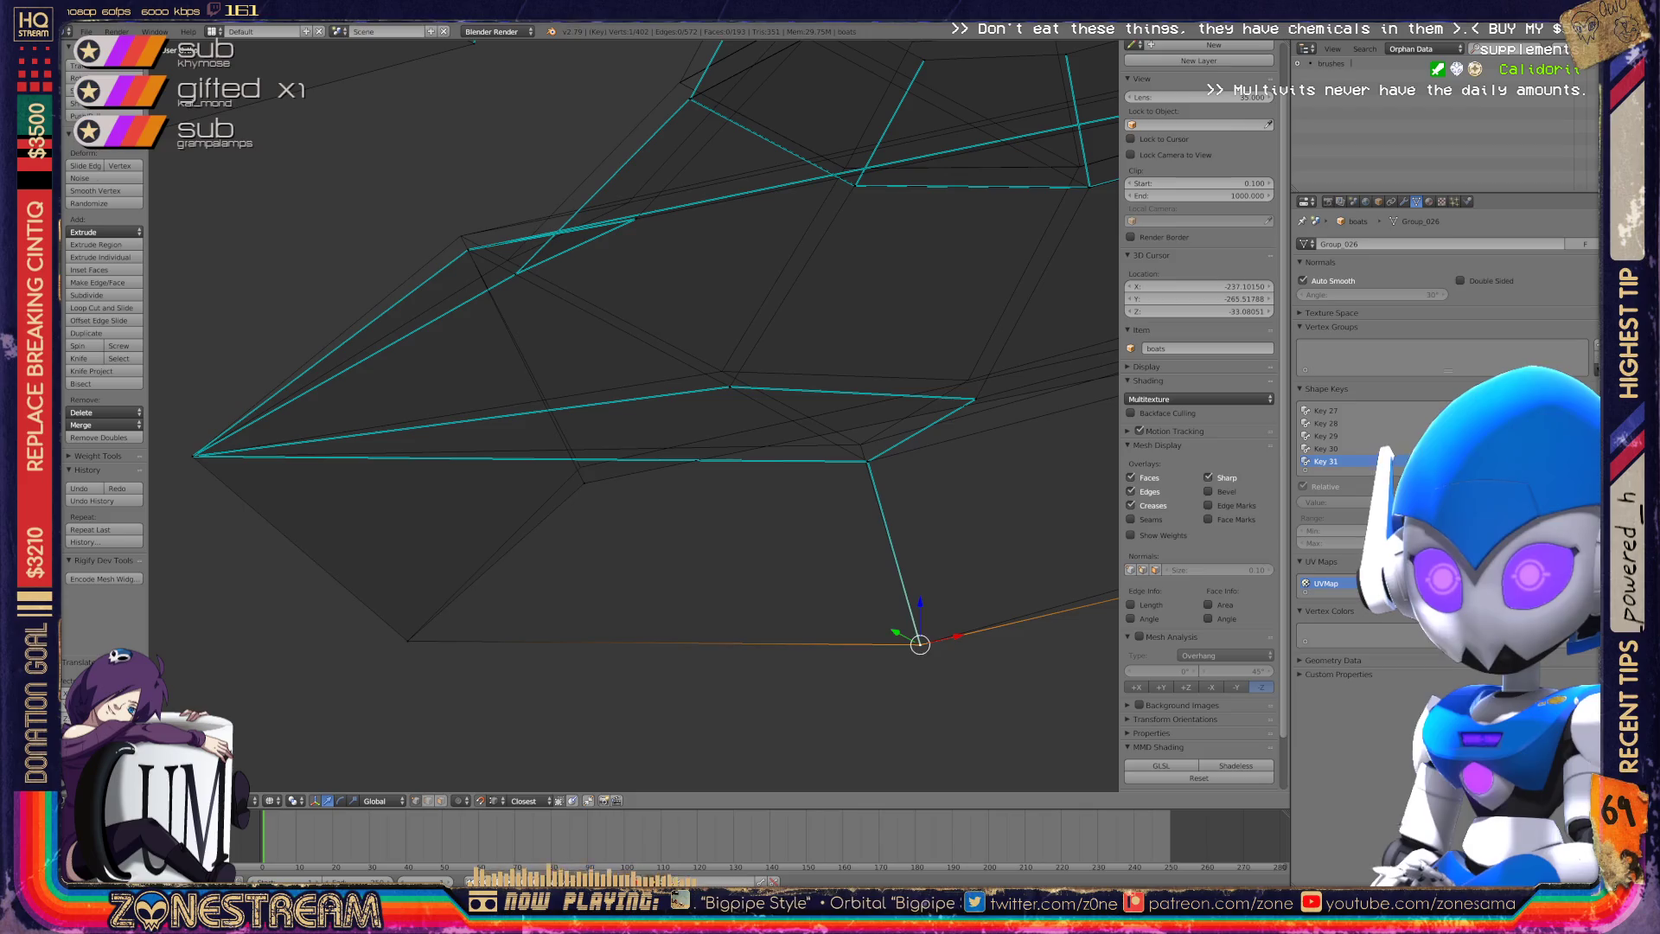
key(g)
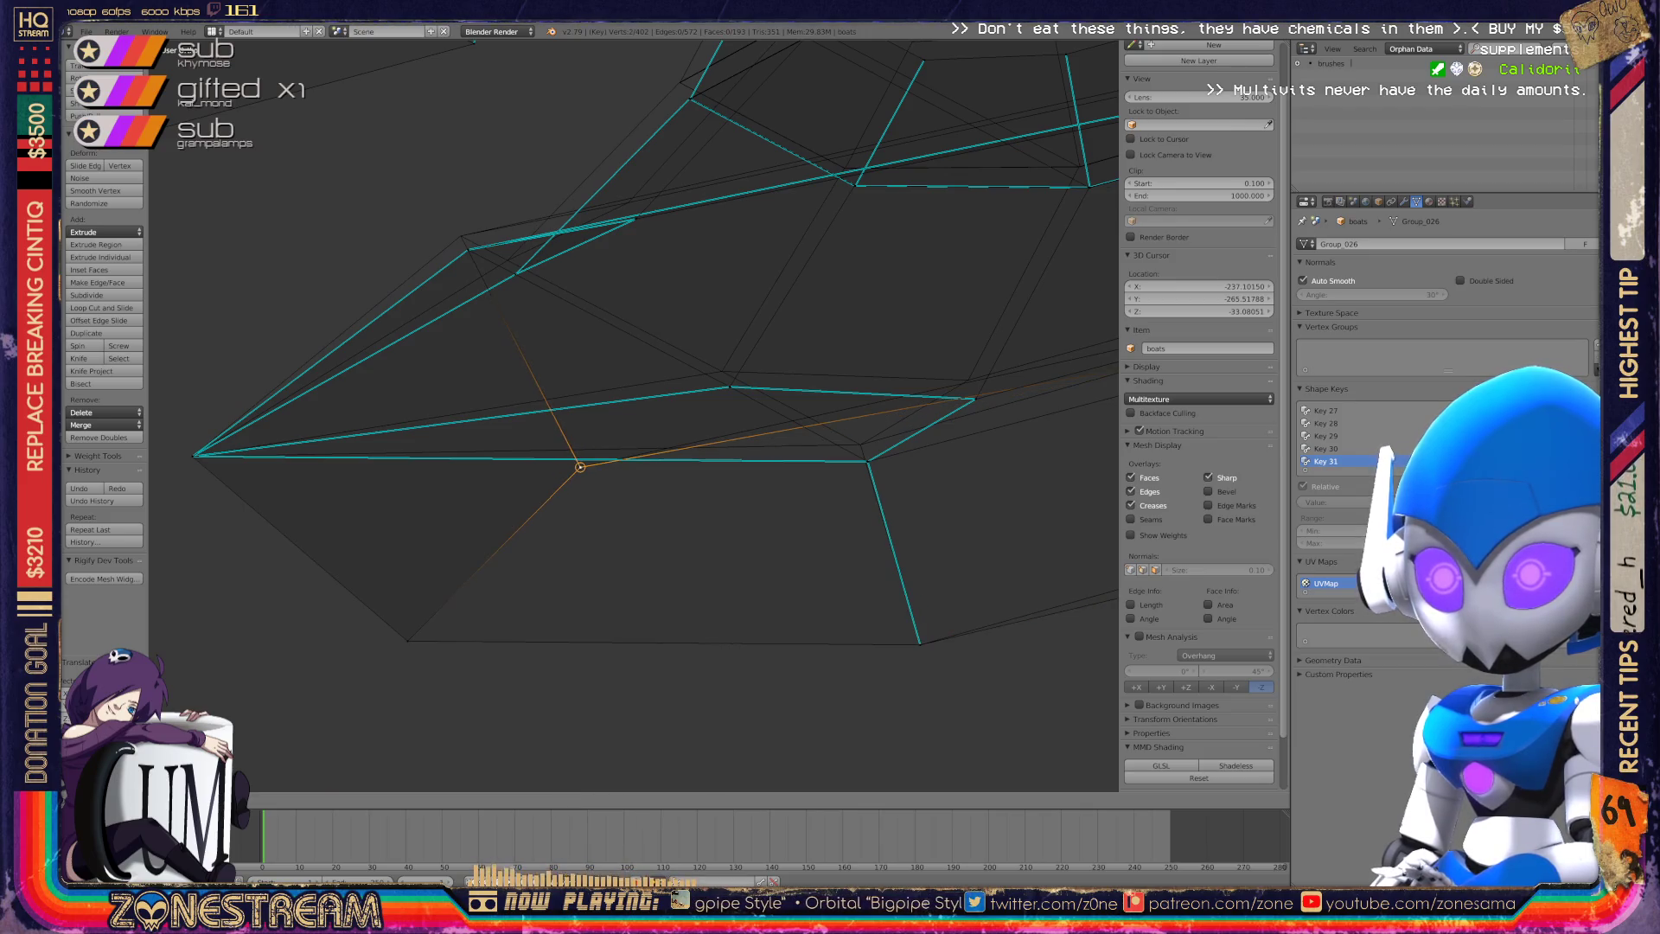
mouse_move(580, 467)
middle_down()
mouse_move(629, 469)
mouse_move(623, 438)
mouse_move(504, 374)
mouse_move(618, 440)
middle_up()
scroll(504, 374, up, 3)
right_click(617, 440)
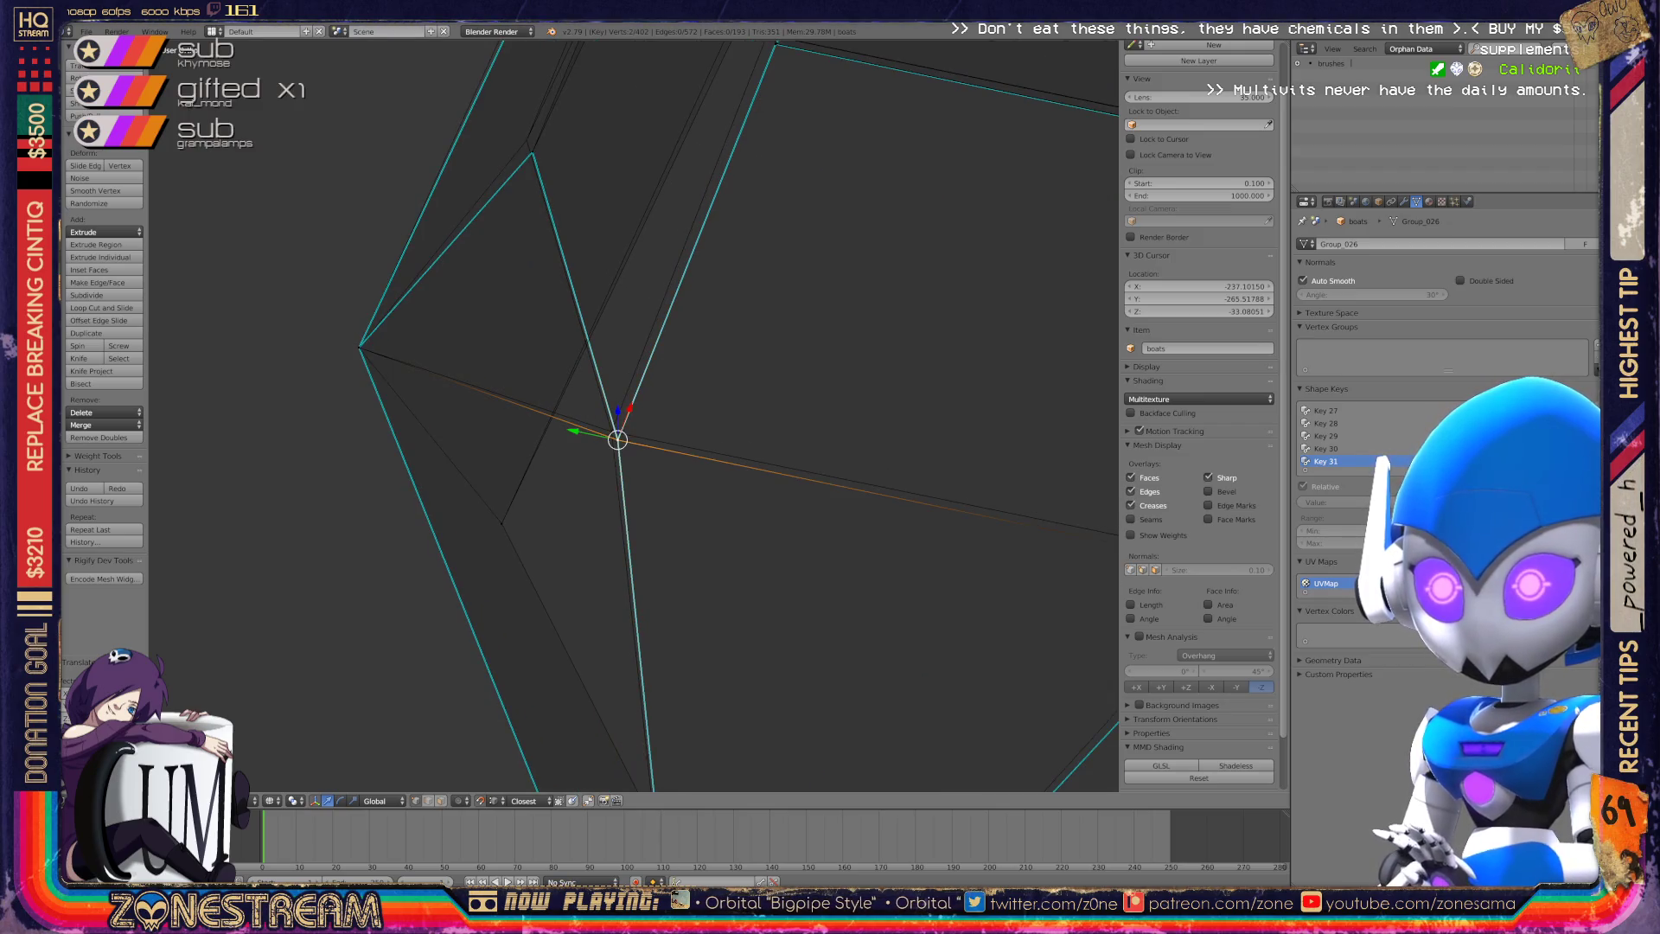
key(g)
click(611, 430)
middle_drag(612, 430, 386, 360)
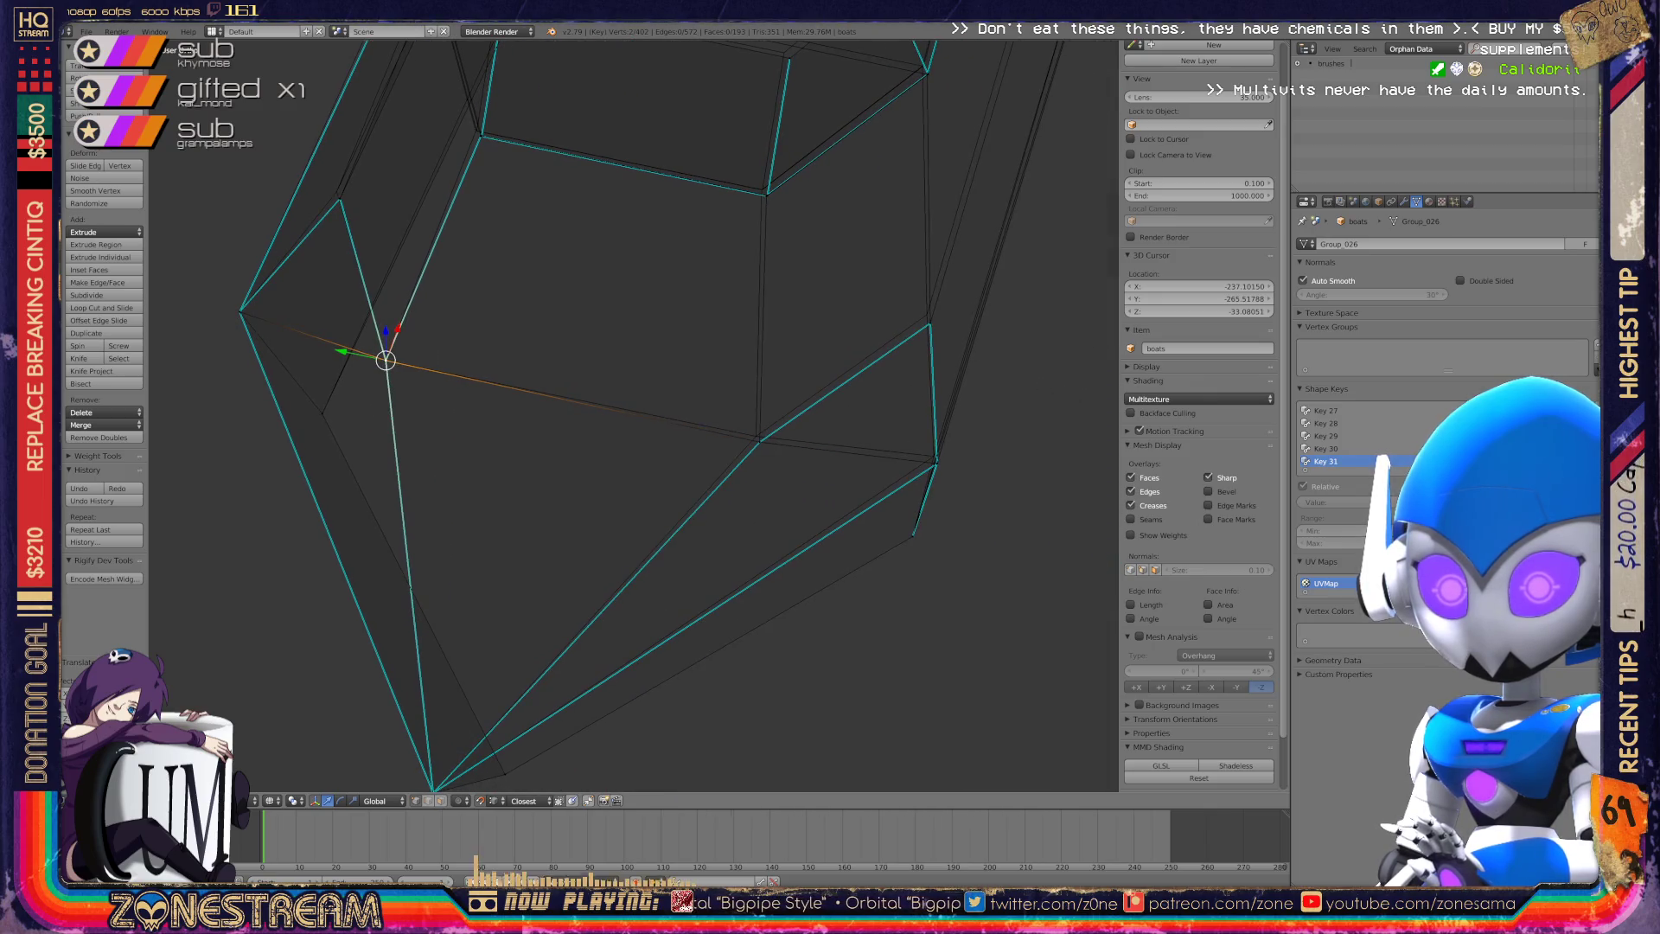
scroll(852, 461, up, 3)
Grow the selection from a vertex further along the seam and move it into place.
right_click(852, 461)
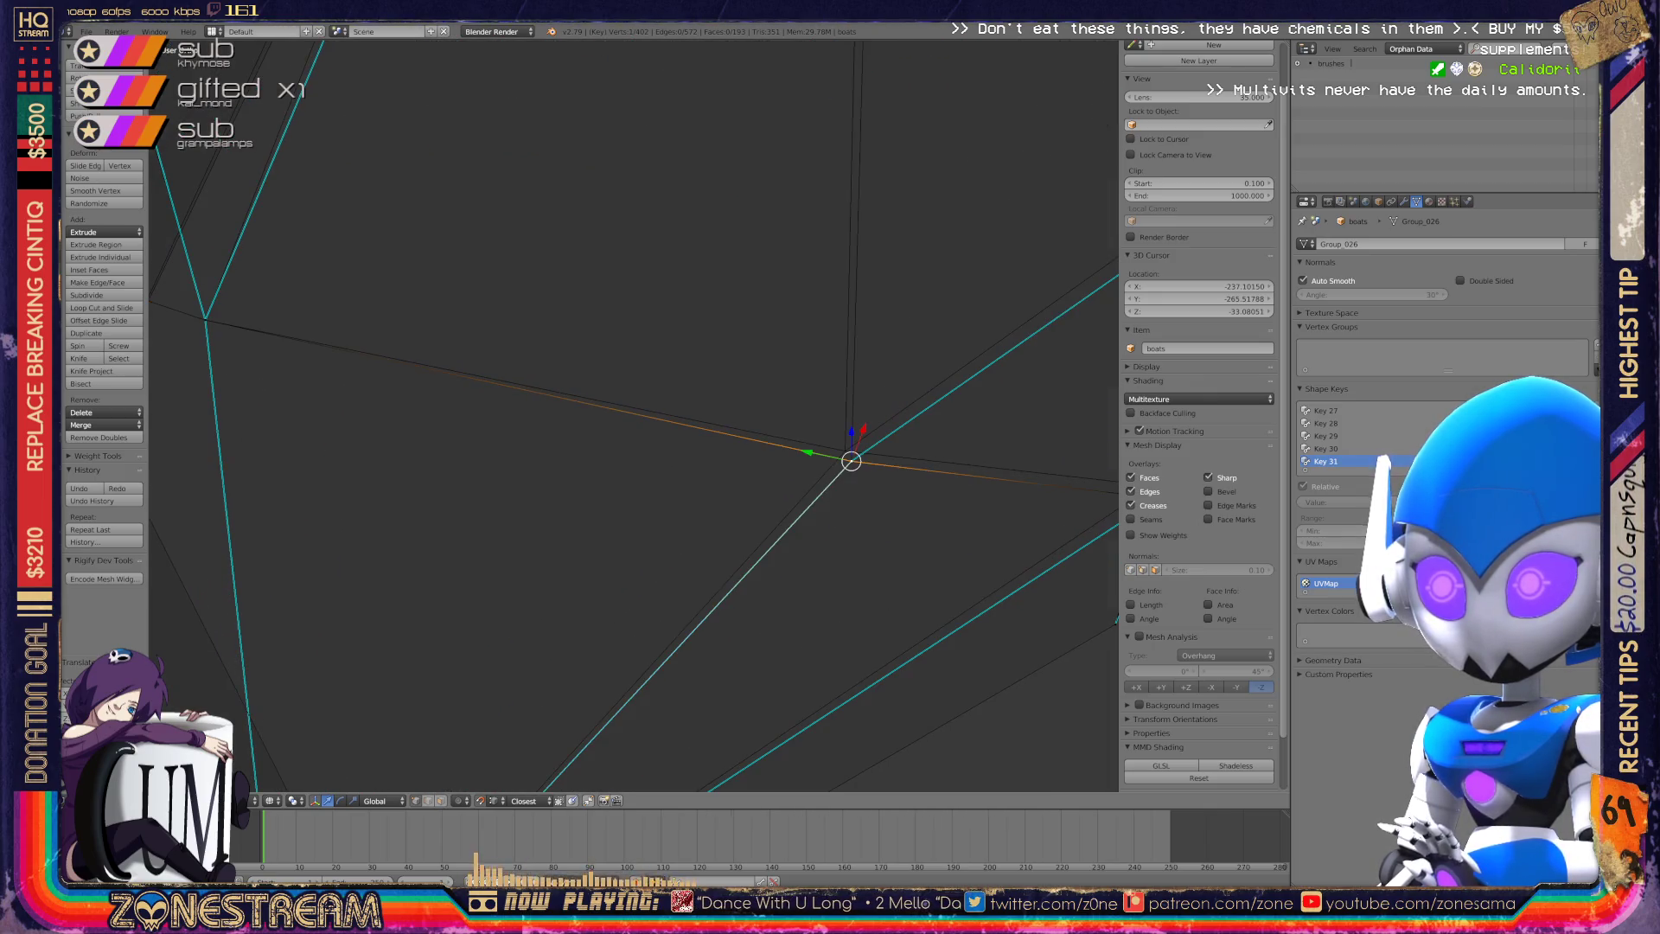
mouse_move(852, 461)
shift+middle_down()
mouse_move(485, 473)
mouse_move(789, 519)
mouse_move(781, 615)
shift+middle_up()
key(ctrl+KP_Add)
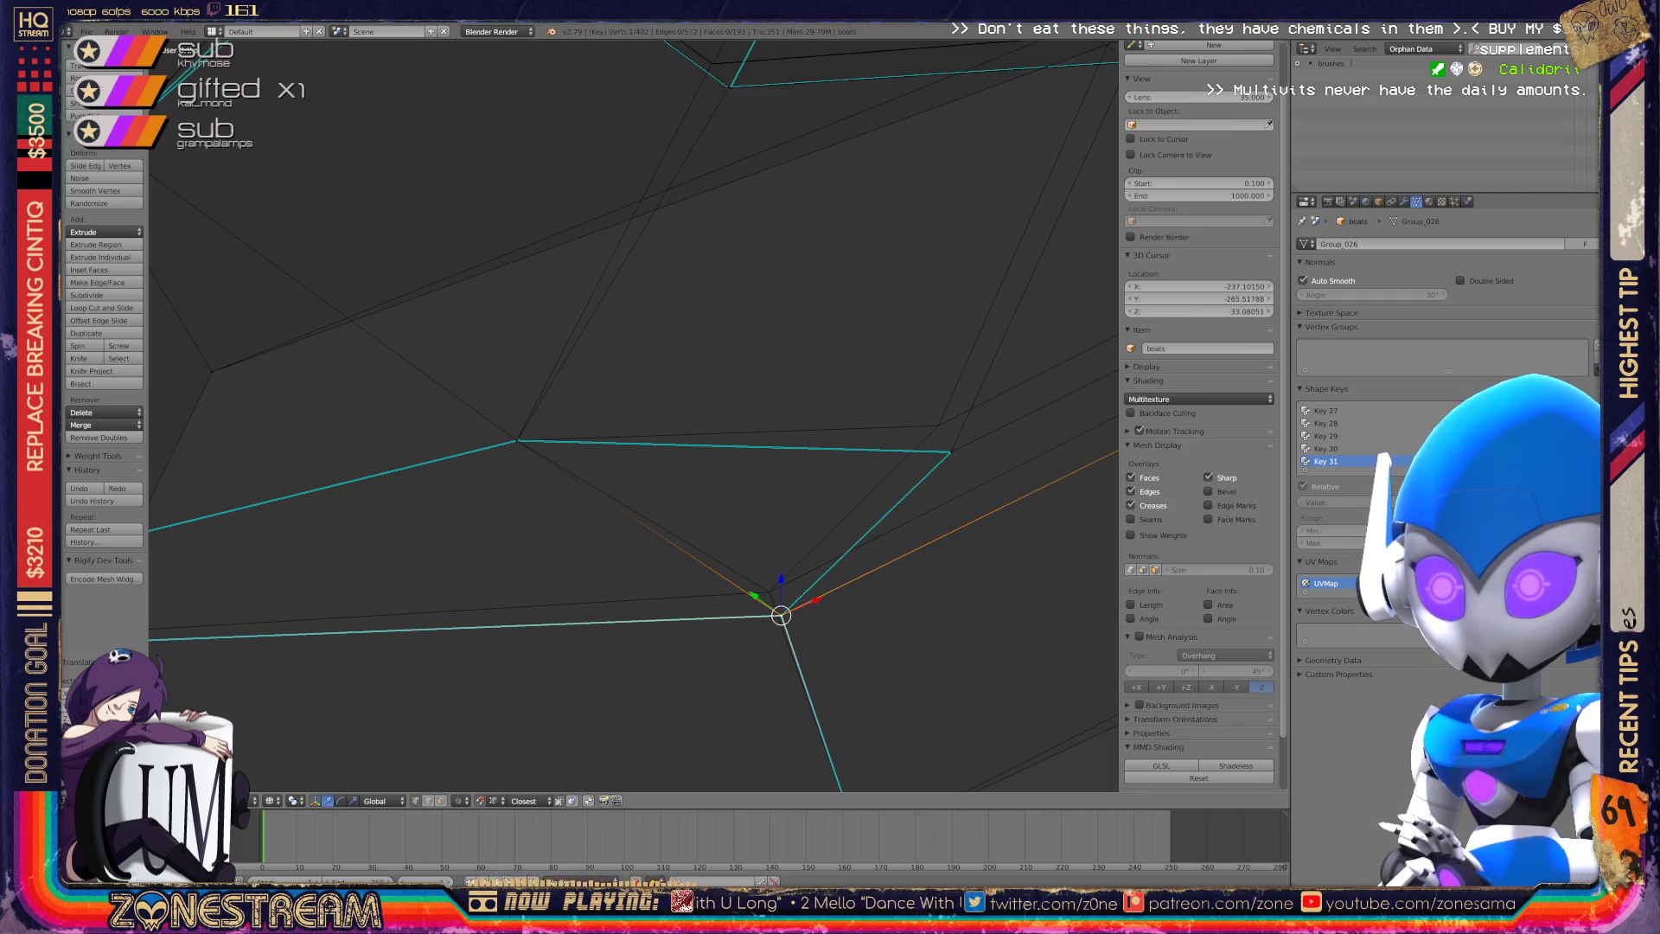
key(g)
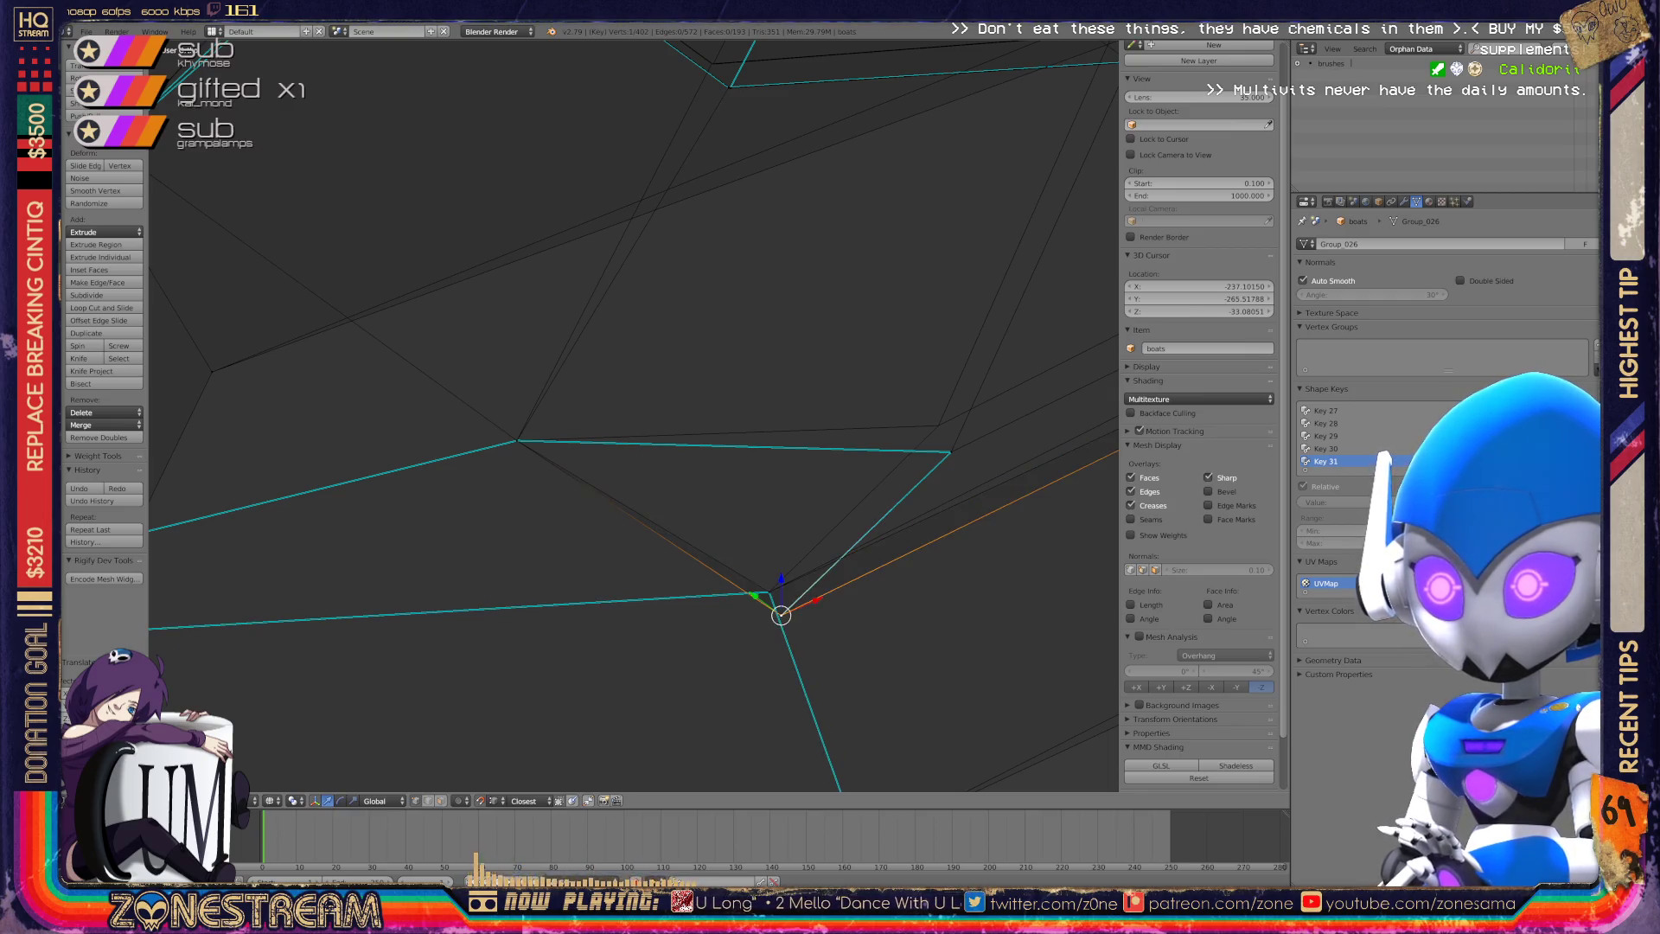
key(Return)
click(951, 451)
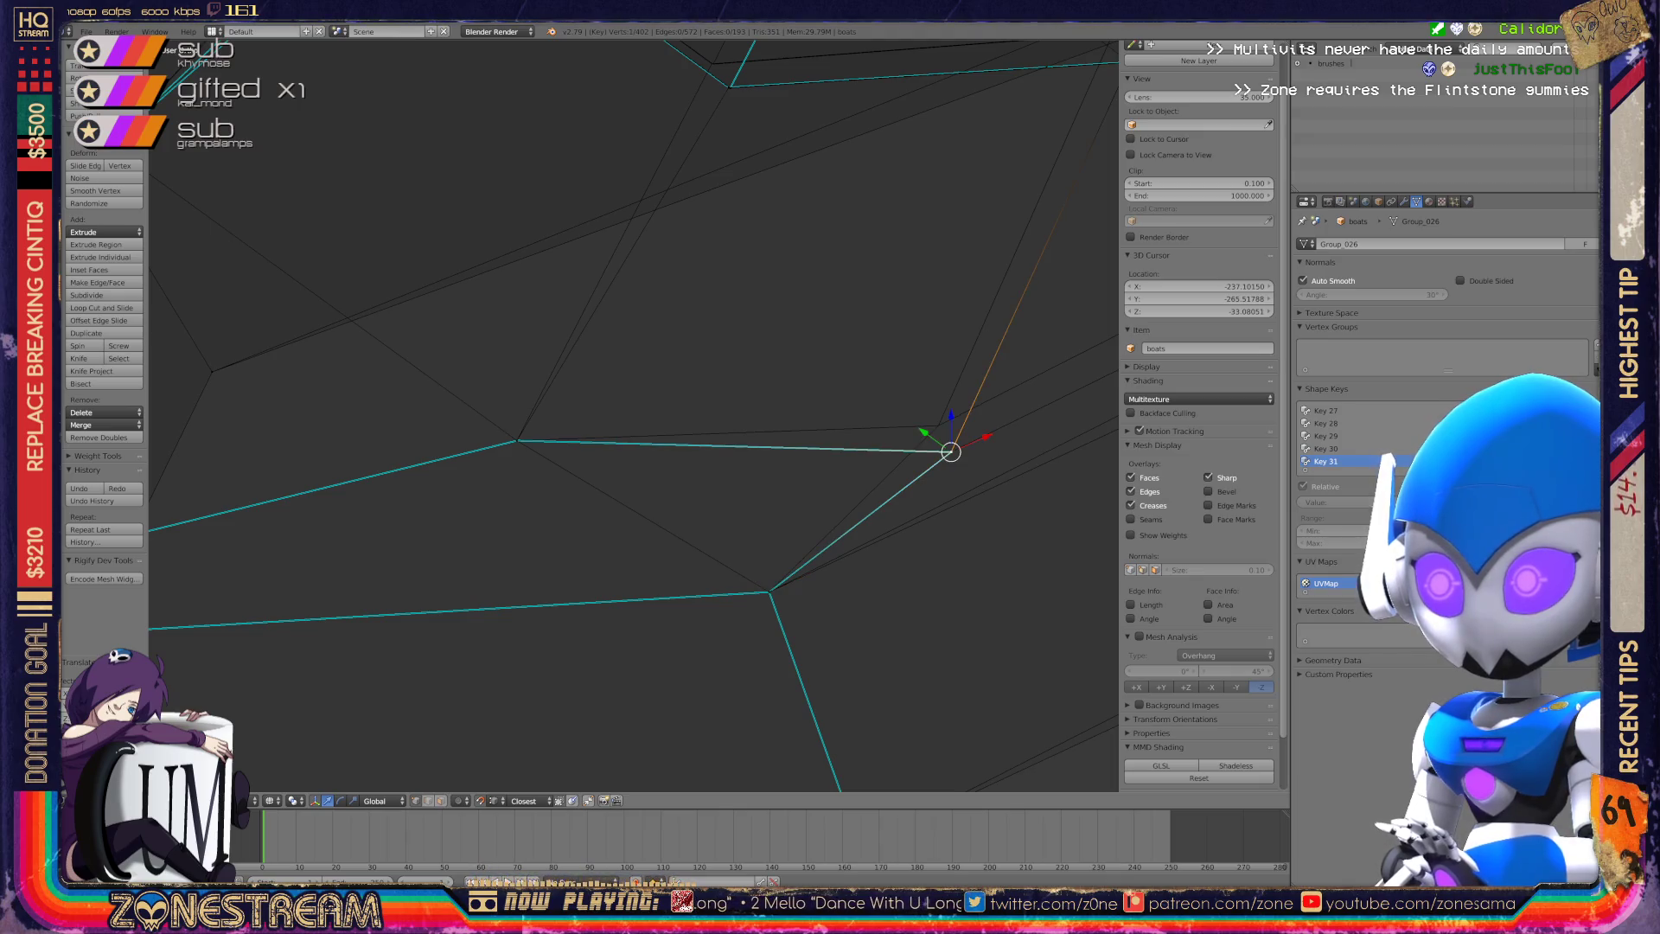
scroll(634, 415, down, 5)
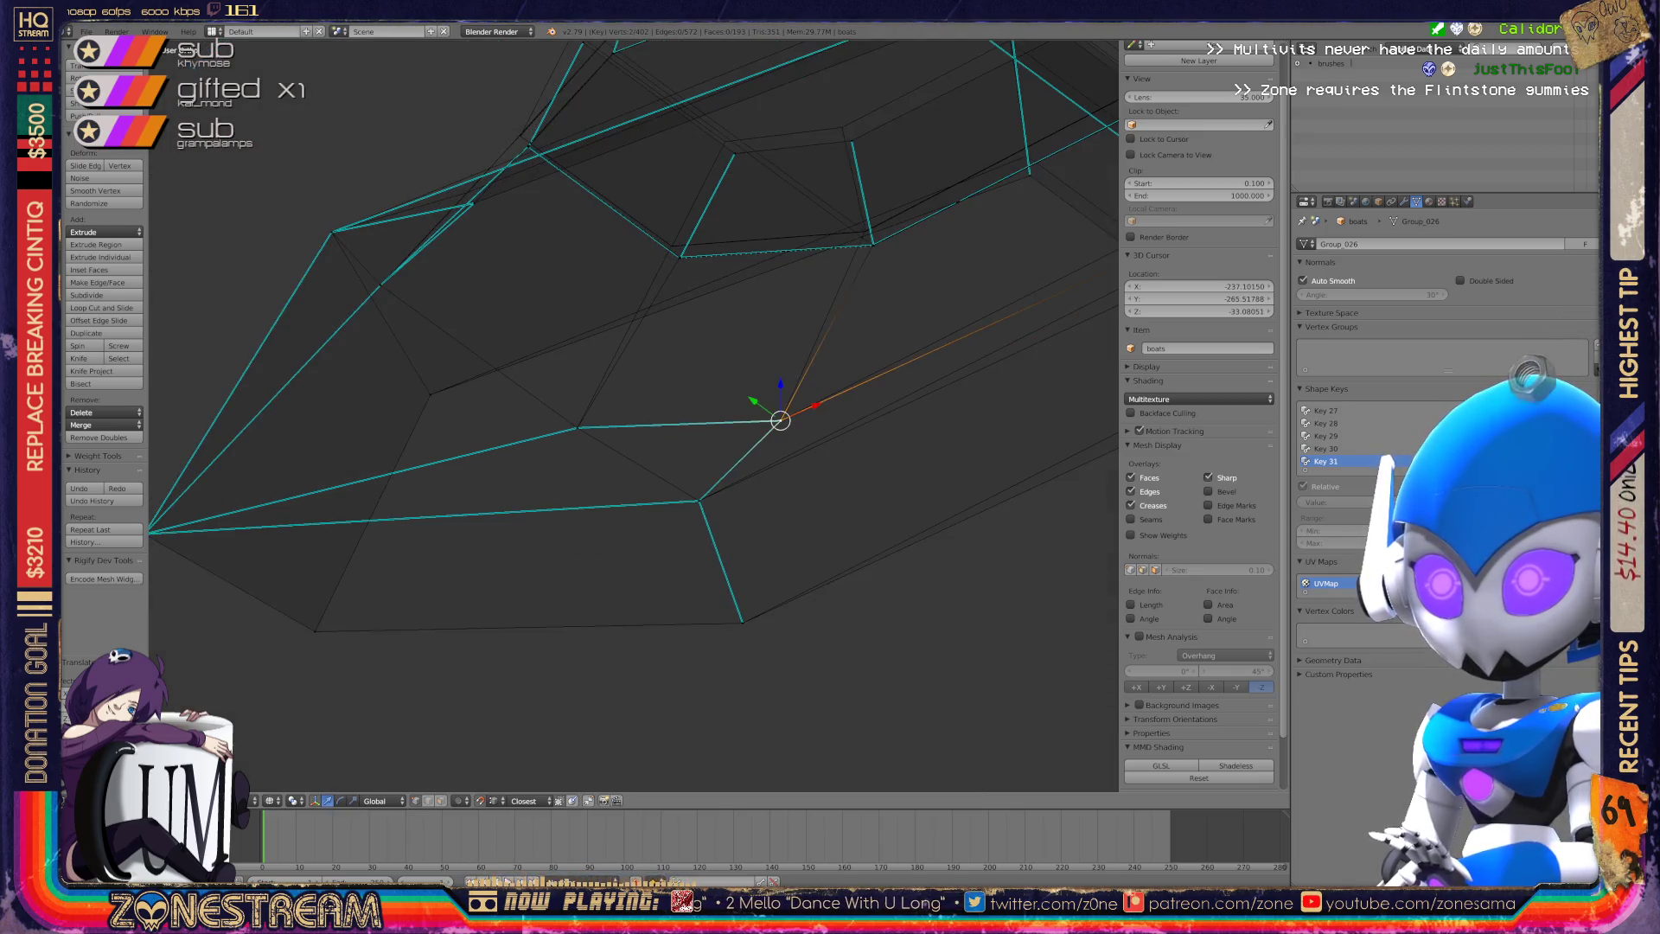
Snap another seam vertex onto the base mesh.
middle_drag(634, 416, 735, 294)
scroll(634, 415, up, 8)
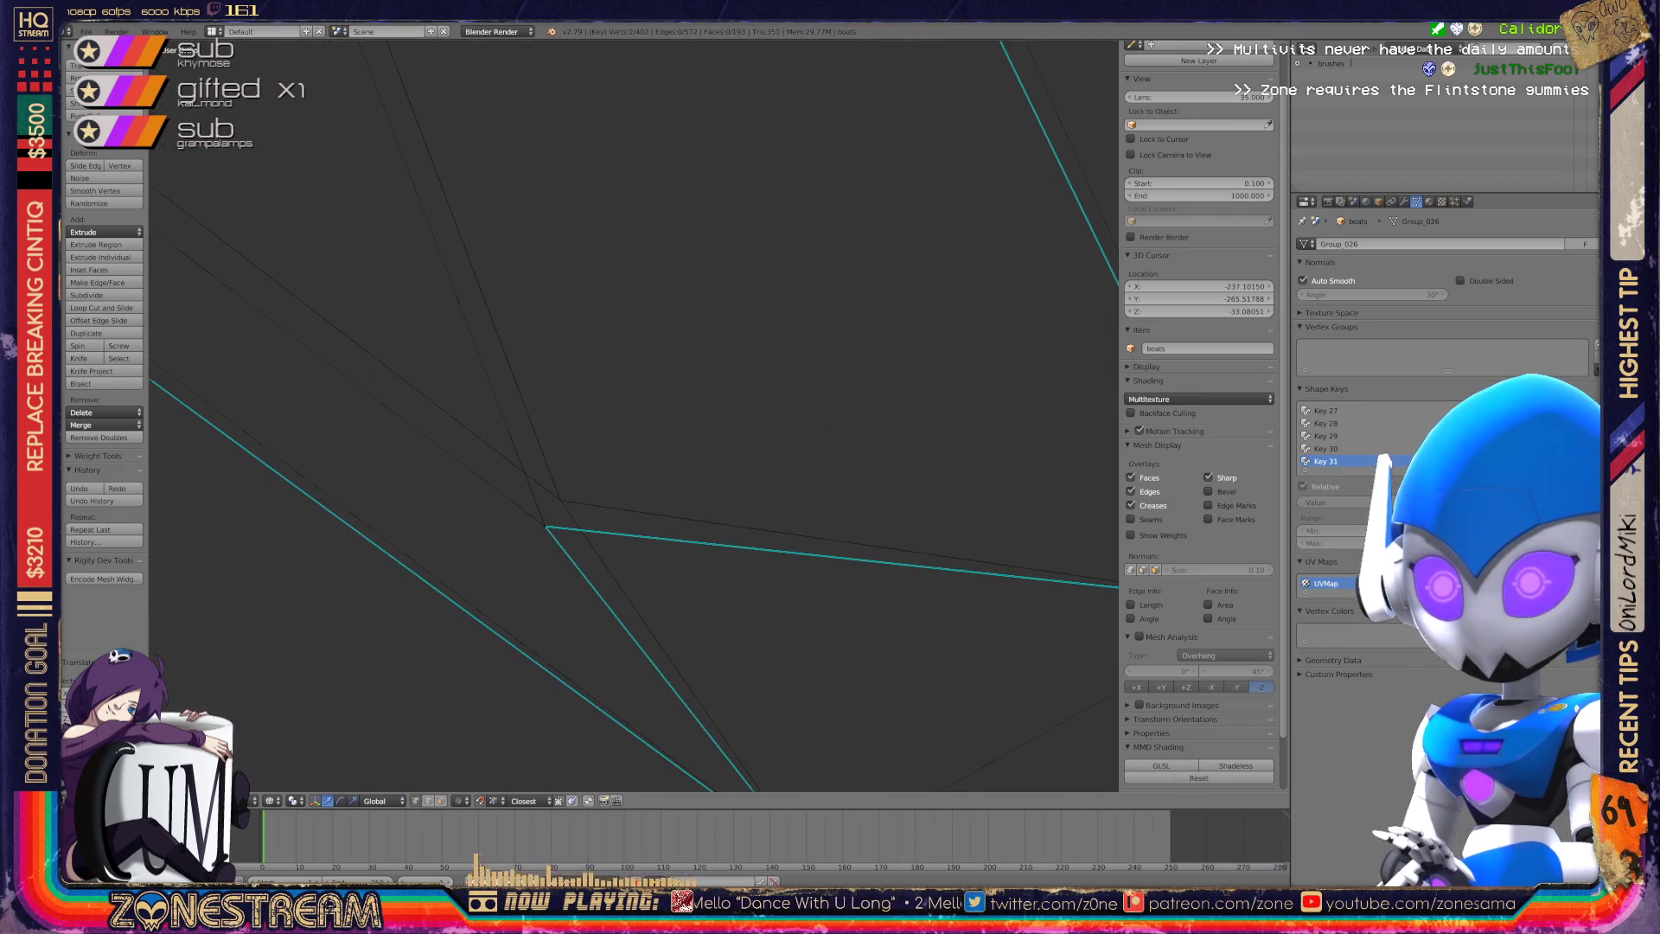
right_click(547, 526)
key(g)
click(561, 500)
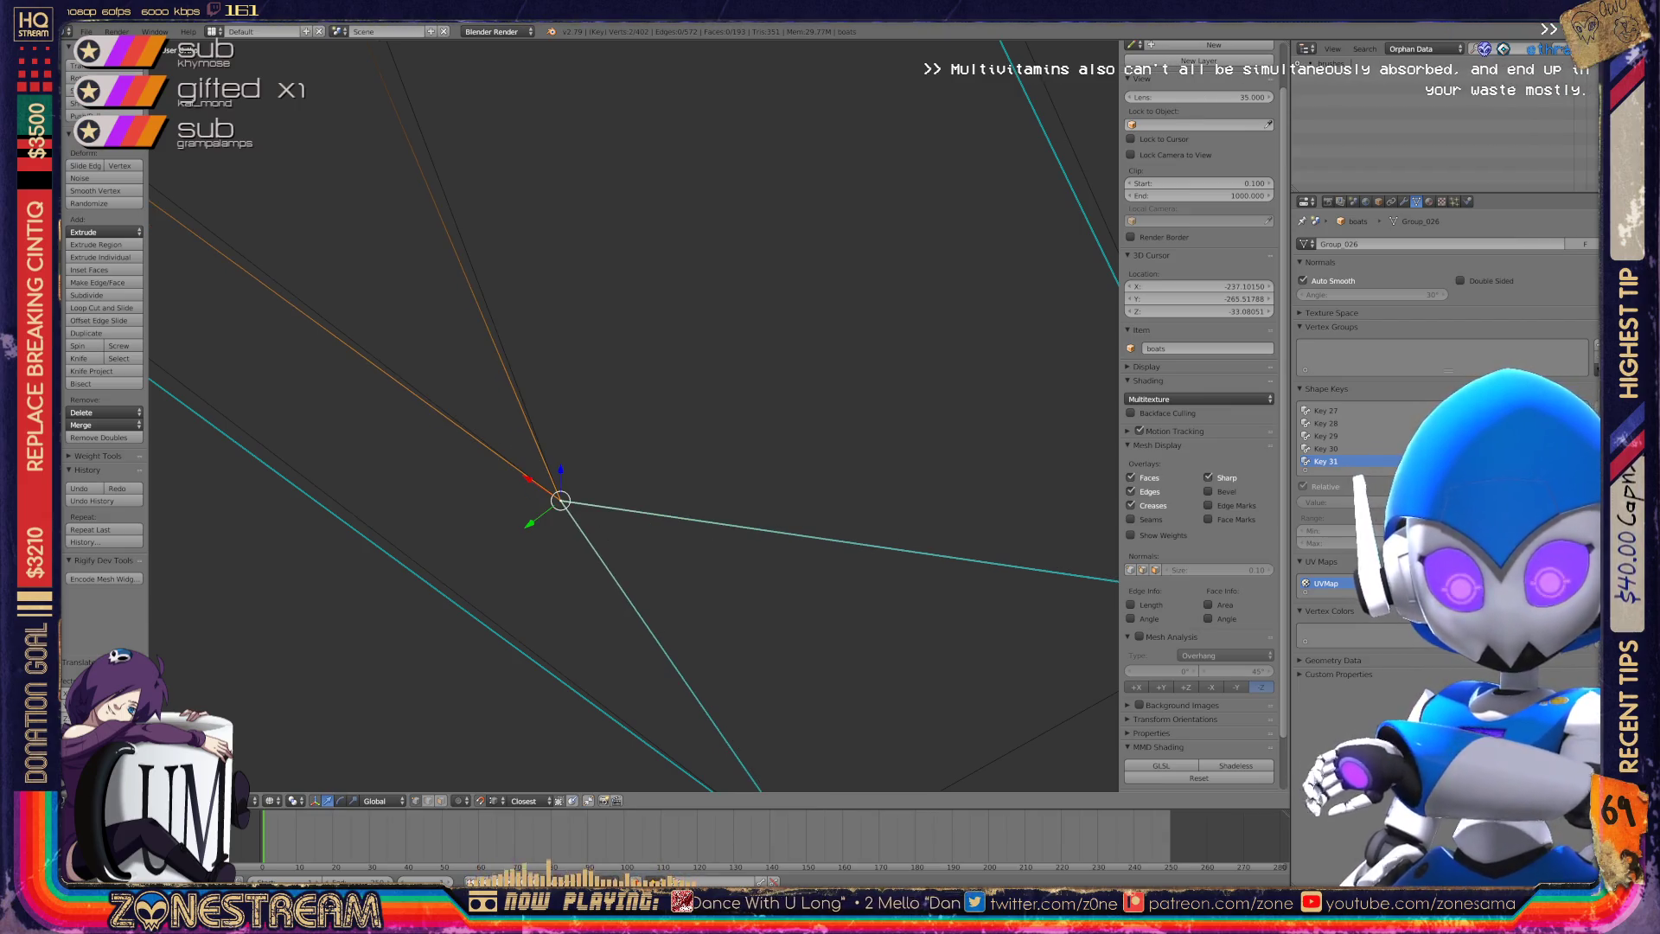
scroll(634, 415, down, 4)
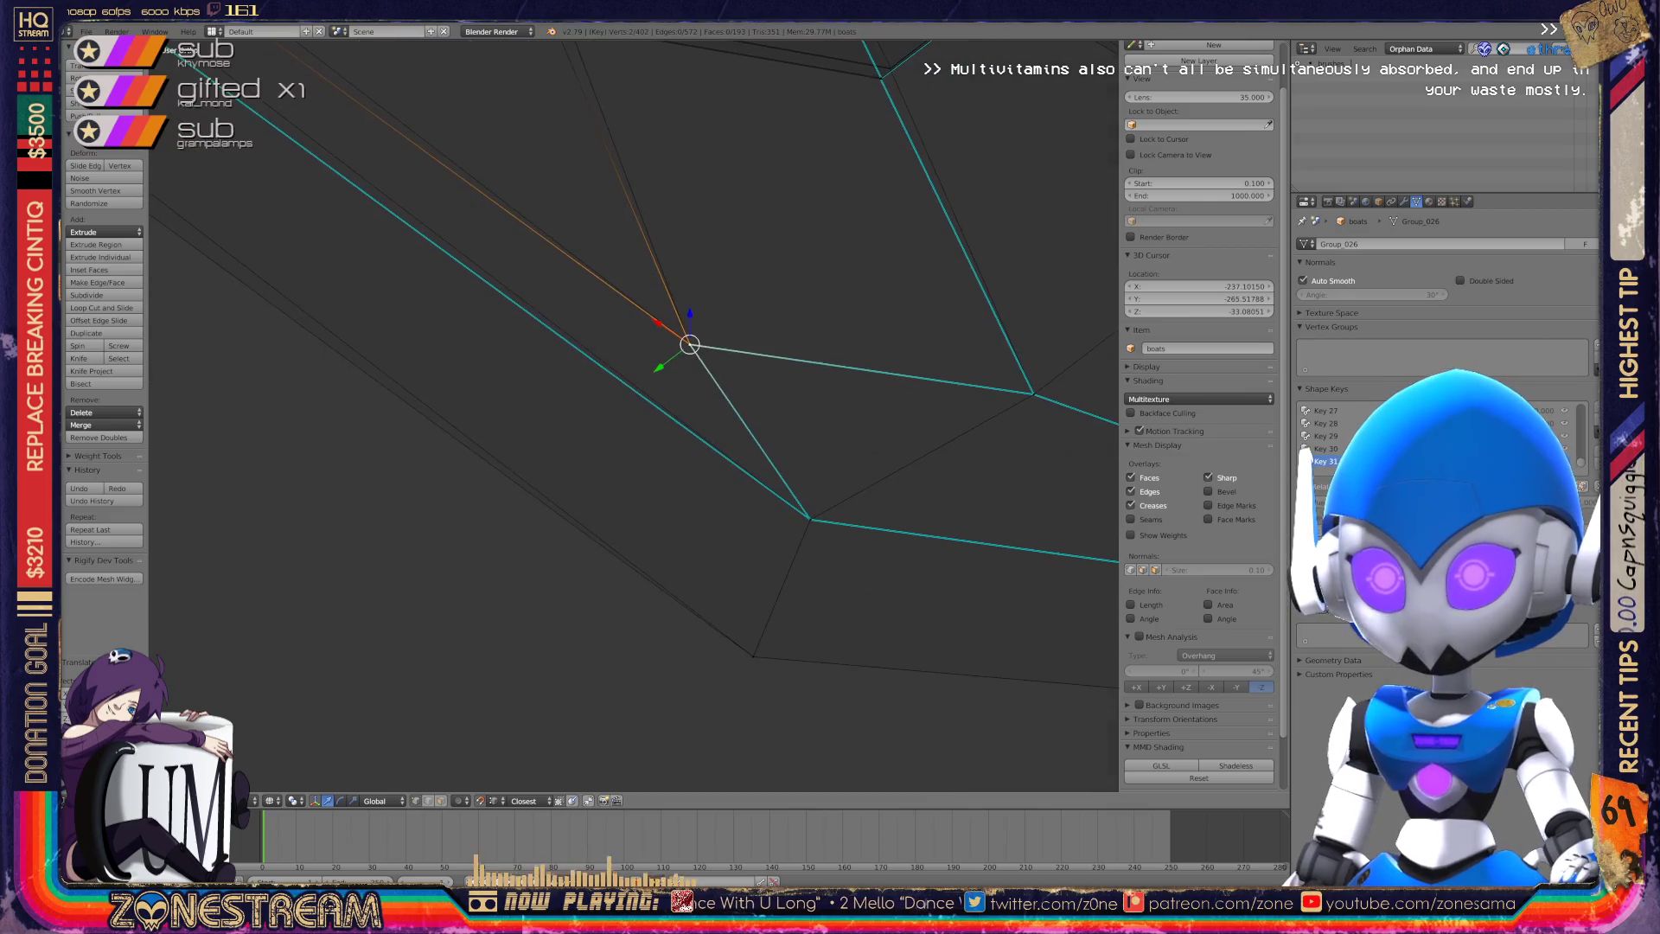
shift+middle_drag(247, 400, 447, 483)
Snap the seam corner vertex into place and nudge the corner vertex above it upward.
right_click(447, 483)
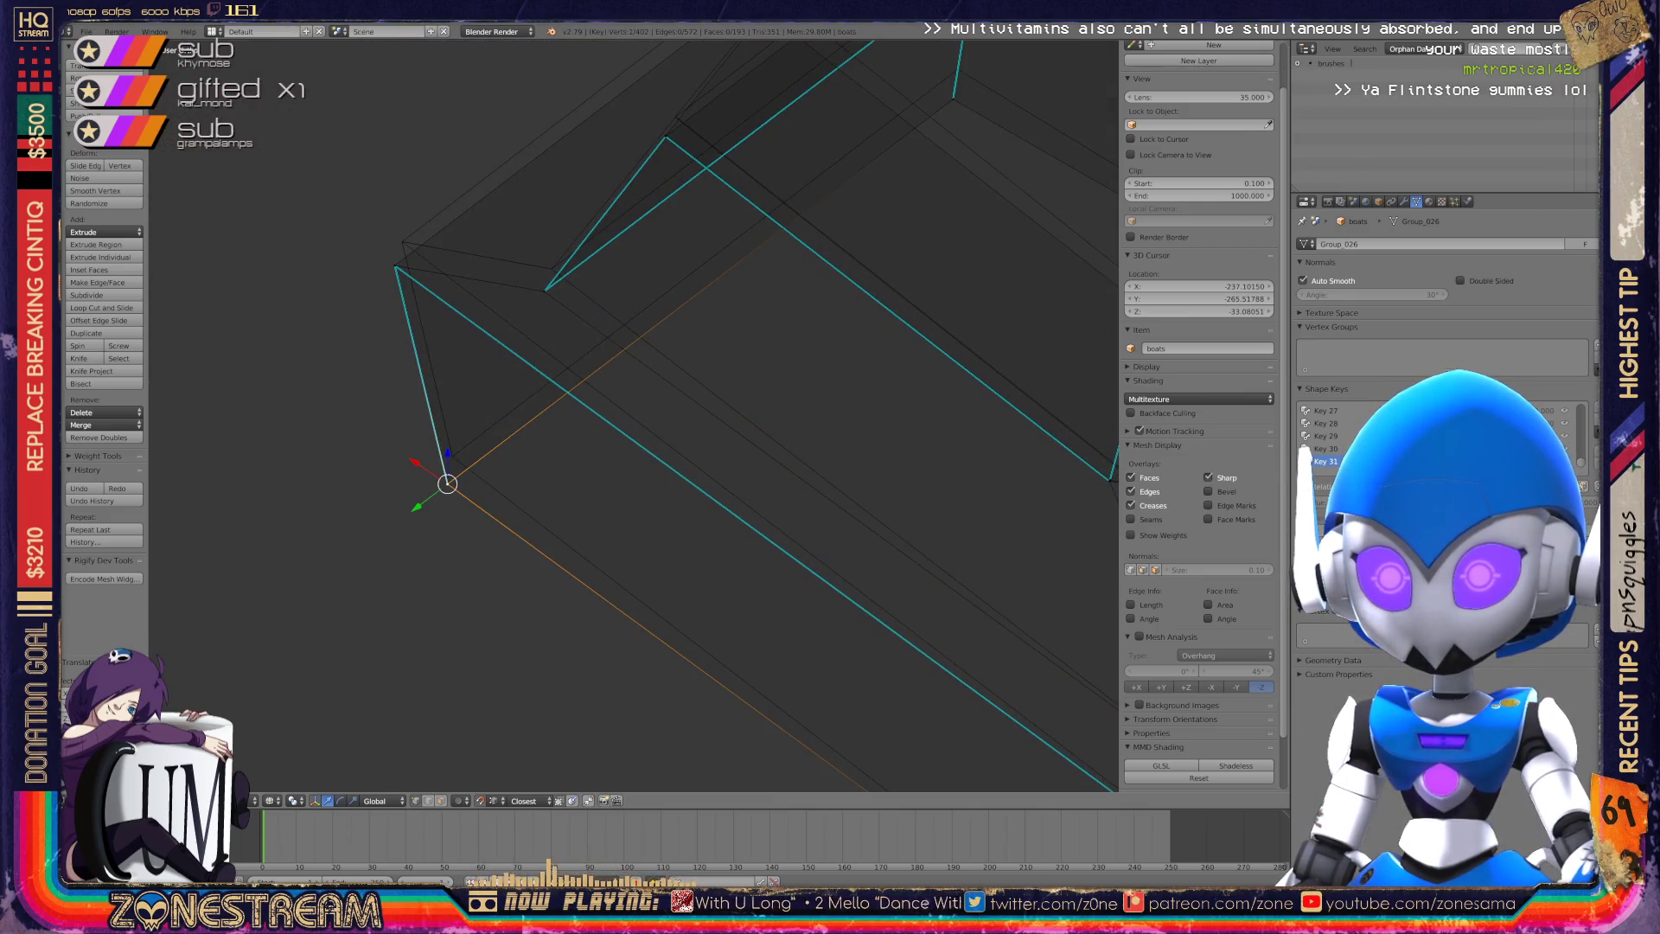
key(g)
key(Return)
right_click(394, 265)
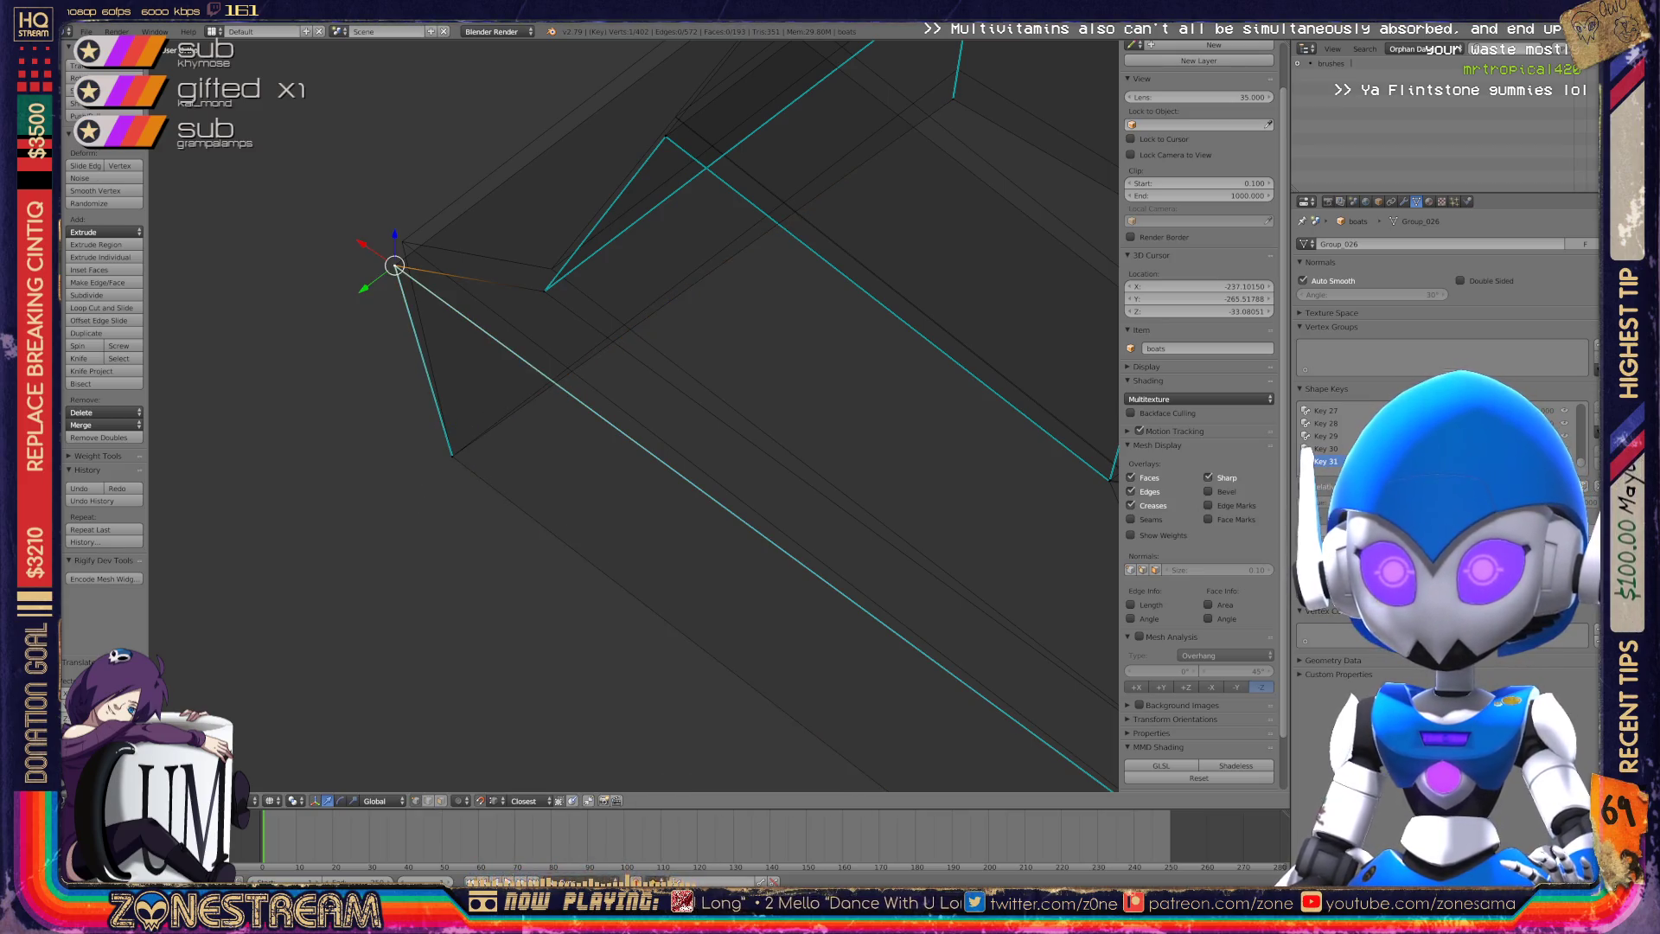
key(g)
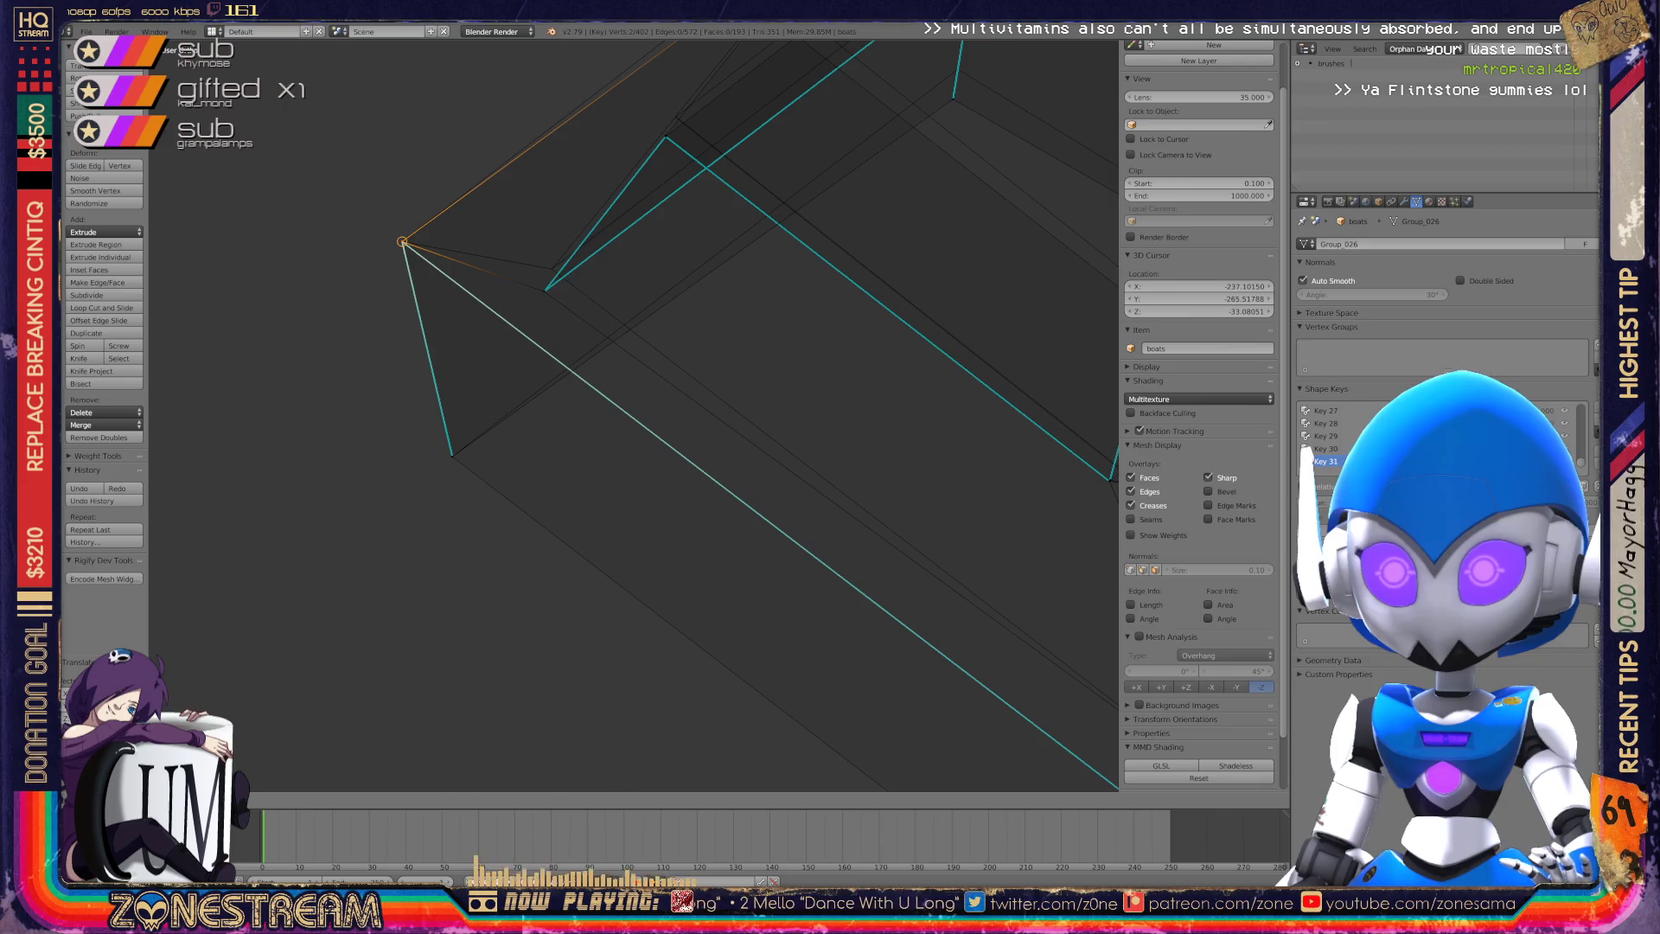
scroll(636, 415, up, 1)
Snap the next two seam vertices onto the base mesh's corners.
right_click(464, 362)
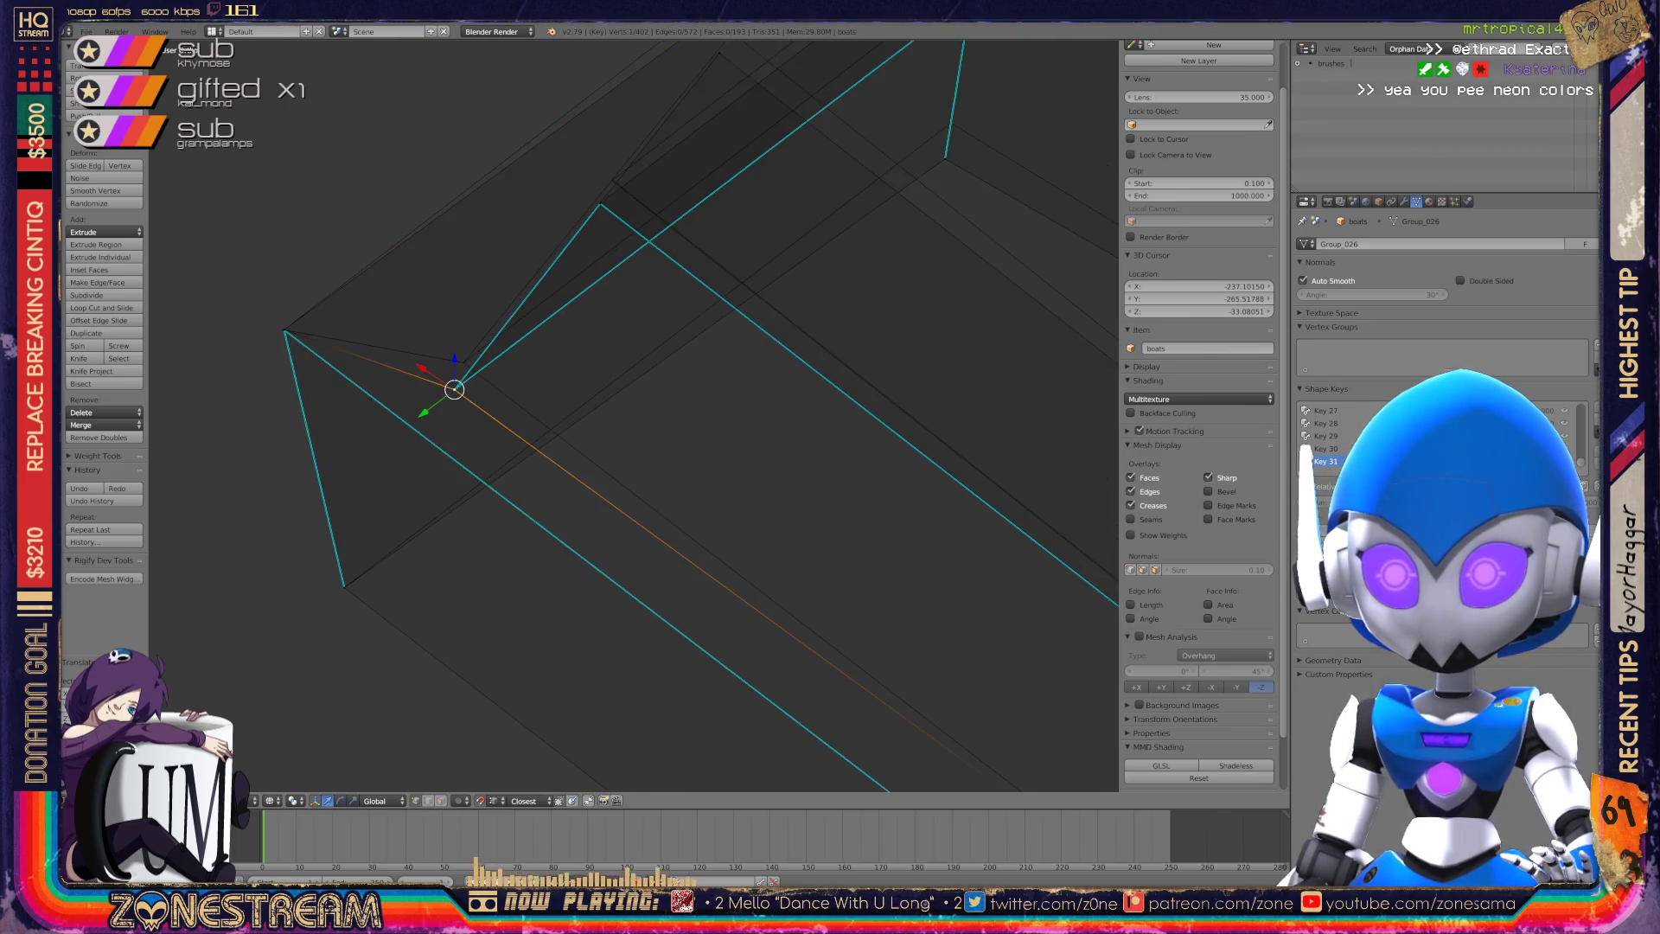
shift+middle_drag(464, 362, 345, 532)
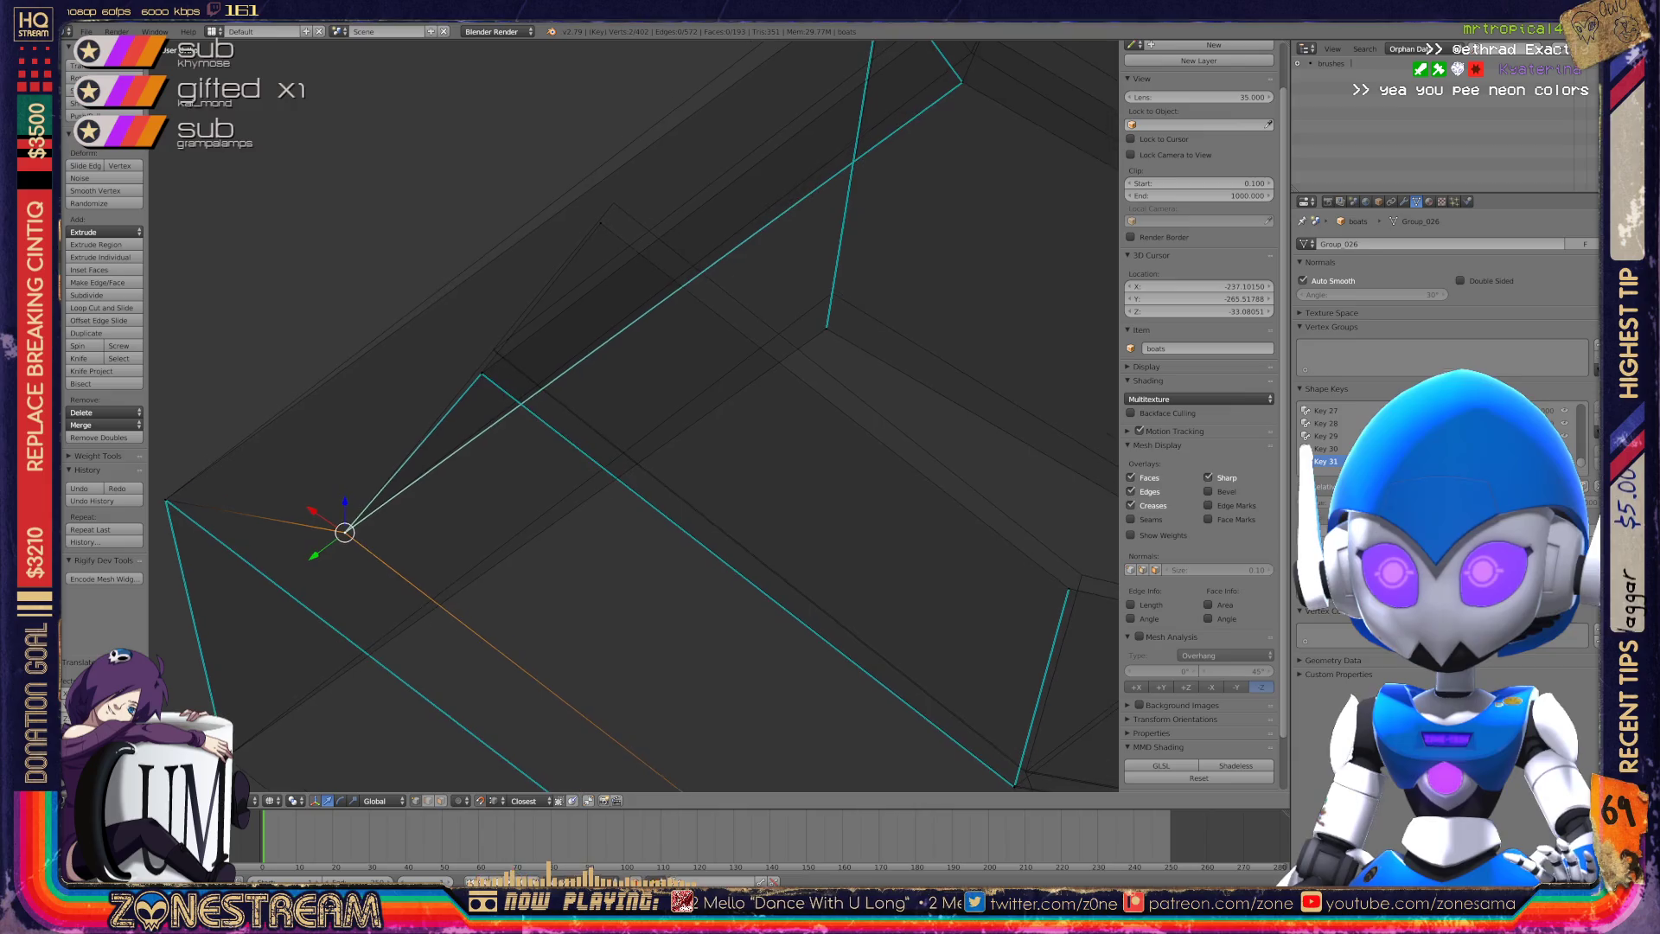
right_click(482, 375)
key(g)
click(493, 350)
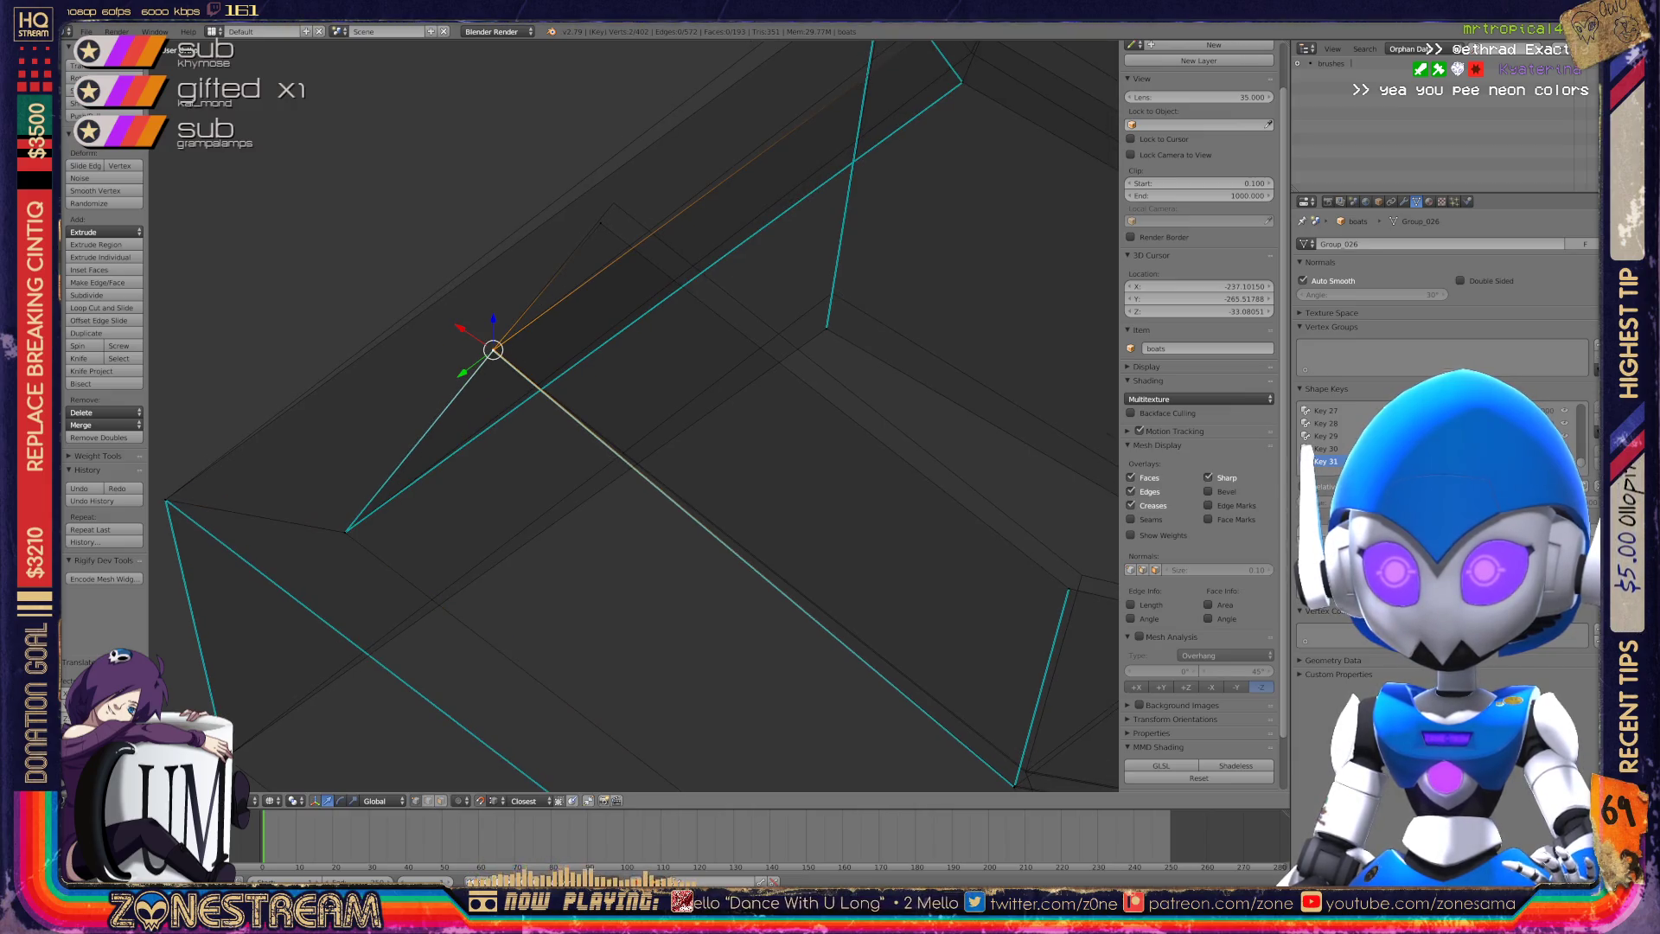
right_click(613, 202)
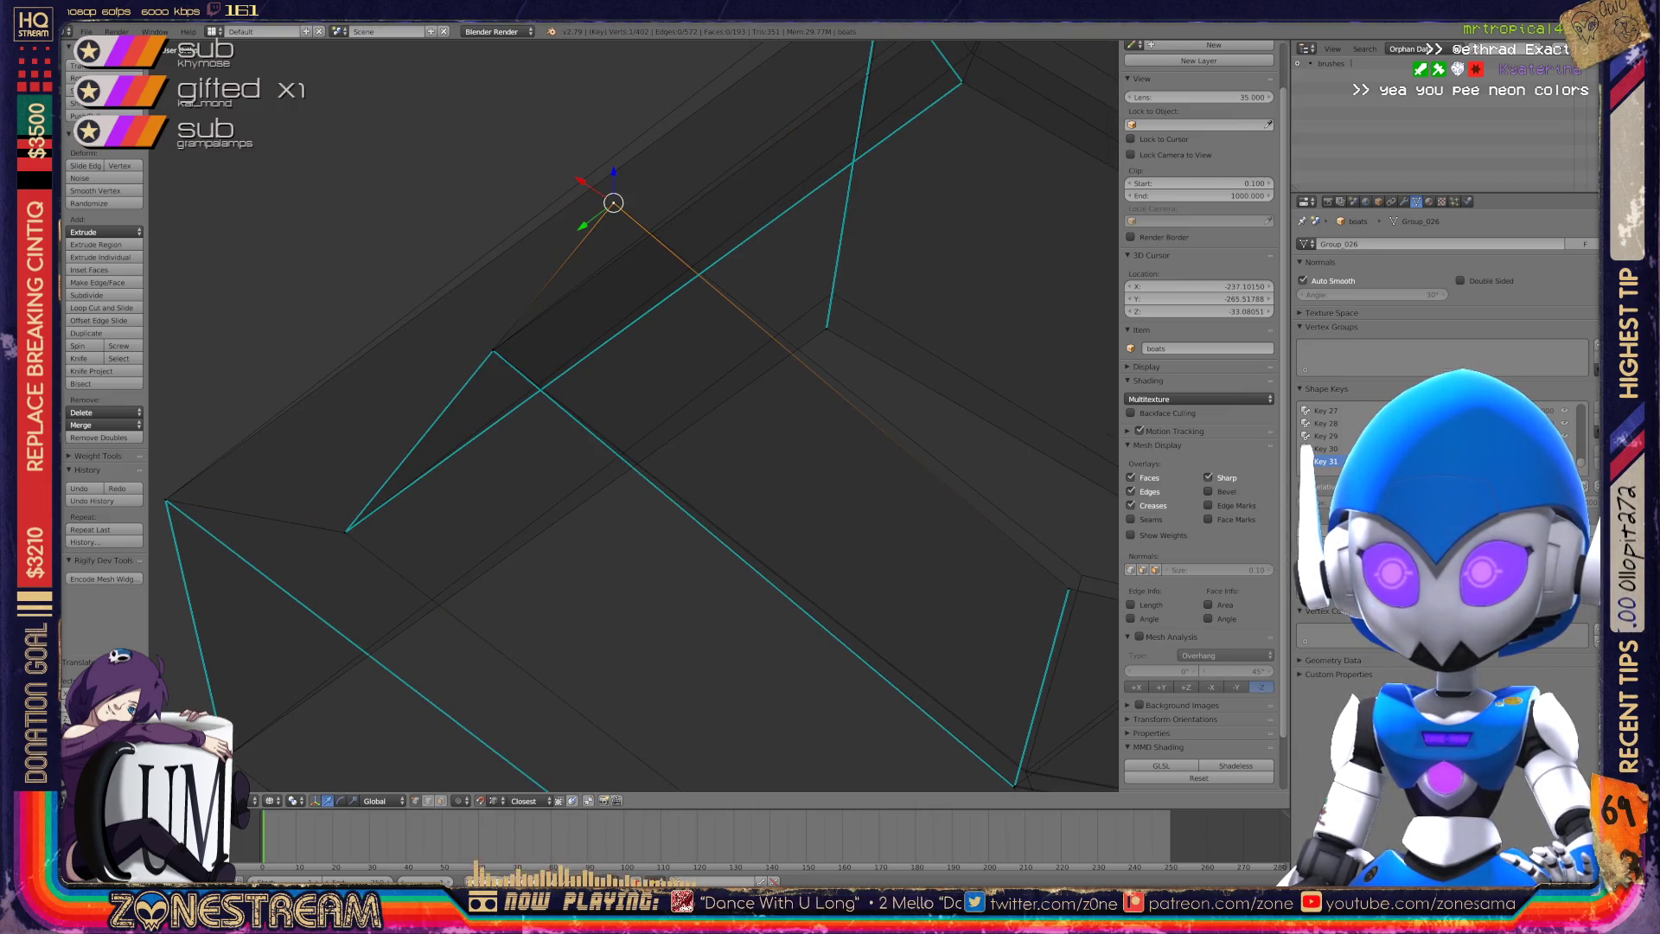
key(g)
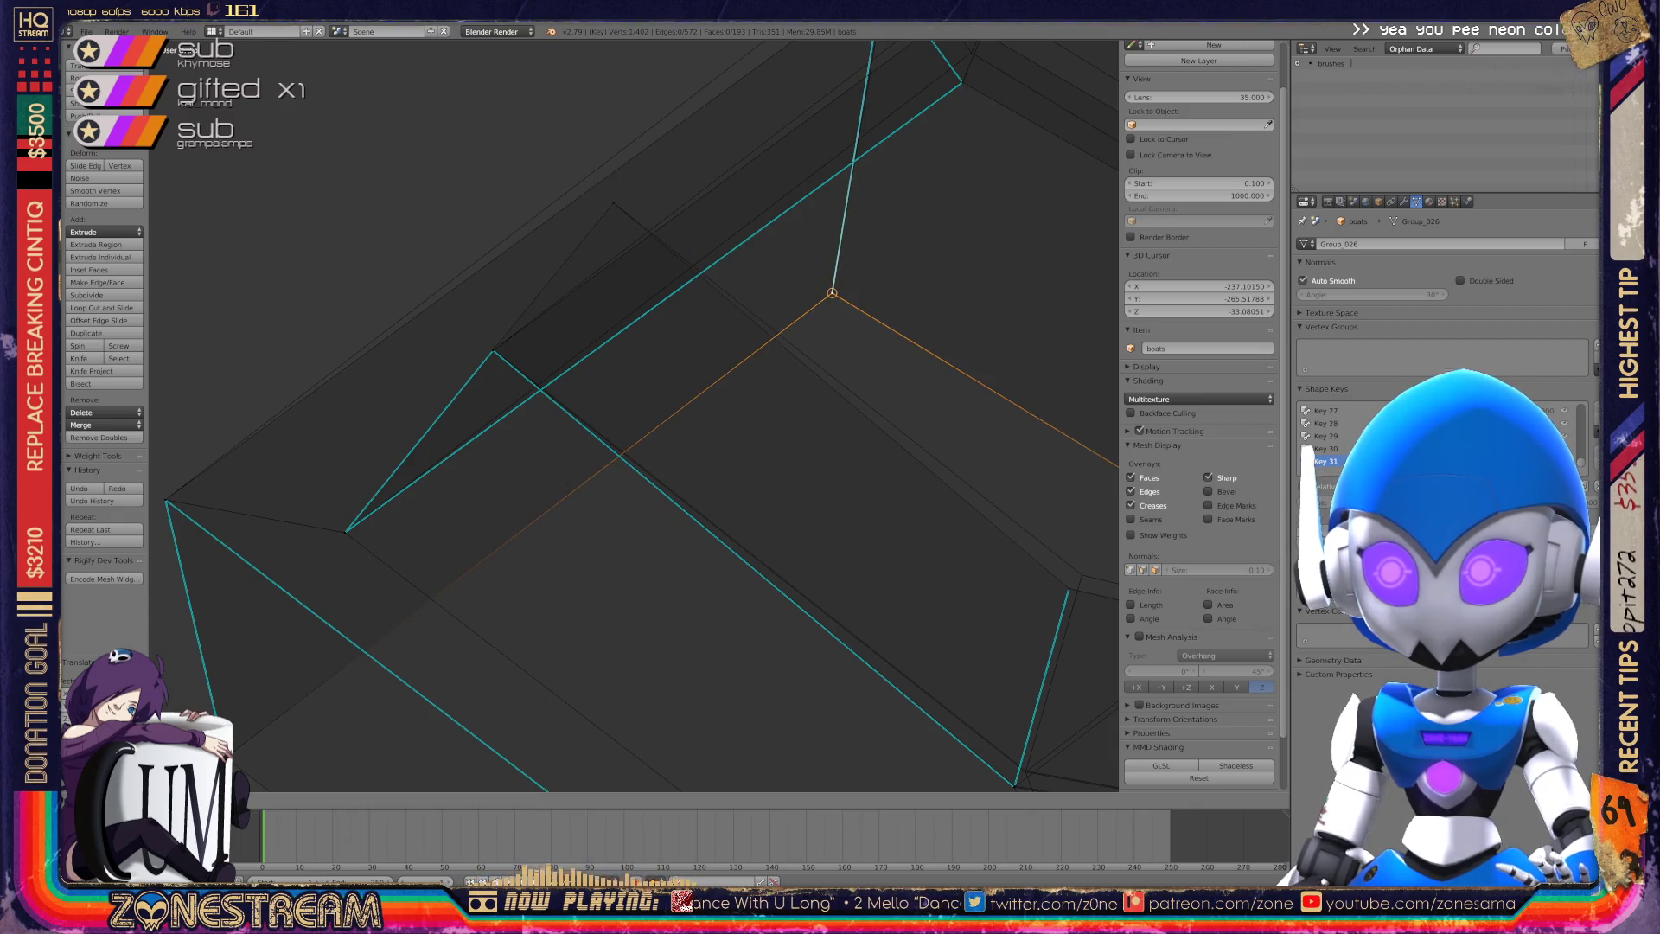
click(832, 293)
shift+middle_drag(832, 293, 610, 574)
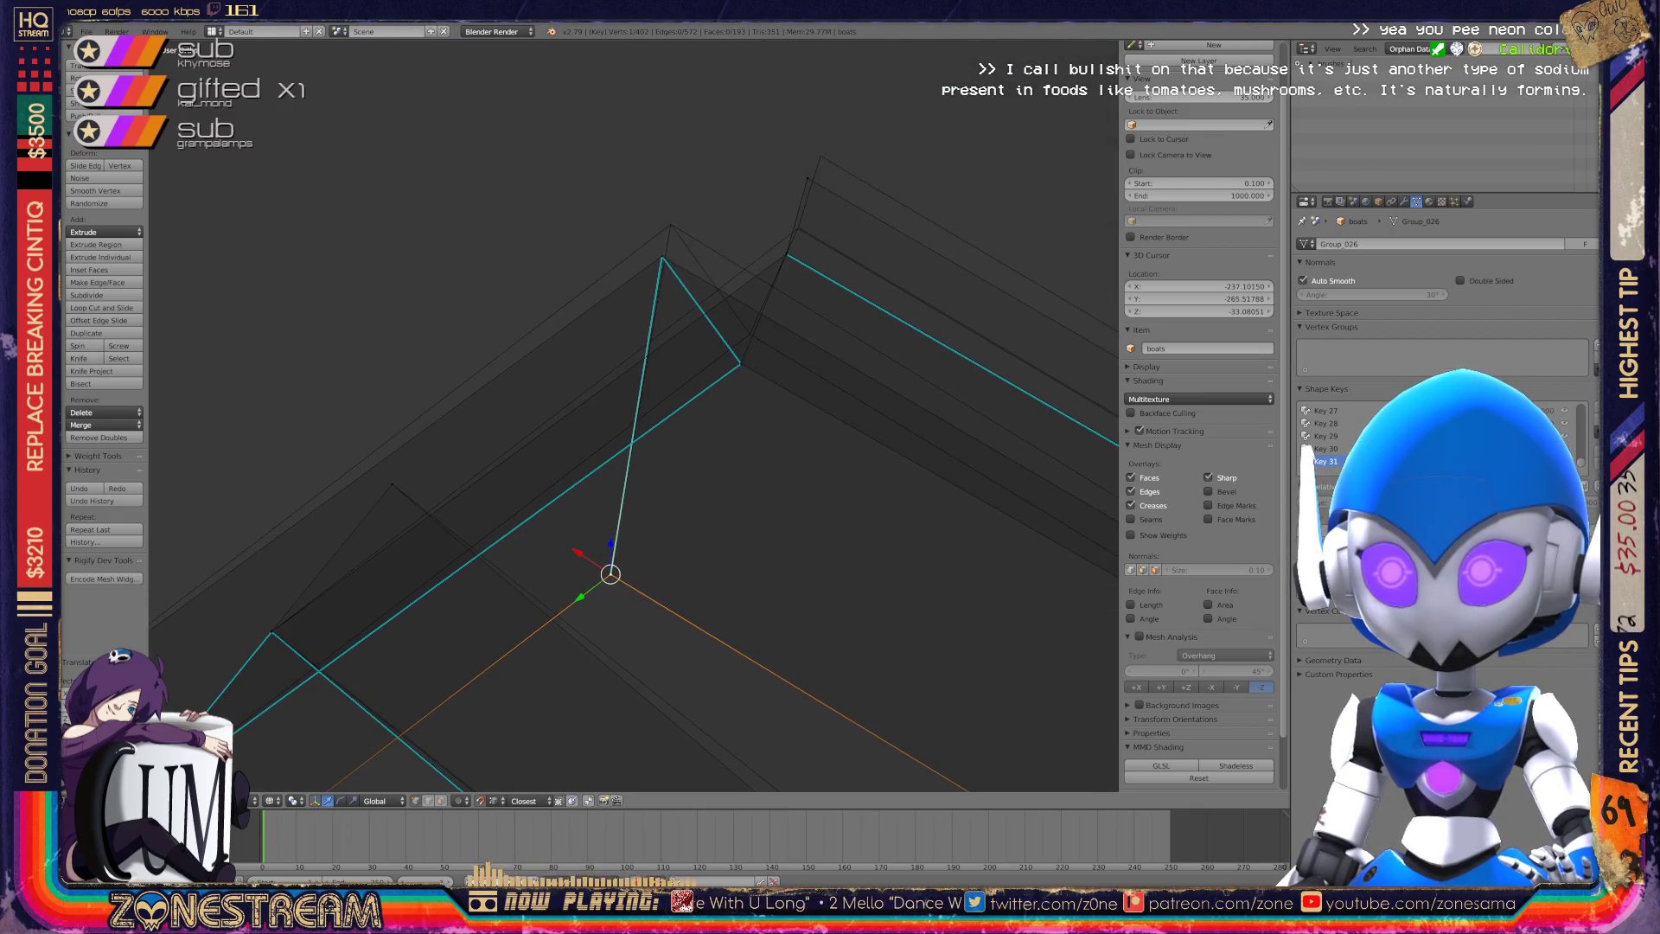
Nudge the peak's top vertex upward and snap its right-hand neighbour onto the base mesh.
right_click(661, 257)
key(g)
click(670, 227)
right_click(740, 363)
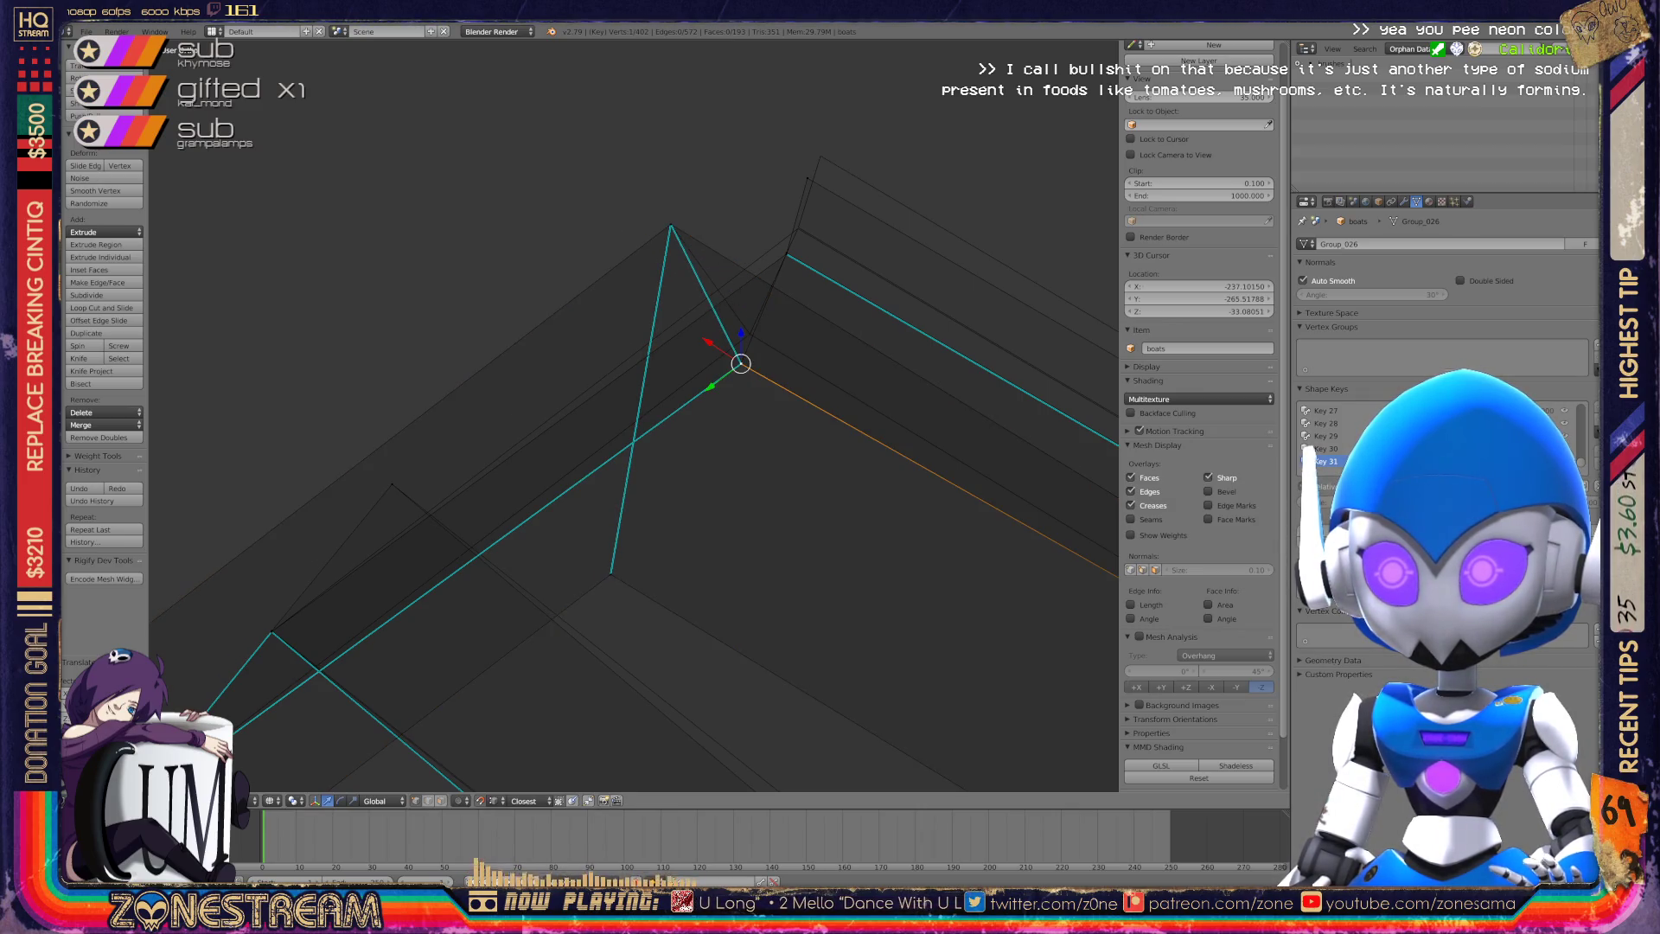
key(g)
click(786, 254)
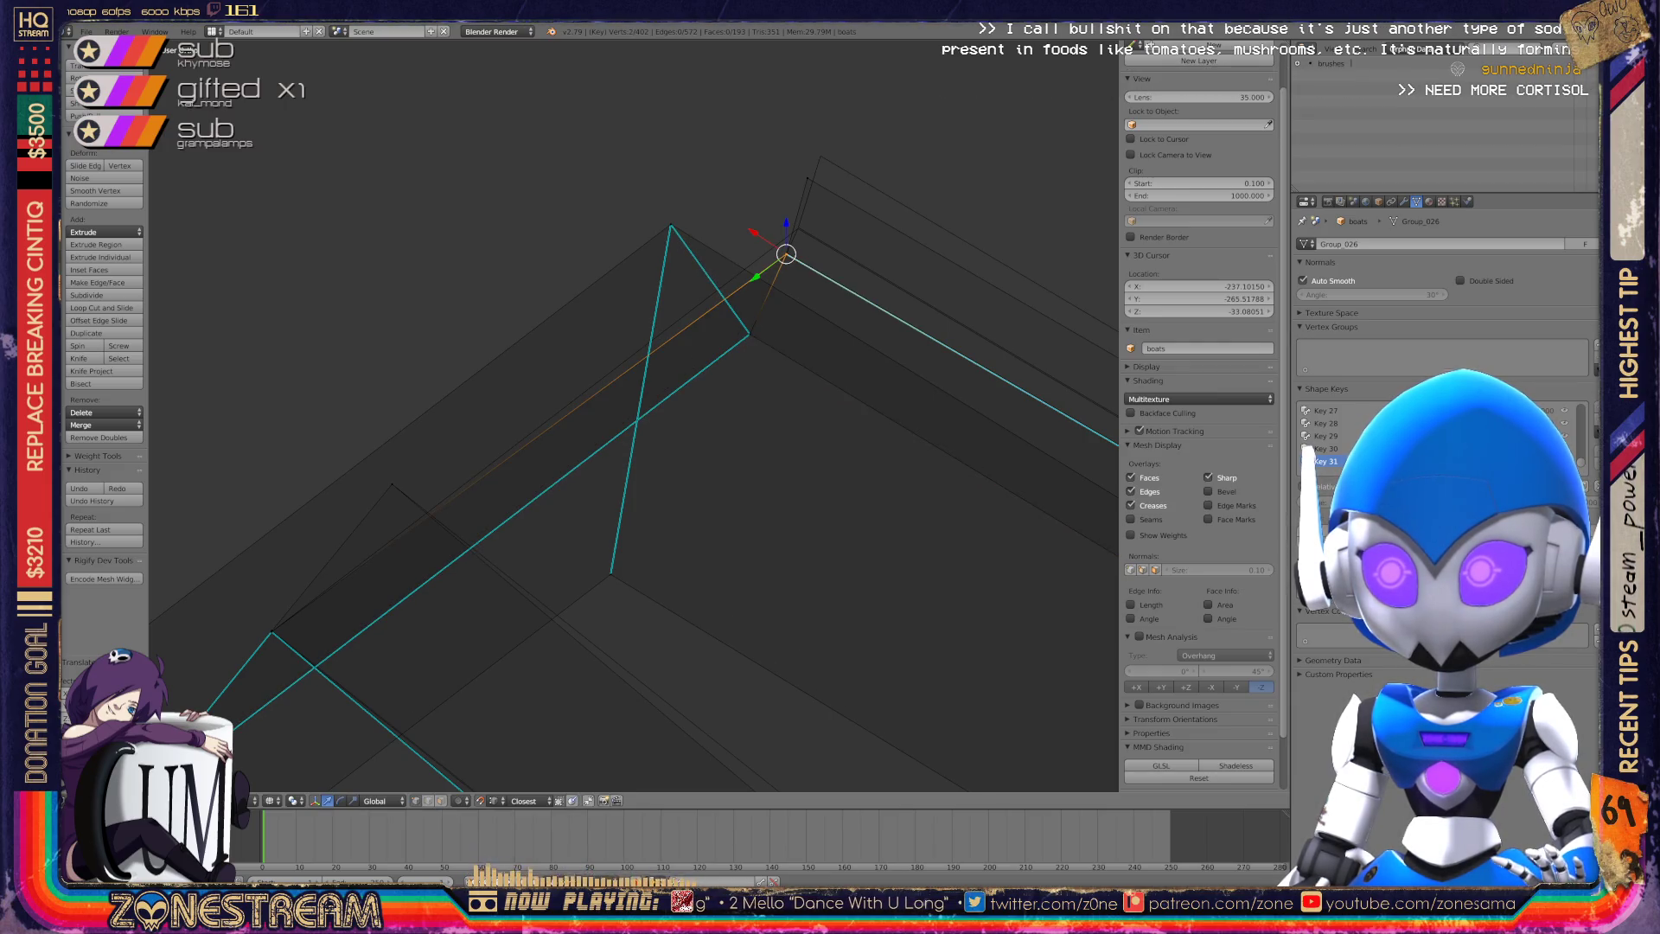
key(g)
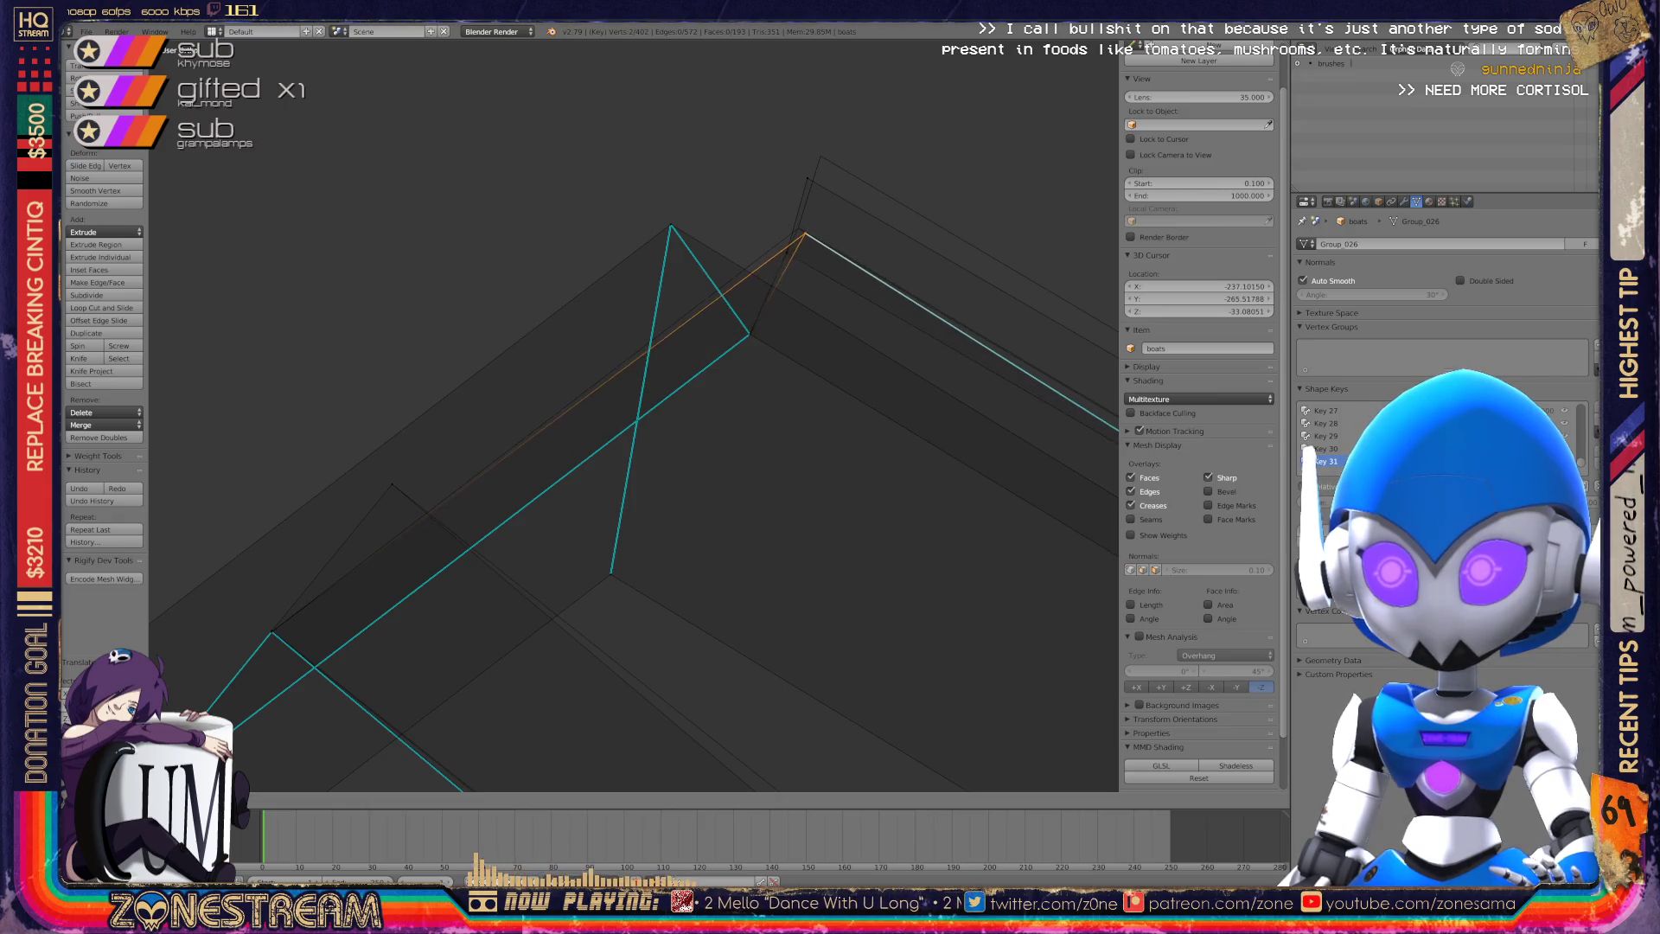
click(798, 229)
middle_drag(790, 230, 748, 299)
scroll(633, 415, up, 10)
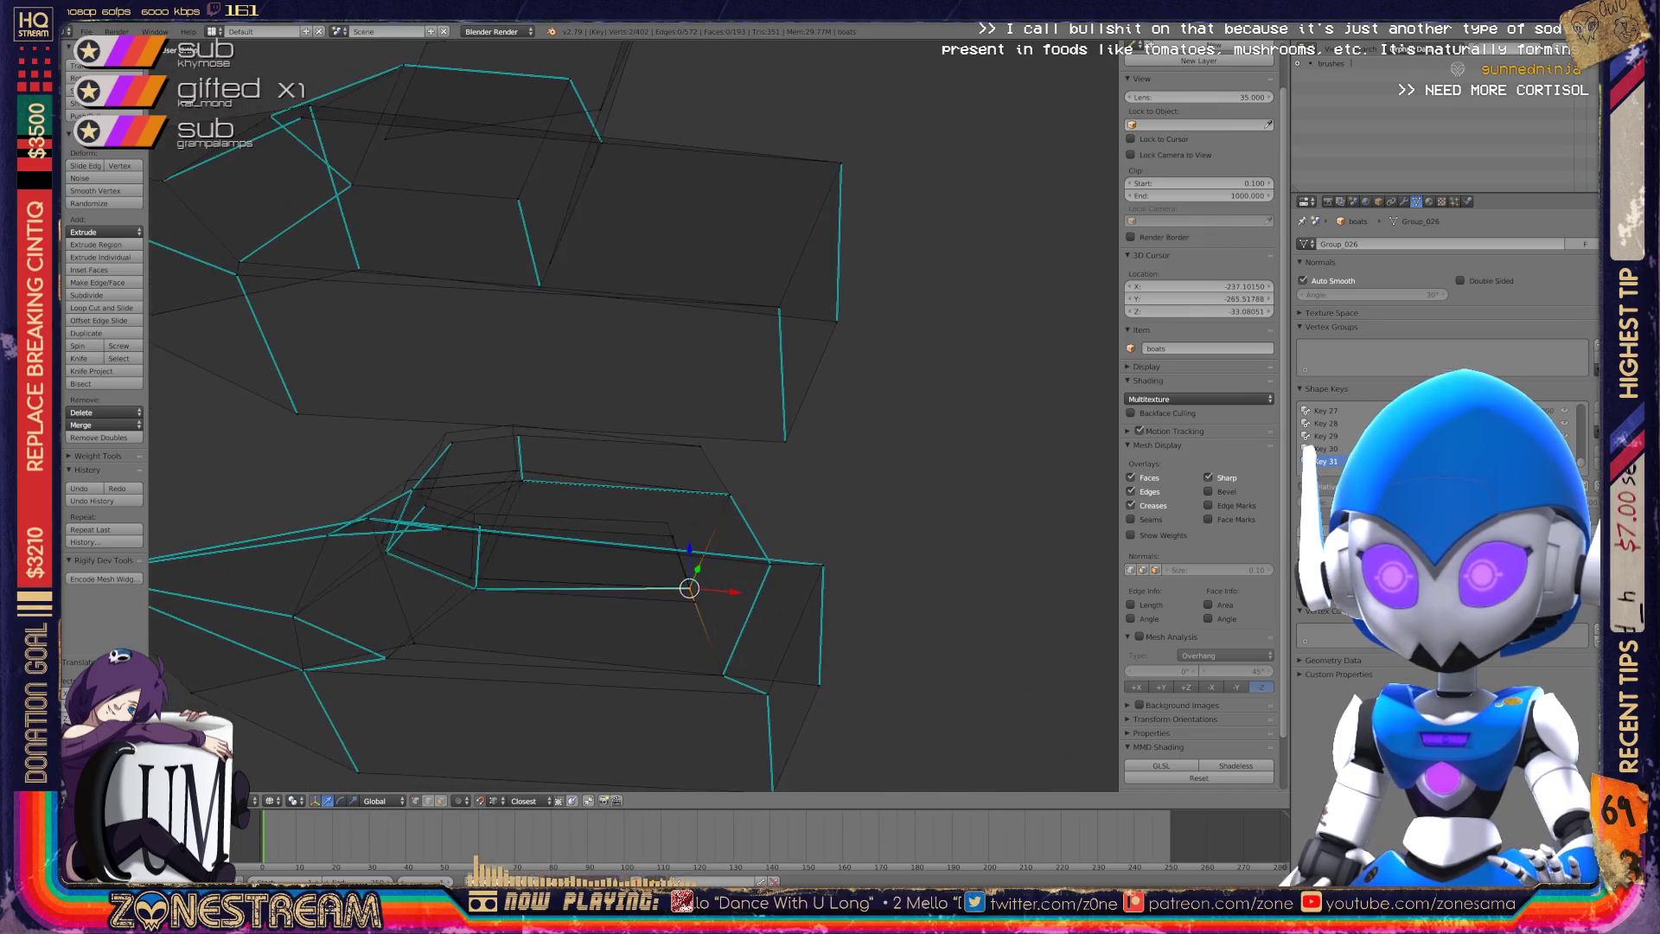
Snap the selected vertex onto the base mesh, undoing an unwanted move of a nearby vertex.
mouse_move(431, 276)
shift+middle_down()
mouse_move(700, 349)
mouse_move(927, 159)
mouse_move(694, 273)
mouse_move(786, 55)
mouse_move(628, 393)
shift+middle_up()
key(g)
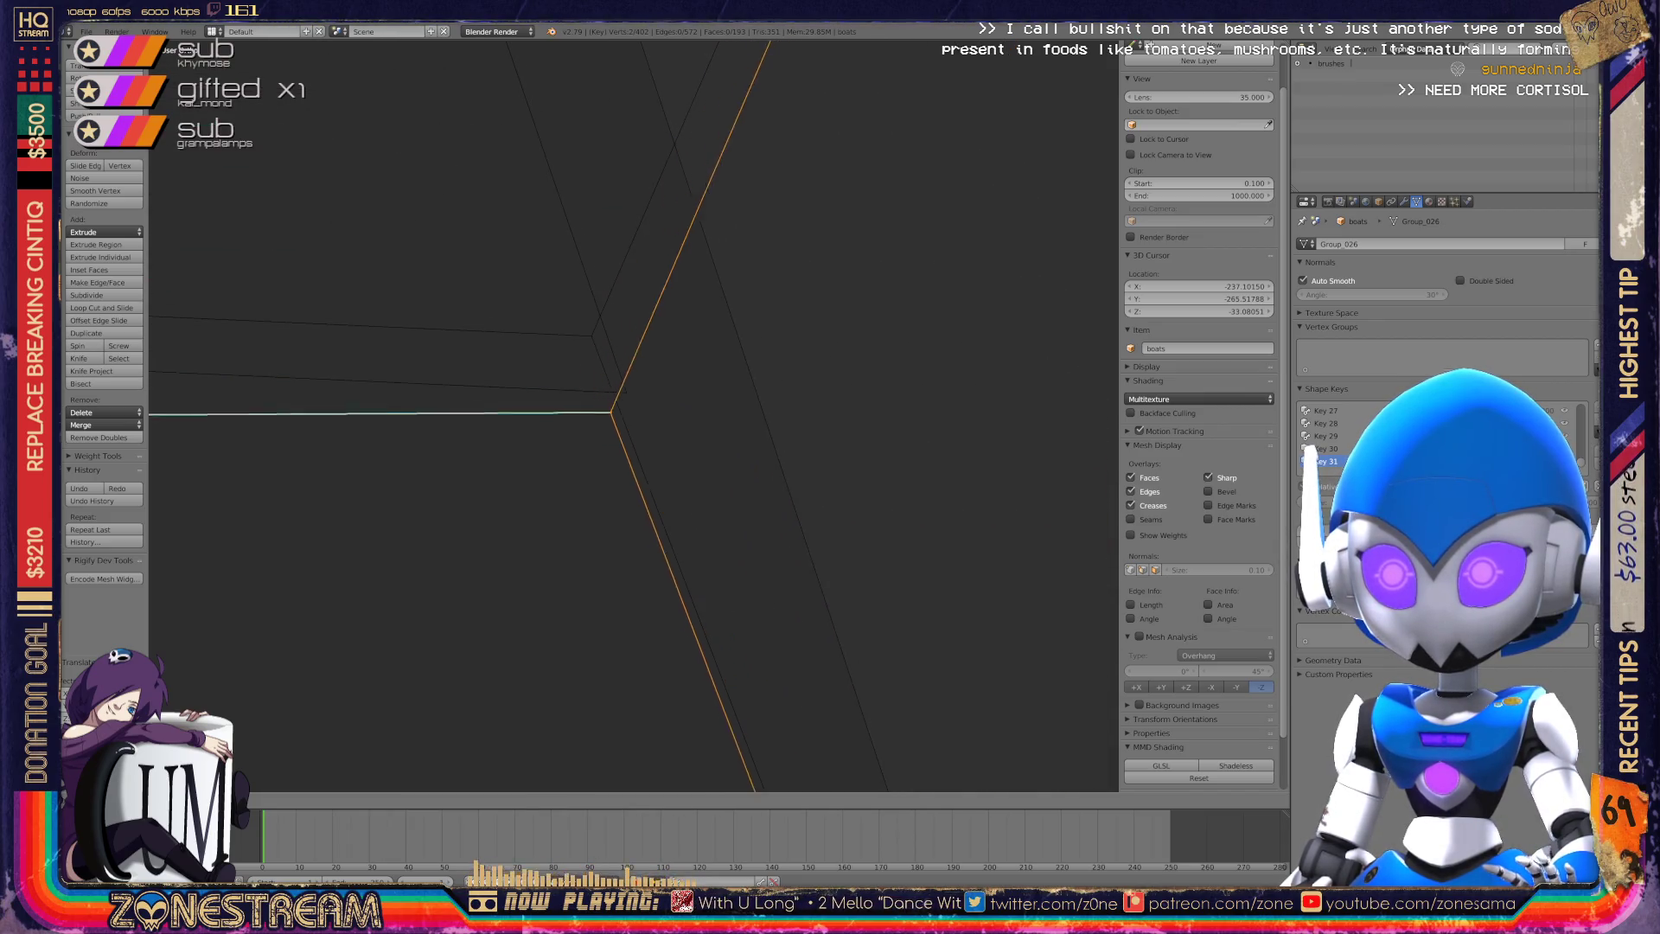
key(Return)
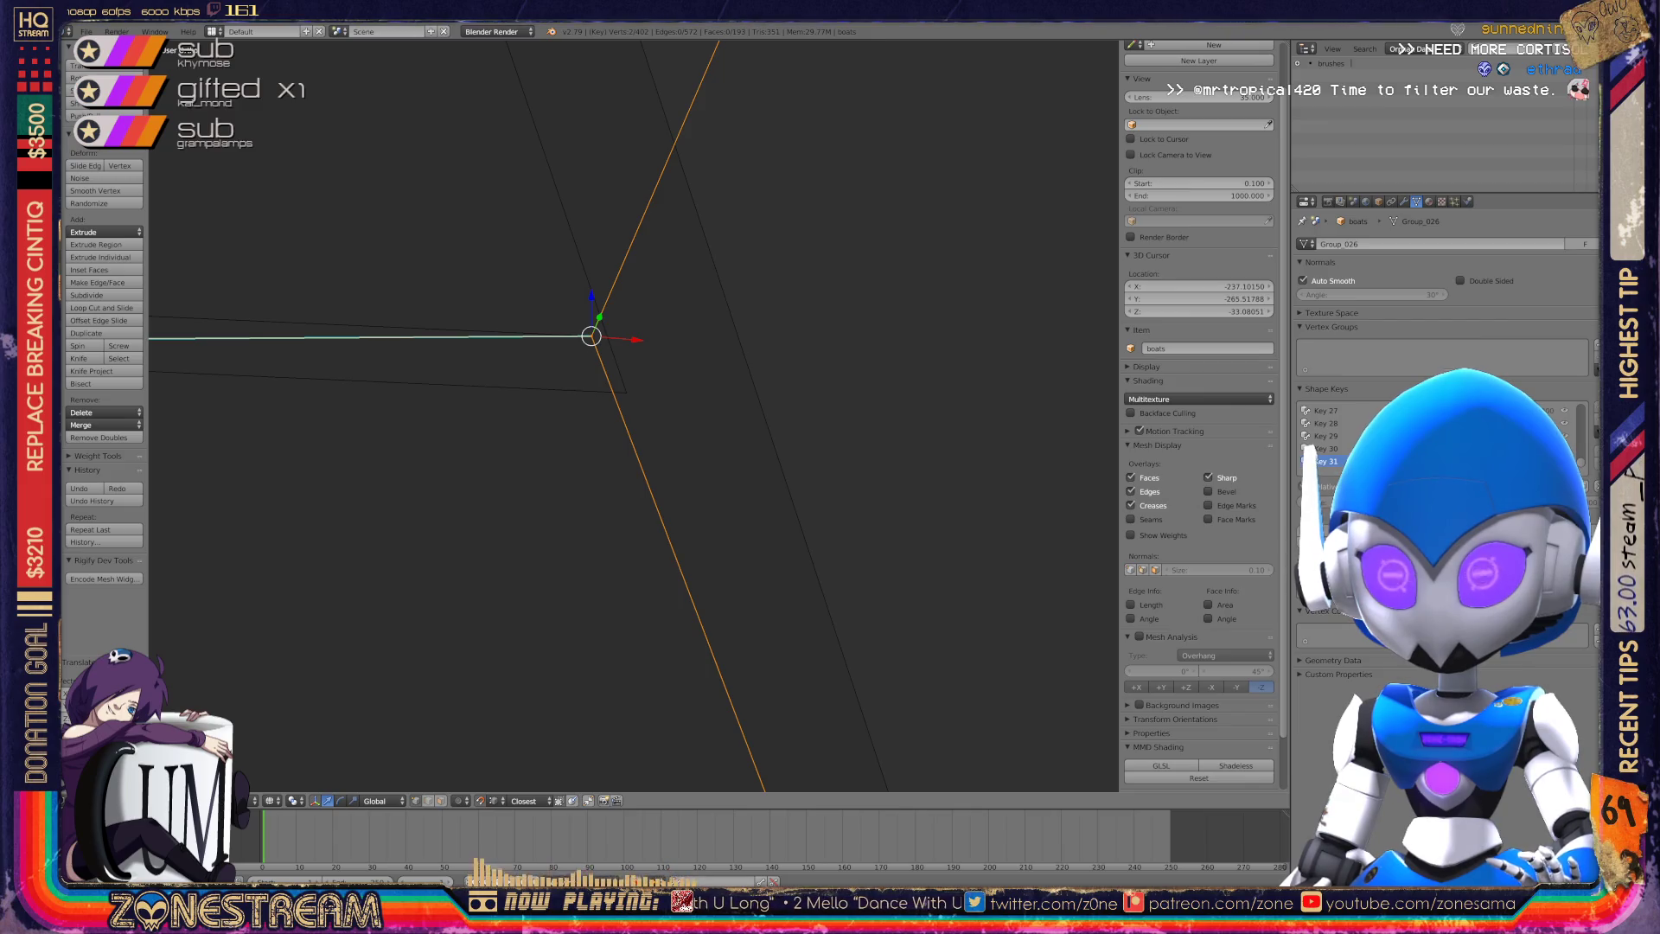
shift+middle_drag(592, 335, 632, 412)
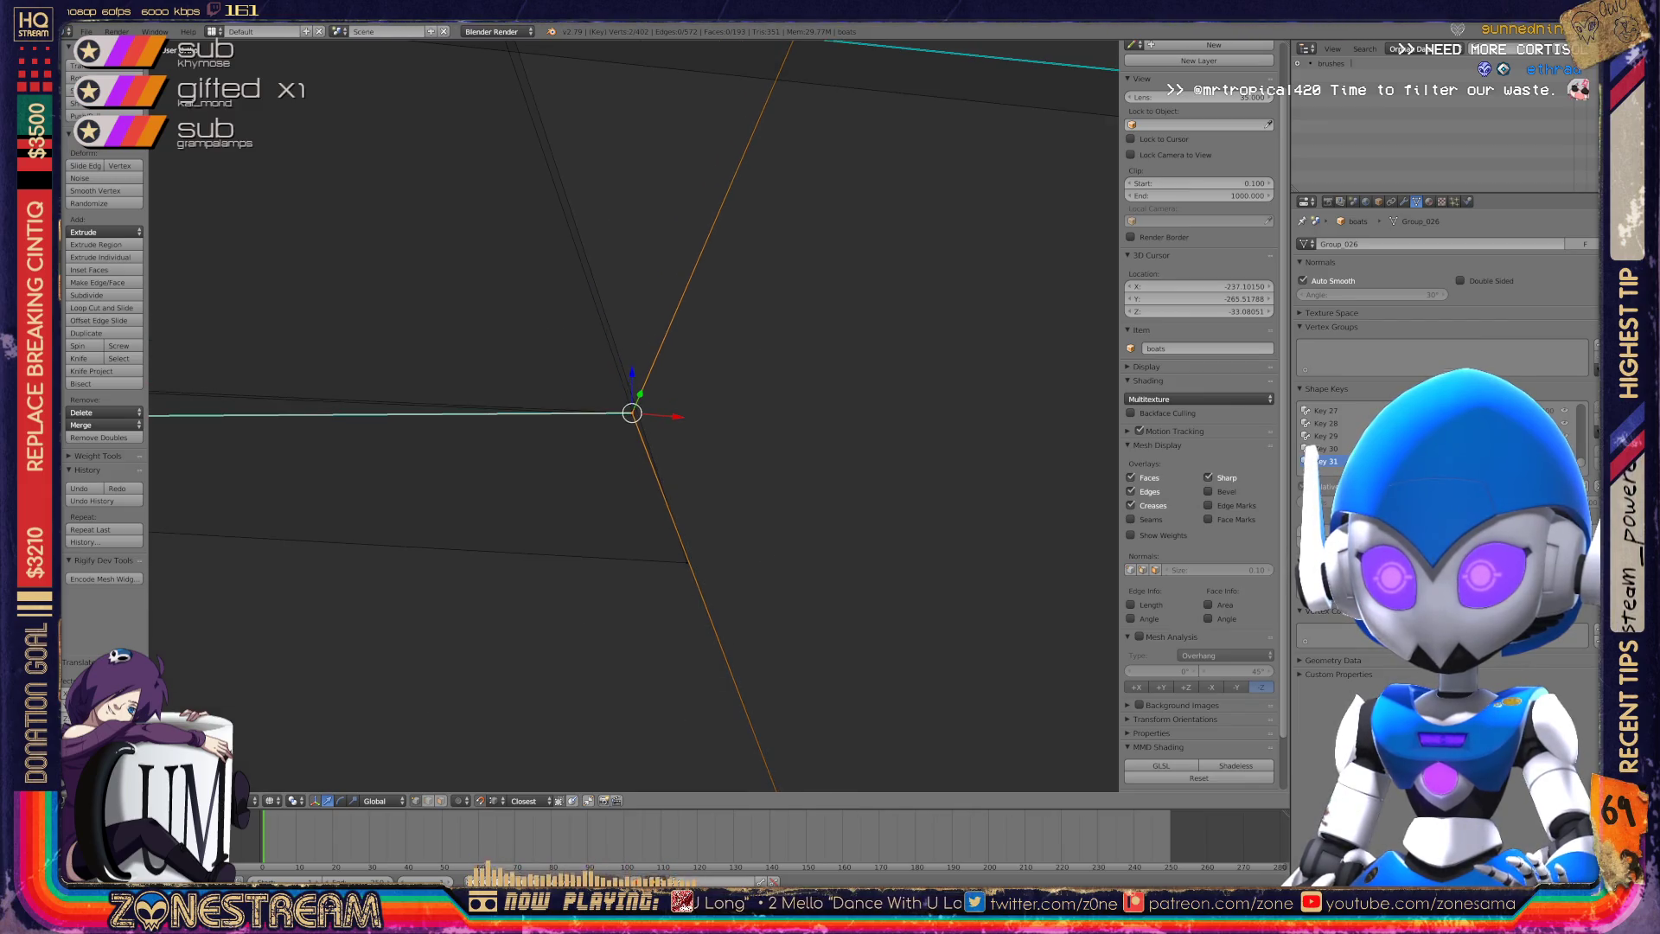
right_click(686, 563)
key(g)
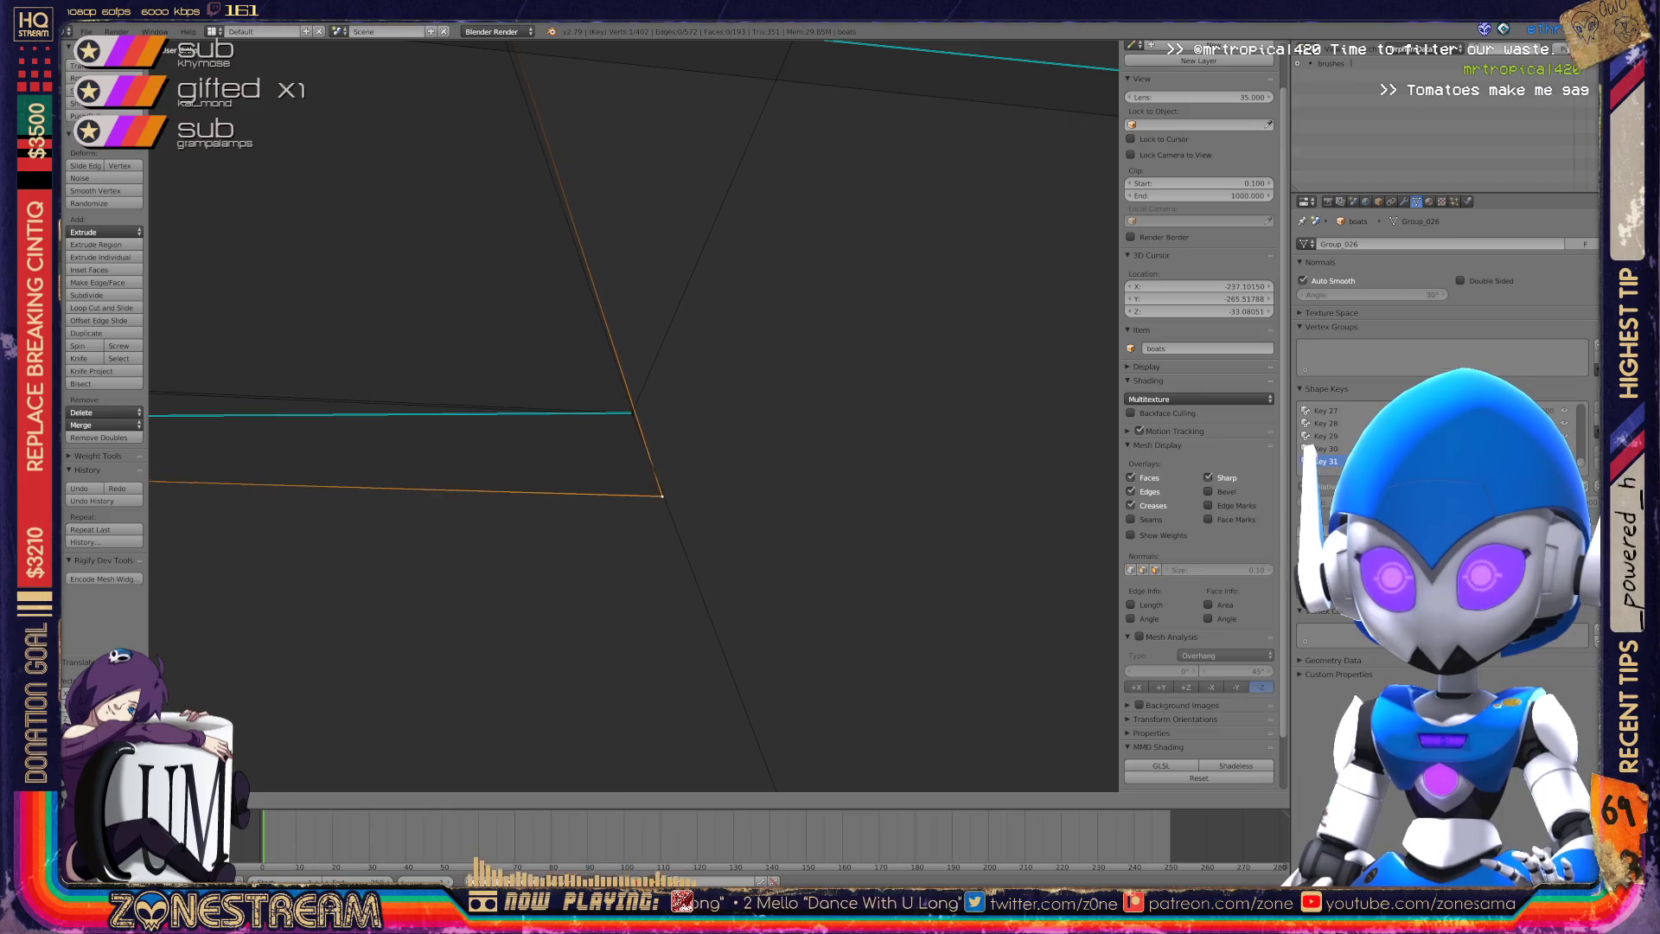
key(Return)
key(ctrl+z)
key(ctrl+z)
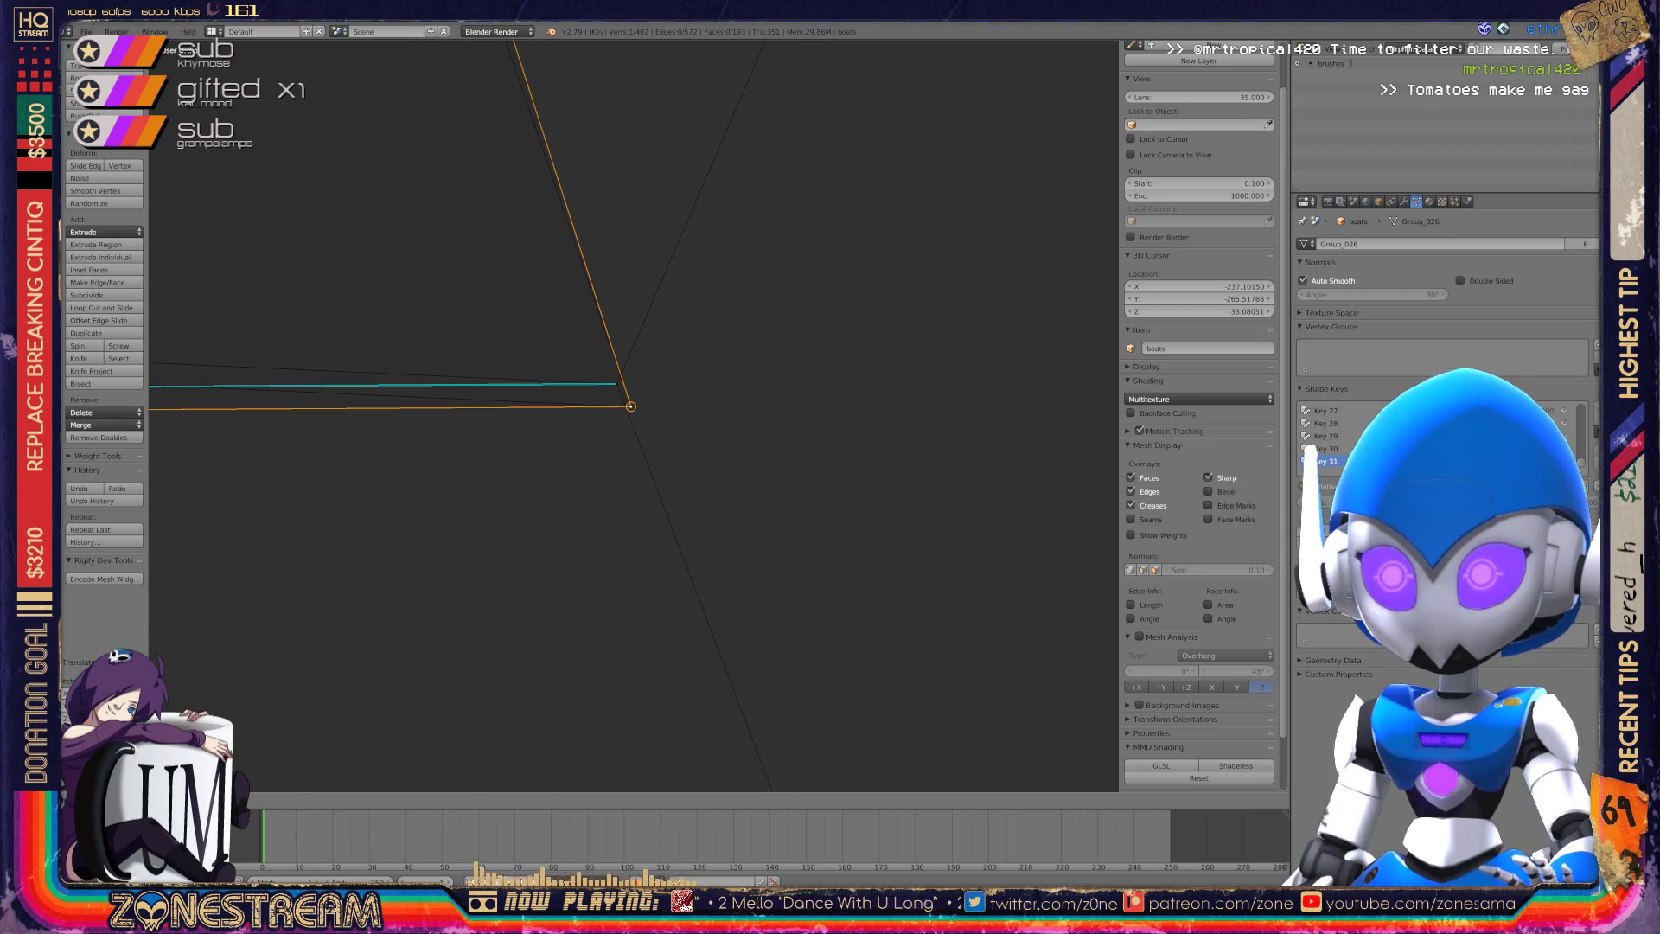
scroll(633, 413, up, 5)
scroll(633, 415, up, 5)
Centre the view on the corner vertex and slide it along its edge.
mouse_move(633, 415)
middle_down()
mouse_move(436, 403)
mouse_move(687, 392)
mouse_move(557, 316)
mouse_move(605, 333)
mouse_move(573, 327)
mouse_move(612, 310)
middle_up()
key(KP_Decimal)
scroll(634, 415, up, 8)
mouse_move(611, 310)
shift+middle_down()
mouse_move(623, 250)
mouse_move(534, 471)
shift+middle_up()
key(shift+v)
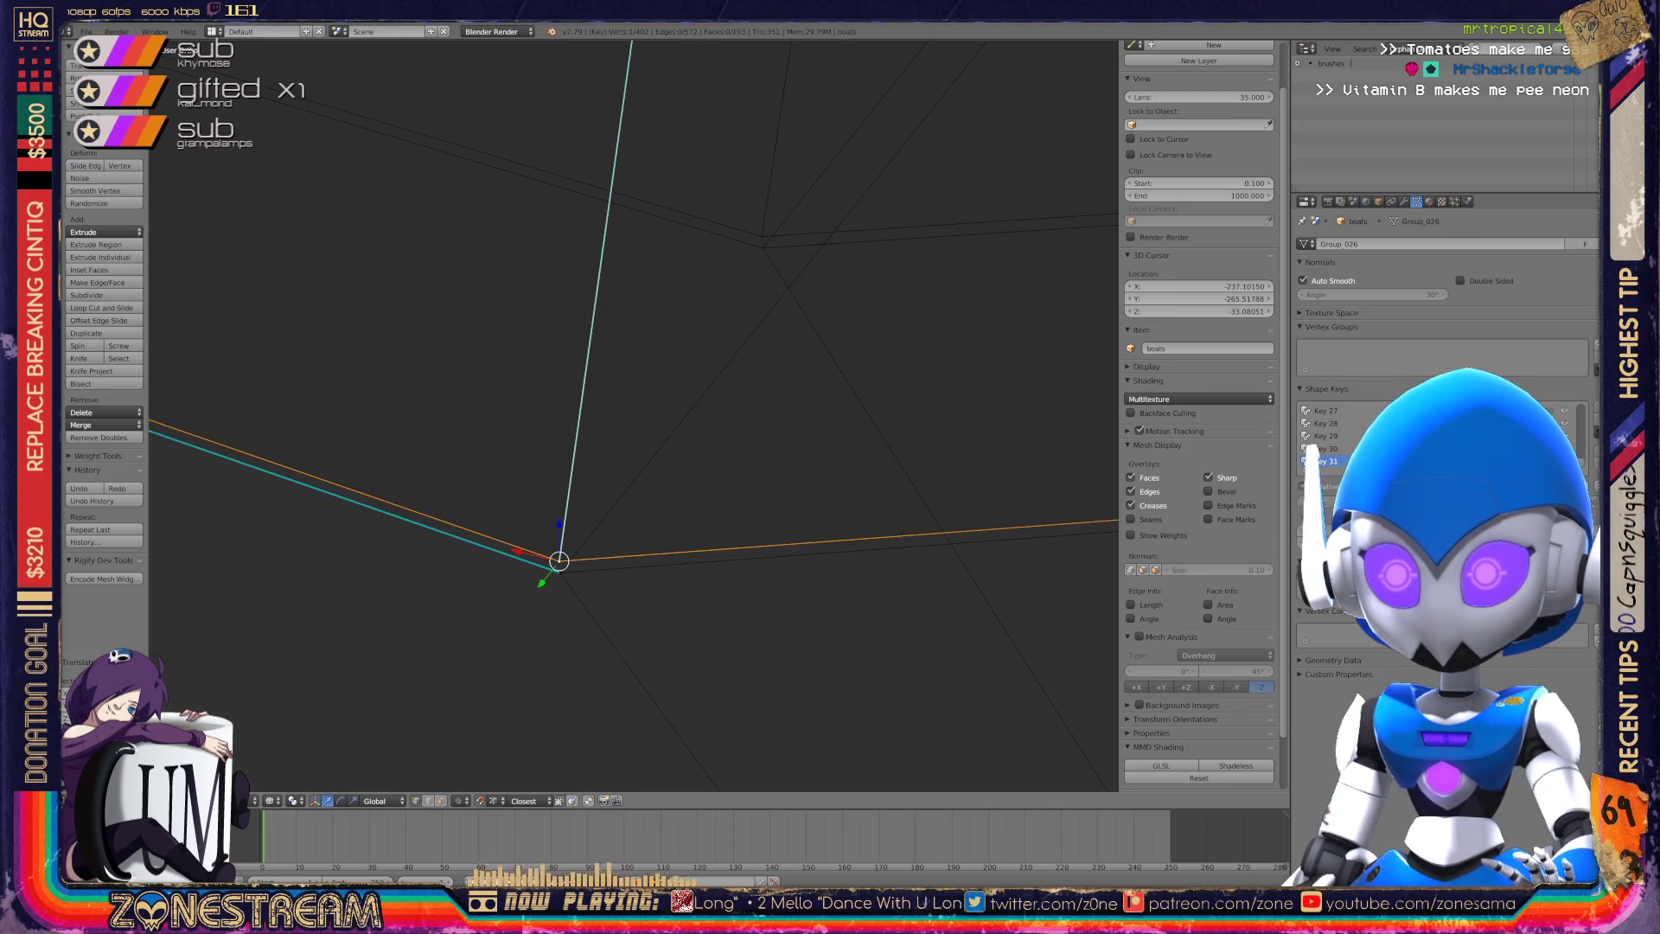
key(Return)
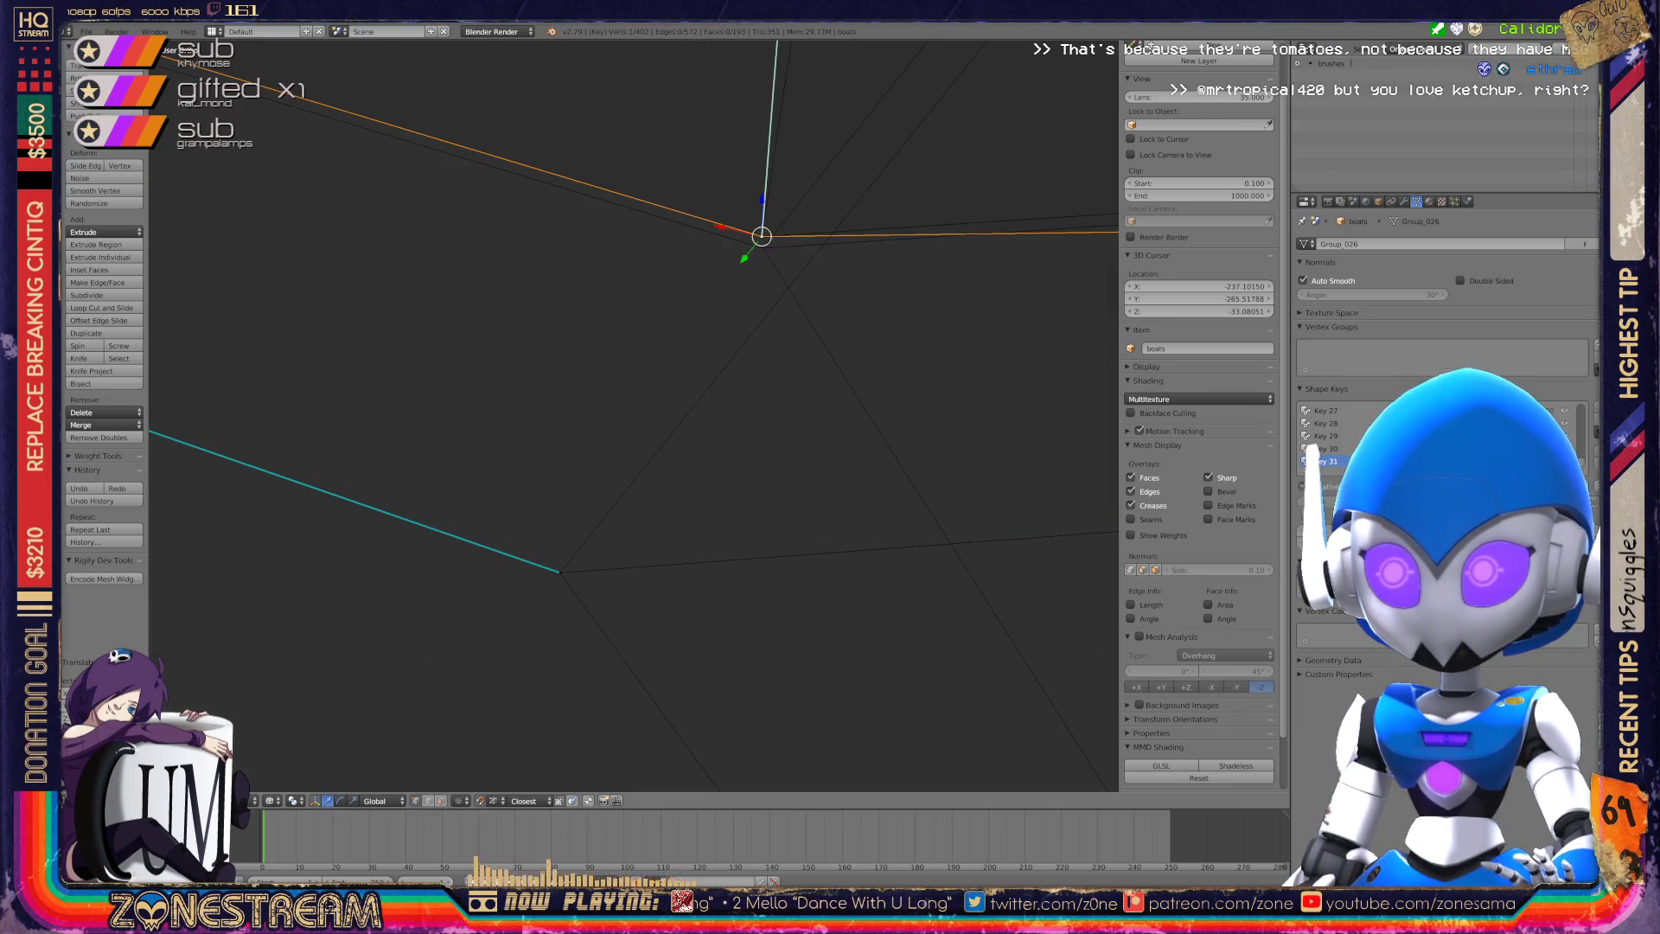
Merge the vertex at the edge's other end into a single point and save boats.blend.
right_click(560, 572)
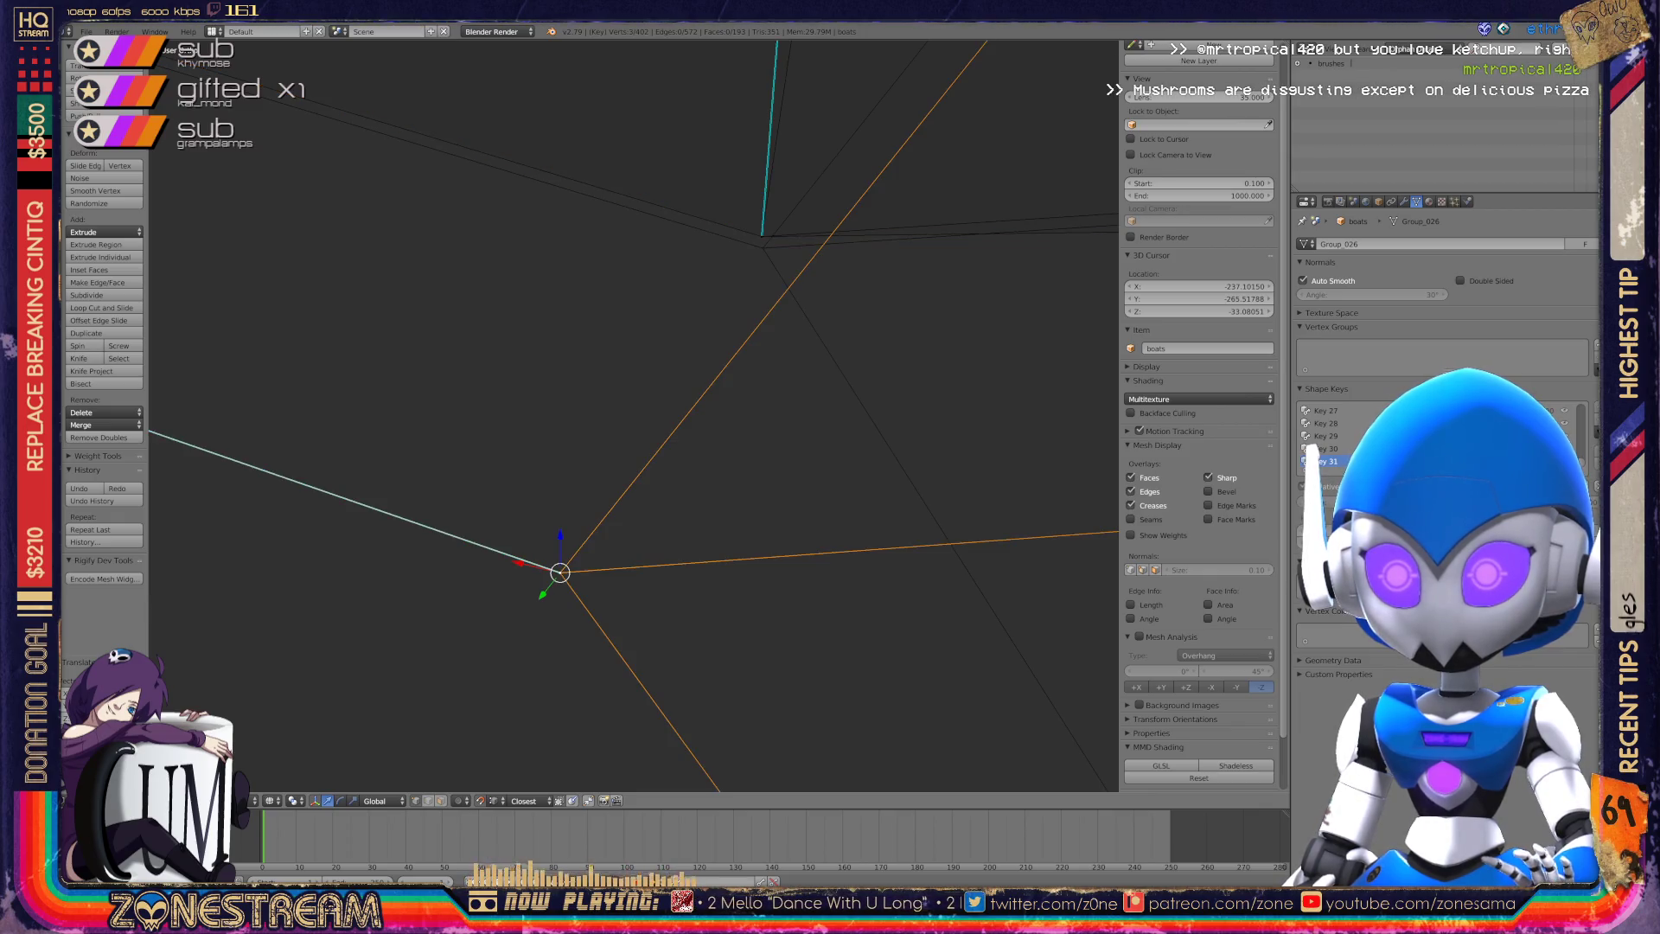
mouse_move(559, 572)
middle_down()
mouse_move(760, 248)
mouse_move(616, 422)
mouse_move(307, 346)
middle_up()
scroll(634, 415, down, 3)
scroll(960, 377, up, 5)
middle_drag(934, 372, 960, 376)
scroll(960, 377, down, 2)
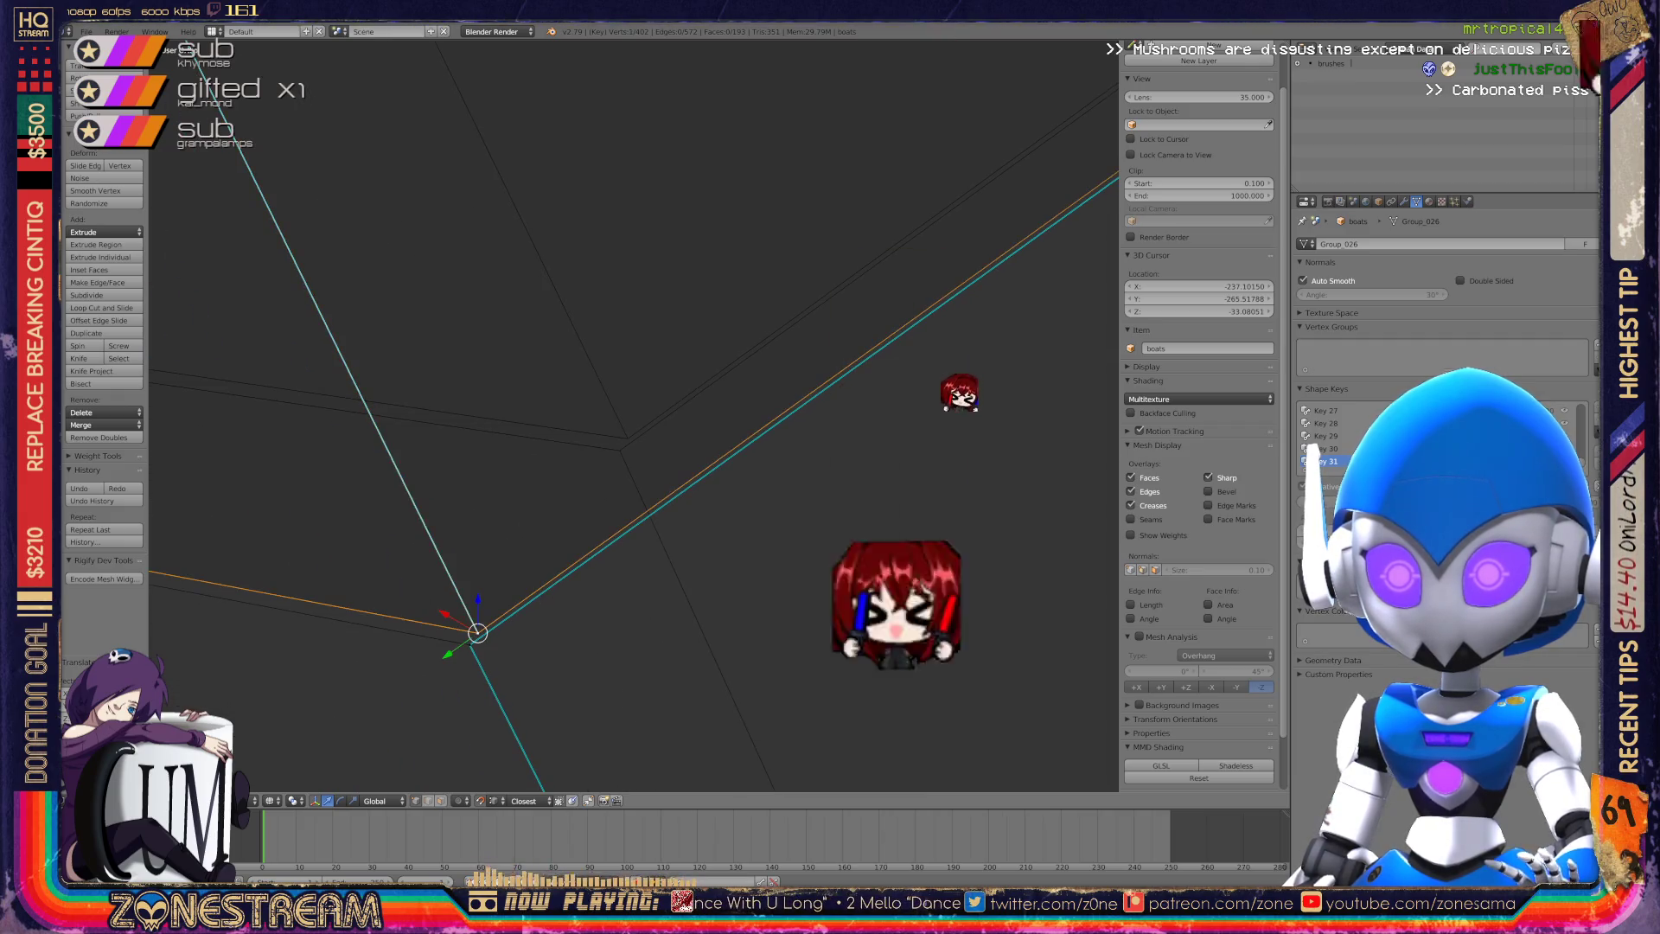
key(ctrl+z)
key(ctrl+z)
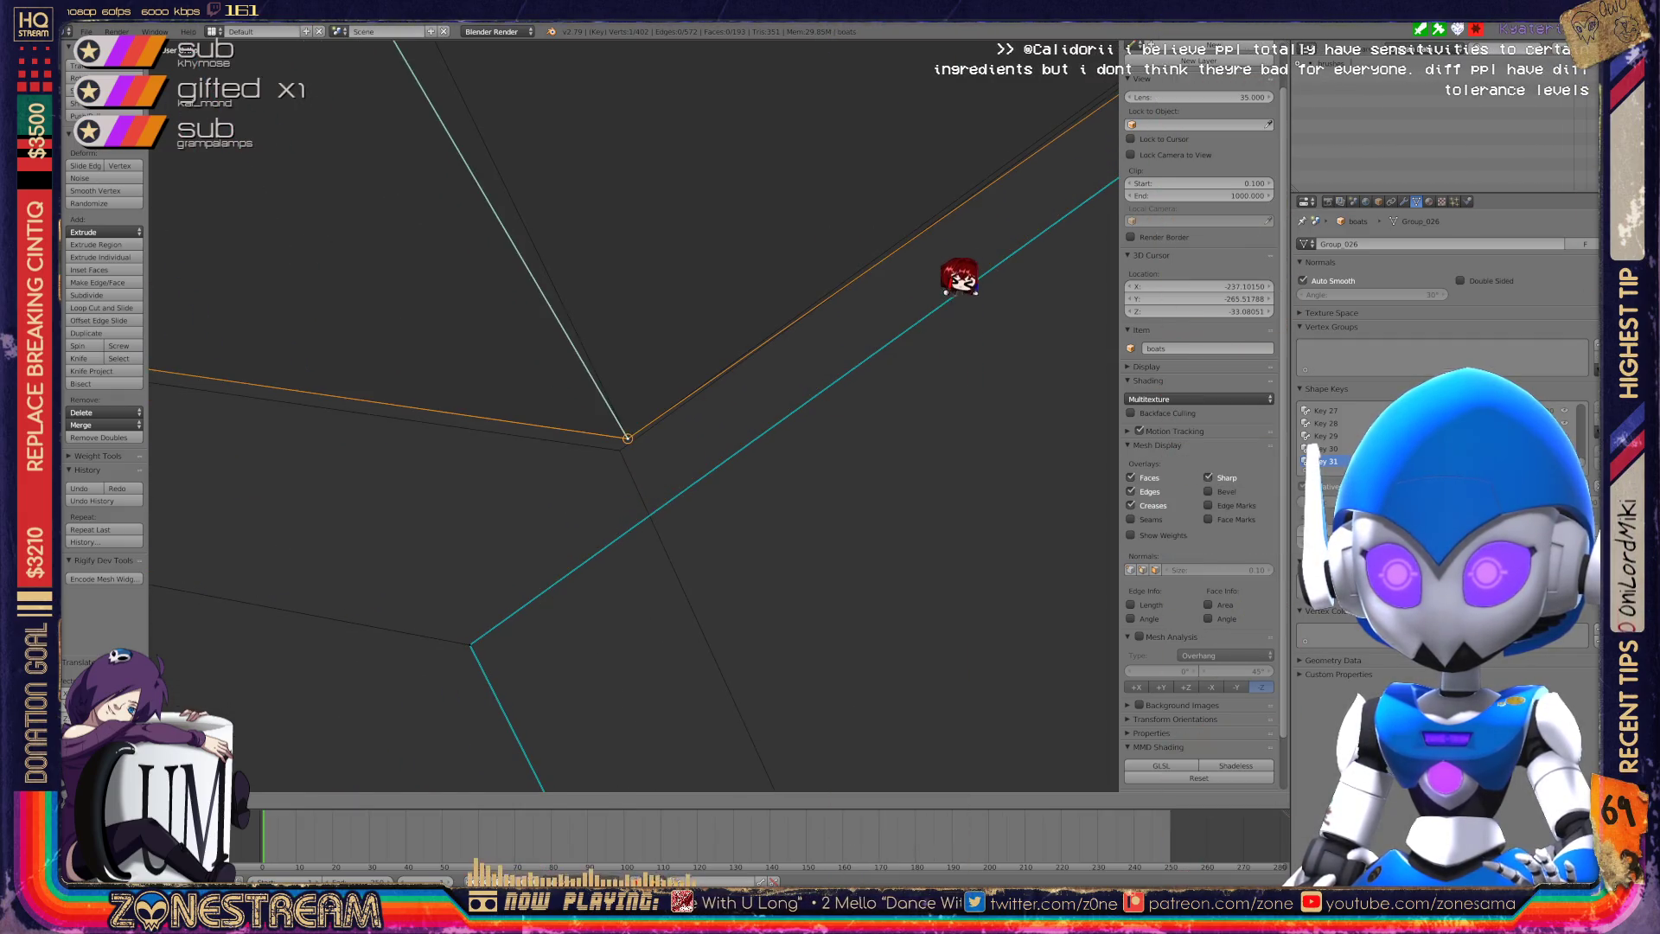
key(ctrl+z)
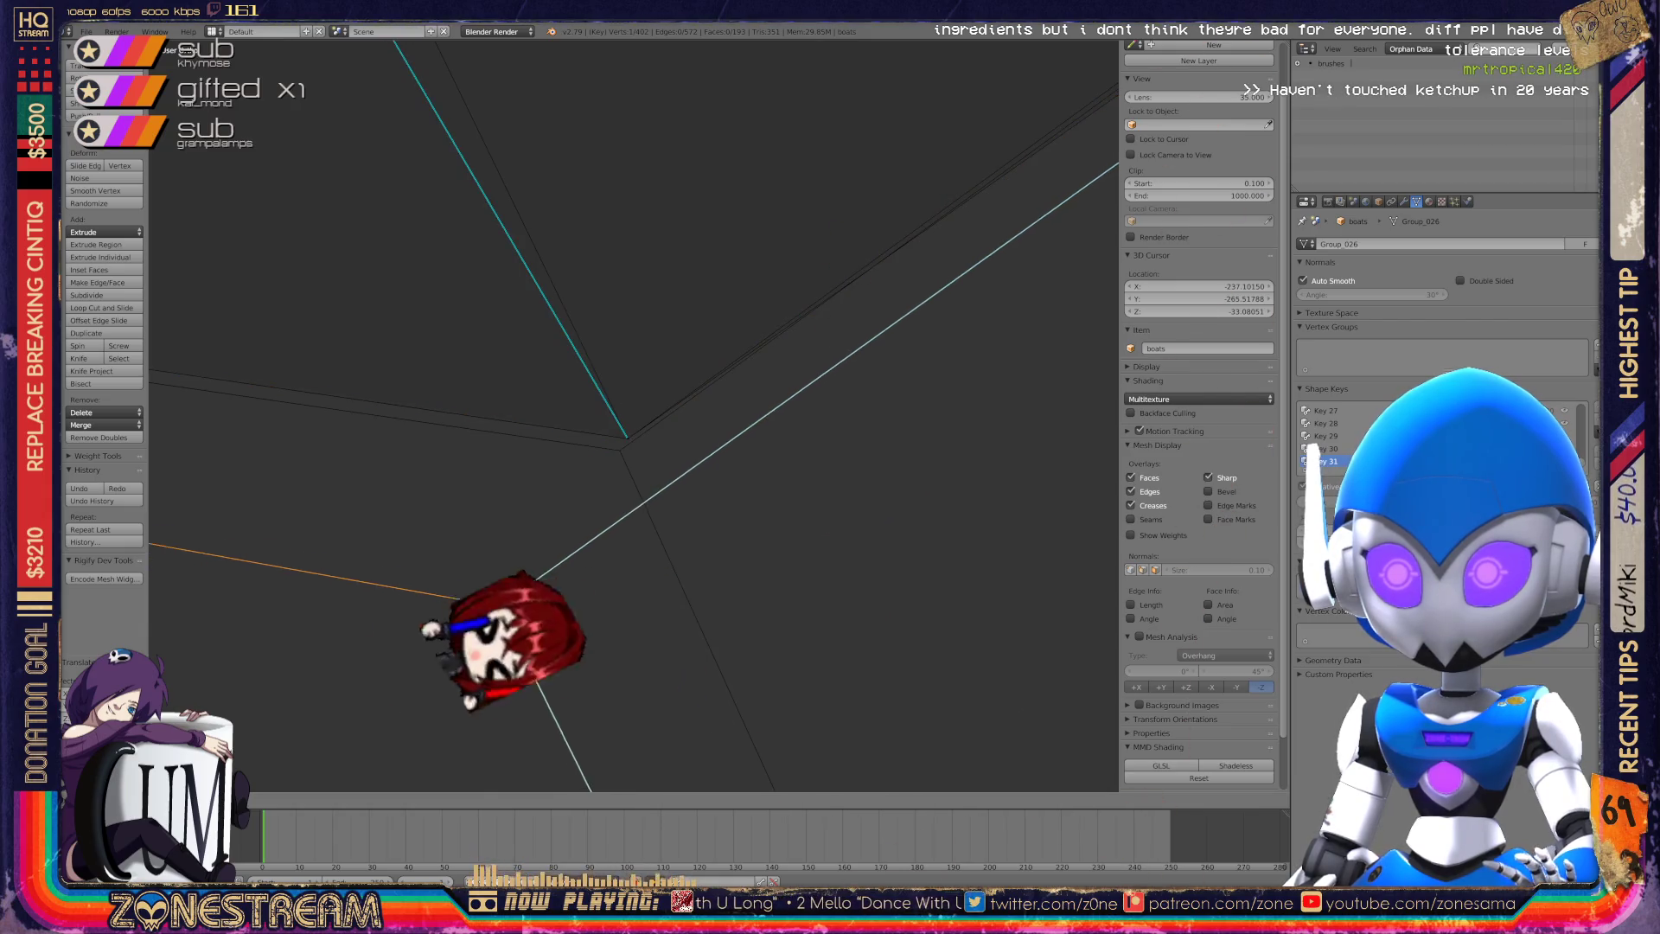
key(ctrl+z)
key(ctrl+space)
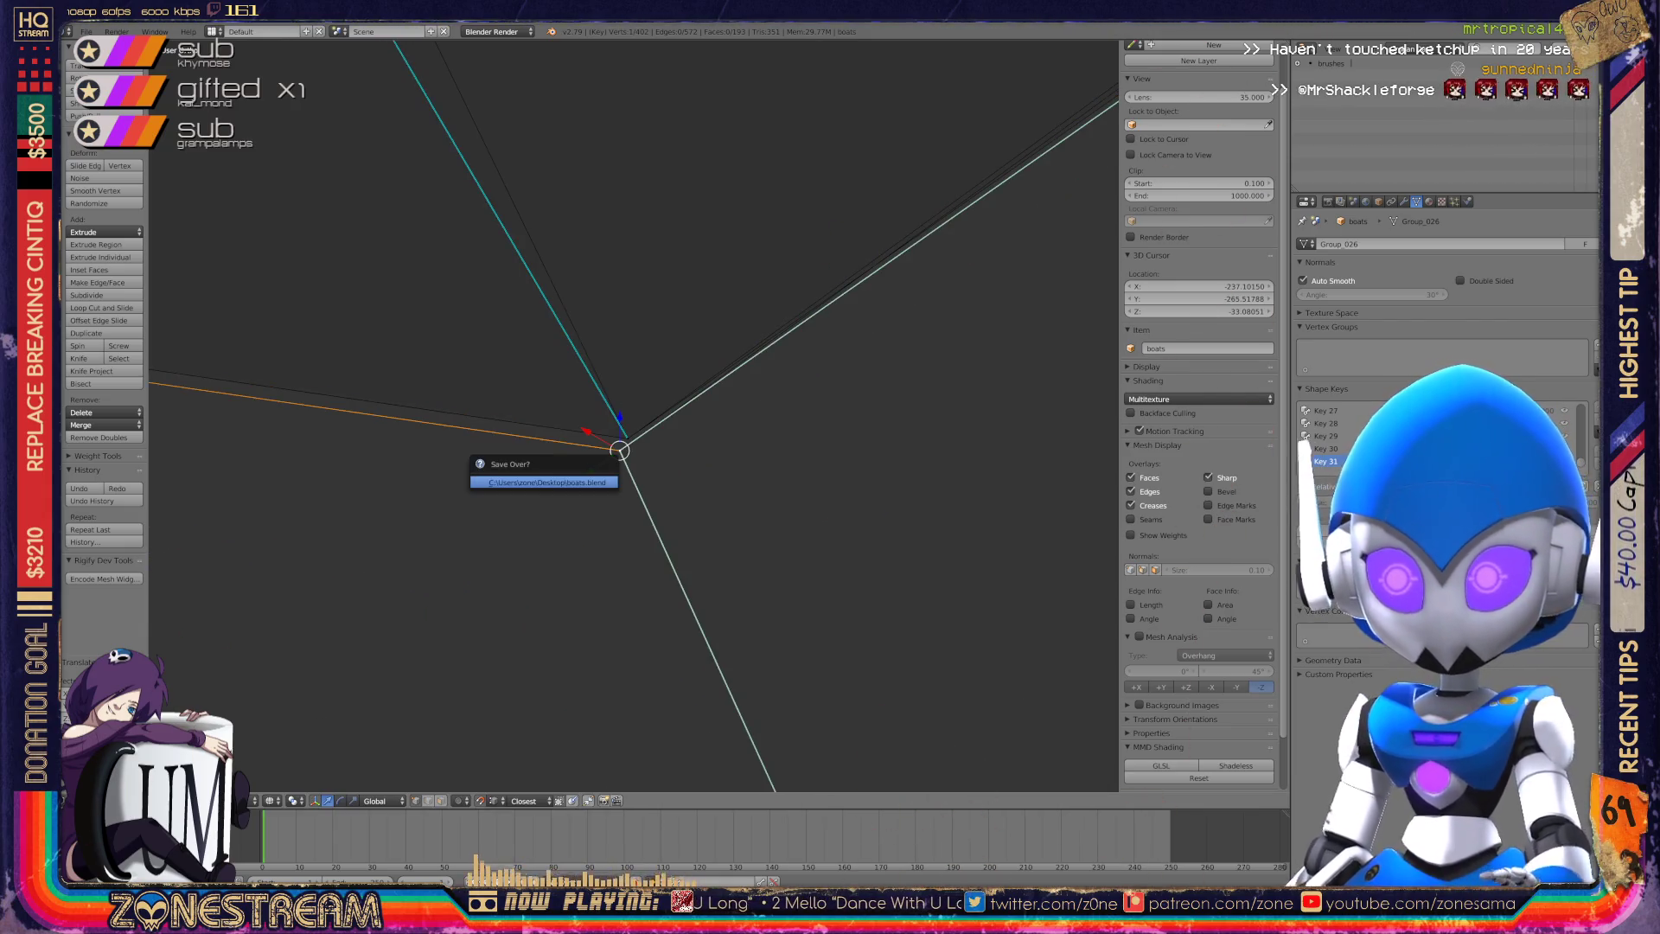
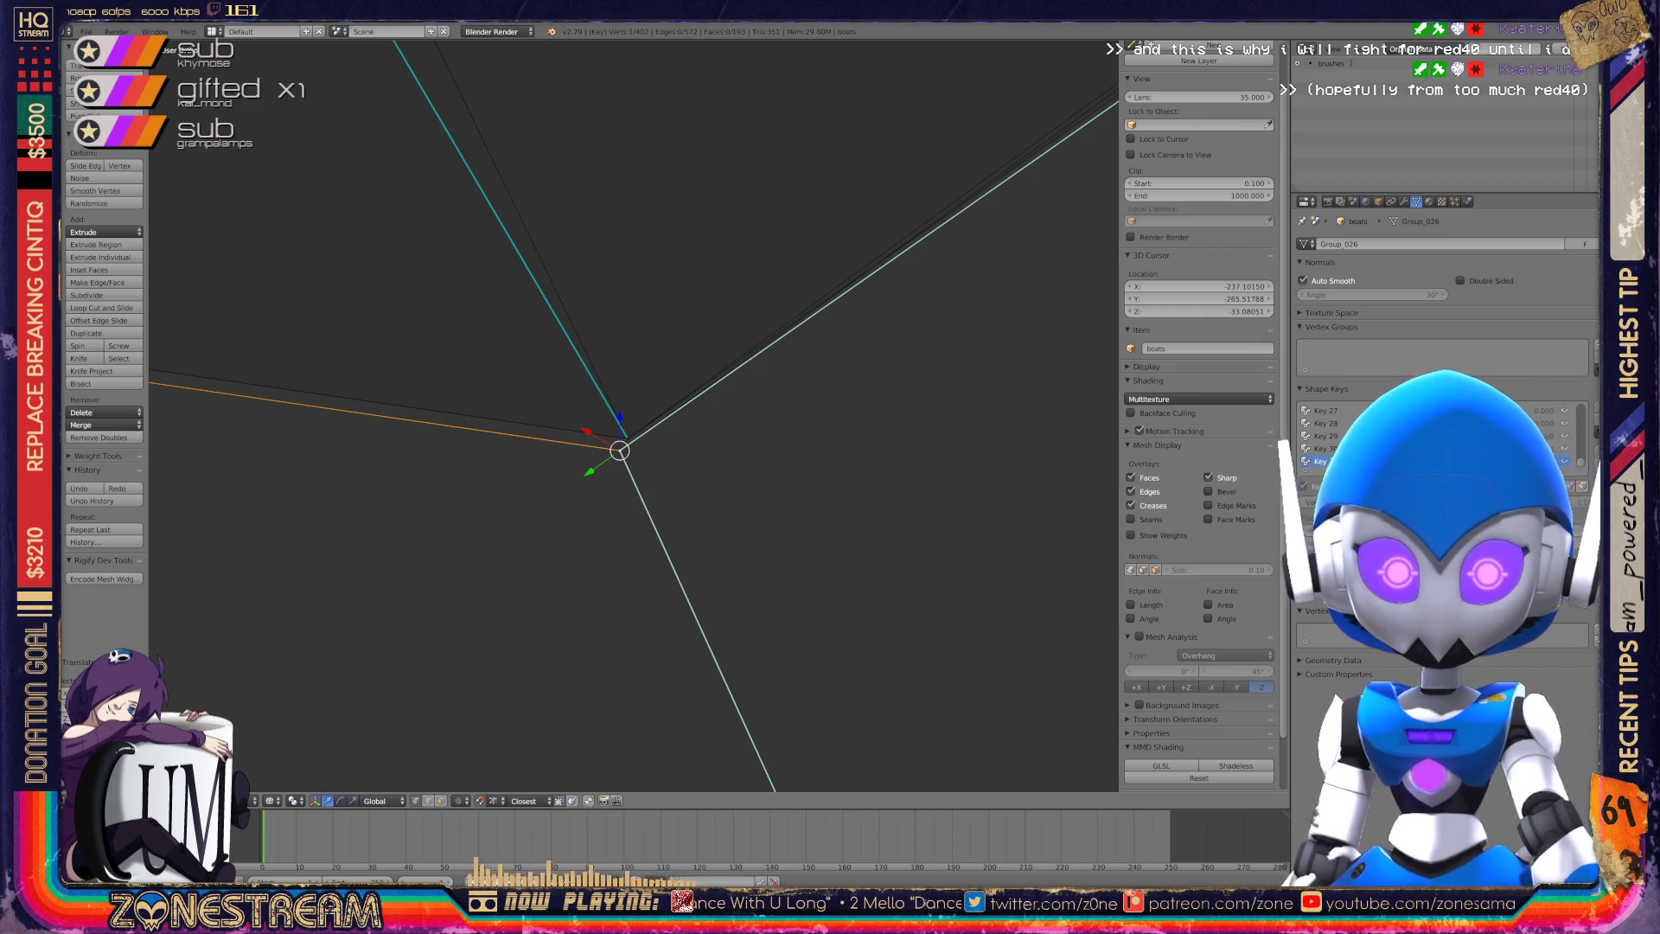
Snap the hull's bottom-corner vertex onto a neighbouring corner vertex.
scroll(634, 415, down, 3)
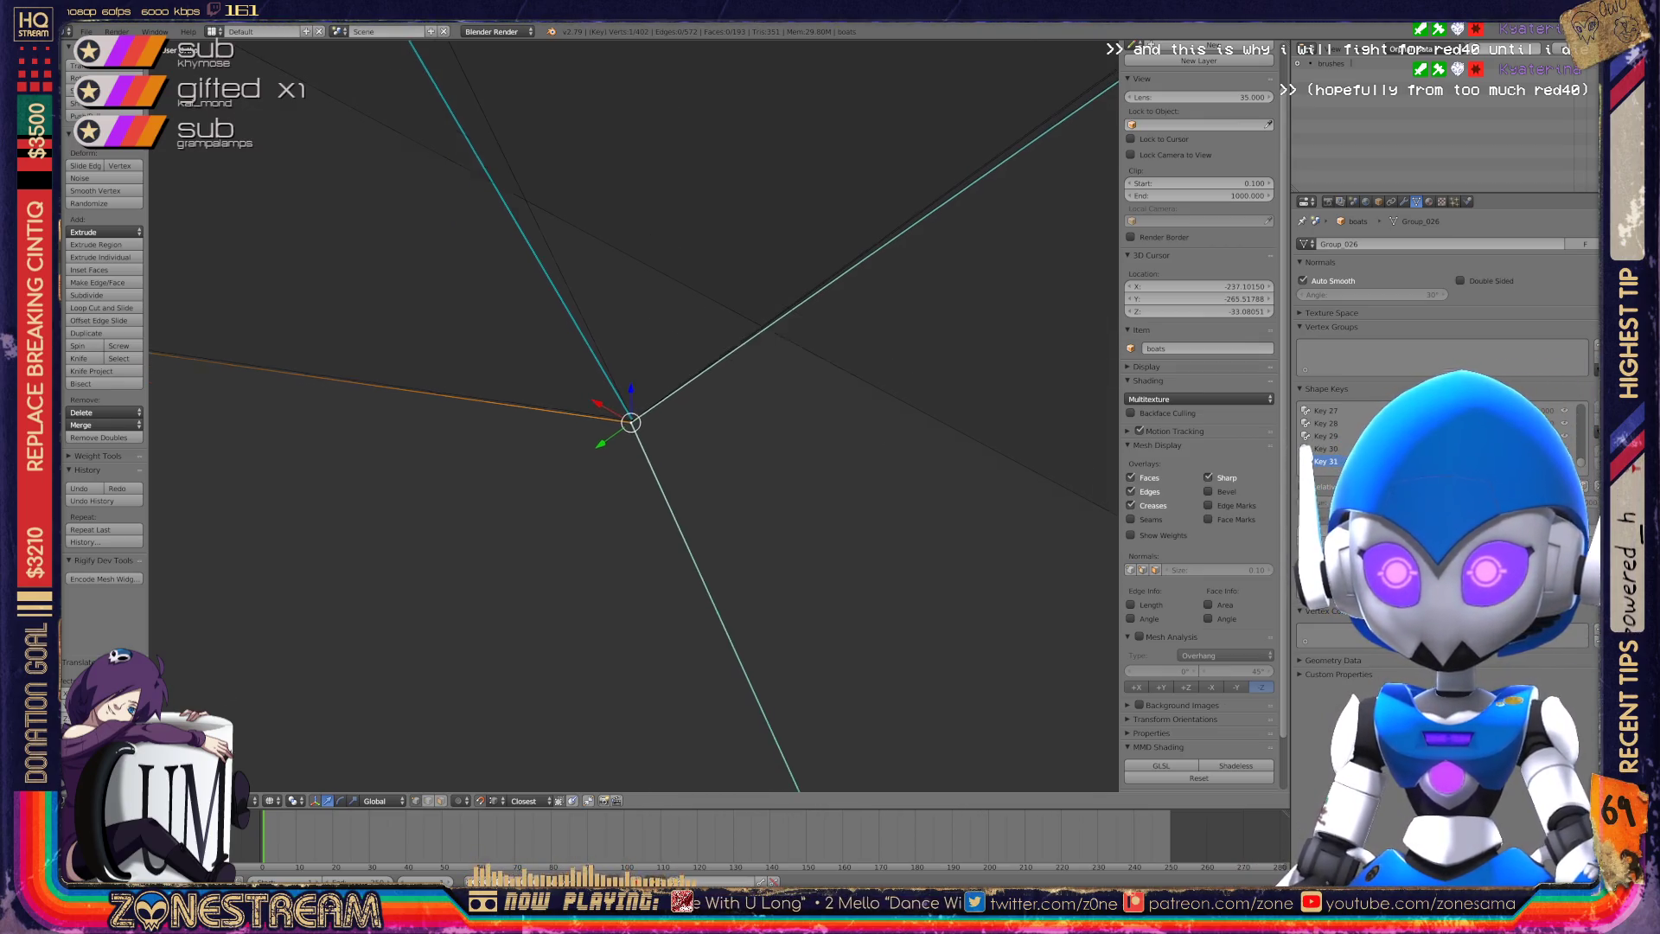
mouse_move(632, 419)
middle_down()
mouse_move(691, 484)
mouse_move(640, 510)
mouse_move(666, 484)
mouse_move(692, 501)
mouse_move(649, 523)
mouse_move(700, 475)
mouse_move(1008, 318)
middle_up()
scroll(634, 415, down, 2)
right_click(564, 541)
key(g)
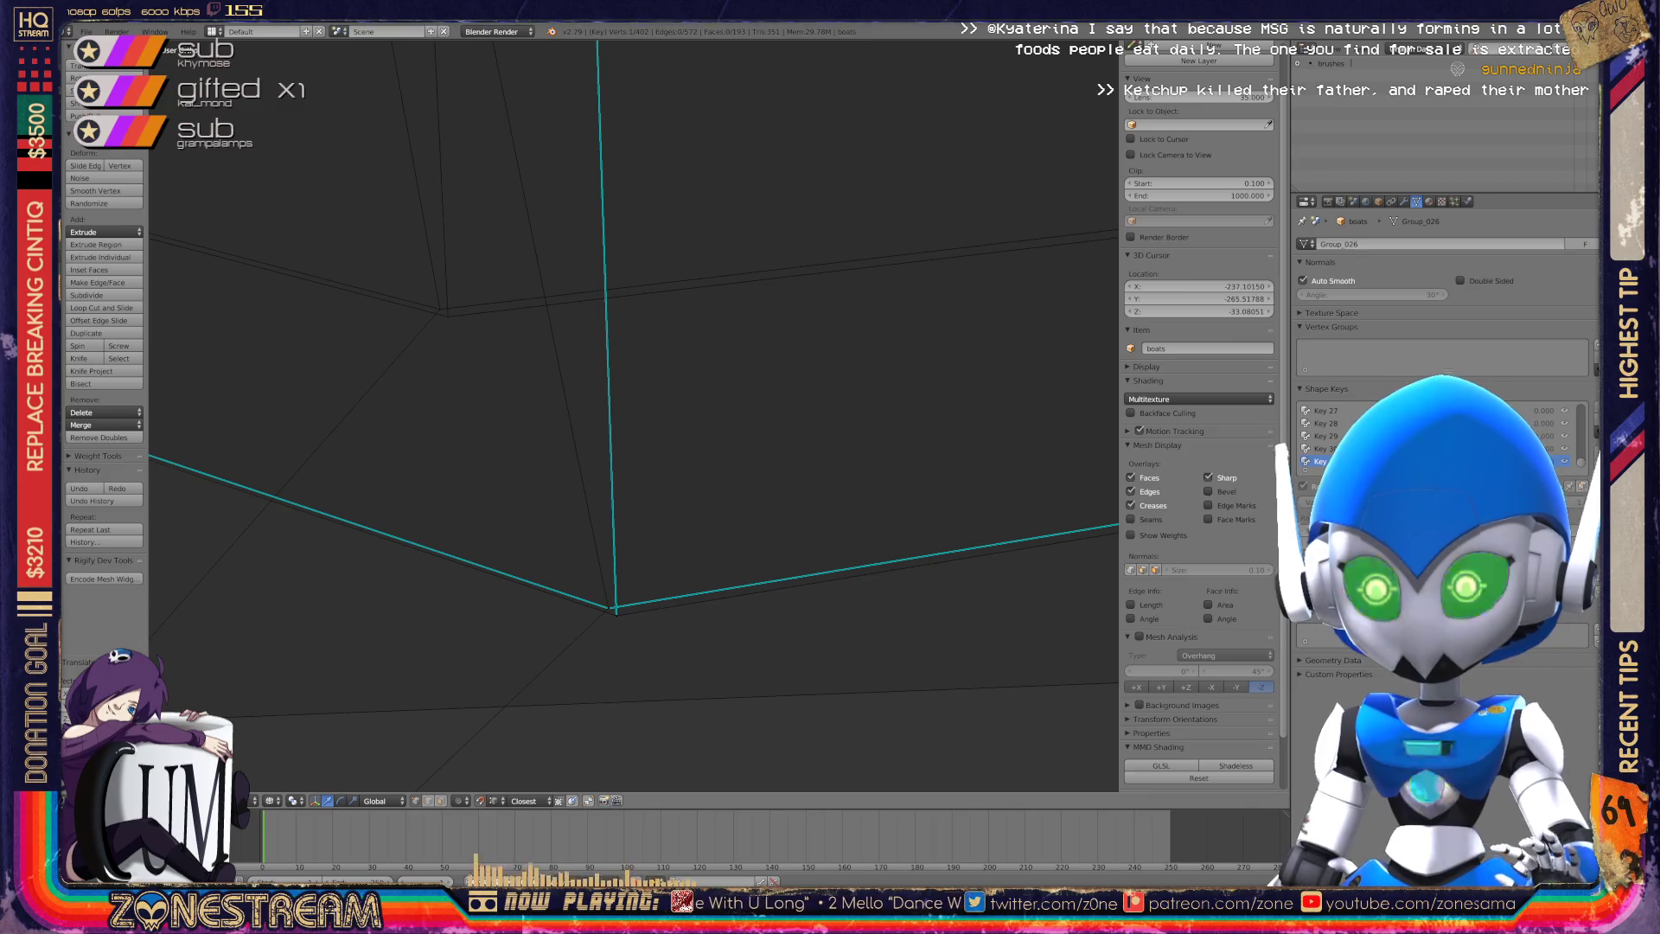
mouse_move(441, 311)
right_down()
mouse_move(475, 415)
mouse_move(486, 381)
mouse_move(439, 308)
right_up()
right_drag(616, 610, 441, 309)
Move another selected hull vertex, reviewing the whole hull from several angles.
mouse_move(636, 415)
middle_down()
mouse_move(644, 380)
mouse_move(675, 450)
mouse_move(631, 381)
mouse_move(666, 398)
middle_up()
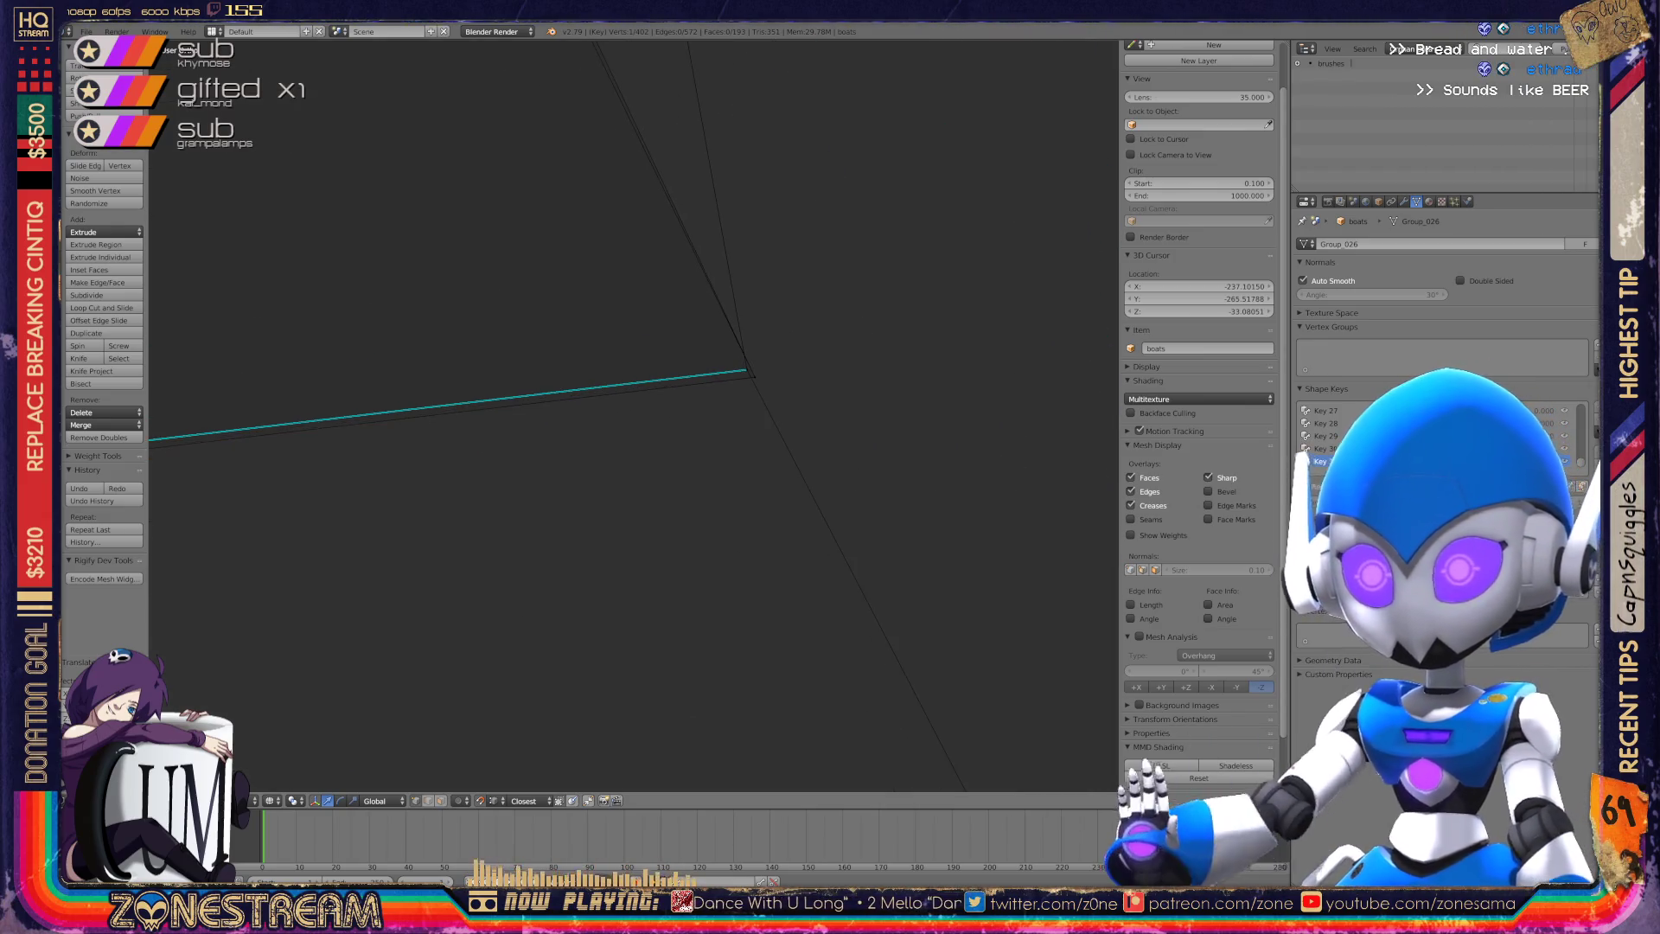
mouse_move(755, 376)
shift+middle_down()
mouse_move(657, 407)
mouse_move(778, 364)
mouse_move(604, 467)
mouse_move(496, 712)
shift+middle_up()
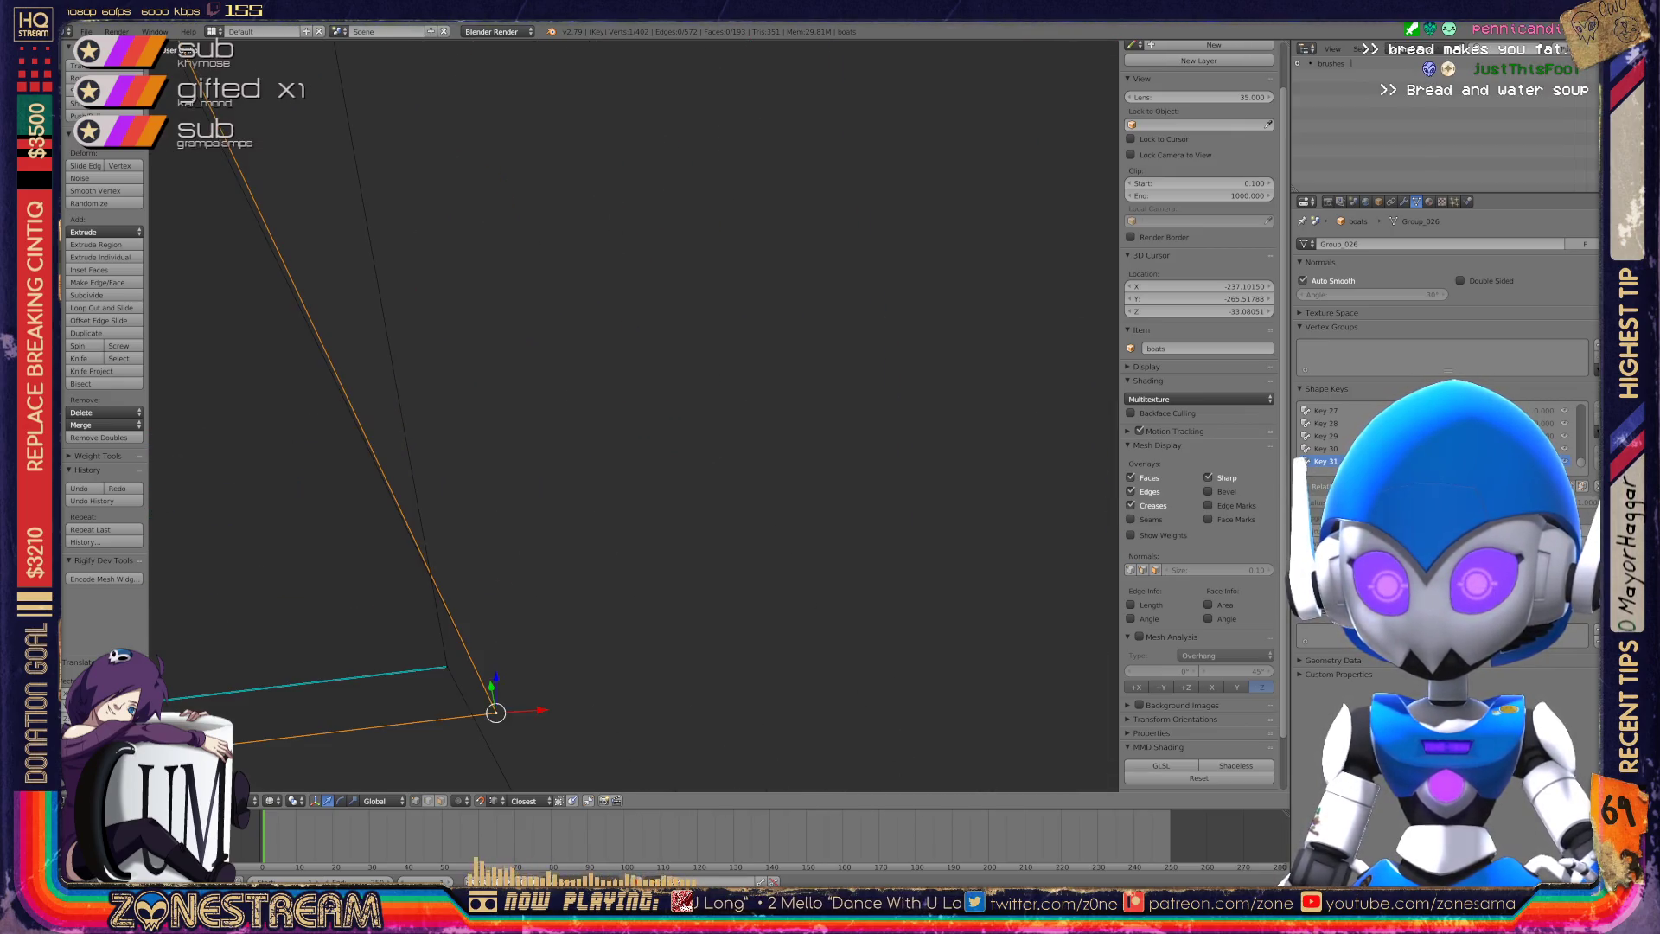
key(g)
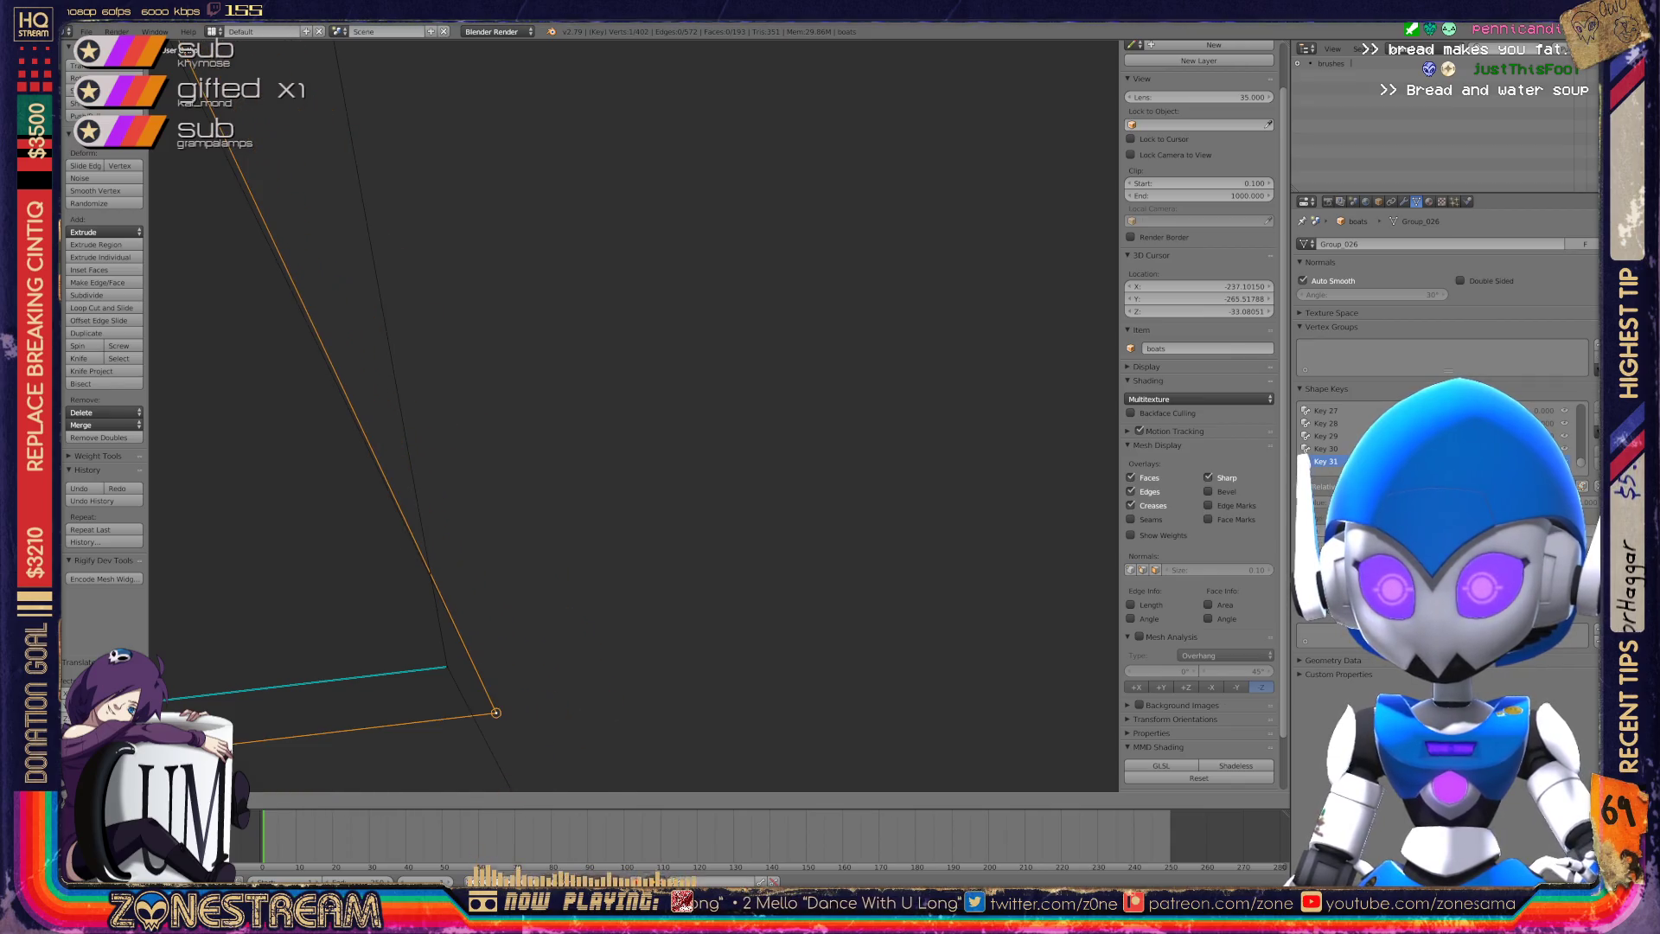
shift+middle_drag(496, 713, 611, 445)
scroll(626, 418, down, 5)
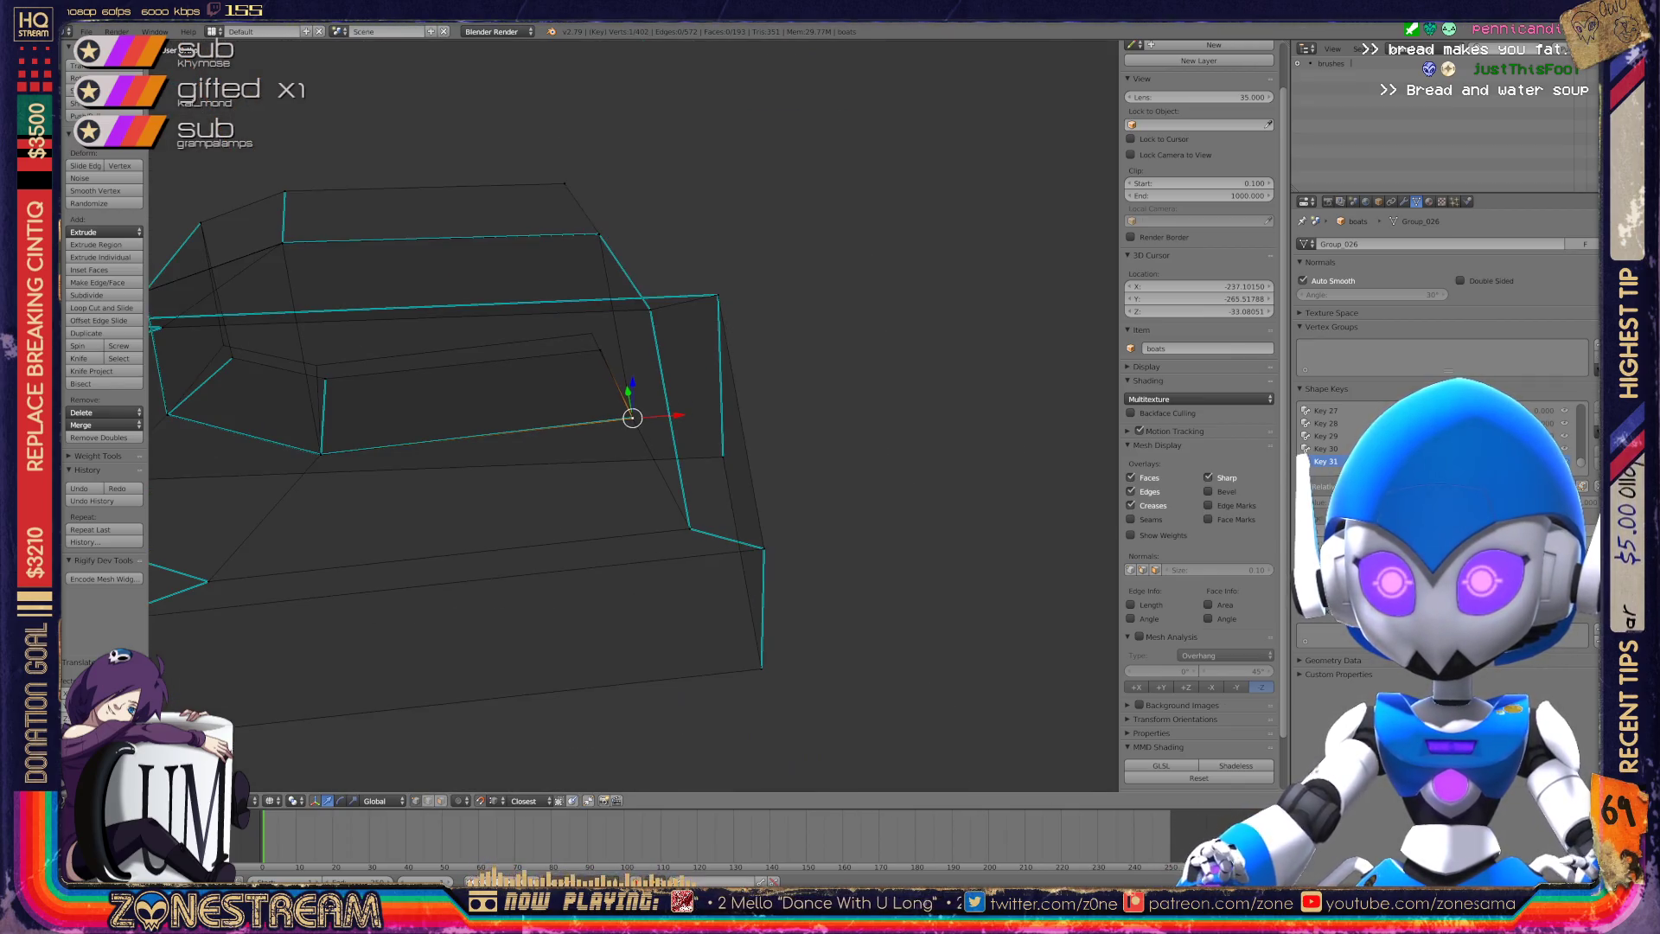
scroll(632, 418, up, 8)
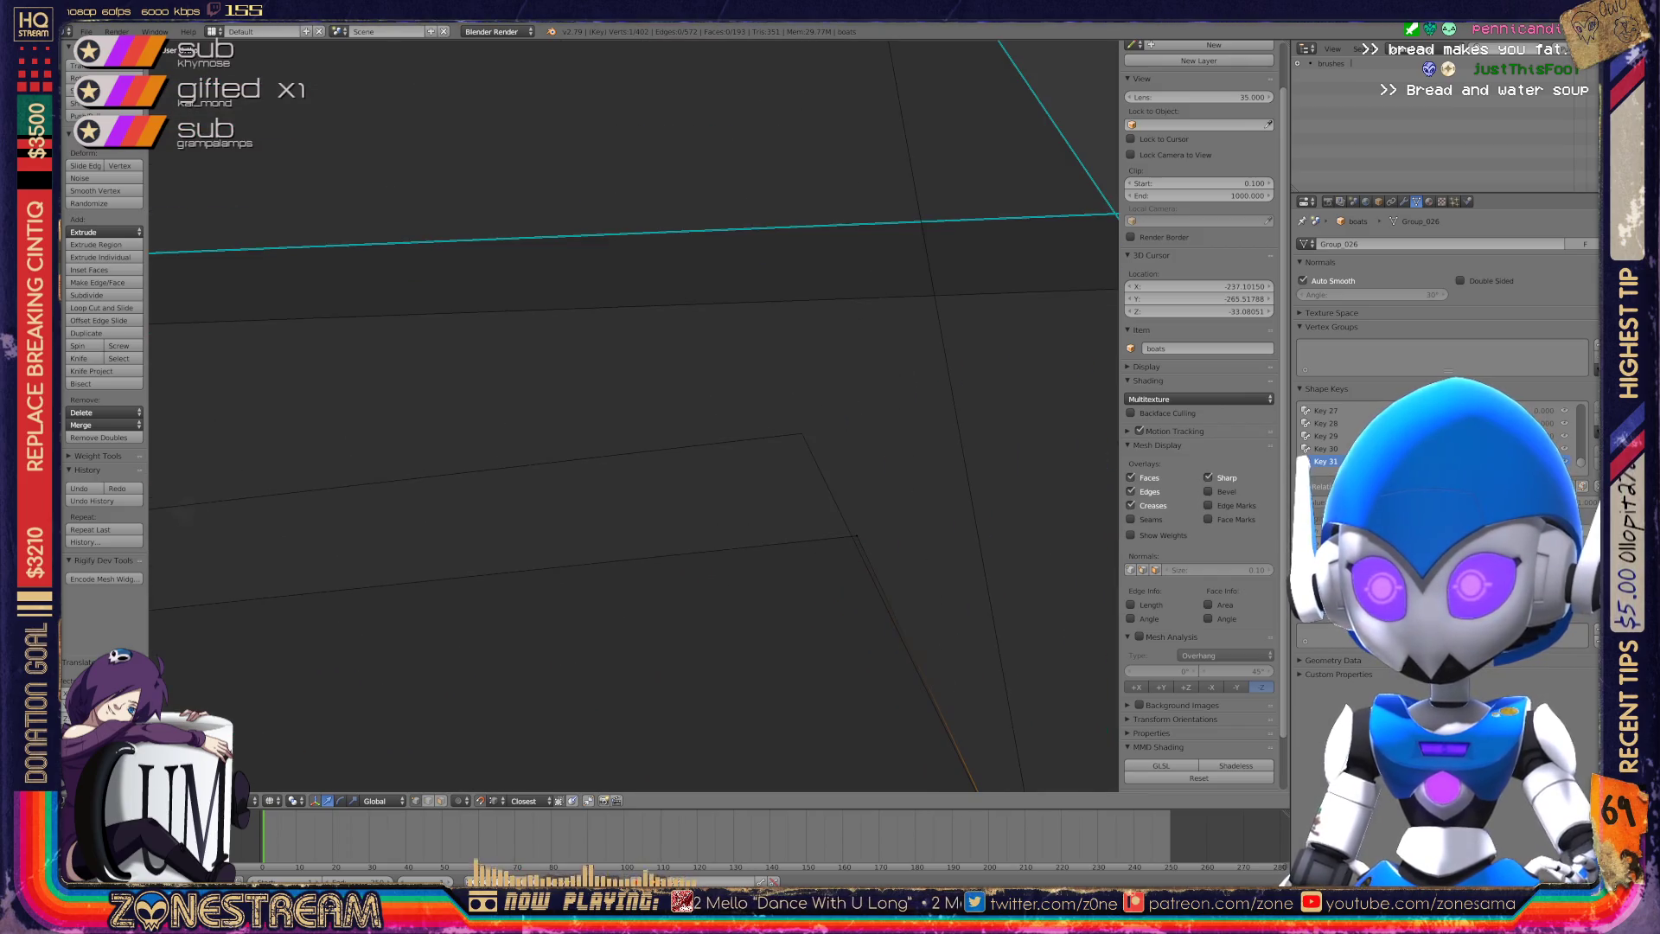
mouse_move(240, 486)
shift+middle_down()
mouse_move(475, 385)
mouse_move(692, 342)
shift+middle_up()
scroll(596, 353, down, 6)
scroll(634, 415, up, 5)
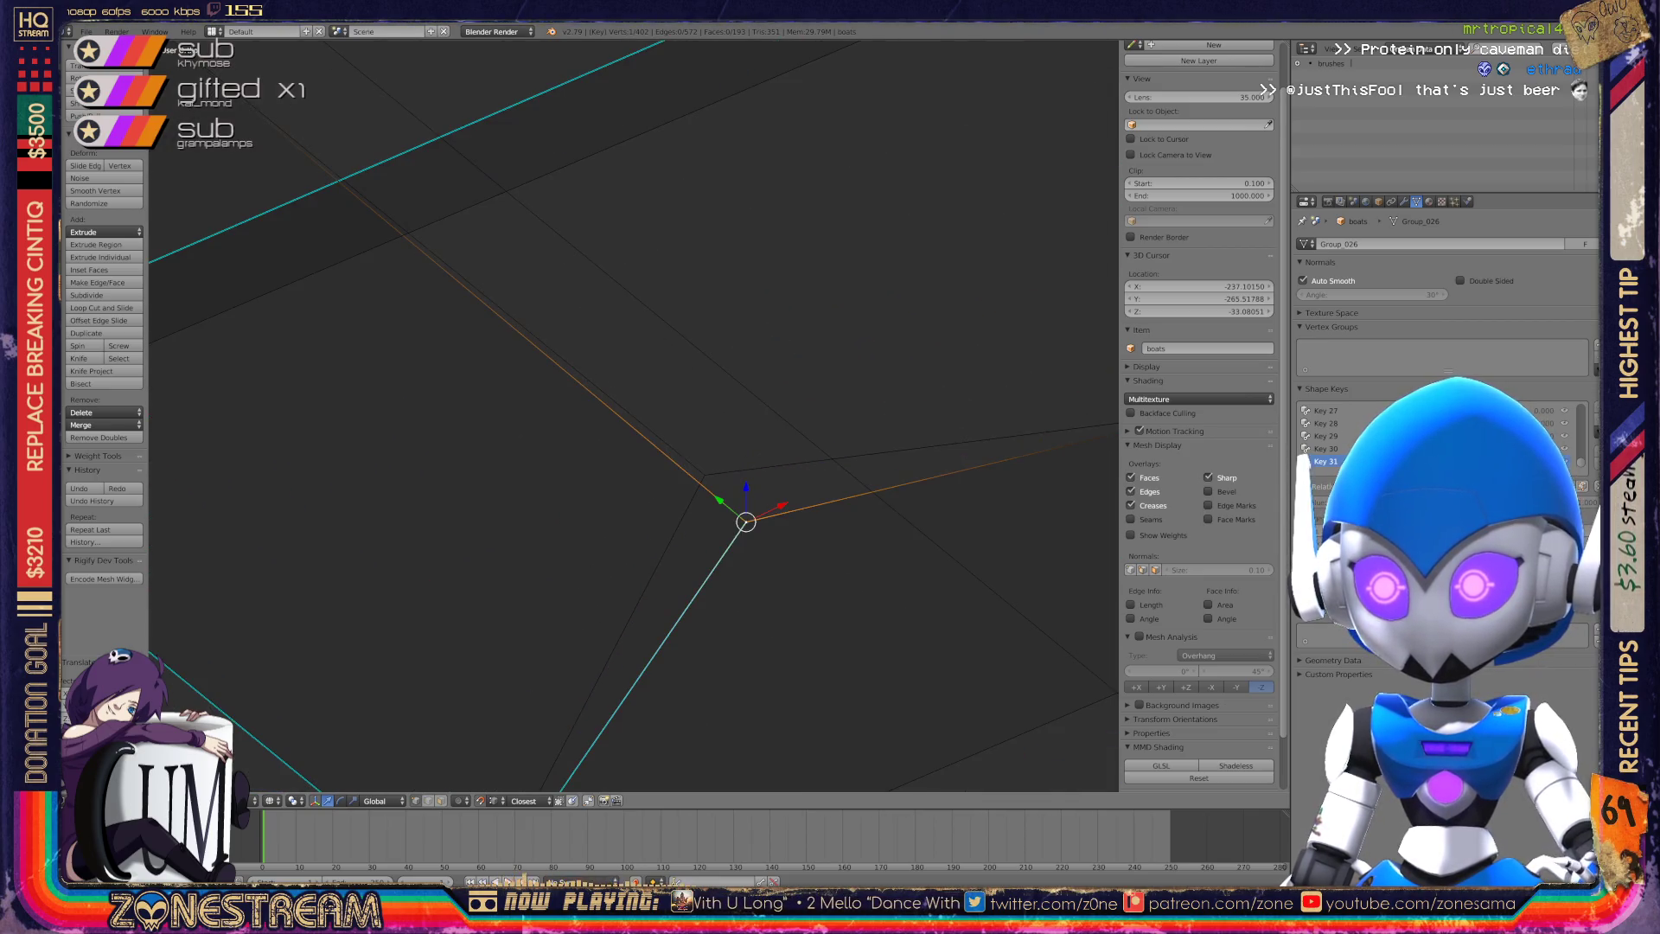
scroll(634, 416, down, 3)
Select the vertex at the hull corner, inspect it, and switch to front view.
middle_drag(634, 415, 722, 372)
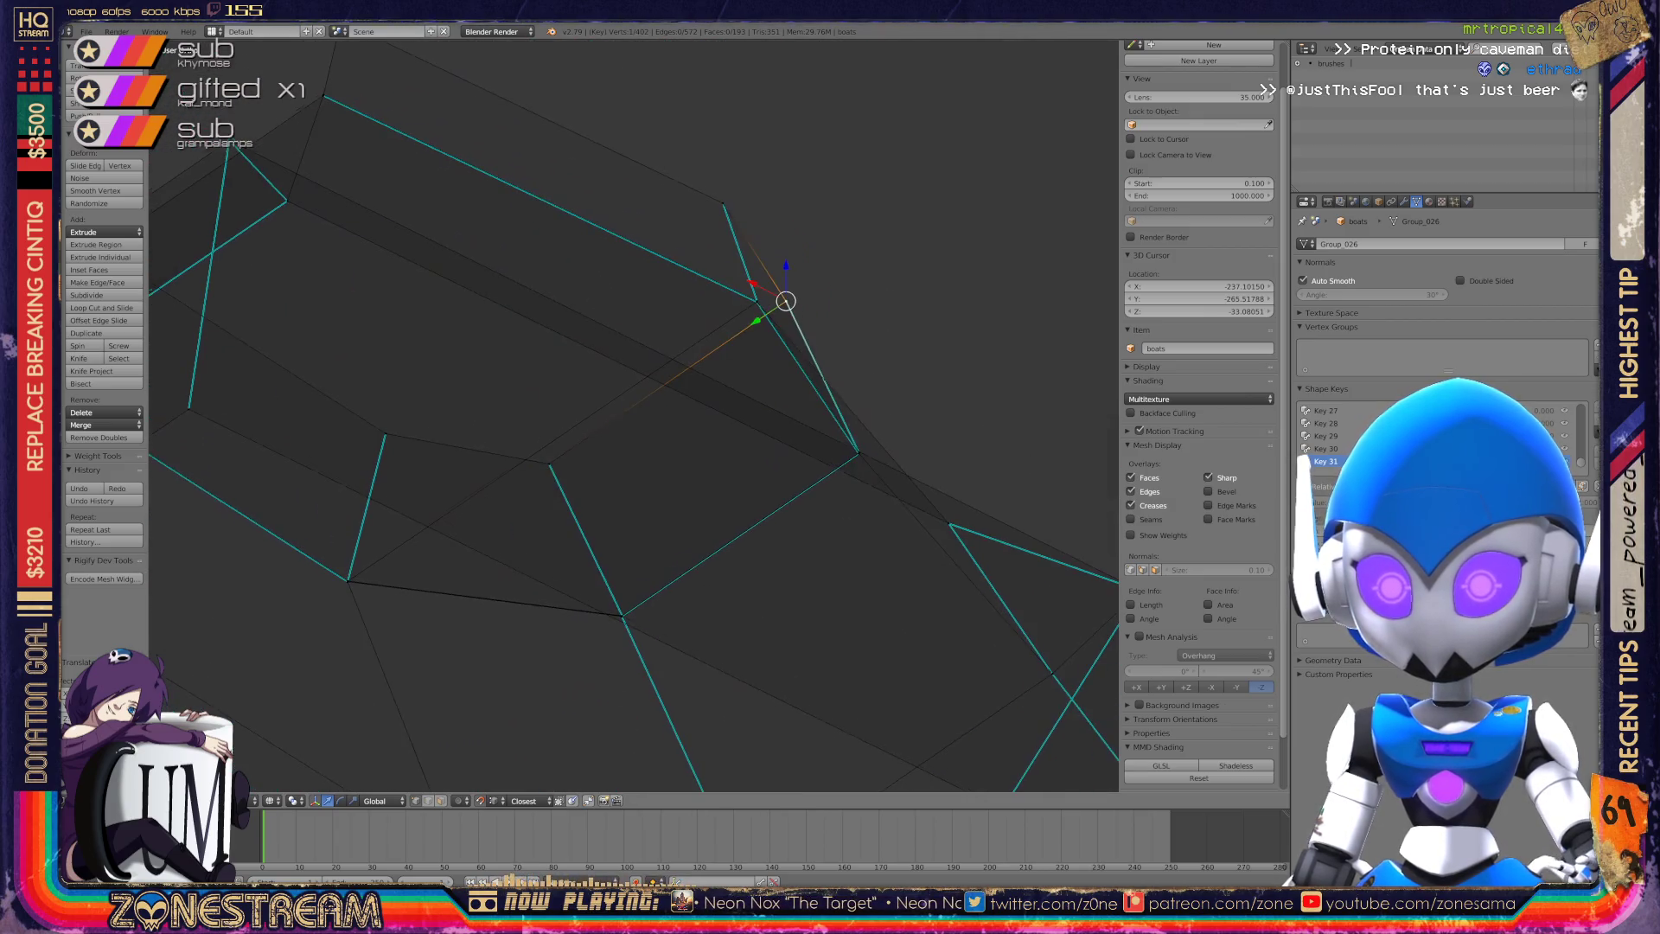
scroll(633, 415, up, 6)
middle_drag(634, 415, 718, 398)
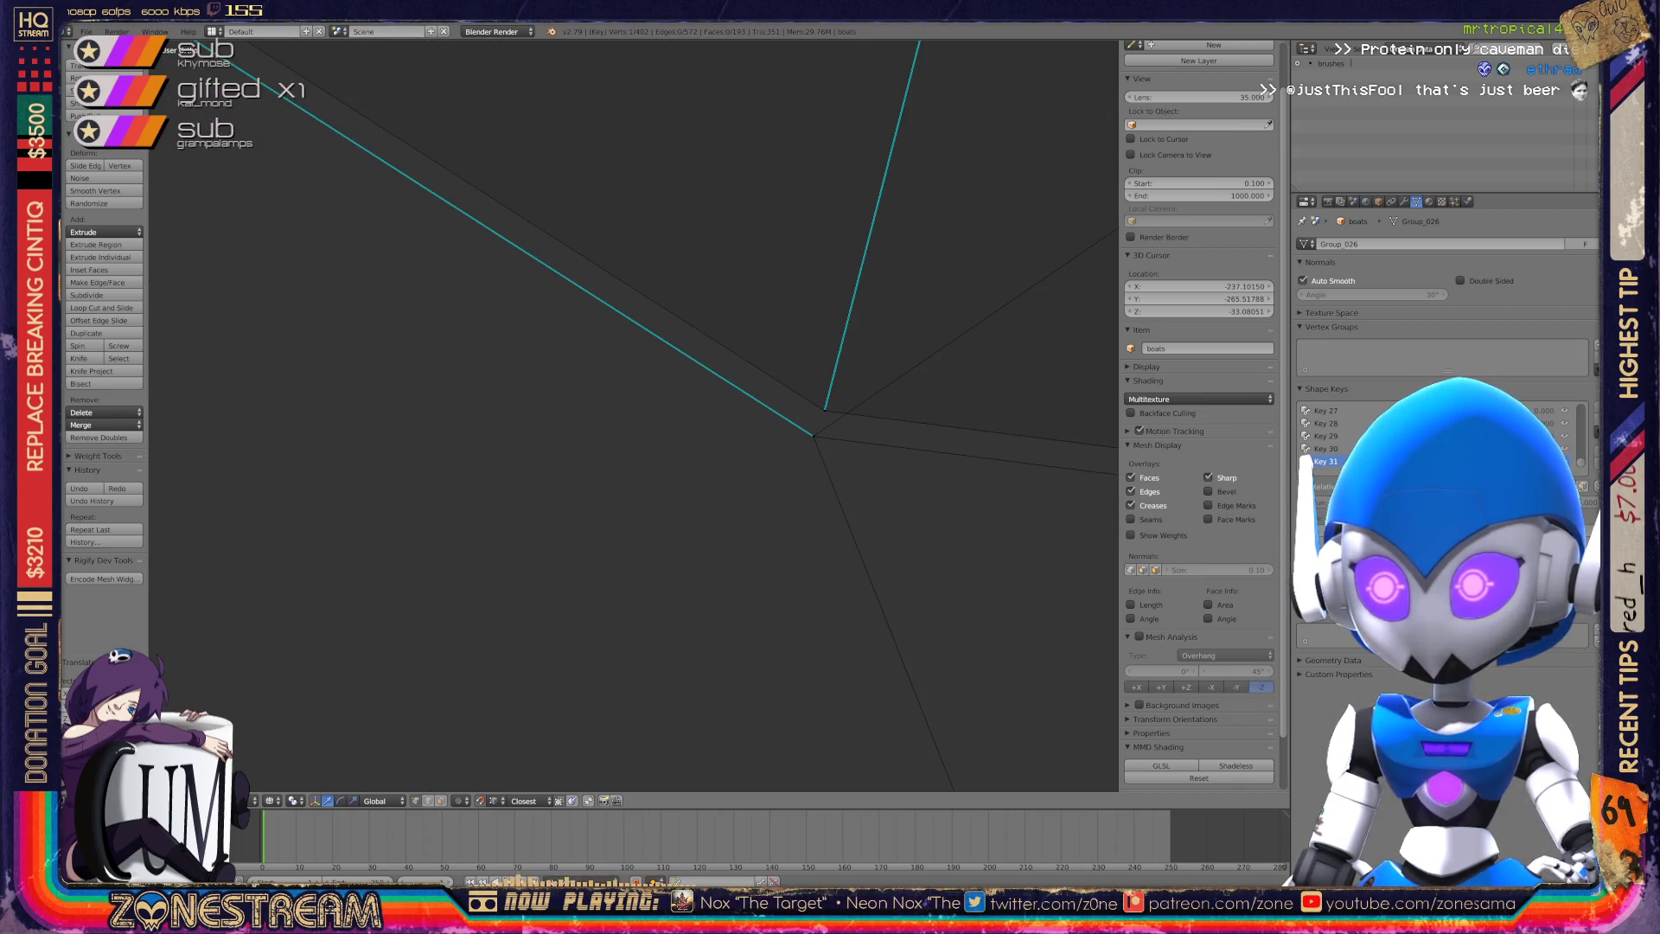
right_click(825, 410)
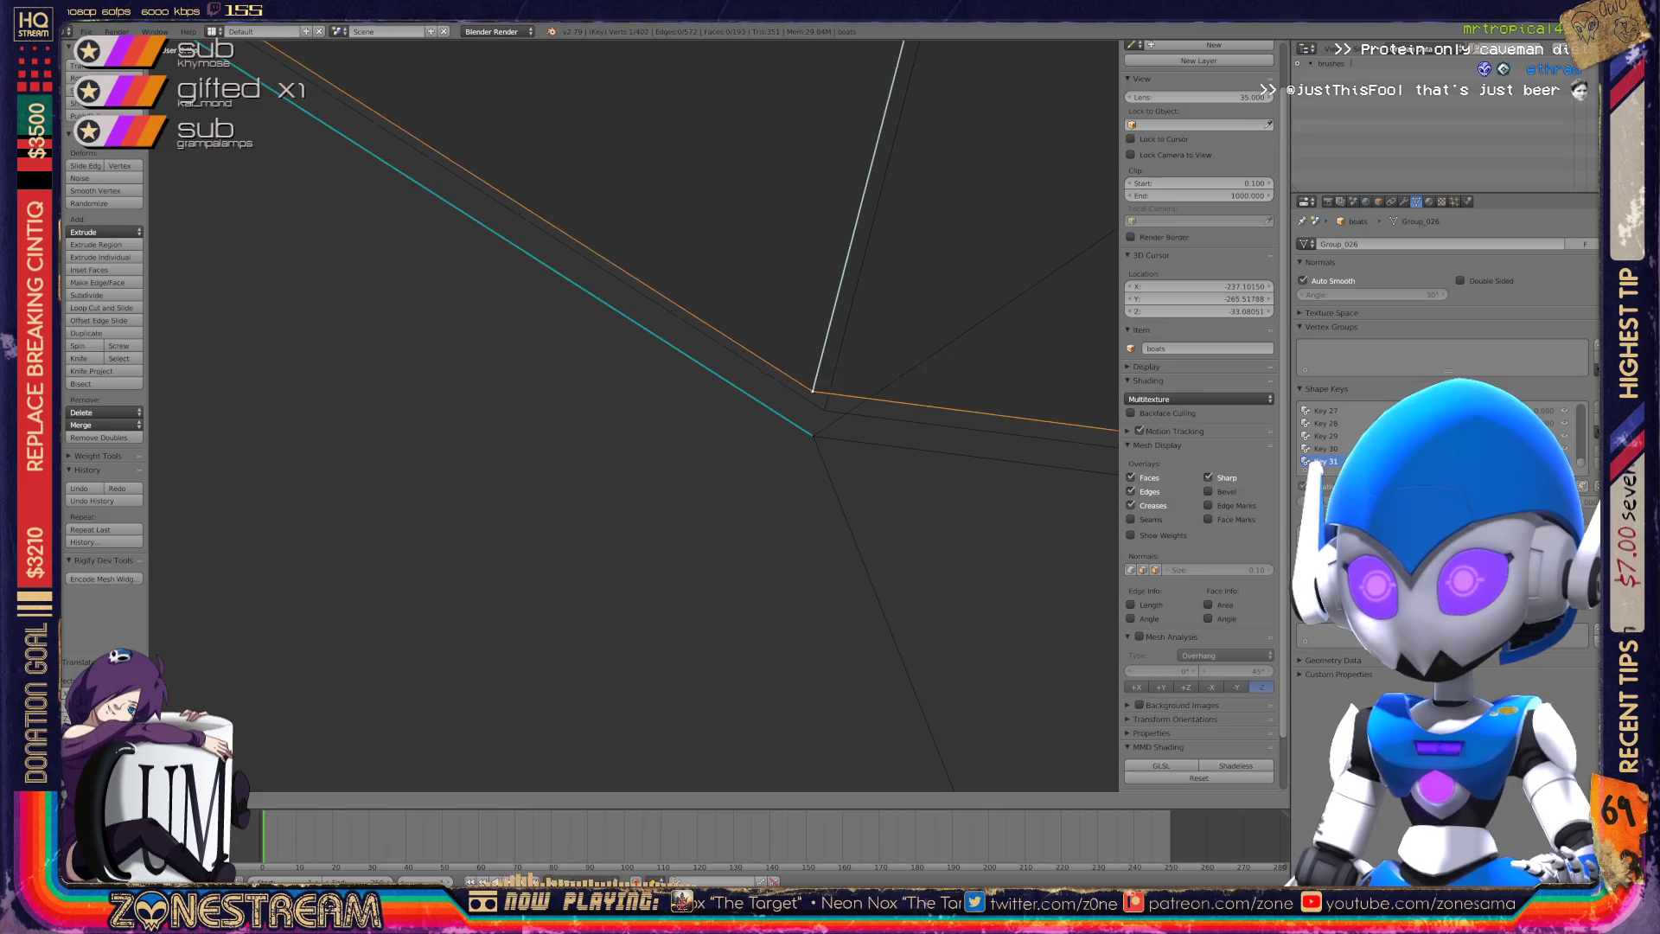
middle_drag(718, 398, 848, 363)
scroll(633, 415, down, 5)
middle_drag(634, 415, 727, 377)
scroll(618, 374, up, 4)
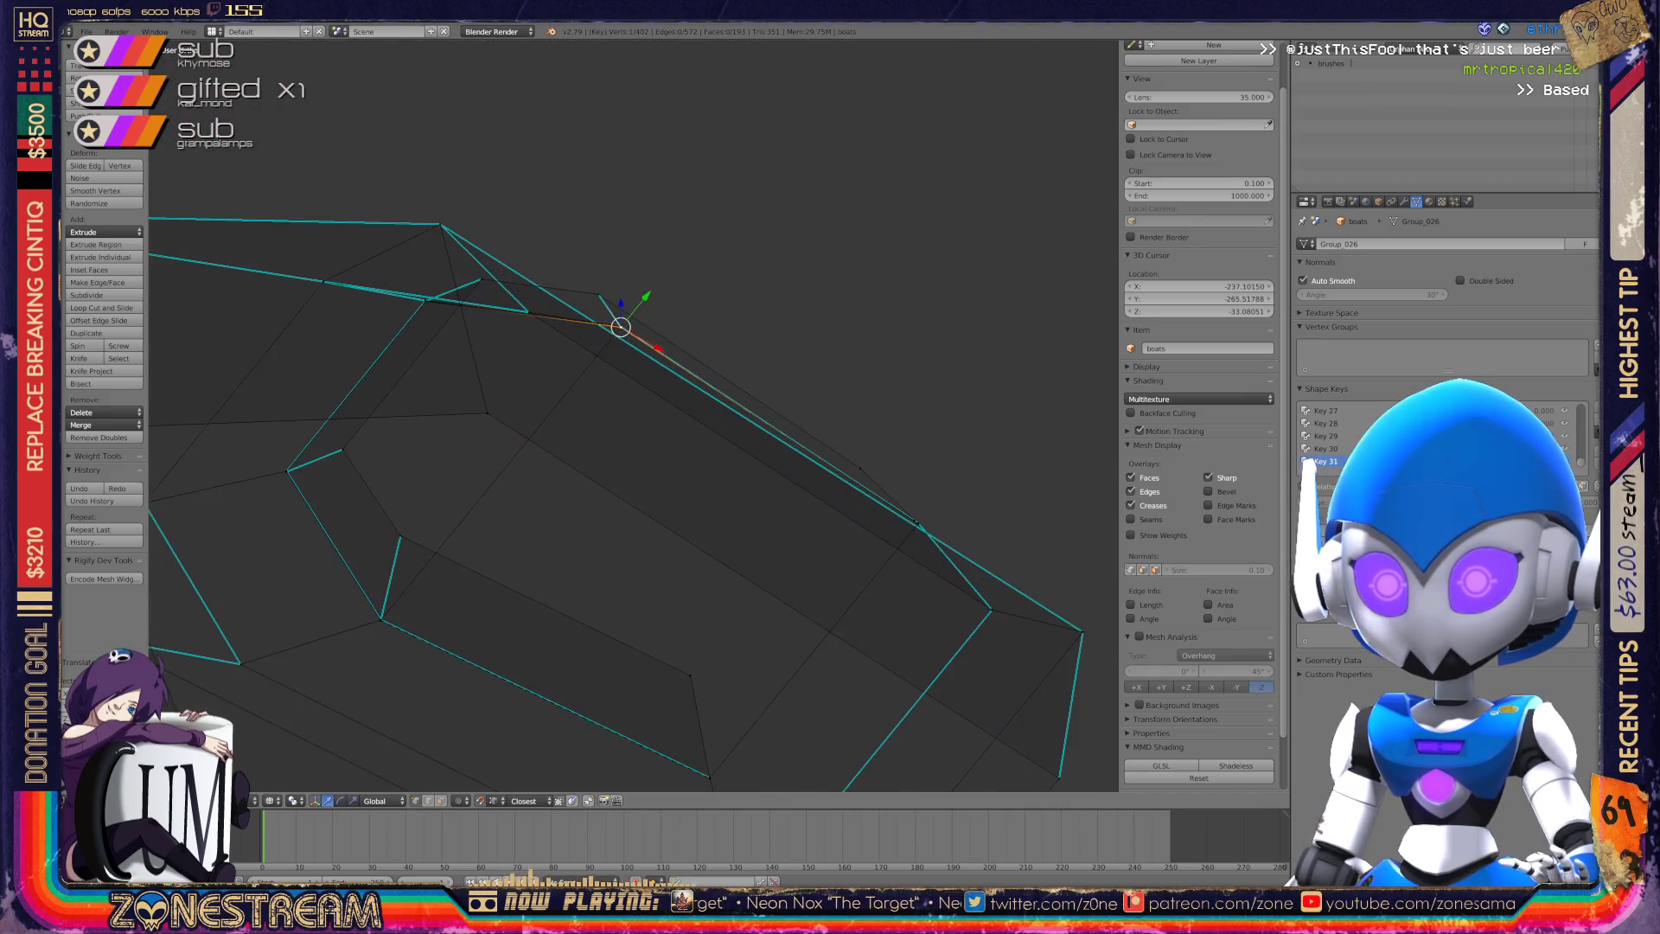
key(KP_1)
Exit Edit Mode, zoom across the seats, then re-enter Edit Mode on the next seat.
key(Tab)
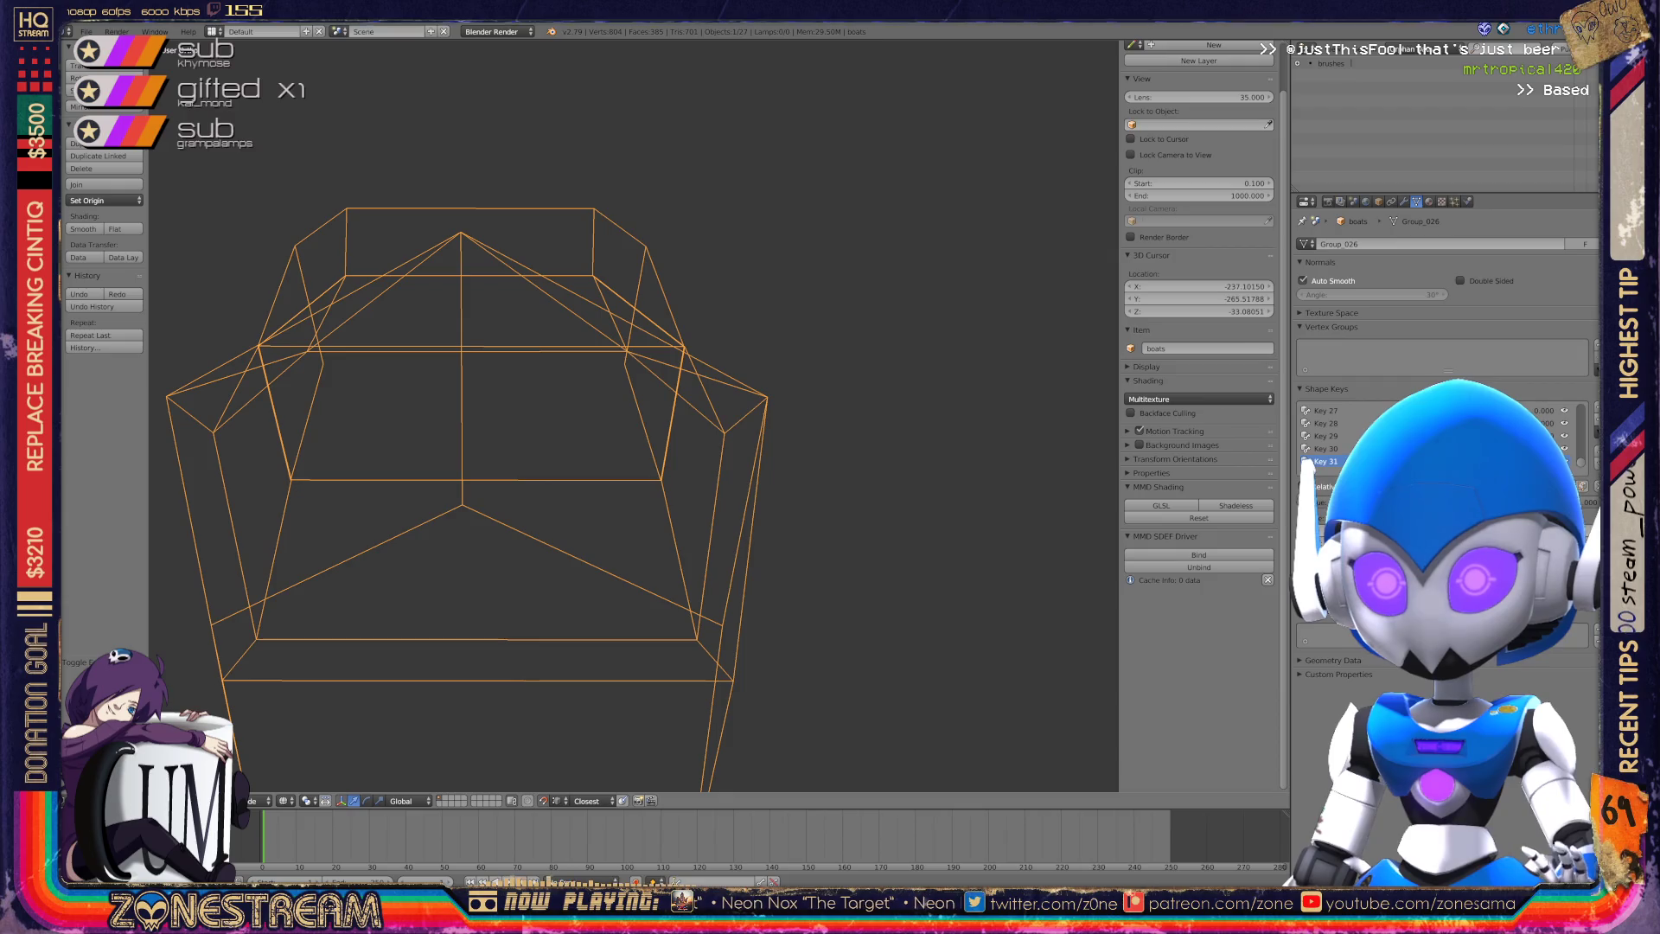
middle_drag(634, 415, 588, 346)
scroll(634, 415, down, 4)
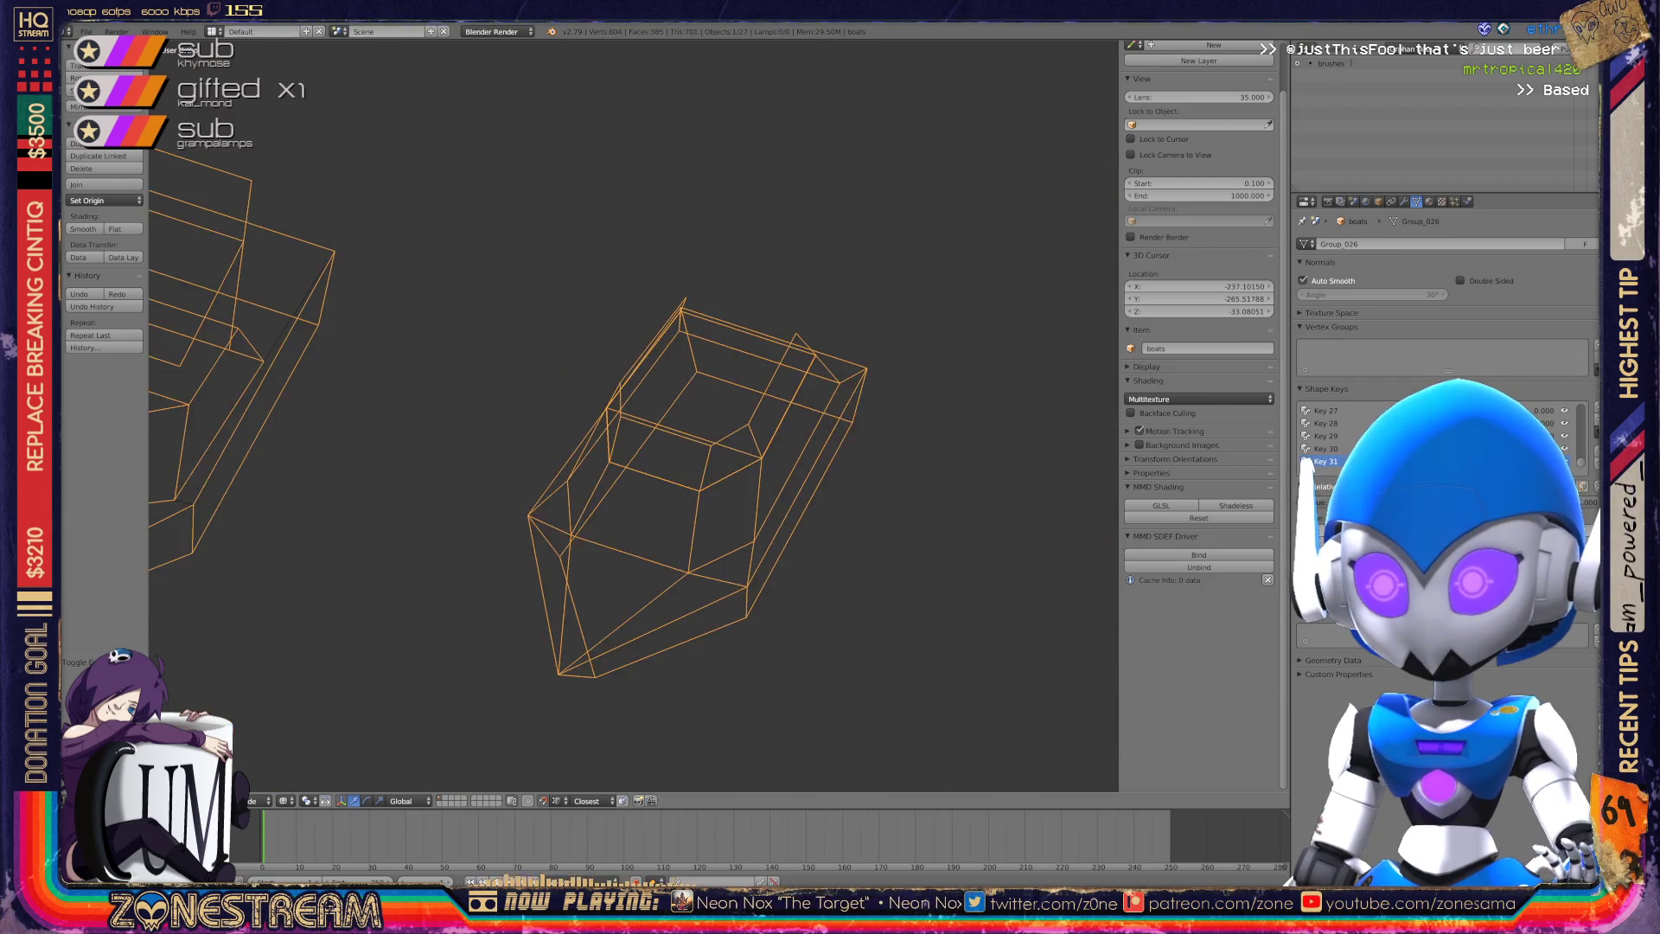
scroll(605, 398, down, 8)
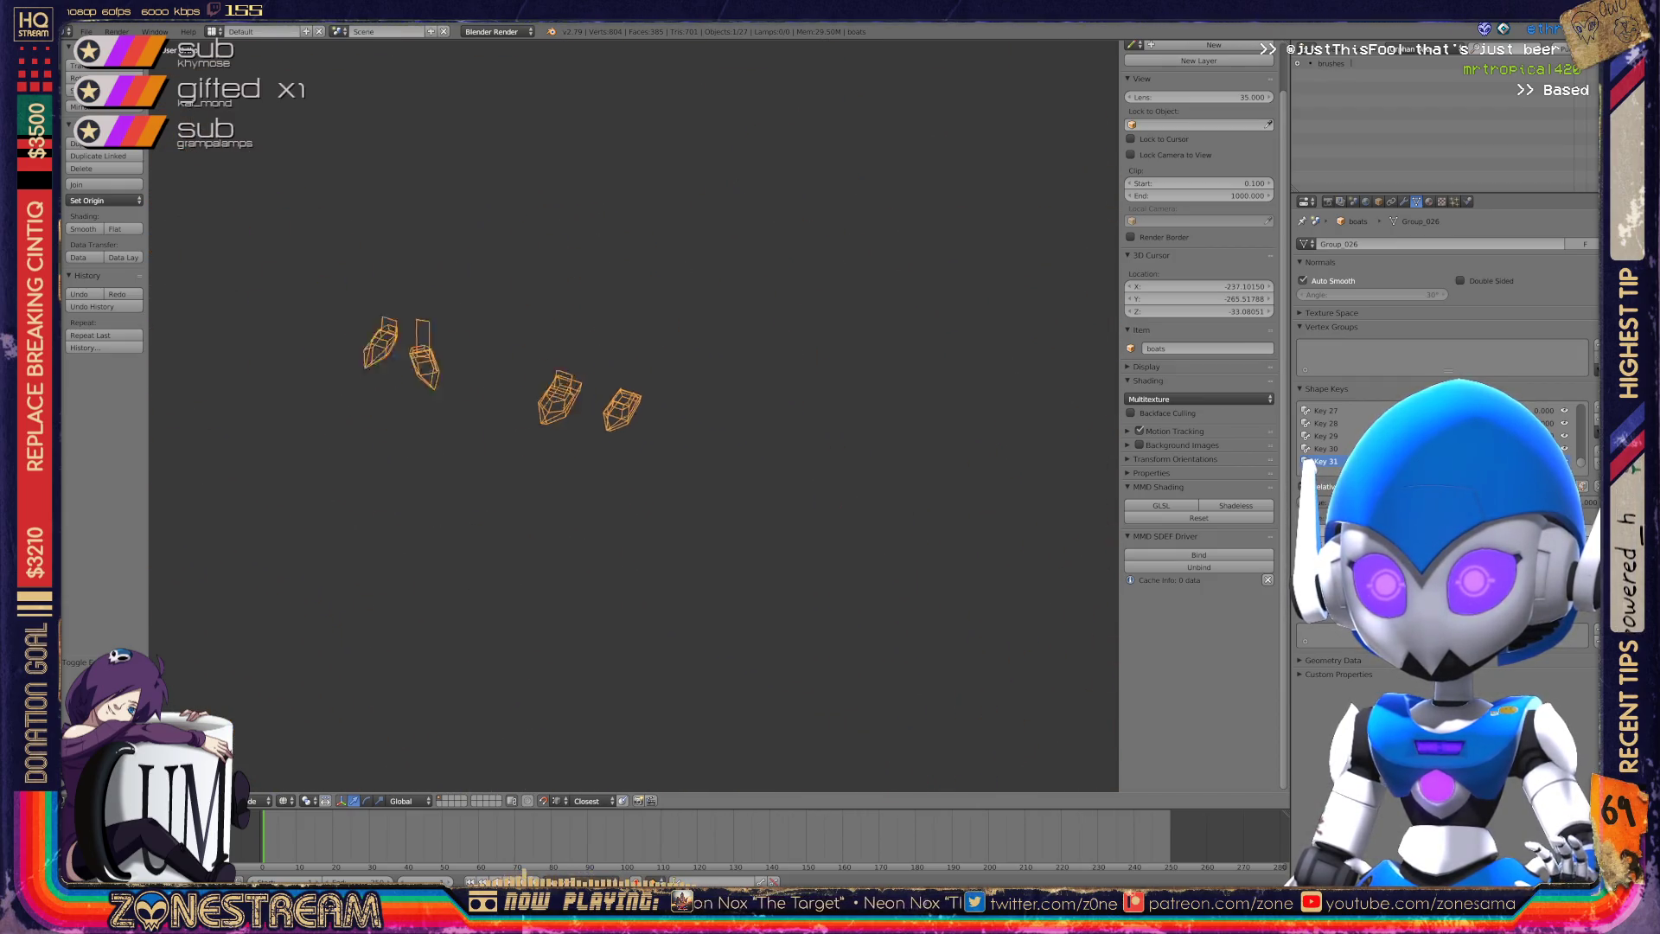
scroll(605, 397, up, 10)
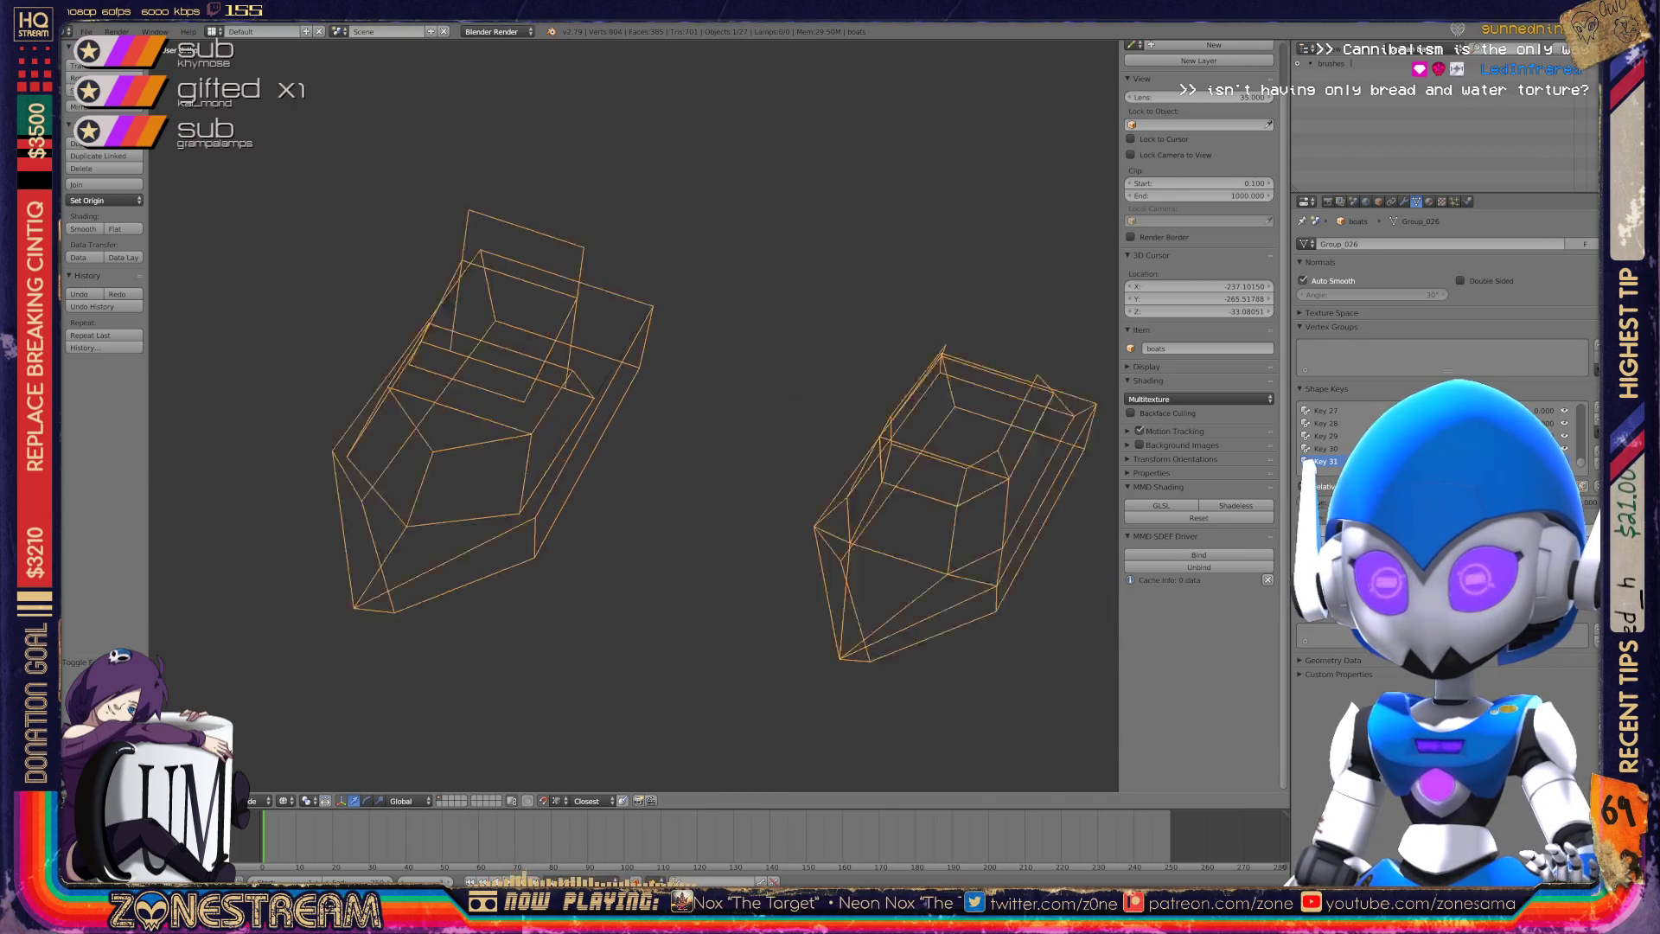
scroll(634, 415, up, 3)
scroll(634, 415, down, 6)
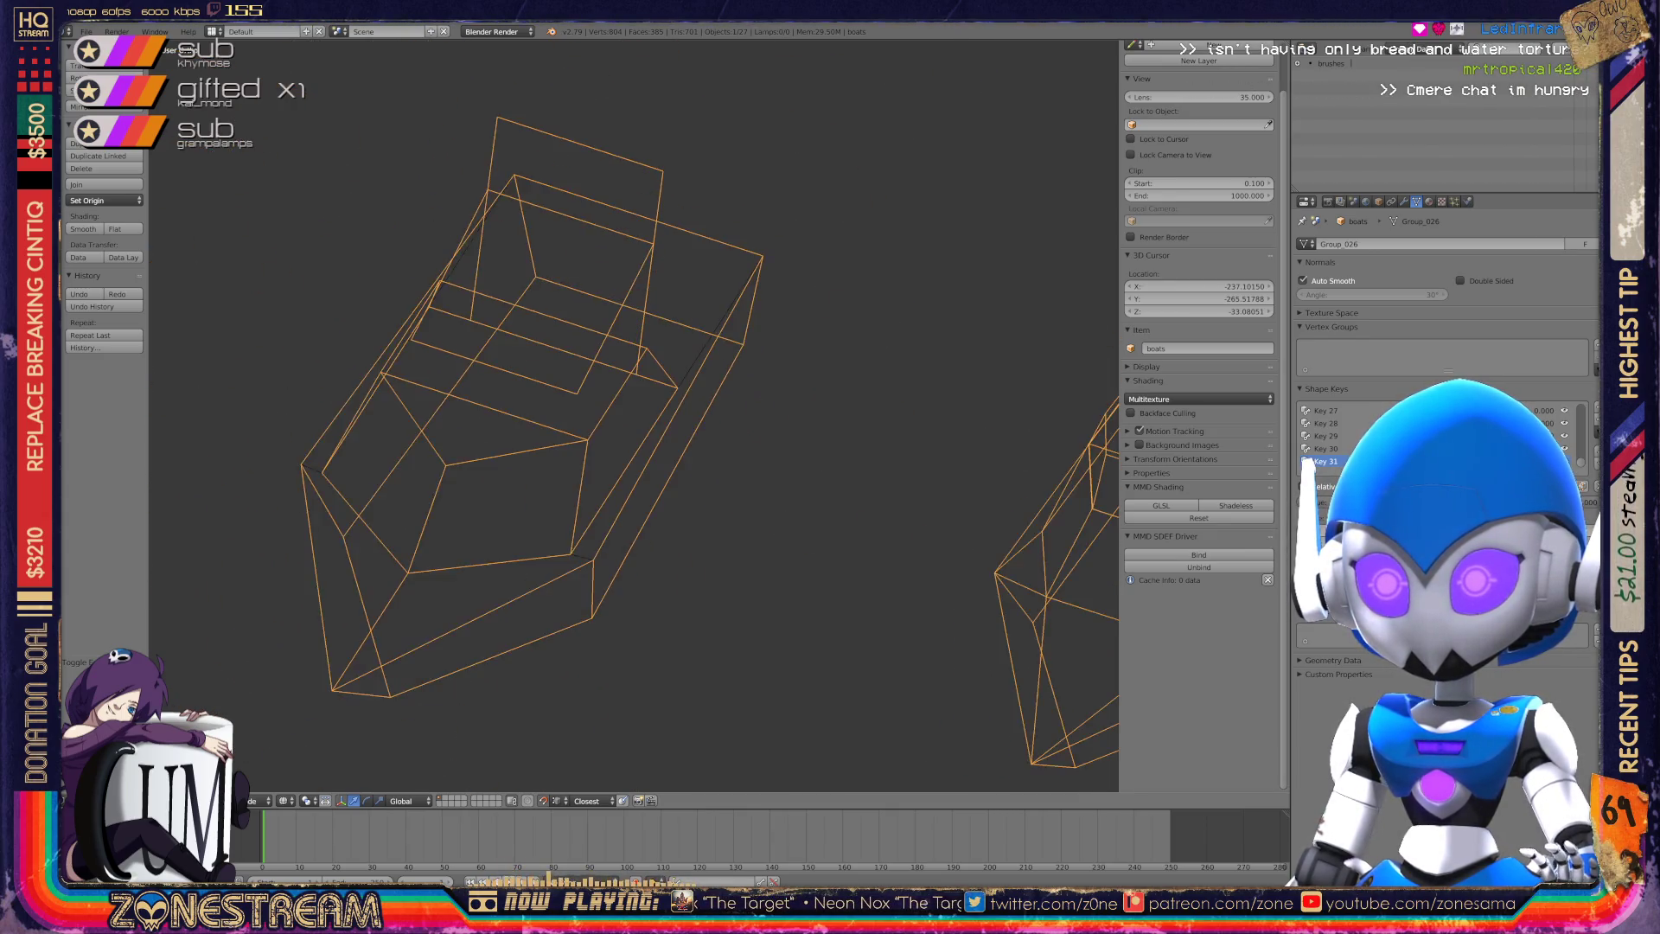
scroll(634, 415, down, 3)
scroll(634, 416, down, 6)
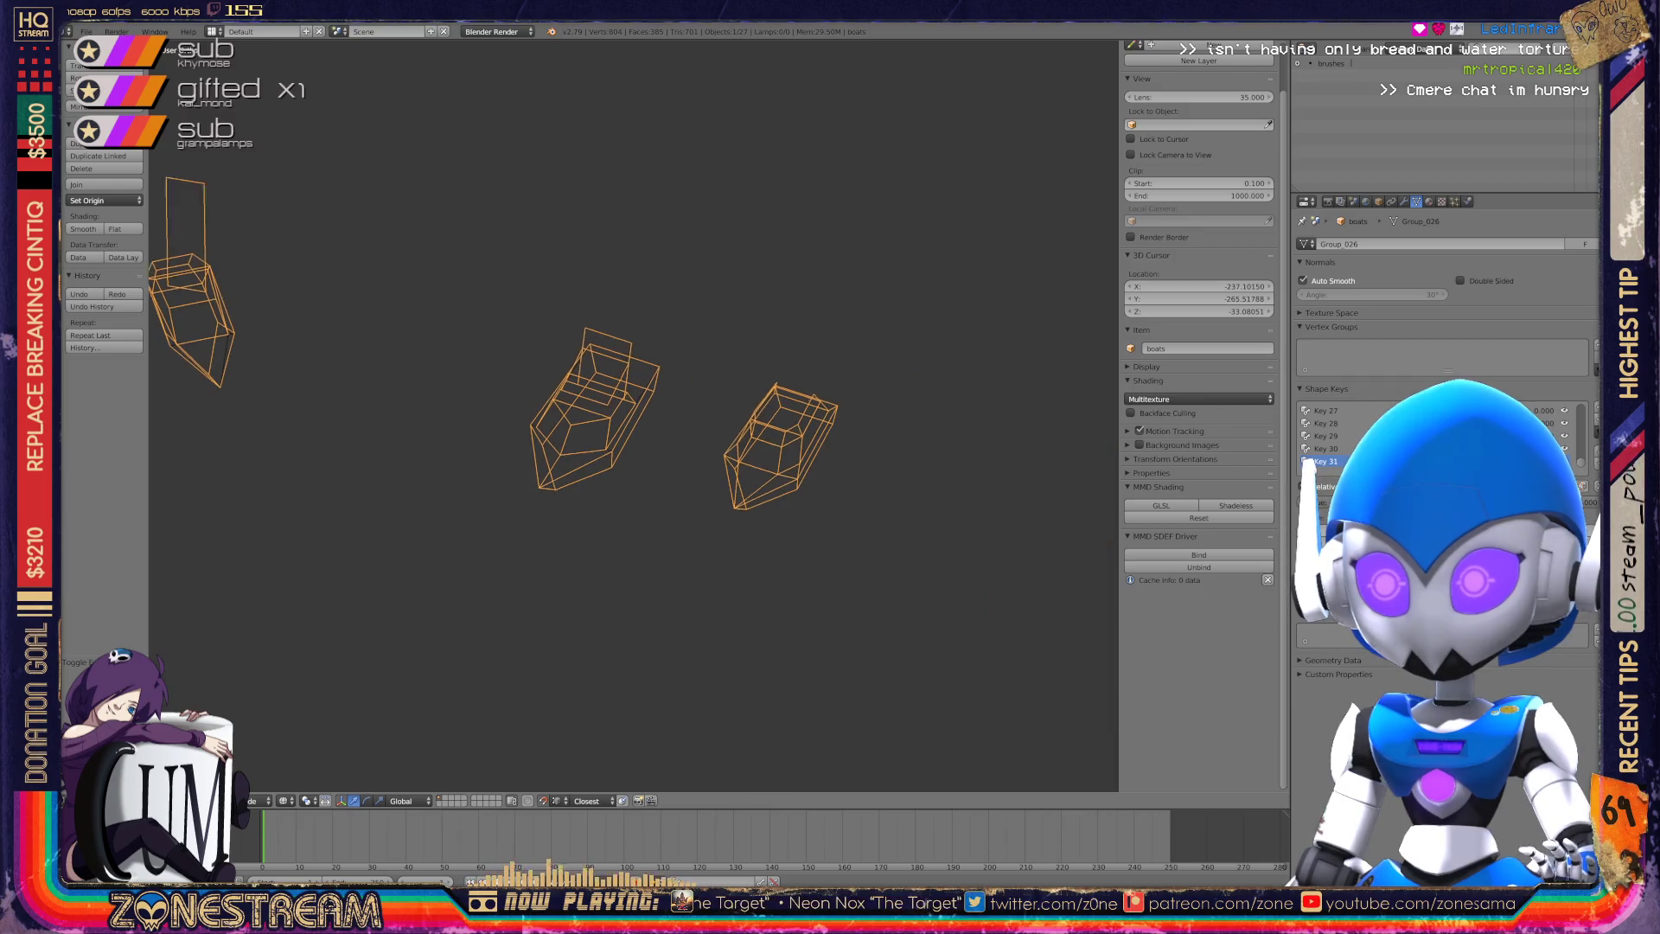
scroll(432, 345, up, 4)
scroll(634, 415, up, 8)
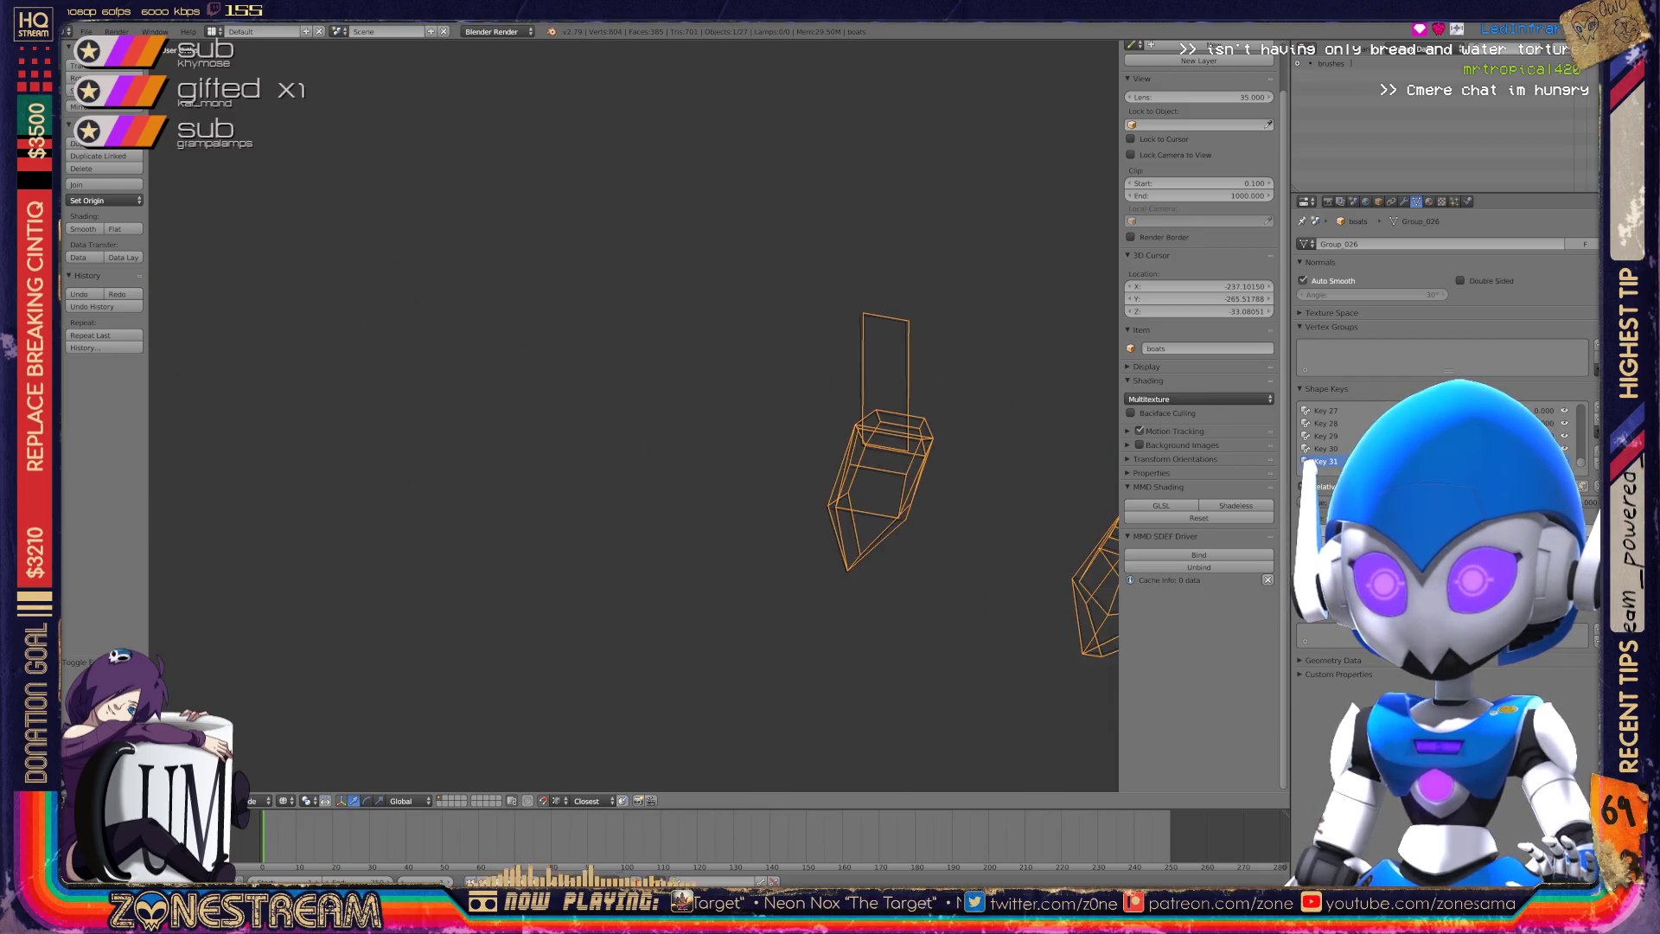
key(Tab)
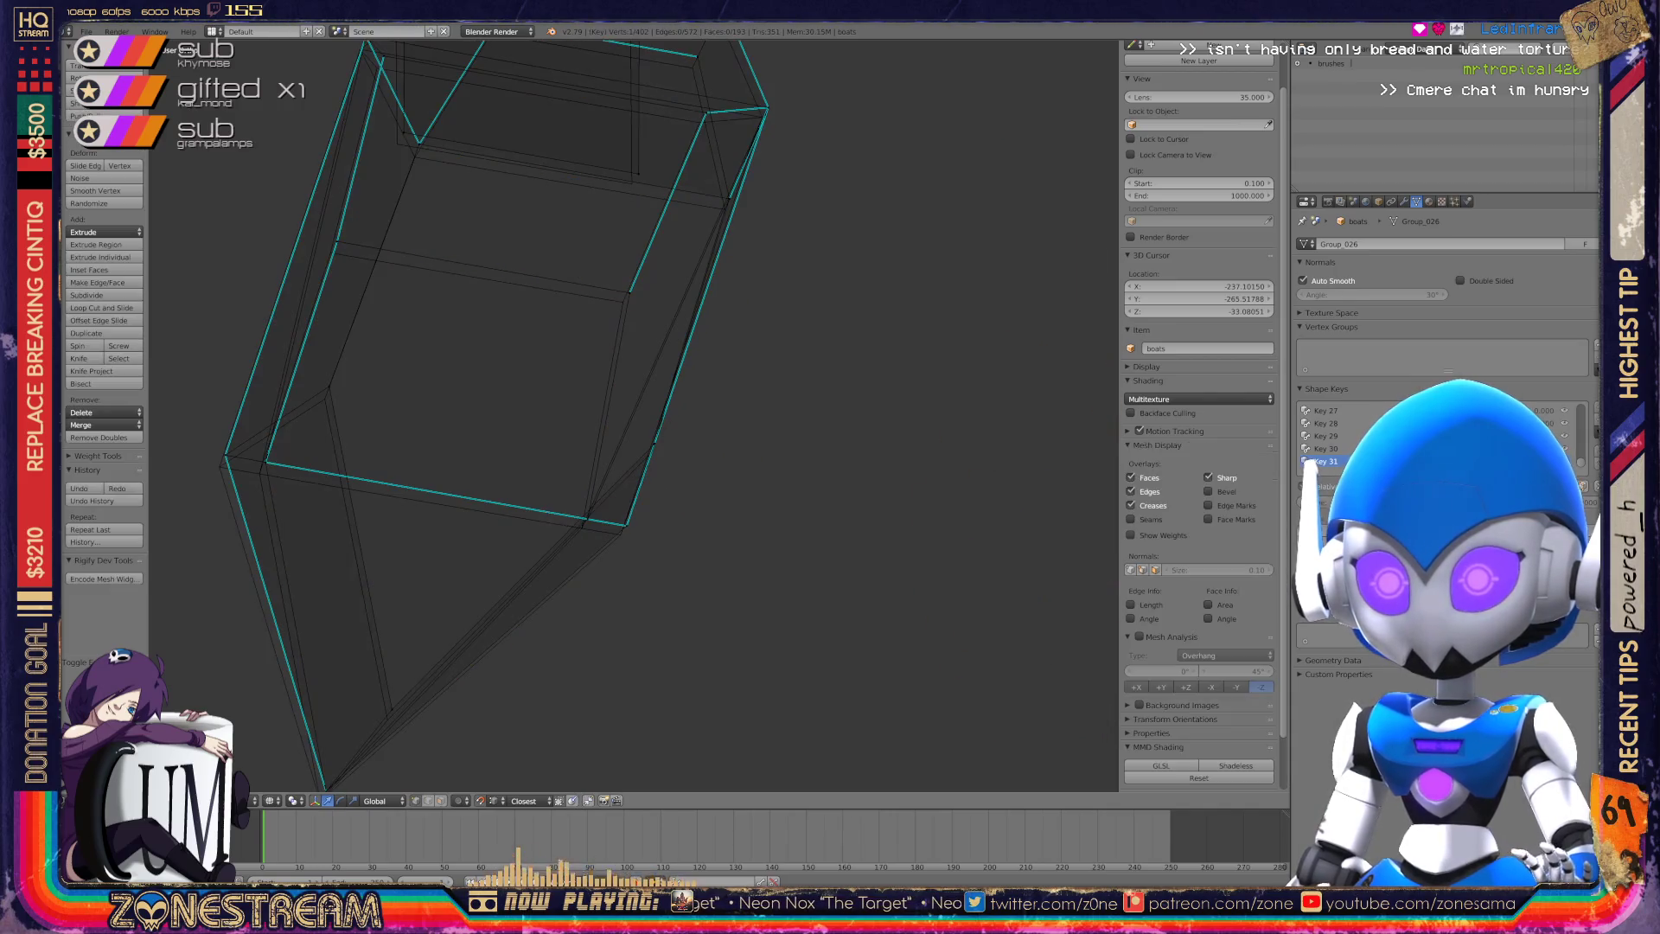
Pull the seat's pointed bottom tip vertex slightly downward.
scroll(634, 415, up, 6)
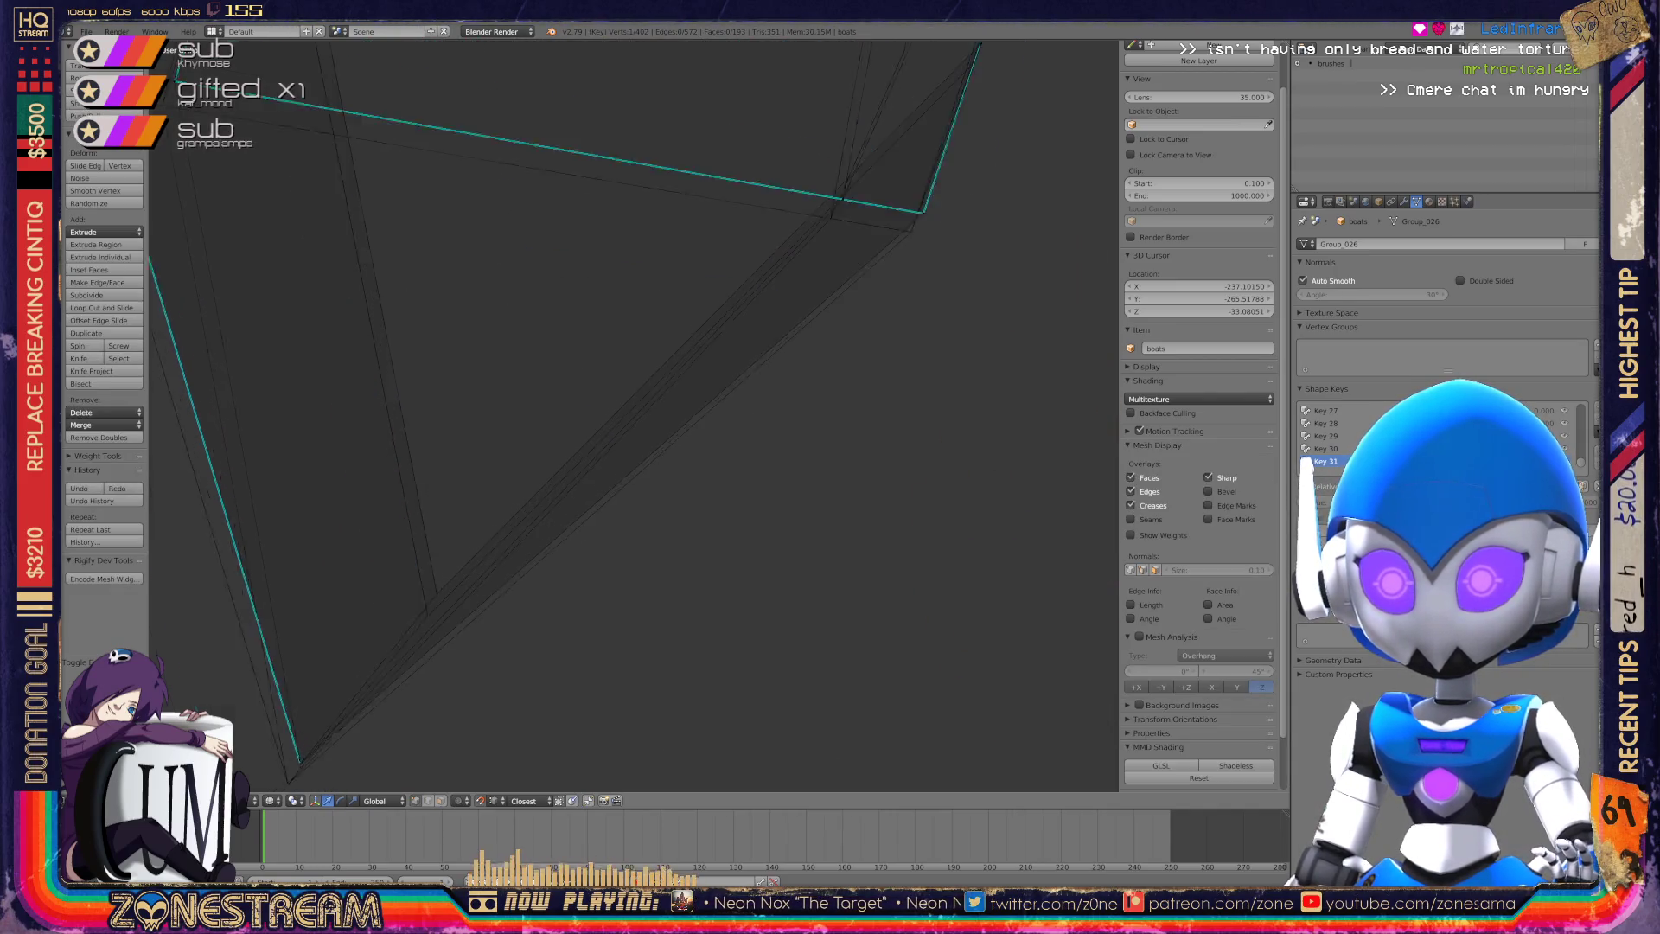
scroll(634, 415, up, 2)
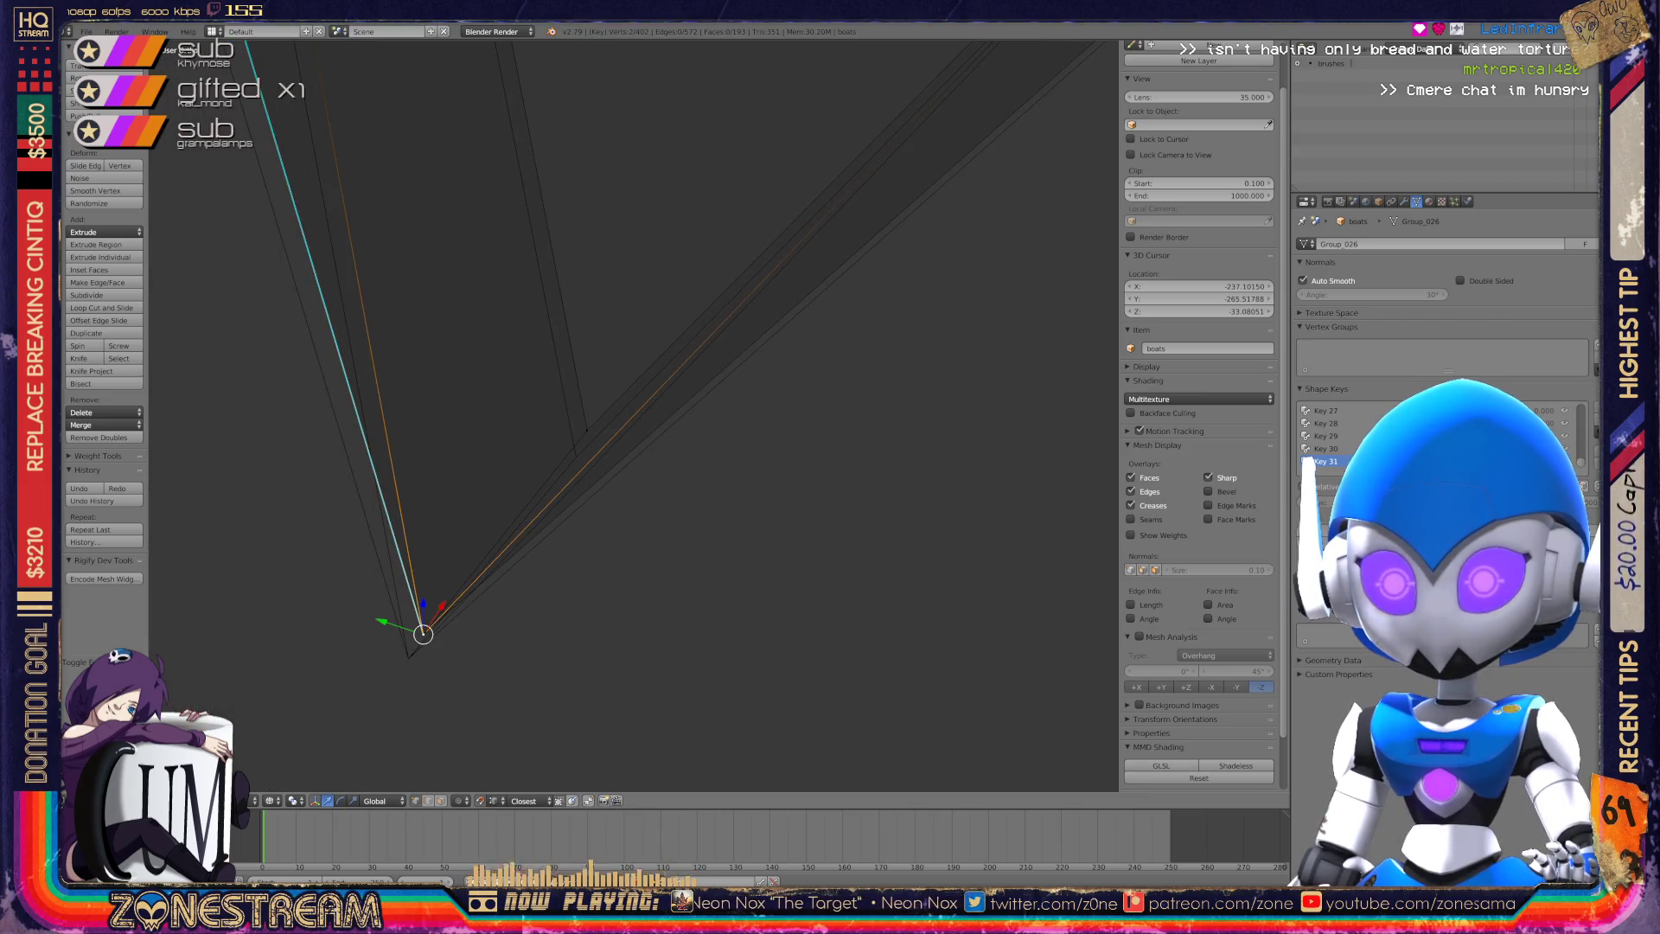
mouse_move(423, 633)
mouse_down()
mouse_move(408, 575)
mouse_move(409, 657)
mouse_up()
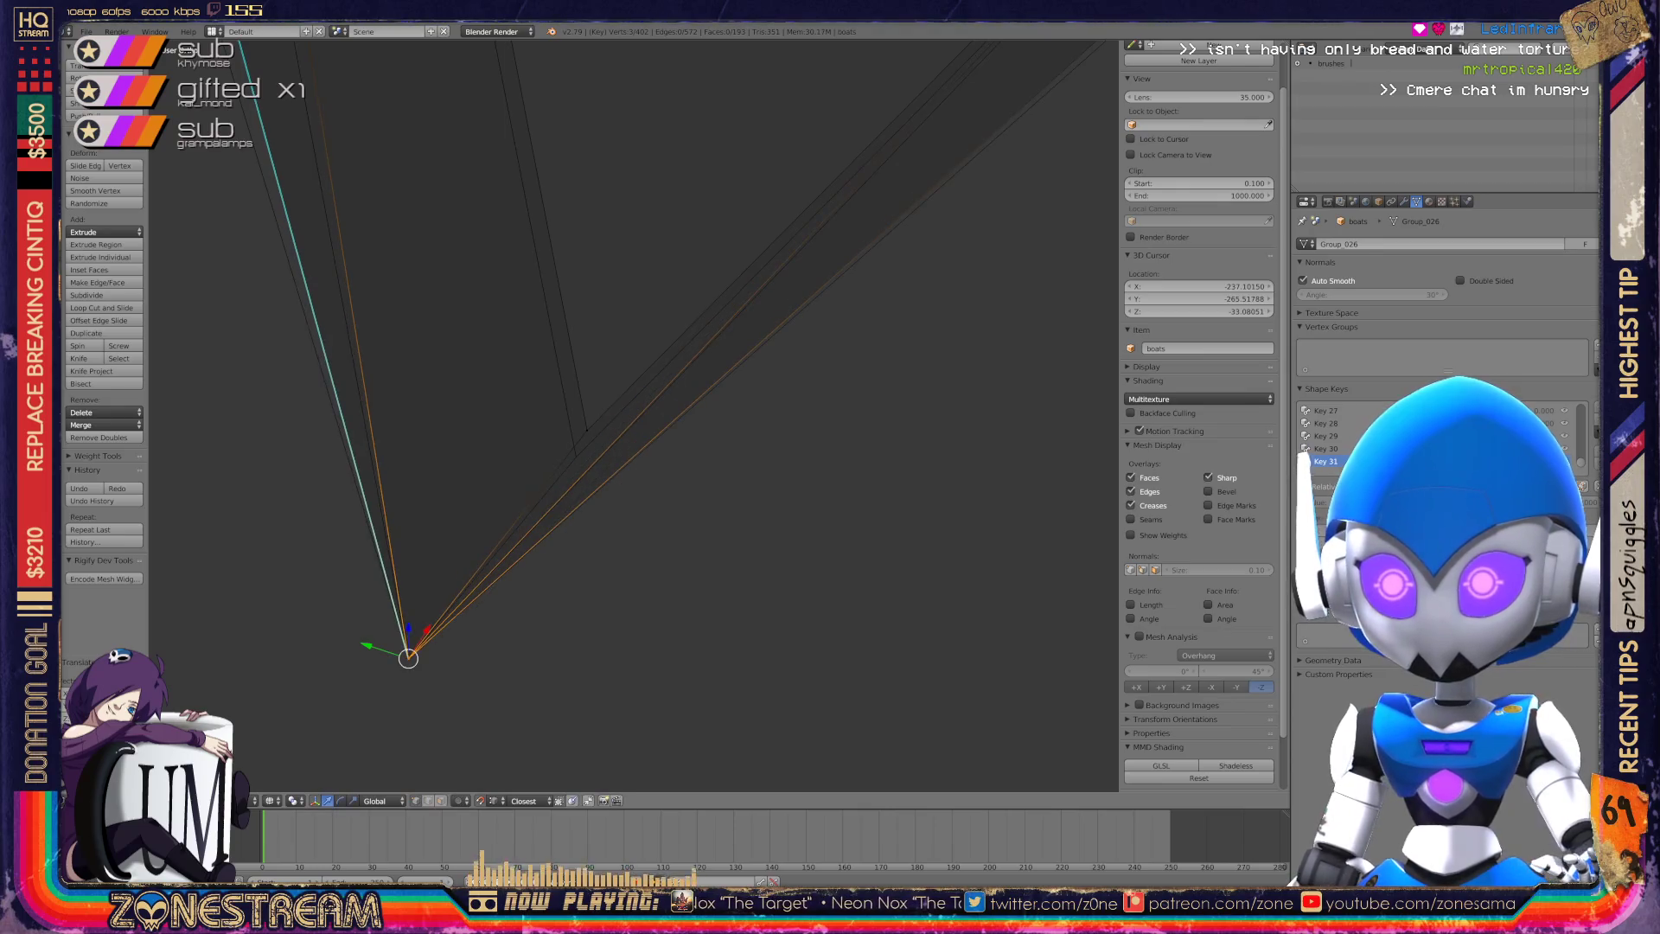
click(587, 429)
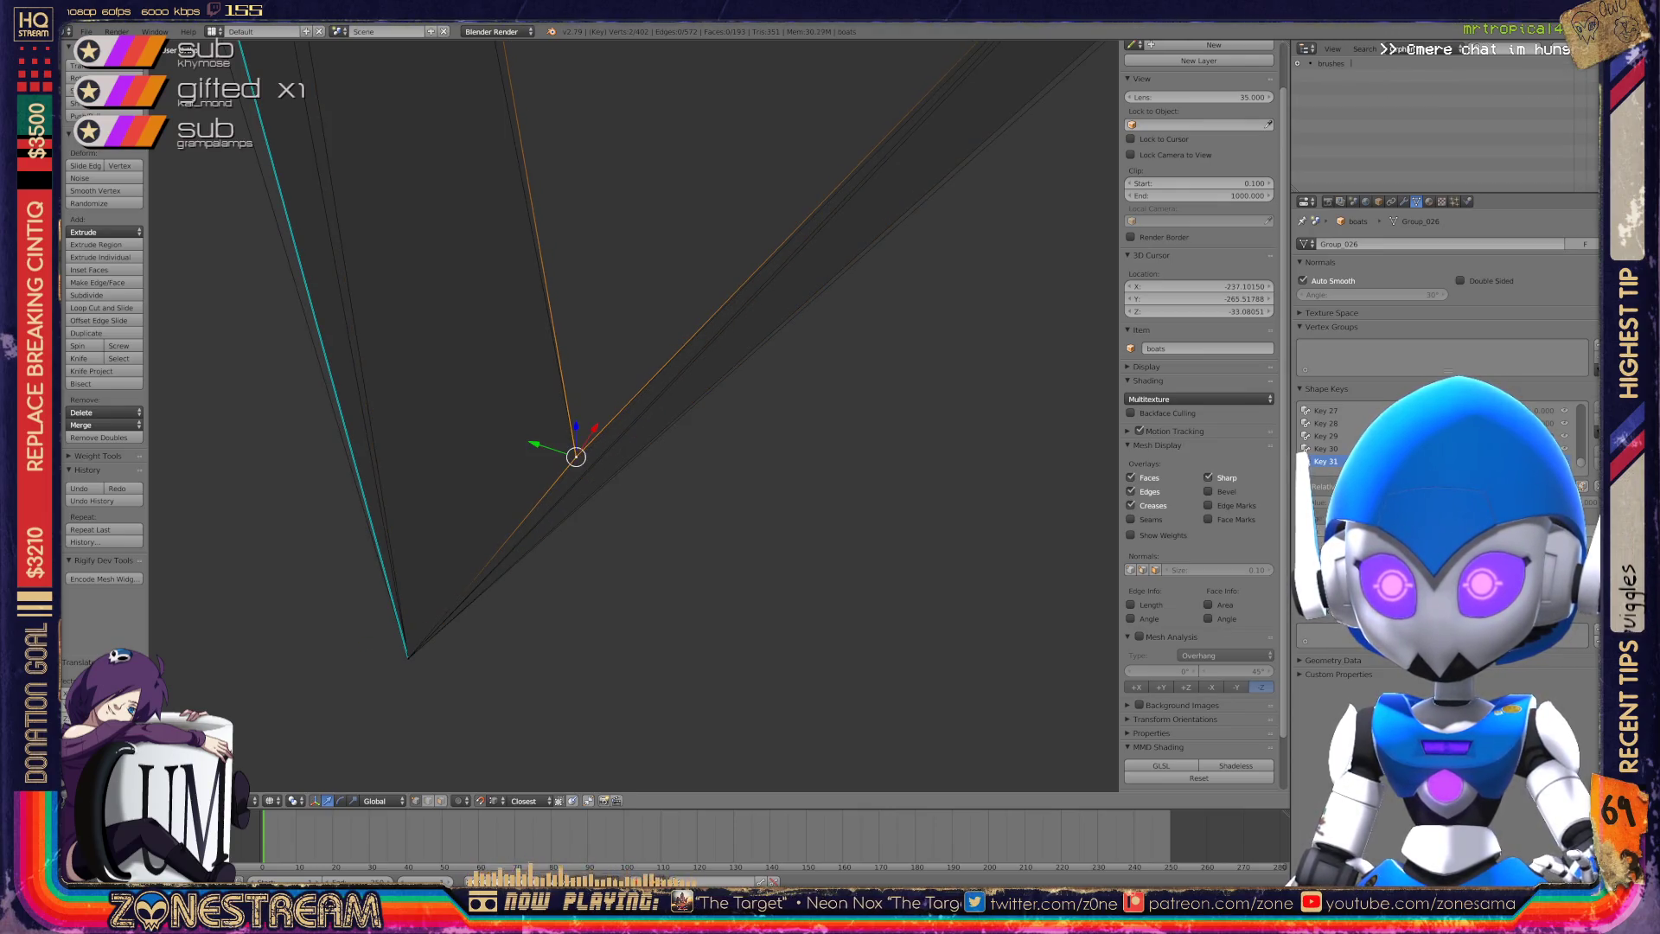
scroll(634, 415, down, 3)
scroll(634, 415, up, 3)
scroll(634, 415, down, 3)
Move the seat's lower corner vertex down and to the right, then check the new shape.
middle_drag(634, 415, 717, 390)
scroll(634, 415, up, 4)
middle_drag(886, 423, 808, 453)
scroll(778, 467, up, 2)
scroll(675, 508, up, 5)
scroll(556, 556, up, 4)
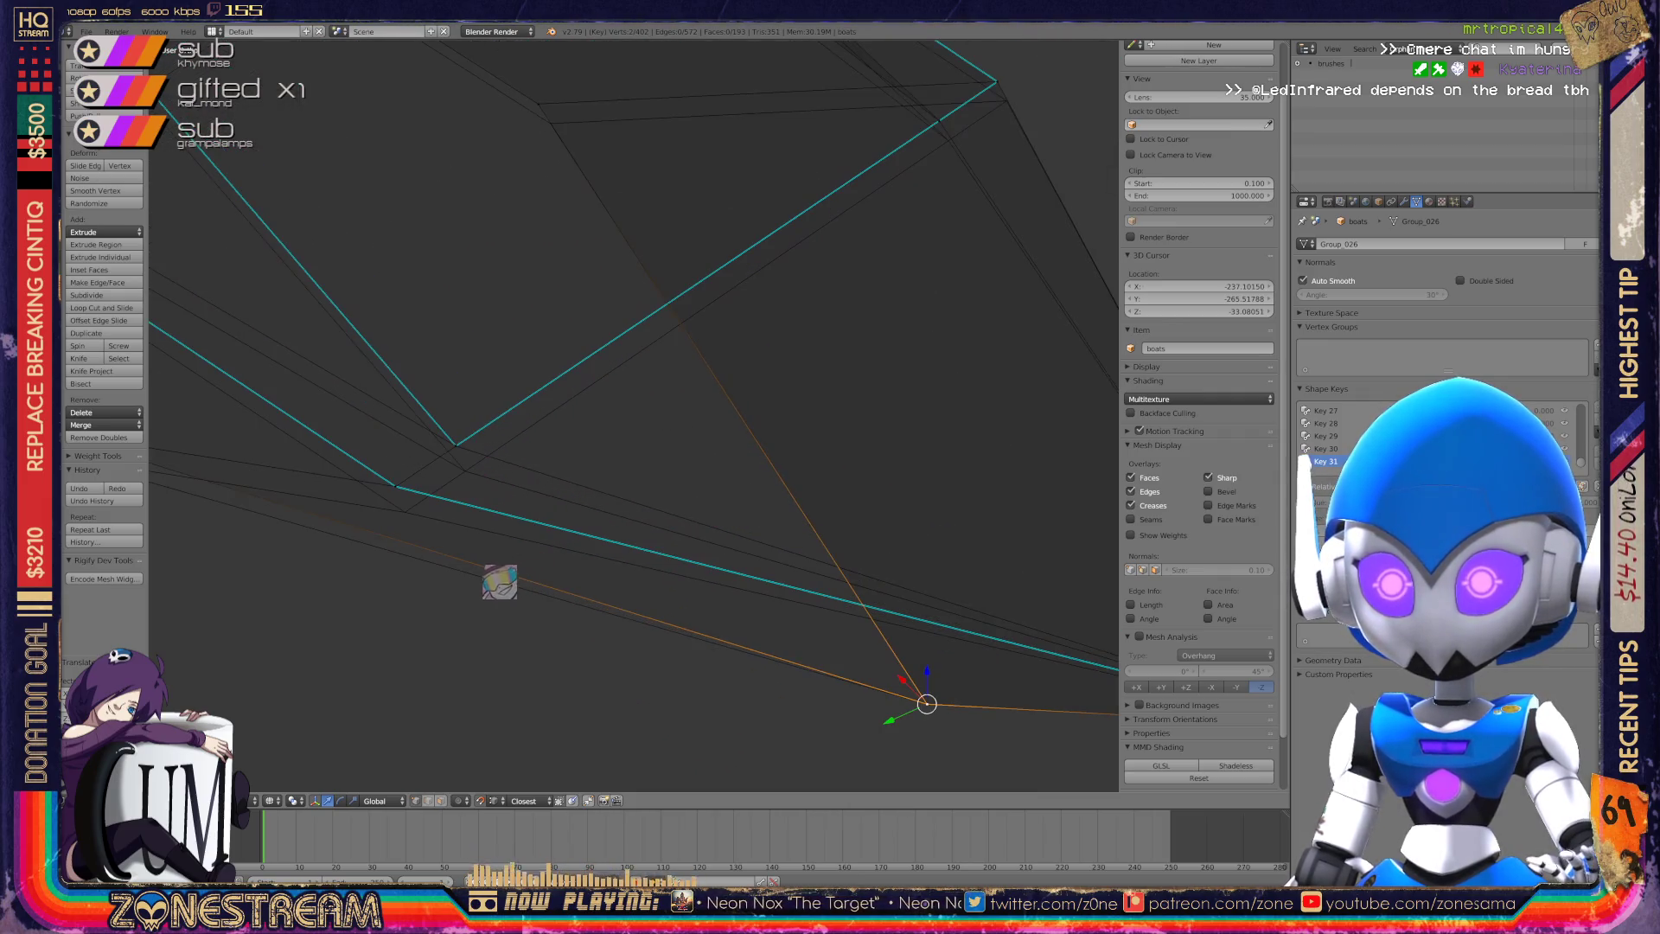
click(456, 445)
drag(456, 445, 465, 471)
shift+middle_drag(465, 471, 551, 447)
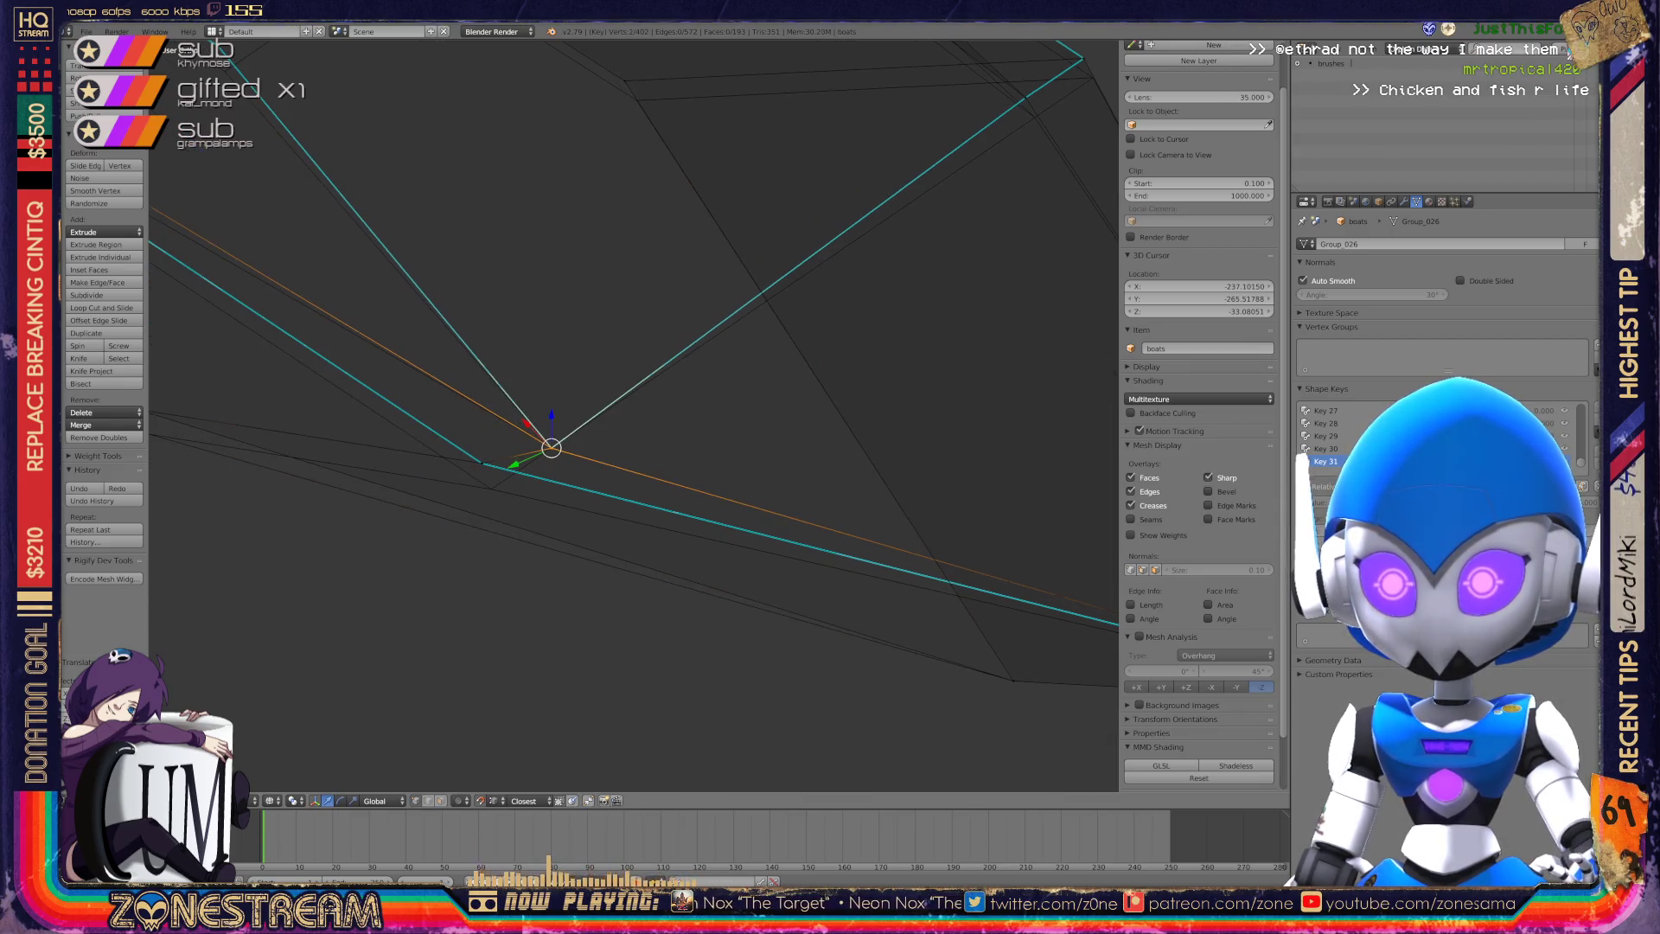
key(a)
drag(482, 462, 491, 490)
mouse_move(605, 433)
middle_down()
mouse_move(761, 458)
mouse_move(847, 432)
middle_up()
scroll(631, 415, down, 8)
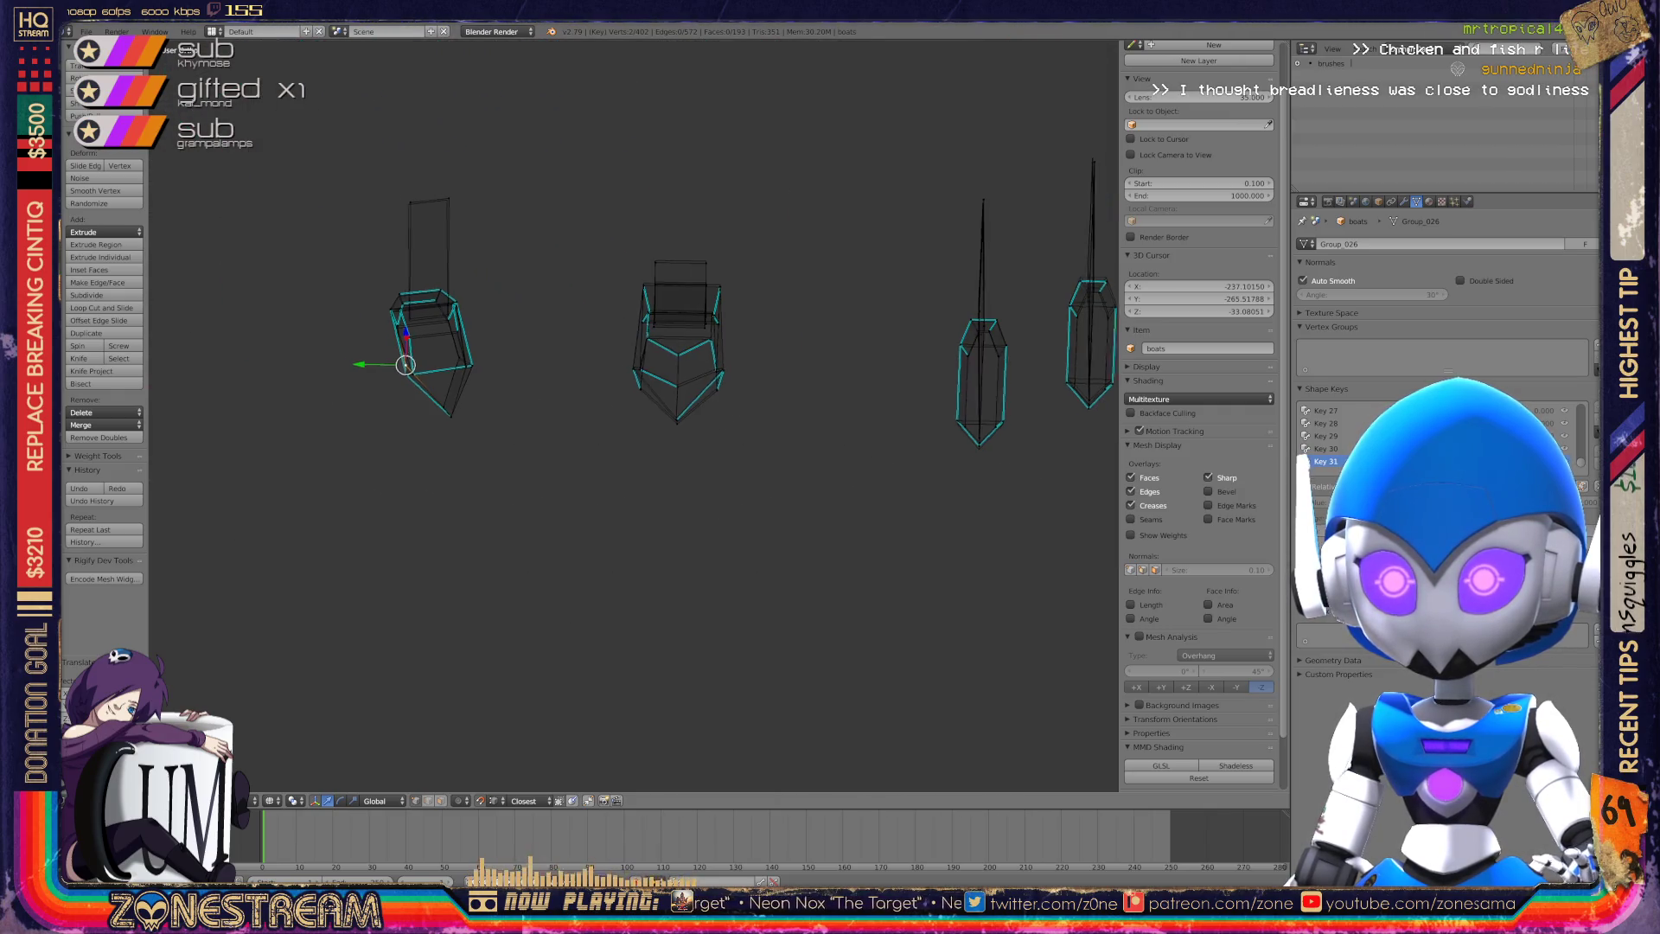
Move the hull's corner vertex inward and line up the next edge vertex with it.
scroll(195, 199, up, 8)
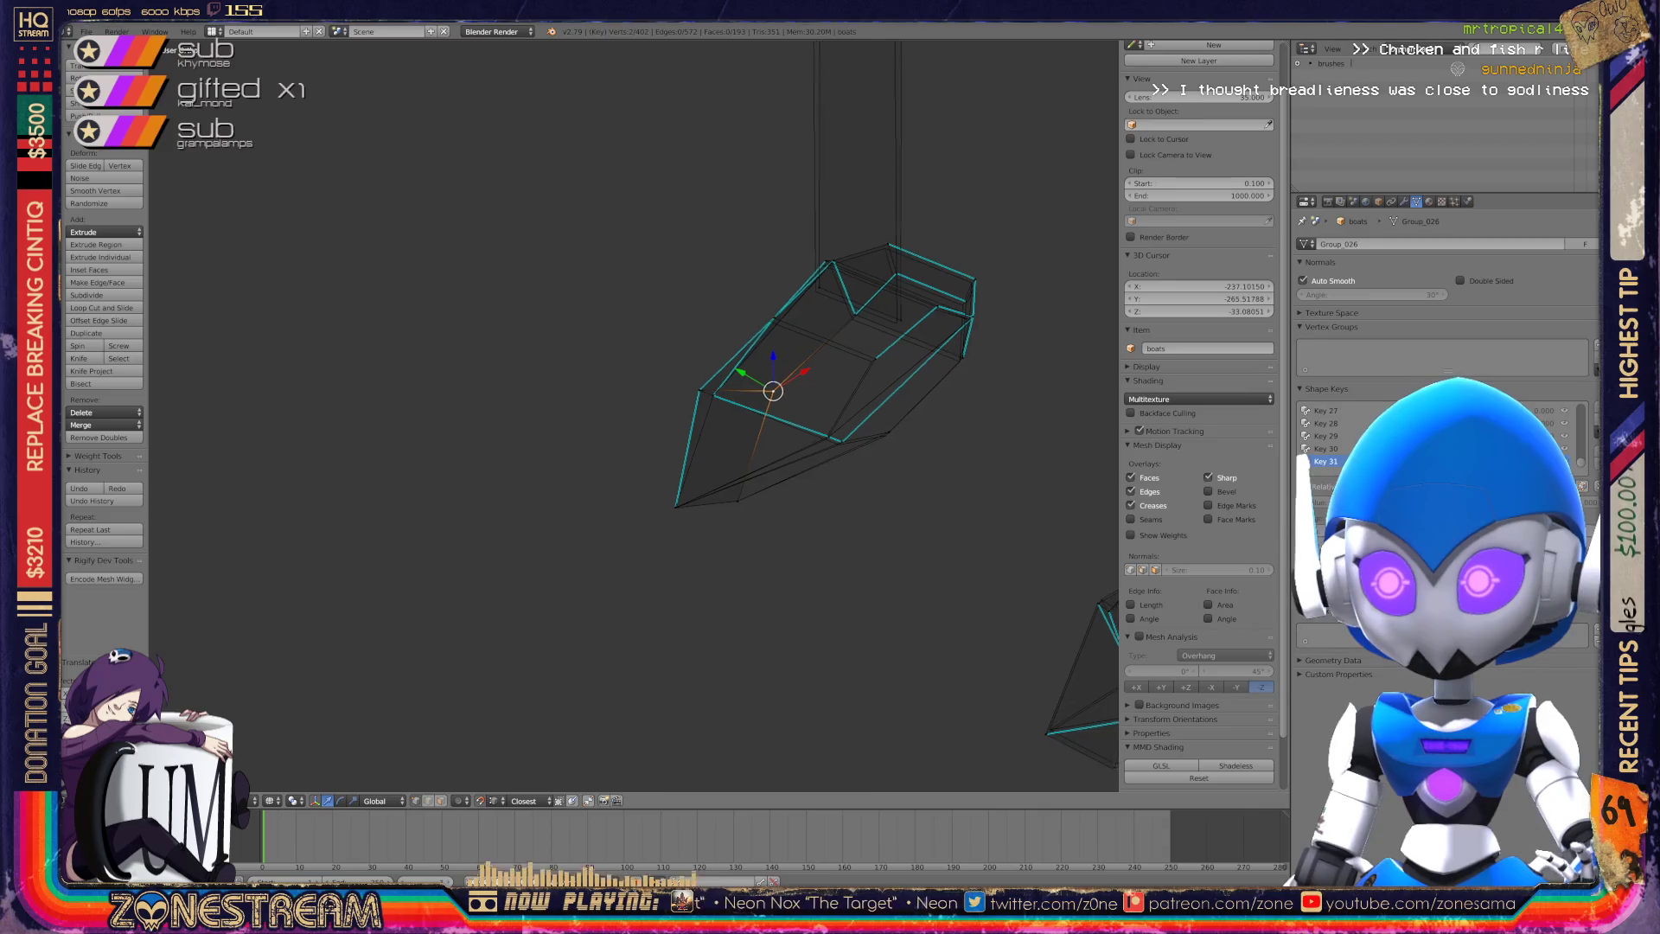
scroll(634, 415, up, 8)
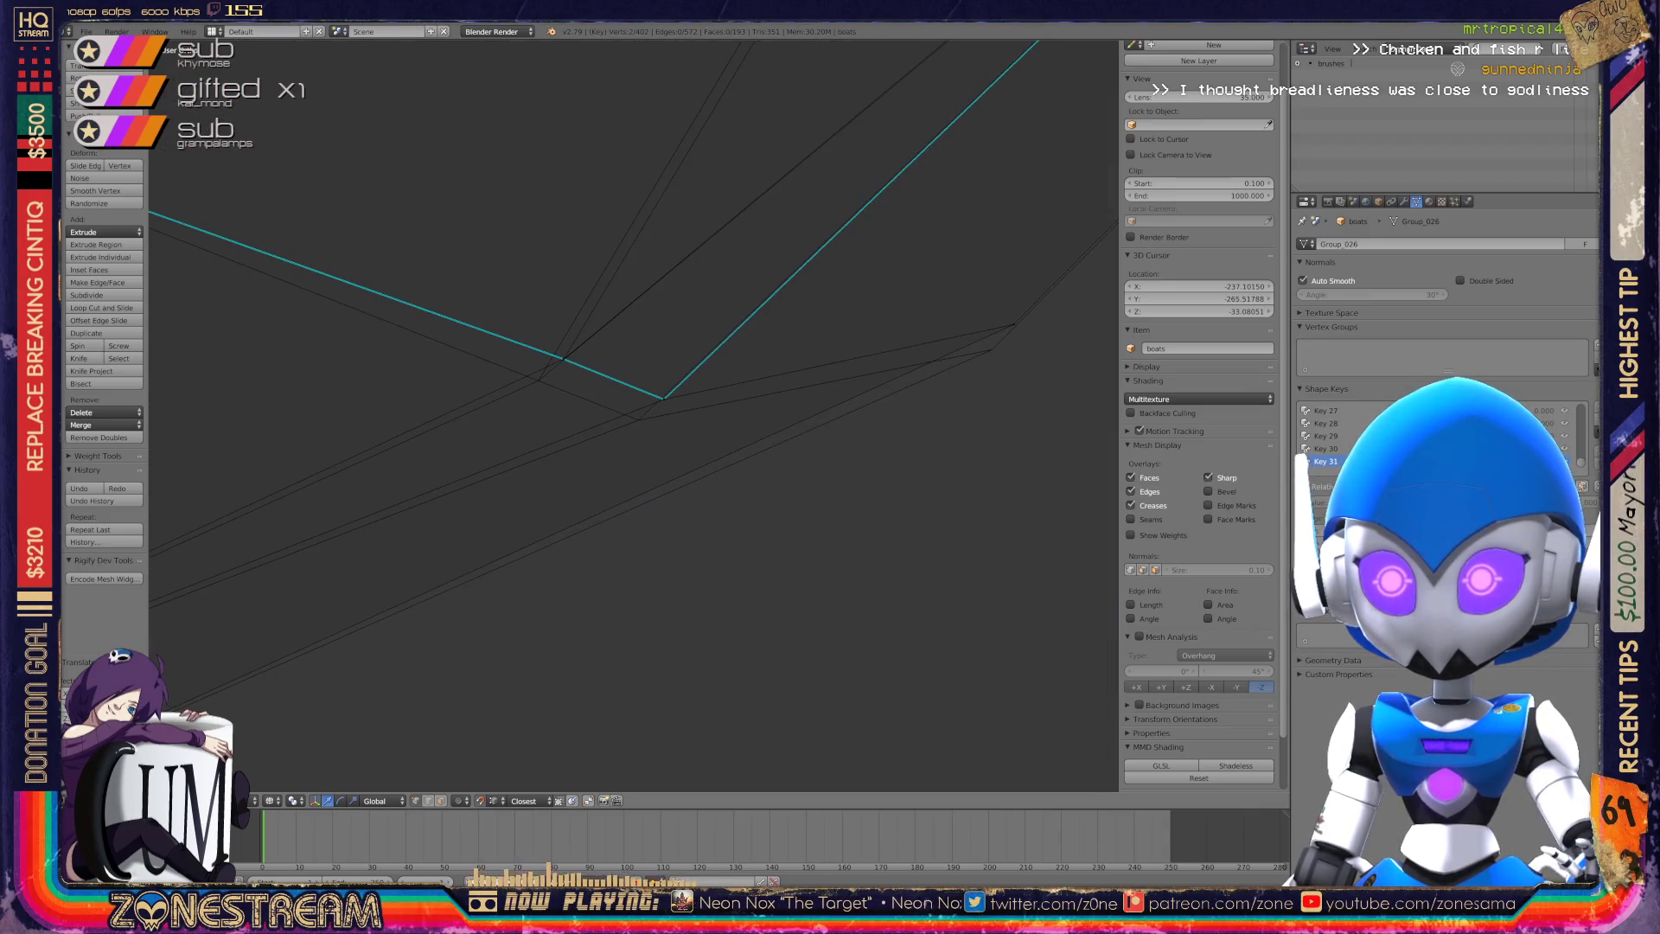
right_click(564, 358)
key(g)
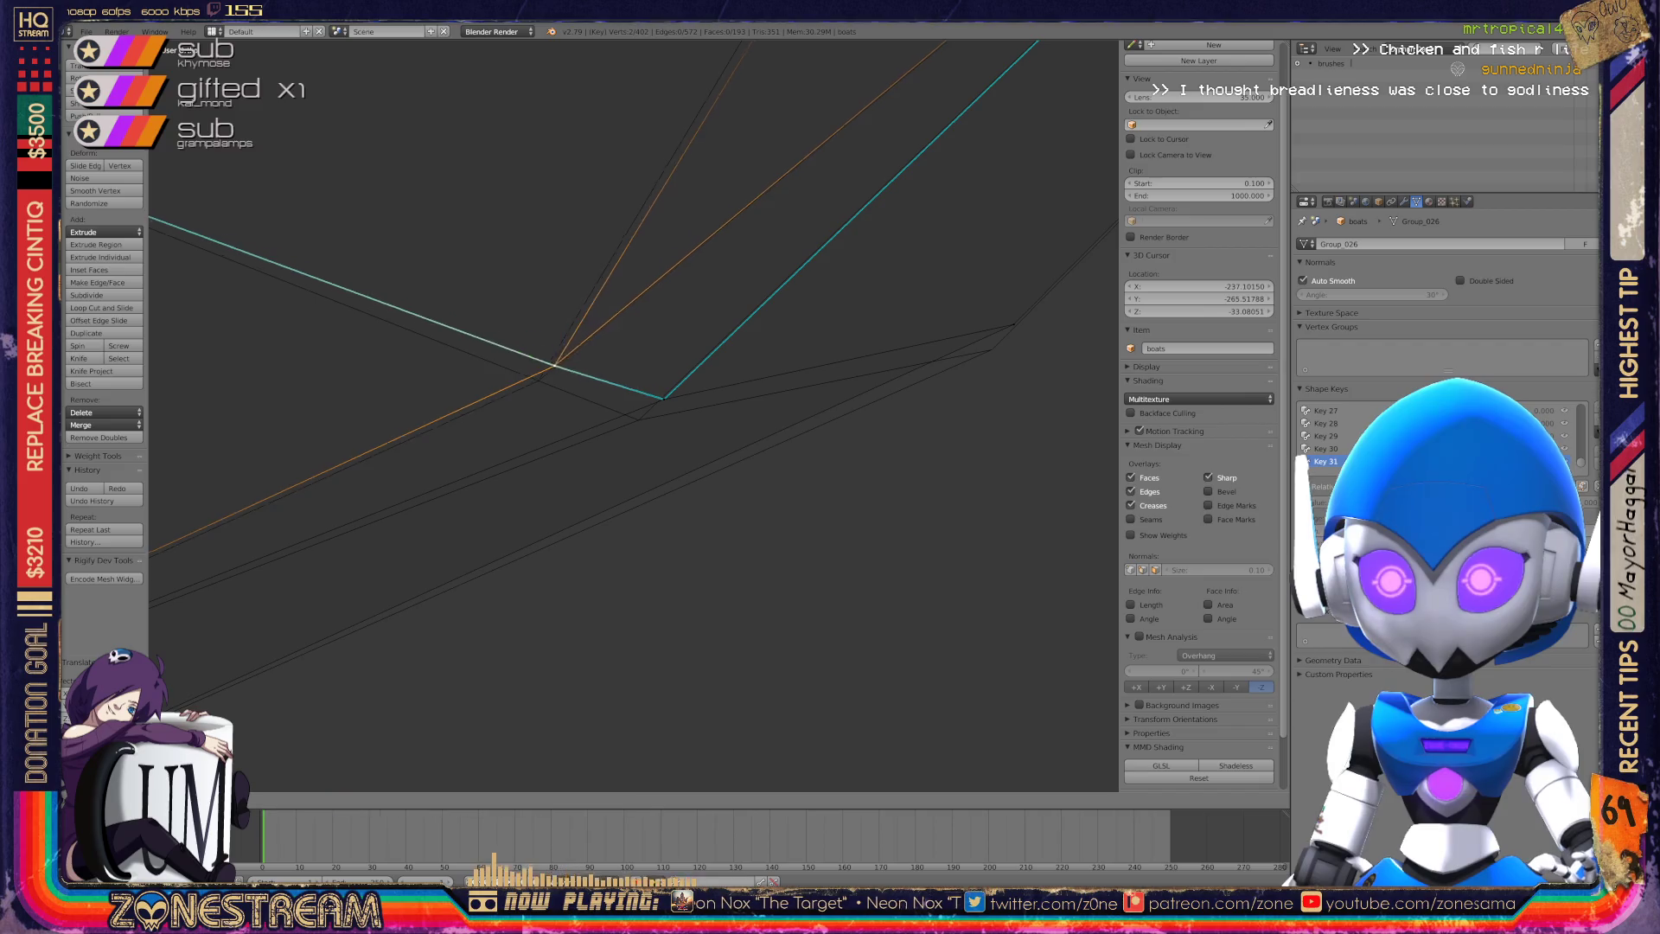
right_click(663, 398)
key(g)
Align a third edge vertex with the others, nudging it slightly left.
shift+middle_drag(638, 419, 391, 541)
right_click(767, 446)
key(g)
scroll(633, 415, down, 6)
mouse_move(633, 415)
middle_down()
mouse_move(588, 484)
mouse_move(623, 554)
middle_up()
scroll(633, 415, up, 8)
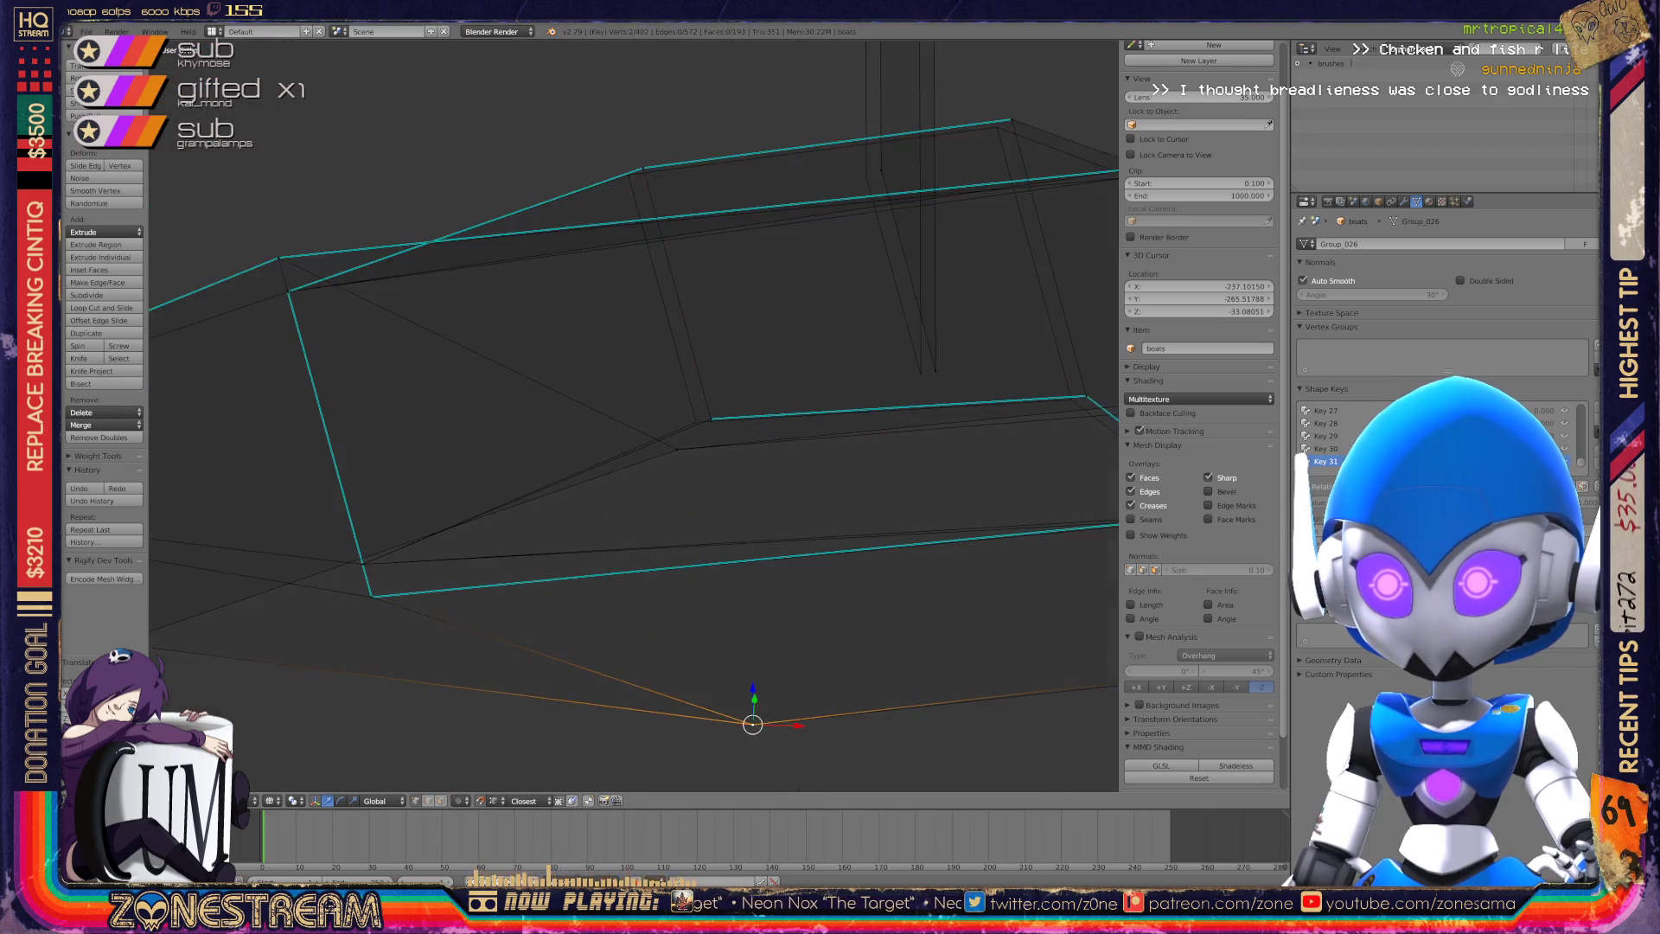
mouse_move(794, 422)
mouse_down()
mouse_move(770, 408)
mouse_move(763, 429)
mouse_up()
Move the chosen hull vertex to the right from a new view angle.
middle_drag(633, 415, 605, 372)
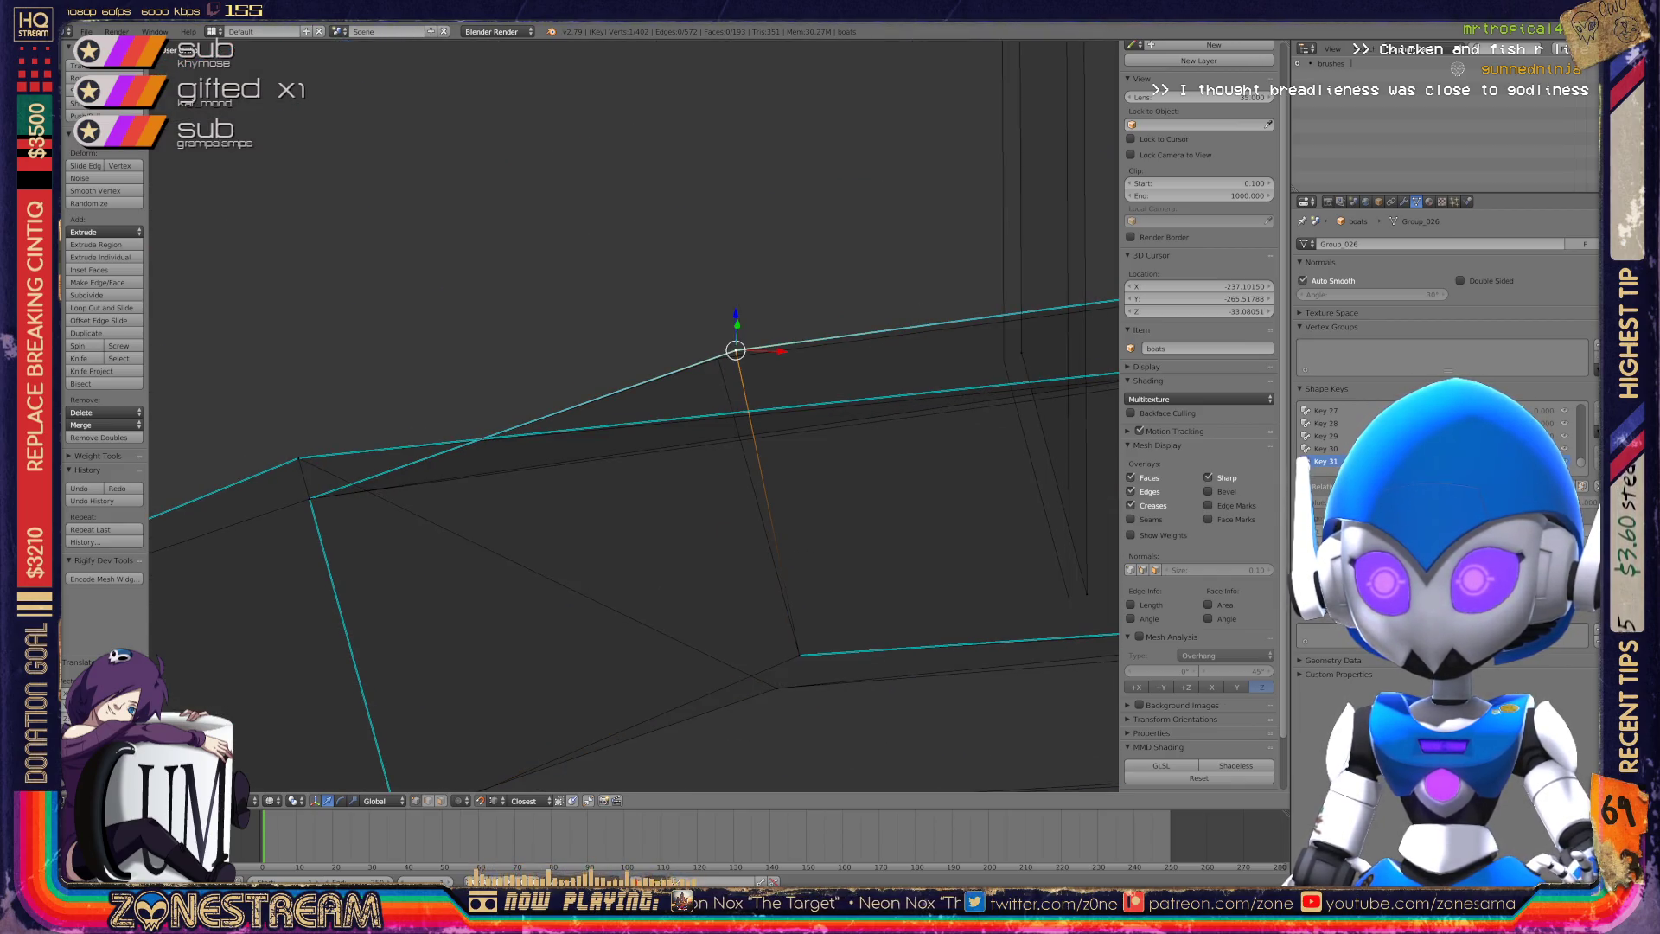
scroll(633, 415, down, 5)
scroll(780, 410, up, 6)
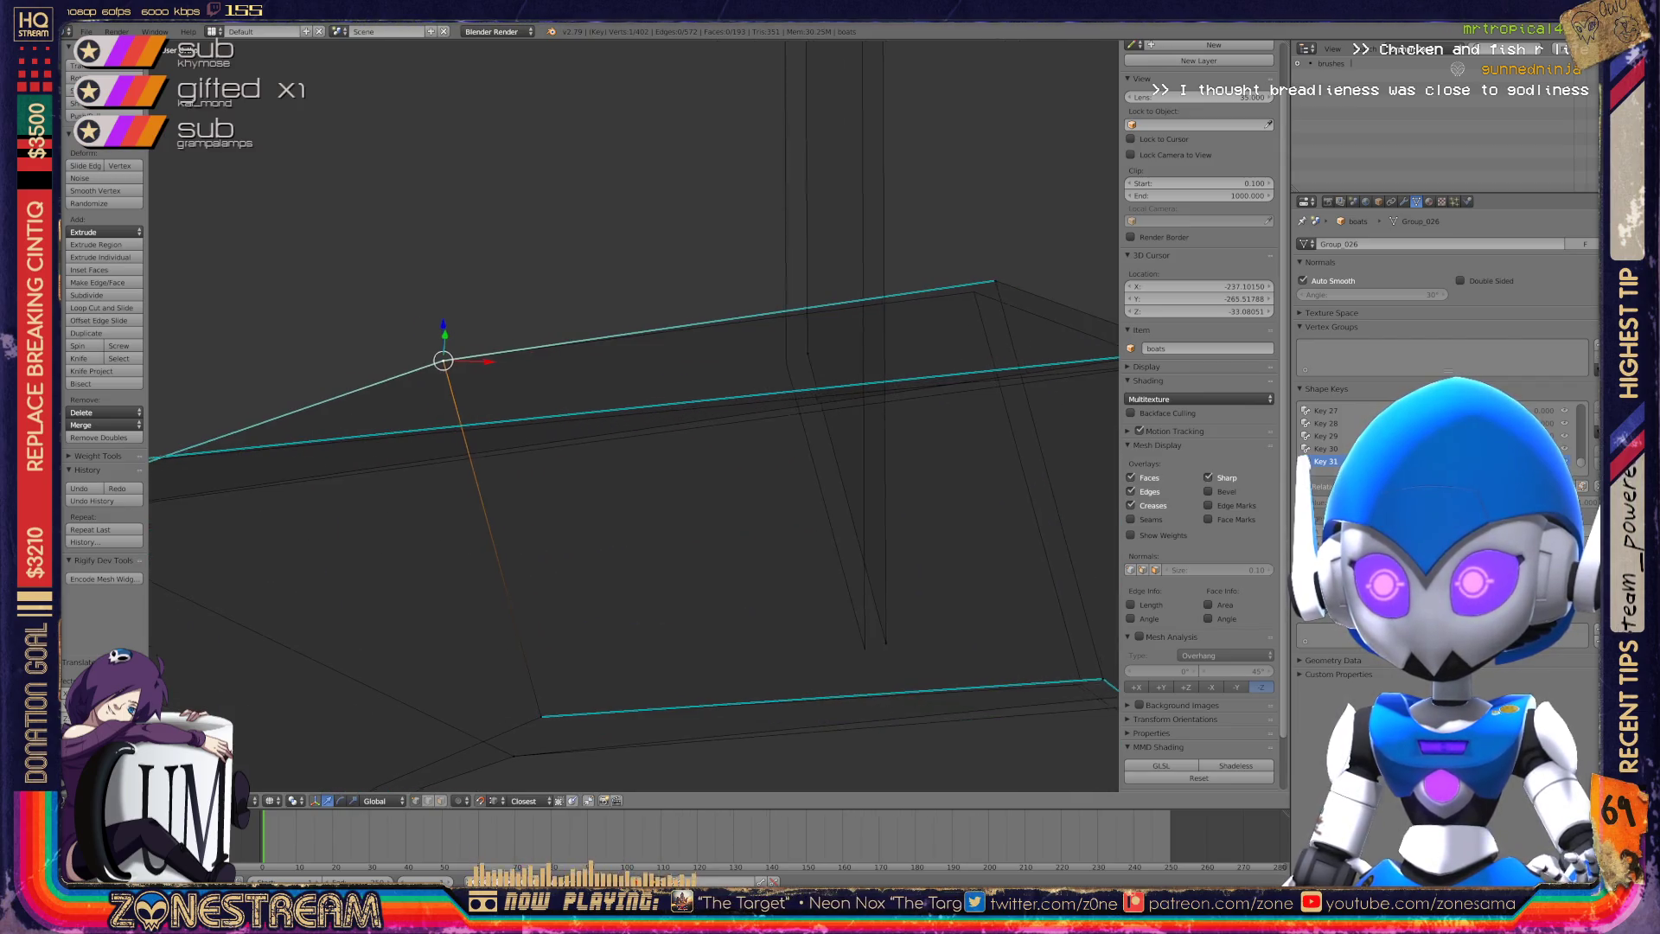
shift+middle_drag(605, 415, 556, 414)
key(g)
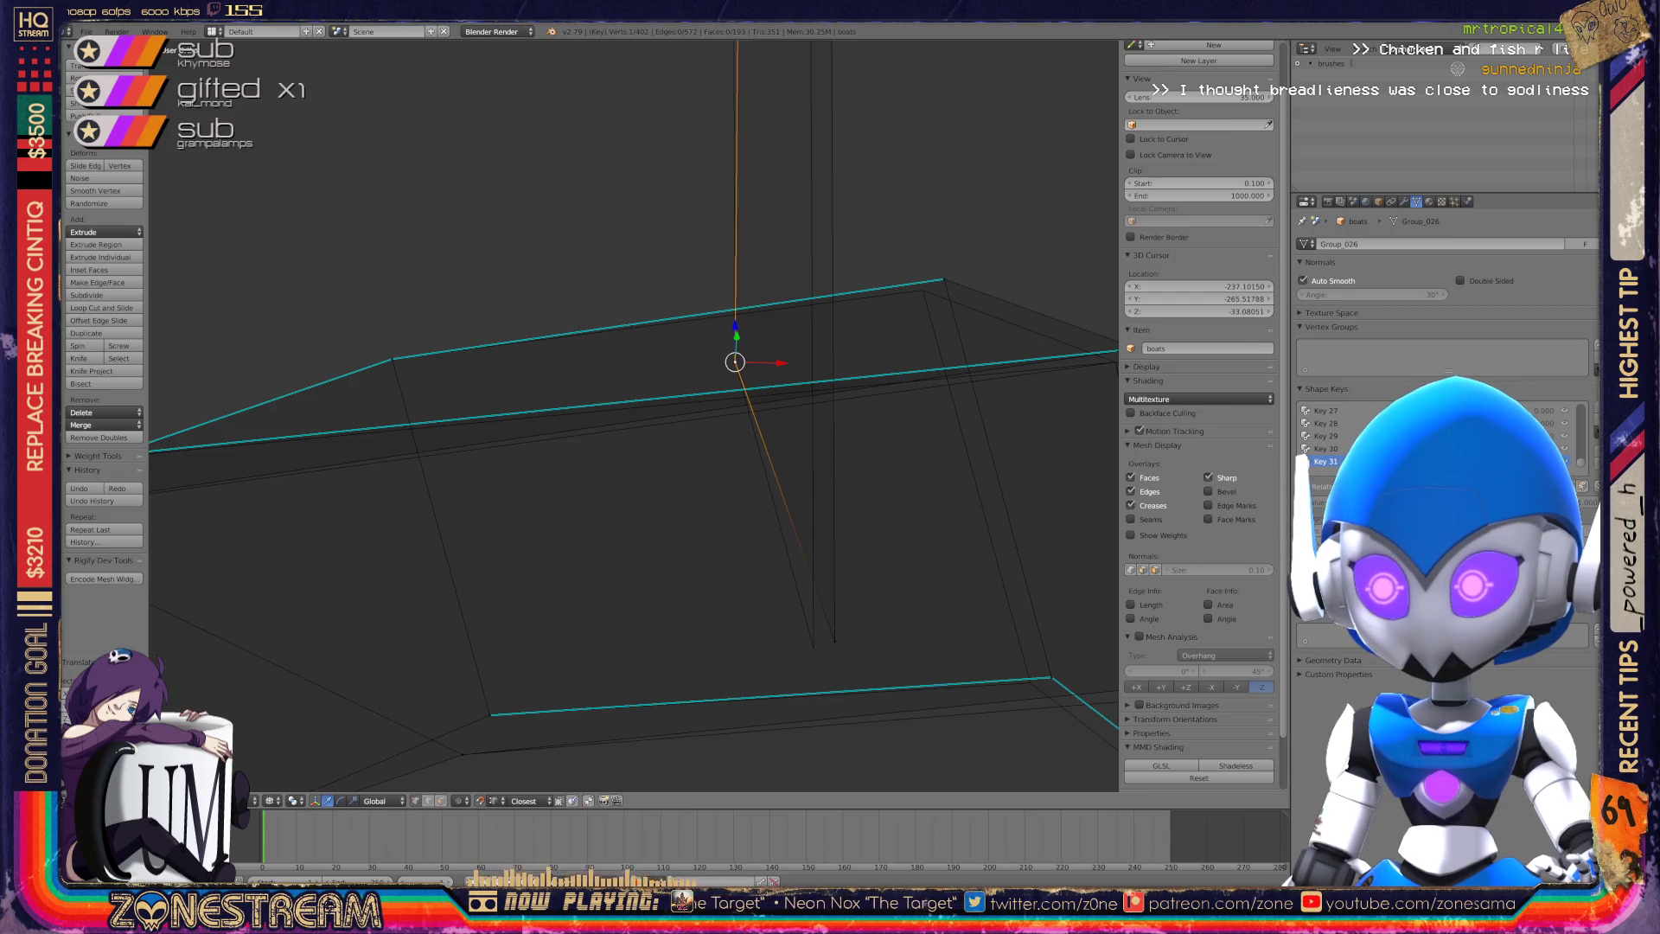
scroll(670, 595, down, 4)
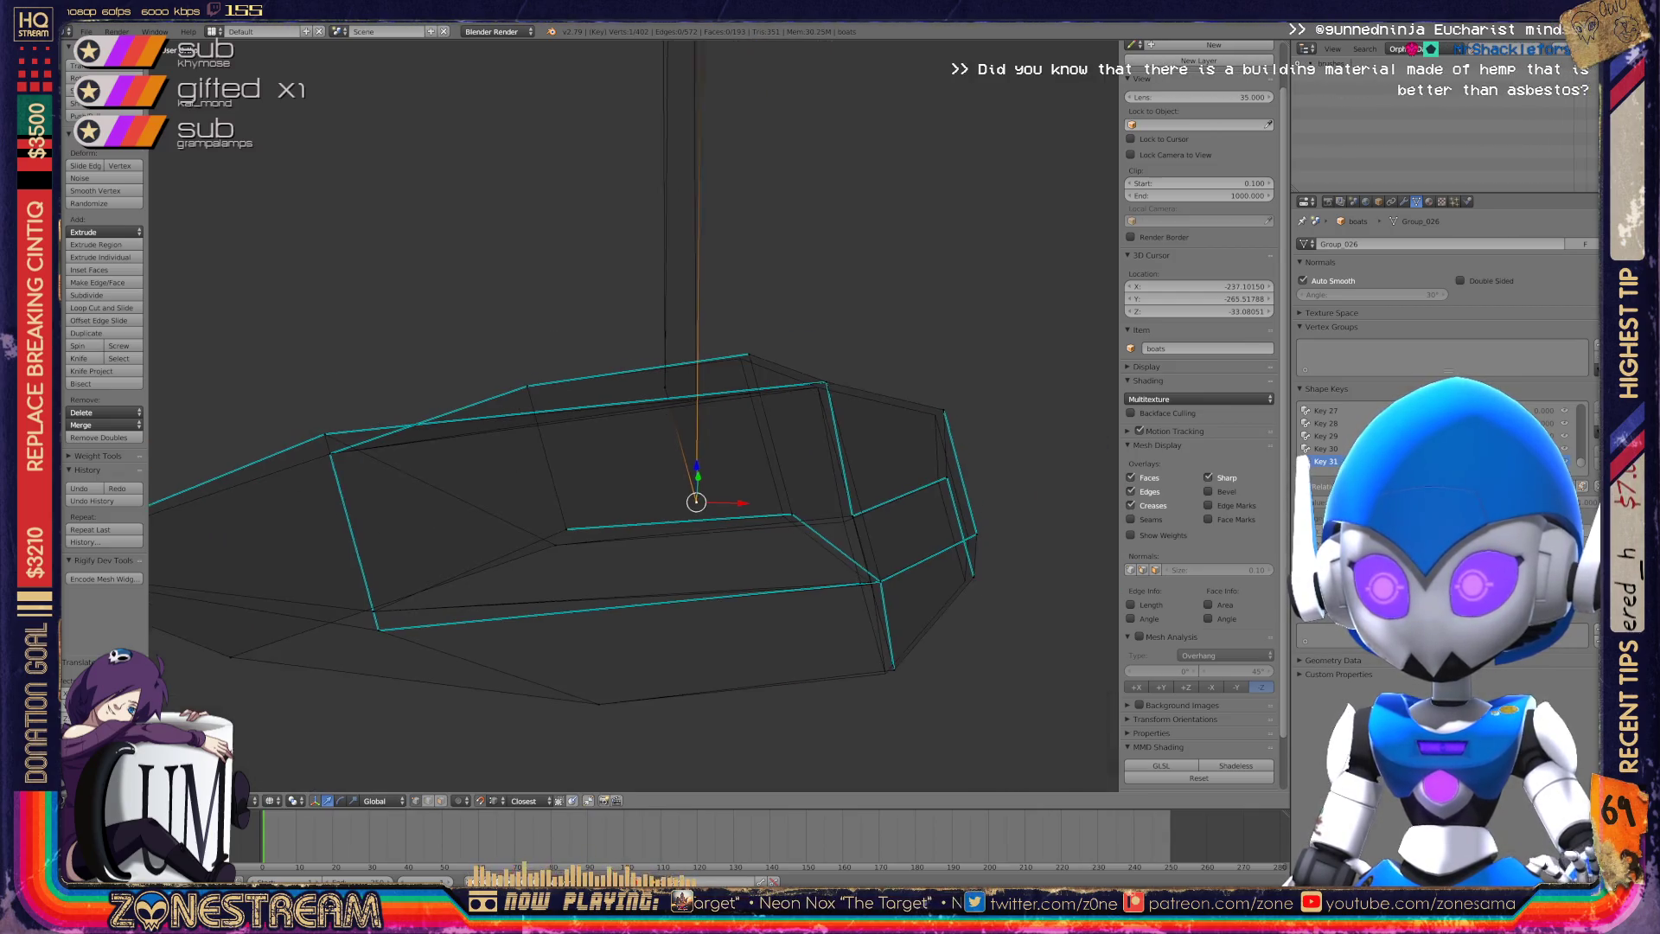
scroll(942, 530, up, 3)
scroll(631, 416, up, 2)
Move the upper corner vertex inward, nudge a lower vertex left, and reposition the bottom vertex.
right_click(589, 143)
key(g)
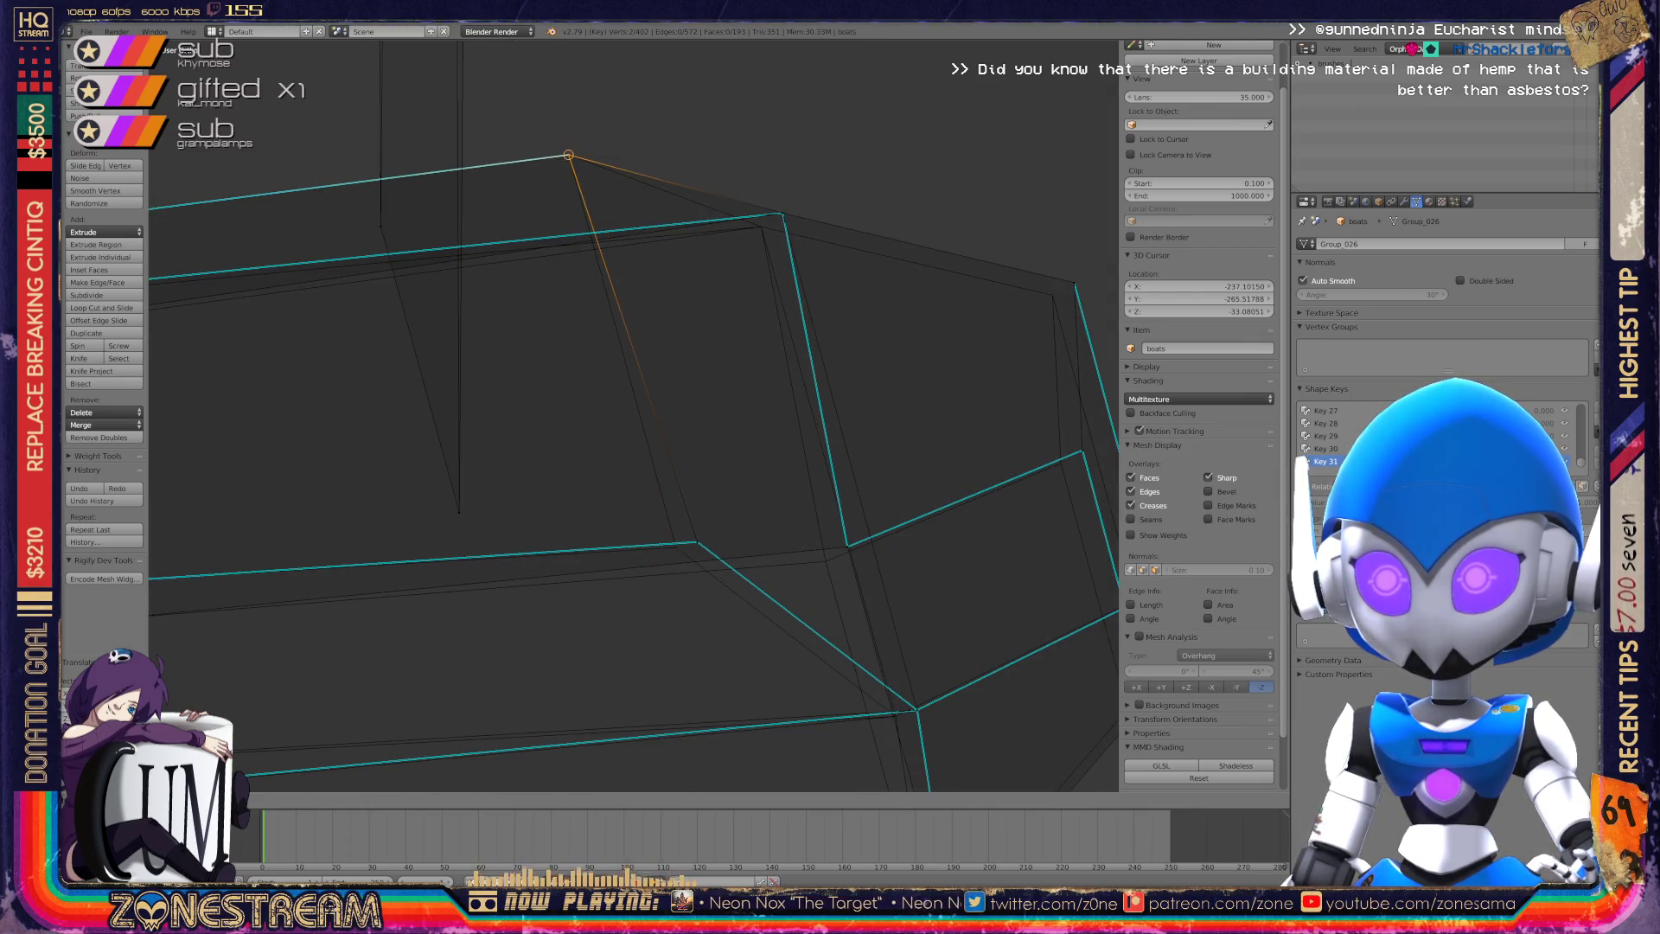
right_drag(697, 542, 676, 547)
scroll(634, 415, down, 3)
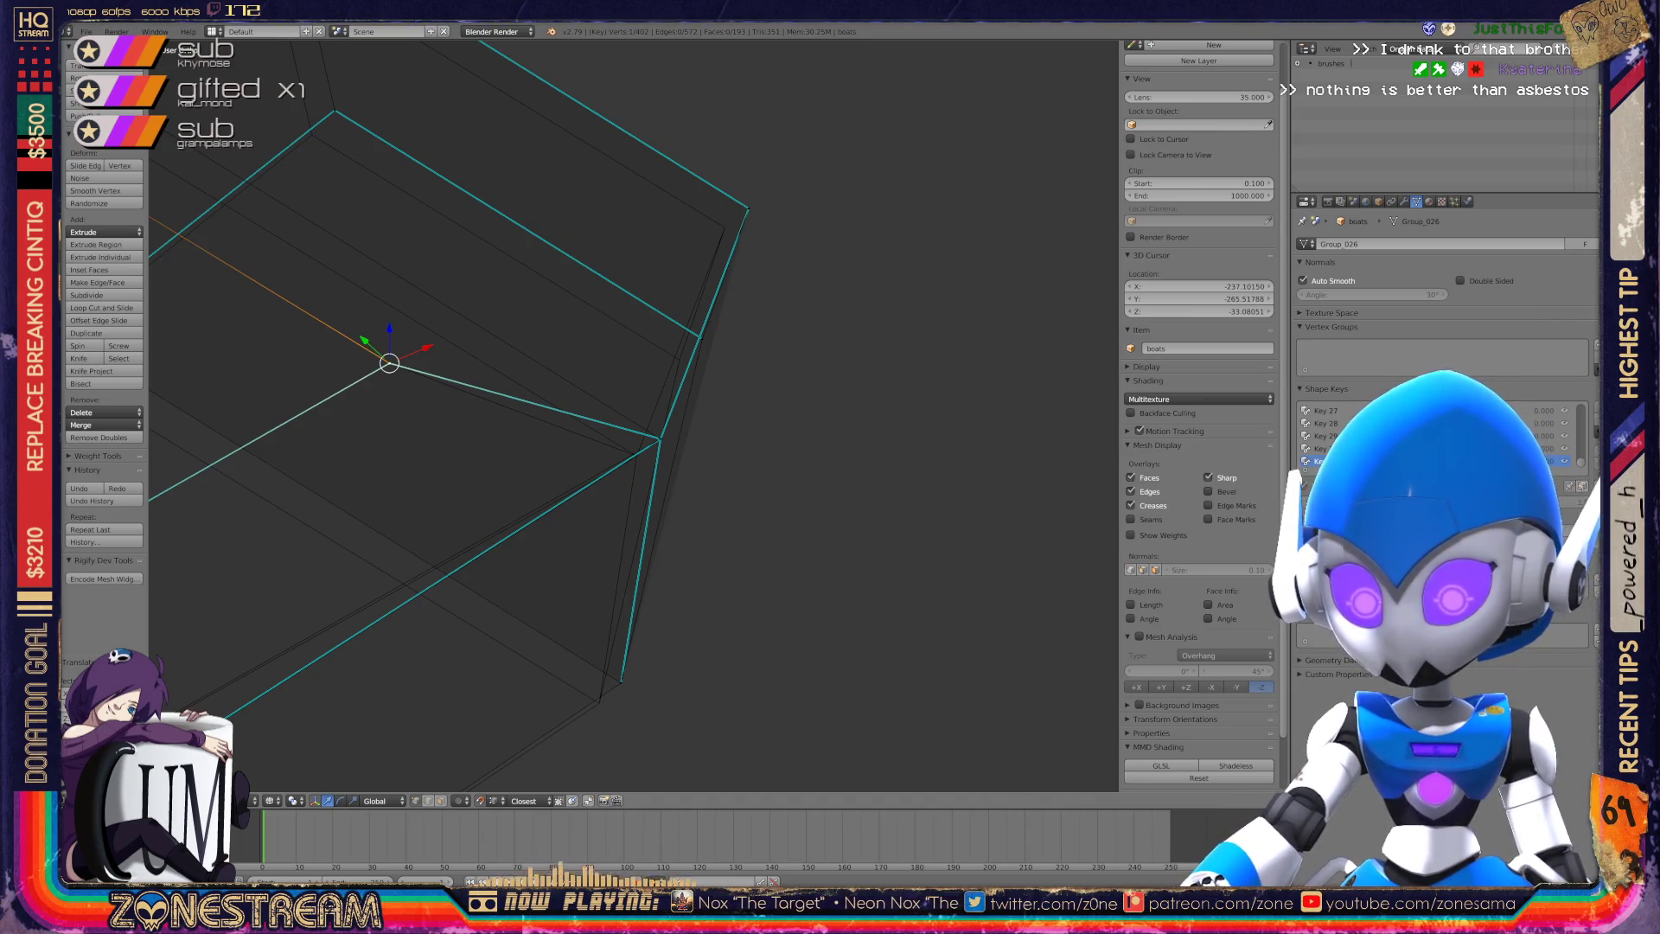
right_click(621, 682)
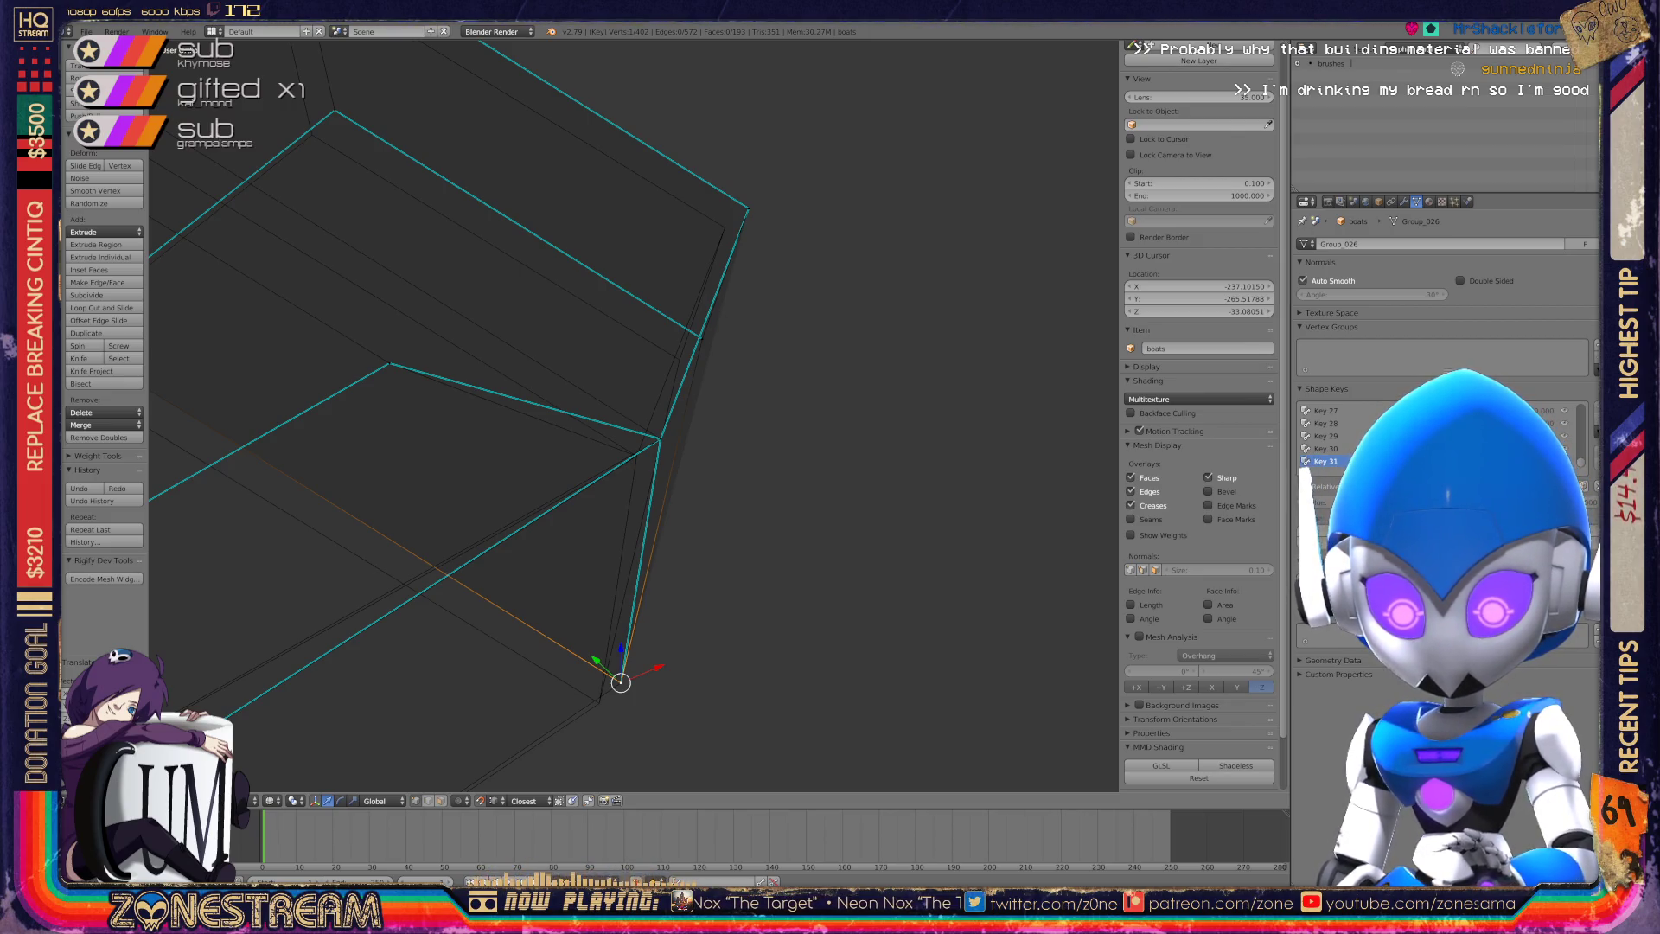
key(g)
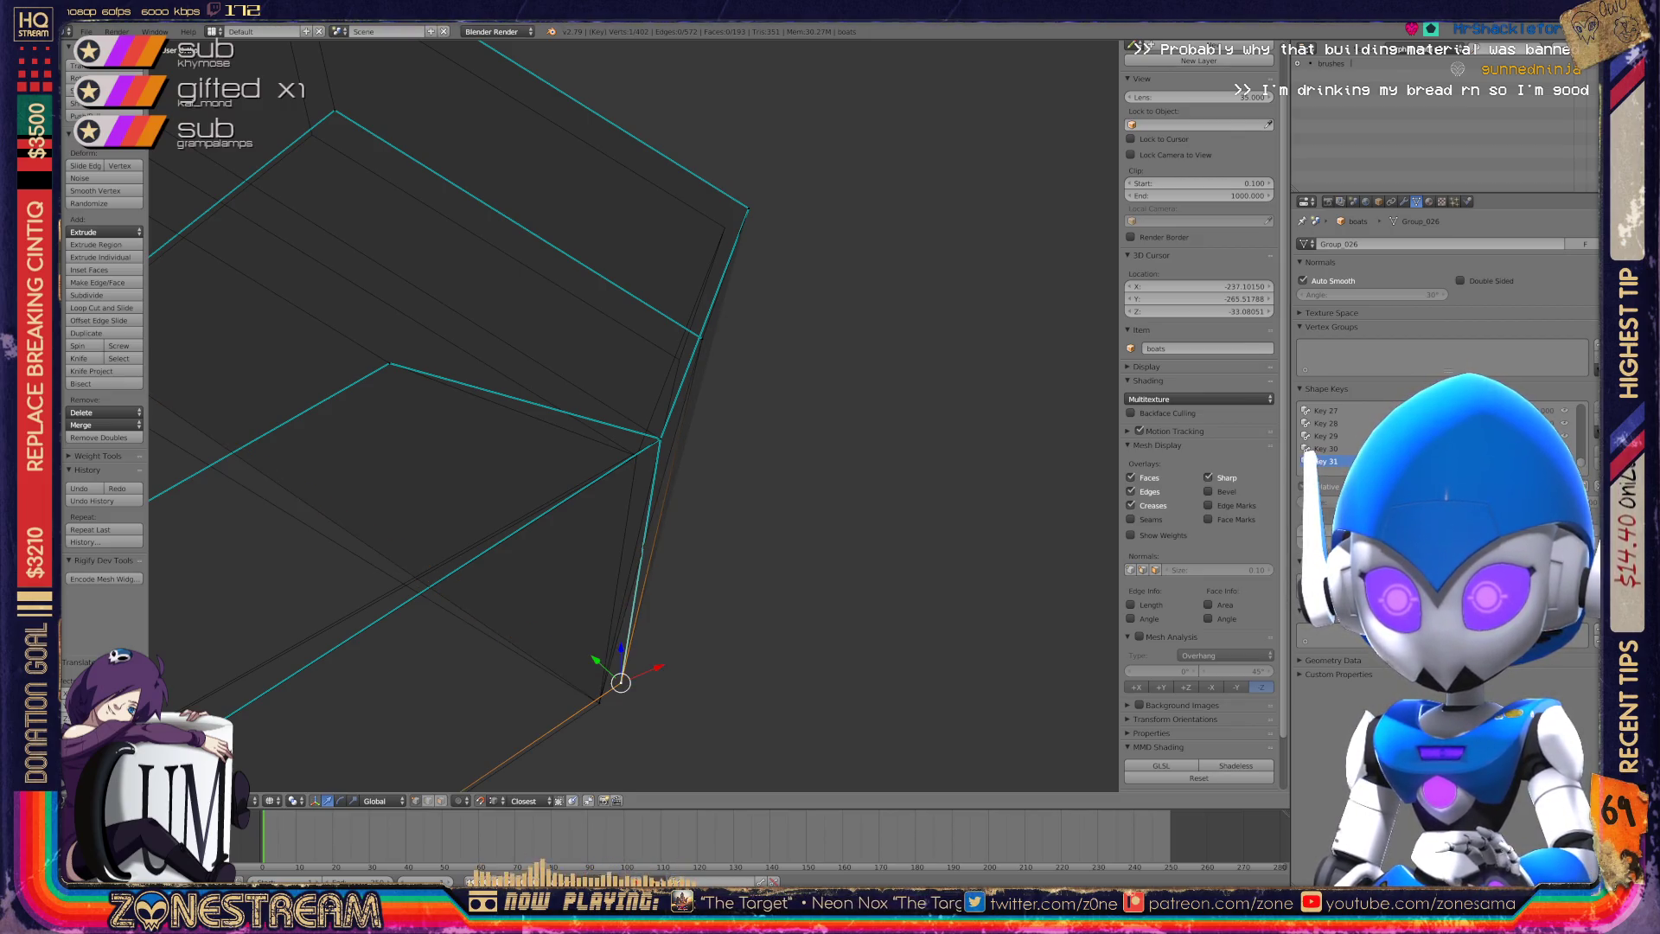
click(598, 702)
Move the two side-corner vertices together, then reposition a single side-edge vertex.
shift+middle_drag(598, 702, 657, 756)
right_click(717, 493)
shift+right_click(717, 493)
key(g)
click(693, 510)
shift+middle_drag(693, 510, 652, 578)
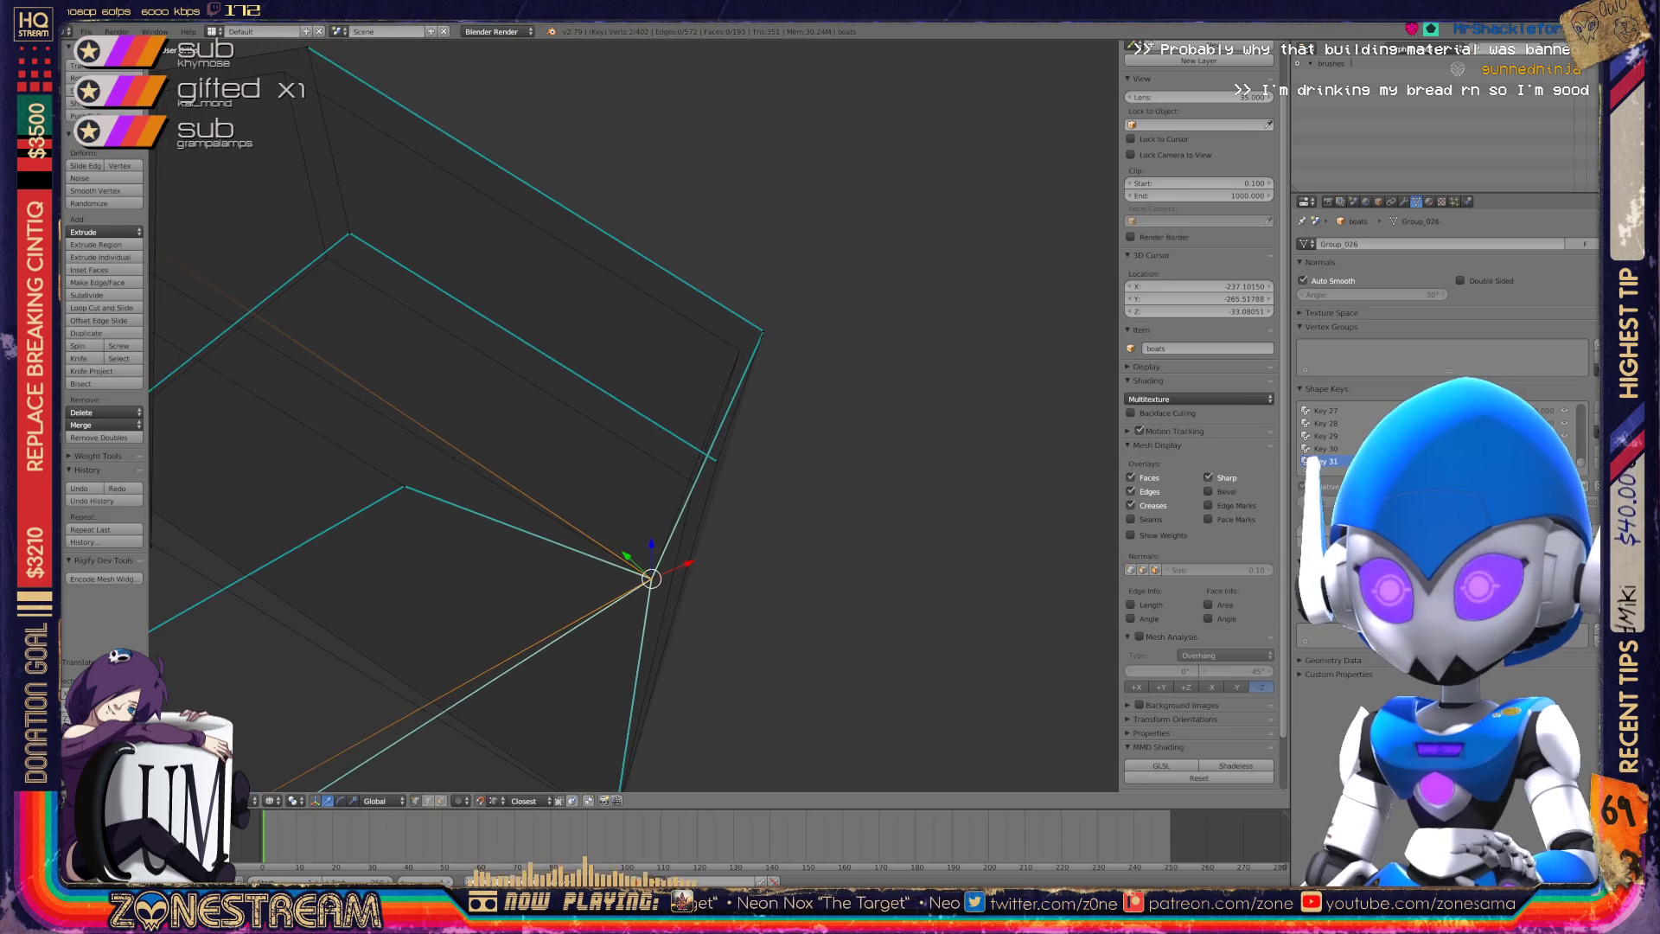
right_click(715, 458)
key(g)
click(694, 481)
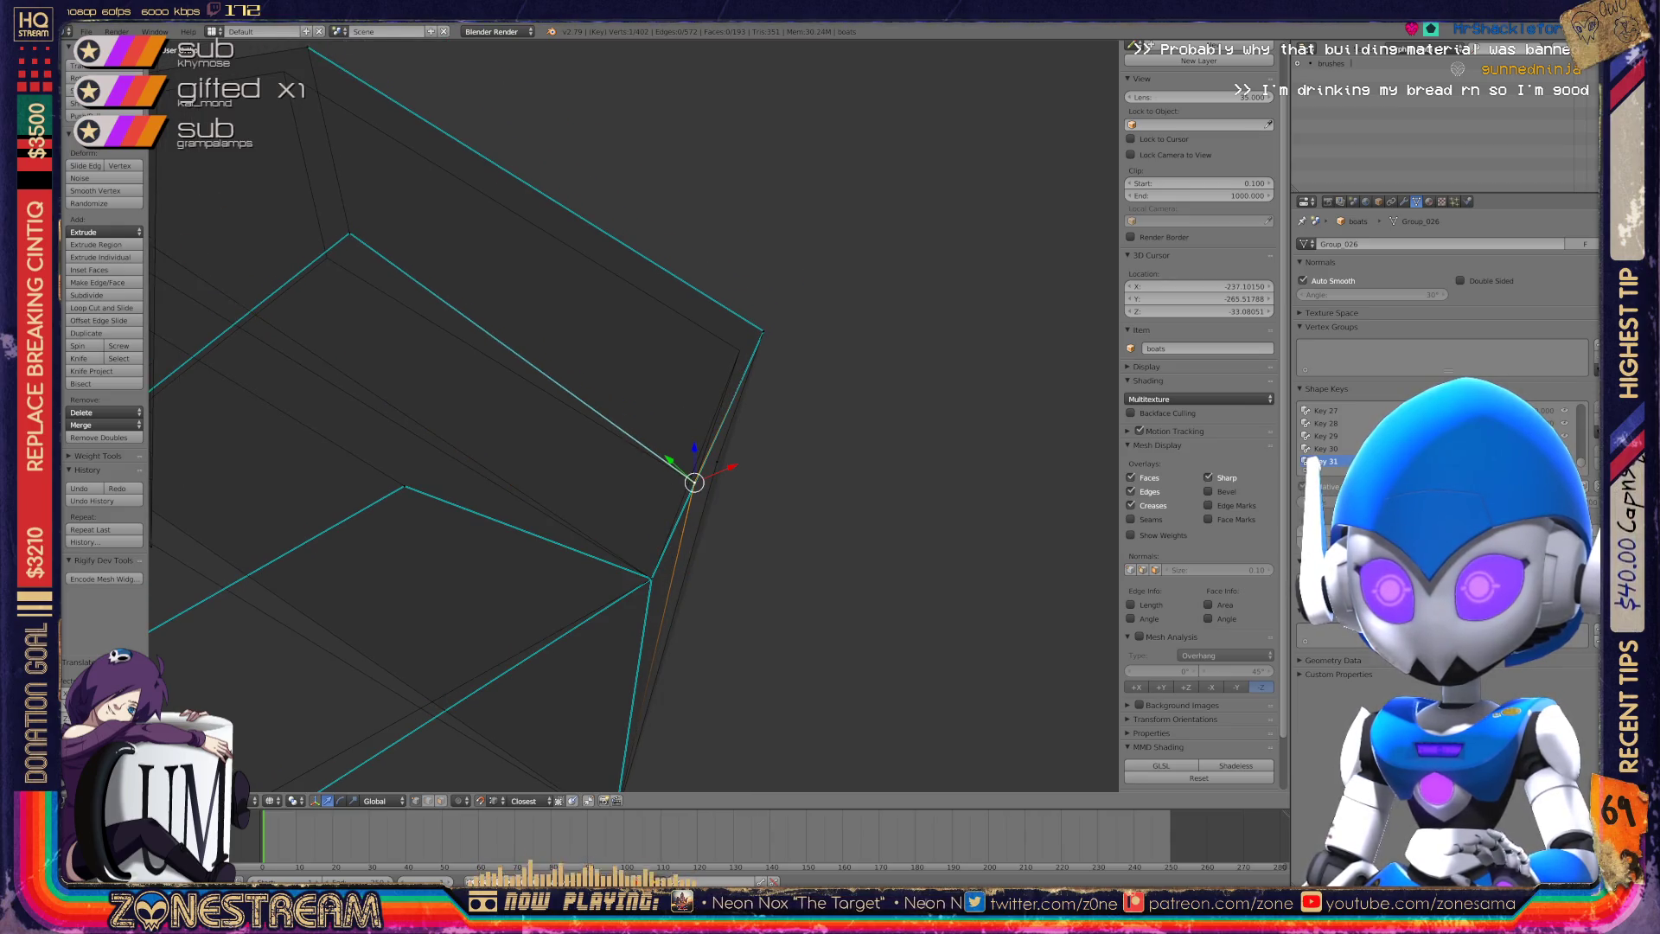
Undo and redo the side vertex move to compare, then recentre the view on it.
key(ctrl+z)
key(ctrl+shift+z)
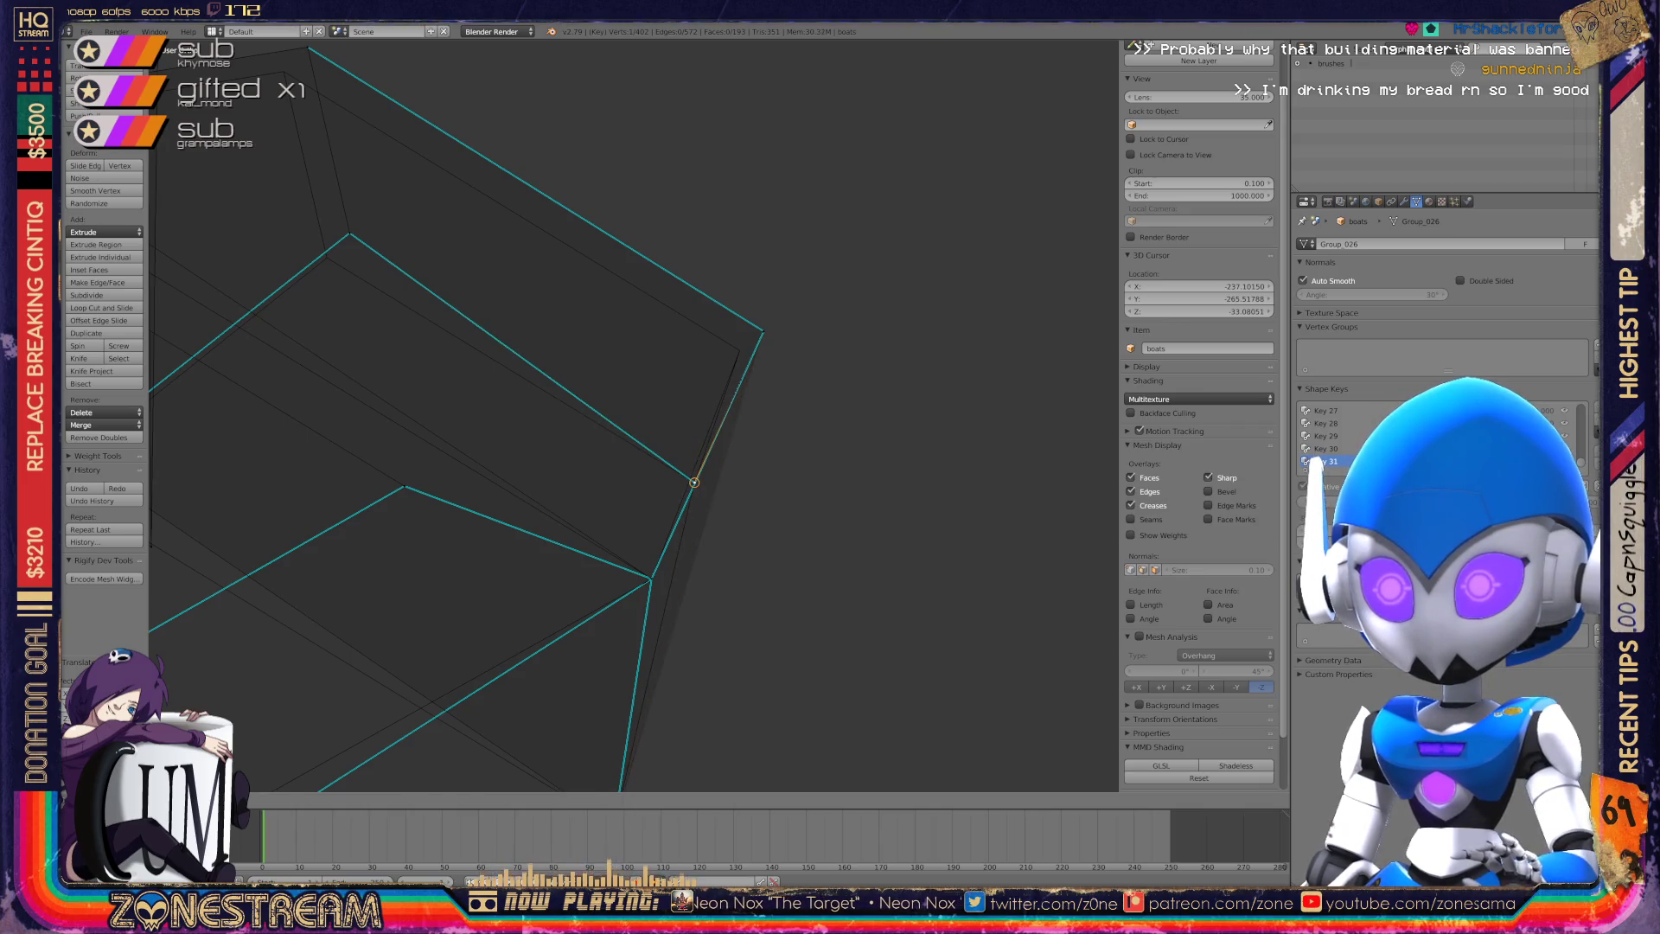
key(KP_Decimal)
scroll(631, 415, down, 5)
middle_drag(631, 415, 709, 407)
scroll(634, 416, up, 6)
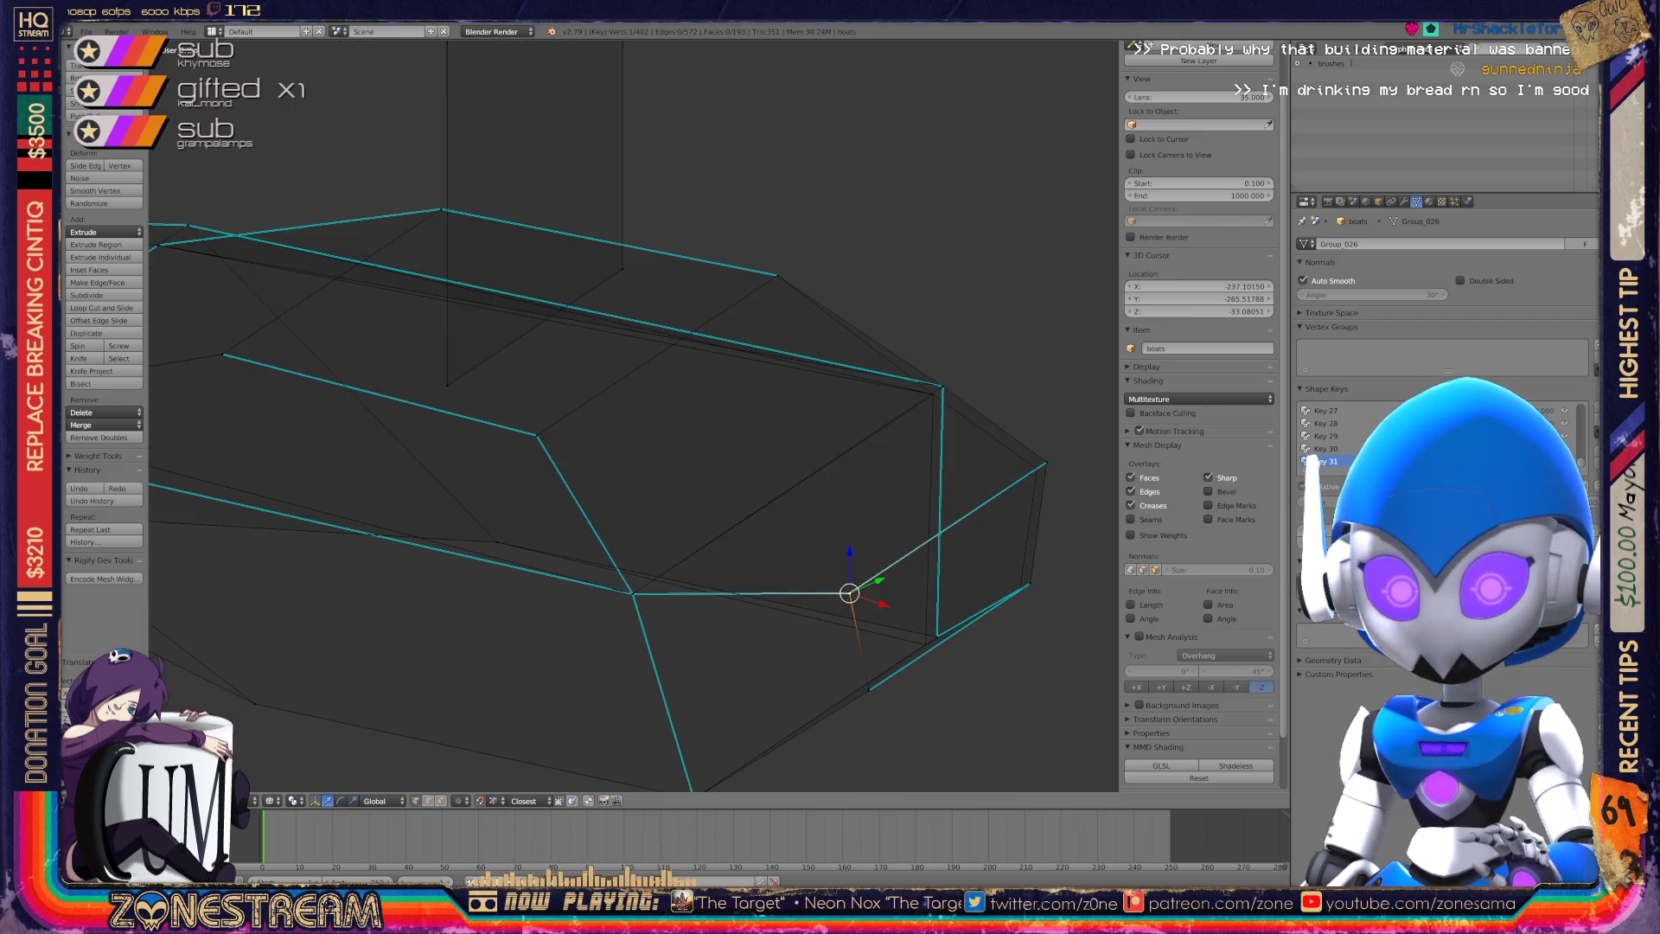
scroll(634, 416, up, 4)
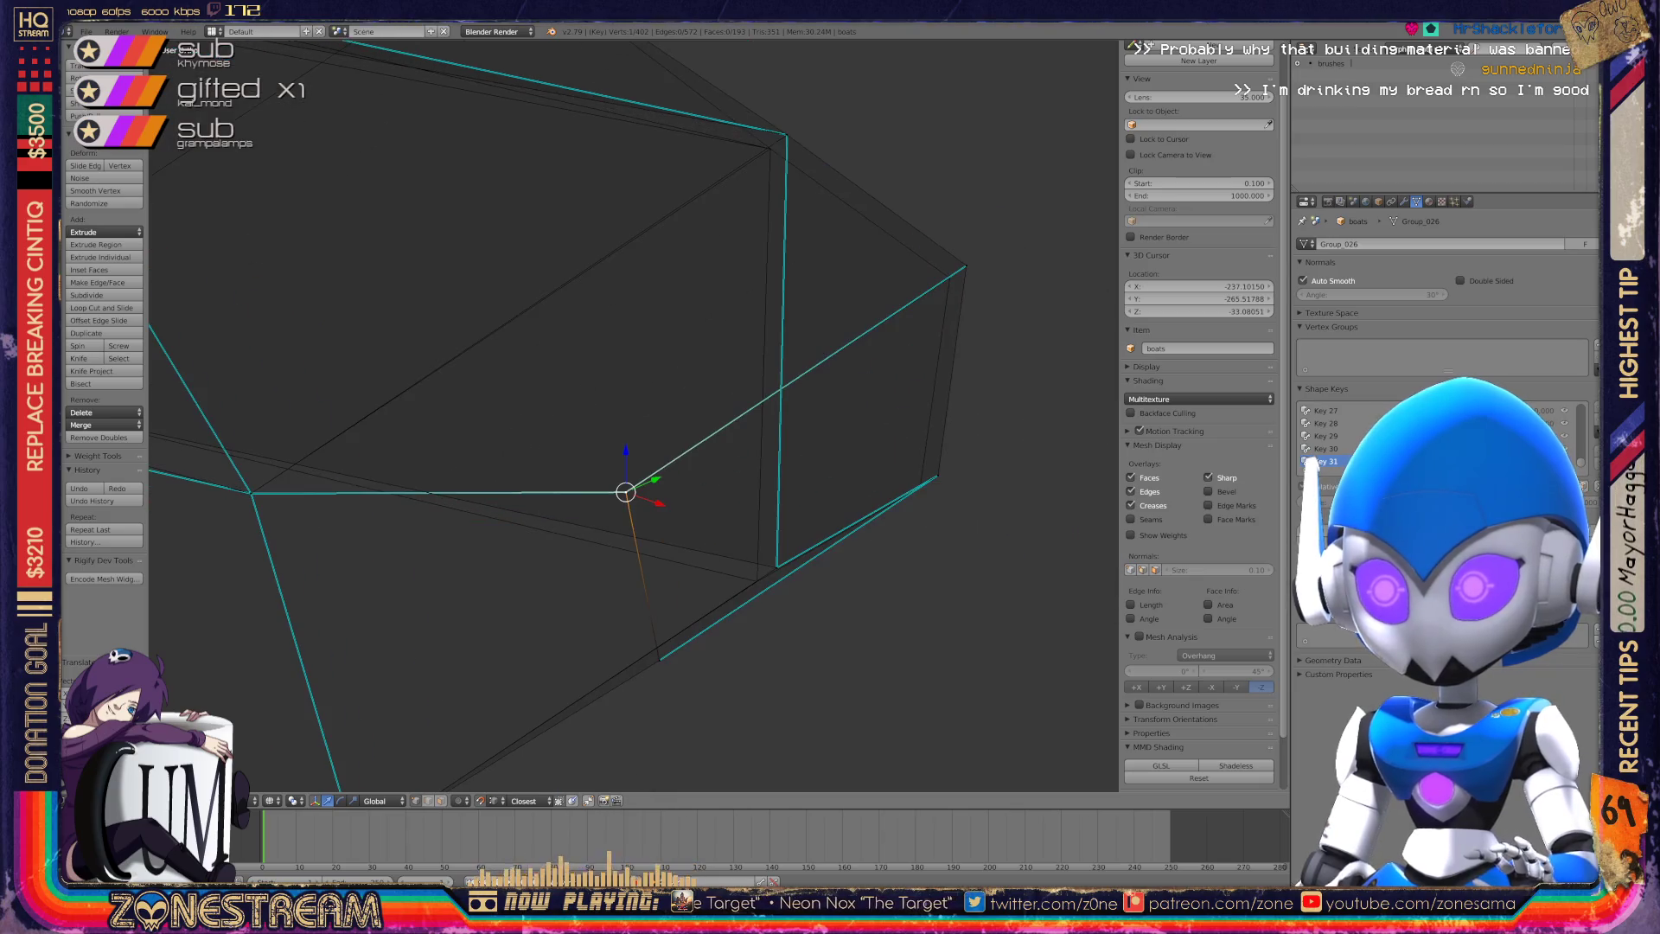
middle_drag(631, 415, 606, 433)
Move the seat's end vertex down toward the lower edge.
shift+right_click(863, 321)
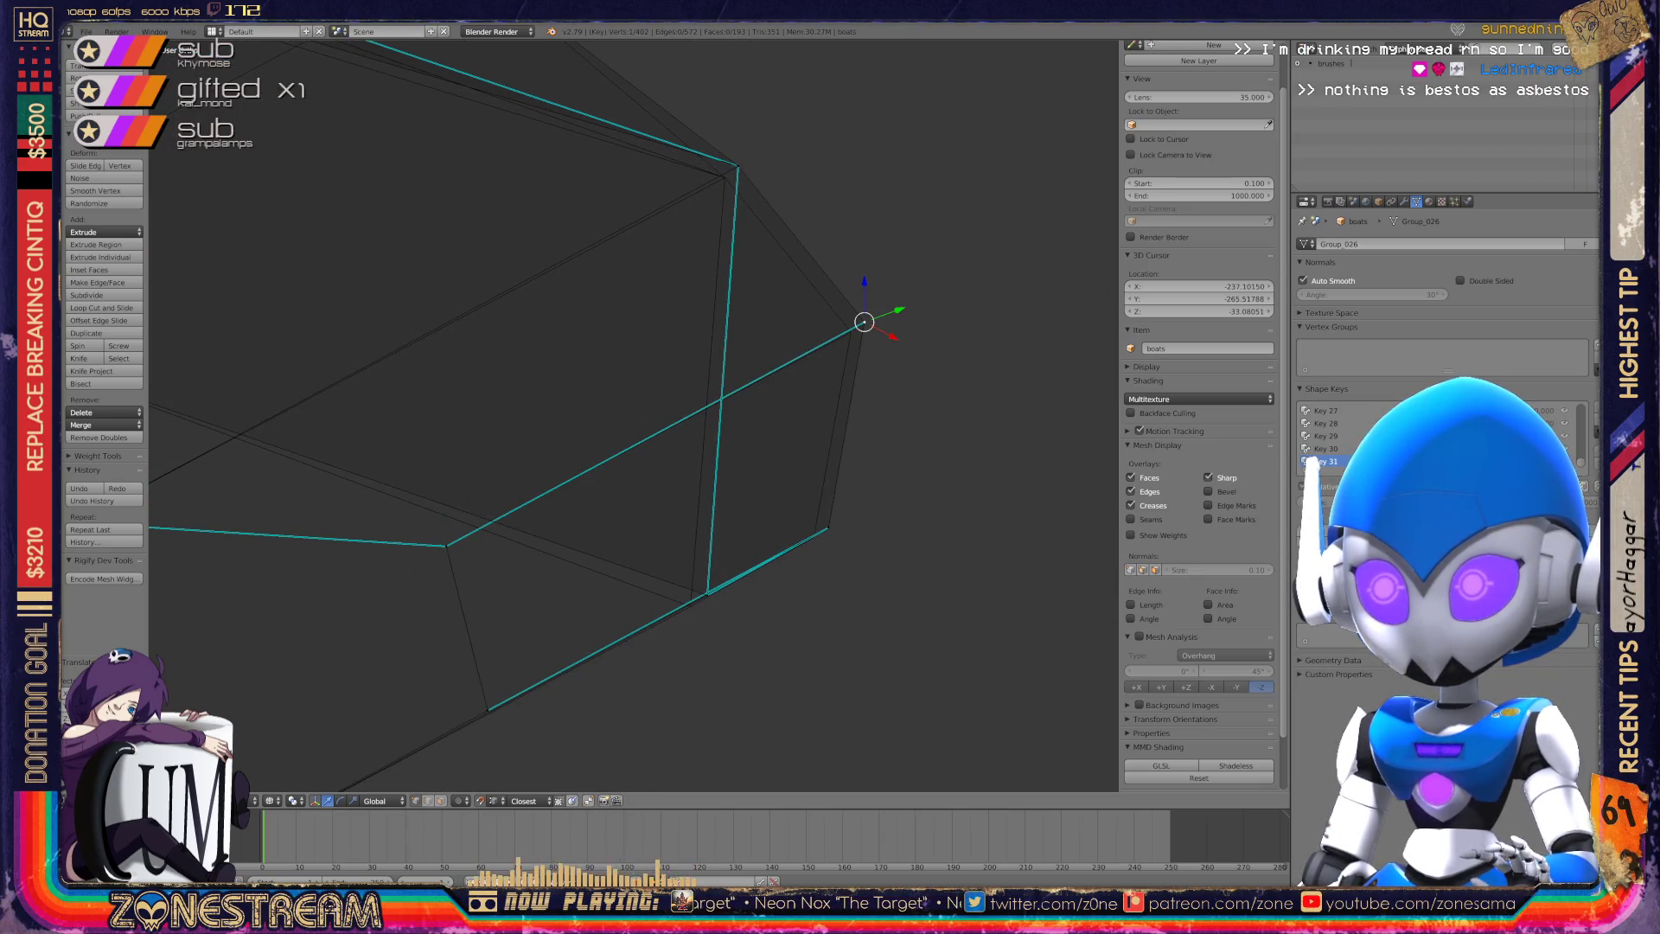
shift+right_click(864, 322)
shift+right_click(864, 322)
shift+right_click(864, 321)
key(g)
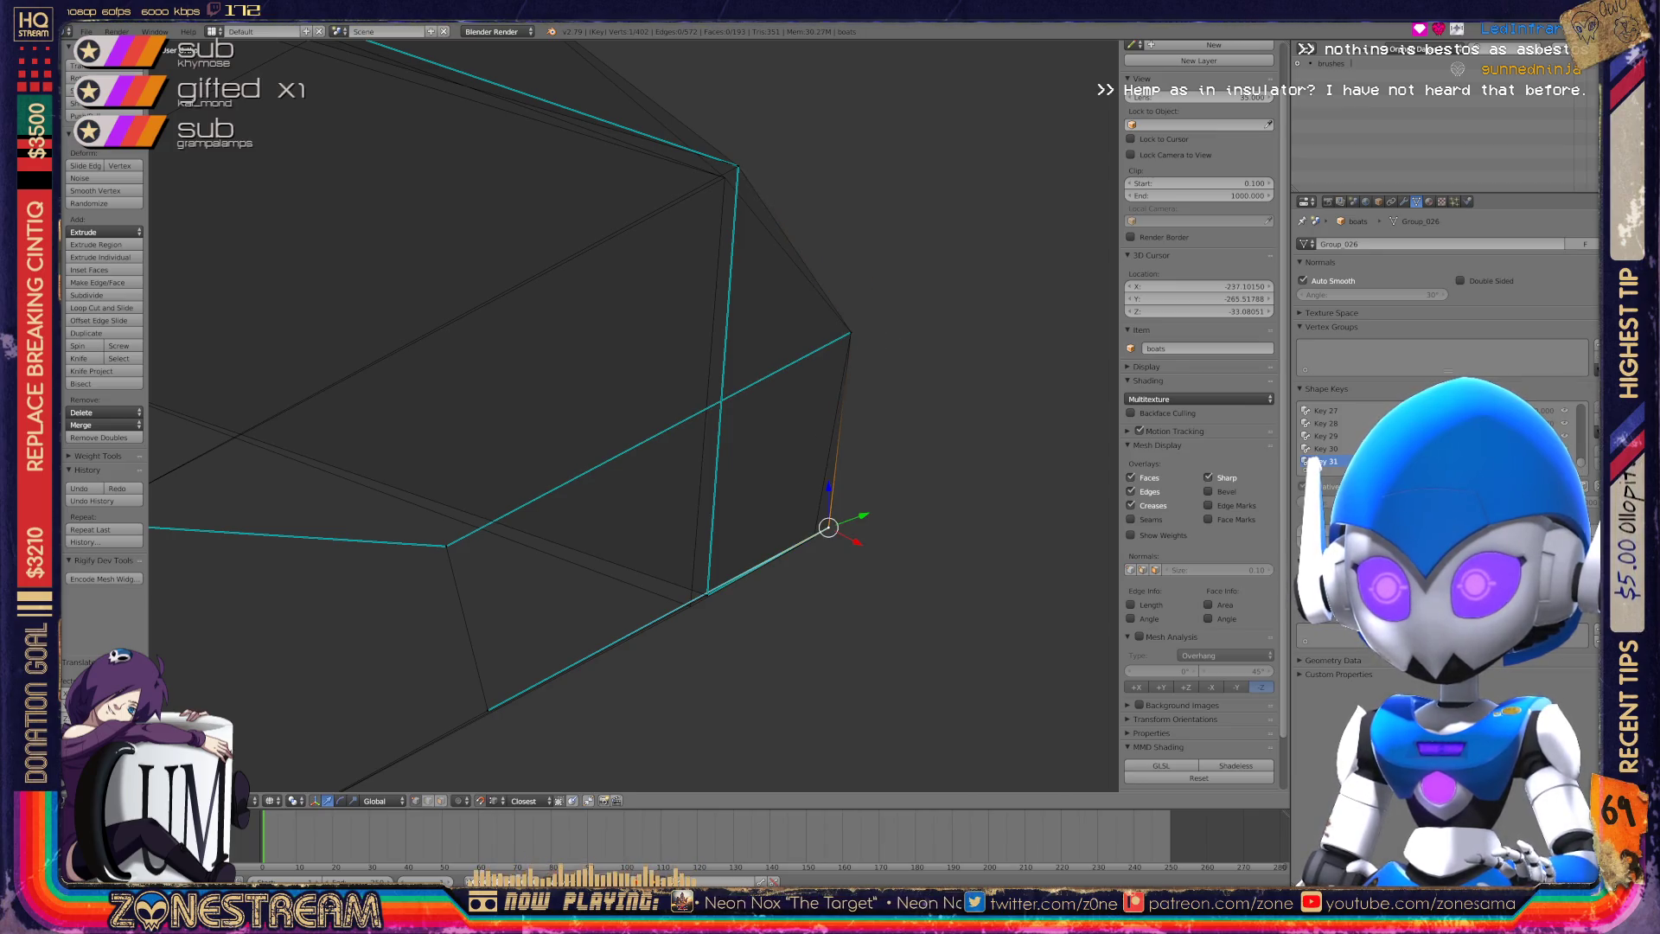
scroll(634, 415, down, 6)
mouse_move(634, 415)
middle_down()
mouse_move(605, 407)
mouse_move(537, 458)
middle_up()
shift+middle_drag(383, 451, 613, 491)
scroll(457, 465, up, 5)
Pull the bottom vertex down-right, nudge a lower-edge vertex right, then exit to Object Mode.
right_click(613, 491)
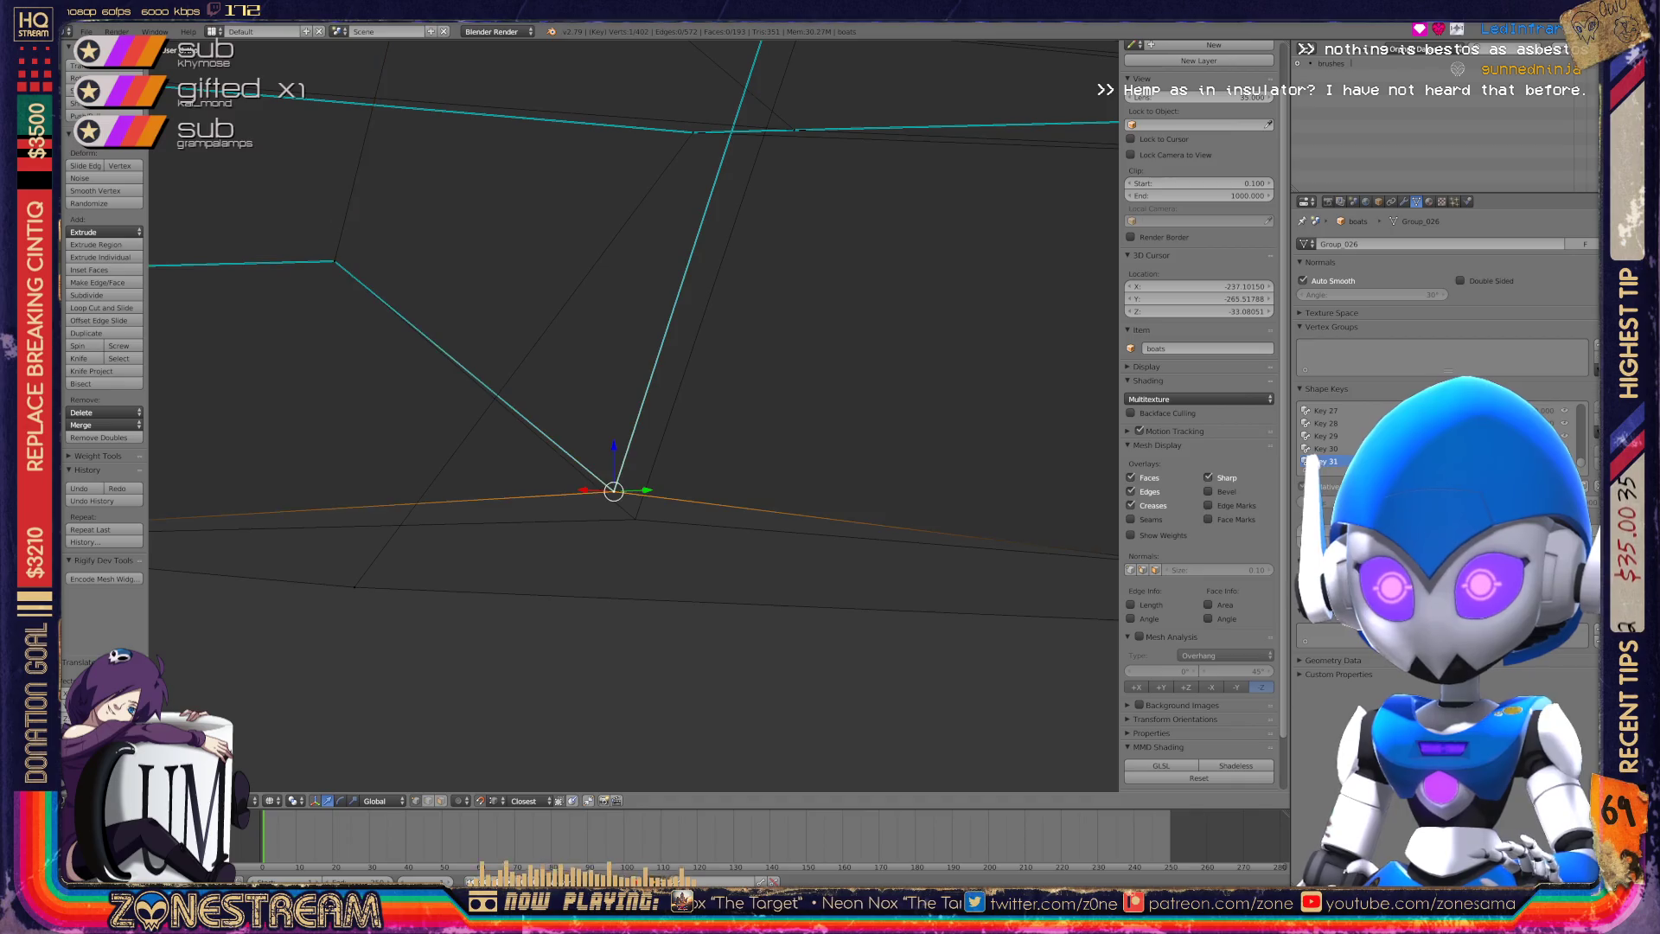
drag(613, 491, 634, 519)
mouse_move(635, 519)
middle_down()
mouse_move(634, 463)
mouse_move(641, 481)
mouse_move(612, 486)
middle_up()
right_click(667, 384)
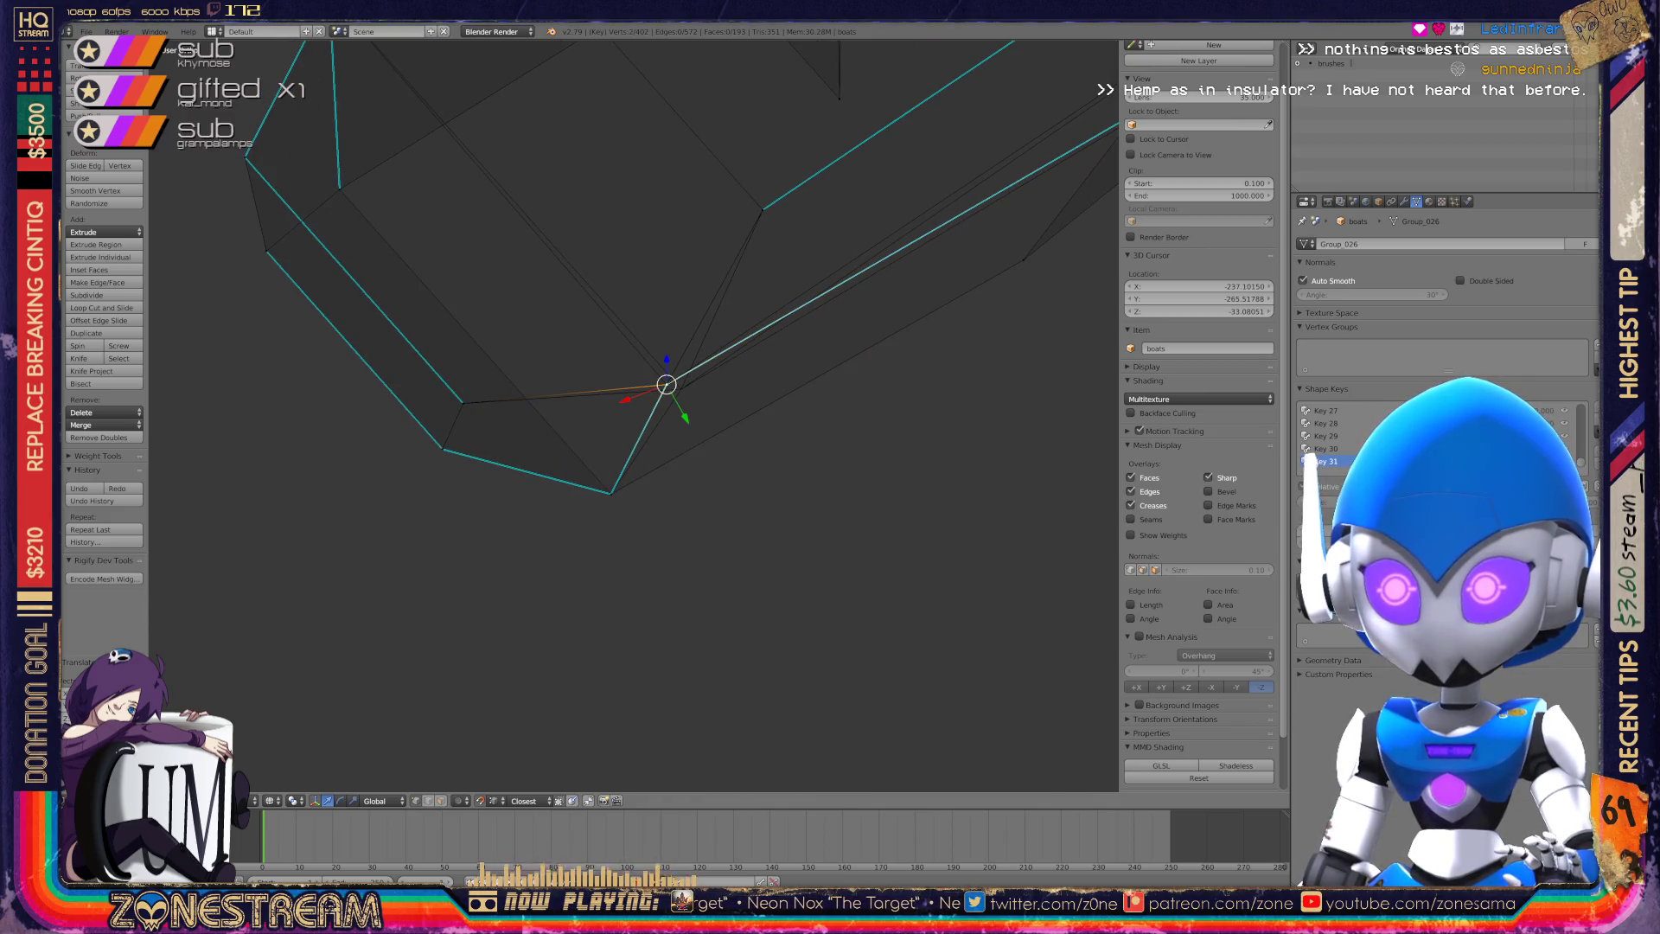
drag(667, 384, 681, 389)
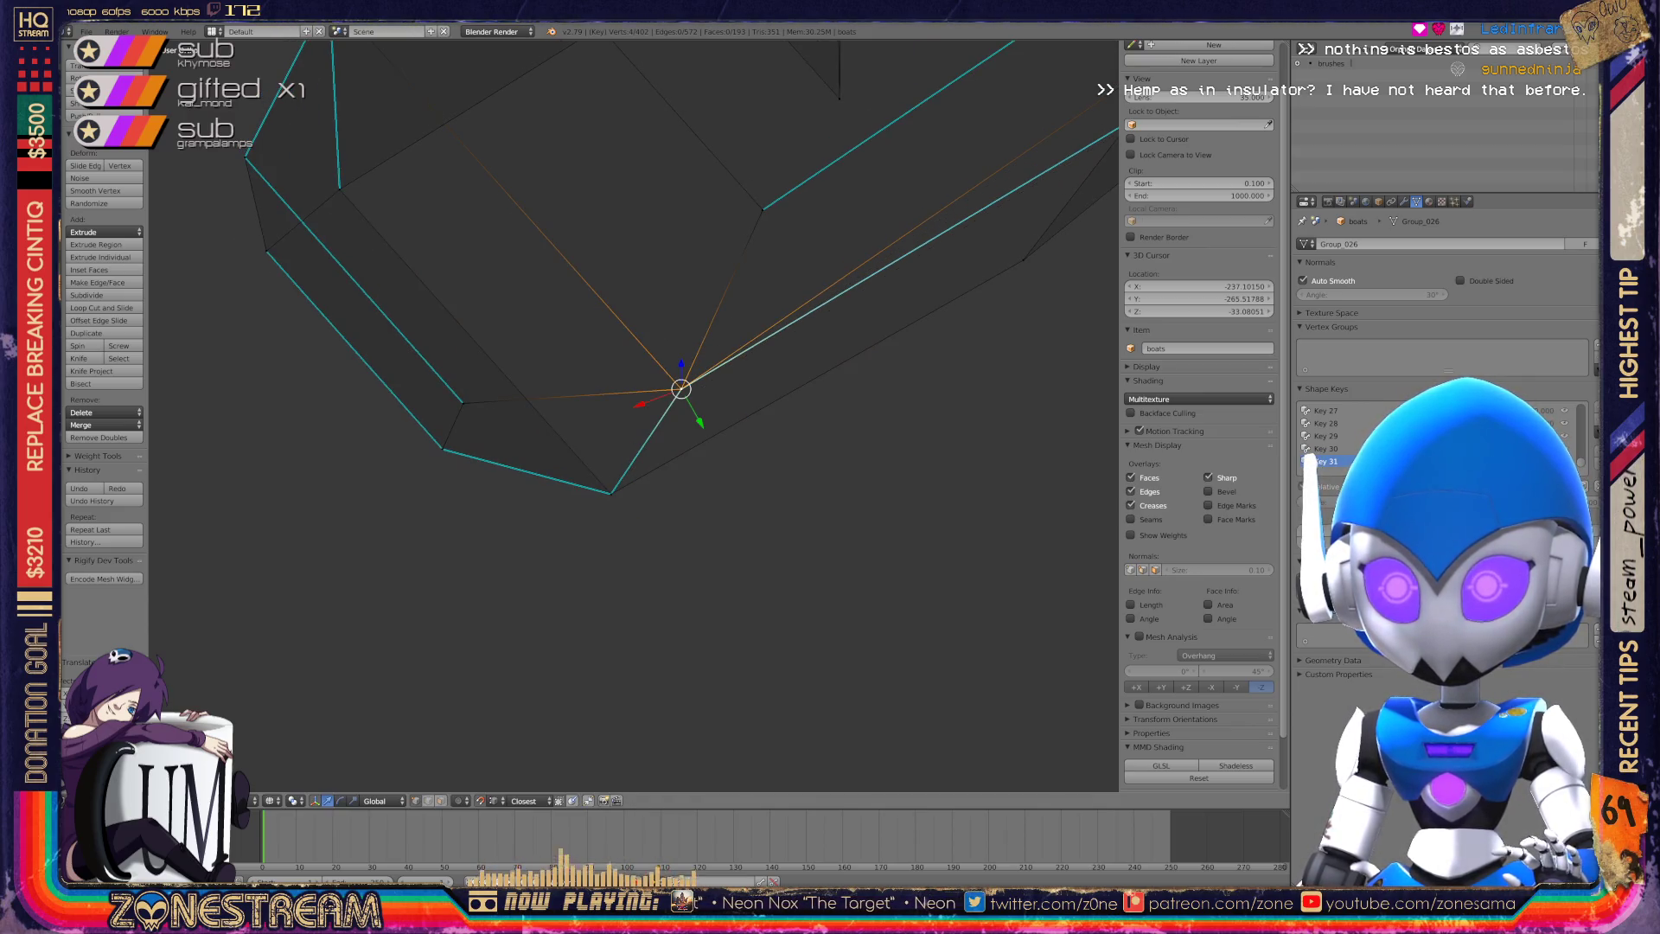
mouse_move(681, 389)
middle_down()
mouse_move(612, 303)
mouse_move(952, 297)
mouse_move(770, 343)
mouse_move(675, 285)
middle_up()
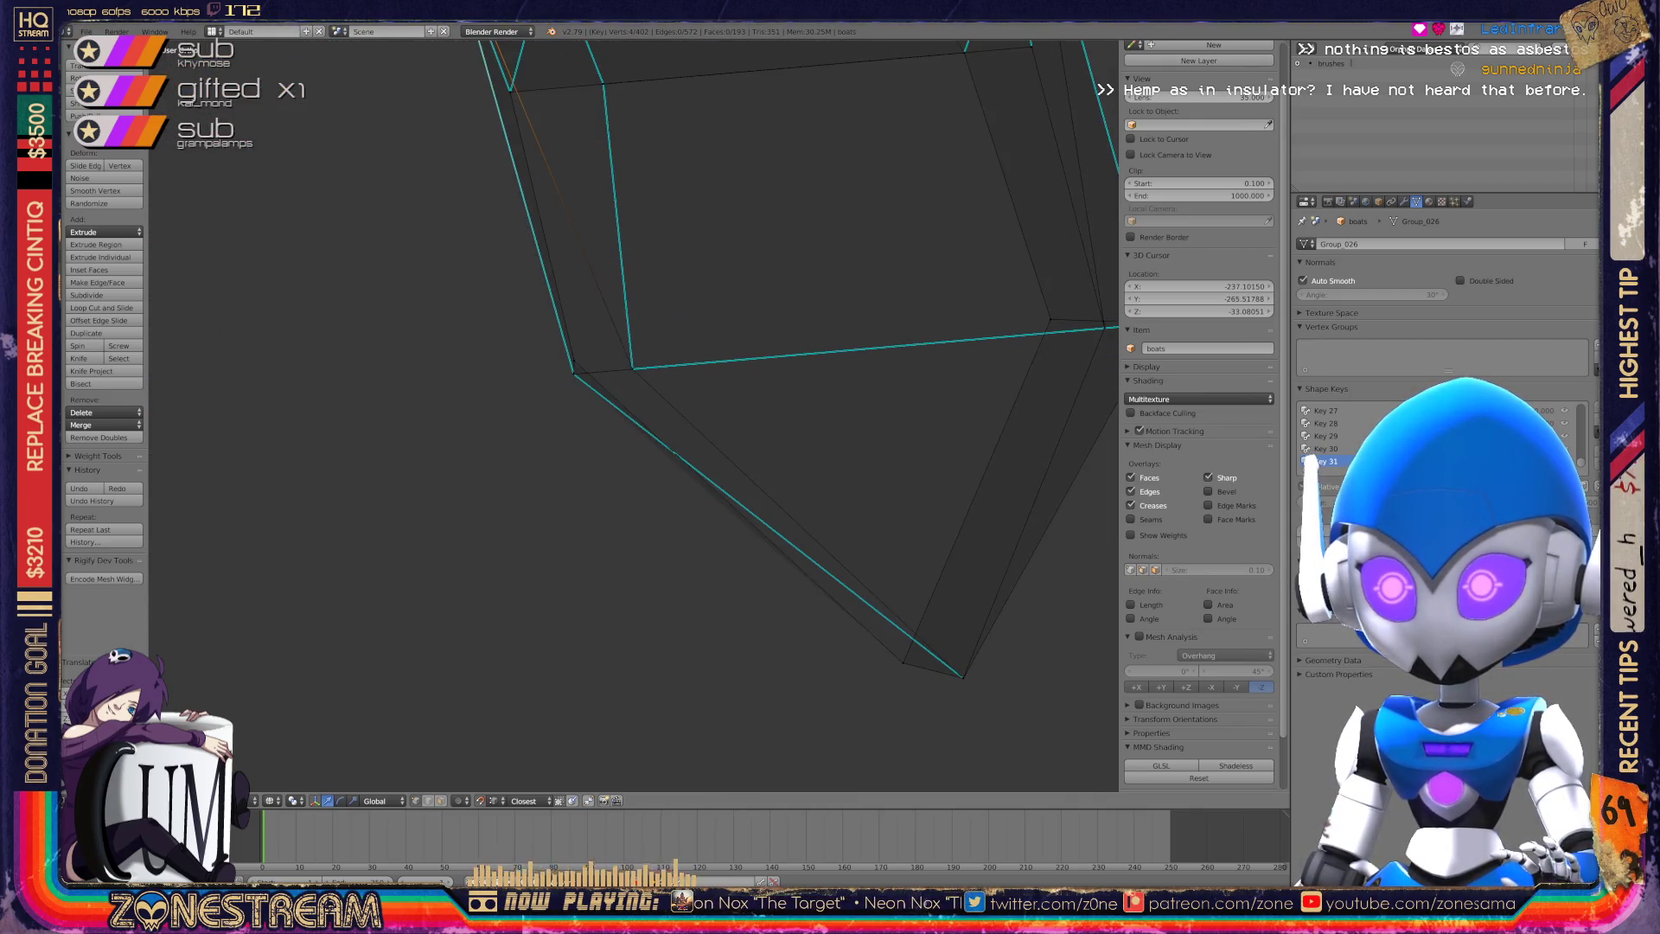
key(Tab)
key(KP_Decimal)
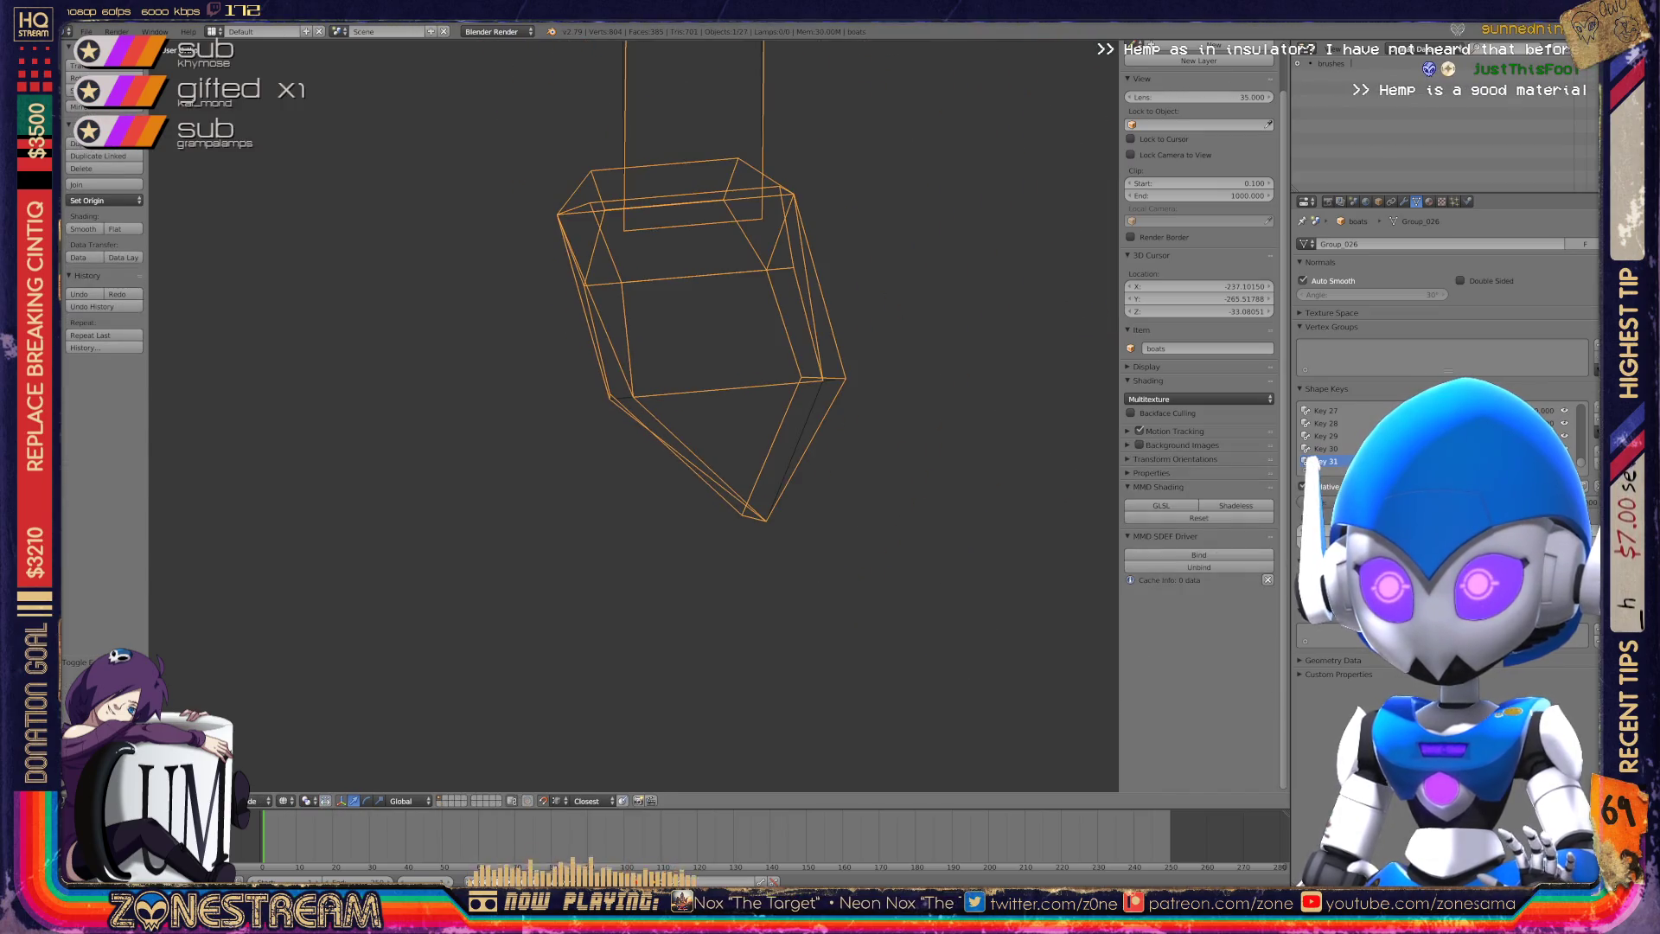
key(Tab)
mouse_move(692, 389)
middle_down()
mouse_move(605, 311)
mouse_move(622, 346)
mouse_move(562, 312)
middle_up()
shift+middle_drag(606, 432, 764, 391)
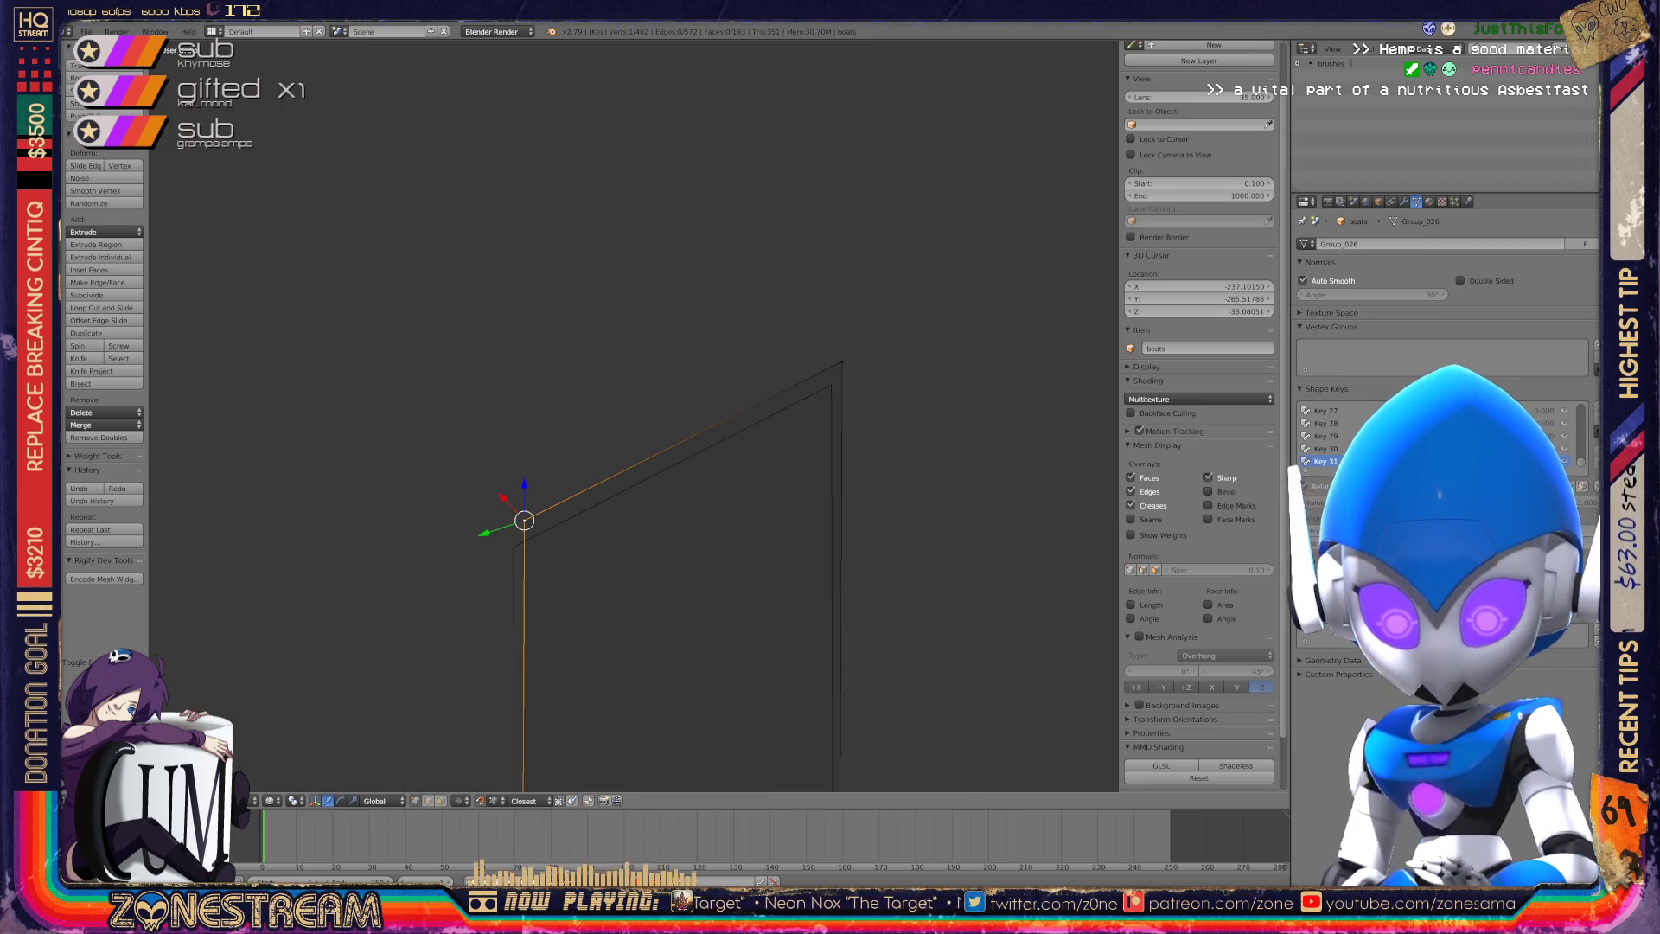
drag(524, 519, 514, 546)
right_click(832, 385)
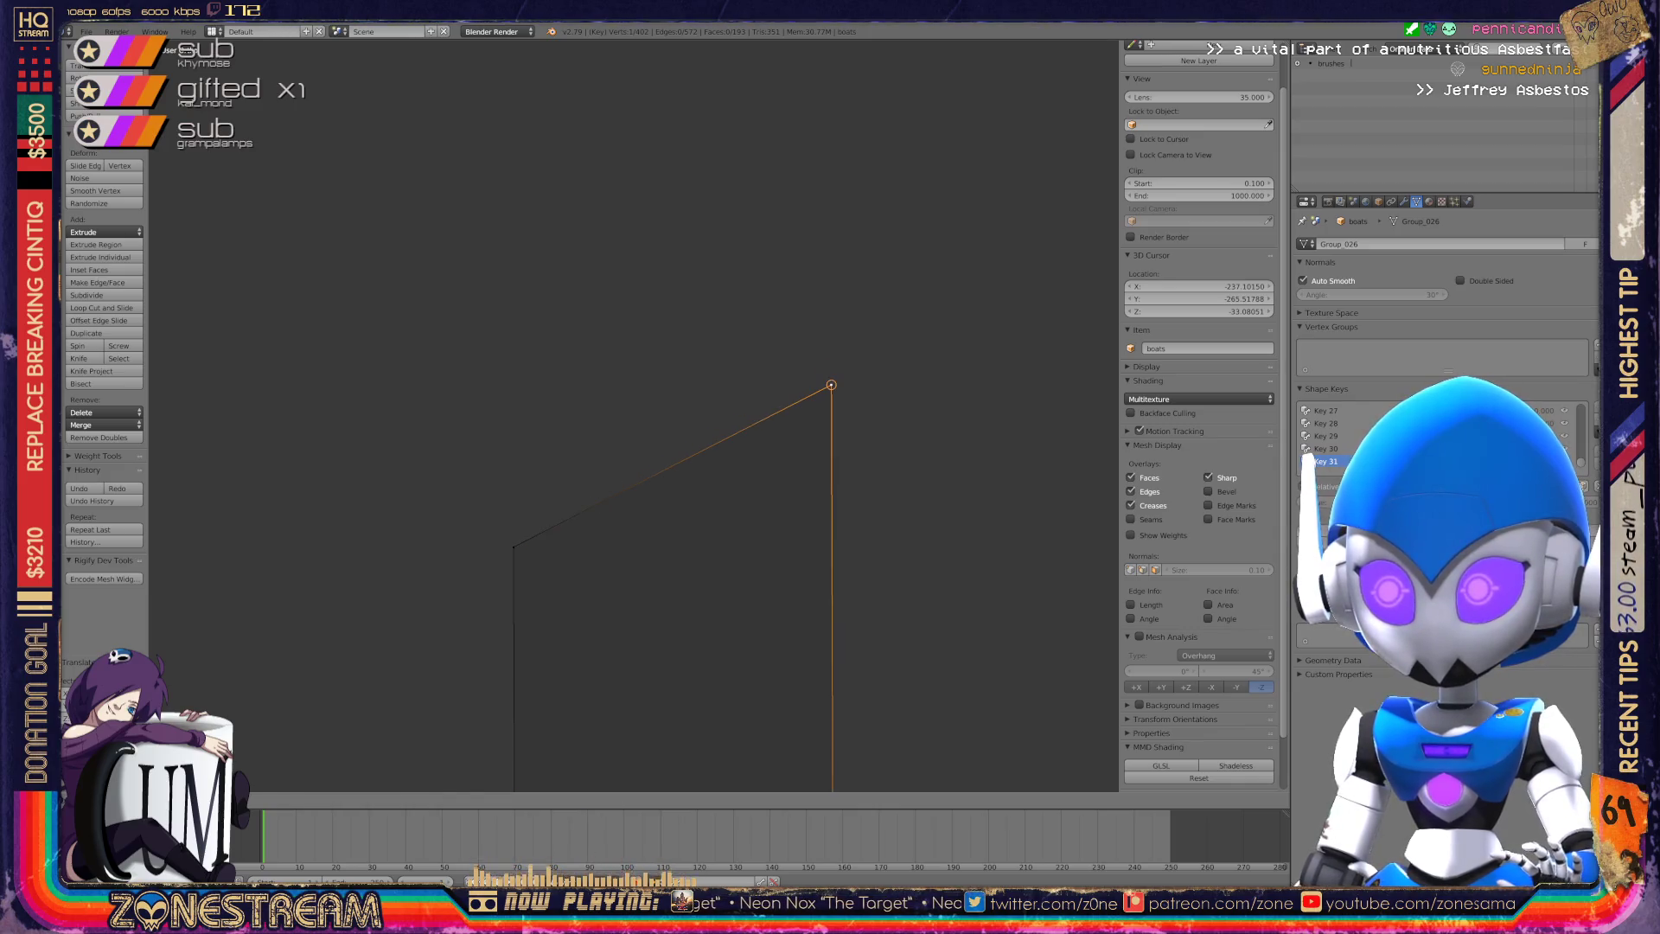
scroll(832, 385, down, 5)
scroll(633, 415, down, 4)
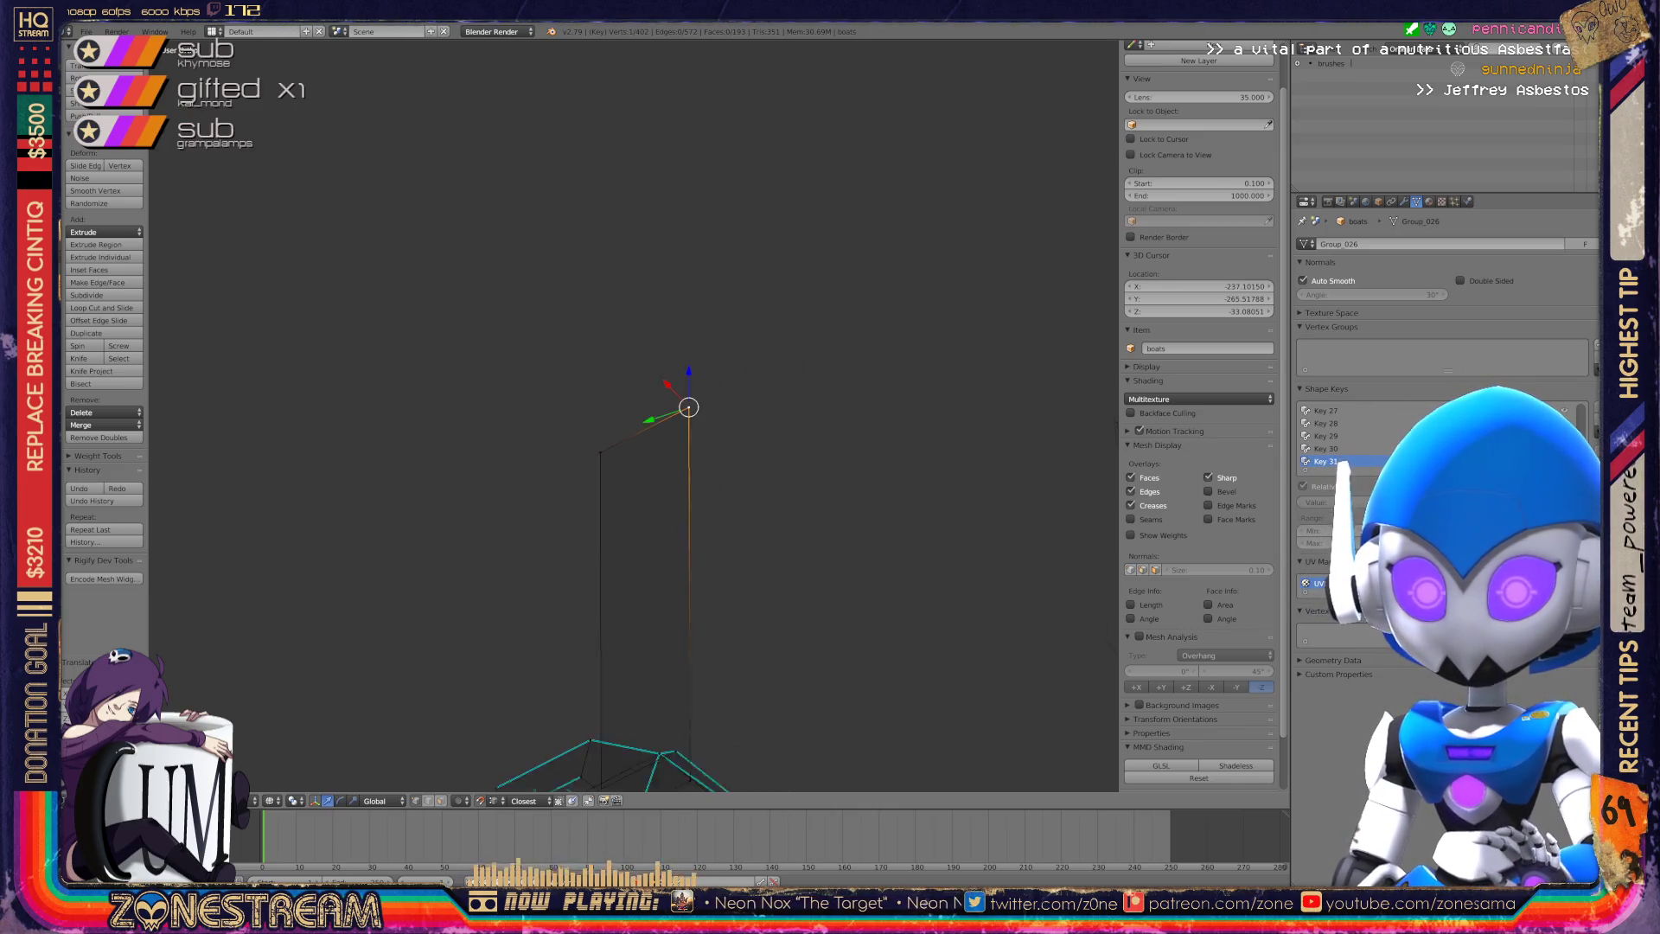
mouse_move(634, 519)
shift+middle_down()
mouse_move(610, 387)
mouse_move(709, 346)
mouse_move(787, 363)
shift+middle_up()
scroll(666, 484, up, 6)
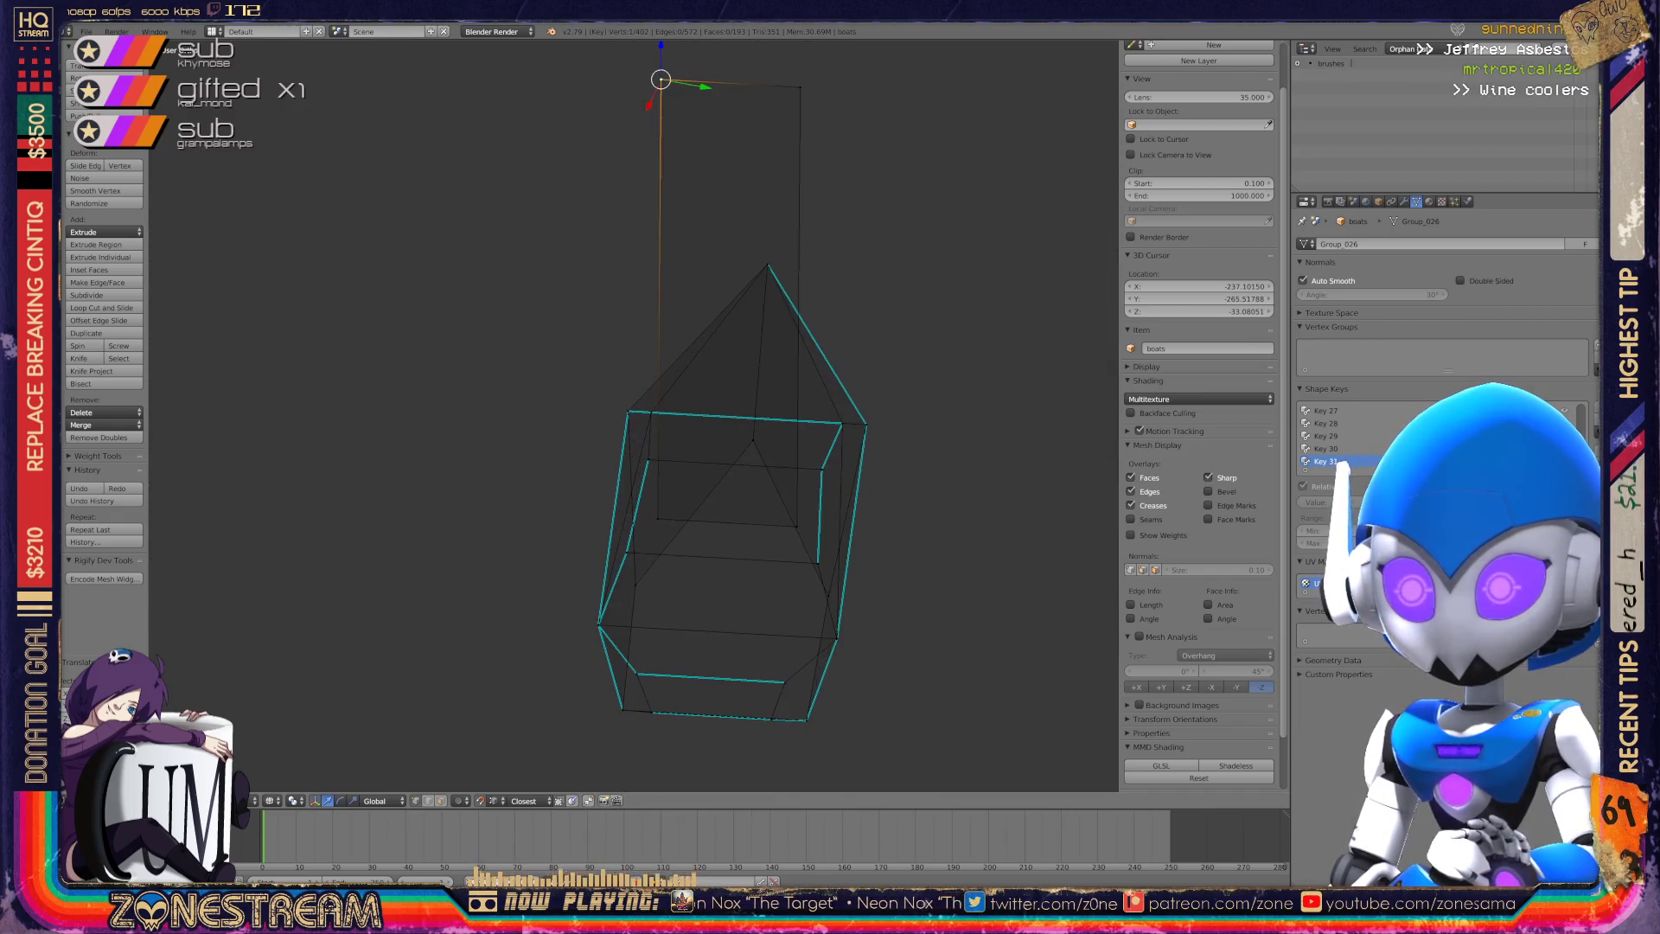
key(Tab)
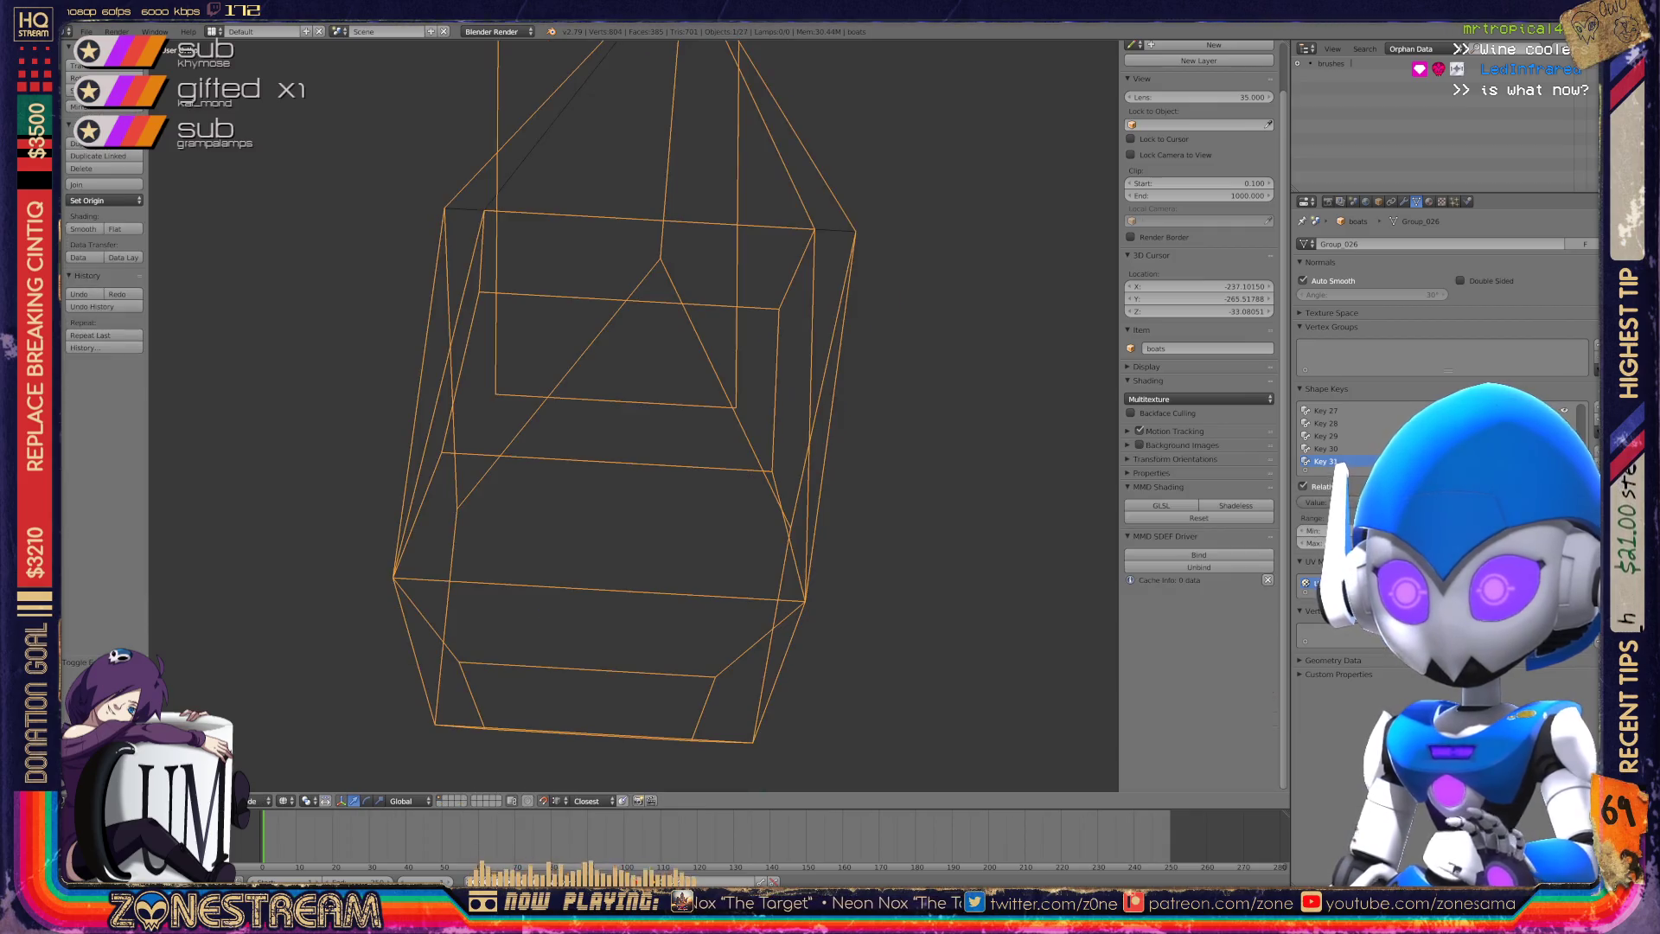
middle_drag(631, 415, 727, 371)
scroll(726, 372, down, 5)
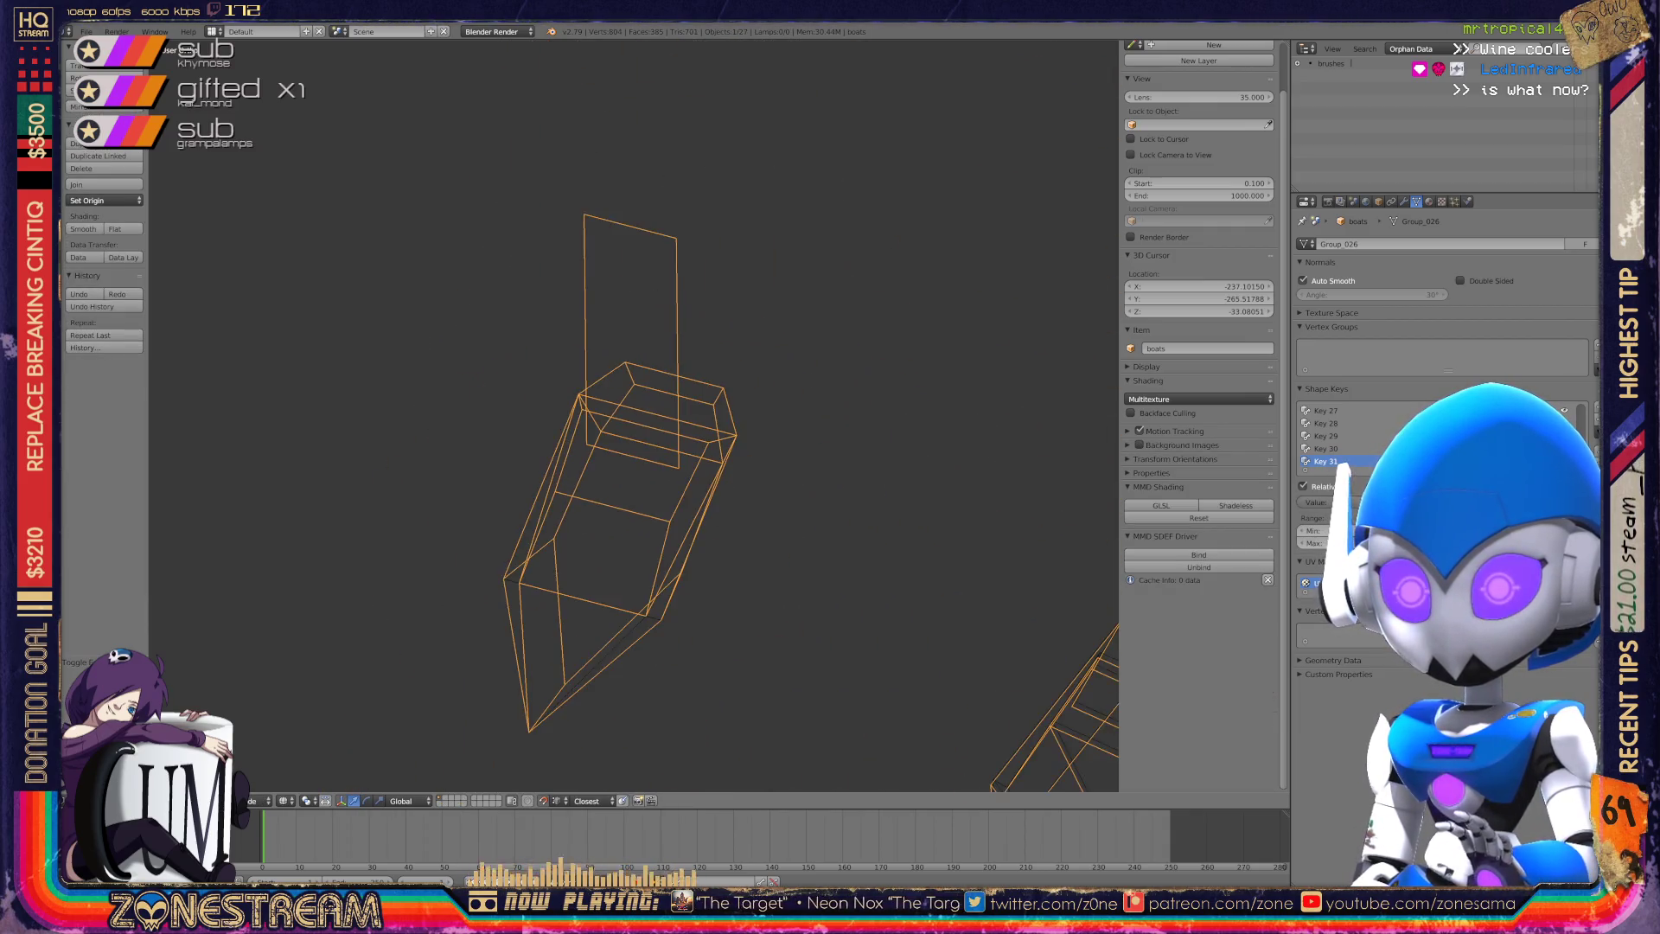
key(Tab)
middle_drag(631, 415, 657, 389)
scroll(657, 389, up, 6)
scroll(631, 415, up, 5)
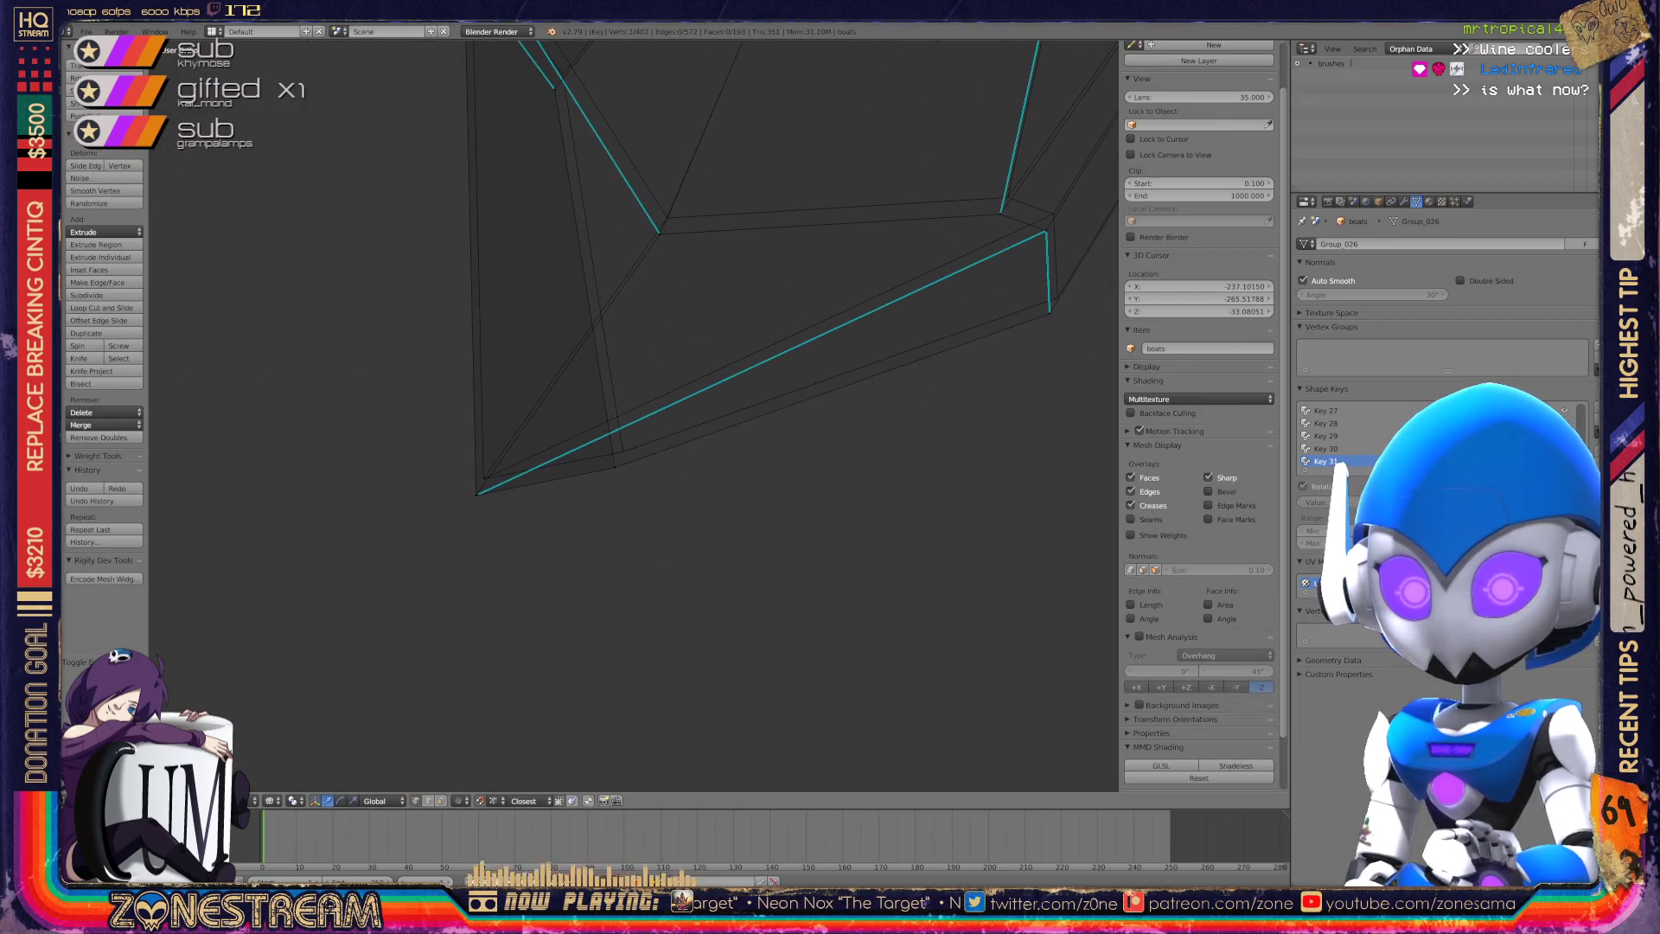
Snap the seat's lower corner vertex onto the lower-left tip and frame the neighbouring corner.
shift+right_click(683, 563)
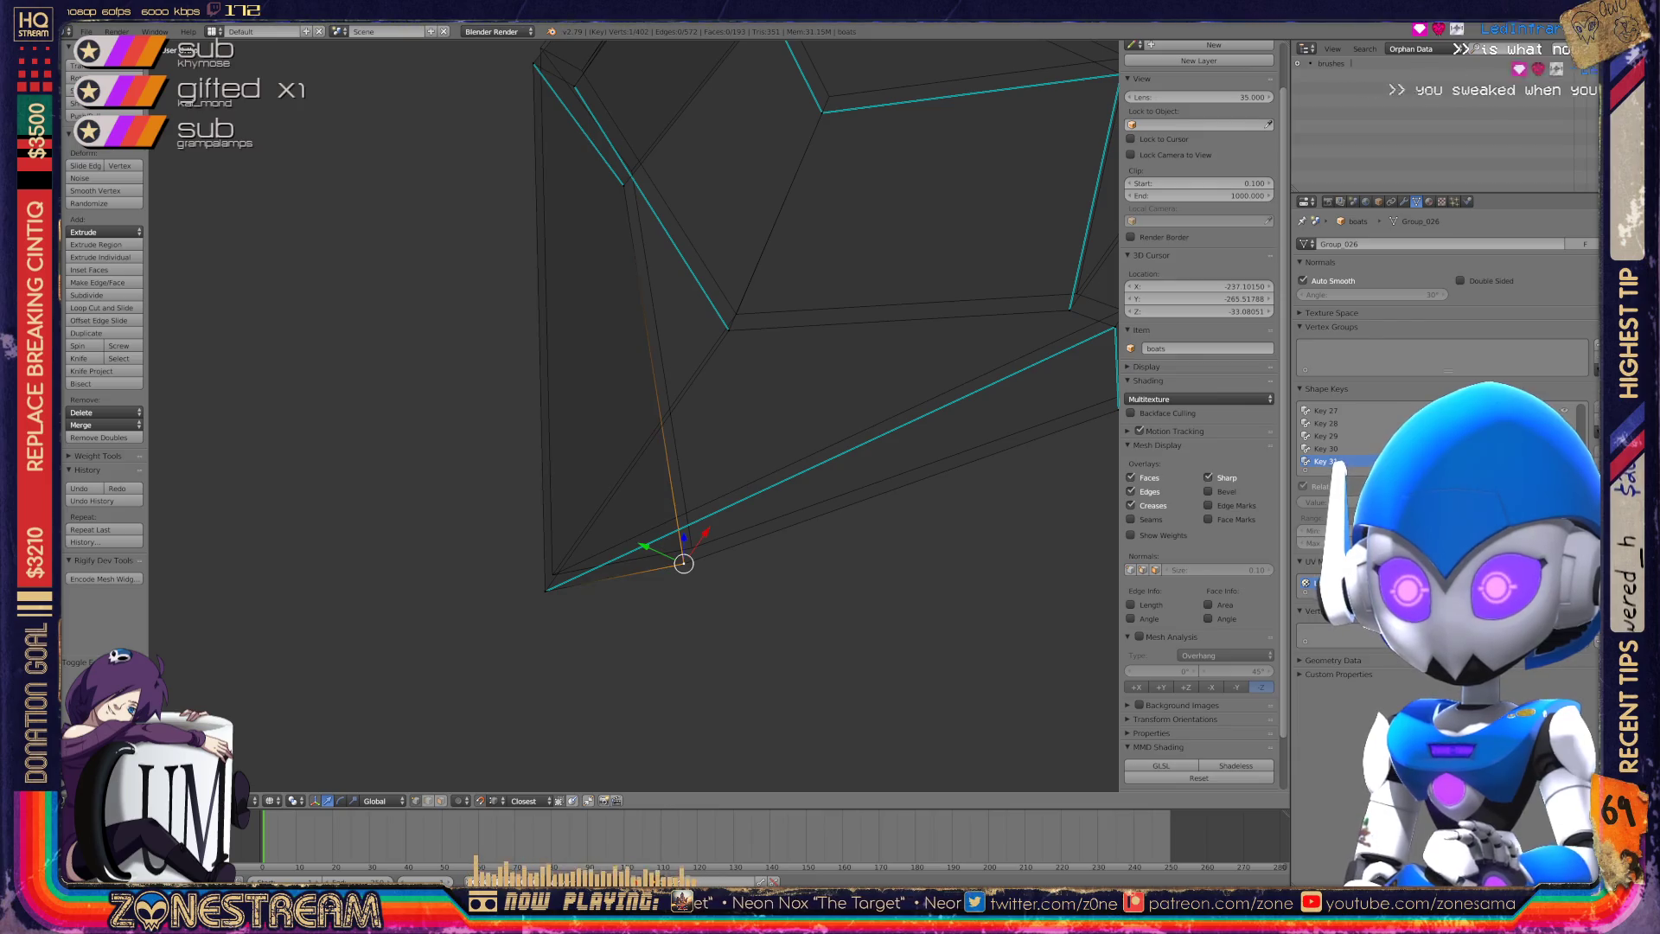
key(g)
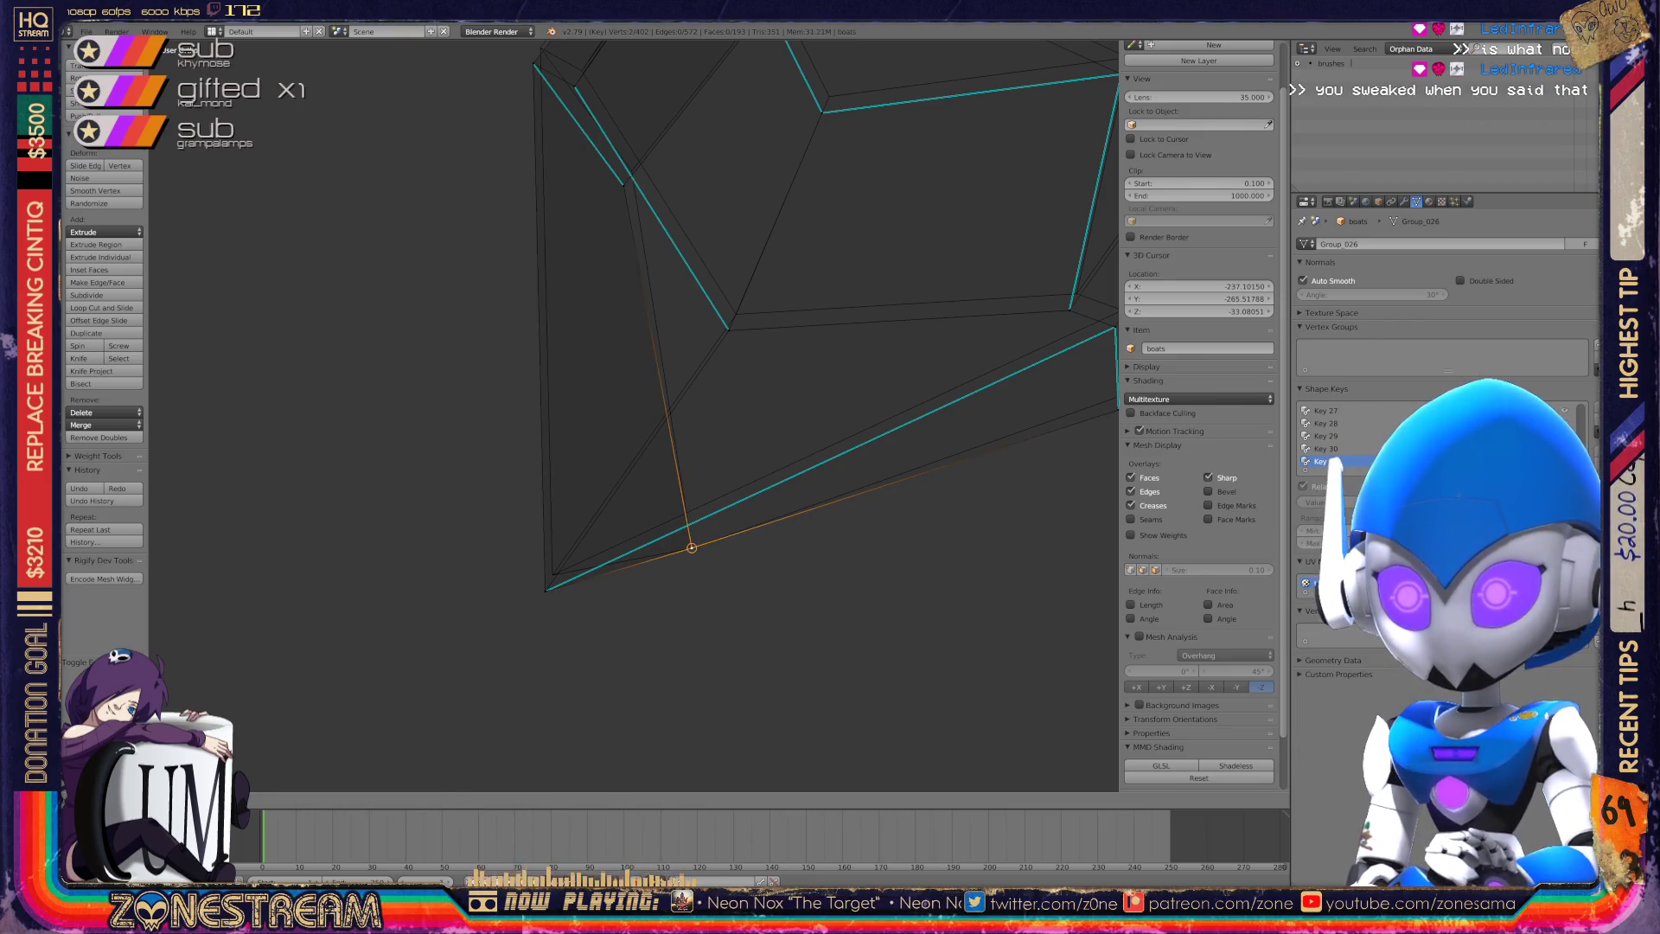
click(545, 588)
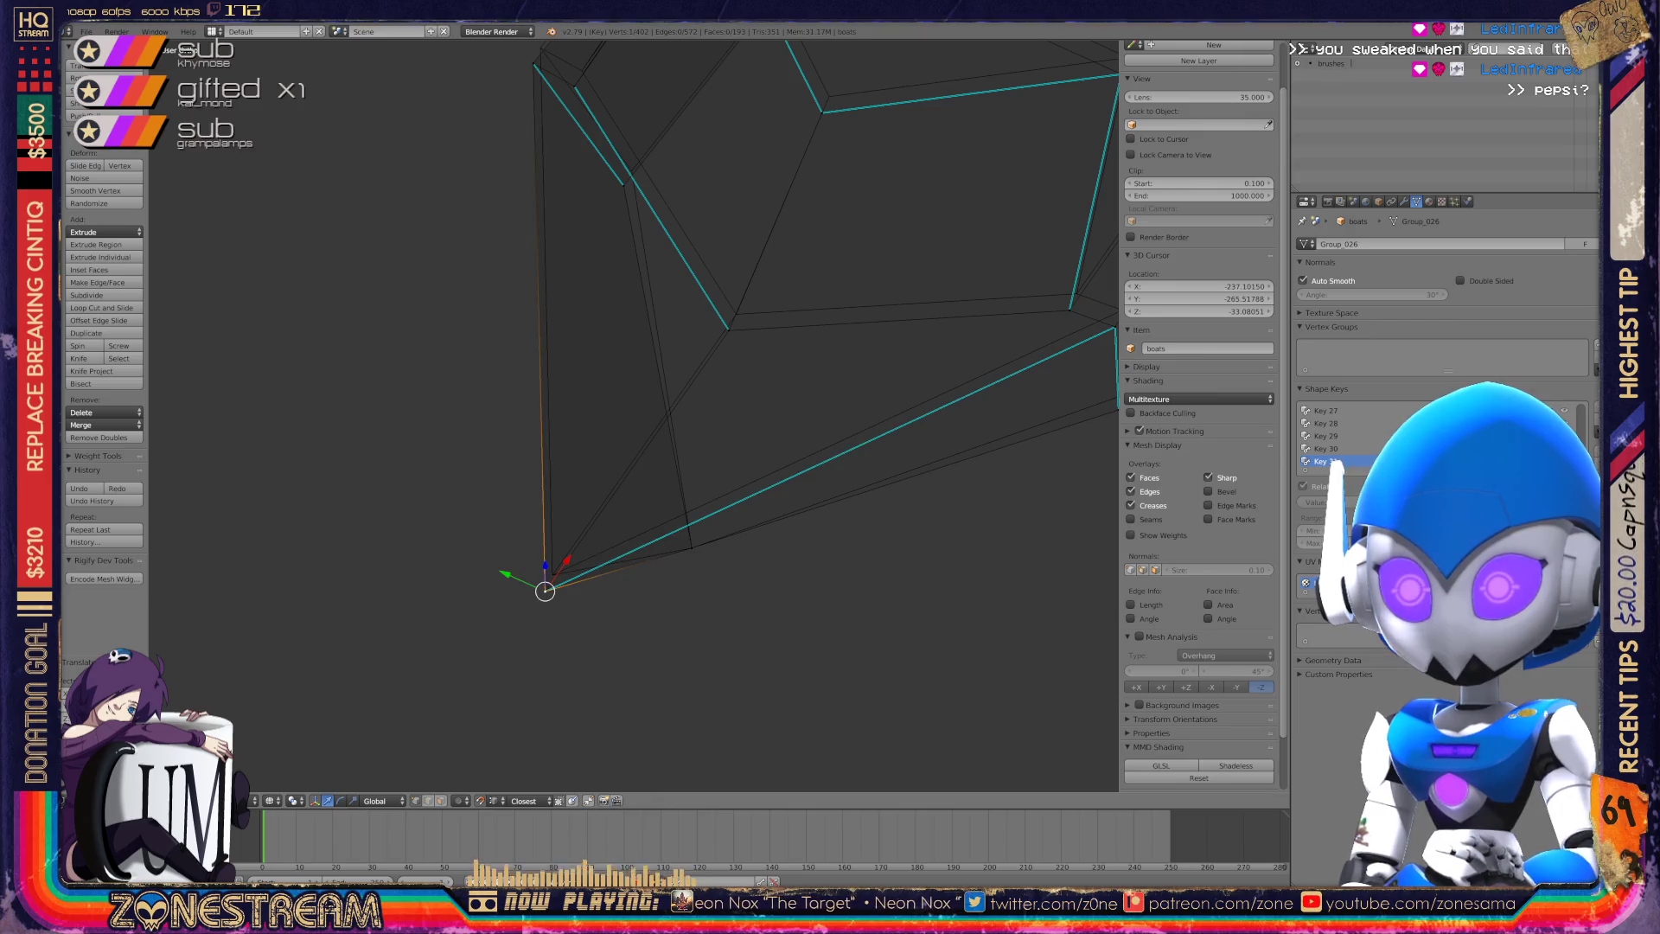
right_click(553, 574)
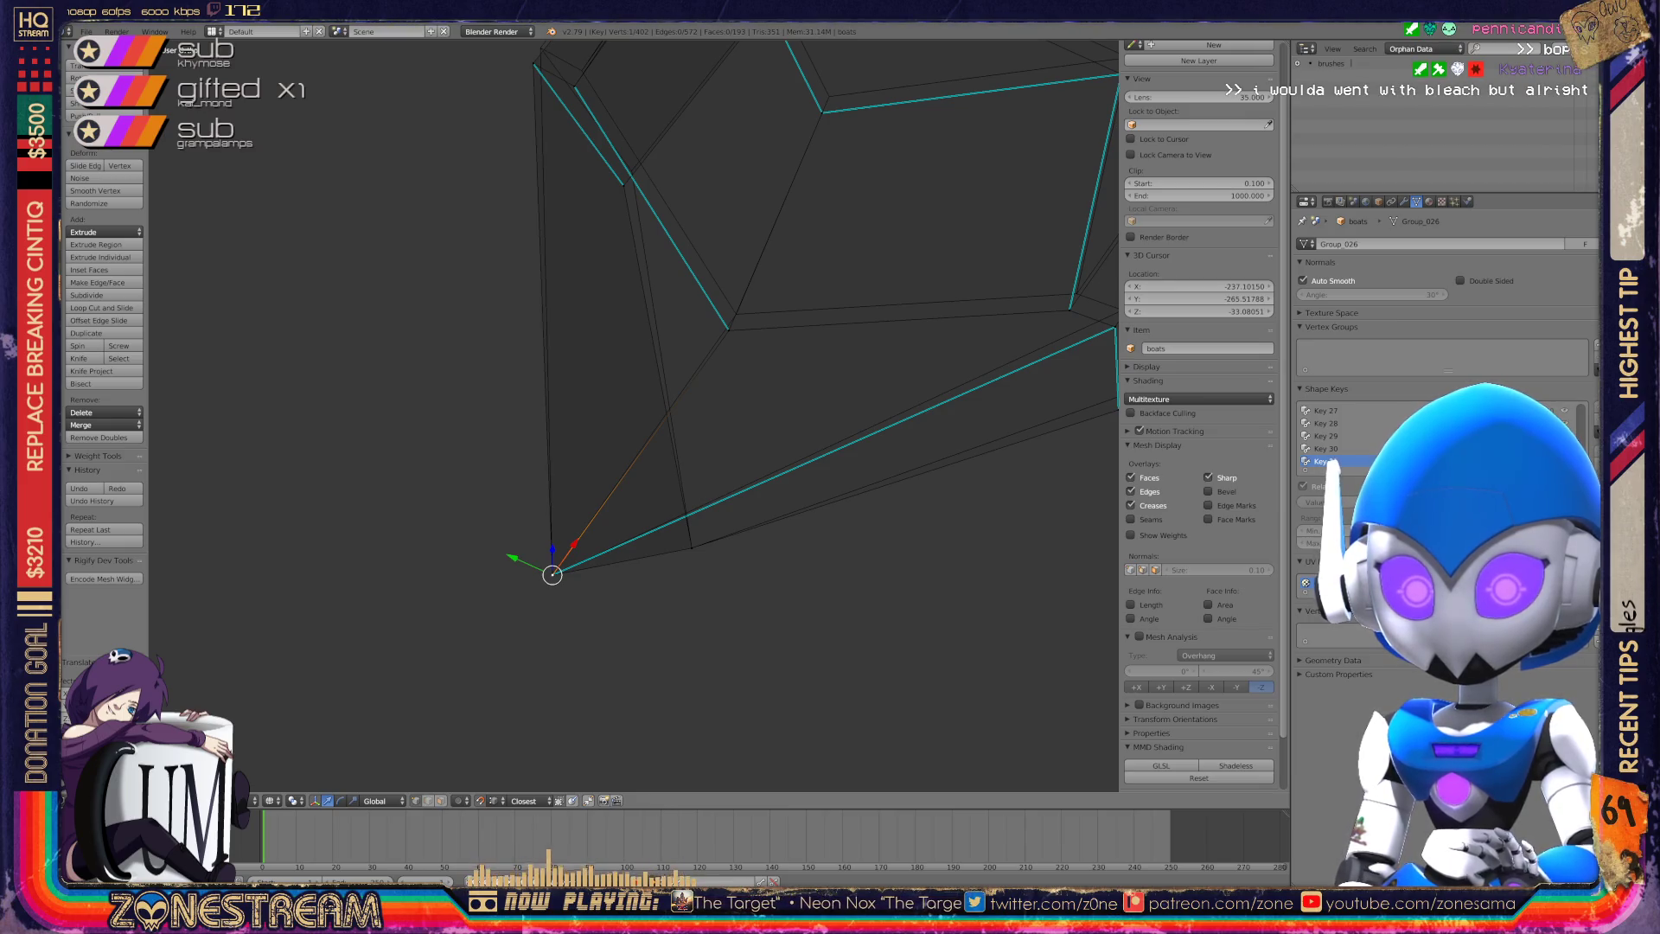
mouse_move(606, 432)
middle_down()
mouse_move(640, 407)
mouse_move(588, 432)
mouse_move(571, 406)
mouse_move(511, 389)
middle_up()
key(KP_Decimal)
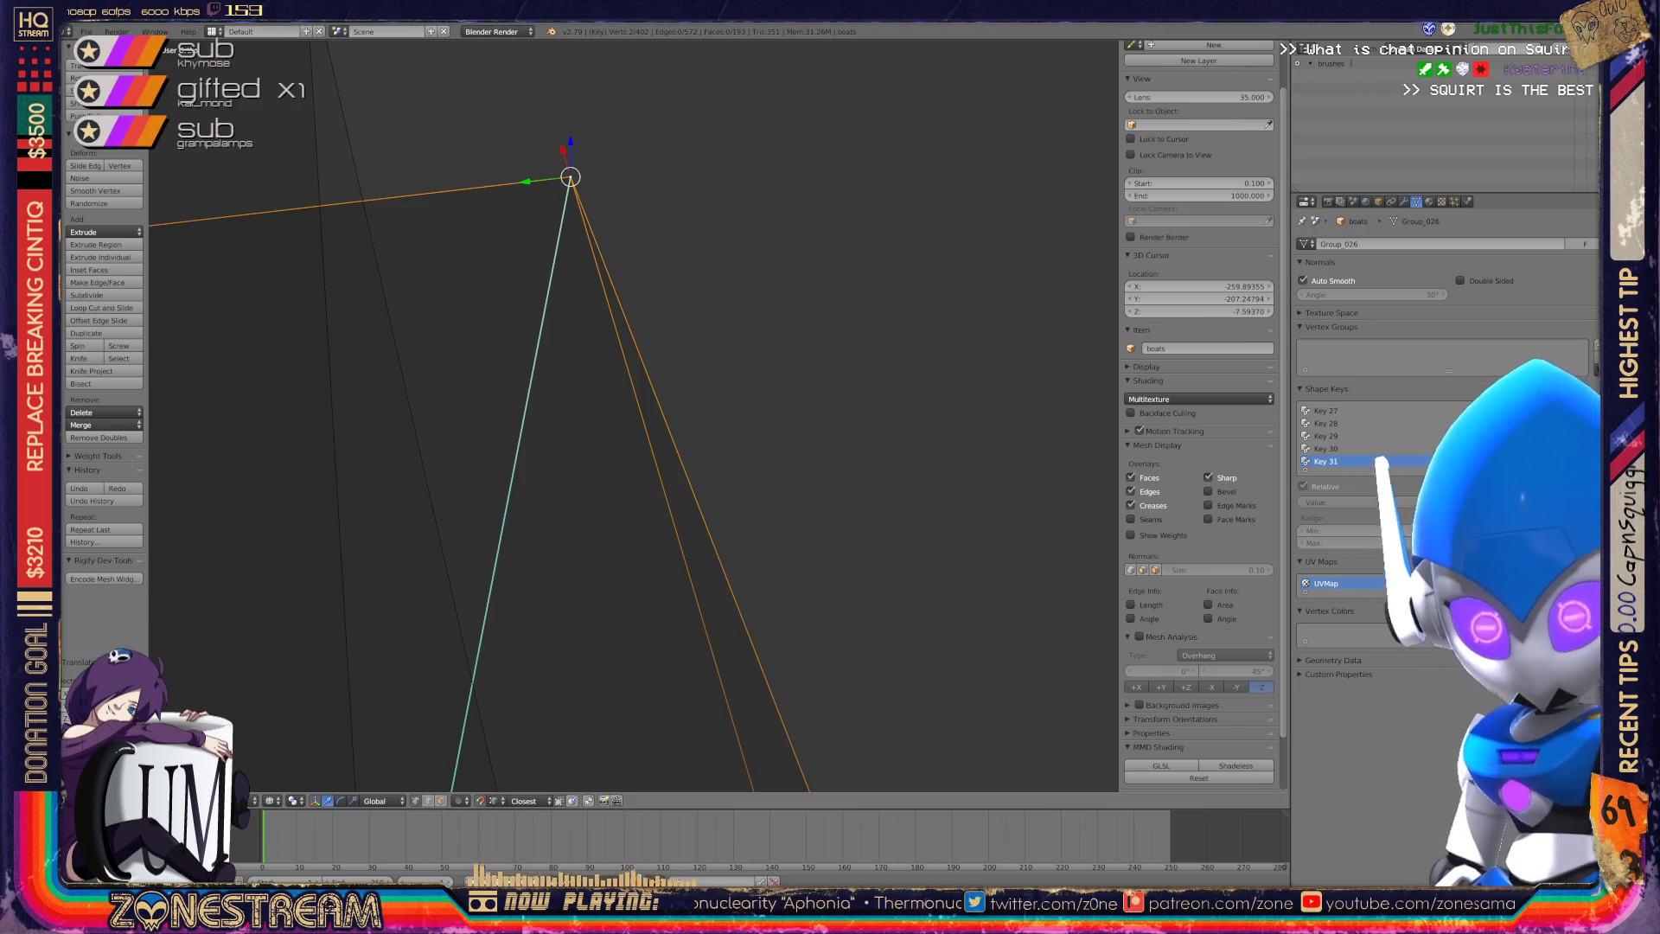
Inspect the vertex from several angles, then return the Seats mesh to Object Mode.
scroll(634, 415, down, 10)
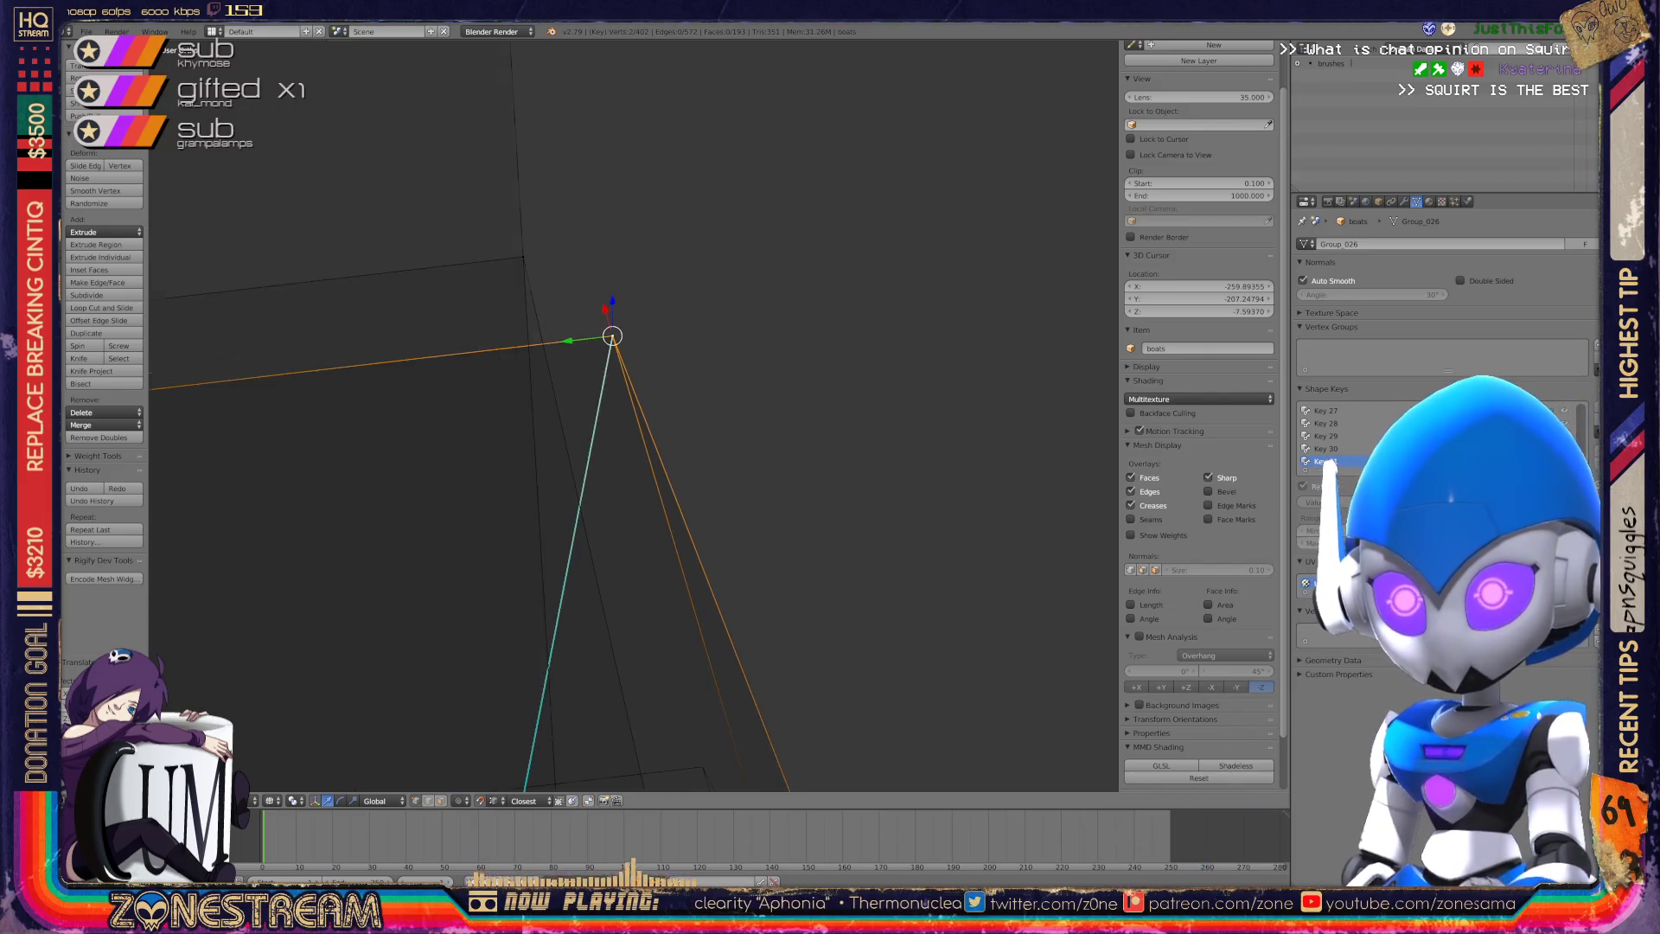
middle_drag(634, 415, 709, 395)
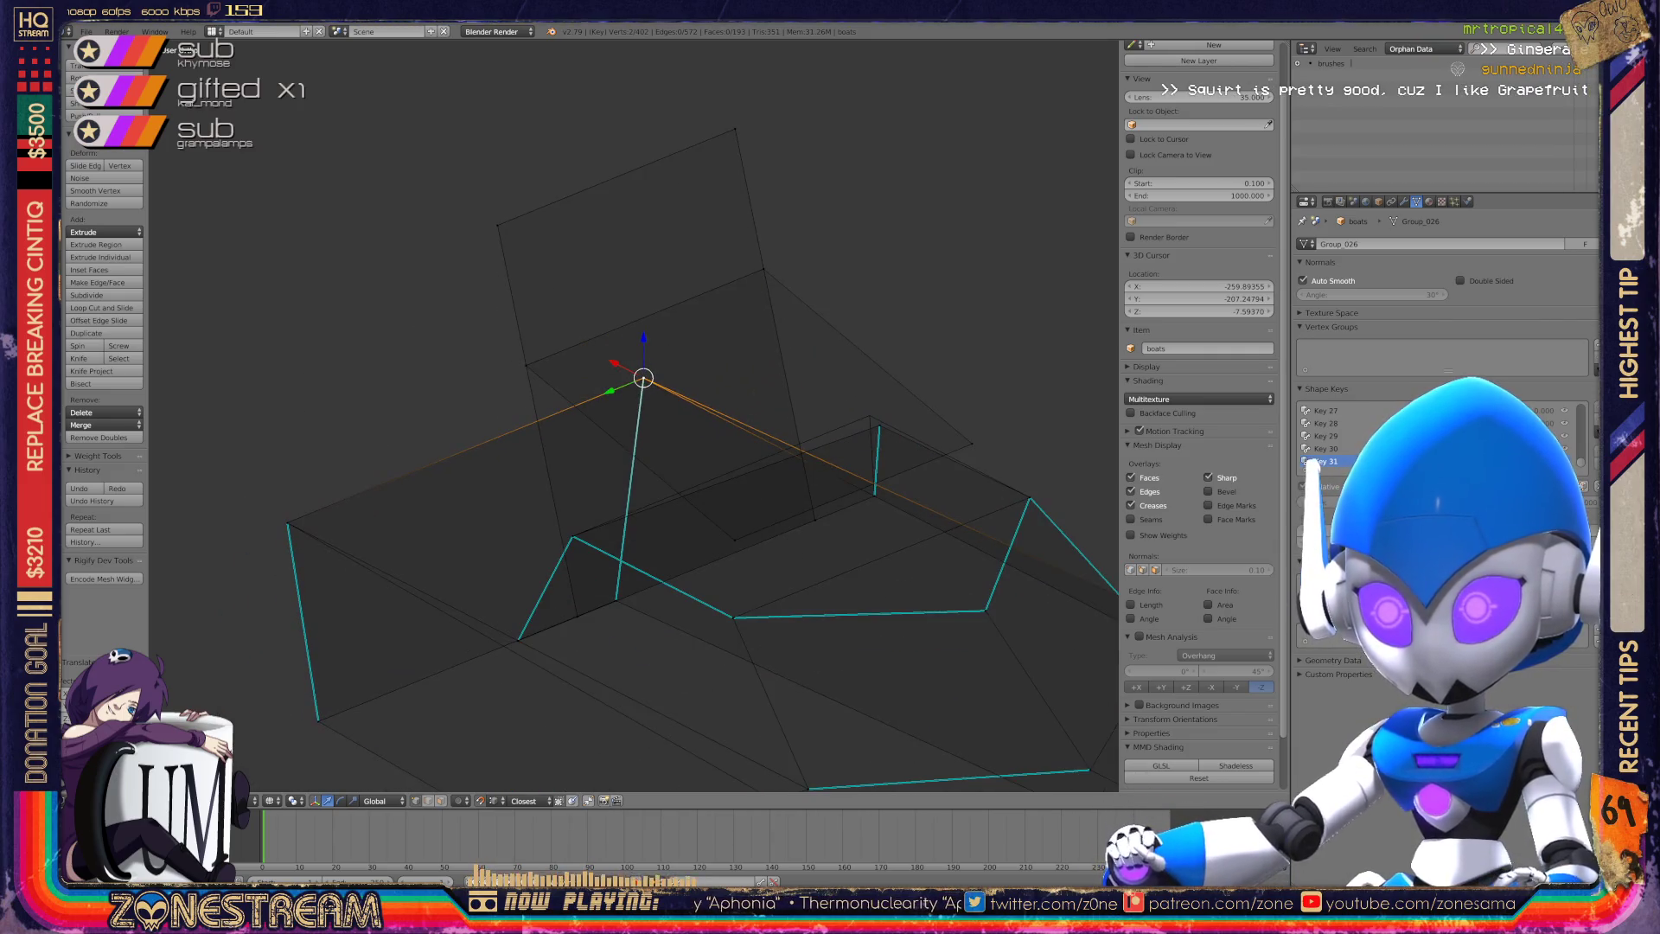
middle_drag(530, 717, 519, 711)
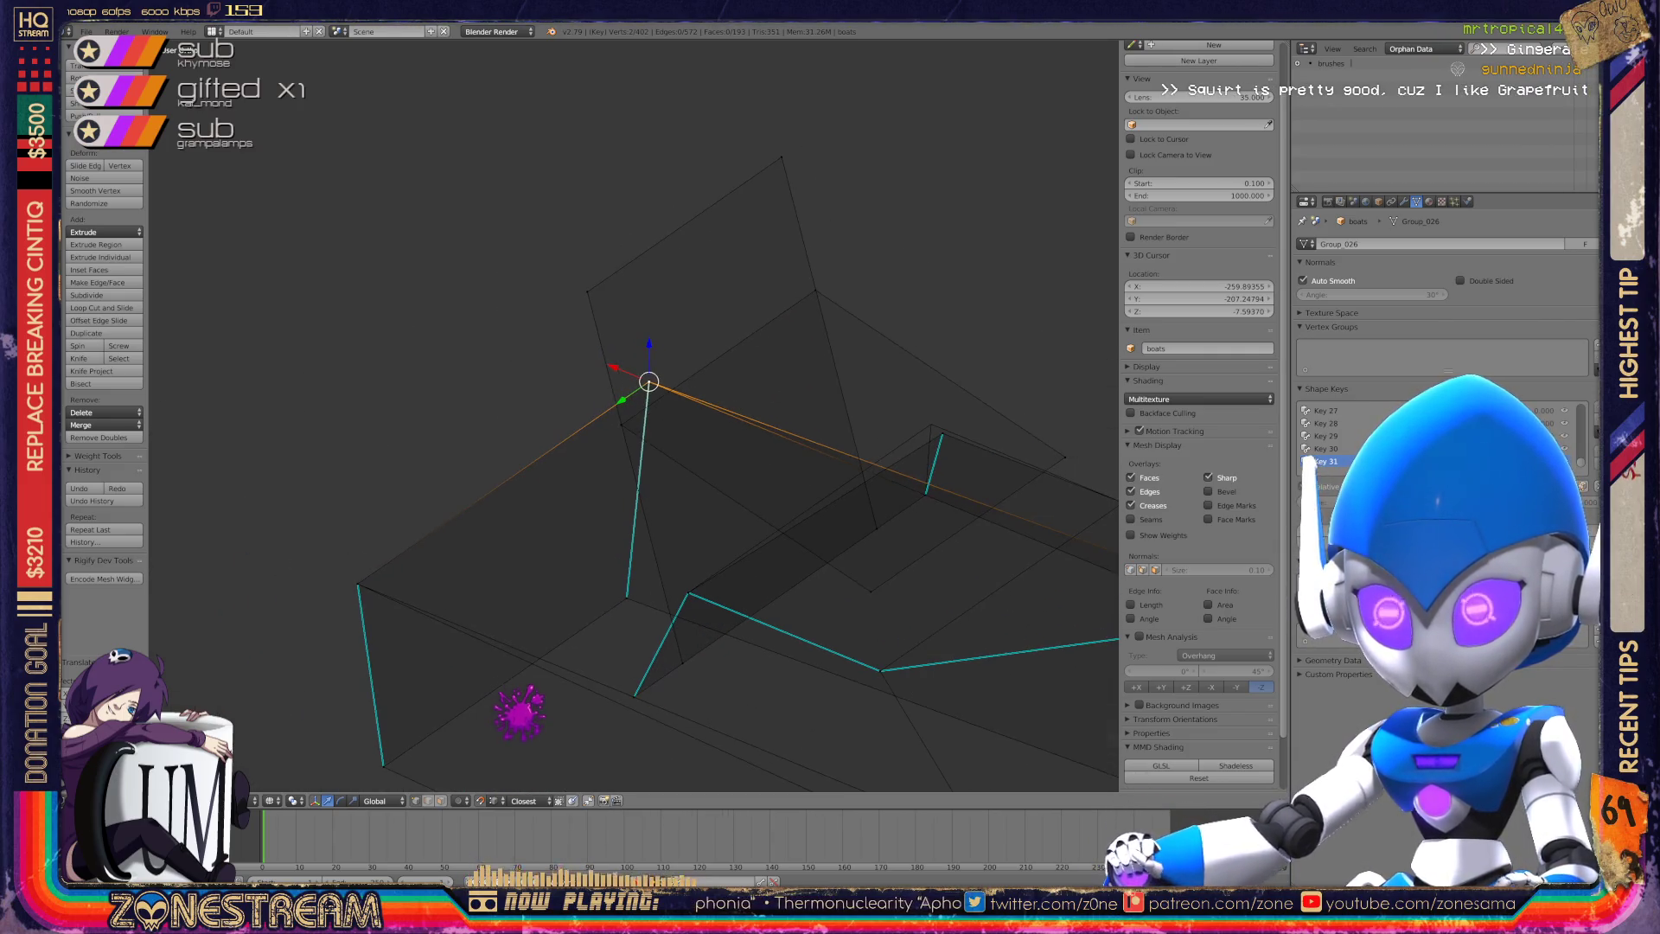
mouse_move(519, 636)
middle_down()
mouse_move(536, 521)
mouse_move(562, 507)
mouse_move(383, 455)
middle_up()
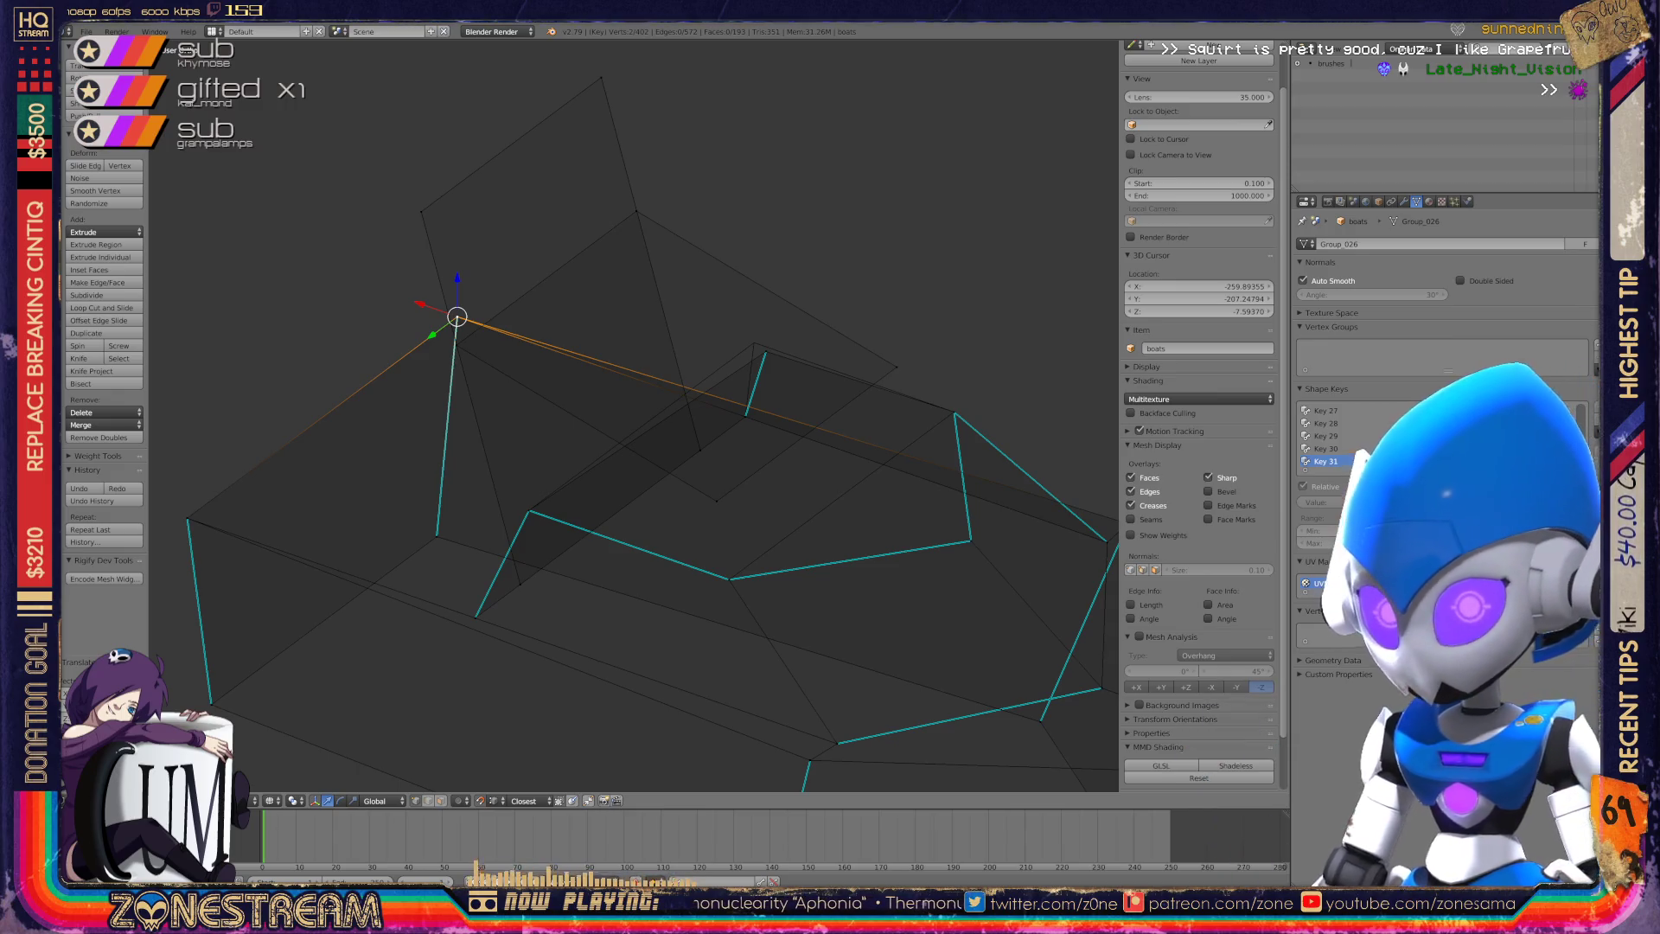
key(Tab)
key(Tab)
right_click(766, 352)
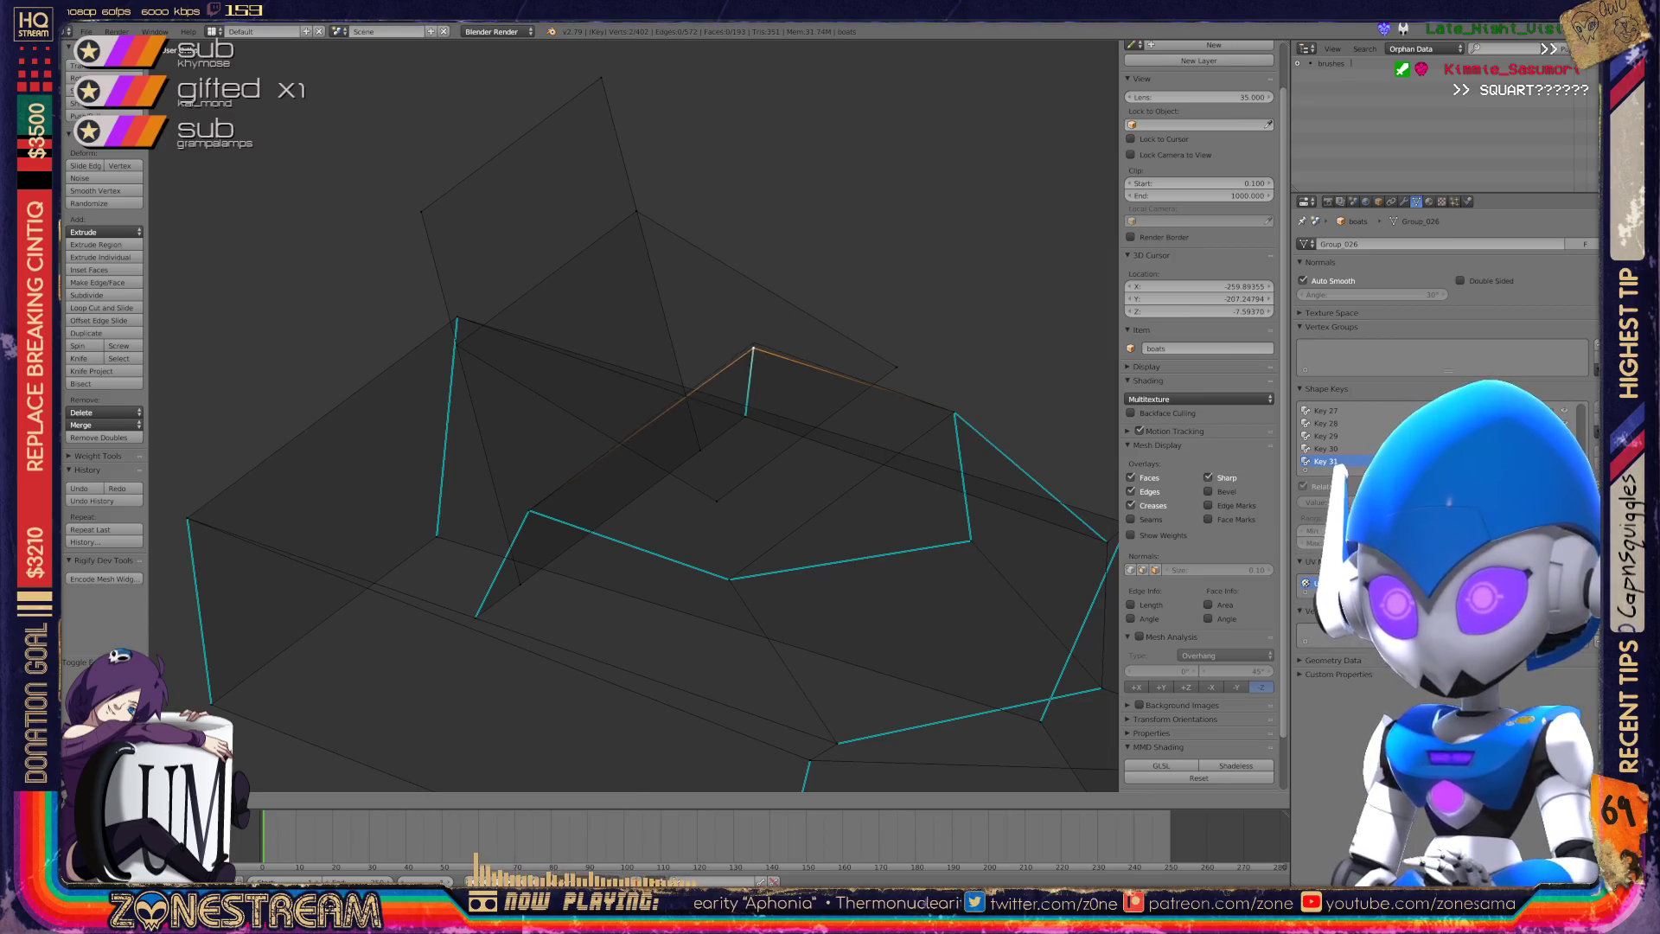
scroll(631, 459, down, 3)
key(Tab)
middle_drag(631, 432, 571, 406)
scroll(571, 407, up, 5)
scroll(571, 406, down, 5)
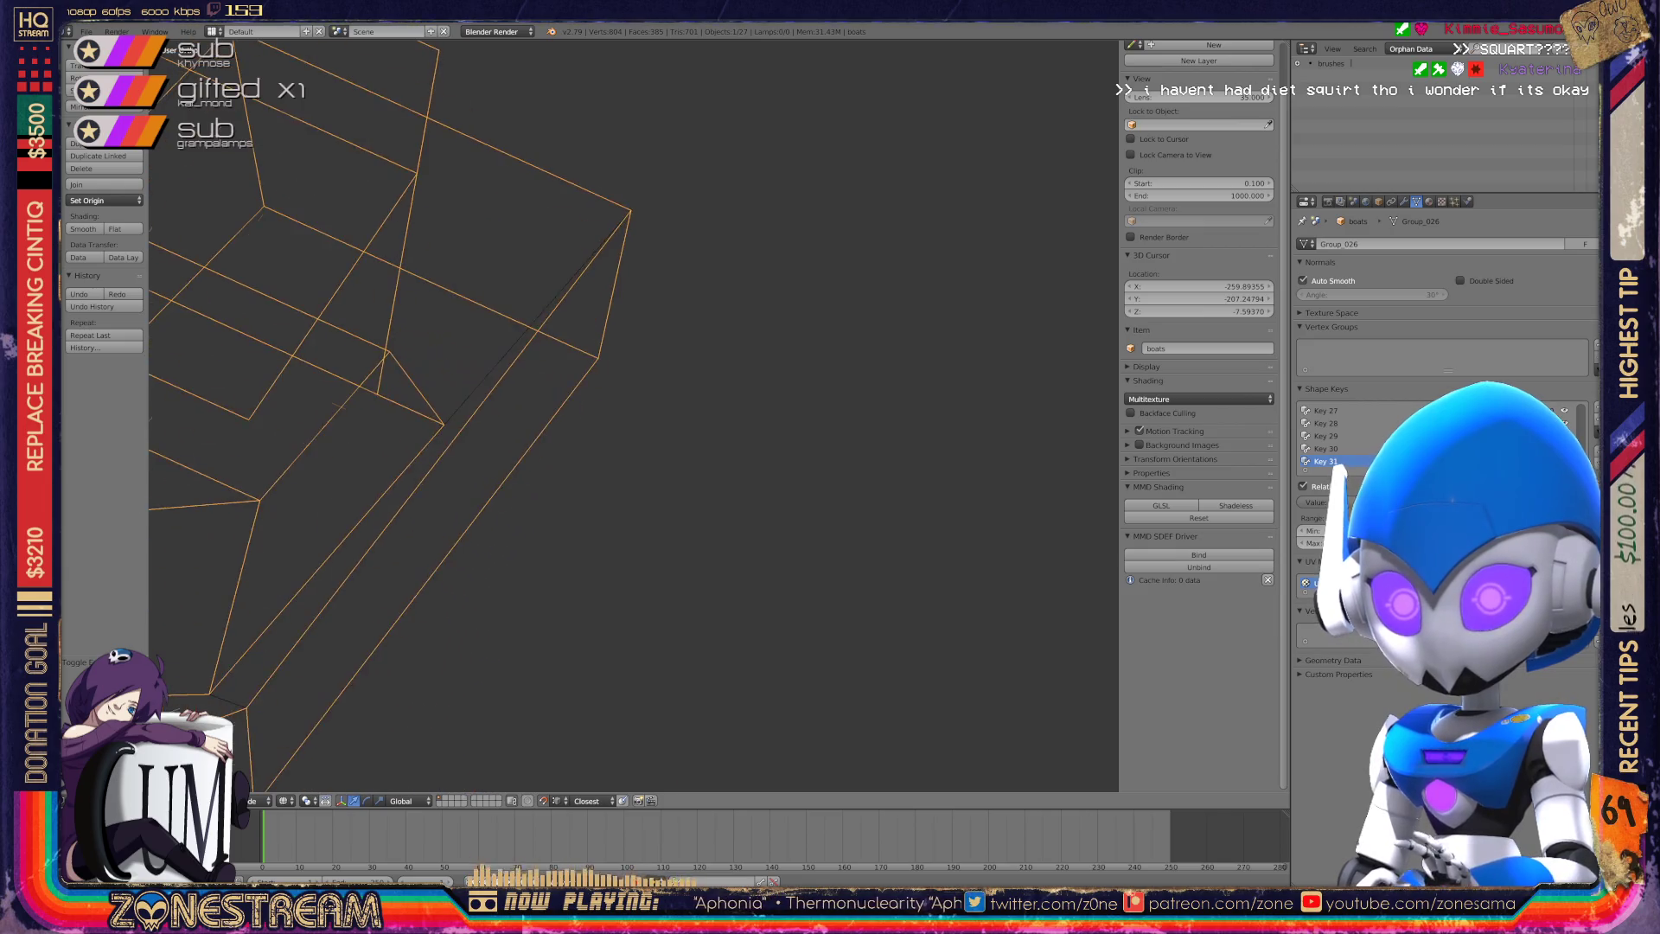
Enter edit mode on the next seat and drag its first vertex down and right.
scroll(631, 416, down, 2)
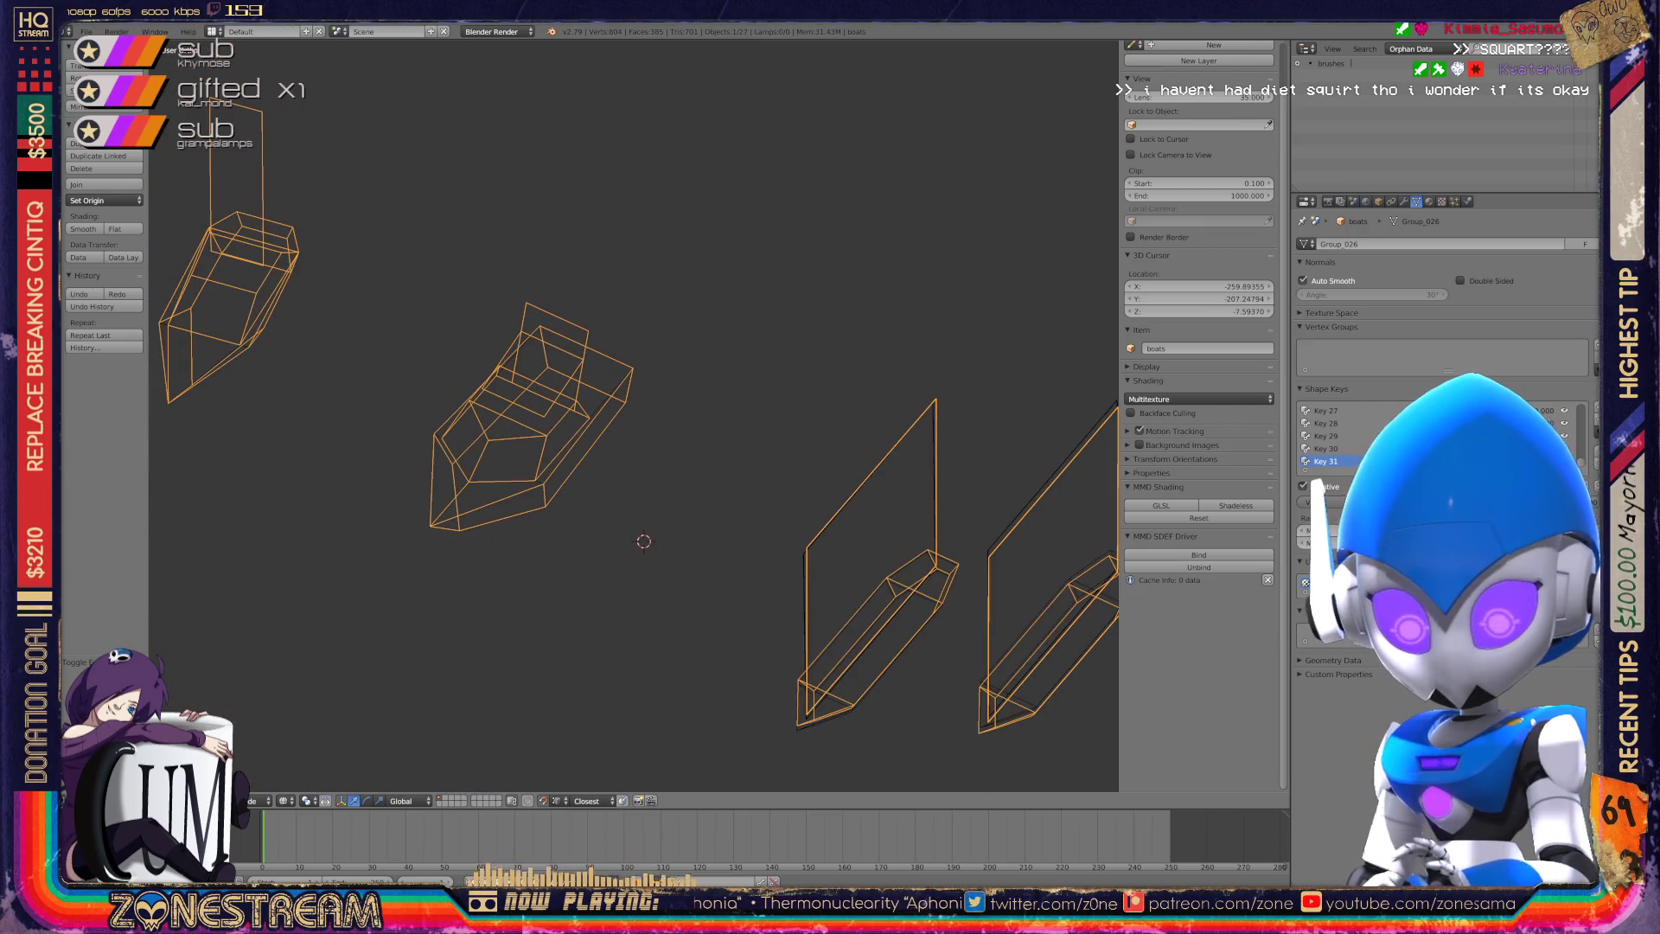
scroll(631, 415, up, 3)
scroll(631, 415, up, 3)
key(Tab)
scroll(631, 415, up, 2)
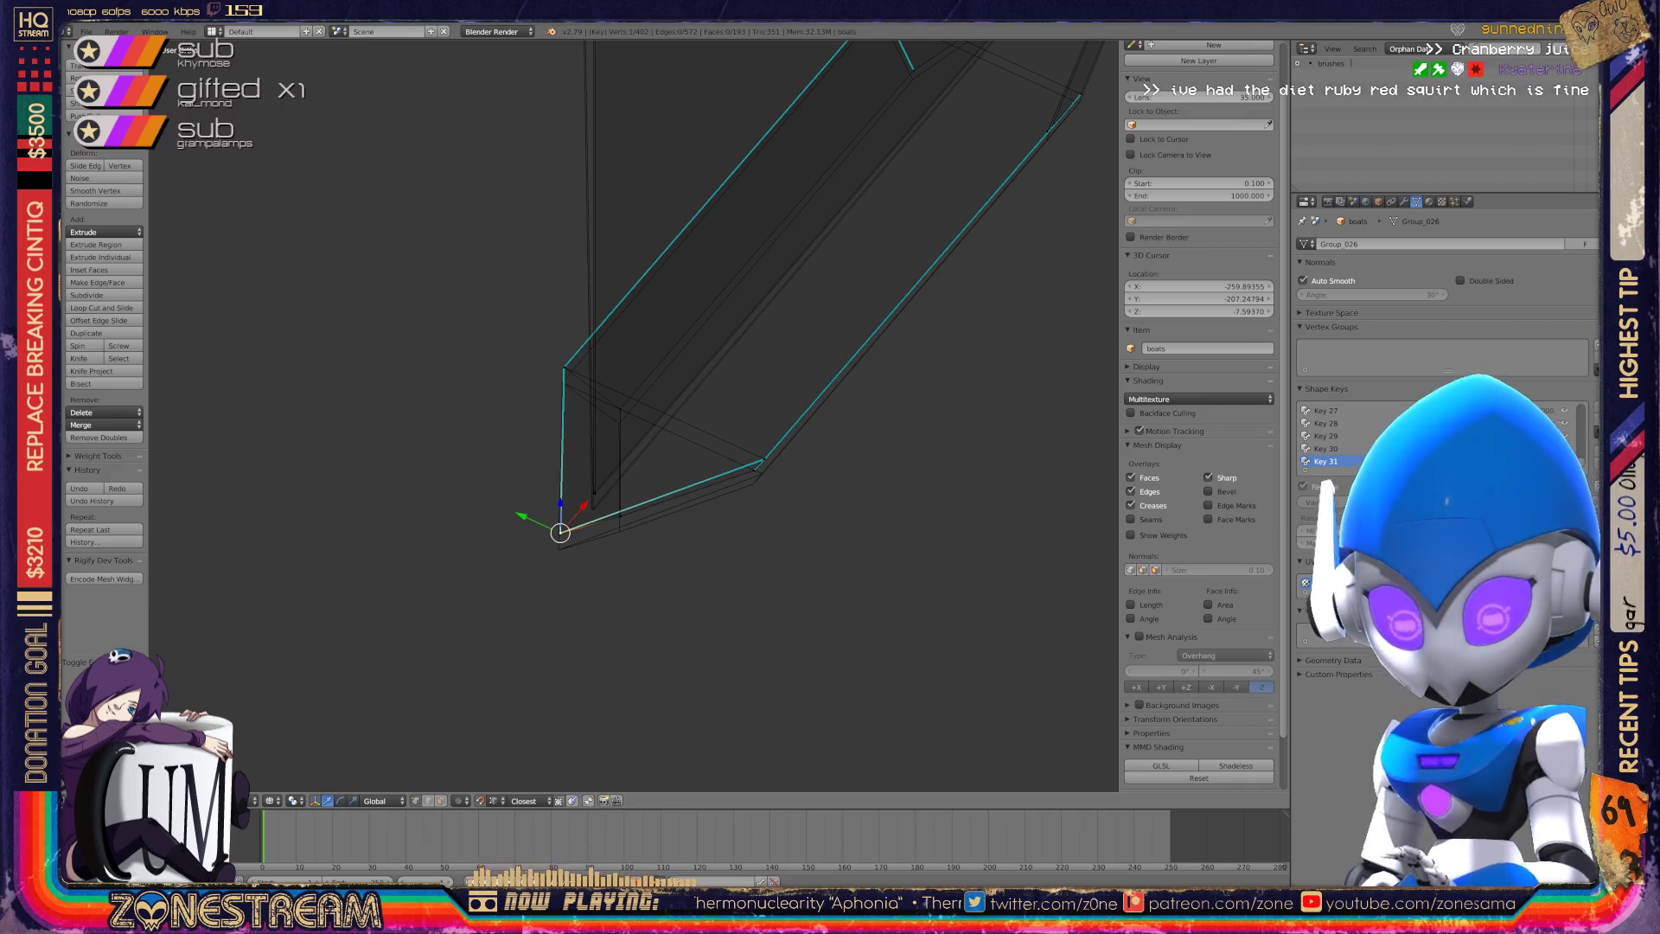
drag(561, 532, 558, 549)
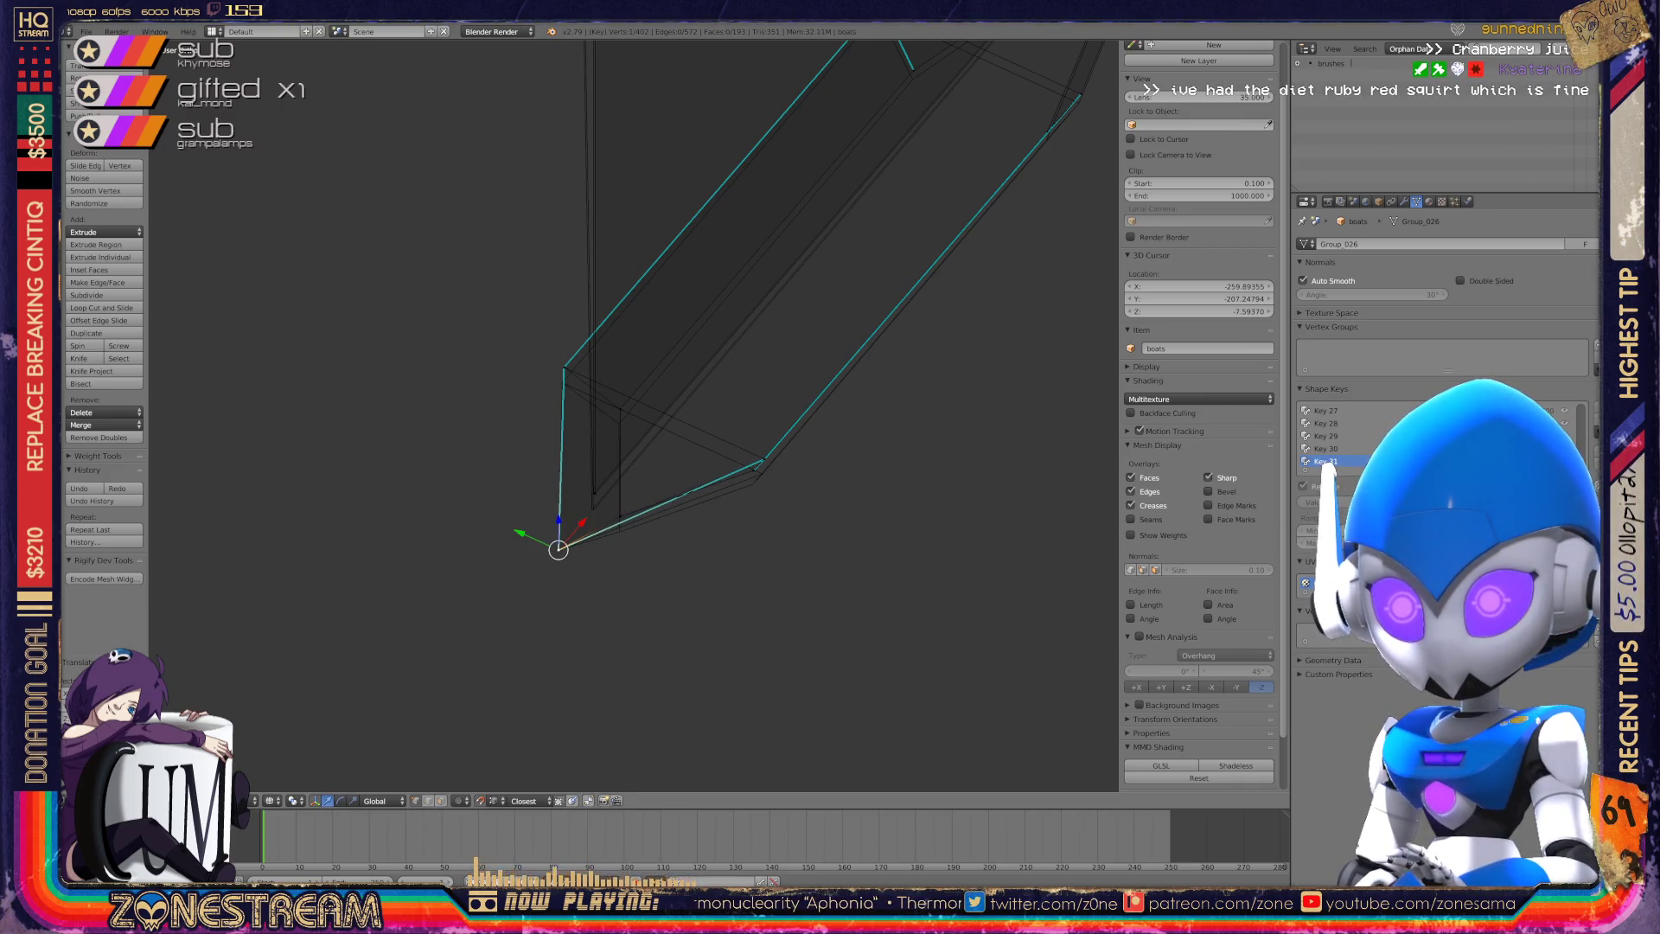
scroll(559, 548, up, 6)
mouse_move(559, 549)
mouse_down()
mouse_move(638, 433)
mouse_move(623, 553)
mouse_move(605, 519)
mouse_move(614, 548)
mouse_up()
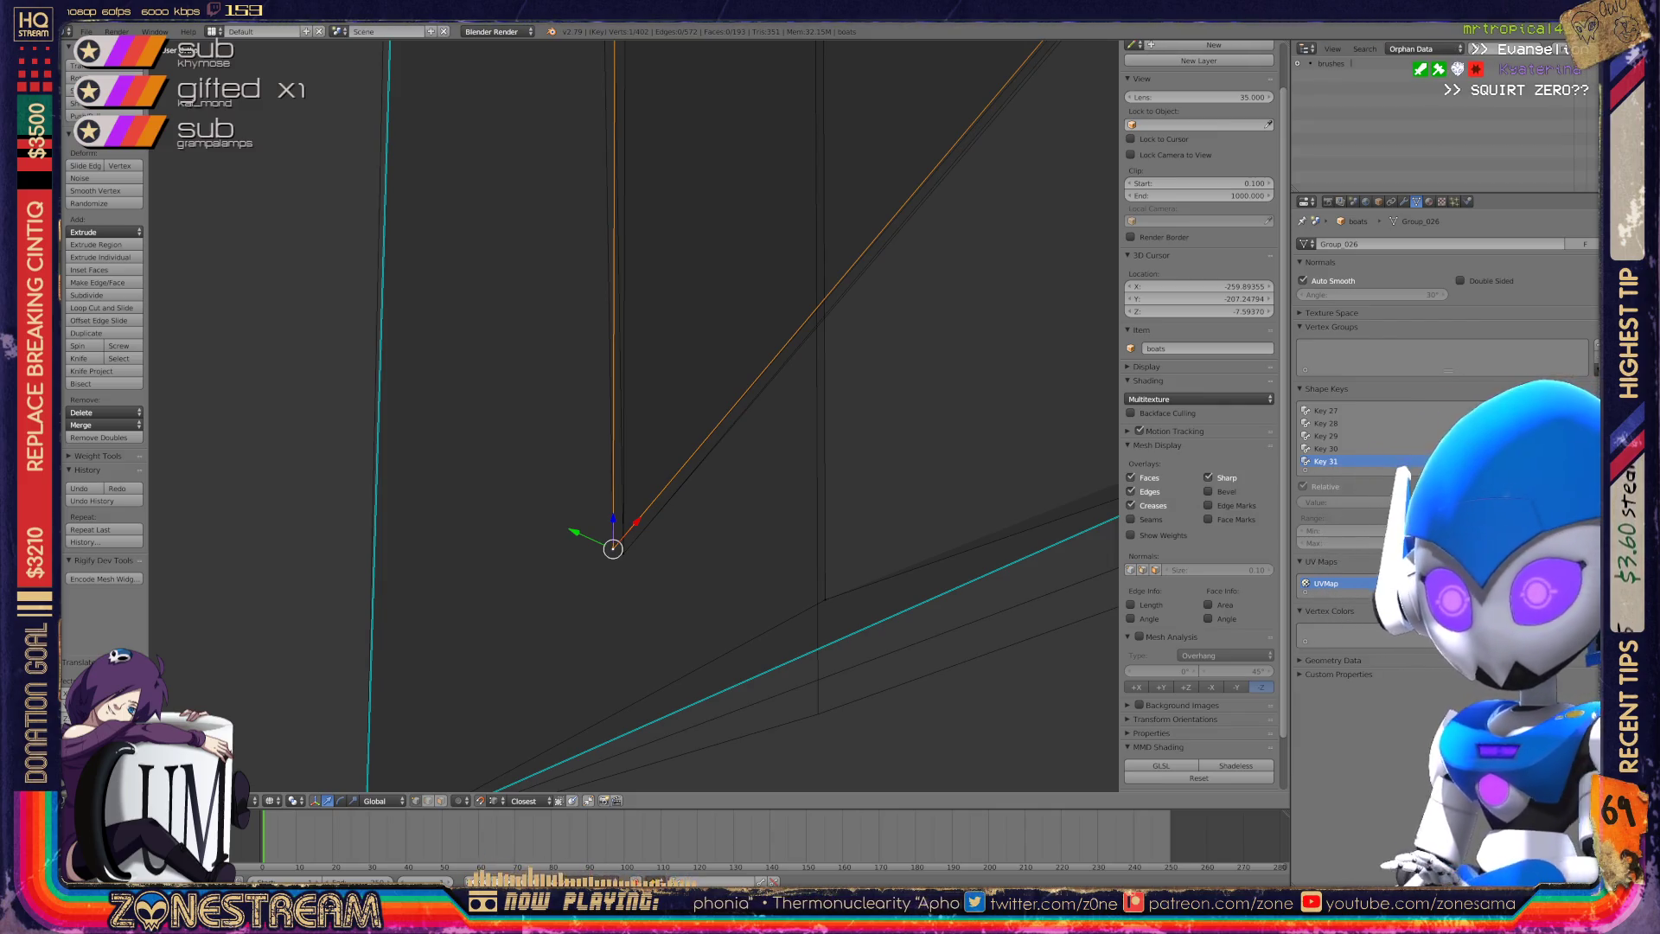
mouse_move(613, 548)
mouse_down()
mouse_move(824, 599)
mouse_move(815, 705)
mouse_up()
scroll(634, 415, down, 6)
Pull another seat vertex down and reposition a vertex on the seat's lower edge.
mouse_move(633, 415)
middle_down()
mouse_move(597, 405)
mouse_move(674, 437)
mouse_move(640, 484)
middle_up()
mouse_move(881, 568)
mouse_down()
mouse_move(878, 611)
mouse_move(875, 598)
mouse_up()
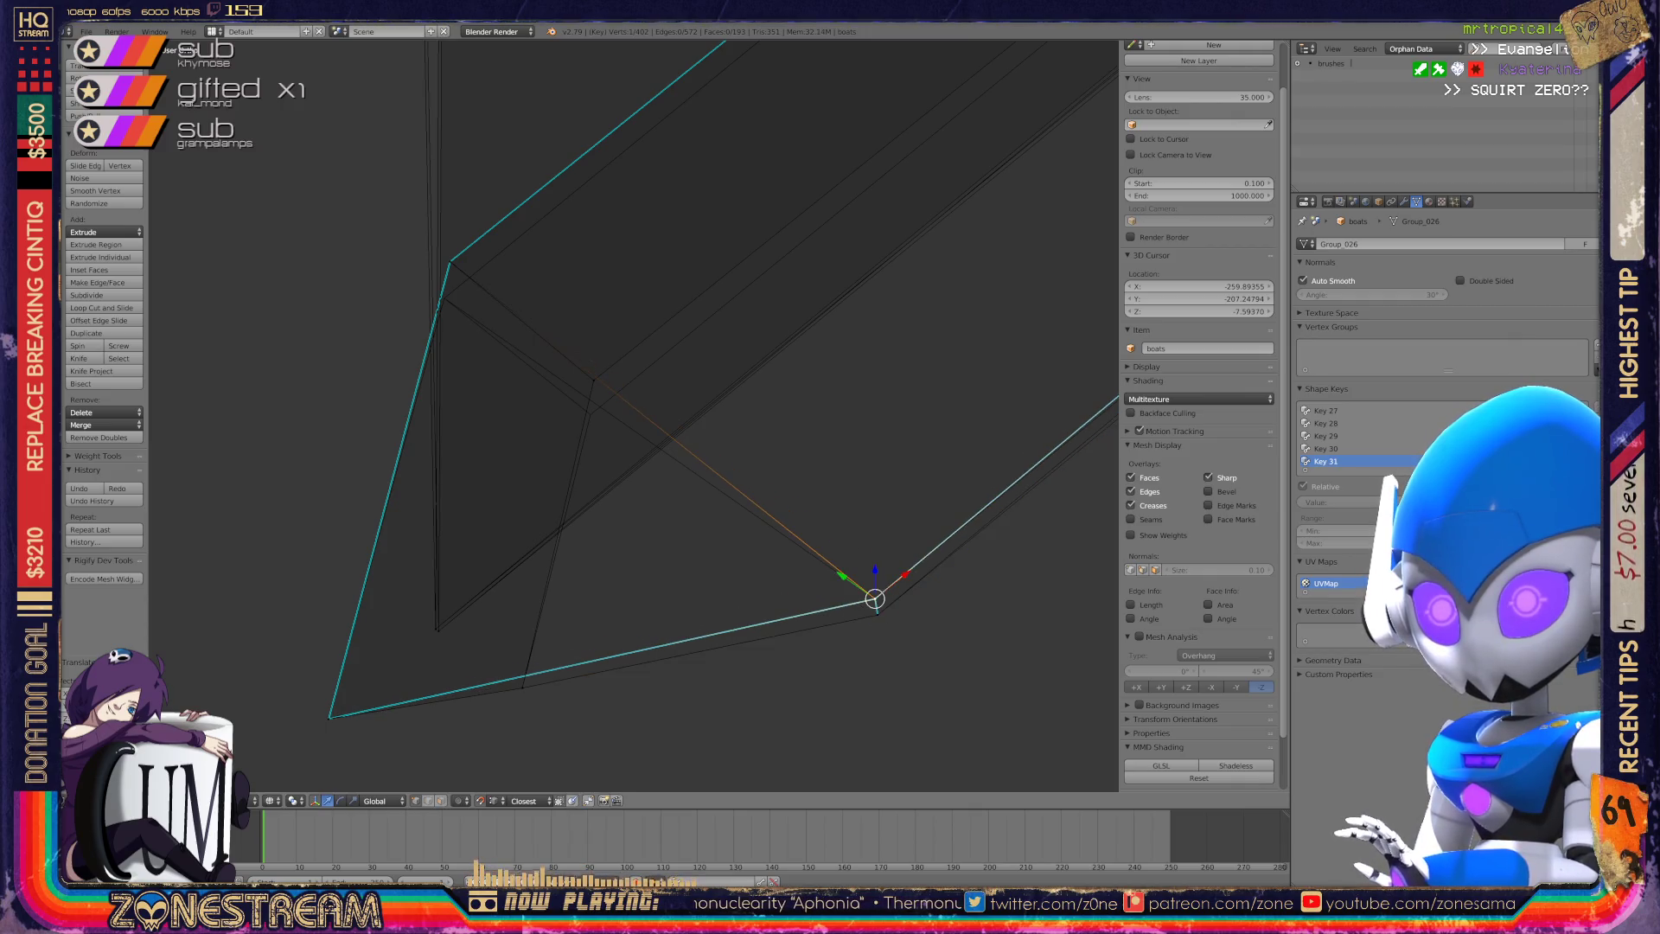
scroll(633, 423, down, 6)
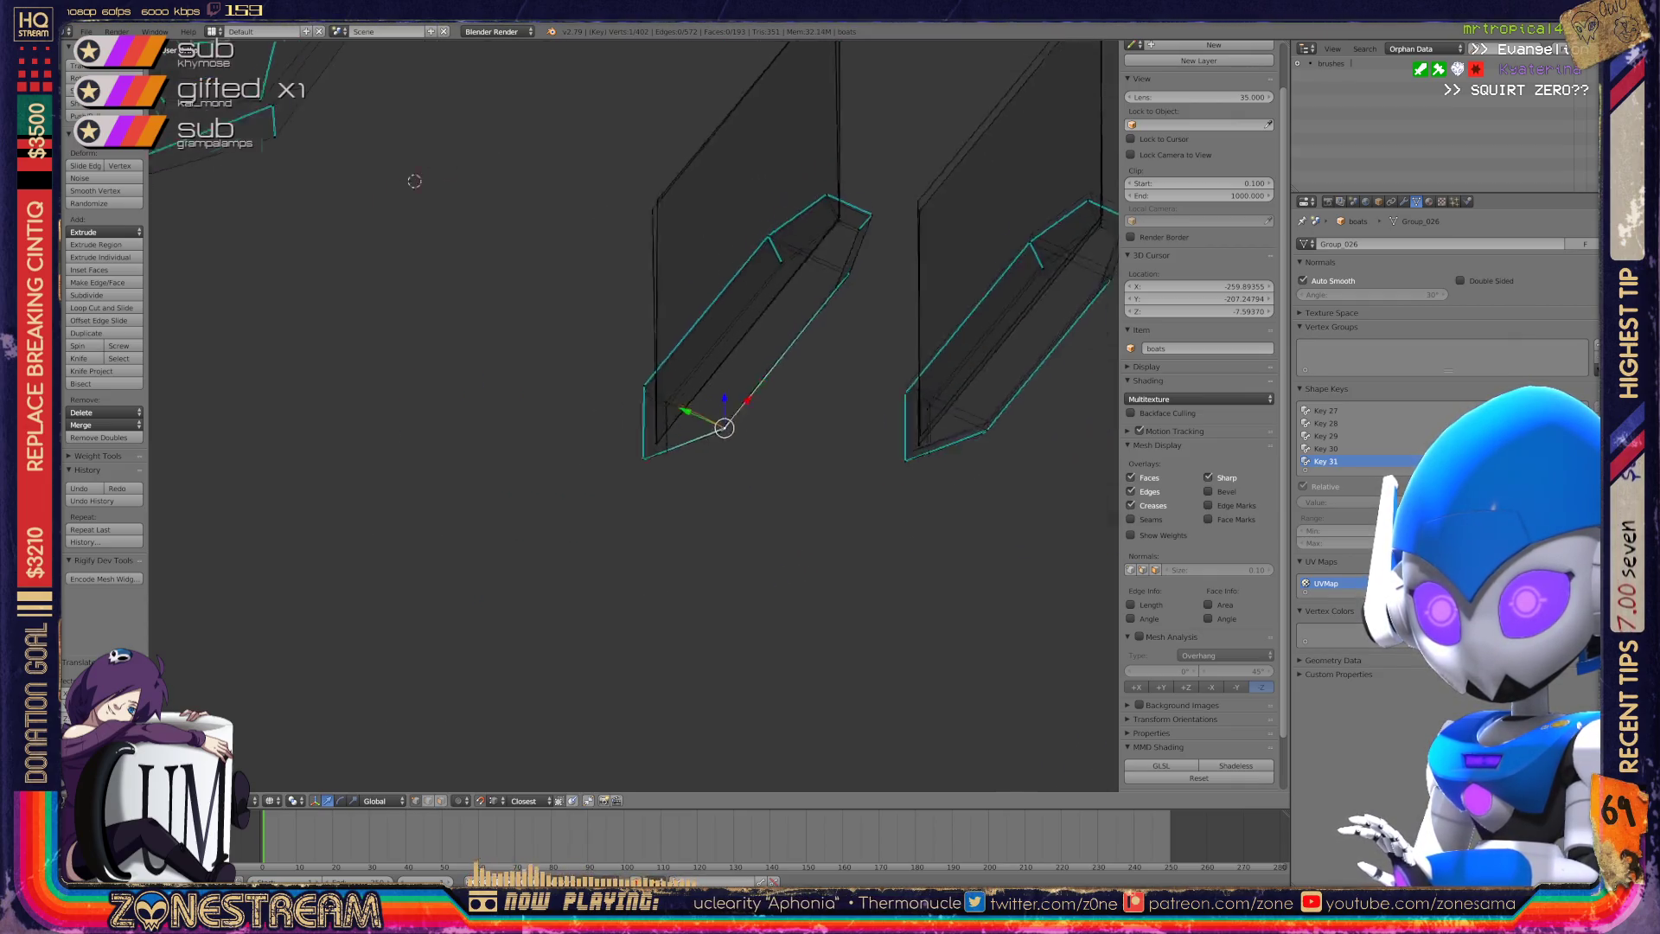
shift+middle_drag(640, 433, 808, 214)
scroll(634, 415, up, 8)
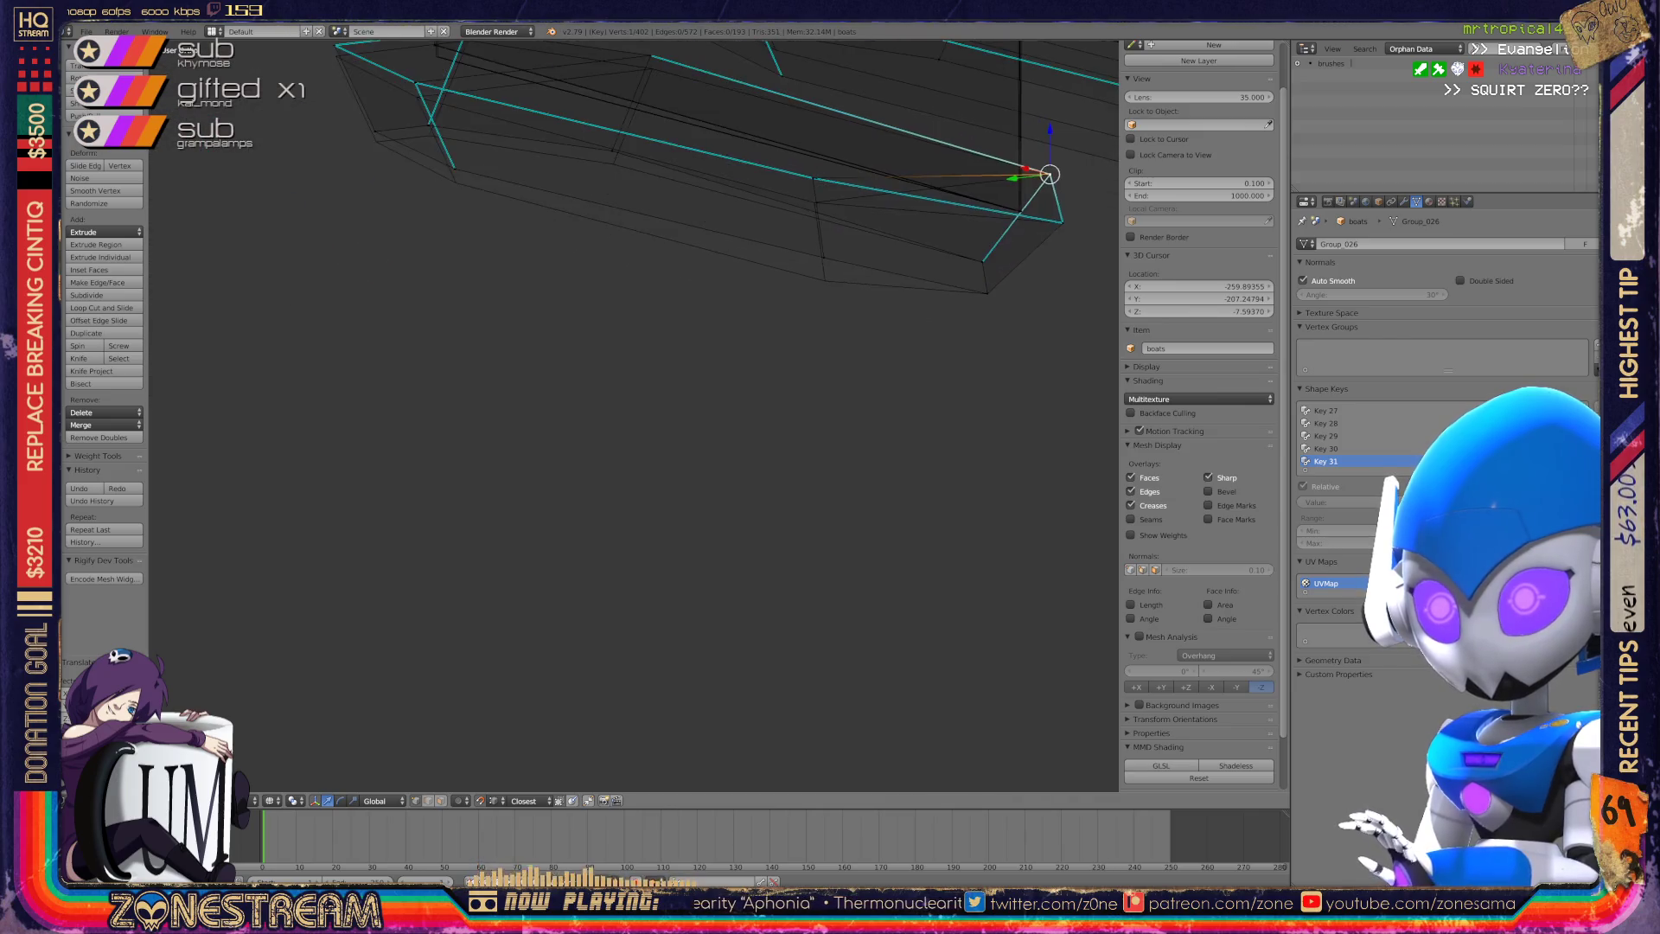
scroll(634, 415, up, 3)
right_click(494, 593)
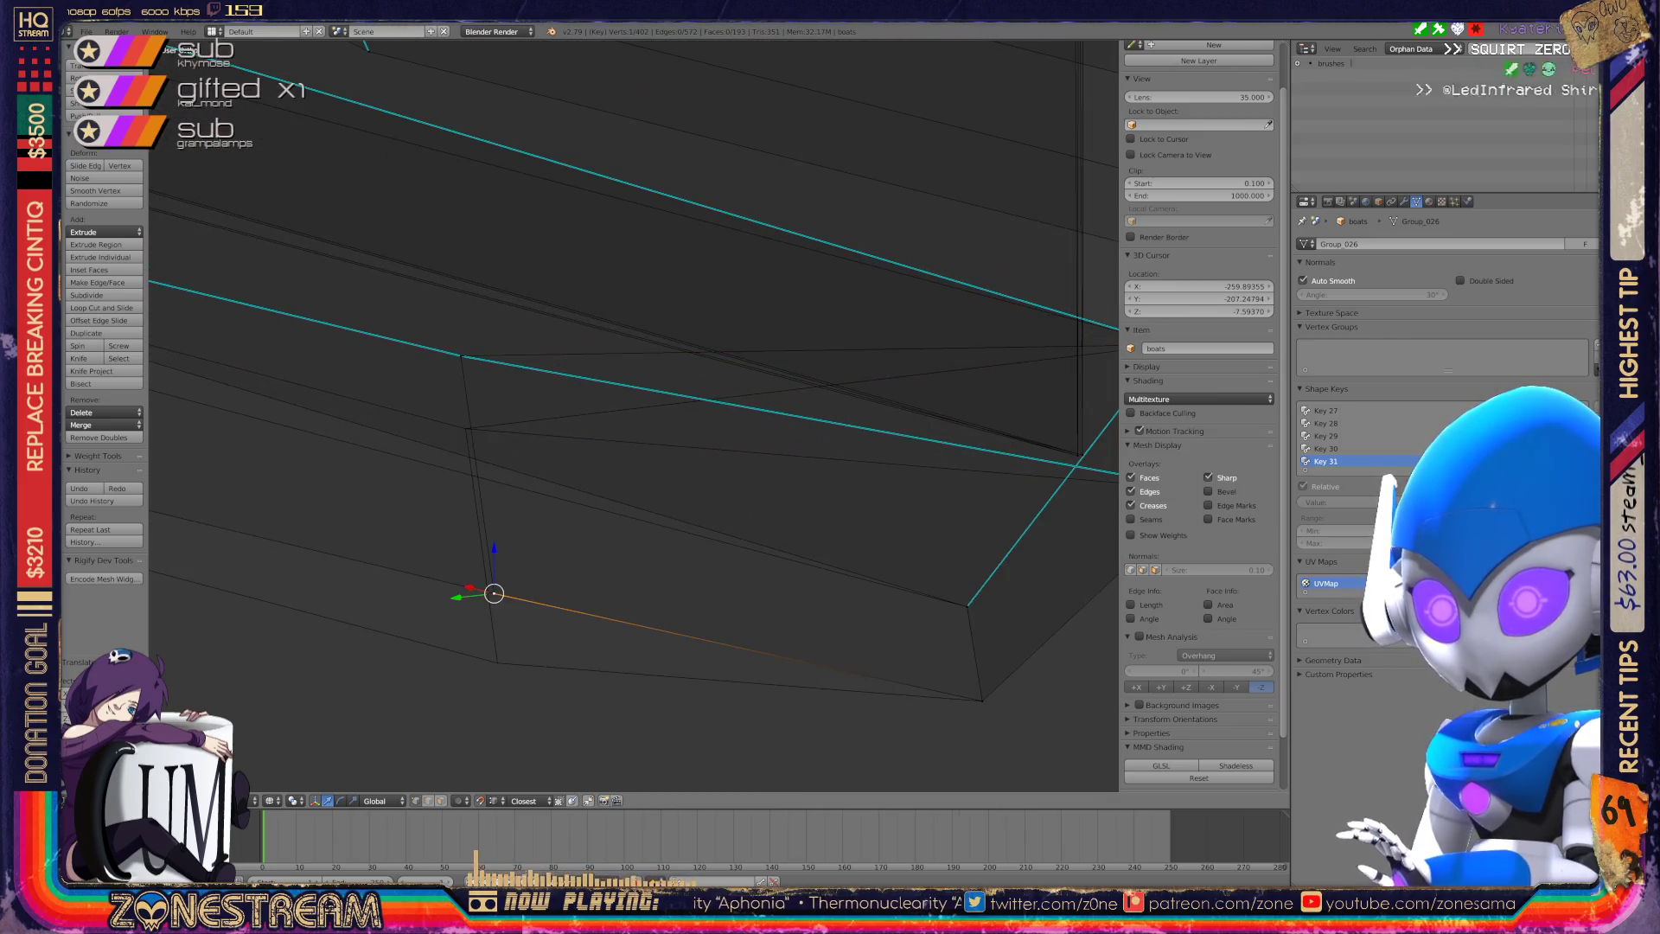
mouse_move(494, 593)
right_down()
mouse_move(497, 662)
mouse_move(452, 355)
mouse_move(465, 428)
right_up()
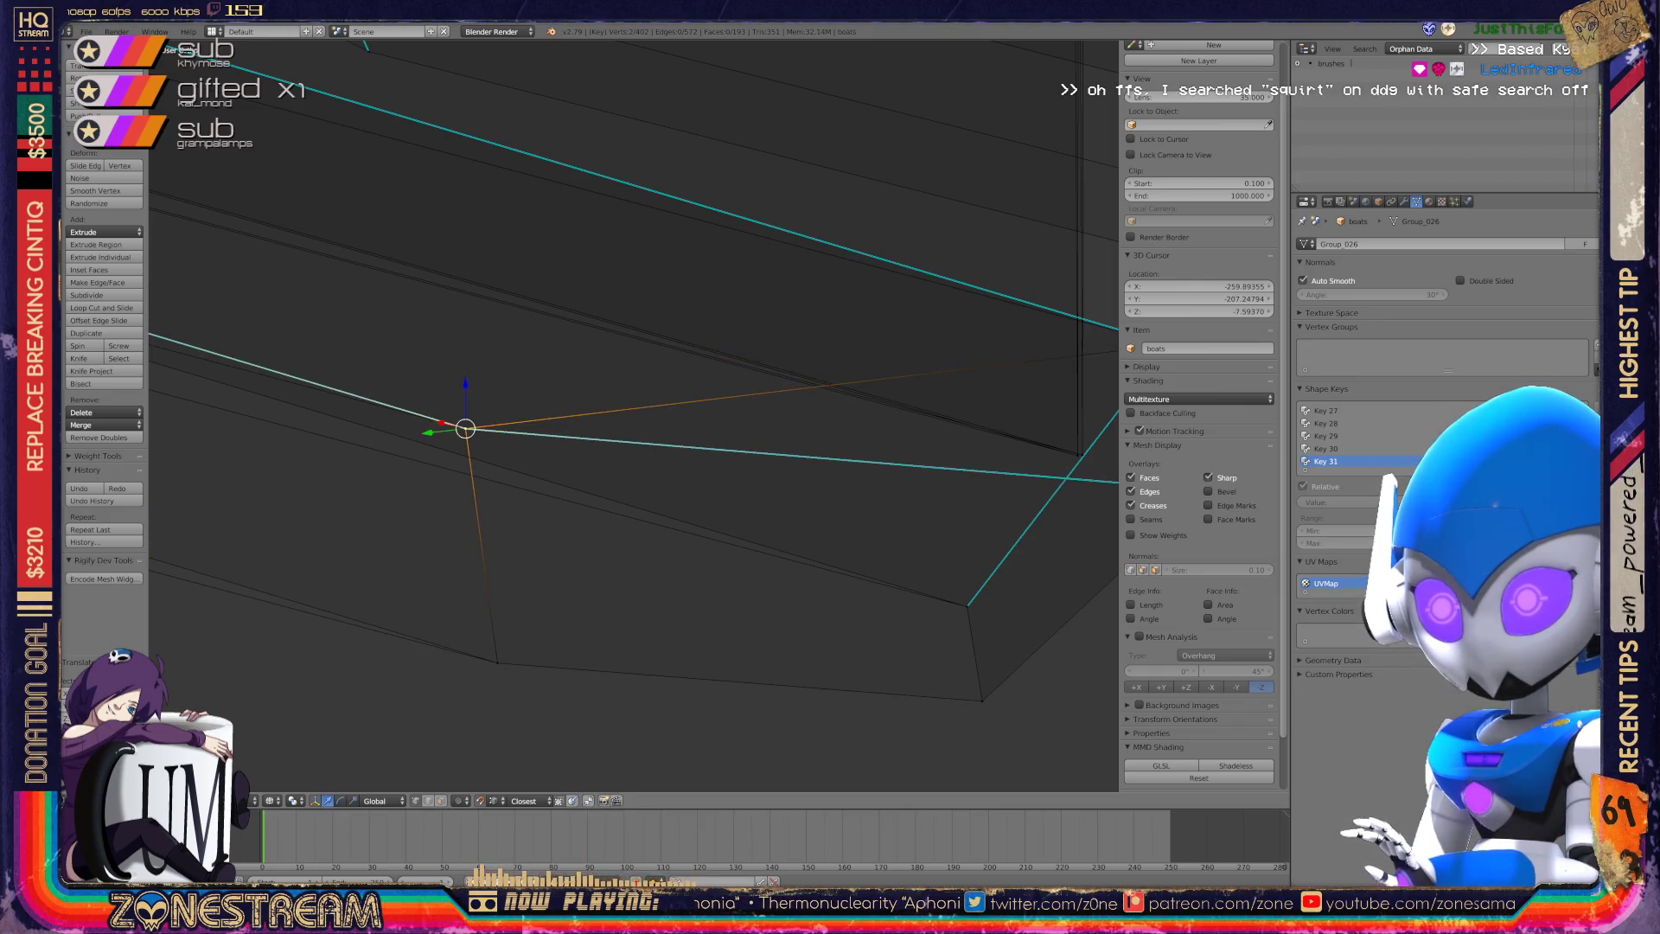
scroll(633, 417, down, 5)
middle_drag(633, 417, 761, 372)
Drop the seat's edge vertex onto the existing vertex below it.
right_click(296, 450)
key(g)
click(726, 544)
key(g)
click(931, 464)
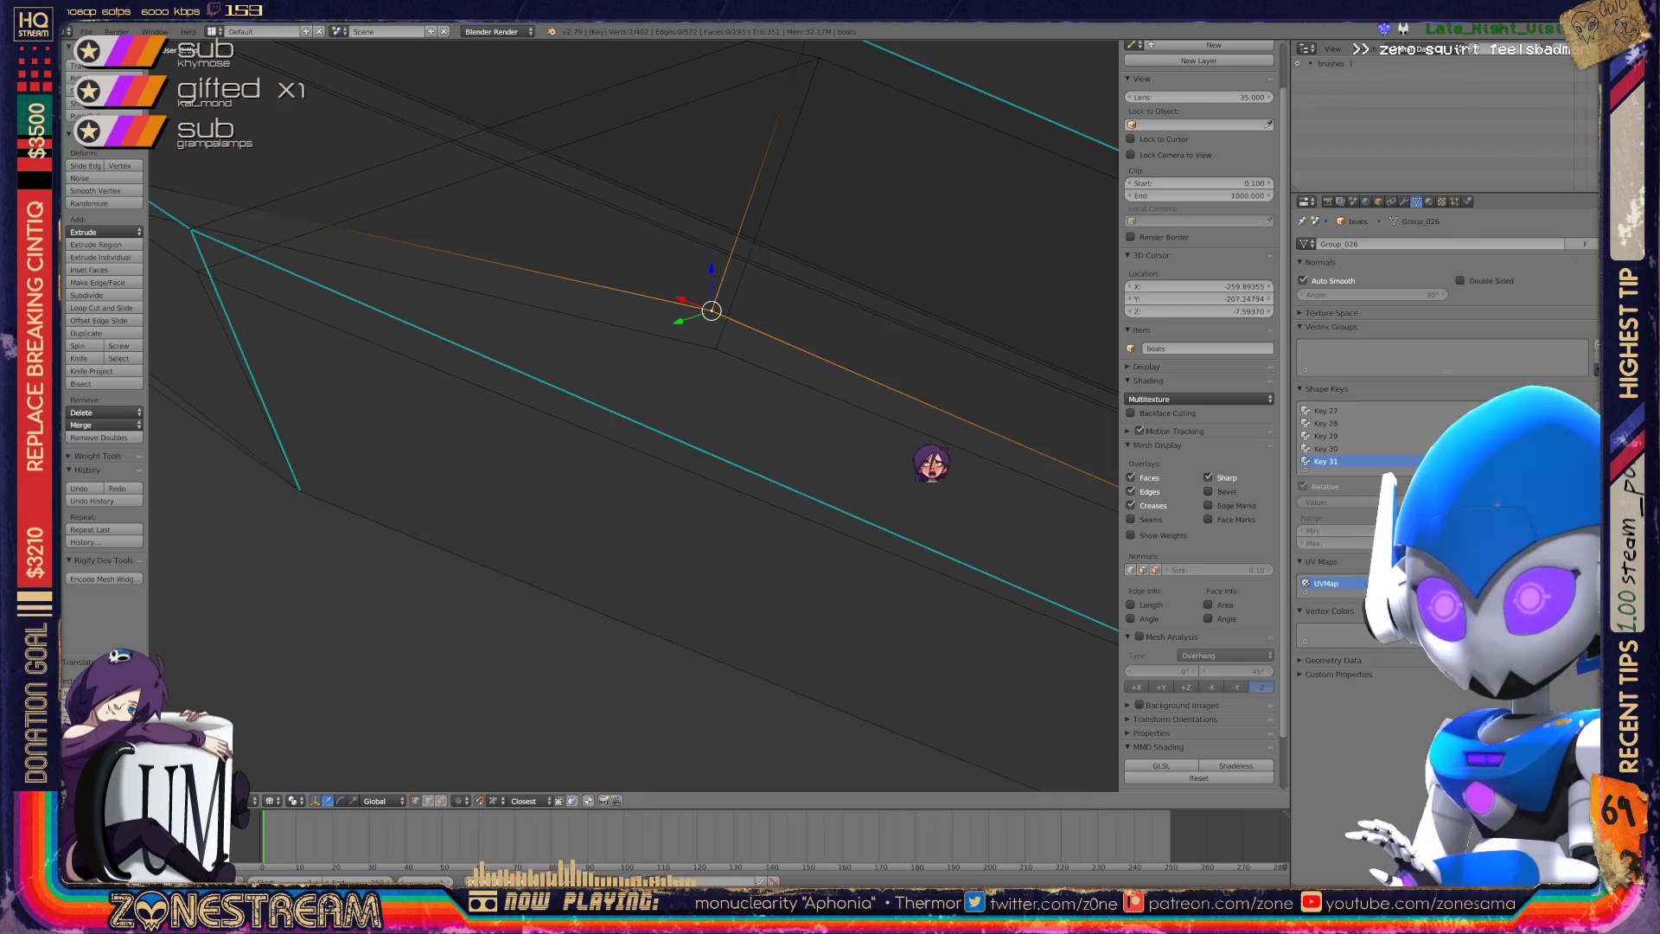
shift+scroll(931, 464, up, 5)
shift+scroll(634, 415, up, 2)
key(KP_8)
shift+scroll(634, 415, up, 2)
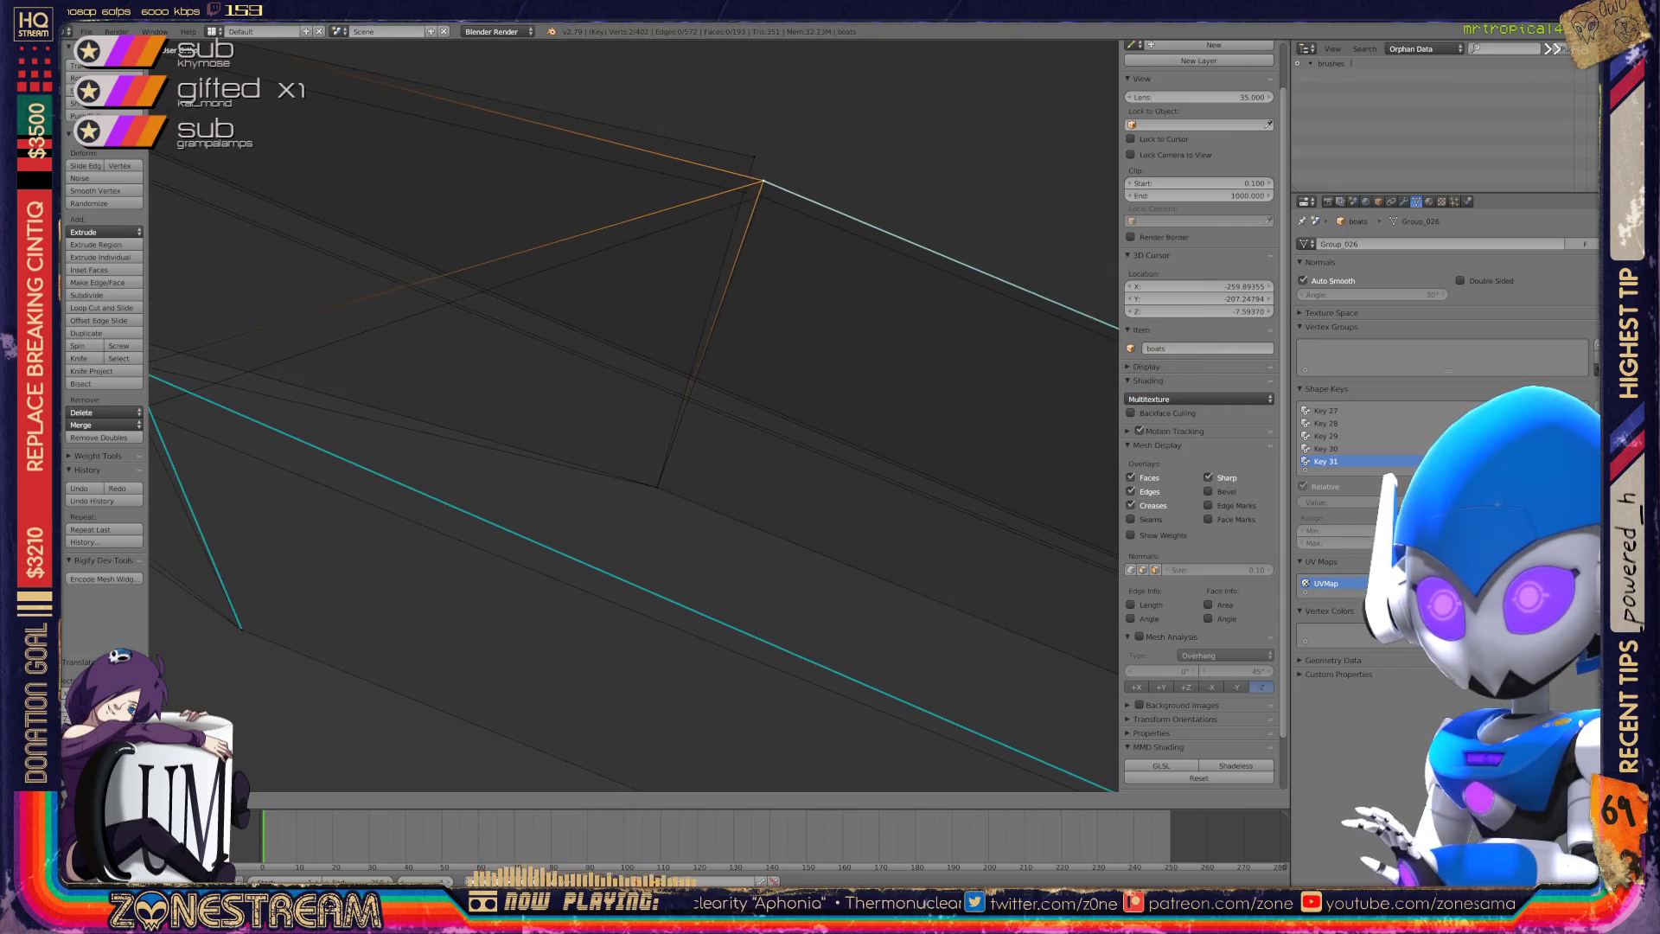
shift+scroll(634, 415, down, 2)
Merge the vertex above the corner onto the vertex beneath it.
click(761, 197)
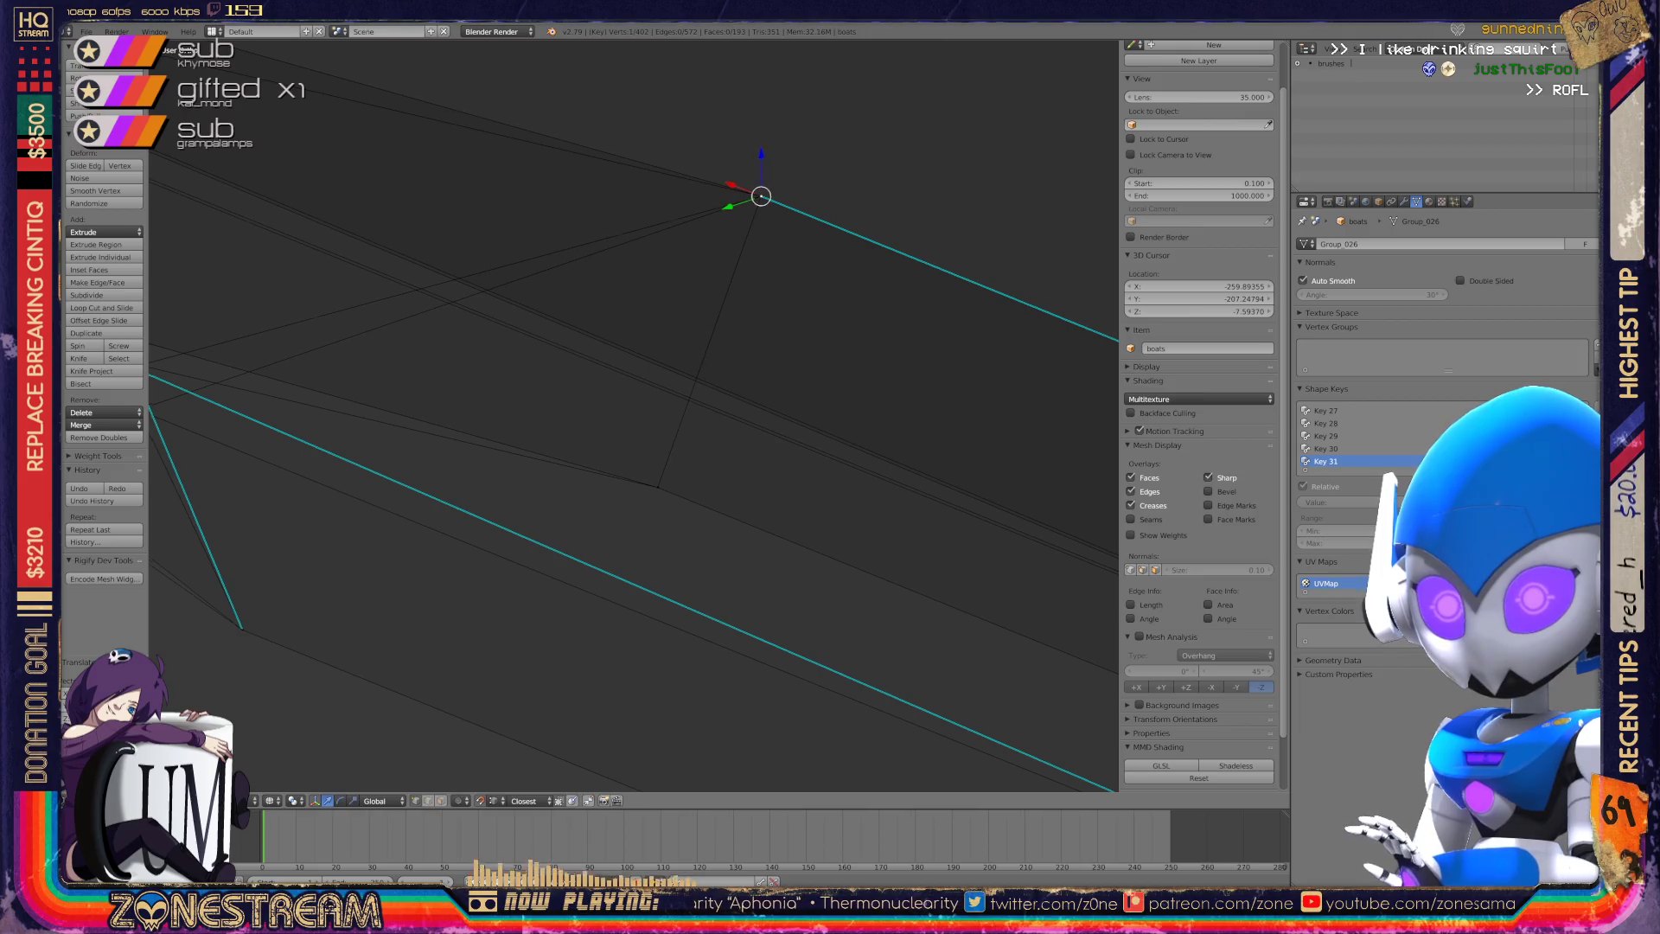
ctrl+scroll(633, 415, up, 4)
click(418, 363)
key(g)
right_click(346, 372)
key(g)
click(350, 403)
key(g)
click(350, 403)
Lower the next vertex along the seat and nudge the corner vertex down.
right_click(486, 326)
key(g)
click(491, 355)
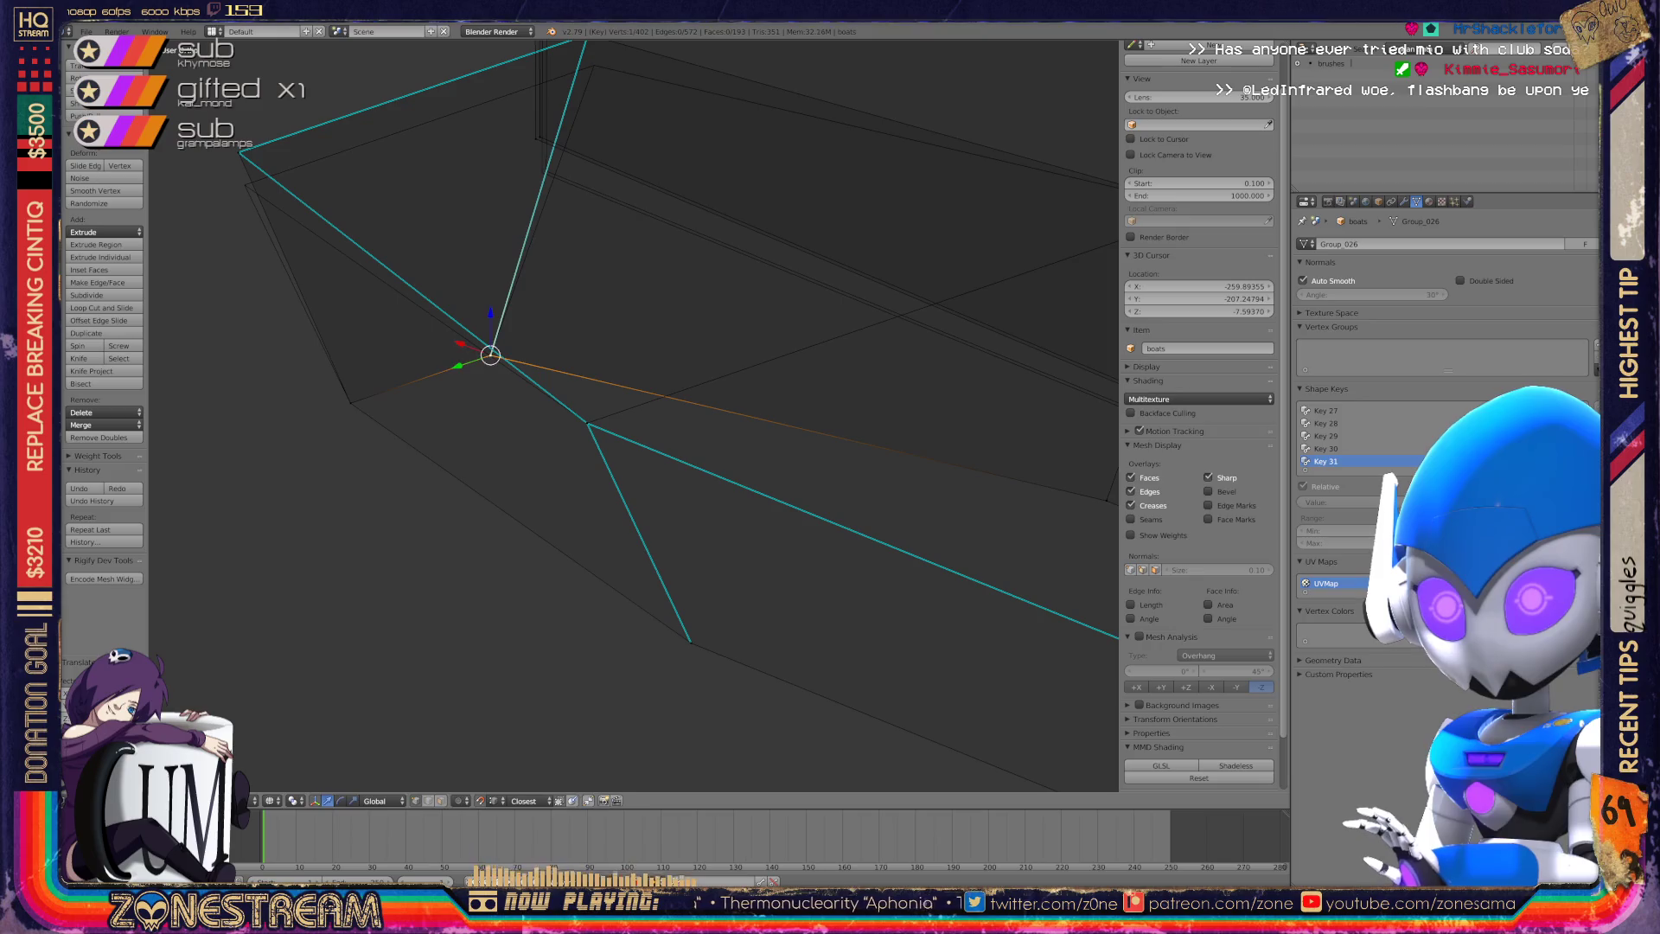
right_click(239, 152)
key(g)
click(248, 182)
Move the seat's upper vertex down and left onto the wall corner.
shift+middle_drag(248, 182, 157, 338)
right_click(497, 190)
right_click(497, 191)
key(g)
scroll(503, 322, up, 4)
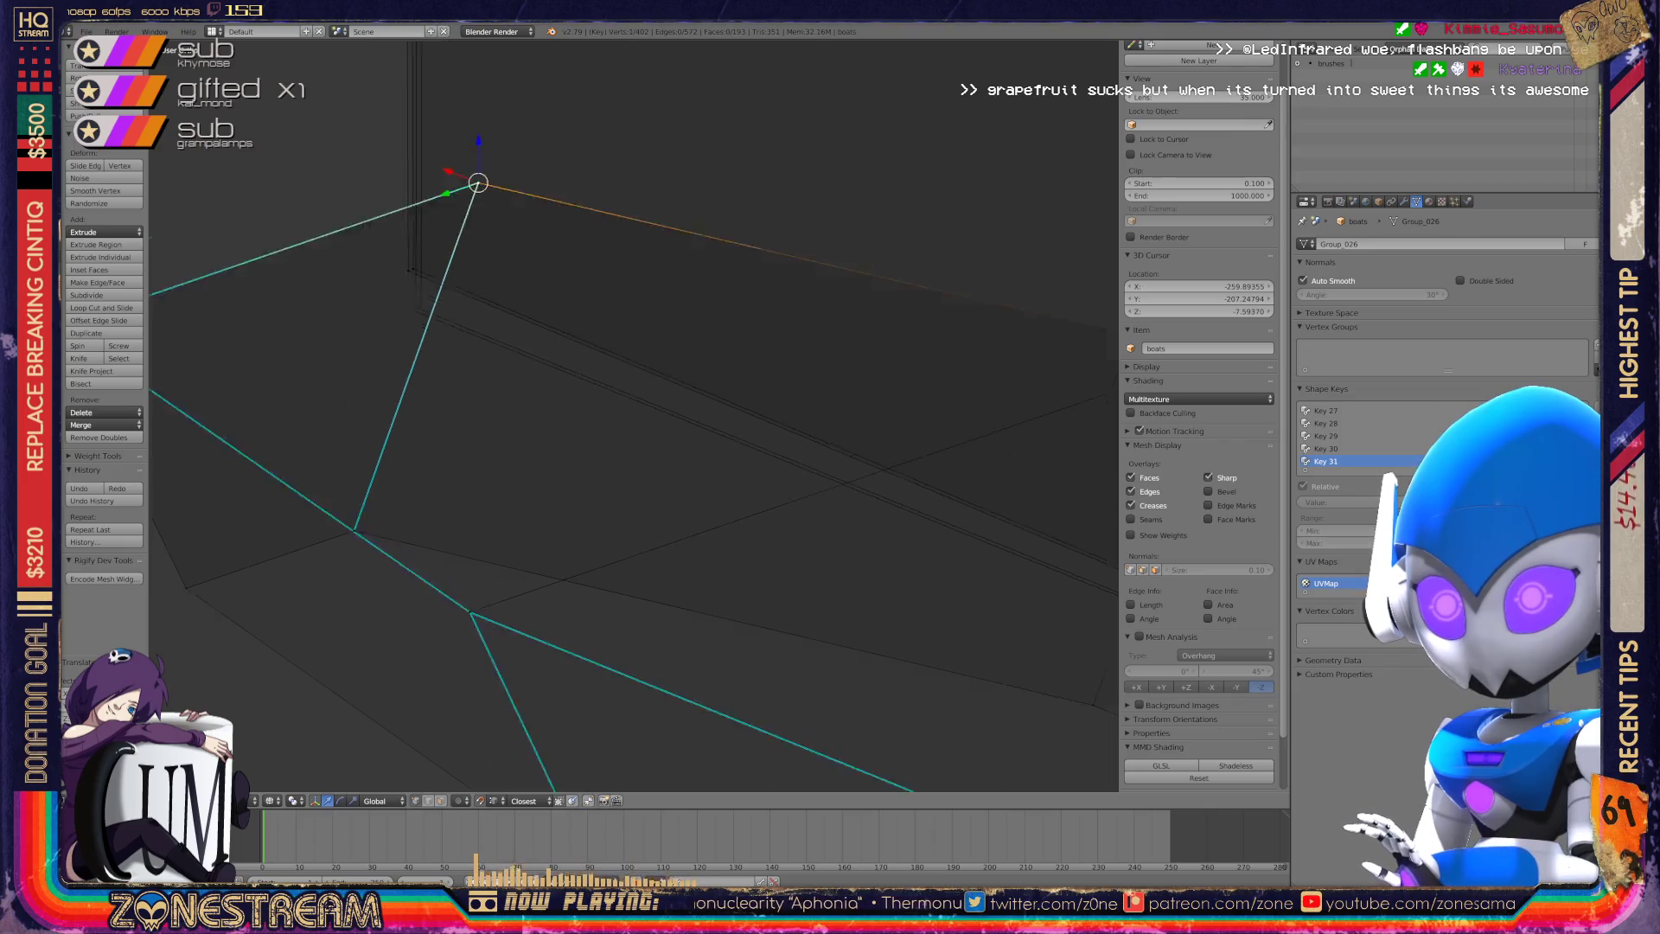
mouse_move(506, 114)
mouse_down()
mouse_move(389, 259)
mouse_move(406, 332)
mouse_move(382, 263)
mouse_move(397, 334)
mouse_up()
scroll(634, 415, down, 3)
mouse_move(634, 415)
middle_down()
mouse_move(700, 389)
mouse_move(748, 443)
mouse_move(636, 400)
middle_up()
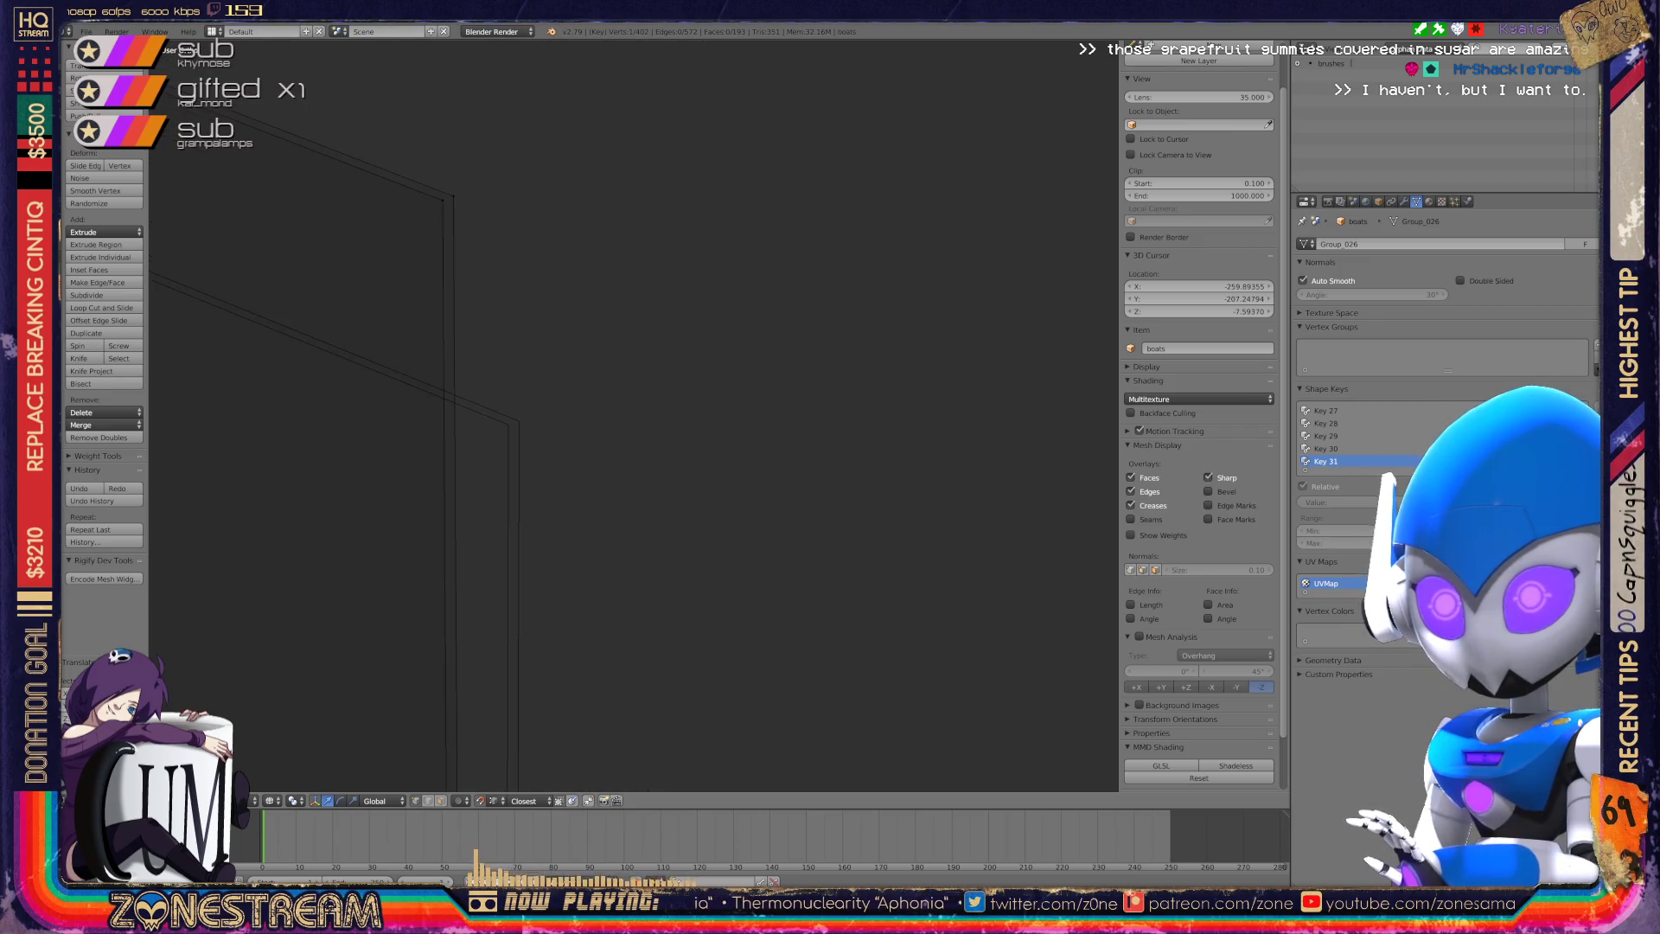
key(g)
key(Return)
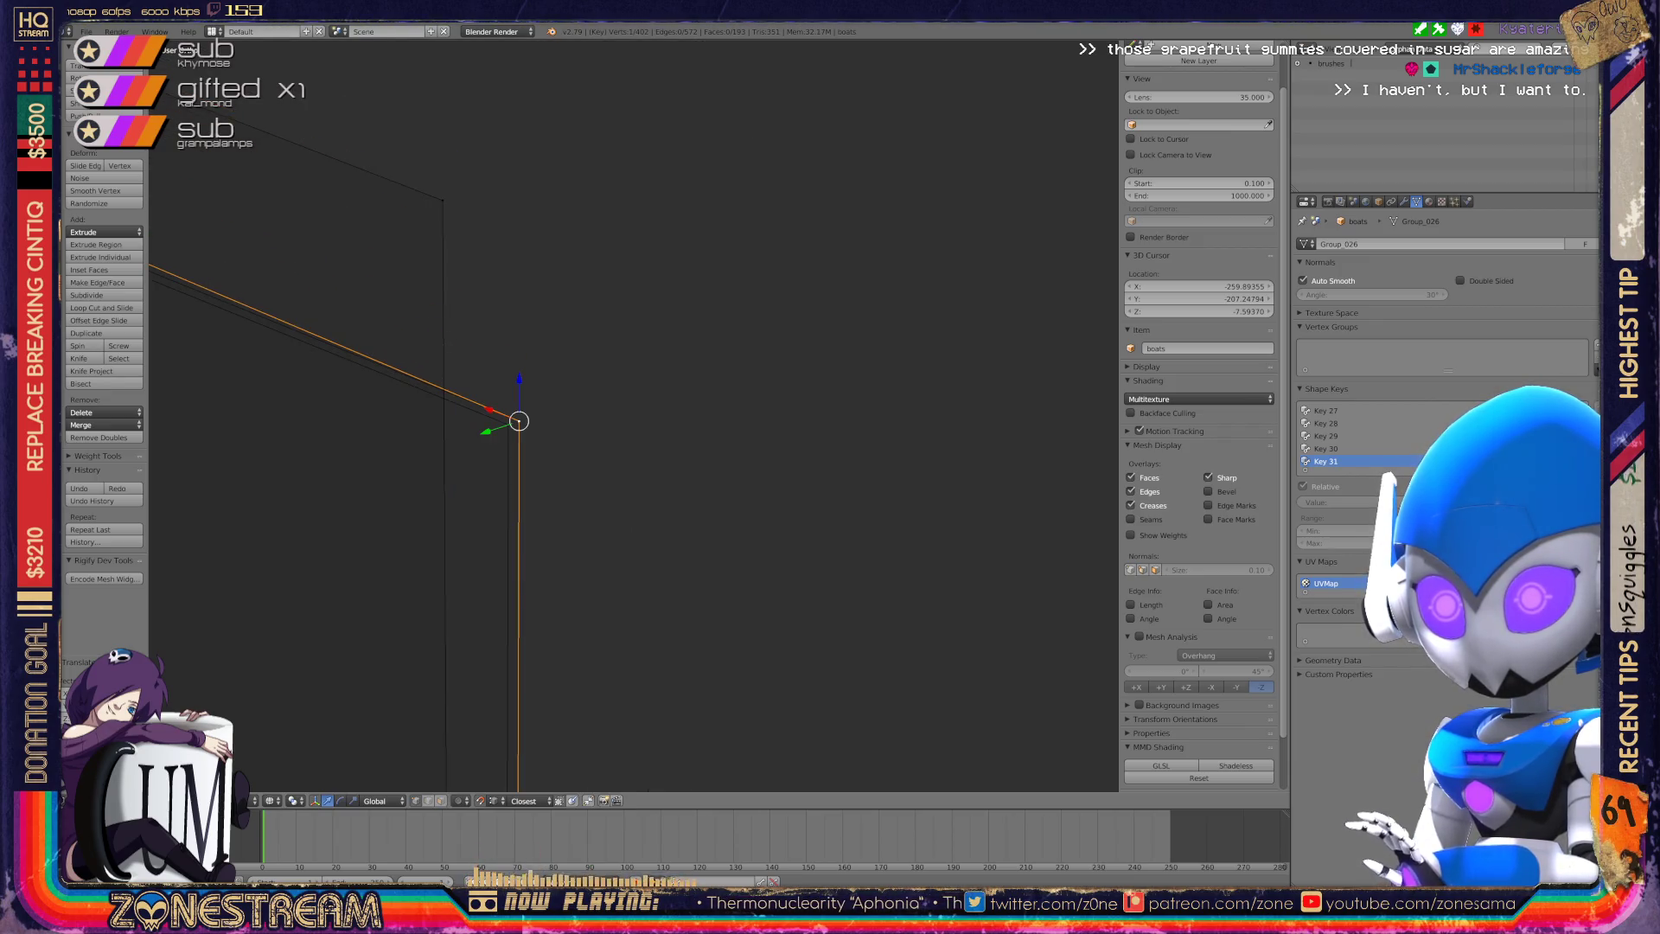
Shift the outer corner edge loop onto the wall corner, then return to Object Mode.
mouse_move(519, 421)
middle_down()
mouse_move(441, 197)
mouse_move(396, 370)
mouse_move(509, 425)
mouse_move(841, 419)
mouse_move(1167, 467)
middle_up()
mouse_move(480, 177)
middle_down()
mouse_move(433, 87)
mouse_move(400, 167)
mouse_move(326, 211)
mouse_move(494, 406)
mouse_move(430, 419)
middle_up()
alt+right_click(438, 419)
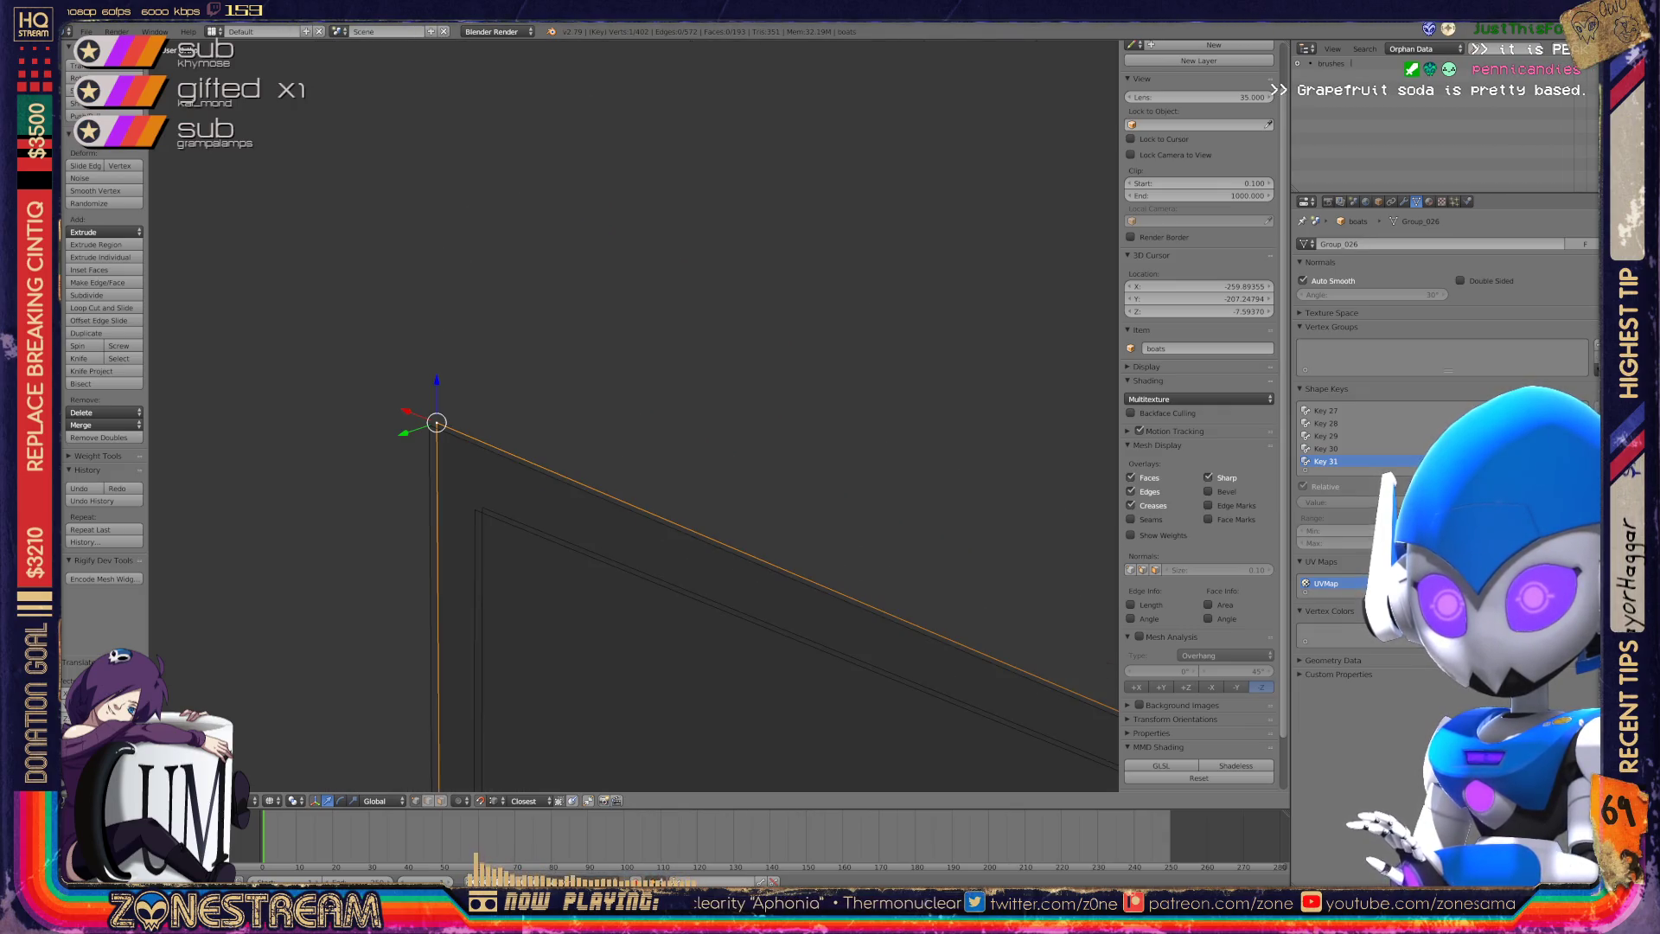
key(g)
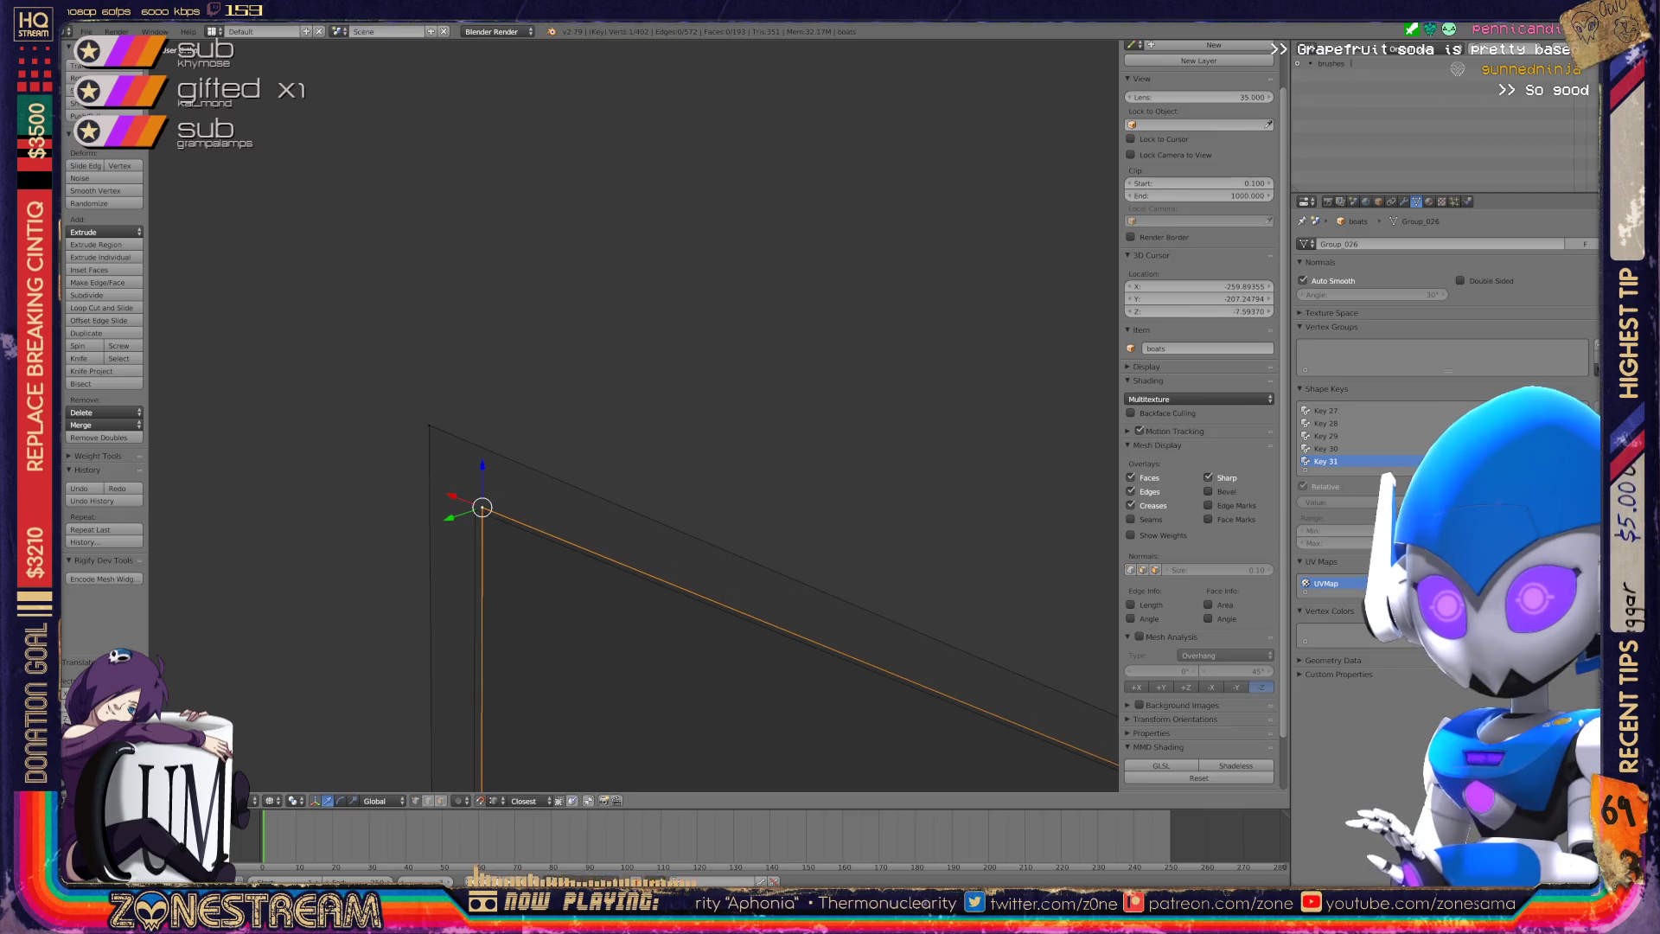
click(475, 510)
mouse_move(500, 492)
middle_down()
mouse_move(612, 426)
mouse_move(485, 241)
mouse_move(433, 320)
middle_up()
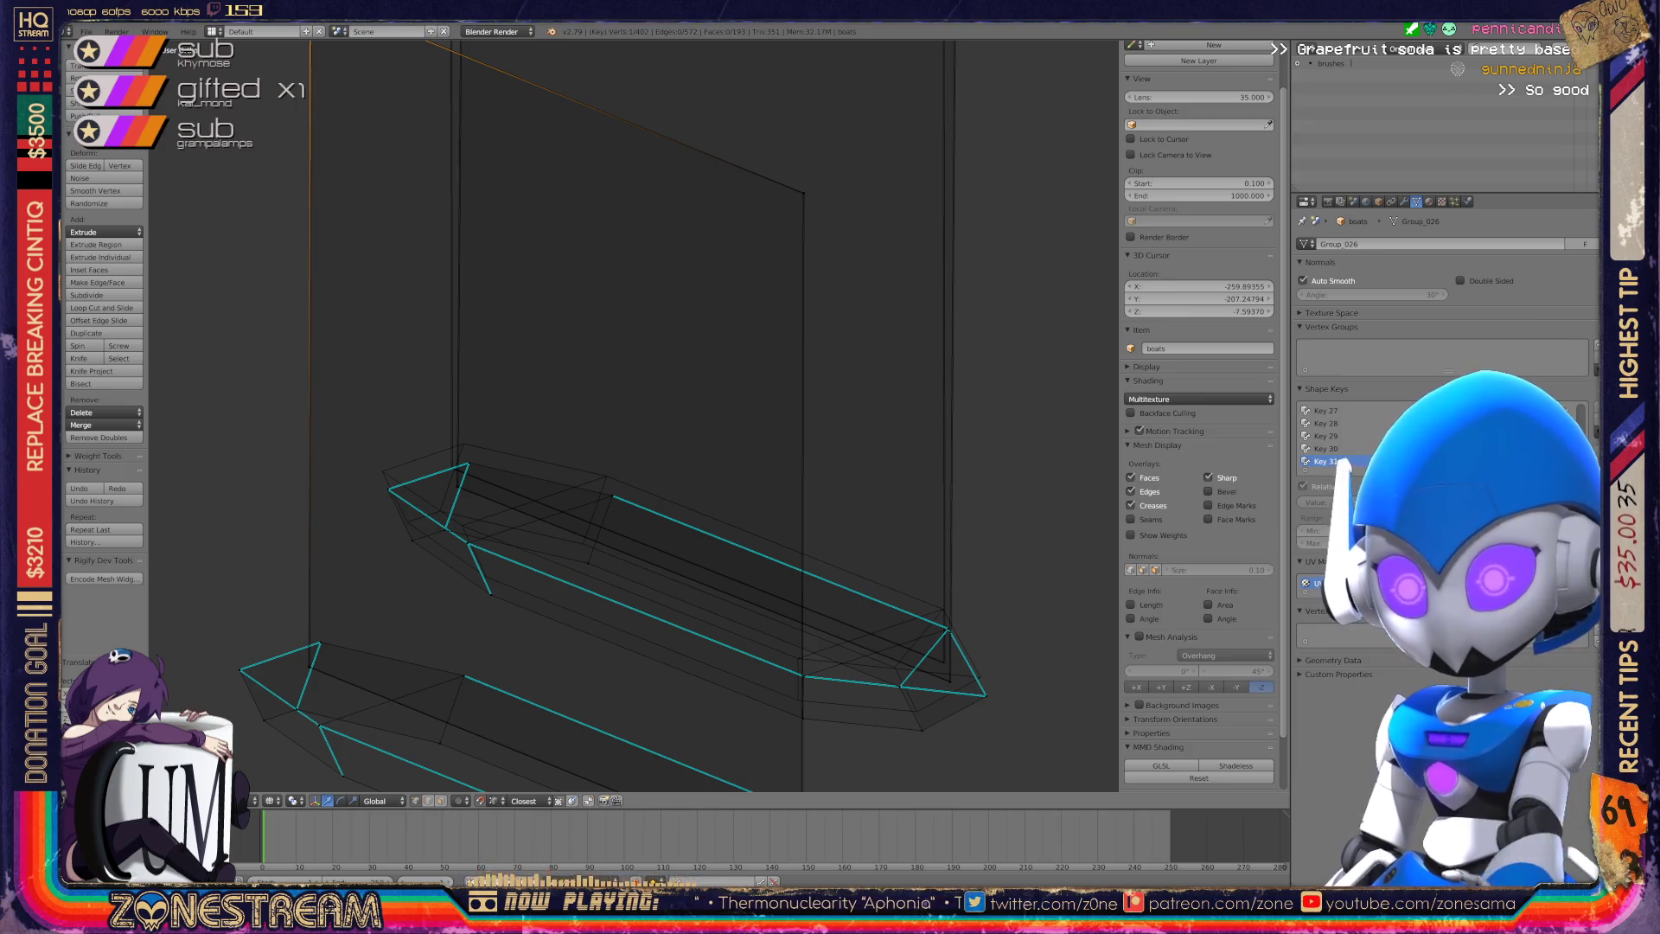
scroll(635, 415, down, 5)
key(Tab)
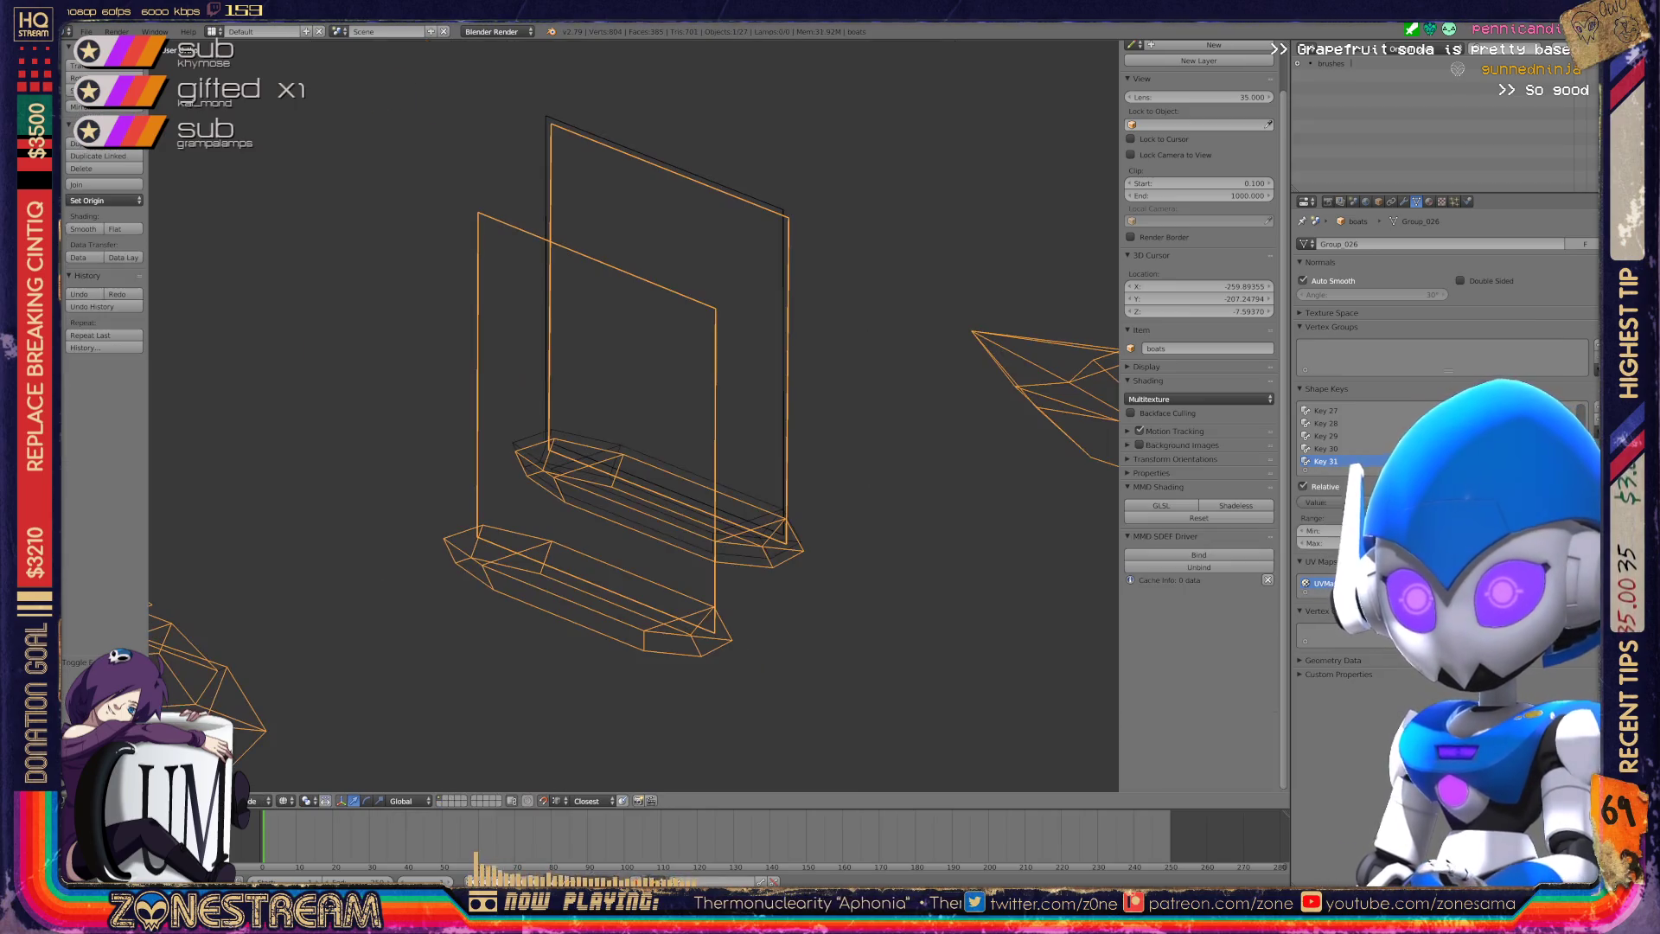
Enter edit mode on the next seat, raising its lower vertex and nudging it right.
mouse_move(636, 415)
middle_down()
mouse_move(571, 415)
mouse_move(750, 287)
middle_up()
scroll(571, 416, up, 4)
key(Tab)
scroll(641, 511, up, 3)
scroll(642, 511, up, 3)
right_click(630, 699)
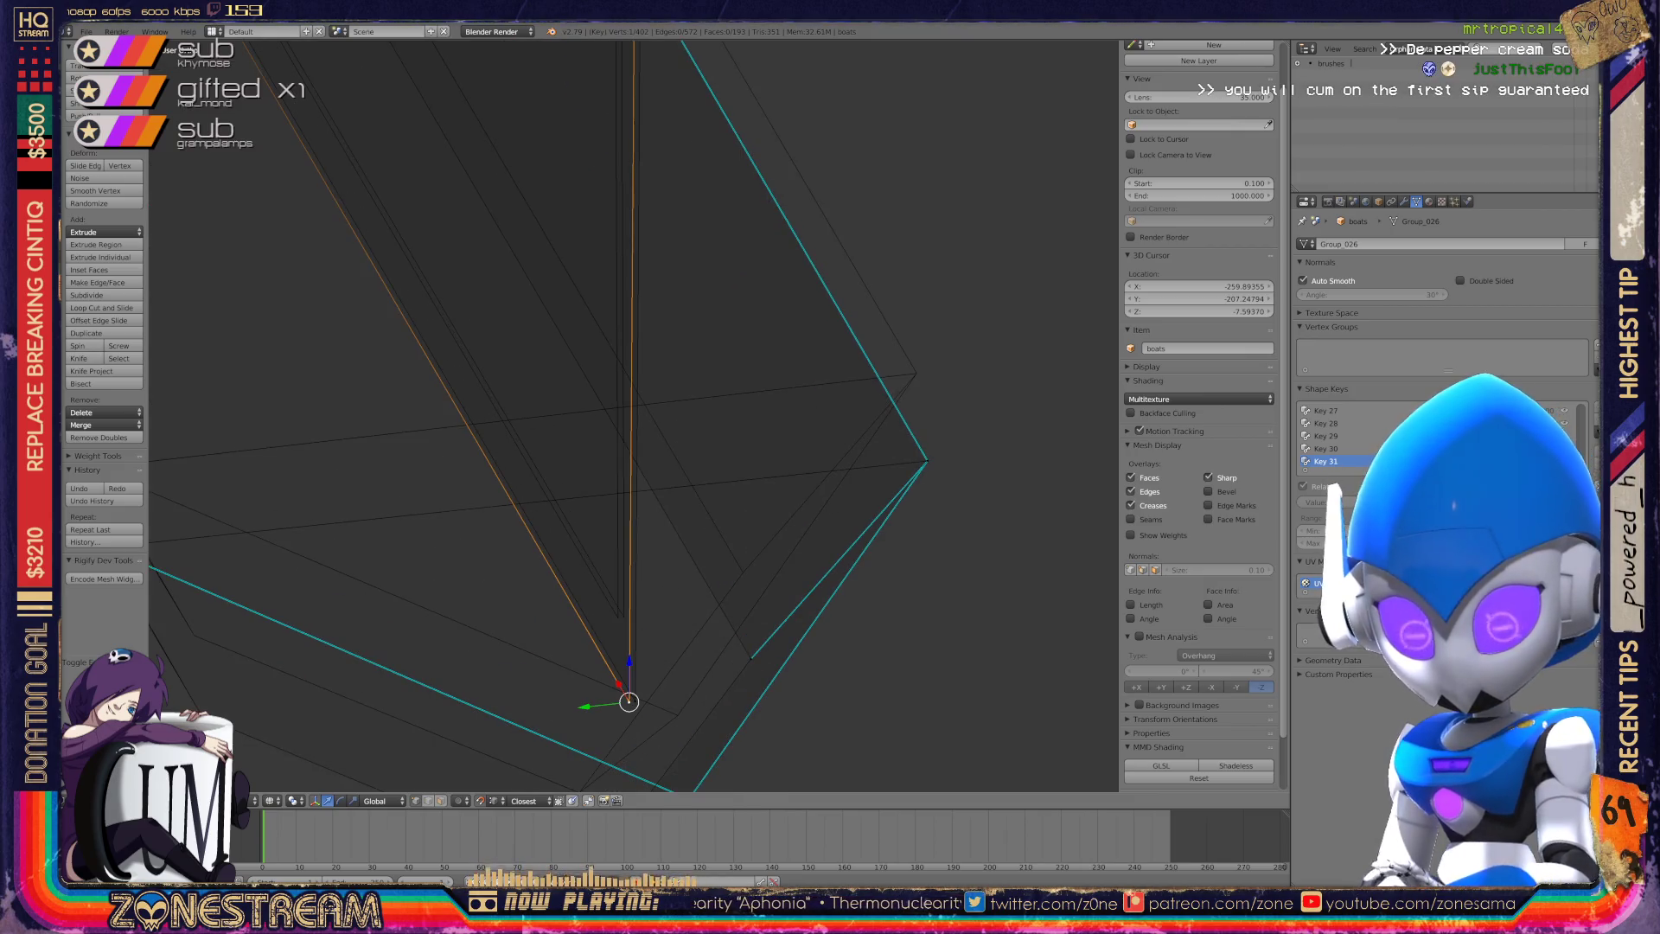
key(g)
click(618, 617)
key(g)
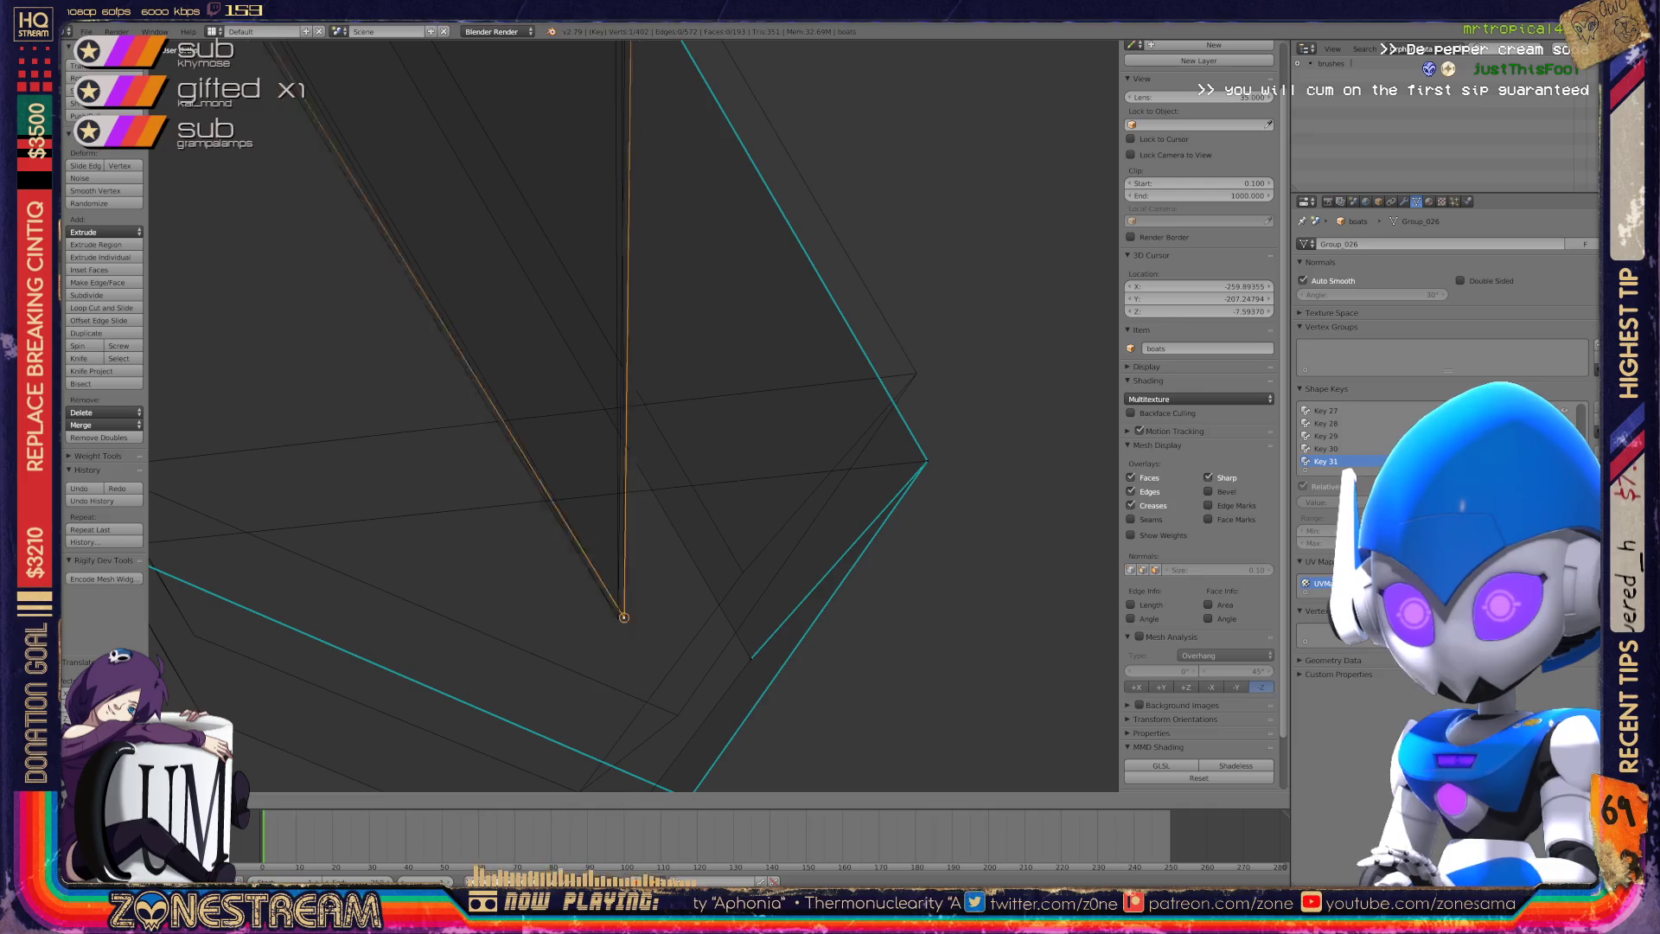
click(624, 617)
Raise the junction vertex and the next lower vertex of the seat.
shift+middle_drag(625, 617, 650, 432)
right_click(715, 604)
key(g)
click(706, 527)
right_click(611, 655)
key(g)
click(607, 605)
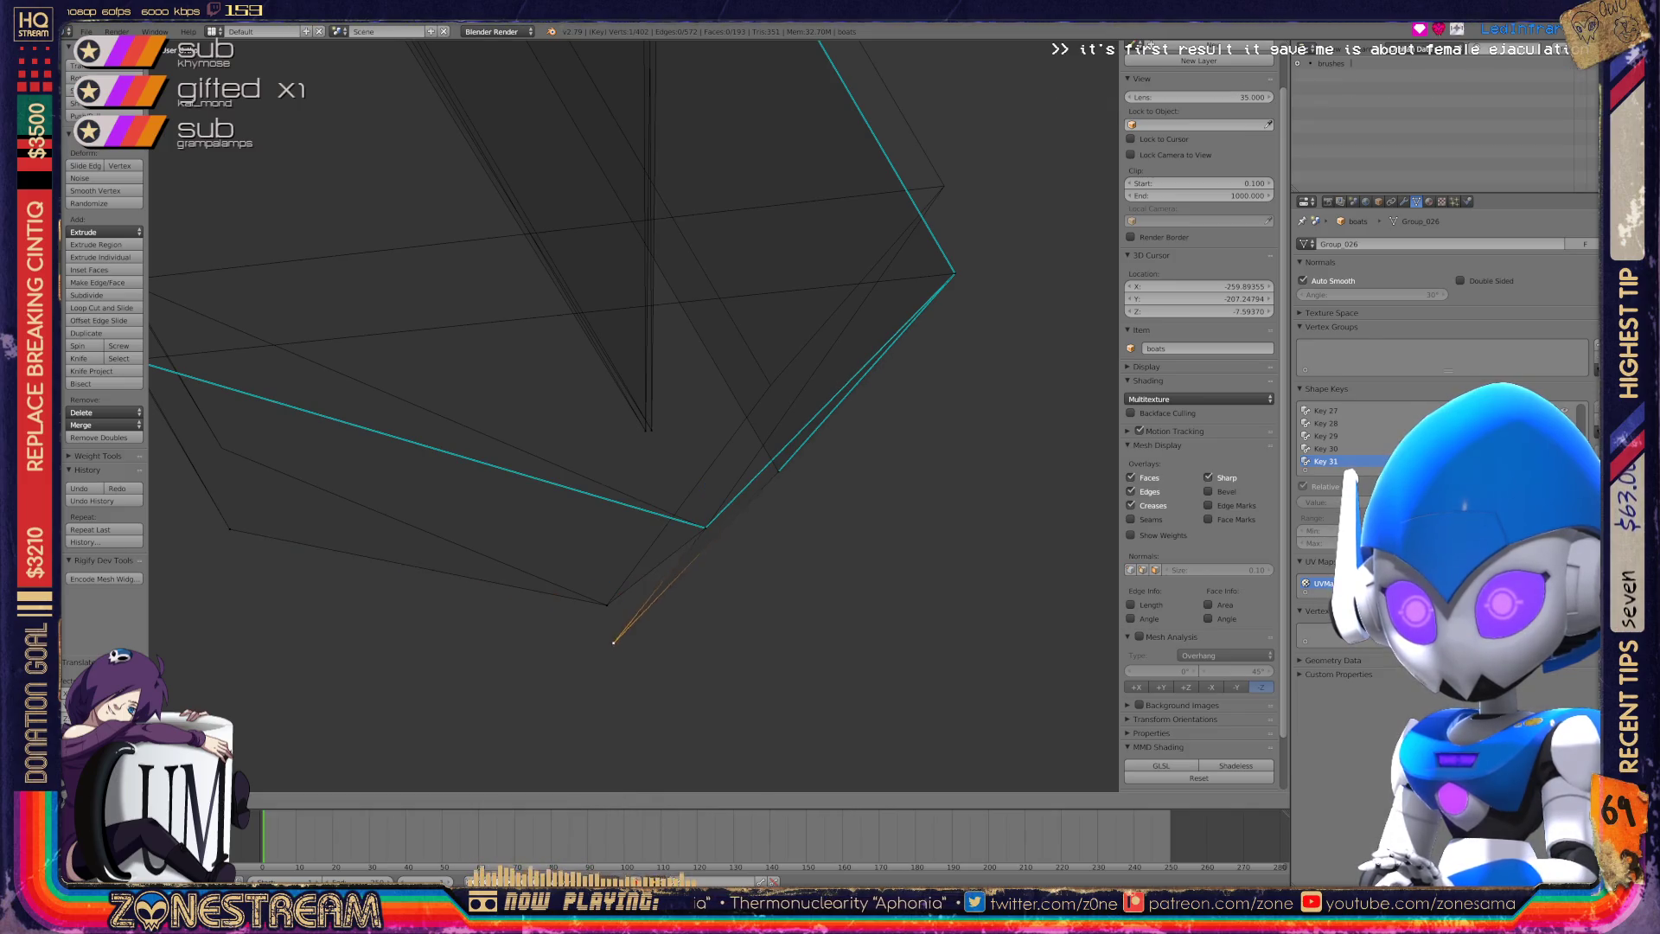
Raise the seat's corner vertex and a single vertex lower down.
mouse_move(605, 518)
shift+middle_down()
mouse_move(798, 593)
mouse_move(773, 552)
shift+middle_up()
shift+right_click(379, 433)
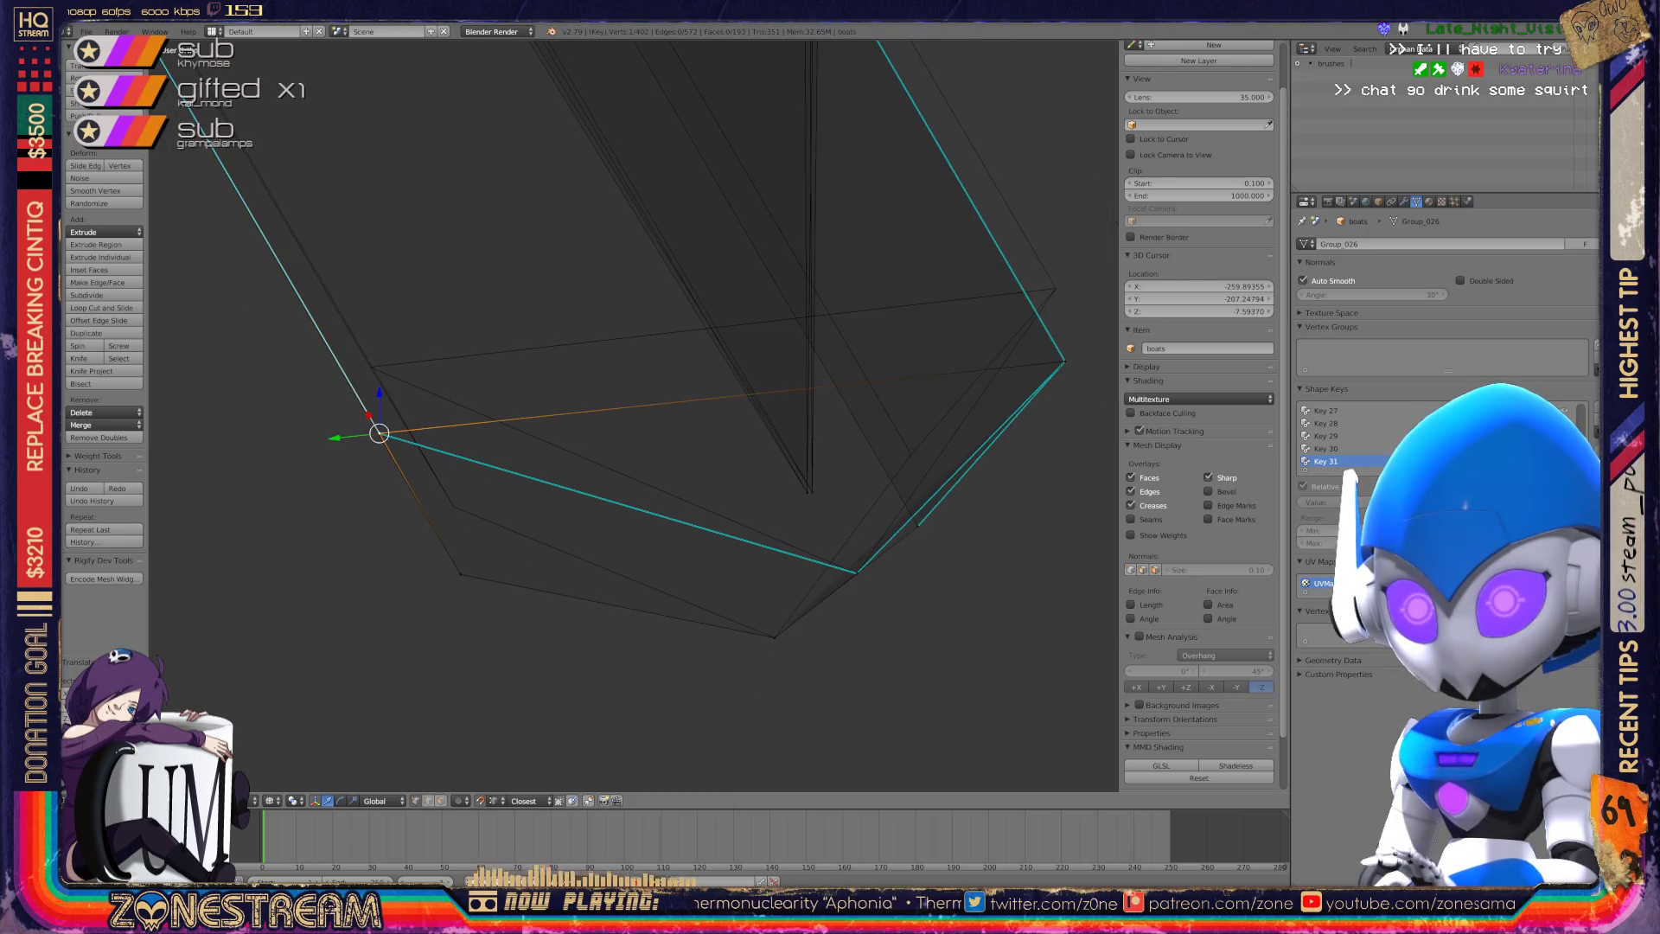
key(g)
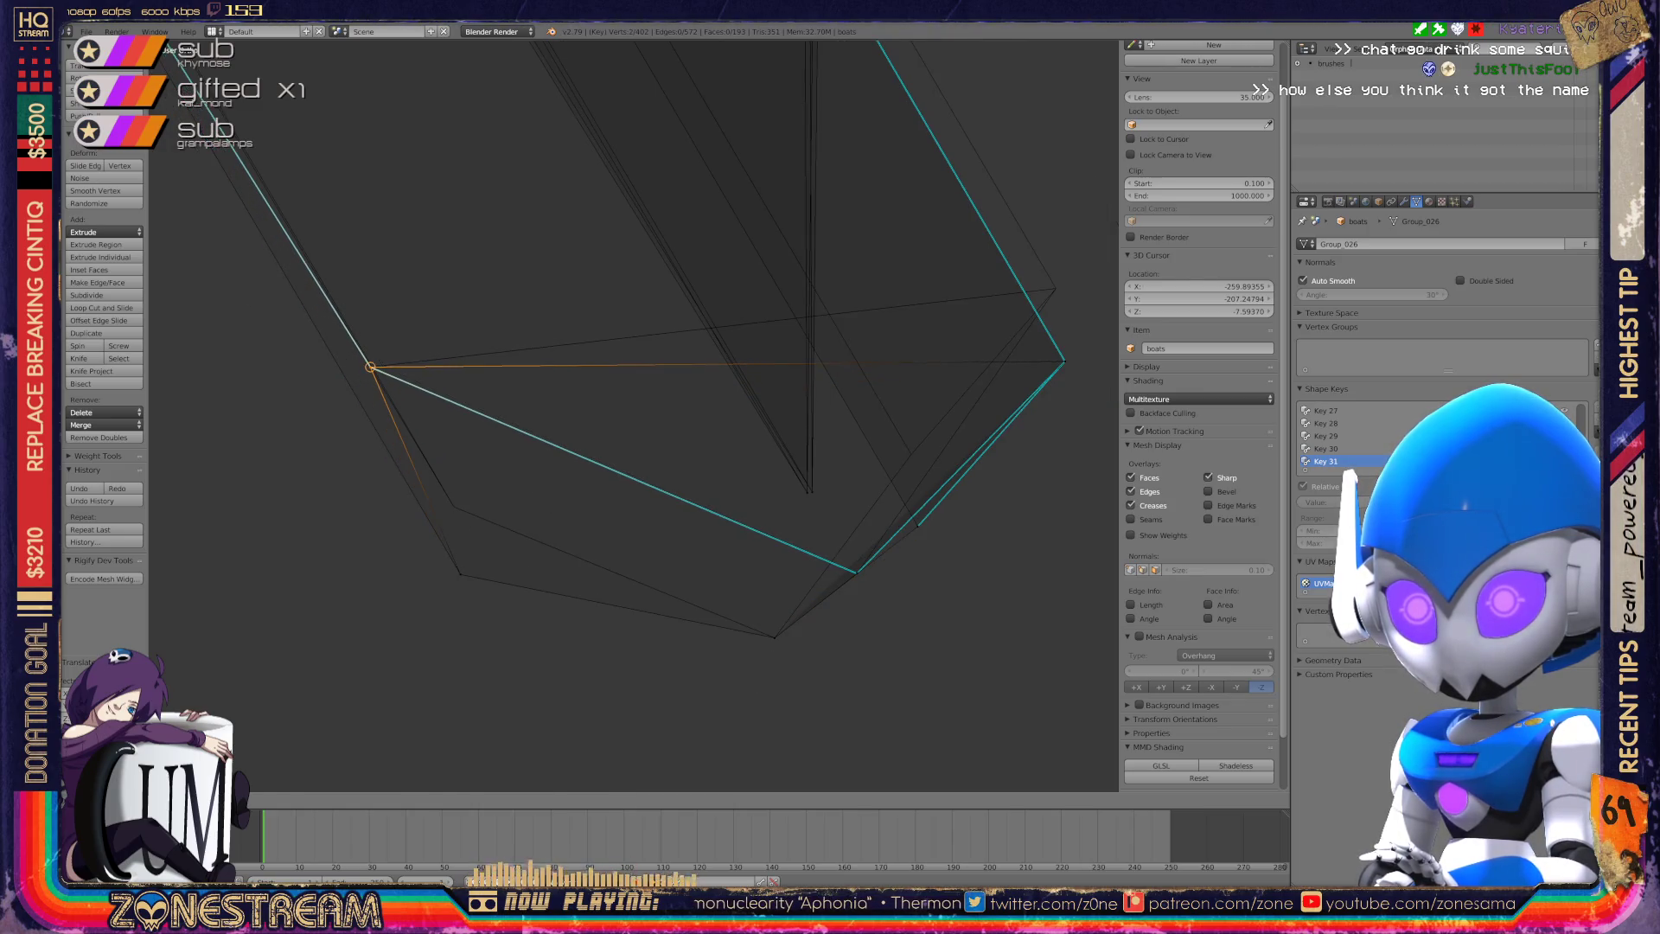
click(370, 367)
right_click(460, 574)
key(g)
click(437, 506)
Orbit around a reselected vertex and select the seat's lower right vertex.
mouse_move(437, 506)
shift+middle_down()
mouse_move(156, 519)
mouse_move(86, 601)
shift+middle_up()
right_click(713, 456)
key(a)
right_click(713, 456)
mouse_move(714, 456)
middle_down()
mouse_move(705, 378)
mouse_move(683, 393)
mouse_move(804, 563)
mouse_move(725, 467)
middle_up()
right_click(643, 657)
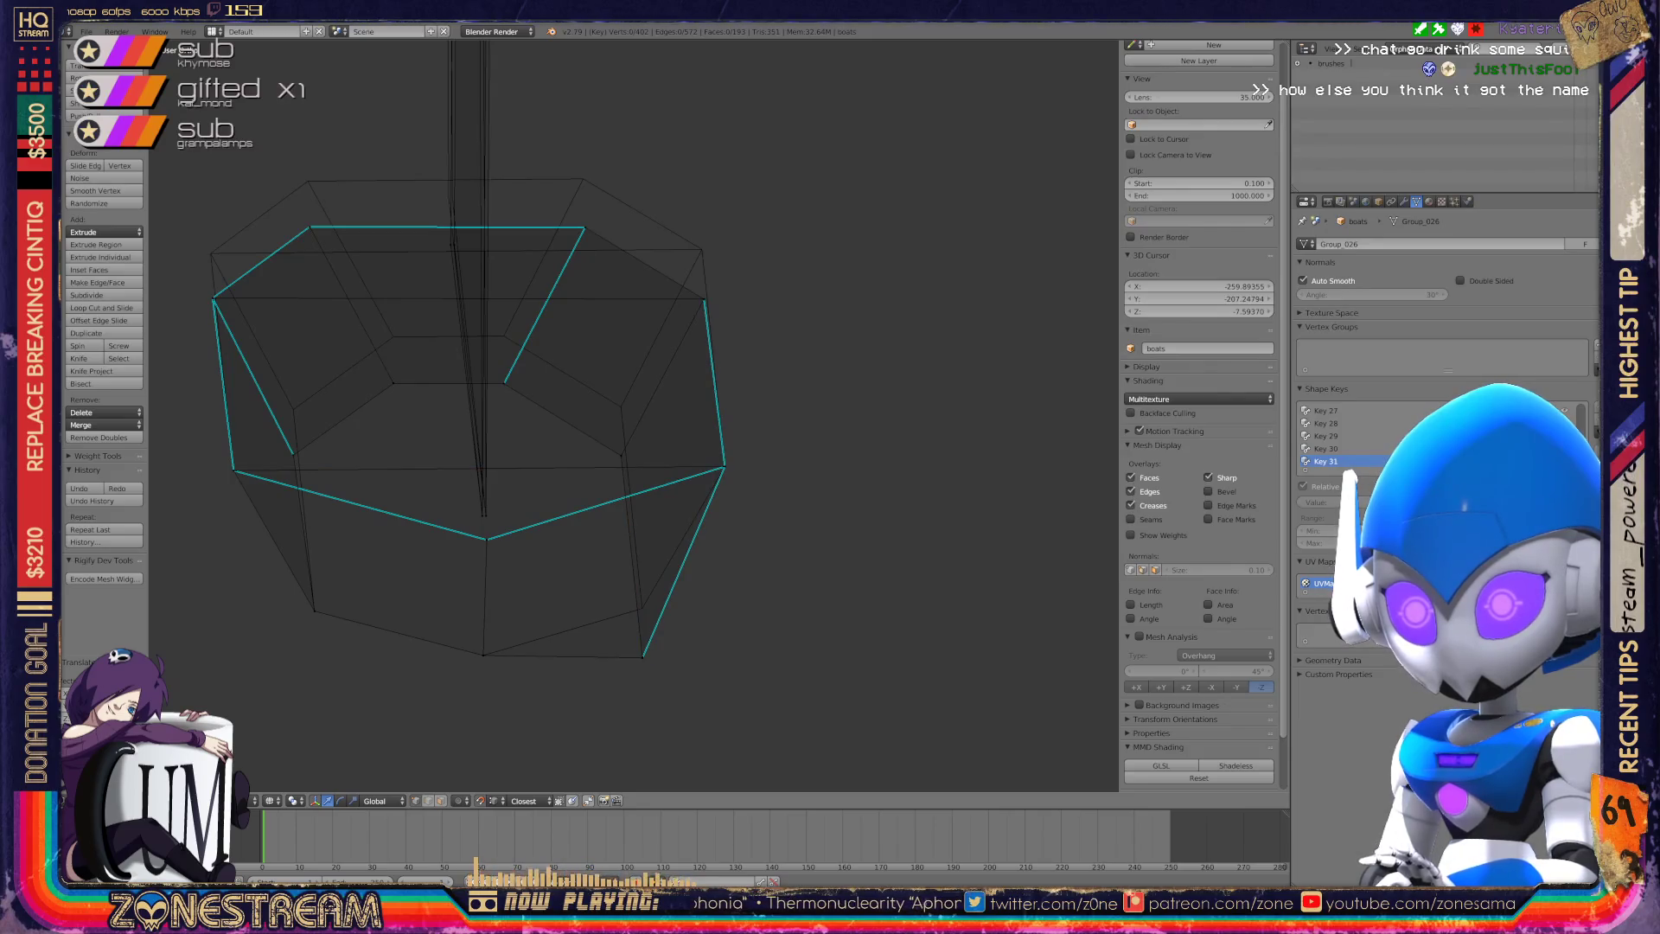
Raise the selected vertex and the left rim vertex straight up along Z.
key(g)
key(z)
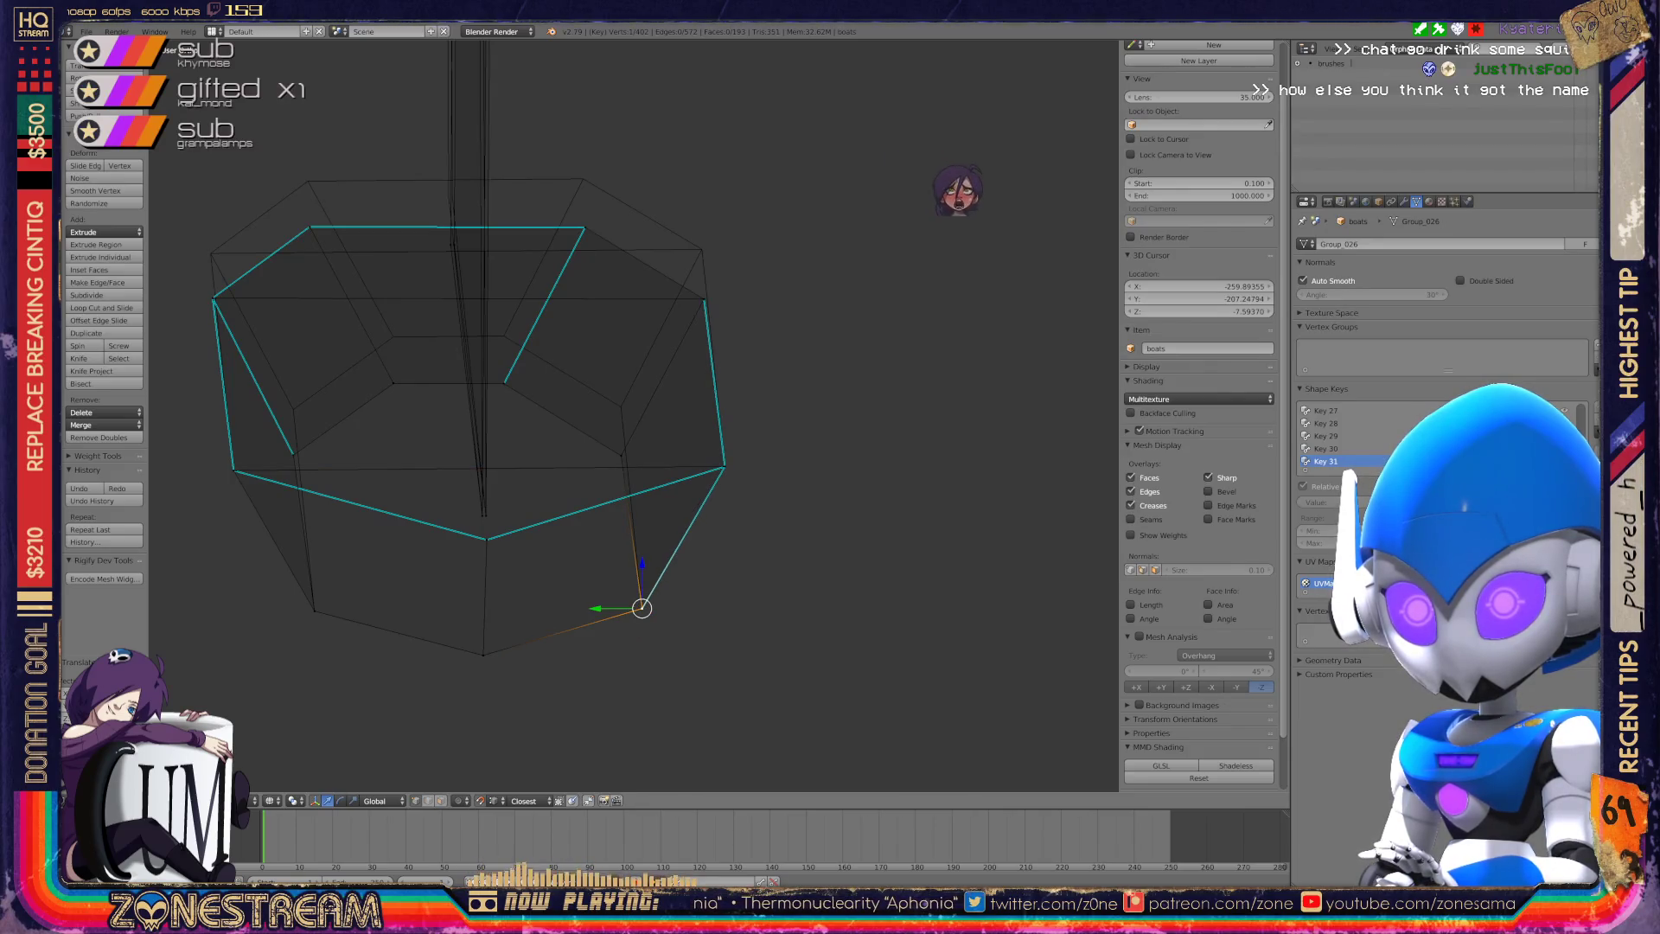
right_click(293, 455)
key(g)
key(z)
click(293, 406)
Raise the right rim vertex and the inner rim vertex straight up along Z.
right_click(621, 456)
key(g)
key(z)
click(621, 405)
right_click(394, 383)
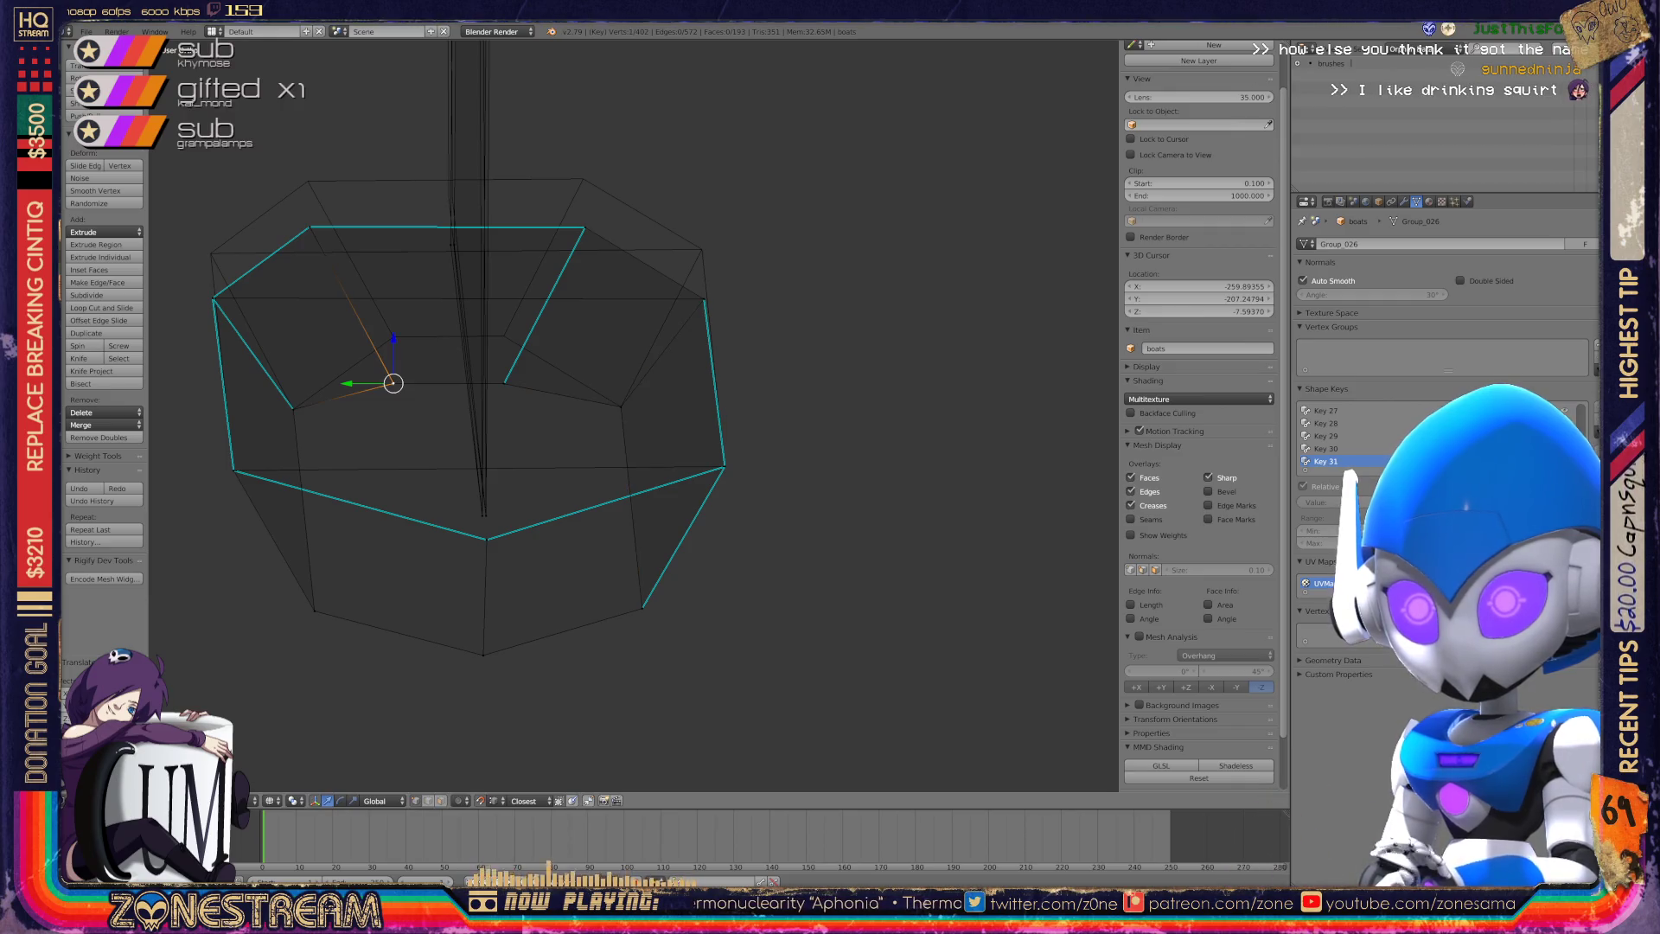
key(g)
key(z)
click(393, 337)
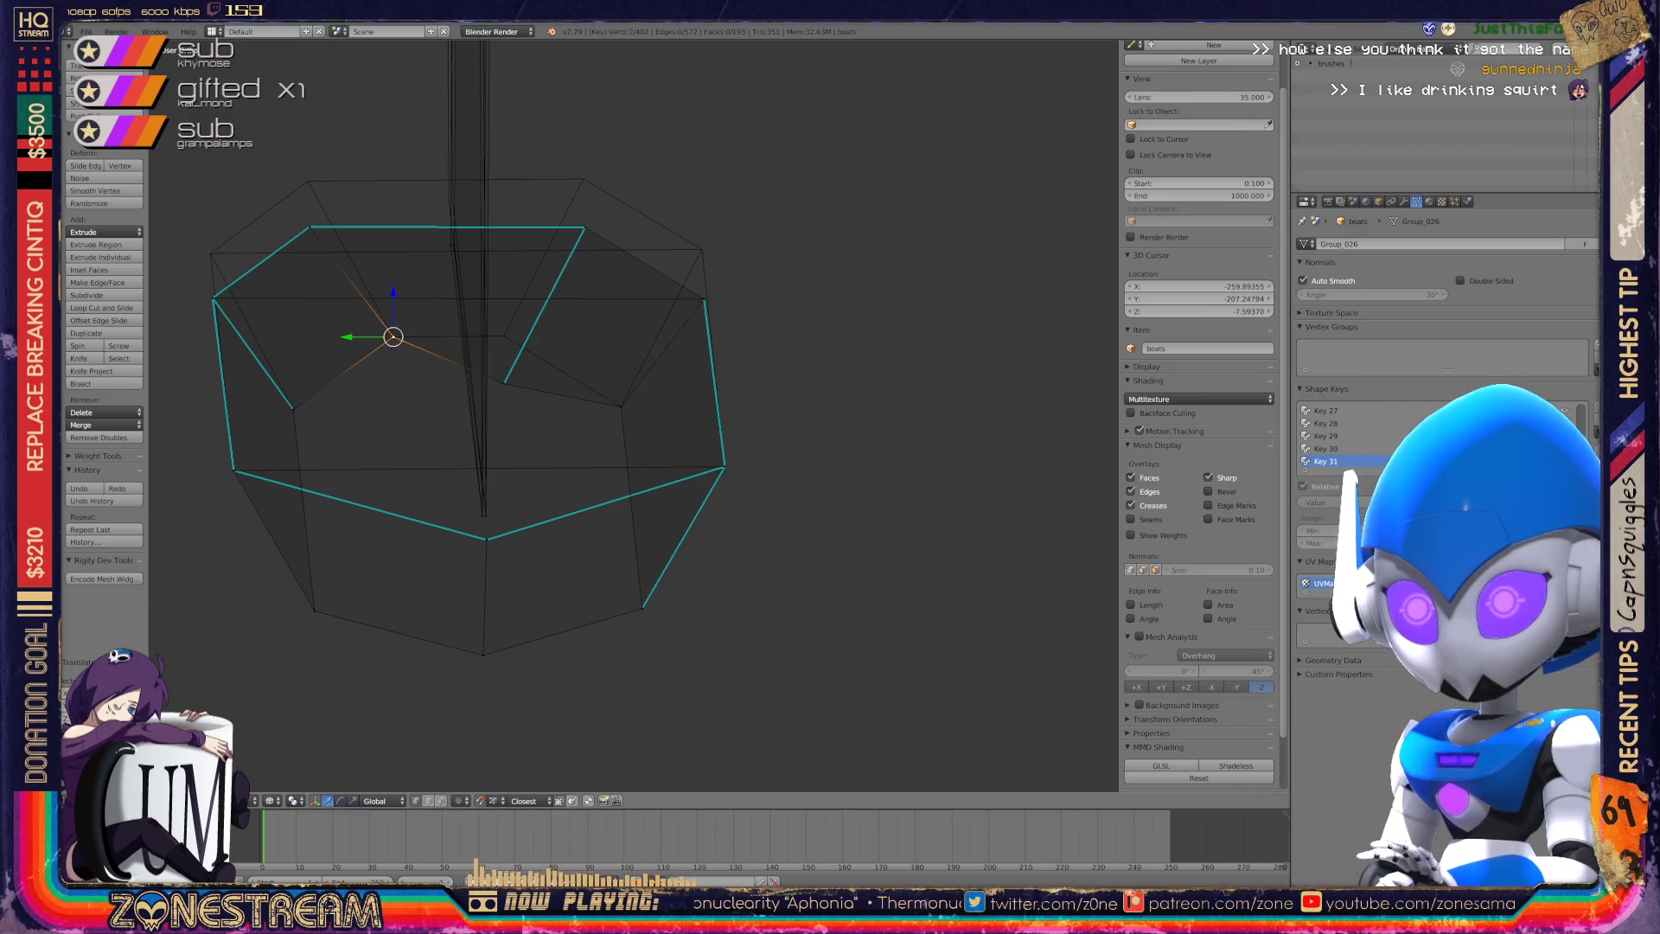
Lift further rim vertices vertically along Z, confirming each move.
key(g)
key(z)
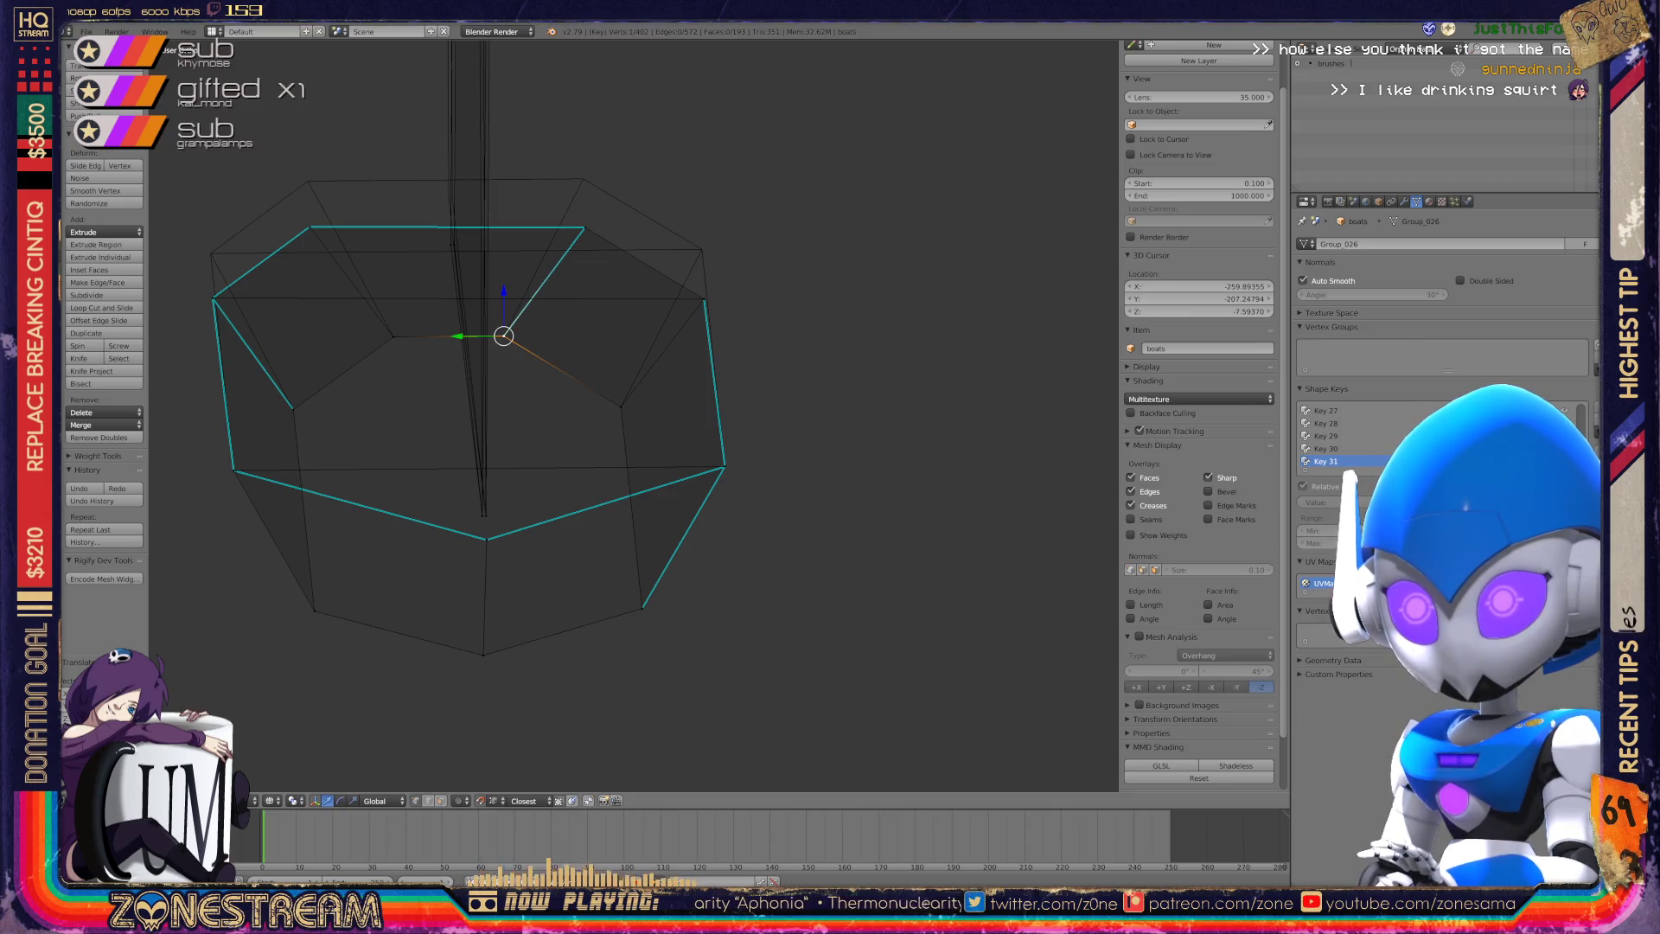
key(g)
key(z)
key(Return)
key(g)
key(z)
key(Return)
Raise the right and left rim vertices upward to heighten the seat sides.
right_click(704, 300)
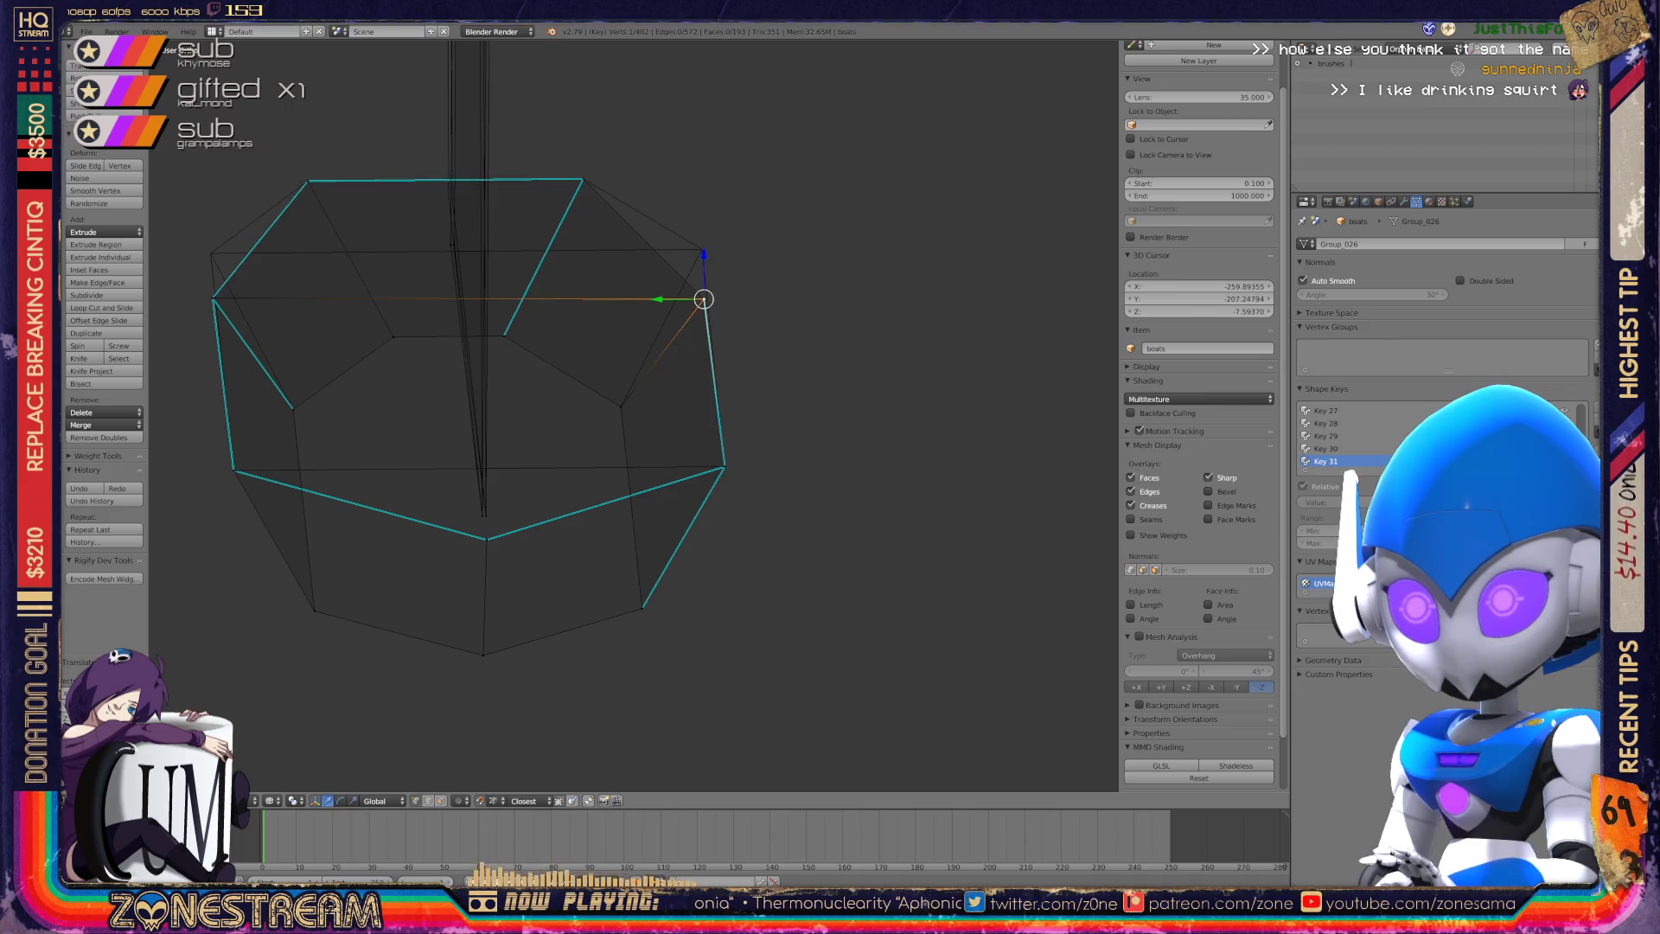
key(g)
key(z)
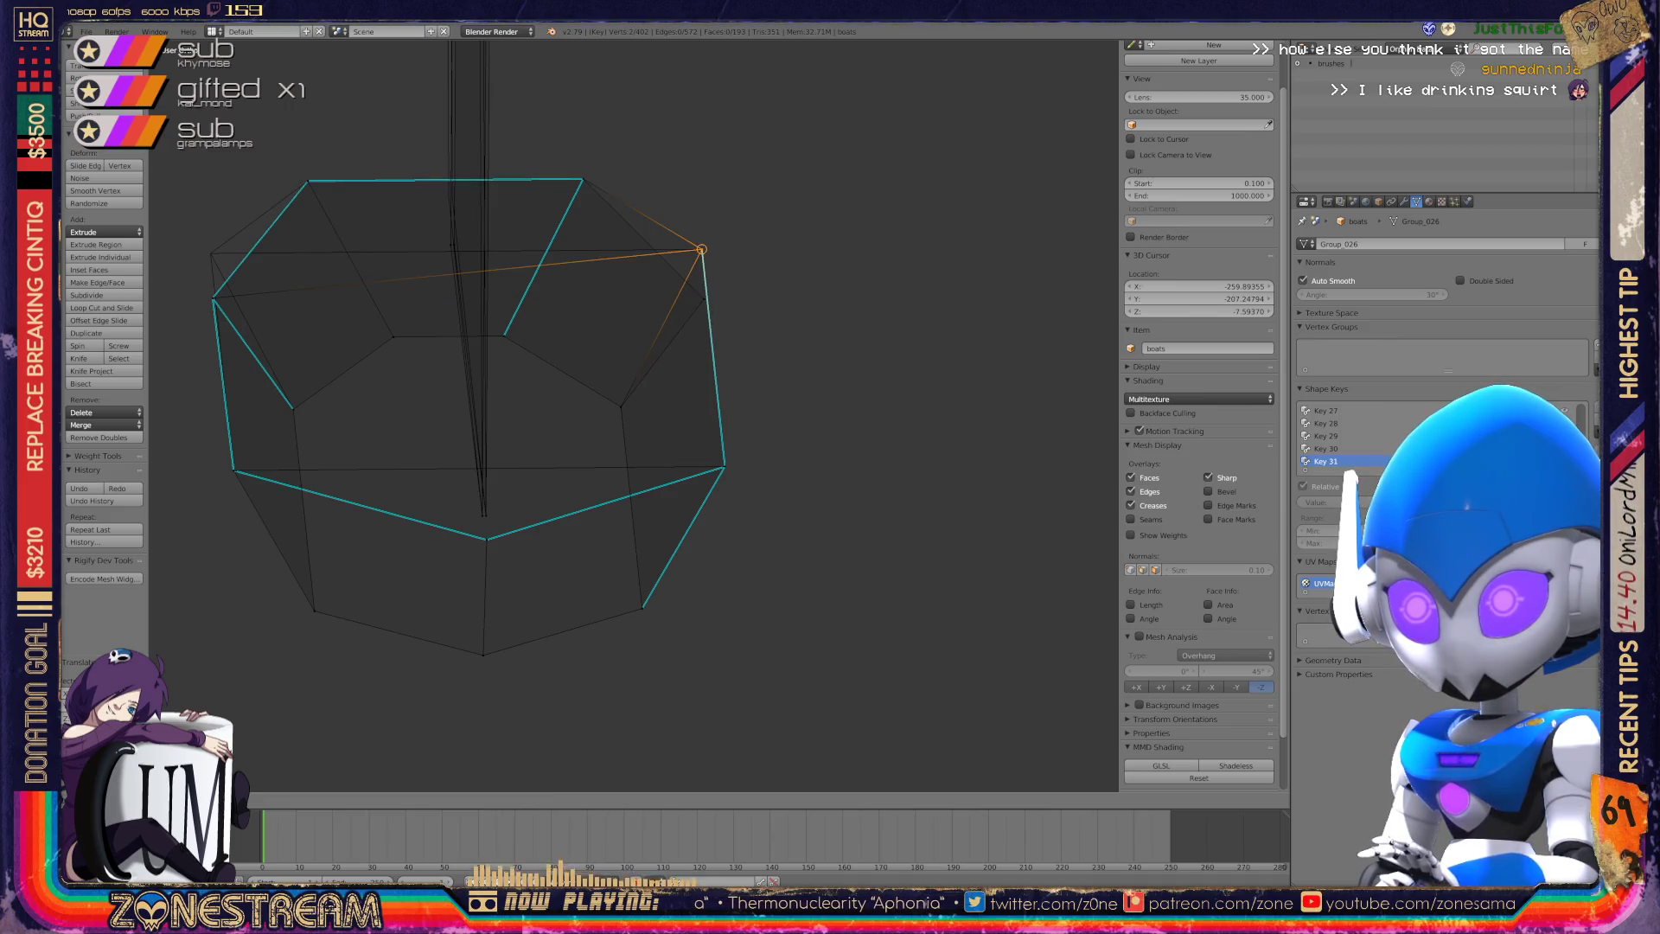
right_click(698, 259)
key(g)
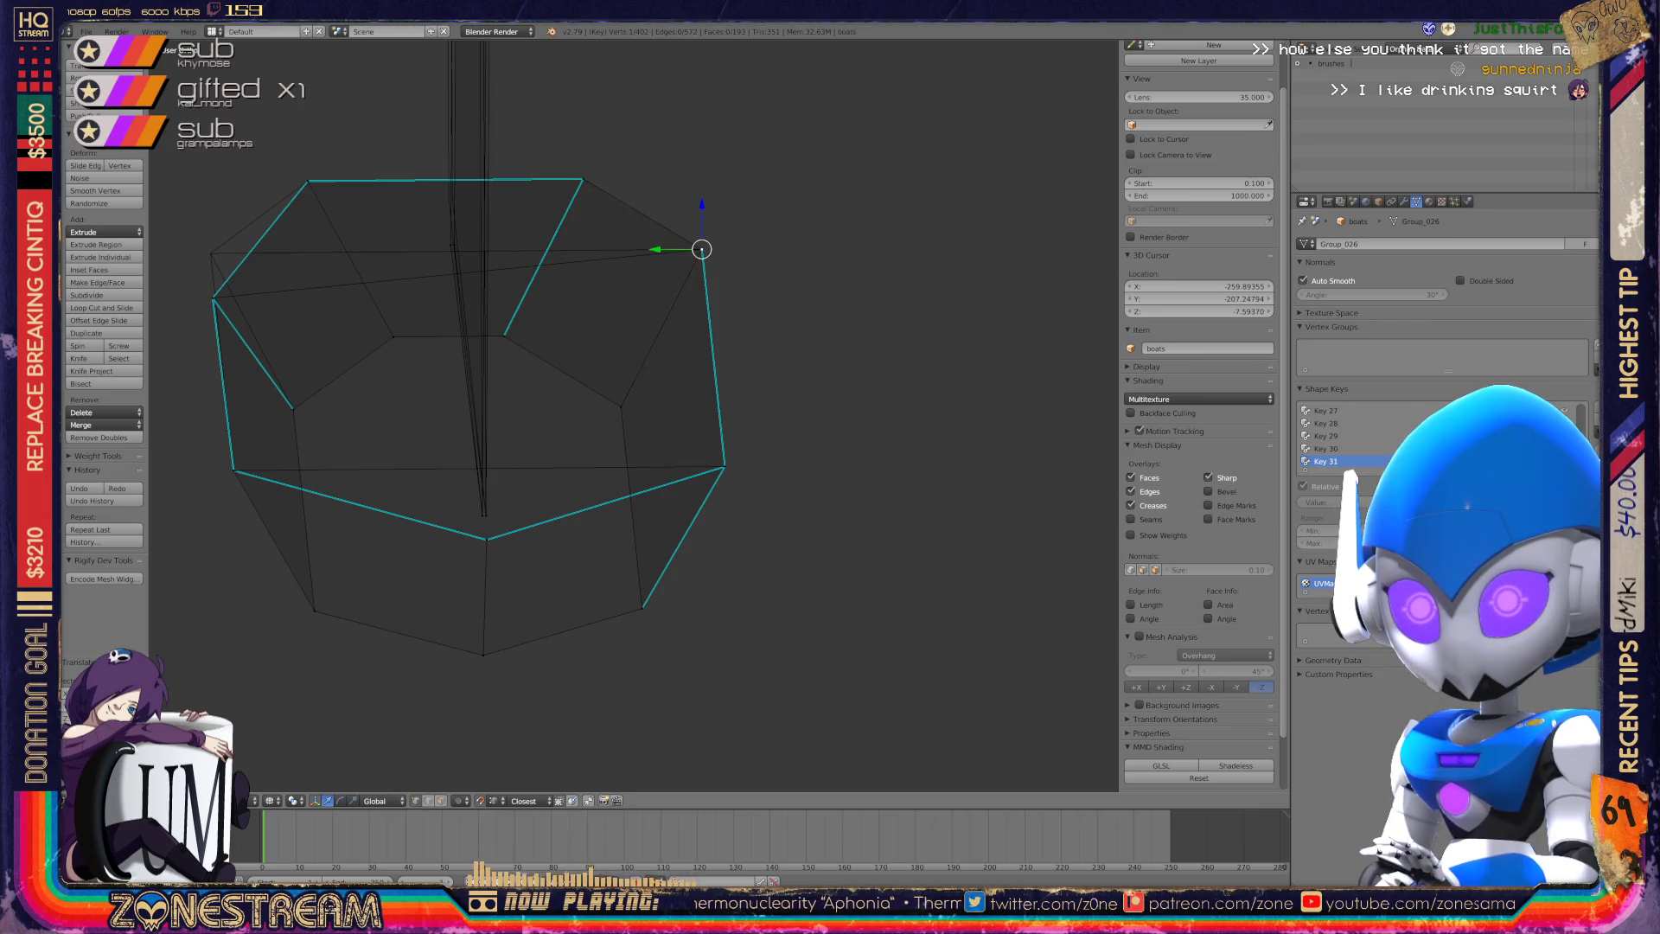
right_click(212, 299)
key(g)
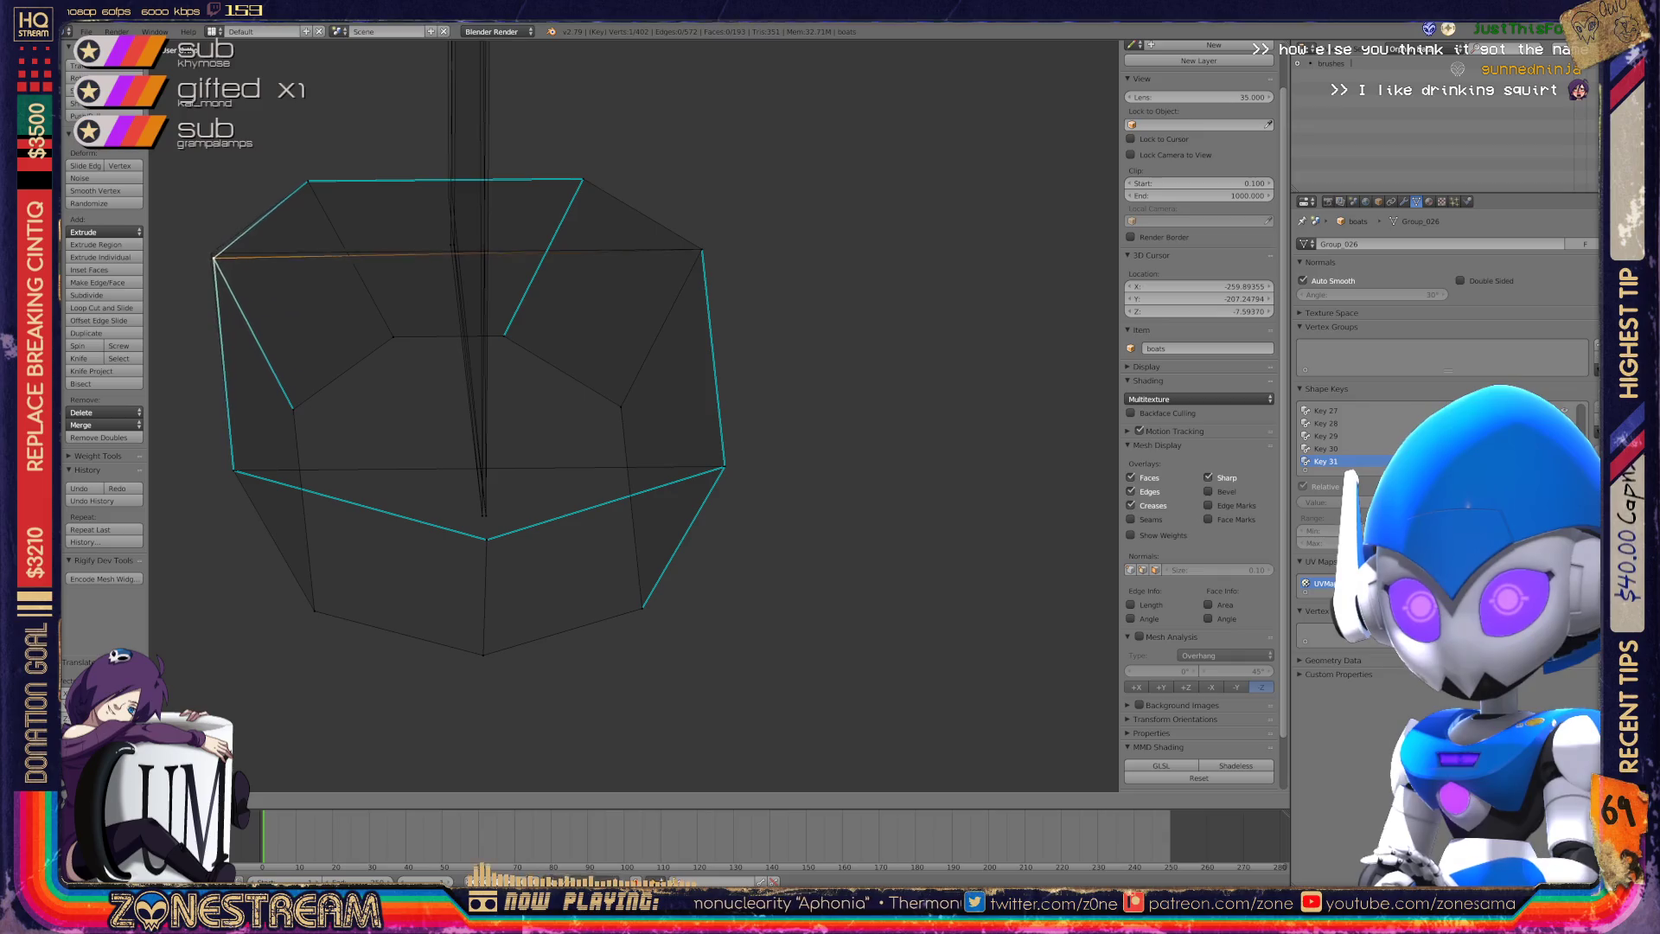
click(211, 253)
Orbit and pan the view across the seat to inspect the taller sides.
scroll(634, 415, down, 4)
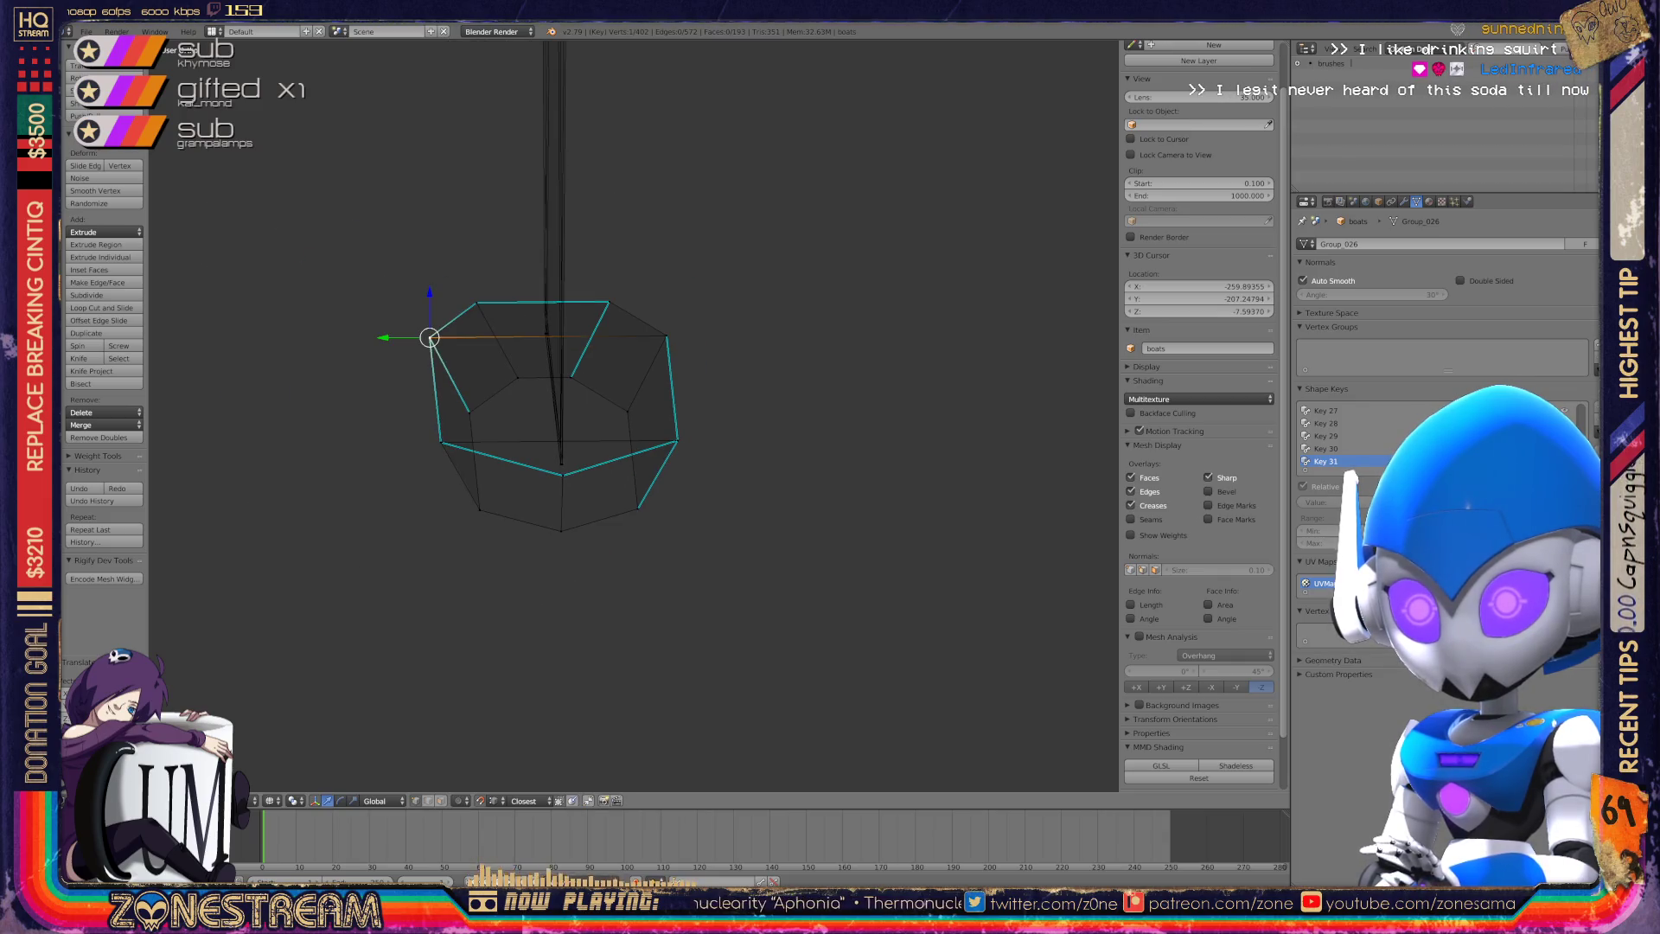
scroll(634, 415, up, 7)
scroll(634, 416, down, 4)
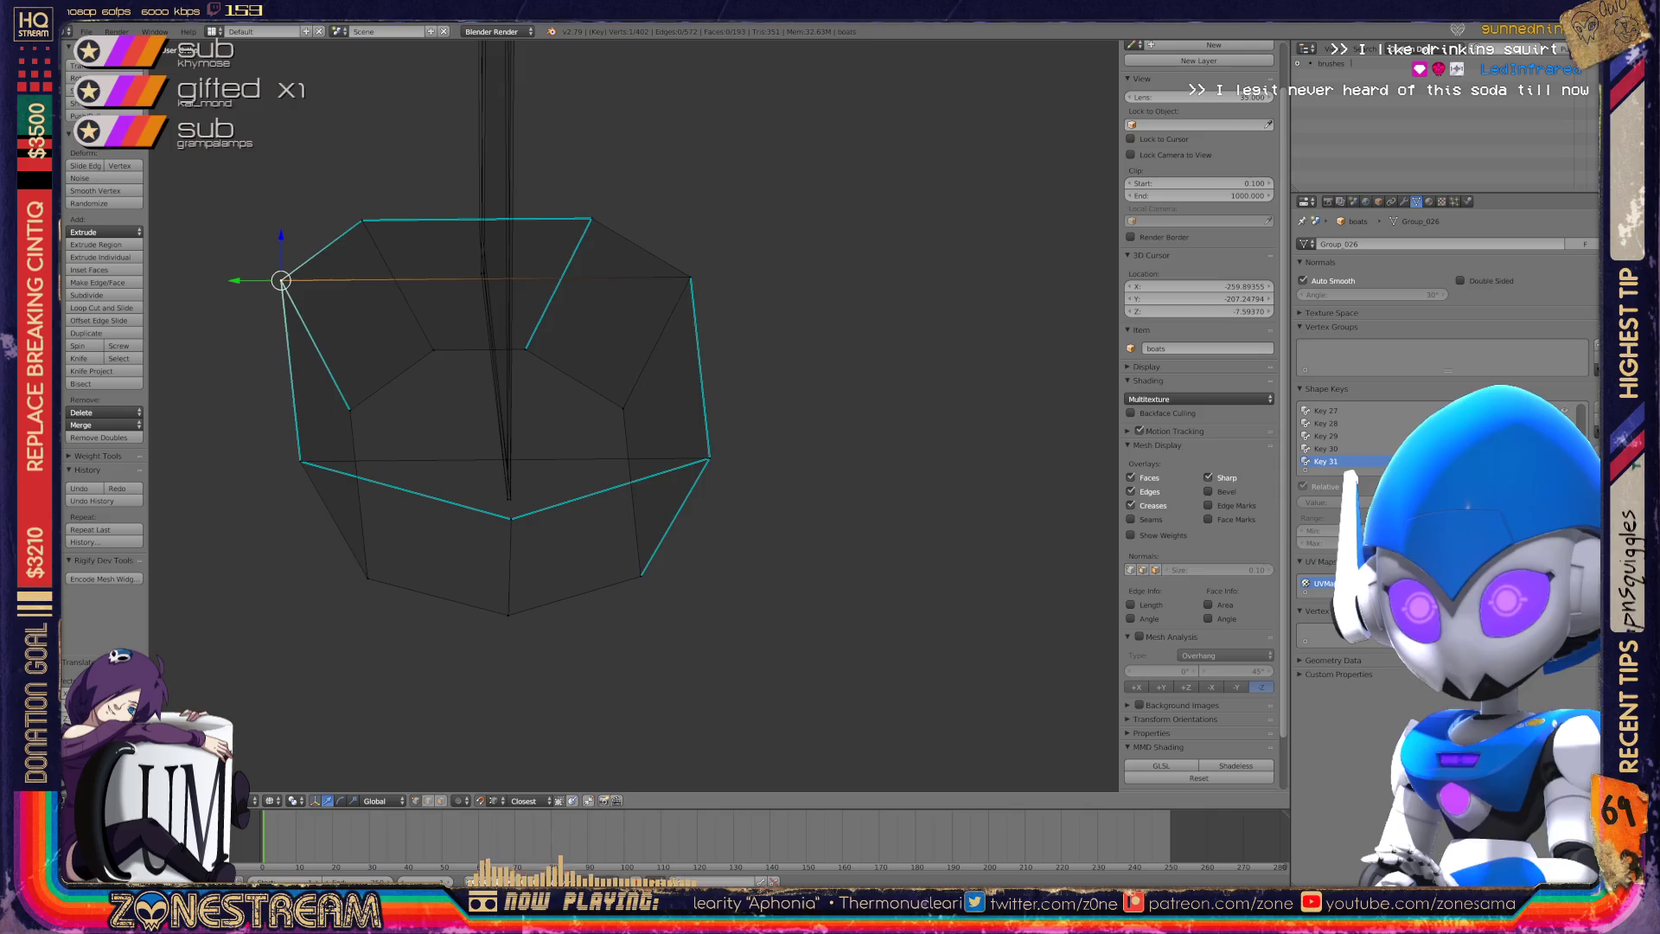
scroll(634, 416, up, 6)
mouse_move(634, 415)
middle_down()
mouse_move(484, 345)
mouse_move(739, 375)
middle_up()
scroll(484, 346, up, 4)
mouse_move(270, 678)
mouse_down()
mouse_move(530, 549)
mouse_move(504, 409)
mouse_up()
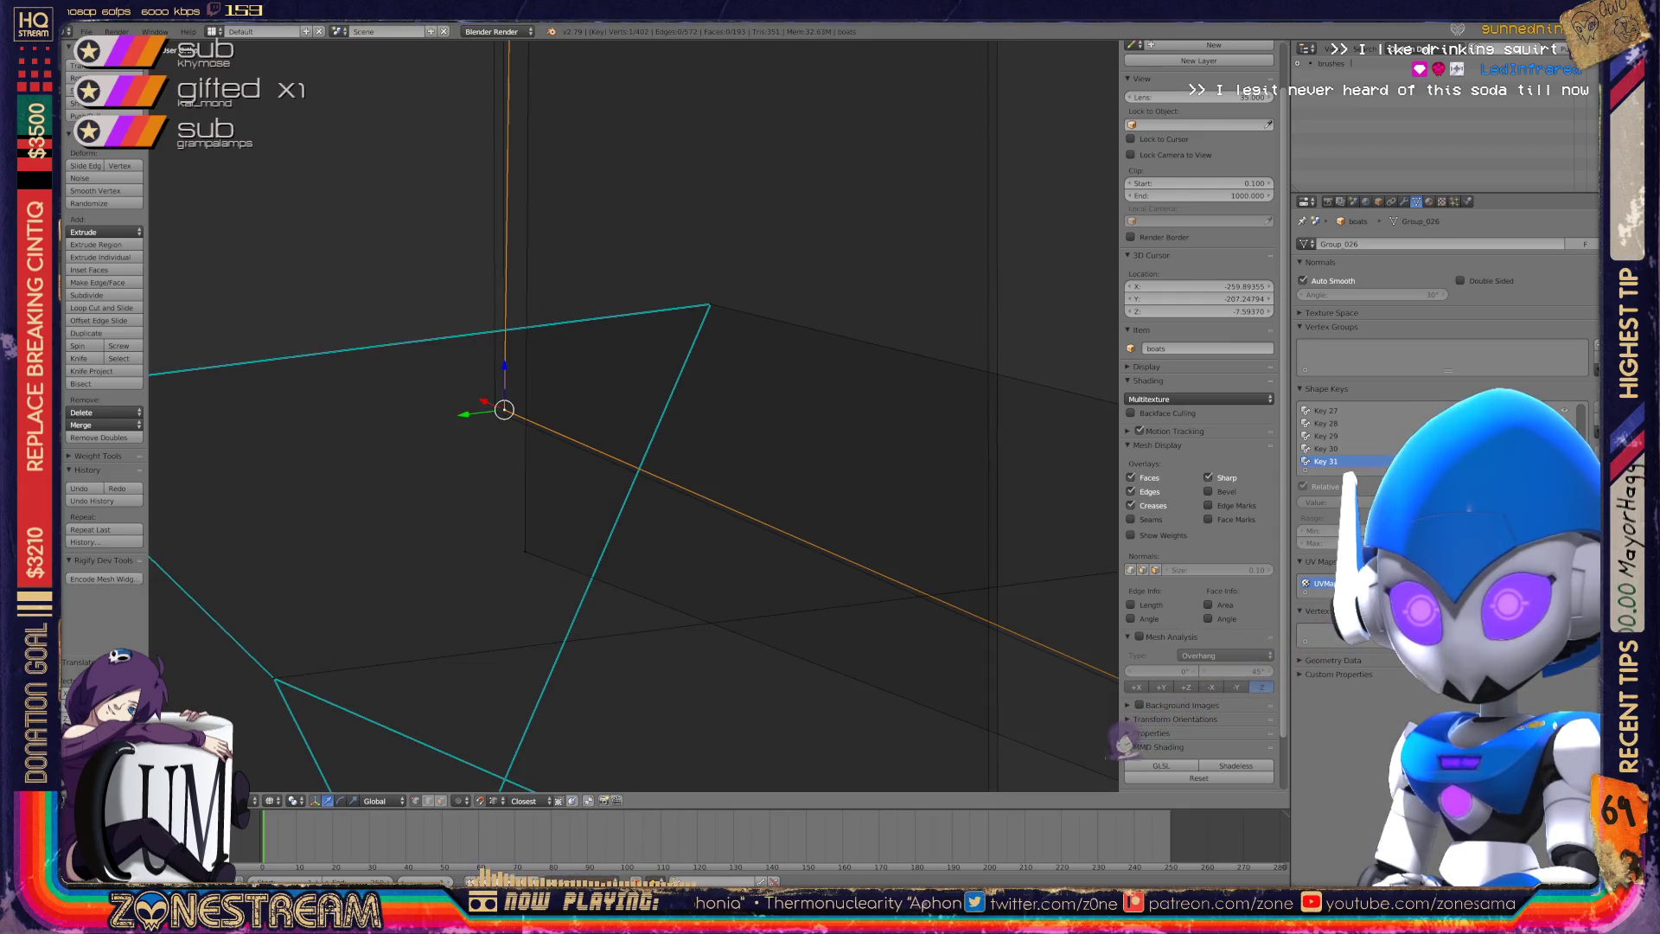
mouse_move(634, 415)
middle_down()
mouse_move(630, 388)
mouse_move(623, 413)
middle_up()
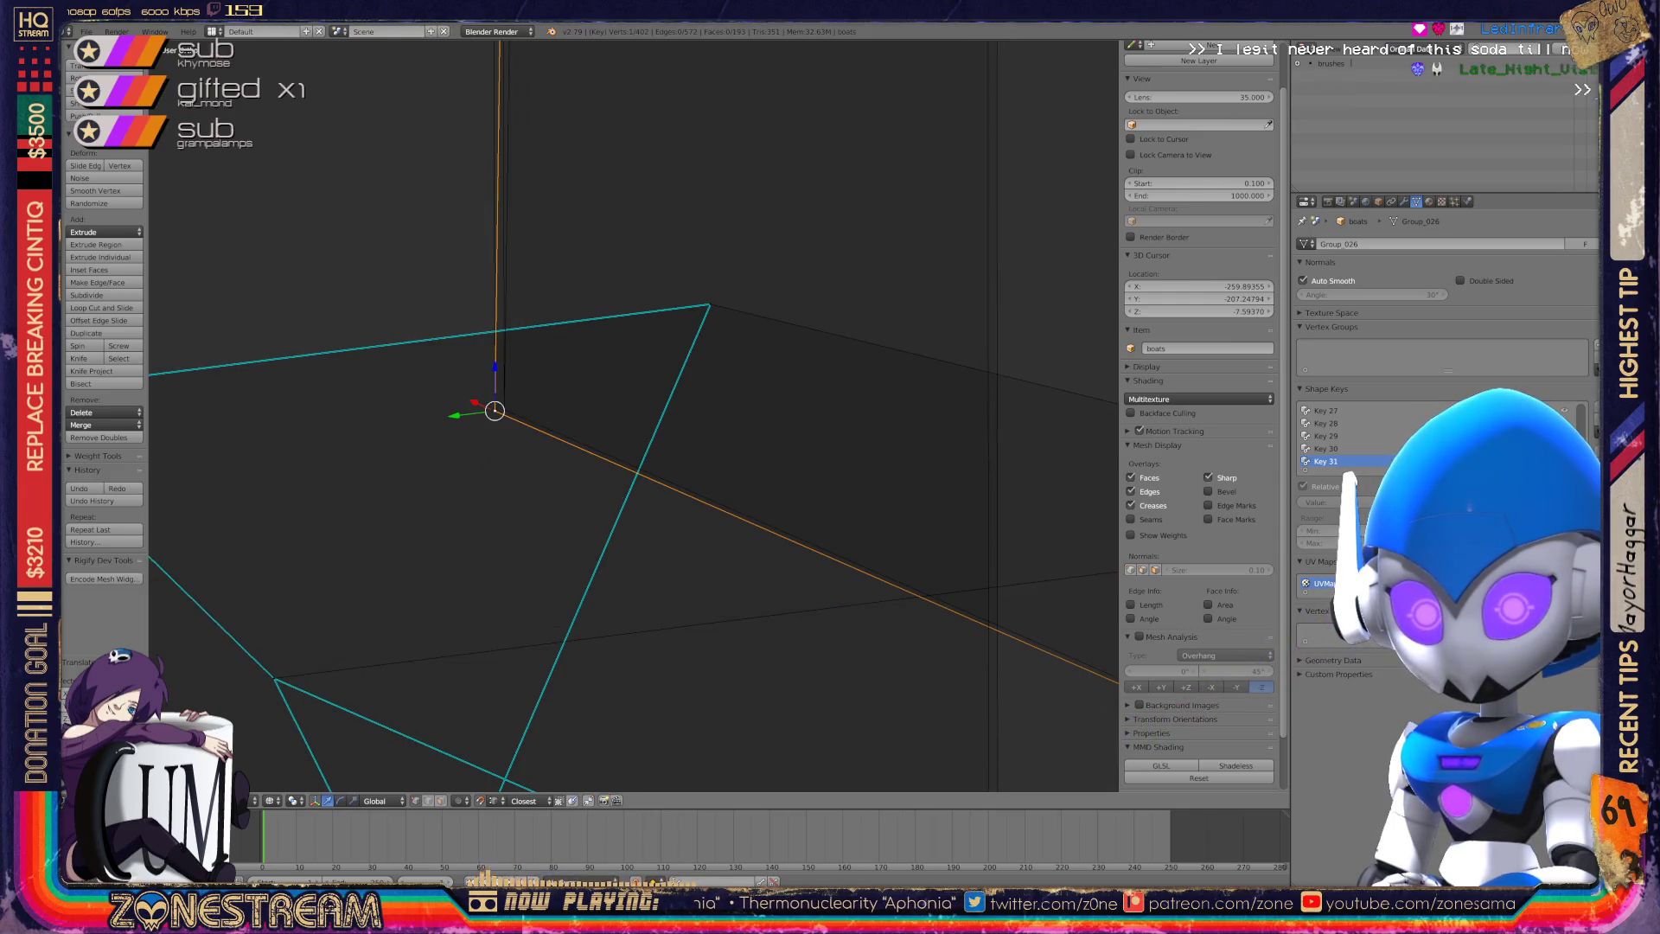
scroll(633, 415, down, 5)
scroll(634, 415, down, 3)
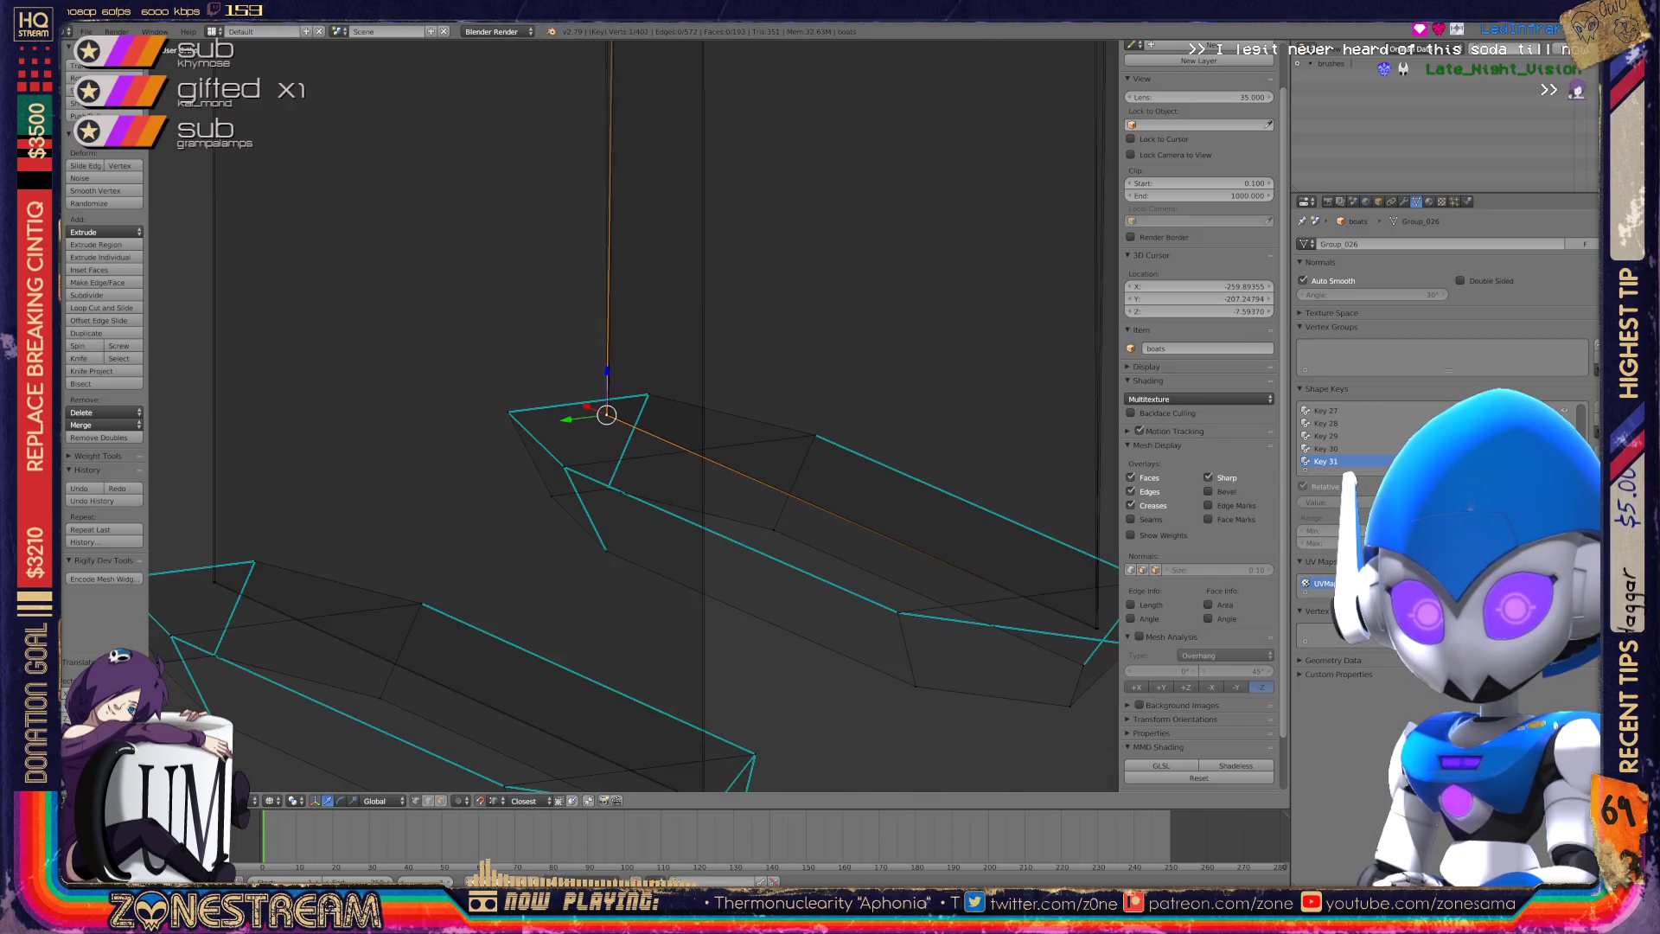